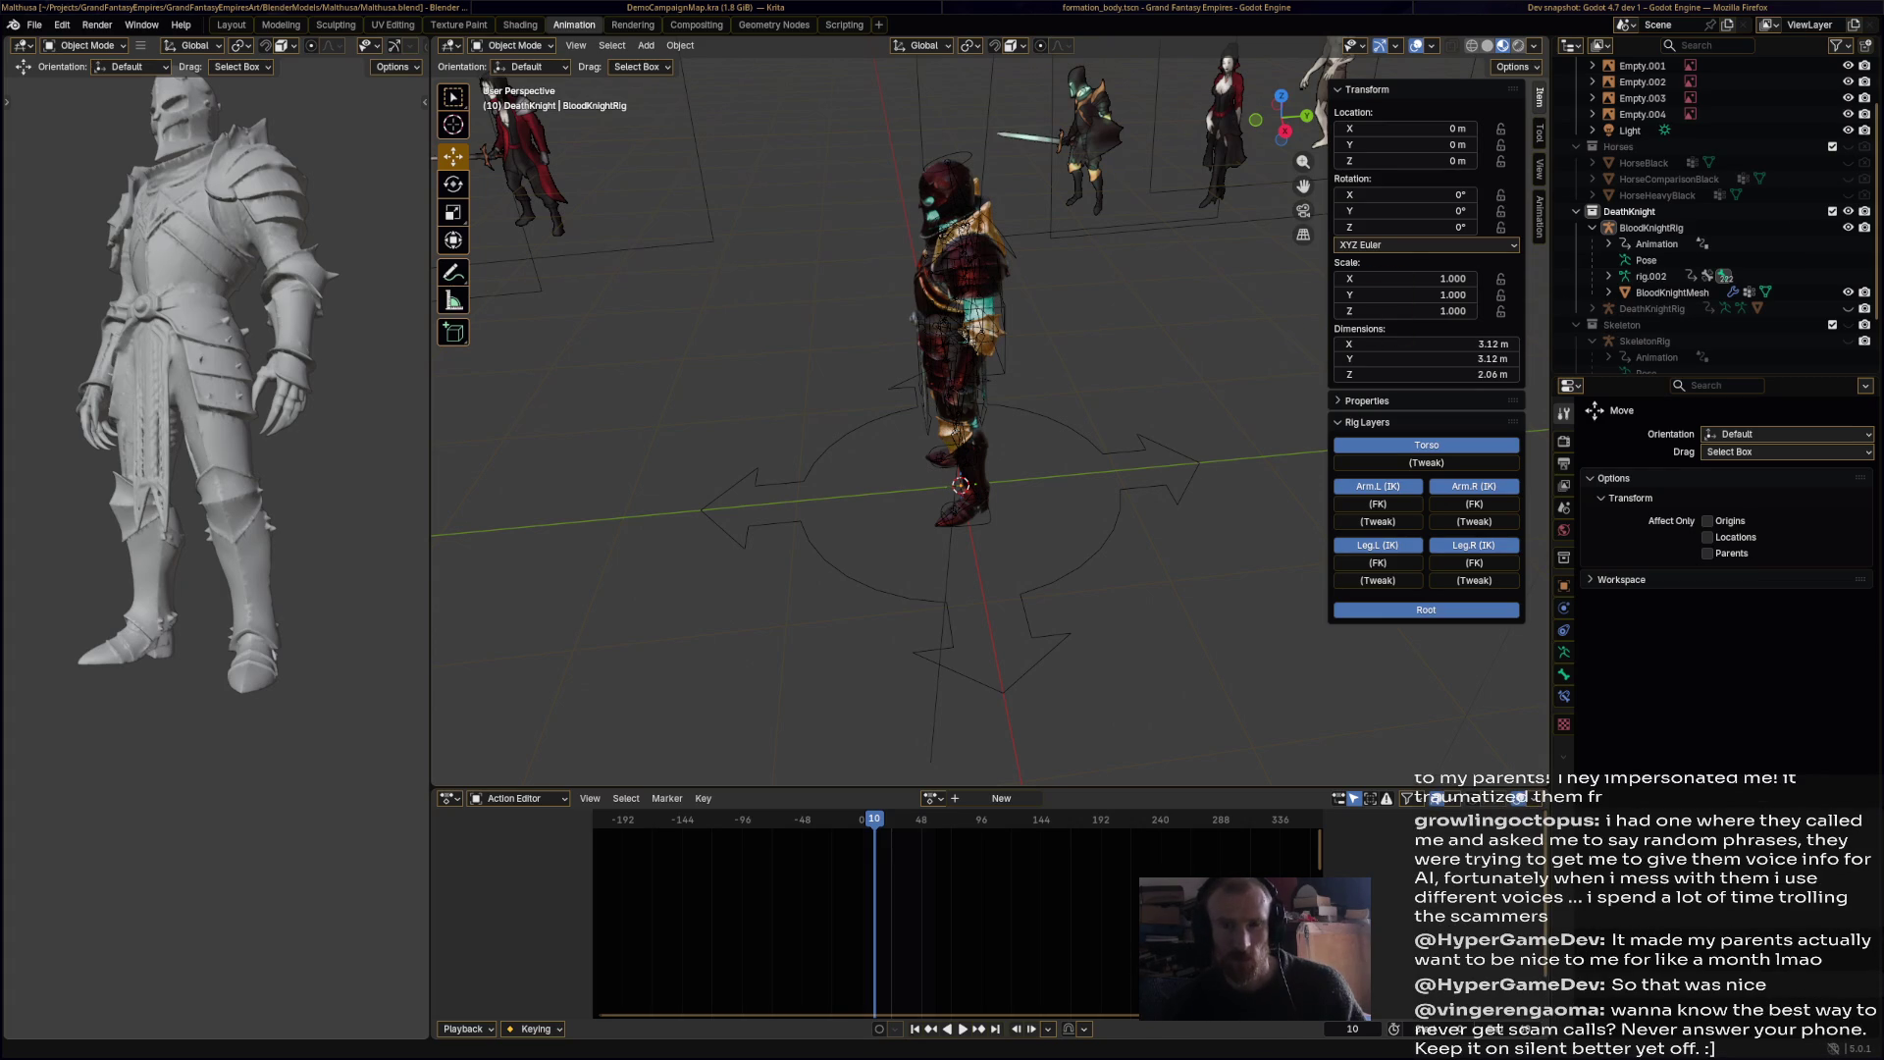
Step: Import the ogre FBX model into the scene and orbit to inspect it
left_click_drag(1043, 379, 1043, 380)
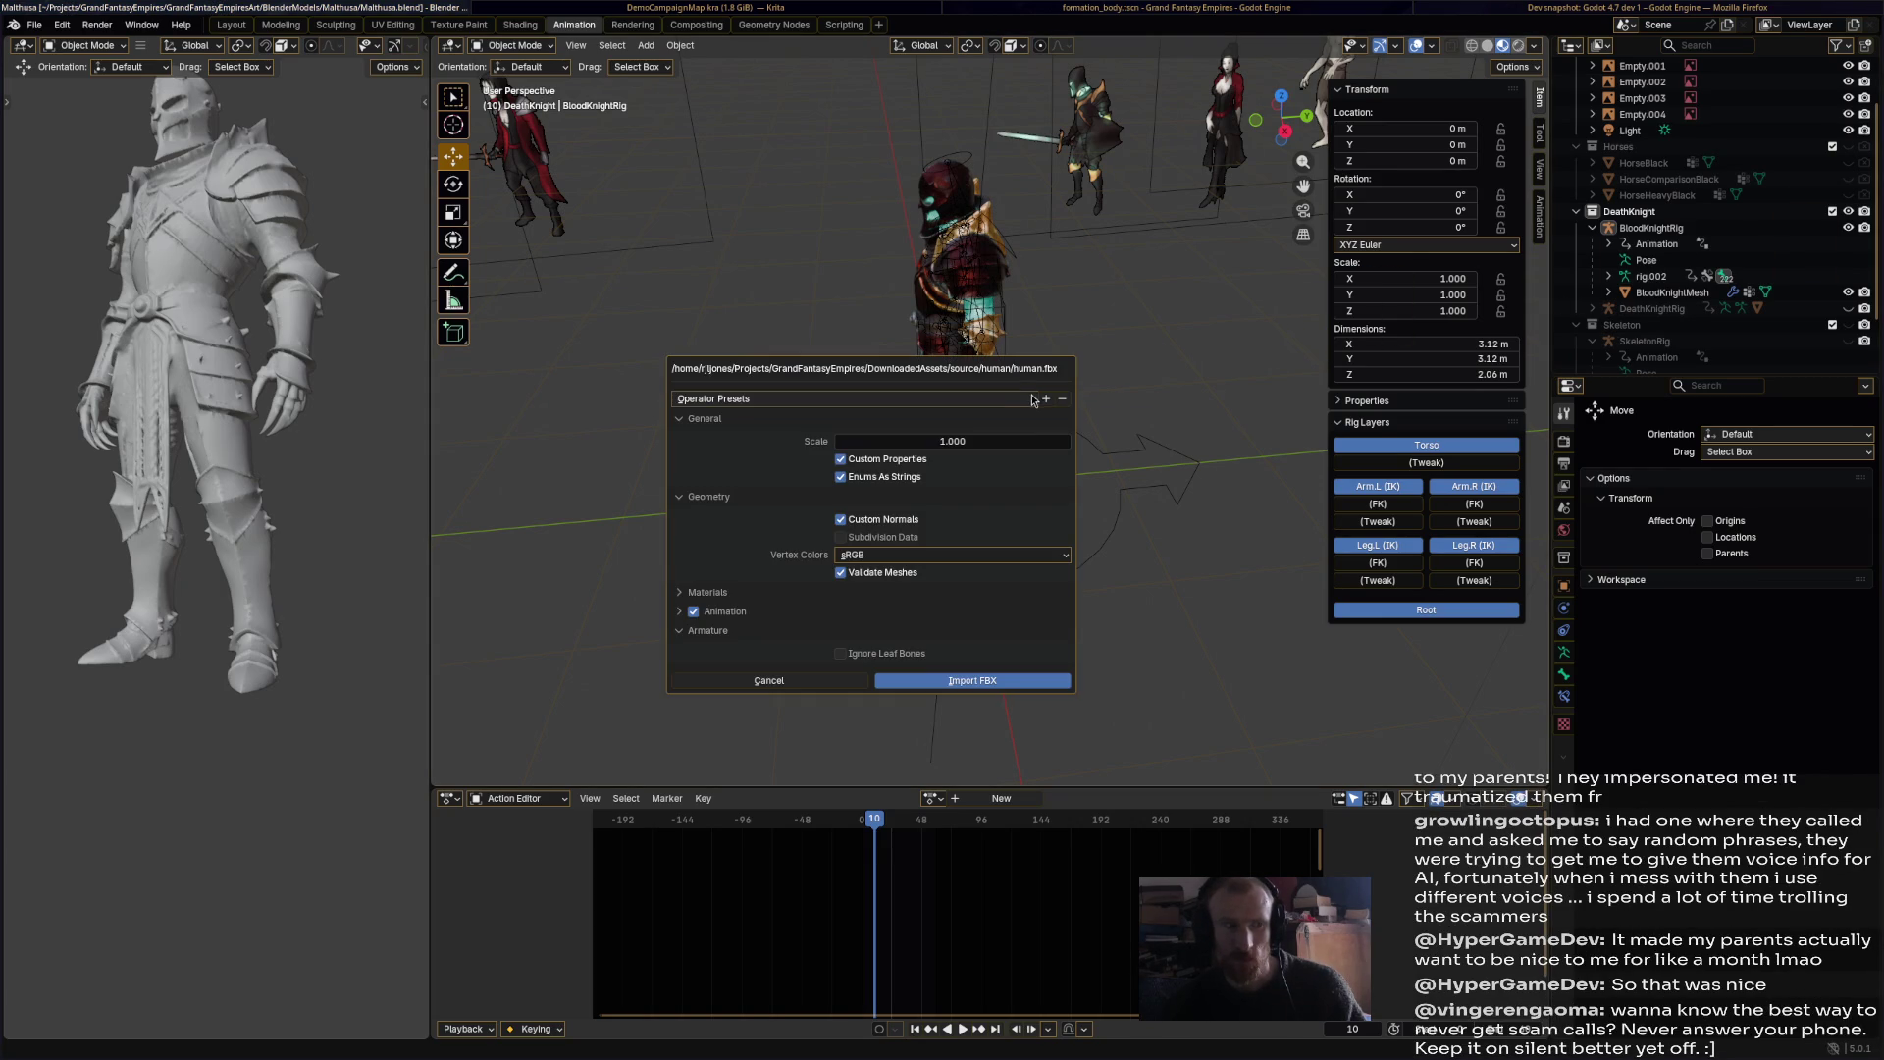
left_click(965, 680)
scroll(1058, 533, "down", 5)
middle_click_drag(1058, 533, 1089, 412)
scroll(1152, 295, "up", 4)
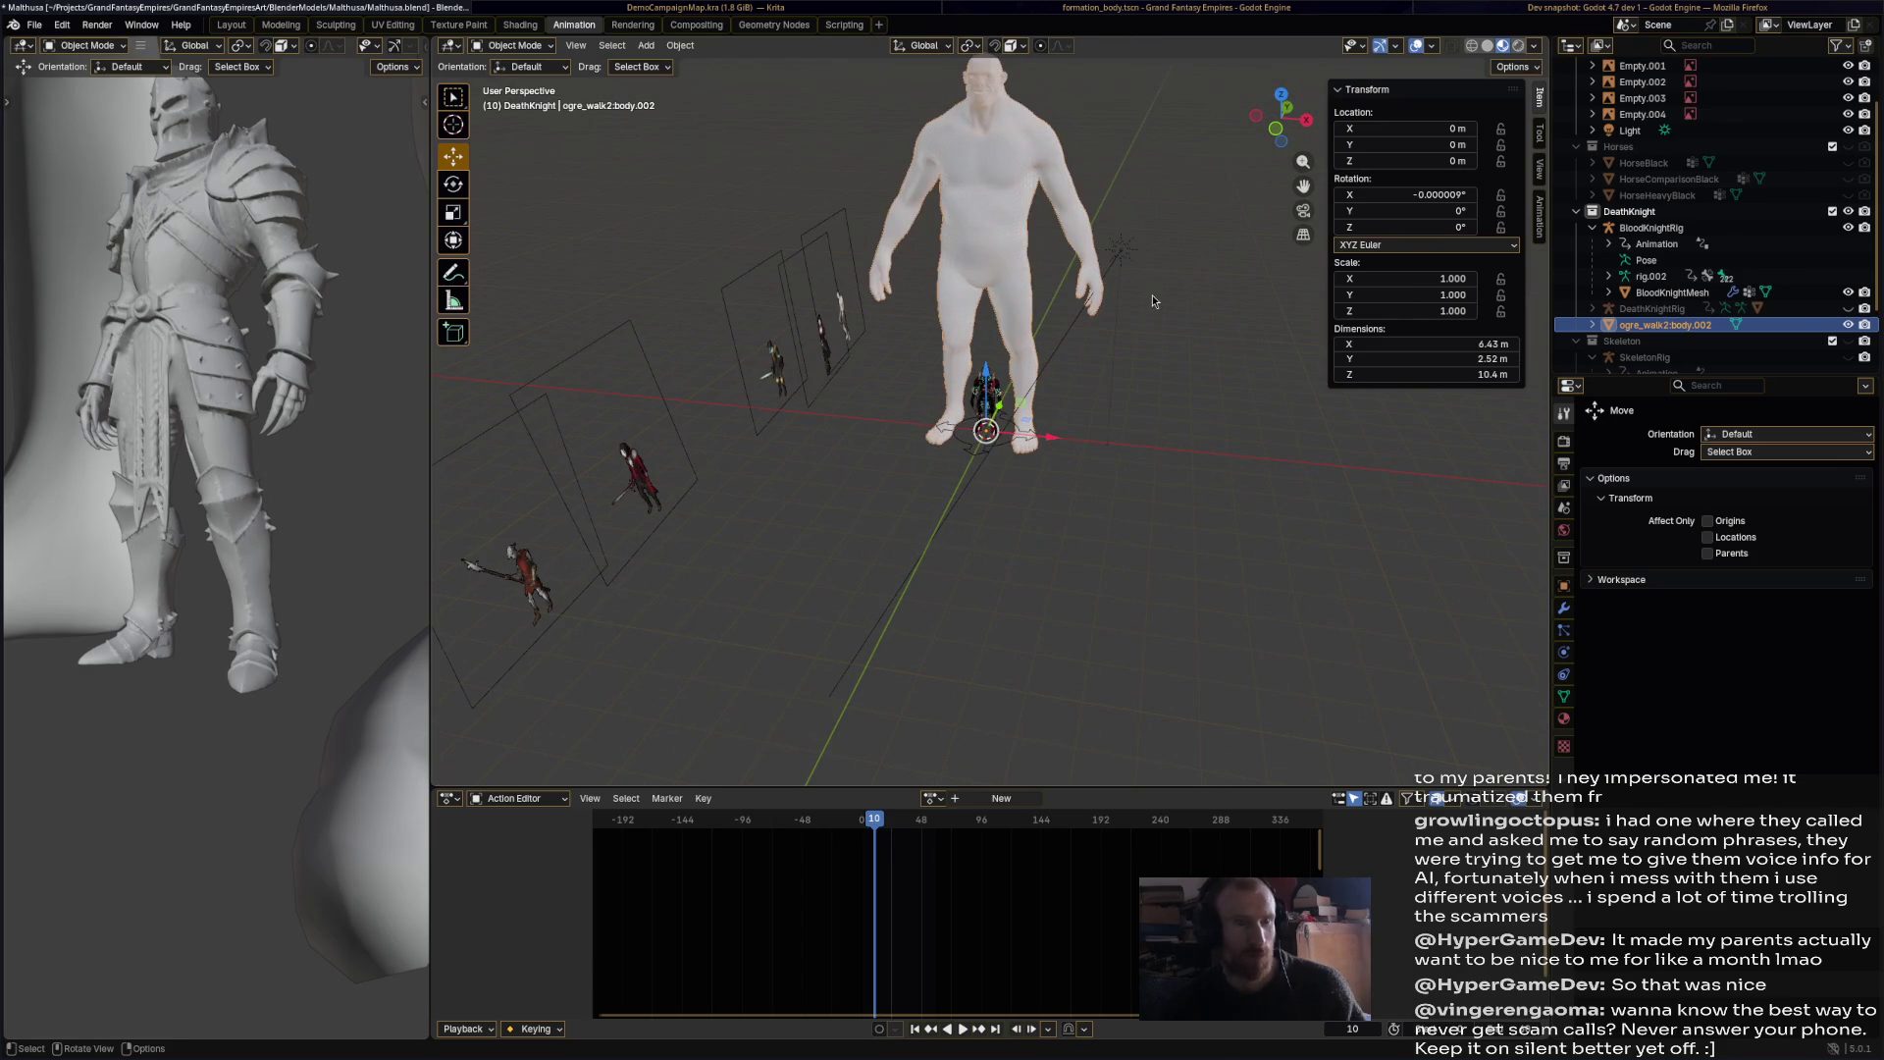
scroll(1794, 306, "down", 3)
Step: Delete the ogre body and its hierarchy, then view the knight scene again
right_click(1688, 243)
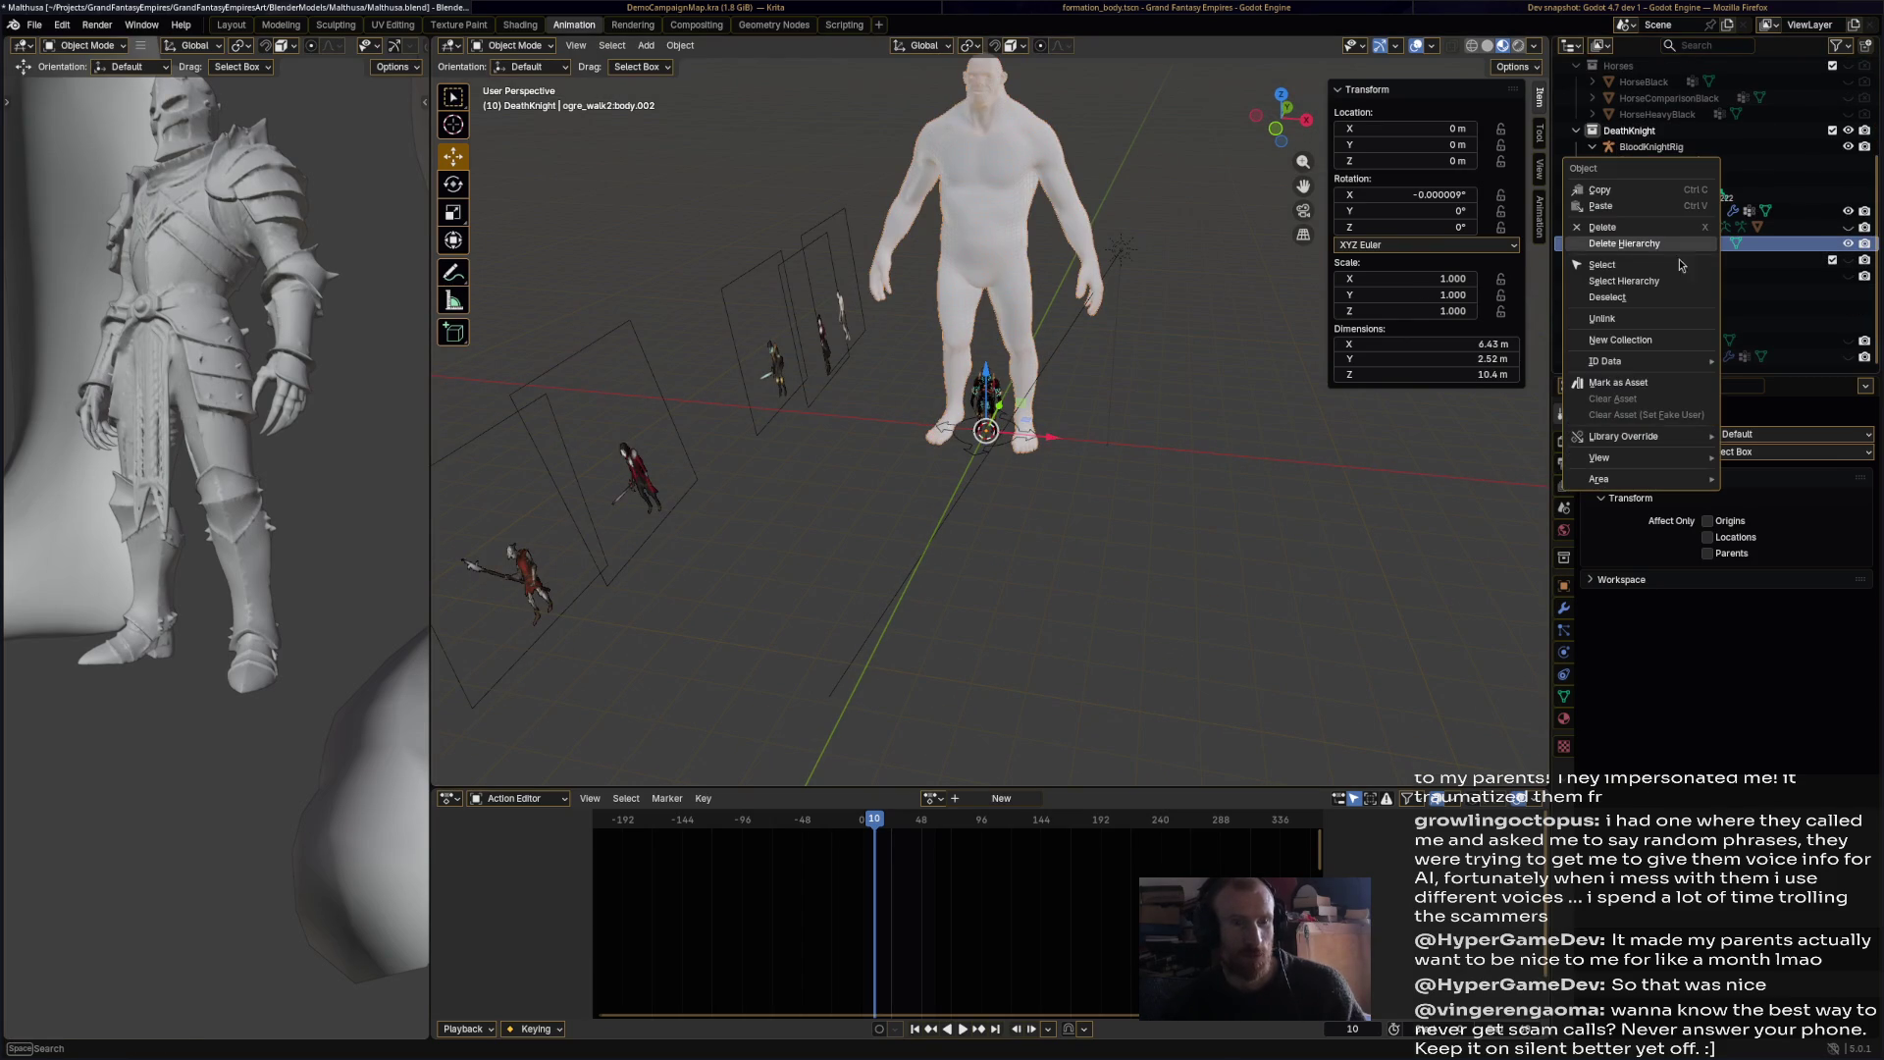
left_click(1661, 243)
middle_click_drag(1099, 373, 1030, 358)
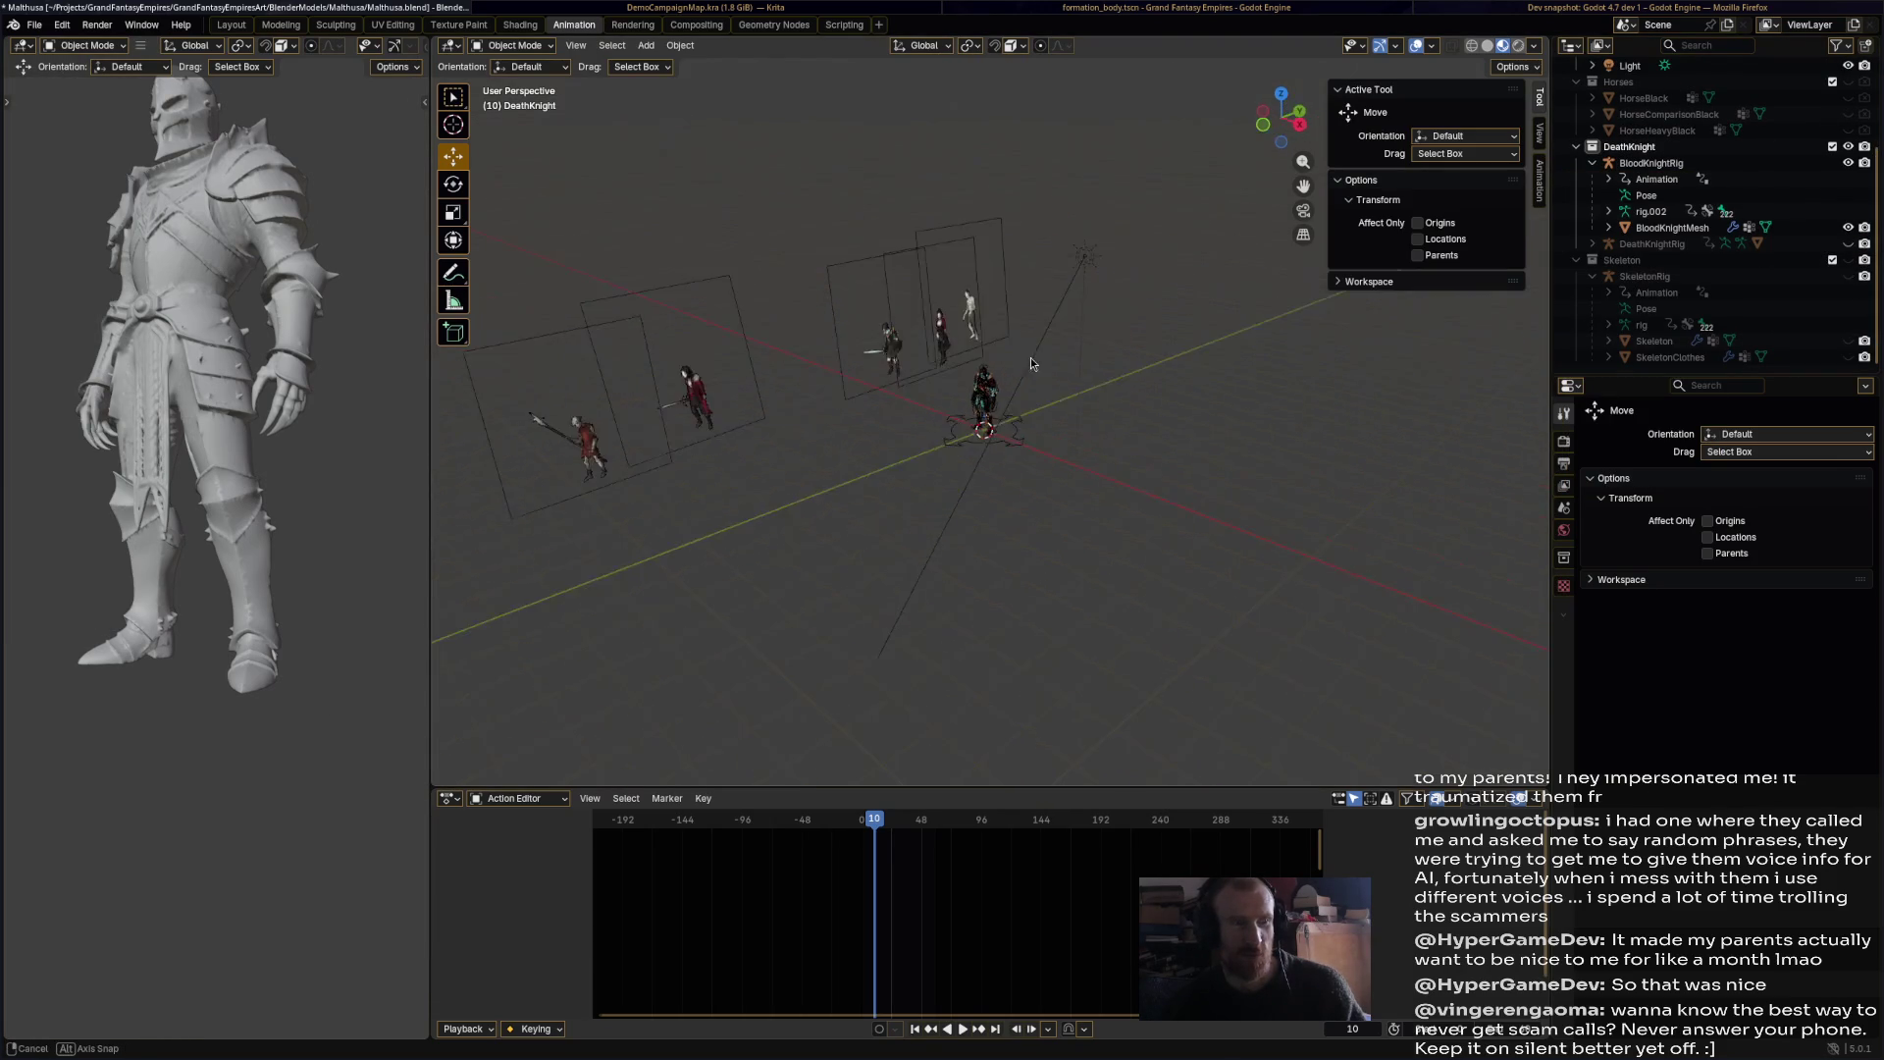
scroll(1222, 445, "up", 3)
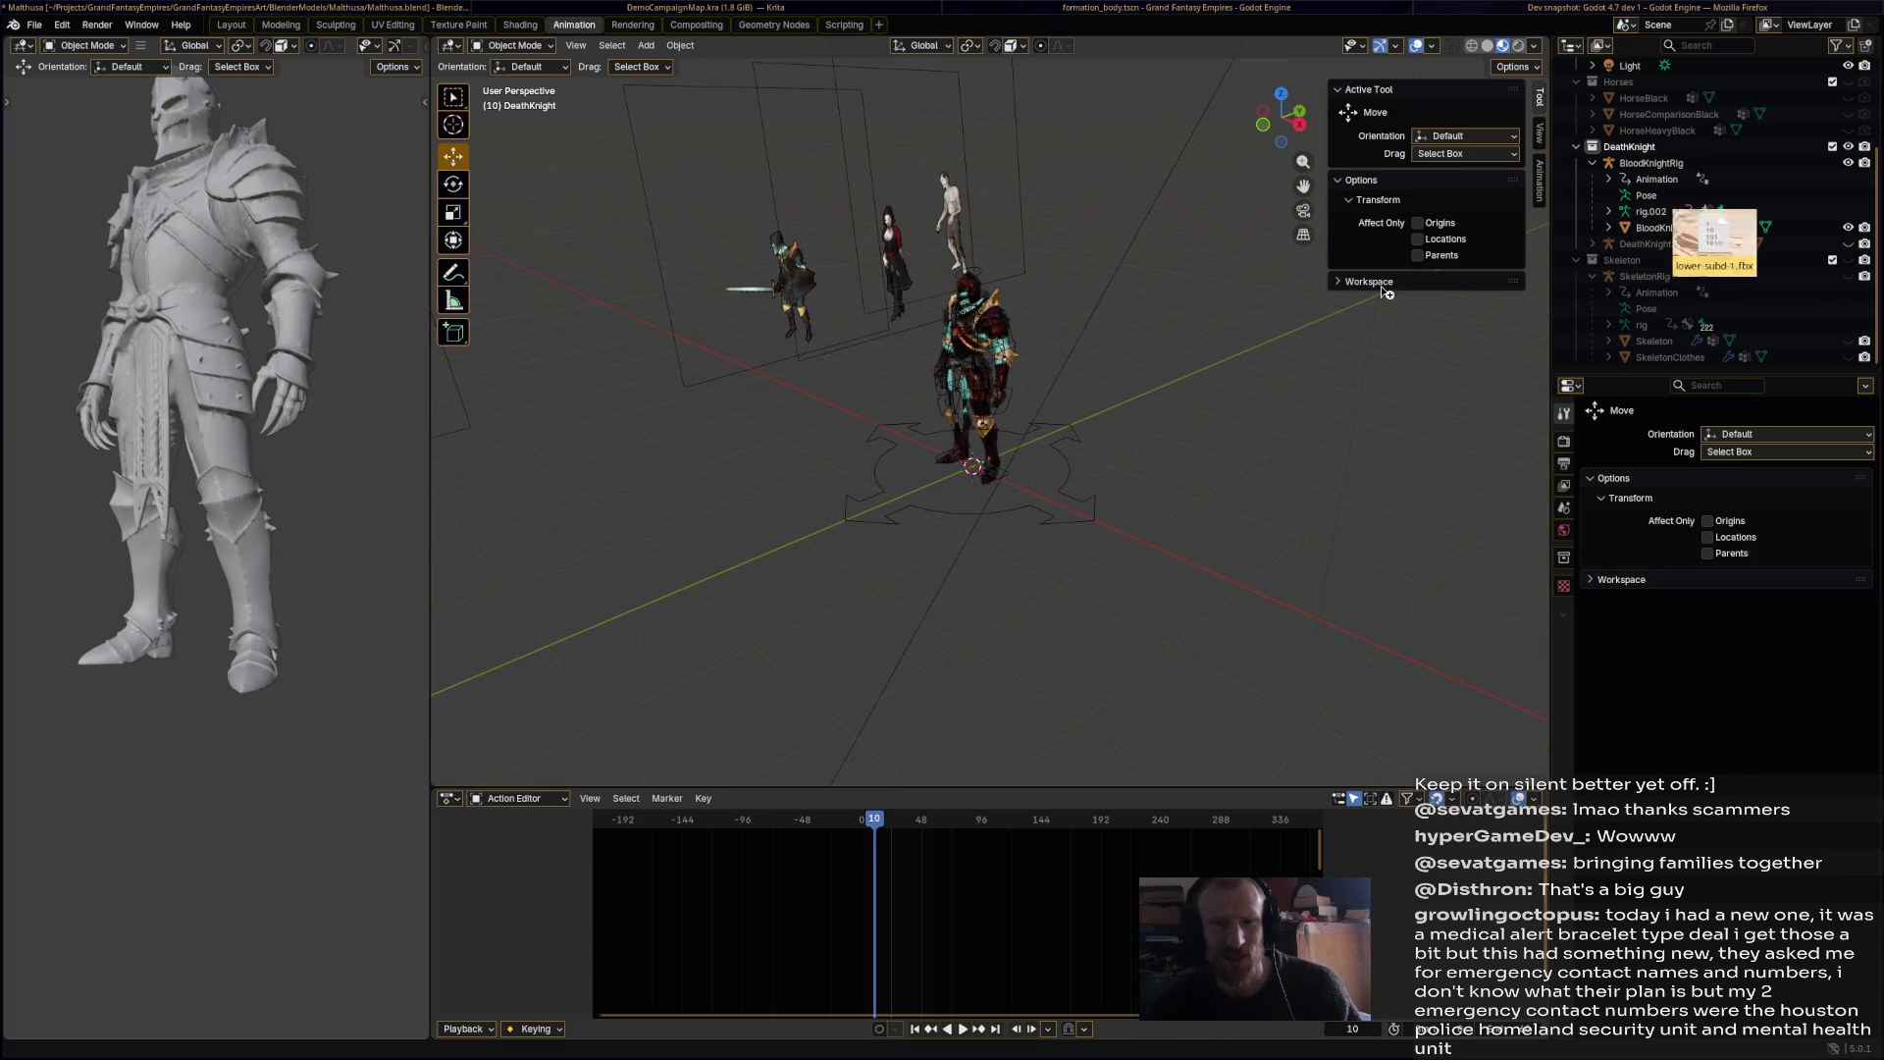
Step: Import the generic male body FBX and make male_genericMesh the active object
left_click(948, 629)
scroll(993, 481, "down", 5)
mouse_move(1046, 271)
middle_mouse_down()
mouse_move(1101, 255)
mouse_move(1085, 244)
mouse_move(1104, 511)
mouse_move(1175, 390)
middle_mouse_up()
left_click(1032, 290)
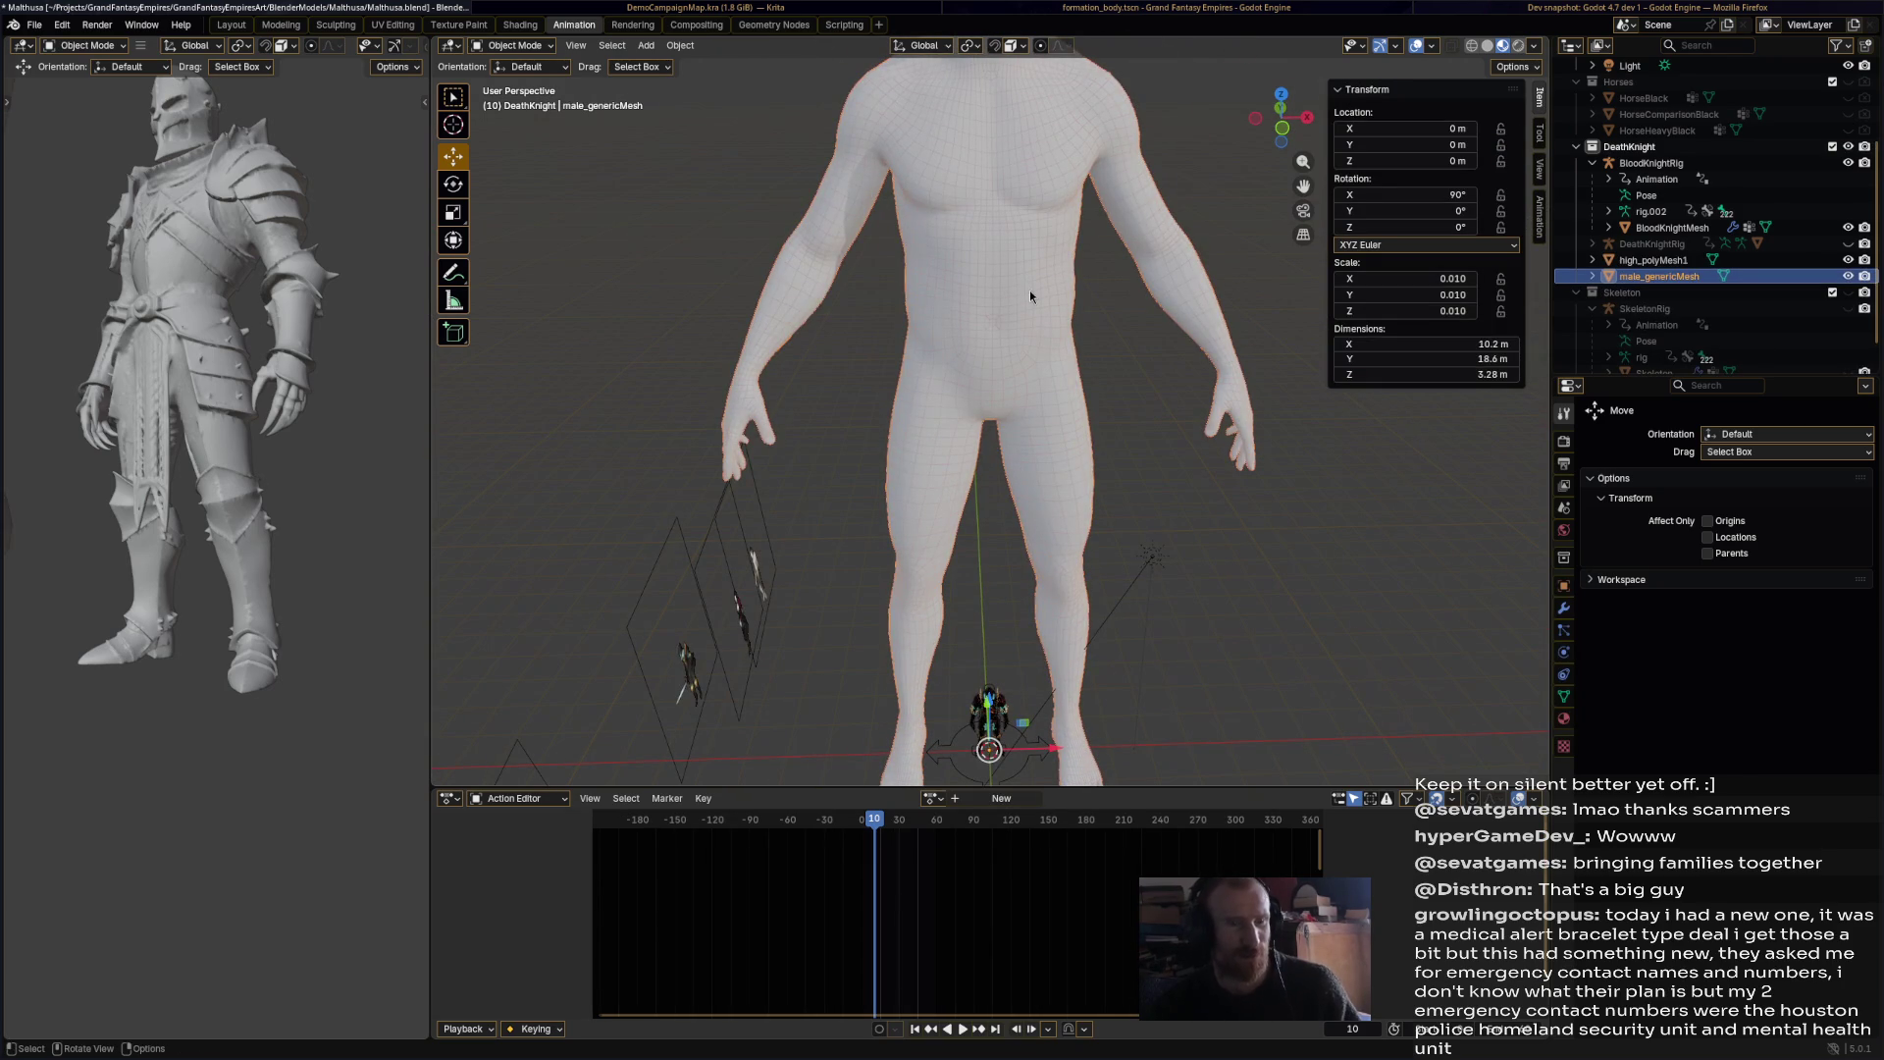
mouse_move(1046, 298)
middle_mouse_down()
mouse_move(1007, 403)
mouse_move(1027, 268)
middle_mouse_up()
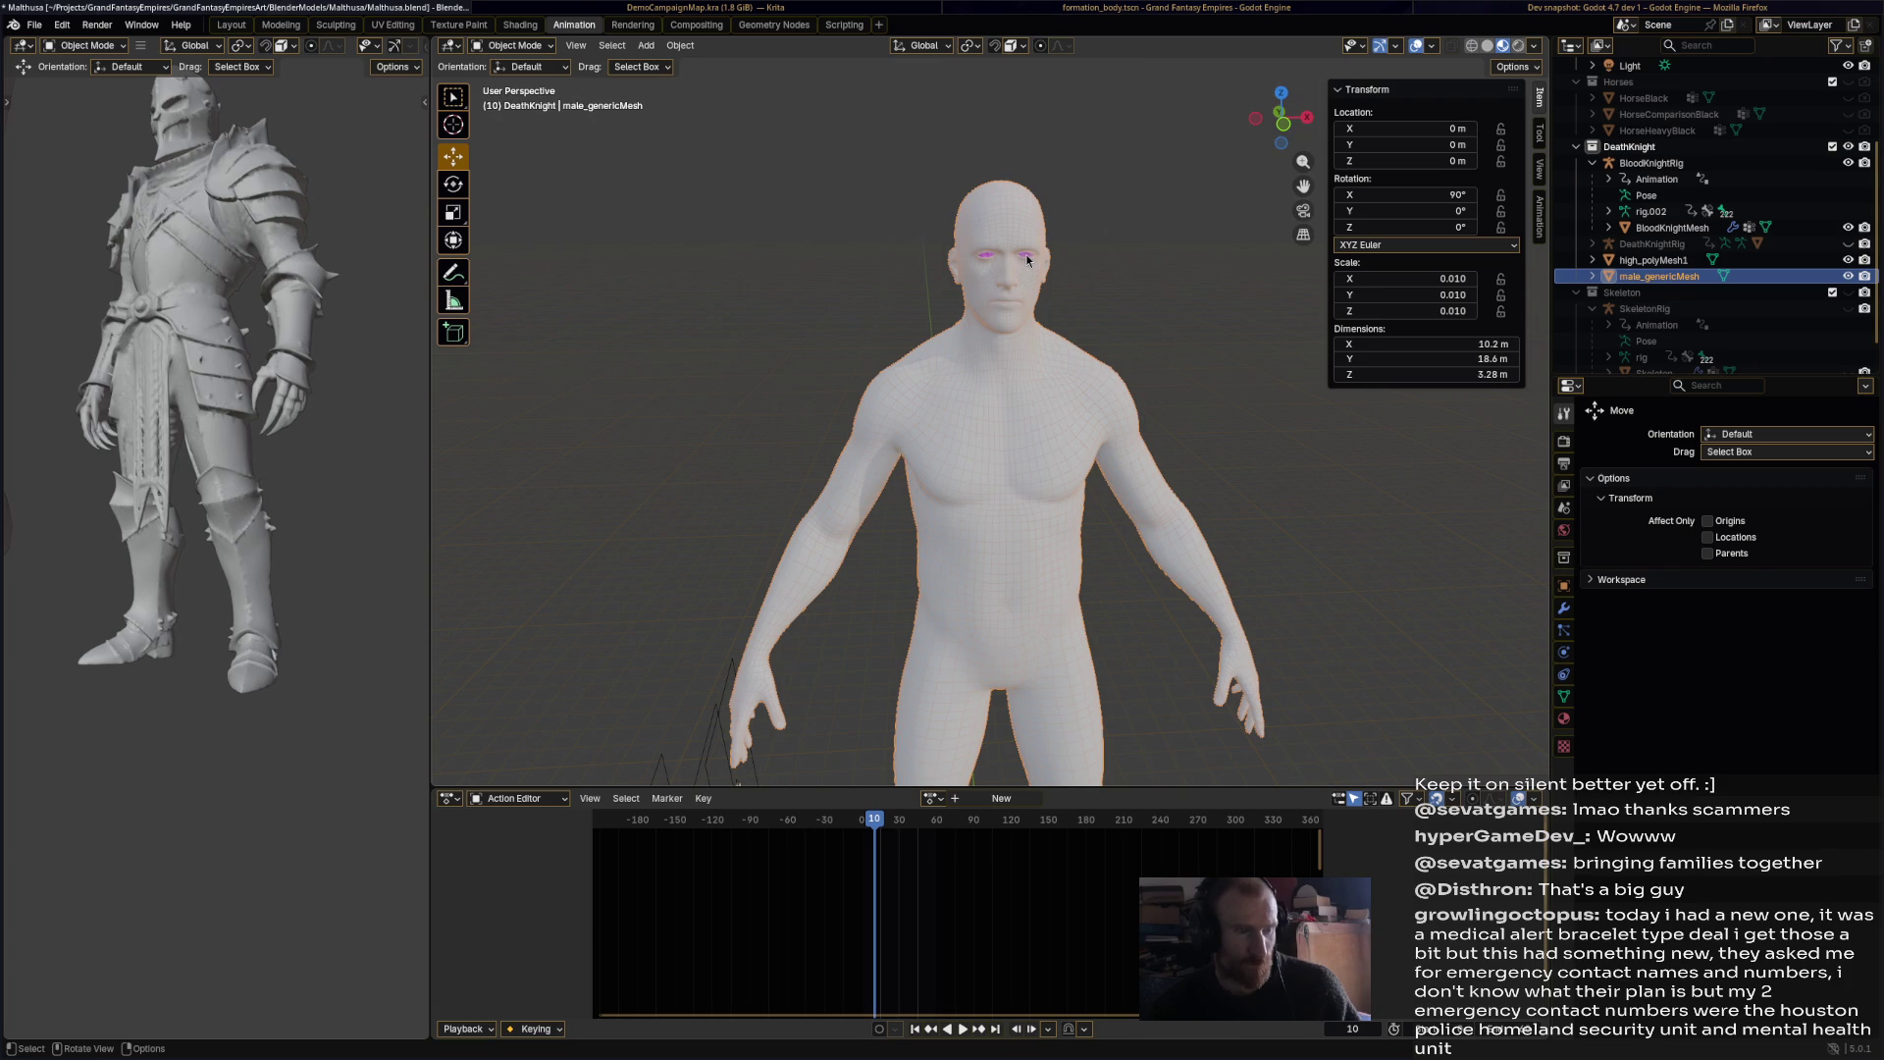
Step: Box-select the overlapping high_polyMesh1 at the head and delete it
key("b")
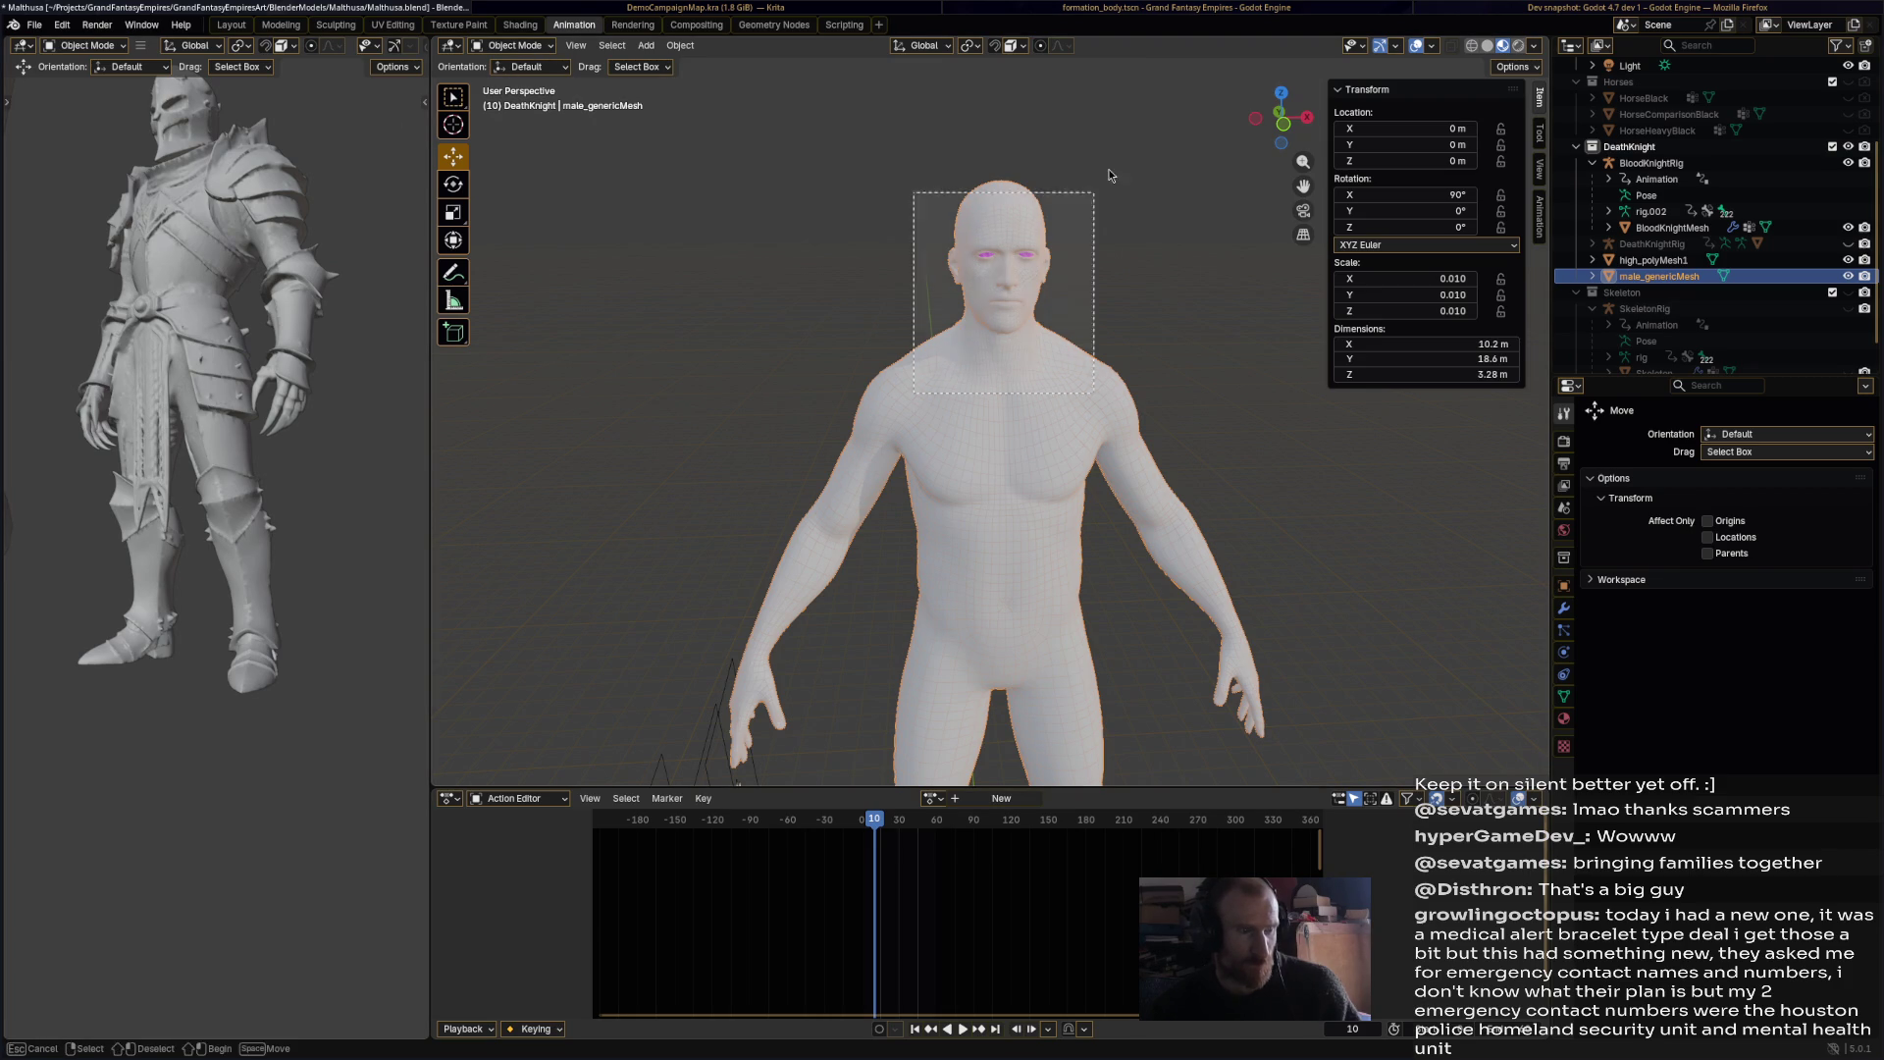
left_click_drag(1106, 172, 1082, 216)
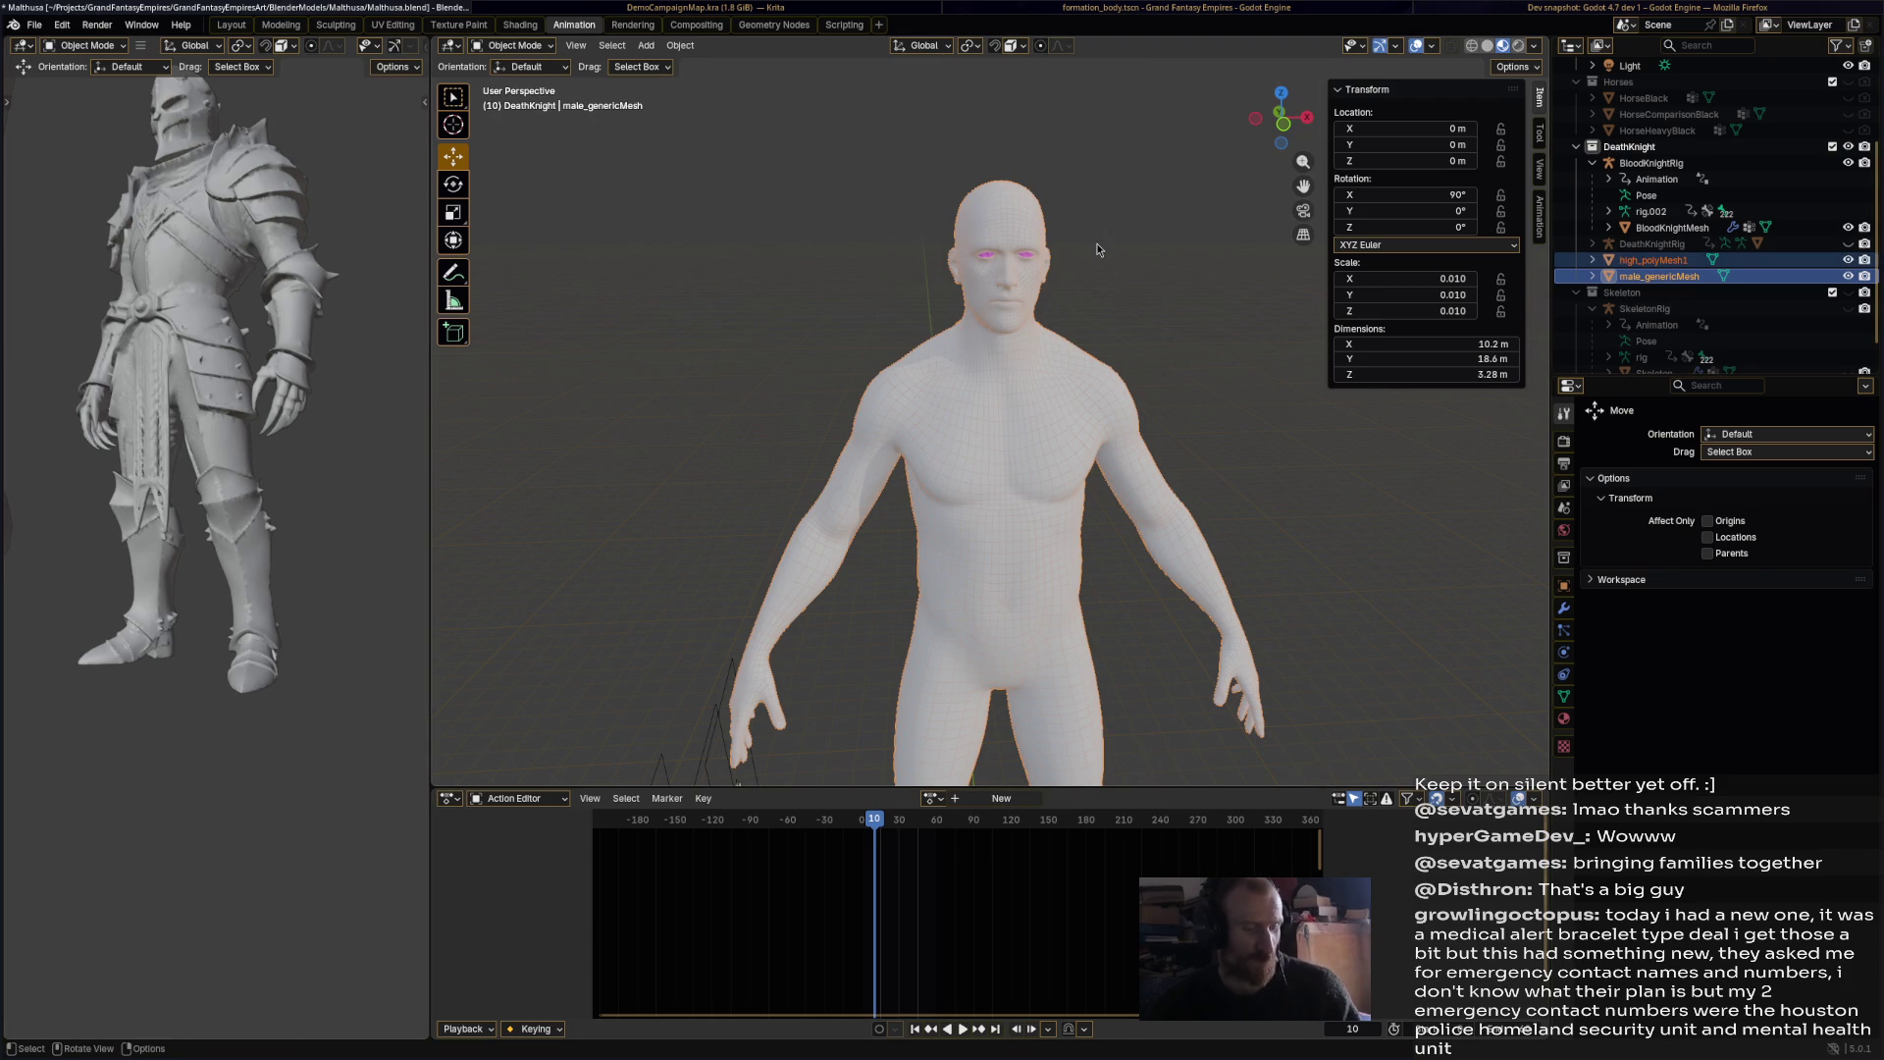
key("Delete")
Step: Clear the selection and switch the remaining body into Edit Mode
mouse_move(1114, 410)
middle_mouse_down()
mouse_move(1171, 411)
mouse_move(1179, 444)
middle_mouse_up()
left_click(1179, 444)
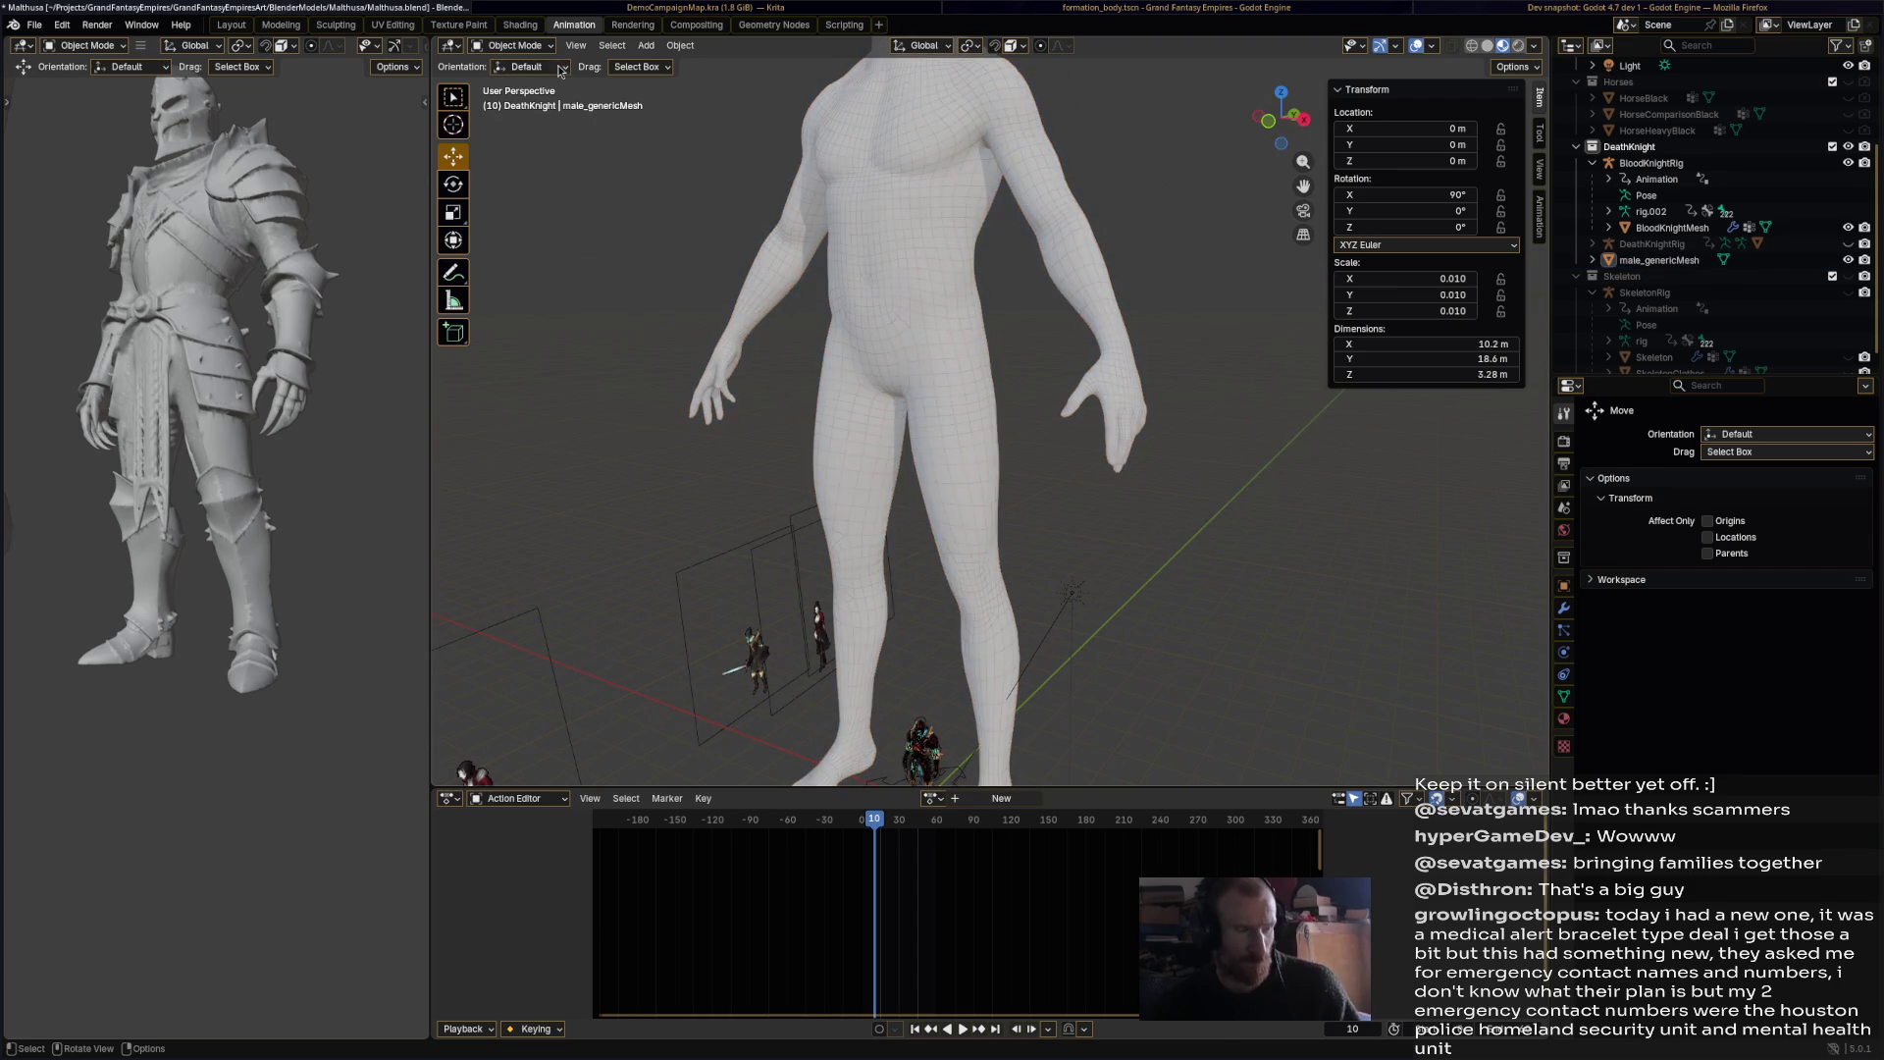
left_click(530, 46)
left_click(536, 85)
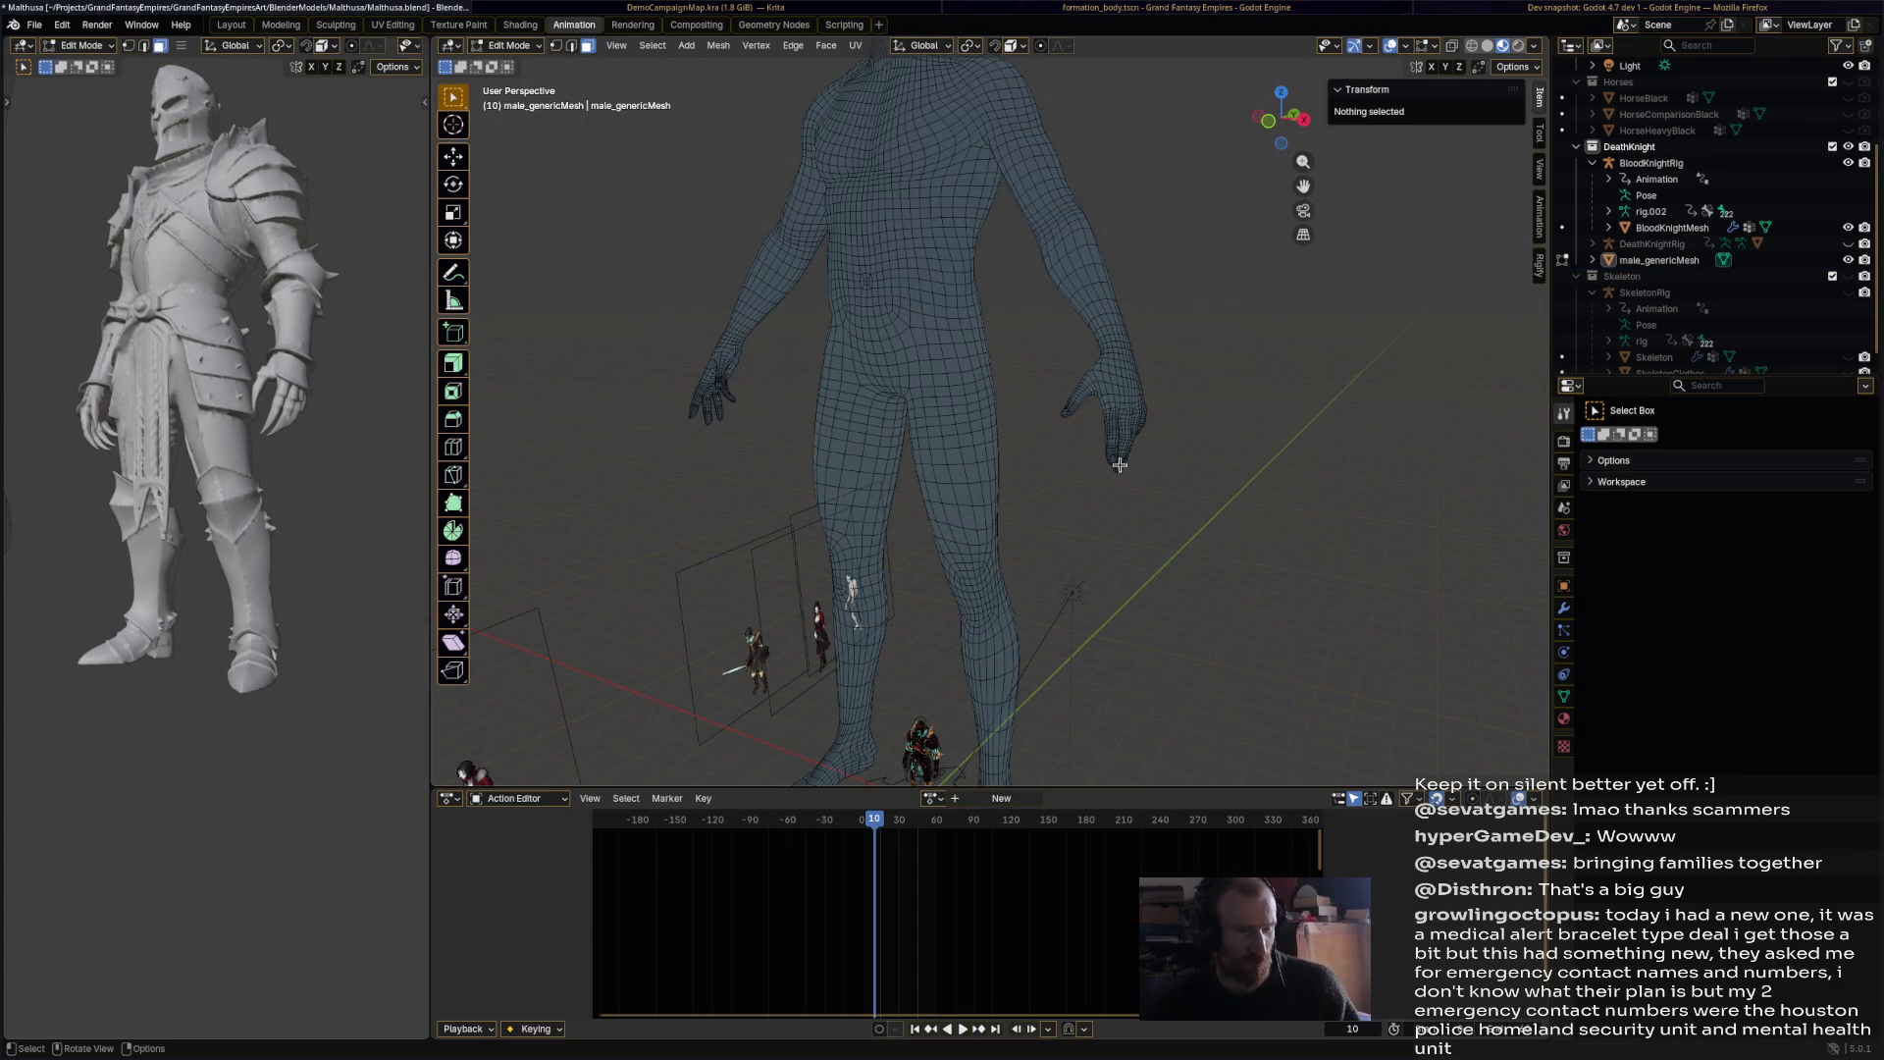
Step: Select linked body geometry, test-move it sideways, then undo the move
middle_click_drag(1123, 468, 1192, 463)
key("a")
left_click(1016, 298)
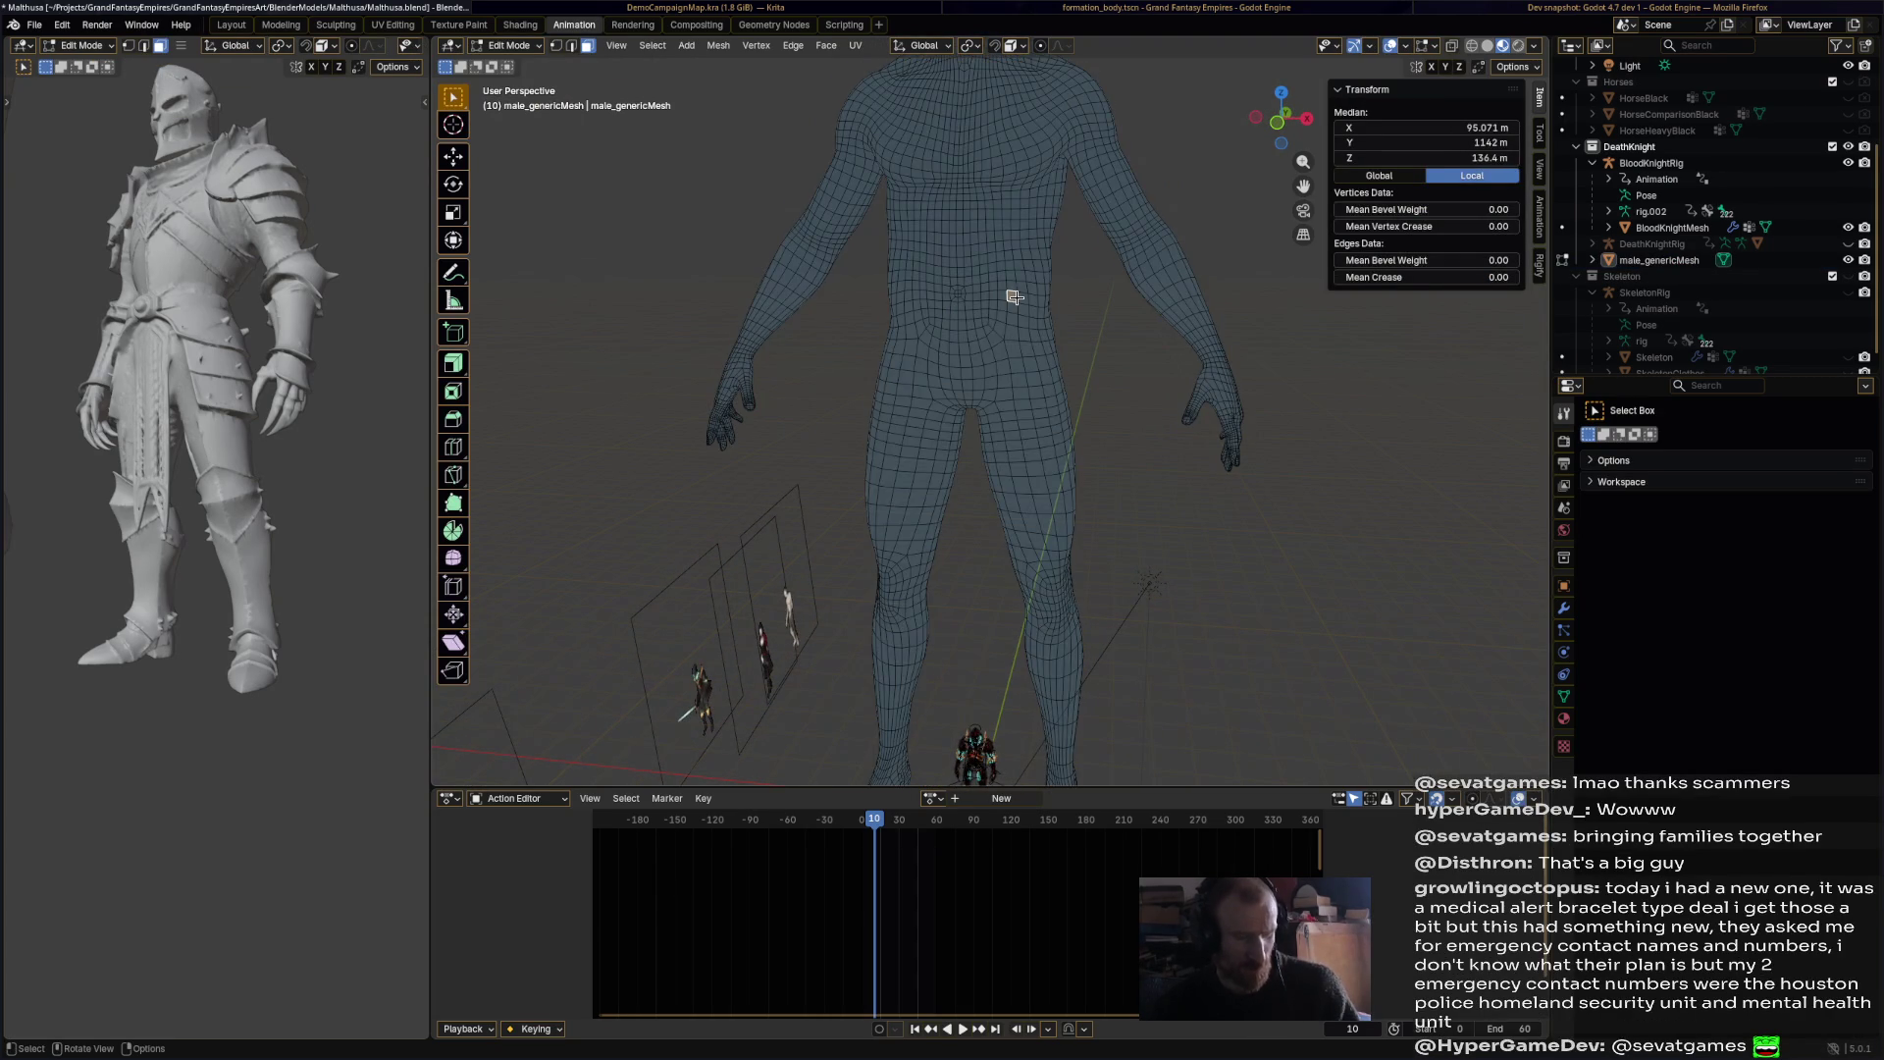
key("l")
scroll(1054, 362, "down", 3)
scroll(1054, 362, "up", 3)
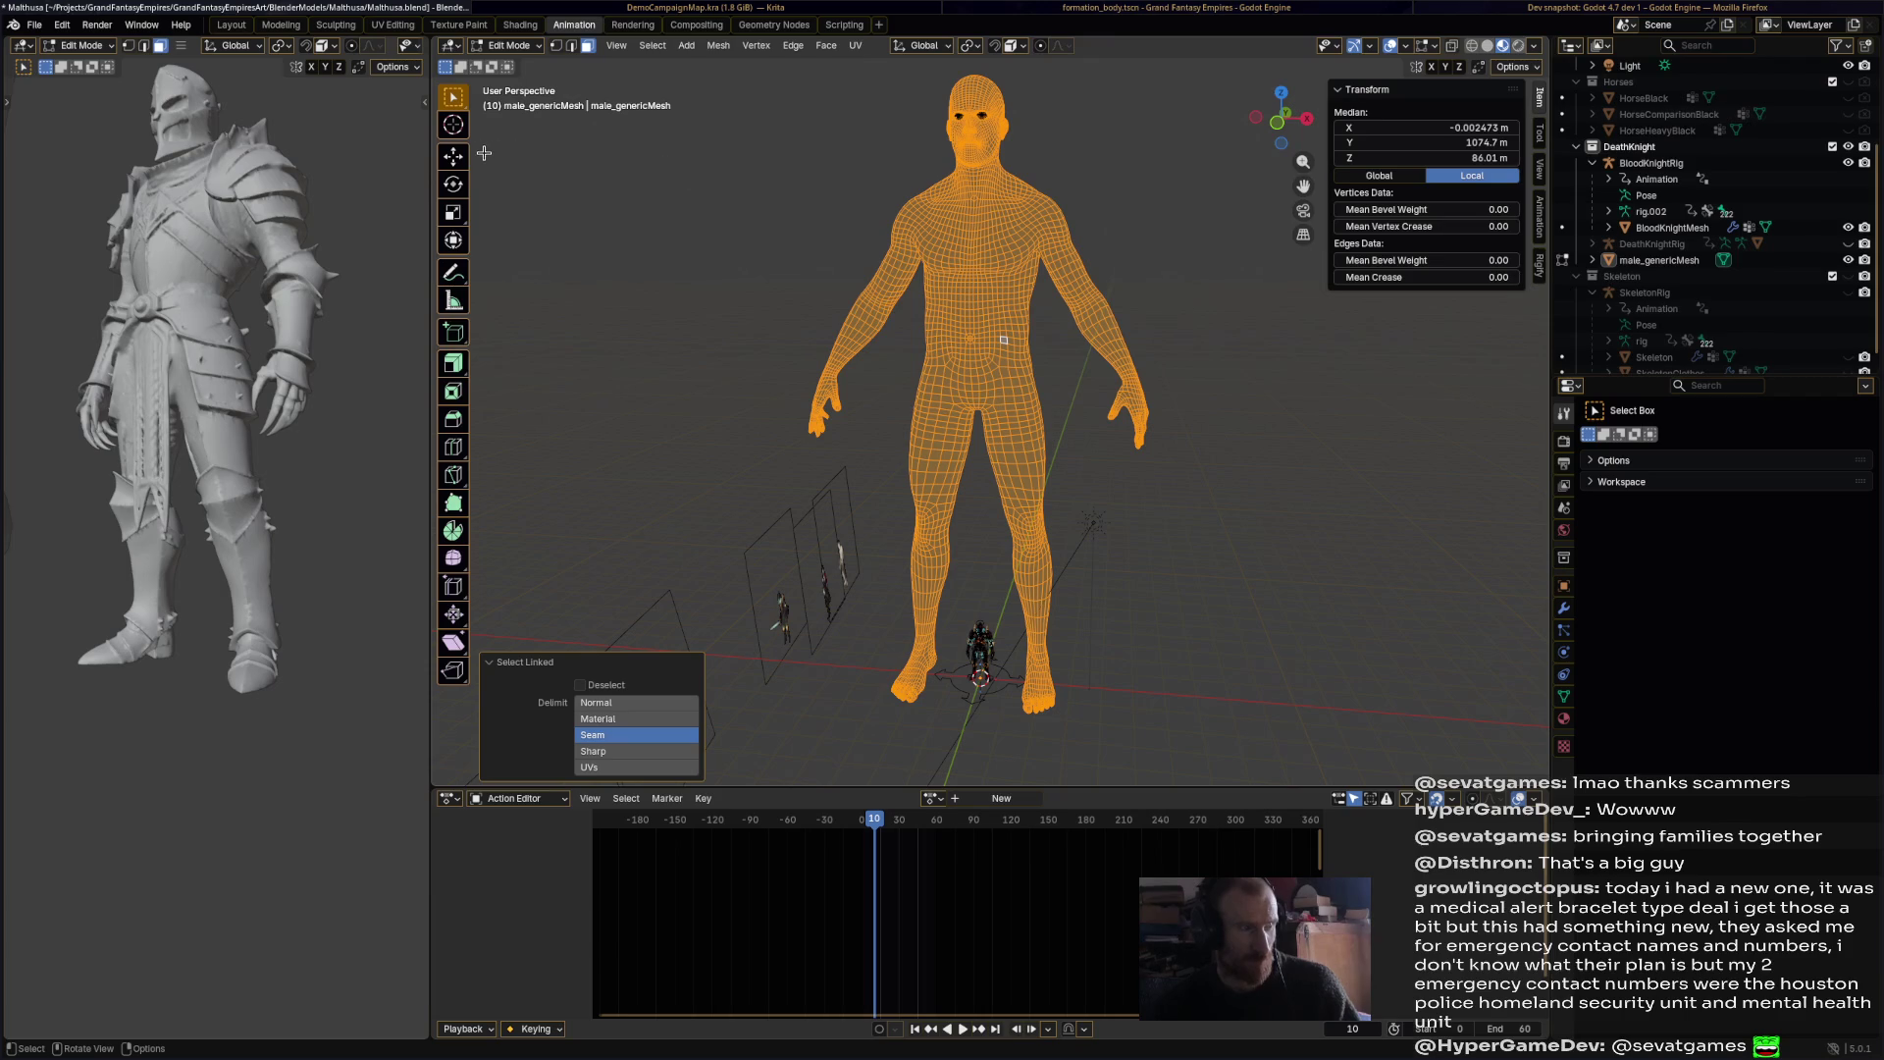
key("shift+space")
key("g")
left_click_drag(1016, 348, 687, 346)
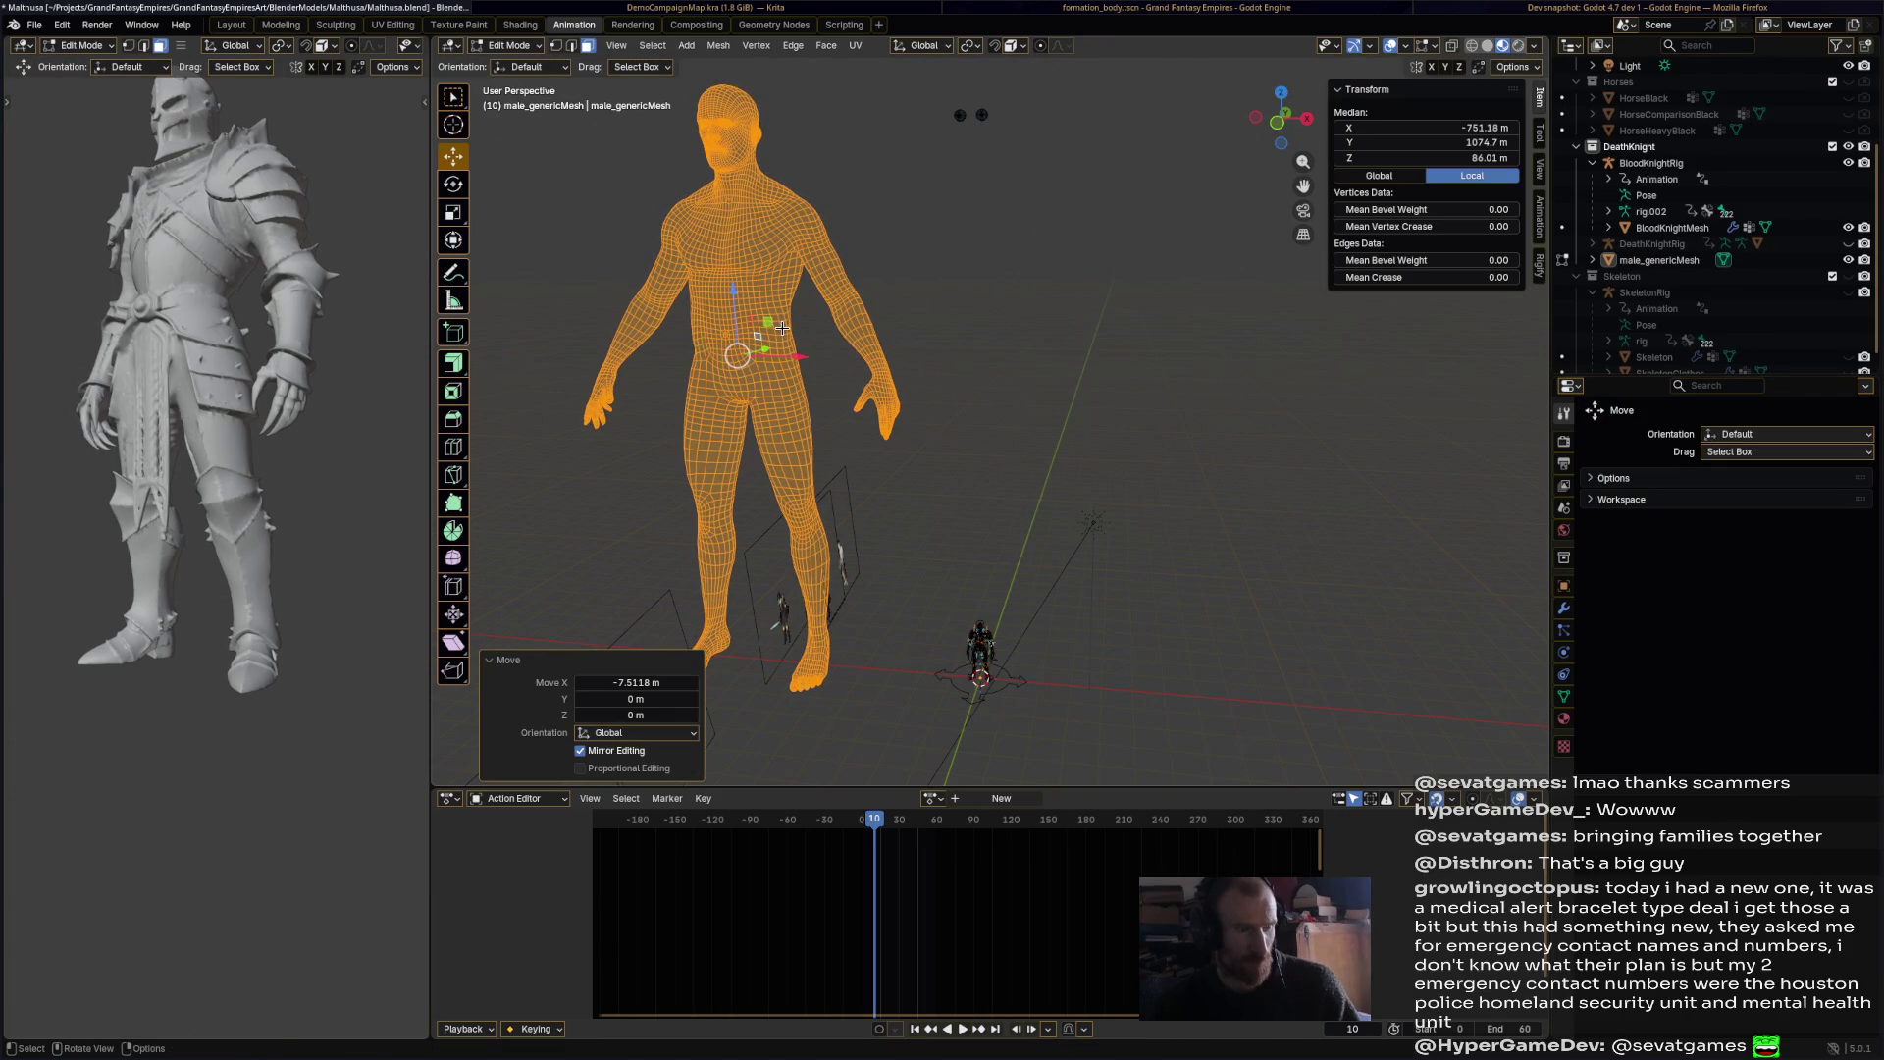
key("ctrl+z")
Step: Select the eyeballs as linked geometry from a vertex at the eye corner
left_click(1209, 477)
middle_click_drag(1209, 477, 1129, 393)
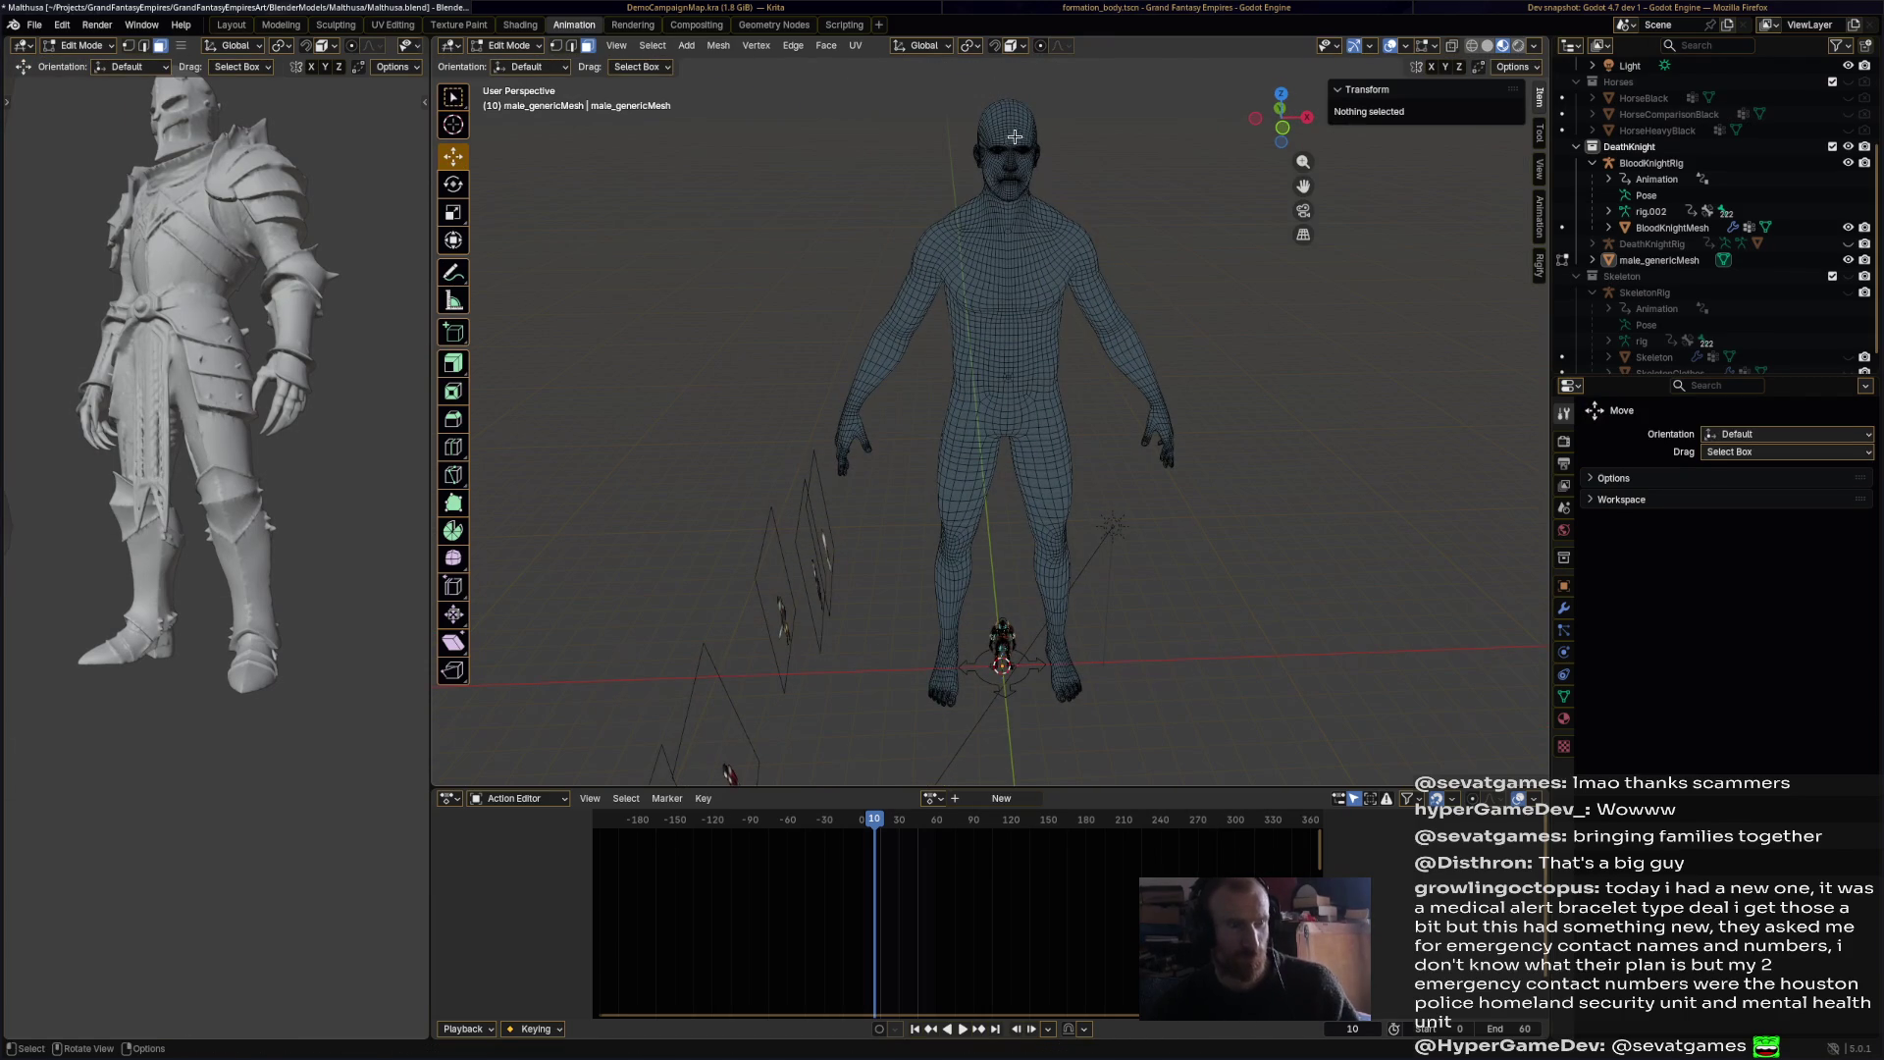
left_click(1021, 149)
scroll(1080, 187, "up", 5)
mouse_move(981, 294)
middle_mouse_down()
mouse_move(1021, 408)
mouse_move(1050, 414)
mouse_move(993, 174)
middle_mouse_up()
left_click(1002, 171)
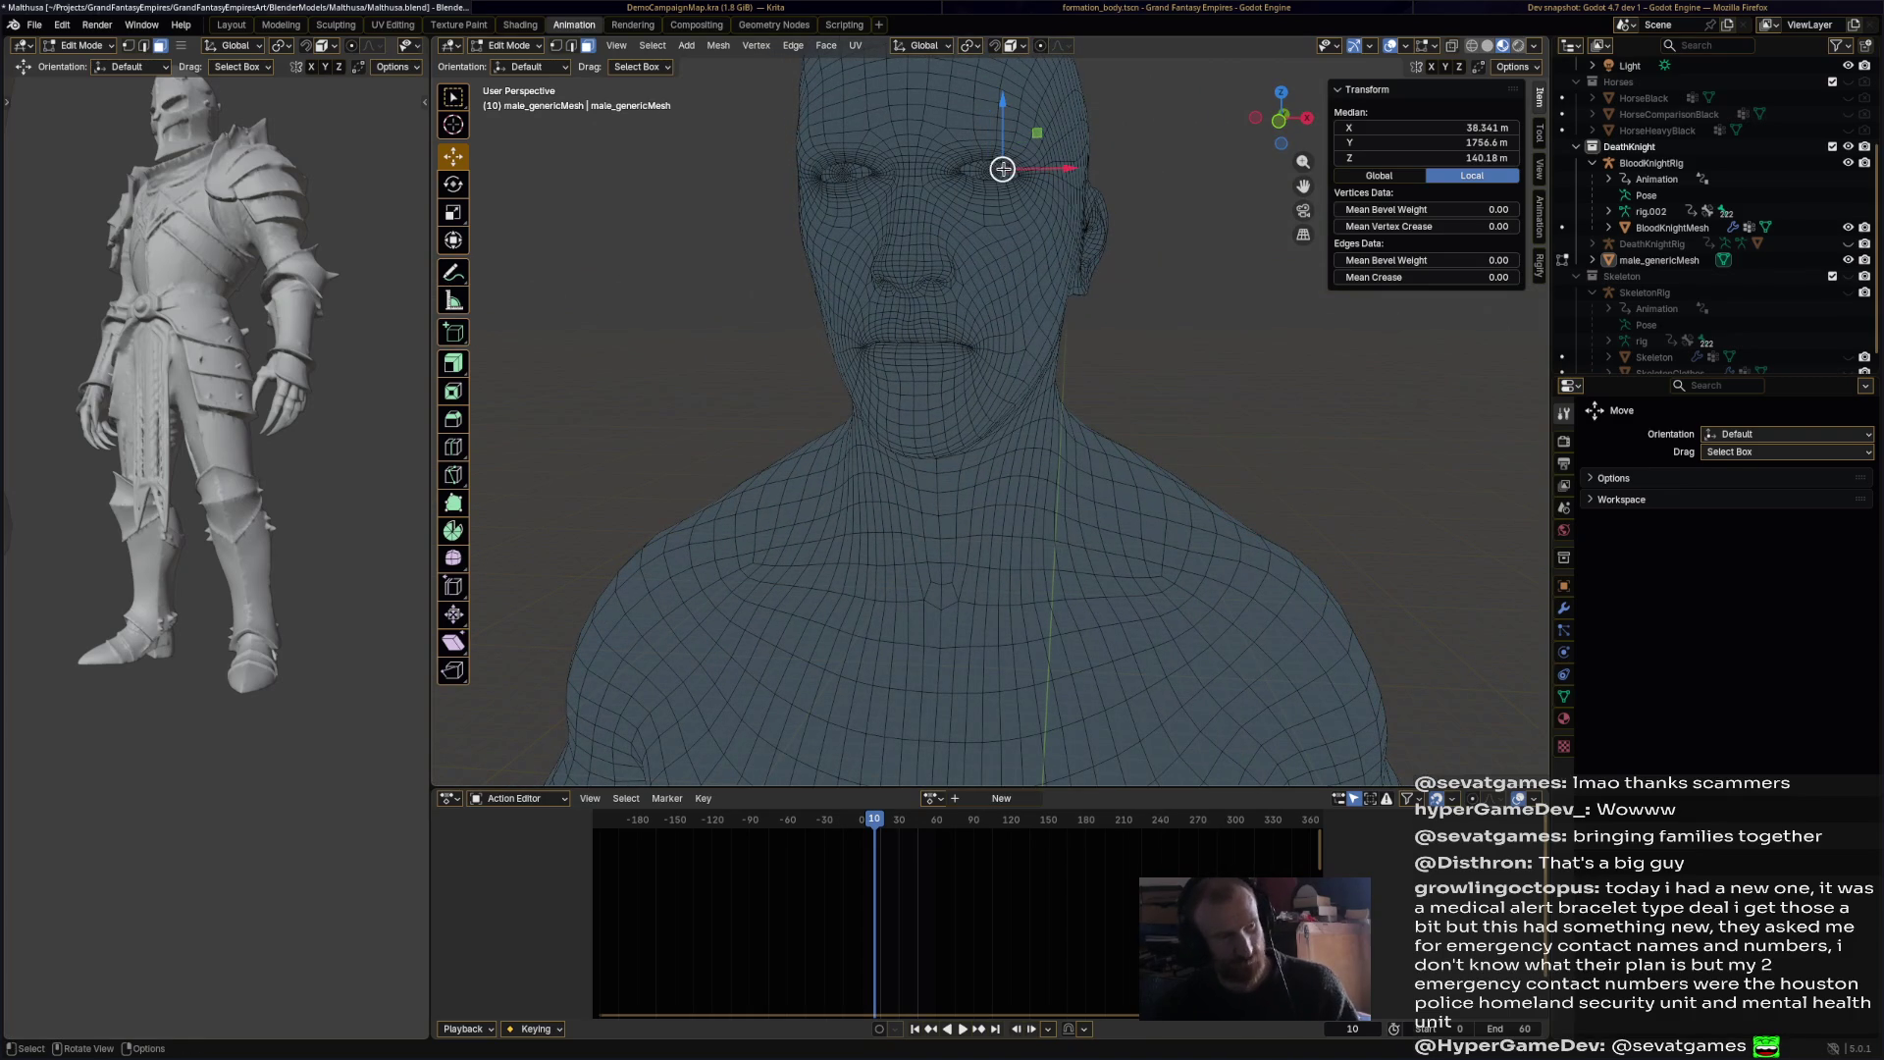
key("l")
key("l")
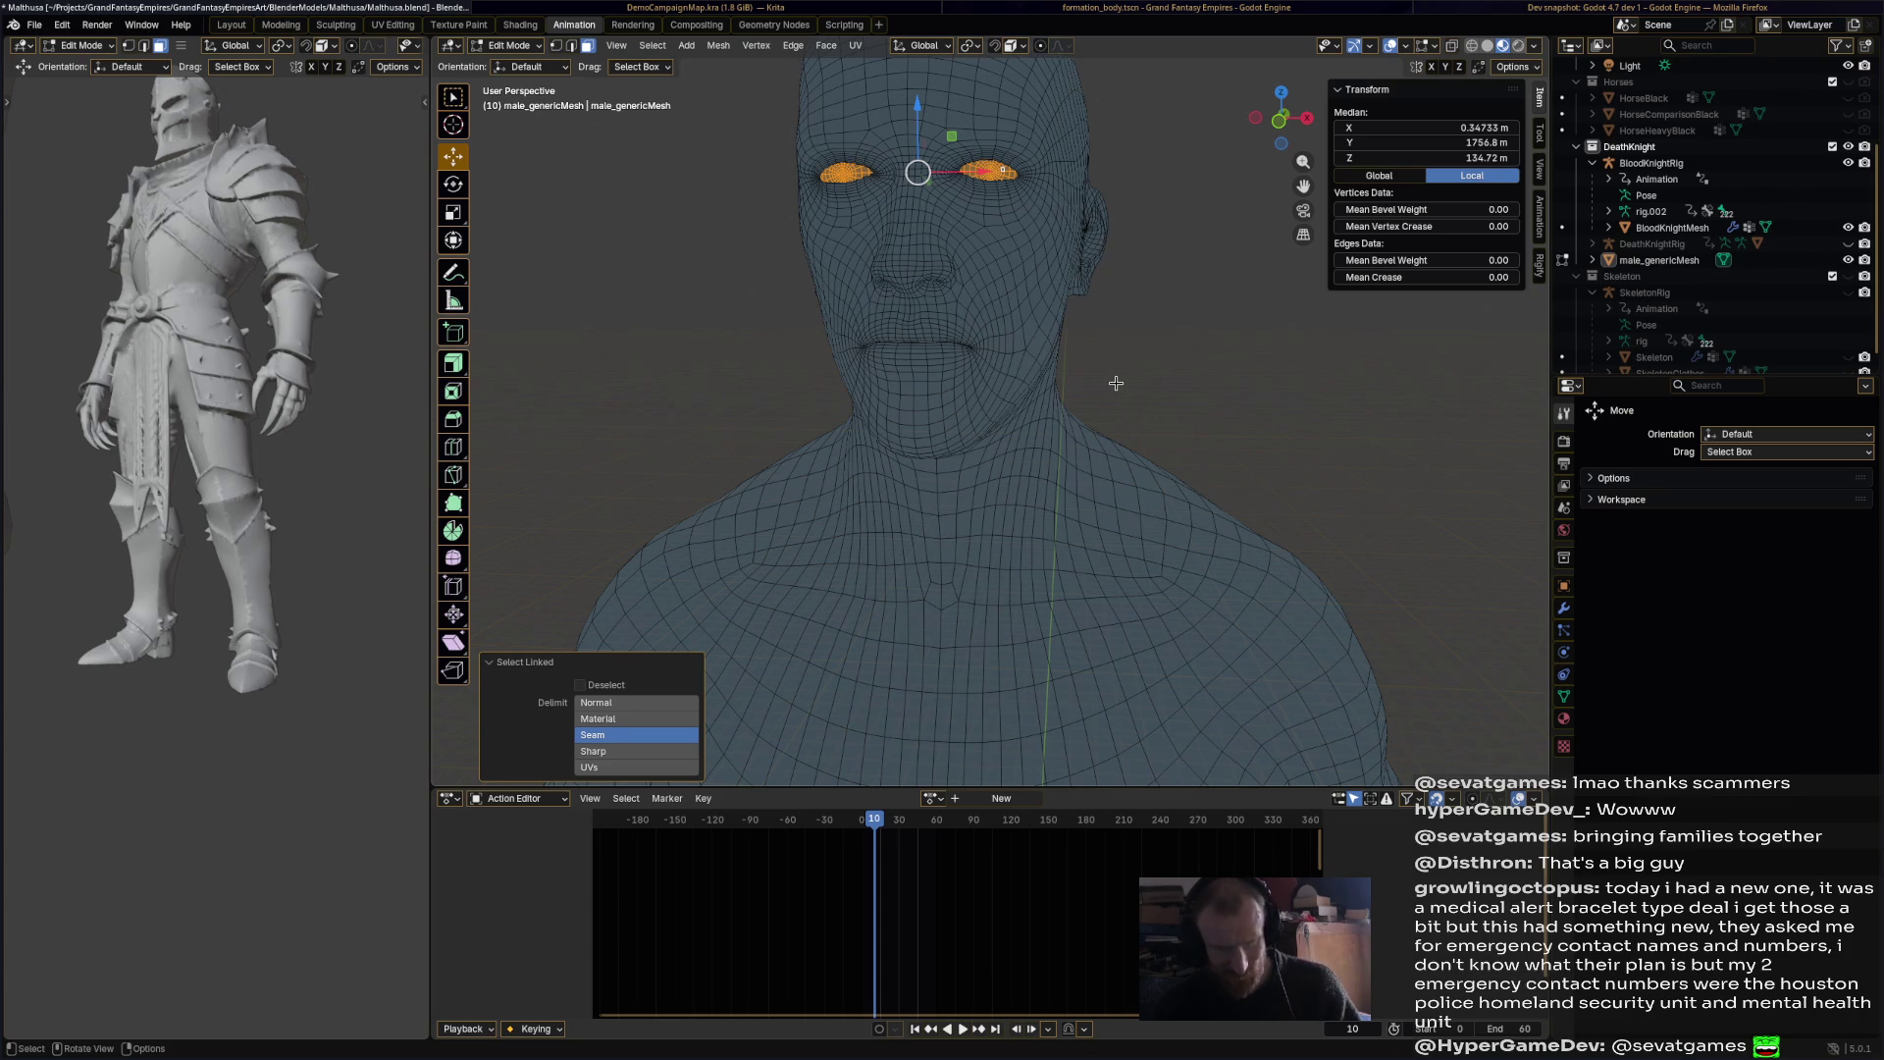
Step: Pick a vertex on each eye and select both whole eyeballs with Ctrl+L
left_click(1014, 336)
left_click(987, 173)
left_click(837, 173, "shift")
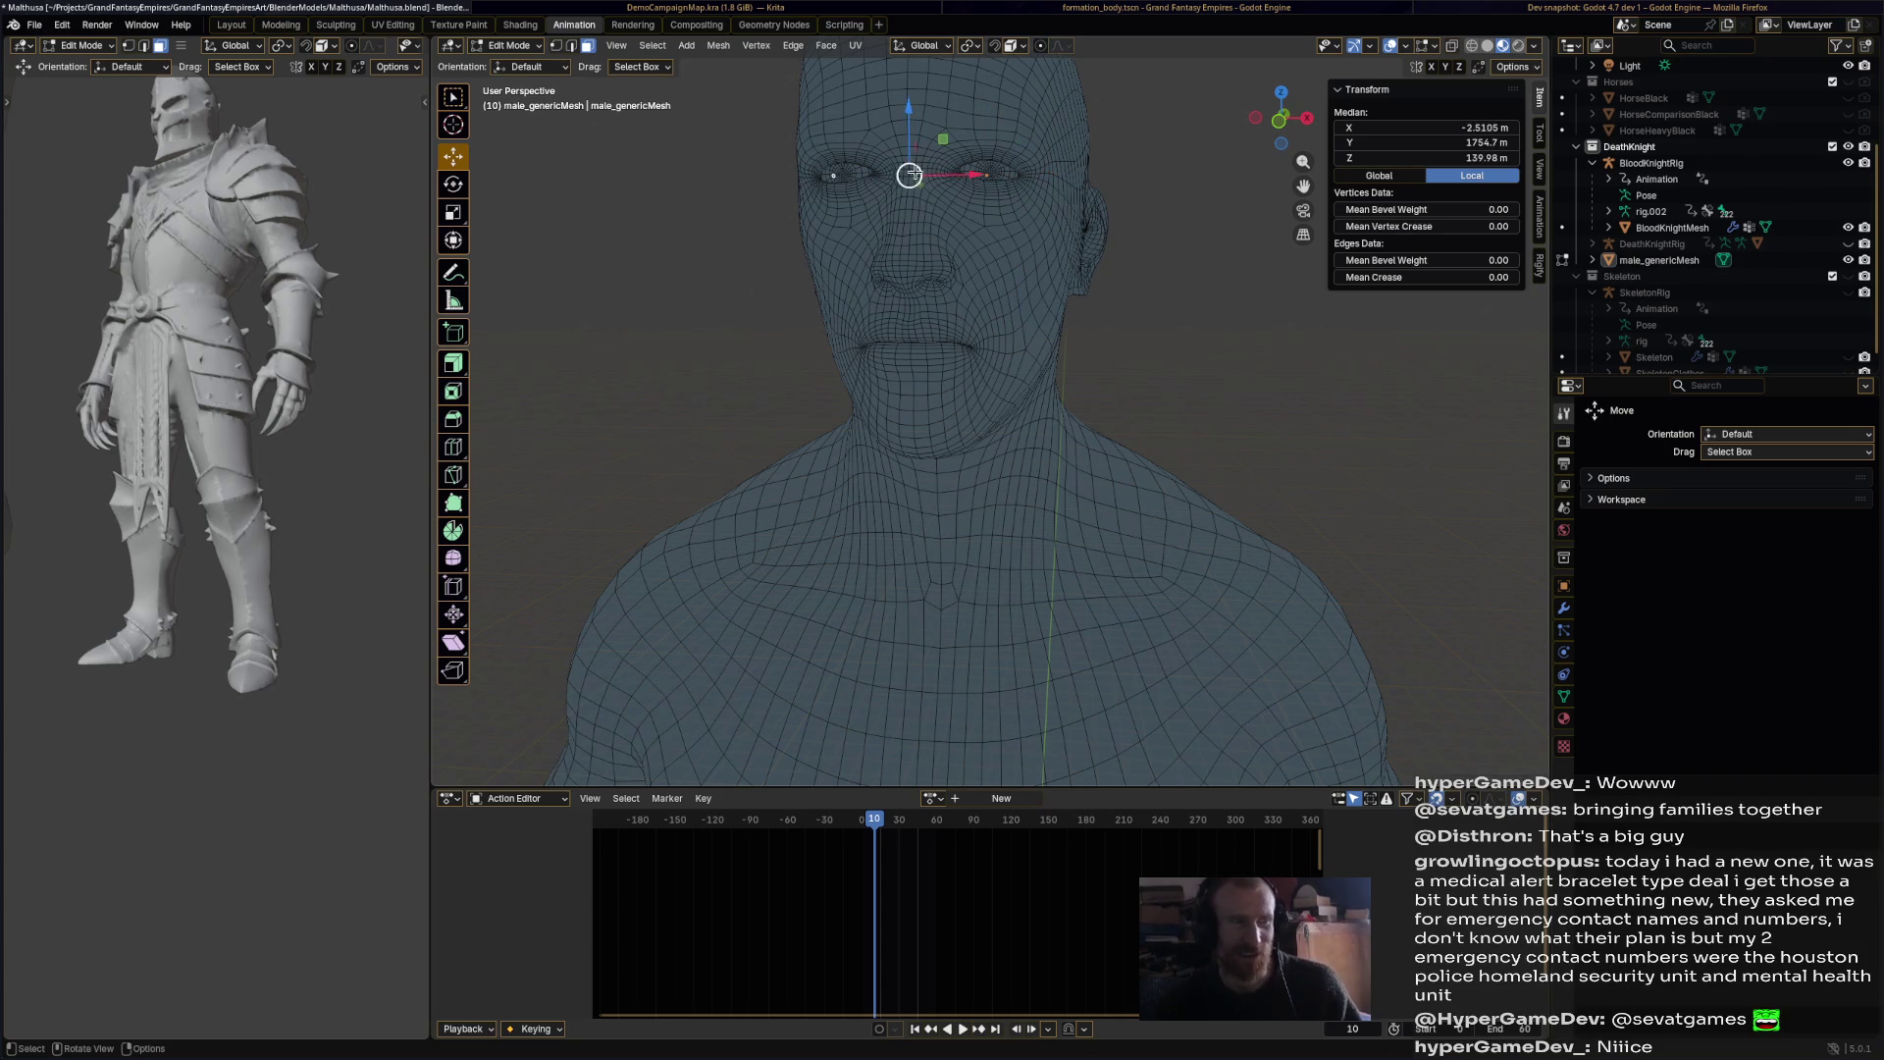
left_click(842, 169)
left_click(997, 169, "shift")
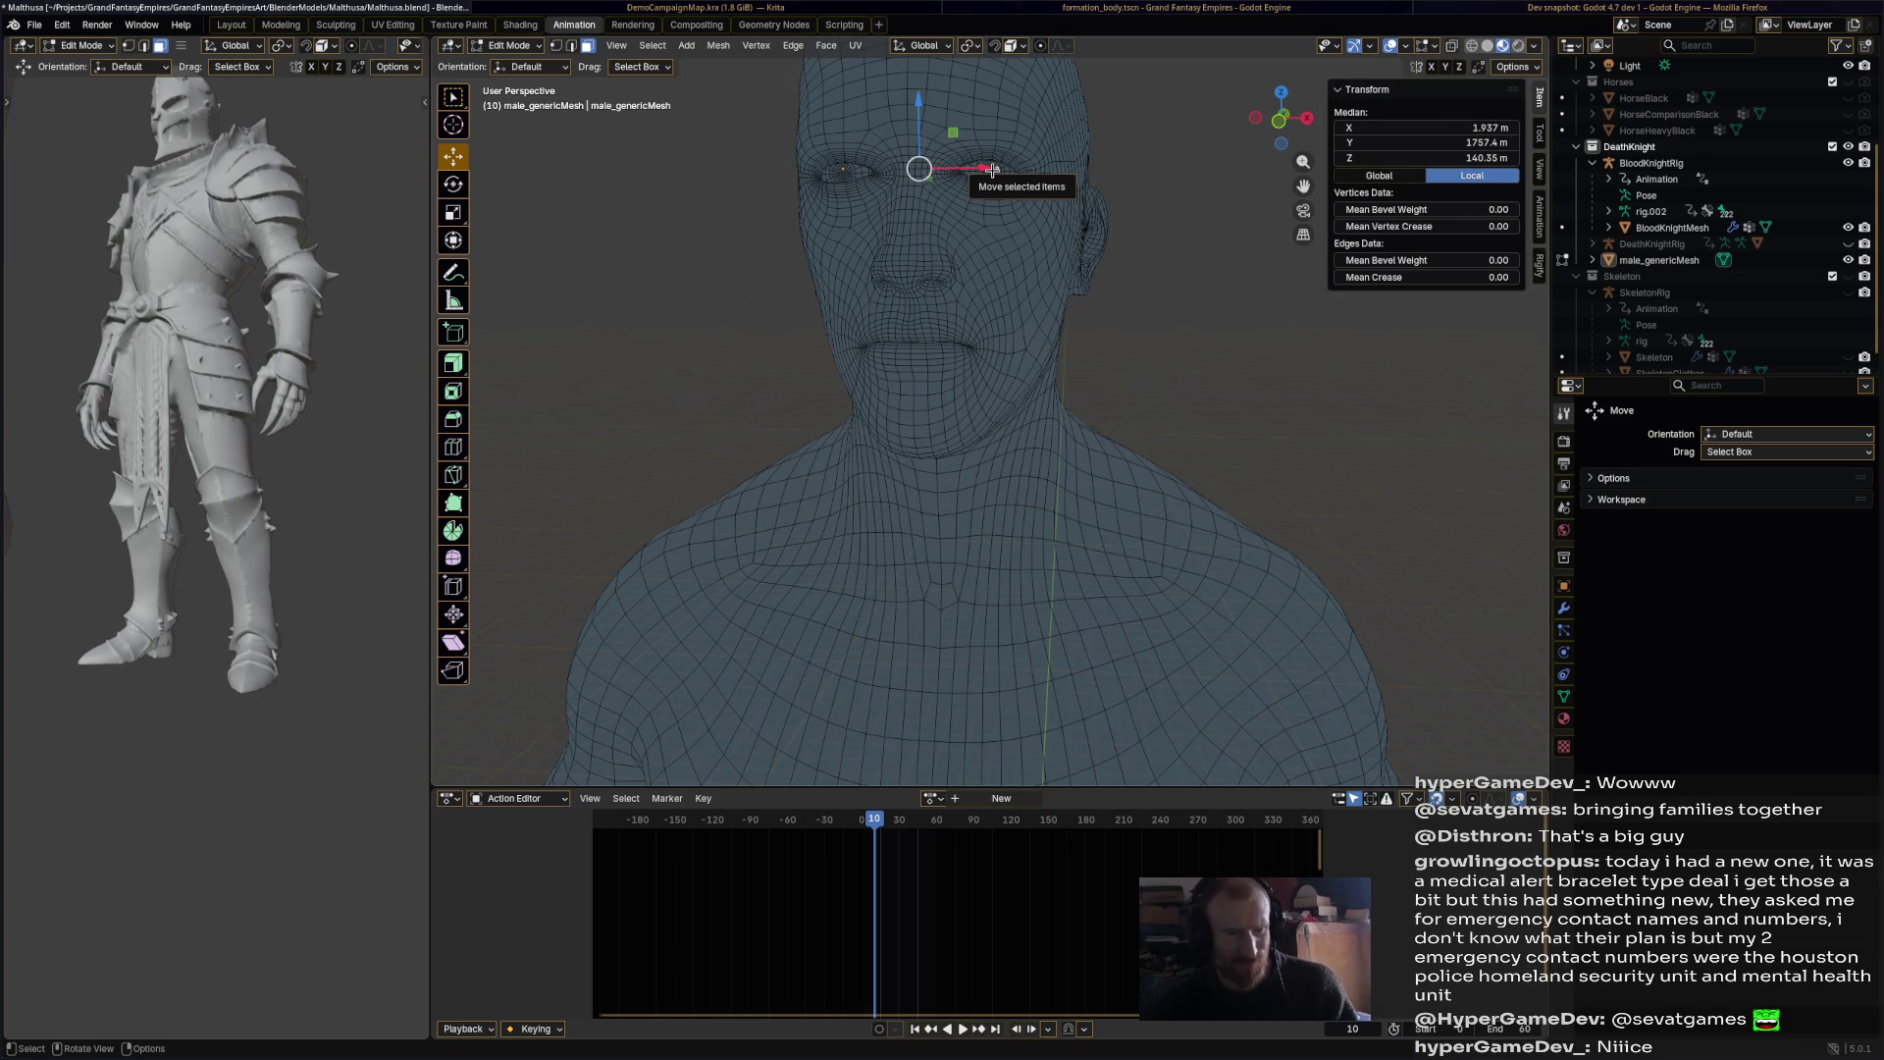
key("l")
key("l")
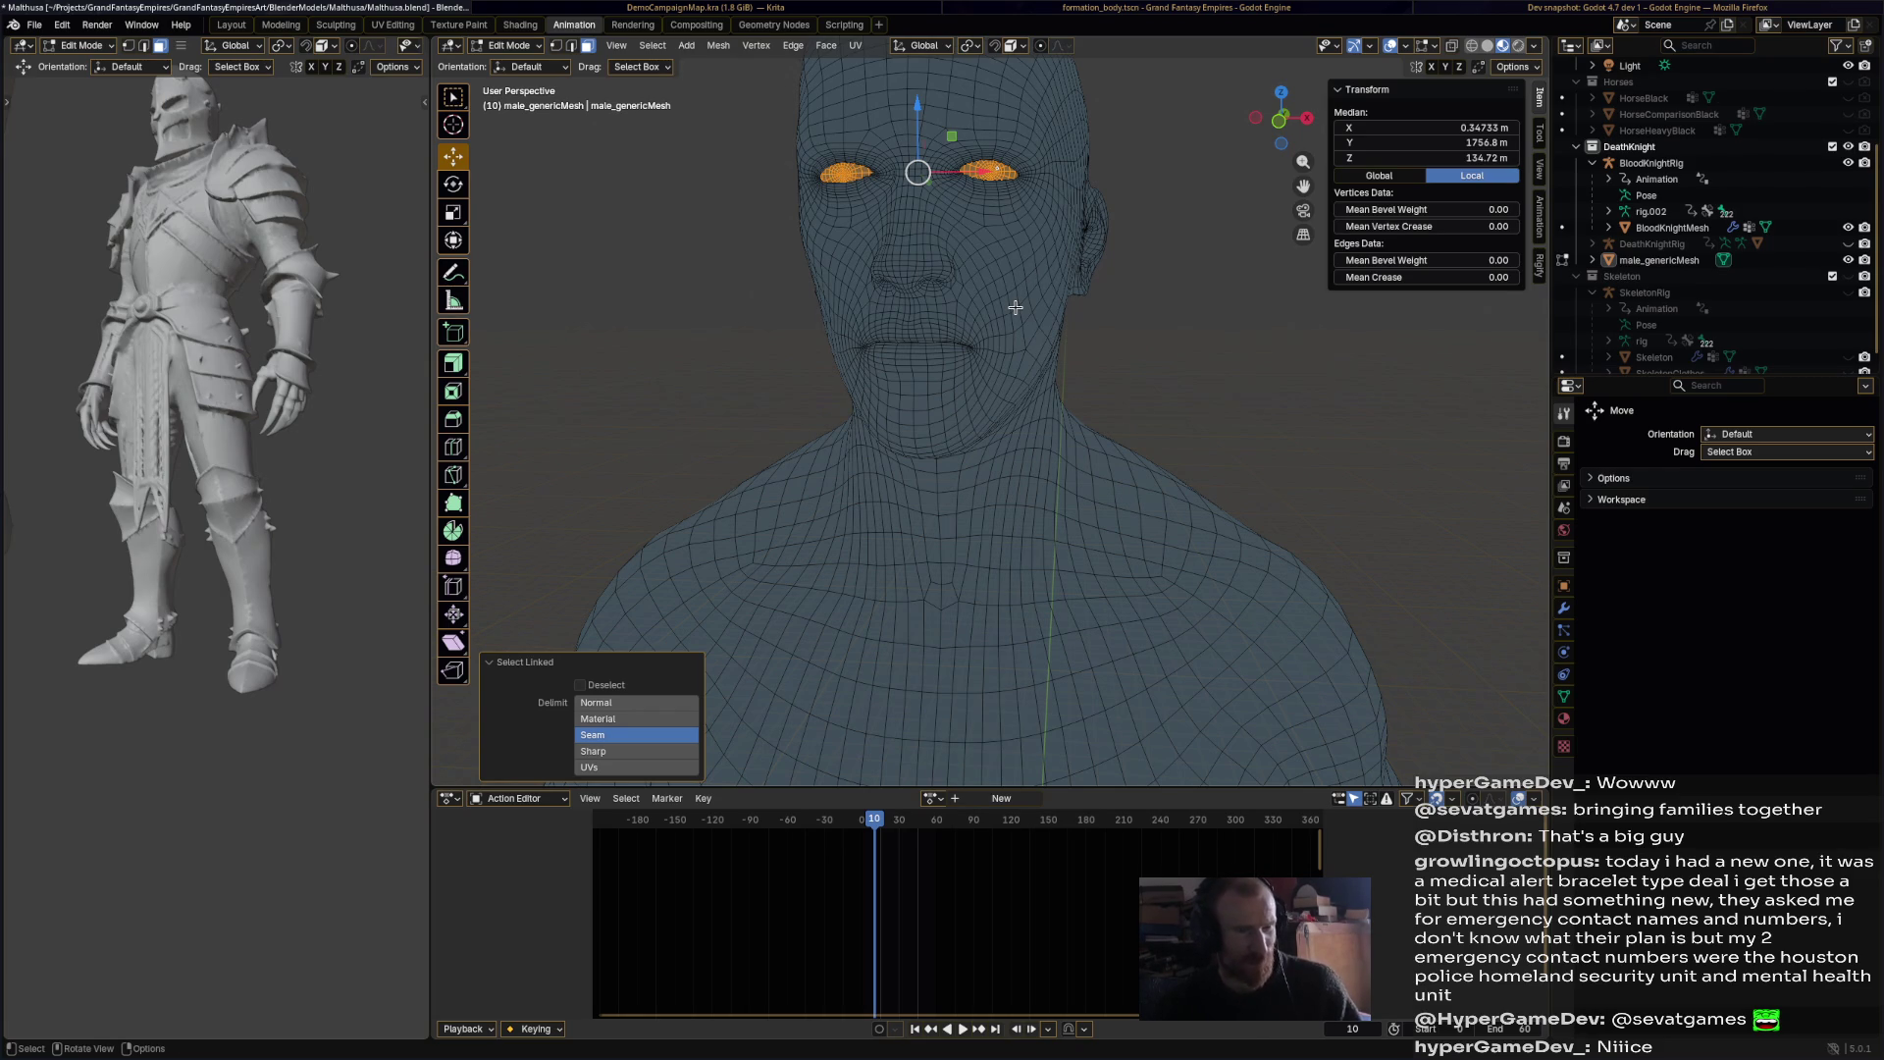
left_click(527, 51)
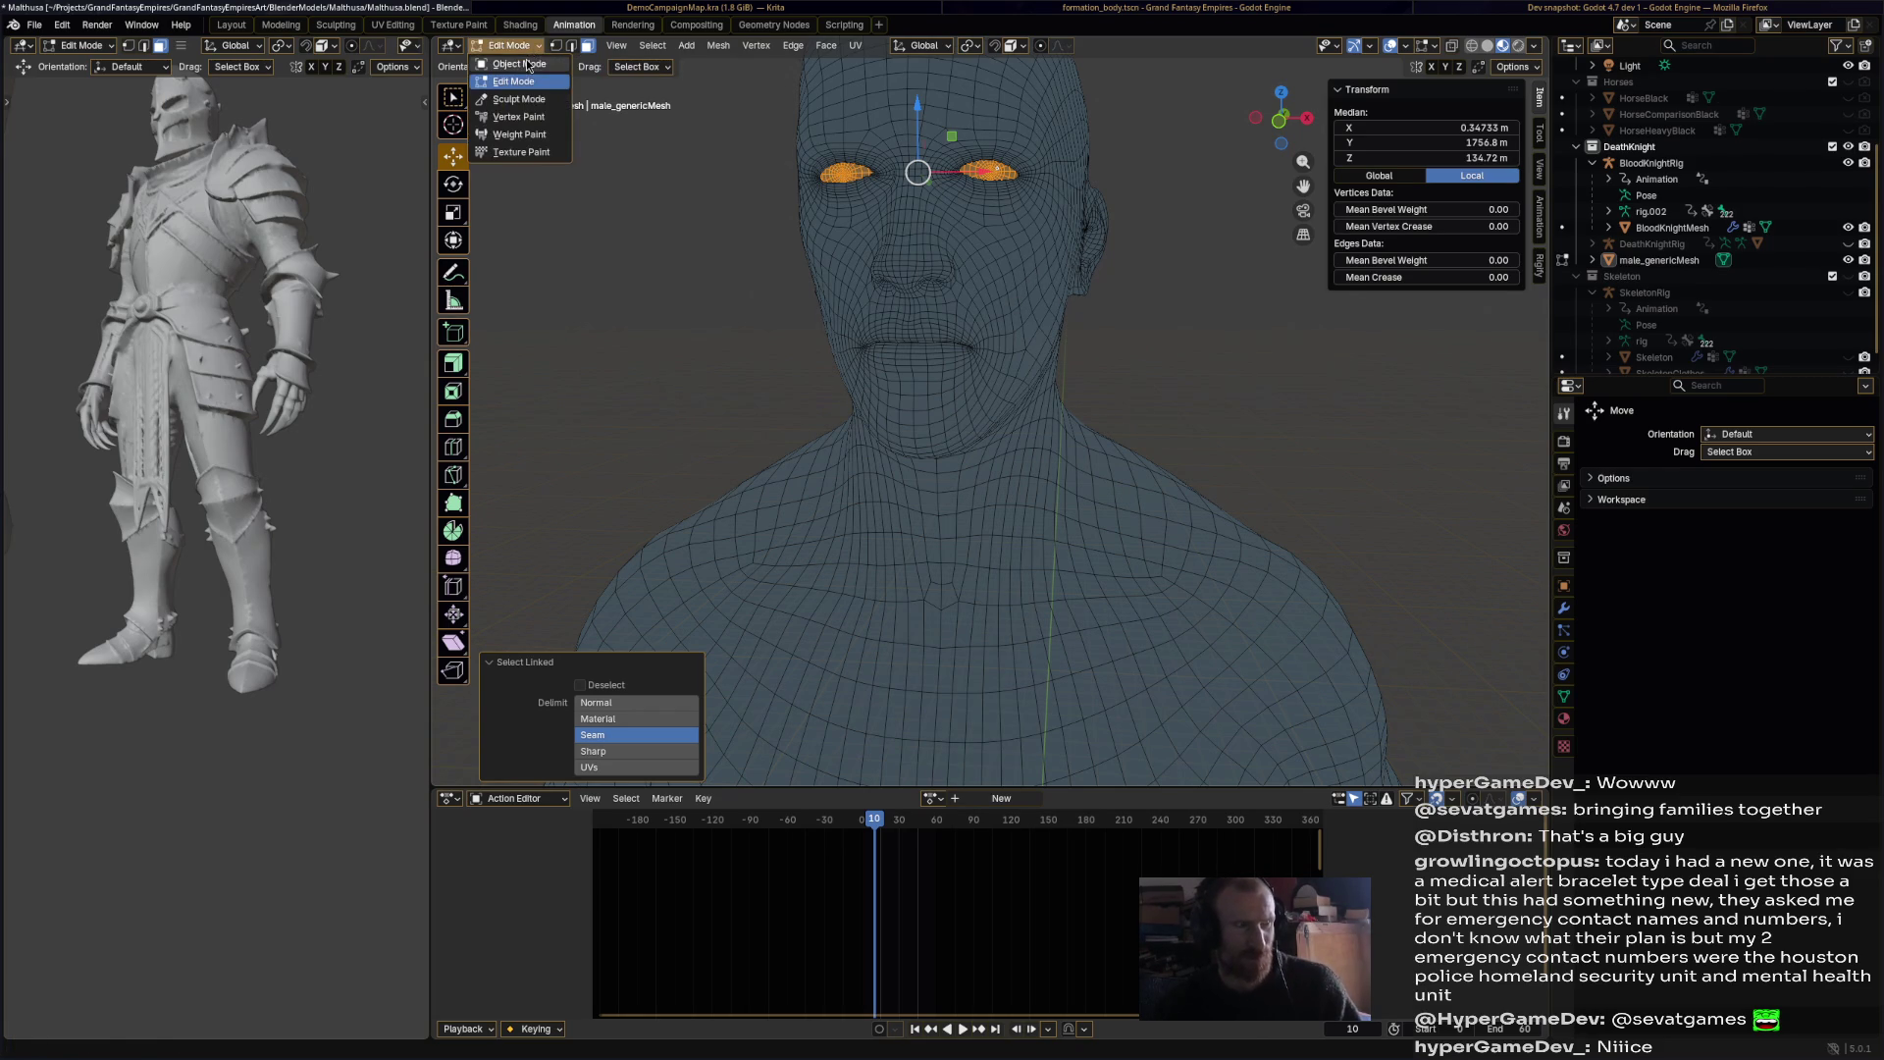
Step: In Object Mode, apply All Transforms to male_genericMesh, giving rotation 0° and scale 1.000
left_click(527, 65)
left_click(960, 243)
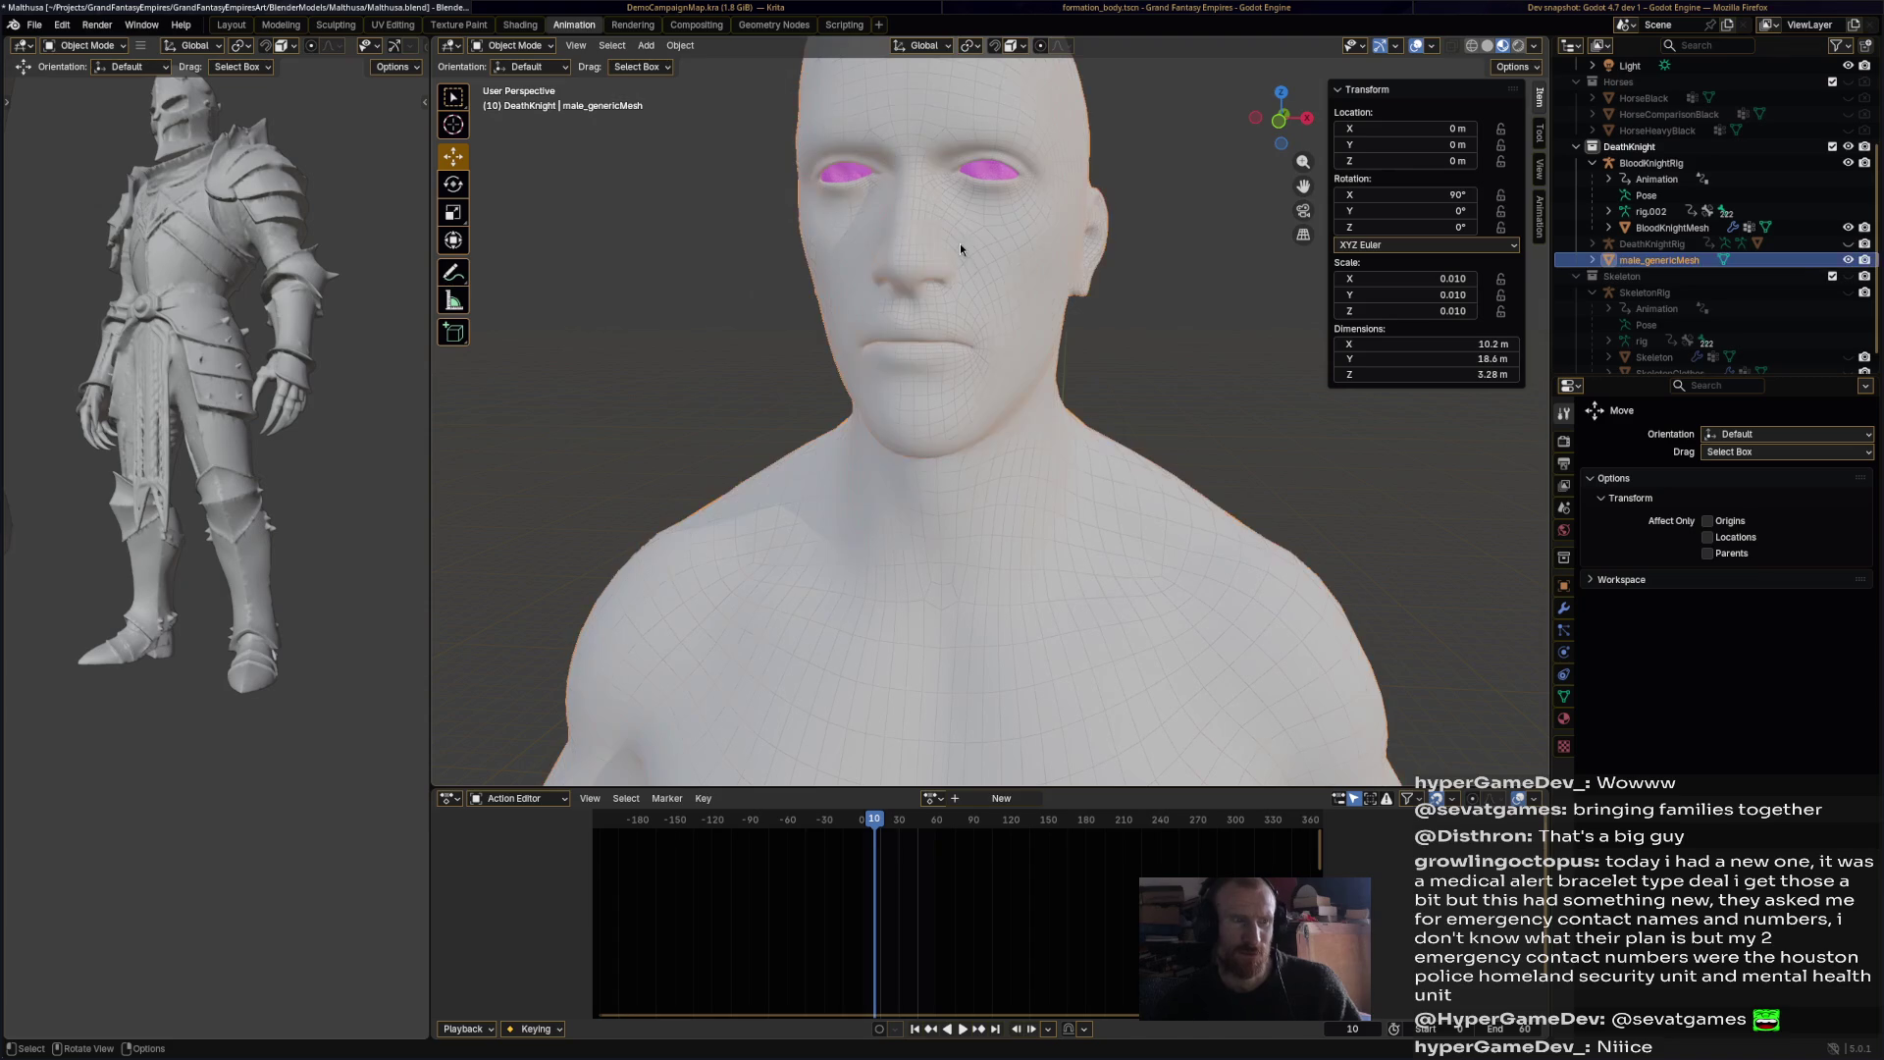
left_click(918, 184, "shift")
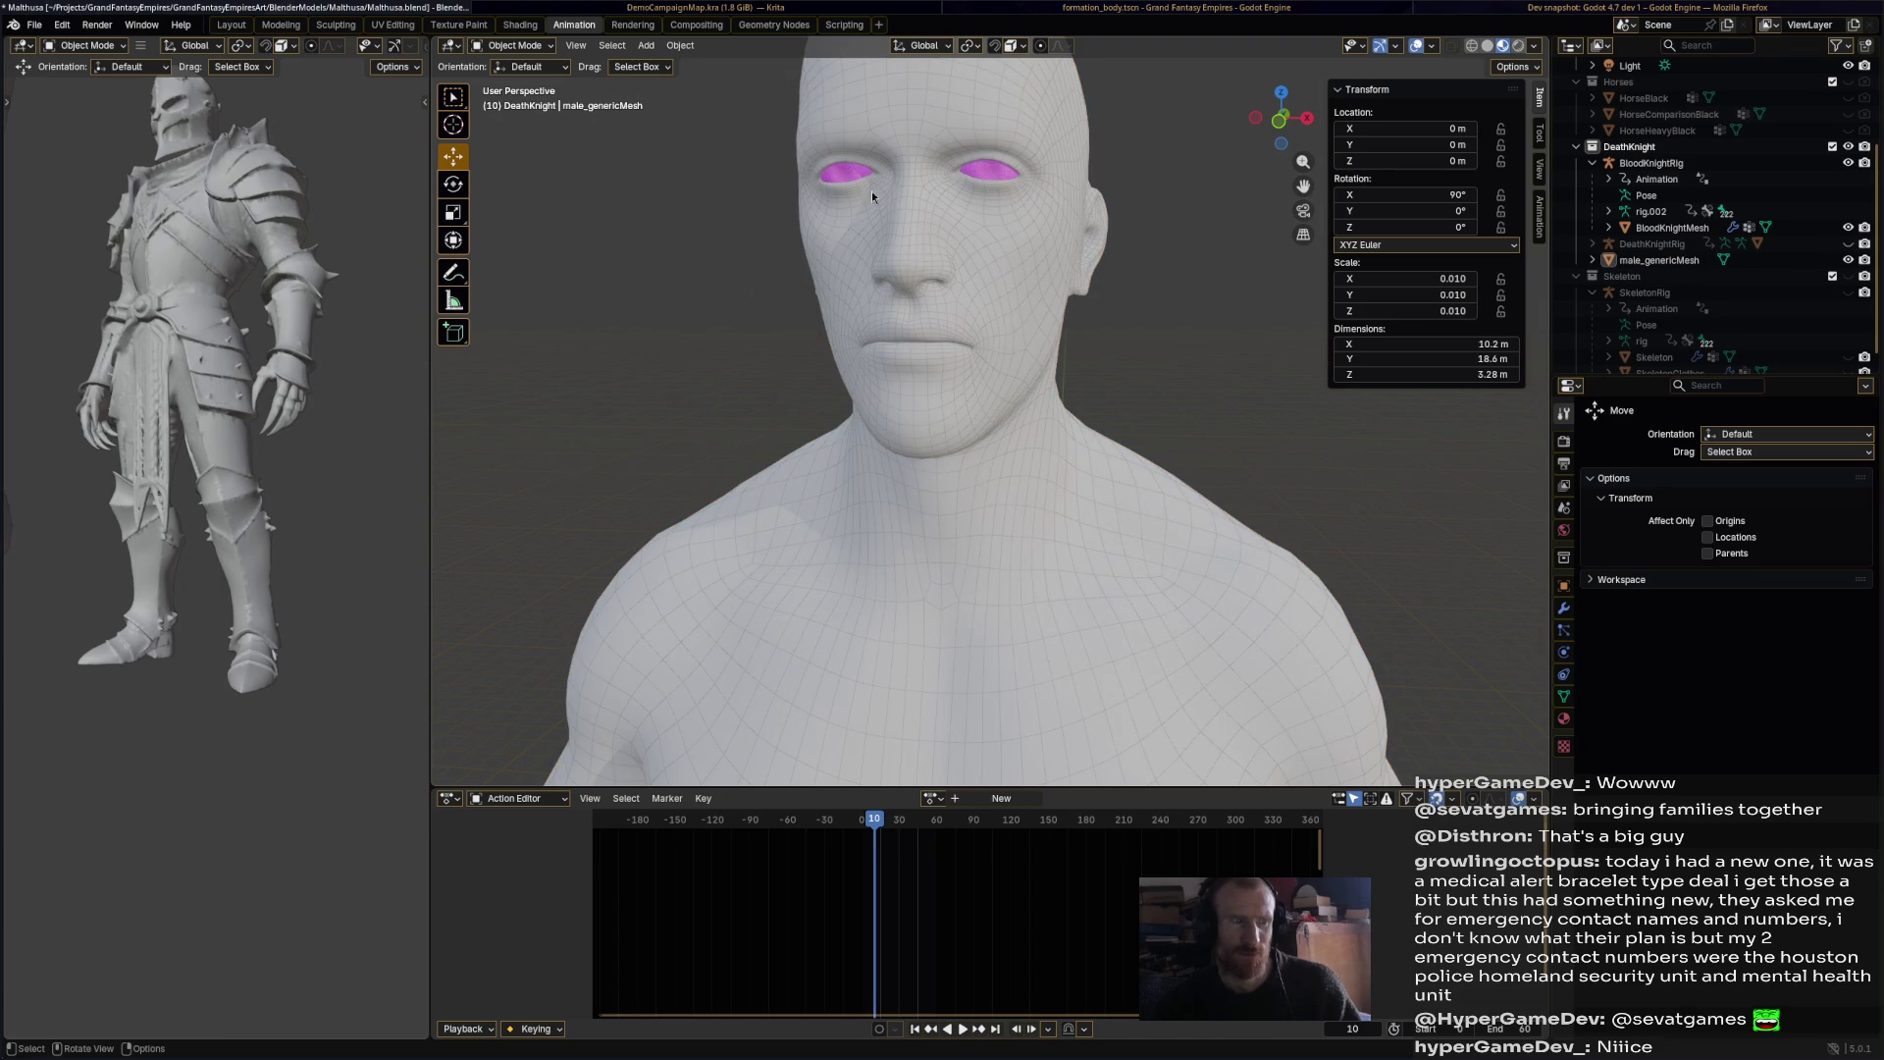
left_click(921, 212)
left_click(680, 46)
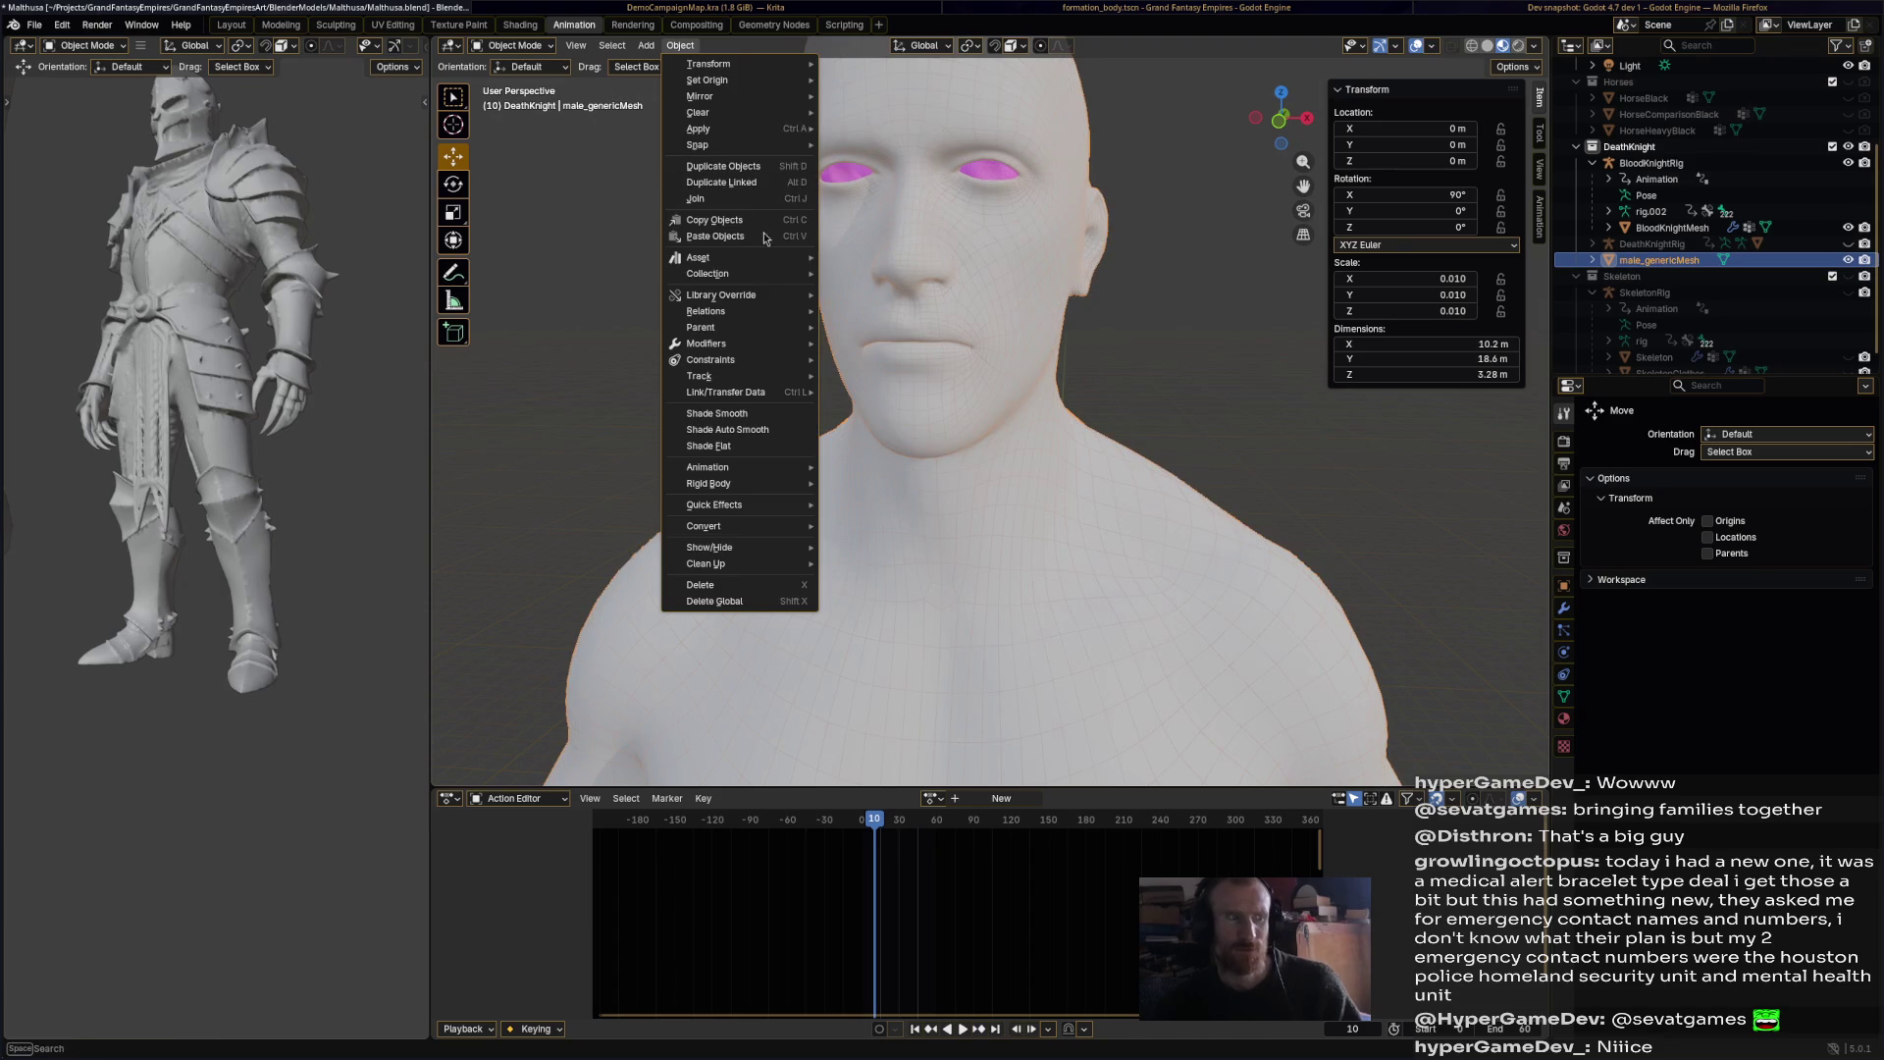
mouse_move(750, 132)
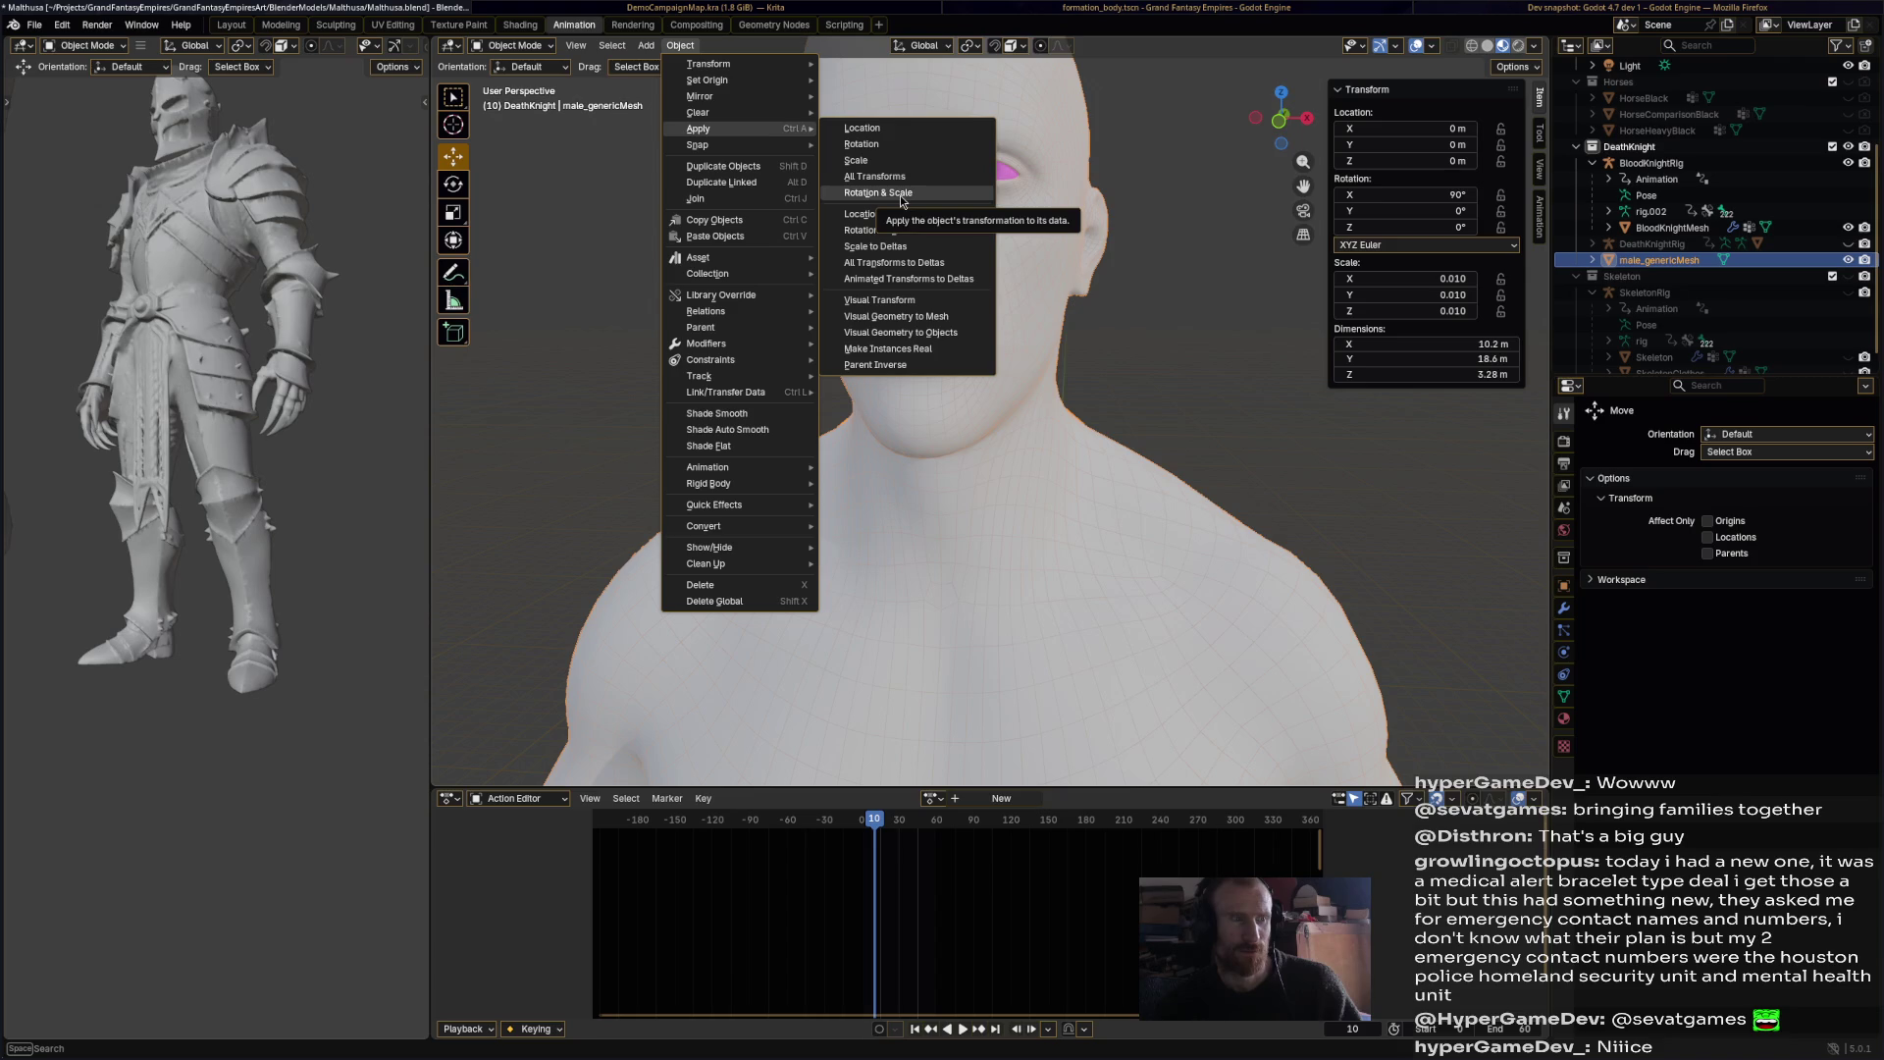
left_click(910, 176)
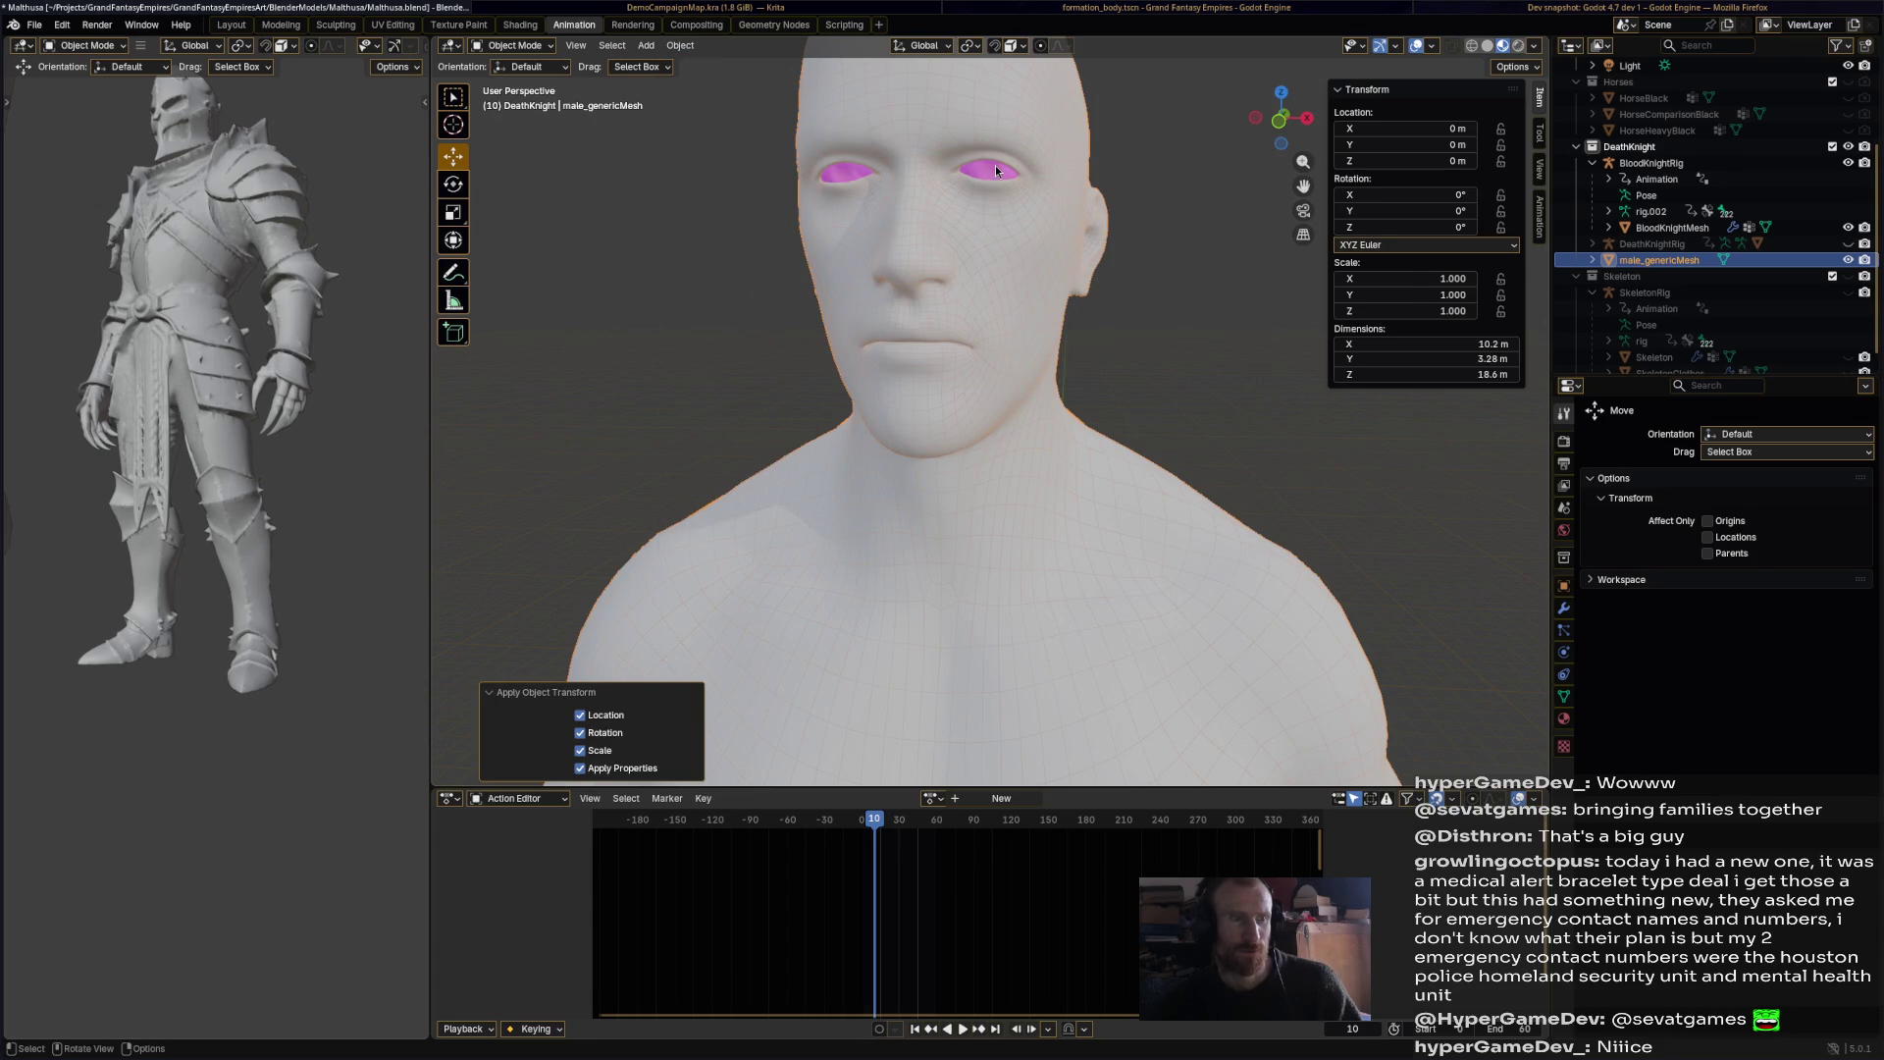
left_click(520, 46)
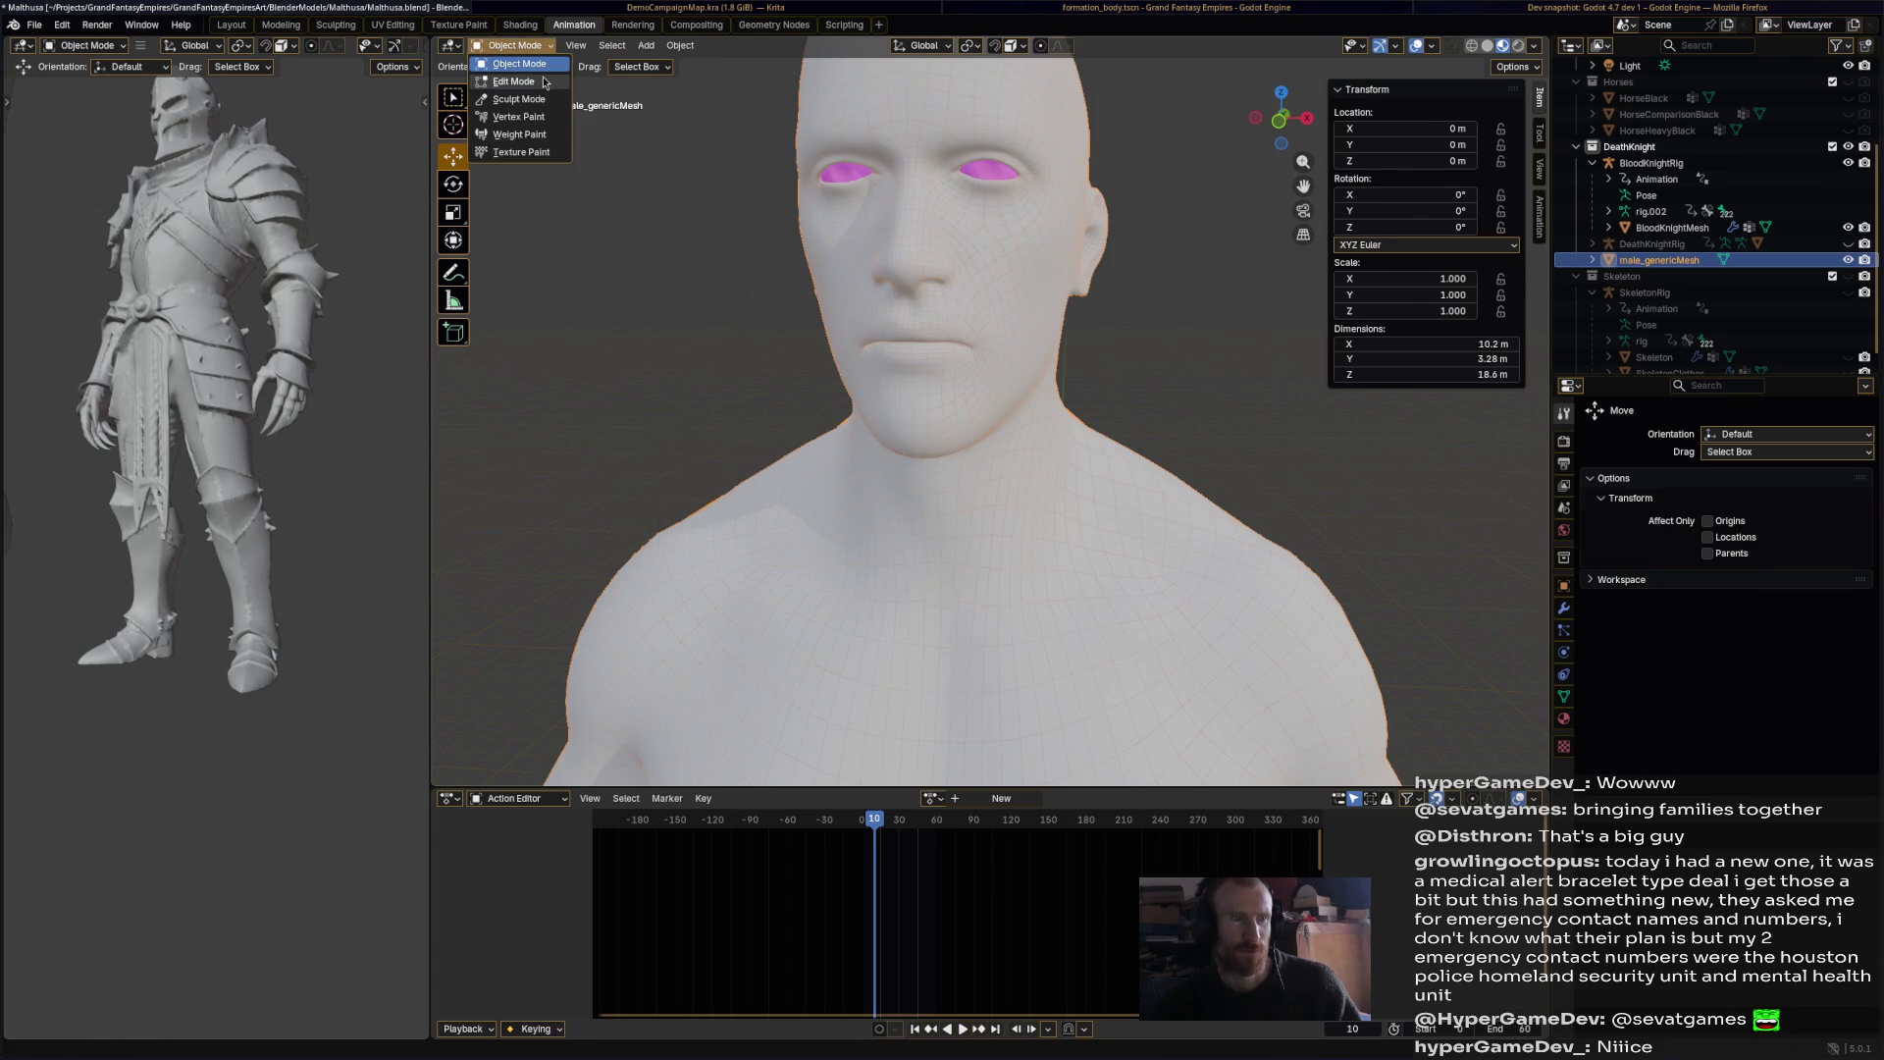
Step: Try scaling the whole body mesh in Edit Mode, then undo it
left_click(545, 82)
key("a")
scroll(1079, 392, "down", 5)
middle_click_drag(1079, 392, 1158, 373)
key("s")
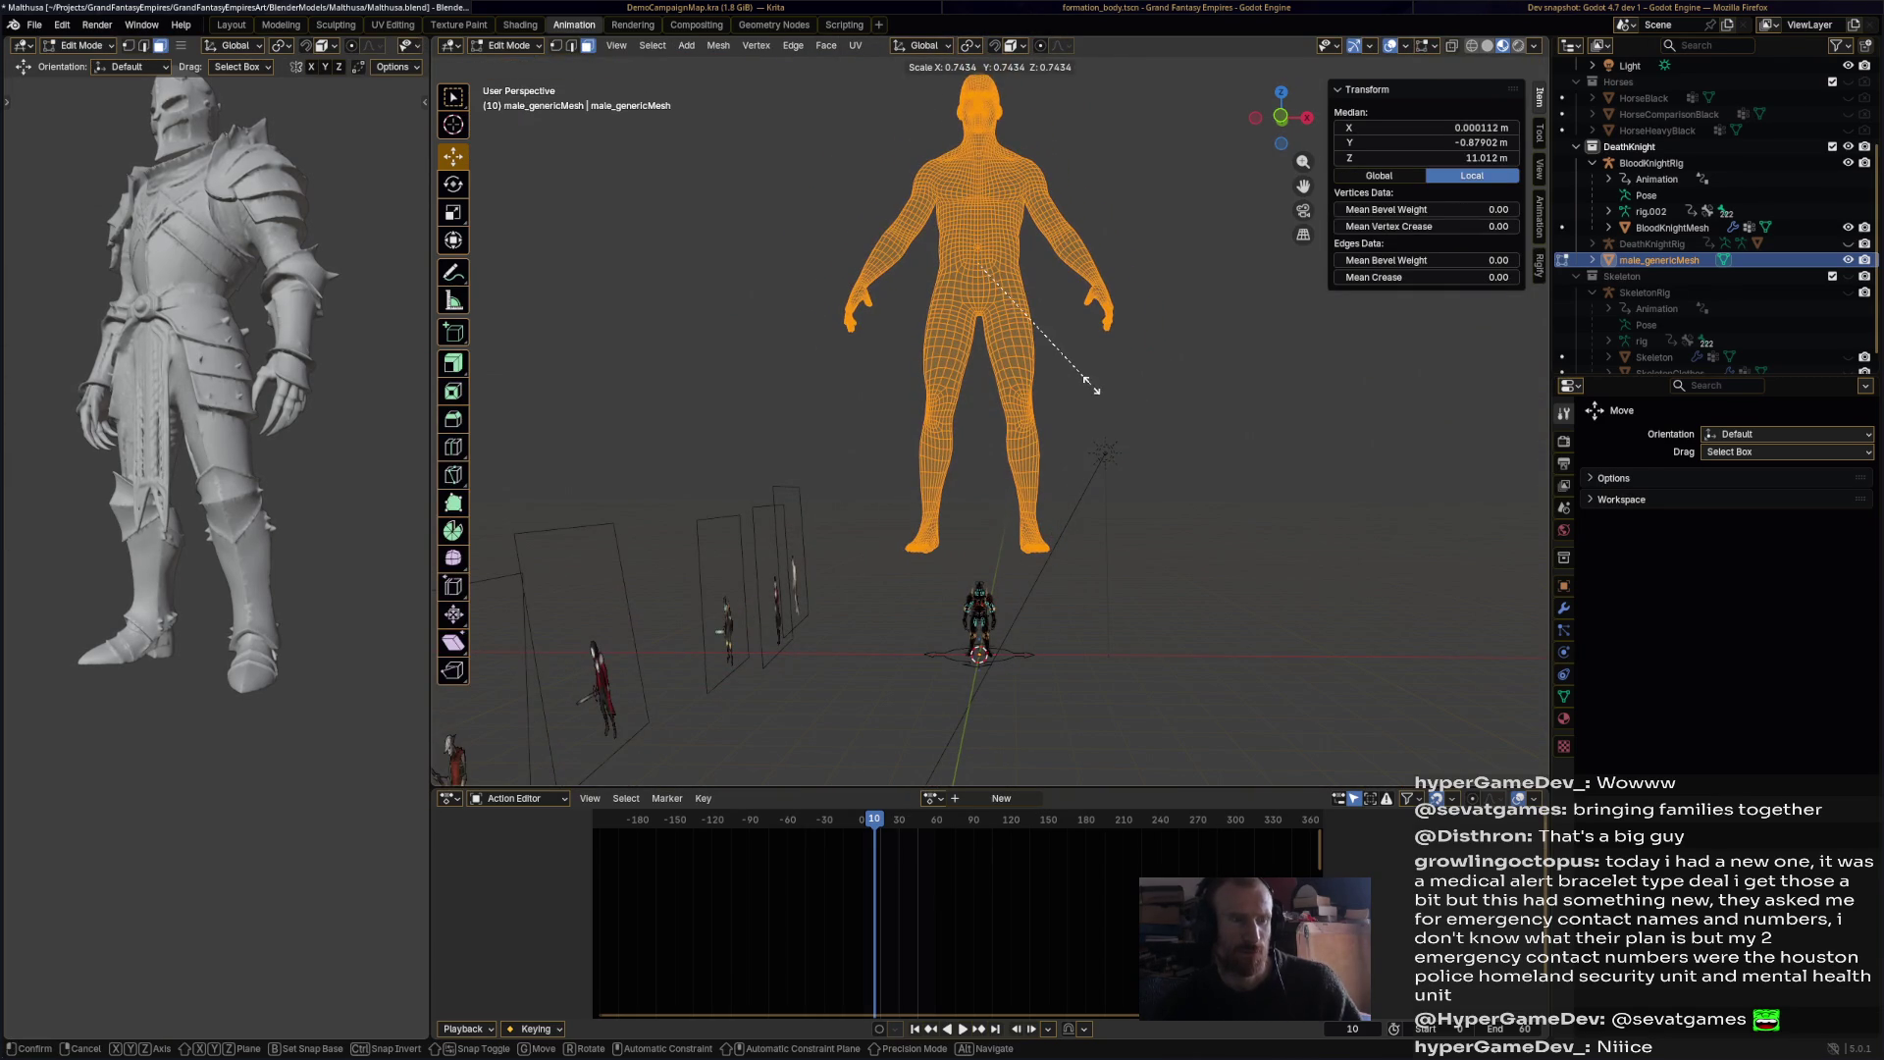
left_click(1096, 389)
key("ctrl+z")
Step: In Object Mode, scale the body down to 0.100 (1.87 m tall) and compare with the knight
left_click(509, 45)
left_click(520, 63)
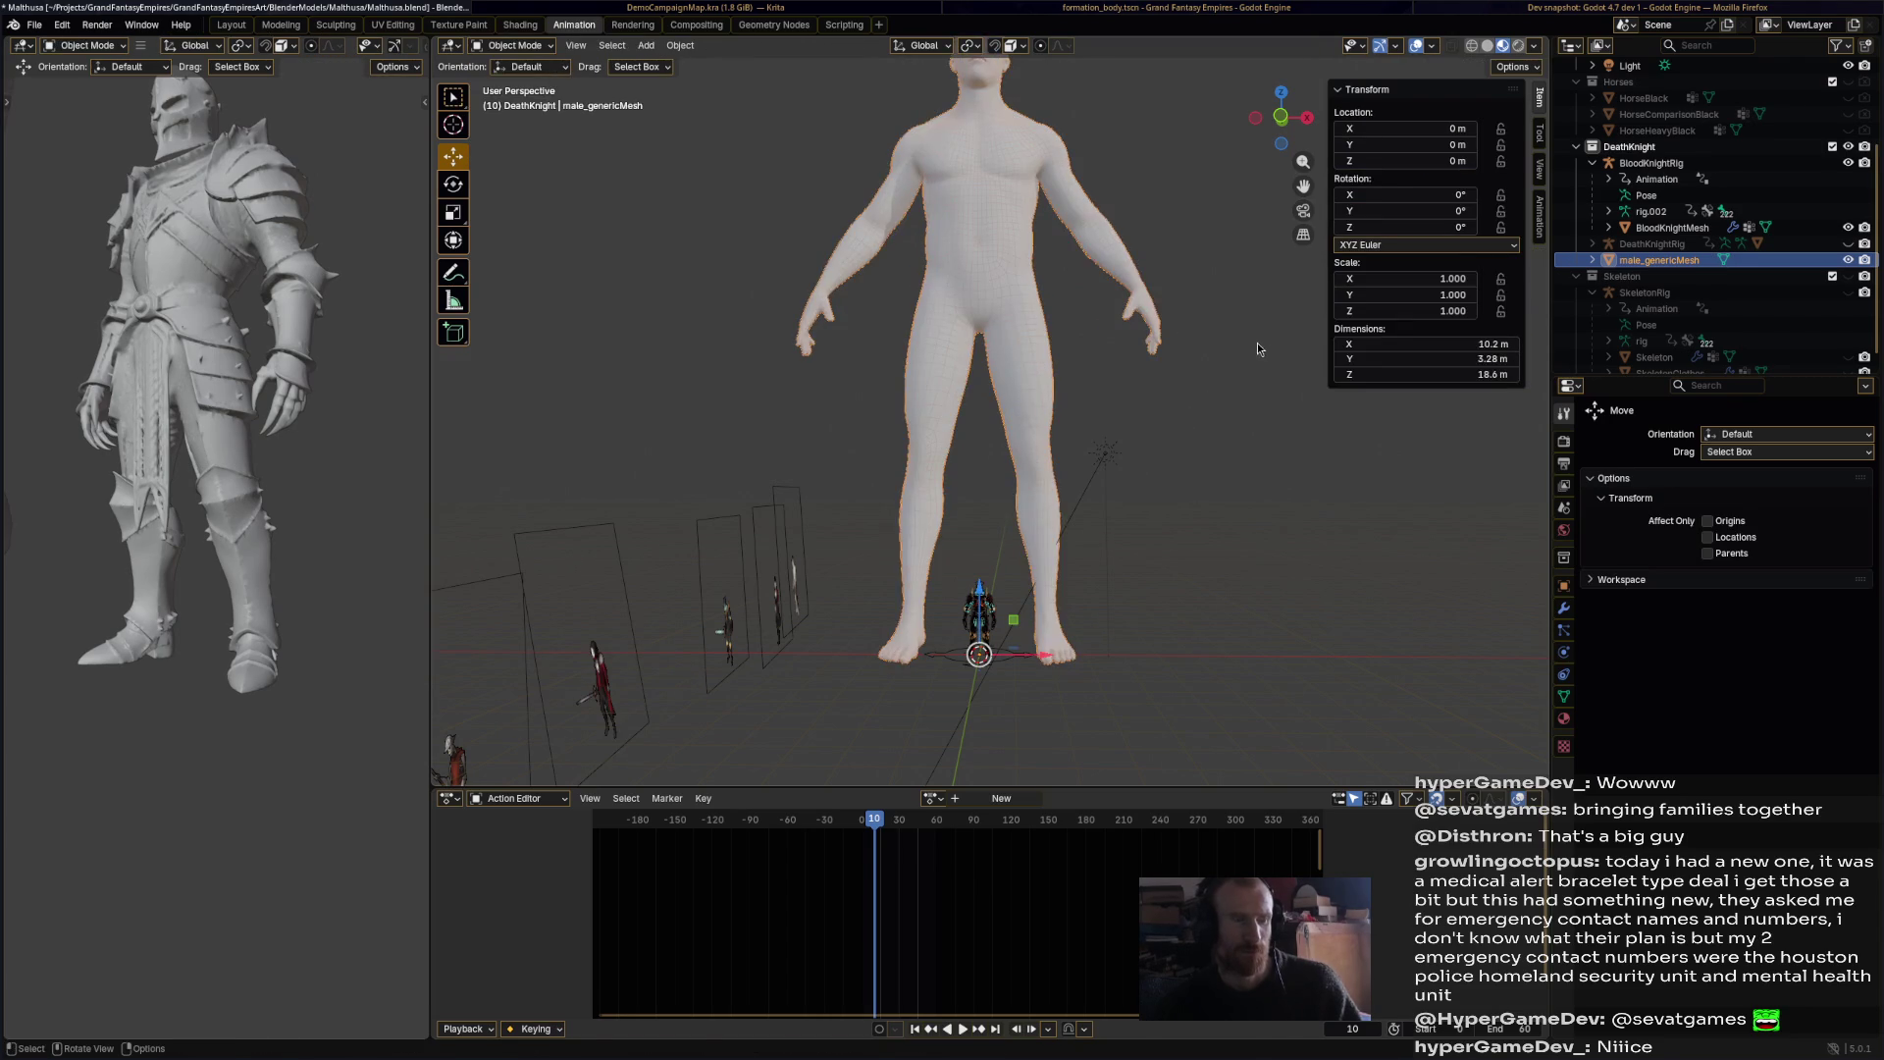
key("s")
left_click(1038, 622)
key("KP_Decimal")
key("s")
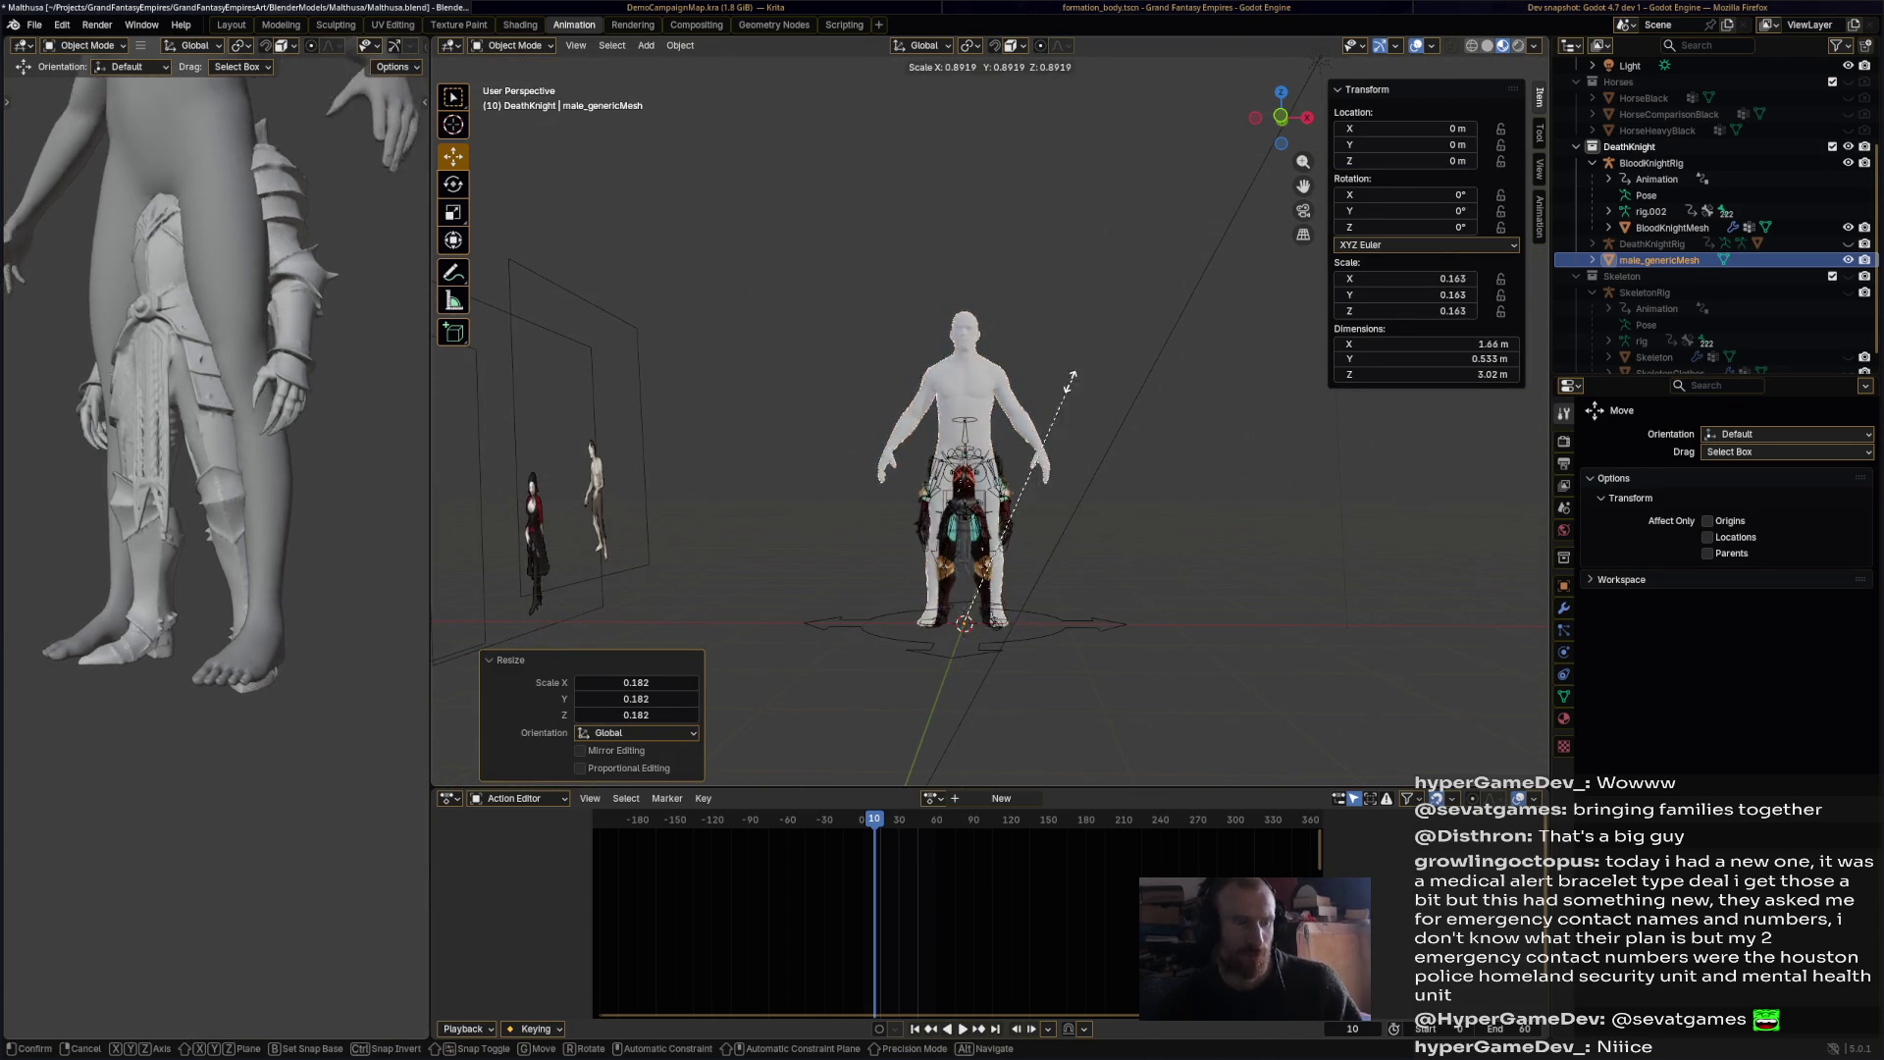
left_click(954, 461)
scroll(952, 508, "up", 2)
scroll(952, 508, "up", 5)
mouse_move(1026, 420)
middle_mouse_down()
mouse_move(1055, 409)
mouse_move(974, 415)
mouse_move(1063, 409)
middle_mouse_up()
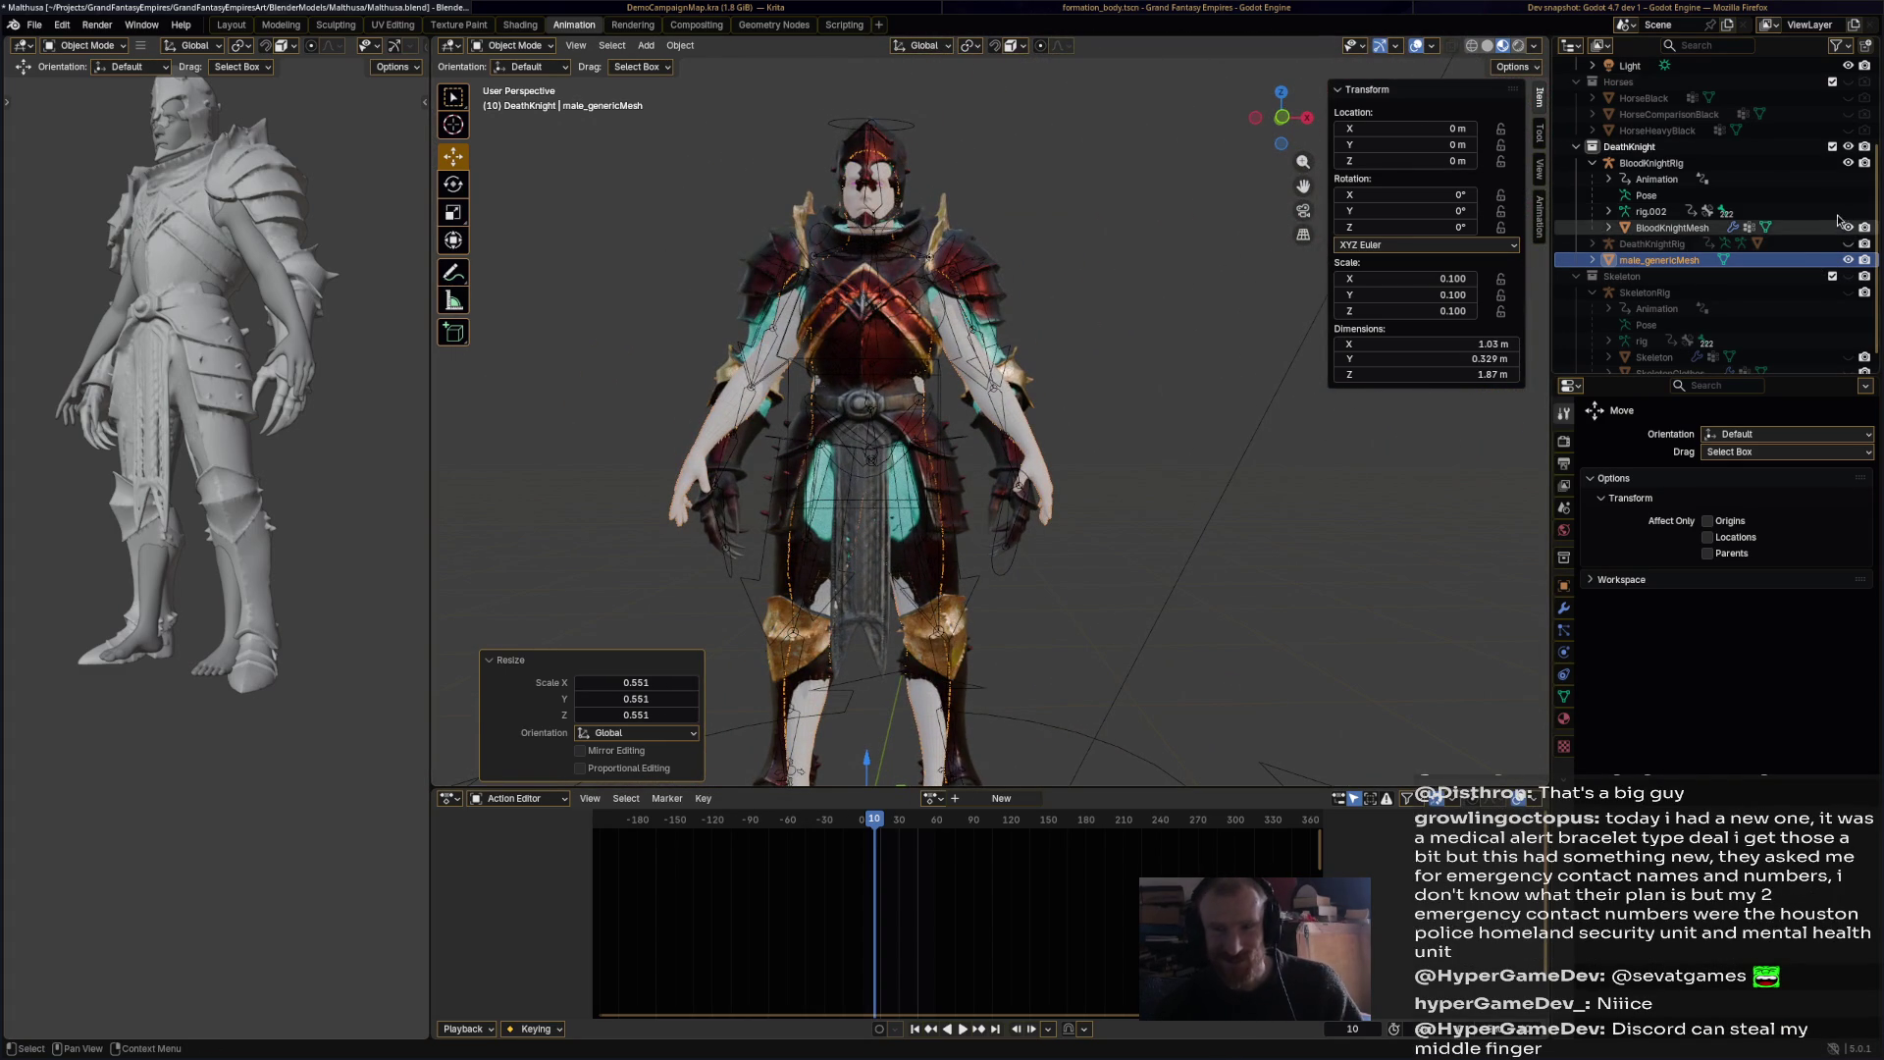
Step: Hide BloodKnightRig in the Outliner, frame the bare male body, and save the file
left_click(1849, 164, "shift")
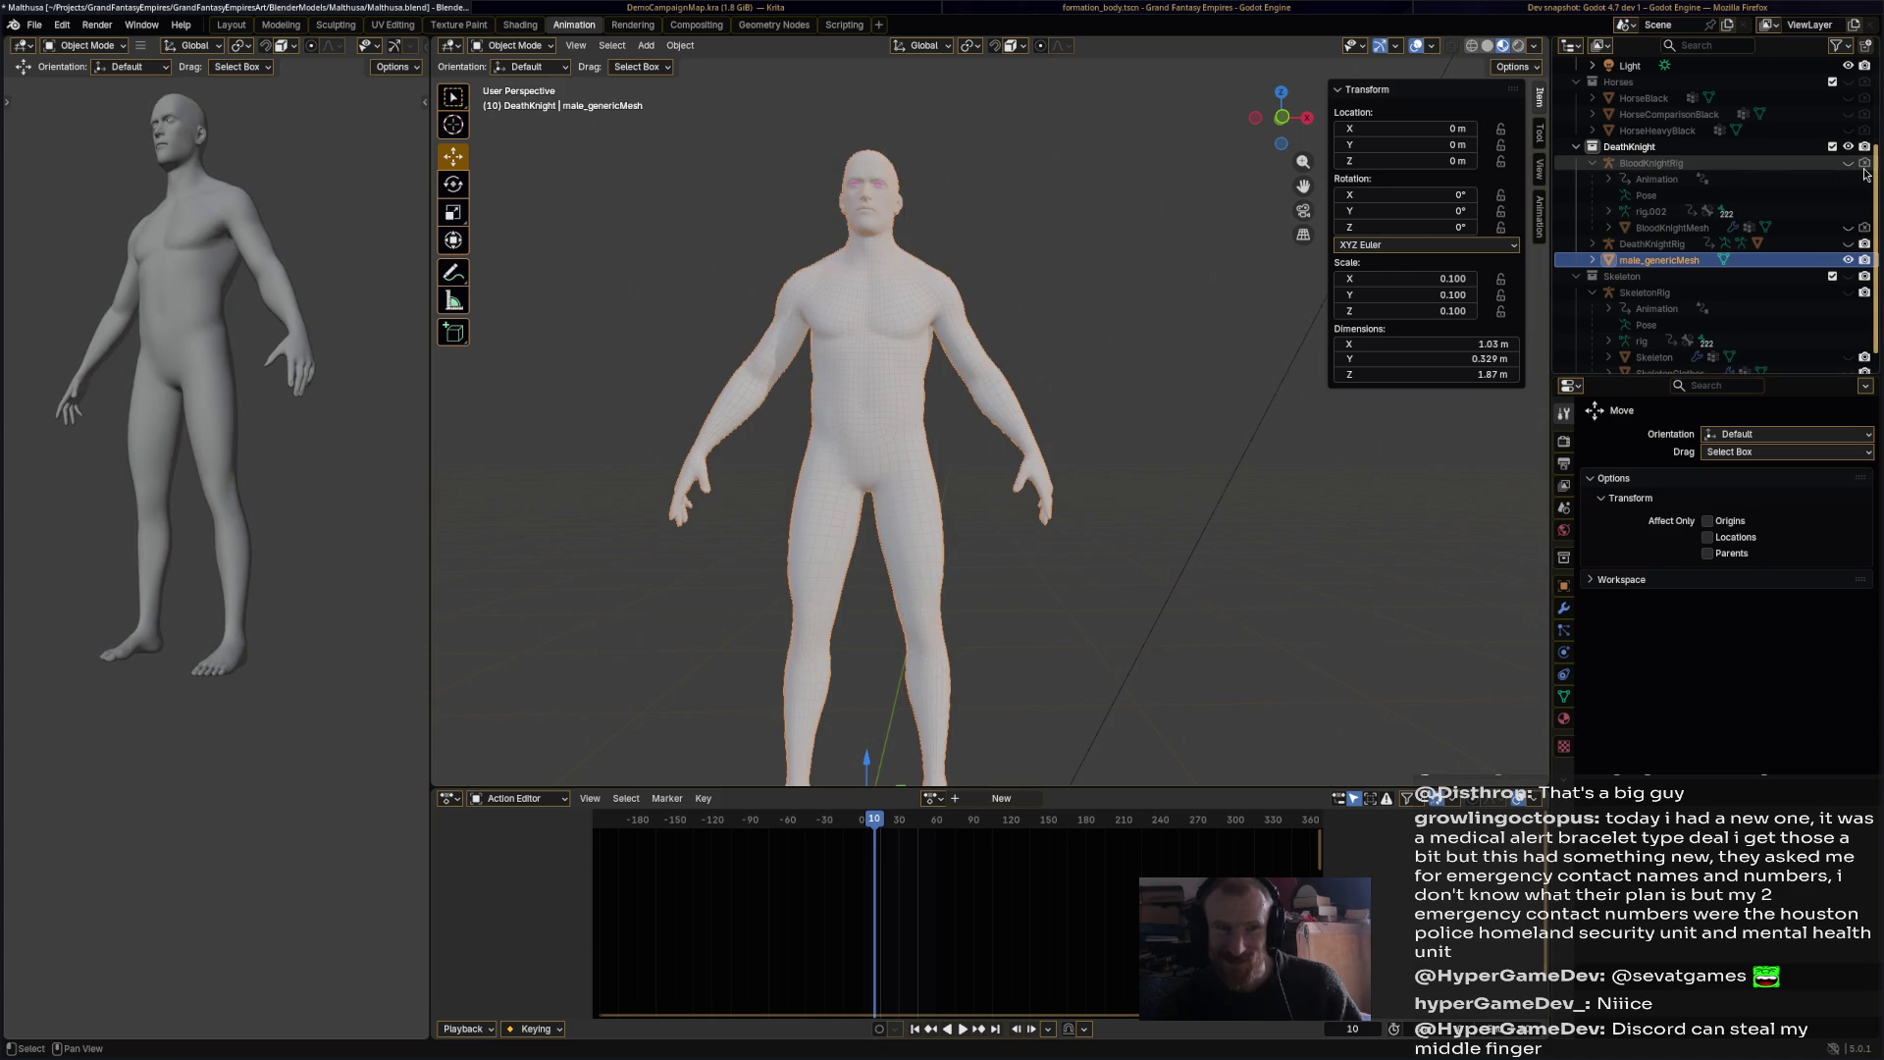
mouse_move(1264, 414)
middle_mouse_down()
mouse_move(1168, 476)
mouse_move(1177, 542)
mouse_move(1086, 322)
mouse_move(1103, 300)
mouse_move(1117, 318)
middle_mouse_up()
scroll(1164, 480, "up", 3)
key("ctrl+s")
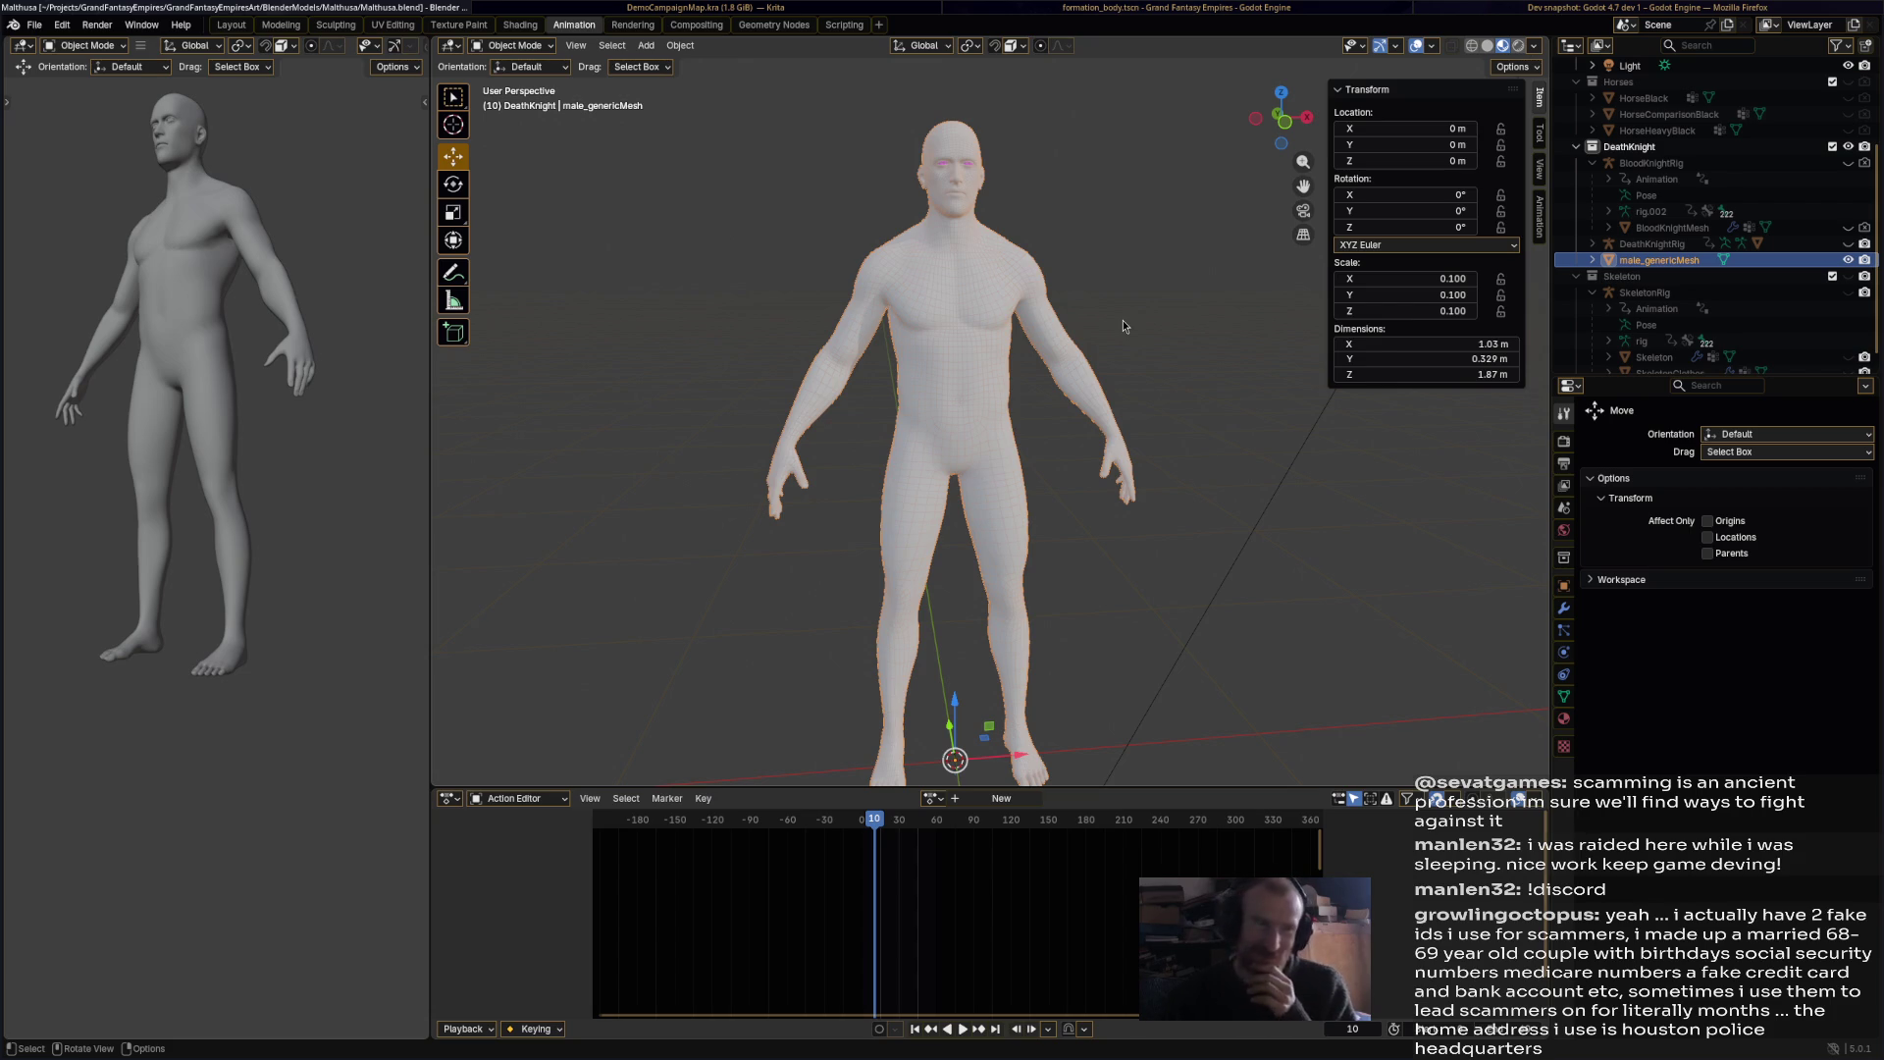
Step: Reselect the male body mesh, leaving the interaction mode unchanged
left_click(1080, 414)
mouse_move(973, 328)
left_mouse_down()
mouse_move(1046, 373)
mouse_move(1052, 351)
mouse_move(1056, 380)
left_mouse_up()
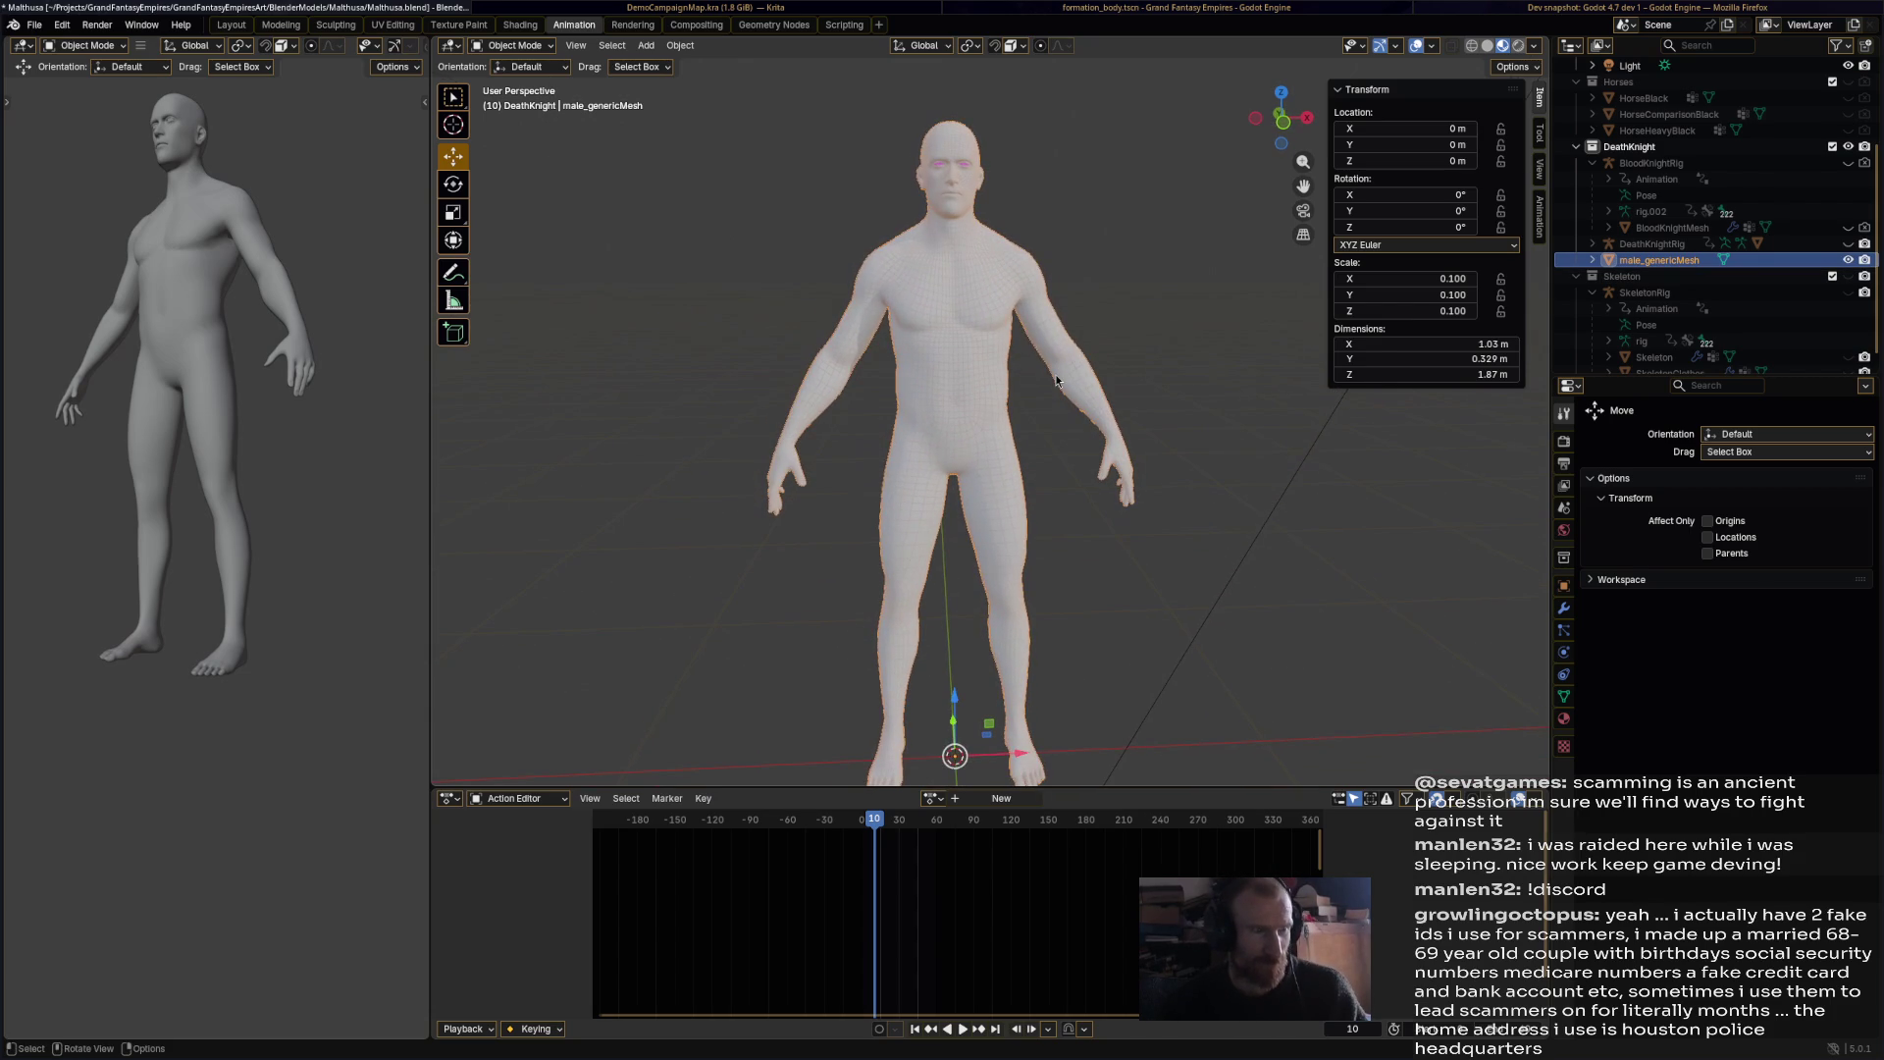
left_click(519, 50)
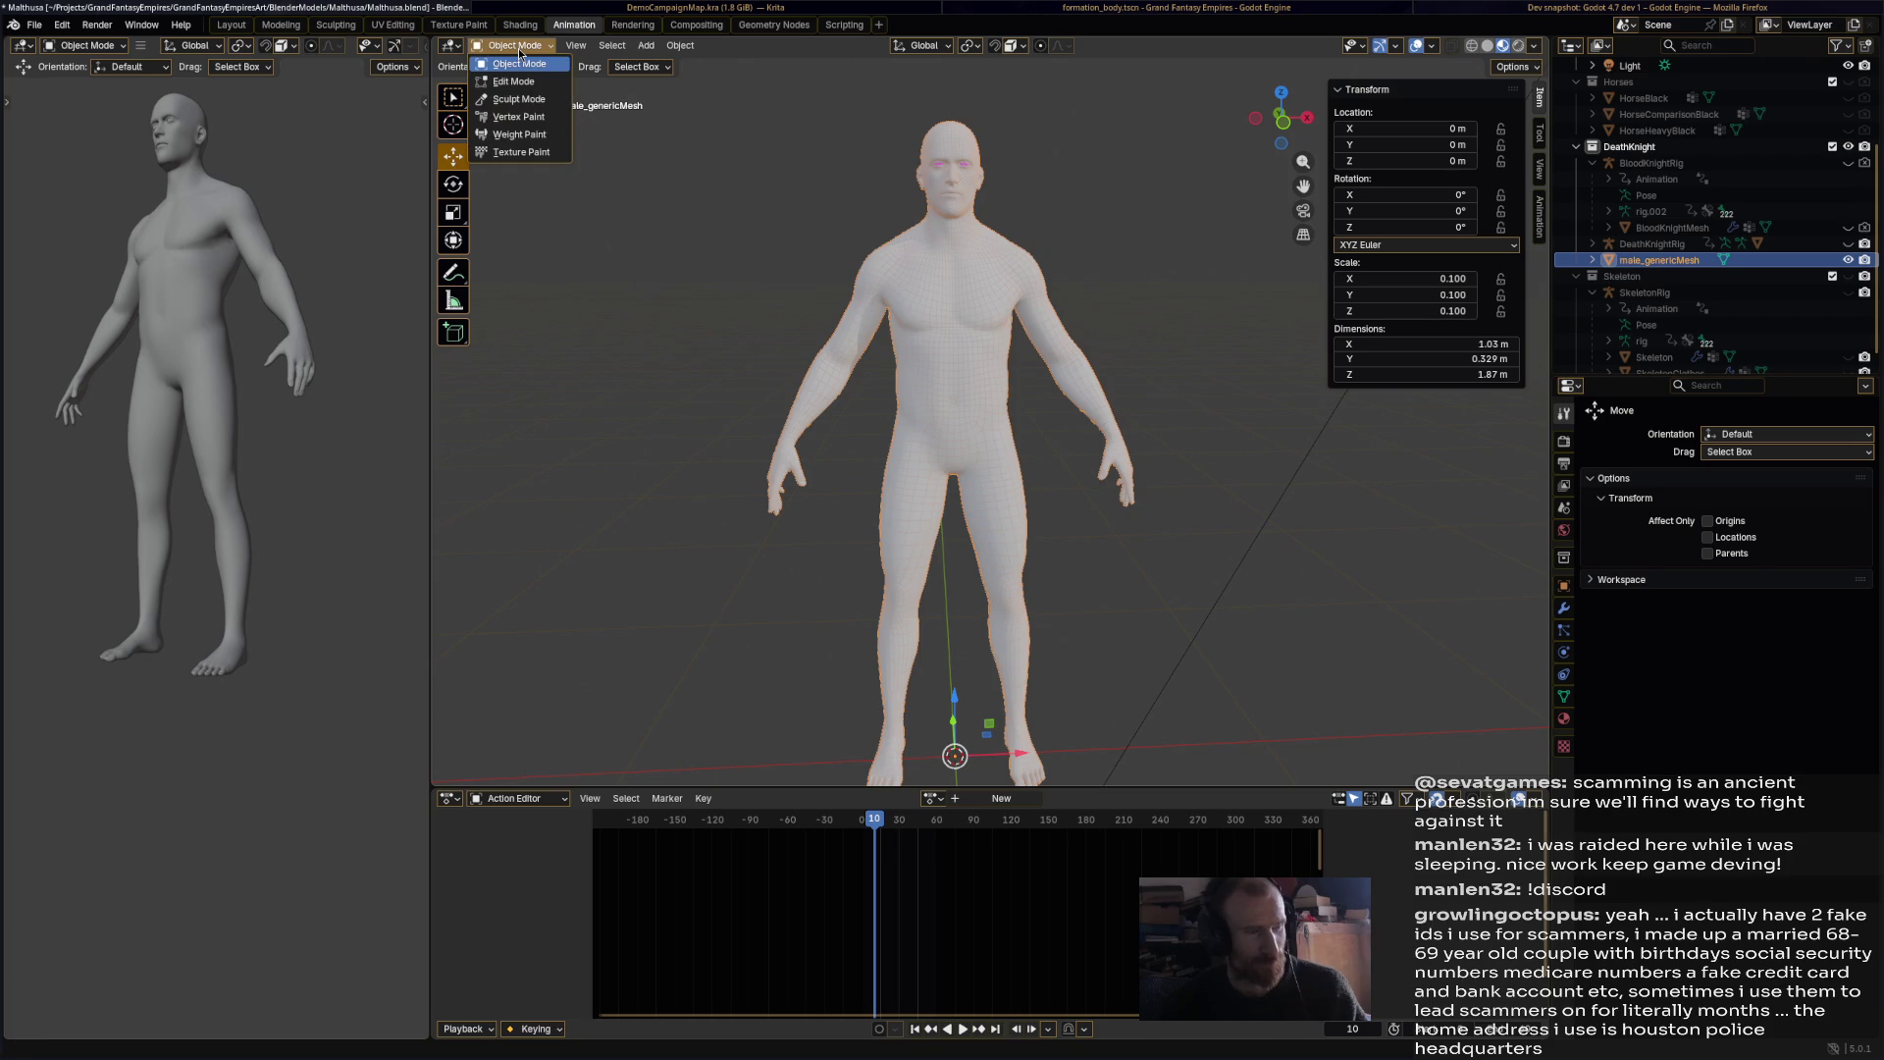
left_click(519, 51)
left_click(519, 52)
left_click(520, 52)
Step: Move the Empty.003 image frame along Y and then X beside the body
middle_click_drag(746, 393, 1096, 390)
scroll(1096, 391, "up", 5)
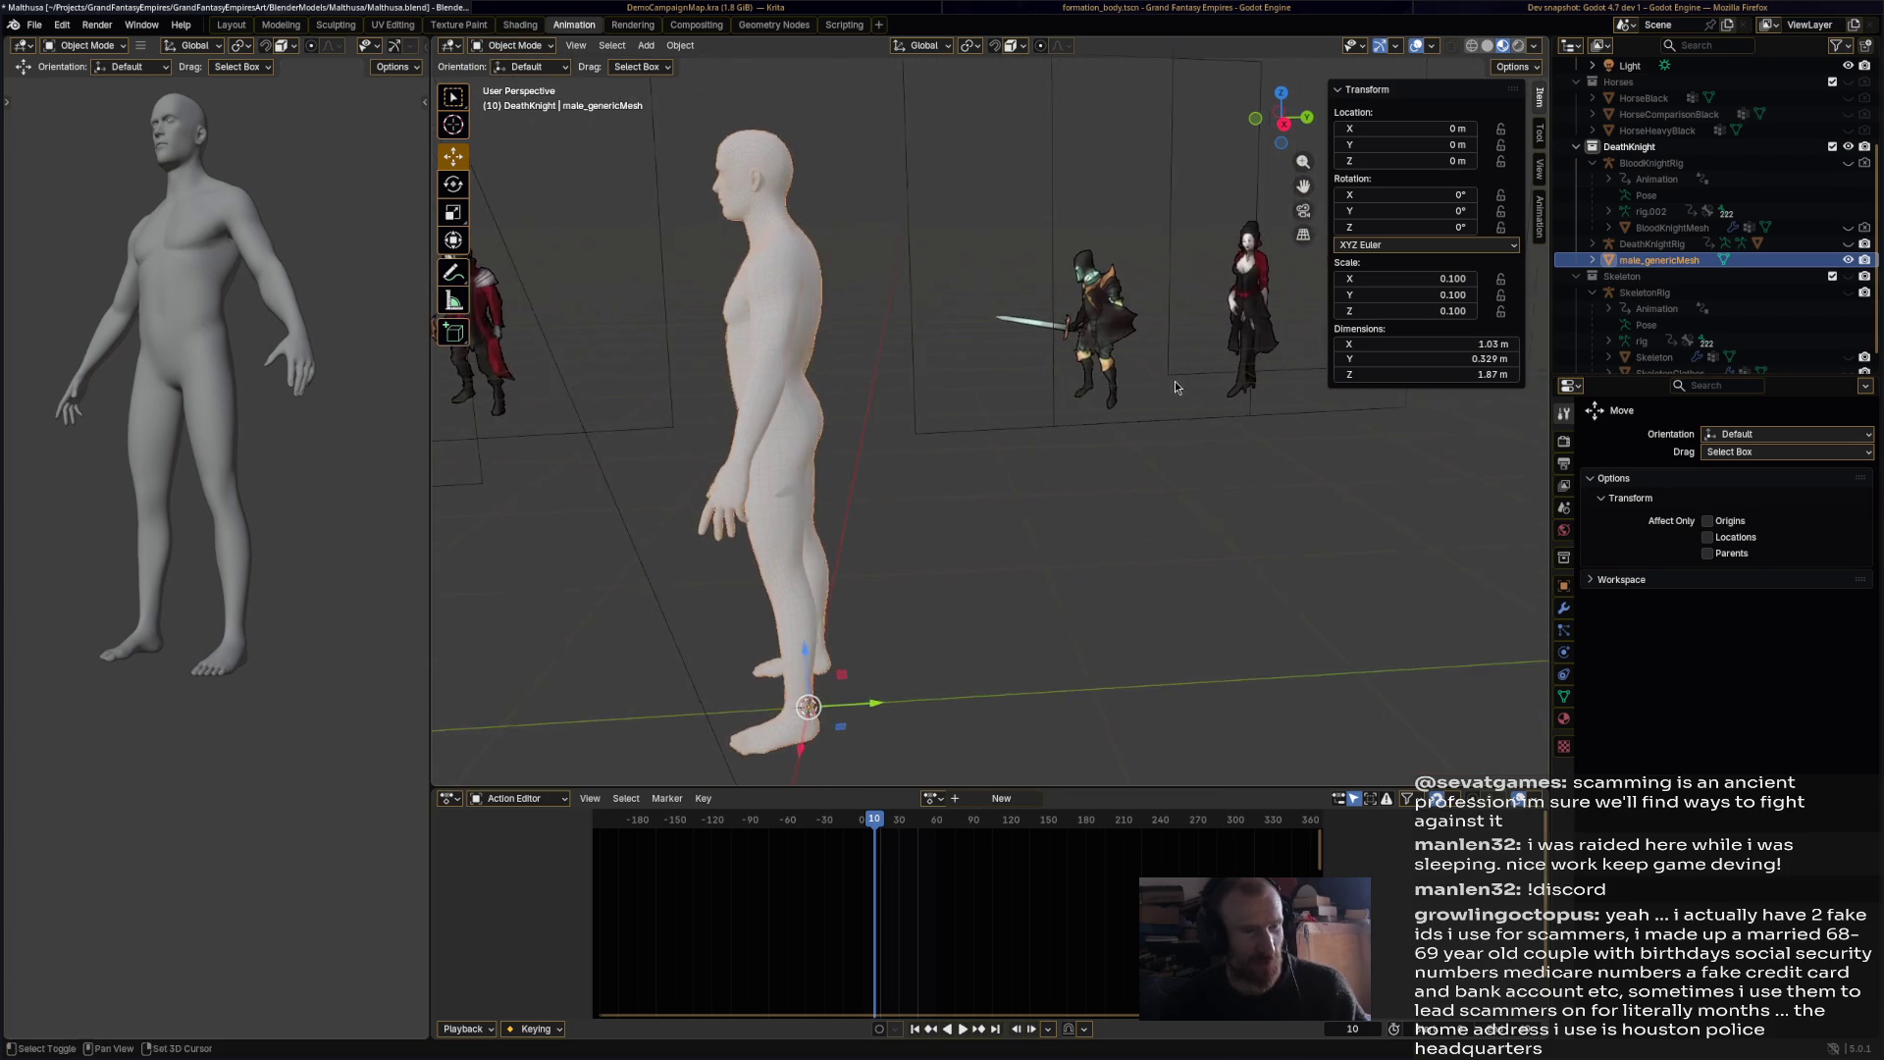
left_click(1246, 246)
left_click_drag(1271, 181, 702, 185)
mouse_move(701, 185)
middle_mouse_down()
mouse_move(714, 403)
mouse_move(731, 407)
middle_mouse_up()
key("g")
key("x")
left_click(922, 499)
Step: Orbit around the zombie frame and body, then save Matthusa.blend
middle_click_drag(922, 499, 946, 432)
scroll(948, 430, "up", 5)
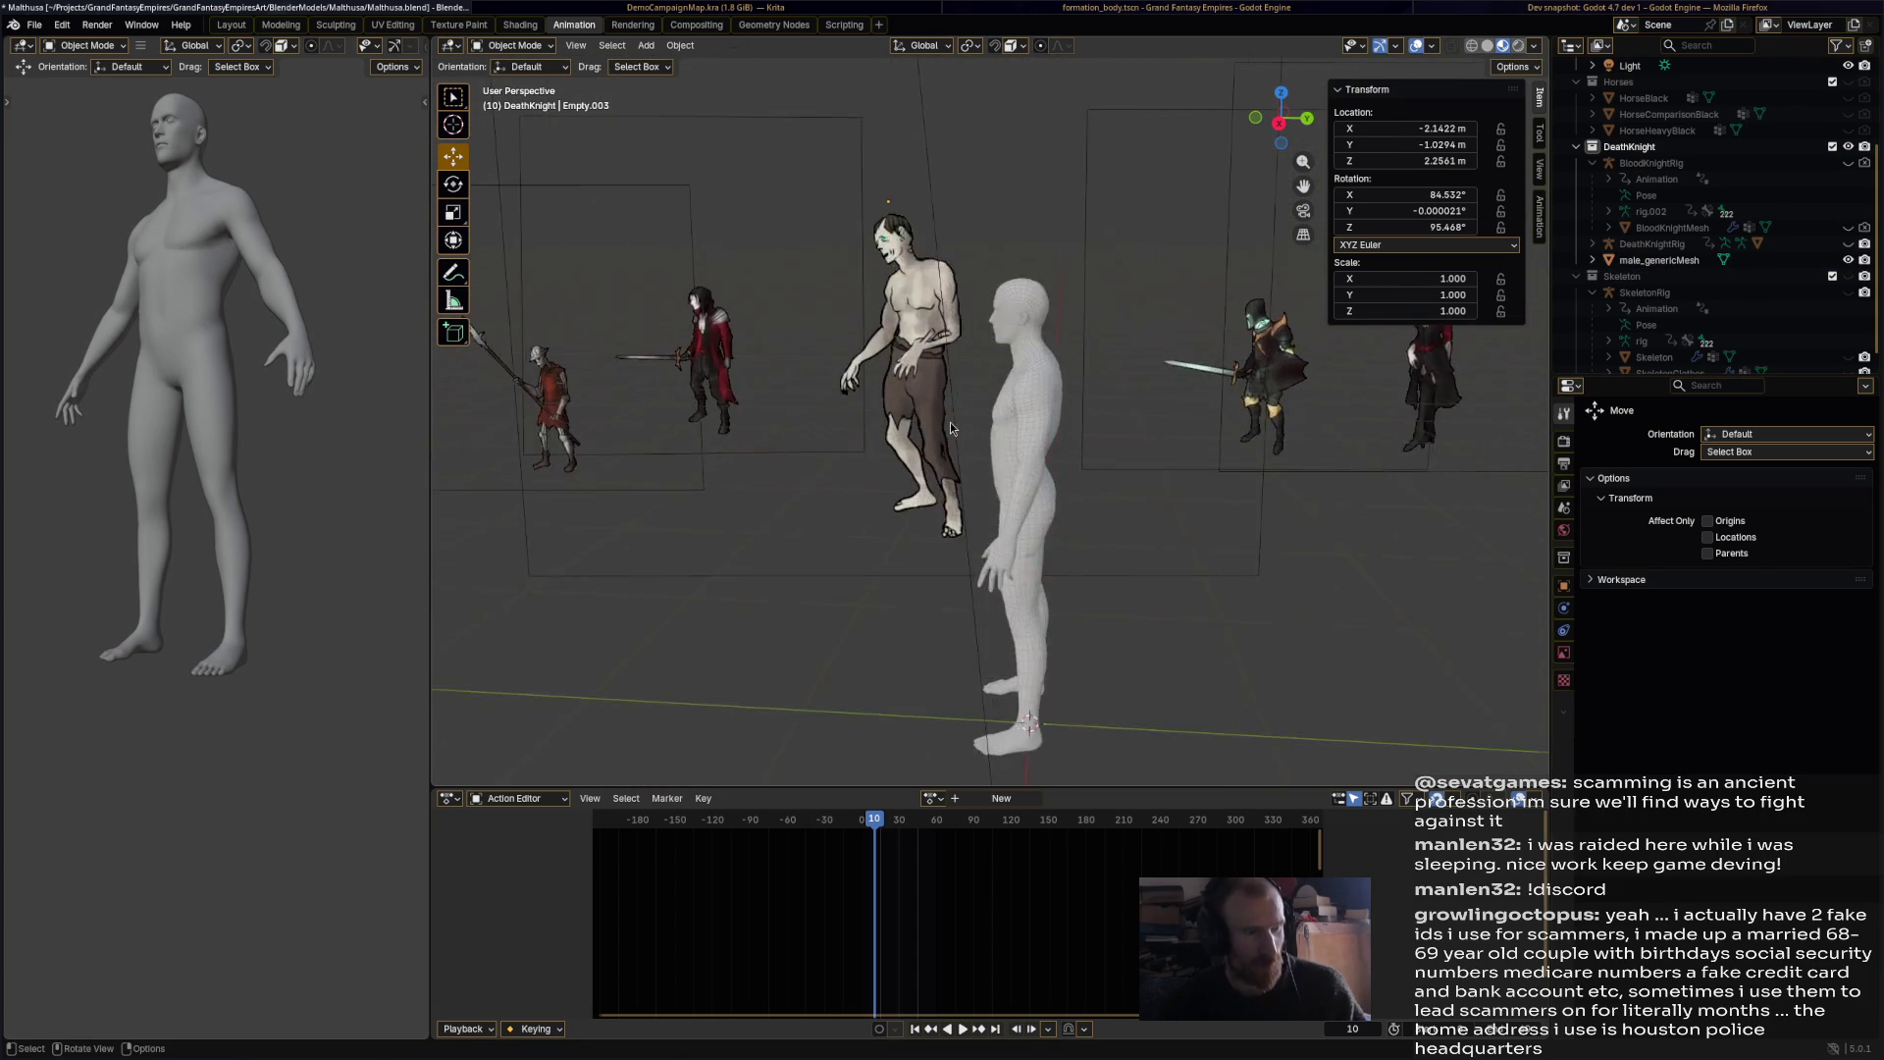
scroll(950, 427, "up", 6)
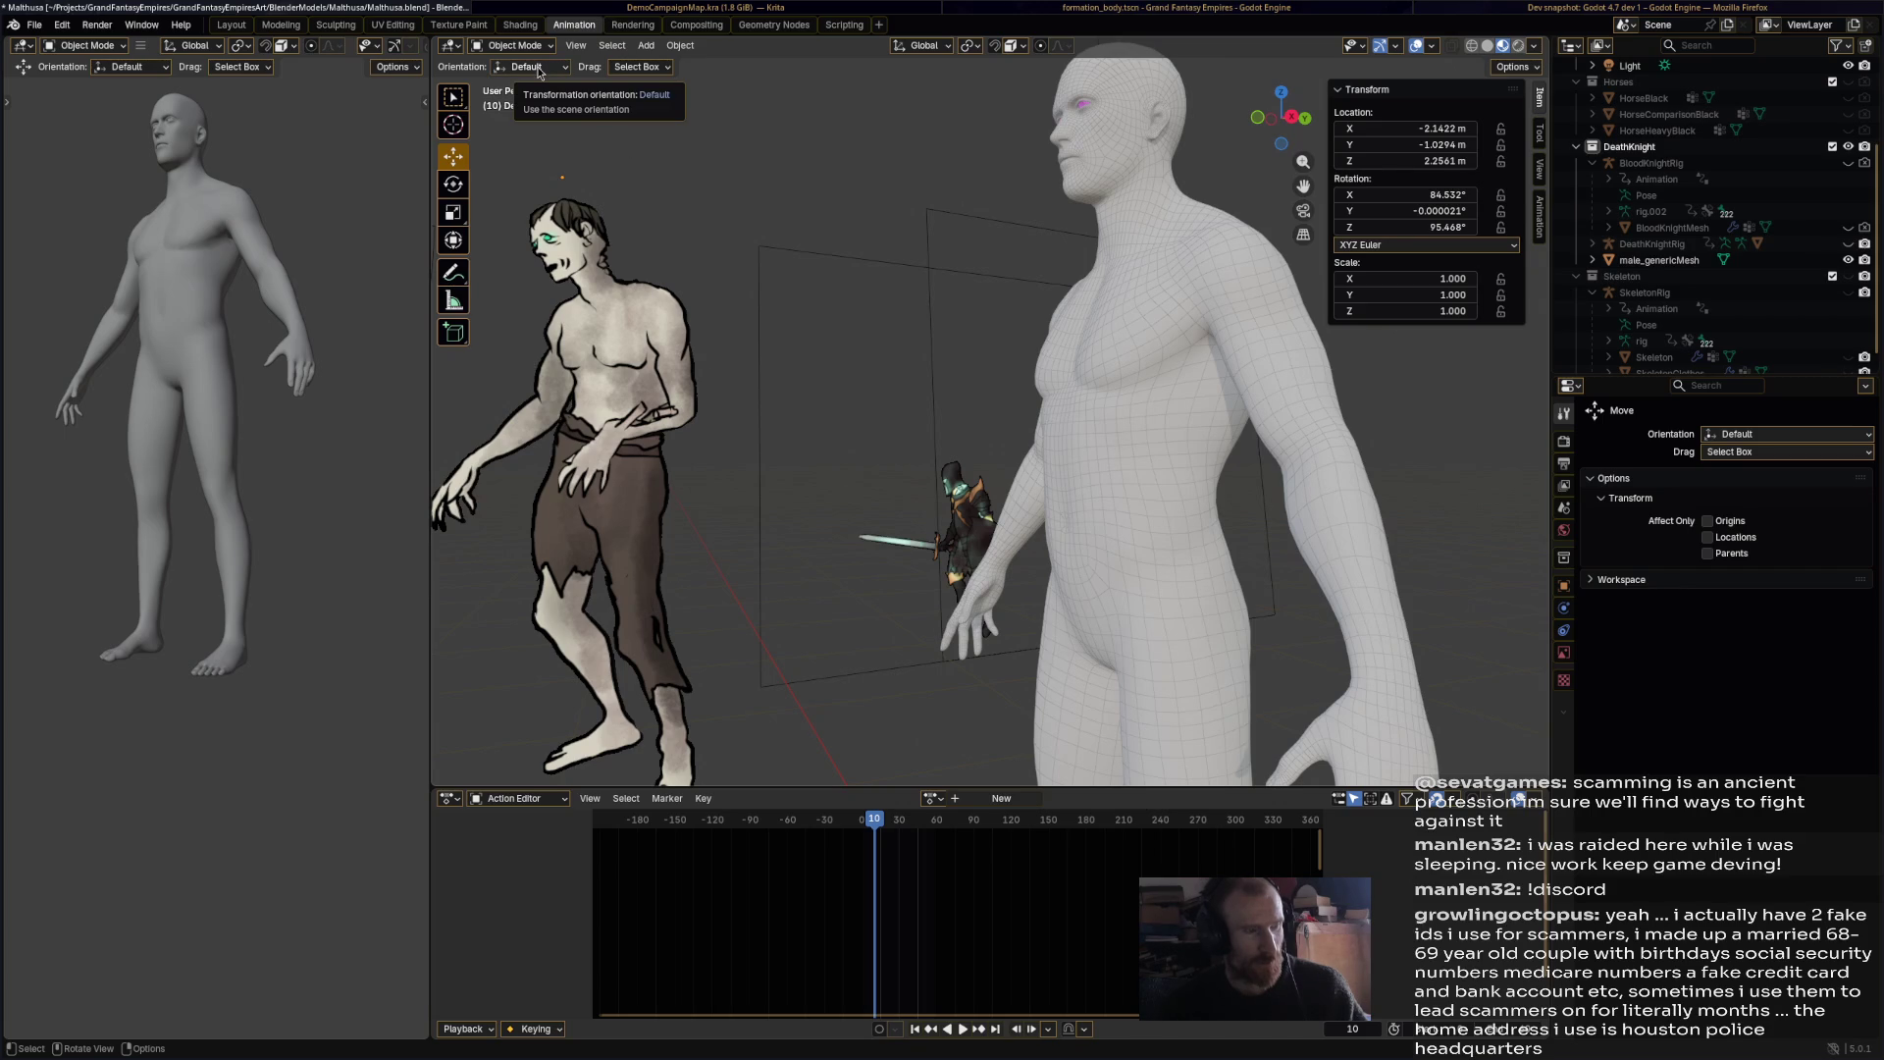
middle_click_drag(754, 565, 638, 498)
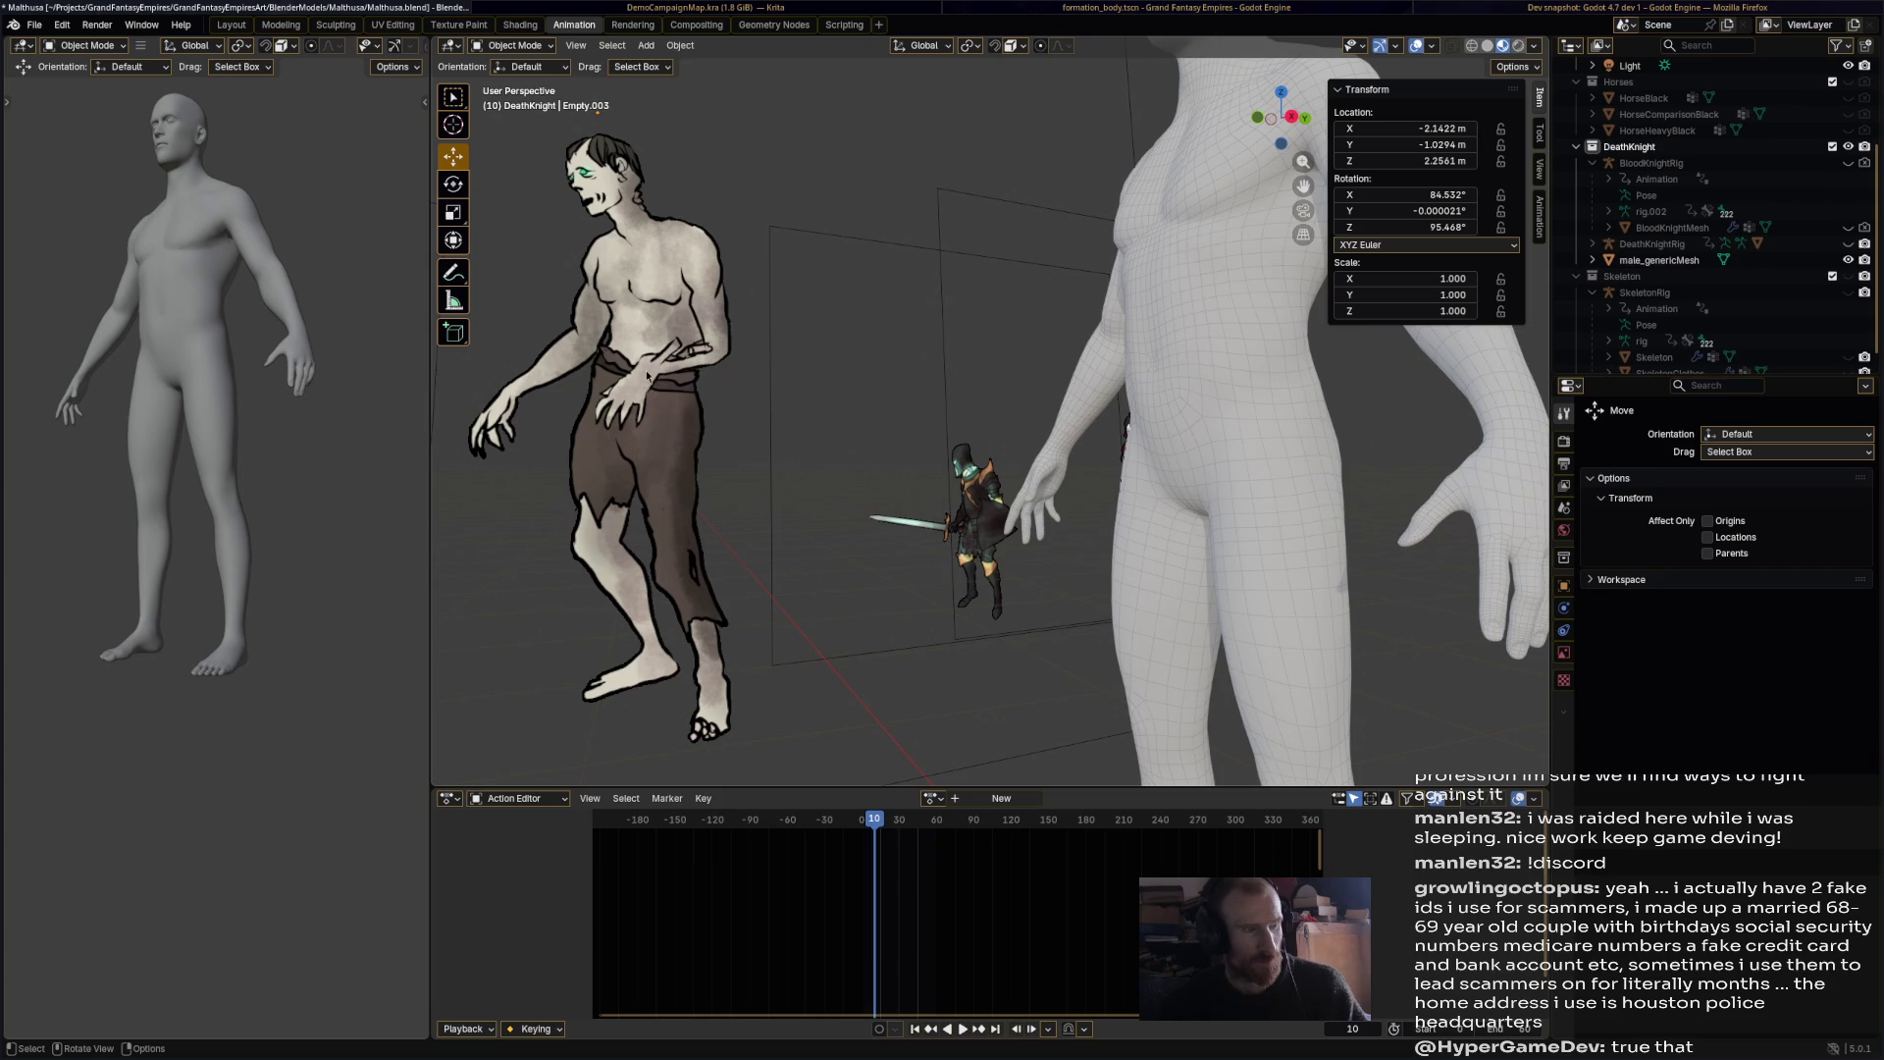
mouse_move(628, 245)
middle_mouse_down()
mouse_move(952, 350)
mouse_move(851, 345)
mouse_move(875, 374)
mouse_move(934, 351)
mouse_move(835, 361)
mouse_move(1048, 374)
mouse_move(951, 345)
mouse_move(1034, 382)
middle_mouse_up()
key("ctrl+s")
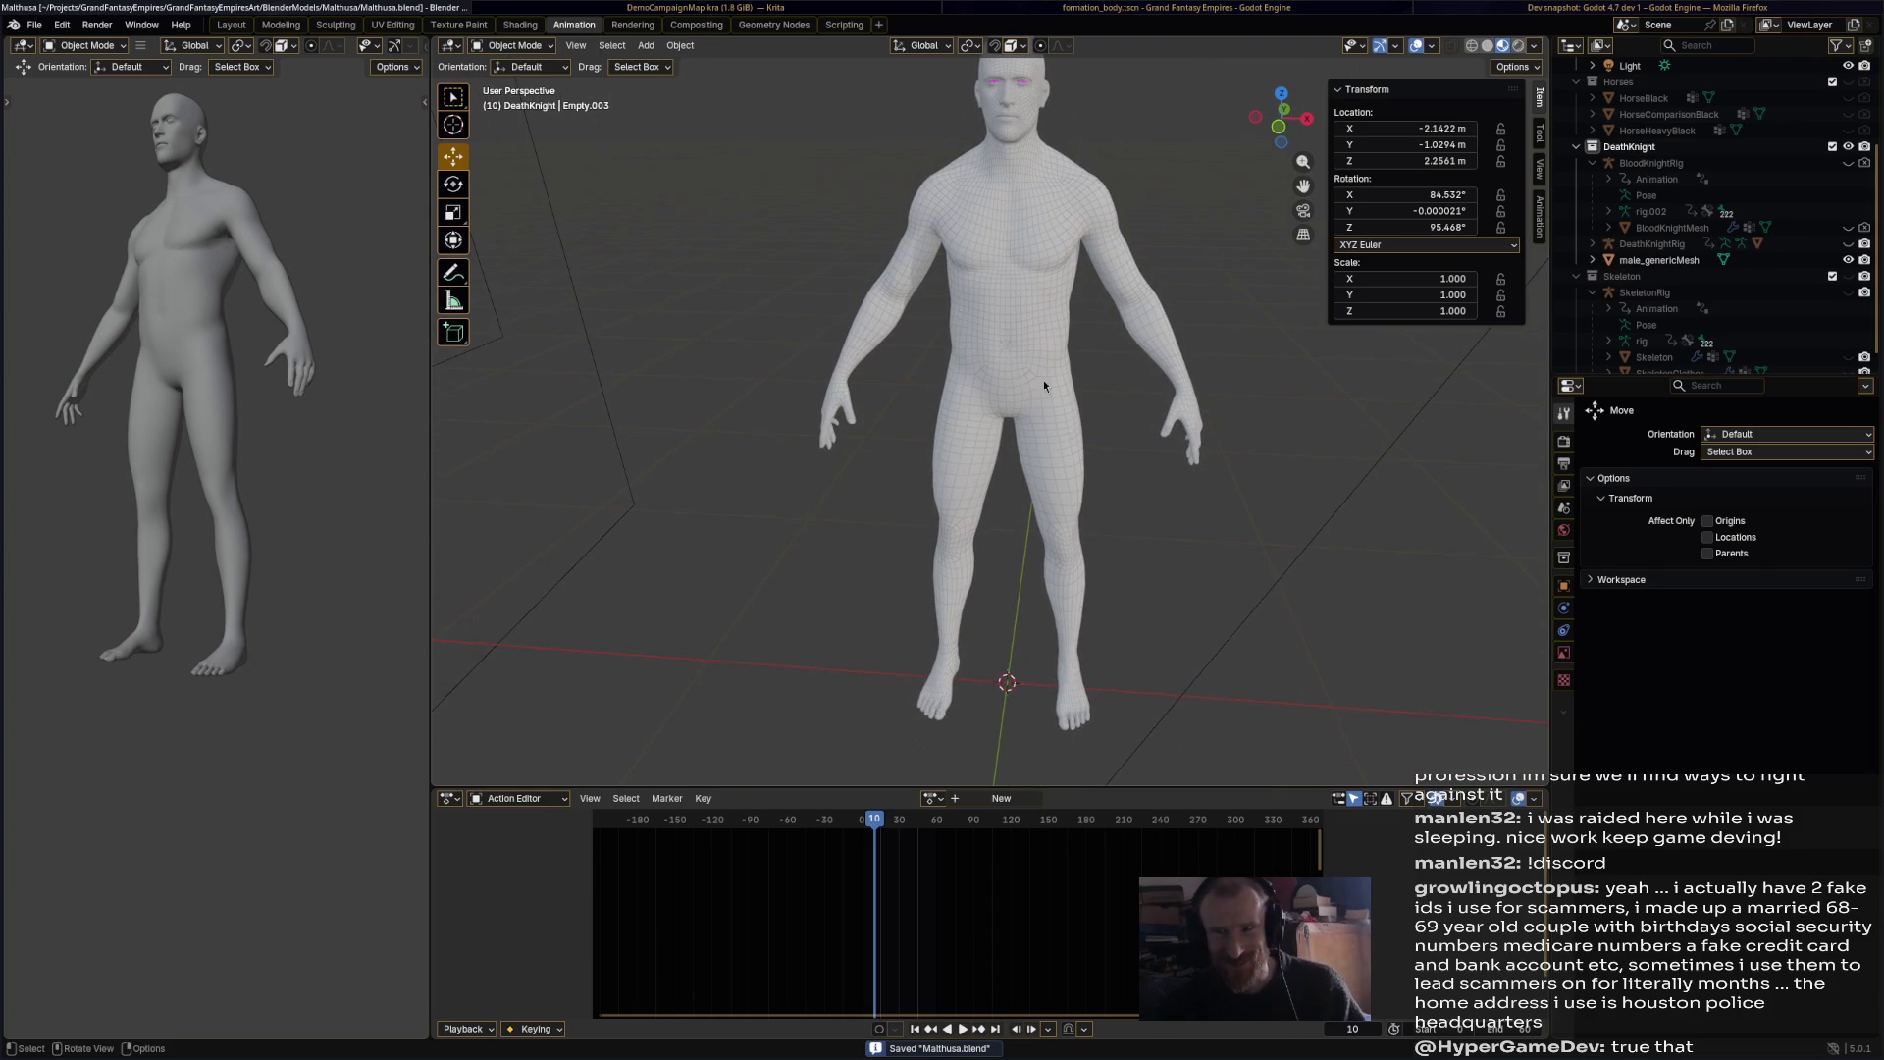
Step: Frame the whole figure and select male_genericMesh in the Outliner
scroll(1120, 412, "down", 5)
scroll(1120, 412, "up", 8)
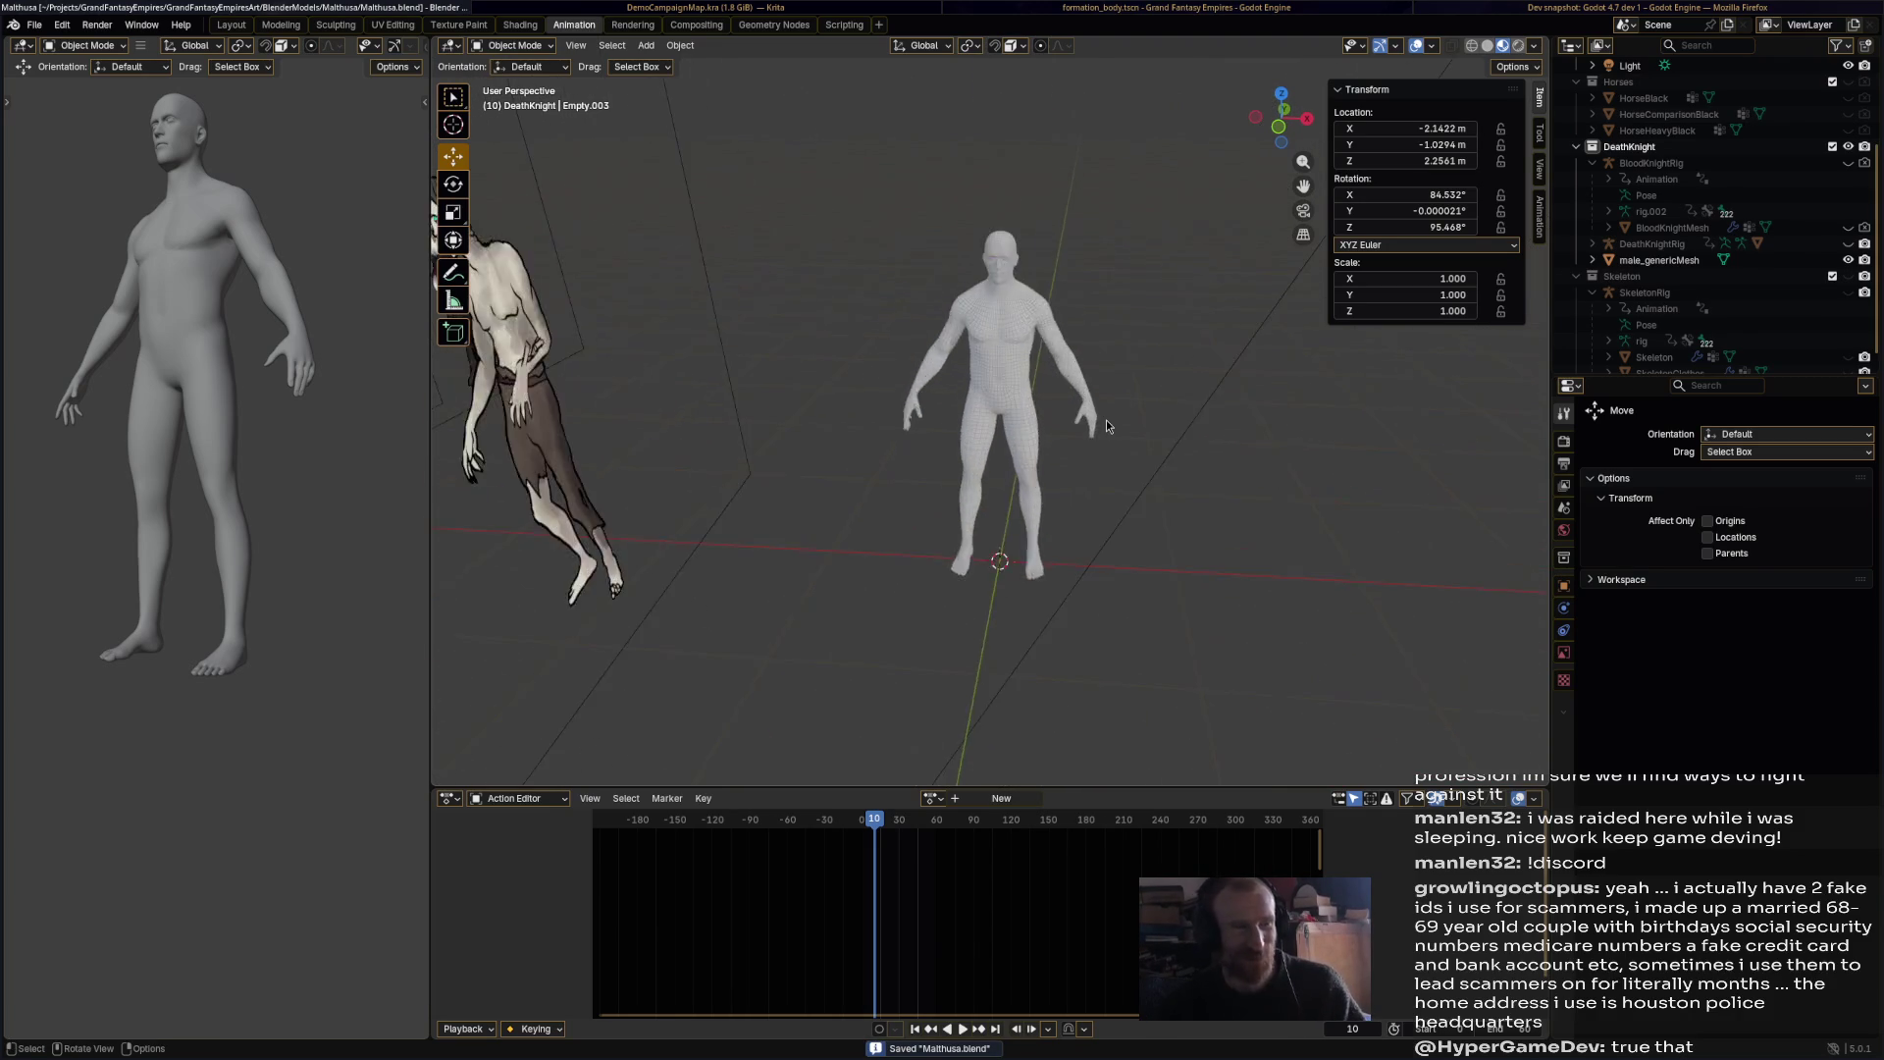
scroll(1117, 452, "down", 2)
mouse_move(1115, 434)
middle_mouse_down("shift")
mouse_move(1109, 345)
mouse_move(1126, 332)
mouse_move(1067, 385)
middle_mouse_up("shift")
scroll(1068, 386, "down", 2)
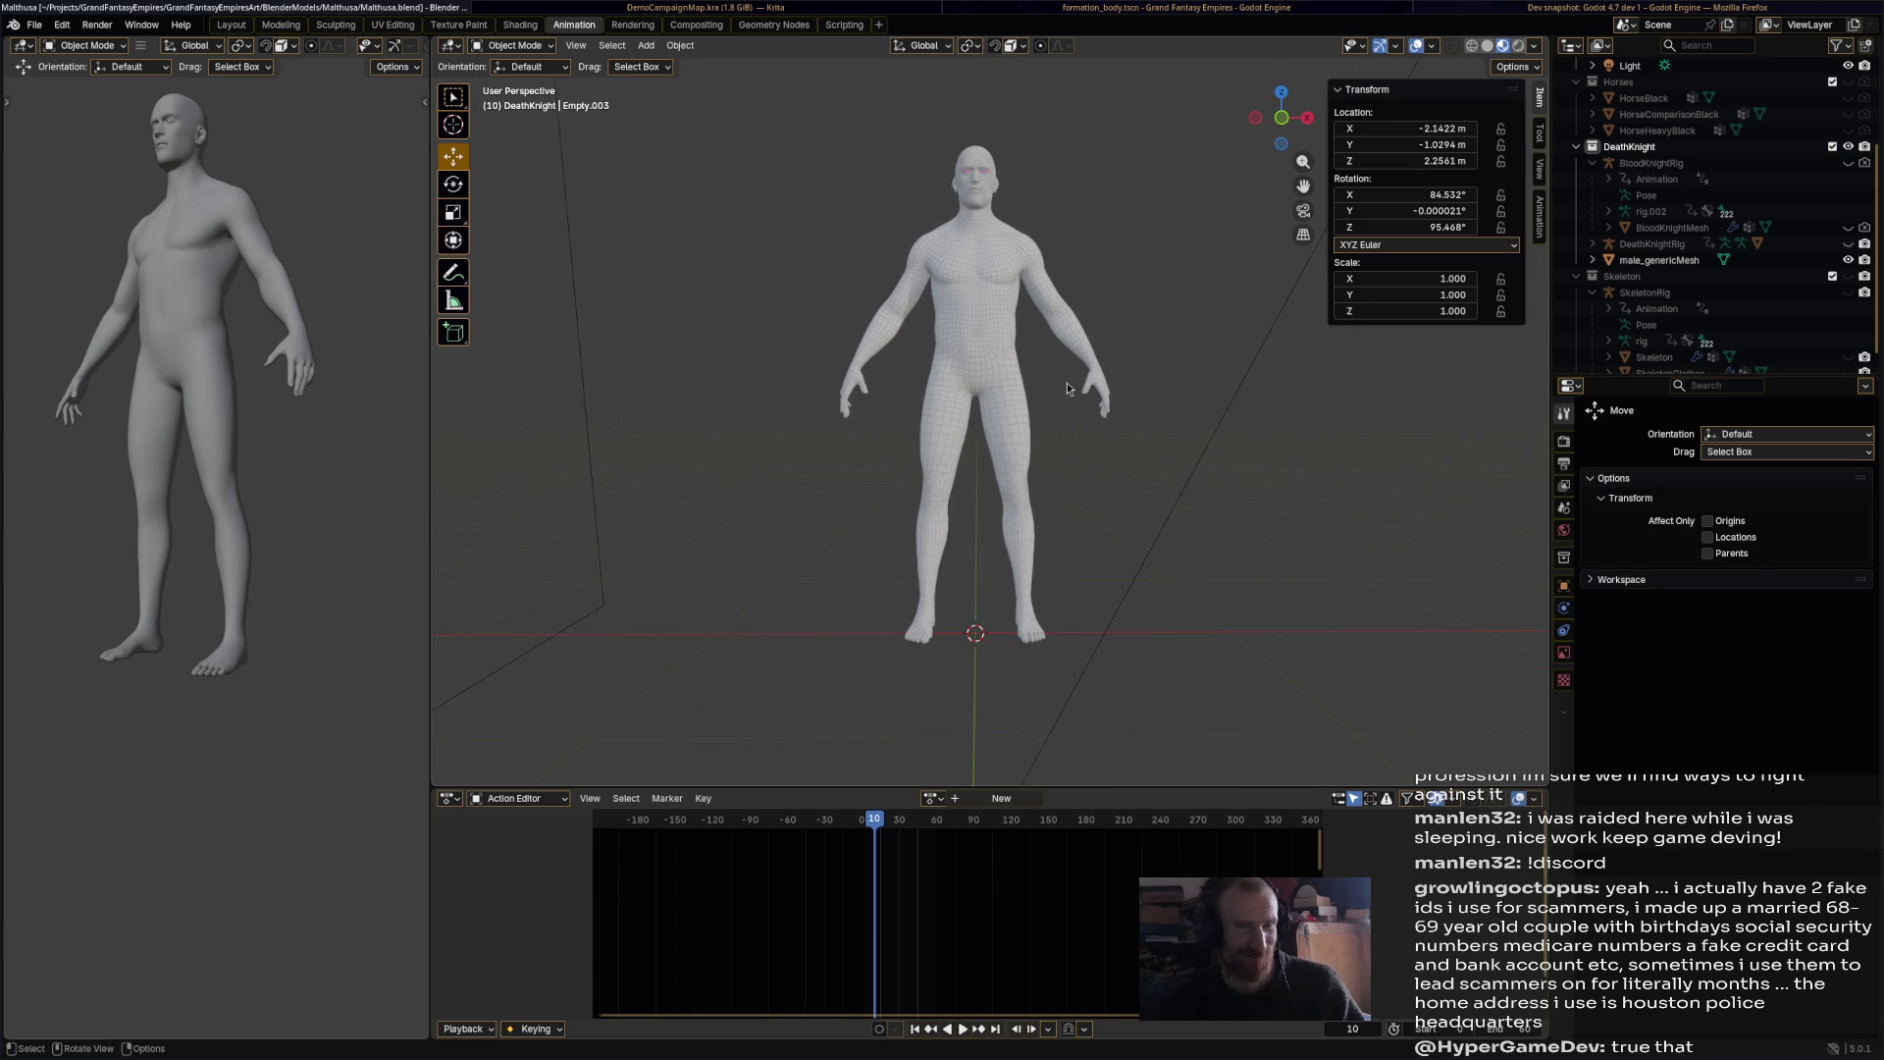
left_click(1786, 263)
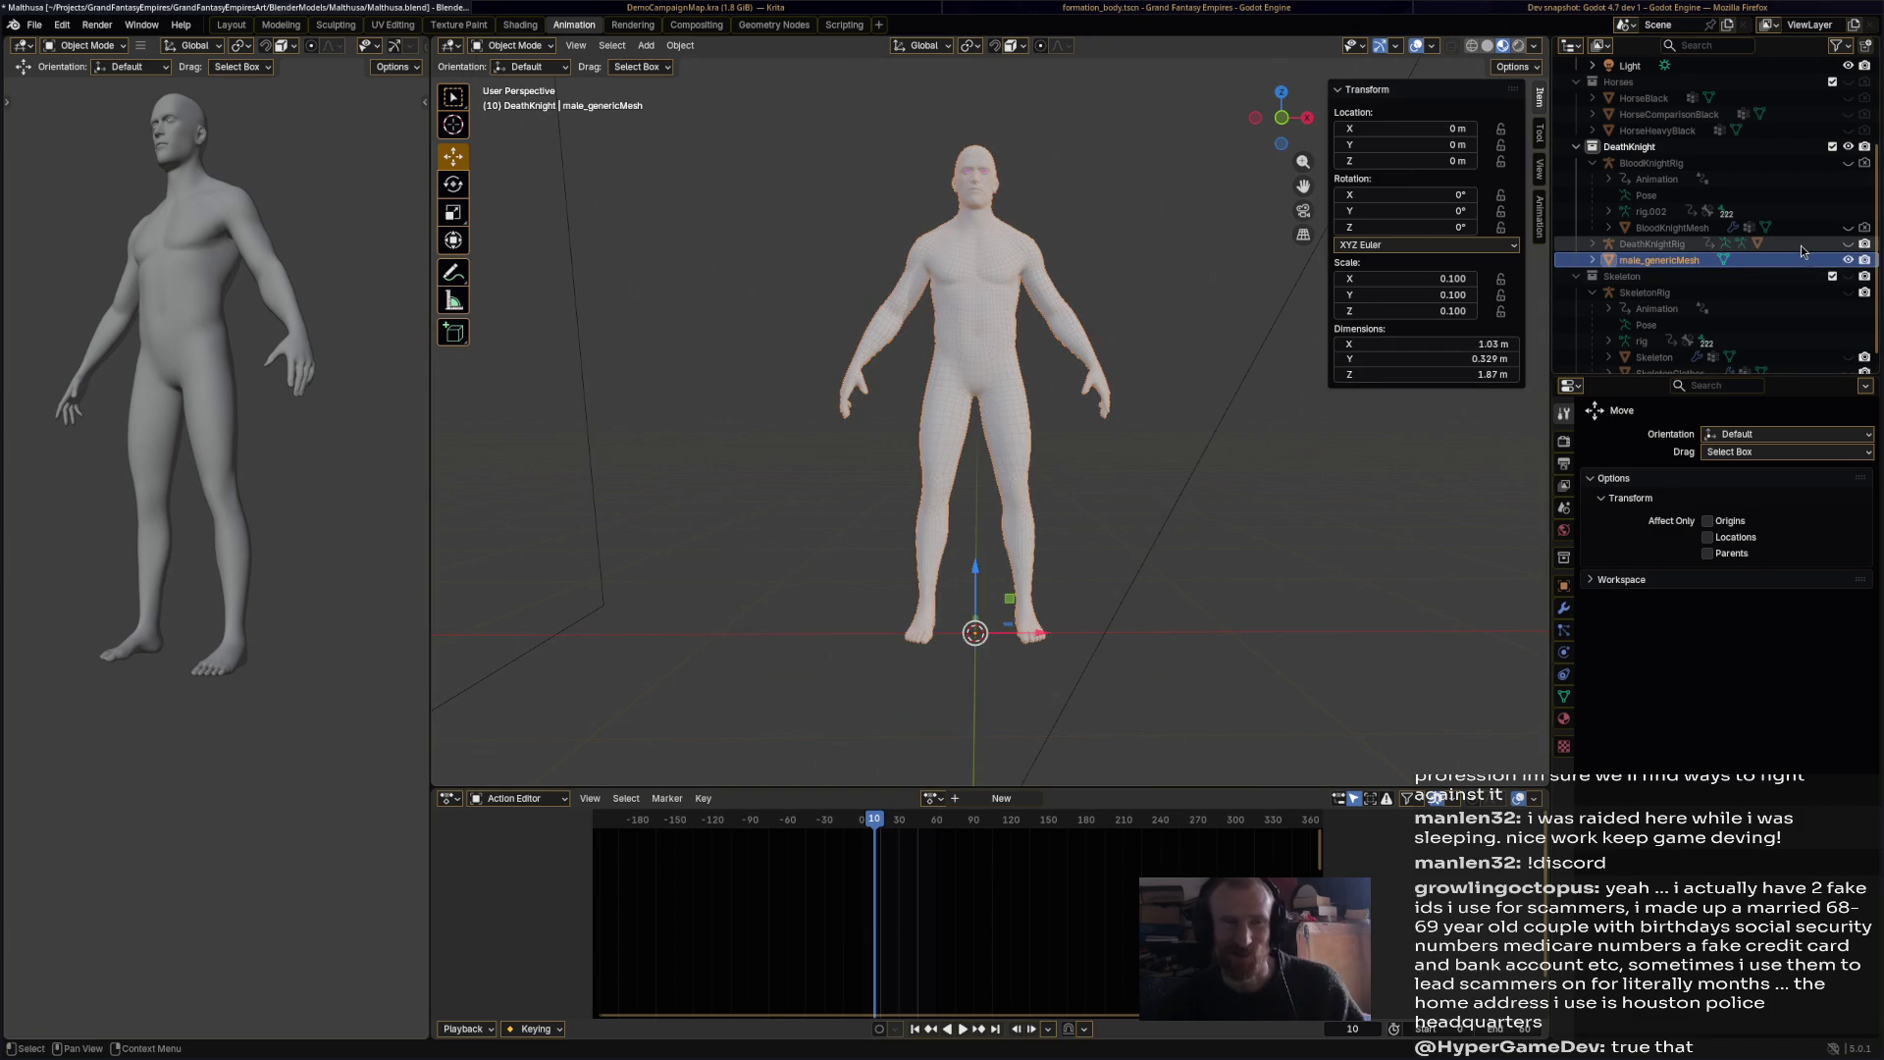
Step: Select SkeletonRig, then unhide and select the Skeleton mesh in the Outliner
left_click(1800, 275)
scroll(1800, 280, "down", 1)
left_click(1801, 279)
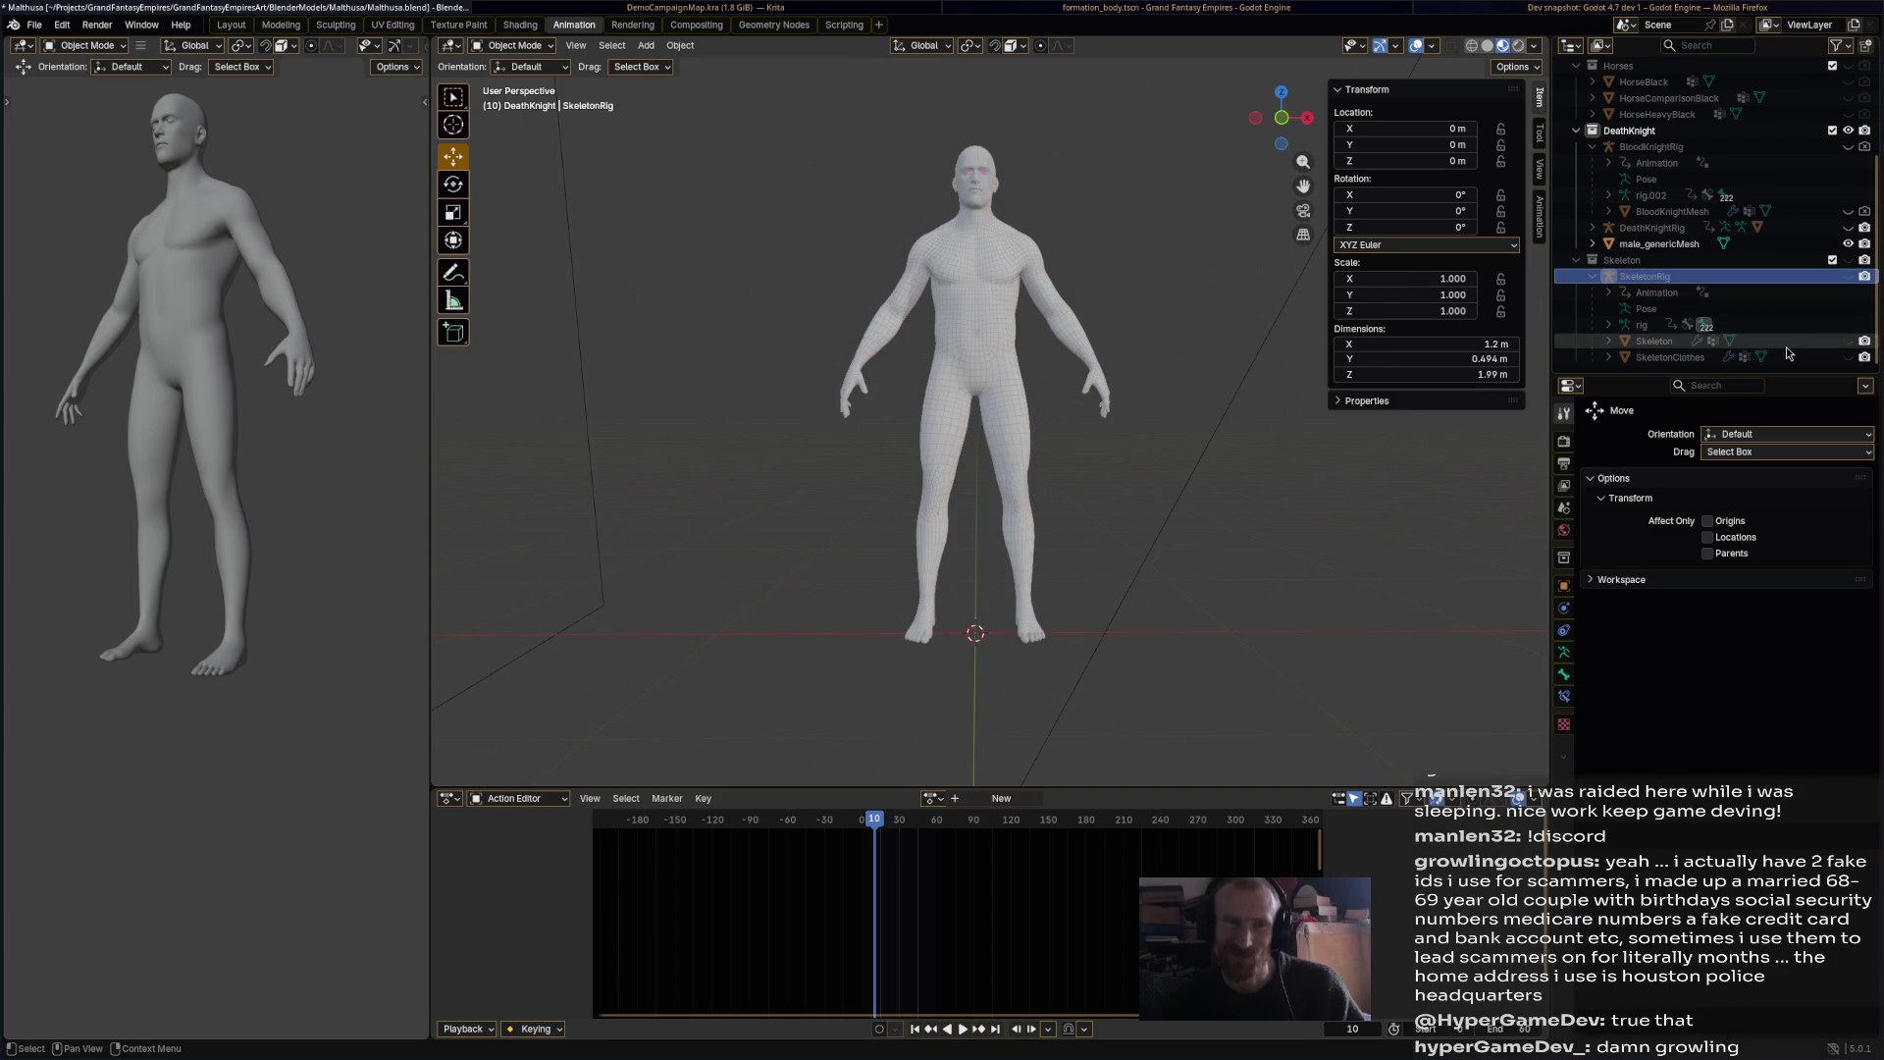
left_click(1833, 342)
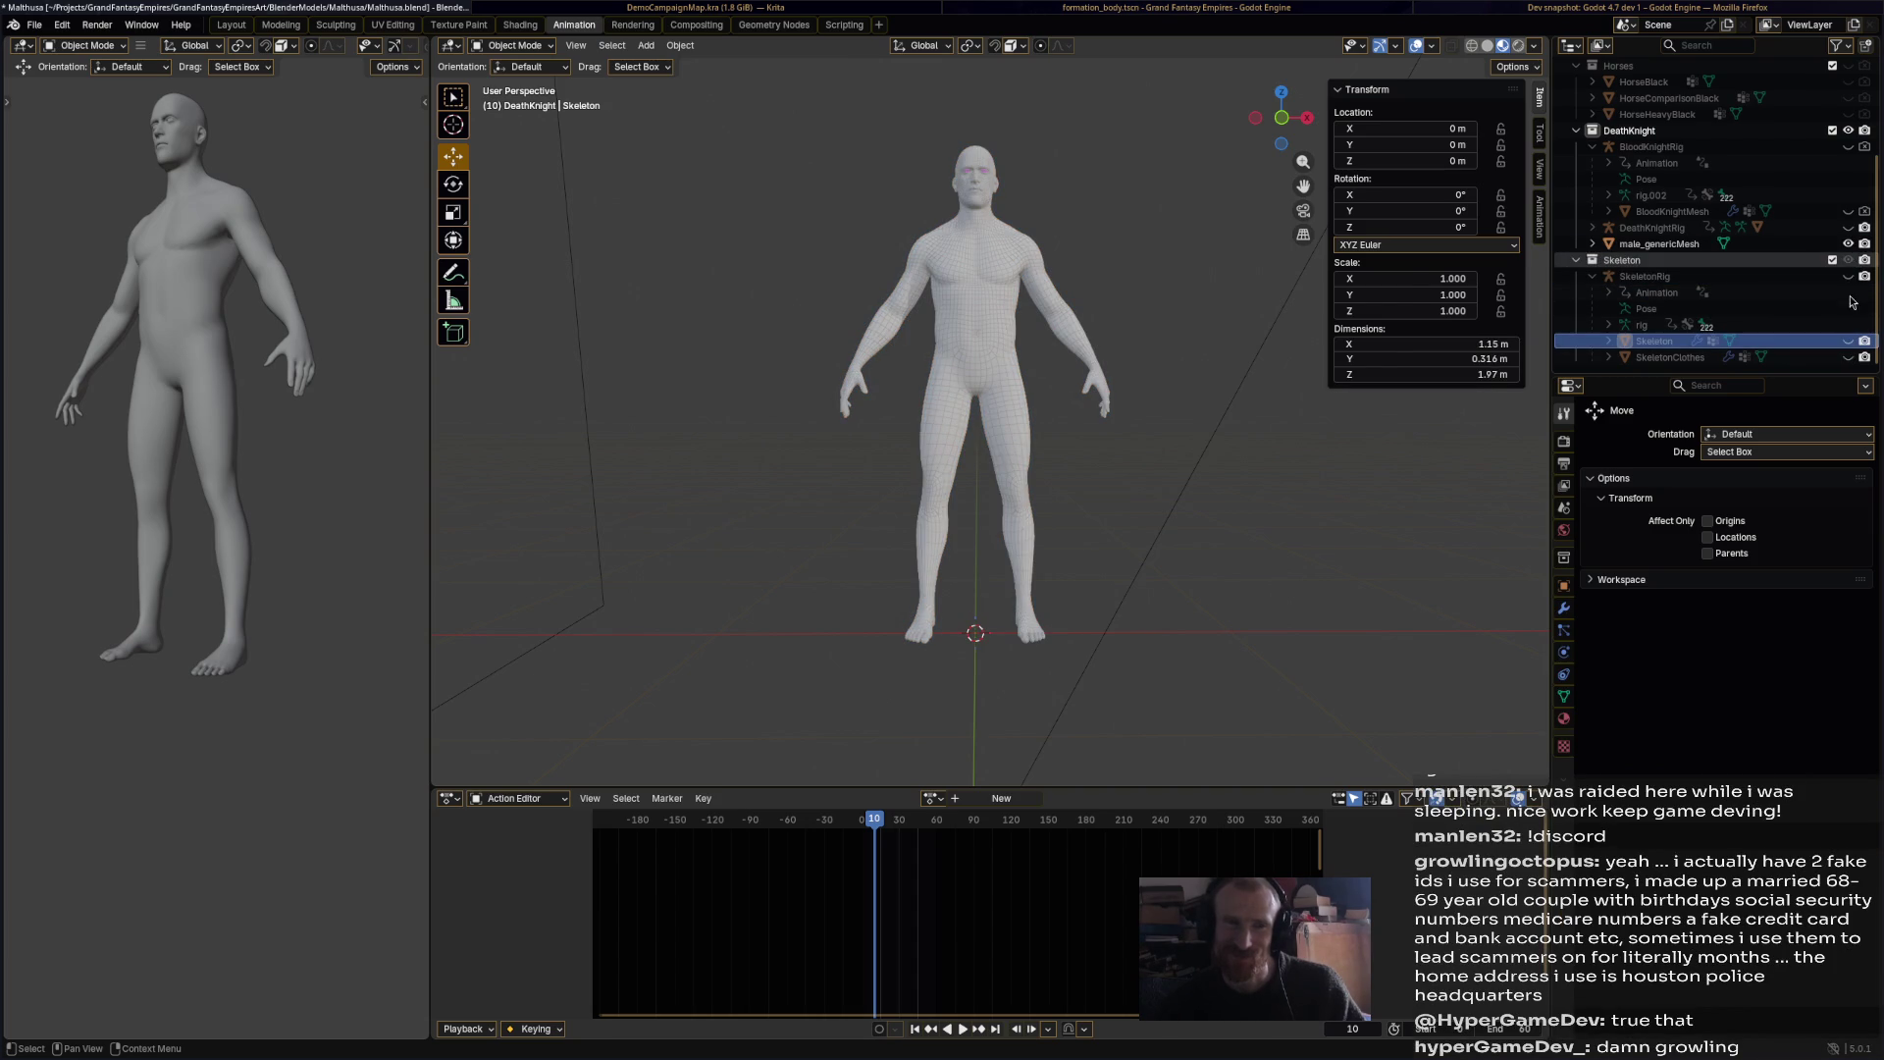
left_click(1849, 341)
left_click(1822, 342)
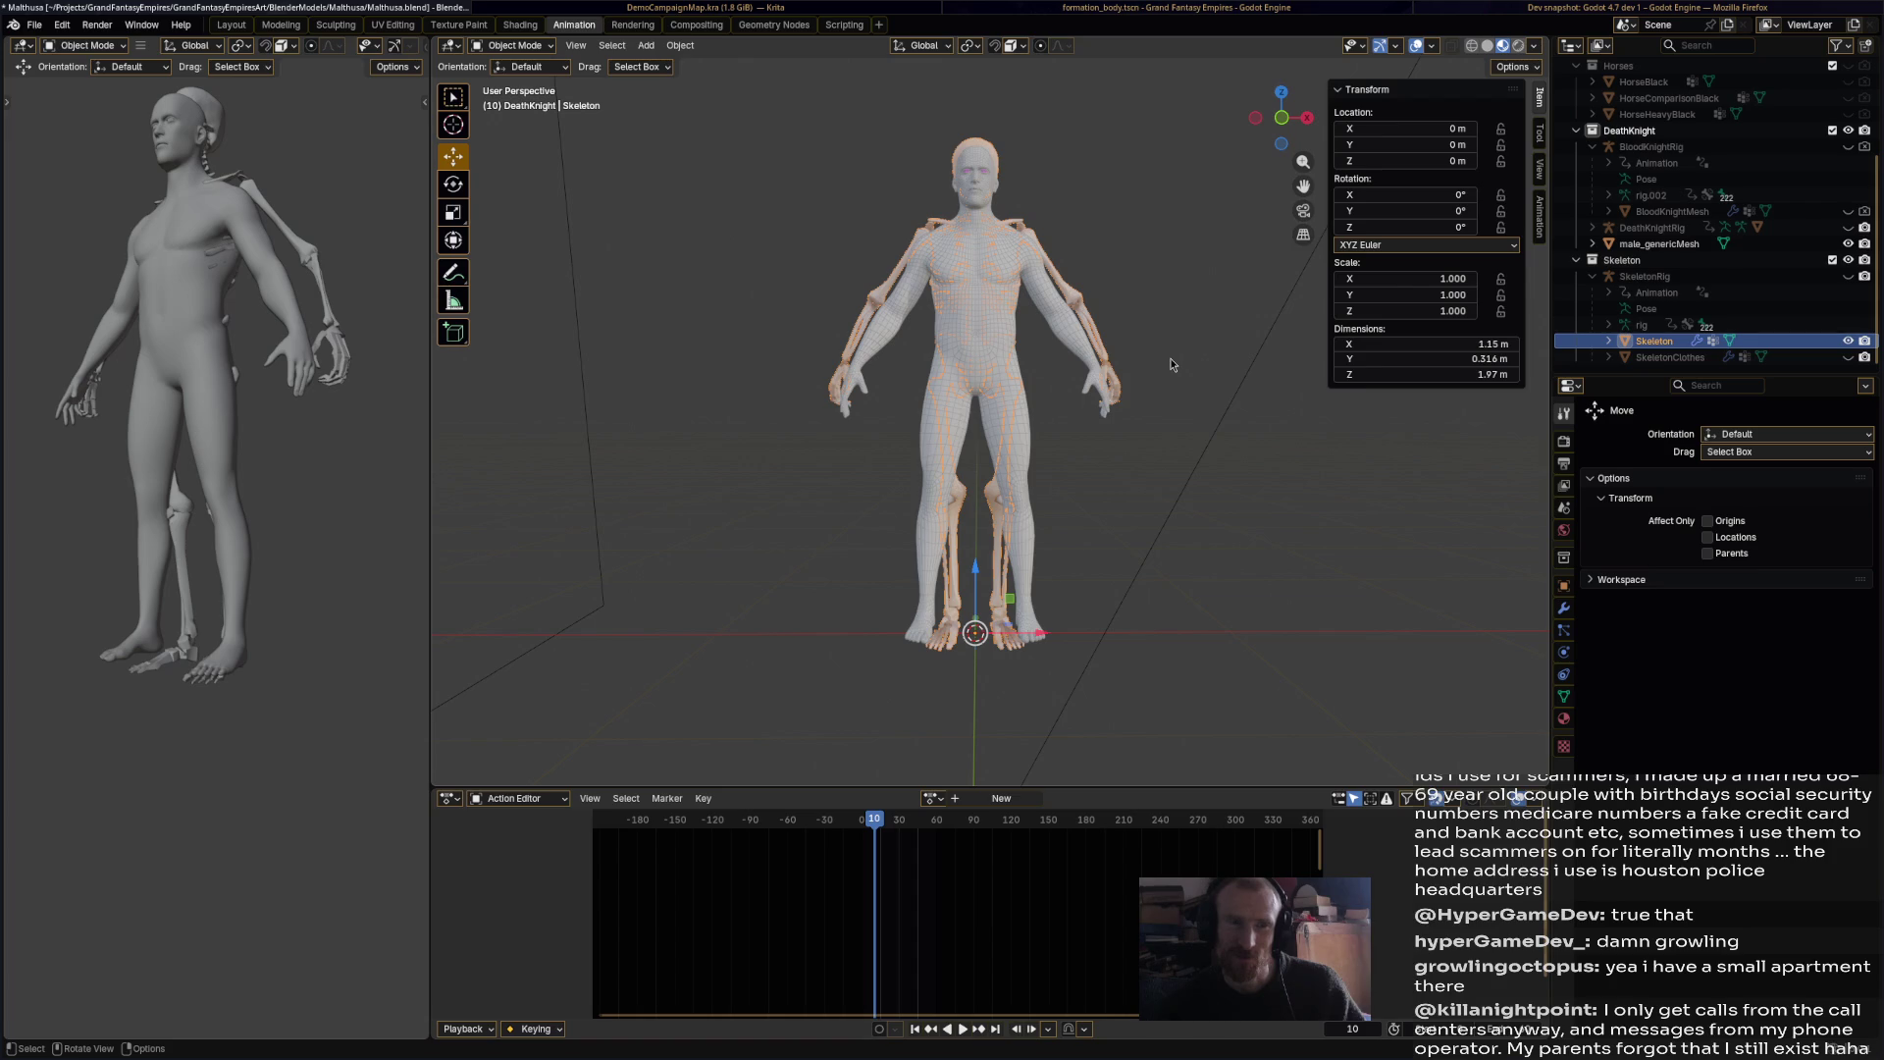
right_click(1661, 345)
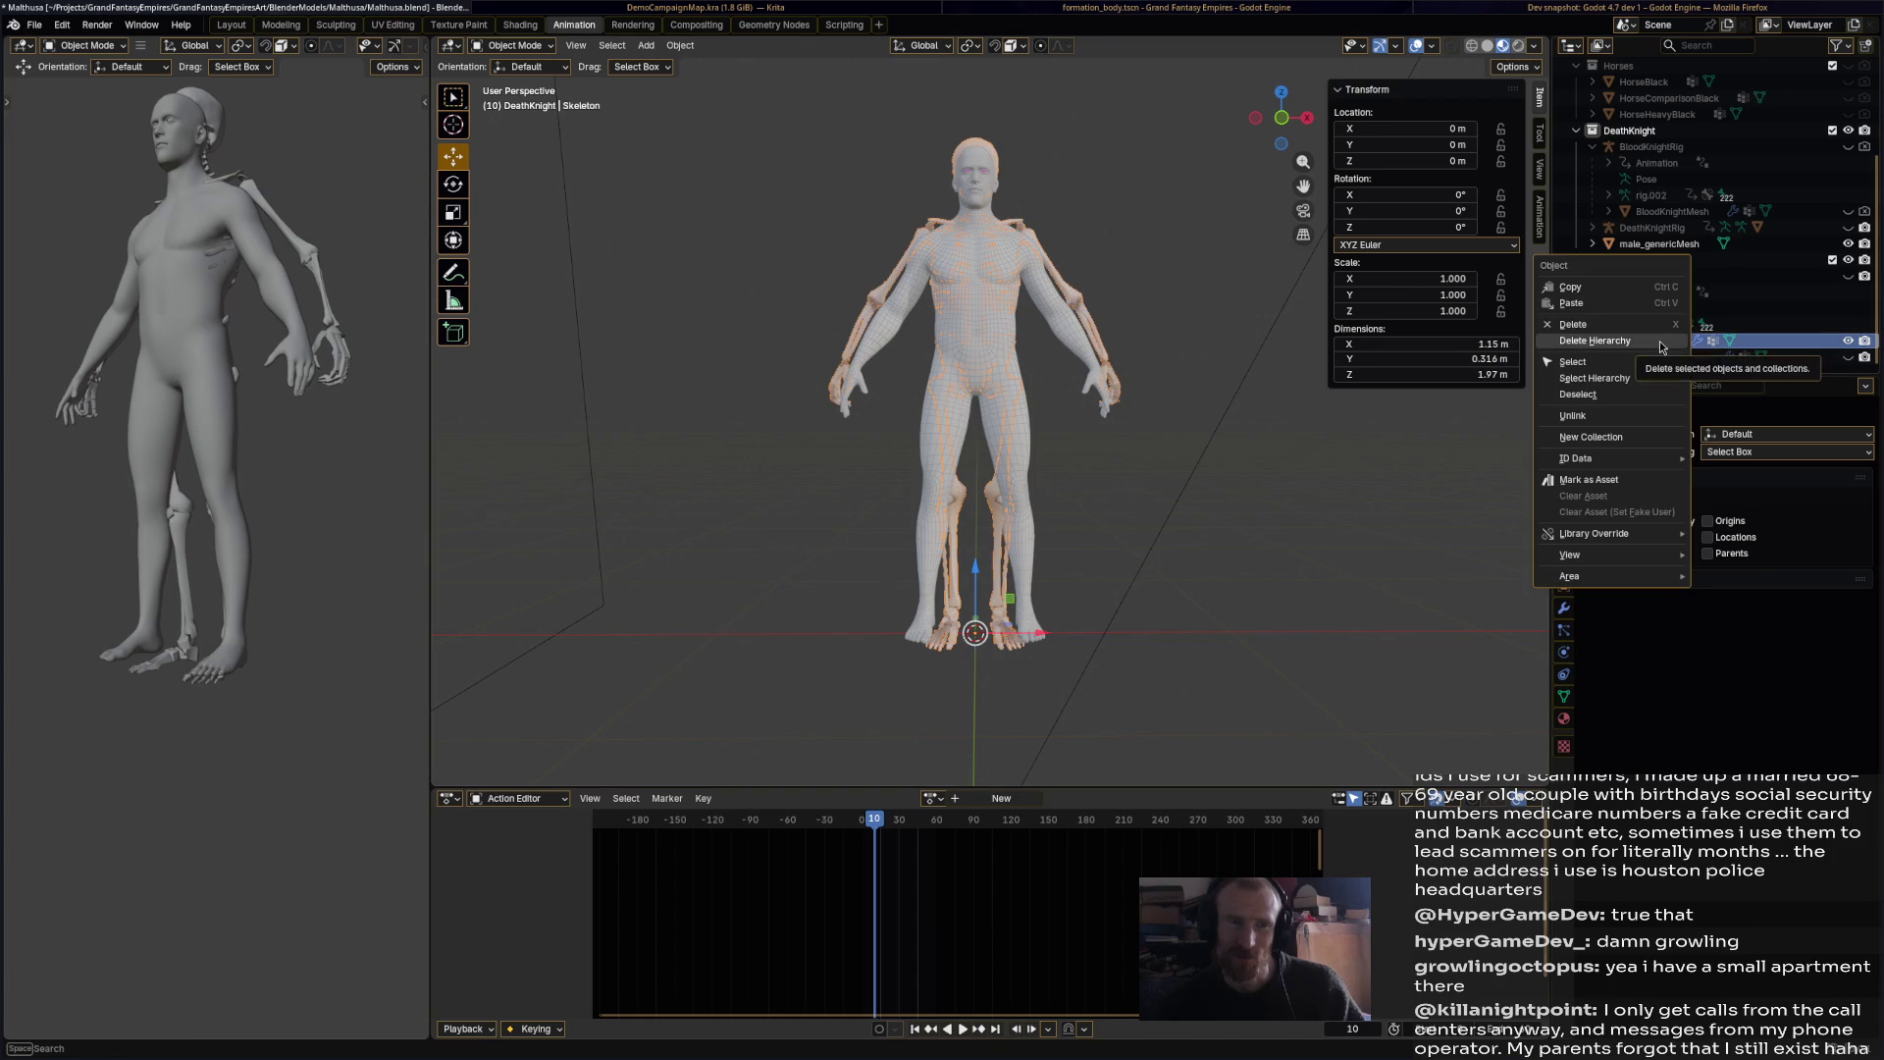
Step: Copy and duplicate the Skeleton object as Skeleton.001
left_click(1656, 286)
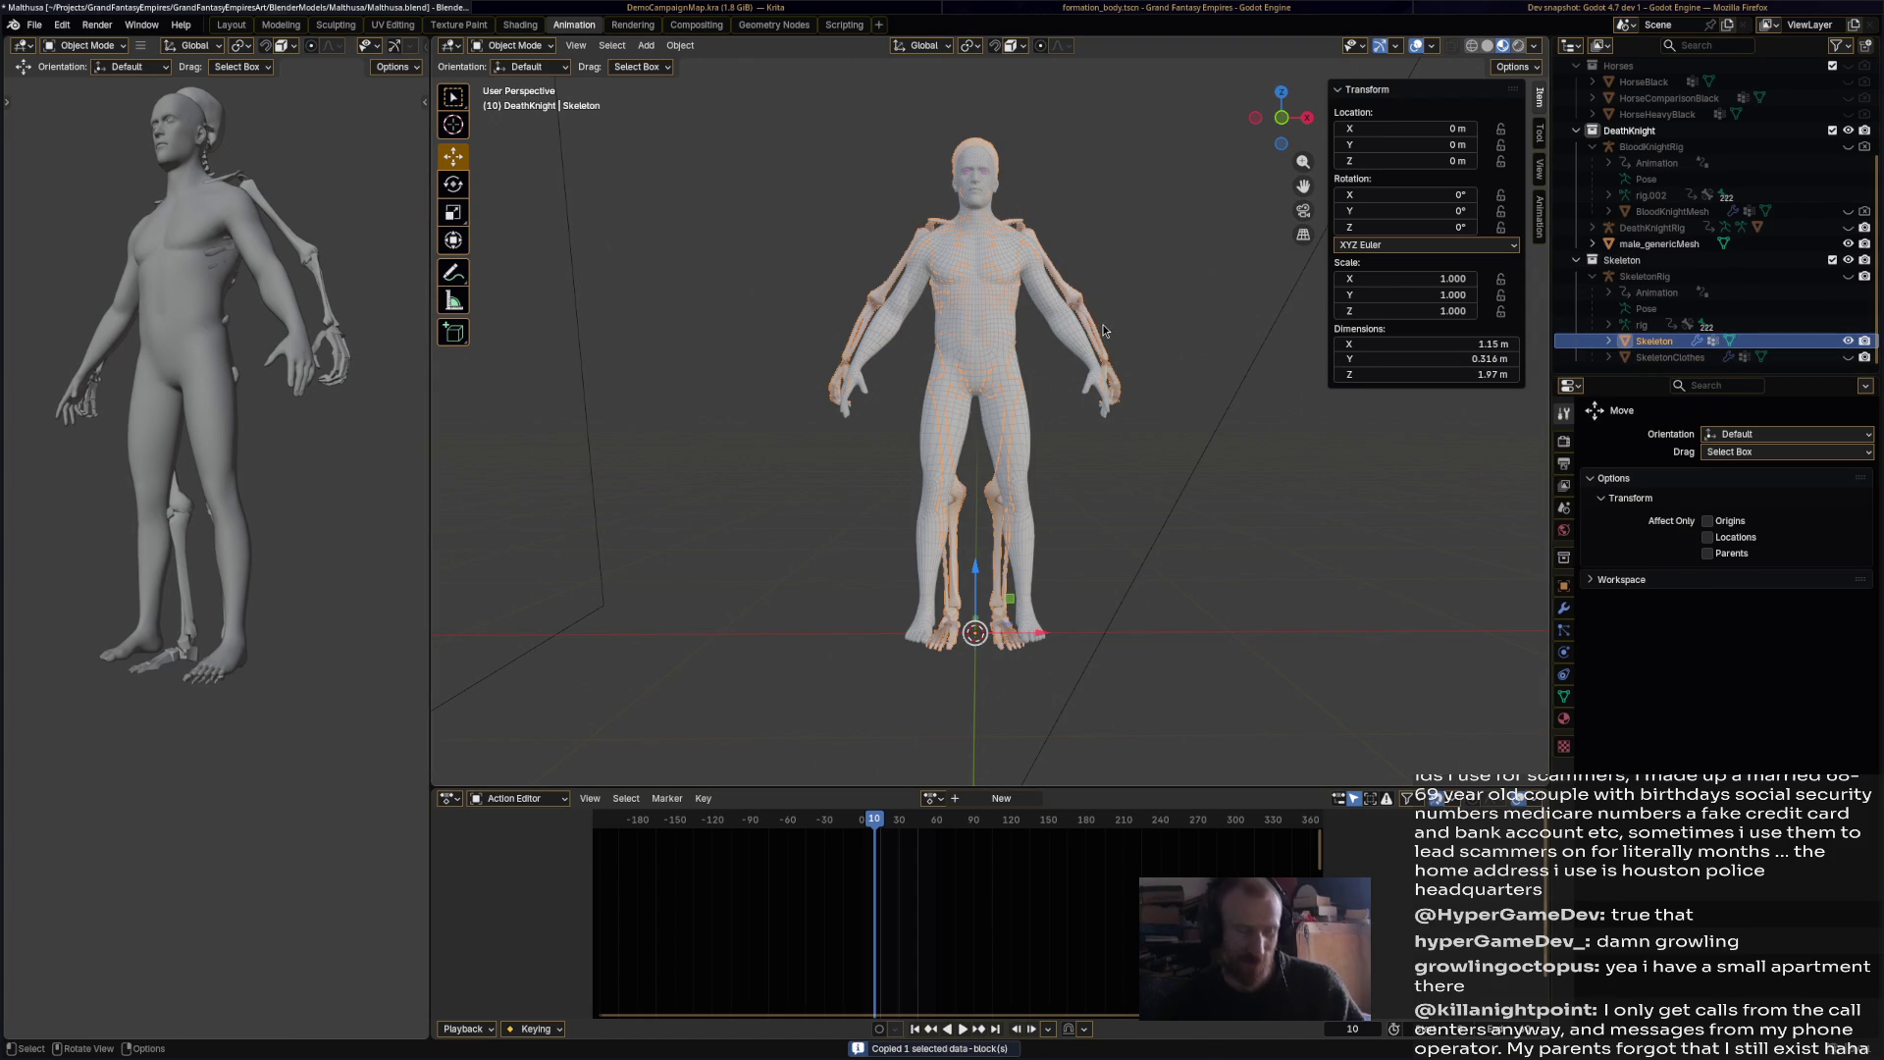
key("shift+d")
right_click(1148, 333)
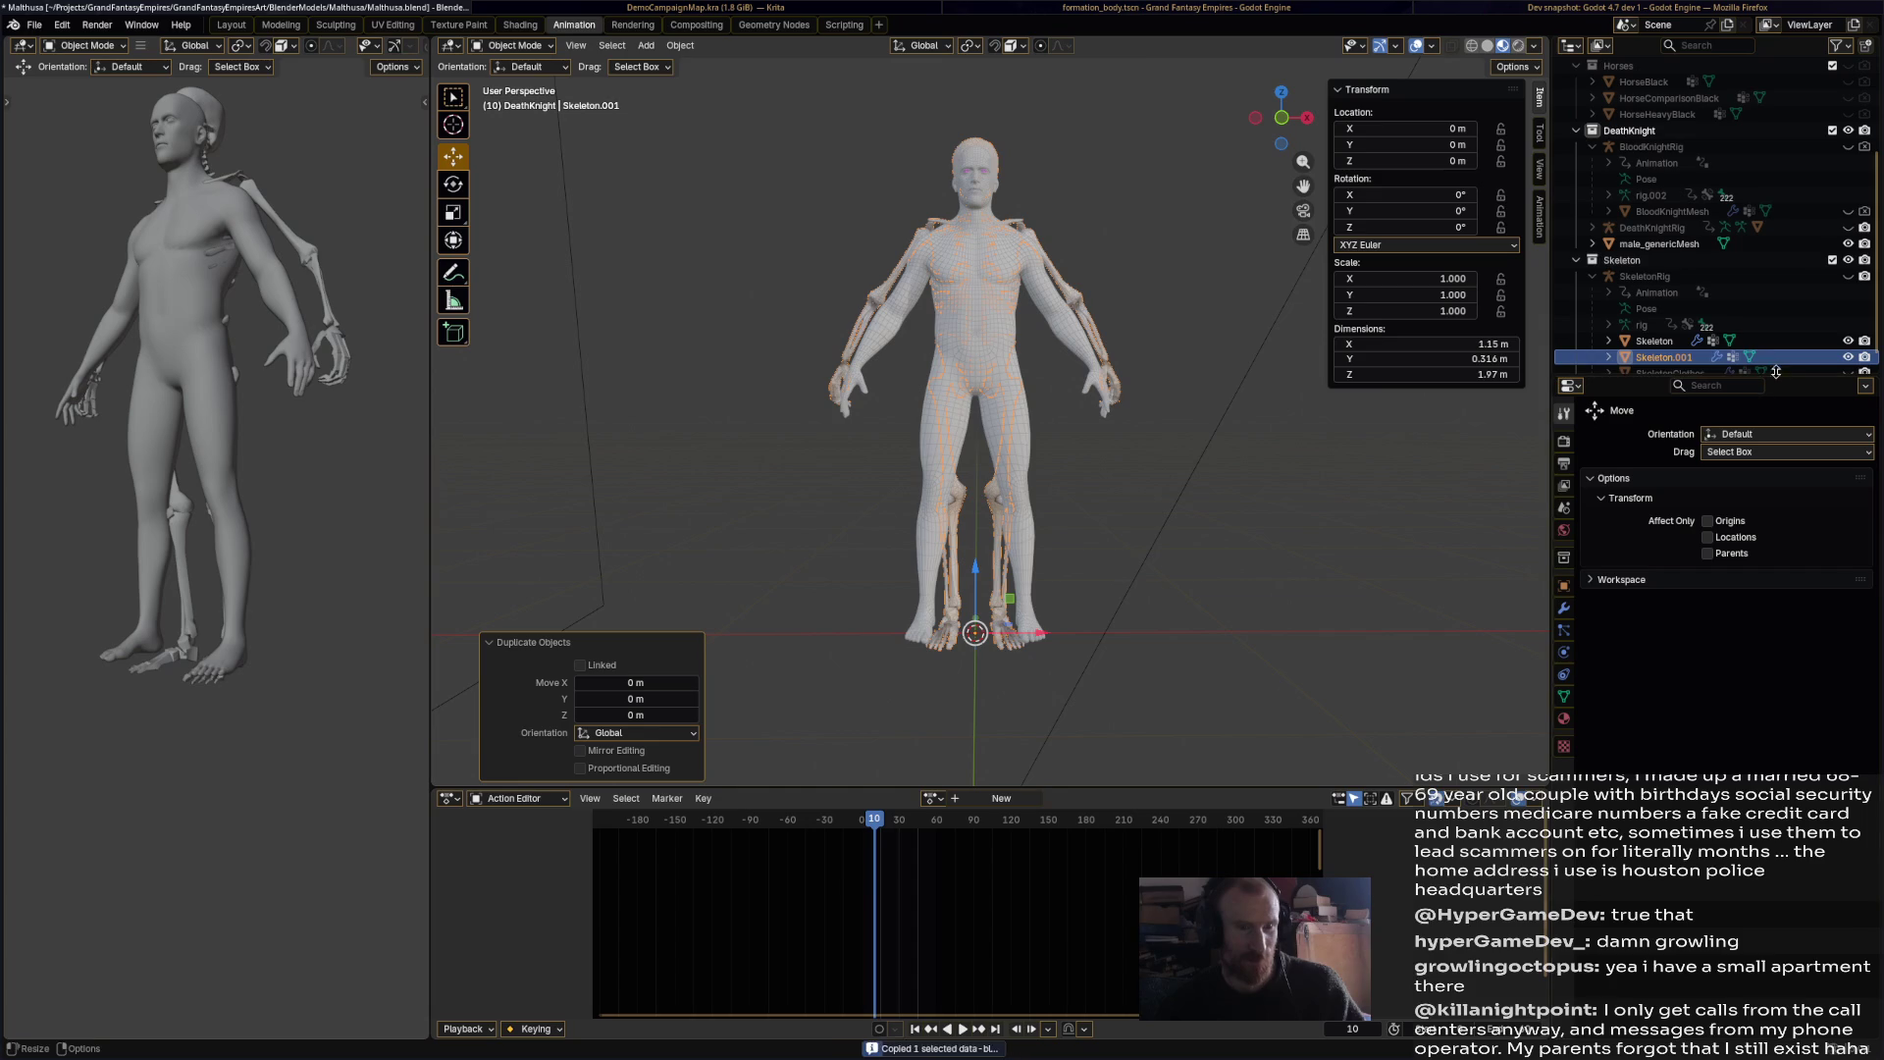
right_click(1688, 359)
key("Escape")
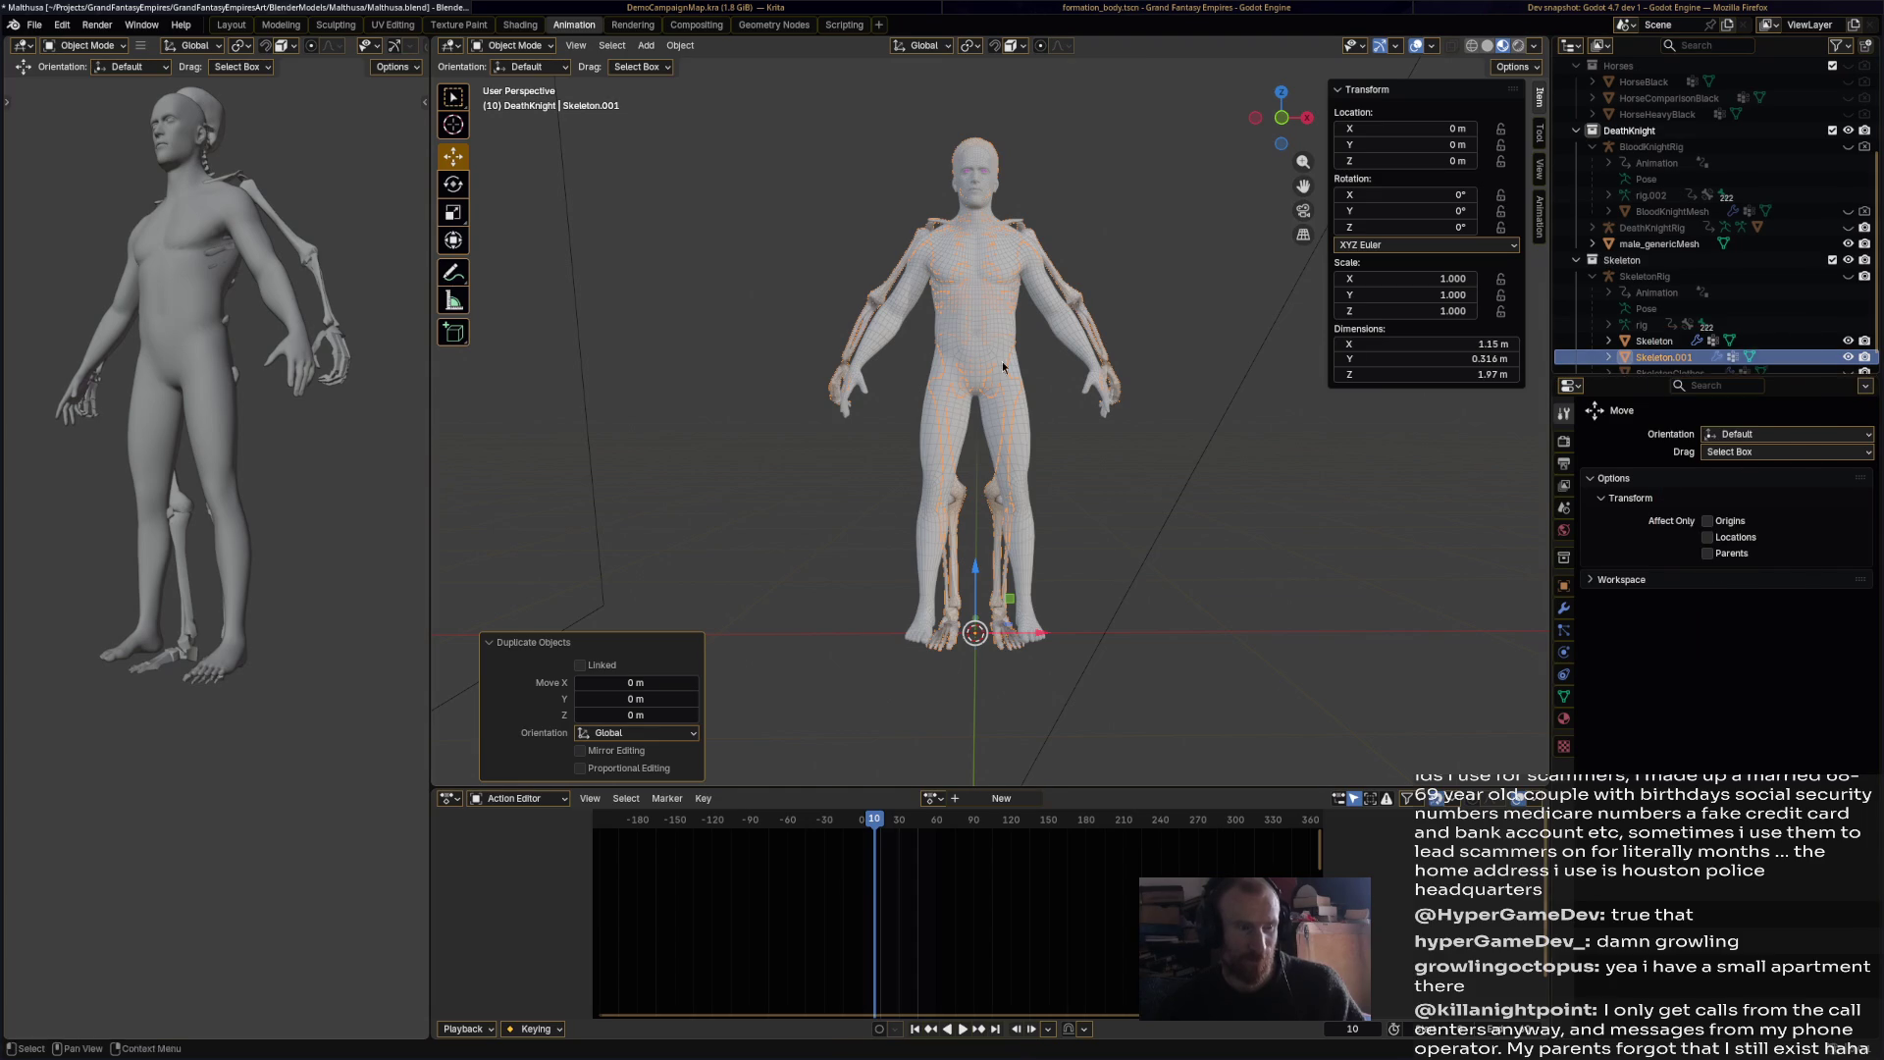
Step: Clear Skeleton.001's parent, move it into DeathKnight, and hide the Skeleton collection
right_click(1086, 308)
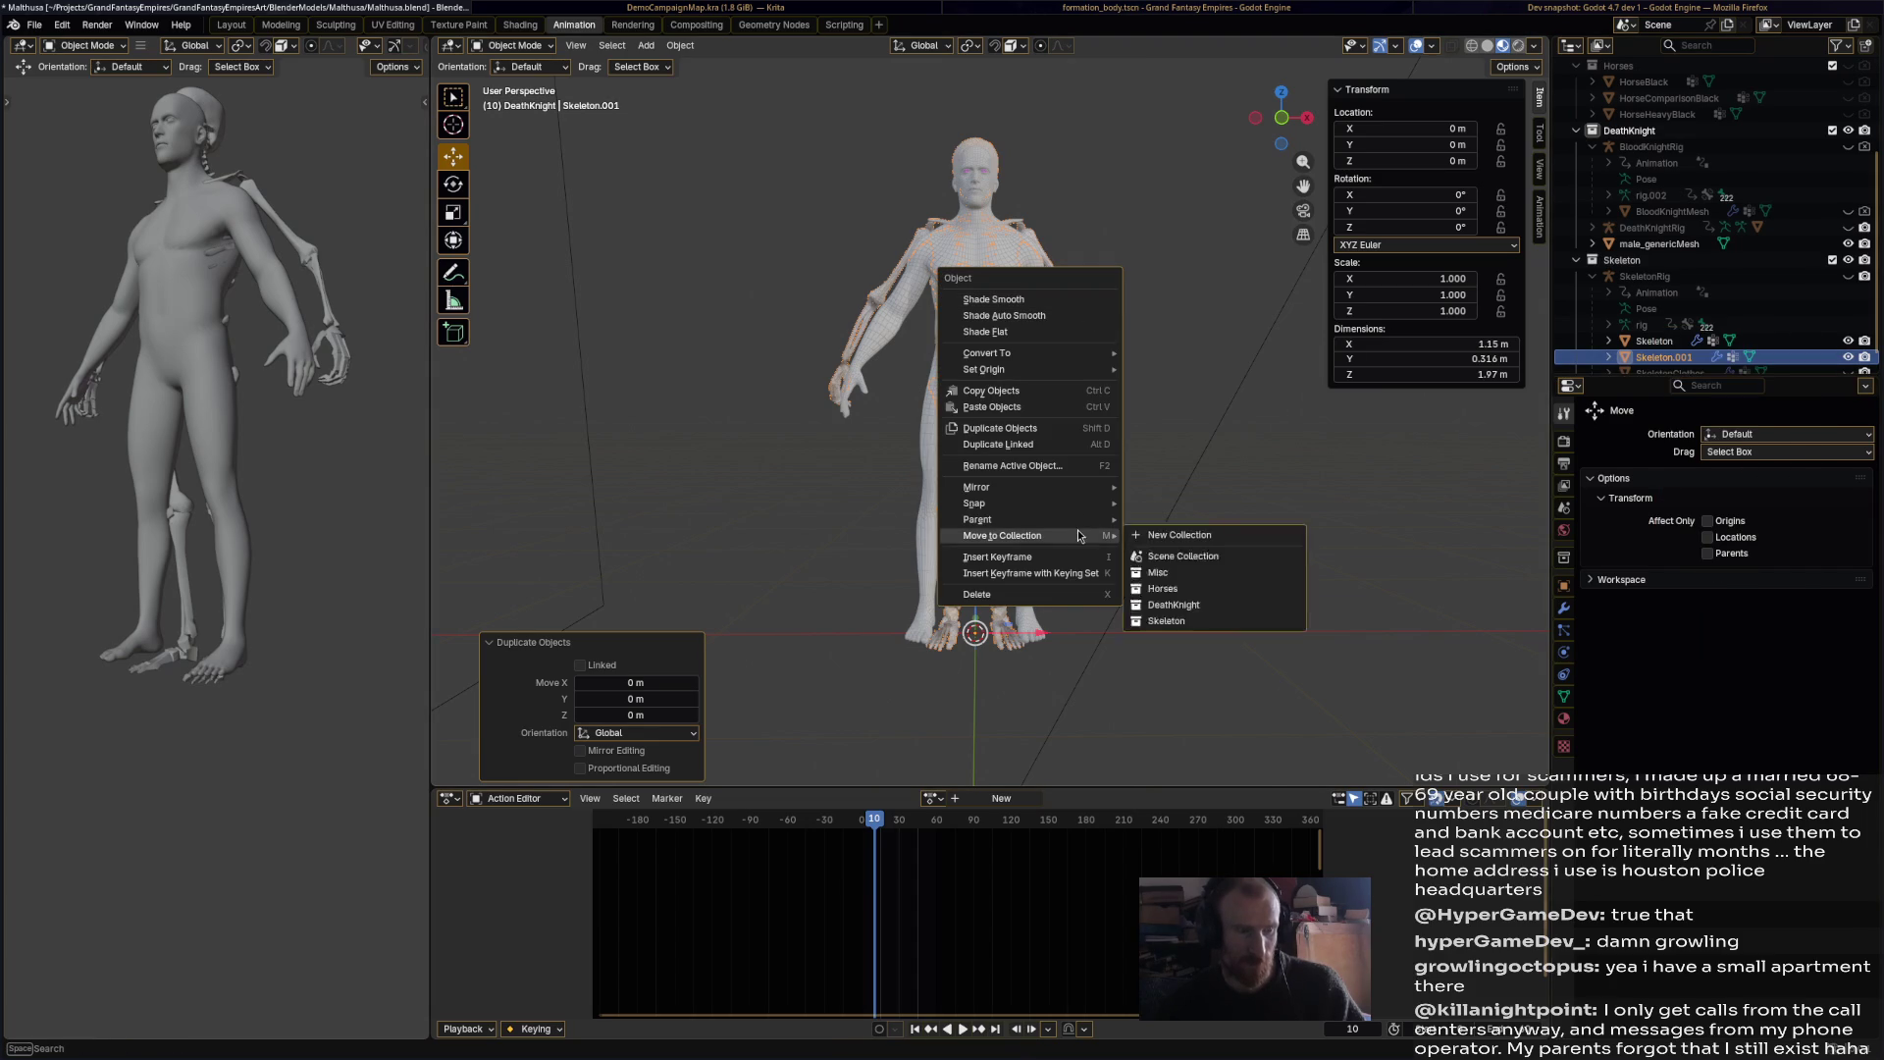
mouse_move(1083, 530)
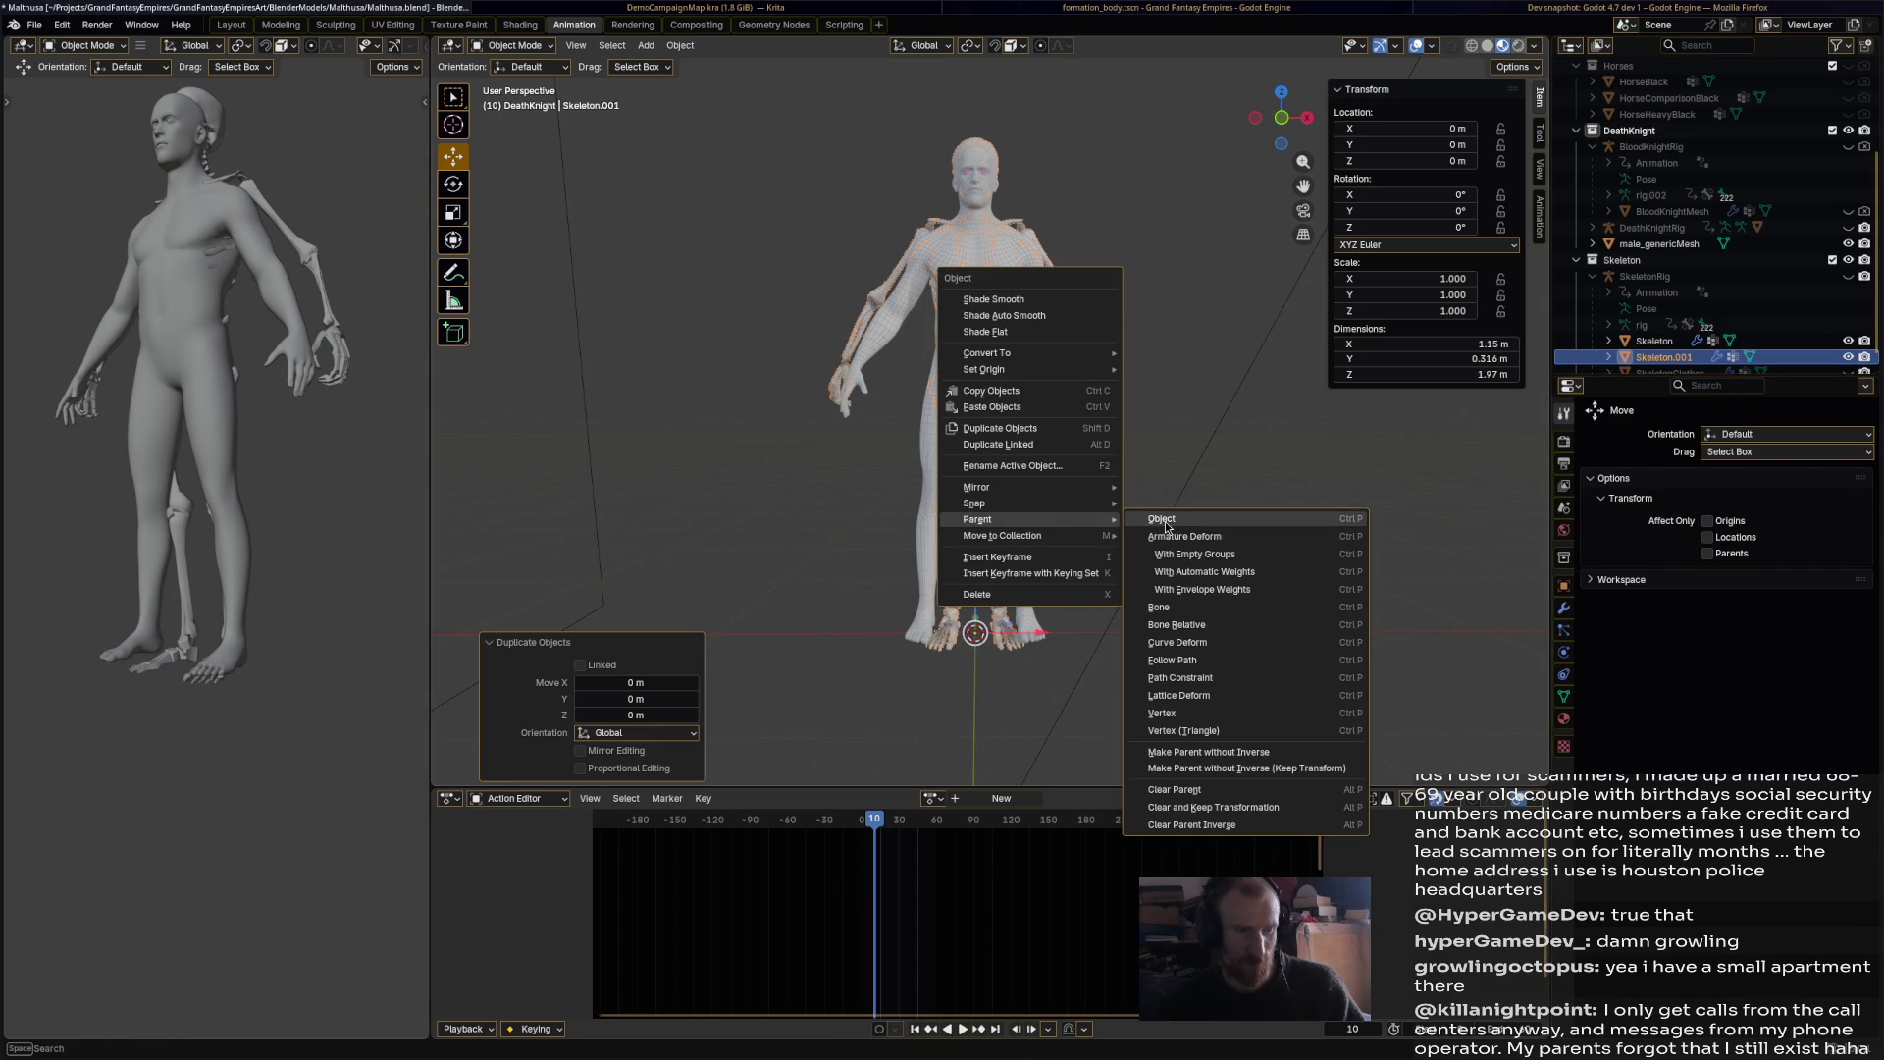
left_click(1177, 791)
left_click_drag(1649, 276, 1666, 175)
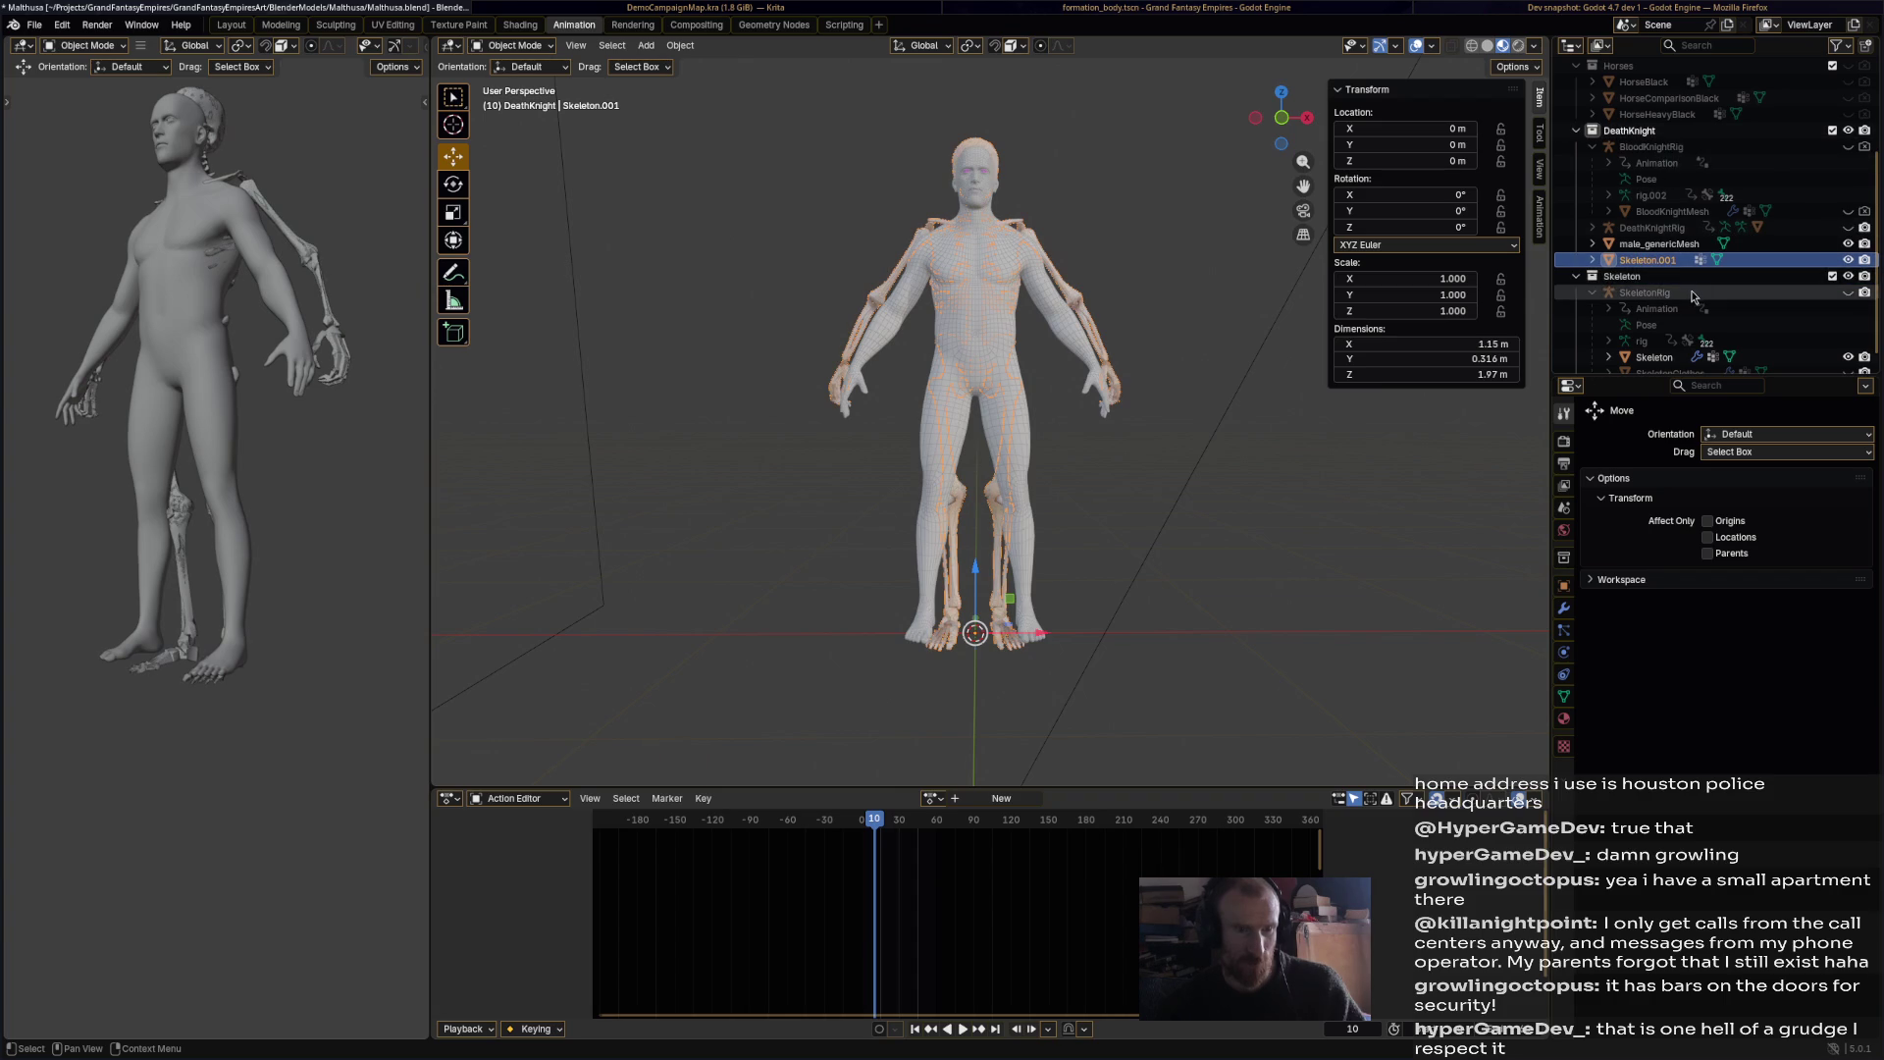
scroll(1655, 355, "down", 1)
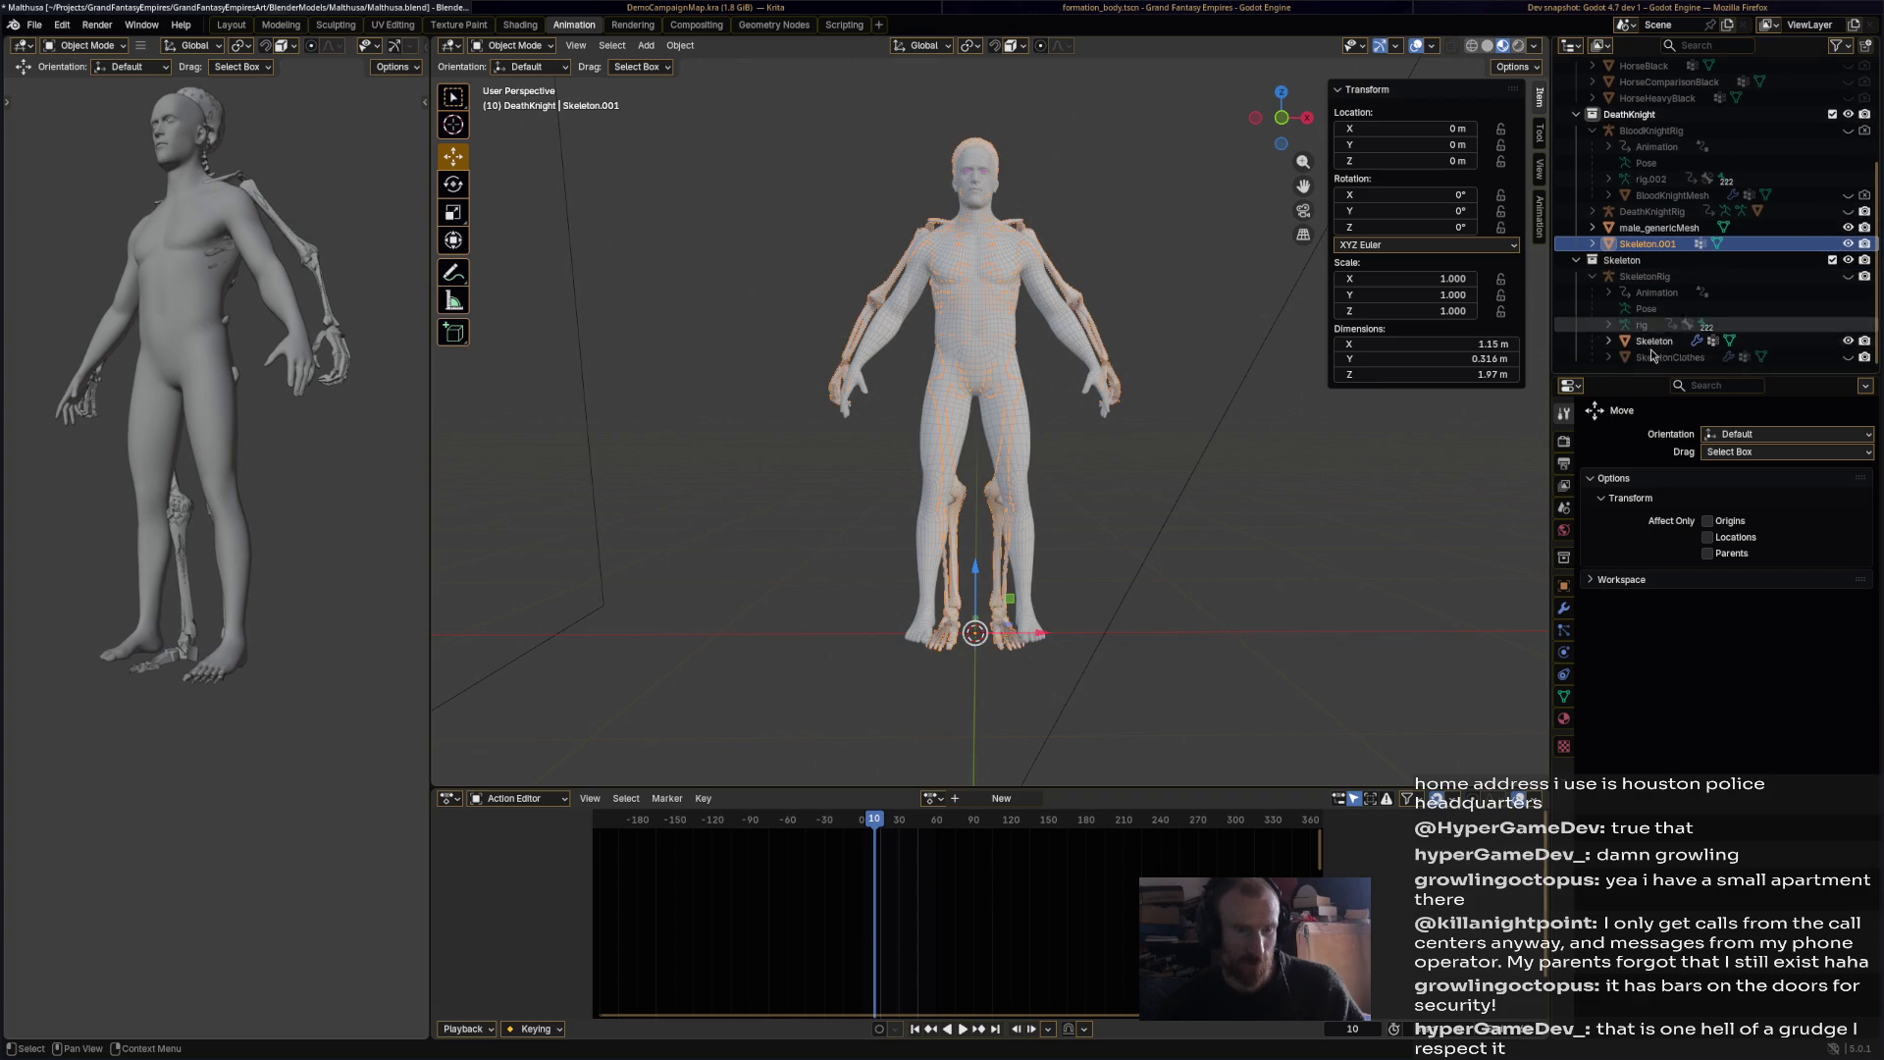
left_click(1845, 260)
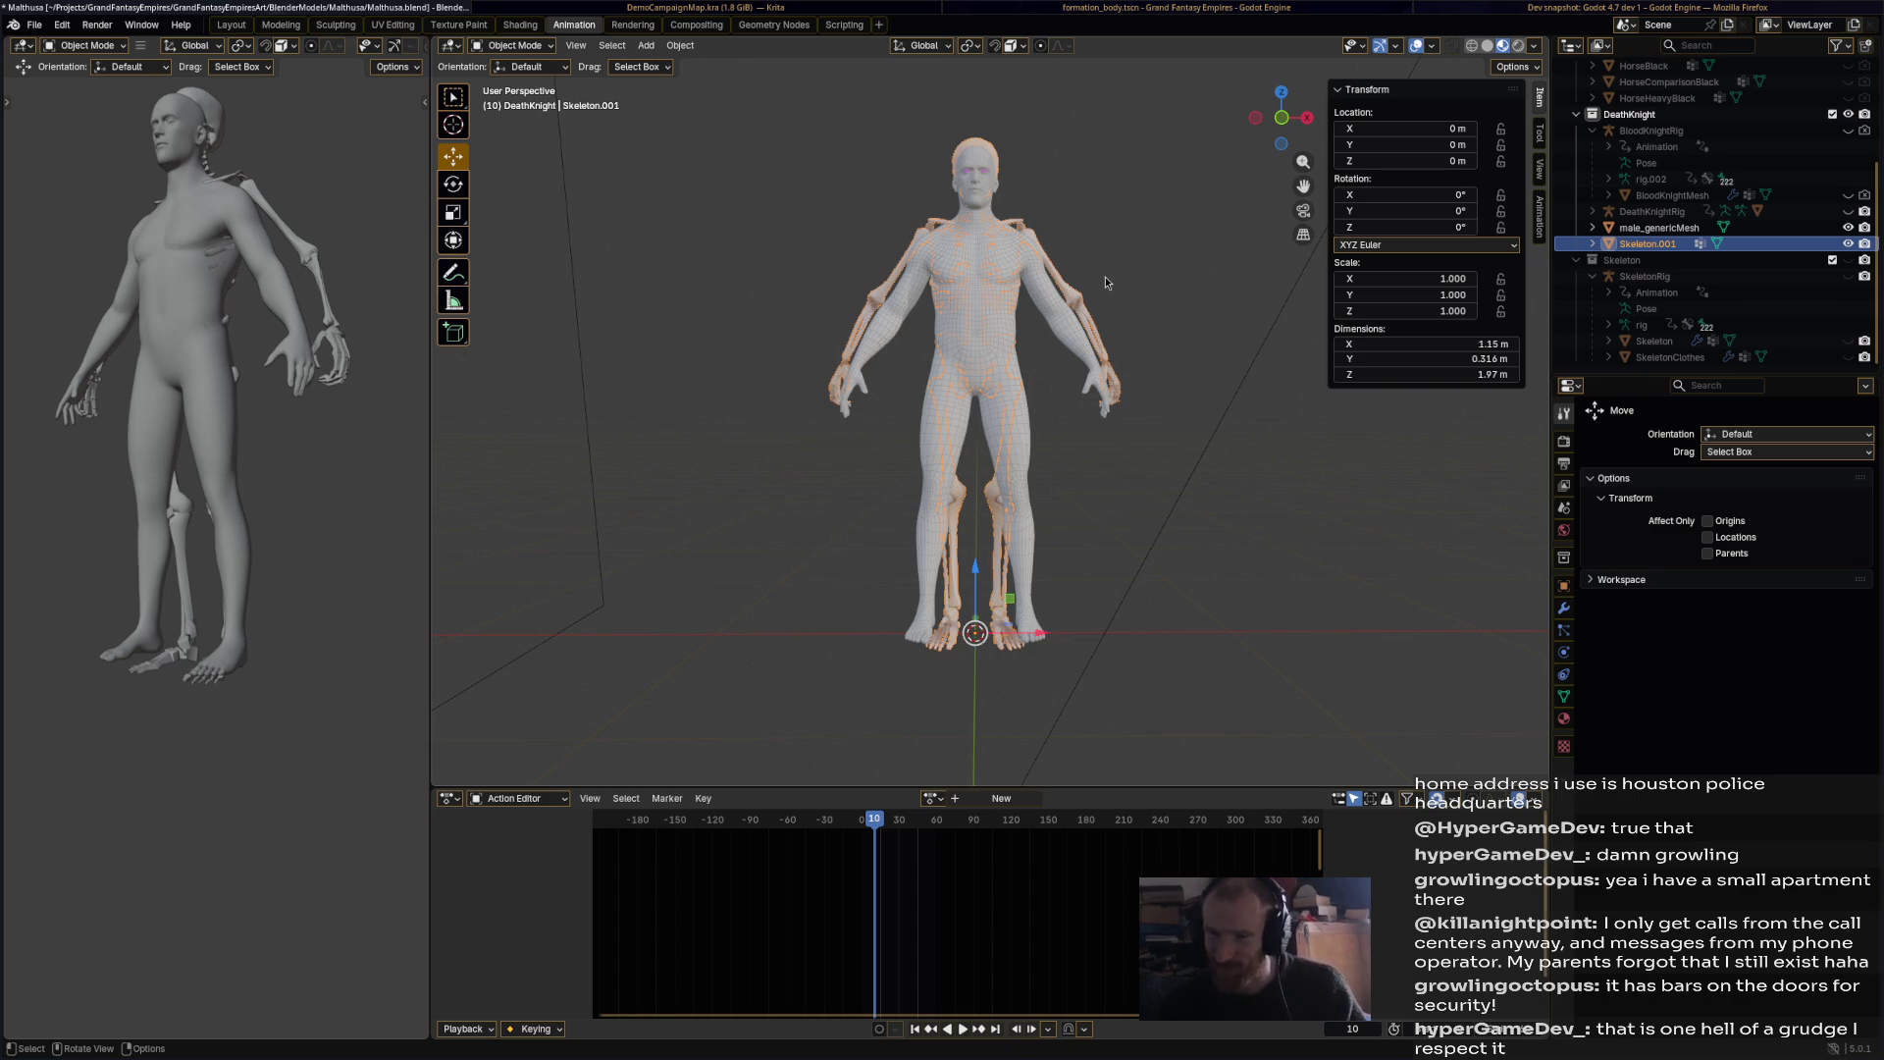
Step: Scale Skeleton.001 to 0.955 to match the body's height, then save
scroll(1150, 293, "up", 3)
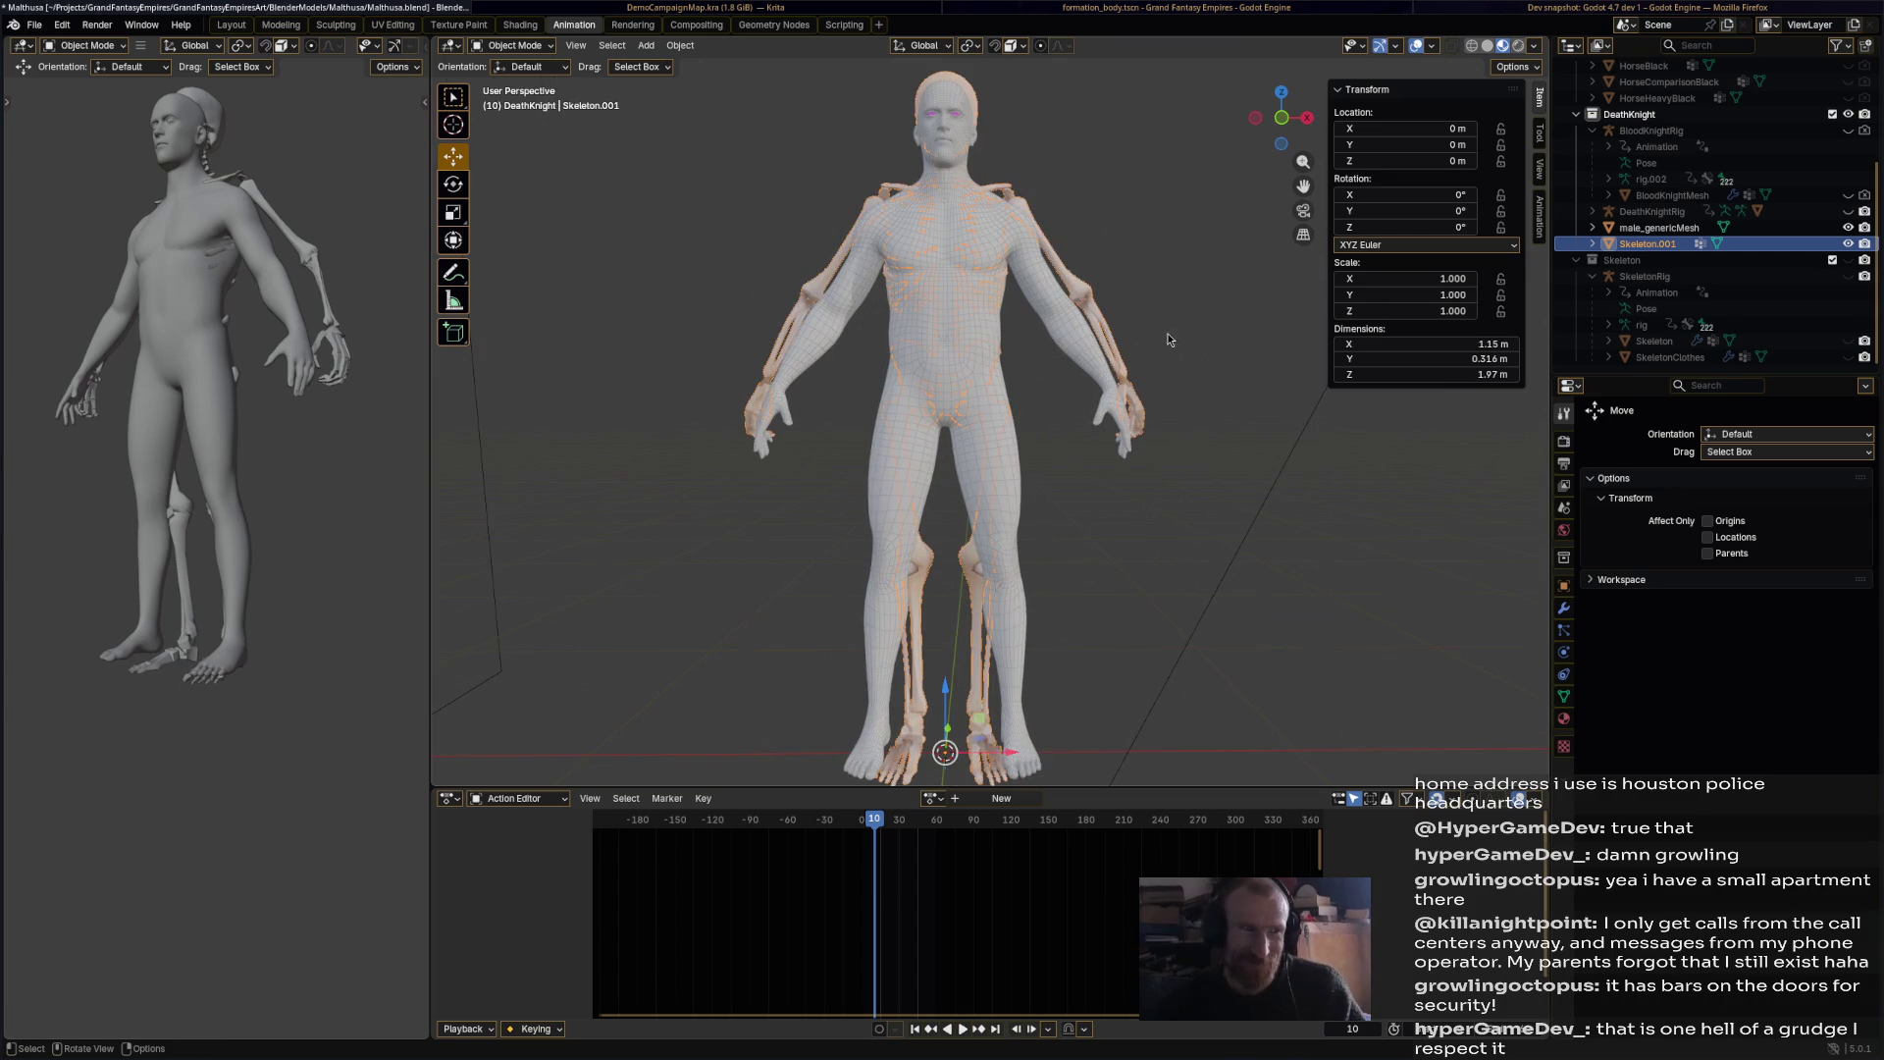
key("s")
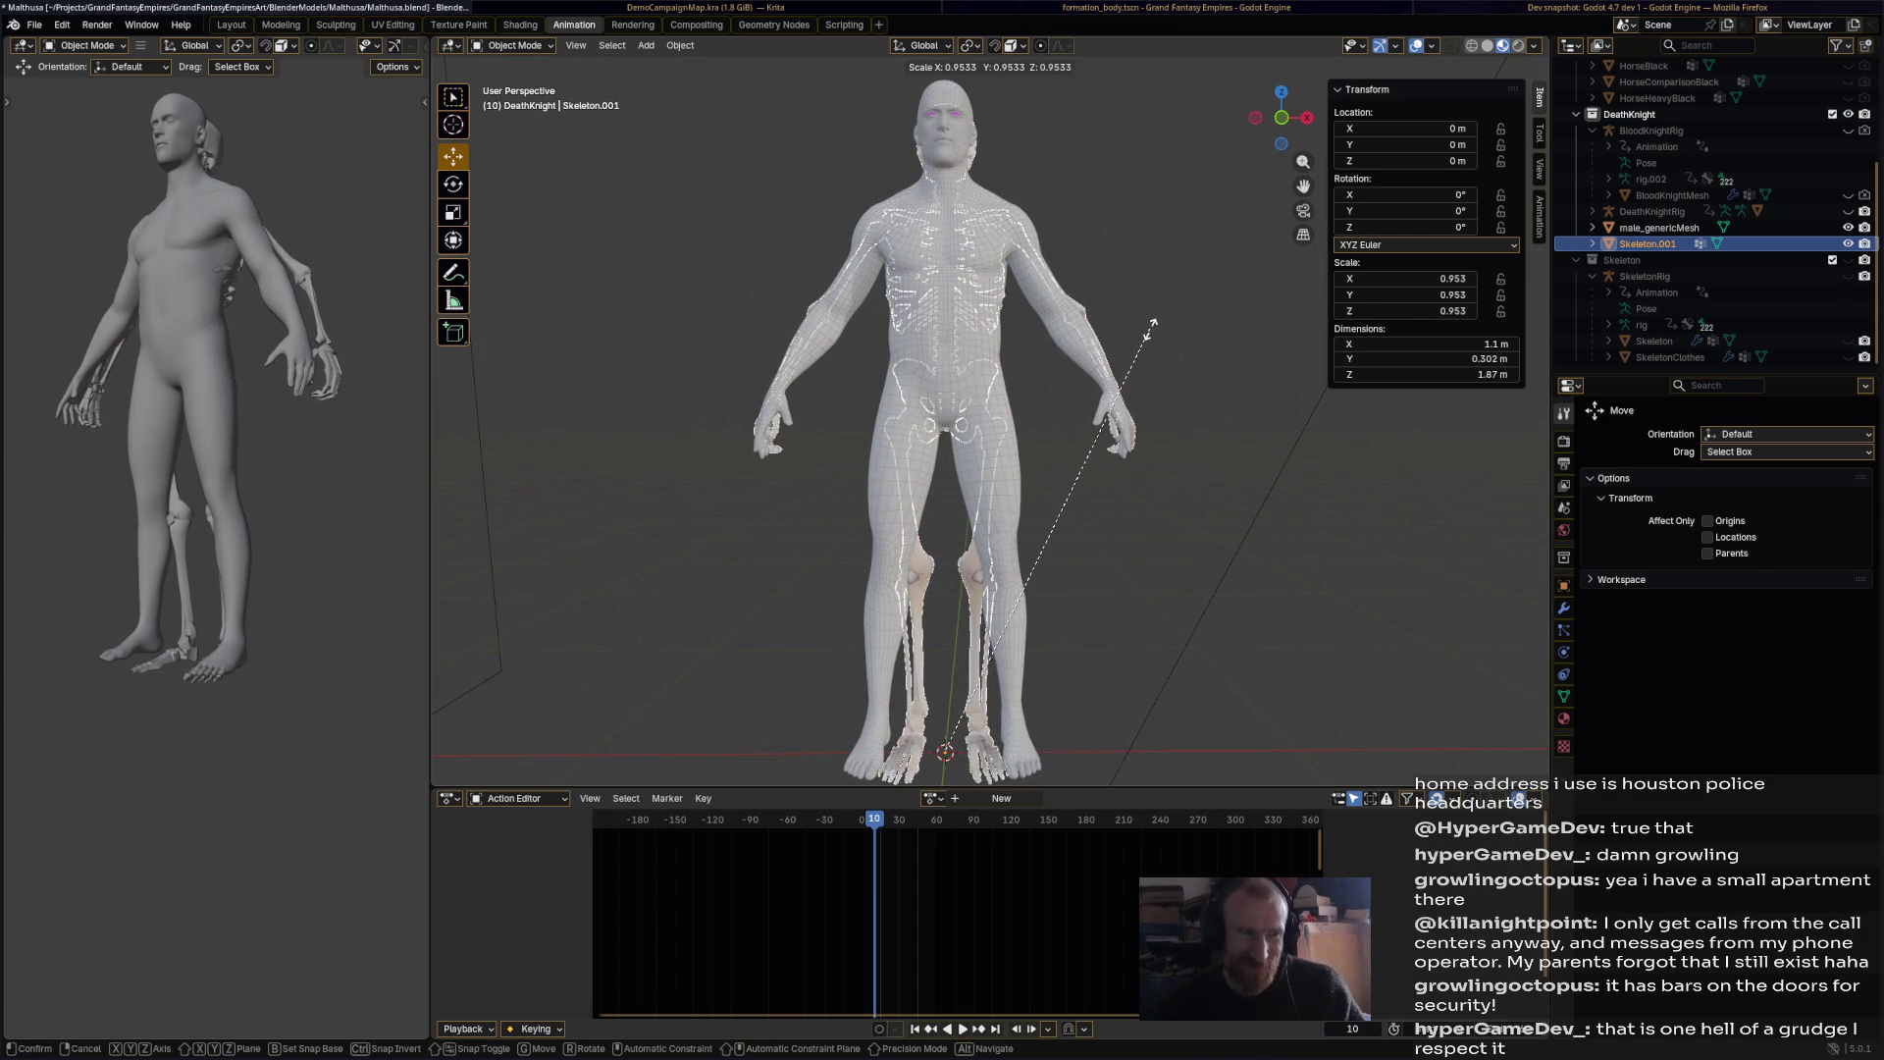
left_click(1152, 330)
mouse_move(1142, 308)
middle_mouse_down()
mouse_move(1058, 335)
mouse_move(974, 327)
middle_mouse_up()
key("ctrl+s")
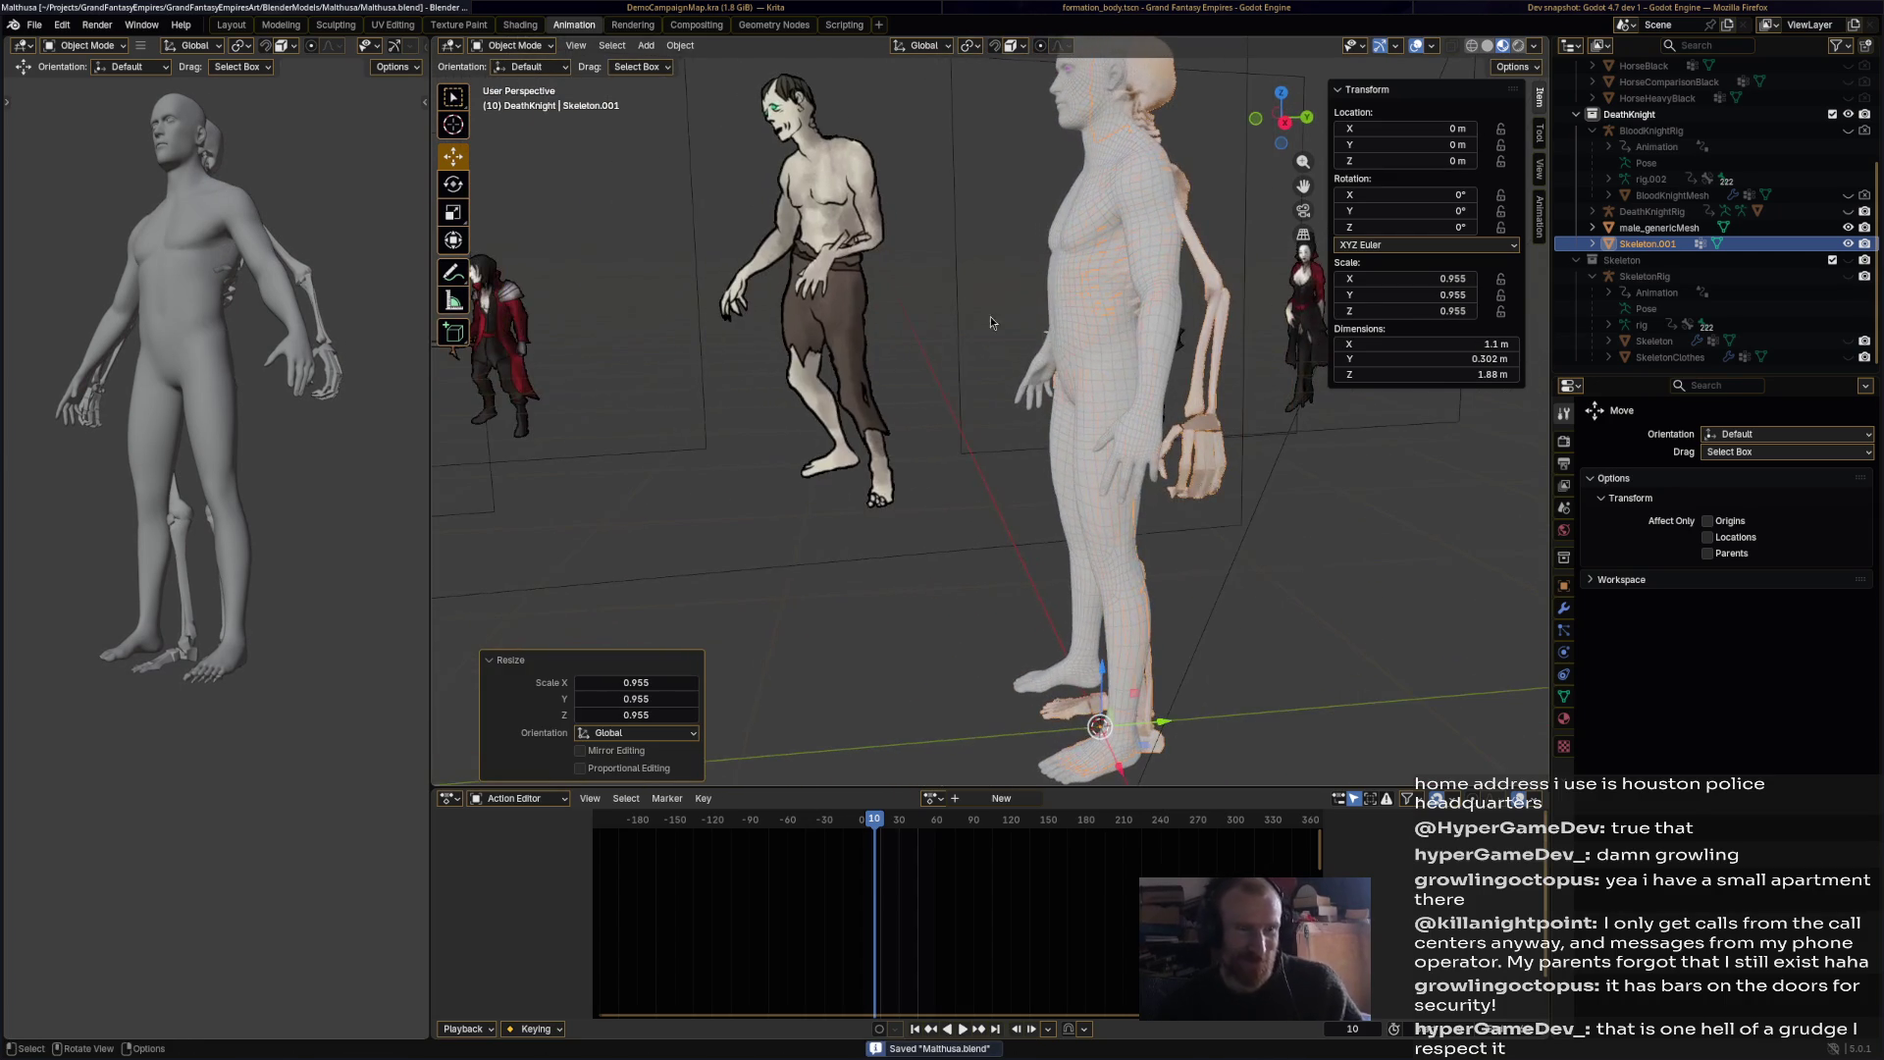
Step: Select the body mesh, then make Skeleton.001 the active object instead
left_click(1674, 226)
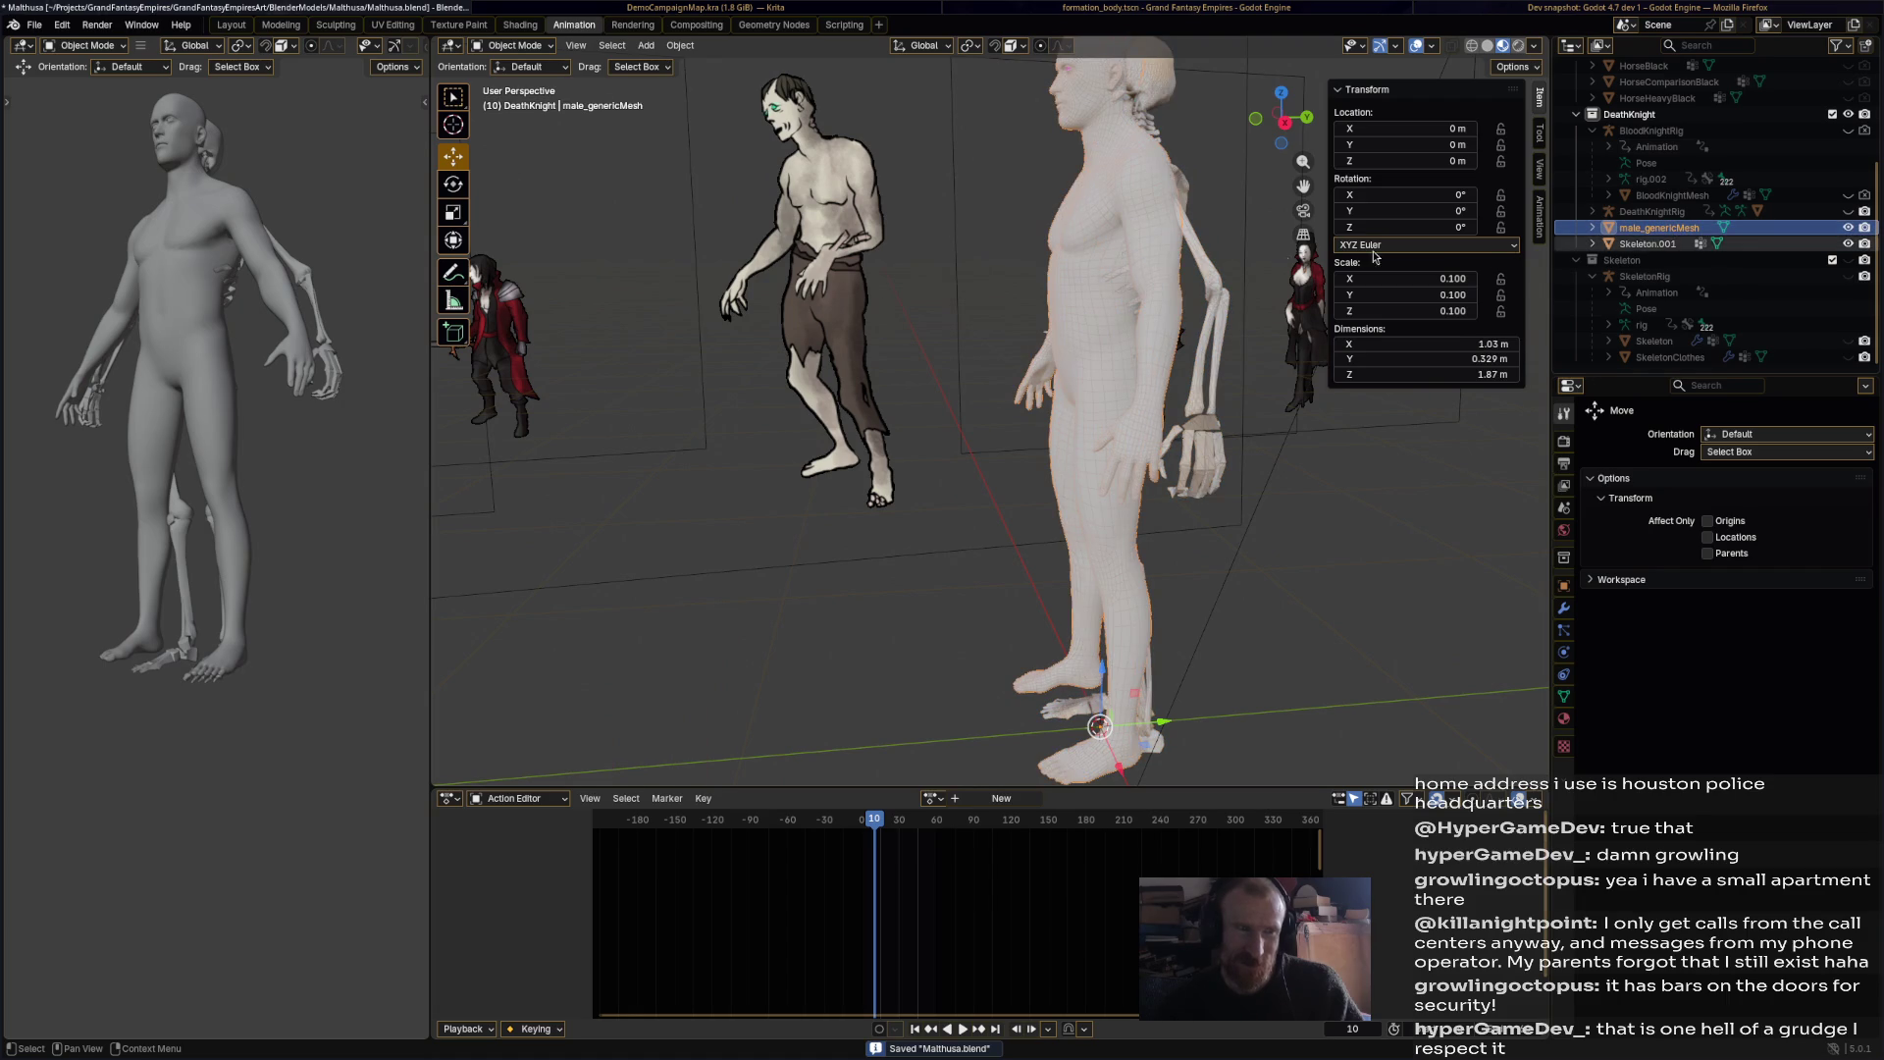
middle_click_drag(1187, 267, 1114, 382)
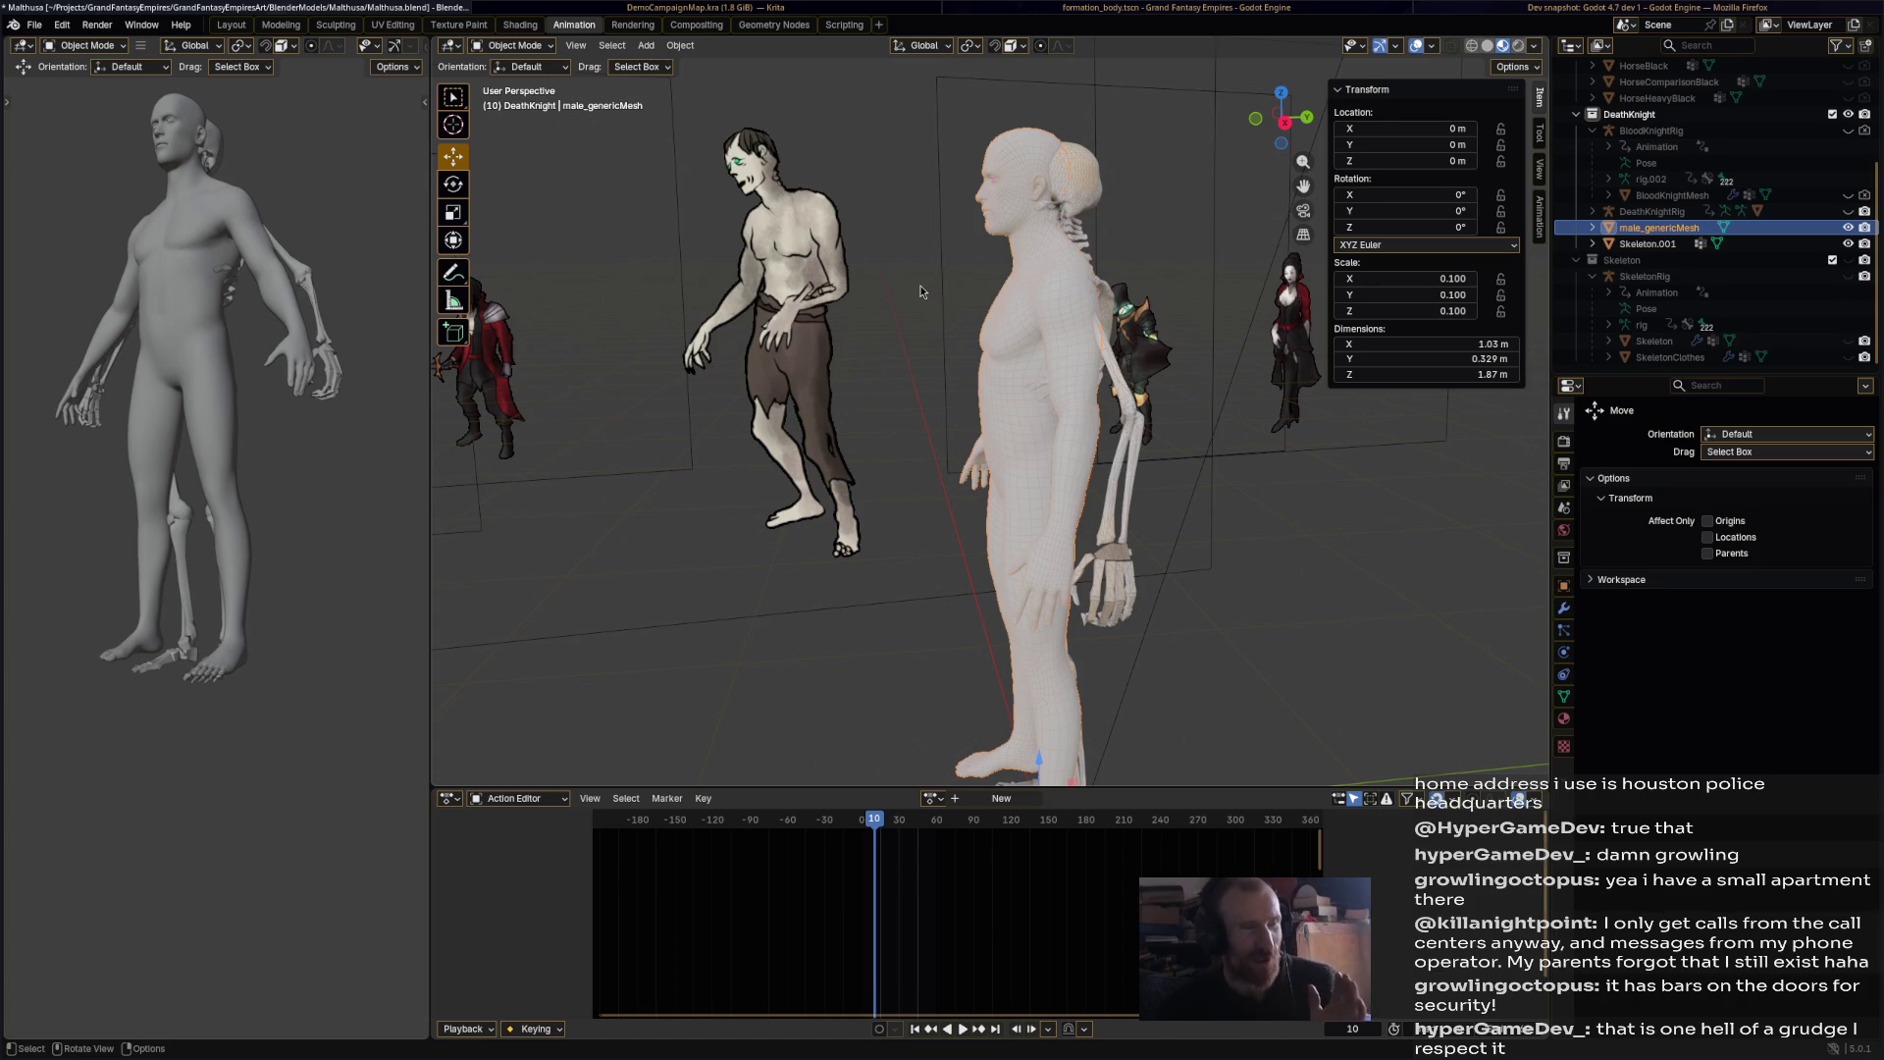
left_click(1088, 189)
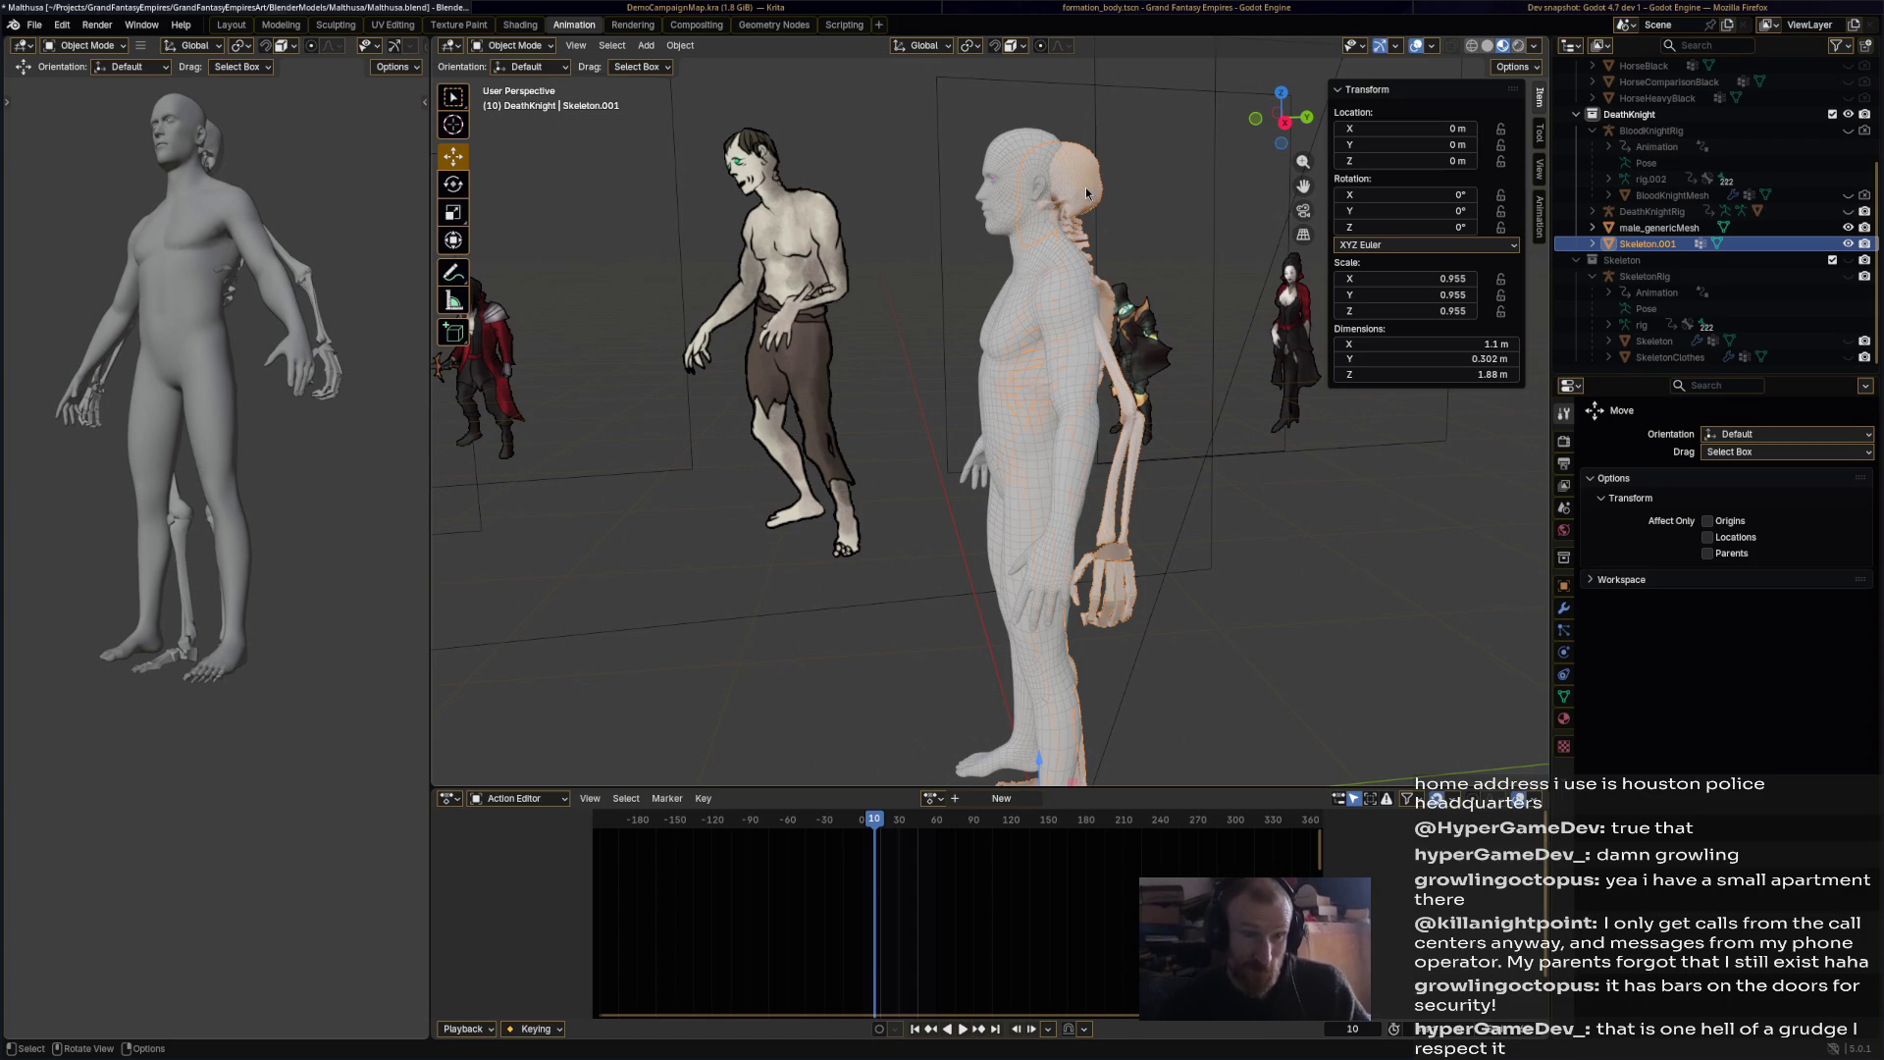
left_click(500, 49)
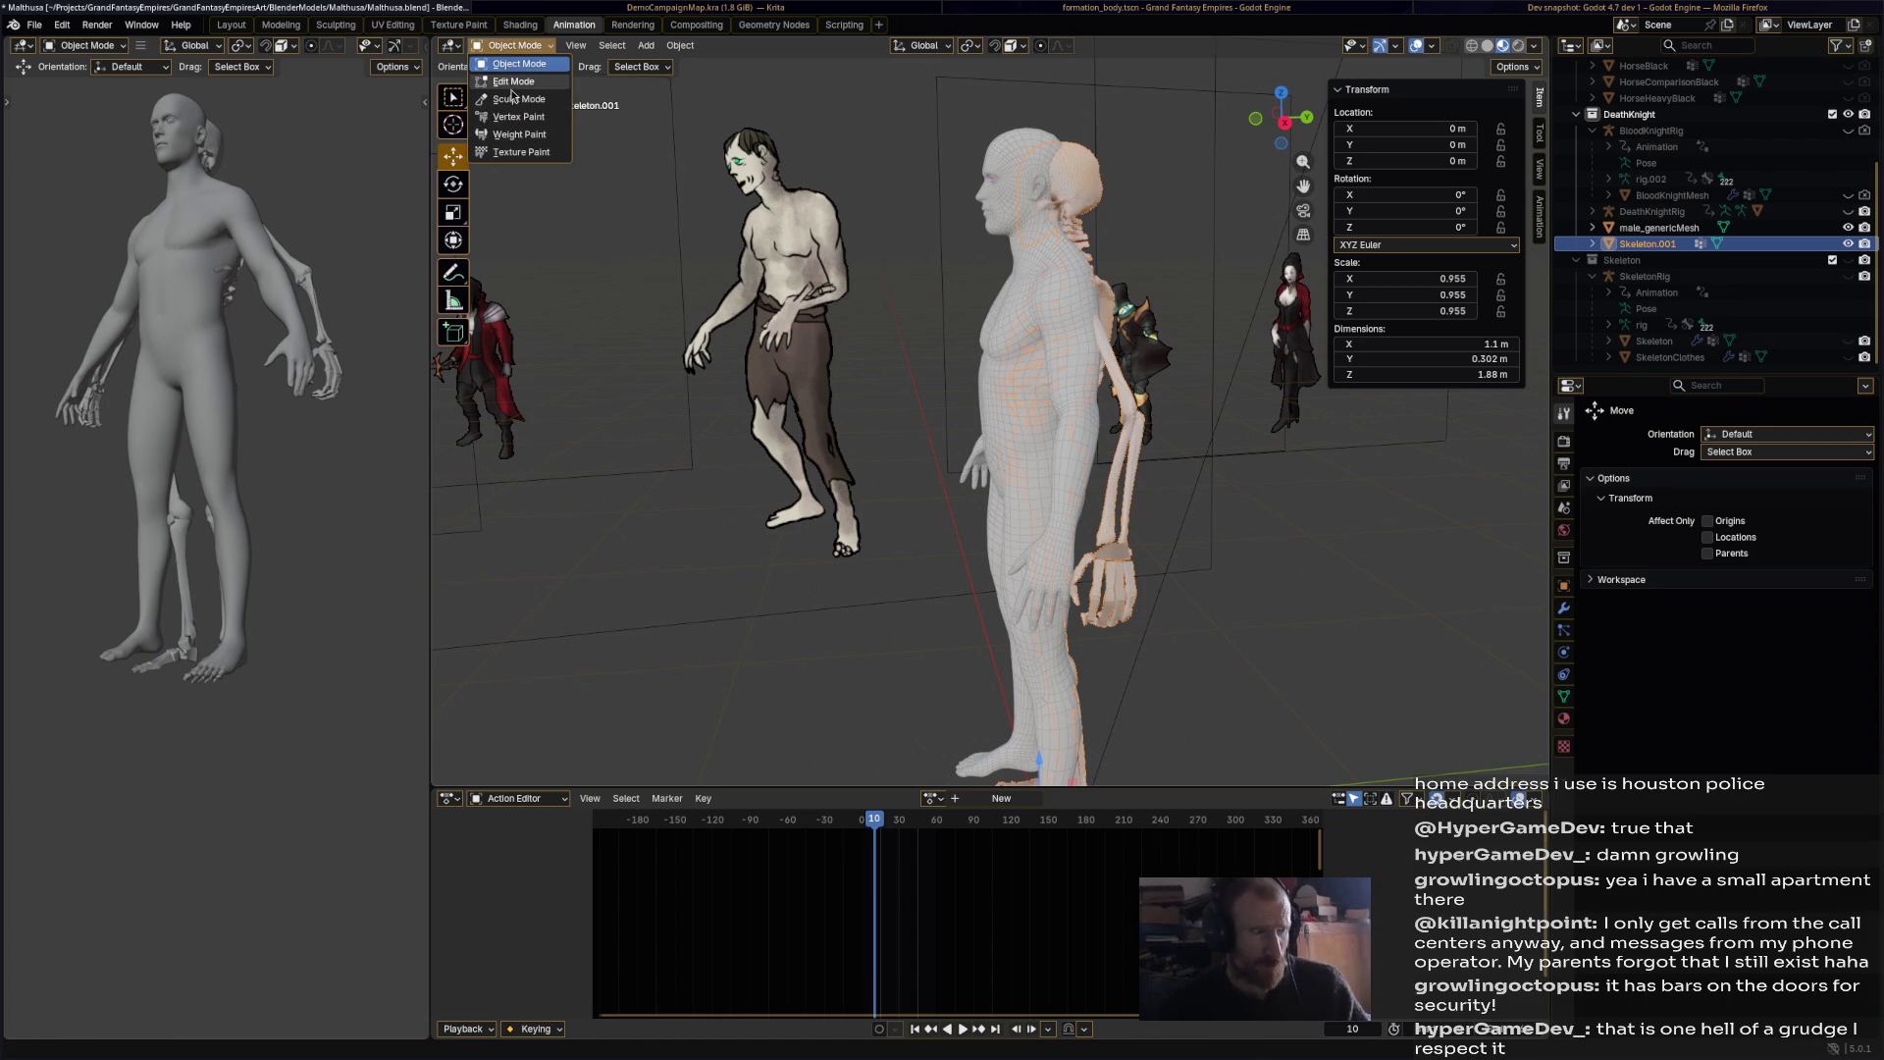
Step: Enter Edit Mode on Skeleton.001 and move the bones 0.065 m back along Y
left_click(514, 82)
key("g")
key("y")
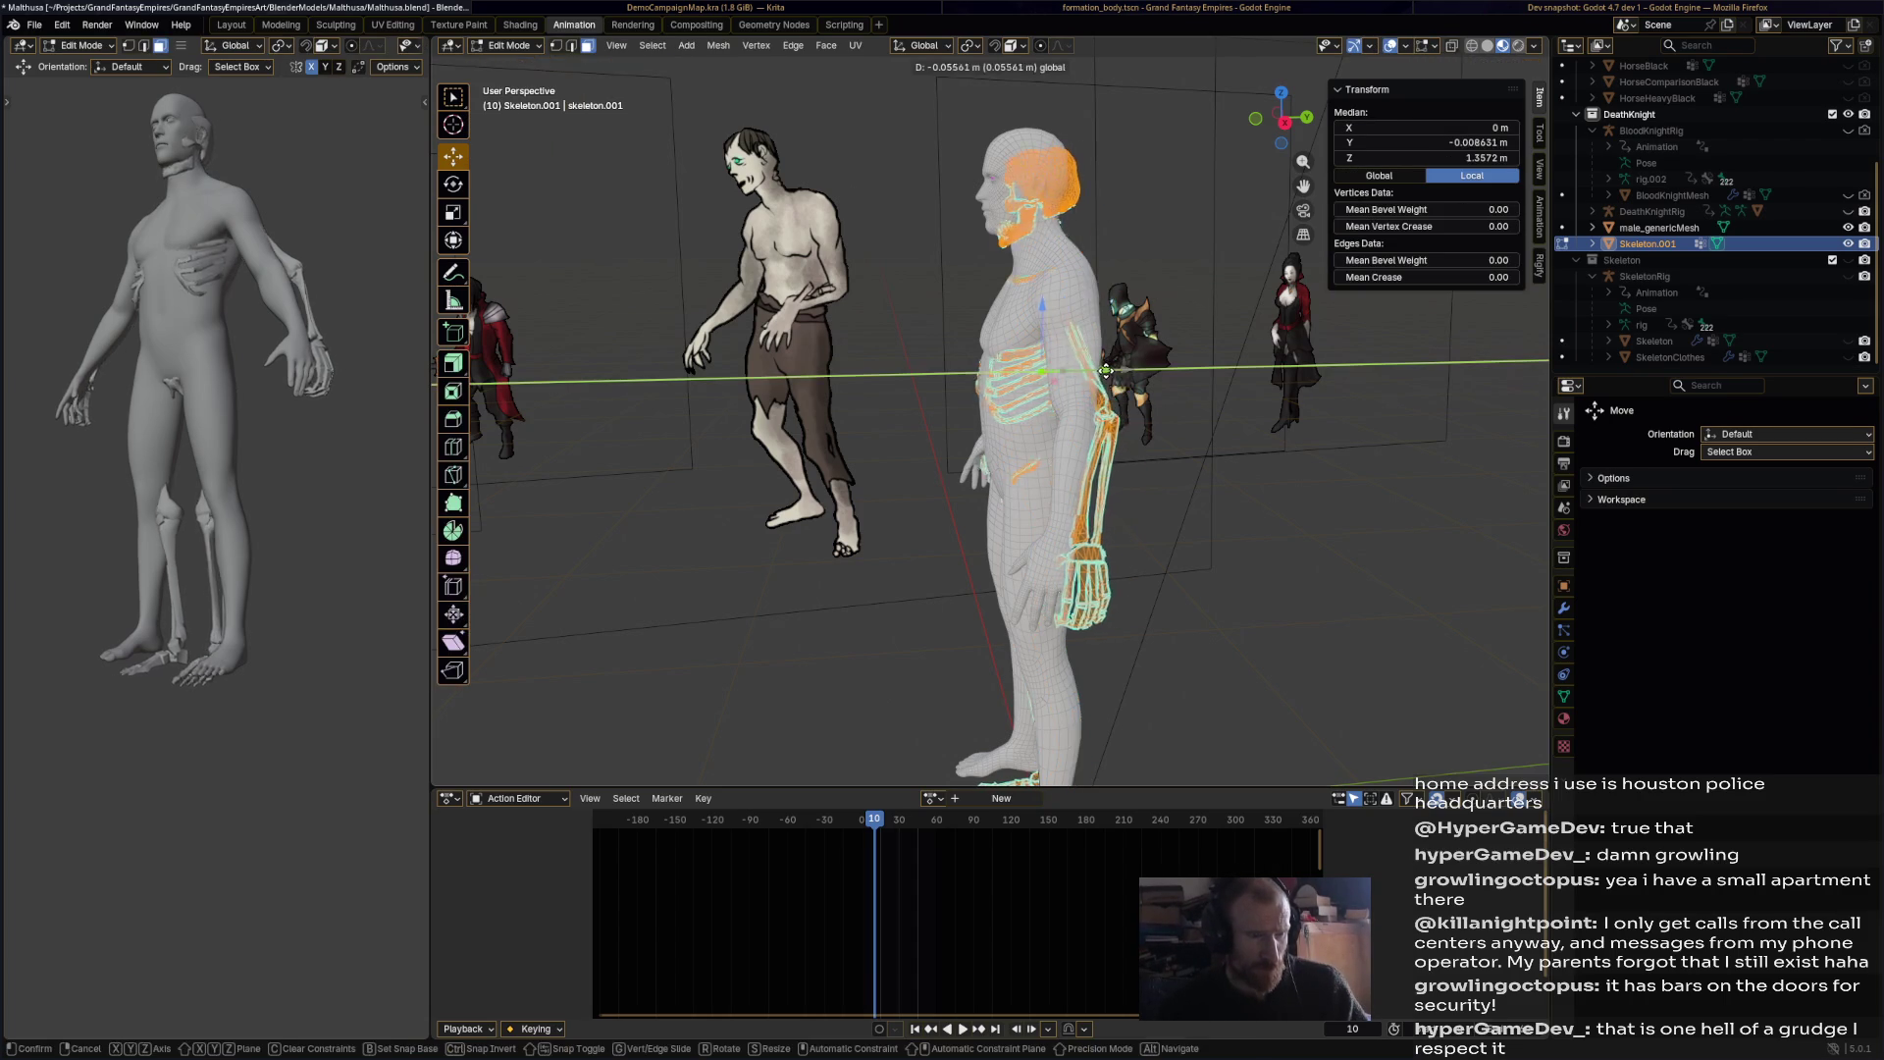
left_click(1118, 338)
Step: Inspect the skeleton's fit from side and front views, then select vertices at the knee
mouse_move(1119, 339)
middle_mouse_down()
mouse_move(1101, 302)
mouse_move(1015, 249)
middle_mouse_up()
scroll(1015, 249, "up", 3)
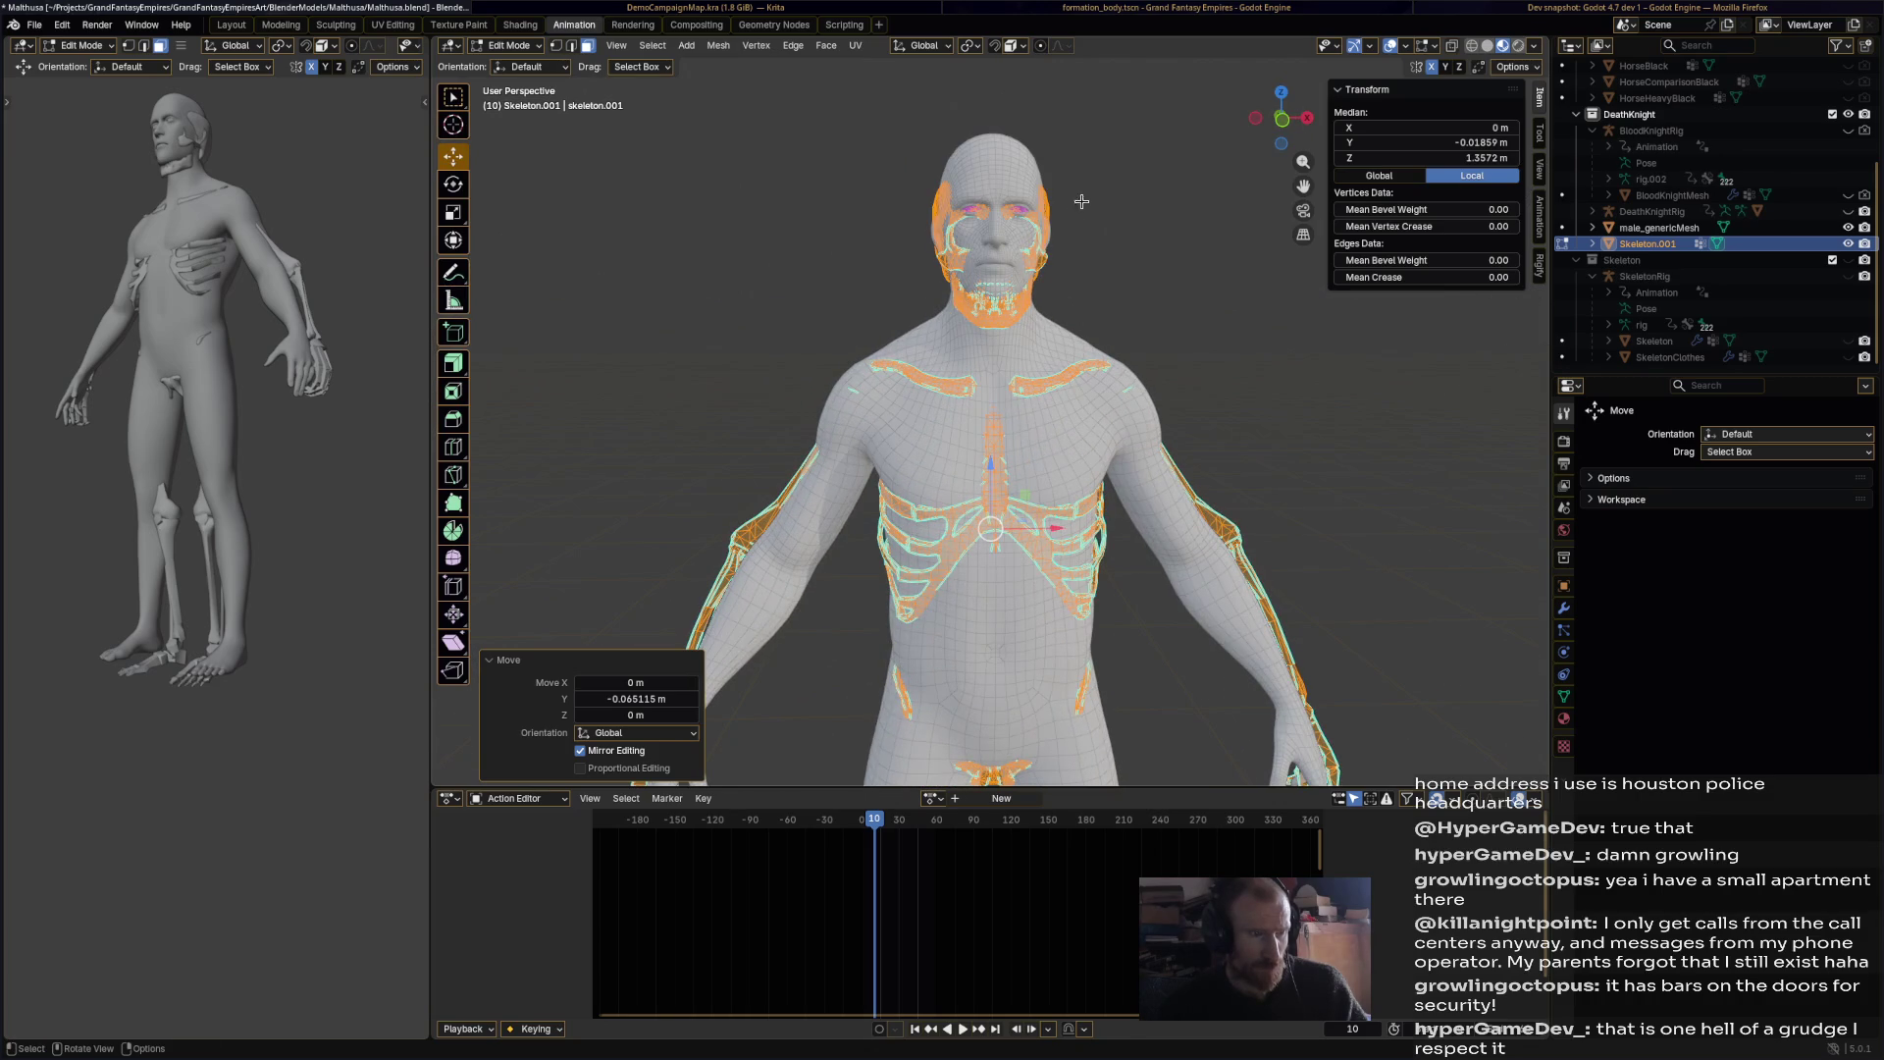
scroll(1048, 263, "up", 2)
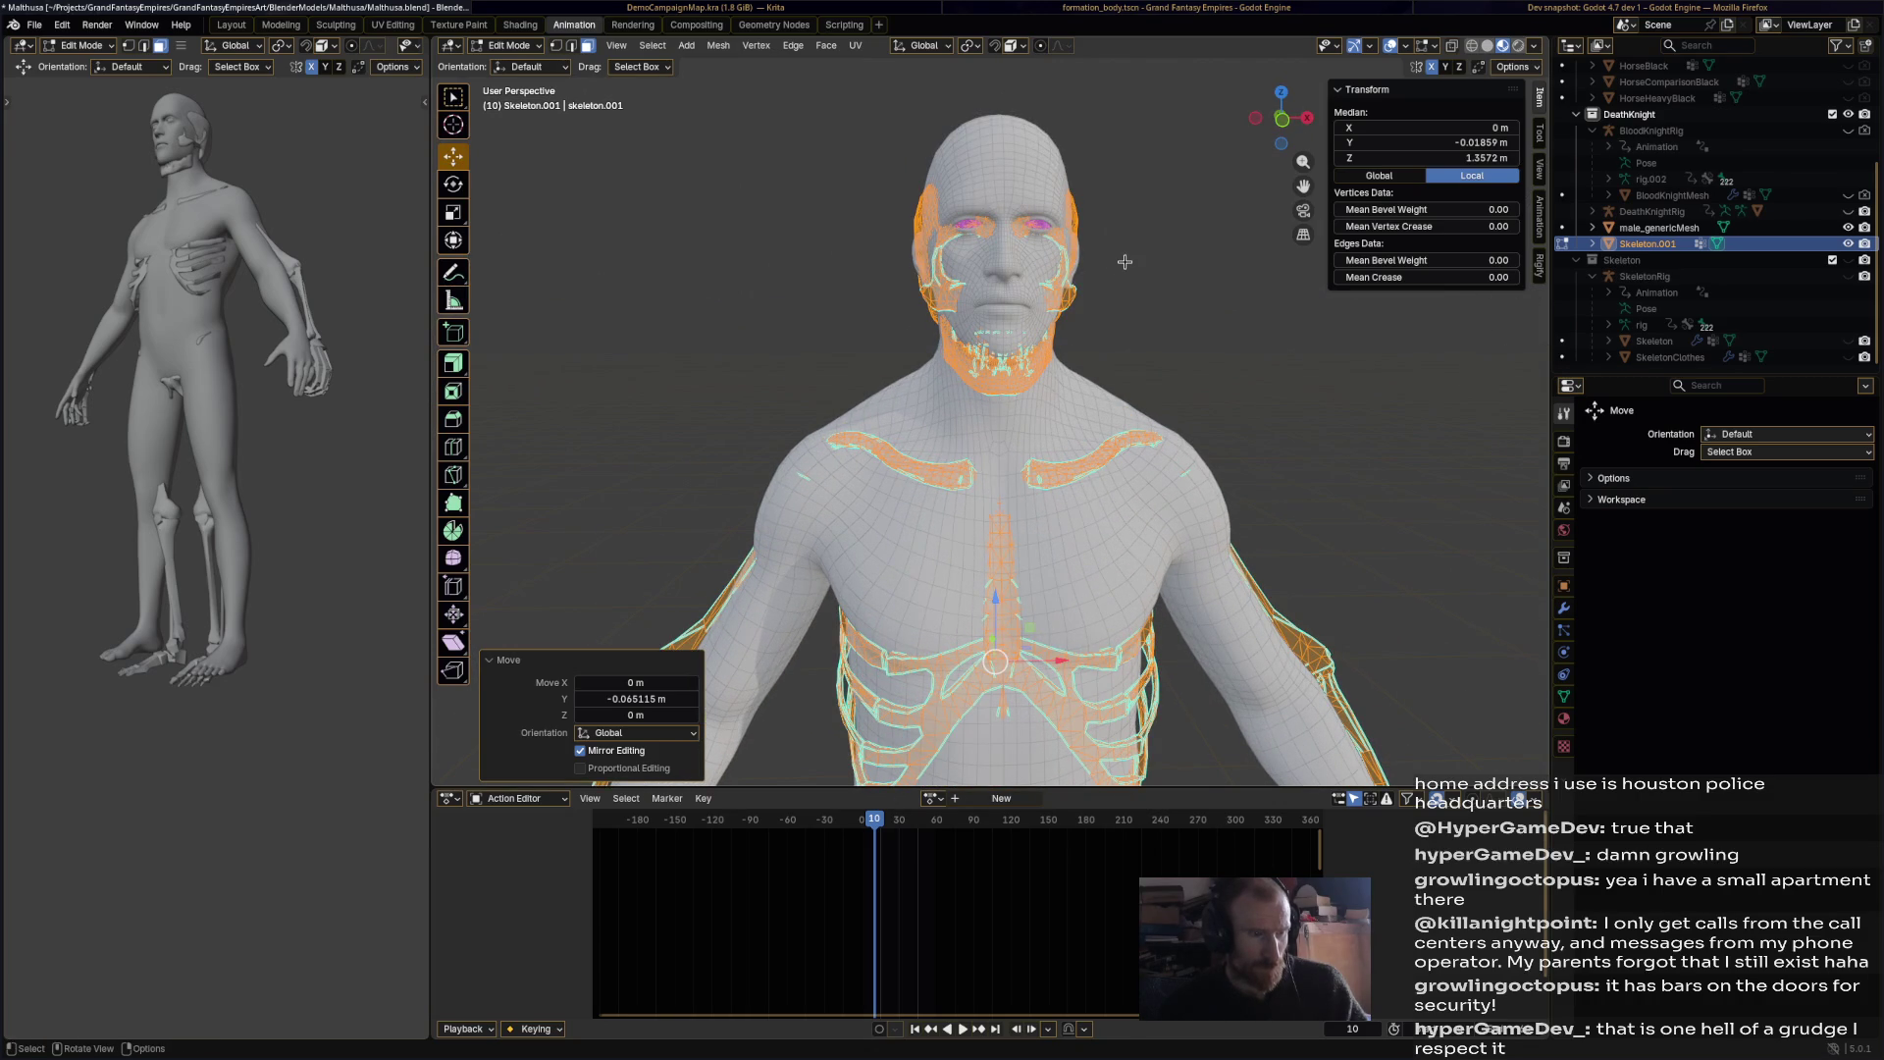
left_click(859, 388)
left_click_drag(882, 400, 1134, 124)
key("ctrl+z")
scroll(1206, 241, "down", 3)
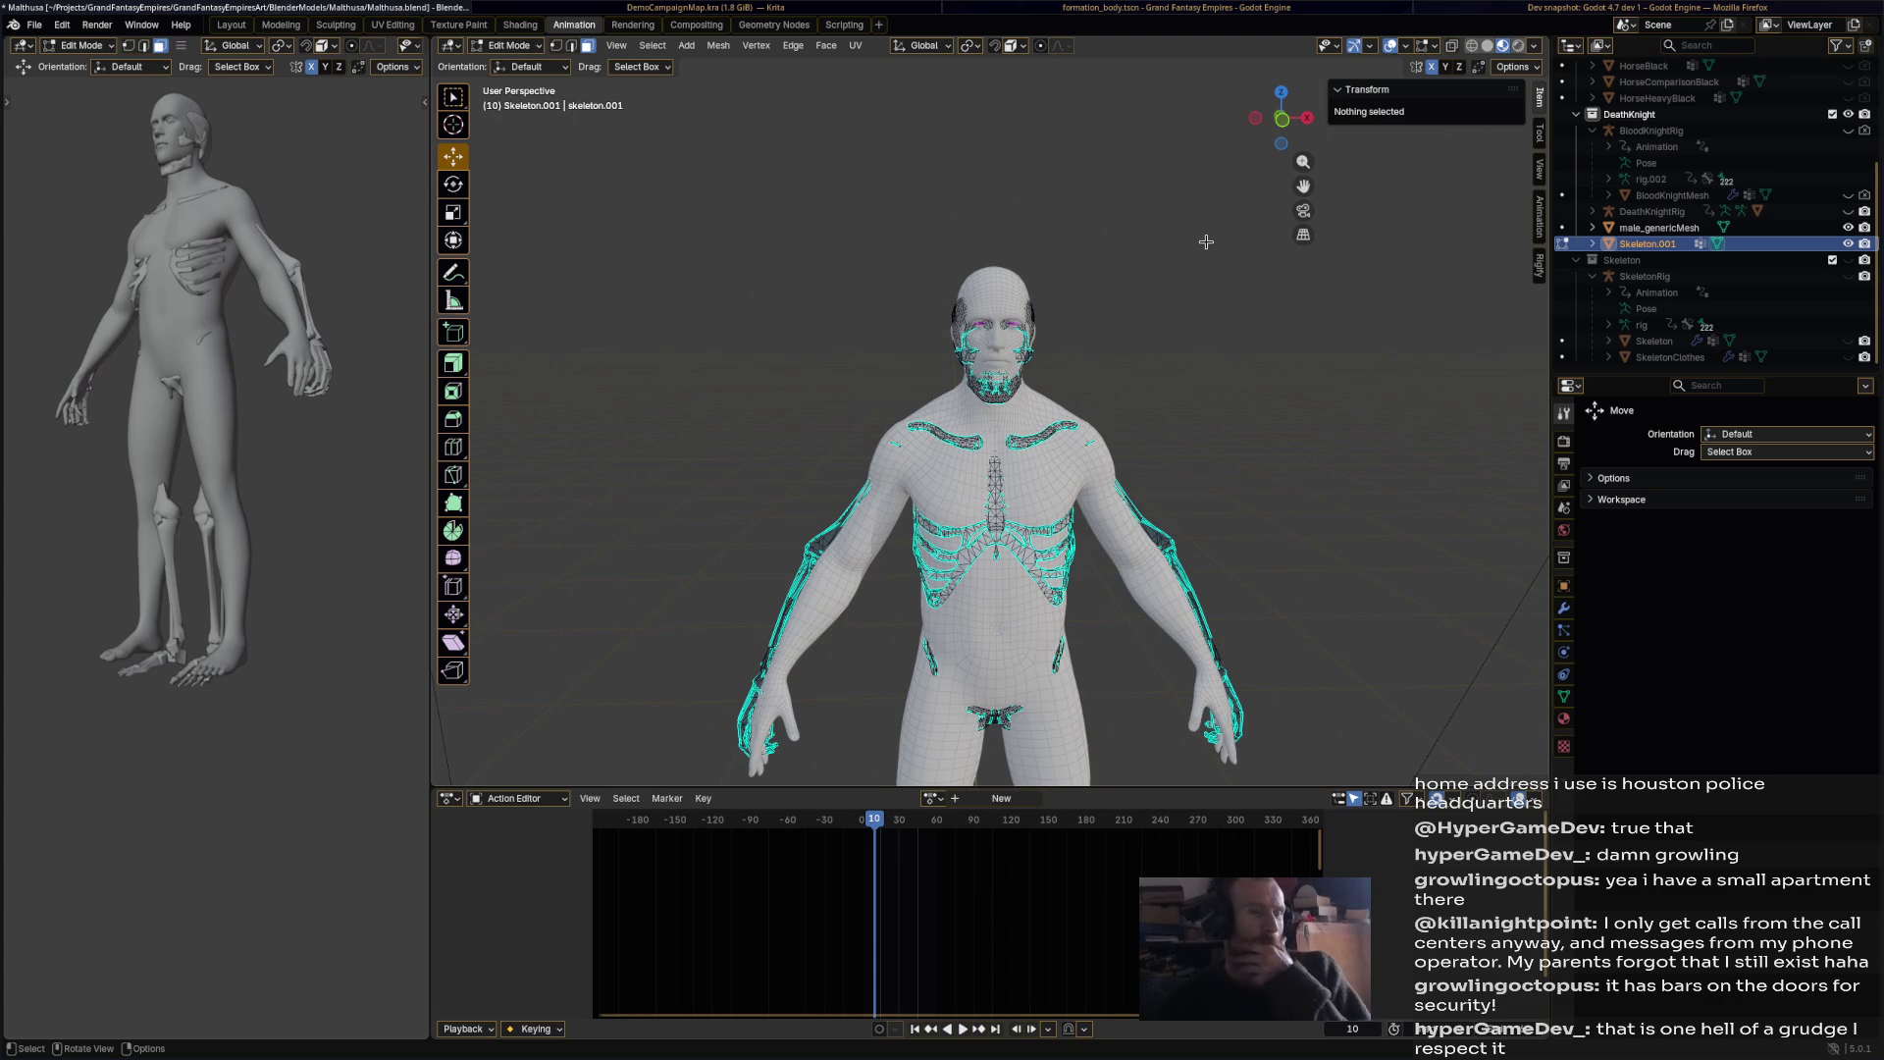
mouse_move(1170, 361)
middle_mouse_down()
mouse_move(948, 321)
mouse_move(1142, 280)
mouse_move(1226, 284)
mouse_move(1265, 311)
middle_mouse_up()
mouse_move(1161, 284)
middle_mouse_down()
mouse_move(1216, 386)
mouse_move(1123, 324)
mouse_move(1137, 317)
middle_mouse_up()
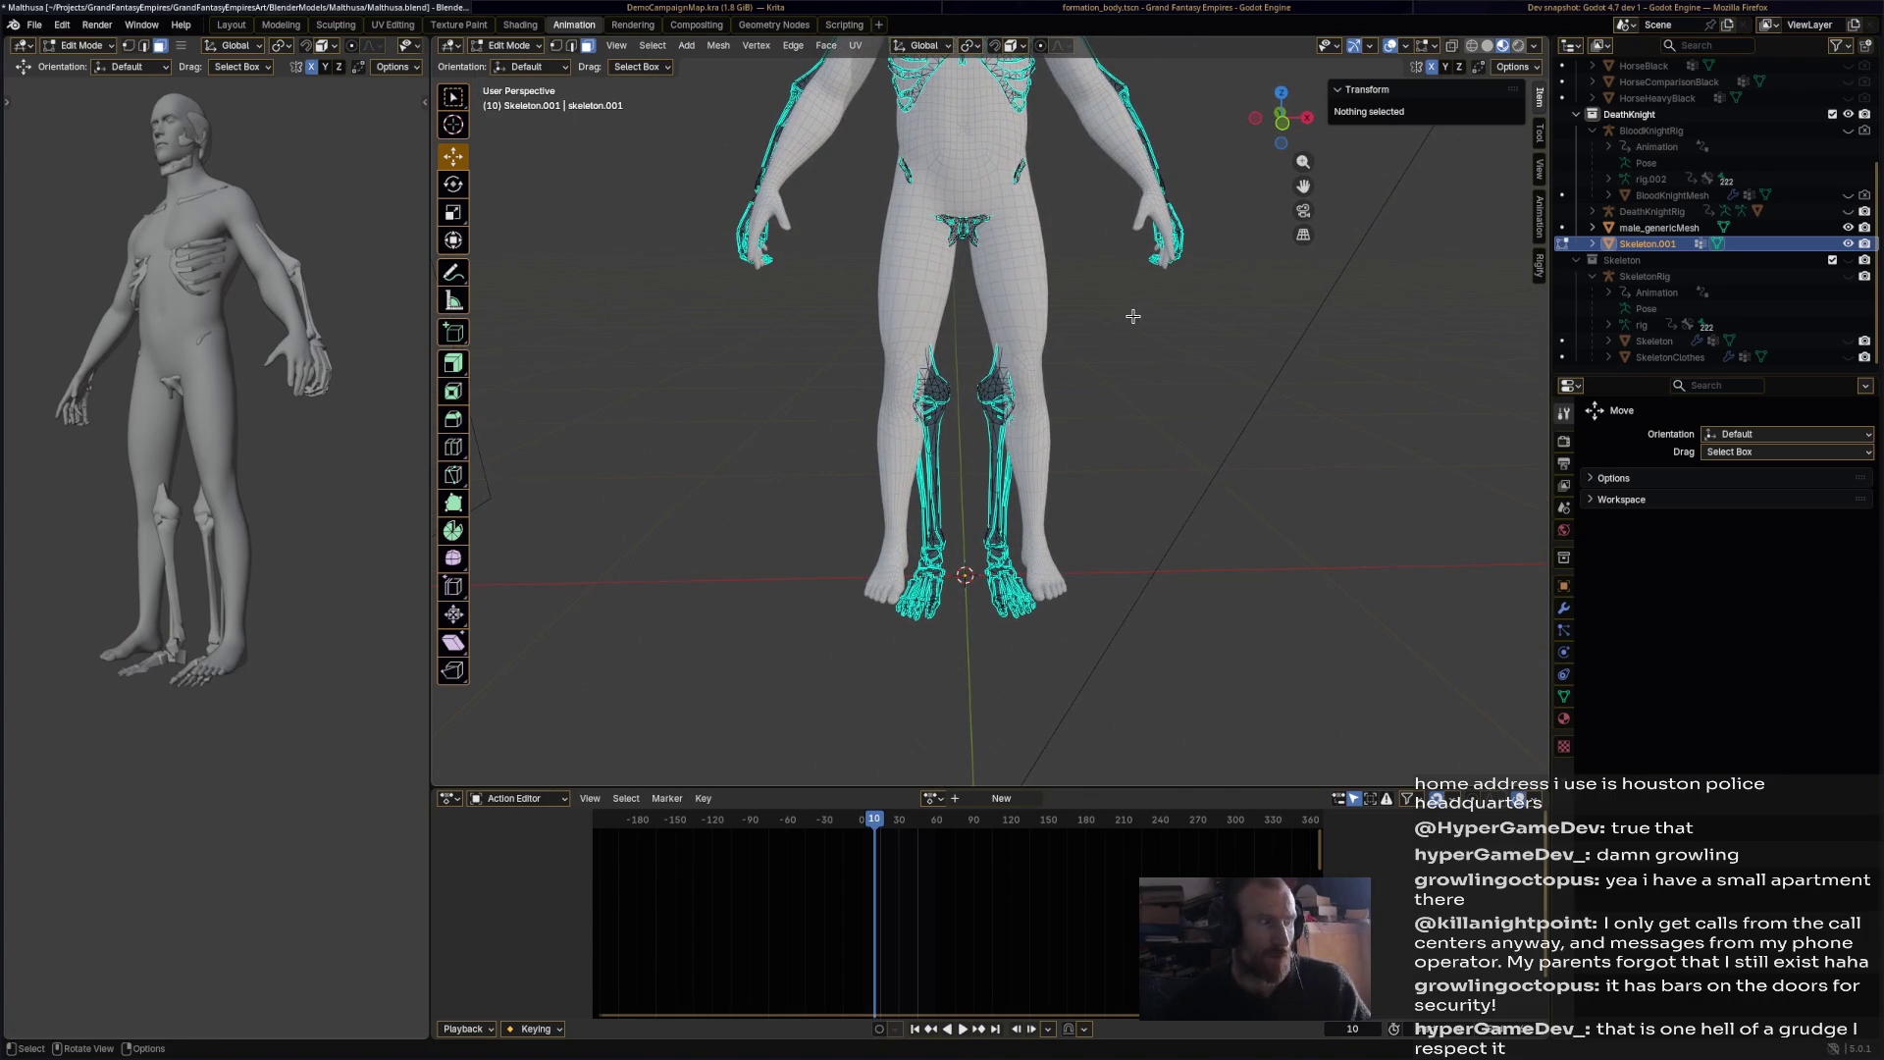
mouse_move(1059, 238)
middle_mouse_down("shift")
mouse_move(1086, 416)
mouse_move(1105, 408)
middle_mouse_up("shift")
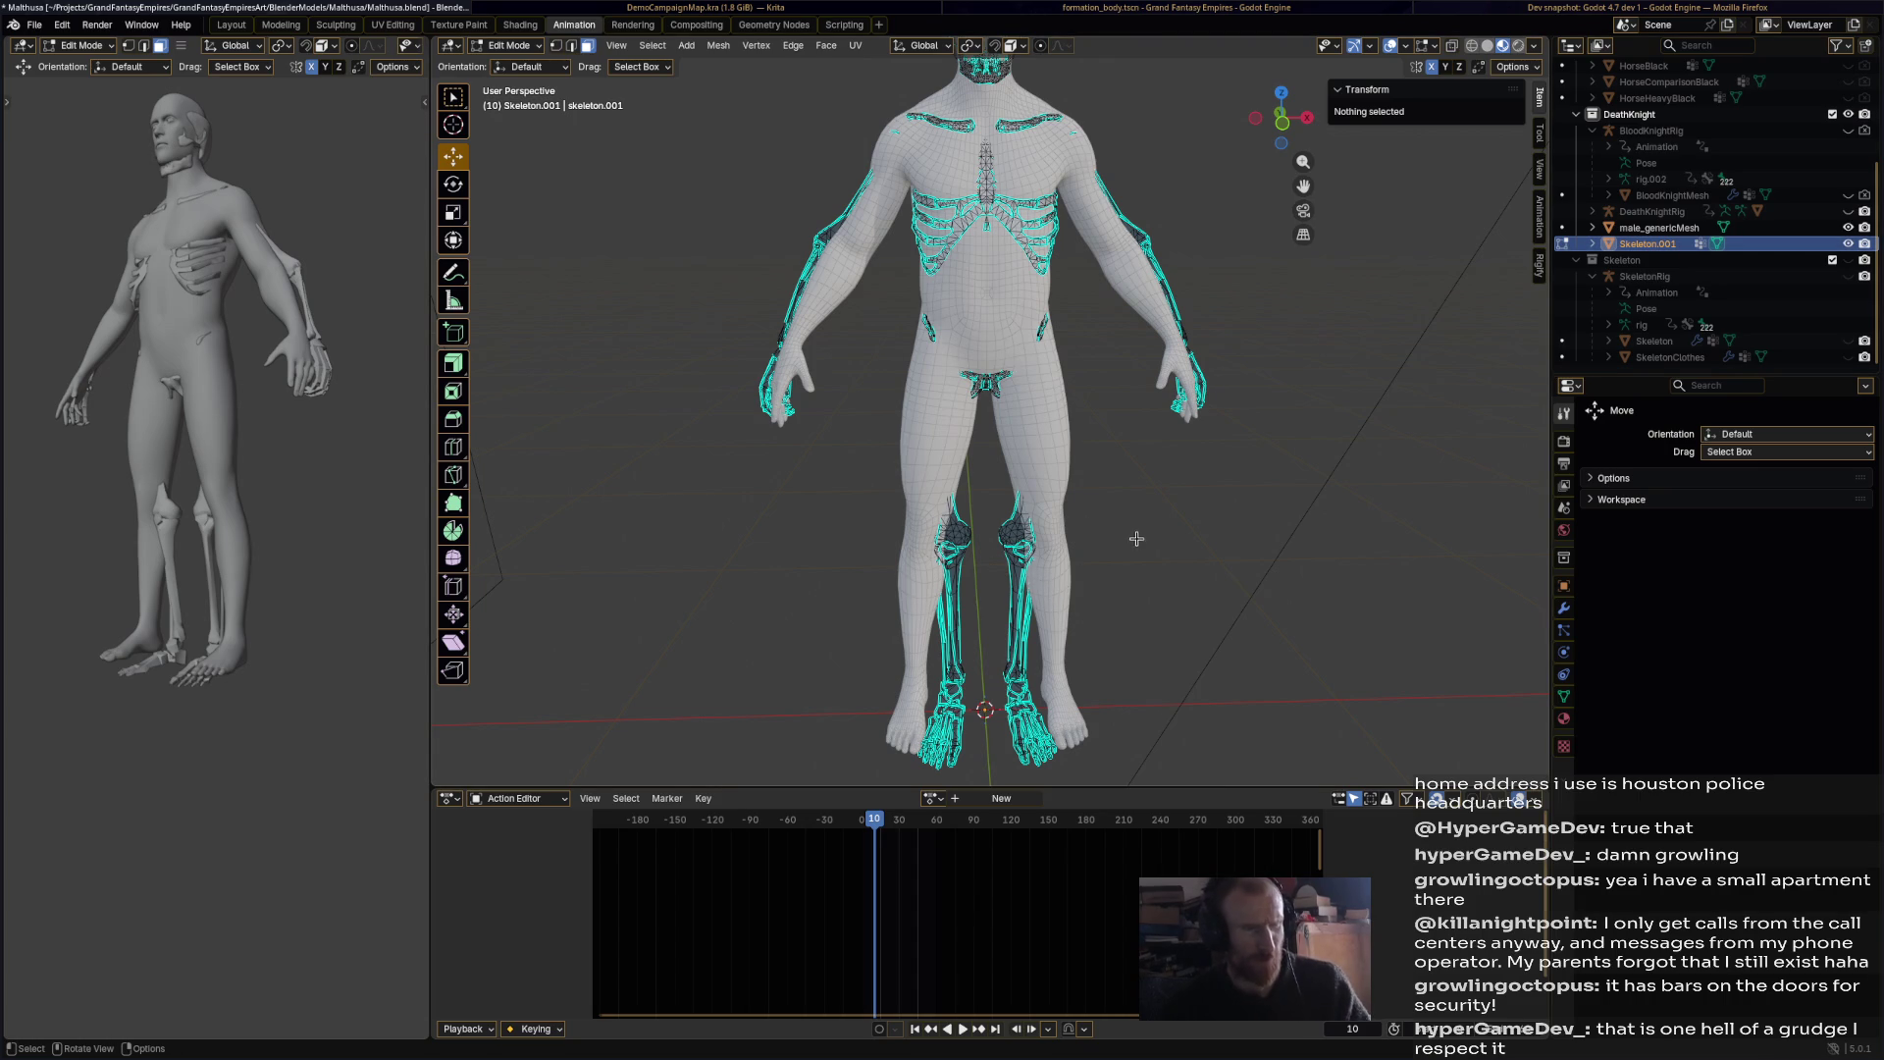
left_click(1007, 531)
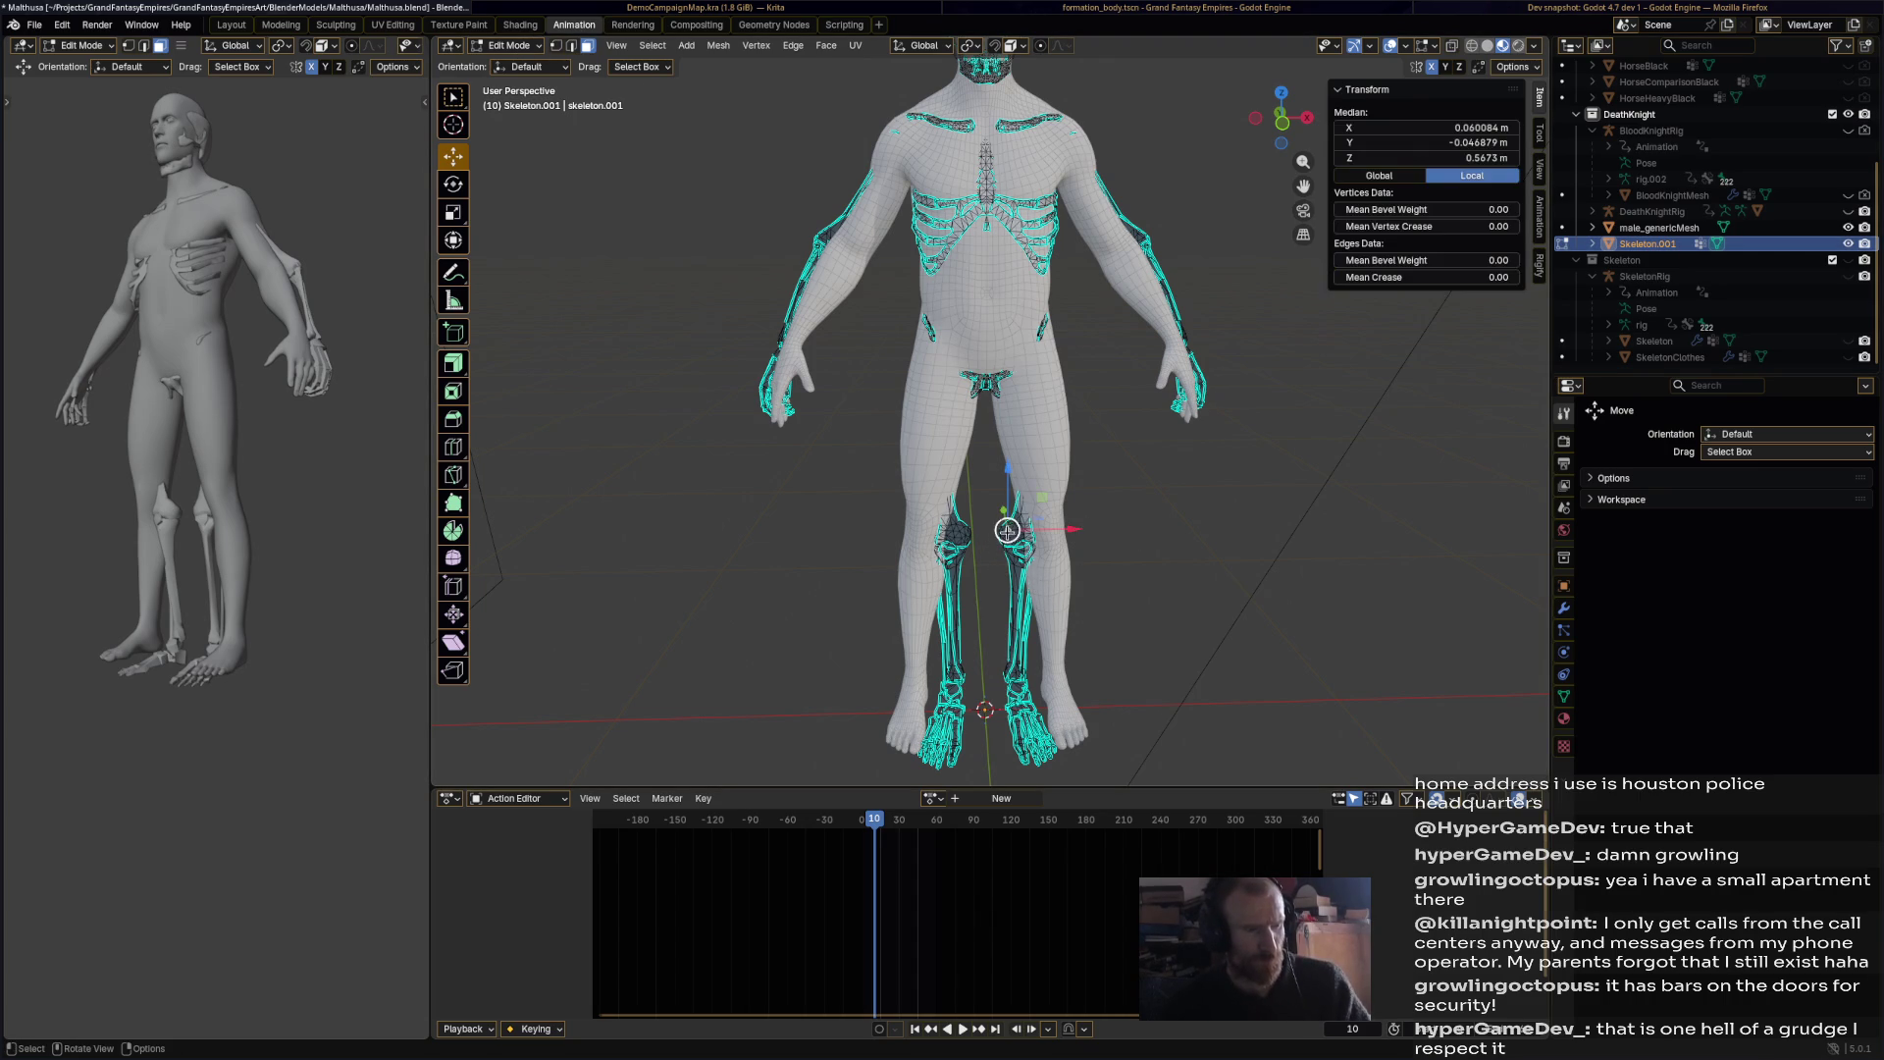
Step: Turn on X-ray and select the thigh and lower-leg bone pieces
left_click(1834, 229)
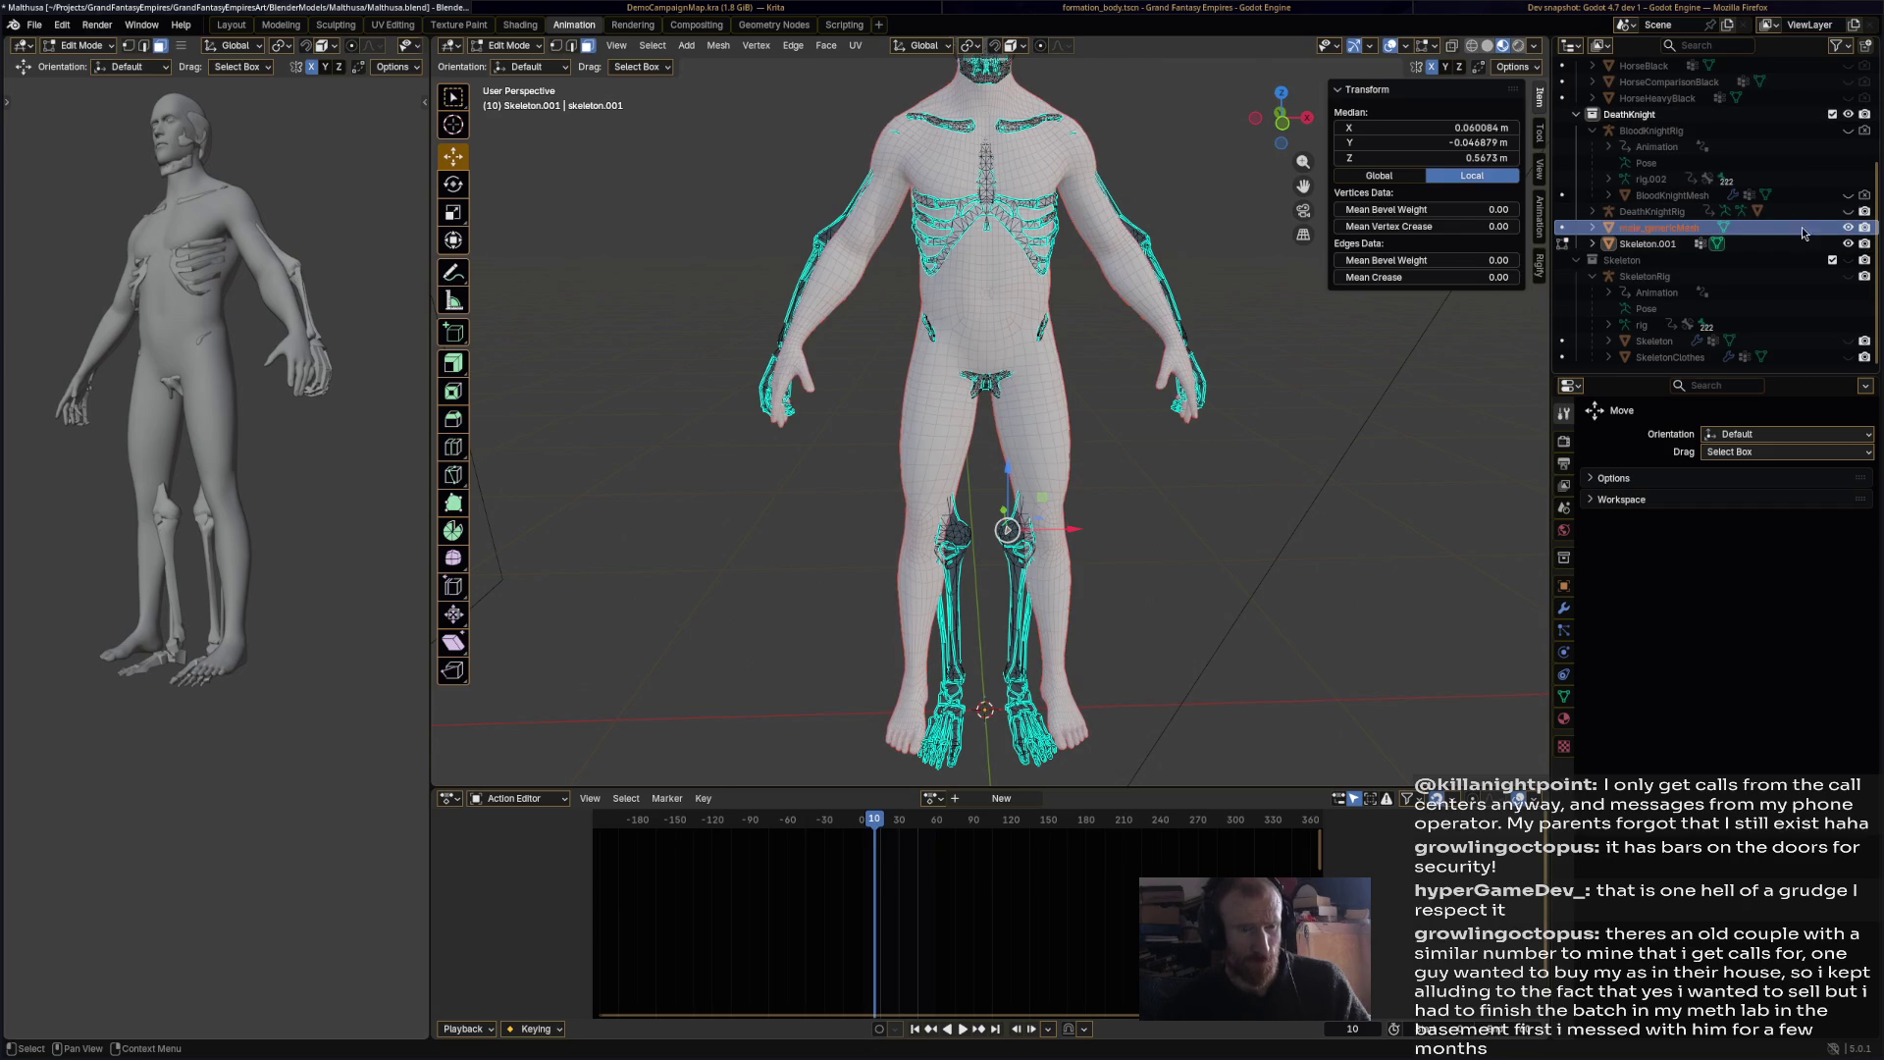
left_click(1452, 47)
left_click(1107, 499)
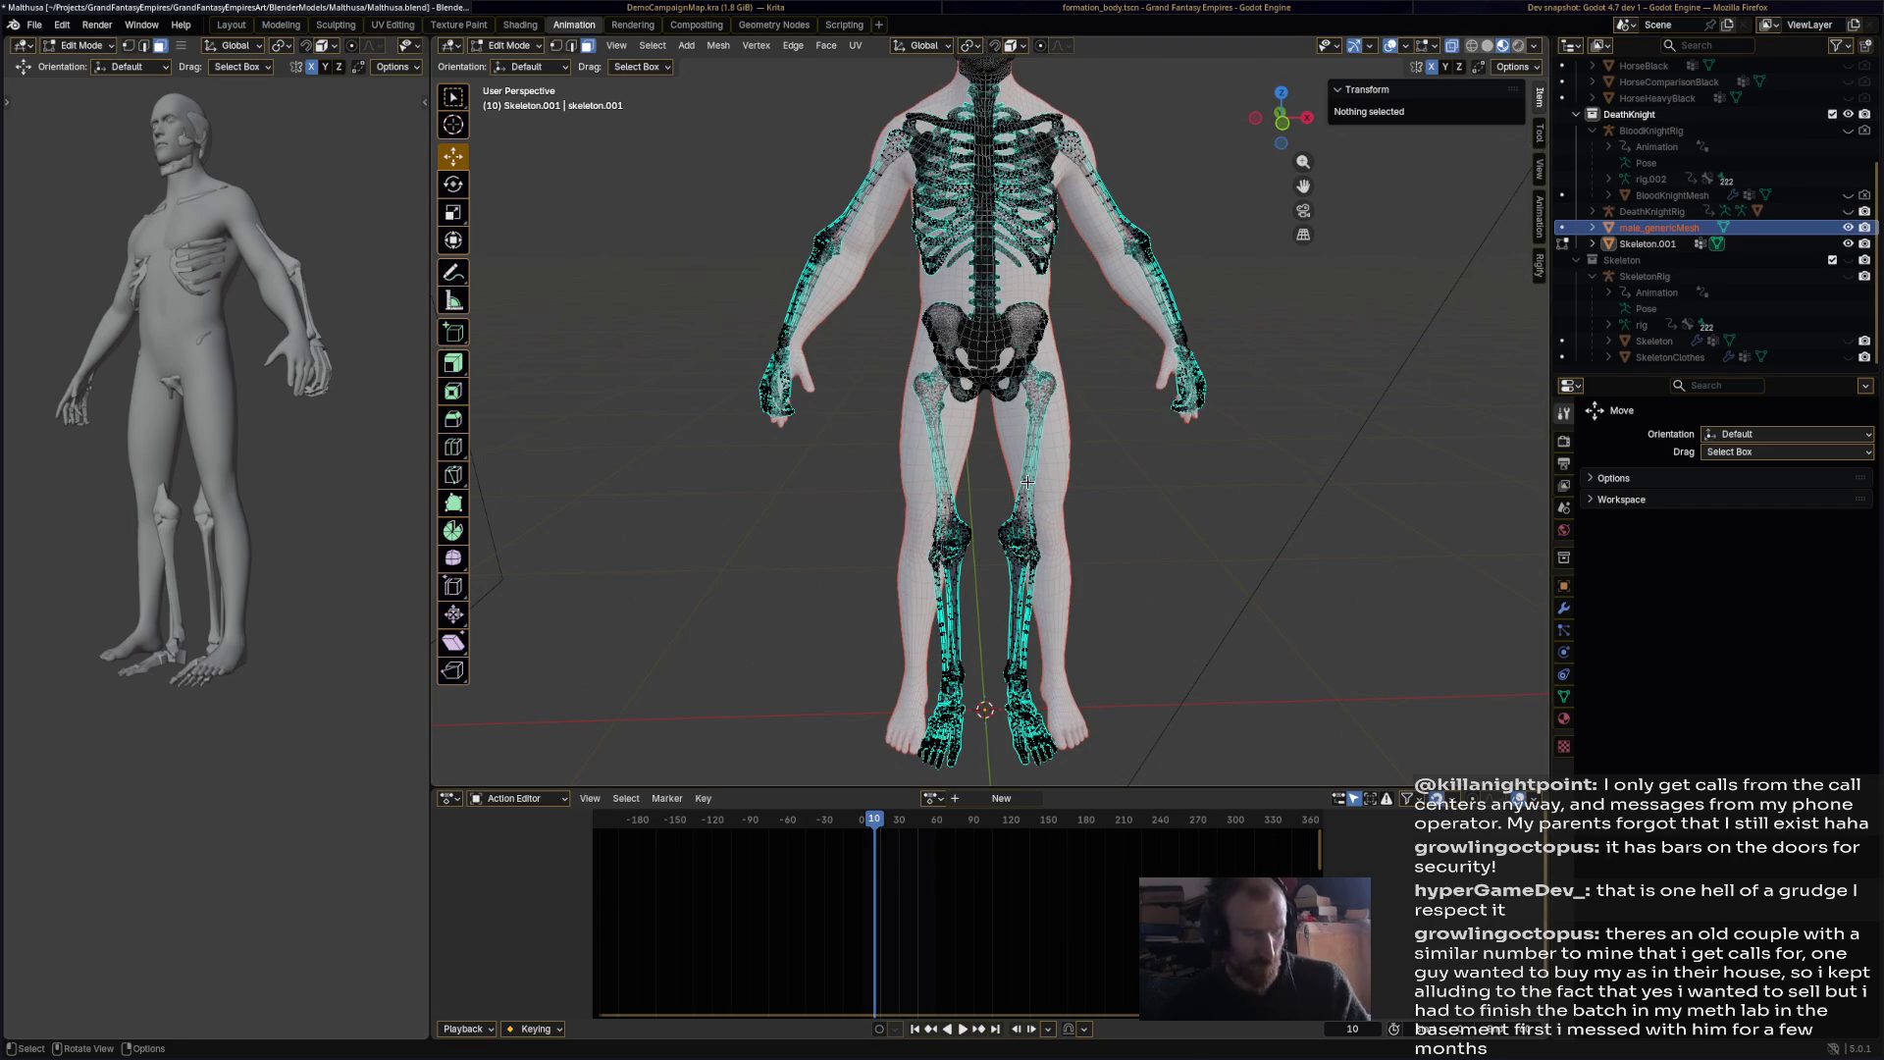
key("l")
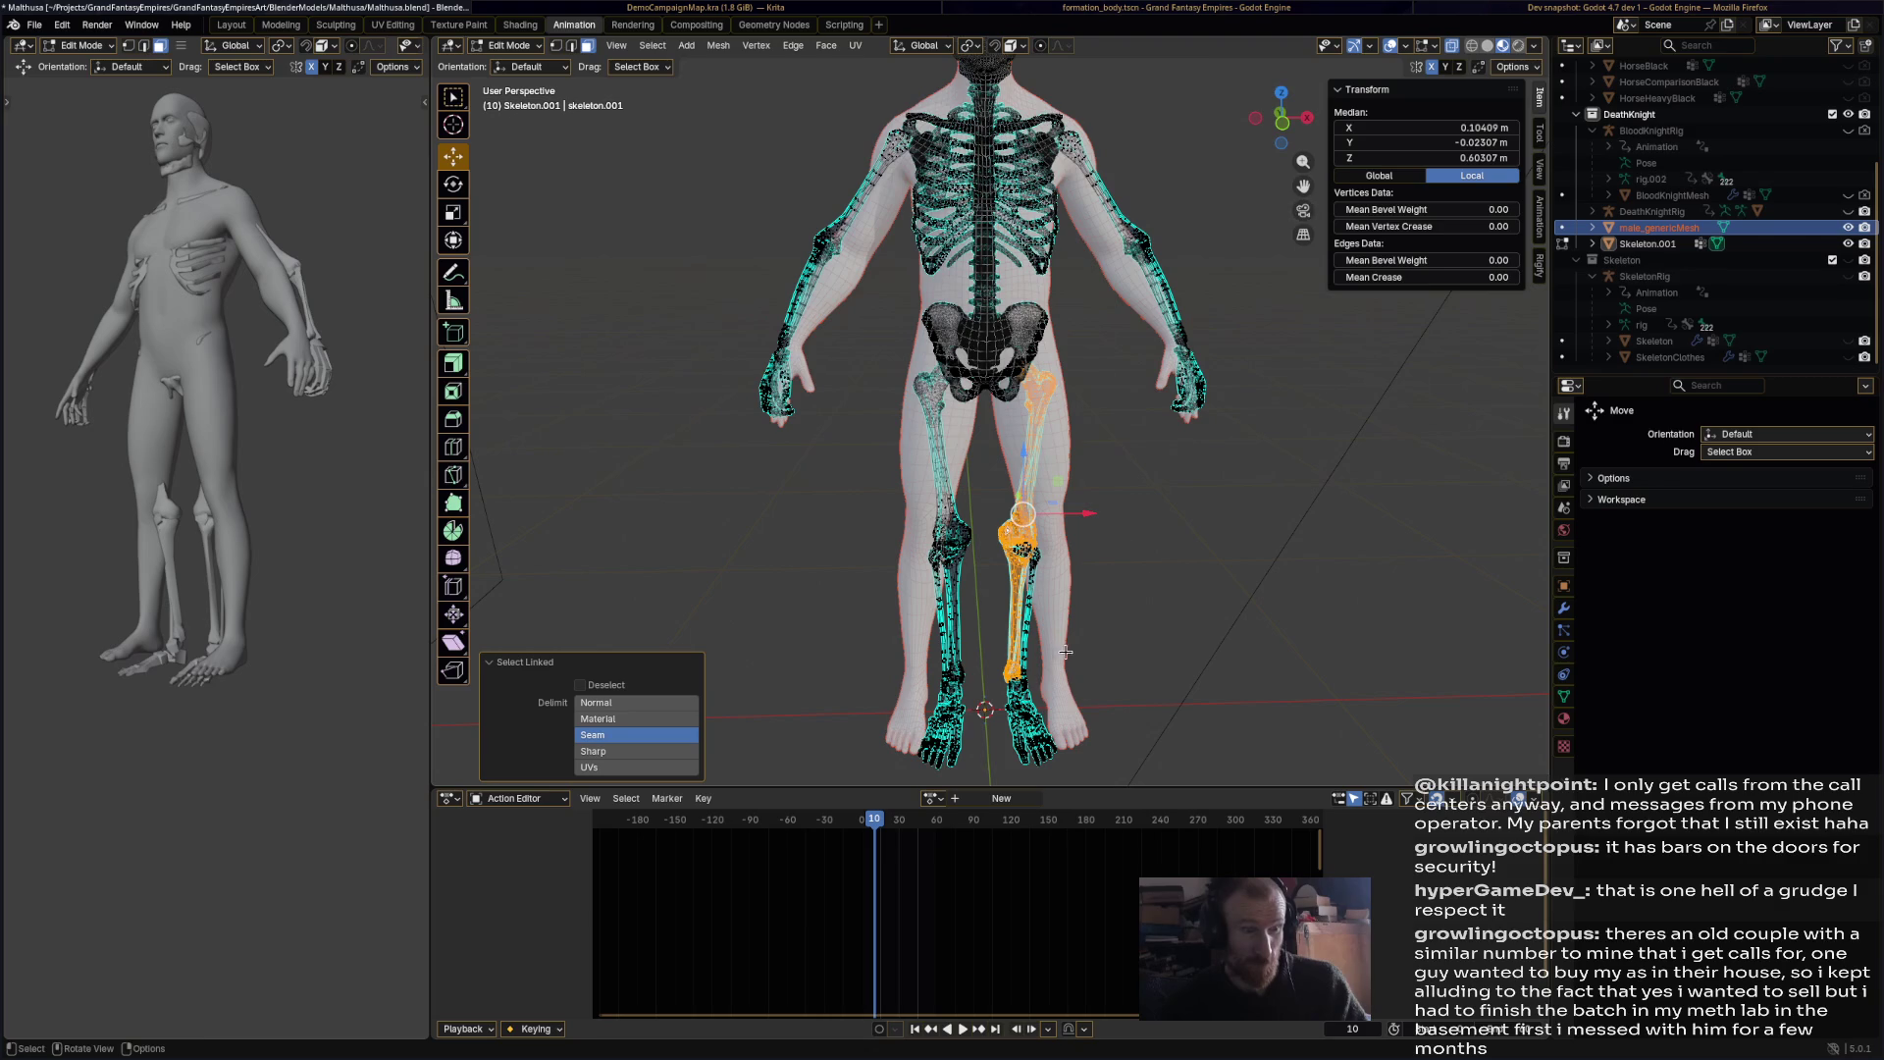
key("l")
Step: Rotate the leg bones and shift them sideways, up and back into the leg
mouse_move(1106, 497)
middle_mouse_down()
mouse_move(1156, 518)
mouse_move(1211, 483)
middle_mouse_up()
key("r")
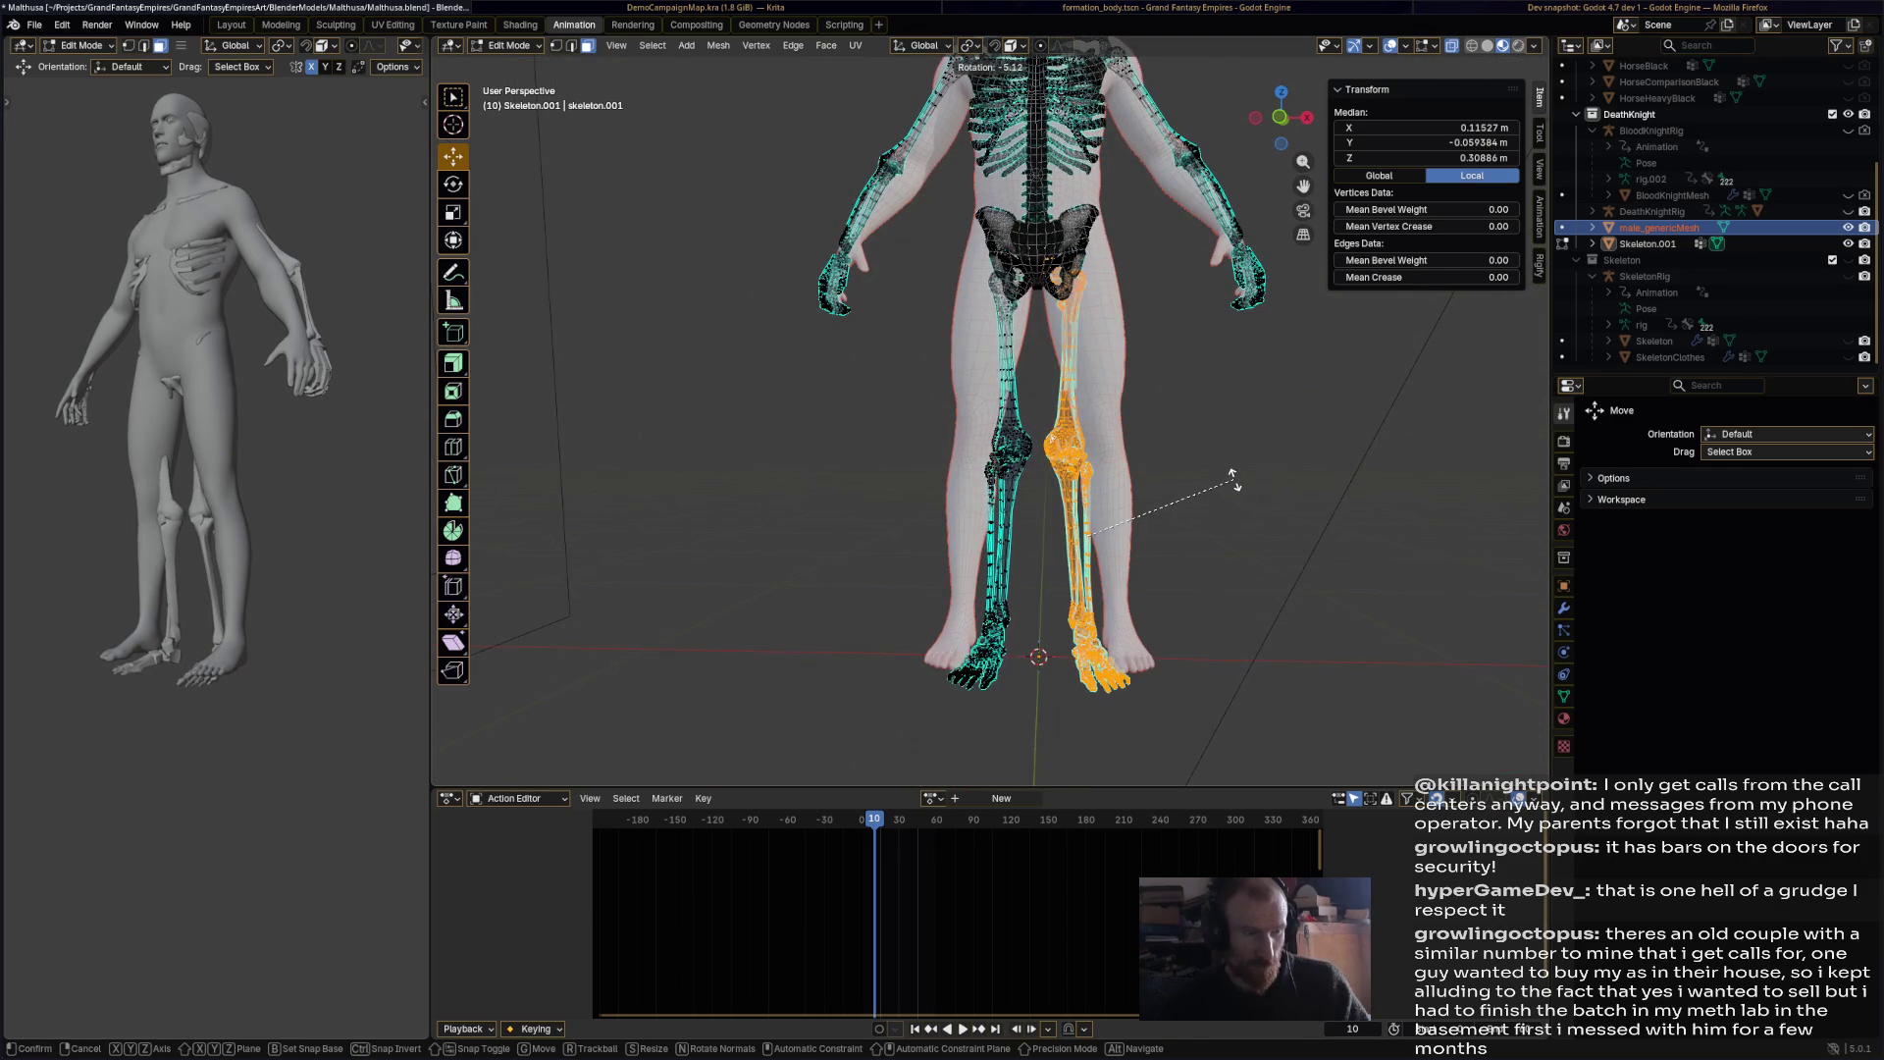
left_click(1234, 479)
left_click_drag(1136, 542, 1177, 535)
mouse_move(1127, 493)
middle_mouse_down()
mouse_move(1185, 535)
mouse_move(1227, 495)
middle_mouse_up()
scroll(1185, 536, "up", 1)
mouse_move(1159, 461)
left_mouse_down()
mouse_move(1236, 518)
mouse_move(1225, 485)
mouse_move(1207, 492)
left_mouse_up()
mouse_move(1207, 492)
middle_mouse_down()
mouse_move(1108, 537)
mouse_move(1197, 393)
mouse_move(1233, 420)
mouse_move(1253, 283)
middle_mouse_up()
Step: From top view, rotate the leg bones 2.53° and nudge them about 0.009 m along X
key("g")
key("x")
left_click(1232, 361)
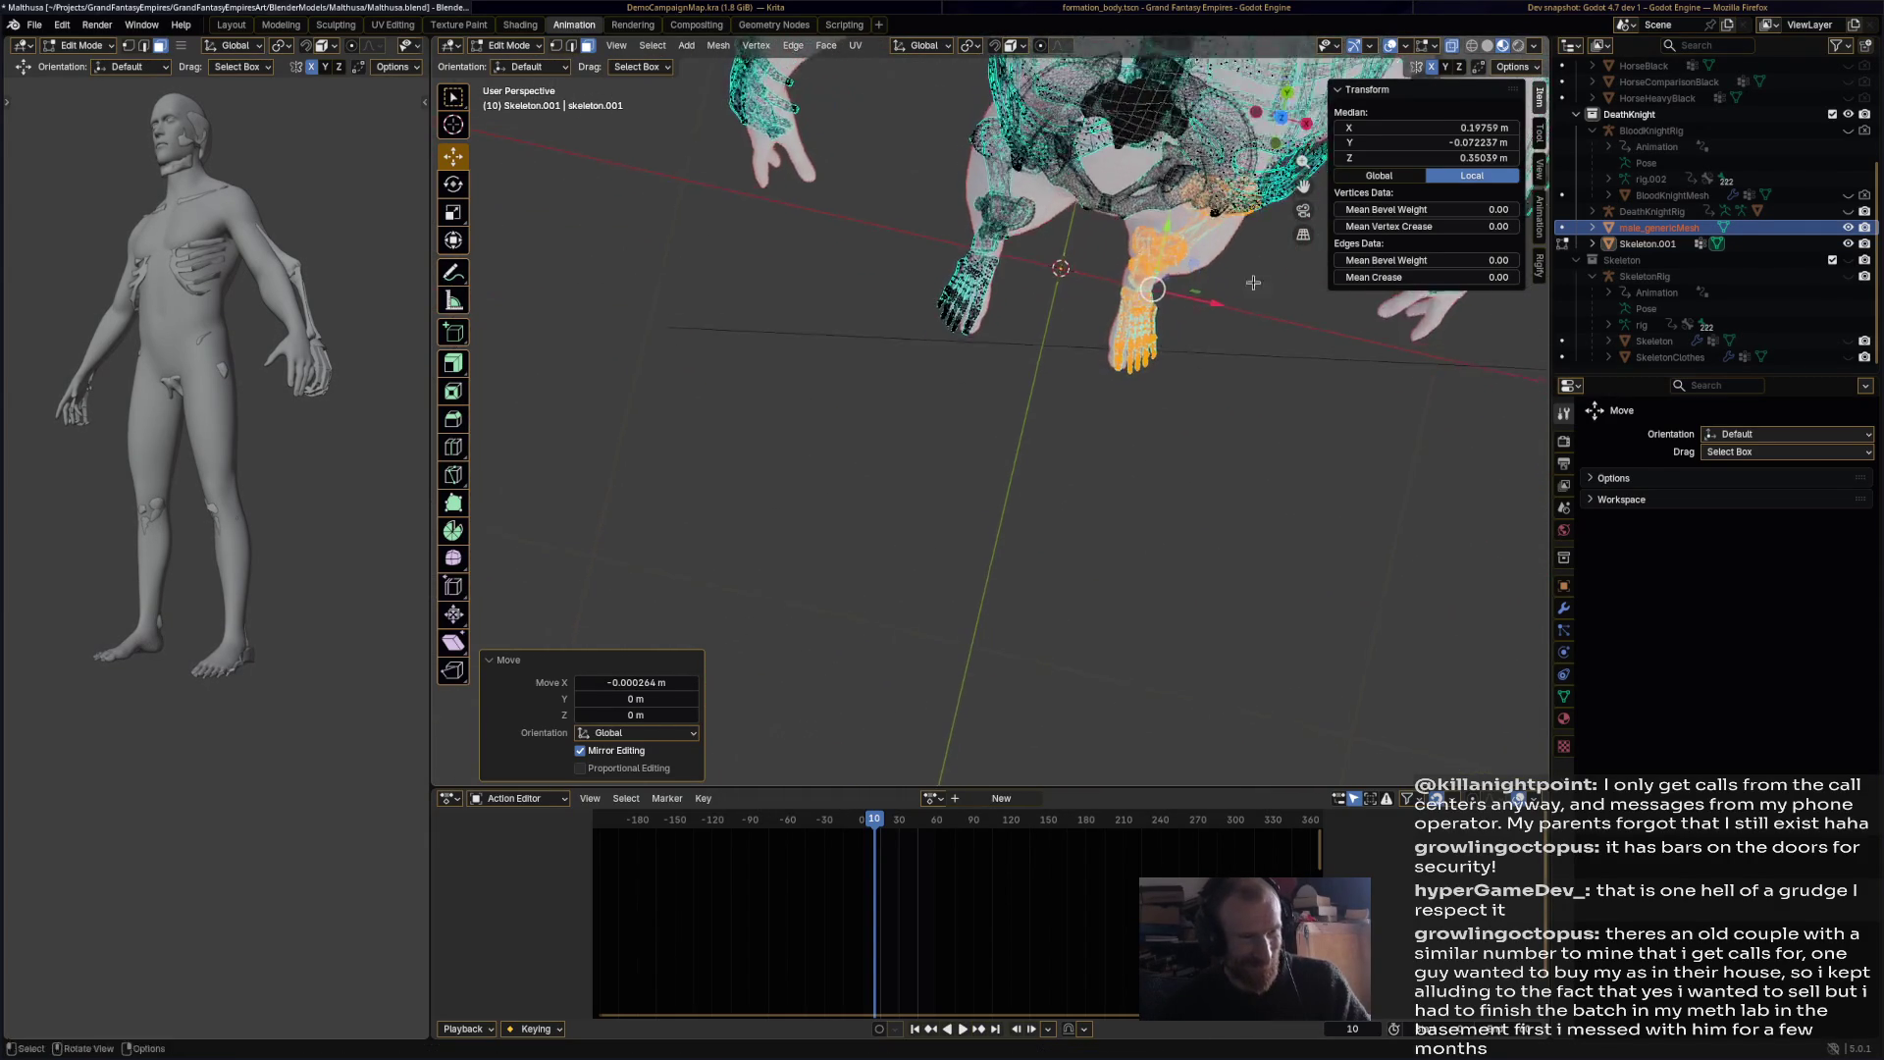
left_click(1283, 118)
key("r")
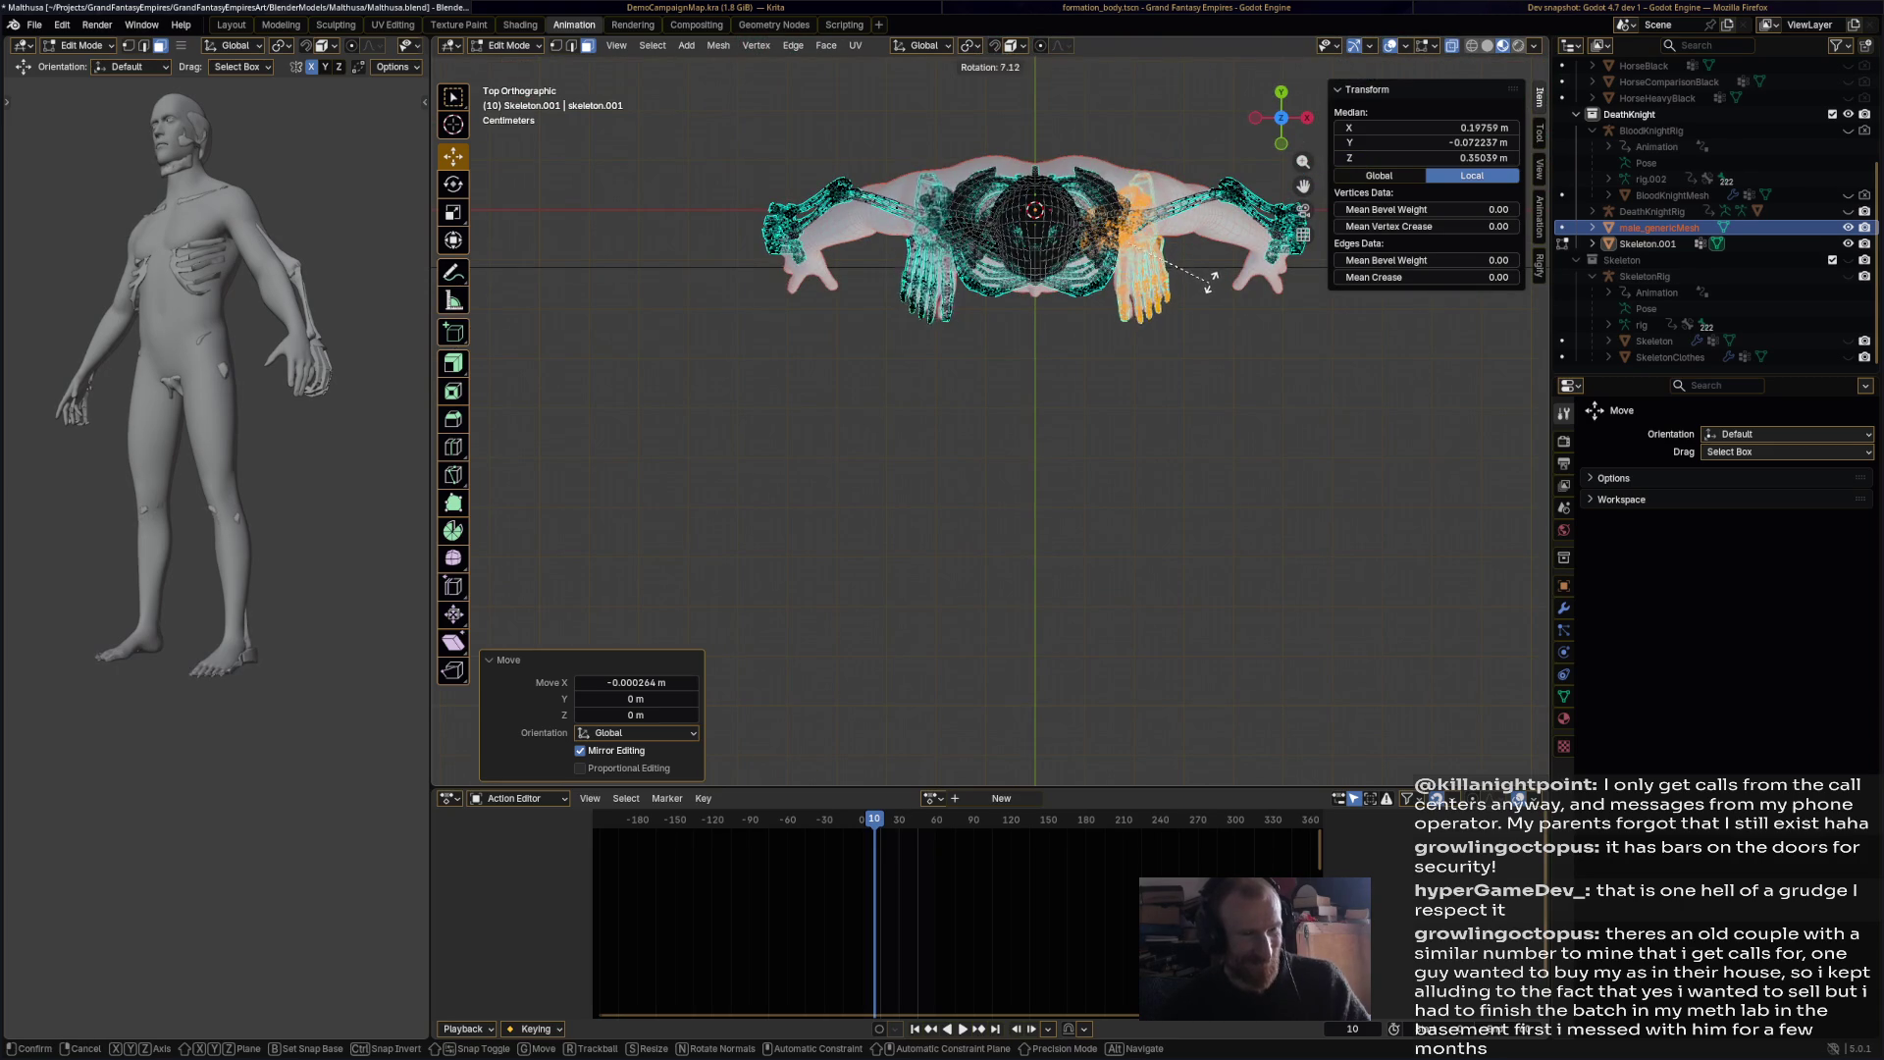
left_click(1213, 278)
key("g")
key("x")
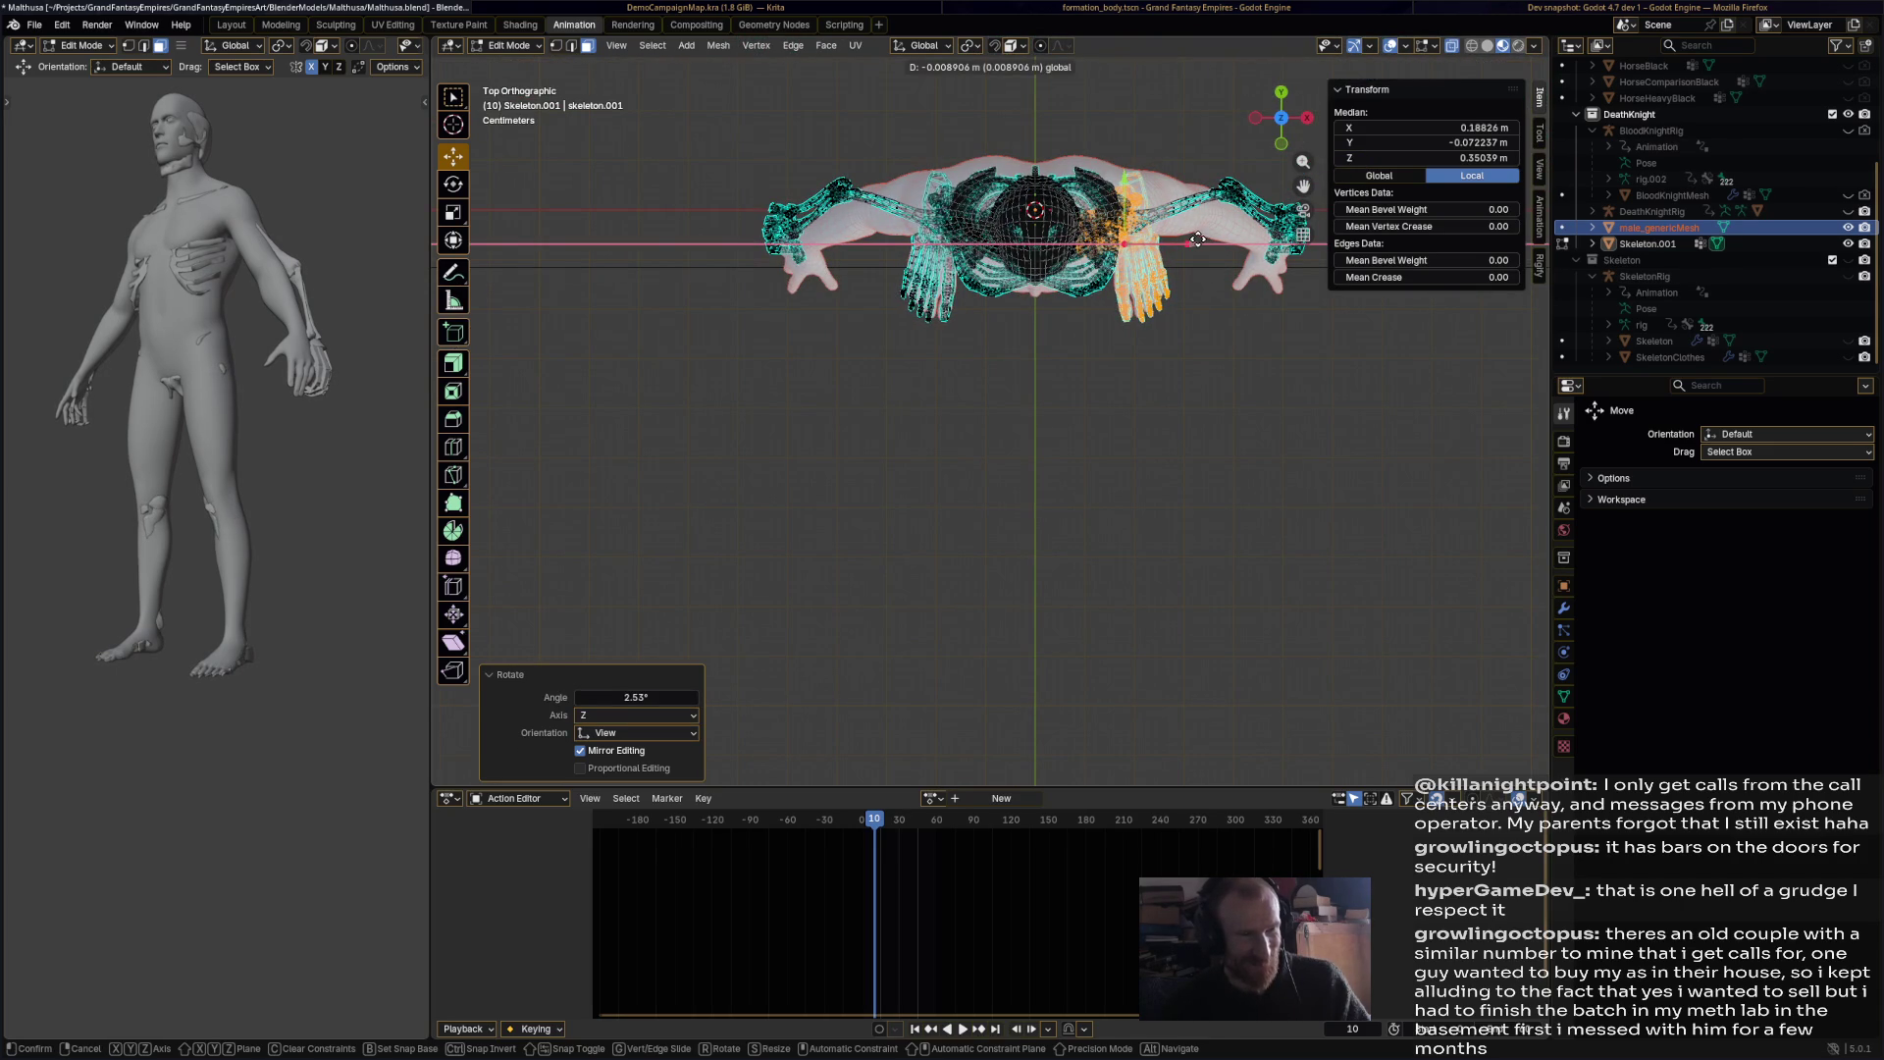
left_click(1198, 240)
mouse_move(1198, 240)
middle_mouse_down()
mouse_move(1173, 267)
mouse_move(1377, 301)
mouse_move(1190, 405)
middle_mouse_up()
left_click(1191, 405)
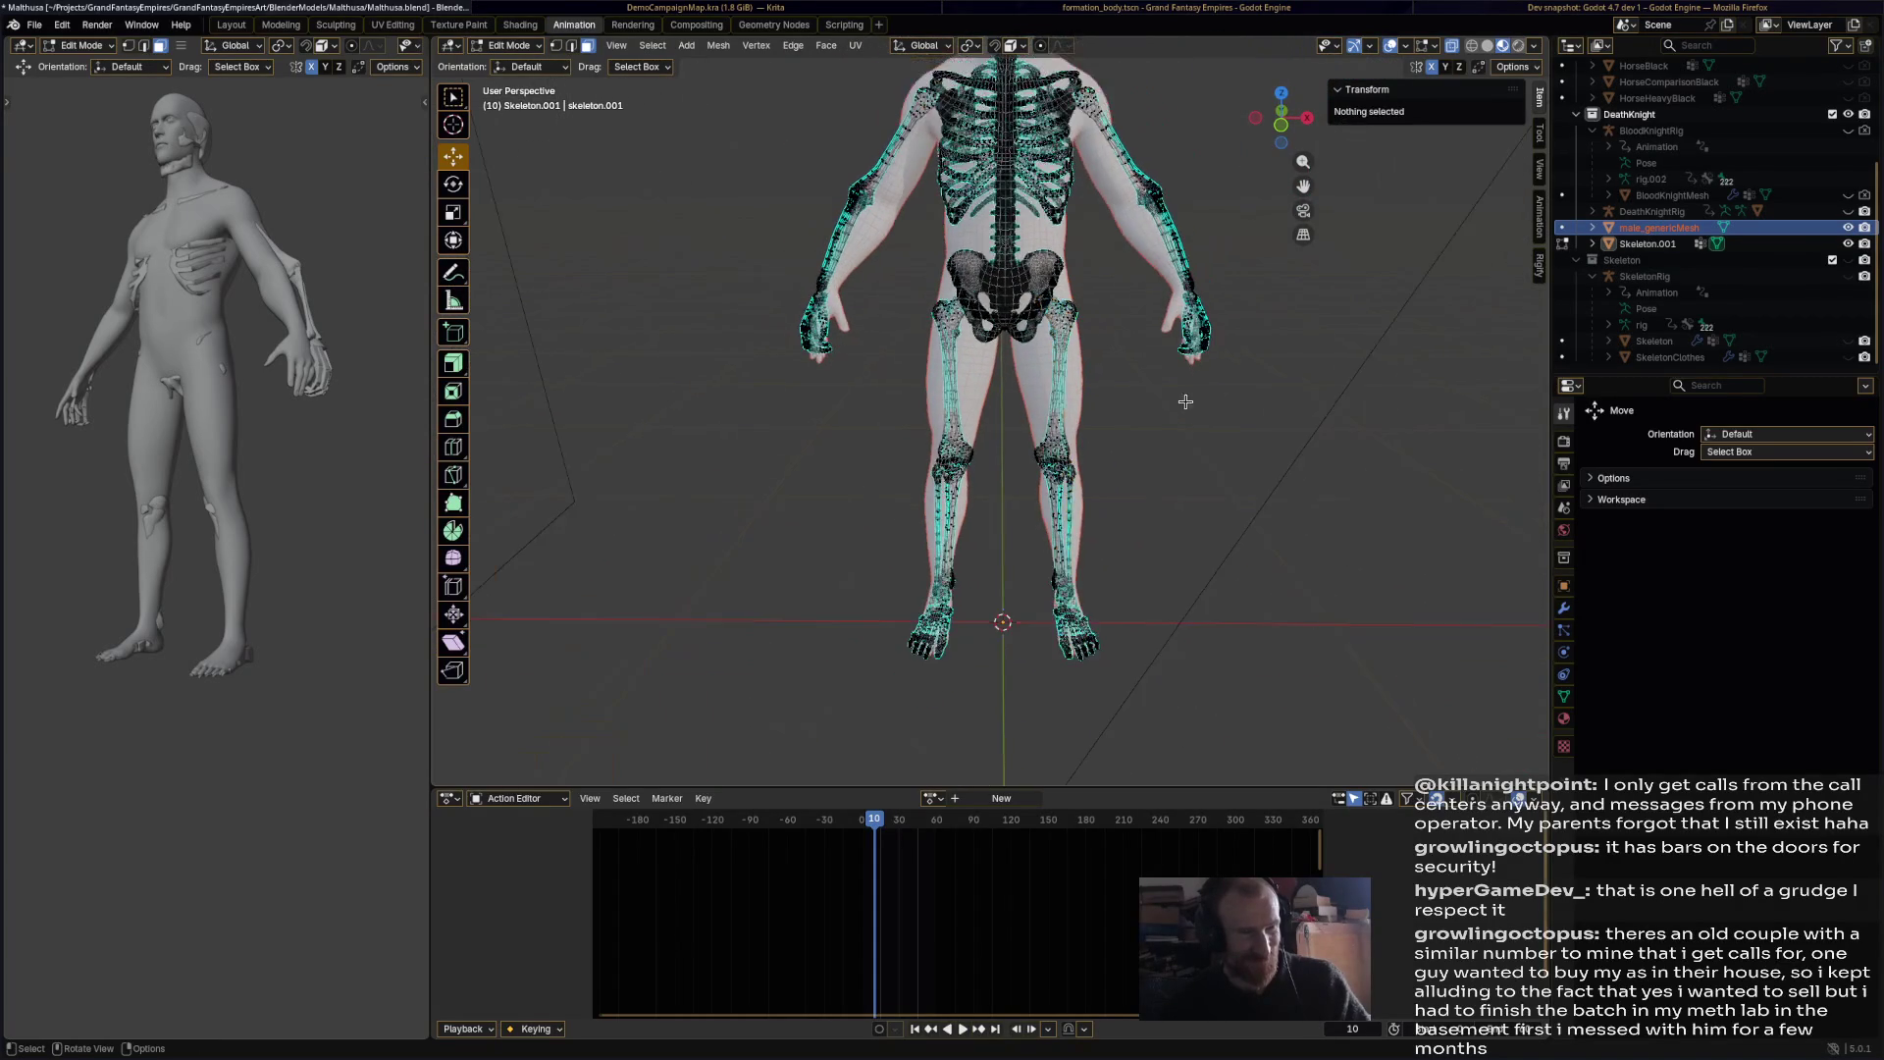
Step: Select the pelvis piece and scale it to 0.901 to fit the hips
scroll(1052, 363, "up", 3)
left_click(1115, 384)
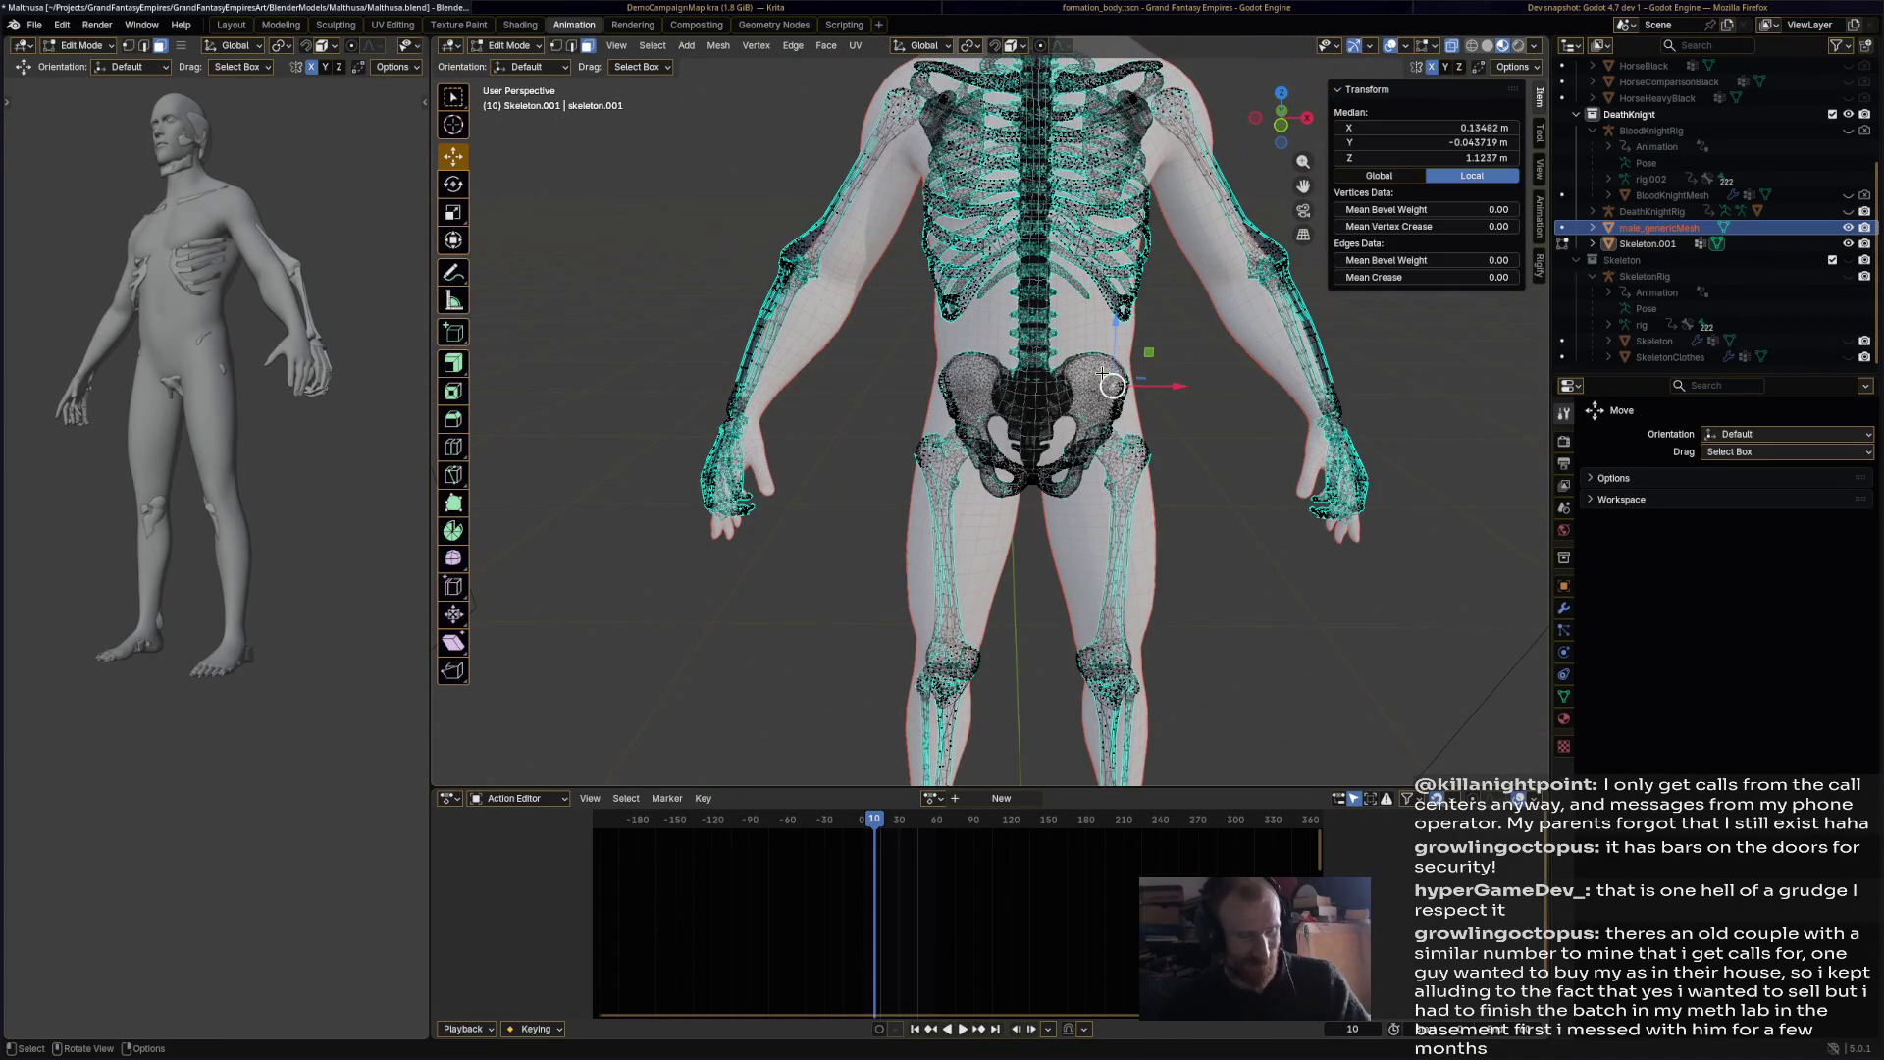
key("ctrl+l")
mouse_move(1104, 378)
middle_mouse_down()
mouse_move(1271, 372)
mouse_move(971, 341)
mouse_move(1138, 351)
mouse_move(947, 361)
mouse_move(834, 473)
mouse_move(915, 453)
mouse_move(1163, 463)
middle_mouse_up()
key("g")
key("y")
key("s")
left_click(825, 463)
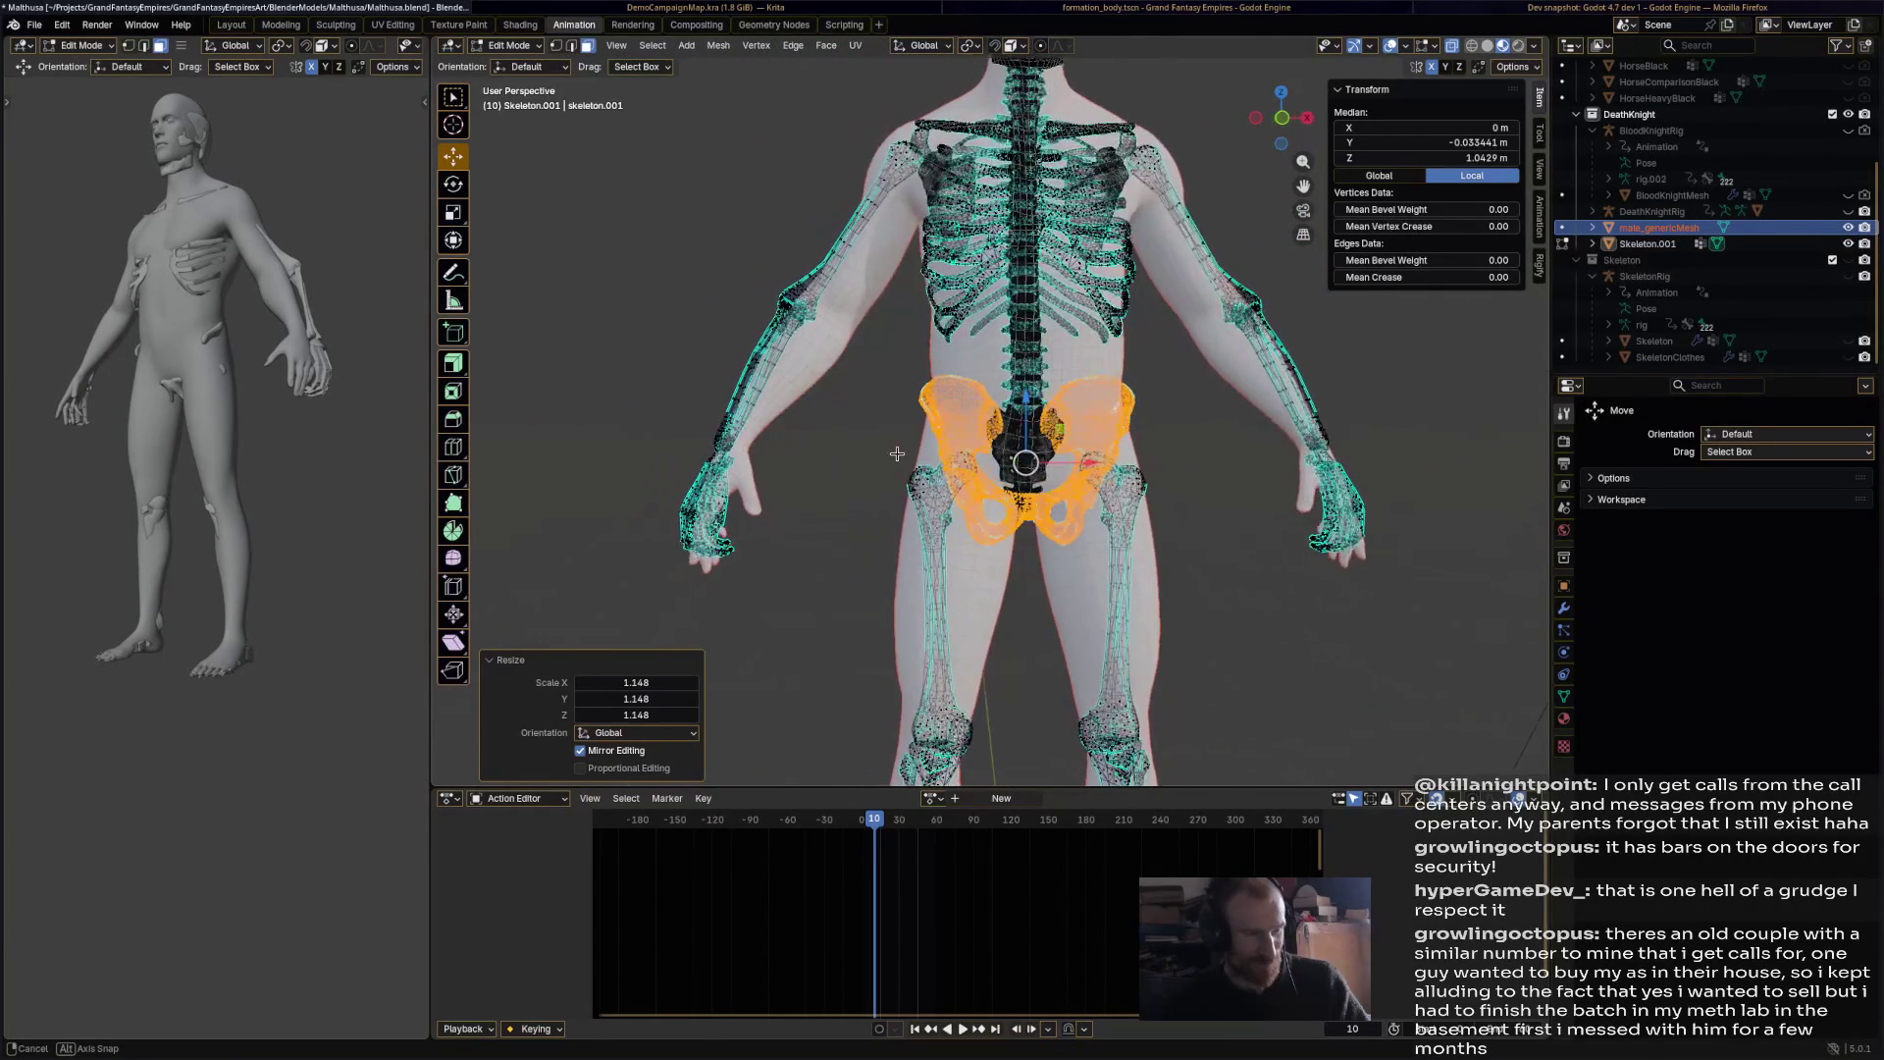
key("s")
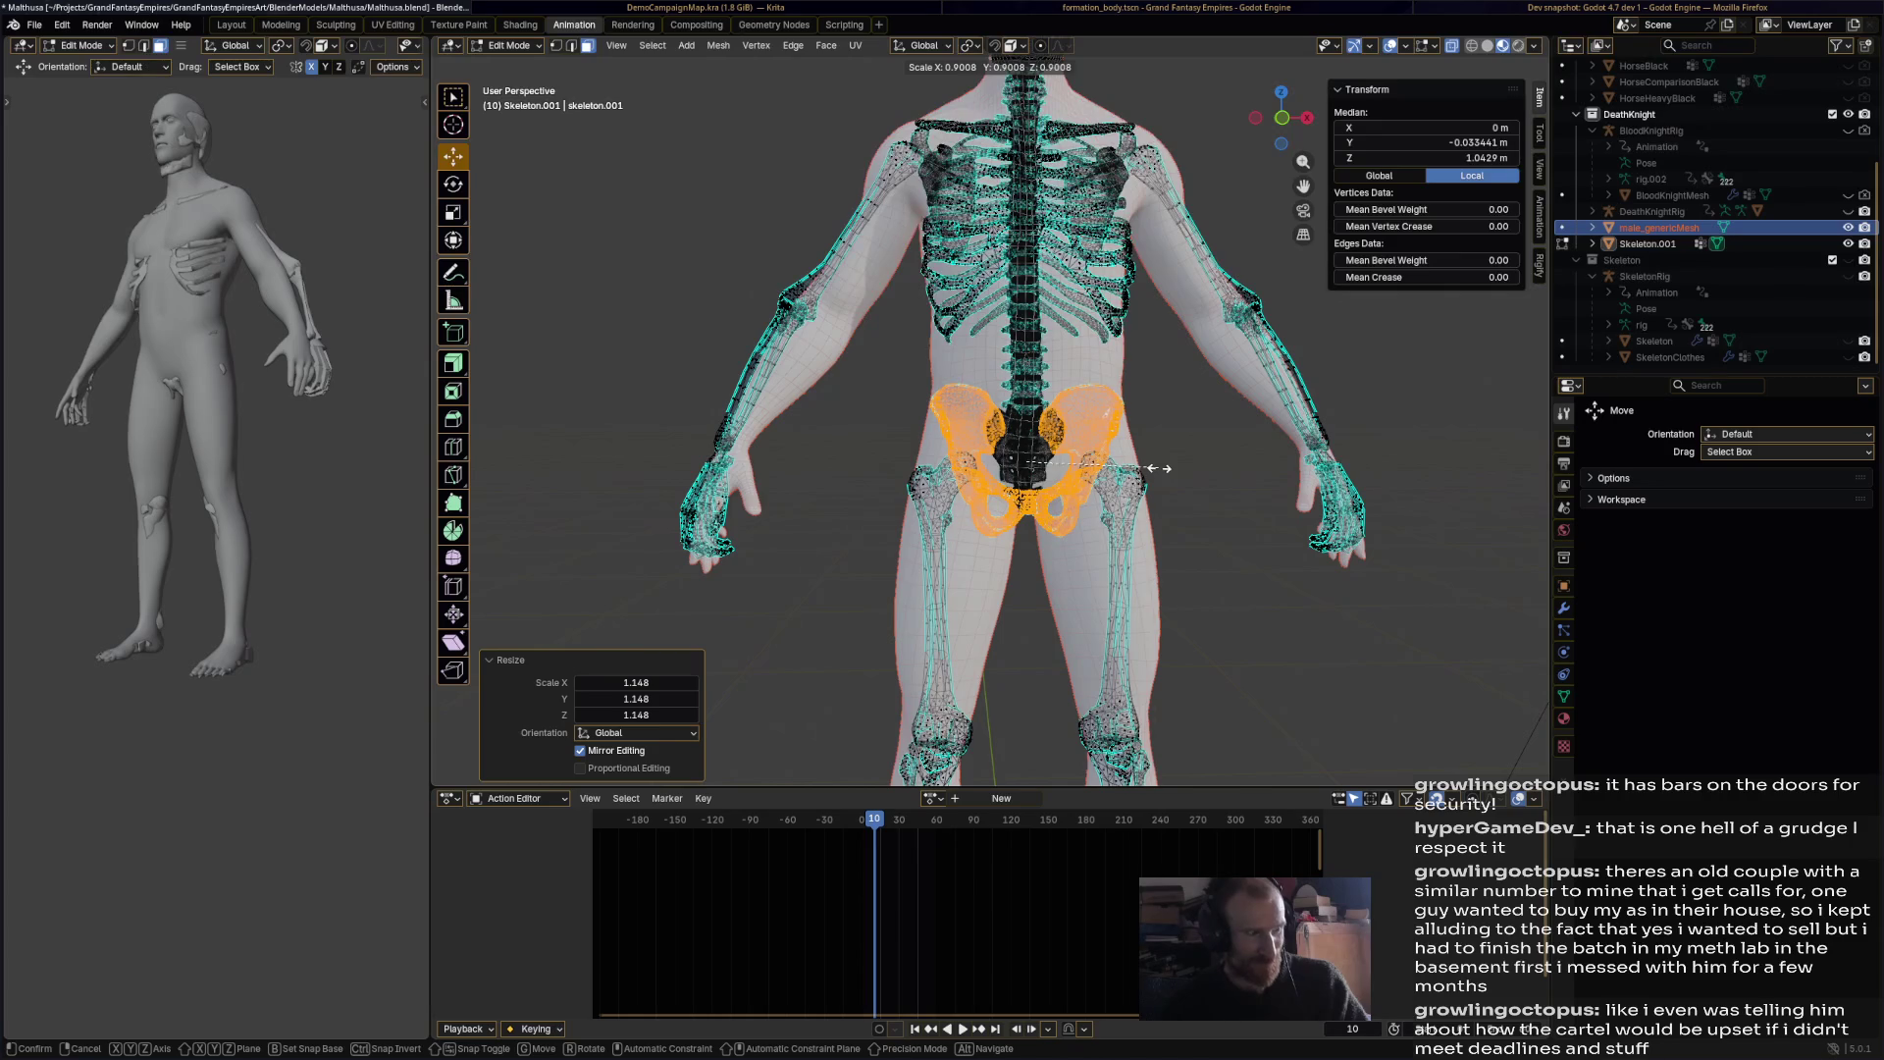
right_click(1159, 468)
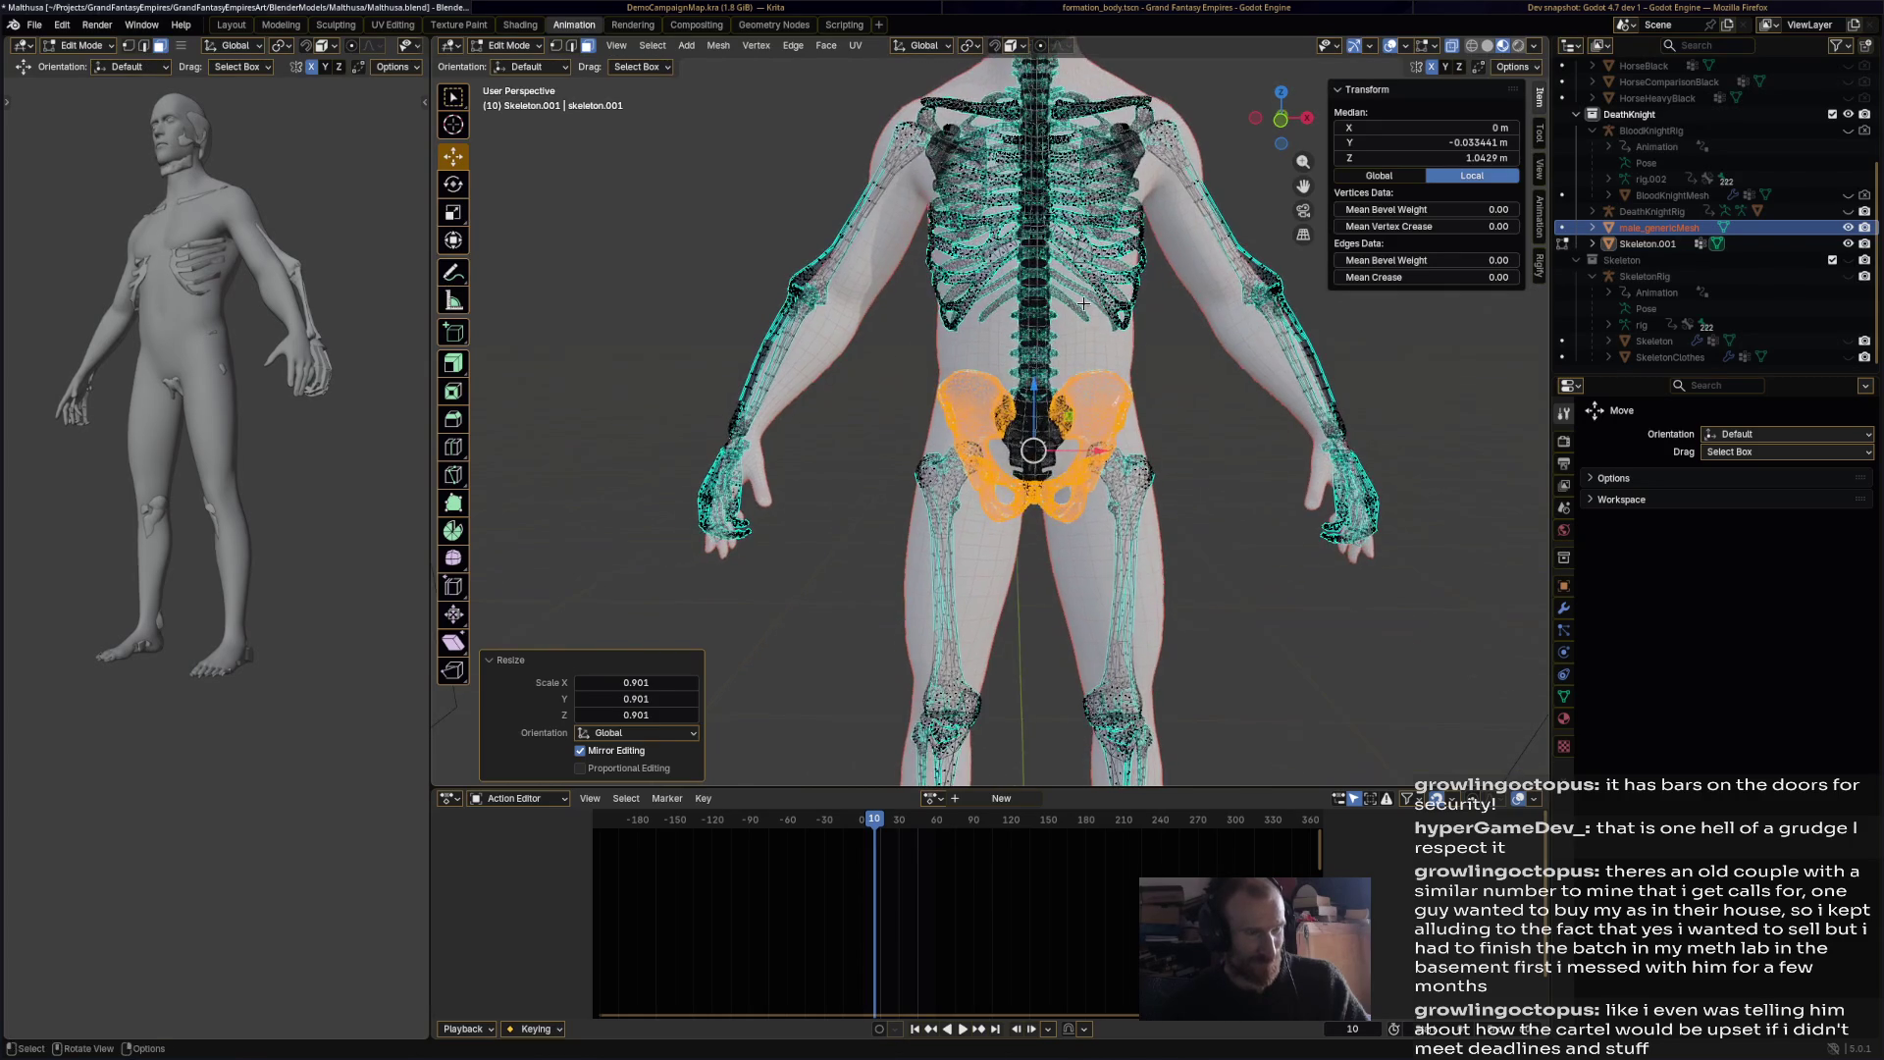
left_click(1040, 306)
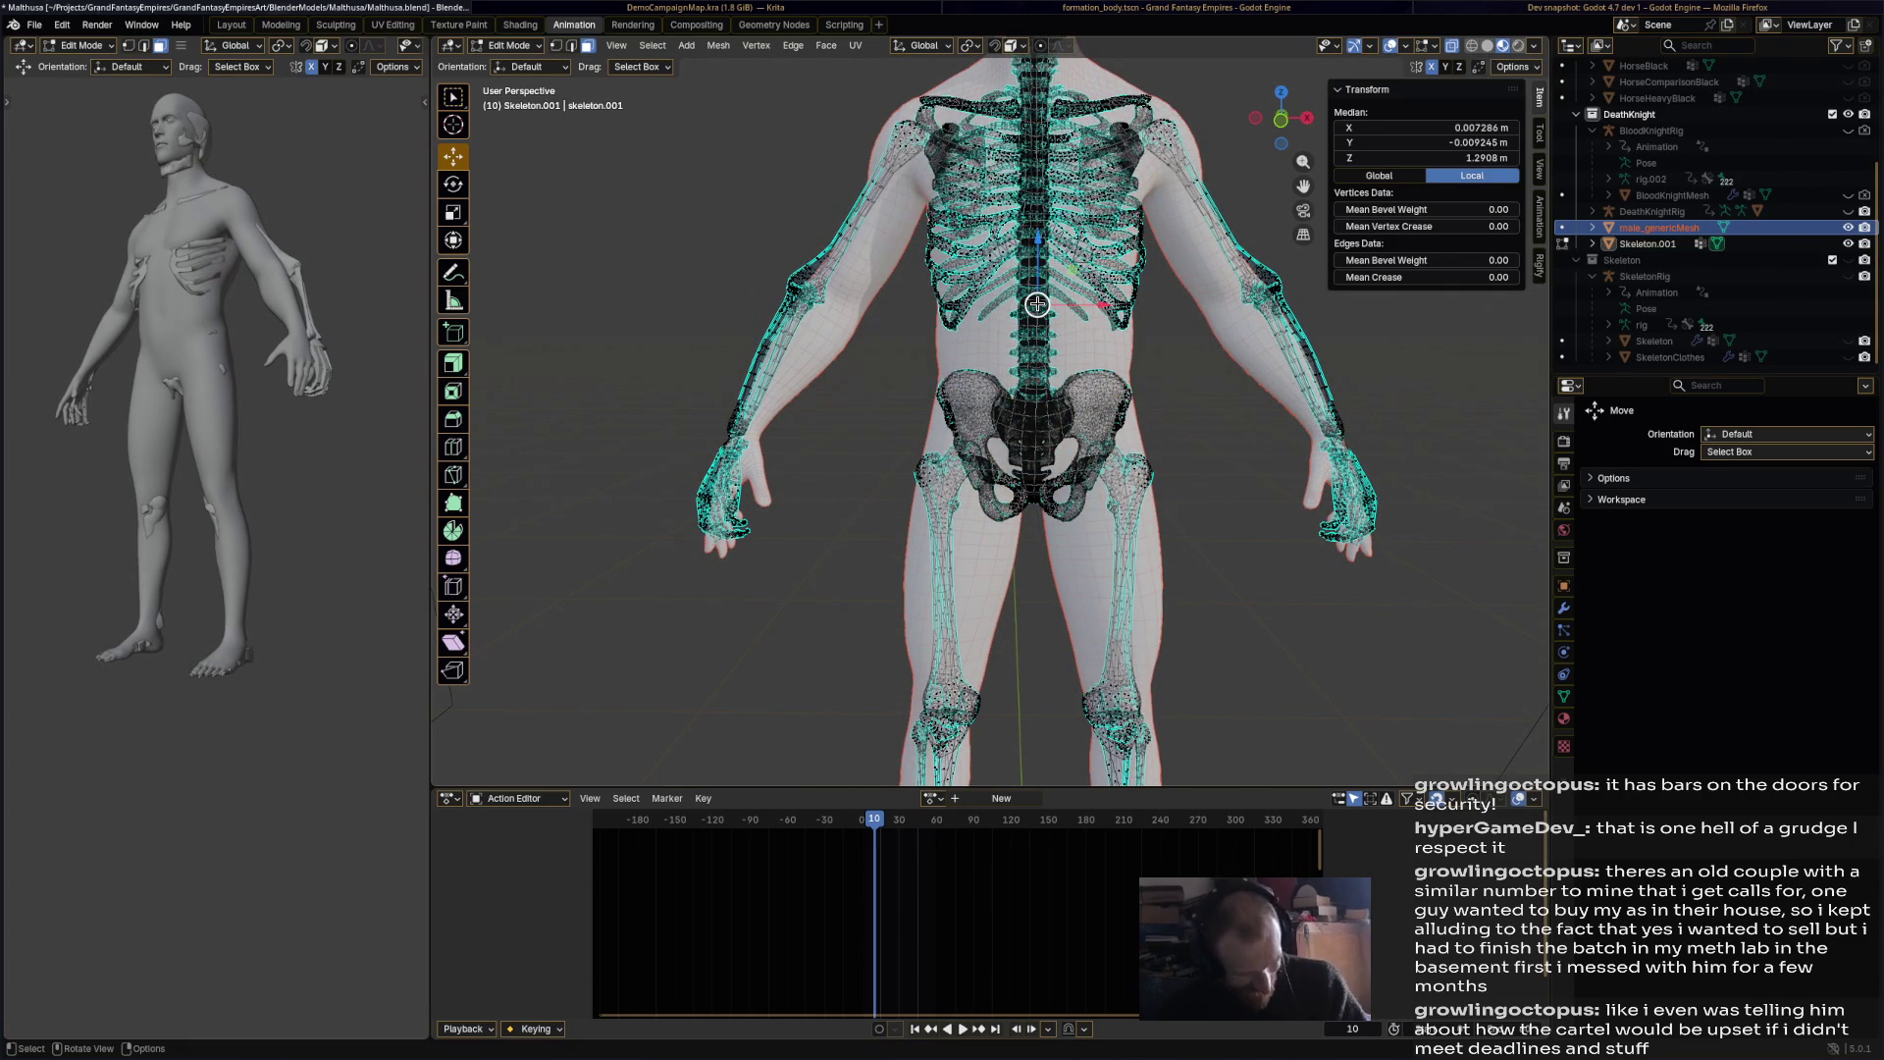
Step: Select the whole skull piece from a close view of the head and neck
key("l")
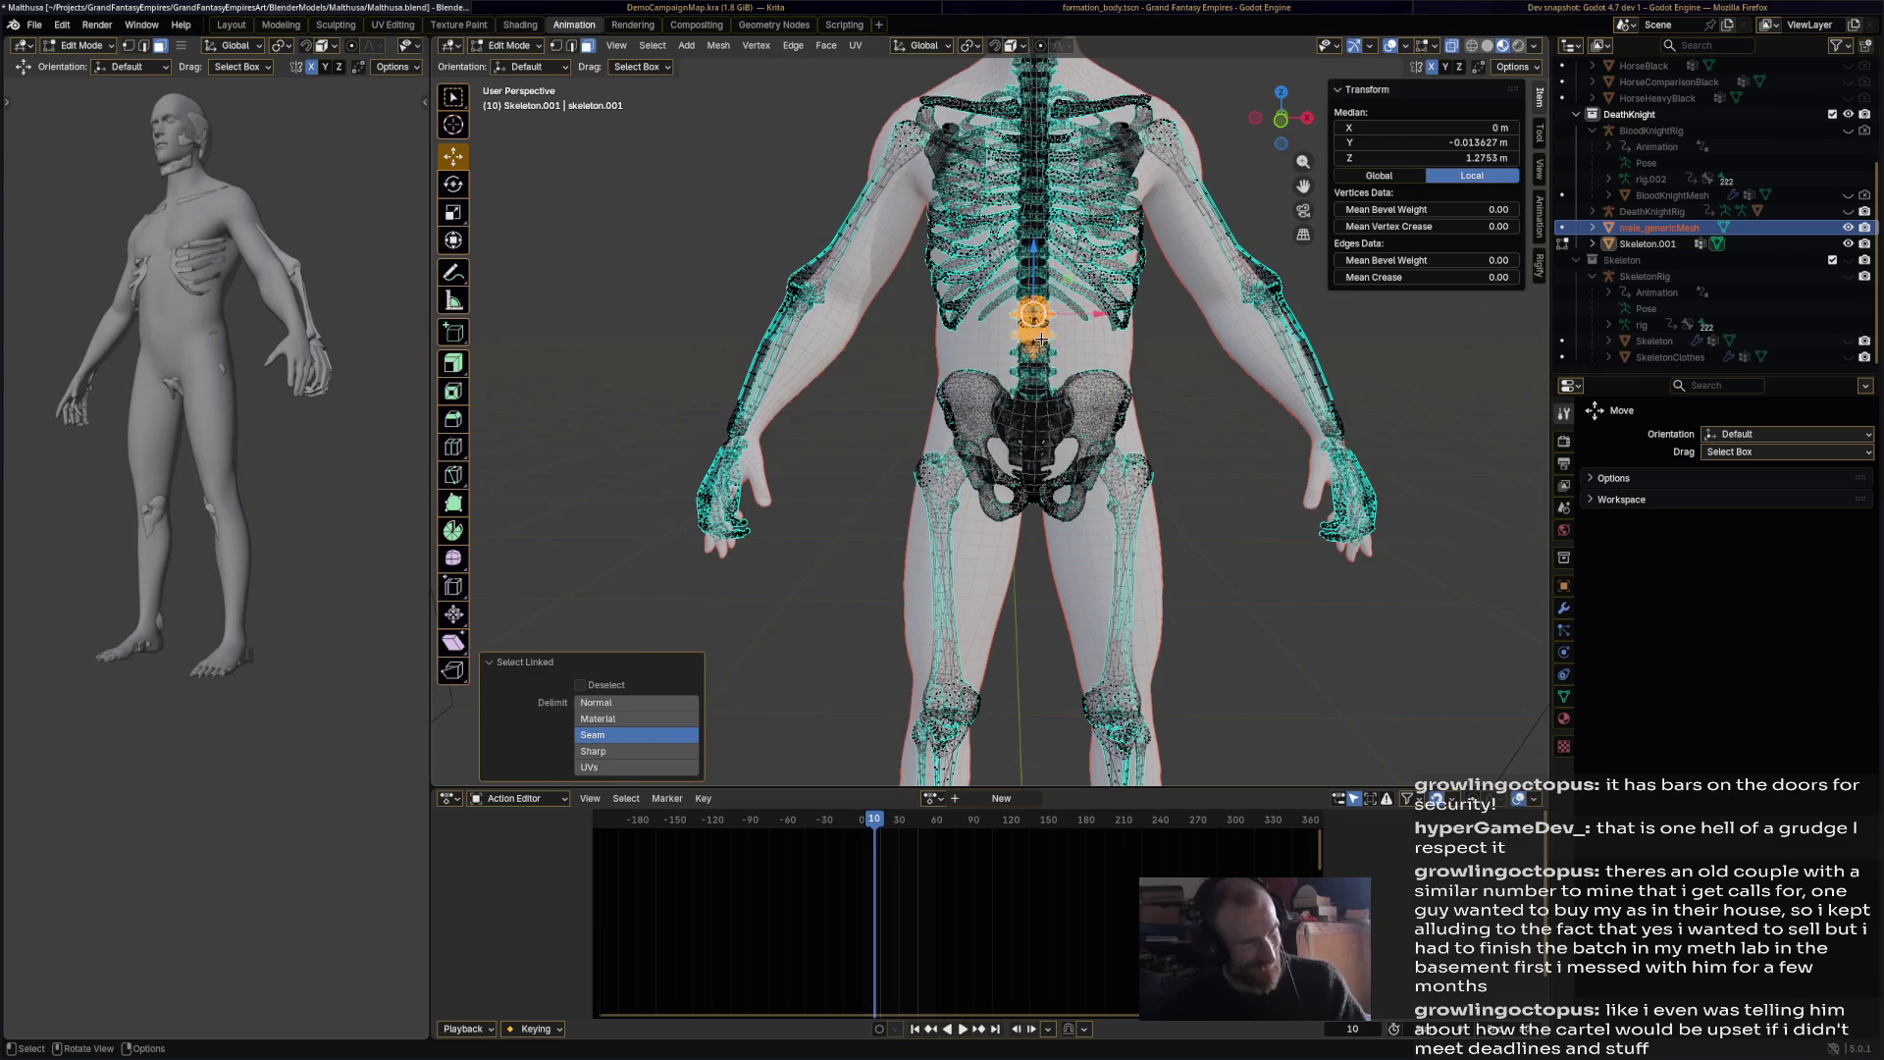
mouse_move(1044, 321)
middle_mouse_down()
mouse_move(1198, 315)
mouse_move(841, 315)
middle_mouse_up()
left_click(832, 270)
mouse_move(918, 248)
middle_mouse_down()
mouse_move(1206, 415)
mouse_move(1129, 373)
mouse_move(1238, 327)
mouse_move(1509, 323)
mouse_move(1072, 310)
mouse_move(1026, 352)
middle_mouse_up()
key("l")
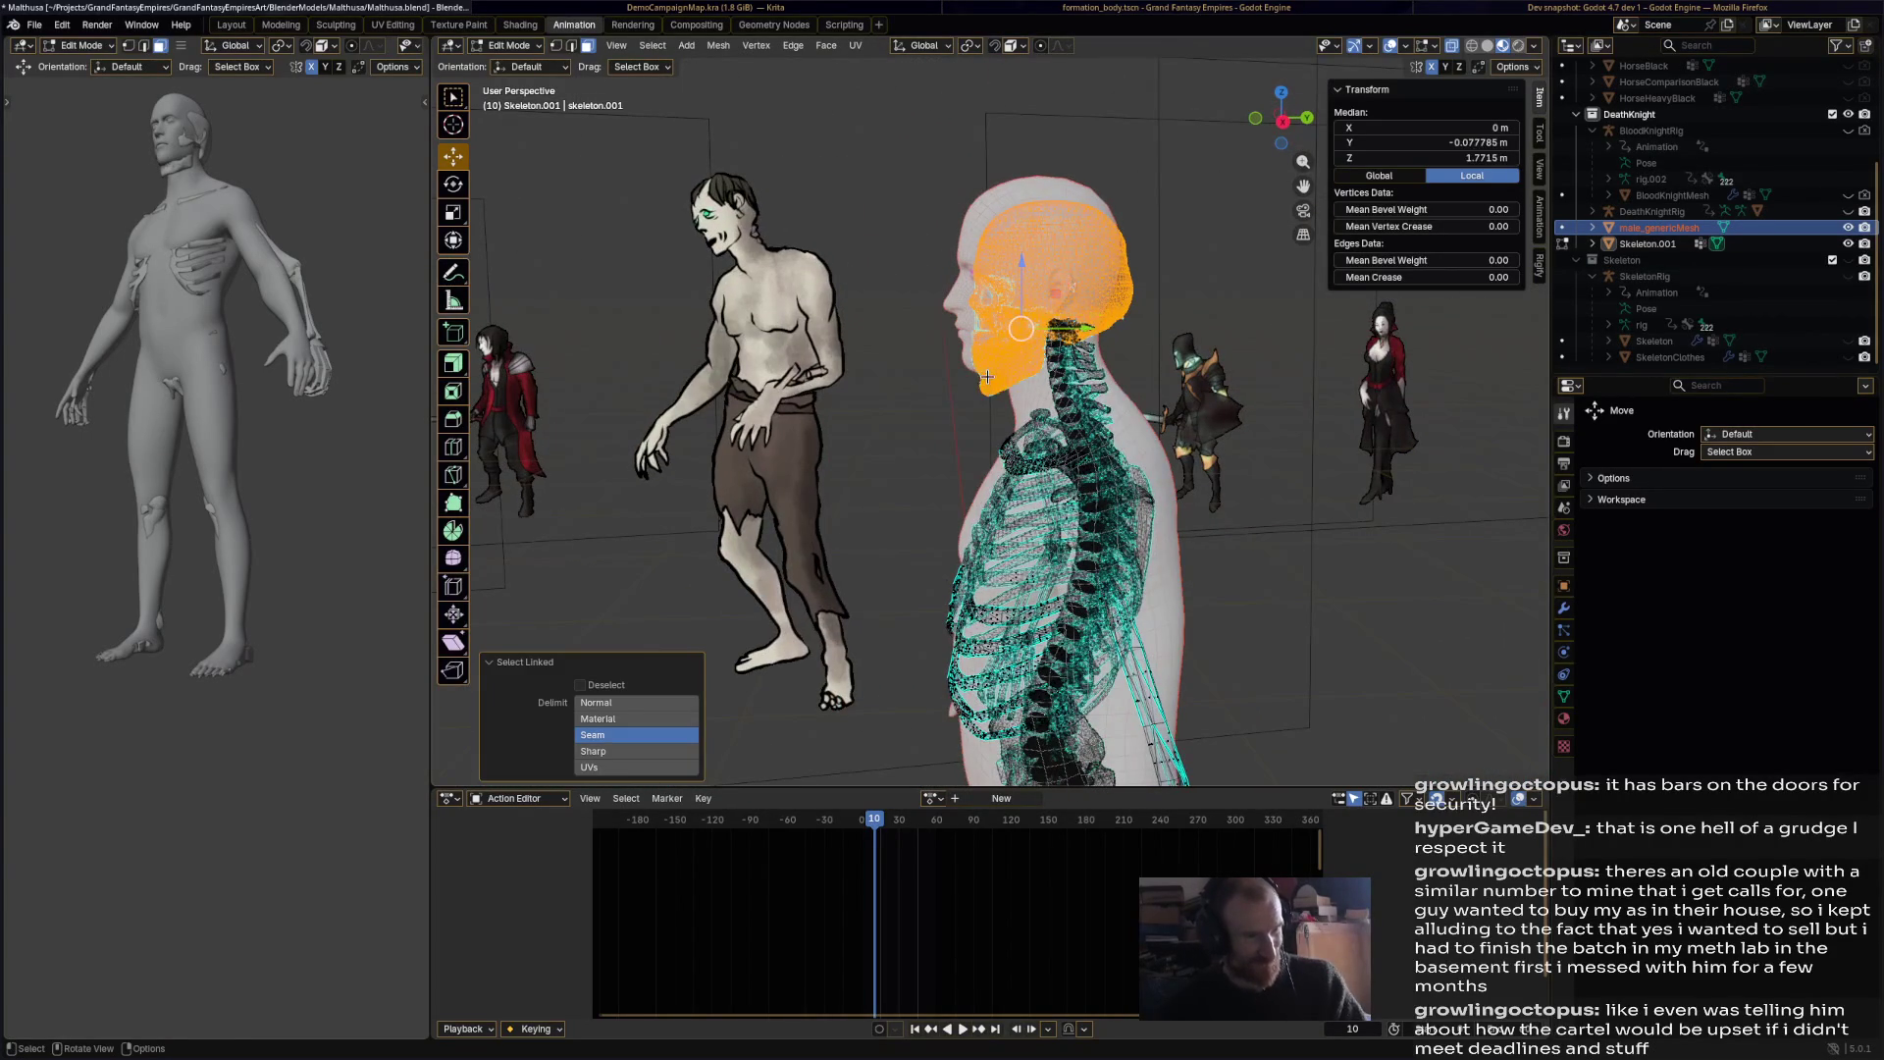
middle_click_drag(1168, 309, 895, 331)
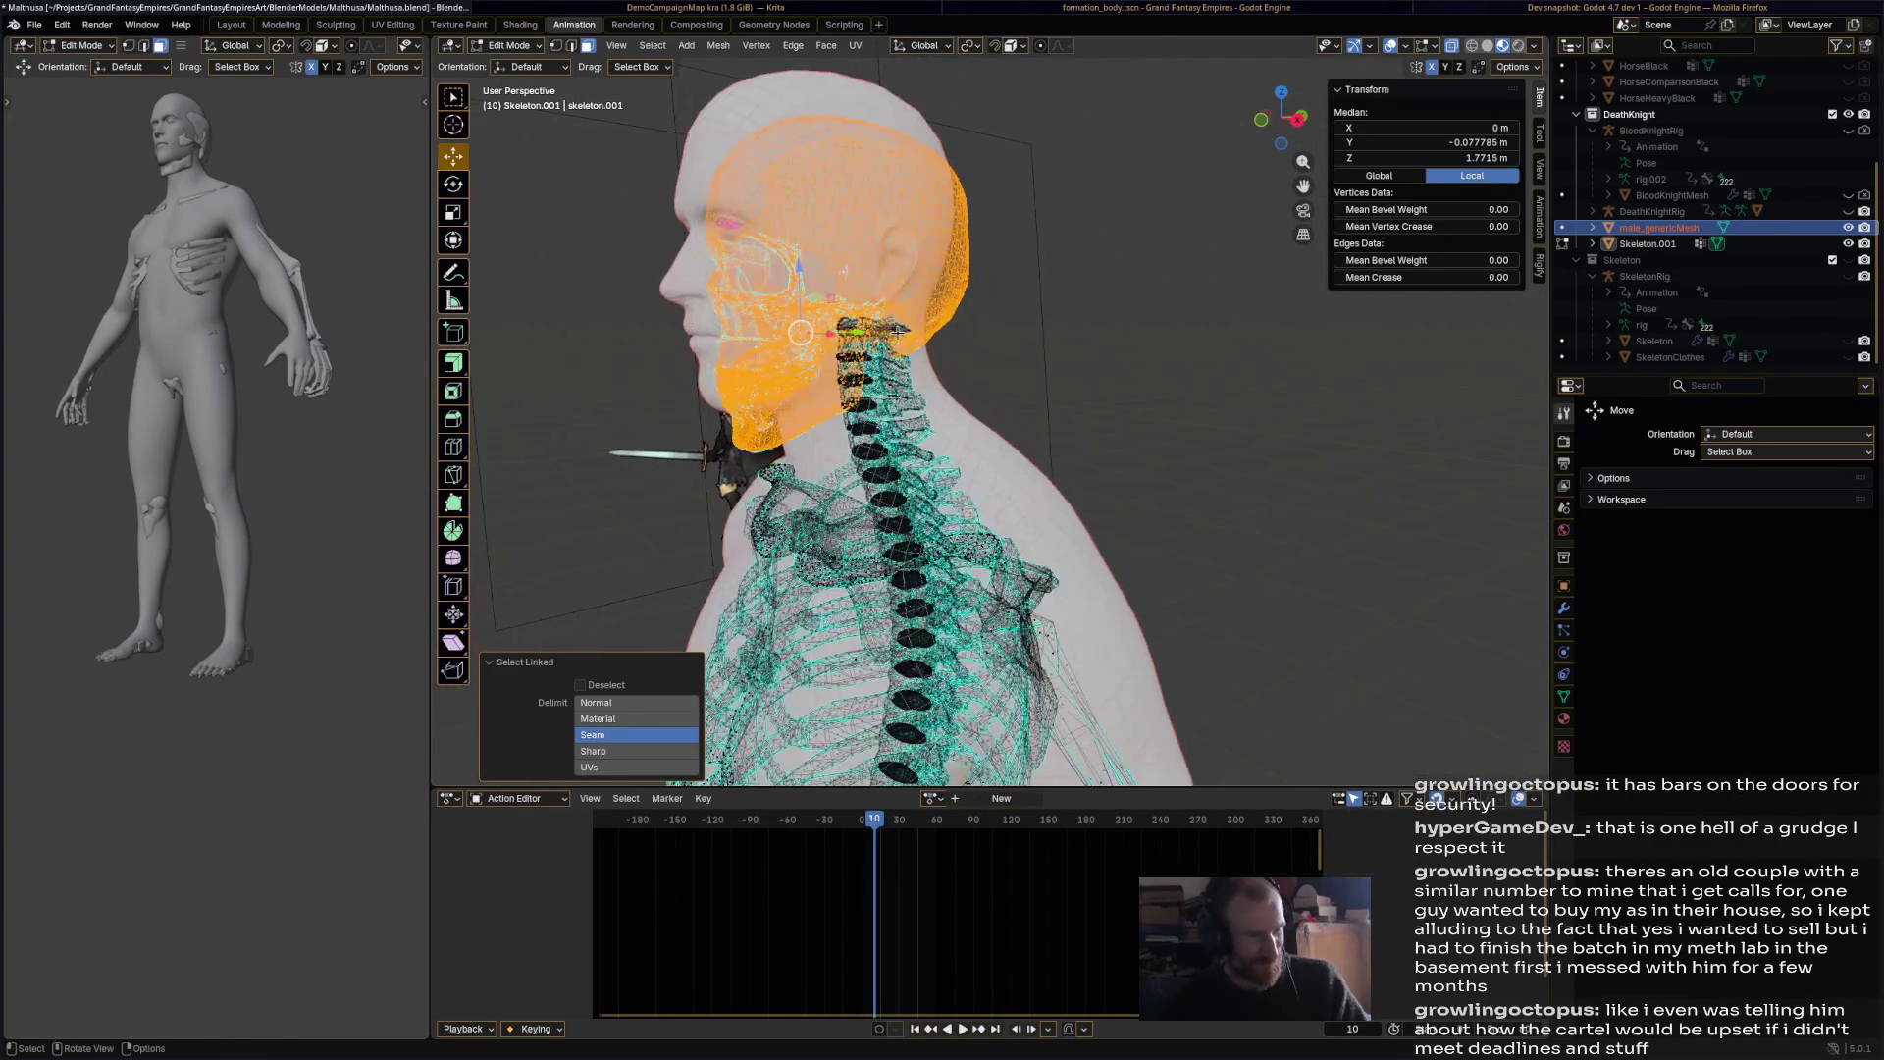
left_click(863, 328)
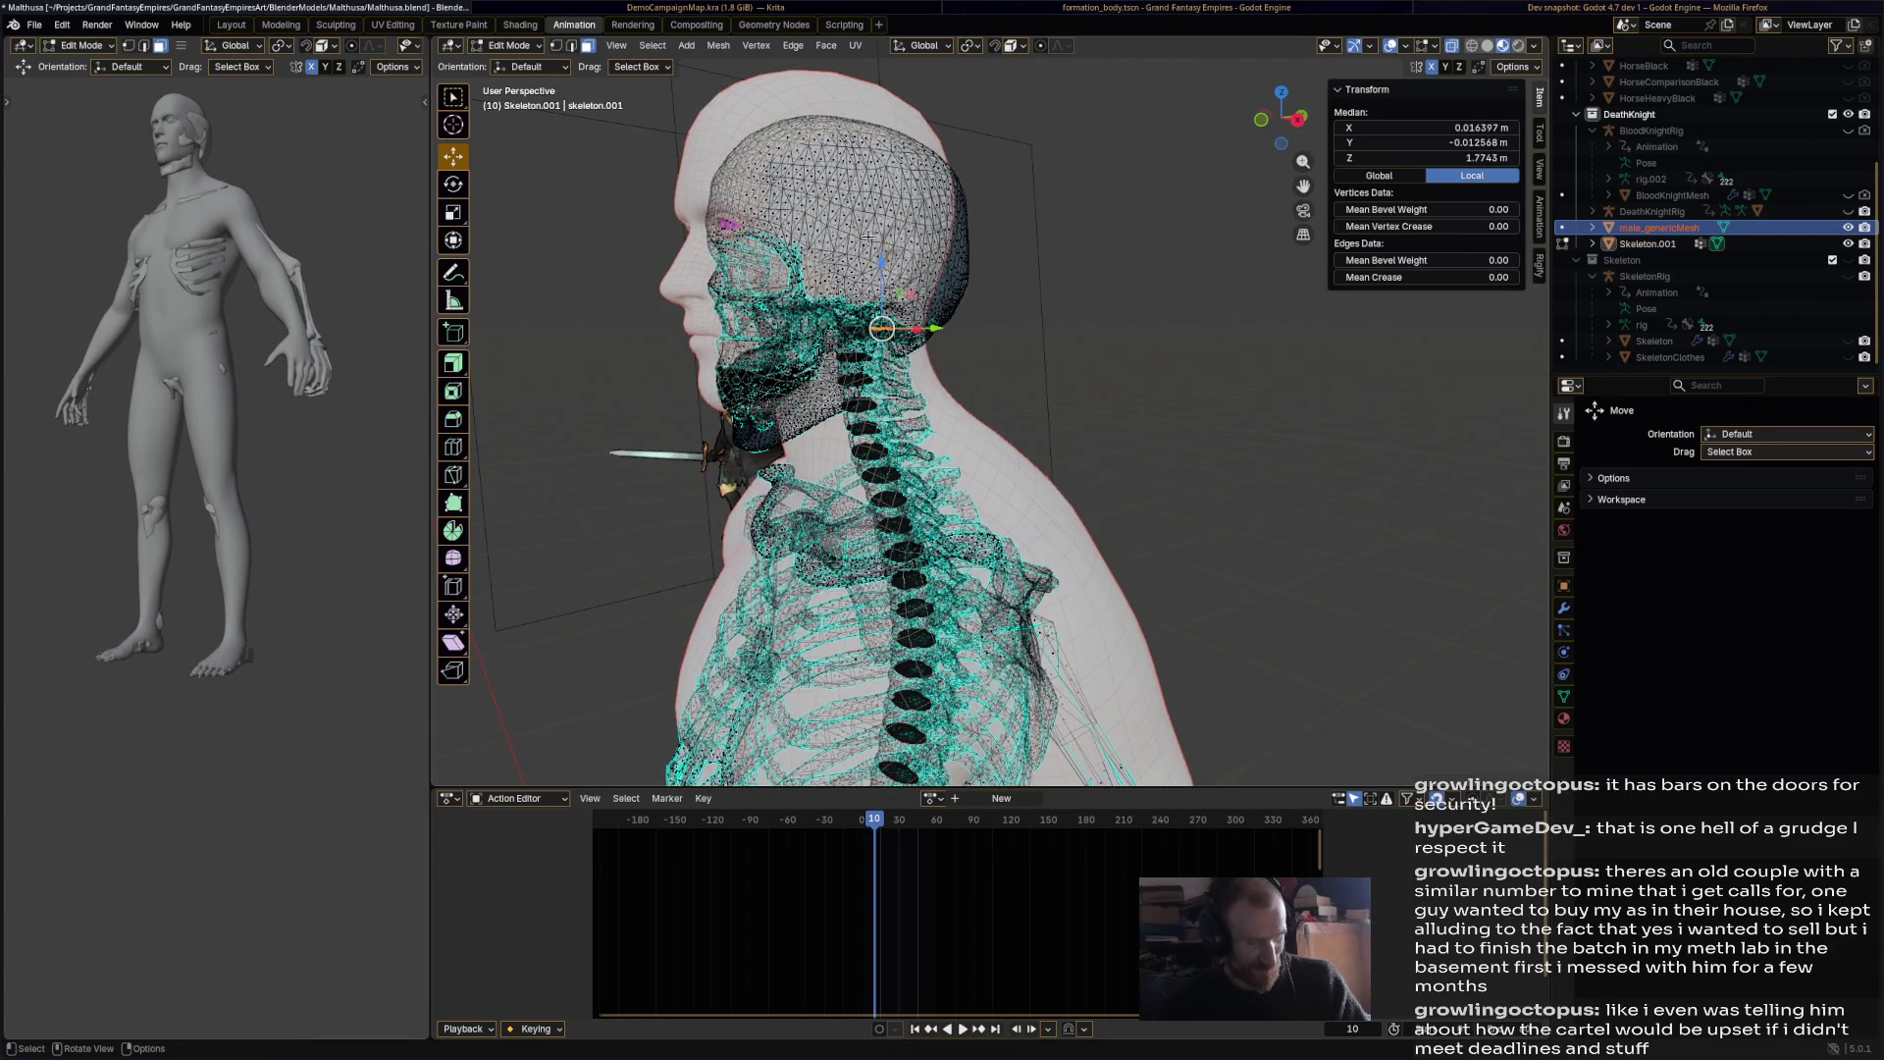
key("l")
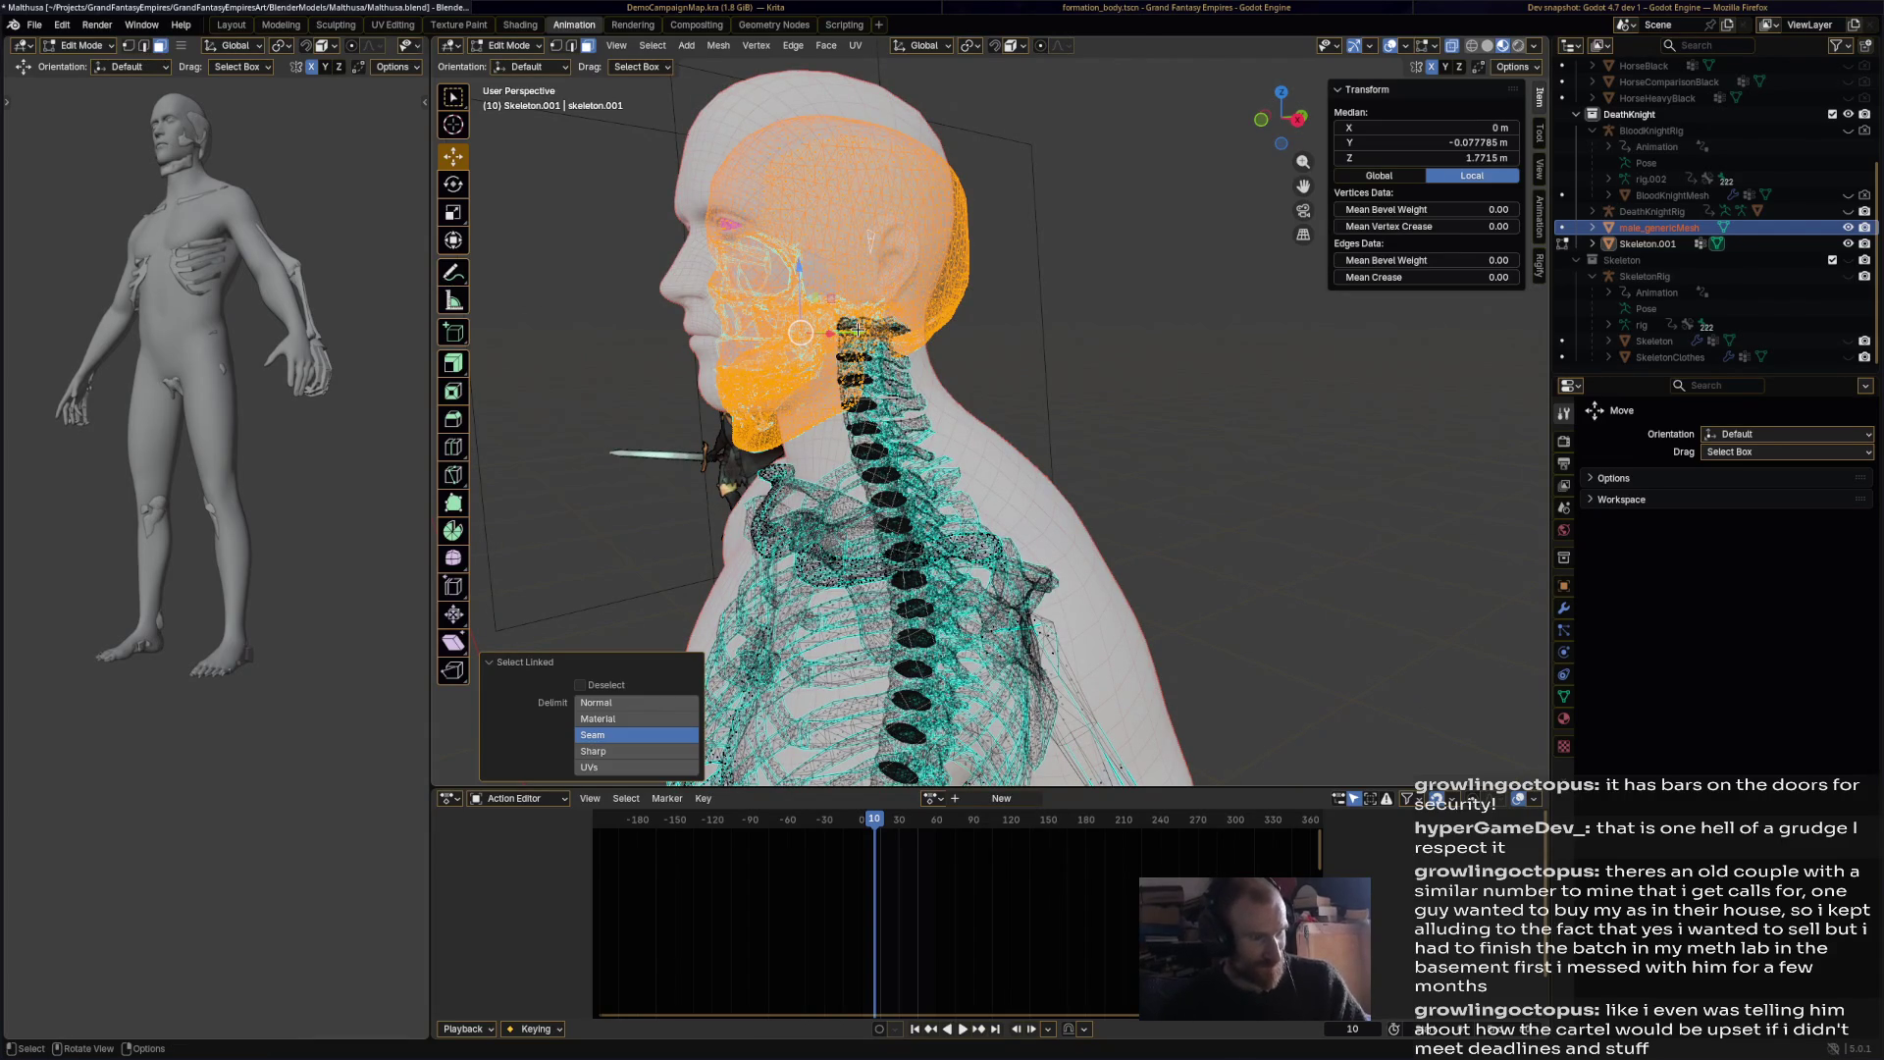
middle_click_drag(857, 330, 825, 368)
Step: Raise the skull about 0.027 m so it sits inside the head
key("g")
key("y")
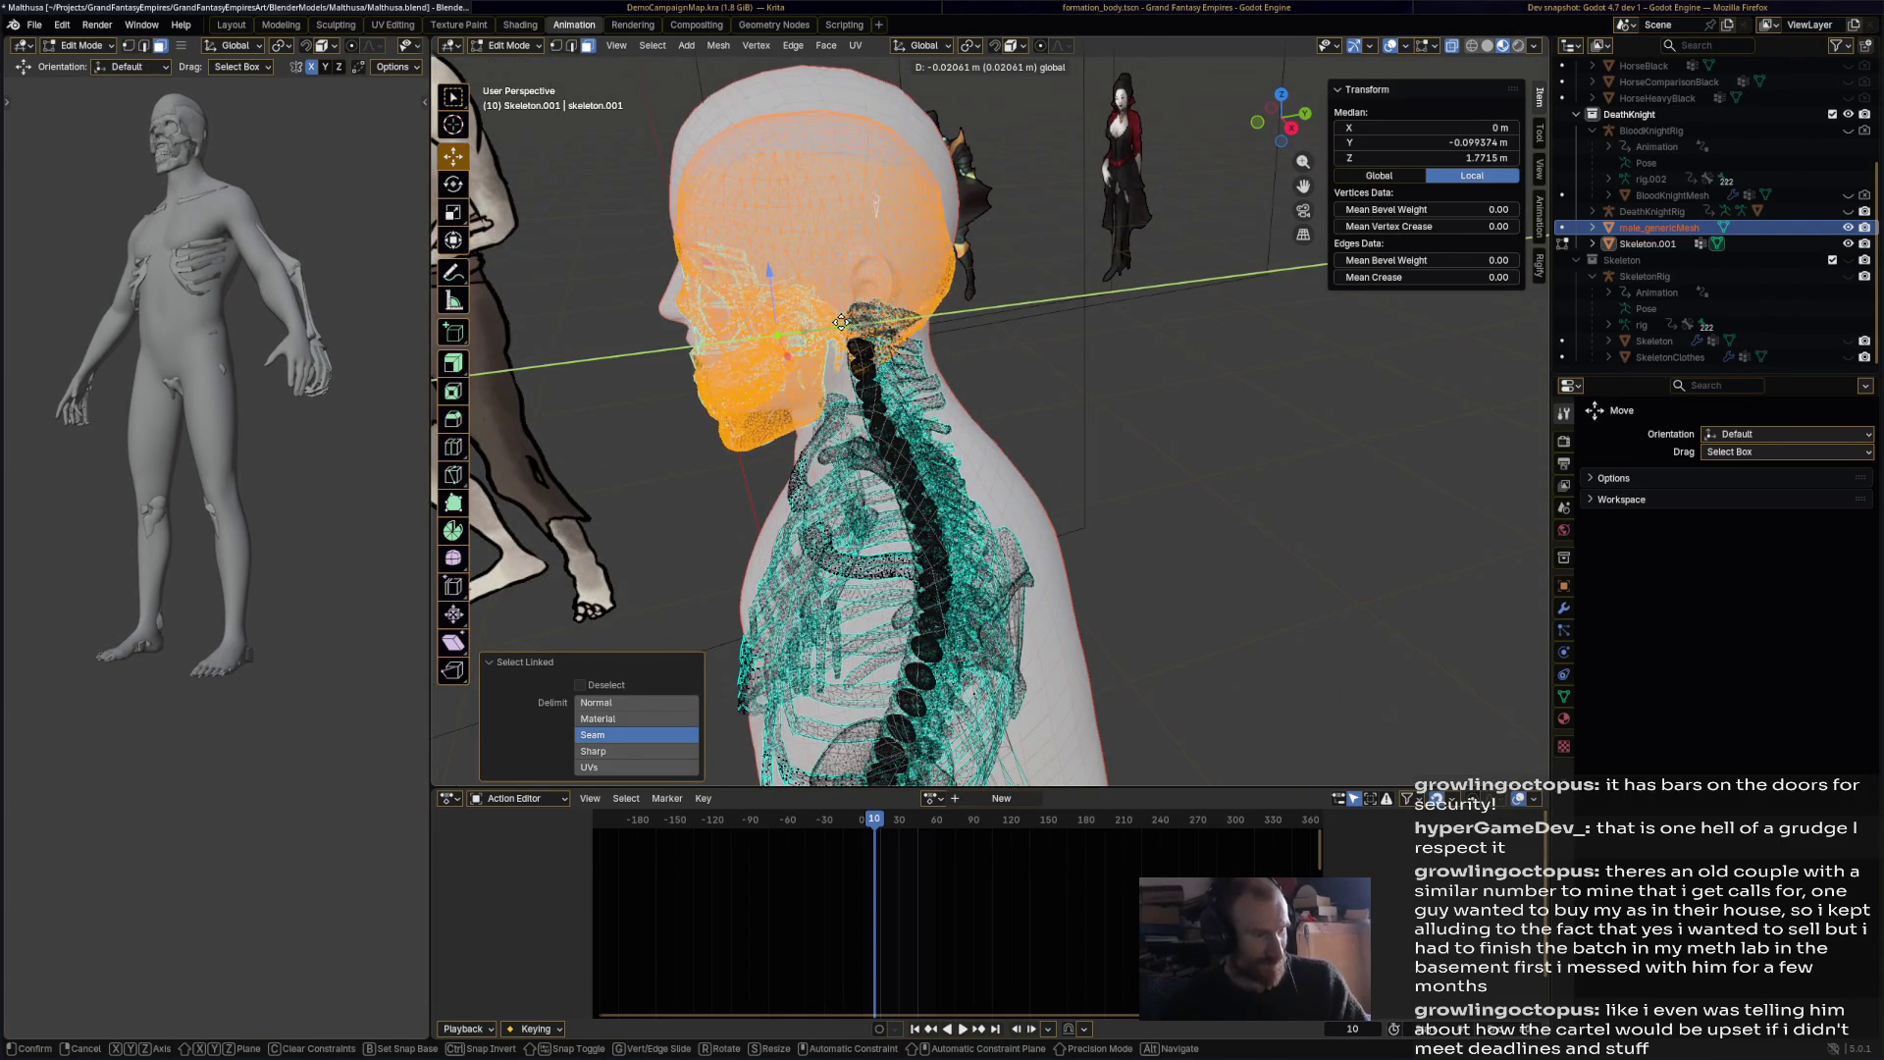
left_click(775, 255)
key("g")
key("y")
left_click(773, 231)
mouse_move(773, 231)
middle_mouse_down()
mouse_move(1069, 204)
mouse_move(1108, 461)
mouse_move(836, 397)
mouse_move(1030, 392)
middle_mouse_up()
left_click(1150, 403)
Step: Select the forearm and upper arm bones, rotate them and shift them back inside the arm
mouse_move(1150, 402)
middle_mouse_down()
mouse_move(1048, 524)
mouse_move(1115, 639)
middle_mouse_up()
key("ctrl+l")
left_click_drag(1114, 639, 1226, 754, "shift")
middle_click_drag(1242, 545, 1109, 343)
key("l")
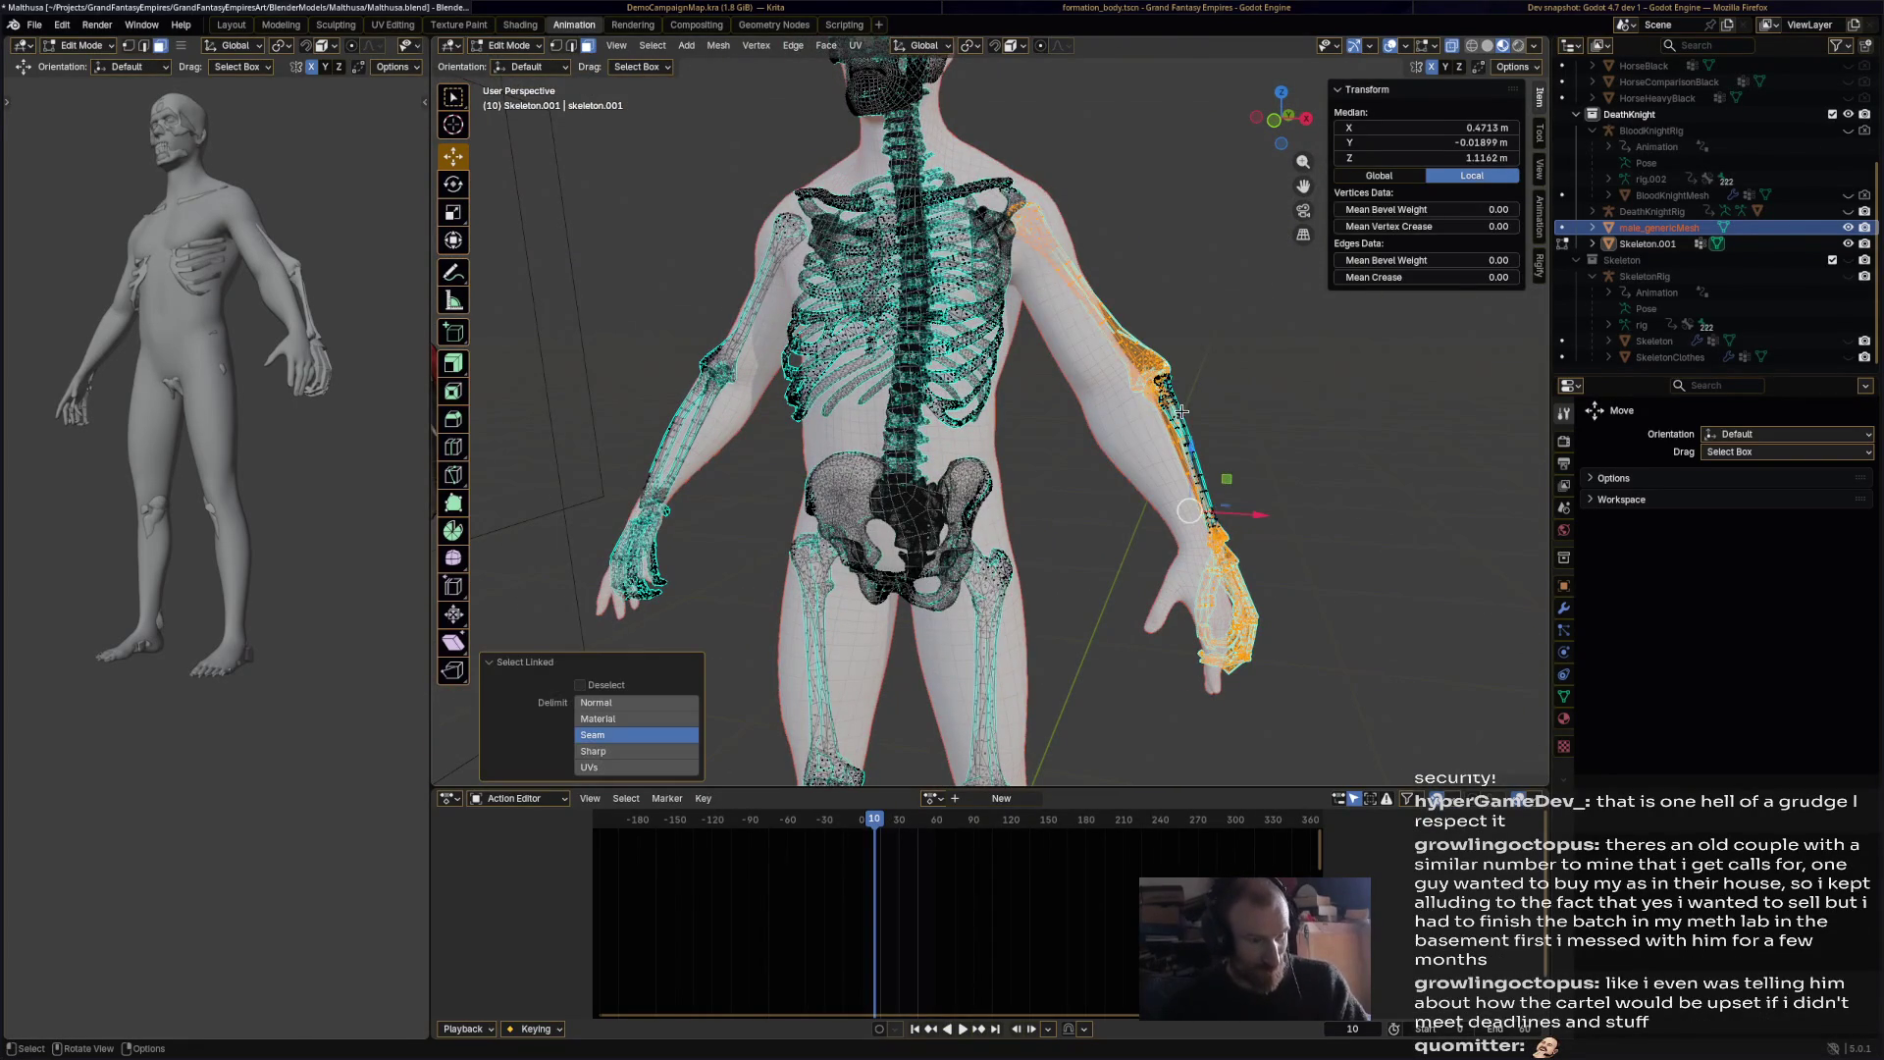
middle_click_drag(1182, 410, 1090, 491)
key("r")
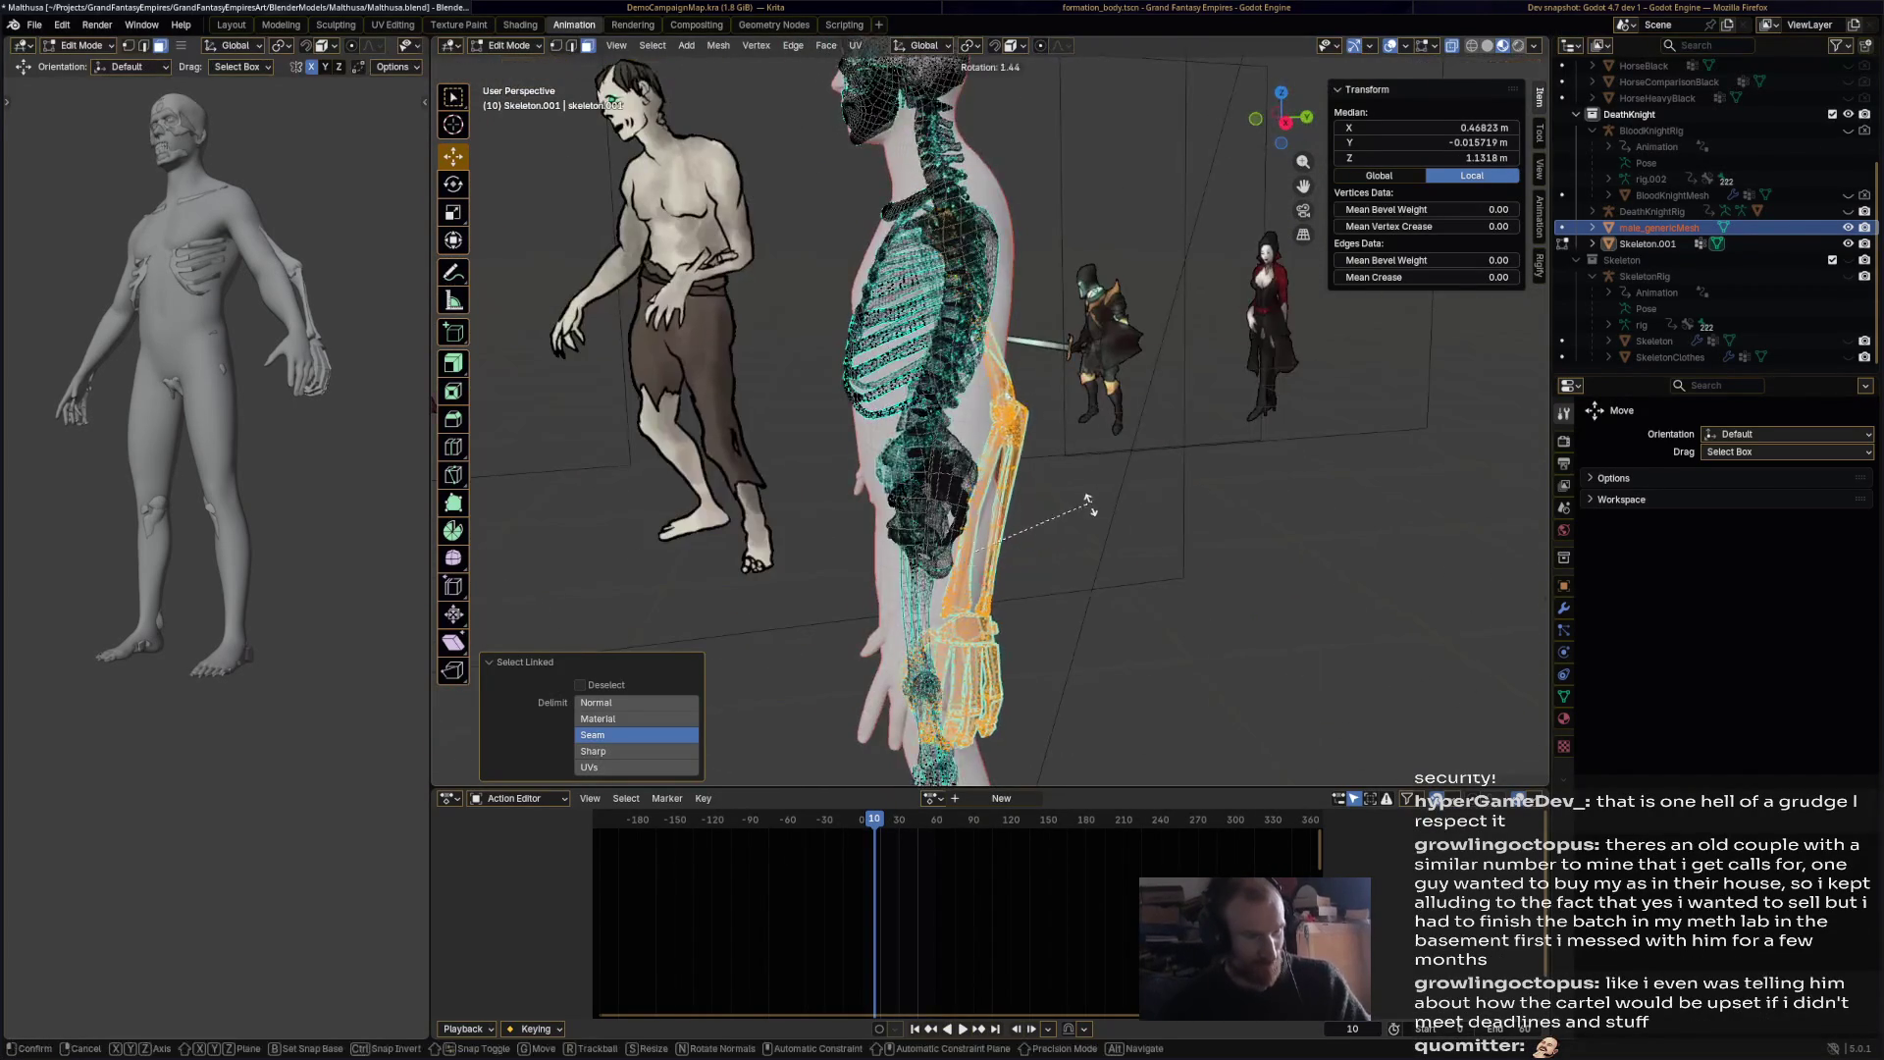
left_click(1062, 527)
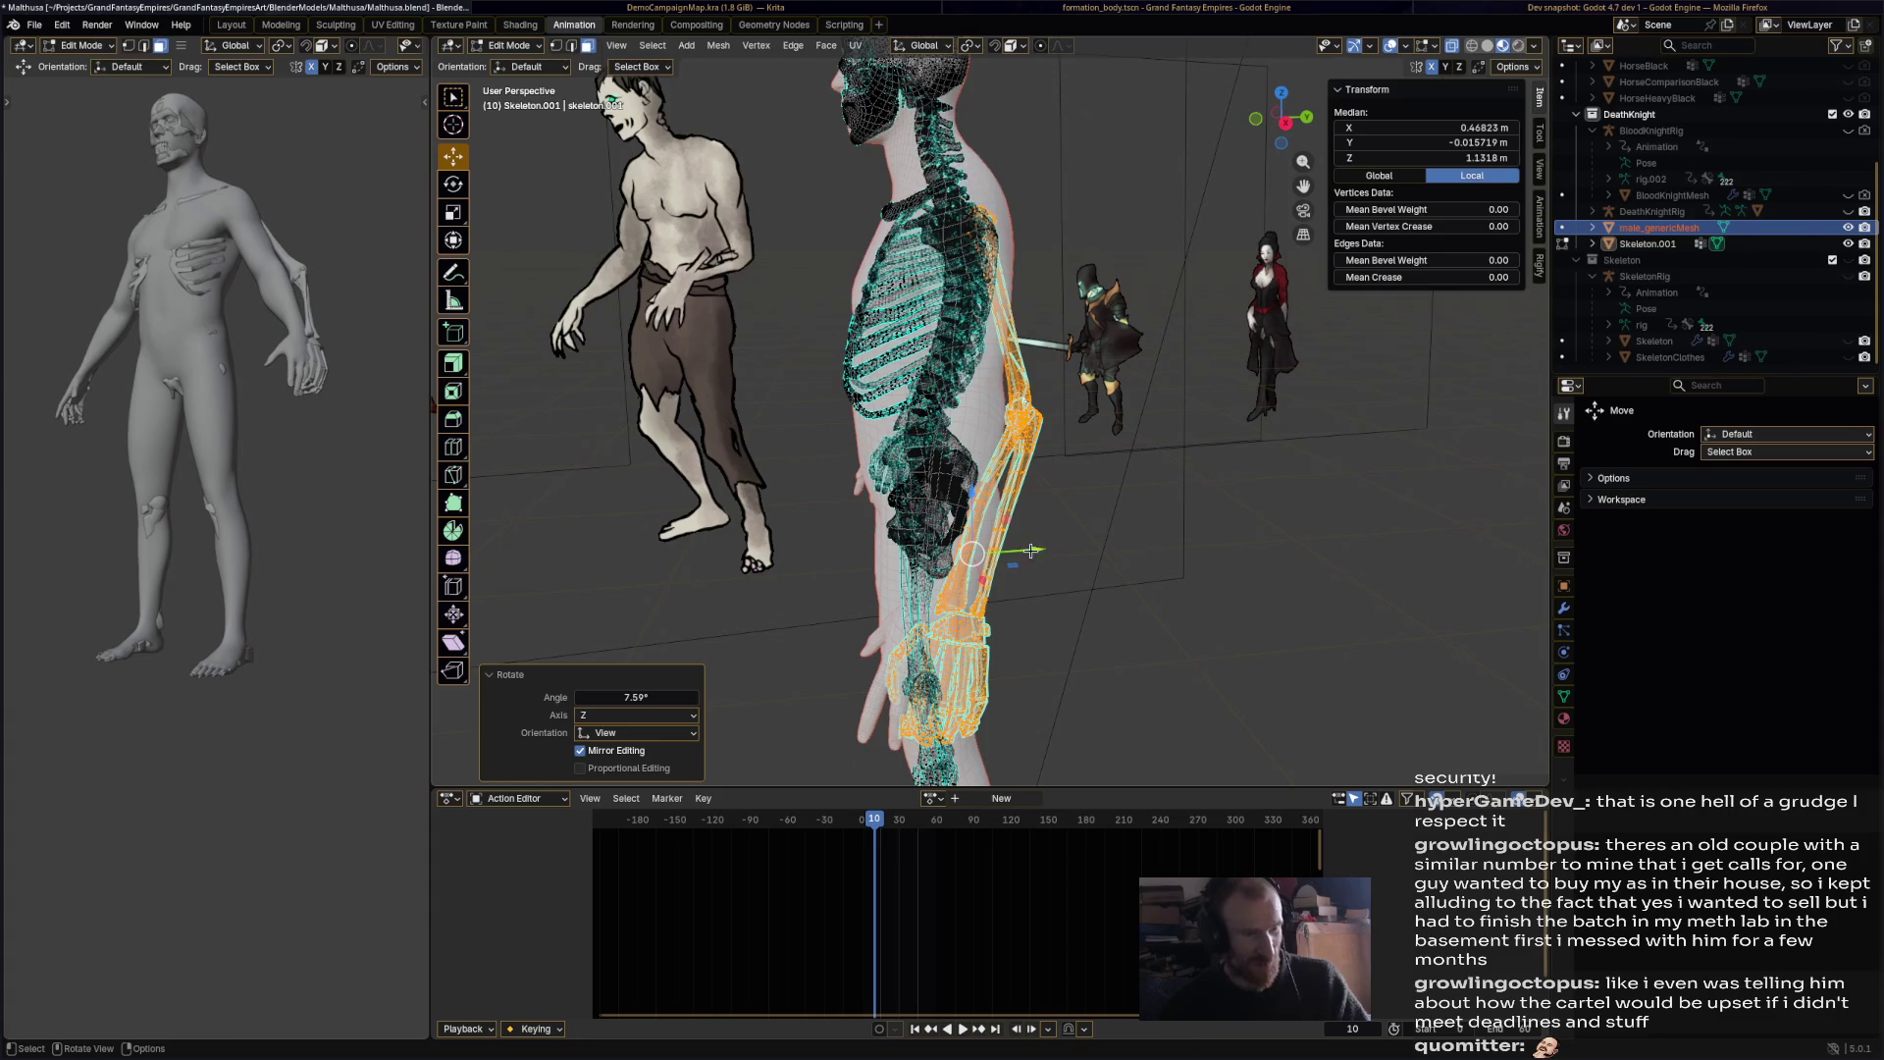
left_click_drag(1037, 550, 1003, 551)
left_click(999, 552)
mouse_move(999, 551)
middle_mouse_down()
mouse_move(824, 492)
mouse_move(823, 438)
middle_mouse_up()
left_click(822, 438)
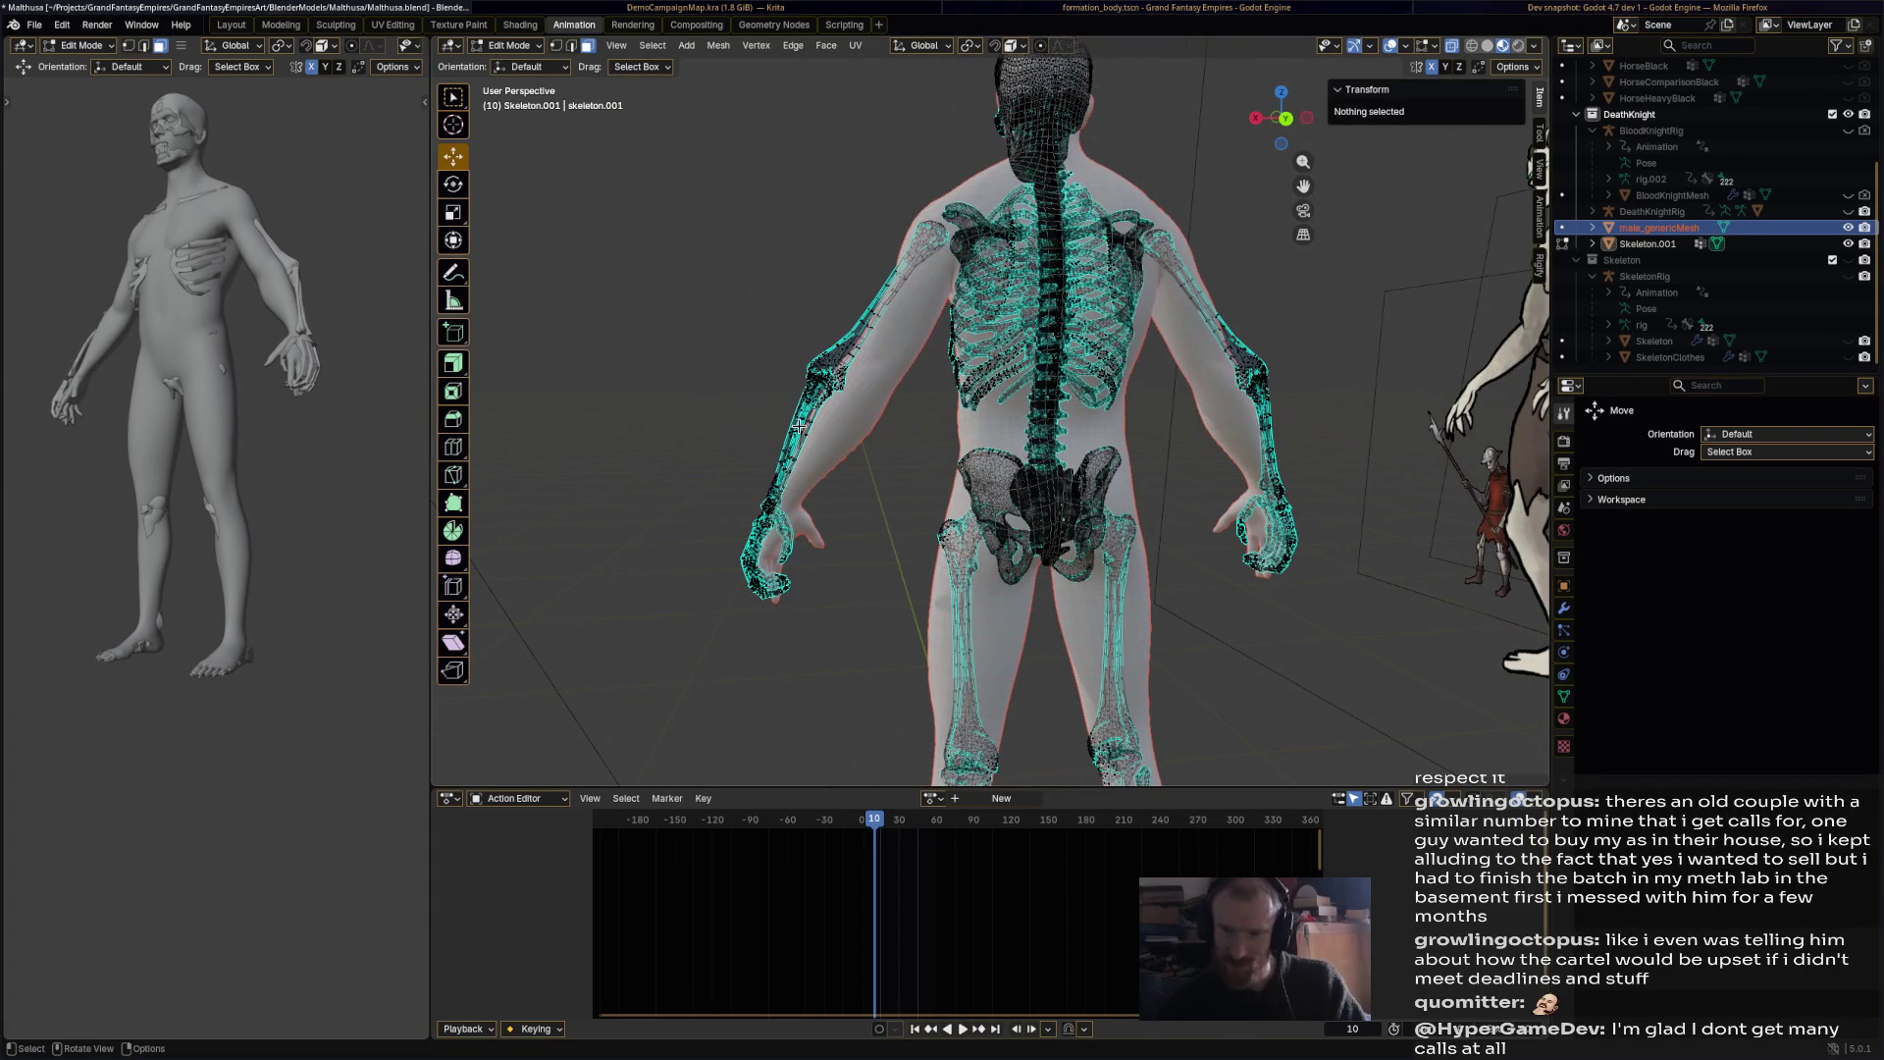
Step: Move the forearm bone down the arm and rotate it in several passes to fit
key("l")
mouse_move(842, 462)
middle_mouse_down()
mouse_move(1257, 414)
mouse_move(1275, 449)
middle_mouse_up()
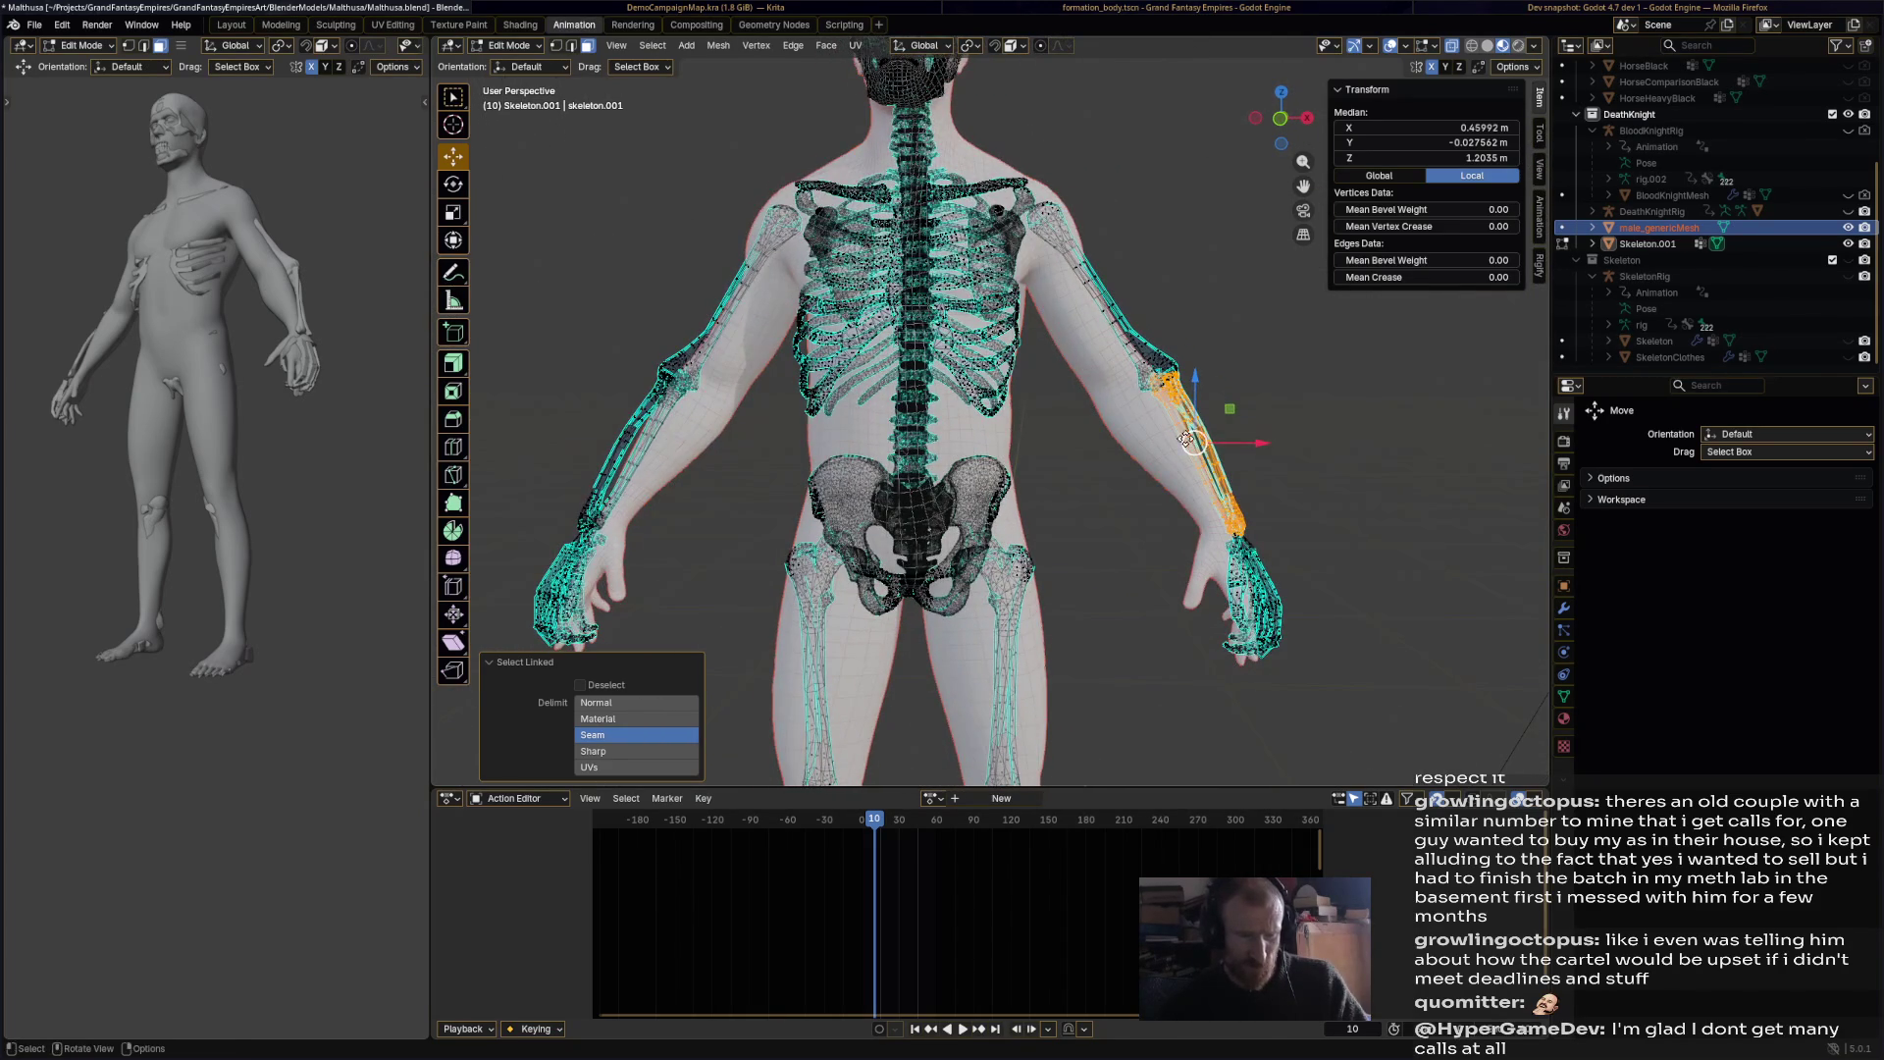
key("g")
left_click(1182, 441)
key("r")
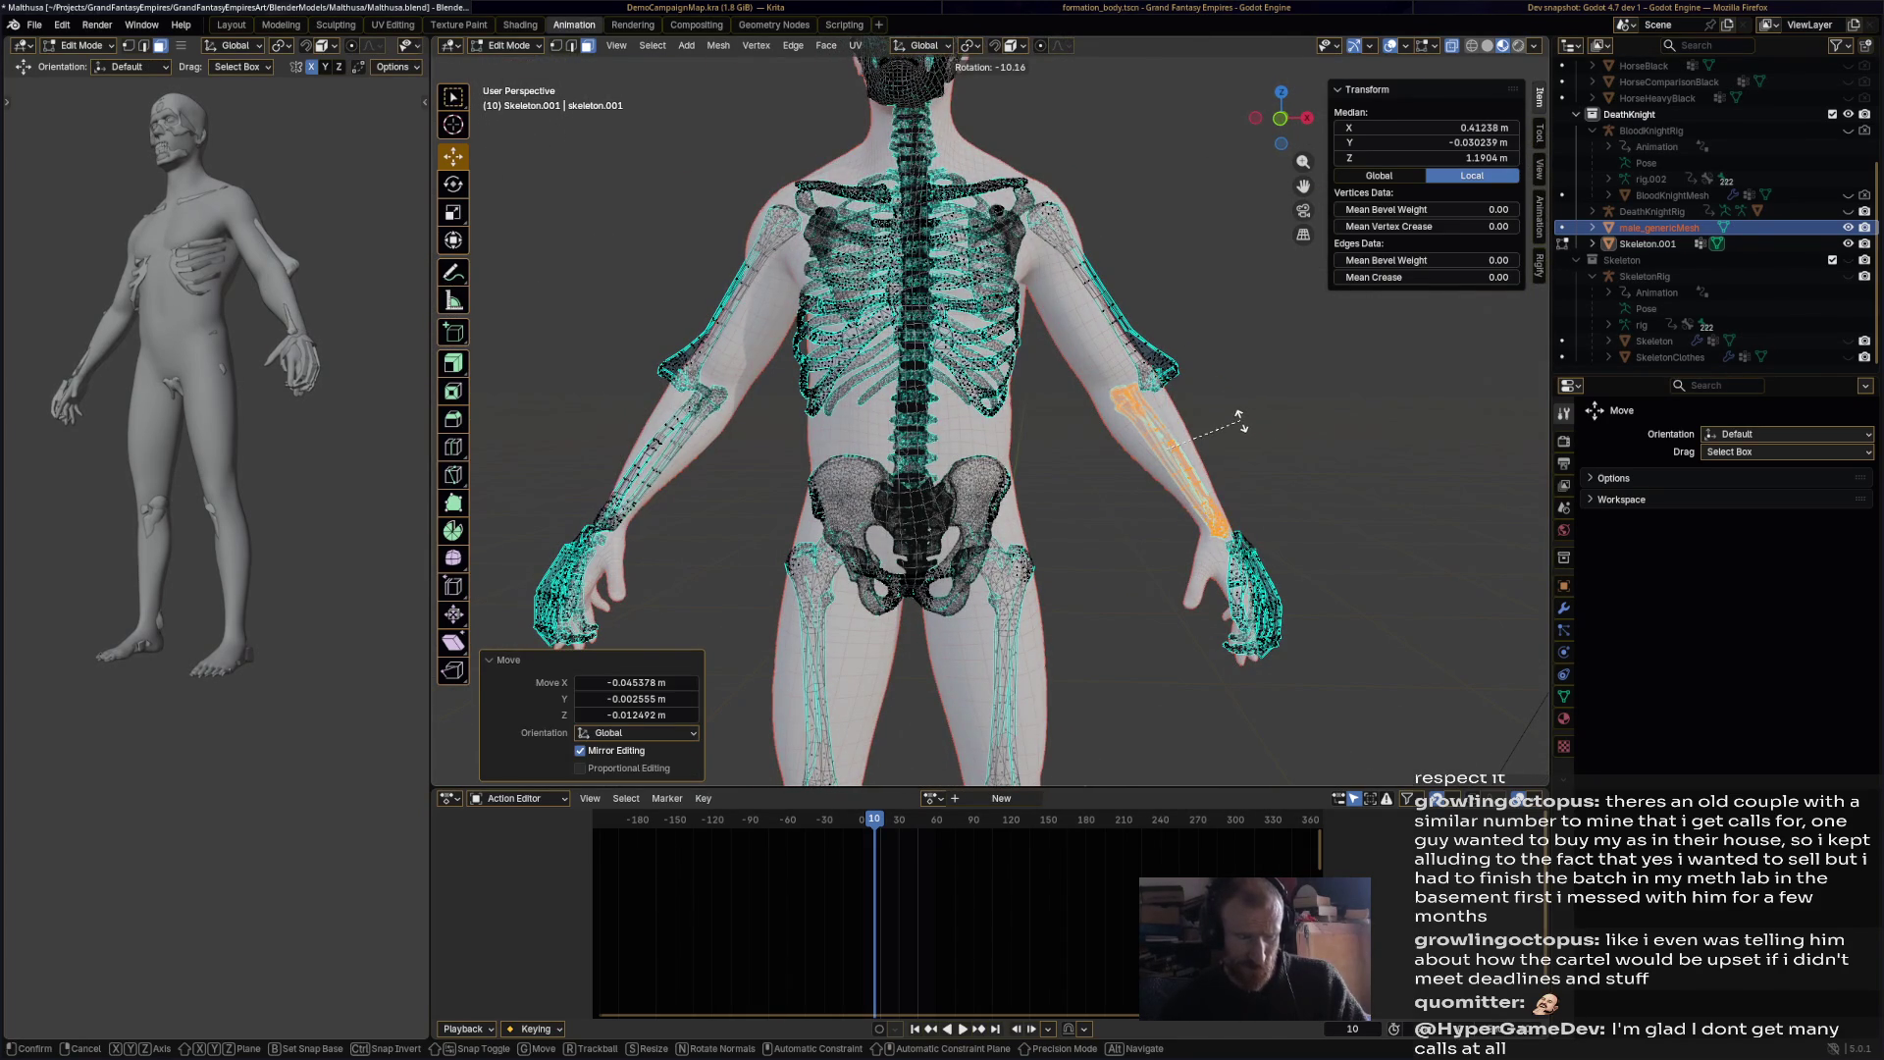
left_click(1239, 422)
key("r")
left_click(1257, 454)
mouse_move(1257, 455)
middle_mouse_down()
mouse_move(1162, 465)
mouse_move(974, 394)
mouse_move(912, 422)
mouse_move(1247, 509)
mouse_move(1160, 510)
middle_mouse_up()
key("r")
left_click(1115, 457)
Step: Select the hand bones, shift them about 0.037 m and rotate them 7.37°
left_click(912, 422)
left_click(1212, 495)
key("l")
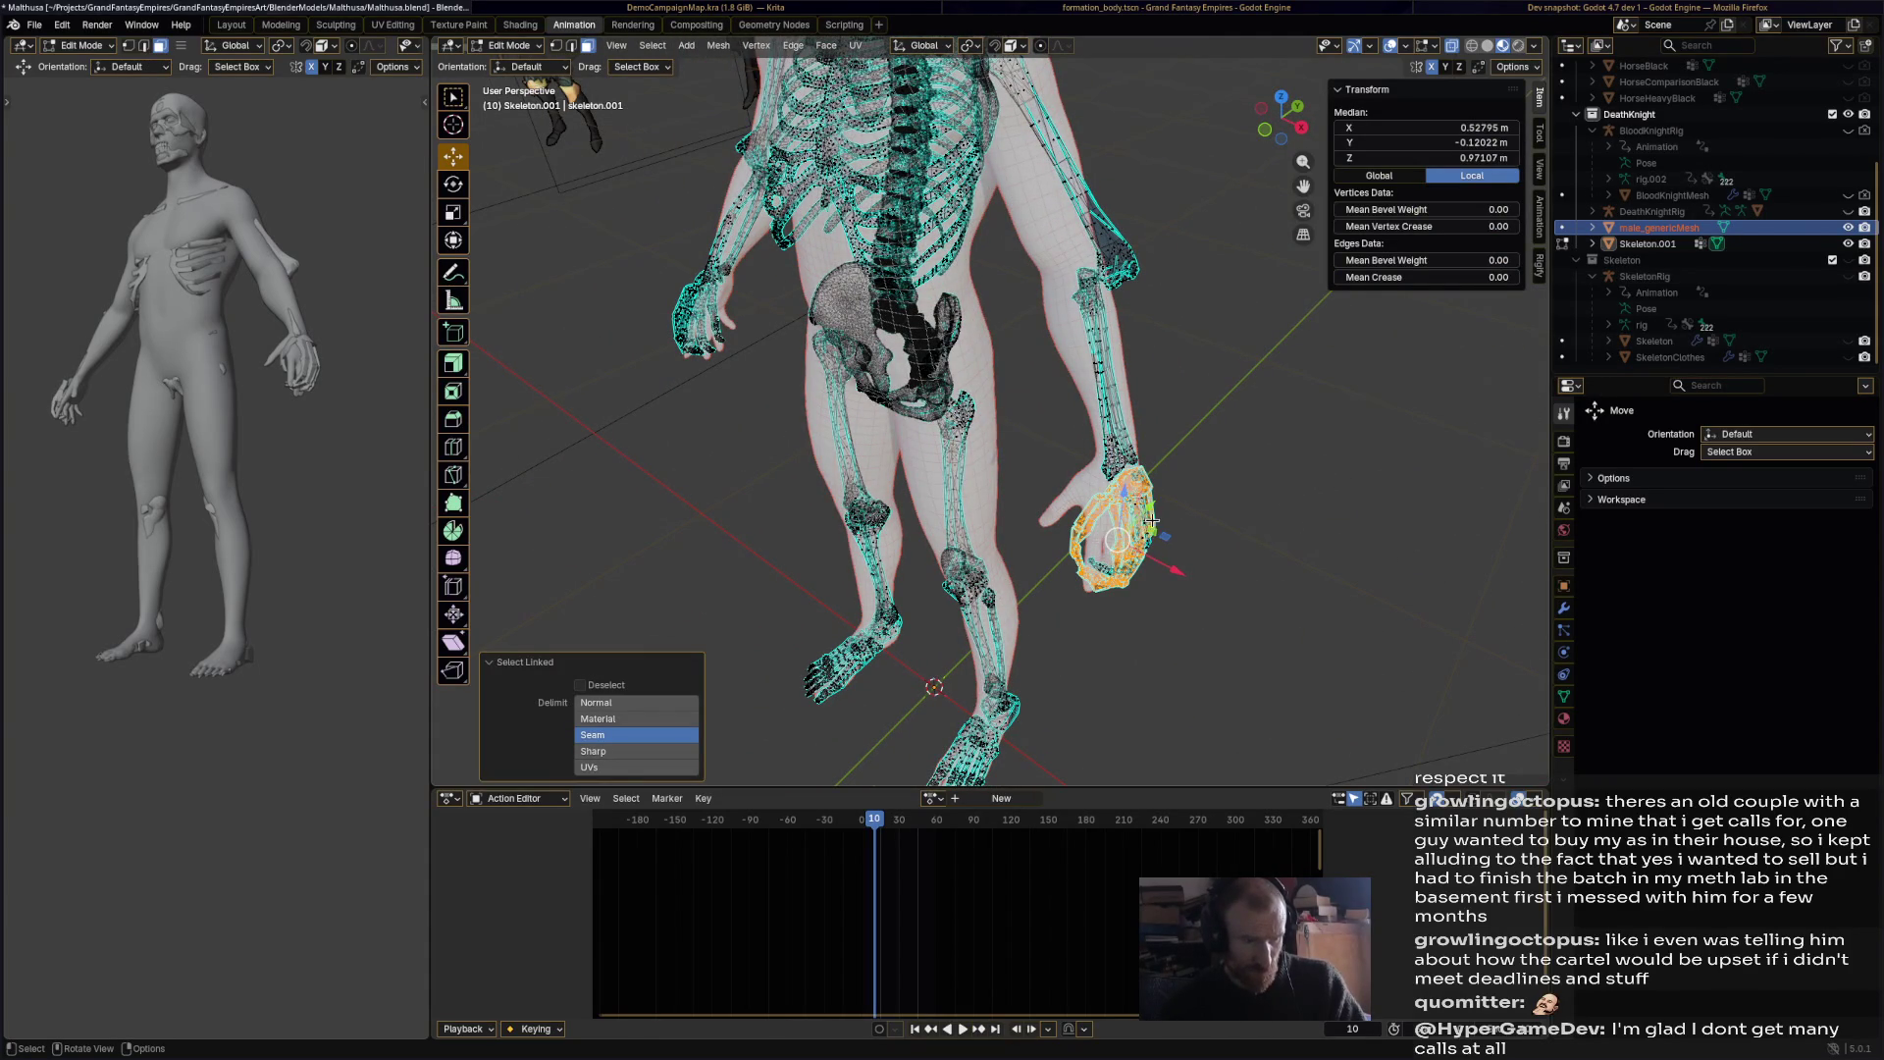
mouse_move(1134, 501)
middle_mouse_down()
mouse_move(1115, 513)
mouse_move(1160, 433)
mouse_move(1281, 423)
middle_mouse_up()
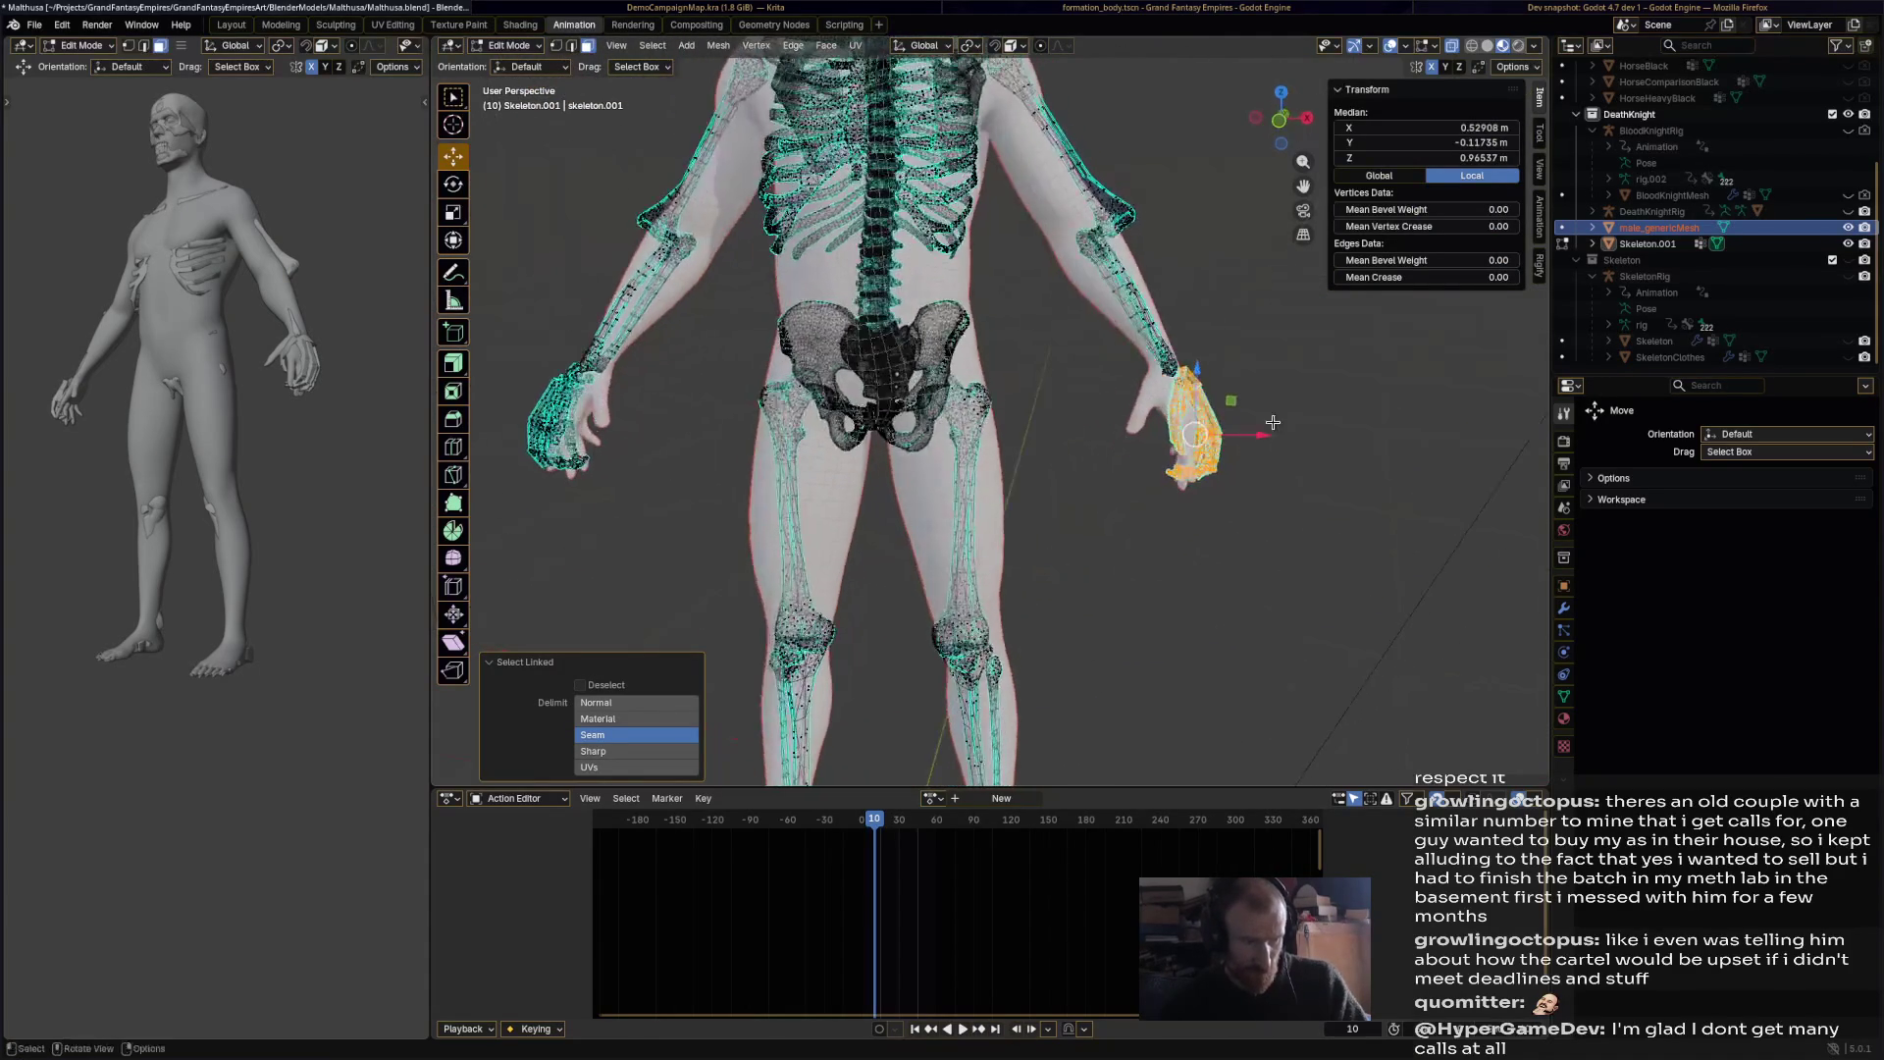
left_click_drag(1197, 434, 1170, 438)
key("r")
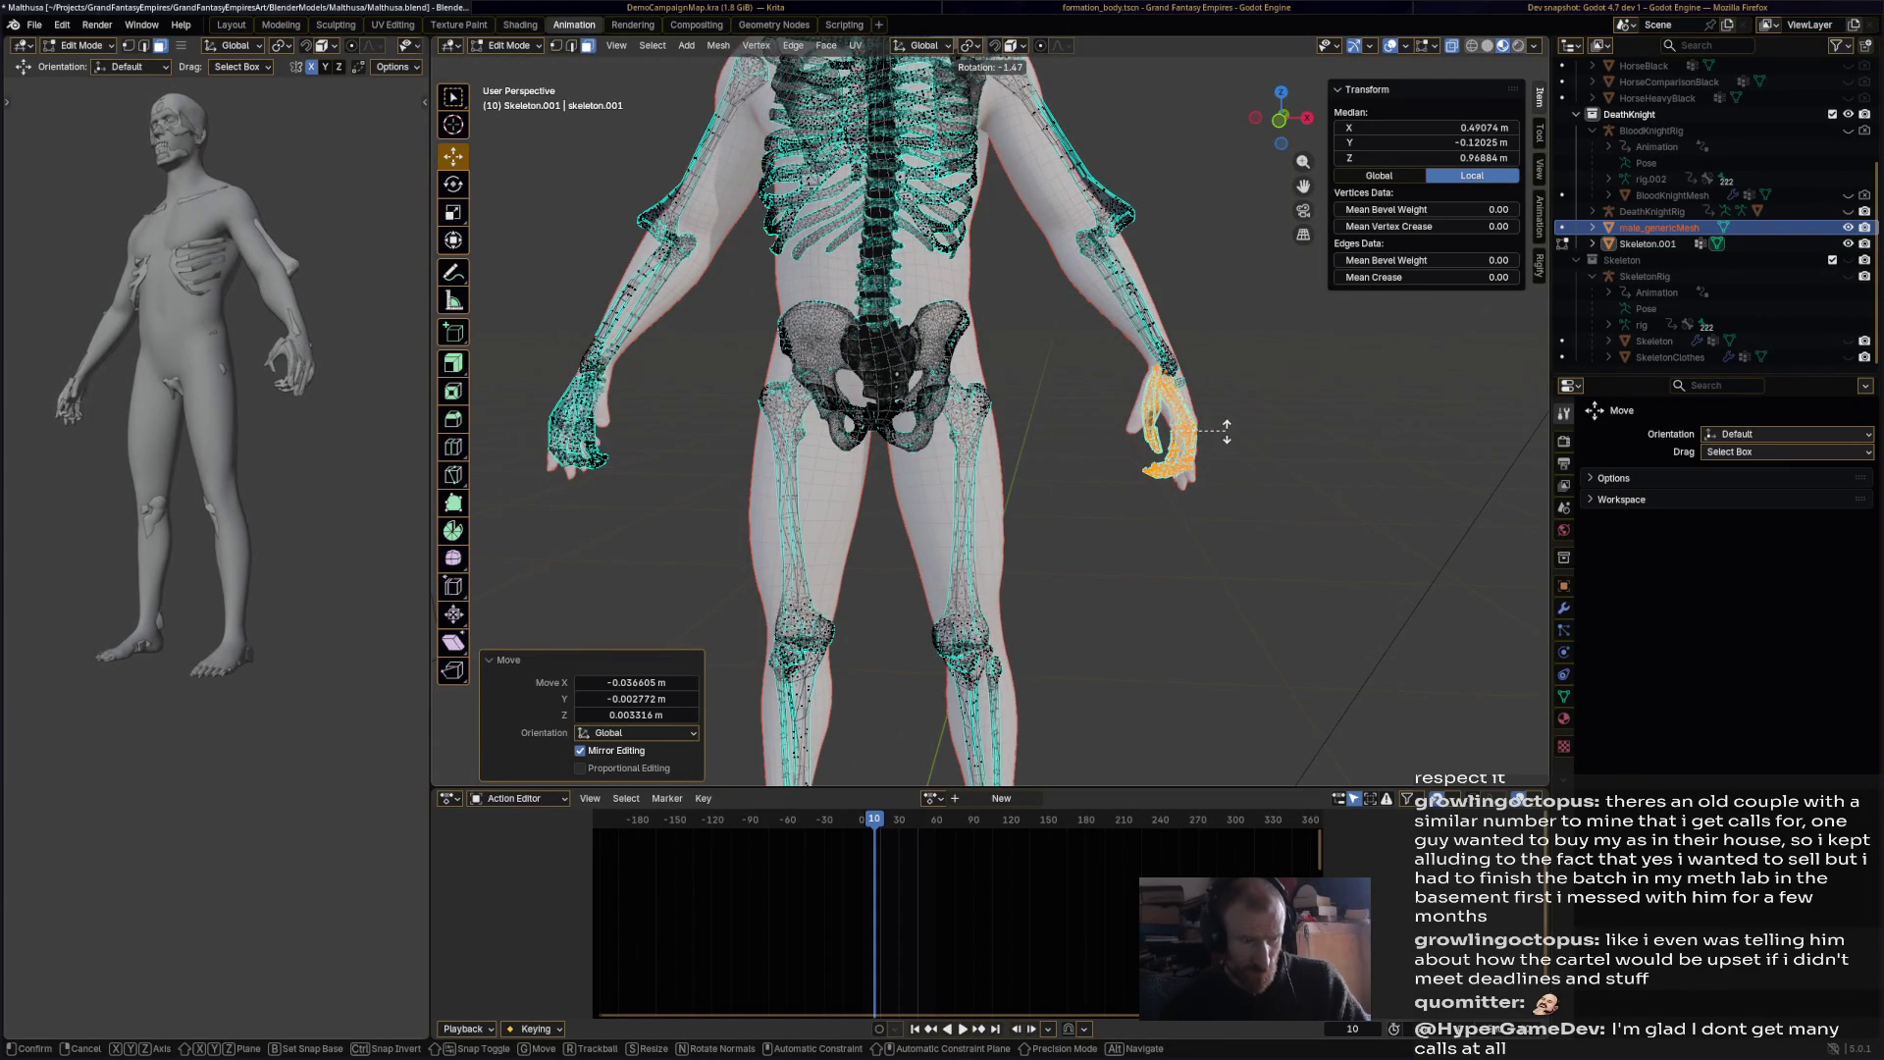
left_click(1226, 440)
mouse_move(1227, 440)
middle_mouse_down()
mouse_move(1364, 447)
mouse_move(1202, 462)
mouse_move(1218, 471)
mouse_move(1091, 377)
middle_mouse_up()
key("alt+a")
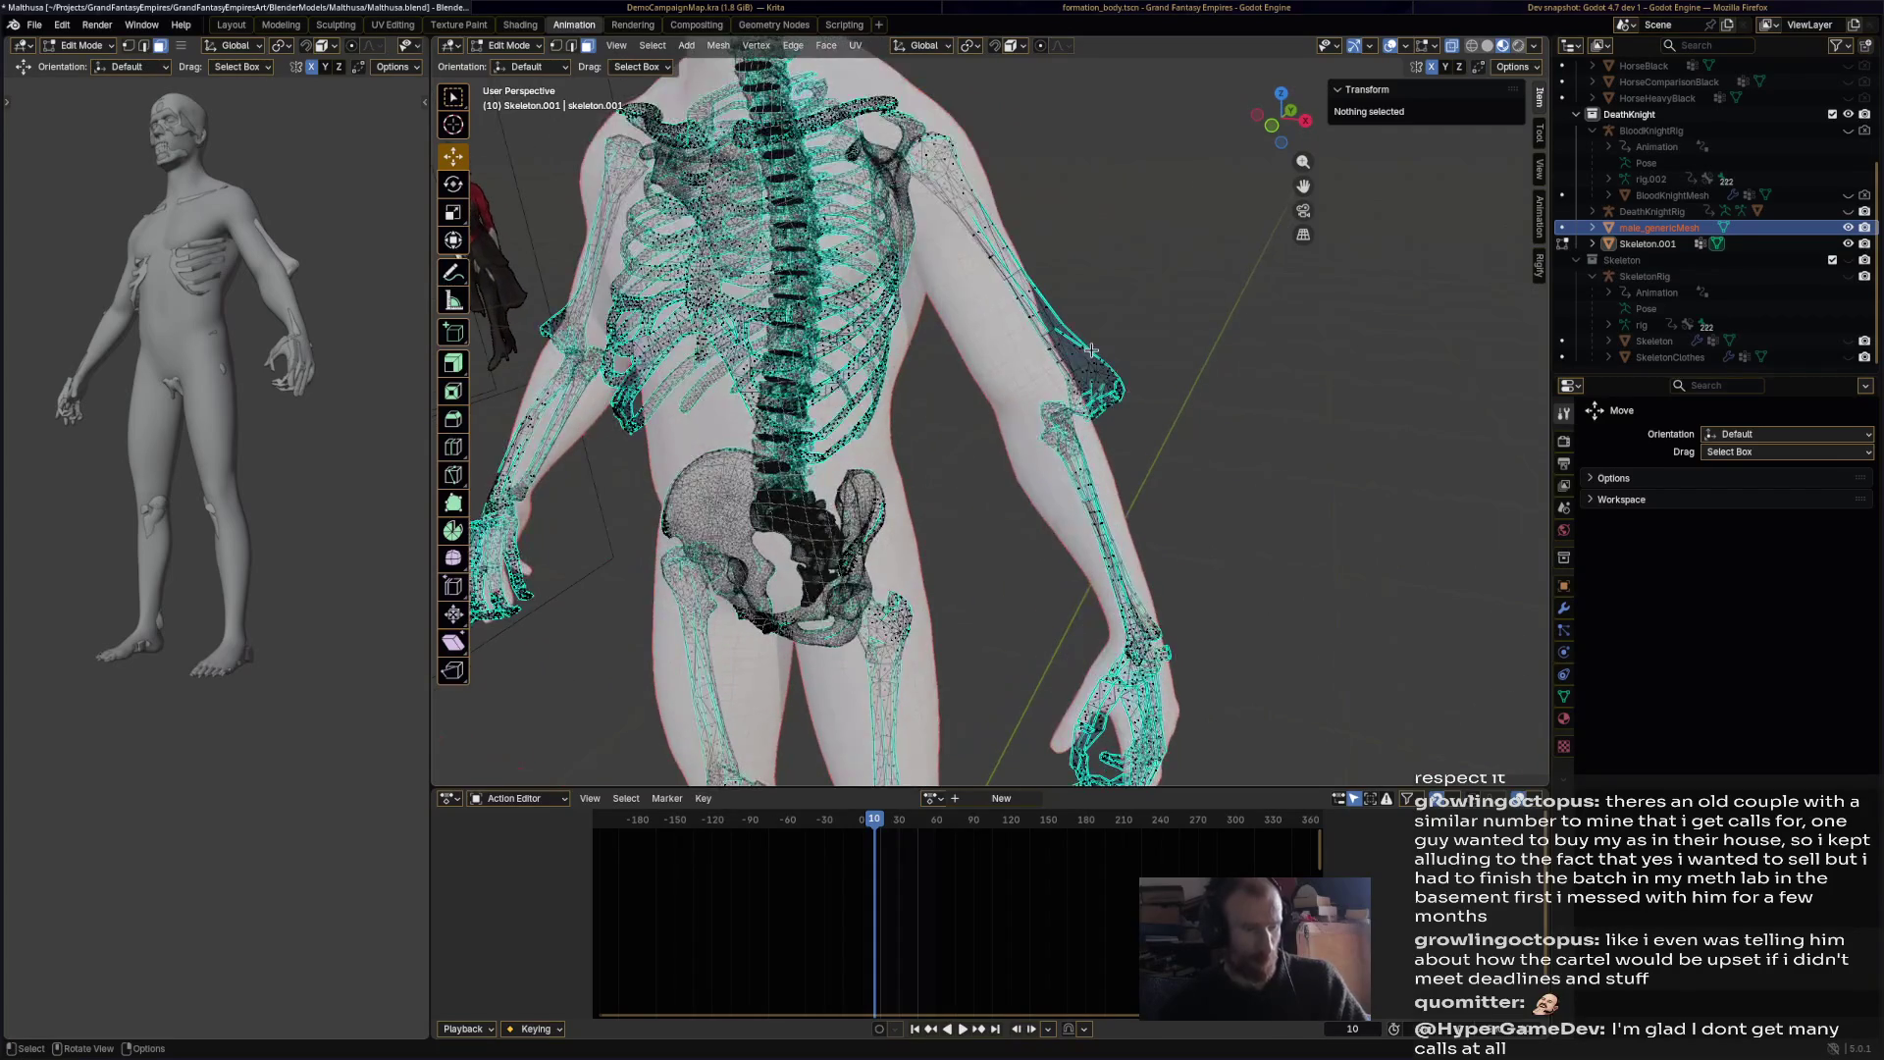
Step: Rotate and move the upper arm bone to fit inside the body's arm
key("l")
key("r")
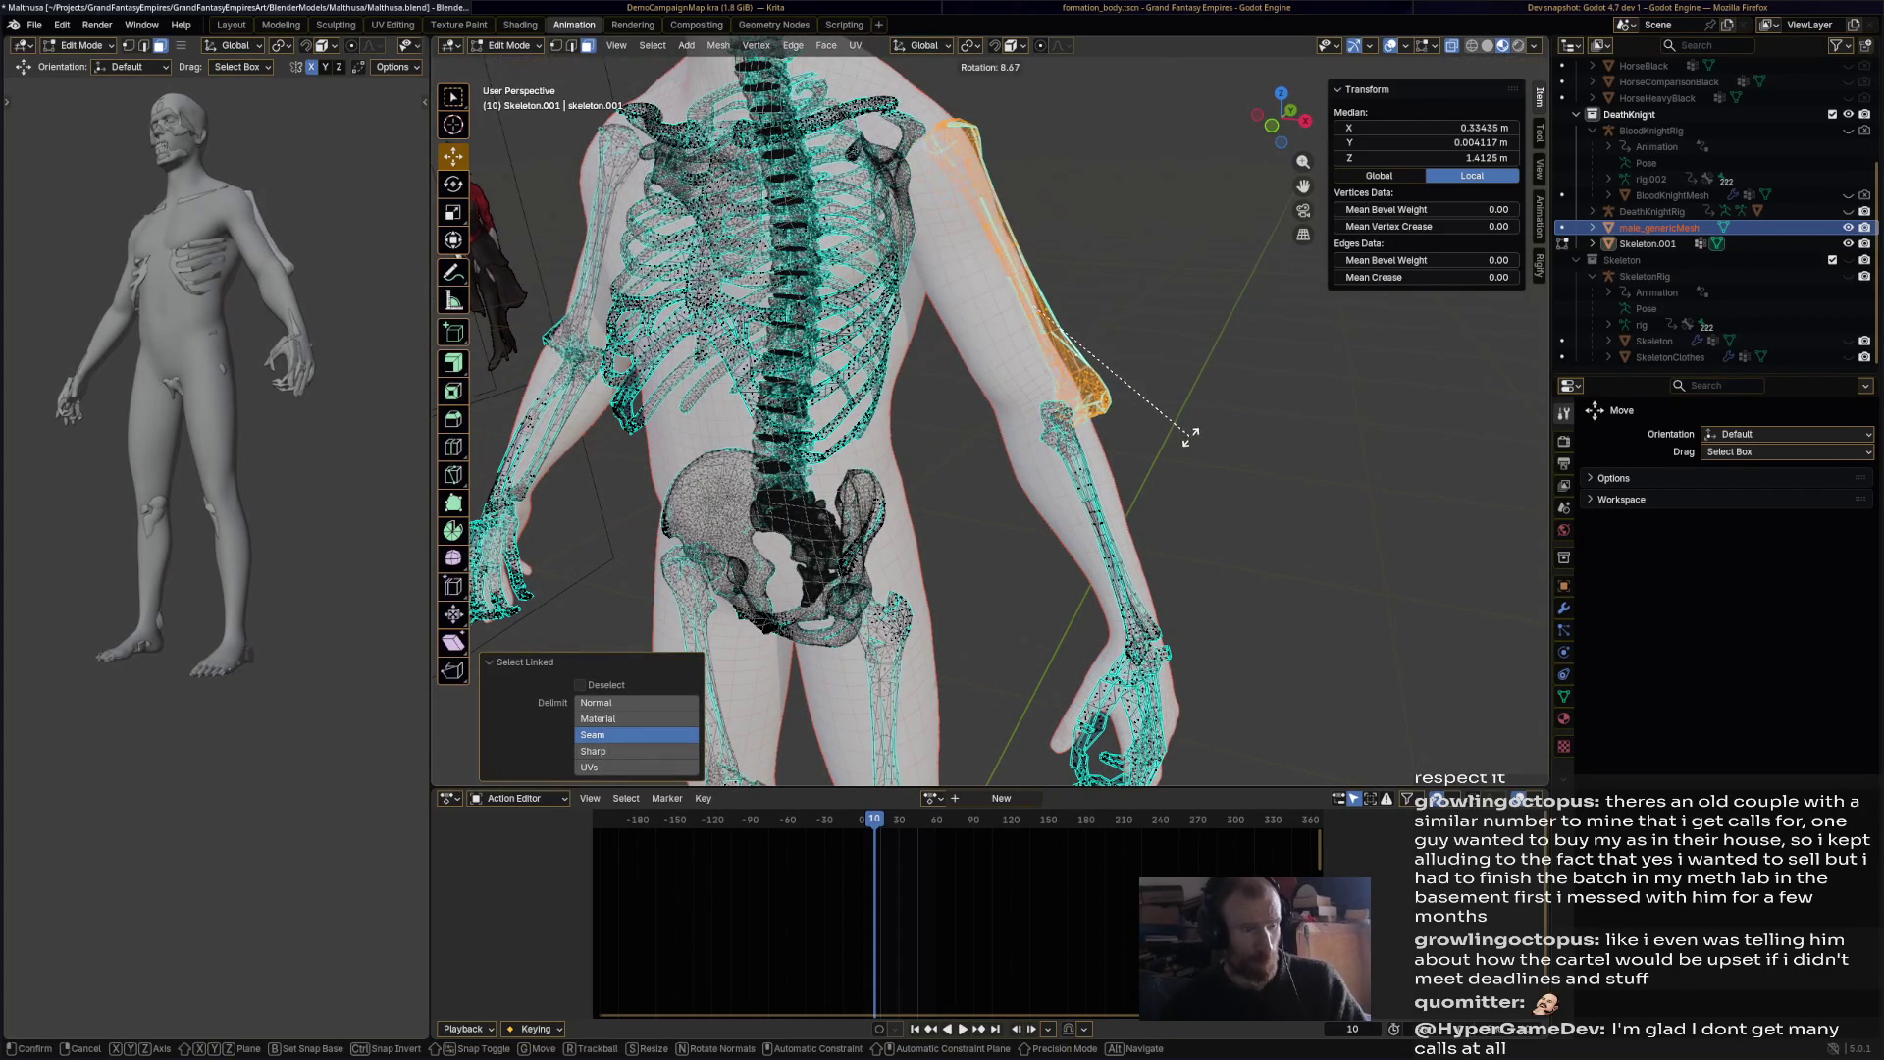
left_click(1139, 357)
key("g")
left_click(1002, 314)
mouse_move(1003, 314)
middle_mouse_down()
mouse_move(998, 328)
mouse_move(1219, 404)
middle_mouse_up()
middle_click_drag(1078, 439, 1024, 398)
Step: Select the misfitting hand bone pieces together with the thumb bones
scroll(1023, 397, "up", 3)
scroll(1024, 397, "up", 3)
mouse_move(879, 521)
middle_mouse_down()
mouse_move(998, 467)
mouse_move(954, 527)
middle_mouse_up()
left_click_drag(942, 588, 1246, 377)
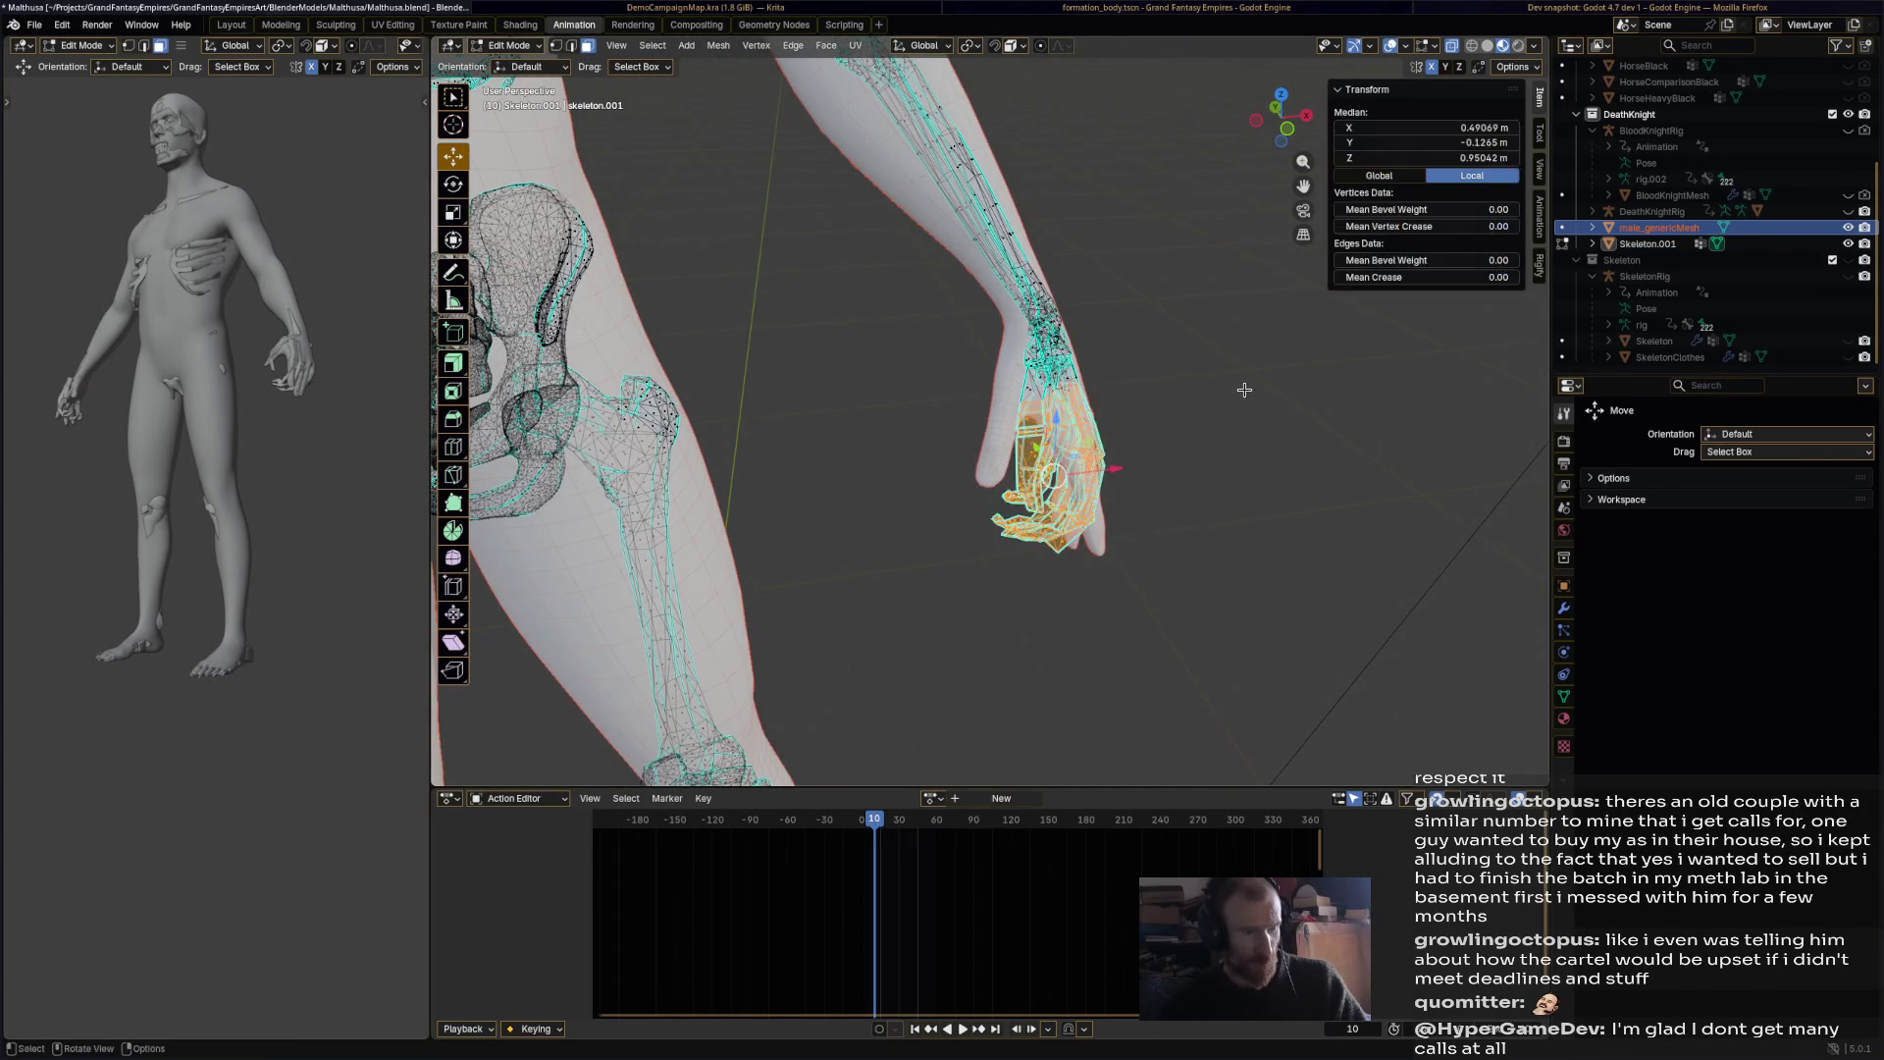
mouse_move(1206, 447)
middle_mouse_down()
mouse_move(1191, 383)
mouse_move(1145, 370)
middle_mouse_up()
key("l")
scroll(1078, 370, "down", 5)
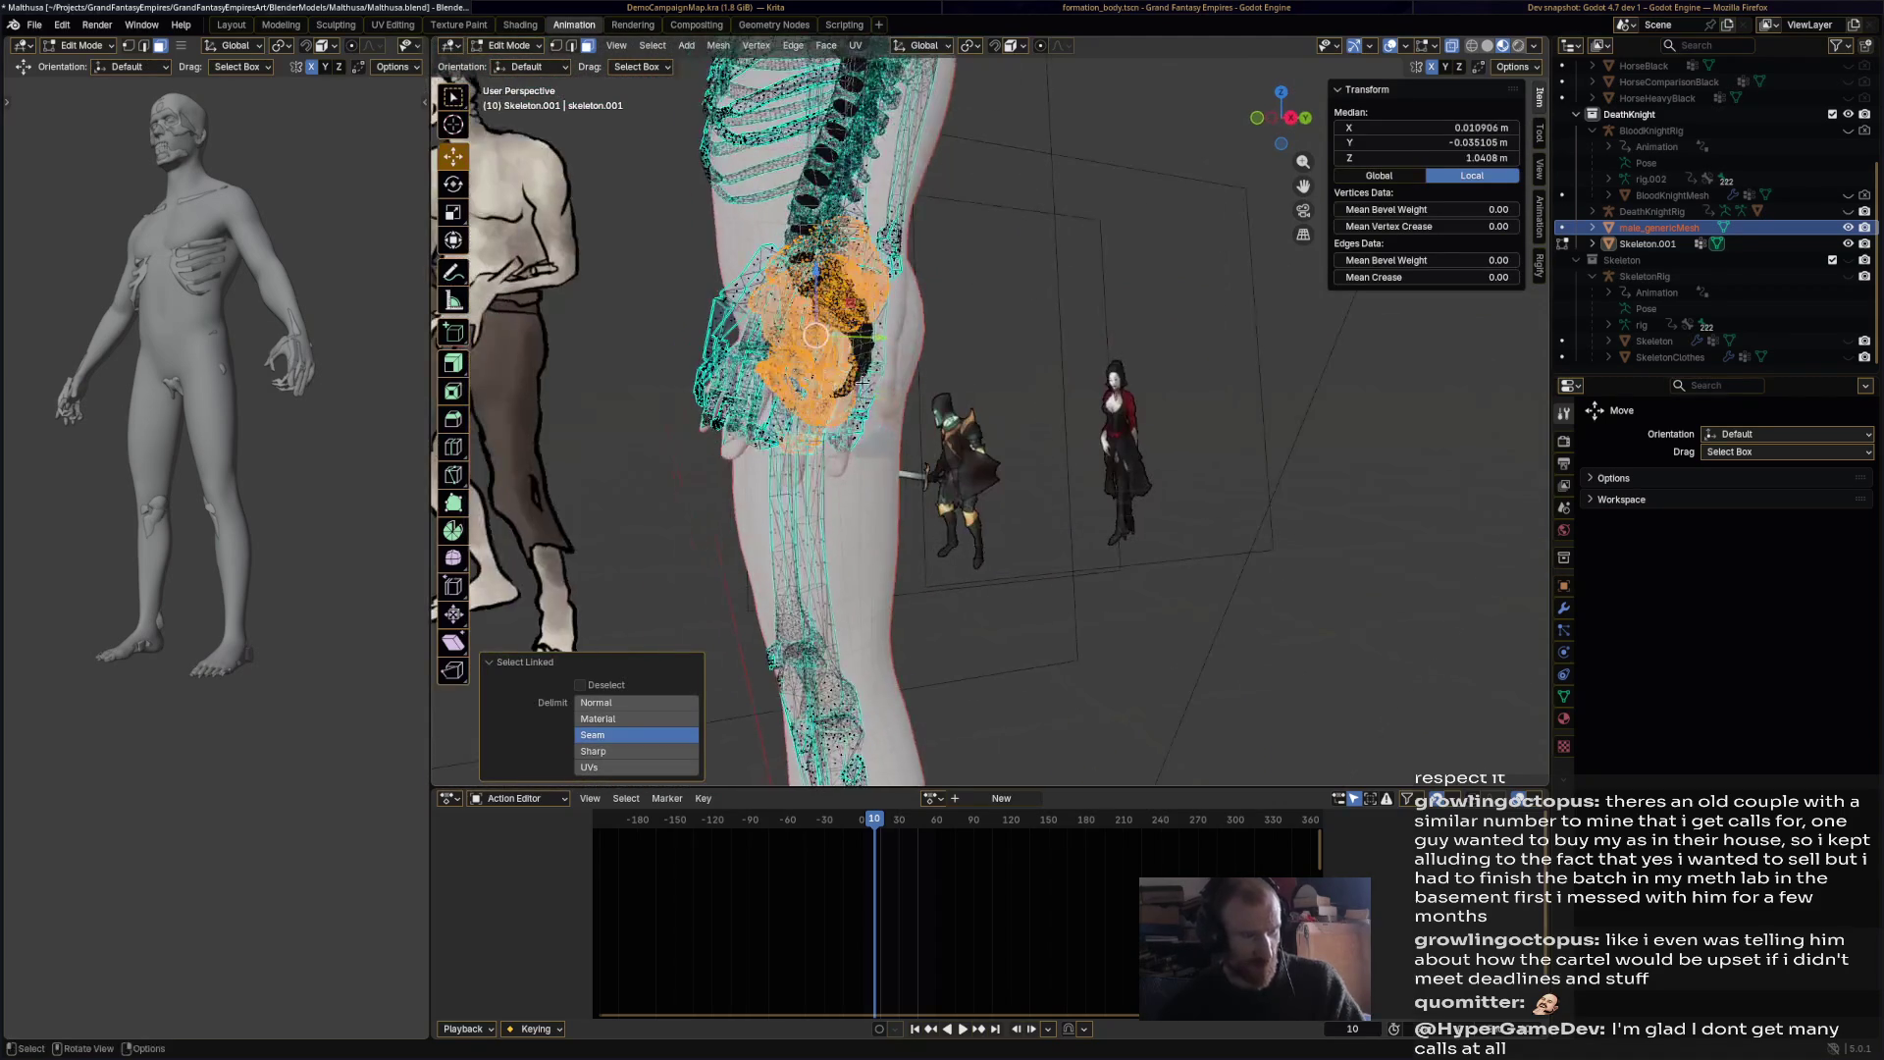
scroll(1049, 415, "up", 6)
key("ctrl+z")
key("l")
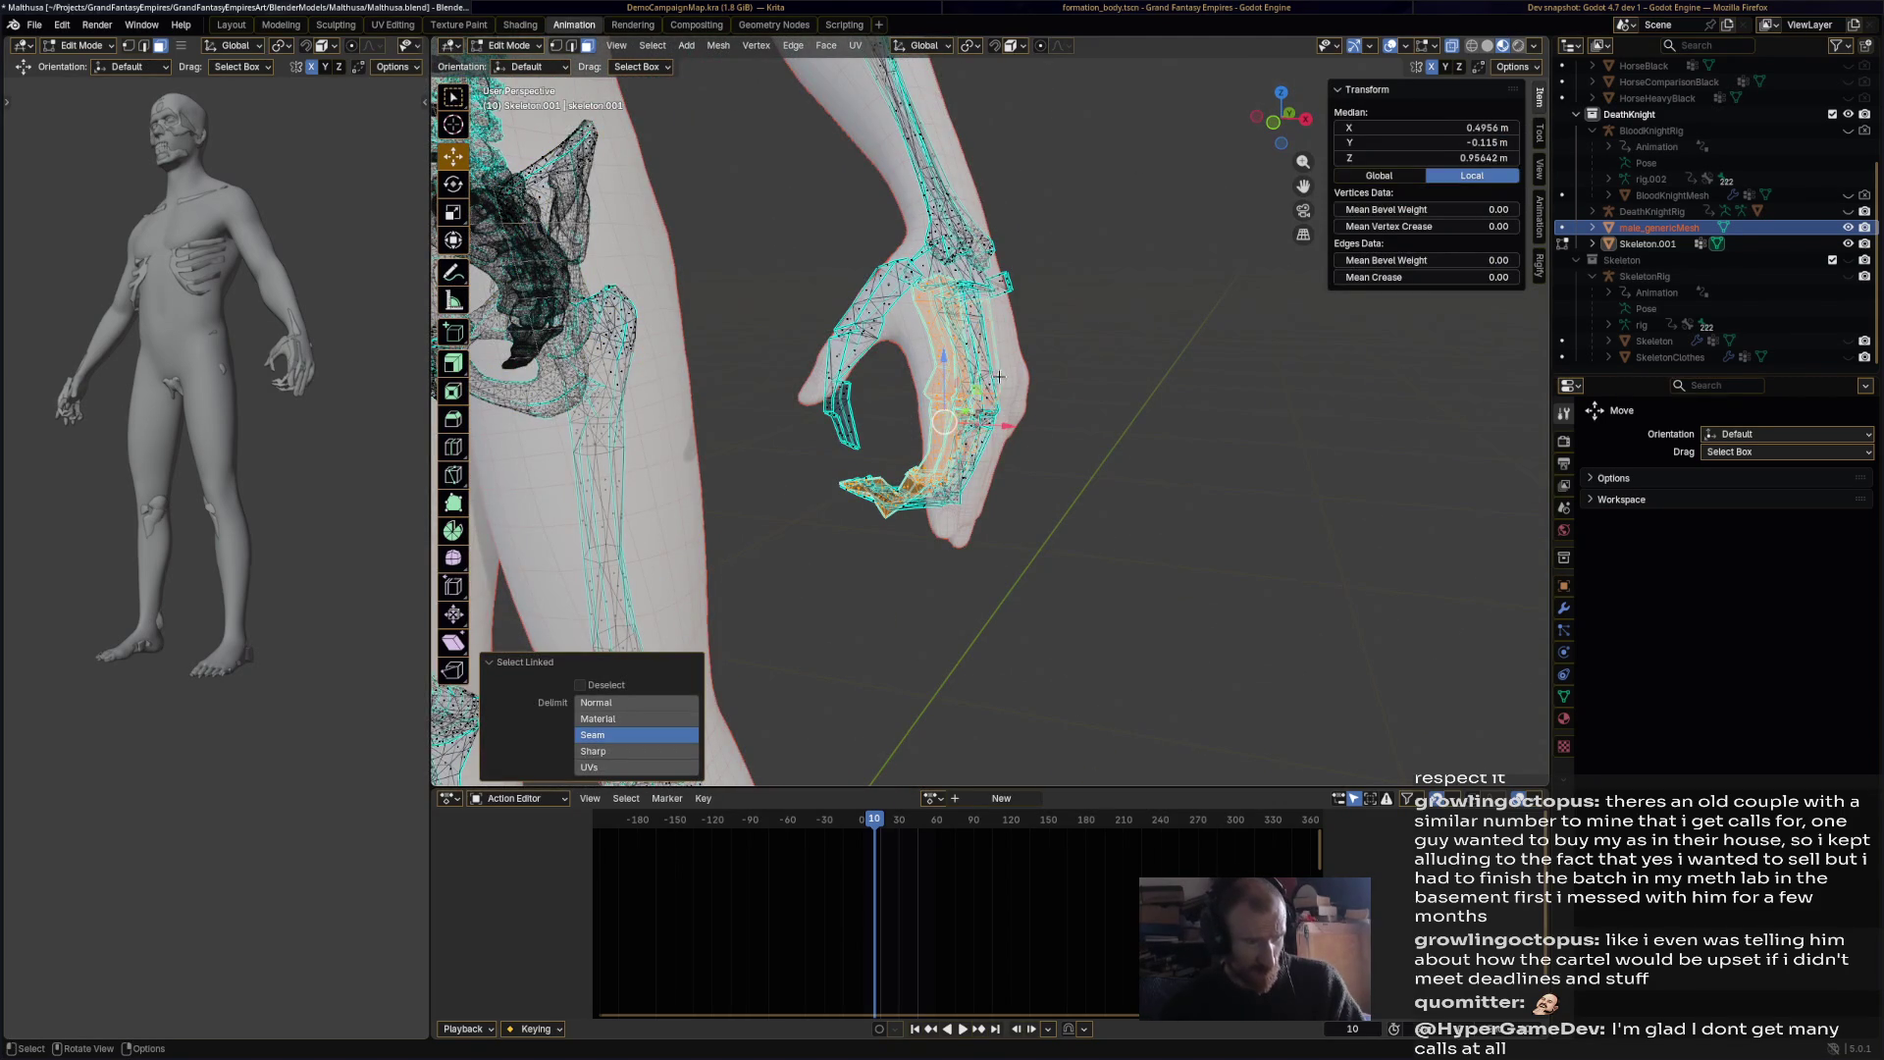
middle_click_drag(994, 405, 921, 385)
key("l")
Step: Delete the selected hand and thumb bone vertices
key("x")
left_click(794, 333)
mouse_move(981, 359)
middle_mouse_down()
mouse_move(1001, 345)
mouse_move(727, 324)
mouse_move(1038, 373)
mouse_move(1110, 408)
mouse_move(1001, 397)
middle_mouse_up()
scroll(1038, 373, "down", 6)
scroll(1001, 397, "up", 5)
middle_click_drag(997, 245, 997, 401, "shift")
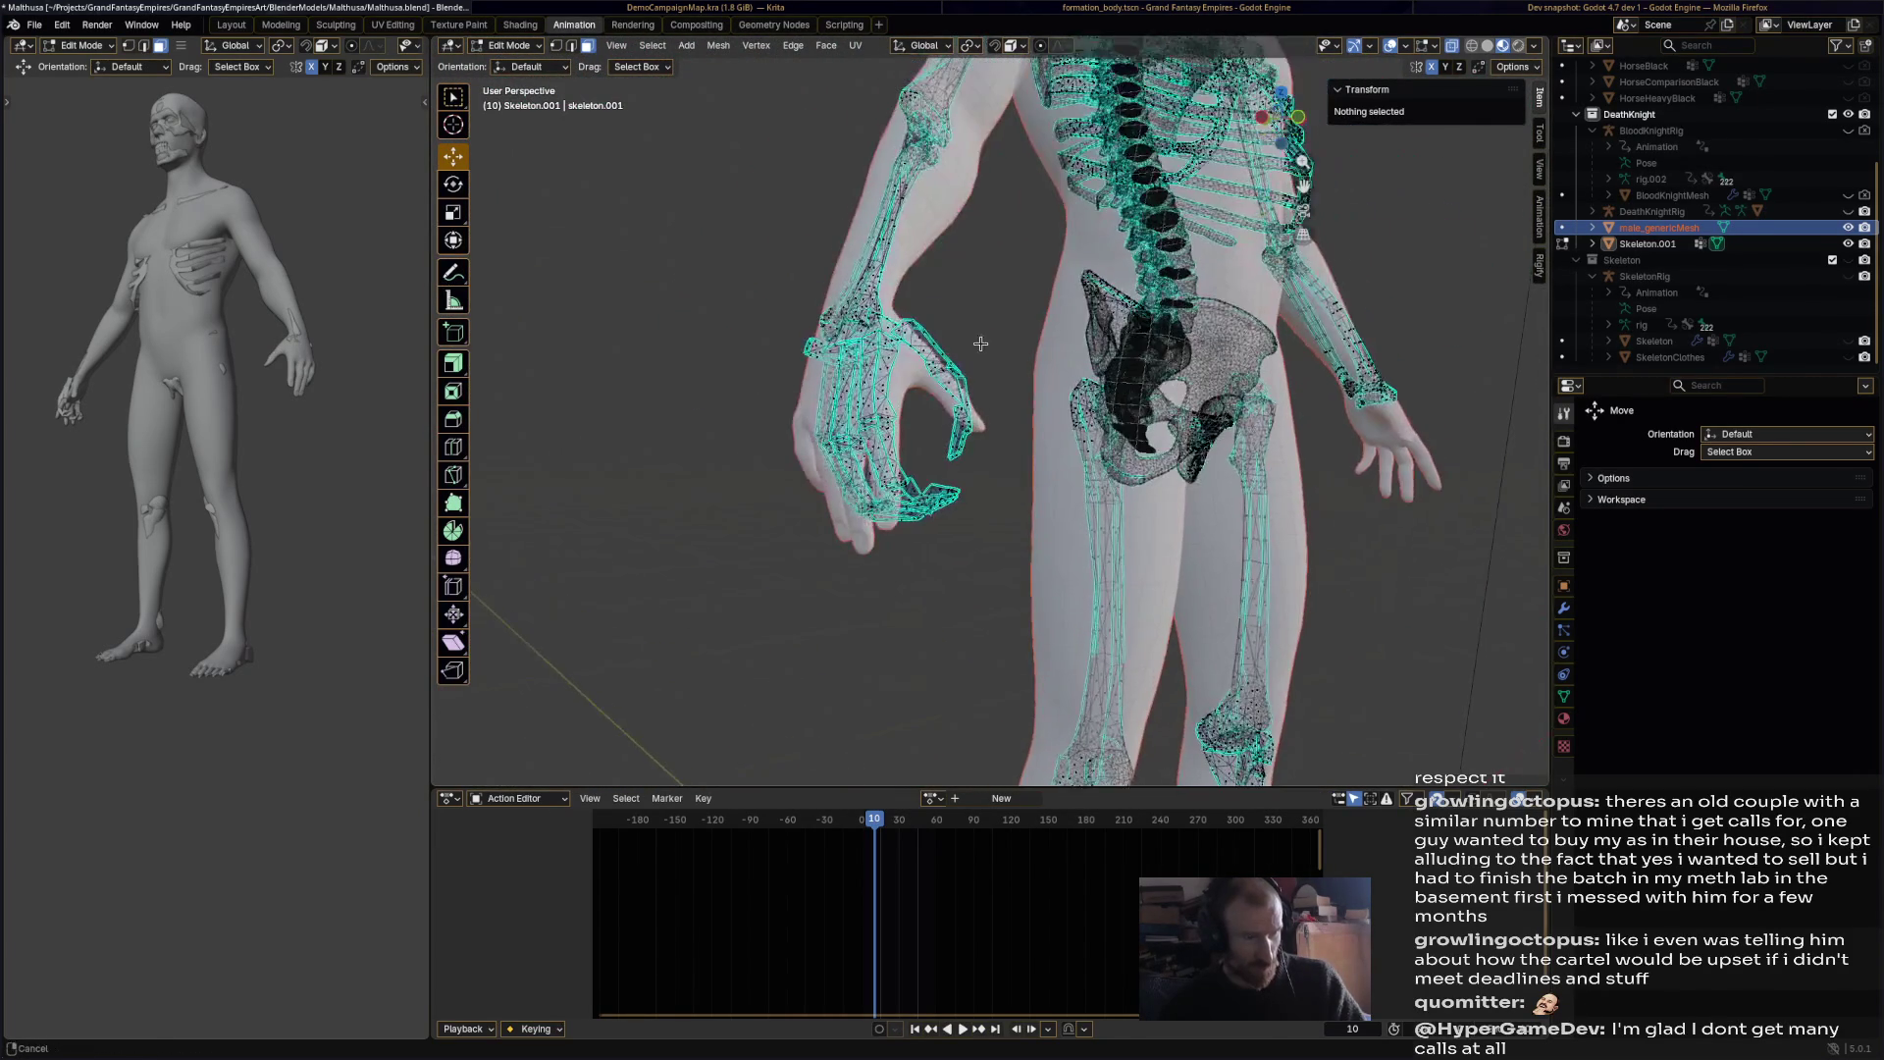
Step: Delete the thumb and finger bone pieces from the skeleton's hand
left_click(934, 337)
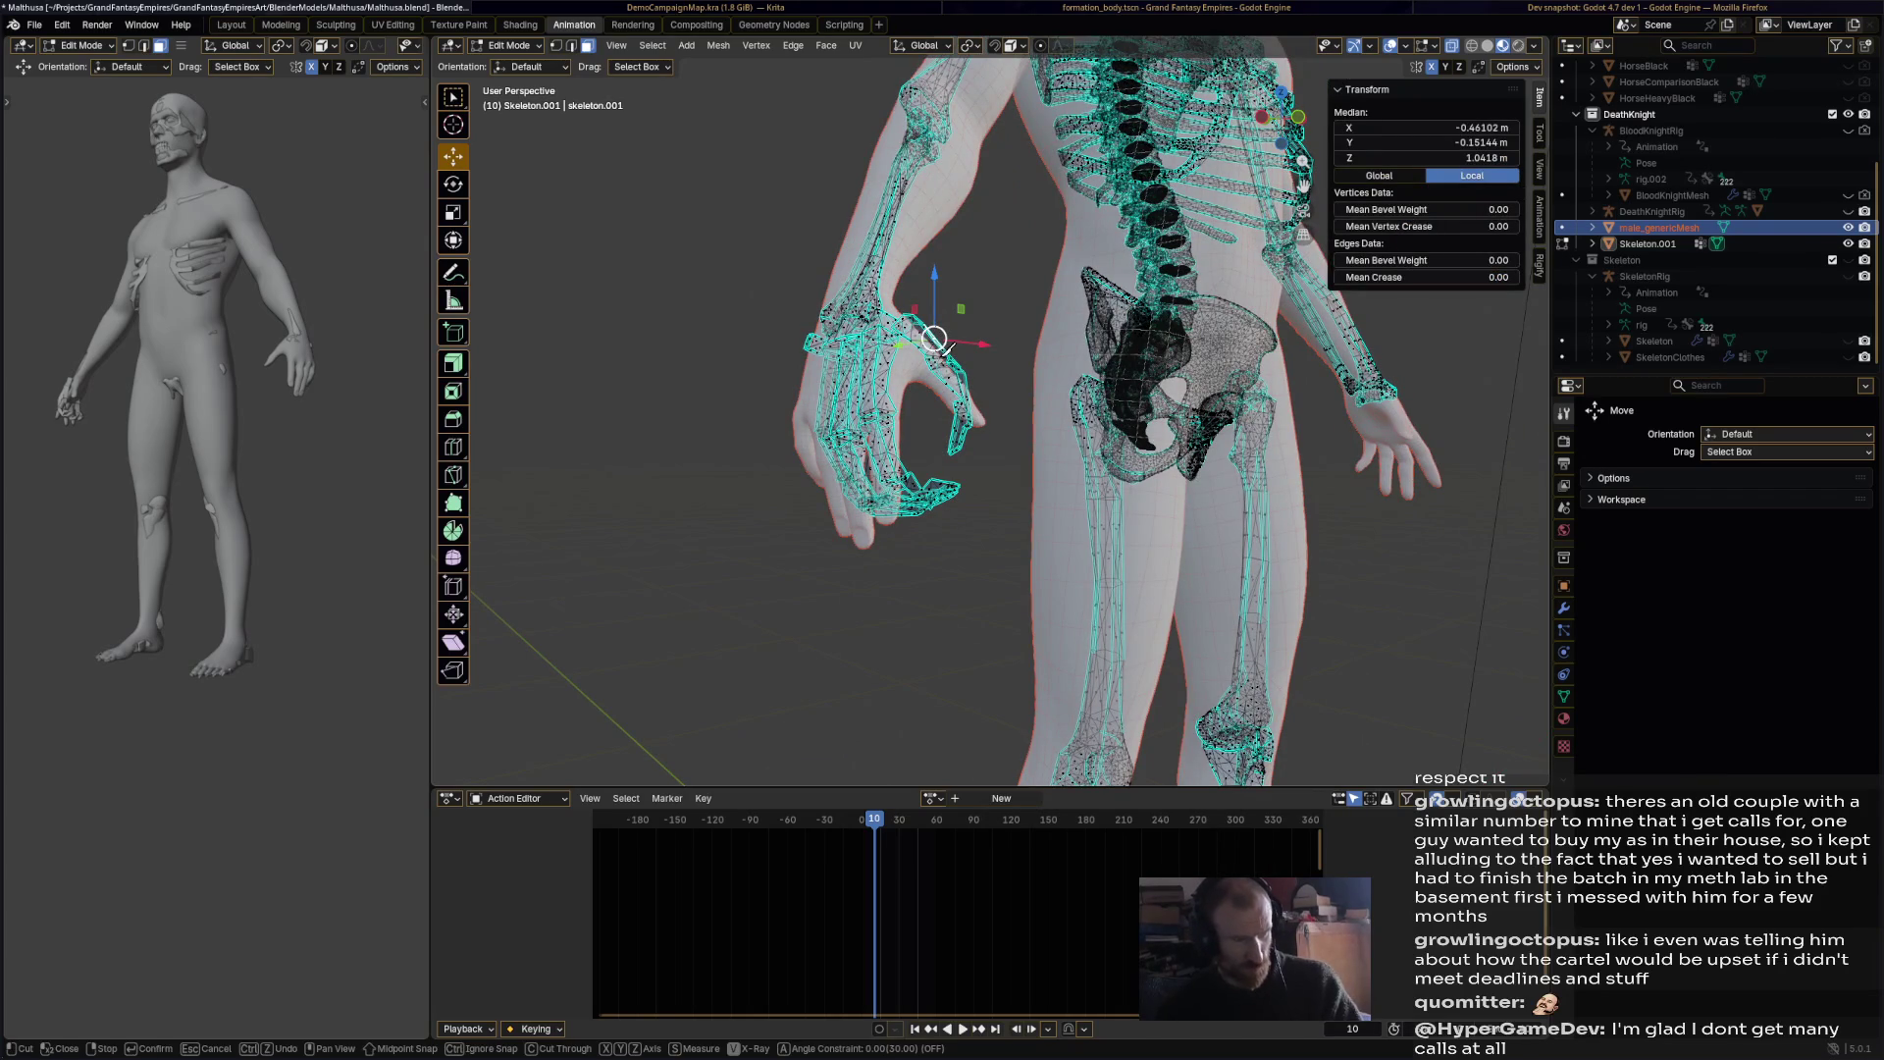
key("l")
key("l")
key("l")
key("l")
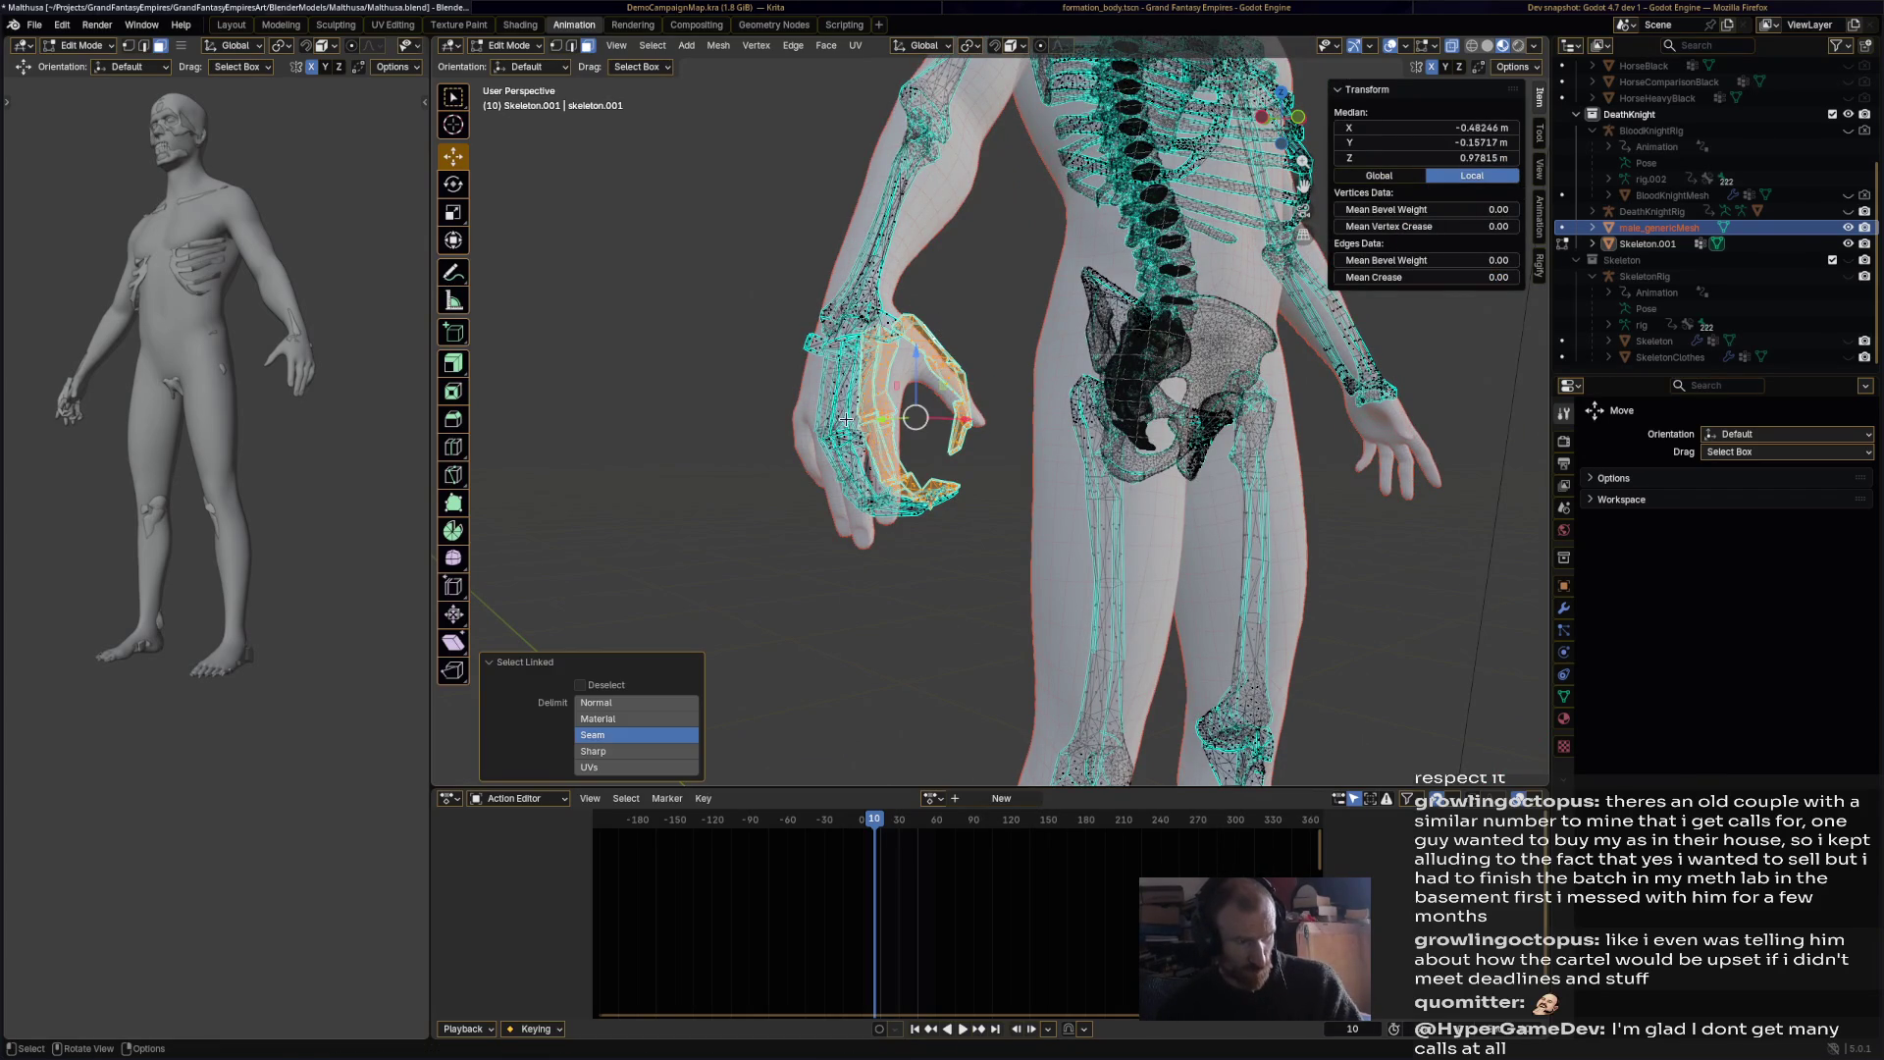
middle_click_drag(887, 393, 899, 425)
key("x")
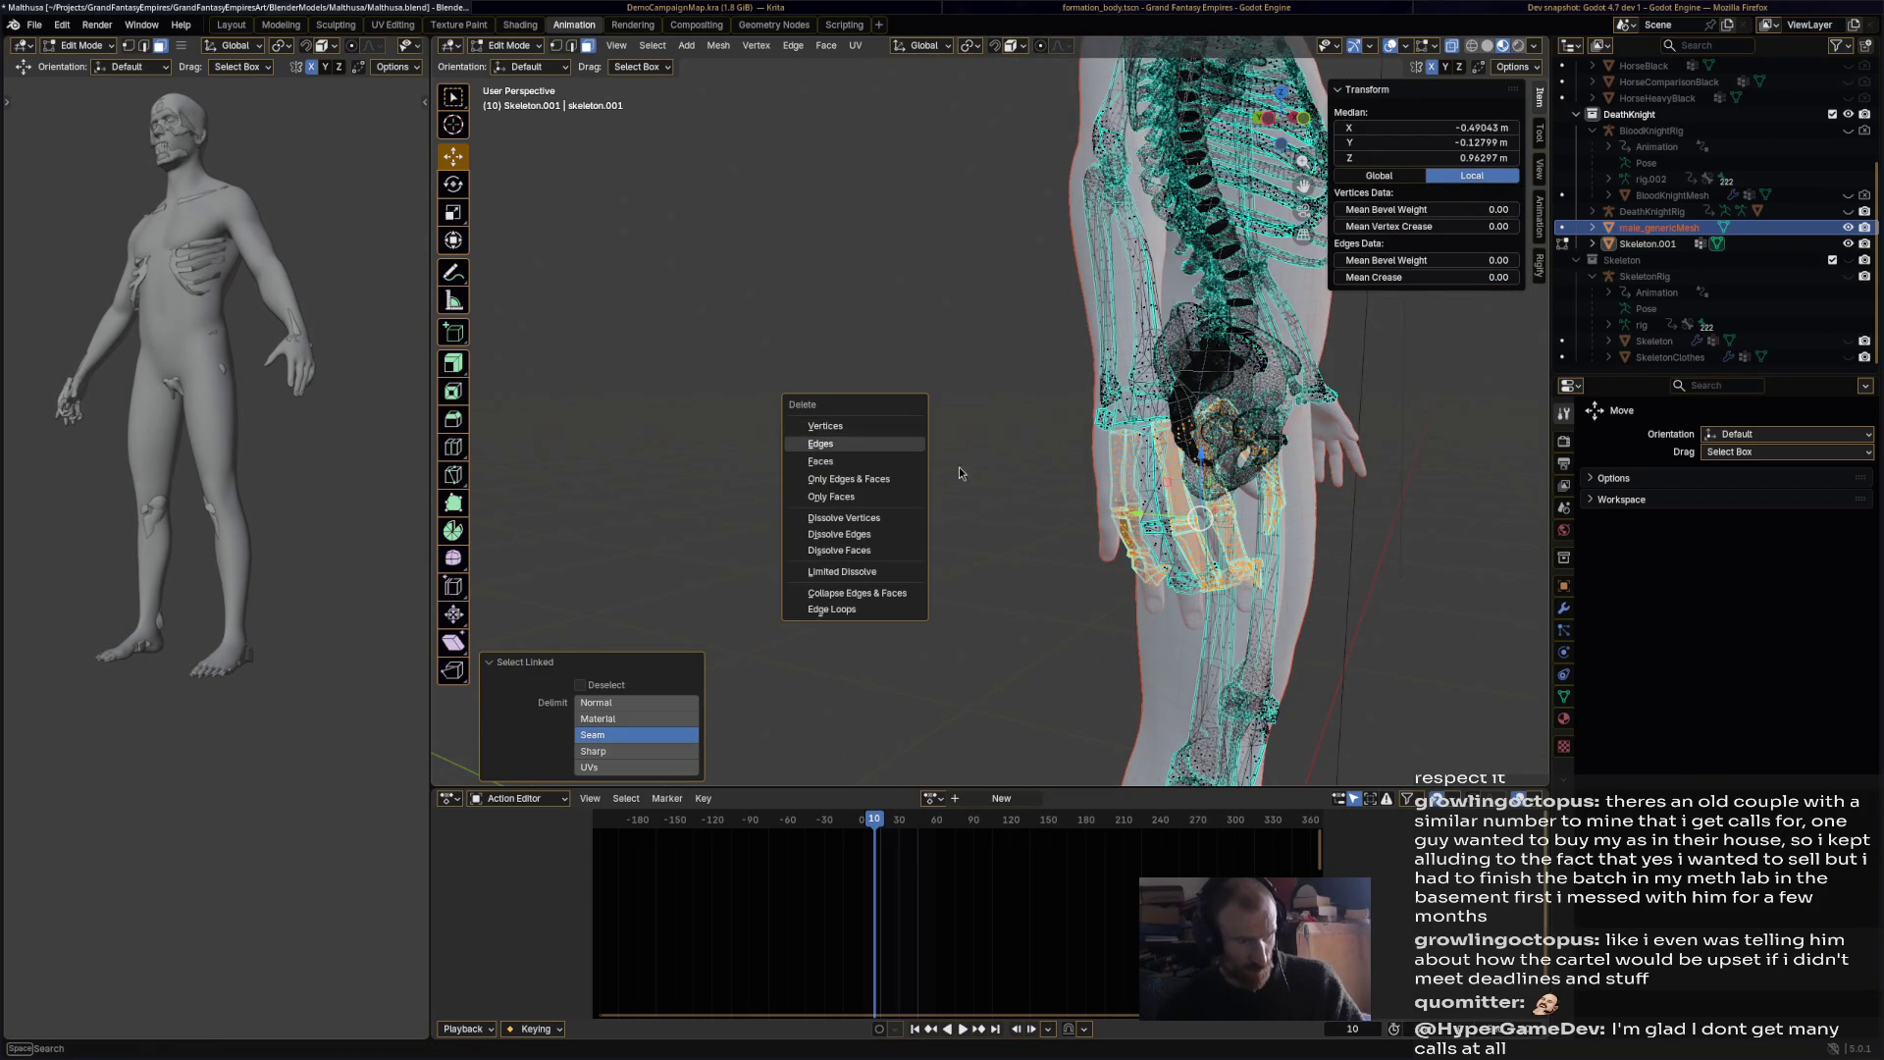
left_click(909, 442)
Step: Delete the remaining hand bones, frame the skeleton, and save Malthusa.blend
key("l")
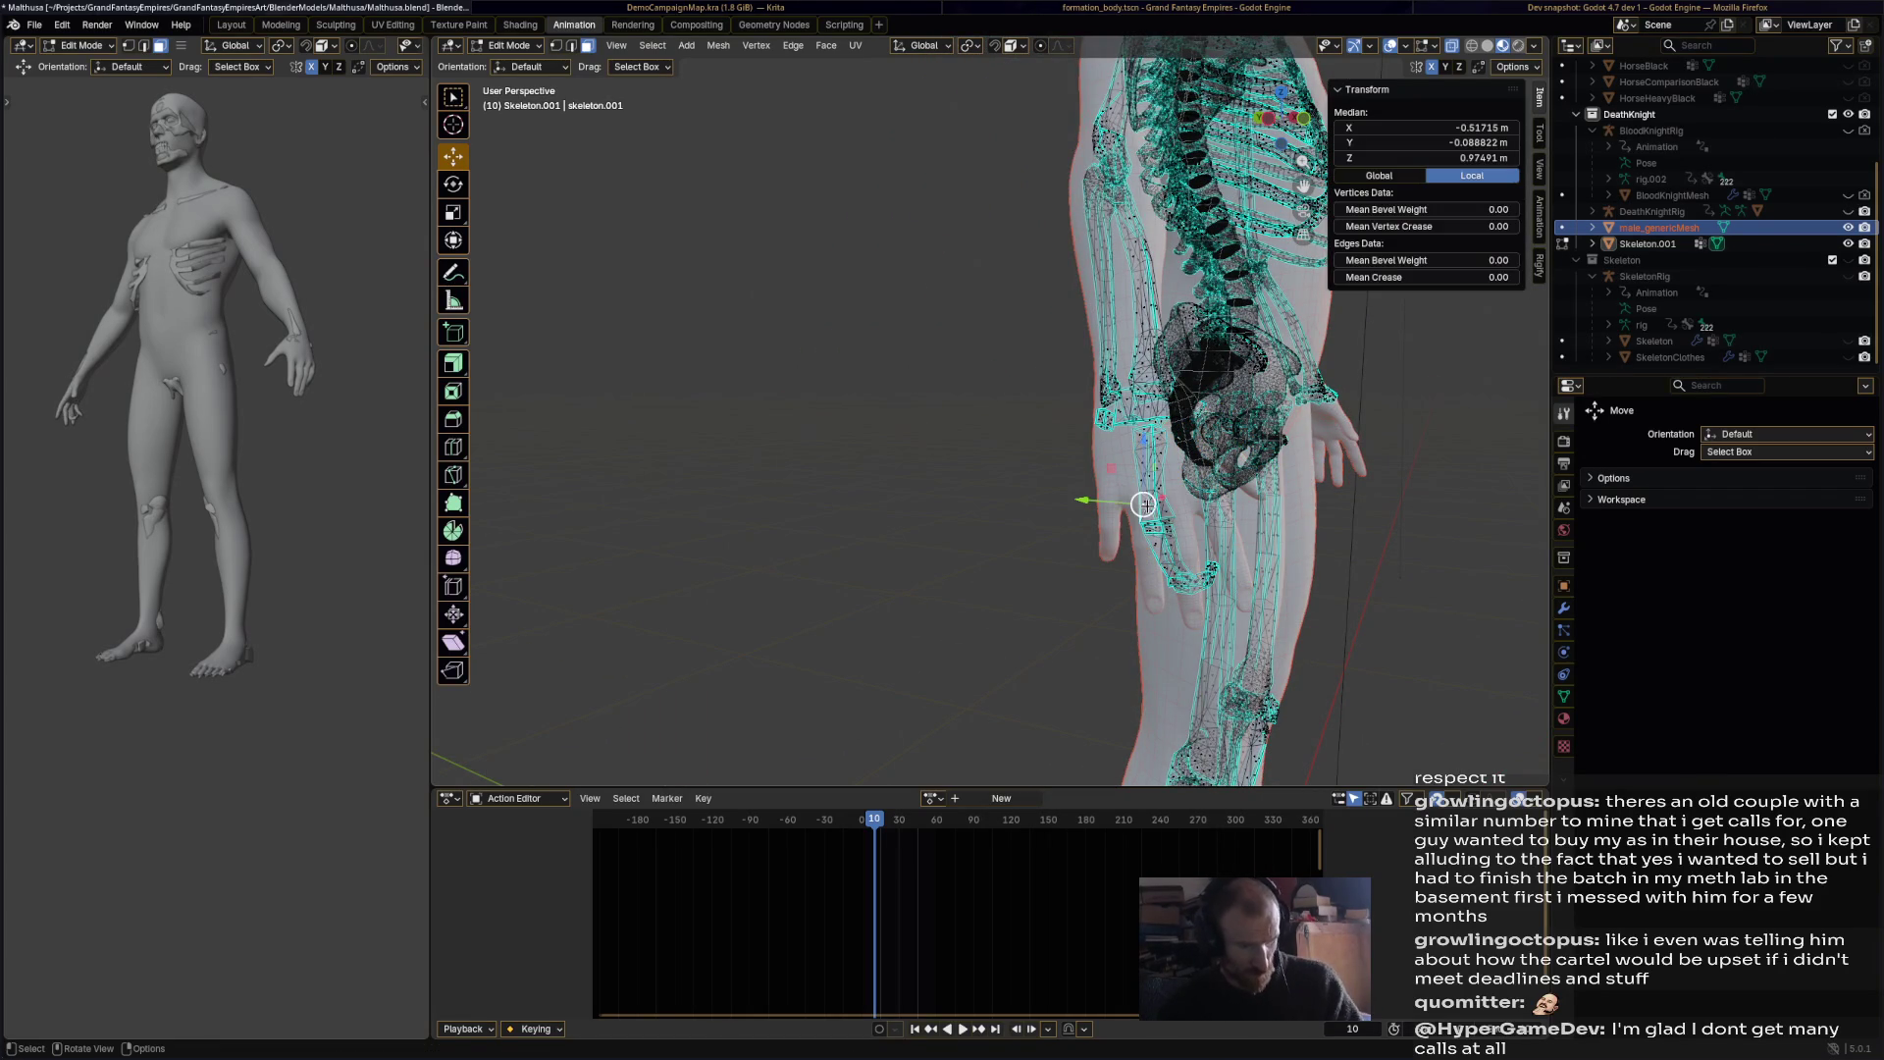
key("l")
key("x")
left_click(1037, 481)
key("Home")
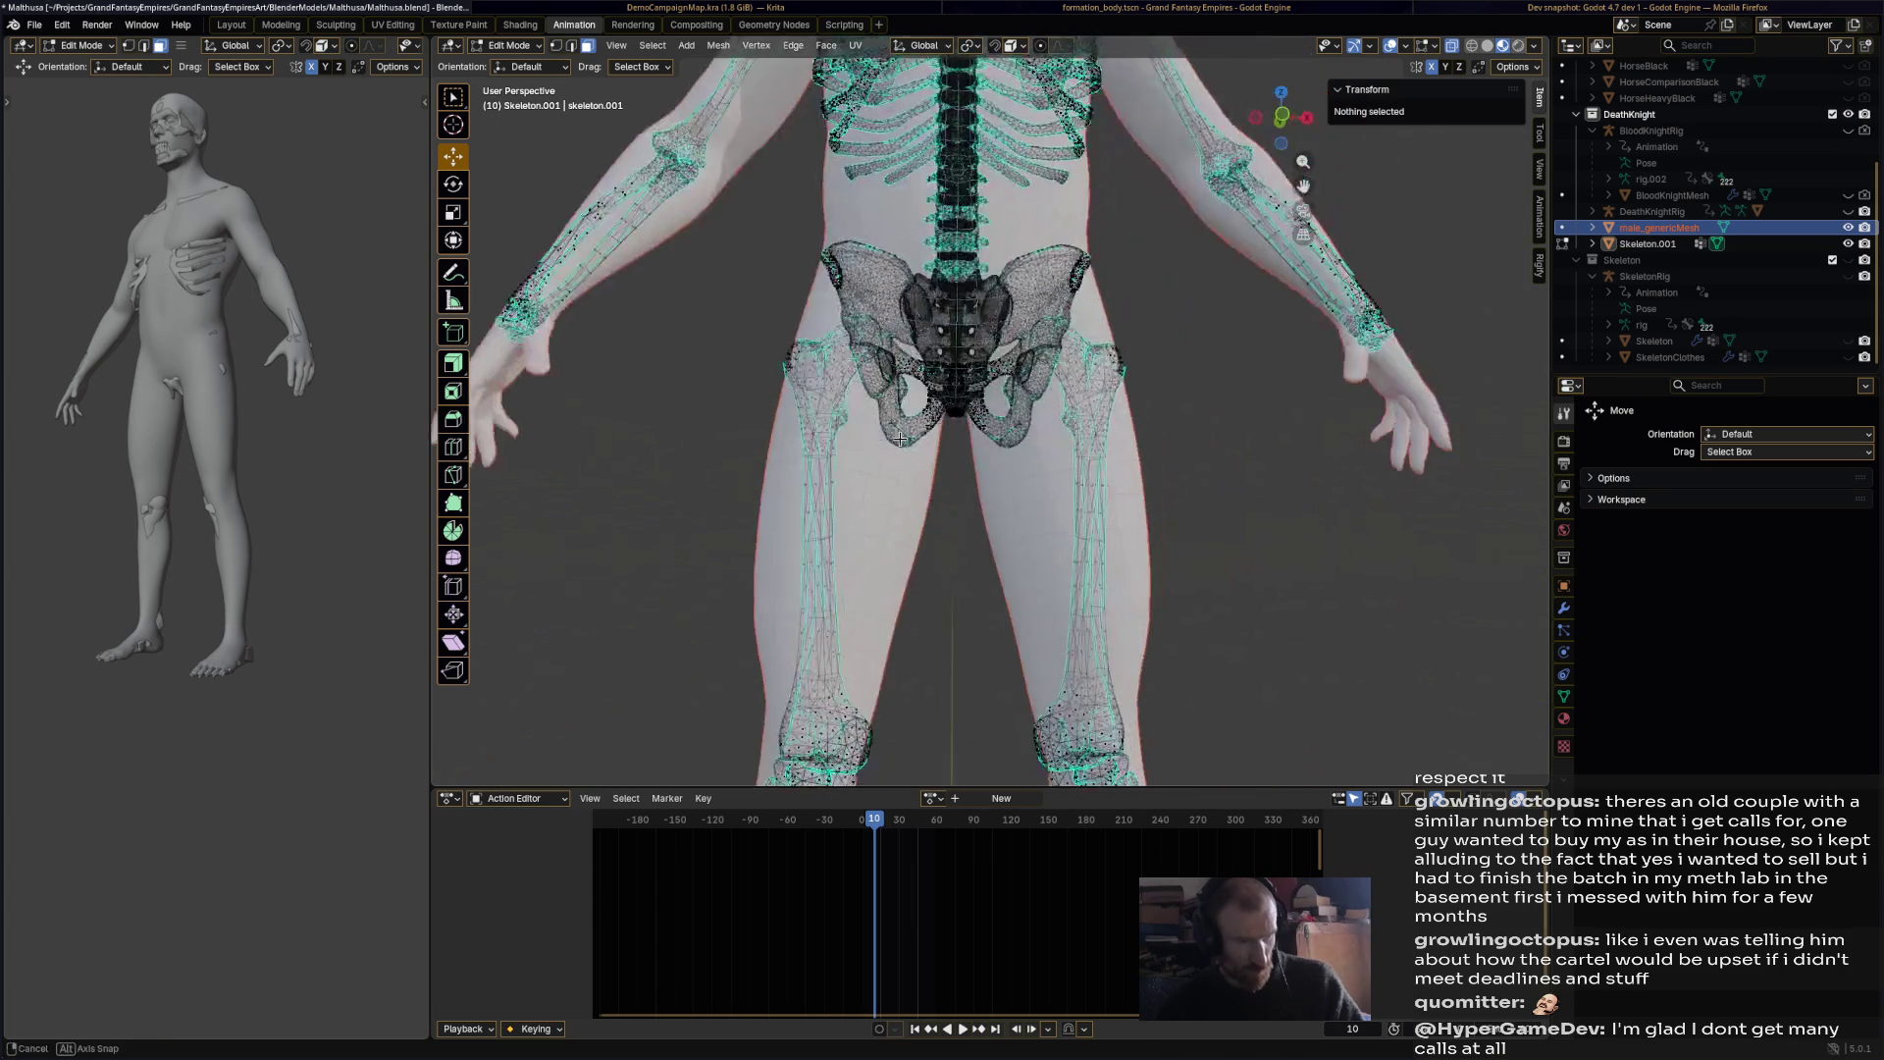
mouse_move(1037, 477)
middle_mouse_down()
mouse_move(999, 479)
mouse_move(1106, 336)
middle_mouse_up()
key("ctrl+s")
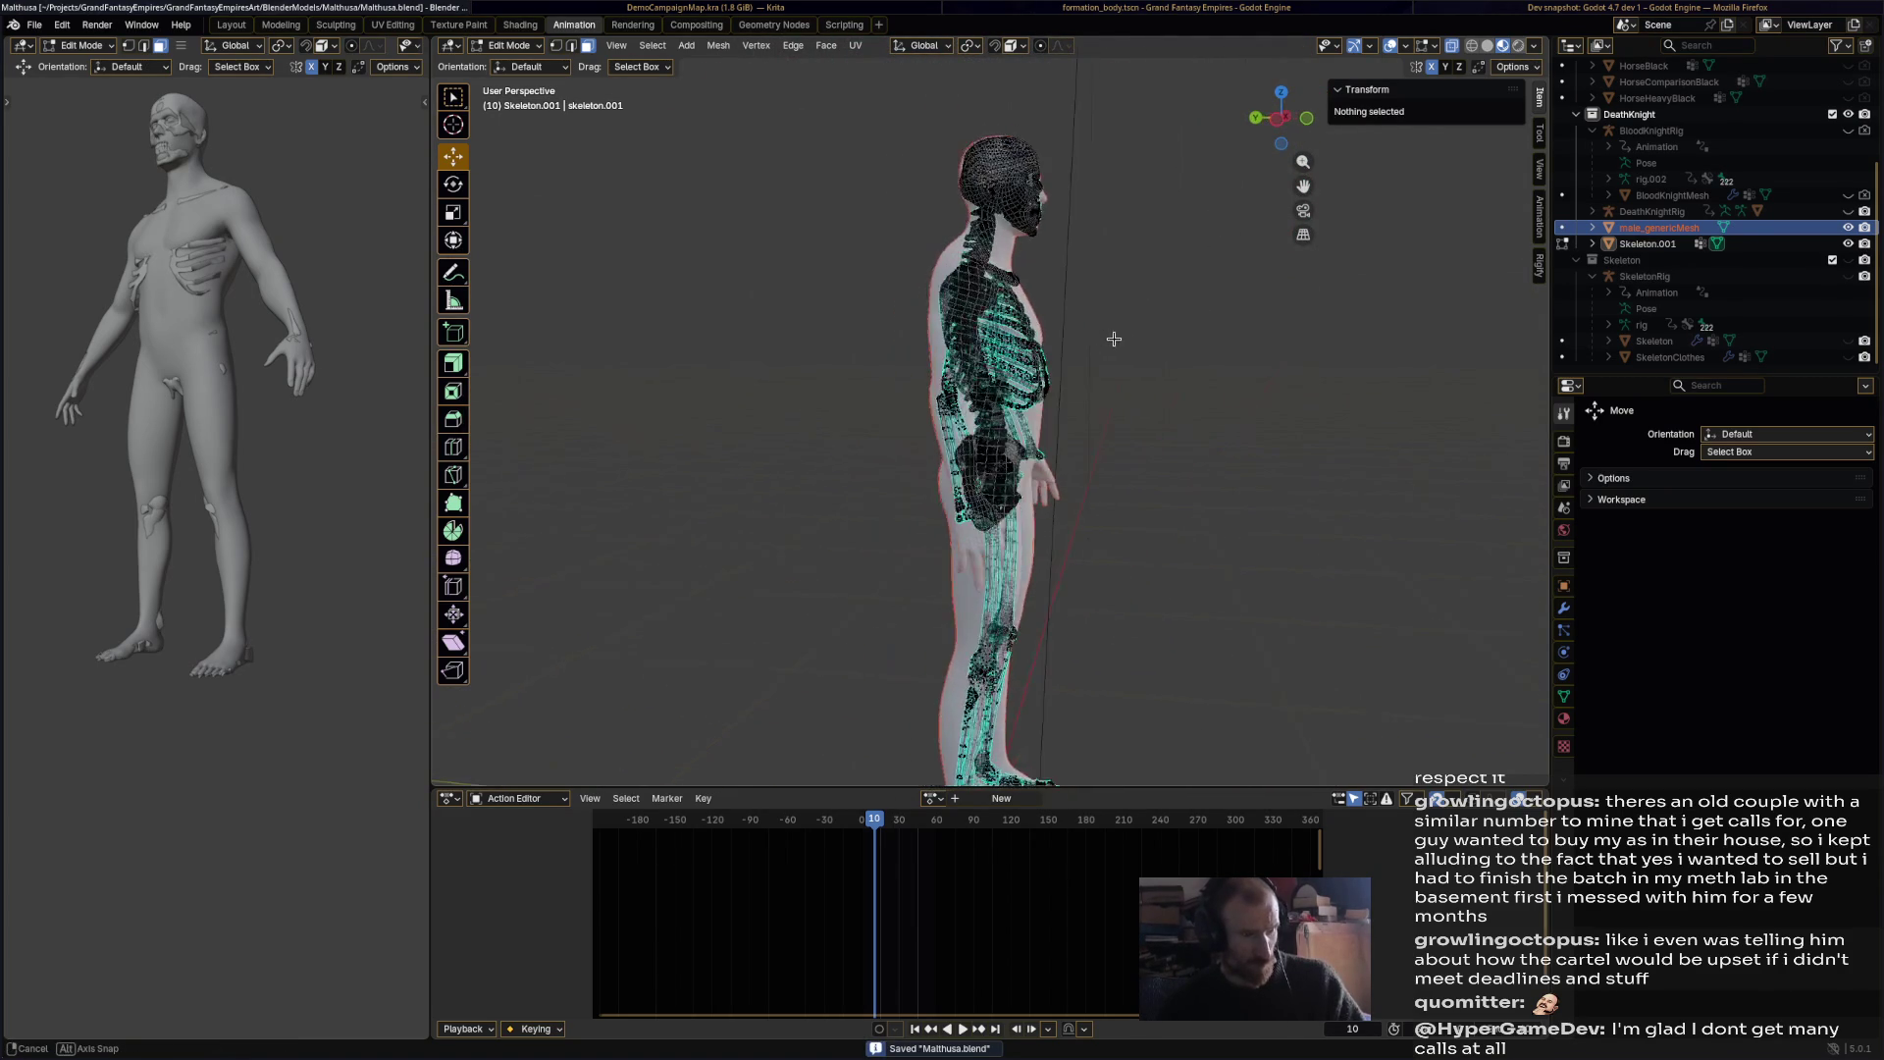
Step: Undo a stray rib bone selection and save the file again
scroll(1106, 336, "up", 6)
key("l")
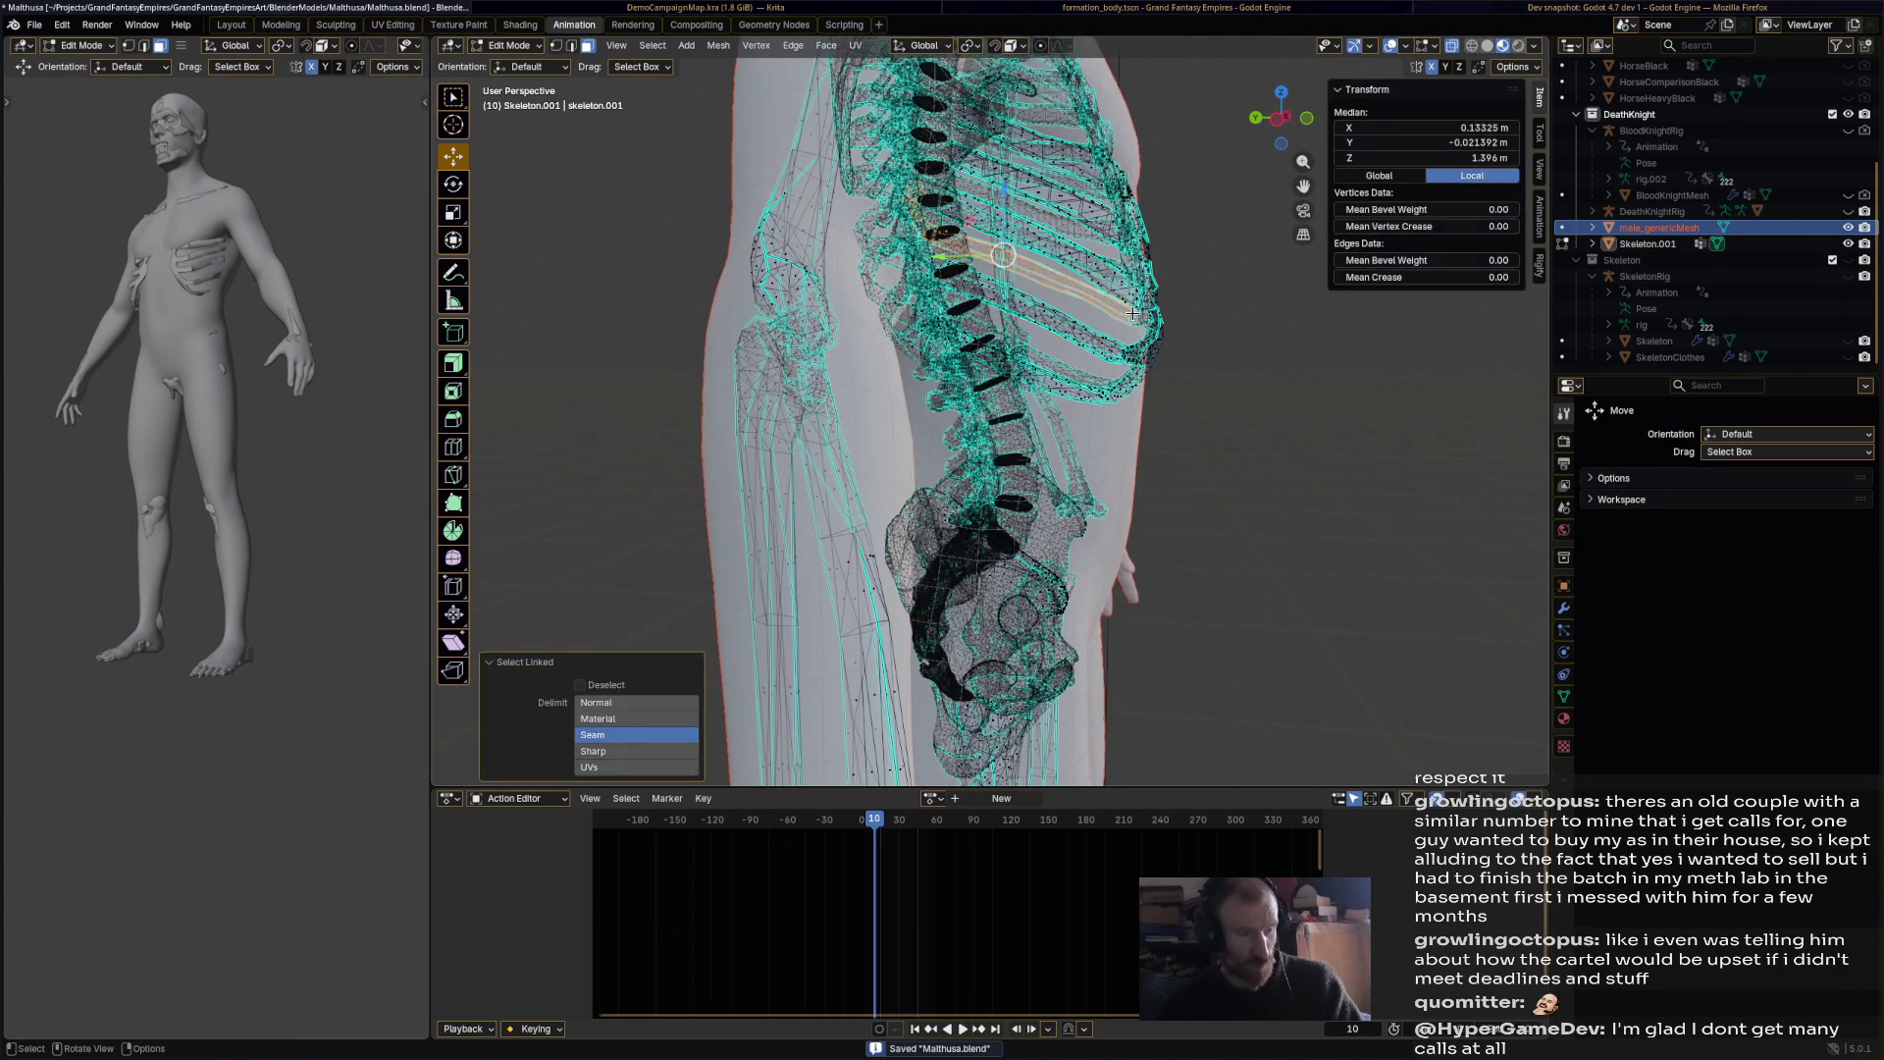
mouse_move(1143, 316)
middle_mouse_down()
mouse_move(1236, 345)
mouse_move(1251, 374)
mouse_move(1094, 382)
mouse_move(1109, 414)
middle_mouse_up()
key("ctrl+z")
scroll(1303, 371, "down", 2)
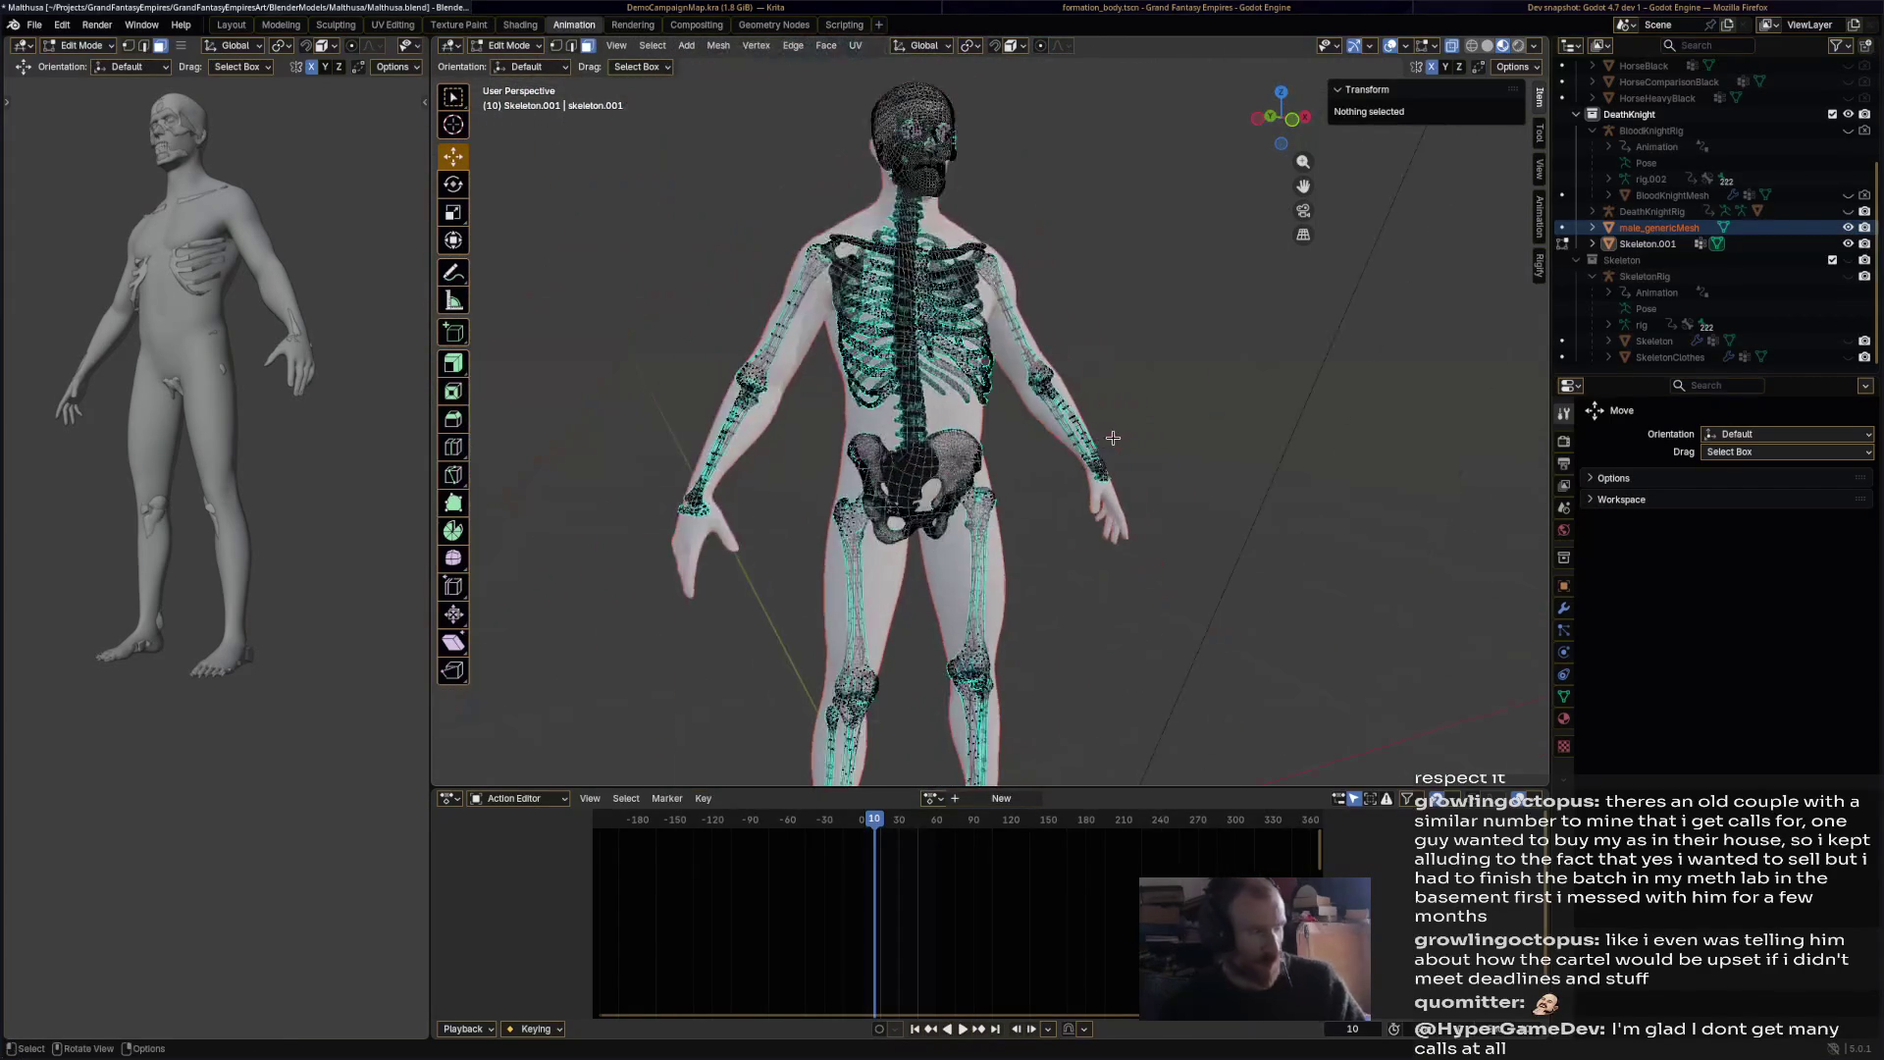
key("ctrl+s")
Step: Switch the skeleton back to Object Mode
left_click(530, 45)
left_click(536, 64)
left_click(1152, 420)
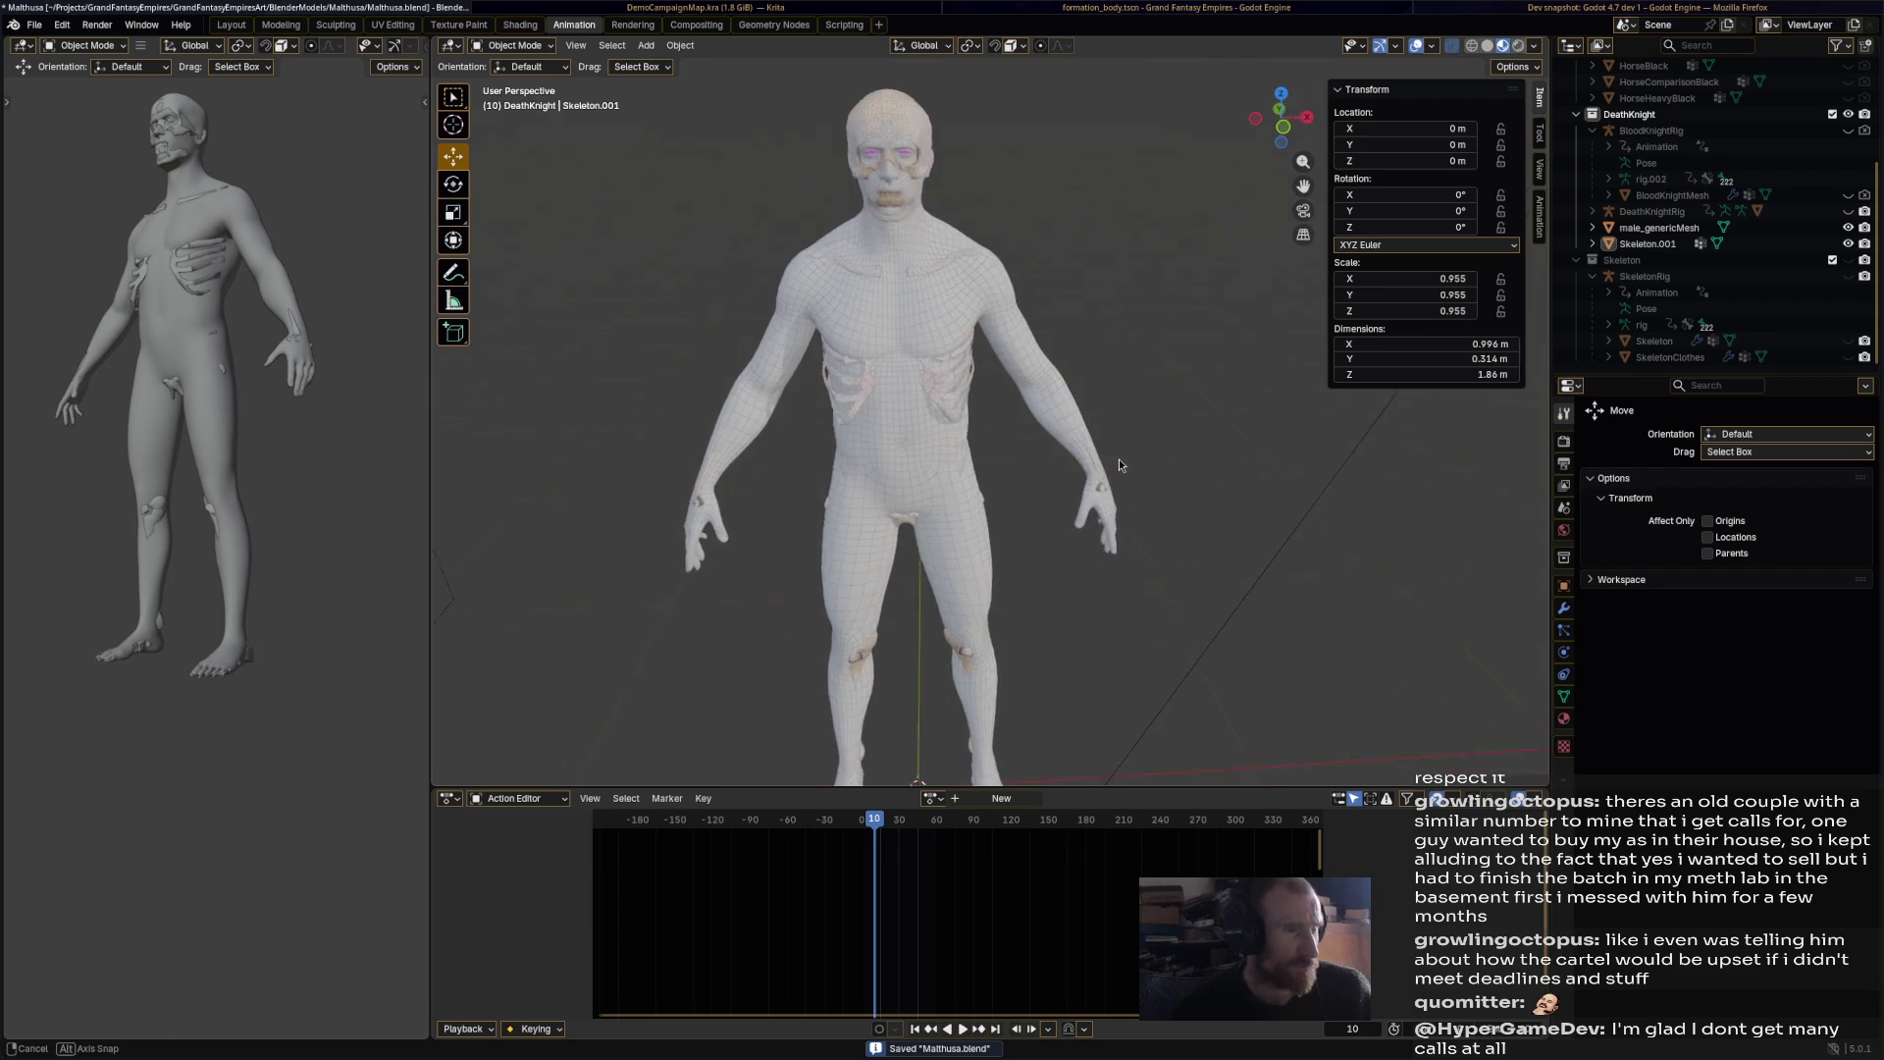
Step: Inspect the figure from feet to head, then select Skeleton.001 and open the mode dropdown
mouse_move(1076, 422)
middle_mouse_down()
mouse_move(1157, 385)
mouse_move(1141, 323)
mouse_move(1217, 320)
mouse_move(1026, 336)
mouse_move(1006, 366)
mouse_move(1089, 392)
middle_mouse_up()
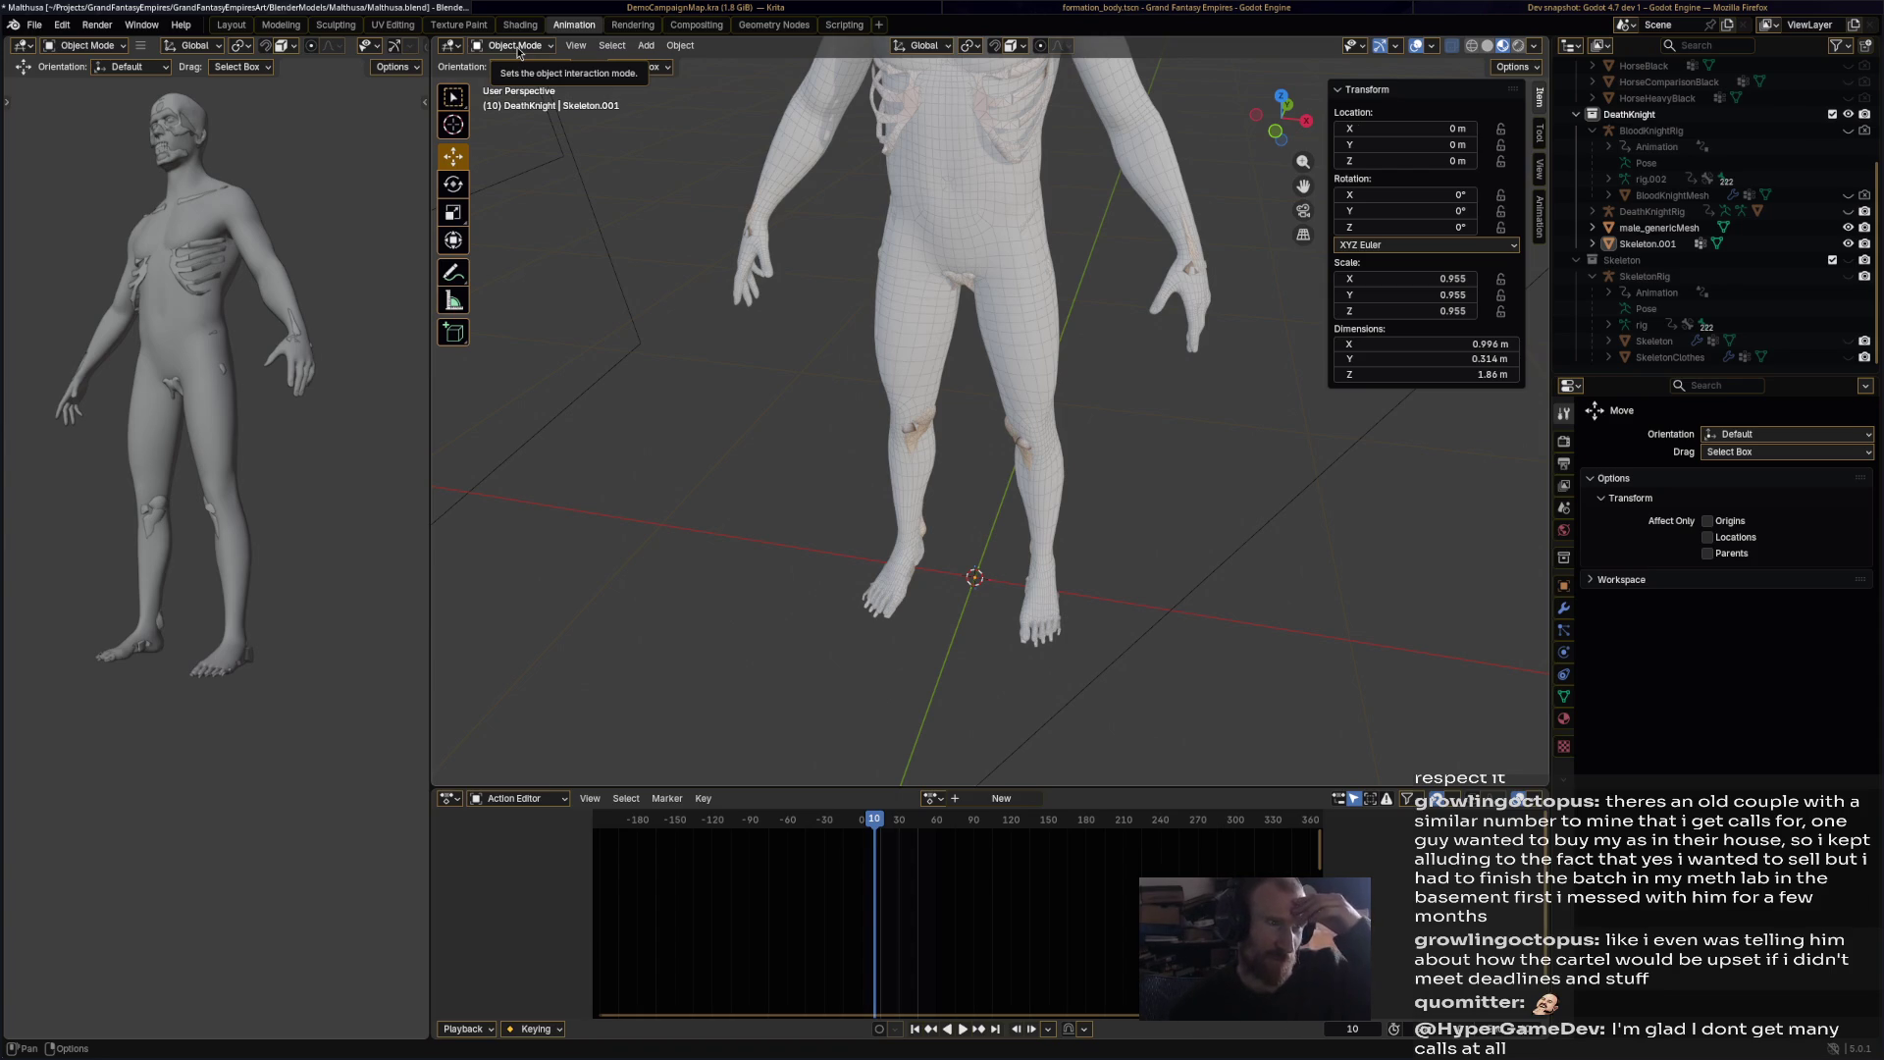
middle_click_drag(971, 412, 971, 324)
scroll(969, 319, "up", 4)
scroll(969, 320, "up", 3)
scroll(946, 312, "down", 5)
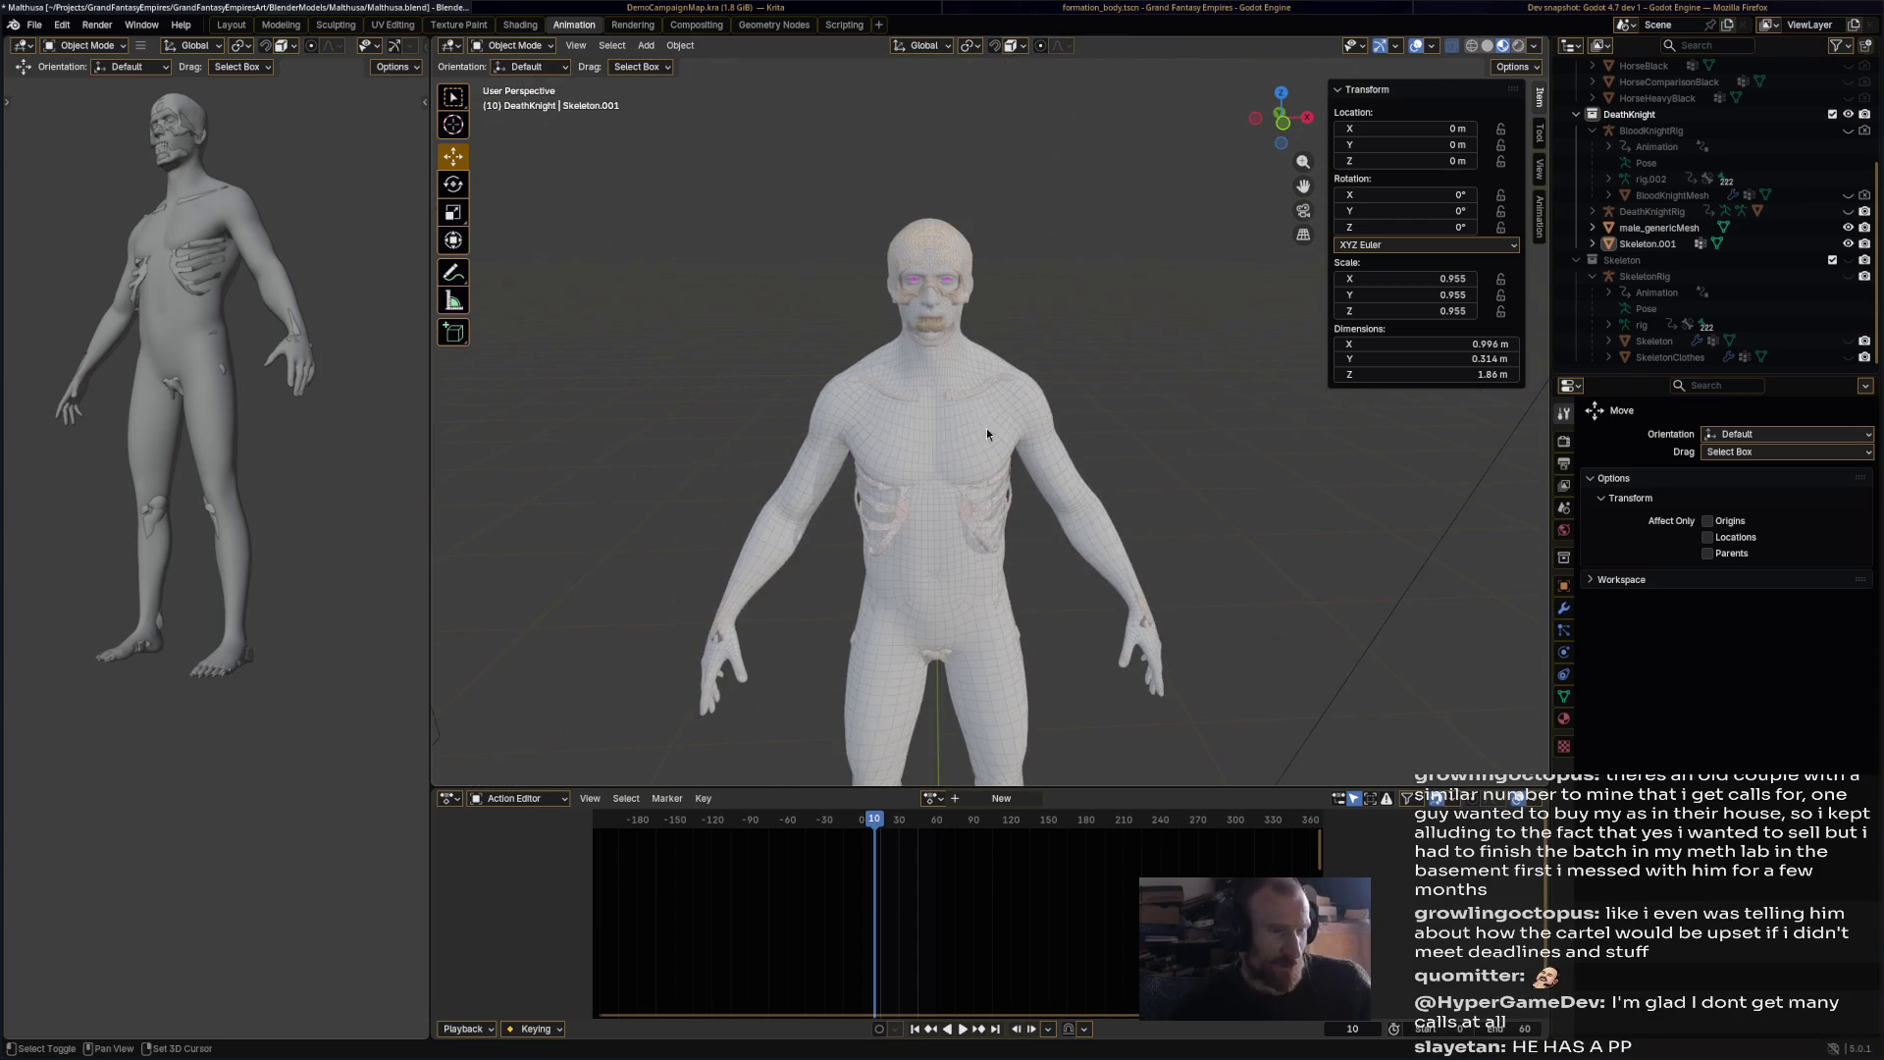
scroll(987, 322, "up", 2)
middle_click_drag(987, 321, 981, 400)
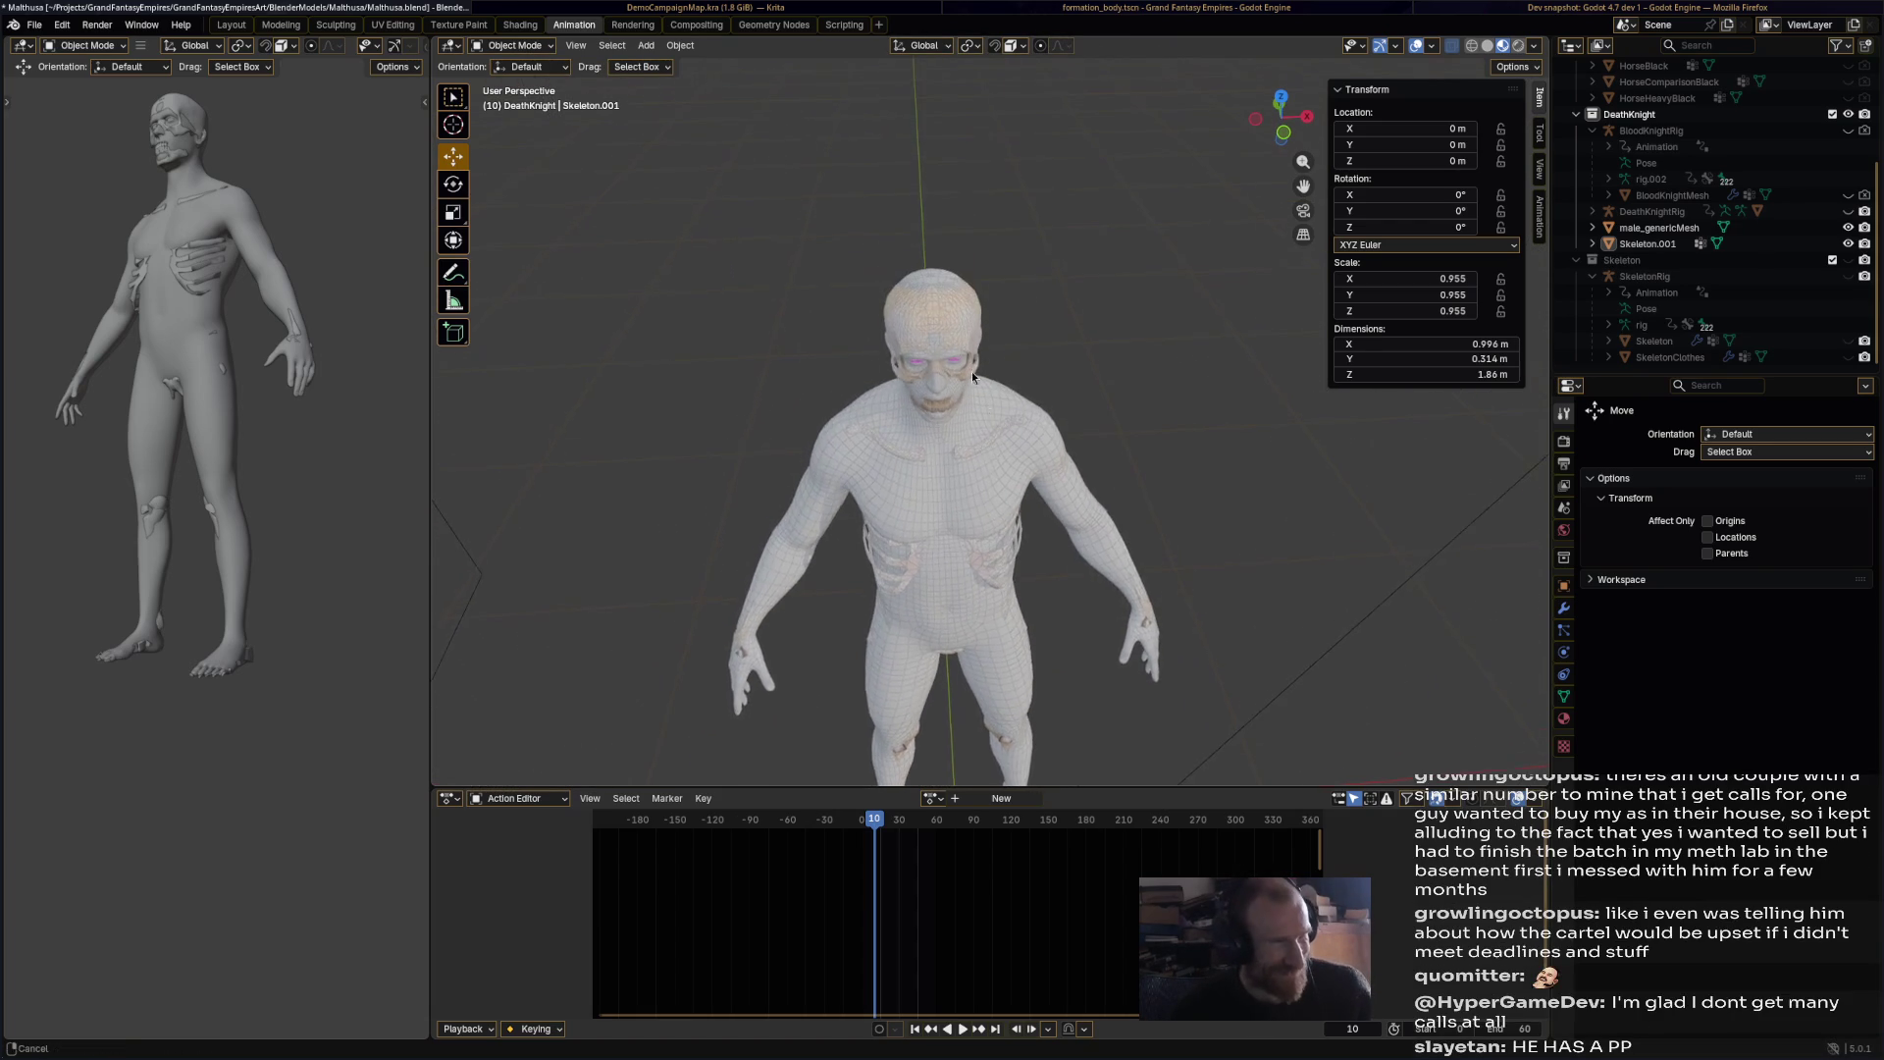
scroll(951, 333, "up", 4)
mouse_move(951, 334)
middle_mouse_down()
mouse_move(949, 267)
mouse_move(981, 355)
mouse_move(971, 309)
middle_mouse_up()
left_click(991, 240)
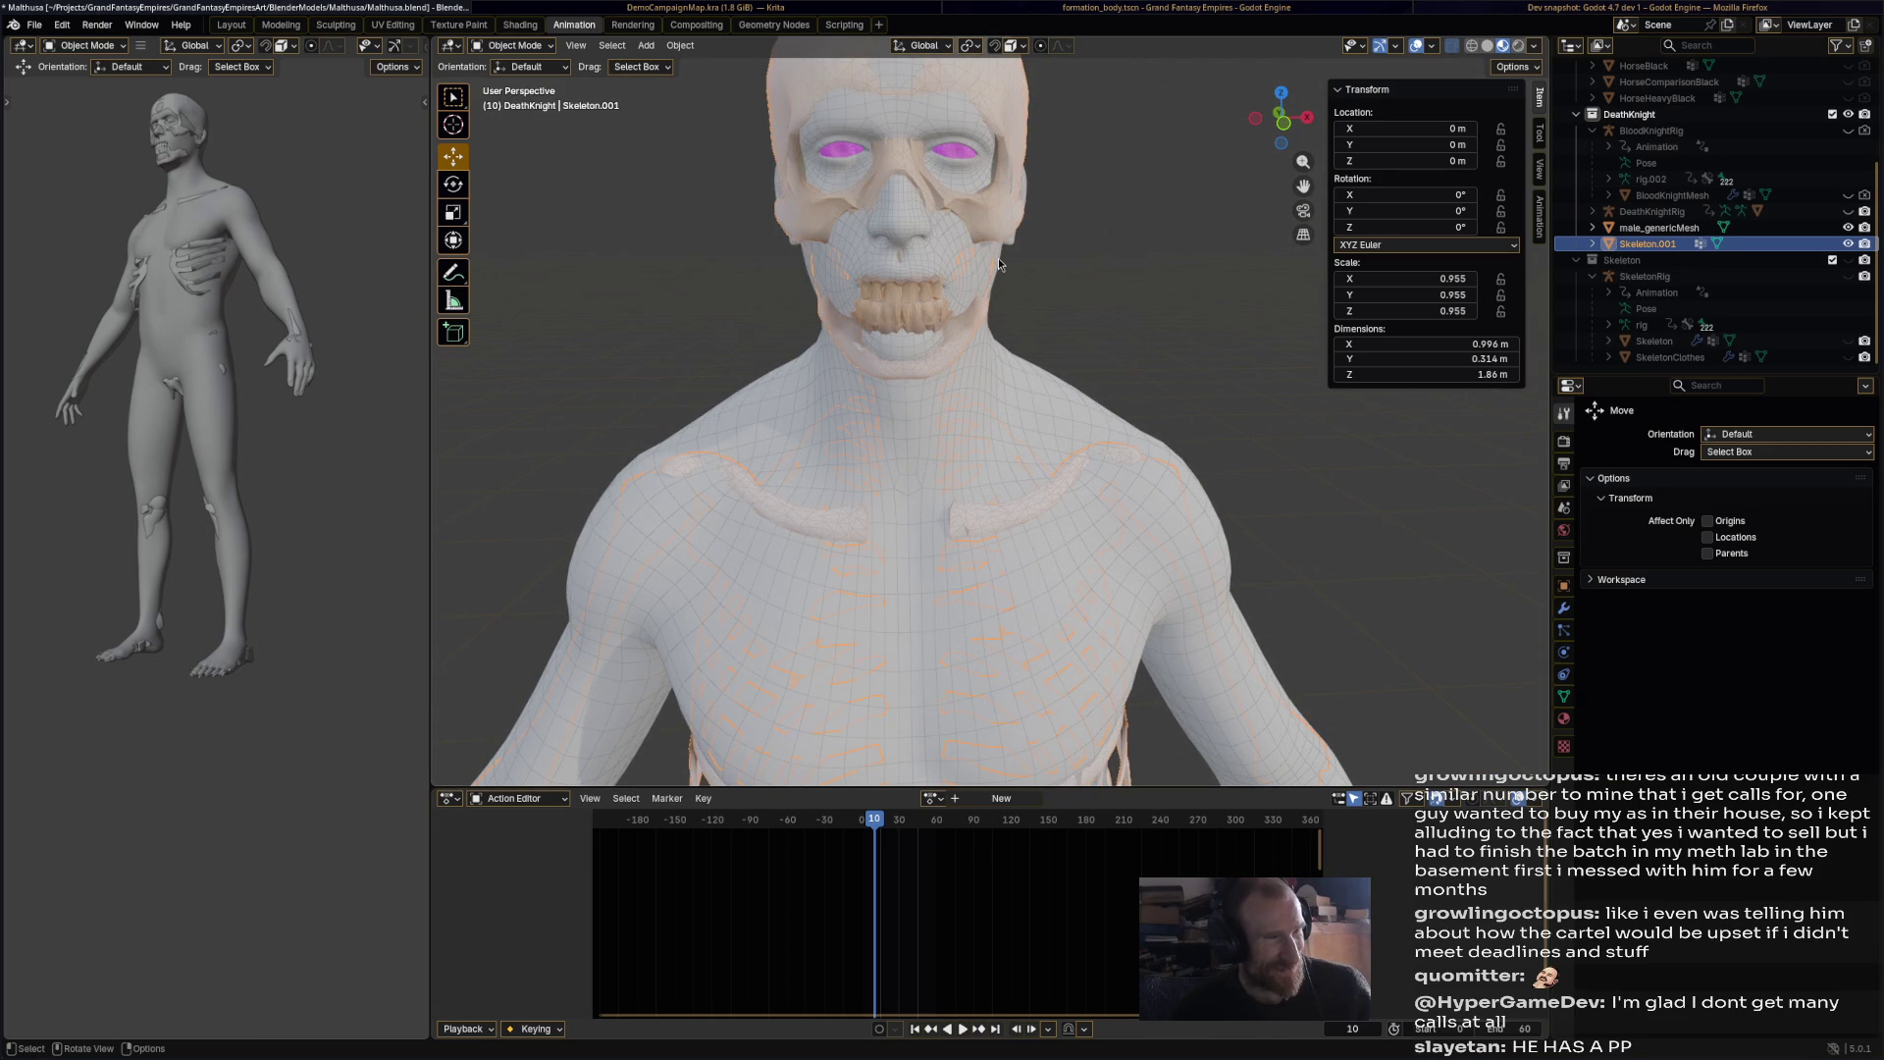
left_click(514, 45)
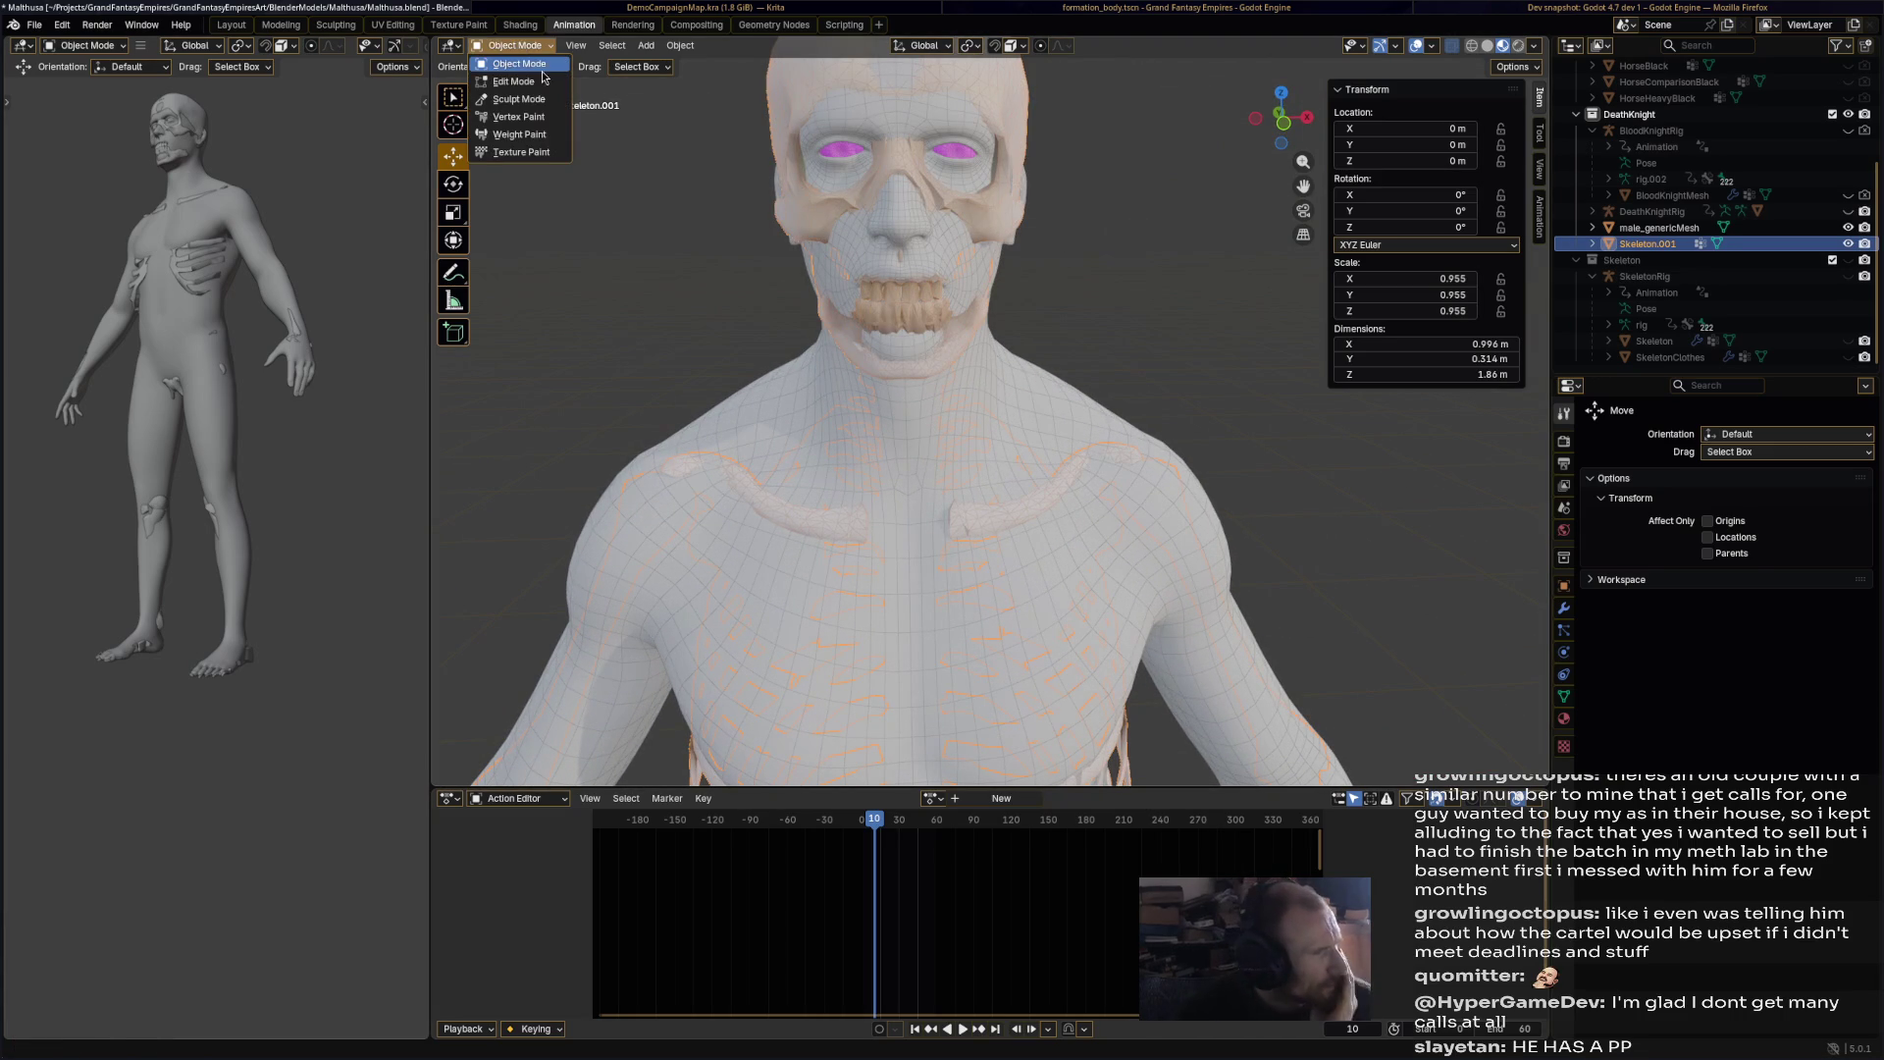
Step: In Edit Mode, scale the skeleton's skull down slightly
key("Tab")
key("l")
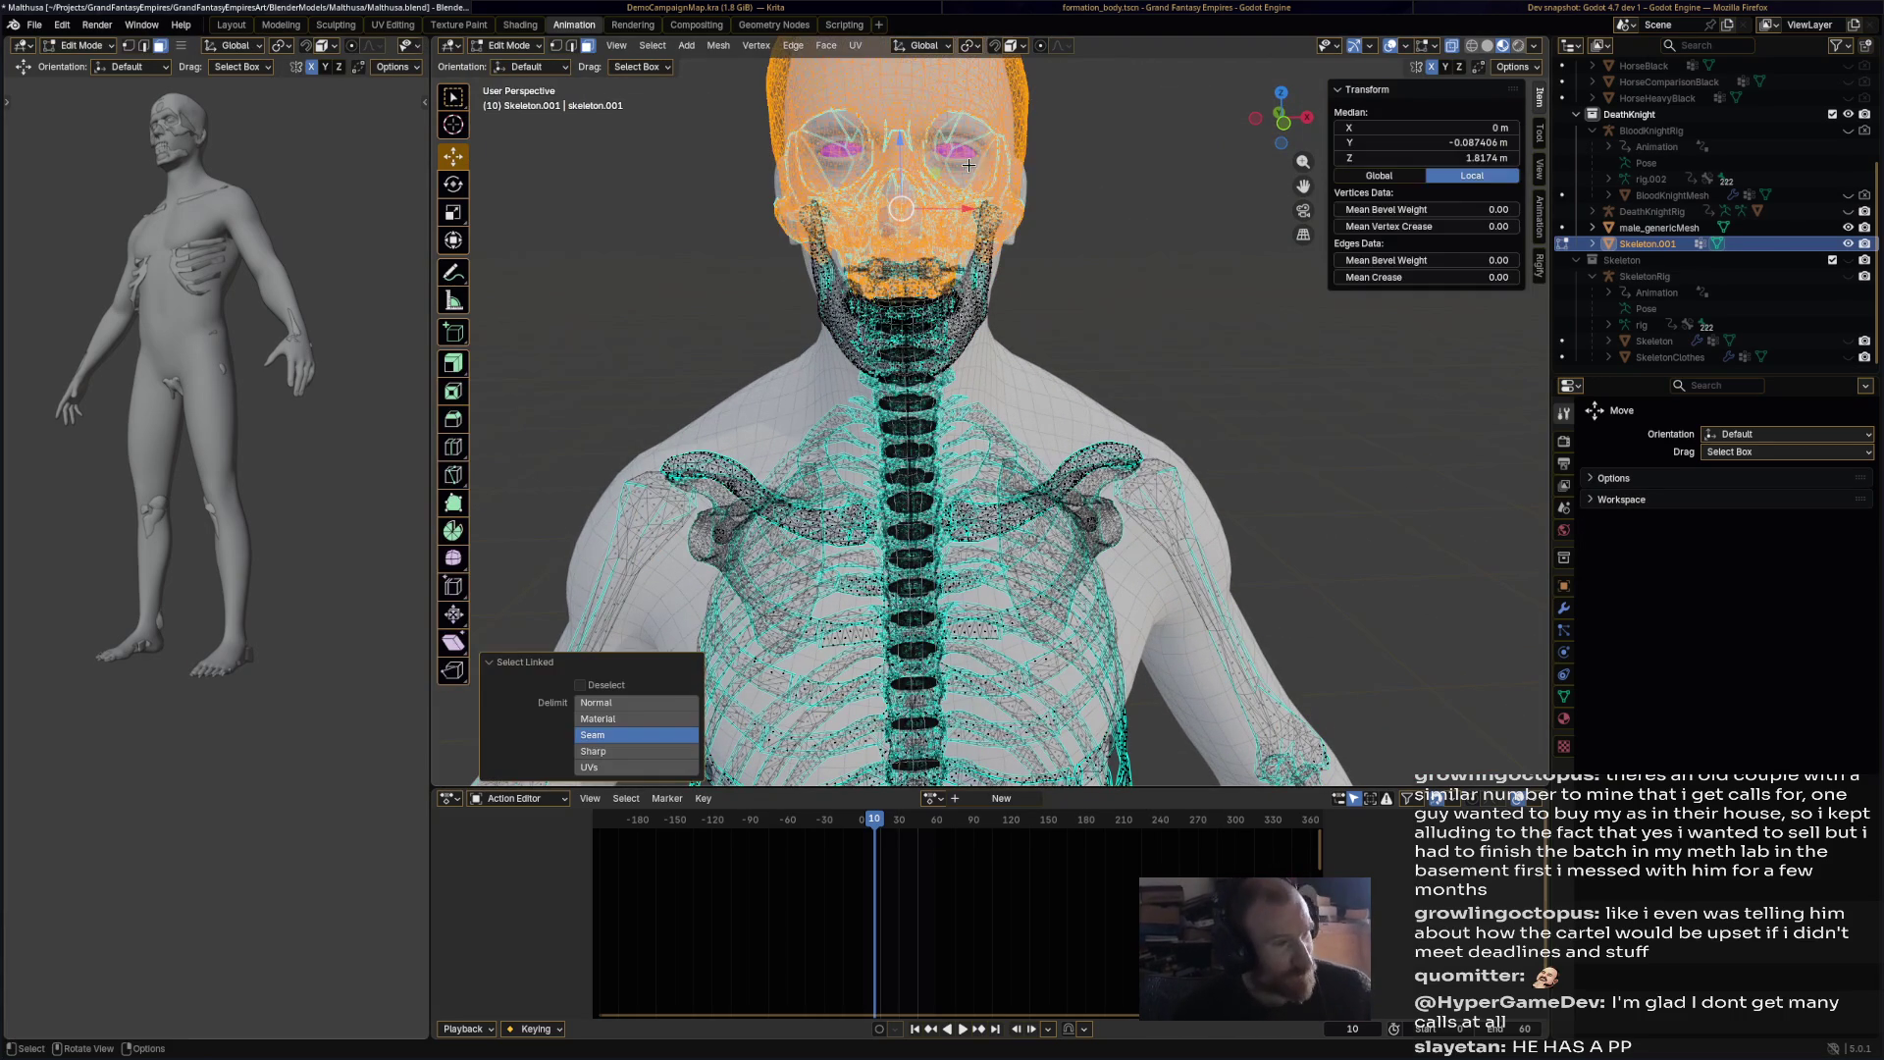
key("s")
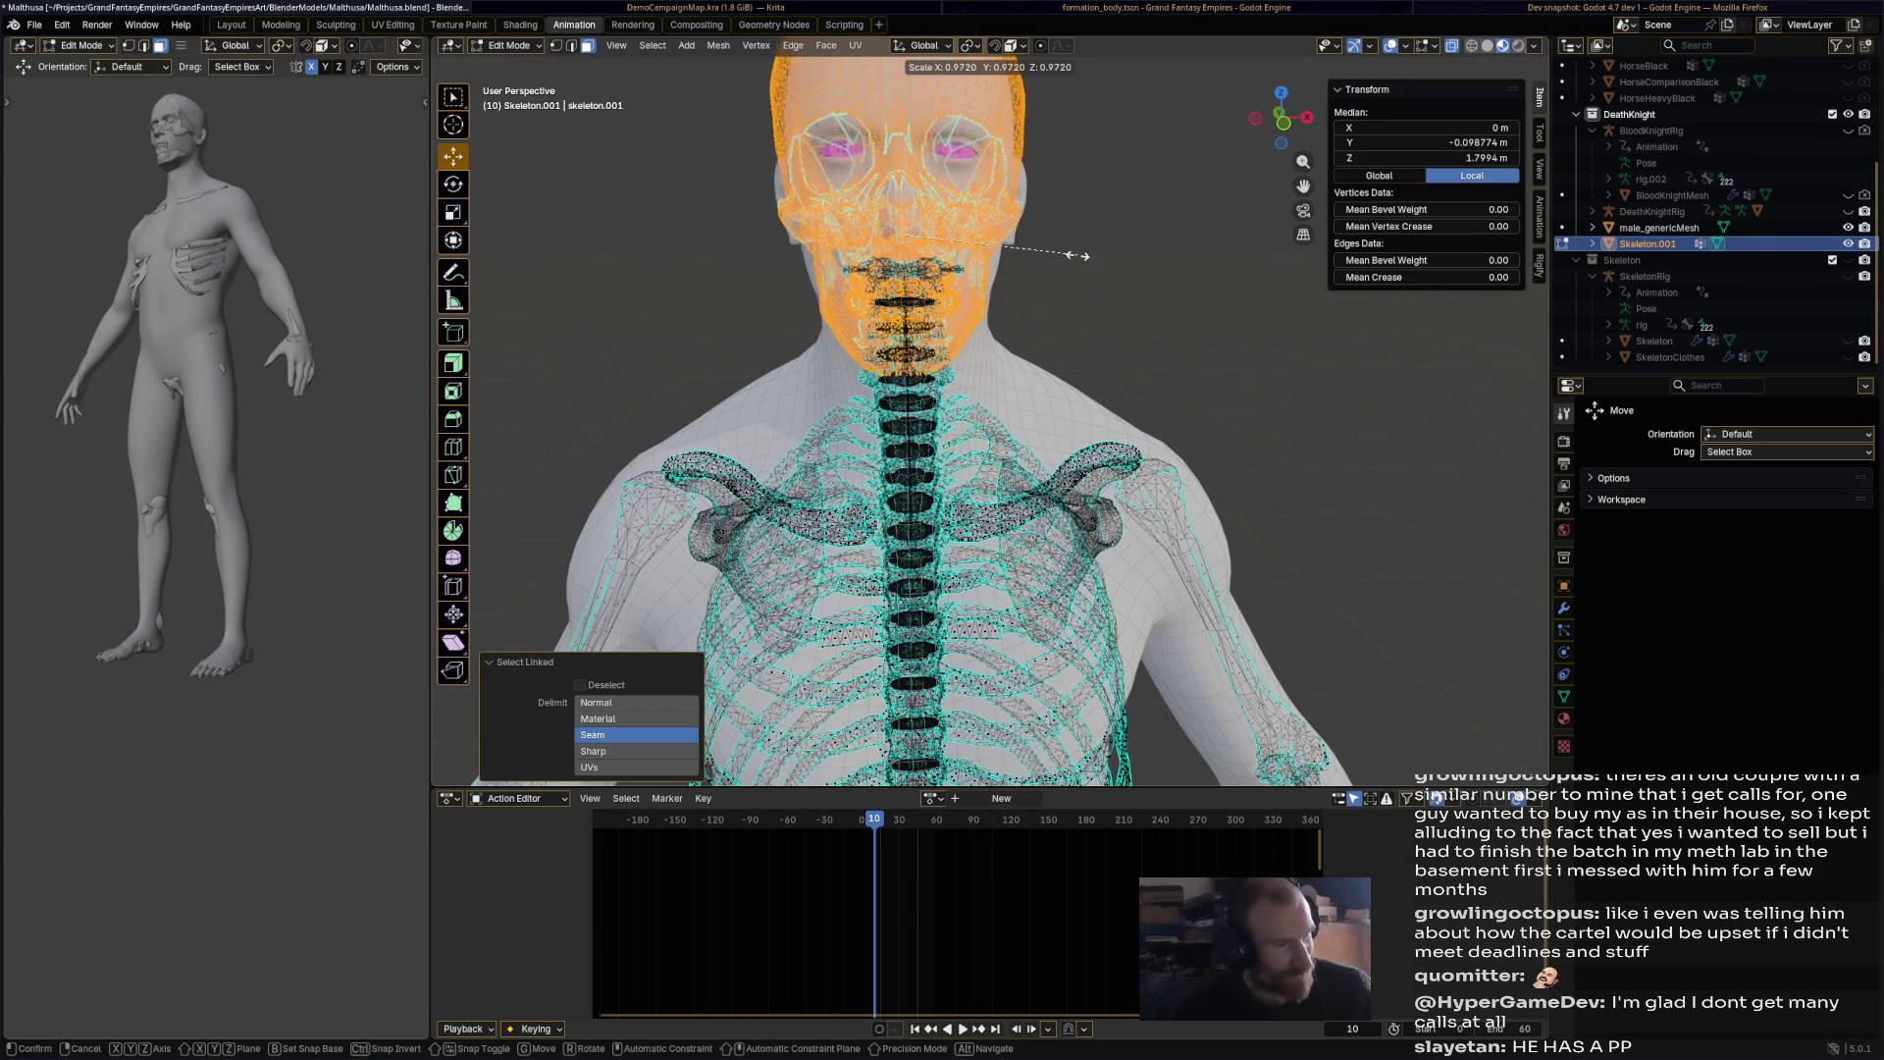
left_click(1069, 255)
mouse_move(110, 242)
middle_mouse_down()
mouse_move(224, 321)
mouse_move(304, 329)
middle_mouse_up()
Step: Deselect the skull, save the file, and change the transform orientation
key("alt+a")
key("ctrl+s")
left_click(525, 66)
left_click(523, 80)
Step: Return to Object Mode and bring the torso and legs into view
left_click(510, 45)
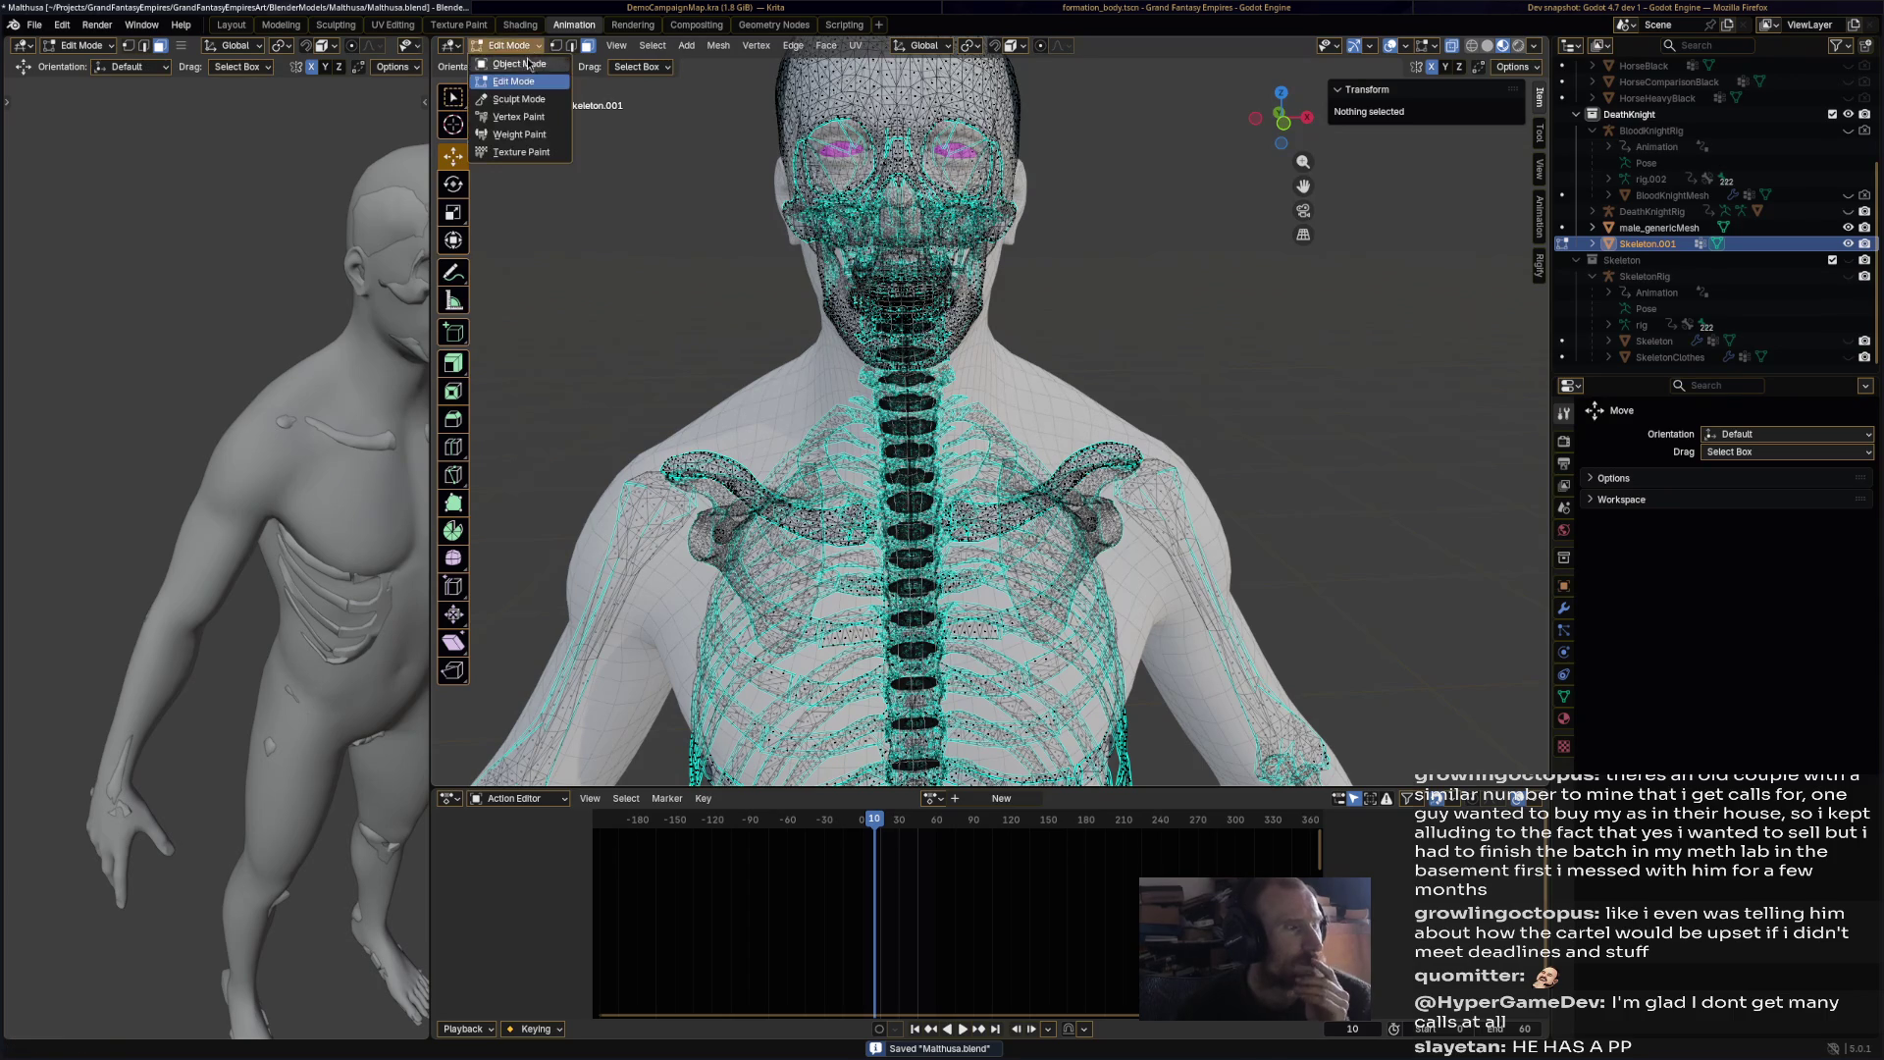
left_click(512, 66)
scroll(677, 210, "down", 5)
mouse_move(699, 214)
middle_mouse_down()
mouse_move(872, 292)
mouse_move(846, 261)
mouse_move(920, 333)
mouse_move(803, 341)
mouse_move(769, 371)
middle_mouse_up()
scroll(981, 462, "up", 4)
mouse_move(993, 483)
middle_mouse_down()
mouse_move(1005, 343)
mouse_move(1044, 377)
mouse_move(1073, 280)
mouse_move(1109, 414)
mouse_move(1170, 424)
mouse_move(1083, 341)
mouse_move(1083, 446)
mouse_move(1092, 404)
middle_mouse_up()
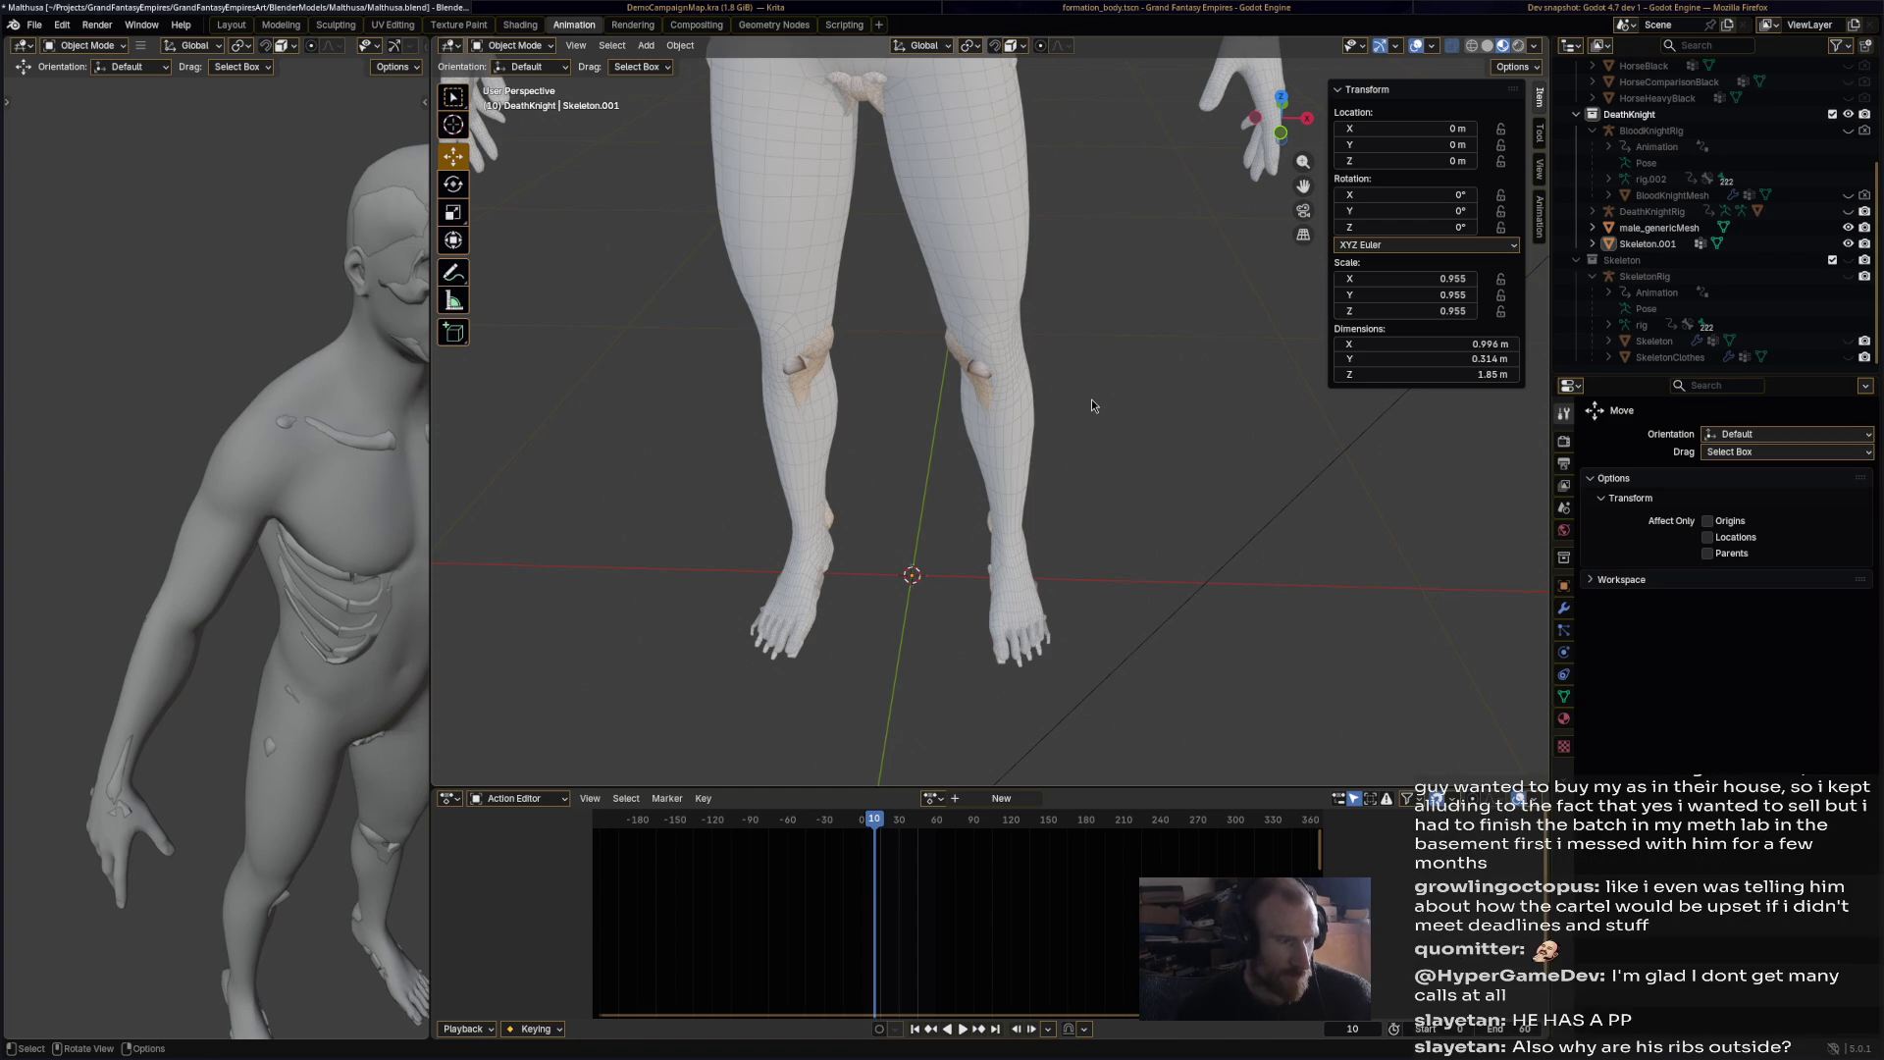
Step: Duplicate male_genericMesh in place as a backup copy
mouse_move(1091, 398)
middle_mouse_down()
mouse_move(1081, 340)
mouse_move(1109, 510)
mouse_move(1063, 479)
mouse_move(742, 494)
mouse_move(1075, 479)
mouse_move(1098, 523)
mouse_move(1117, 371)
mouse_move(586, 30)
middle_mouse_up()
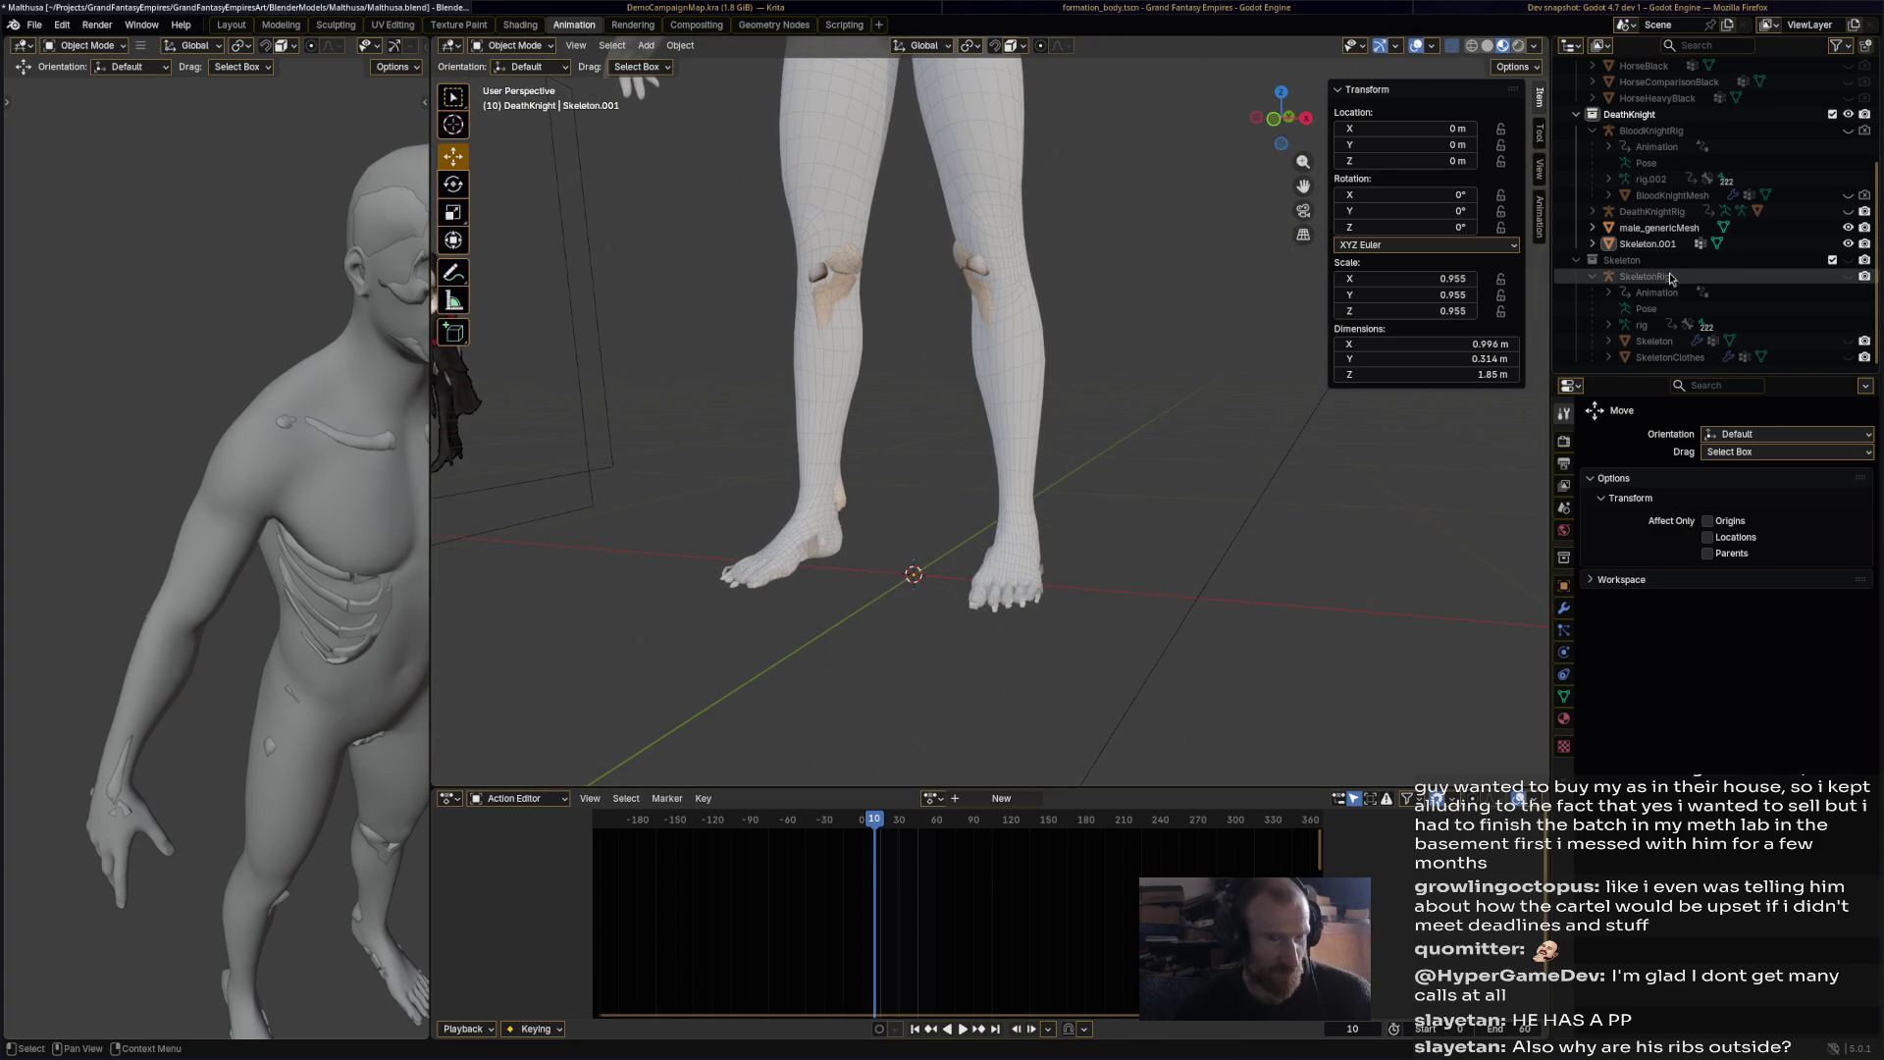
left_click(1664, 228)
right_click(1664, 228)
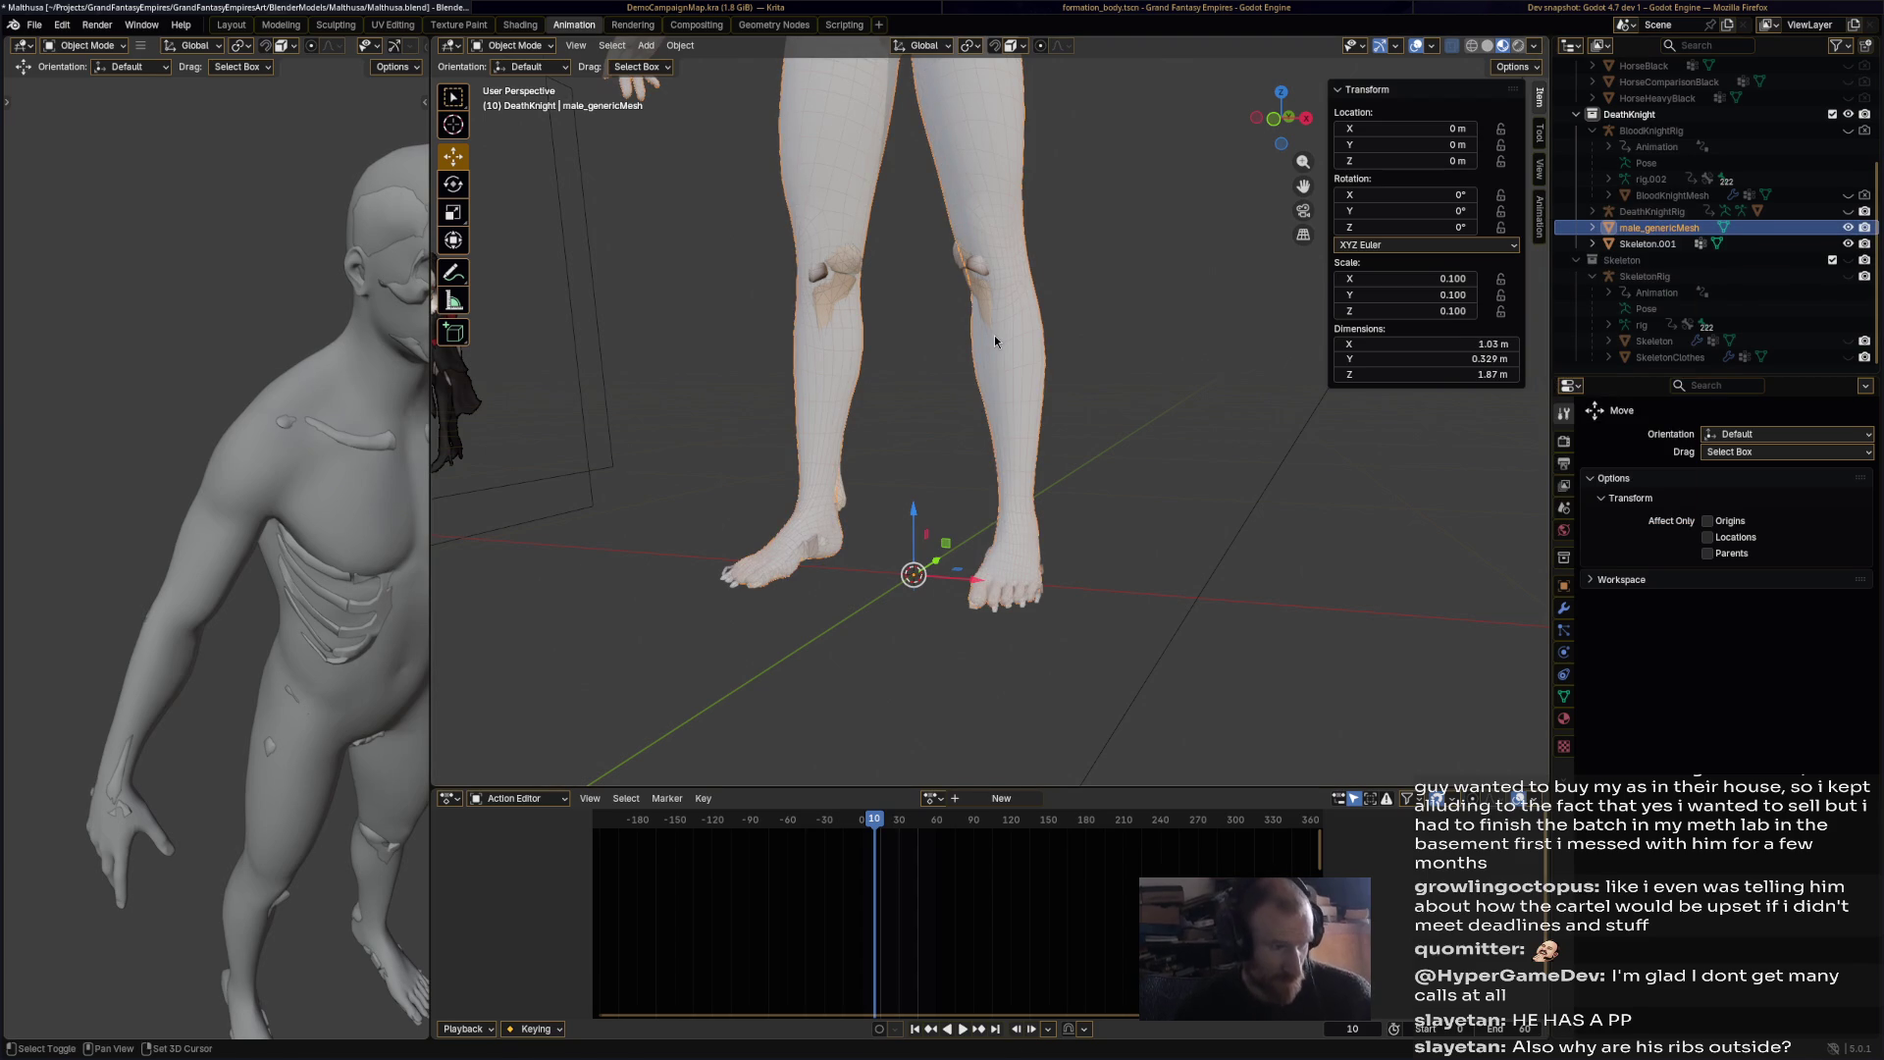
key("shift+d")
key("Escape")
Step: Move the duplicate body into the Misc collection and hide it
mouse_move(1668, 244)
left_mouse_down()
mouse_move(1663, 69)
mouse_move(1661, 236)
mouse_move(1656, 95)
left_mouse_up()
left_click(1848, 214)
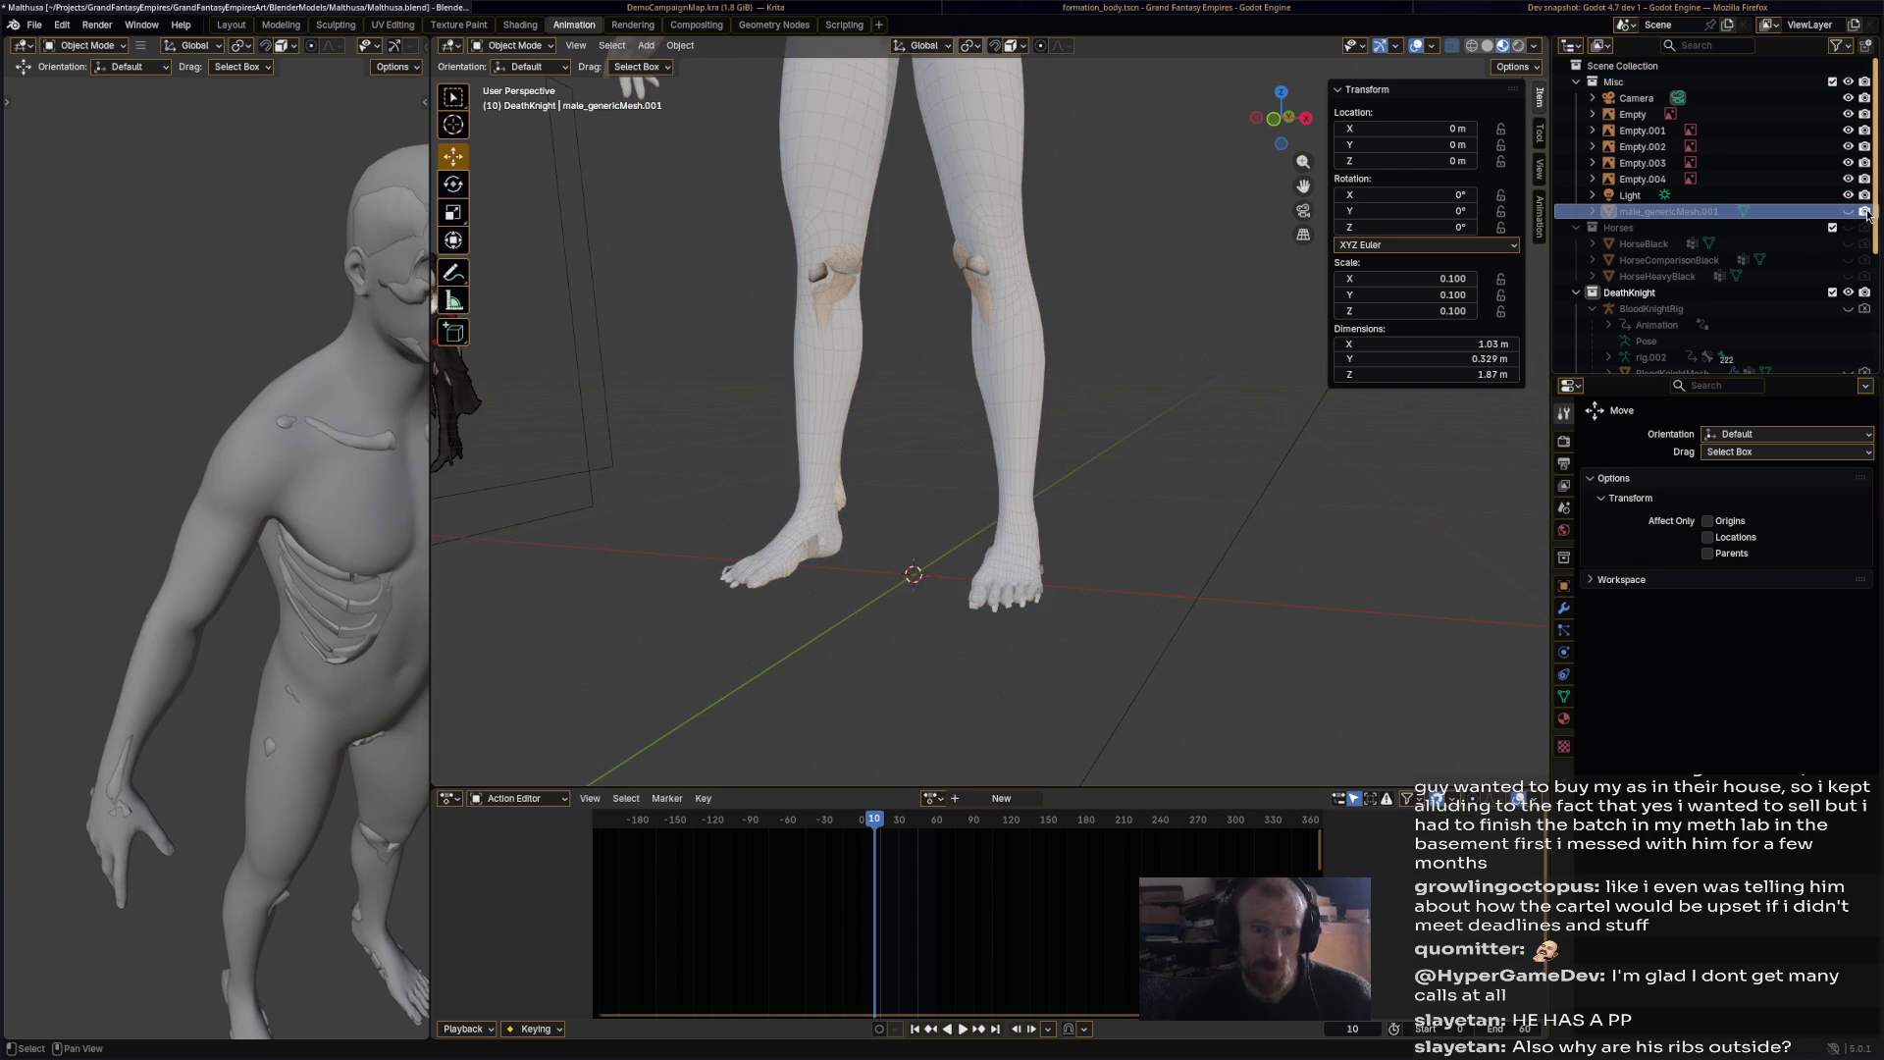
scroll(1663, 245, "down", 5)
Step: Reselect the original male_genericMesh and put it into Sculpt Mode
left_click(1662, 249)
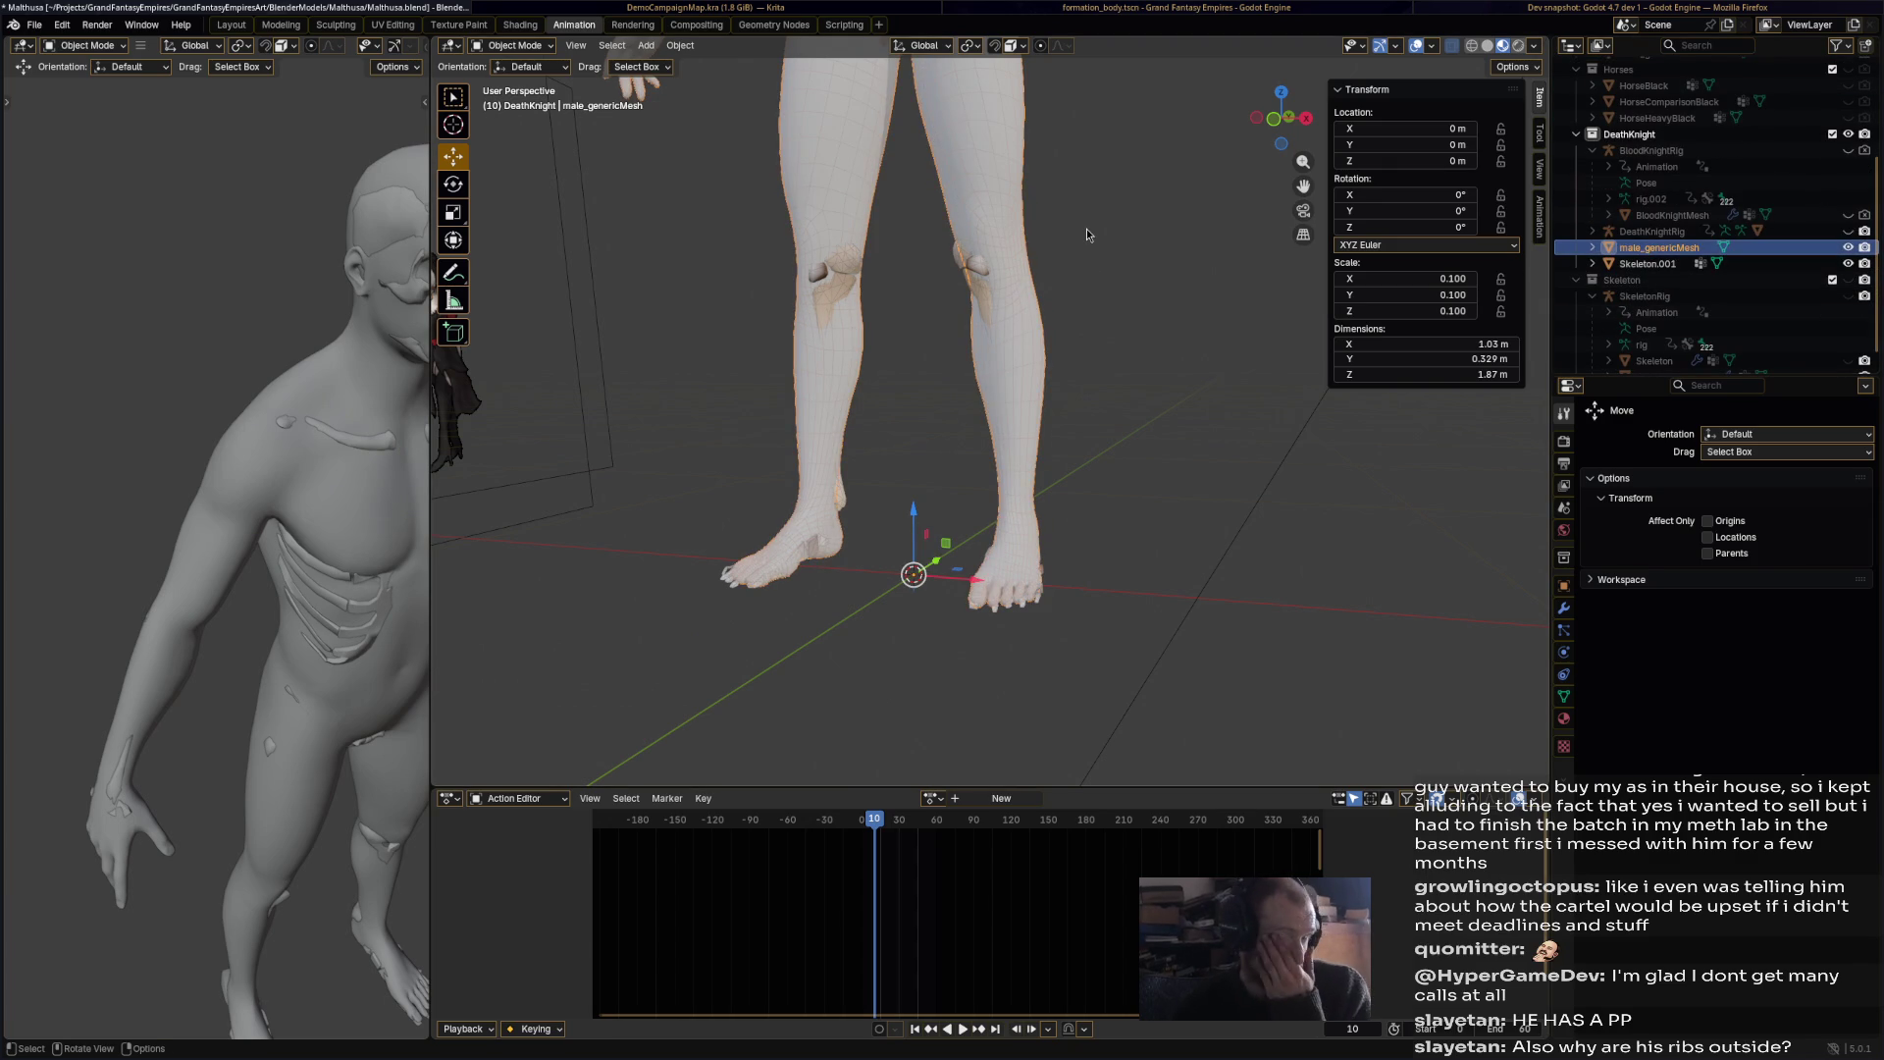
left_click(530, 45)
left_click(515, 99)
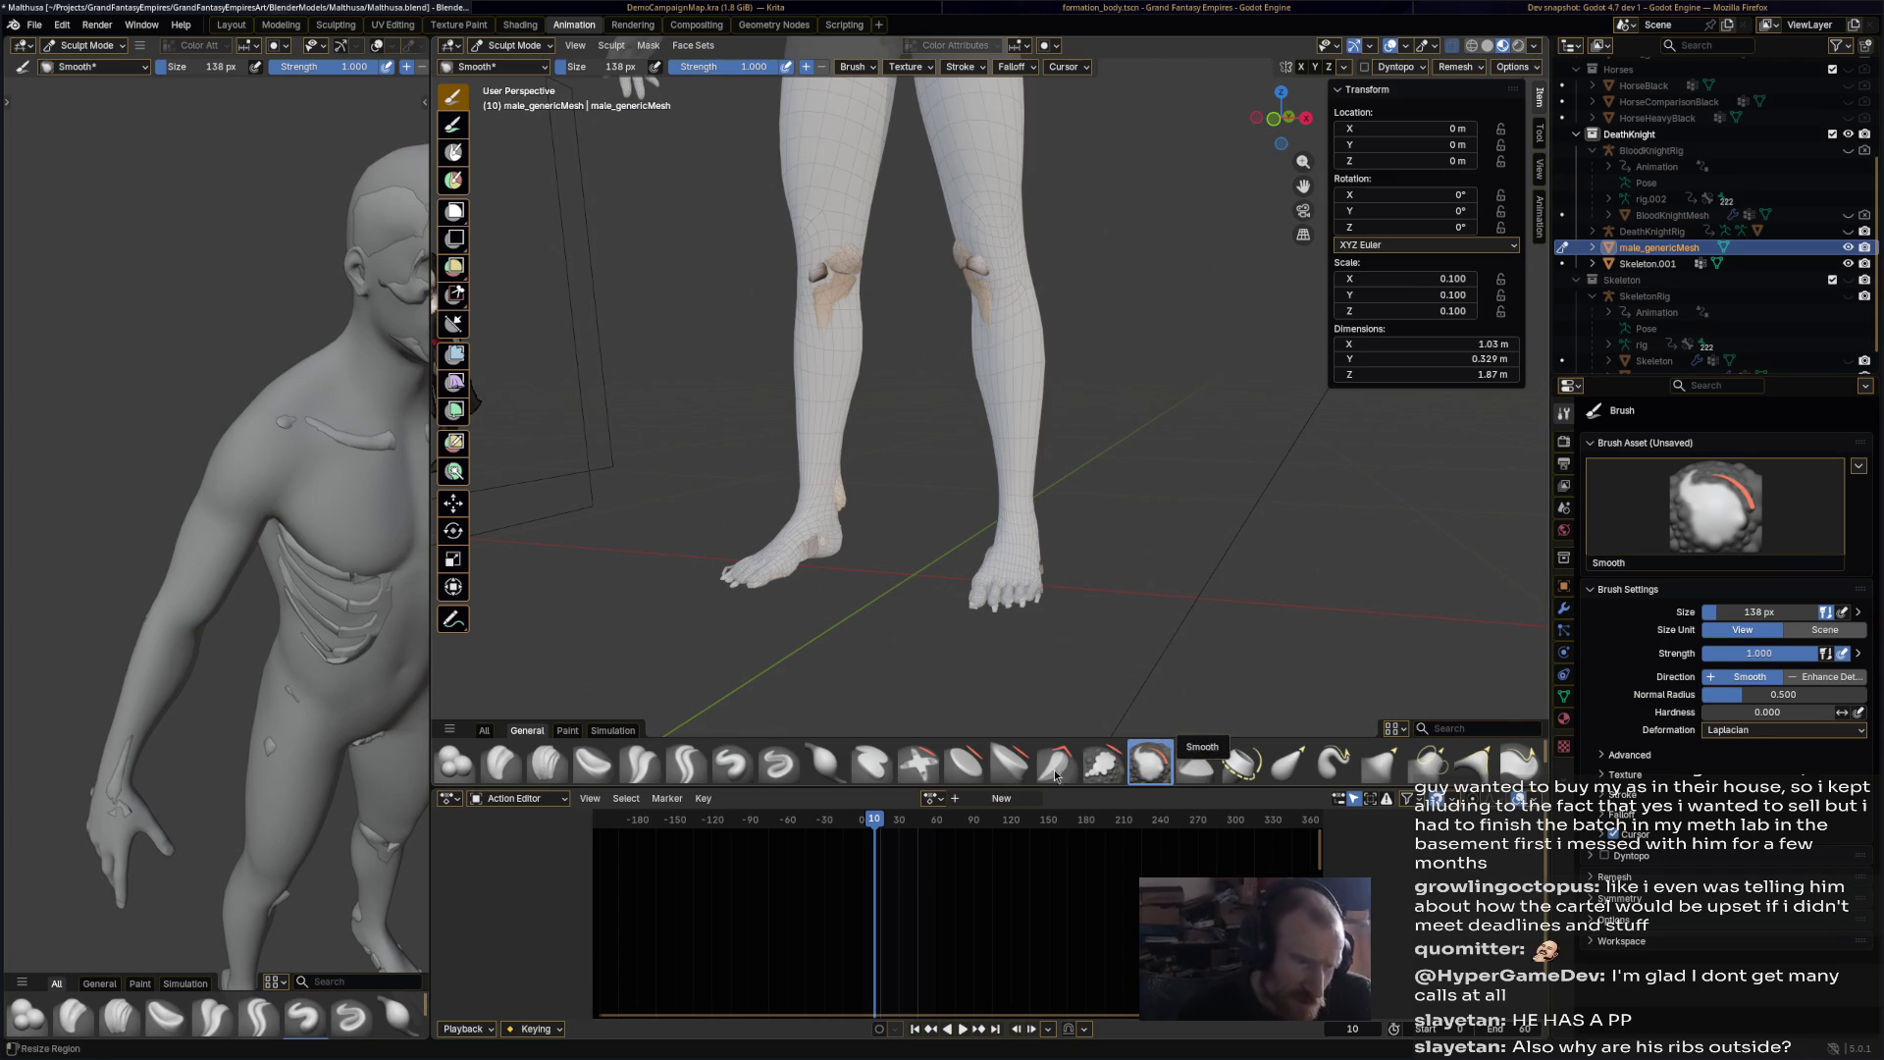
Step: Inflate the skin around the toes with Inflate/Deflate, then undo that stroke
left_click(822, 768)
mouse_move(1069, 429)
middle_mouse_down()
mouse_move(1021, 640)
mouse_move(1042, 588)
mouse_move(1017, 372)
middle_mouse_up()
left_click_drag(1016, 373, 1008, 337)
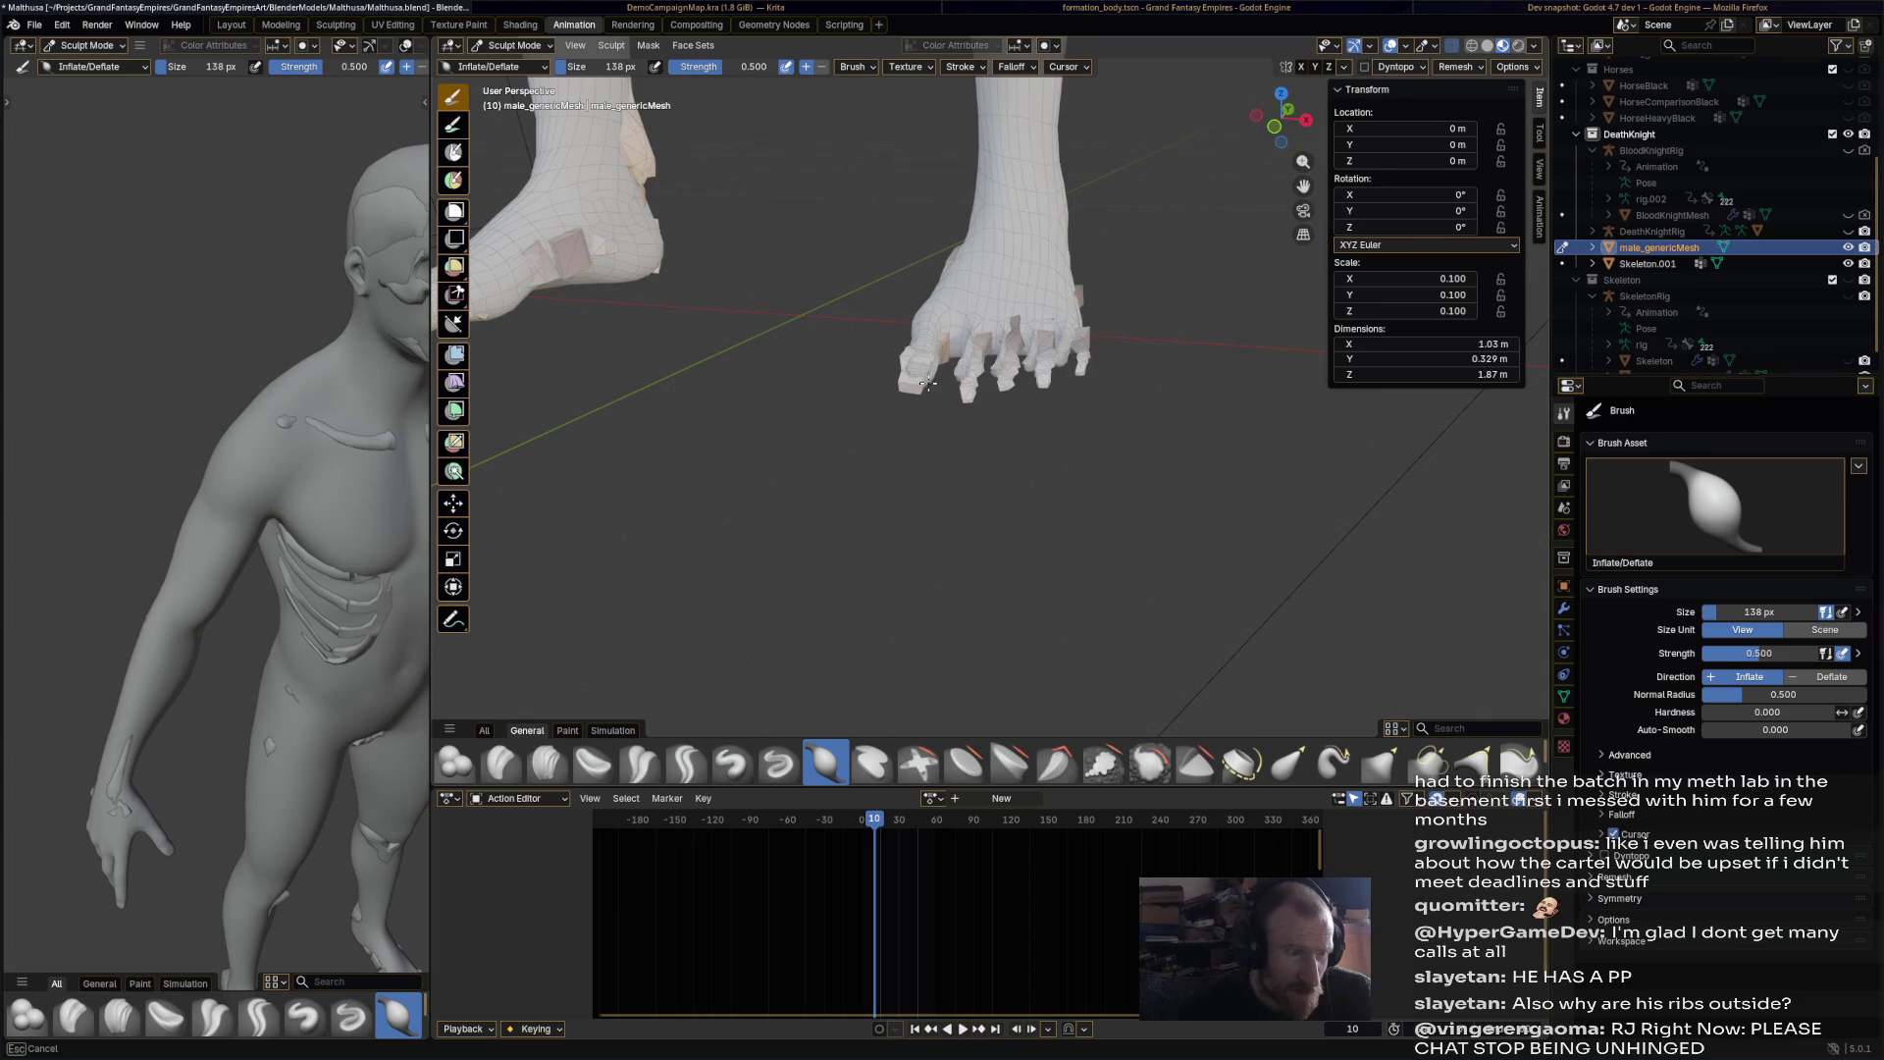
key("ctrl+z")
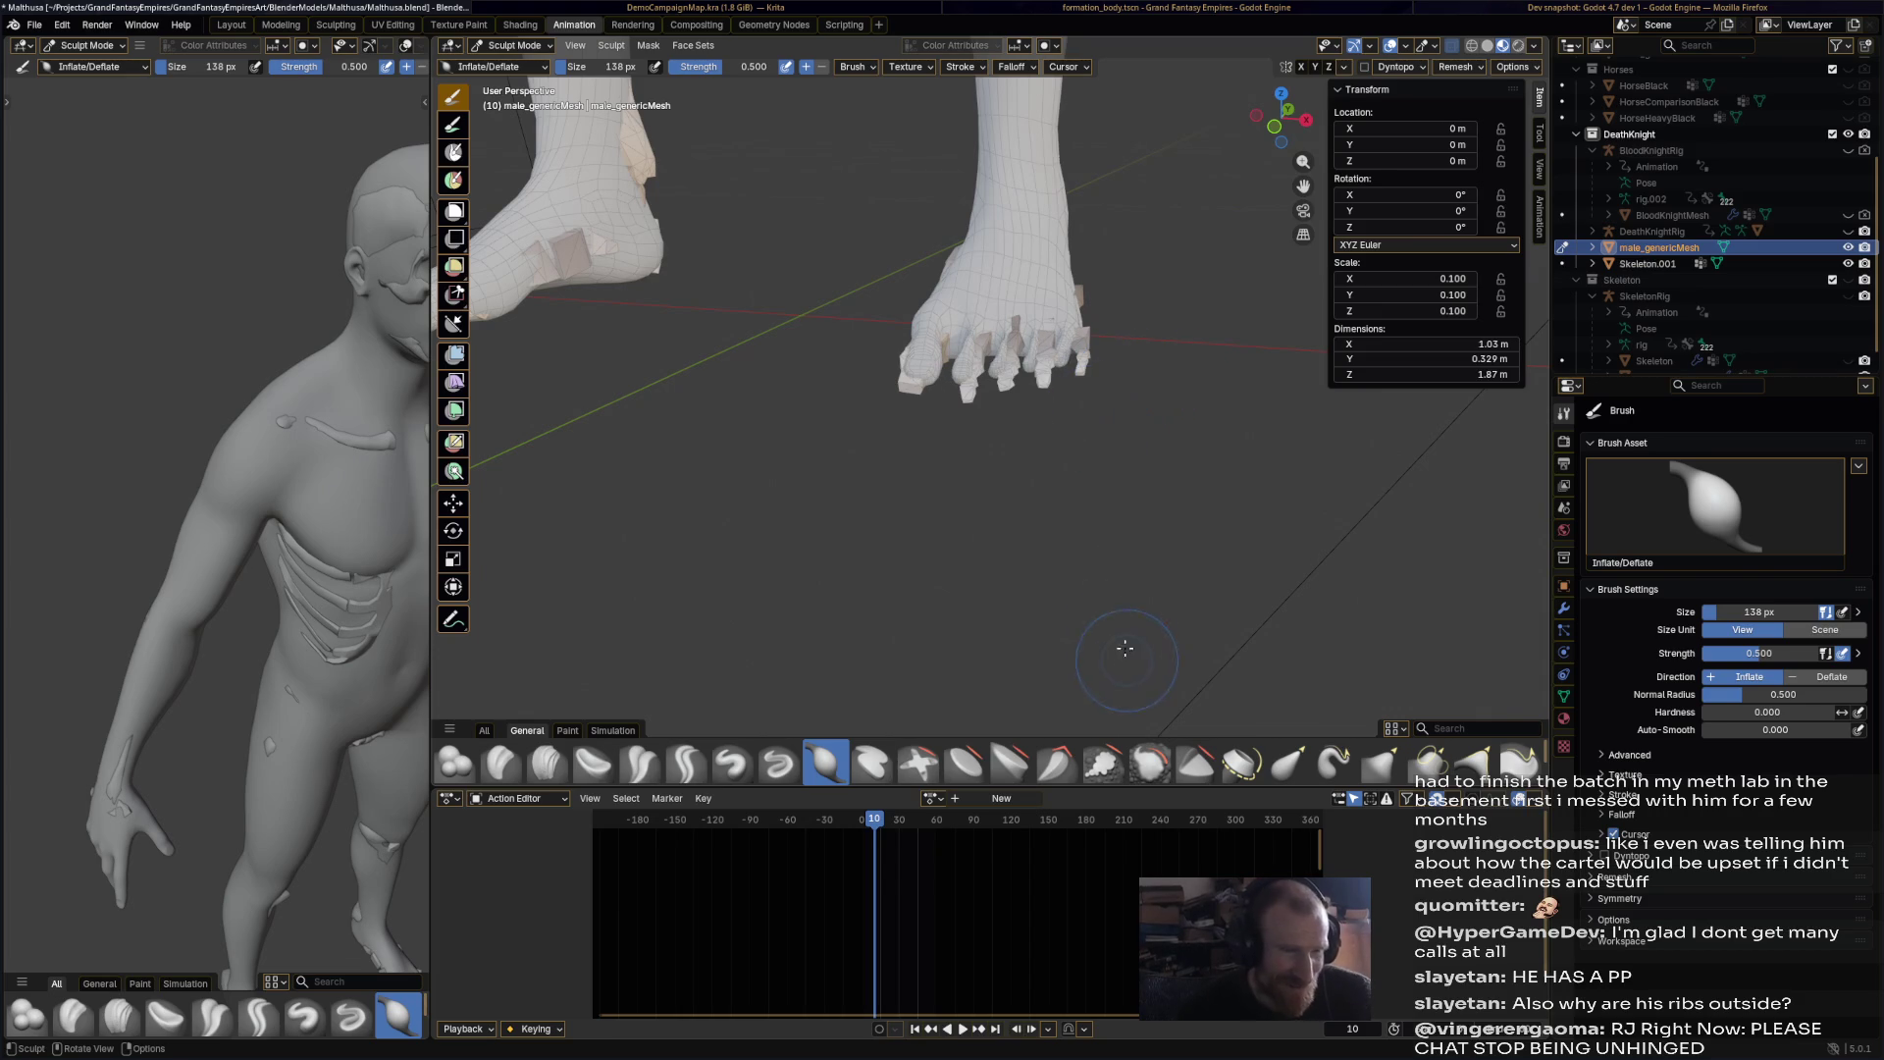
middle_click_drag(1080, 420, 1109, 557, "shift")
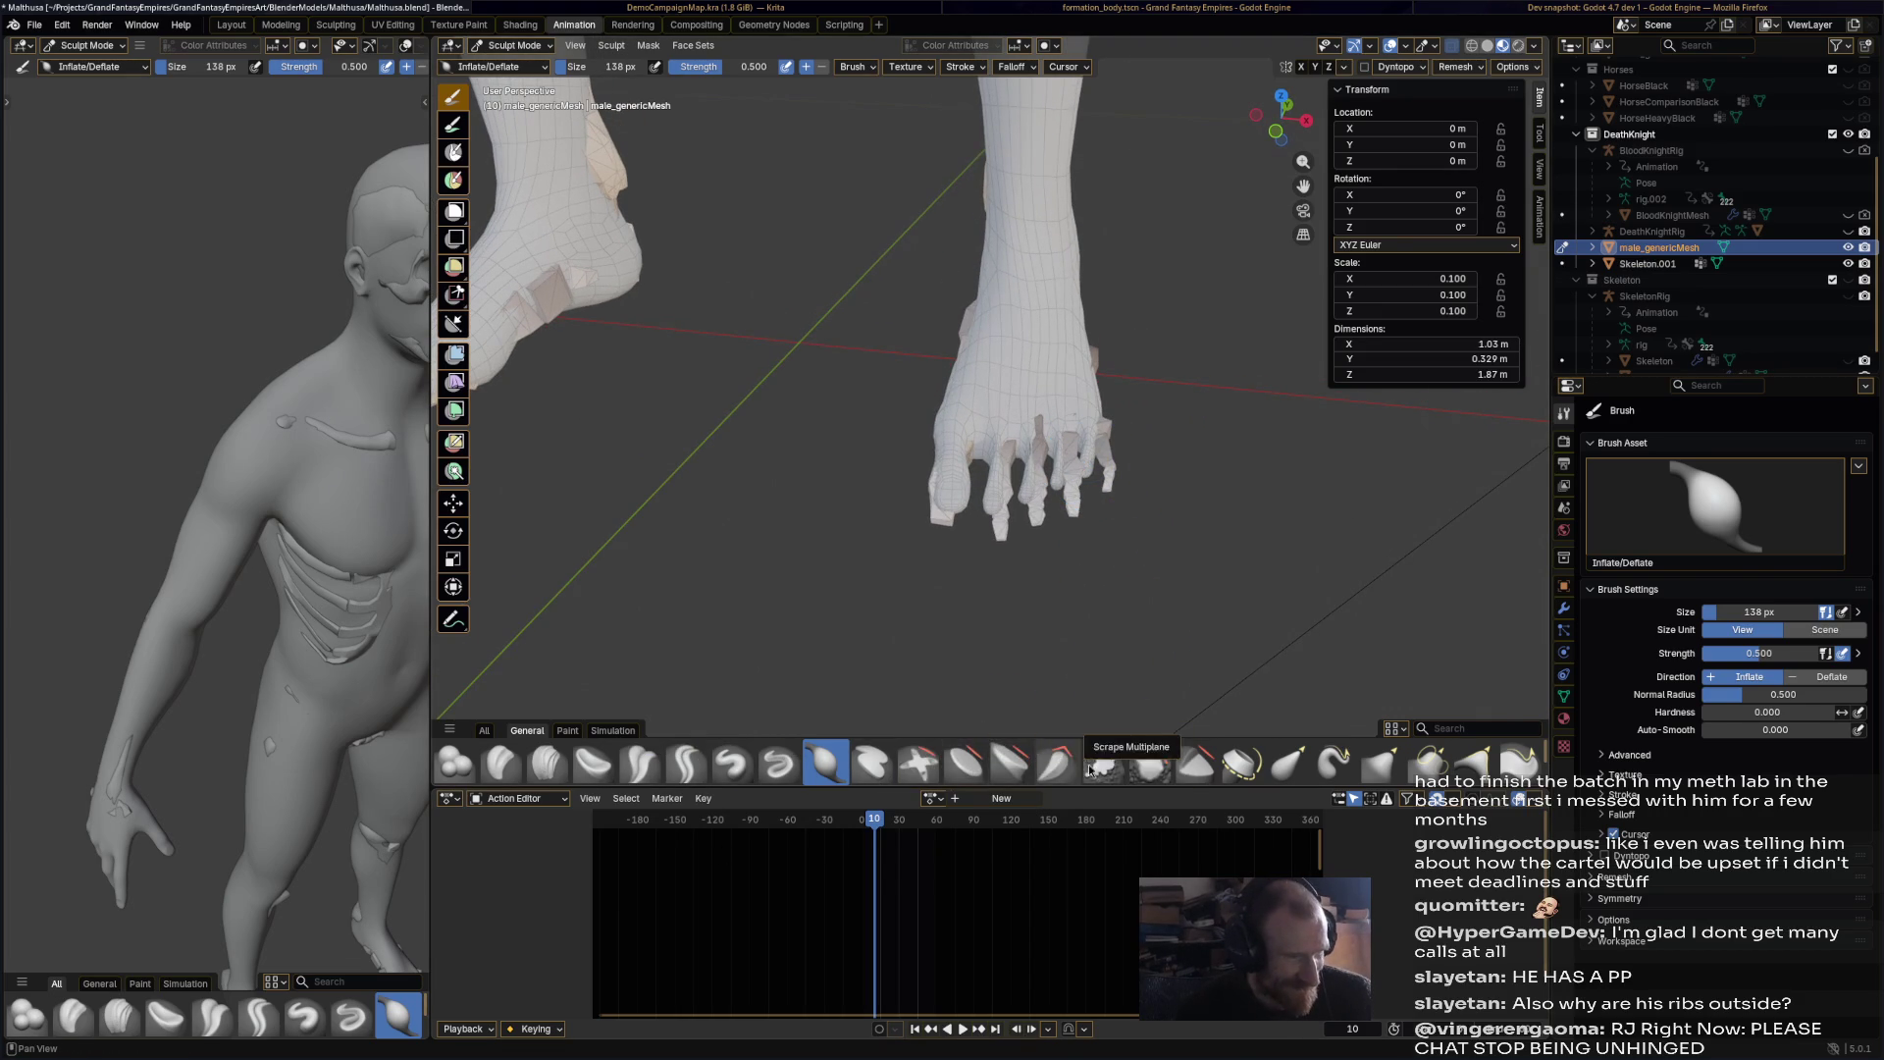
Step: Try the Smooth and Elastic Grab brushes, then inflate the toes across the foot again
left_click(1150, 764)
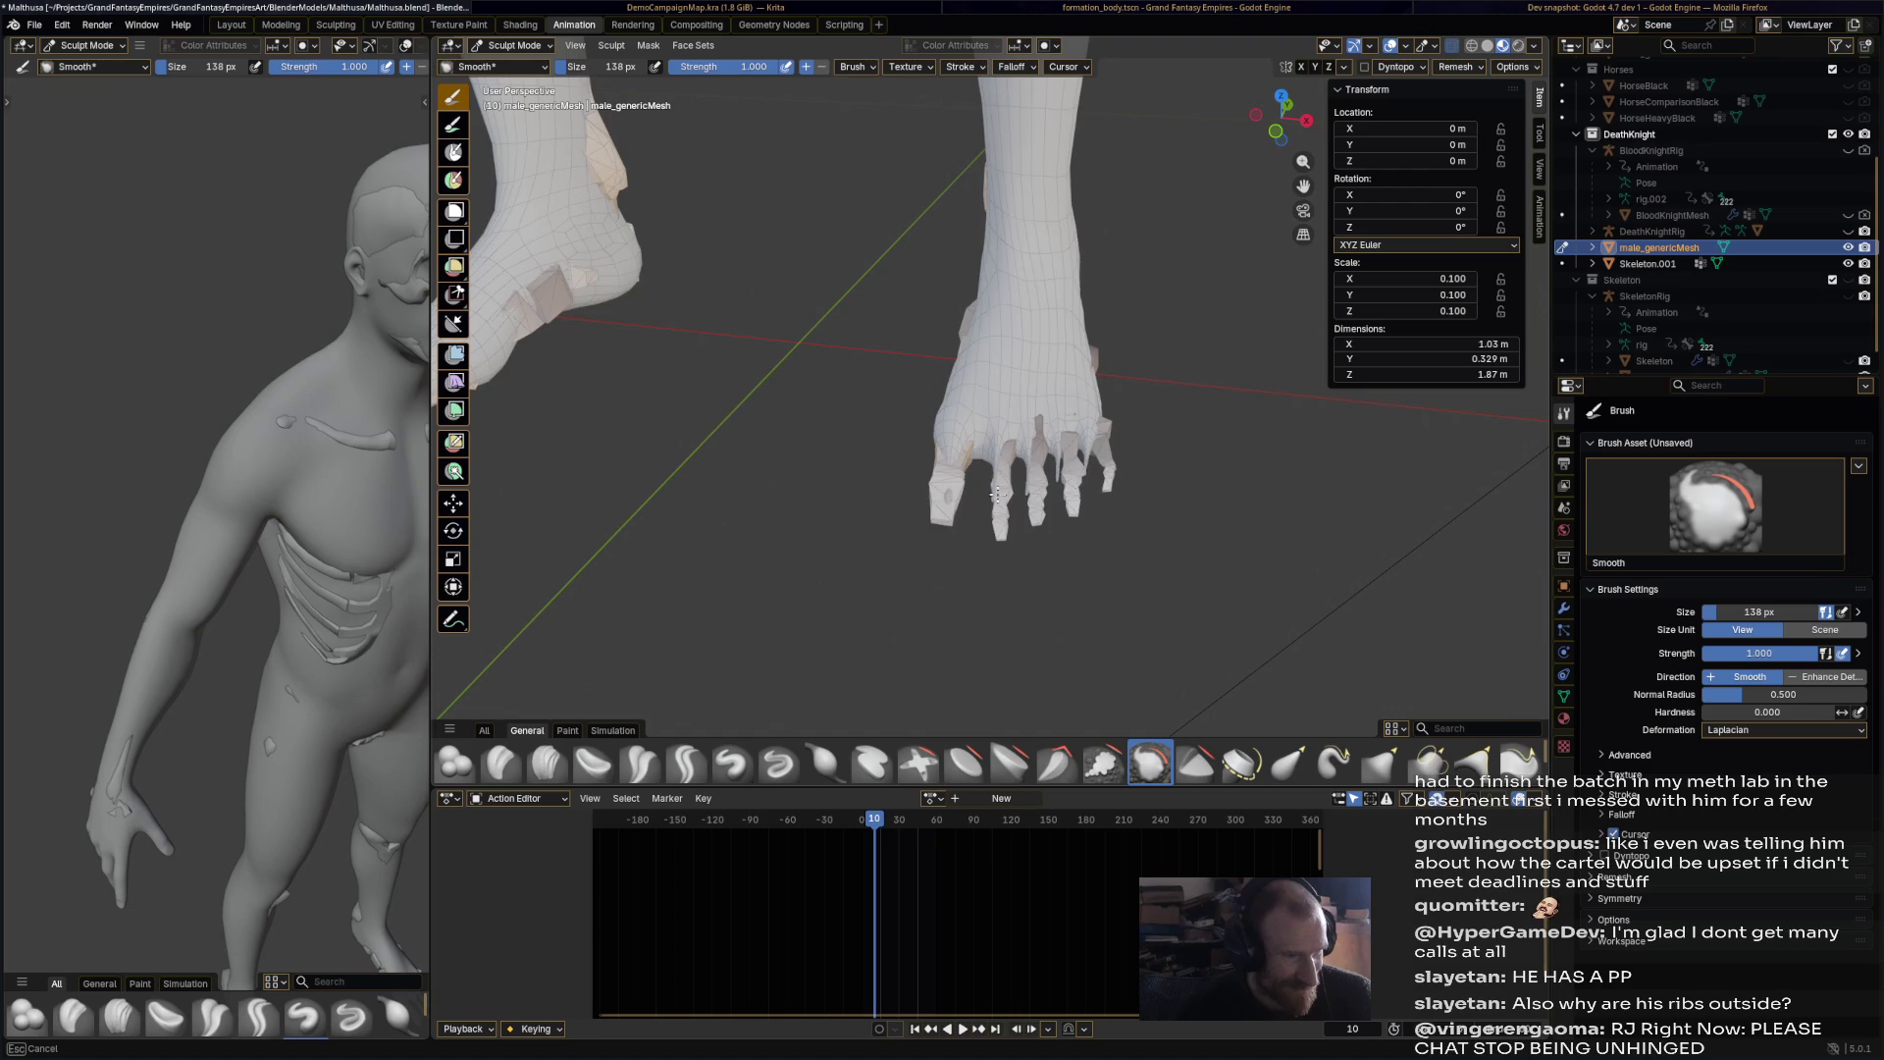
middle_click_drag(1065, 493, 1029, 500)
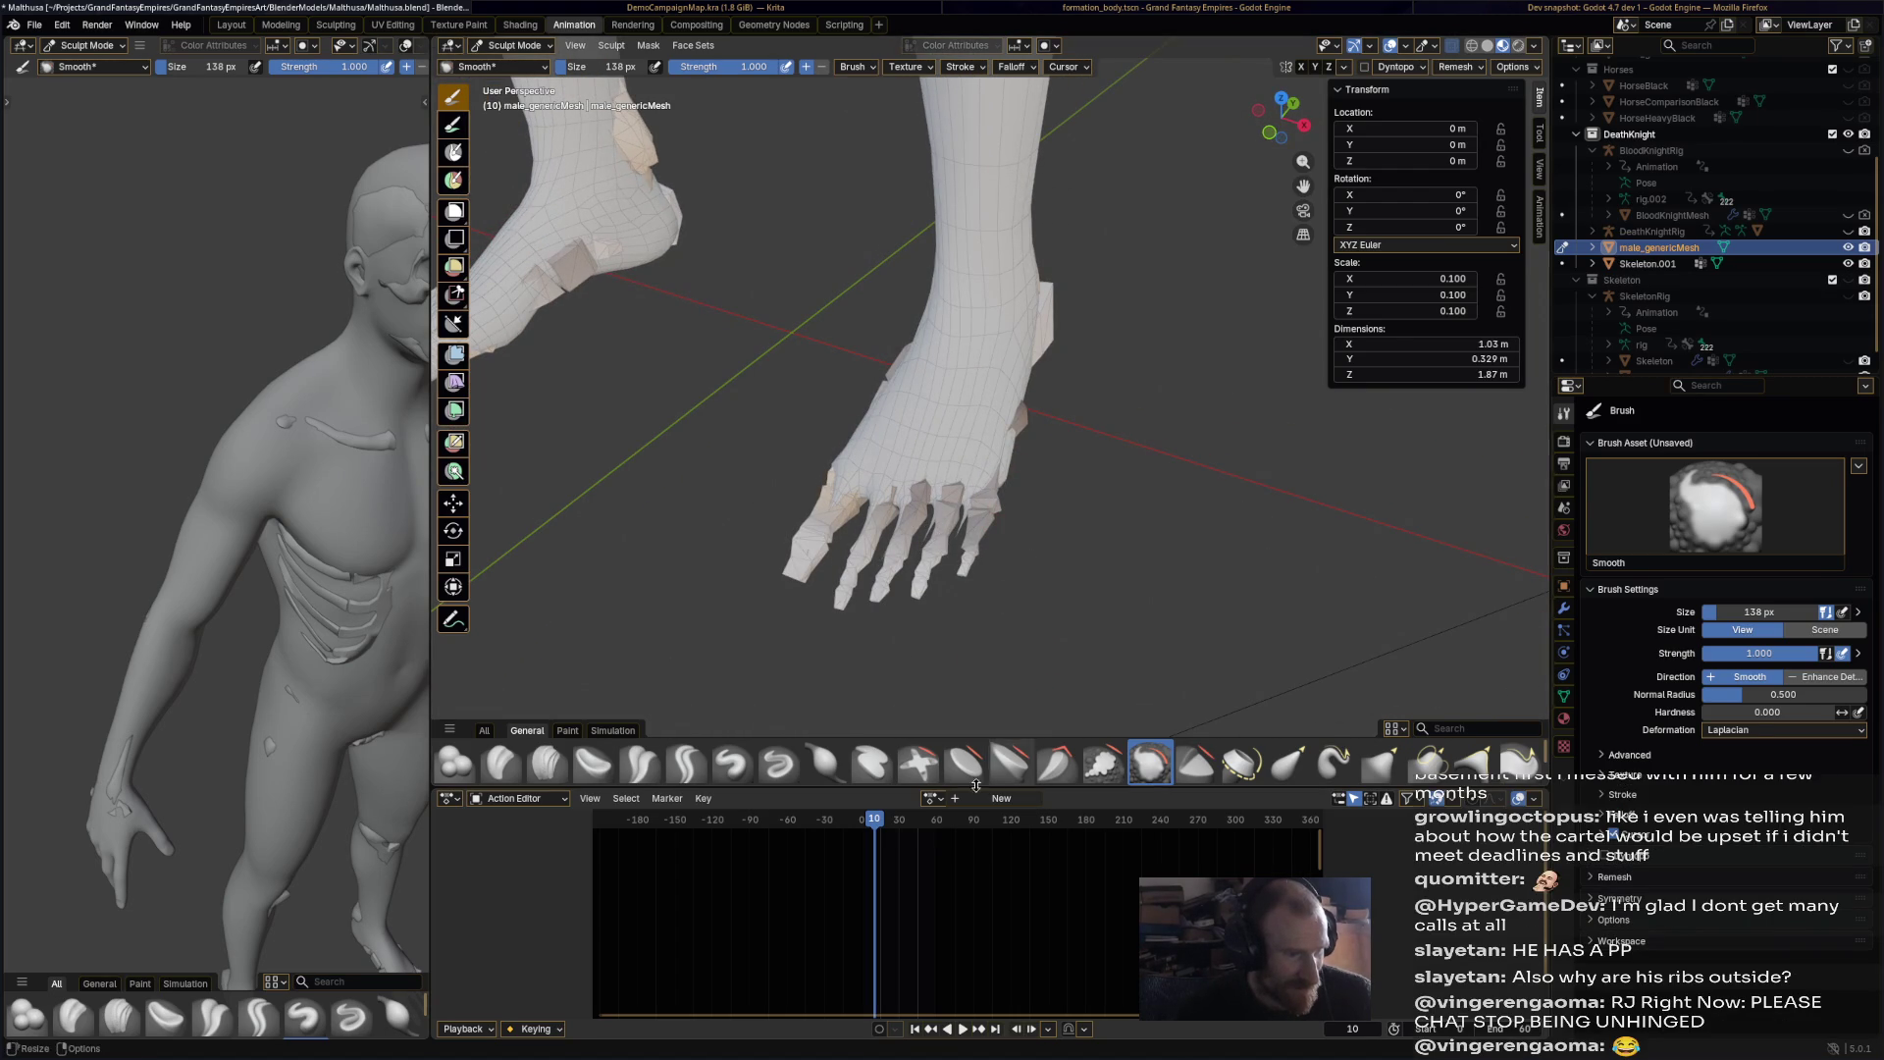
left_click(1288, 774)
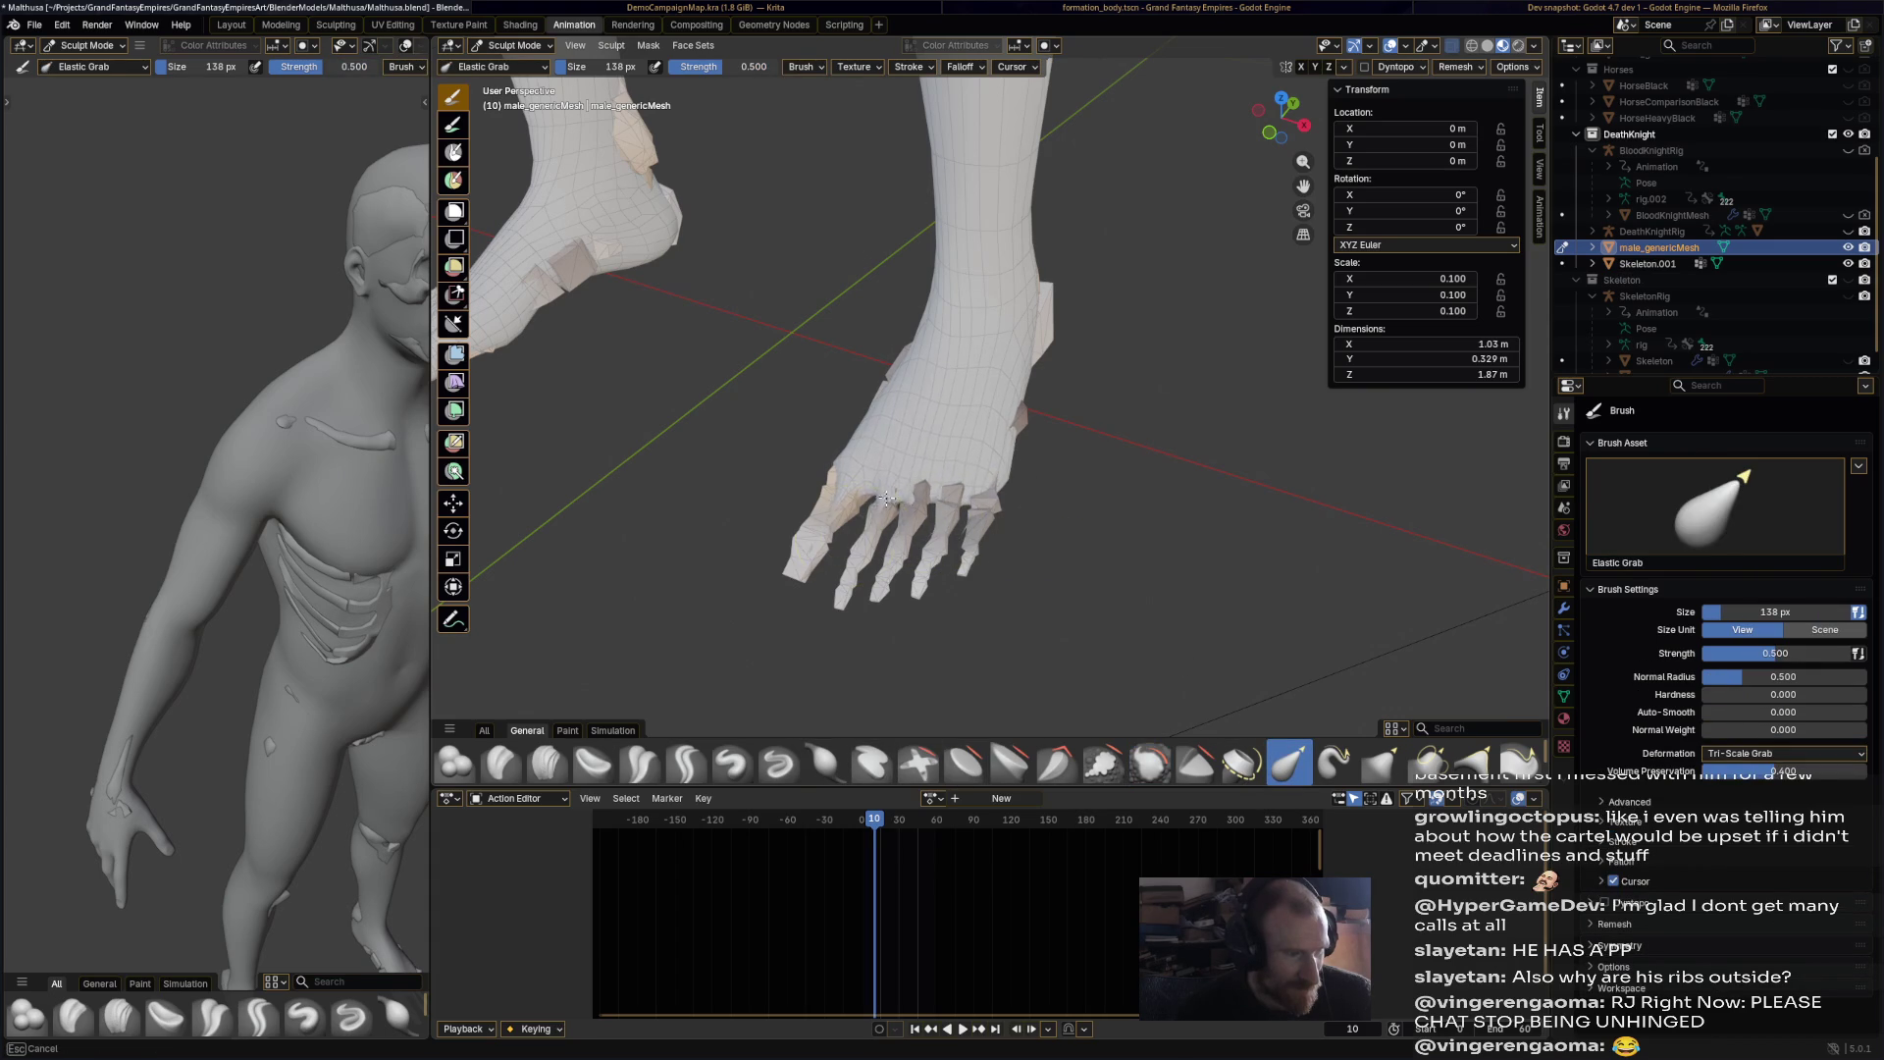
left_click(824, 770)
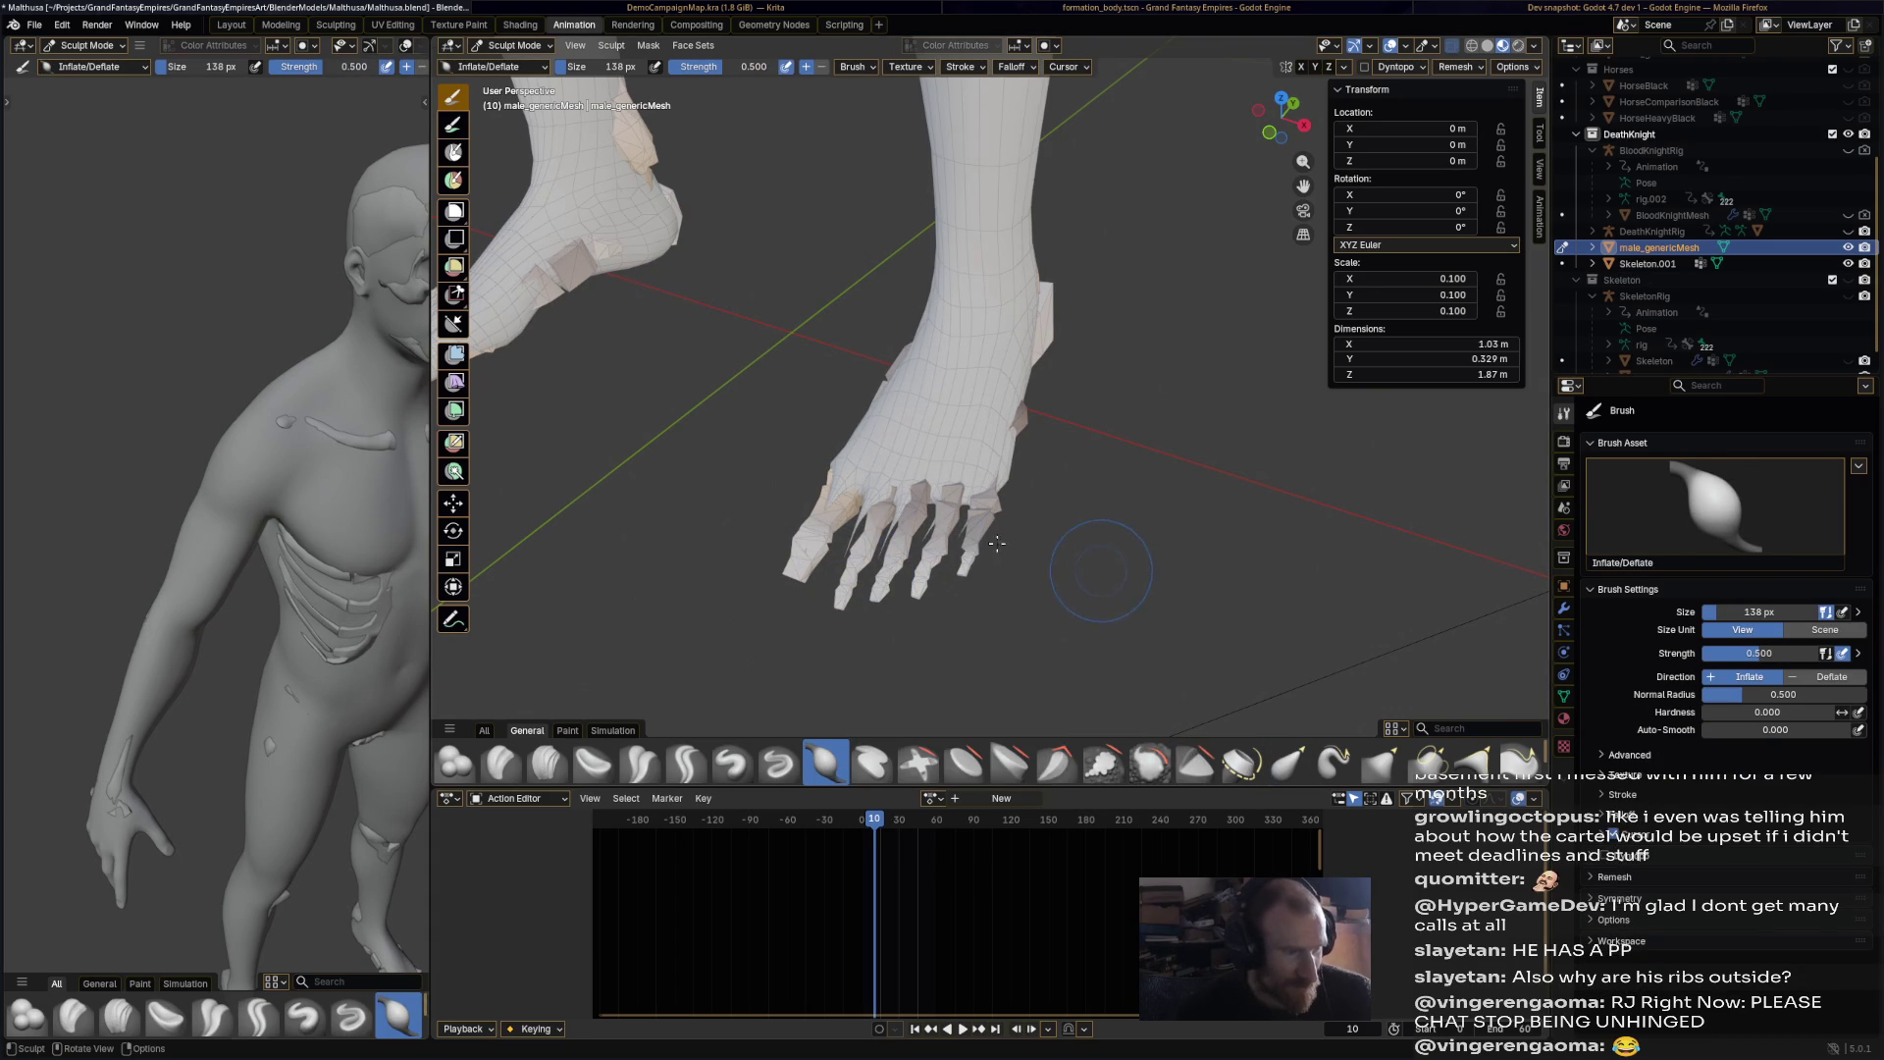
mouse_move(972, 520)
left_mouse_down()
mouse_move(834, 540)
mouse_move(994, 575)
left_mouse_up()
left_click(510, 45)
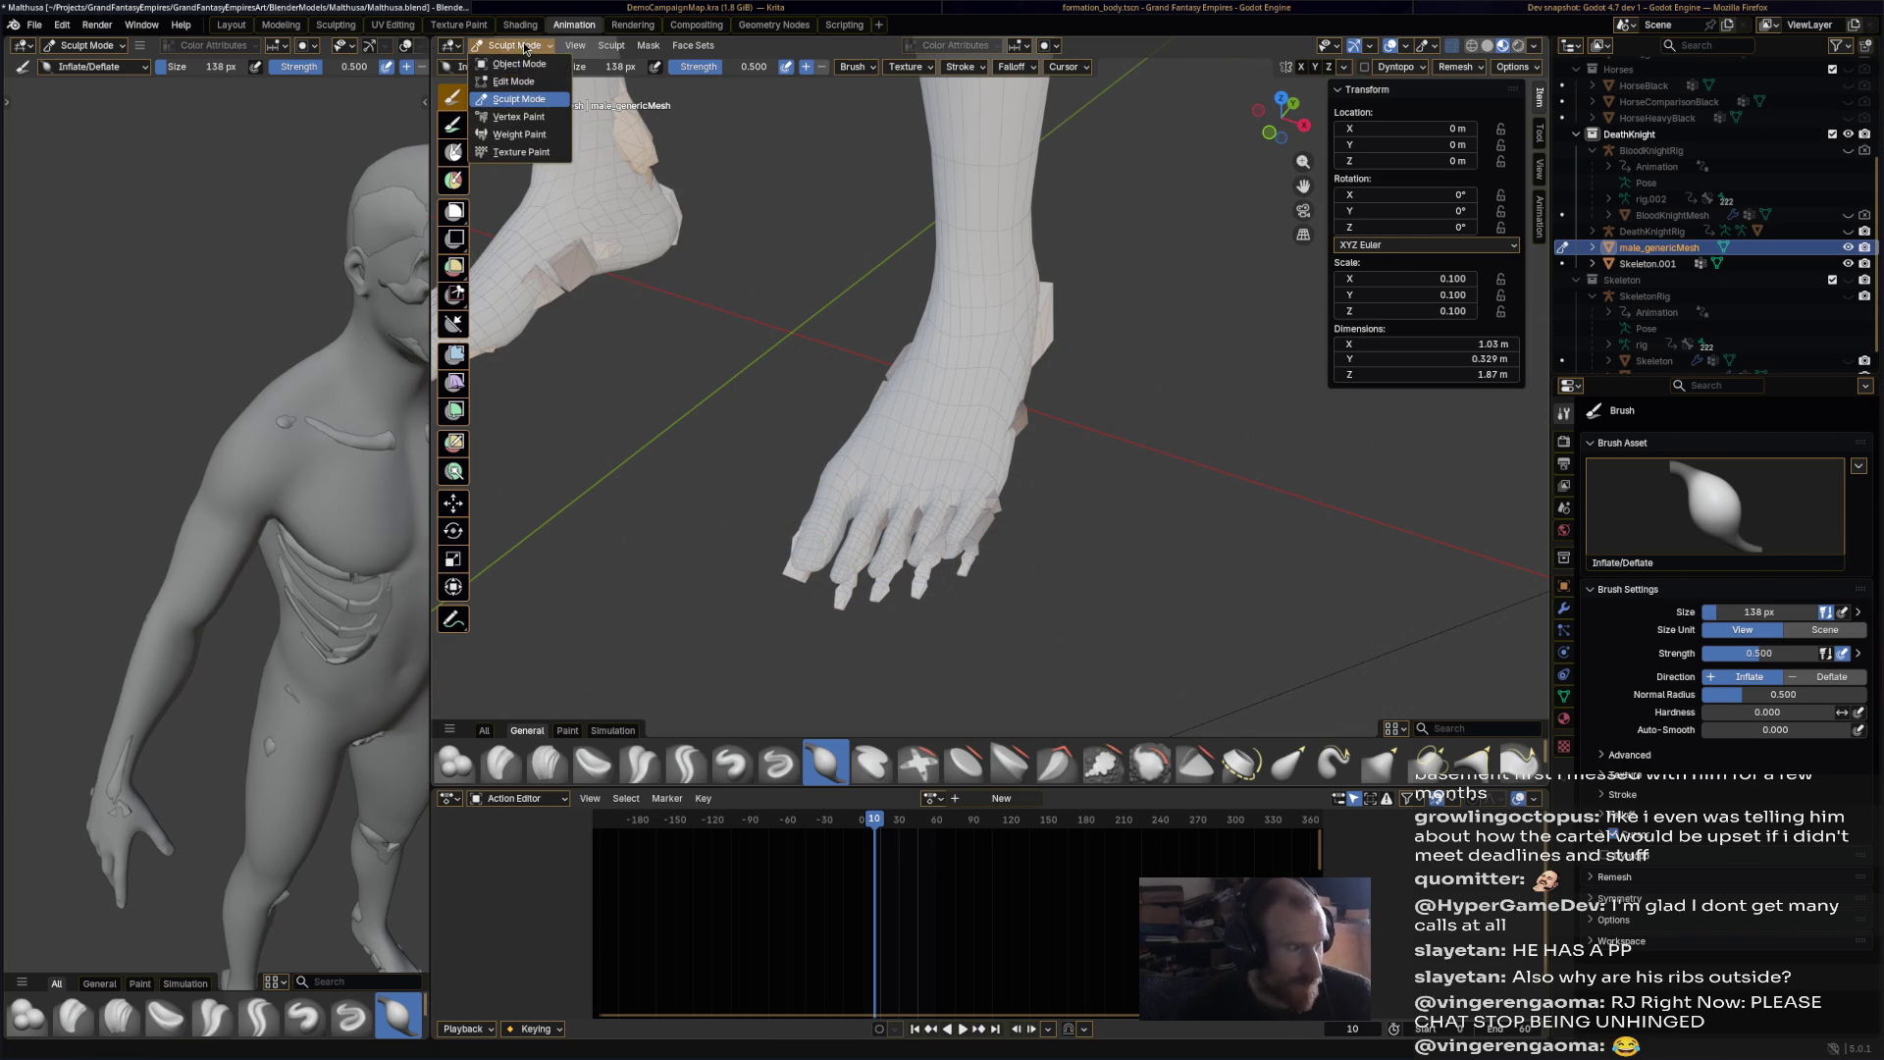
Step: In Edit Mode, delete the toe skin vertices, then undo and clear the selection
left_click(505, 84)
left_click_drag(756, 674, 1198, 506)
key("x")
left_click(1204, 510)
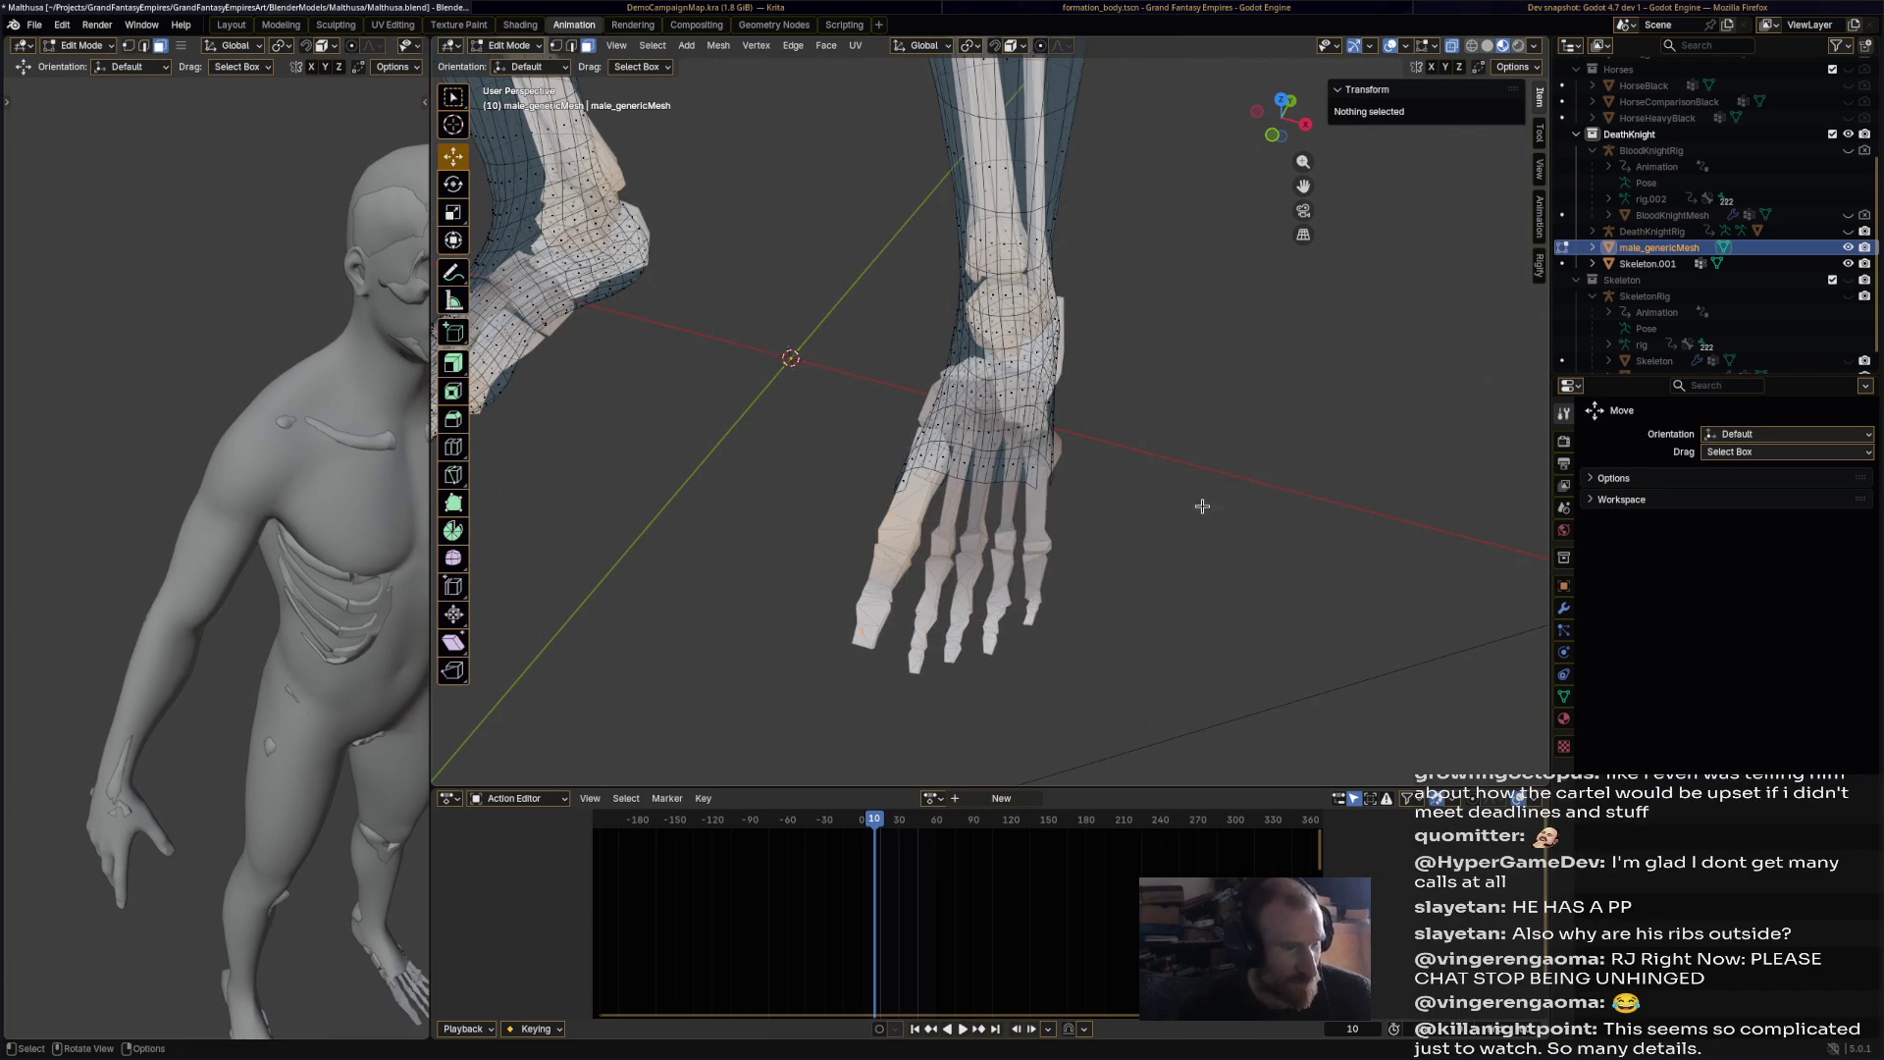
mouse_move(1184, 550)
middle_mouse_down()
mouse_move(1144, 514)
mouse_move(1079, 540)
mouse_move(1010, 572)
mouse_move(1021, 622)
mouse_move(1083, 604)
mouse_move(974, 564)
middle_mouse_up()
key("ctrl+z")
key("alt+a")
Step: Select edge loops around the foot, then box-select and delete the toe vertices
left_click(921, 543, "alt")
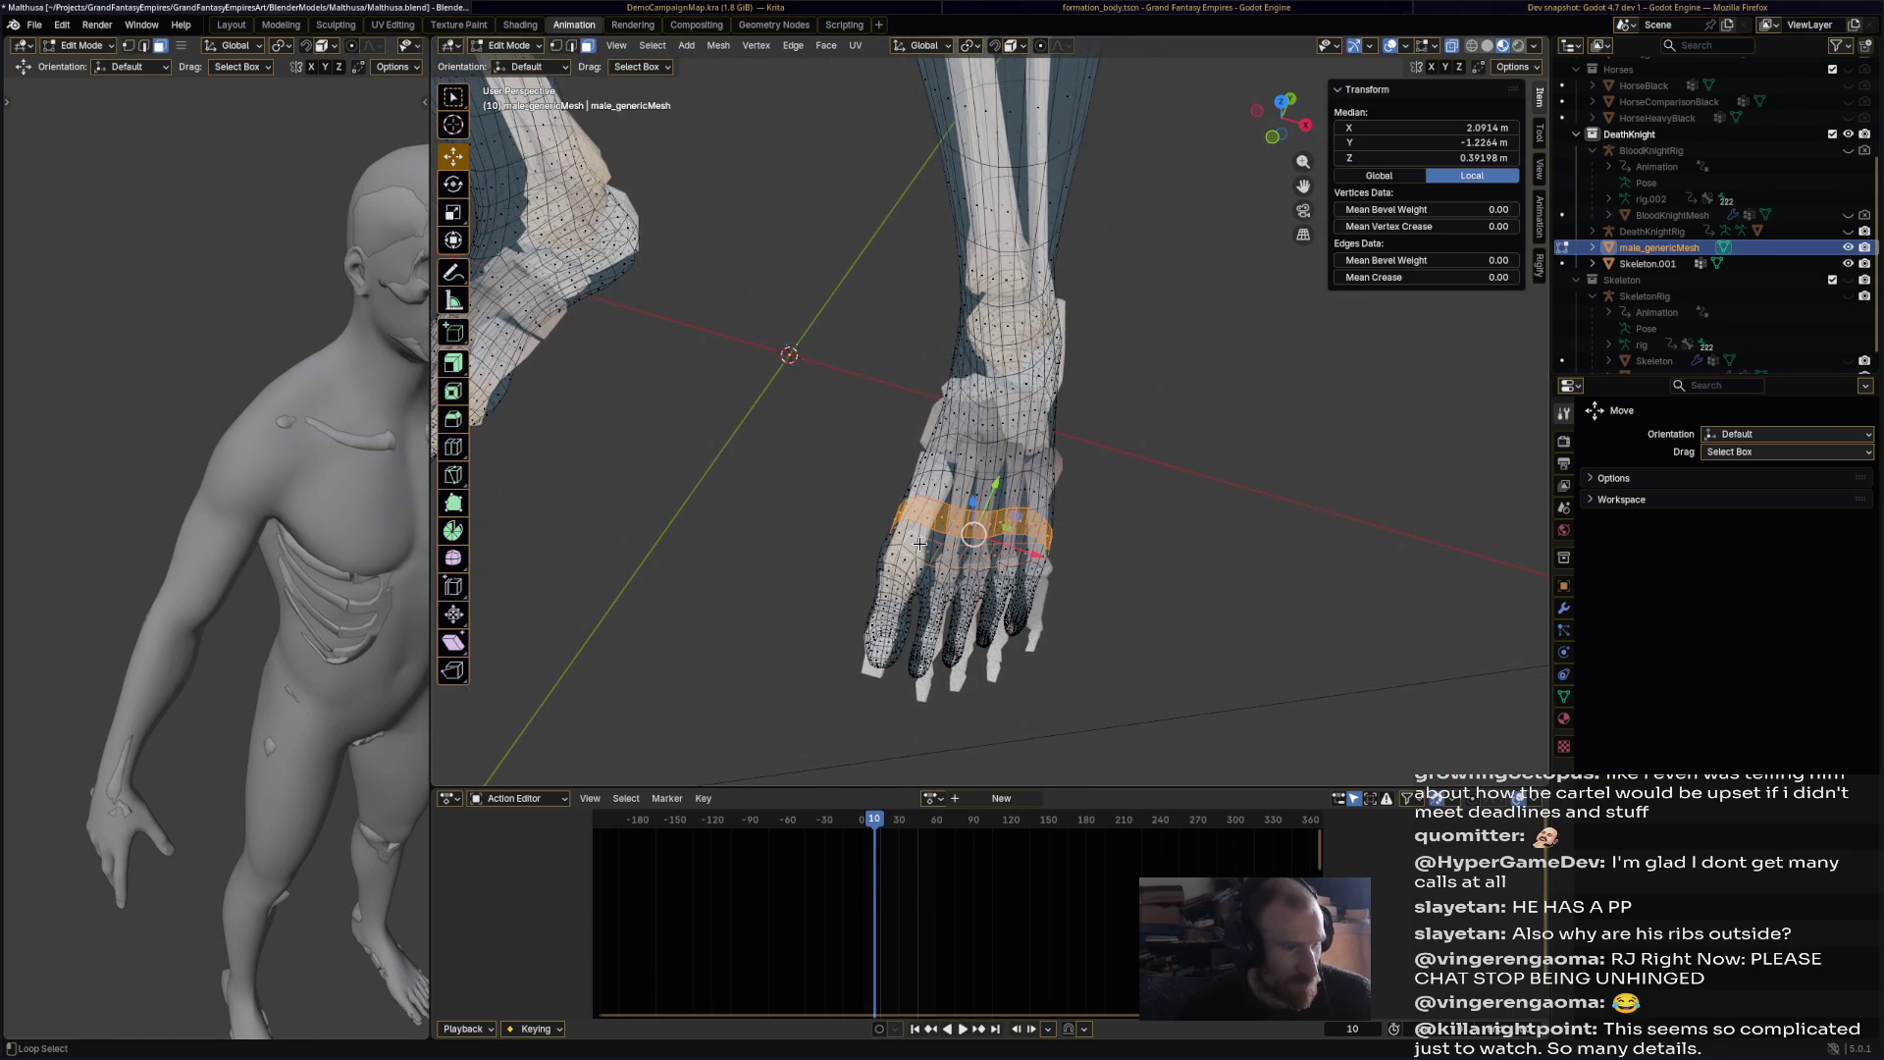
left_click(923, 552, "alt+shift")
middle_click_drag(815, 718, 880, 650)
mouse_move(839, 722)
left_mouse_down()
mouse_move(1140, 616)
mouse_move(1163, 559)
left_mouse_up()
key("x")
left_click(1161, 551)
Step: Orbit and zoom around the model to bring the legs into view
scroll(1161, 550, "down", 5)
mouse_move(1161, 550)
middle_mouse_down()
mouse_move(911, 336)
mouse_move(972, 312)
middle_mouse_up()
scroll(911, 336, "down", 3)
left_click_drag(754, 616, 1054, 140)
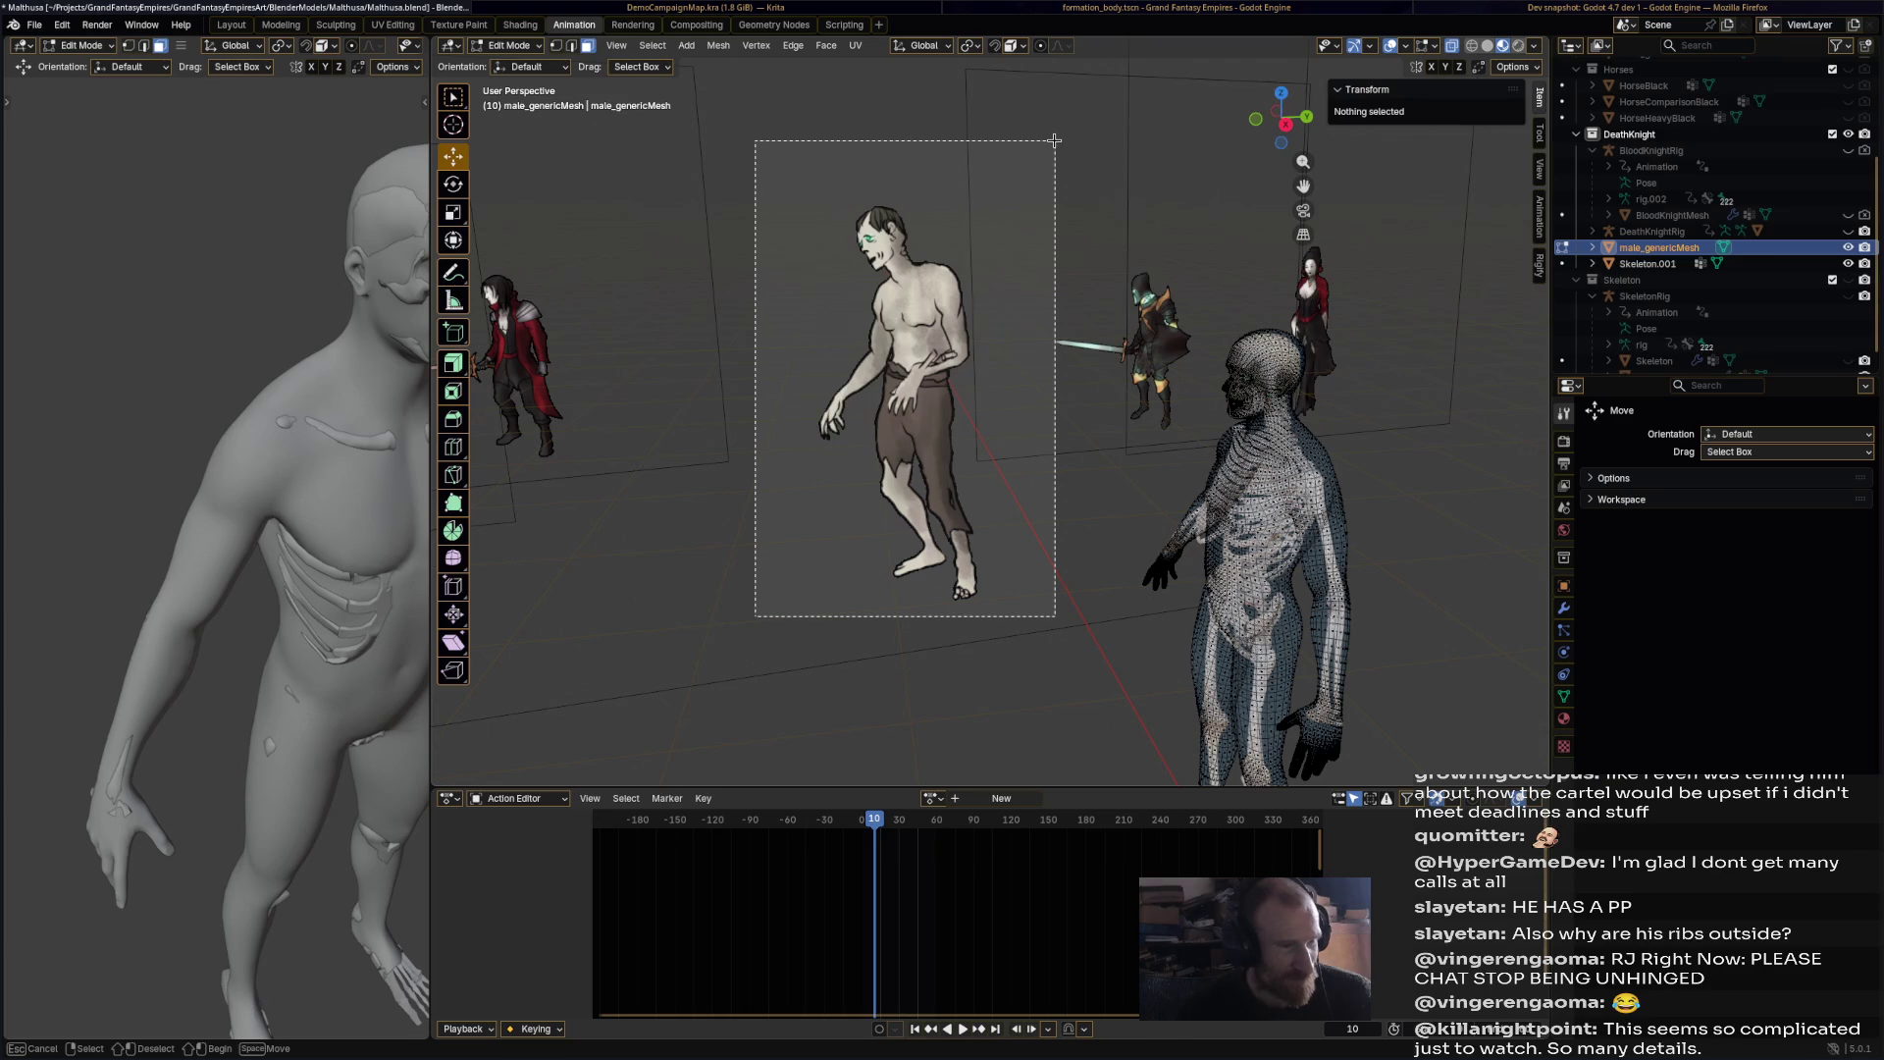
left_click_drag(1054, 141, 1054, 140)
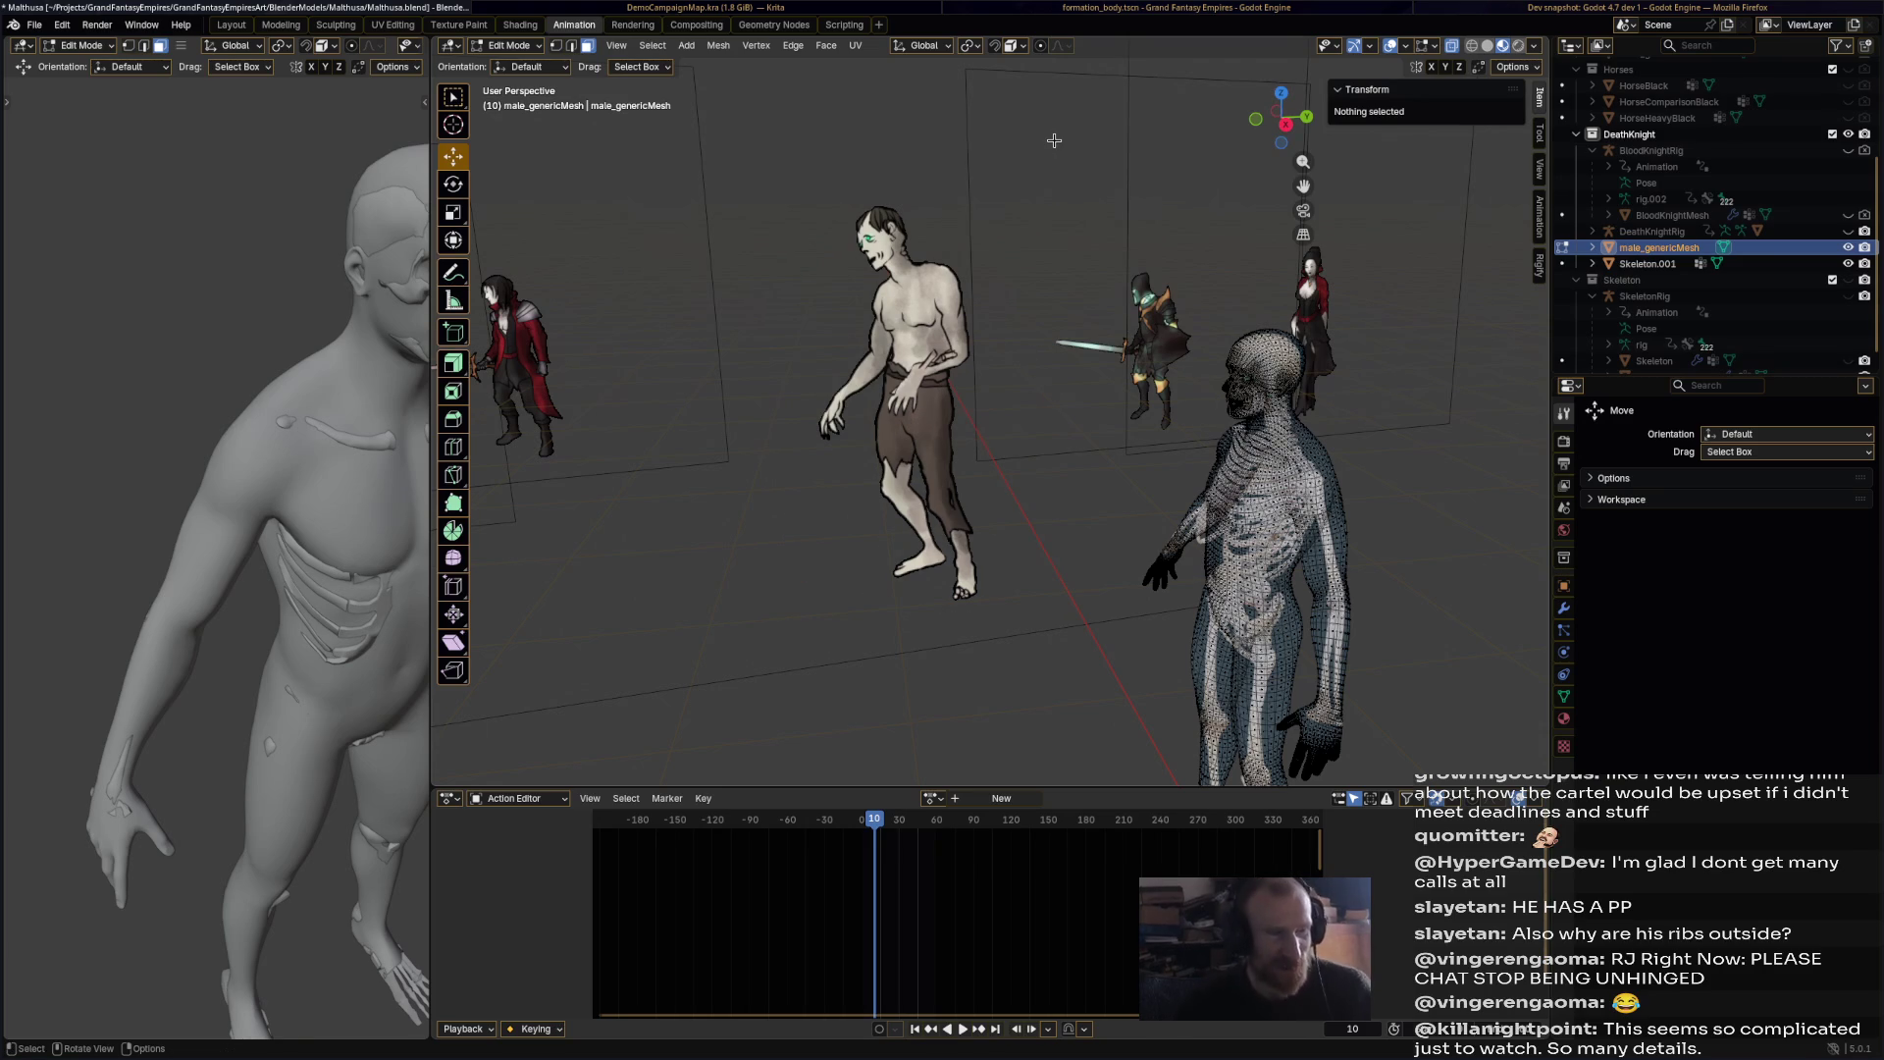
middle_click_drag(1057, 369, 1014, 886)
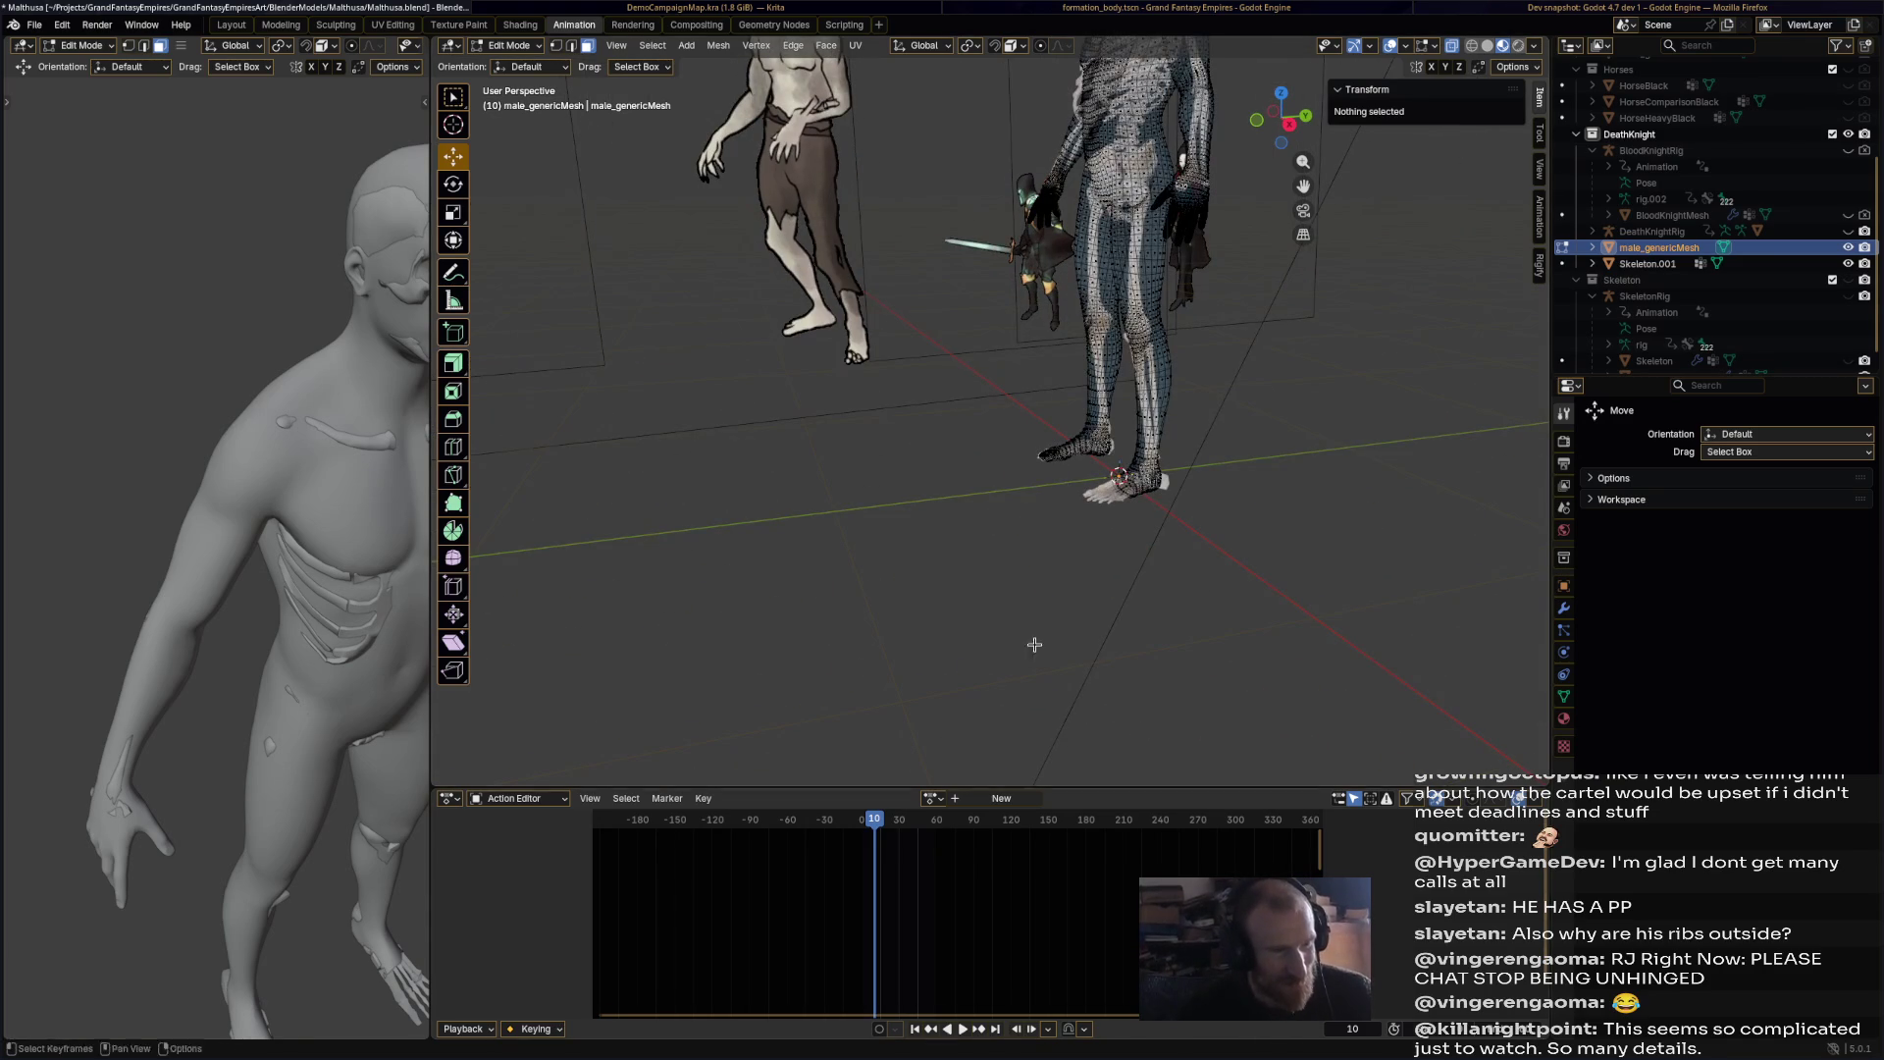
mouse_move(959, 584)
middle_mouse_down()
mouse_move(992, 526)
mouse_move(1097, 555)
mouse_move(1068, 453)
middle_mouse_up()
scroll(1068, 452, "up", 5)
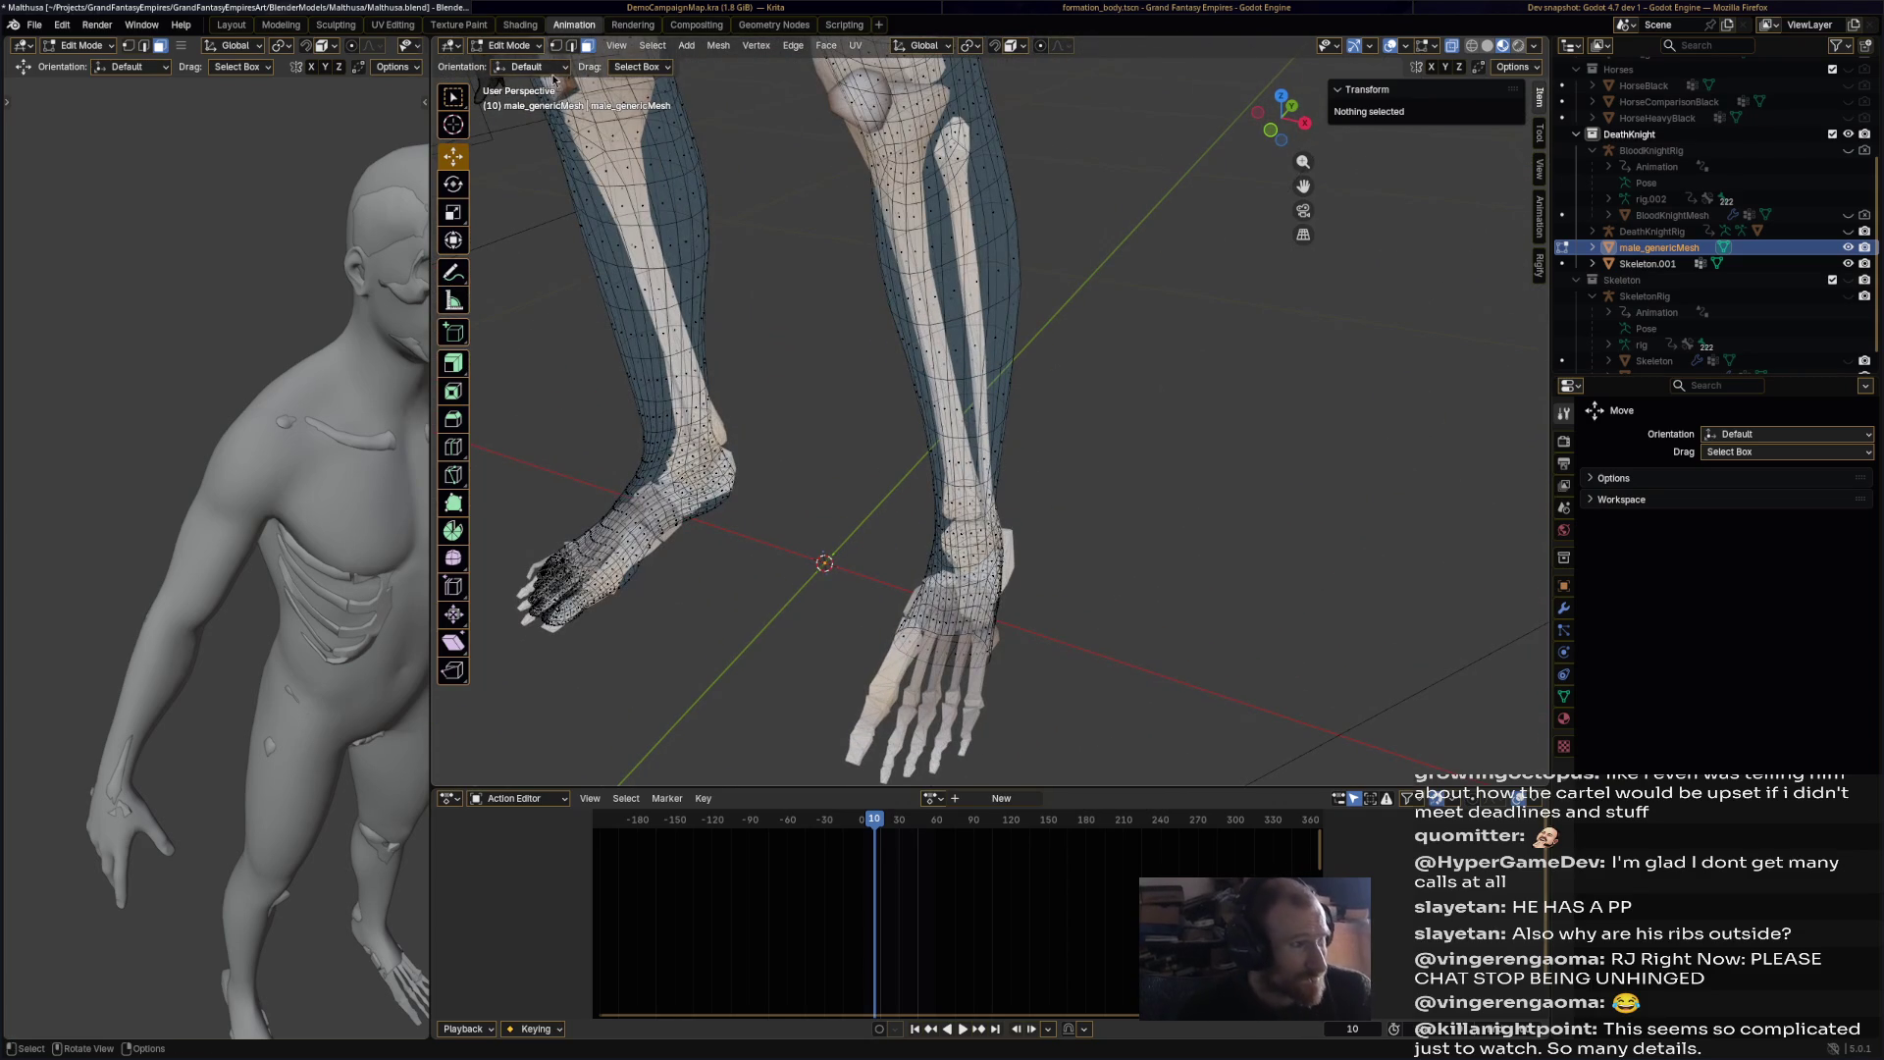
Step: Return to Object Mode and zoom in on the right foot
left_click(509, 45)
left_click(515, 66)
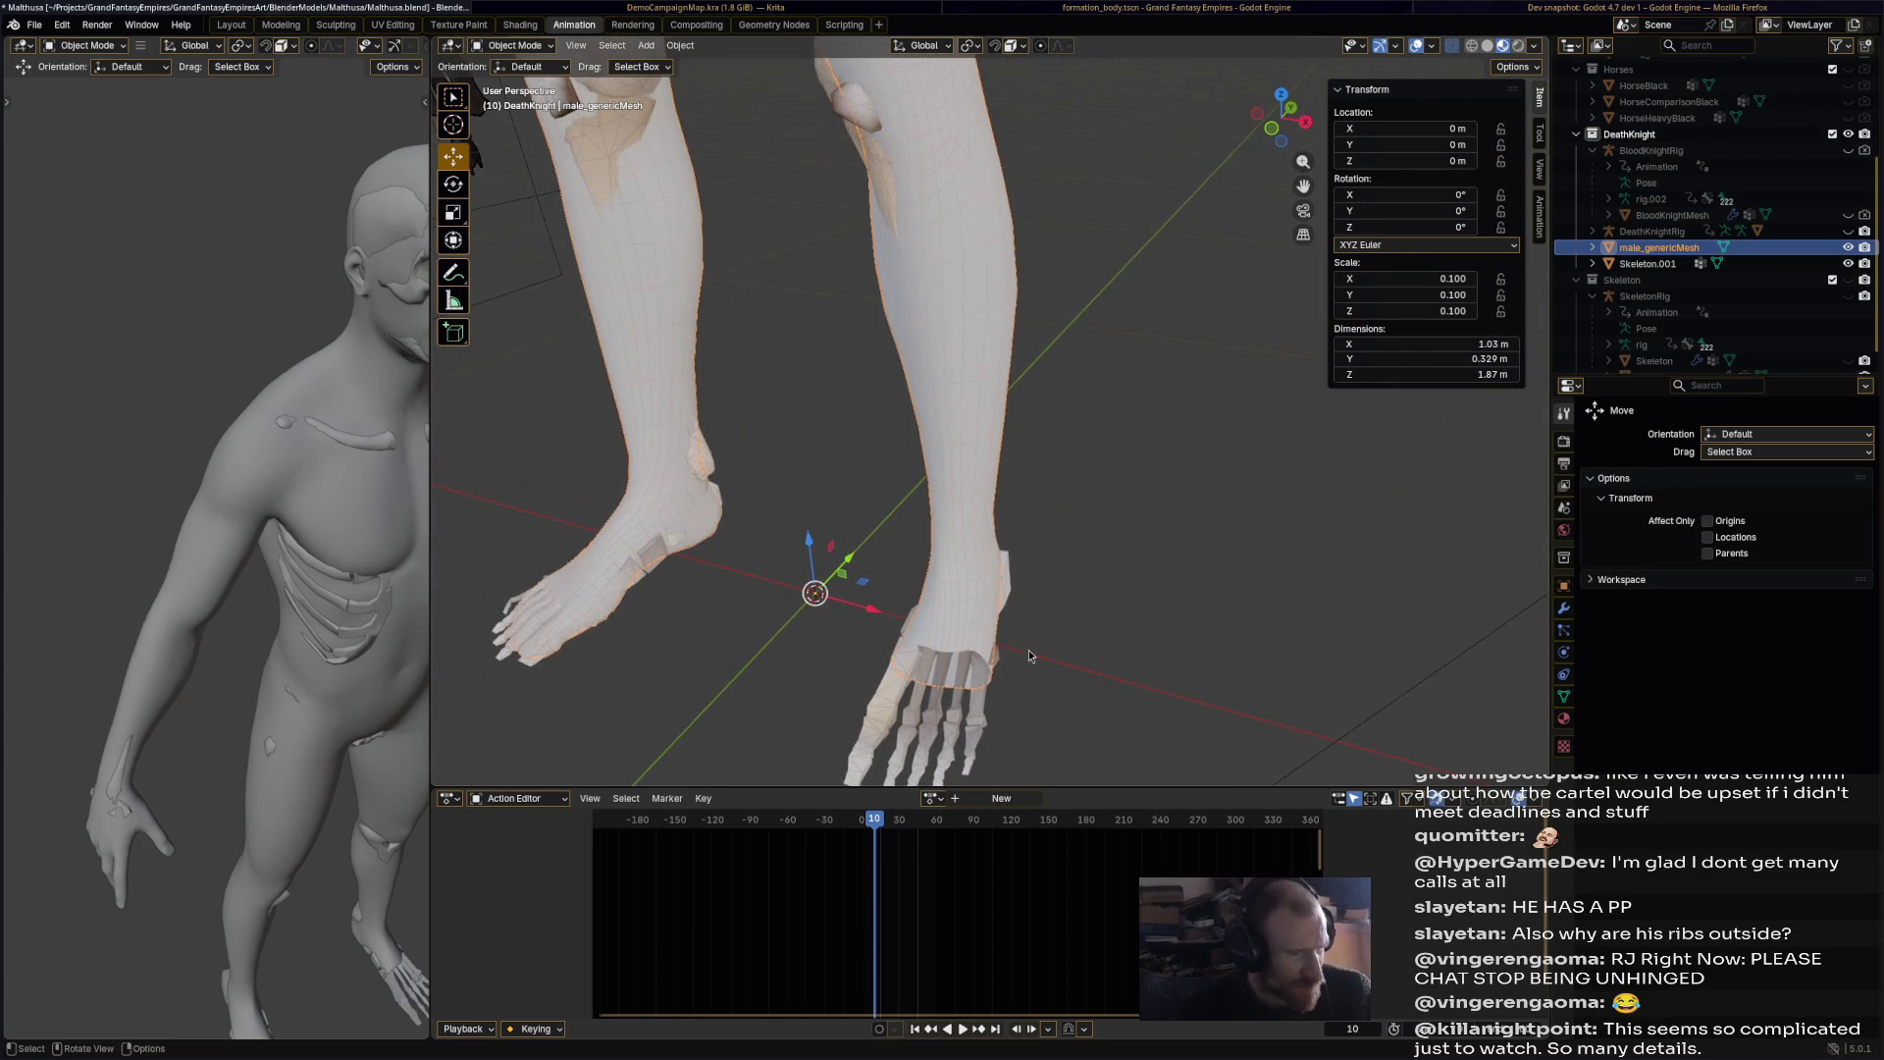
middle_click_drag(1024, 654, 956, 409, "shift")
scroll(957, 408, "up", 4)
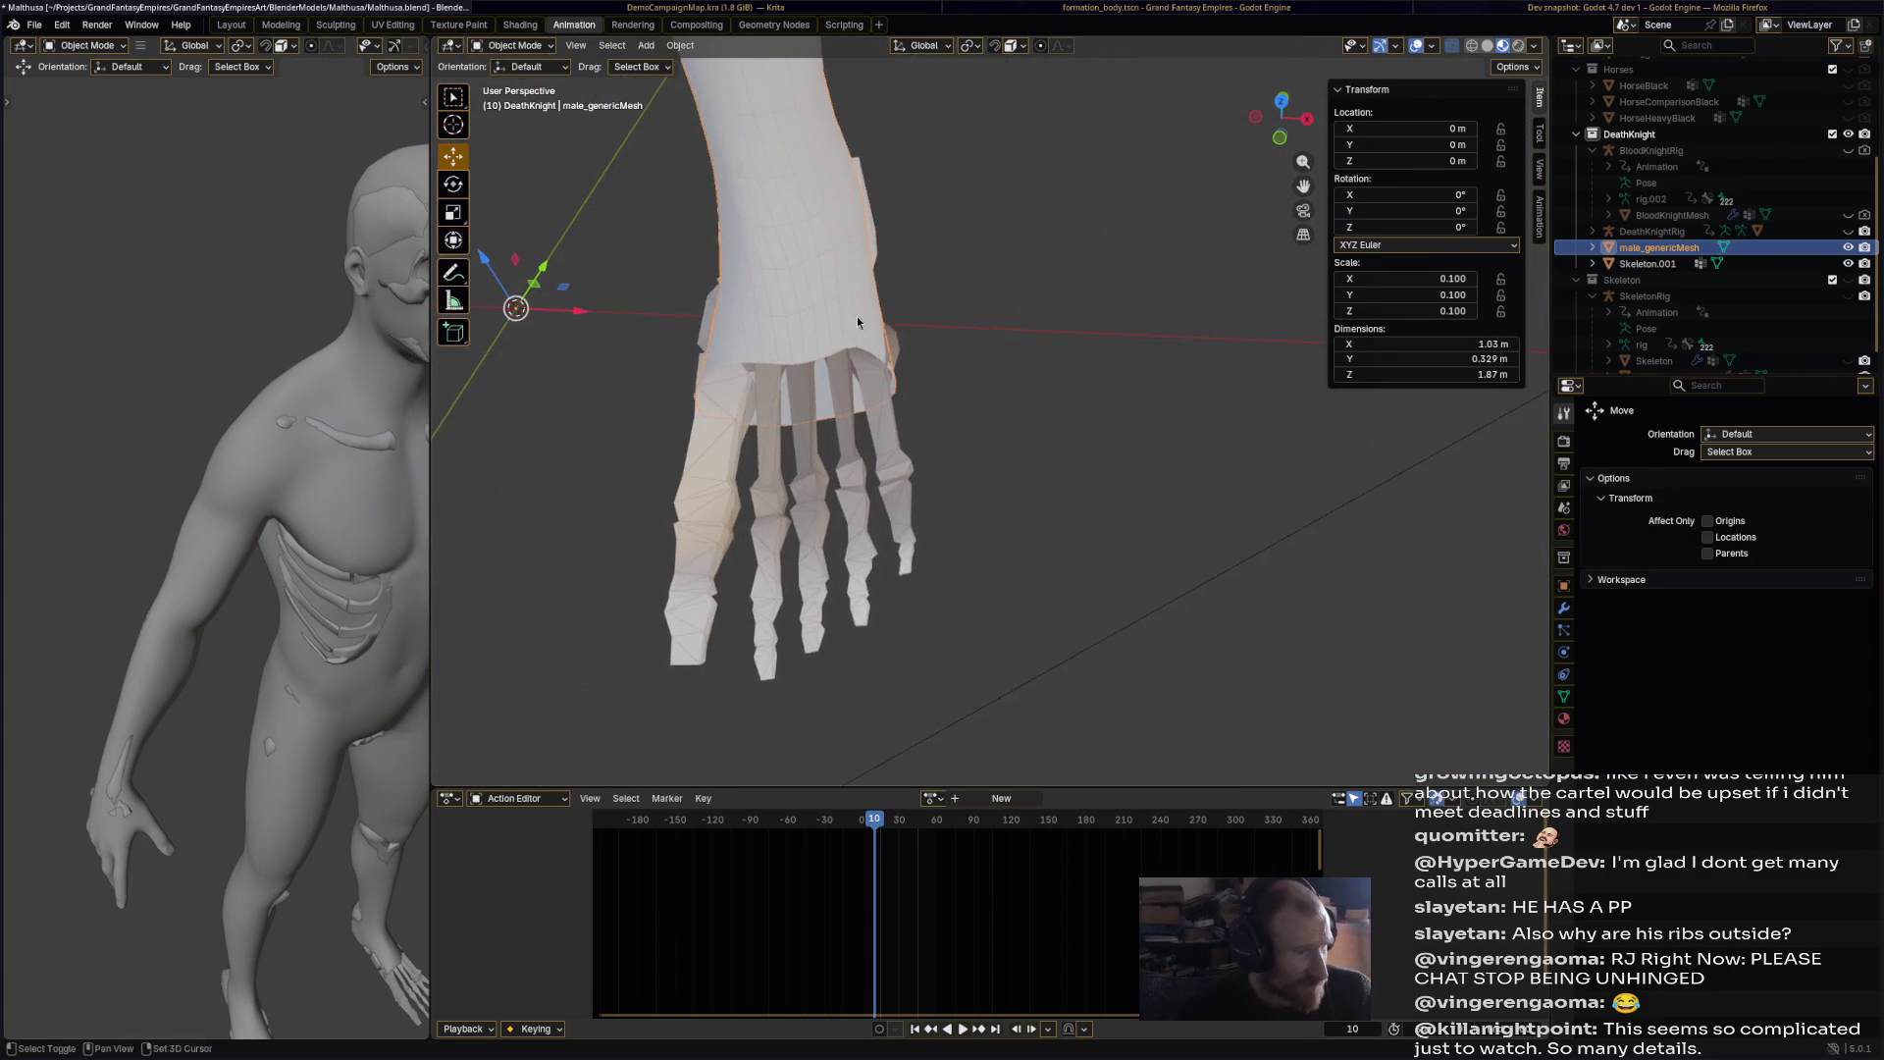
middle_click_drag(848, 322, 961, 351, "shift")
Step: Re-enter Edit Mode and check an edge loop around the foot in edge select mode
left_click(509, 46)
left_click(515, 85)
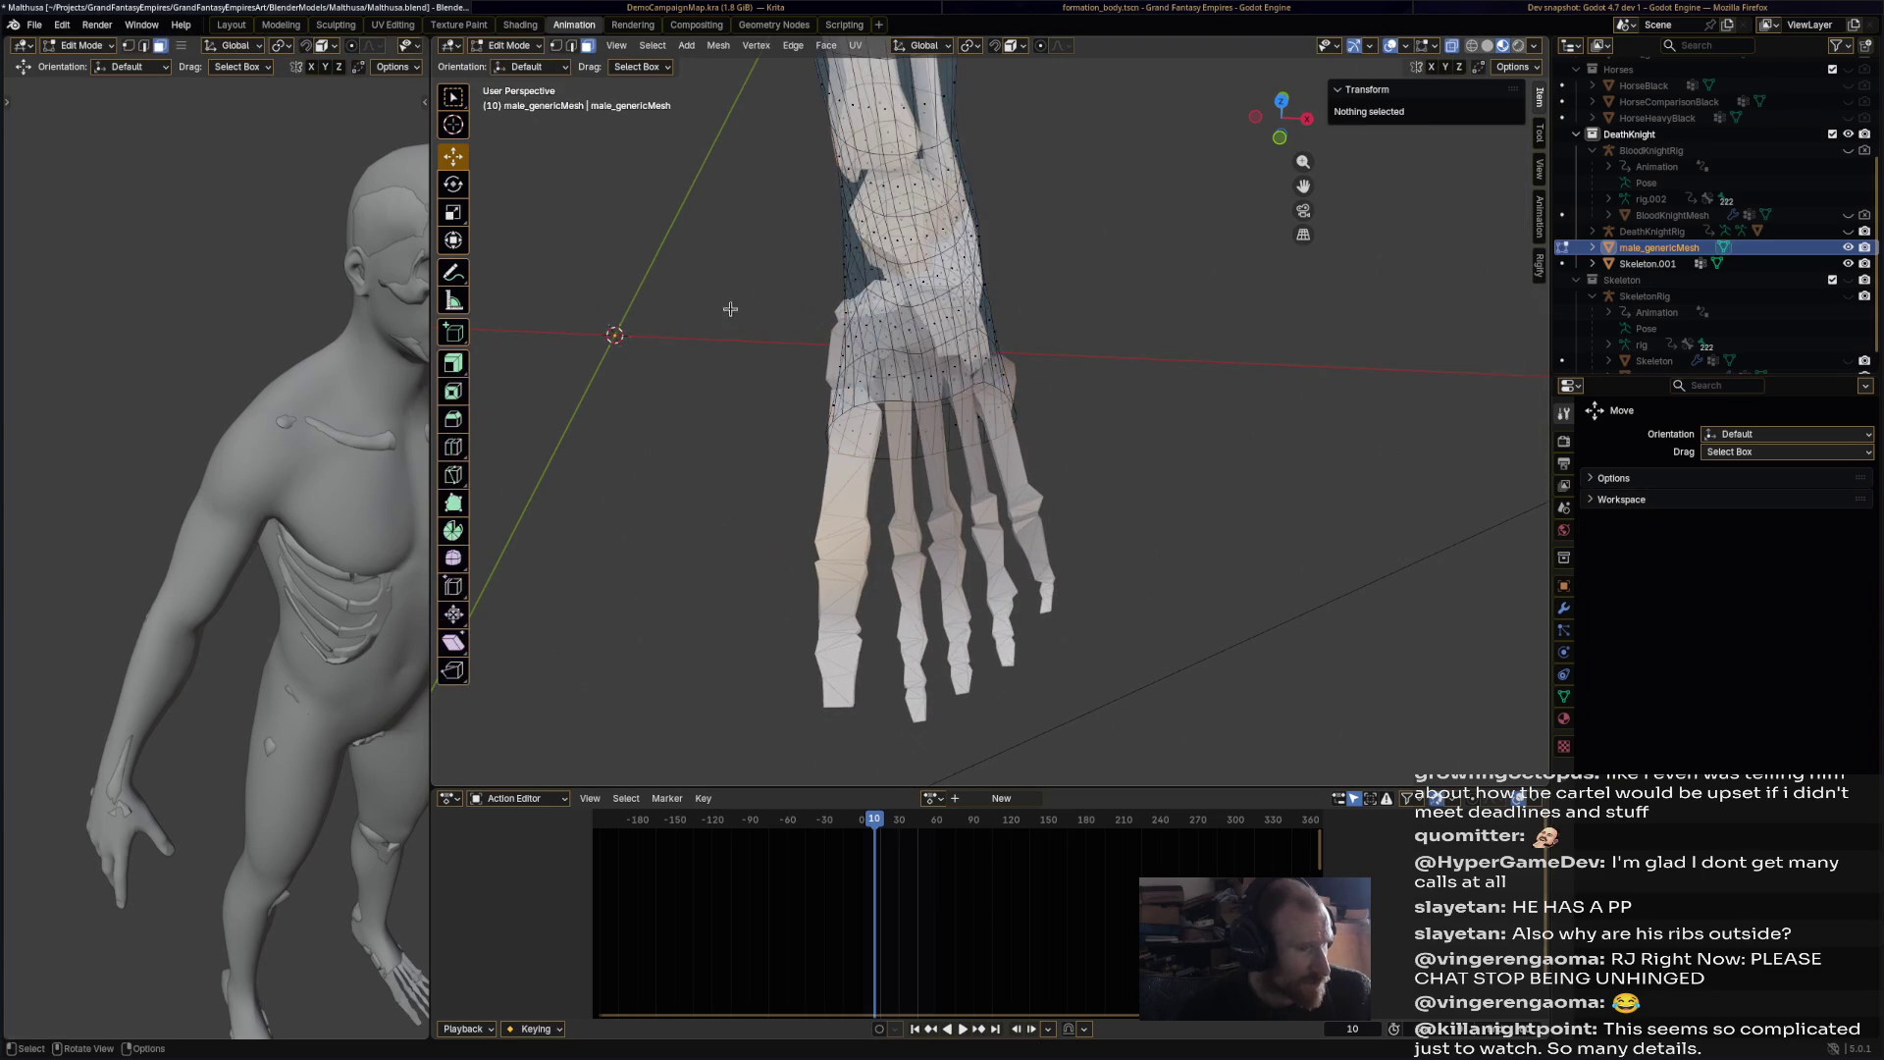
left_click(927, 405)
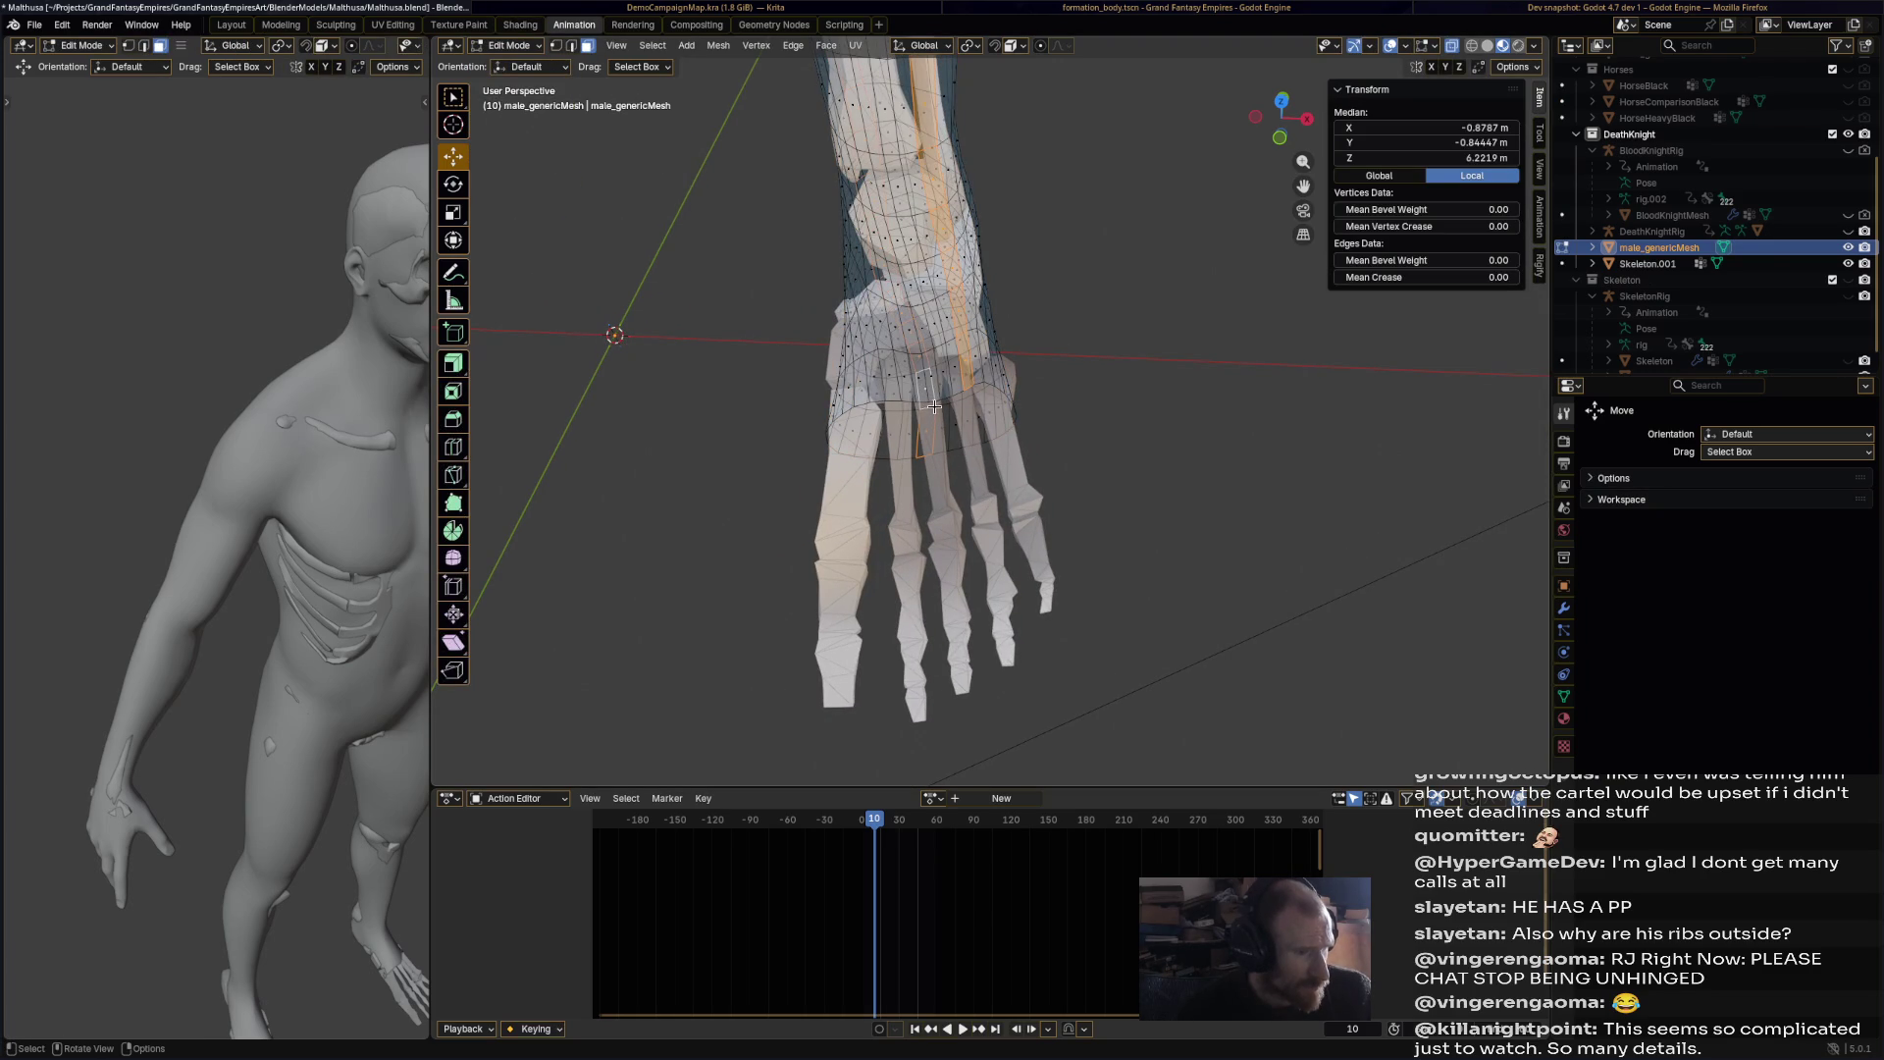
key("alt+a")
key("2")
left_click(945, 396, "alt")
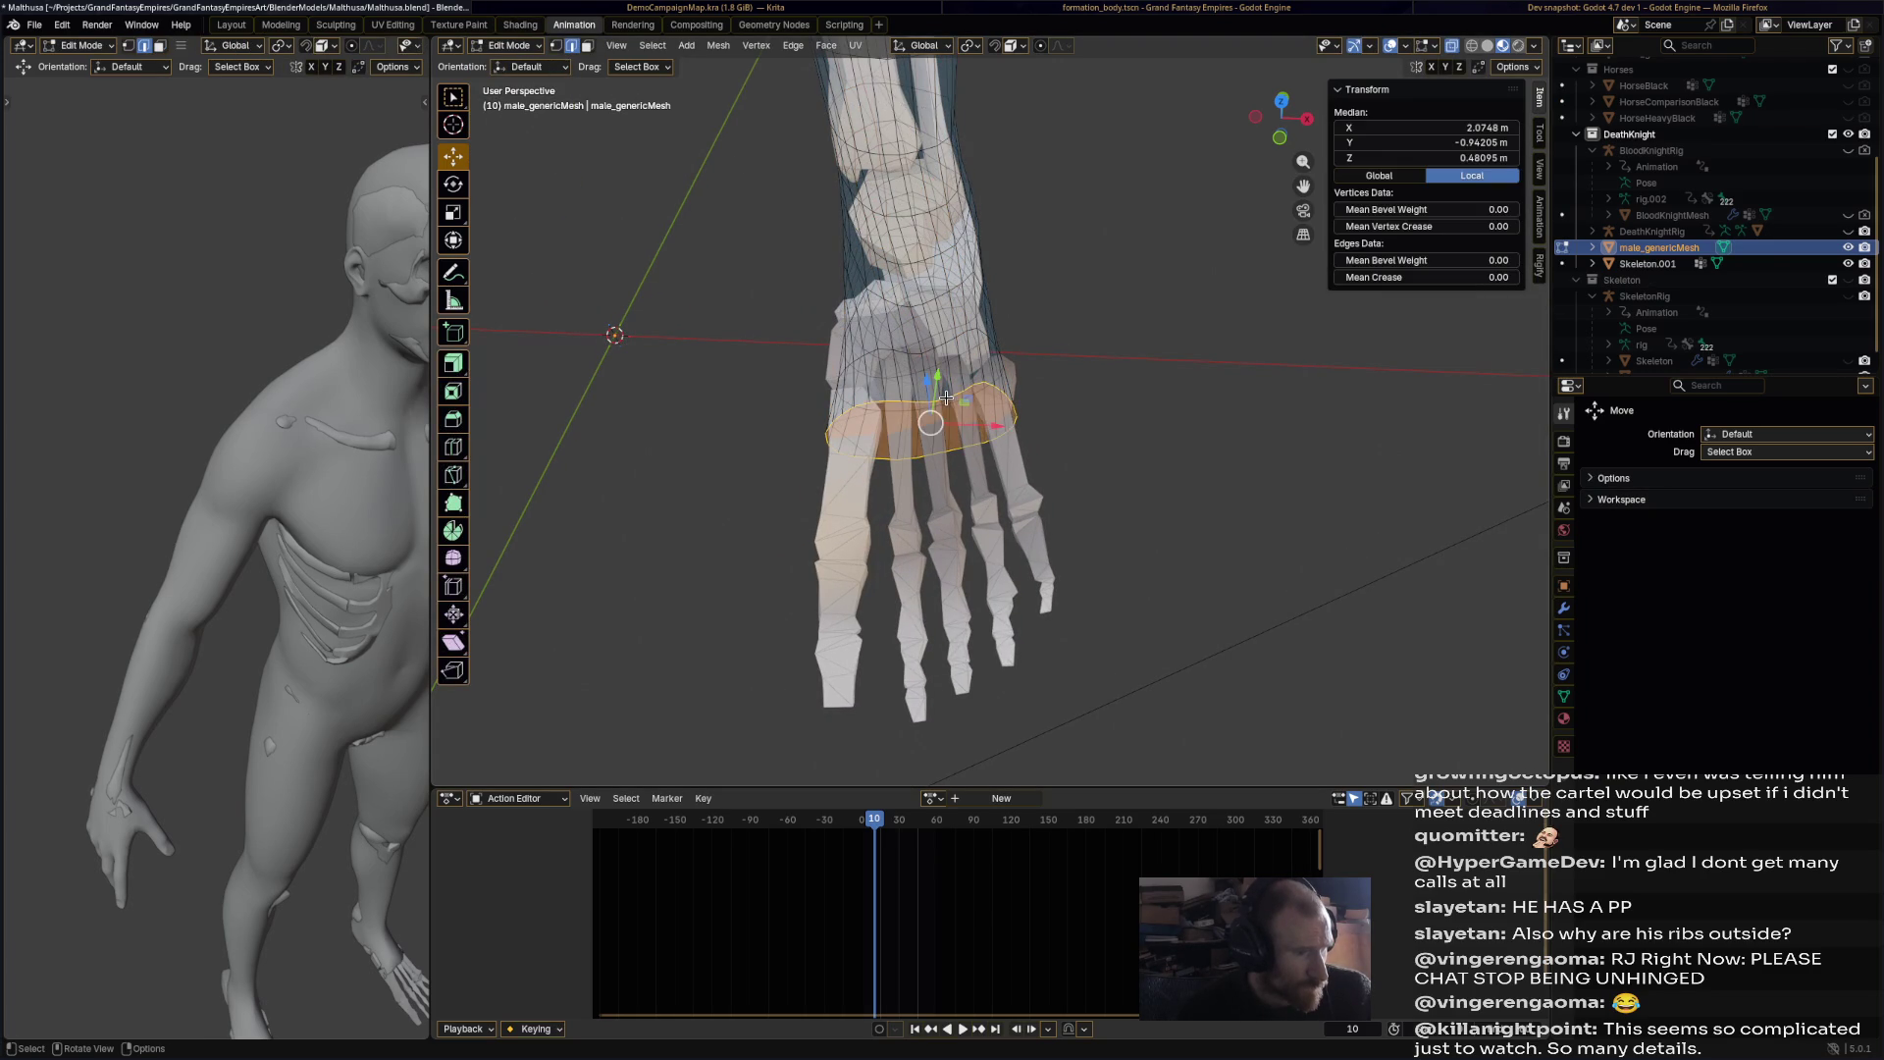
key("alt+a")
scroll(1089, 449, "down", 6)
mouse_move(1085, 408)
middle_mouse_down()
mouse_move(1065, 423)
mouse_move(1060, 514)
mouse_move(1079, 340)
mouse_move(1102, 392)
mouse_move(997, 425)
mouse_move(1050, 482)
mouse_move(1116, 359)
mouse_move(1030, 149)
middle_mouse_up()
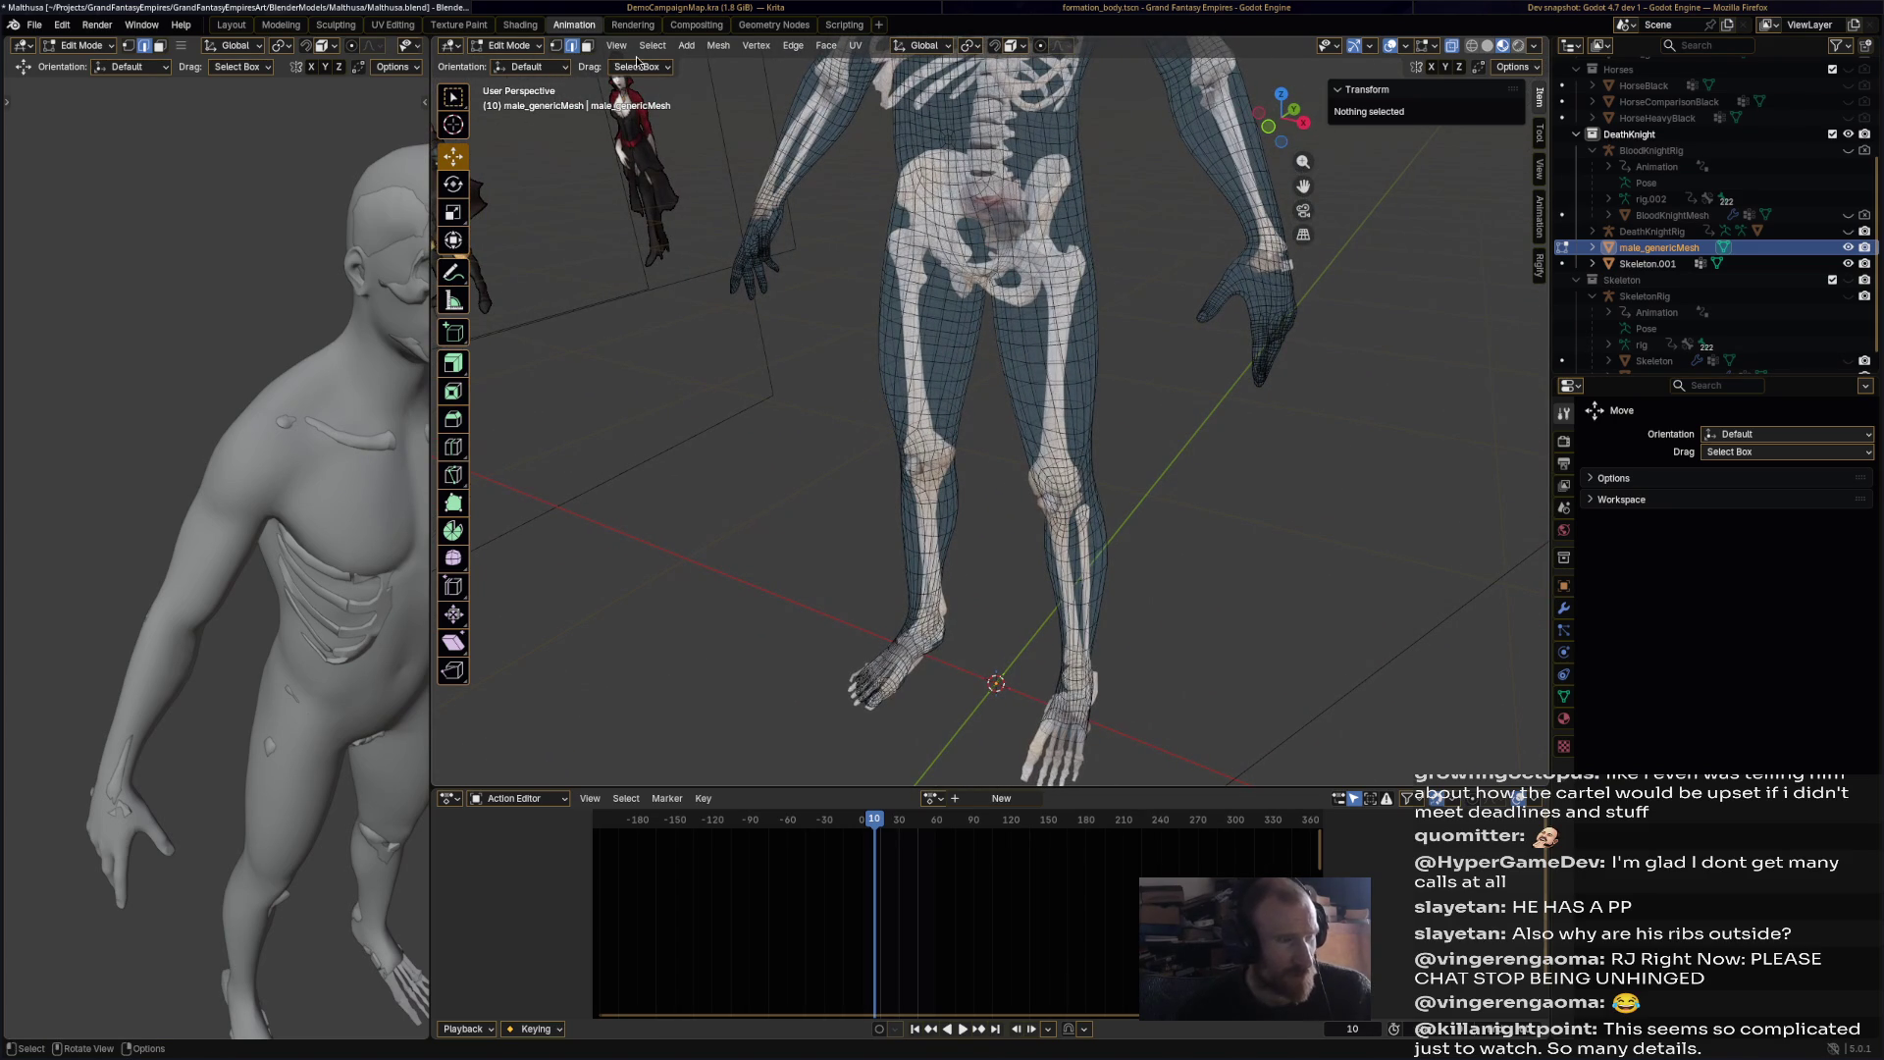
Step: Switch the body back to Sculpt Mode with the feet in view
left_click(514, 49)
left_click(530, 108)
mouse_move(753, 297)
middle_mouse_down()
mouse_move(829, 291)
mouse_move(850, 324)
mouse_move(835, 385)
mouse_move(745, 374)
middle_mouse_up()
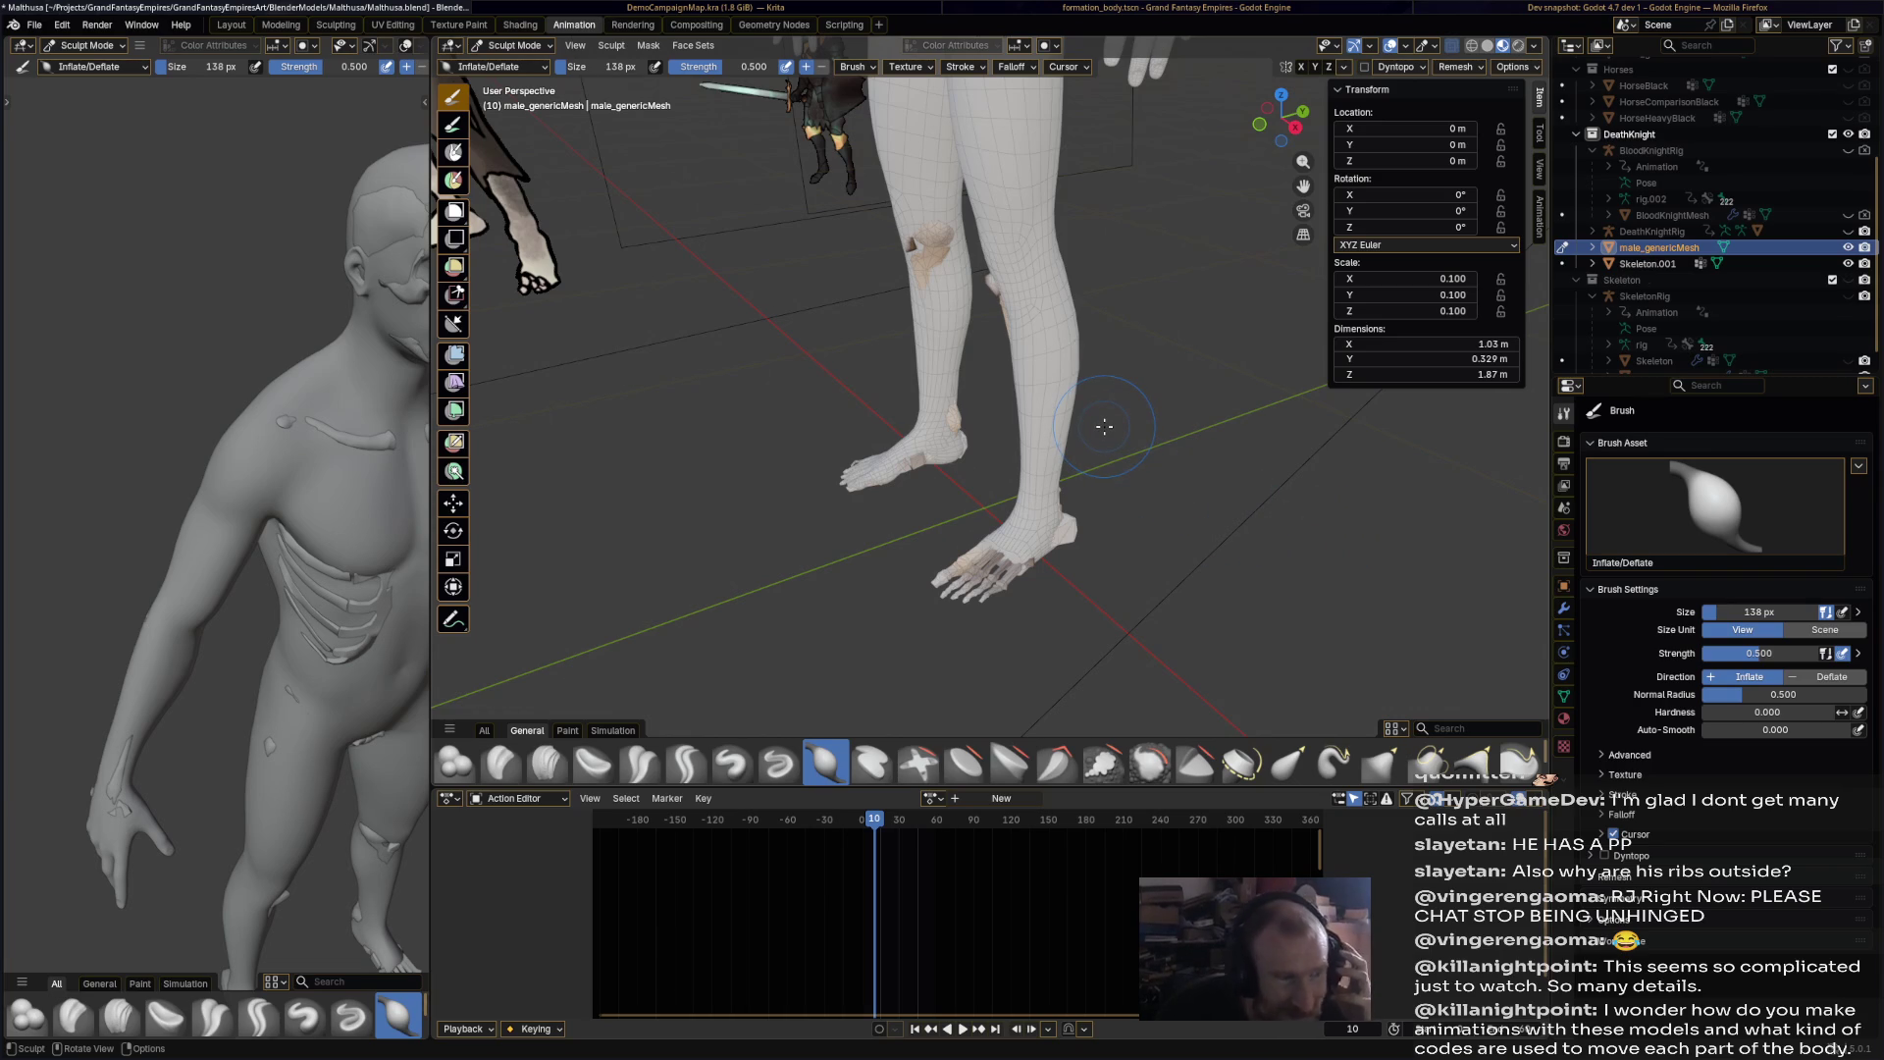
middle_click_drag(1059, 439, 1079, 404)
scroll(1080, 405, "up", 3)
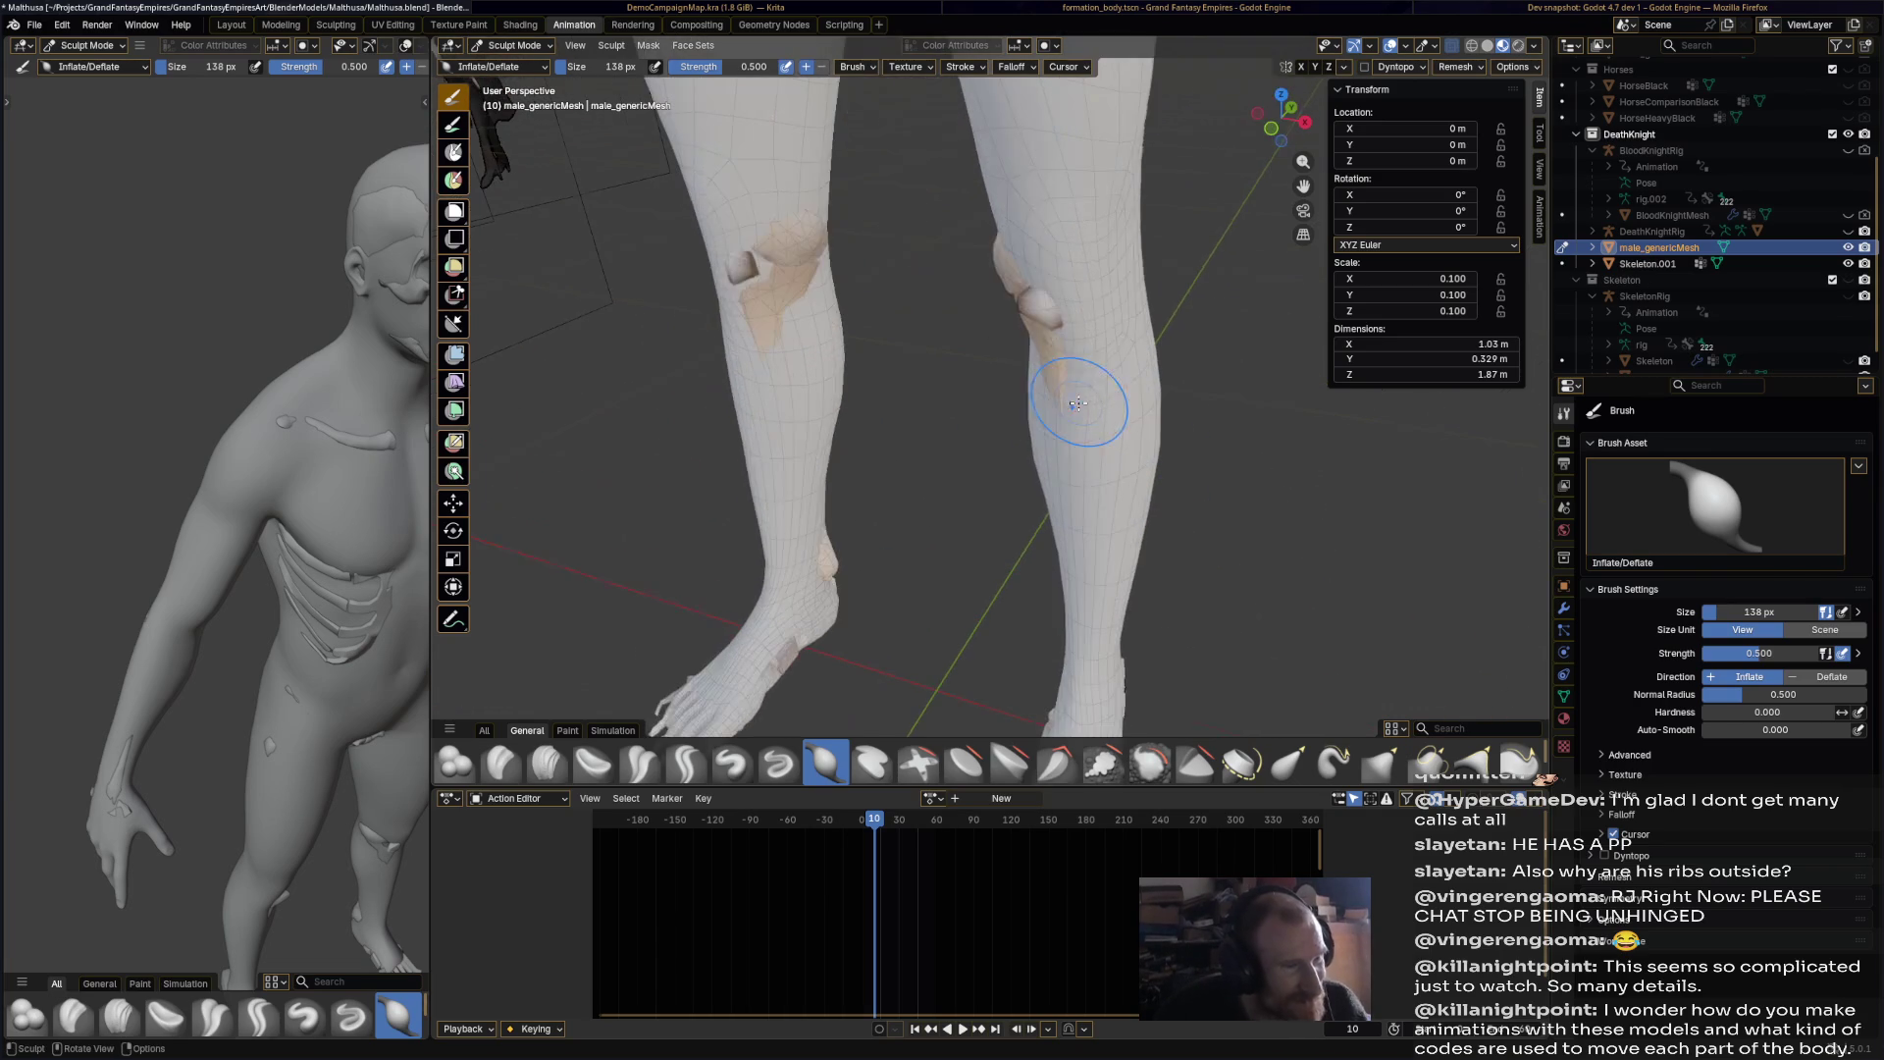
right_click_drag(1101, 326, 1109, 268, "ctrl")
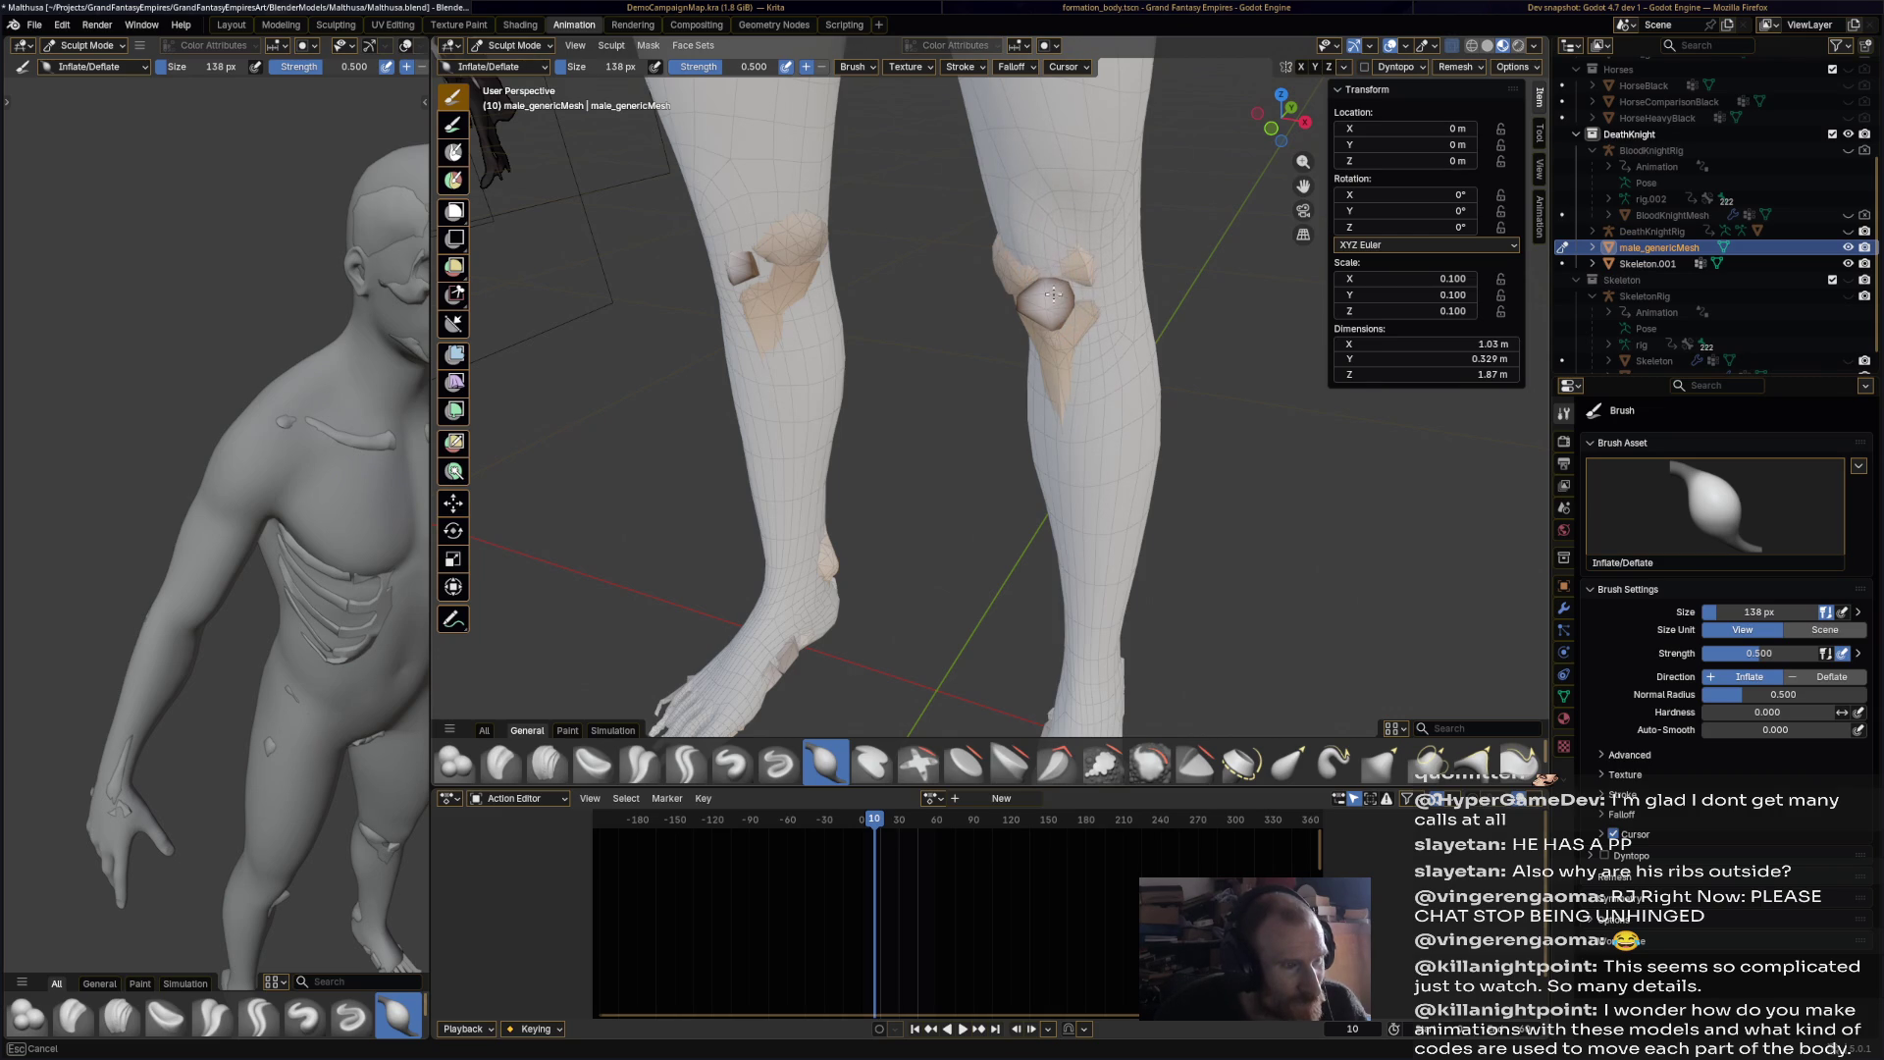
middle_click_drag(1008, 245, 1192, 247)
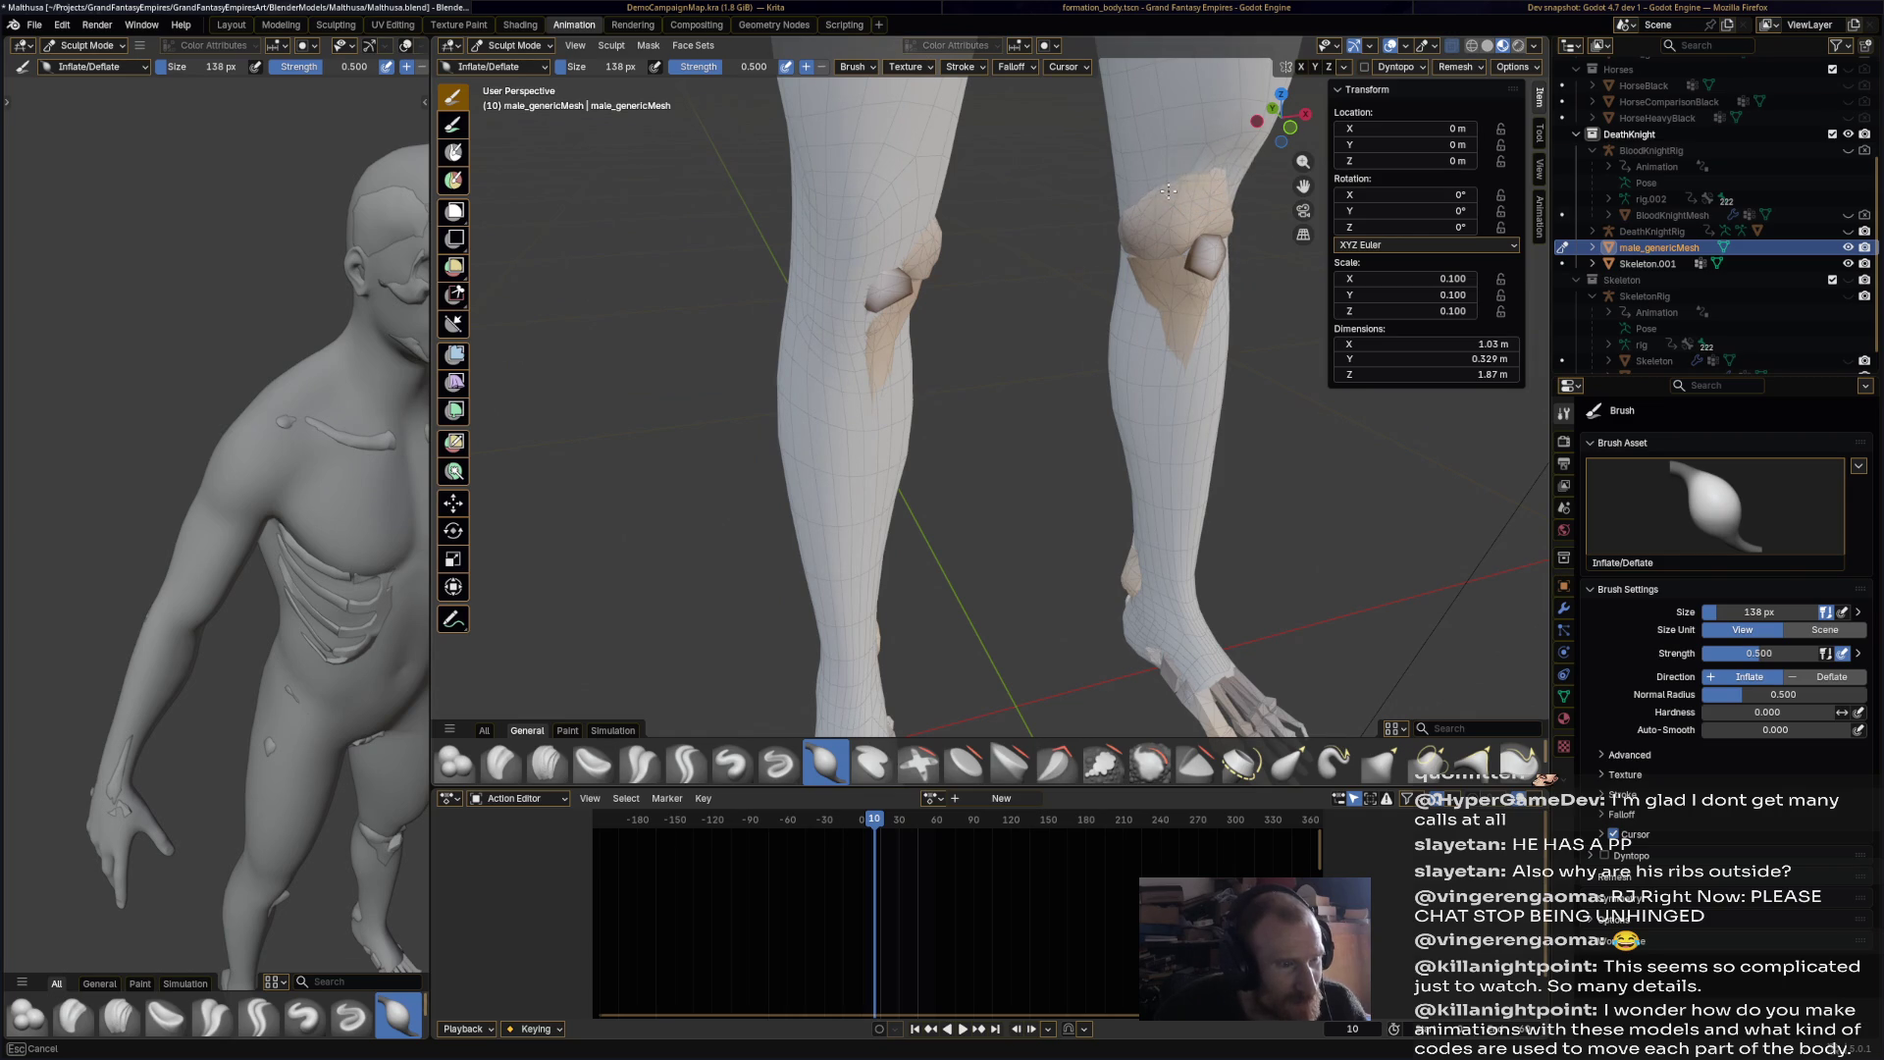
middle_click_drag(1242, 192, 1014, 139)
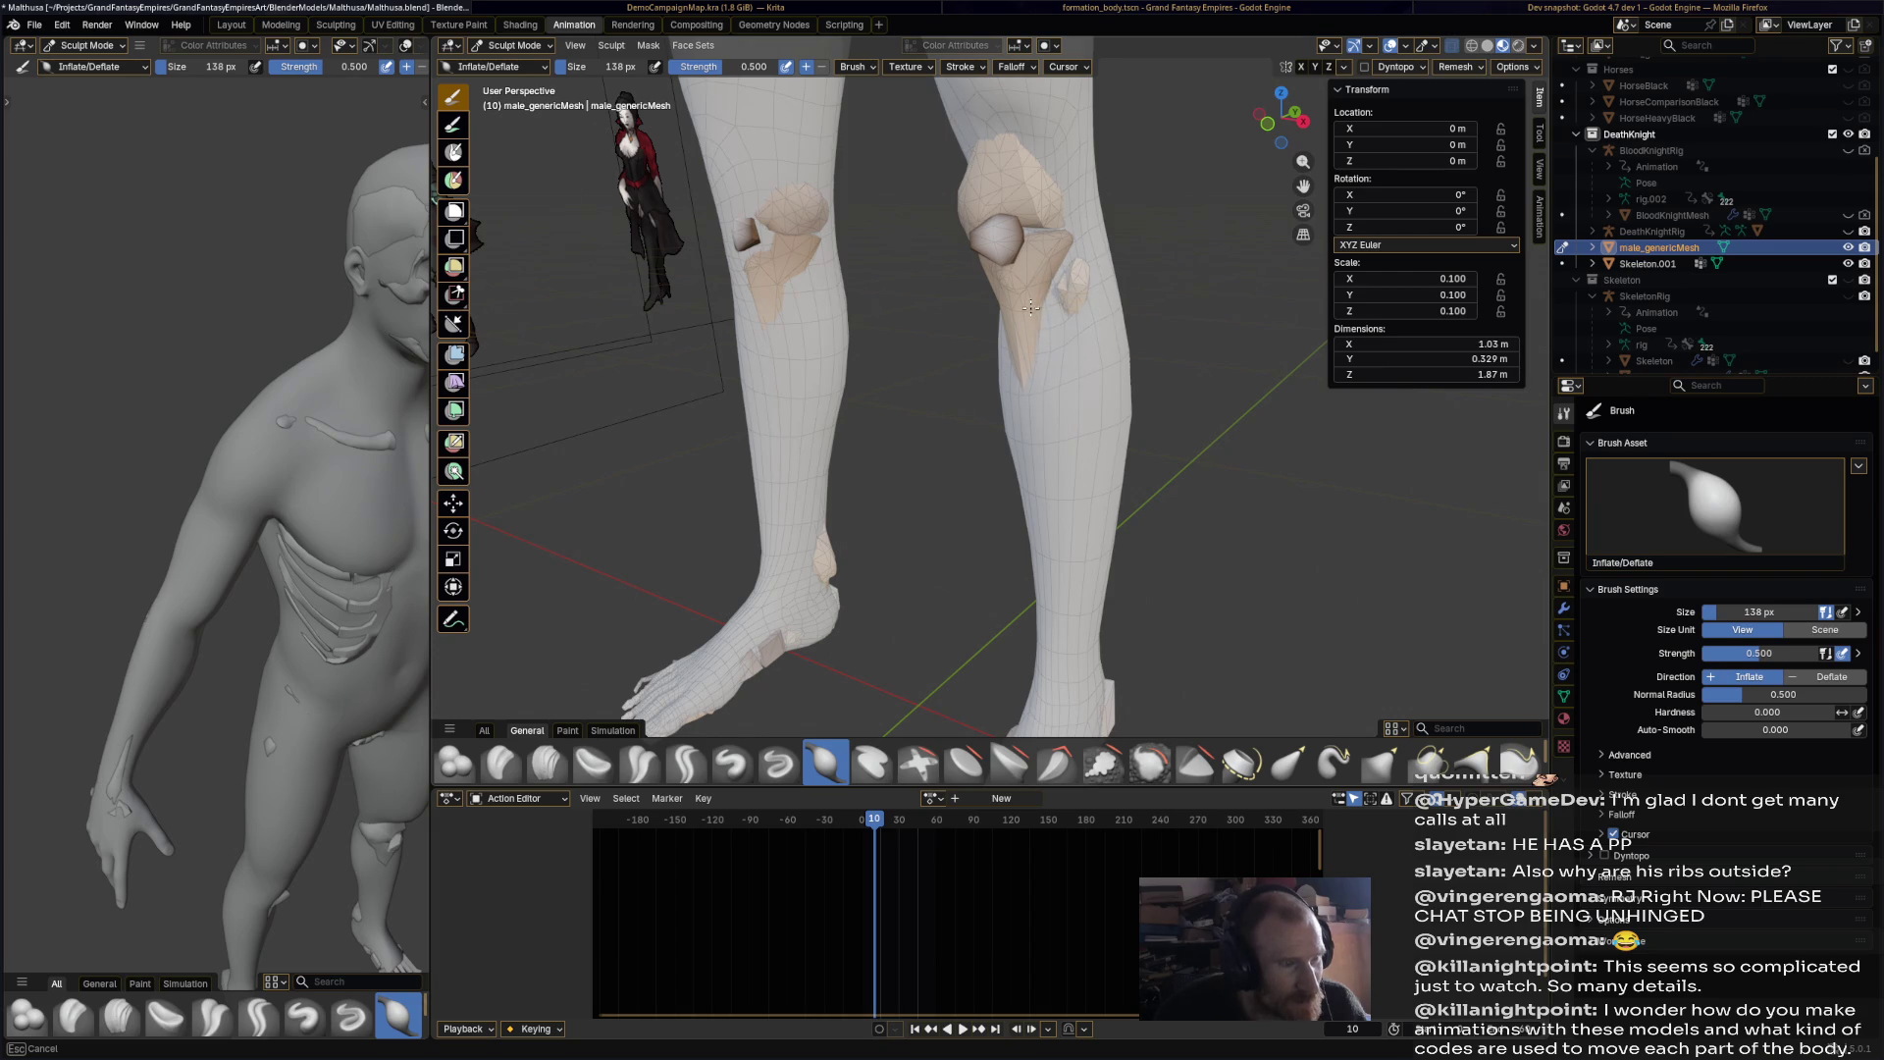
mouse_move(1033, 169)
middle_mouse_down()
mouse_move(1237, 308)
mouse_move(986, 324)
middle_mouse_up()
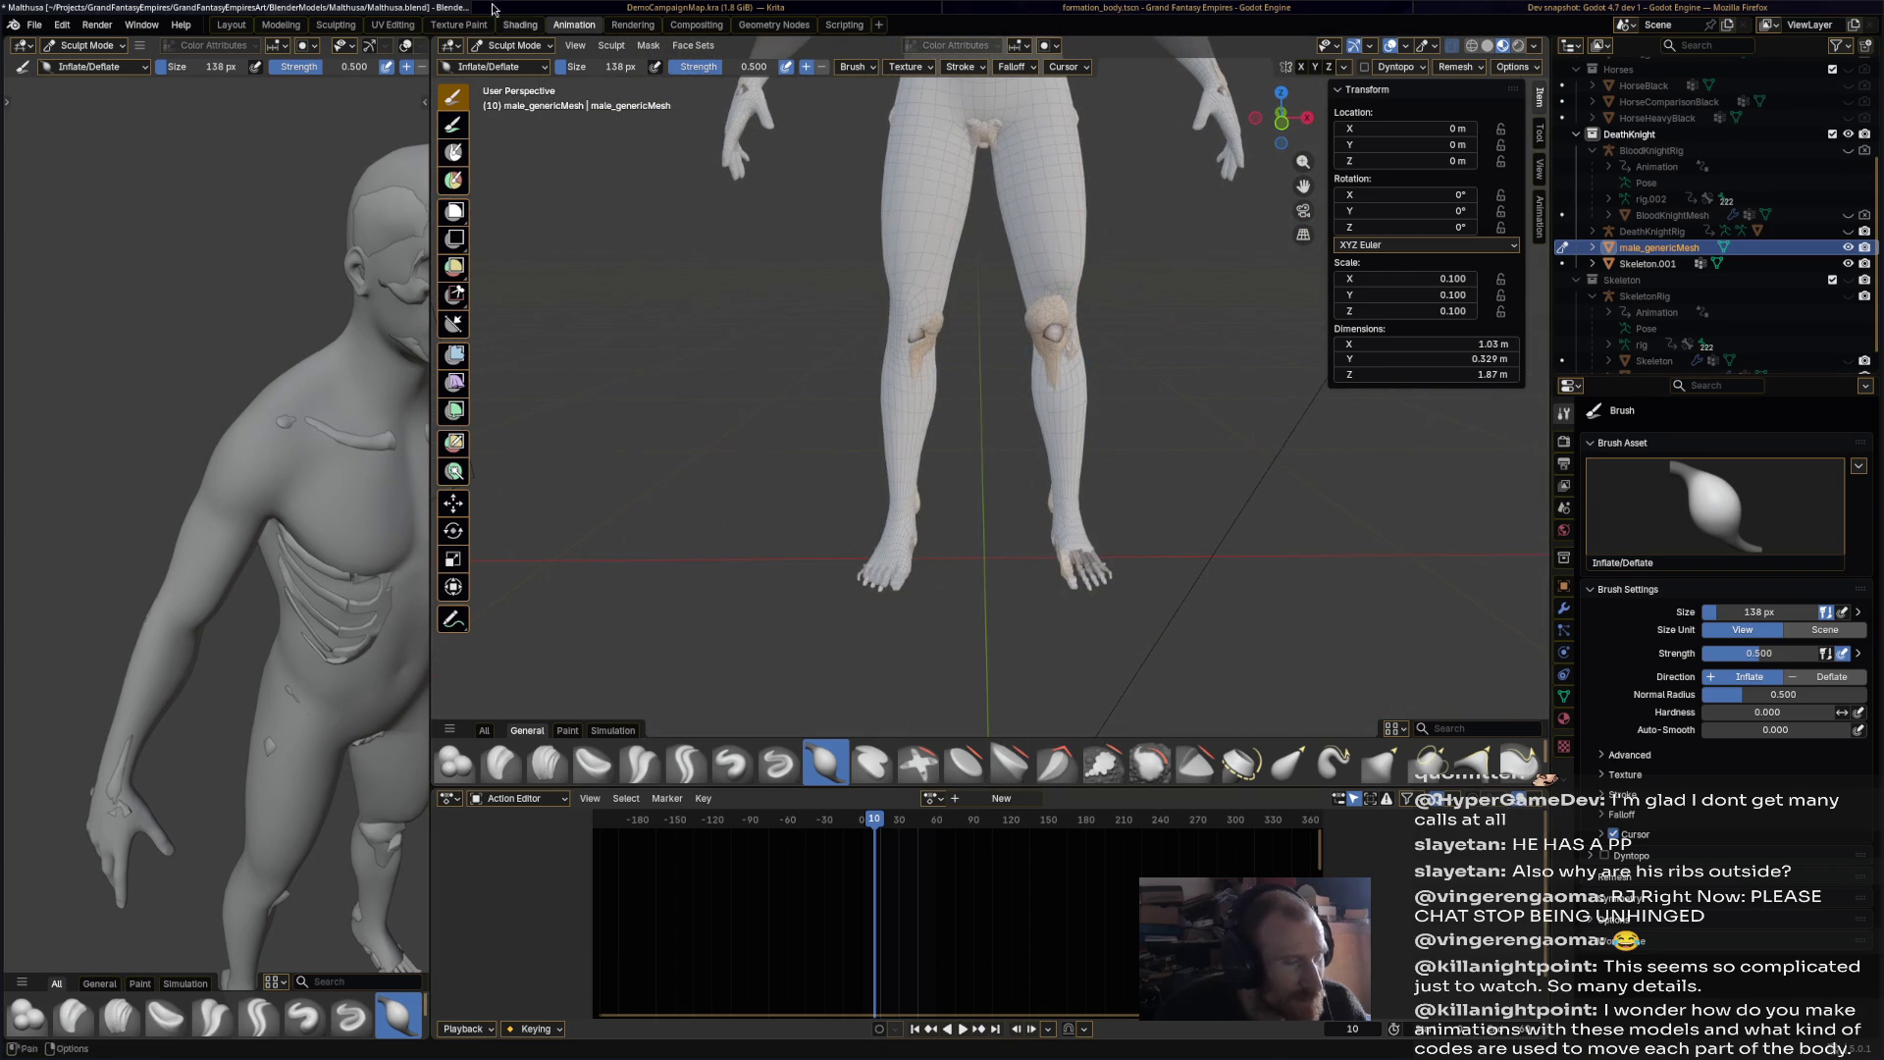
left_click(503, 49)
Step: Leave Sculpt Mode, select Skeleton.001 and enter its Edit Mode
left_click(505, 62)
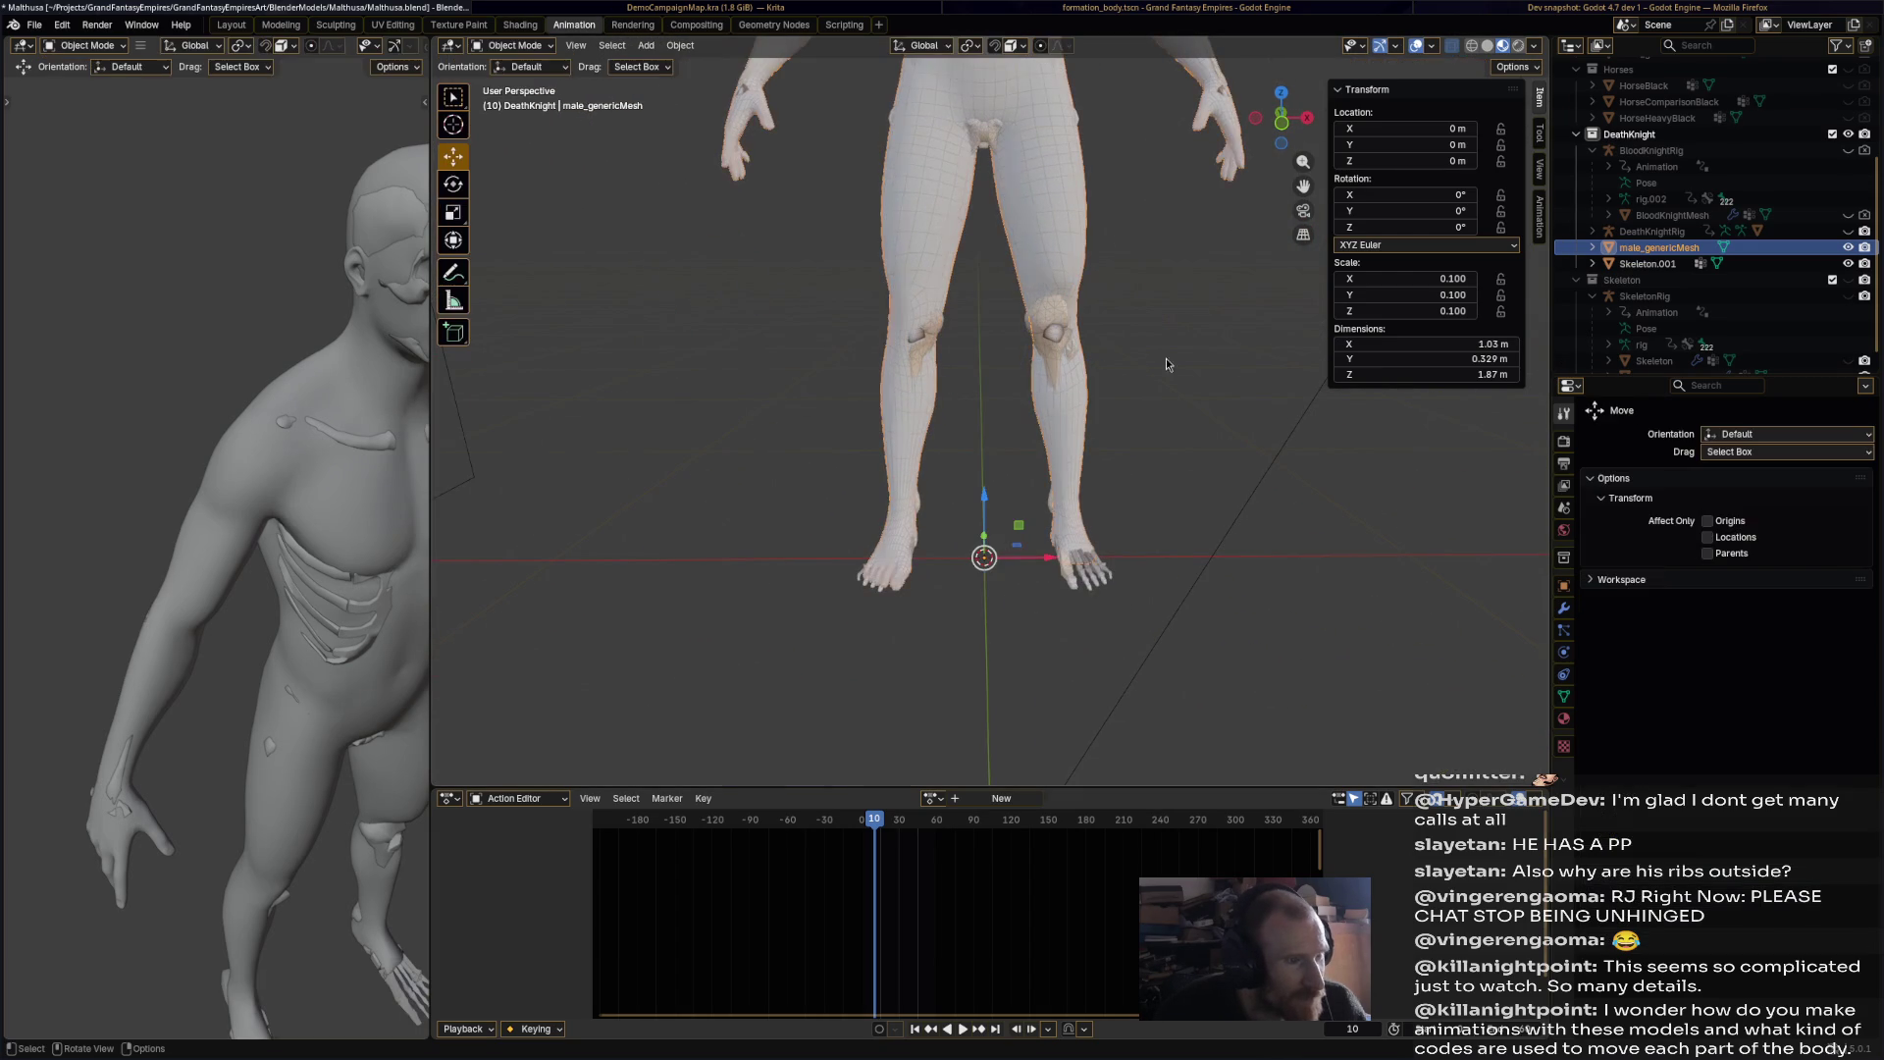
left_click(1065, 336)
left_click(510, 45)
left_click(518, 78)
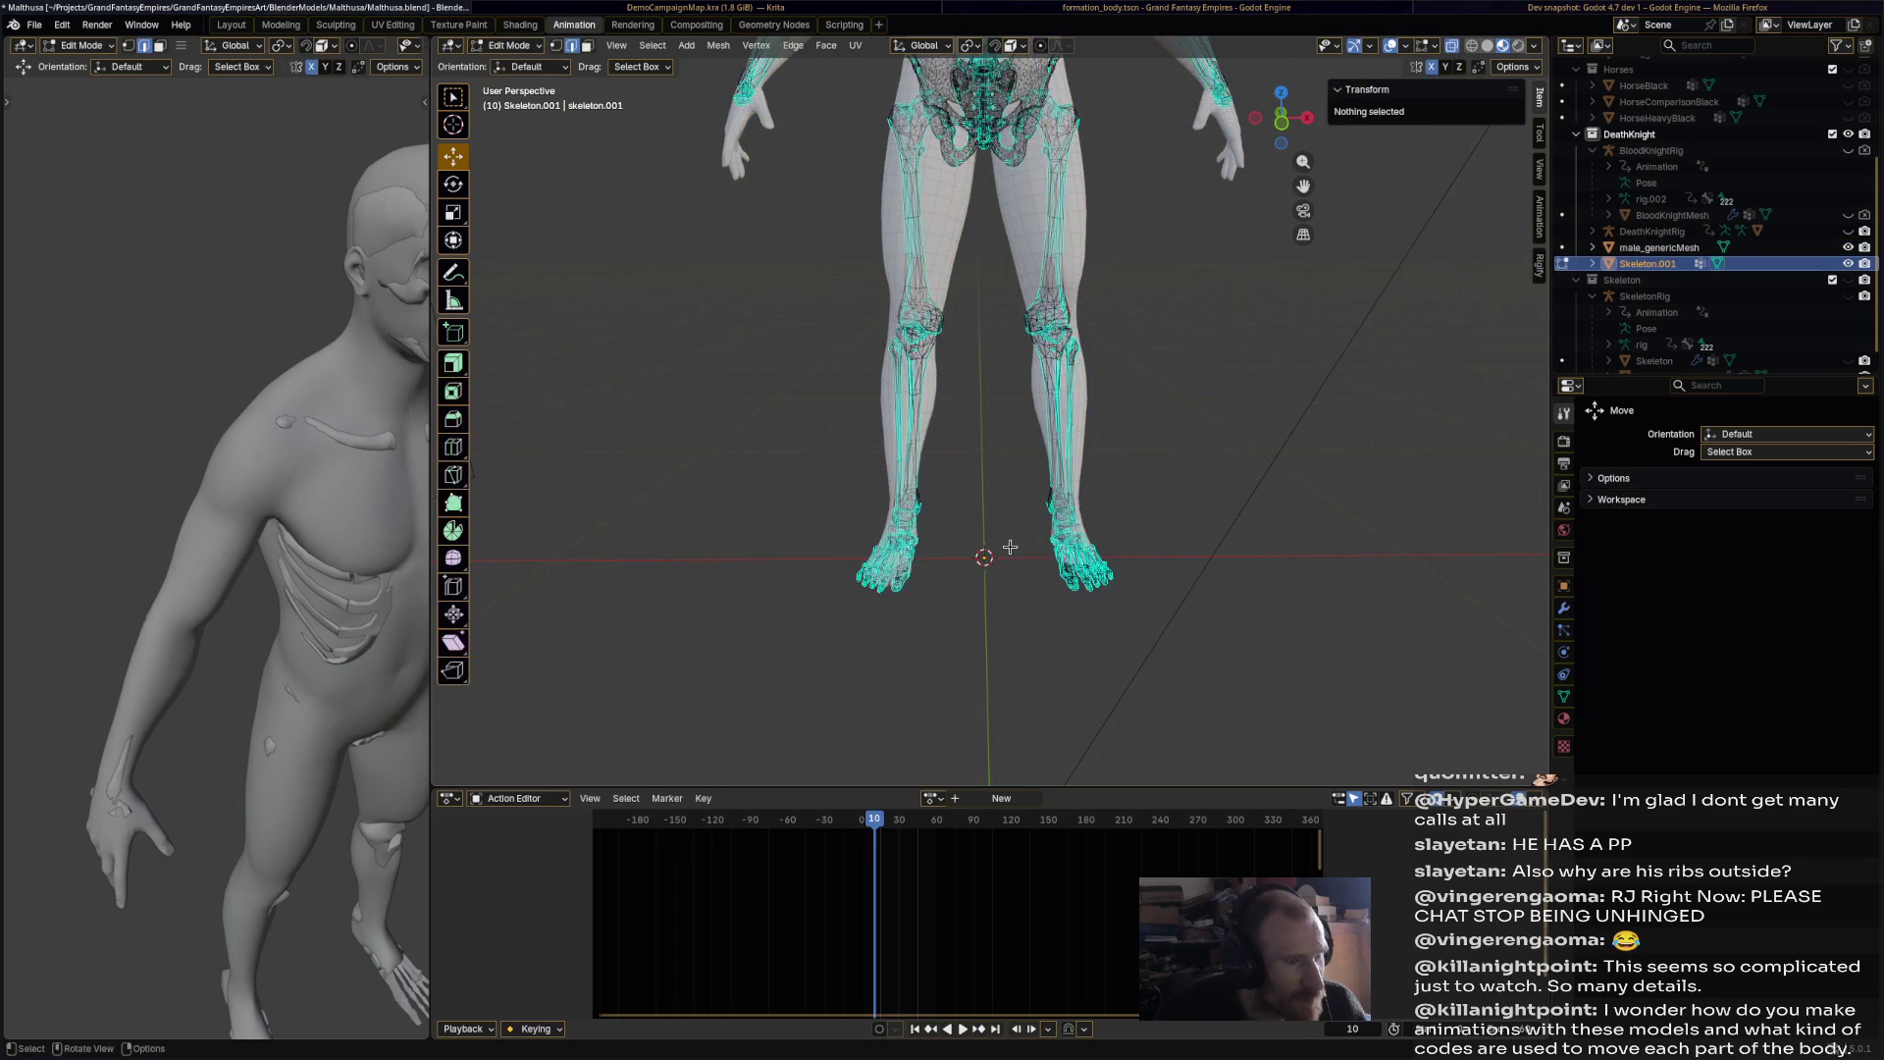
scroll(1004, 480, "up", 3)
Step: Delete the thigh, knee, shin and foot bones from one leg
left_click_drag(727, 730, 954, 190)
scroll(956, 246, "down", 4)
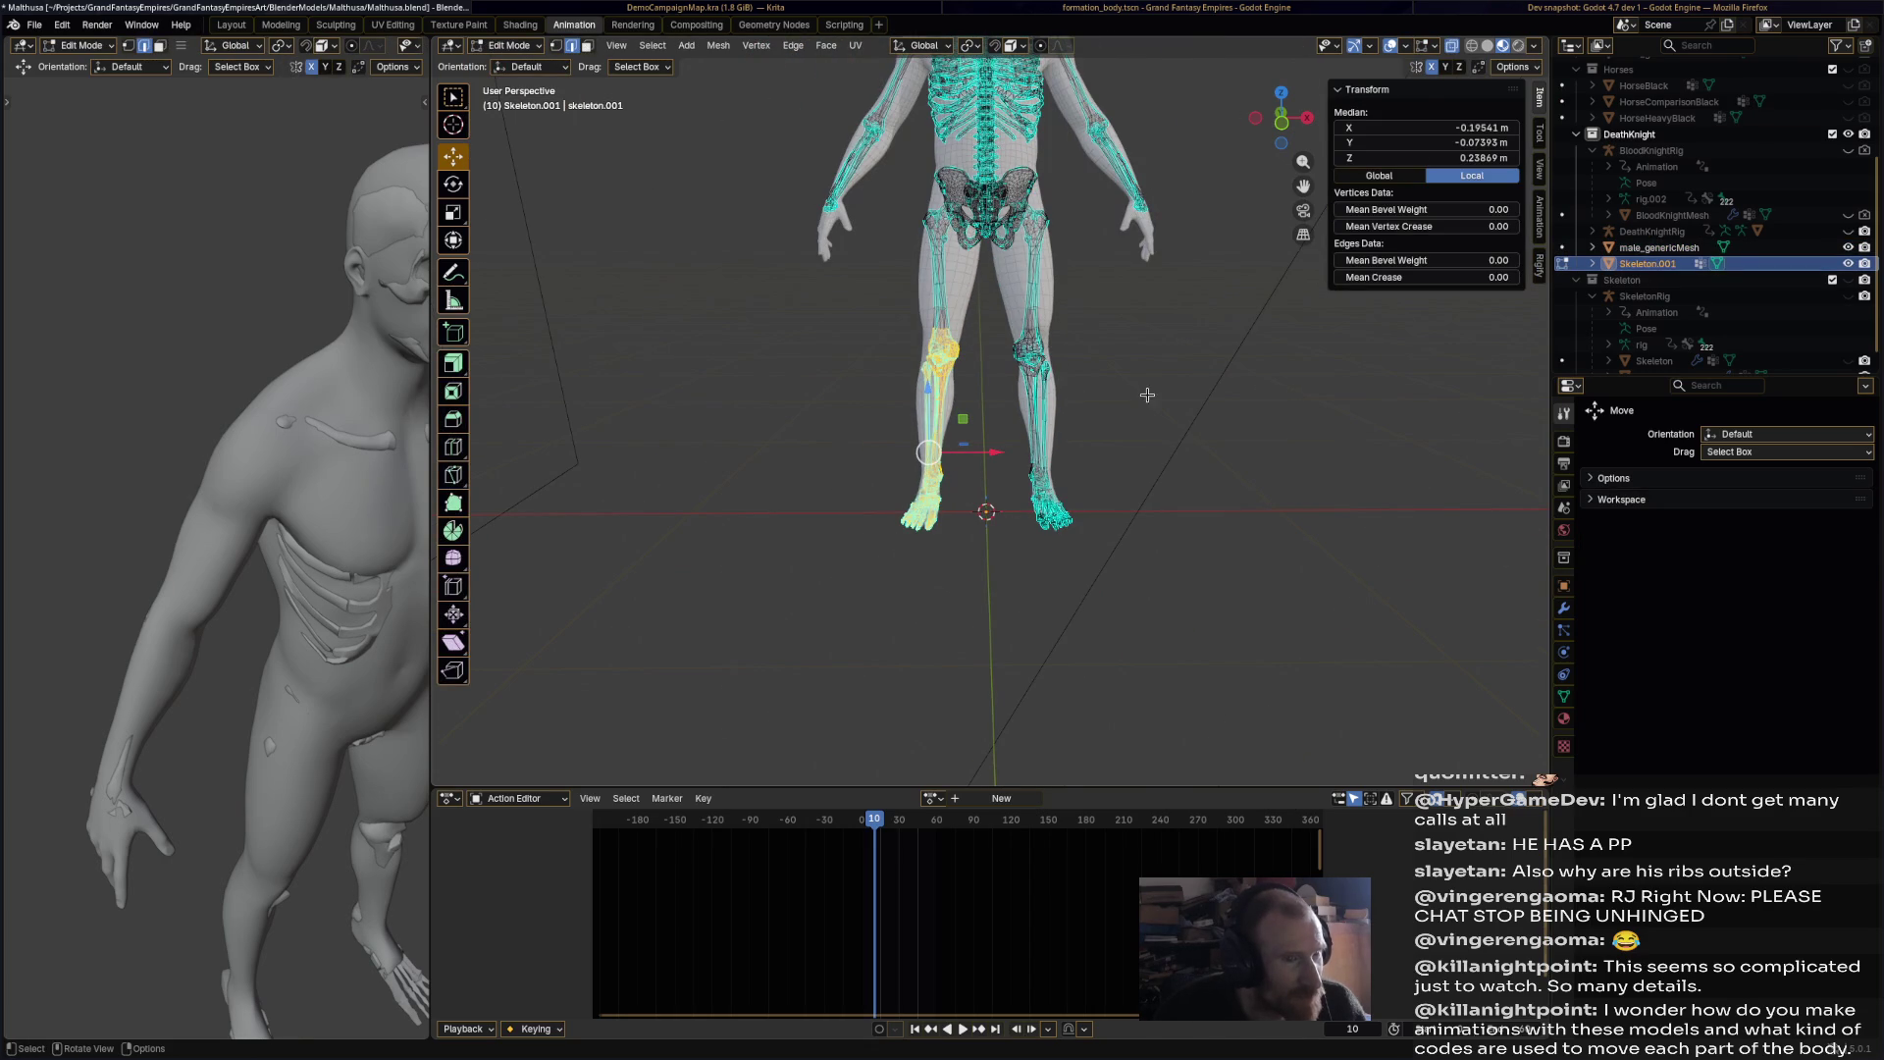
scroll(948, 282, "up", 2)
left_click(913, 196)
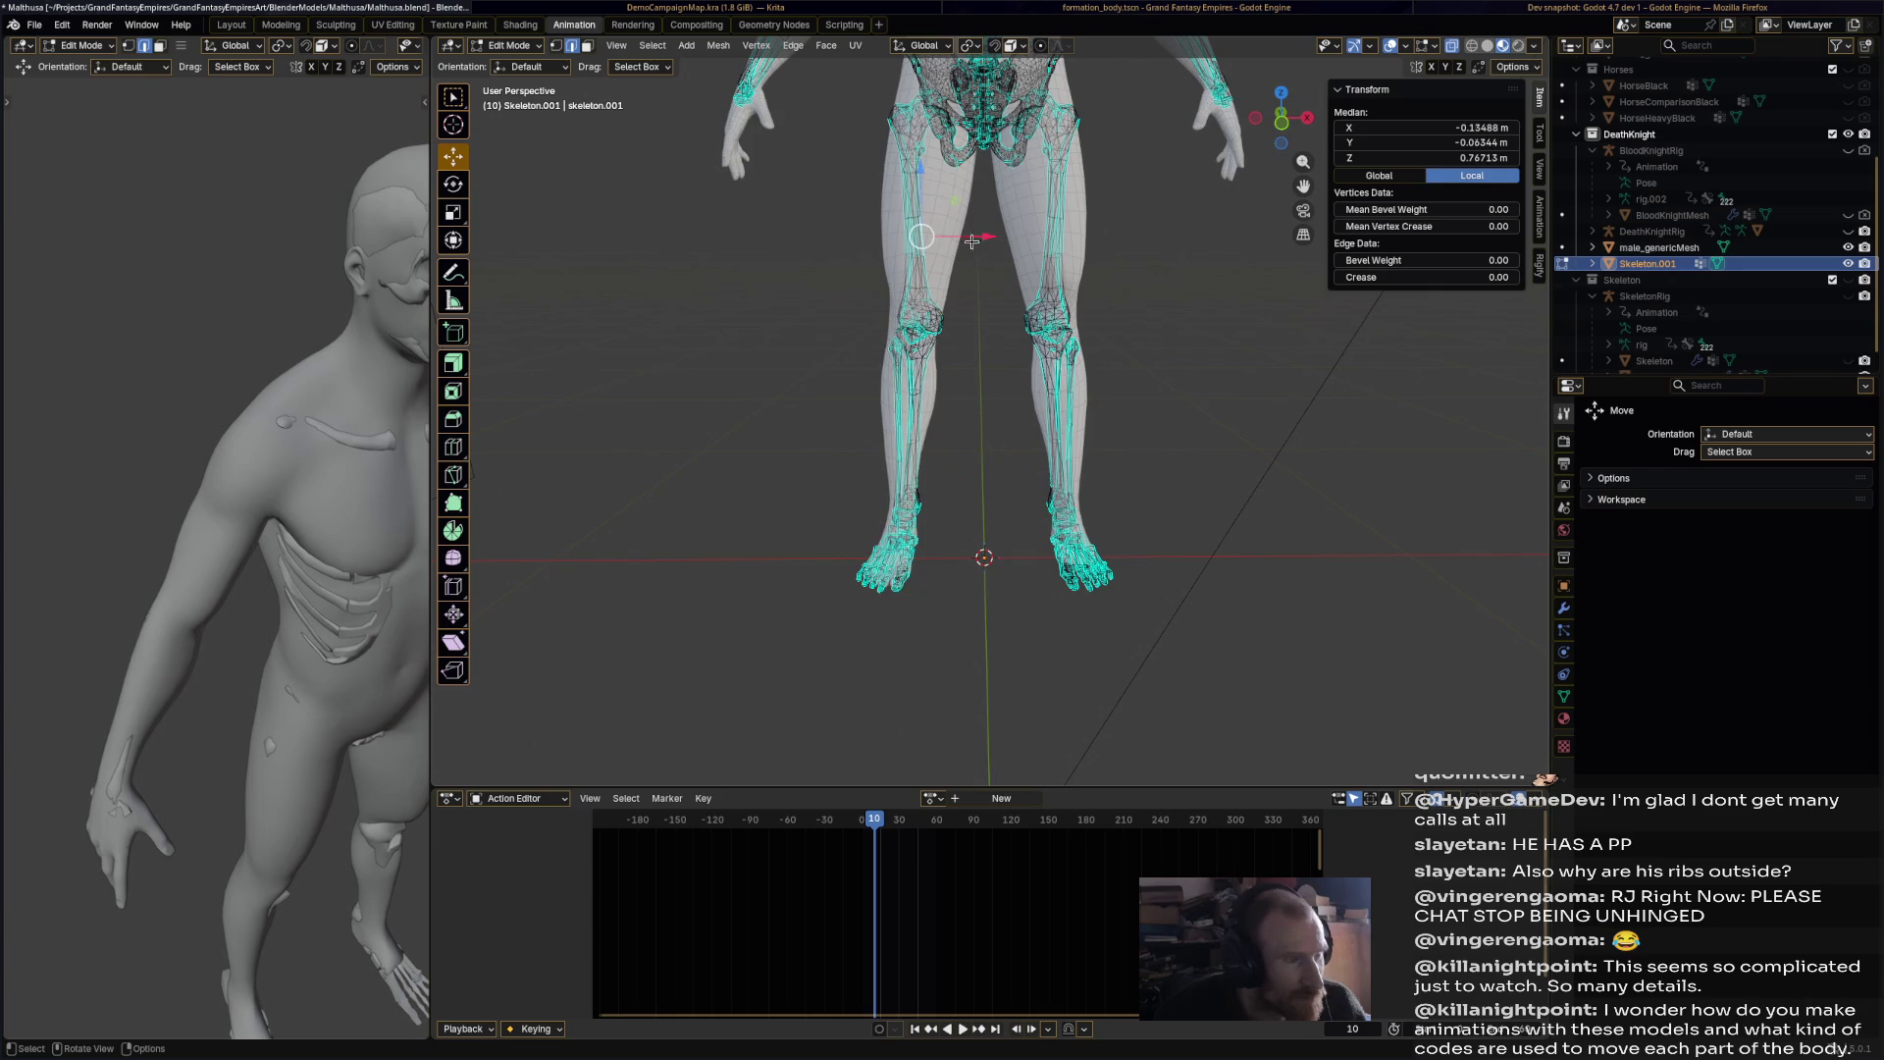
key("l")
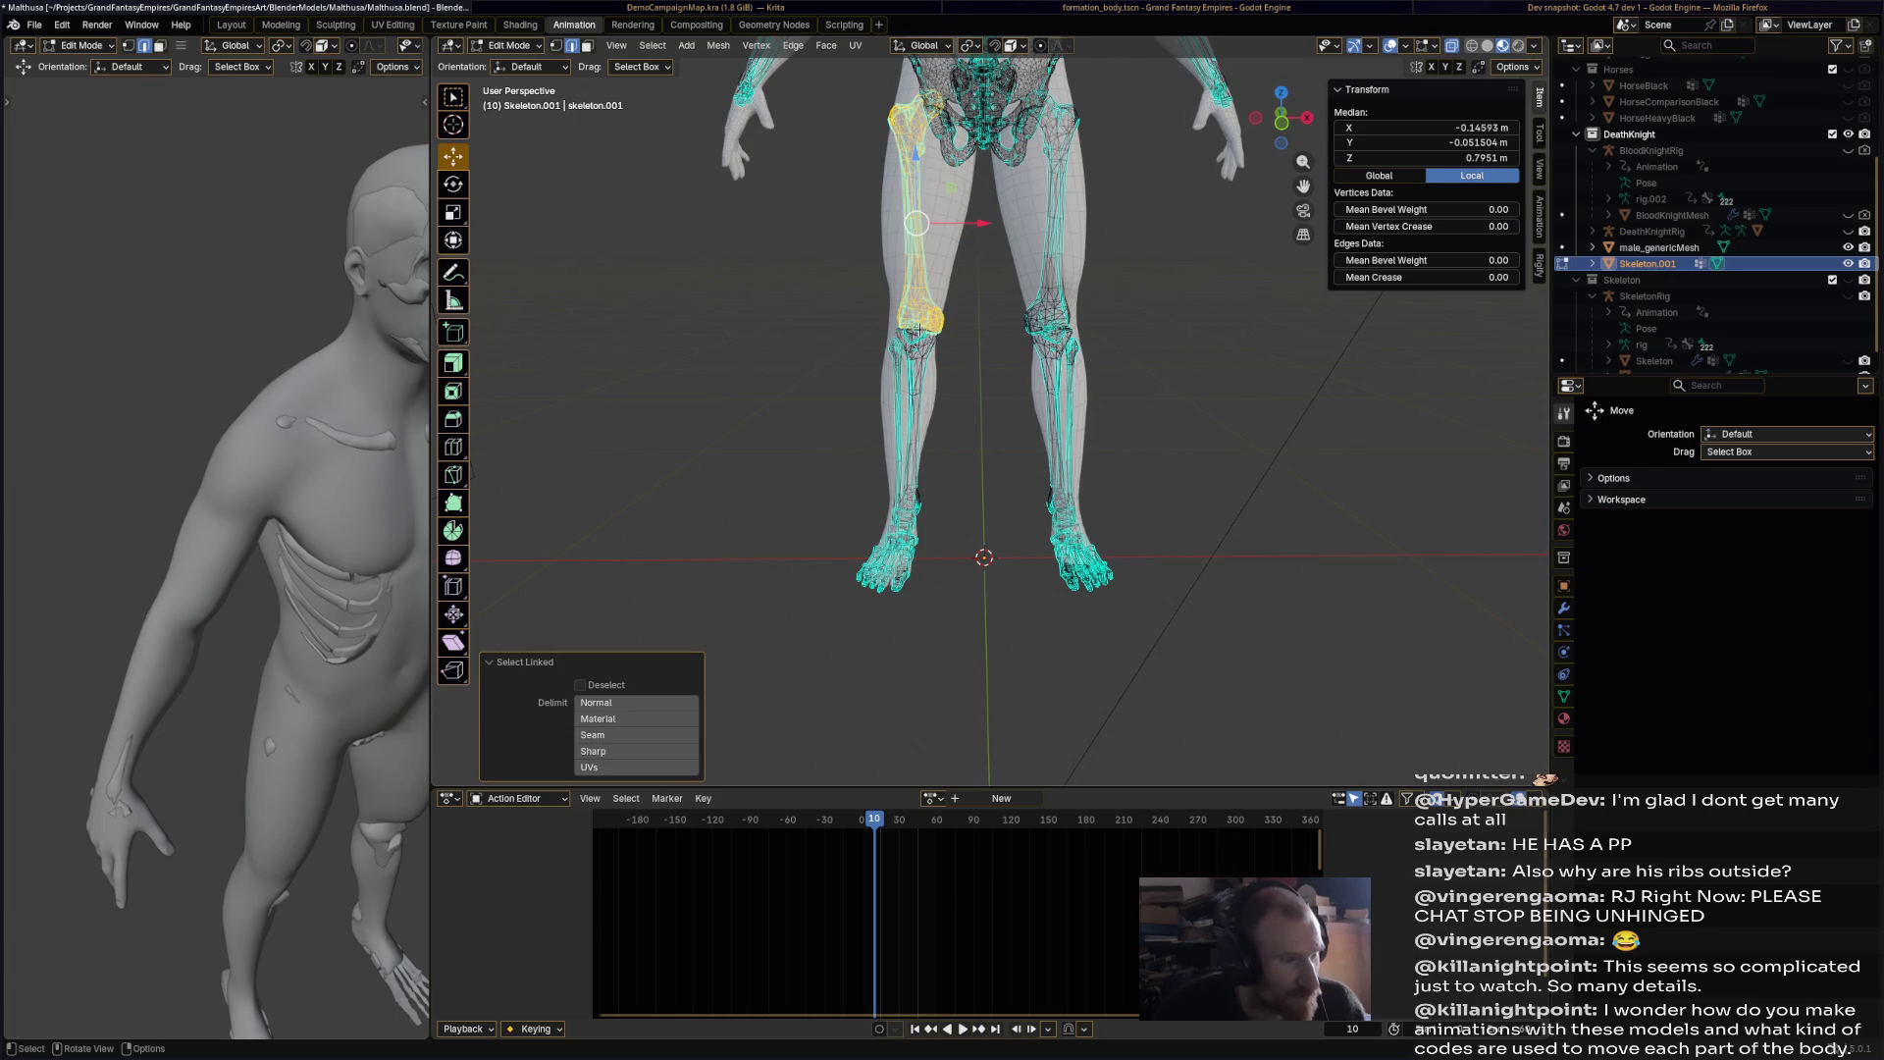
mouse_move(812, 677)
left_mouse_down()
mouse_move(871, 602)
mouse_move(947, 279)
left_mouse_up()
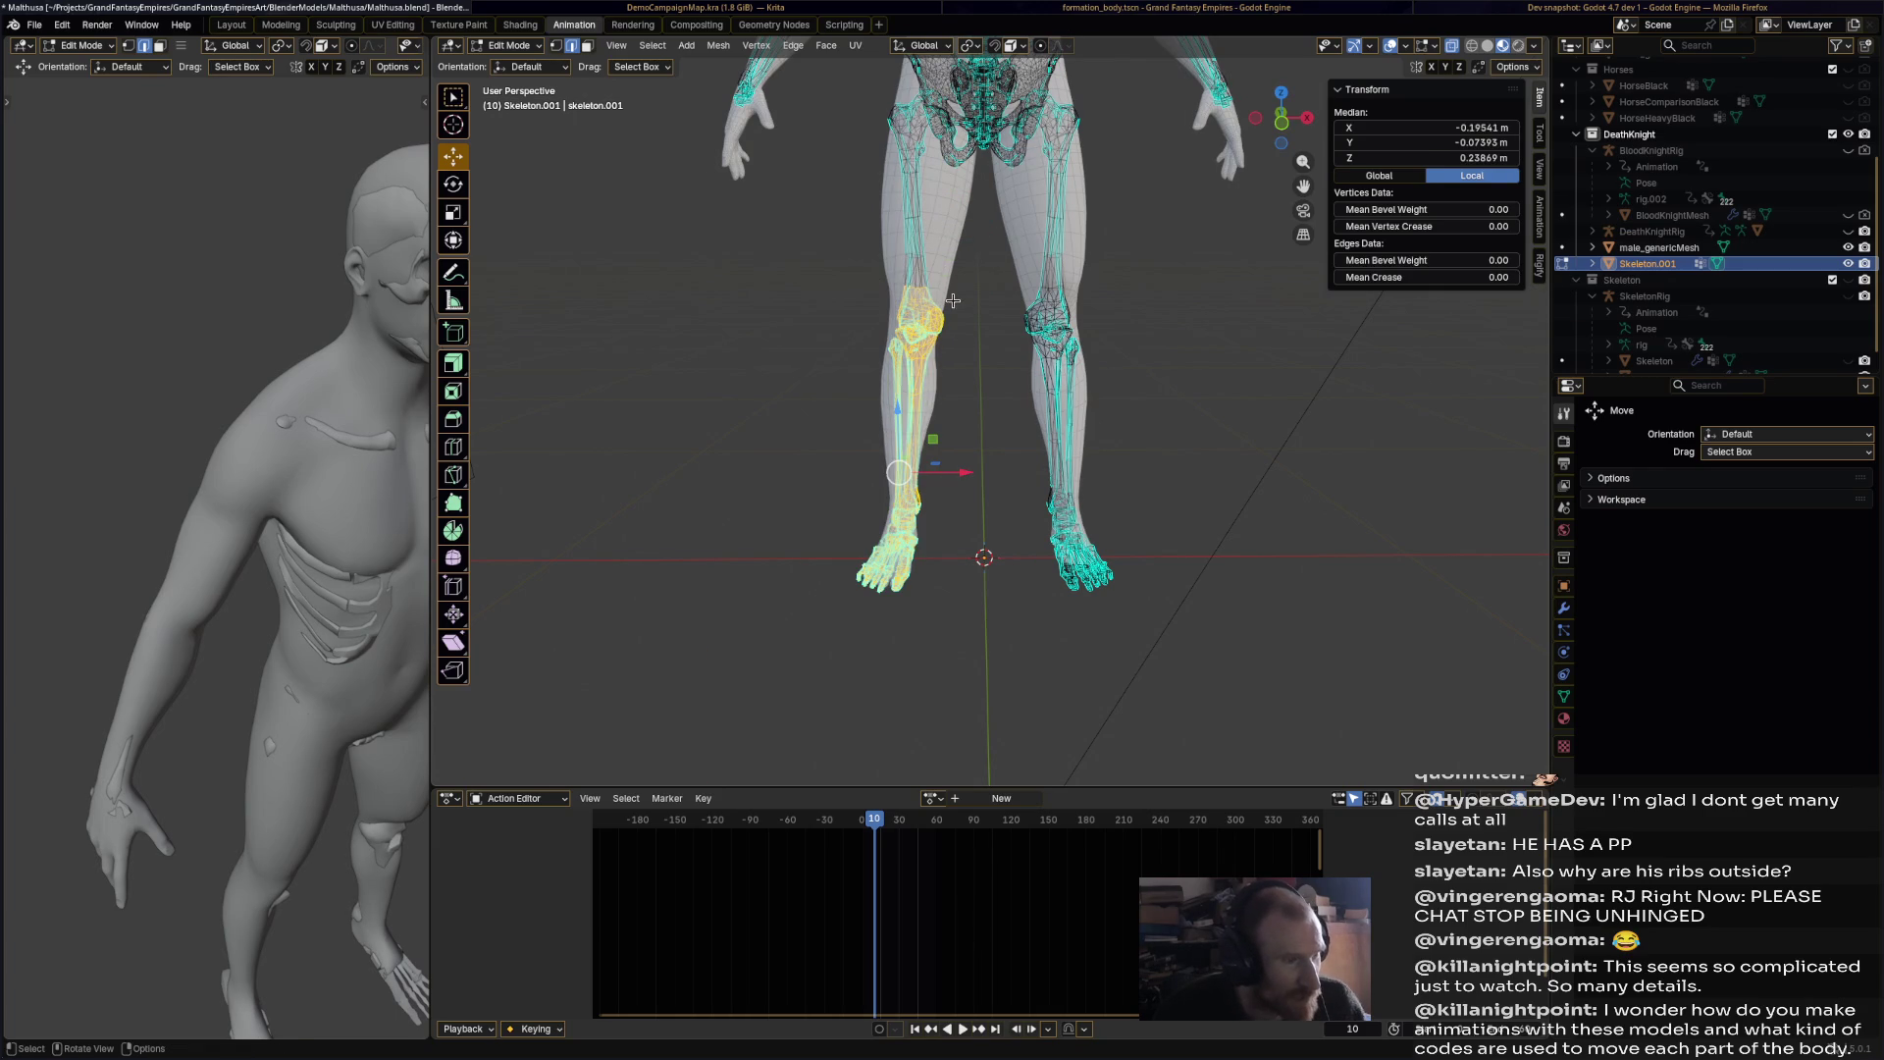
key("x")
left_click(920, 341)
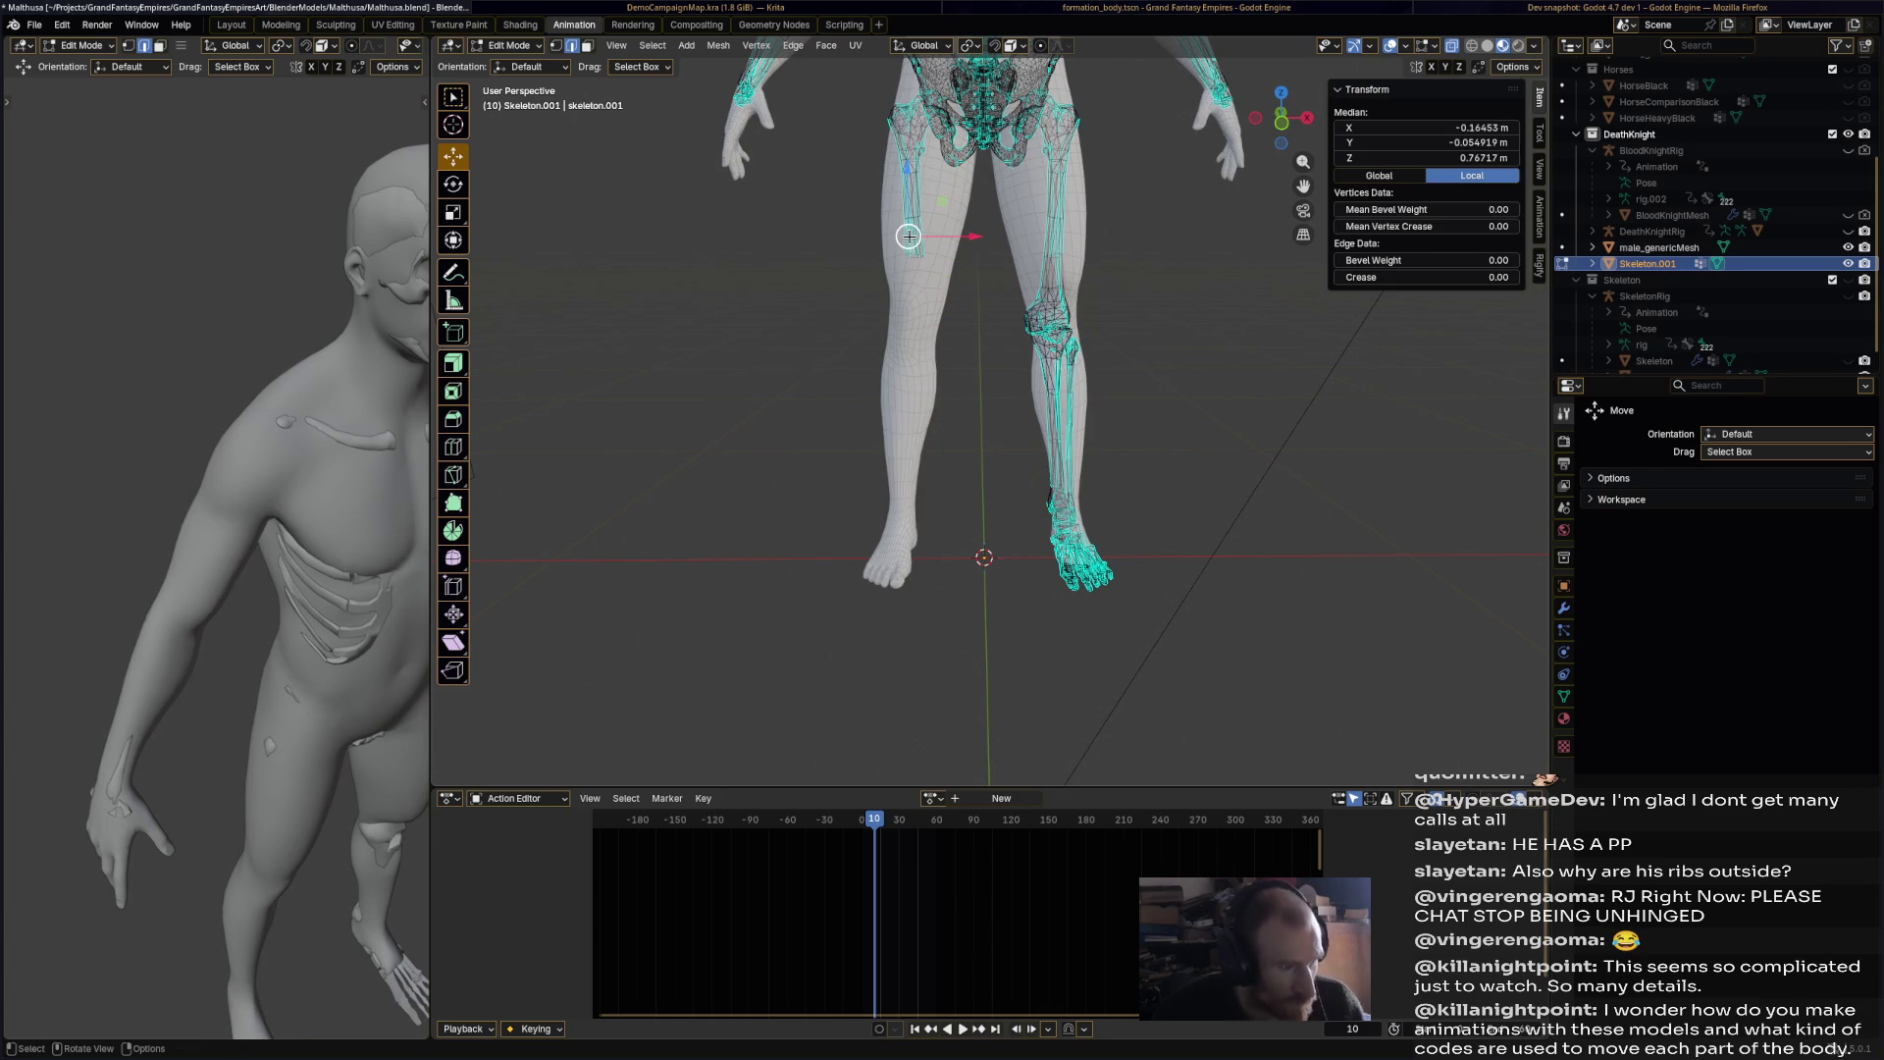
key("x")
left_click(909, 237)
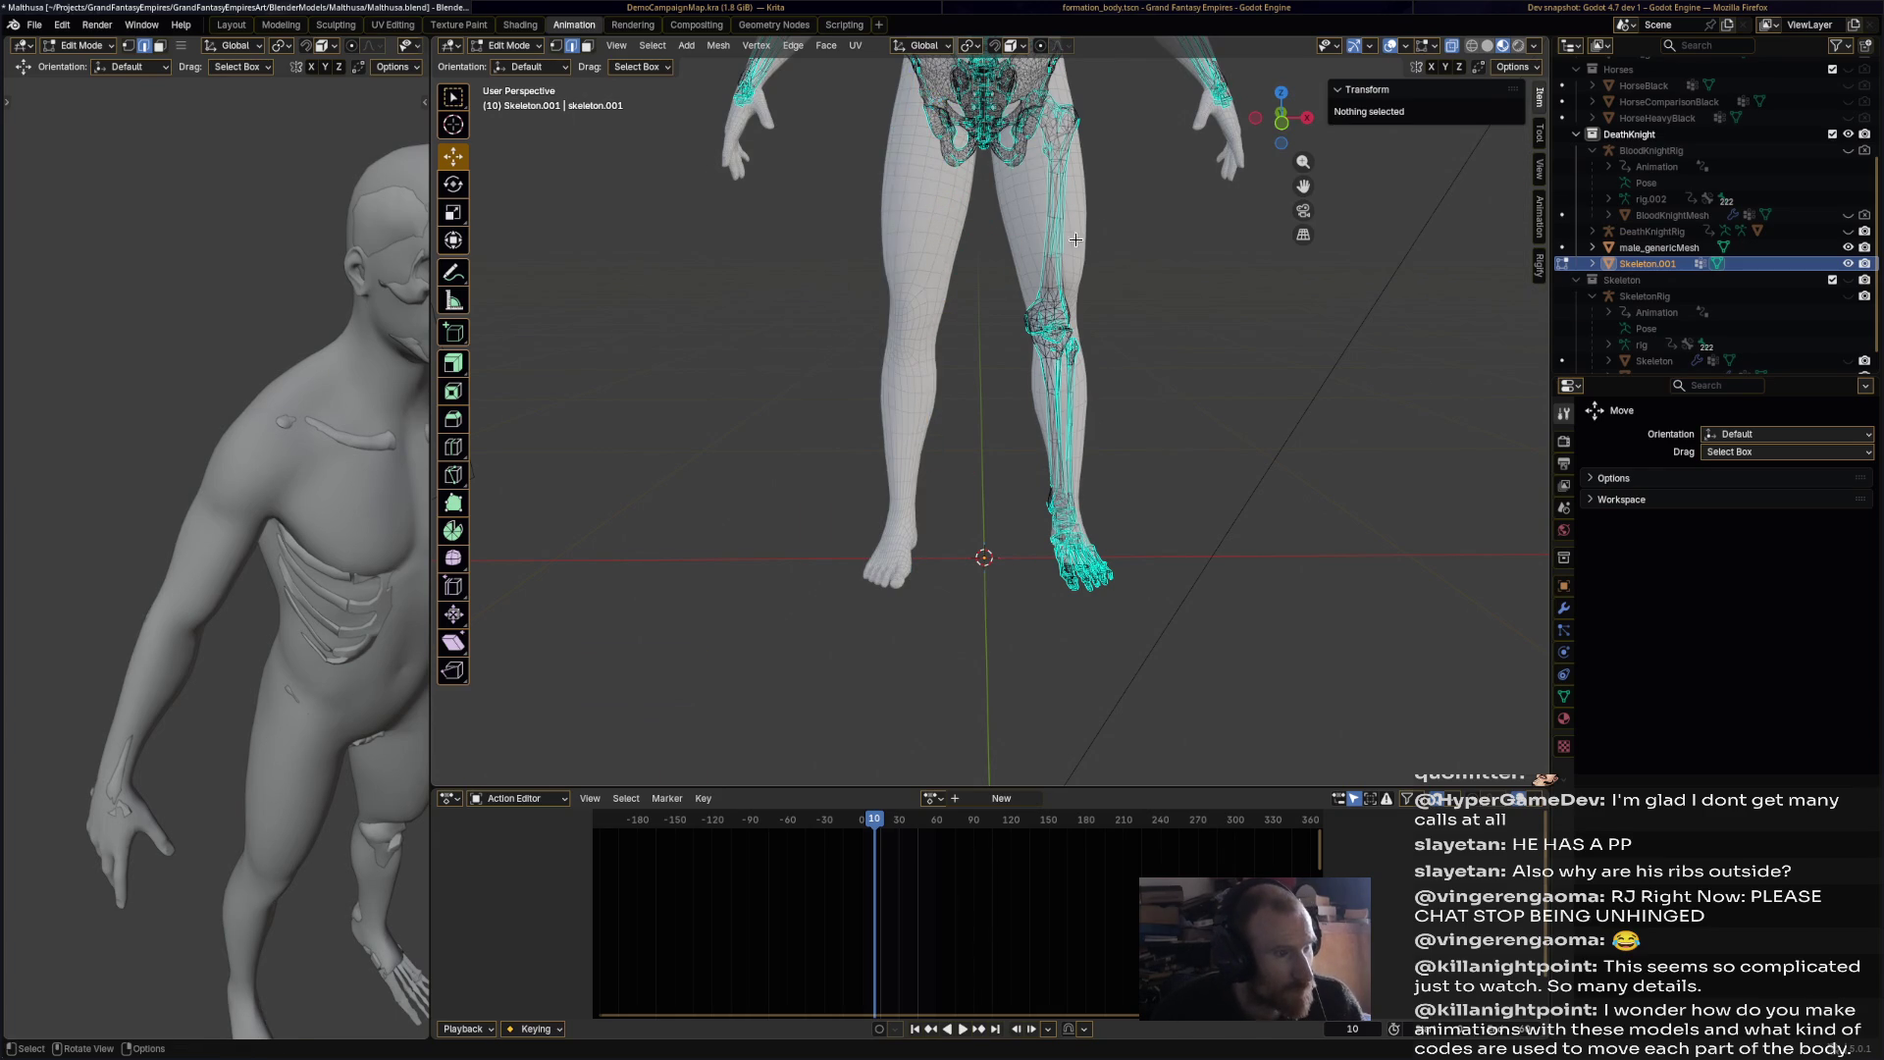
Step: Select and delete the fibula and heel bones of the other leg
mouse_move(1157, 474)
middle_mouse_down()
mouse_move(1135, 432)
mouse_move(984, 499)
mouse_move(937, 650)
middle_mouse_up()
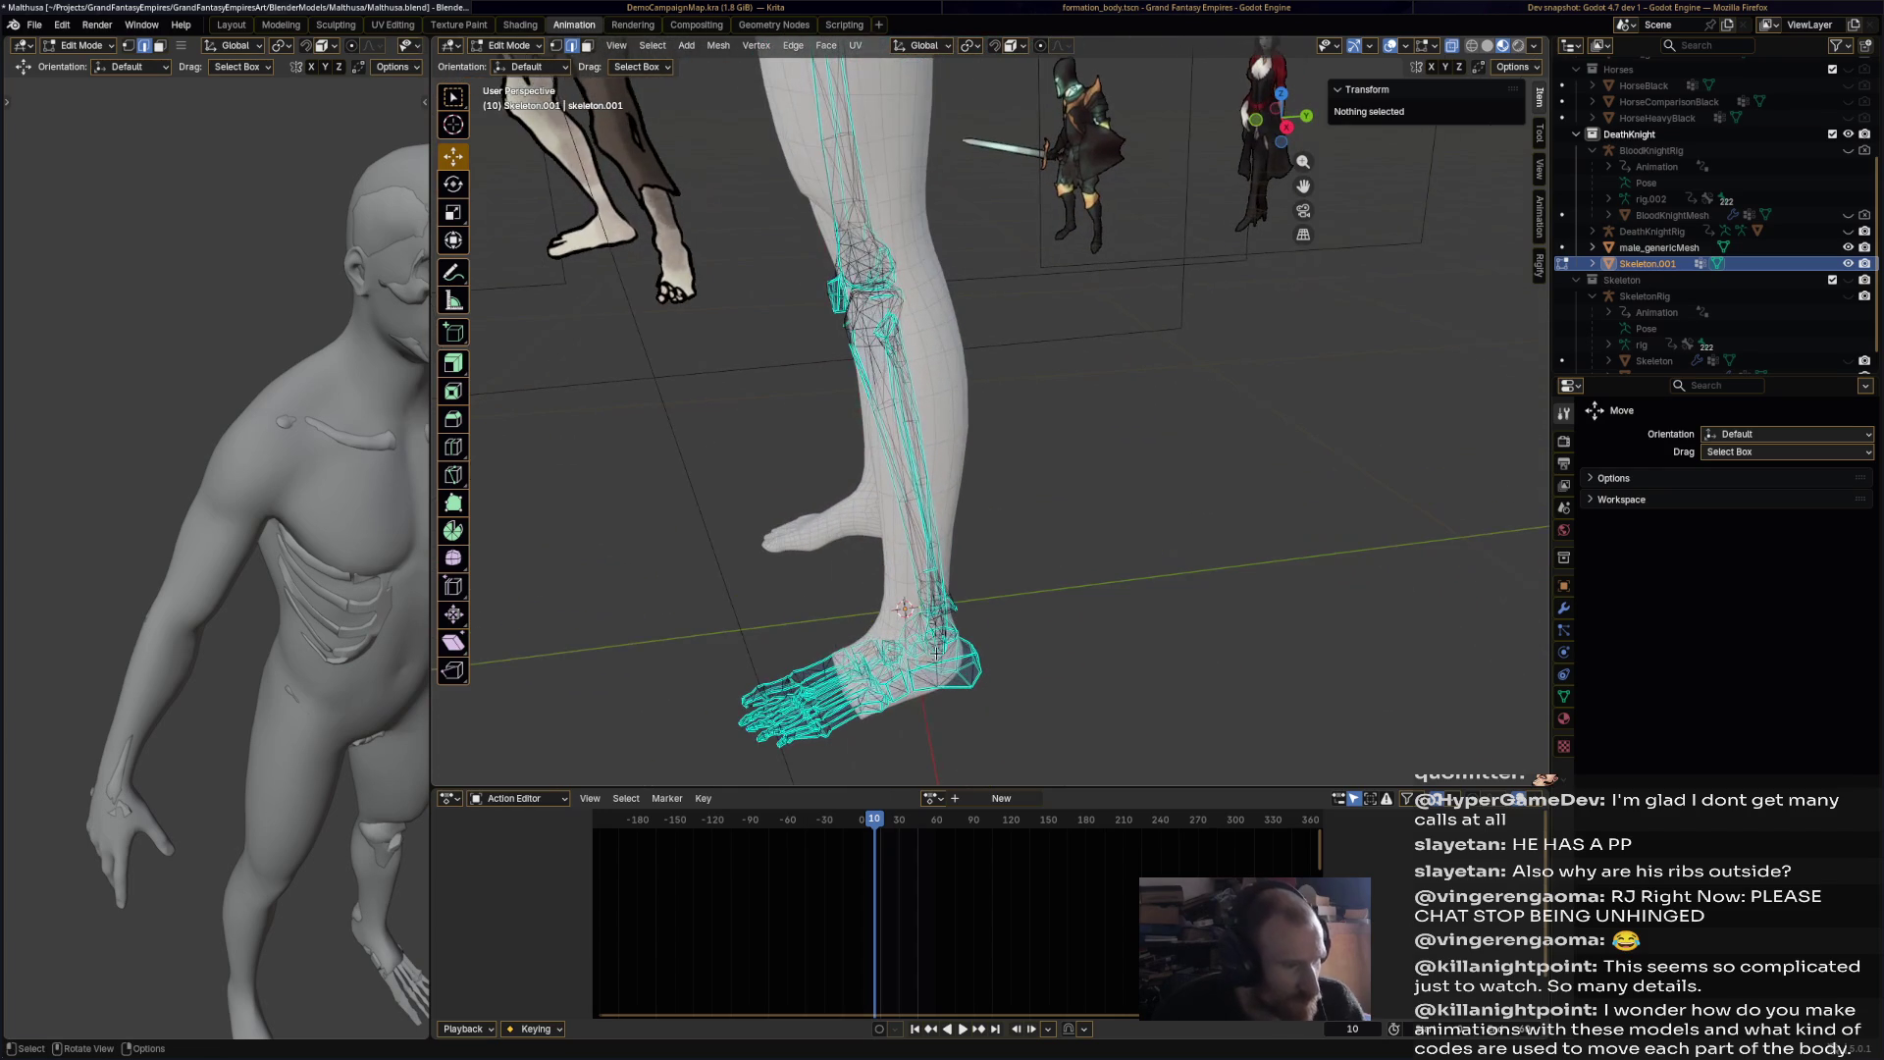
key("l")
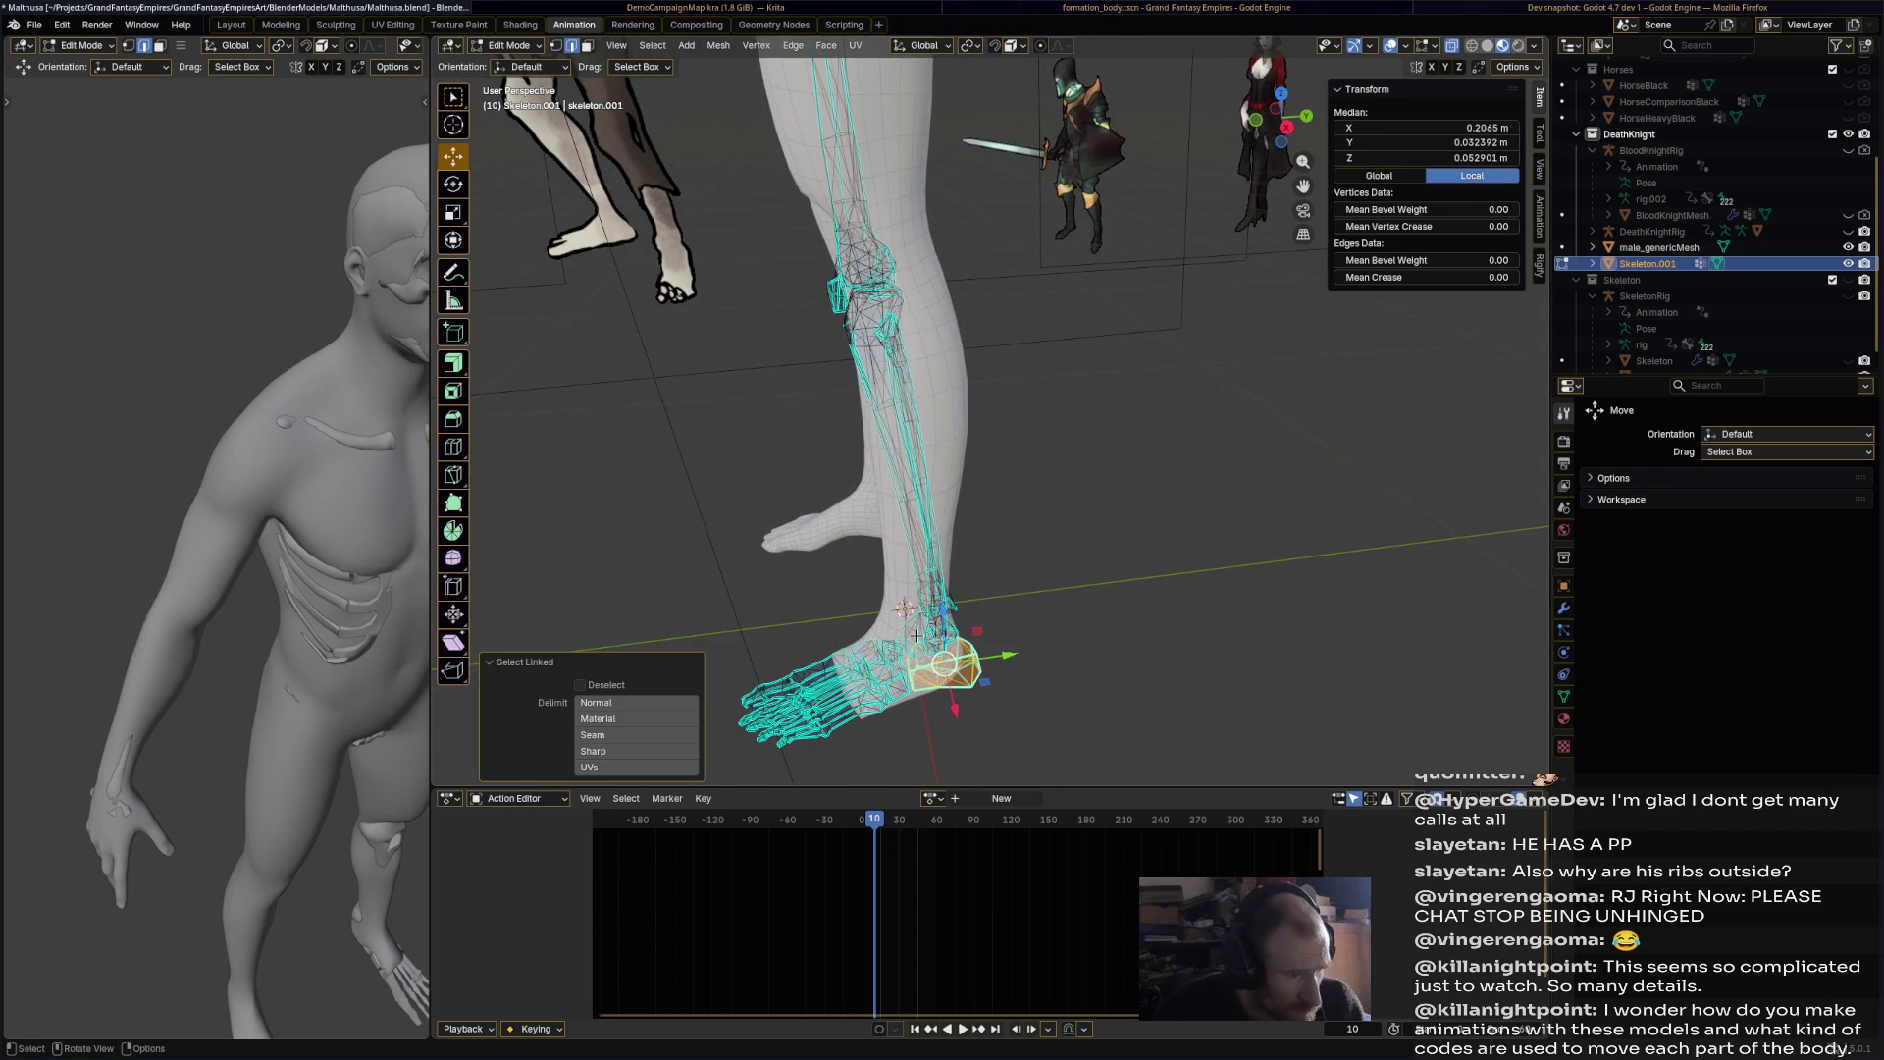
key("l")
mouse_move(907, 456)
middle_mouse_down()
mouse_move(1057, 533)
mouse_move(1023, 520)
middle_mouse_up()
key("l")
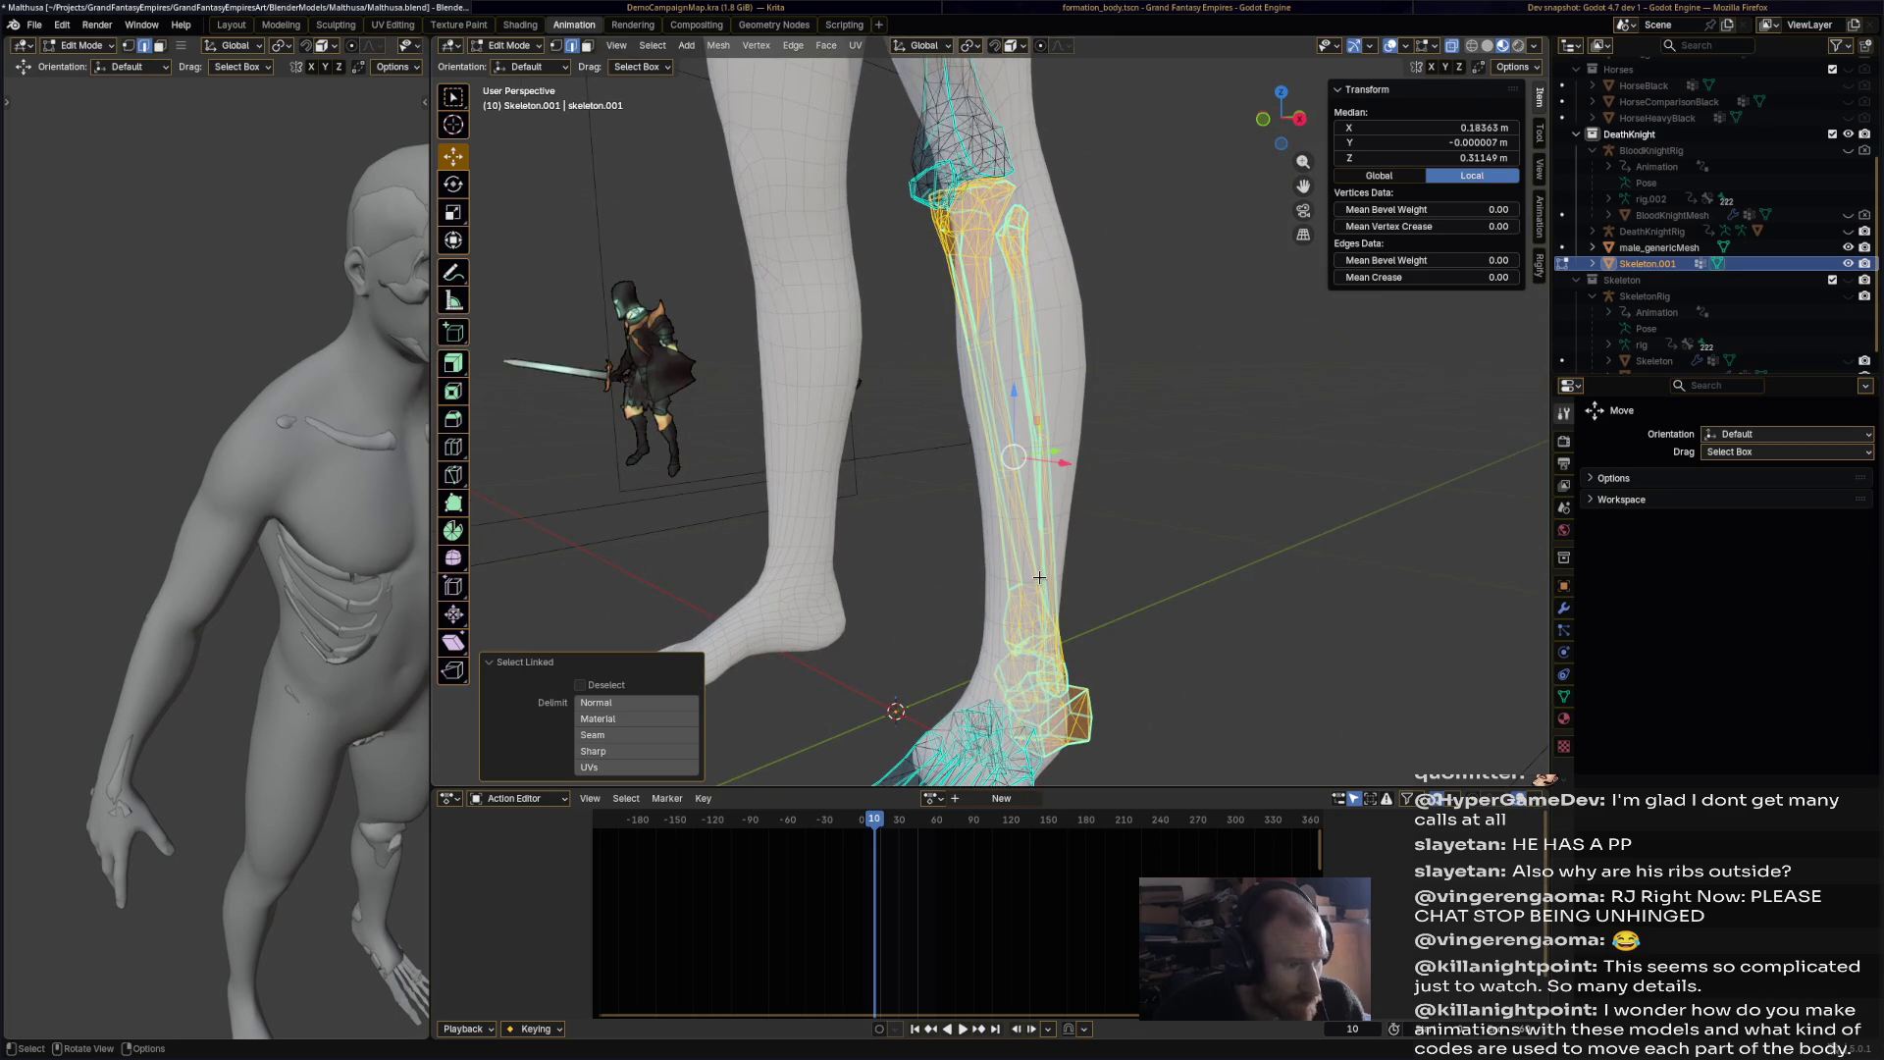
left_click(1129, 473)
key("l")
mouse_move(1059, 471)
middle_mouse_down()
mouse_move(921, 682)
mouse_move(958, 687)
mouse_move(954, 589)
middle_mouse_up()
key("l")
key("x")
left_click(959, 702)
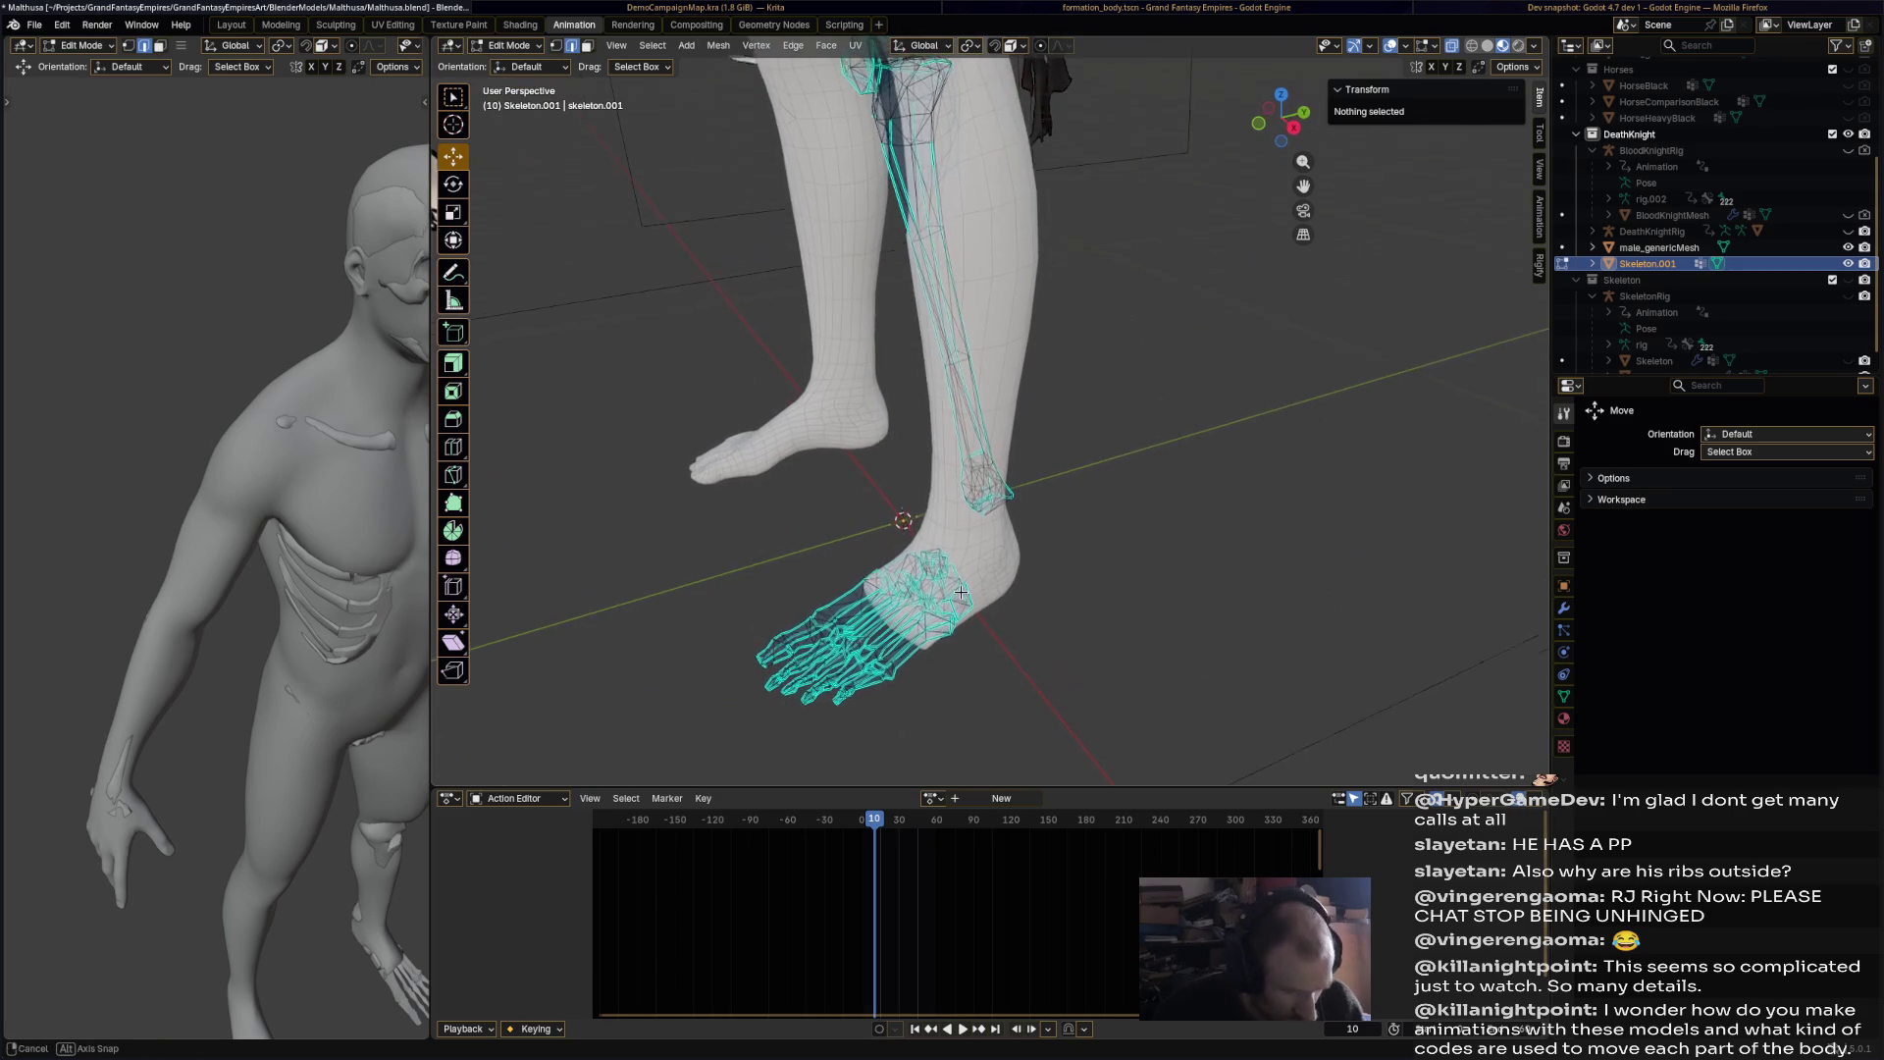
Step: Clear the selection, then box-select and delete that leg's shin bones
key("l")
key("l")
right_click(951, 595)
key("alt+a")
mouse_move(952, 594)
middle_mouse_down()
mouse_move(1053, 533)
mouse_move(1012, 610)
middle_mouse_up()
mouse_move(1012, 610)
left_mouse_down()
mouse_move(1231, 351)
mouse_move(1217, 379)
left_mouse_up()
key("x")
left_click(1211, 381)
Step: Select the remaining leg's thigh bone, then box-select the knee and shin region
mouse_move(1124, 449)
middle_mouse_down()
mouse_move(1057, 305)
mouse_move(1084, 237)
mouse_move(1092, 335)
middle_mouse_up()
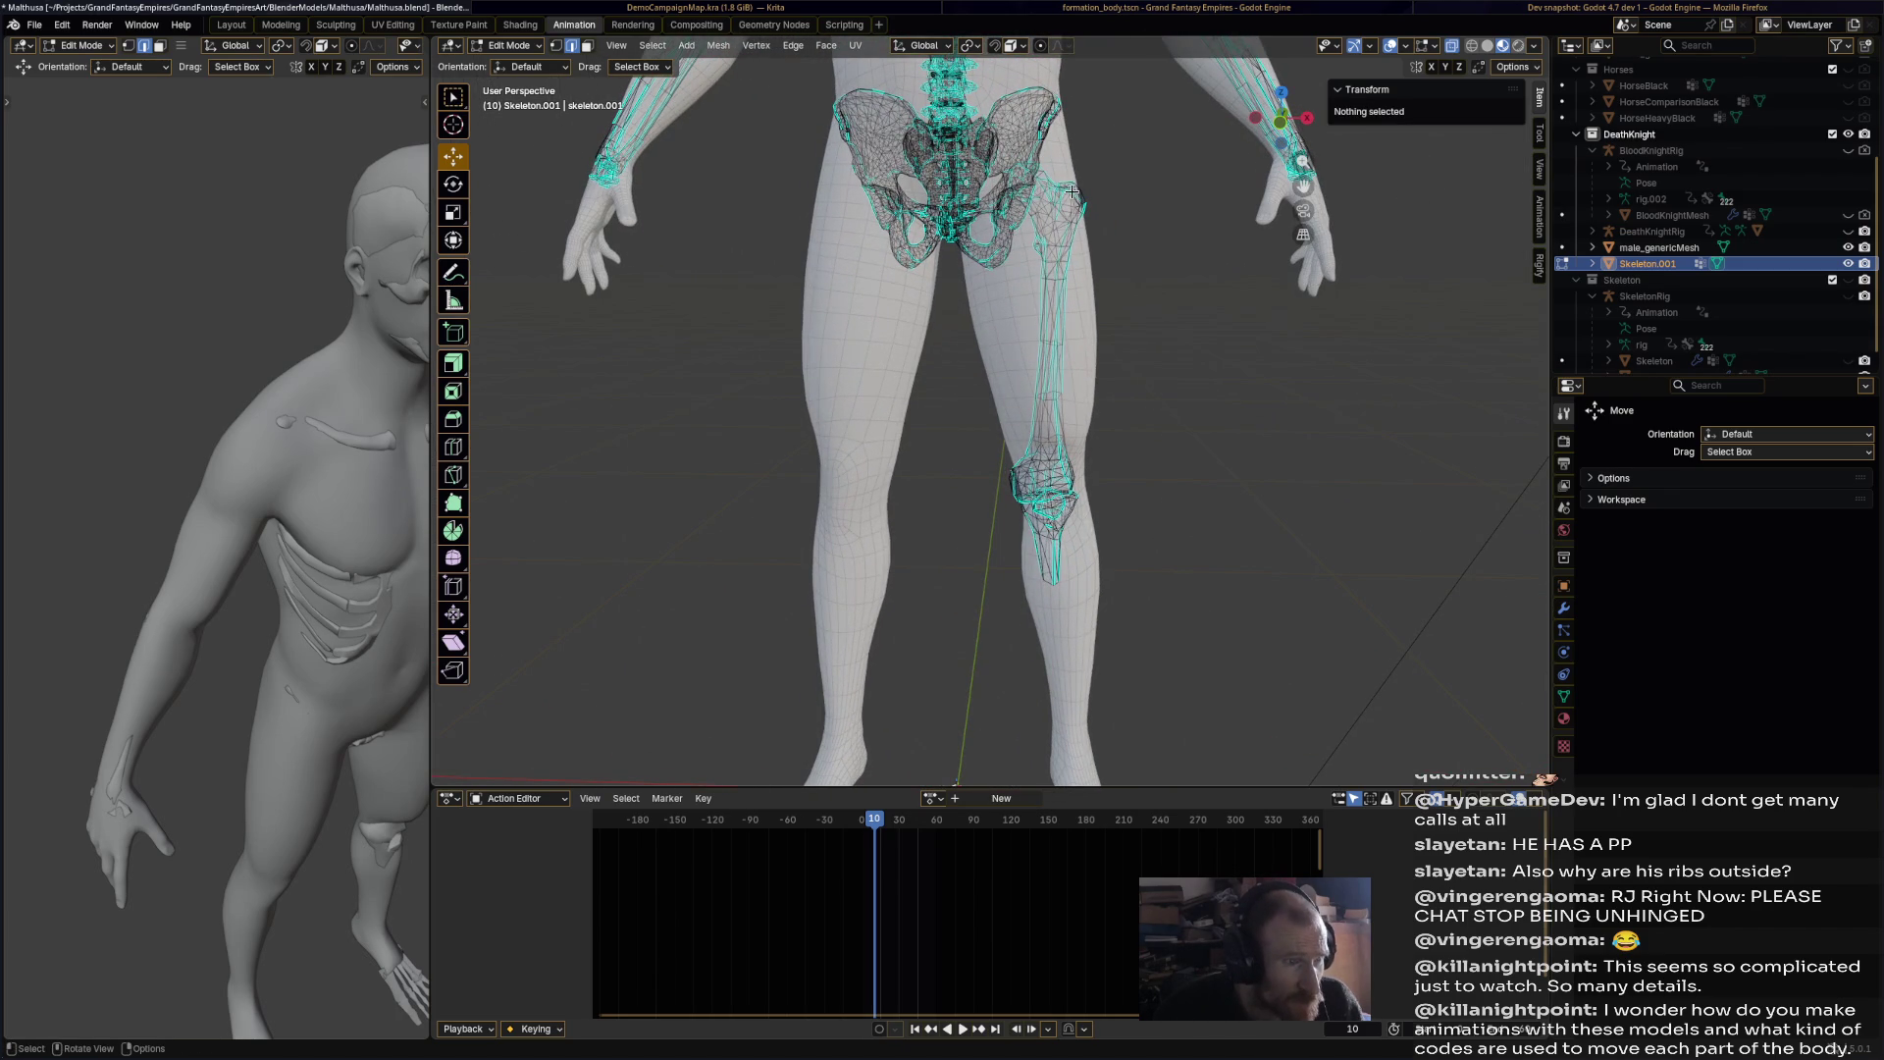
middle_click_drag(1034, 372, 1086, 297)
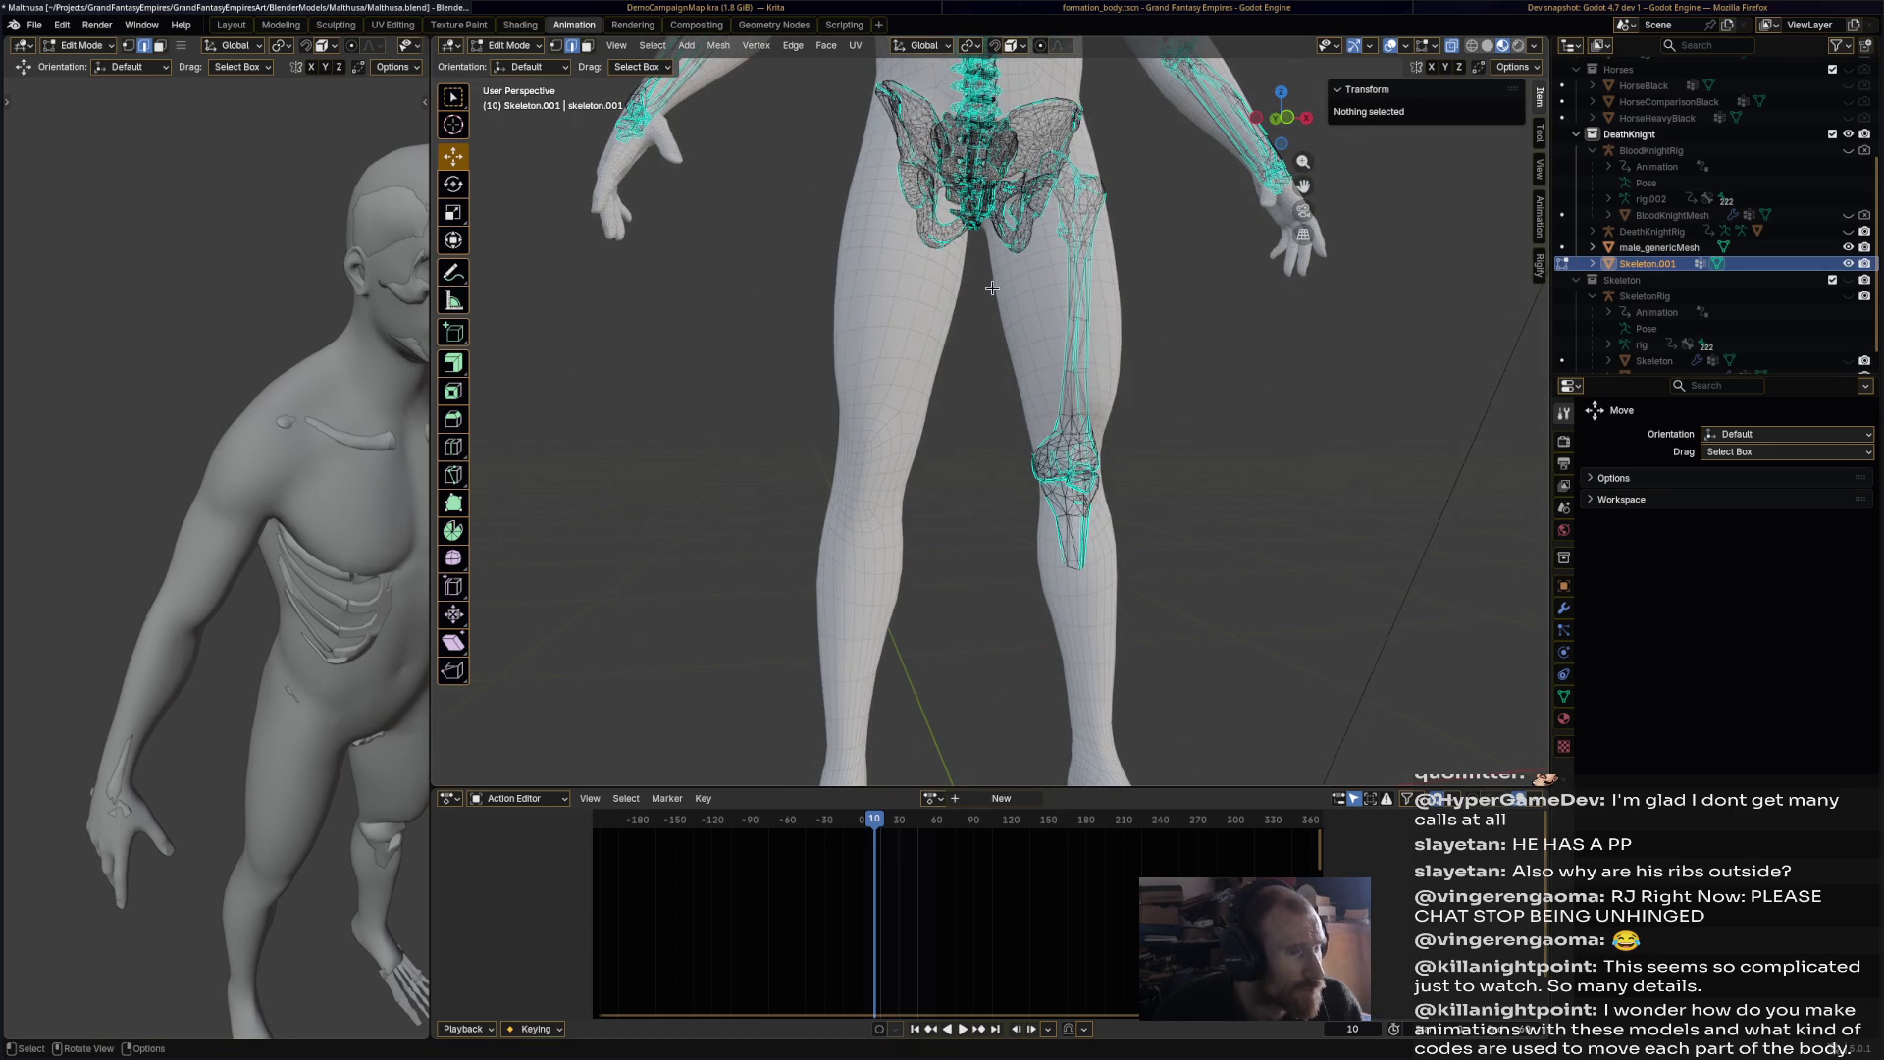
left_click(1083, 293)
key("ctrl+l")
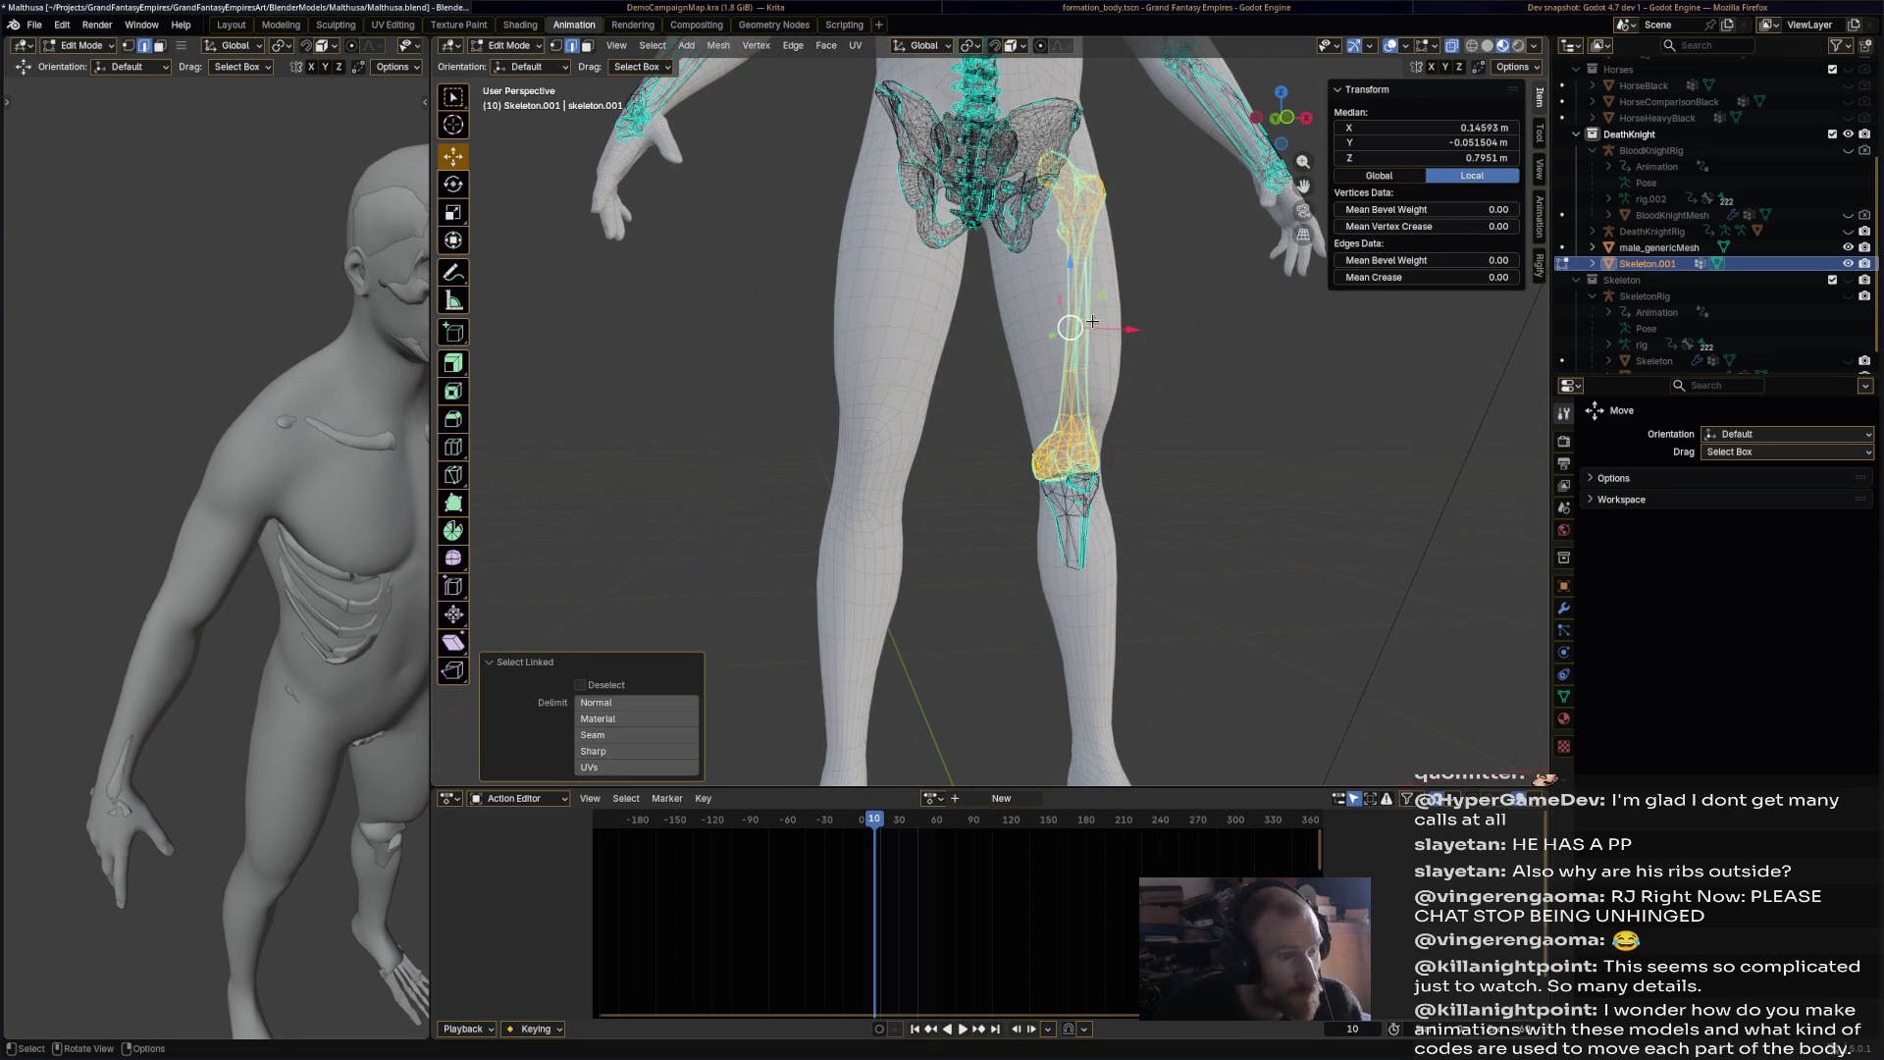
left_click_drag(1009, 401, 1167, 540, "shift")
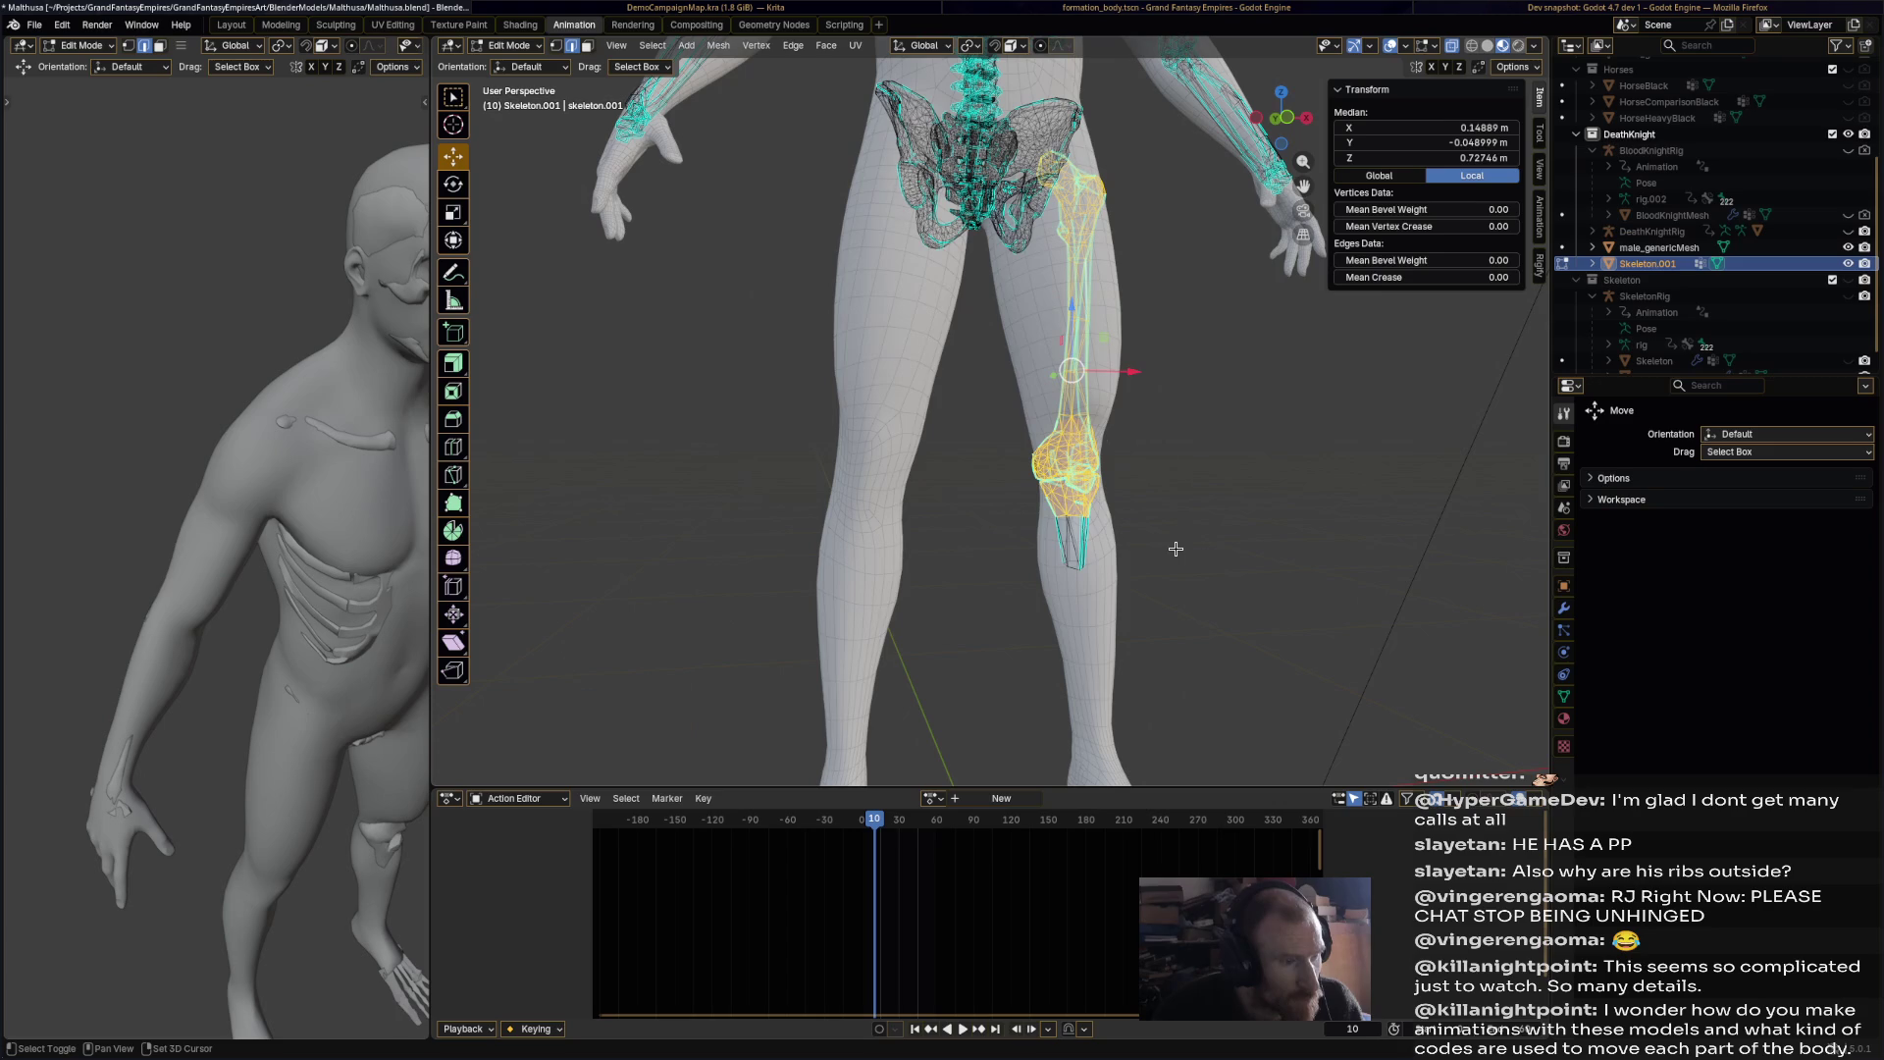
mouse_move(991, 399)
left_mouse_down("shift")
mouse_move(1099, 518)
mouse_move(1158, 539)
left_mouse_up("shift")
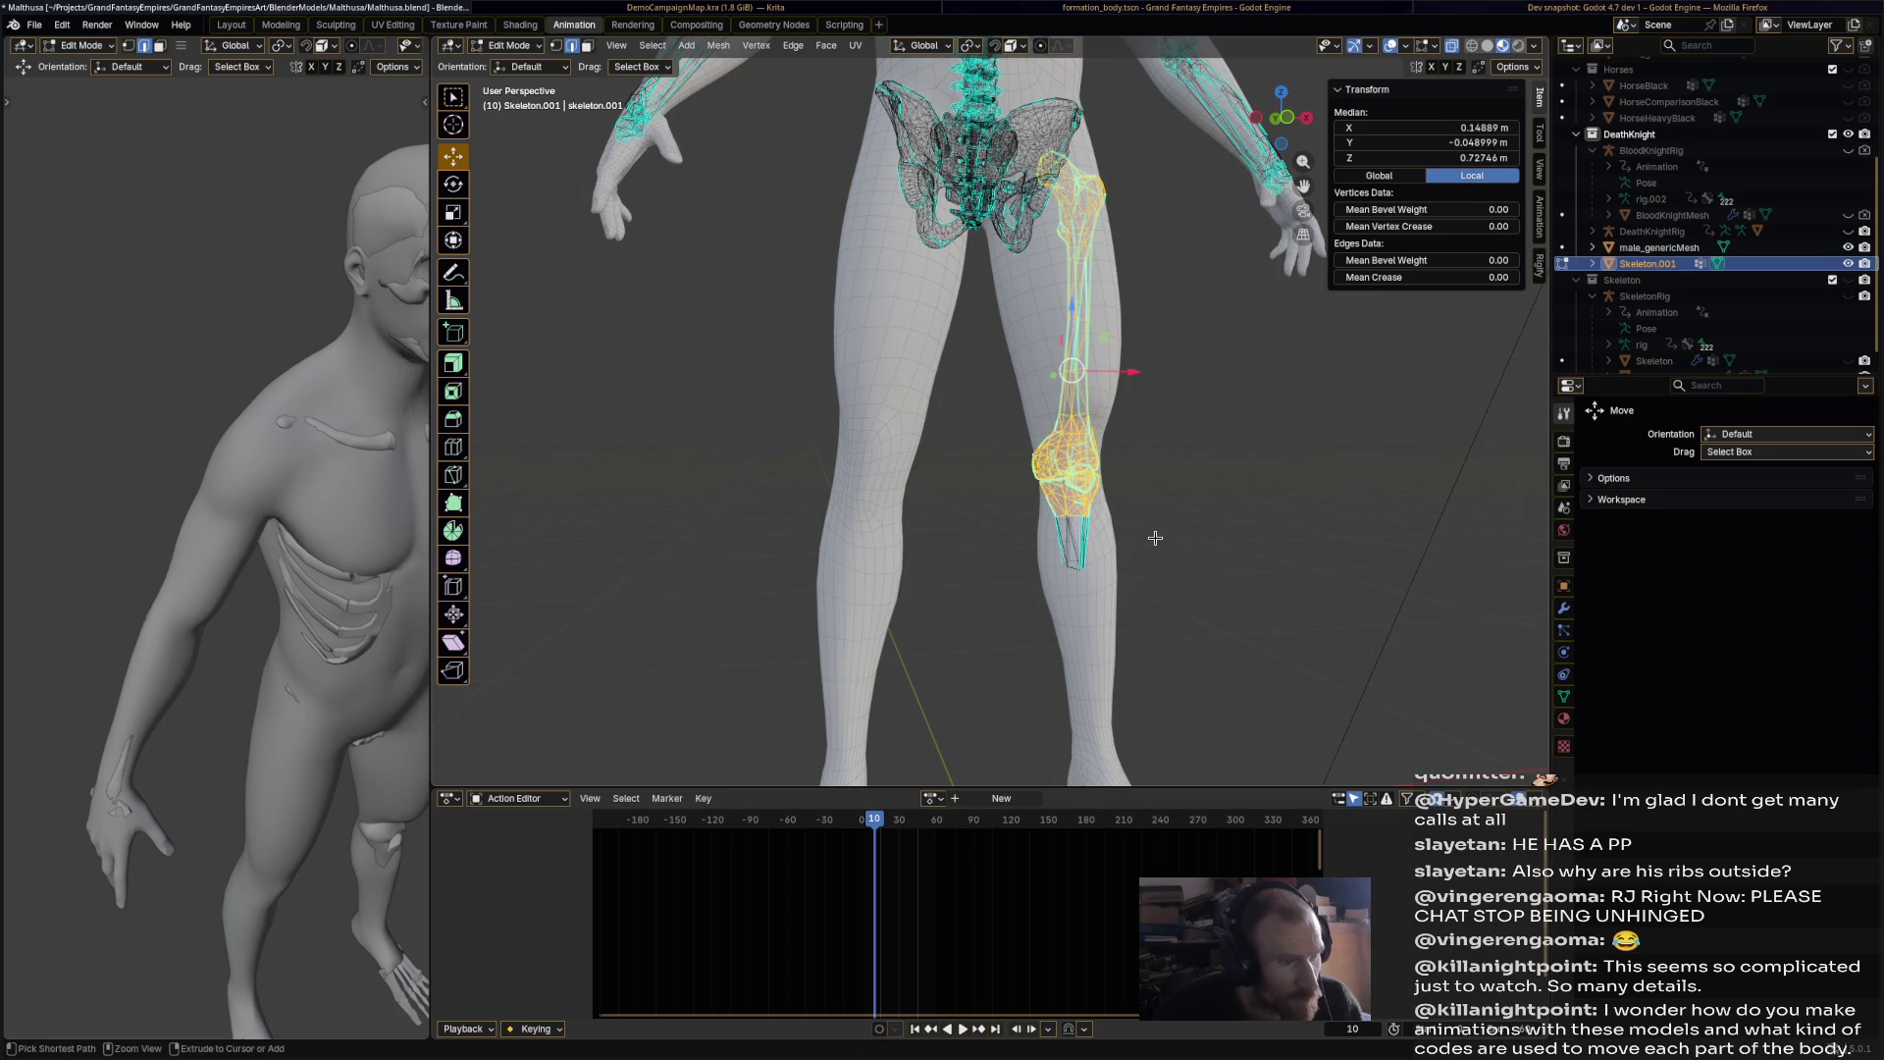
scroll(1020, 432, "up", 5)
left_click_drag(1008, 448, 1325, 691)
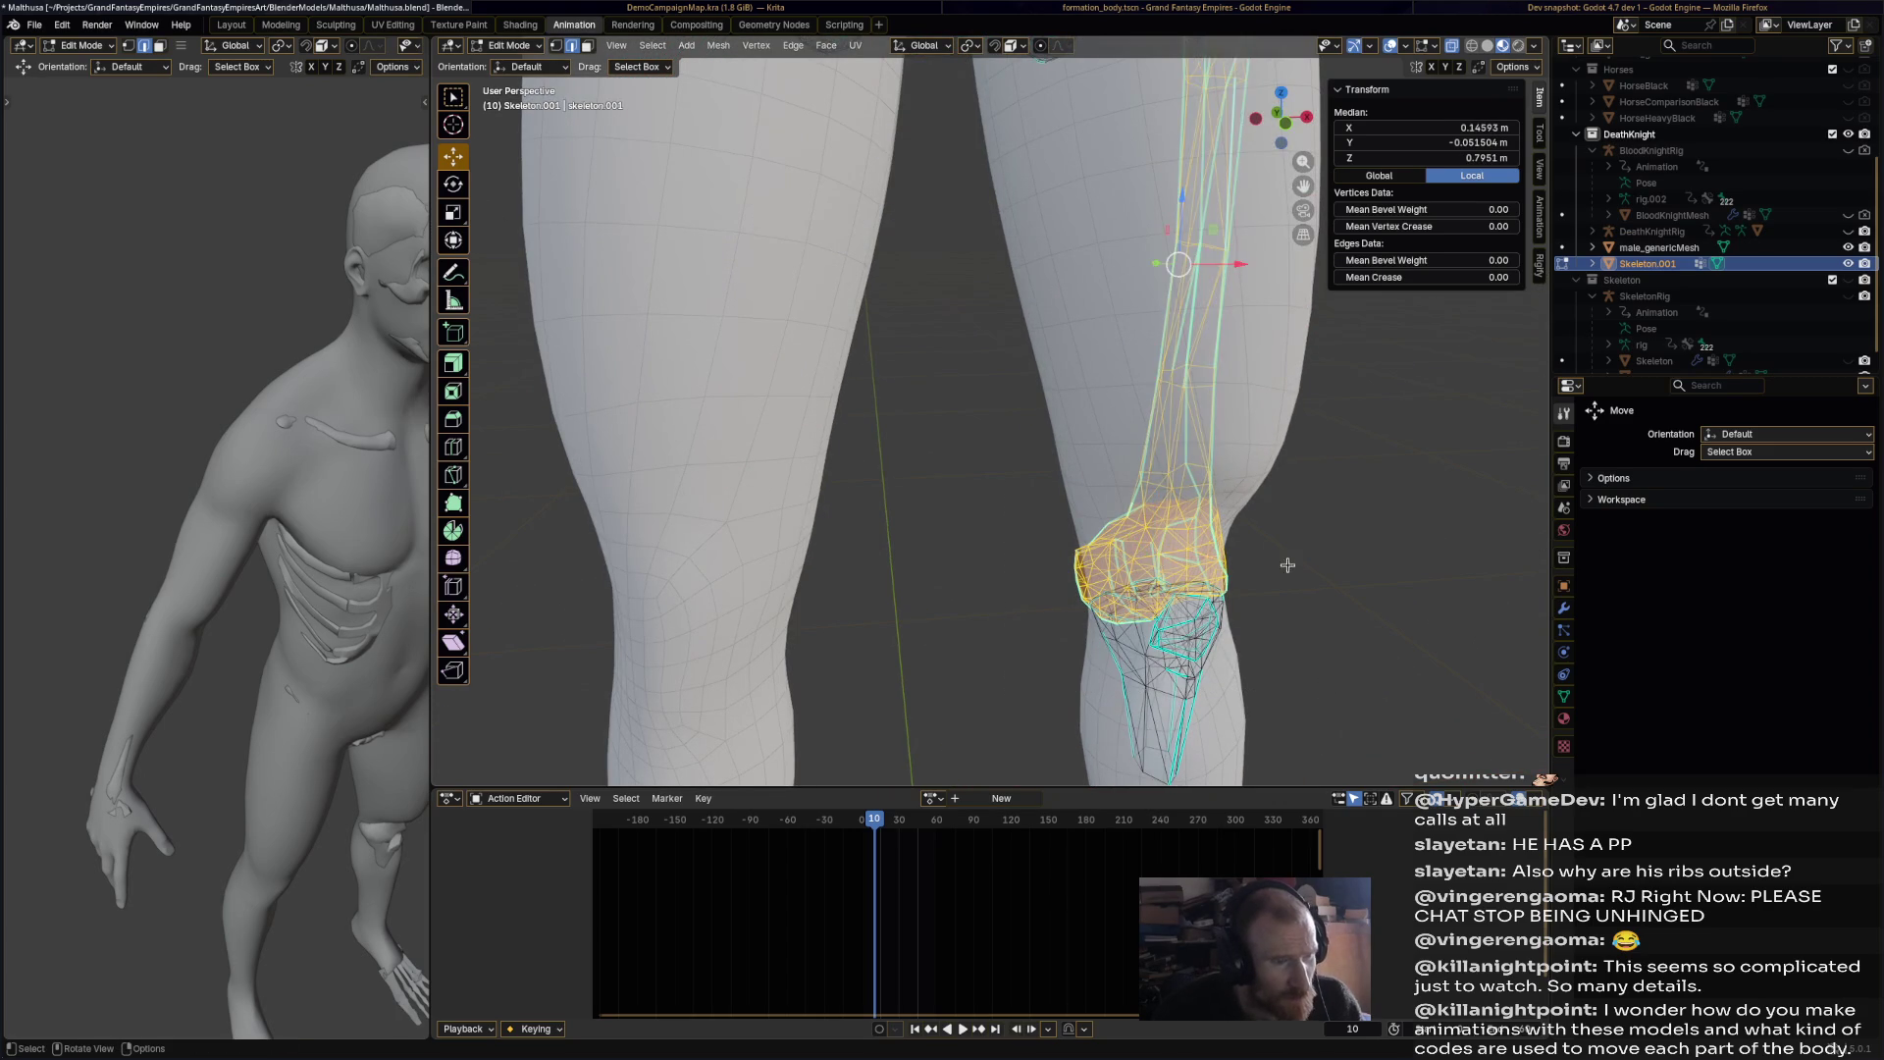
scroll(1195, 442, "down", 3)
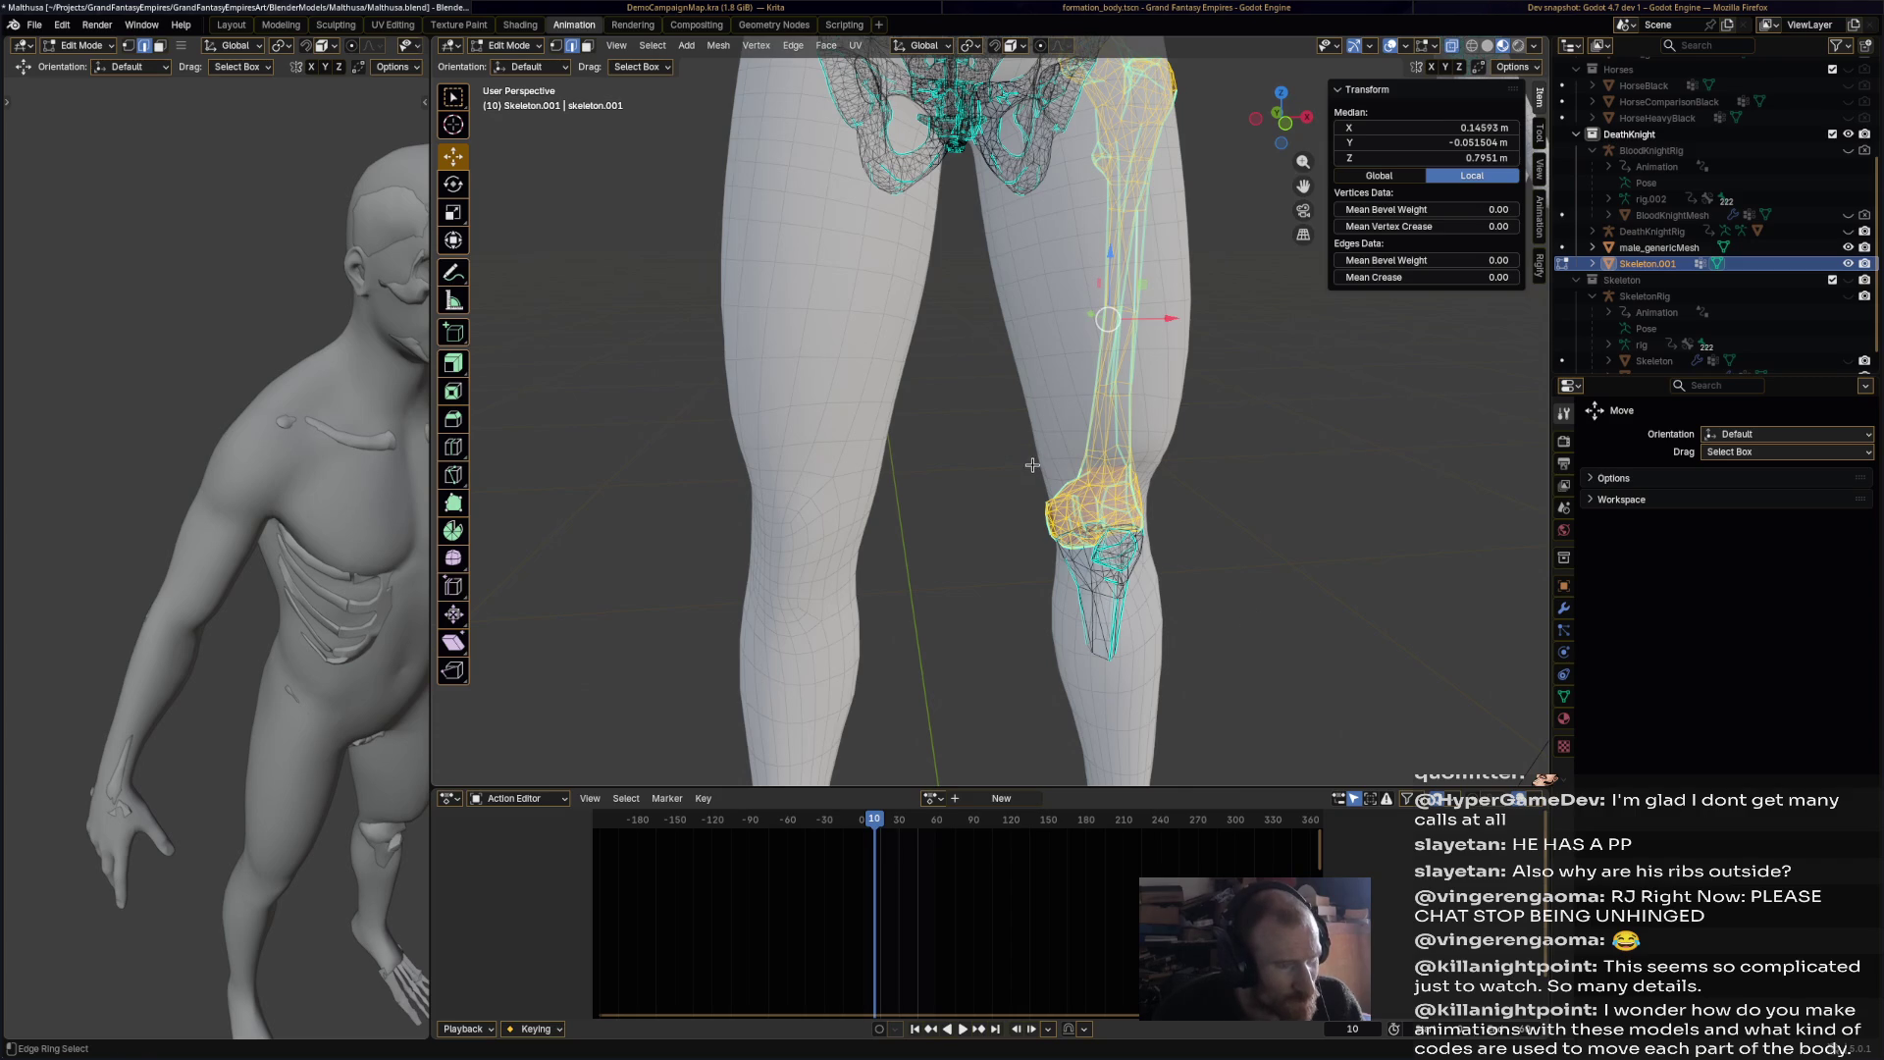
left_click_drag(1024, 495, 1312, 691)
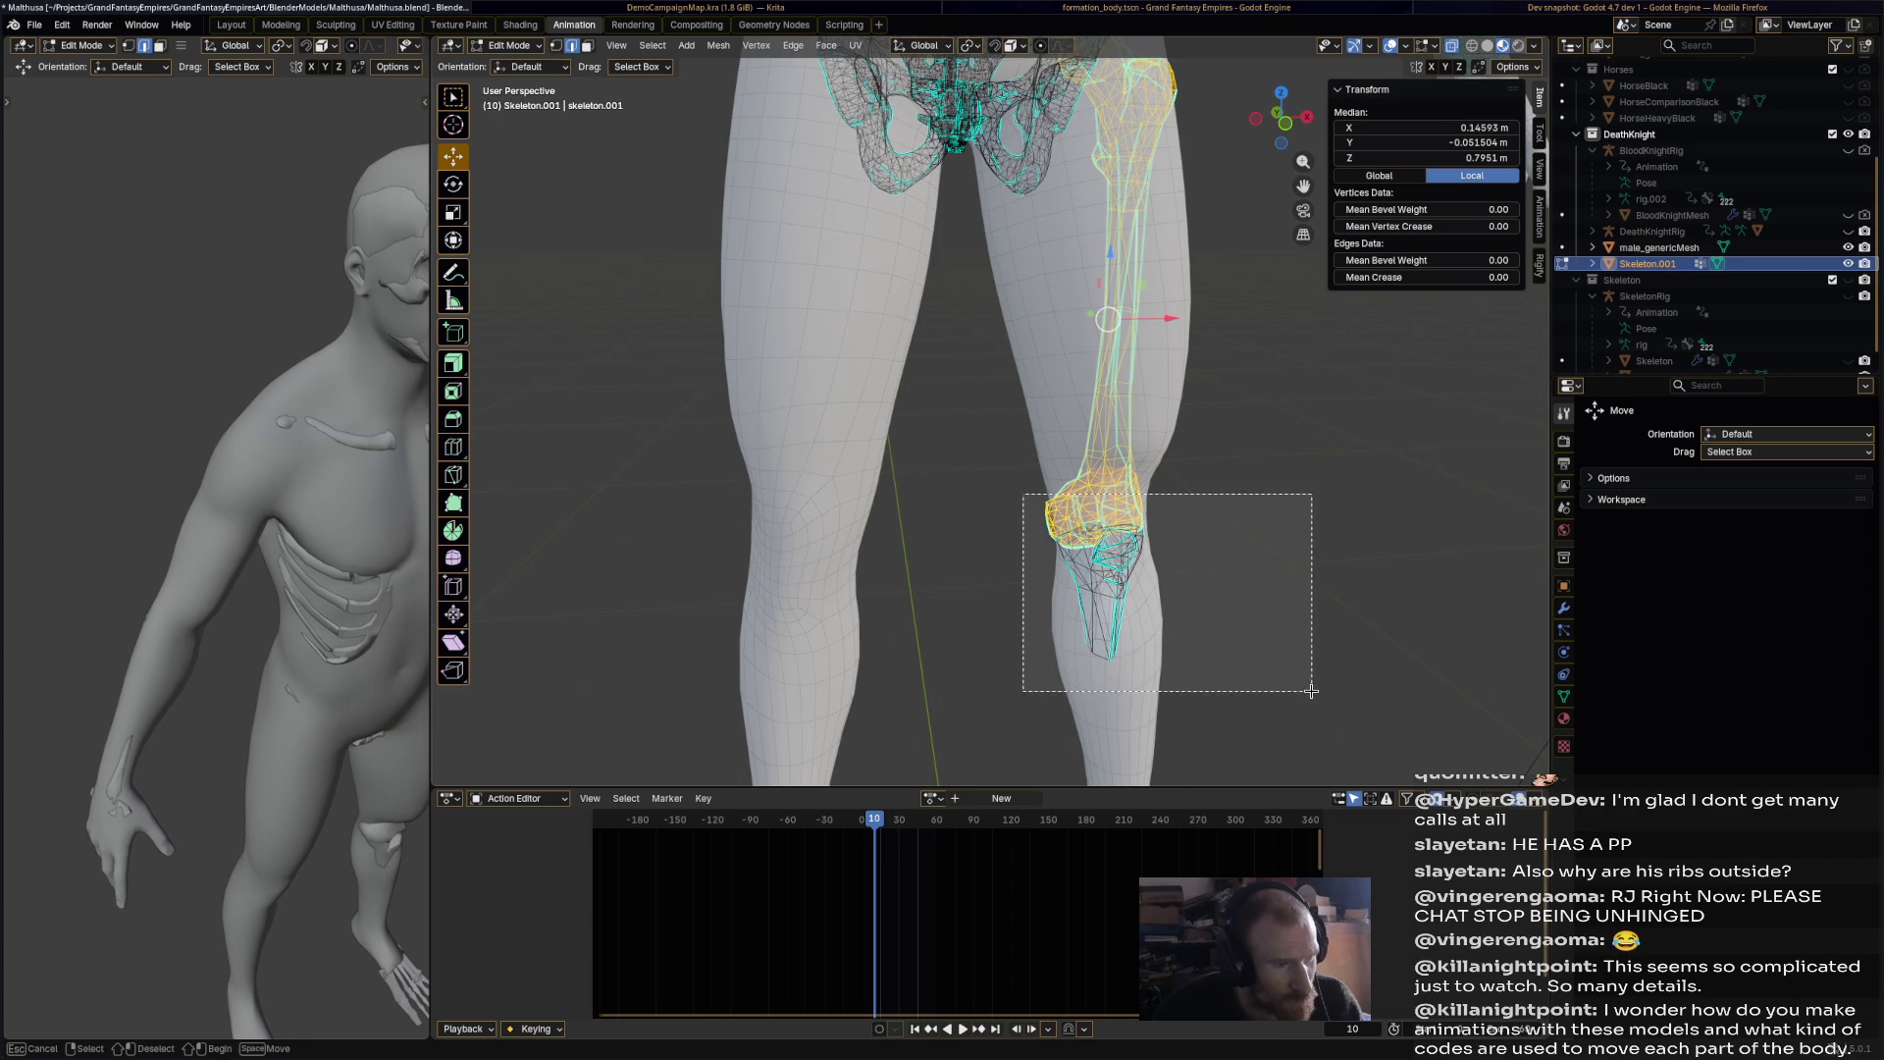
Step: Deselect the knee, select the linked femur and delete it as vertices
mouse_move(1118, 471)
middle_mouse_down()
mouse_move(1143, 463)
mouse_move(992, 343)
middle_mouse_up()
left_click_drag(992, 344, 1069, 488)
left_click_drag(977, 527, 1266, 260, "ctrl")
middle_click_drag(1244, 403, 1236, 460)
scroll(1235, 459, "up", 2)
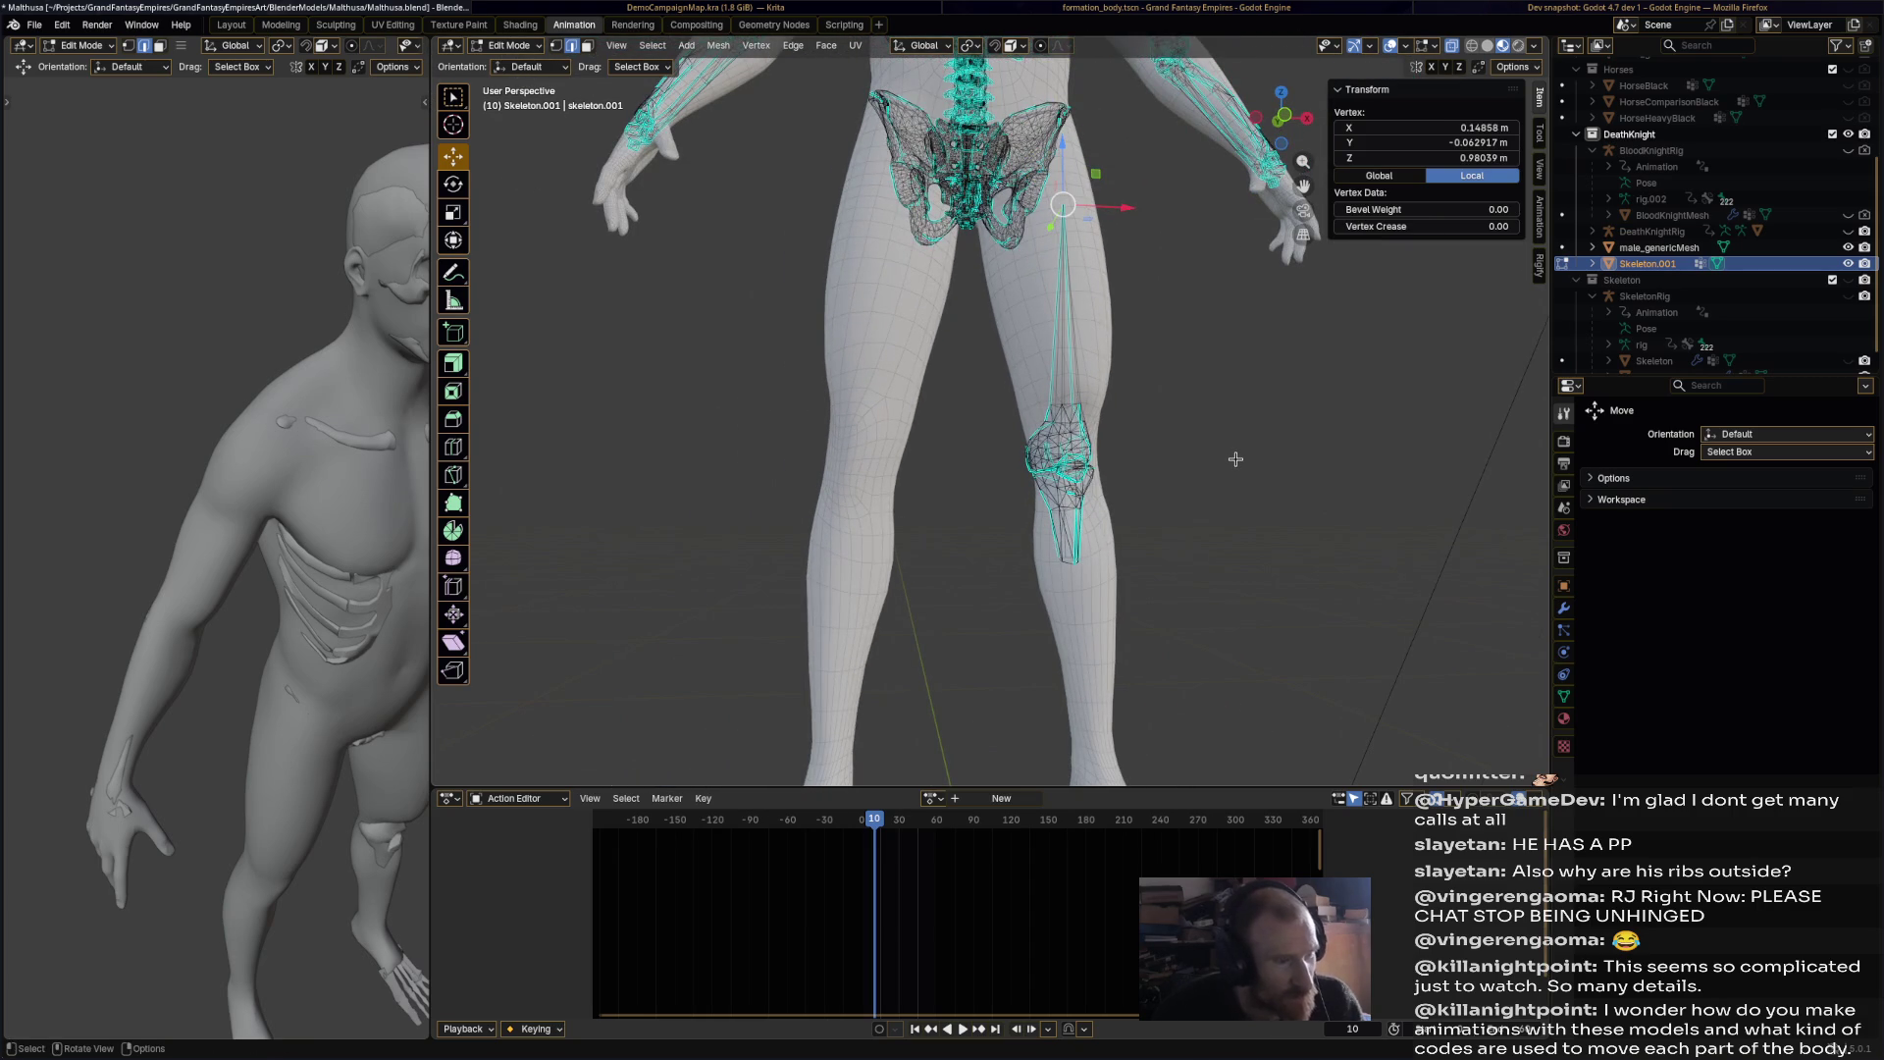
key("ctrl+l")
key("x")
left_click(1234, 461)
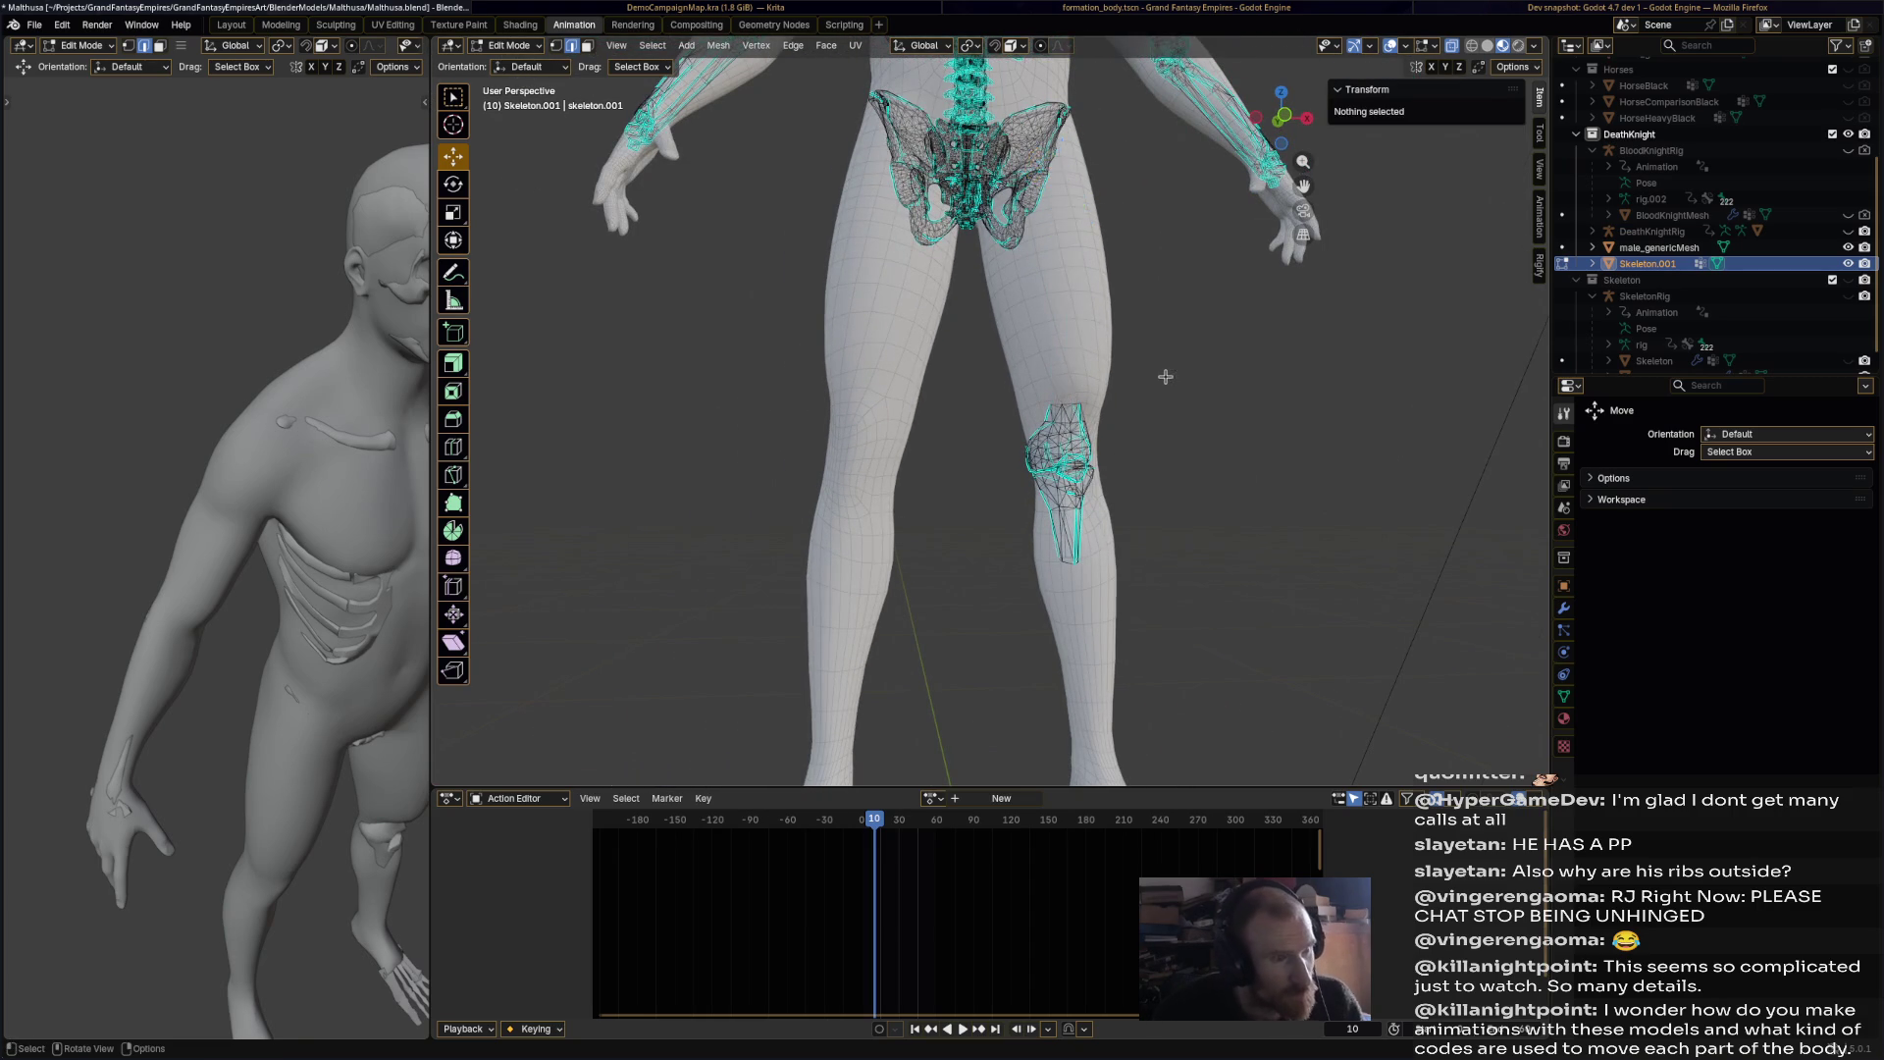
Step: Orbit out to bring the torso and pelvis into view
scroll(1165, 377, "down", 3)
mouse_move(1148, 388)
middle_mouse_down()
mouse_move(1040, 412)
mouse_move(1167, 439)
mouse_move(1148, 422)
middle_mouse_up()
scroll(1073, 239, "up", 2)
mouse_move(1071, 239)
middle_mouse_down("shift")
mouse_move(1084, 291)
mouse_move(1129, 302)
middle_mouse_up("shift")
left_click(509, 45)
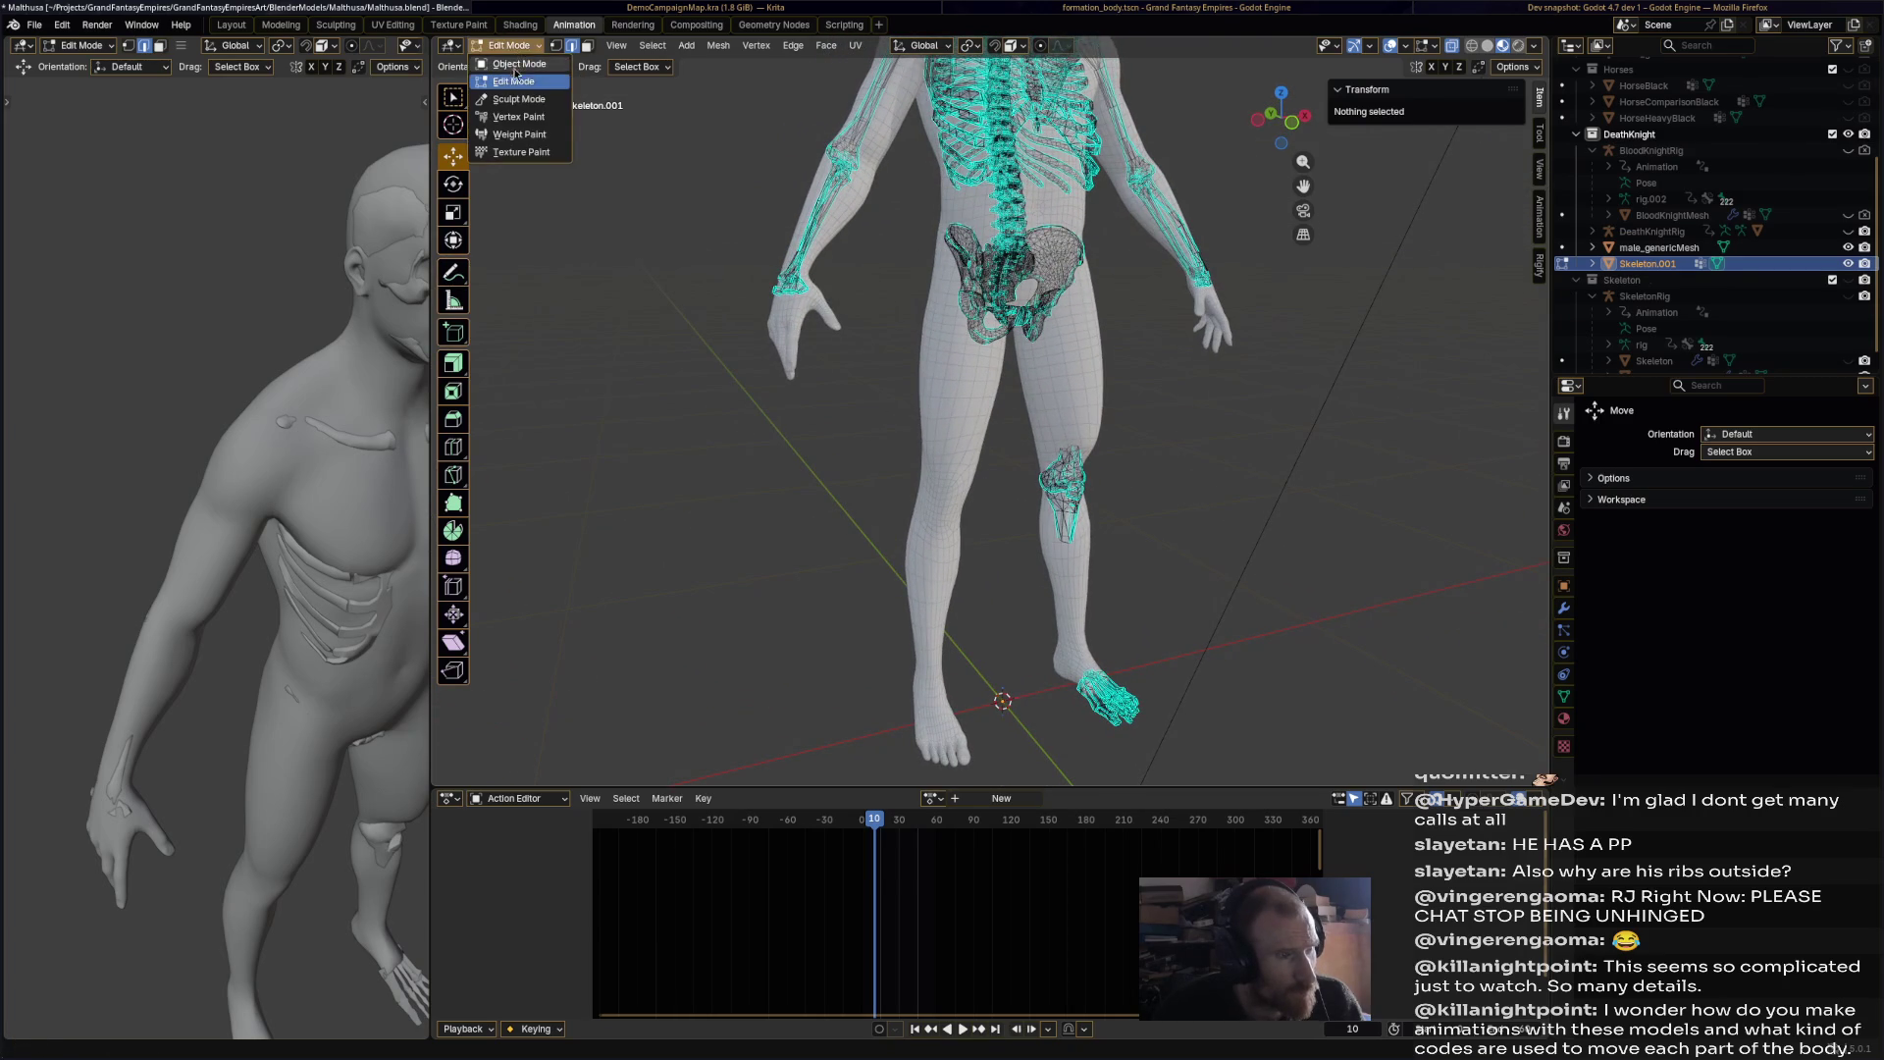
left_click(512, 65)
scroll(834, 496, "down", 5)
mouse_move(887, 483)
middle_mouse_down()
mouse_move(697, 444)
mouse_move(940, 446)
mouse_move(833, 349)
middle_mouse_up()
scroll(922, 412, "up", 3)
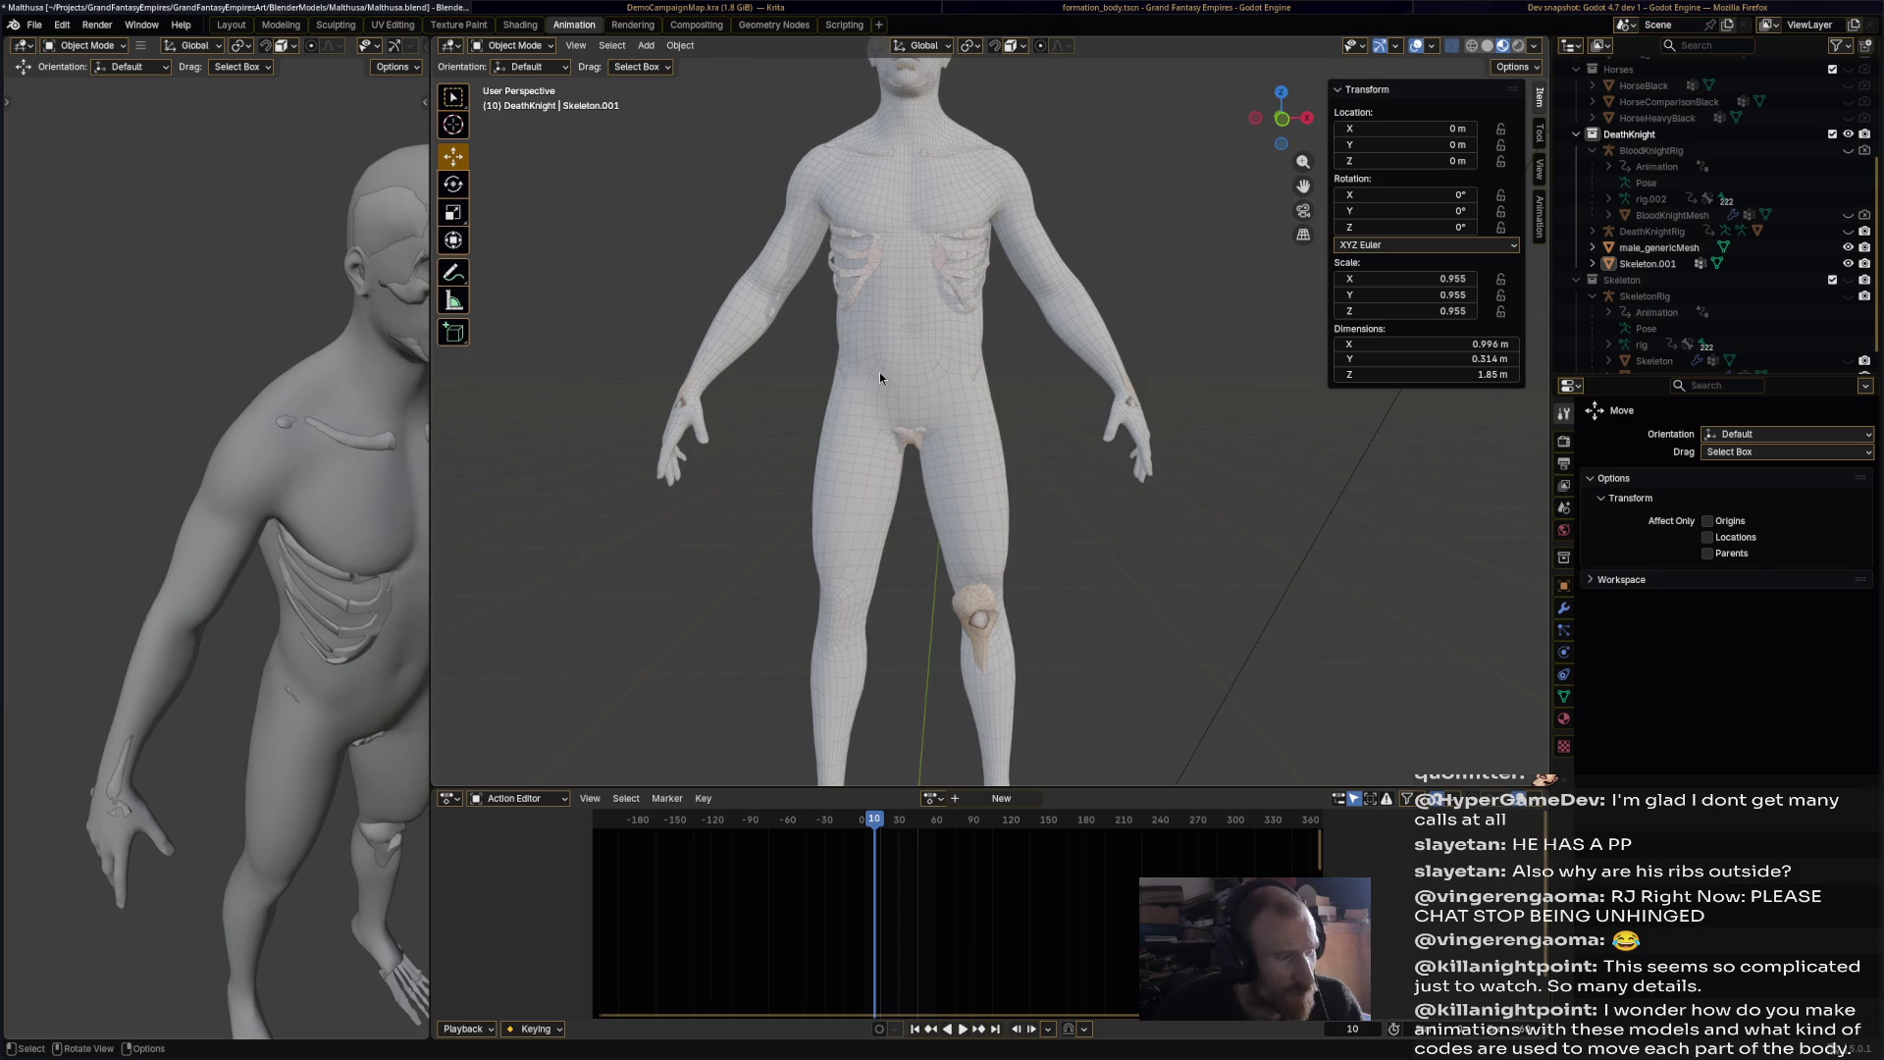
left_click(512, 45)
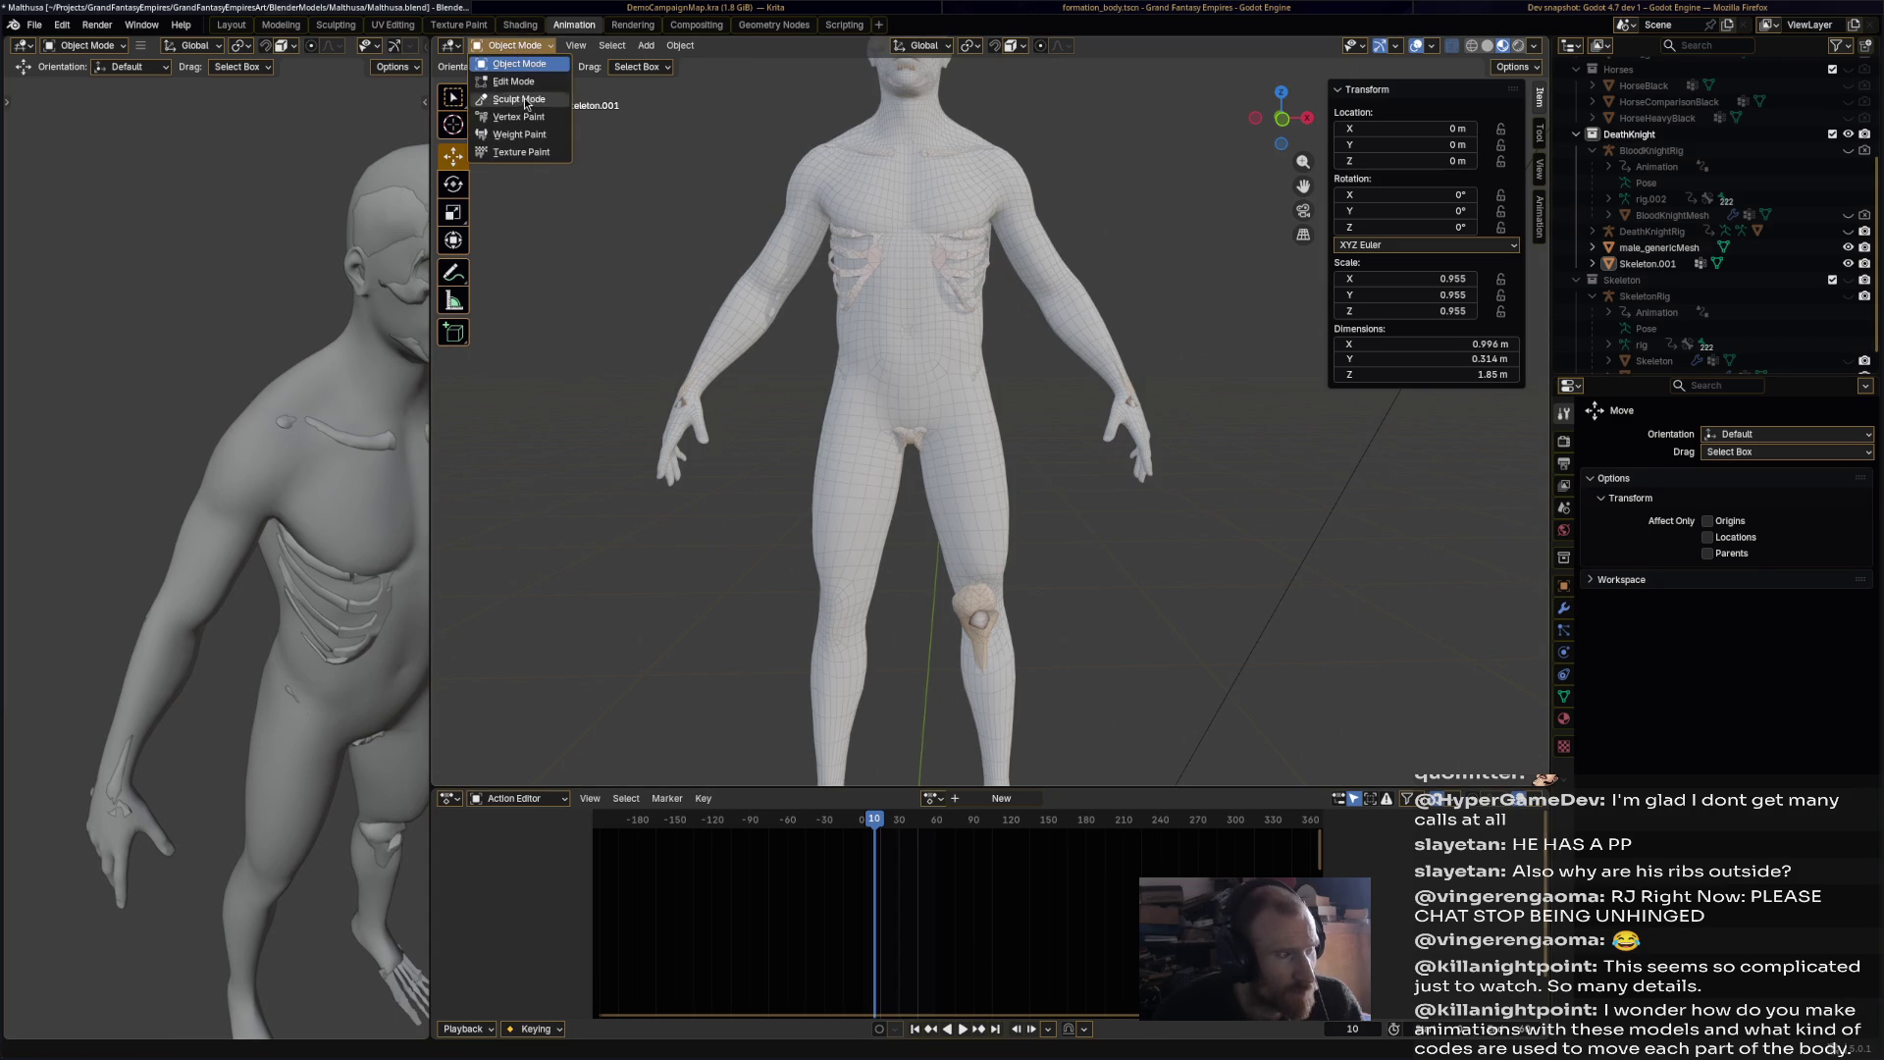
left_click(512, 95)
scroll(906, 485, "up", 3)
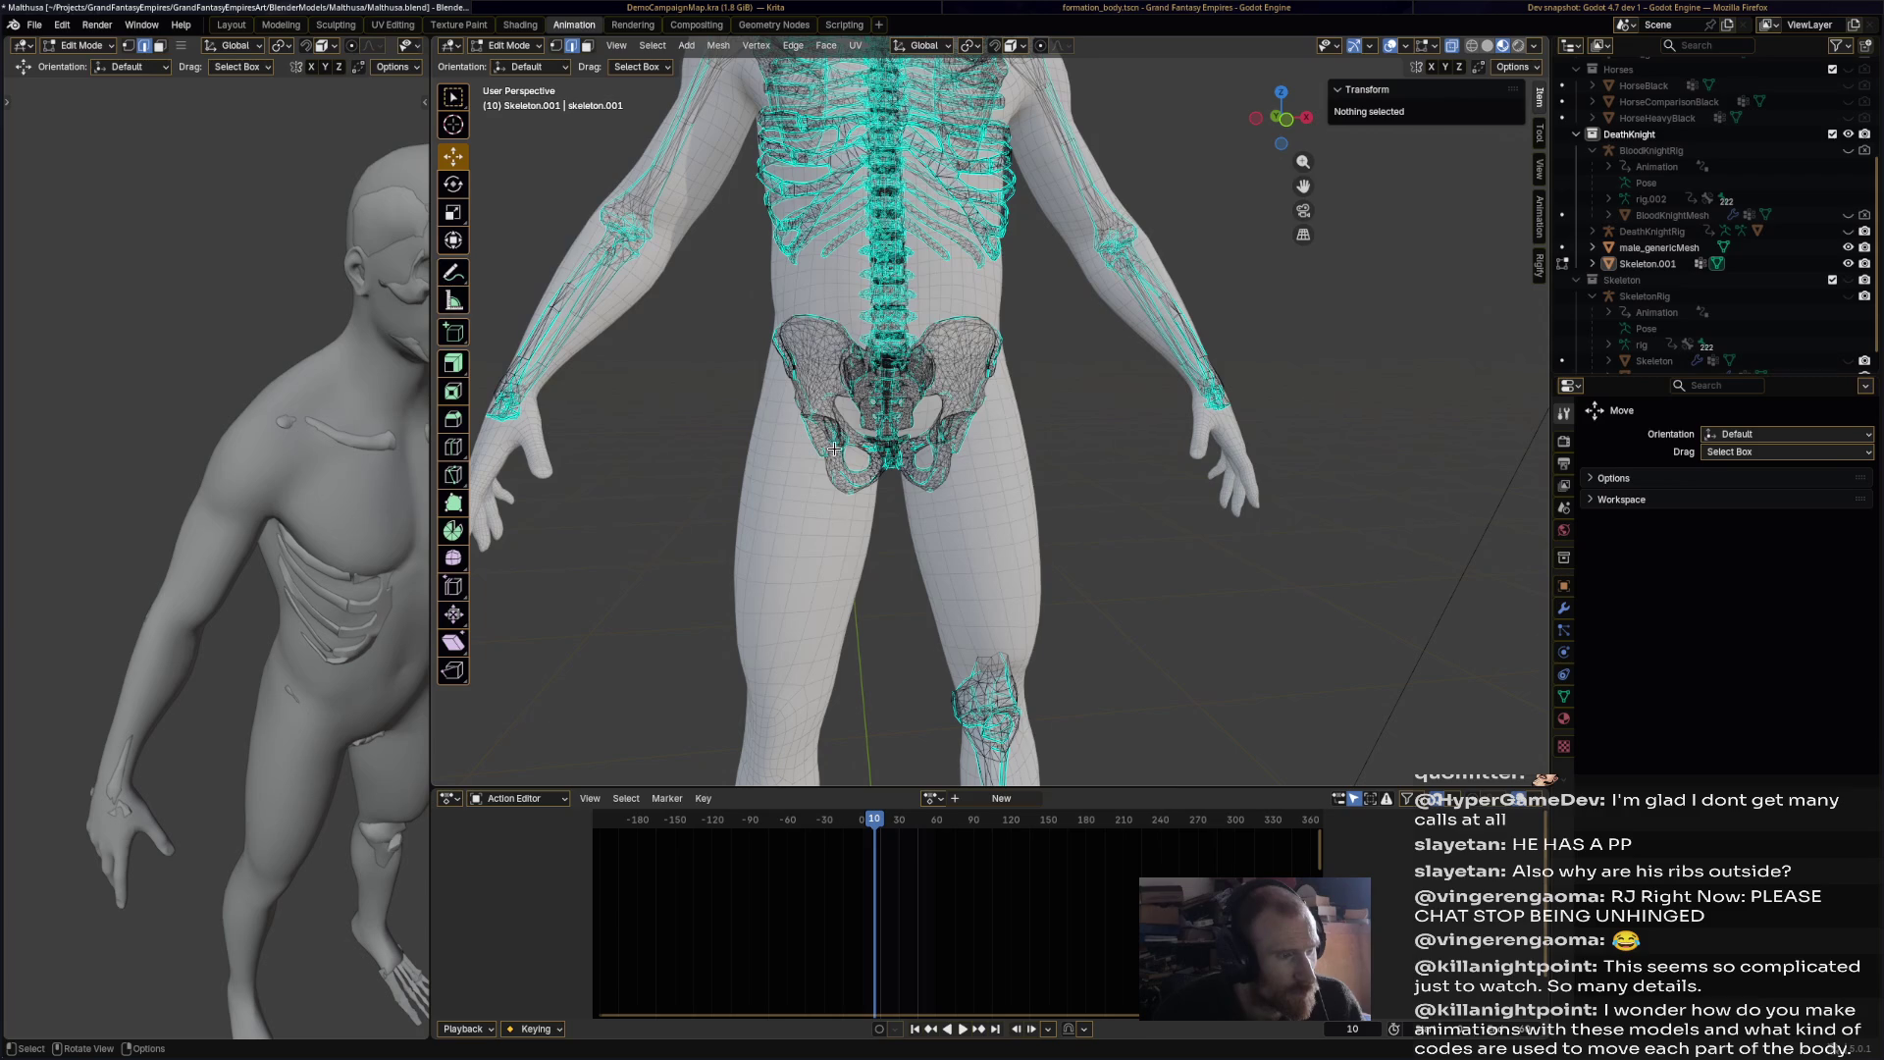
Step: Select the linked sacrum piece with L and delete it as vertices
key("l")
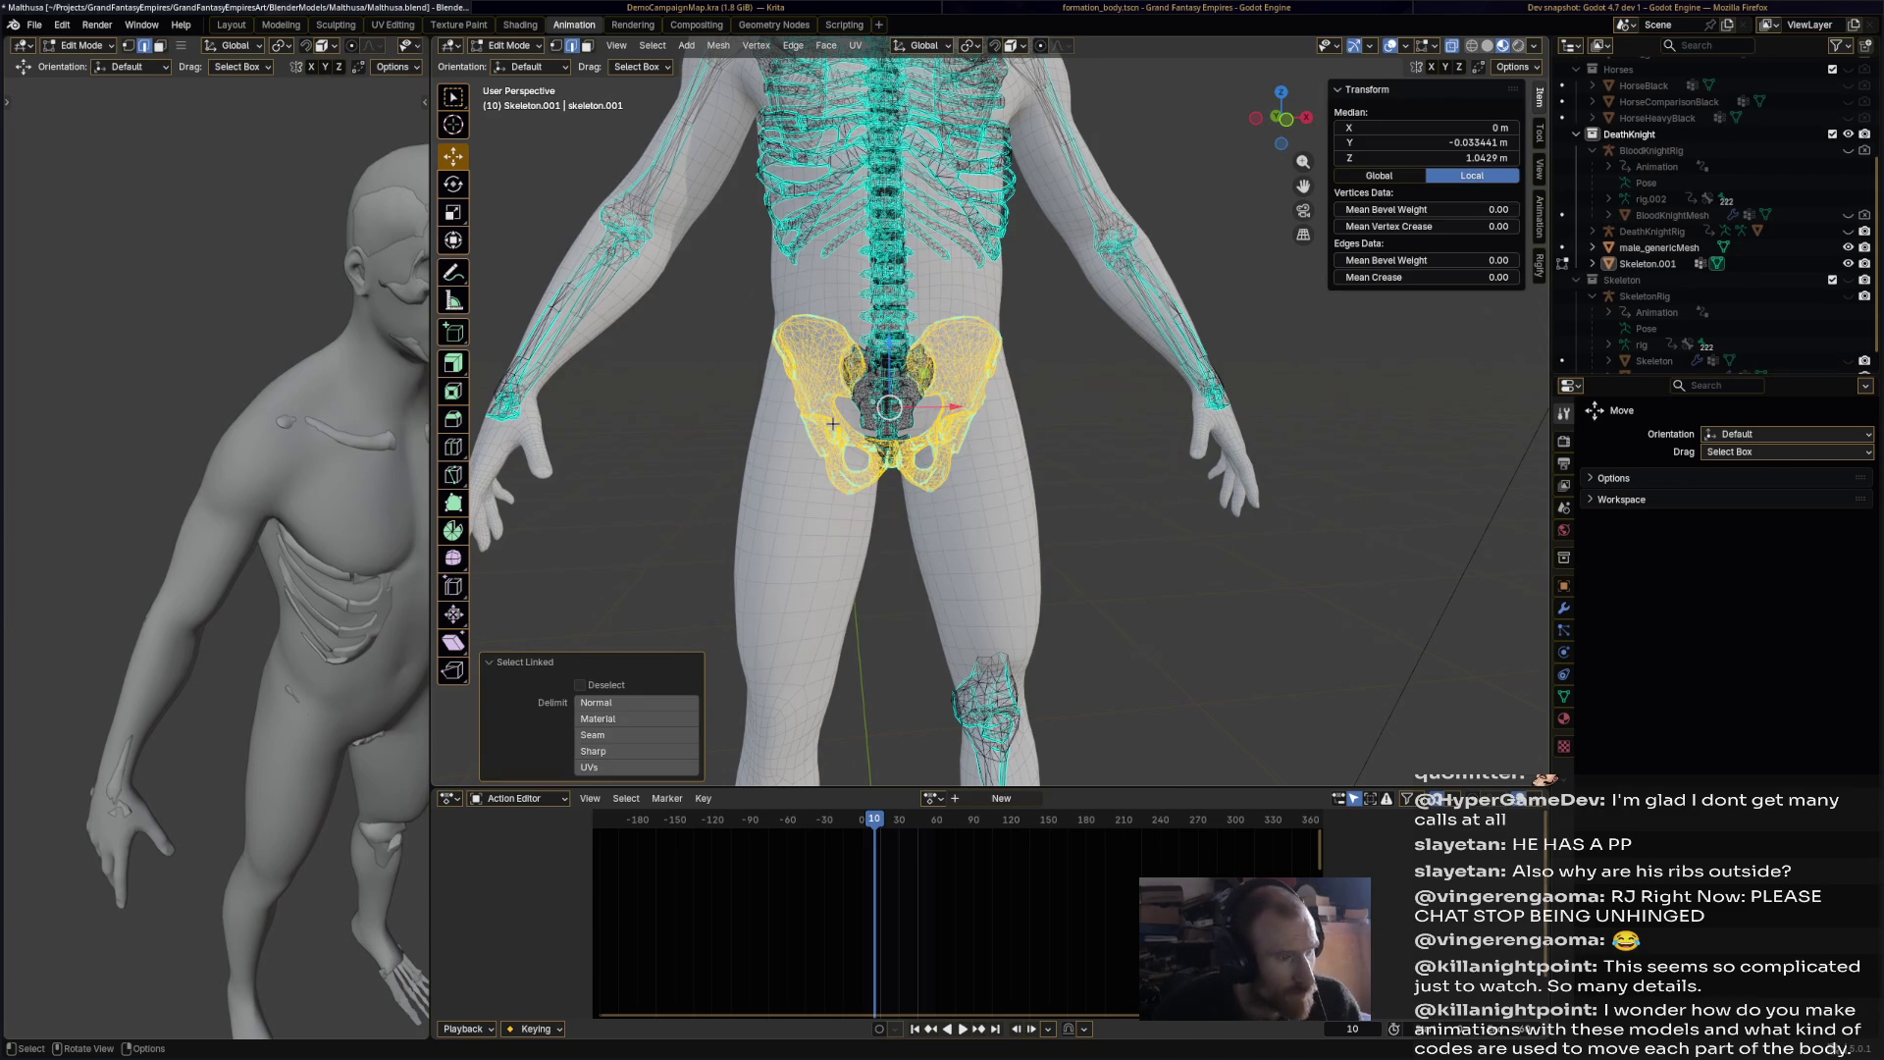
left_click(876, 478)
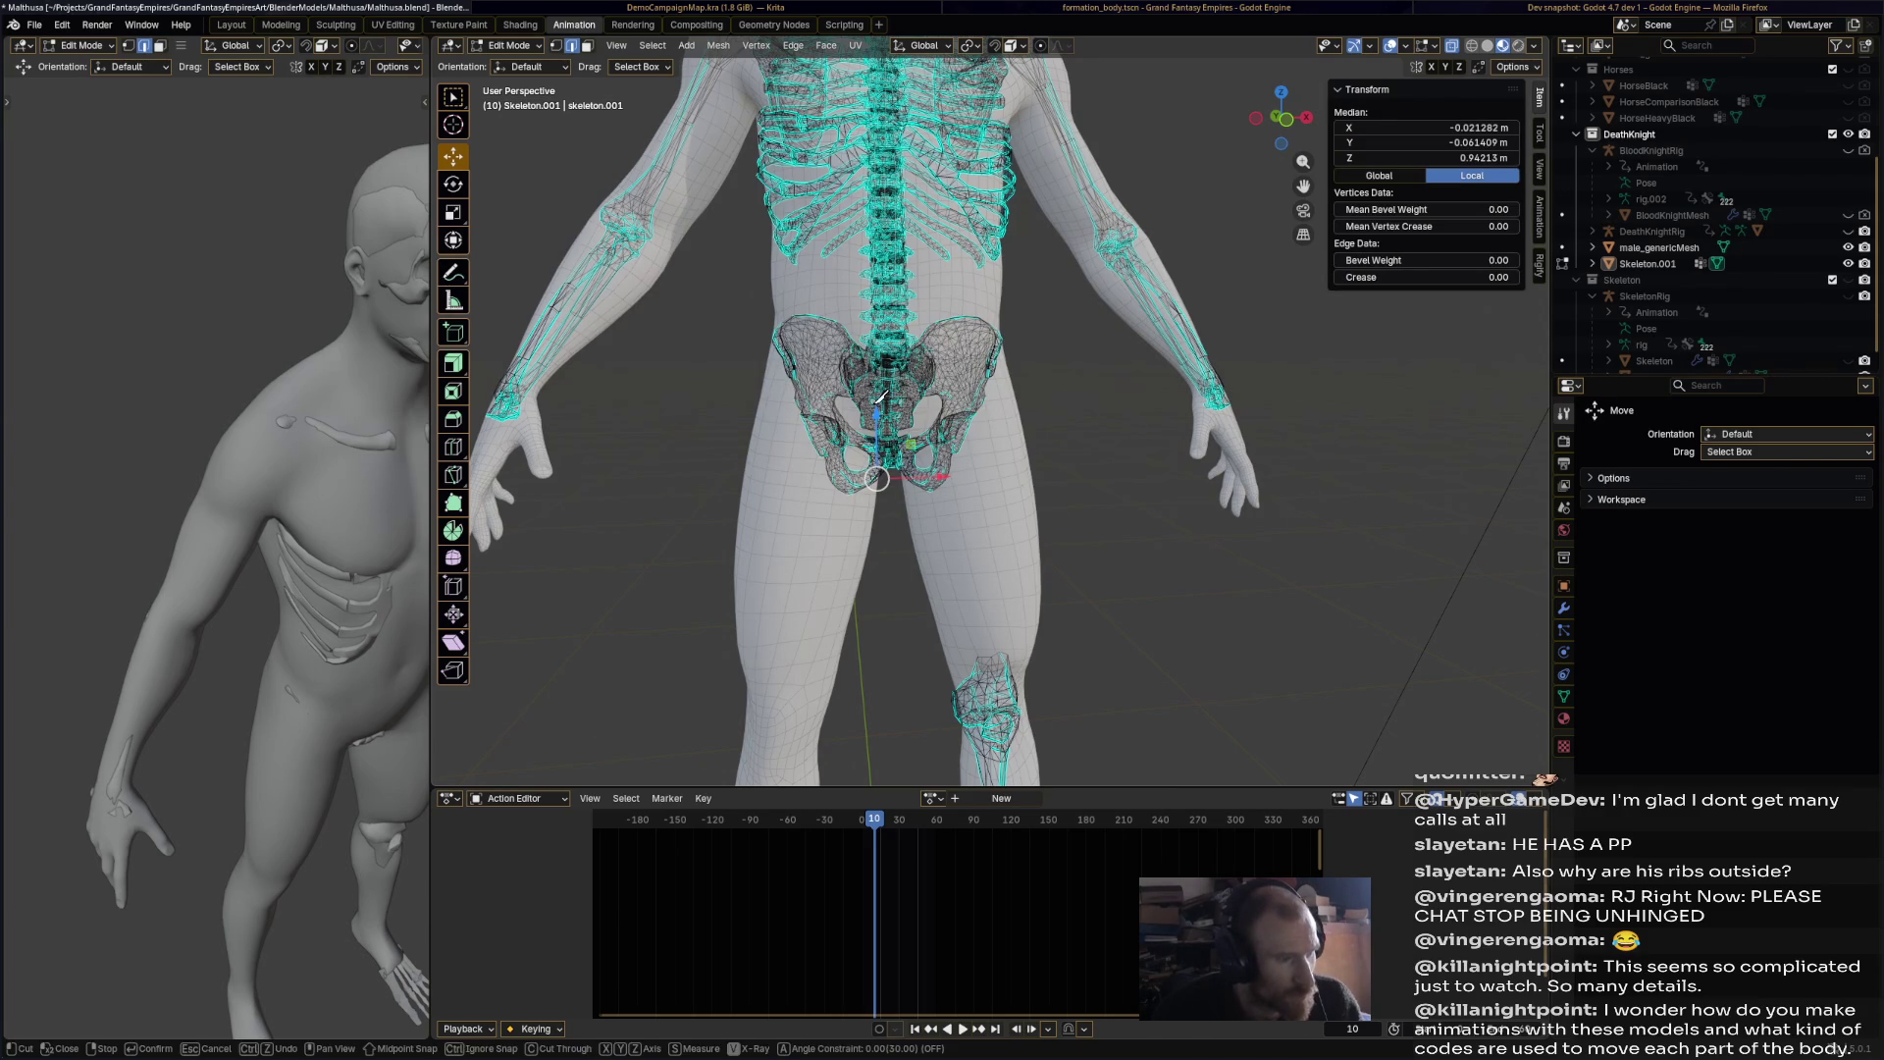
key("l")
middle_click_drag(879, 458, 895, 488)
key("l")
mouse_move(885, 396)
middle_mouse_down()
mouse_move(972, 297)
mouse_move(1168, 327)
mouse_move(903, 324)
middle_mouse_up()
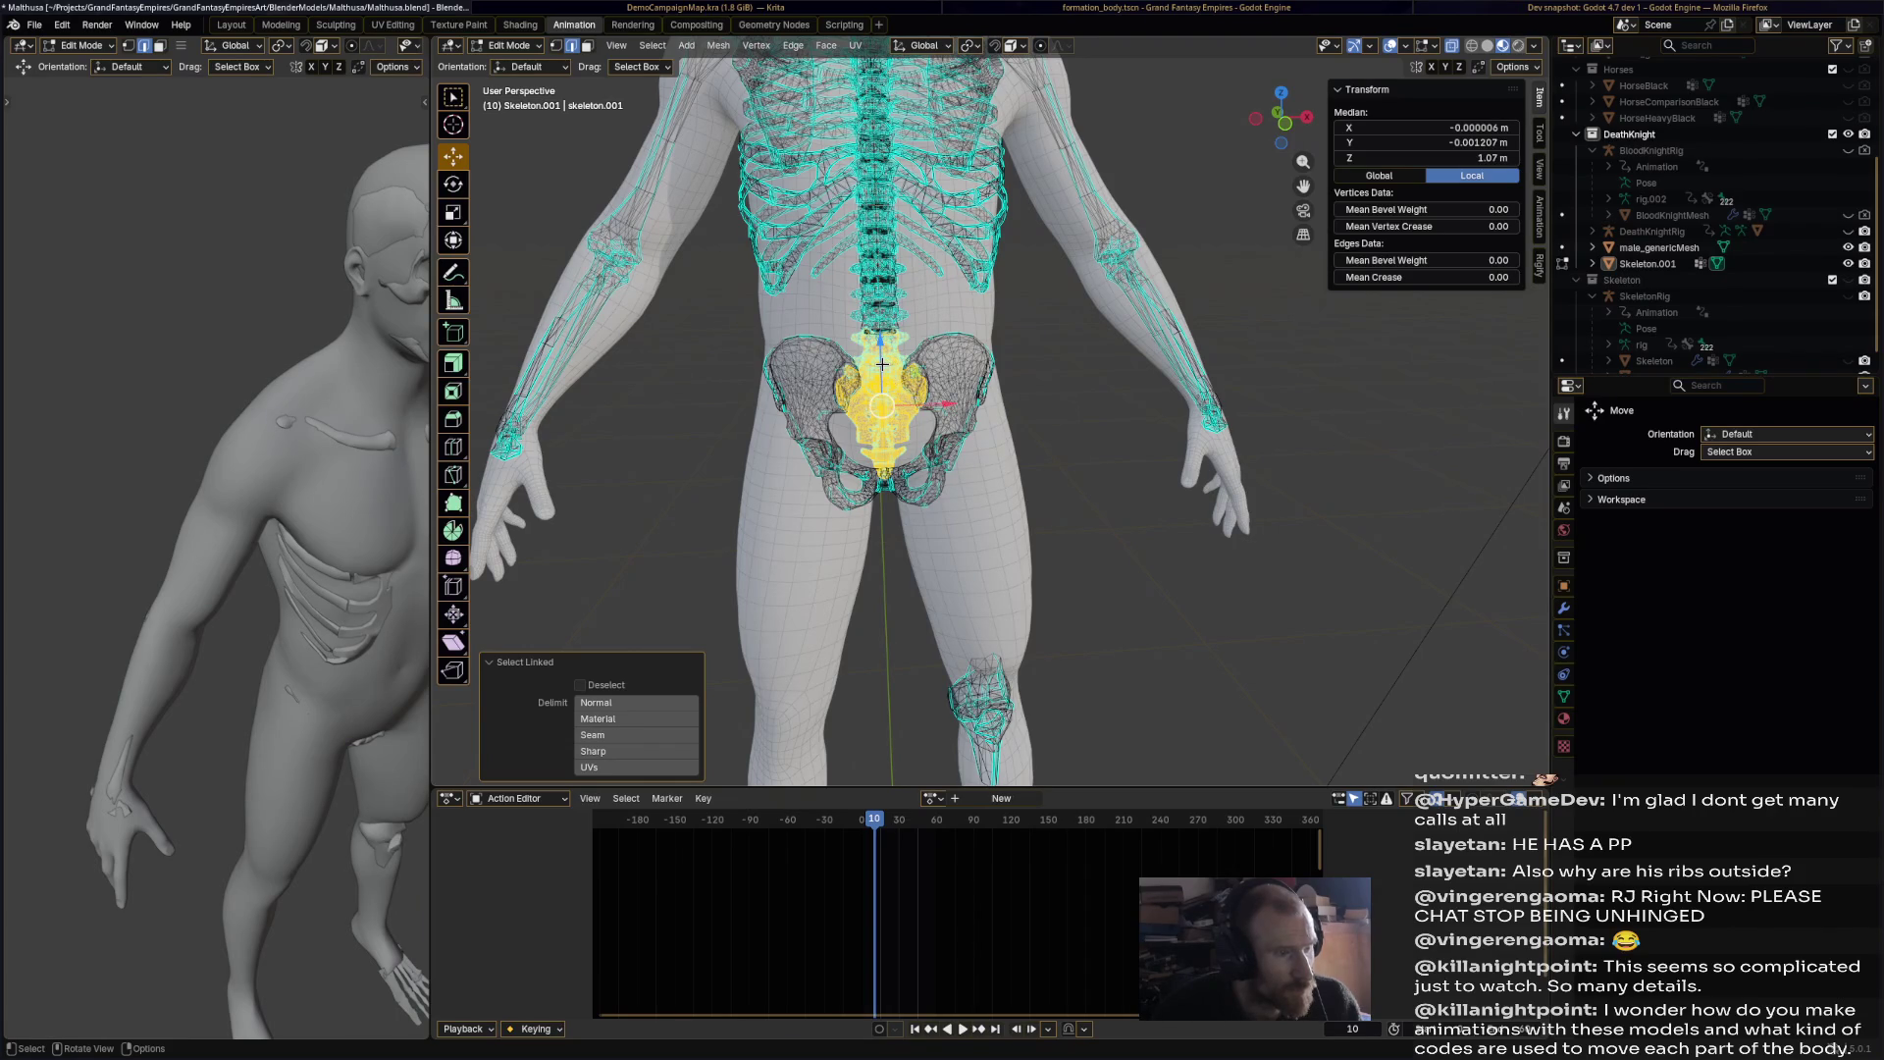
key("x")
left_click(882, 366)
Step: Box-select the hip bones, then undo back to sculpting male_genericMesh
middle_click_drag(925, 501, 917, 477)
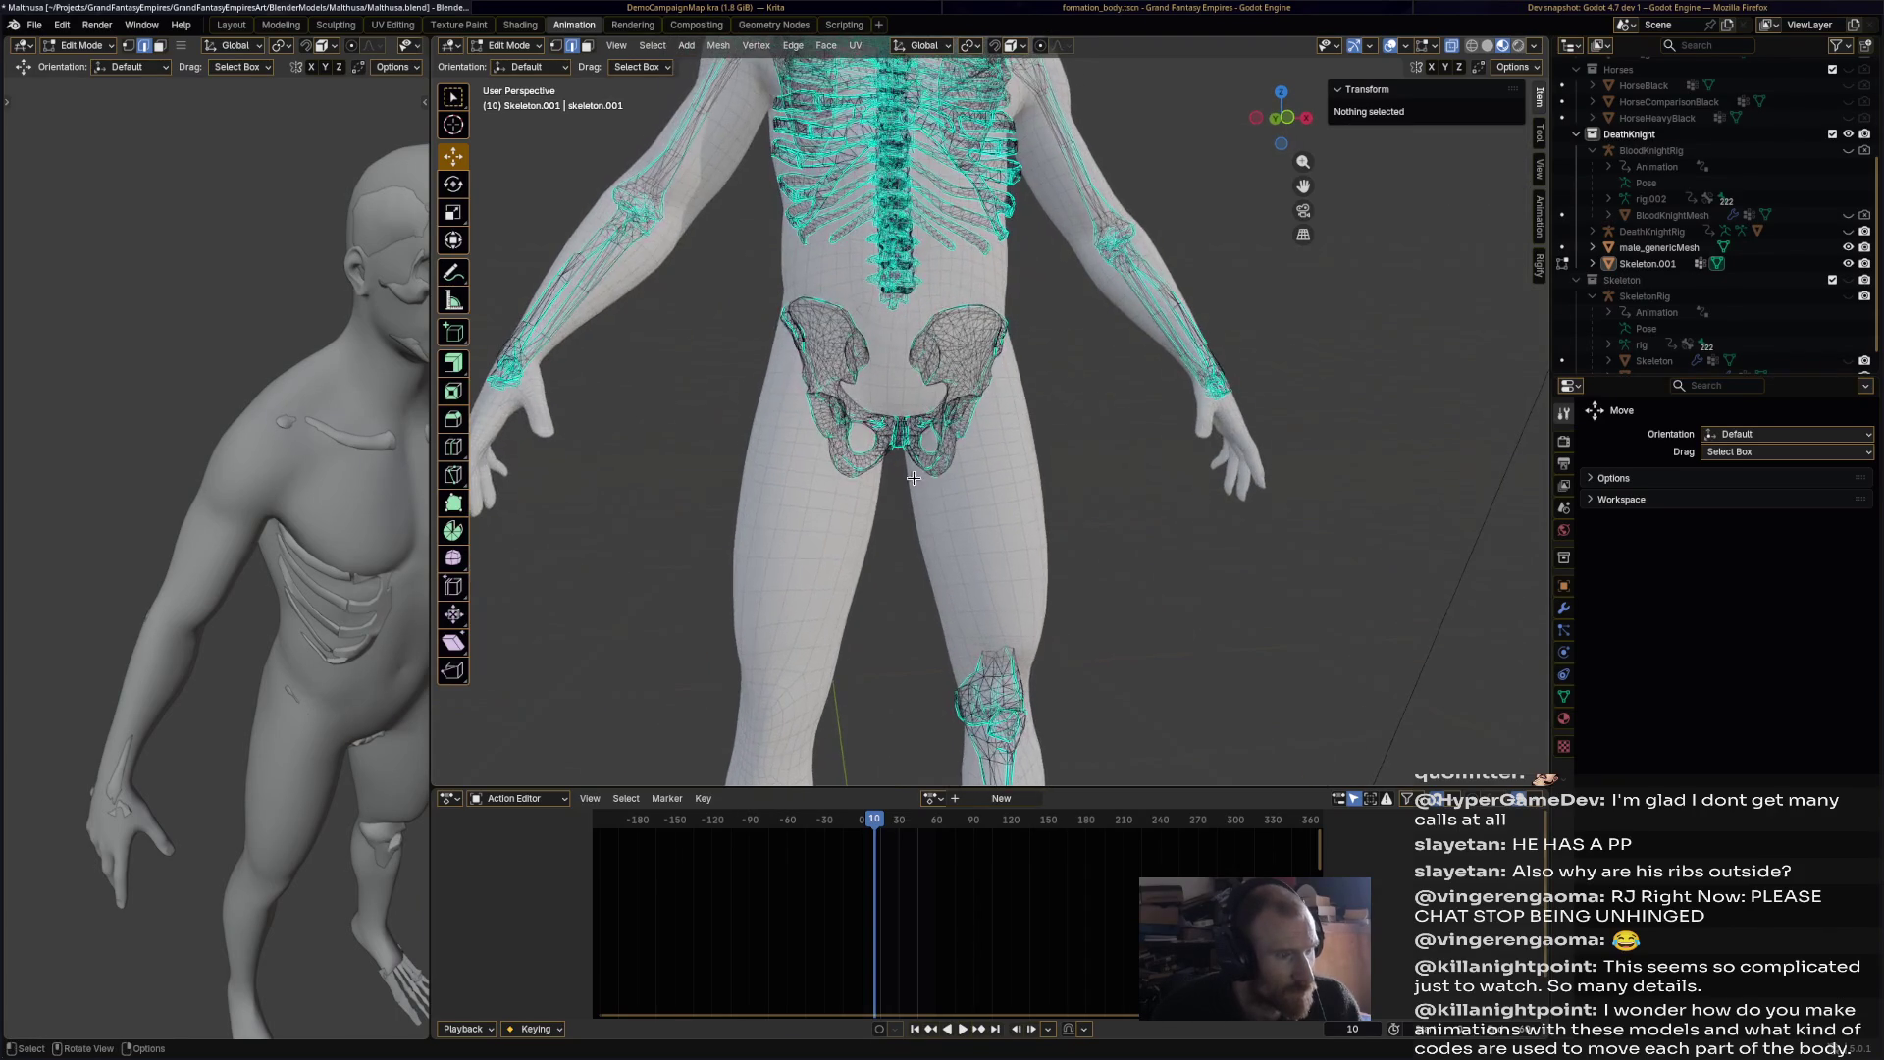
left_click_drag(812, 507, 922, 403)
left_click_drag(1029, 309, 1030, 314, "shift")
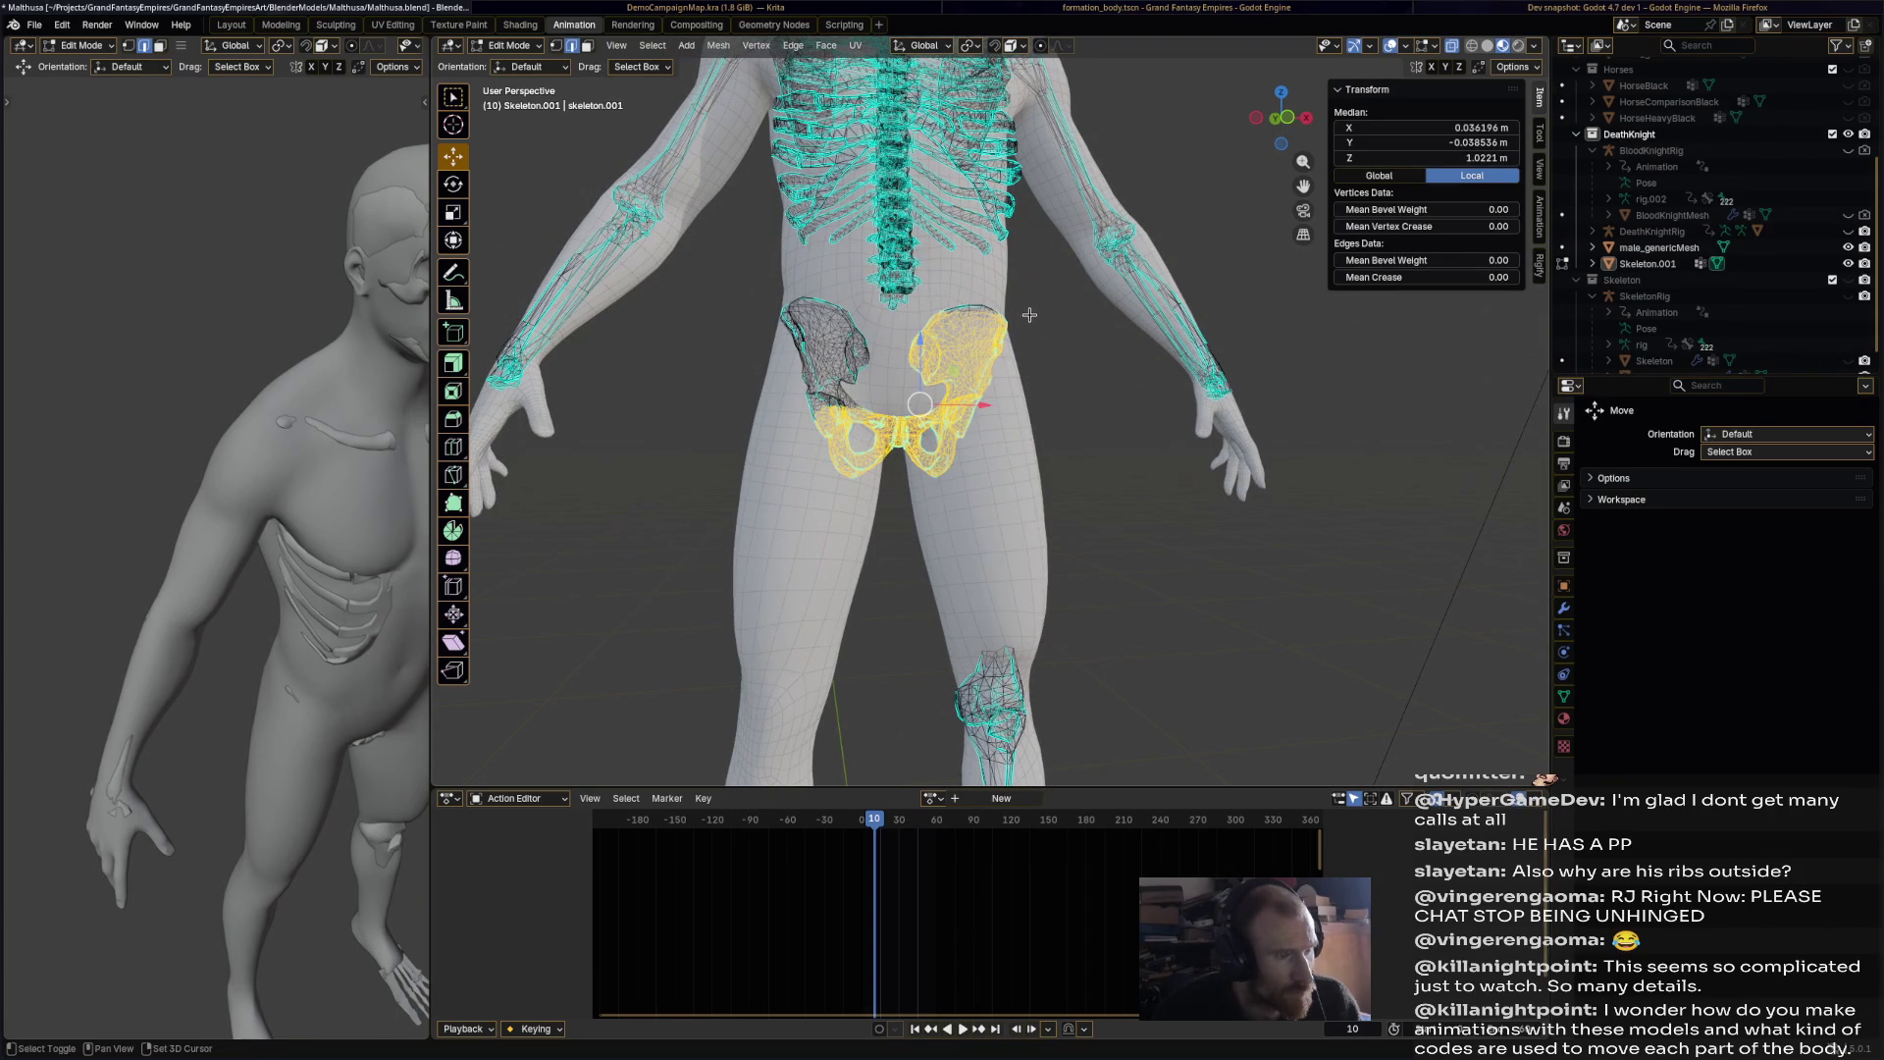
key("ctrl+z")
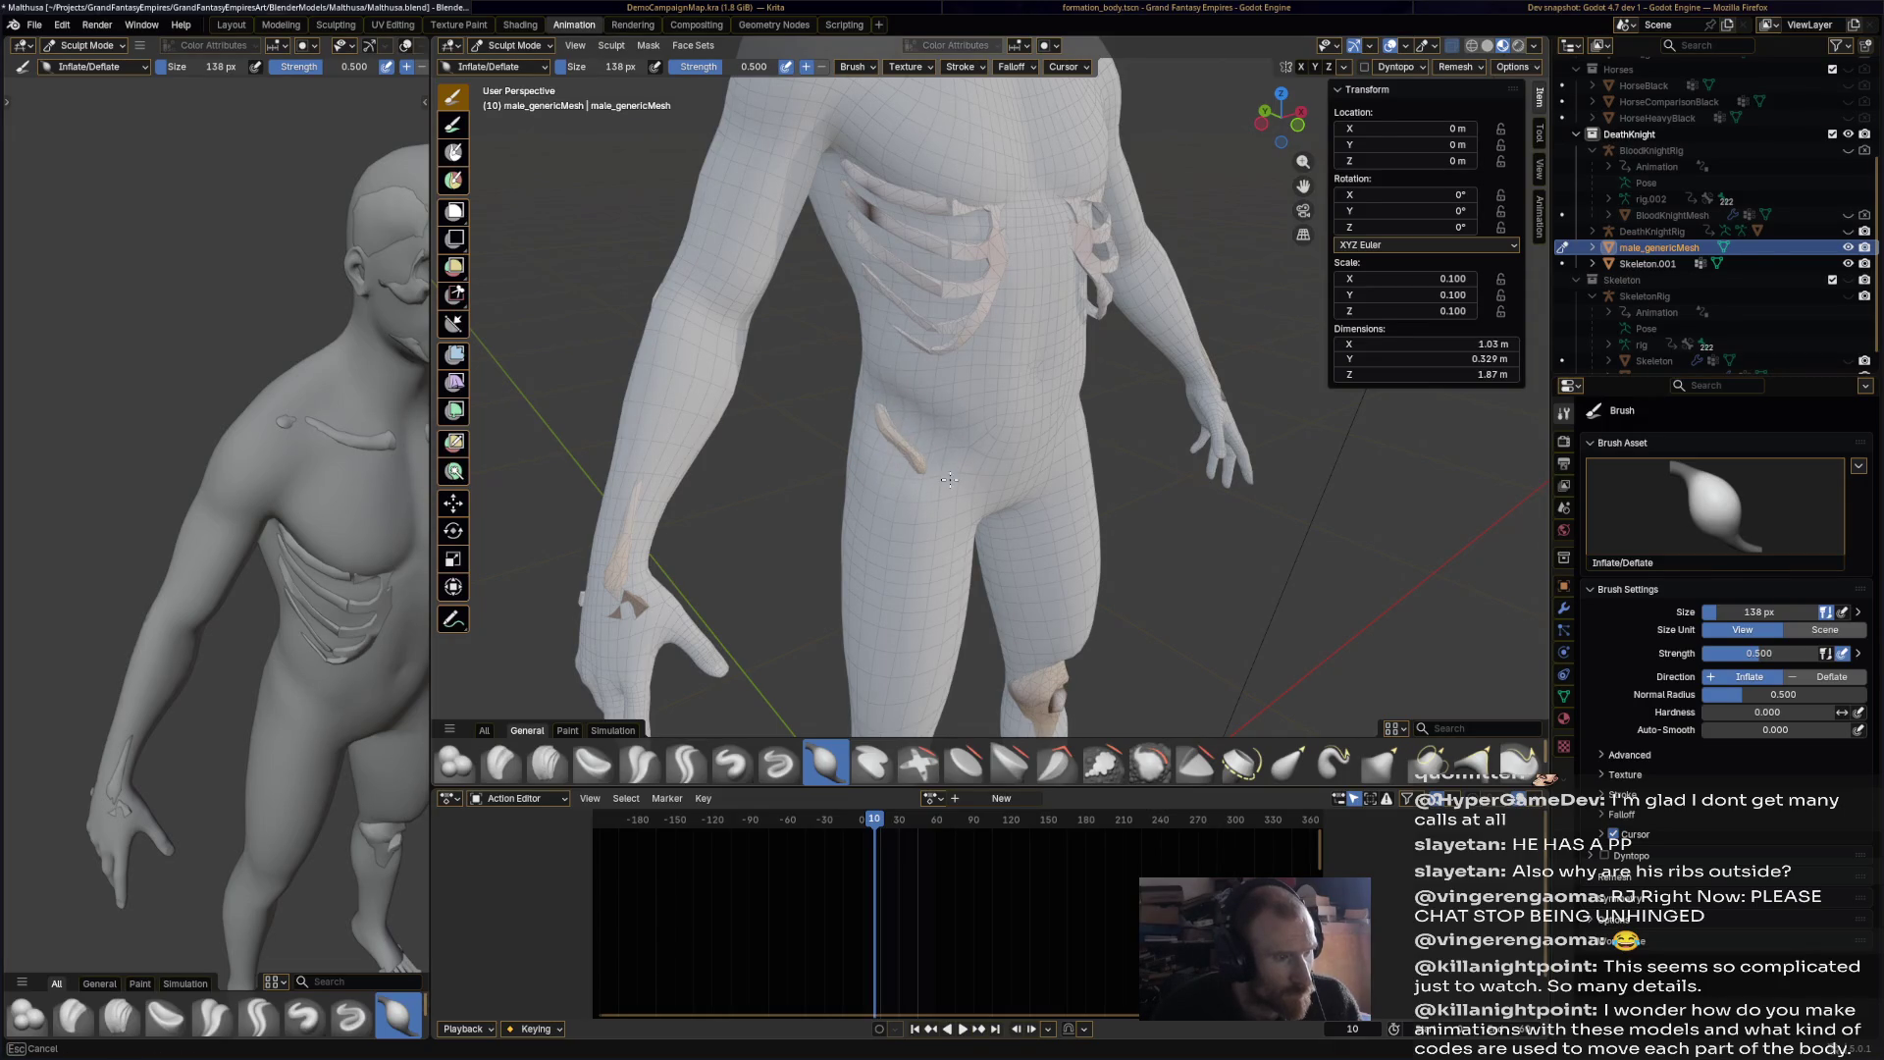
Step: Stroke the Inflate/Deflate brush over the hip, then undo the raised bone ridge
middle_click_drag(951, 508, 832, 369)
mouse_move(832, 369)
left_mouse_down()
mouse_move(787, 321)
mouse_move(798, 375)
mouse_move(750, 363)
left_mouse_up()
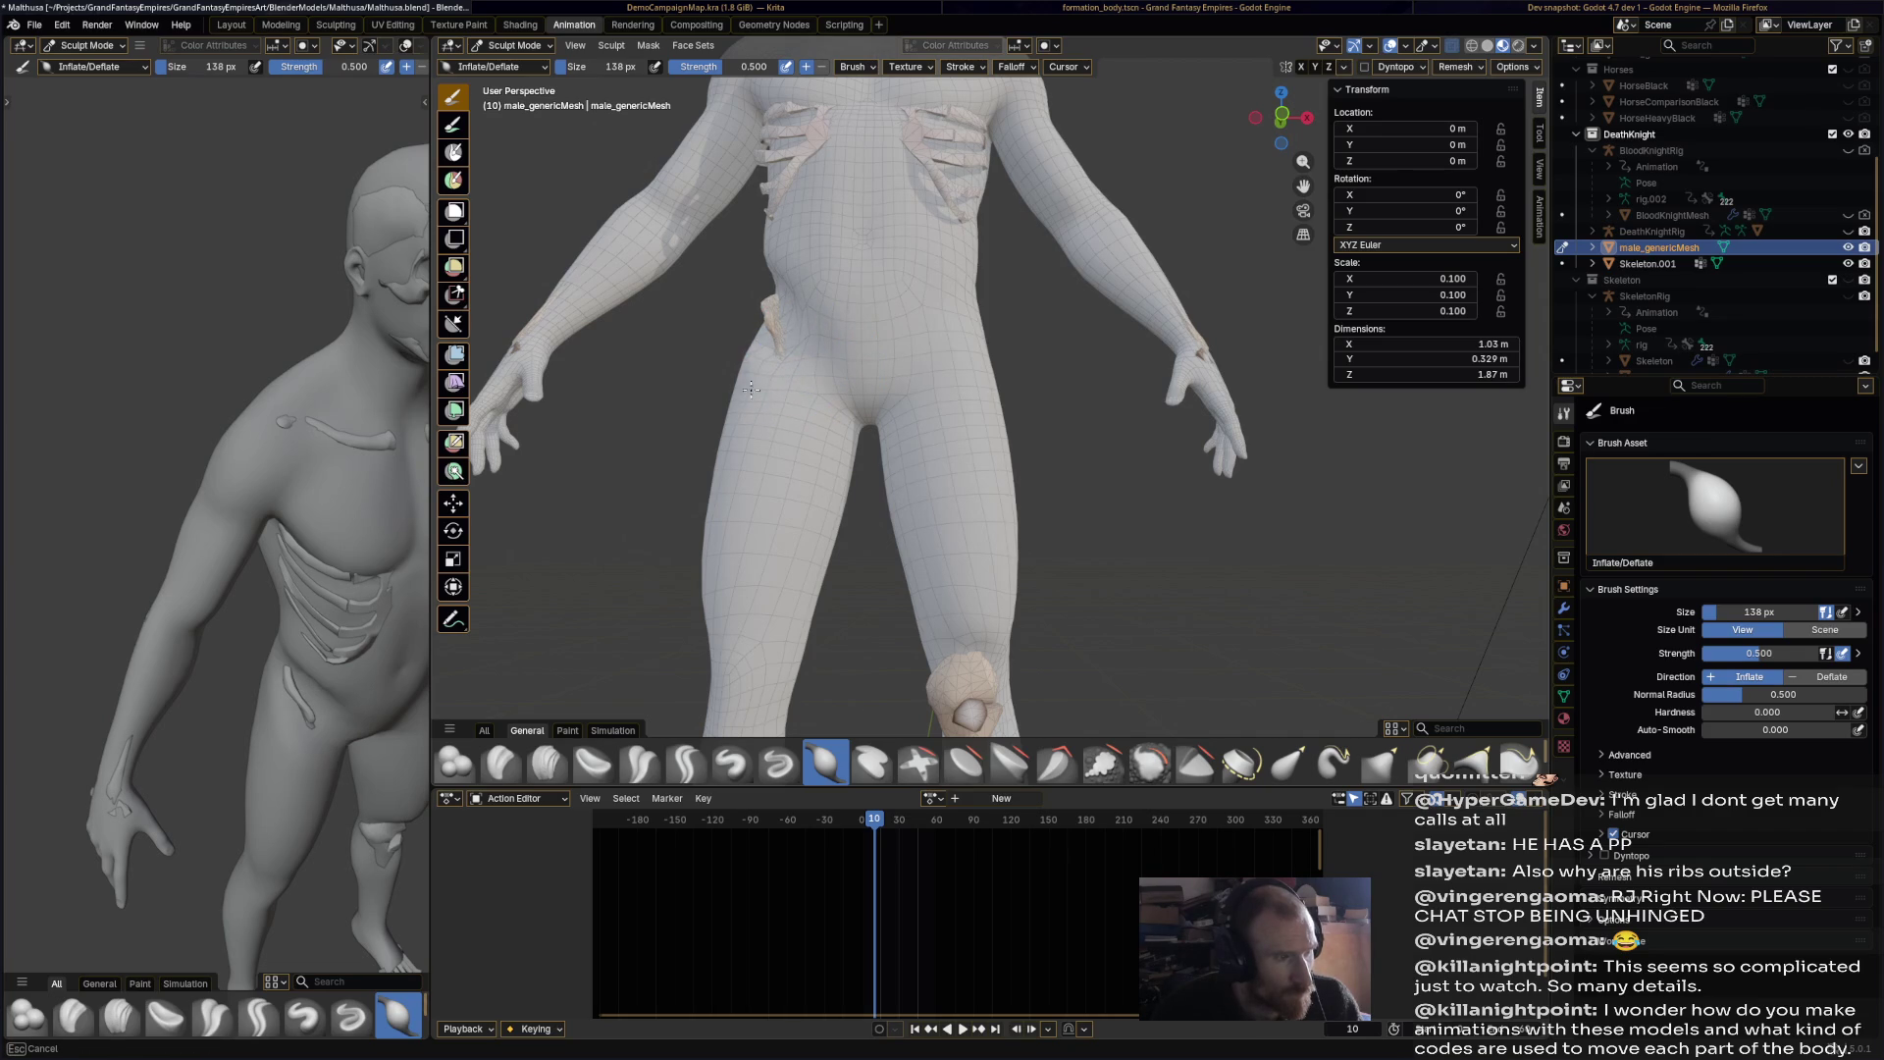
scroll(768, 401, "down", 5)
mouse_move(769, 402)
middle_mouse_down()
mouse_move(982, 507)
mouse_move(986, 320)
mouse_move(1028, 358)
mouse_move(1043, 325)
mouse_move(994, 378)
middle_mouse_up()
scroll(1040, 333, "up", 6)
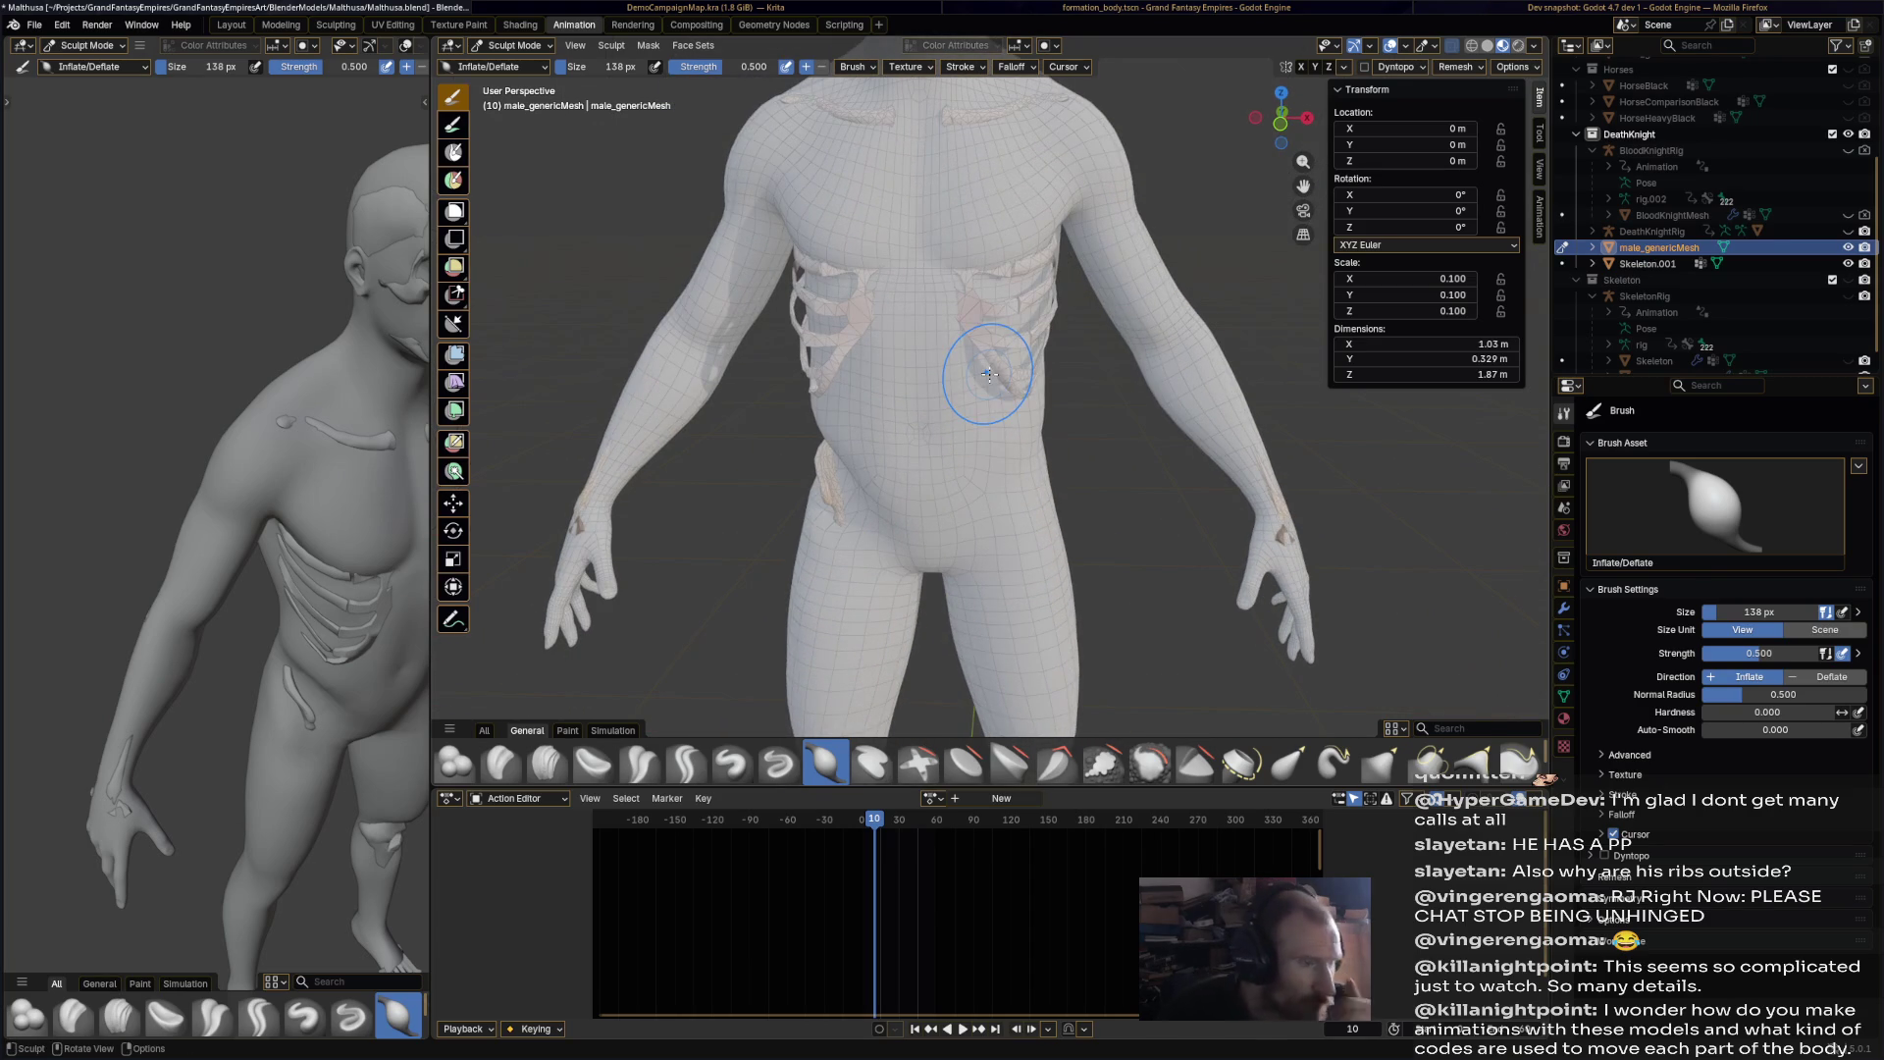
scroll(1036, 499, "down", 5)
middle_click_drag(1036, 499, 703, 365)
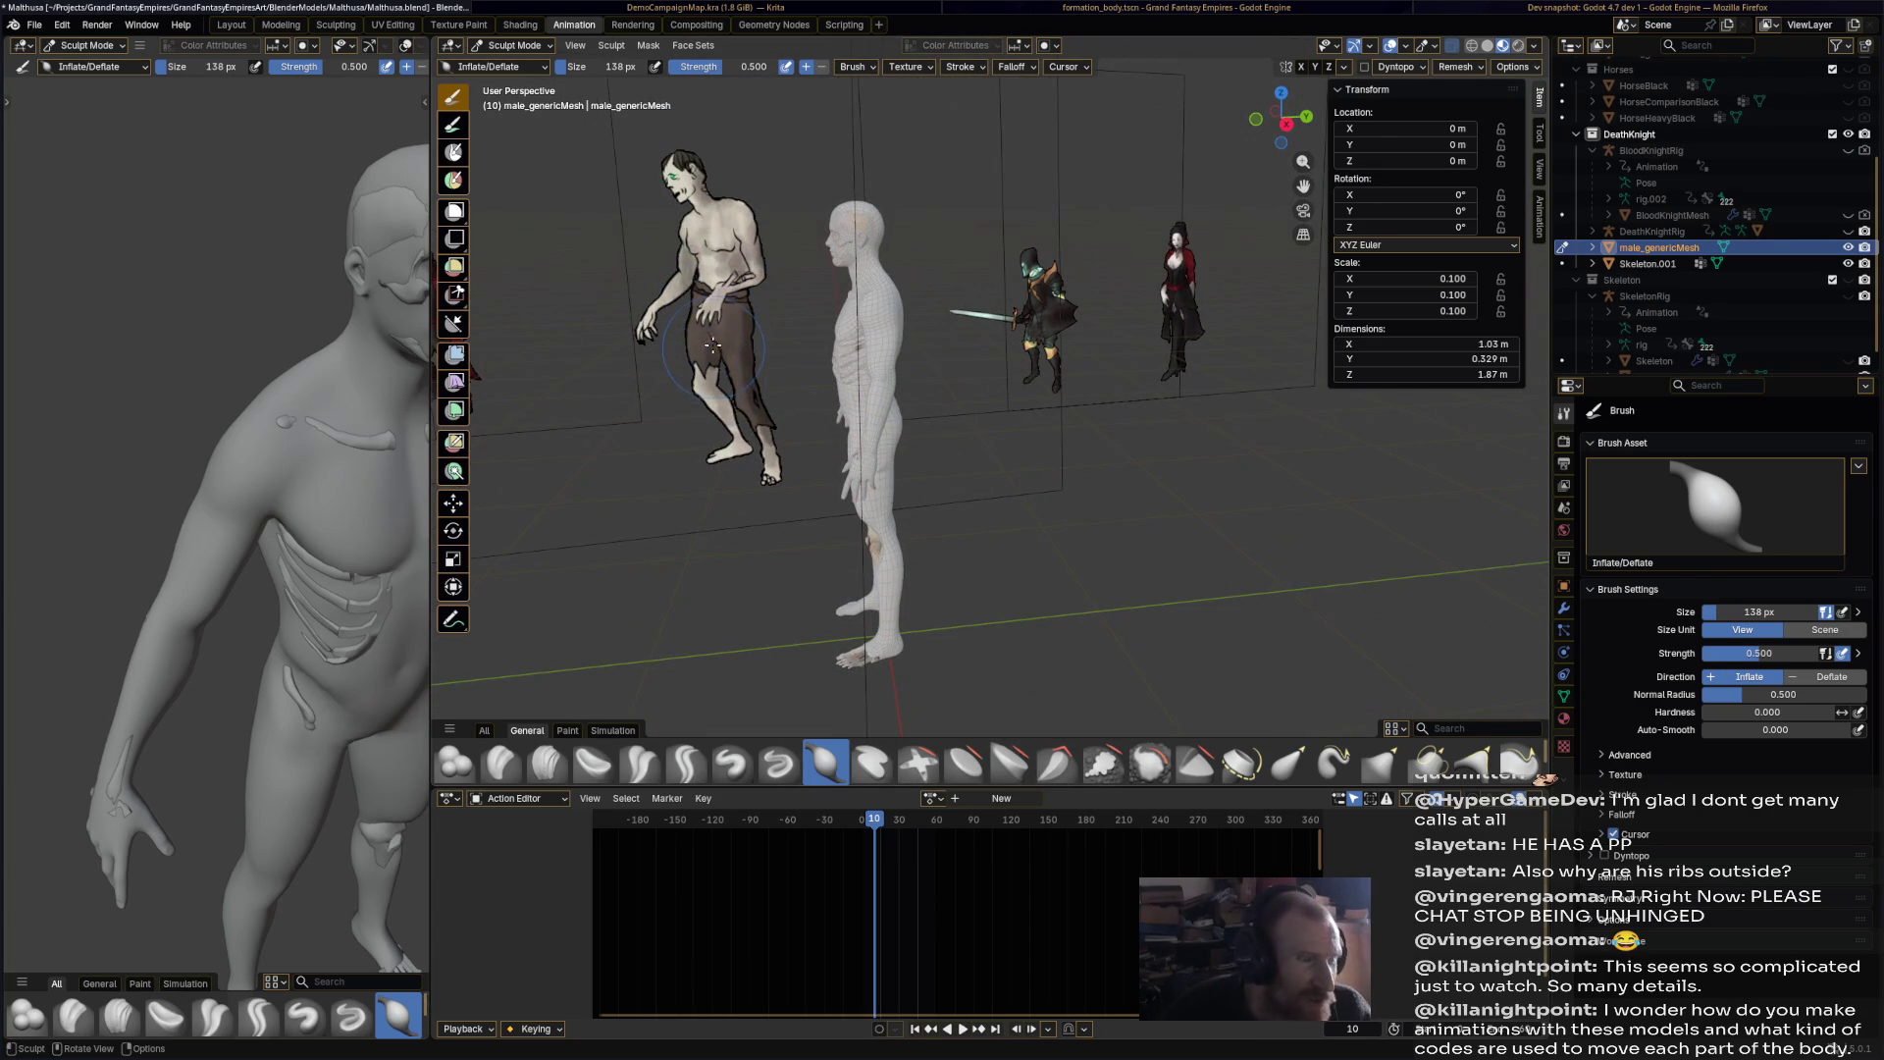
mouse_move(820, 531)
middle_mouse_down()
mouse_move(981, 451)
mouse_move(1061, 477)
mouse_move(979, 359)
middle_mouse_up()
scroll(981, 451, "up", 5)
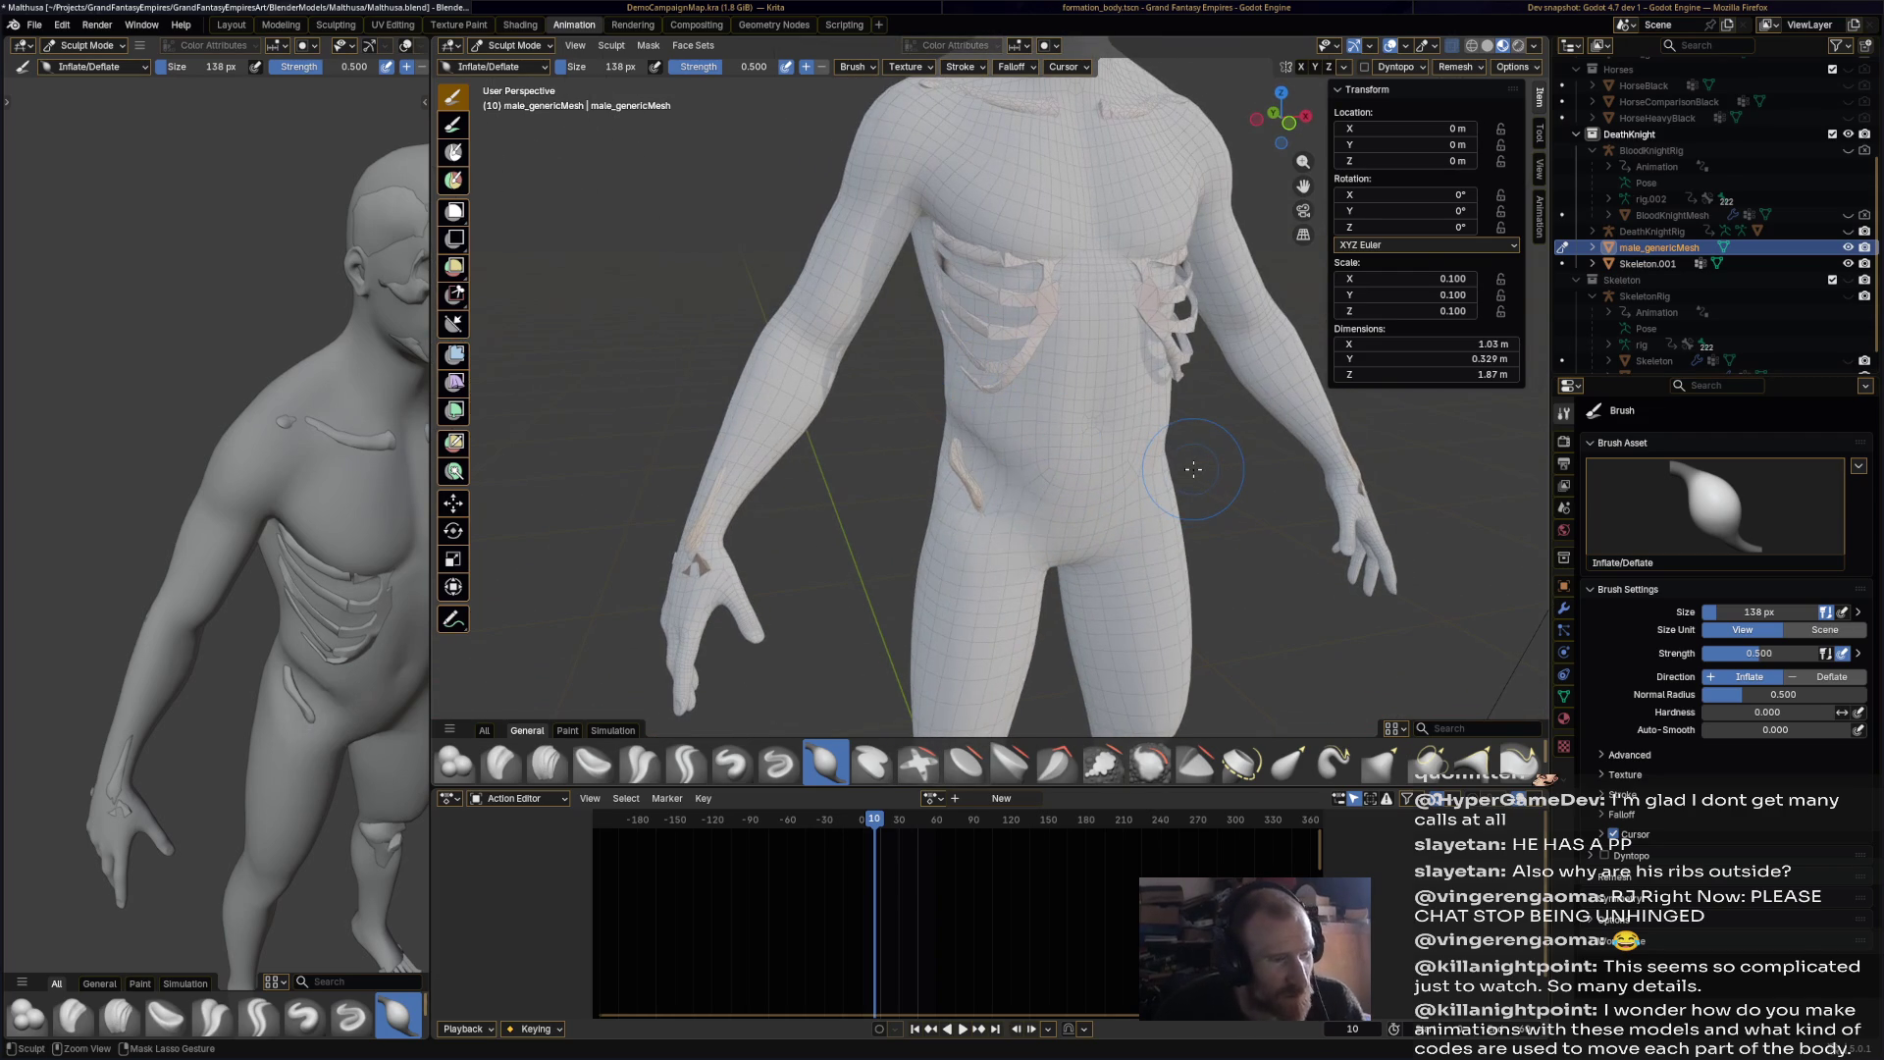
key("ctrl+z")
left_click(525, 49)
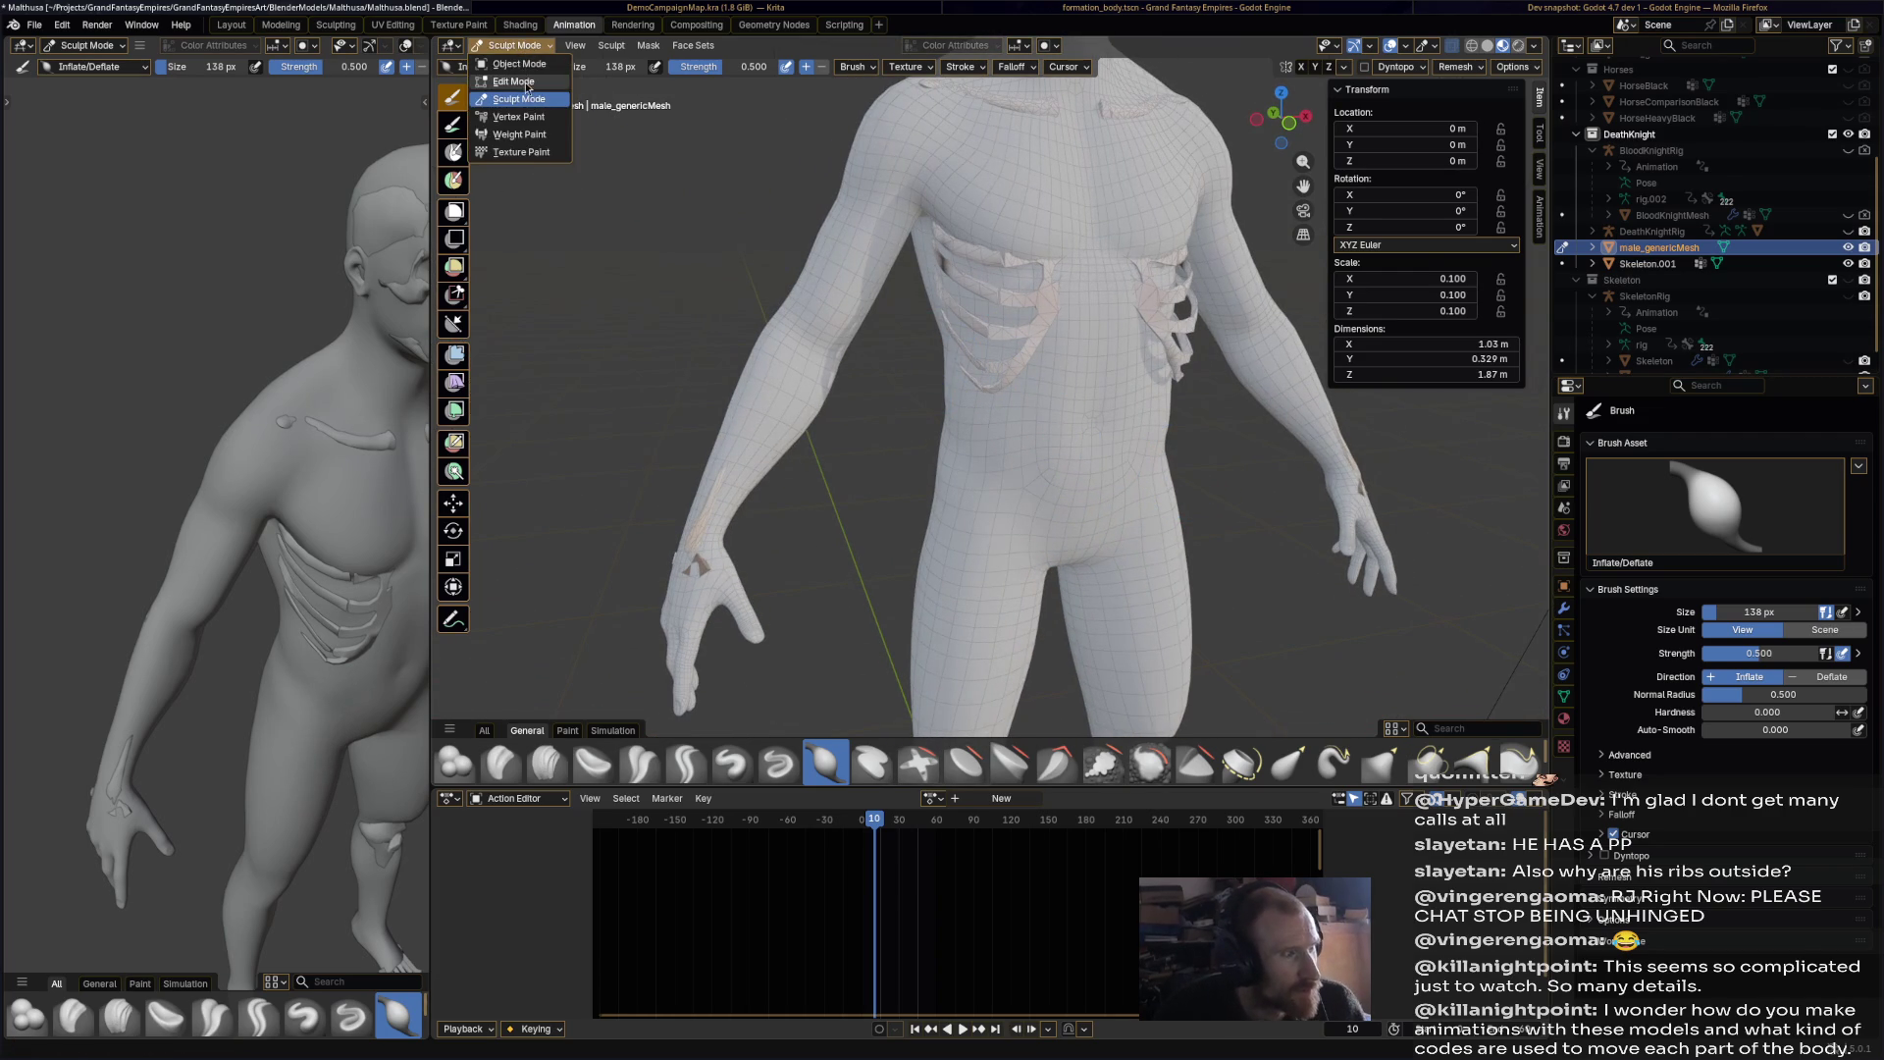
Step: Hide the whole linked body mesh in Edit Mode to reveal the skeleton
left_click(523, 64)
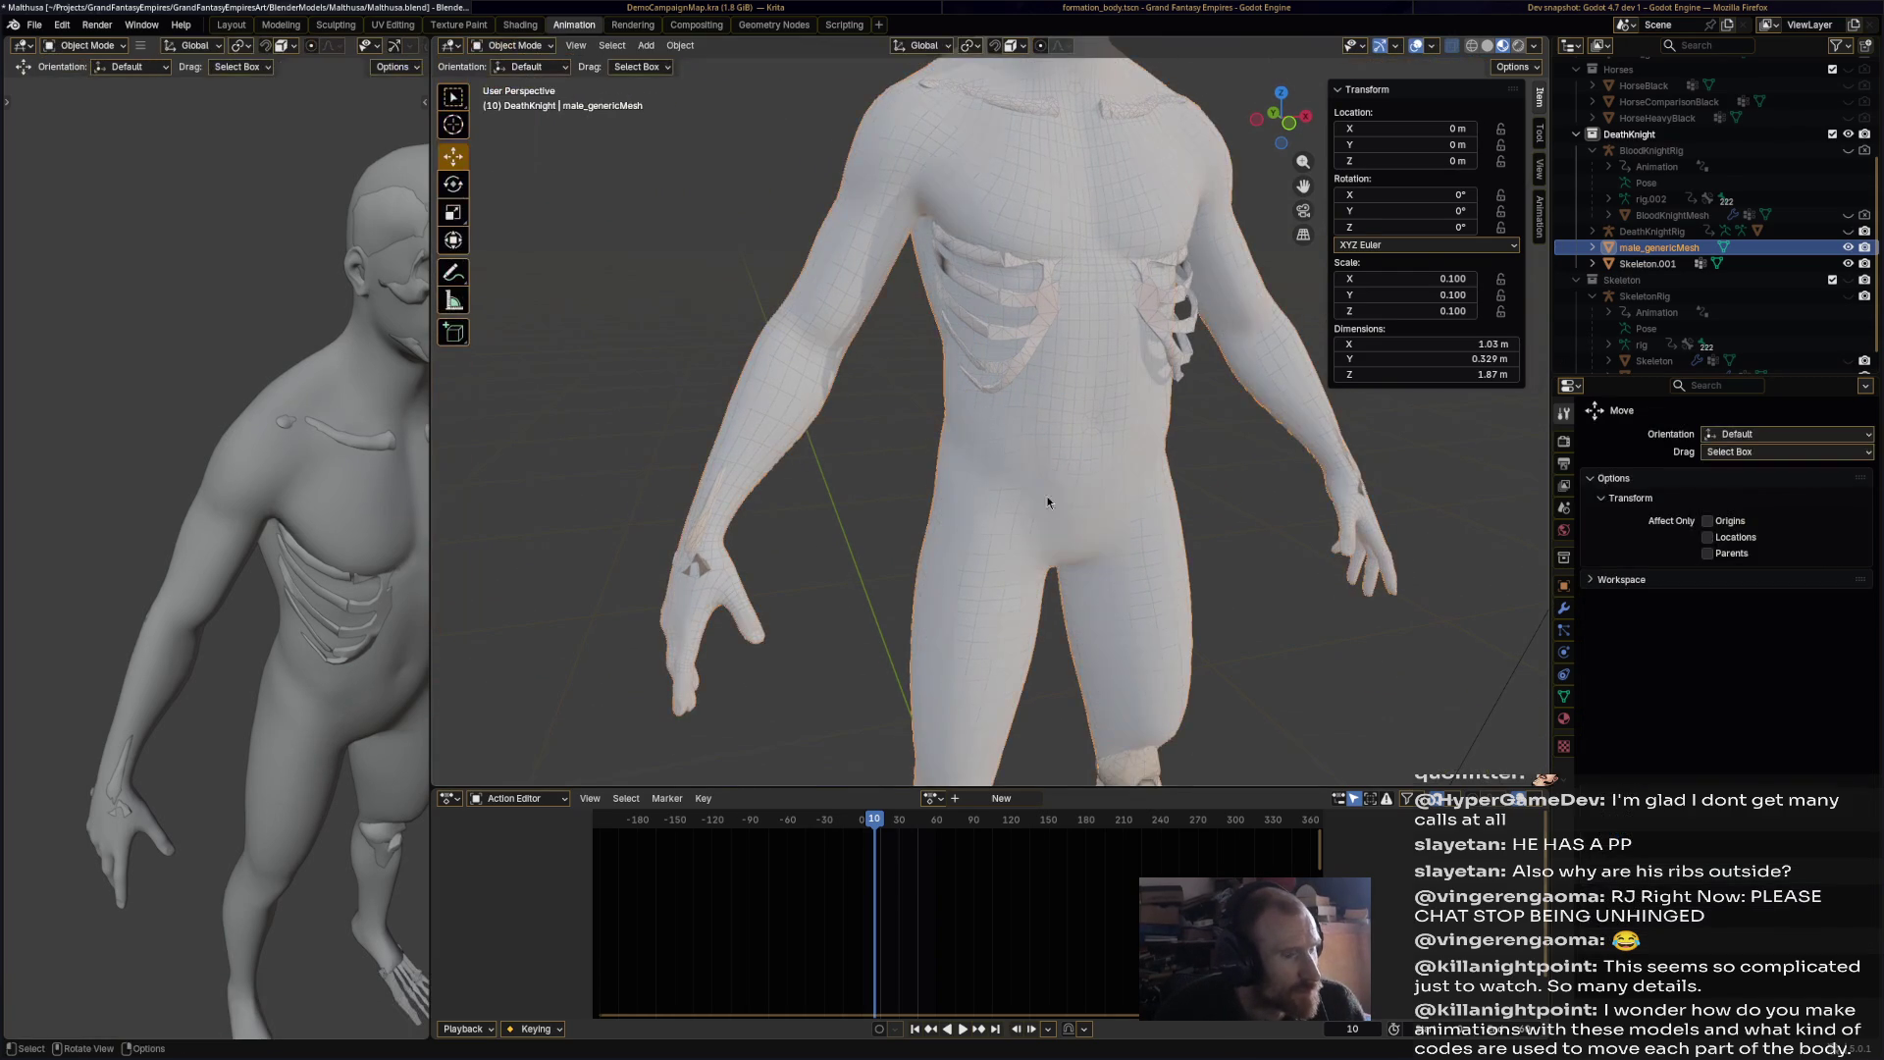
left_click(525, 46)
left_click(532, 85)
left_click(990, 499)
key("ctrl+l")
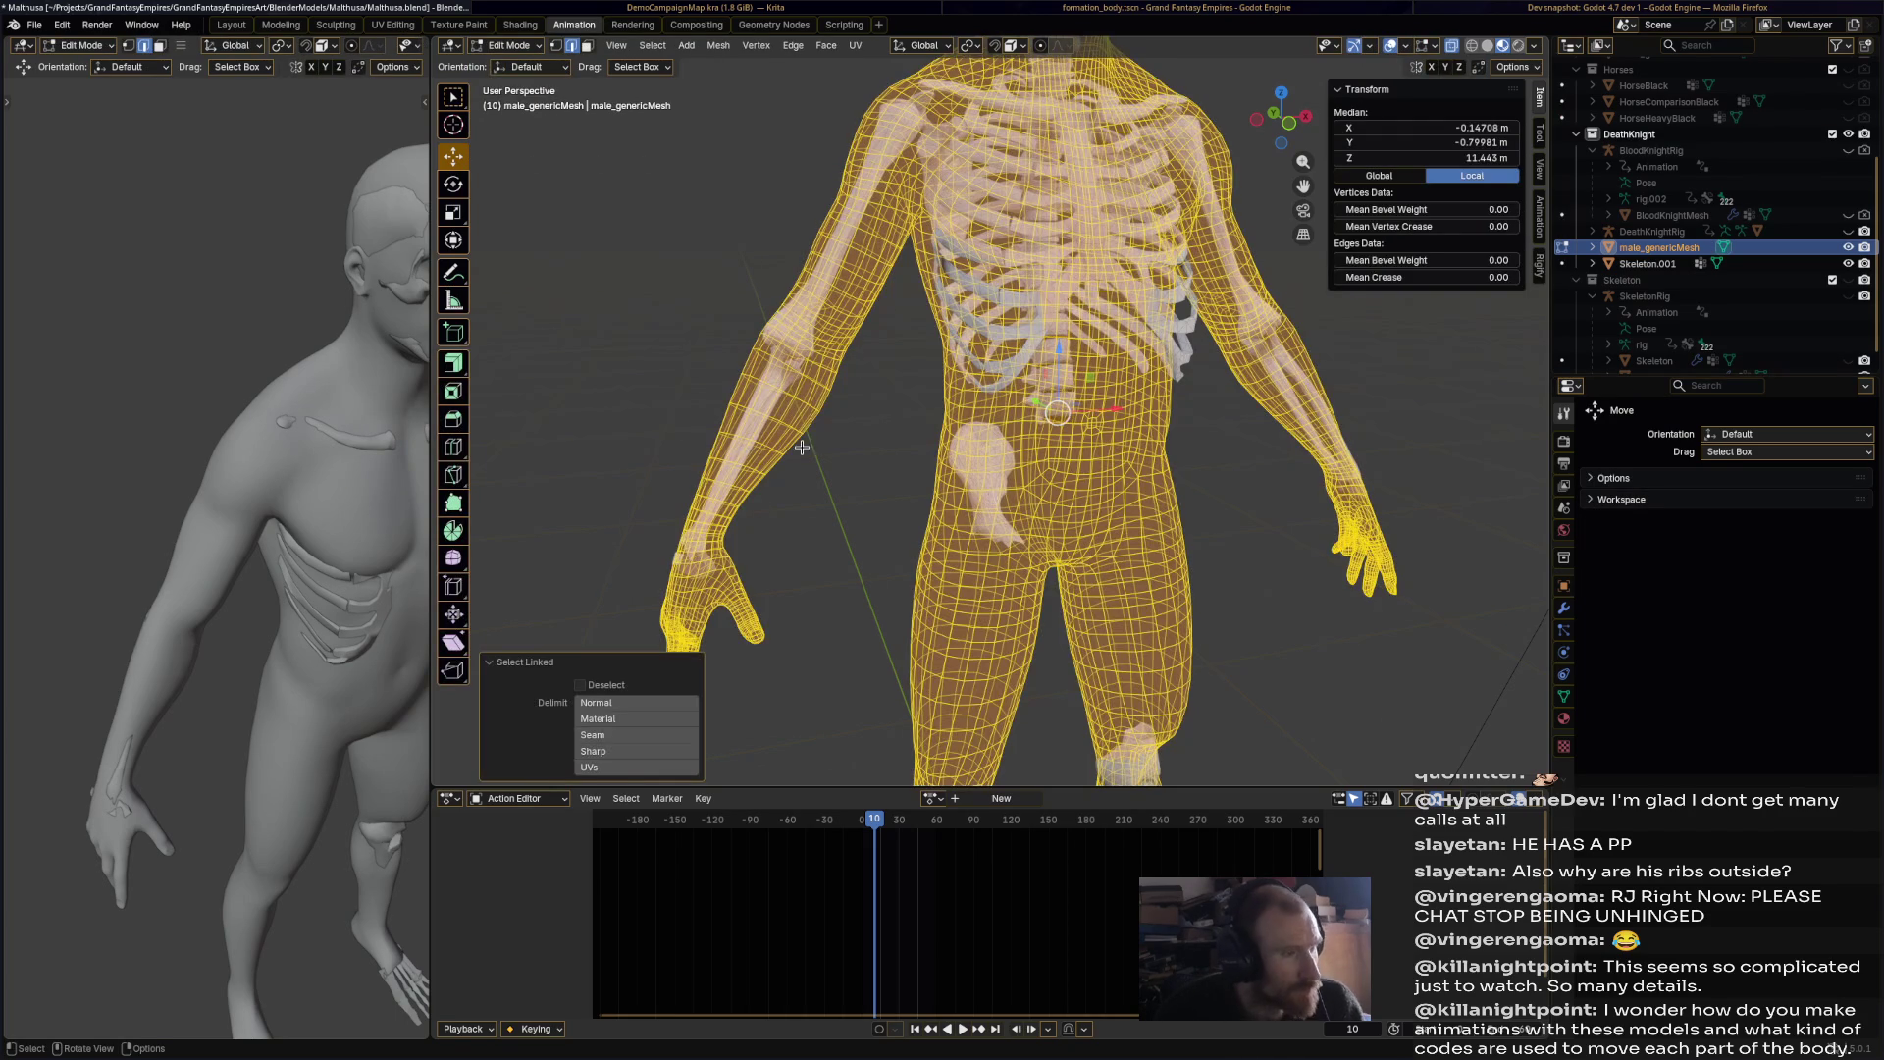
key("h")
left_click(510, 45)
left_click(523, 65)
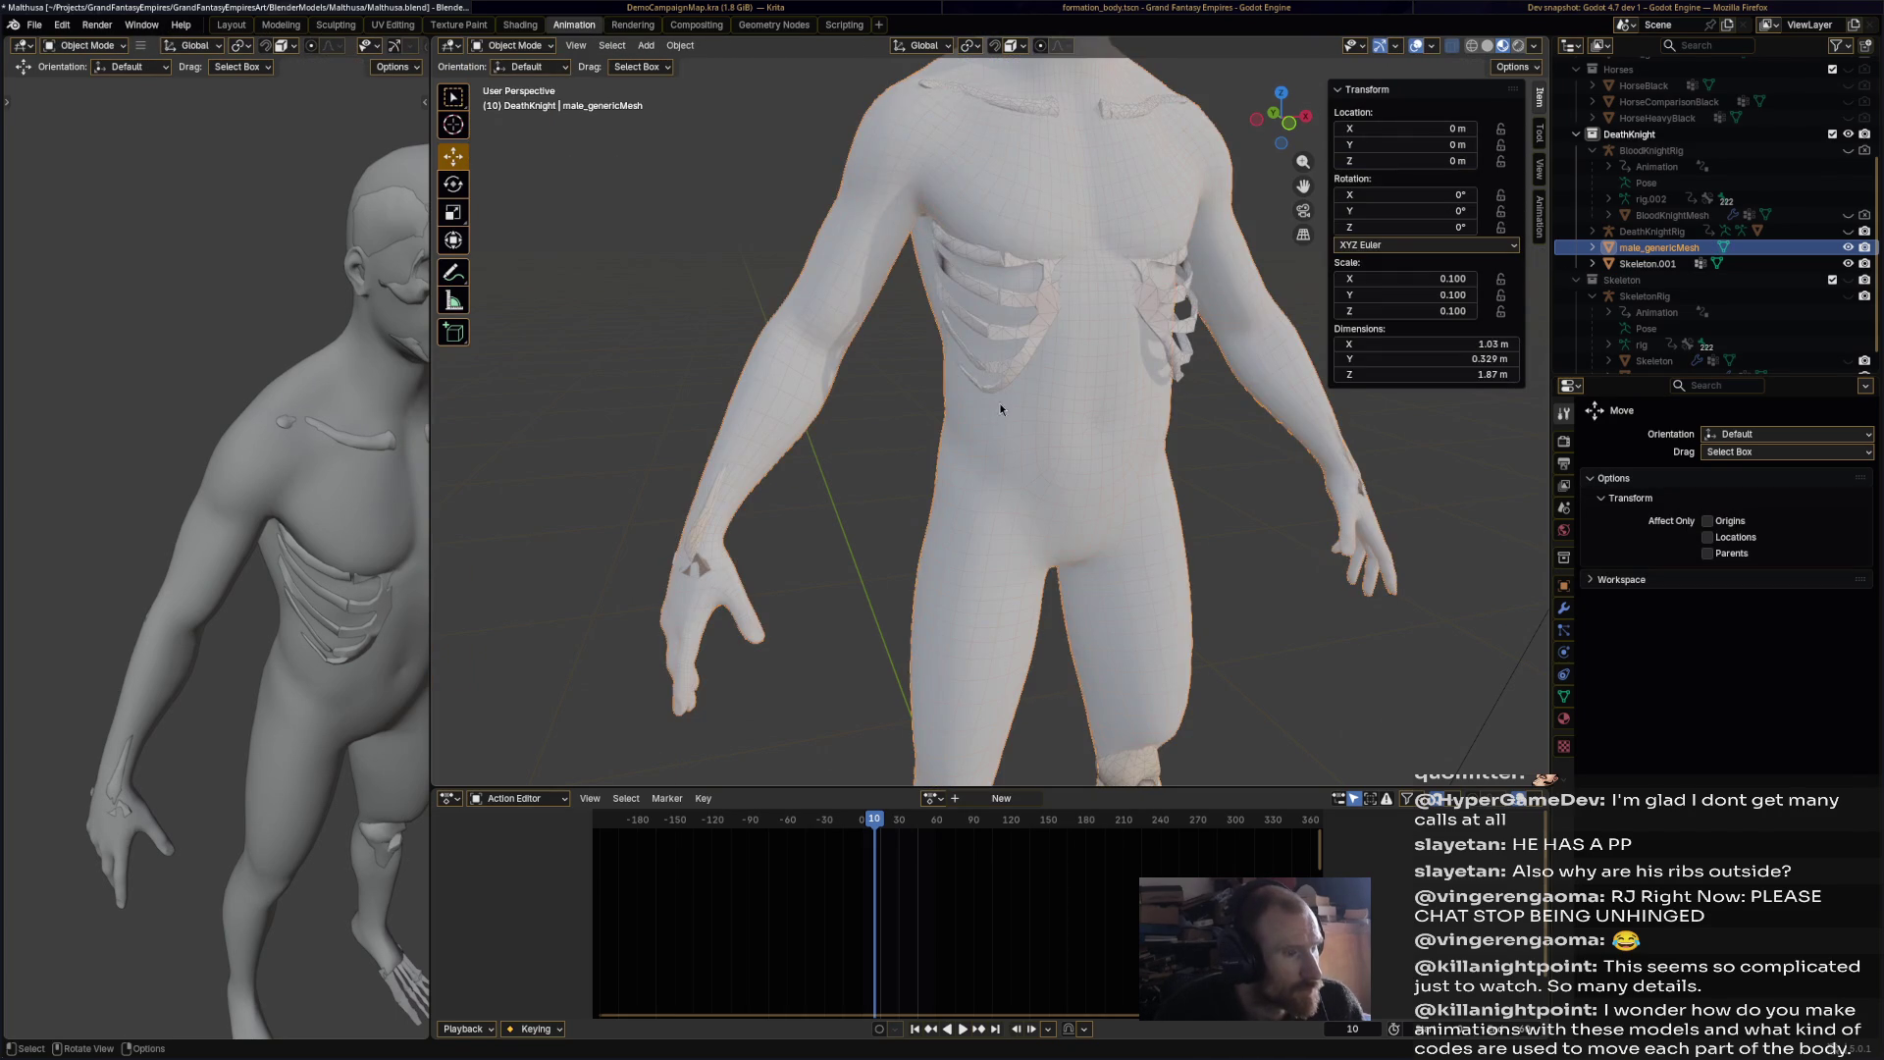
Step: In Skeleton.001's Edit Mode, delete the linked pelvis piece as vertices
left_click(987, 372)
left_click(507, 49)
left_click(520, 84)
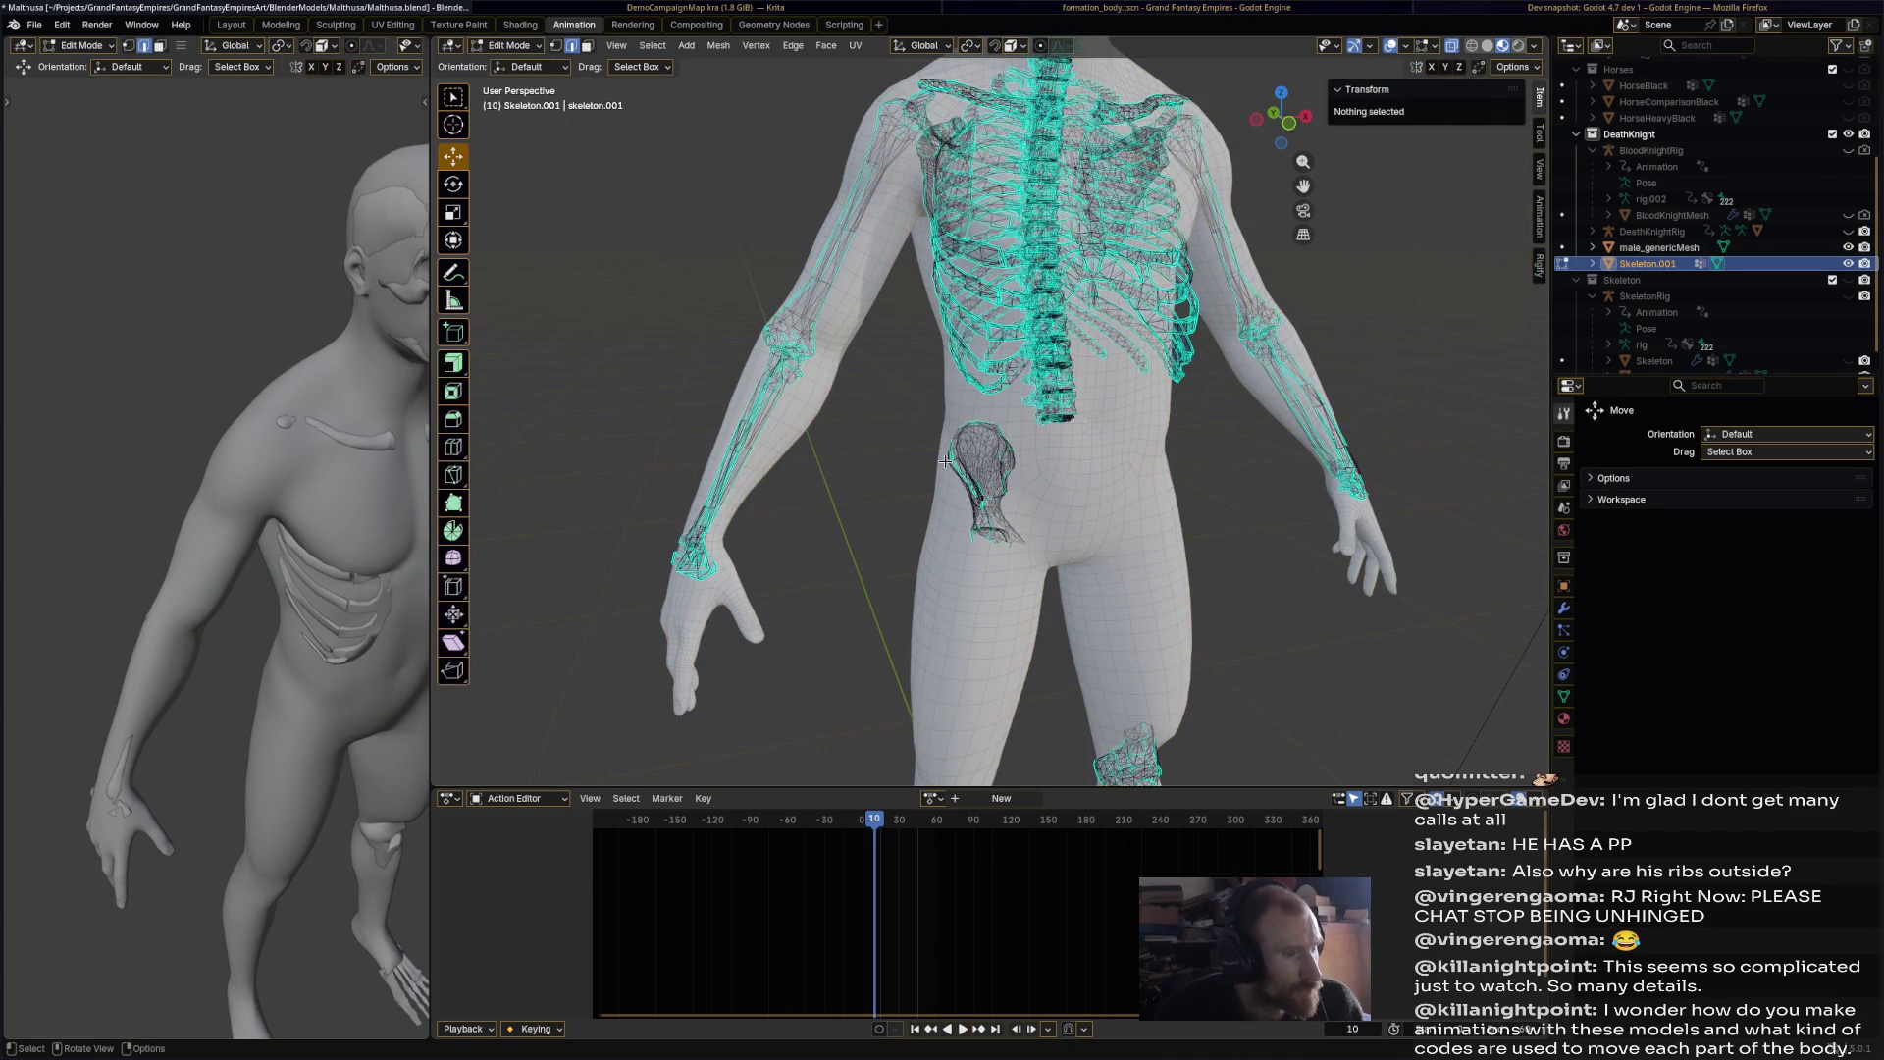
key("l")
key("x")
left_click(971, 452)
middle_click_drag(971, 453, 954, 473)
Step: Return to Object Mode, select male_genericMesh and inspect the figure from several angles
left_click(507, 45)
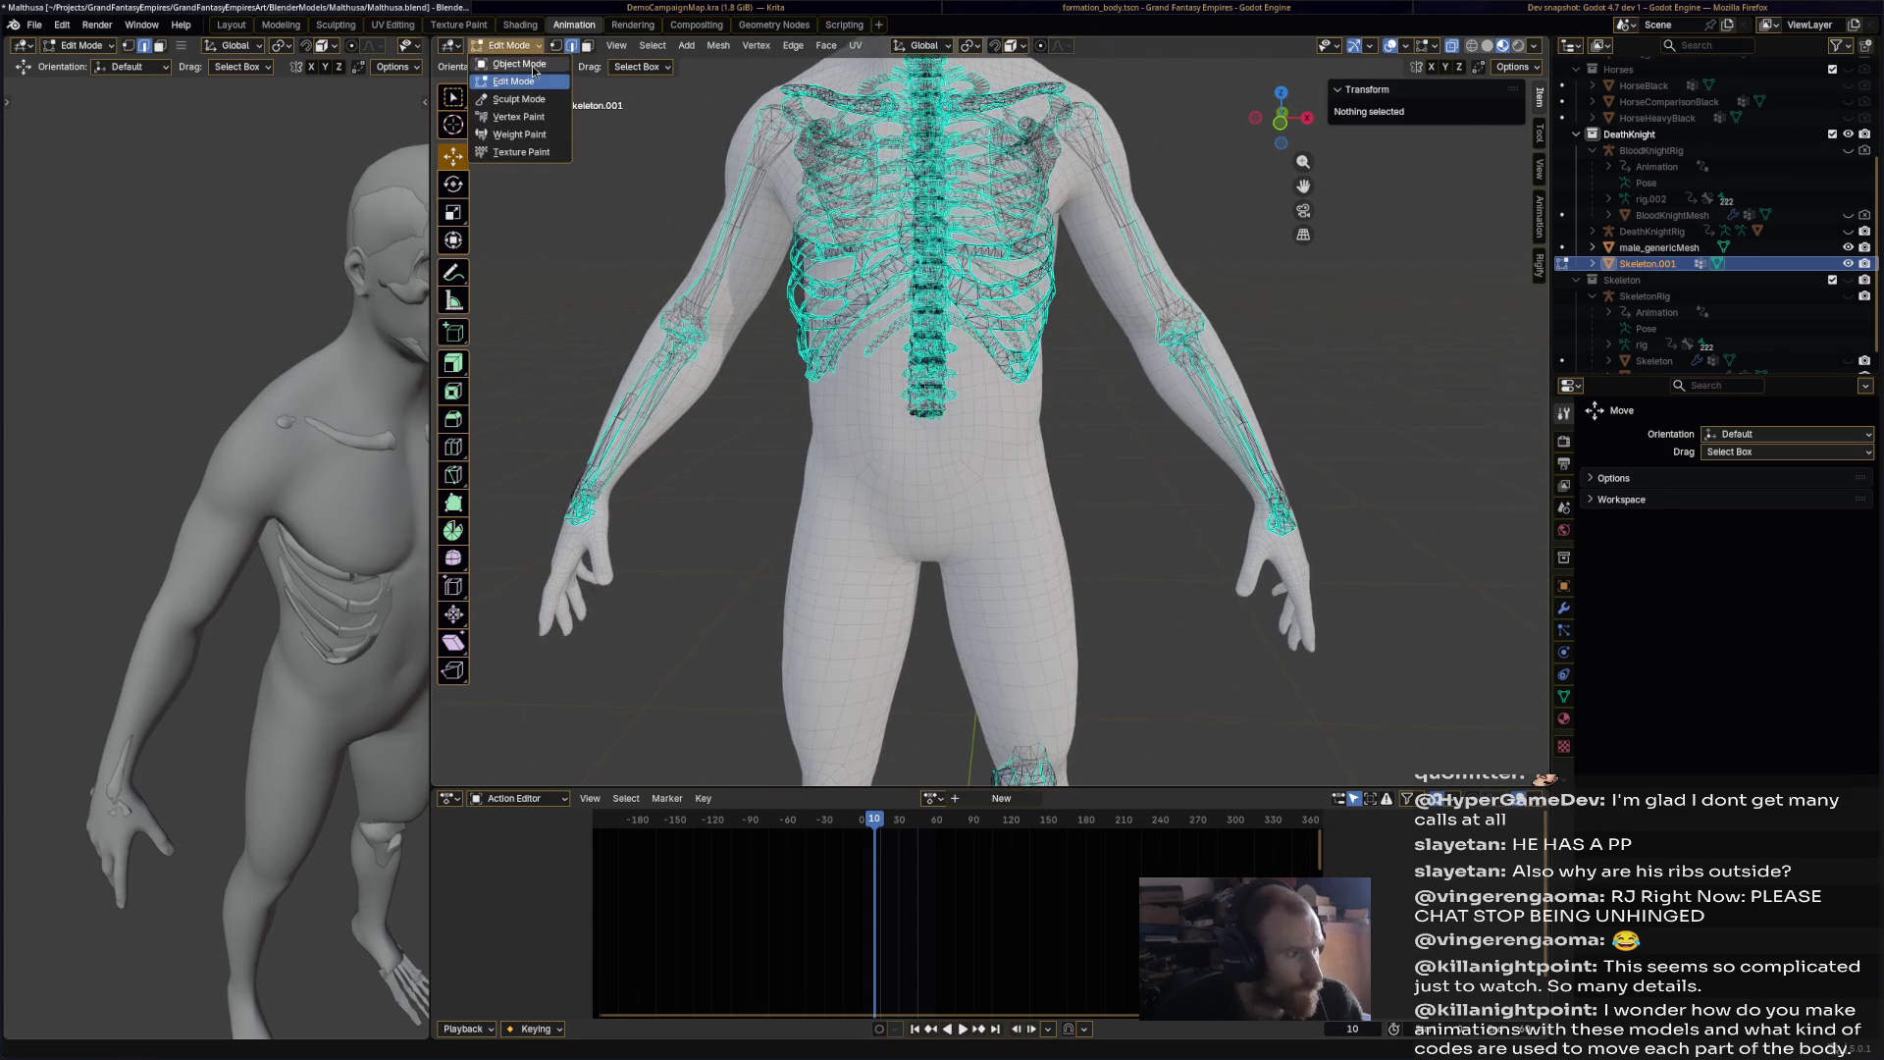
left_click(520, 65)
left_click(800, 624)
scroll(799, 624, "down", 5)
mouse_move(800, 624)
middle_mouse_down()
mouse_move(954, 580)
mouse_move(1102, 404)
mouse_move(983, 320)
mouse_move(1008, 339)
mouse_move(993, 416)
middle_mouse_up()
scroll(983, 320, "up", 4)
scroll(1009, 339, "up", 3)
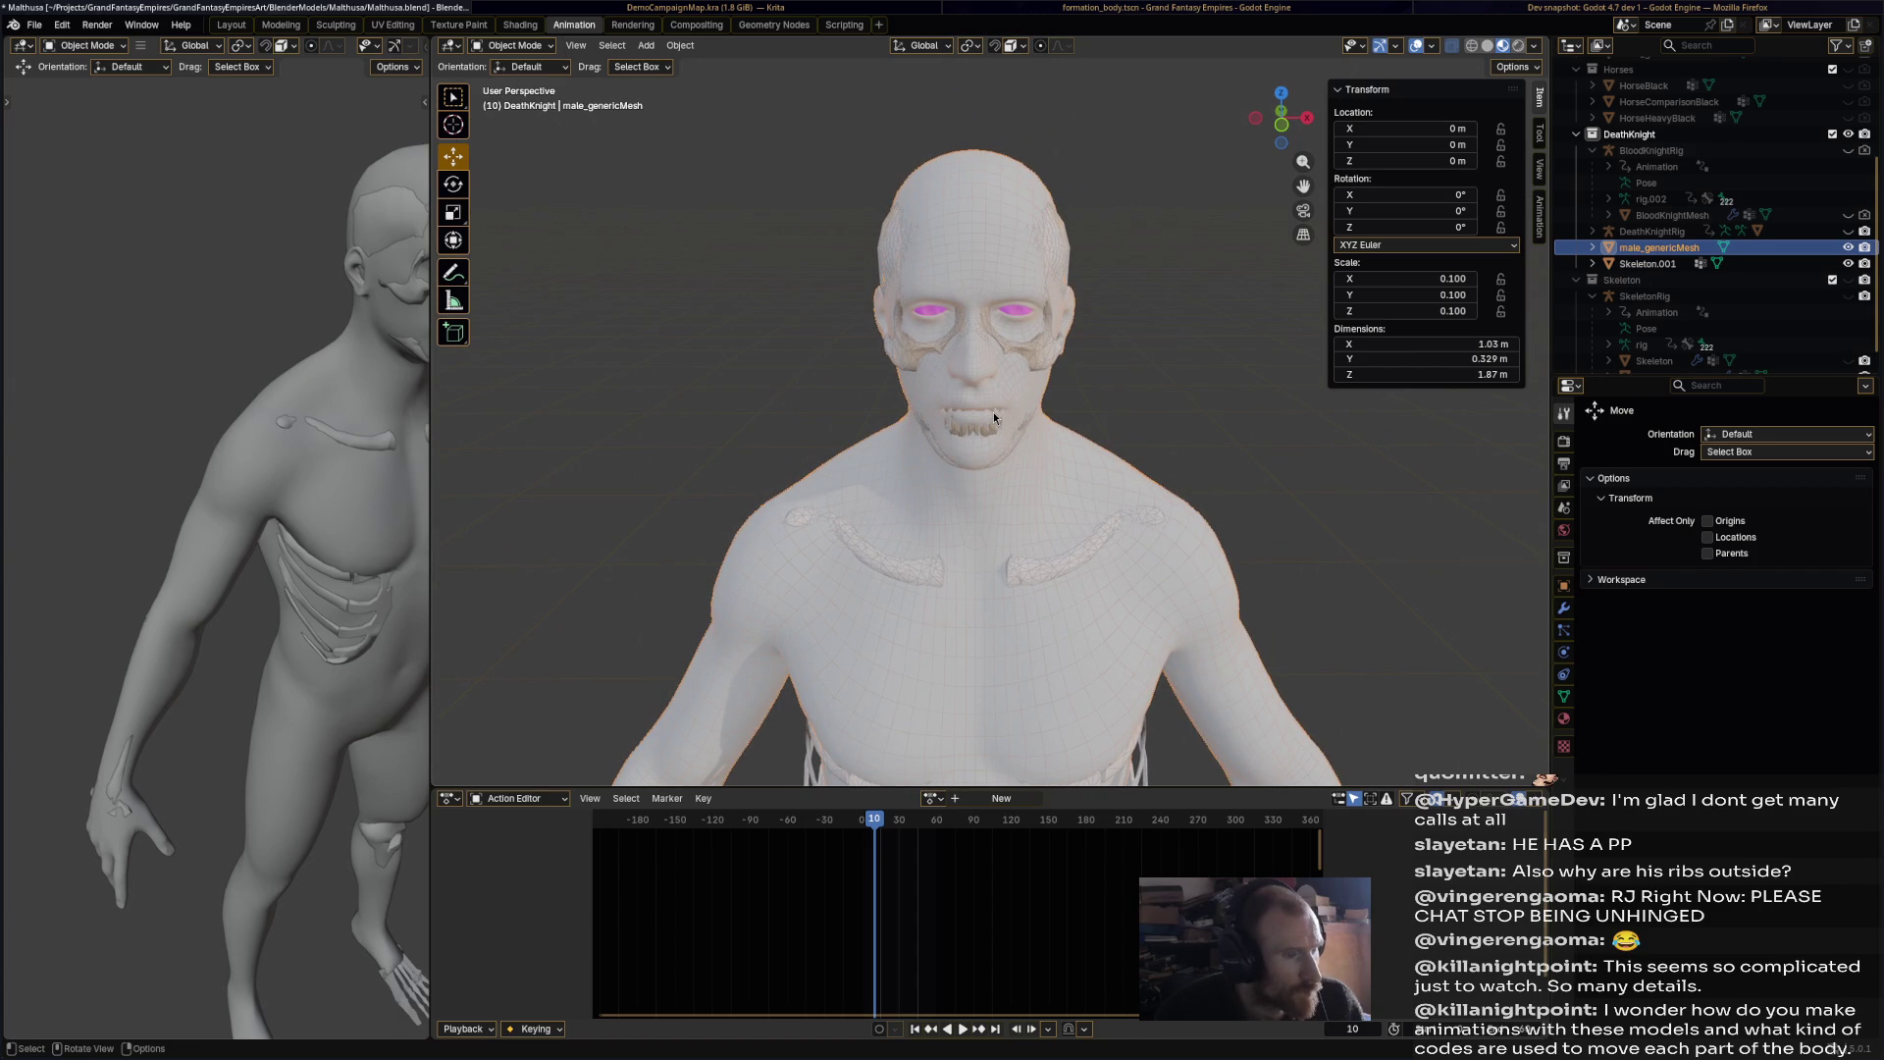
scroll(993, 416, "down", 4)
mouse_move(993, 416)
middle_mouse_down()
mouse_move(794, 409)
mouse_move(959, 401)
middle_mouse_up()
scroll(1034, 489, "up", 2)
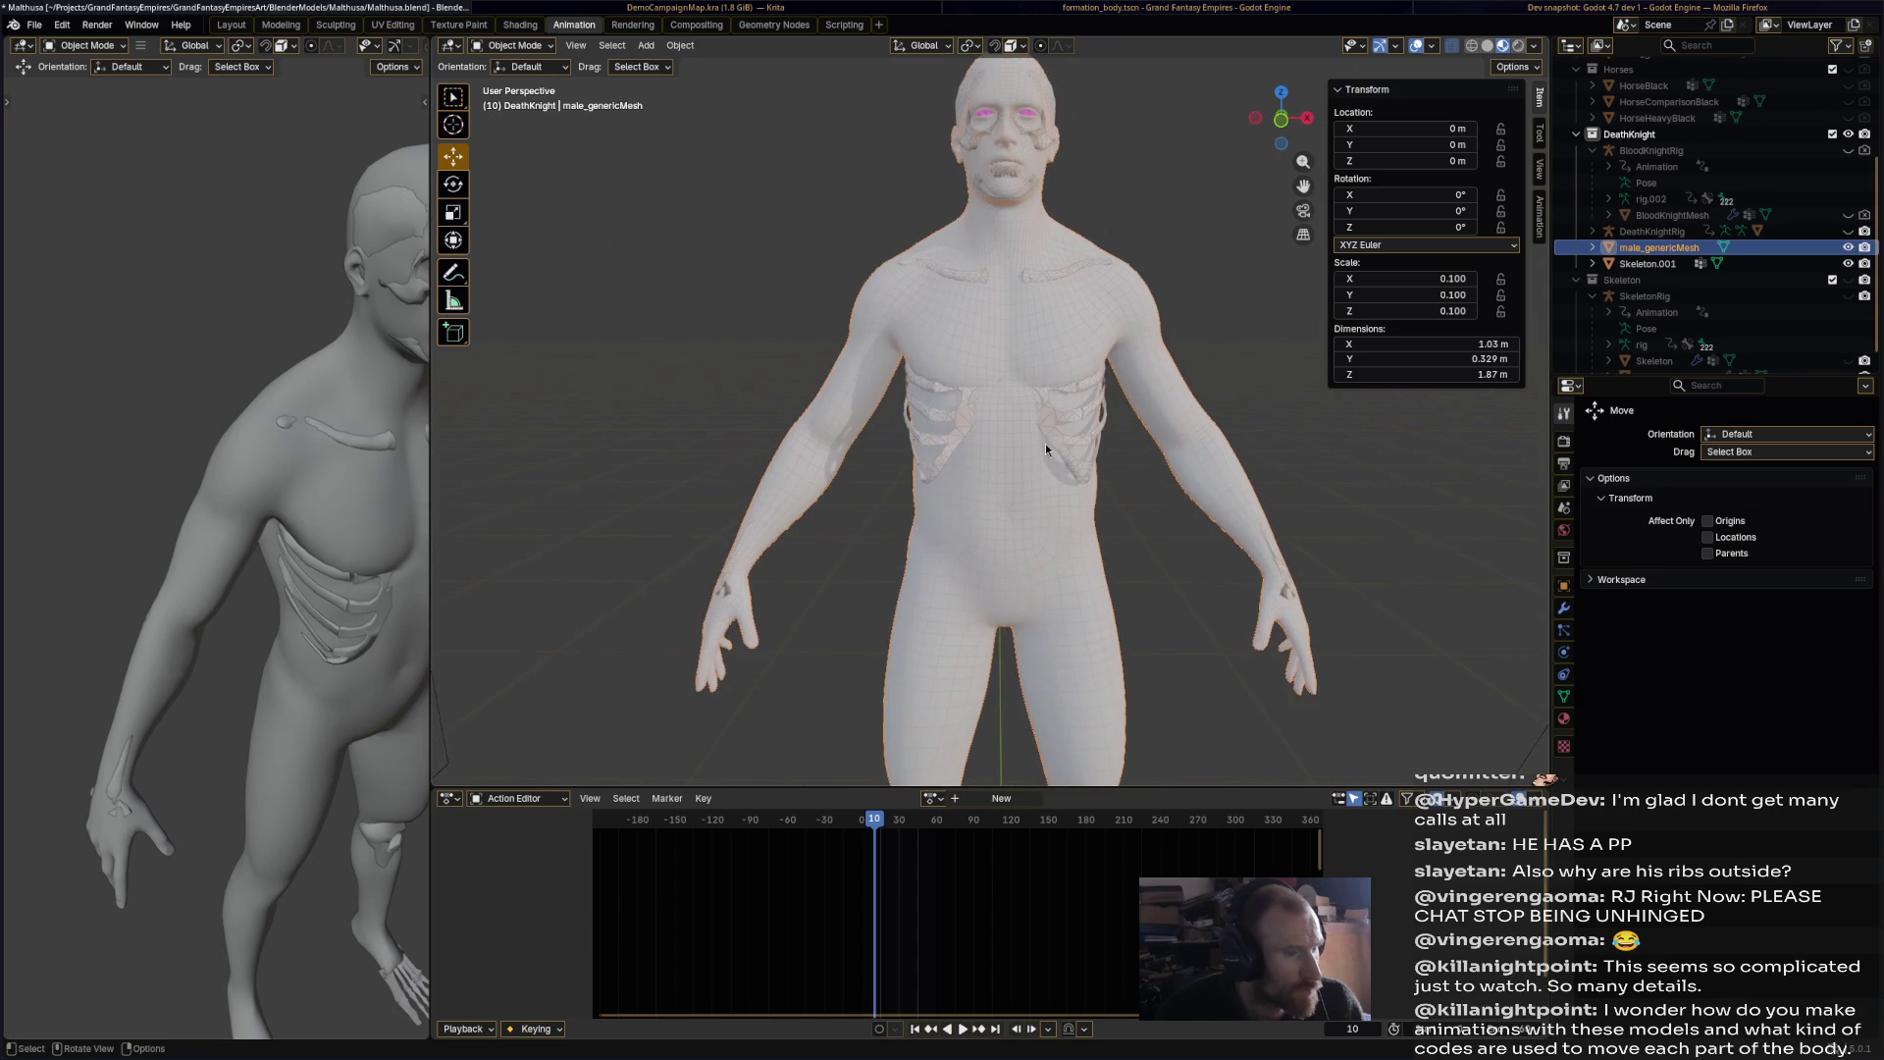
middle_click_drag(1050, 449, 1047, 438)
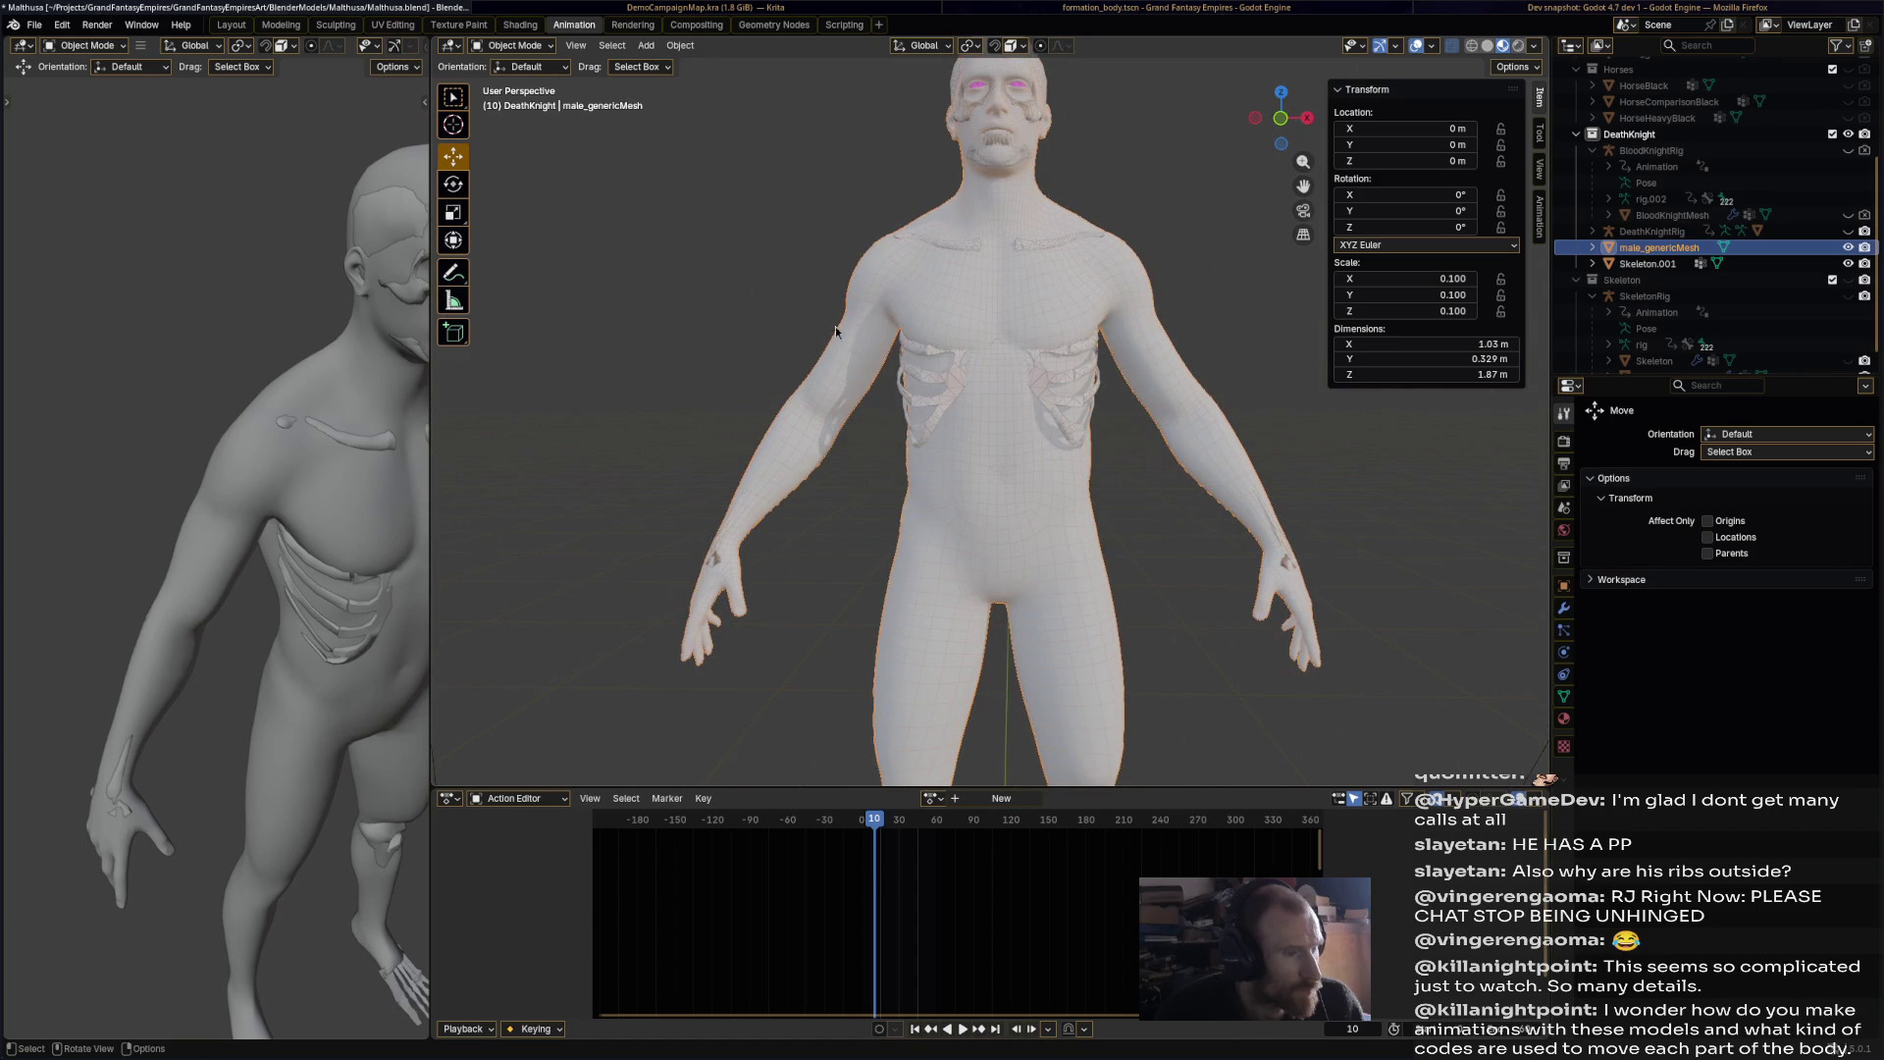
Step: Briefly enter Edit Mode on the body mesh, then return to Object Mode
left_click(551, 65)
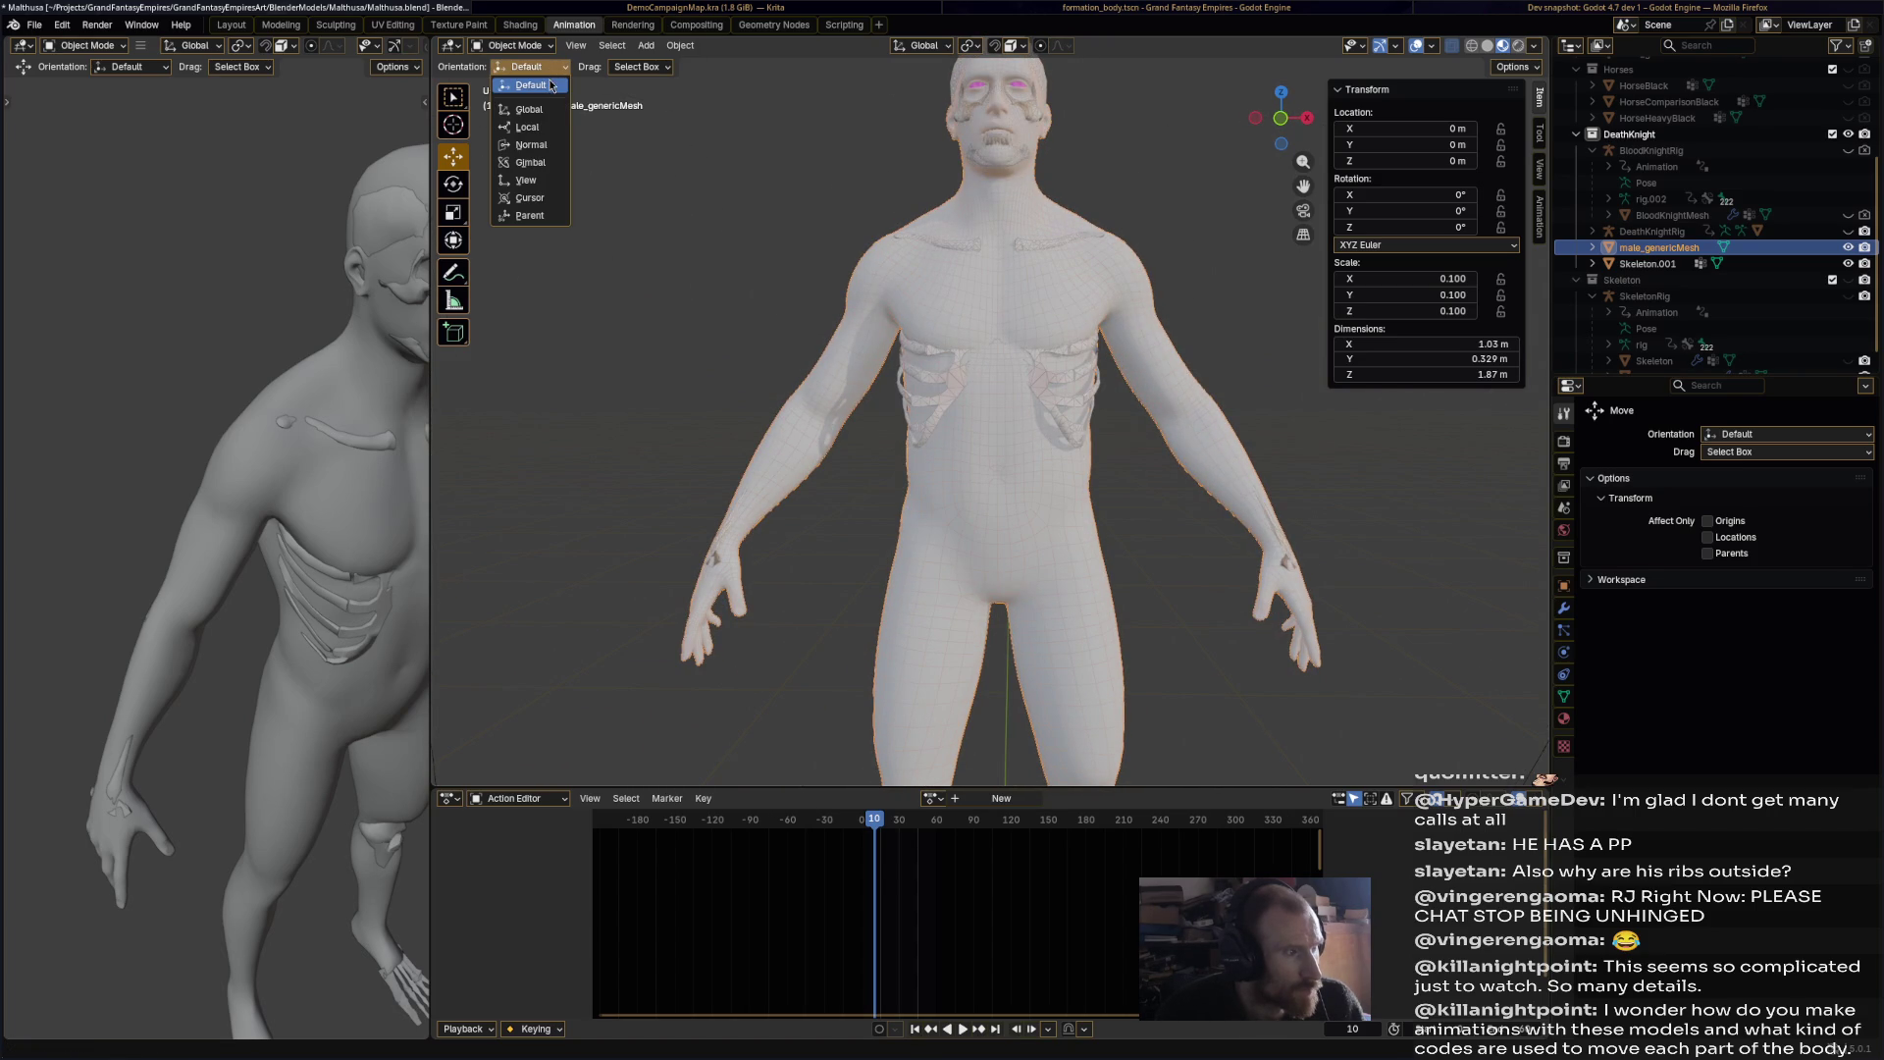
left_click(542, 49)
left_click(539, 87)
mouse_move(942, 412)
middle_mouse_down()
mouse_move(1006, 407)
mouse_move(950, 459)
mouse_move(1044, 564)
middle_mouse_up()
scroll(1006, 408, "up", 3)
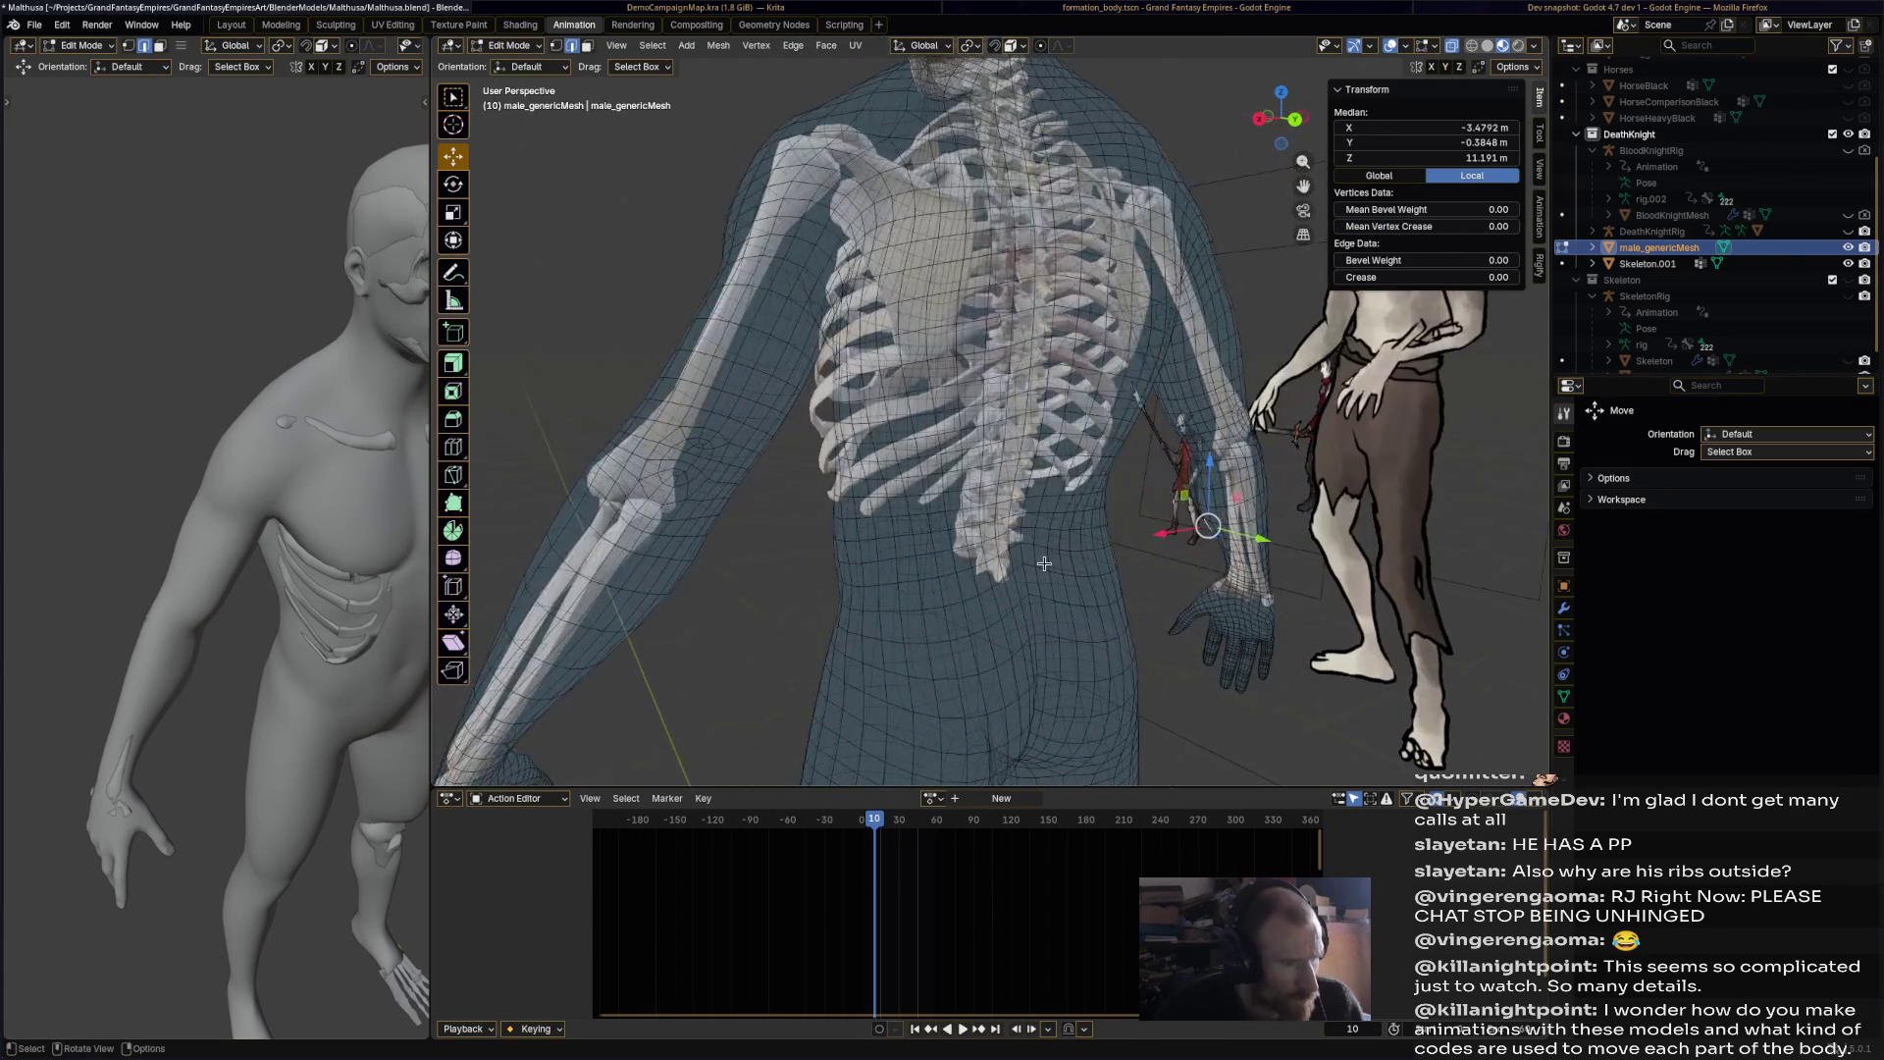
left_click(508, 45)
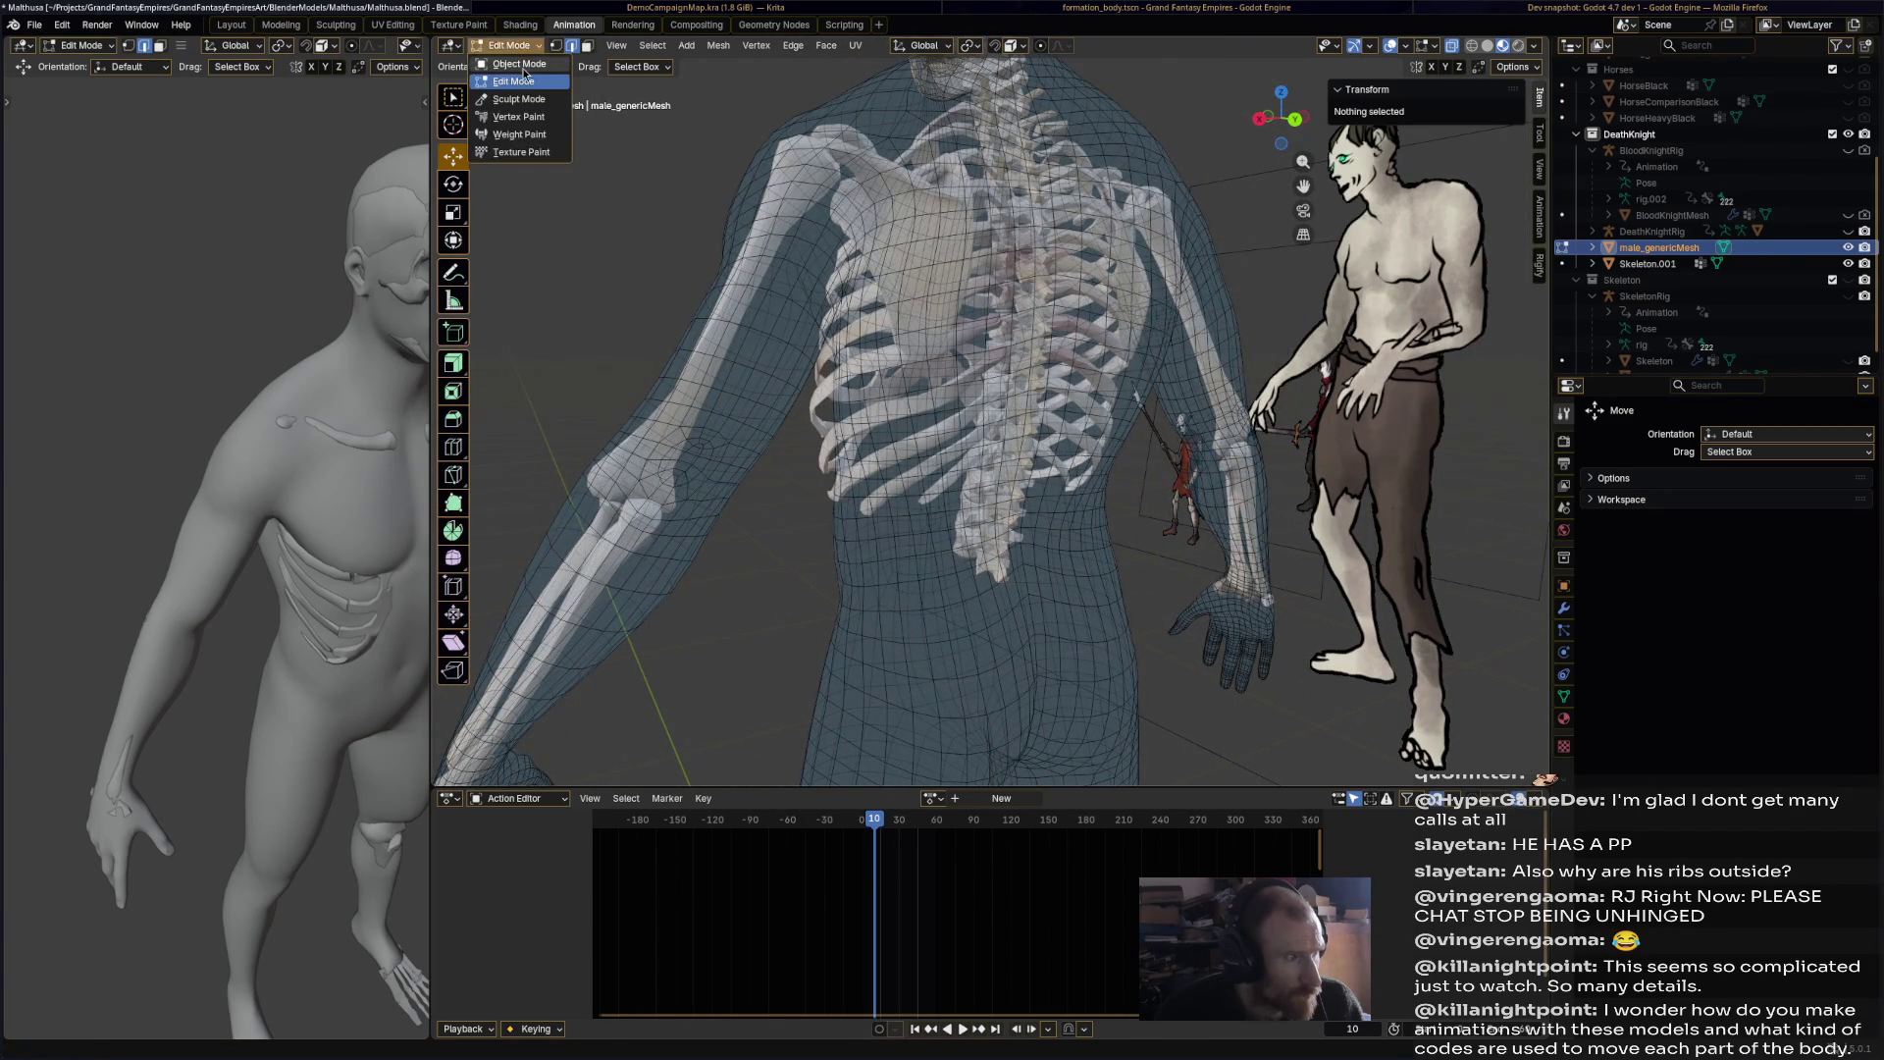
left_click(512, 65)
scroll(925, 458, "down", 3)
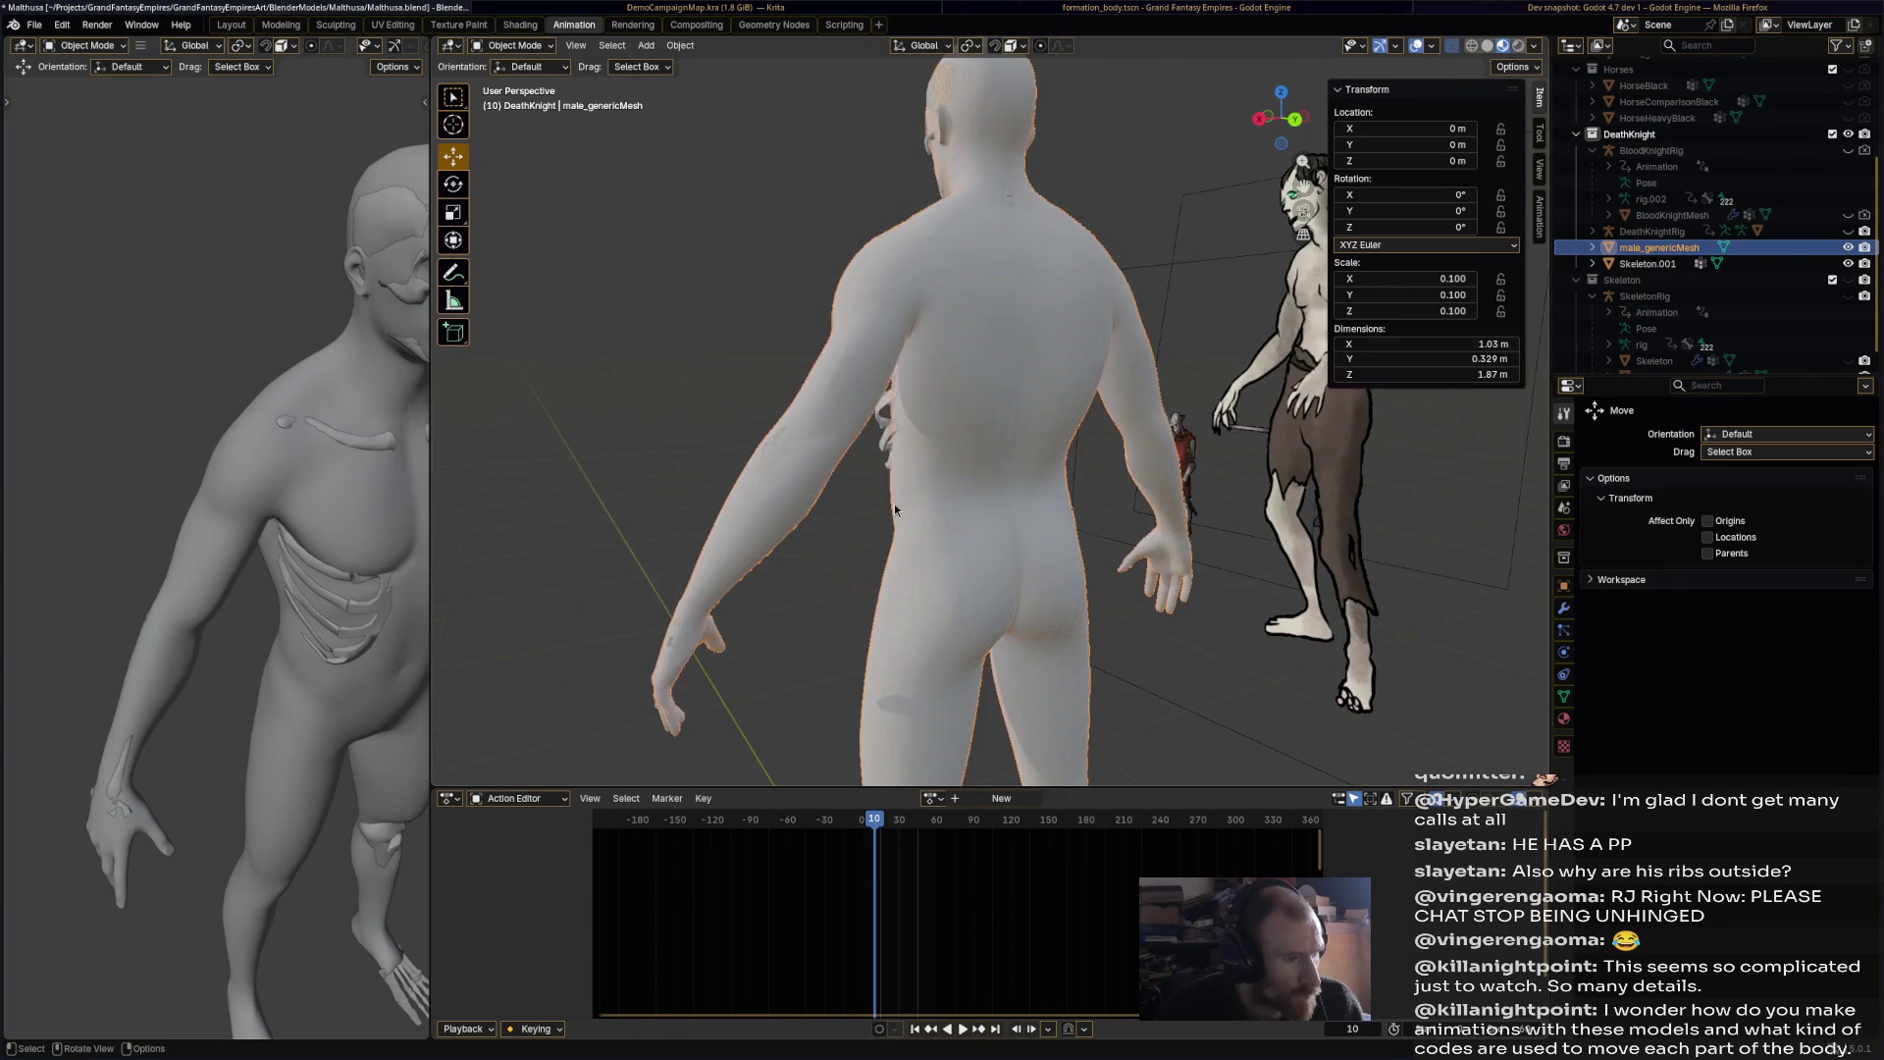
Step: In Skeleton.001's Edit Mode, select the linked lower-spine vertebrae pieces
left_click(889, 444)
left_click(533, 50)
left_click(512, 87)
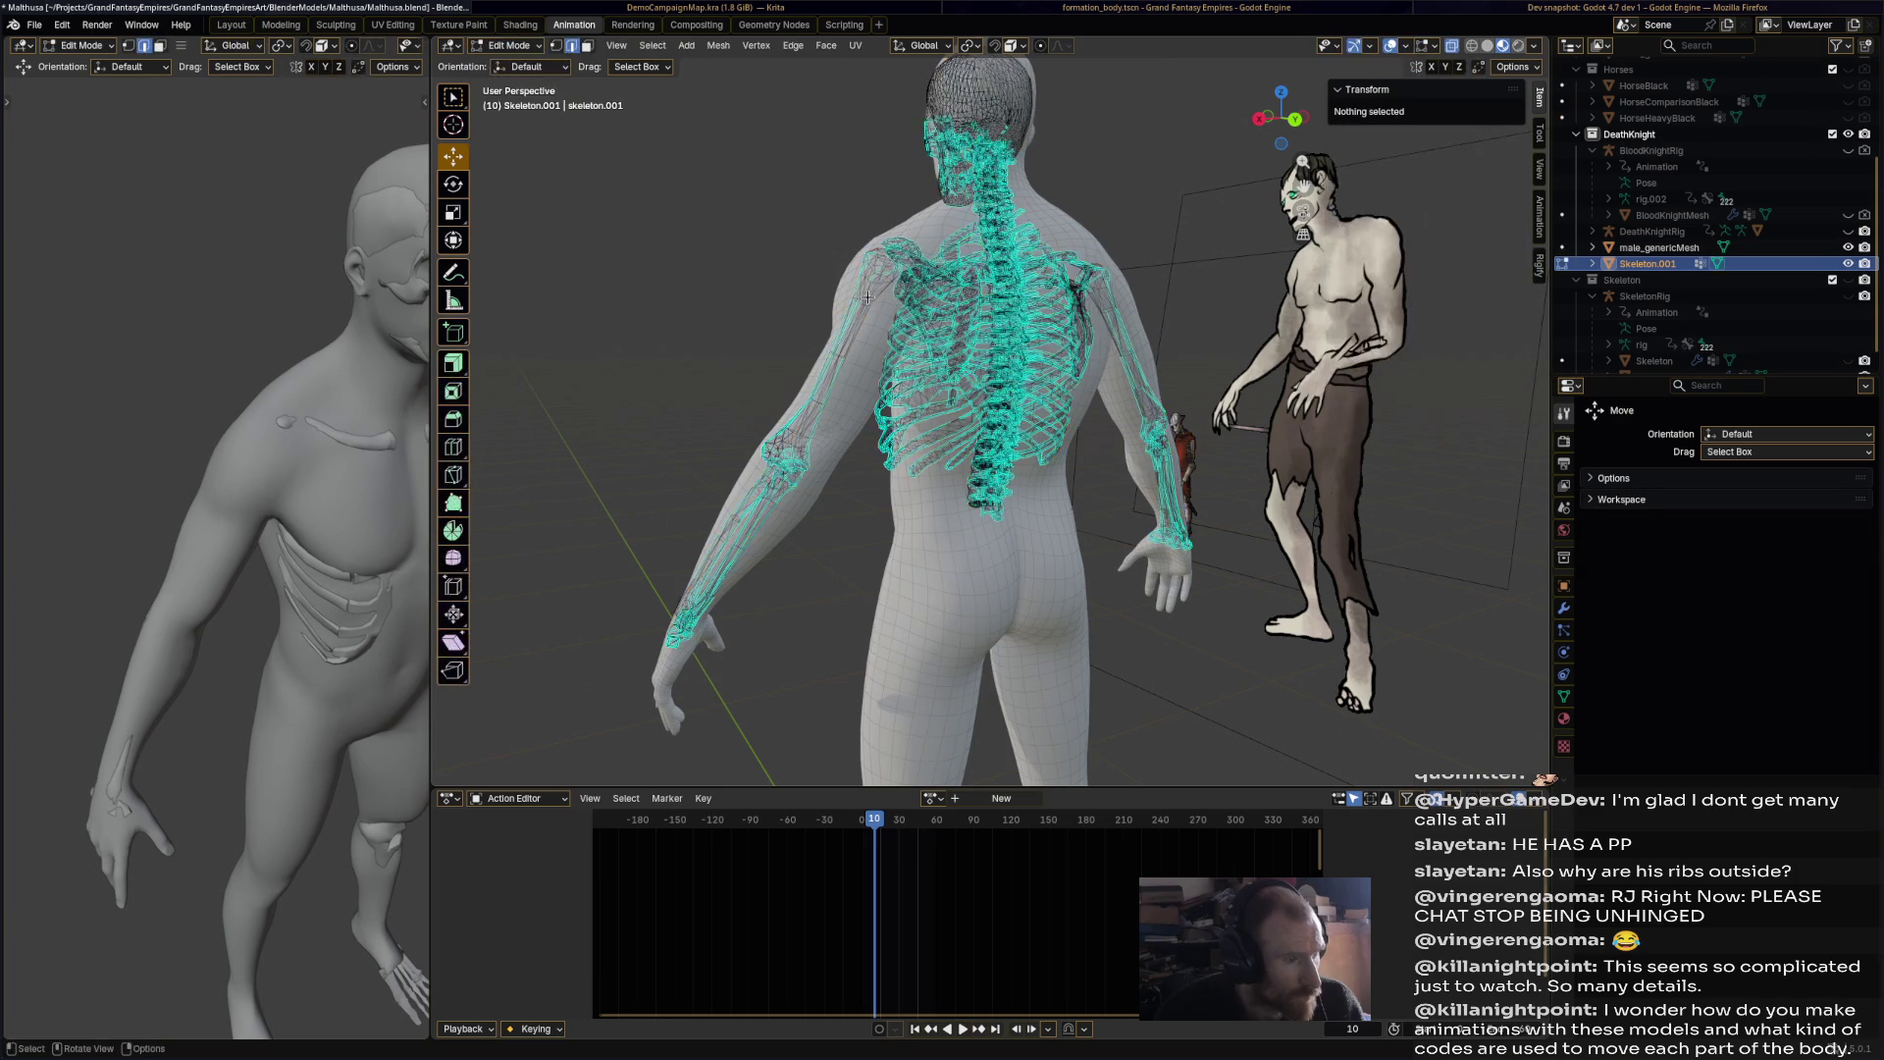
scroll(1254, 607, "up", 2)
scroll(976, 566, "up", 2)
left_click(923, 620)
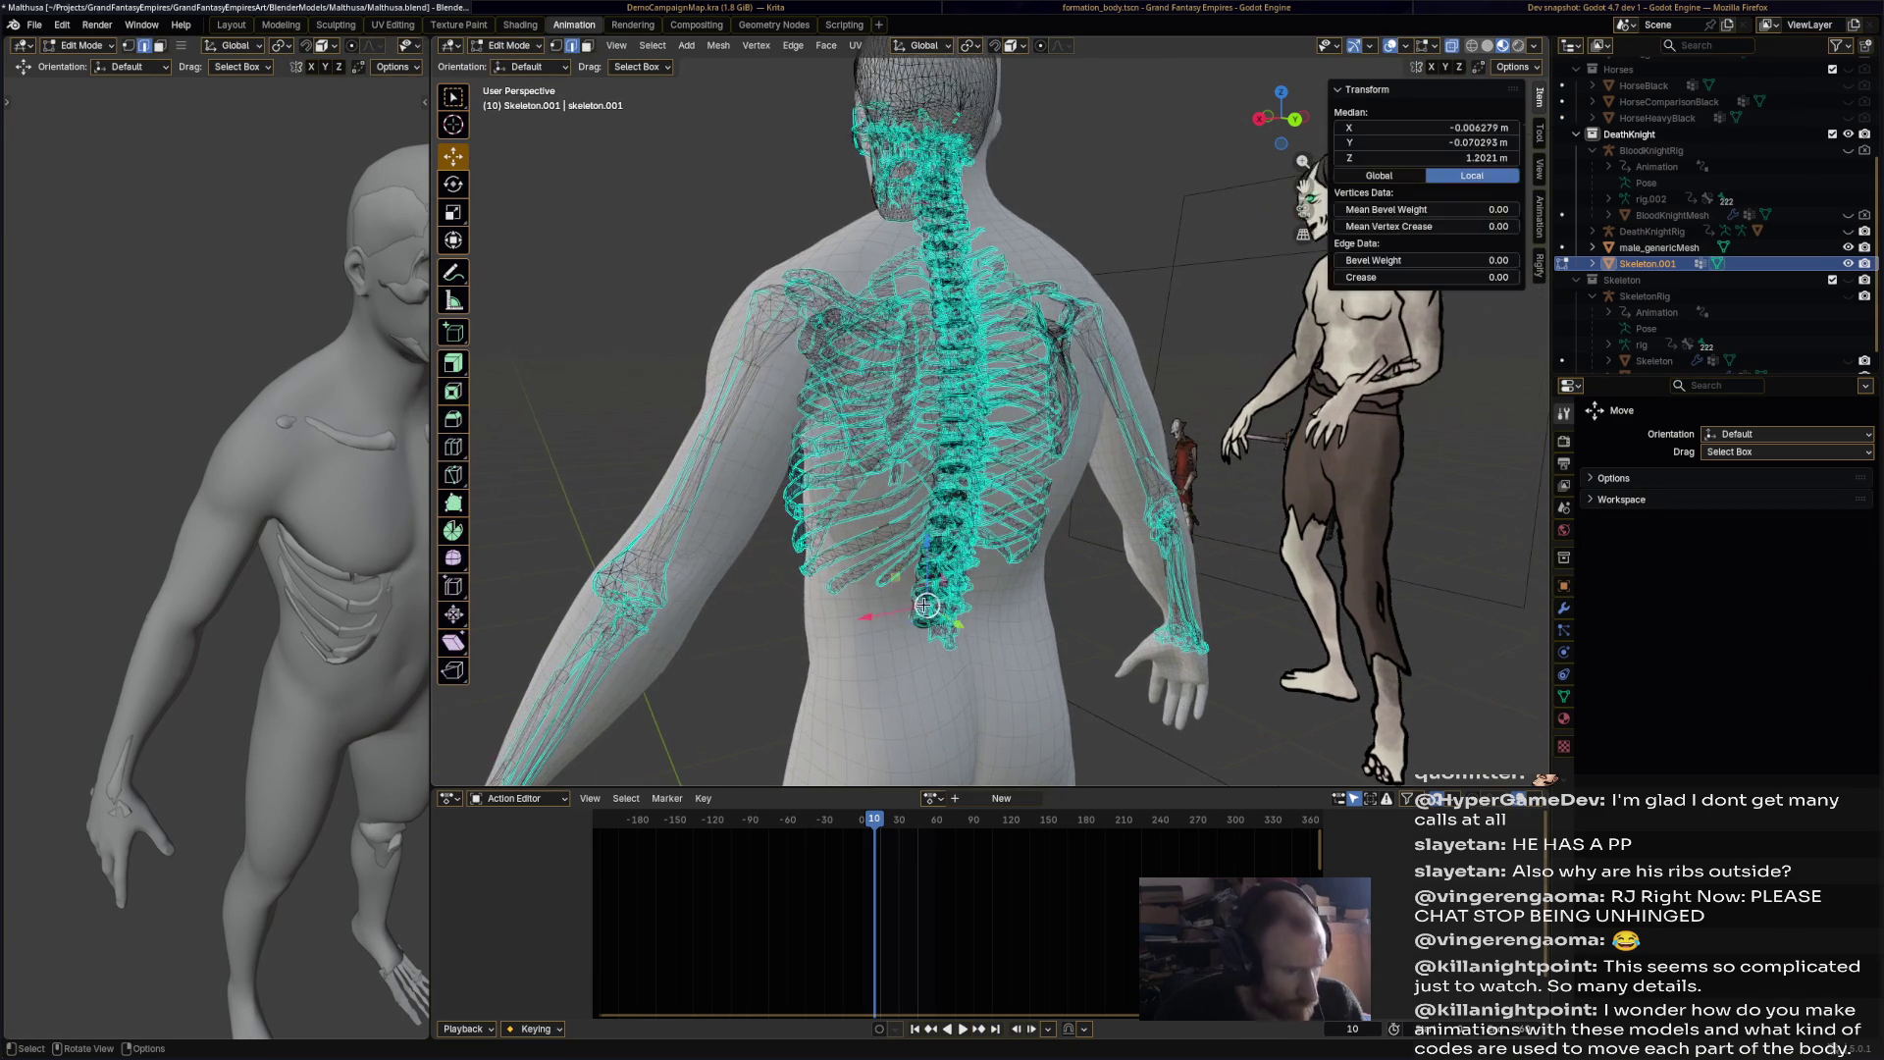
key("l")
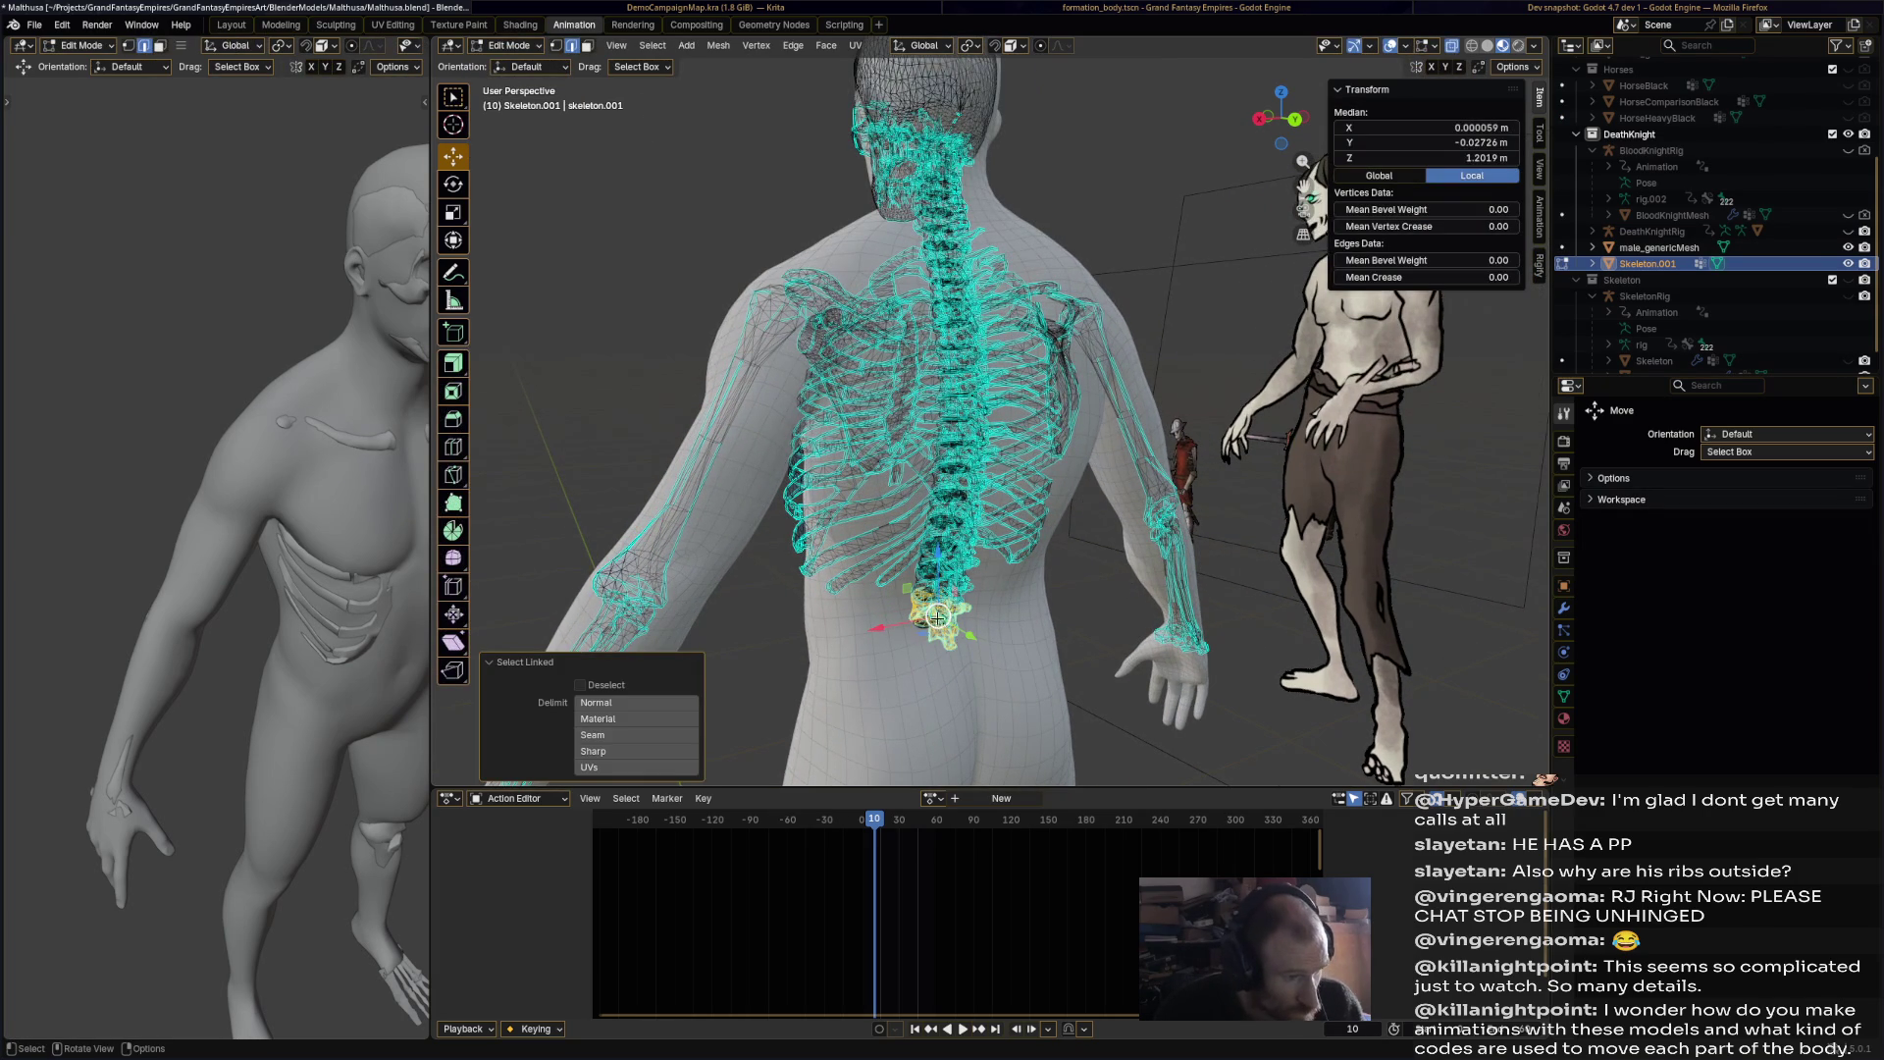
key("l")
key("l")
key("l")
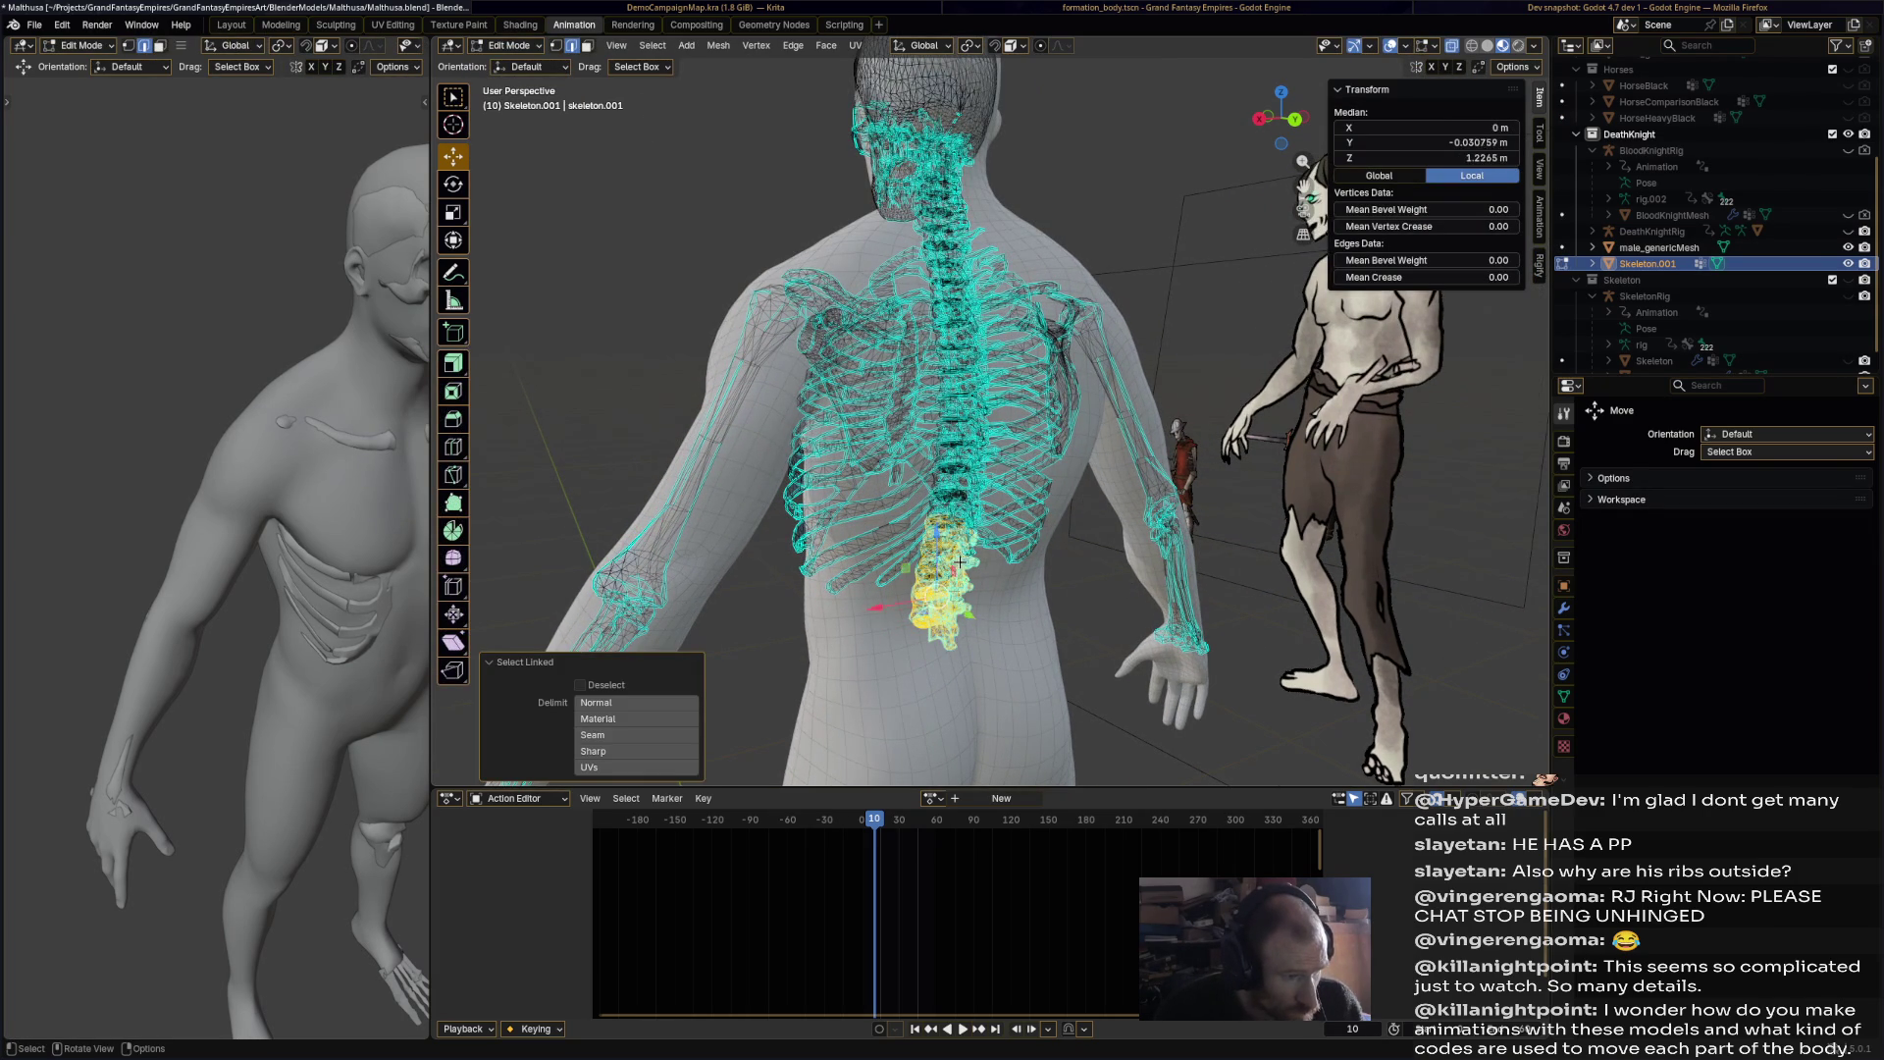
key("l")
key("l")
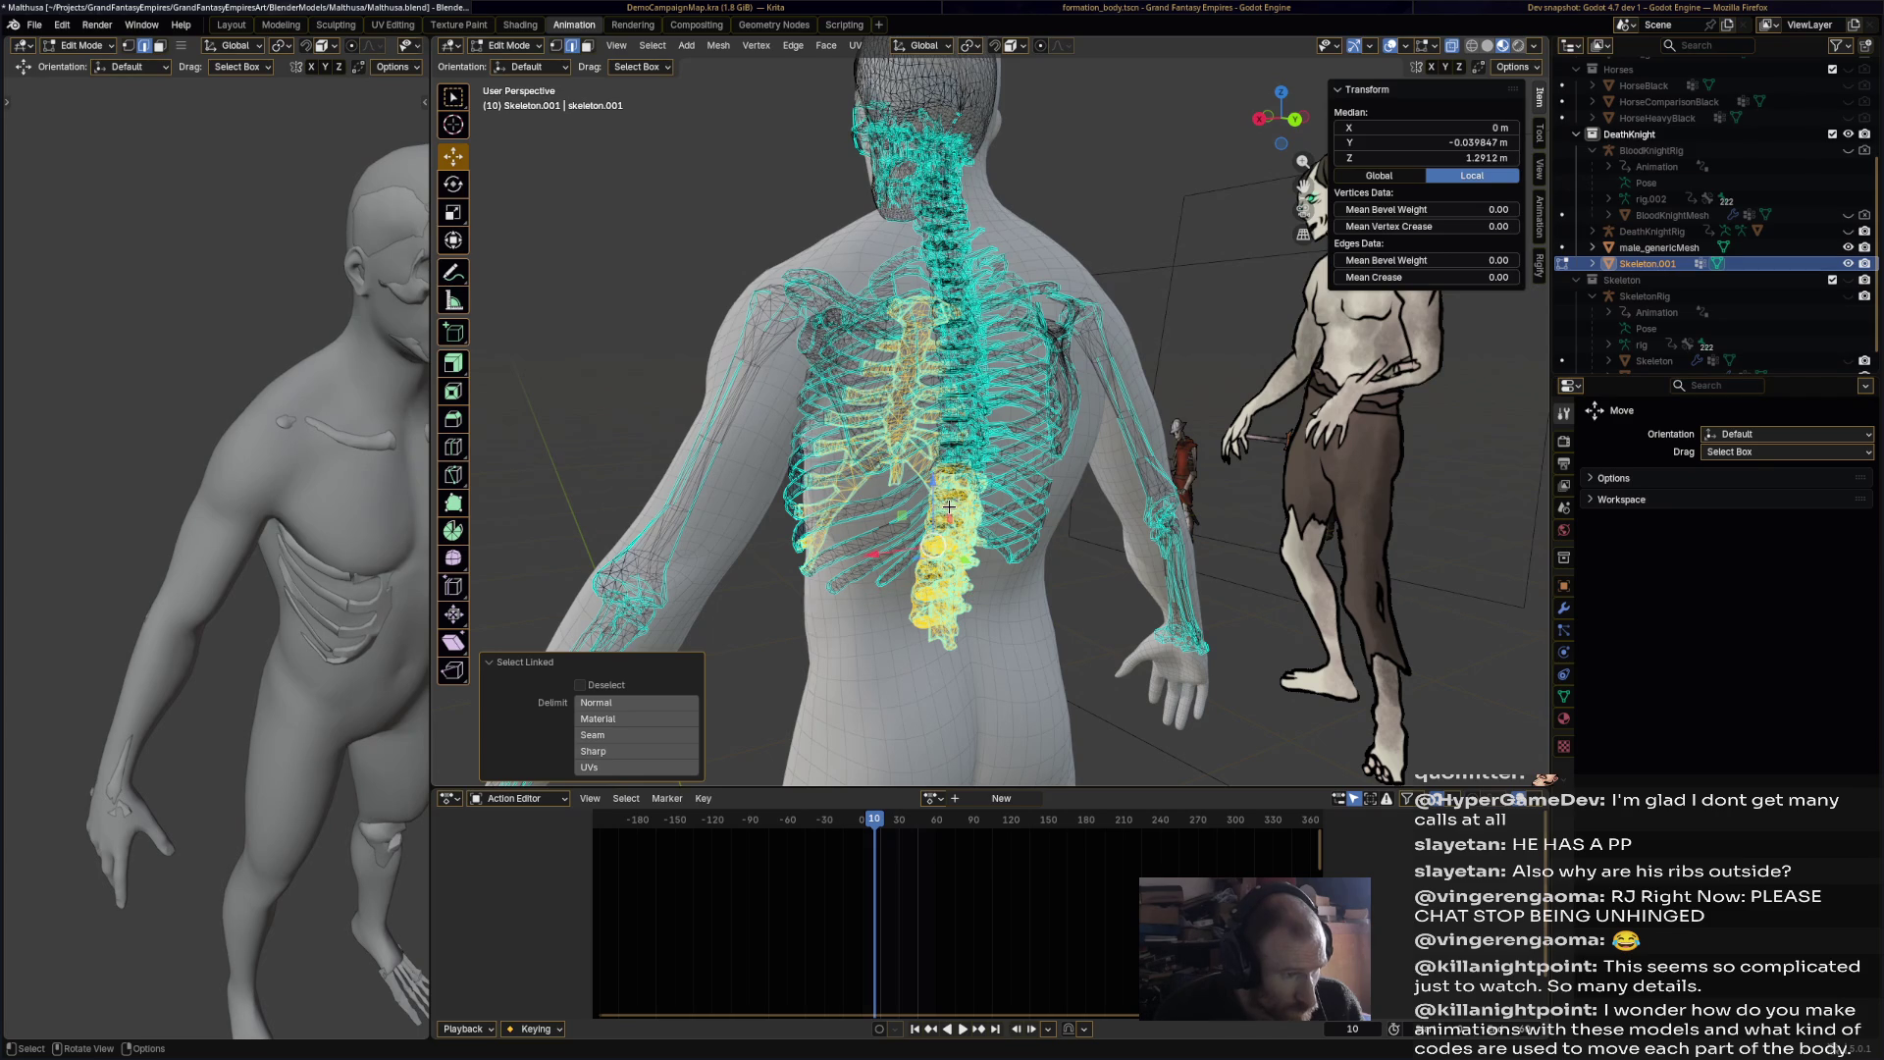
key("ctrl+z")
key("ctrl+z")
key("ctrl+z")
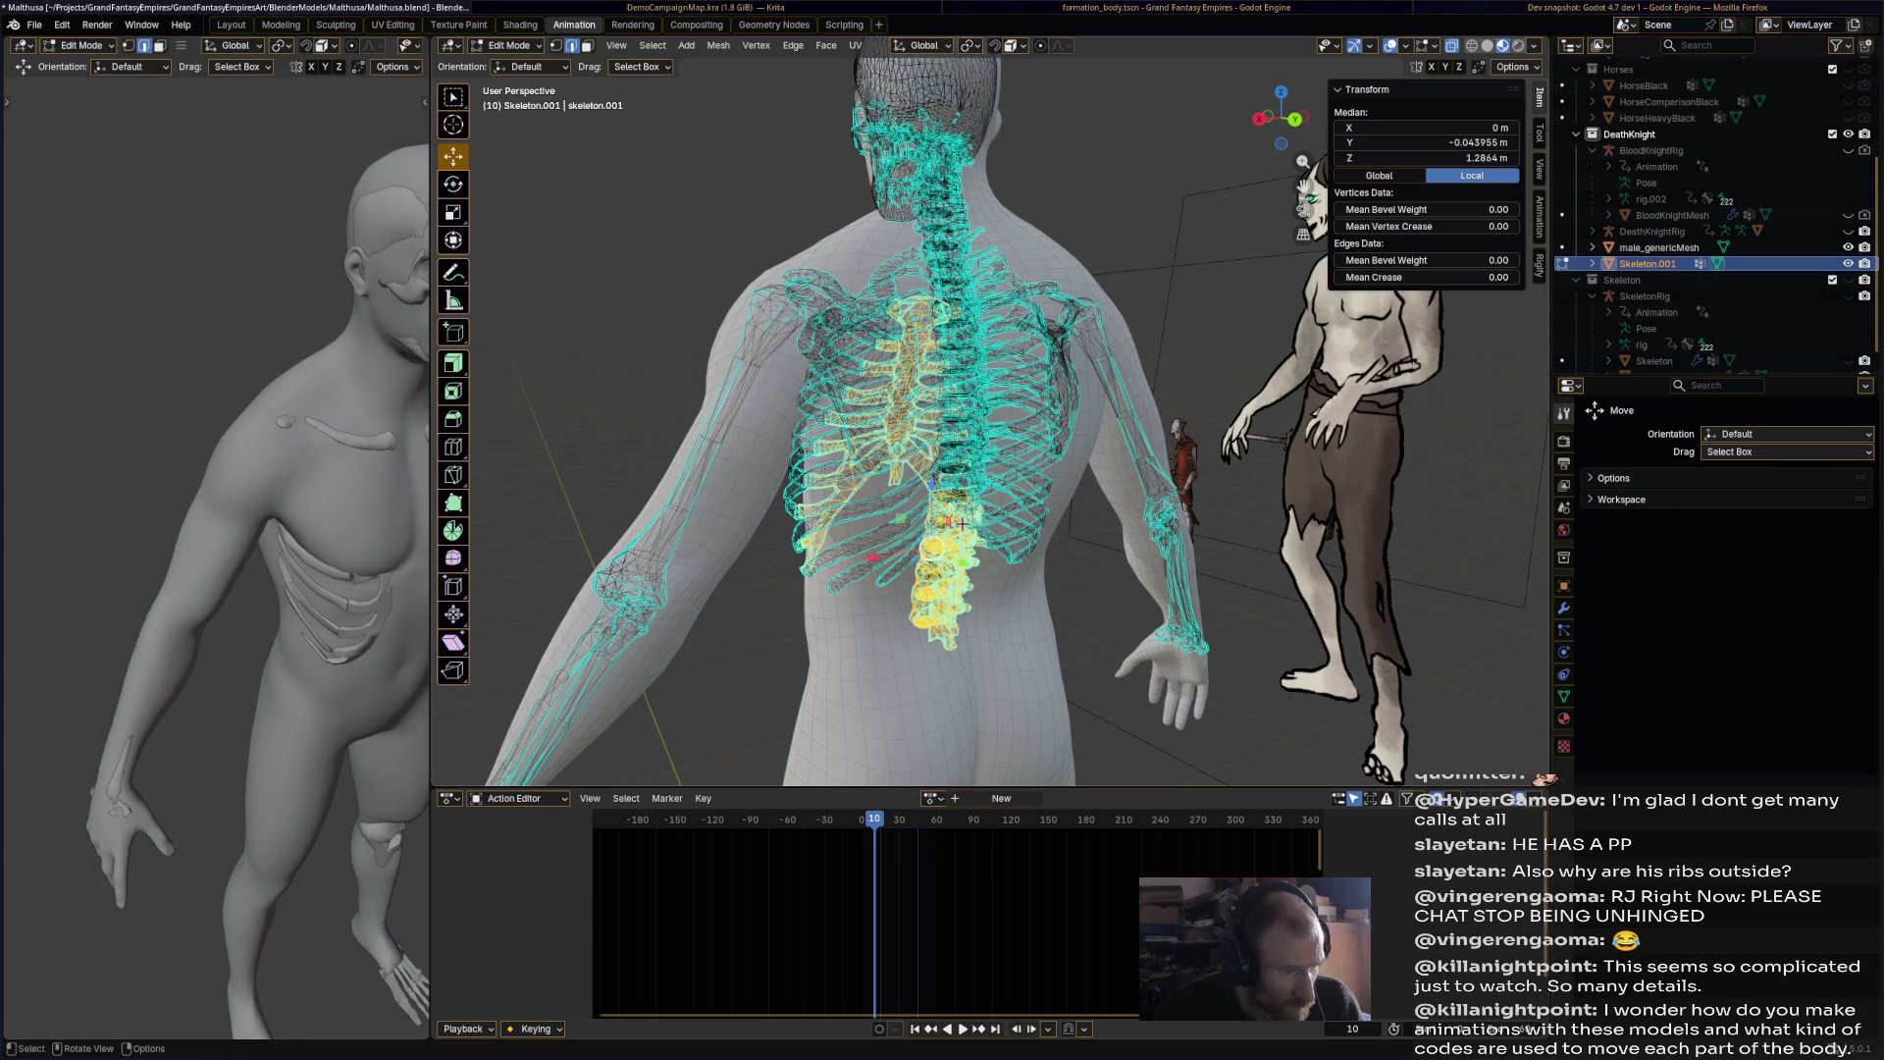
Step: Delete the selected lower vertebrae and the linked bone piece below them
left_click_drag(1302, 177, 960, 629)
key("x")
left_click(959, 623)
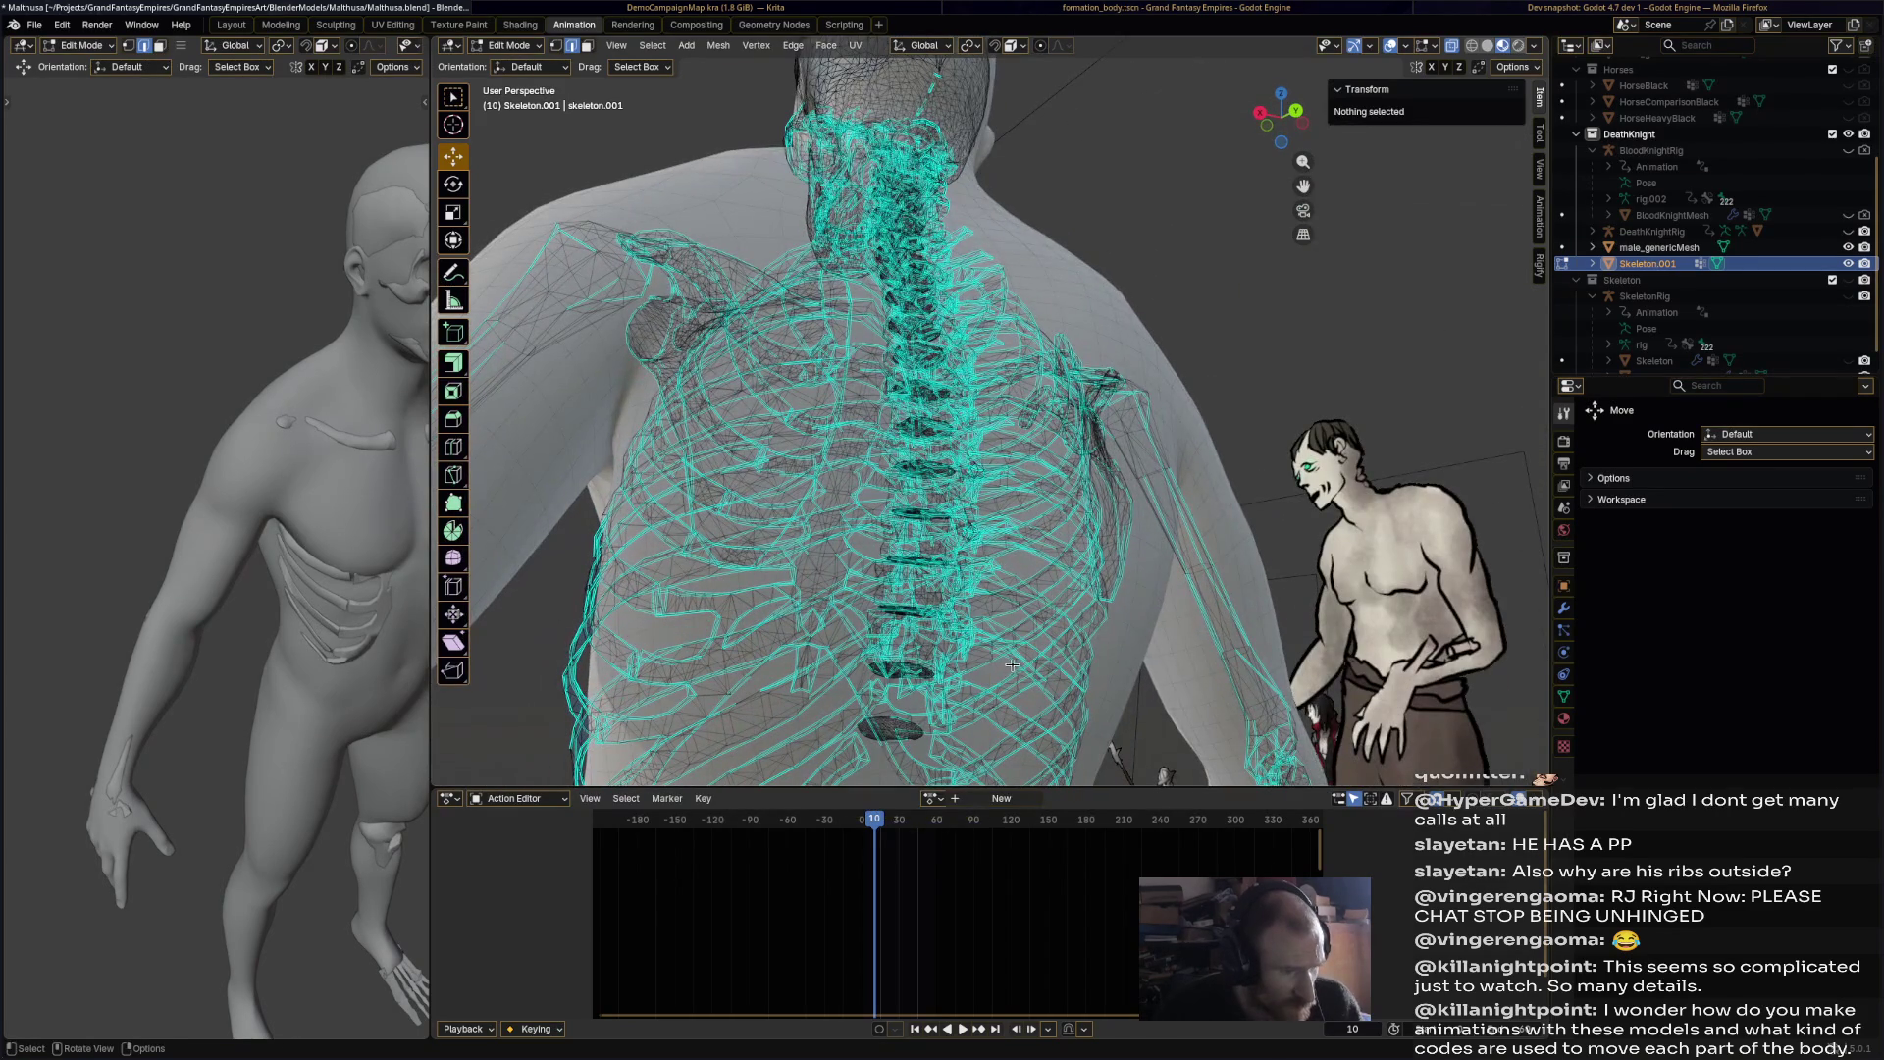
left_click(887, 728)
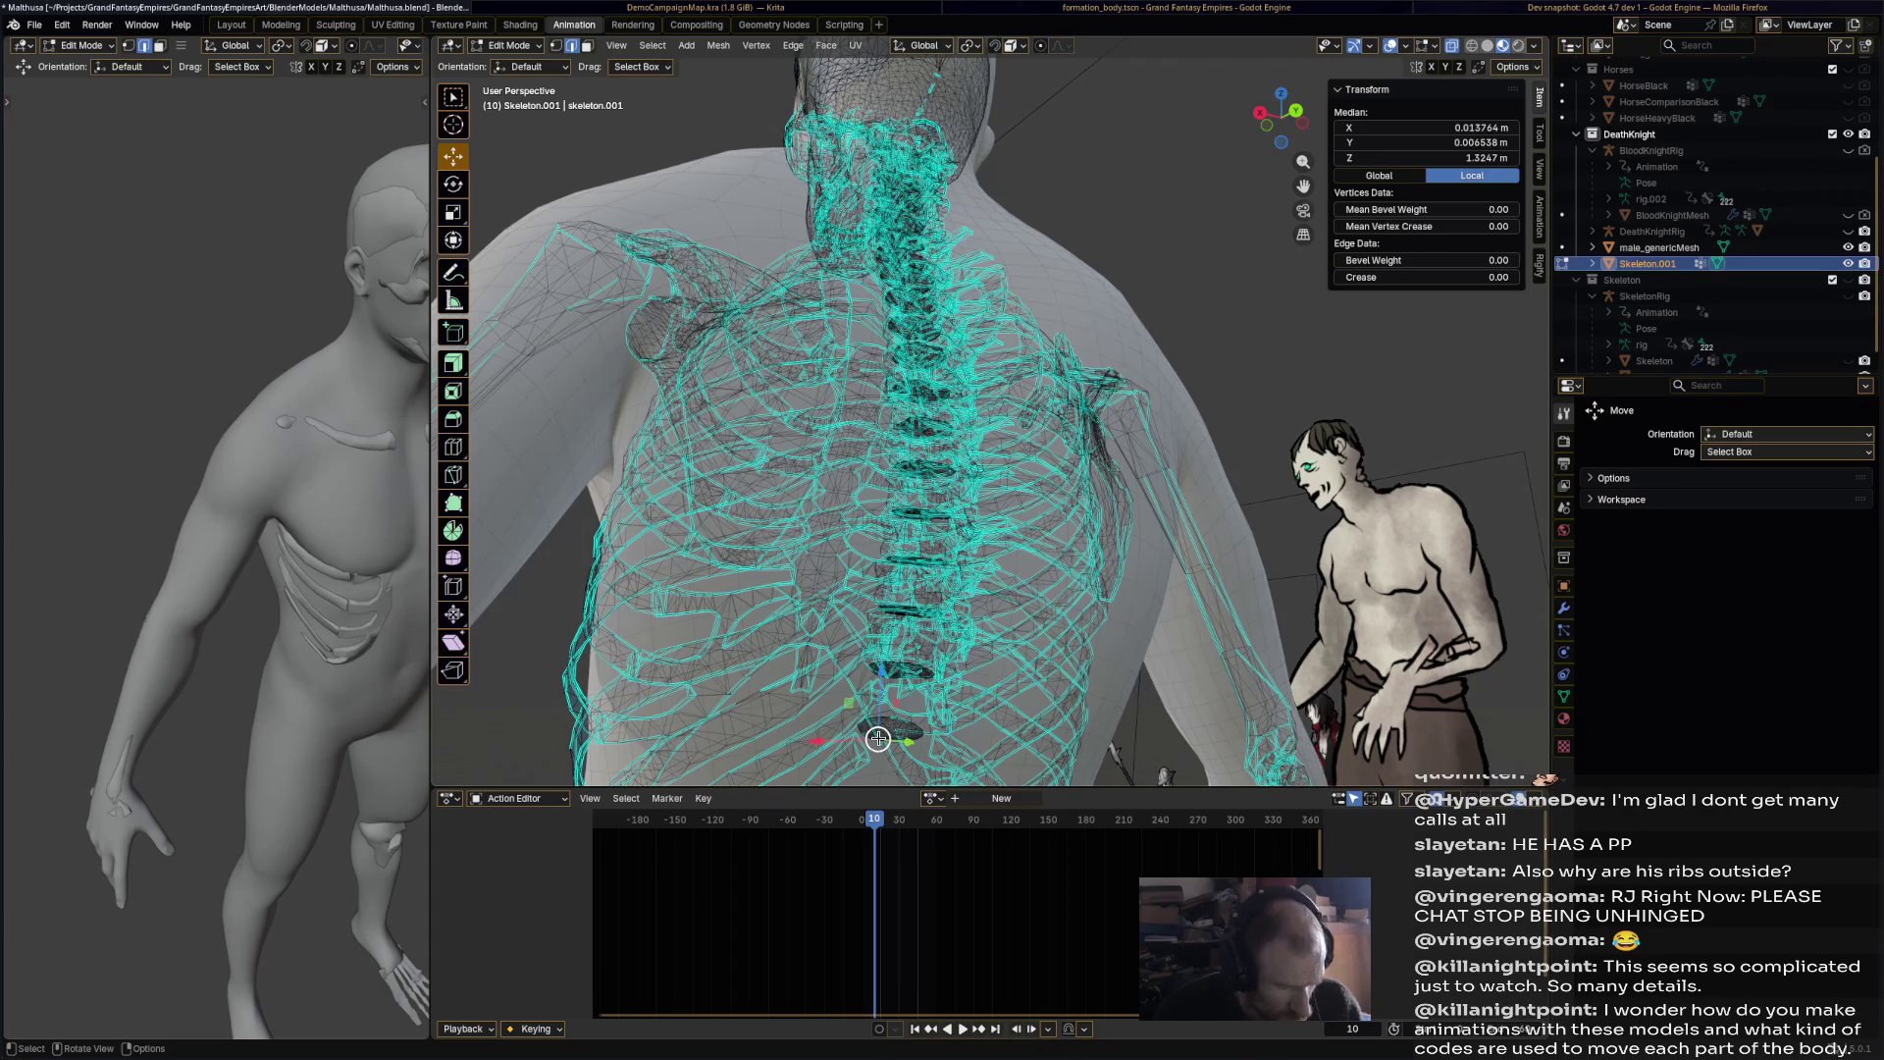
key("l")
key("l")
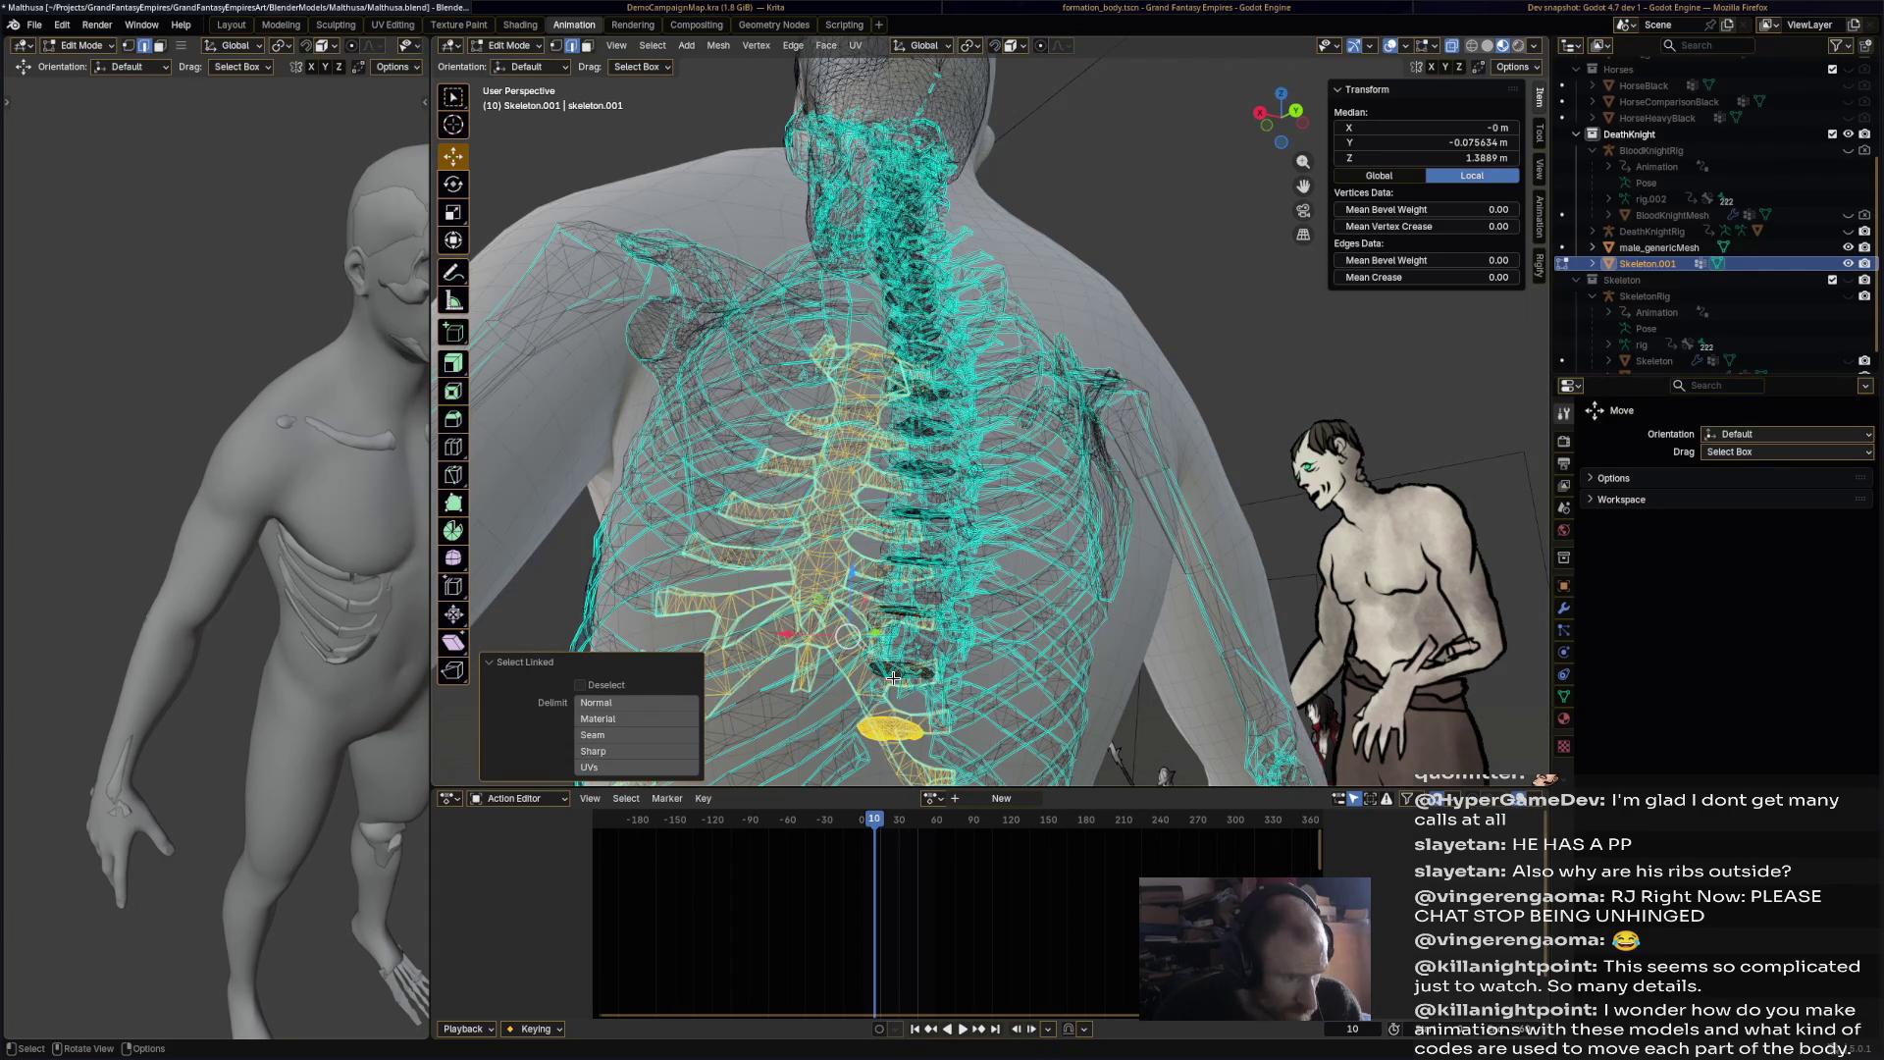
key("x")
left_click(863, 687)
Step: Orbit to the front of the torso, select the linked ribs, then clear the selection
mouse_move(863, 687)
middle_mouse_down()
mouse_move(989, 682)
mouse_move(933, 520)
mouse_move(940, 618)
middle_mouse_up()
scroll(932, 520, "up", 3)
middle_click_drag(833, 706, 1141, 633)
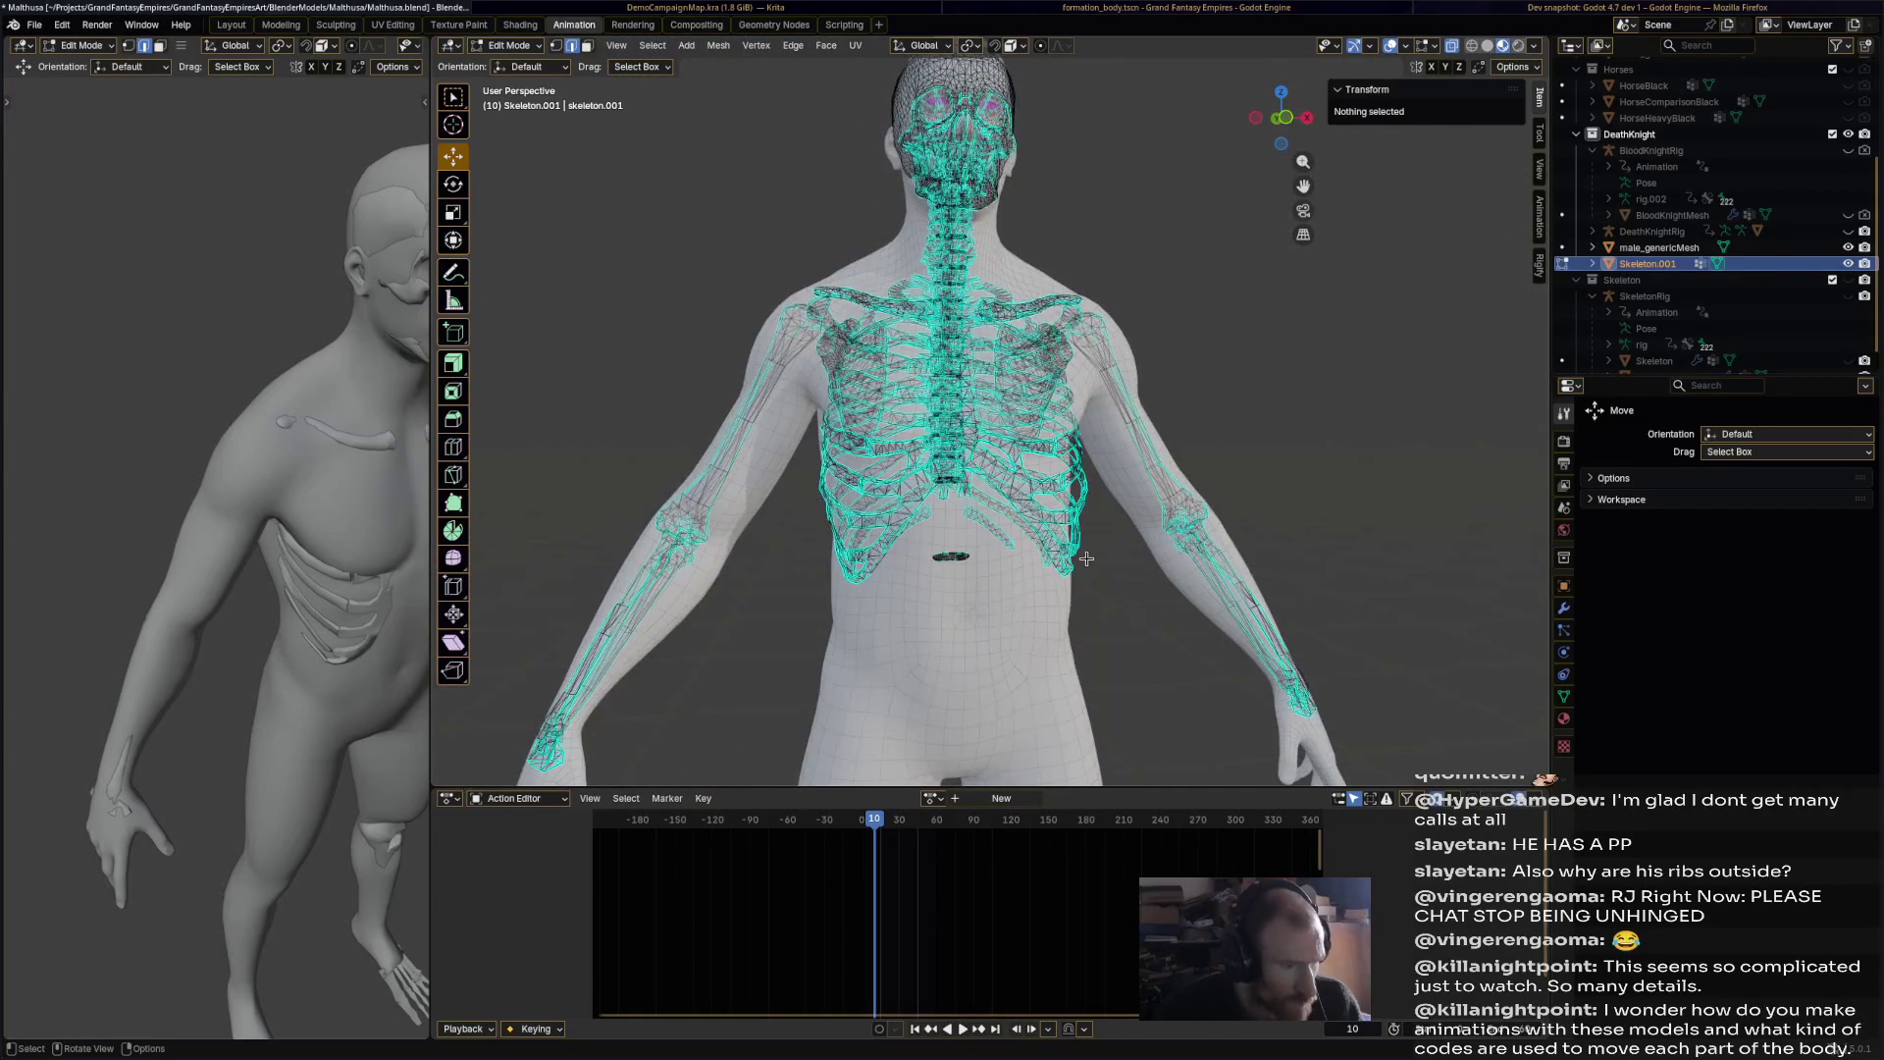
middle_click_drag(186, 565, 244, 595)
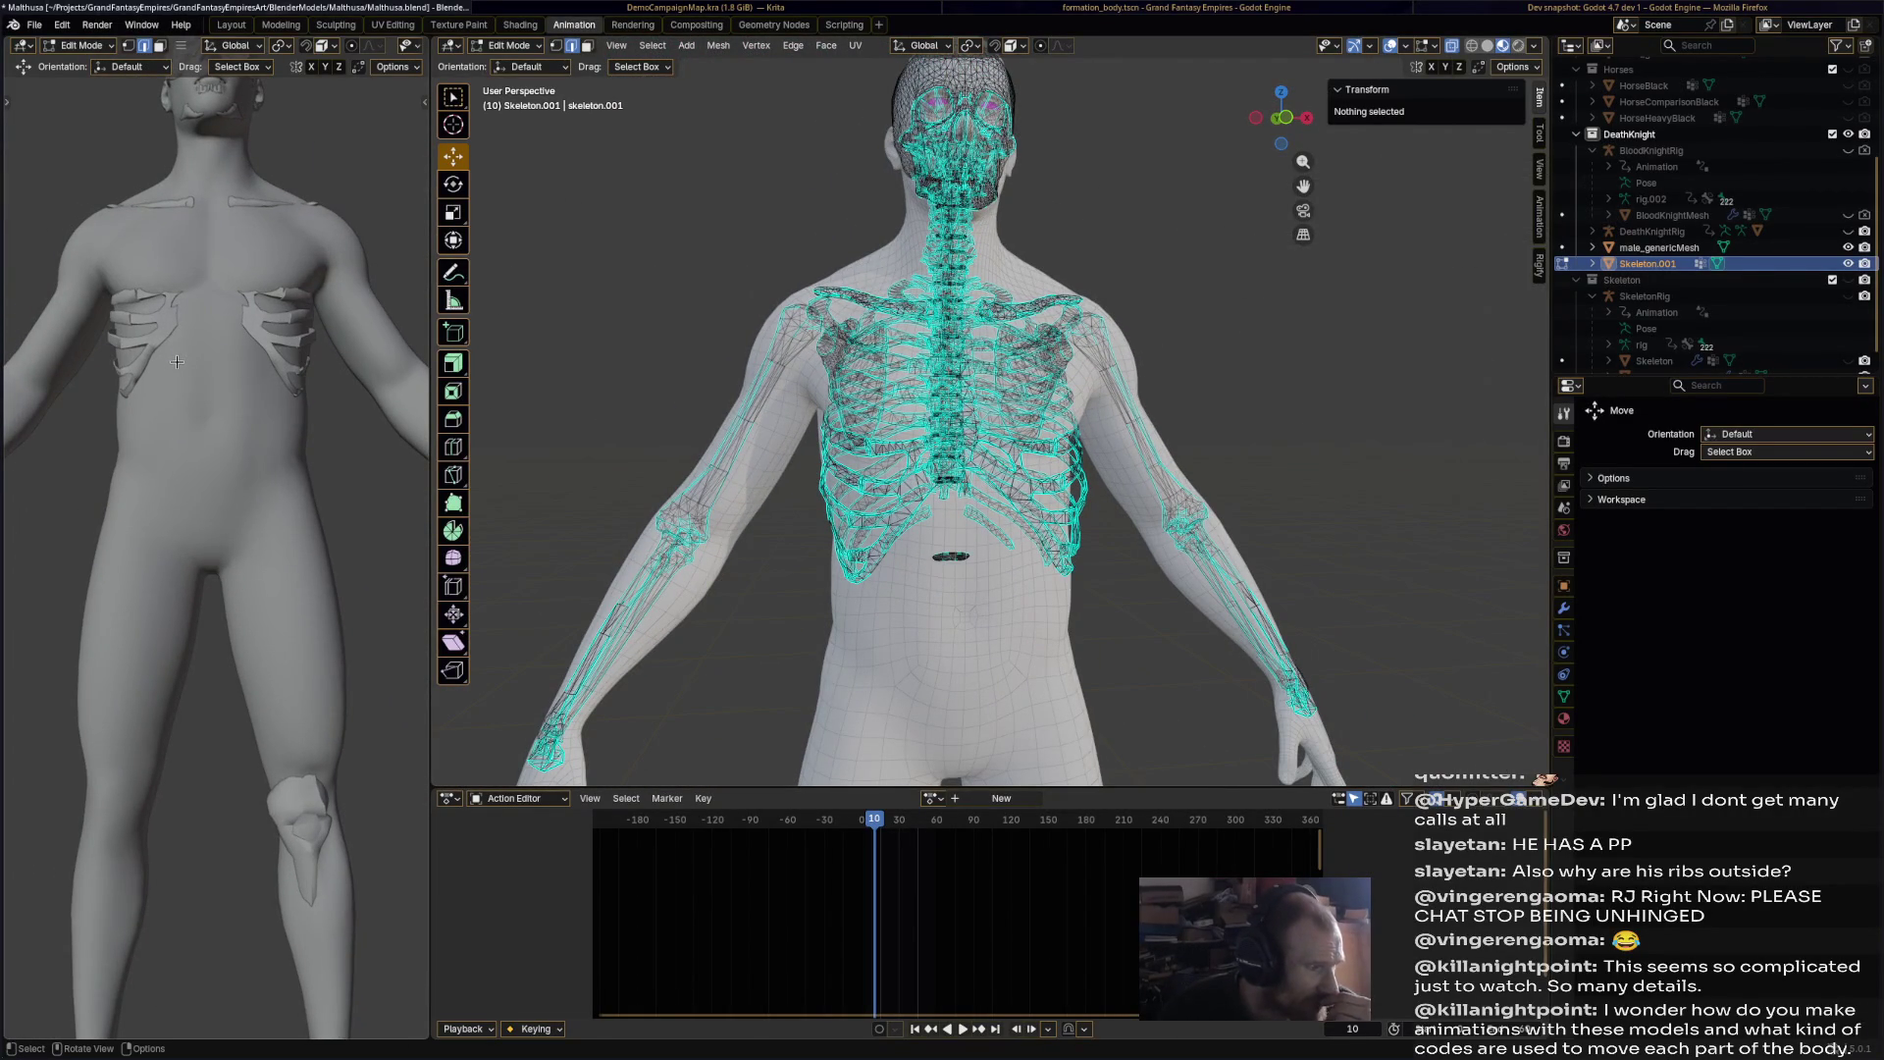
scroll(1003, 480, "up", 3)
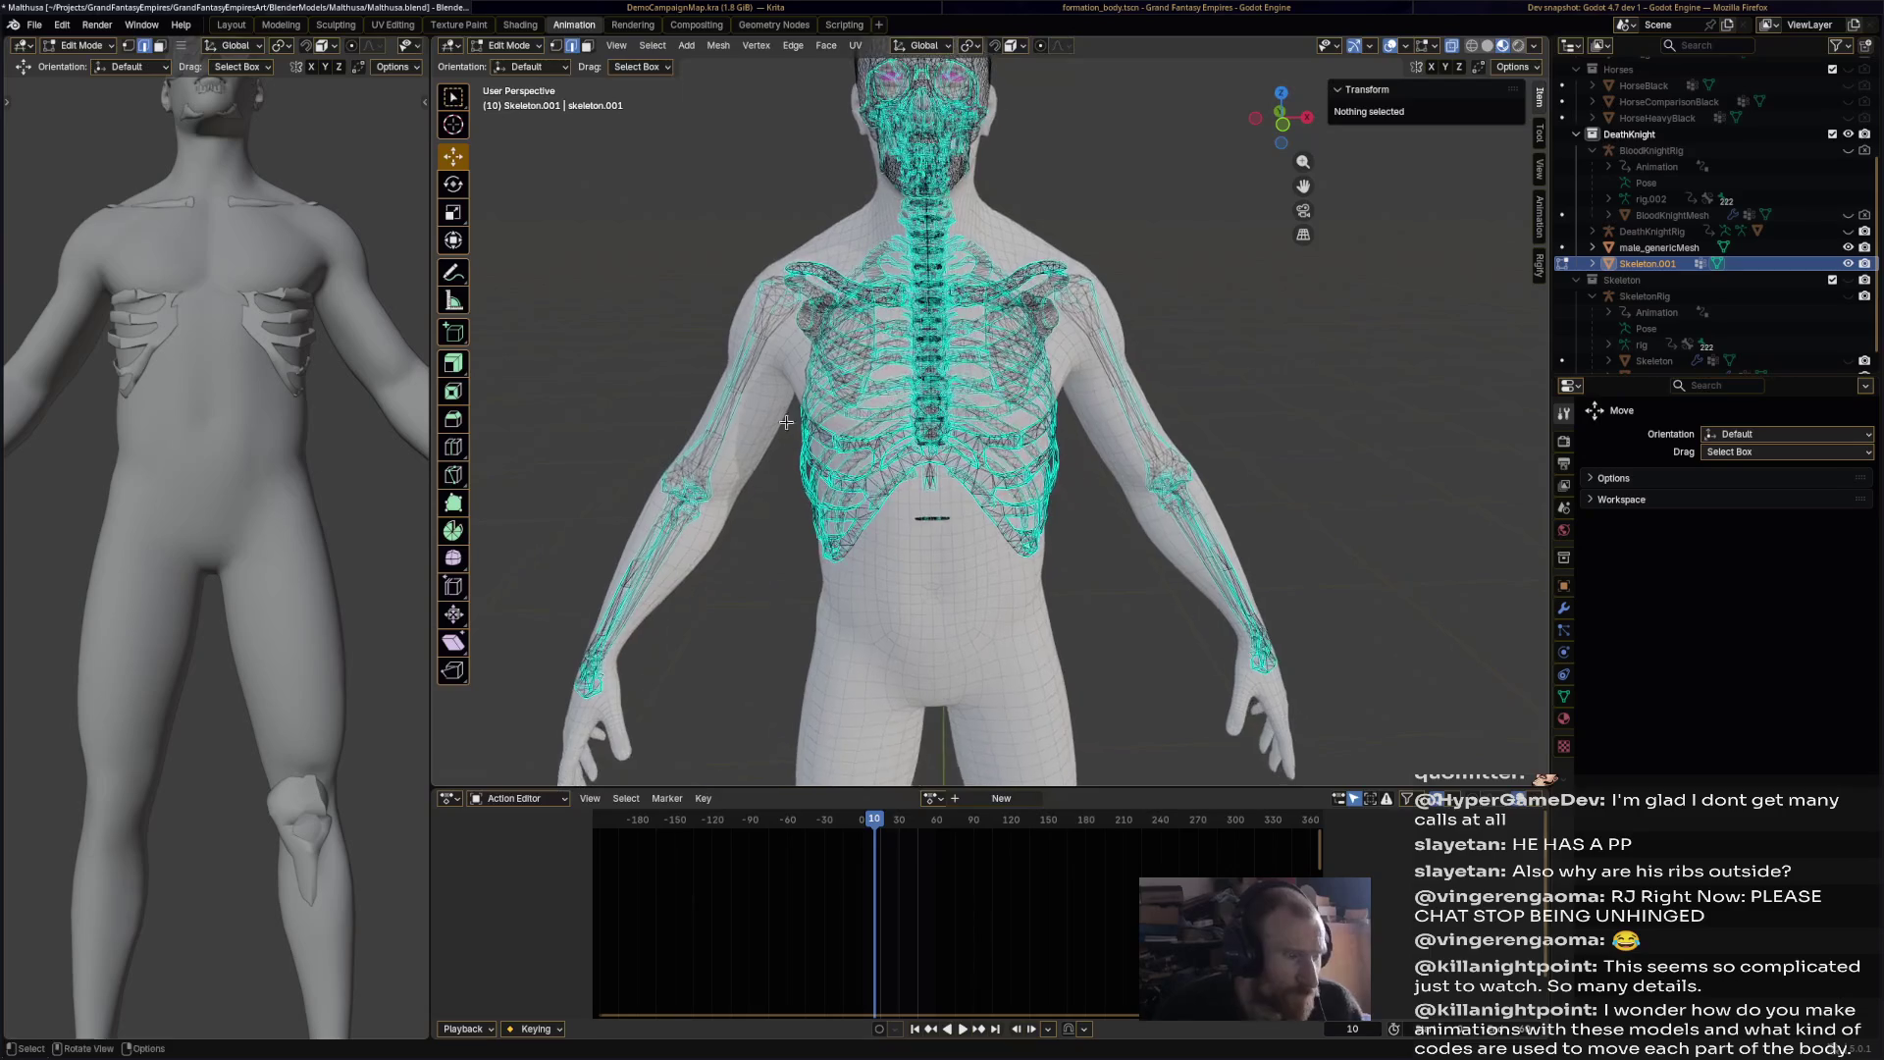
scroll(1003, 480, "up", 2)
key("l")
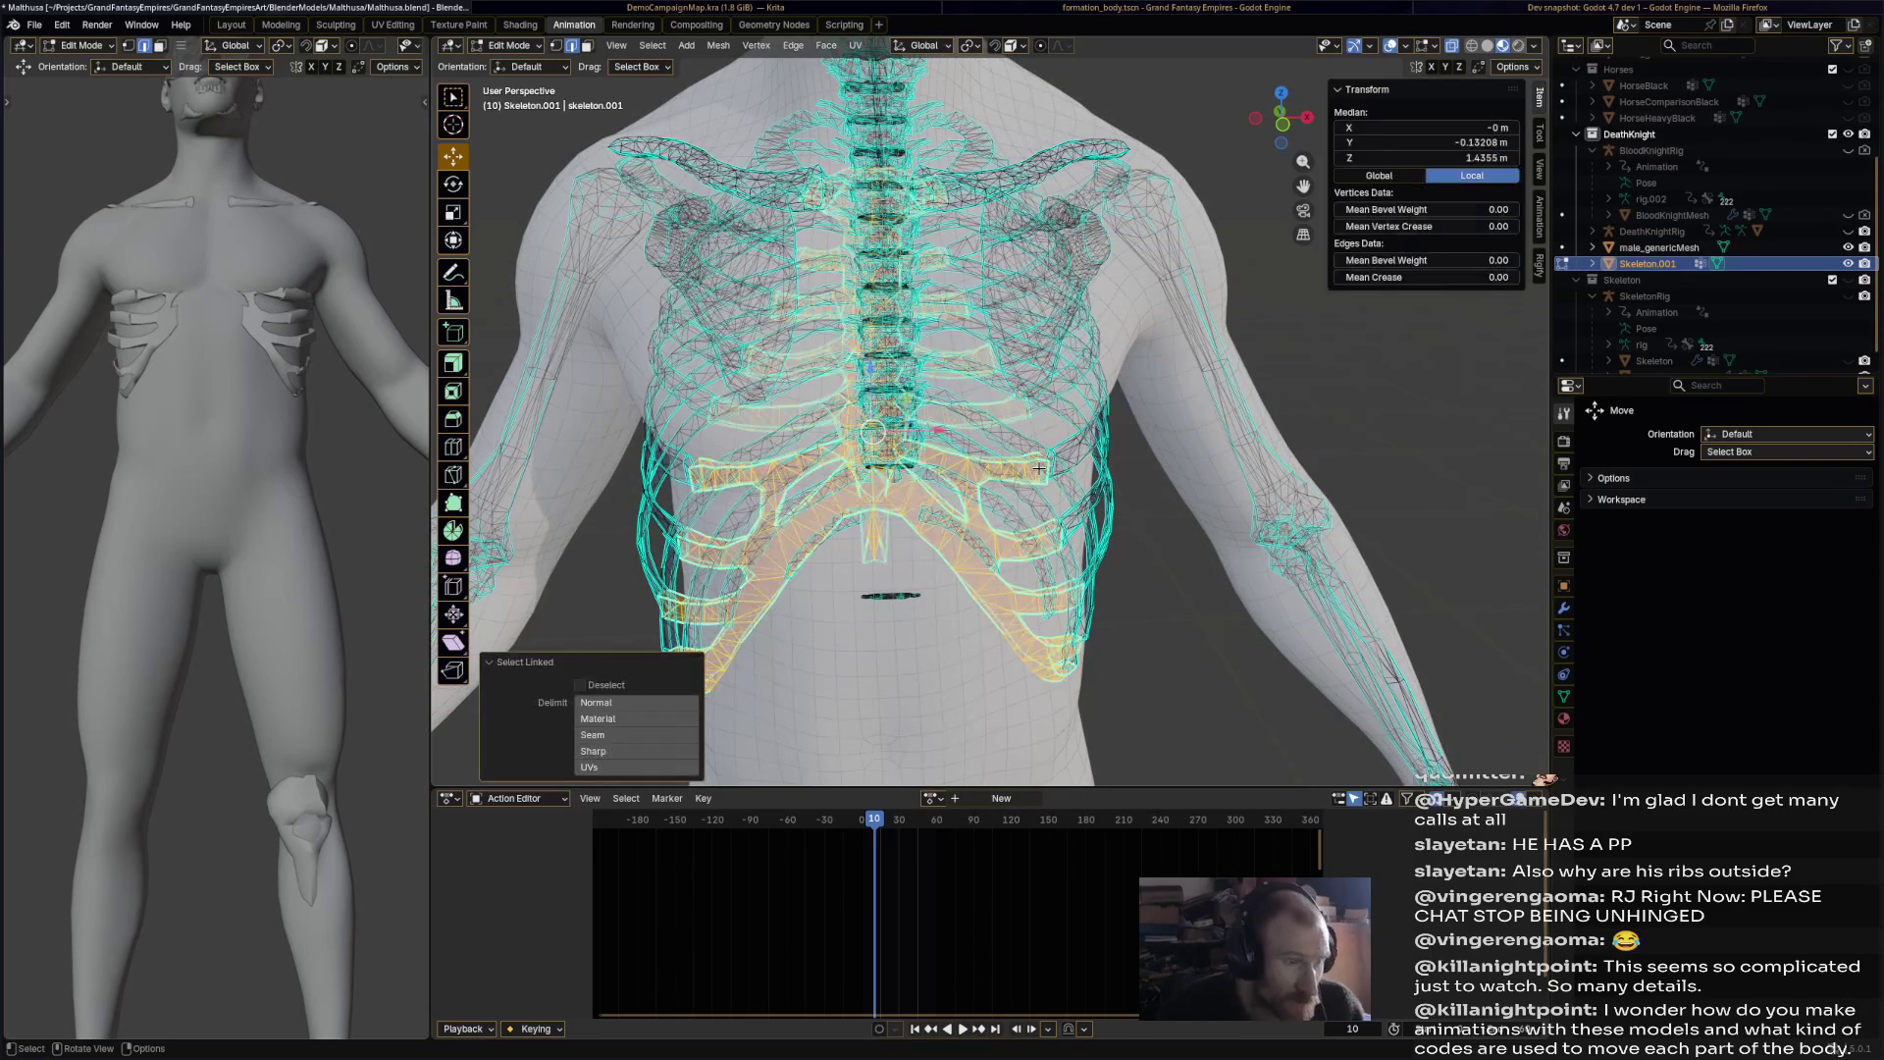
key("alt+a")
middle_click_drag(1038, 469, 1038, 480)
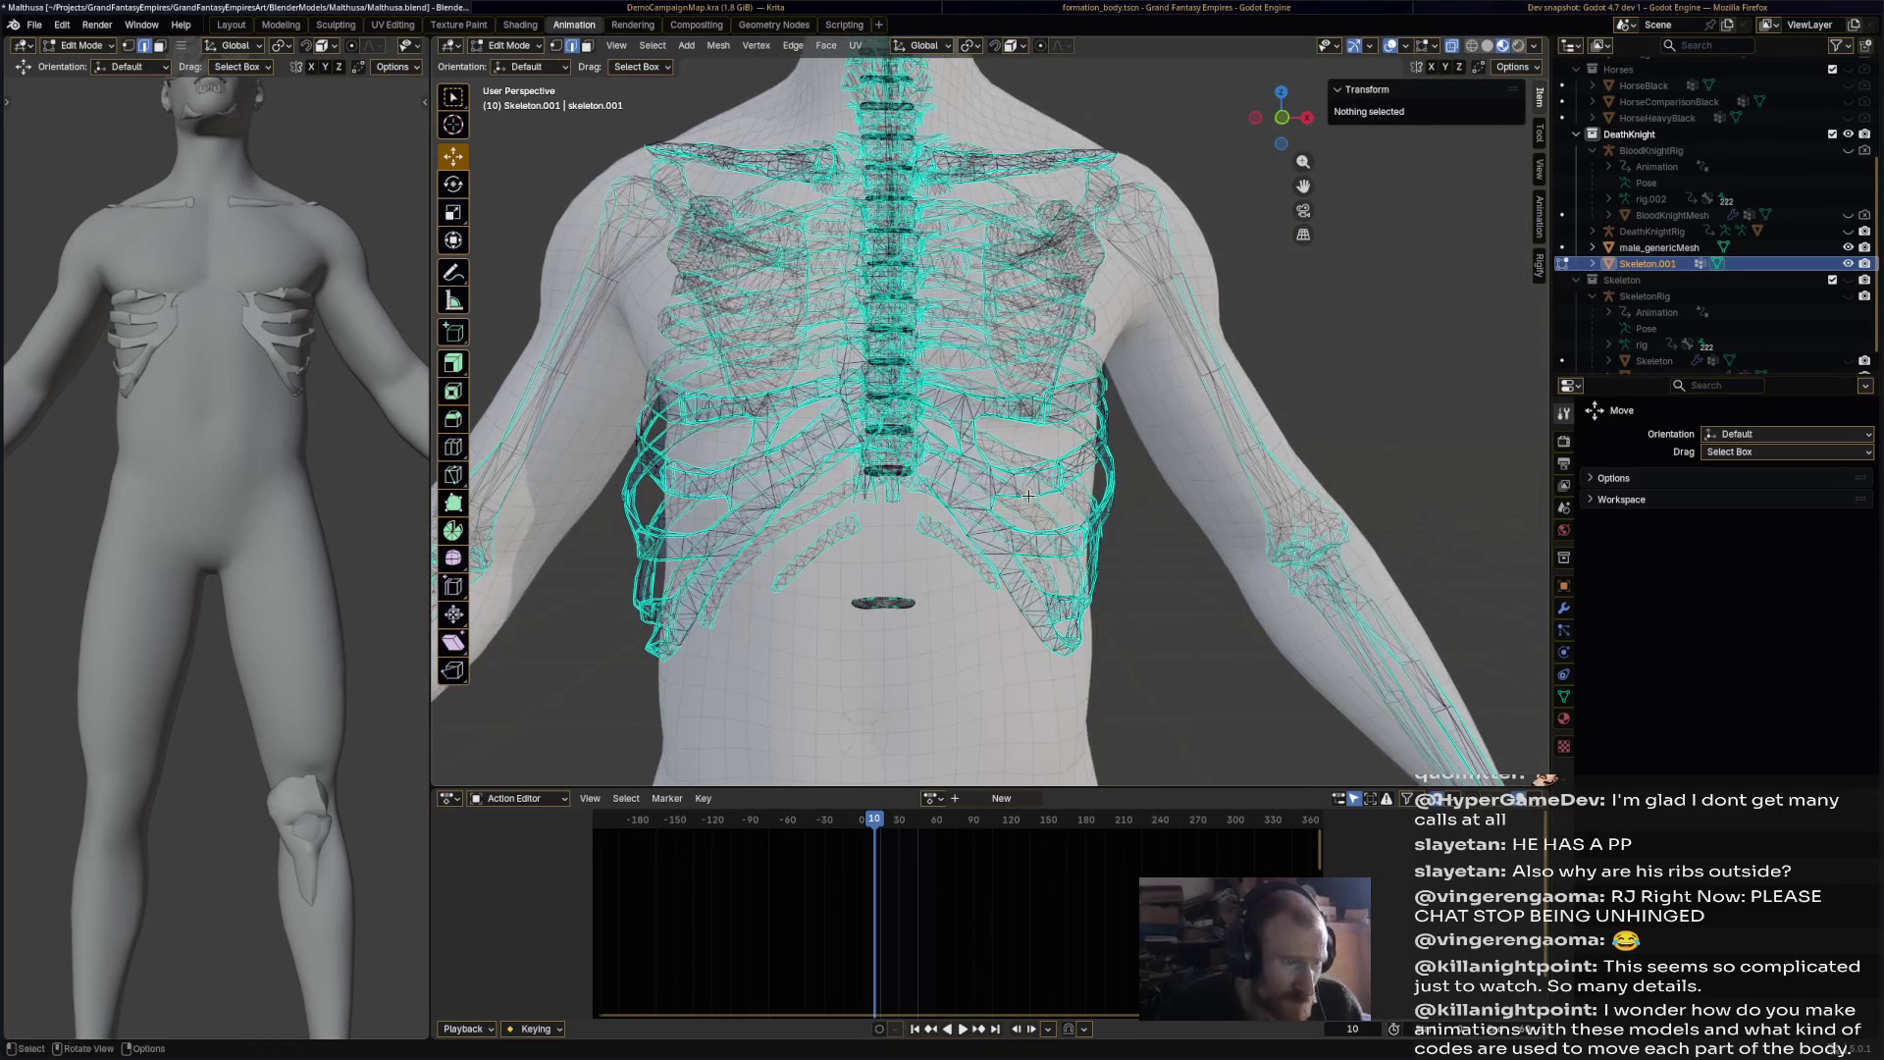
Step: Box-select the ribs on the figure's left side and delete them as vertices
mouse_move(844, 685)
left_mouse_down()
mouse_move(1060, 422)
mouse_move(1155, 357)
left_mouse_up()
key("x")
left_click(1170, 432)
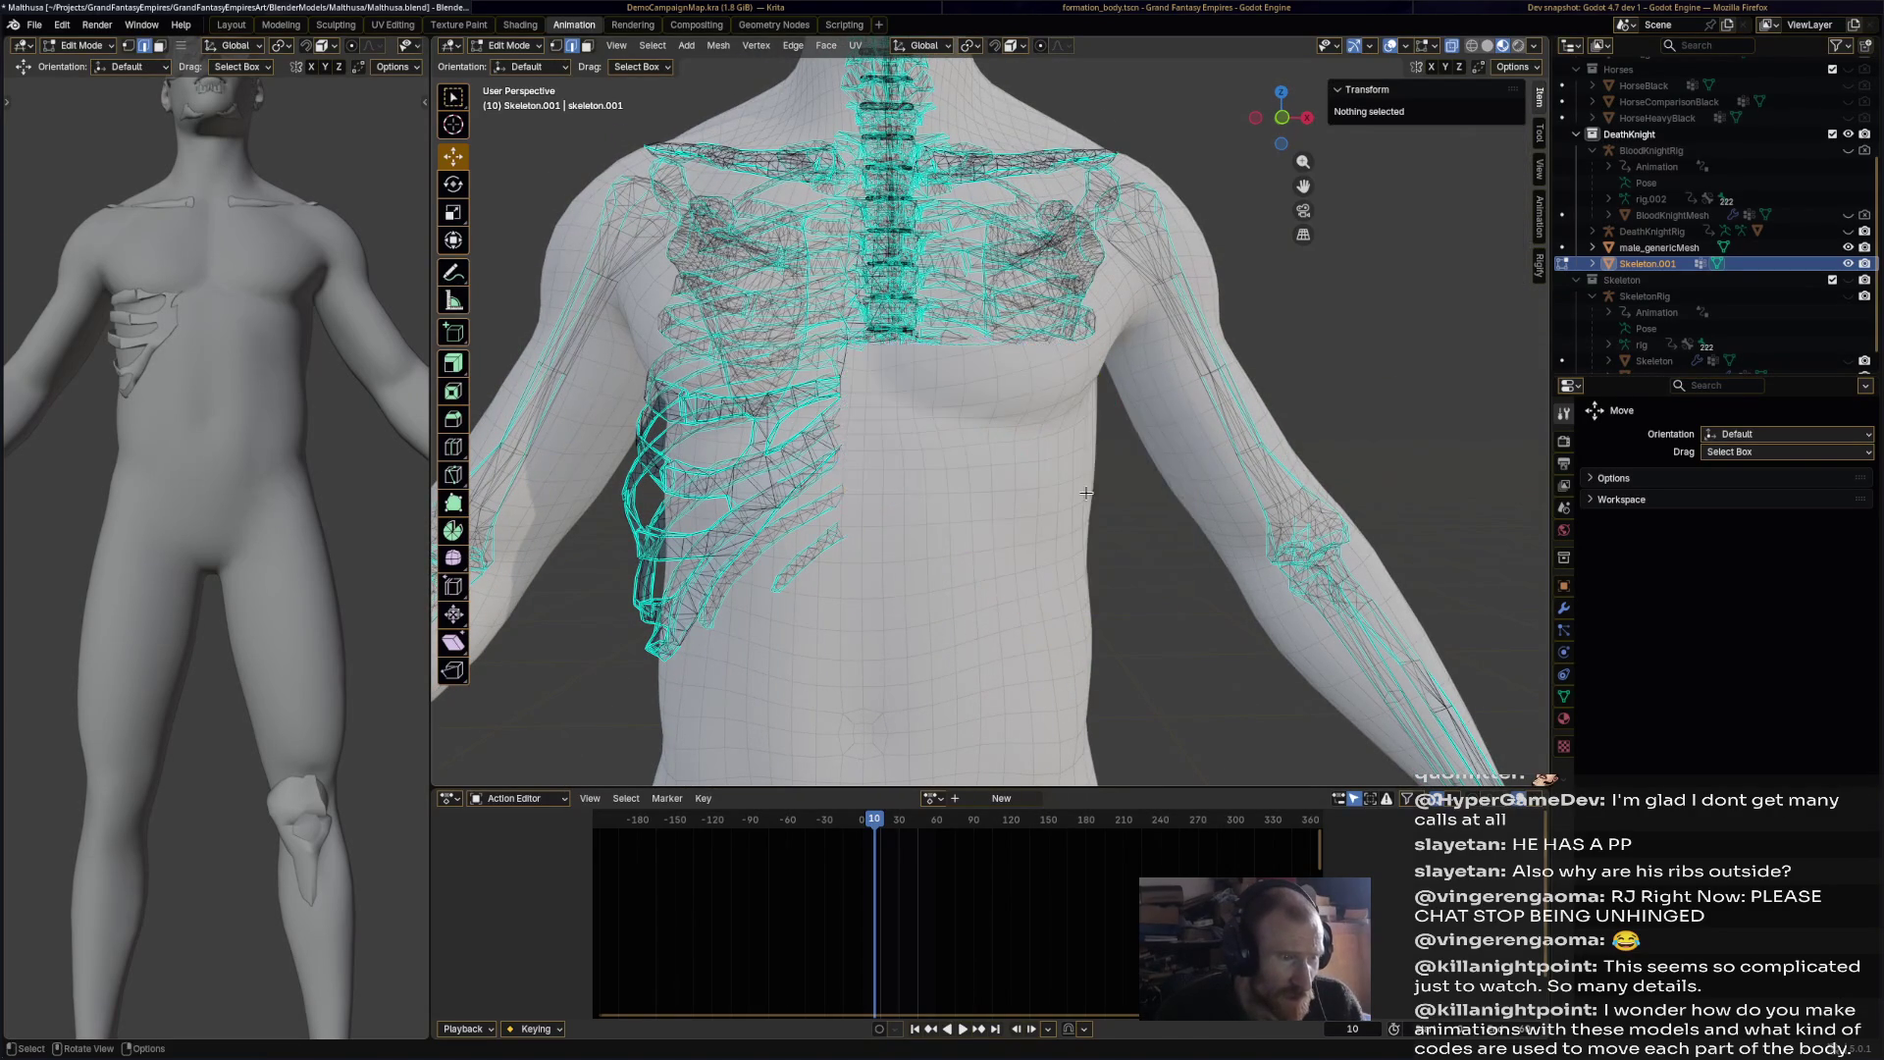
scroll(1086, 499, "down", 3)
mouse_move(1086, 500)
middle_mouse_down()
mouse_move(1205, 499)
mouse_move(1084, 478)
middle_mouse_up()
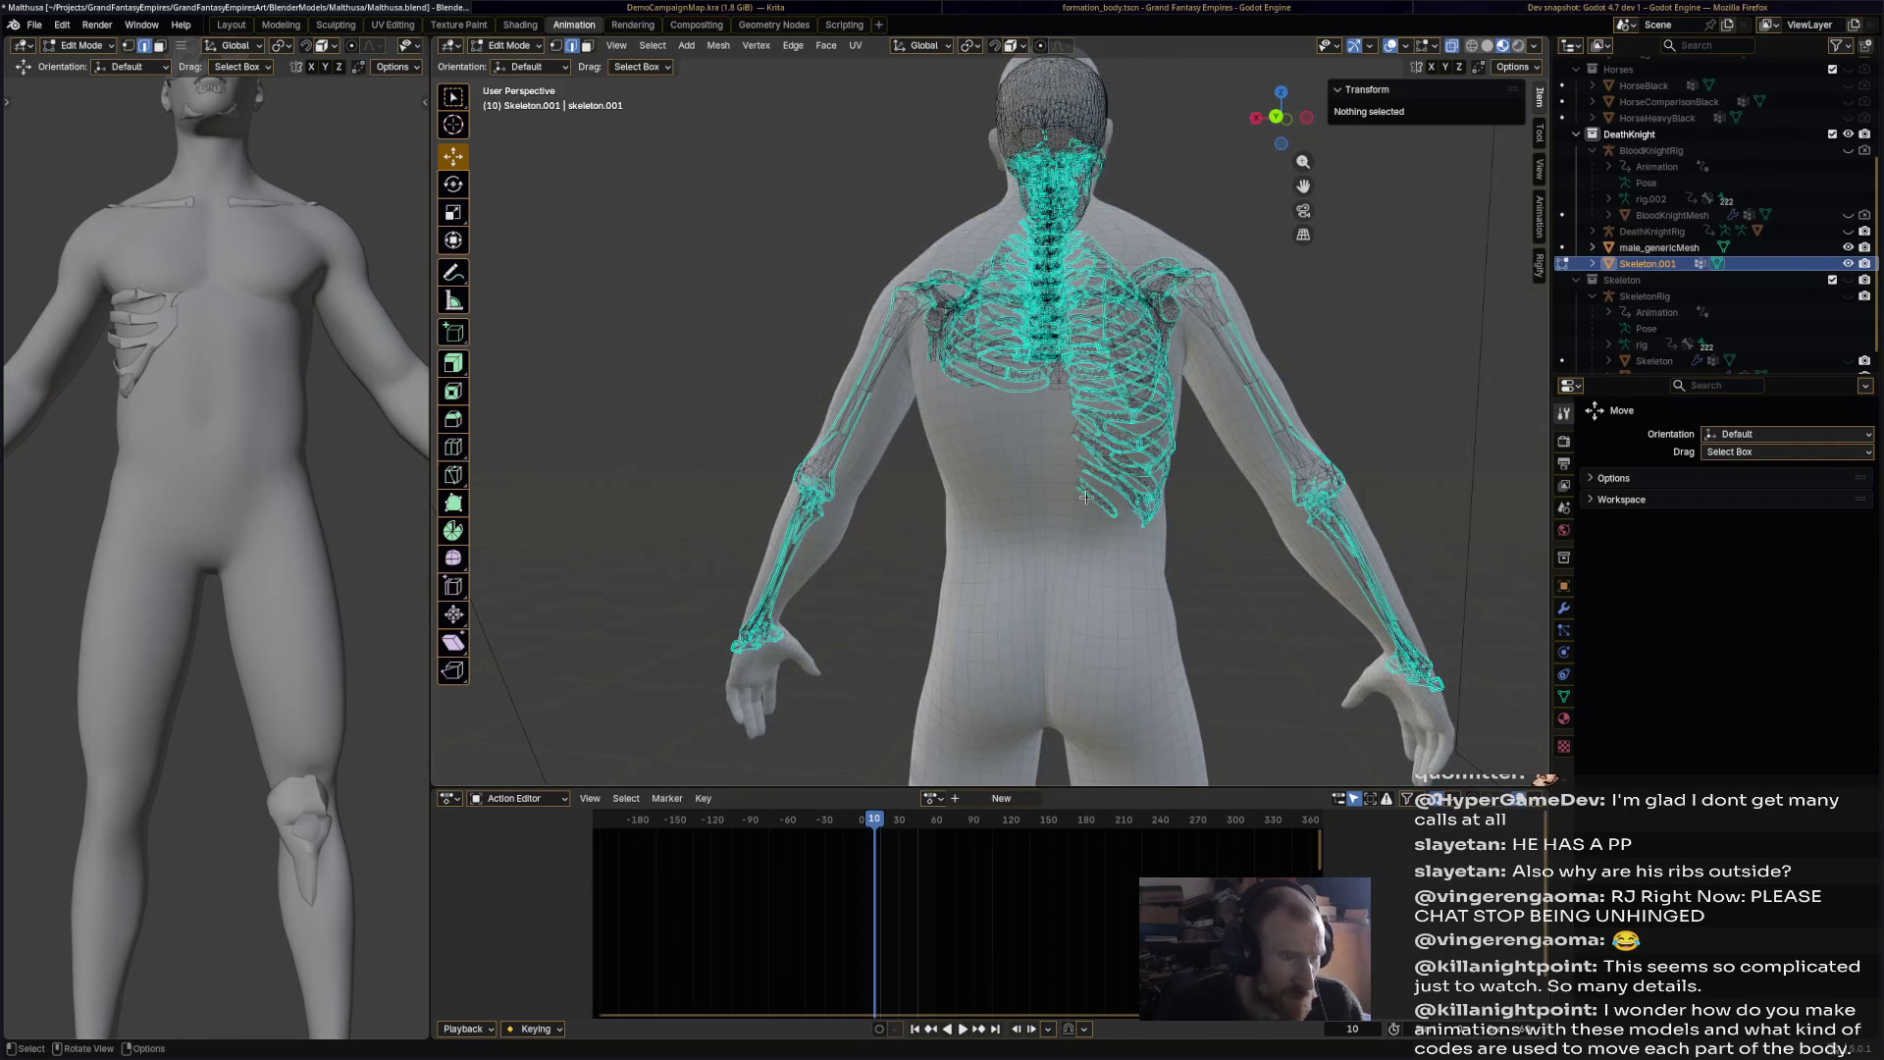
middle_click_drag(1134, 389, 1124, 393)
scroll(246, 423, "down", 4)
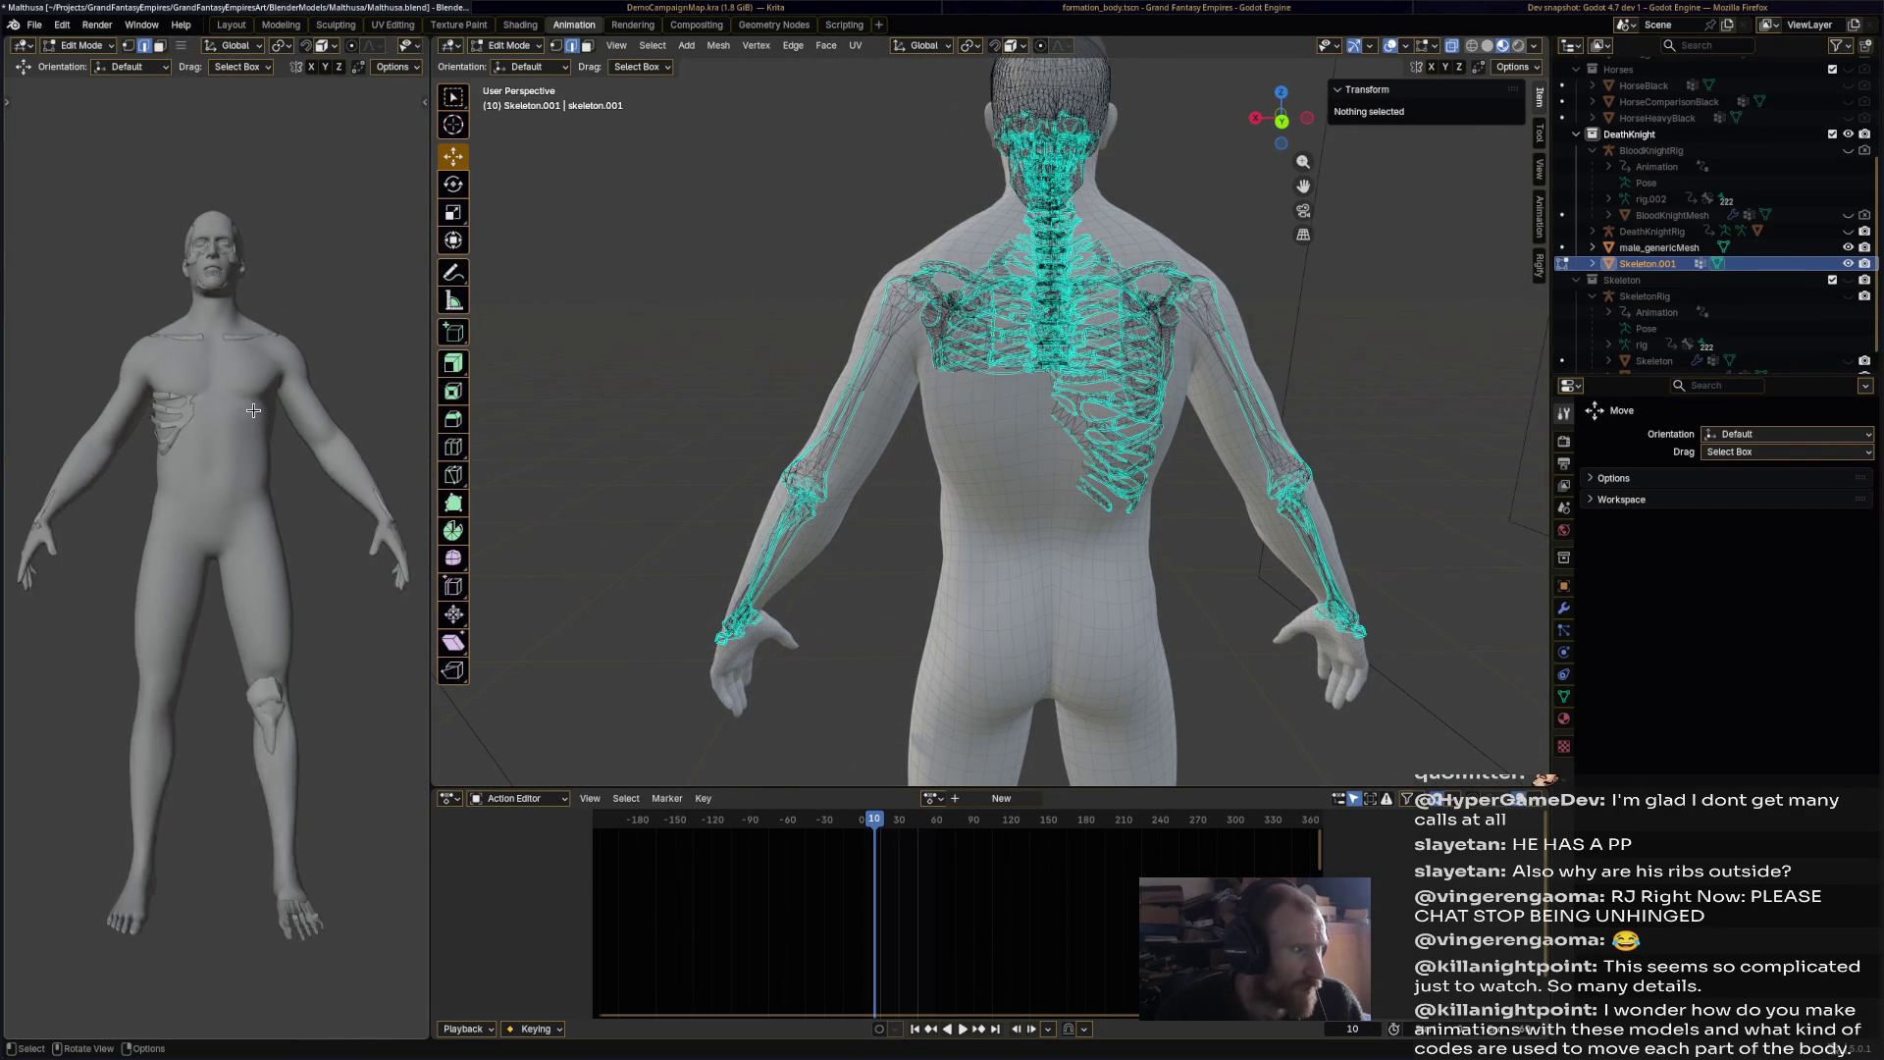
scroll(247, 423, "up", 2)
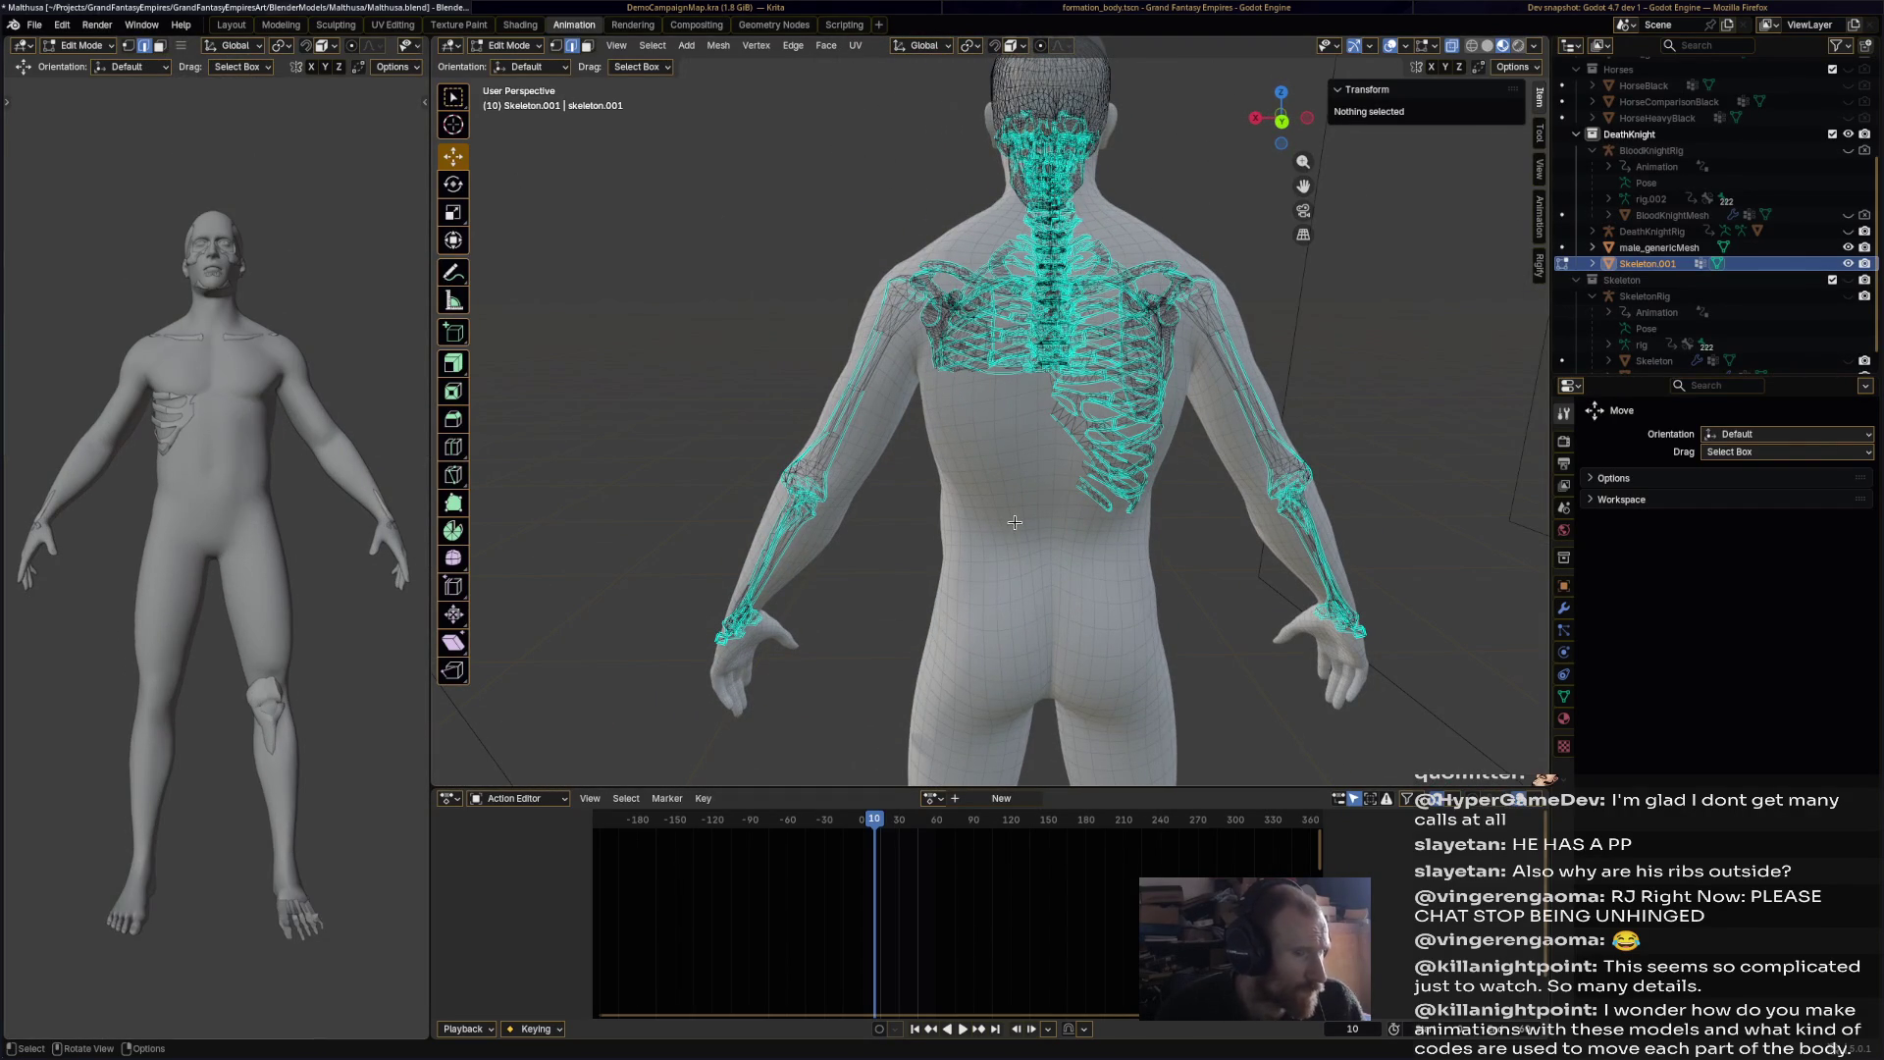
mouse_move(882, 550)
middle_mouse_down()
mouse_move(1090, 610)
mouse_move(1063, 626)
middle_mouse_up()
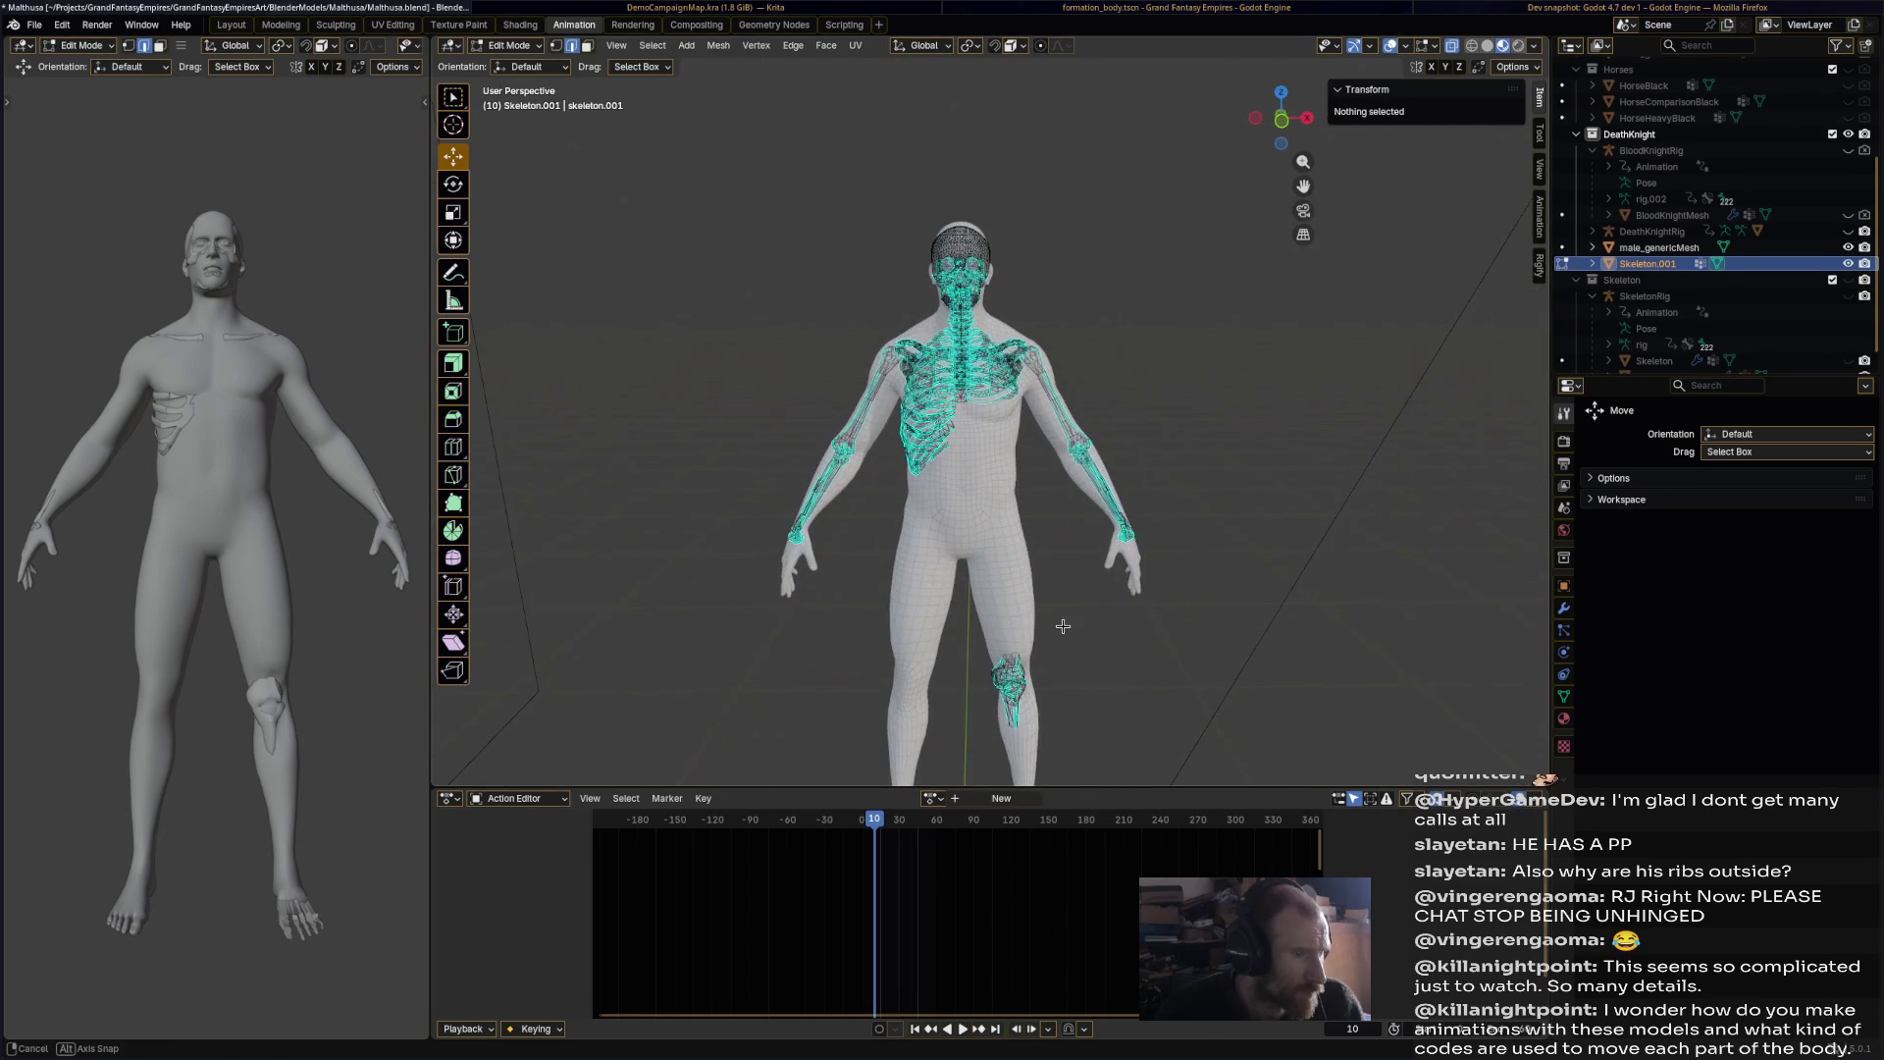
scroll(912, 370, "up", 3)
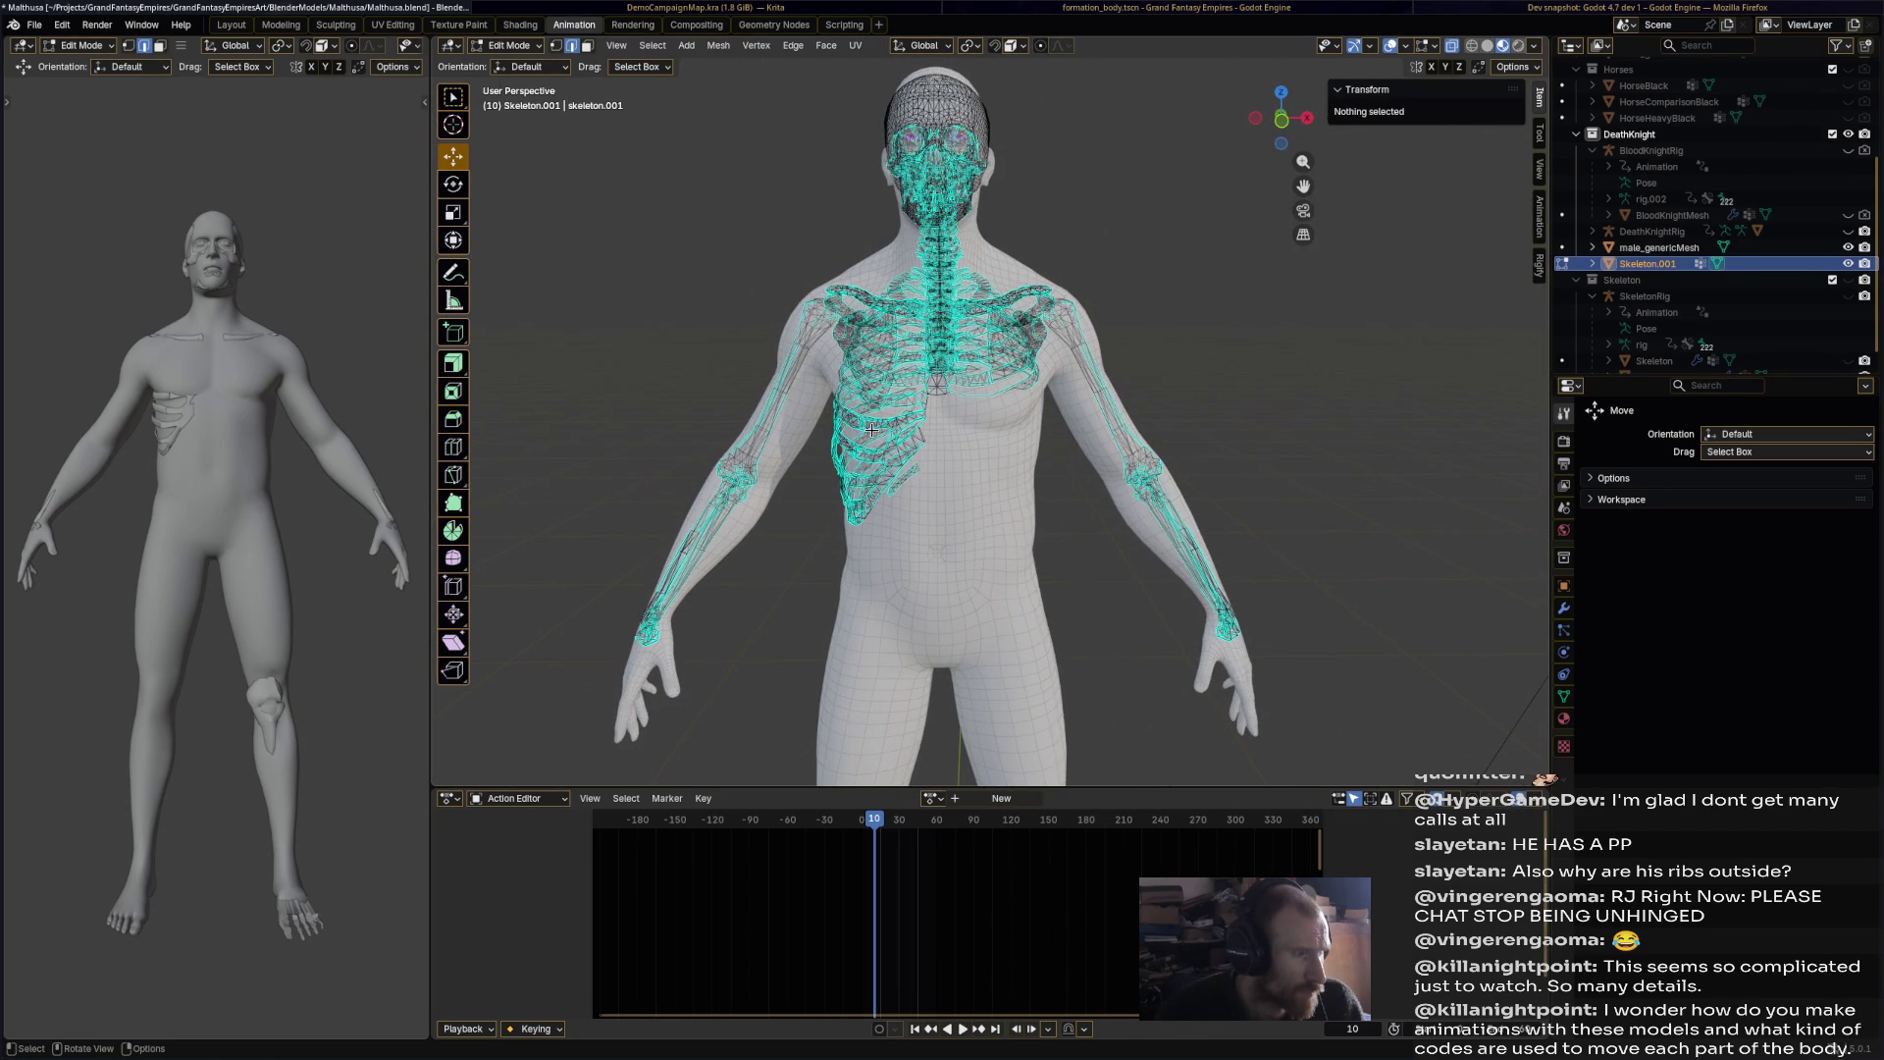
Step: Box-select the left upper-arm bones and delete them as vertices
mouse_move(1088, 462)
middle_mouse_down()
mouse_move(944, 412)
mouse_move(1199, 468)
middle_mouse_up()
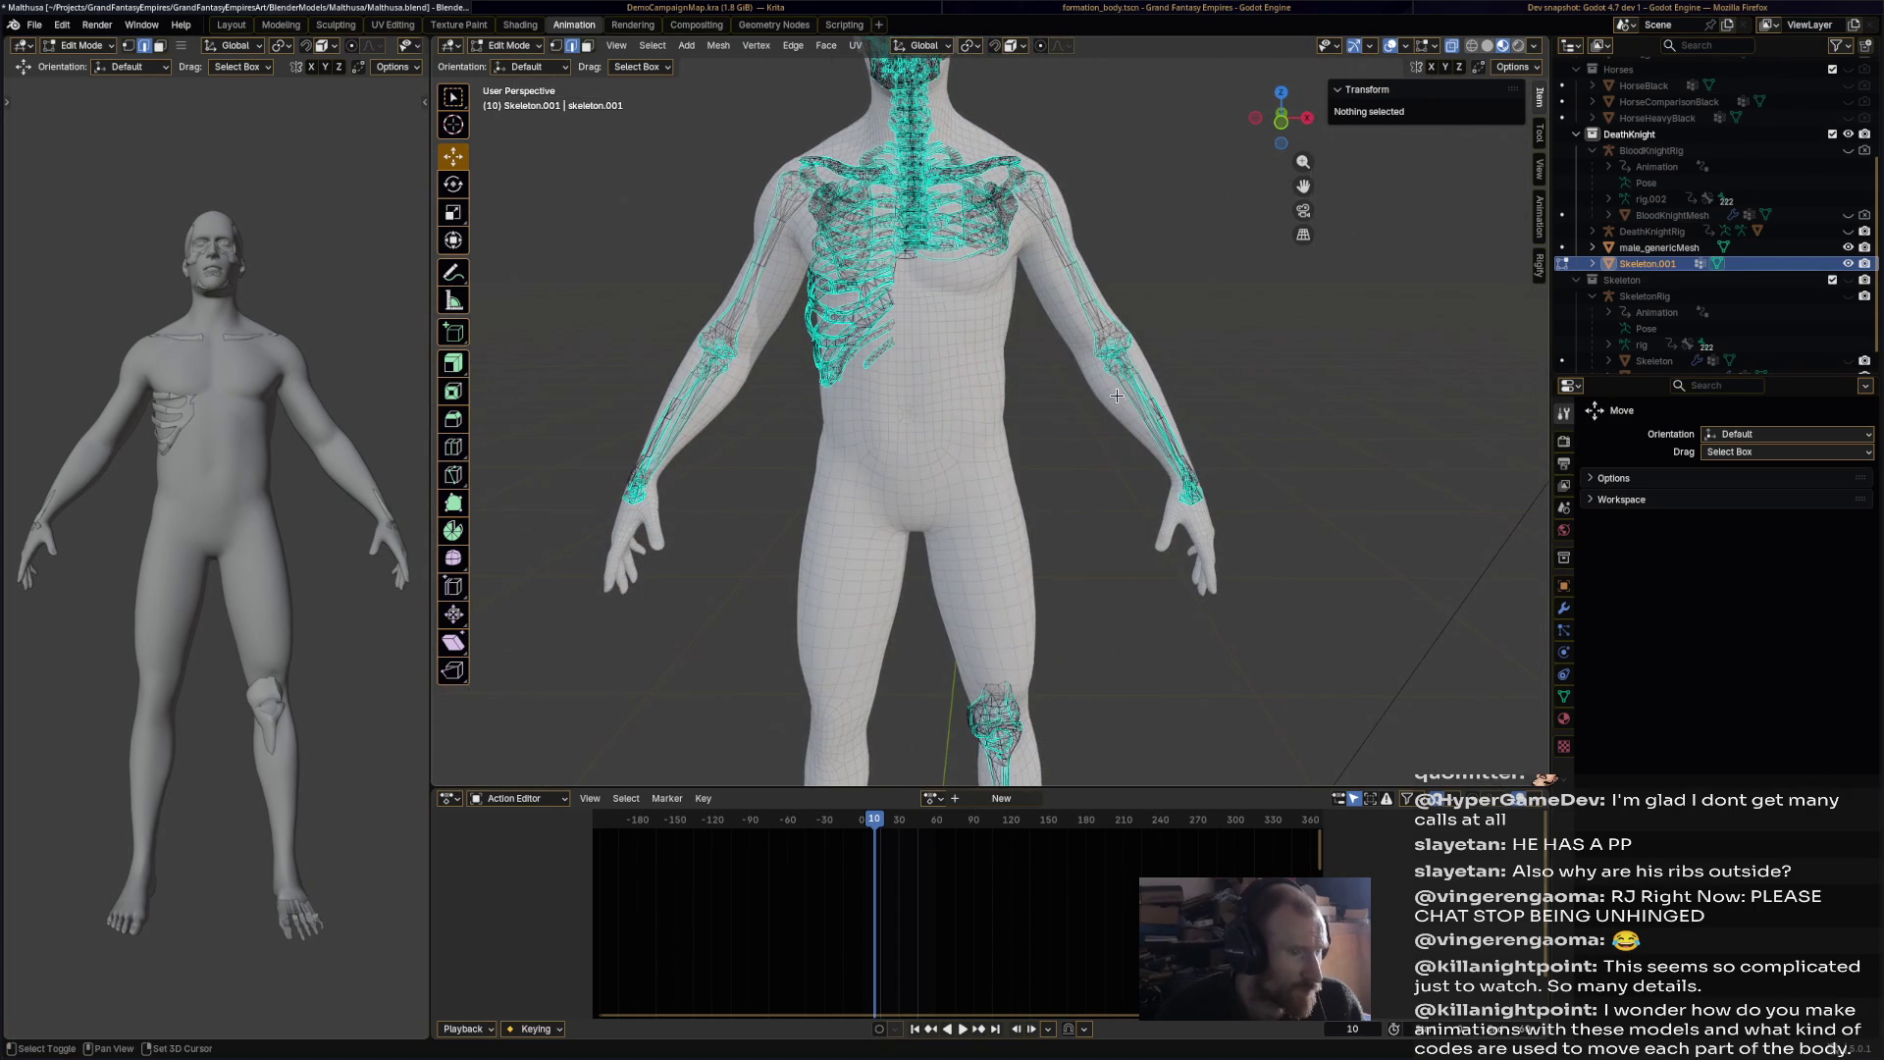
middle_click_drag(1148, 237, 1086, 287)
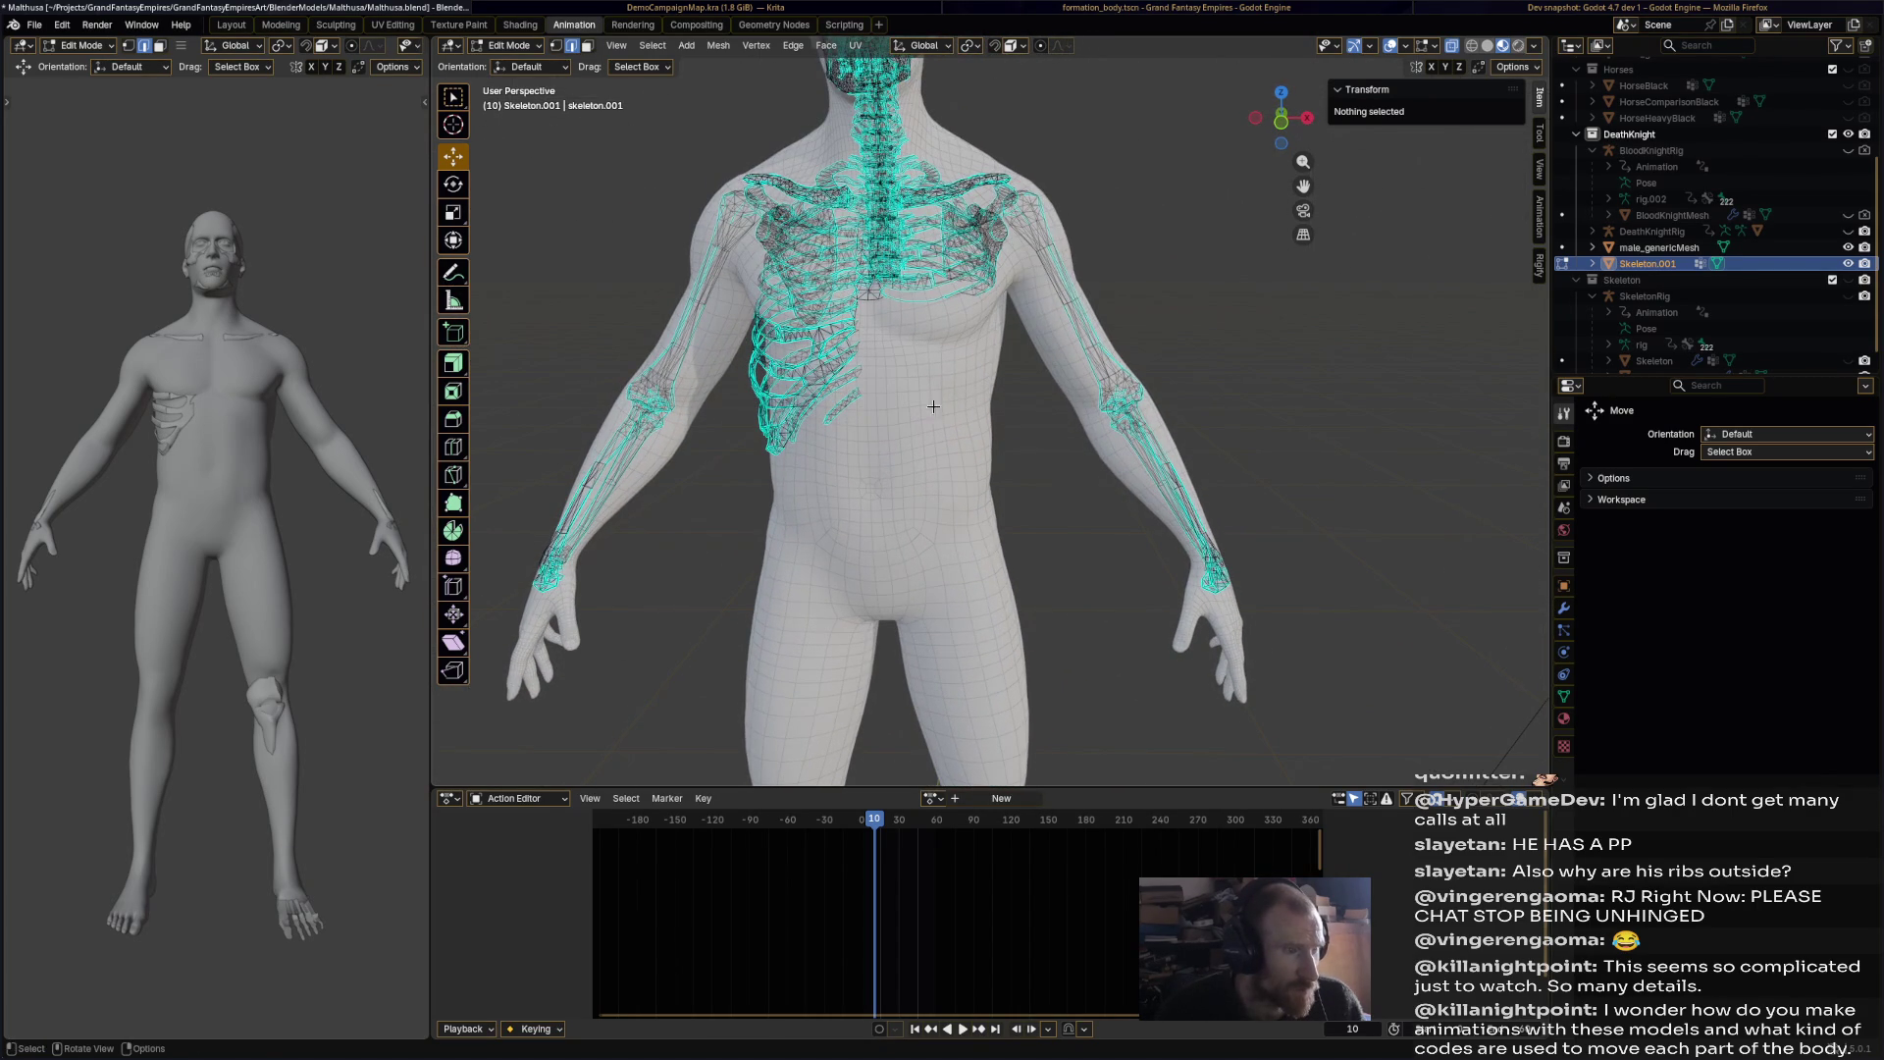
left_click_drag(1158, 177, 1187, 149)
key("x")
left_click(1187, 149)
Step: Orbit around the torso and box-select a bone in the forearm
mouse_move(1187, 149)
middle_mouse_down()
mouse_move(1065, 214)
mouse_move(704, 214)
mouse_move(1189, 279)
mouse_move(1145, 373)
mouse_move(1112, 374)
middle_mouse_up()
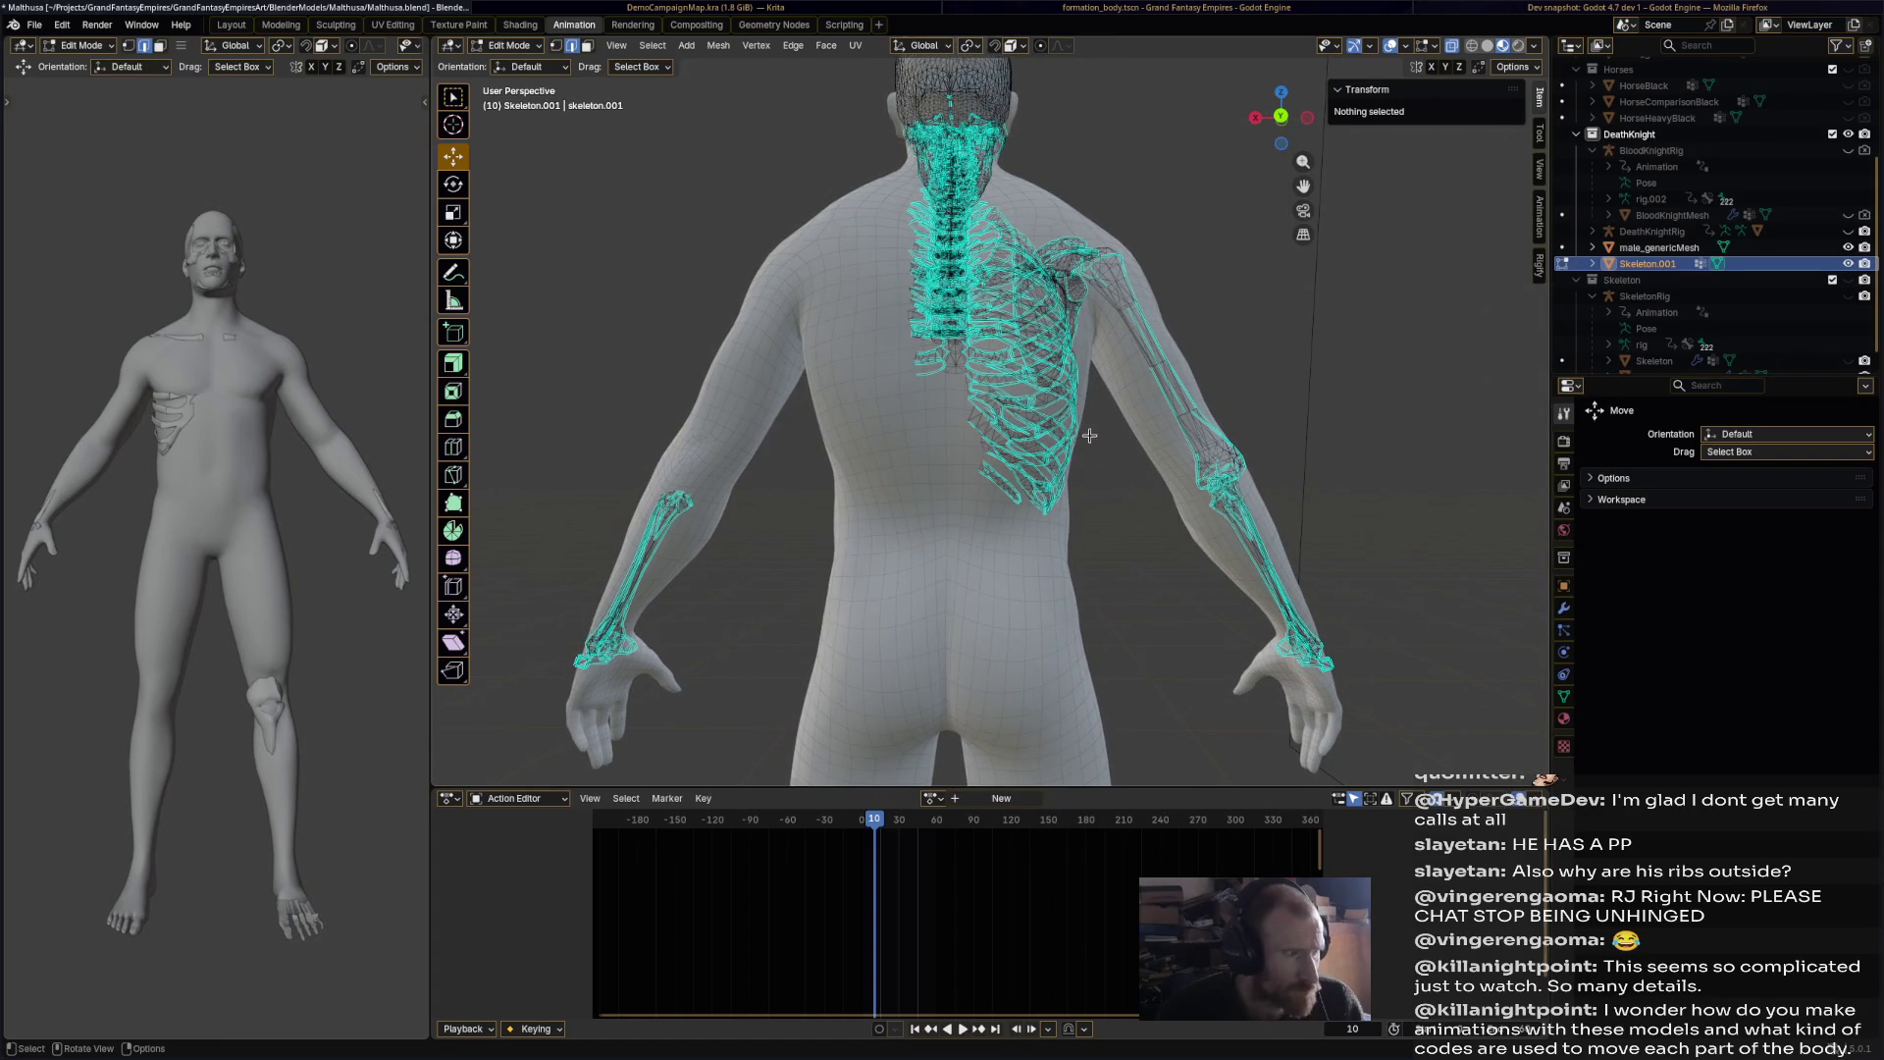
mouse_move(1125, 441)
middle_mouse_down()
mouse_move(981, 318)
mouse_move(1042, 312)
middle_mouse_up()
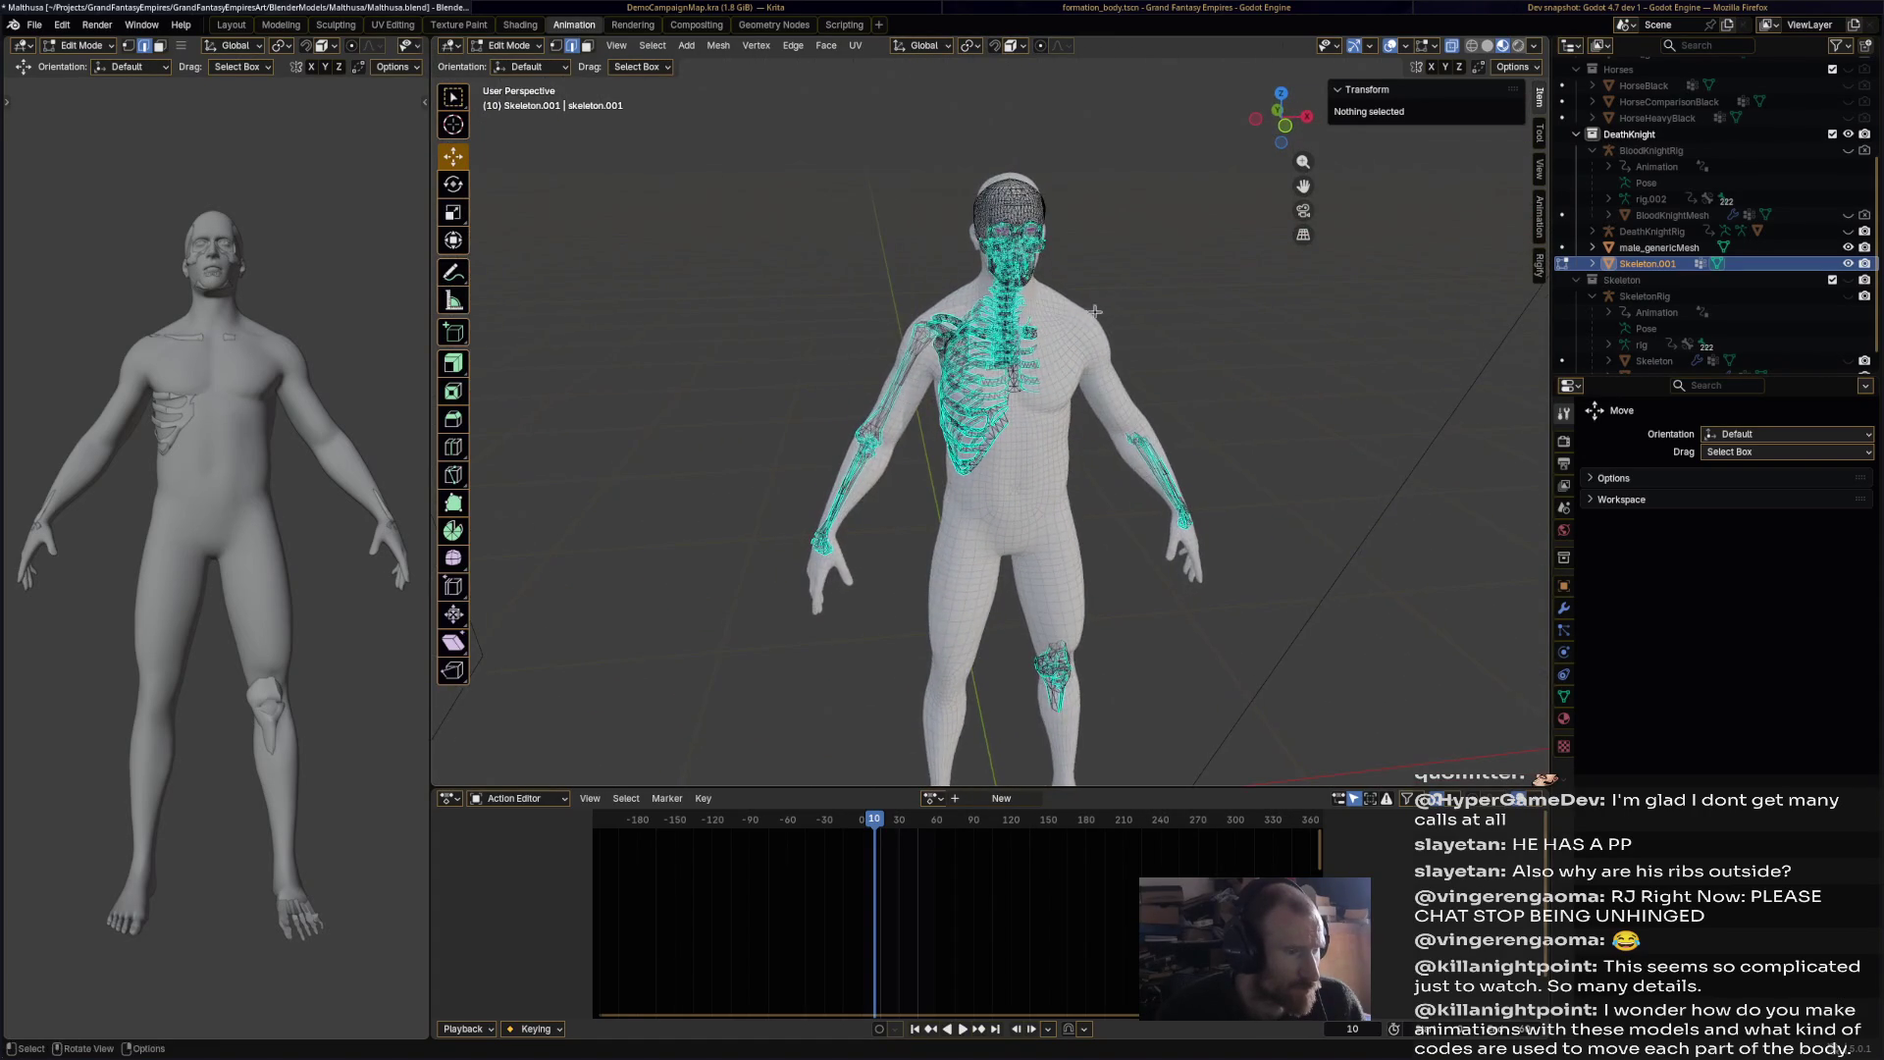
scroll(1077, 311, "up", 6)
mouse_move(1012, 306)
middle_mouse_down()
mouse_move(1034, 199)
mouse_move(923, 392)
middle_mouse_up()
scroll(1027, 235, "down", 5)
mouse_move(734, 562)
left_mouse_down()
mouse_move(820, 484)
mouse_move(968, 185)
left_mouse_up()
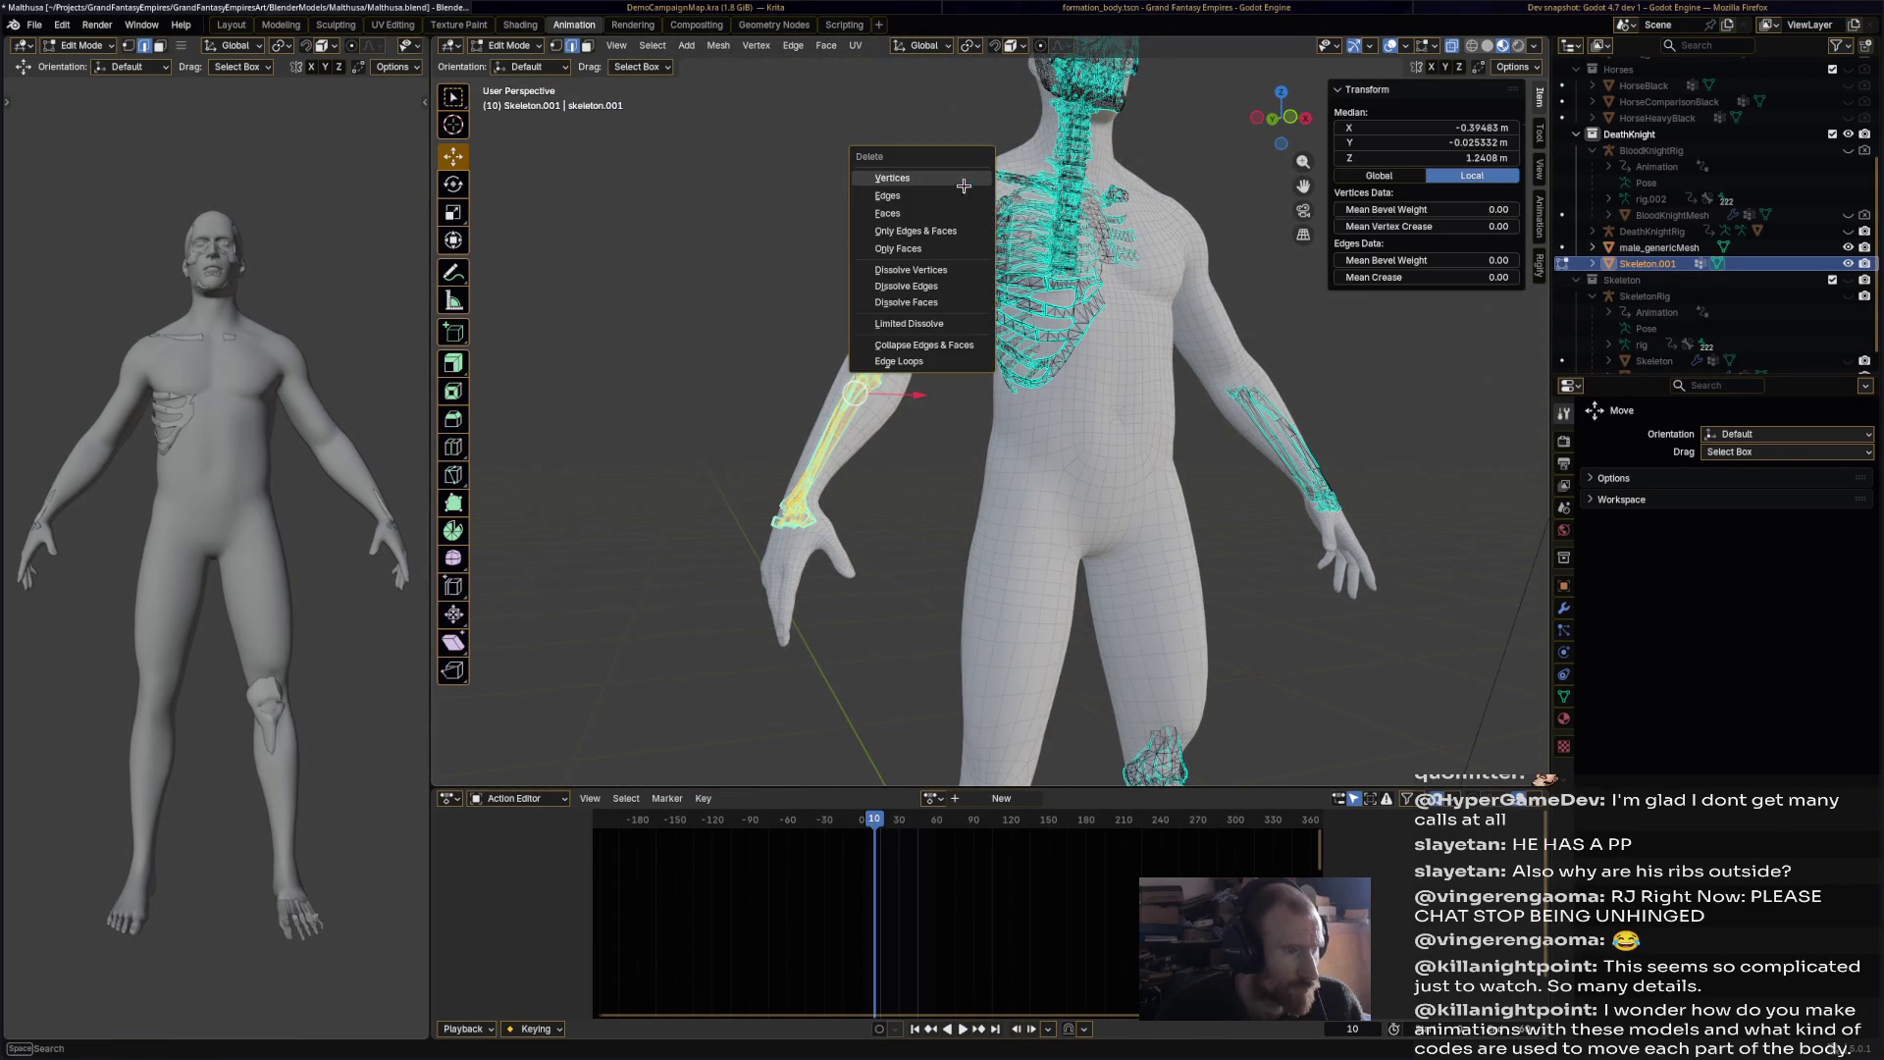
Step: Delete the selected forearm bone vertices, then turn the view to the front of the figure
left_click(966, 193)
mouse_move(972, 196)
middle_mouse_down()
mouse_move(1214, 254)
mouse_move(1253, 235)
middle_mouse_up()
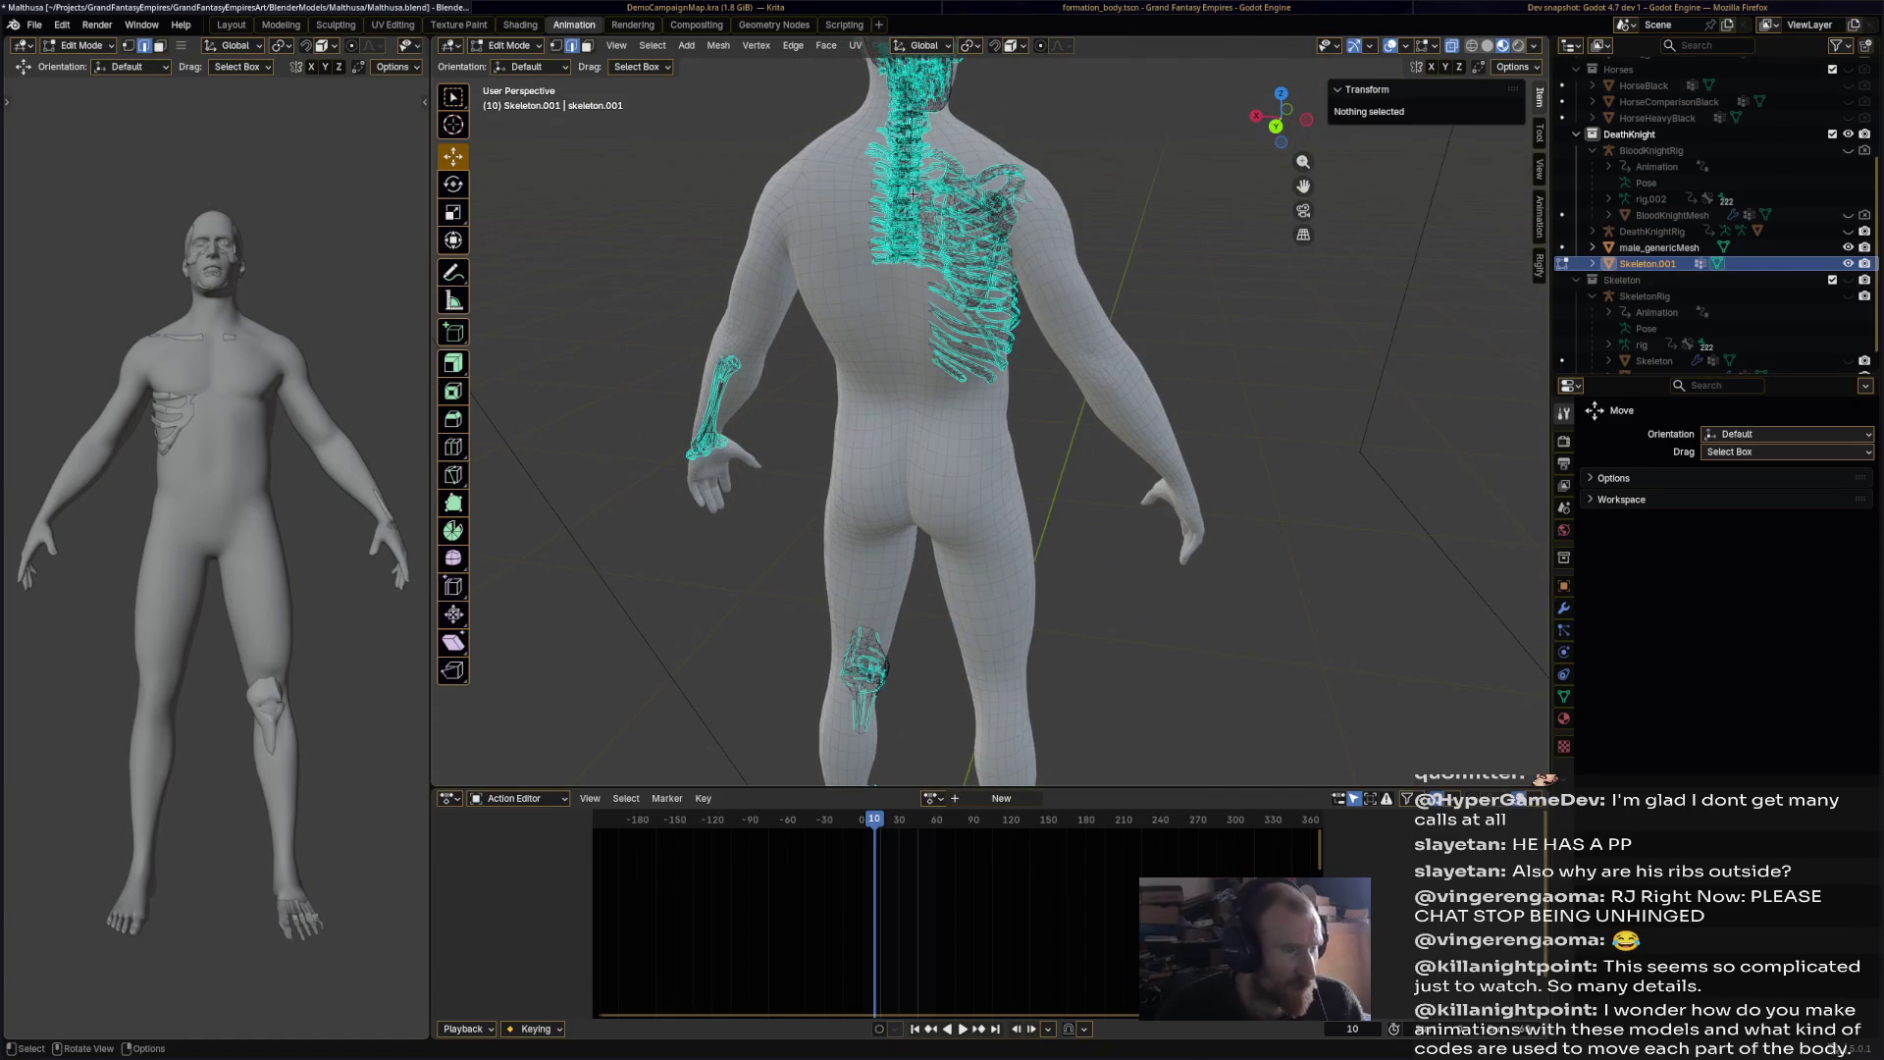
mouse_move(941, 254)
middle_mouse_down()
mouse_move(1131, 174)
mouse_move(873, 209)
middle_mouse_up()
mouse_move(979, 207)
middle_mouse_down()
mouse_move(1007, 436)
mouse_move(1101, 446)
mouse_move(835, 404)
middle_mouse_up()
scroll(1007, 435, "up", 5)
Step: Box-select part of the skull and reframe the head in a front three-quarter view
mouse_move(804, 475)
left_mouse_down()
mouse_move(1010, 254)
mouse_move(981, 257)
left_mouse_up()
right_click(979, 258)
left_click(978, 259)
mouse_move(977, 259)
middle_mouse_down()
mouse_move(939, 401)
mouse_move(1107, 465)
middle_mouse_up()
middle_click_drag(229, 288, 236, 295)
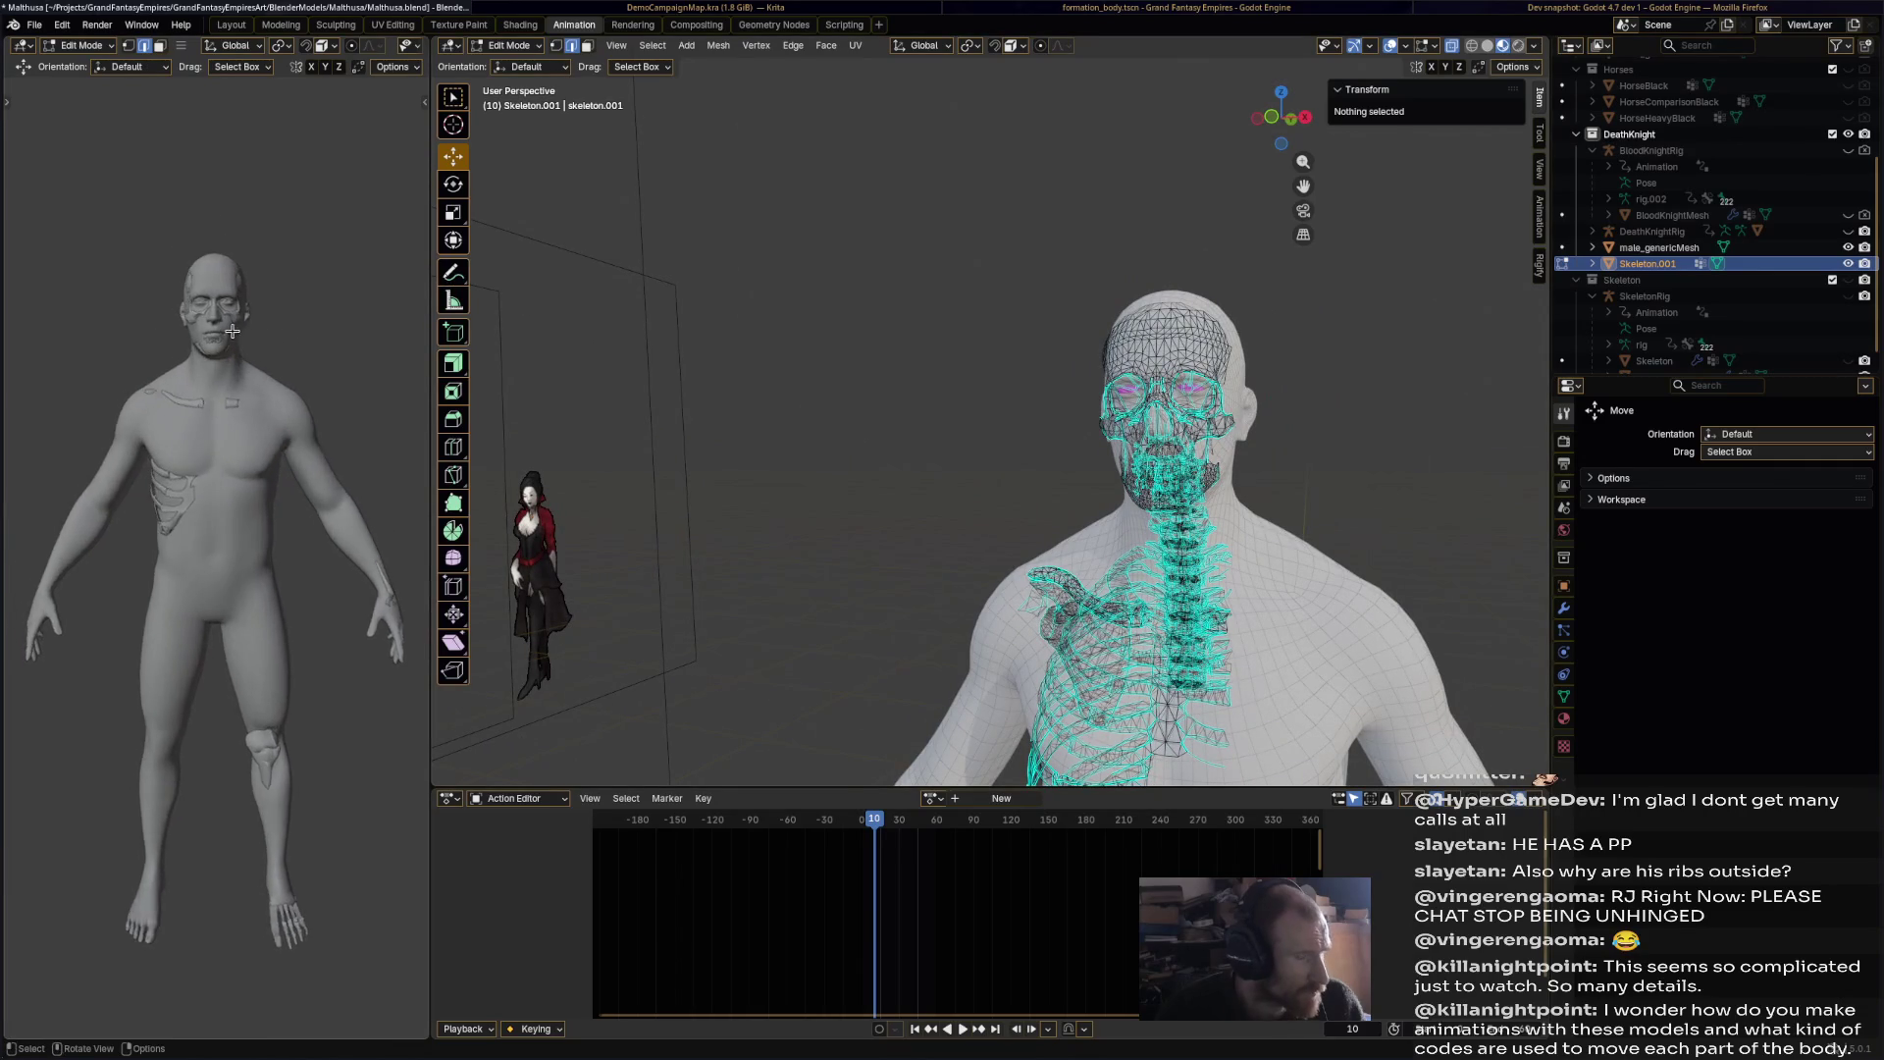
scroll(236, 295, "up", 3)
mouse_move(1158, 432)
middle_mouse_down()
mouse_move(1212, 420)
mouse_move(1264, 551)
mouse_move(1194, 446)
mouse_move(1128, 462)
mouse_move(959, 429)
mouse_move(959, 471)
middle_mouse_up()
Step: Box-select one half of the skull and delete its vertices
left_click_drag(960, 470, 1099, 203)
key("x")
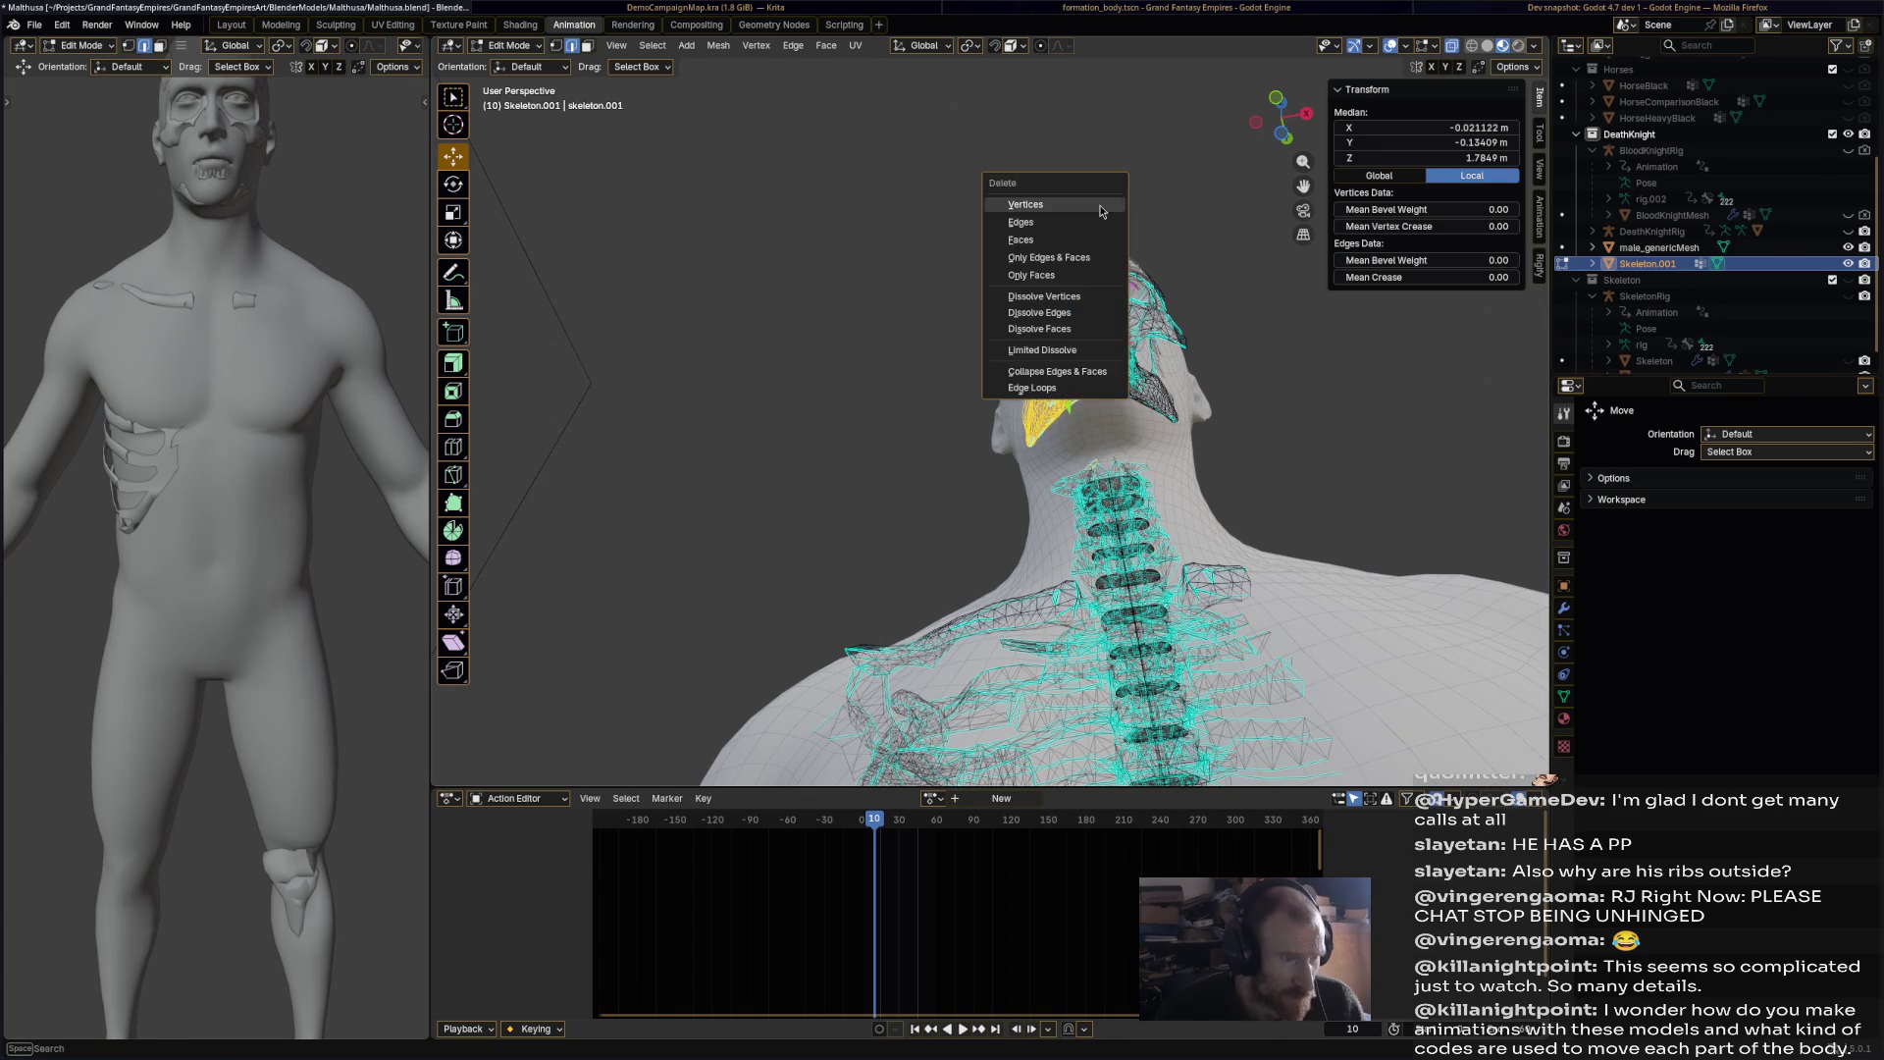
left_click(1099, 208)
mouse_move(1099, 203)
middle_mouse_down()
mouse_move(963, 367)
mouse_move(1020, 373)
mouse_move(824, 371)
middle_mouse_up()
scroll(291, 430, "down", 5)
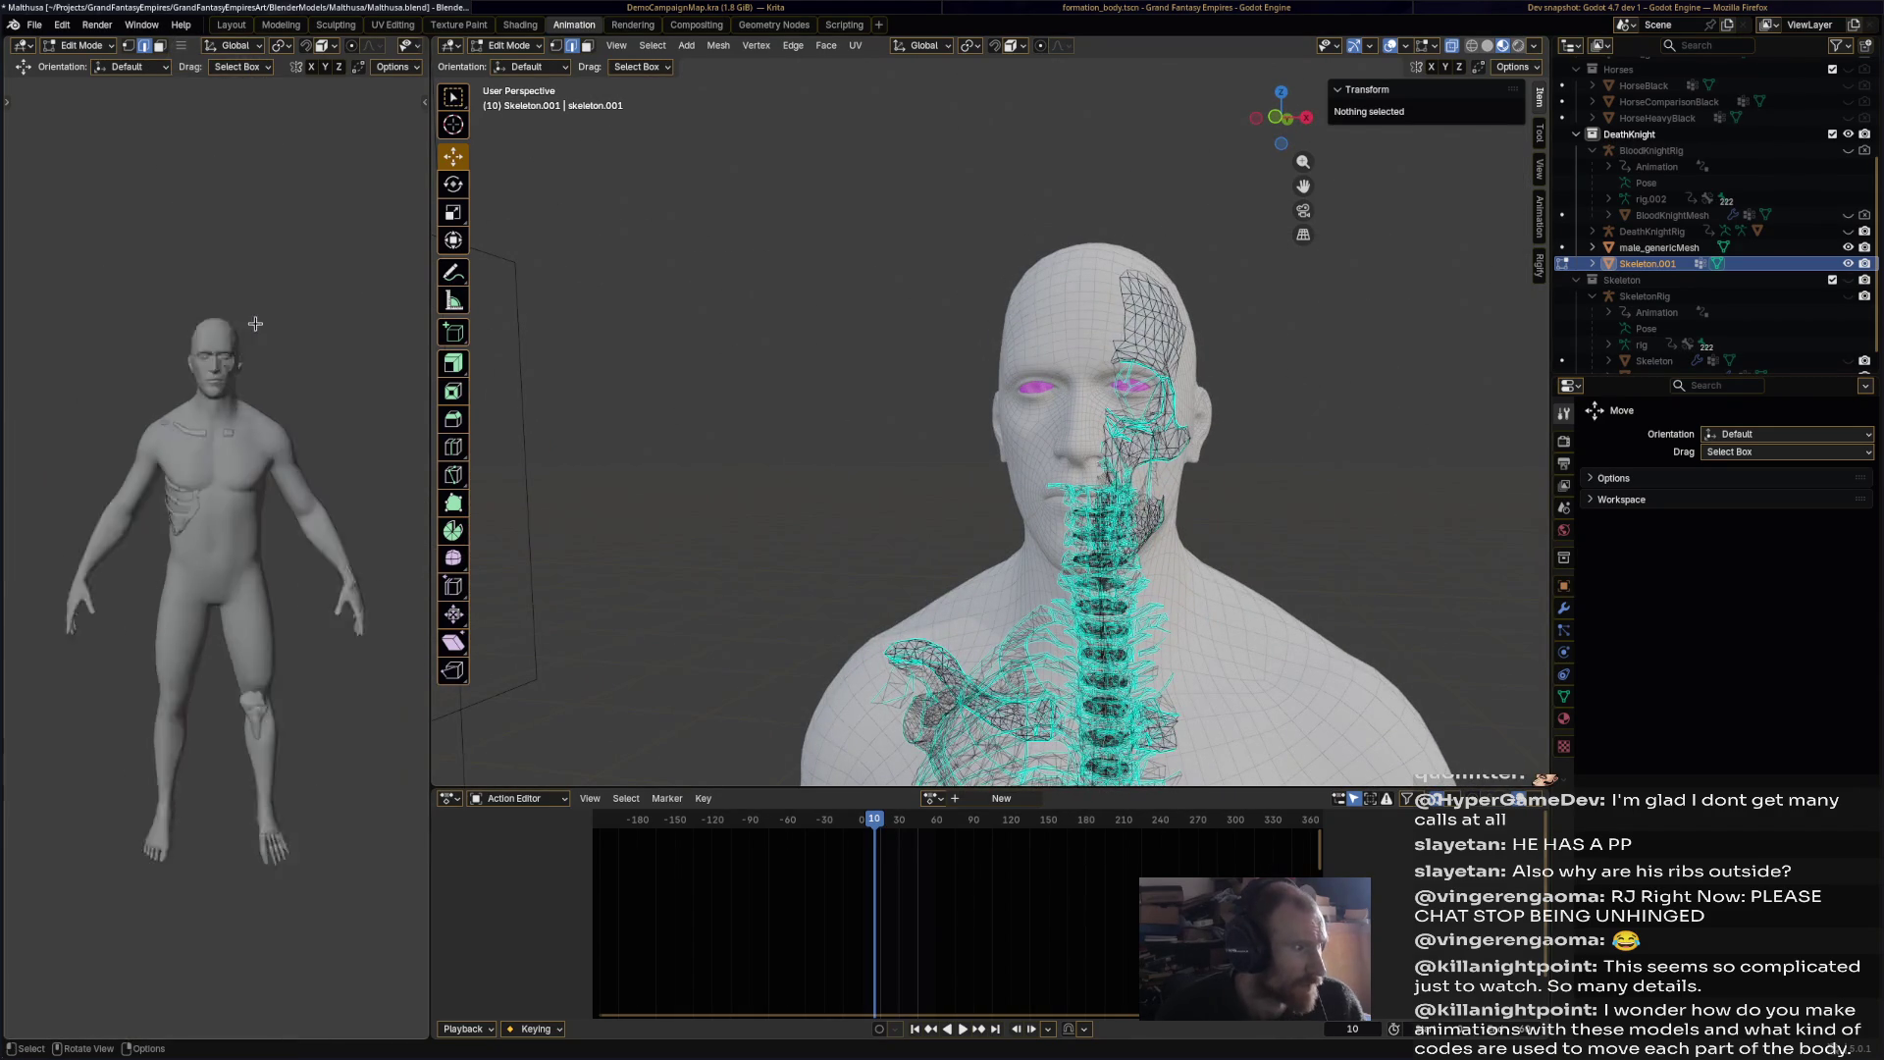
left_click(495, 45)
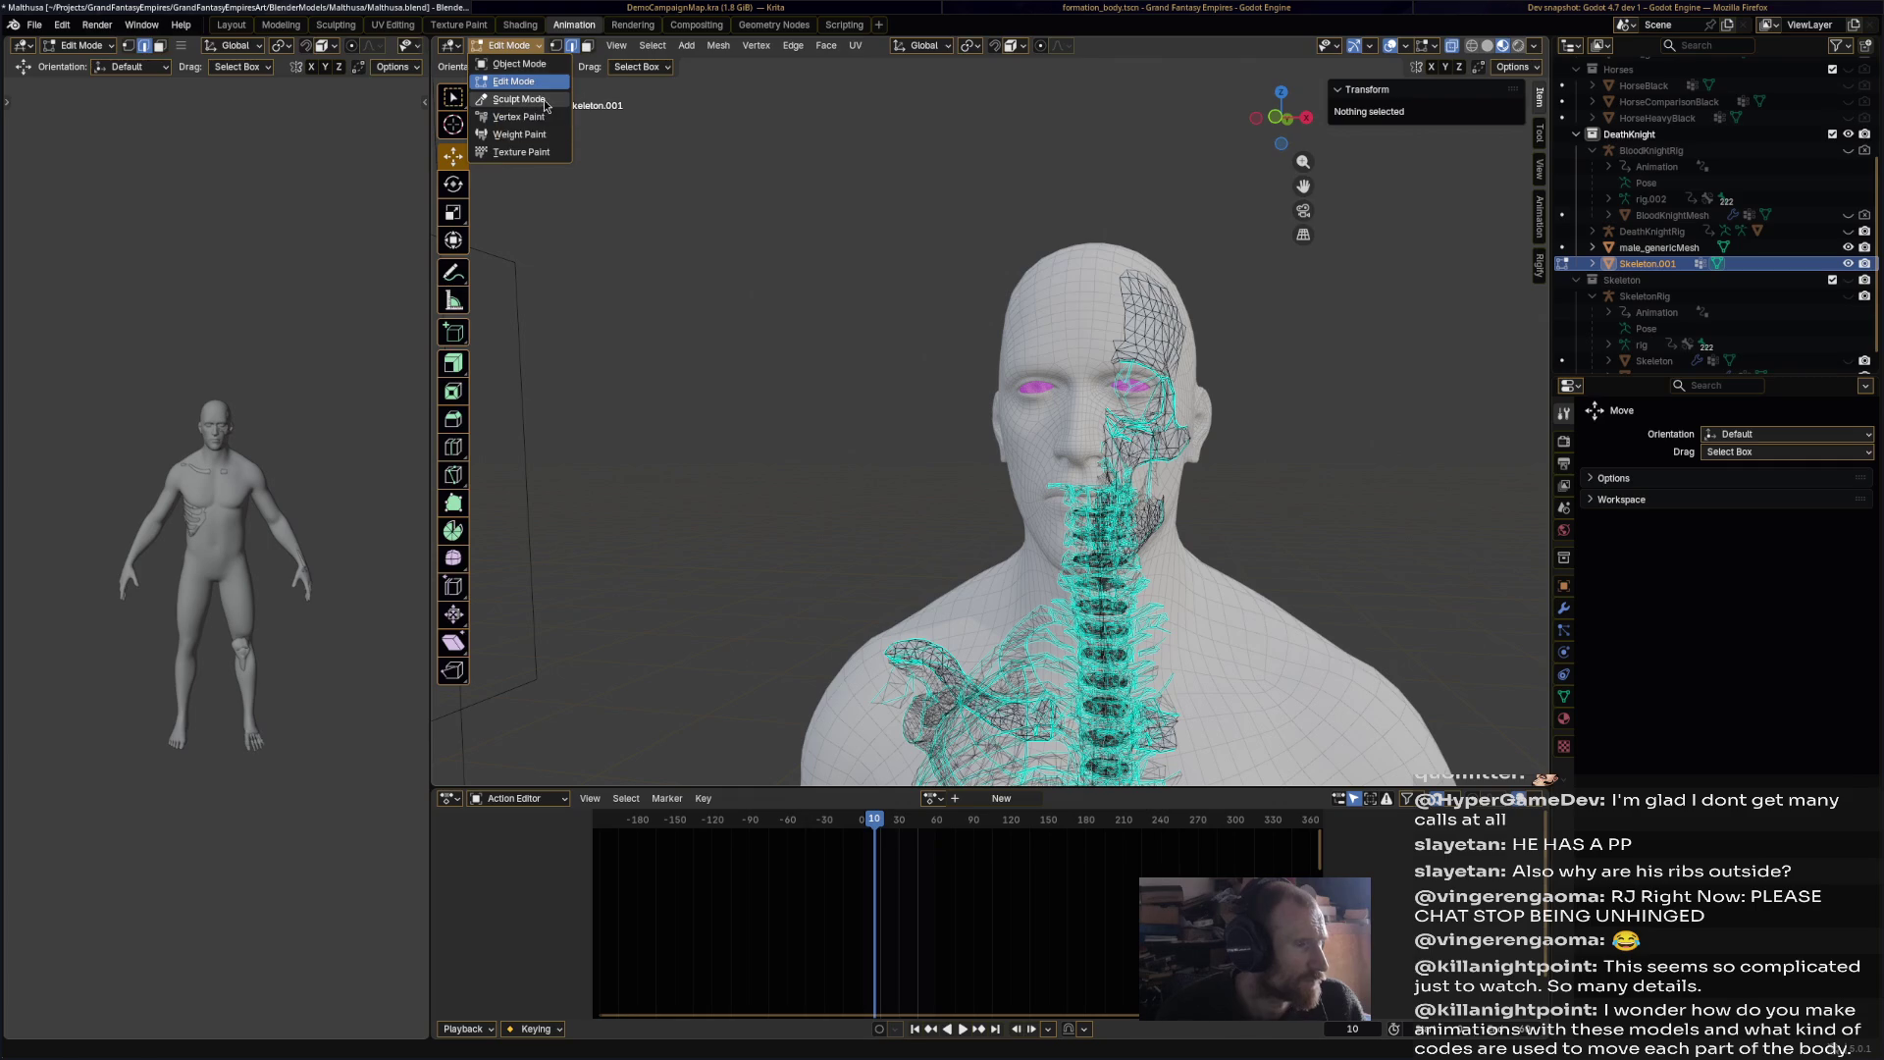
Step: Put male_genericMesh, rather than the skeleton, into Sculpt Mode
left_click(521, 101)
scroll(1155, 401, "down", 3)
middle_click_drag(1155, 402, 1126, 454)
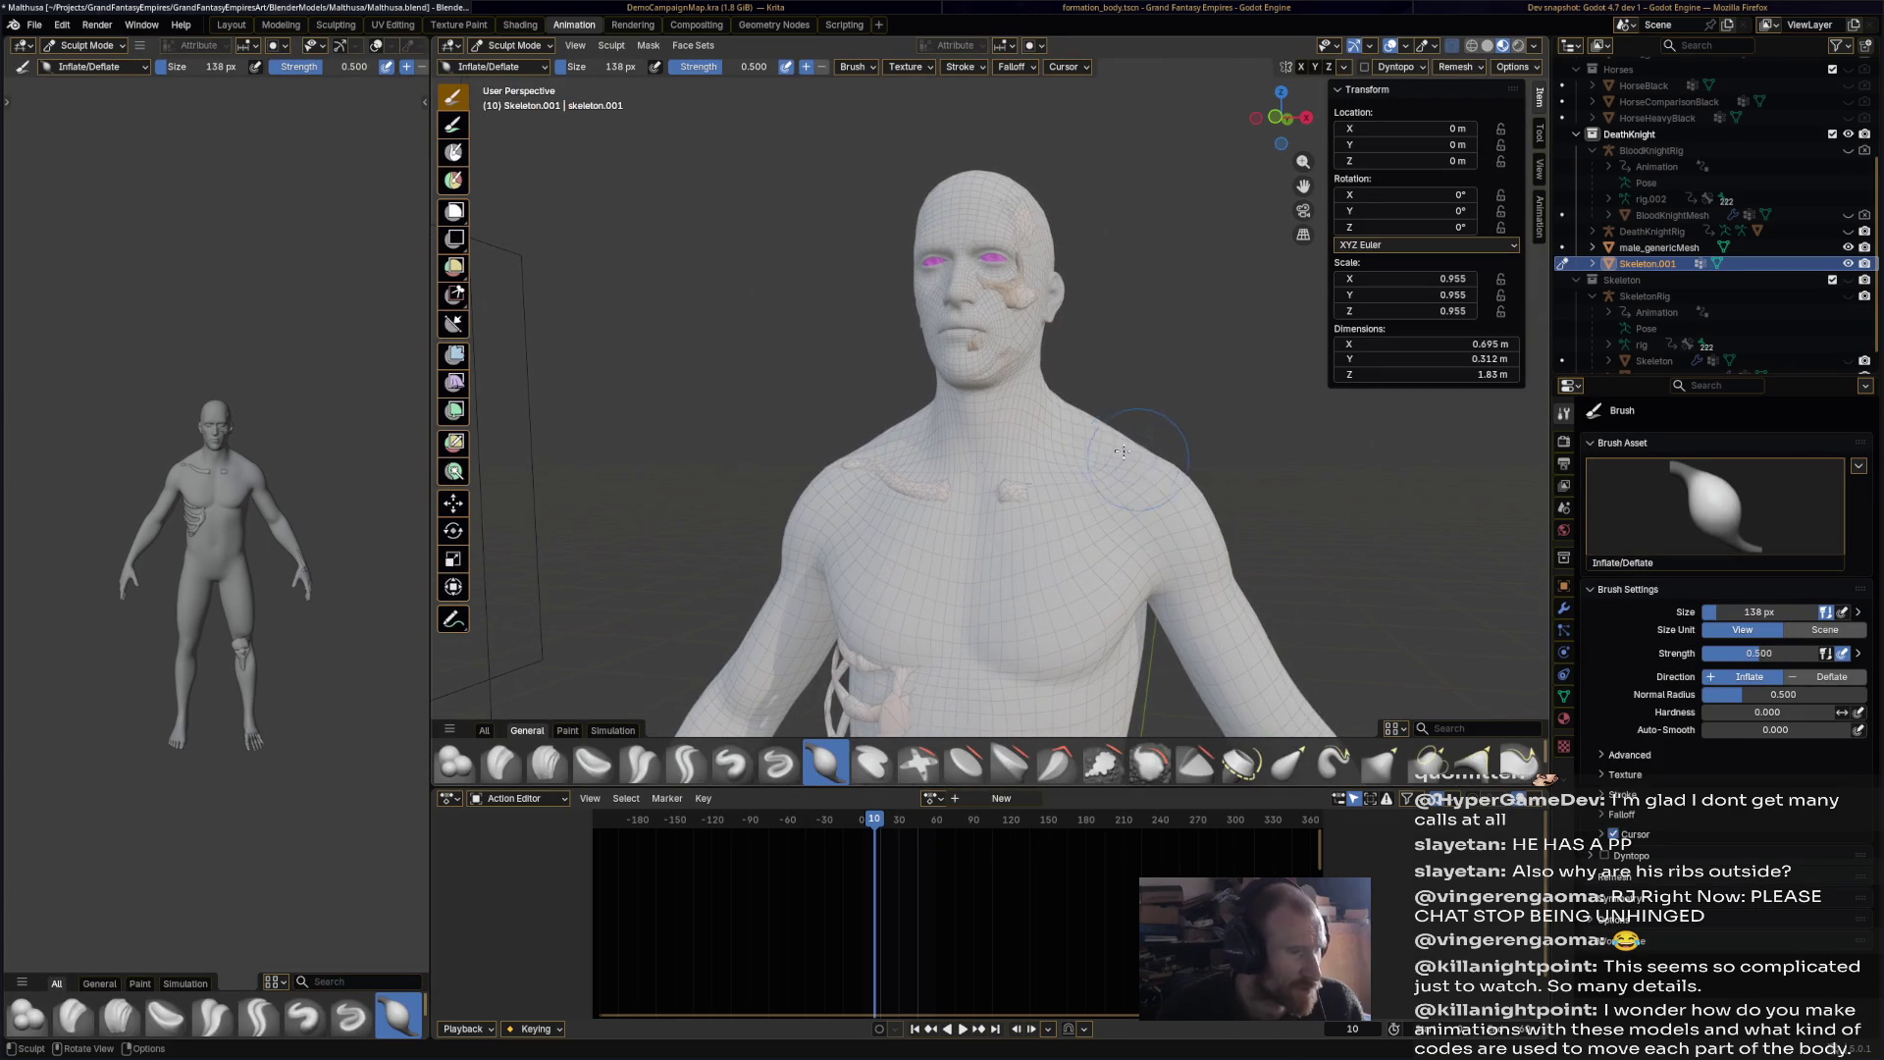
left_click(514, 46)
left_click(505, 66)
left_click(956, 202)
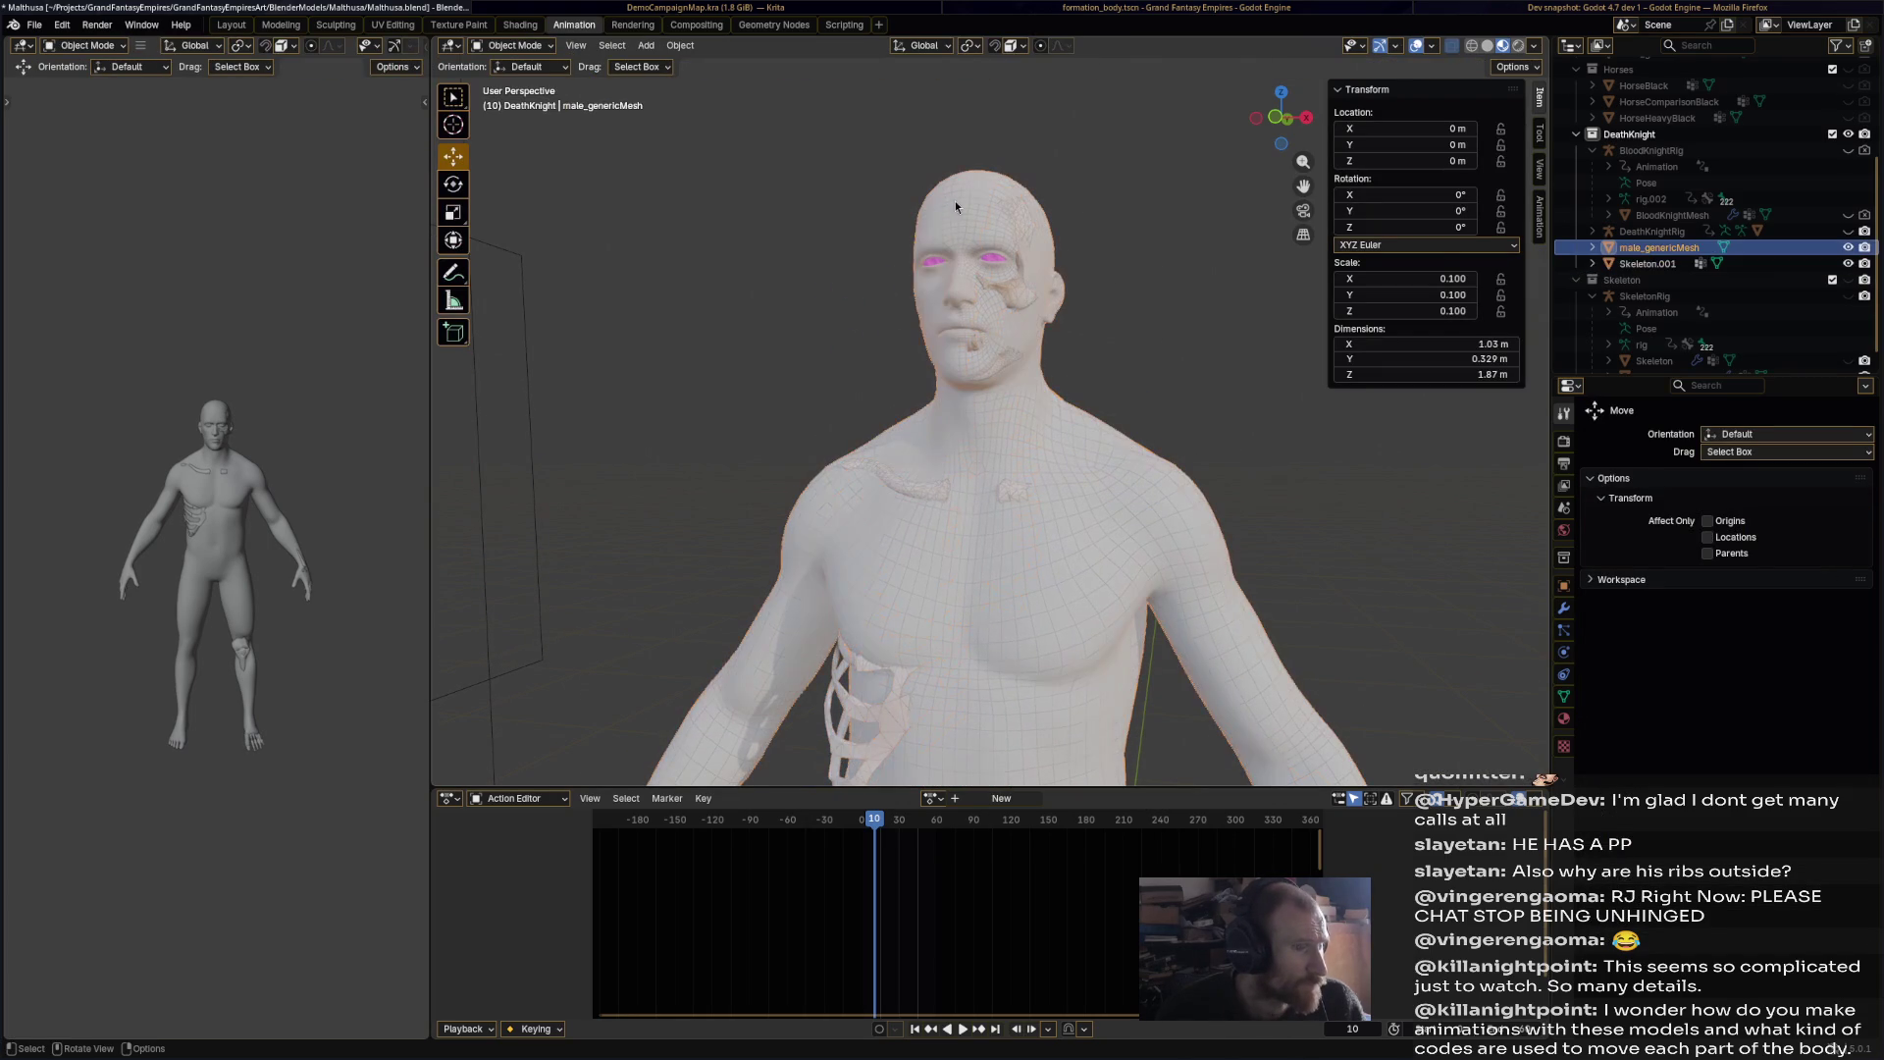
left_click(515, 45)
left_click(521, 101)
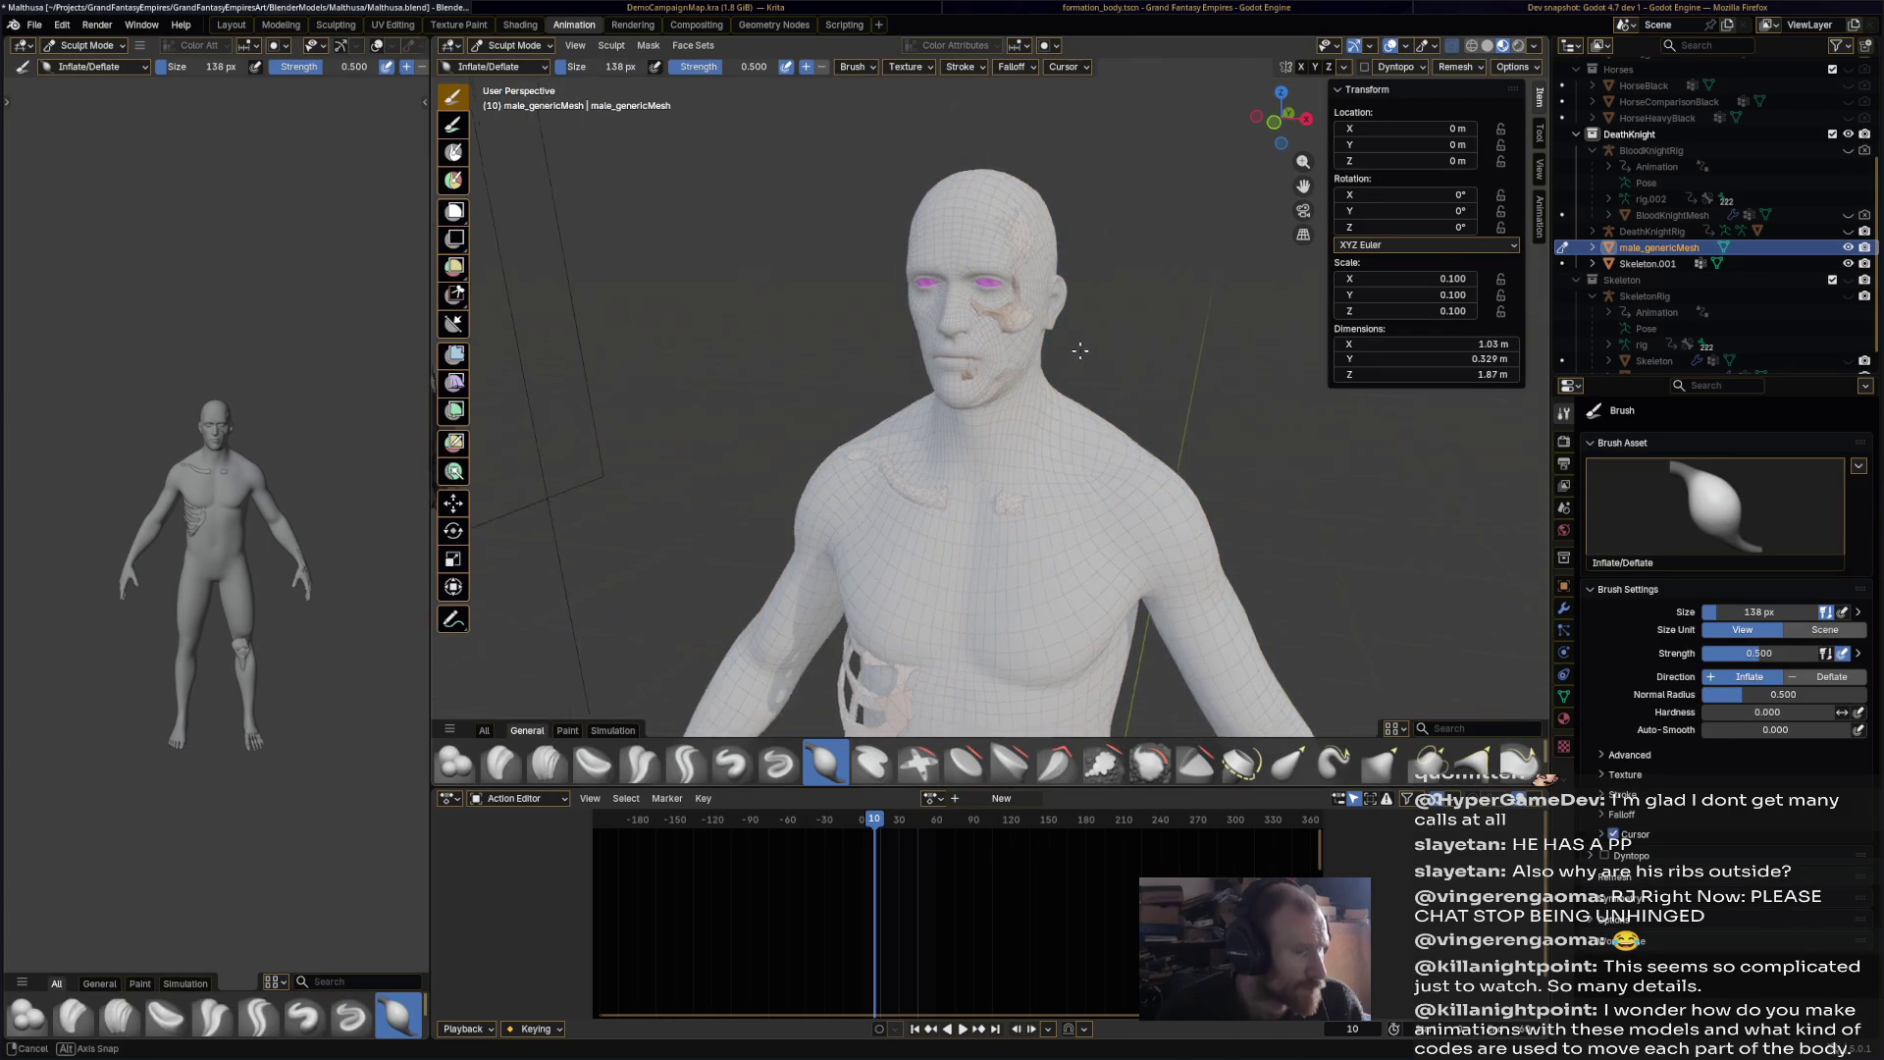
Step: Inflate the skin over the exposed temple bone, down toward the eye
scroll(1086, 330, "up", 3)
middle_click_drag(957, 393, 927, 429)
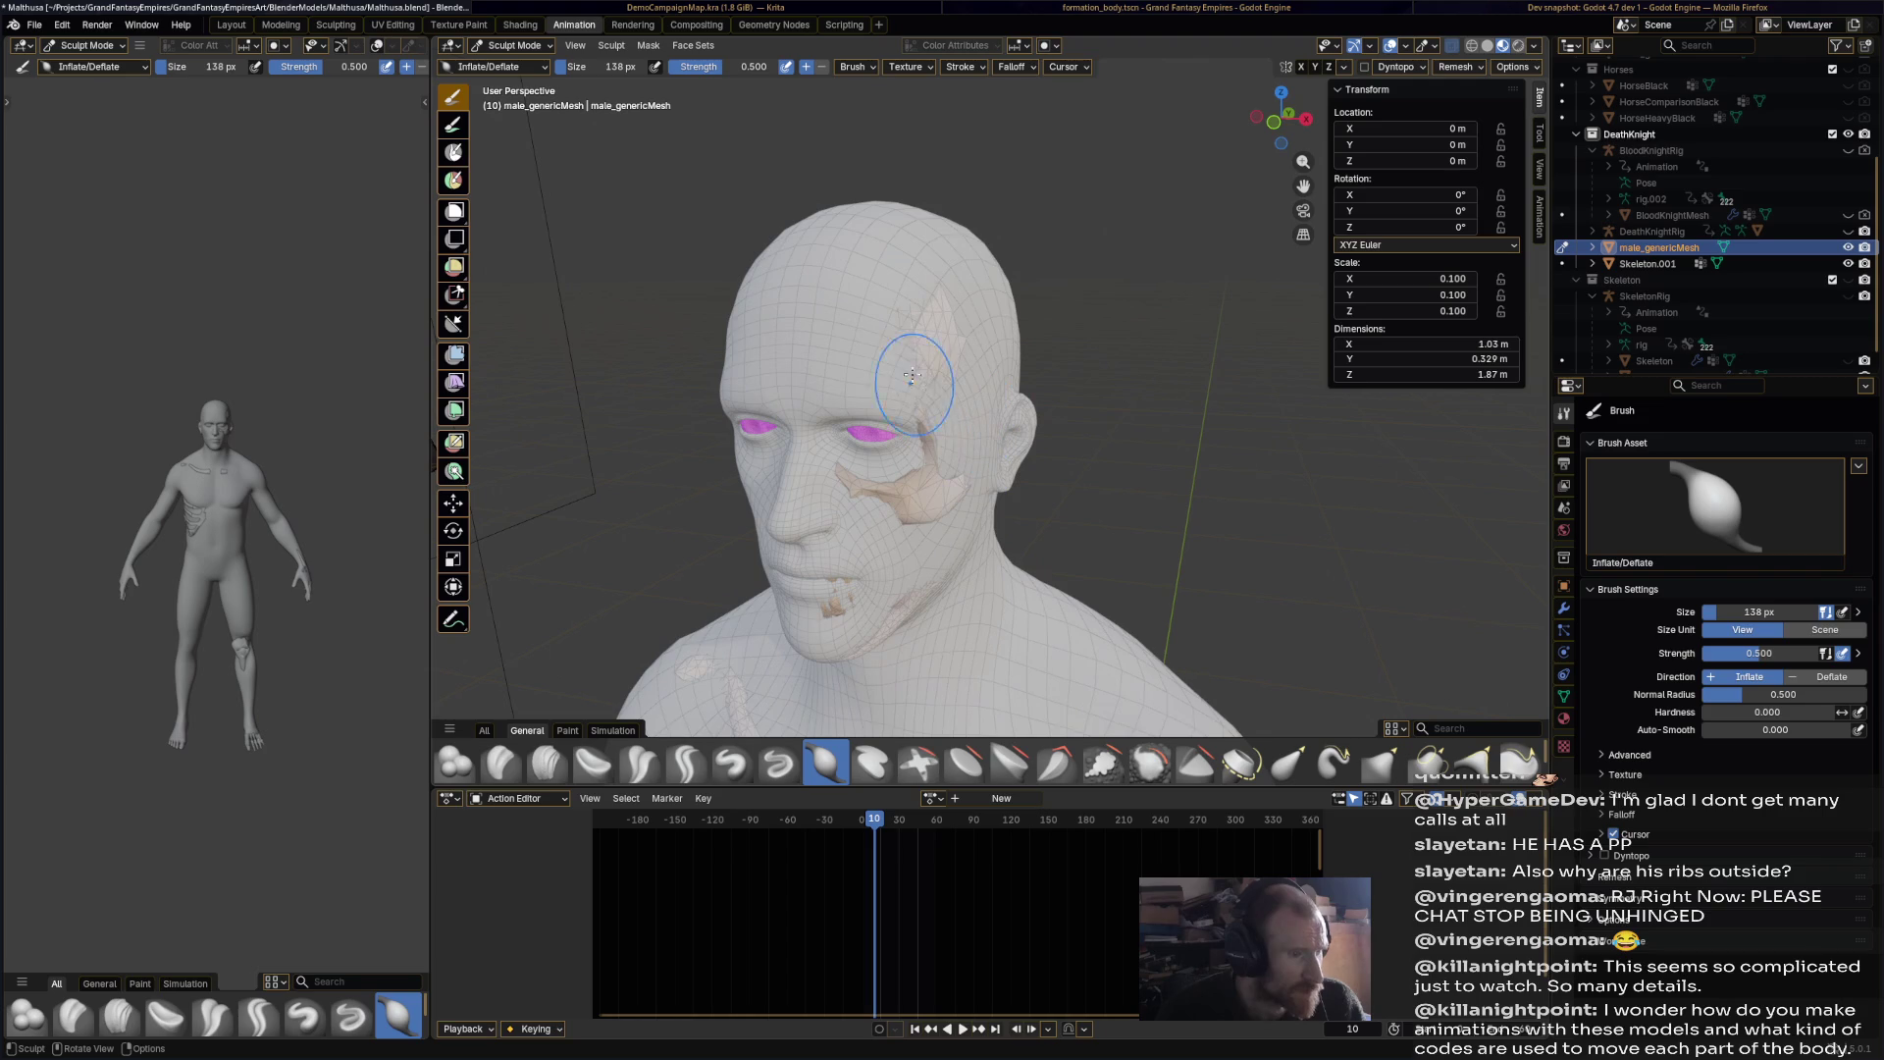
mouse_move(927, 429)
left_mouse_down()
mouse_move(925, 407)
mouse_move(912, 461)
mouse_move(957, 443)
mouse_move(934, 314)
left_mouse_up()
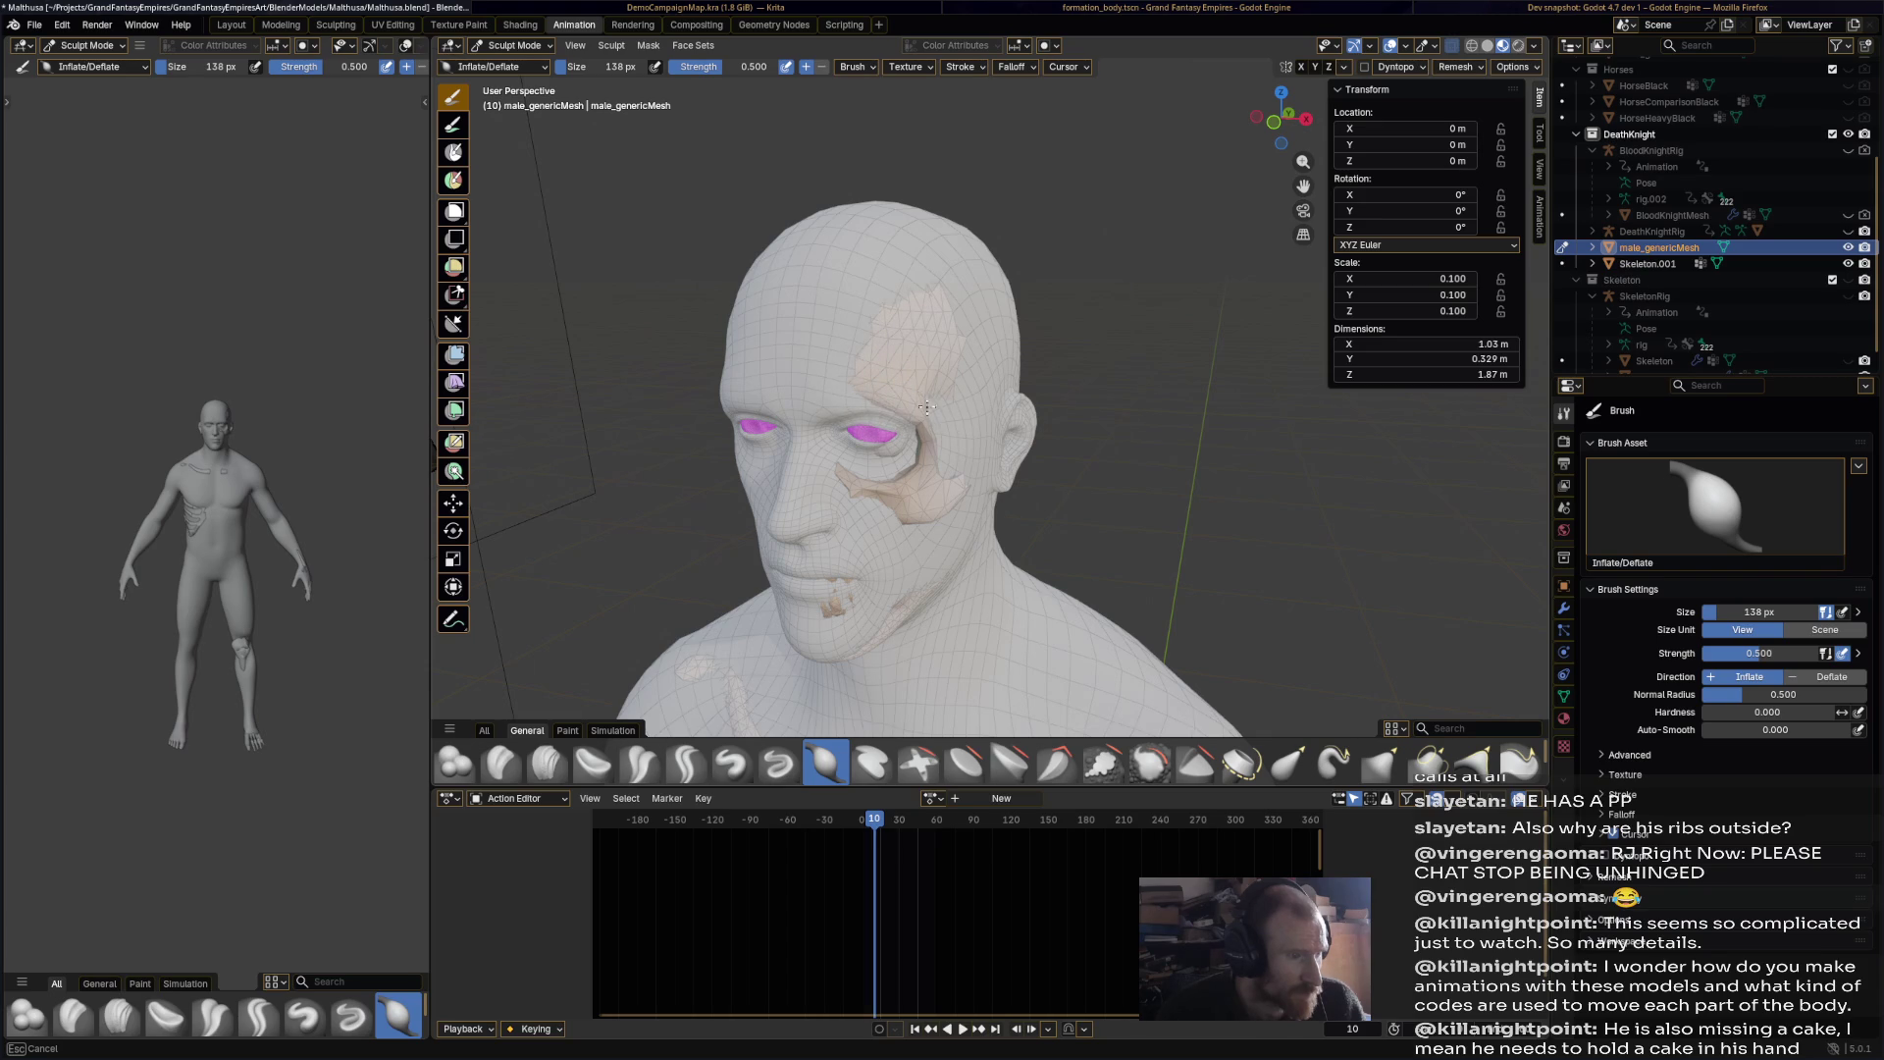
mouse_move(839, 400)
left_mouse_down()
mouse_move(957, 447)
mouse_move(928, 395)
left_mouse_up()
mouse_move(787, 356)
left_mouse_down()
mouse_move(908, 379)
mouse_move(814, 386)
mouse_move(915, 393)
mouse_move(964, 458)
mouse_move(830, 327)
left_mouse_up()
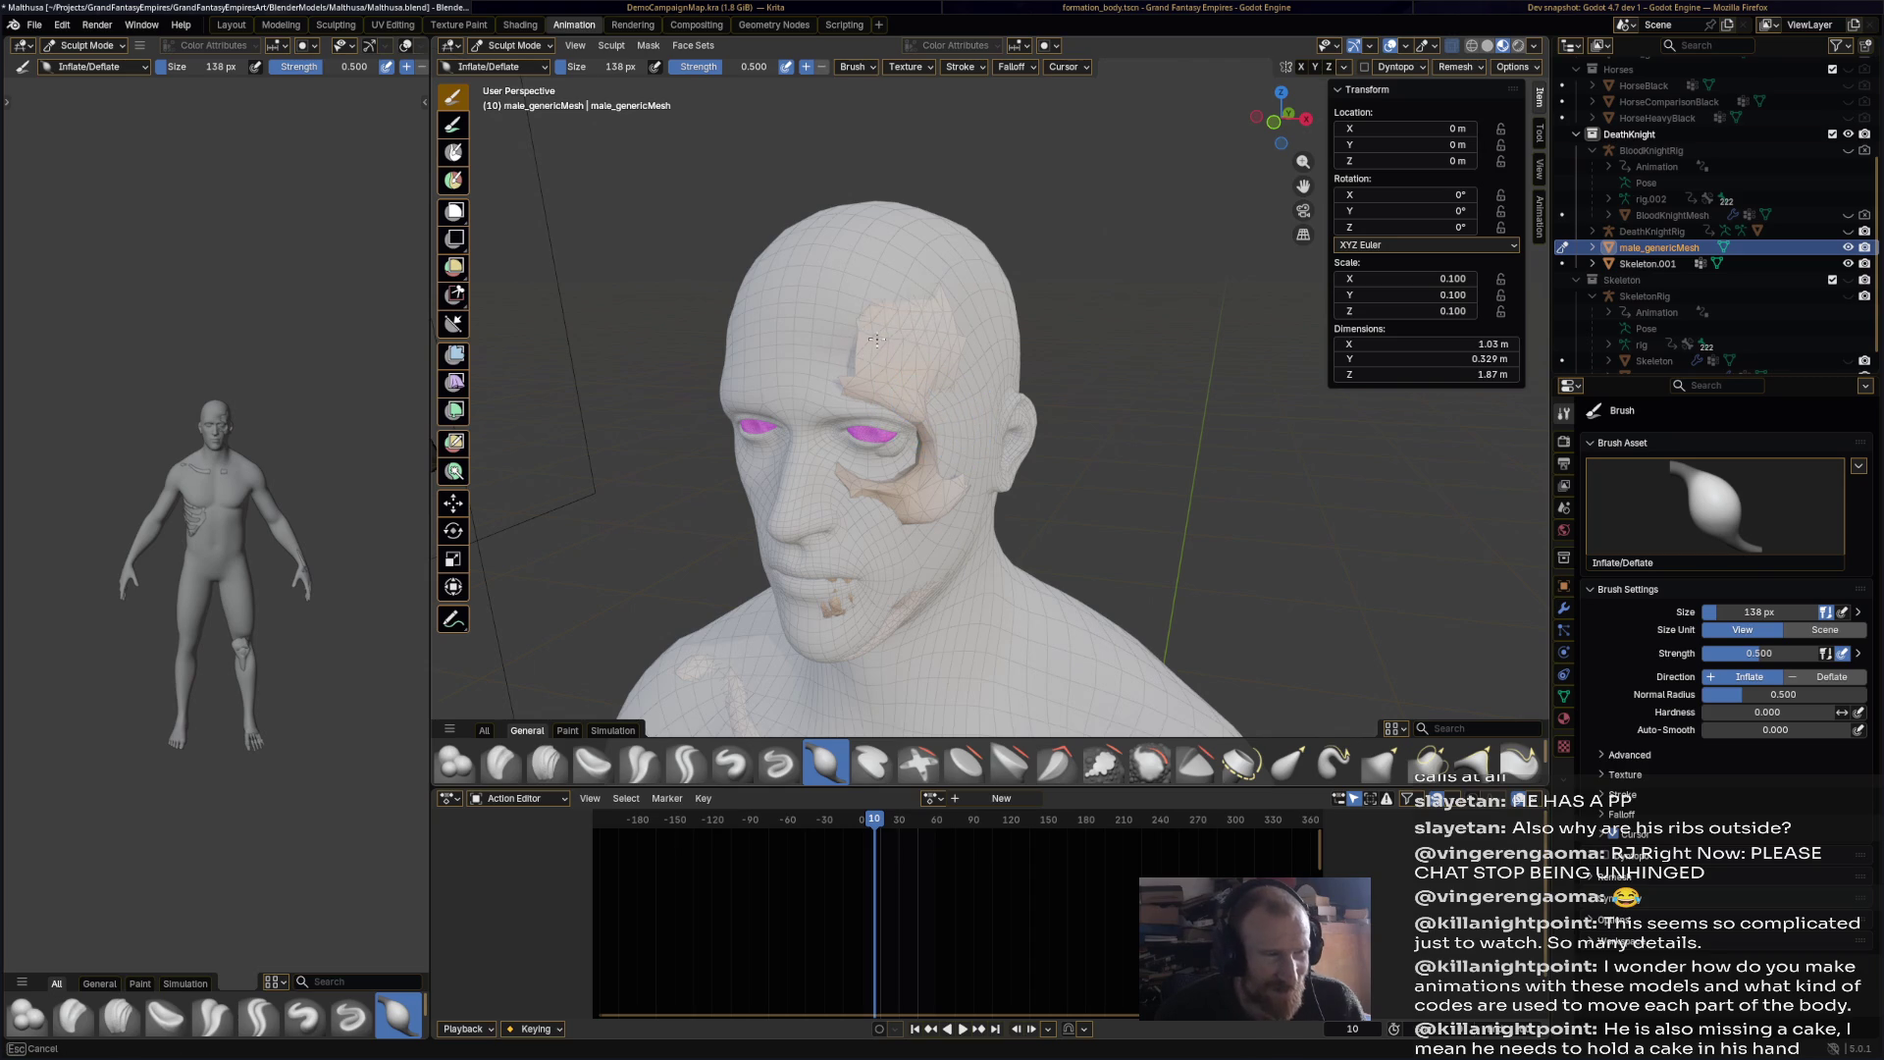
left_click_drag(953, 361, 942, 461)
mouse_move(942, 461)
middle_mouse_down()
mouse_move(883, 432)
mouse_move(824, 359)
mouse_move(969, 387)
mouse_move(973, 466)
middle_mouse_up()
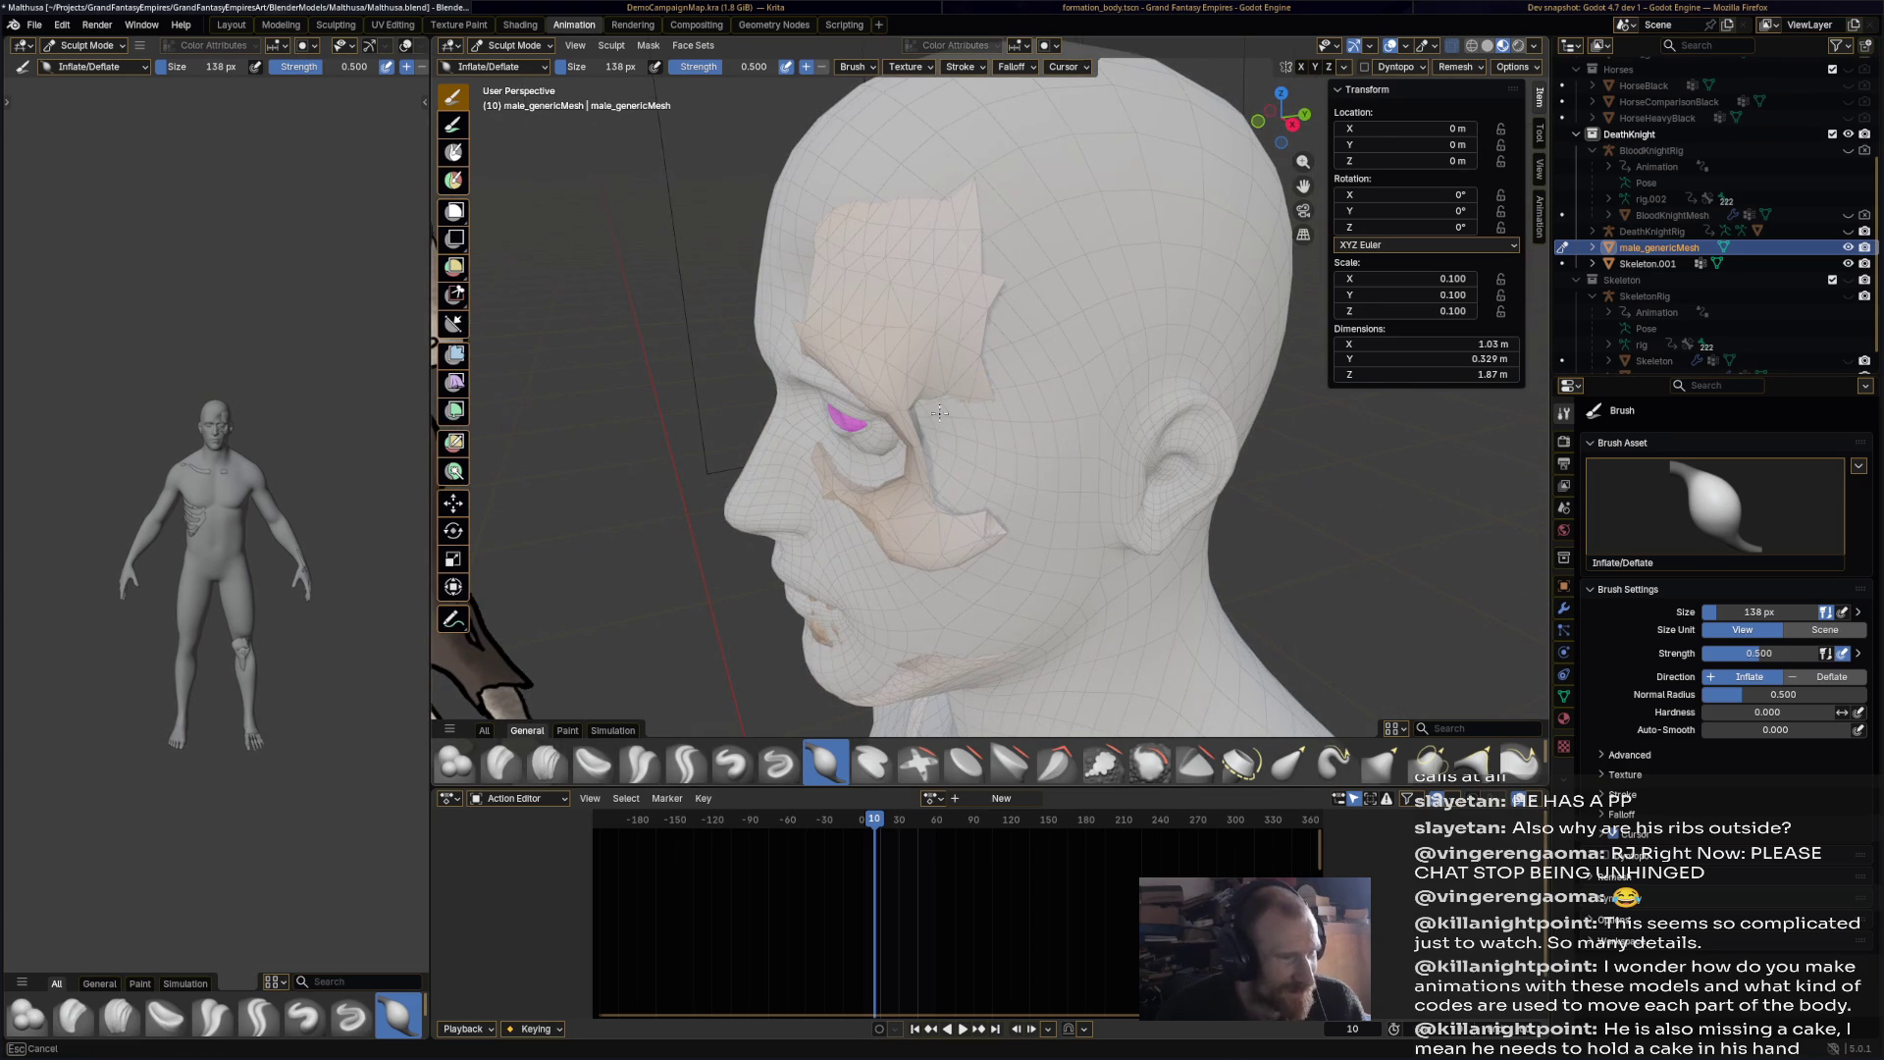
left_click_drag(933, 433, 985, 383)
Step: Inflate the skin around the exposed jaw patch at the mouth
left_click_drag(998, 254, 955, 324)
mouse_move(955, 324)
middle_mouse_down()
mouse_move(893, 286)
mouse_move(946, 315)
mouse_move(915, 292)
middle_mouse_up()
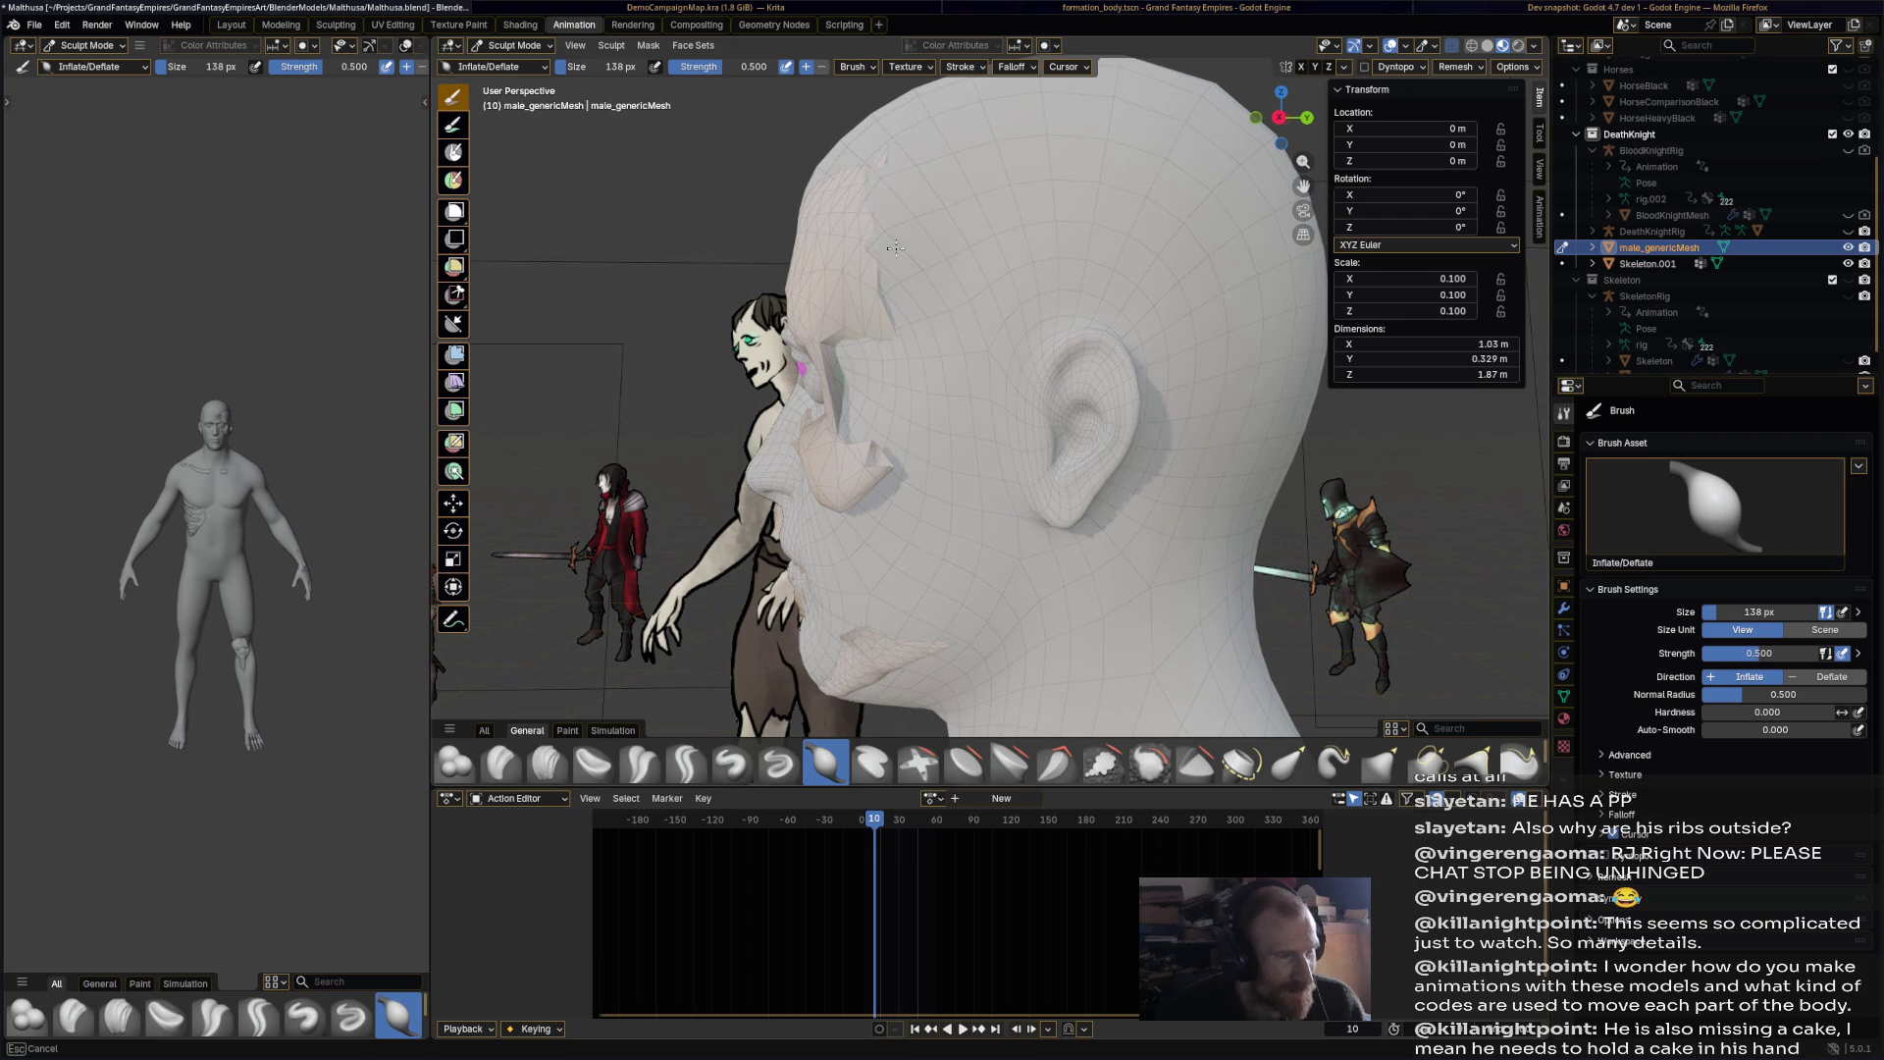
middle_click_drag(874, 266, 985, 348)
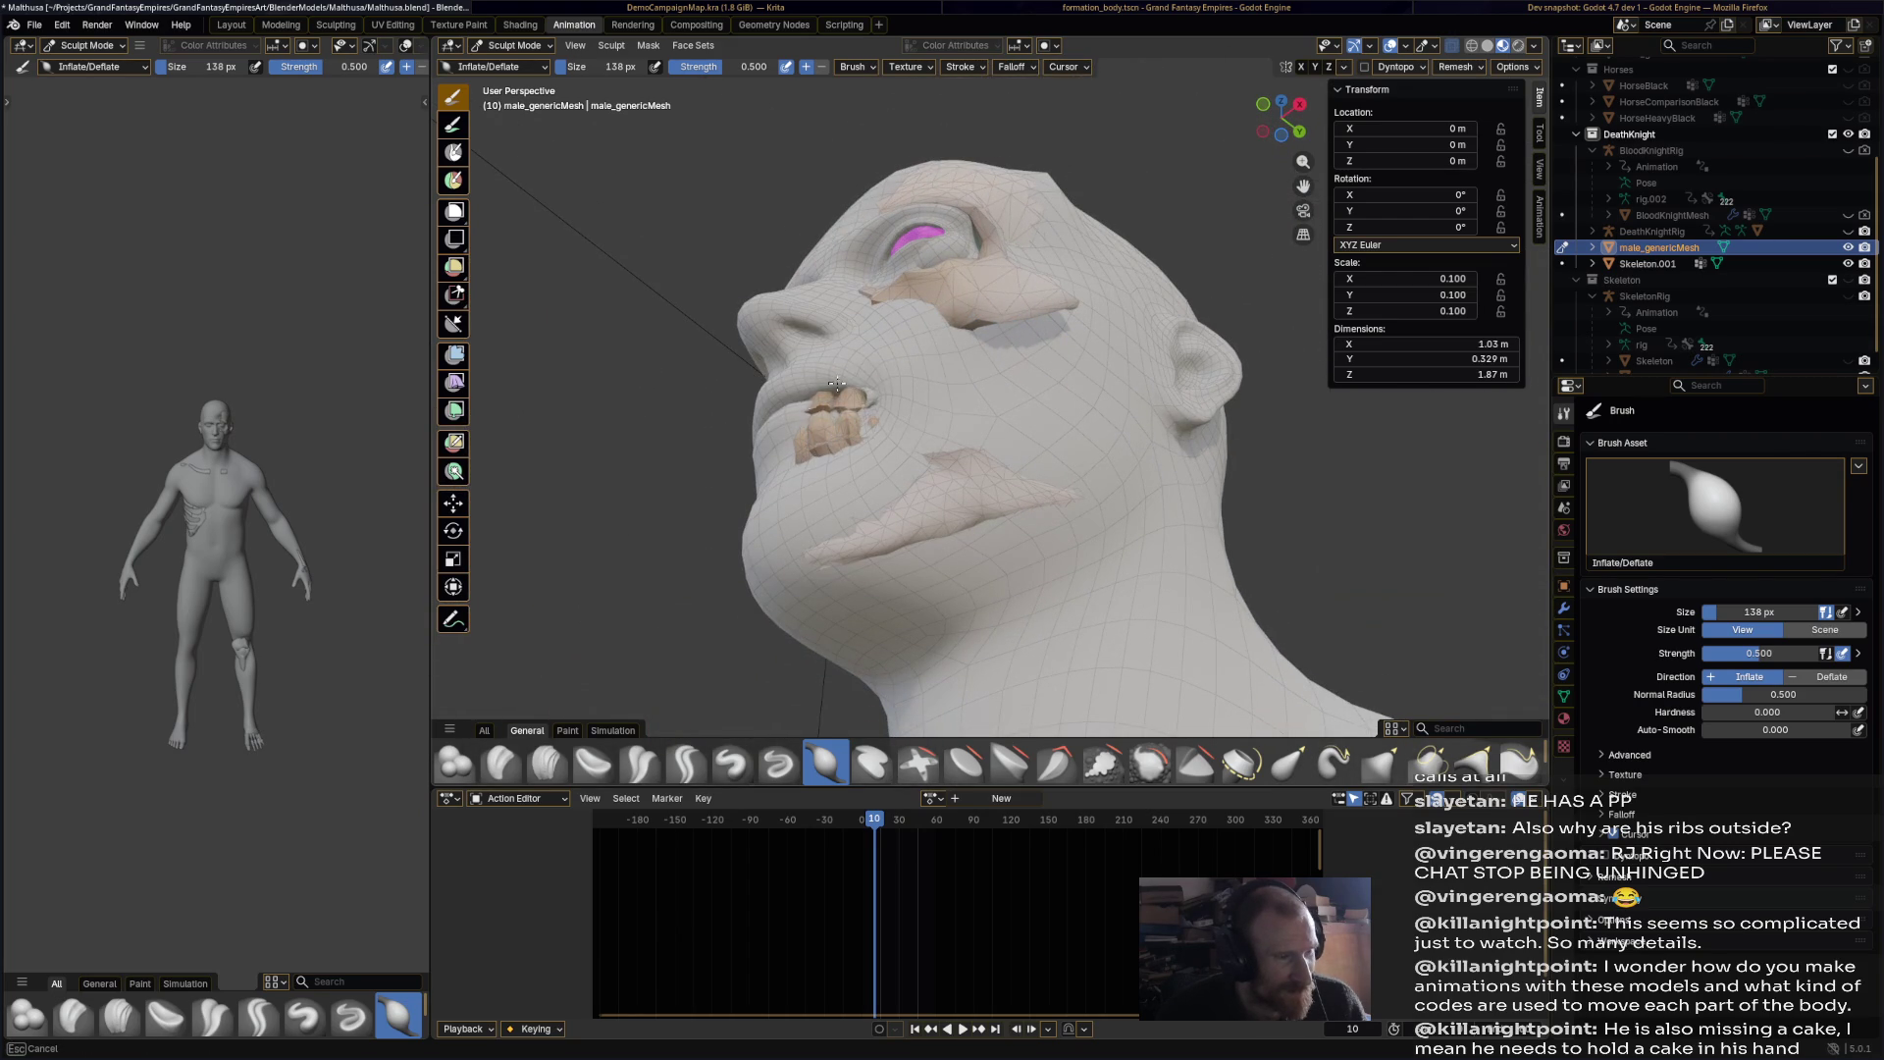
mouse_move(774, 436)
middle_mouse_down()
mouse_move(896, 434)
mouse_move(862, 496)
mouse_move(876, 443)
middle_mouse_up()
mouse_move(851, 450)
left_mouse_down()
mouse_move(827, 494)
mouse_move(904, 589)
mouse_move(888, 550)
left_mouse_up()
mouse_move(888, 550)
middle_mouse_down()
mouse_move(1001, 504)
mouse_move(1337, 638)
middle_mouse_up()
scroll(1019, 504, "up", 8)
scroll(1018, 504, "down", 5)
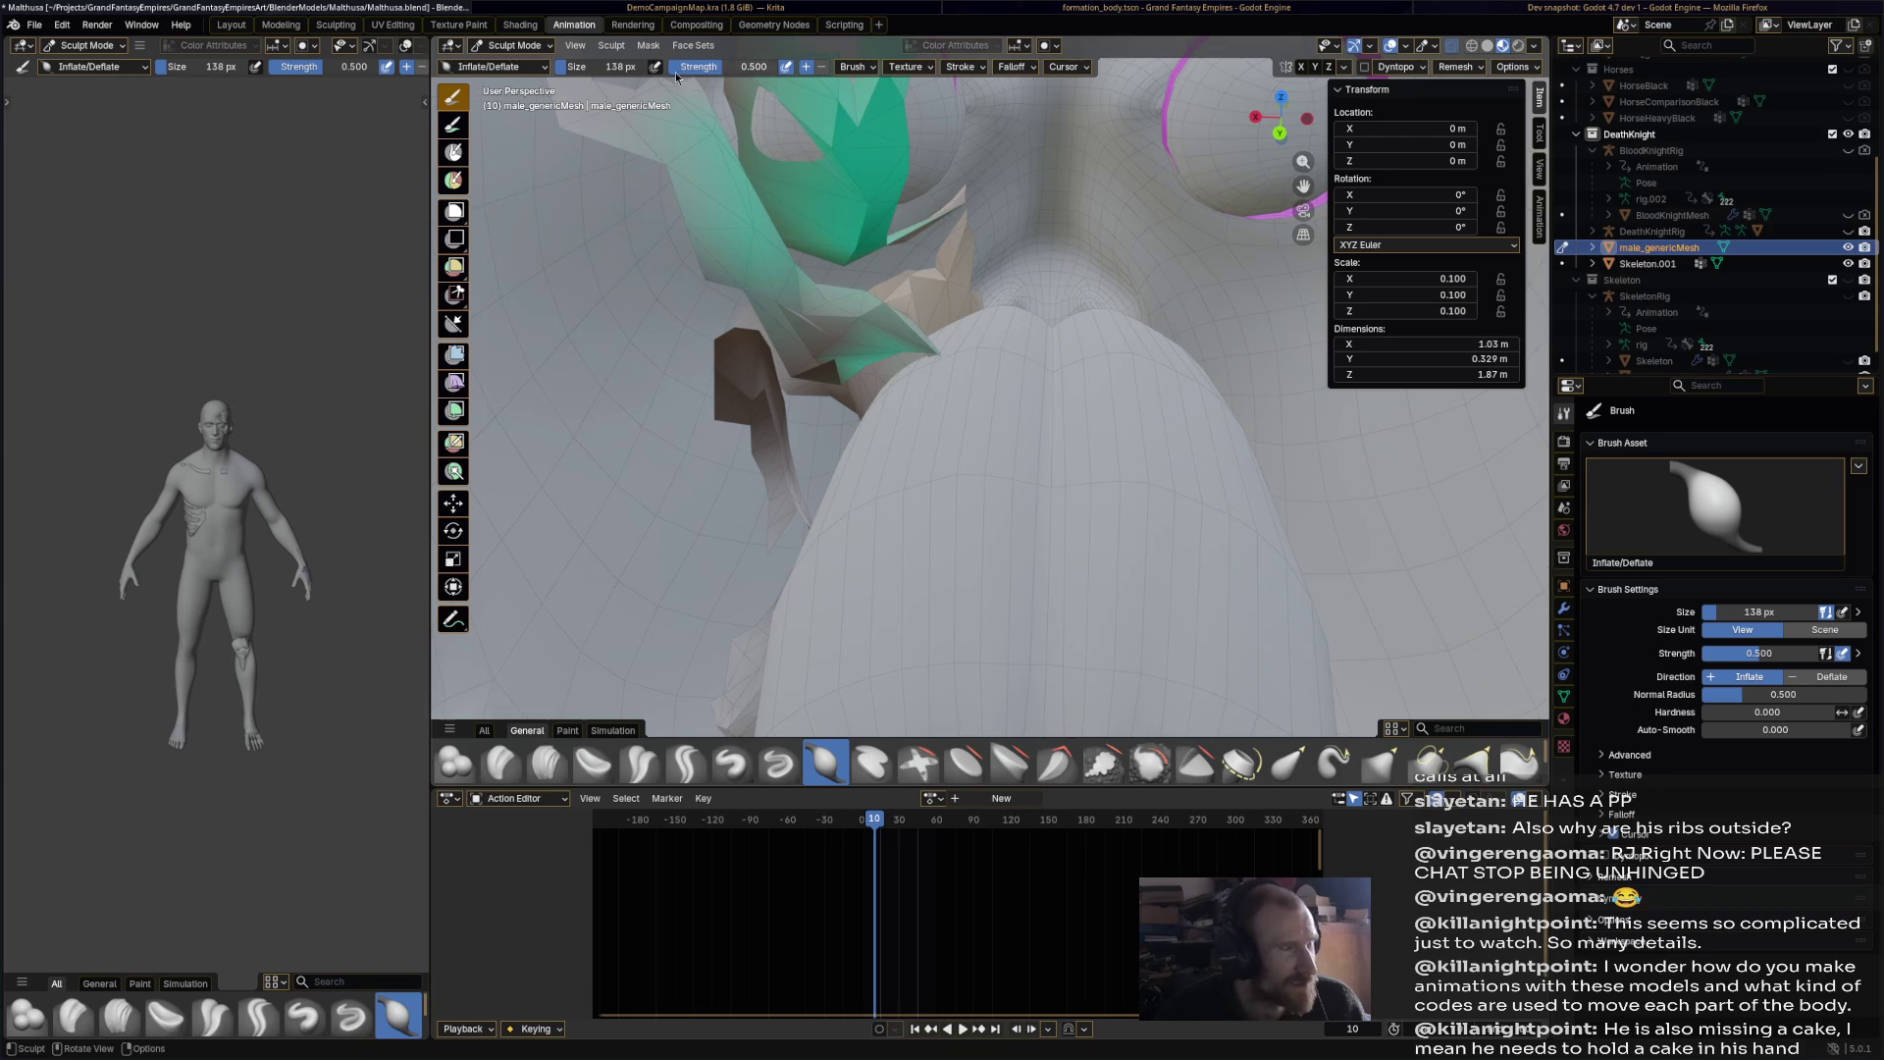
left_click(510, 45)
Step: In Edit Mode, select chin vertices, grow the selection twice, and delete them
left_click(505, 79)
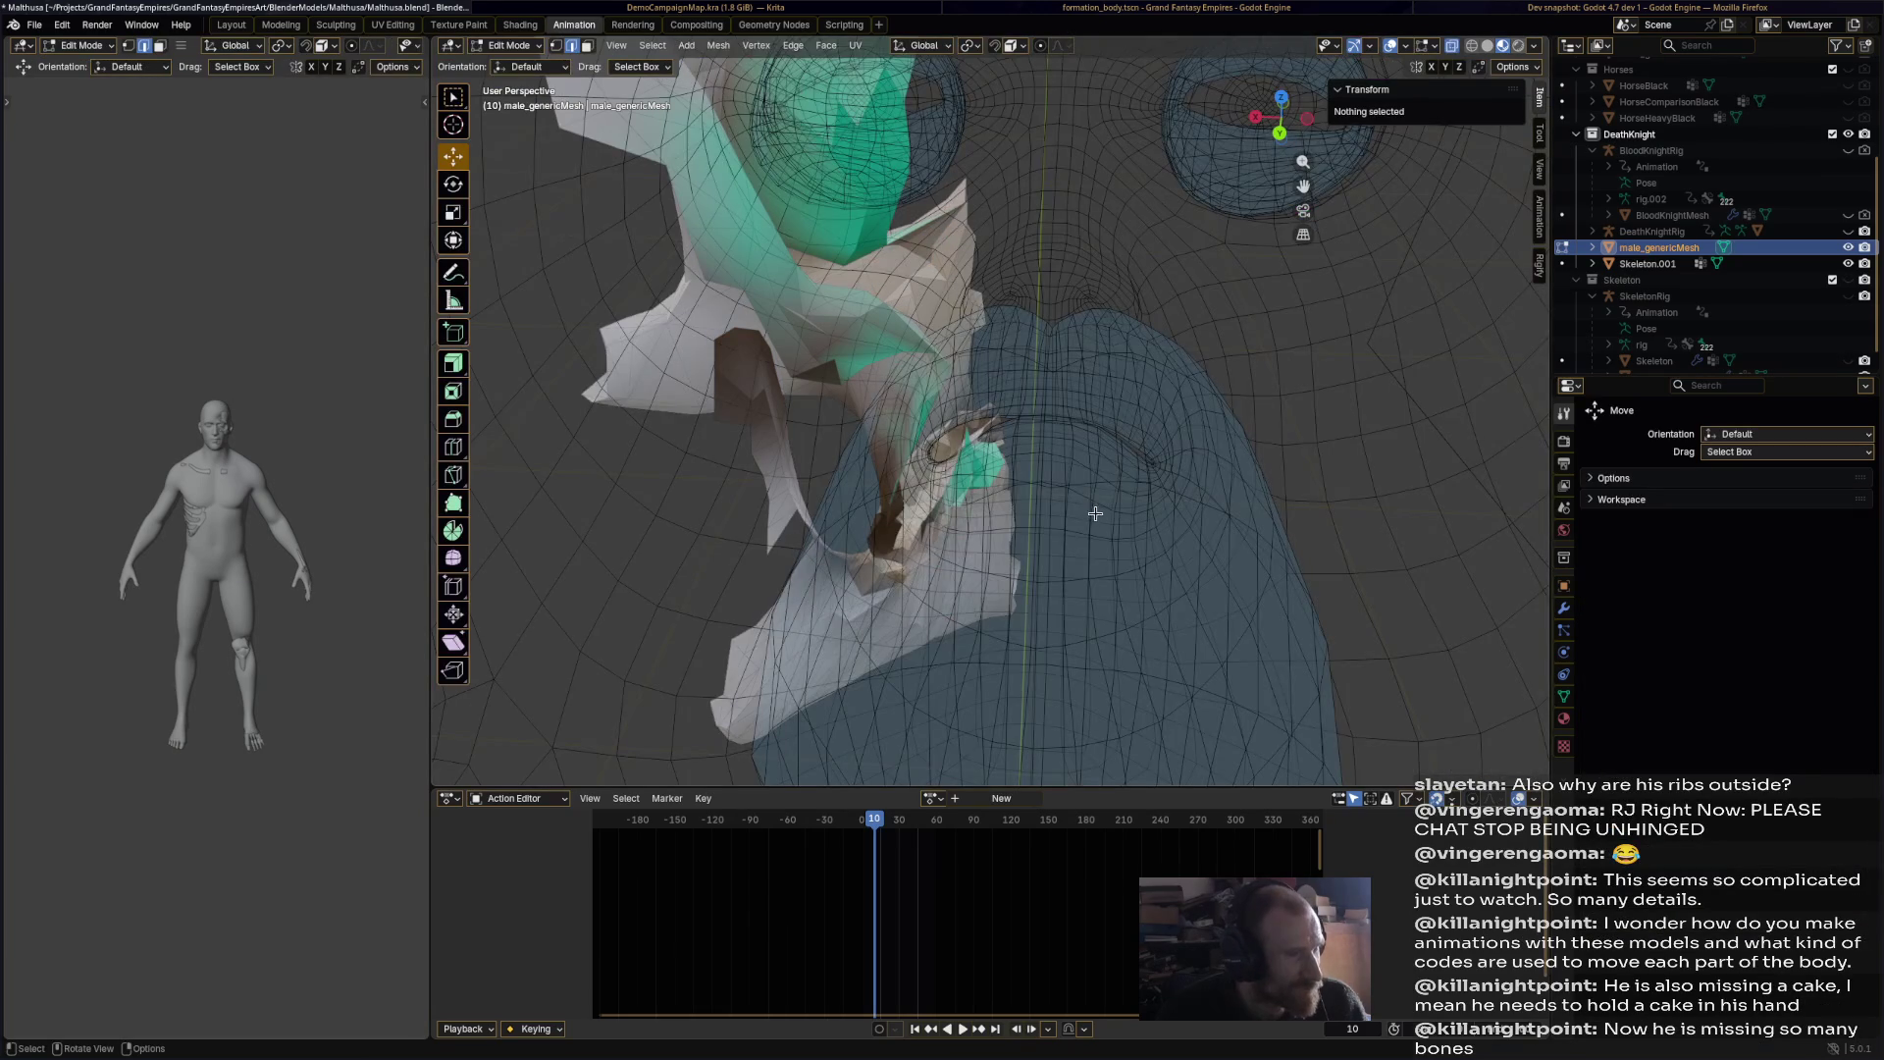
middle_click_drag(1107, 536, 1050, 726)
left_click(1052, 748)
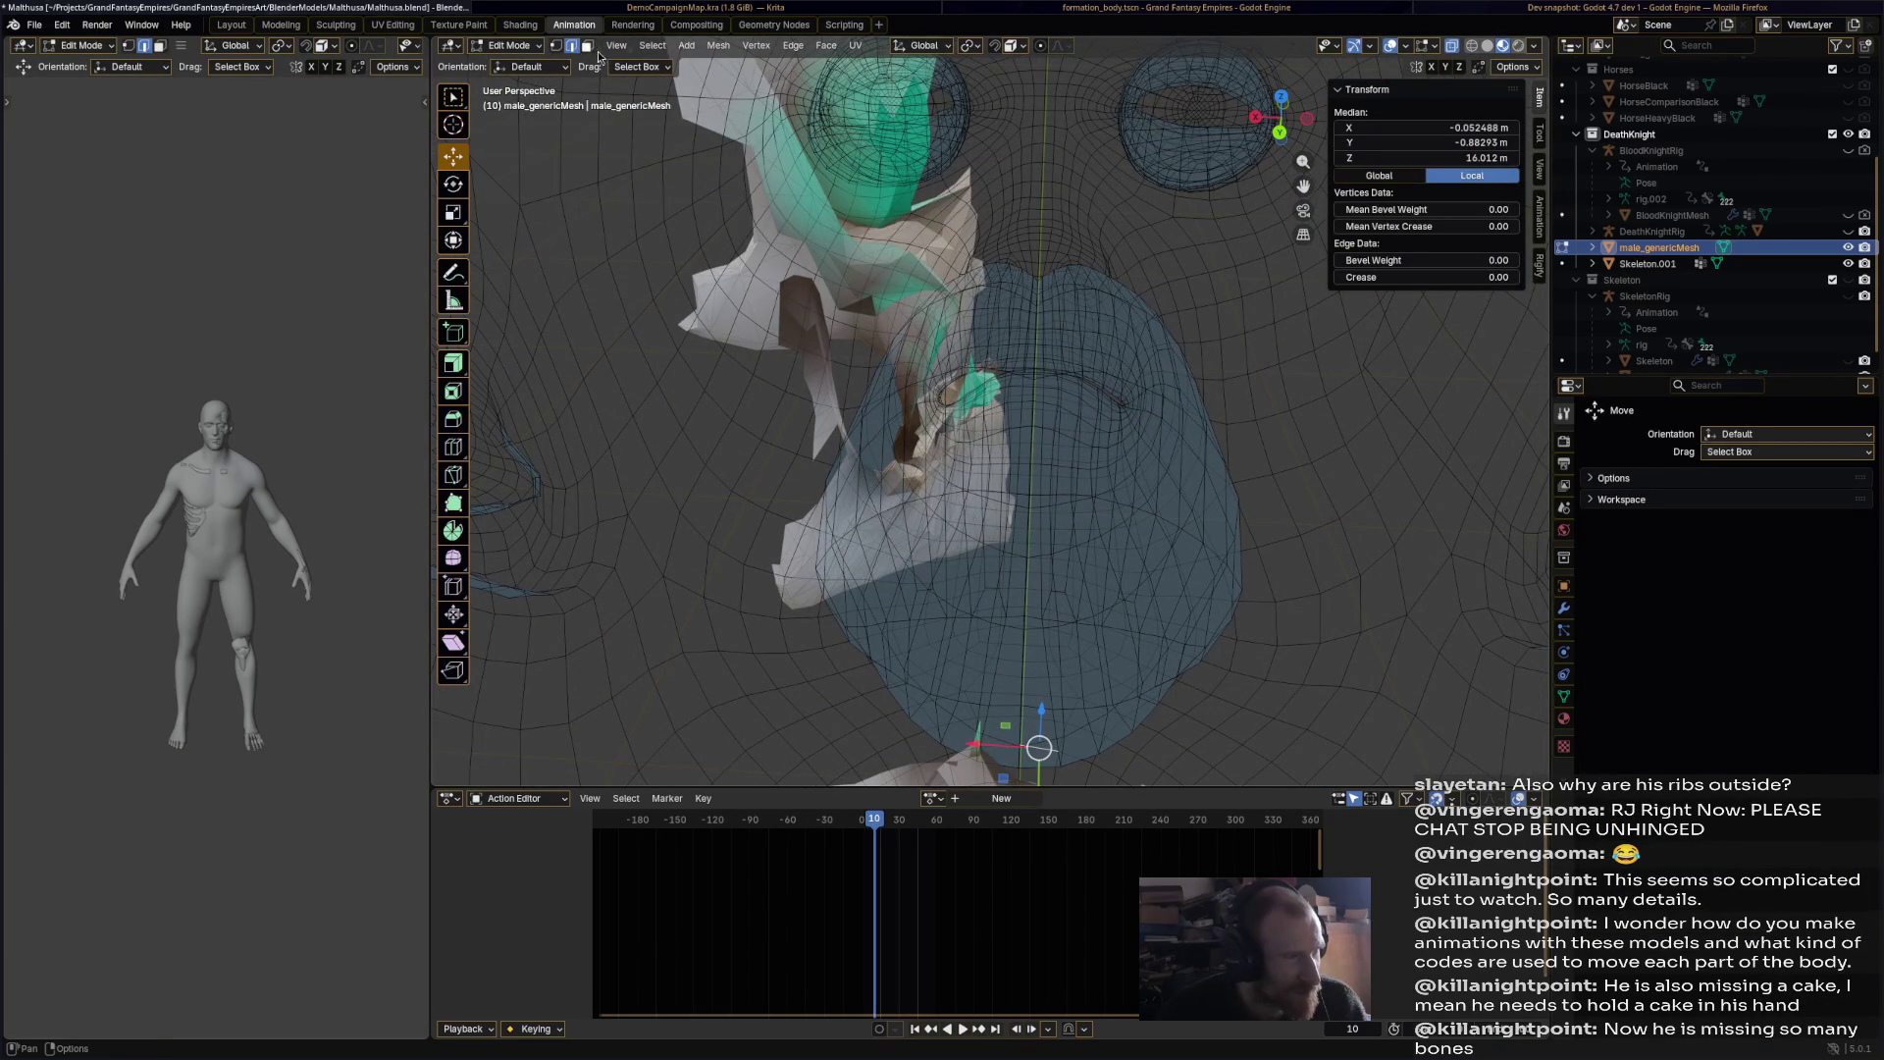
left_click(1040, 747)
left_click(1038, 746)
left_click(1010, 743, "shift")
left_click(1010, 744, "shift")
left_click(1027, 746)
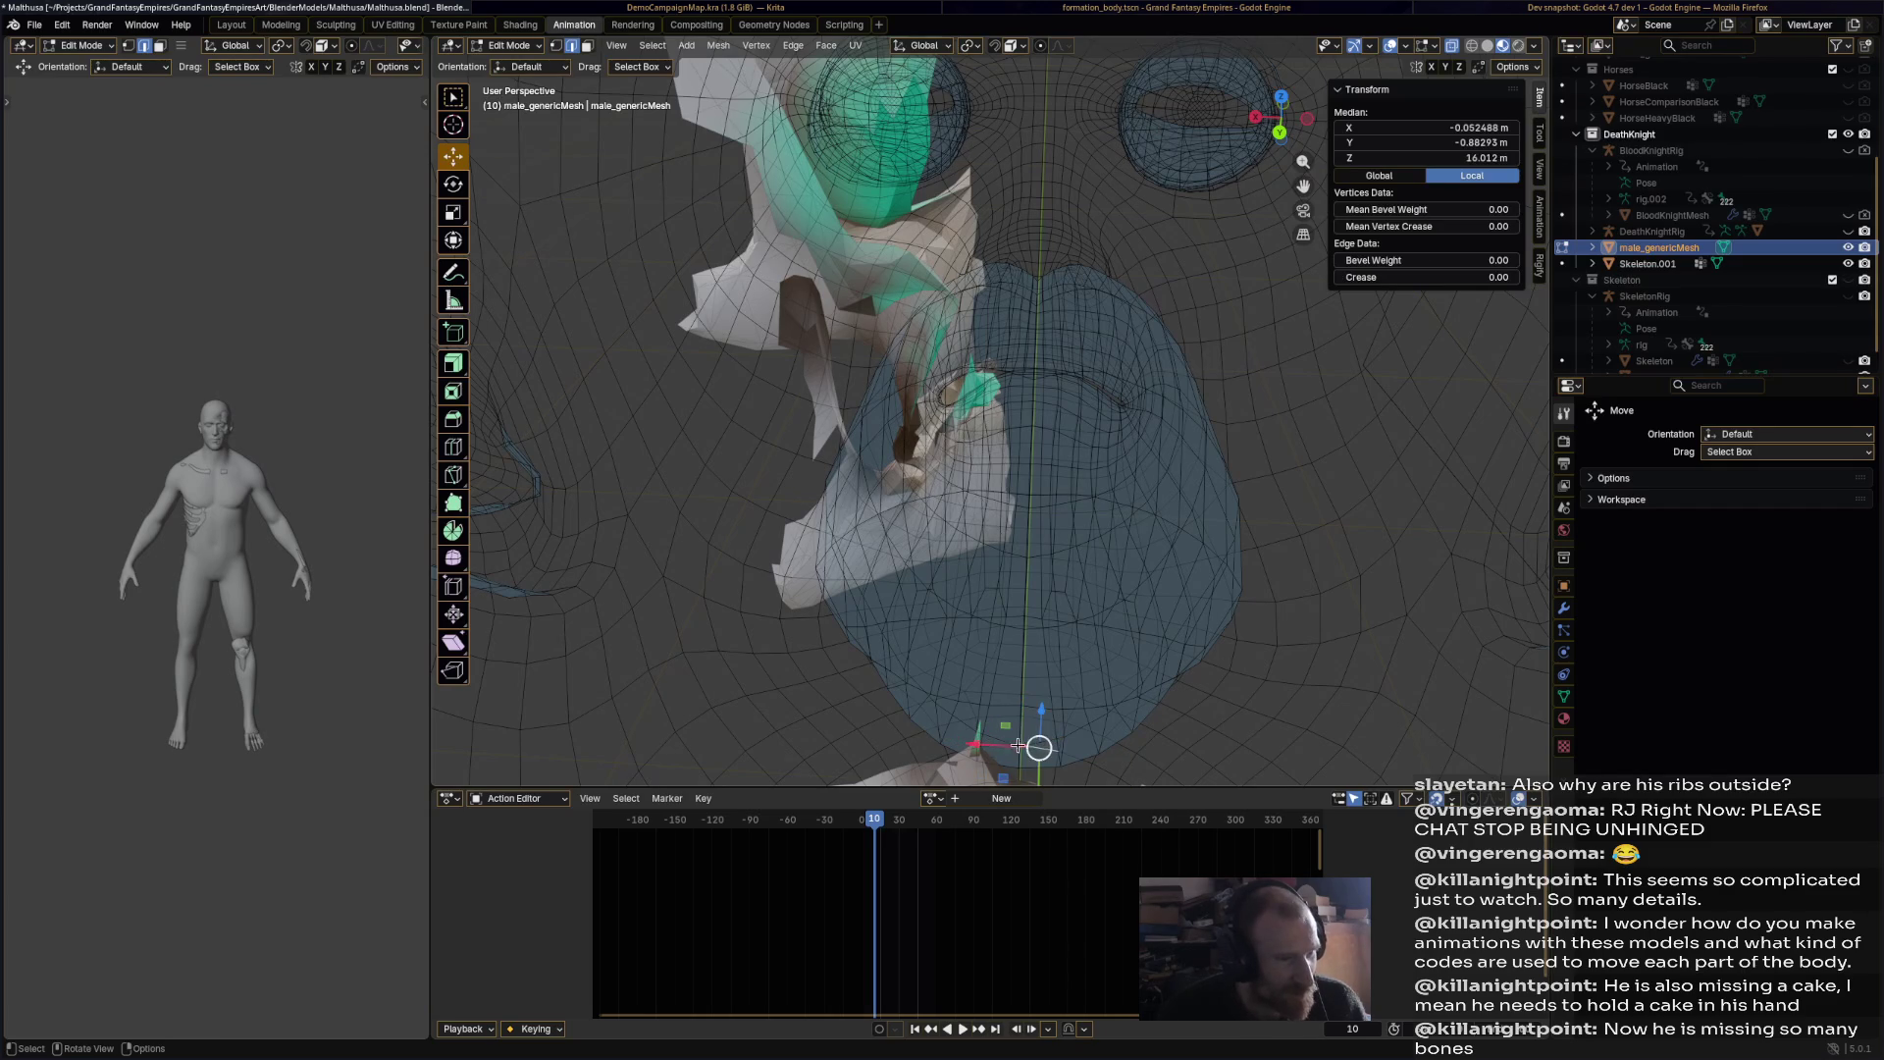
left_click(1002, 738, "shift")
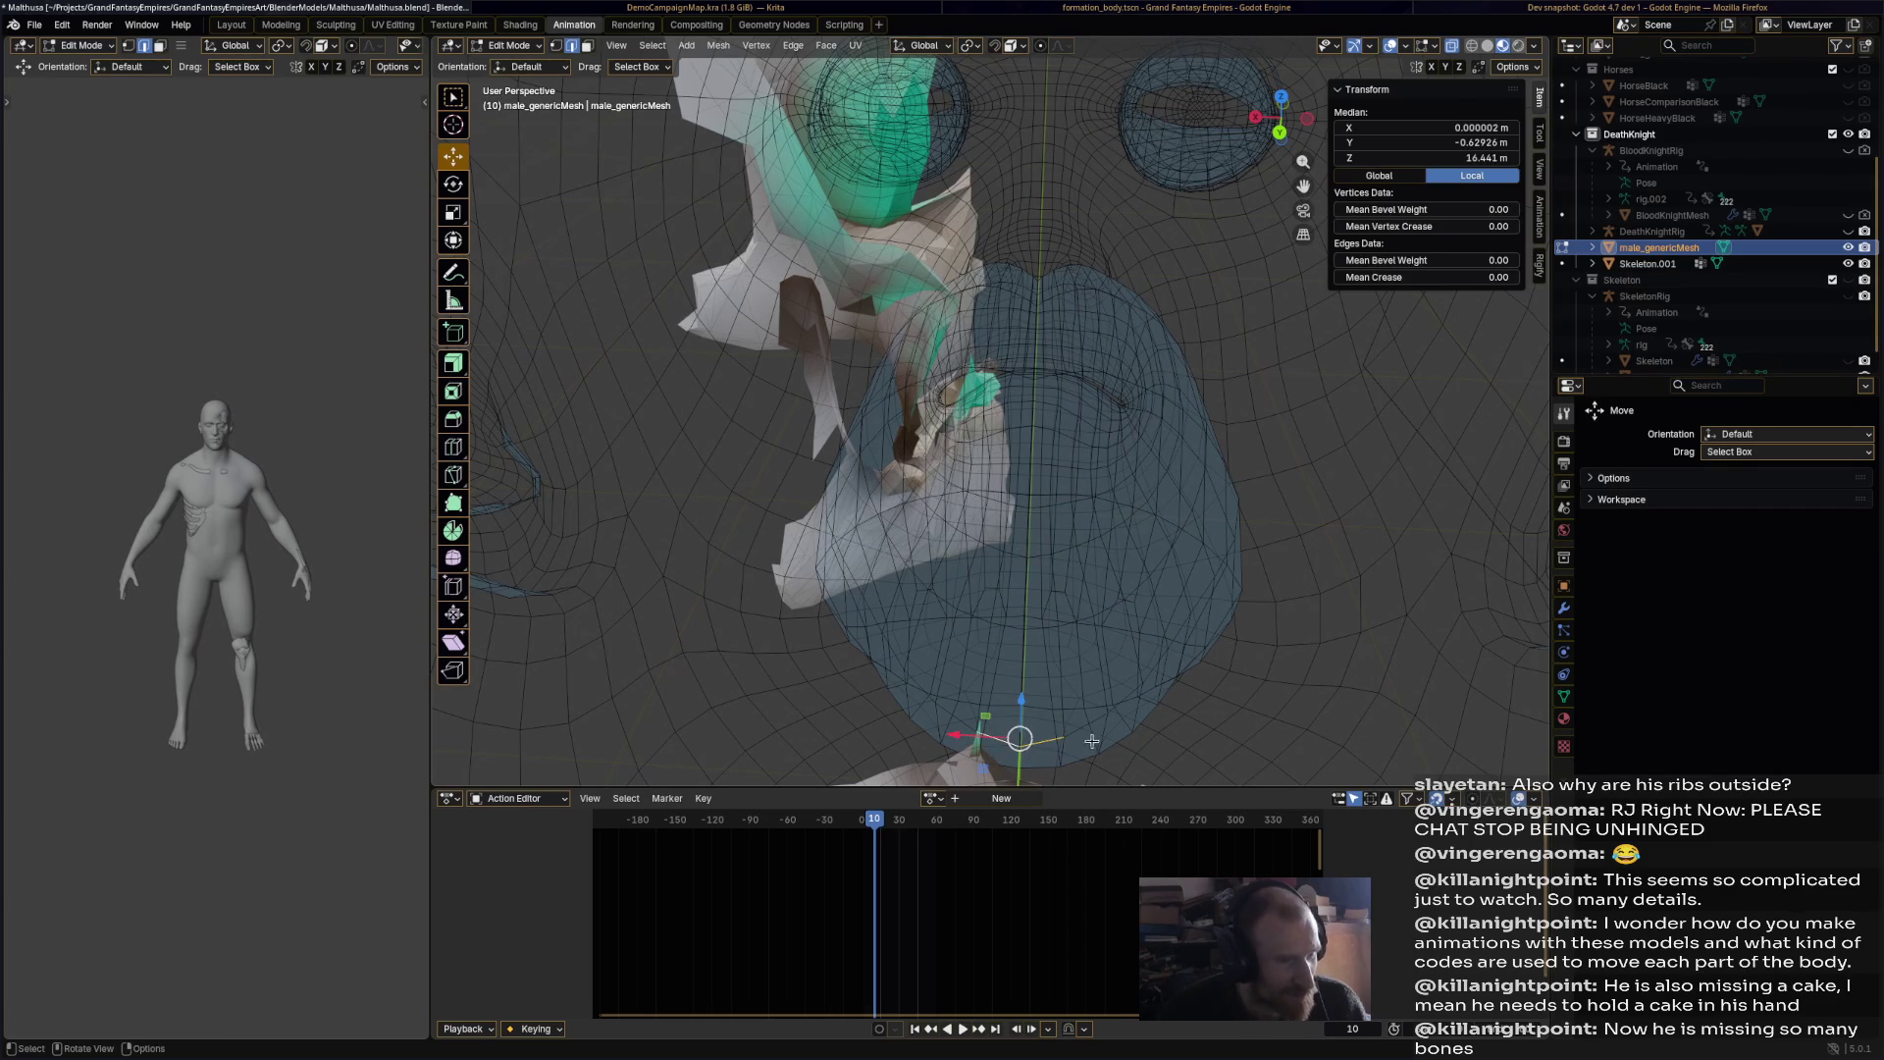
key("ctrl+KP_Add")
key("ctrl+KP_Add")
key("ctrl+KP_Add")
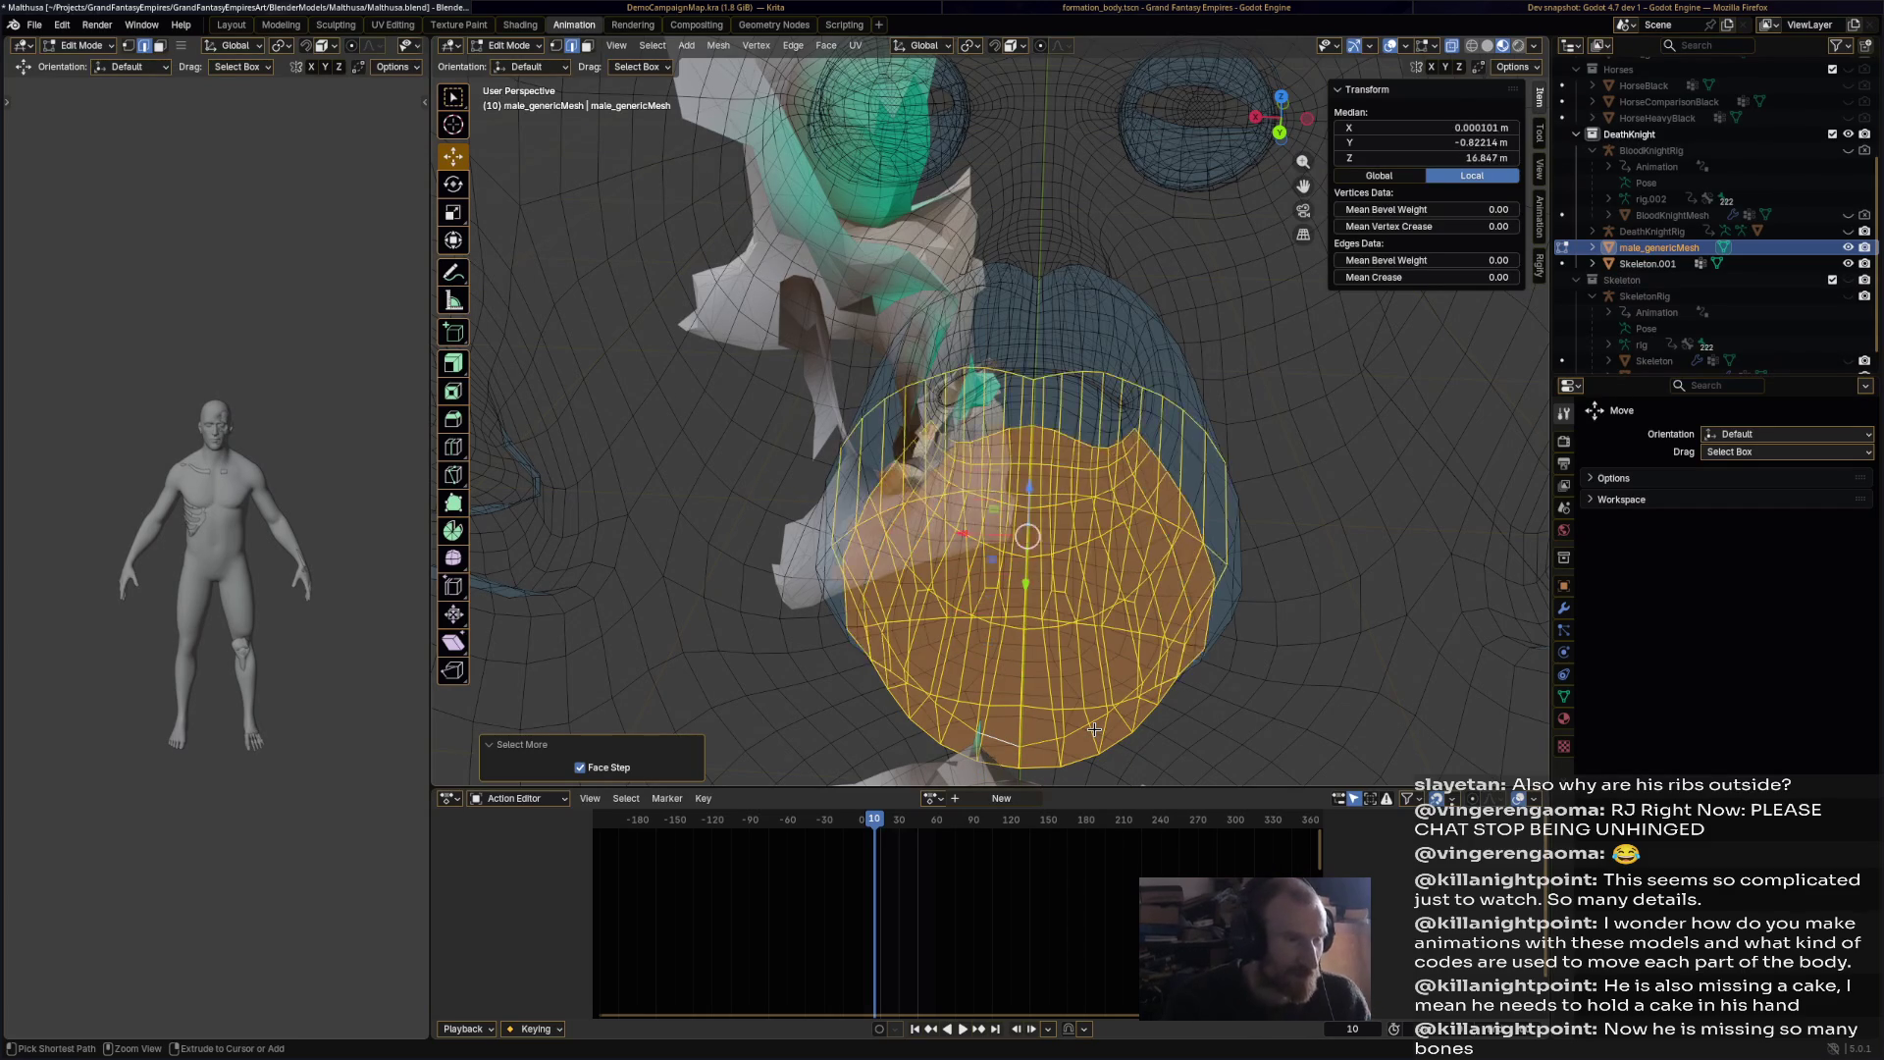
key("ctrl+KP_Add")
key("x")
left_click(1091, 734)
Step: Delete a grown patch of cheek faces beside the nose
mouse_move(1091, 623)
middle_mouse_down()
mouse_move(1050, 475)
mouse_move(919, 353)
middle_mouse_up()
left_click(892, 344)
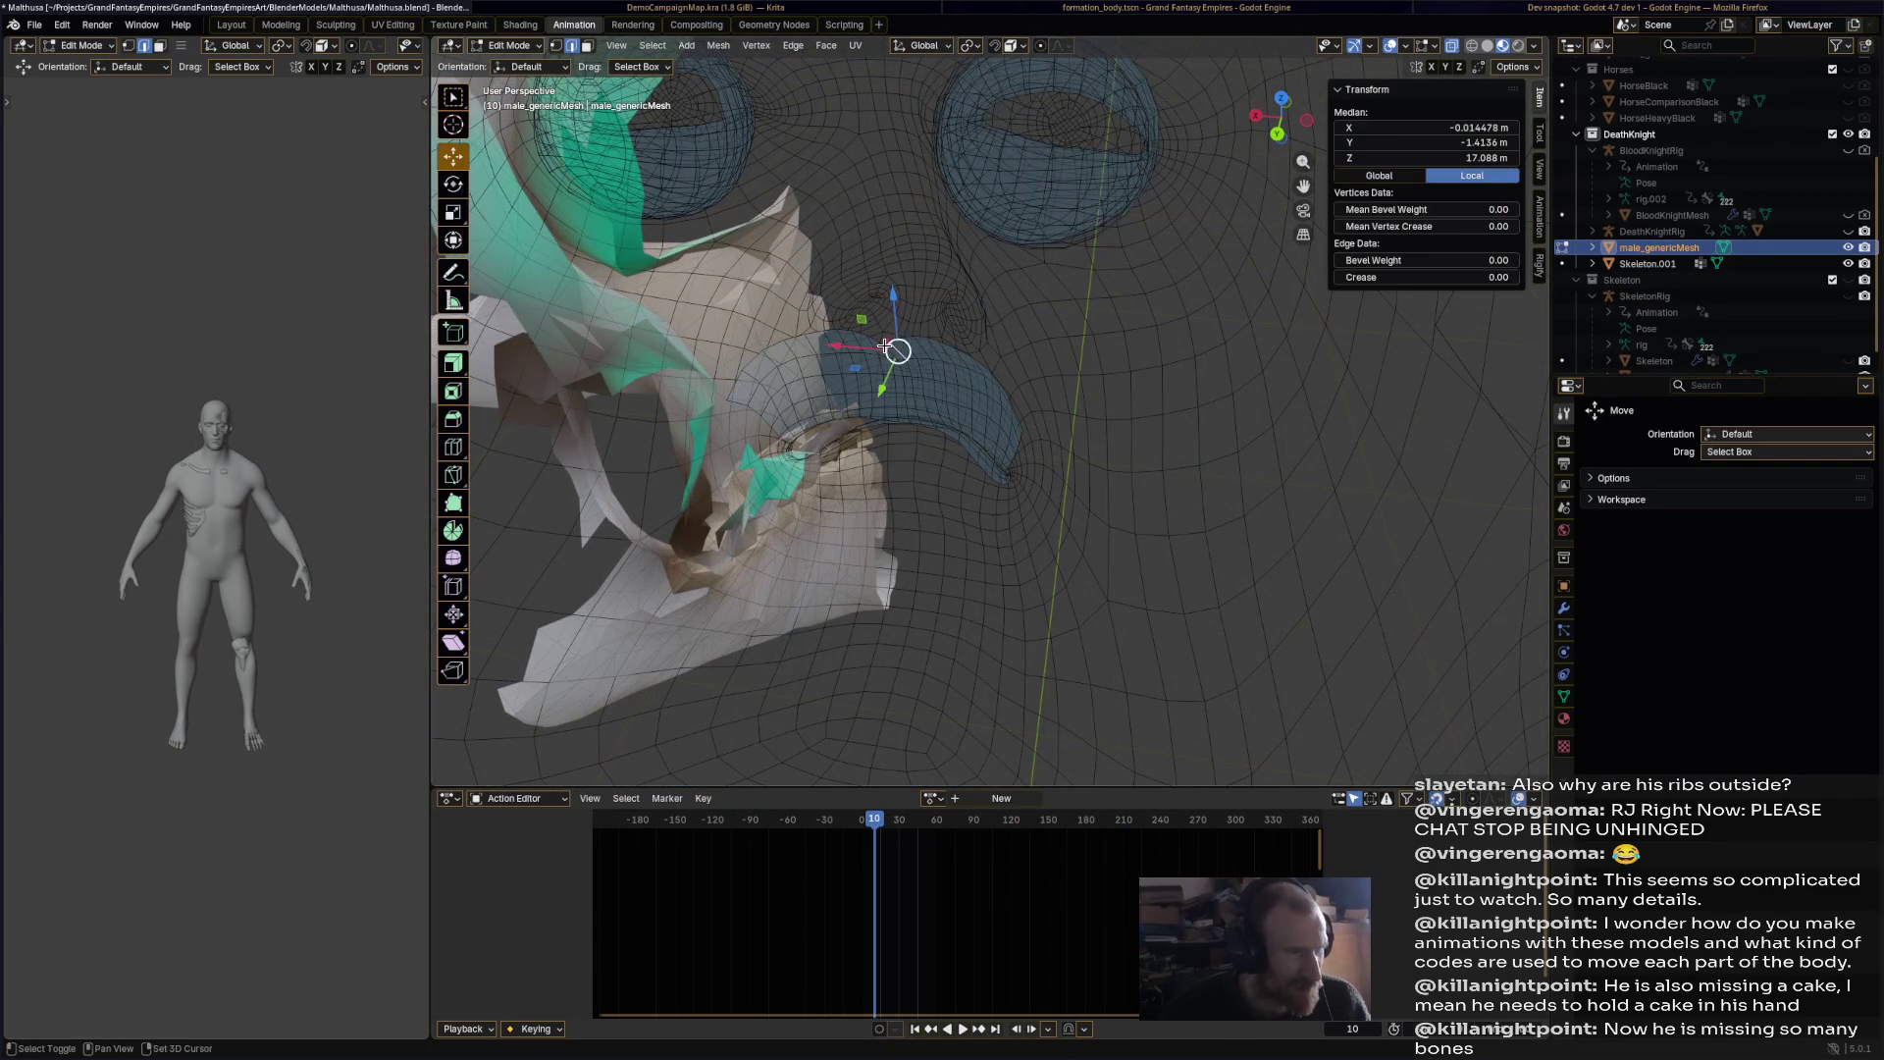
left_click(886, 348)
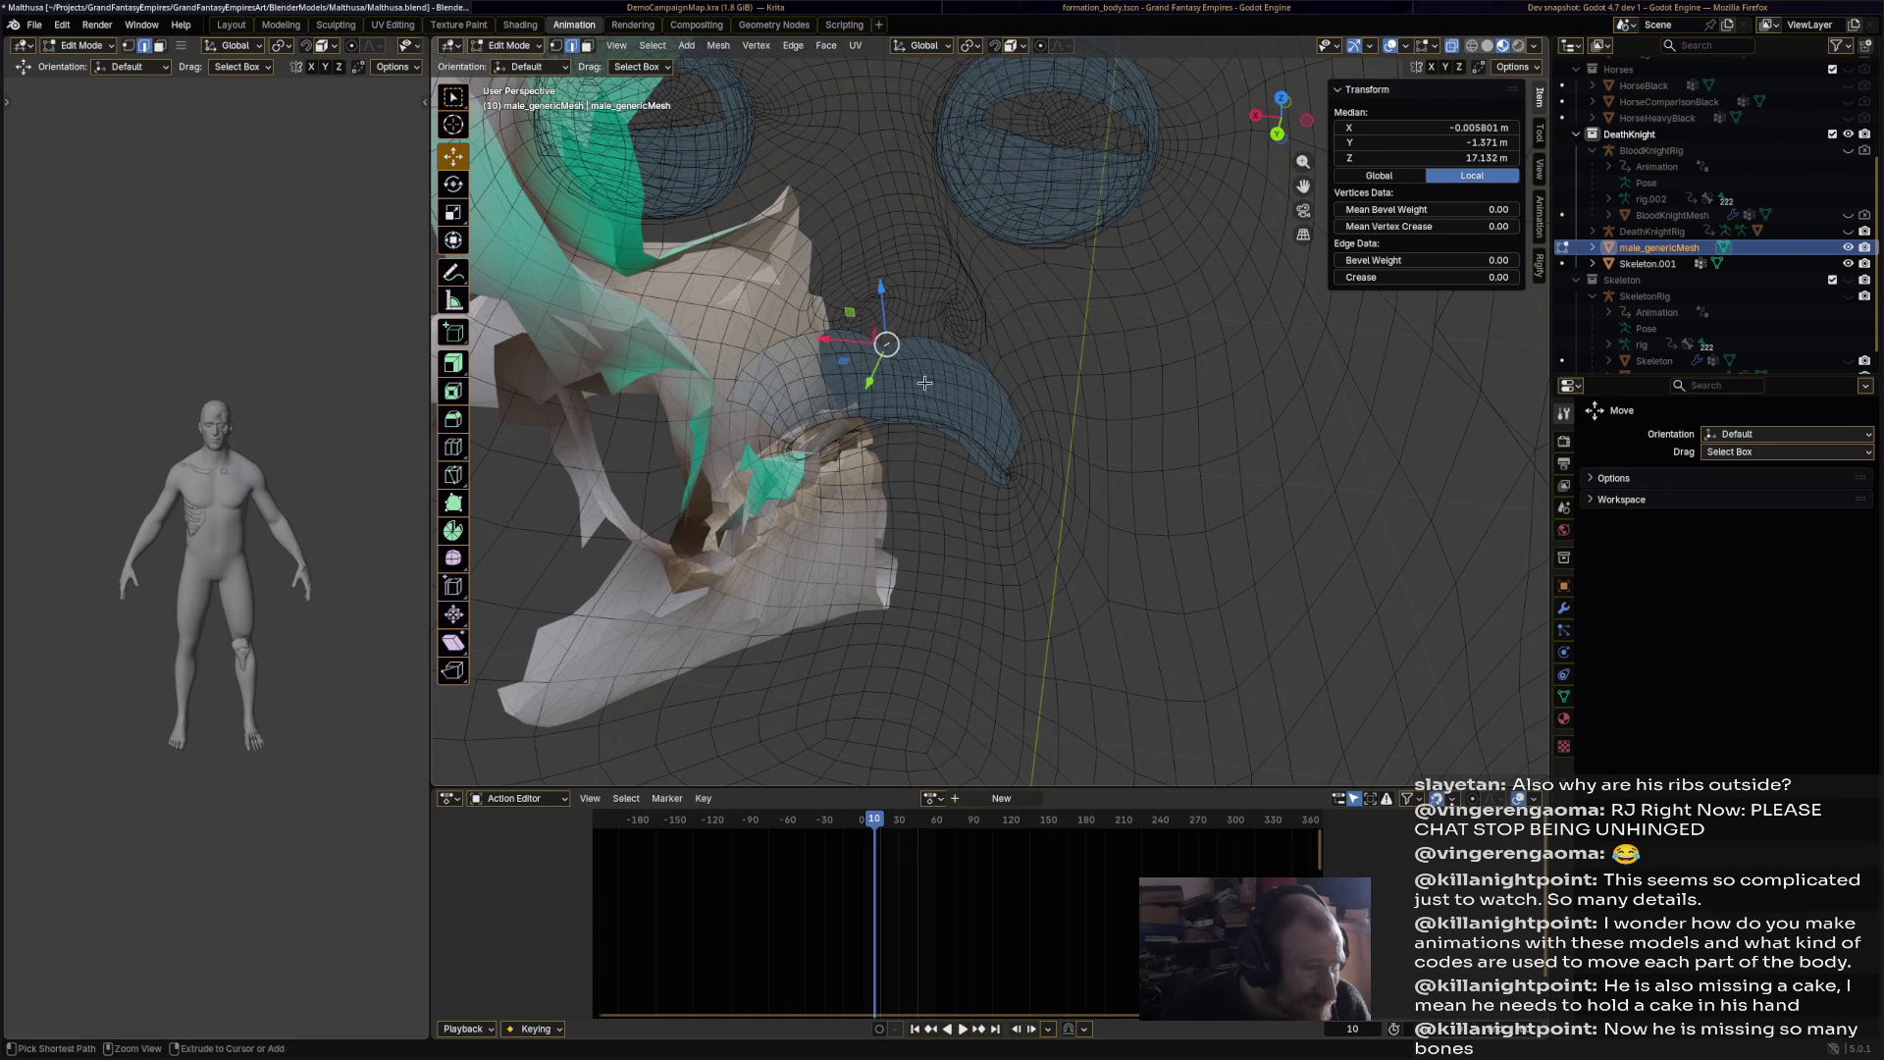
left_click(557, 46)
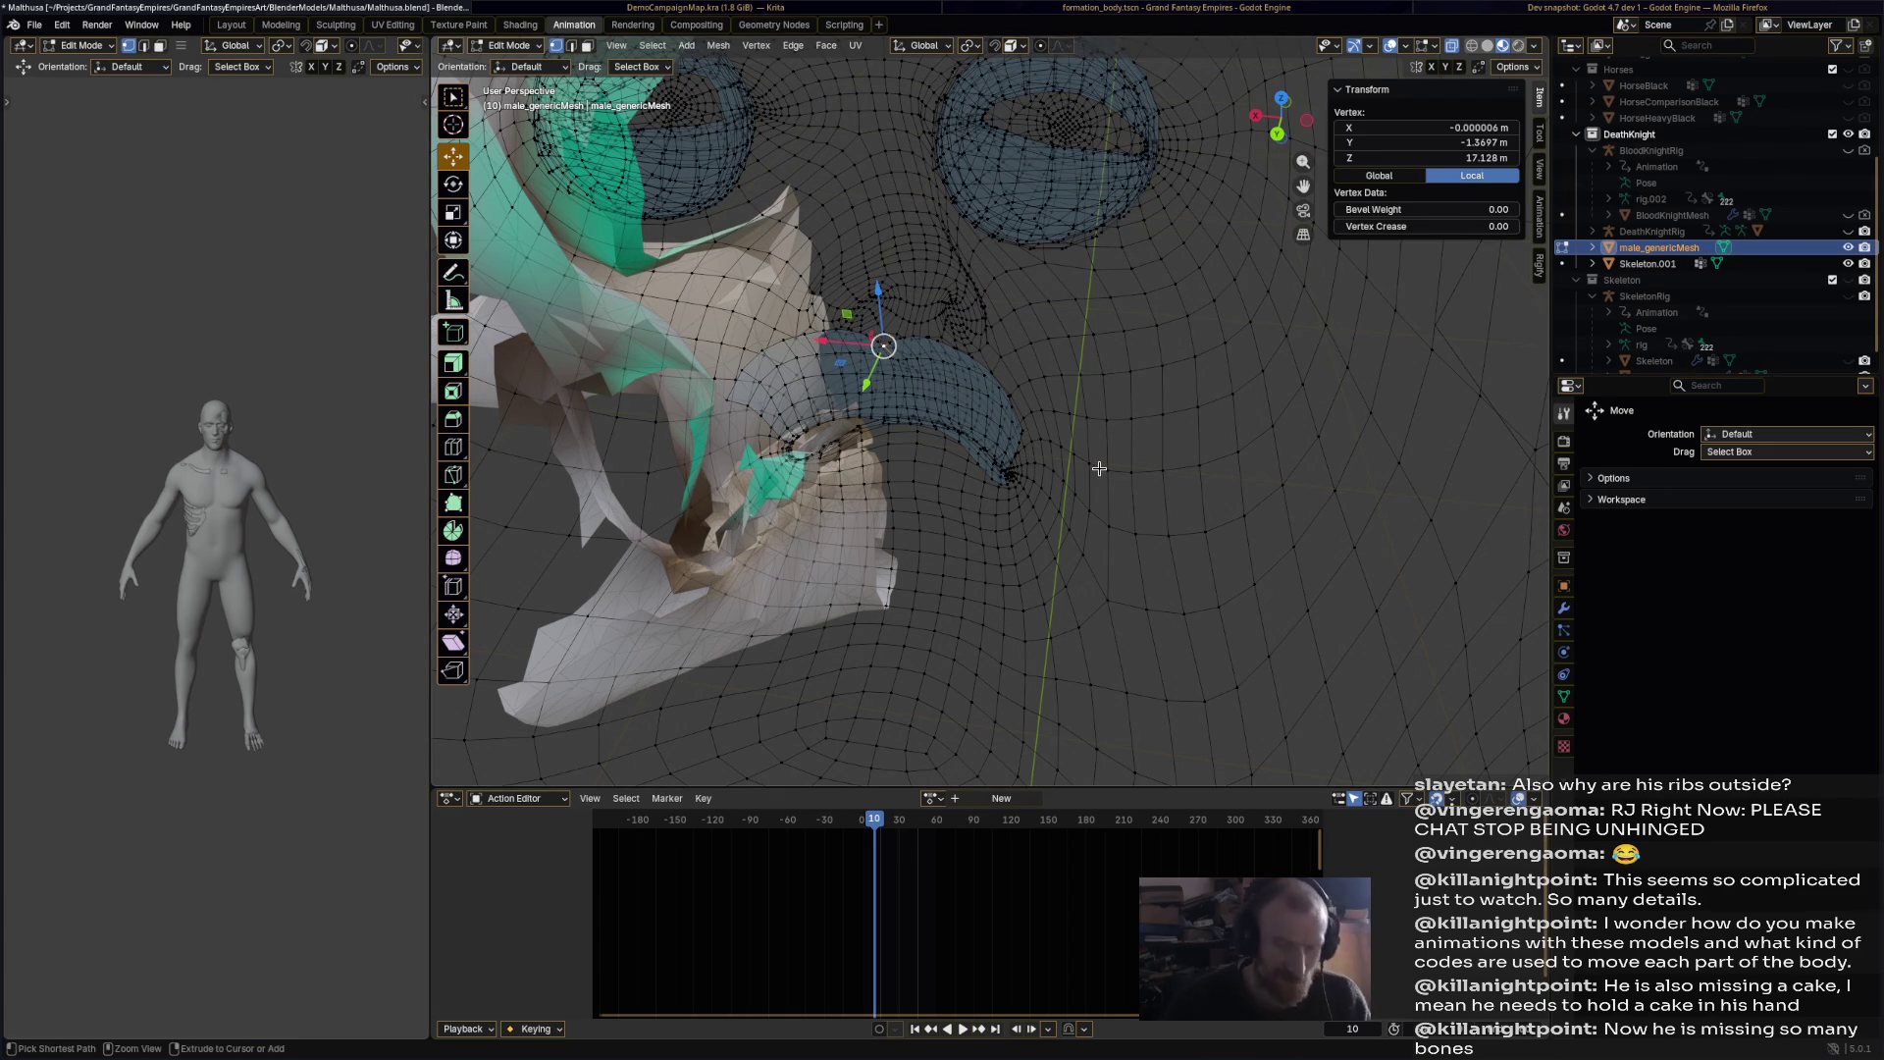
key("ctrl+KP_Add")
key("ctrl+KP_Add")
key("ctrl+KP_Add")
key("x")
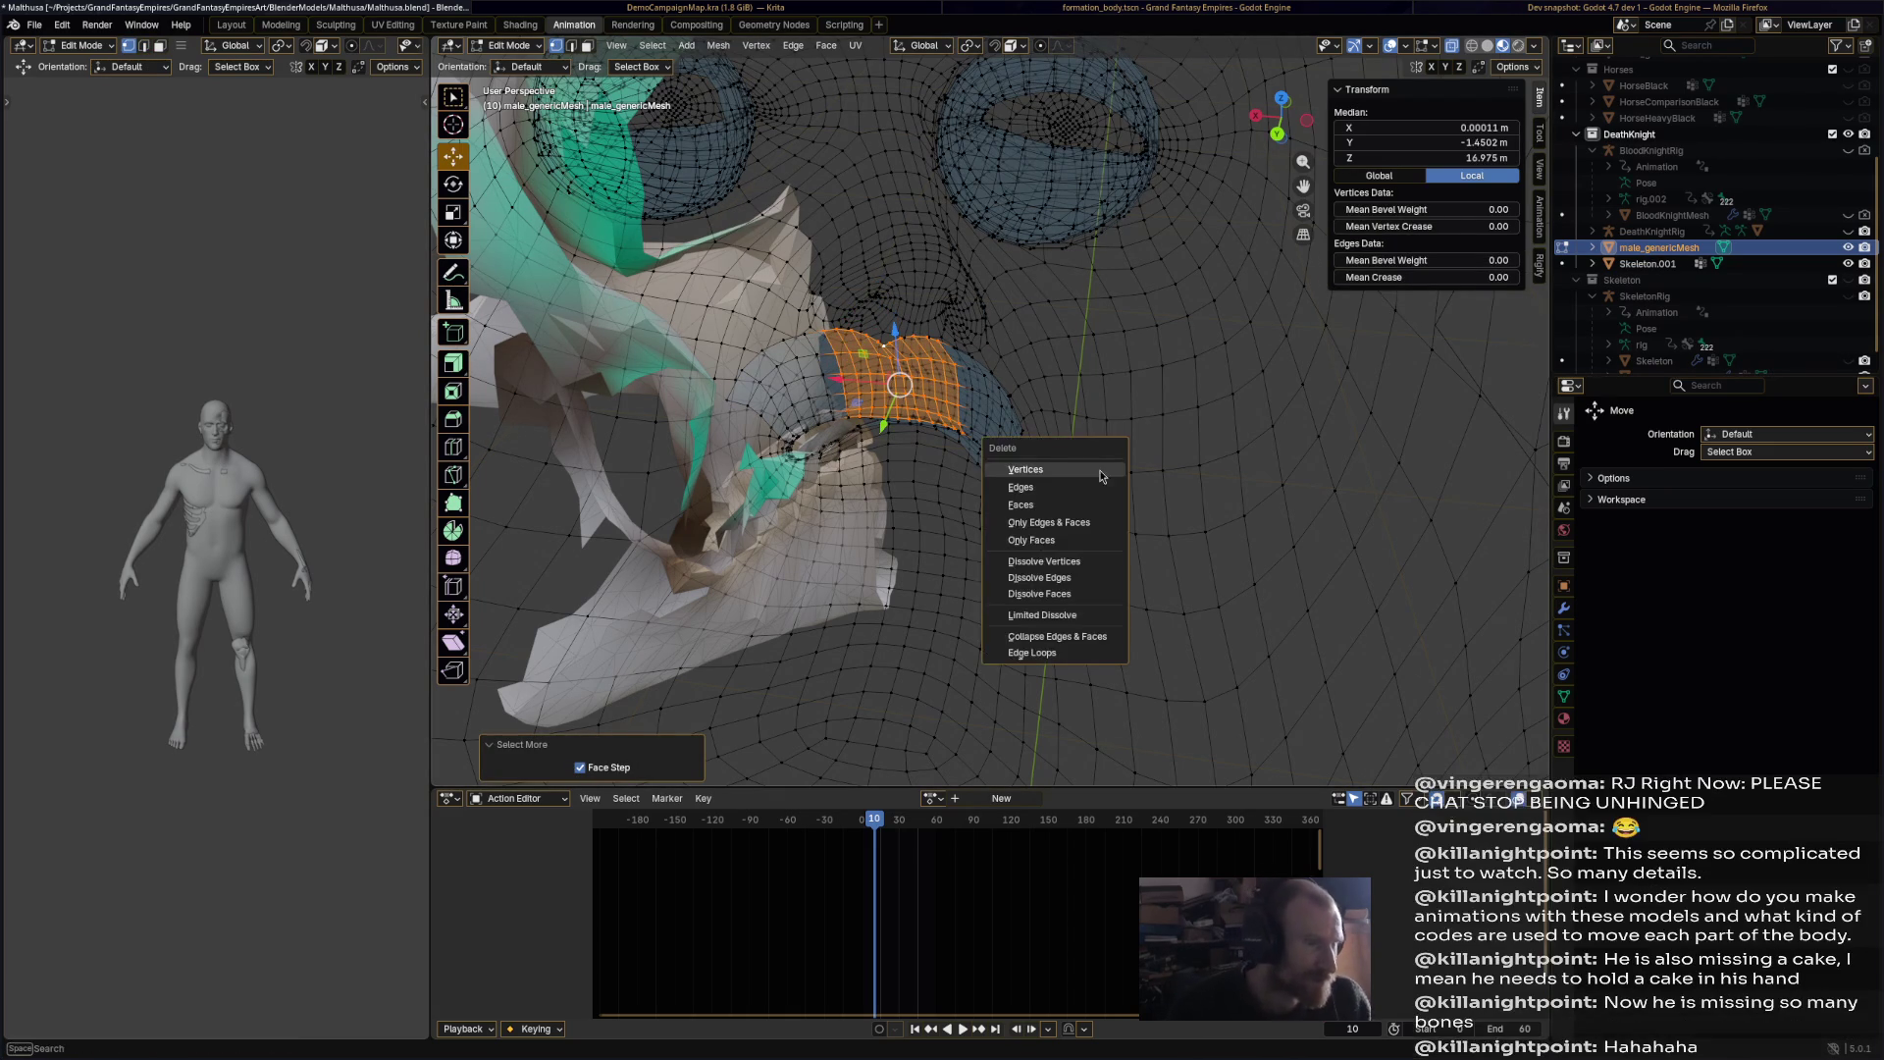
left_click(1099, 471)
Step: Delete grown vertex selections around both eye sockets
mouse_move(1099, 471)
middle_mouse_down()
mouse_move(995, 452)
mouse_move(958, 521)
mouse_move(988, 362)
mouse_move(977, 426)
mouse_move(968, 409)
middle_mouse_up()
left_click(968, 409)
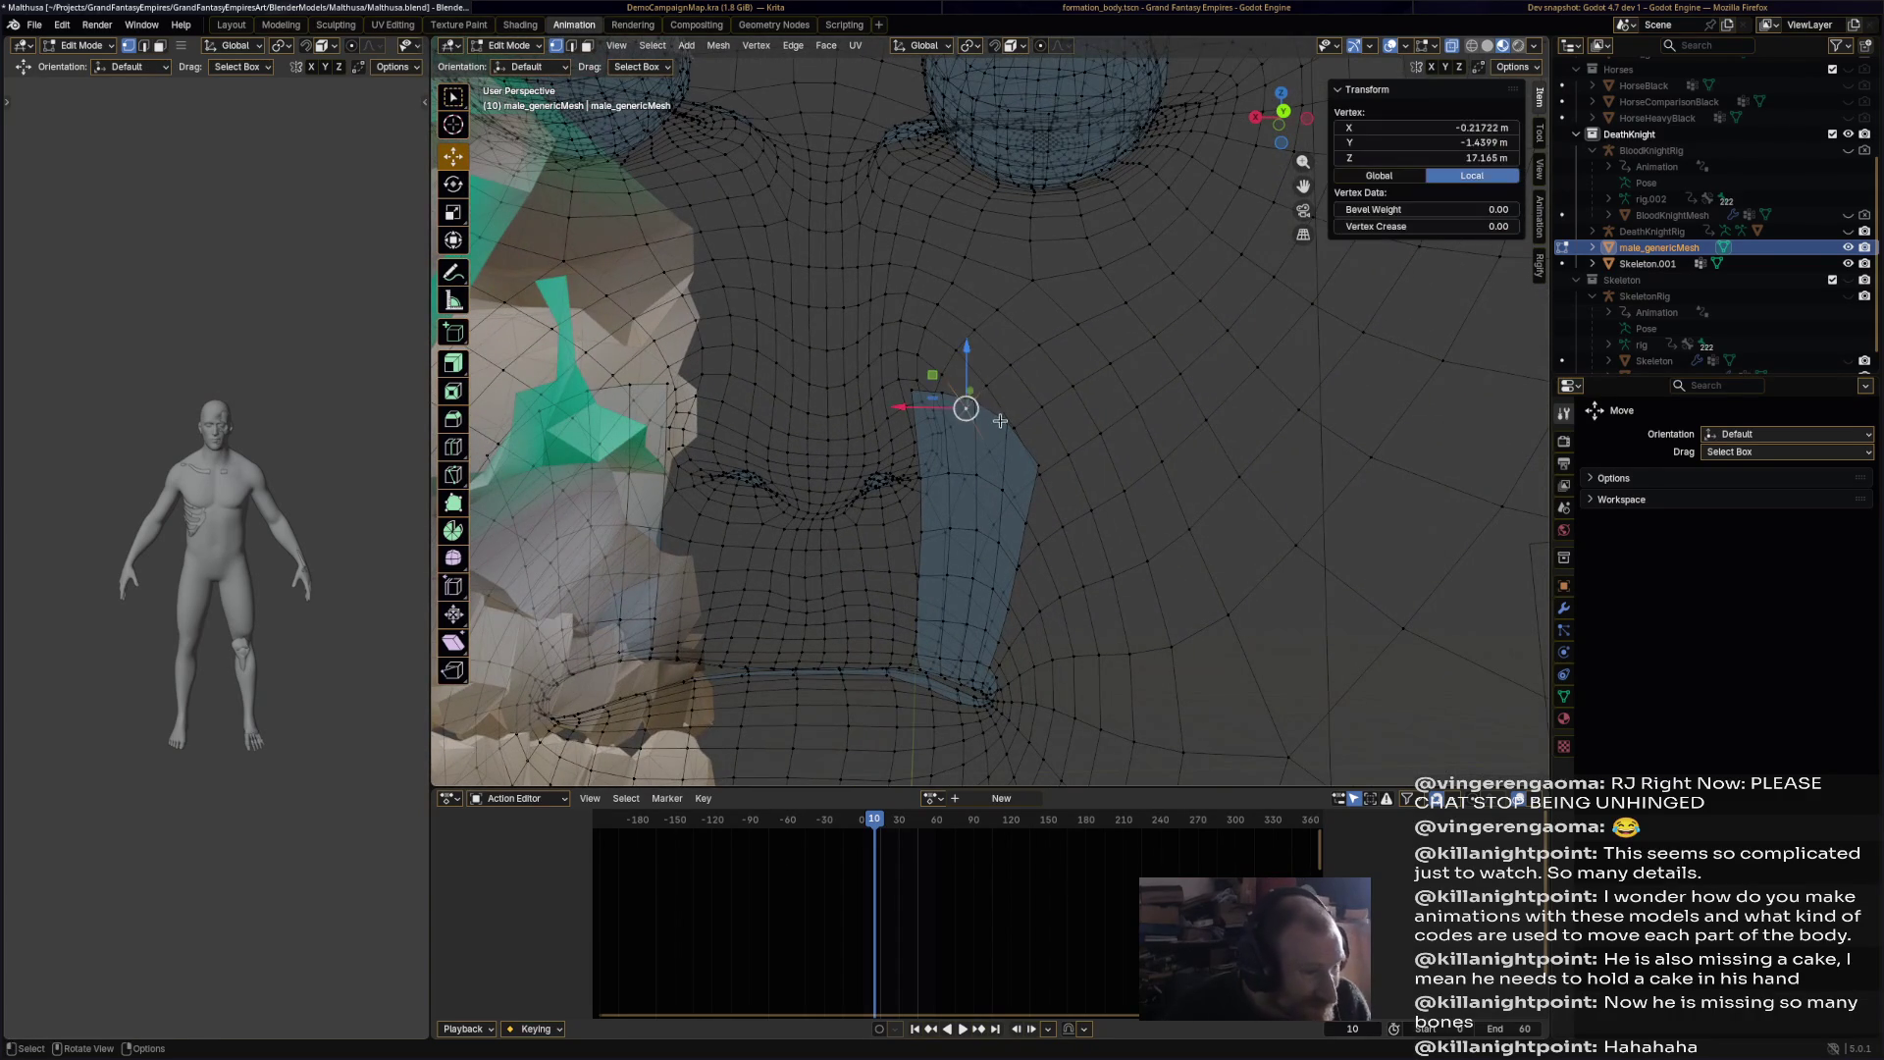
left_click(1011, 431, "shift")
mouse_move(1073, 526)
middle_mouse_down()
mouse_move(1021, 510)
mouse_move(962, 570)
mouse_move(553, 324)
middle_mouse_up()
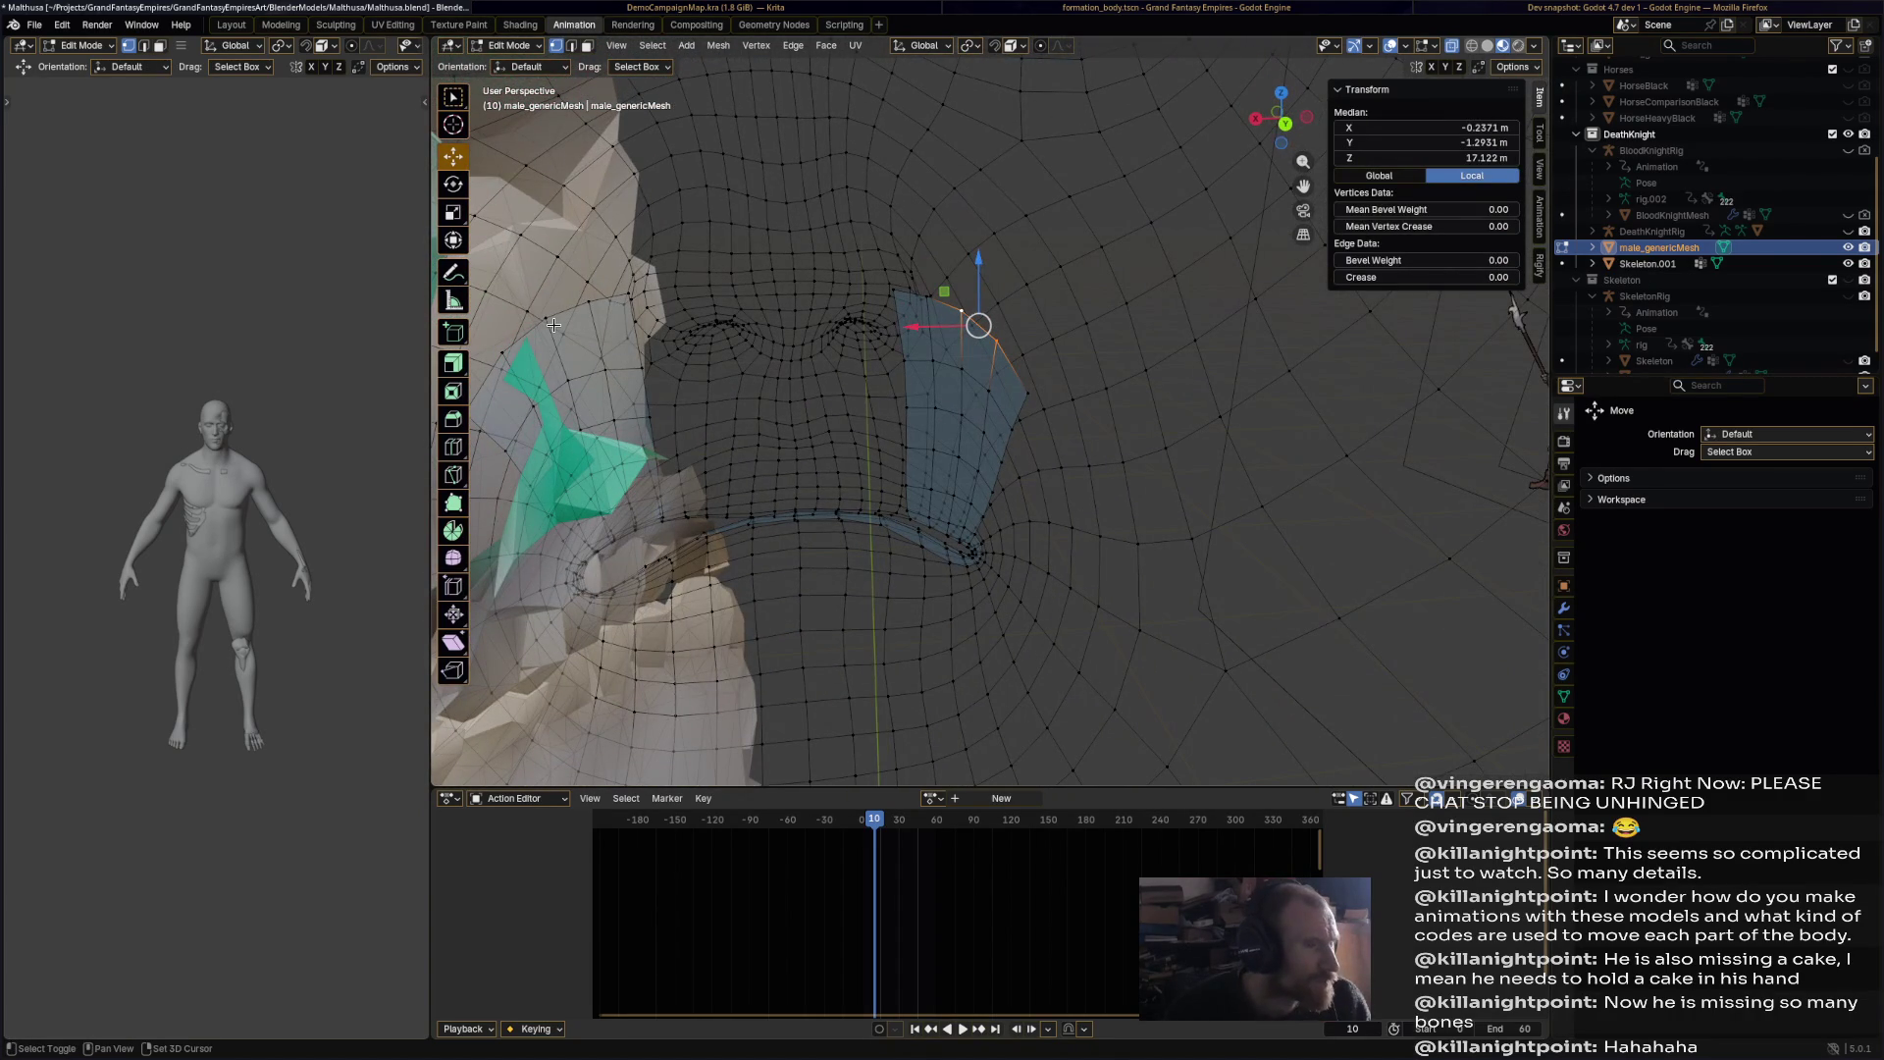
left_click(501, 351, "shift")
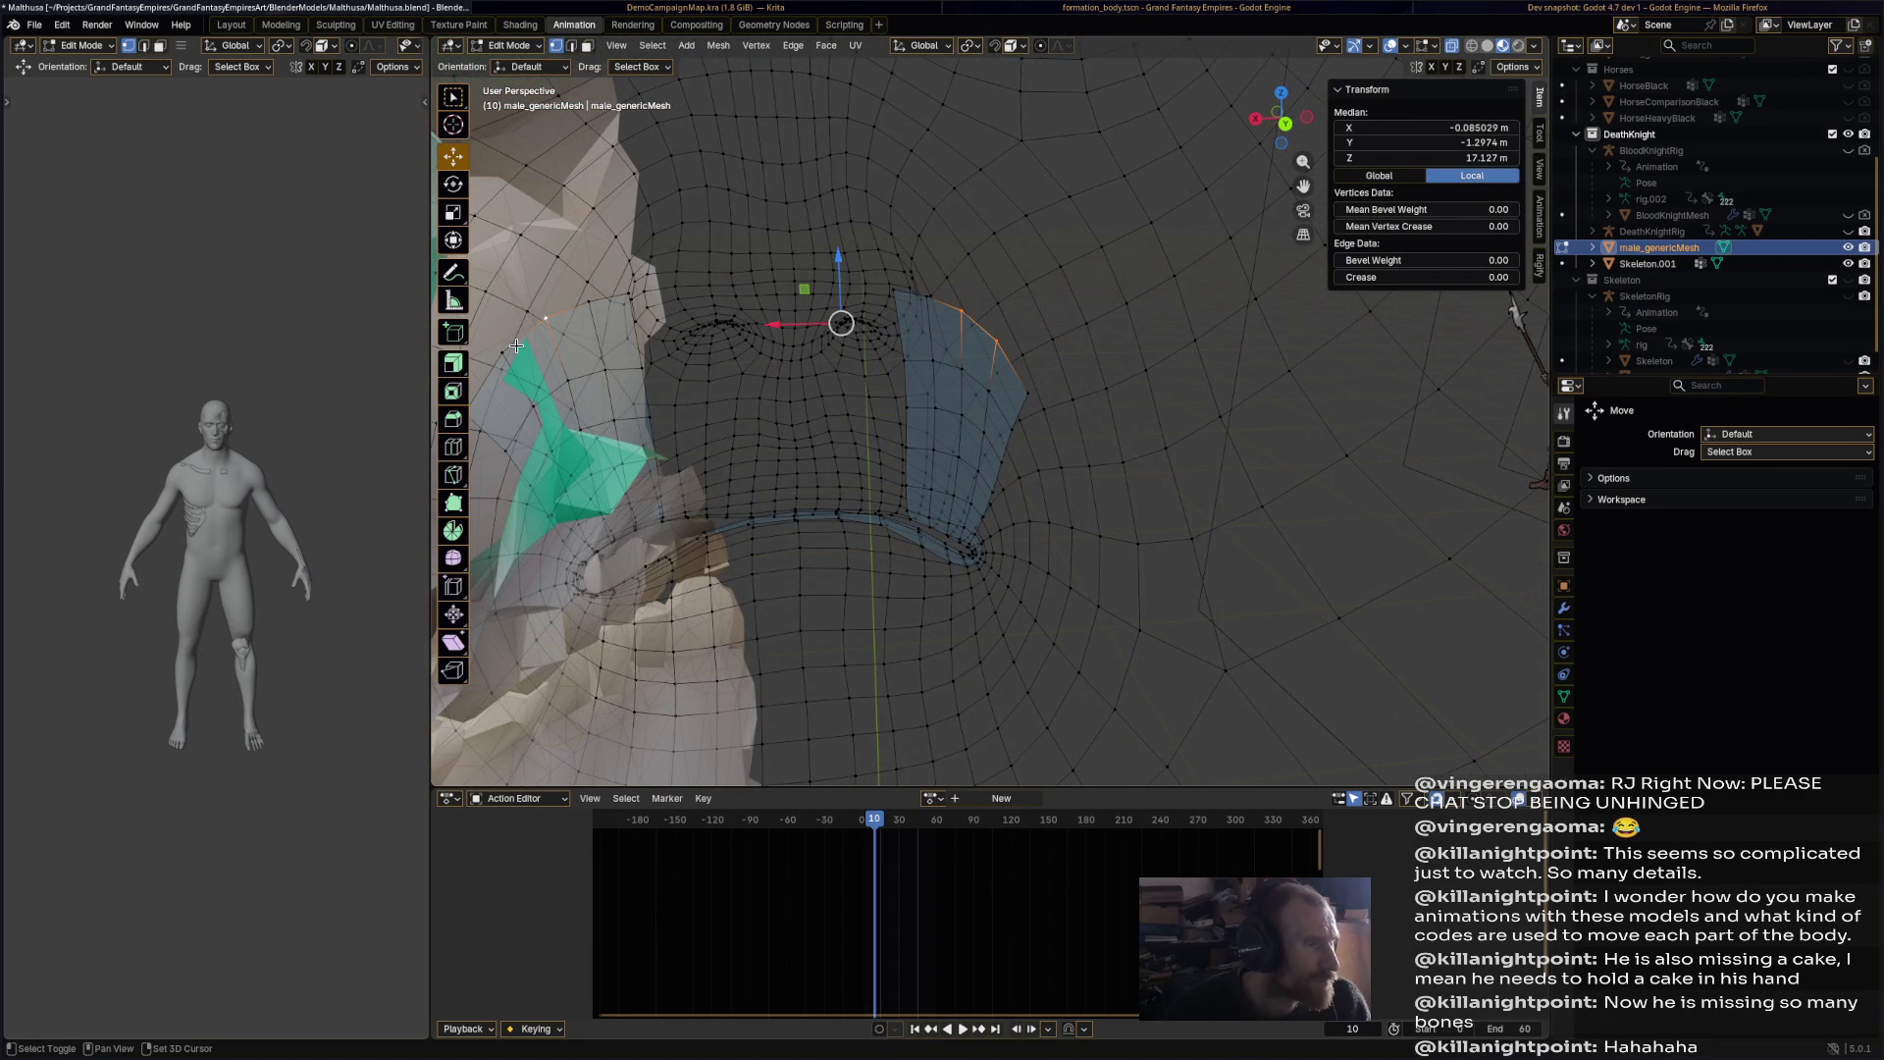
key("ctrl+KP_Add")
key("ctrl+KP_Add")
key("ctrl+KP_Add")
key("x")
left_click(709, 379)
mouse_move(946, 534)
middle_mouse_down()
mouse_move(1053, 509)
mouse_move(1123, 311)
middle_mouse_up()
left_click(527, 51)
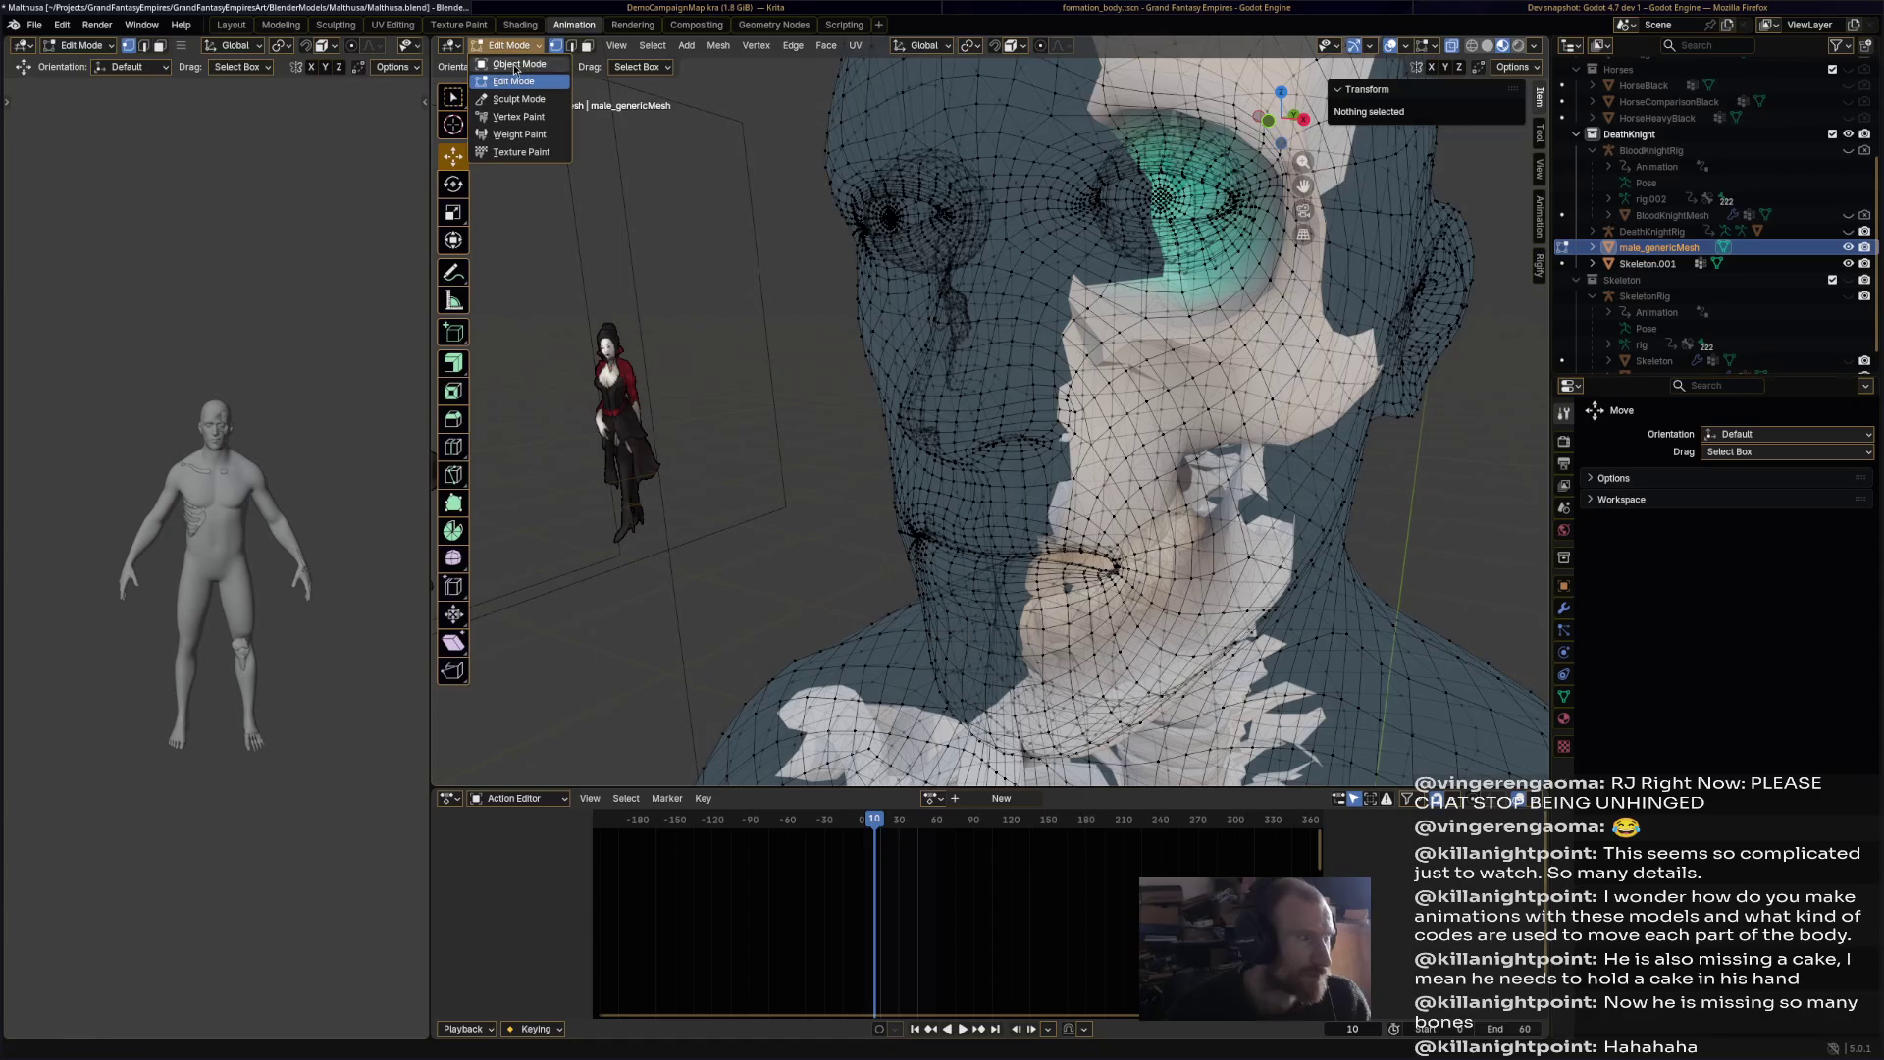
Step: Return to Sculpt Mode on the body and inflate the cheek and chin patch
left_click(512, 63)
mouse_move(757, 508)
middle_mouse_down()
mouse_move(845, 463)
mouse_move(809, 455)
mouse_move(776, 555)
middle_mouse_up()
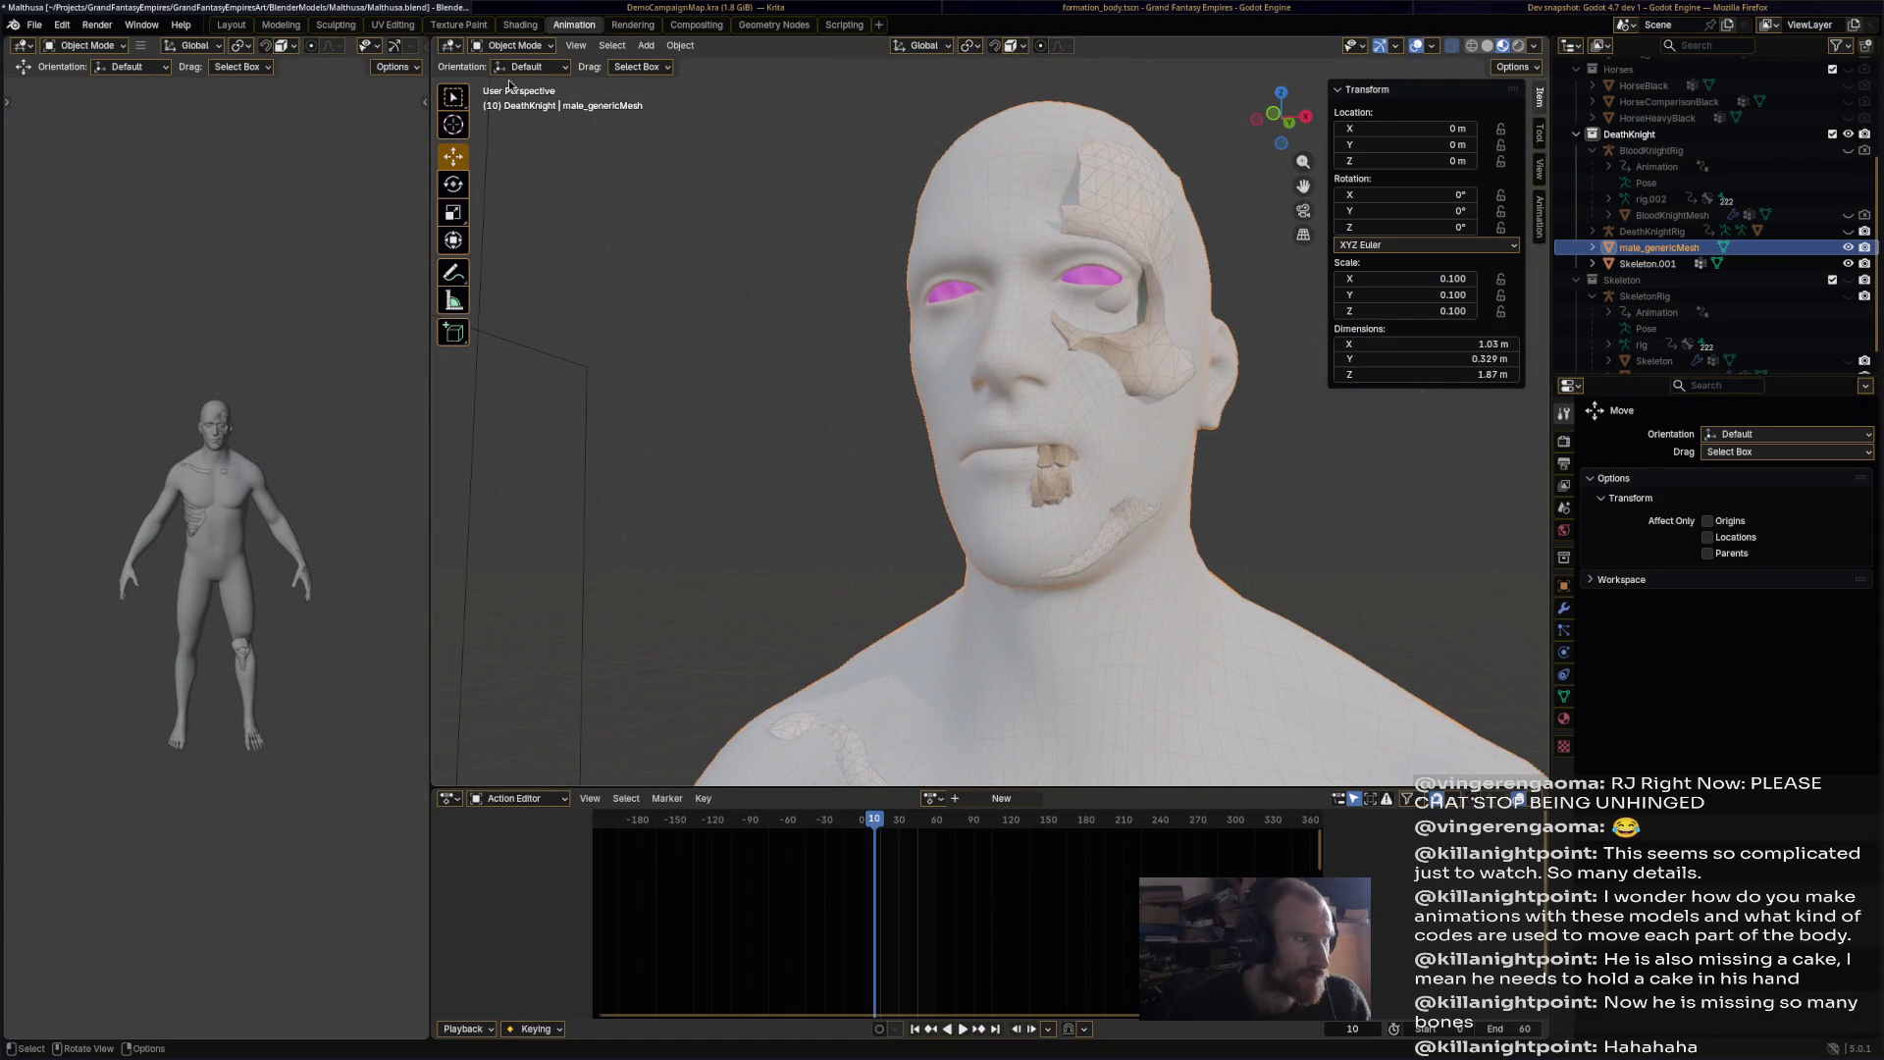
left_click(512, 45)
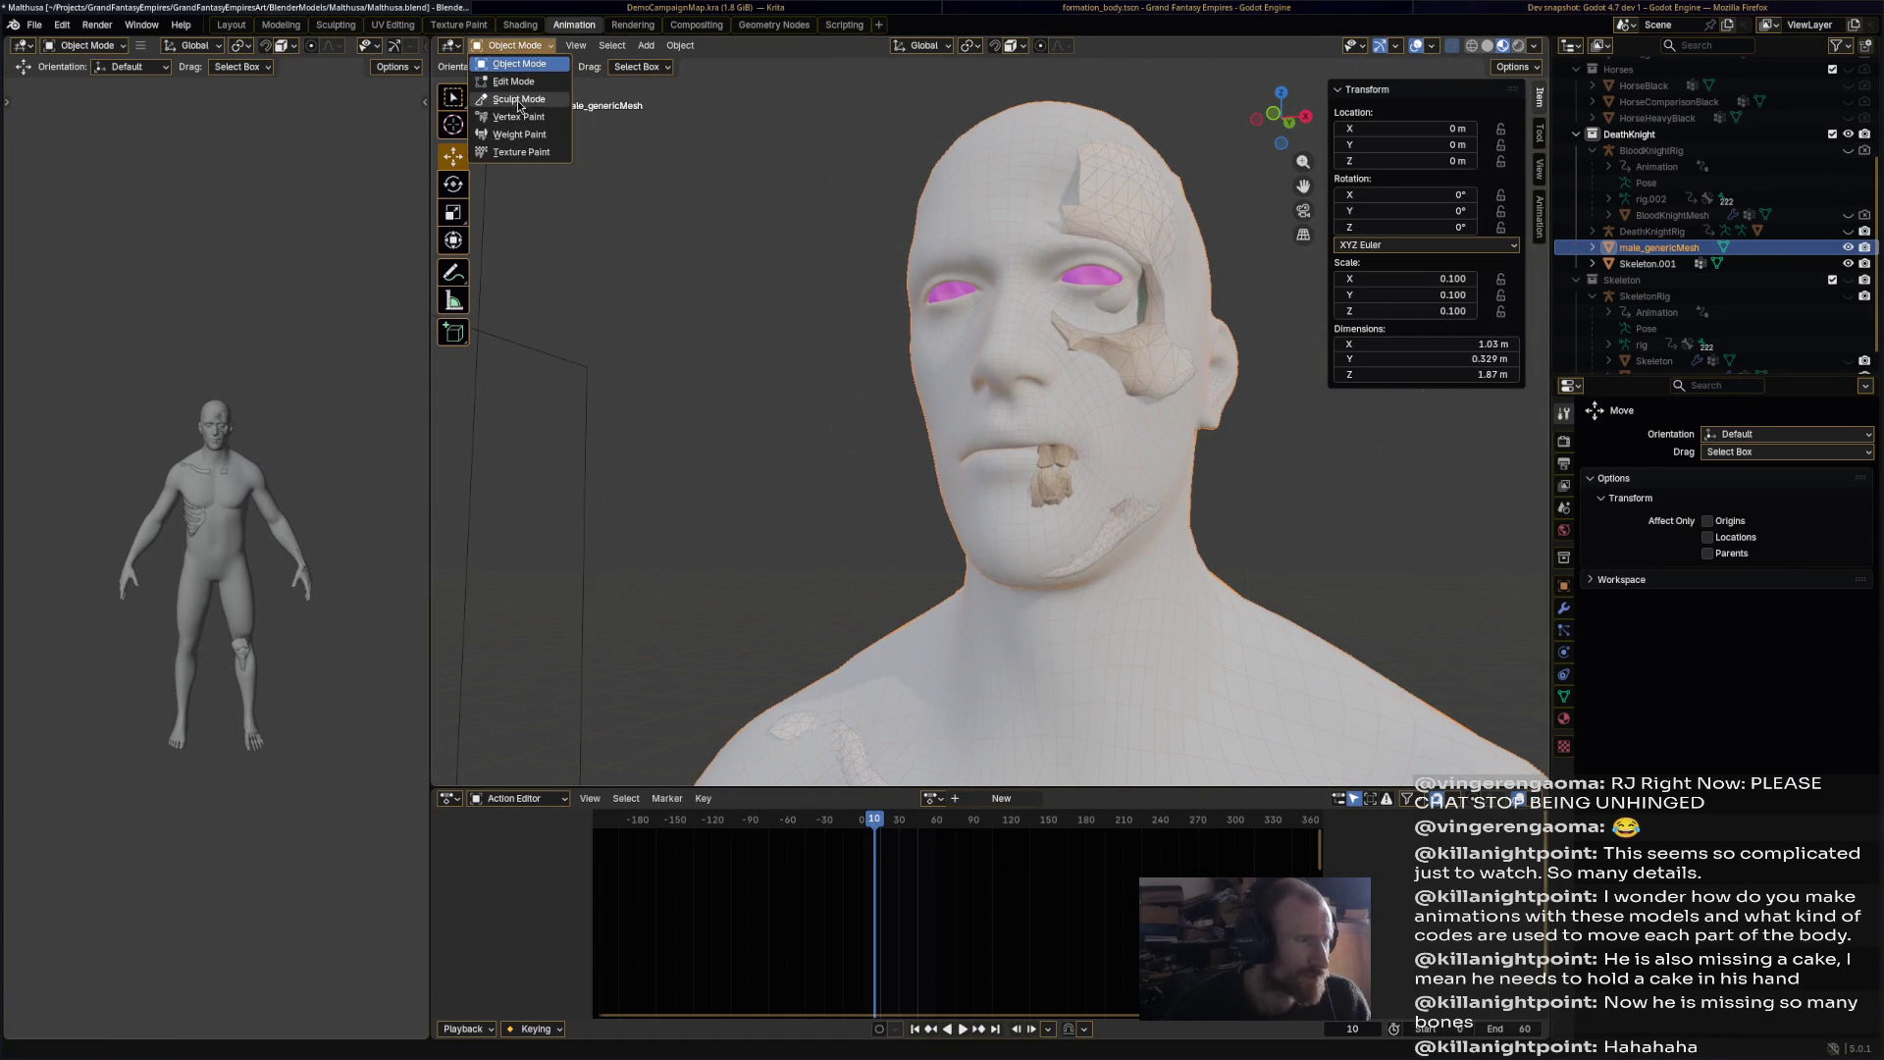
left_click(517, 104)
left_click_drag(1089, 491, 1105, 458)
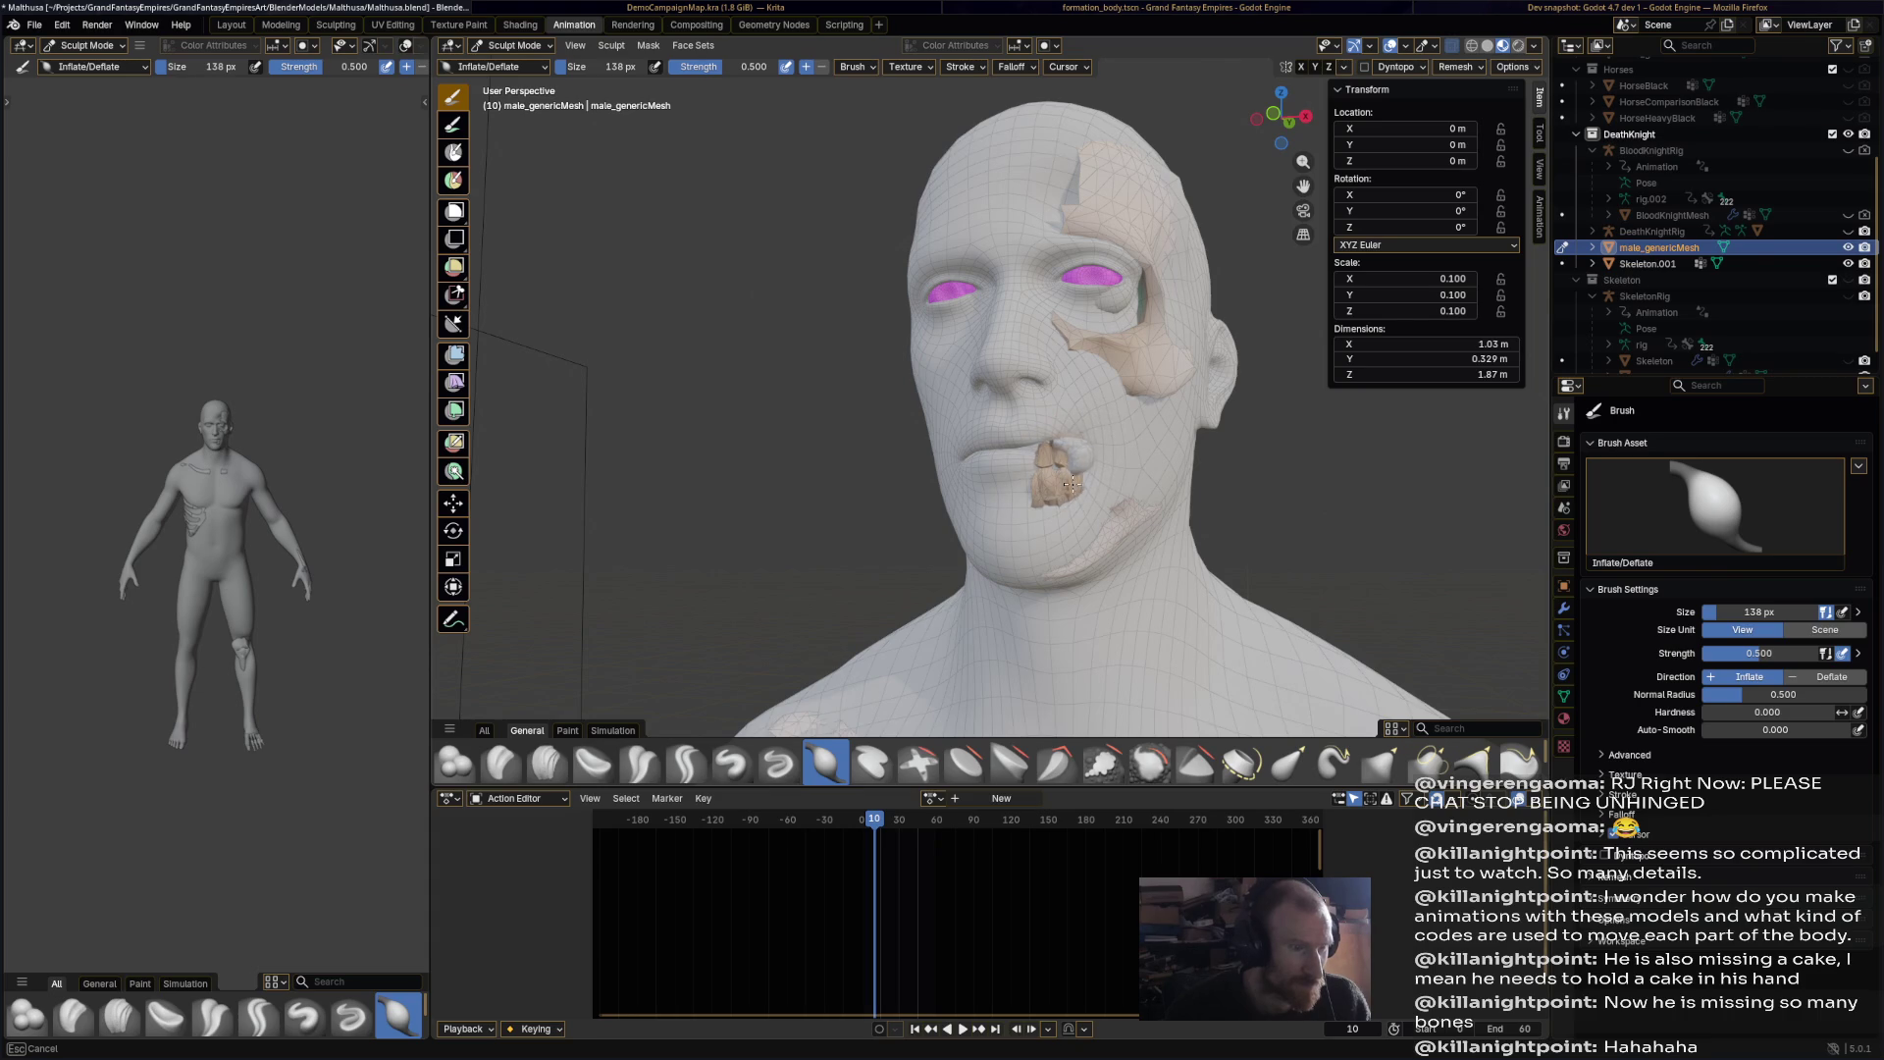
middle_click_drag(1081, 466, 1050, 517)
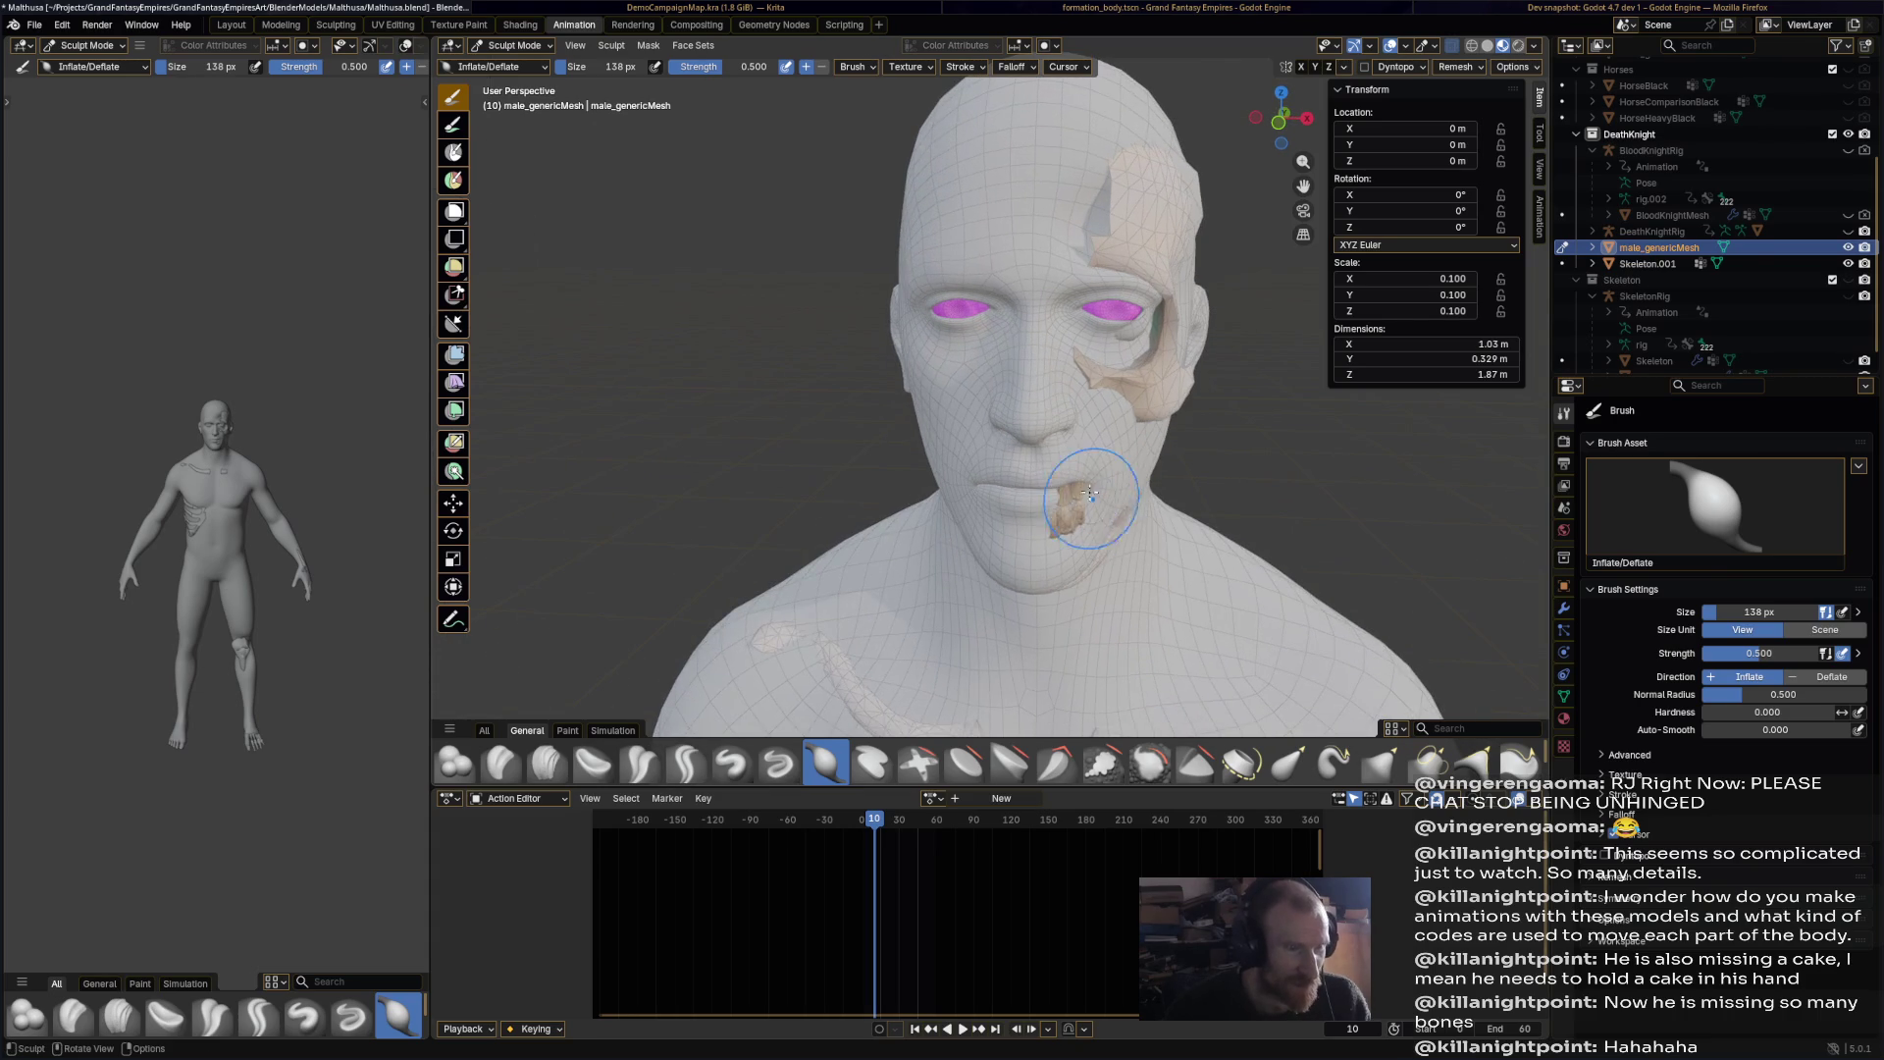
mouse_move(1054, 509)
left_mouse_down()
mouse_move(1067, 479)
mouse_move(1054, 535)
mouse_move(1080, 550)
left_mouse_up()
Step: With Elastic Grab, pull the mouth corner down-right and the lower lip up, then save
left_click(1288, 763)
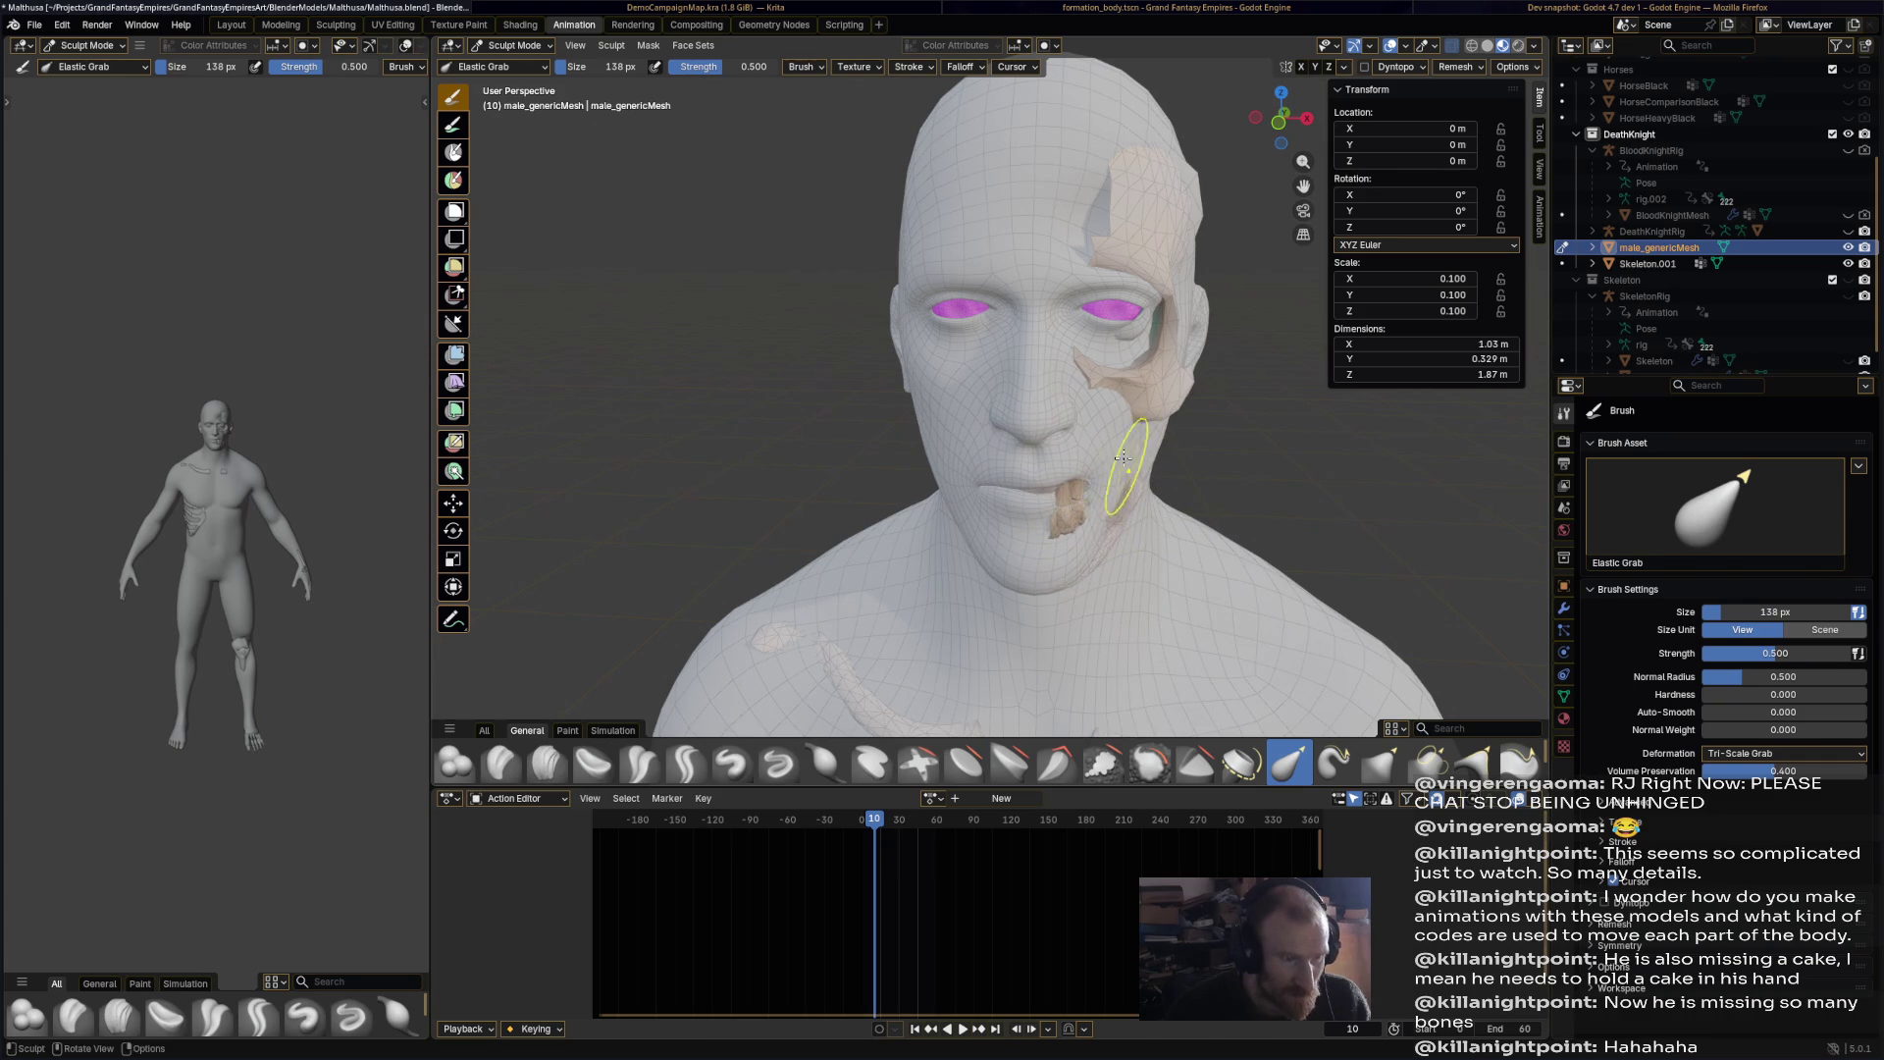
mouse_move(1132, 448)
middle_mouse_down()
mouse_move(966, 440)
mouse_move(1148, 438)
mouse_move(1108, 475)
mouse_move(862, 508)
mouse_move(1083, 478)
mouse_move(959, 511)
mouse_move(996, 400)
mouse_move(1085, 576)
mouse_move(1073, 315)
mouse_move(1053, 300)
mouse_move(1088, 478)
middle_mouse_up()
scroll(1087, 478, "up", 8)
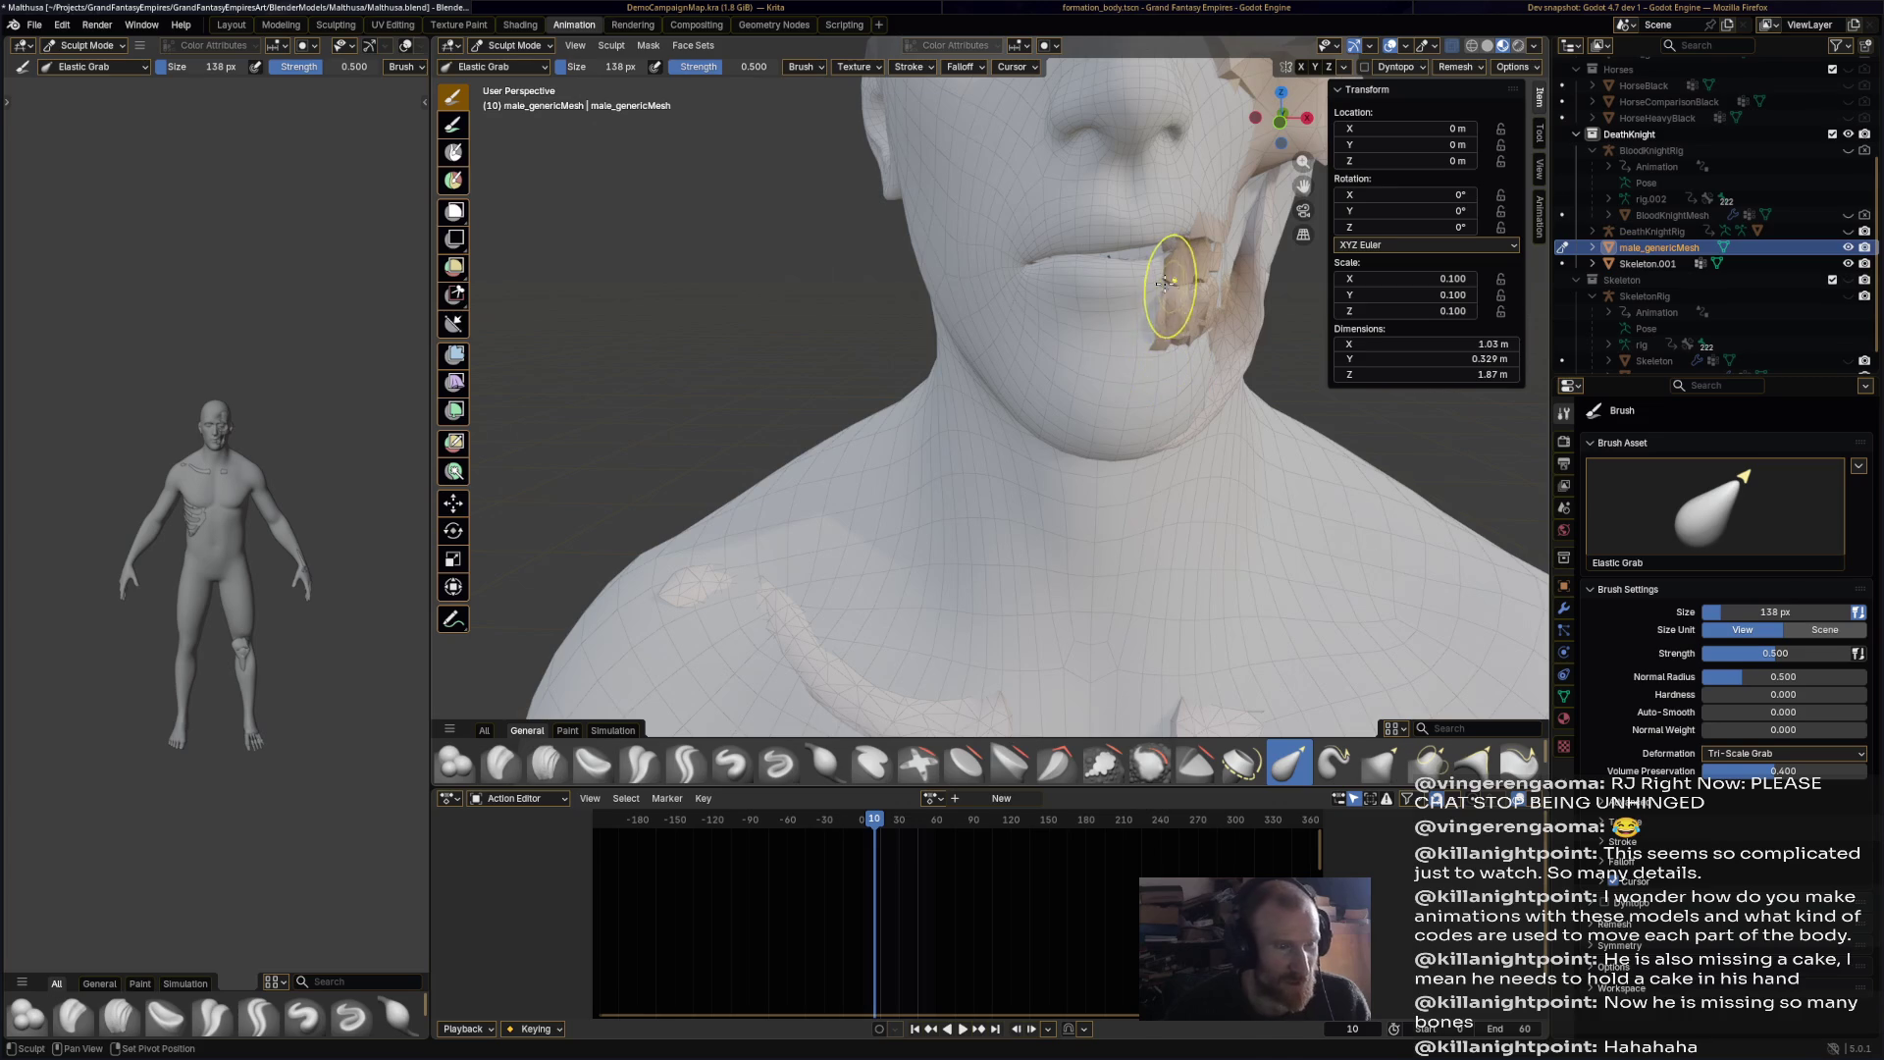
left_click_drag(1166, 283, 1186, 312)
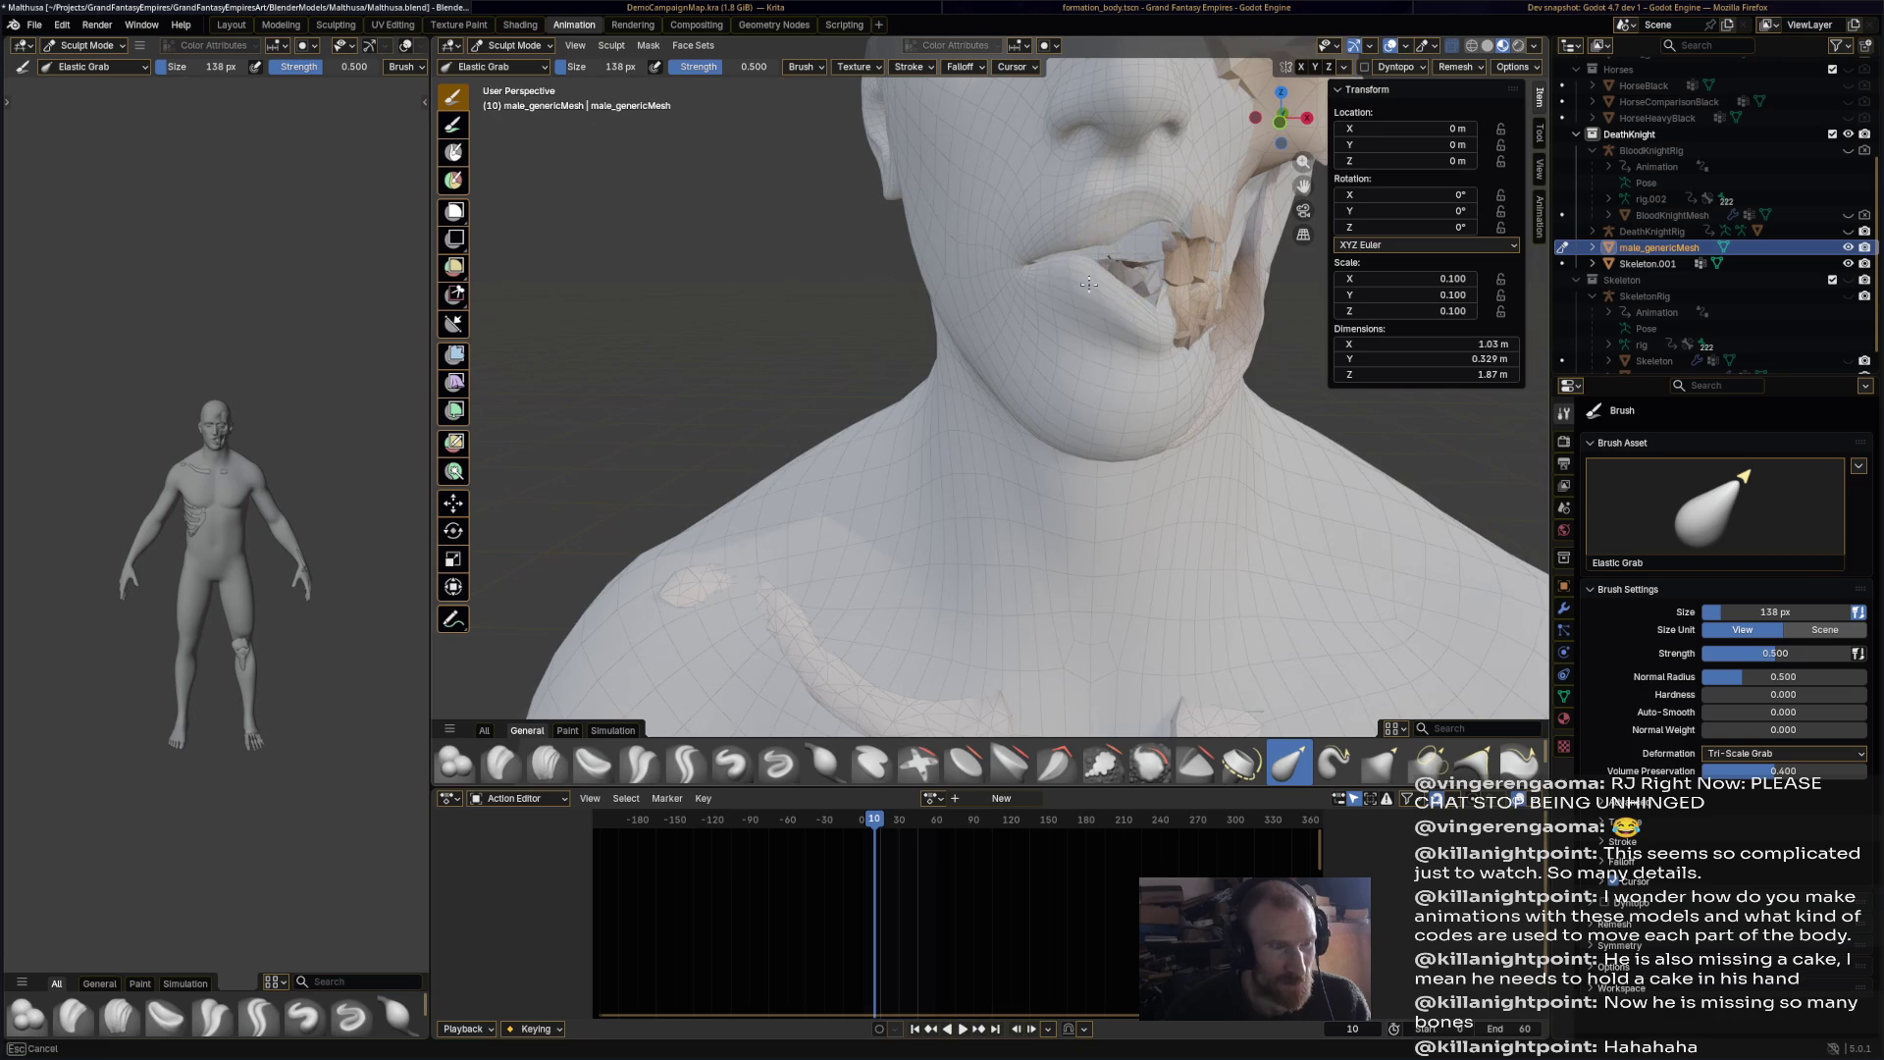
left_click_drag(1131, 322, 1152, 232)
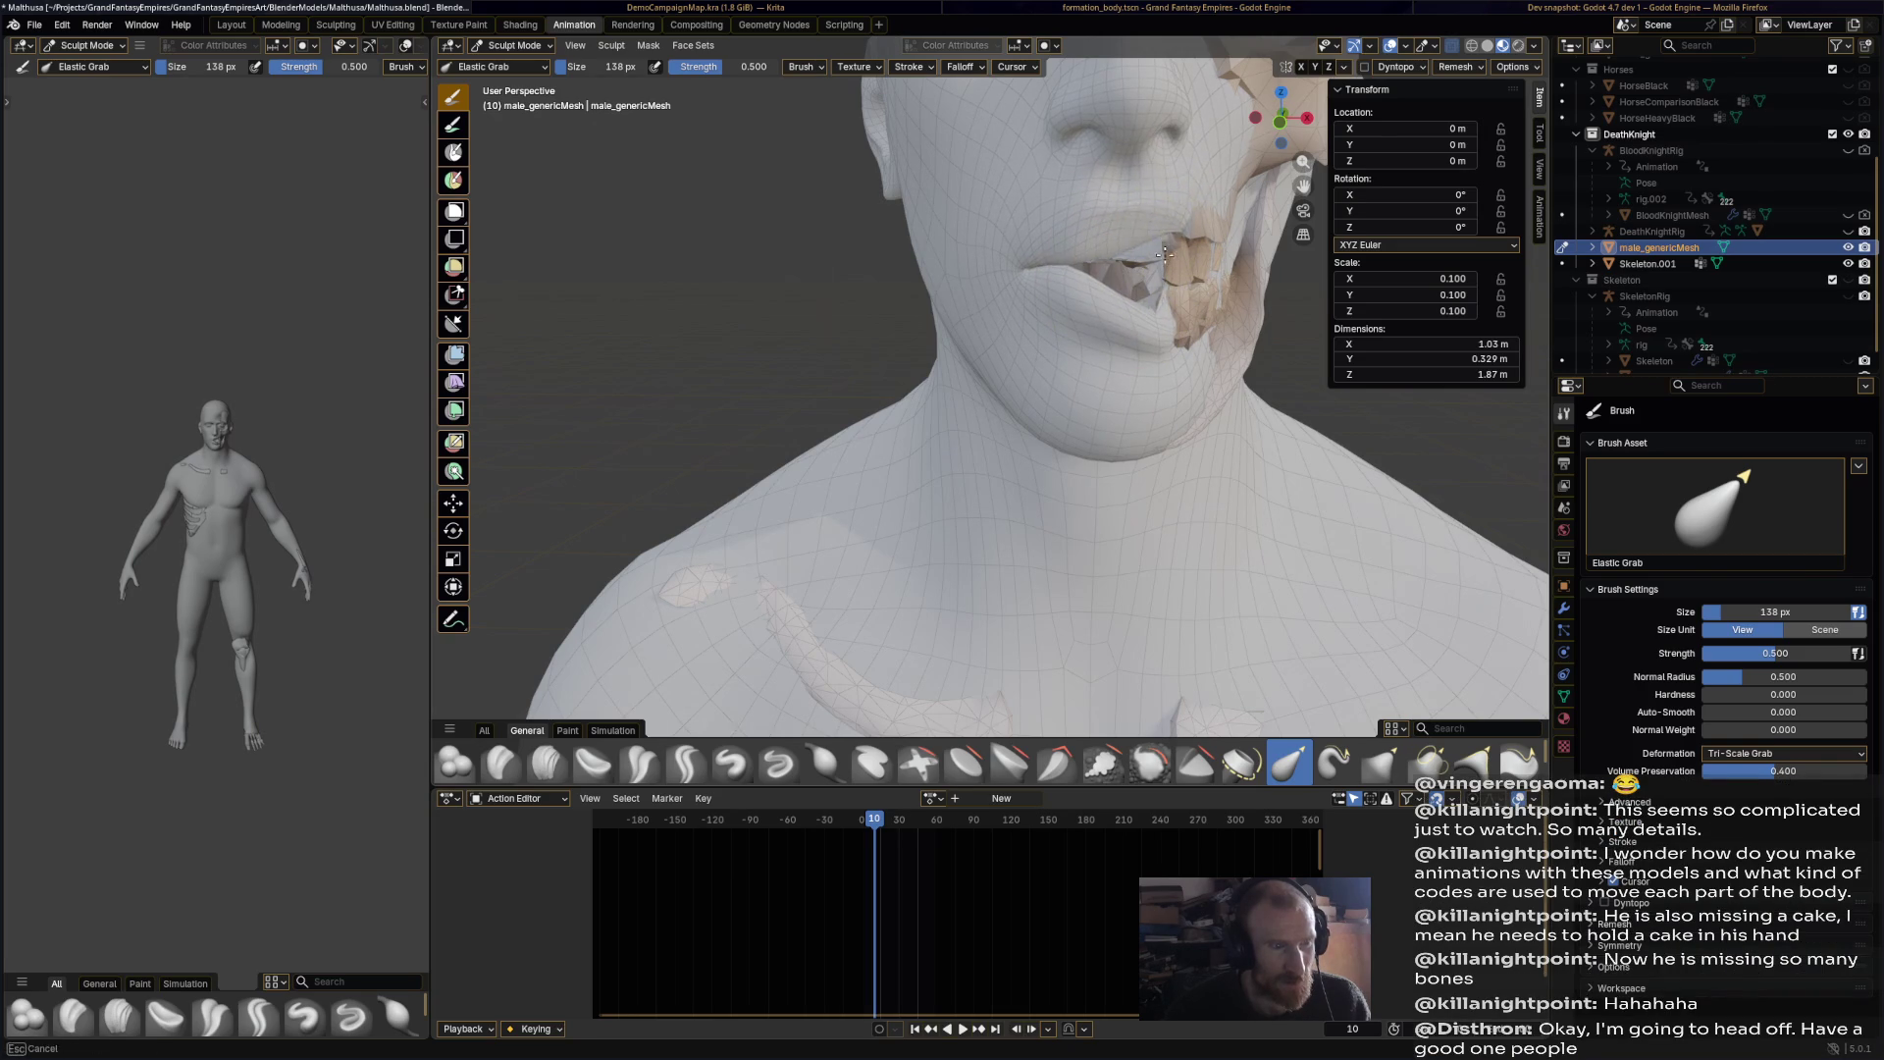
mouse_move(1182, 321)
middle_mouse_down()
mouse_move(953, 375)
mouse_move(1214, 380)
middle_mouse_up()
key("ctrl+s")
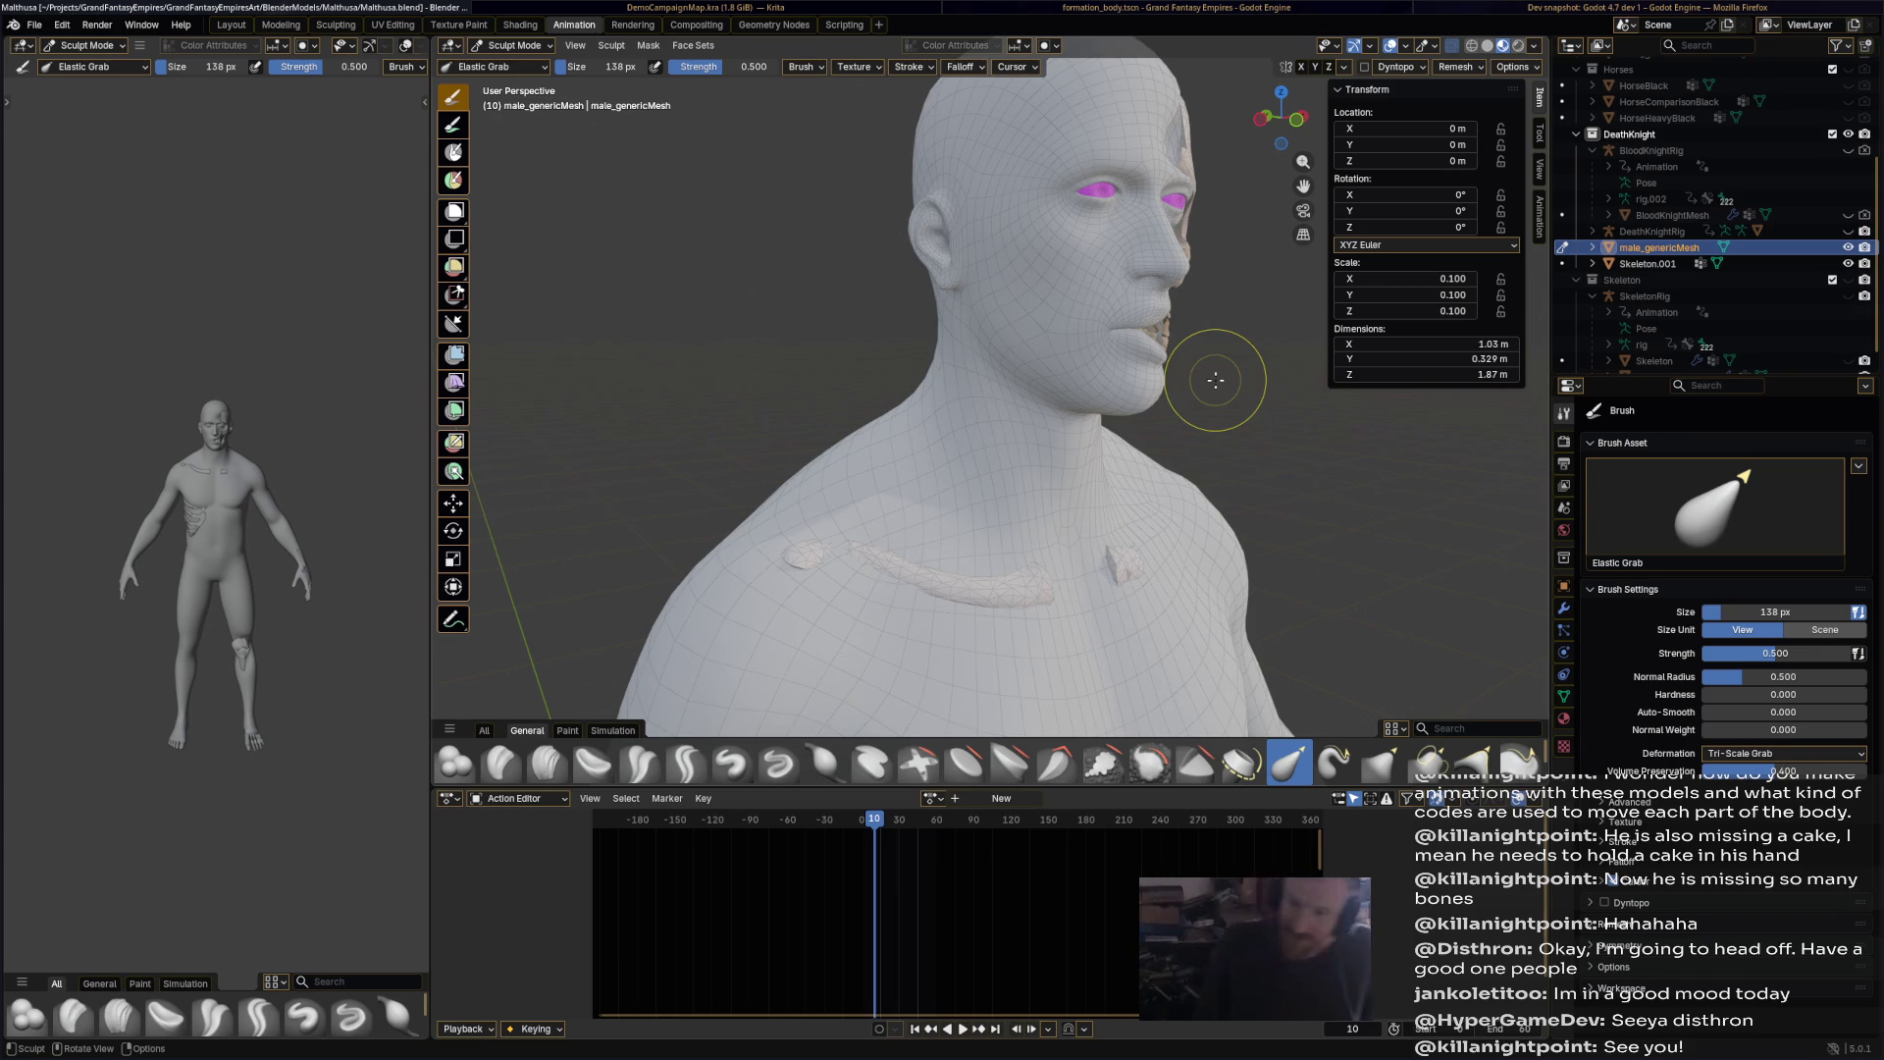
Step: Reshape the skin over the exposed ribs on the chest
mouse_move(1207, 386)
middle_mouse_down()
mouse_move(934, 466)
mouse_move(942, 496)
middle_mouse_up()
scroll(942, 496, "up", 2)
mouse_move(1038, 286)
middle_mouse_down("shift")
mouse_move(986, 322)
mouse_move(1051, 280)
mouse_move(981, 279)
middle_mouse_up("shift")
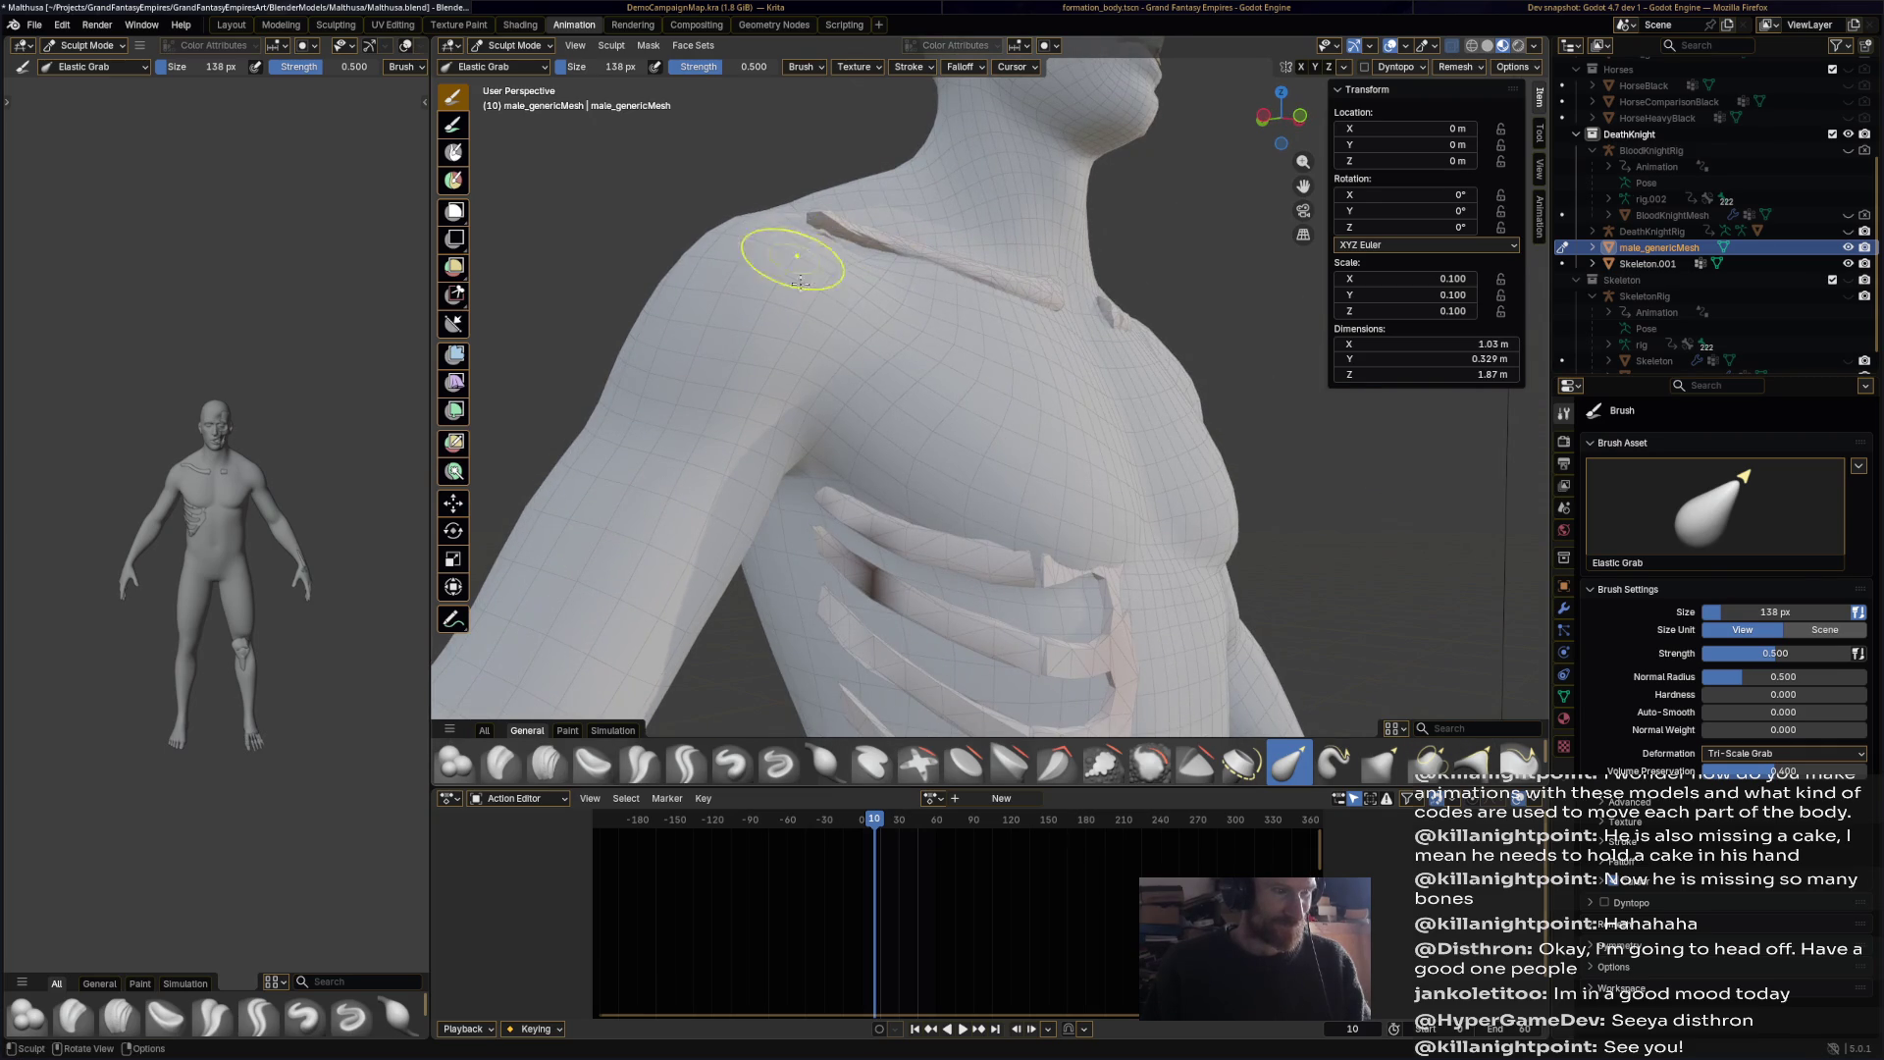
mouse_move(816, 241)
middle_mouse_down()
mouse_move(736, 323)
mouse_move(888, 432)
middle_mouse_up()
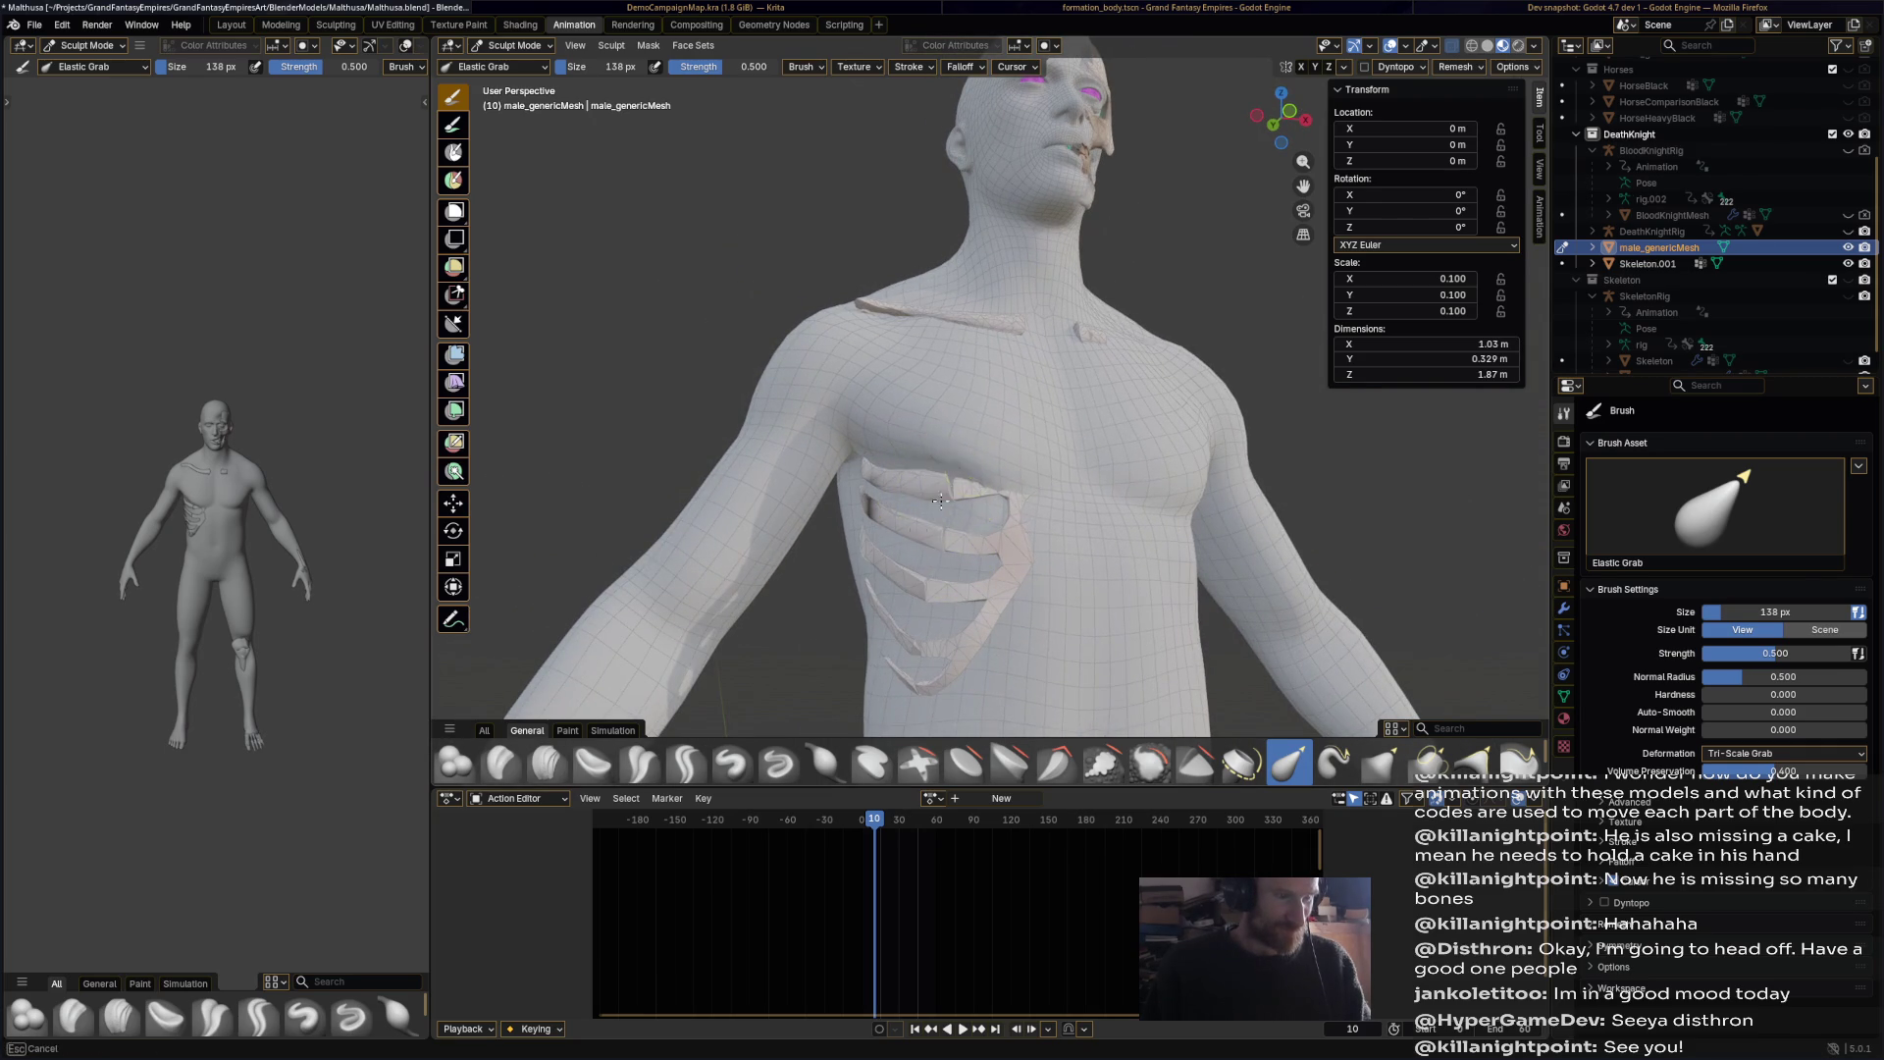
left_click_drag(865, 527, 926, 643)
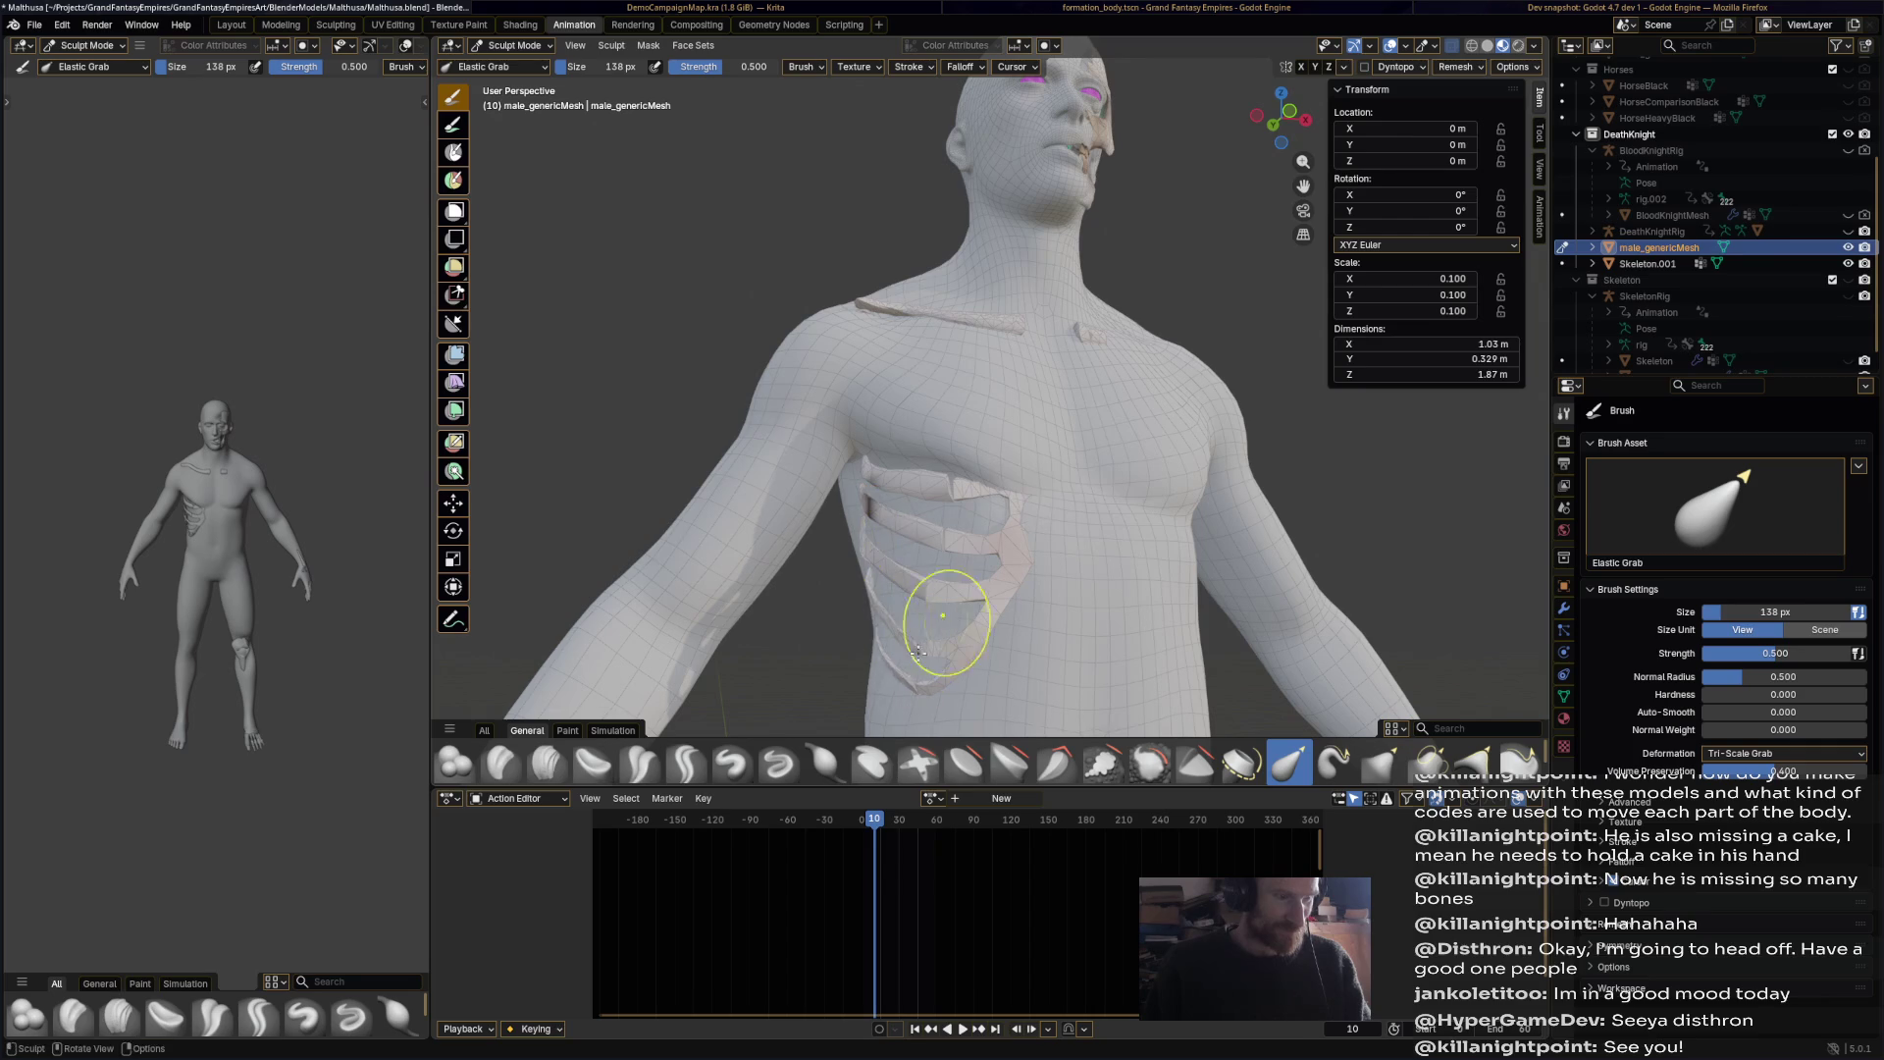
Step: Sculpt vertebra bumps along the spine up toward the neck, then save
mouse_move(994, 611)
middle_mouse_down()
mouse_move(1119, 569)
mouse_move(1050, 550)
middle_mouse_up()
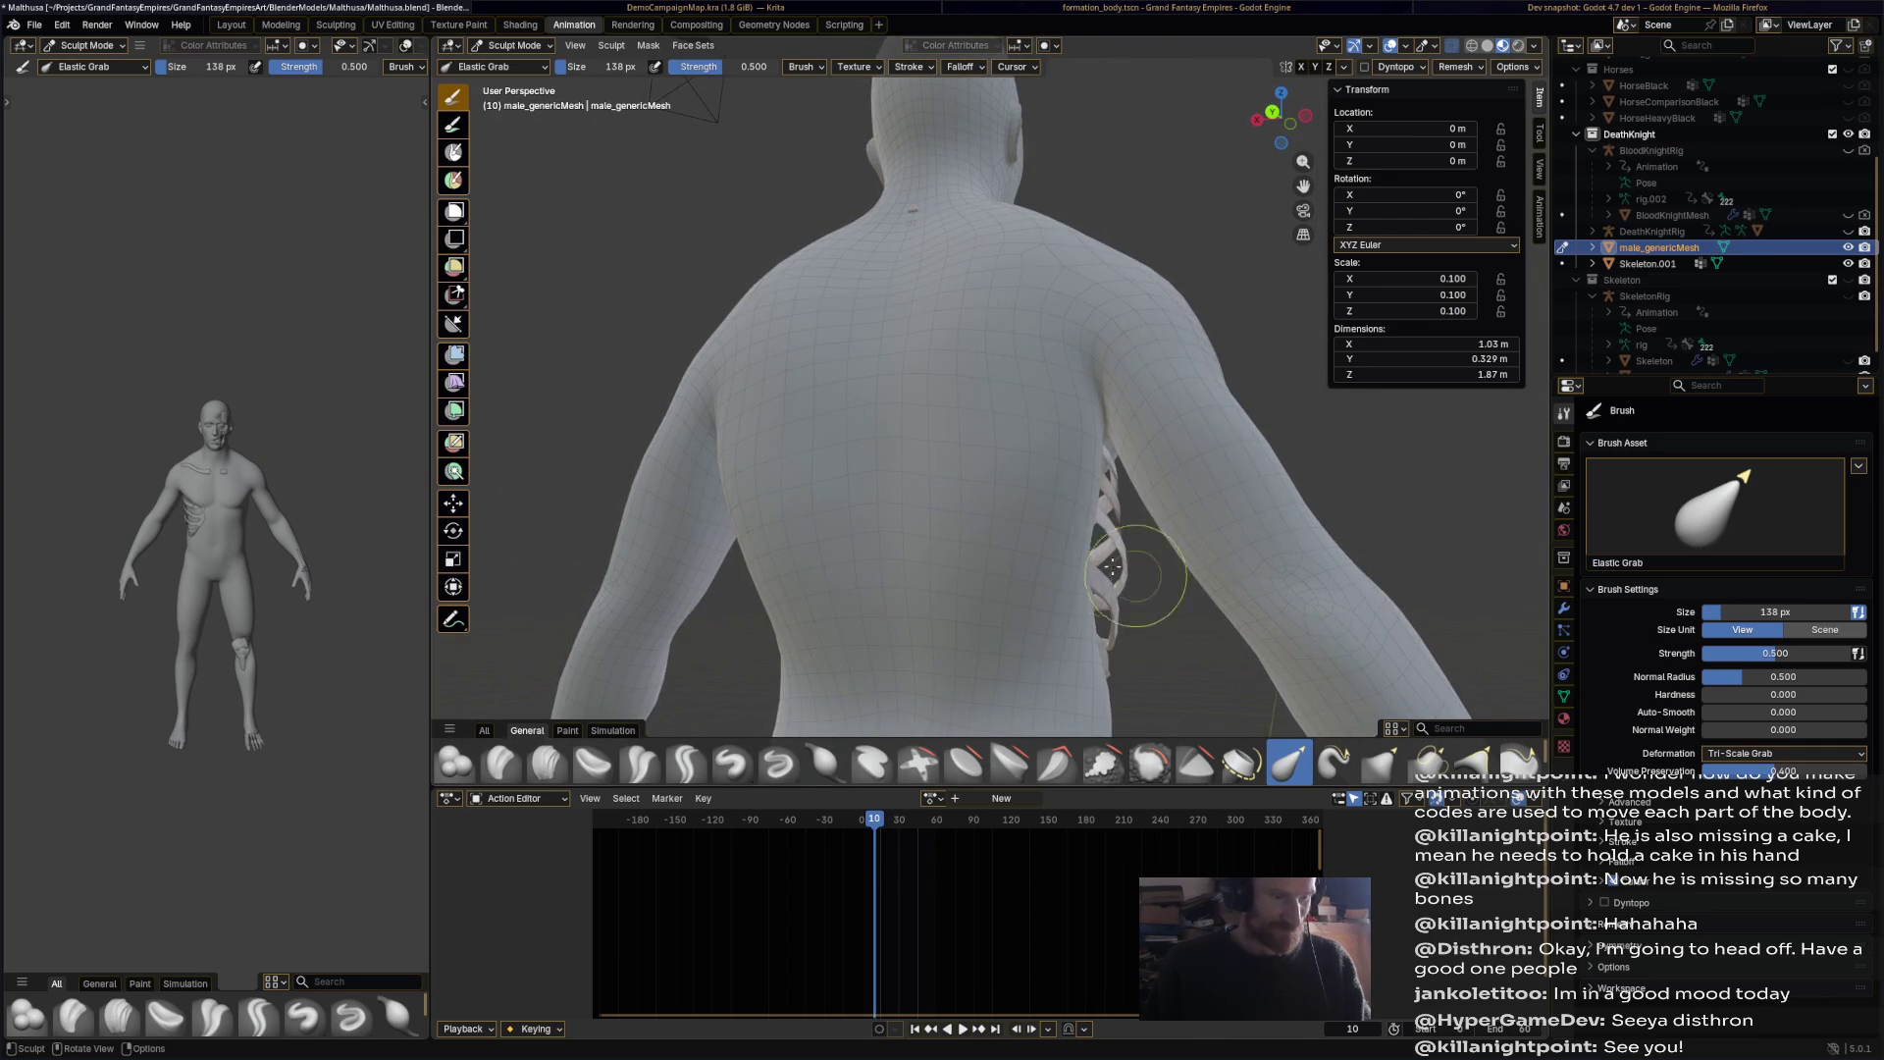
mouse_move(934, 521)
middle_mouse_down()
mouse_move(874, 421)
mouse_move(876, 258)
middle_mouse_up()
mouse_move(877, 258)
left_mouse_down()
mouse_move(892, 286)
mouse_move(870, 294)
mouse_move(883, 309)
mouse_move(856, 370)
mouse_move(896, 390)
mouse_move(866, 462)
mouse_move(901, 404)
left_mouse_up()
left_click_drag(896, 294, 900, 280)
left_click_drag(909, 167, 905, 152)
mouse_move(883, 294)
middle_mouse_down()
mouse_move(975, 366)
mouse_move(1154, 374)
middle_mouse_up()
key("ctrl+s")
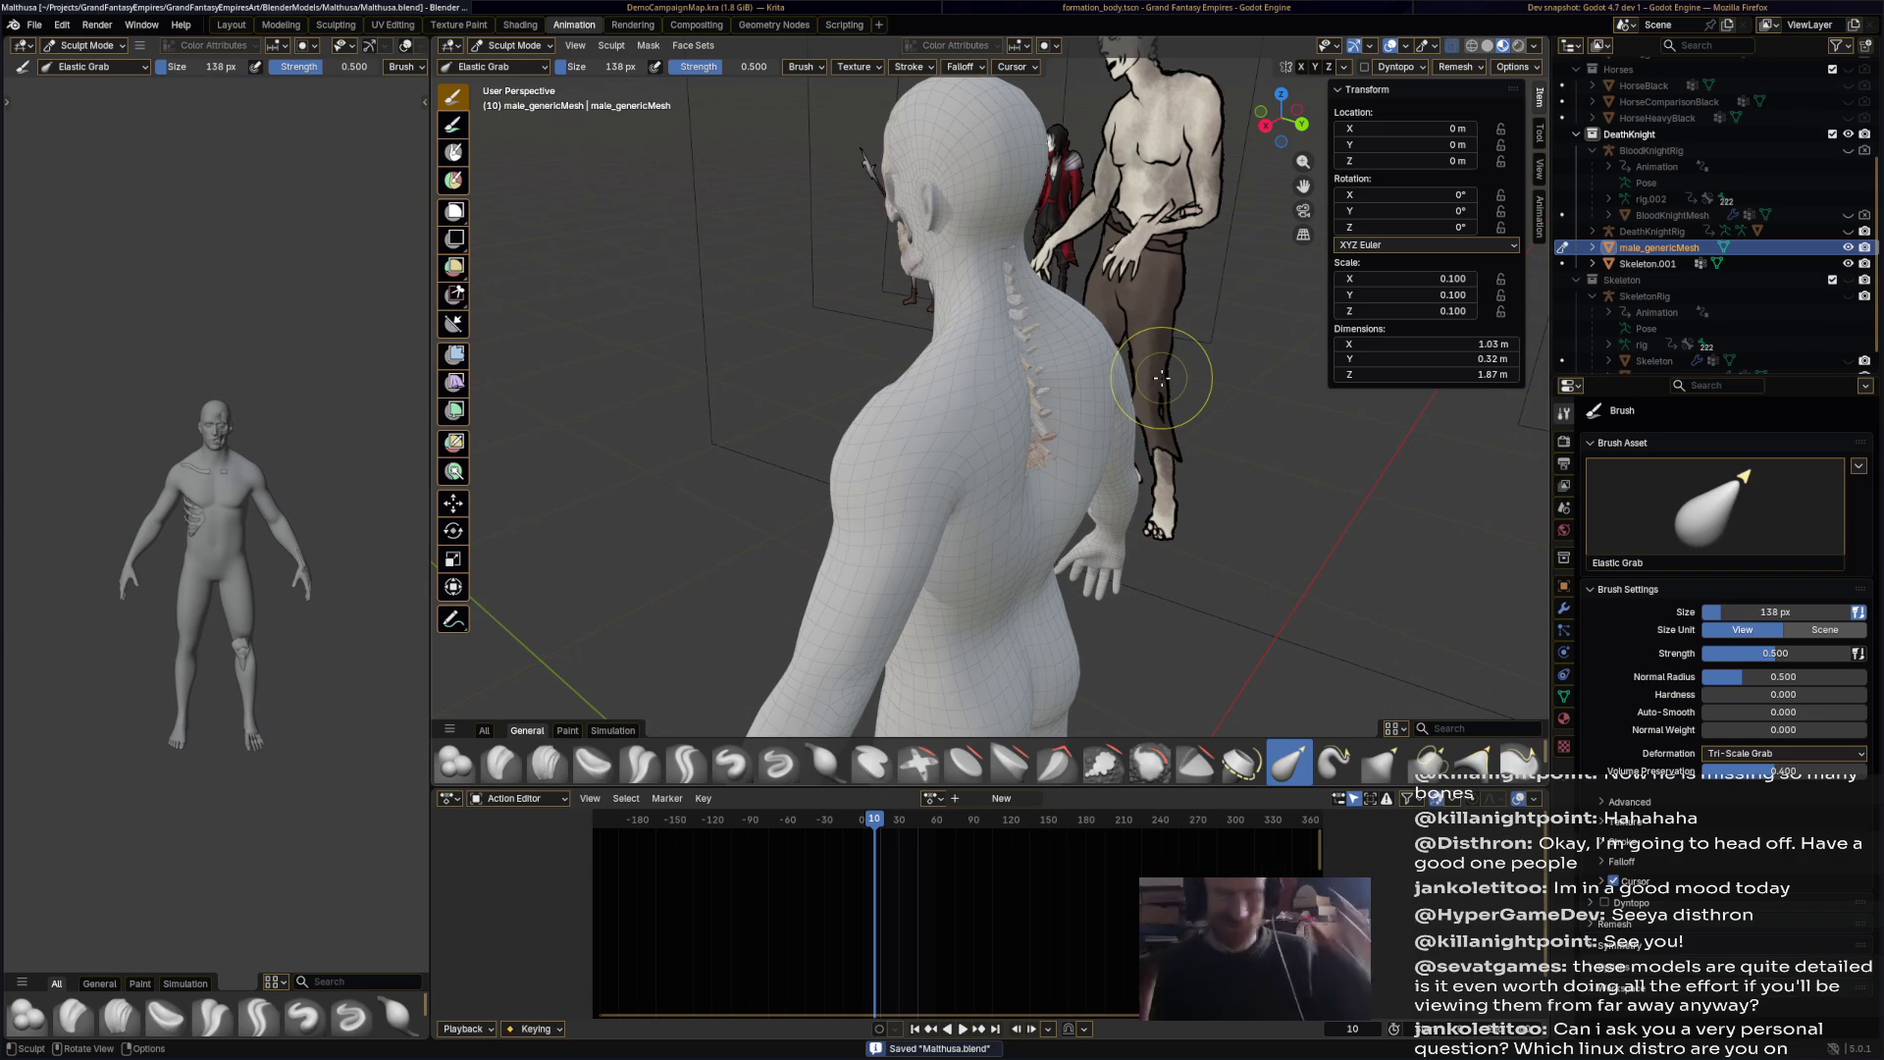
Step: Pull the back surface slightly and save Matthusa.blend again
mouse_move(1138, 520)
middle_mouse_down()
mouse_move(1099, 518)
mouse_move(1197, 518)
mouse_move(1109, 516)
mouse_move(1189, 515)
mouse_move(967, 469)
middle_mouse_up()
mouse_move(967, 469)
left_mouse_down()
mouse_move(1005, 443)
mouse_move(976, 479)
left_mouse_up()
key("ctrl+s")
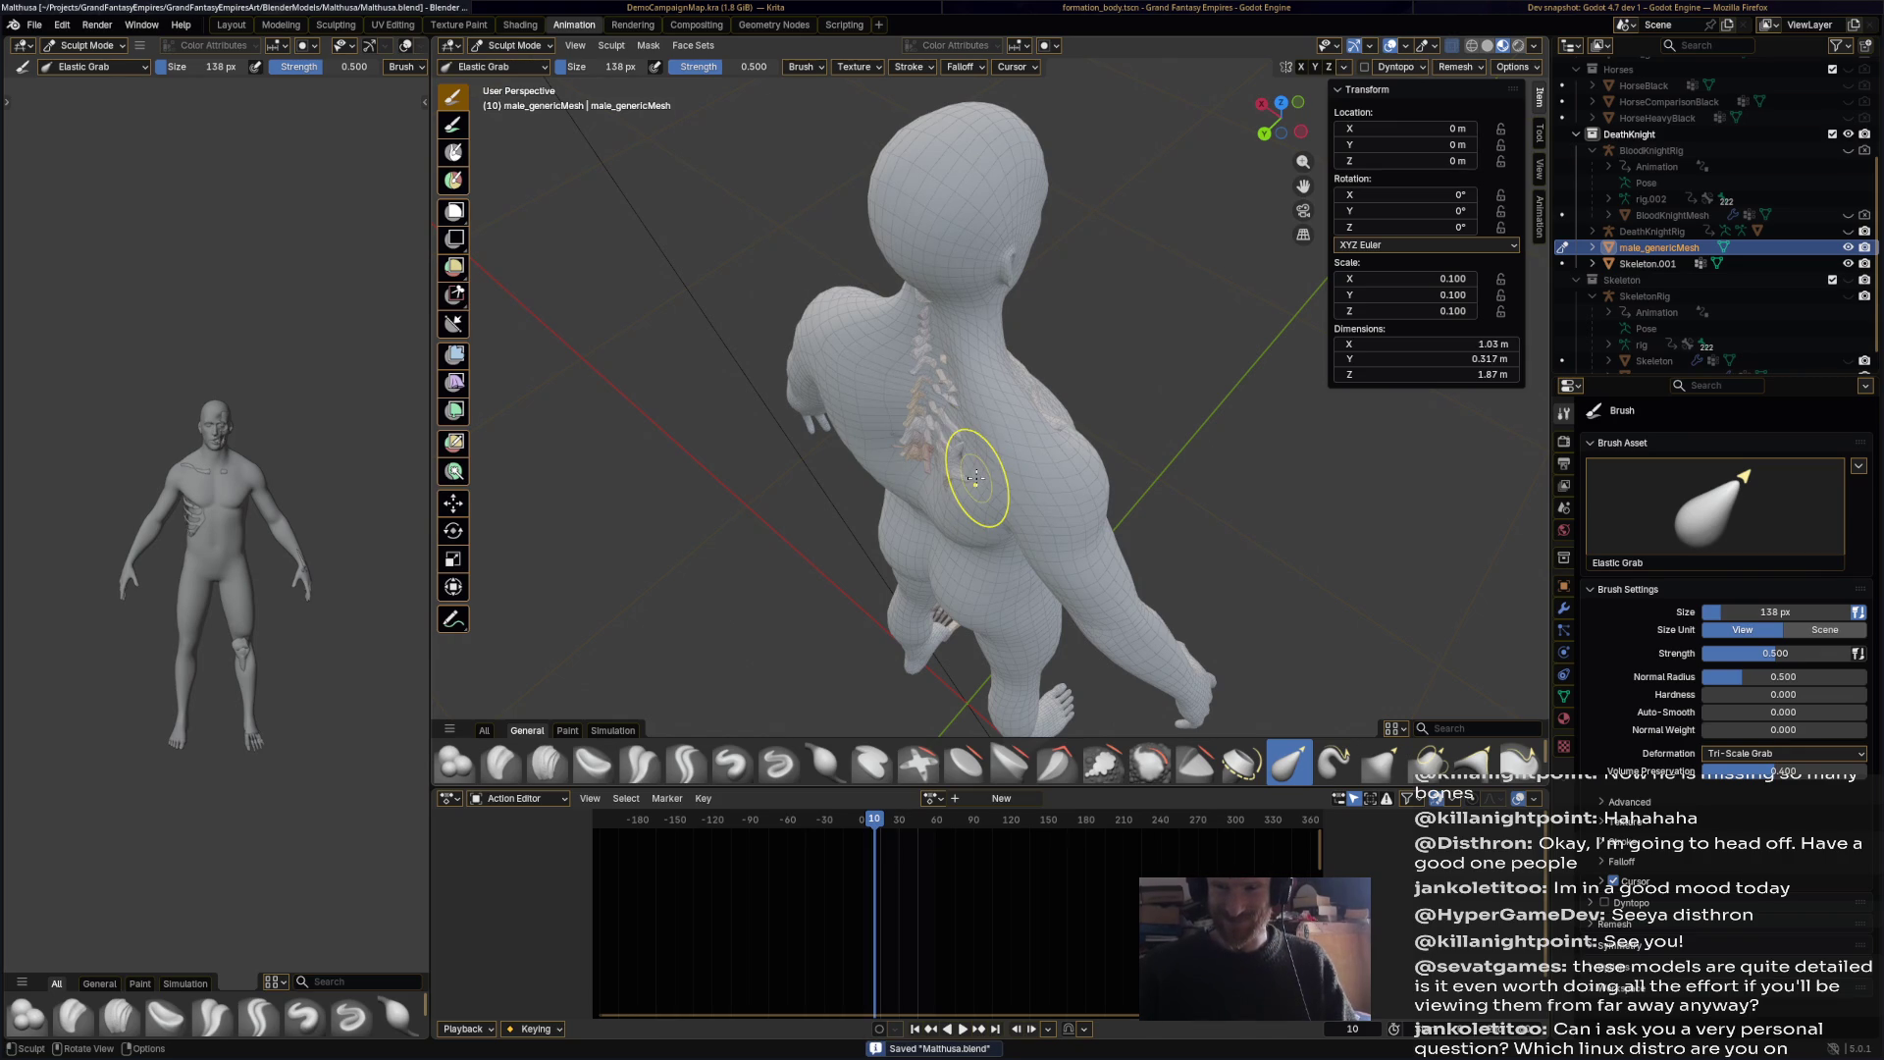
mouse_move(1010, 471)
middle_mouse_down()
mouse_move(1163, 412)
mouse_move(981, 402)
middle_mouse_up()
scroll(1118, 415, "up", 4)
key("ctrl+s")
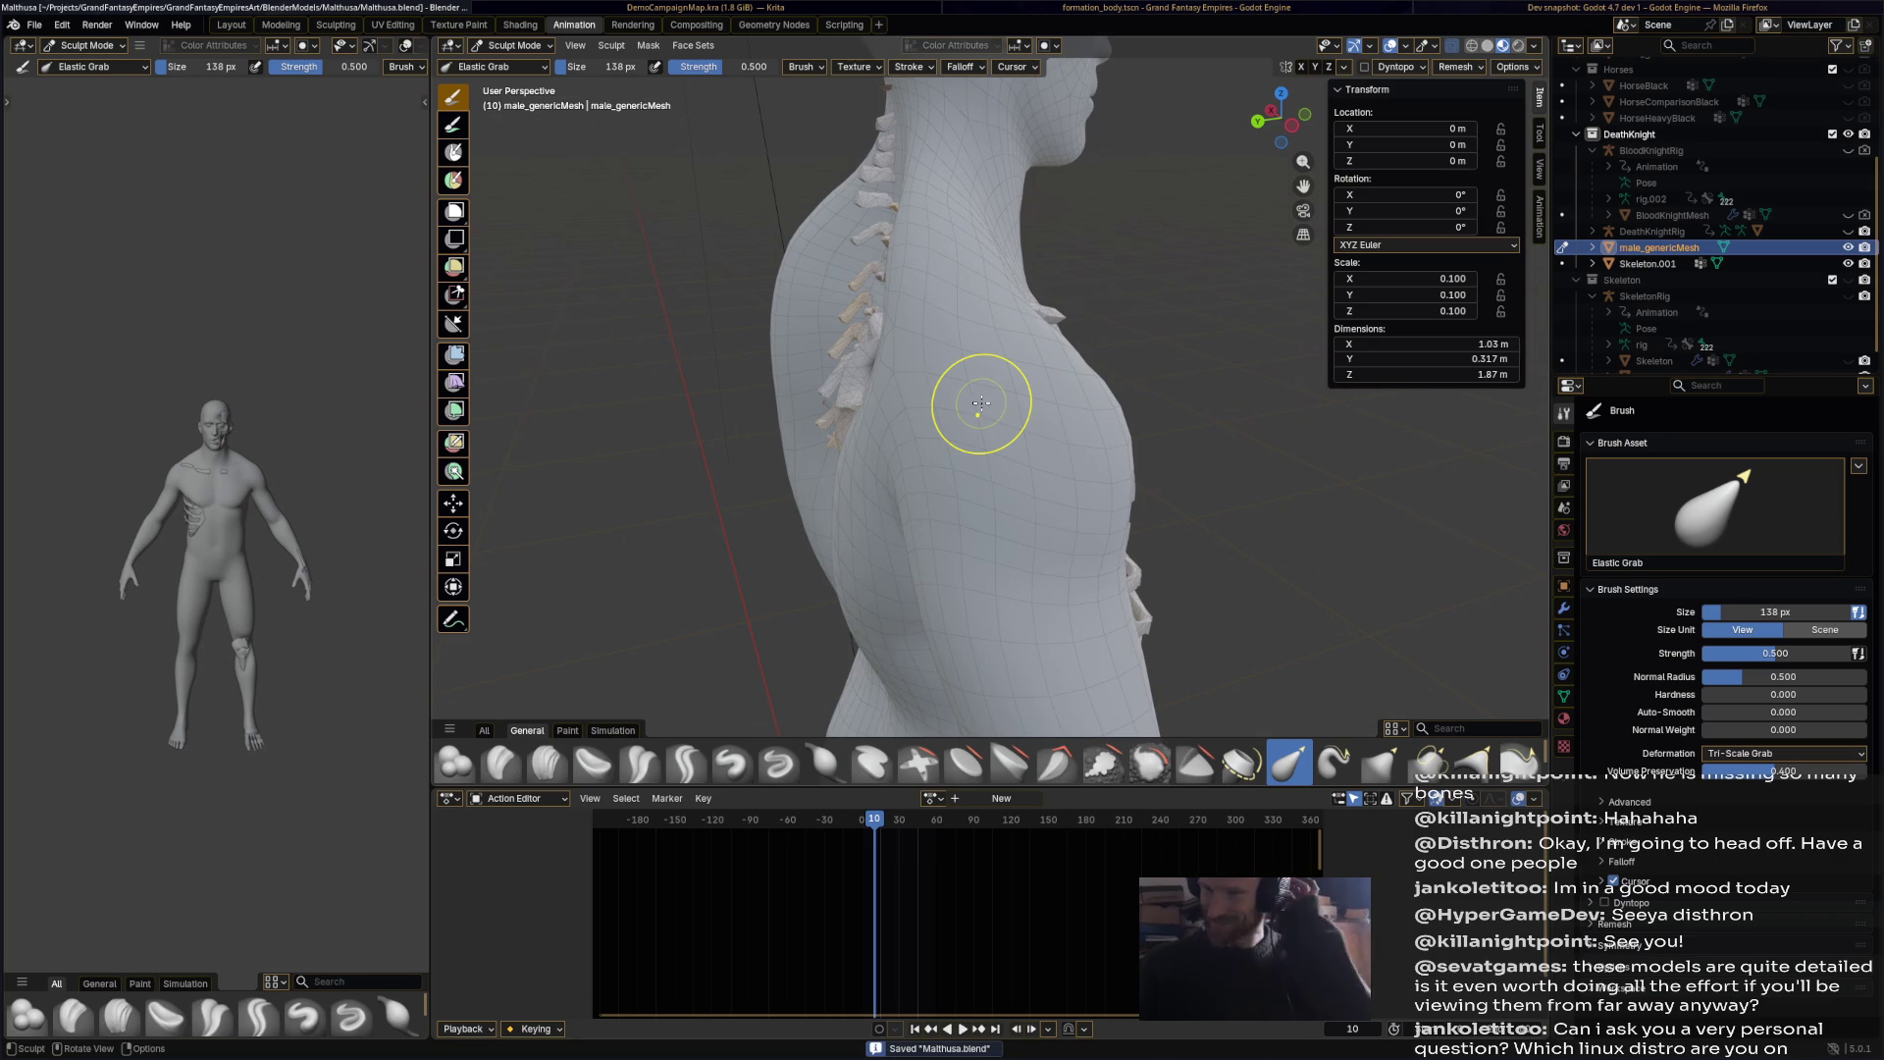
Step: Pull the chest skin near the collarbone, save, and open a kitty terminal
middle_click_drag(1010, 400, 769, 387)
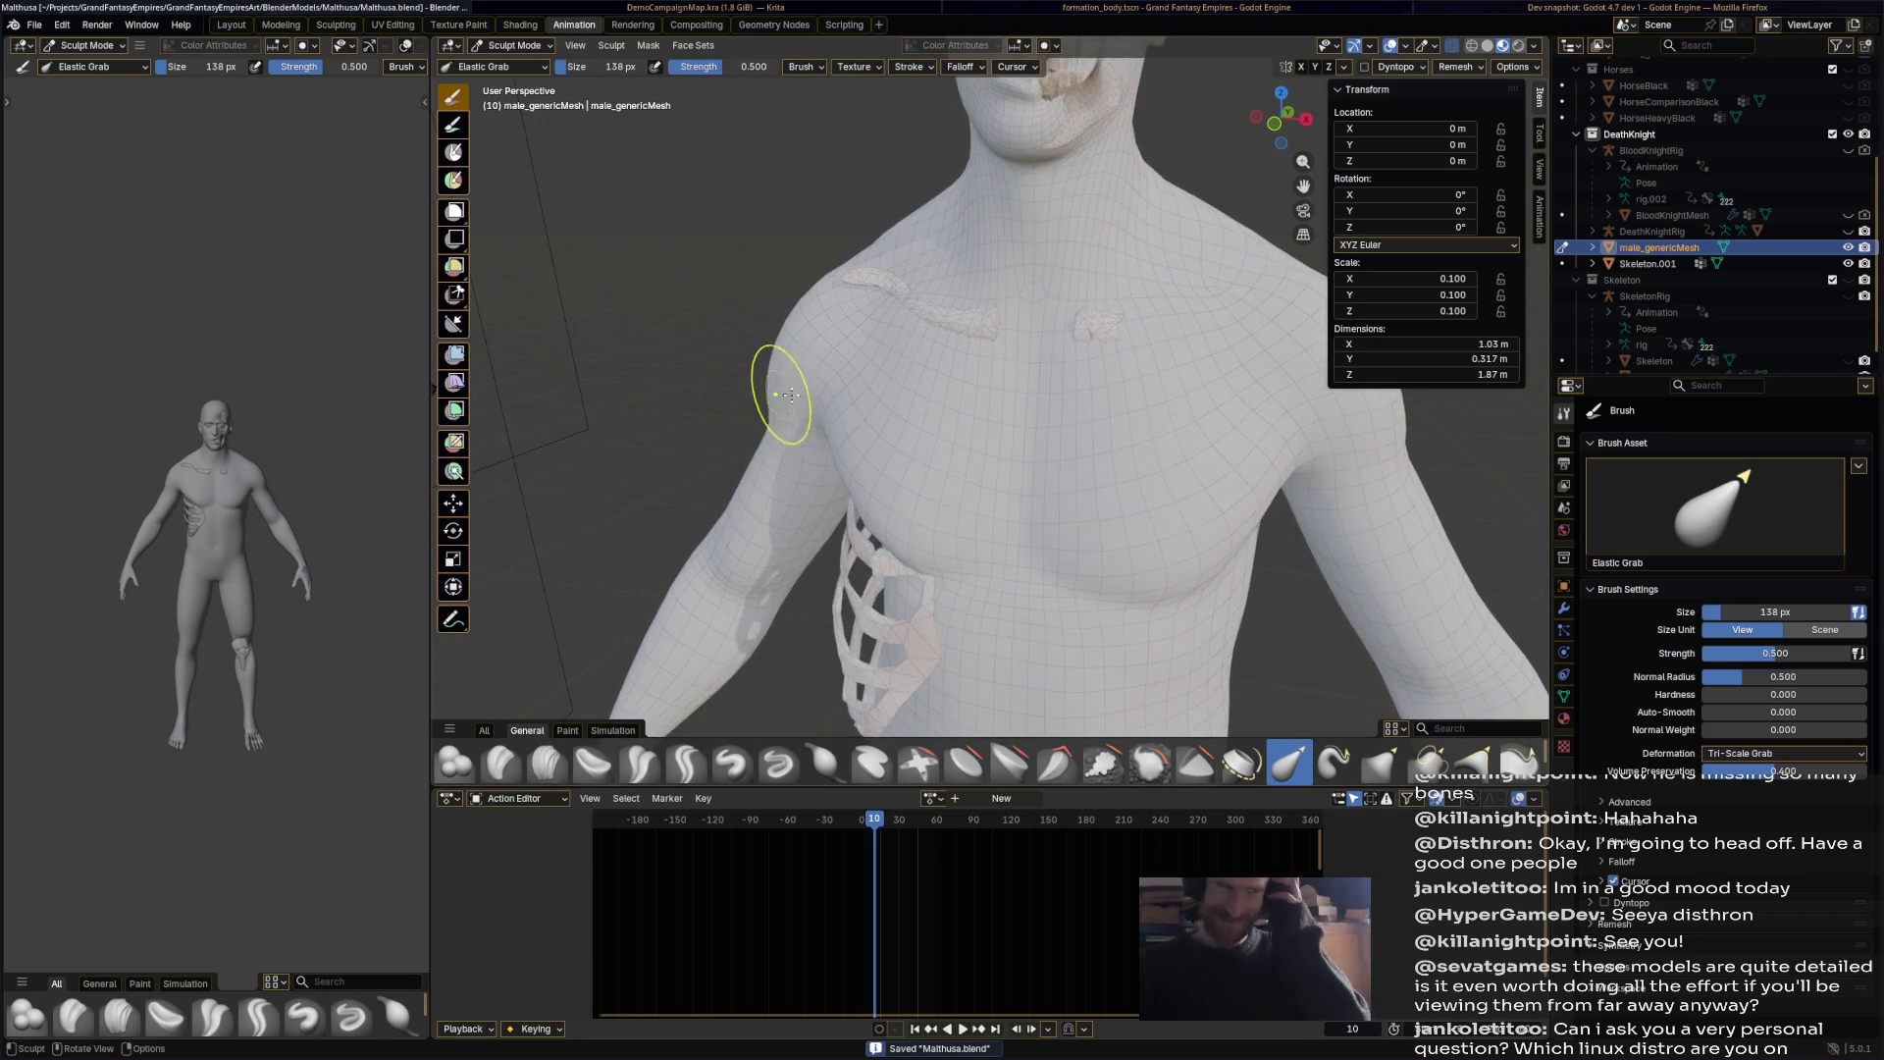
scroll(849, 392, "down", 5)
left_click_drag(942, 340, 973, 339)
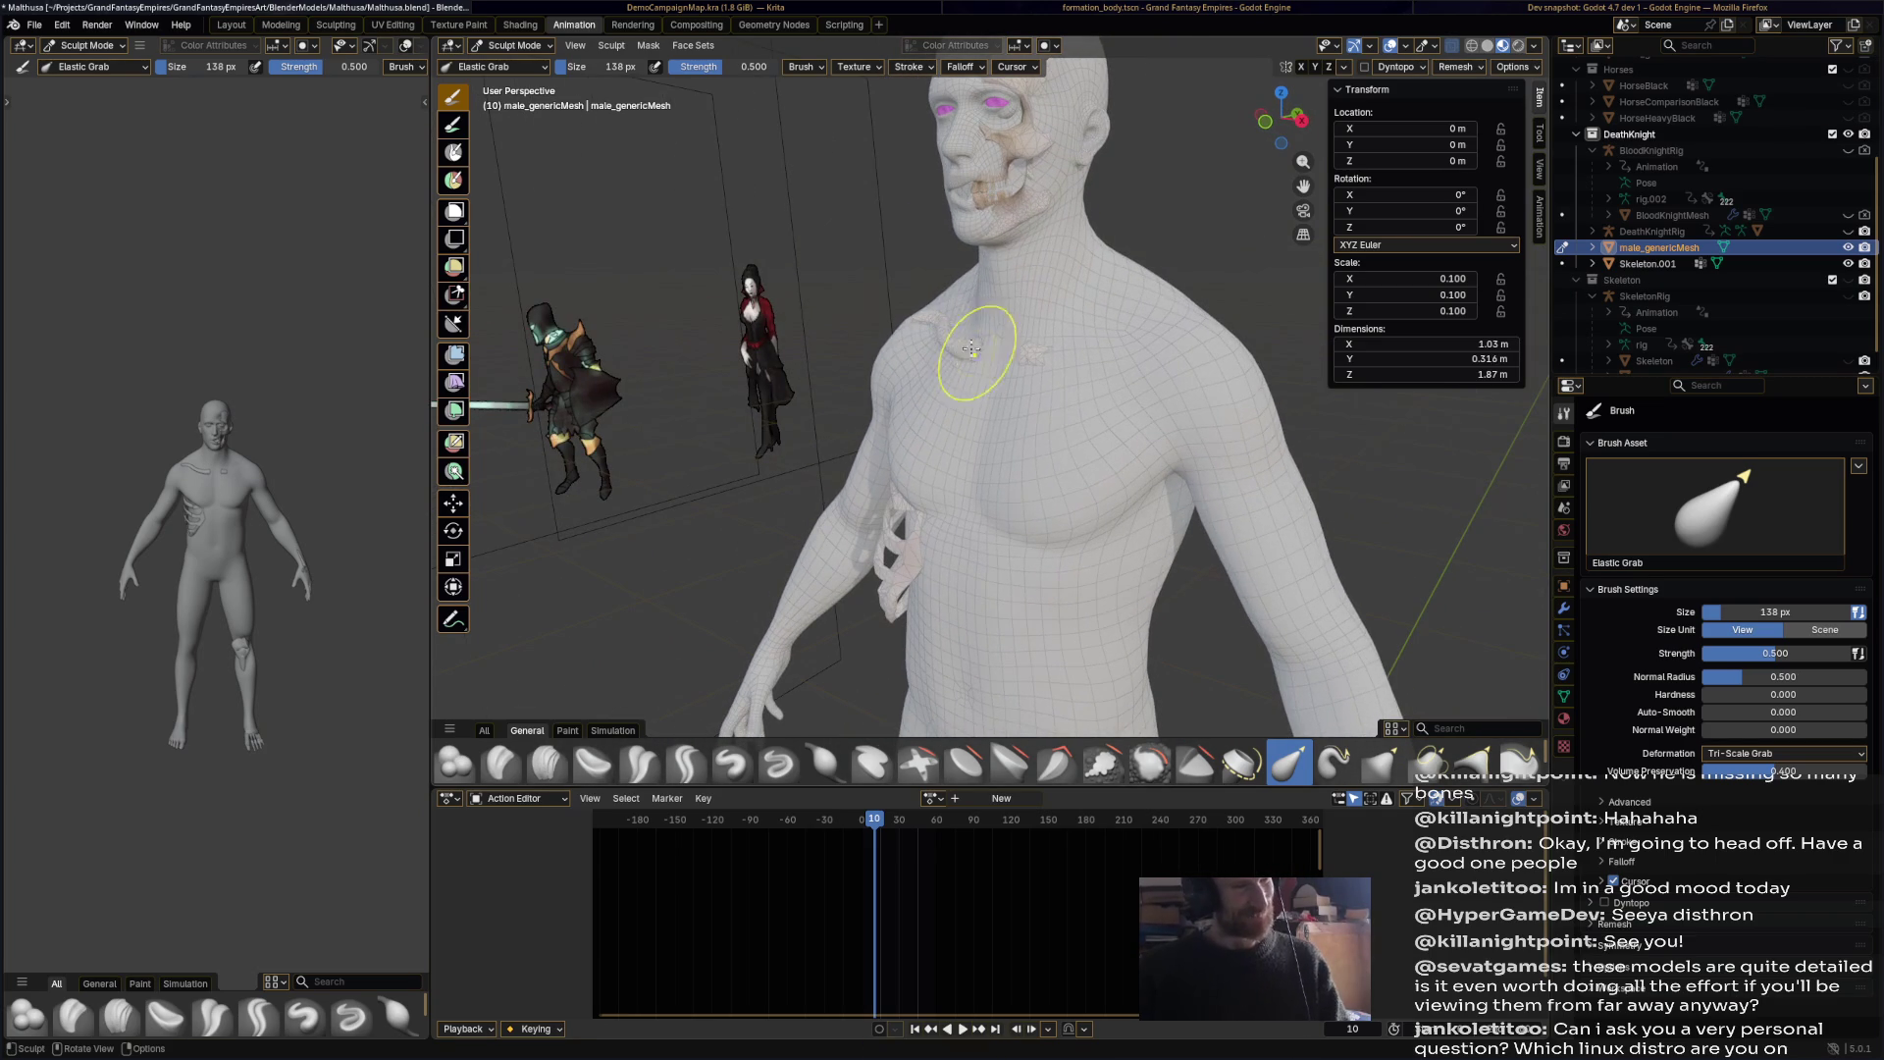
key("ctrl+s")
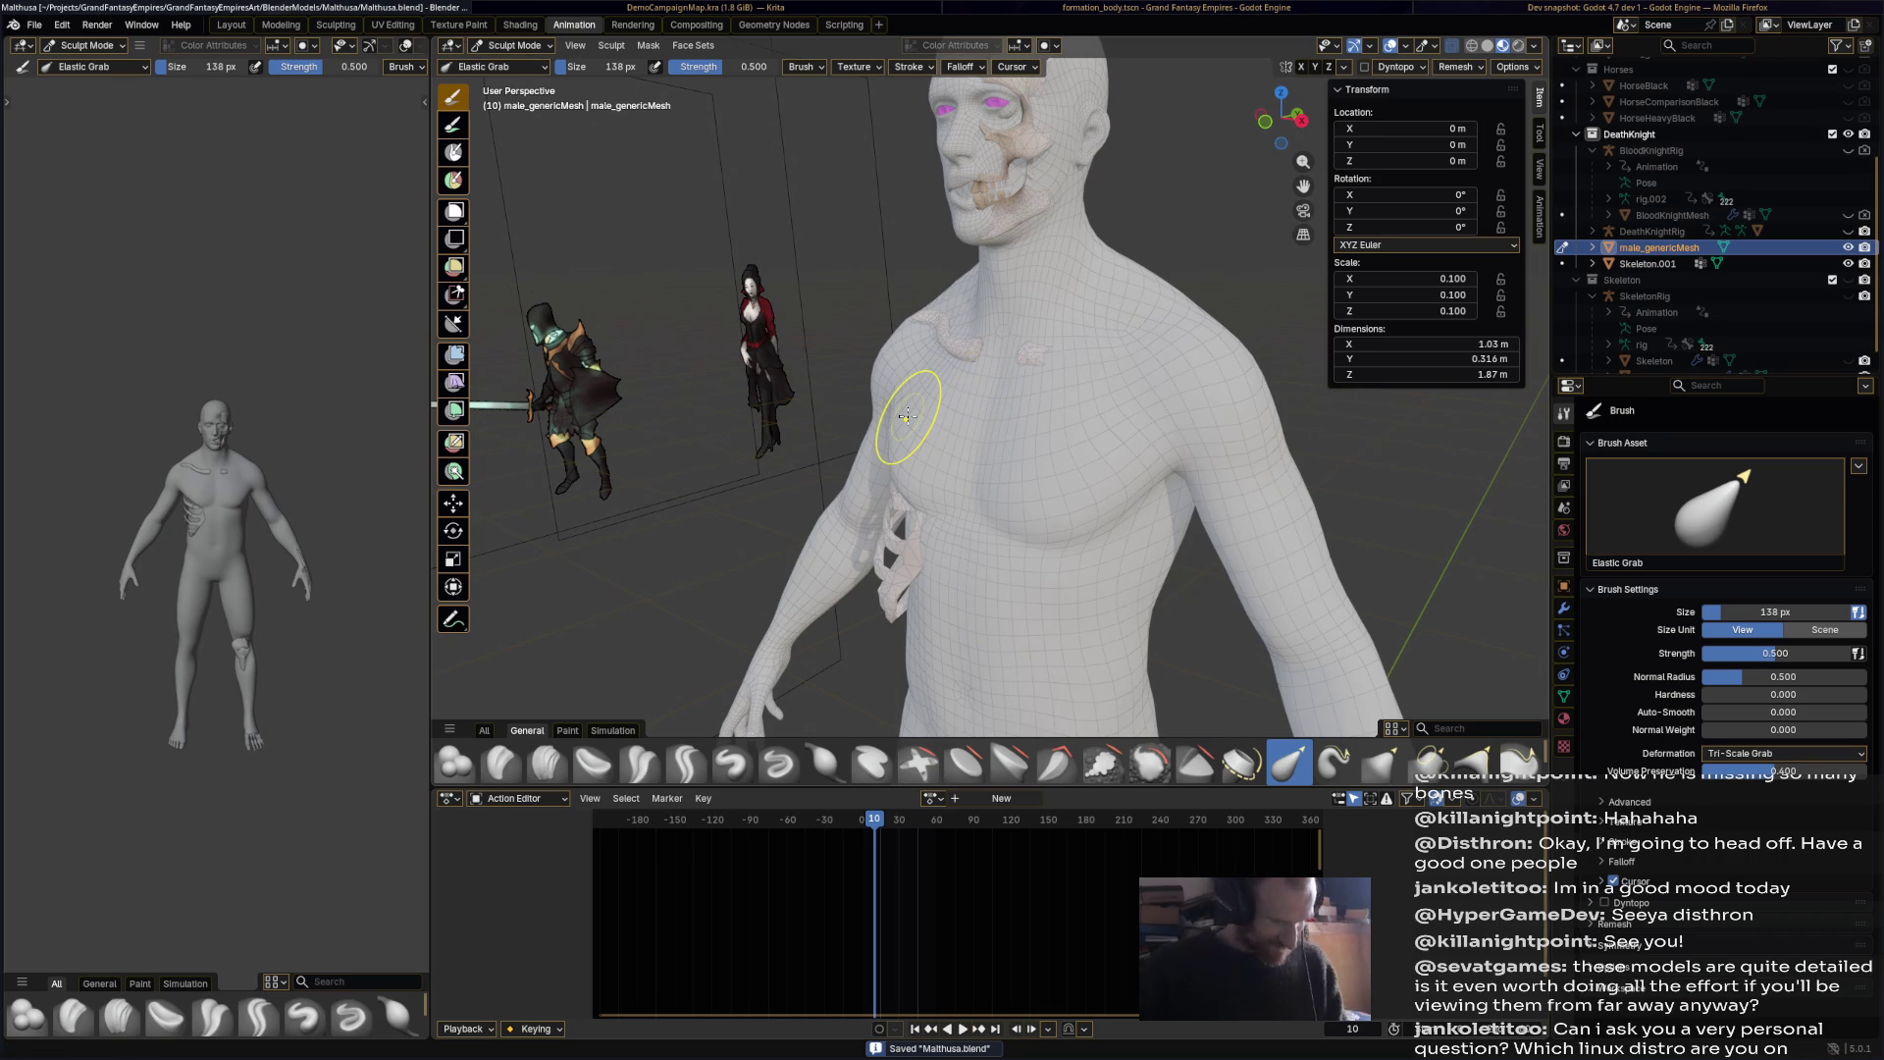
key("super+Return")
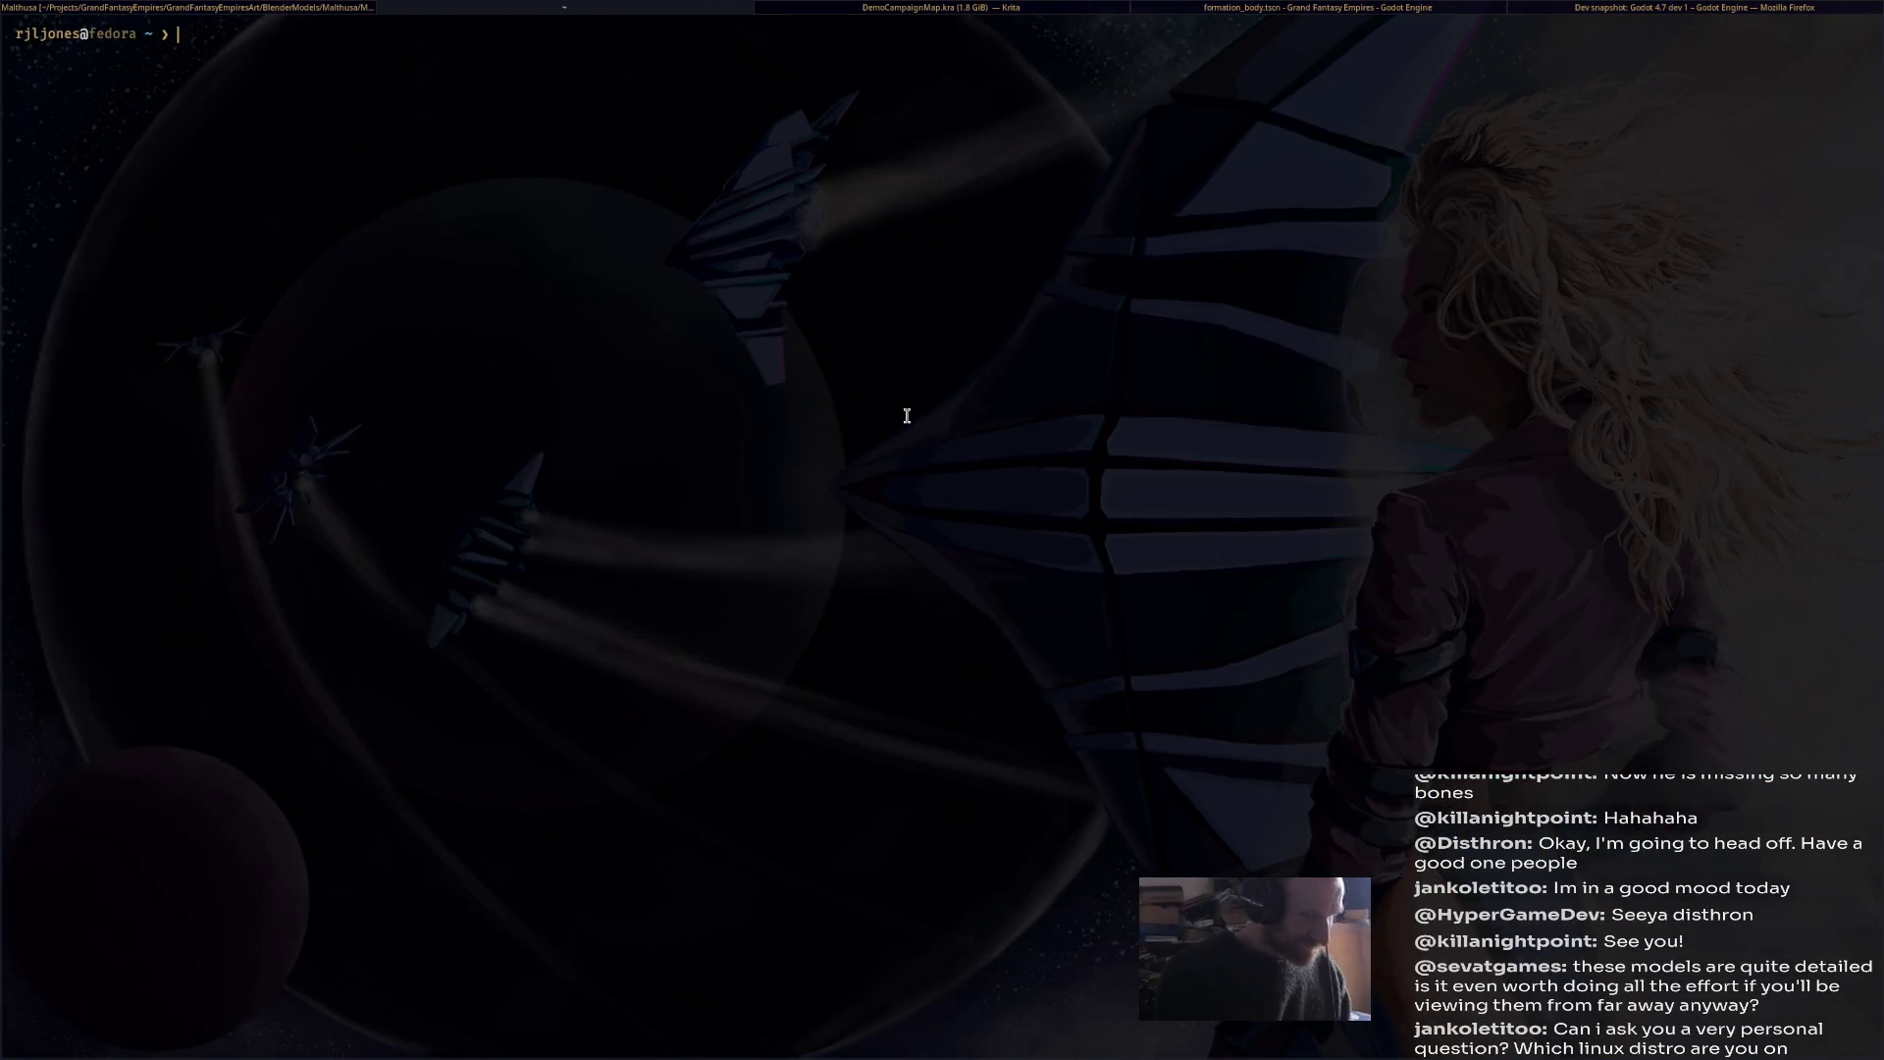
Step: Try neofetch, then run fastfetch to print the Fedora Linux 43 system summary
type("neofetch")
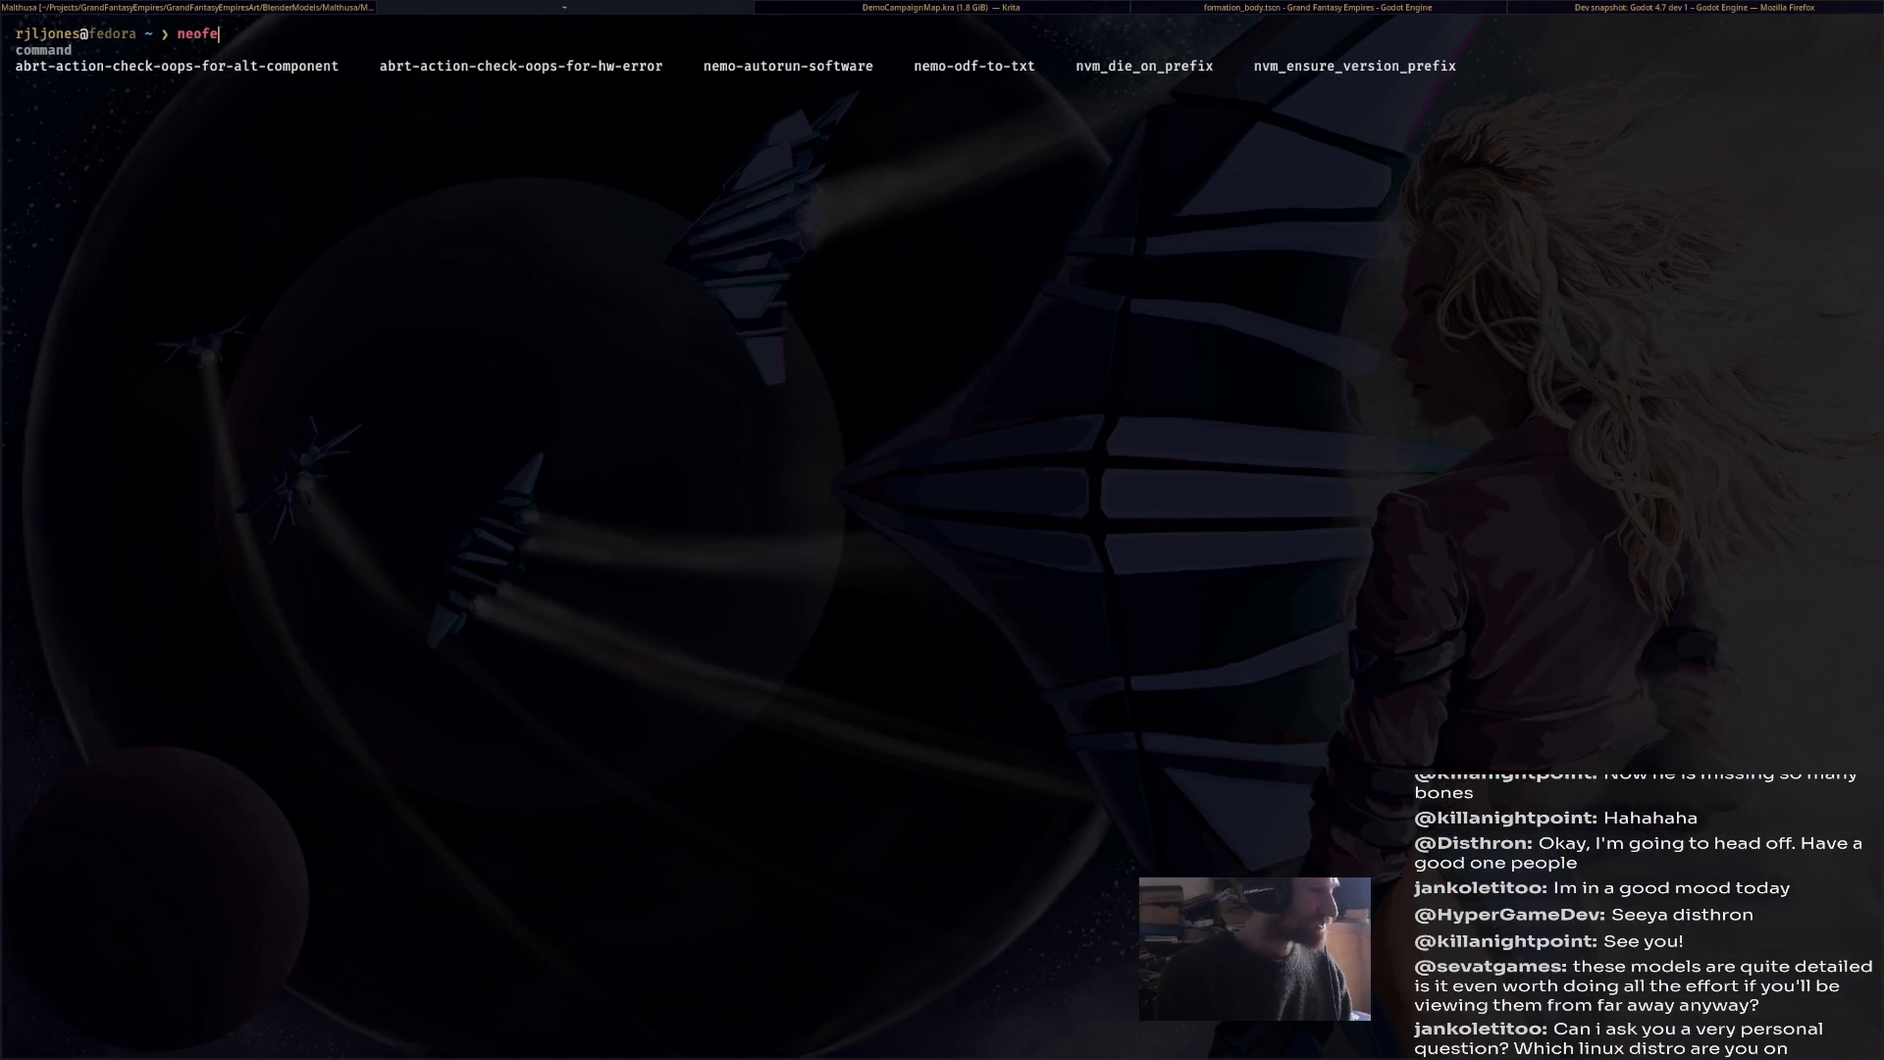
key("Return")
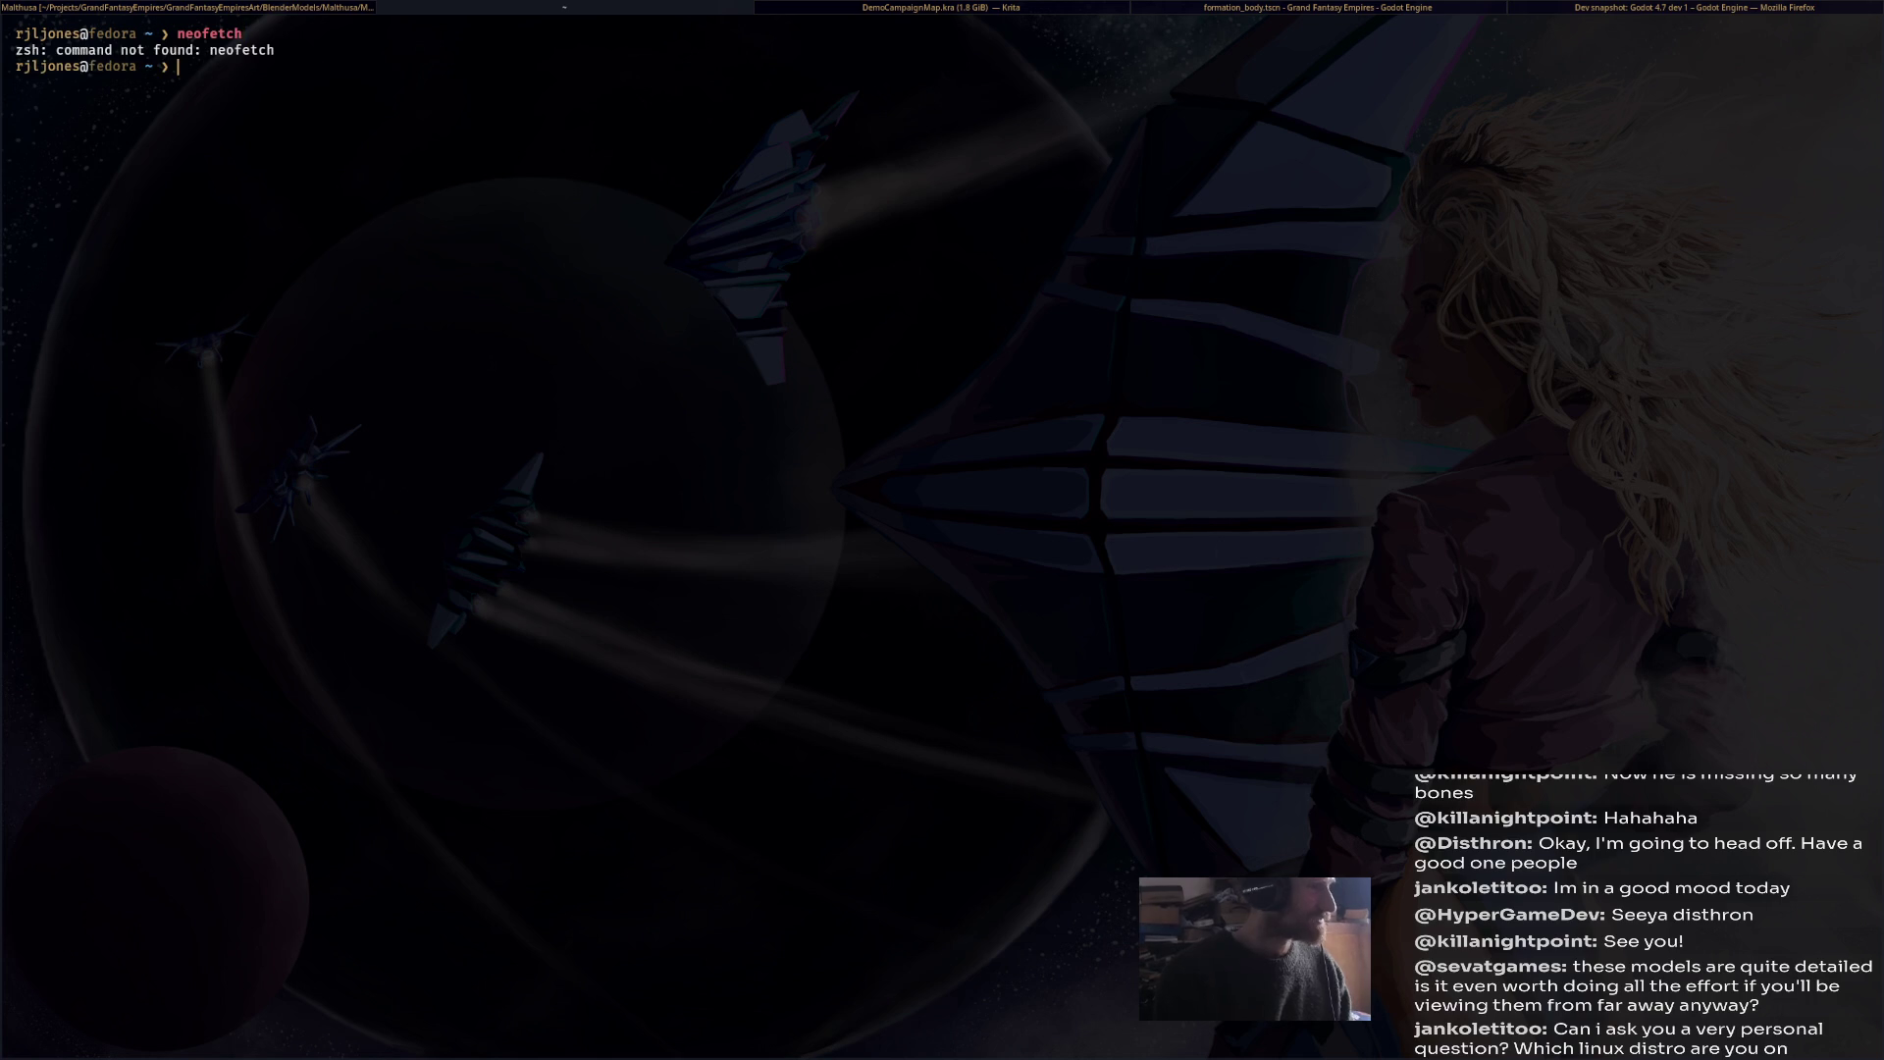
type("fast")
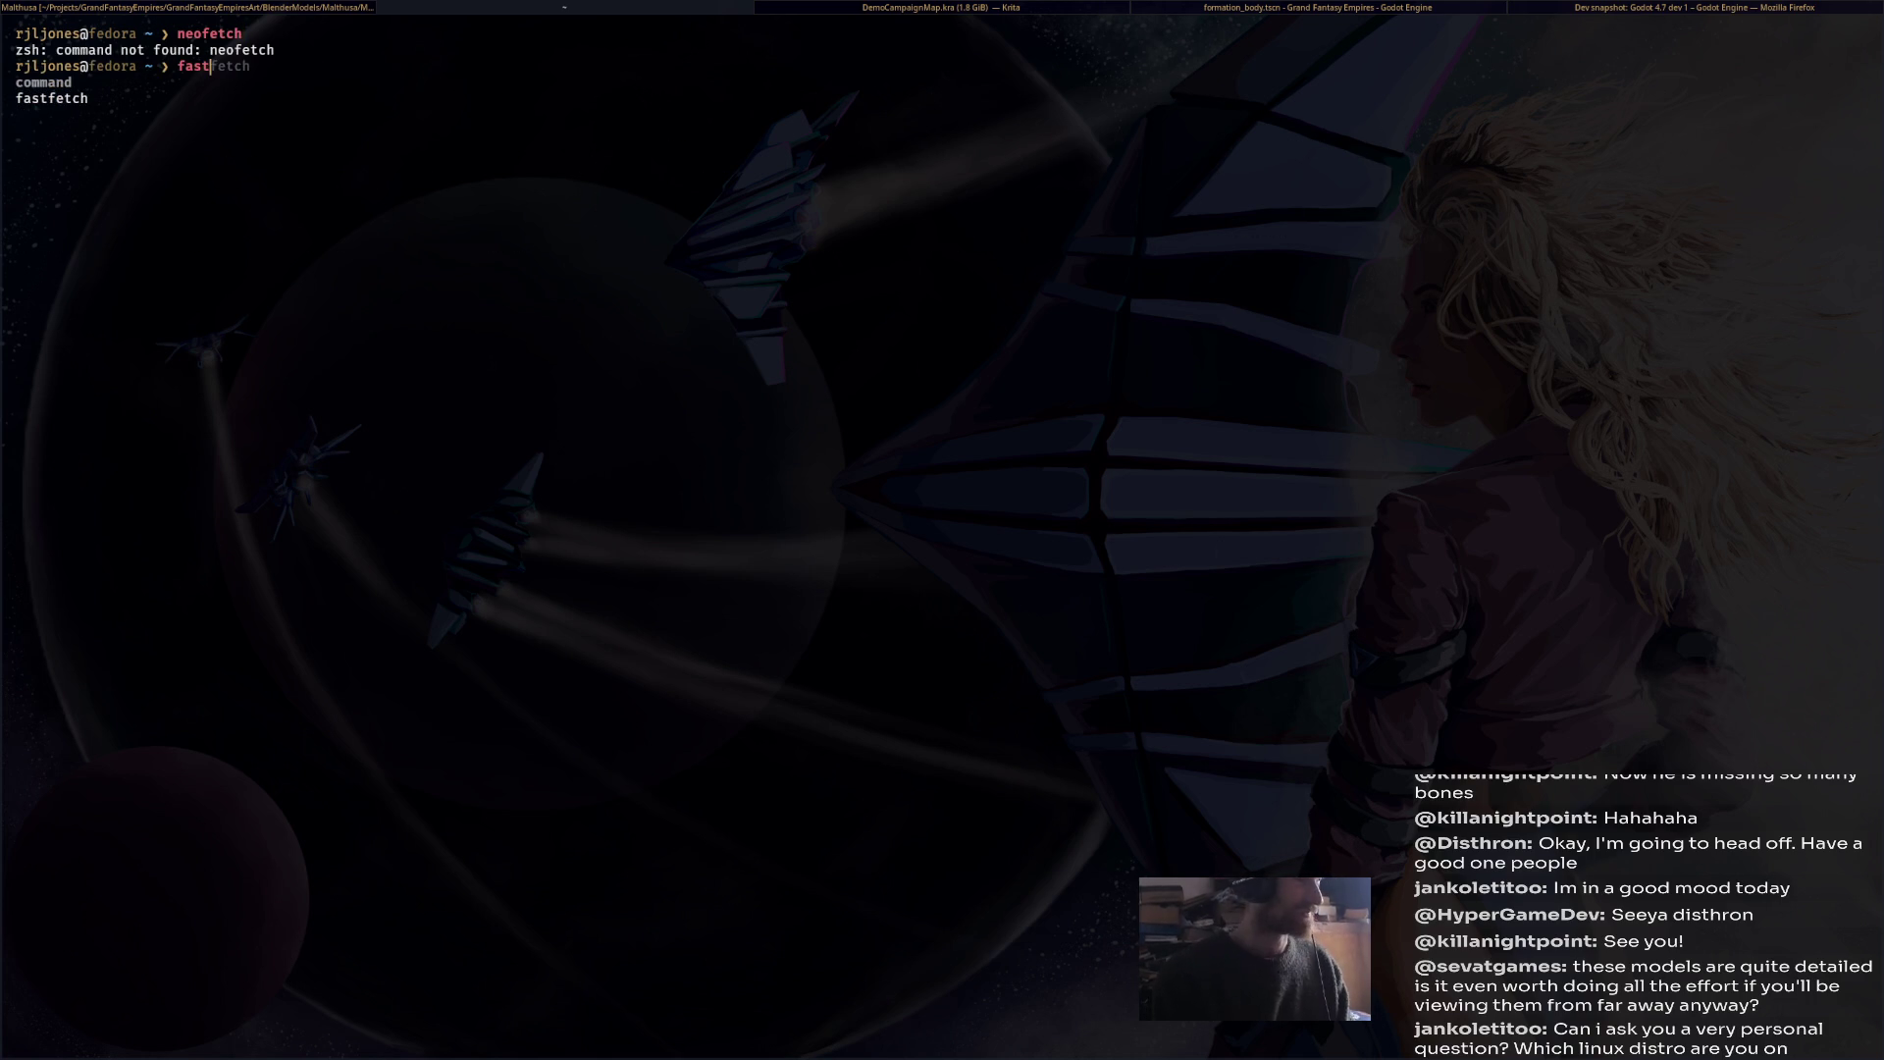
type("fetch")
key("Return")
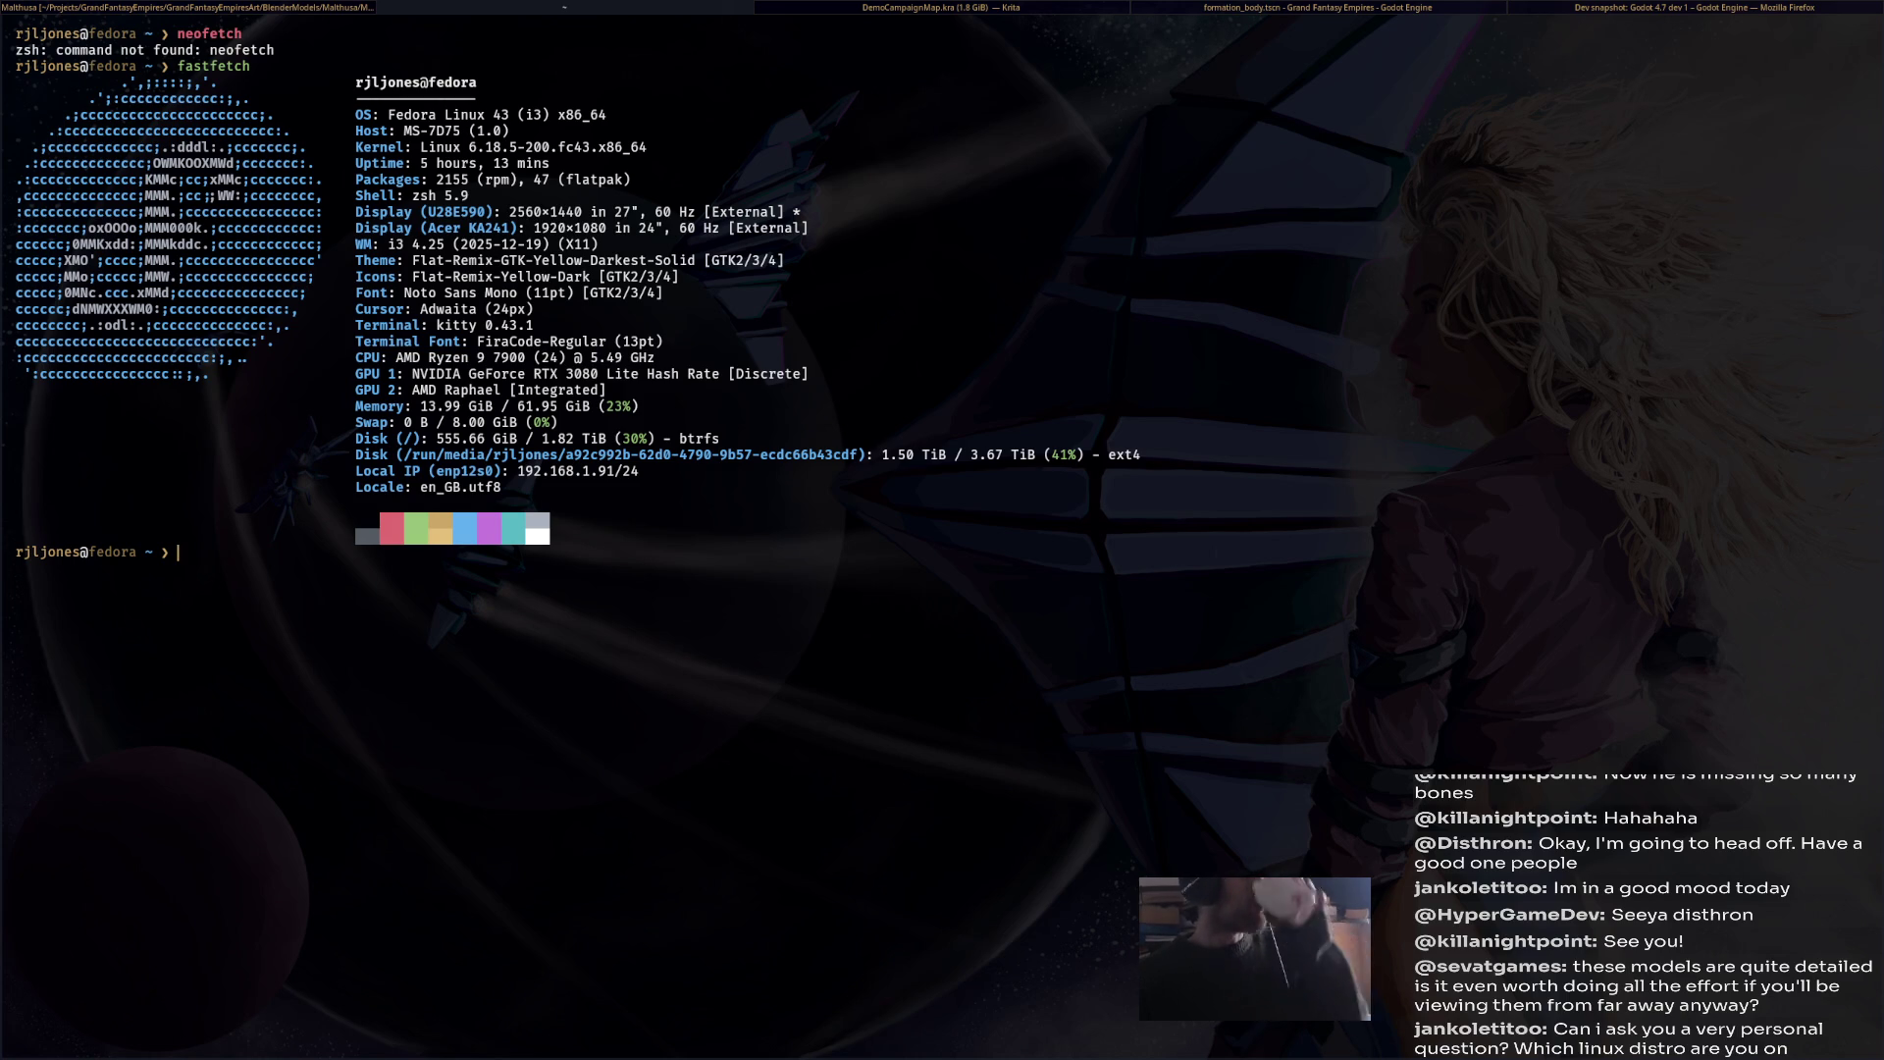
Step: Switch past the Krita and terminal windows back to Blender
left_click(976, 8)
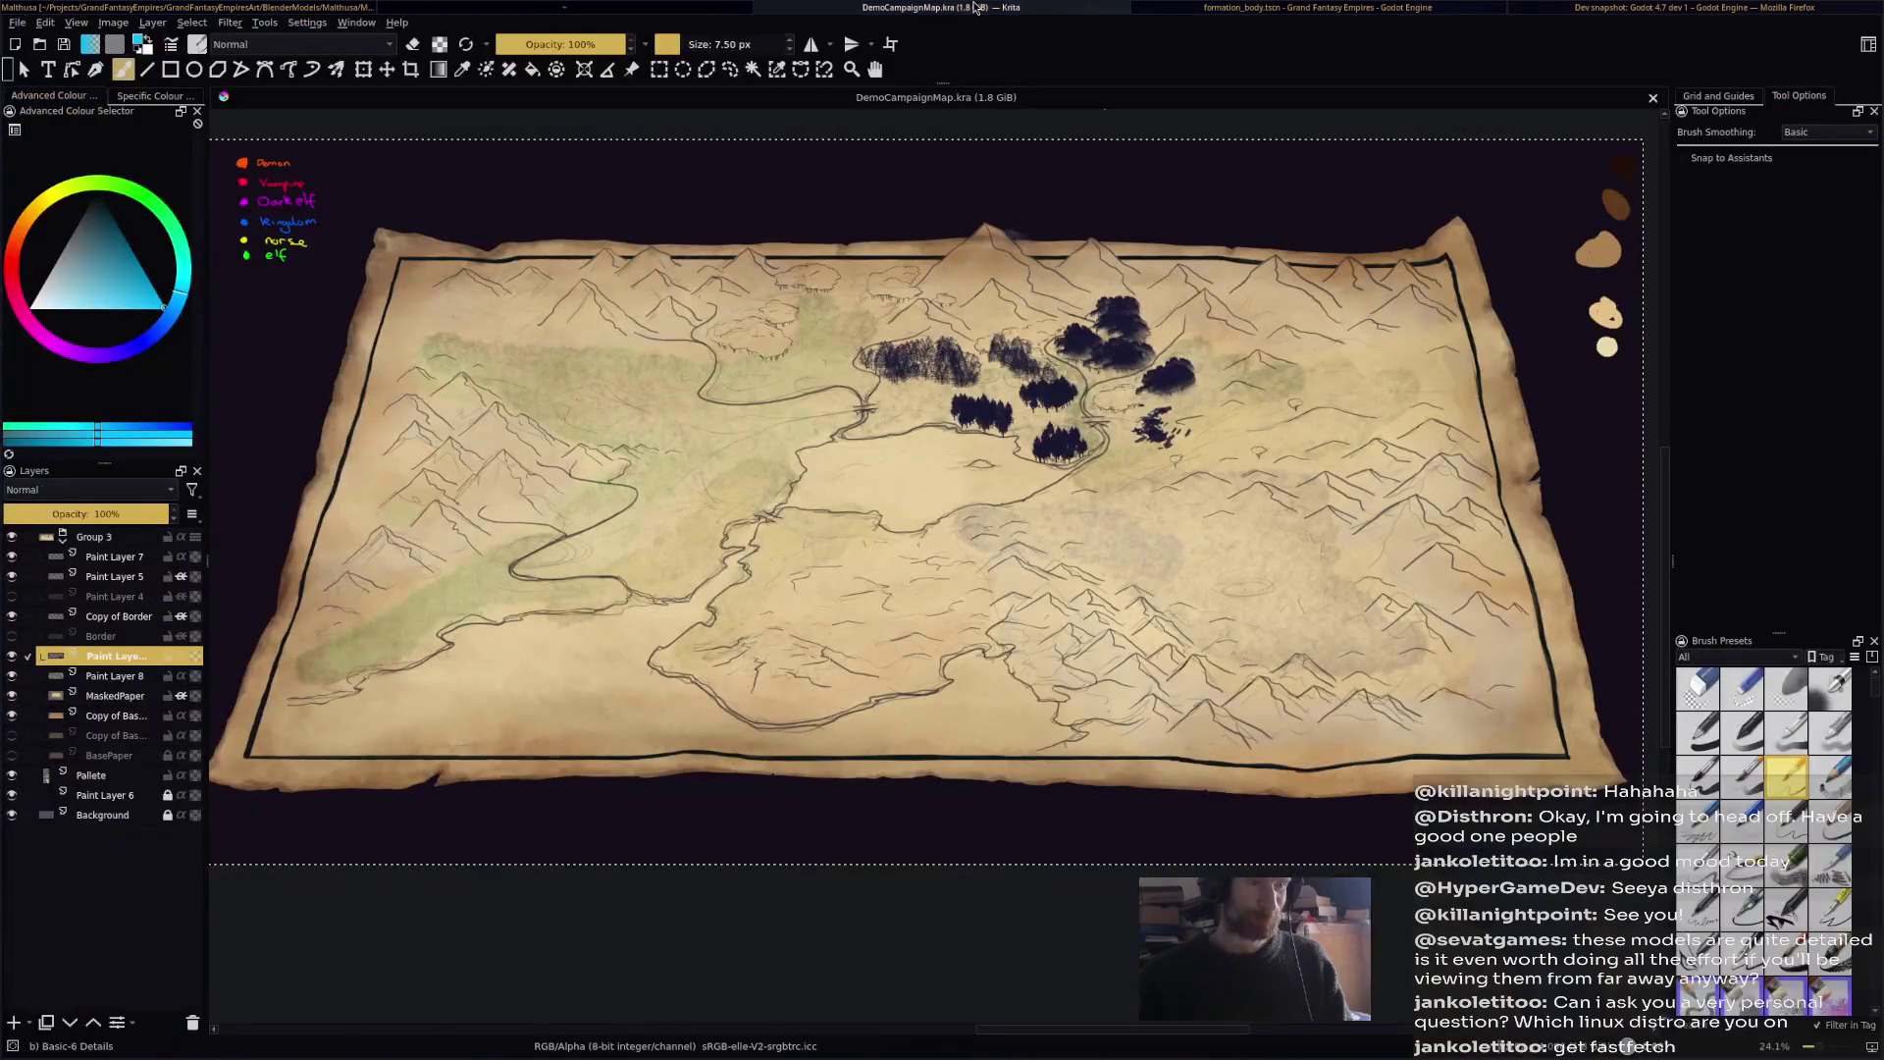
left_click(630, 7)
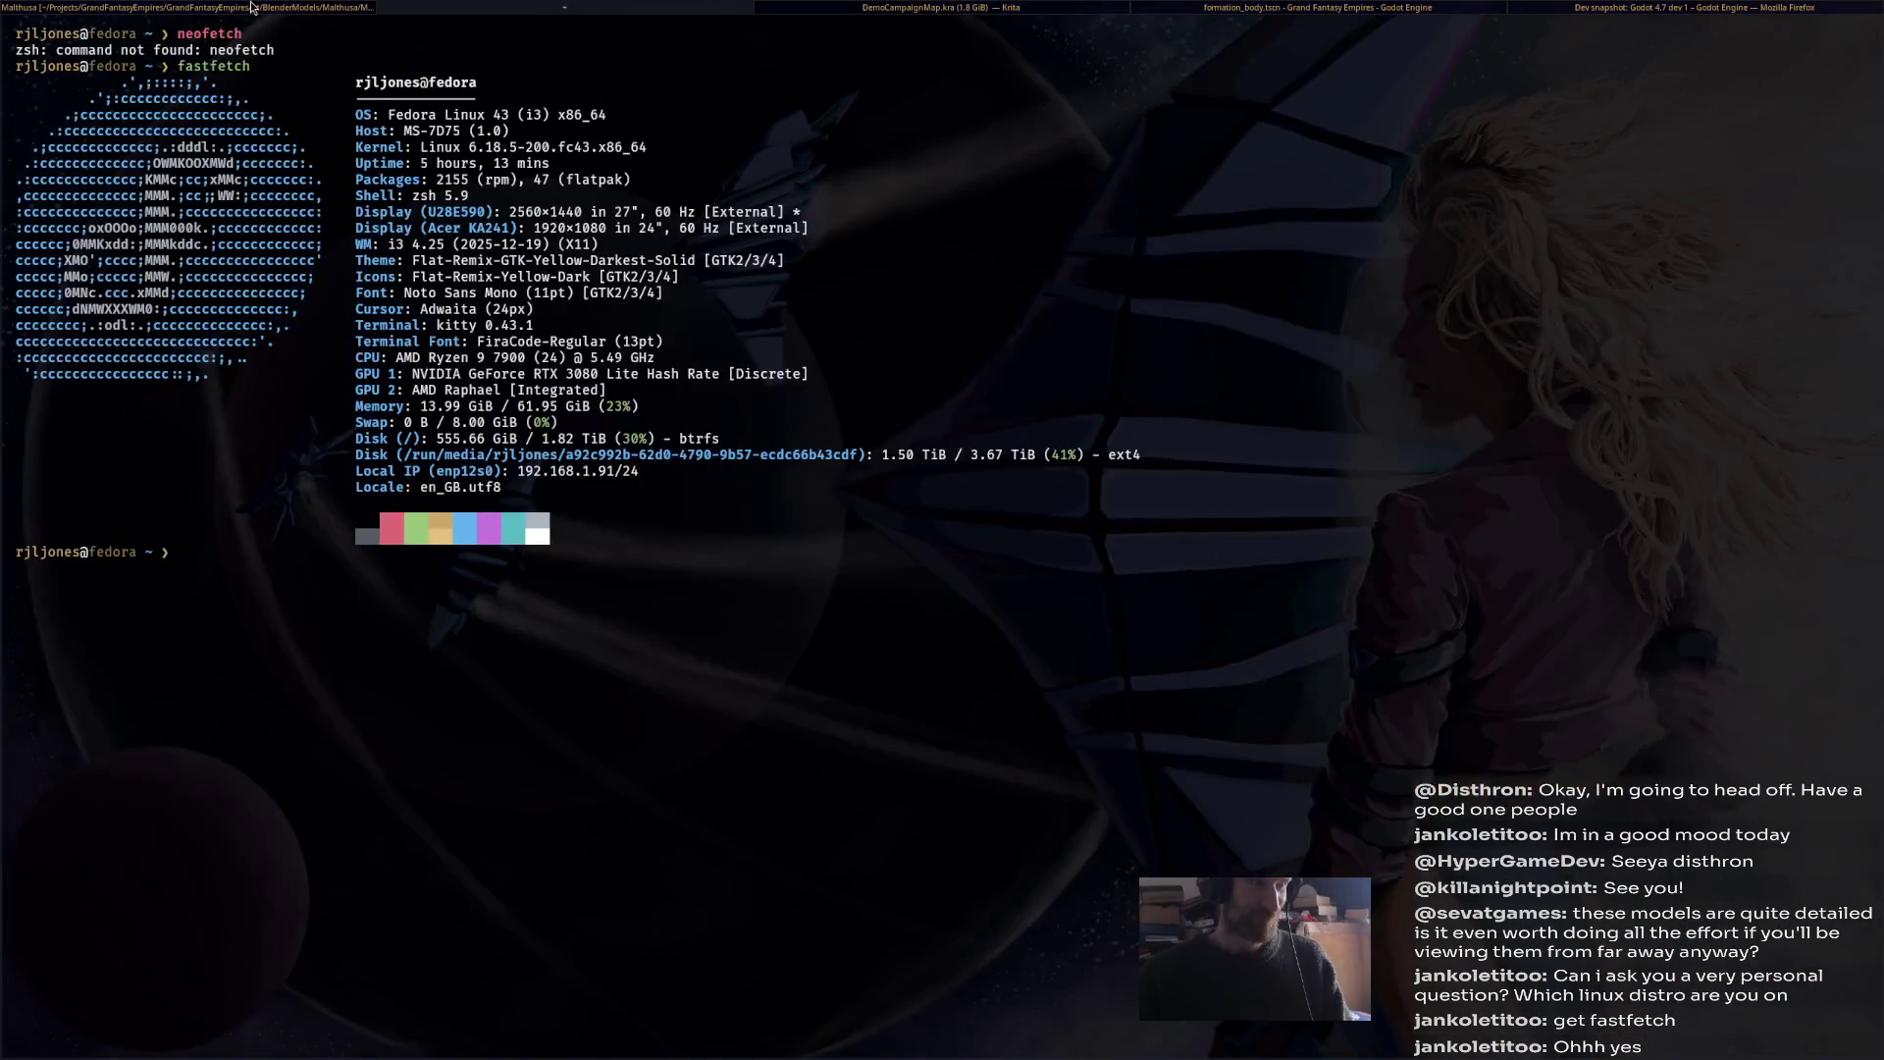
left_click(252, 8)
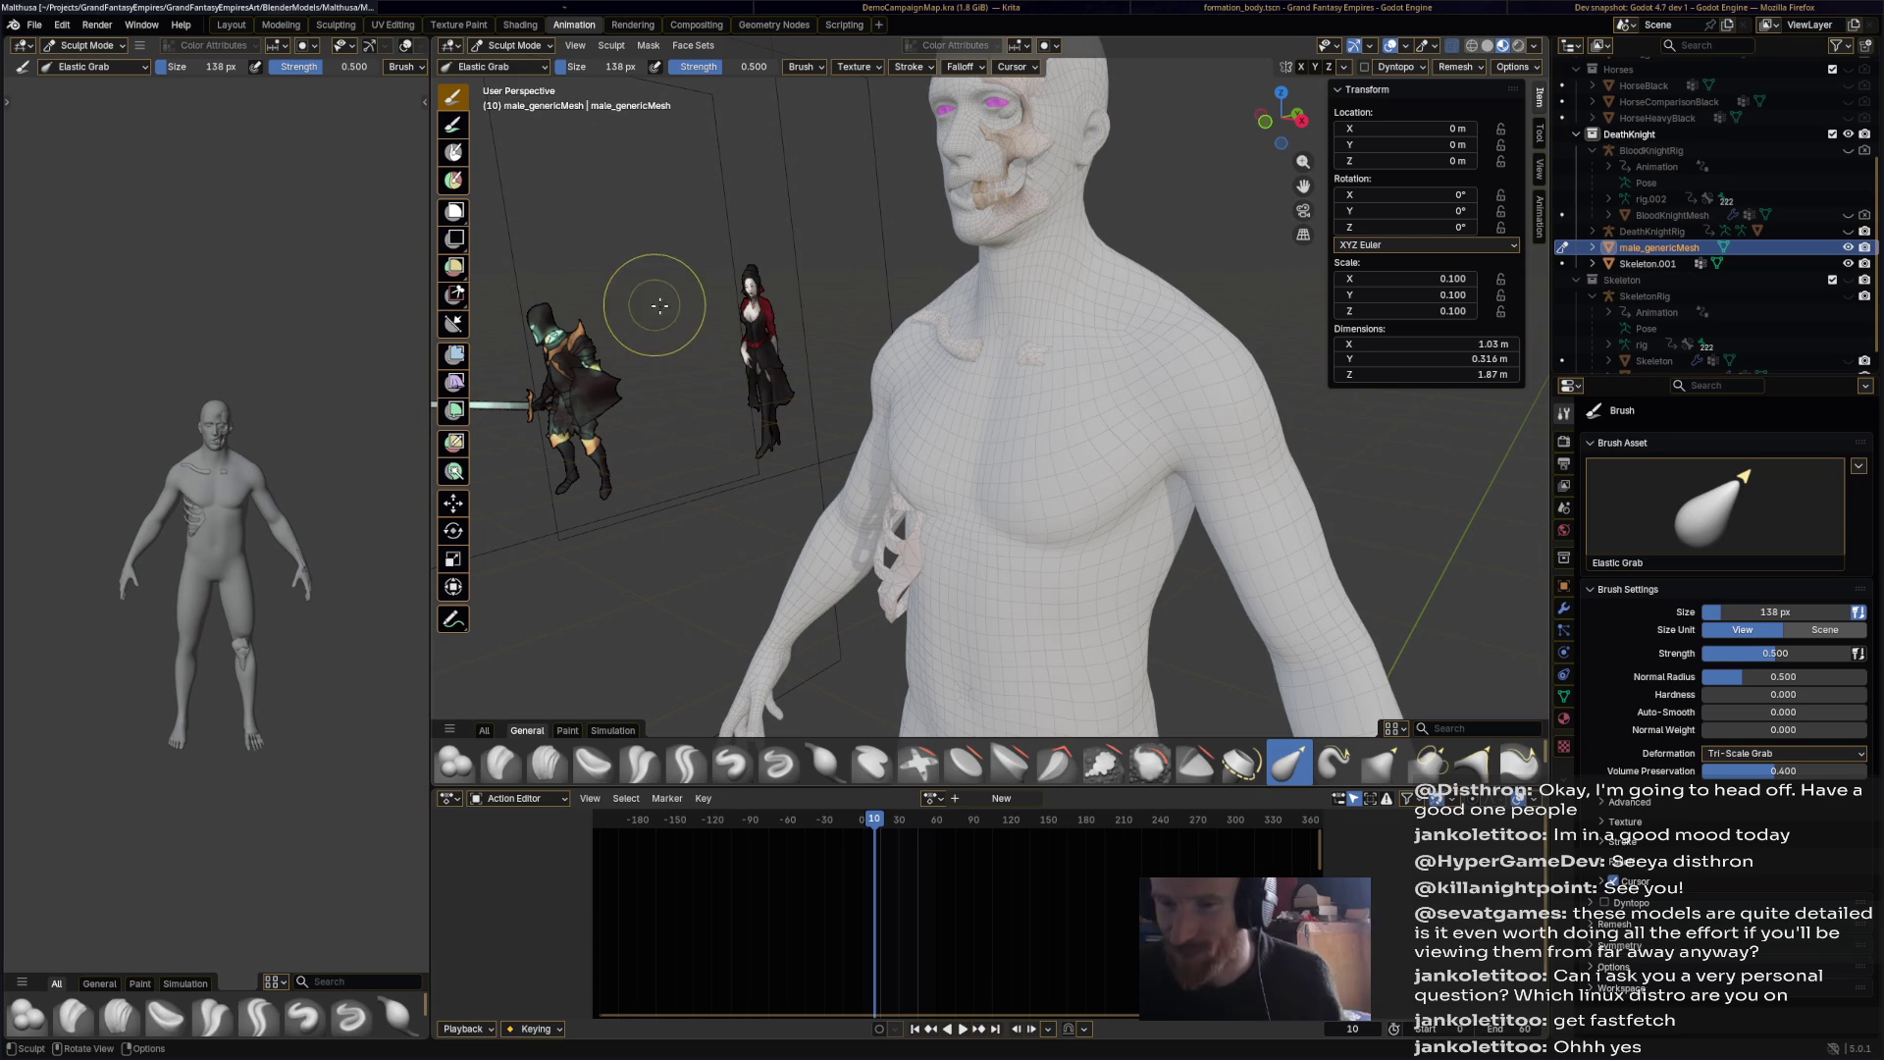
Step: Inspect the torso and sculpted arm from several front angles, then save
mouse_move(883, 471)
middle_mouse_down()
mouse_move(1169, 441)
mouse_move(1076, 406)
mouse_move(1143, 357)
mouse_move(875, 514)
middle_mouse_up()
scroll(883, 564, "down", 3)
mouse_move(1158, 570)
middle_mouse_down()
mouse_move(1262, 568)
mouse_move(1065, 579)
middle_mouse_up()
scroll(1066, 579, "up", 5)
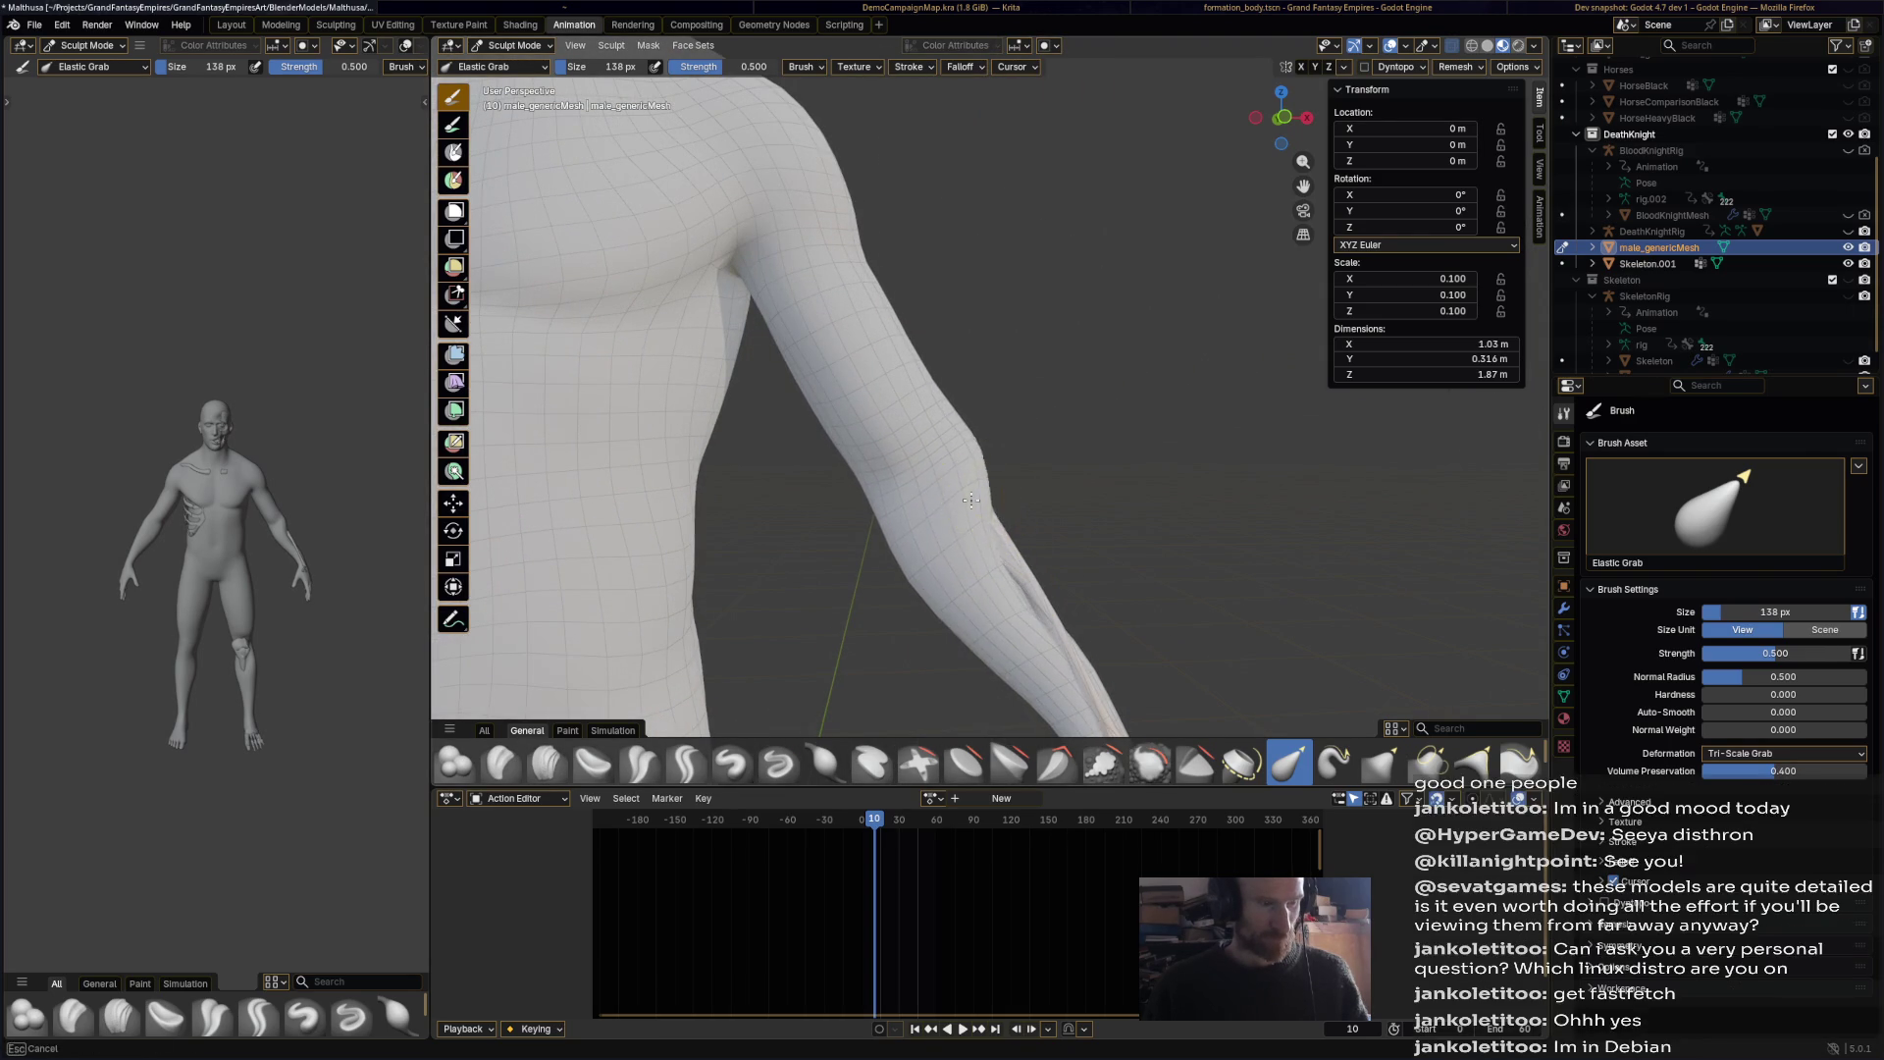
mouse_move(942, 499)
middle_mouse_down()
mouse_move(999, 633)
mouse_move(1031, 463)
mouse_move(1012, 545)
mouse_move(959, 539)
middle_mouse_up()
scroll(999, 633, "down", 4)
scroll(1099, 652, "up", 5)
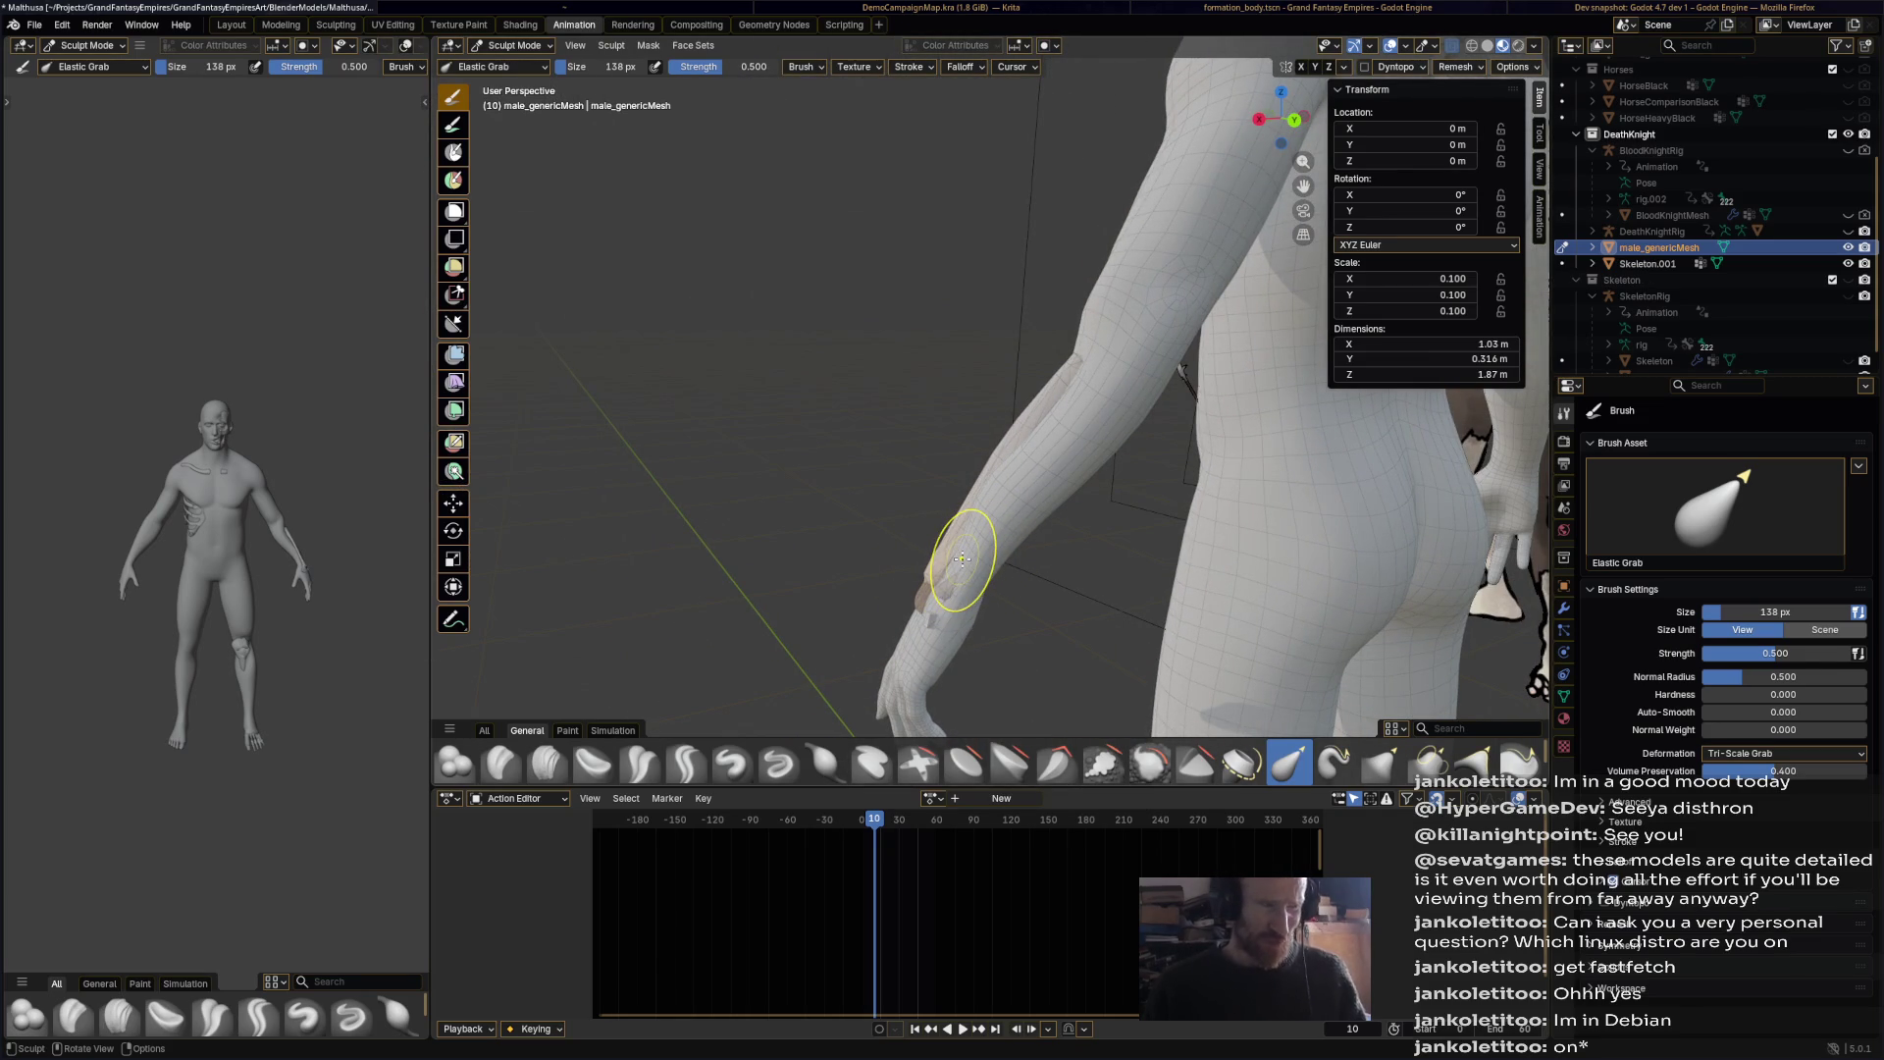
middle_click_drag(1008, 525, 1109, 378)
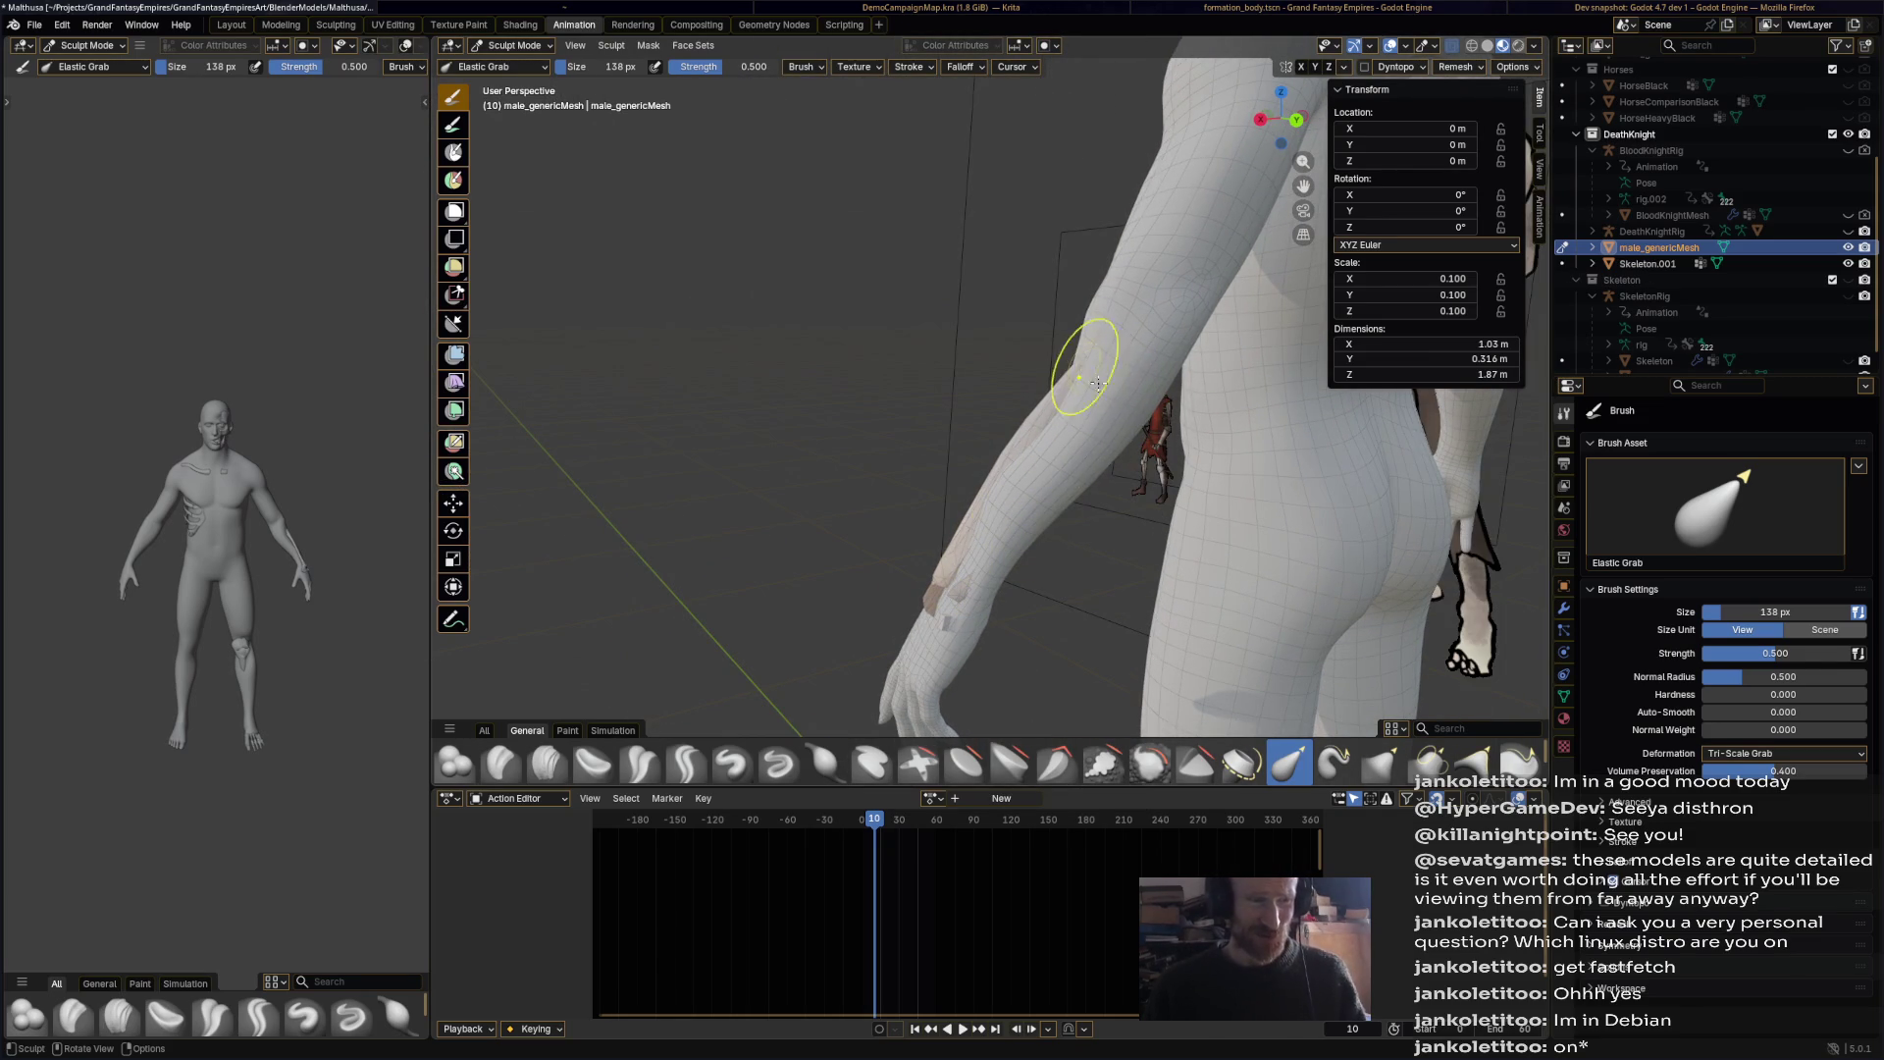
mouse_move(1072, 589)
middle_mouse_down()
mouse_move(1022, 580)
mouse_move(1114, 547)
middle_mouse_up()
key("ctrl+s")
Step: Review the body from rear three-quarter and front views, saving Matthusa.blend twice
mouse_move(222, 605)
middle_mouse_down()
mouse_move(62, 630)
mouse_move(93, 589)
mouse_move(236, 565)
mouse_move(134, 445)
mouse_move(227, 441)
mouse_move(127, 489)
mouse_move(47, 464)
middle_mouse_up()
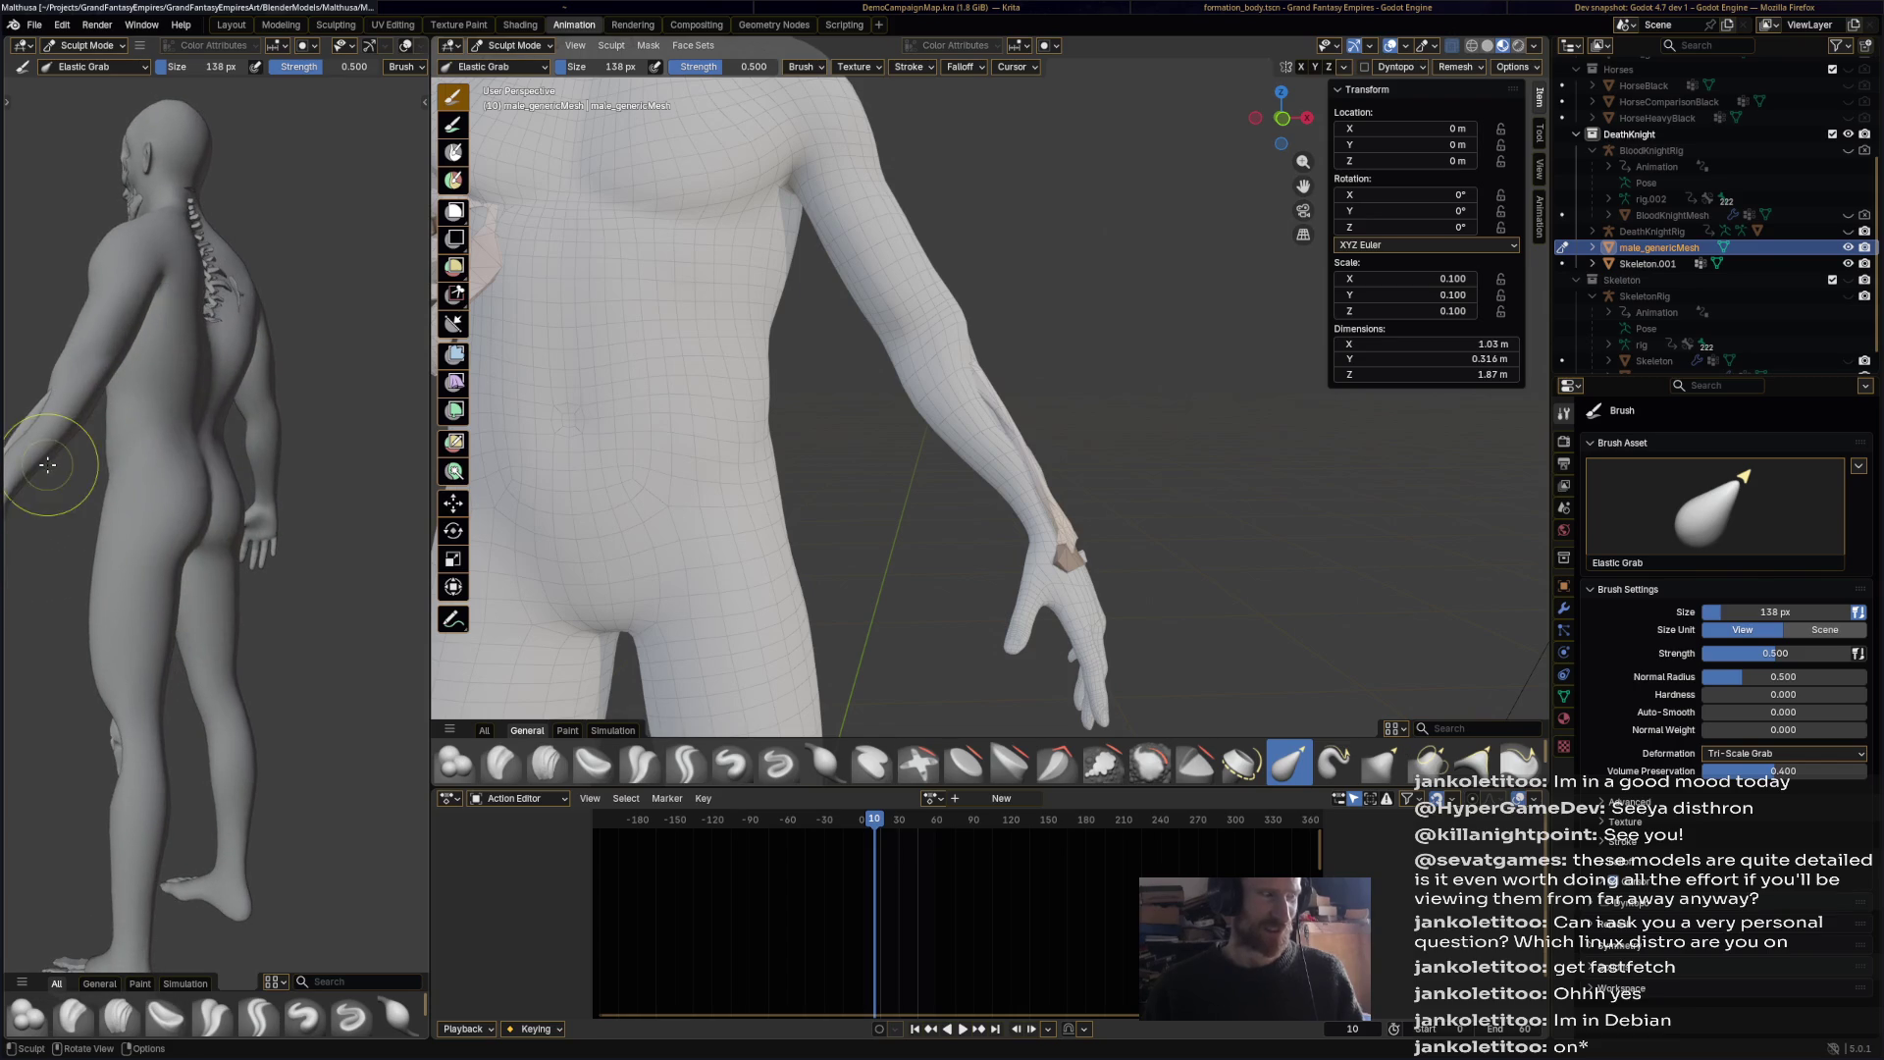
mouse_move(668, 461)
middle_mouse_down()
mouse_move(736, 454)
mouse_move(612, 458)
middle_mouse_up()
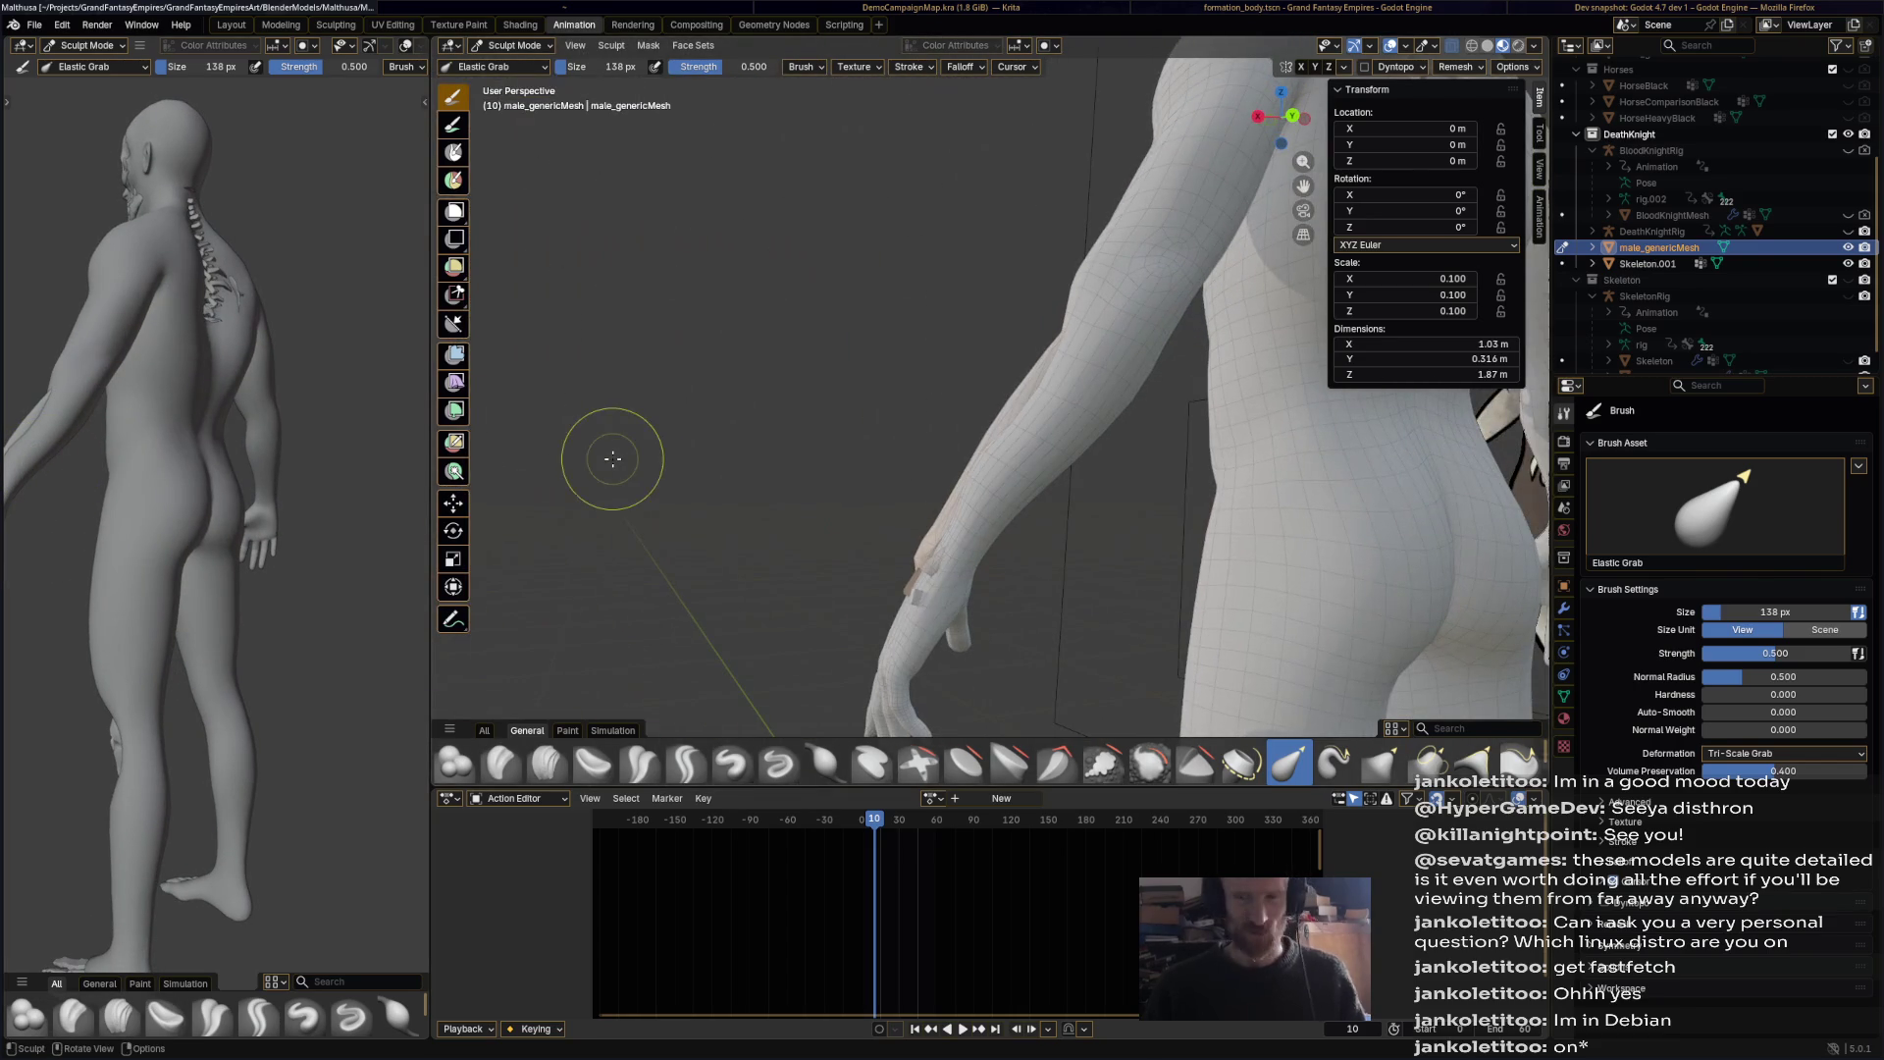
key("ctrl+s")
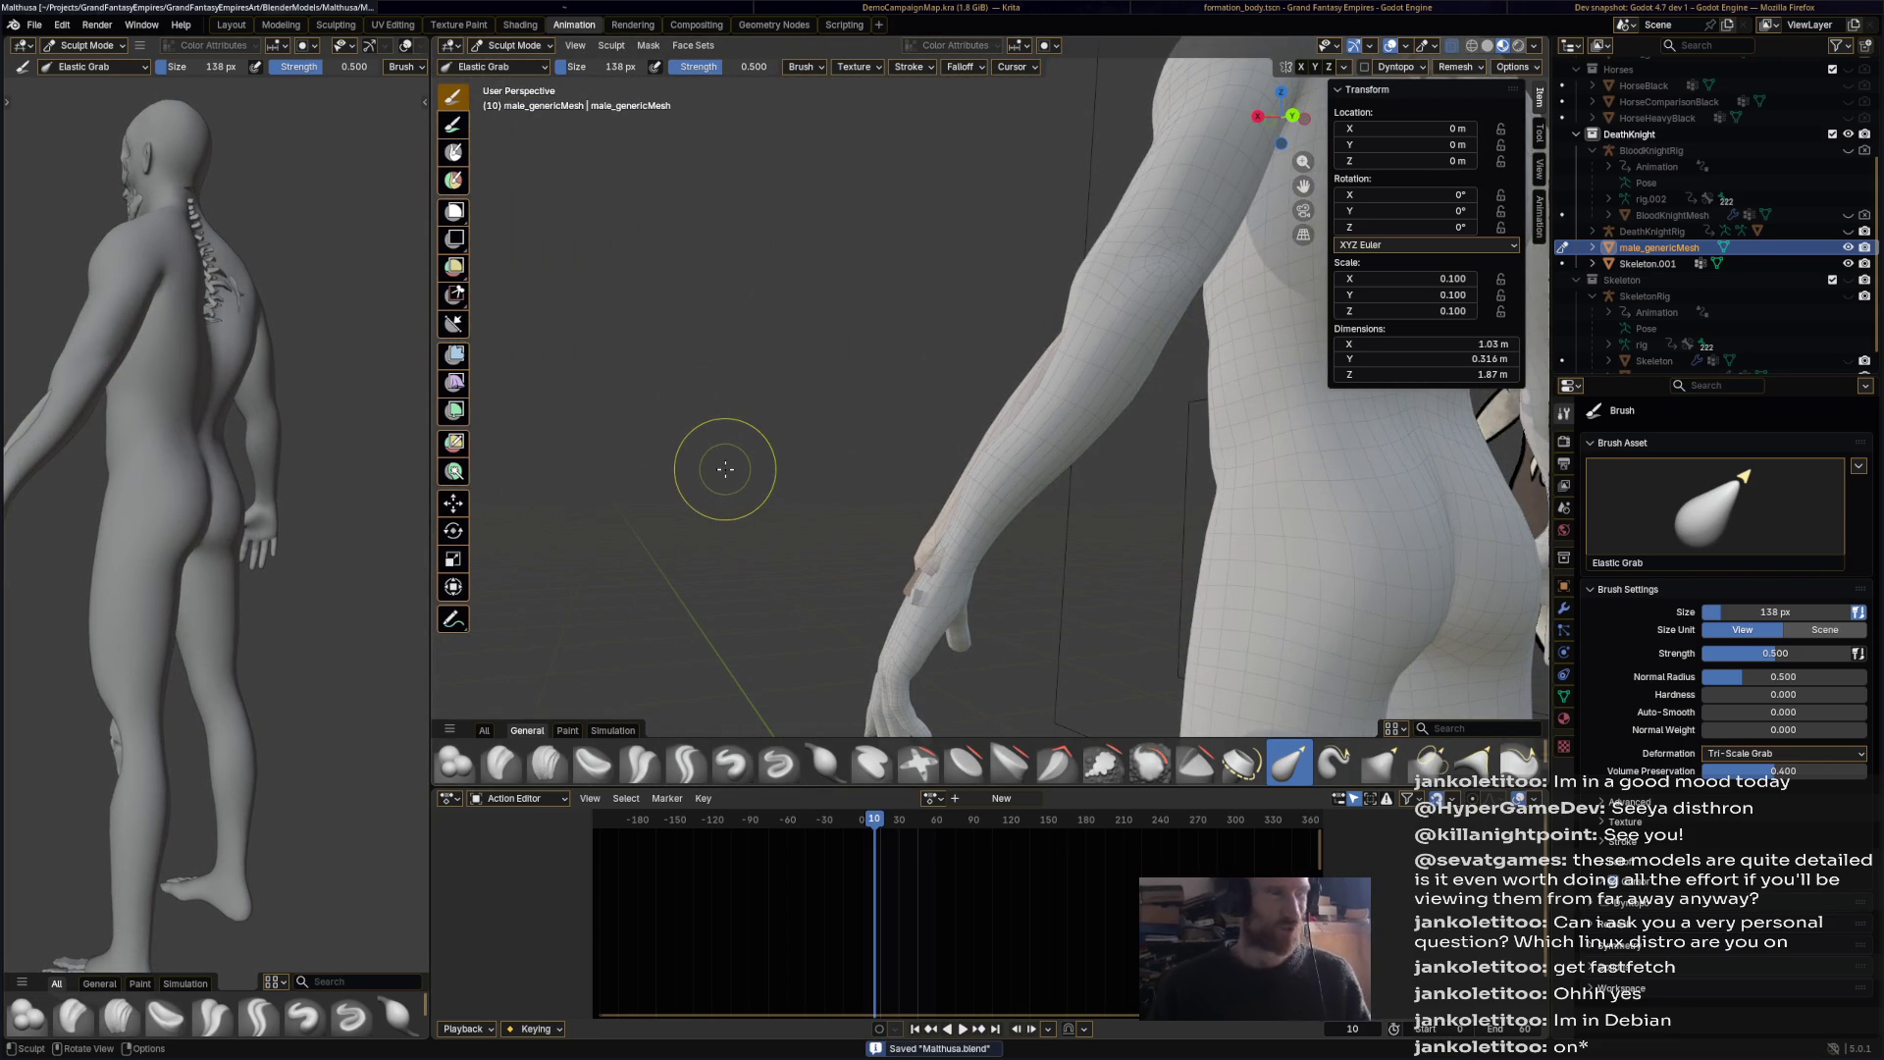
mouse_move(727, 471)
middle_mouse_down()
mouse_move(1115, 517)
mouse_move(1082, 517)
mouse_move(985, 644)
mouse_move(1047, 522)
middle_mouse_up()
scroll(933, 492, "up", 3)
scroll(1010, 504, "down", 5)
key("ctrl+s")
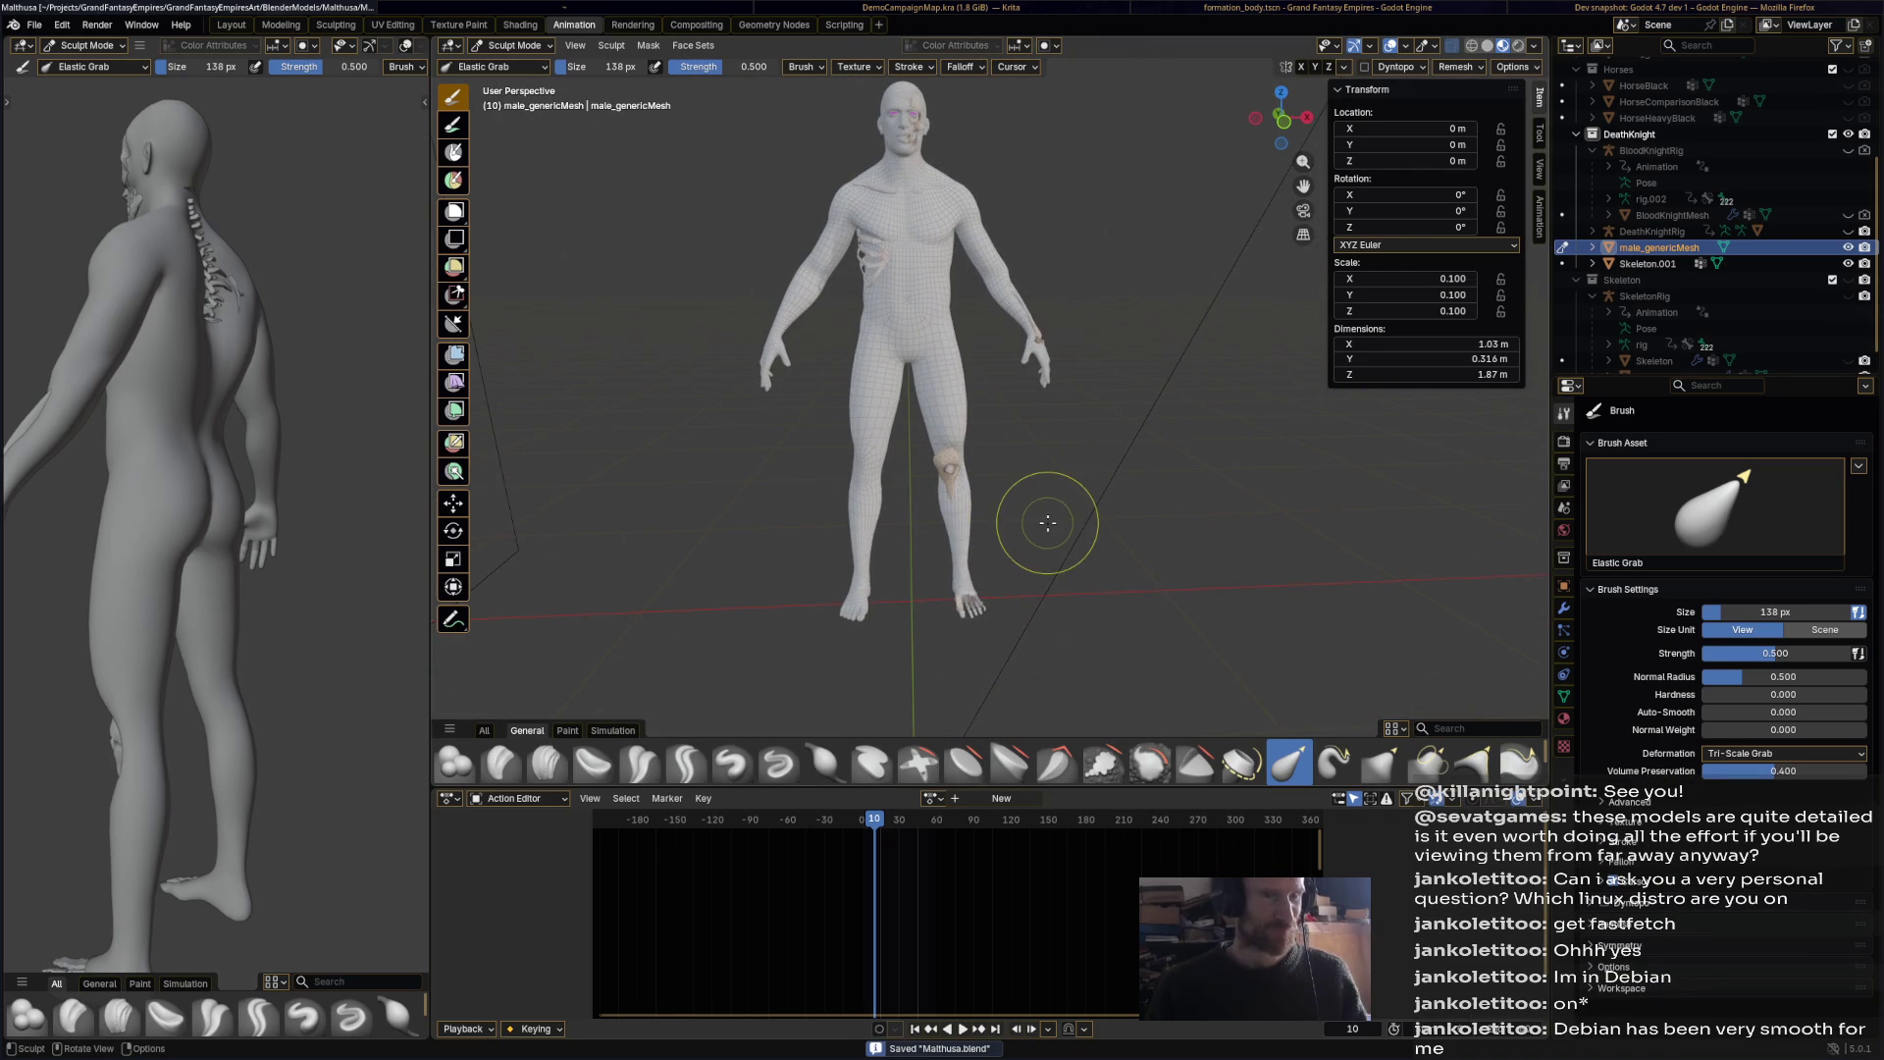
left_click(498, 46)
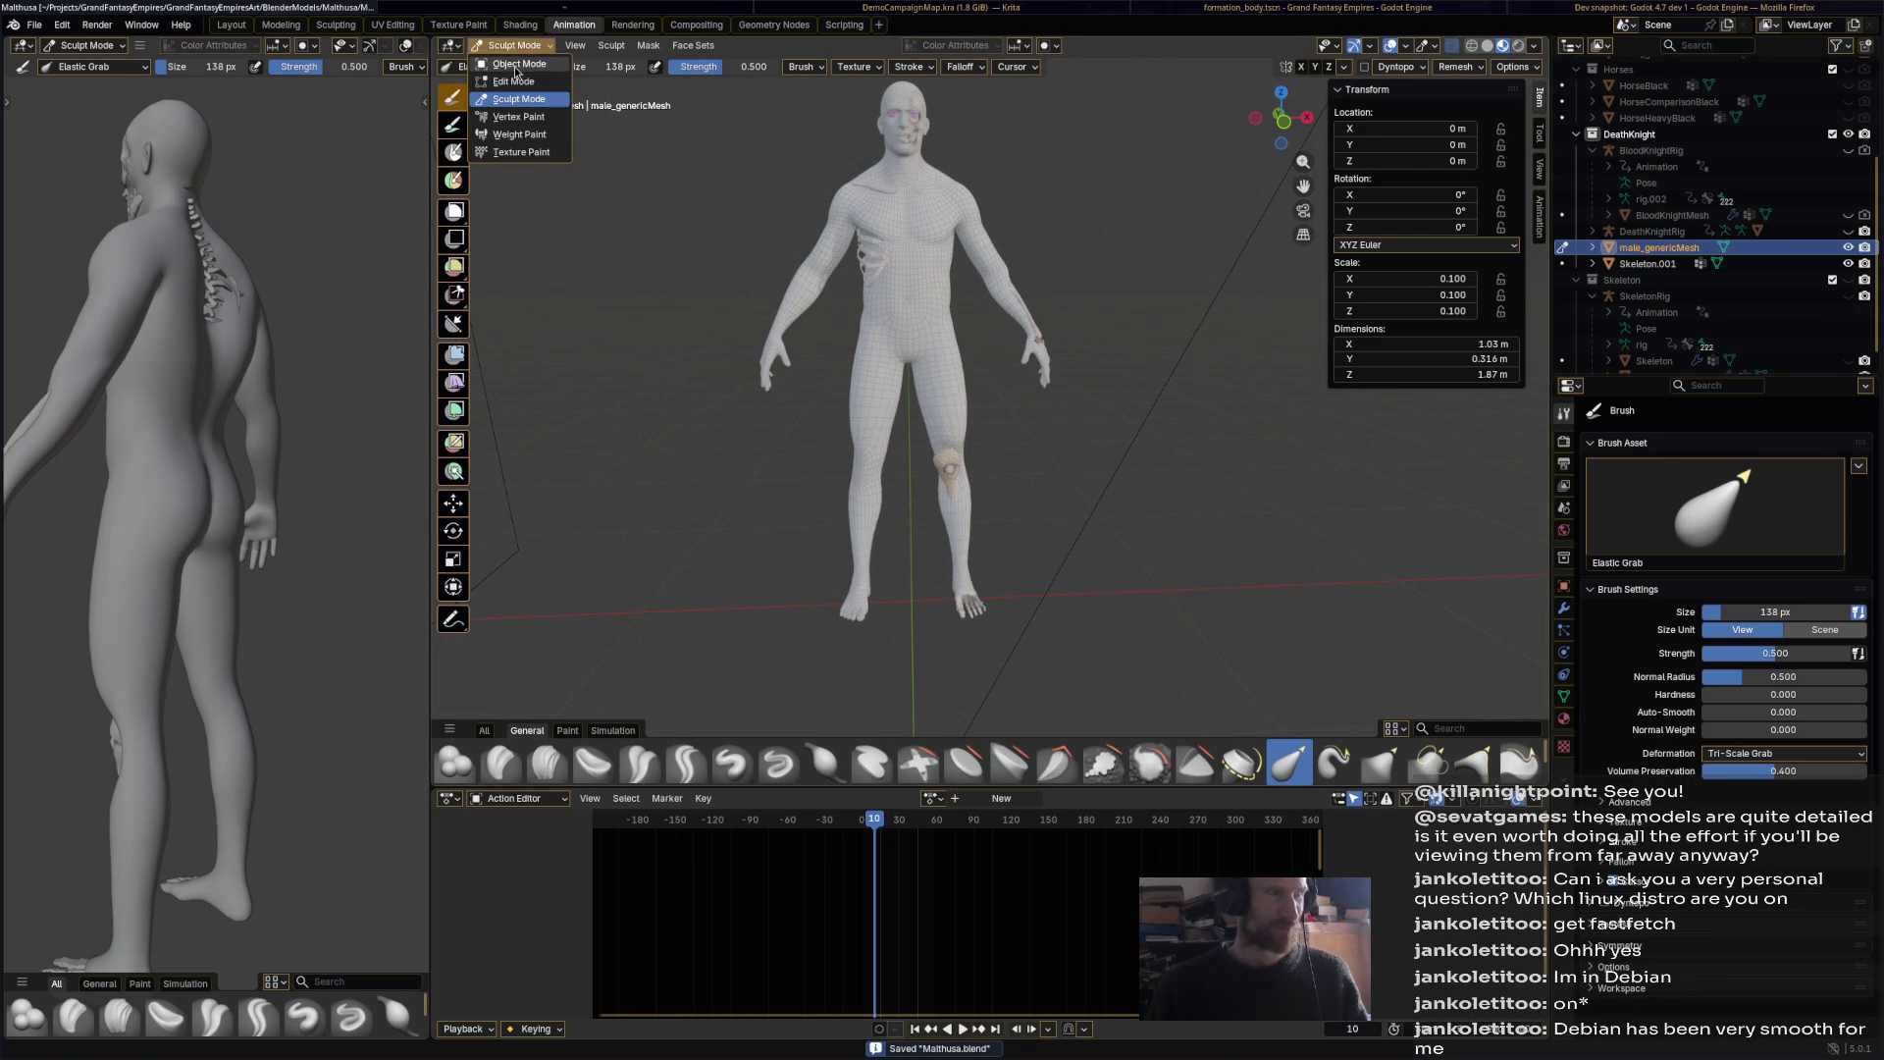
Step: Switch to Object Mode and orbit and zoom around the male body to inspect the exposed bones
left_click(510, 61)
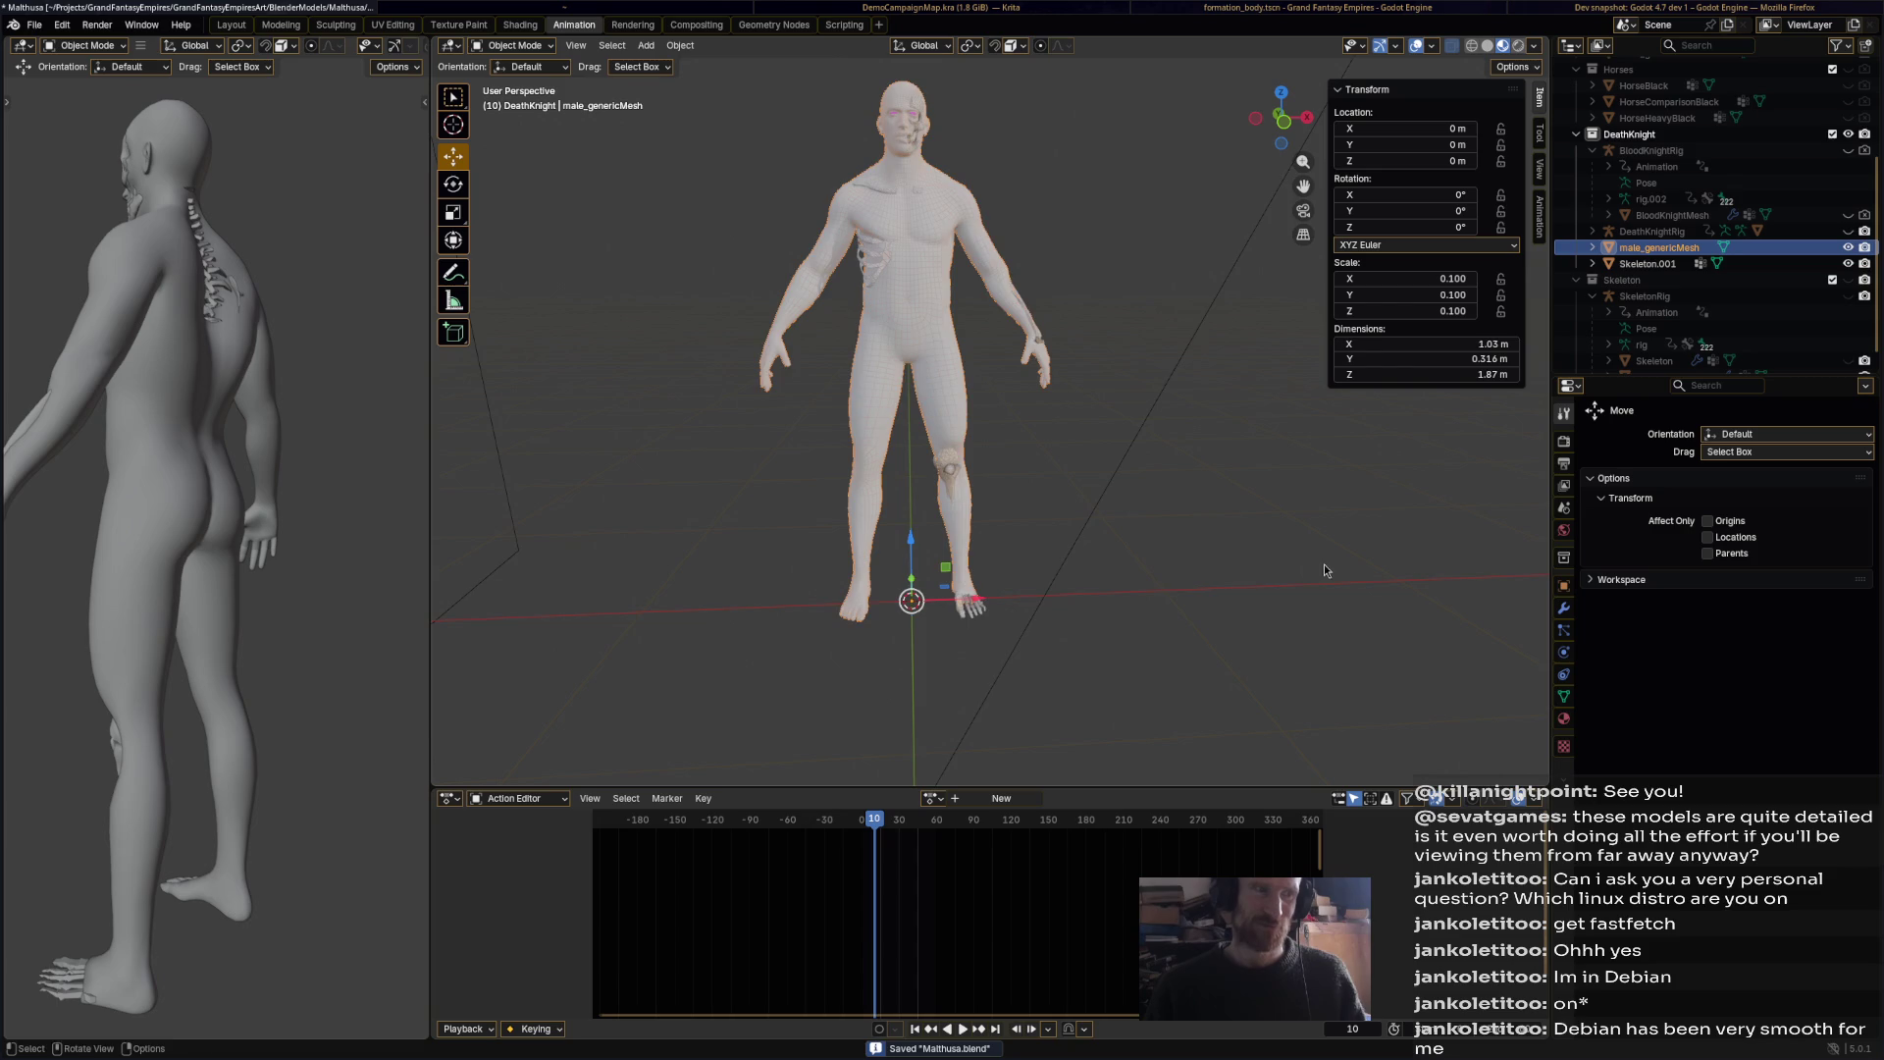
mouse_move(1121, 508)
middle_mouse_down()
mouse_move(1068, 438)
mouse_move(924, 437)
mouse_move(1015, 446)
mouse_move(993, 497)
mouse_move(993, 475)
mouse_move(604, 491)
mouse_move(1028, 477)
middle_mouse_up()
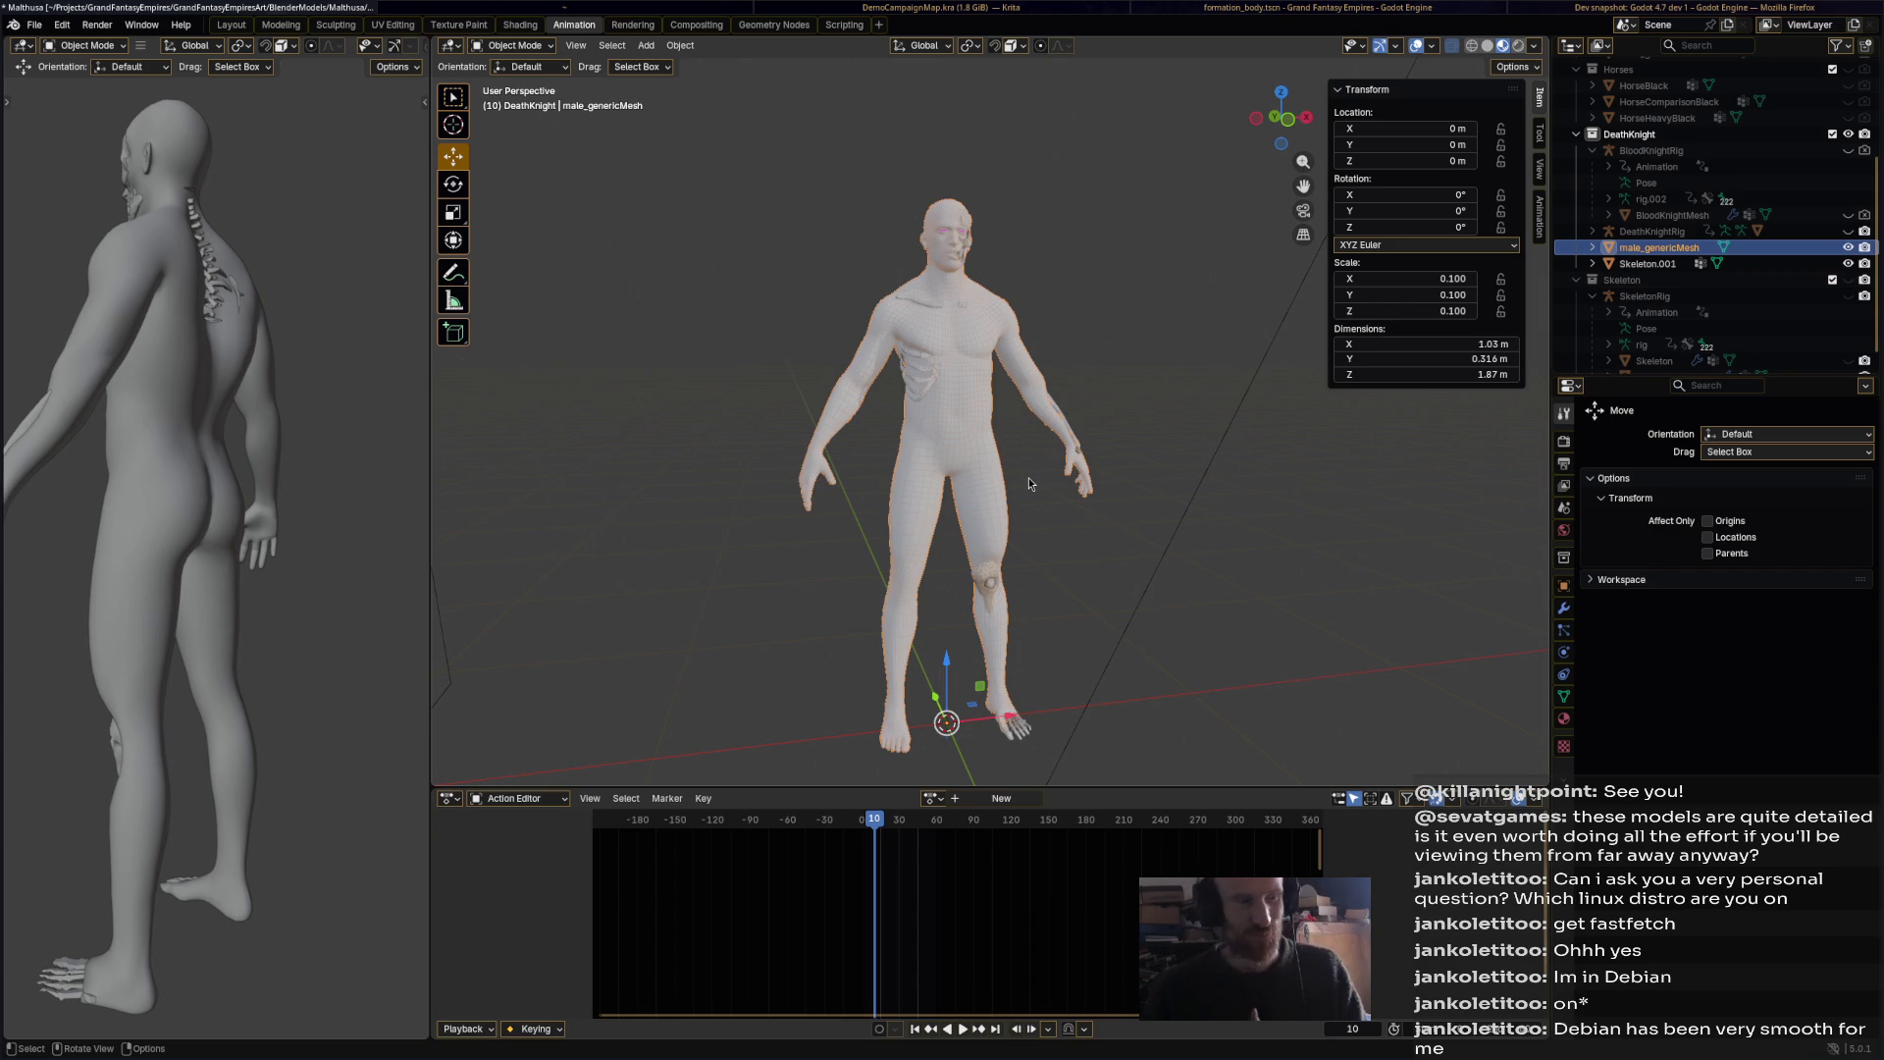
mouse_move(1156, 542)
middle_mouse_down()
mouse_move(1050, 551)
mouse_move(1174, 492)
middle_mouse_up()
scroll(1113, 526, "up", 5)
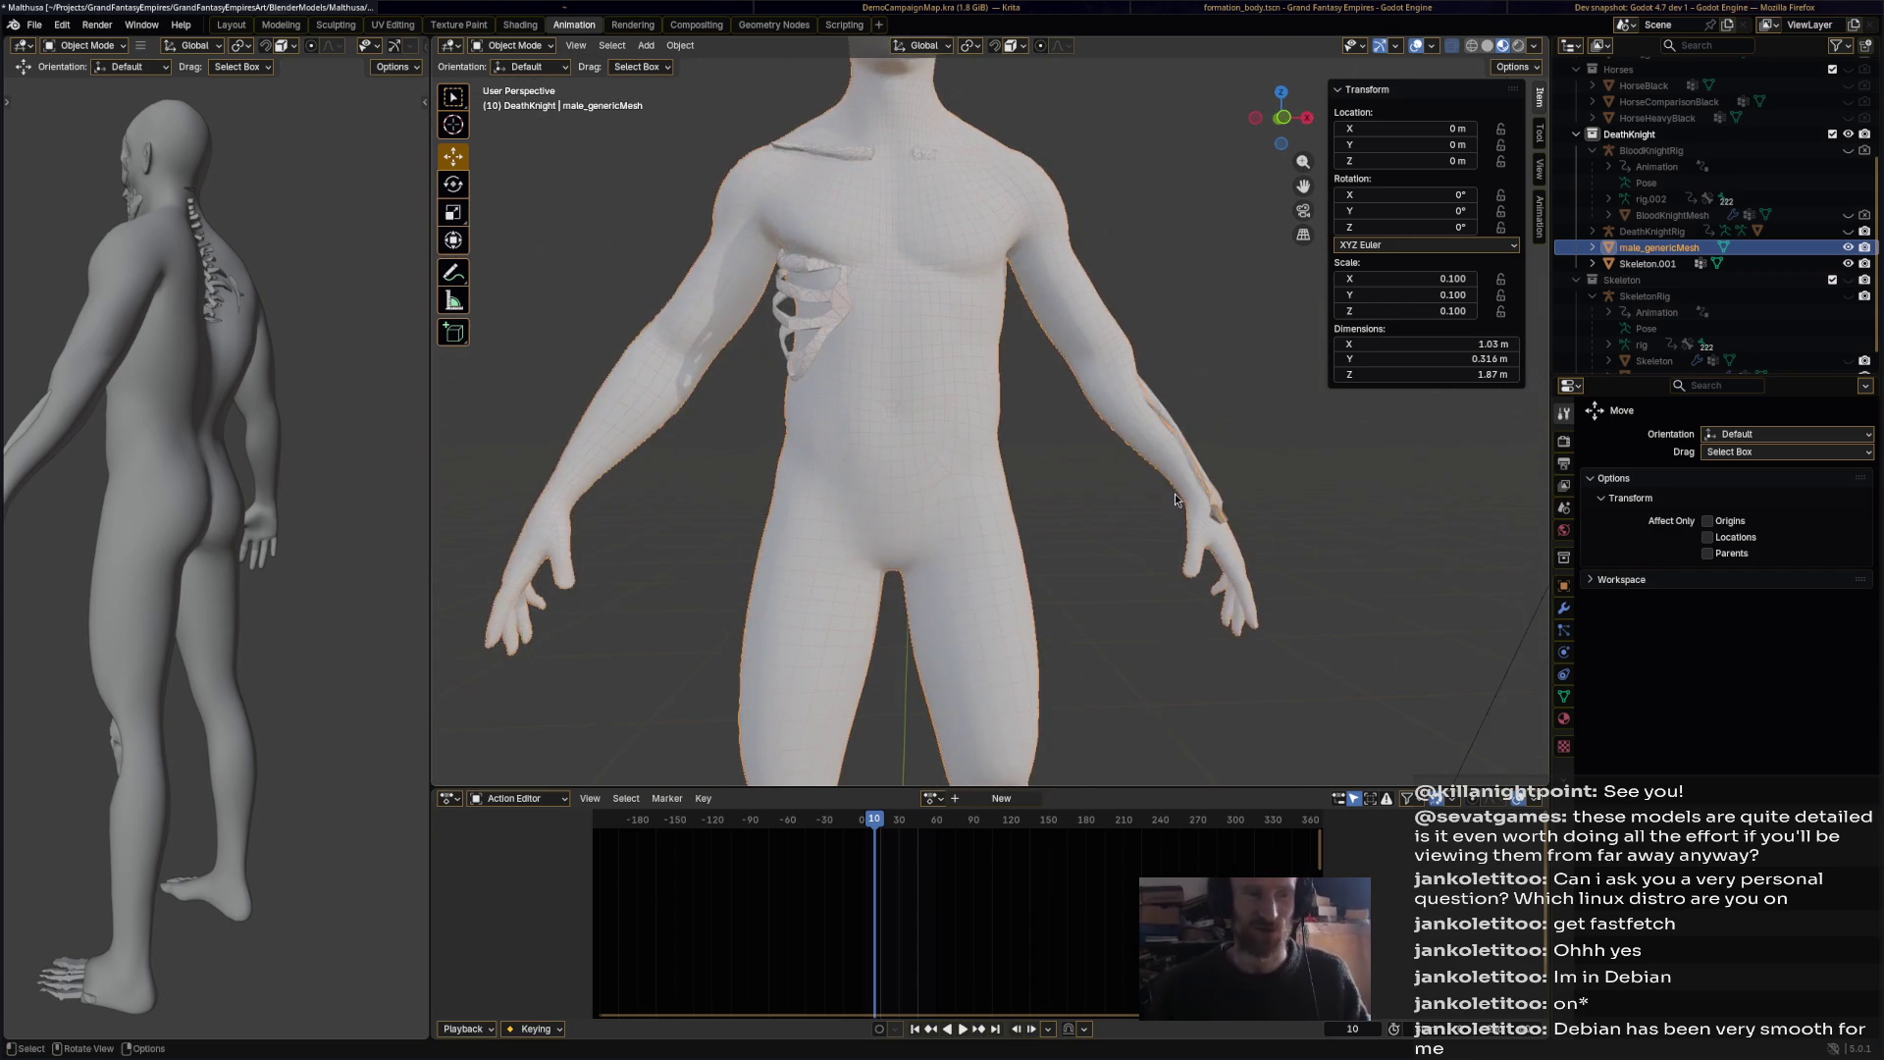
scroll(980, 528, "up", 4)
mouse_move(1033, 504)
middle_mouse_down()
mouse_move(932, 516)
mouse_move(956, 555)
mouse_move(838, 579)
mouse_move(857, 338)
middle_mouse_up()
left_click(512, 45)
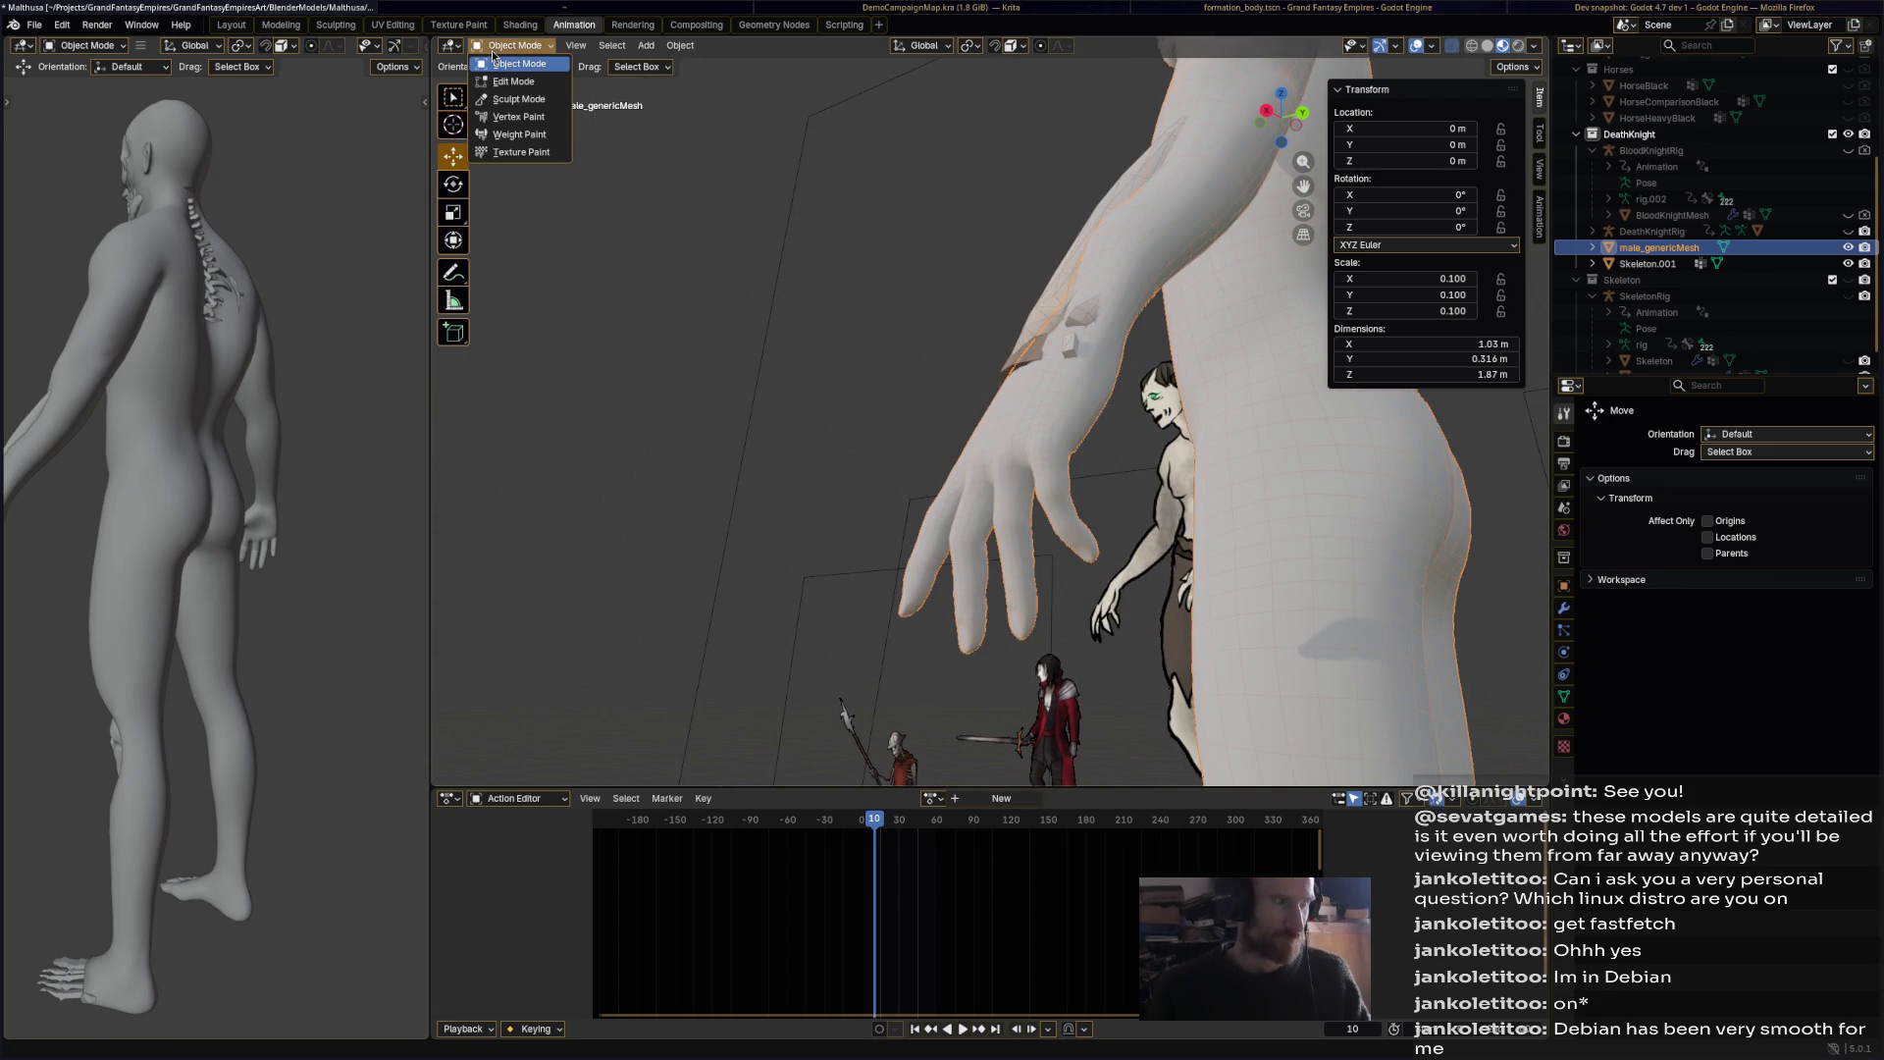
Step: Return to Sculpt Mode, turn the view toward the hand, and save the file
left_click(520, 99)
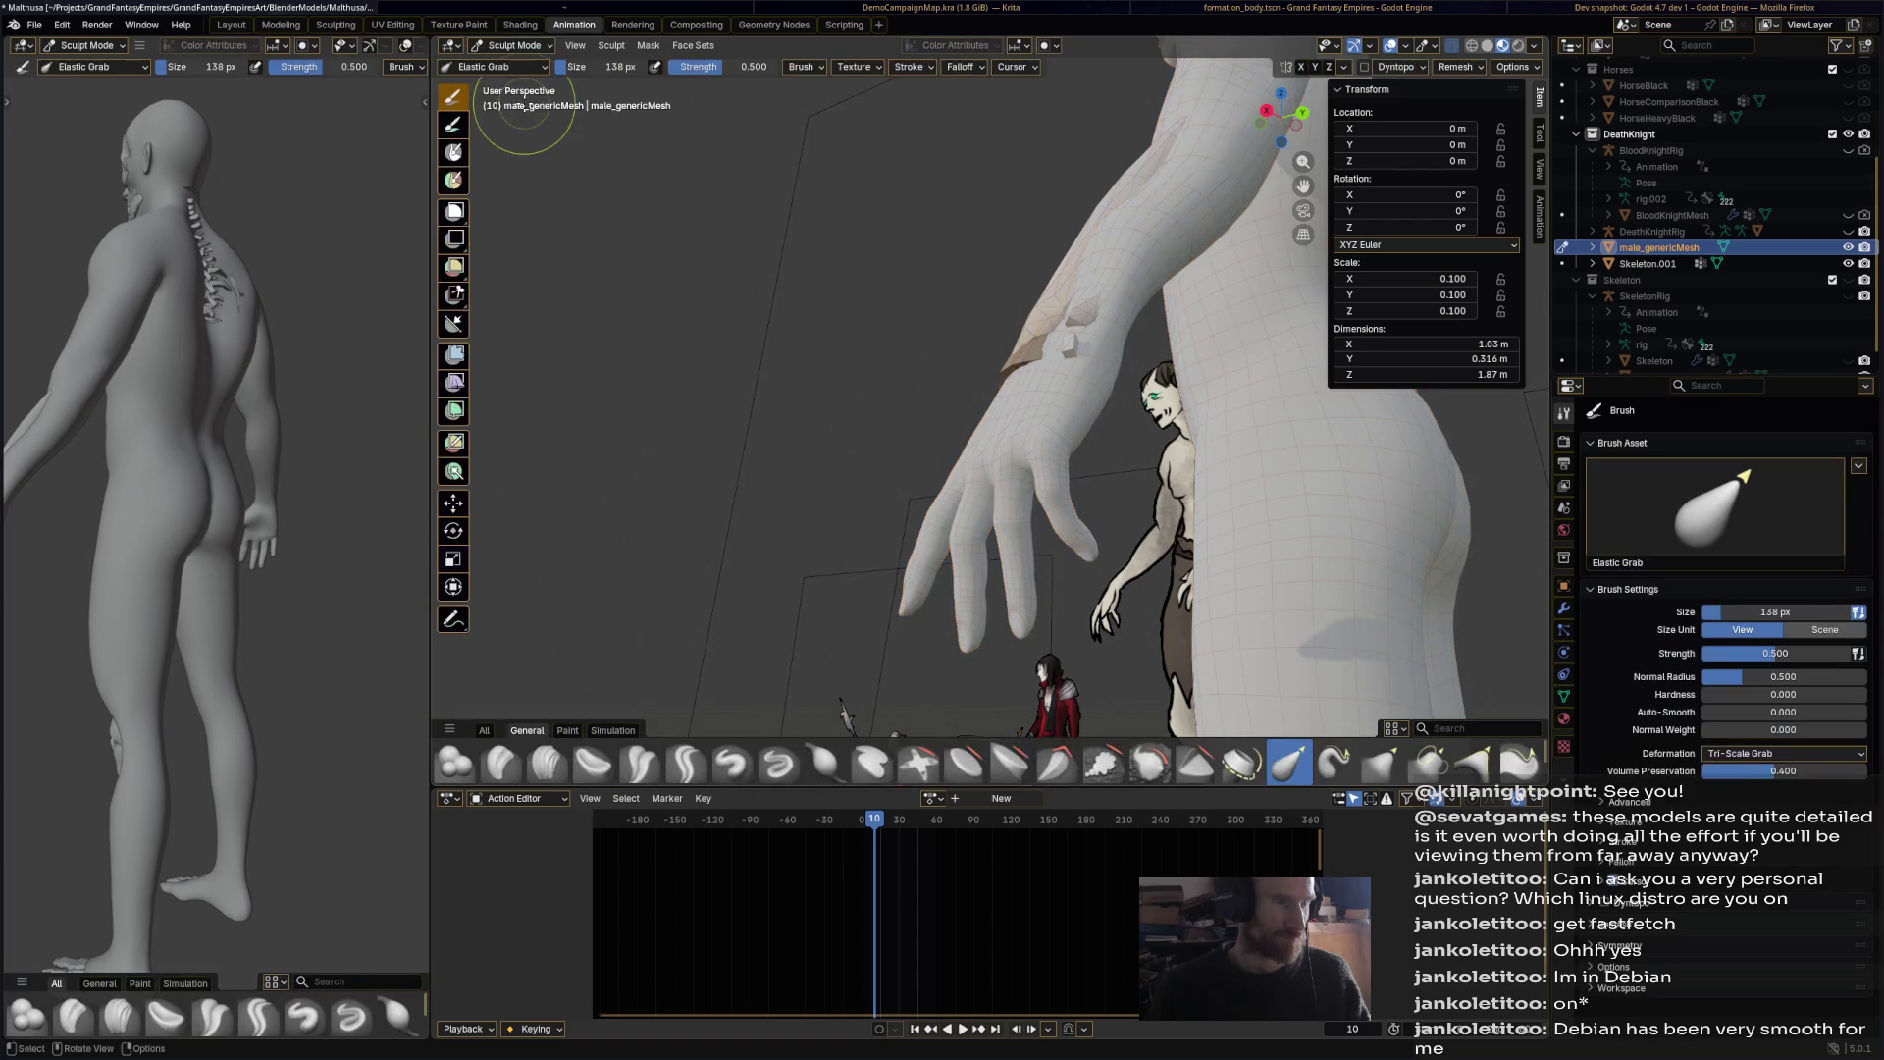
mouse_move(970, 521)
middle_mouse_down()
mouse_move(1123, 423)
mouse_move(927, 415)
mouse_move(863, 371)
middle_mouse_up()
key("ctrl+s")
Step: Zoom out over the whole body, switch to Object Mode, and re-centre the body in view
scroll(1008, 512, "down", 2)
mouse_move(1008, 512)
middle_mouse_down()
mouse_move(985, 365)
mouse_move(898, 356)
middle_mouse_up()
scroll(1000, 491, "down", 2)
left_click(515, 45)
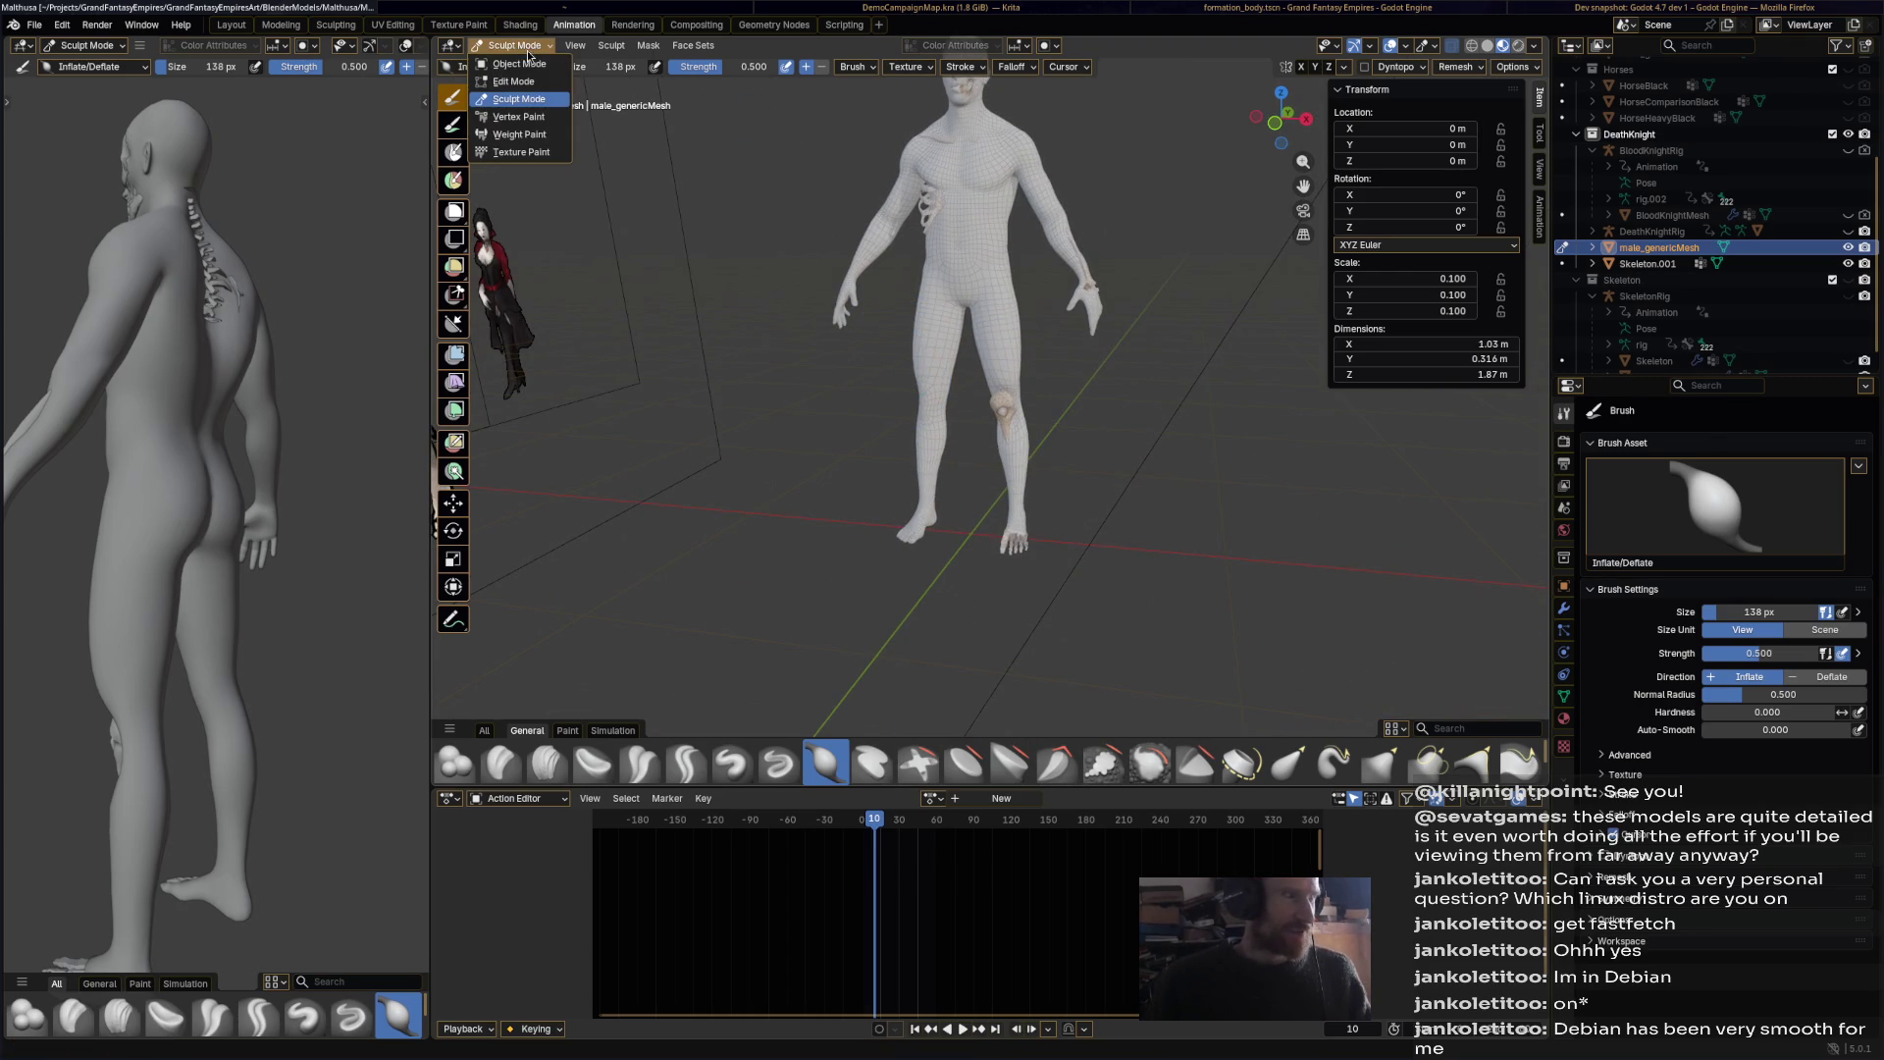
left_click(505, 65)
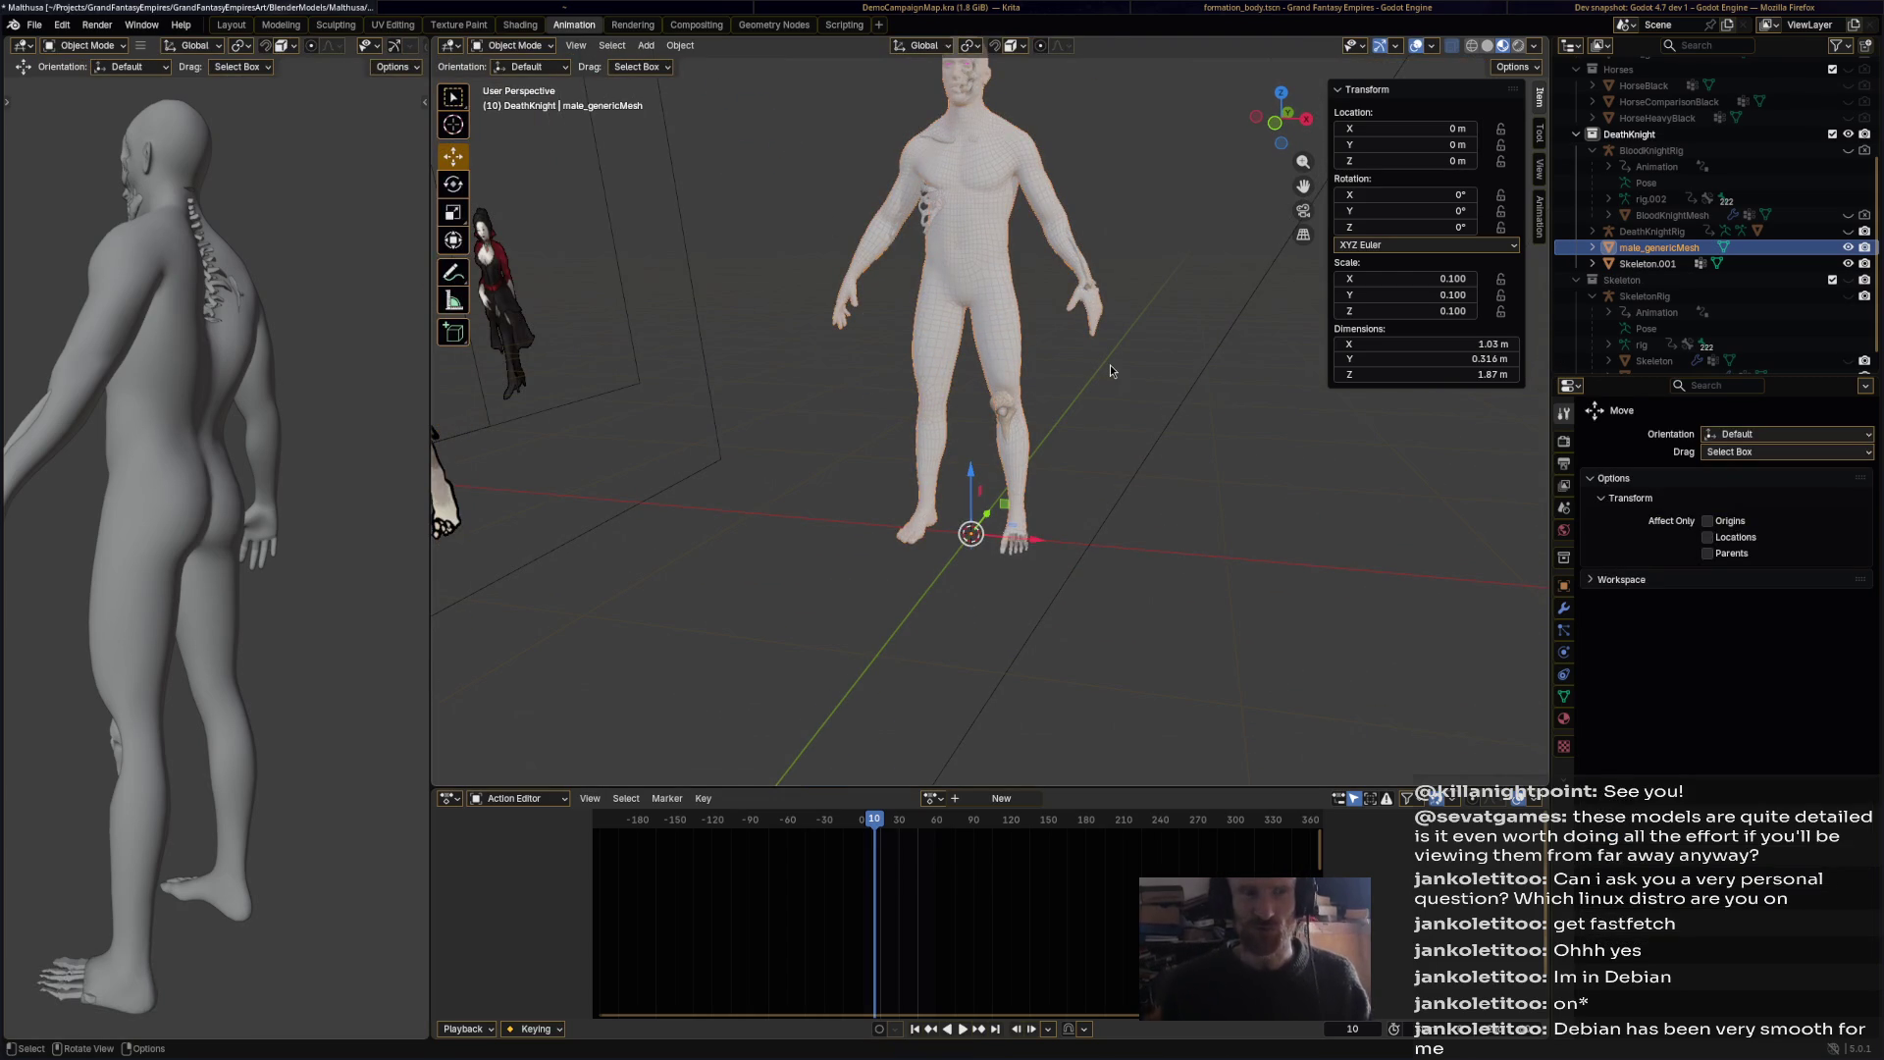
mouse_move(1140, 373)
middle_mouse_down("shift")
mouse_move(1169, 400)
mouse_move(1192, 484)
mouse_move(1174, 422)
middle_mouse_up("shift")
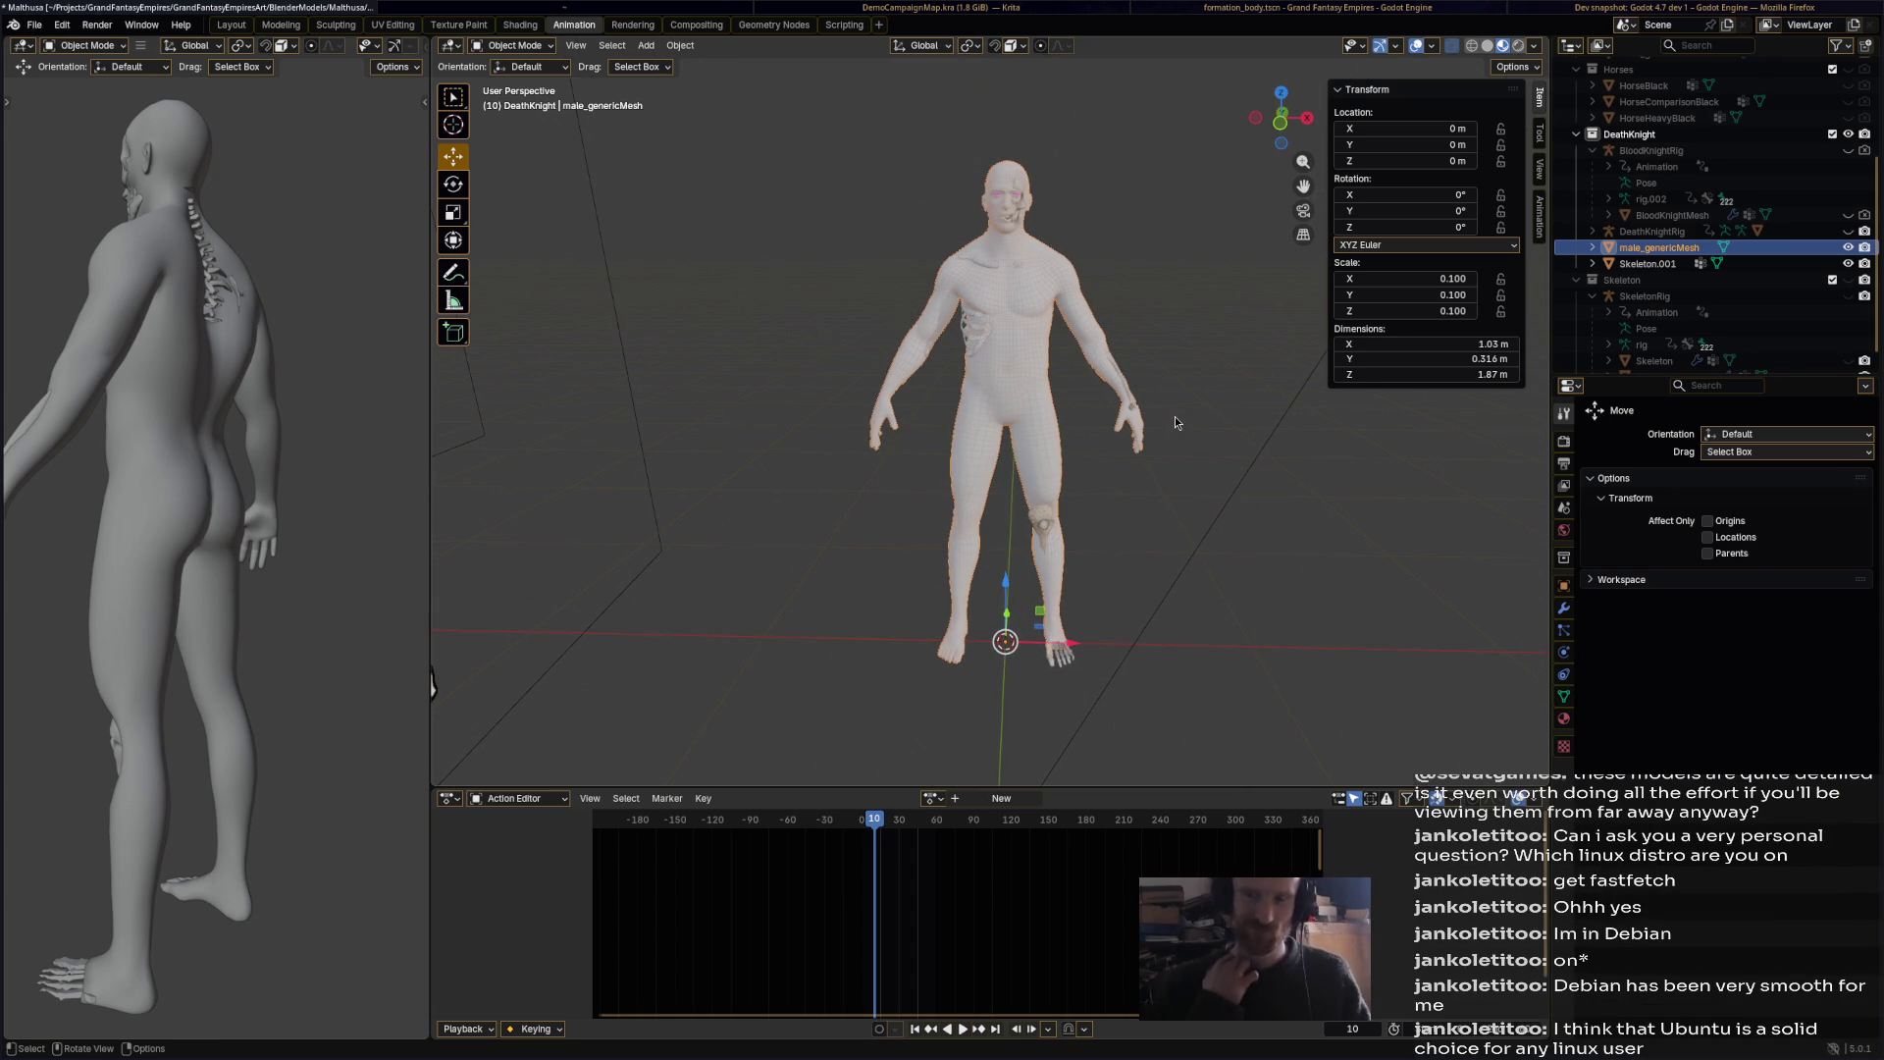
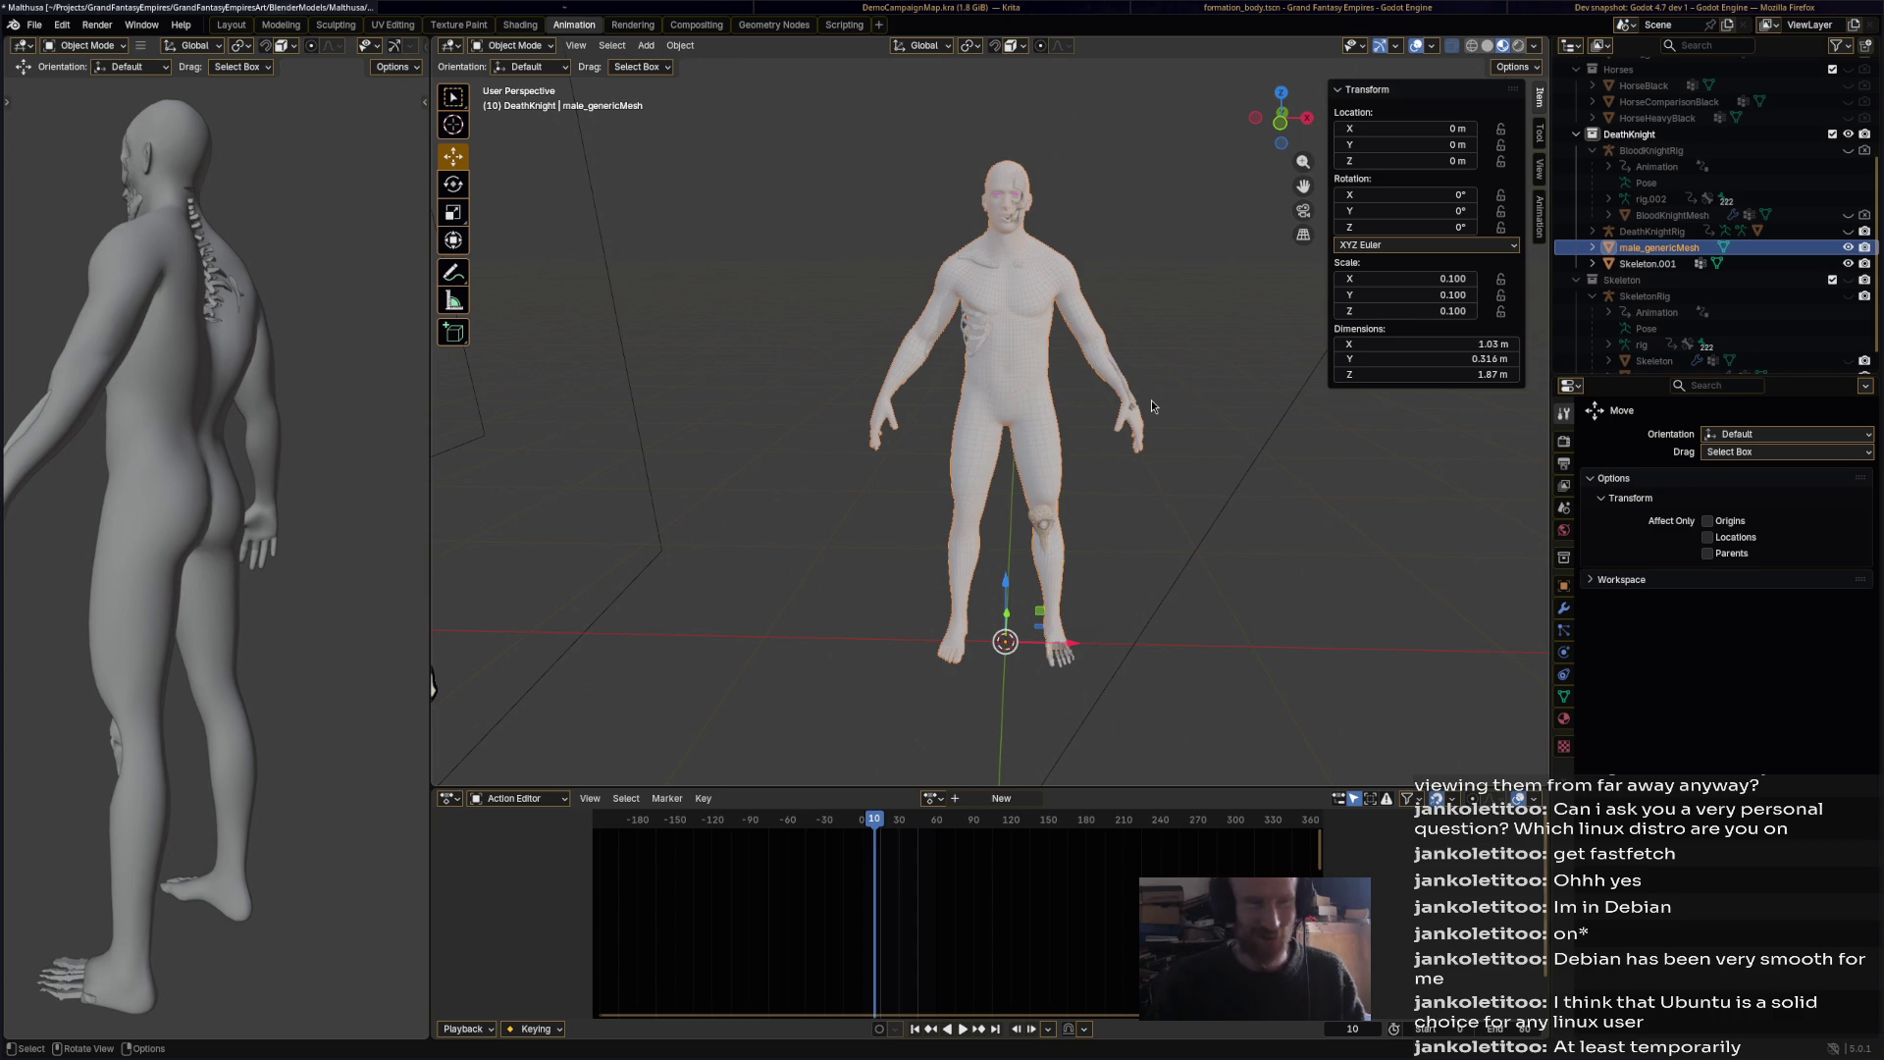
Step: Orbit around the character to inspect the torso from the side and back
middle_click_drag(1151, 399, 782, 420)
scroll(1095, 223, "up", 8)
mouse_move(985, 421)
middle_mouse_down()
mouse_move(1021, 334)
mouse_move(1057, 326)
mouse_move(1026, 344)
mouse_move(1190, 356)
mouse_move(1176, 389)
middle_mouse_up()
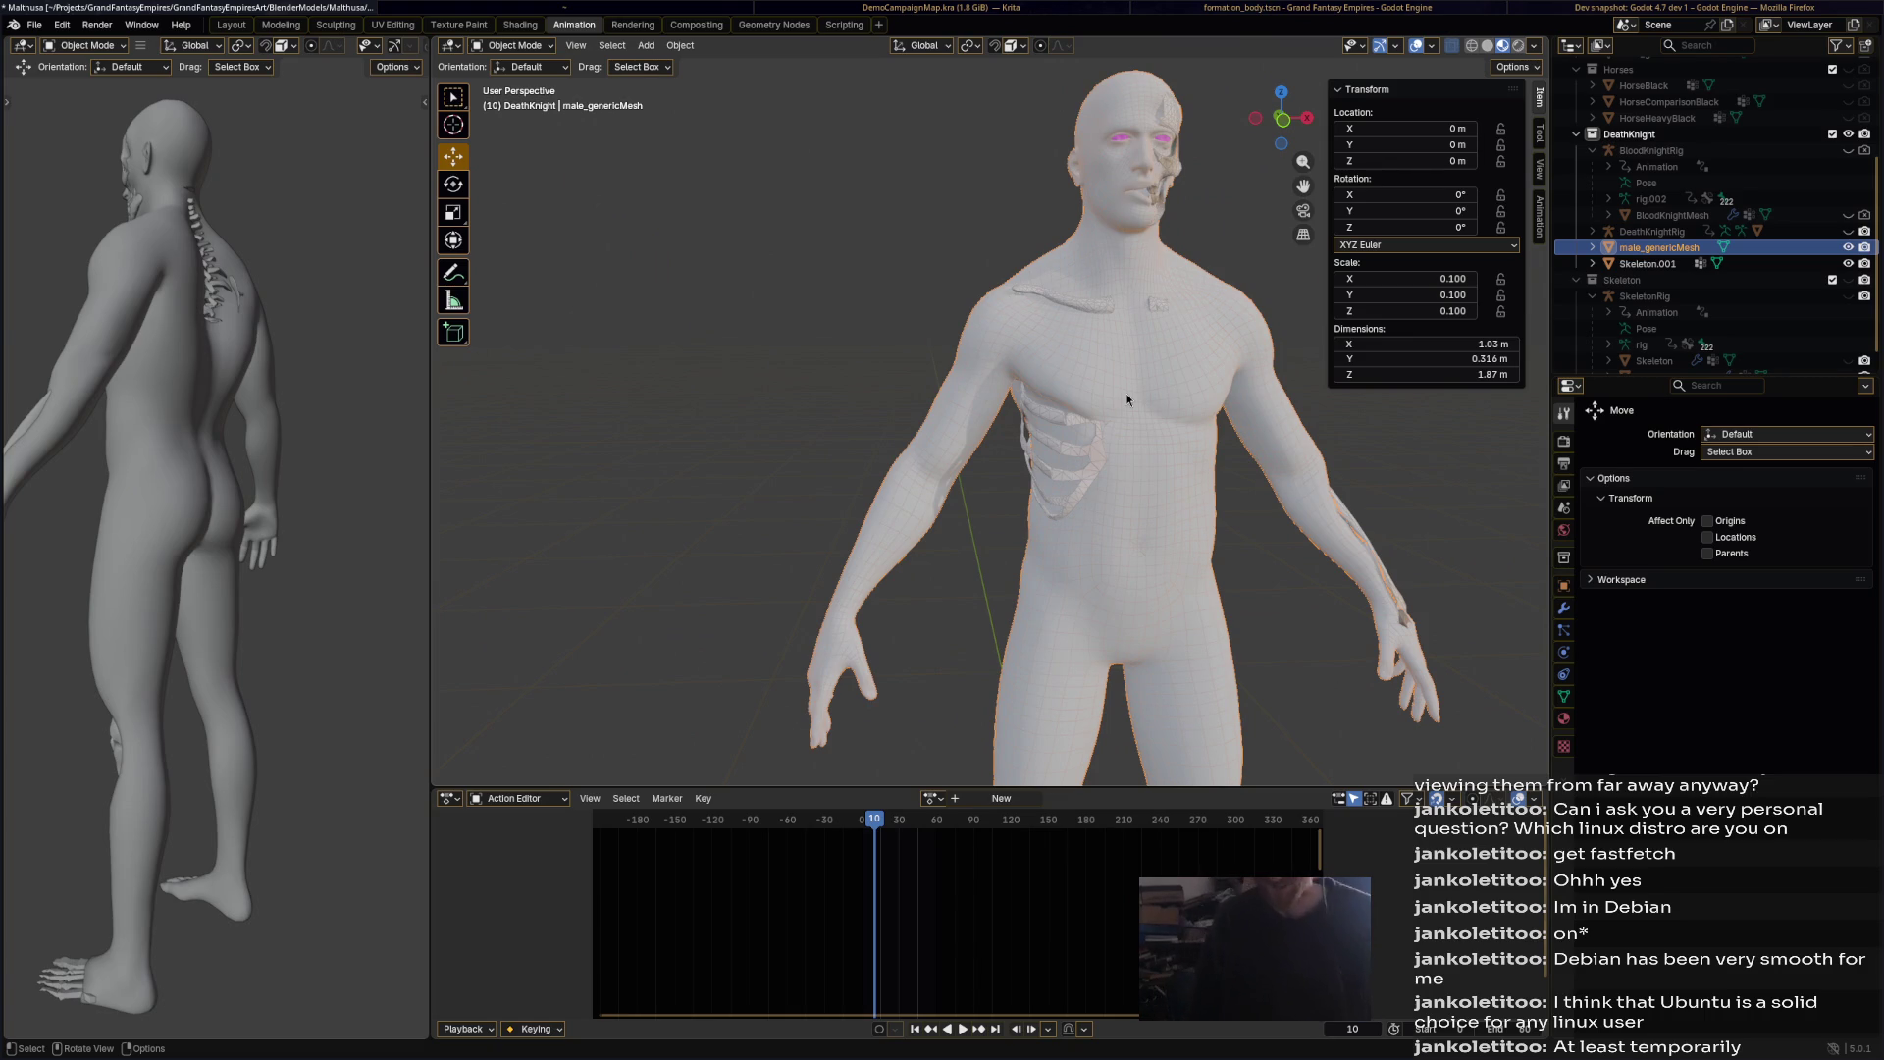
mouse_move(1026, 479)
middle_mouse_down()
mouse_move(1103, 493)
mouse_move(750, 494)
mouse_move(738, 514)
mouse_move(1099, 506)
middle_mouse_up()
Step: Join the Skeleton.001 ribs into male_genericMesh and save Matthusa.blend
left_click(1639, 262, "ctrl")
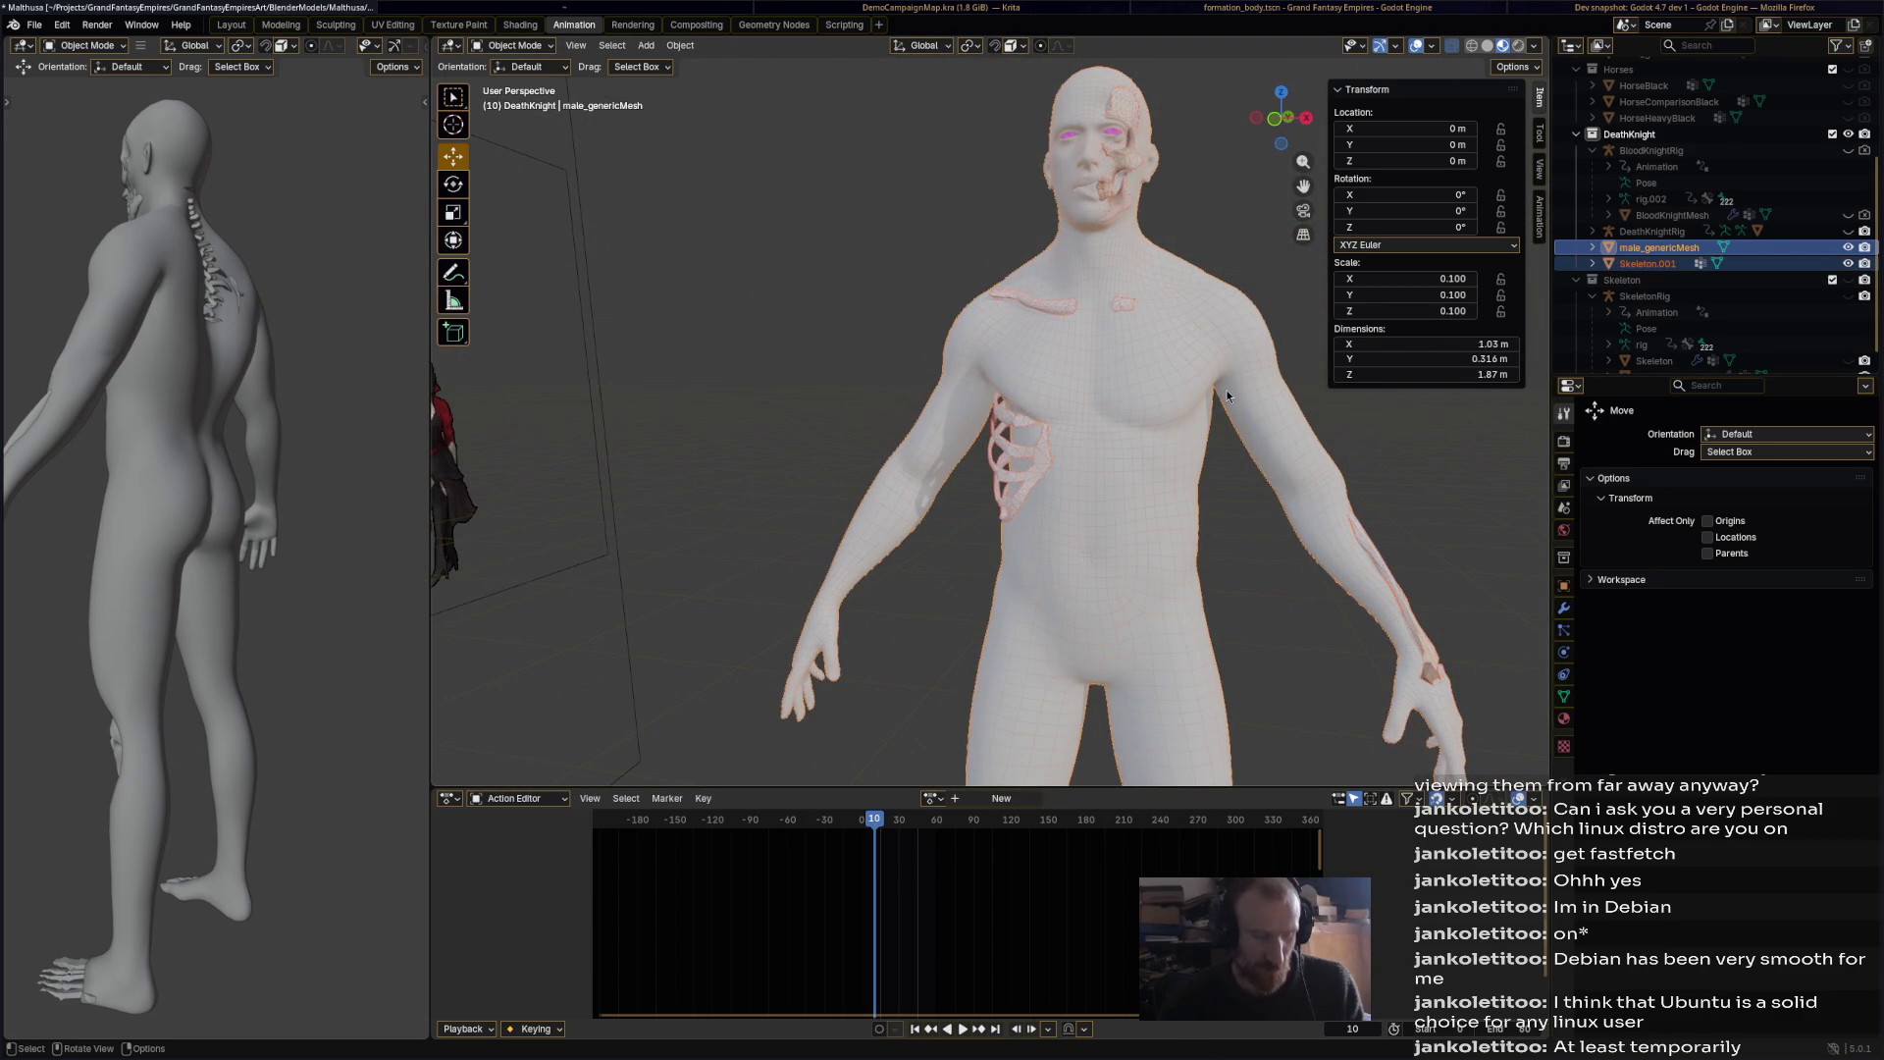
key("ctrl+j")
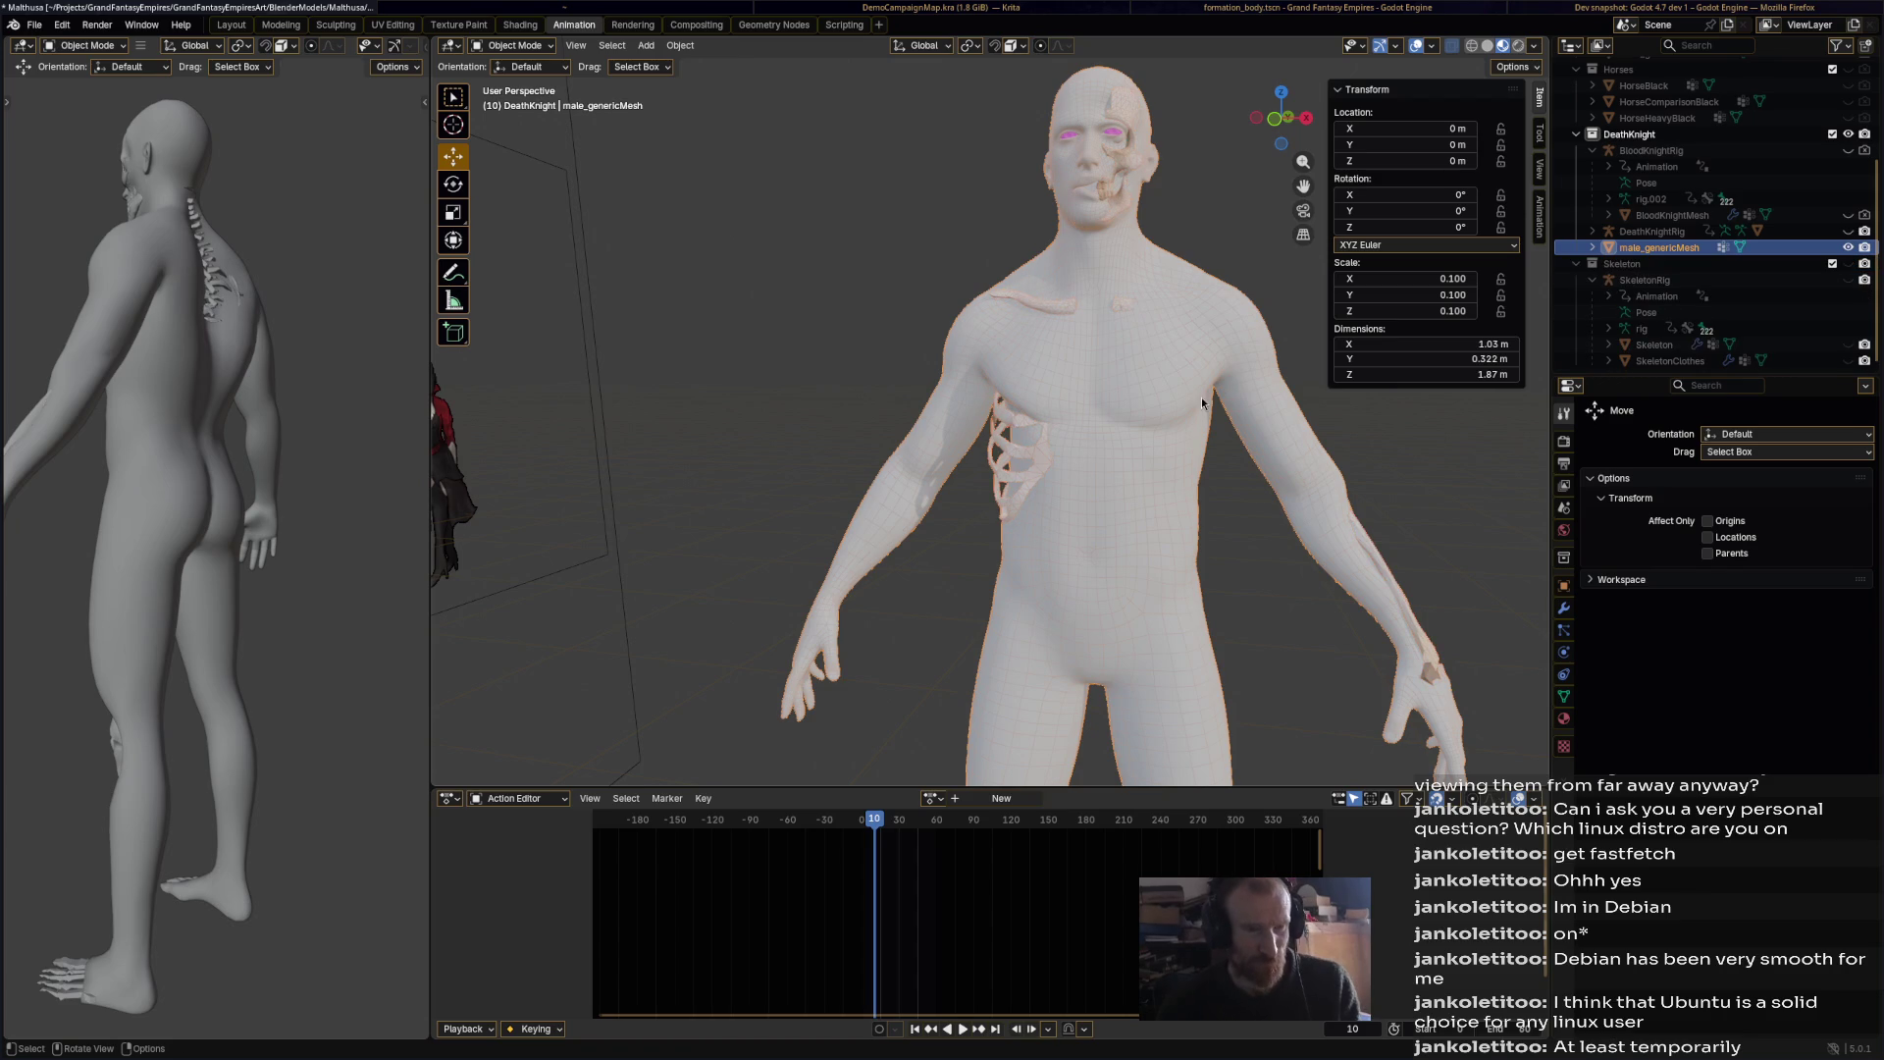
key("ctrl+s")
mouse_move(1156, 467)
middle_mouse_down()
mouse_move(1057, 455)
mouse_move(1079, 483)
mouse_move(998, 267)
mouse_move(942, 226)
middle_mouse_up()
scroll(1012, 380, "down", 3)
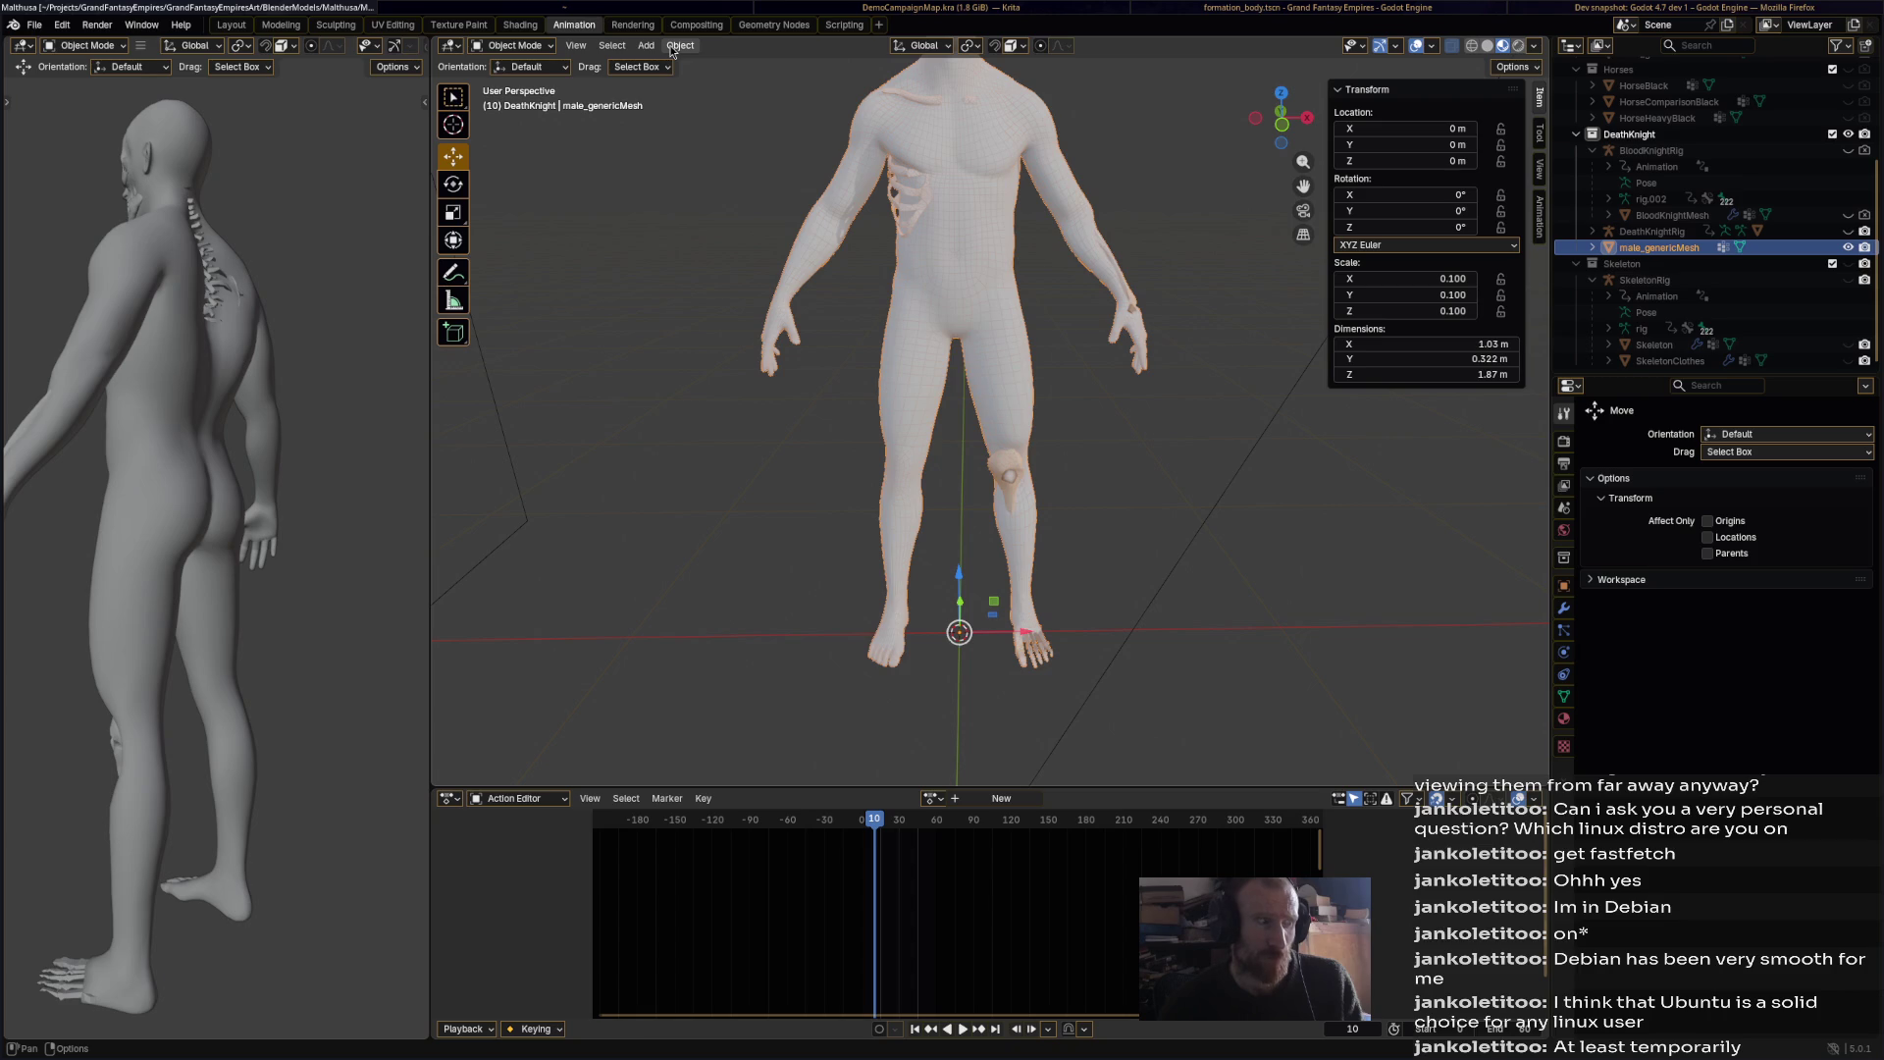
left_click(676, 46)
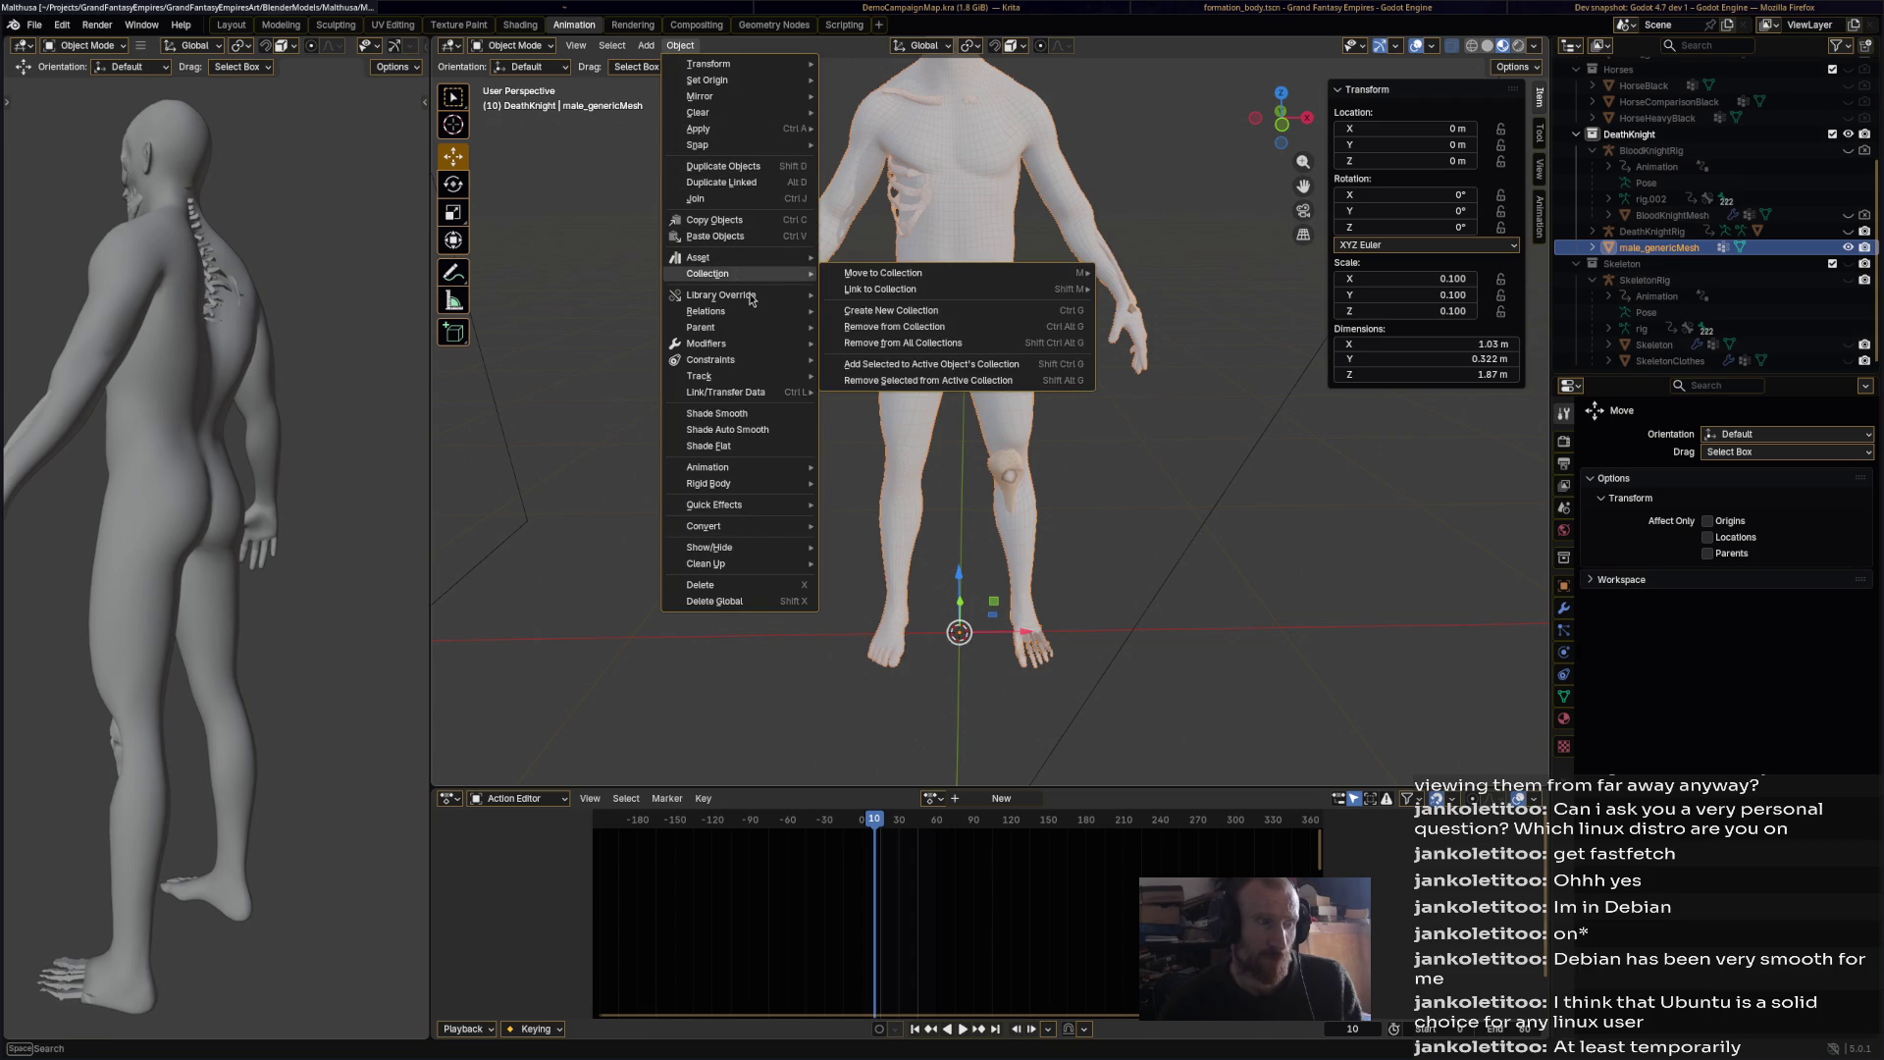
Step: Add a Rigify Basic Human meta-rig and frame it with the body in view
left_click(646, 46)
mouse_move(712, 203)
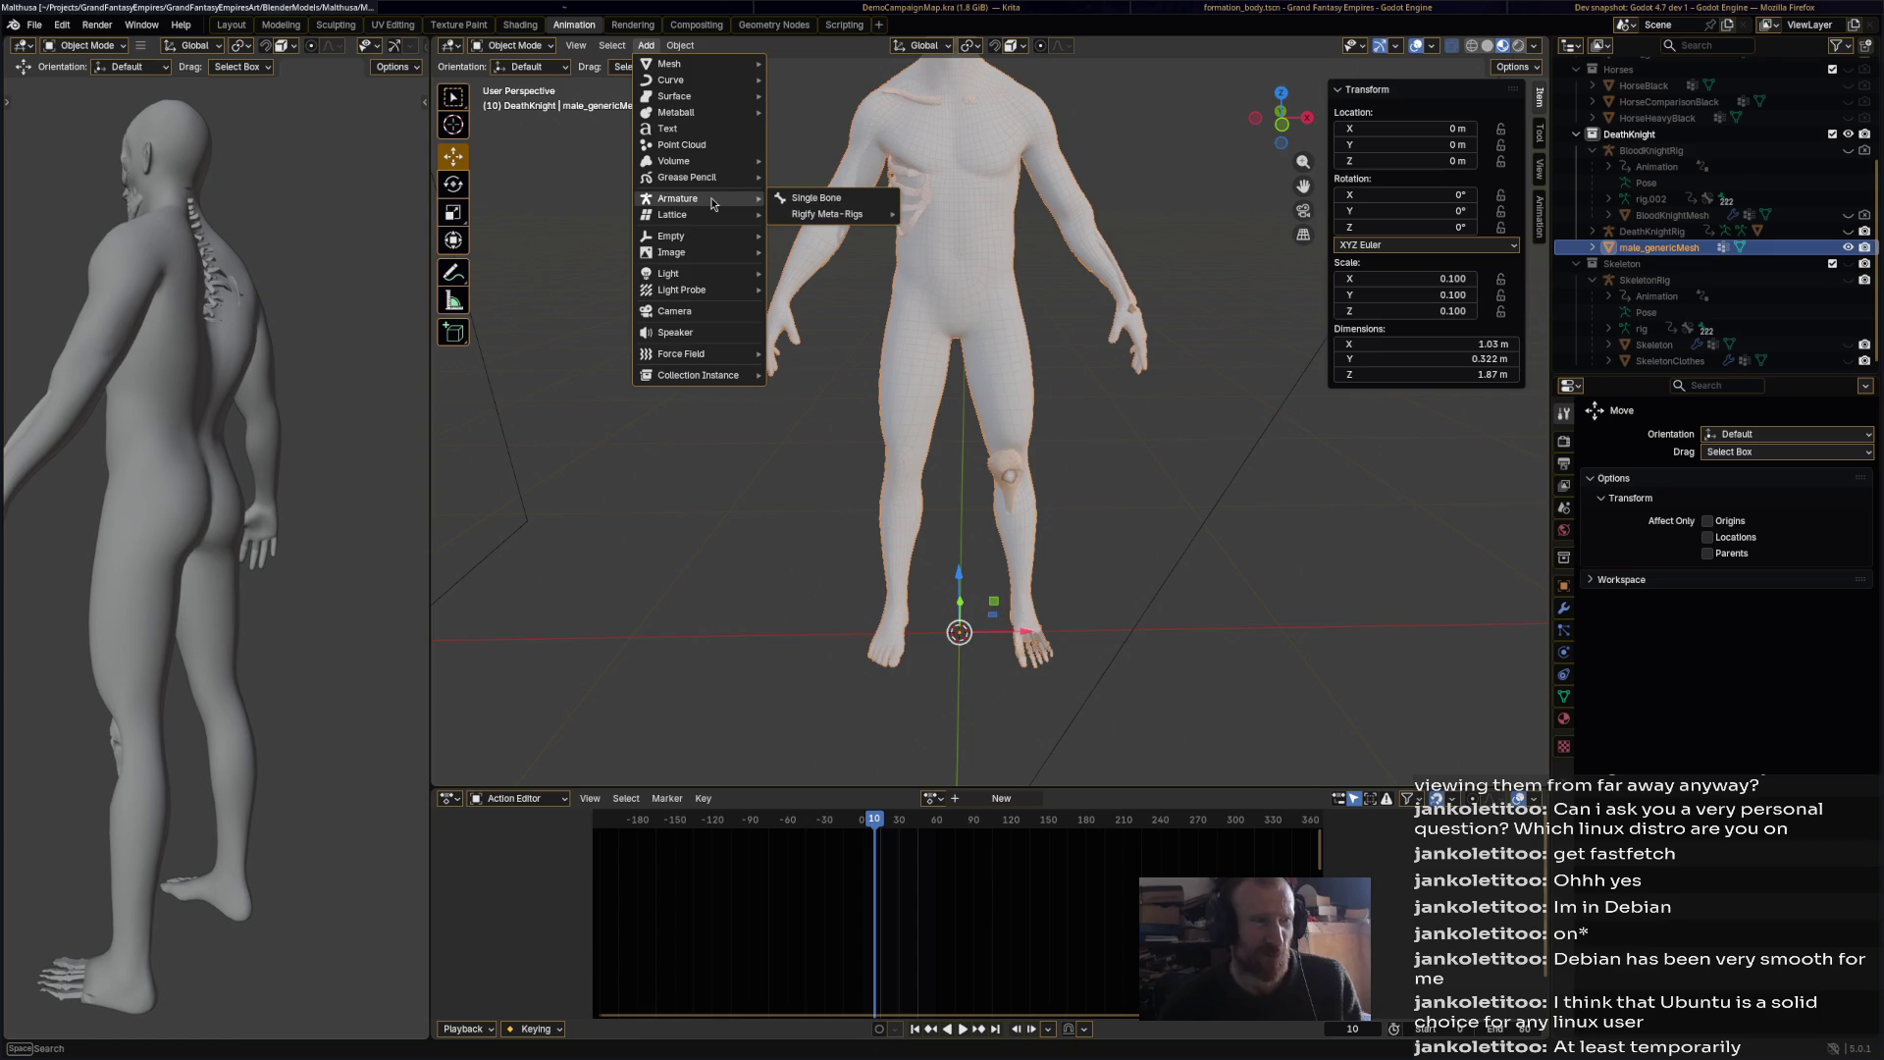
mouse_move(834, 214)
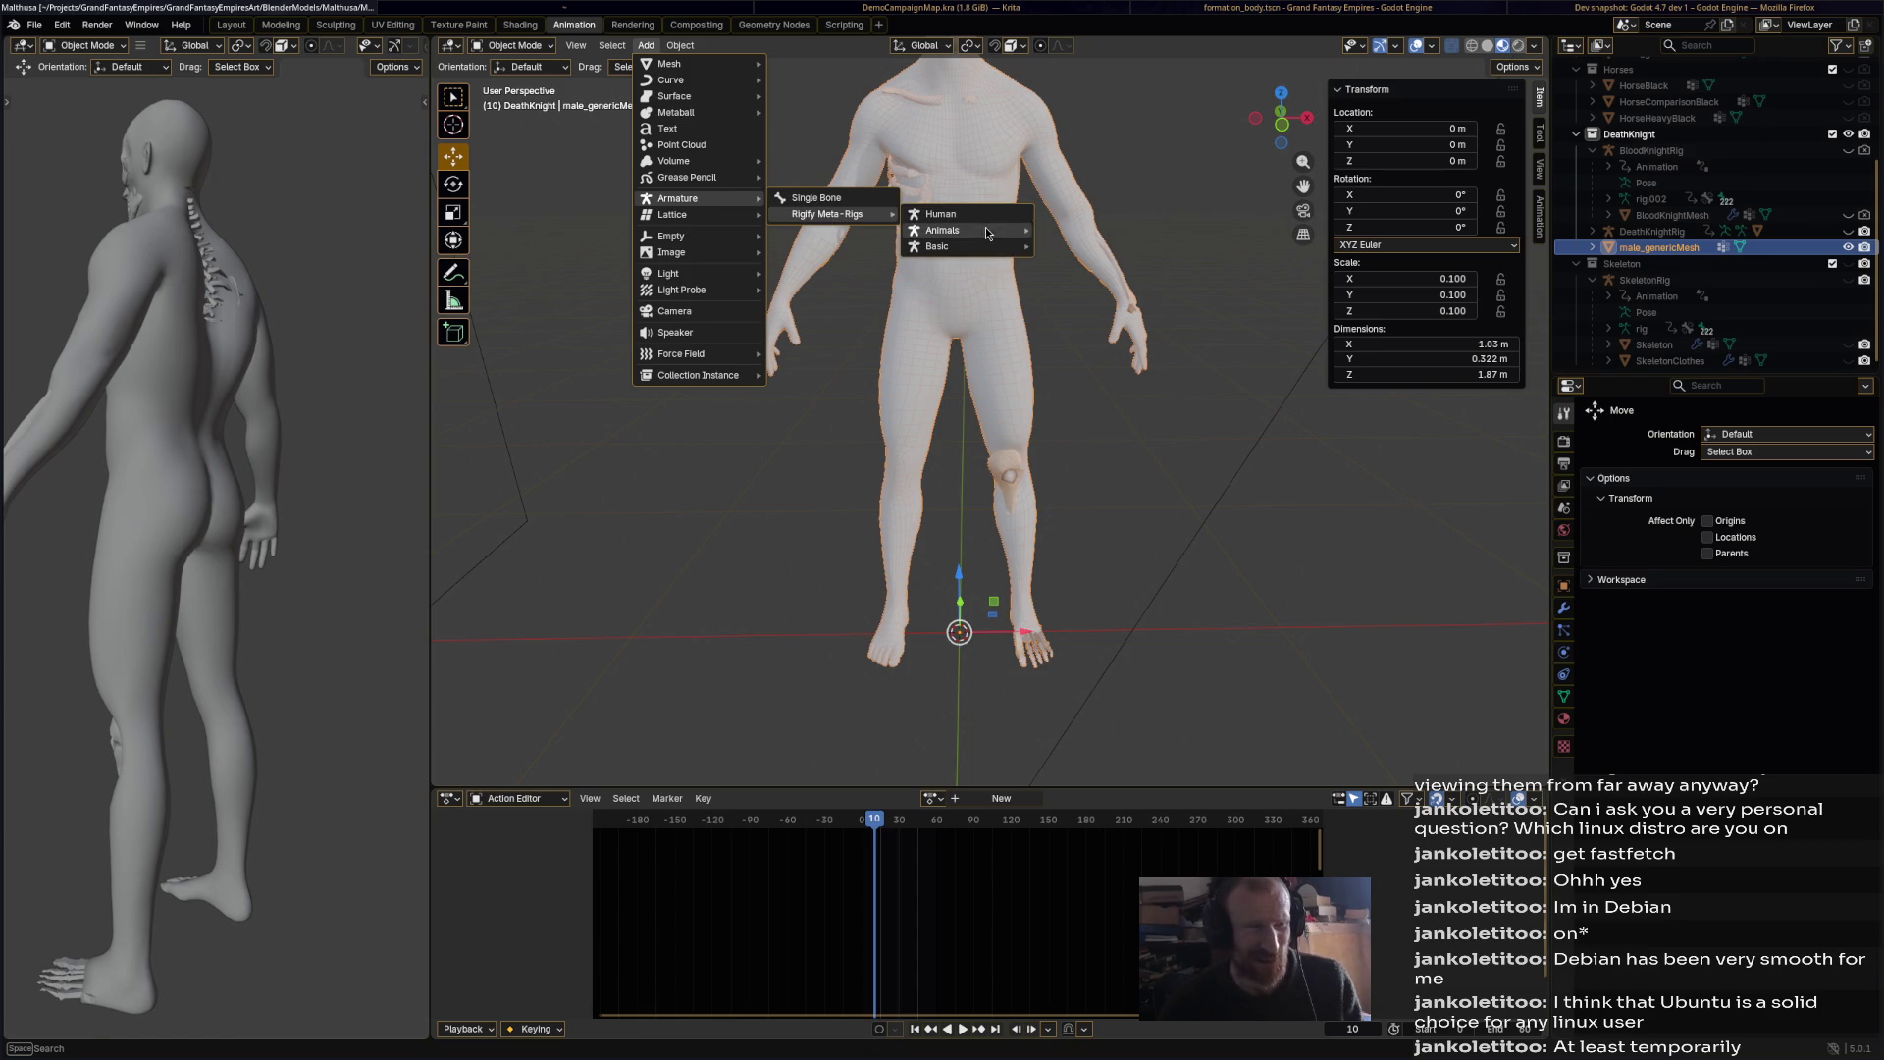
mouse_move(987, 248)
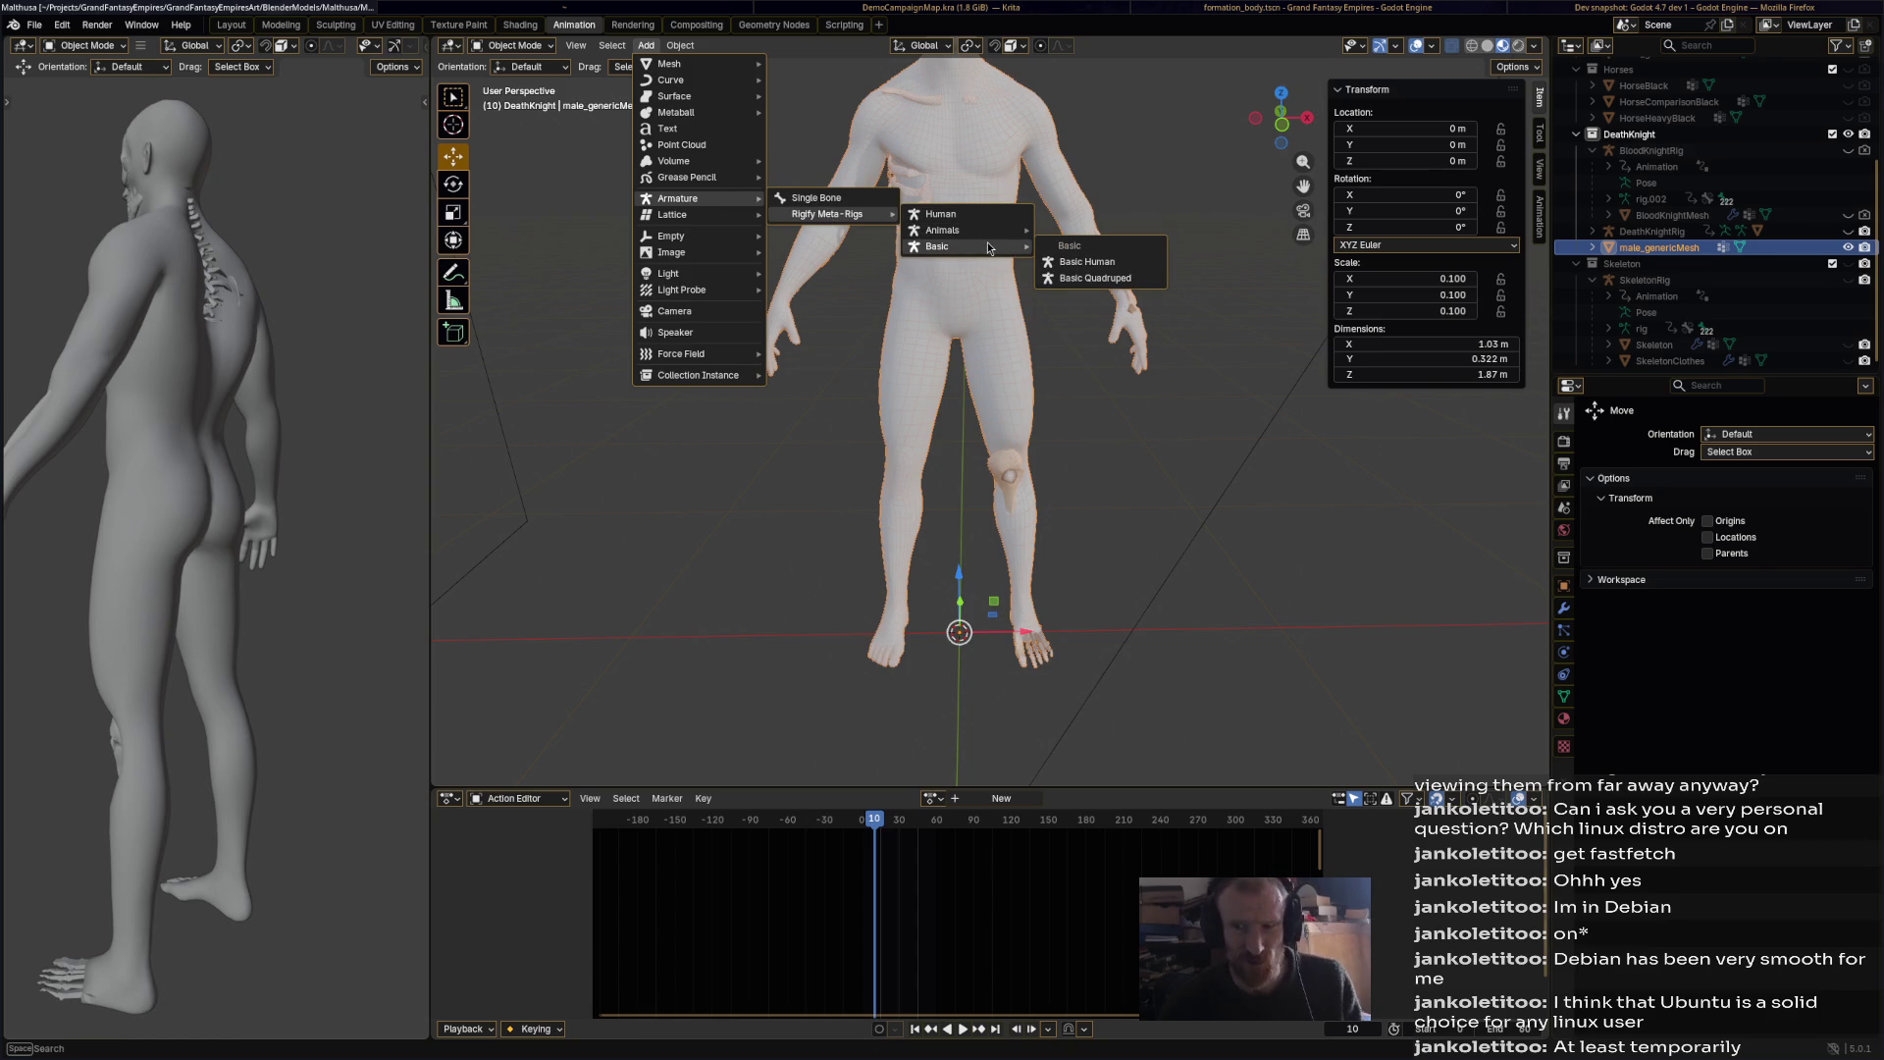
left_click(1083, 262)
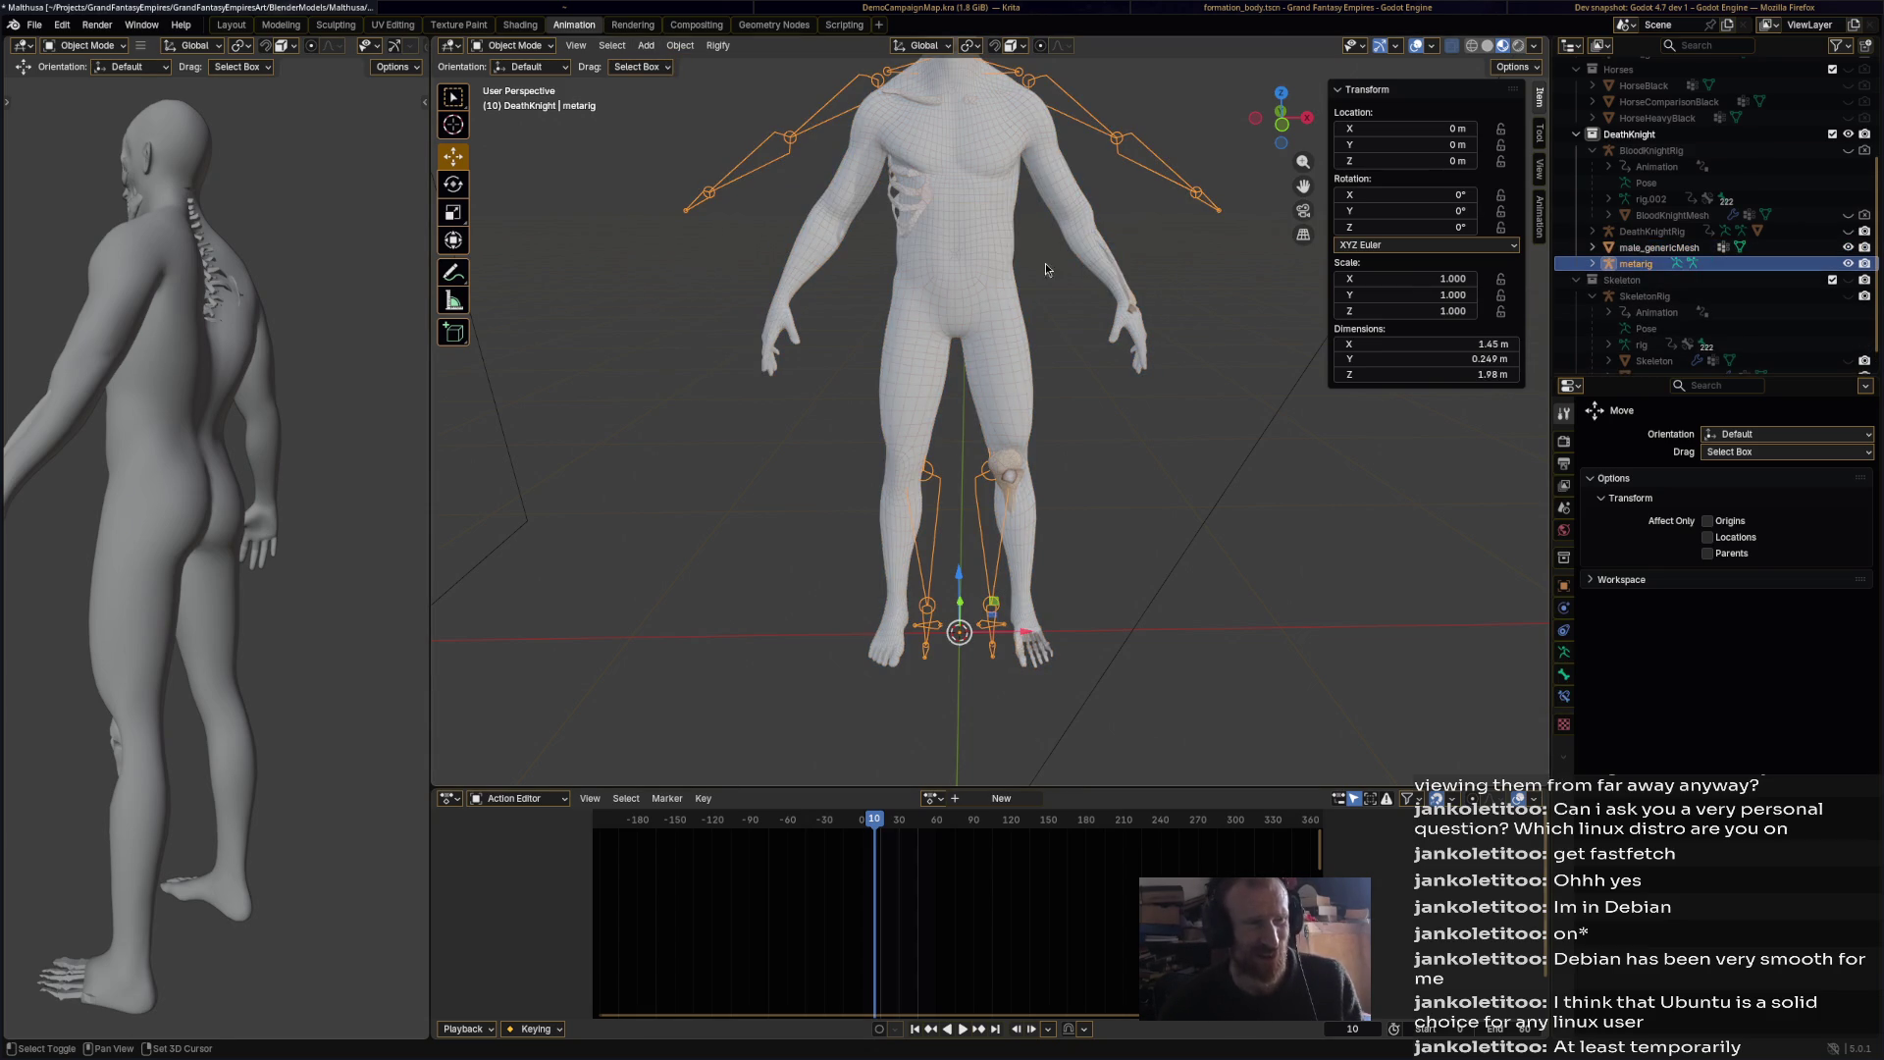
key("KP_Decimal")
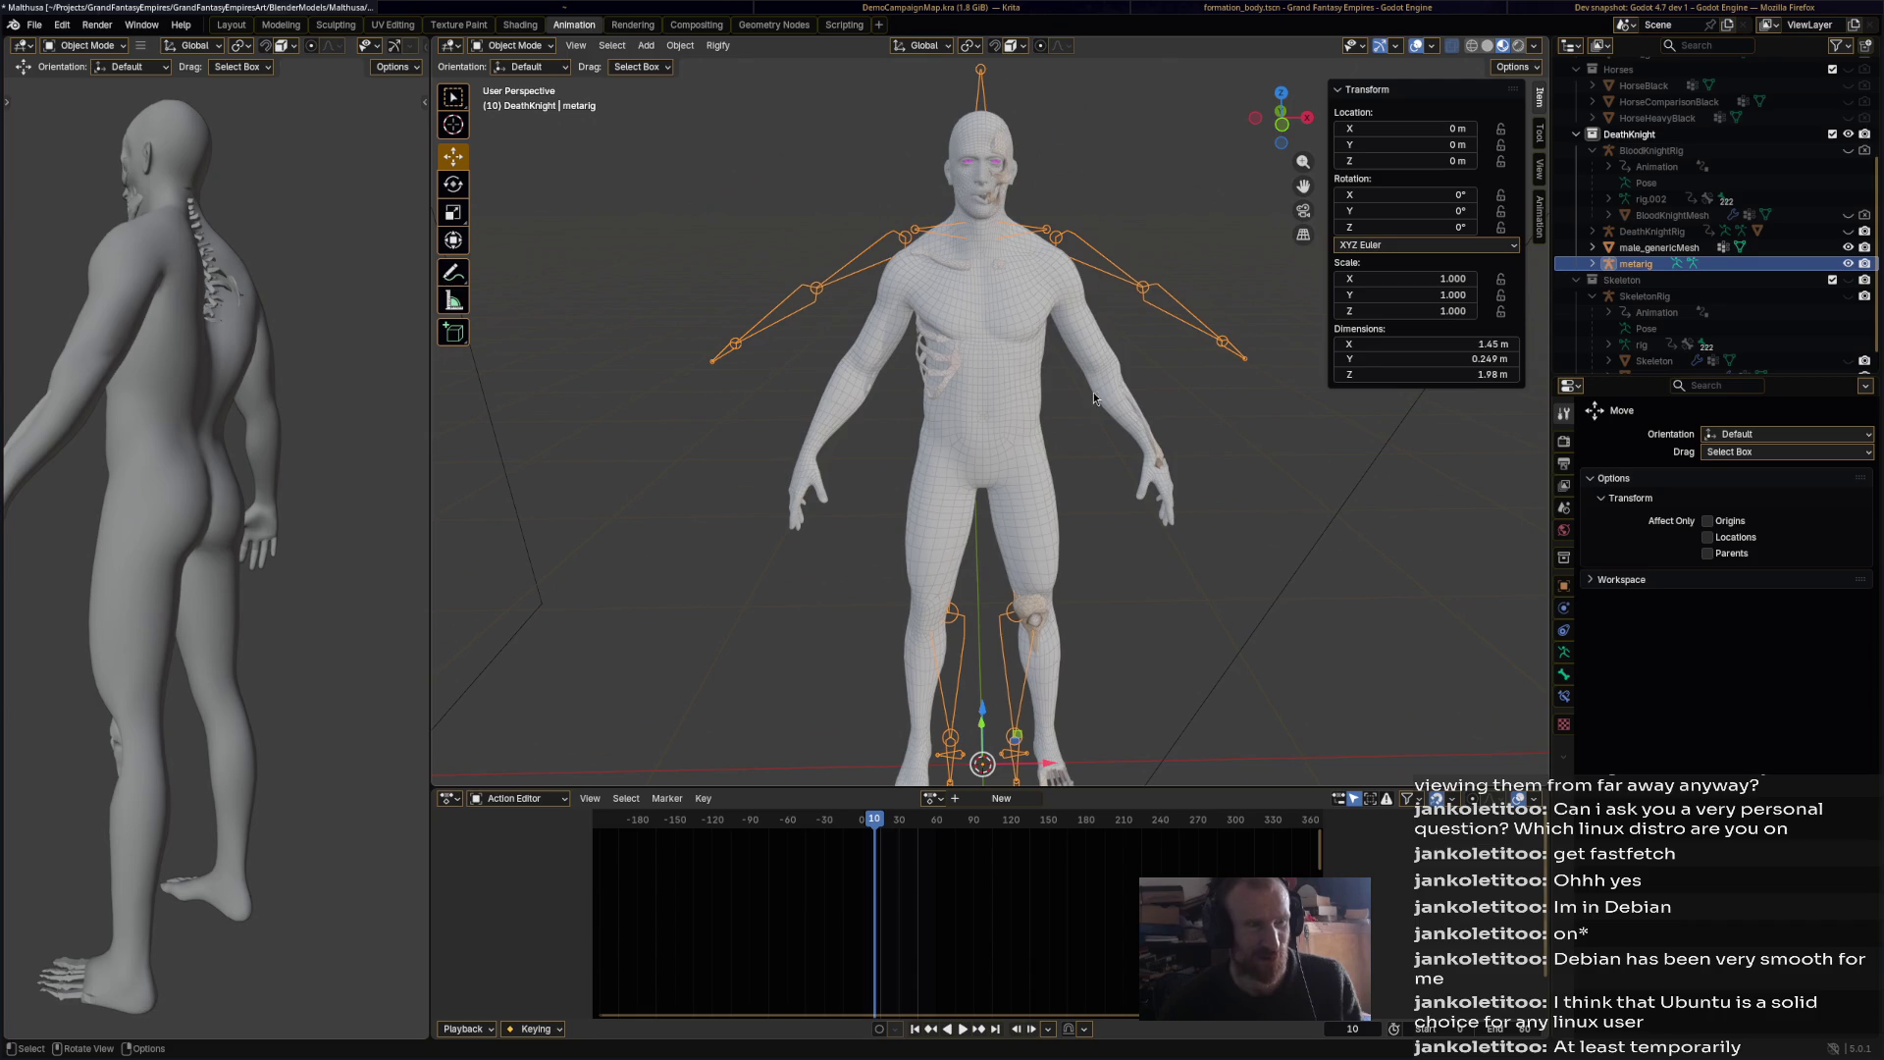
Step: Return the metarig to Object Mode and begin scaling the whole rig down toward 0.952
left_click(551, 47)
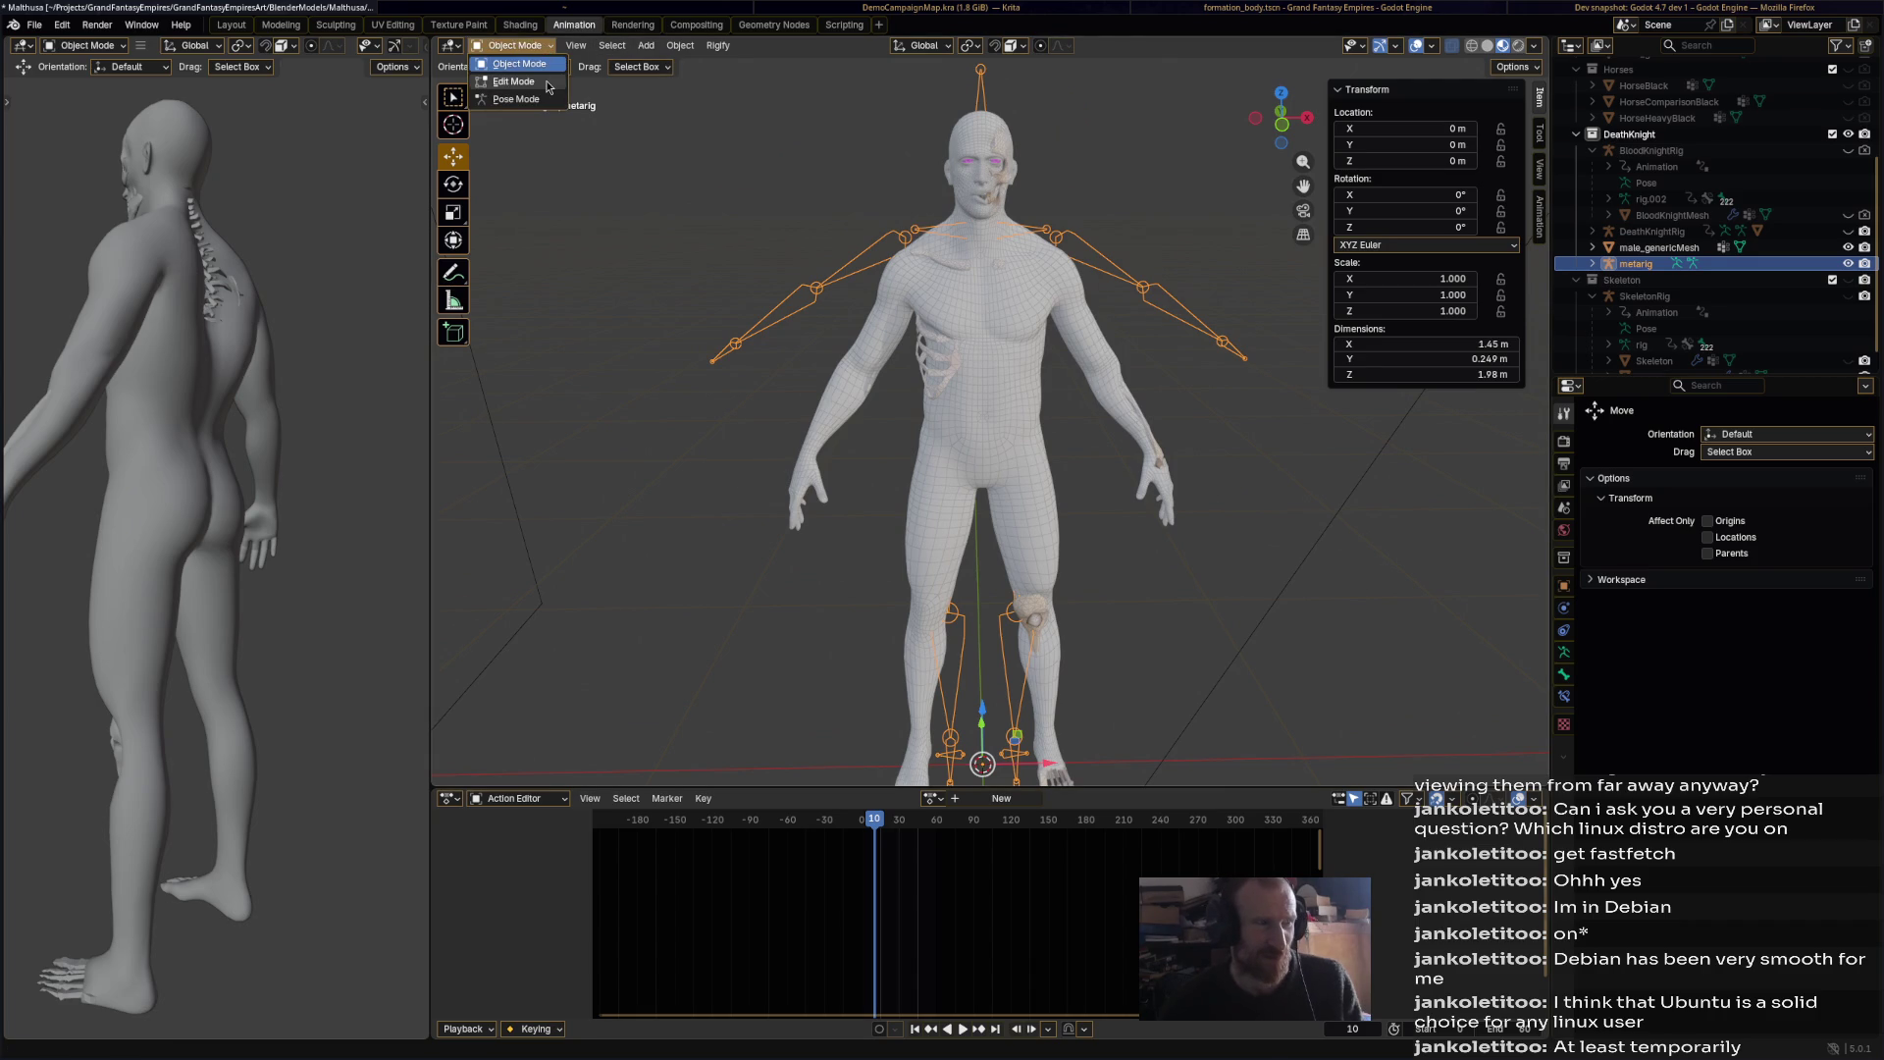
left_click(549, 80)
scroll(1271, 393, "down", 5)
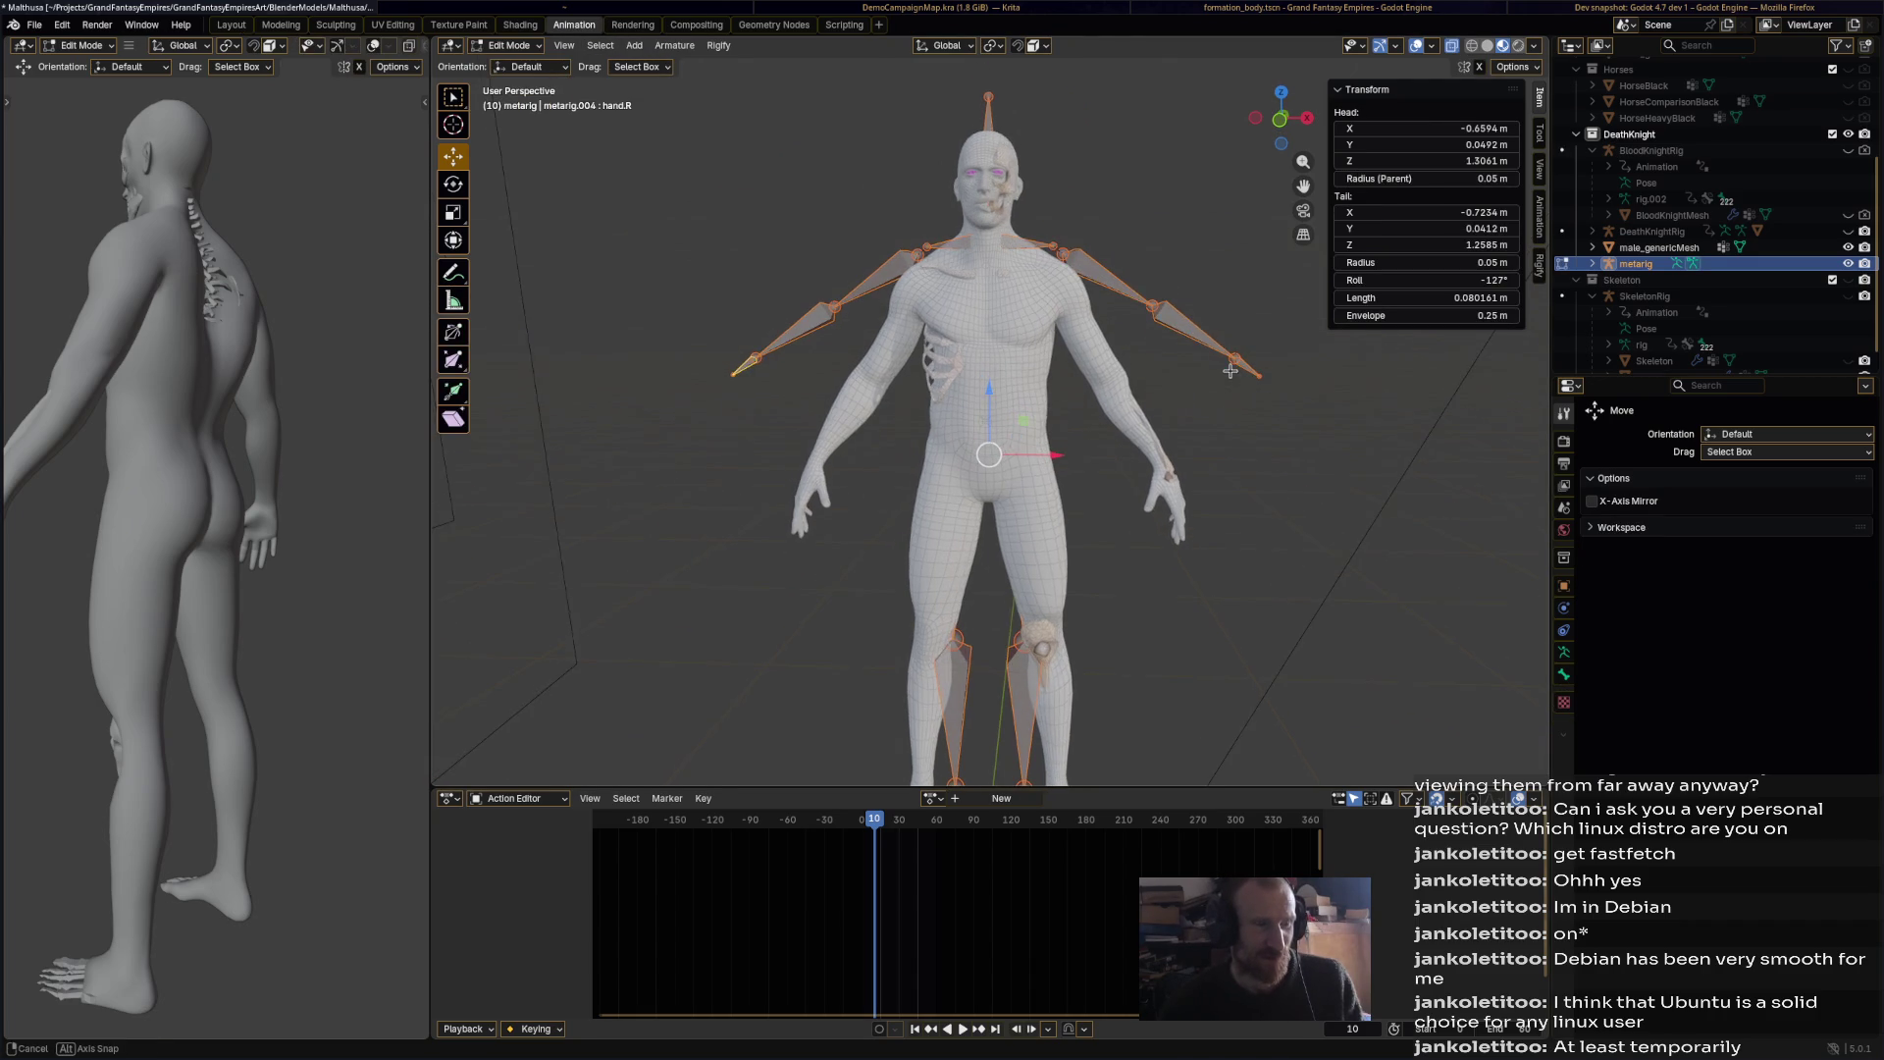
scroll(1189, 413, "up", 5)
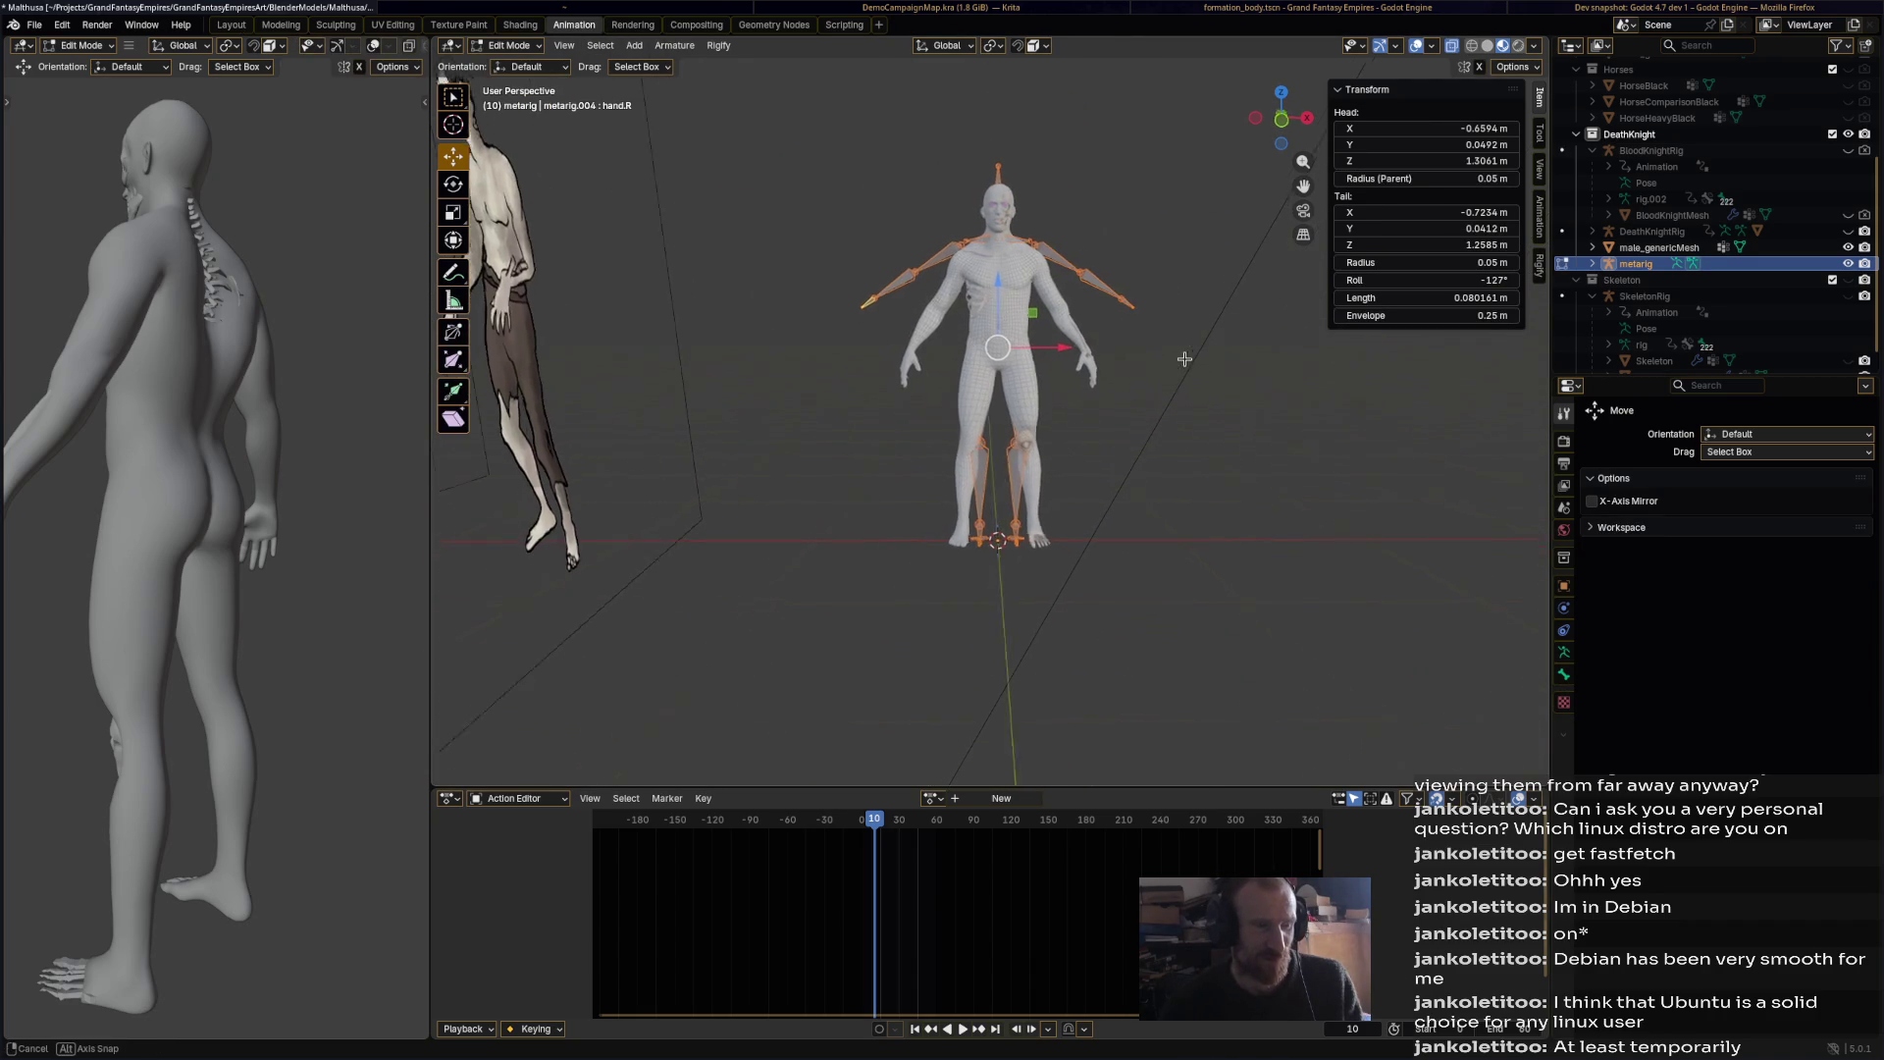
middle_click_drag(1143, 360, 1095, 403, "shift")
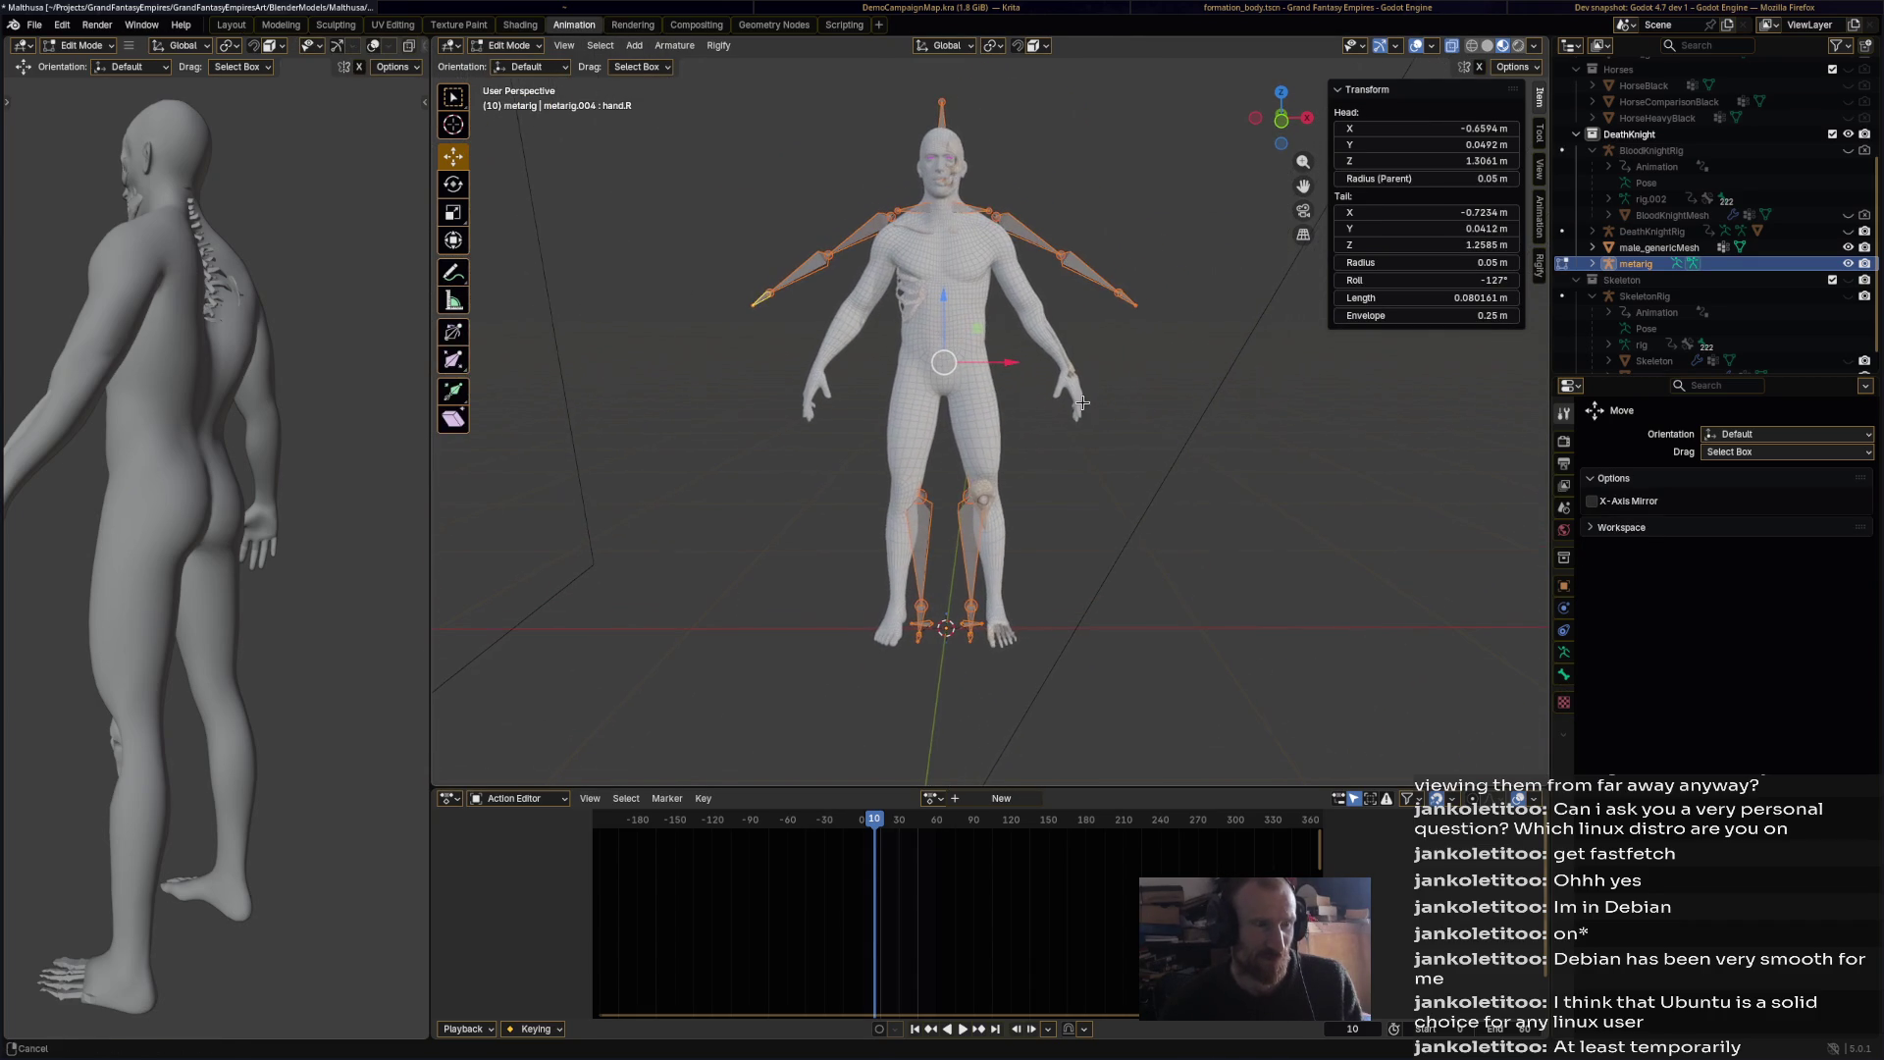
key("s")
key("Escape")
left_click(510, 45)
left_click(517, 62)
key("s")
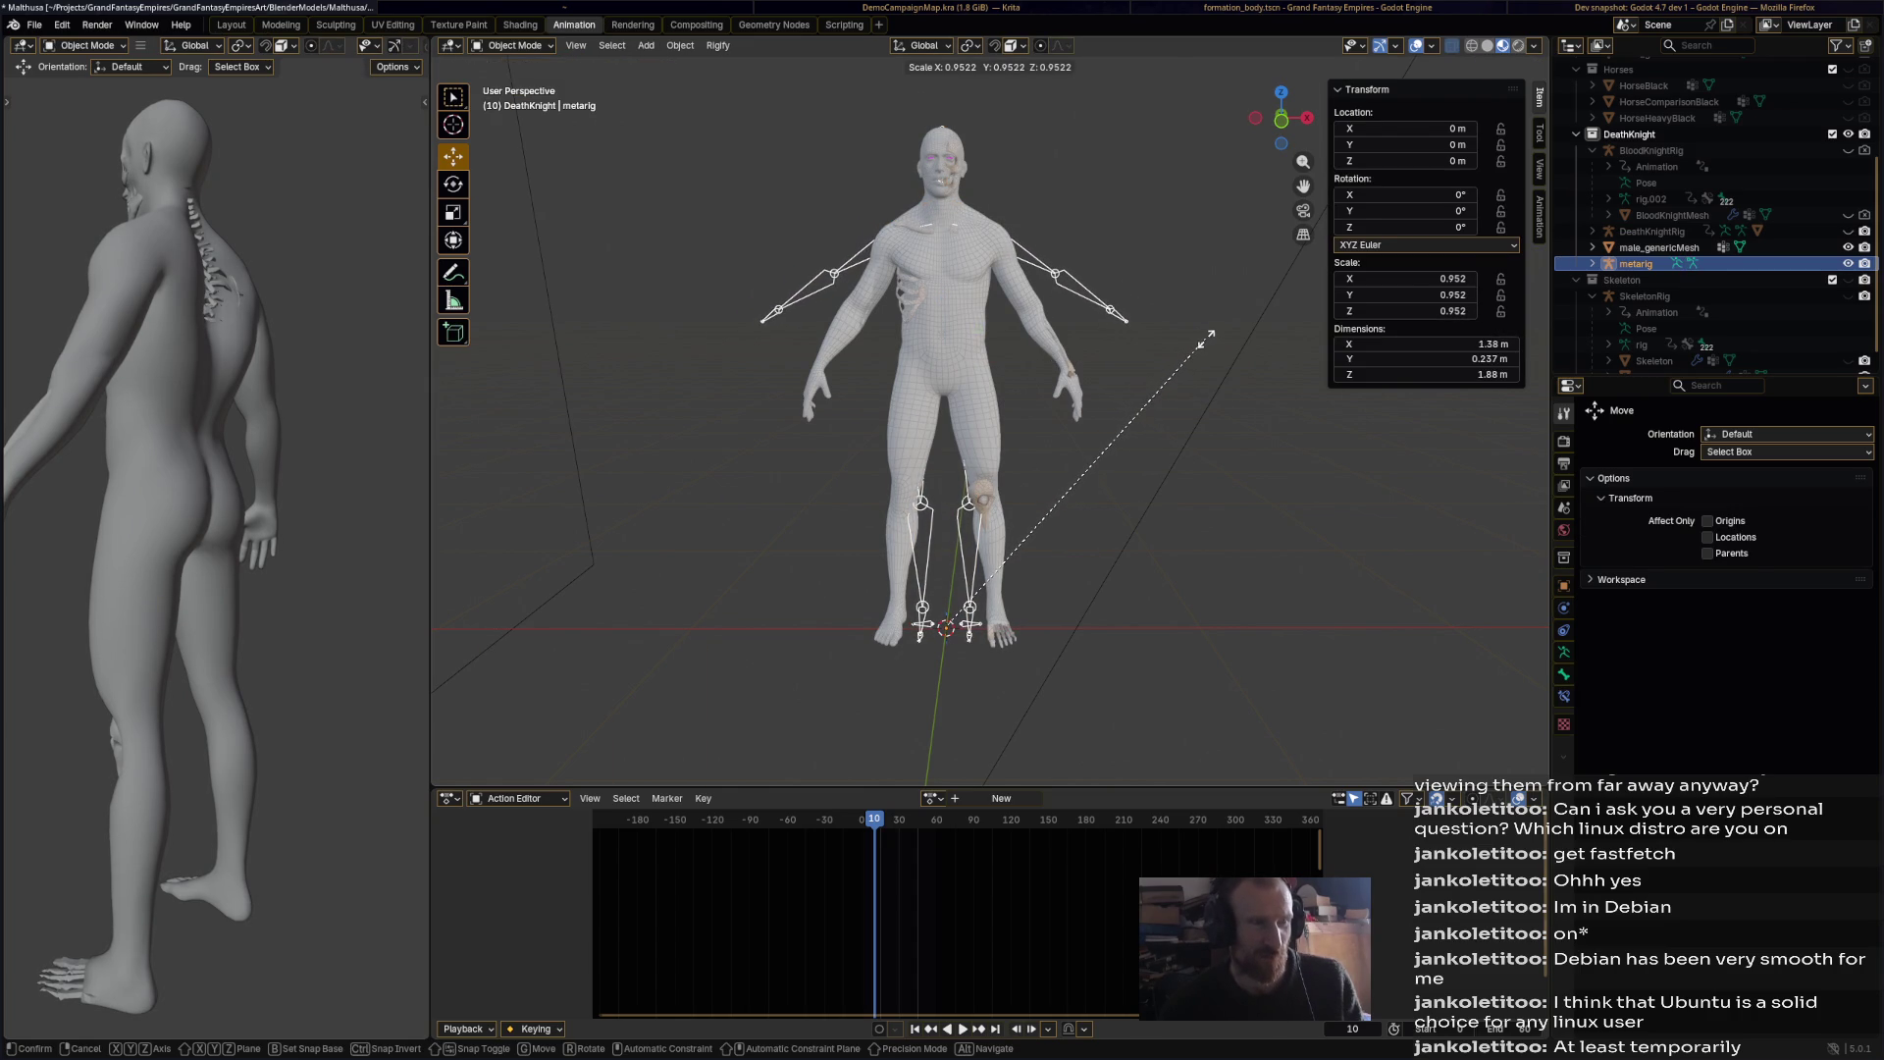
Step: Confirm the metarig's 0.952 scale and save the file
left_click(1207, 341)
mouse_move(1136, 346)
middle_mouse_down()
mouse_move(1185, 327)
mouse_move(1113, 329)
middle_mouse_up()
scroll(1091, 546, "up", 5)
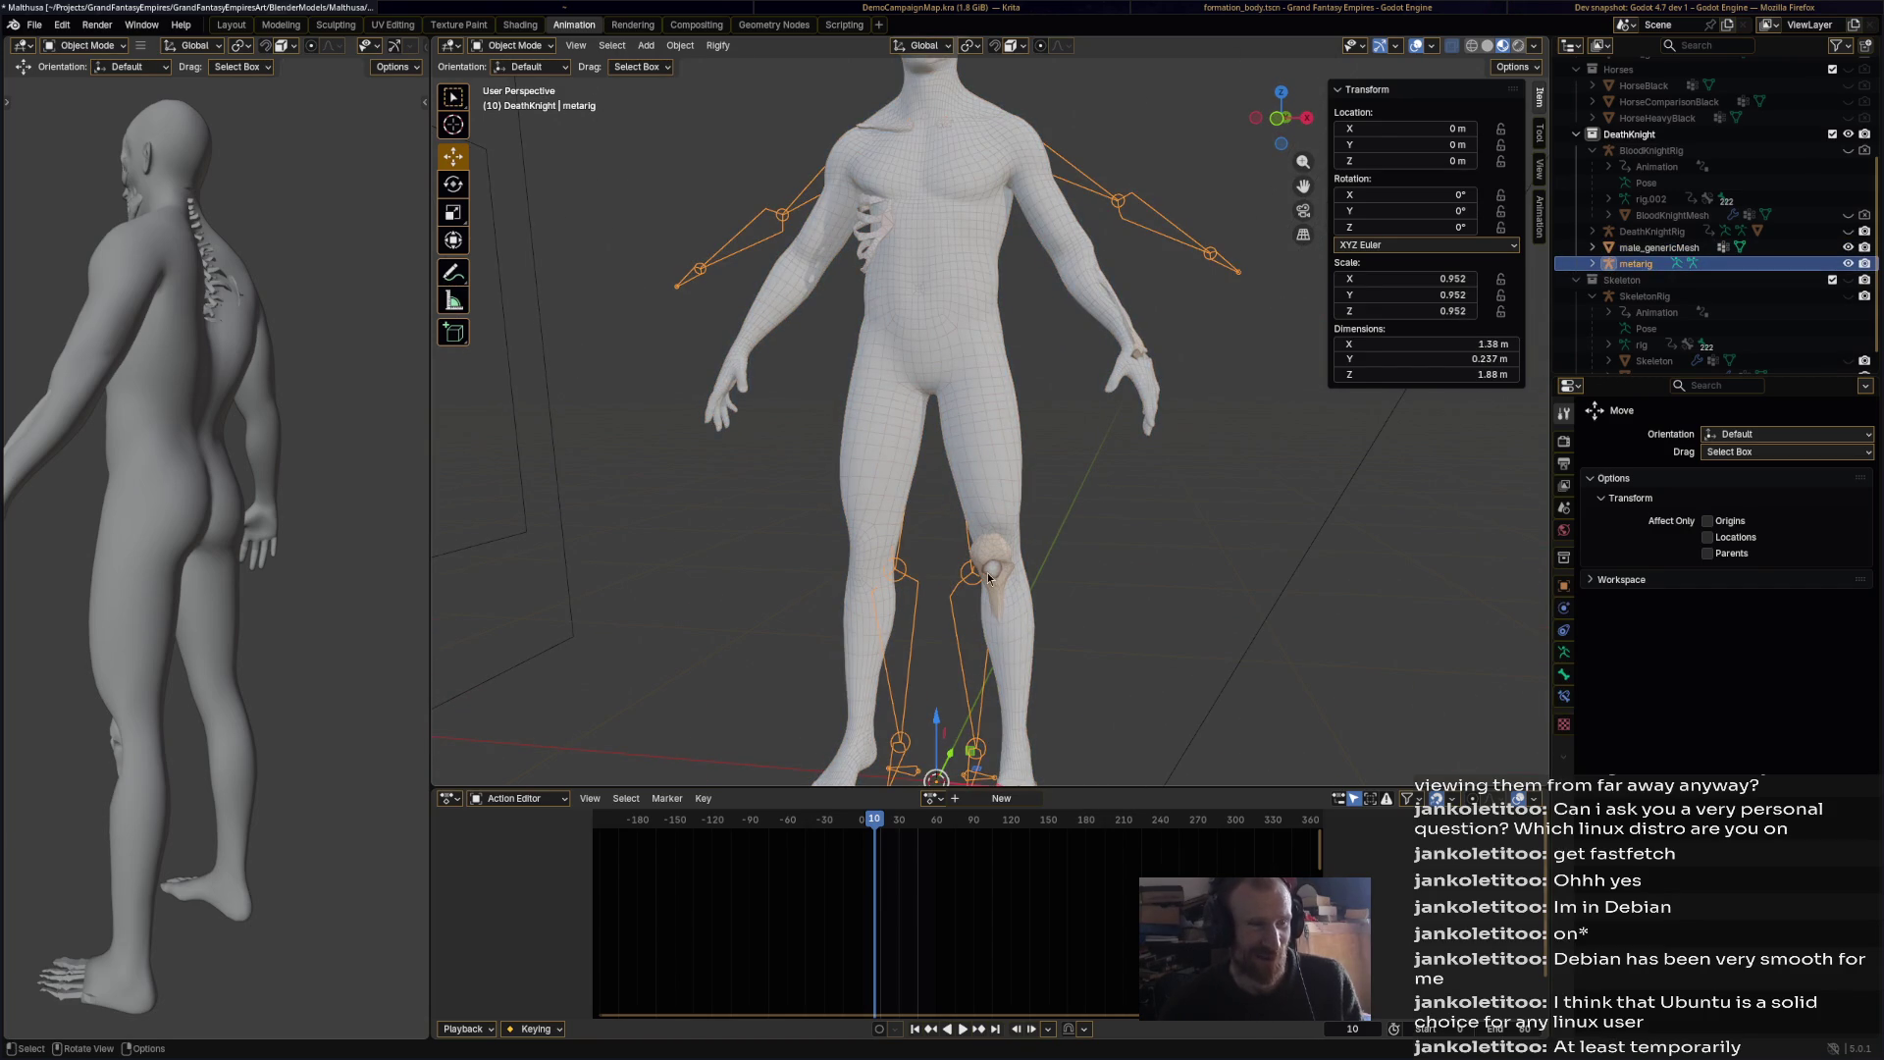
key("ctrl+s")
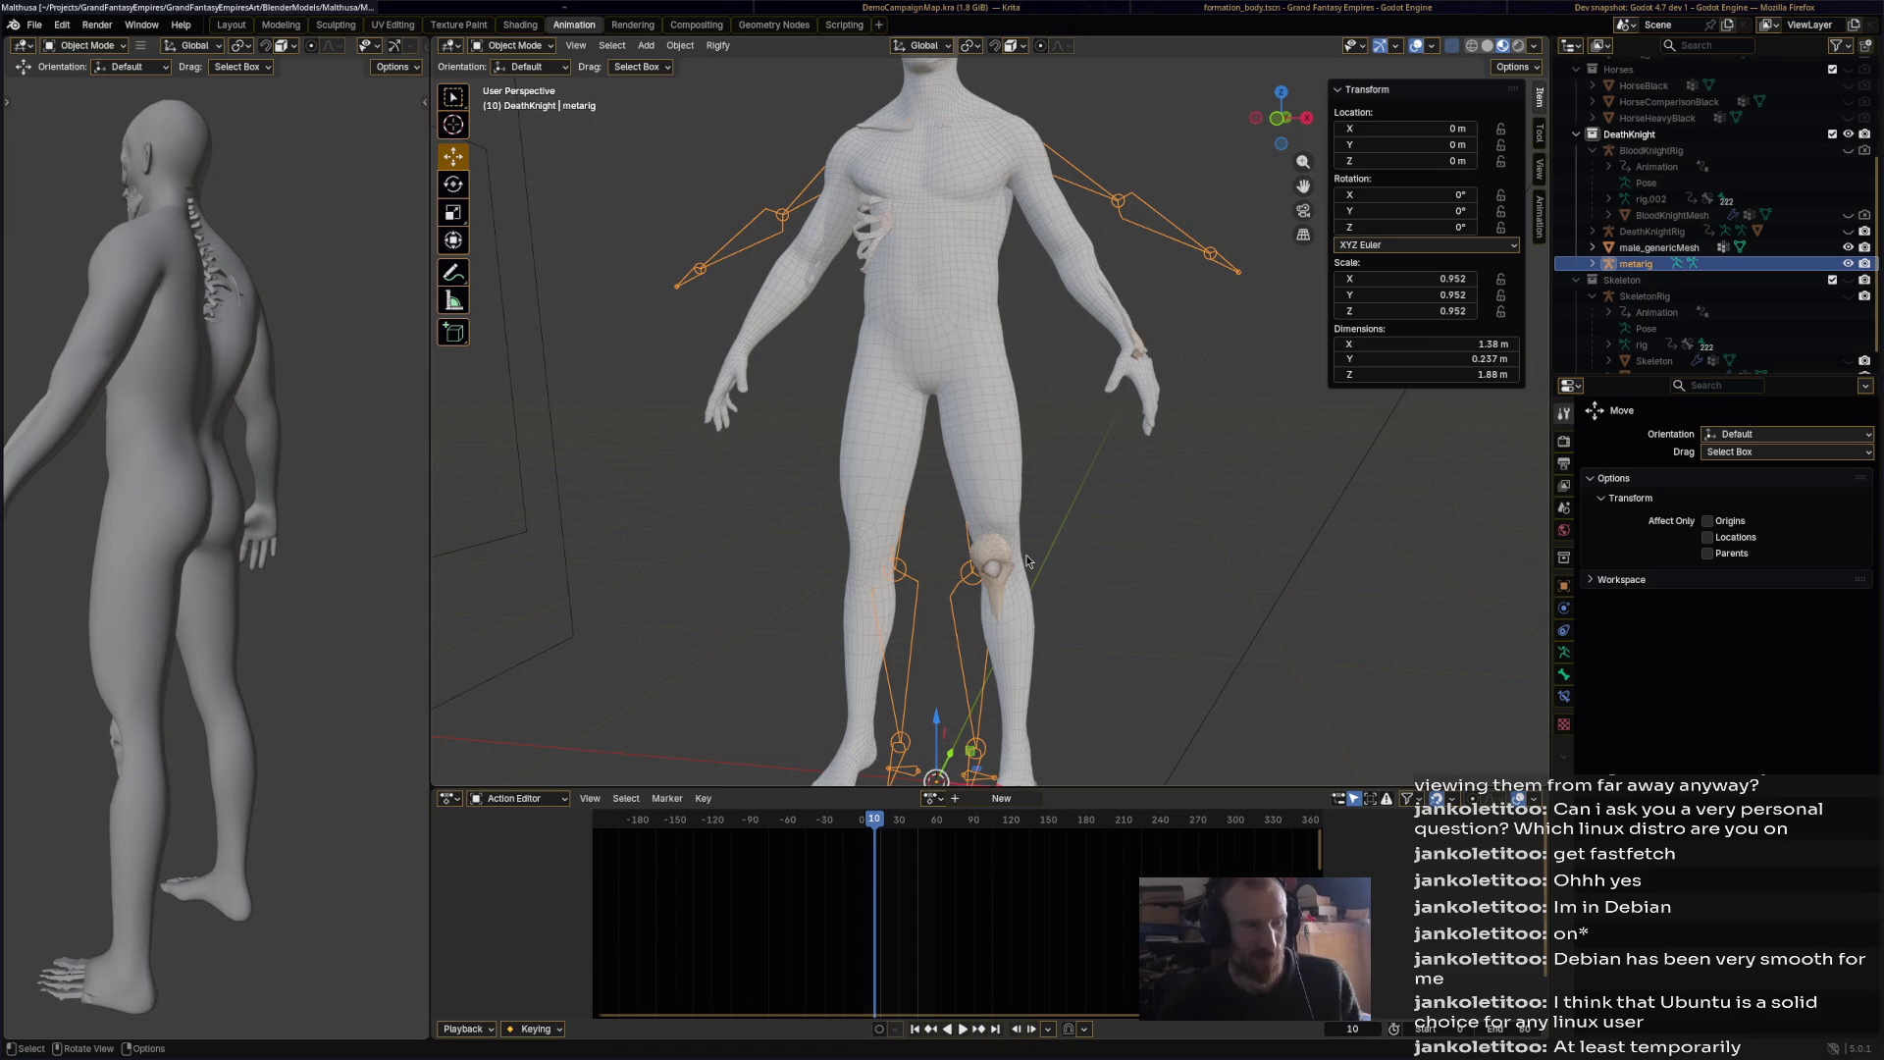
Step: Switch the metarig to Edit Mode and select the left shin bone
middle_click_drag(1054, 479, 862, 273)
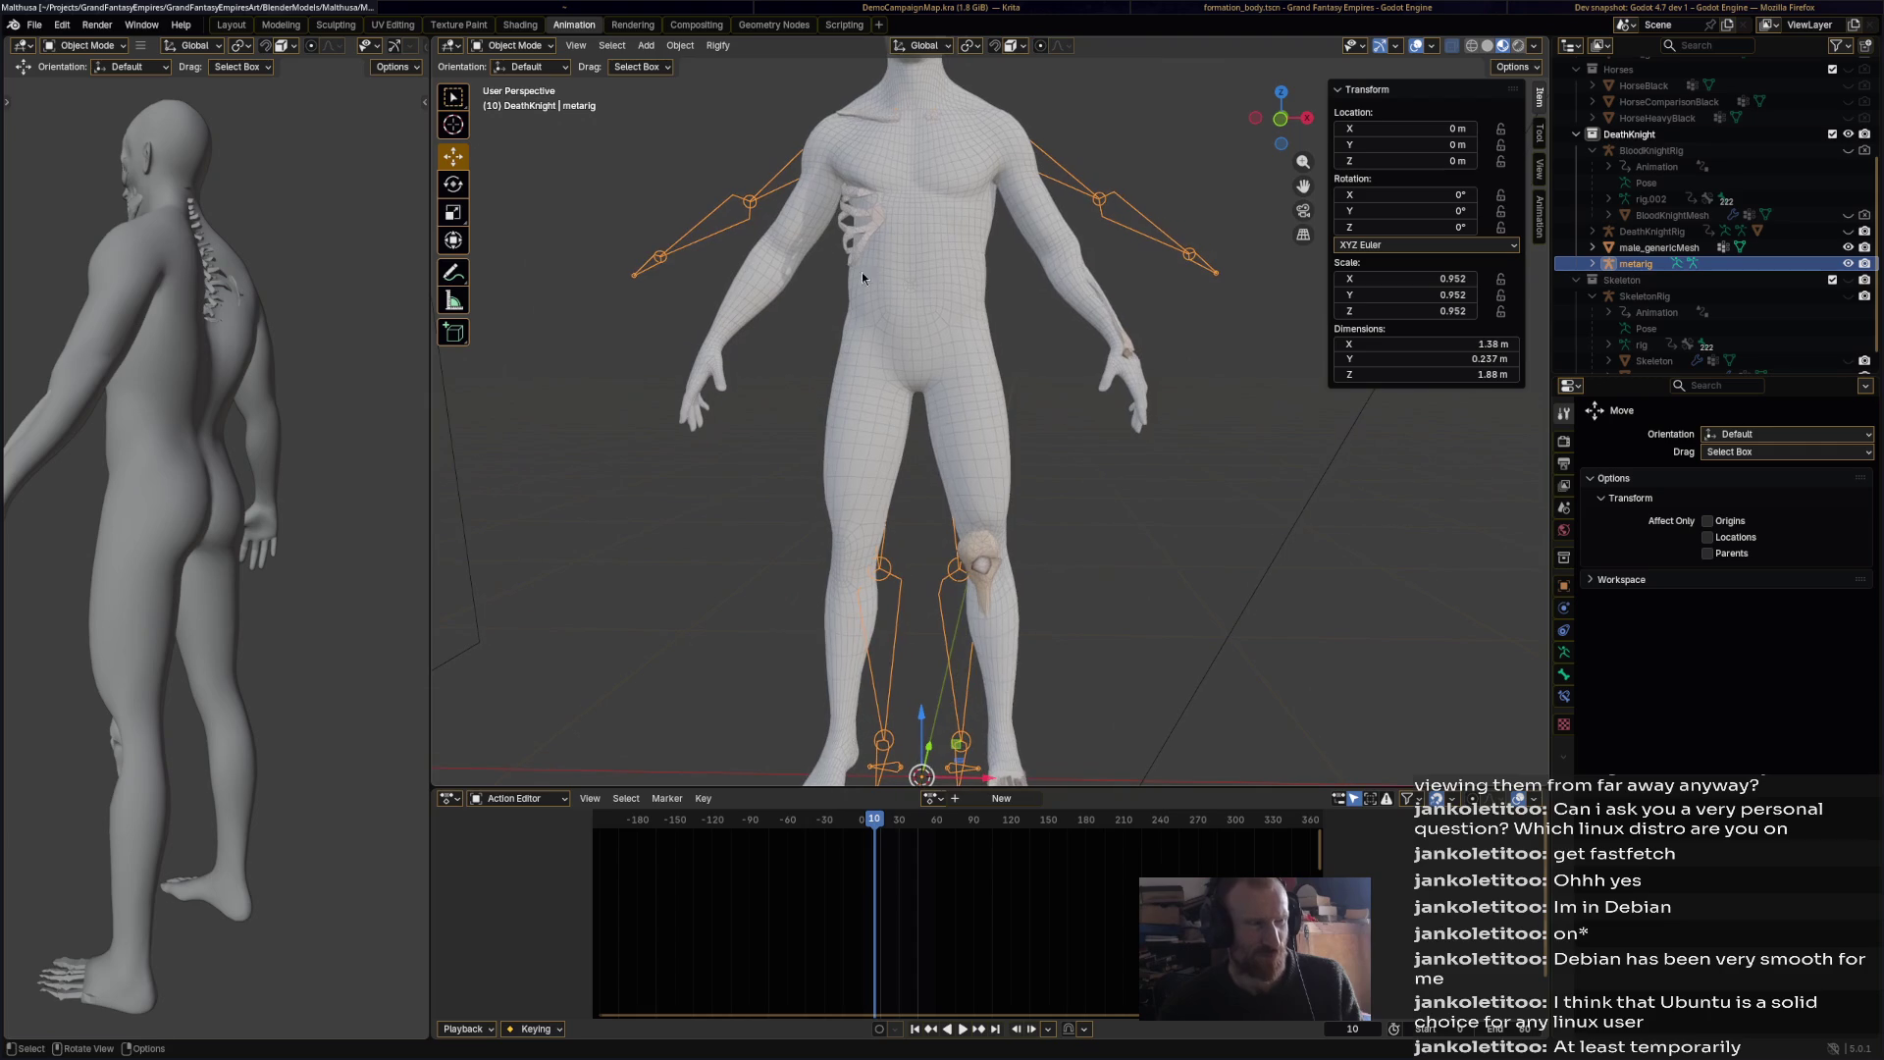
left_click(510, 45)
left_click(543, 81)
left_click(960, 622)
scroll(959, 624, "down", 2)
scroll(1109, 255, "up", 1)
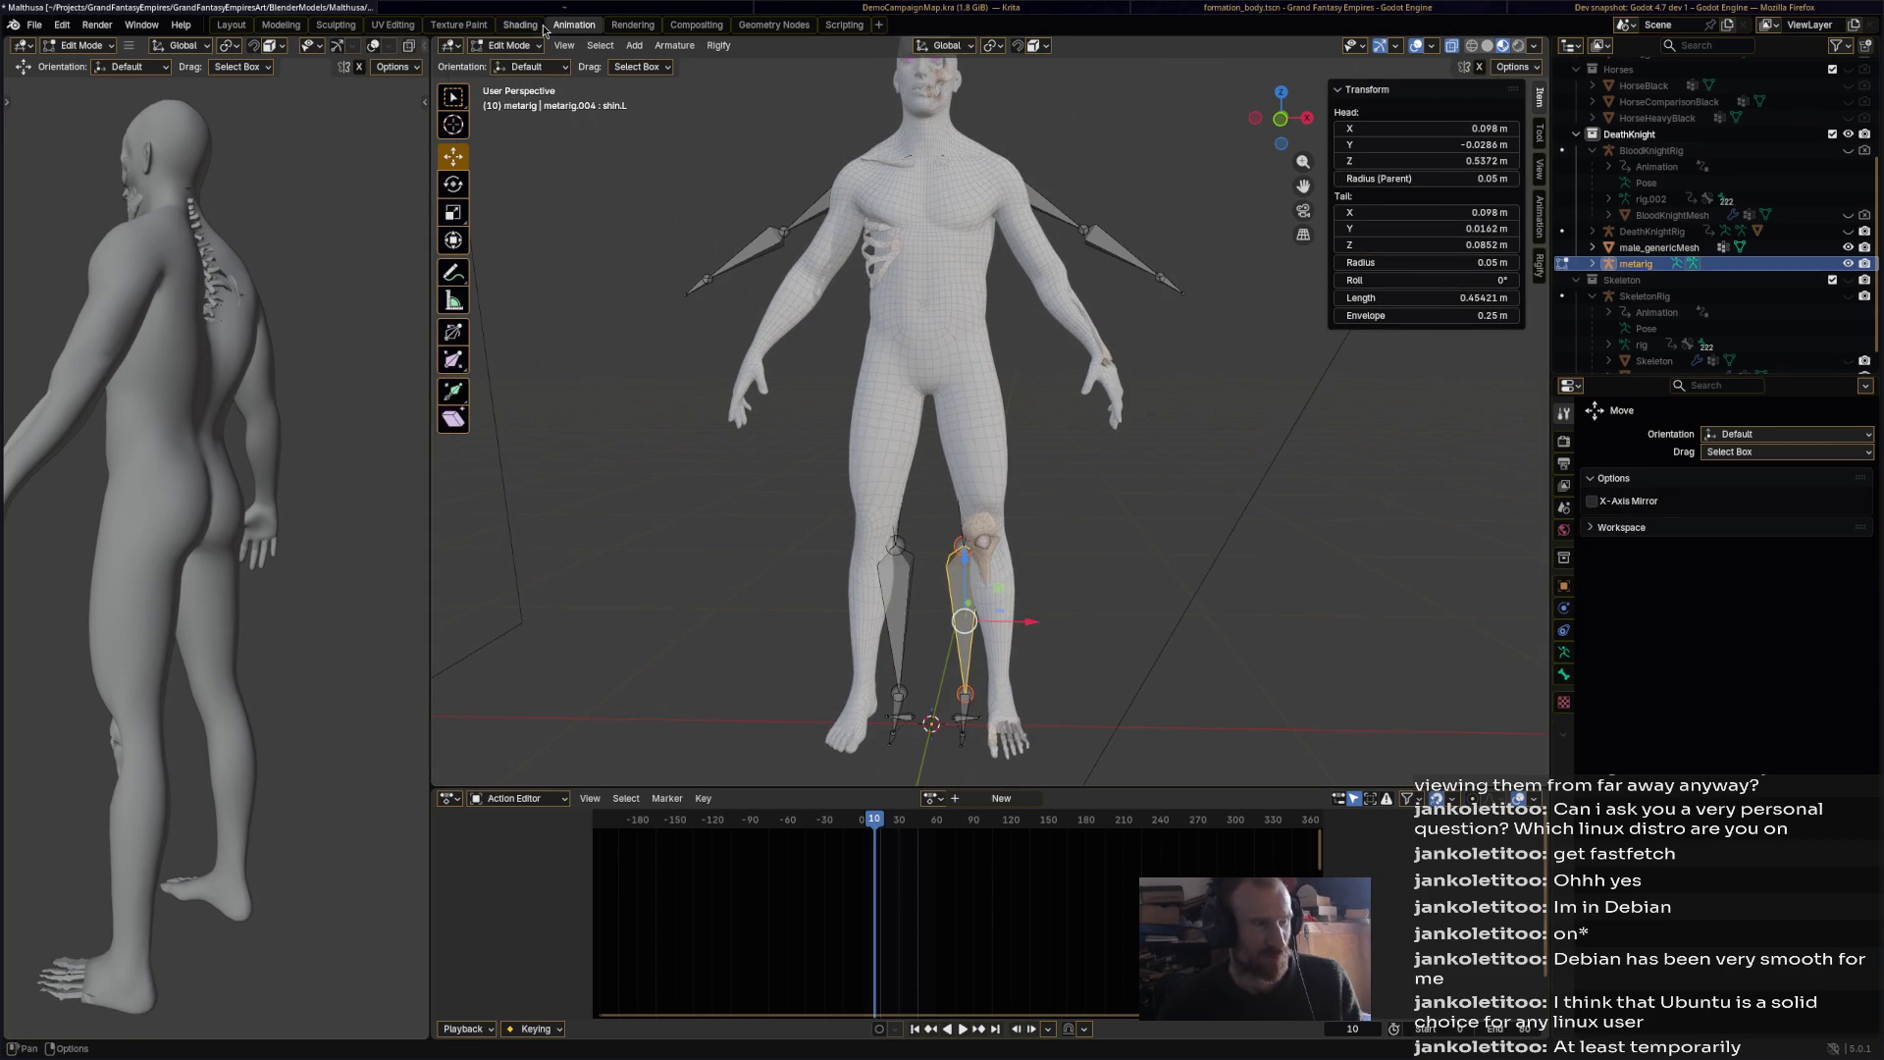
Step: Select all bones, save, show the Armature Data properties, and select the linked leg bone chain
key("a")
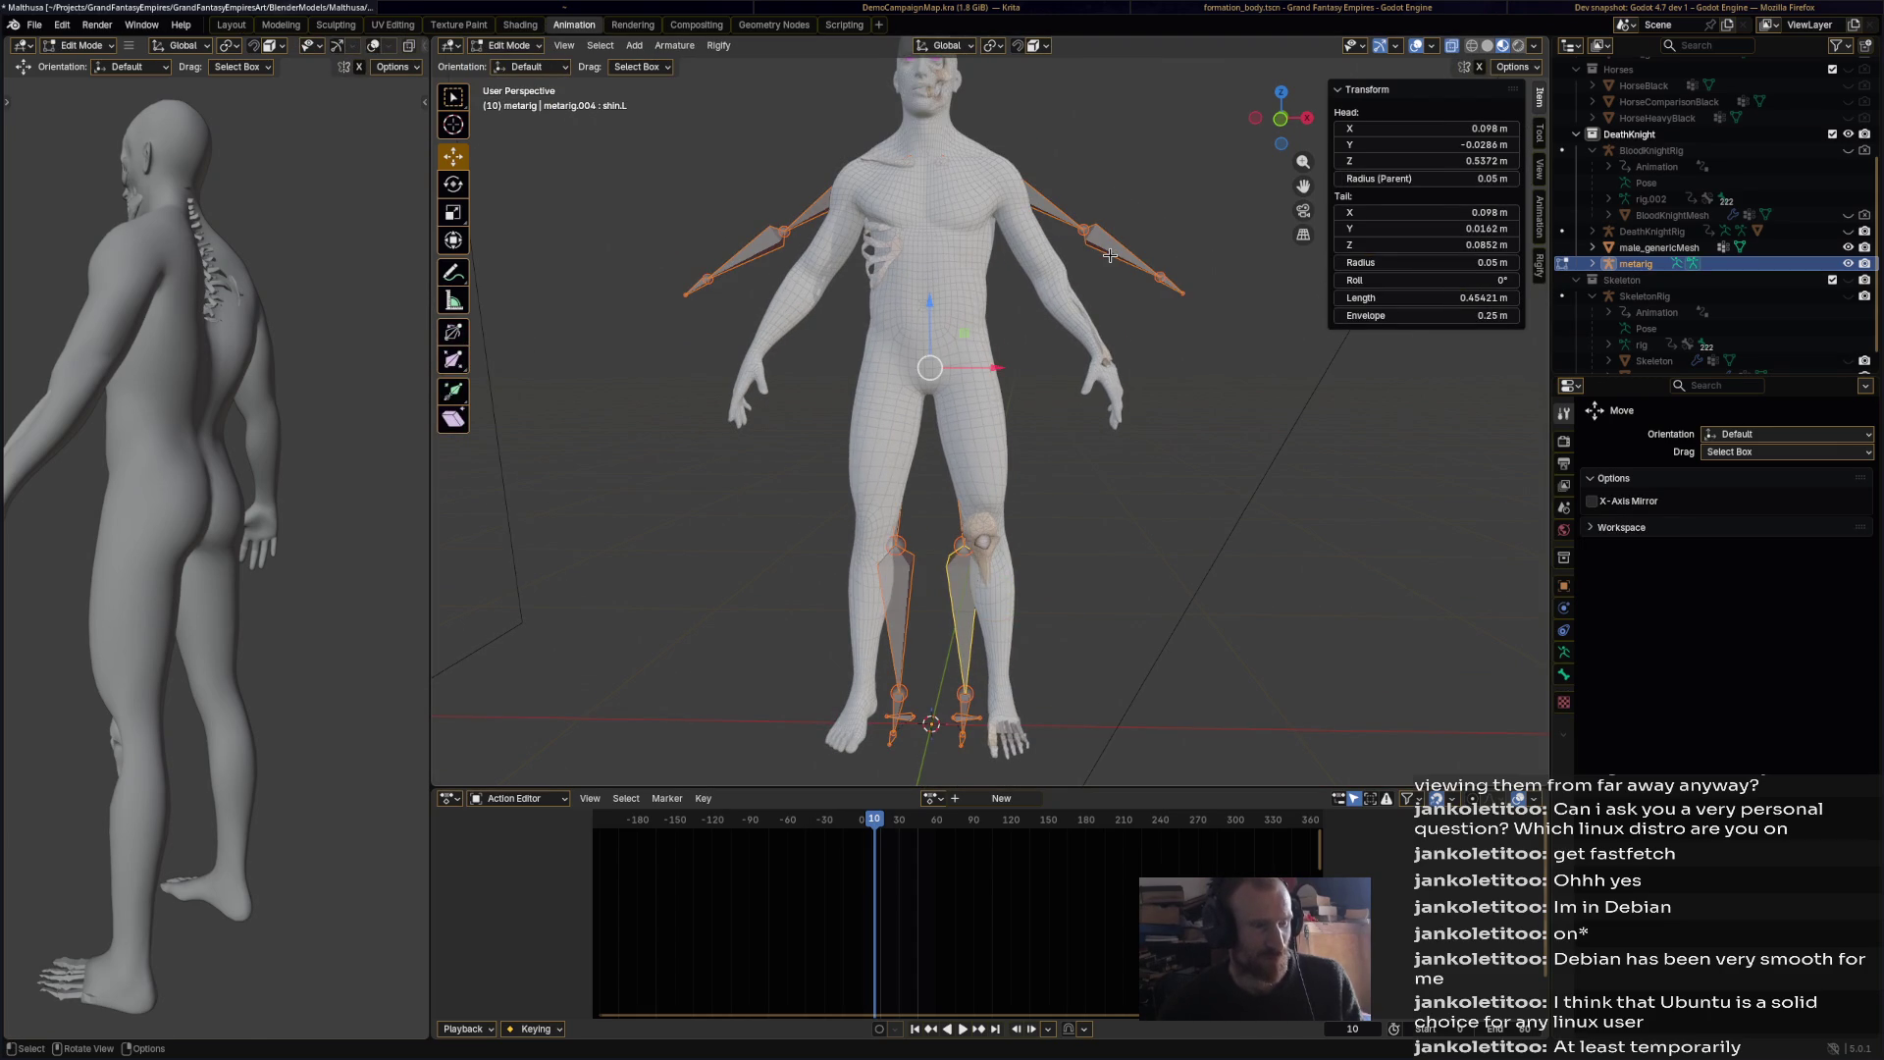
key("ctrl+s")
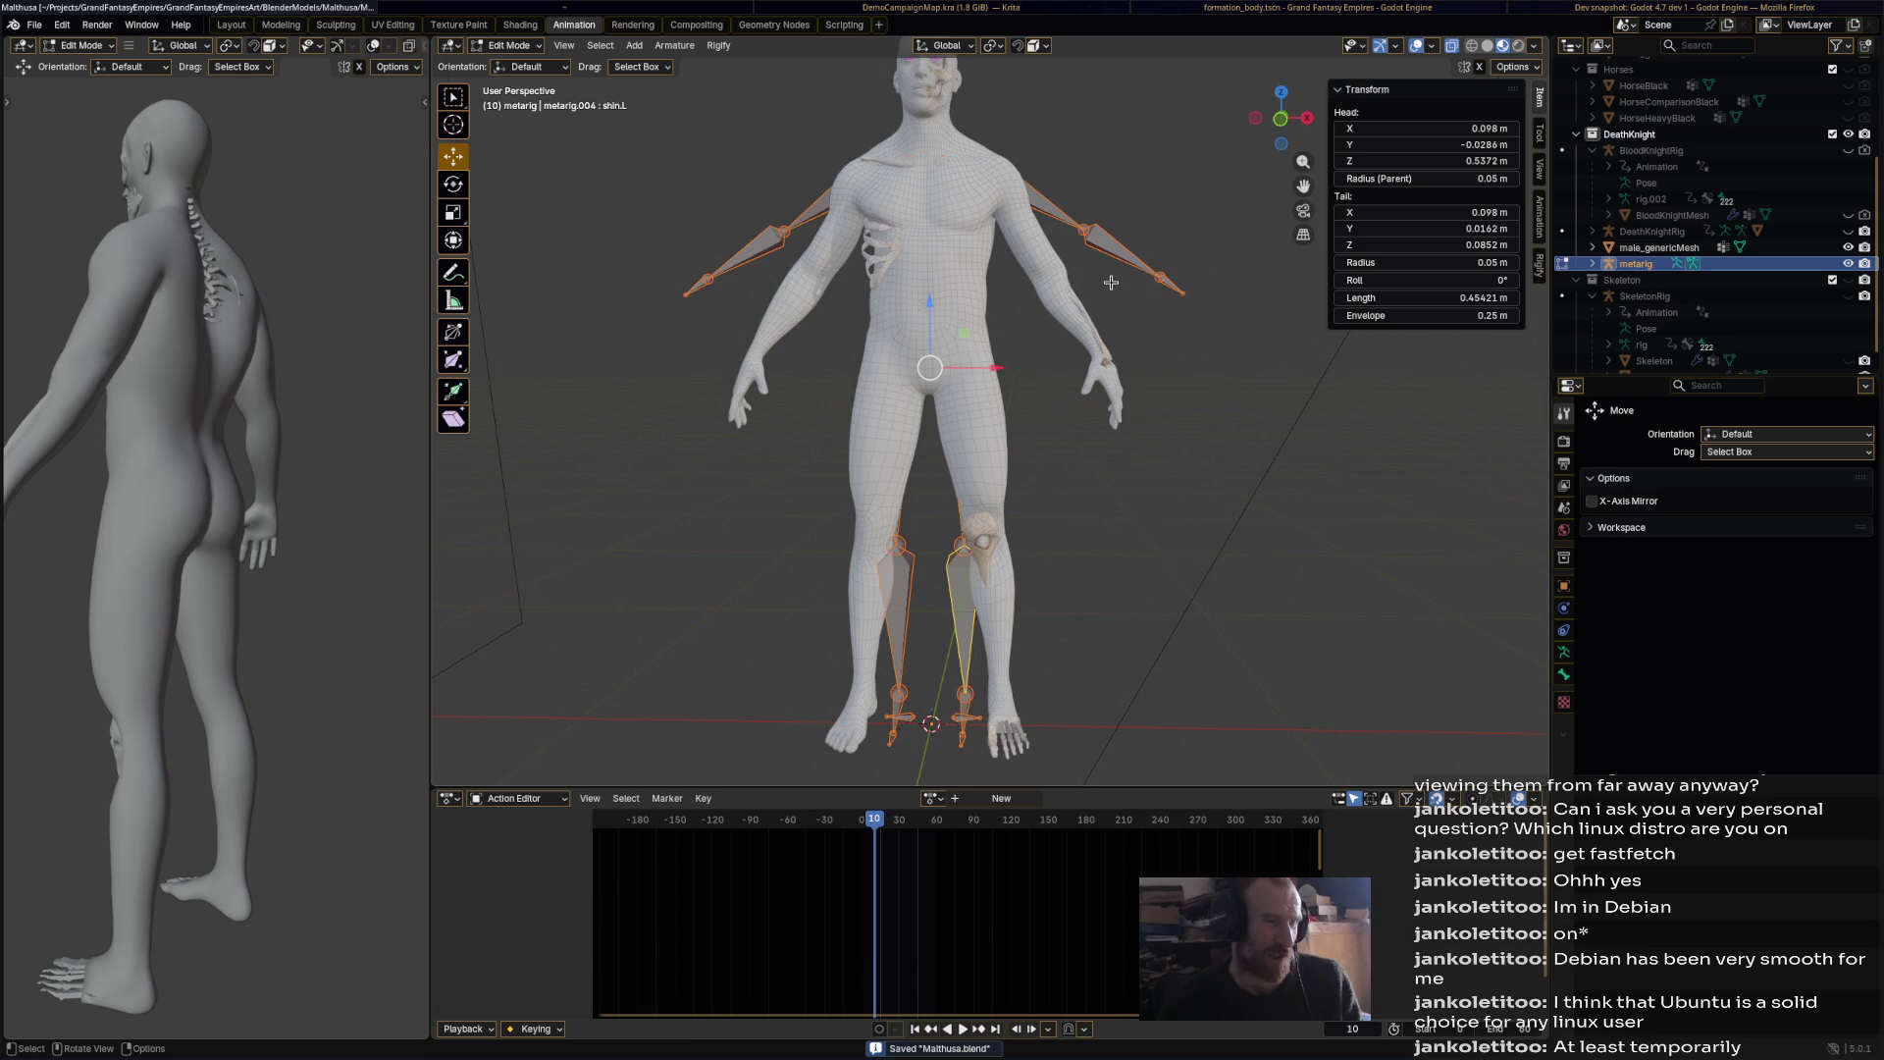
left_click(1112, 243)
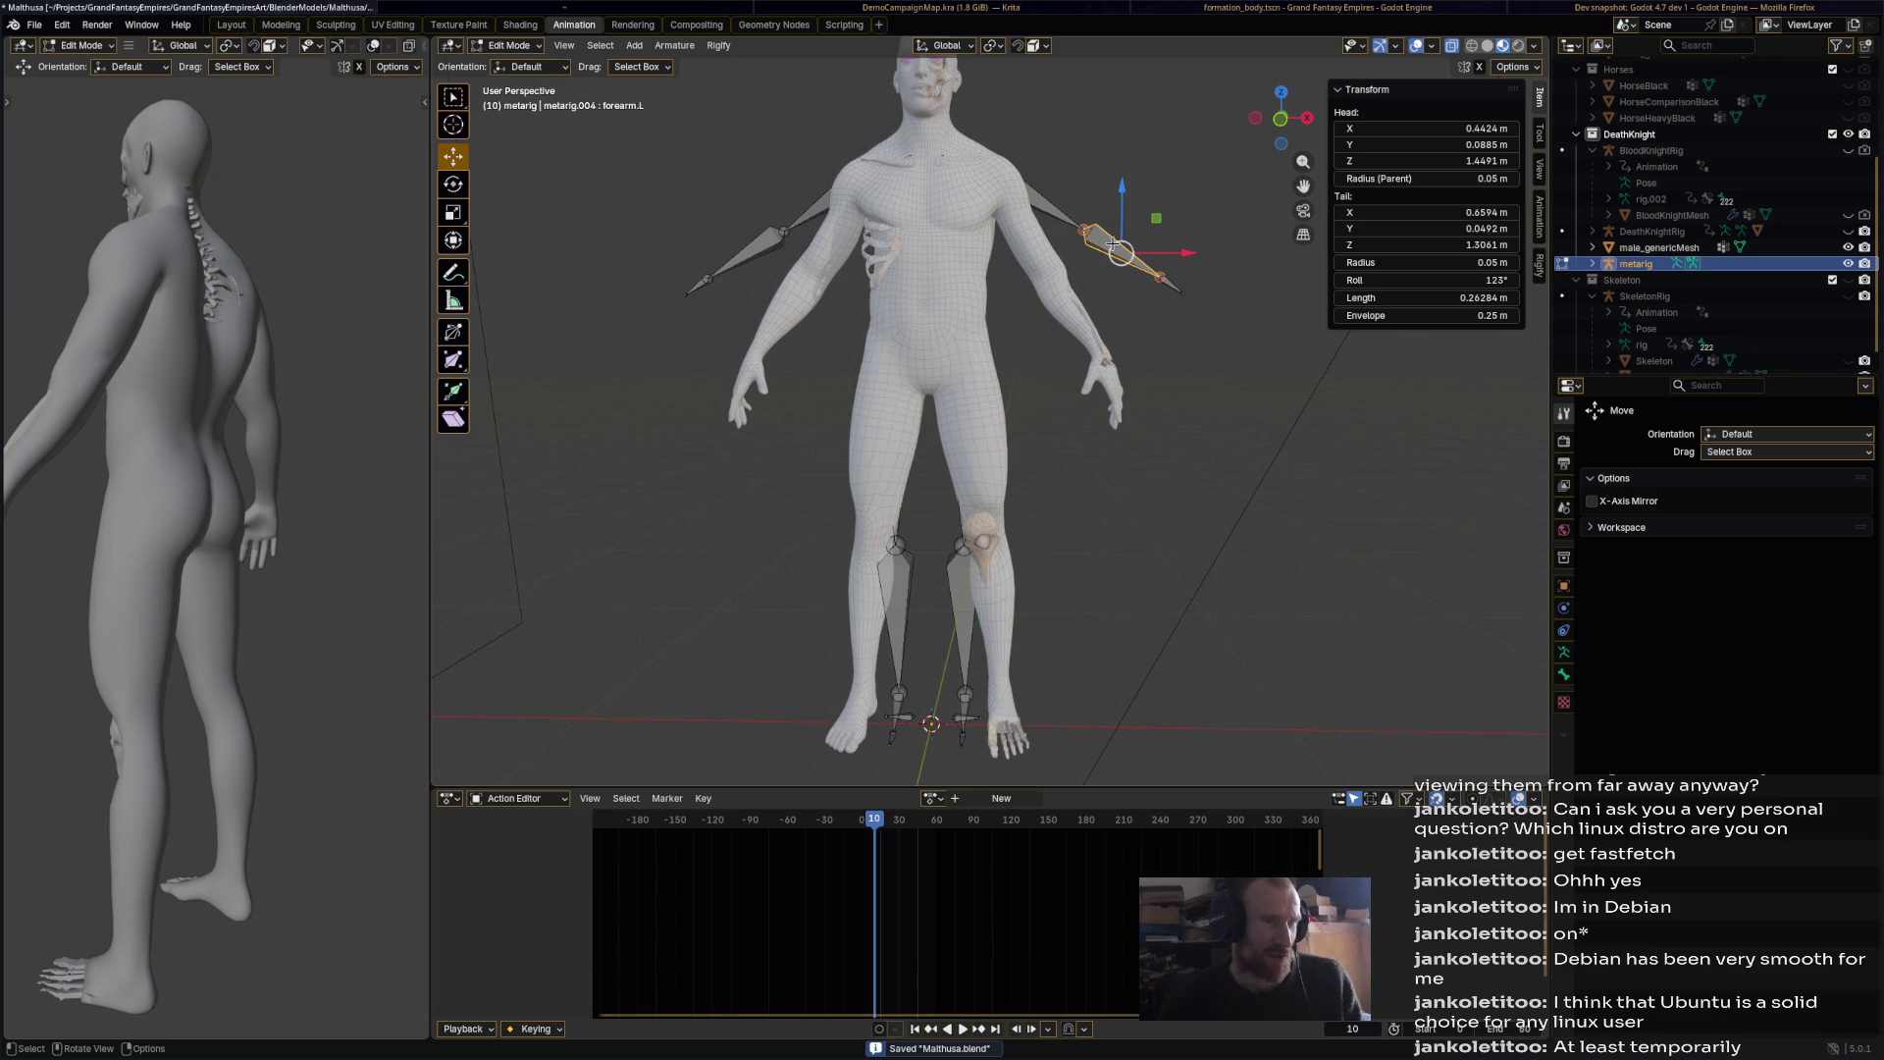
left_click(1564, 673)
left_click(1564, 652)
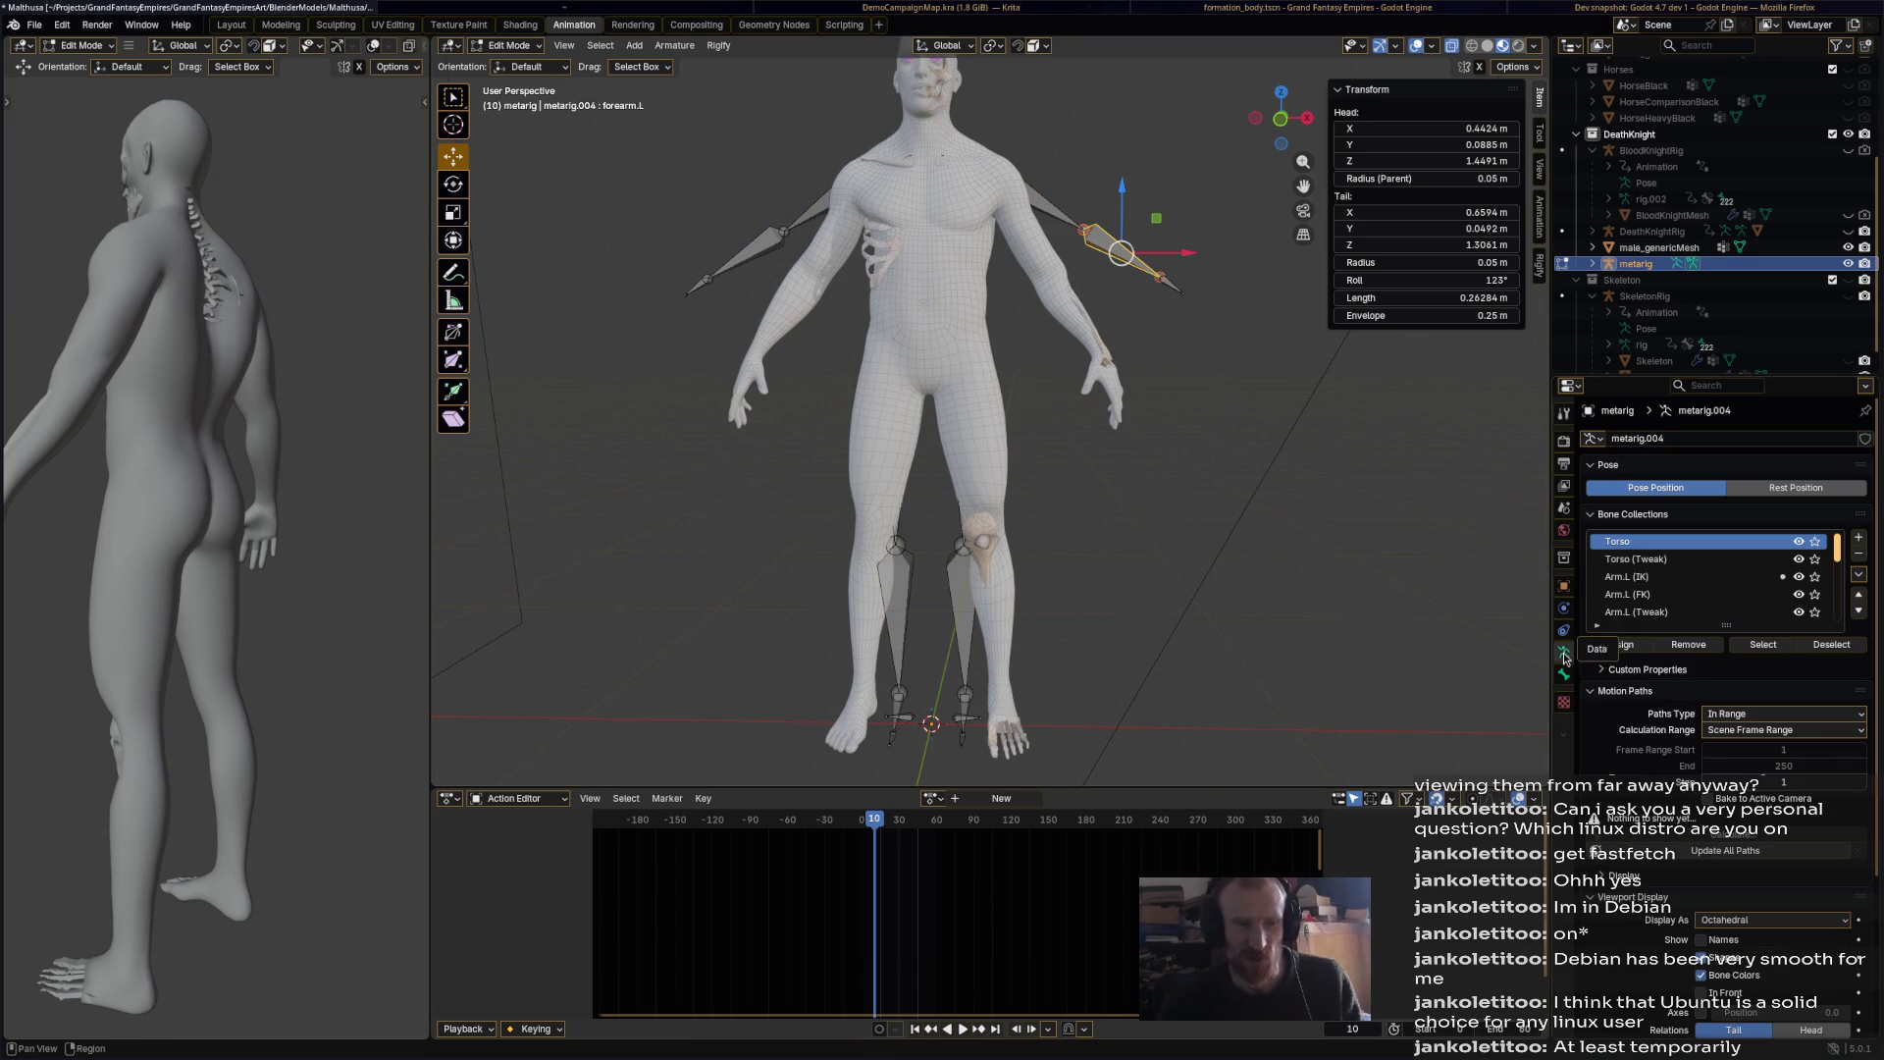
scroll(1848, 609, "down", 6)
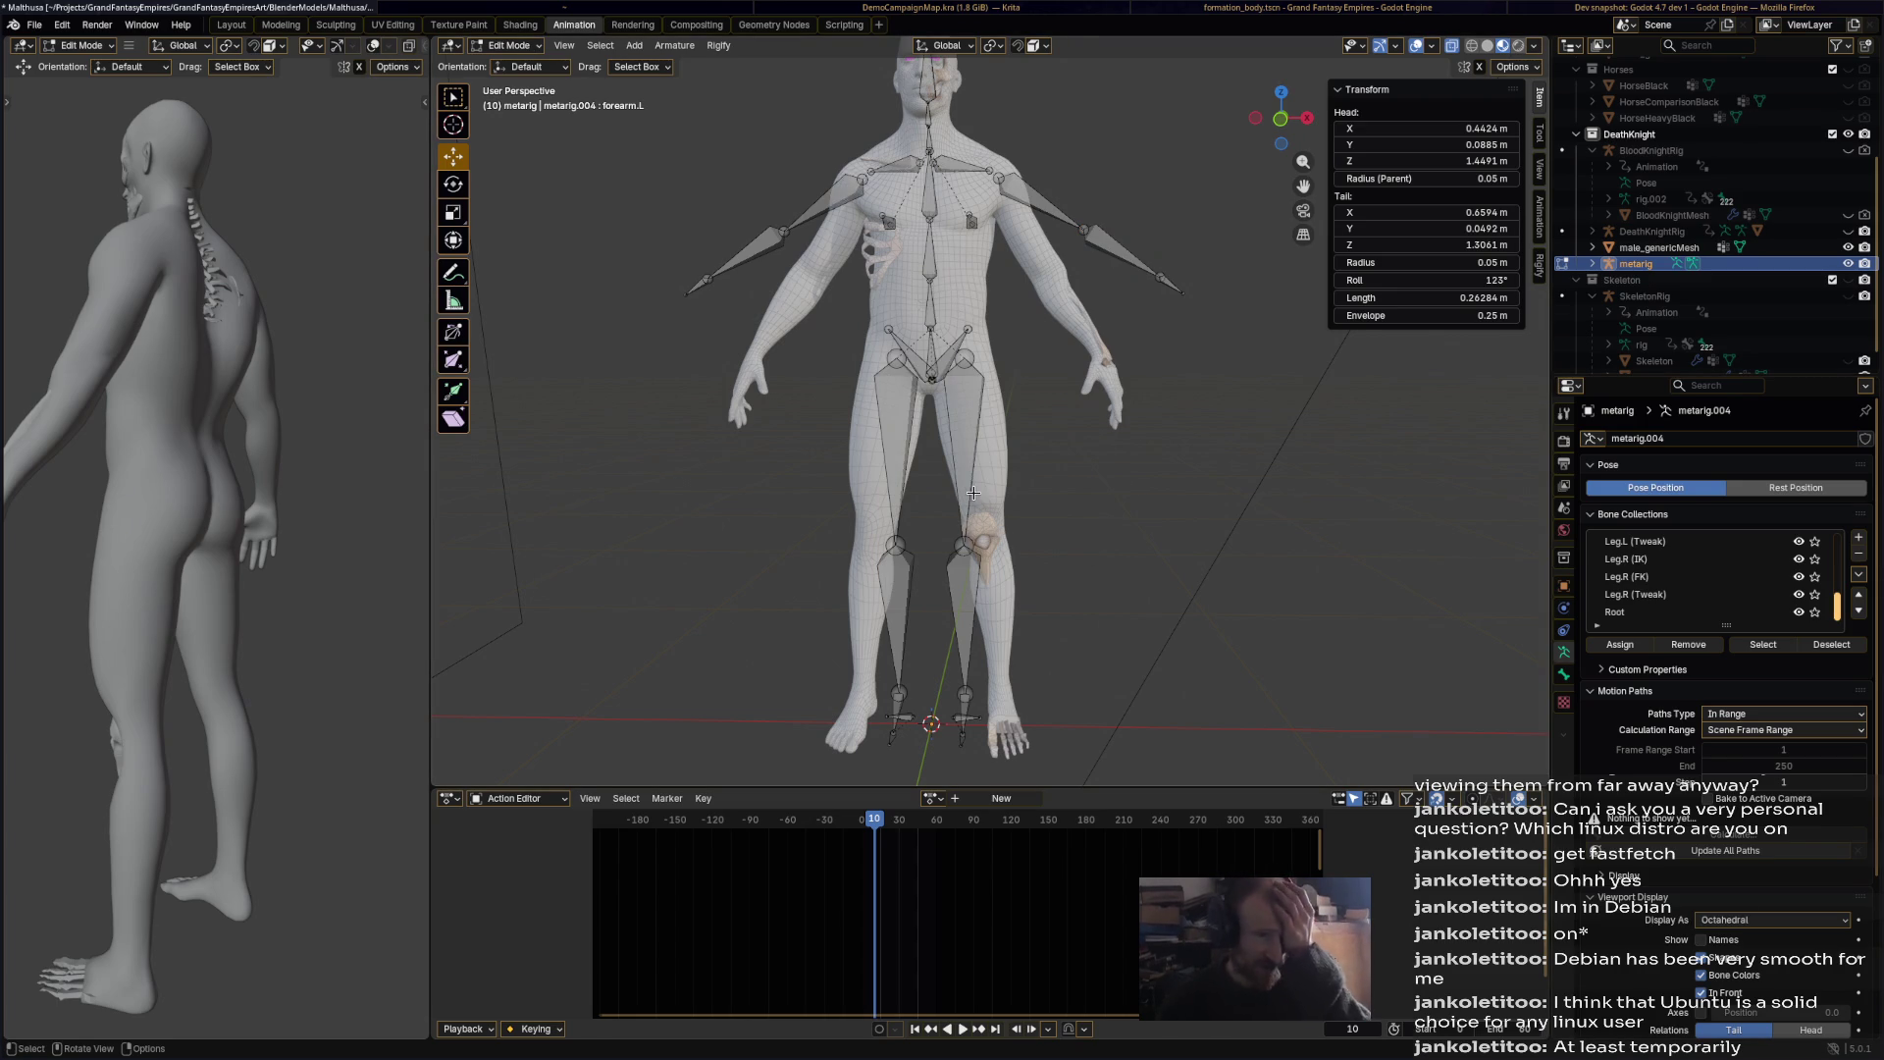
key("l")
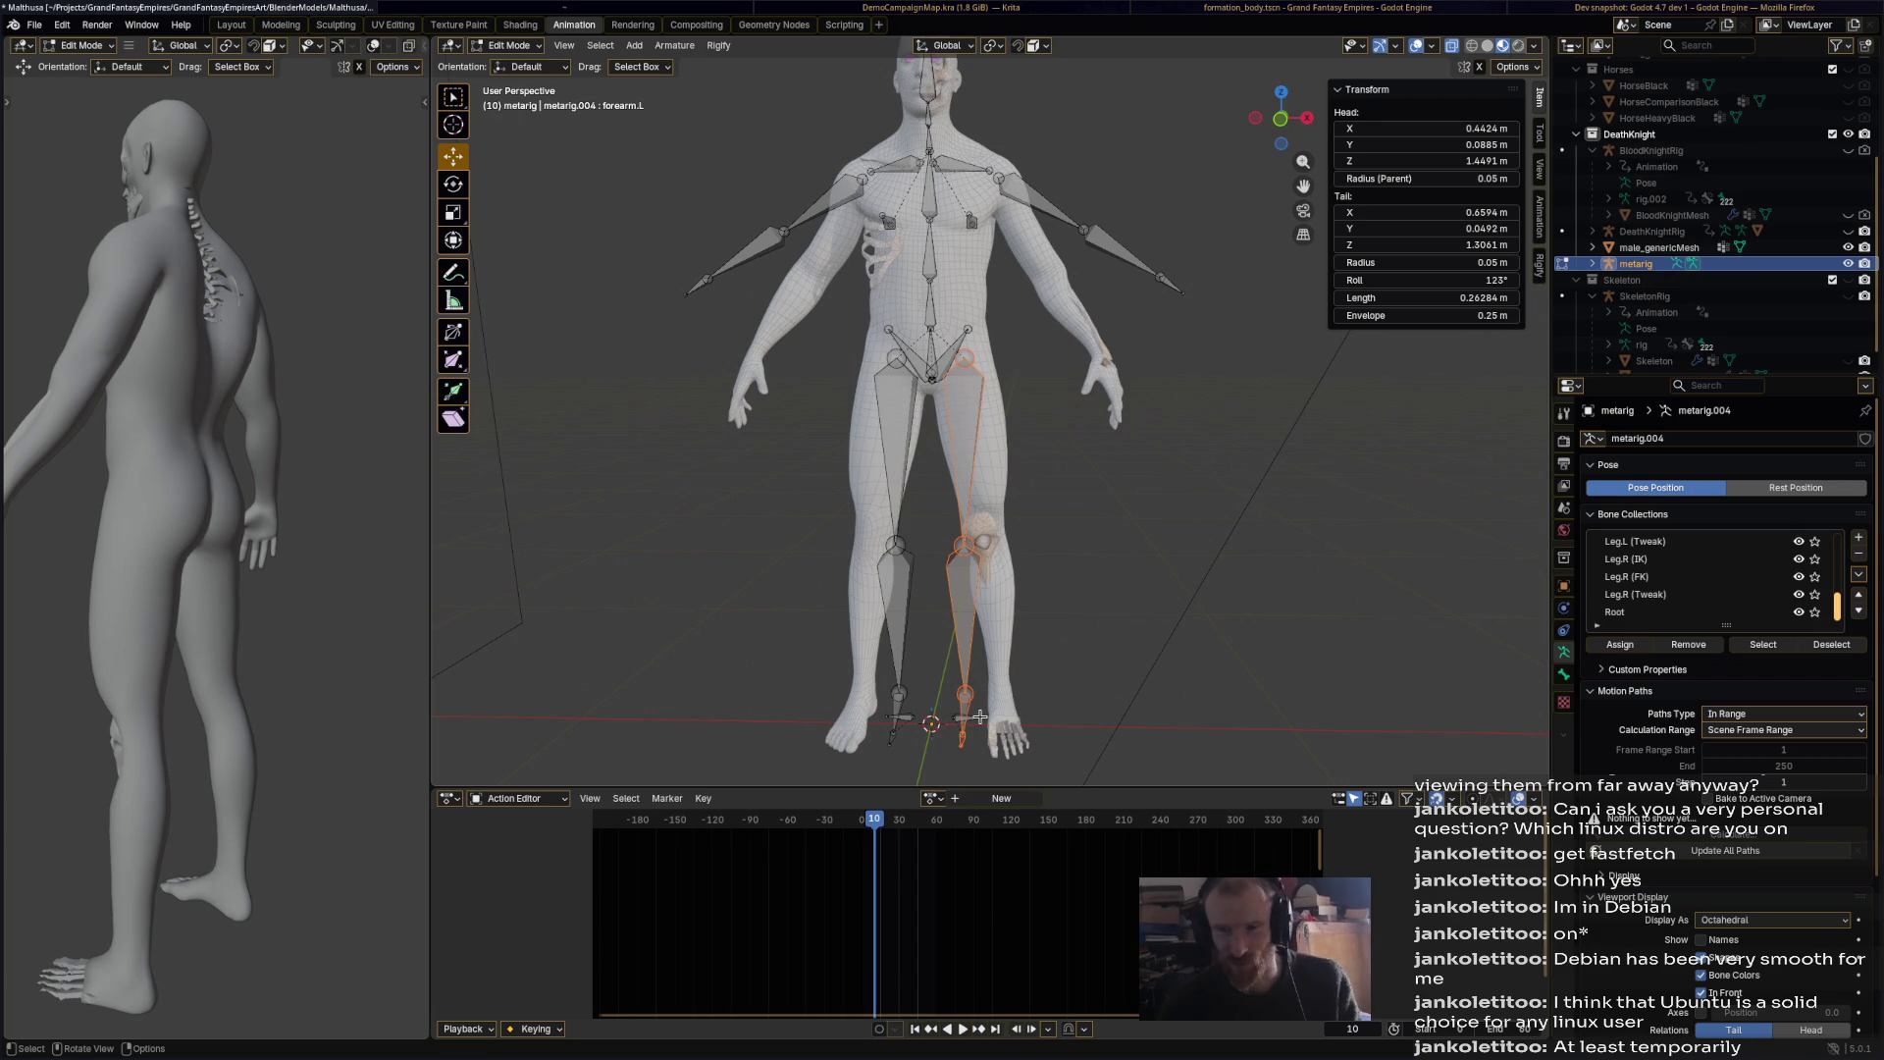
Step: Shift the left leg bone chain along X, tilt it -5.31°, and move it 0.024 m along X
left_click(978, 717)
key("l")
left_click(979, 717)
key("l")
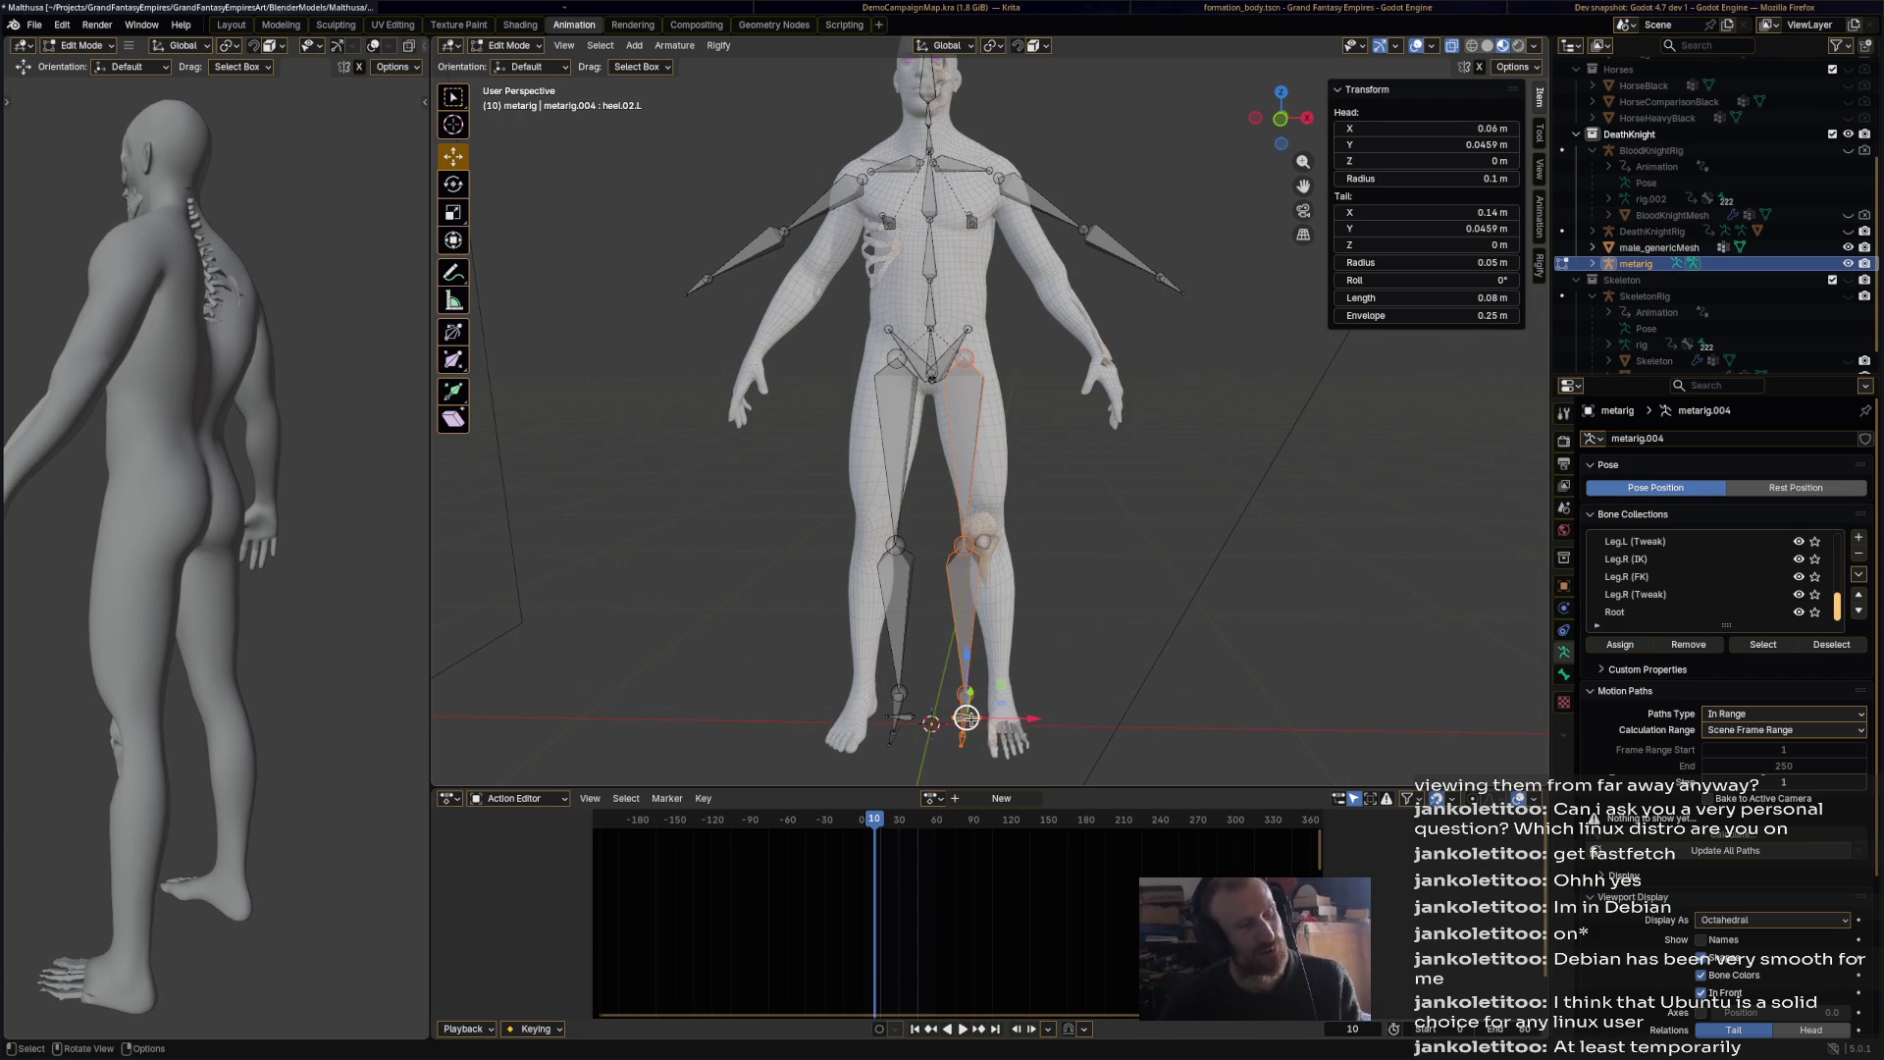
mouse_move(1020, 603)
middle_mouse_down()
mouse_move(991, 613)
mouse_move(1005, 579)
mouse_move(1107, 505)
mouse_move(1079, 608)
middle_mouse_up()
key("g")
key("x")
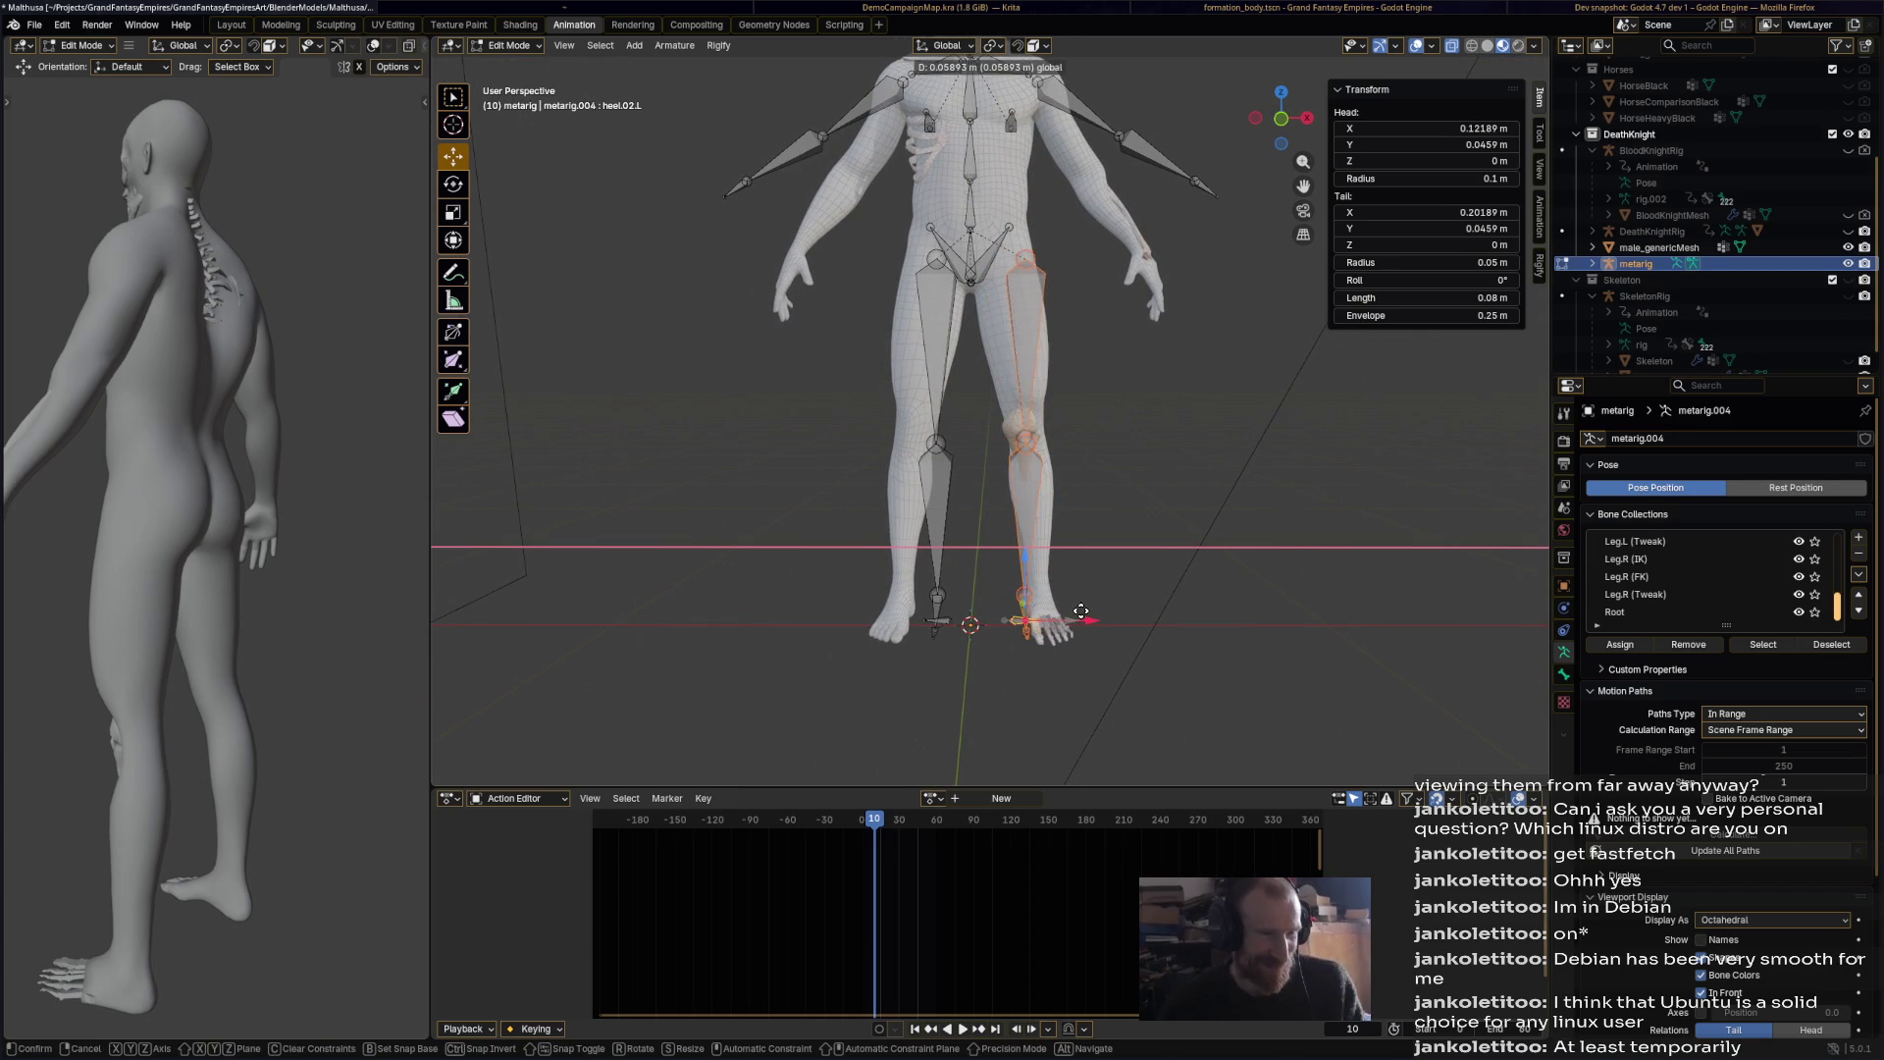
left_click(1079, 609)
key("r")
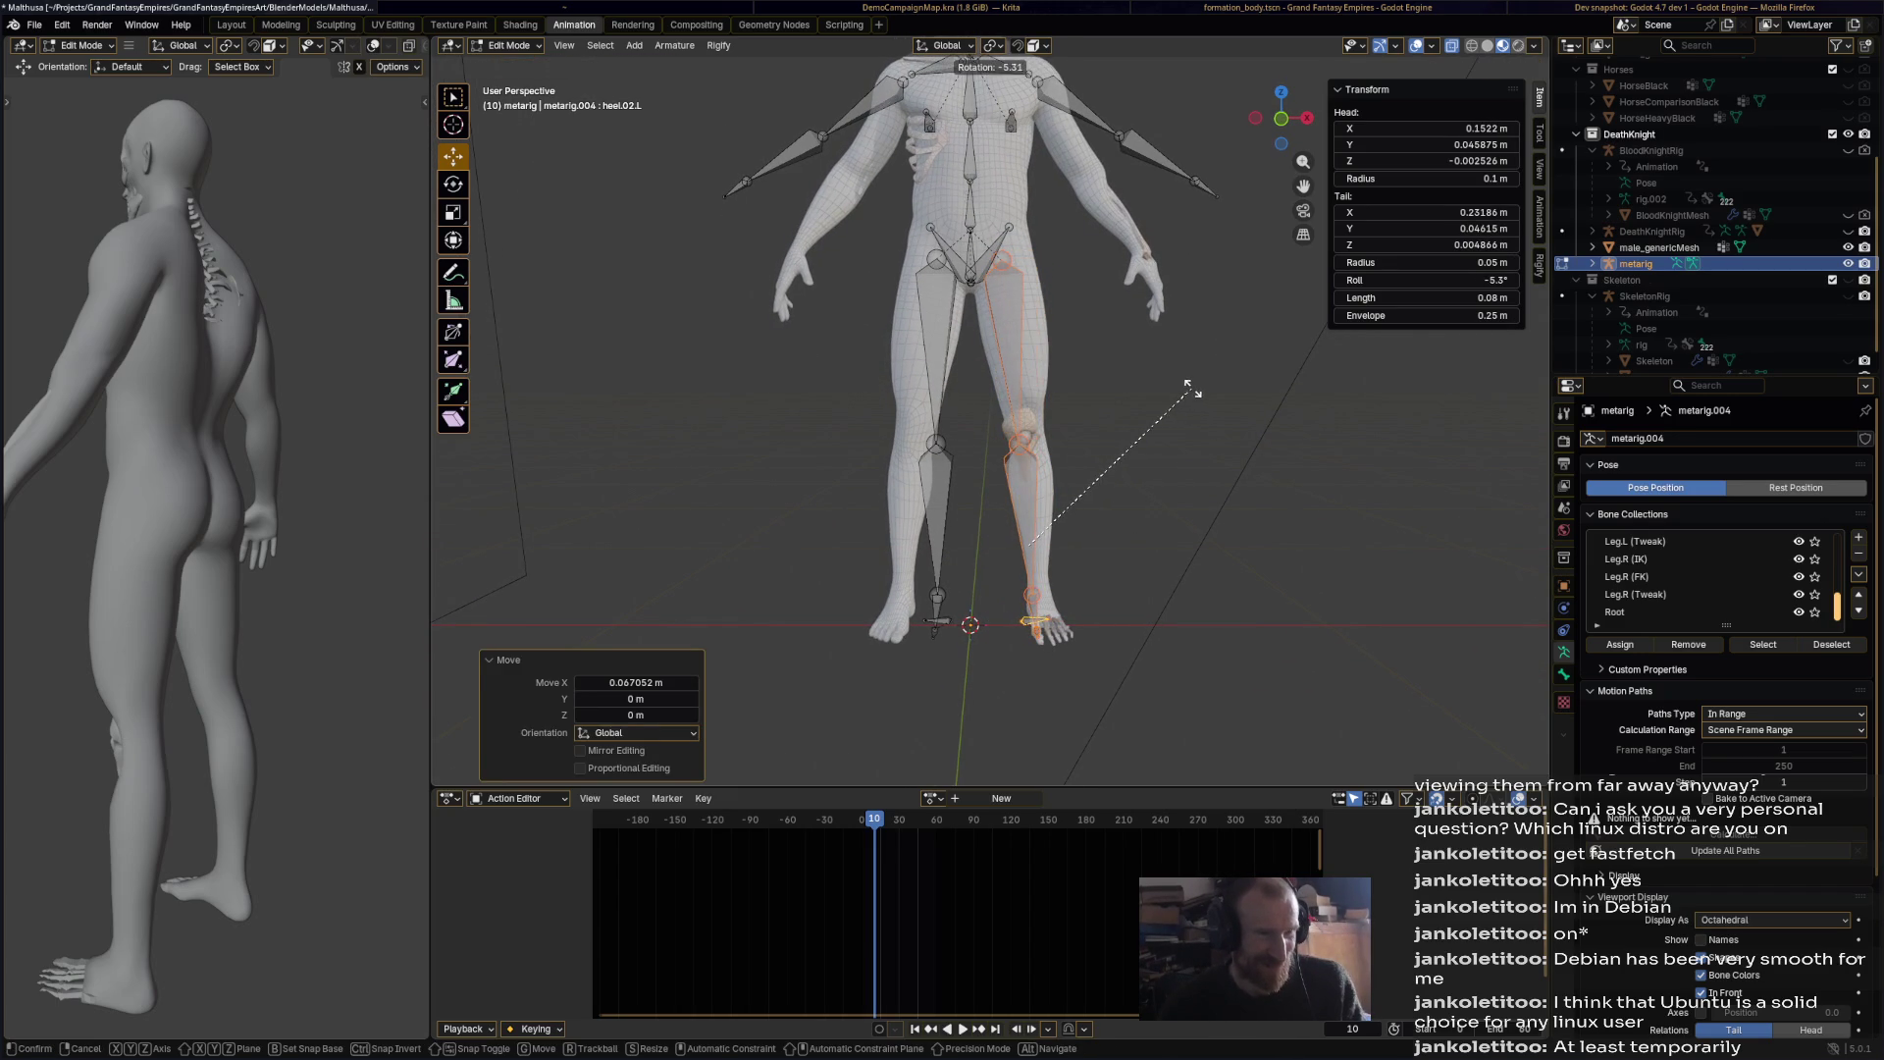
left_click(1167, 432)
key("g")
key("x")
left_click(1111, 546)
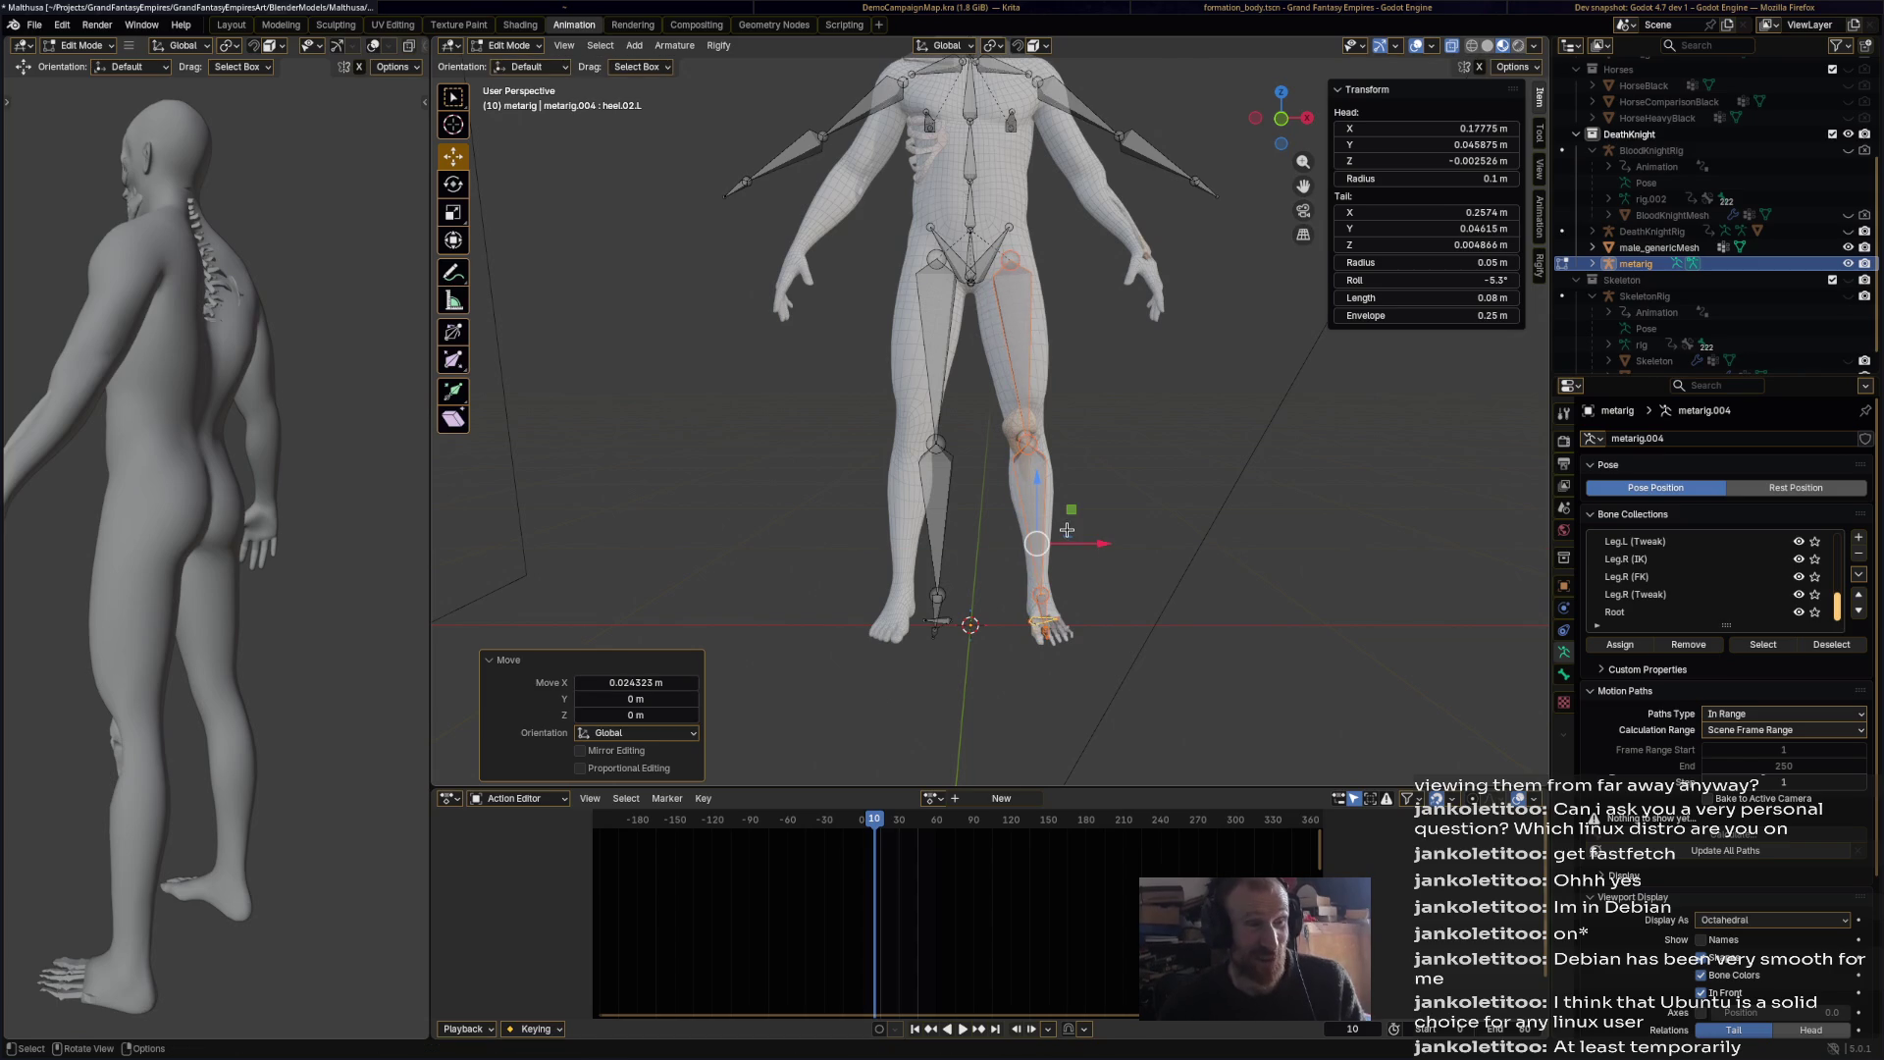
Step: Nudge the left shin along X and rotate the left foot joint to -5.73°
mouse_move(1124, 620)
middle_mouse_down()
mouse_move(1144, 659)
mouse_move(1169, 622)
mouse_move(1089, 450)
mouse_move(967, 471)
mouse_move(1059, 462)
mouse_move(1127, 488)
mouse_move(1093, 487)
mouse_move(1117, 444)
middle_mouse_up()
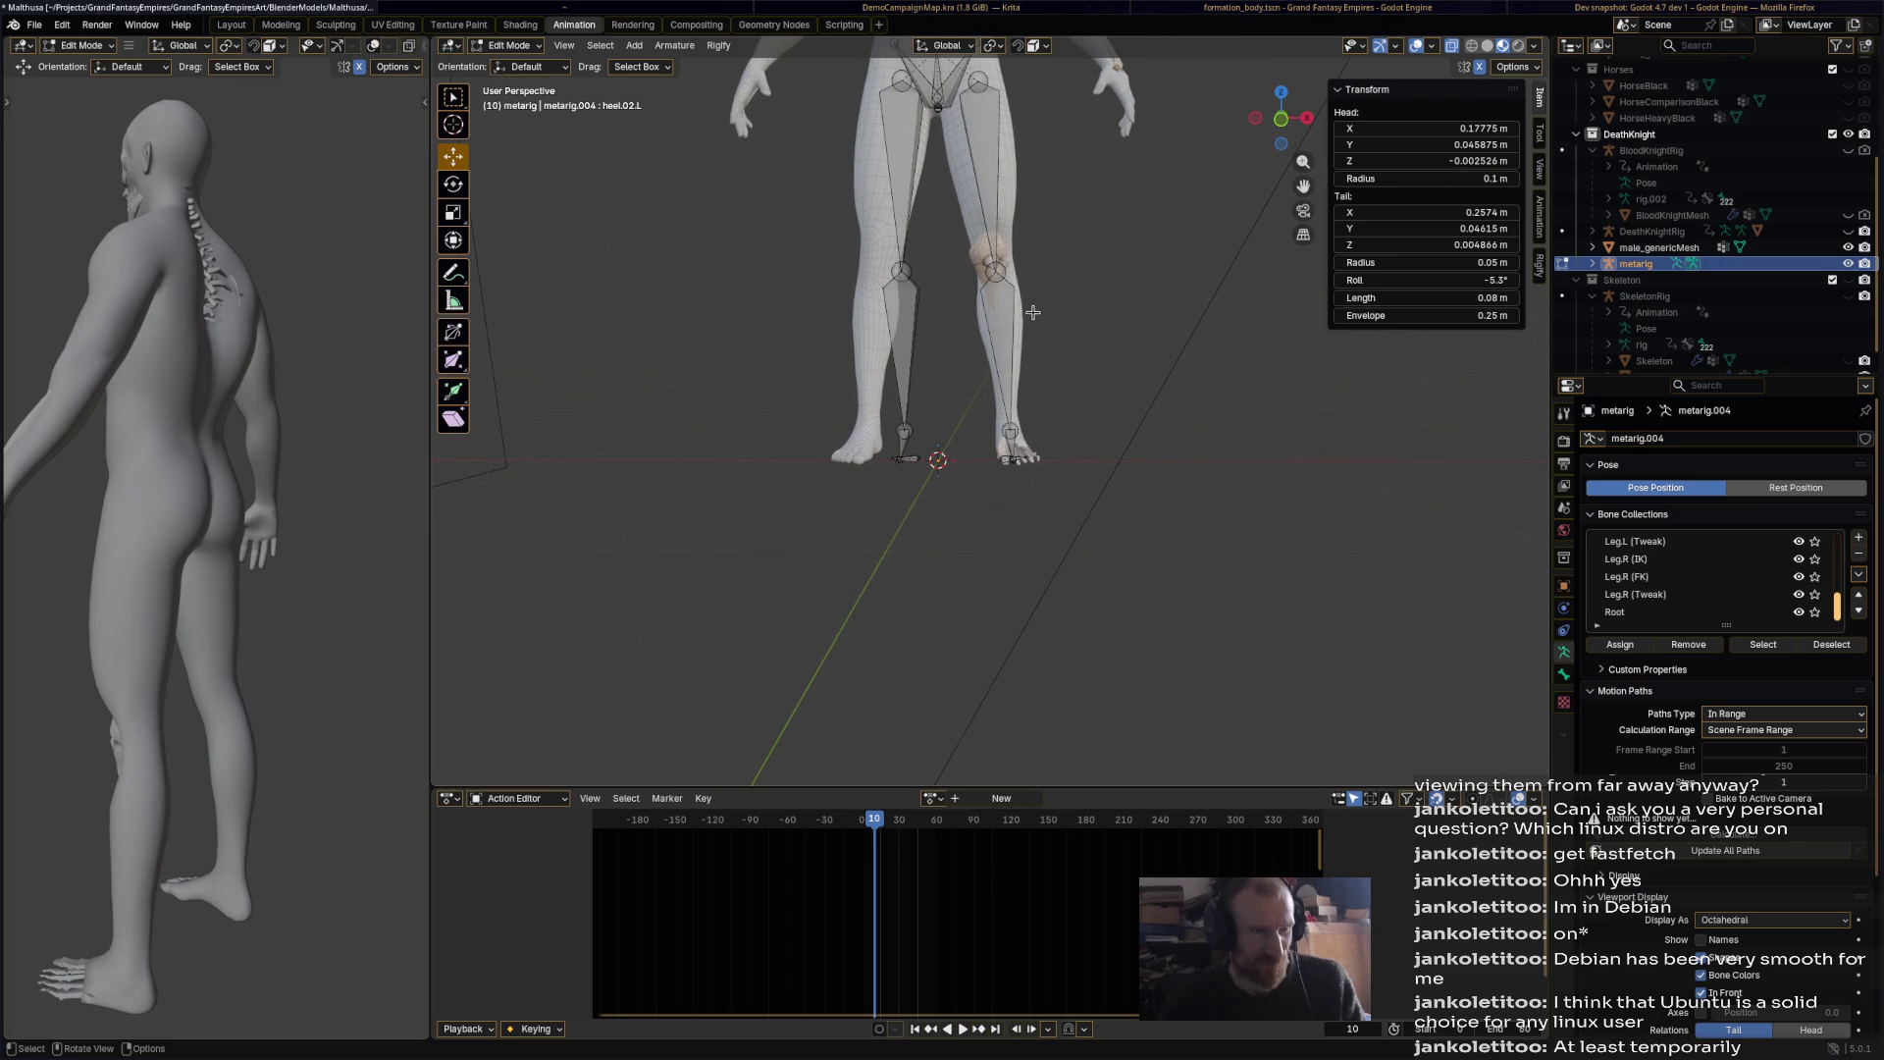
left_click(1000, 319)
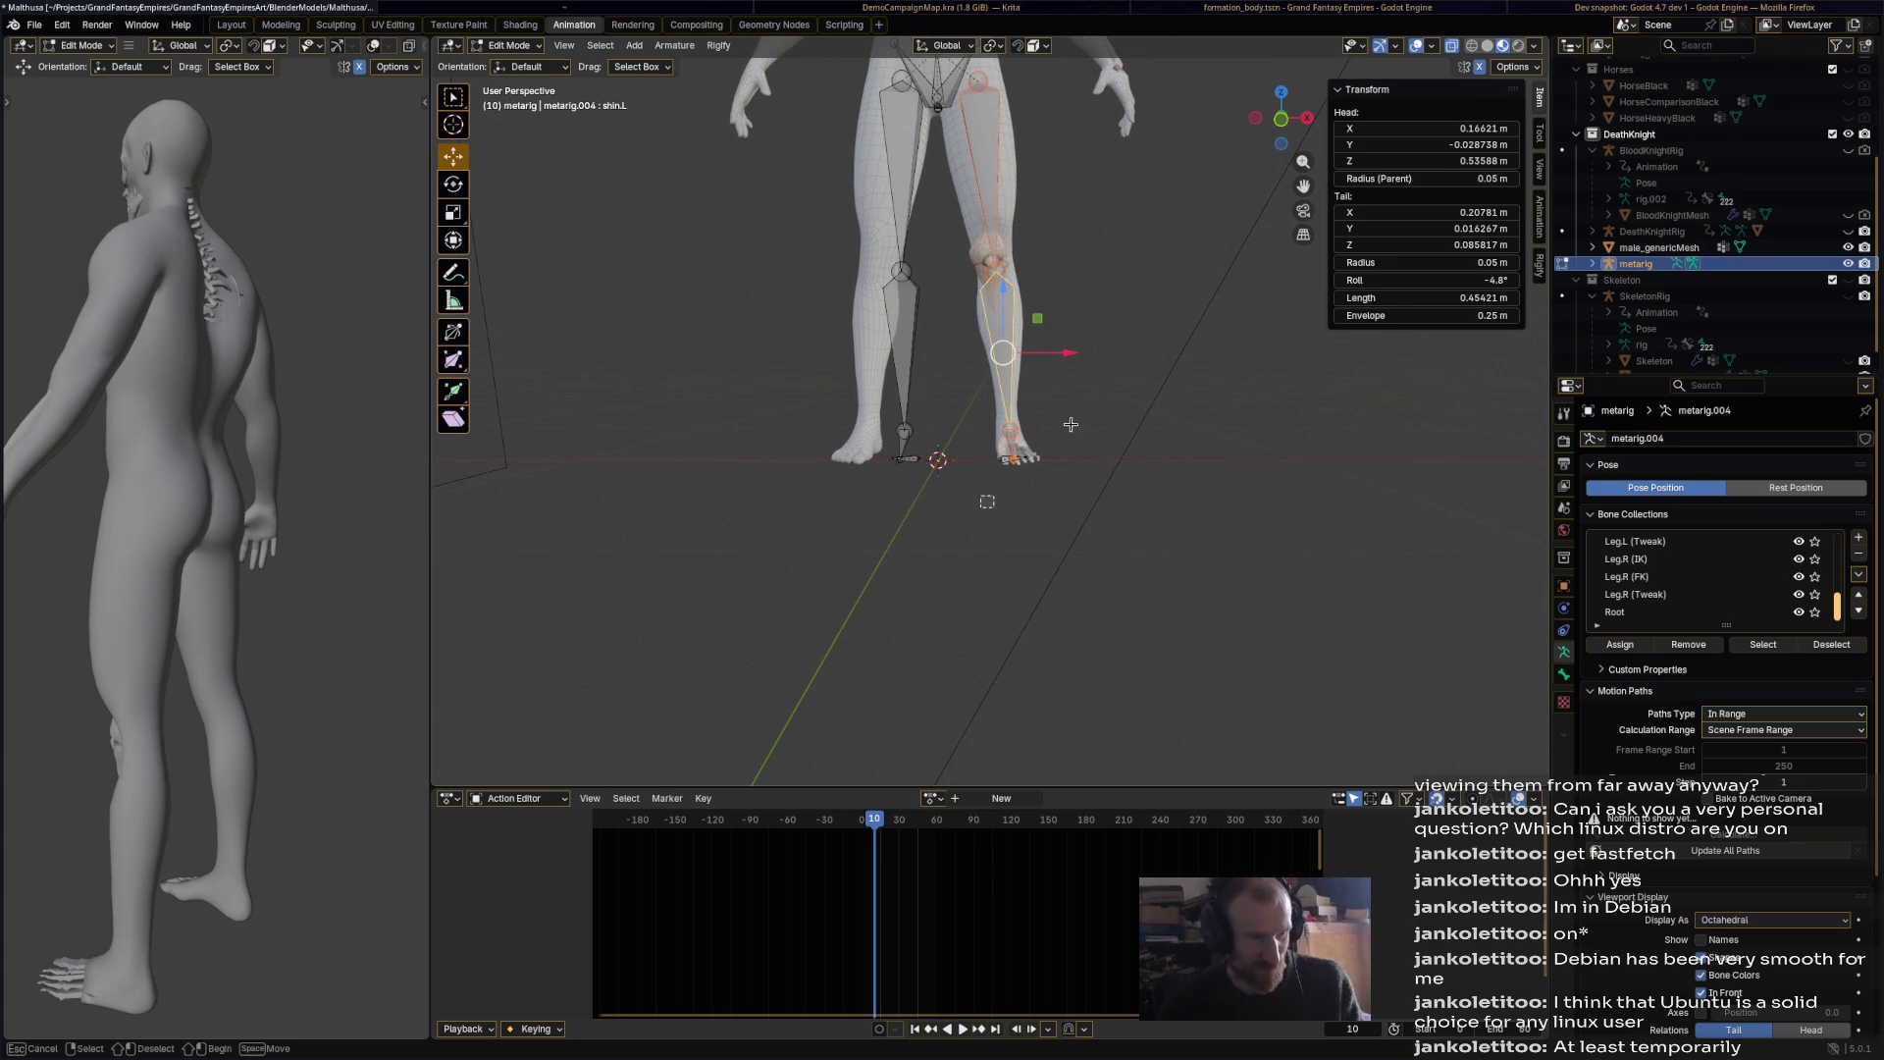
left_click_drag(1055, 352, 1058, 376)
left_click_drag(984, 517, 1080, 422)
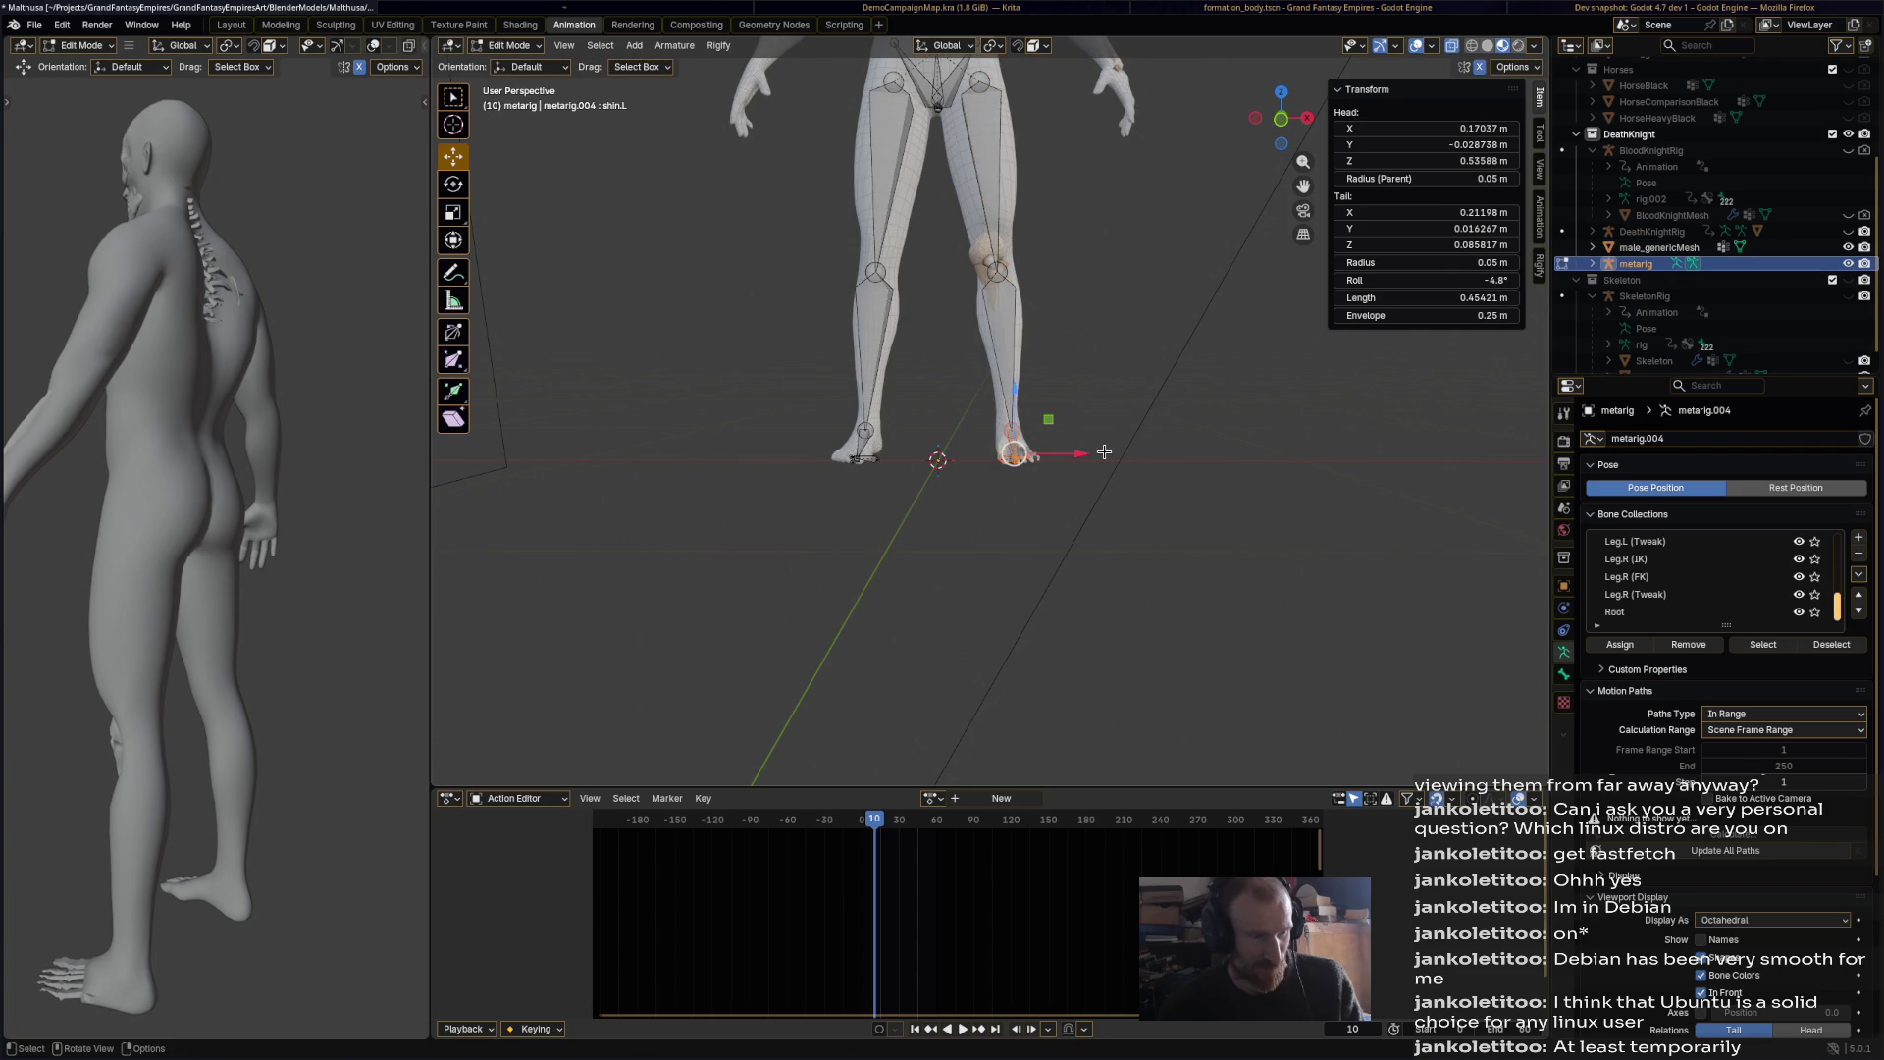
scroll(1109, 433, "up", 4)
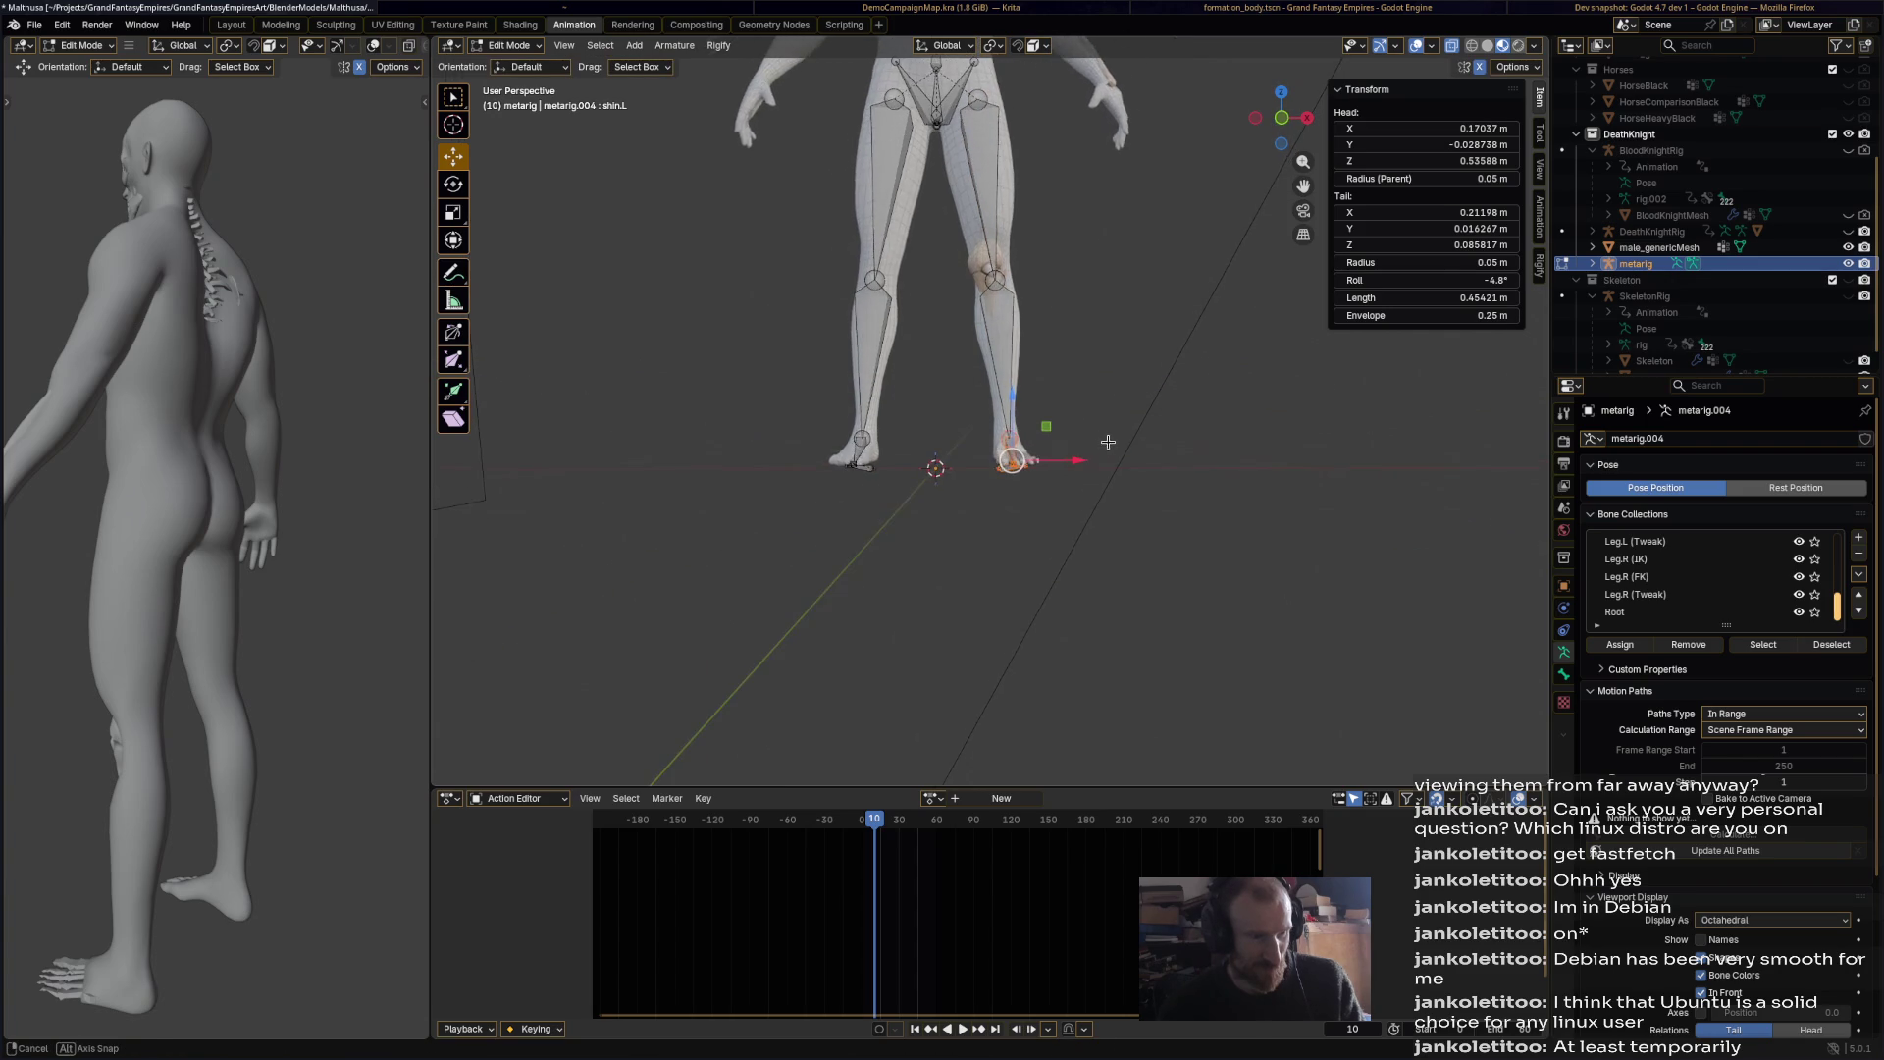
key("r")
left_click(1134, 503)
left_click_drag(1077, 479, 1070, 479)
mouse_move(1069, 478)
middle_mouse_down()
mouse_move(1158, 393)
mouse_move(1085, 514)
middle_mouse_up()
key("r")
left_click(1192, 371)
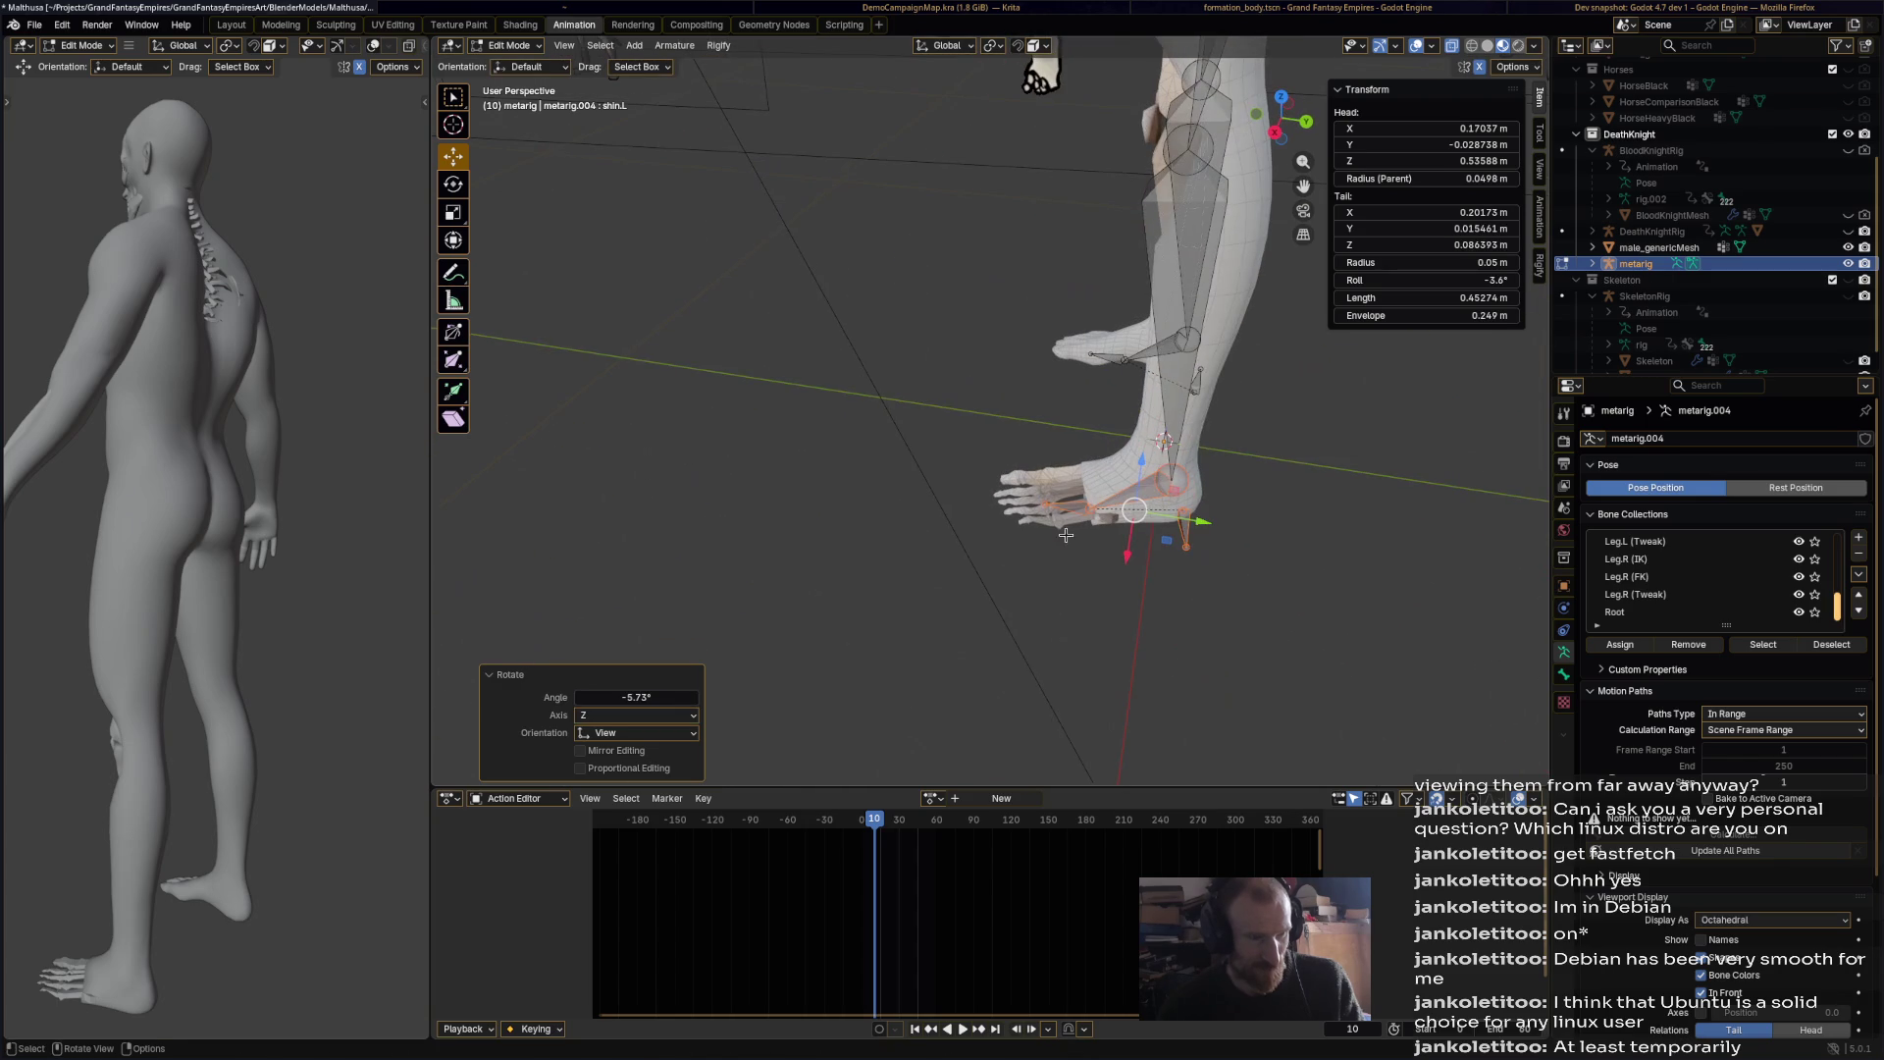
Step: Move the left toe bone along Y and reposition the left foot bone
left_click(1047, 501)
key("g")
key("y")
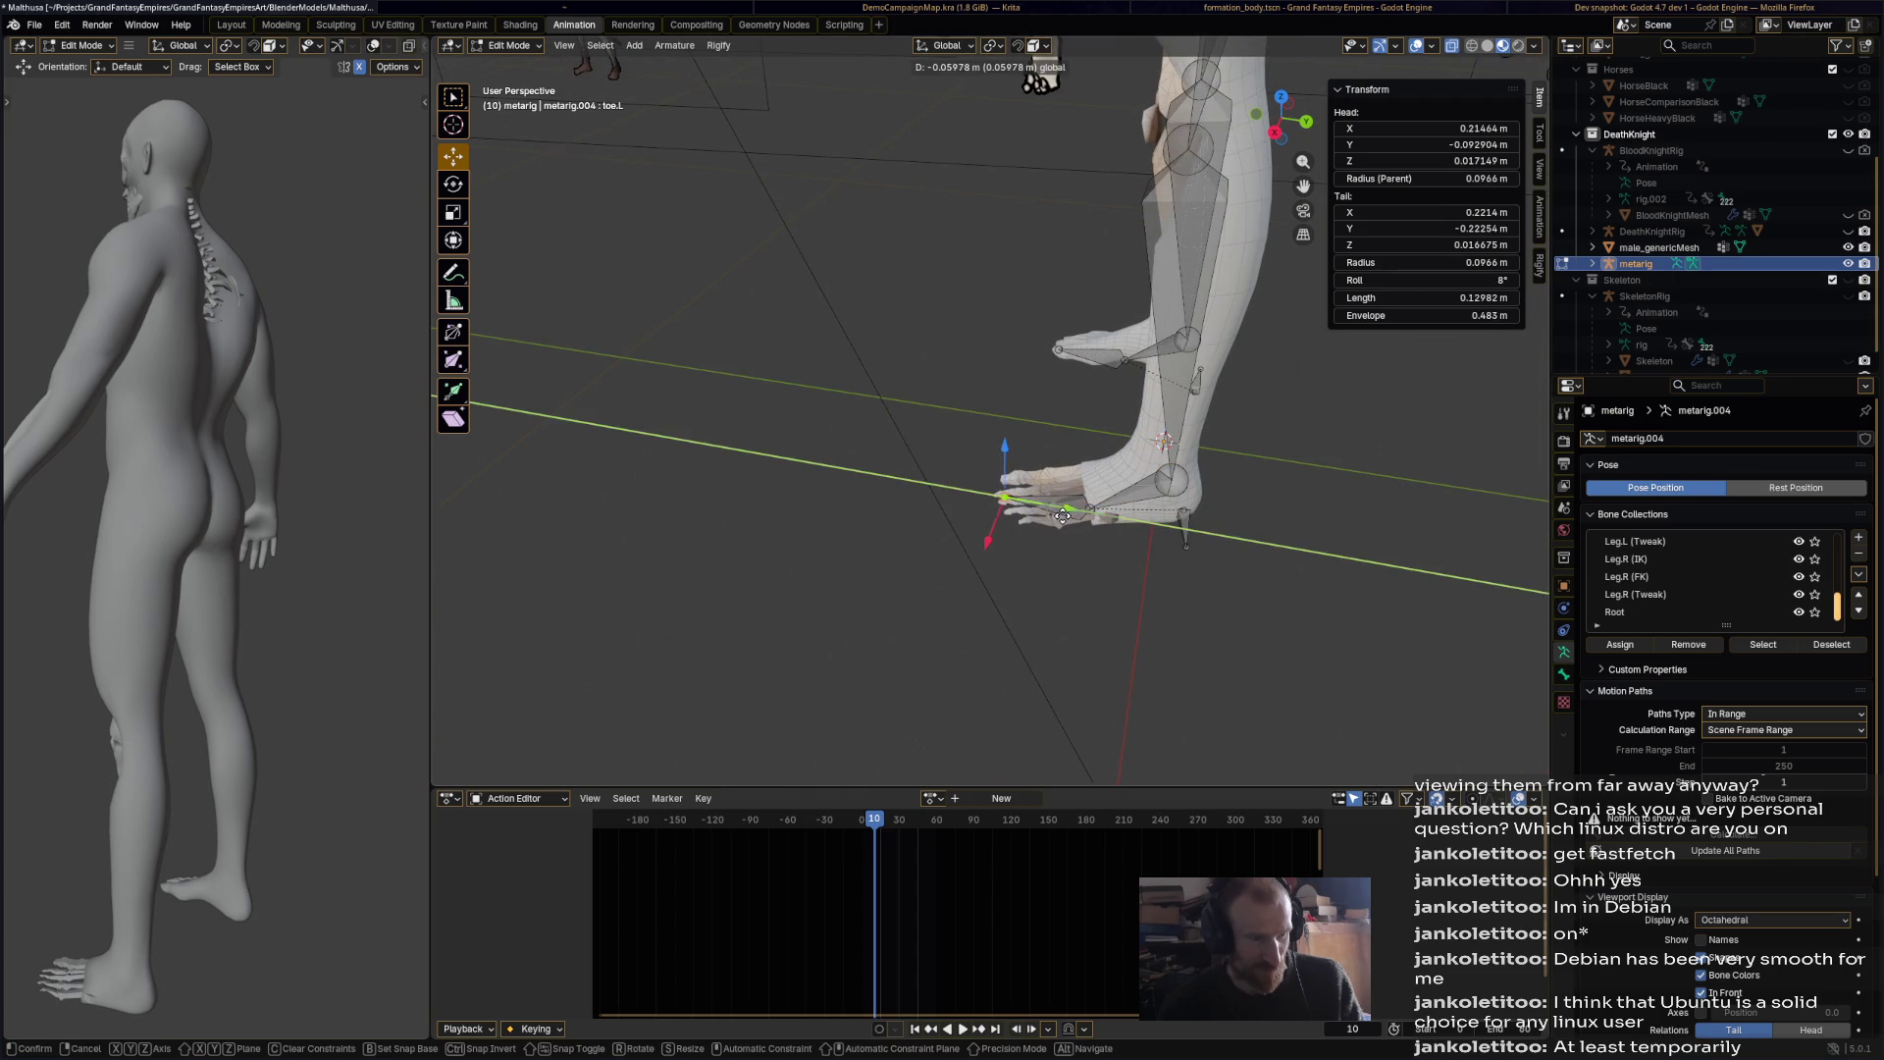
left_click(1062, 515)
left_click(1167, 530)
key("g")
left_click(1194, 553)
Step: Raise the left heel bone along Z and adjust the left shin bone's tail
left_click(1186, 540)
mouse_move(1186, 539)
middle_mouse_down()
mouse_move(1070, 575)
mouse_move(967, 468)
mouse_move(1190, 487)
mouse_move(1126, 420)
mouse_move(1139, 608)
middle_mouse_up()
key("g")
key("z")
left_click(966, 466)
left_click(1175, 446)
key("g")
left_click(1173, 438)
Step: Reposition the left shin tail, the knee joint and the hip joint of the left thigh
key("g")
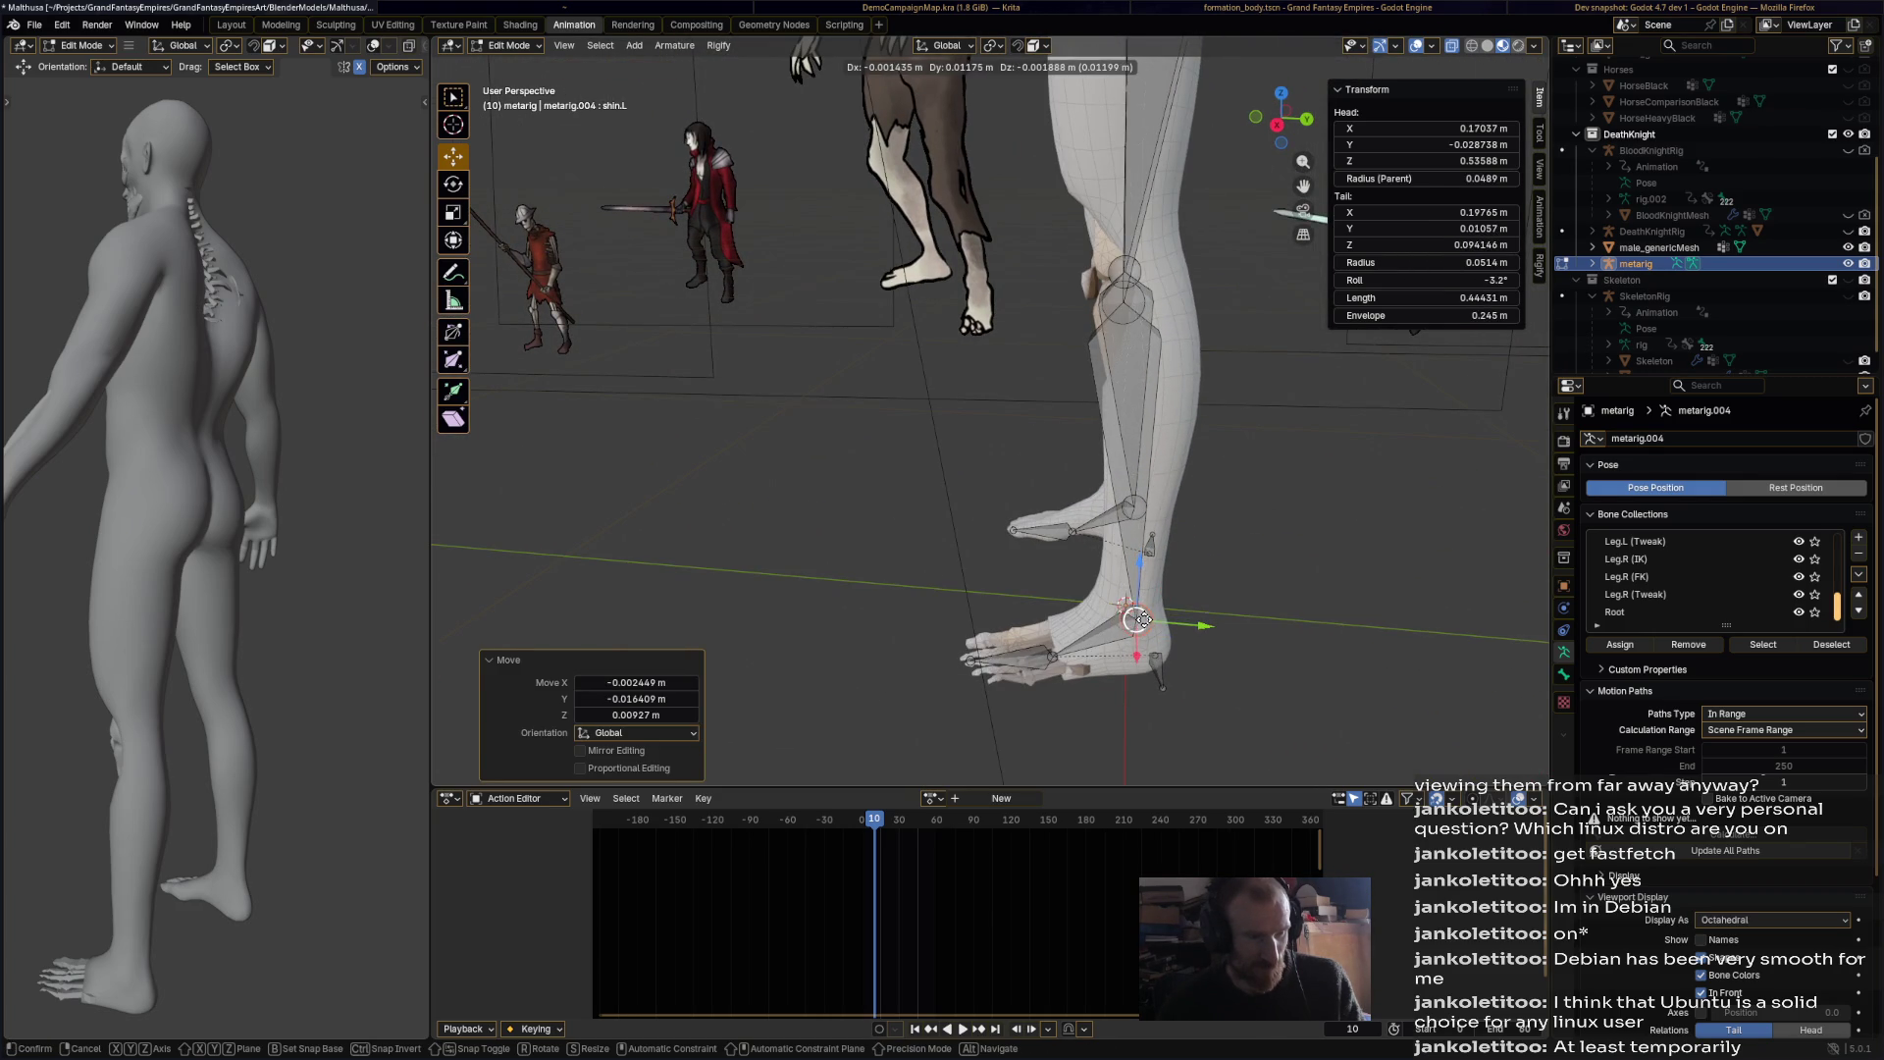
left_click(1136, 615)
left_click(1127, 285)
key("g")
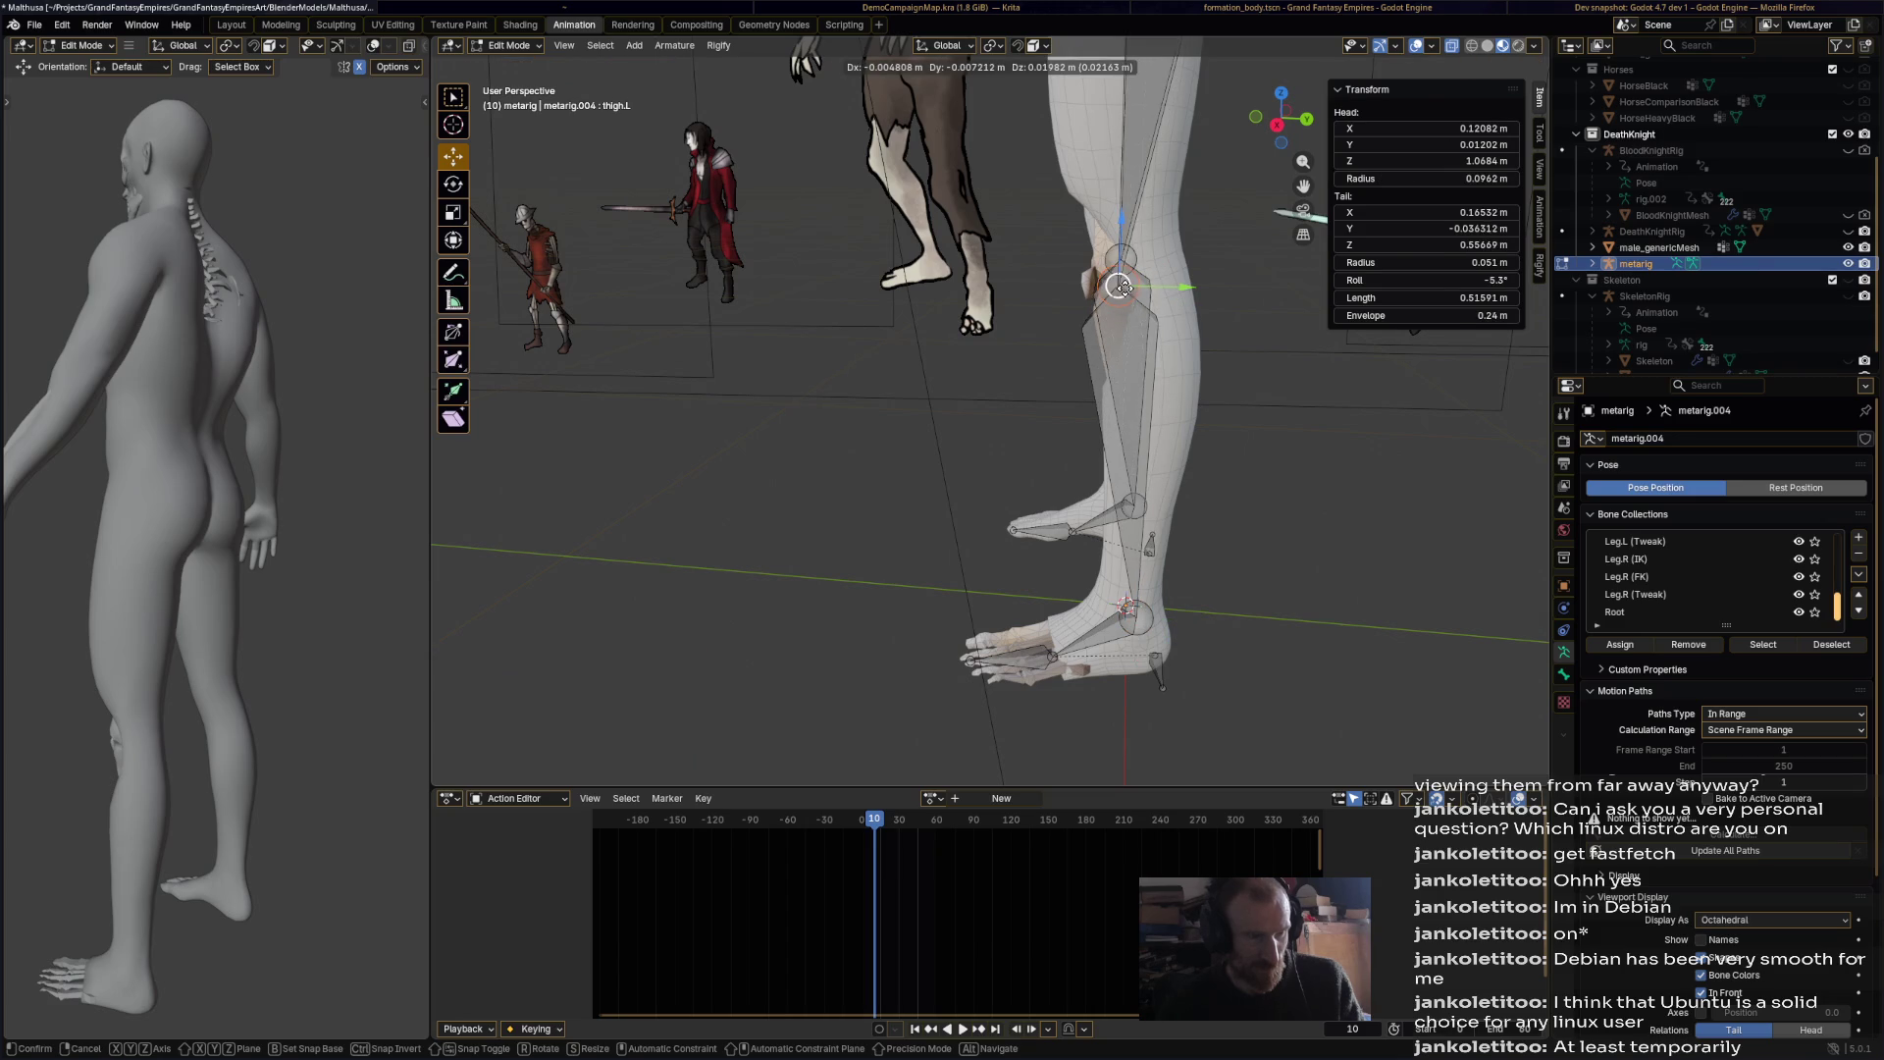
left_click(1115, 285)
scroll(1056, 278, "up", 5, "shift")
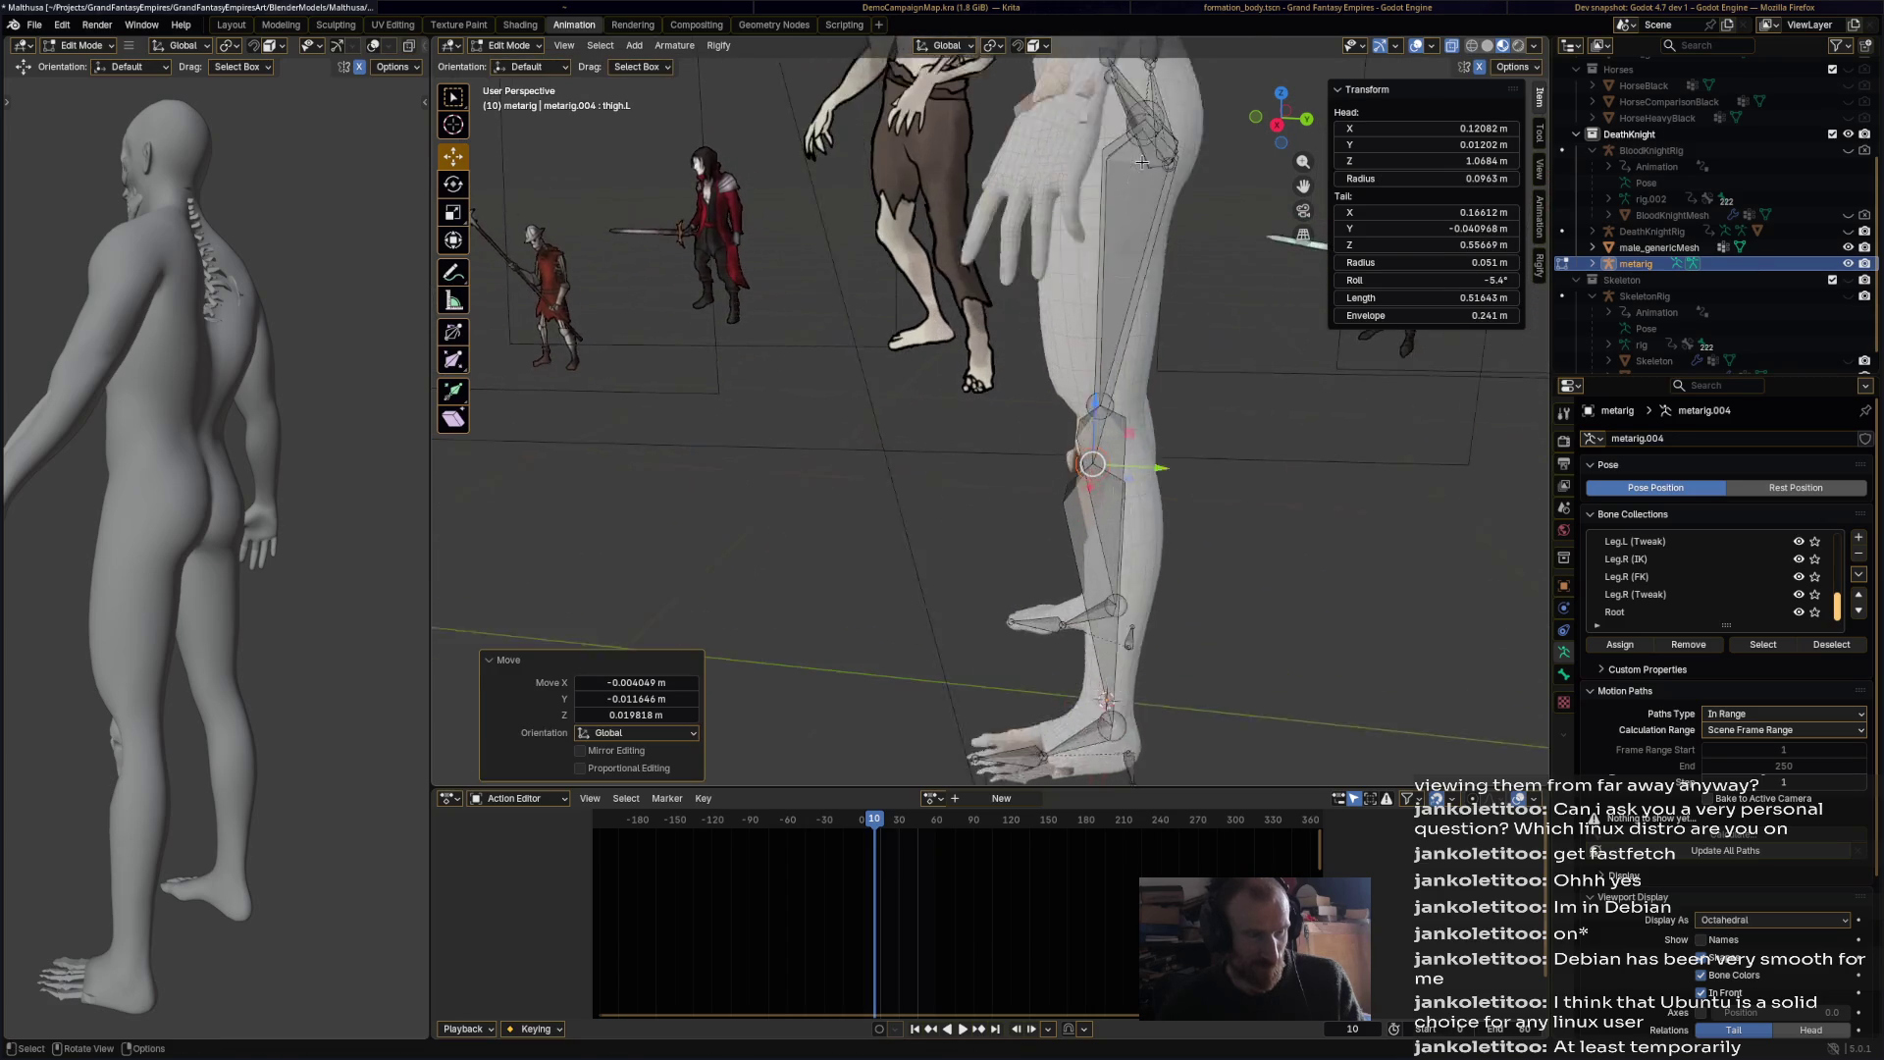
scroll(1056, 277, "up", 4)
left_click(1000, 112)
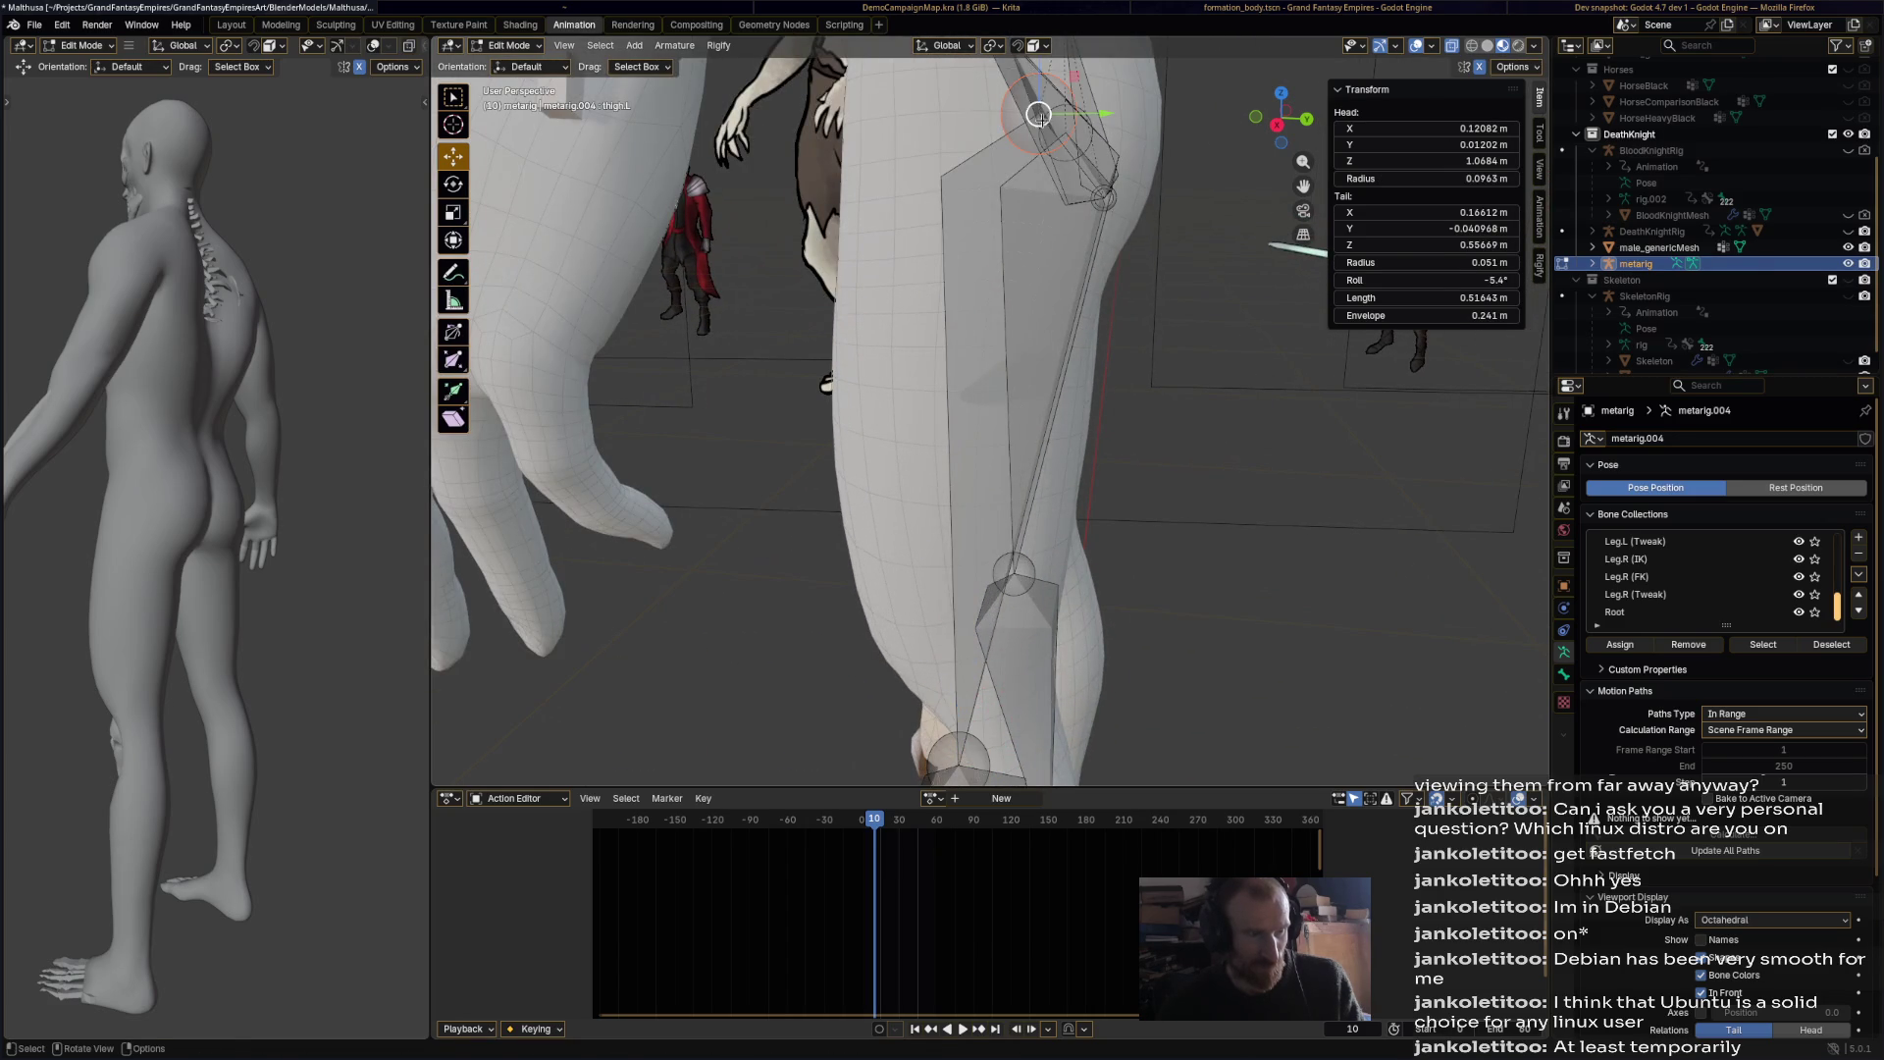
key("g")
left_click(1001, 112)
Step: Nudge the pelvis bone tail and move the left breast bone into the chest
scroll(982, 294, "down", 4)
mouse_move(981, 294)
middle_mouse_down()
mouse_move(961, 371)
mouse_move(1099, 355)
mouse_move(1042, 326)
mouse_move(961, 108)
mouse_move(1060, 268)
mouse_move(1160, 203)
mouse_move(1080, 214)
middle_mouse_up()
key("g")
left_click(957, 92)
left_click(956, 98)
key("g")
left_click(972, 108)
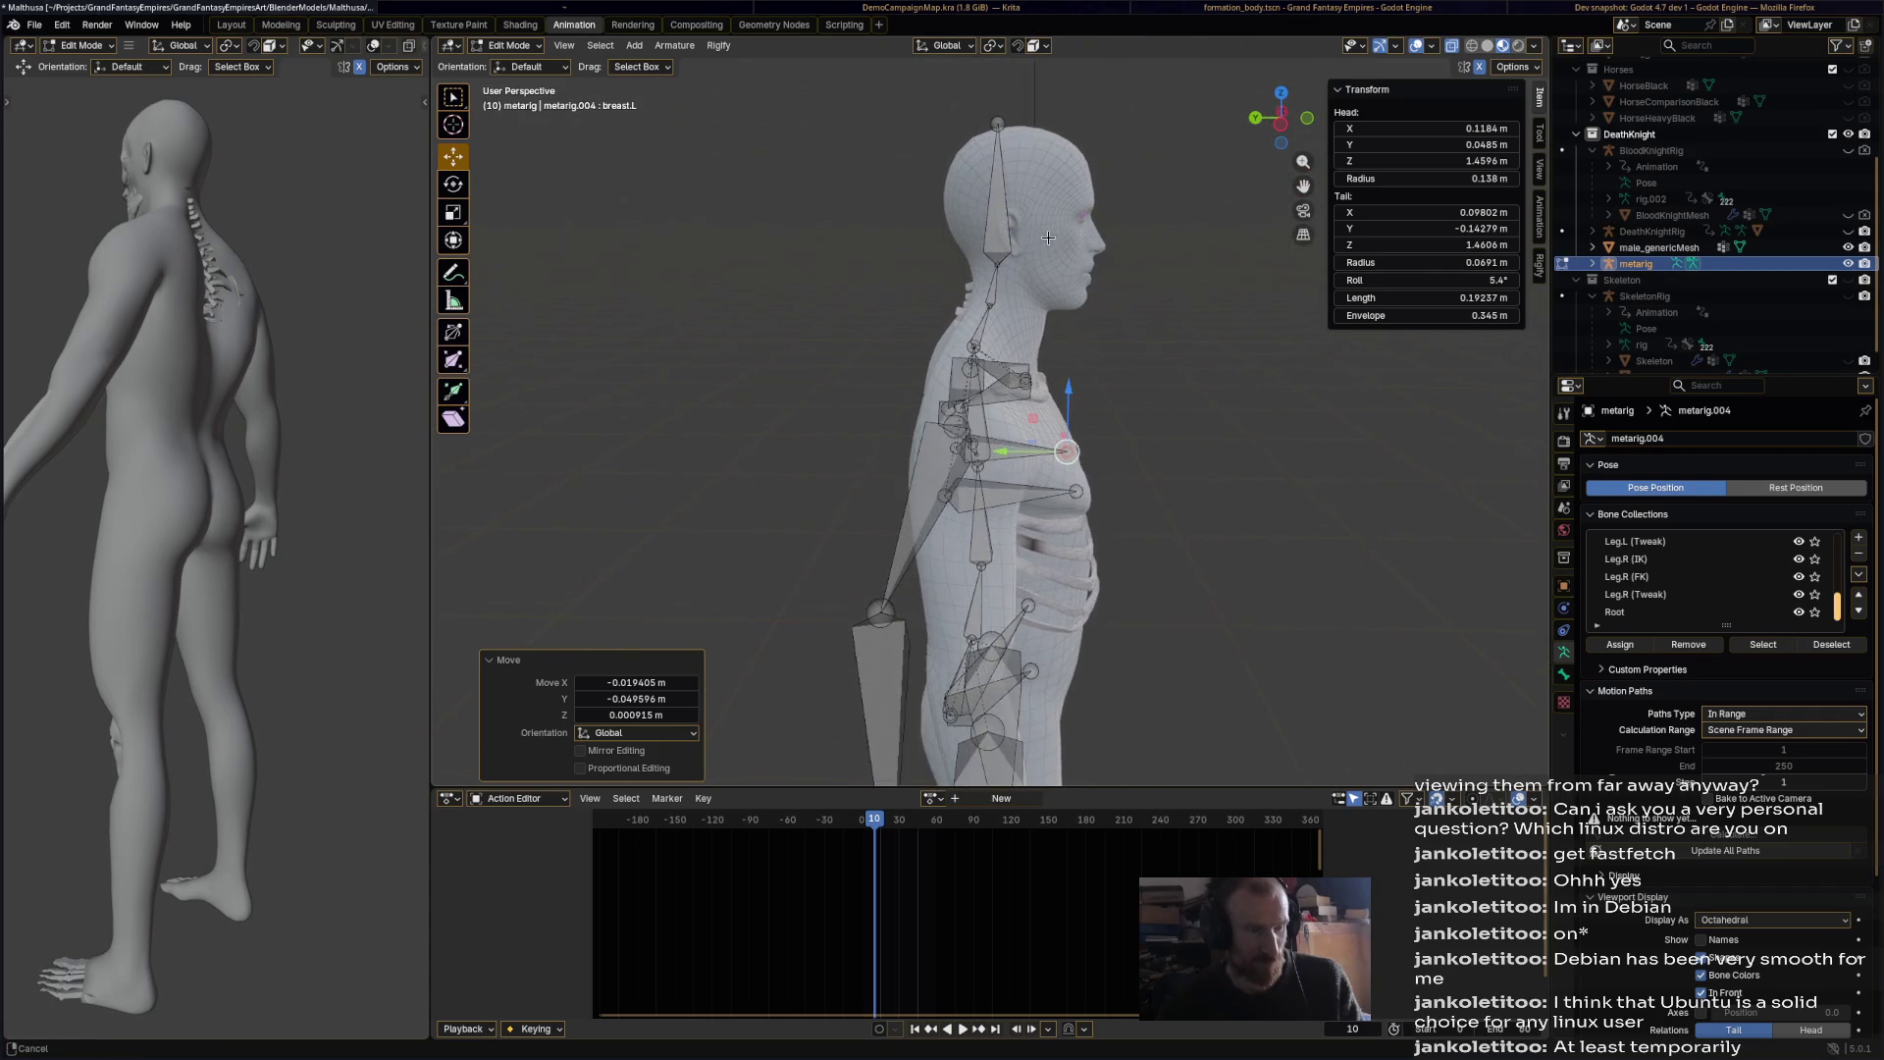
Step: Move the neck bone spine.005 along Z, shift spine.004, and move the head bone's tail along Y
scroll(1028, 218, "up", 4)
scroll(1027, 218, "down", 1)
left_click(999, 148)
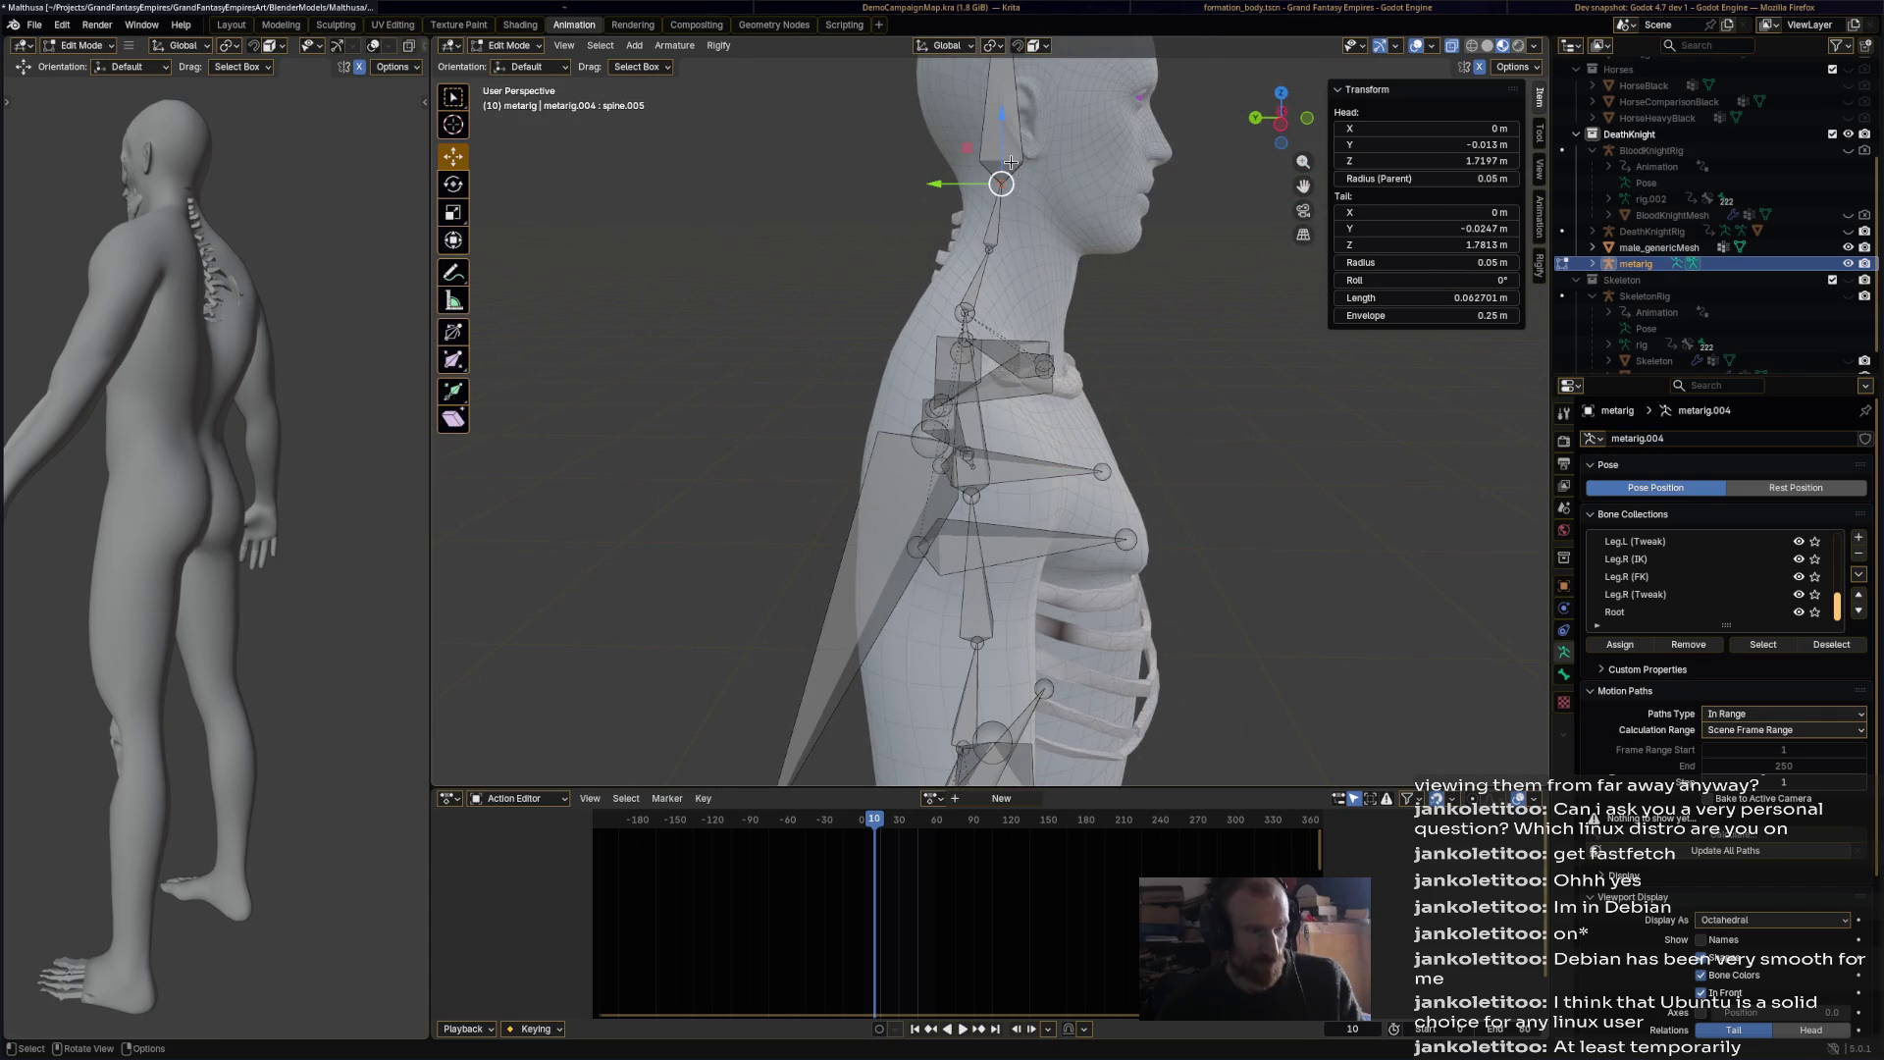
key("g")
key("z")
left_click(1000, 152)
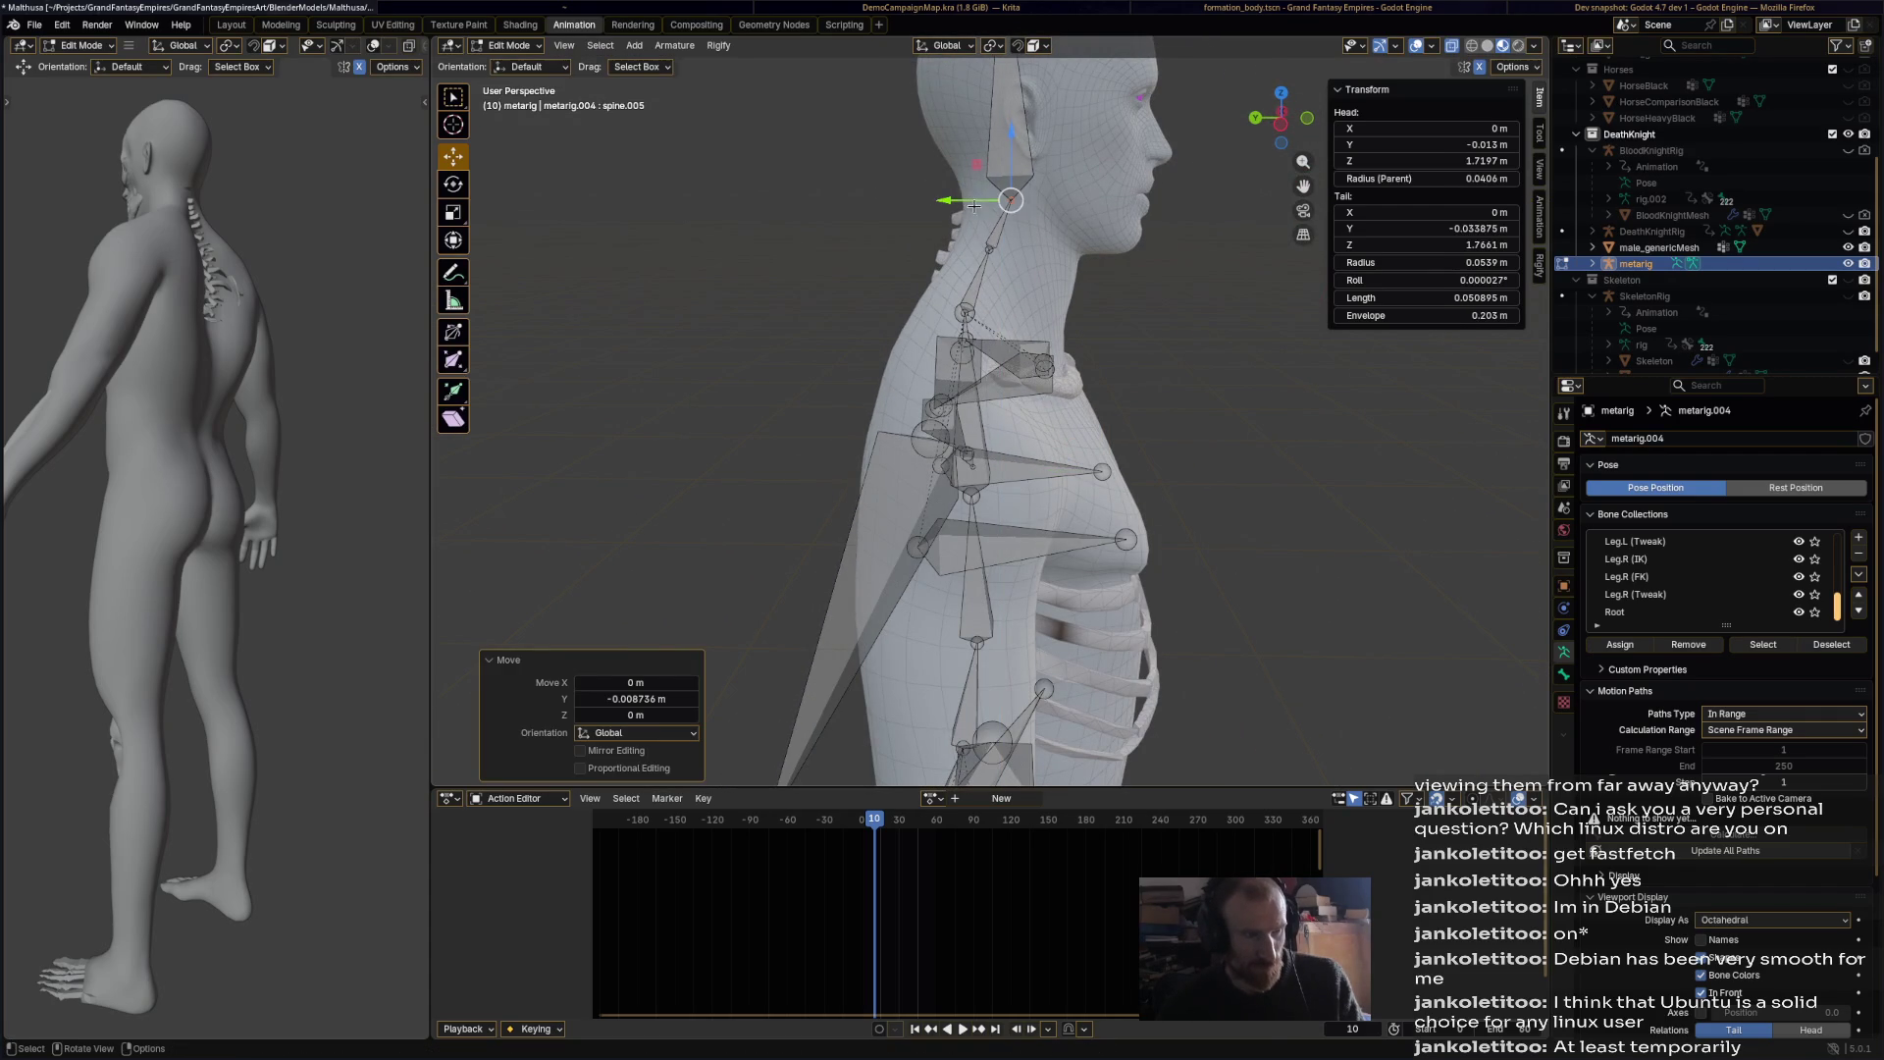
left_click(966, 243)
left_click_drag(965, 244, 999, 219)
left_click(1000, 217)
middle_click_drag(1000, 218, 962, 239, "shift")
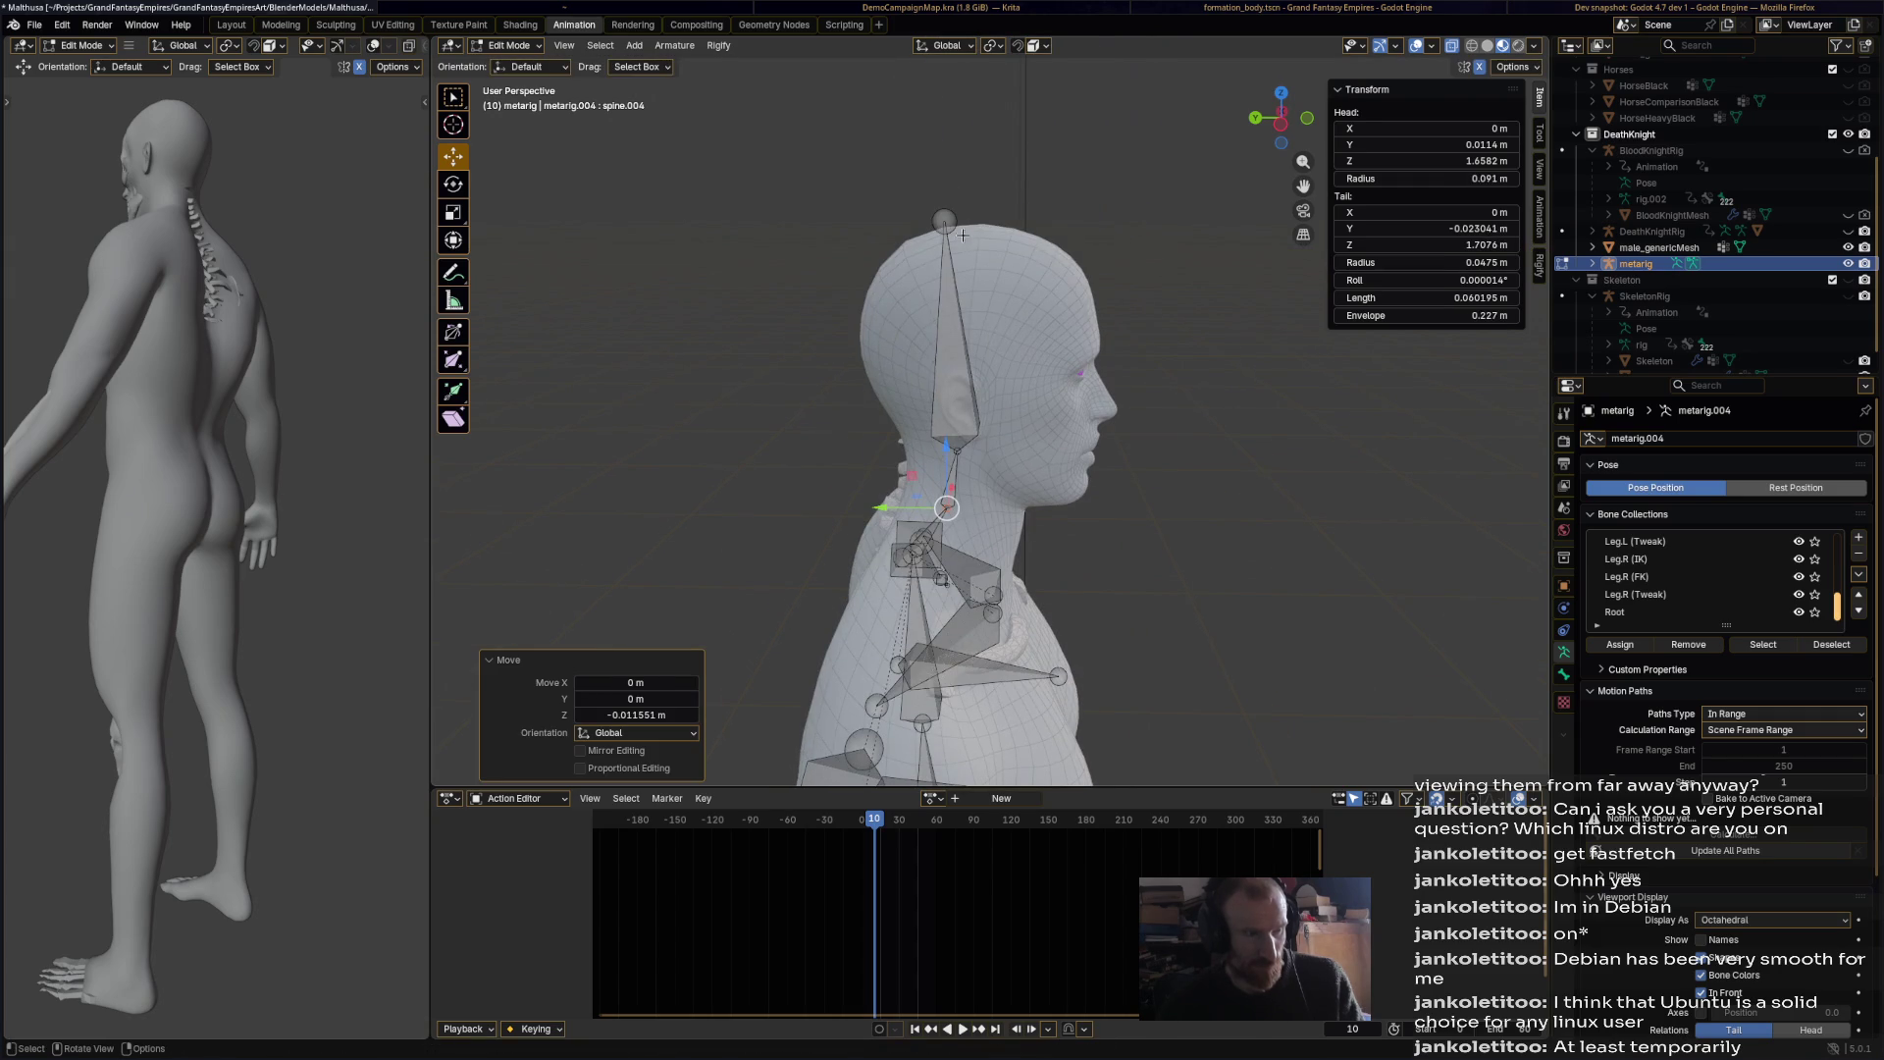
left_click(946, 223)
key("g")
key("y")
left_click(1010, 233)
left_click(1160, 354)
Step: Orbit to a front view and select the whole right arm bone chain
mouse_move(1075, 513)
middle_mouse_down()
mouse_move(1120, 527)
mouse_move(1051, 404)
middle_mouse_up()
middle_click_drag(1230, 524, 790, 441)
left_click(795, 444)
key("l")
scroll(802, 486, "down", 3)
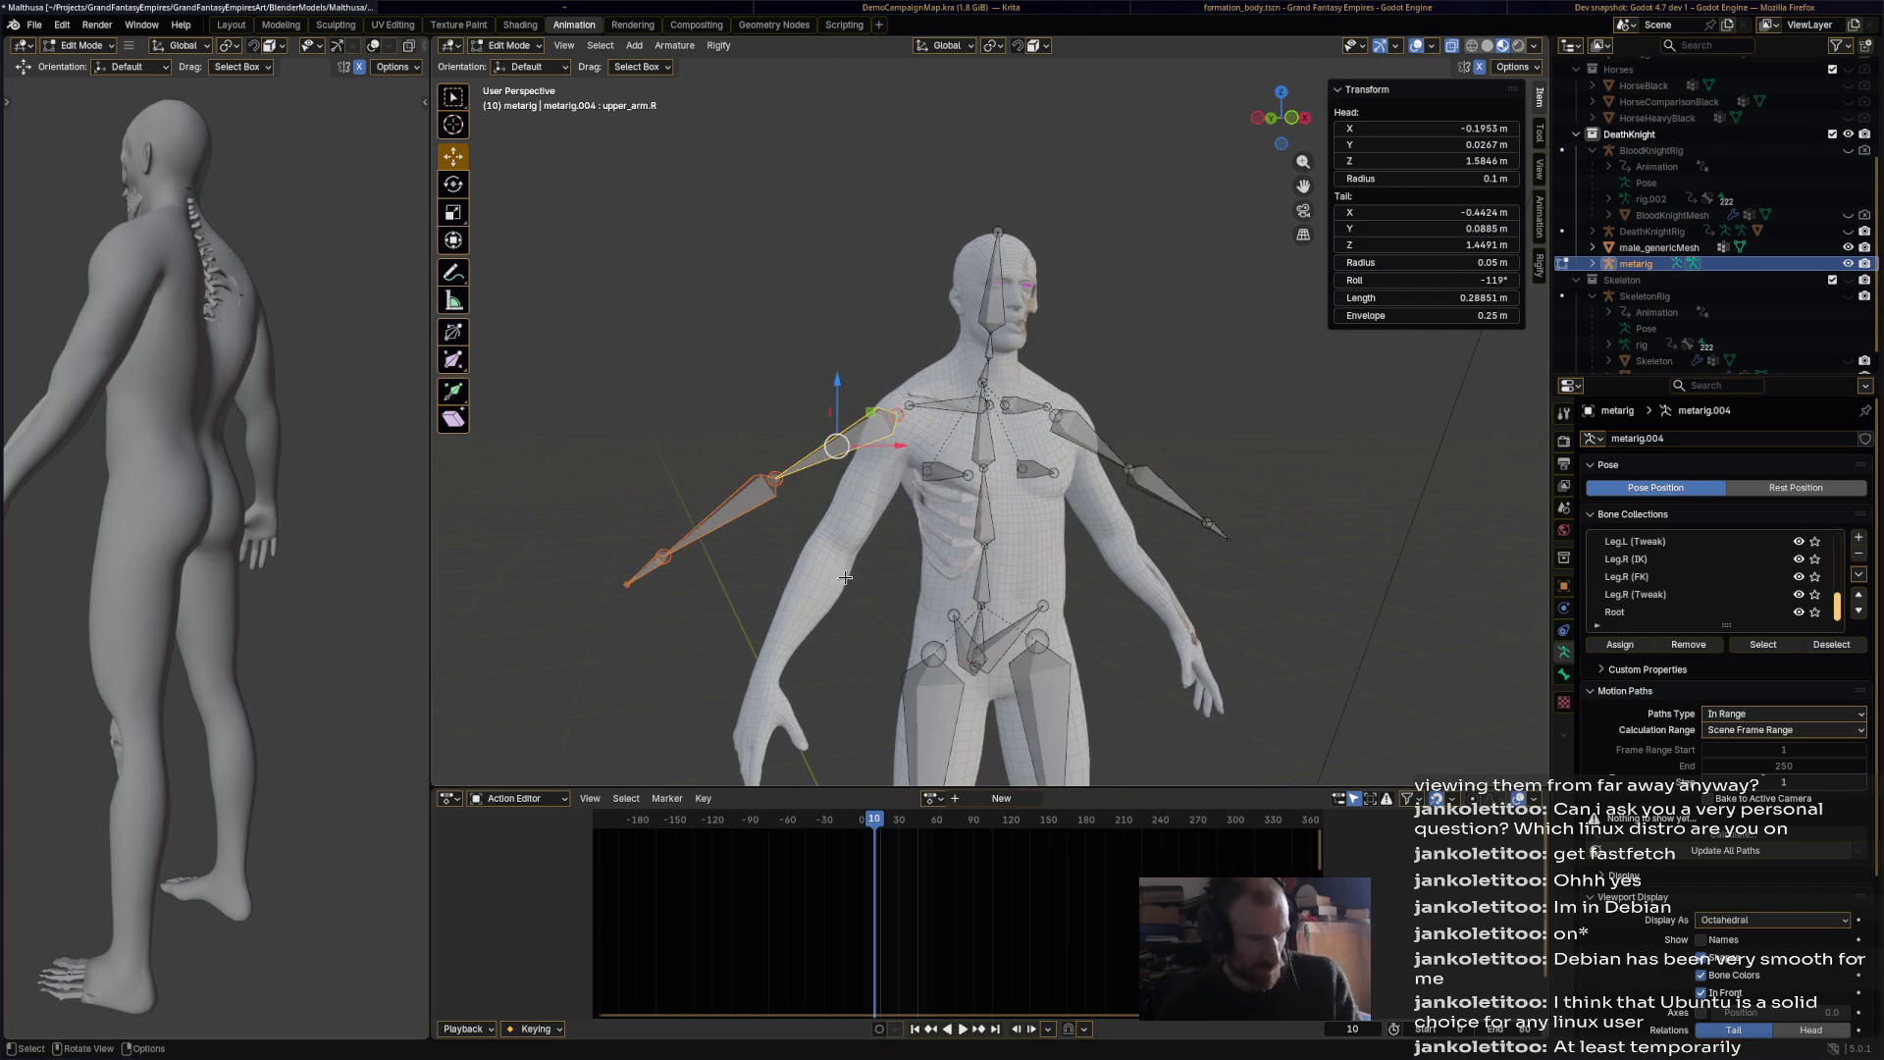
Step: Switch to the front orthographic view and rotate the right arm bones downward
middle_click_drag(838, 582, 820, 562)
key("KP_1")
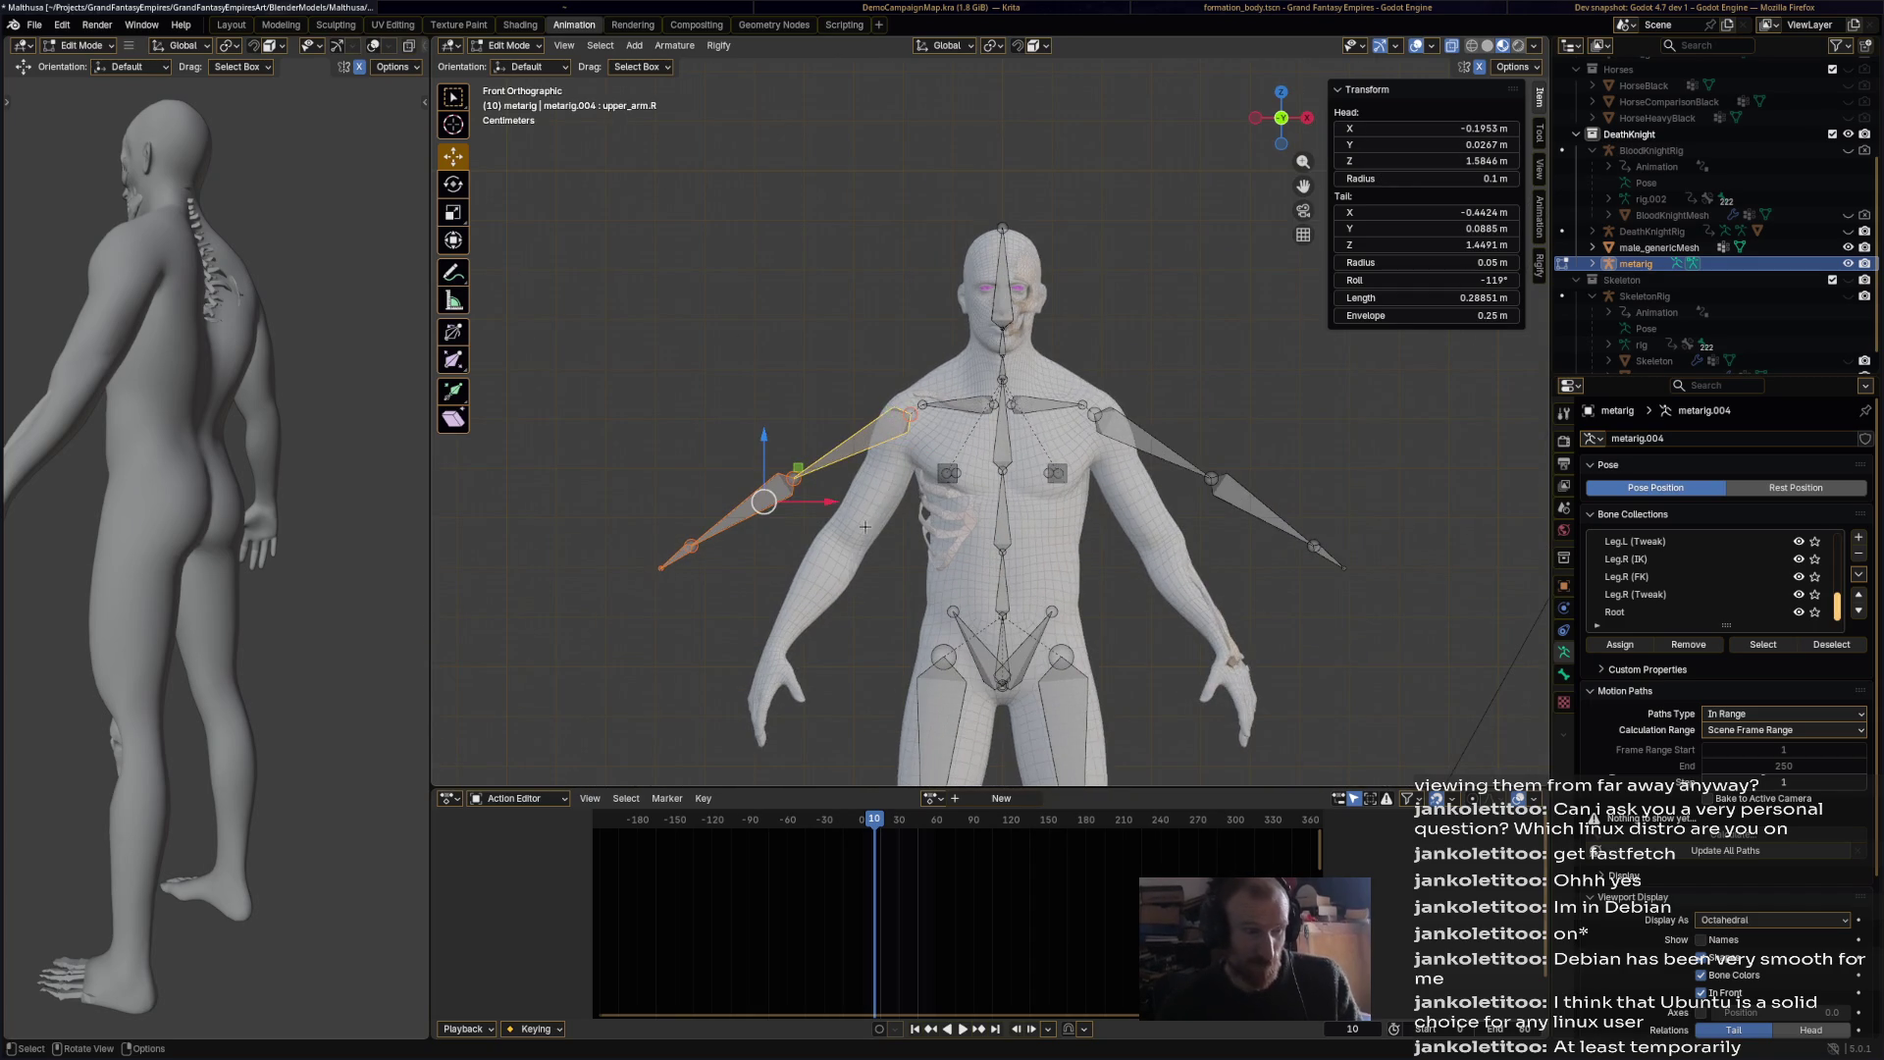
scroll(1031, 314, "up", 2)
key("r")
left_click(971, 303)
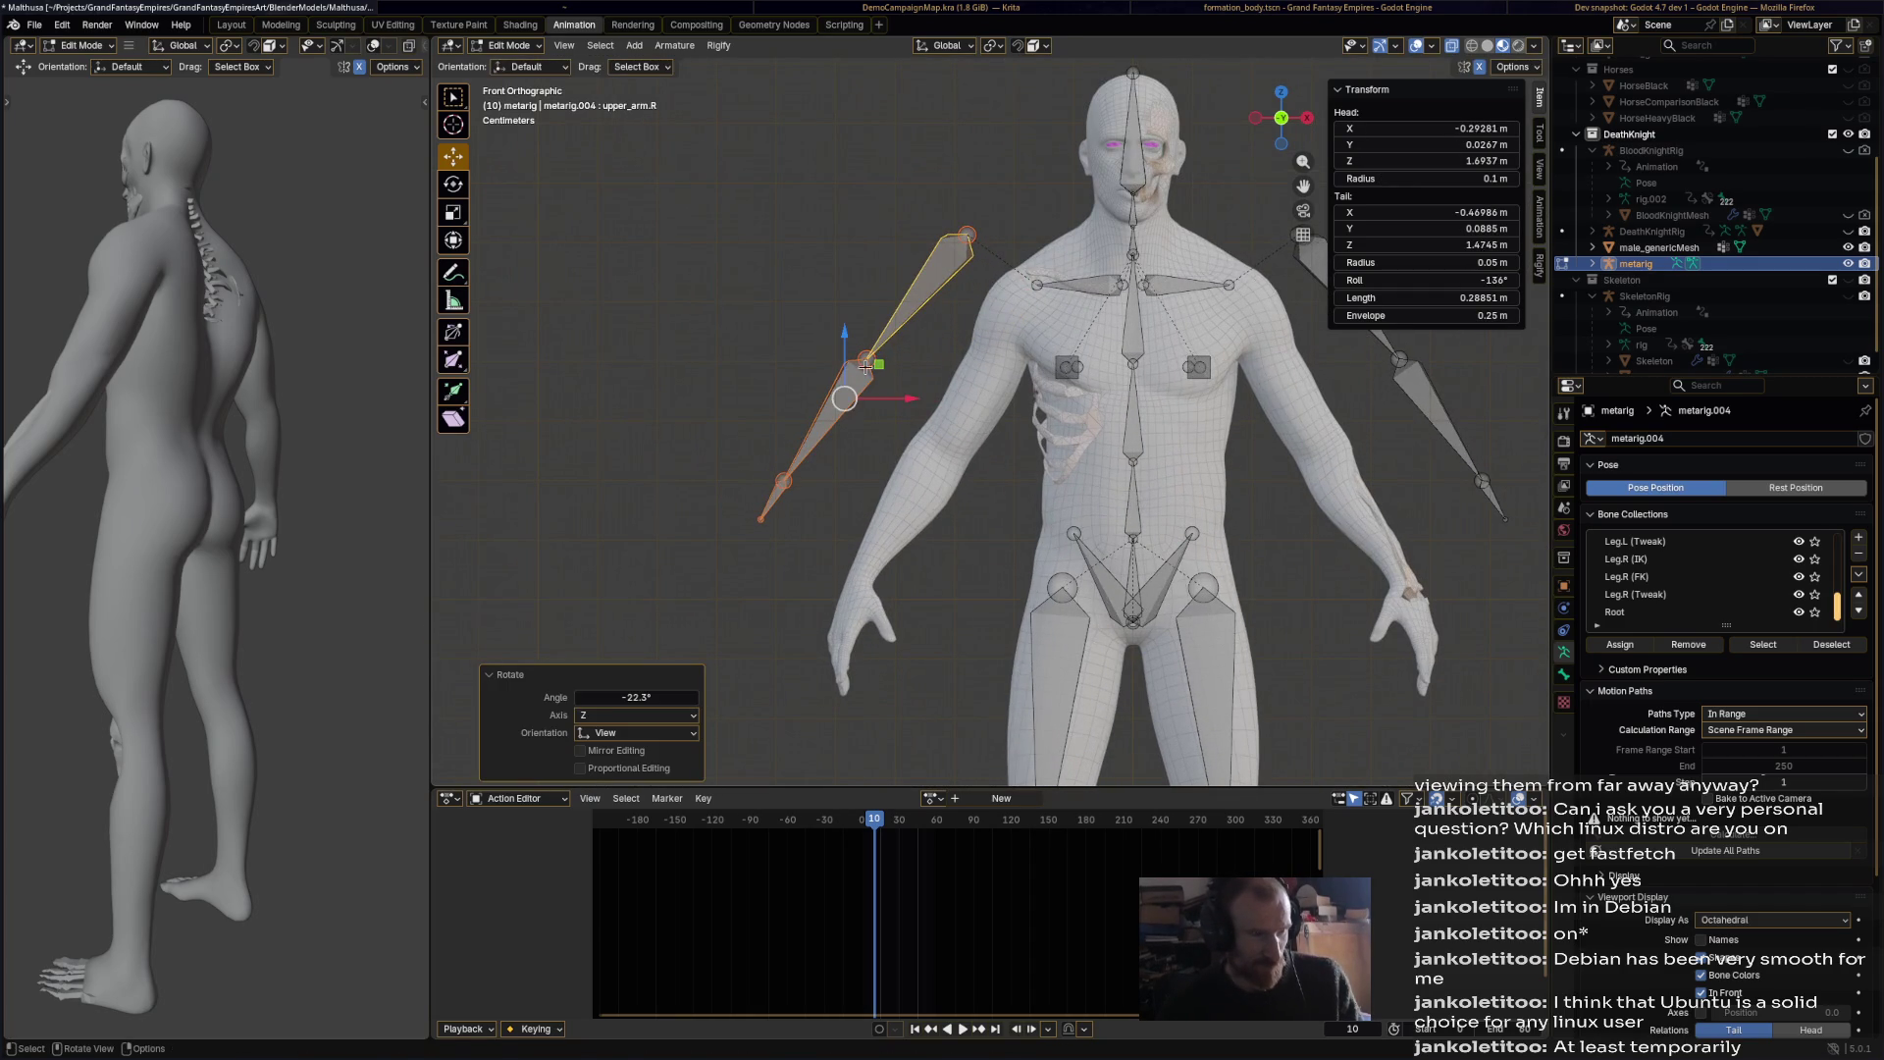
key("g")
key("Escape")
key("r")
left_click(907, 497)
Step: Move the lowered right arm bones into place along the body's arm
key("g")
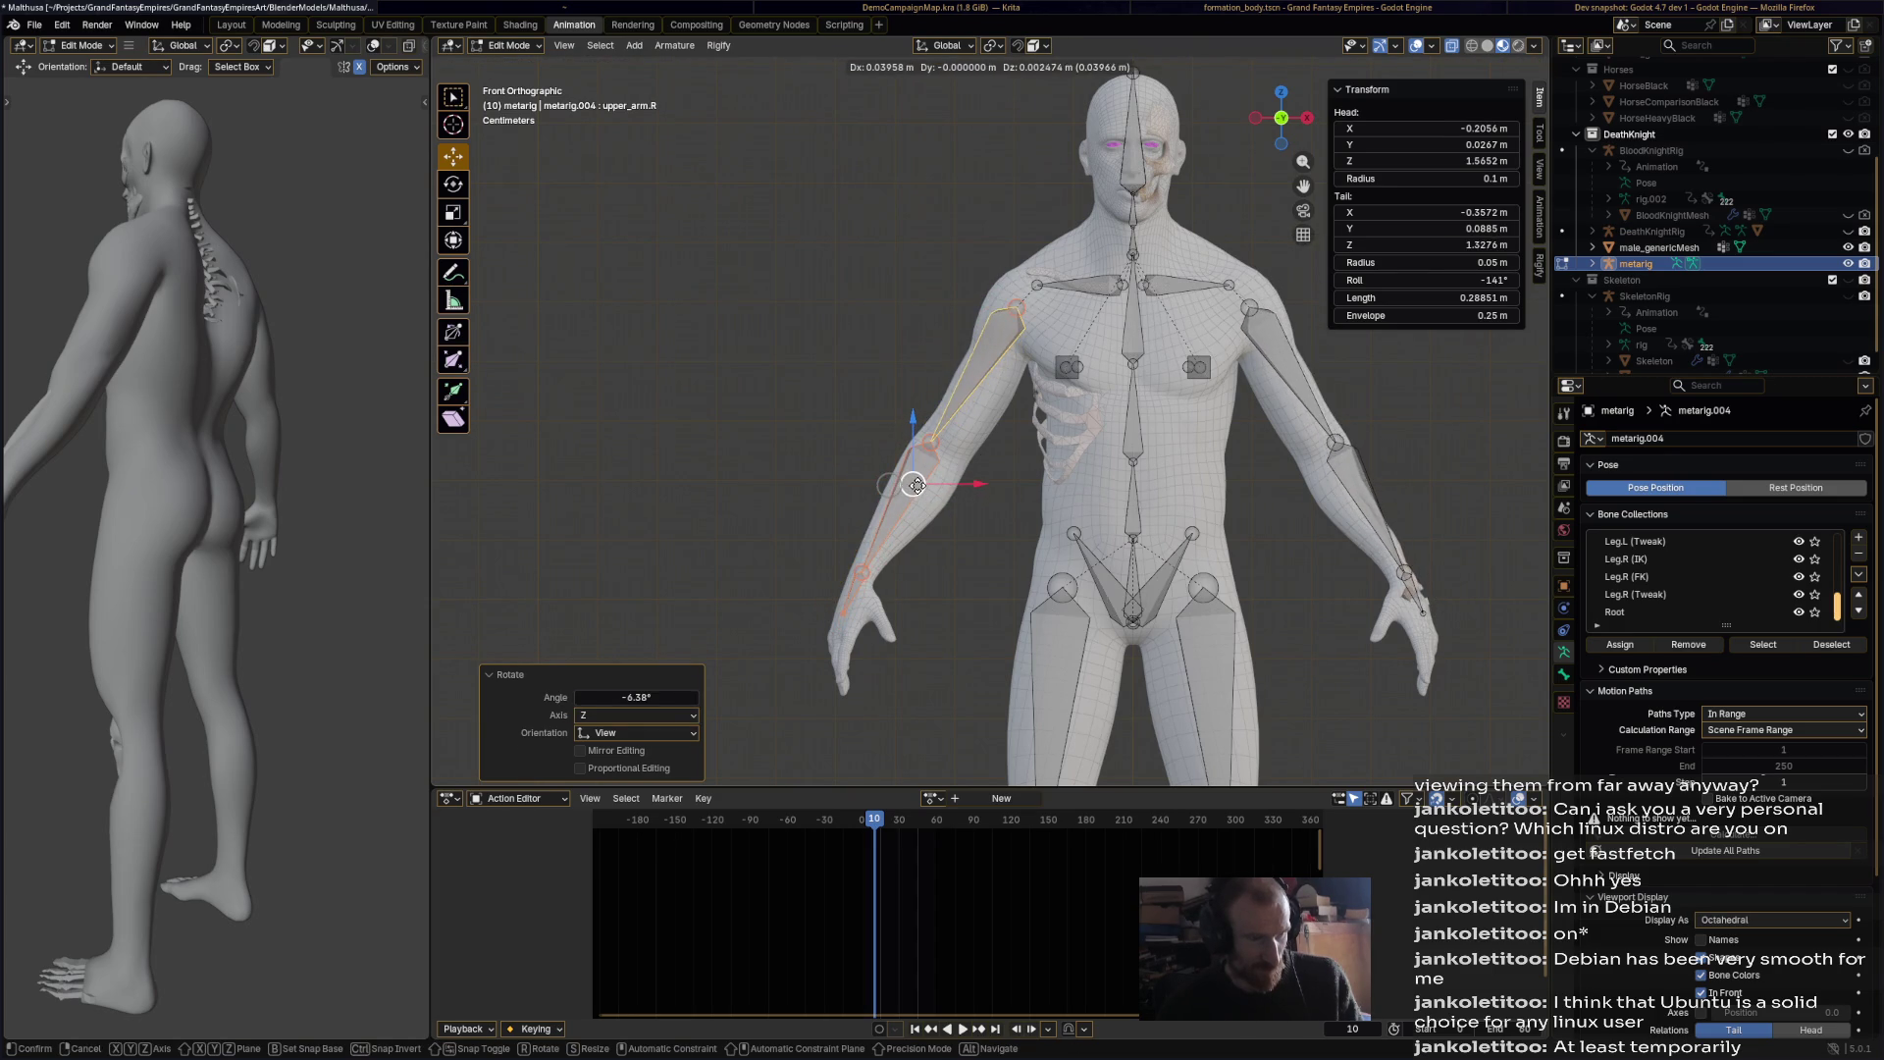
left_click(915, 482)
key("ctrl+z")
key("g")
left_click(982, 547)
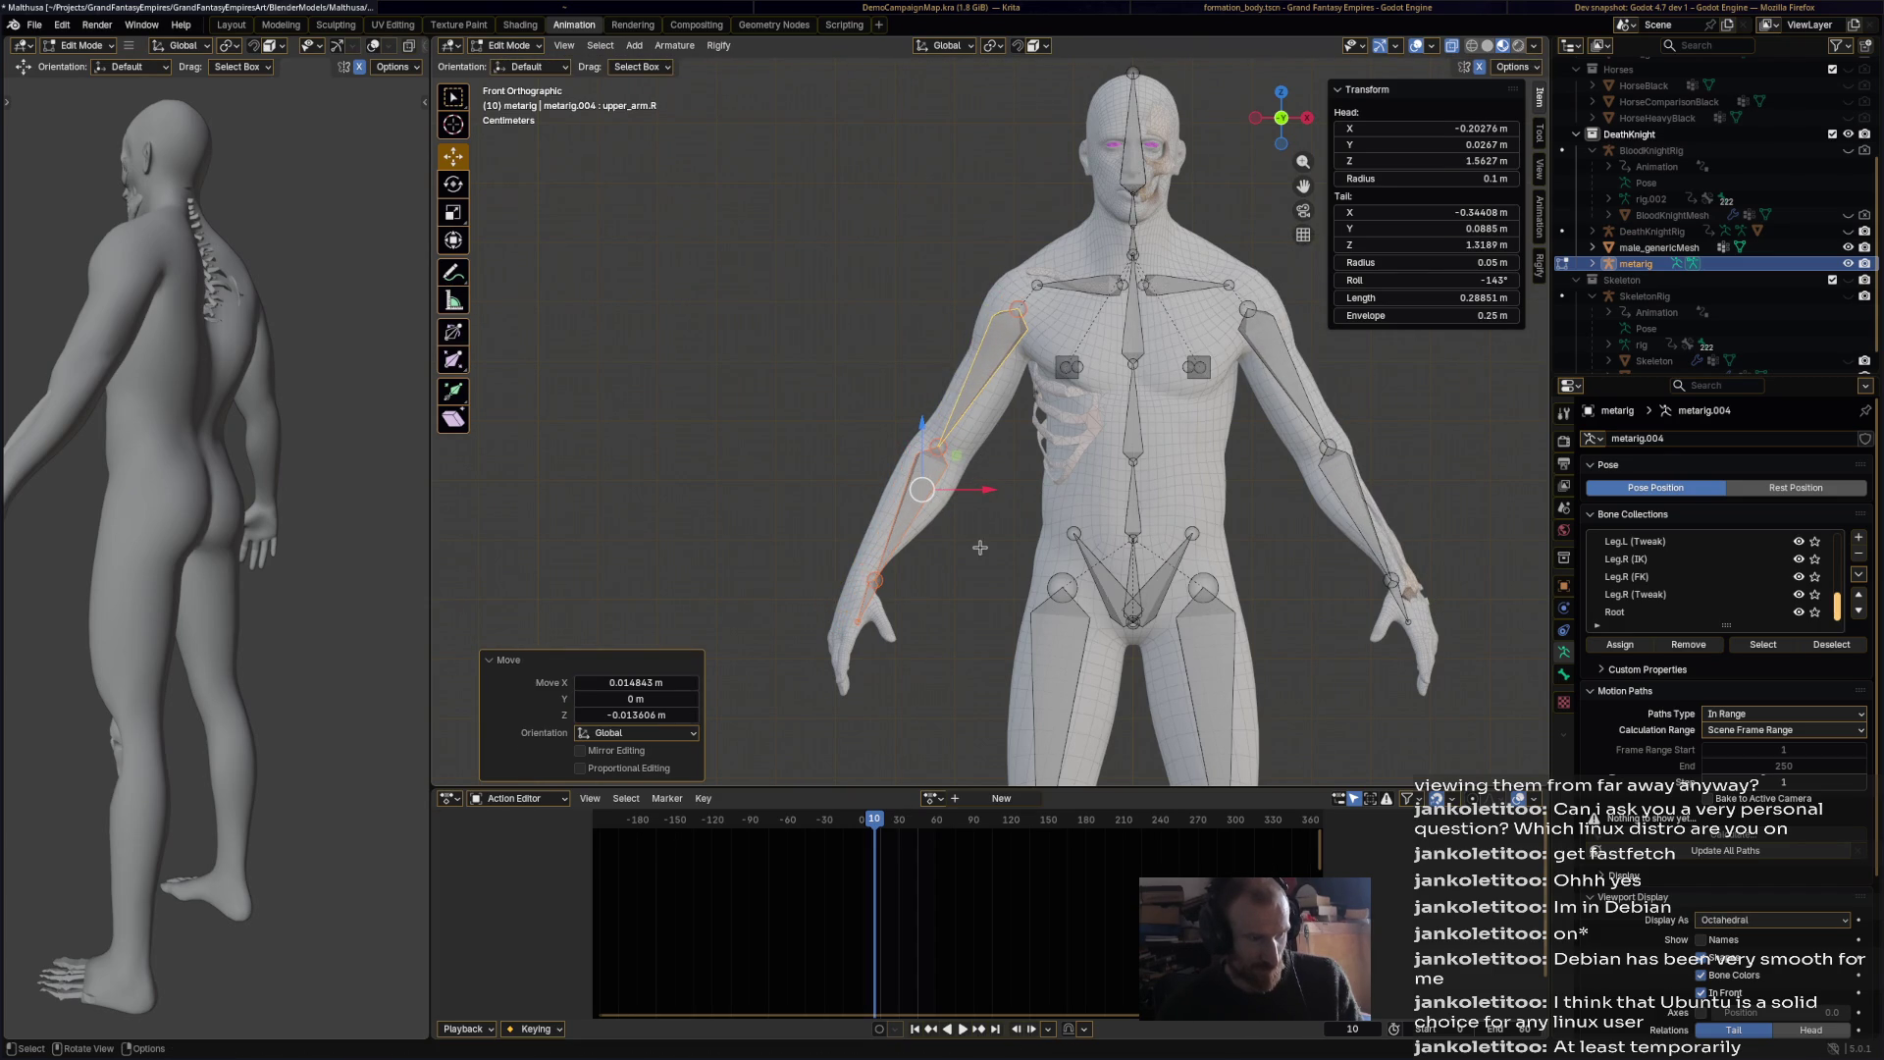
Step: Place the right wrist joint and pull the hand bone's tip down into the hand
left_click(875, 580)
key("g")
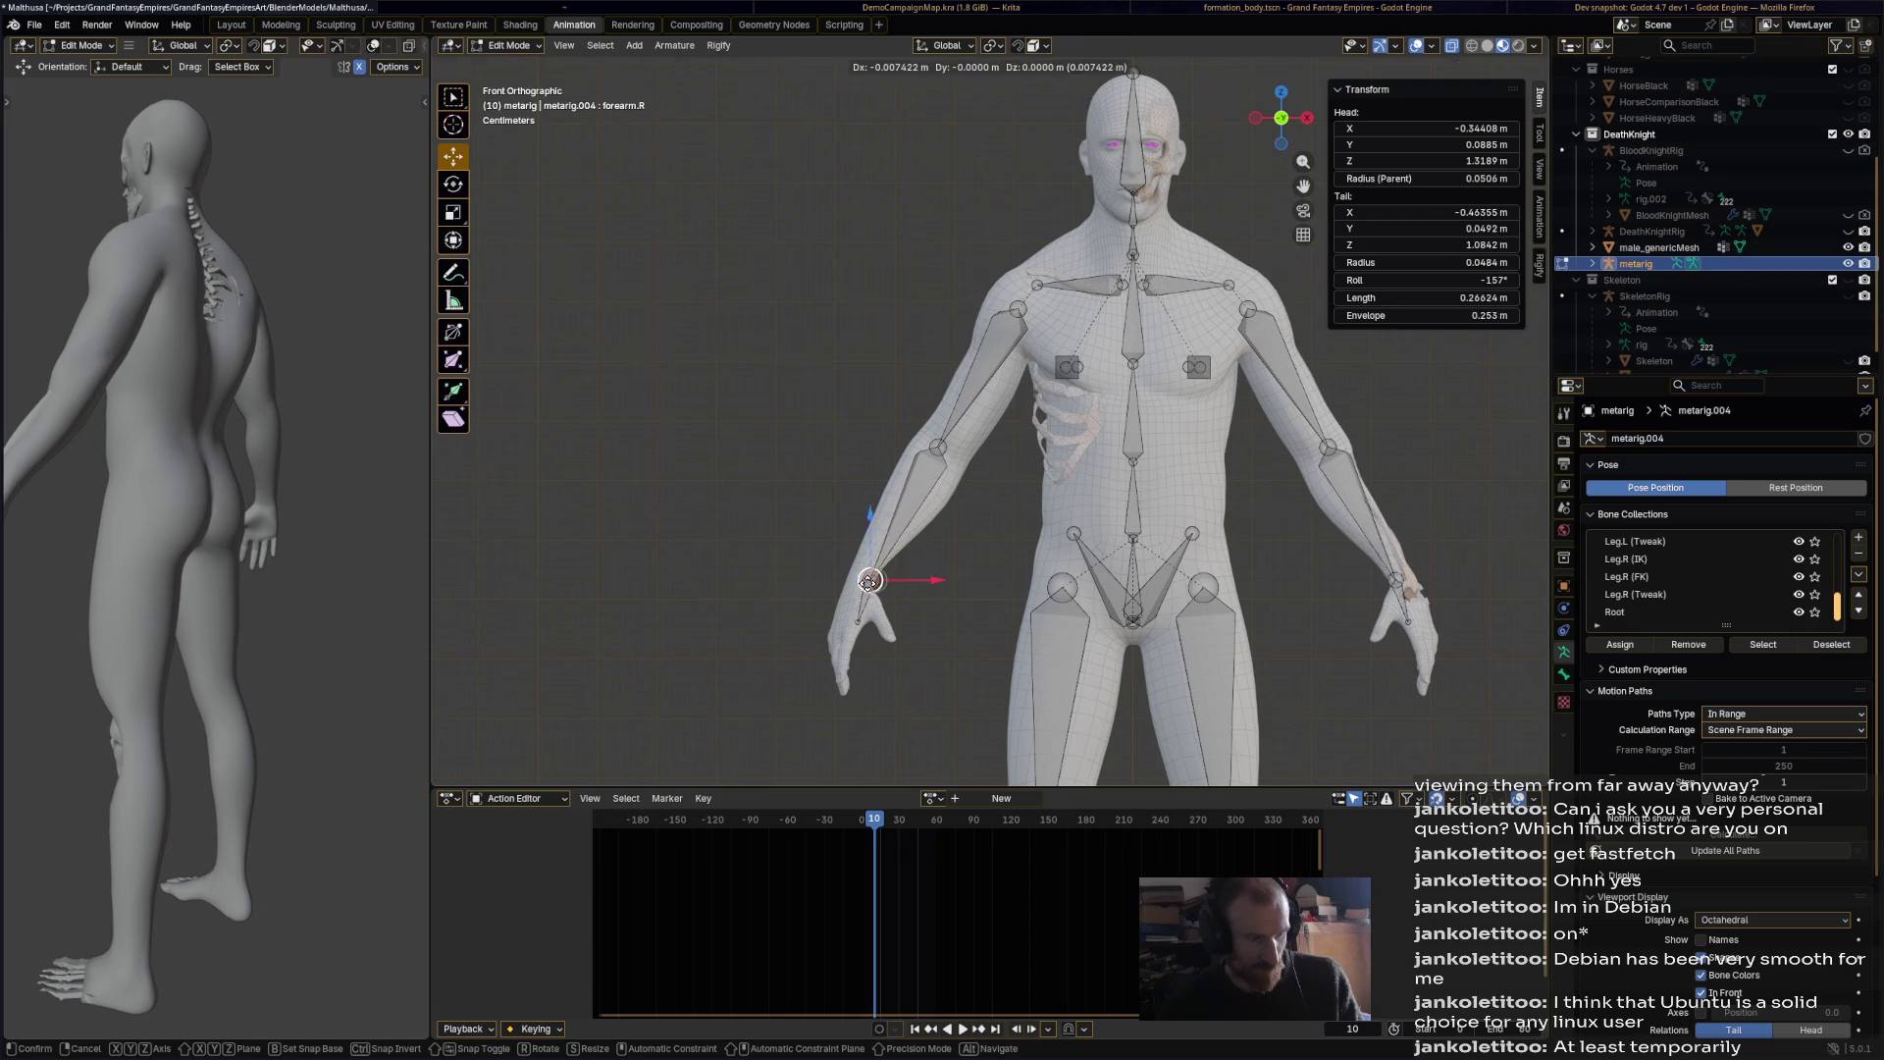
left_click(857, 585)
left_click(861, 618)
key("g")
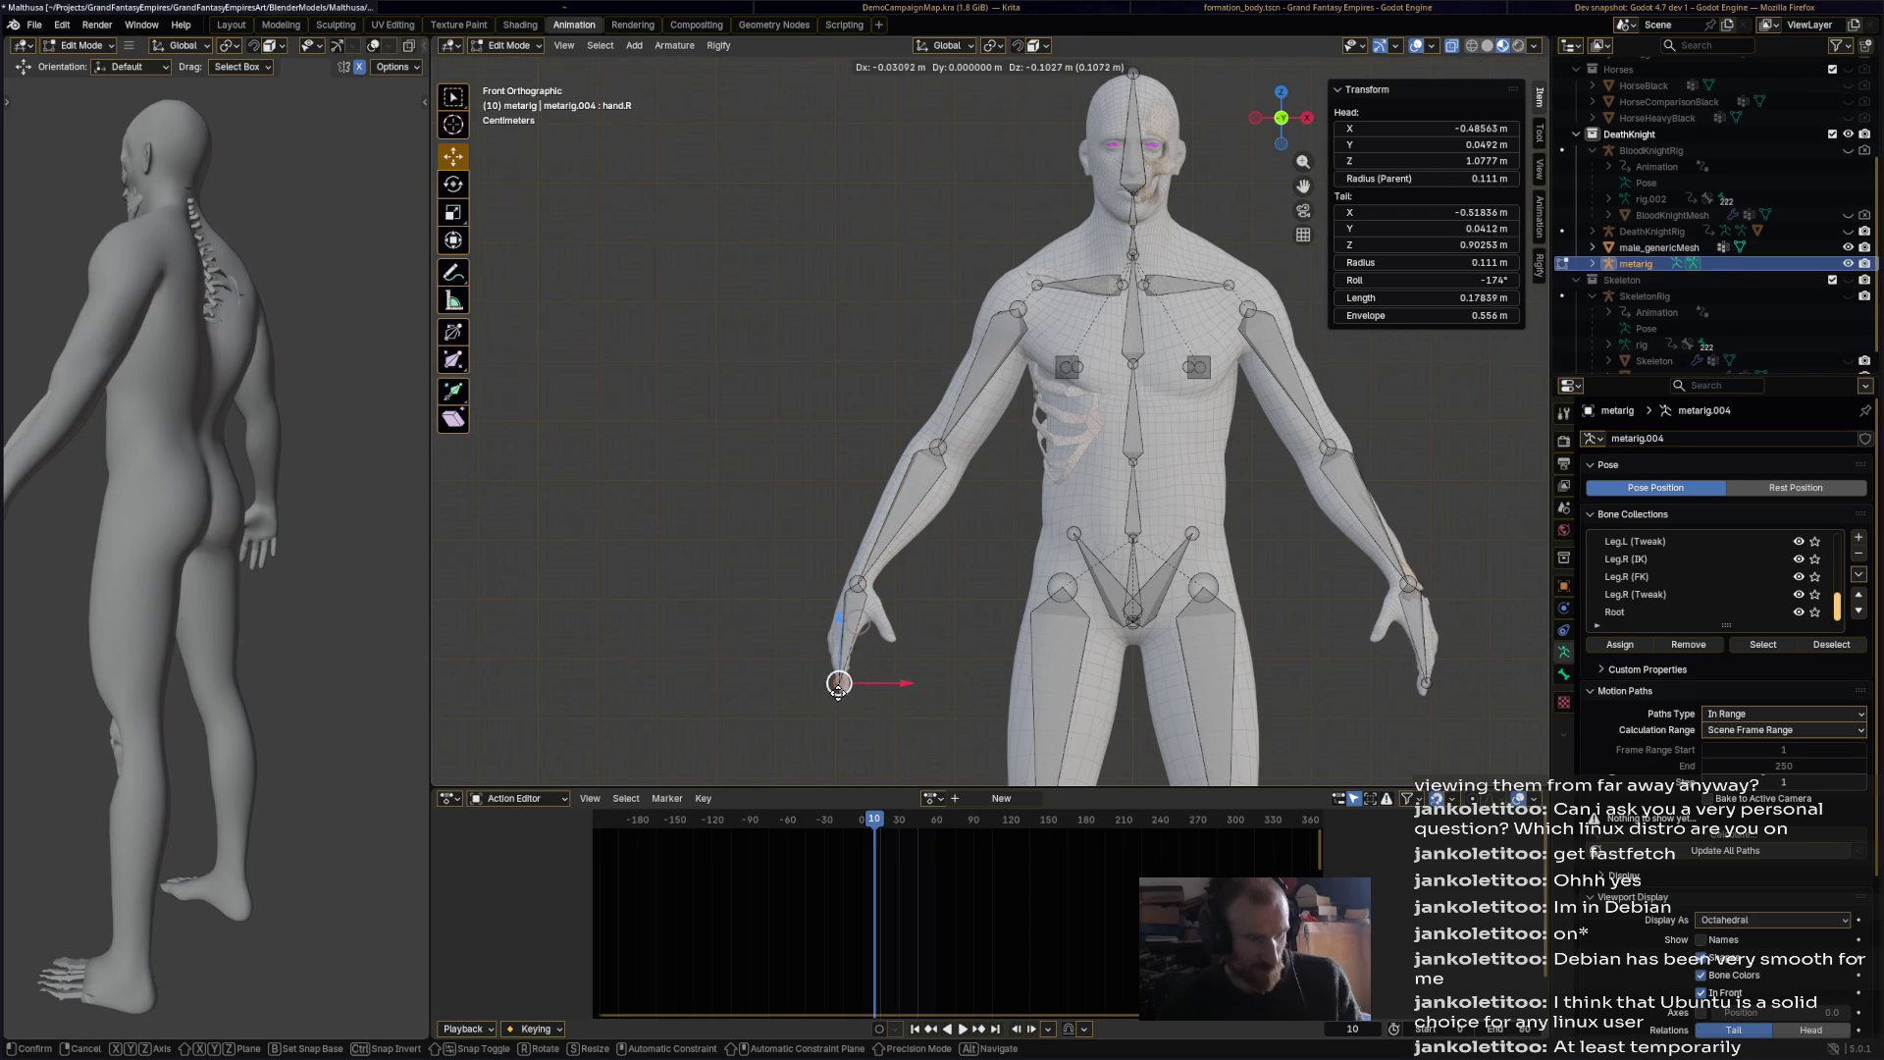
left_click(837, 683)
Step: Reposition the right elbow and shoulder joints onto the arm mesh
left_click(859, 583)
key("g")
left_click(897, 551)
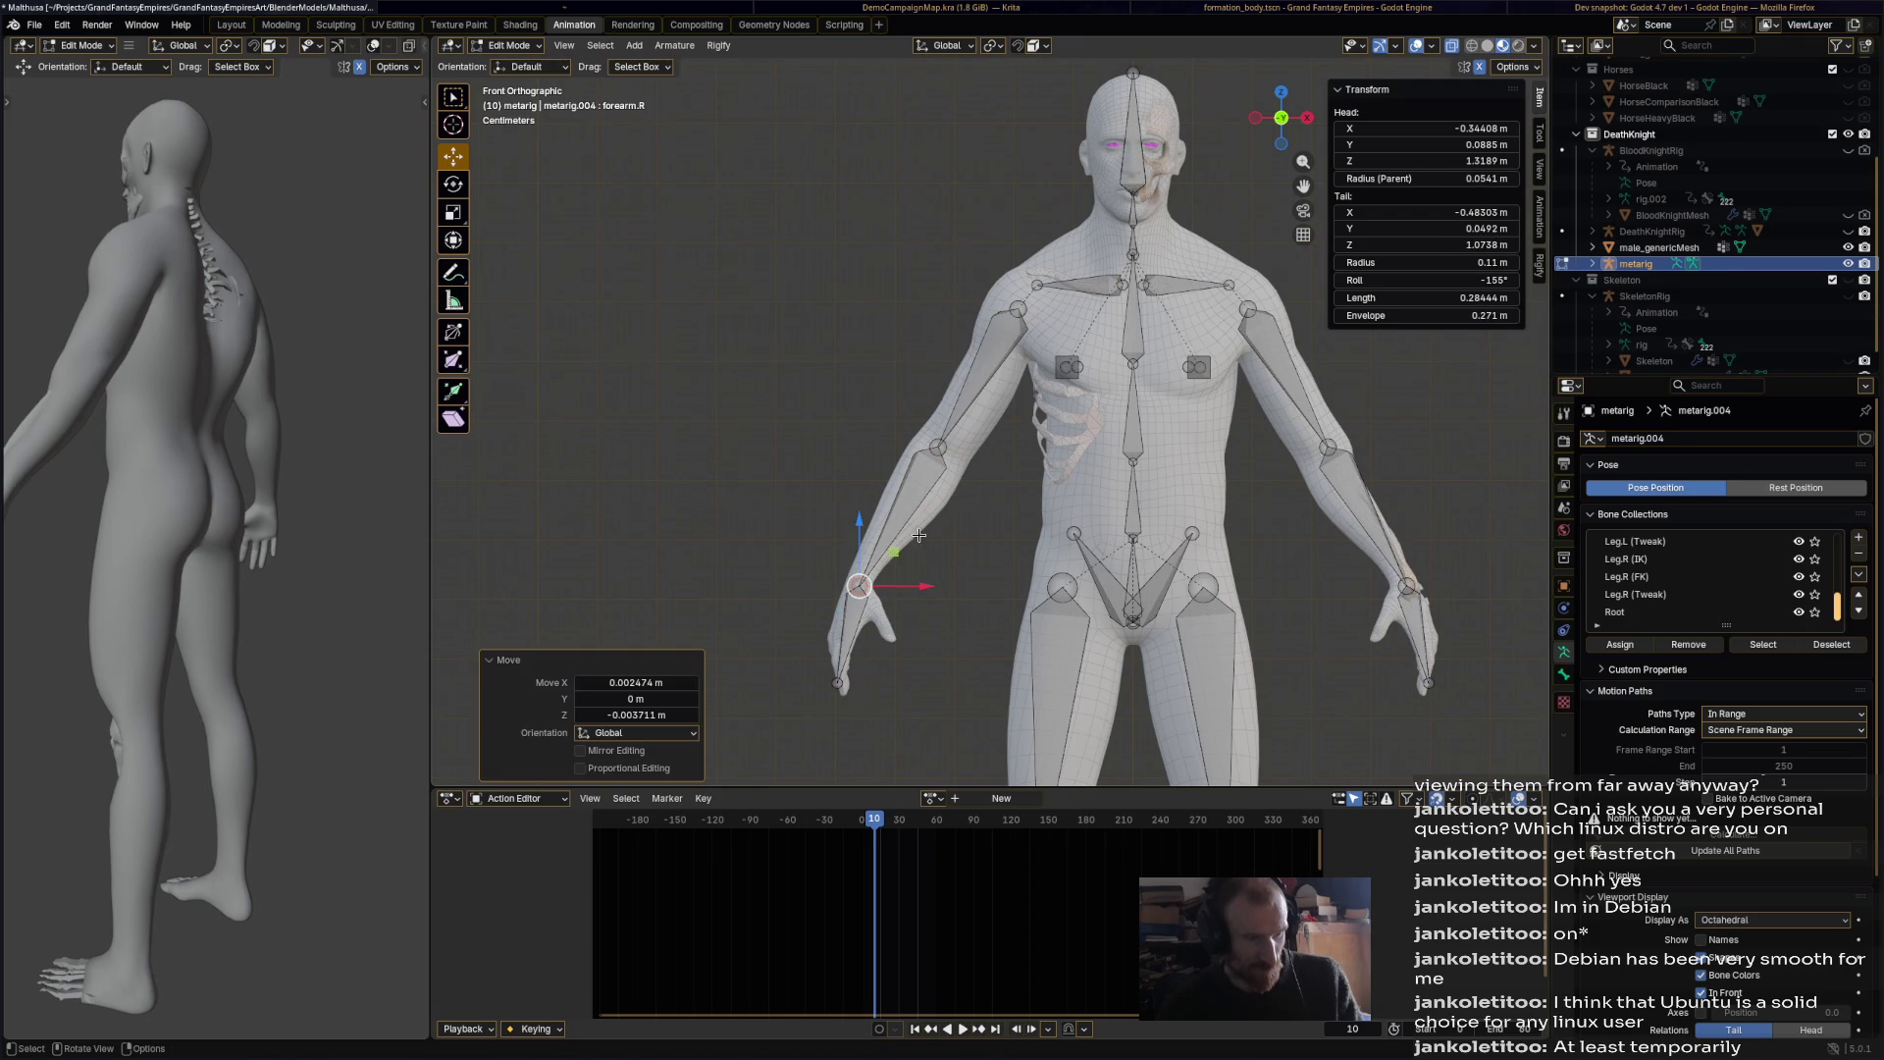
left_click(937, 446)
key("g")
left_click(939, 449)
left_click(1018, 306)
key("g")
left_click(1014, 306)
mouse_move(841, 346)
middle_mouse_down()
mouse_move(883, 392)
mouse_move(927, 520)
middle_mouse_up()
Step: In side view, shift forearm.R back along Y and rotate it to -3.09° inside the arm
left_click(929, 530)
left_click(903, 536)
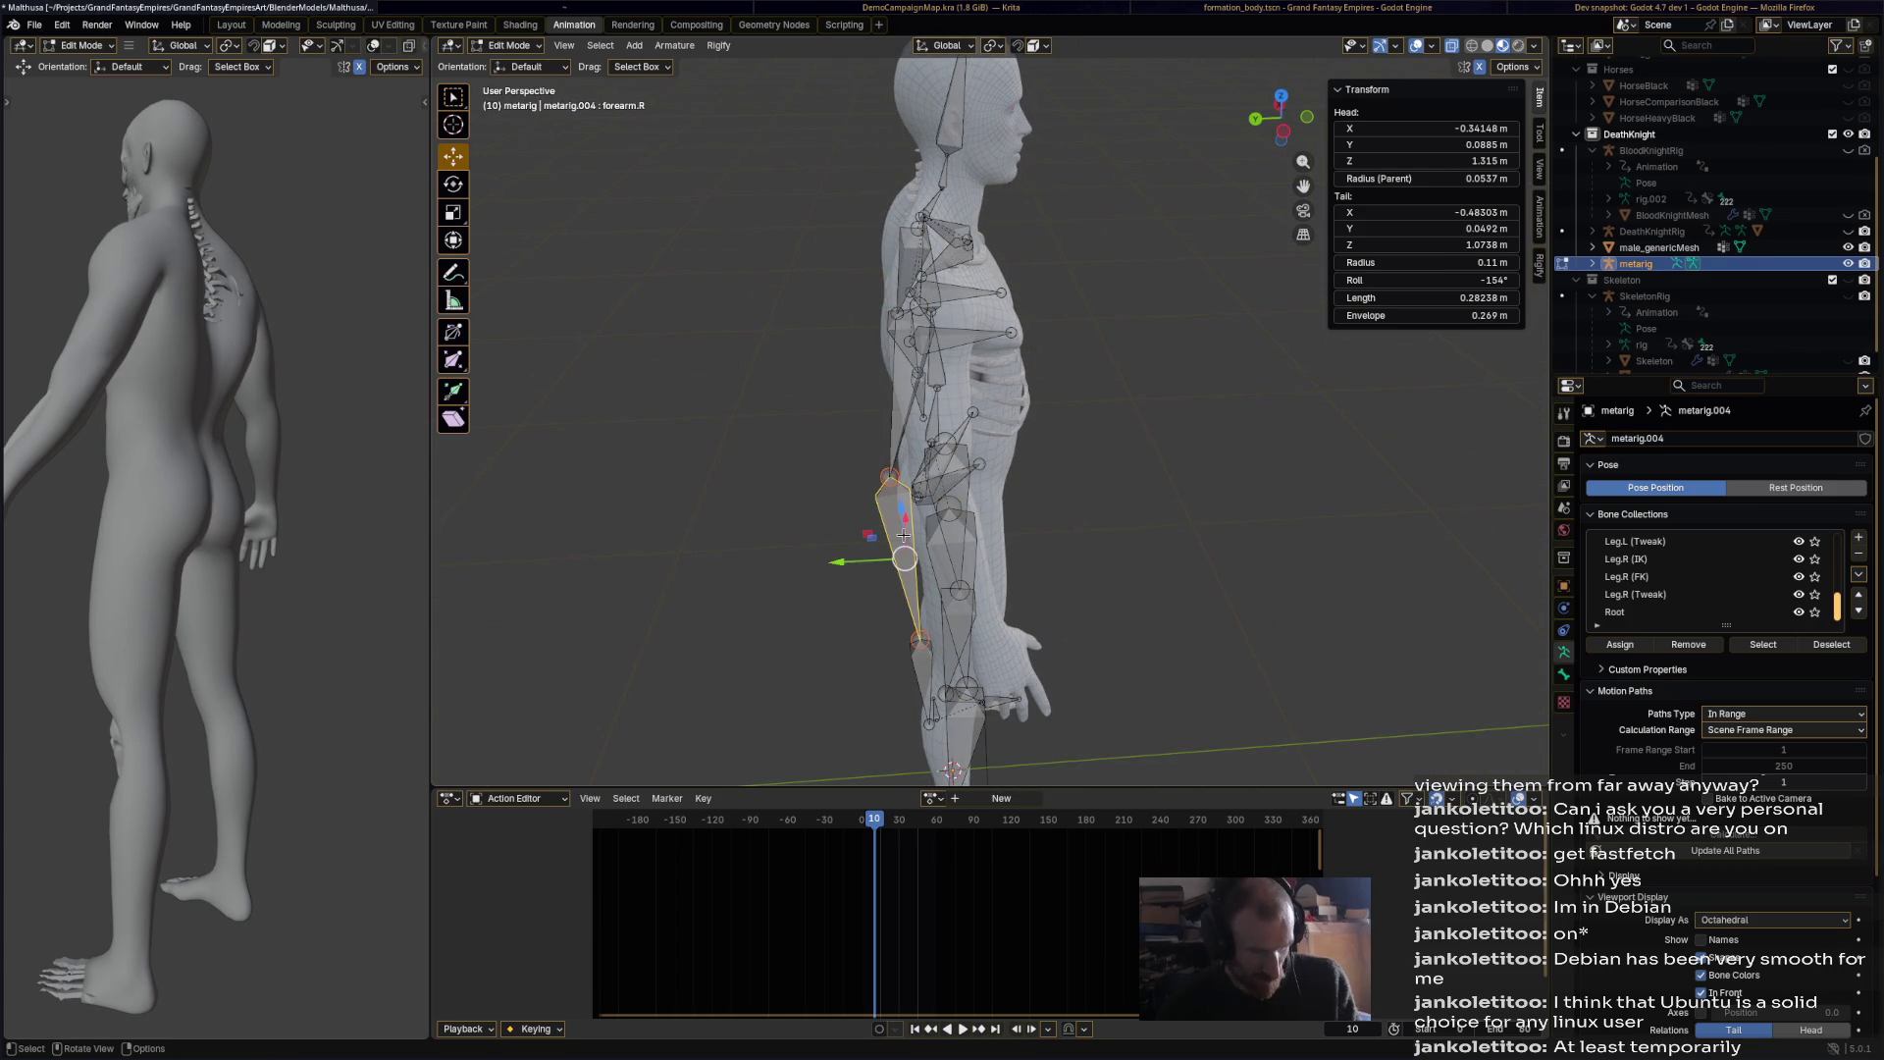
middle_click_drag(908, 677, 981, 608)
key("r")
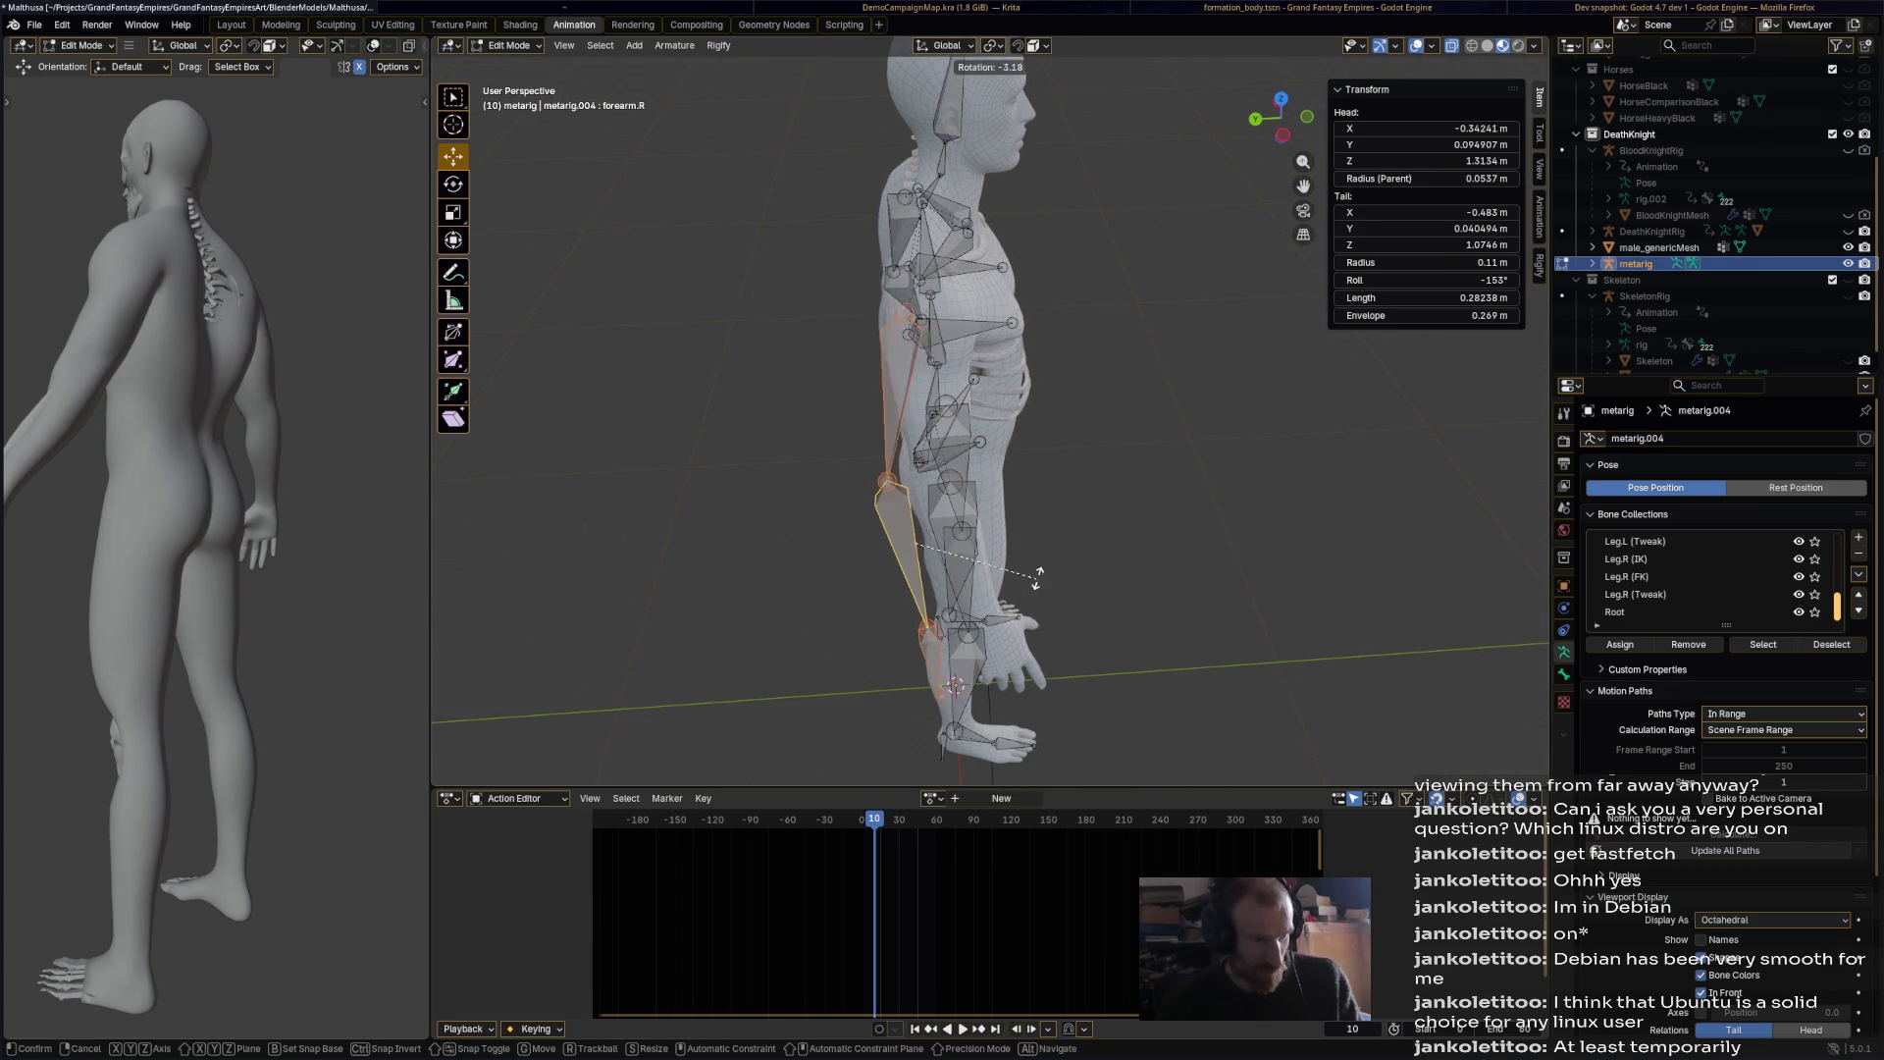
left_click(1035, 568)
key("g")
key("y")
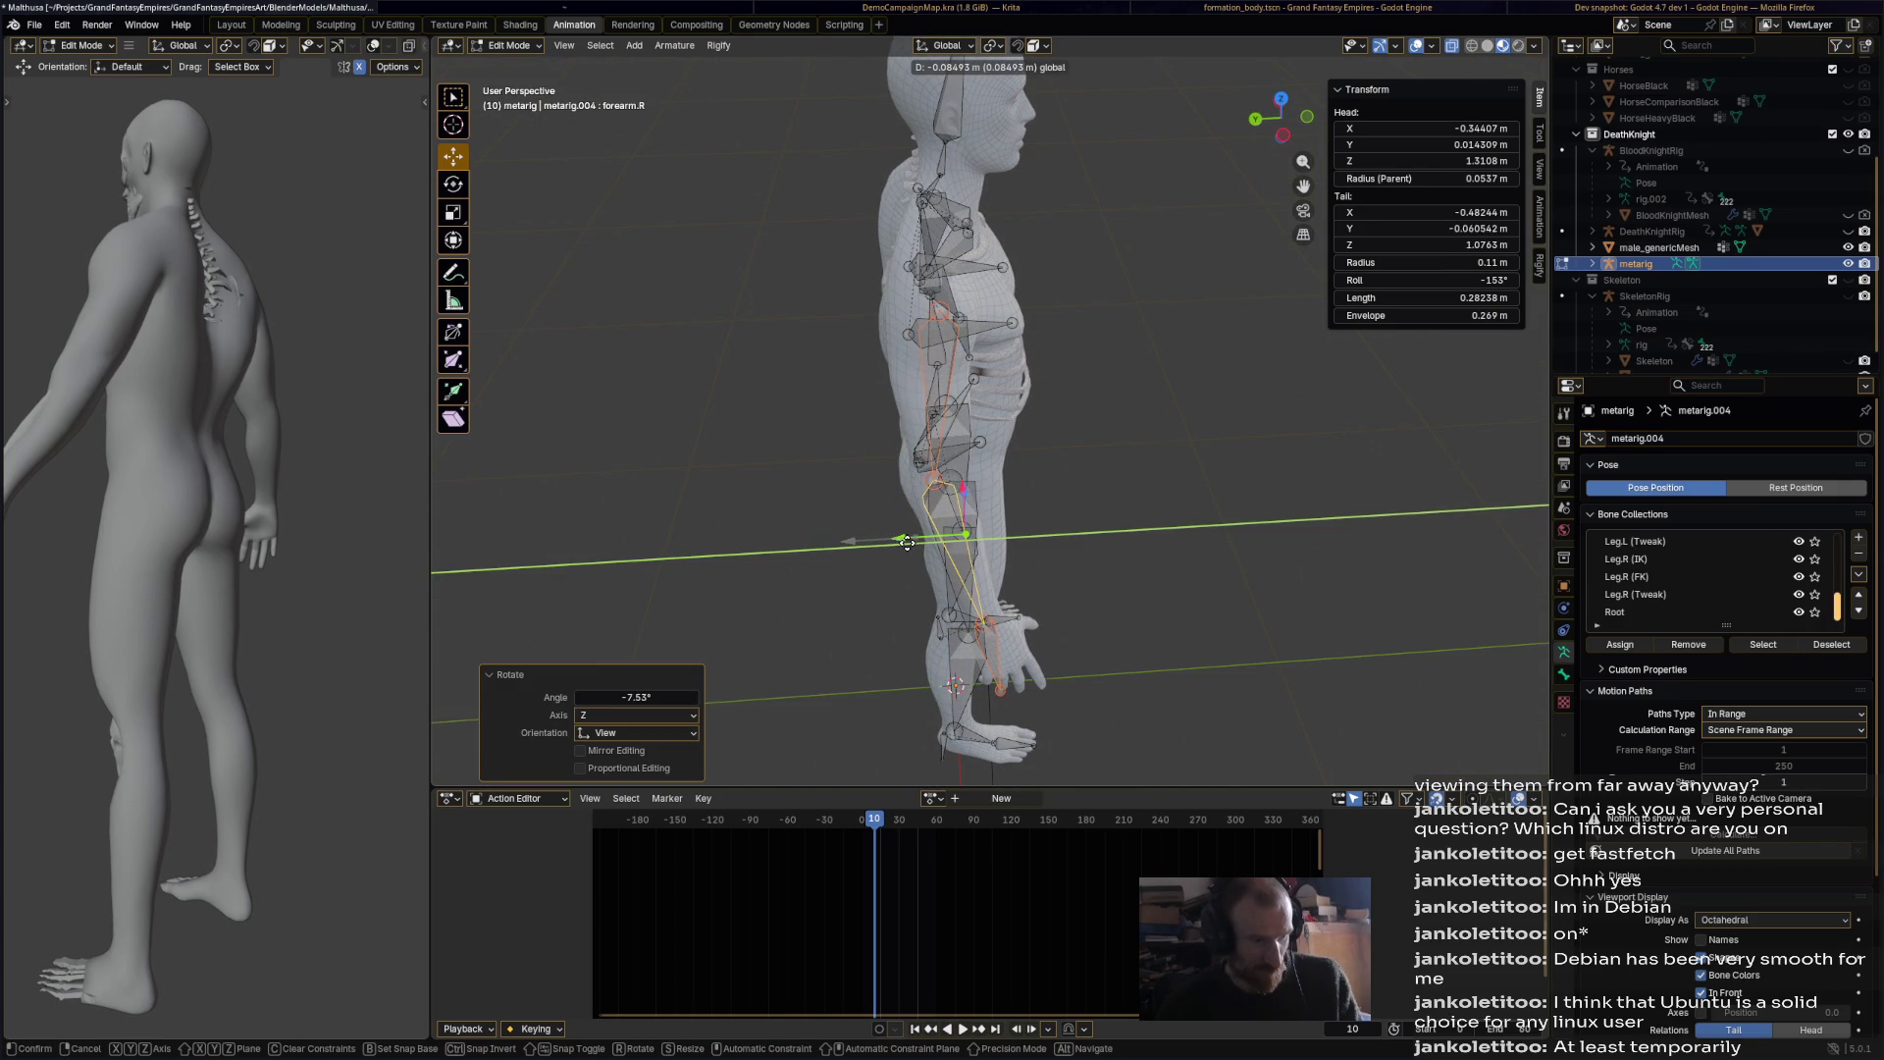
left_click(1109, 527)
key("r")
left_click(1105, 520)
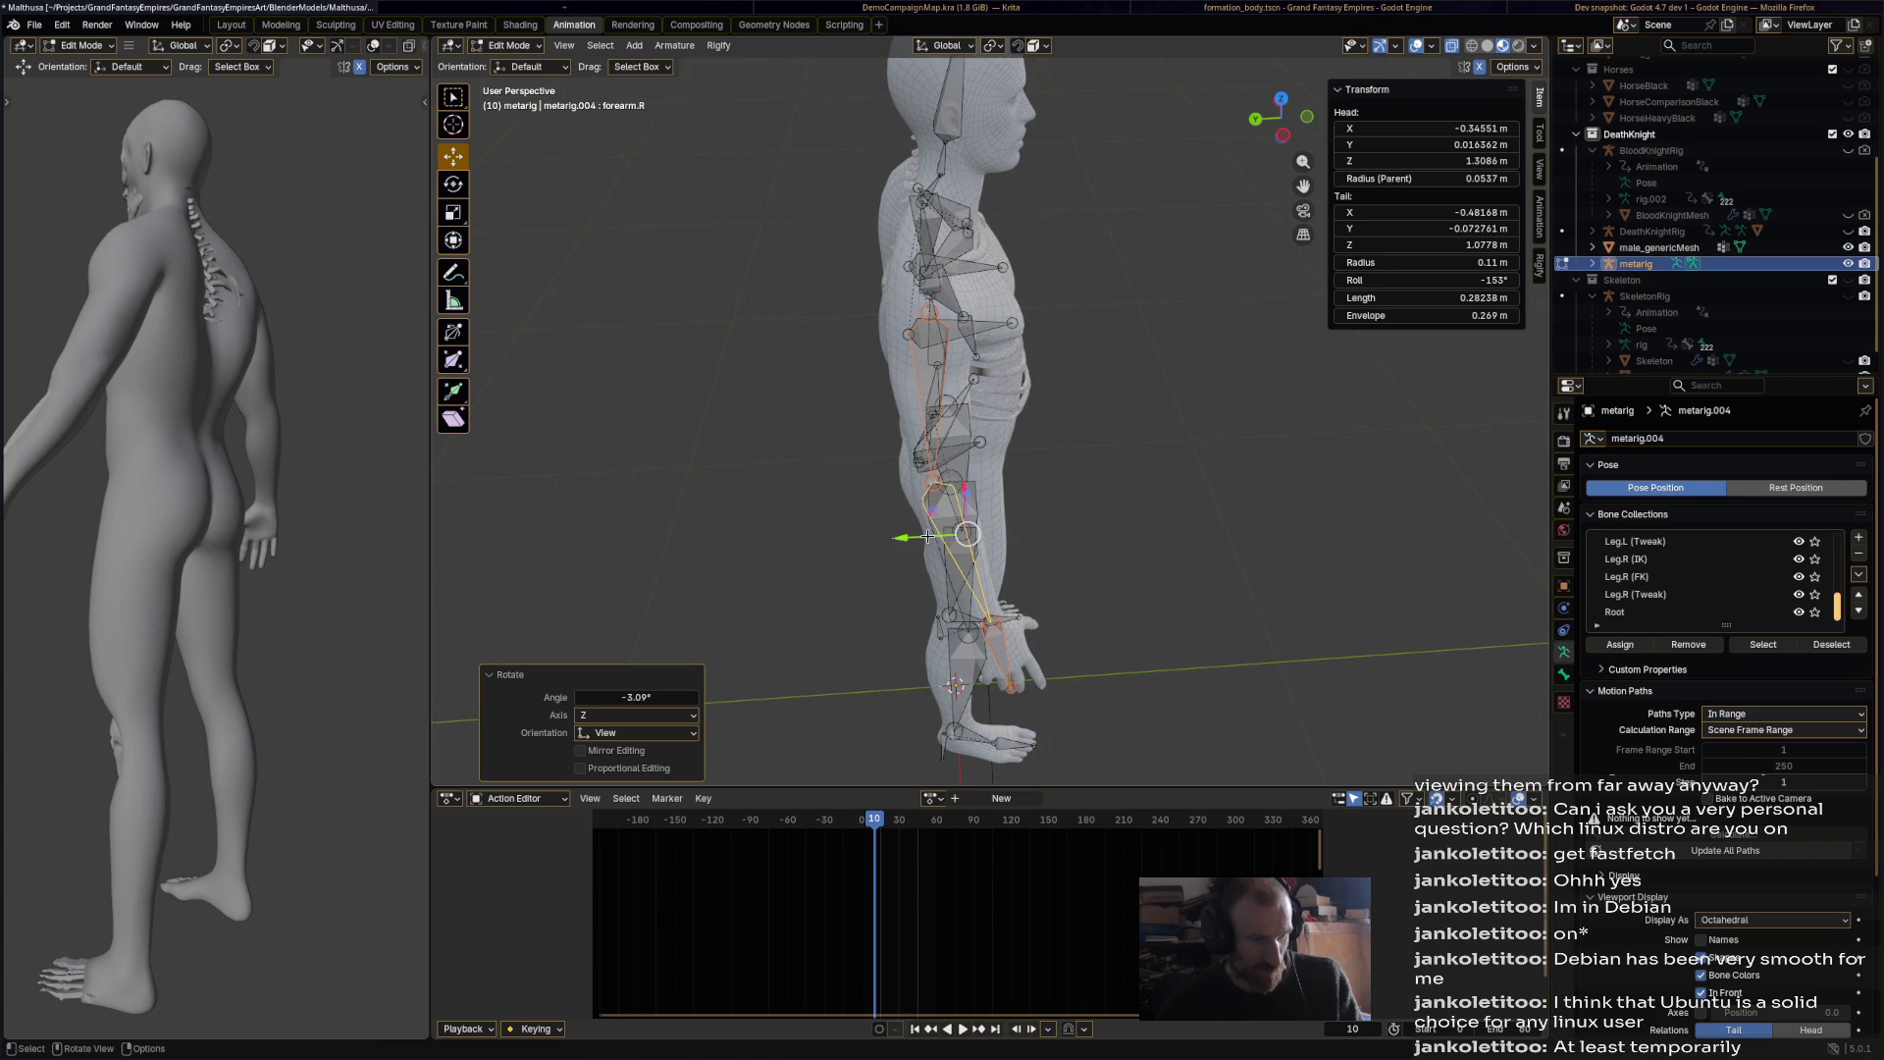
left_click_drag(930, 537, 922, 537)
mouse_move(922, 538)
middle_mouse_down()
mouse_move(951, 458)
mouse_move(1184, 471)
mouse_move(1072, 541)
middle_mouse_up()
Step: Save the Malthusa.blend file
key("ctrl+s")
scroll(1071, 541, "down", 6)
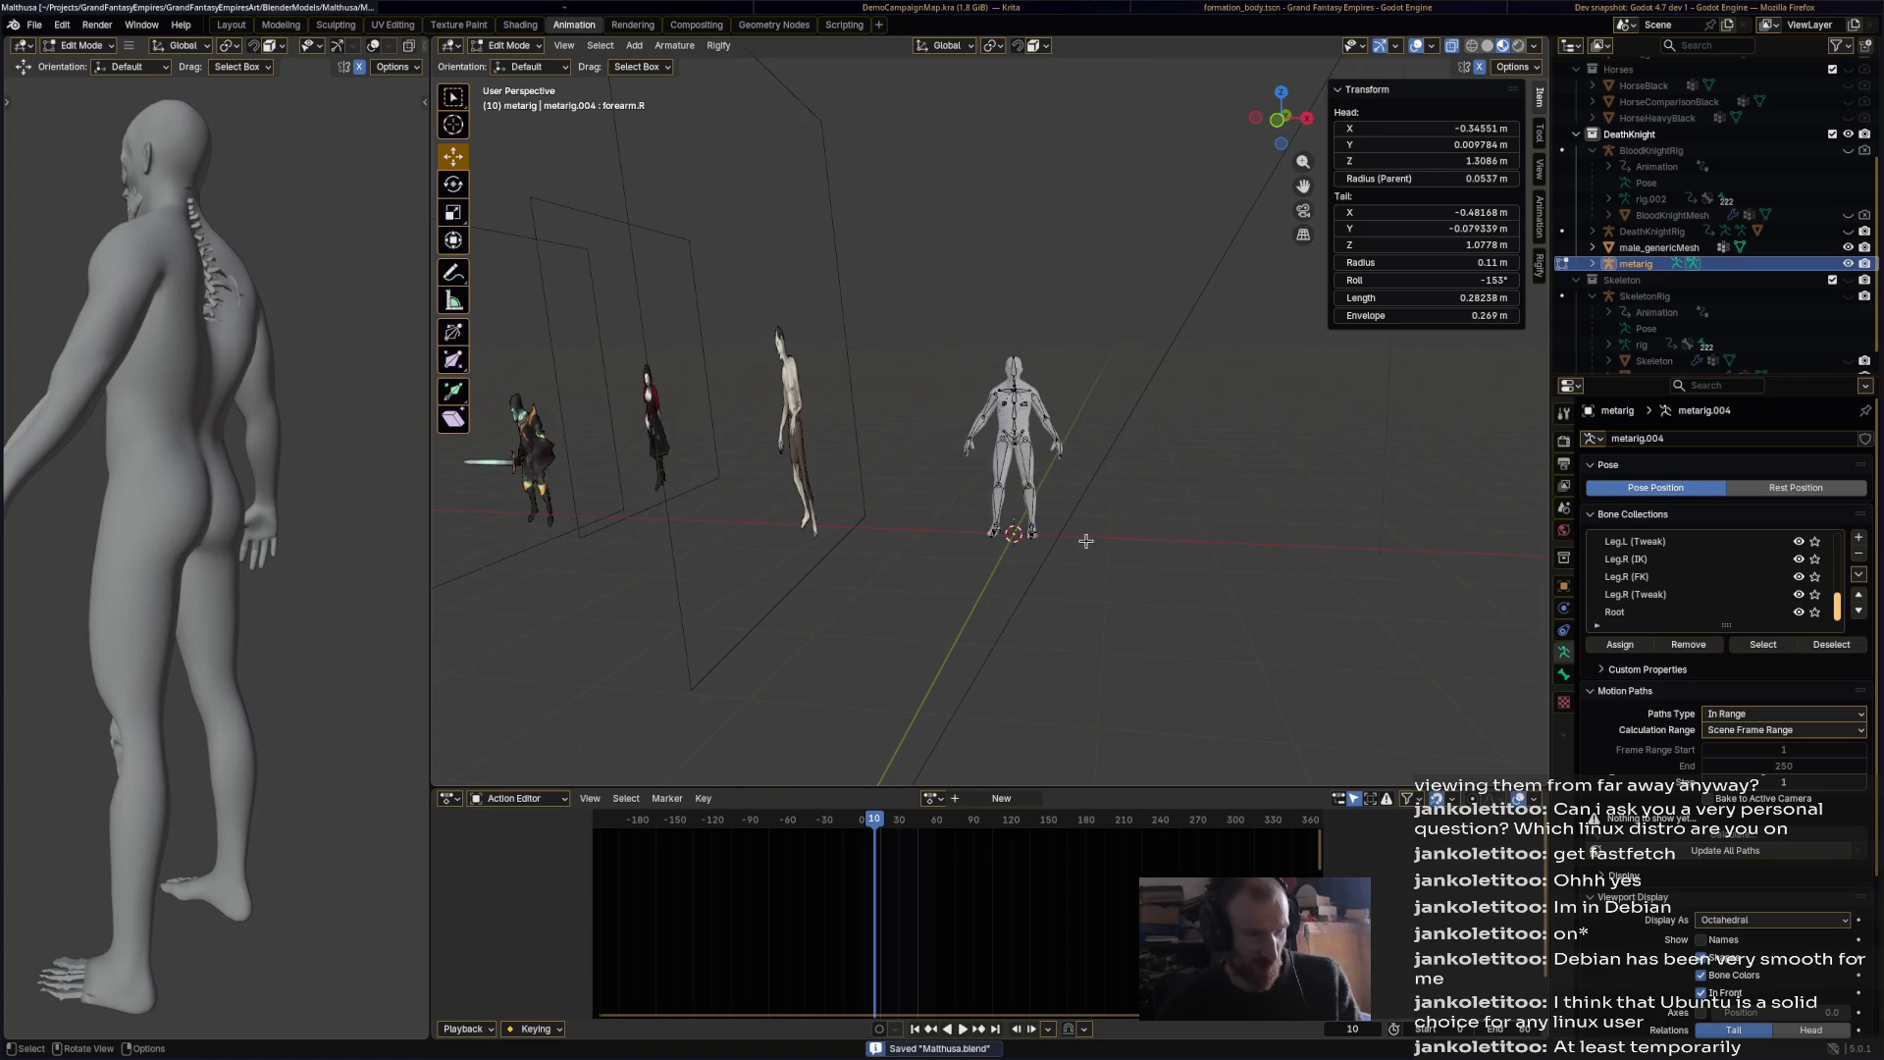
scroll(1190, 534, "up", 4)
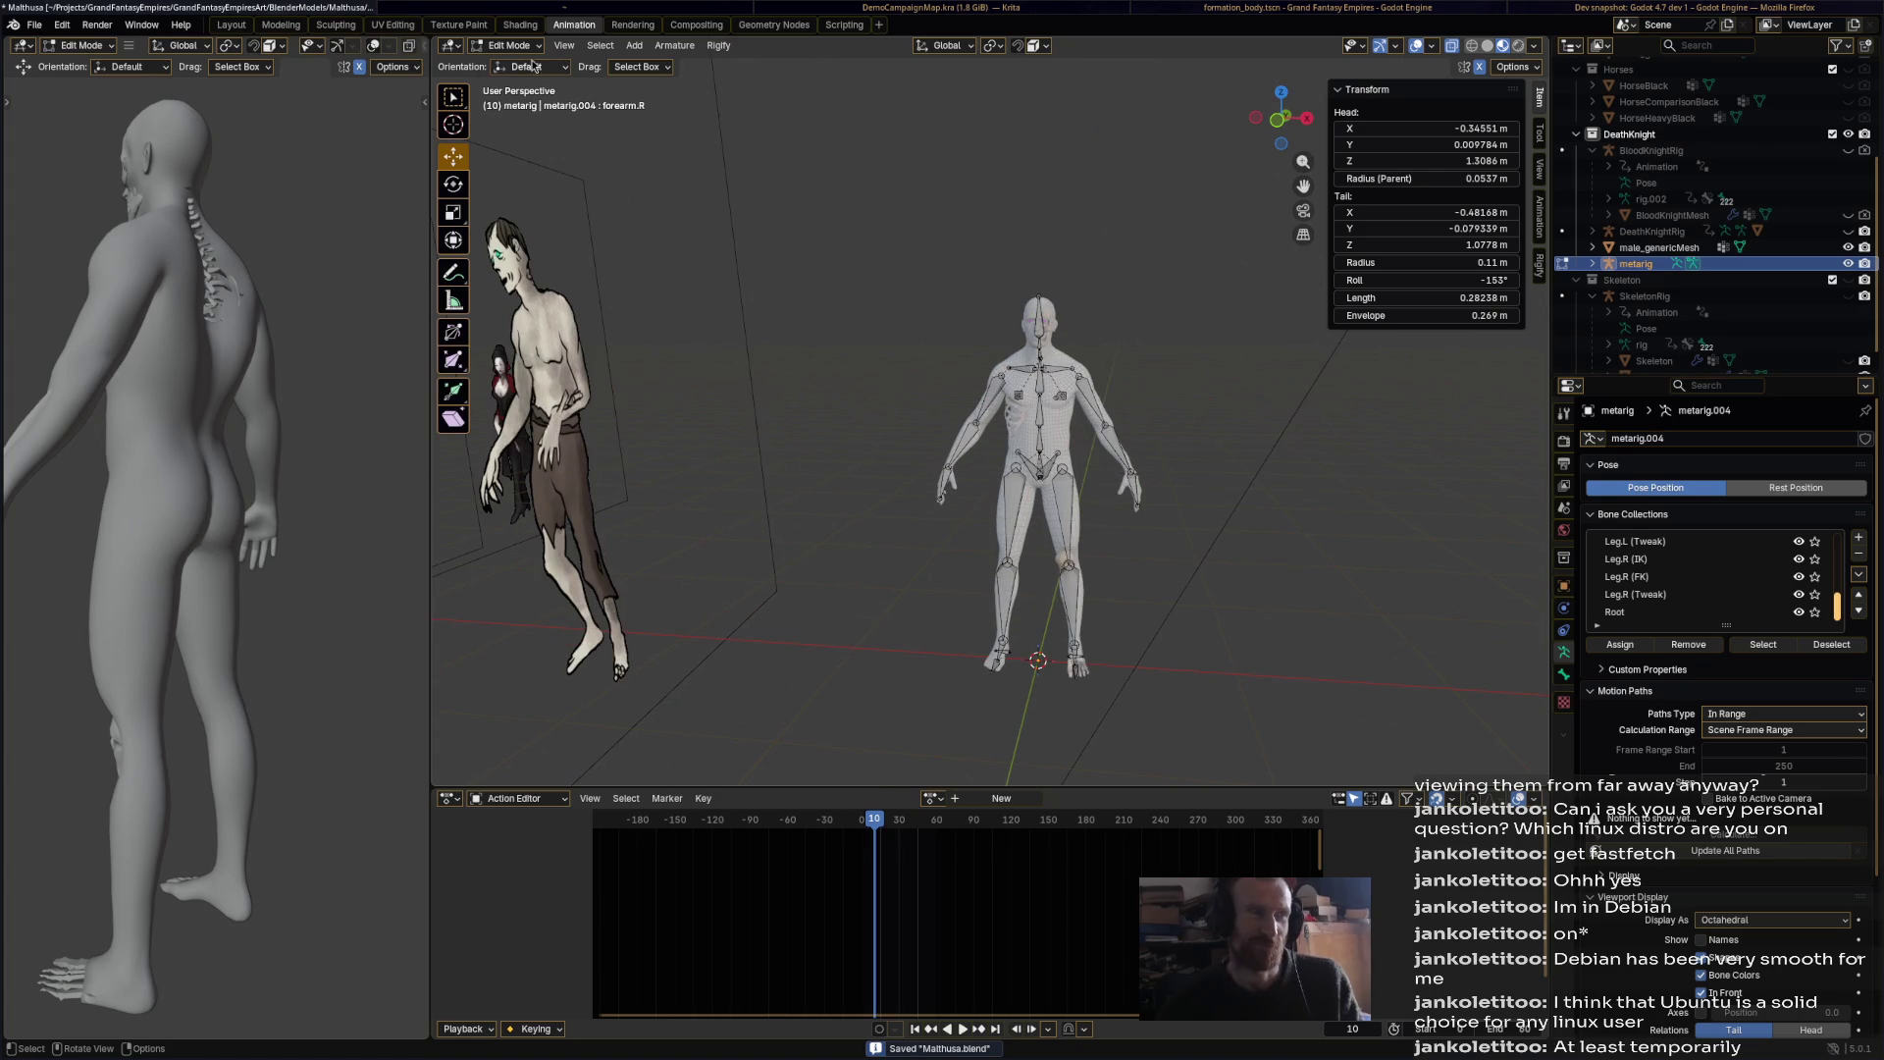
Step: Generate a Rigify rig from all metarig bones, undo it, and return to Object Mode
key("a")
left_click(718, 46)
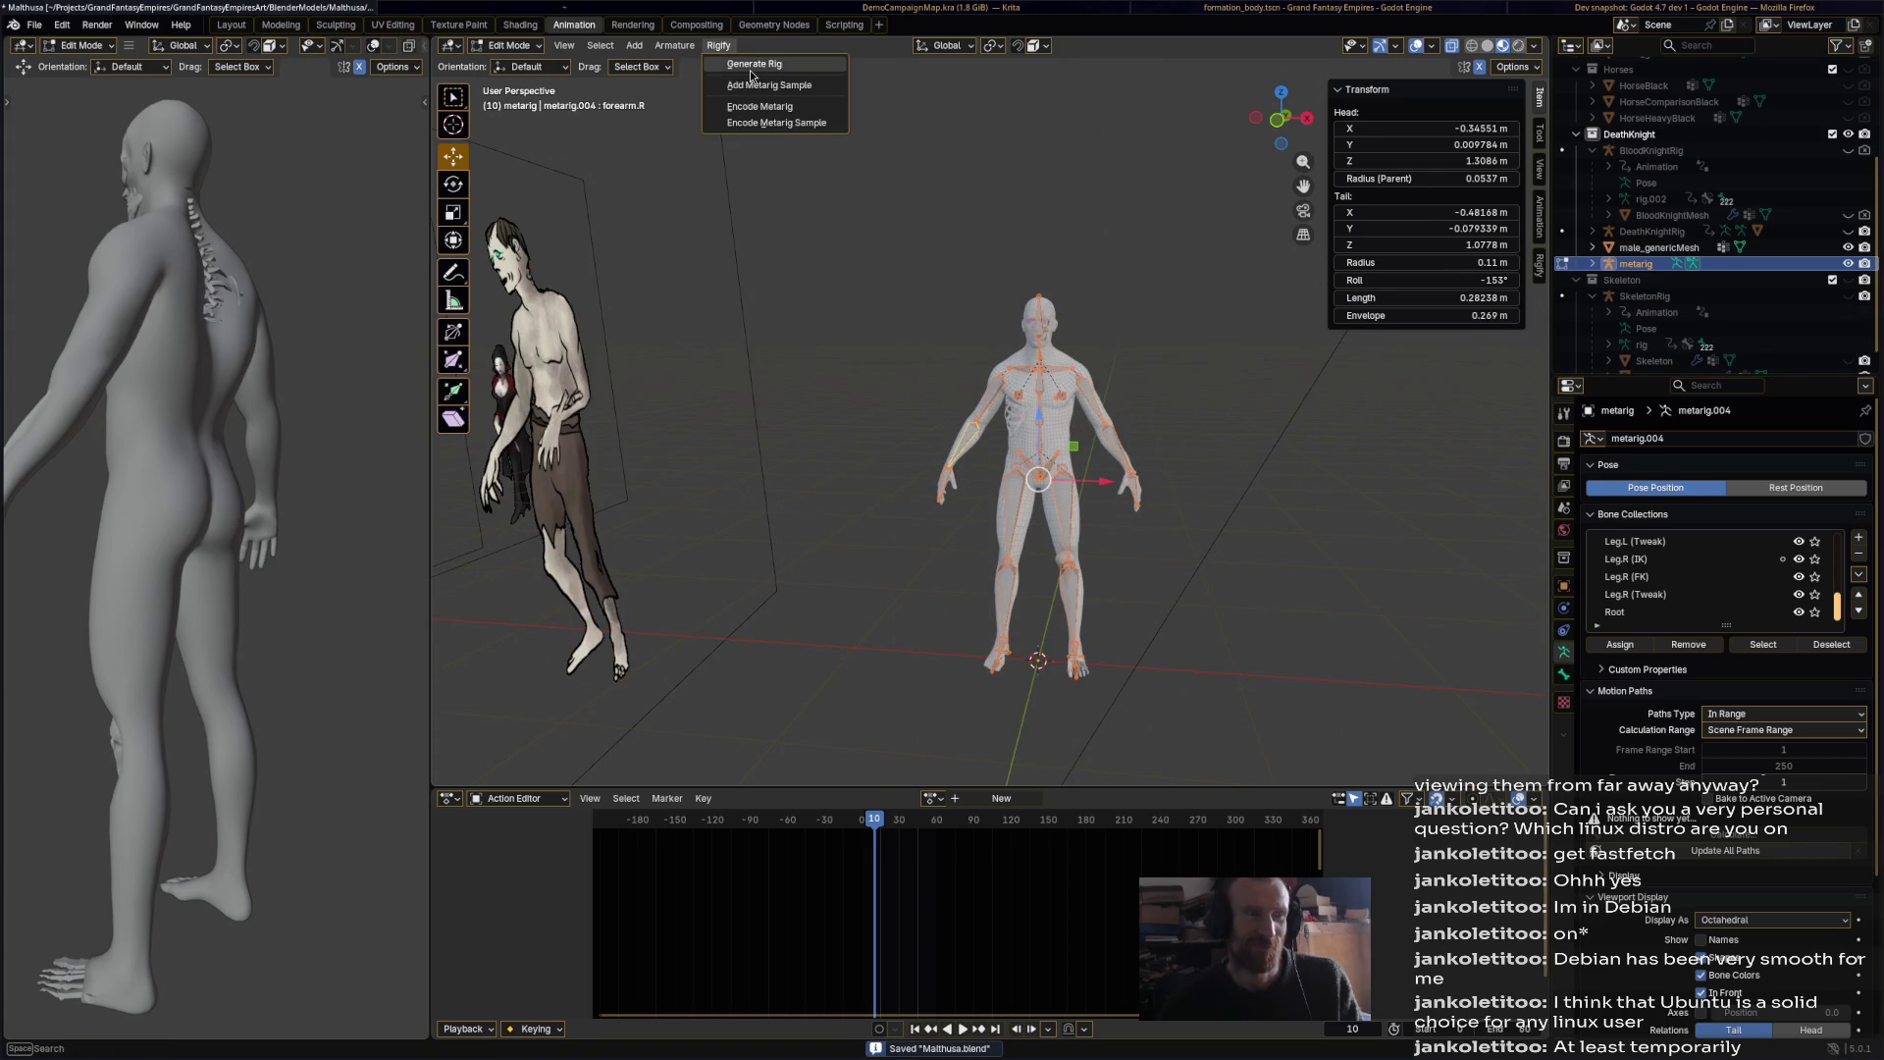
left_click(750, 69)
key("ctrl+z")
key("ctrl+z")
key("ctrl+z")
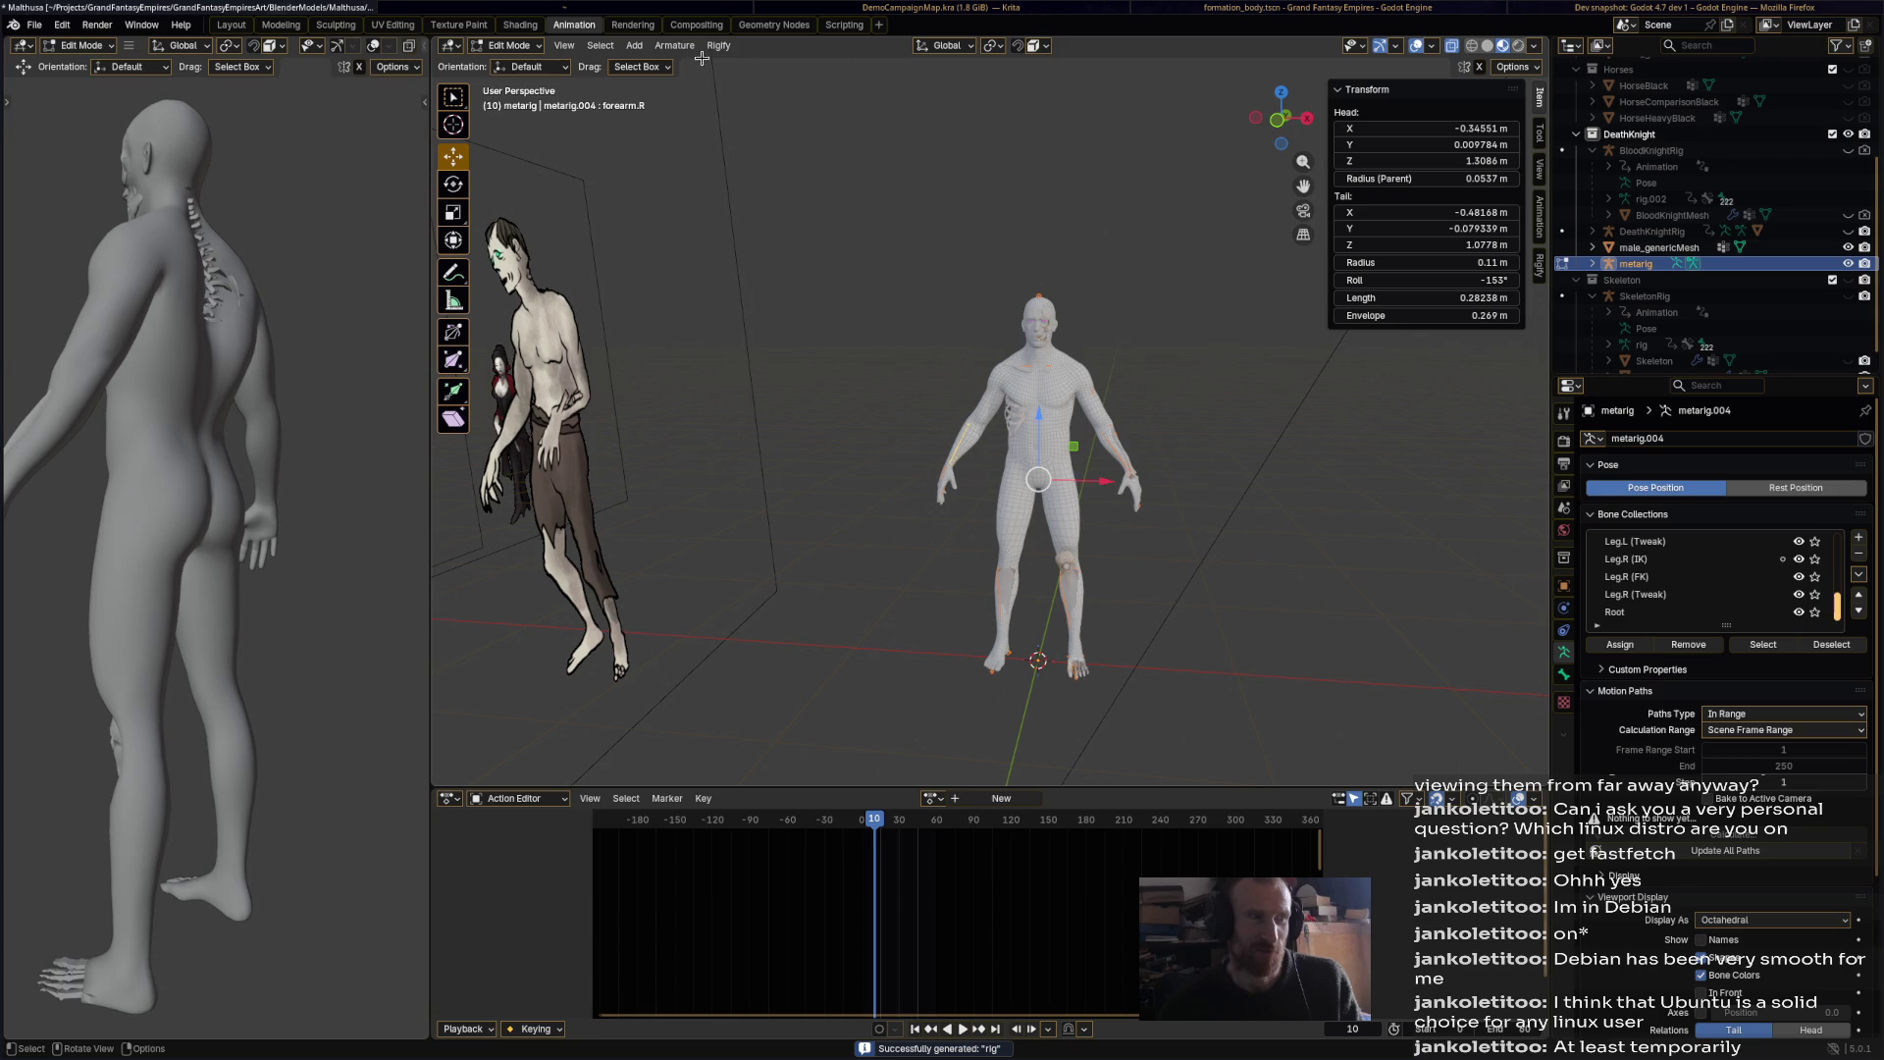
key("Tab")
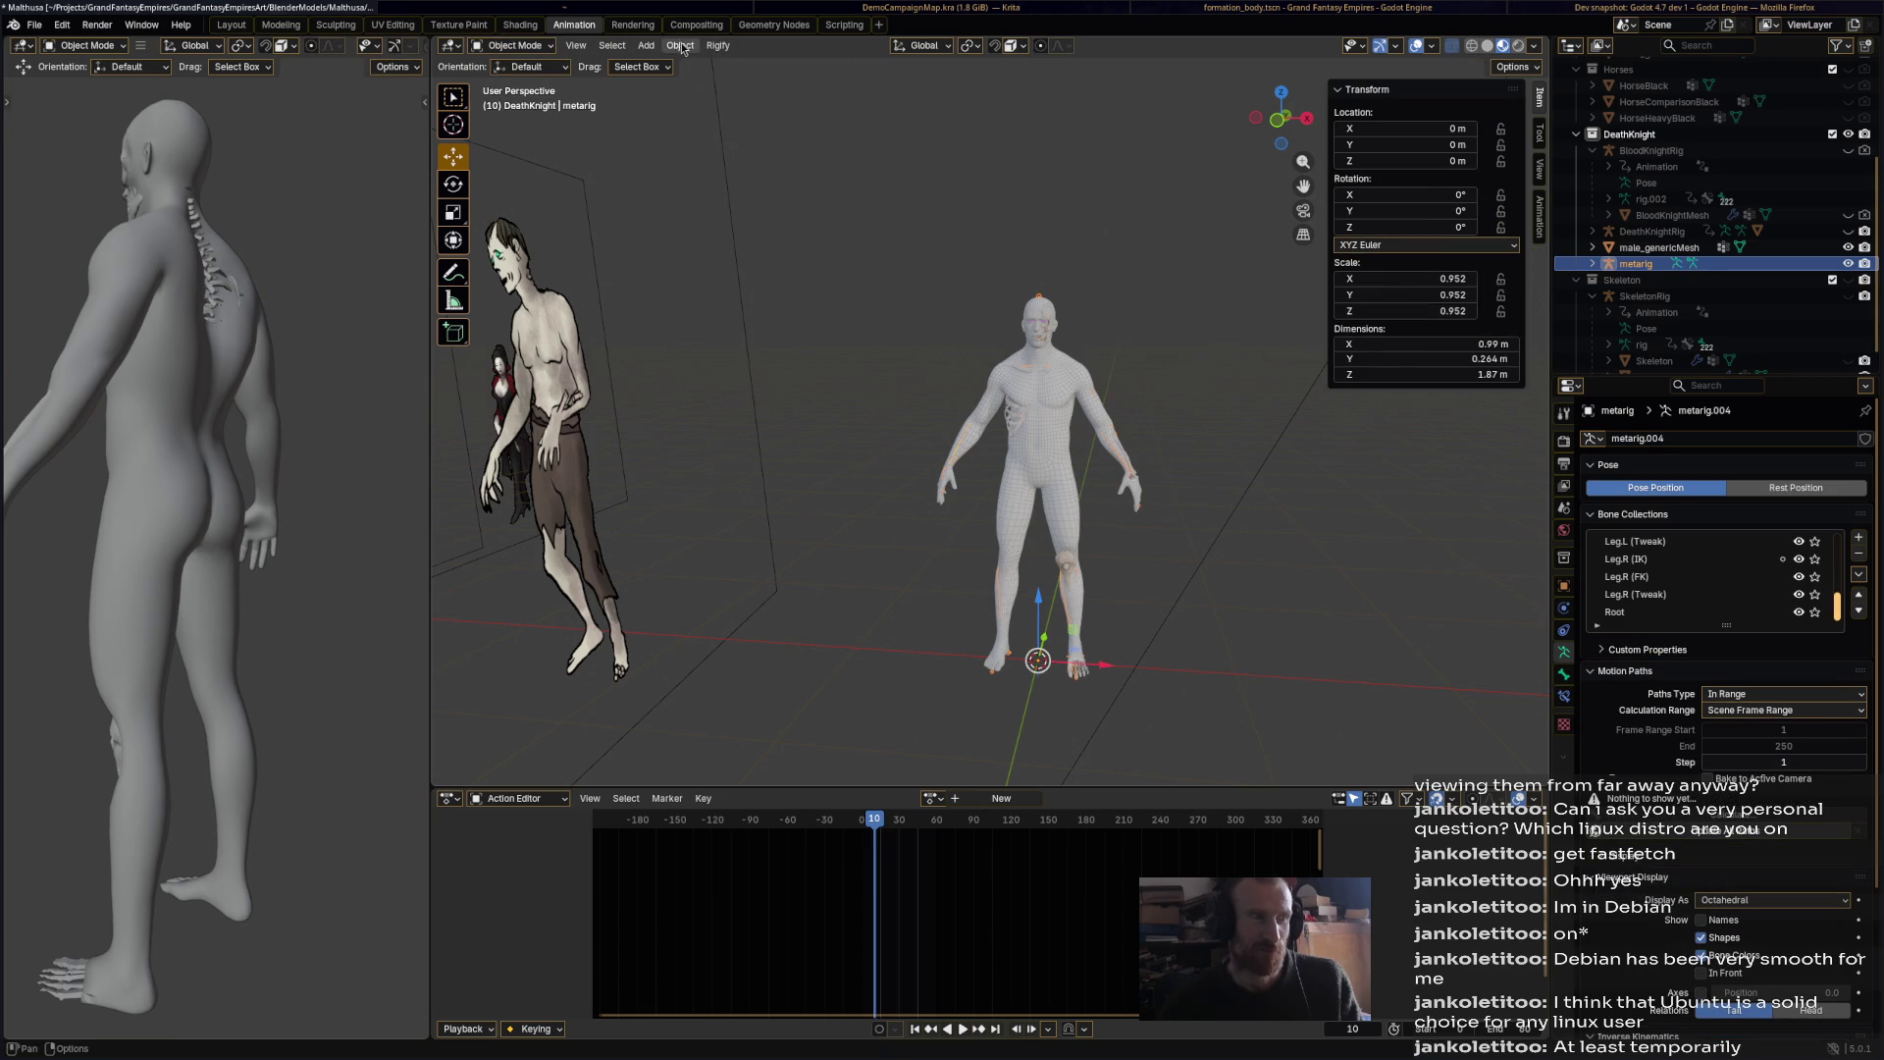
Step: Apply all transforms to the metarig, bringing its scale to 1.000
left_click(680, 45)
mouse_move(741, 138)
left_click(937, 185)
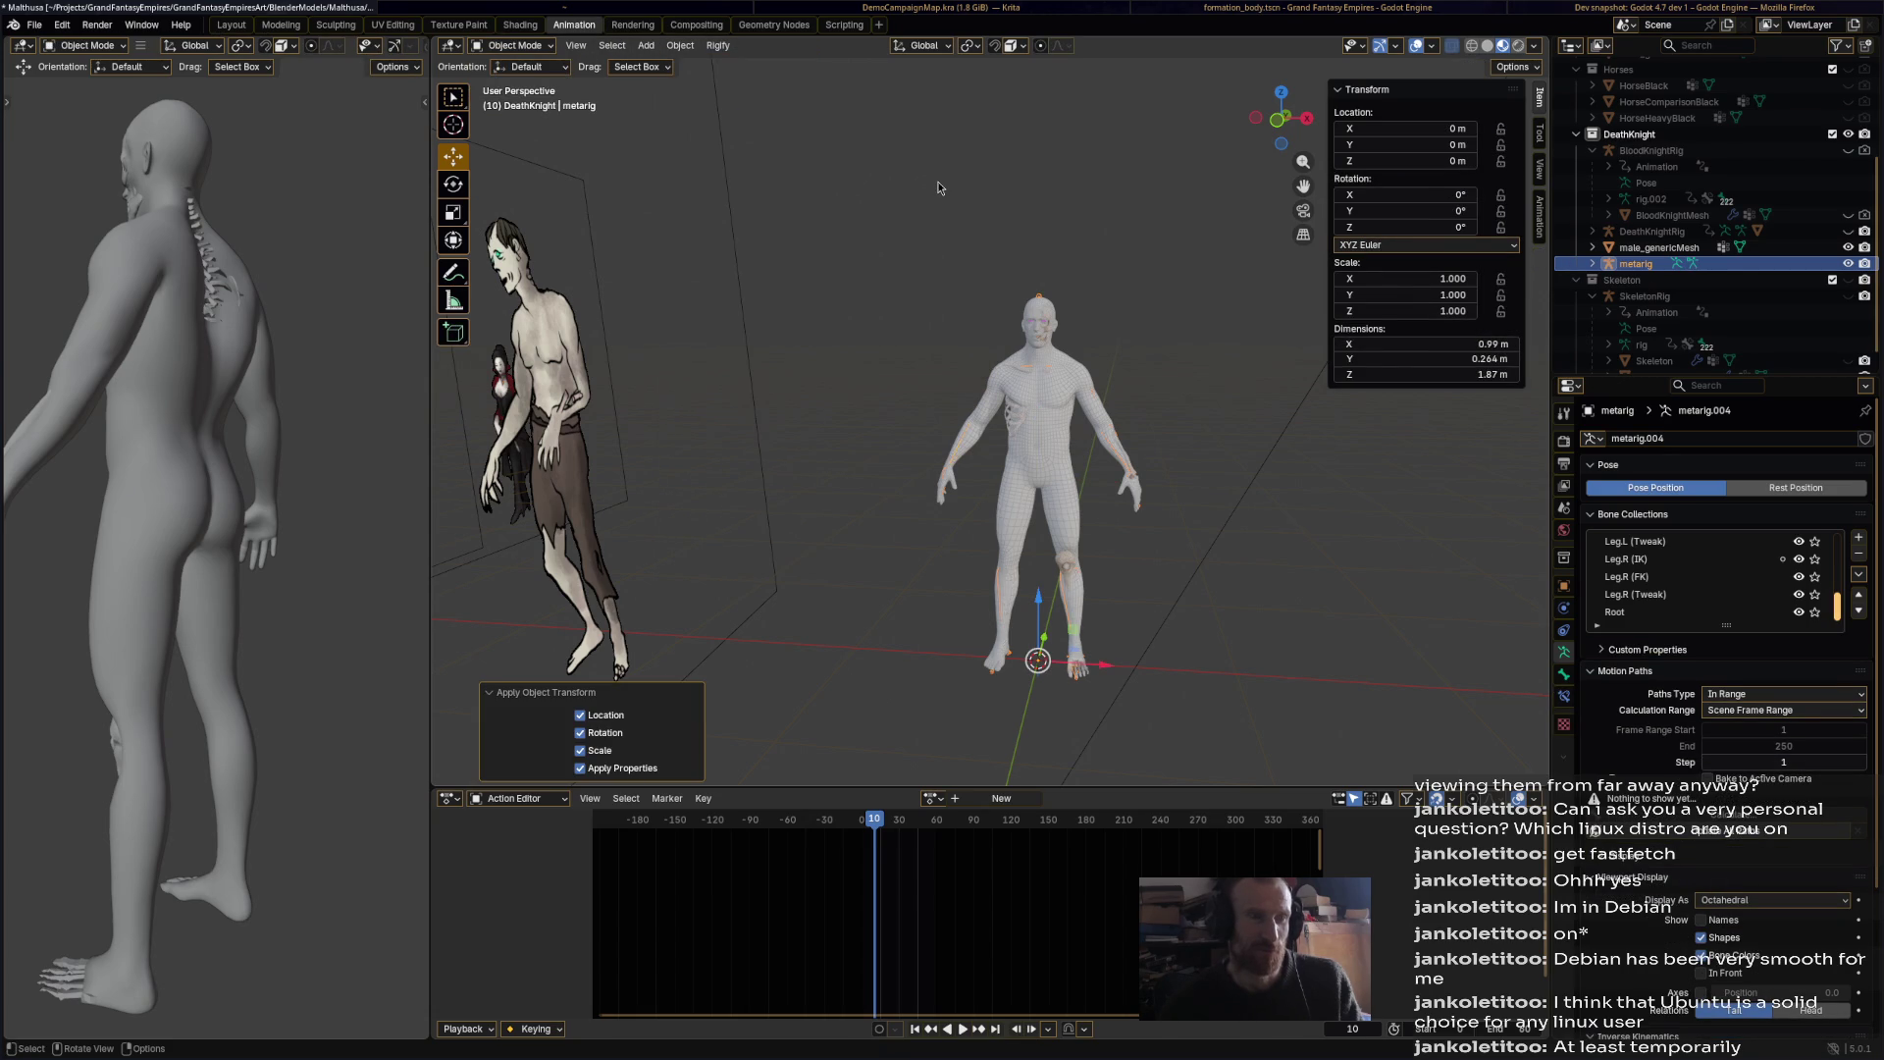
Step: Merge male_genericMesh's vertices by distance in Edit Mode (0 removed)
left_click(1056, 367)
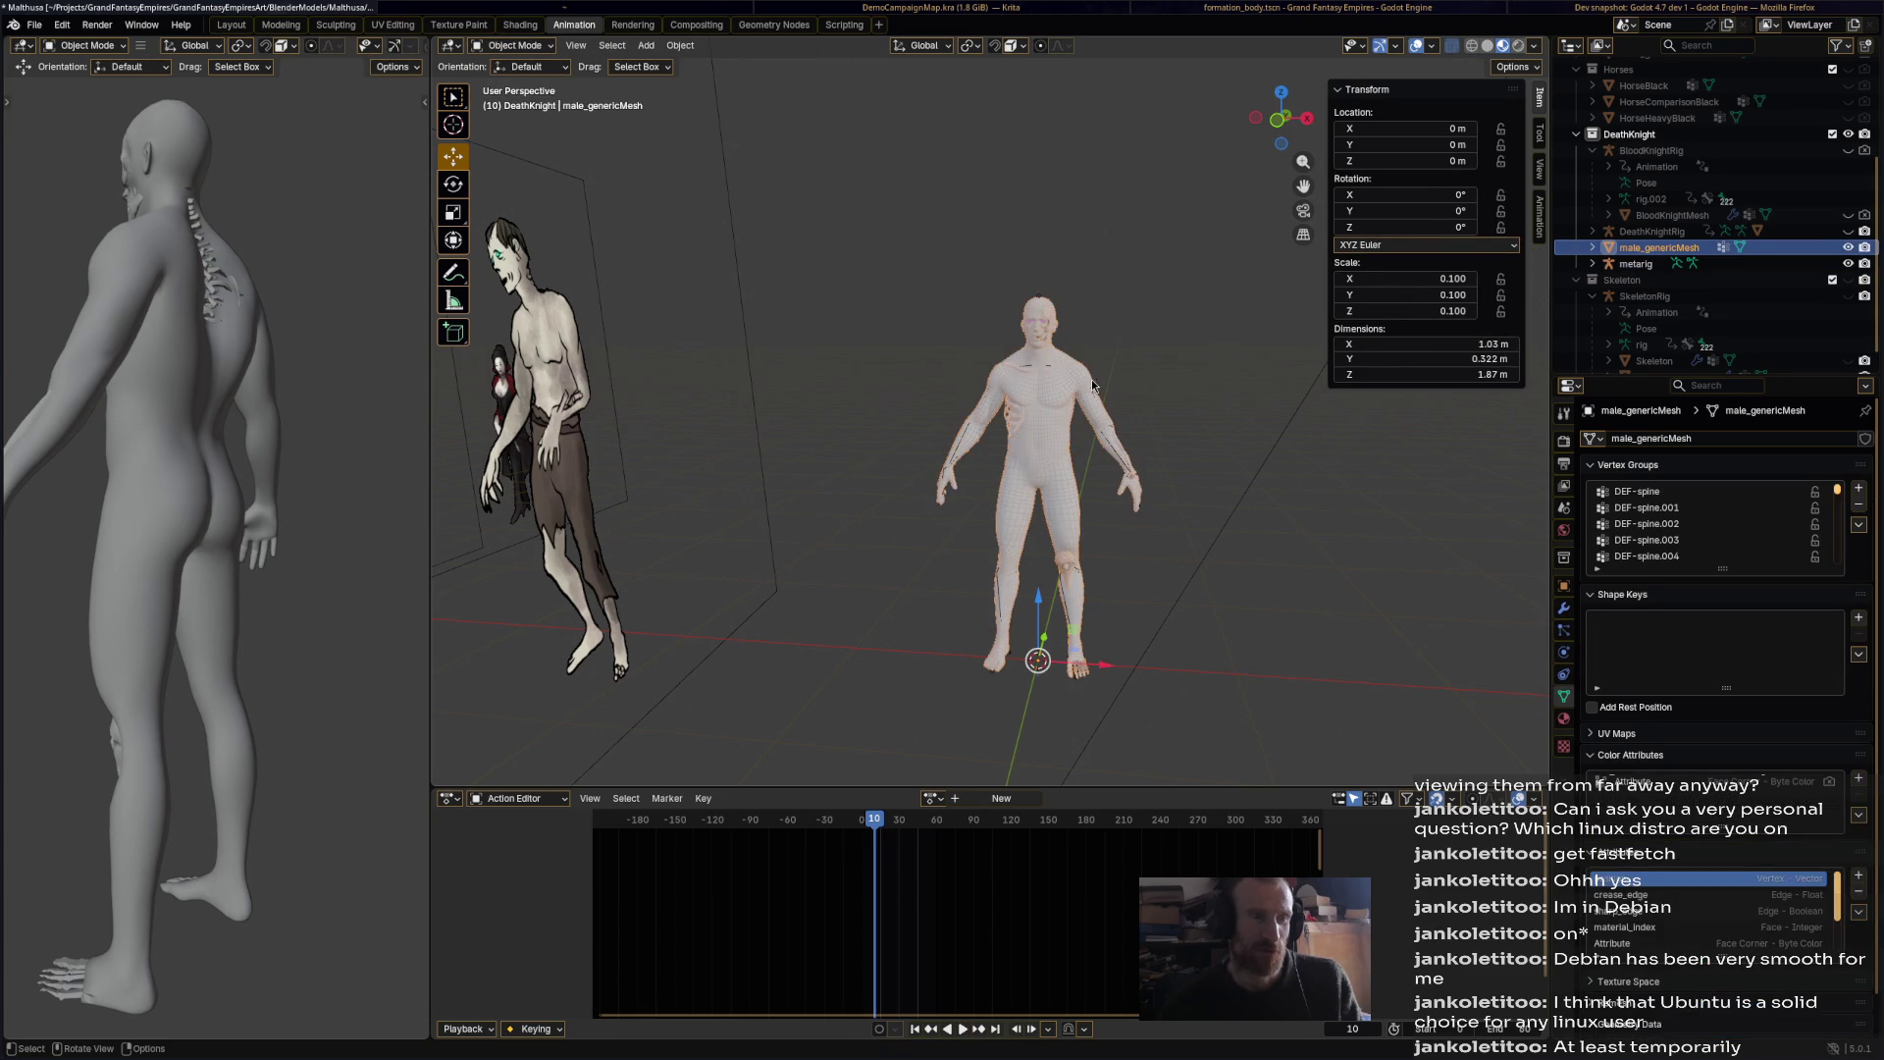
middle_click_drag(1175, 375, 1034, 376, "shift")
left_click(510, 45)
left_click(511, 63)
left_click(510, 45)
left_click(512, 80)
key("a")
key("m")
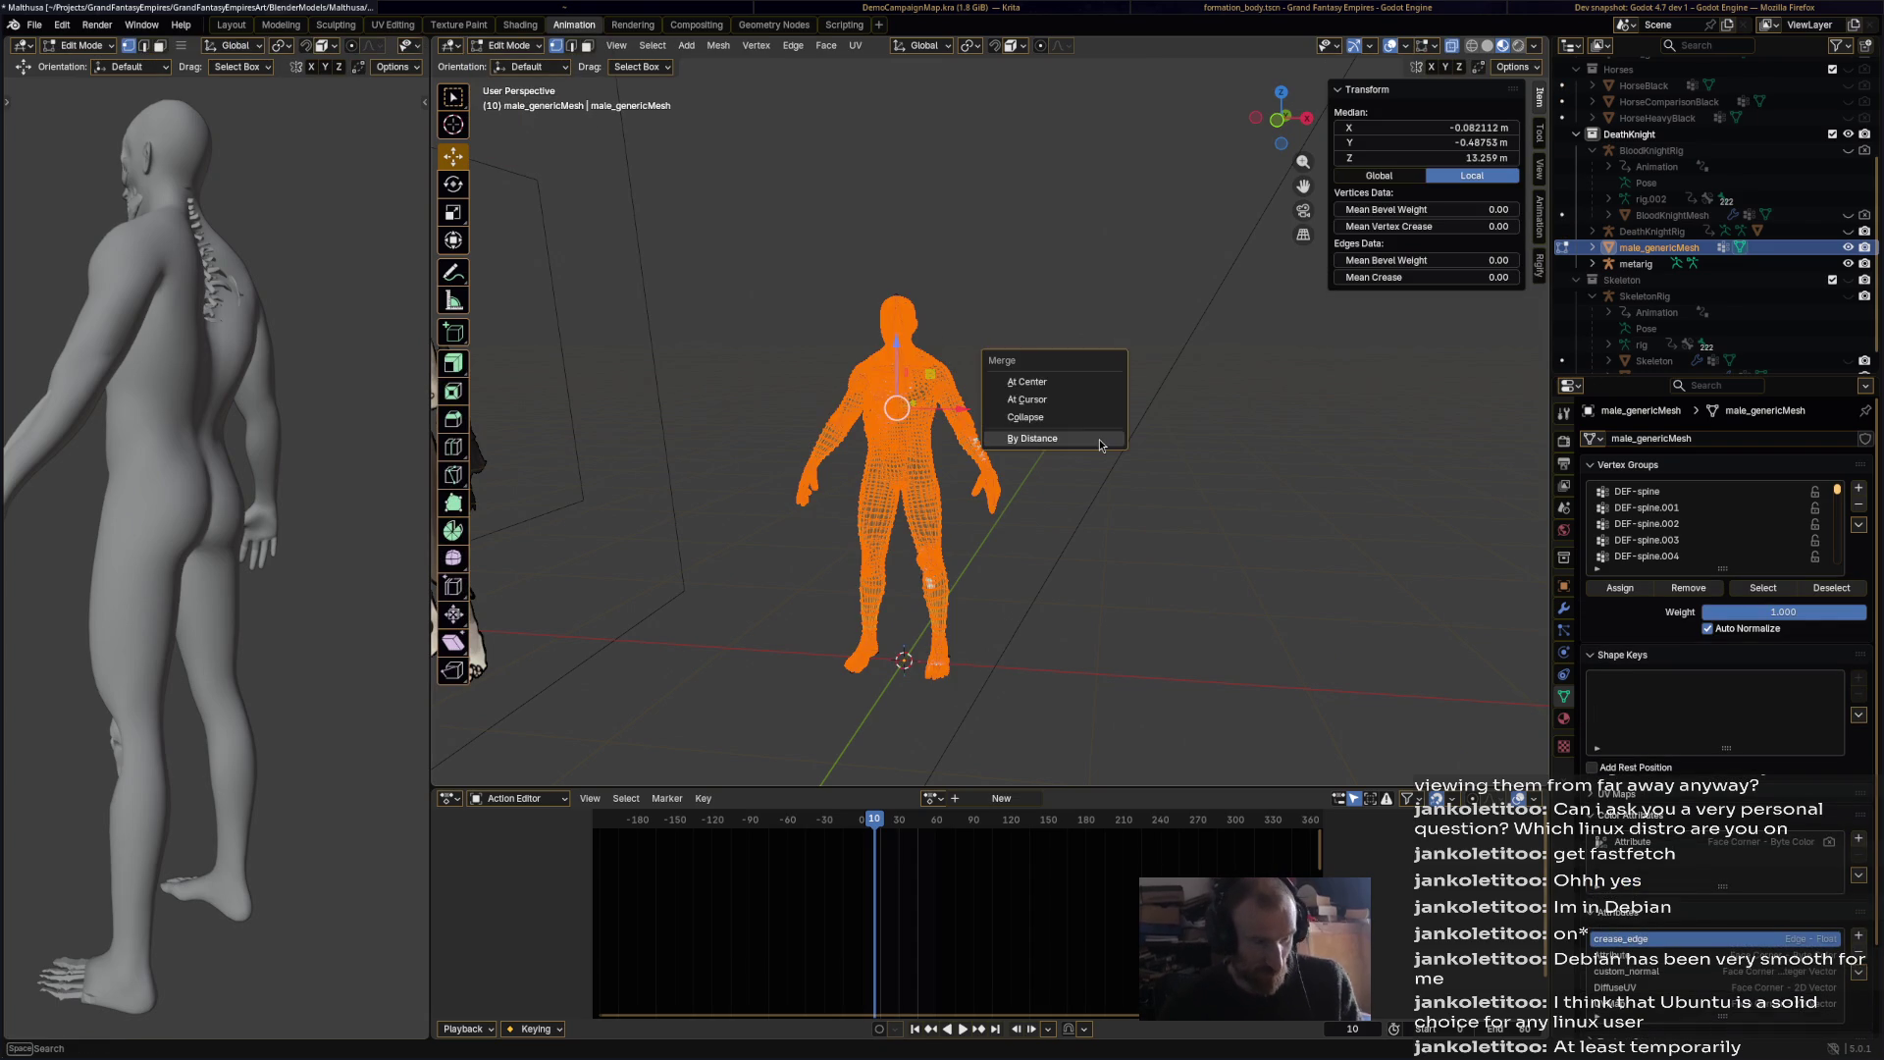
left_click(1098, 438)
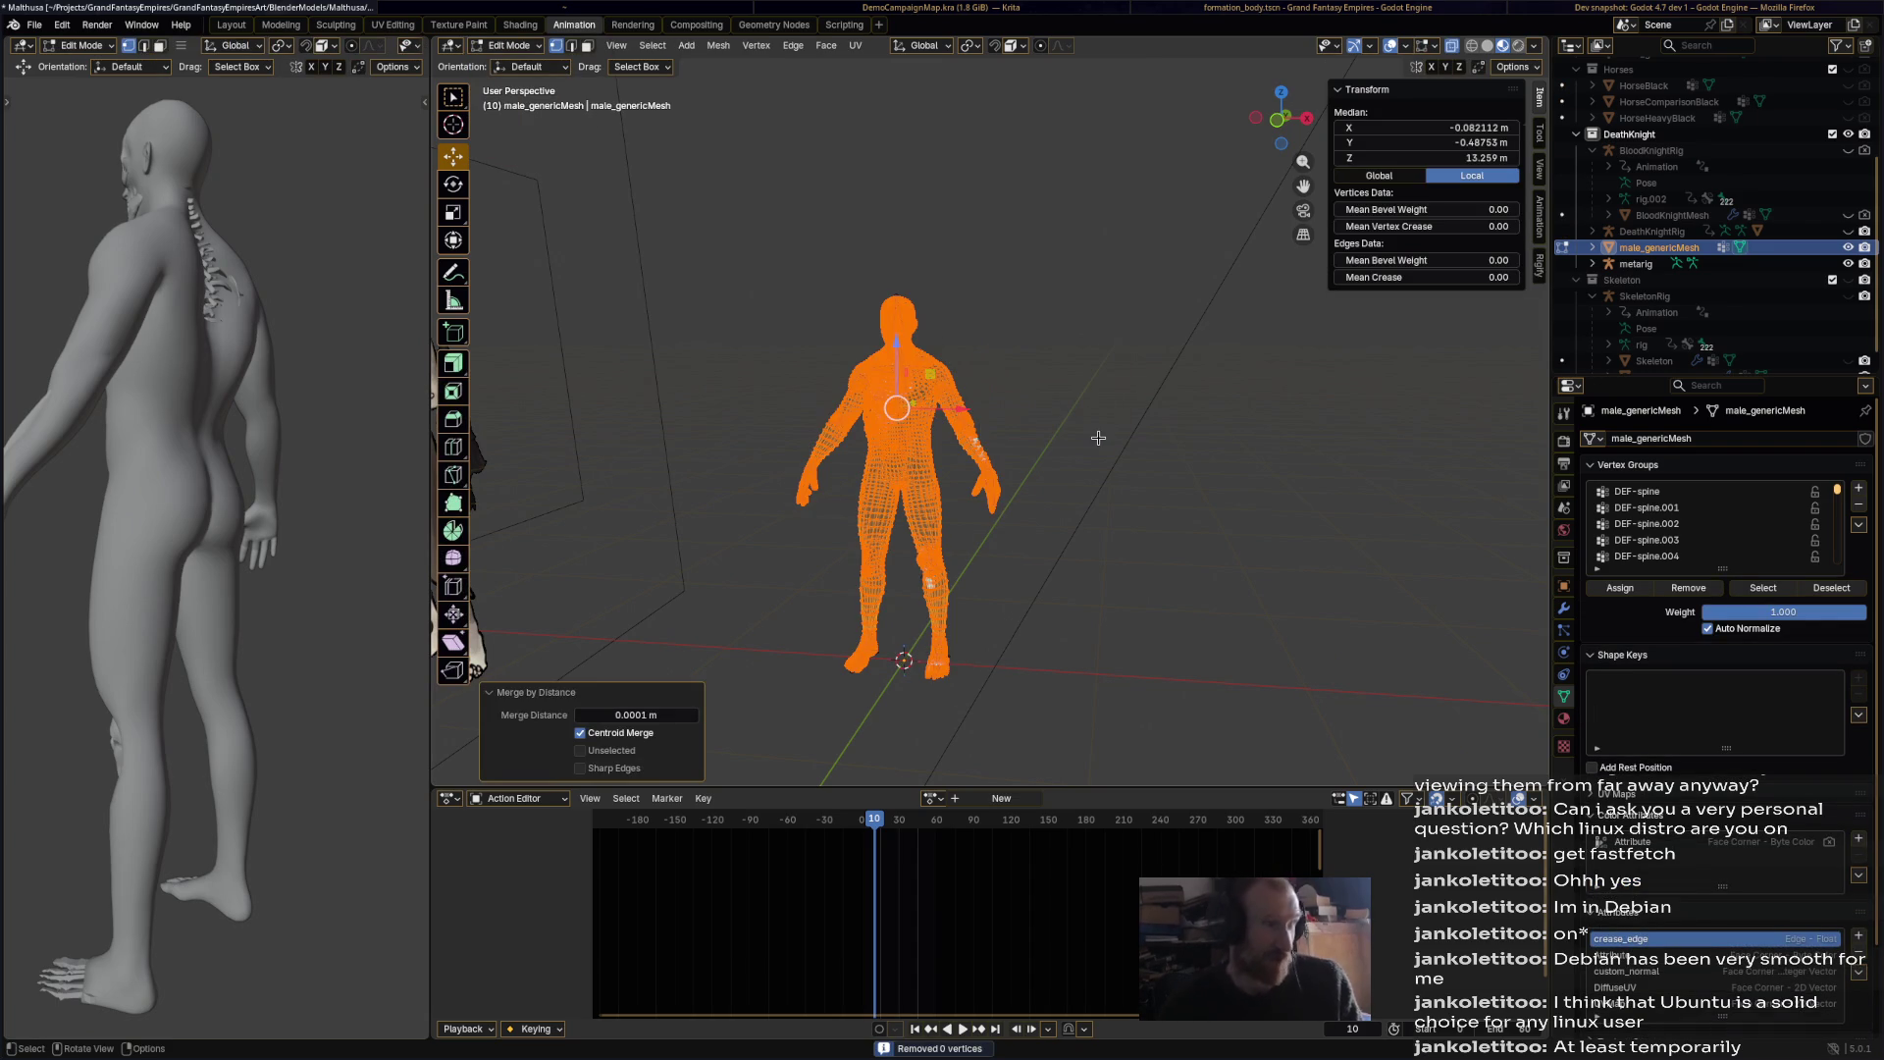
Step: Deselect all and return the body mesh to Object Mode, framing the torso
key("alt+a")
left_click(510, 45)
left_click(512, 63)
mouse_move(1044, 426)
middle_mouse_down()
mouse_move(1024, 404)
mouse_move(1042, 426)
middle_mouse_up()
scroll(1034, 439, "up", 7)
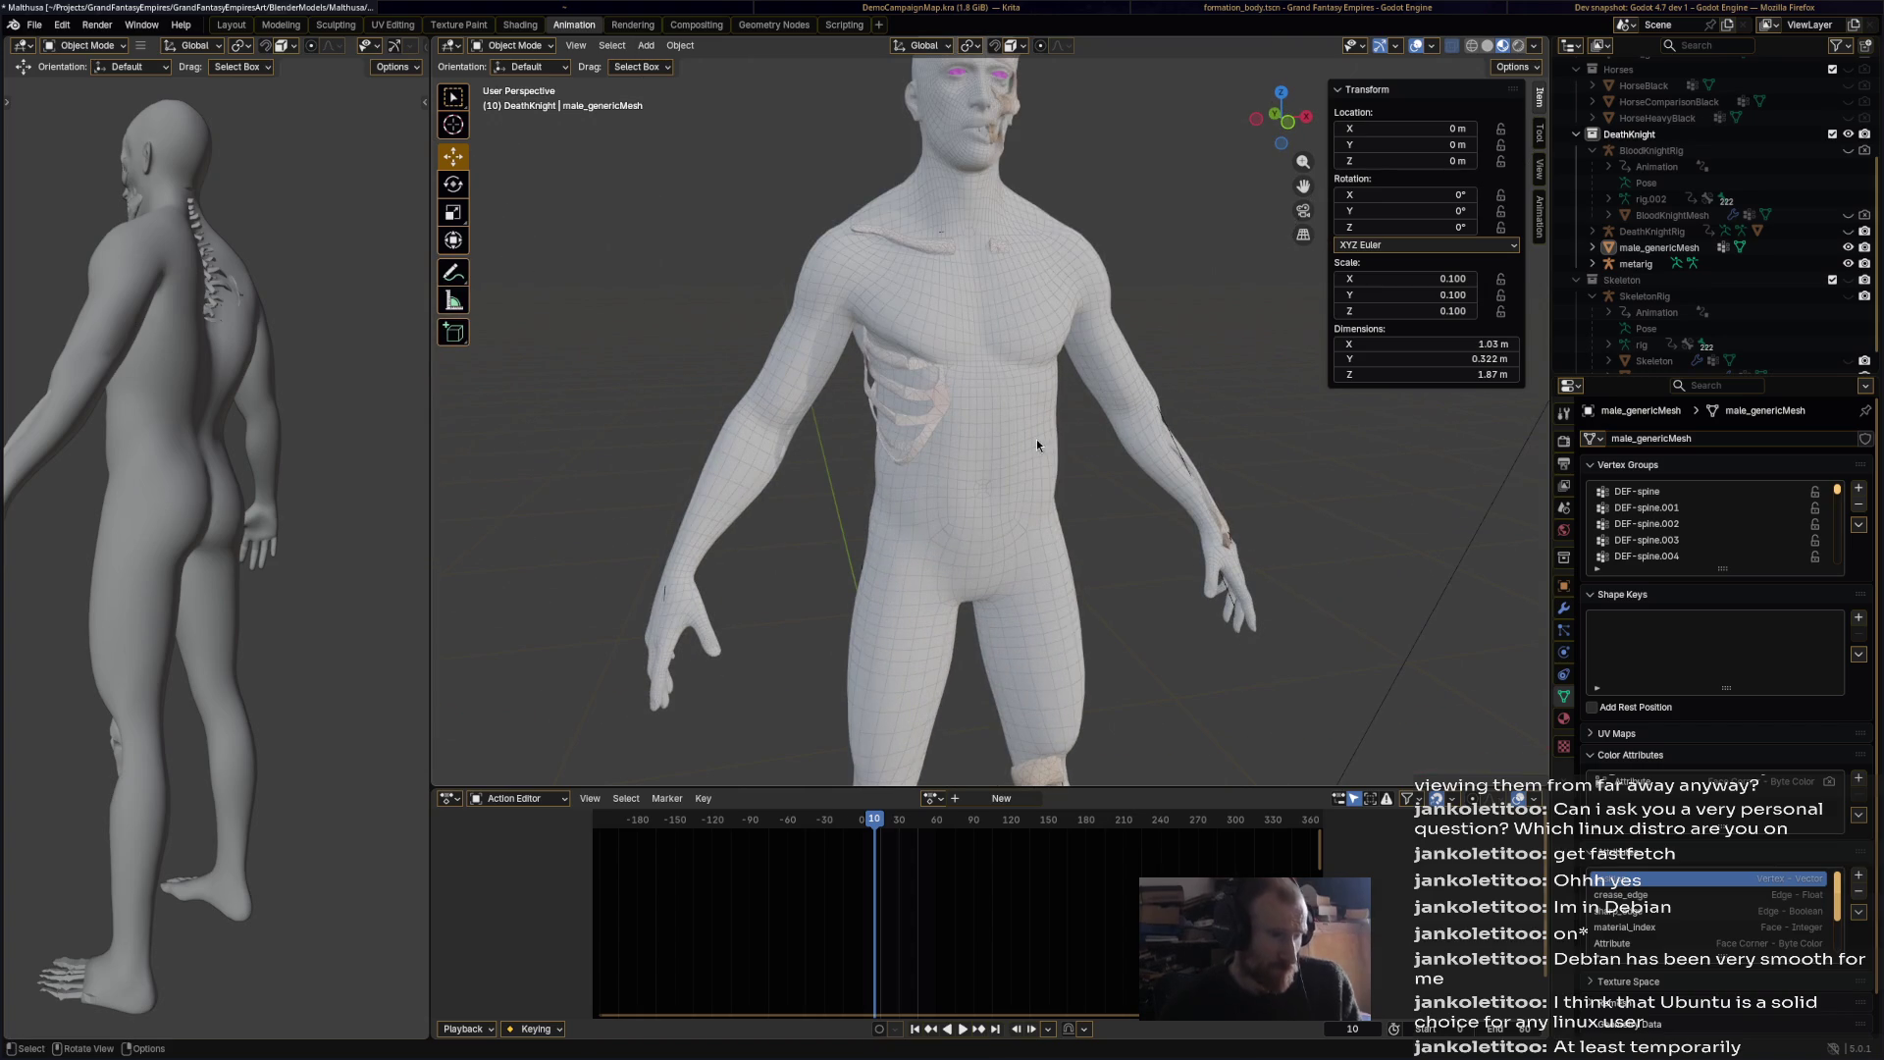
Step: Make the metarig active and generate the Rigify control rig
left_click(1061, 443)
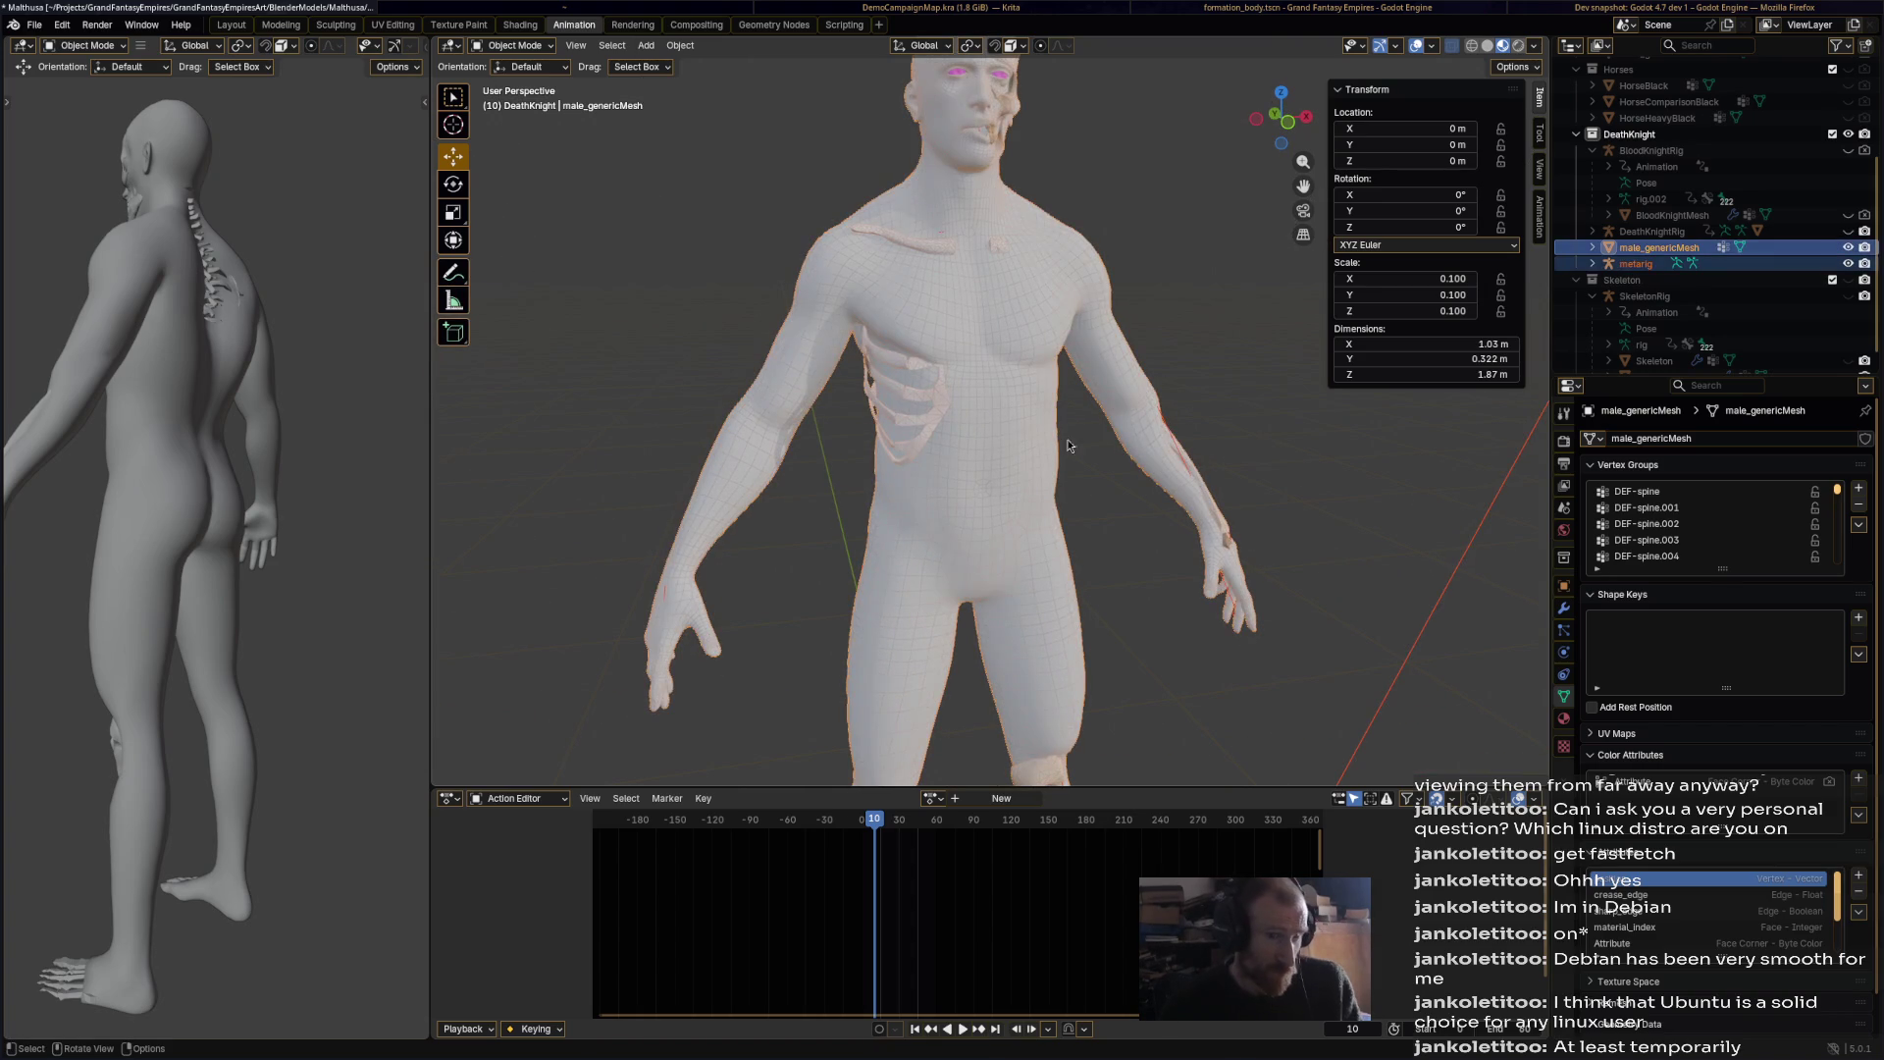
left_click(1656, 263)
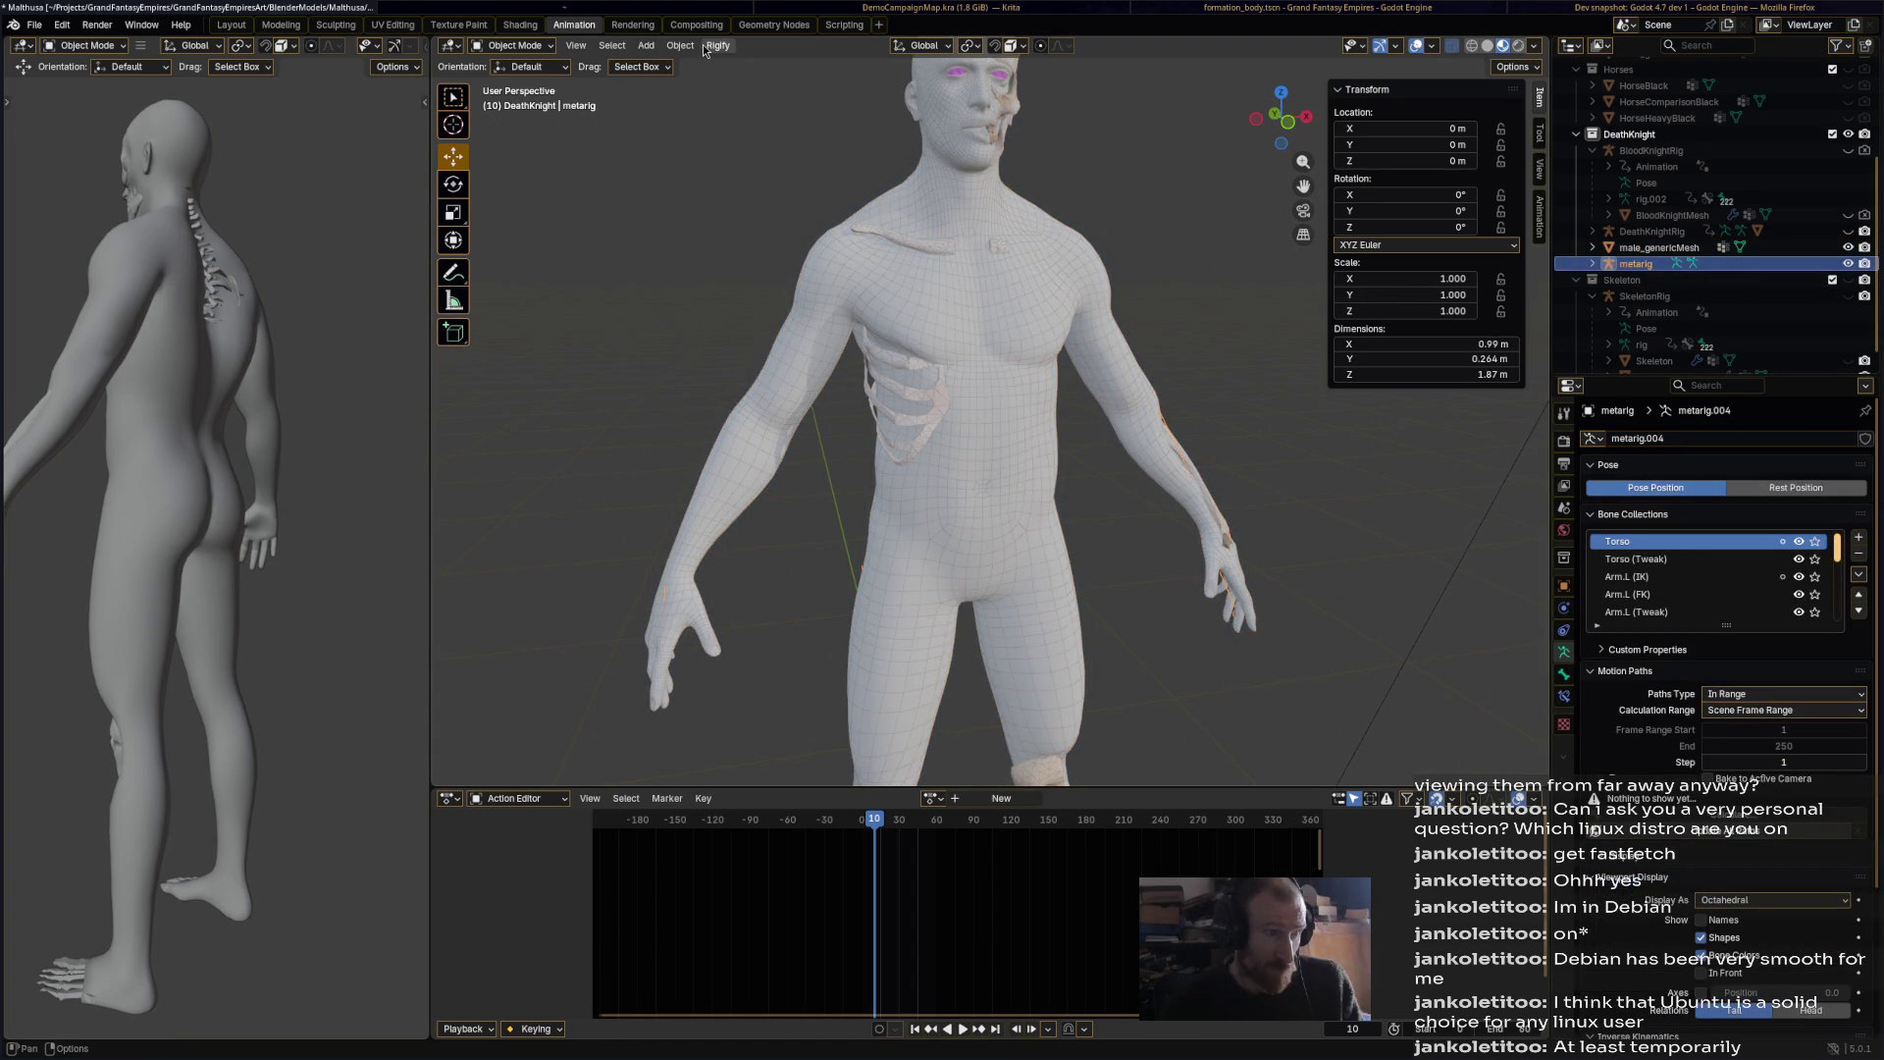
left_click(734, 67)
scroll(972, 392, "down", 3)
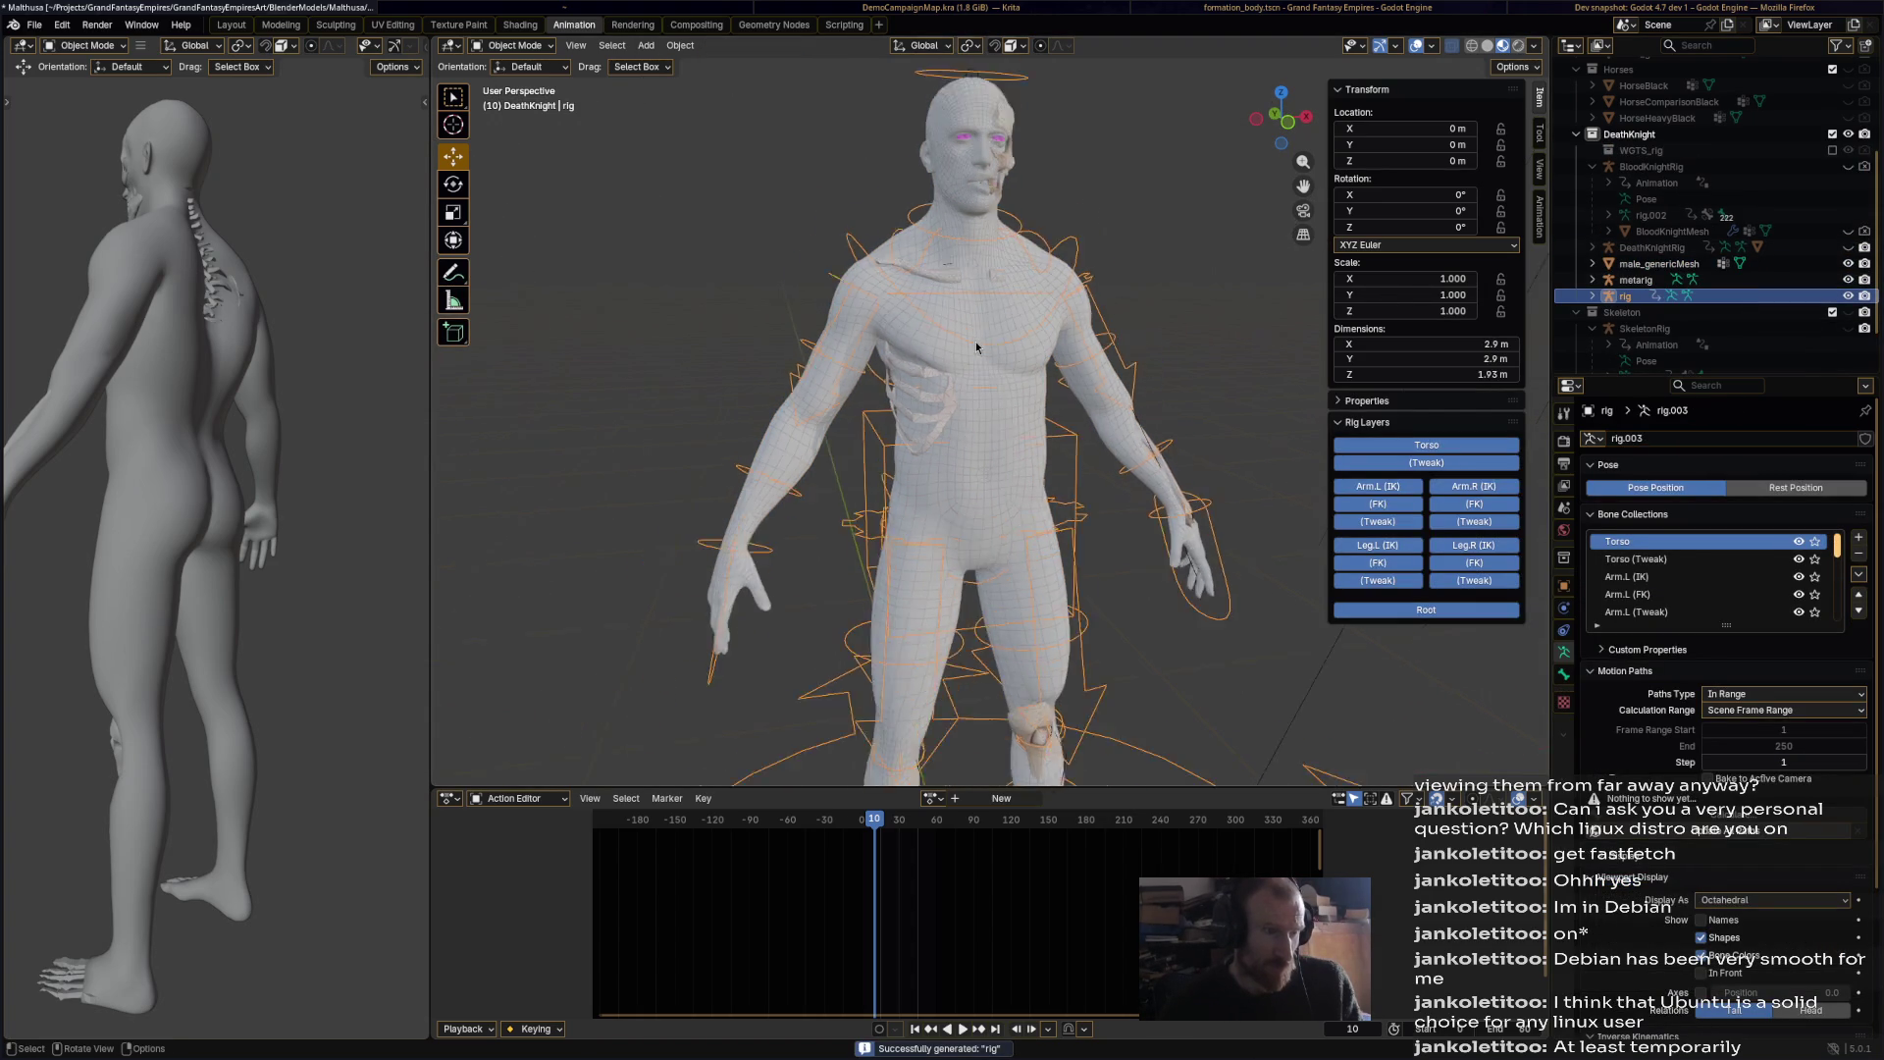
Step: Select the body mesh with the generated rig as the active object, ready for parenting
left_click(1634, 282)
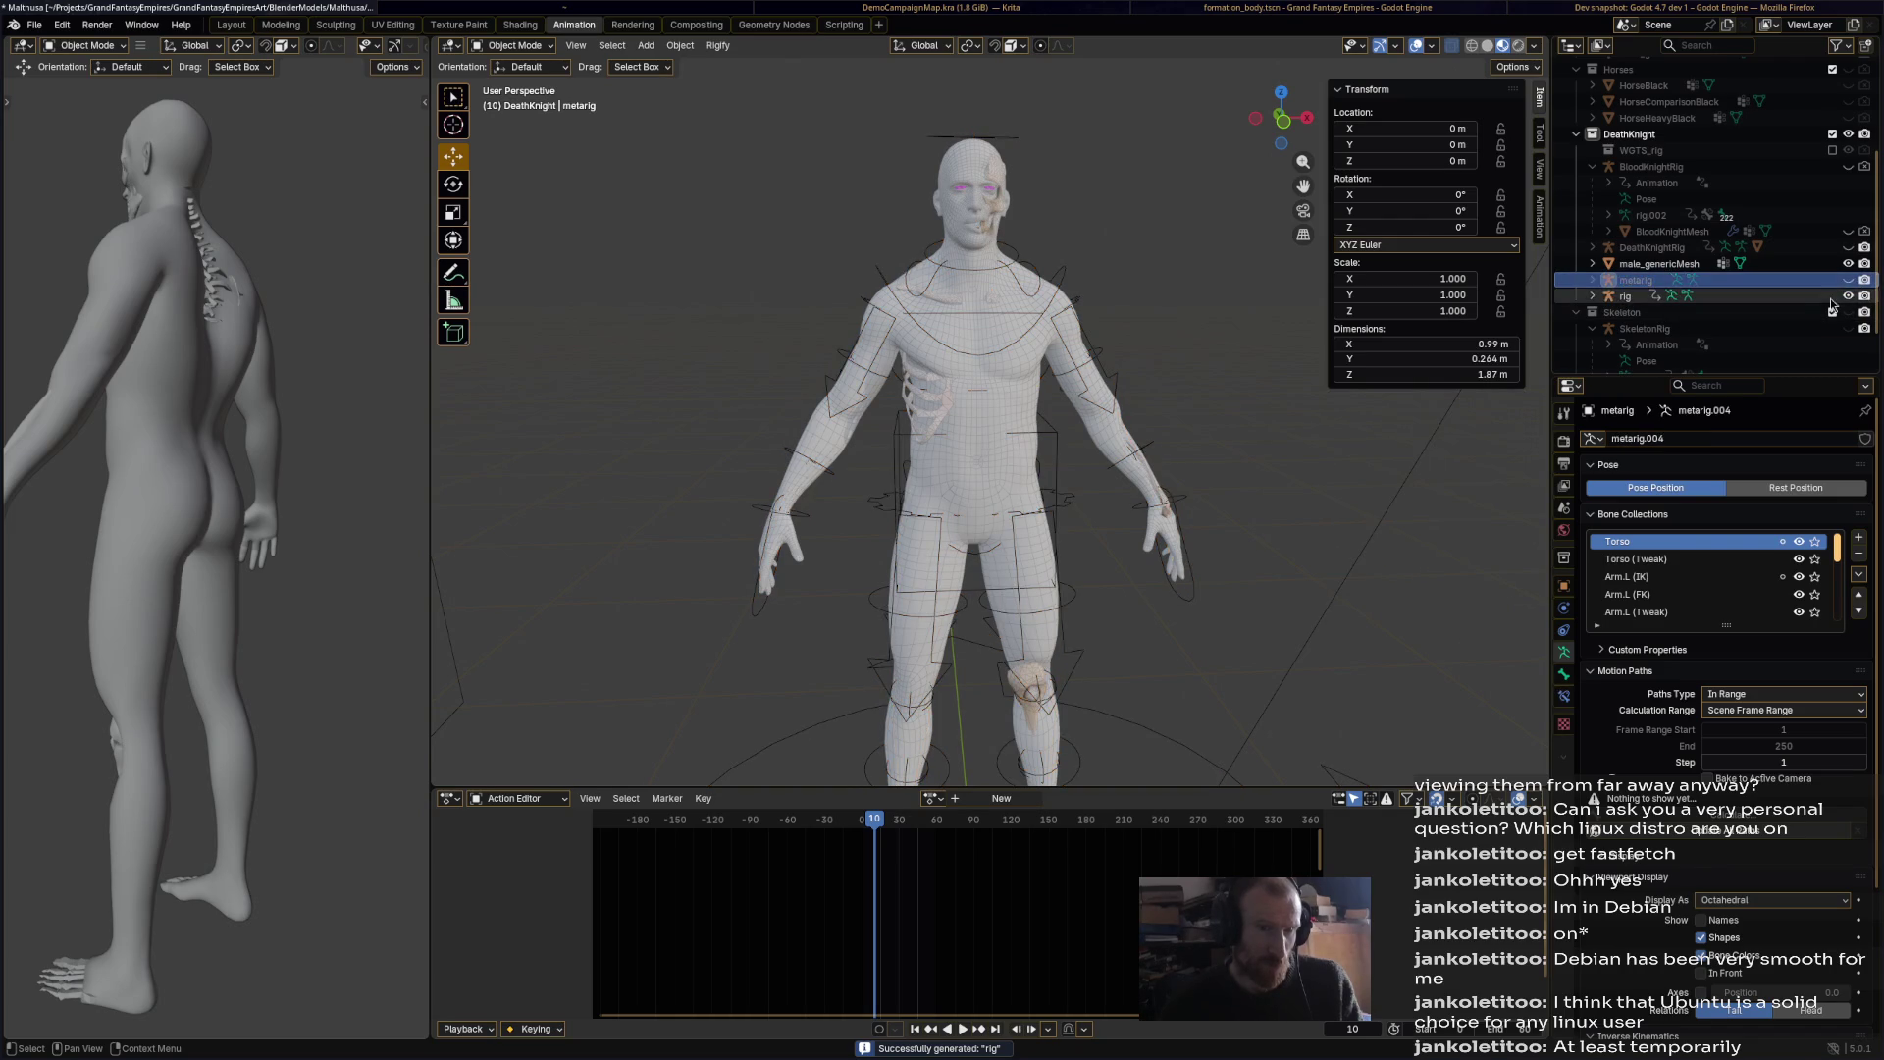
left_click(1625, 296)
left_click(1099, 445)
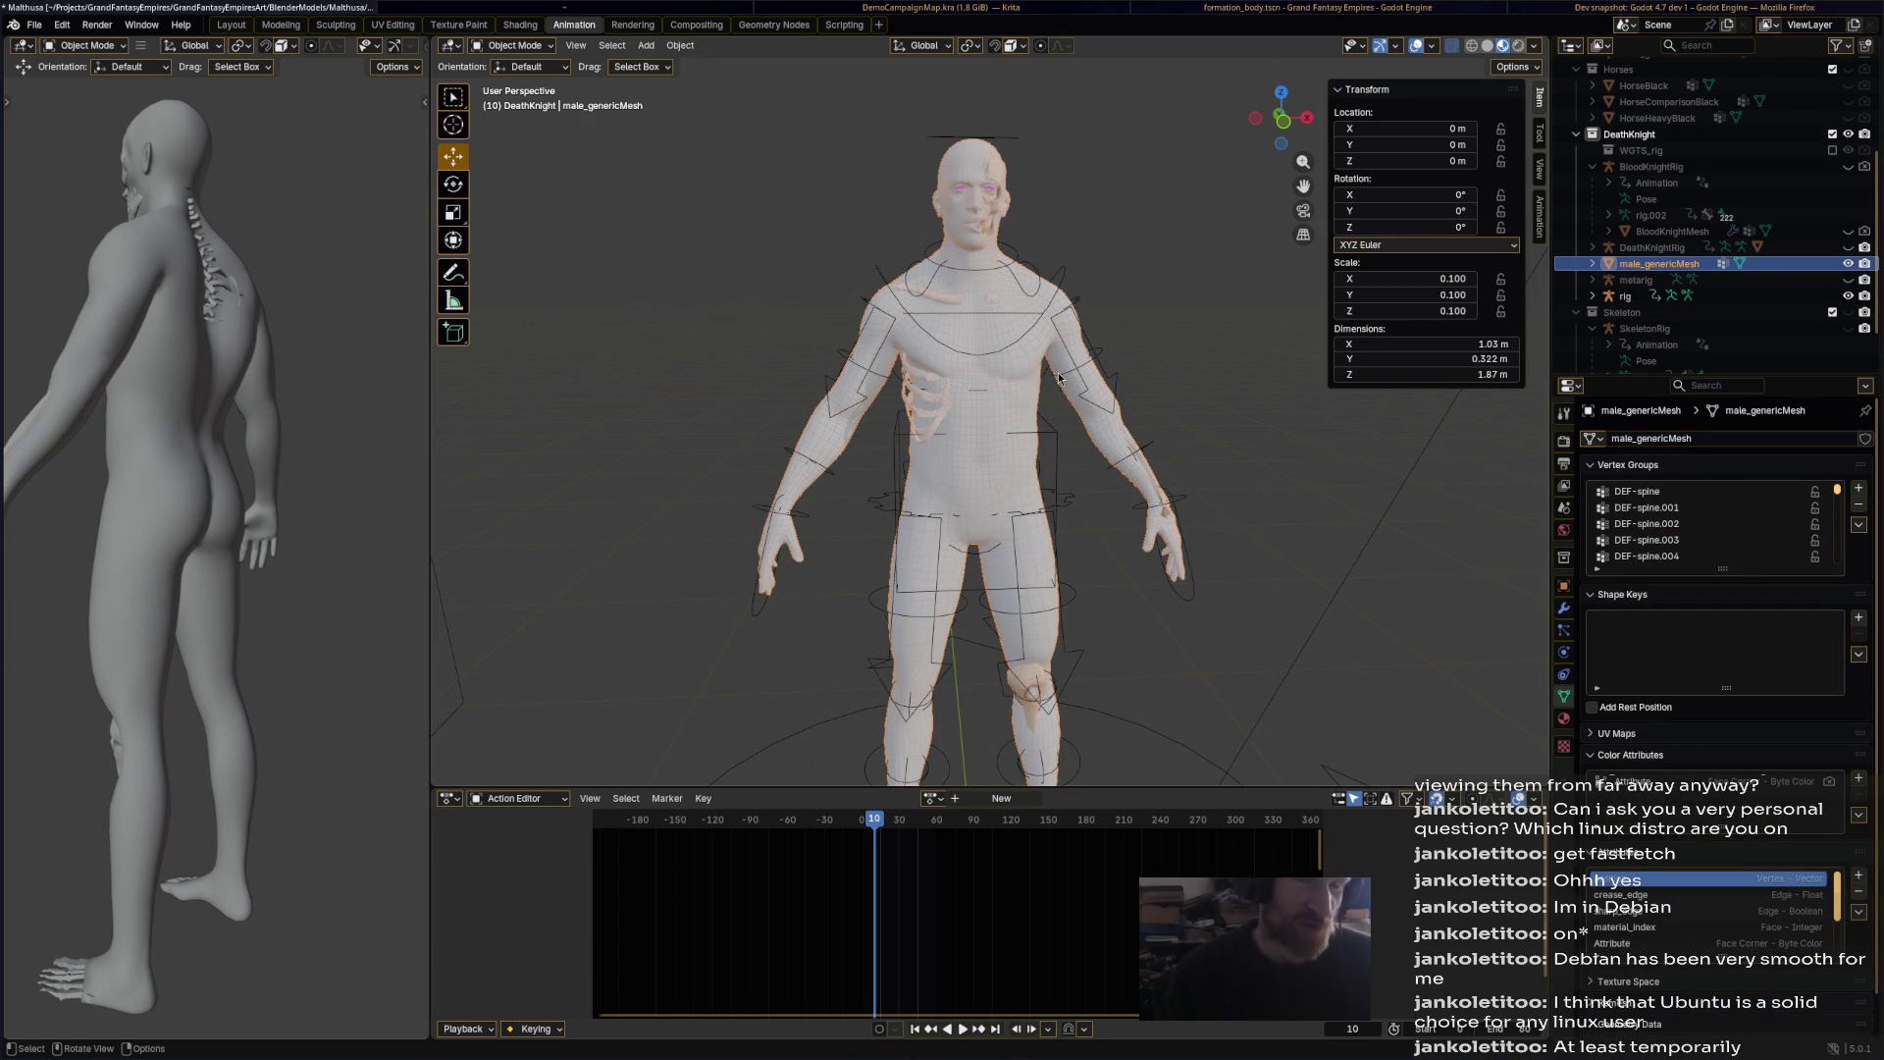
left_click(1012, 141, "shift")
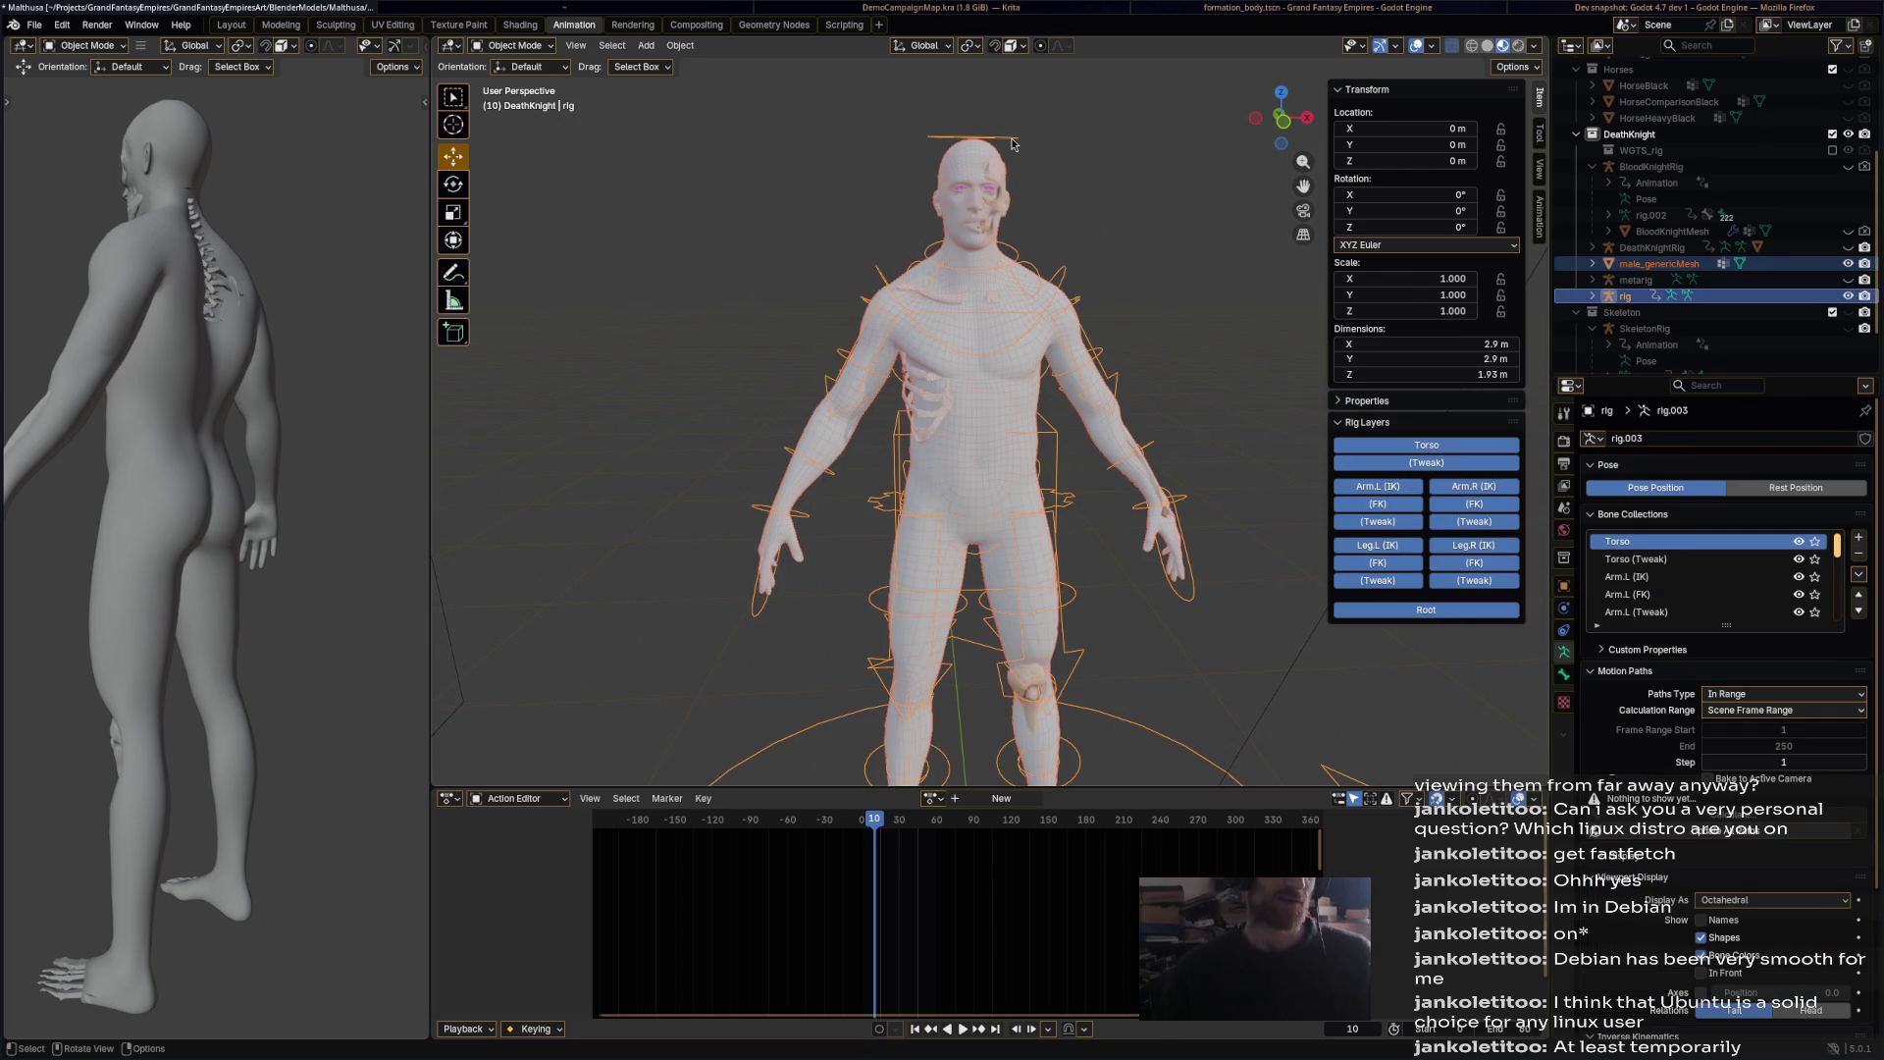
right_click(1011, 141)
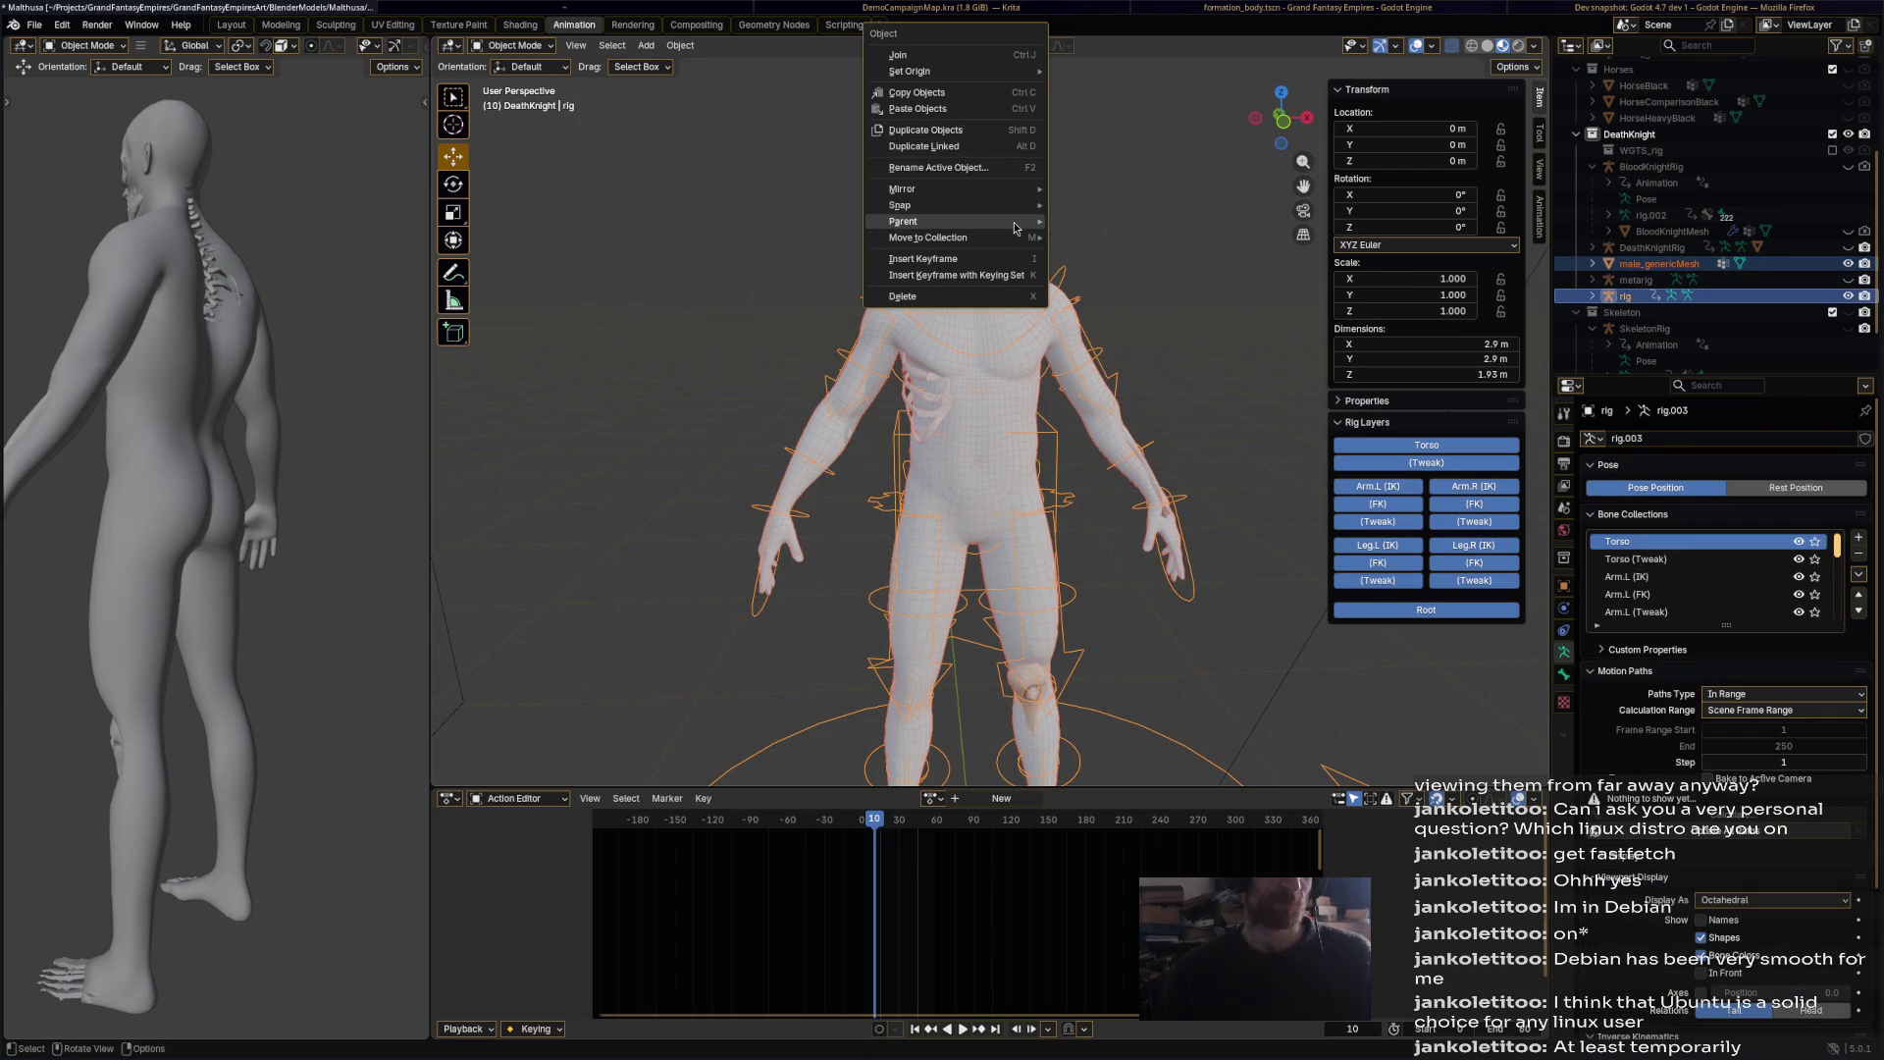
mouse_move(1031, 221)
left_click(1144, 274)
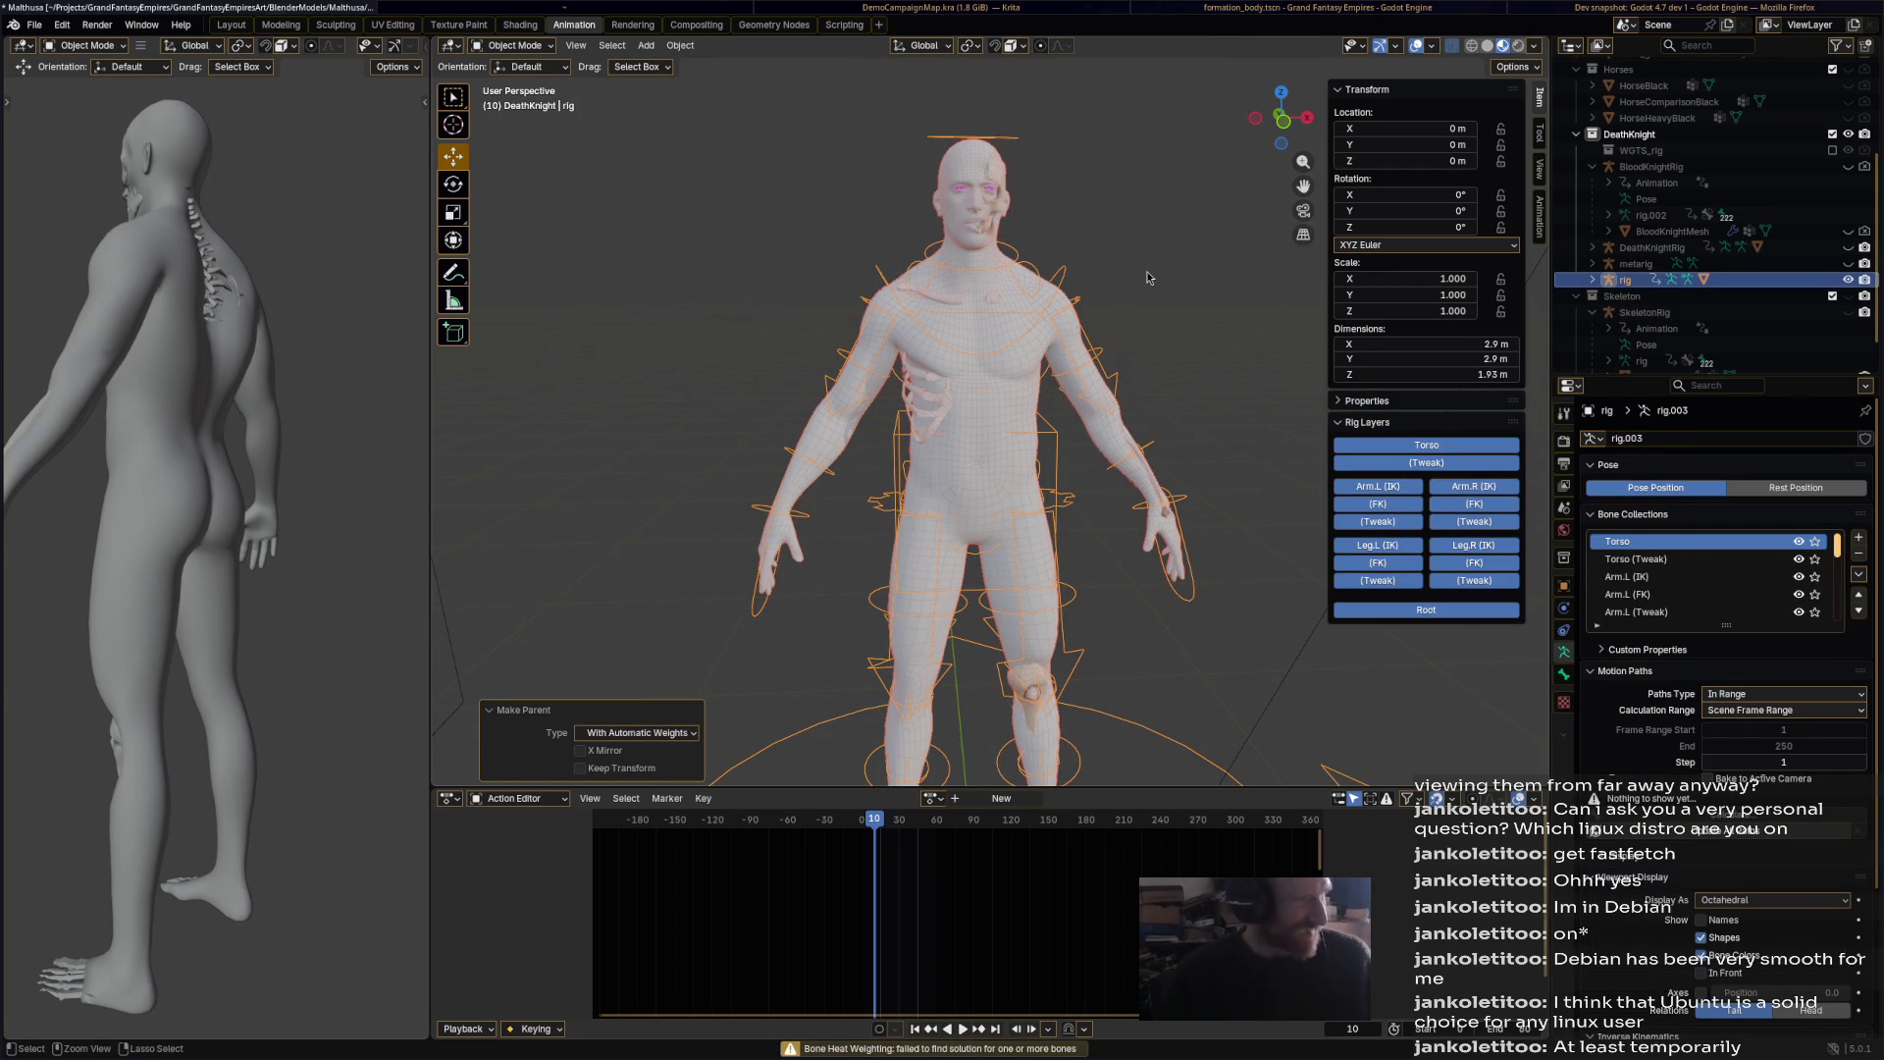
key("ctrl+z")
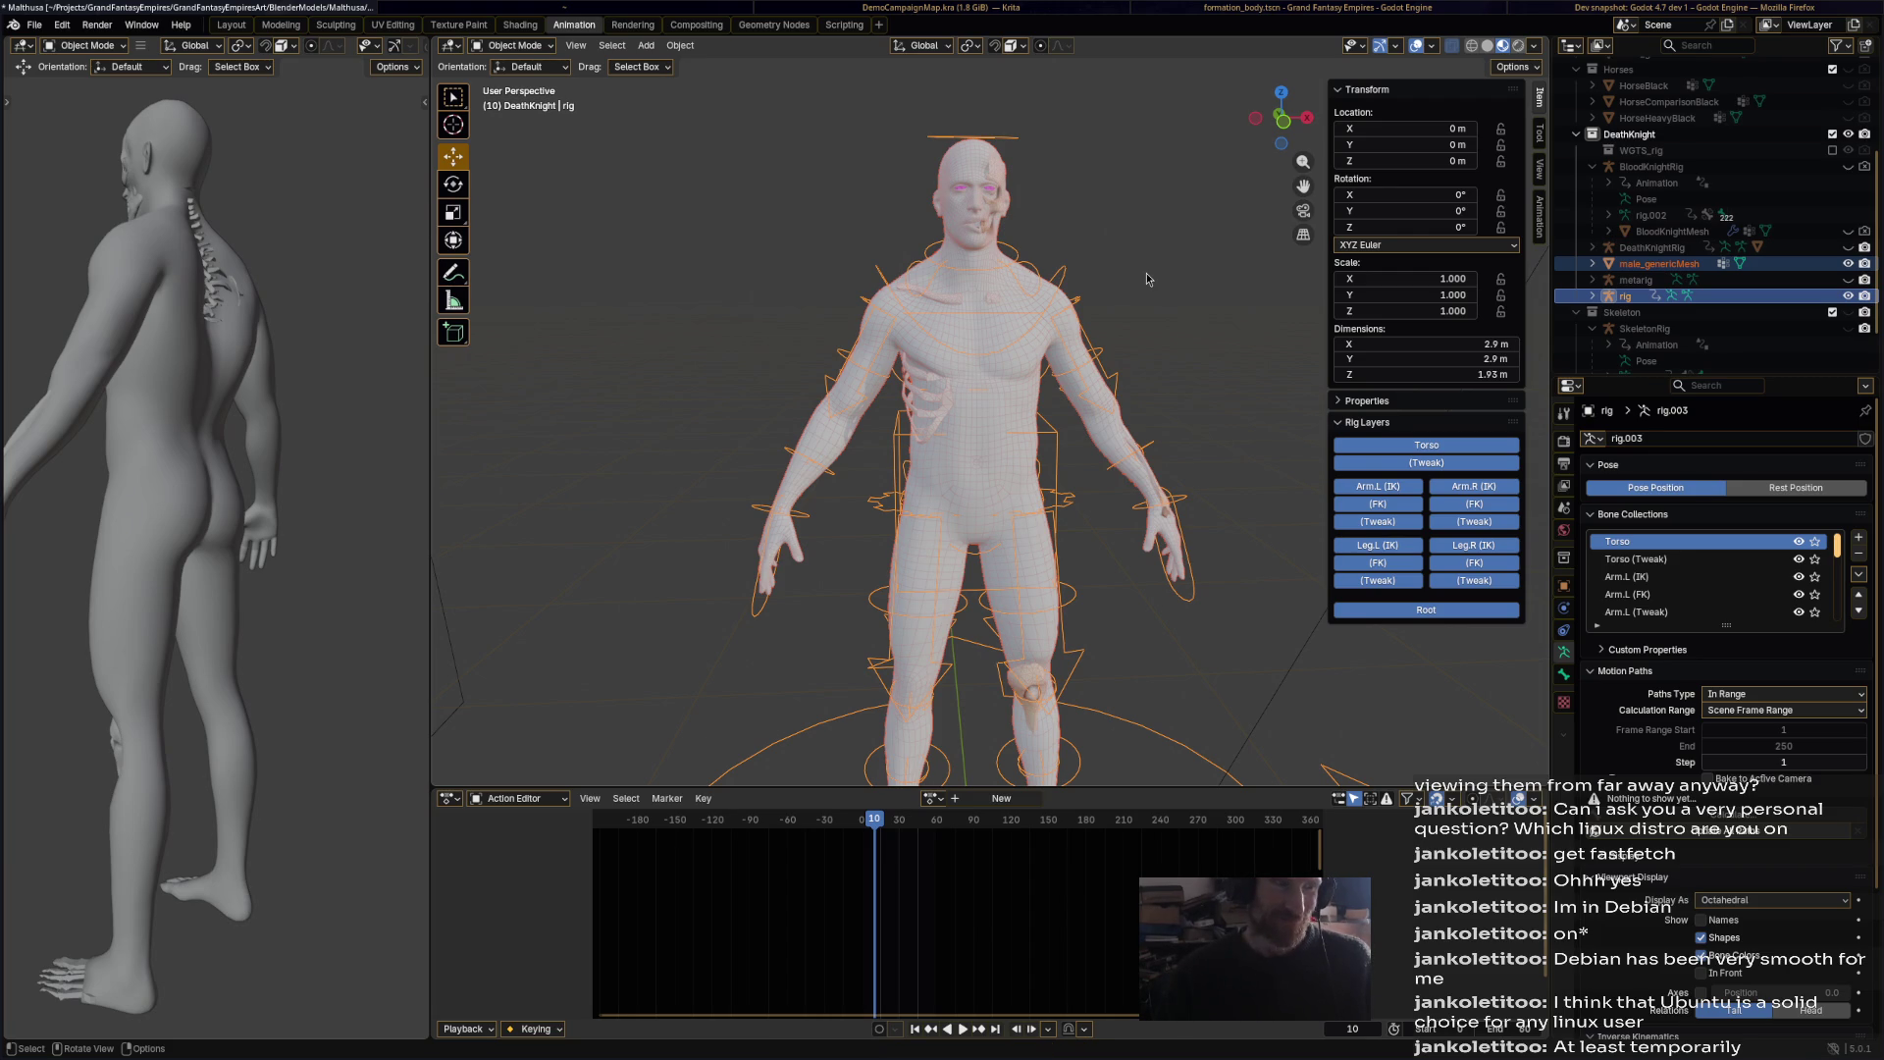
middle_click_drag(1156, 383, 1082, 283, "shift")
middle_click_drag(1124, 304, 1149, 424)
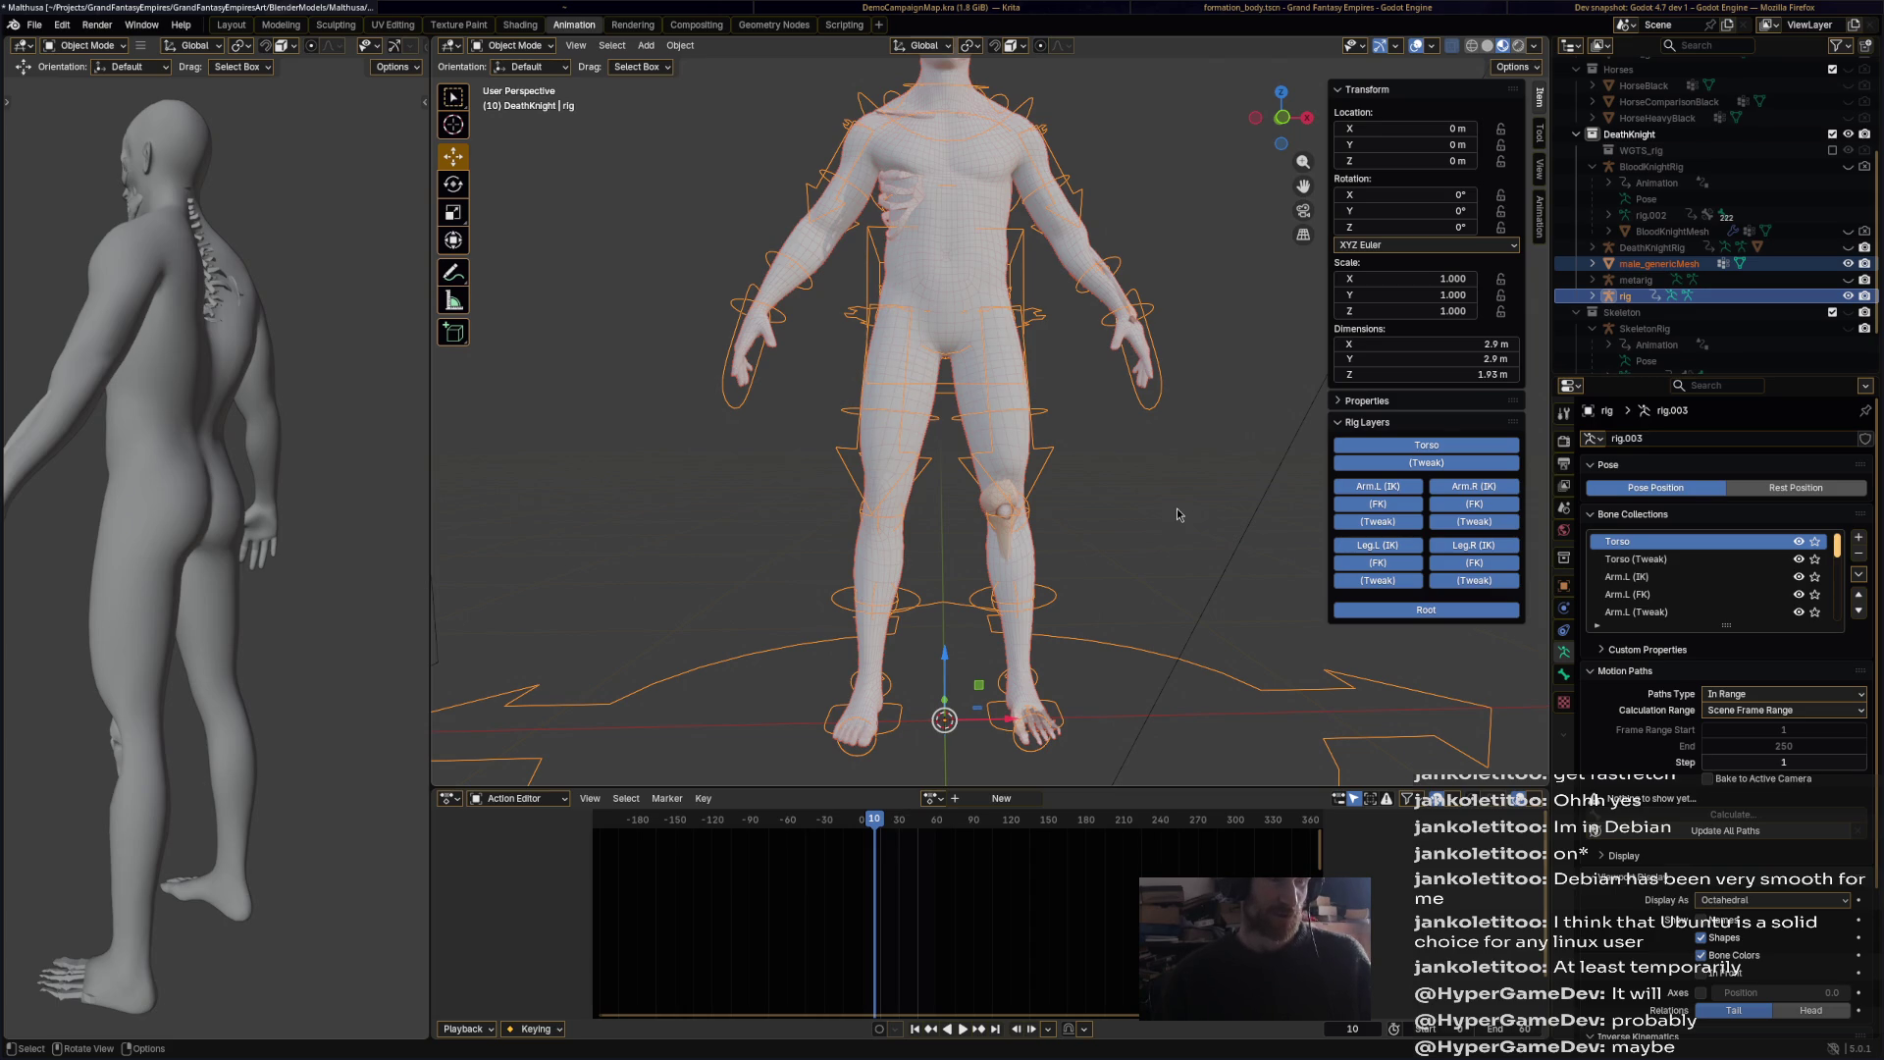
left_click(511, 46)
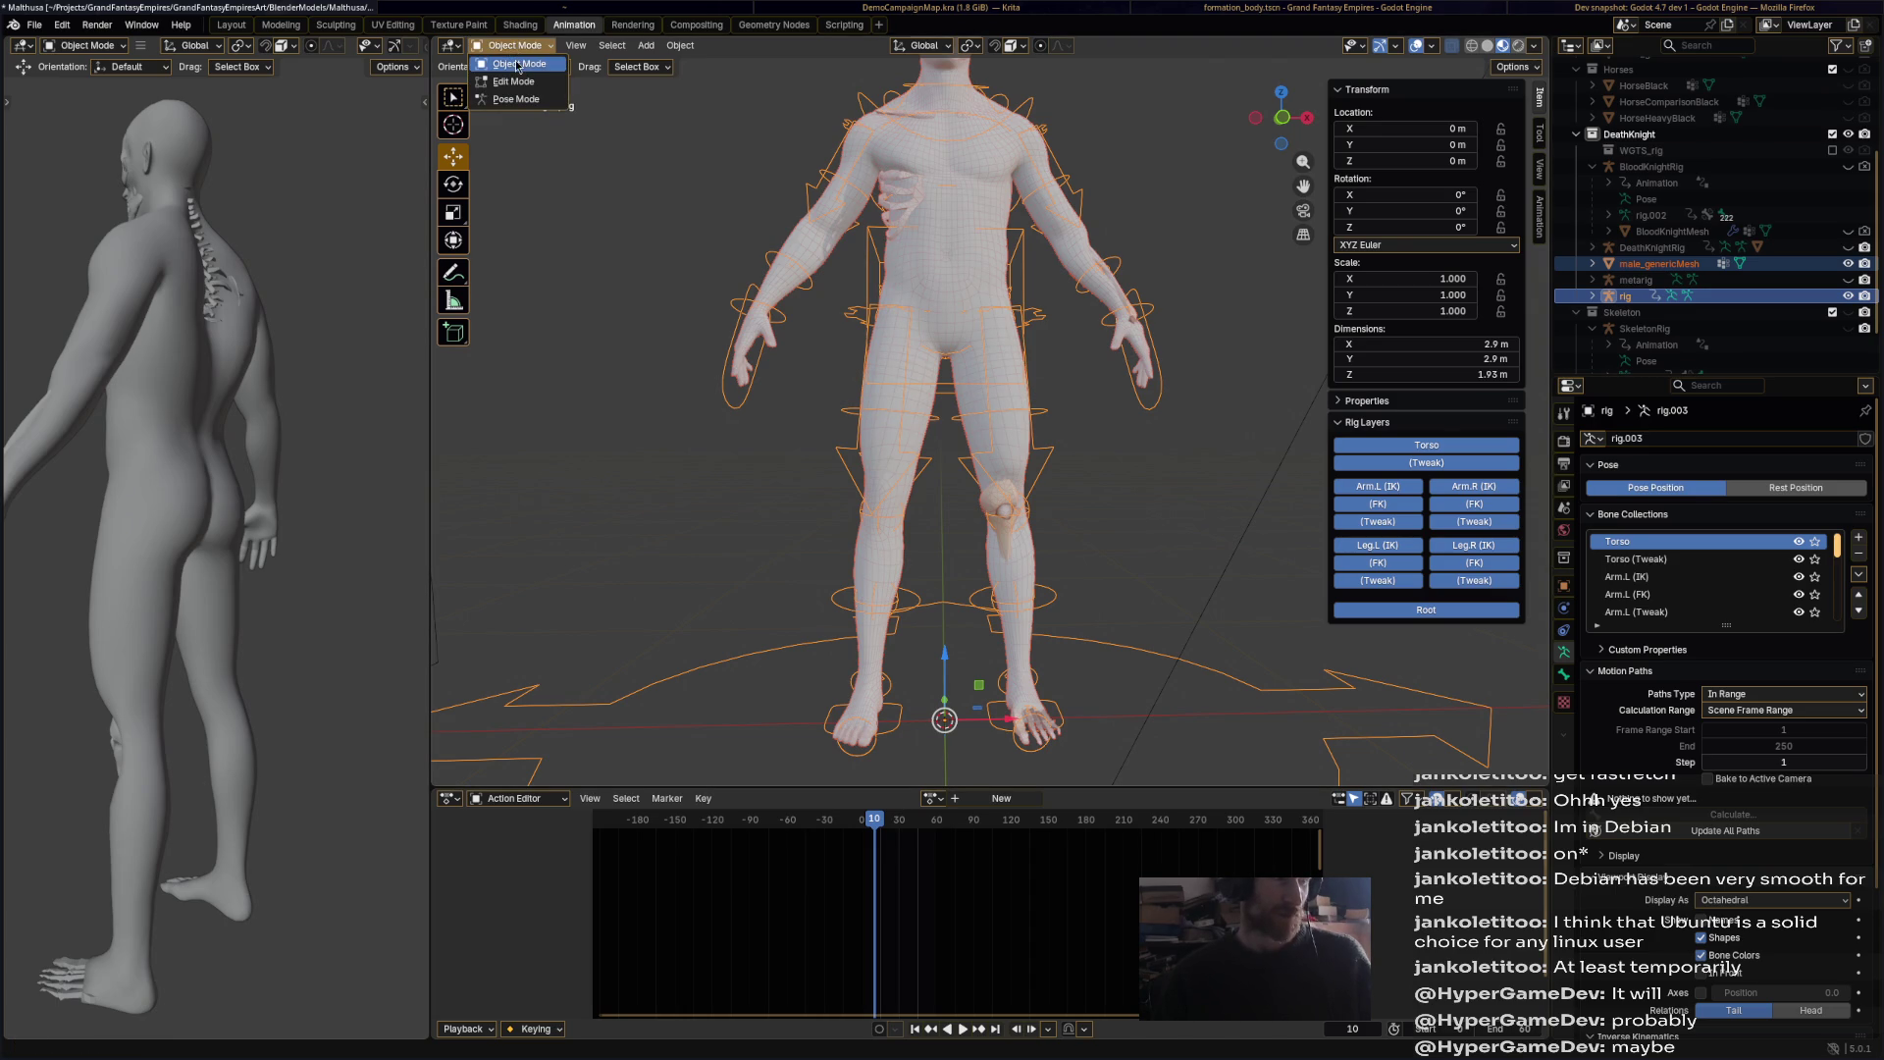
left_click(517, 83)
mouse_move(746, 294)
middle_mouse_down()
mouse_move(812, 196)
mouse_move(883, 230)
mouse_move(915, 213)
mouse_move(1048, 511)
mouse_move(1127, 773)
middle_mouse_up()
left_click(511, 46)
left_click(518, 64)
left_click(904, 204)
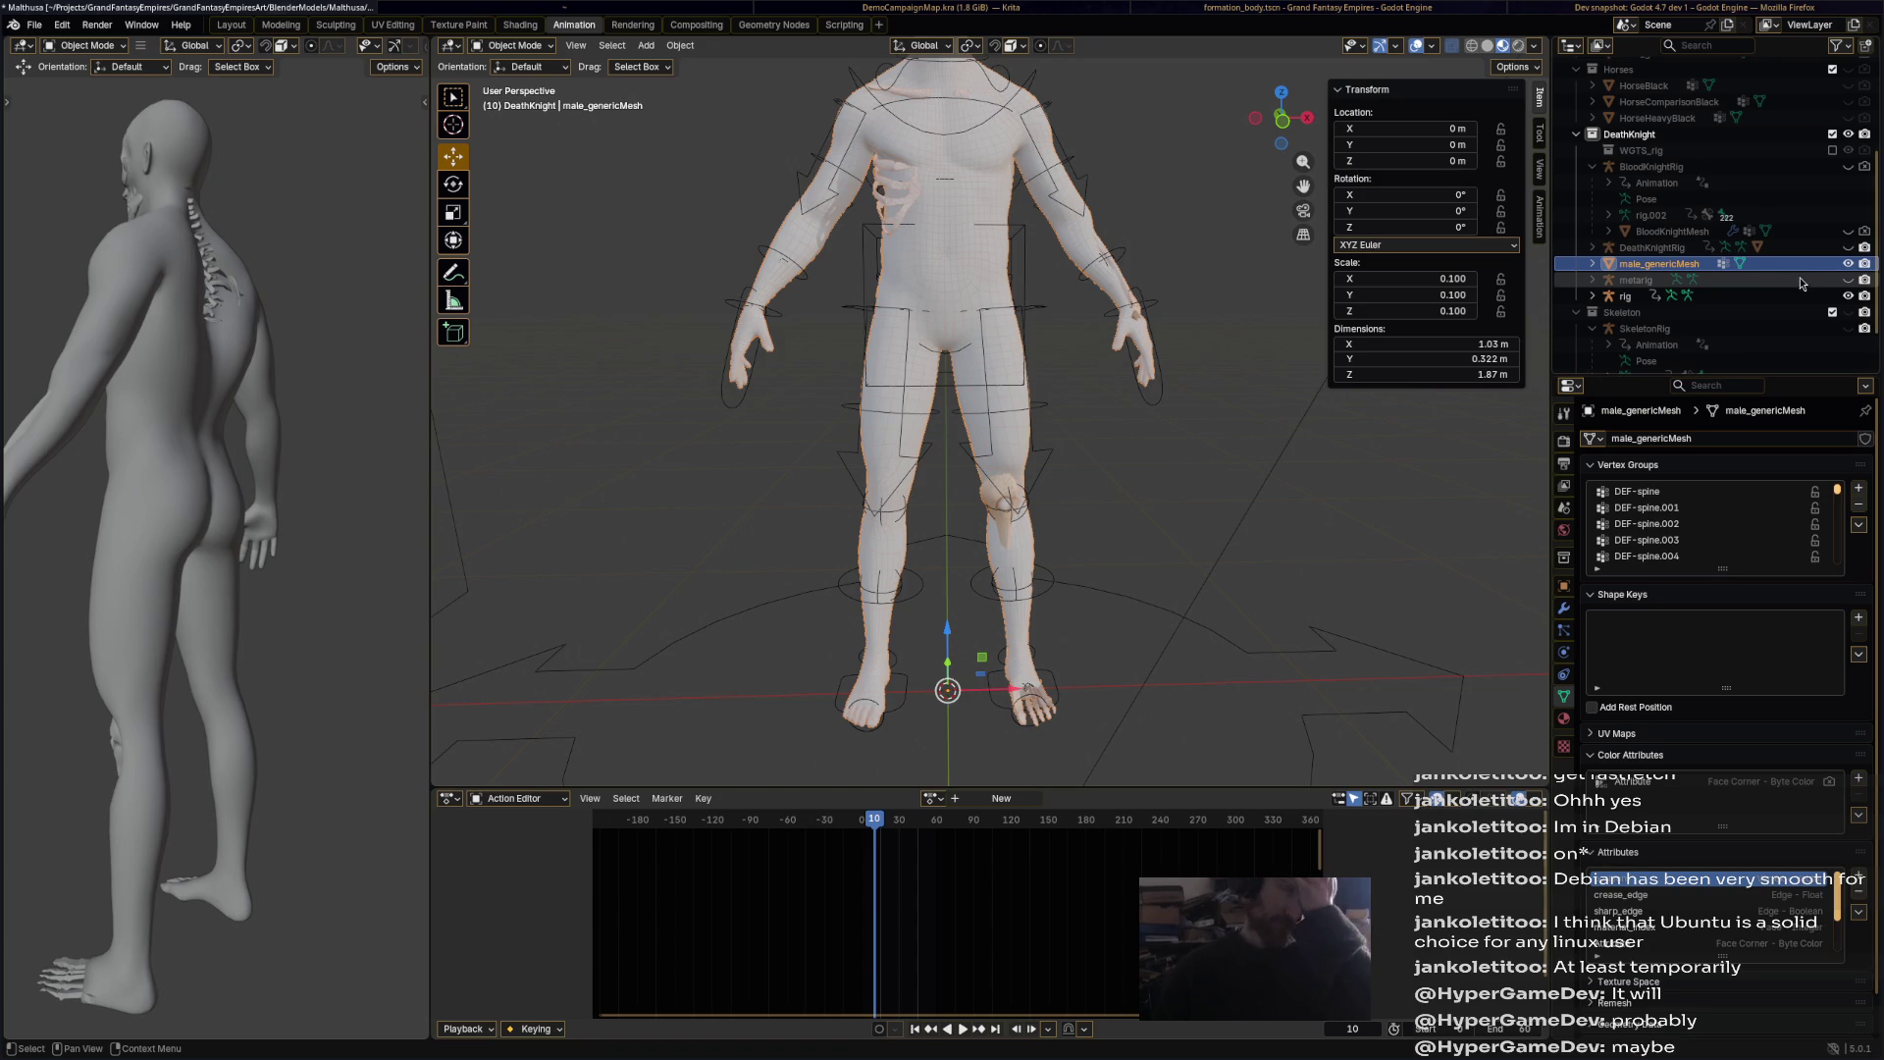
Step: In Edit Mode, select the connected chest skin and both eye parts
left_click(1593, 264)
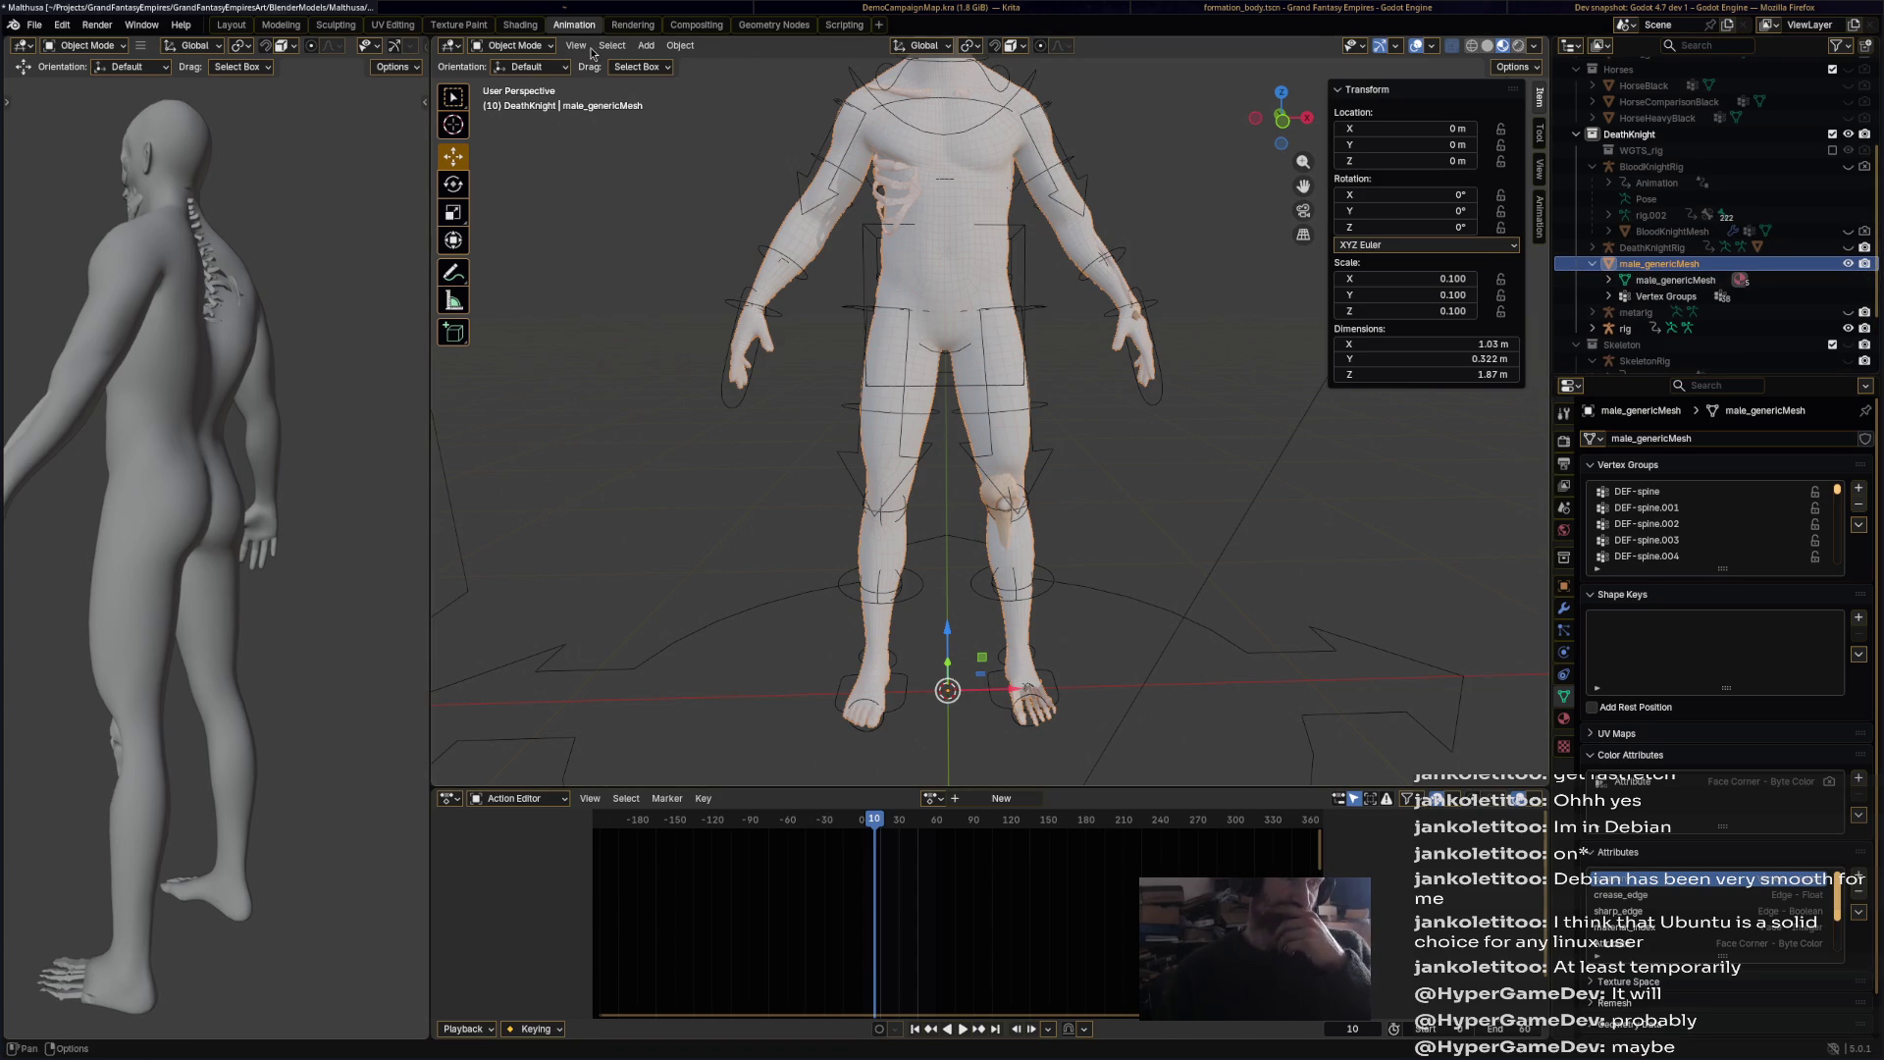
left_click(512, 45)
left_click(520, 83)
left_click(985, 185)
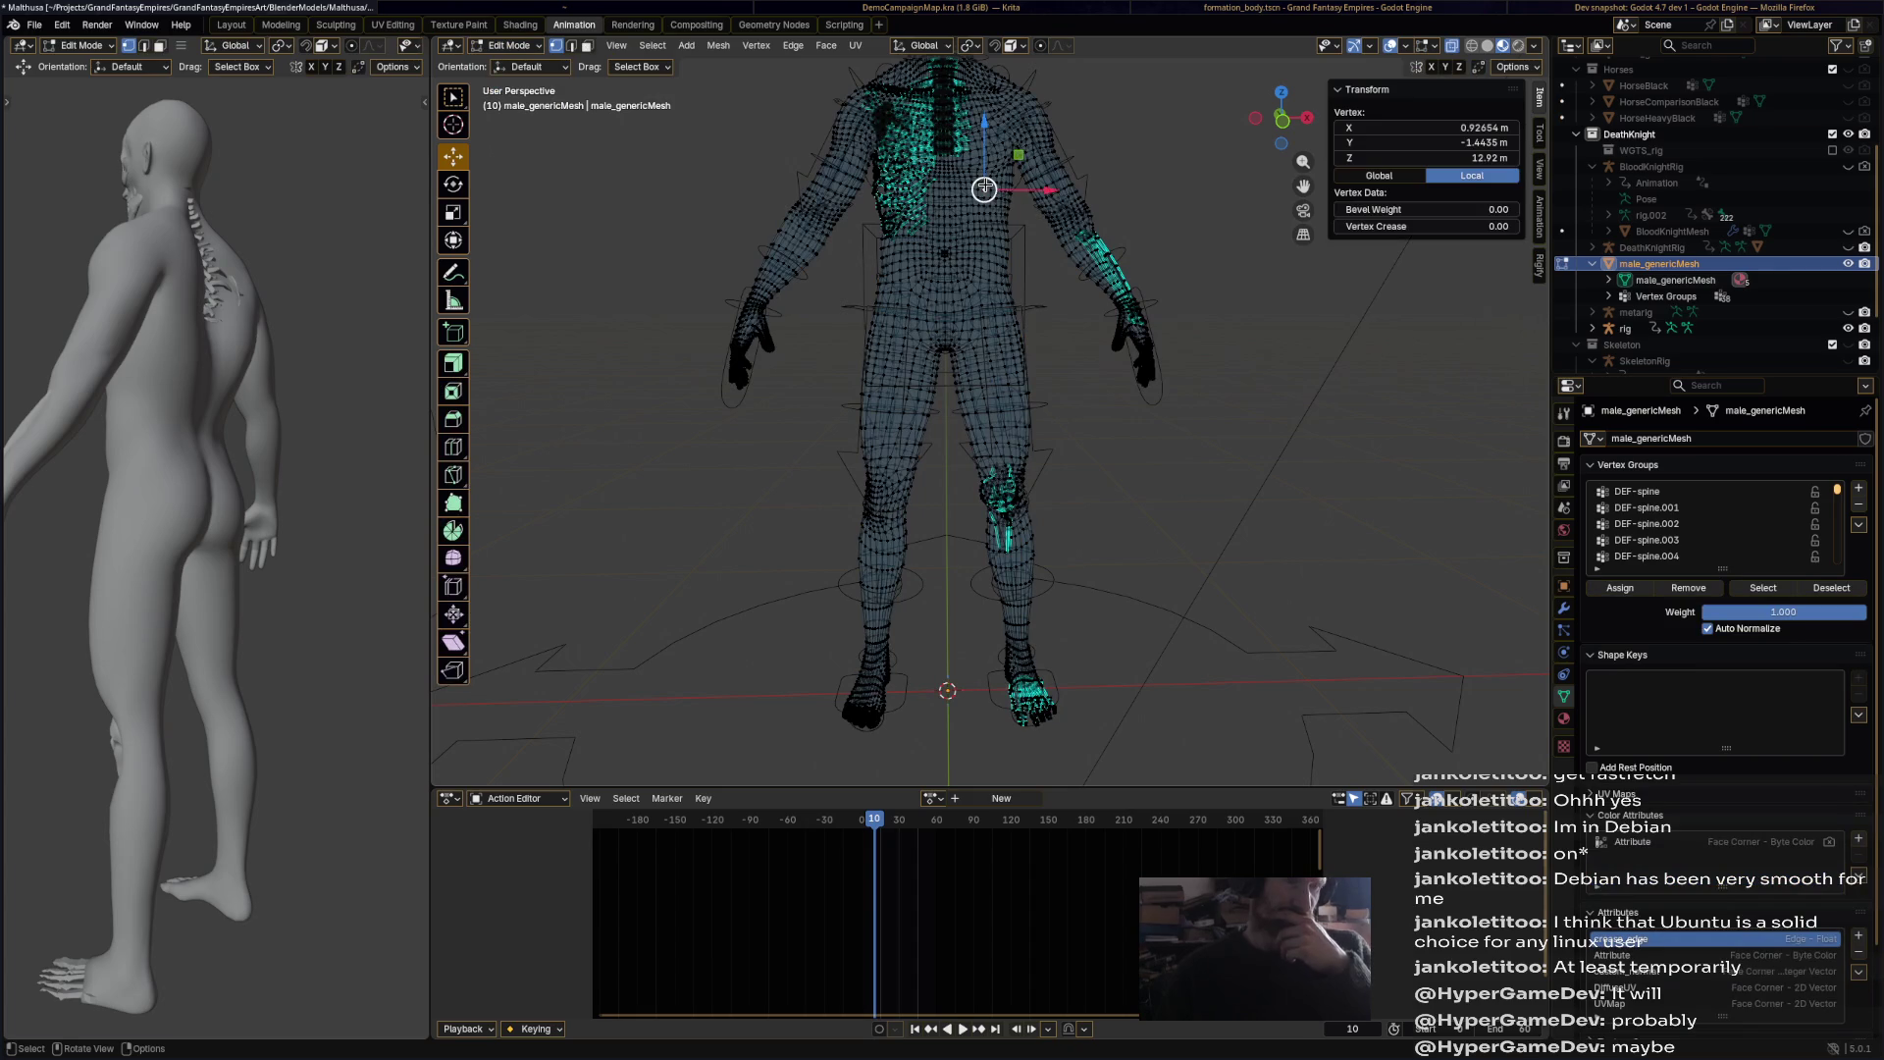
key("l")
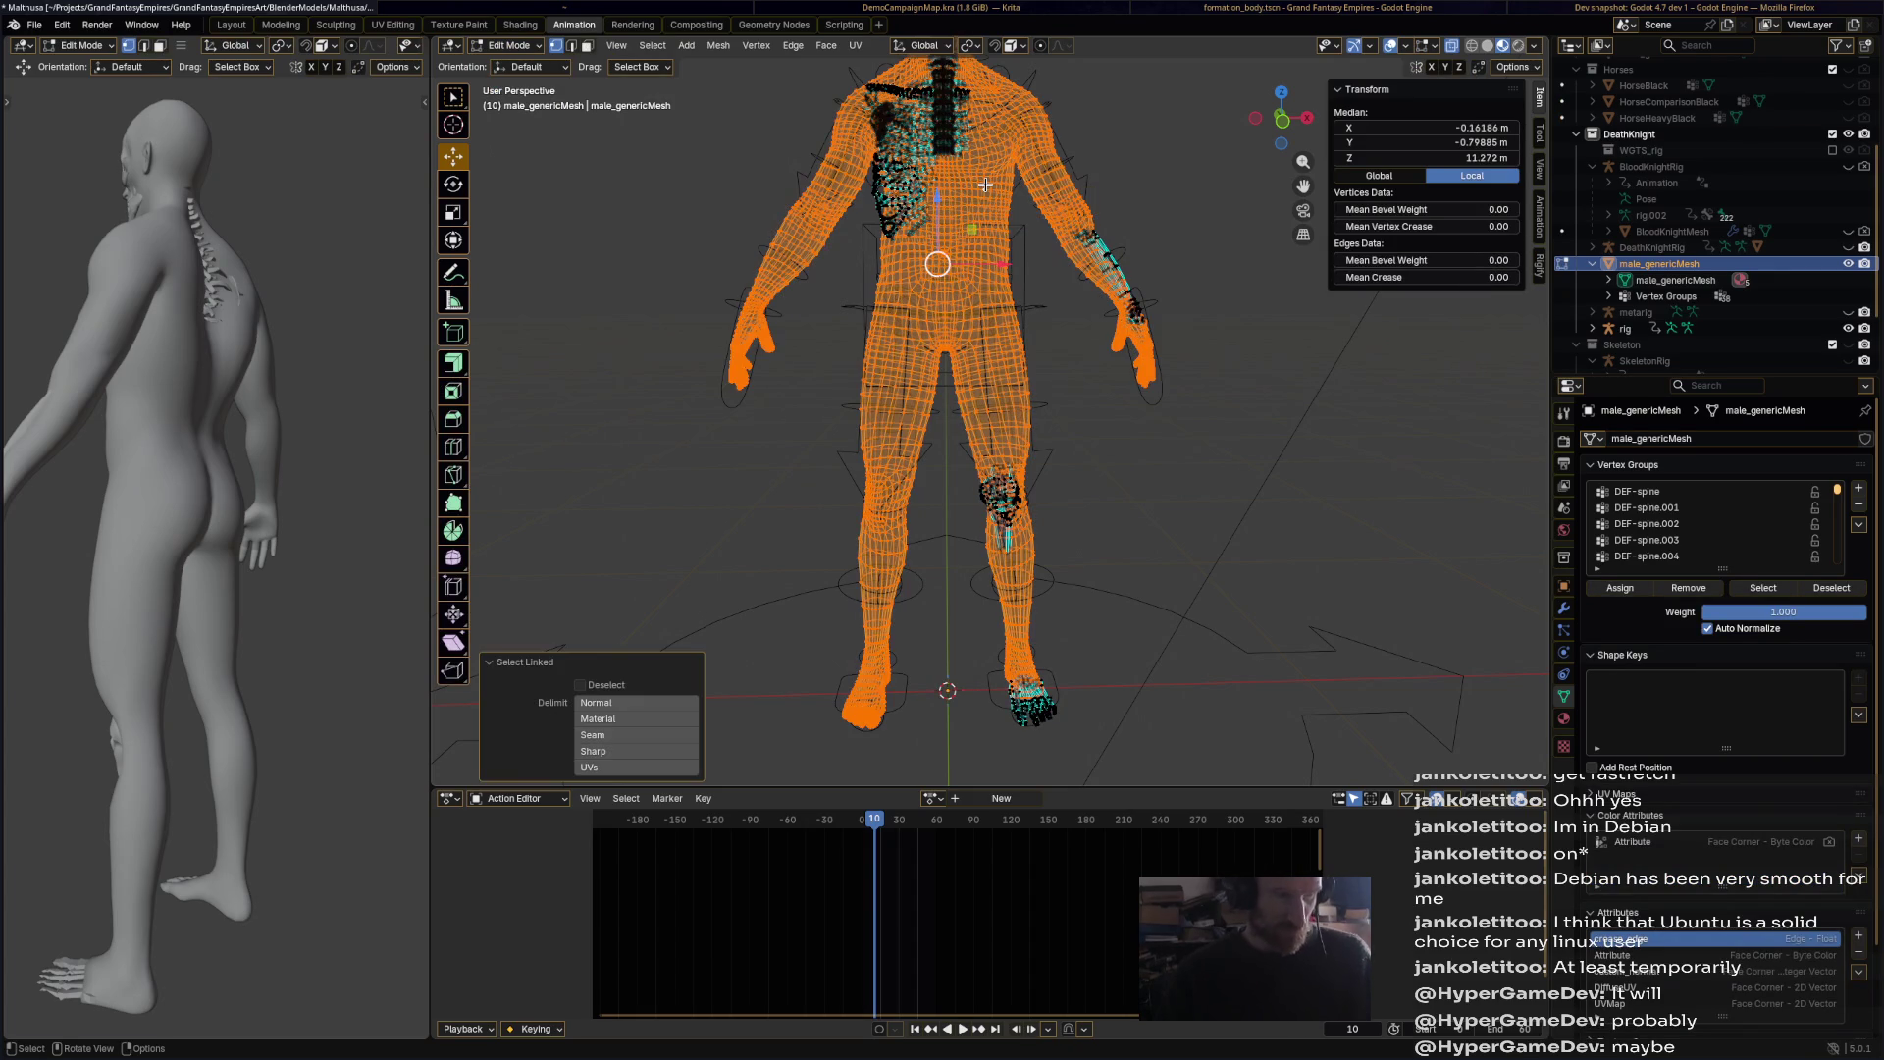
scroll(875, 133, "up", 5)
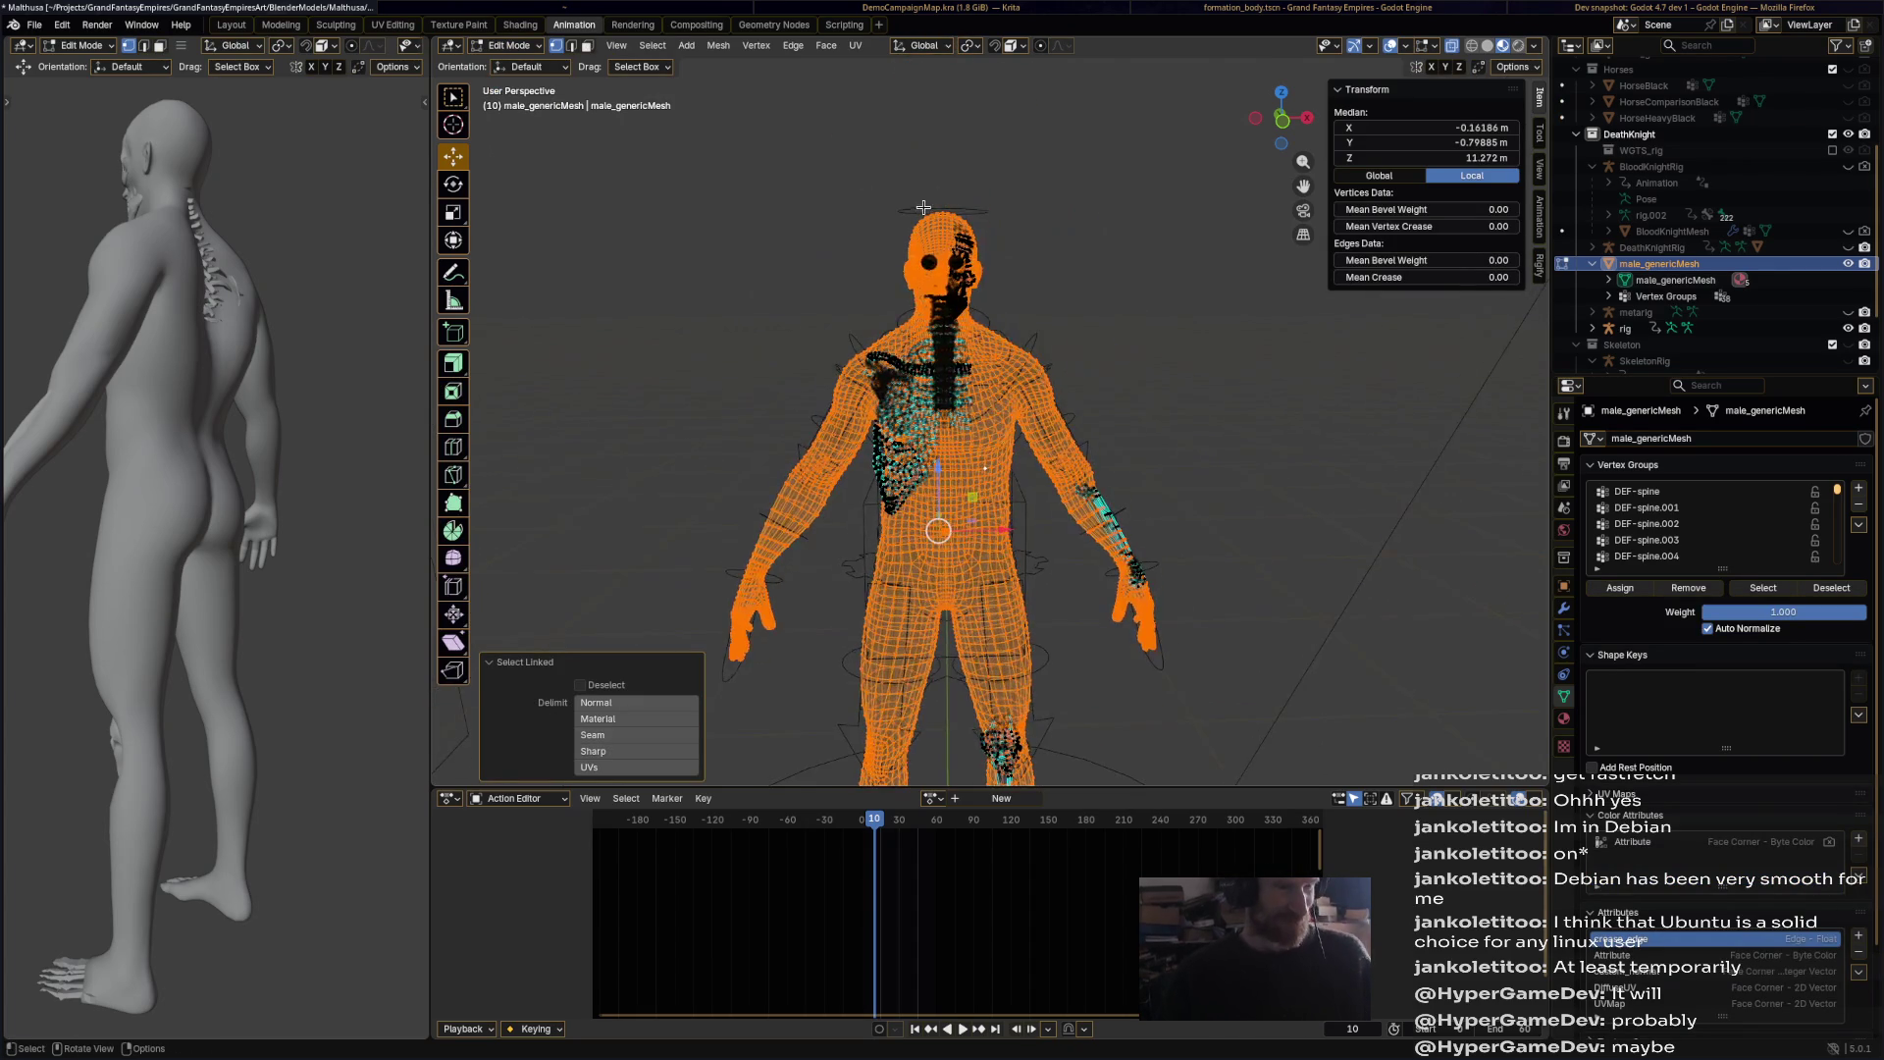
key("l")
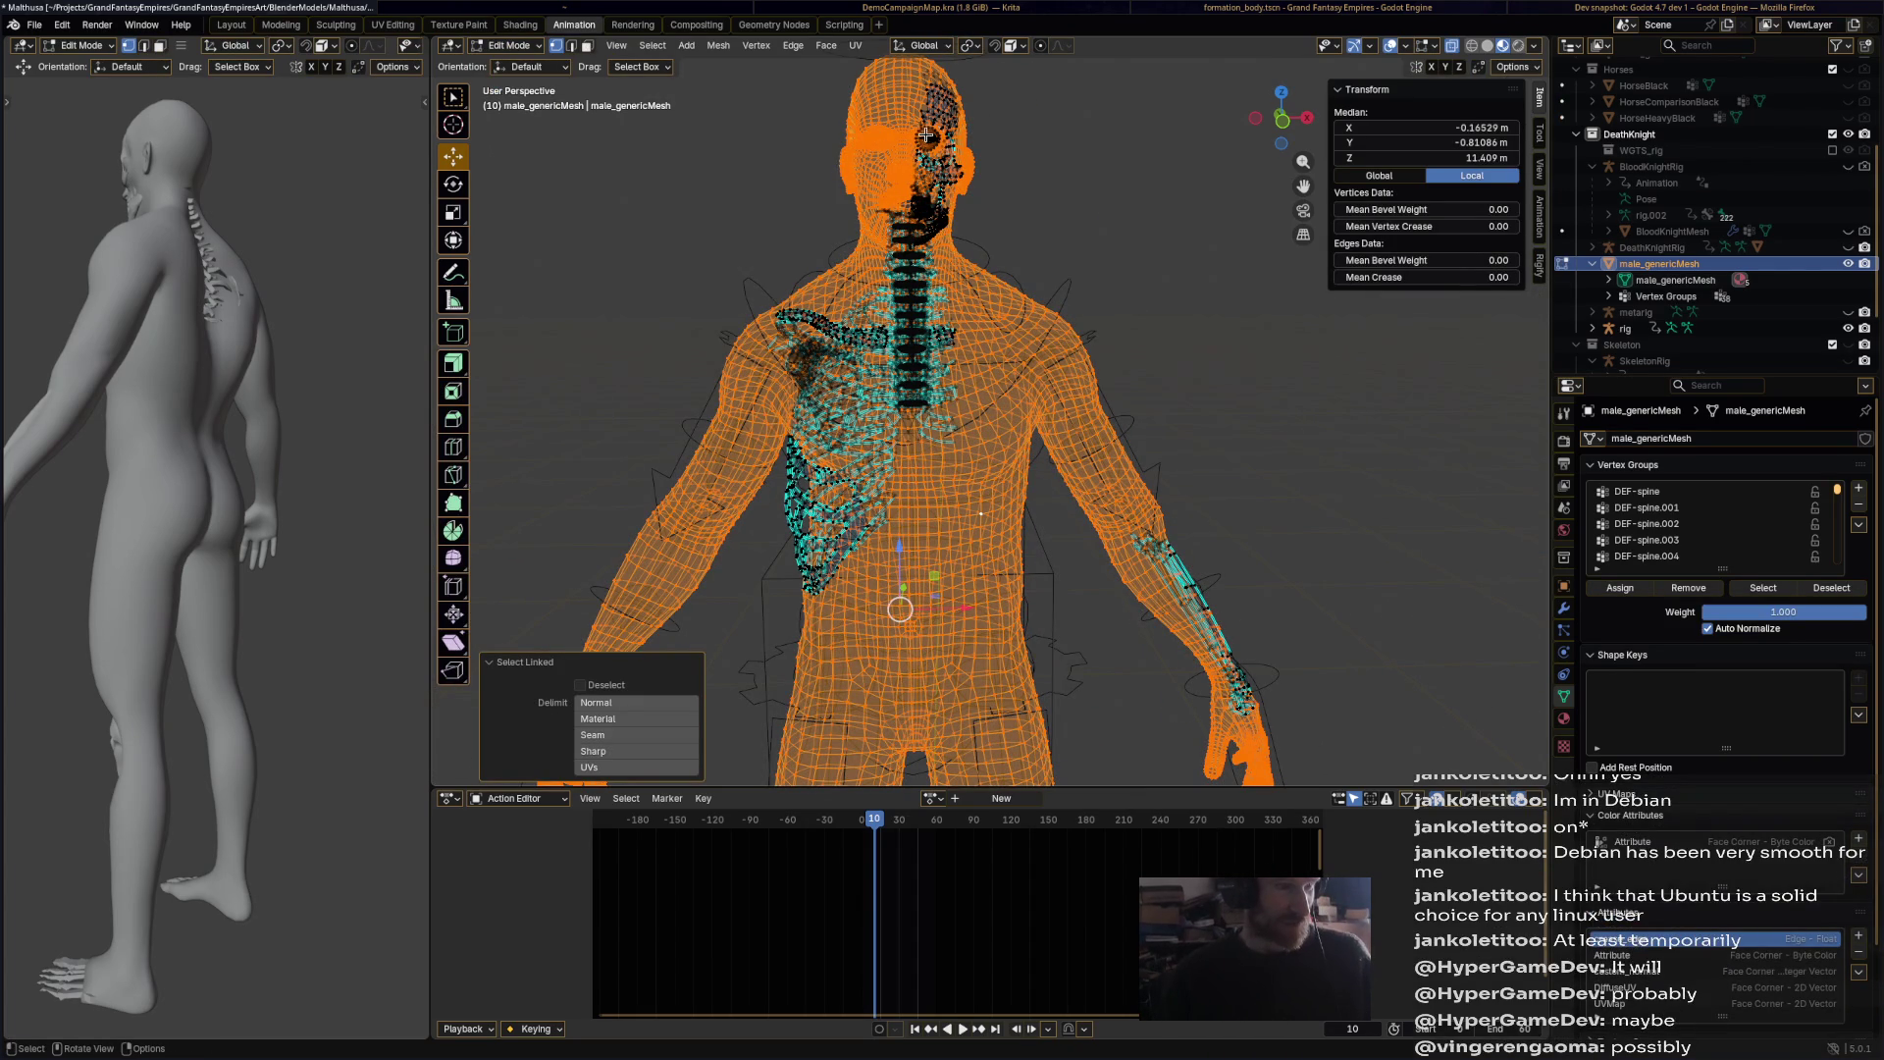
key("l")
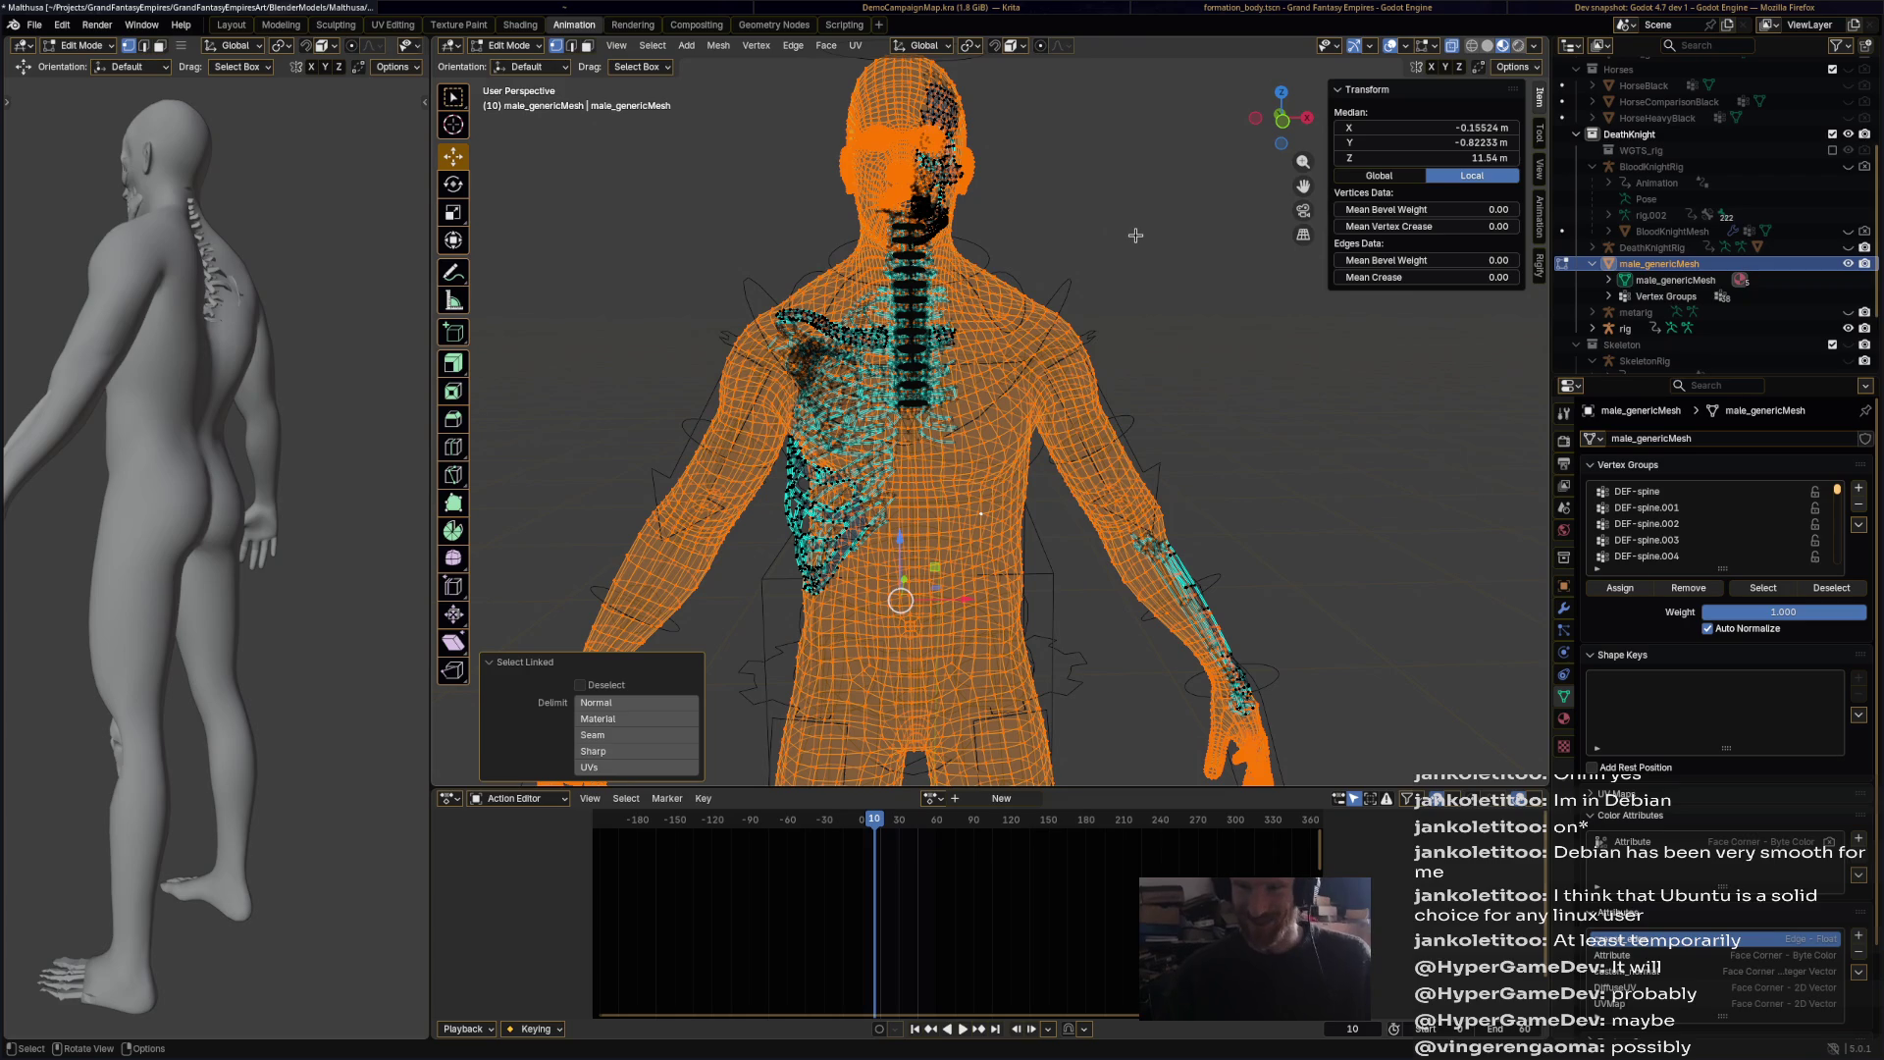
Step: Separate the selection into a new object and return to Object Mode
key("p")
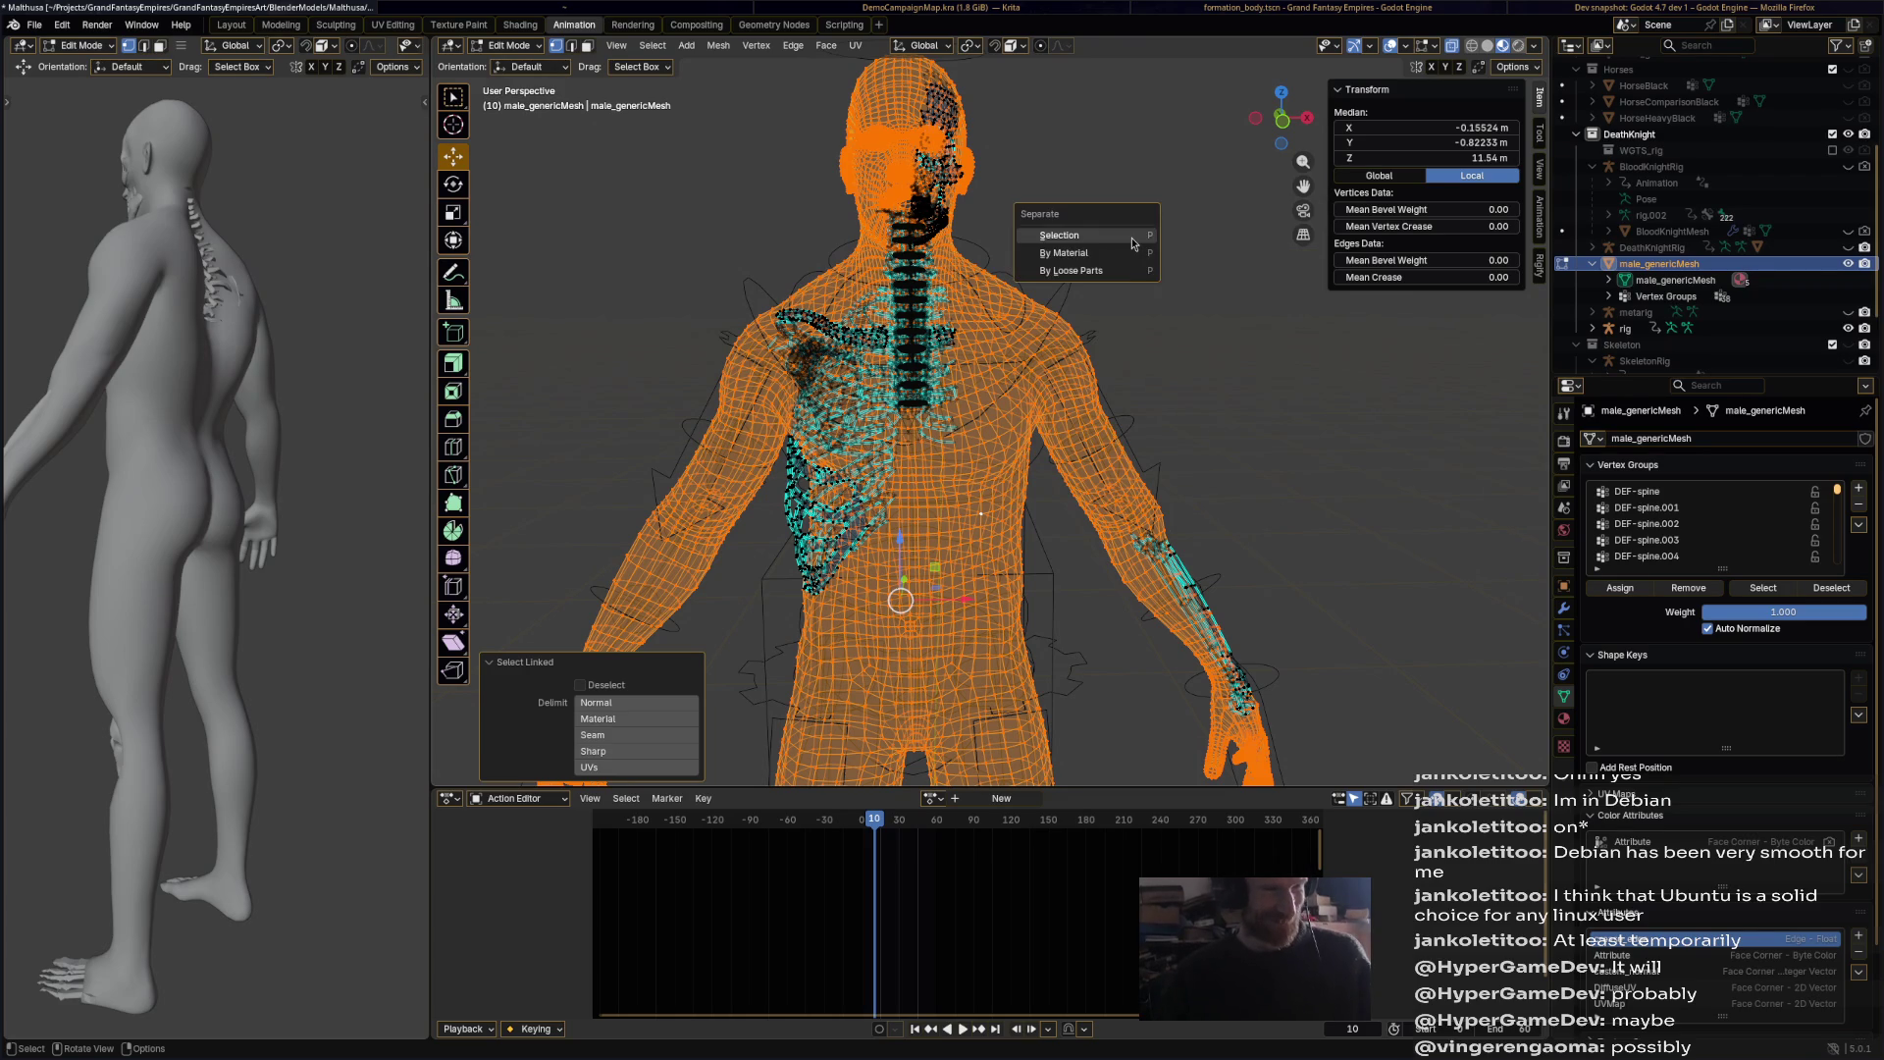
left_click(1132, 236)
scroll(1128, 308, "down", 3)
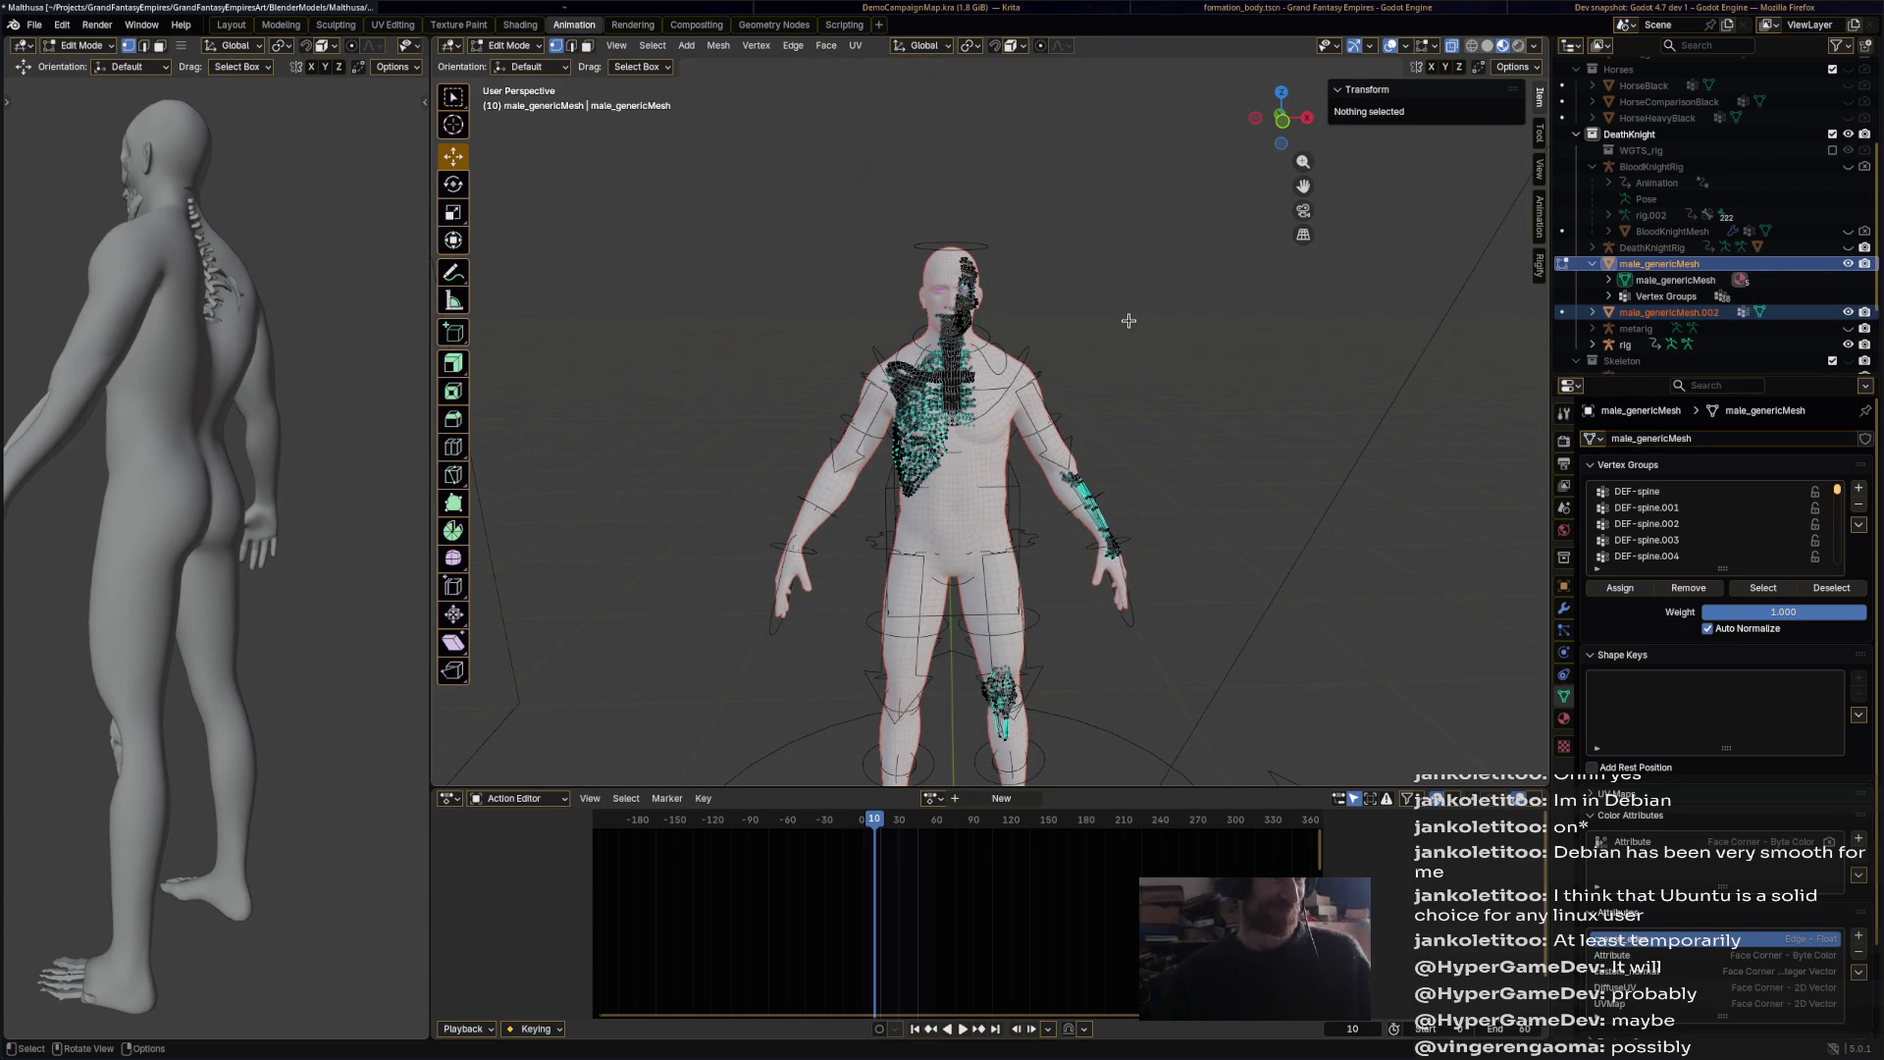
left_click(520, 45)
left_click(530, 62)
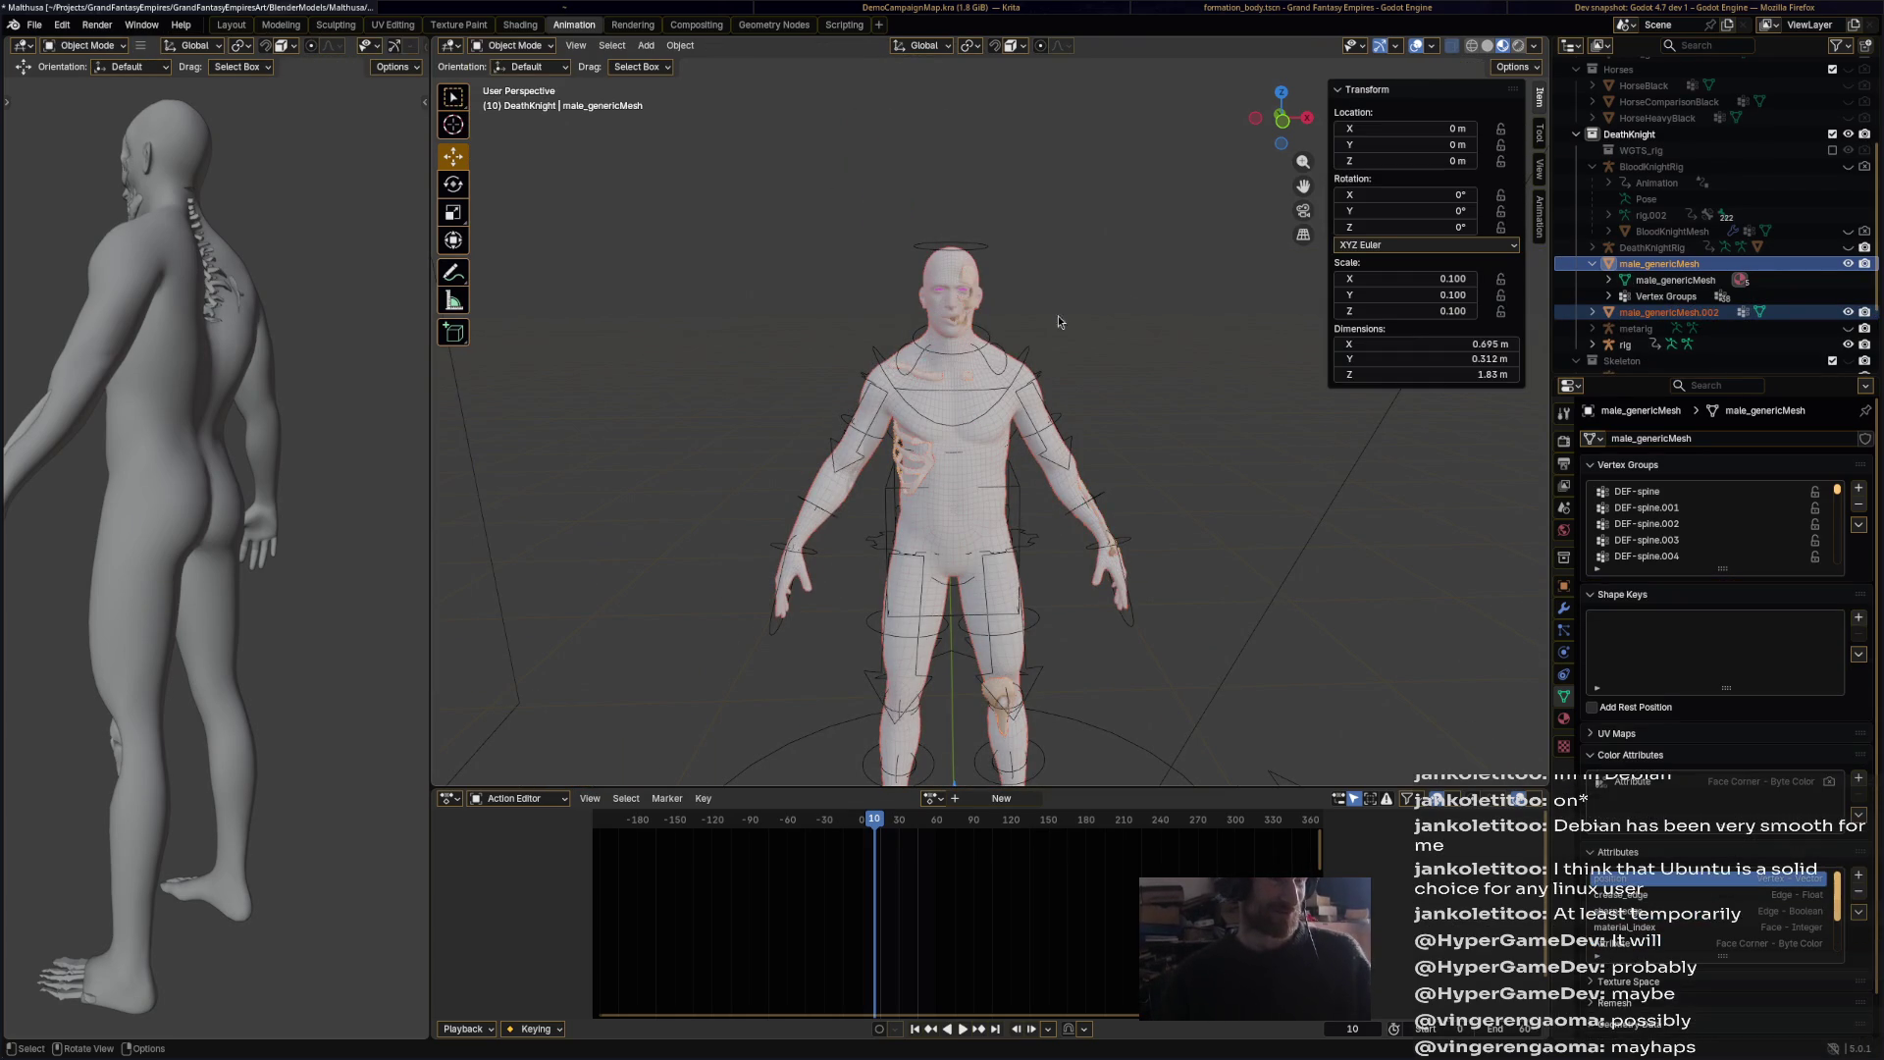
Step: Select male_genericMesh.002 in the outliner, then add the rig as the active object
mouse_move(1015, 490)
middle_mouse_down()
mouse_move(1024, 340)
mouse_move(1028, 363)
mouse_move(1193, 339)
mouse_move(1025, 369)
mouse_move(893, 363)
mouse_move(1226, 378)
mouse_move(1046, 363)
mouse_move(1039, 422)
mouse_move(1015, 414)
middle_mouse_up()
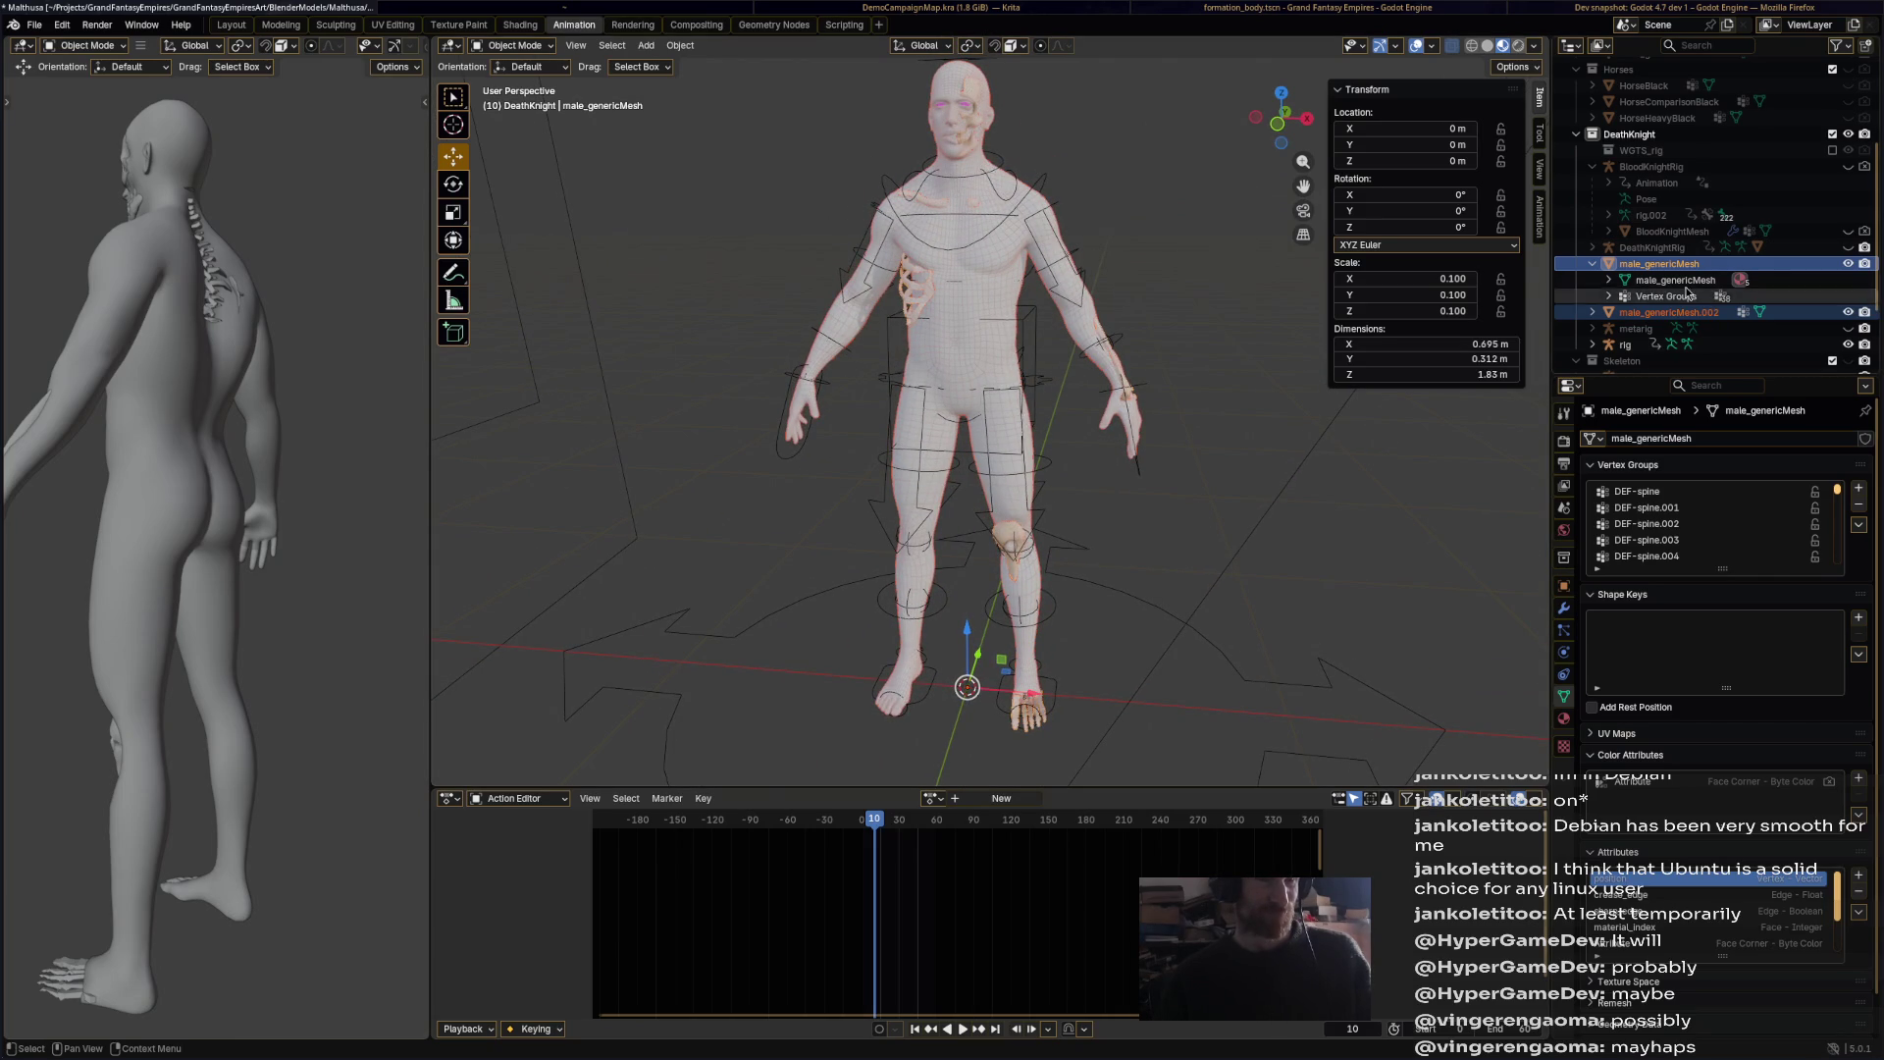
left_click(1703, 265)
left_click(1694, 311)
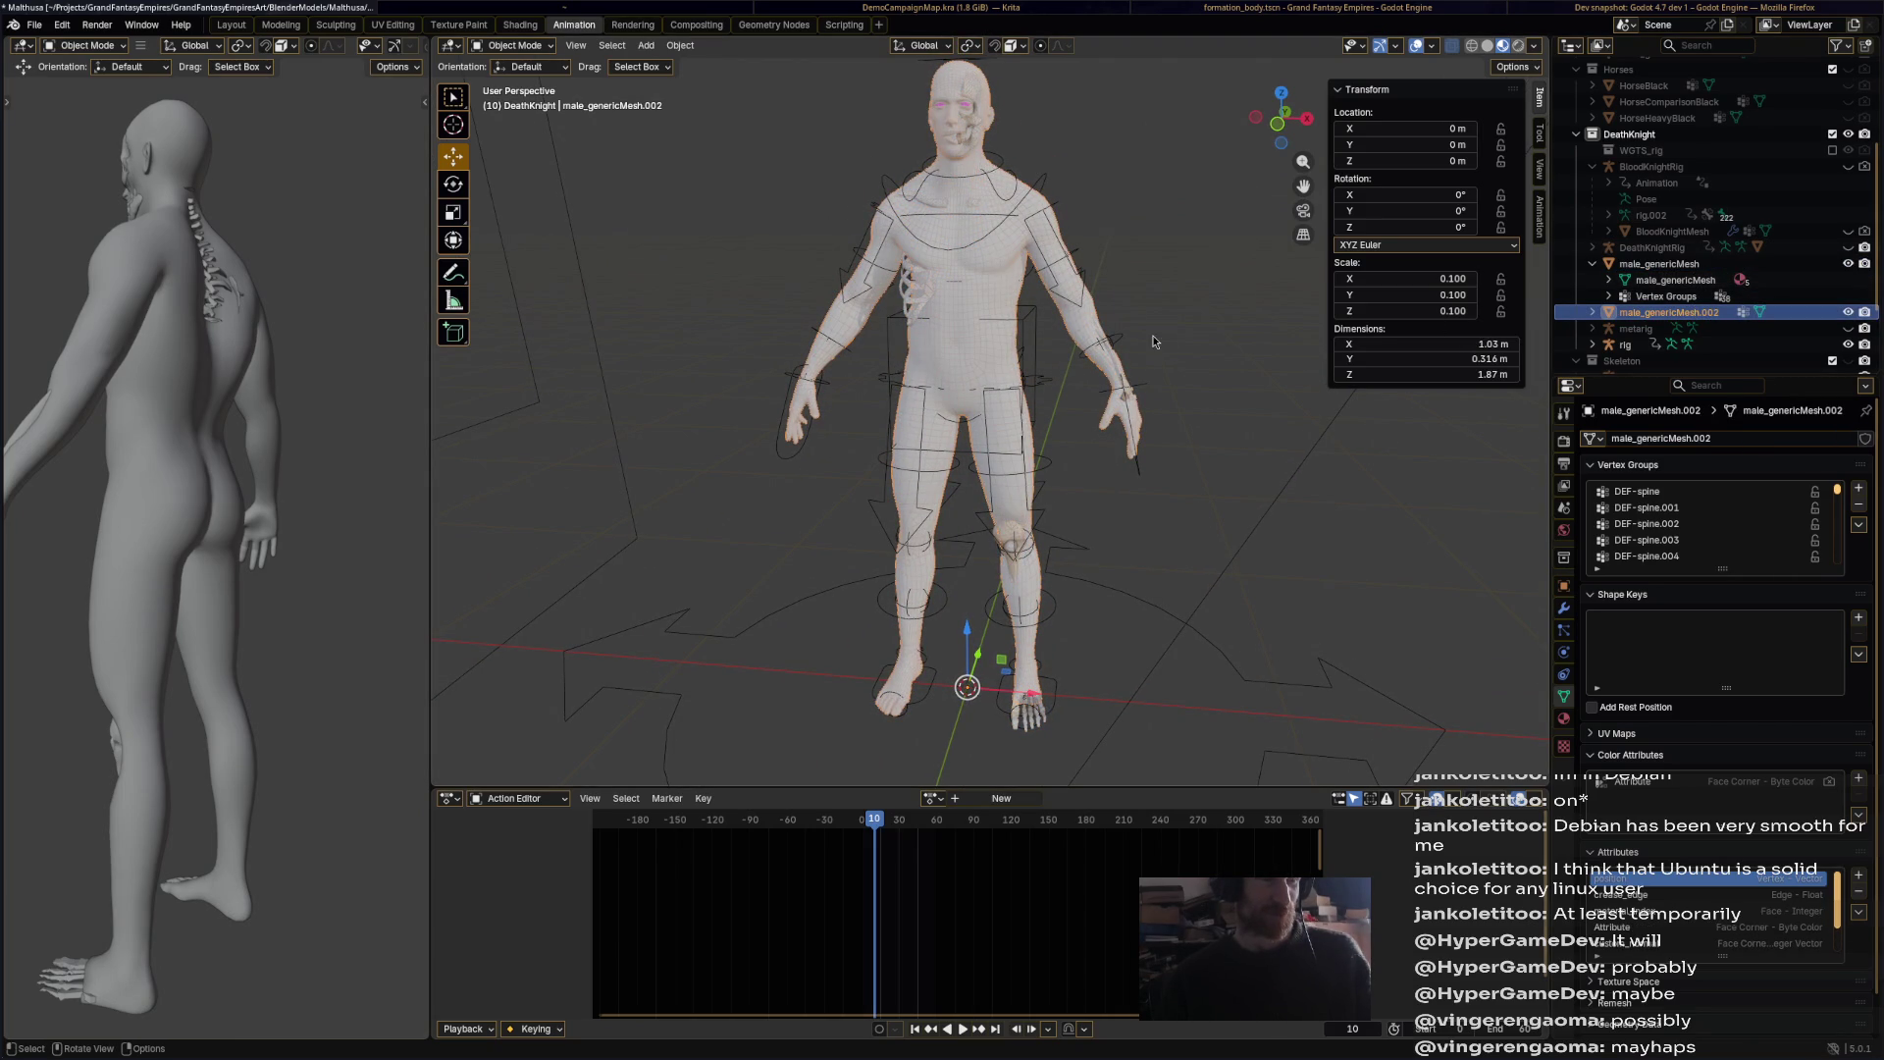
left_click(1057, 715, "shift")
right_click(1057, 714)
Step: Parent the skin to the rig with automatic weights and test-rotate the head bone in Pose Mode, then undo
mouse_move(1059, 708)
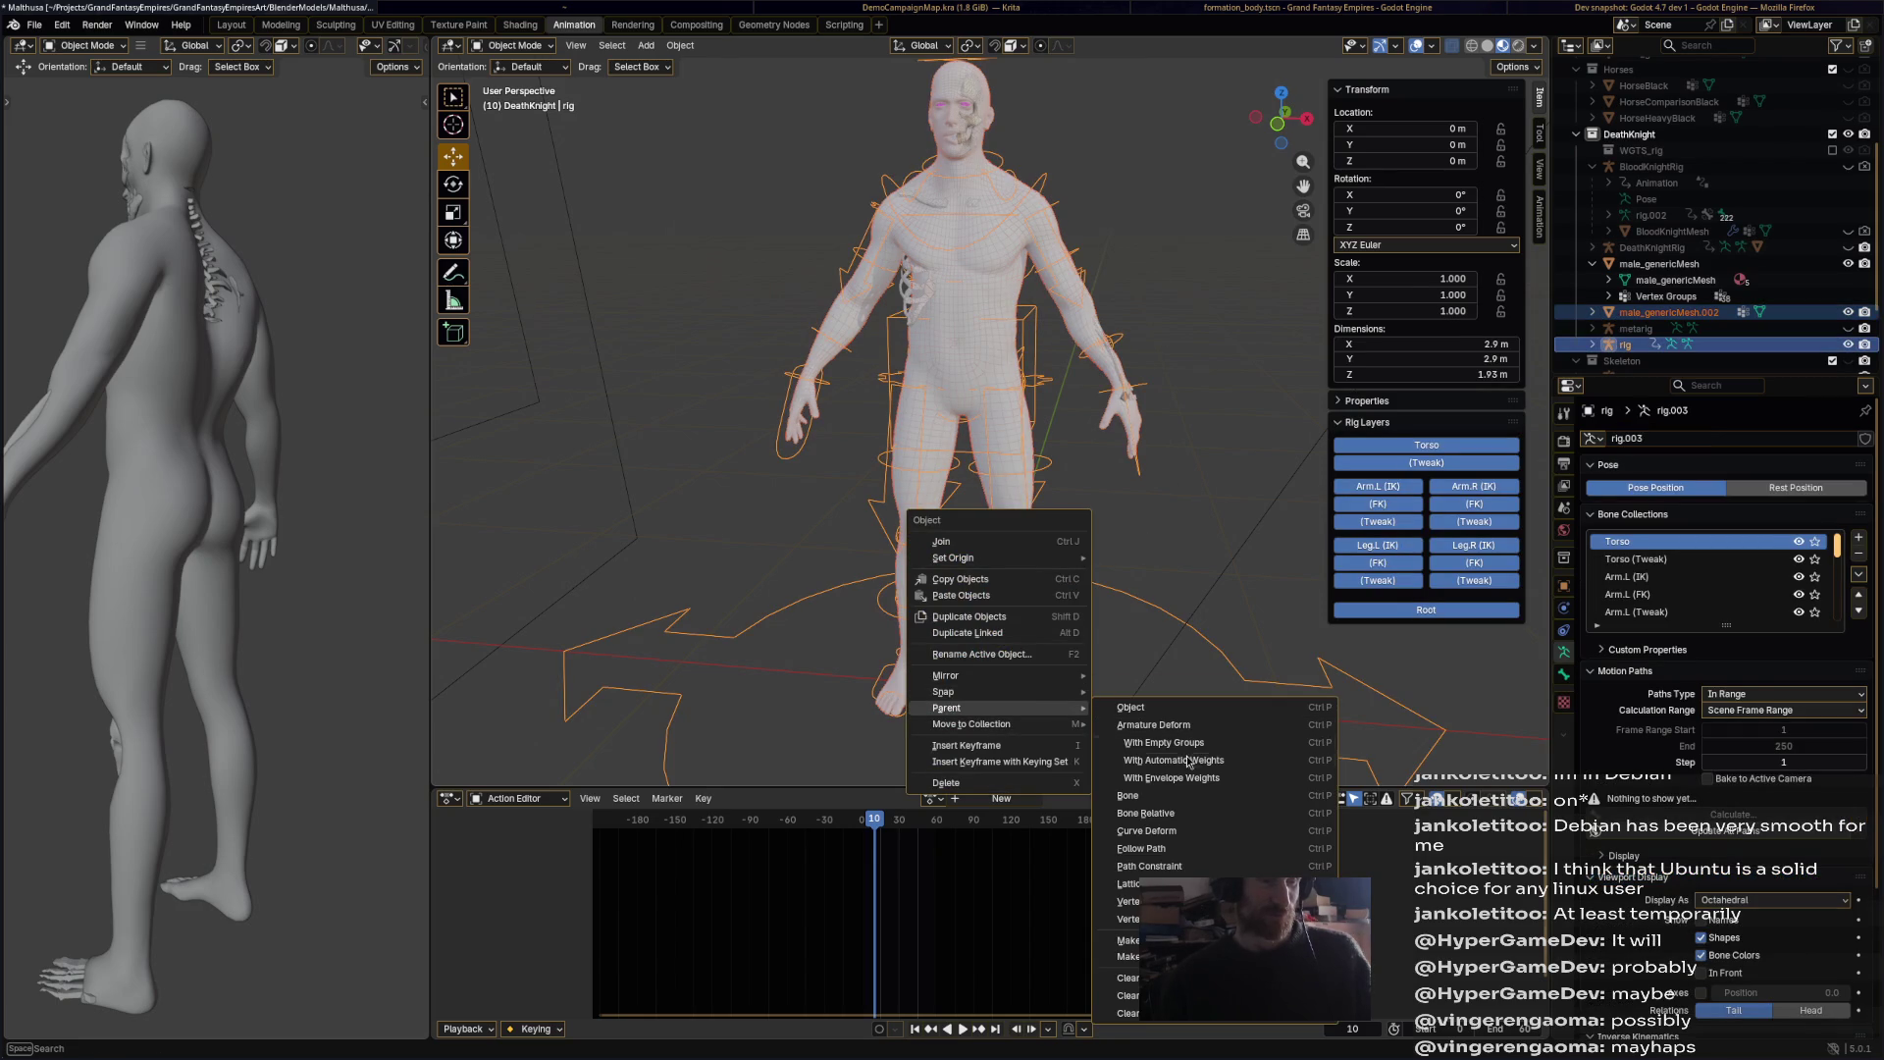
left_click(1186, 759)
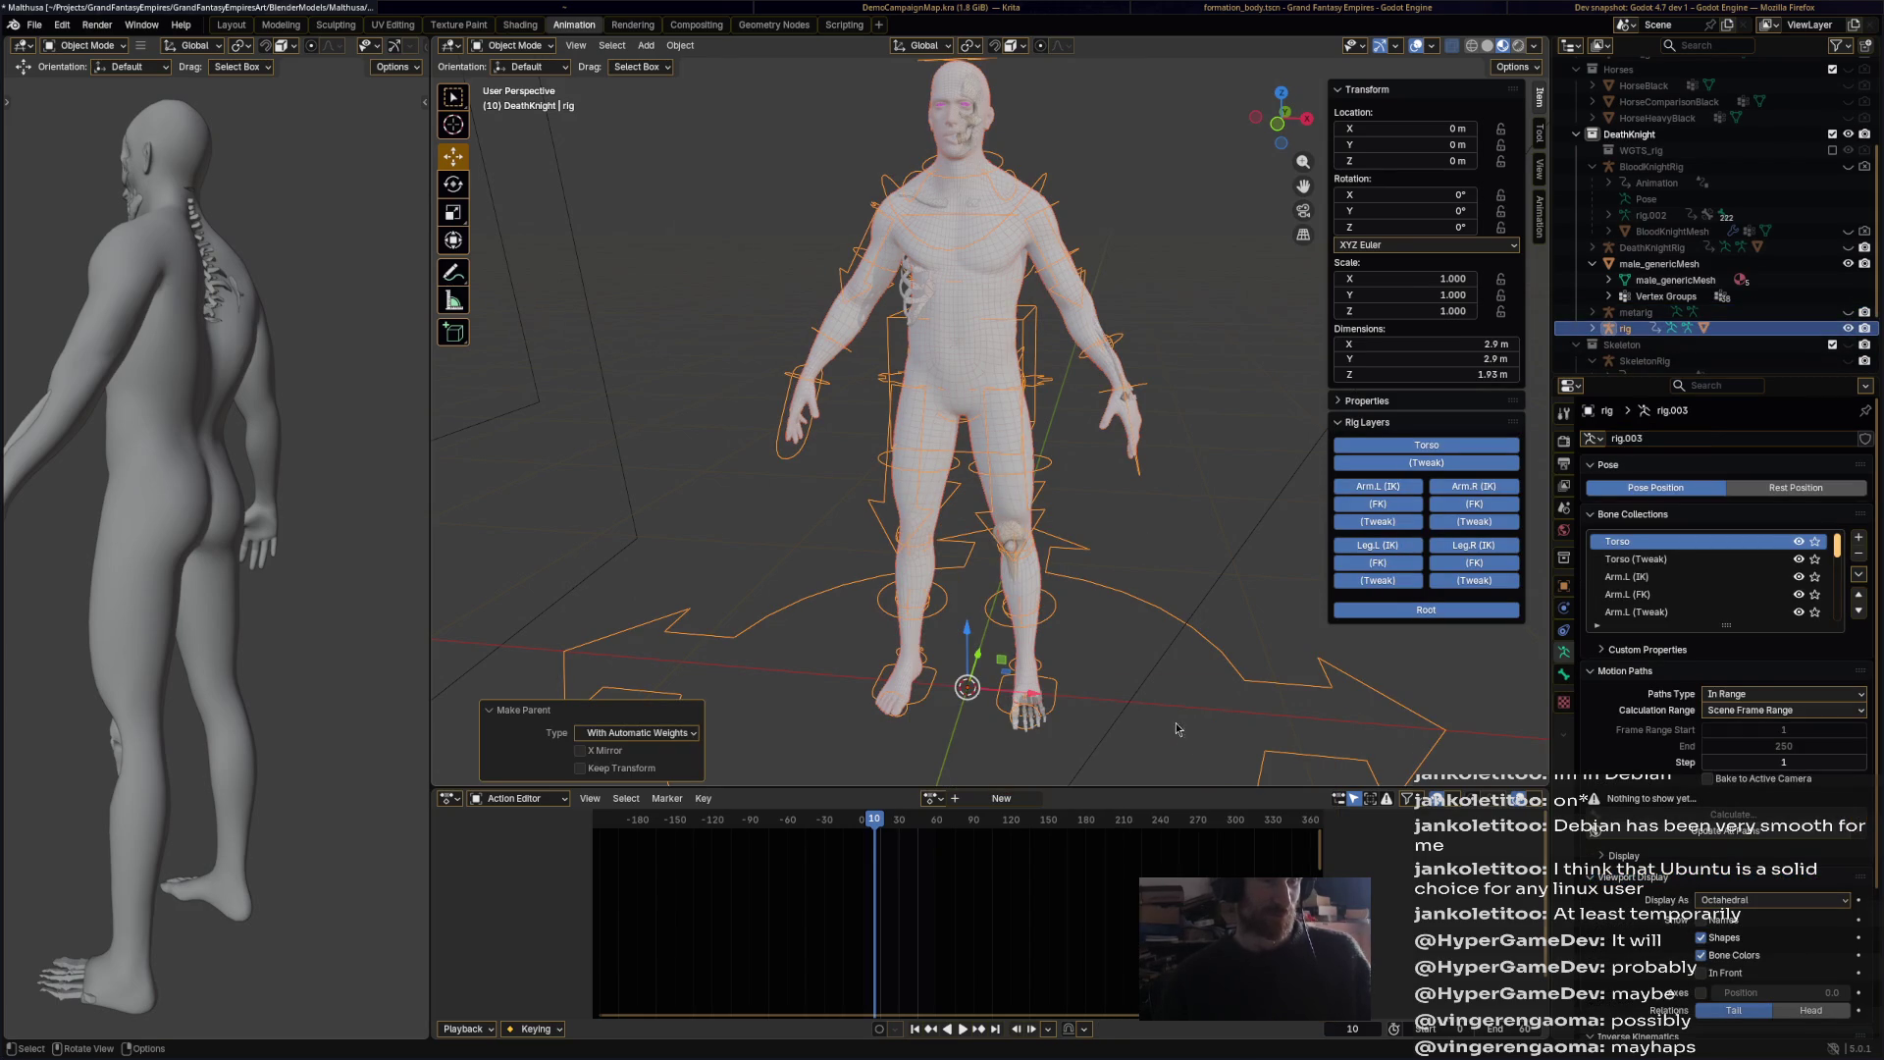
left_click(512, 45)
left_click(517, 99)
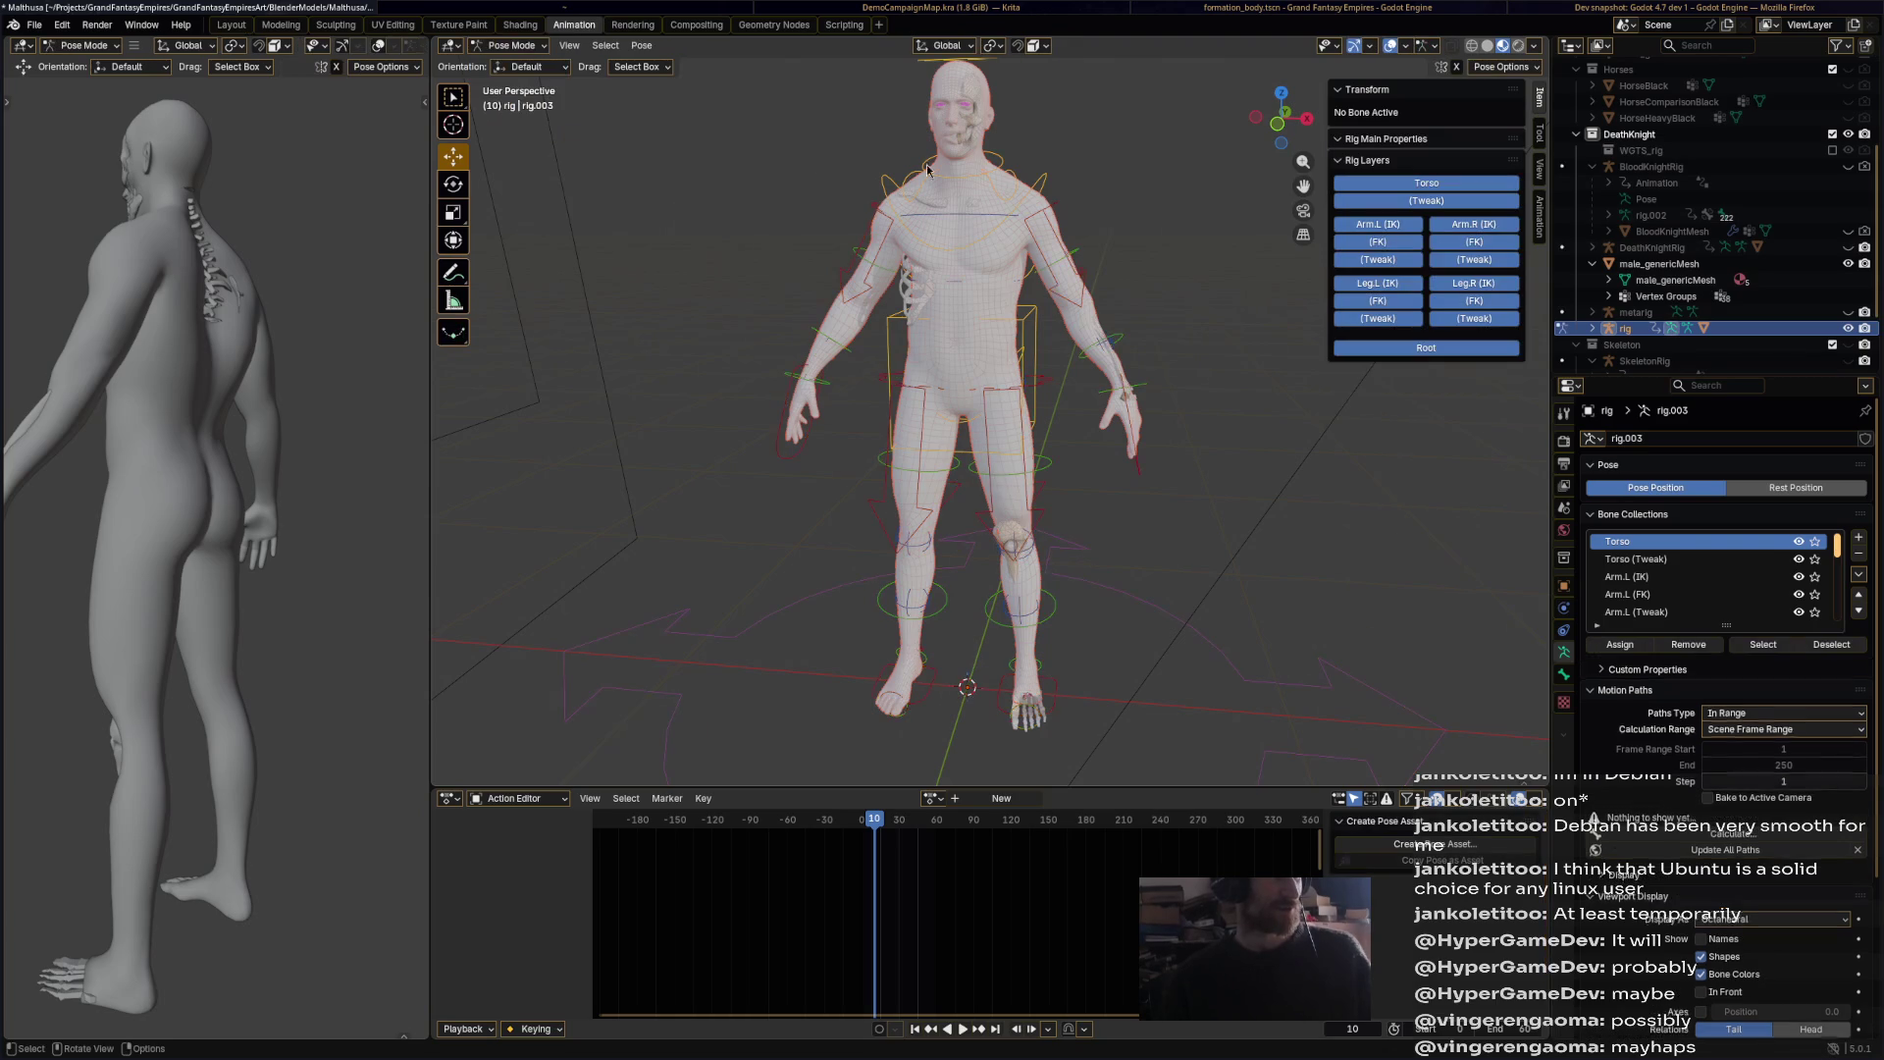
left_click(982, 152)
key("r")
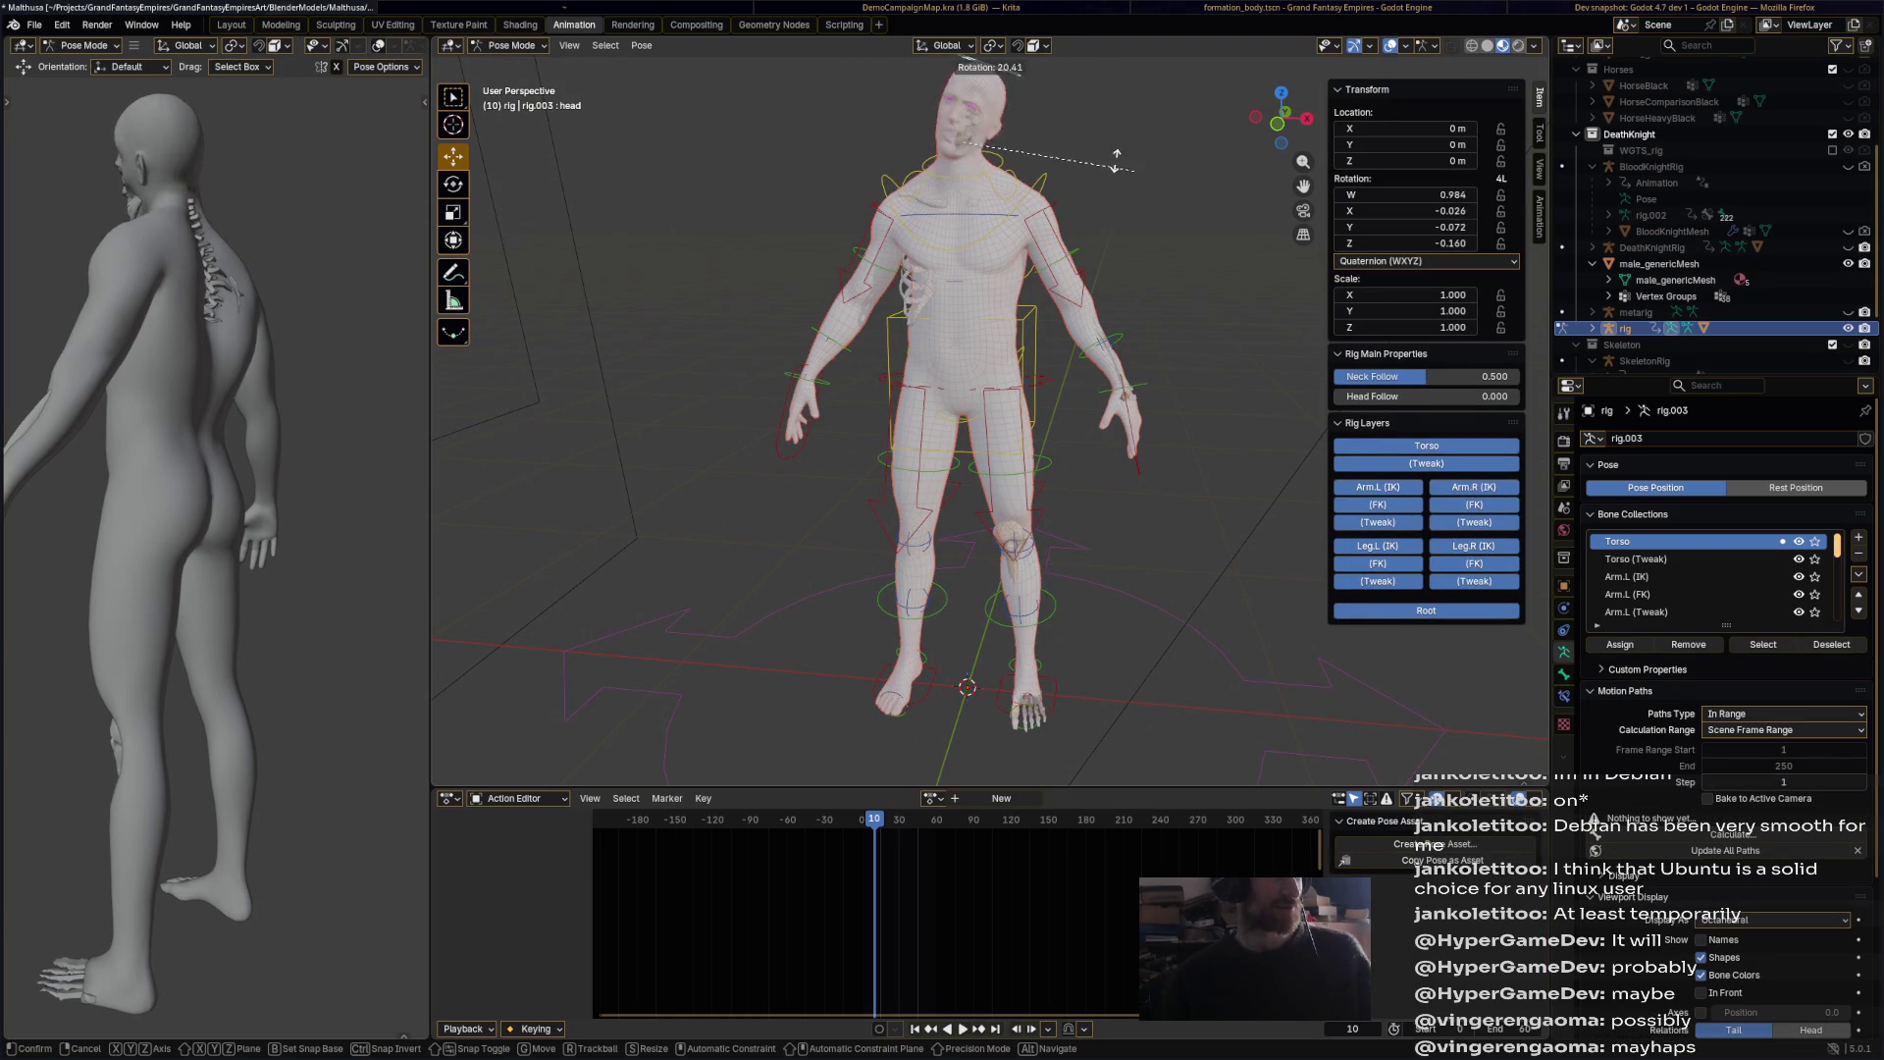
left_click(1081, 138)
key("ctrl+z")
Step: Save Malthusa.blend and return to Object Mode
key("ctrl+s")
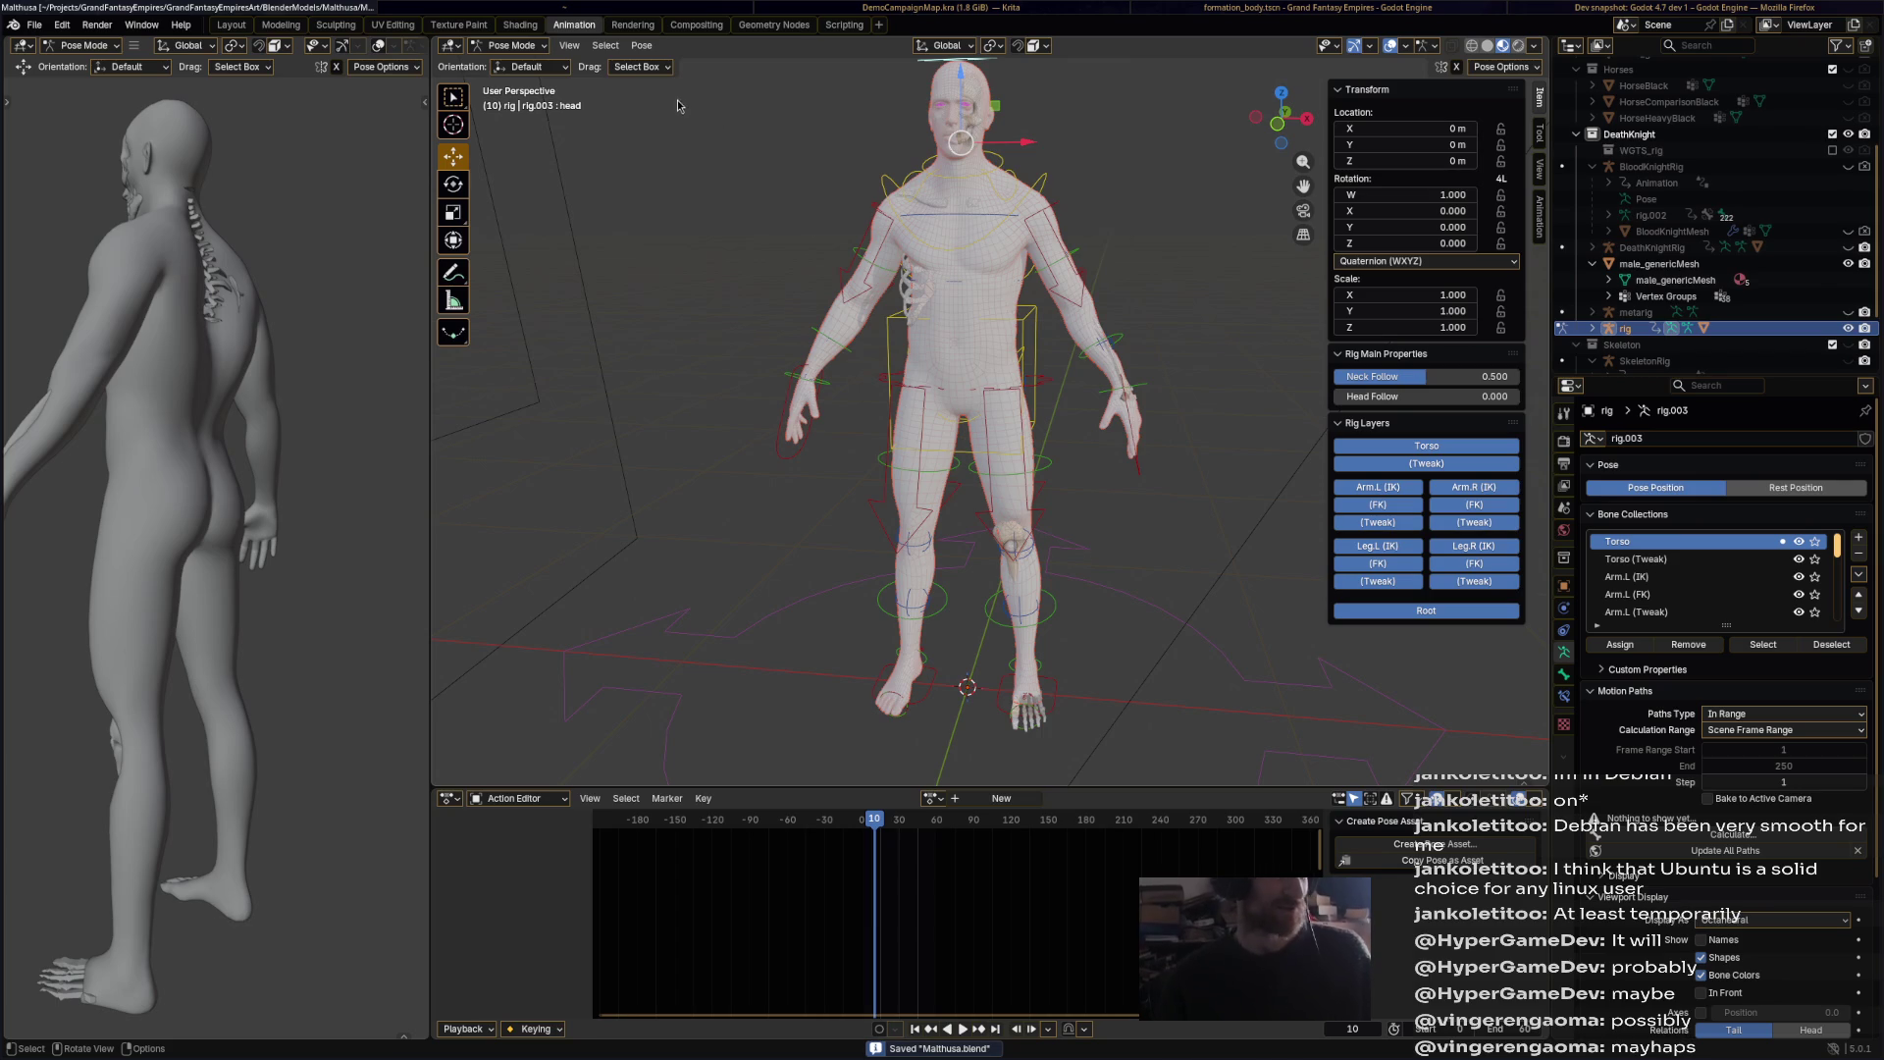
left_click(510, 45)
left_click(520, 67)
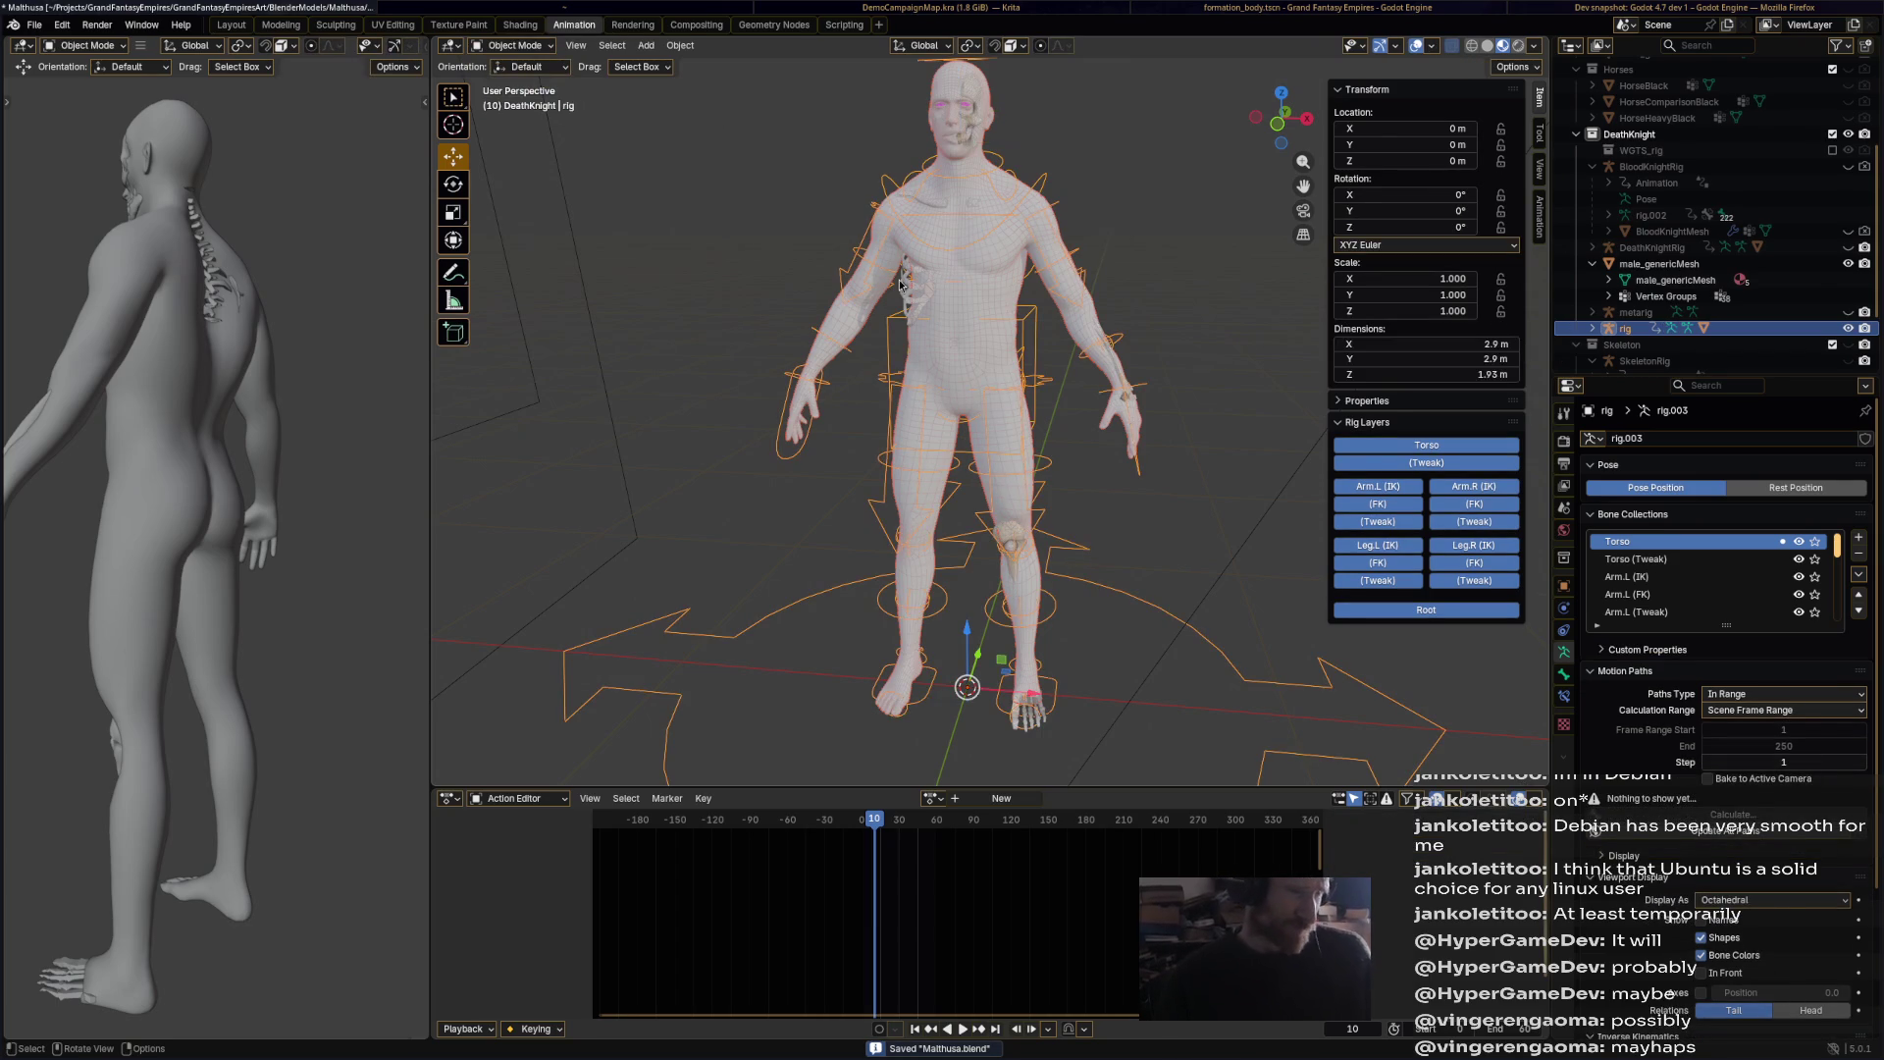
Step: Try parenting the rib and bone mesh to the rig with automatic weights, then undo it
left_click(903, 284)
left_click(1042, 189, "shift")
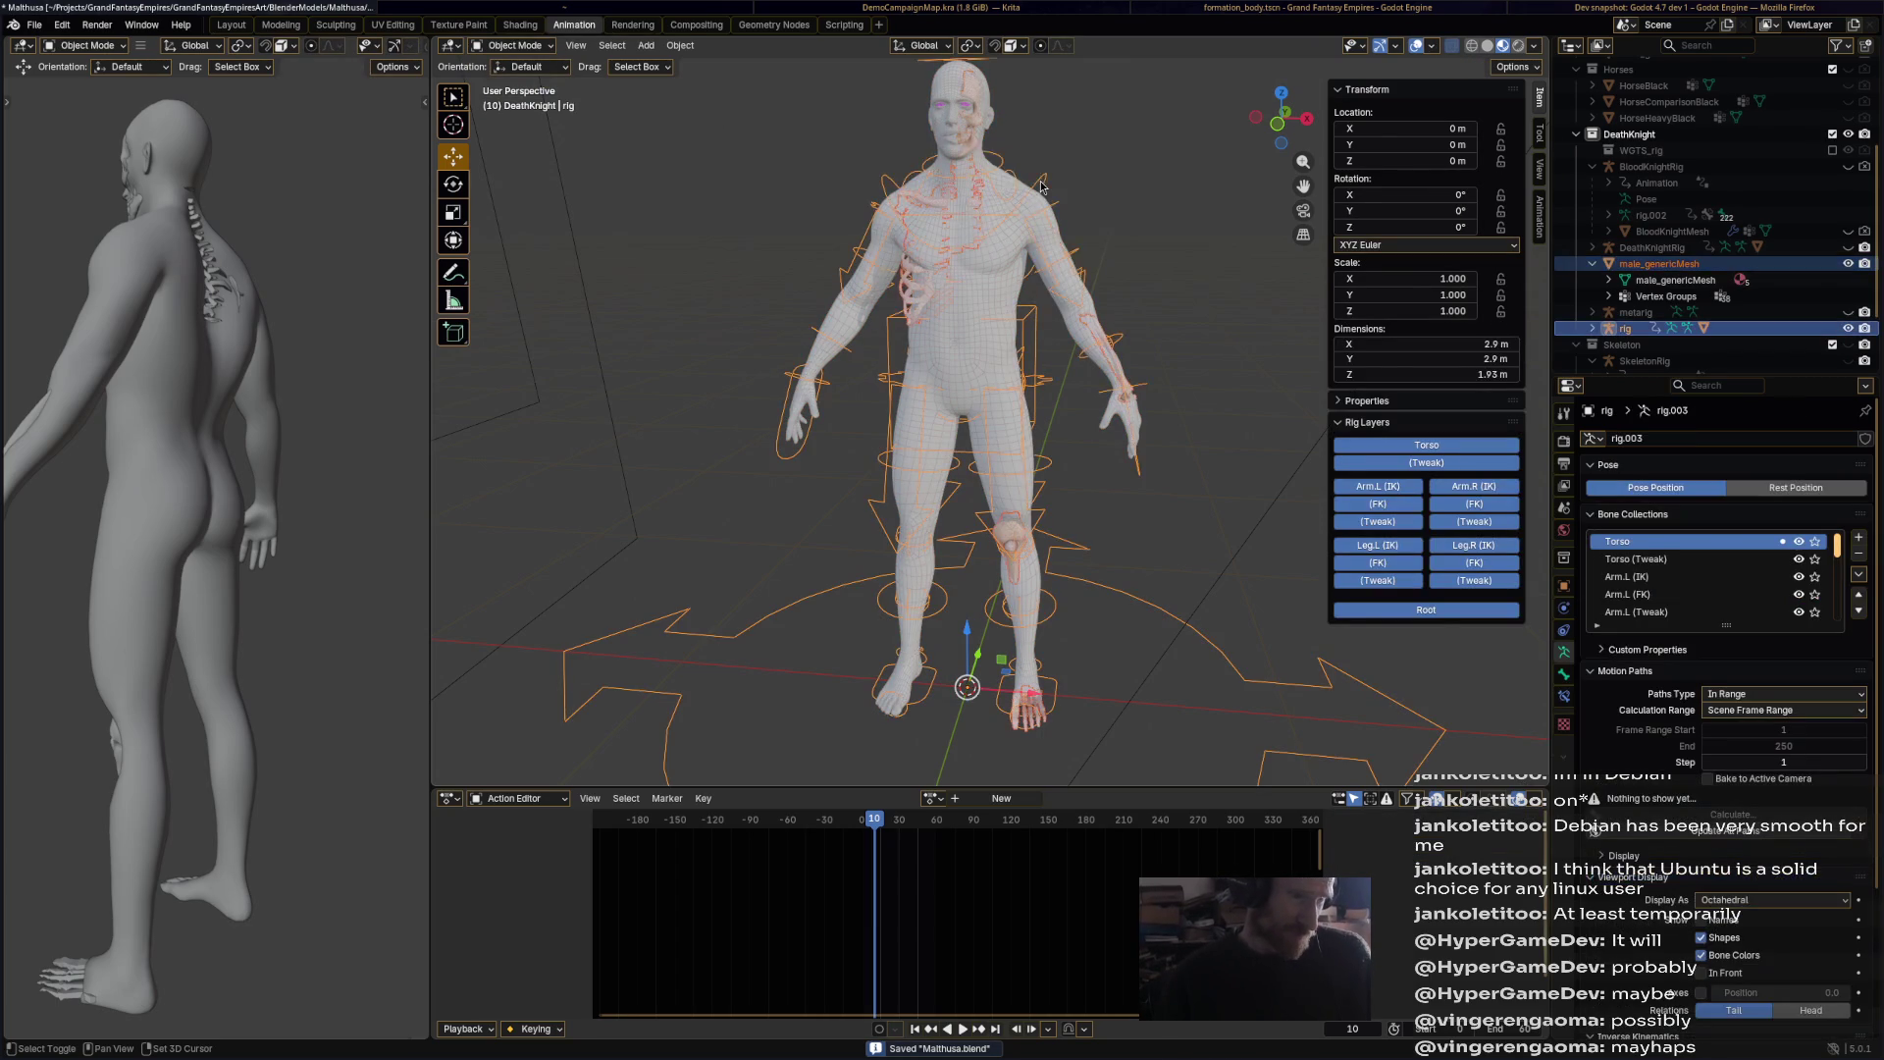
right_click(1044, 221)
mouse_move(1042, 222)
left_click(1154, 274)
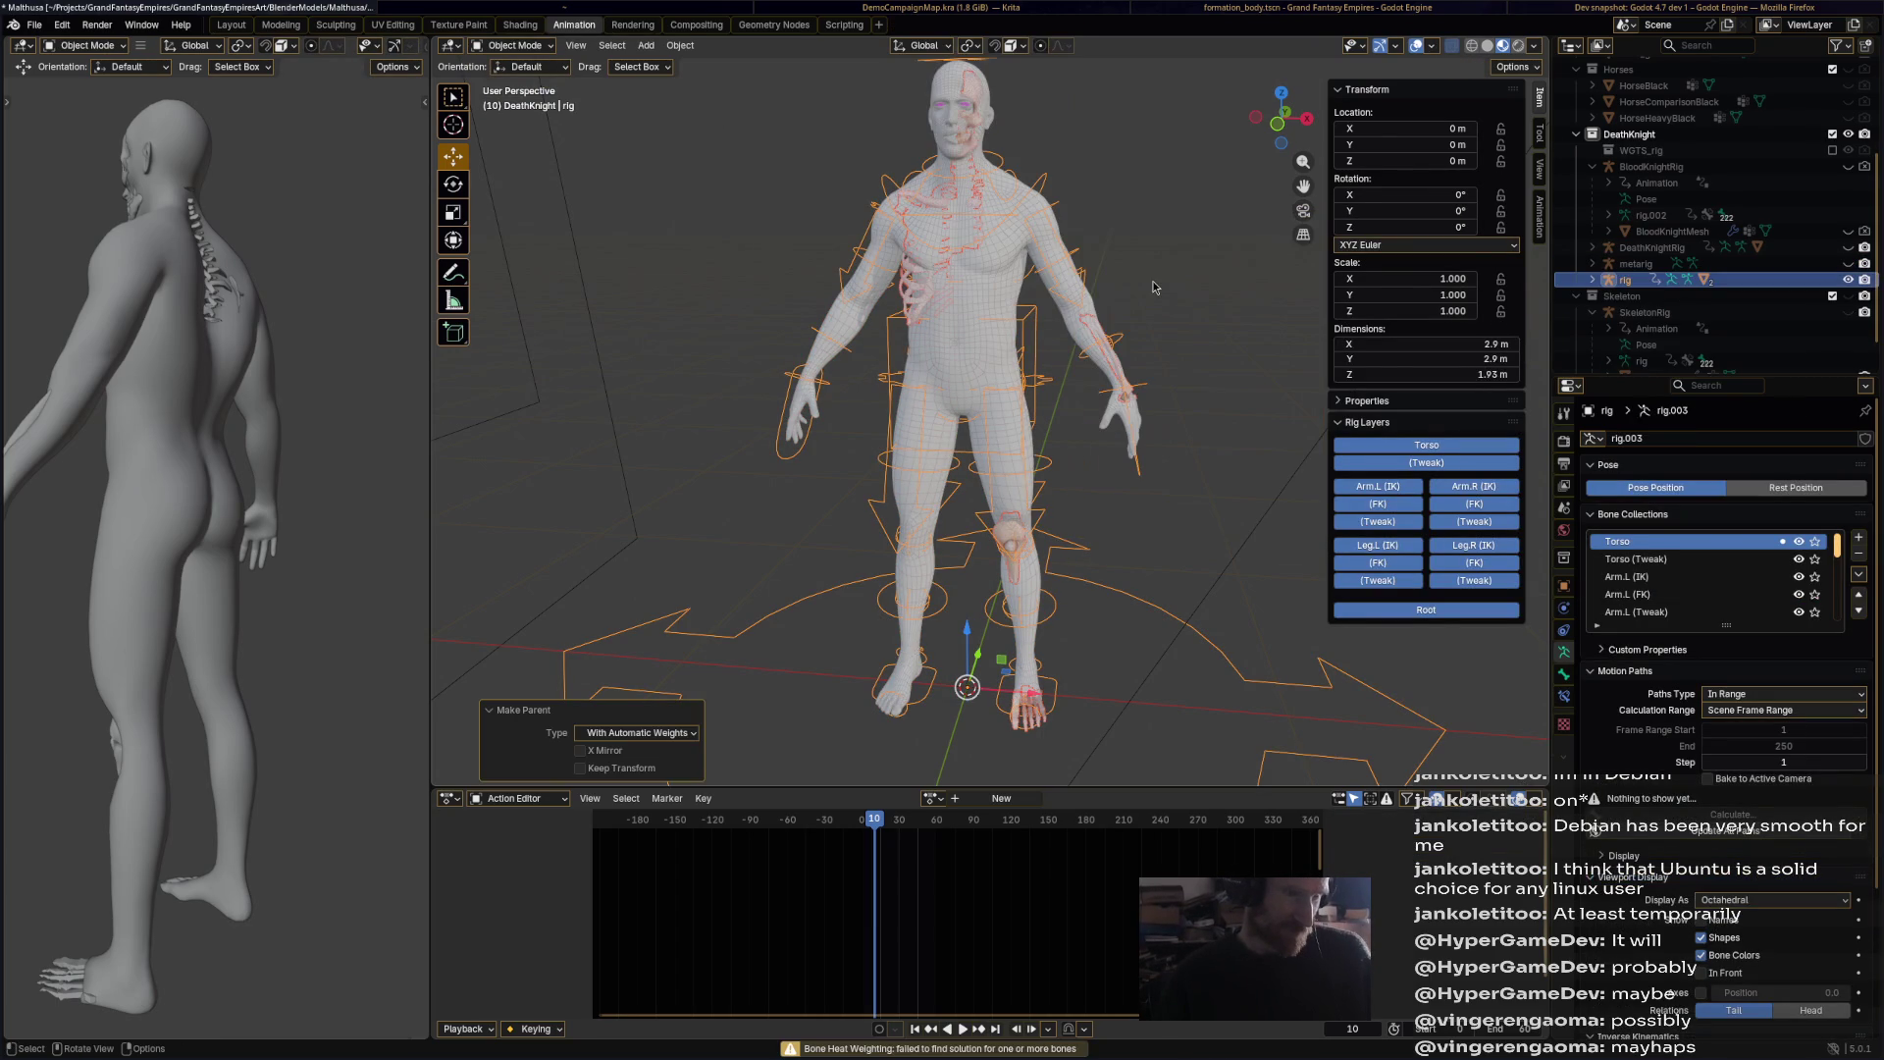
key("ctrl+z")
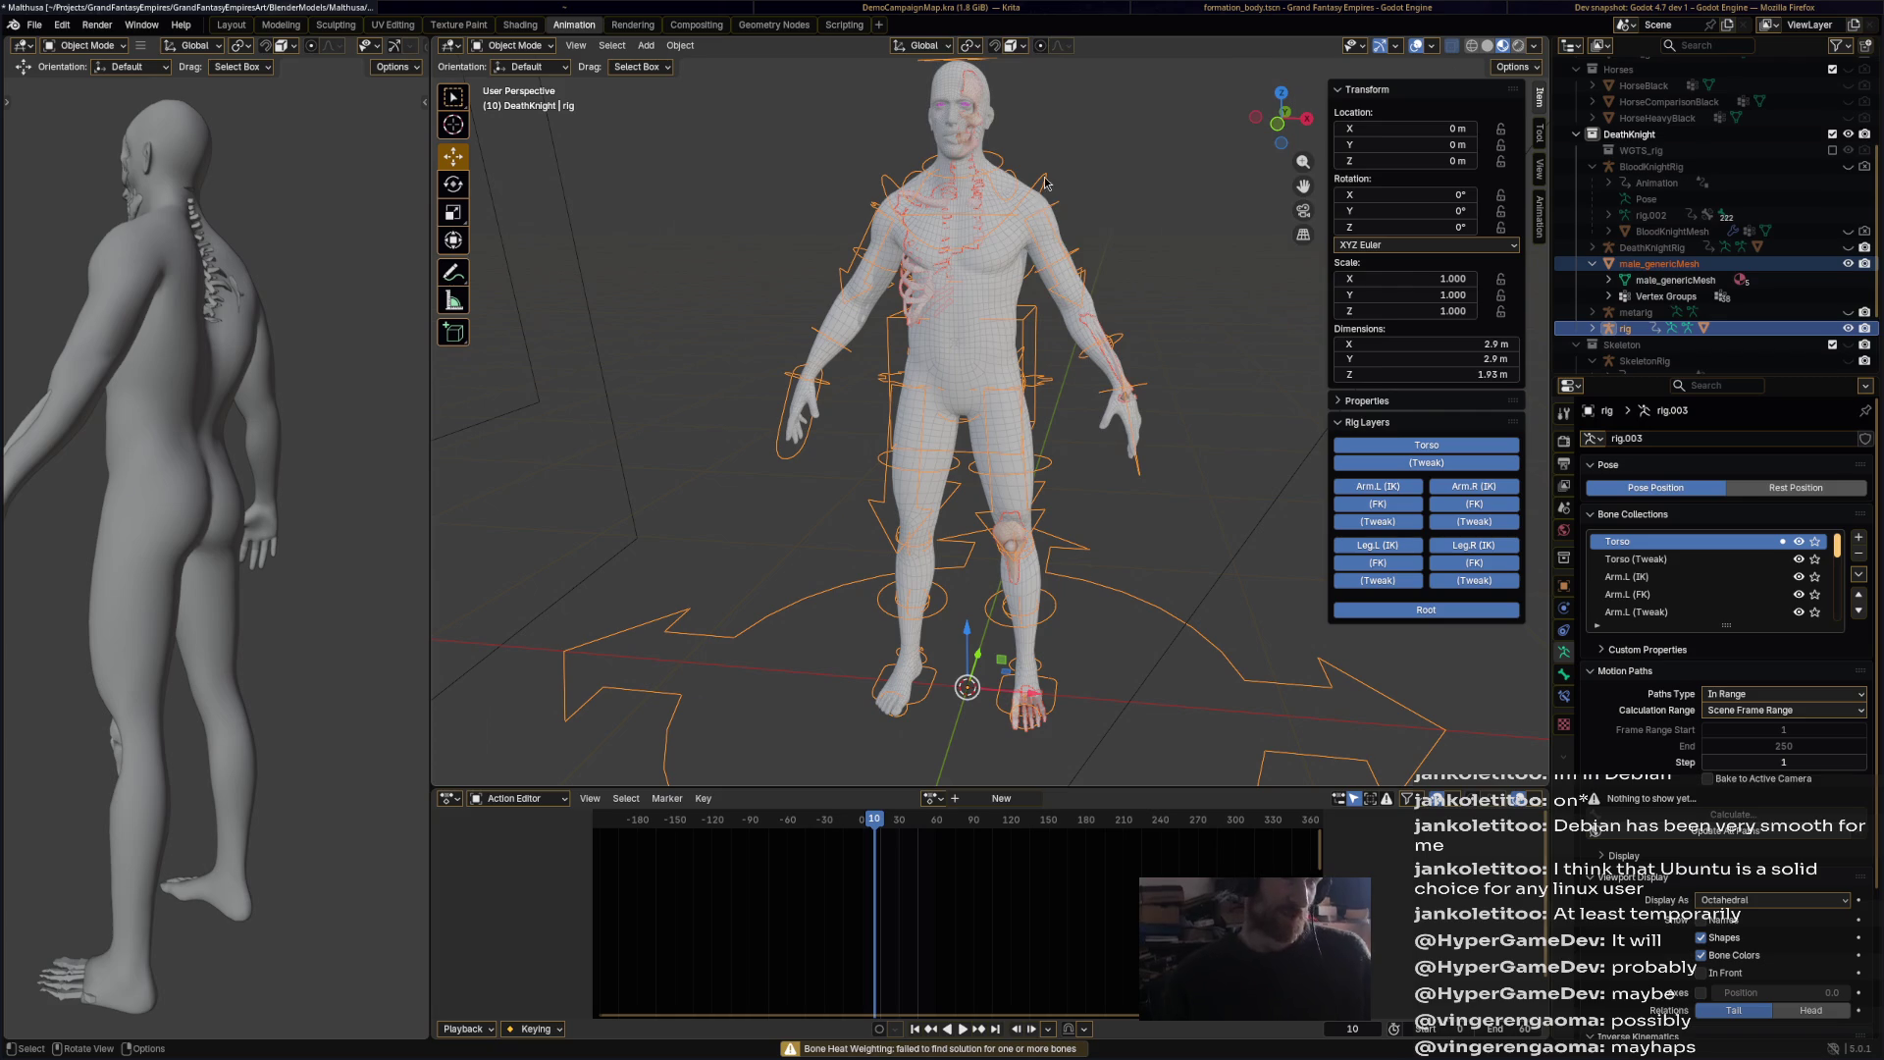
Step: Parent the bone mesh to the rig with empty vertex groups and make it active
right_click(1044, 222)
mouse_move(1042, 222)
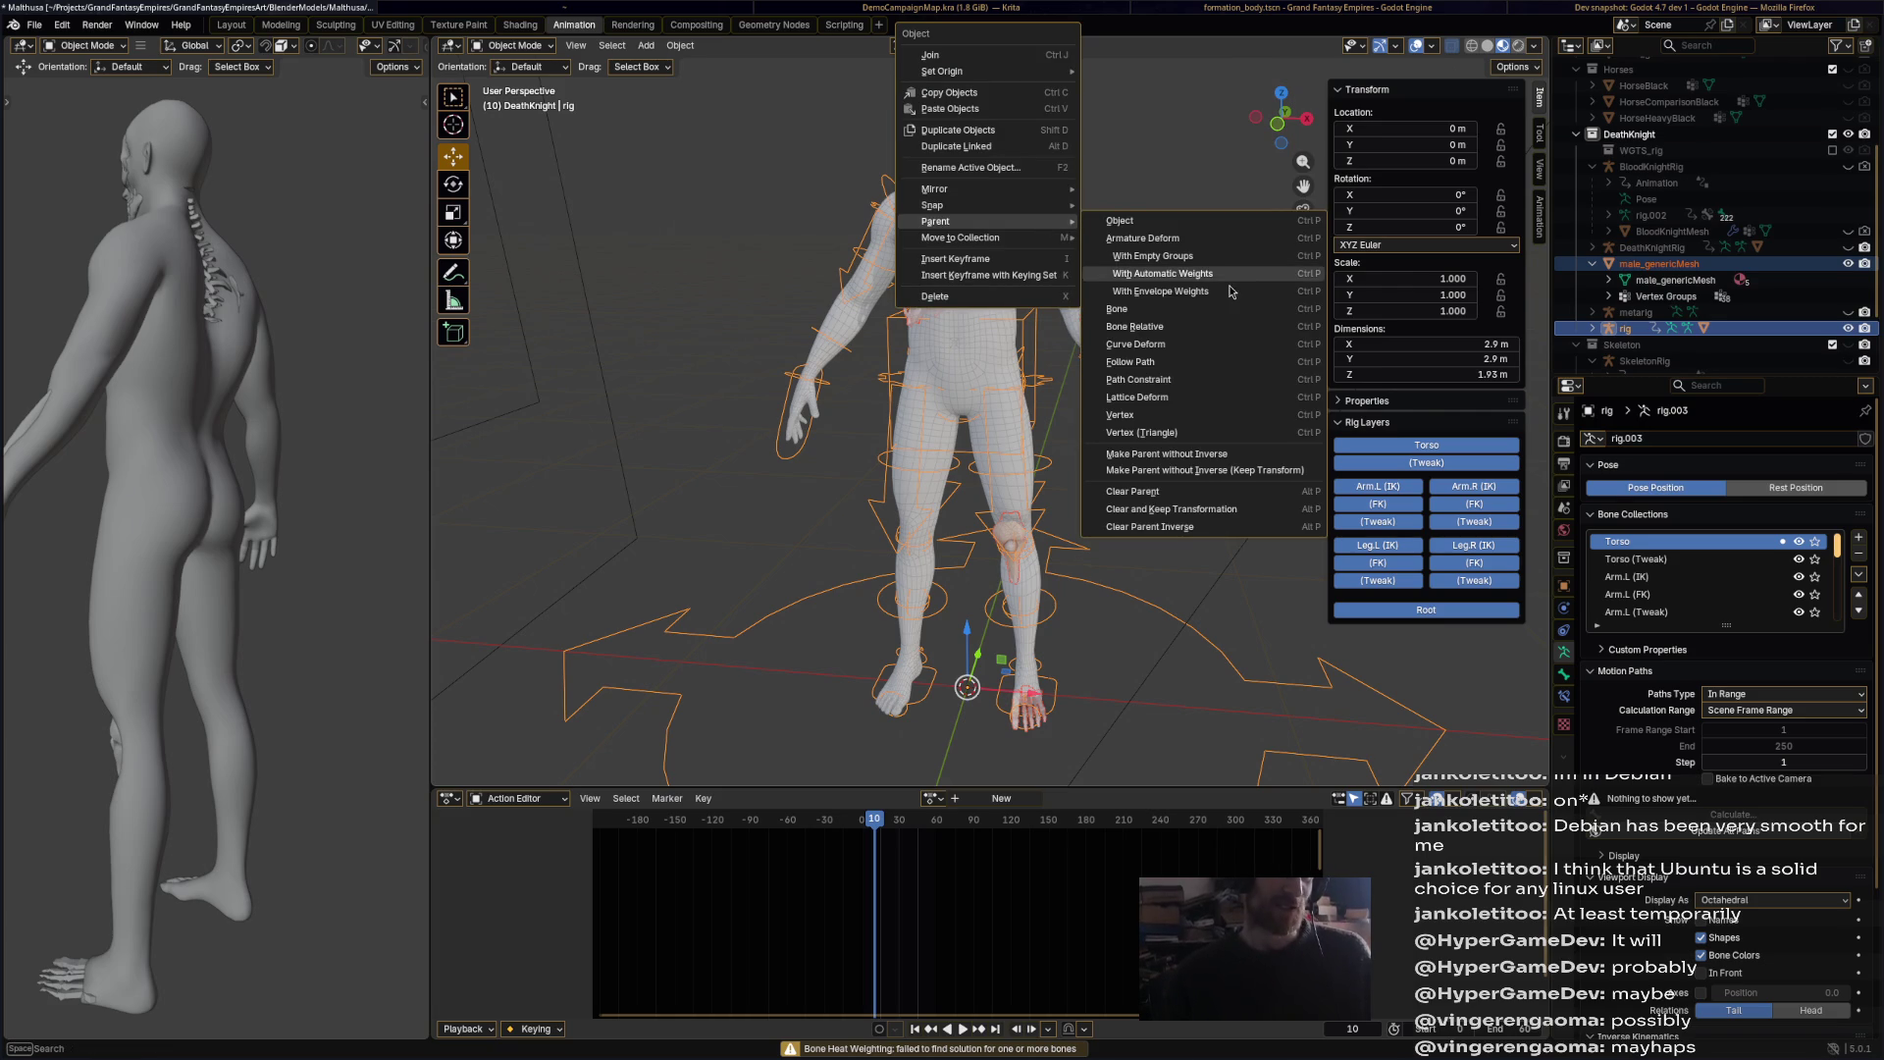
left_click(1158, 258)
middle_click_drag(1038, 199, 1128, 162)
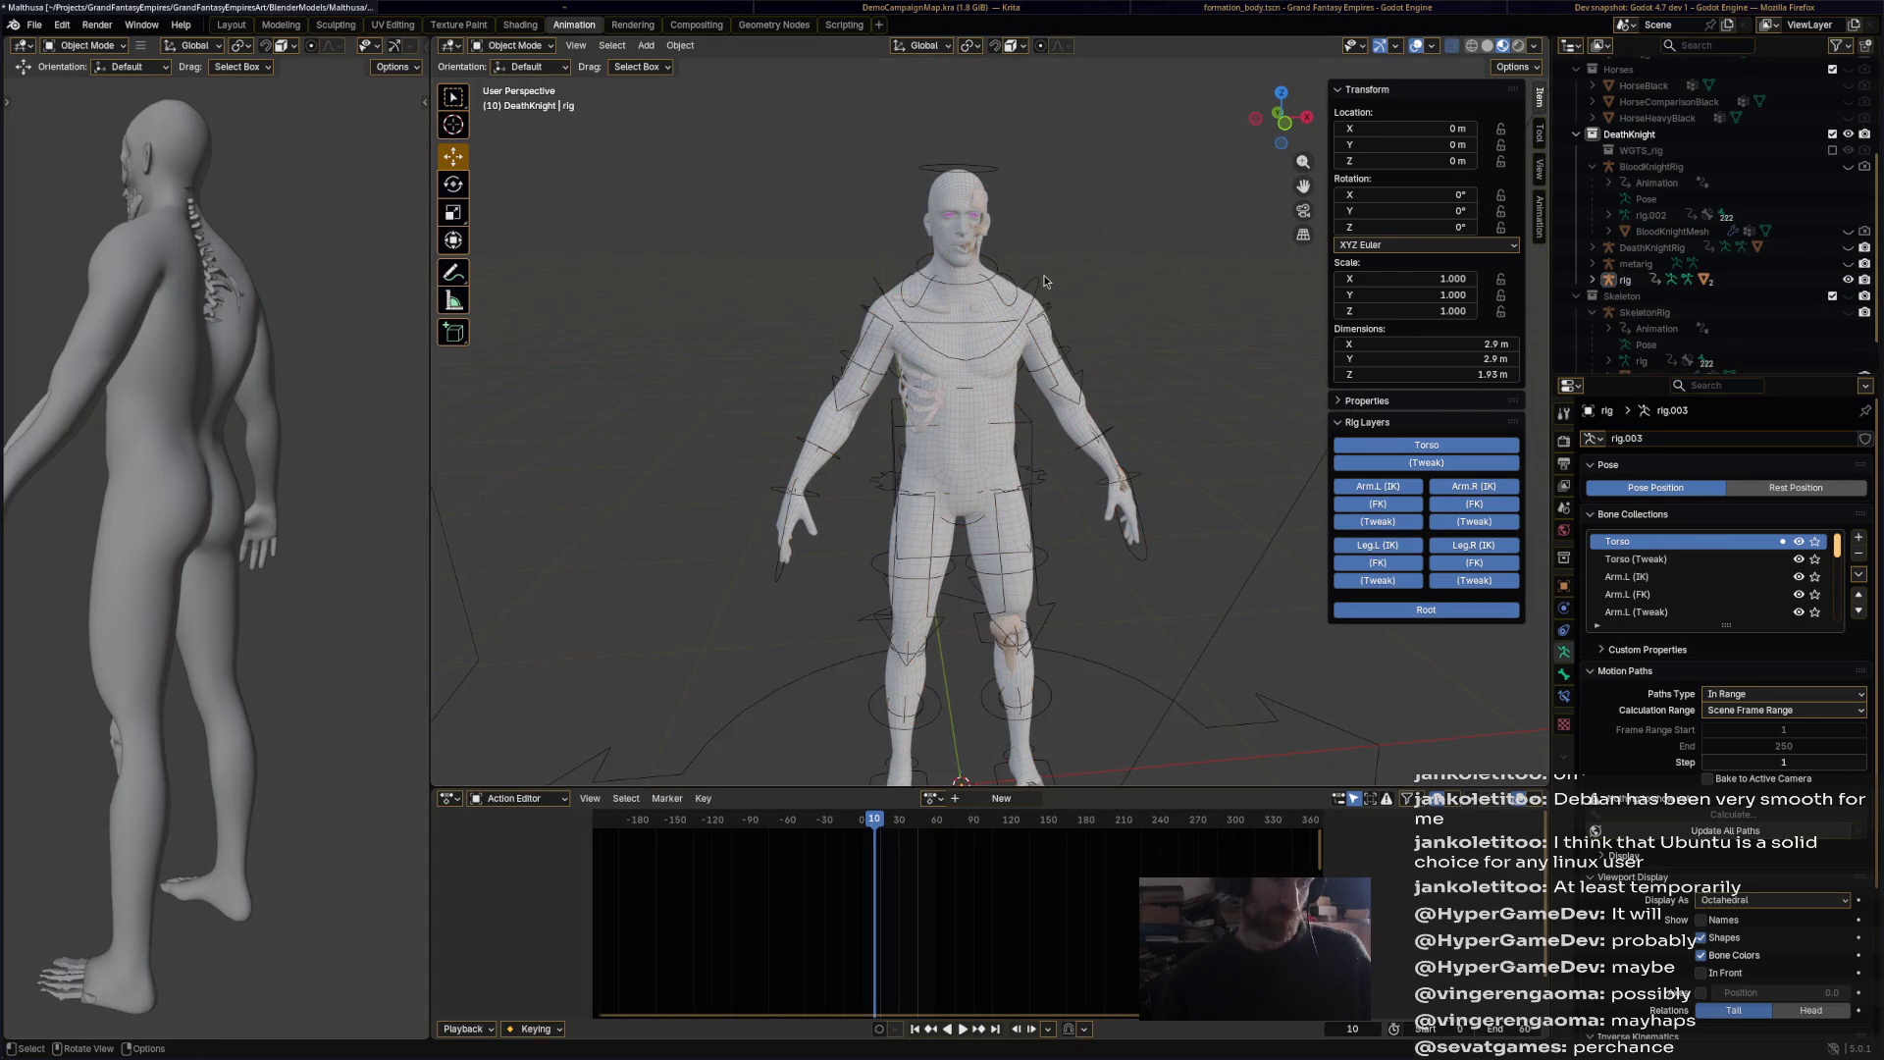
left_click(987, 237, "shift")
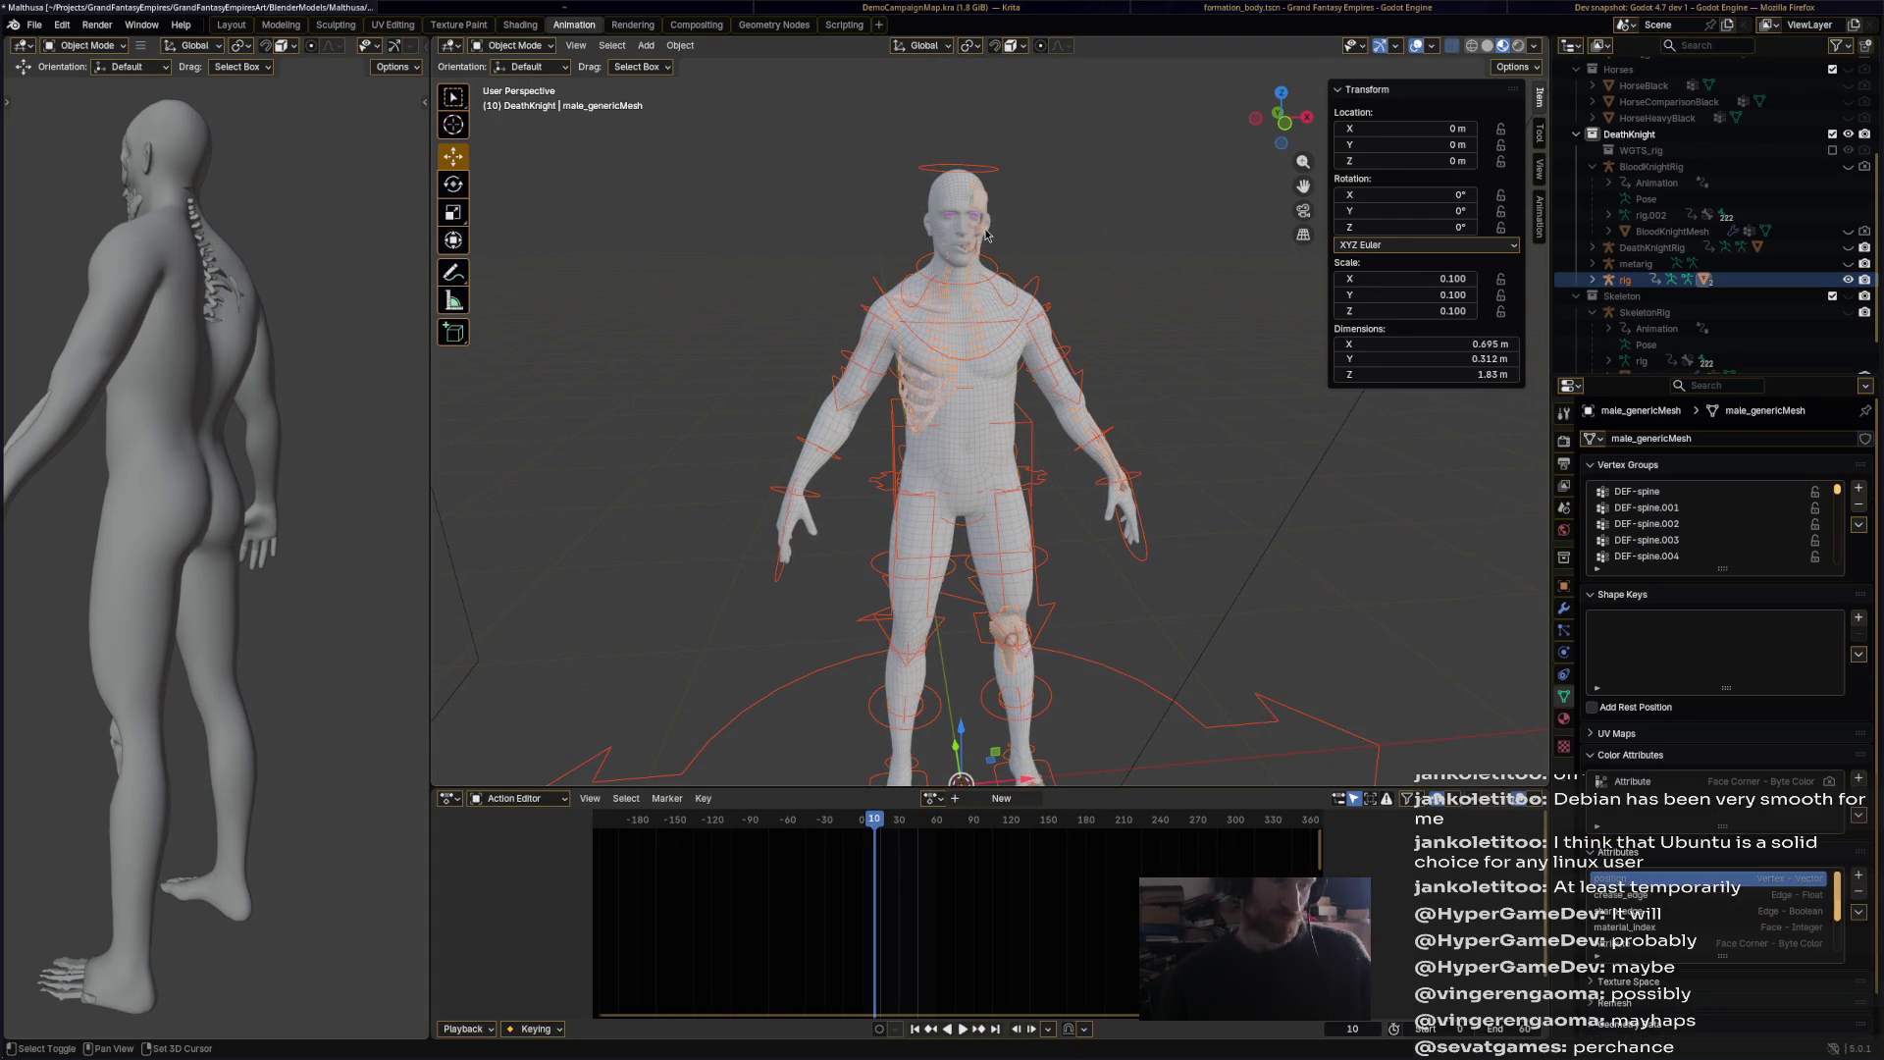
Step: Switch the body mesh to Weight Paint mode, frame the head and choose the Paint brush
left_click(512, 45)
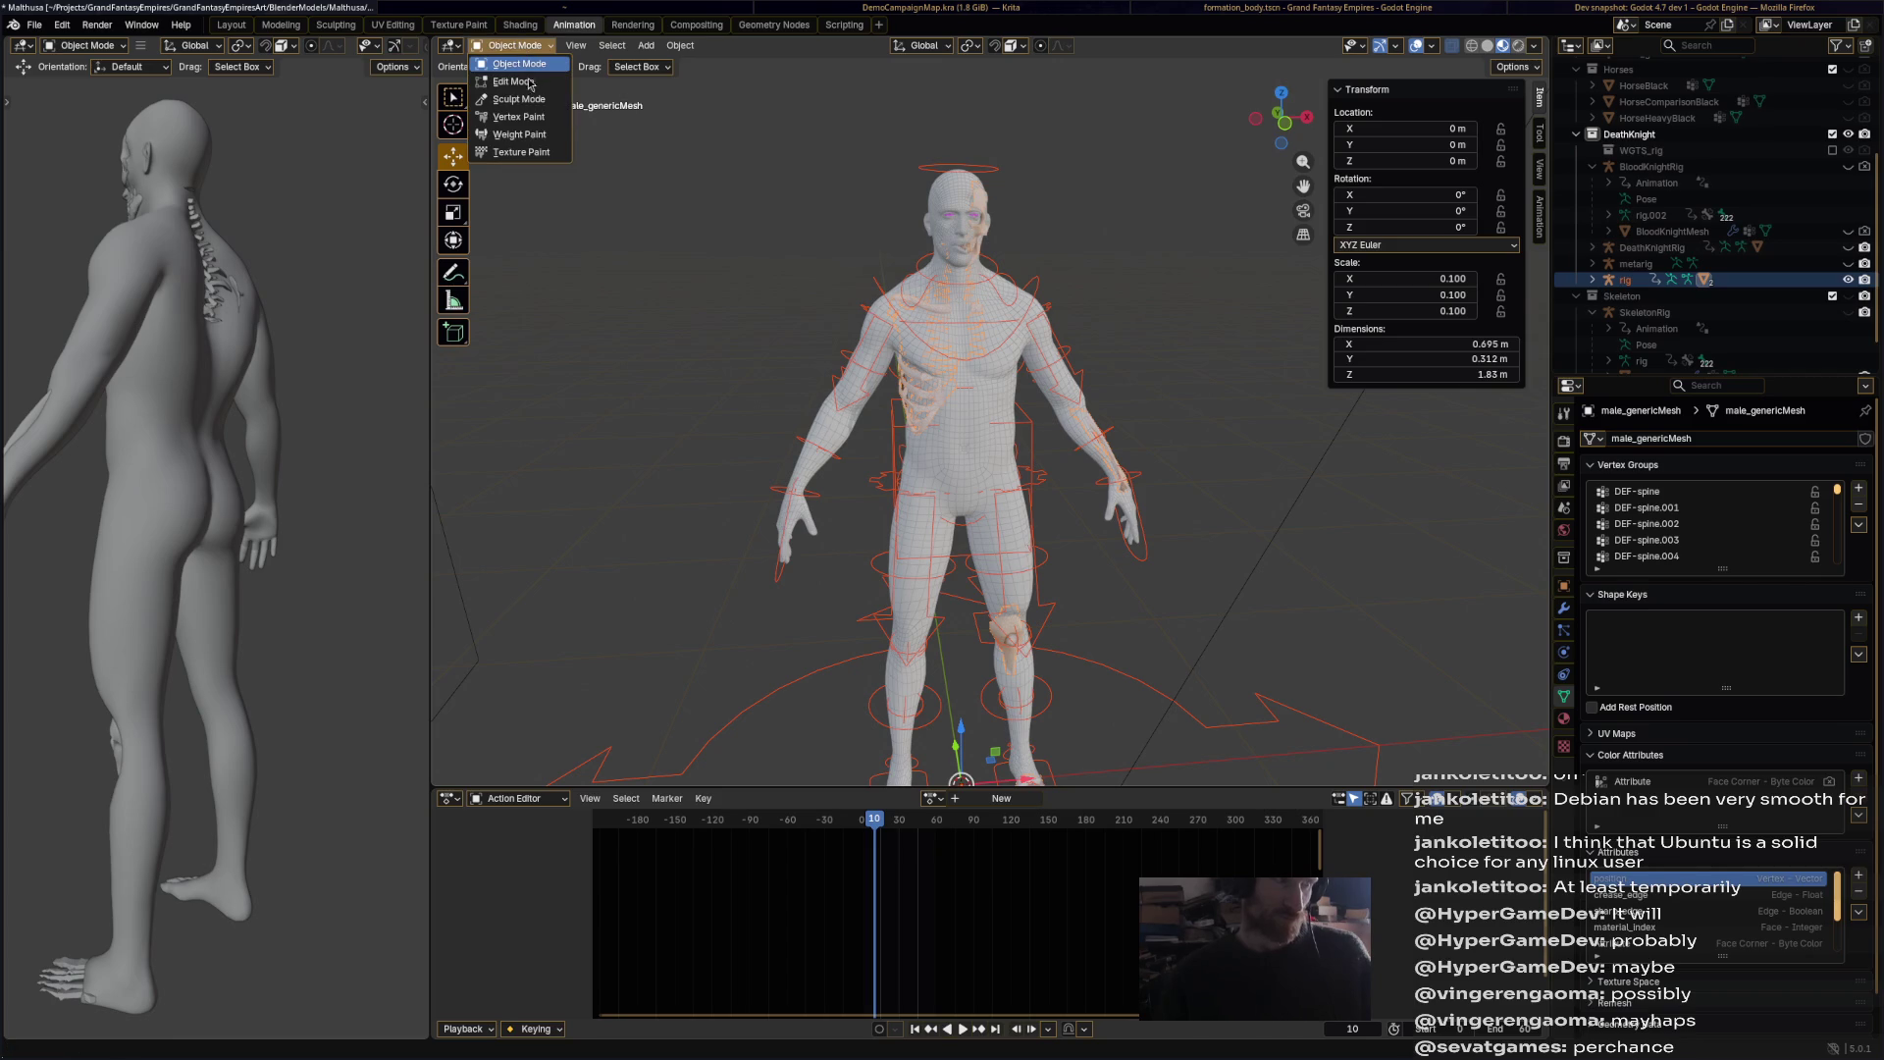
left_click(520, 148)
scroll(862, 206, "up", 6)
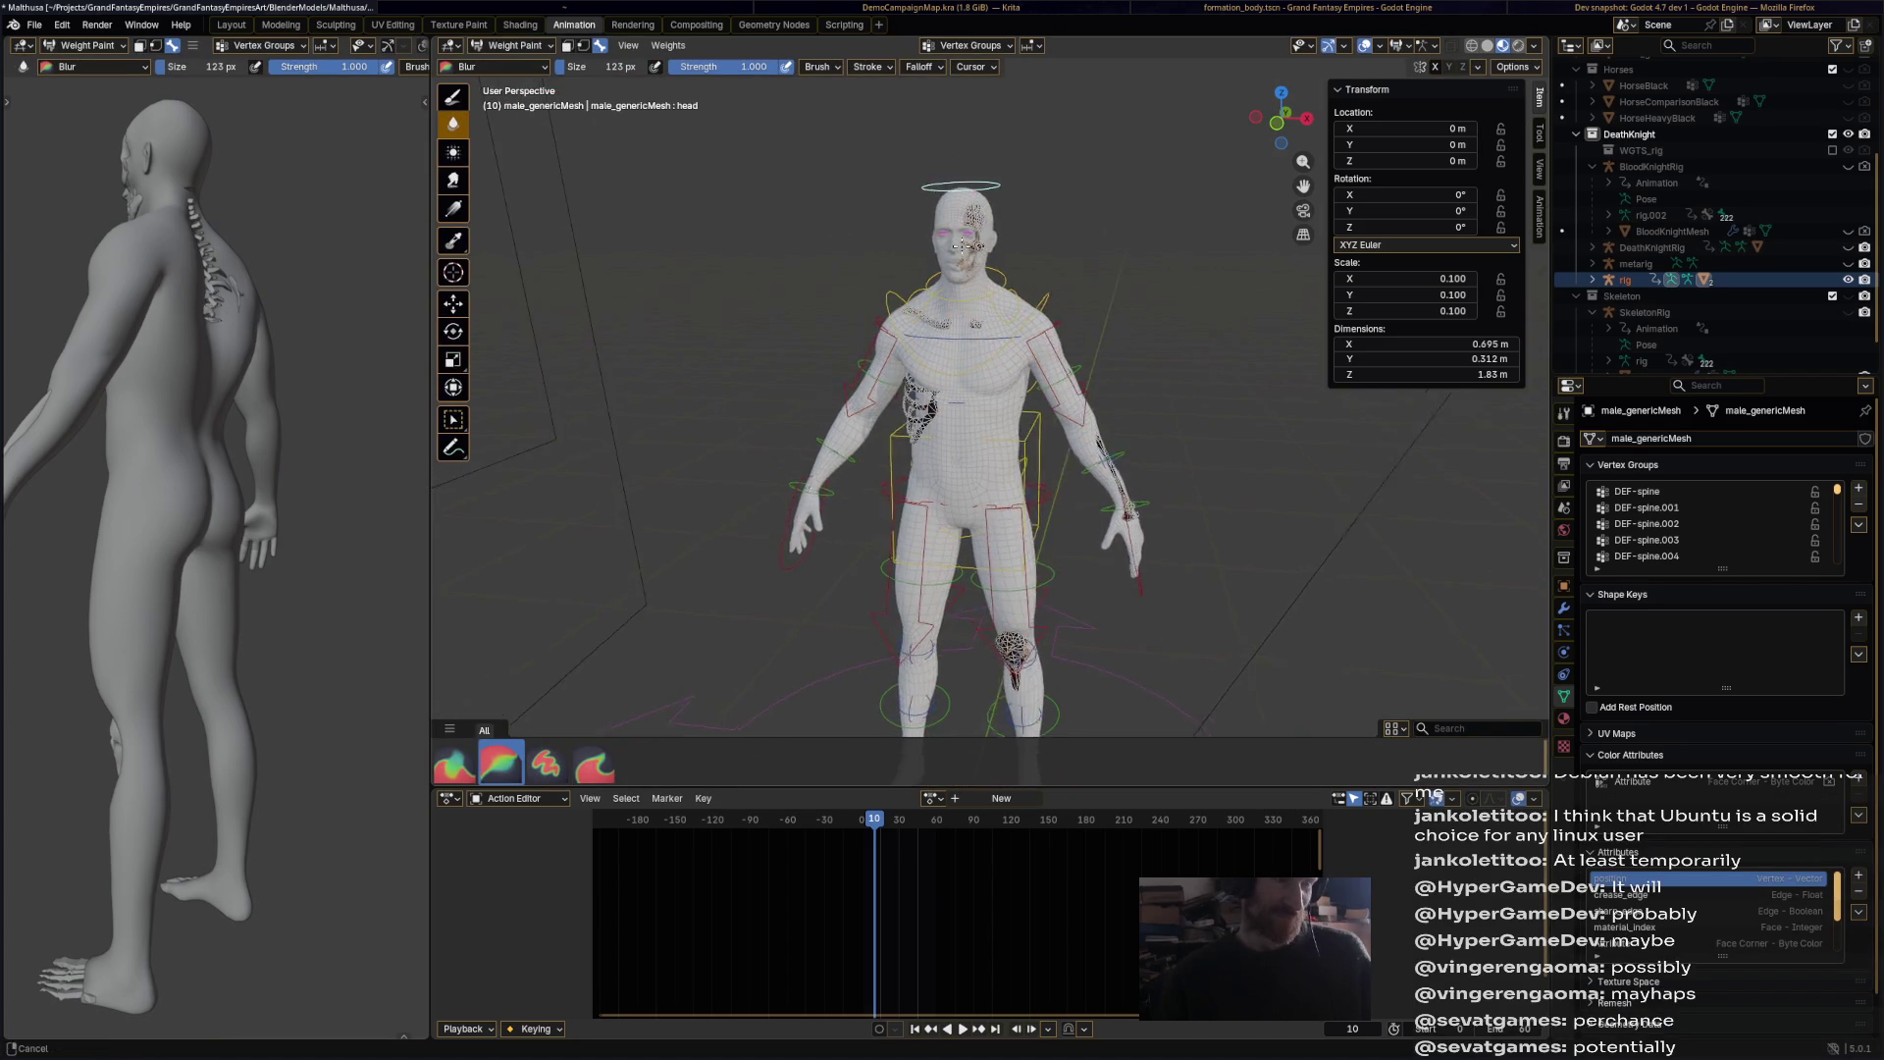
scroll(1092, 386, "up", 3)
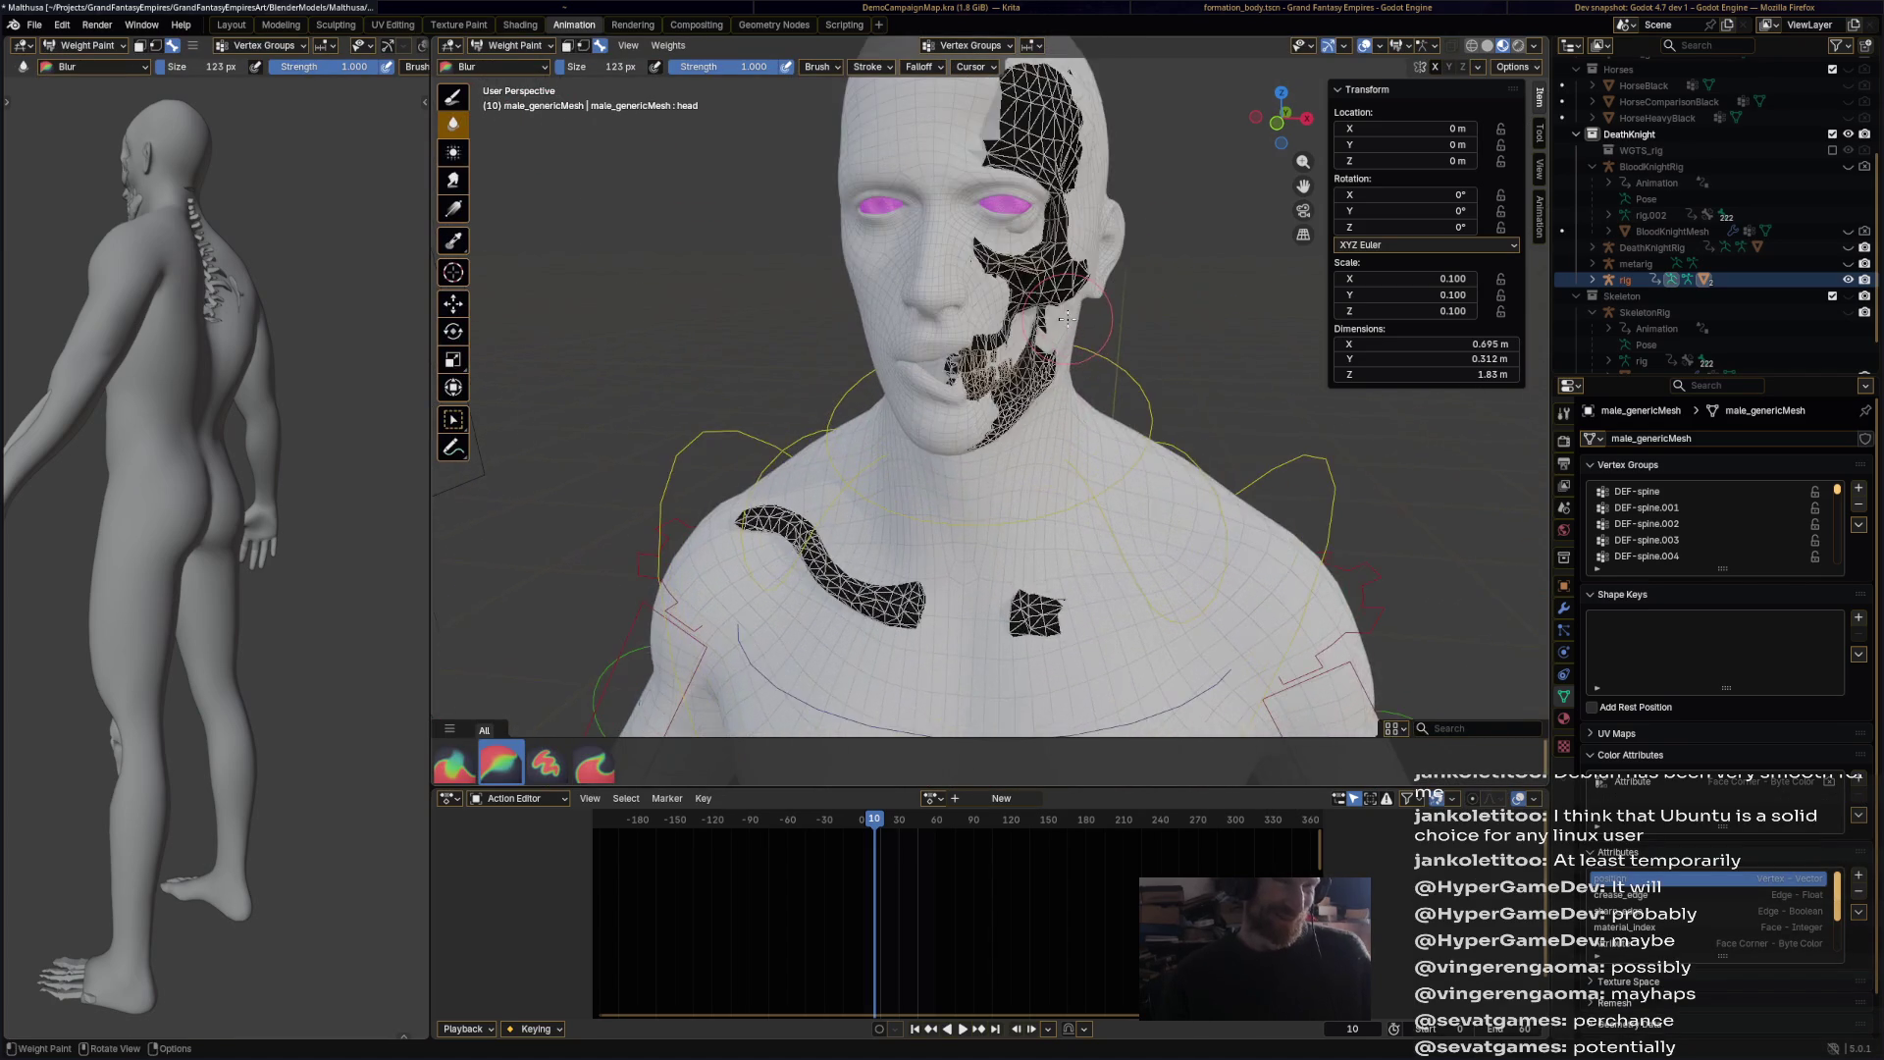
middle_click_drag(1070, 281, 1045, 382, "shift")
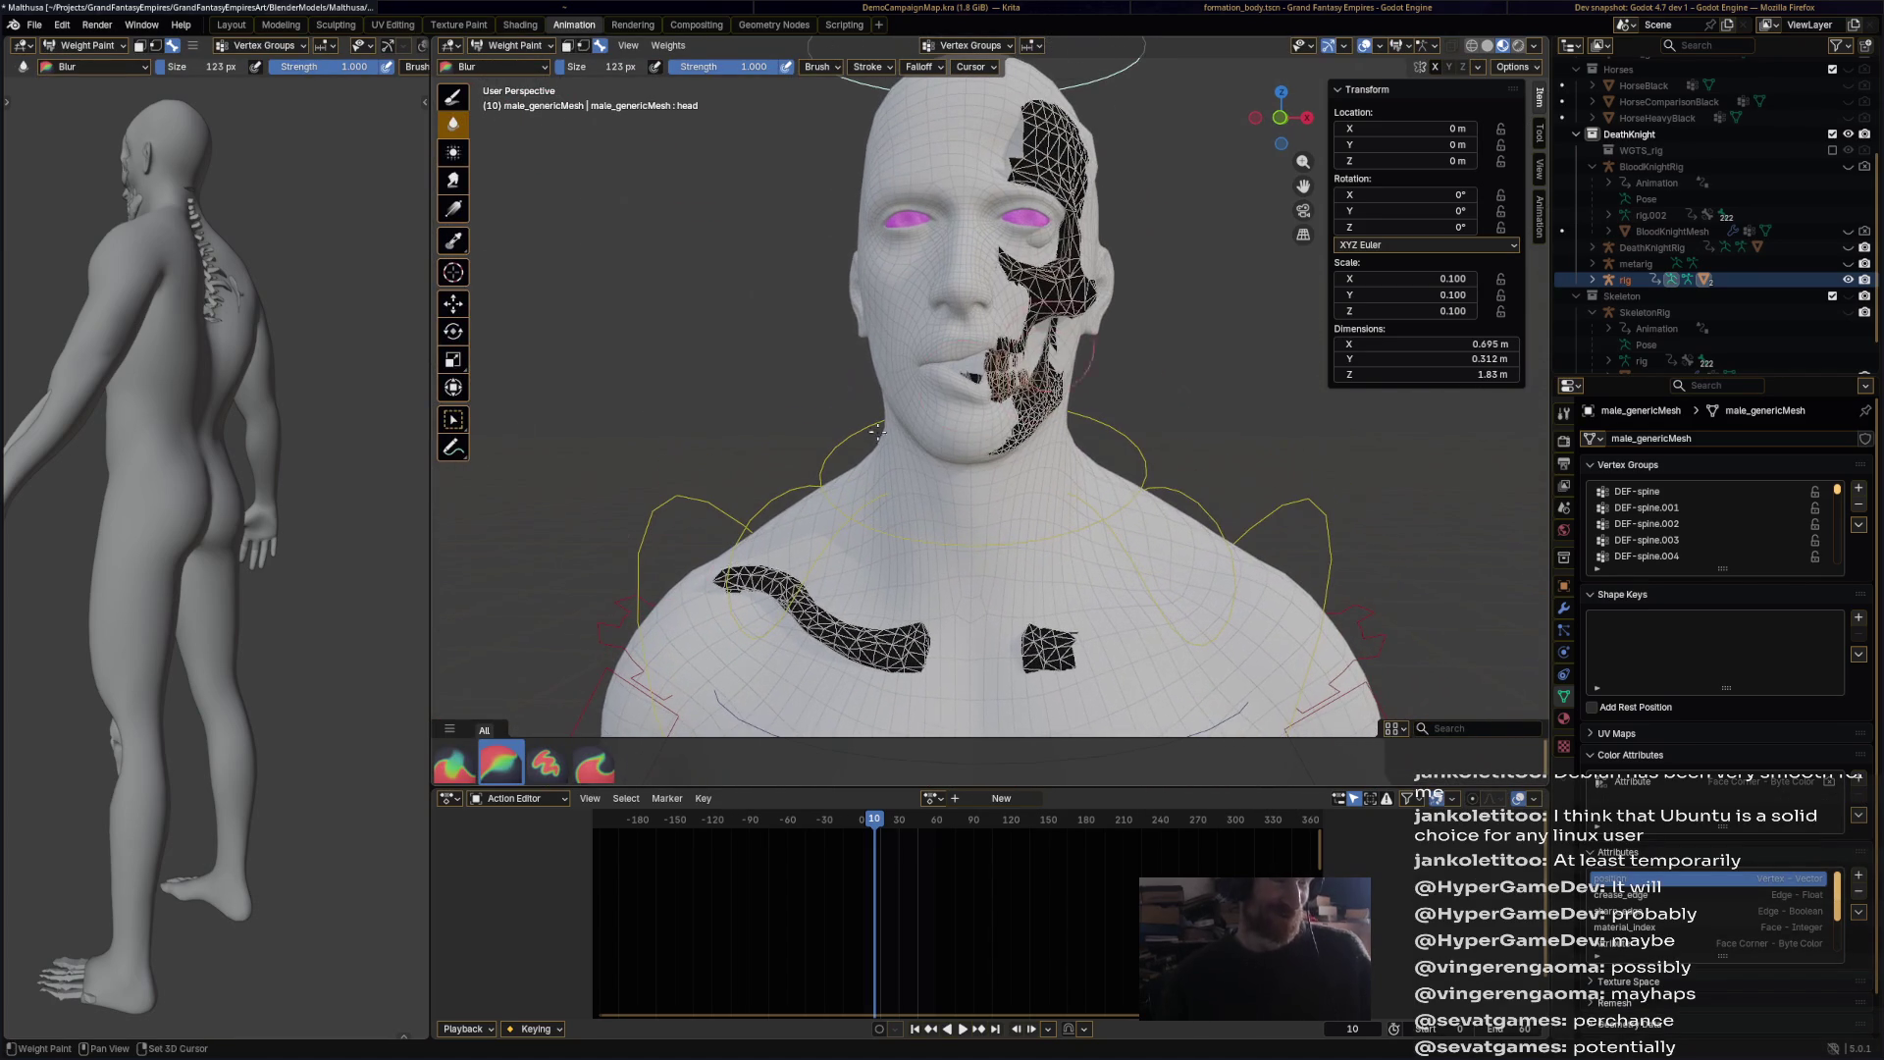
left_click(536, 776)
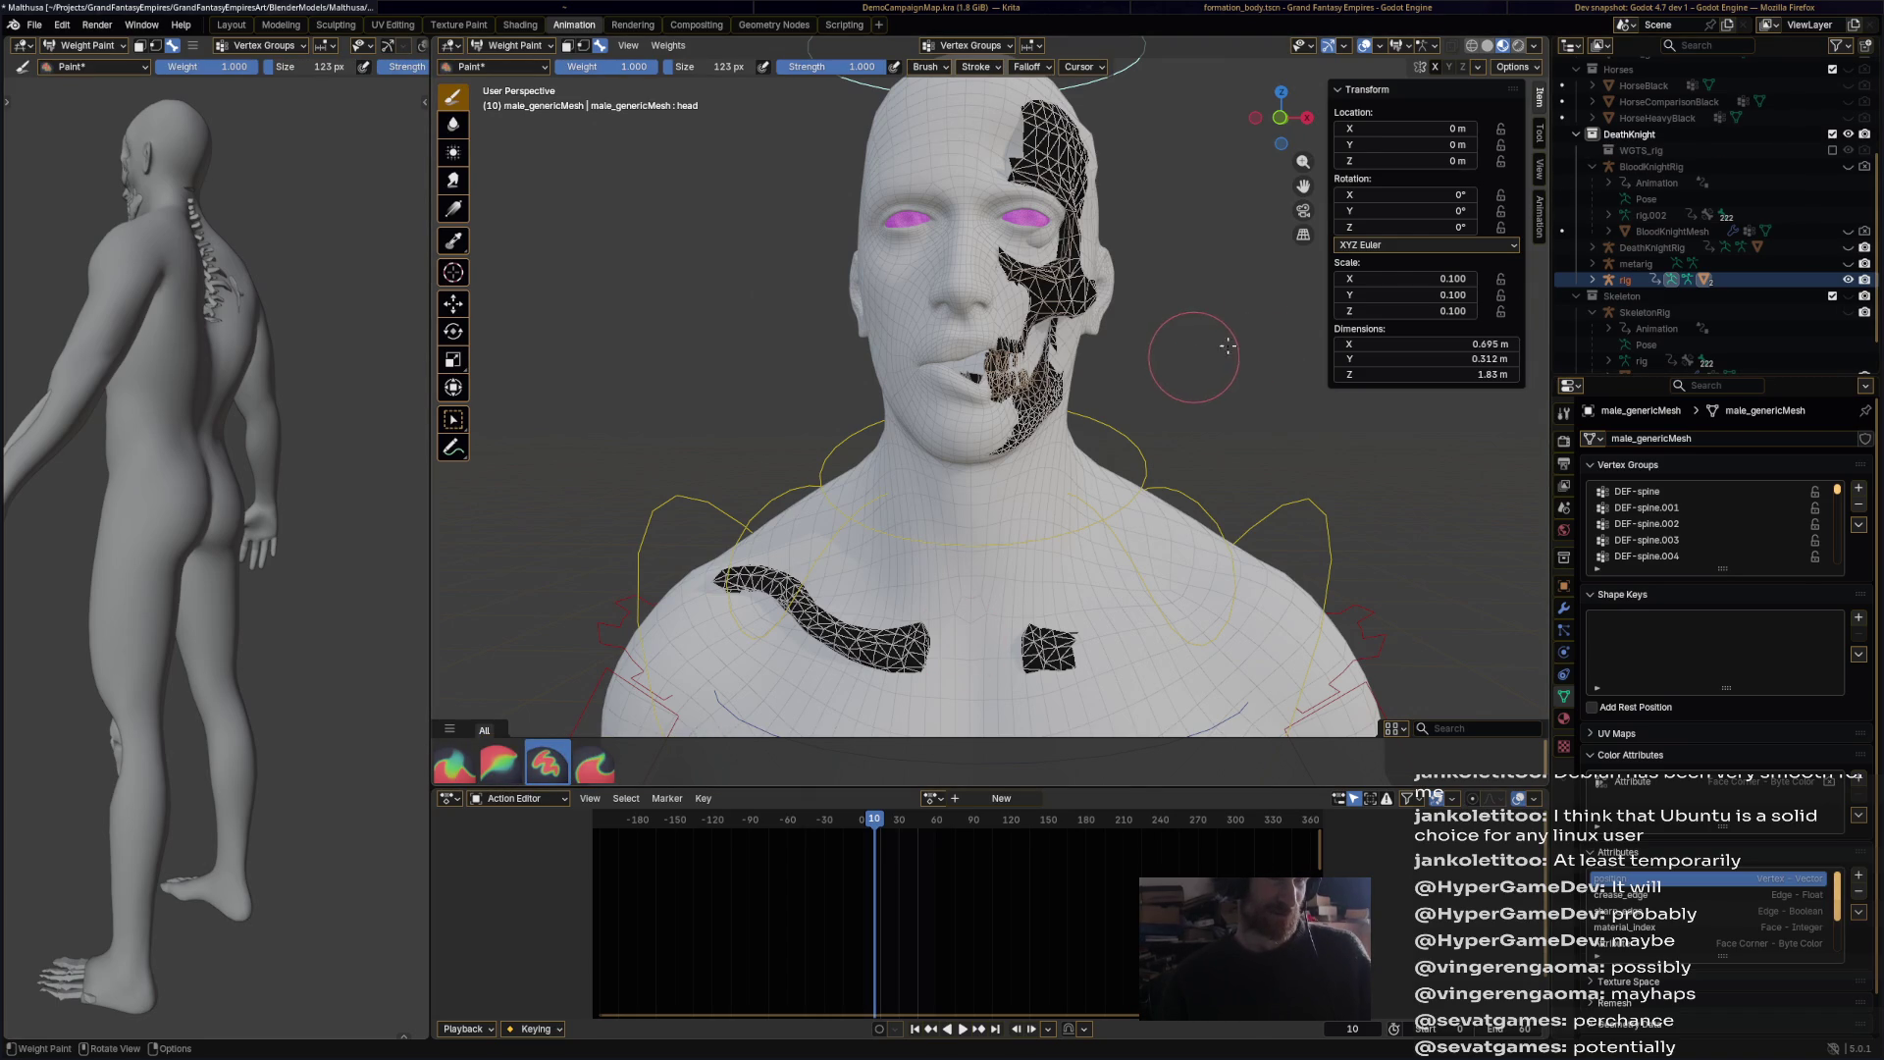
Step: Paint a full-weight stroke on the upper right of the head in the head group
left_click(1537, 134)
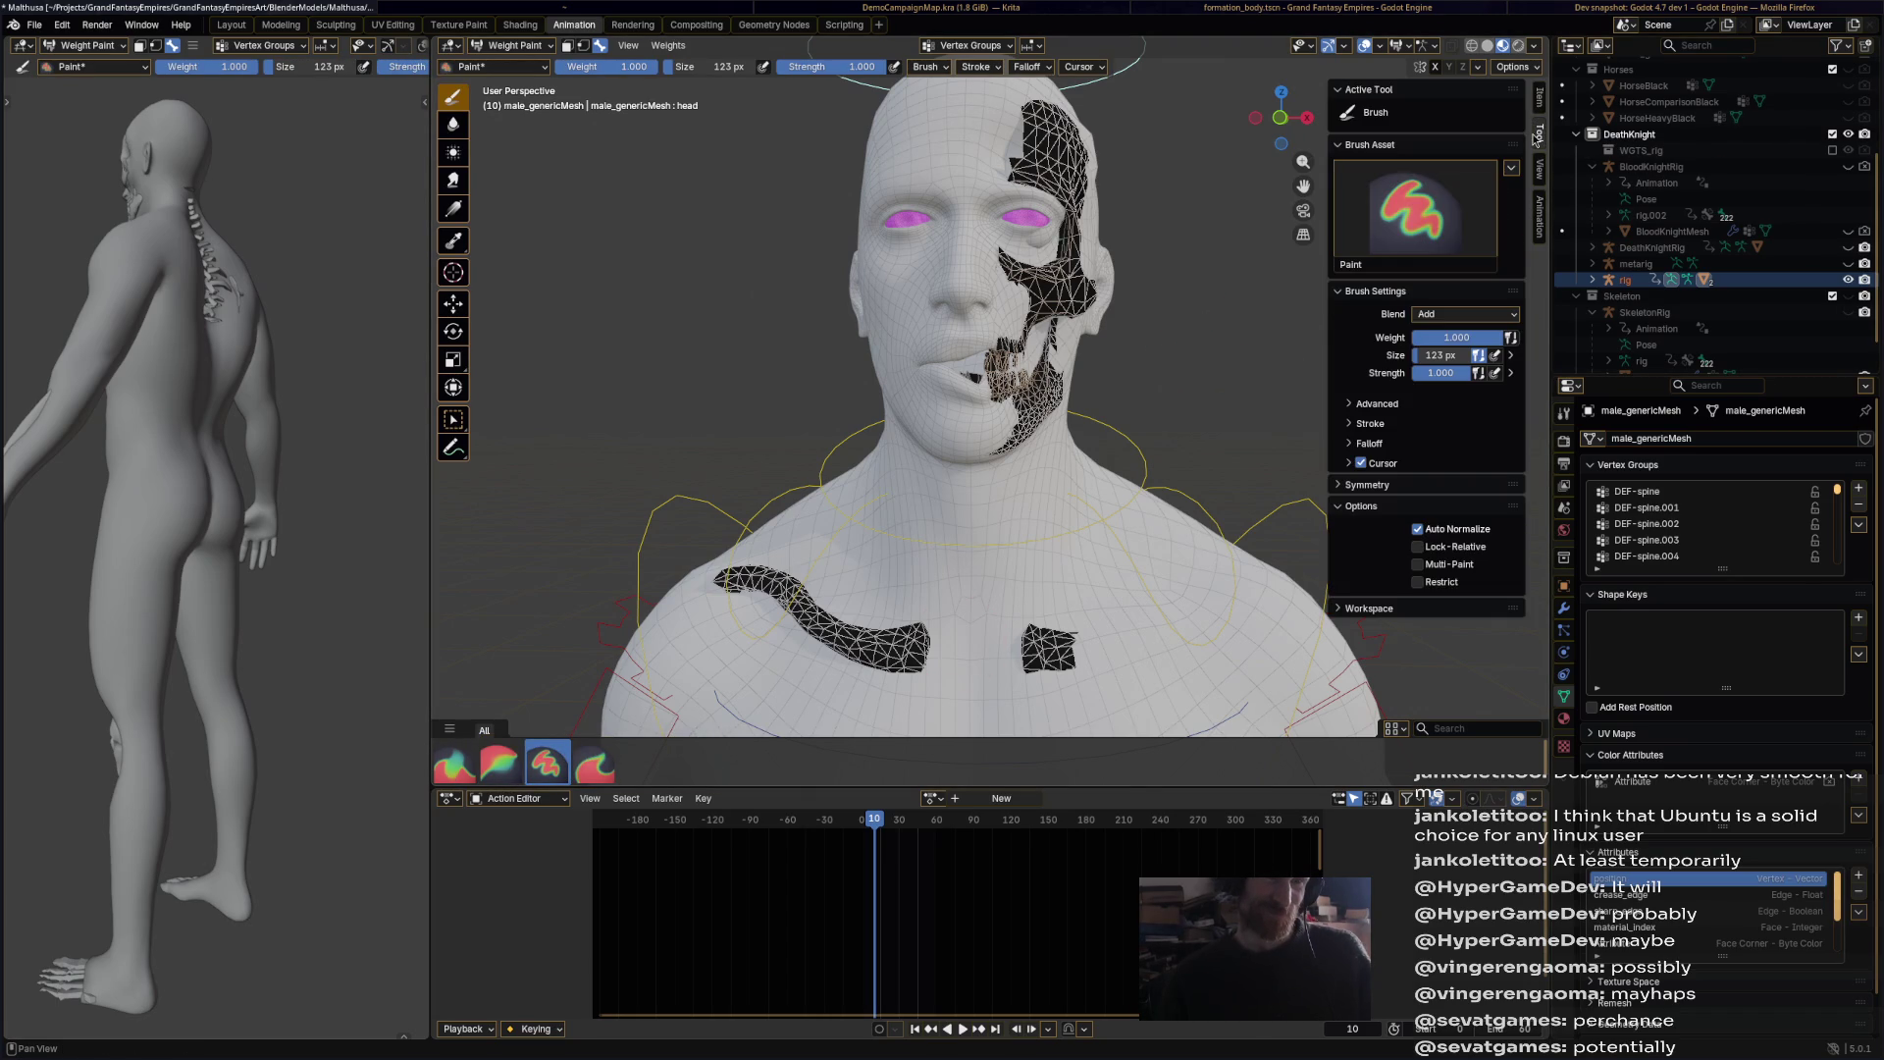
left_click(1542, 98)
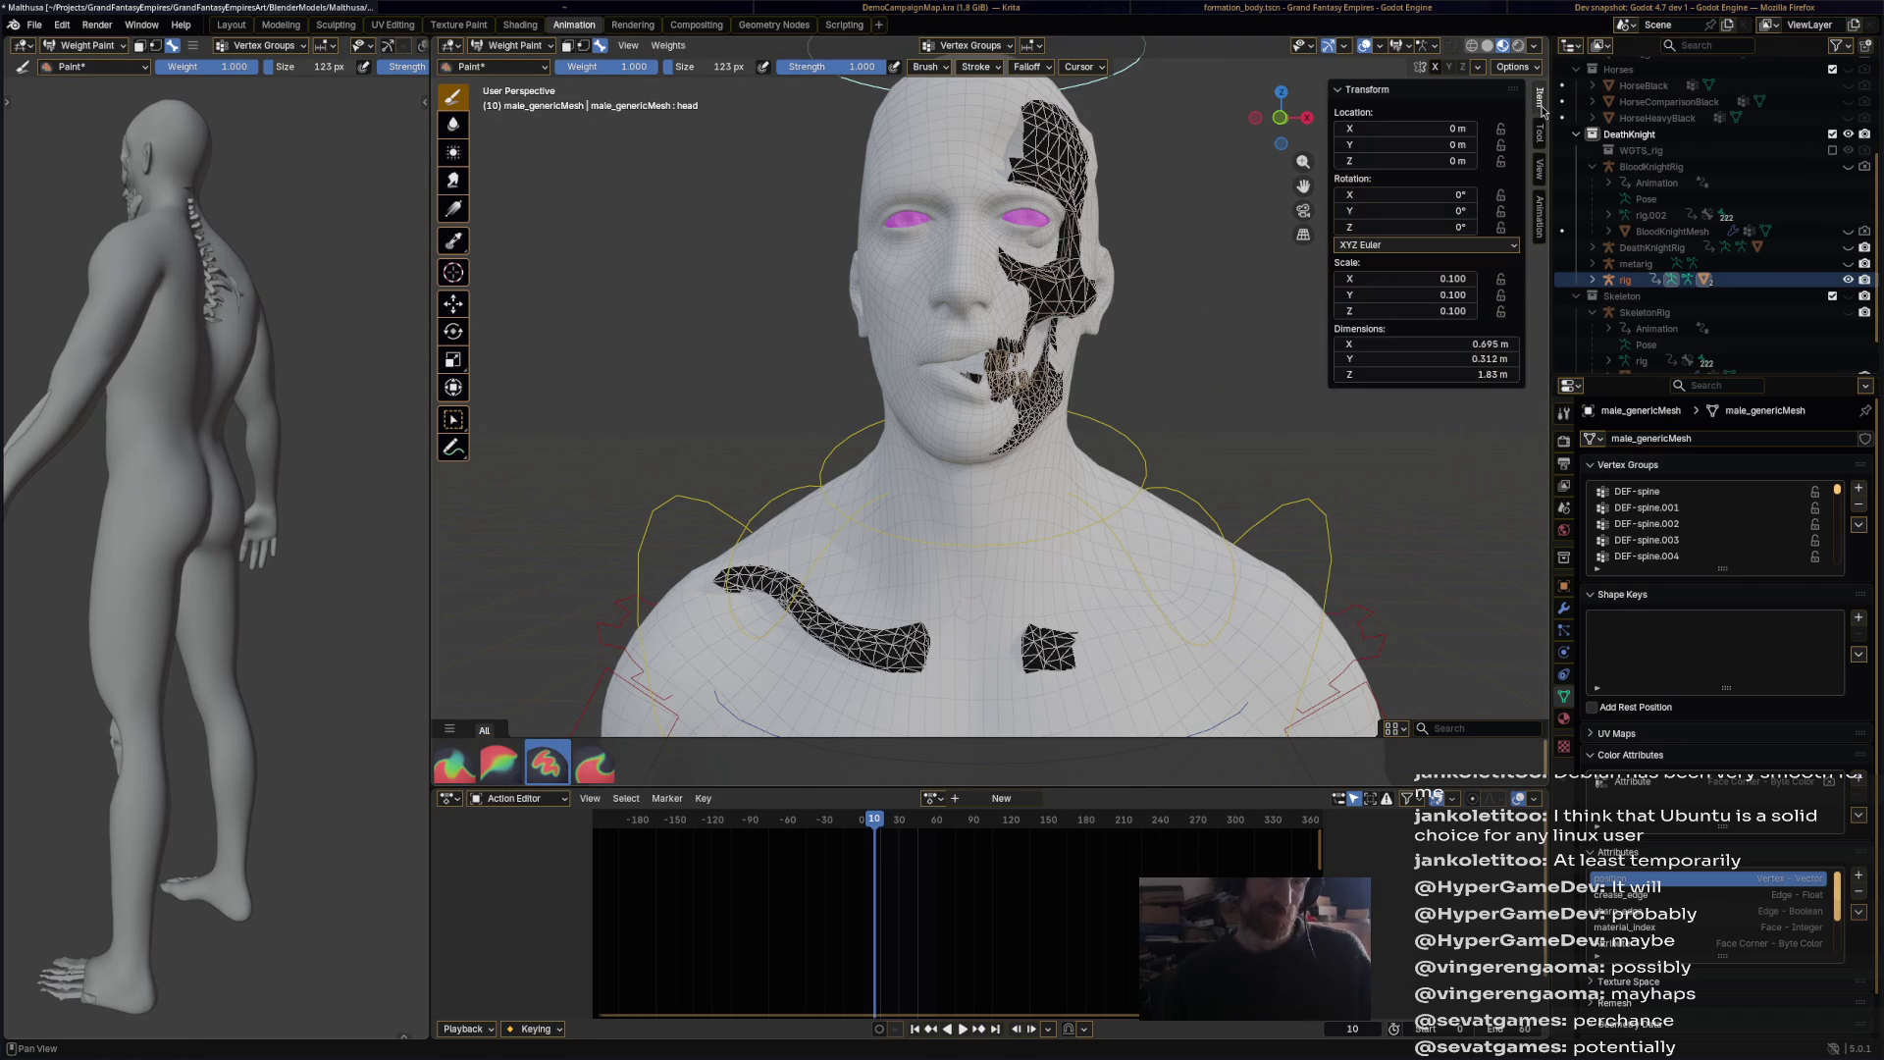
left_click(515, 46)
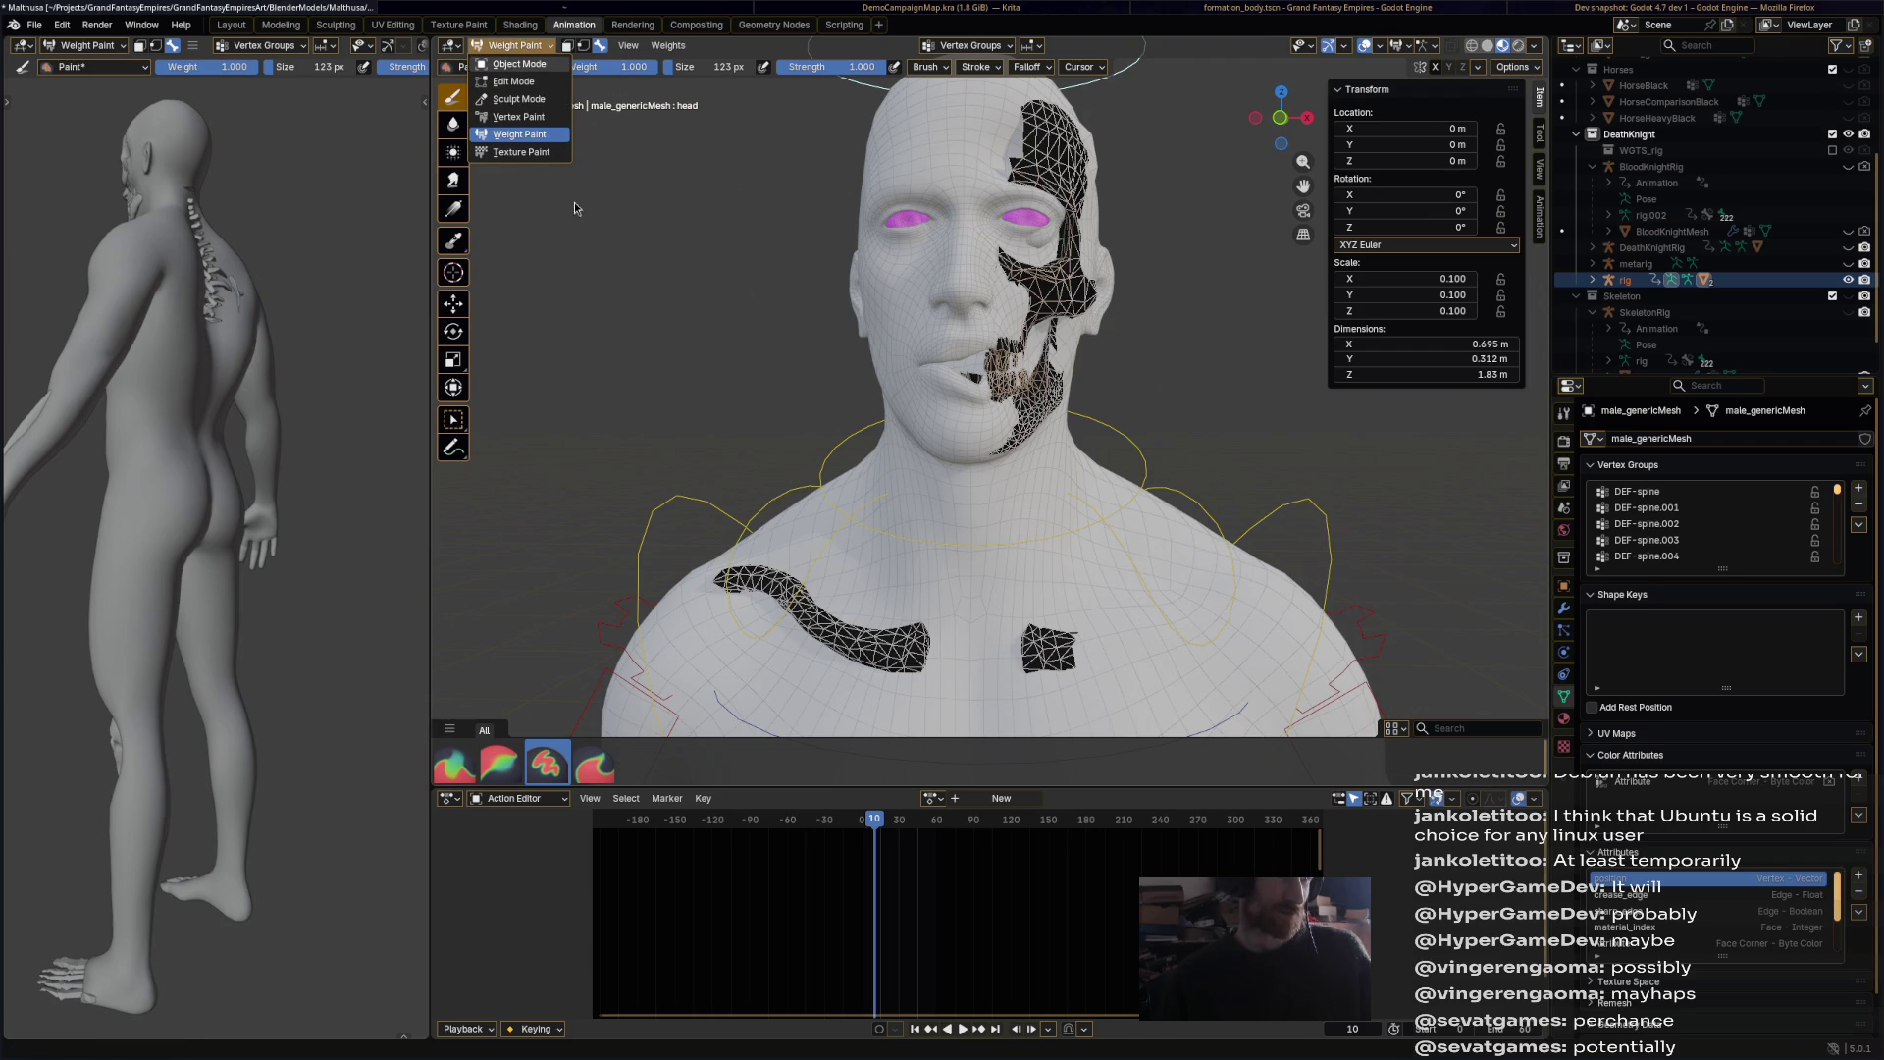
left_click(935, 68)
left_click_drag(1074, 172, 1017, 139)
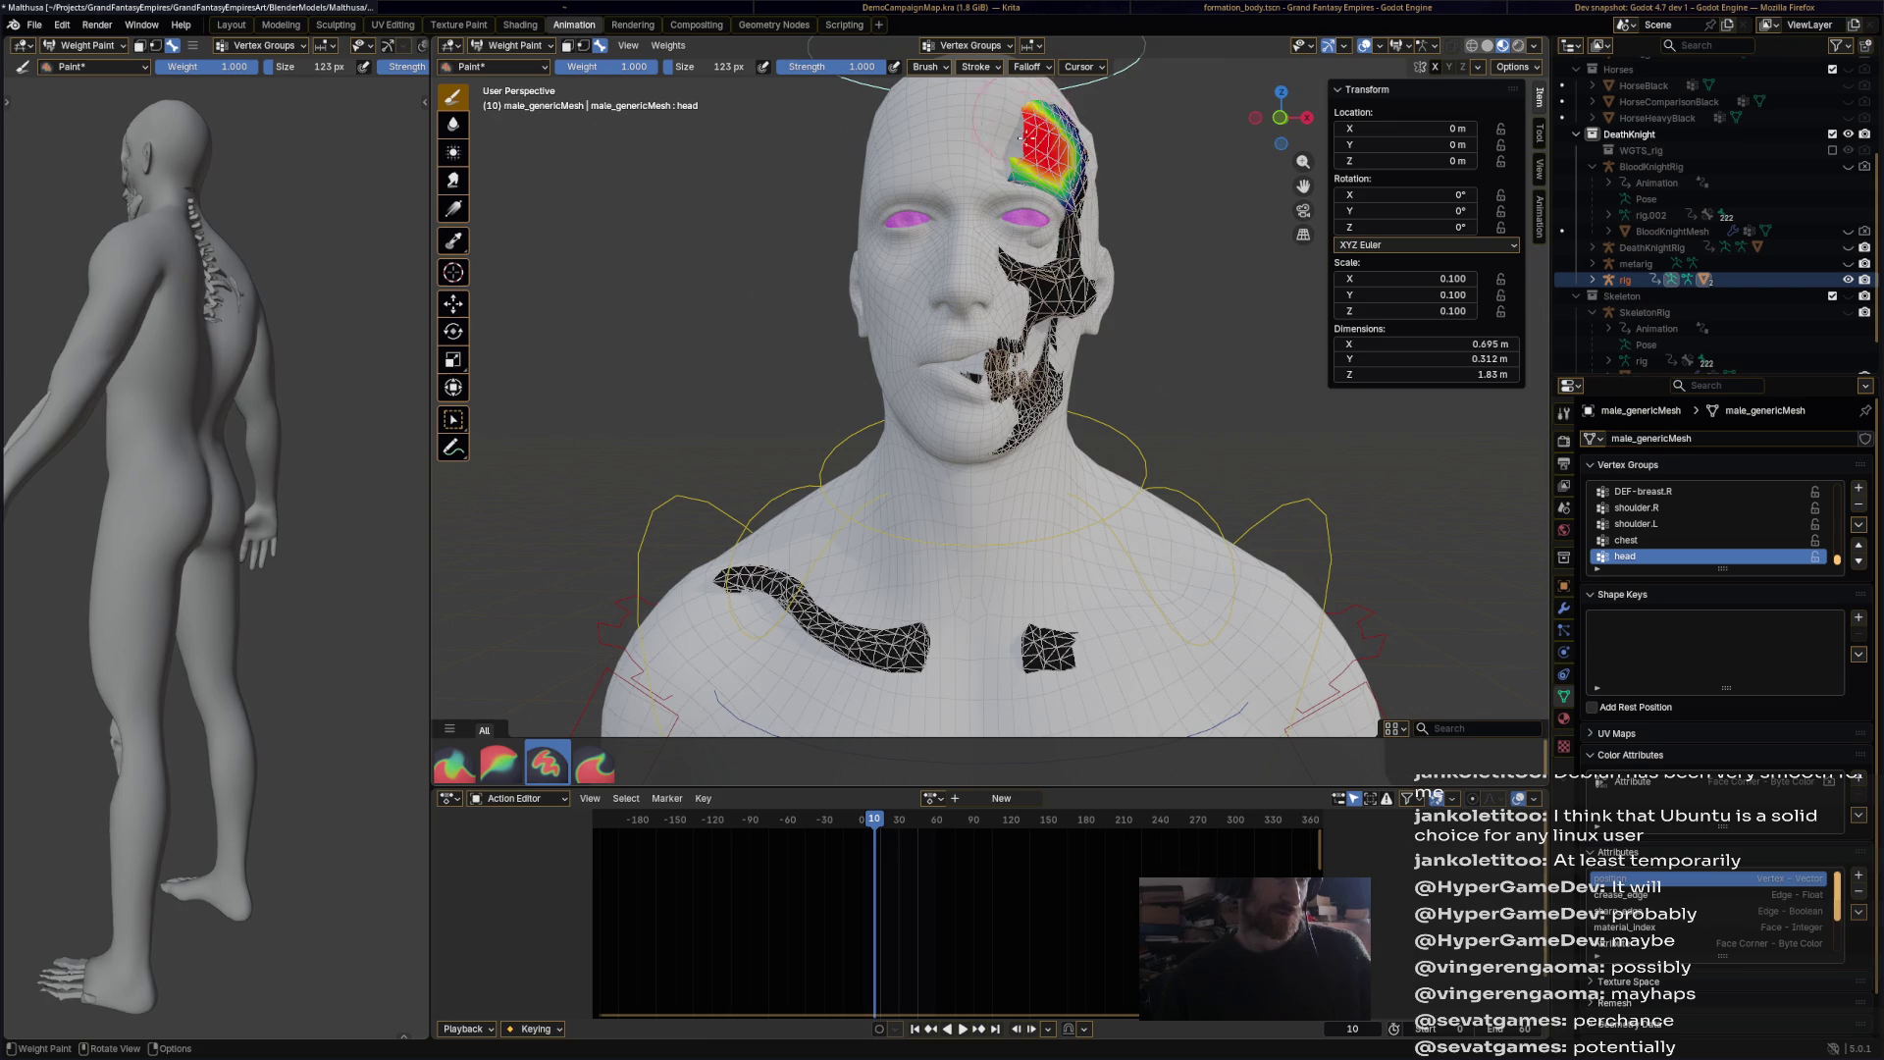
Step: Paint full head weight over the right cheek and cheekbone in see-through Solid shading
scroll(1040, 157, "down", 4)
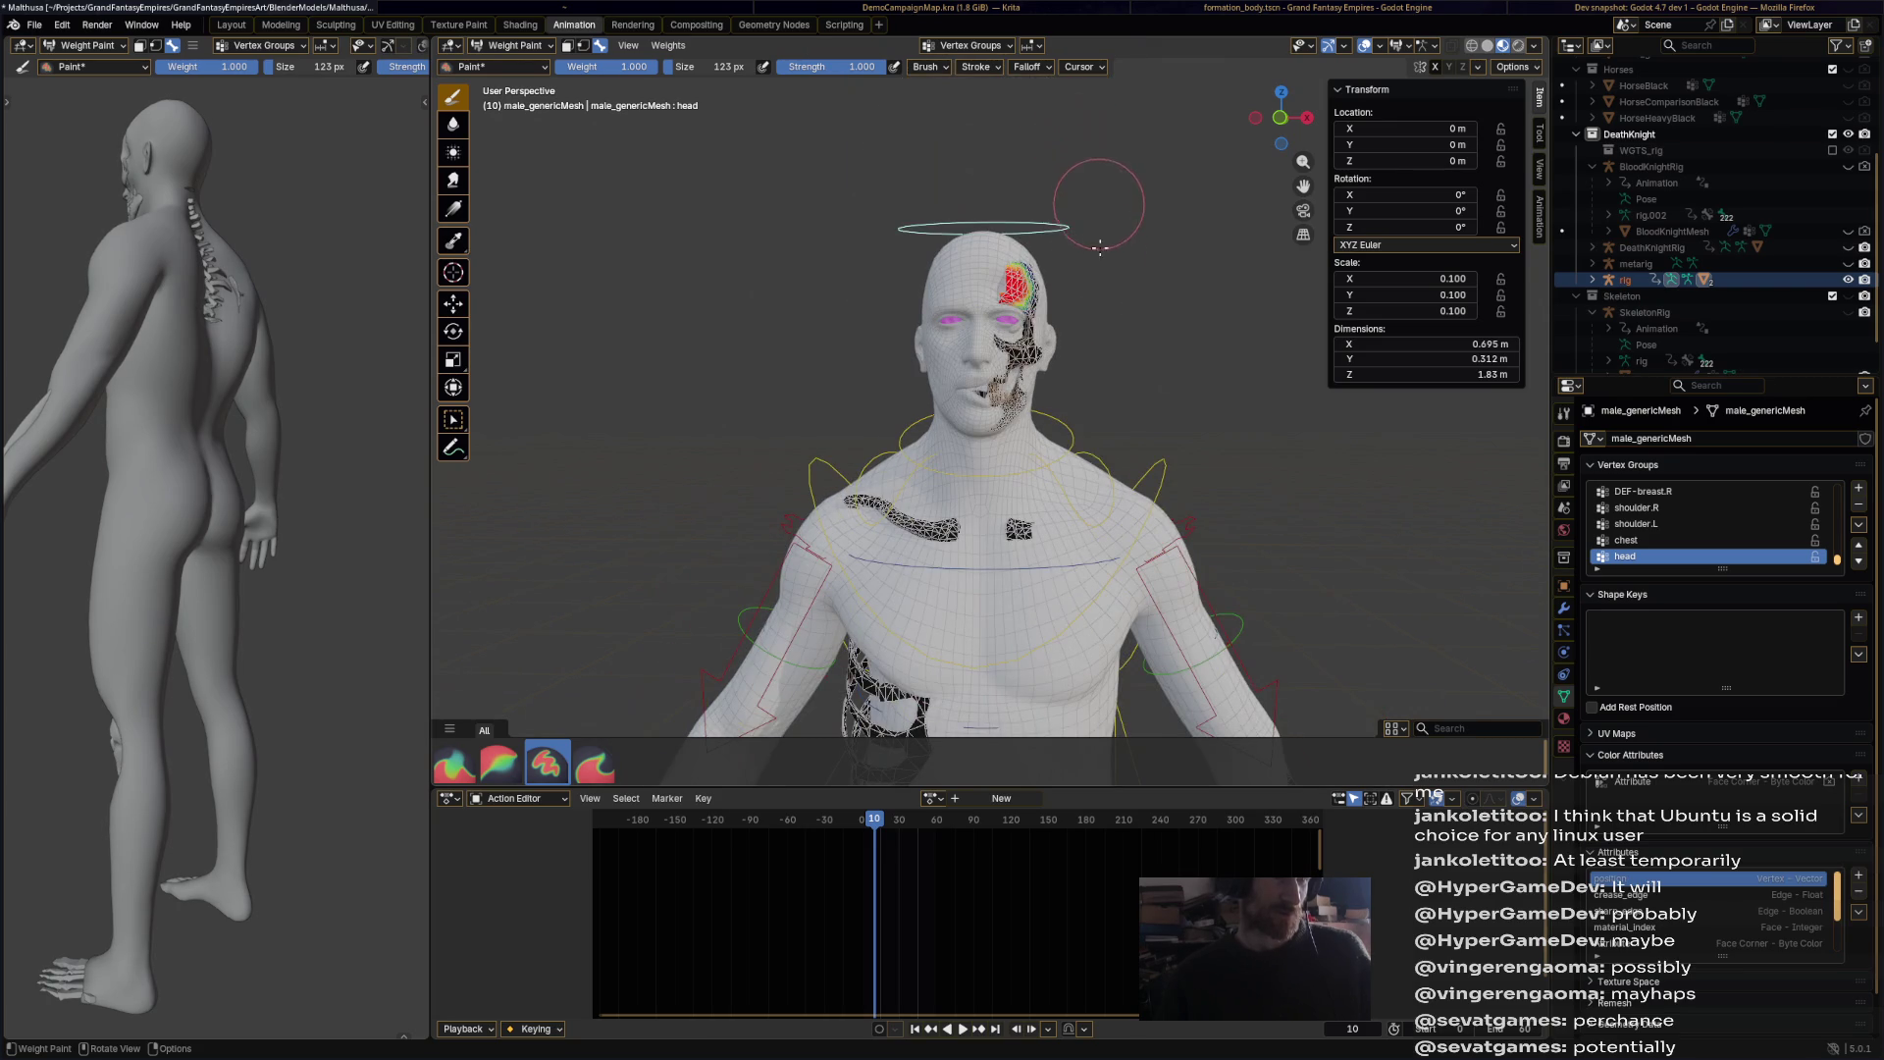
left_click_drag(1025, 294, 1035, 284)
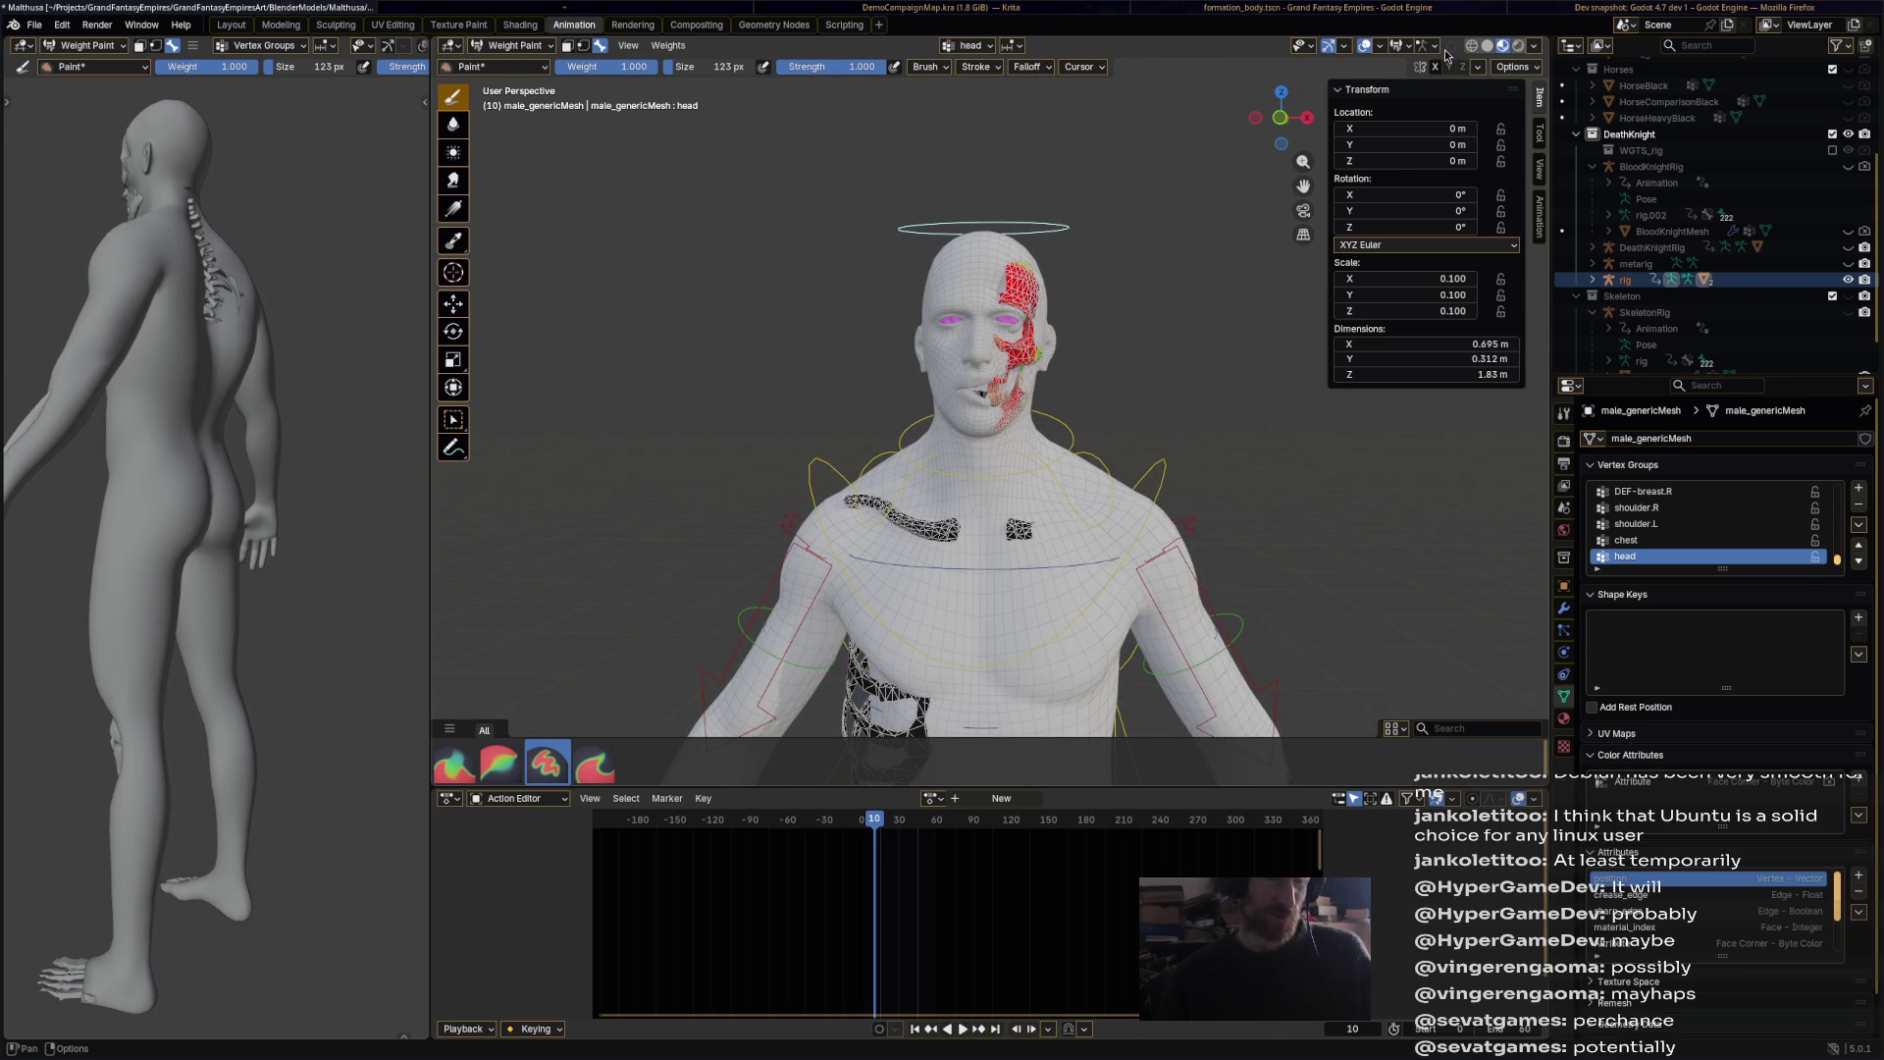
left_click(1593, 281)
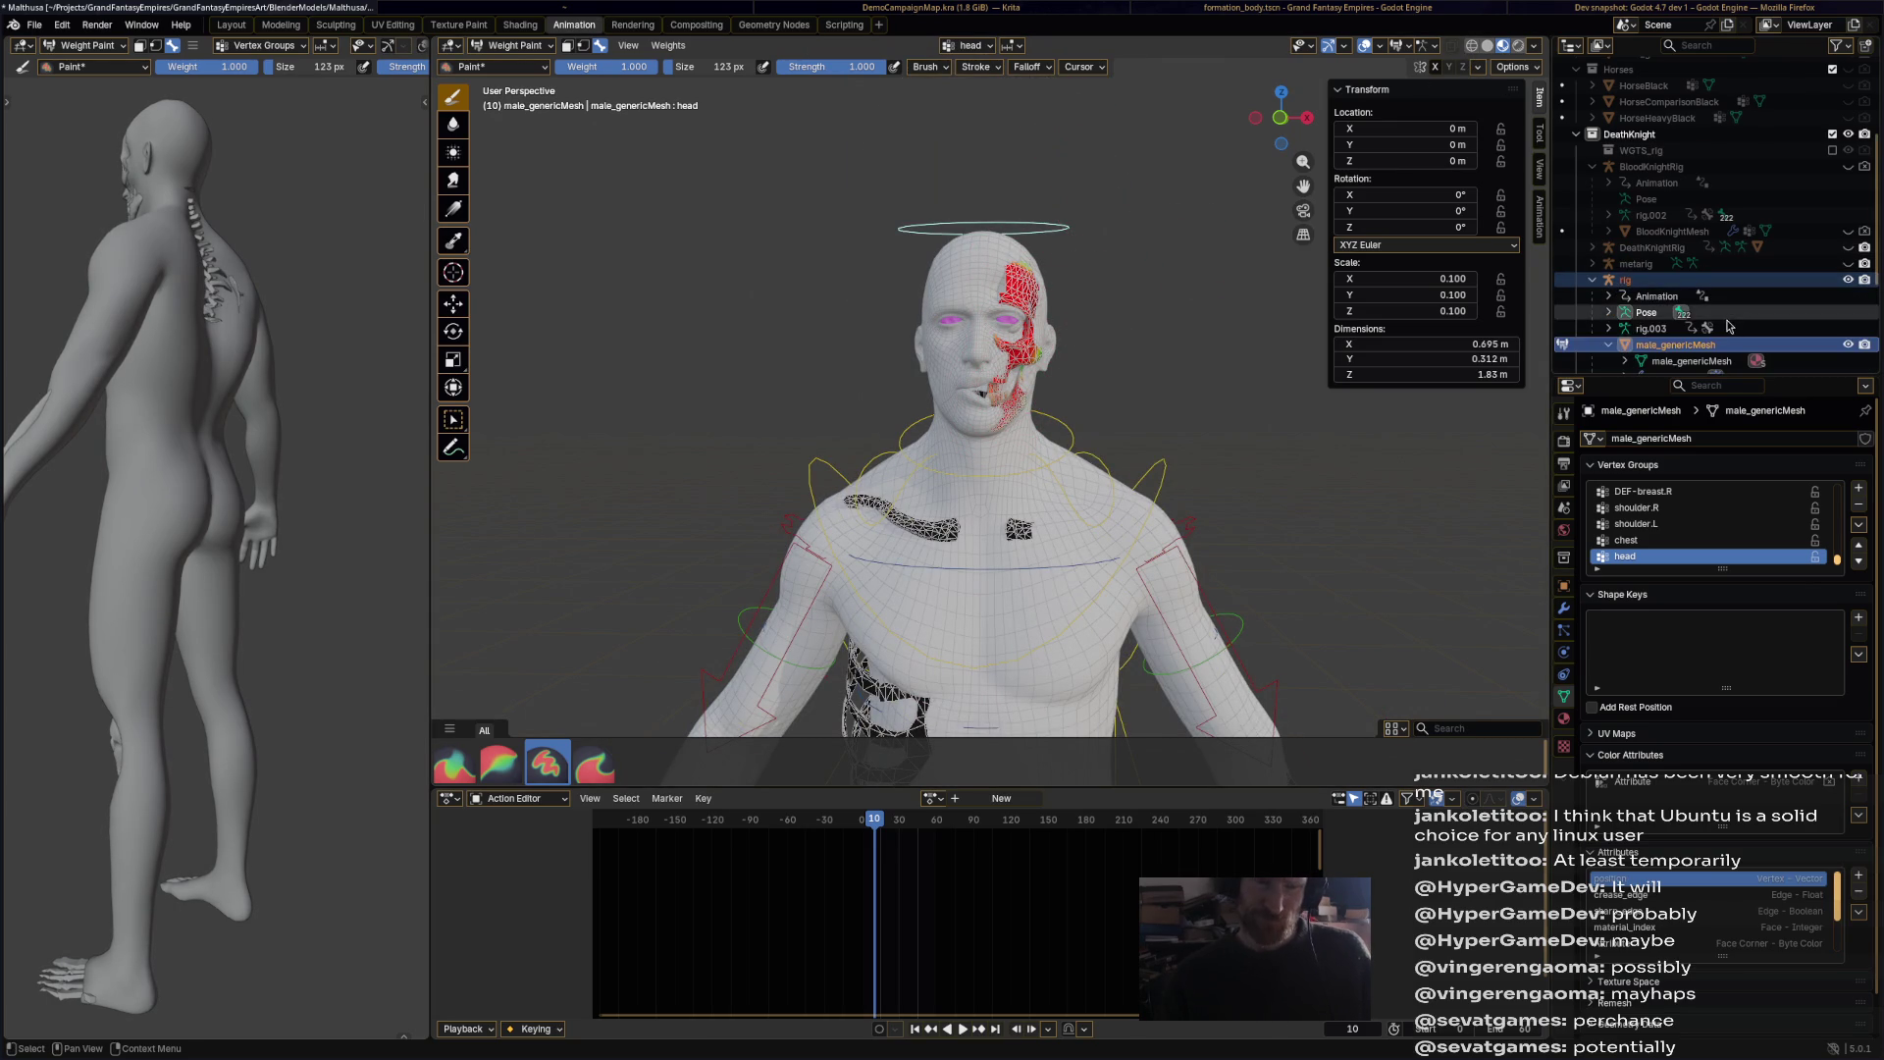
left_click(1486, 47)
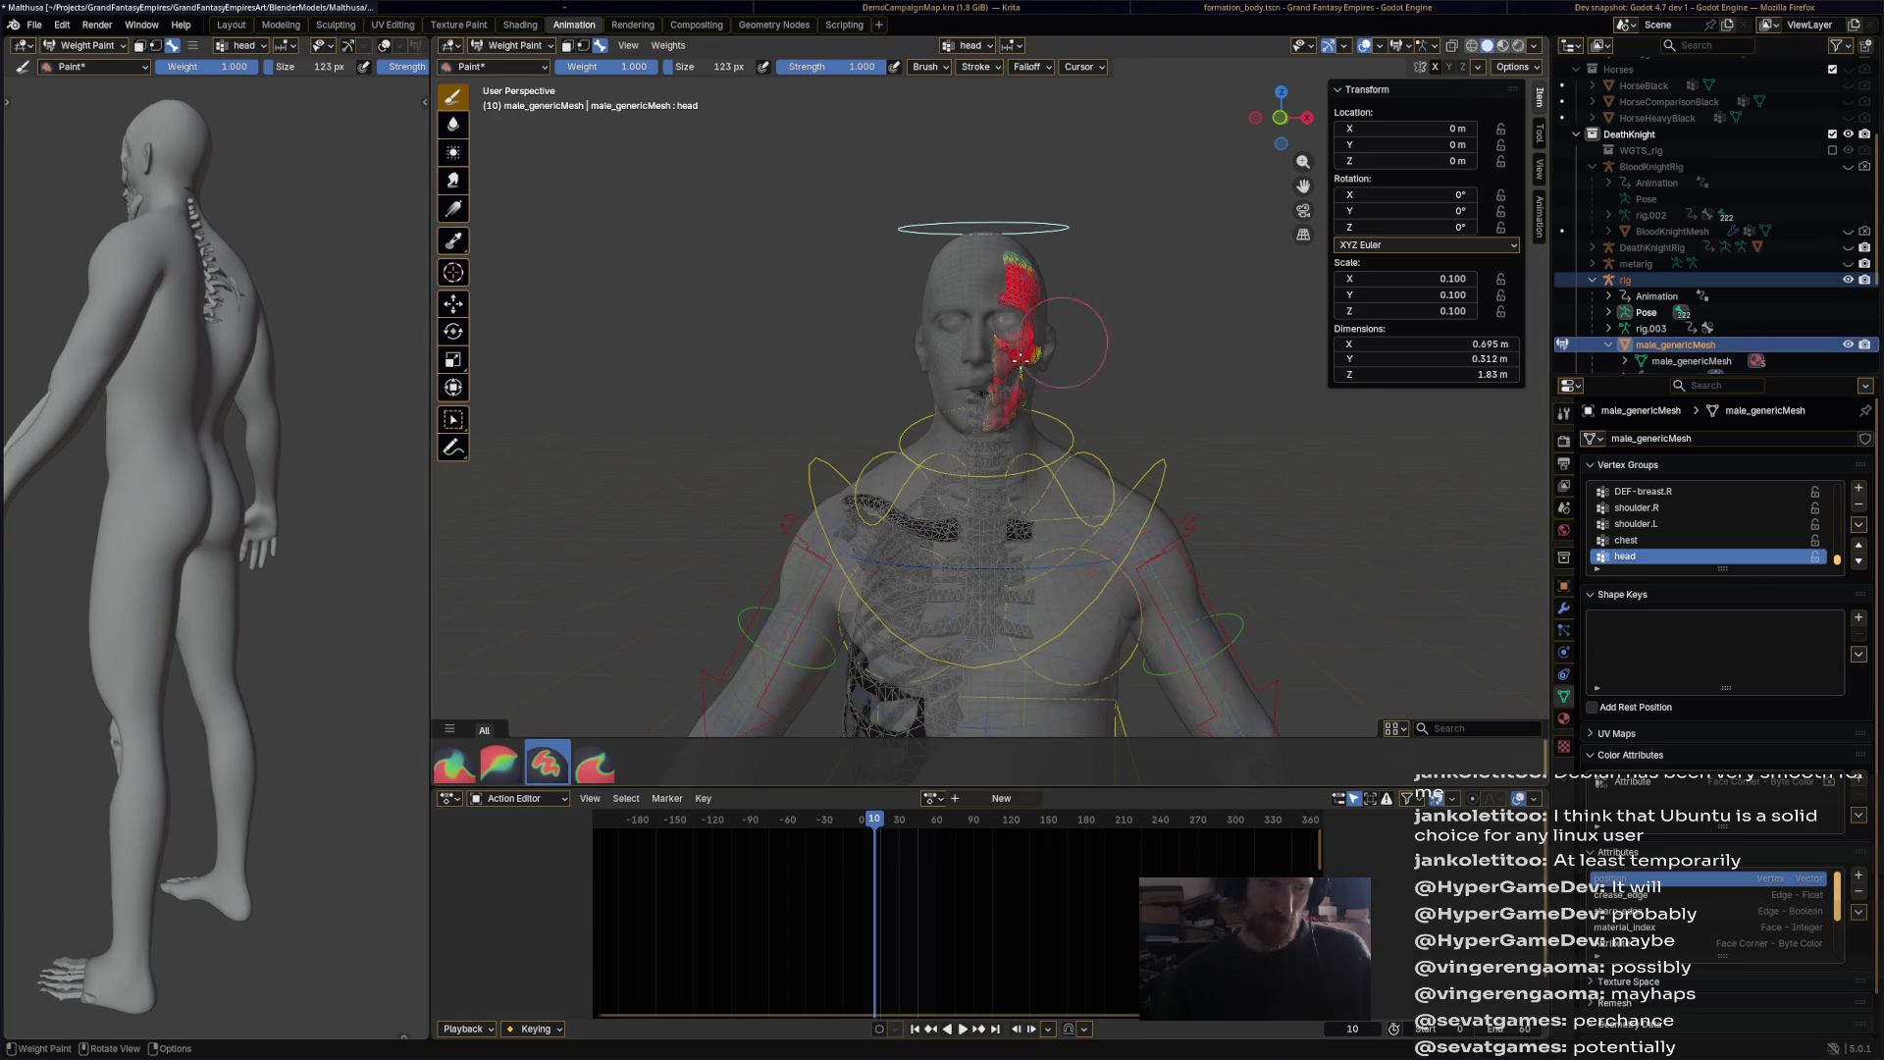
scroll(1031, 324, "up", 5)
mouse_move(1025, 334)
middle_mouse_down()
mouse_move(1041, 329)
mouse_move(1014, 332)
middle_mouse_up()
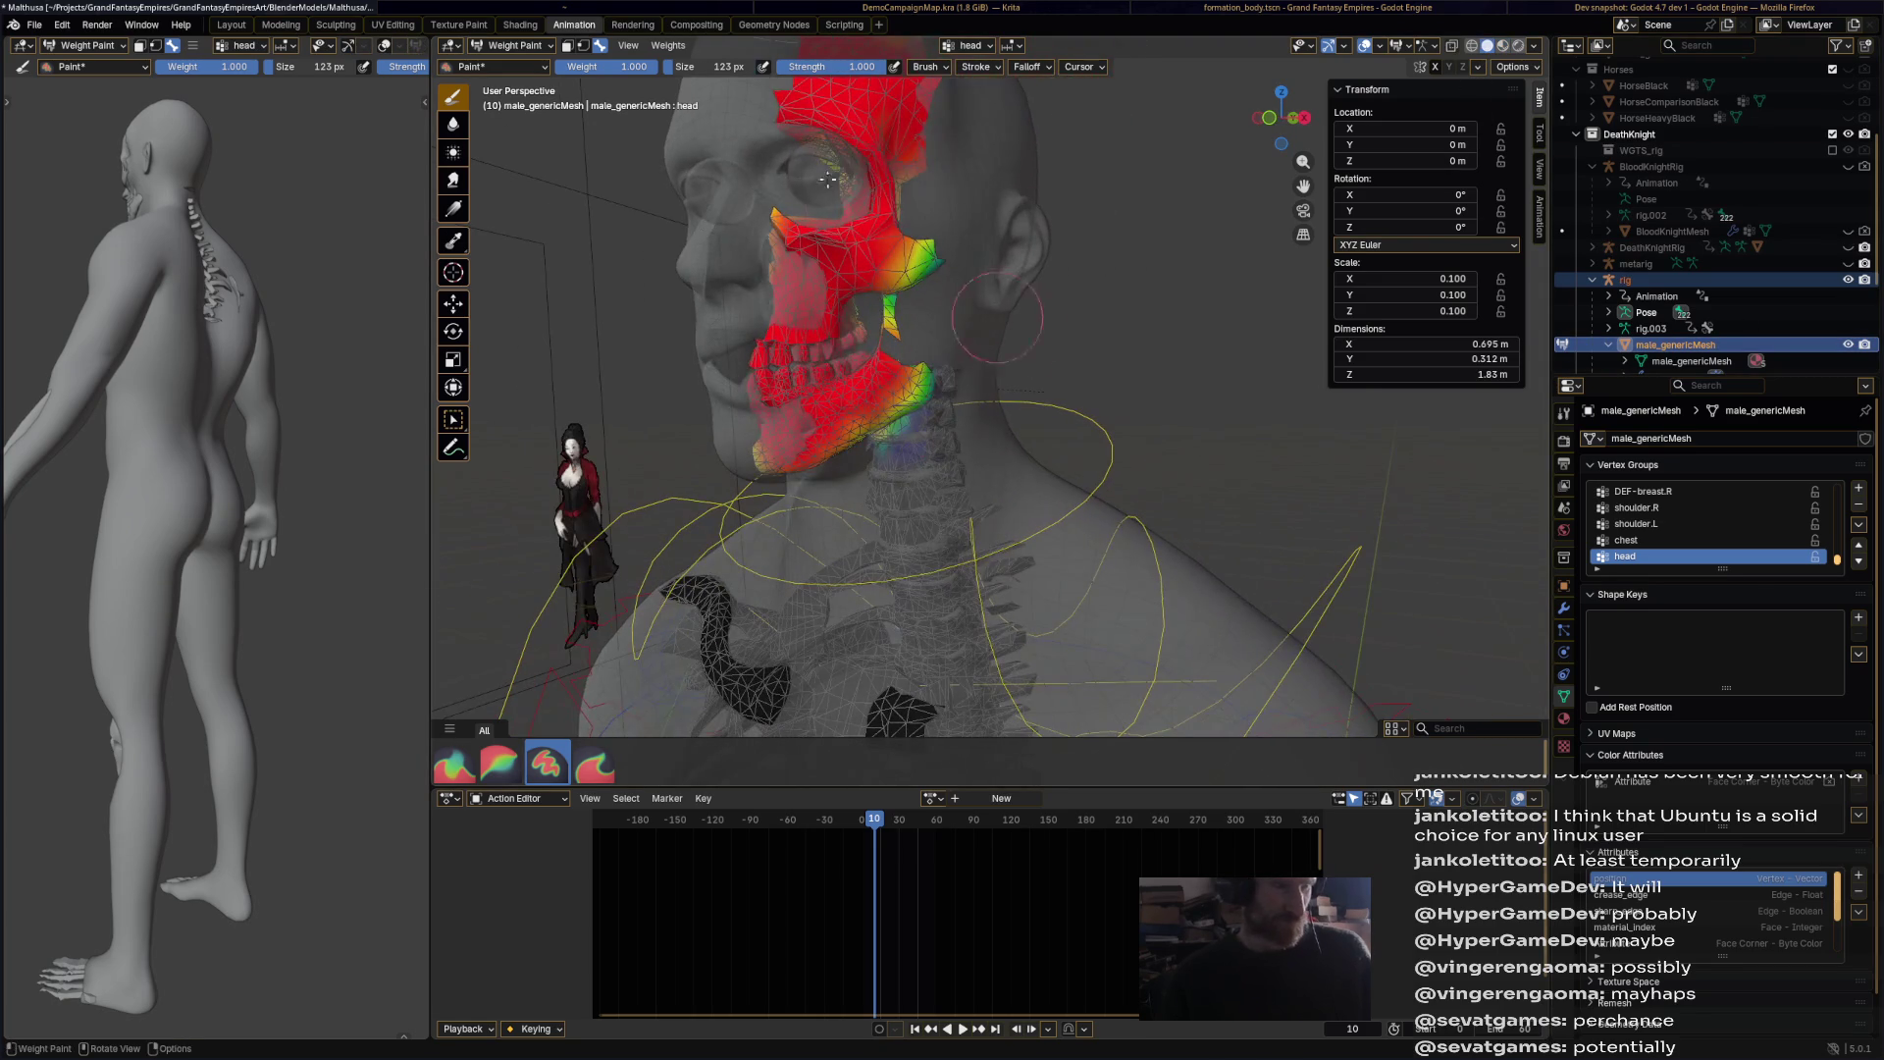
mouse_move(795, 114)
left_mouse_down()
mouse_move(942, 167)
mouse_move(883, 314)
mouse_move(923, 279)
left_mouse_up()
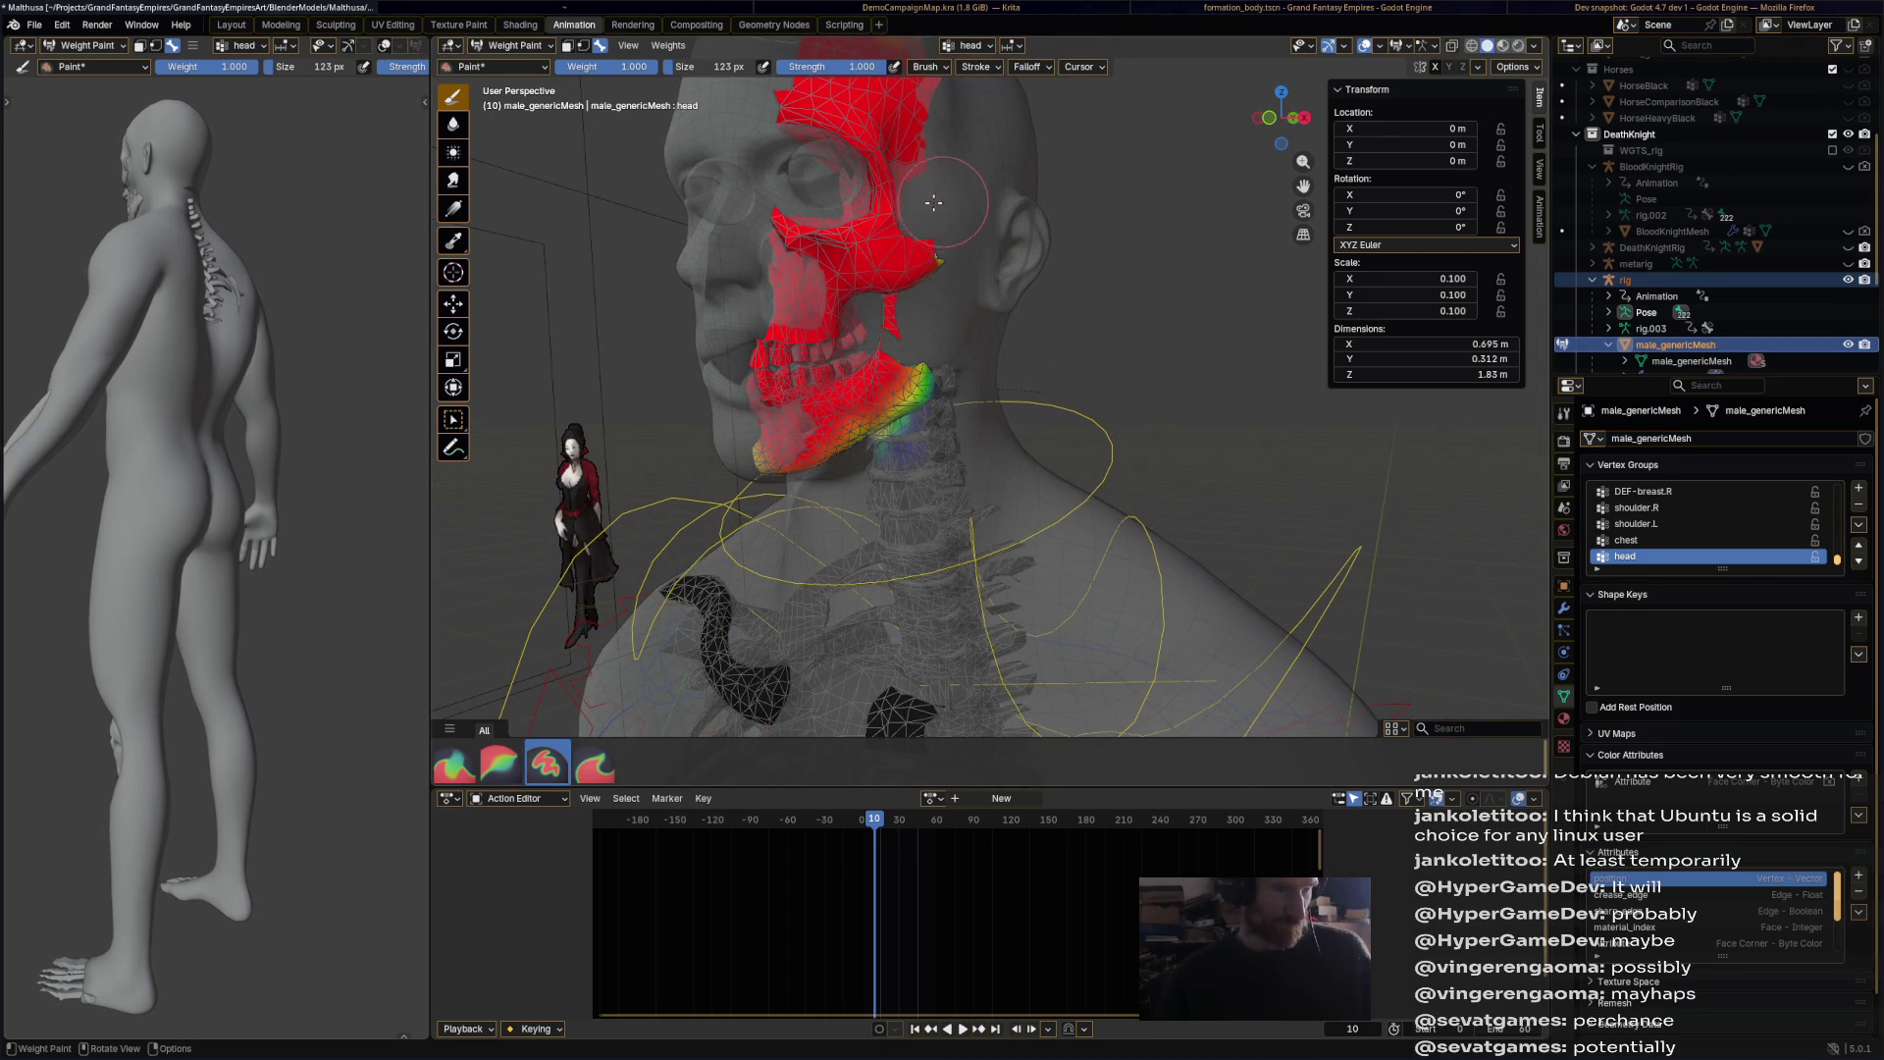
Step: Undo the recent head weight strokes and return the body mesh to Object Mode
middle_click_drag(940, 201, 648, 138)
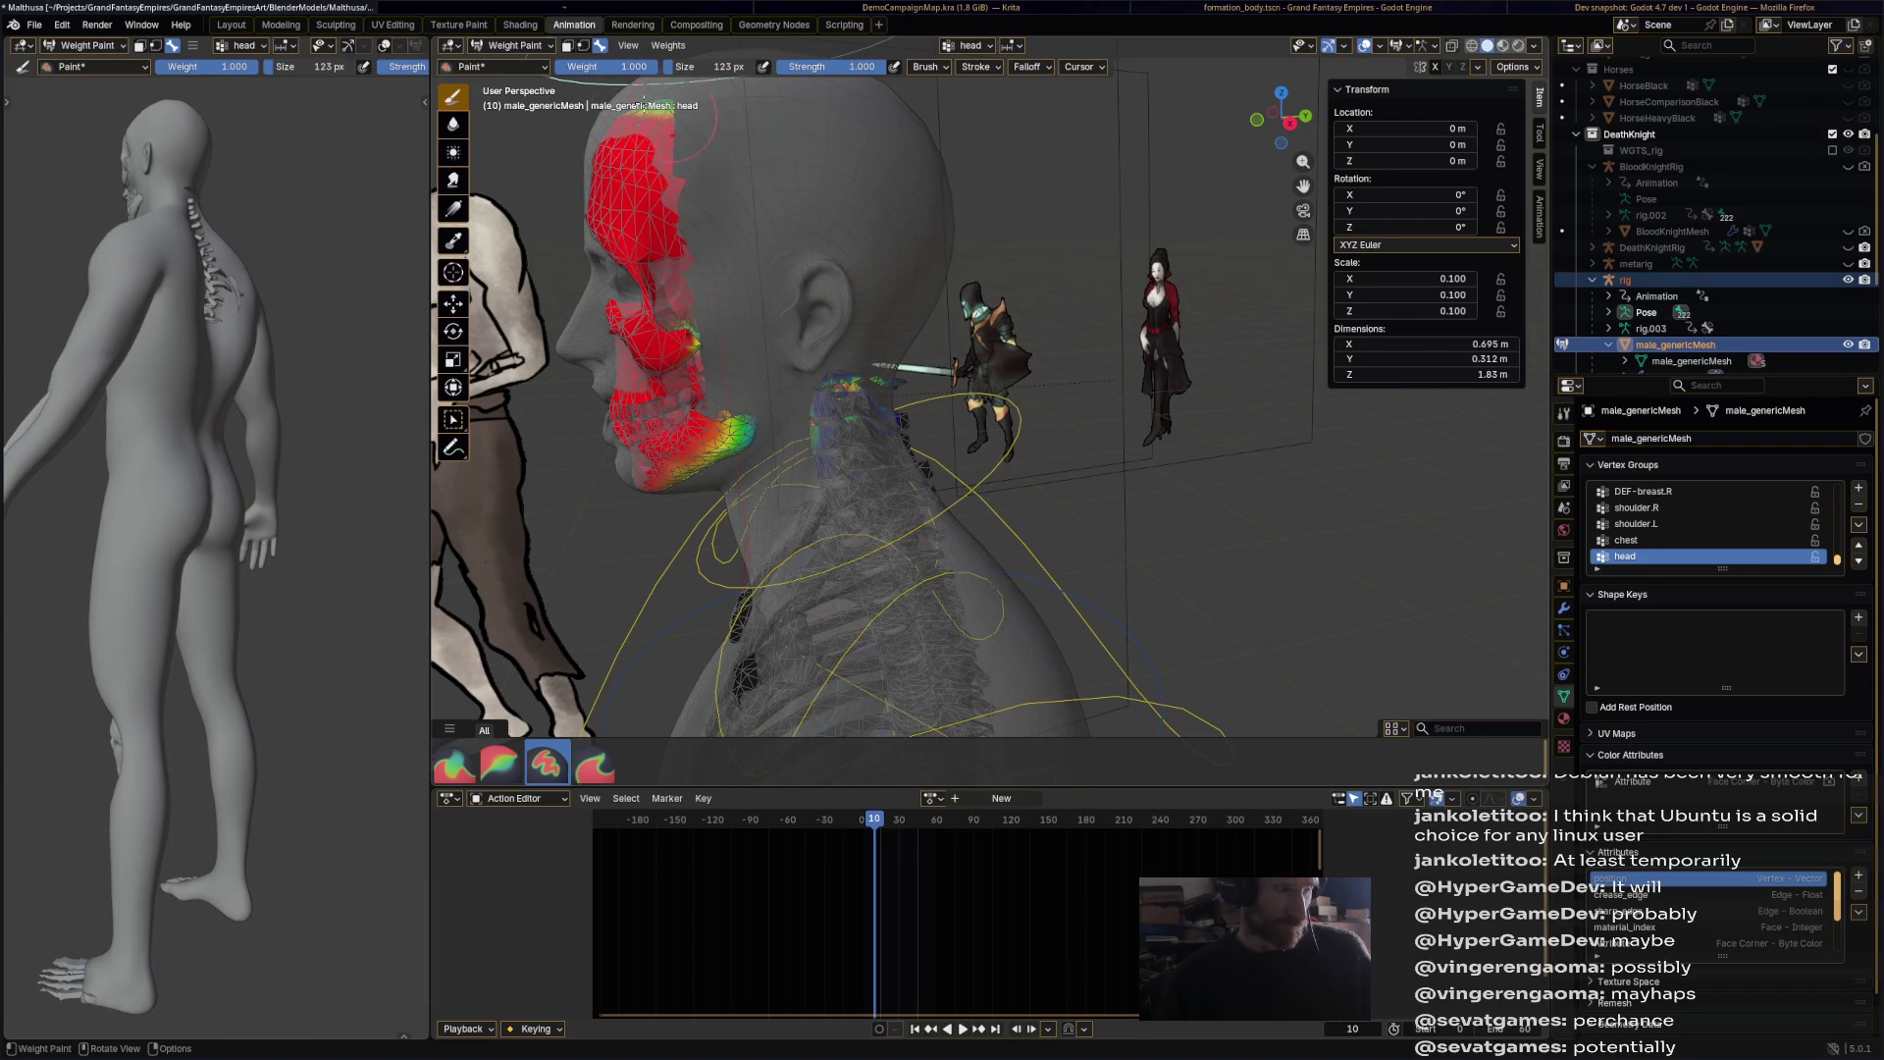
scroll(802, 213, "up", 2)
key("ctrl+z")
key("ctrl+z")
key("ctrl+z")
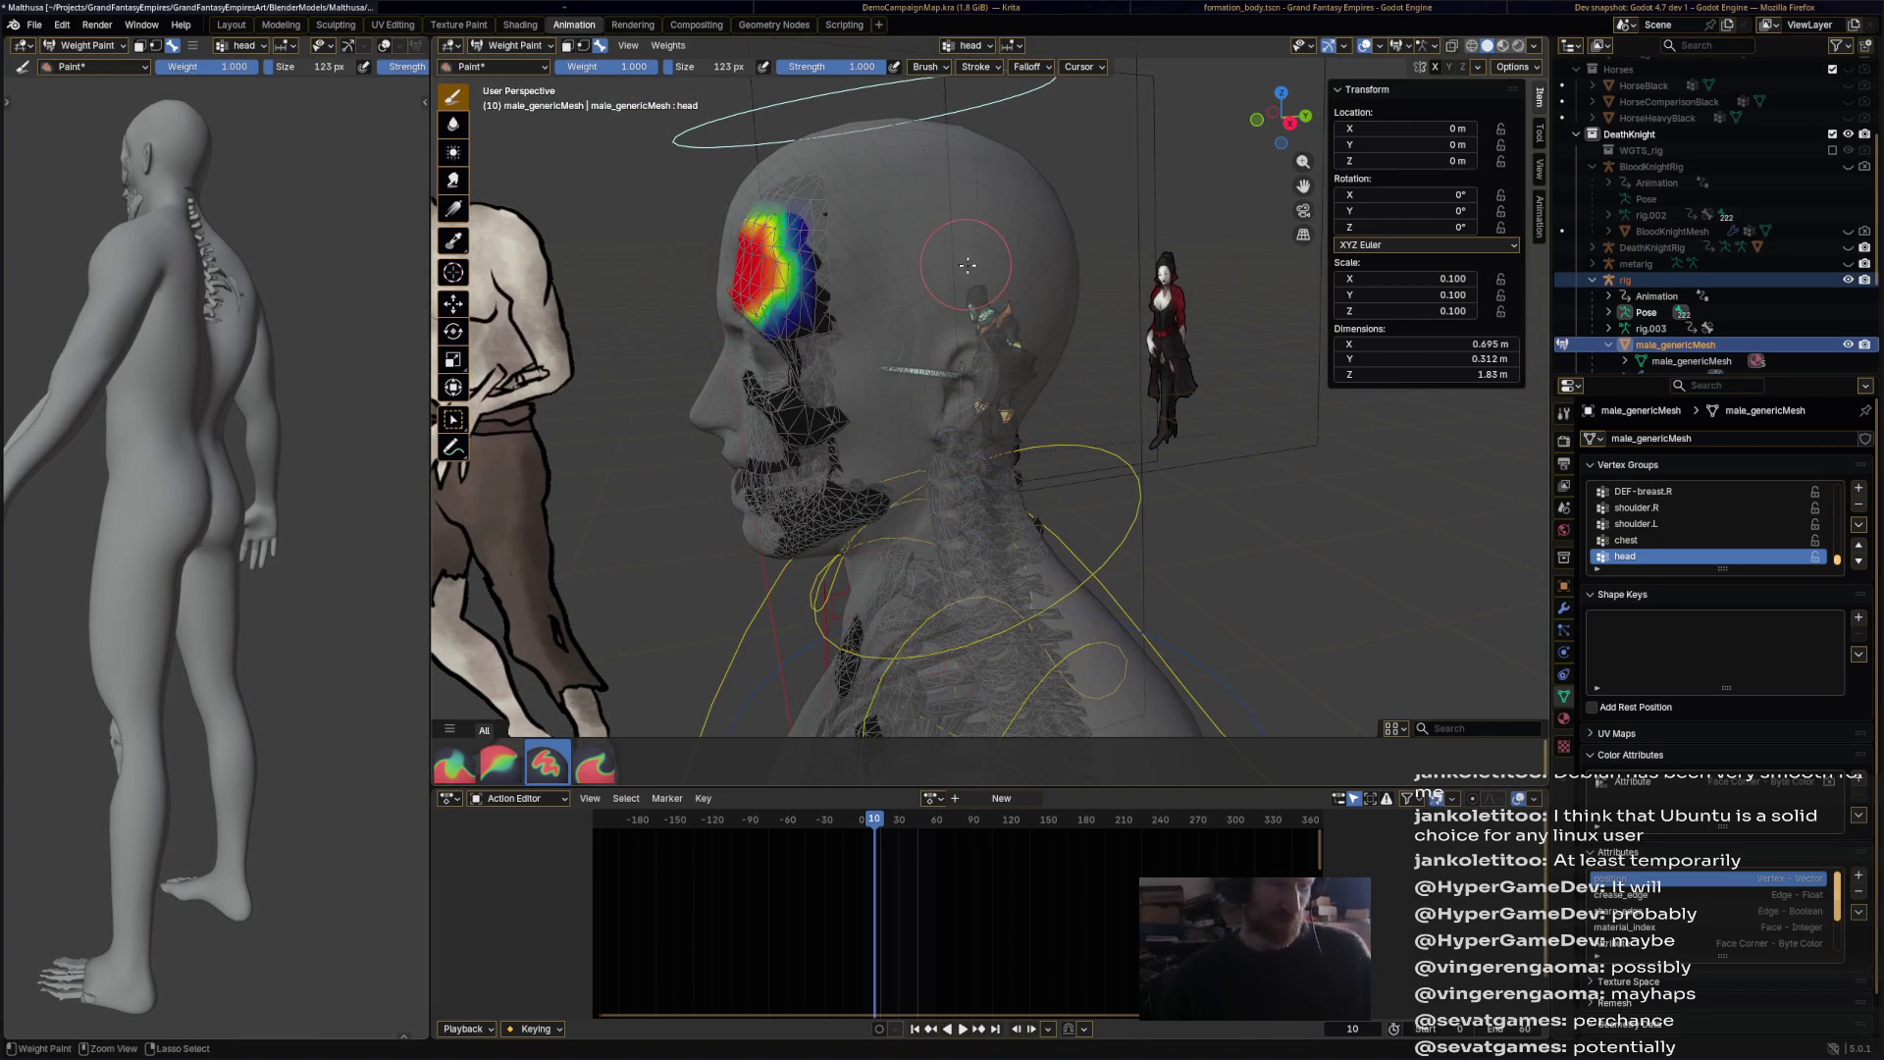
key("ctrl+Tab")
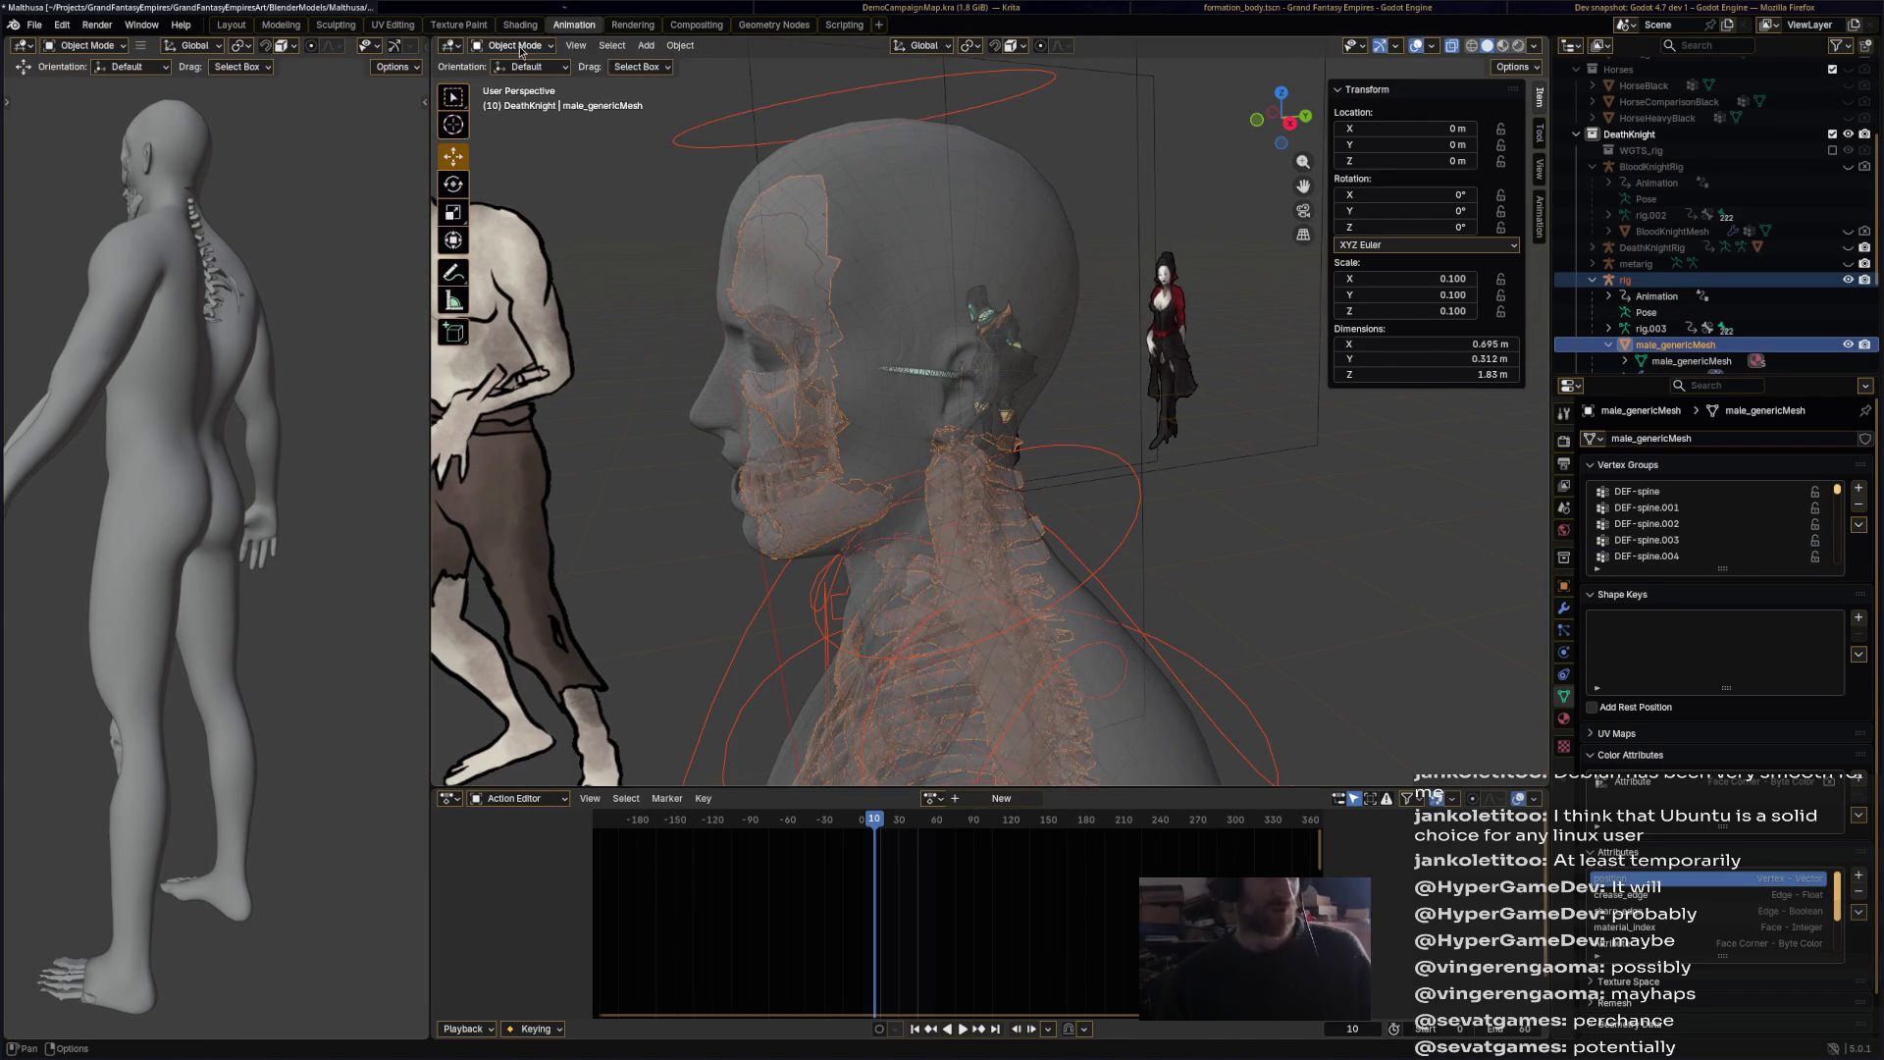
Step: Select the rig, show the DEF bone collection and draw its bones In Front
left_click(524, 45)
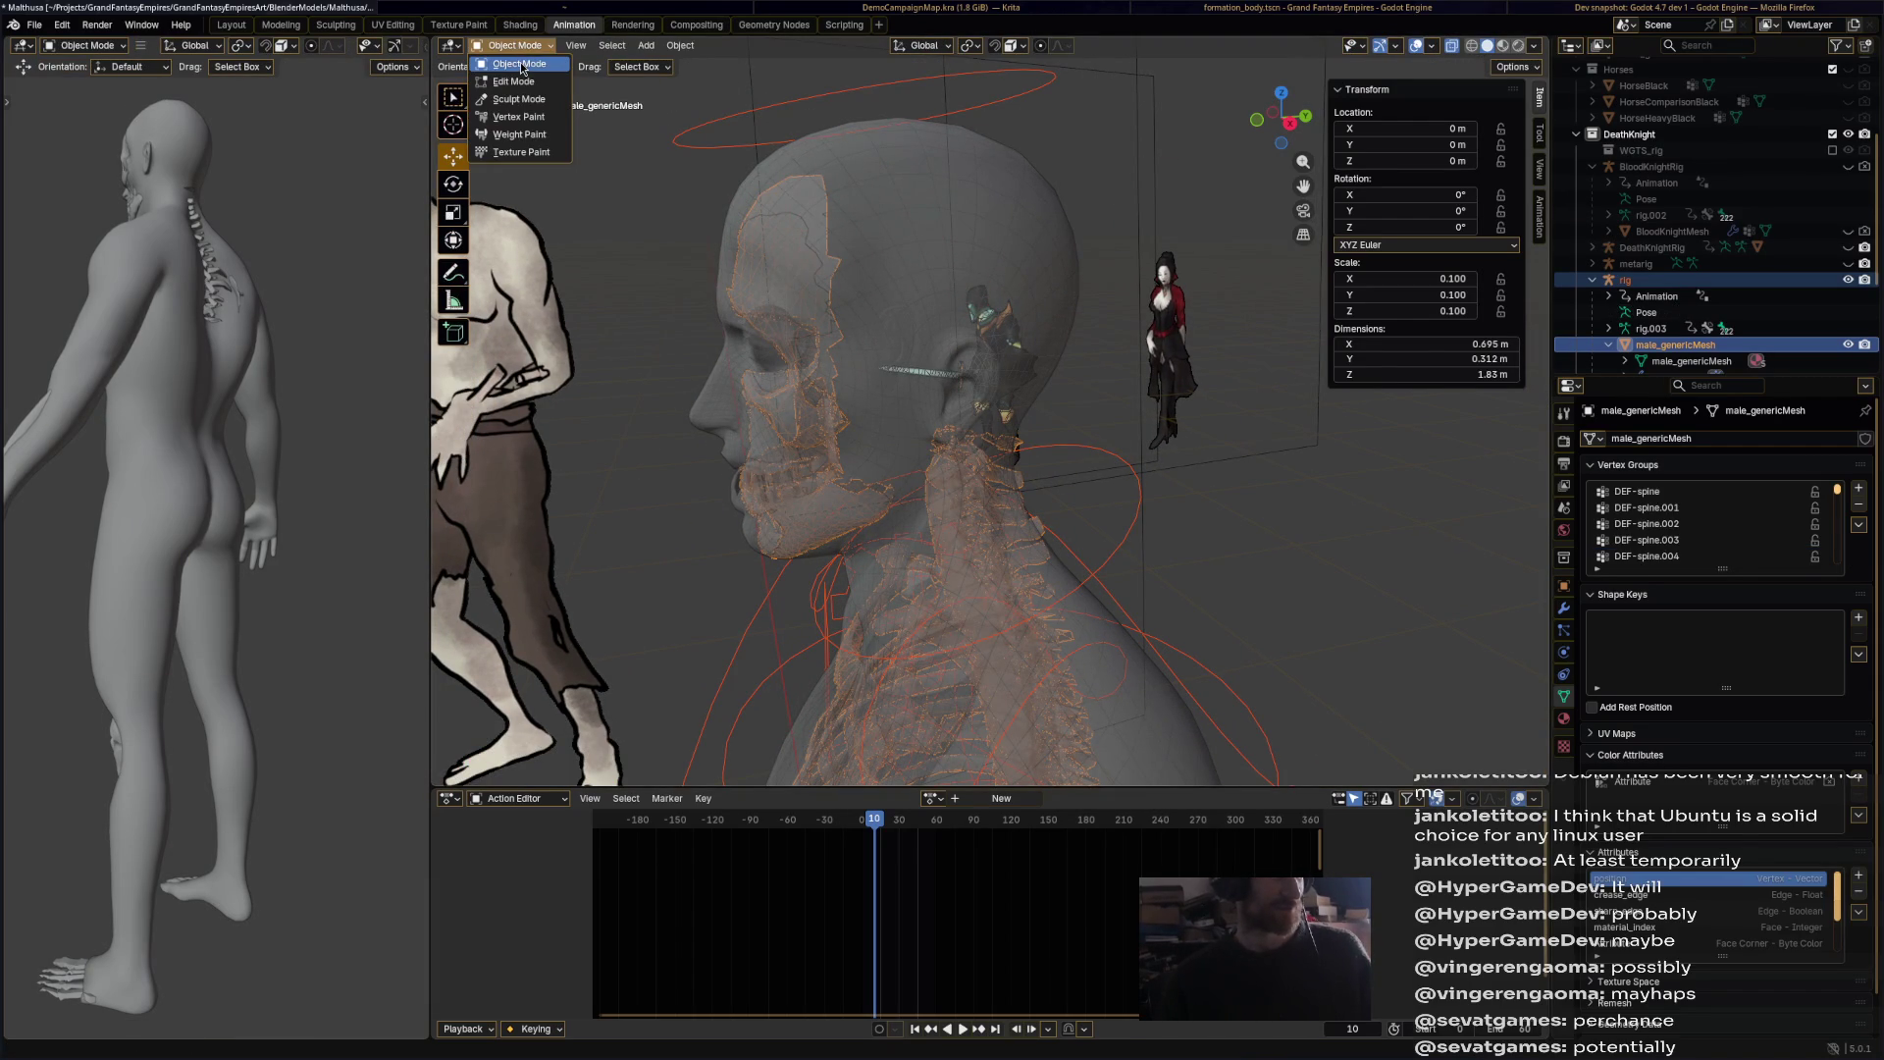
left_click(520, 64)
left_click(1234, 356)
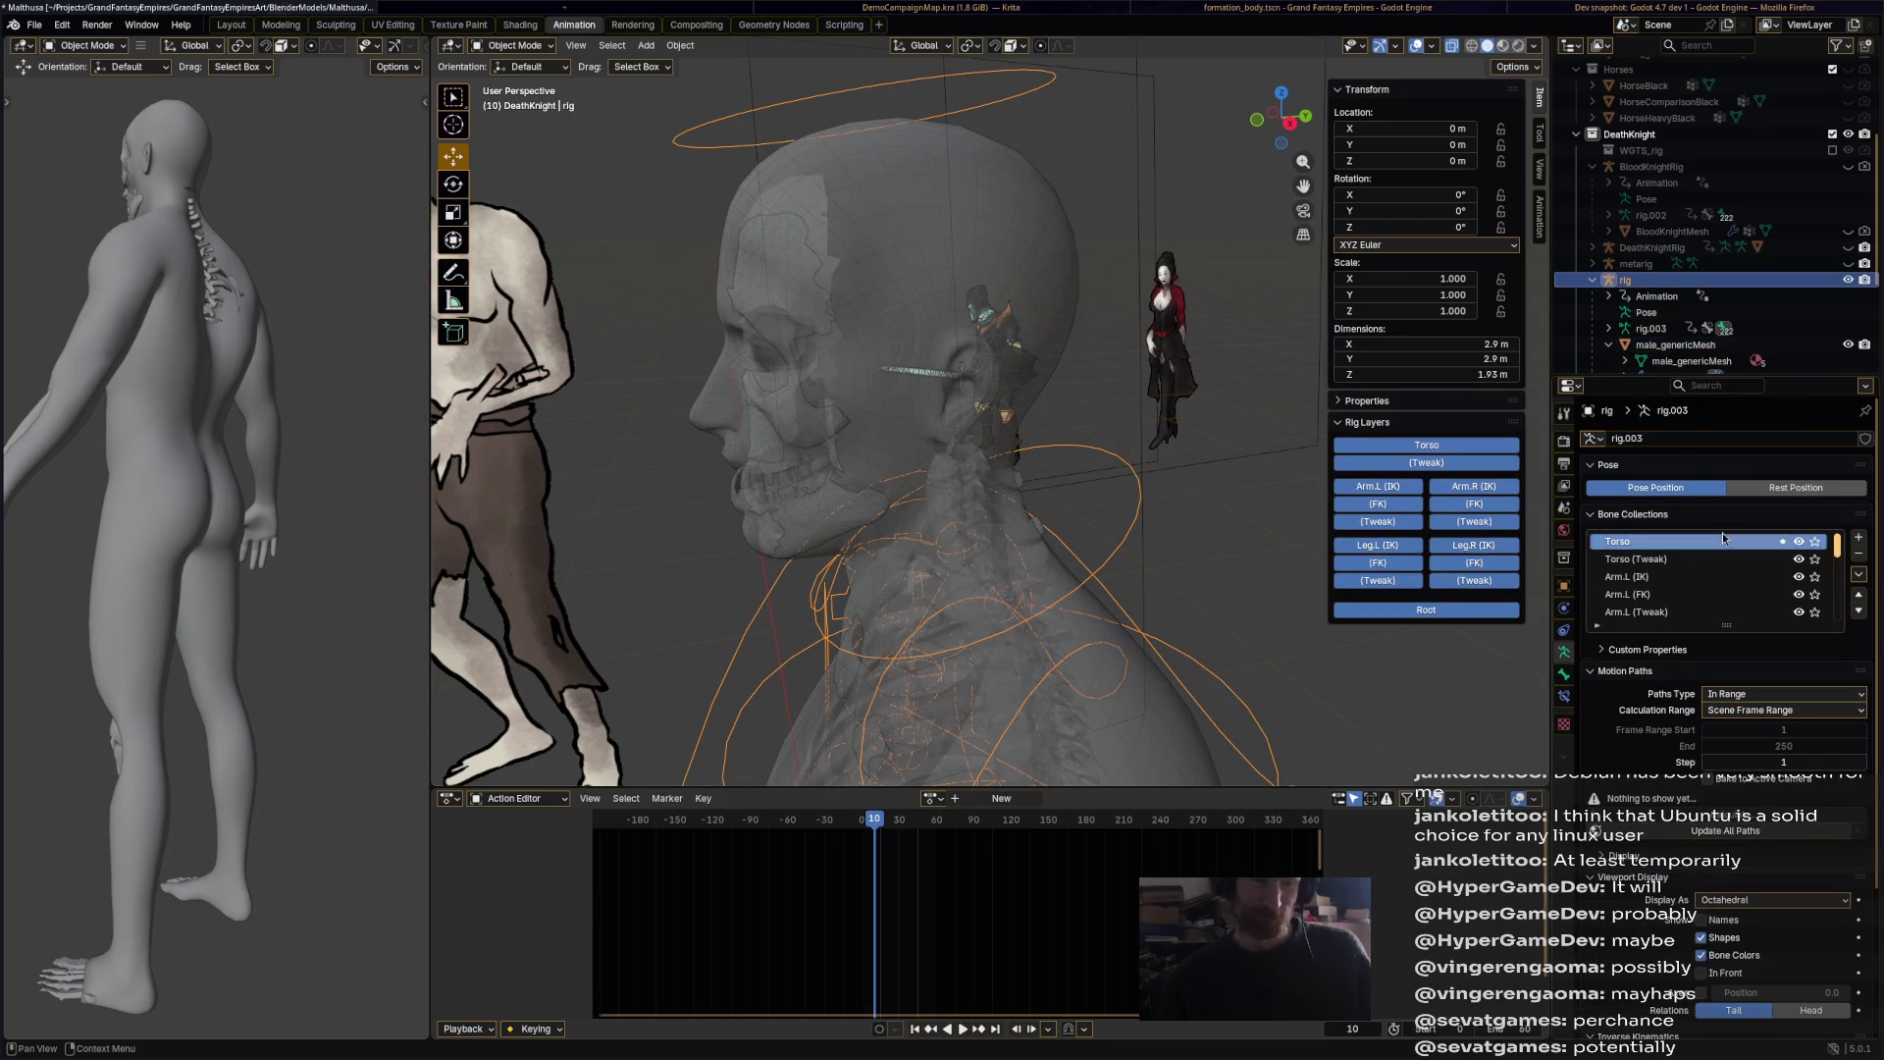
left_click_drag(1836, 544, 1839, 641)
left_click(1798, 611)
left_click(1743, 974)
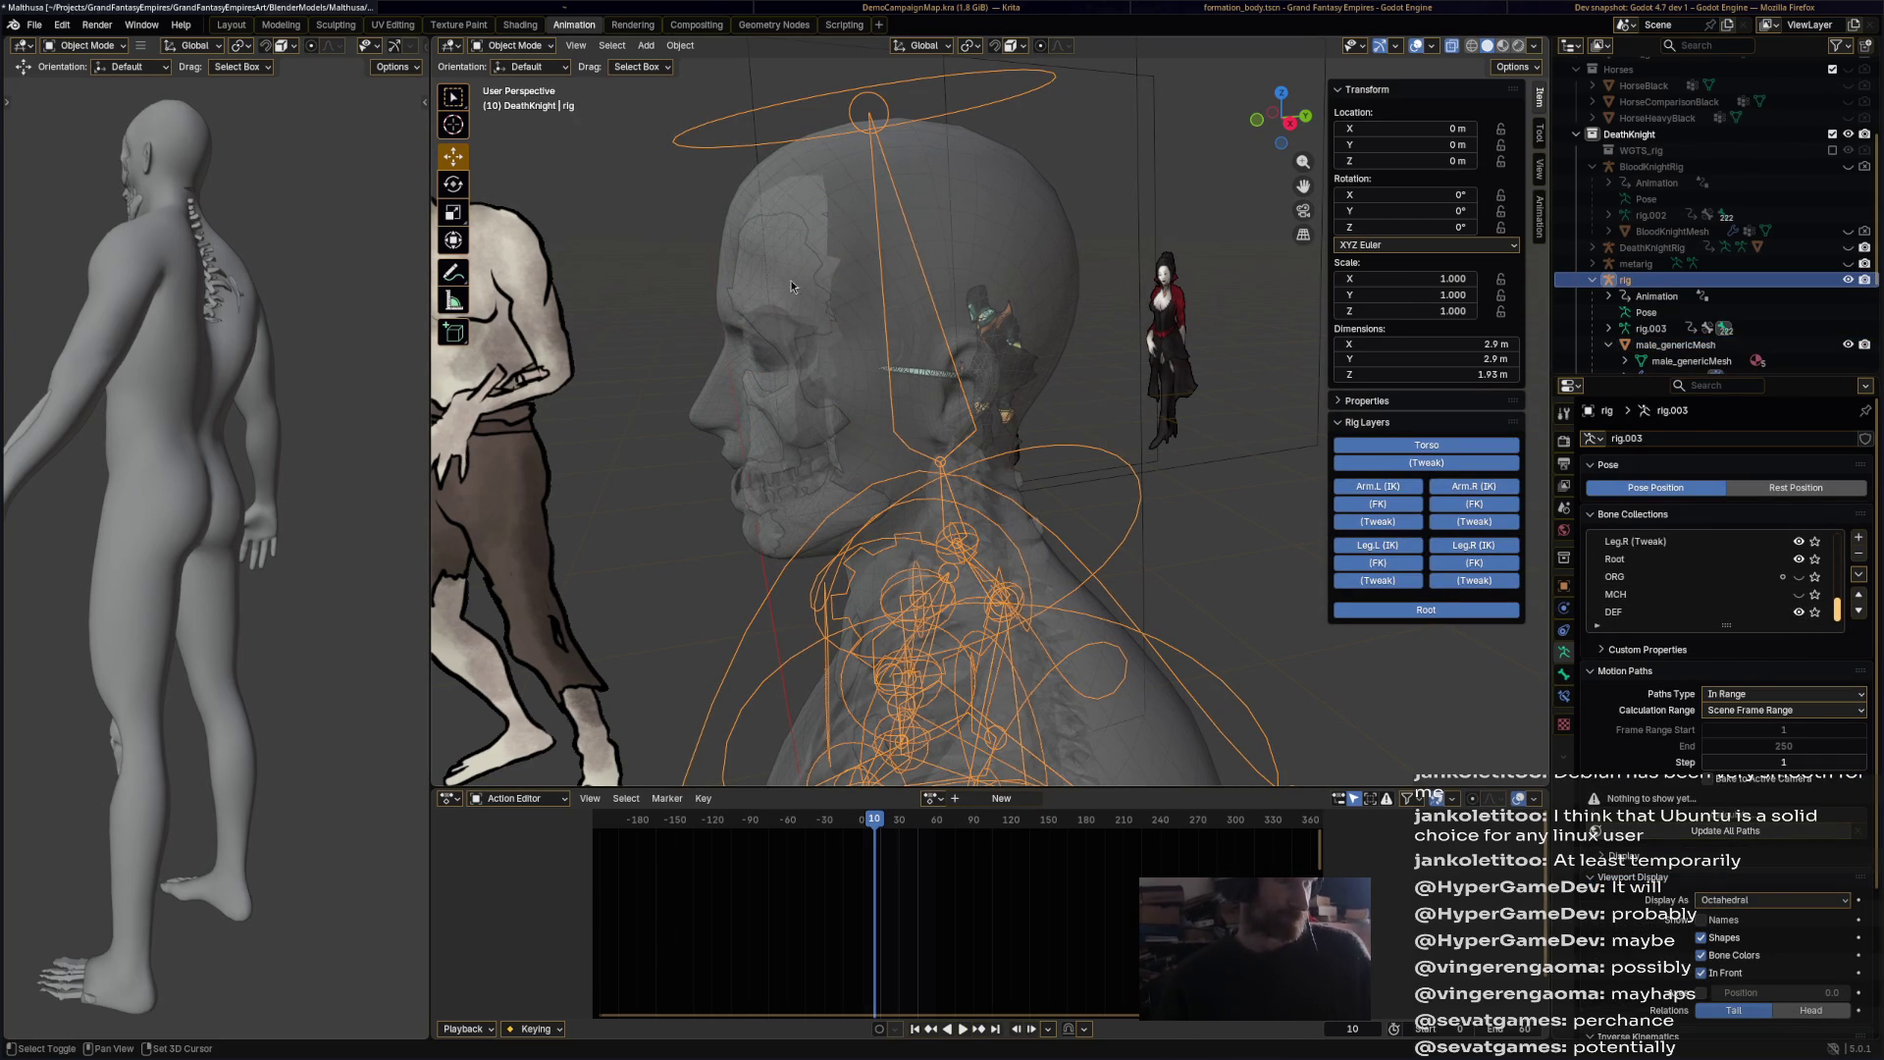
Step: Reselect the body mesh and switch it to Weight Paint mode
left_click(788, 535)
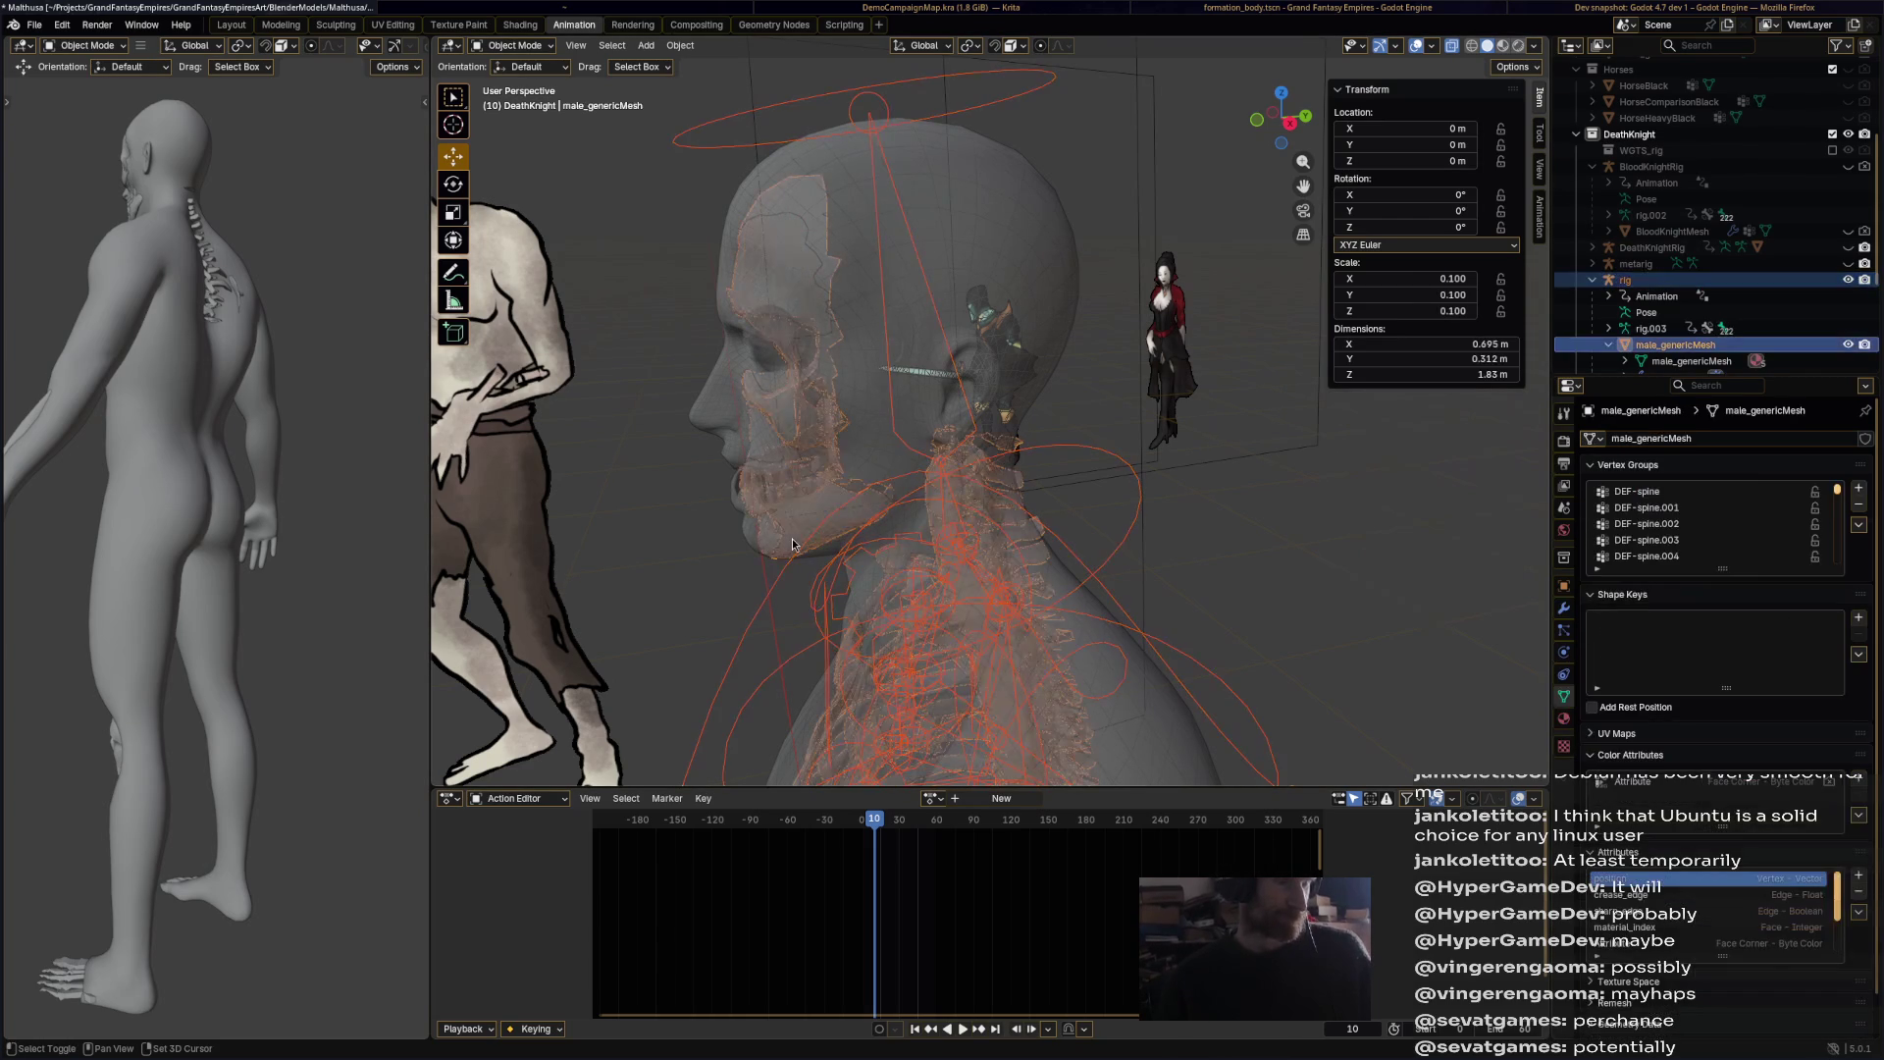
left_click(512, 45)
left_click(520, 135)
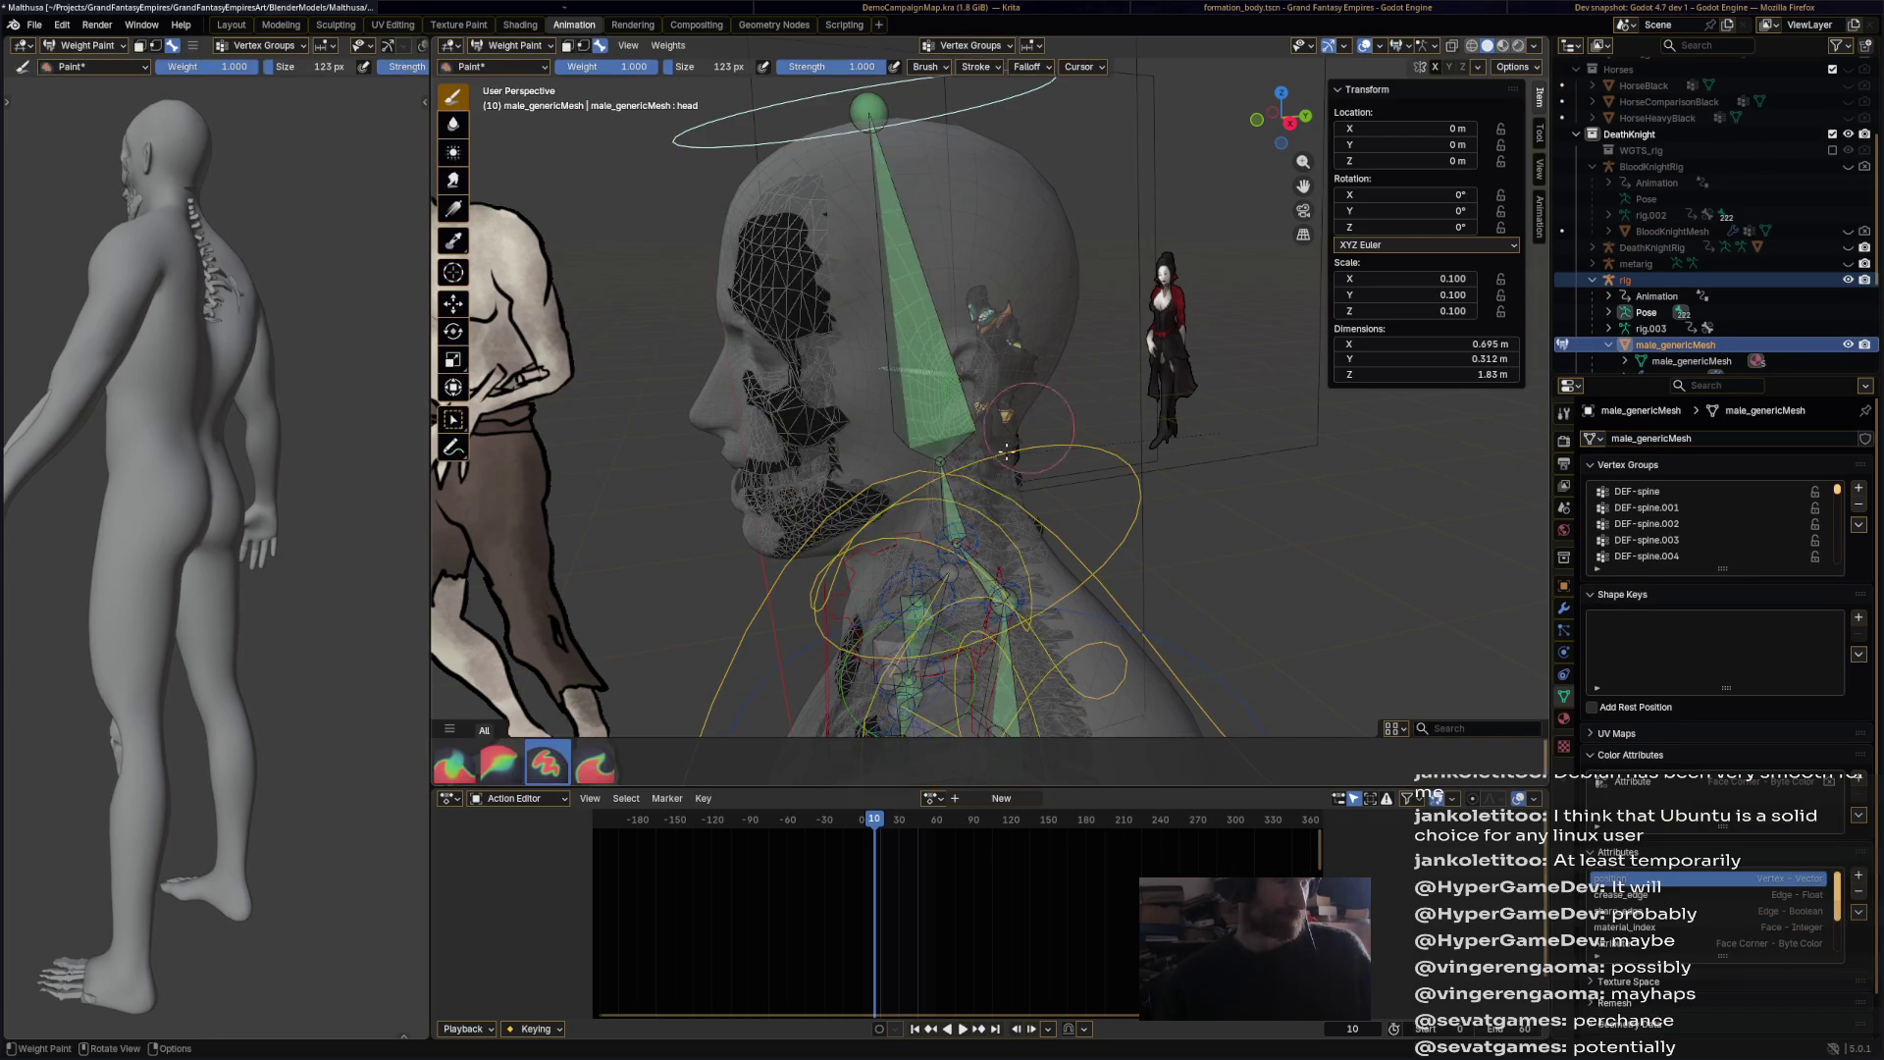
Step: Inspect the DEF-spine.006, DEF-spine.005 and DEF-spine.003 weights by selecting head, neck and spine bones
left_click(931, 411, "ctrl")
mouse_move(948, 351)
middle_mouse_down()
mouse_move(957, 305)
mouse_move(913, 412)
mouse_move(954, 523)
mouse_move(1004, 536)
mouse_move(1093, 472)
mouse_move(1060, 461)
middle_mouse_up()
left_click(954, 523, "ctrl")
left_click(1009, 531, "ctrl")
scroll(1059, 462, "down", 3)
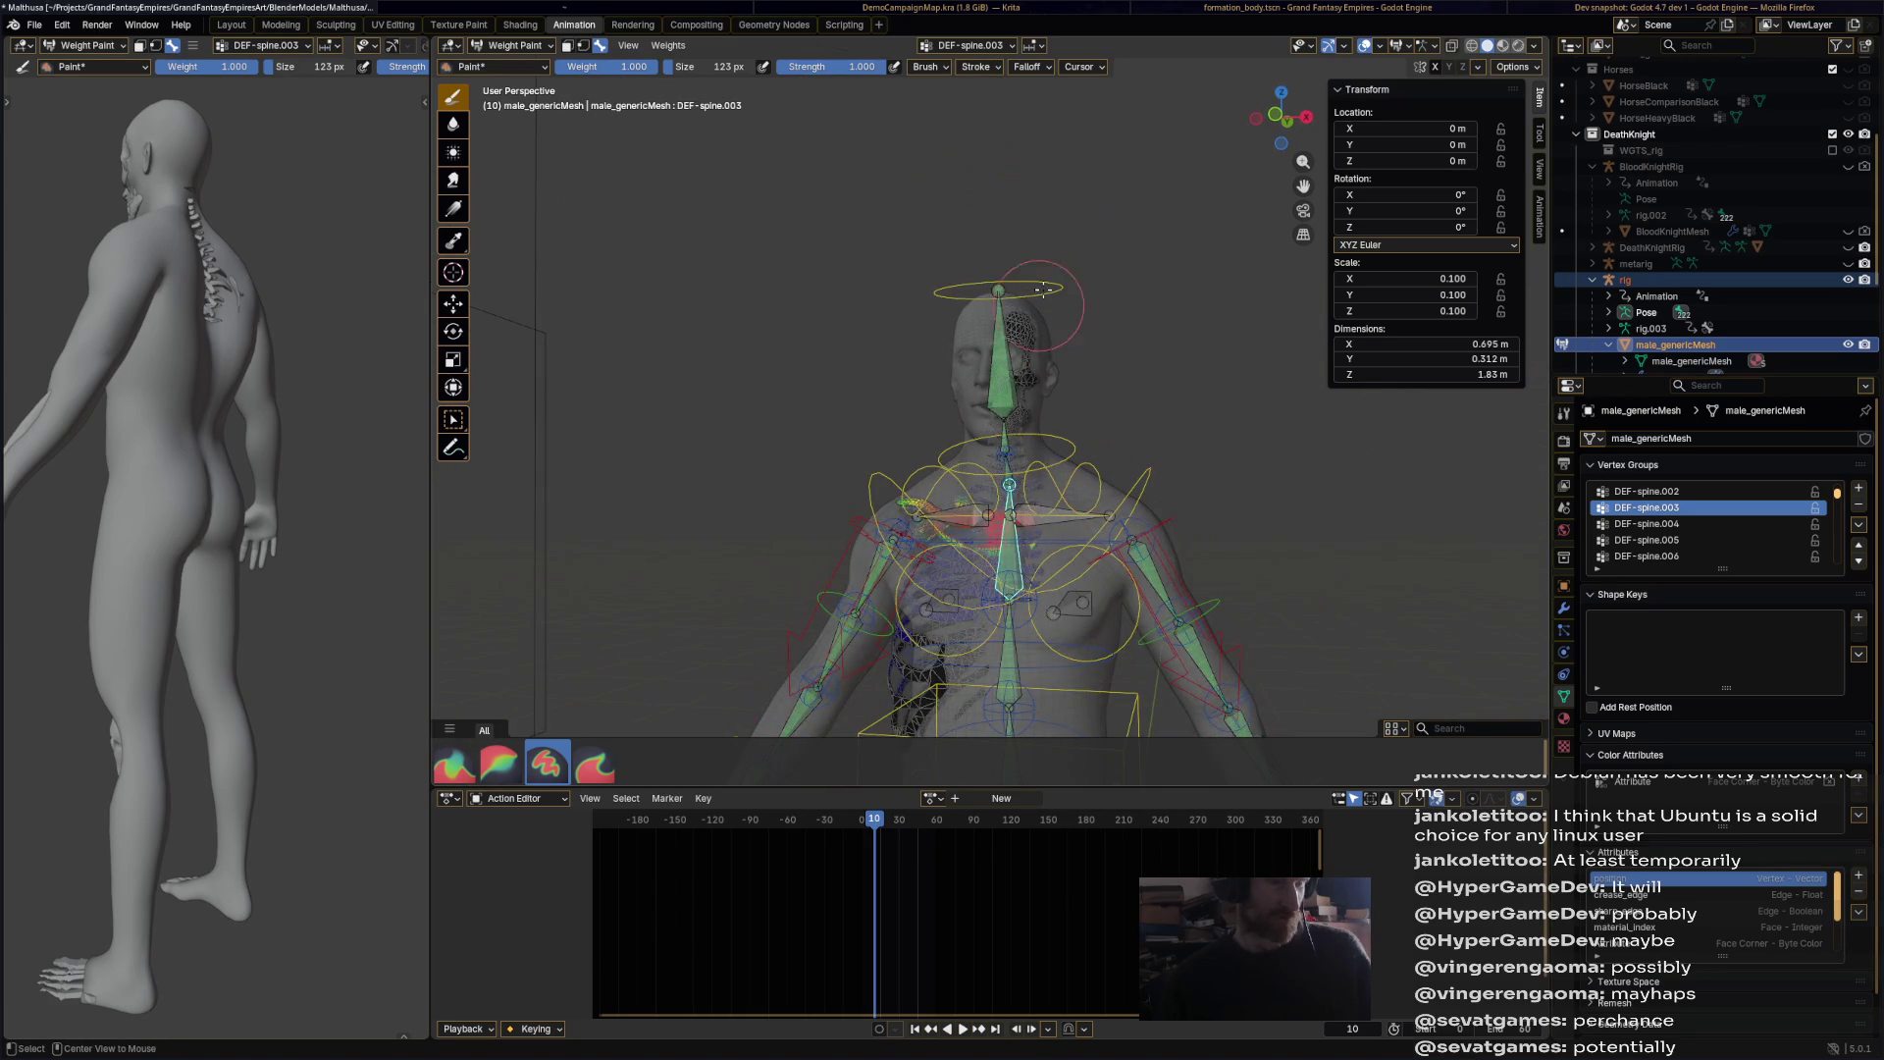
Step: Rotate the head bone twice to test the head deformation
left_click(1001, 363, "ctrl")
key("r")
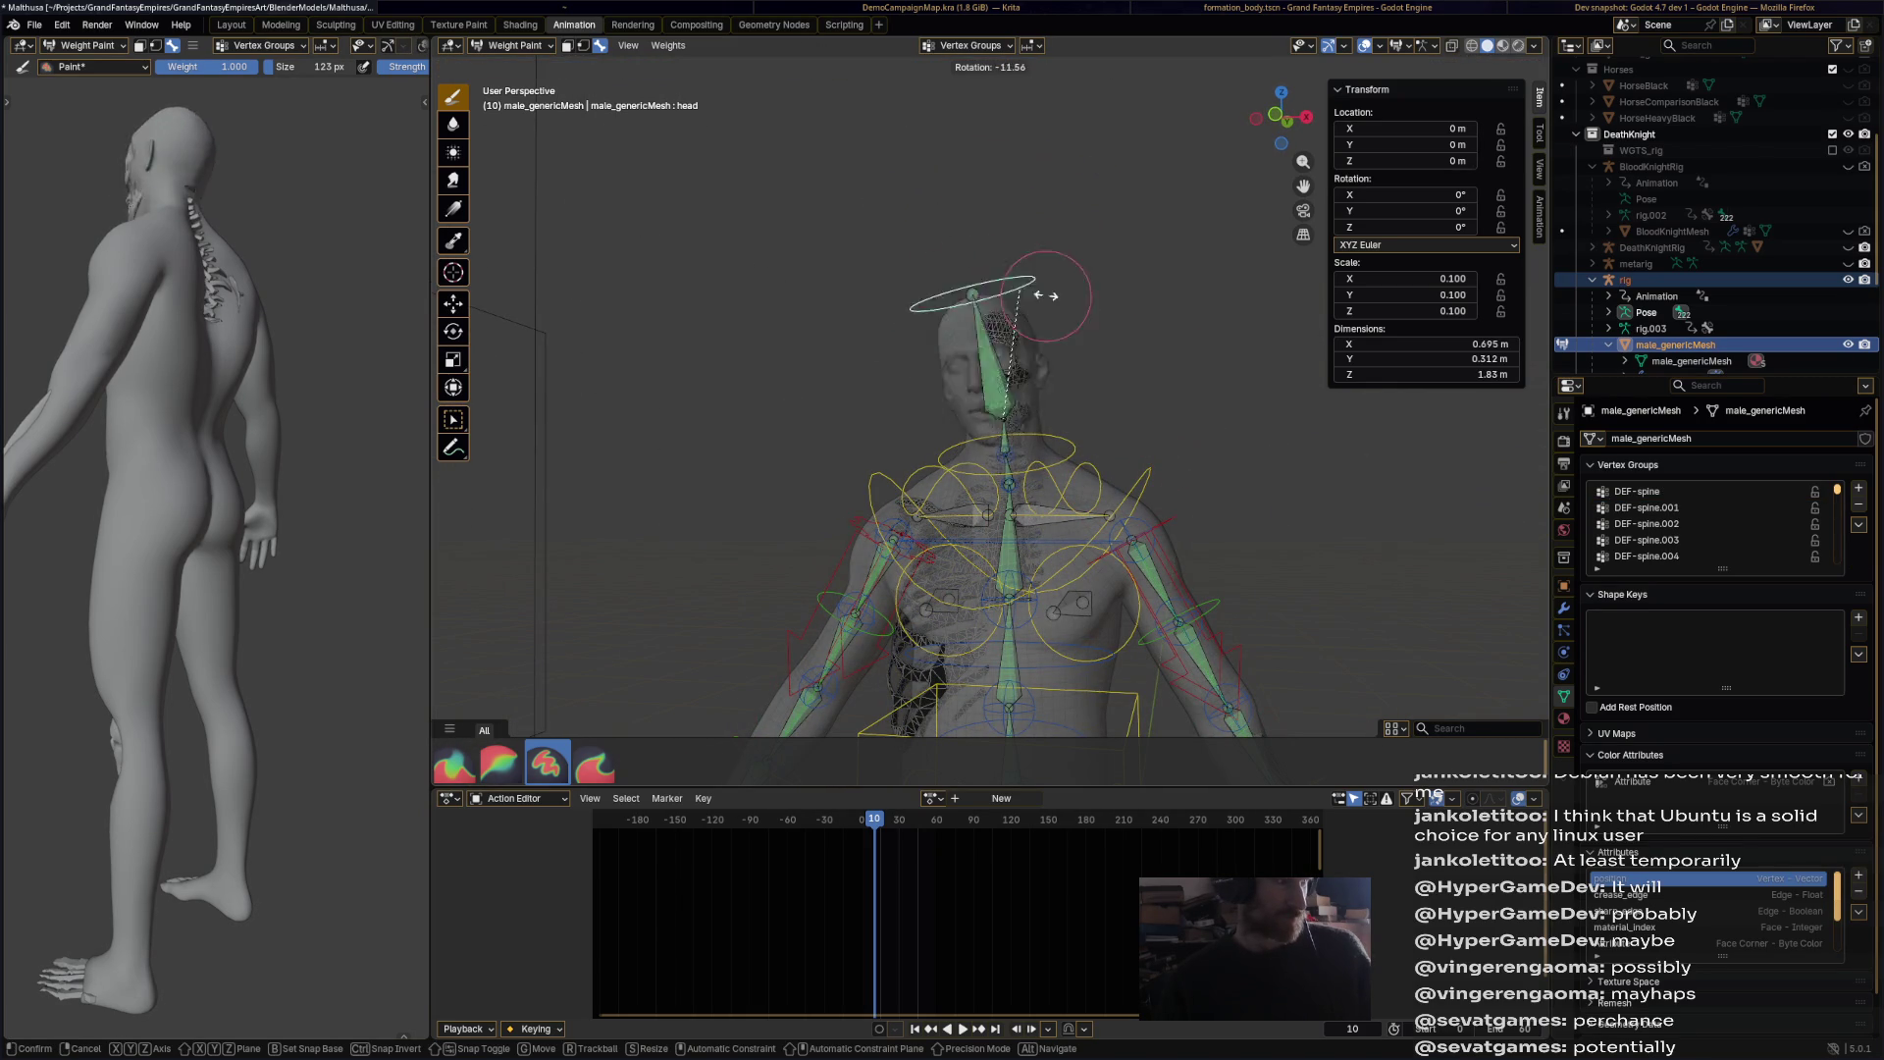
left_click(1060, 328)
key("r")
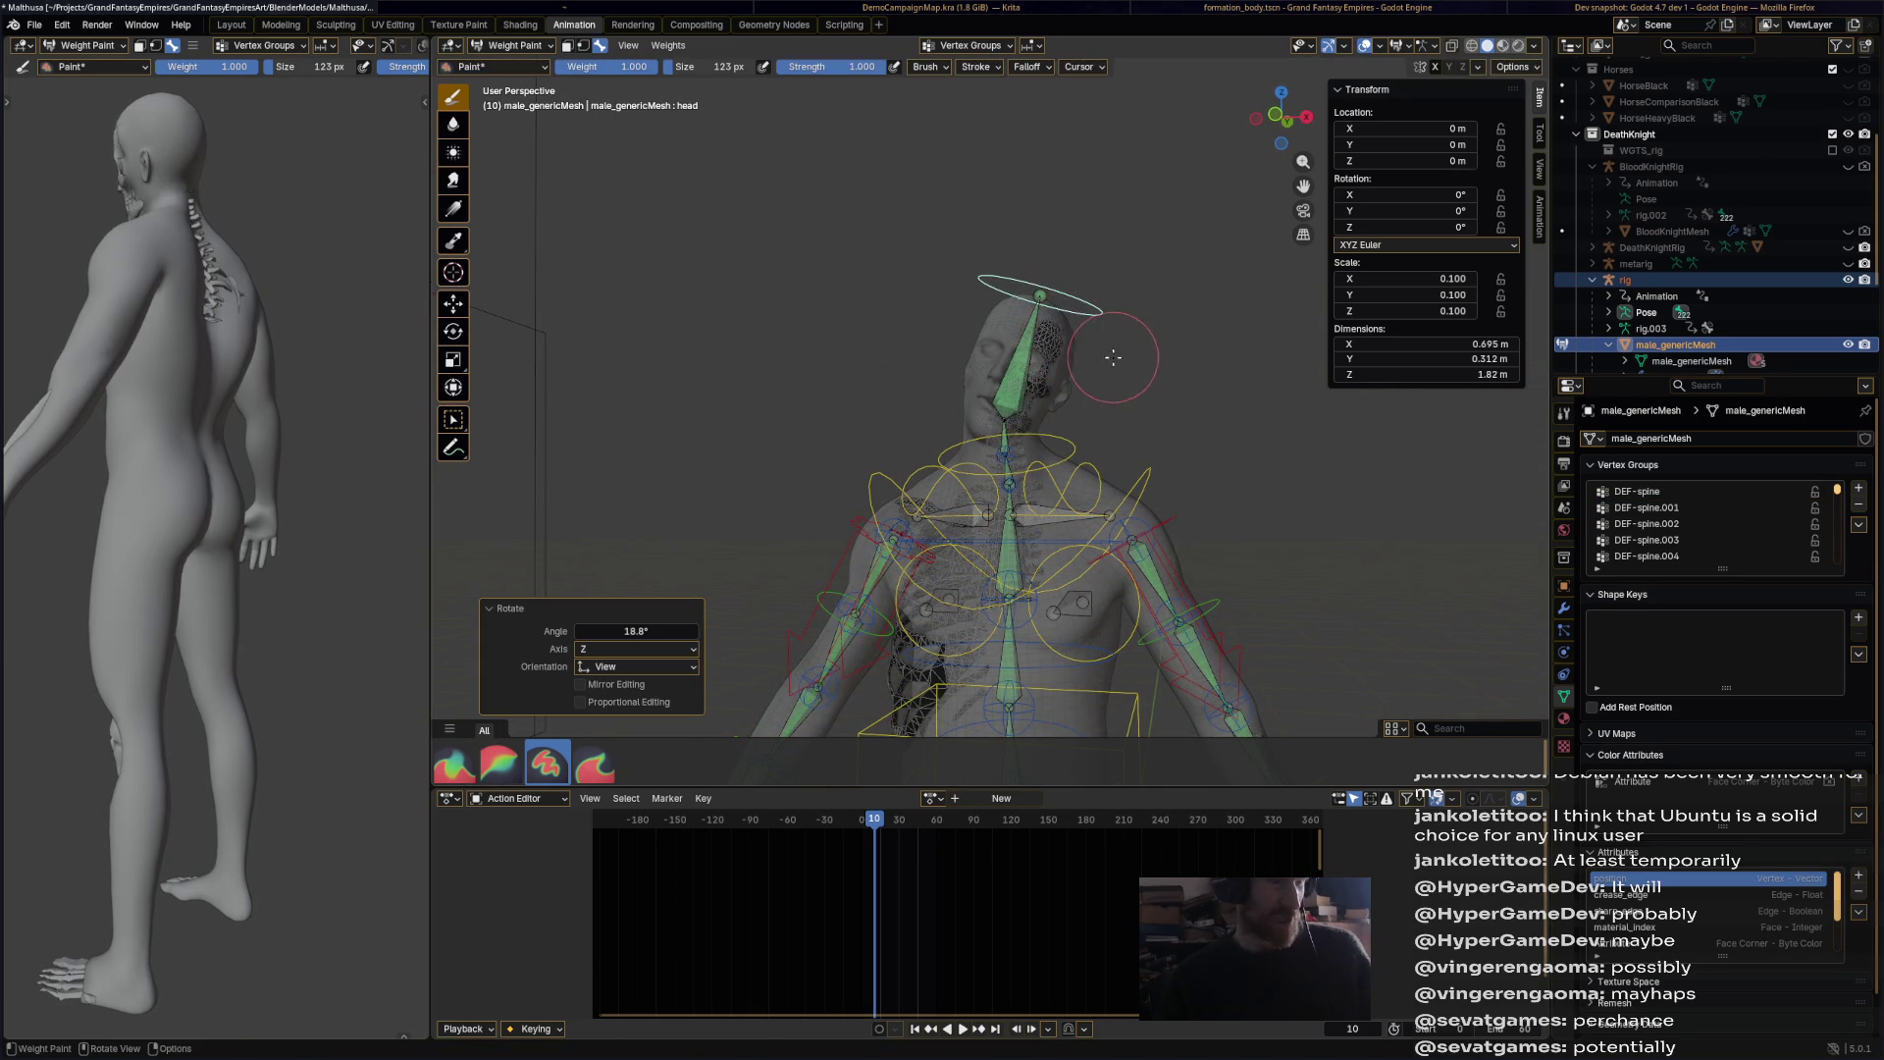
left_click(1076, 328)
middle_click_drag(1077, 328, 1053, 396)
Step: Rotate the chest bone back to near zero to test deformation
left_click(1162, 365, "ctrl")
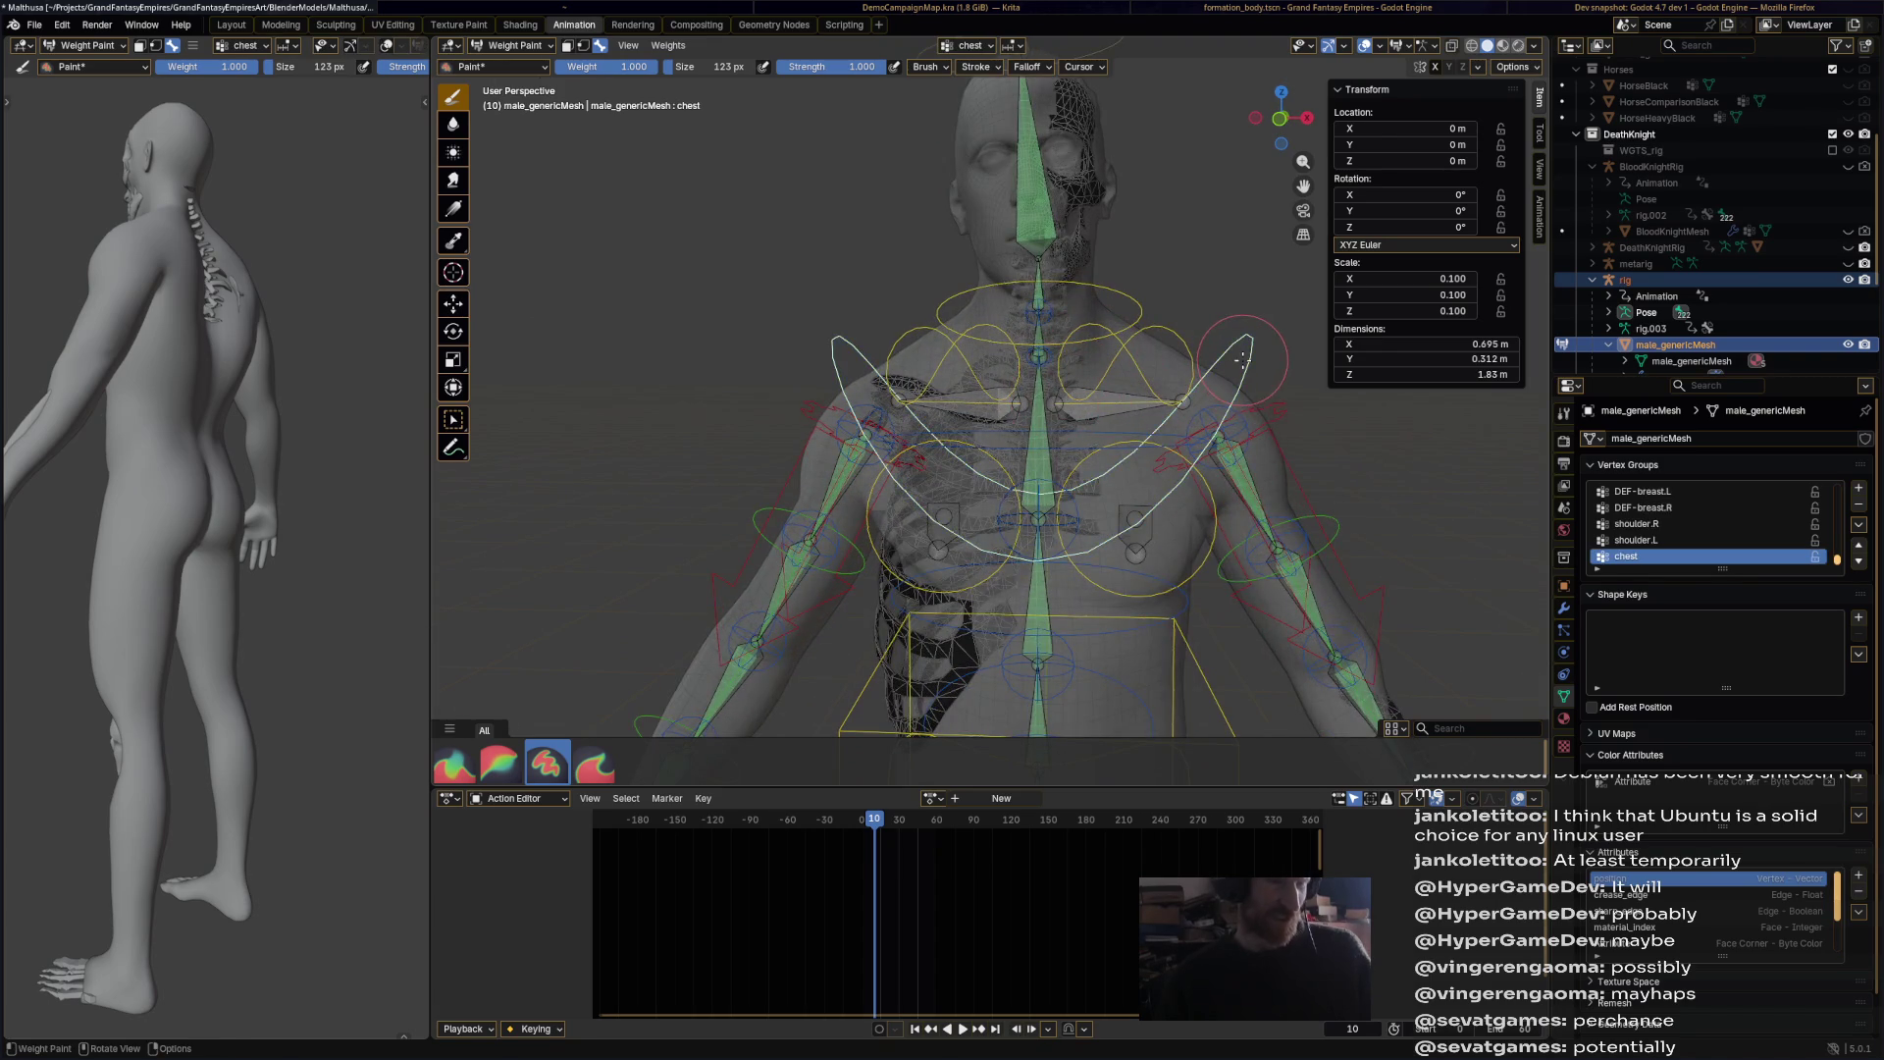
key("r")
left_click(1196, 411)
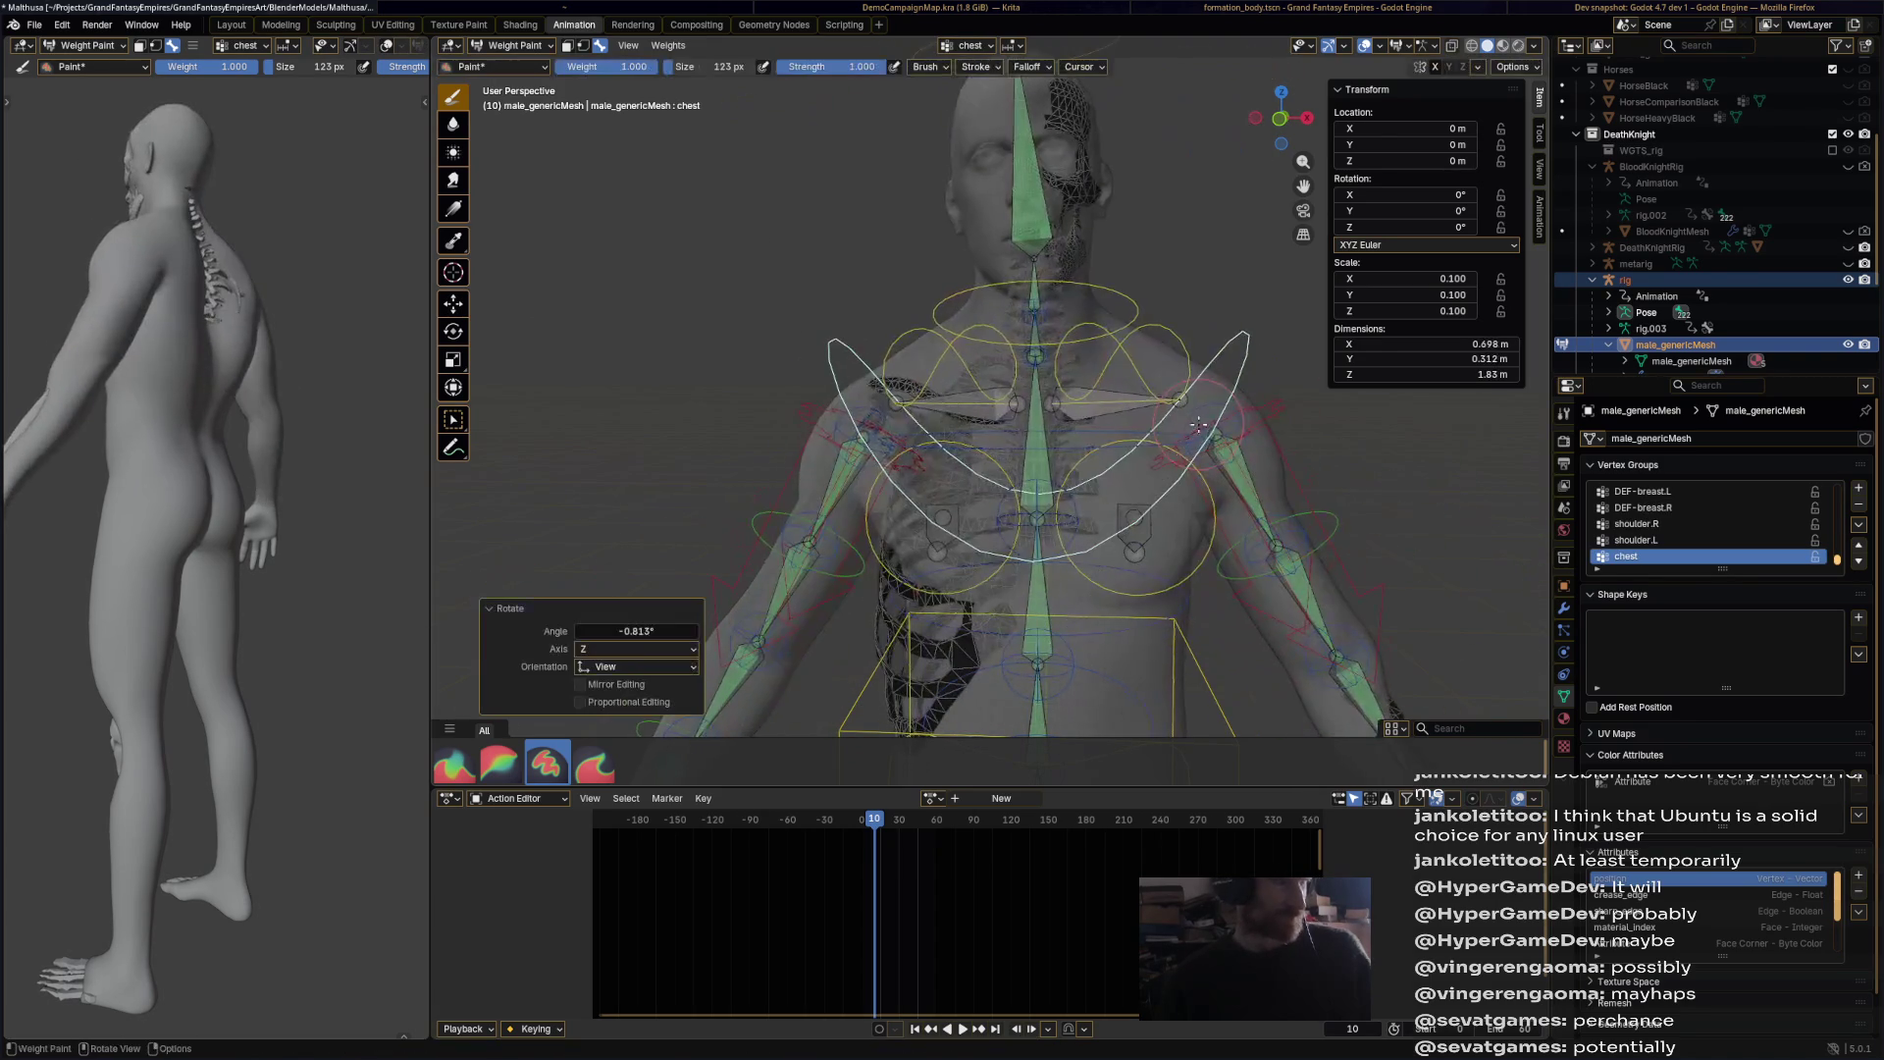
scroll(1196, 411, "down", 3)
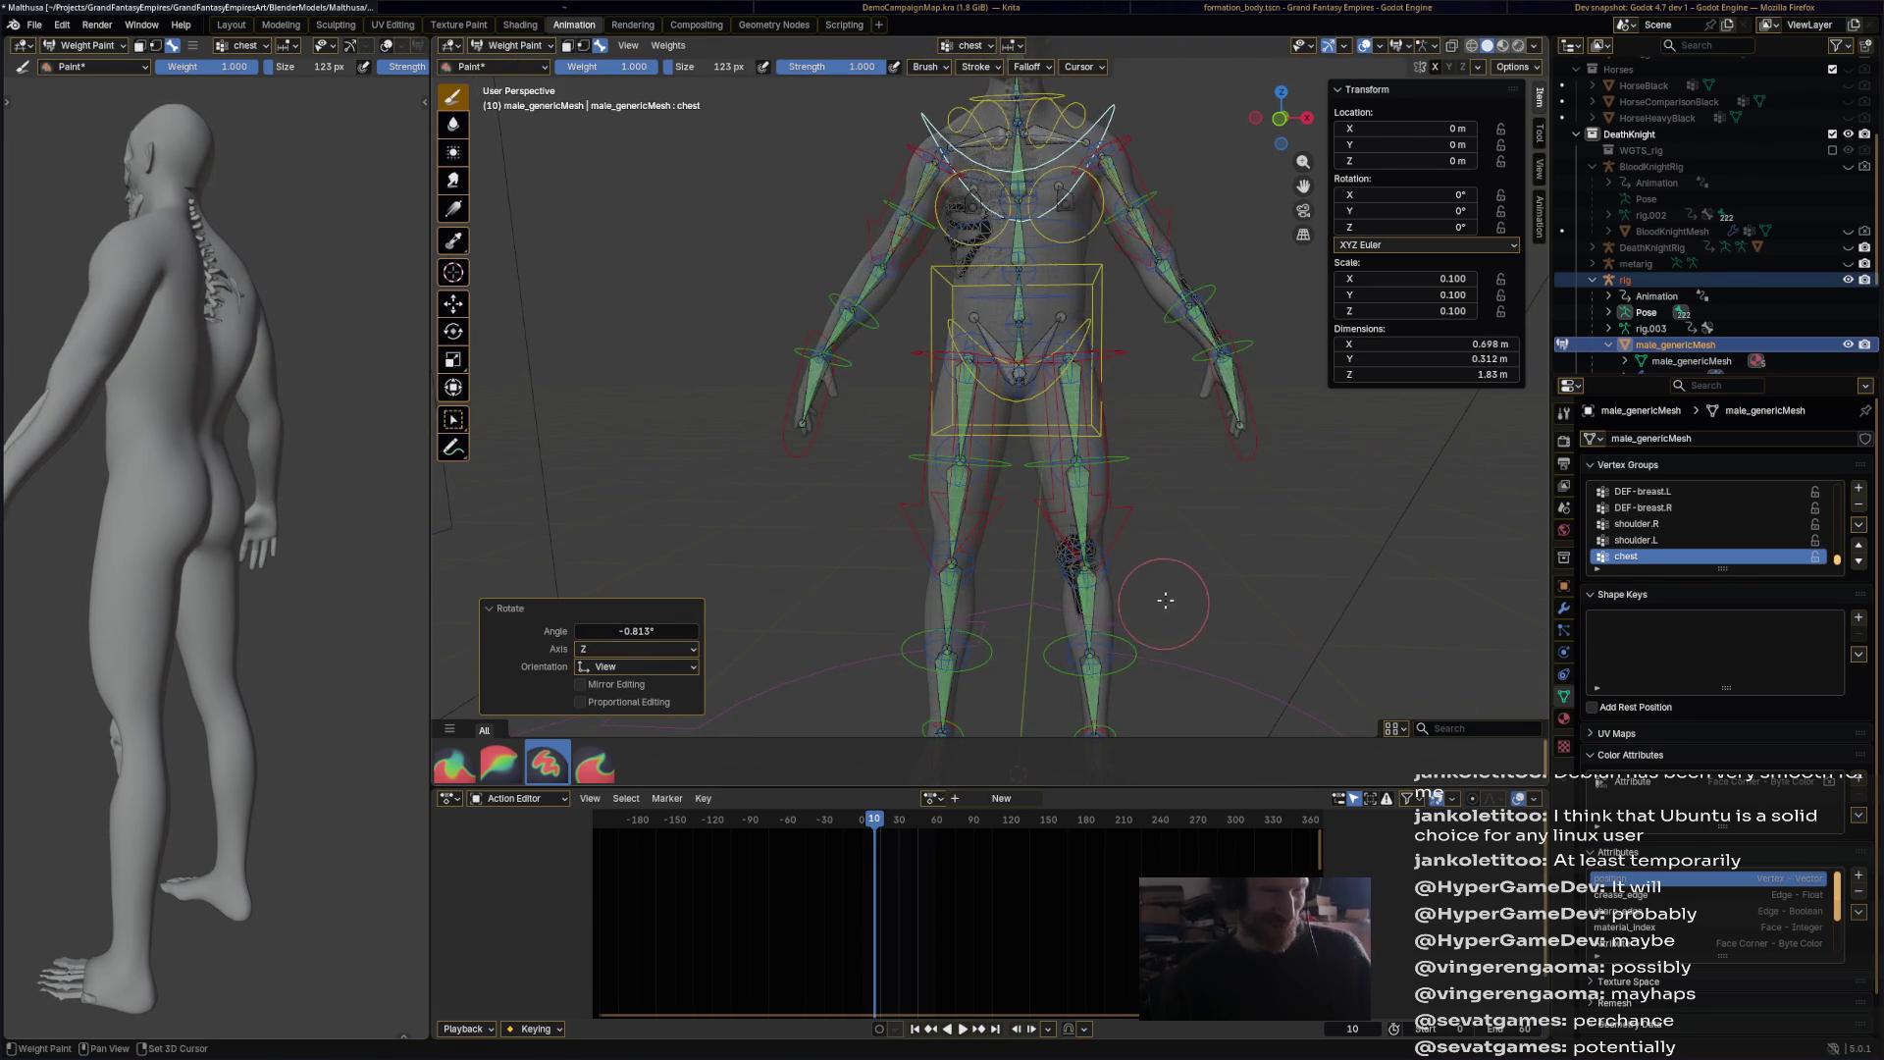
scroll(1165, 599, "up", 4)
Step: Try moving the left foot IK bone, then undo the move
left_click(1089, 549, "ctrl")
mouse_move(1089, 549)
middle_mouse_down()
mouse_move(984, 502)
mouse_move(941, 511)
middle_mouse_up()
key("g")
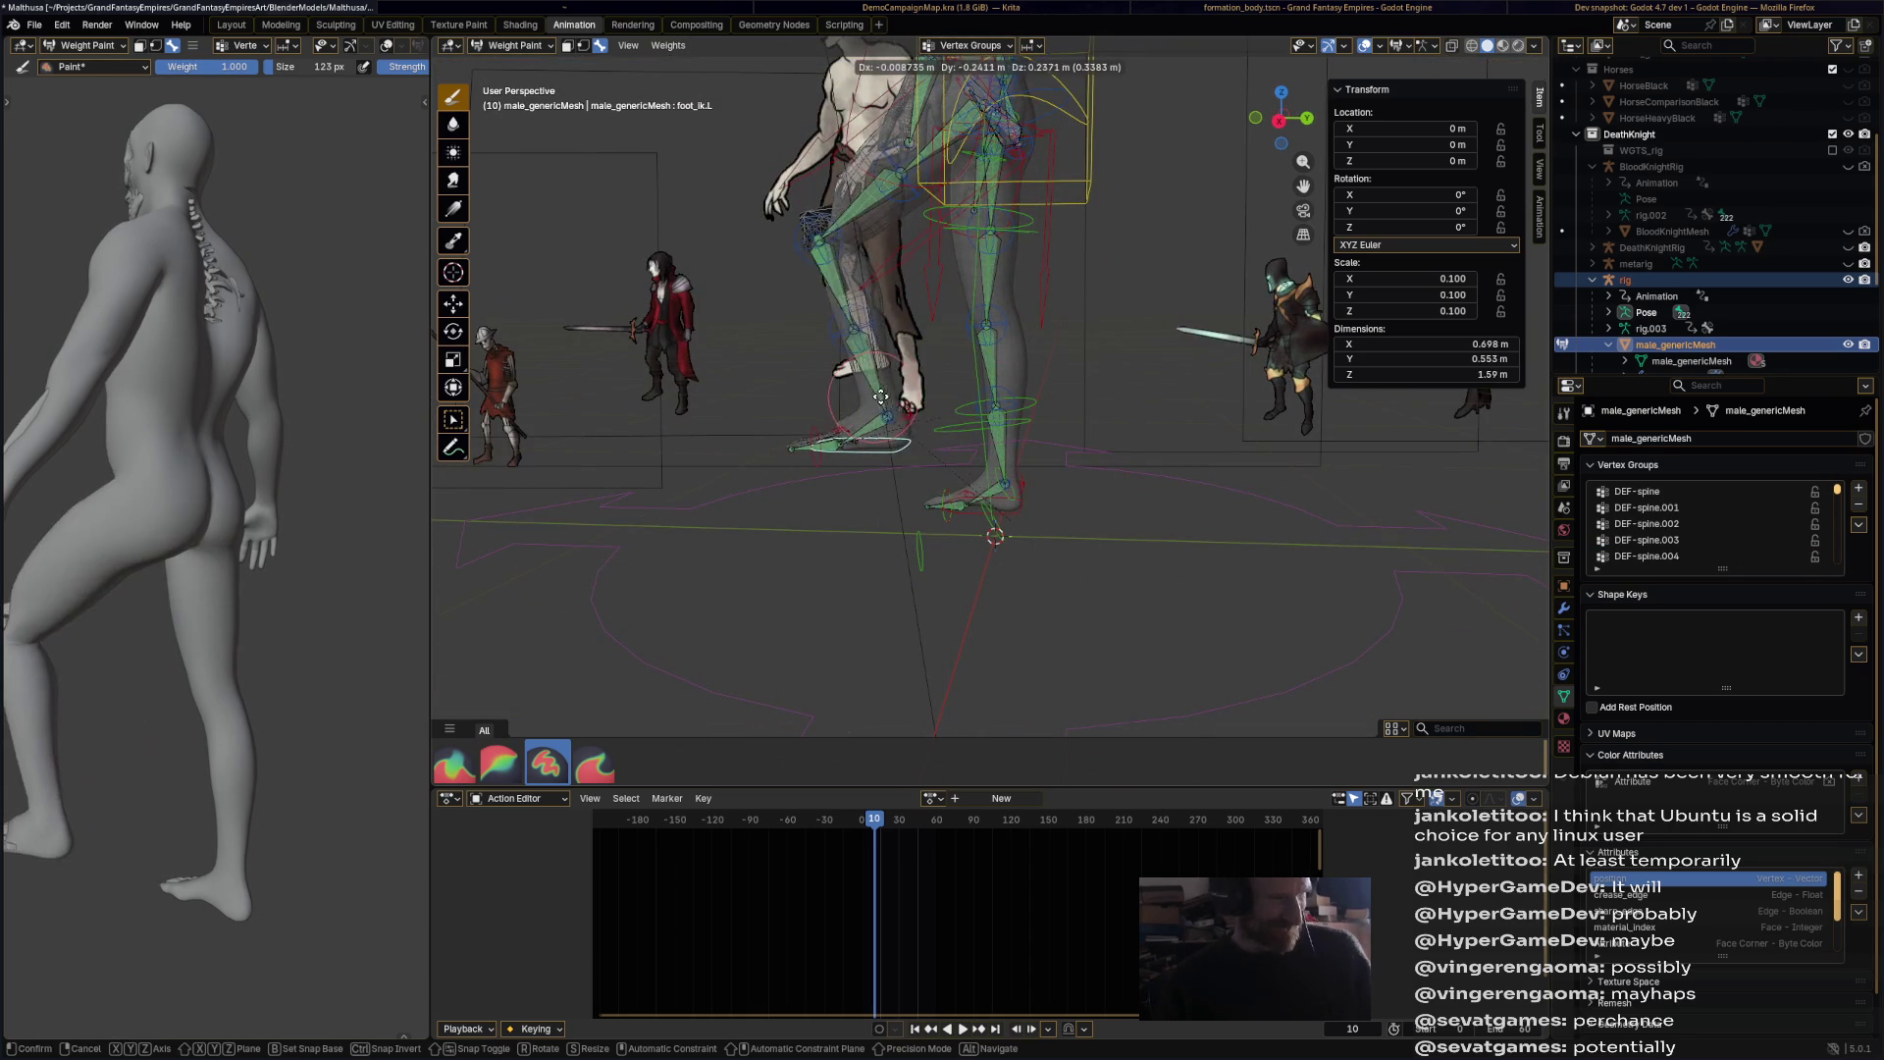
left_click(876, 397)
key("ctrl+z")
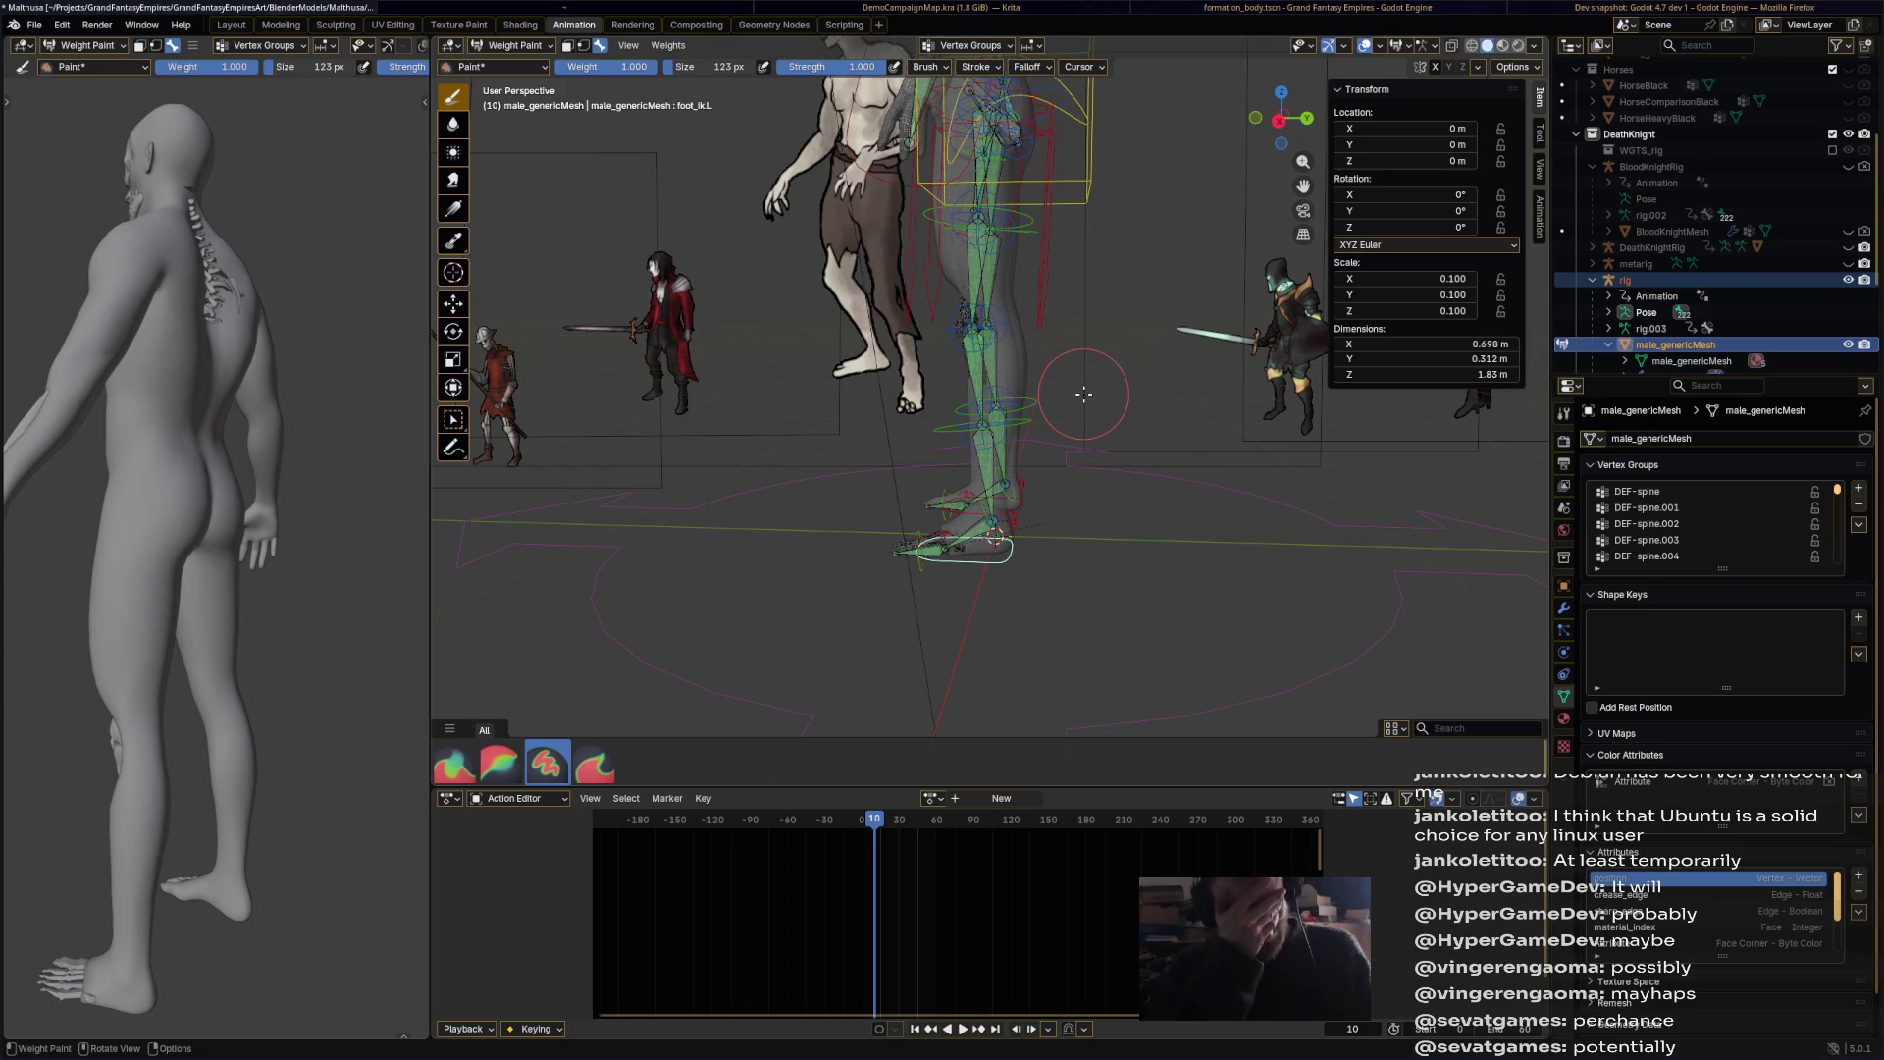
Step: Tilt the chest bone to -4° and save the blend file
mouse_move(1083, 393)
middle_mouse_down()
mouse_move(1131, 324)
mouse_move(1129, 284)
middle_mouse_up()
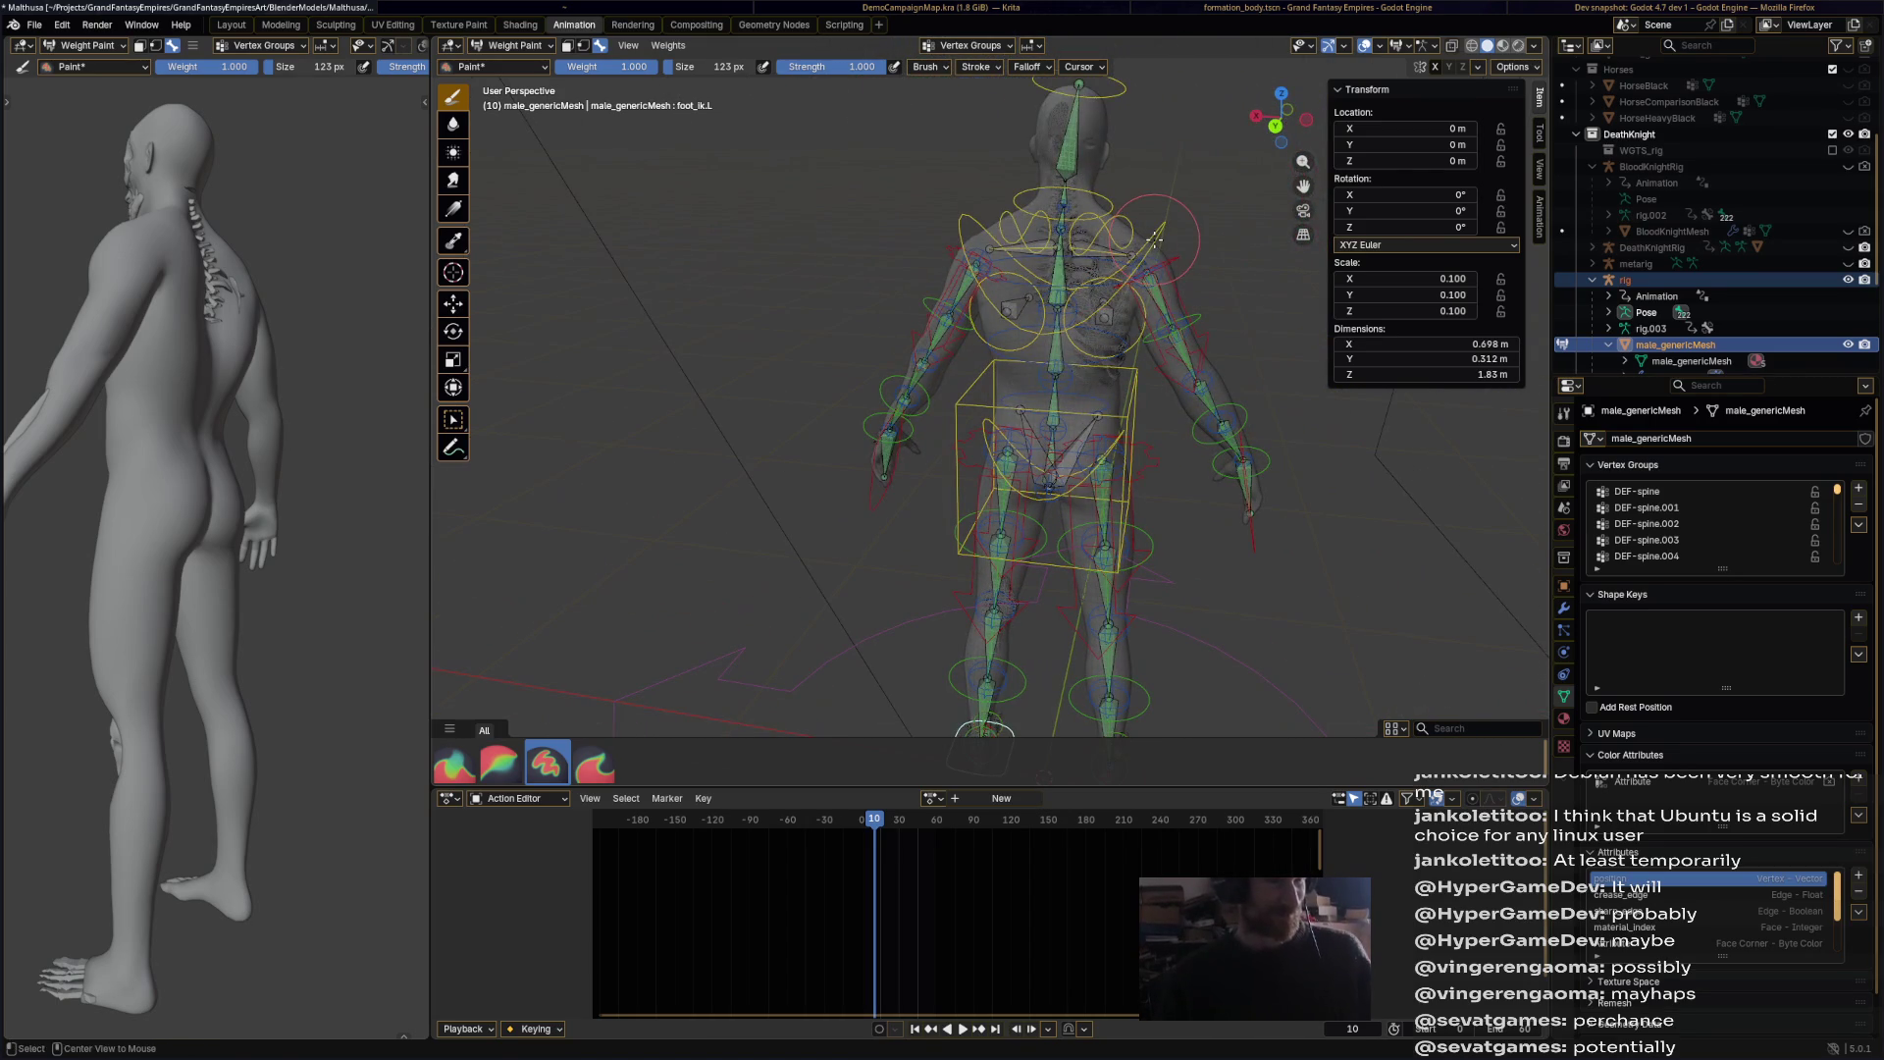
left_click(1156, 235, "ctrl")
key("r")
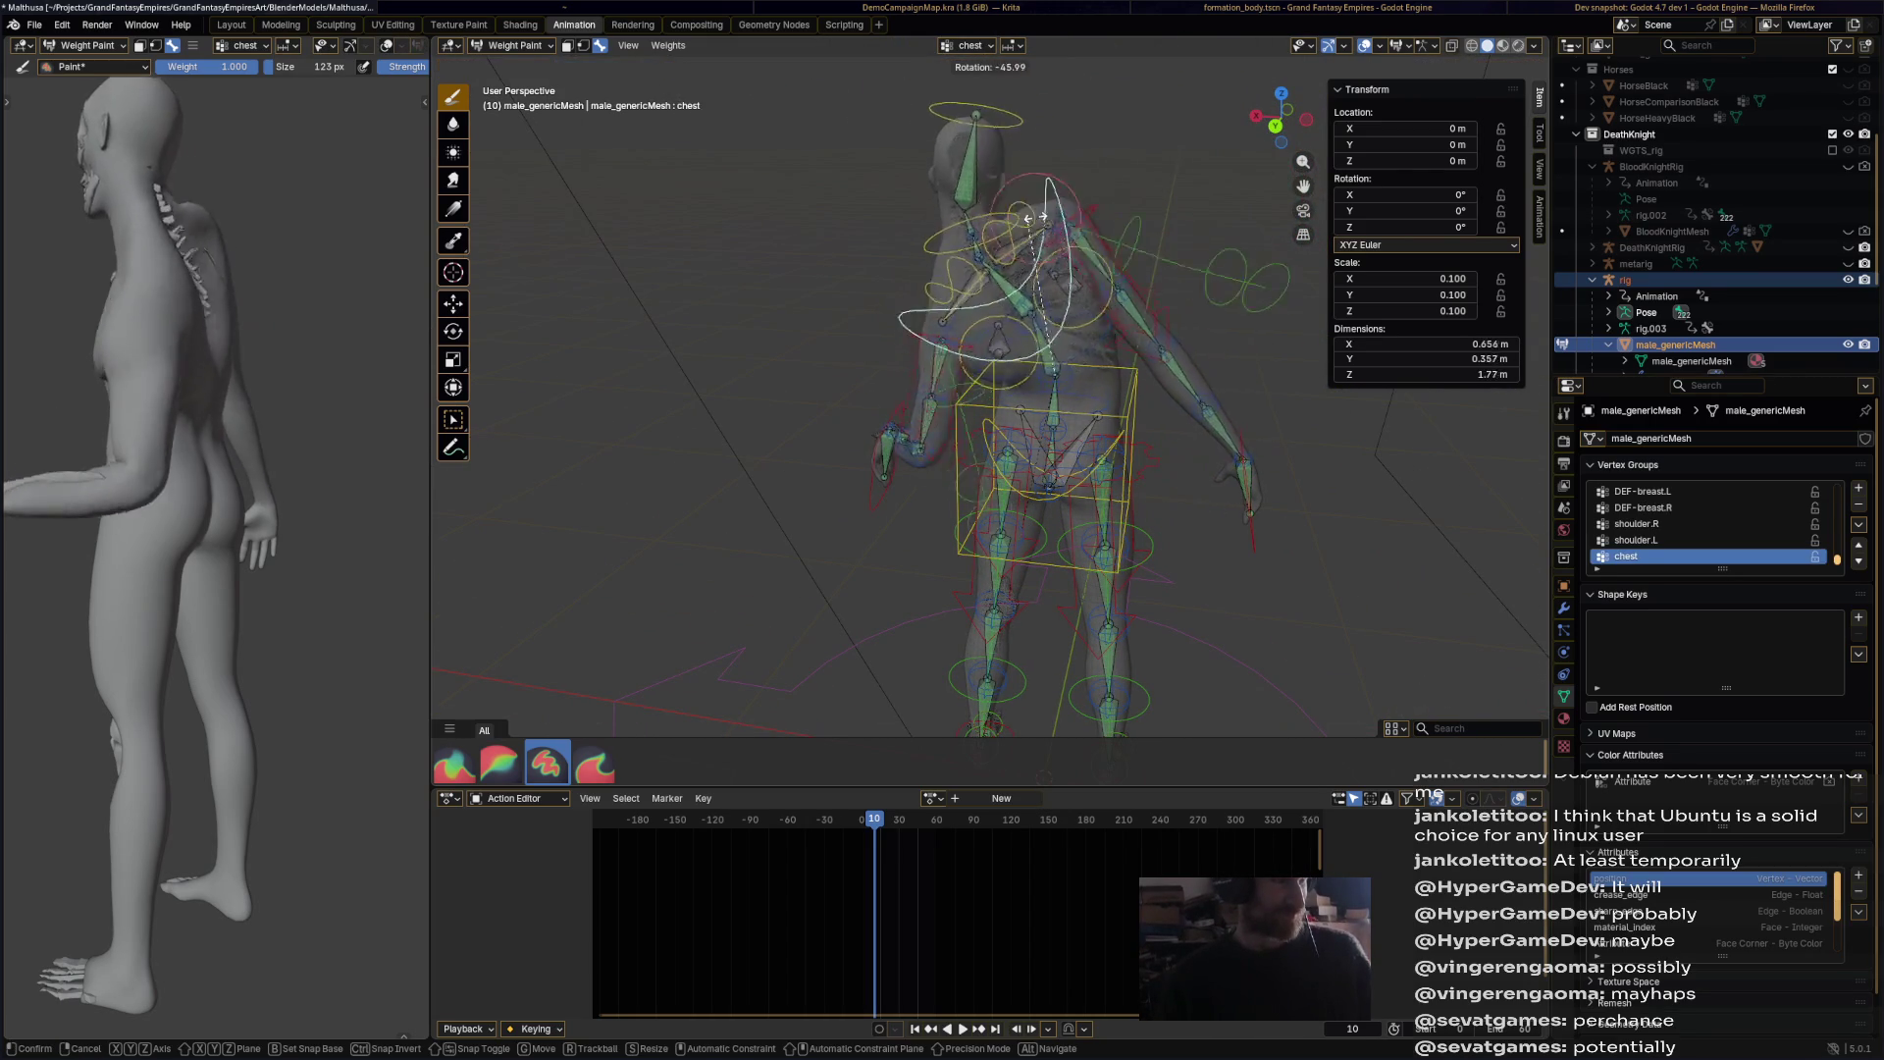
left_click(837, 286)
mouse_move(837, 286)
middle_mouse_down()
mouse_move(876, 397)
mouse_move(1038, 441)
middle_mouse_up()
scroll(877, 396, "down", 2)
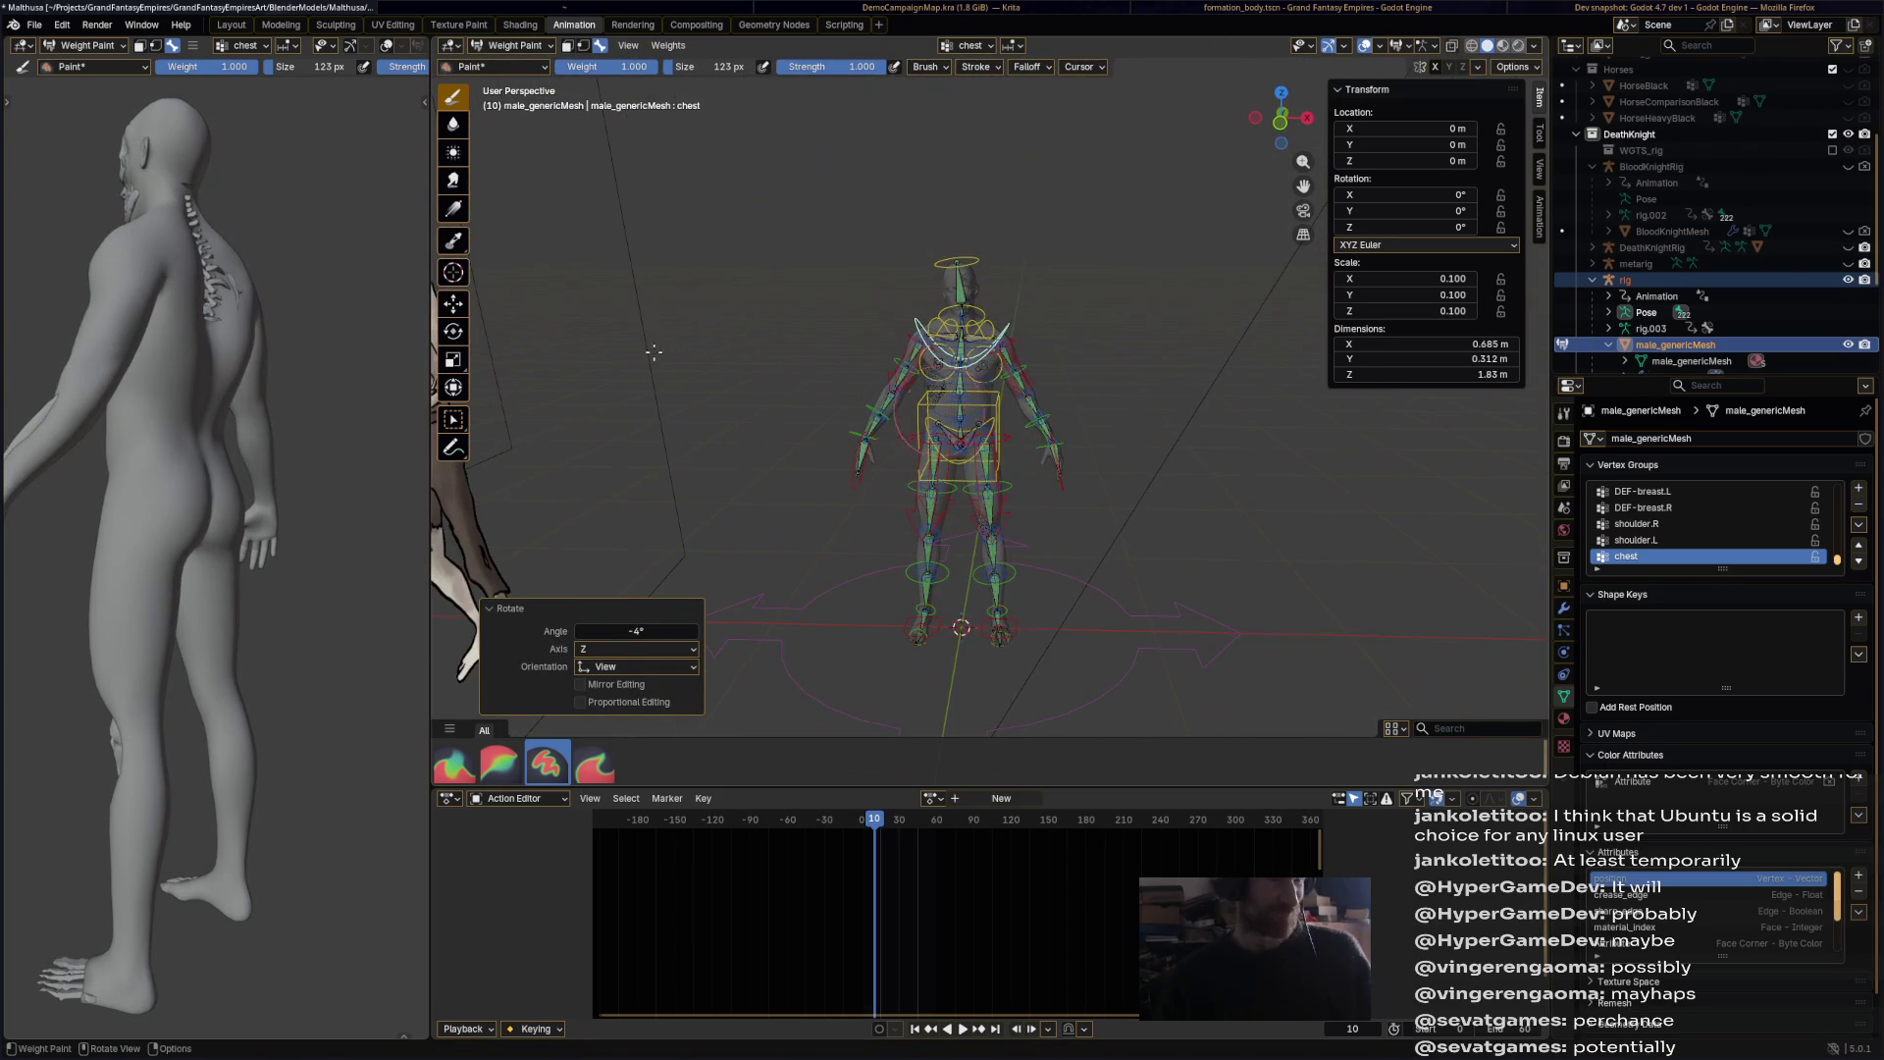
key("ctrl+s")
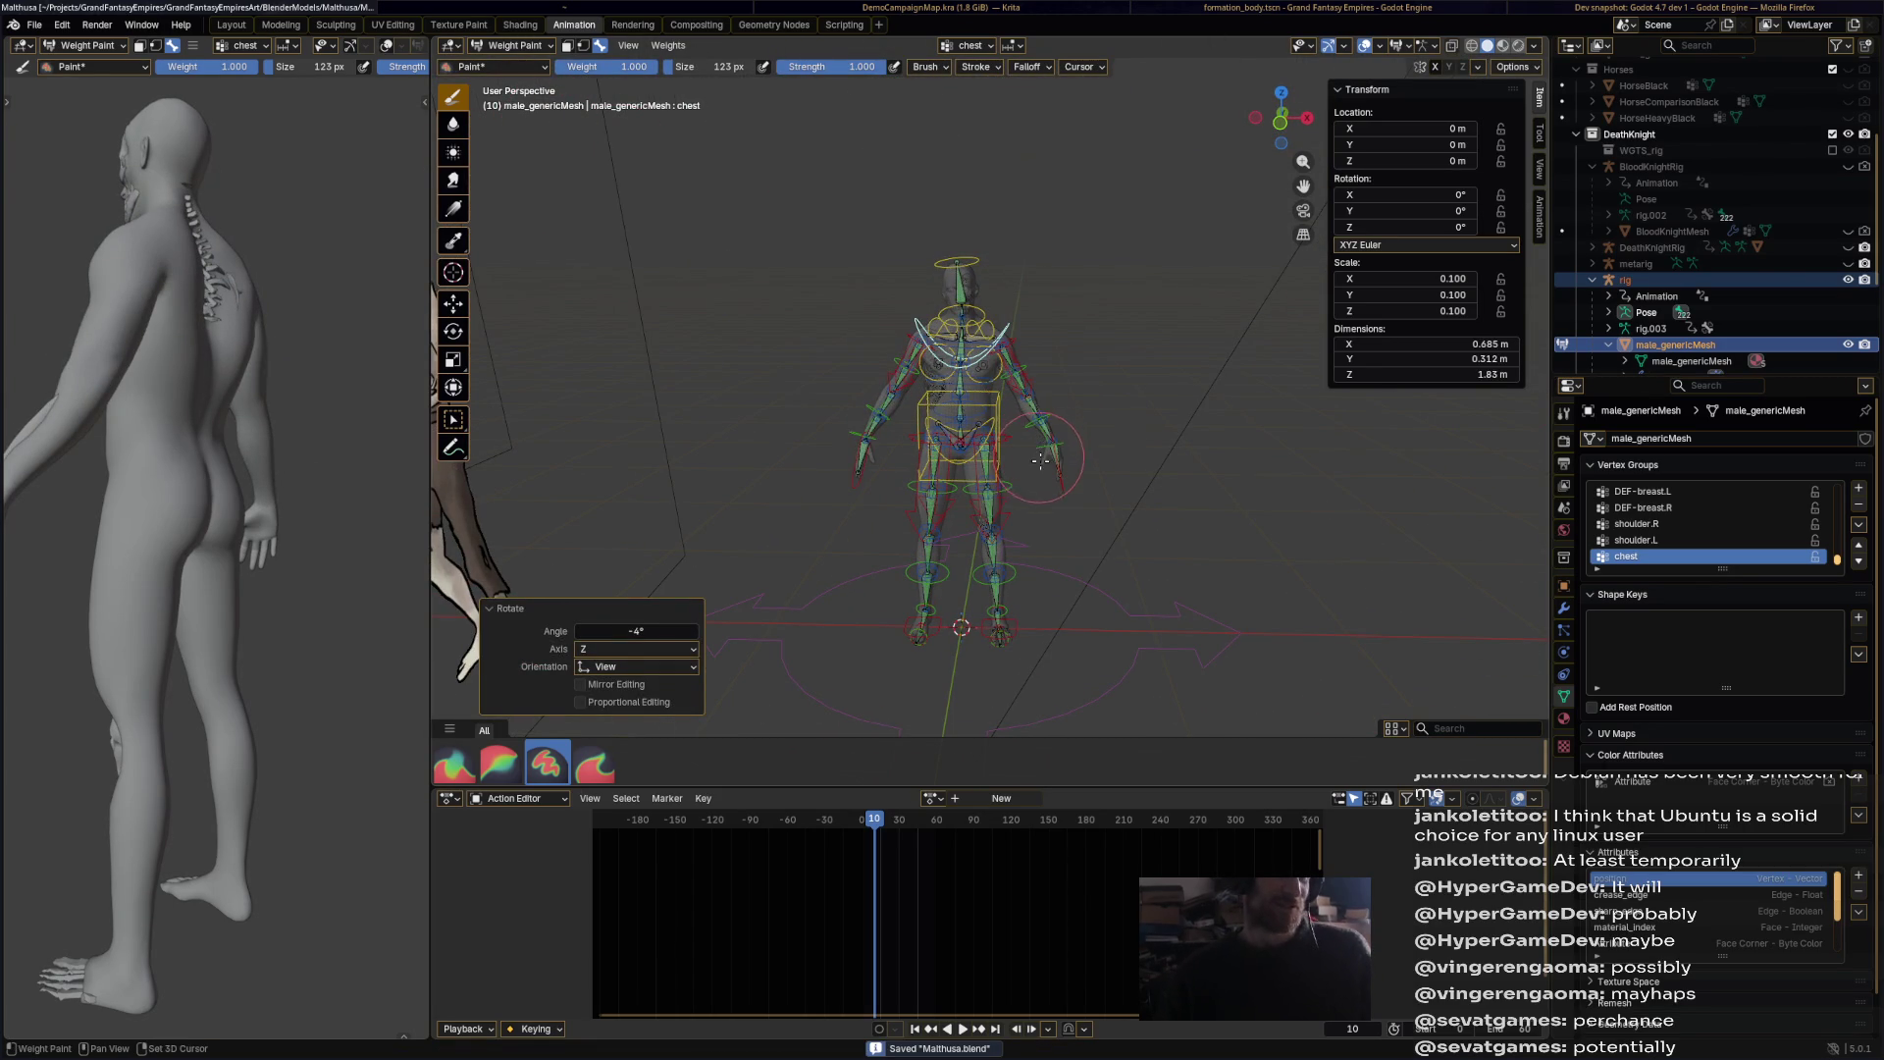
Step: Pose the left hand IK bone, rotating it -26.6° to lower the arm outward
scroll(1064, 442, "up", 5)
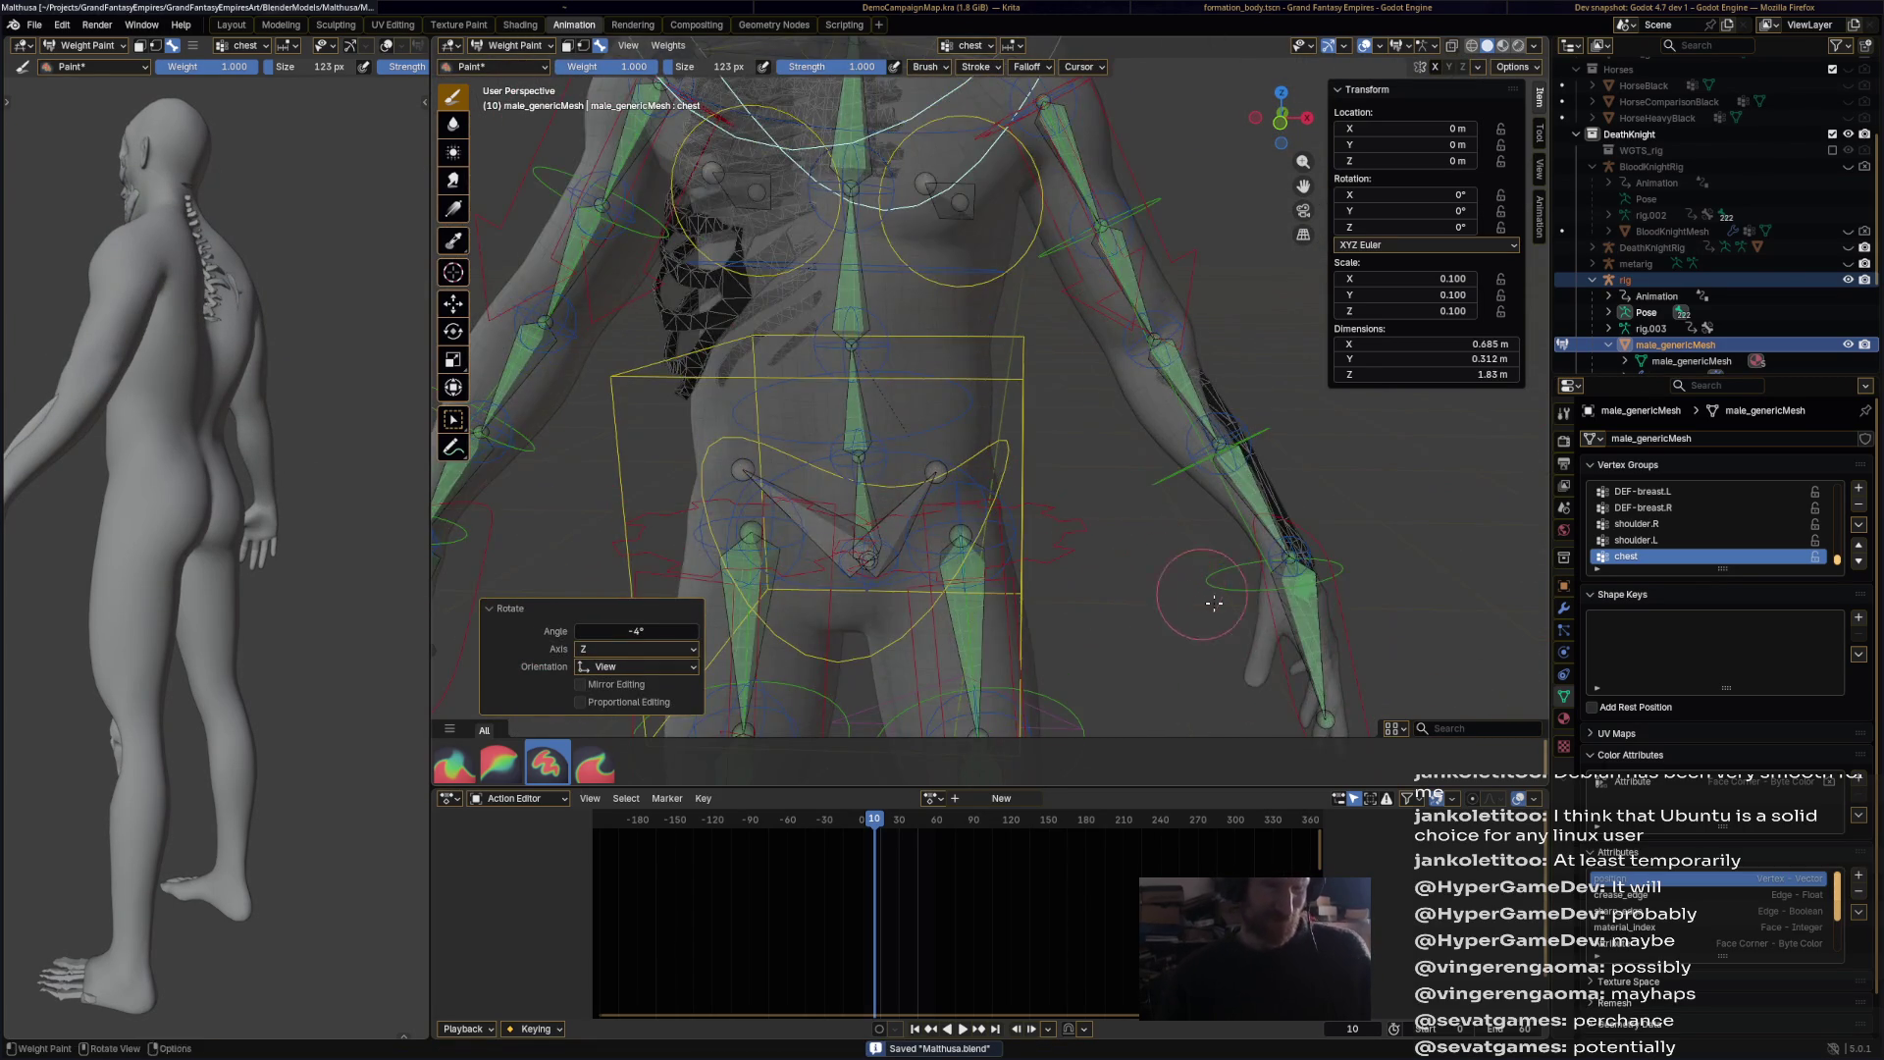
middle_click_drag(1206, 599, 1220, 579)
left_click(1219, 577, "ctrl")
scroll(1227, 570, "down", 3)
key("g")
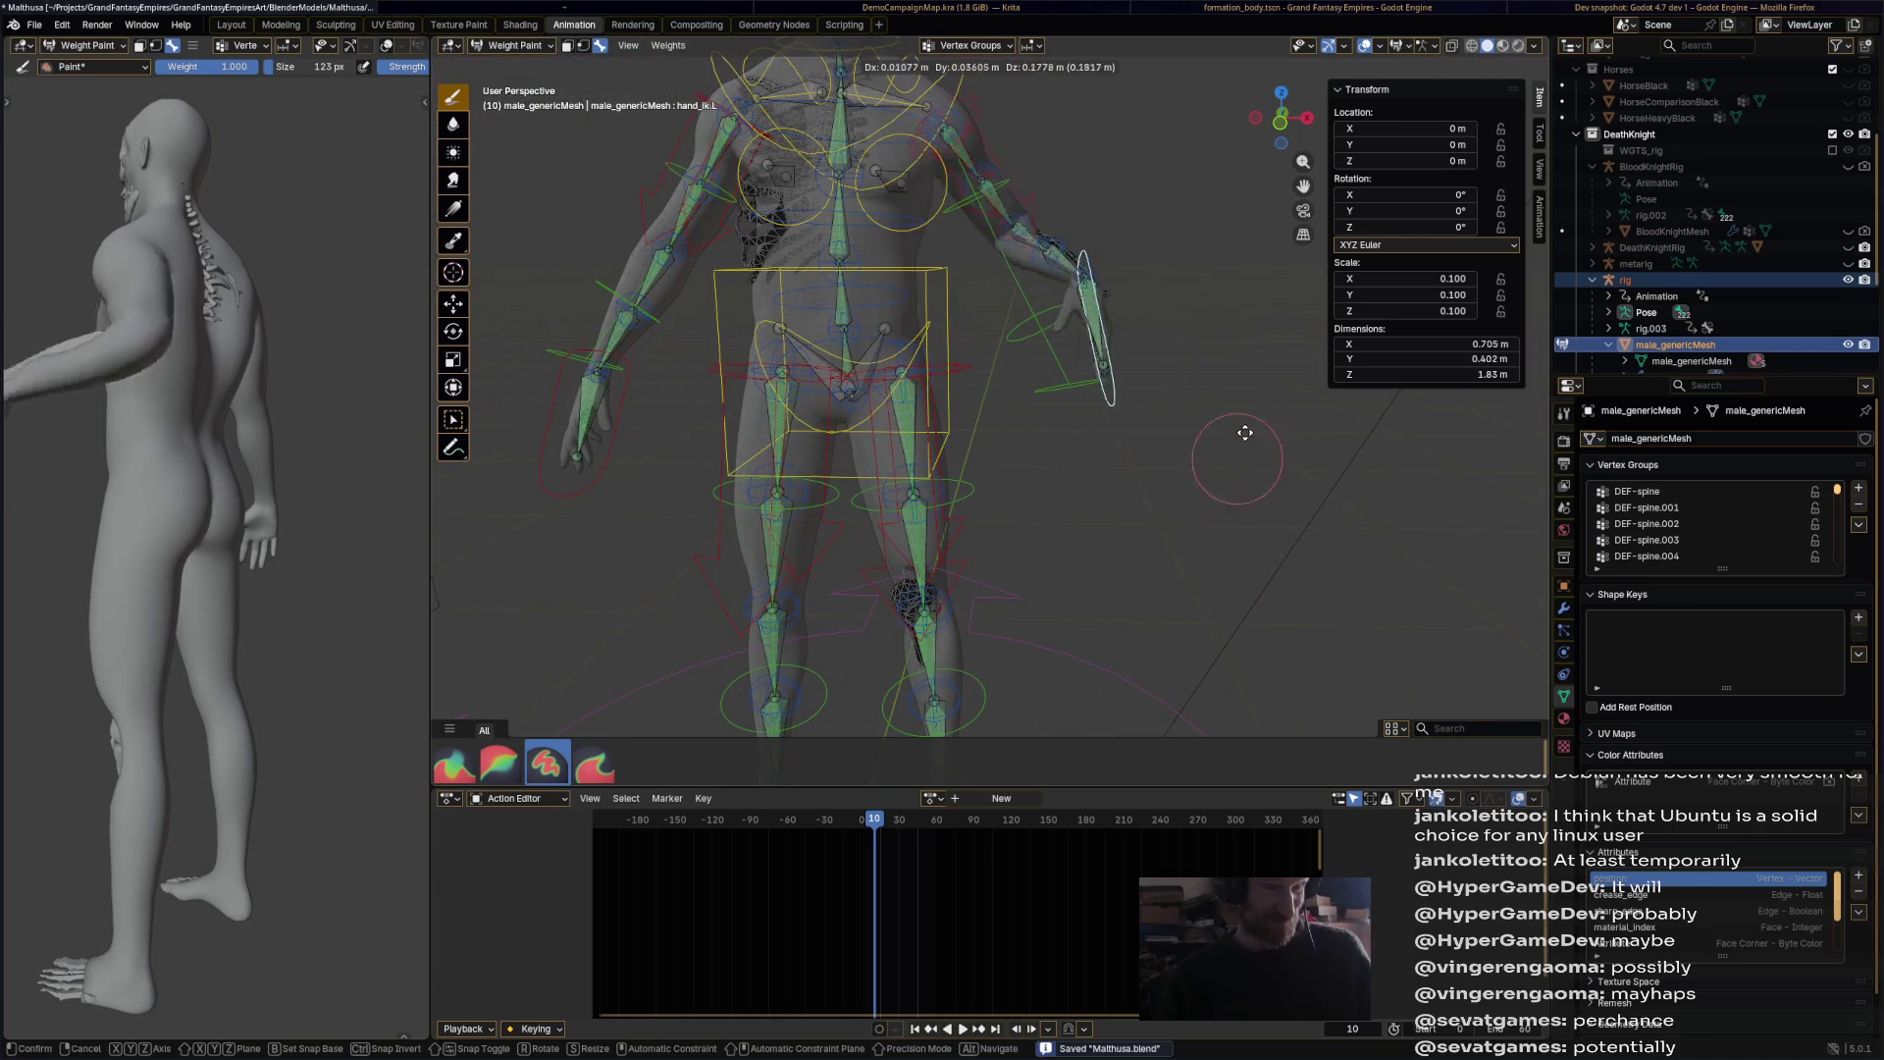
left_click(1175, 479)
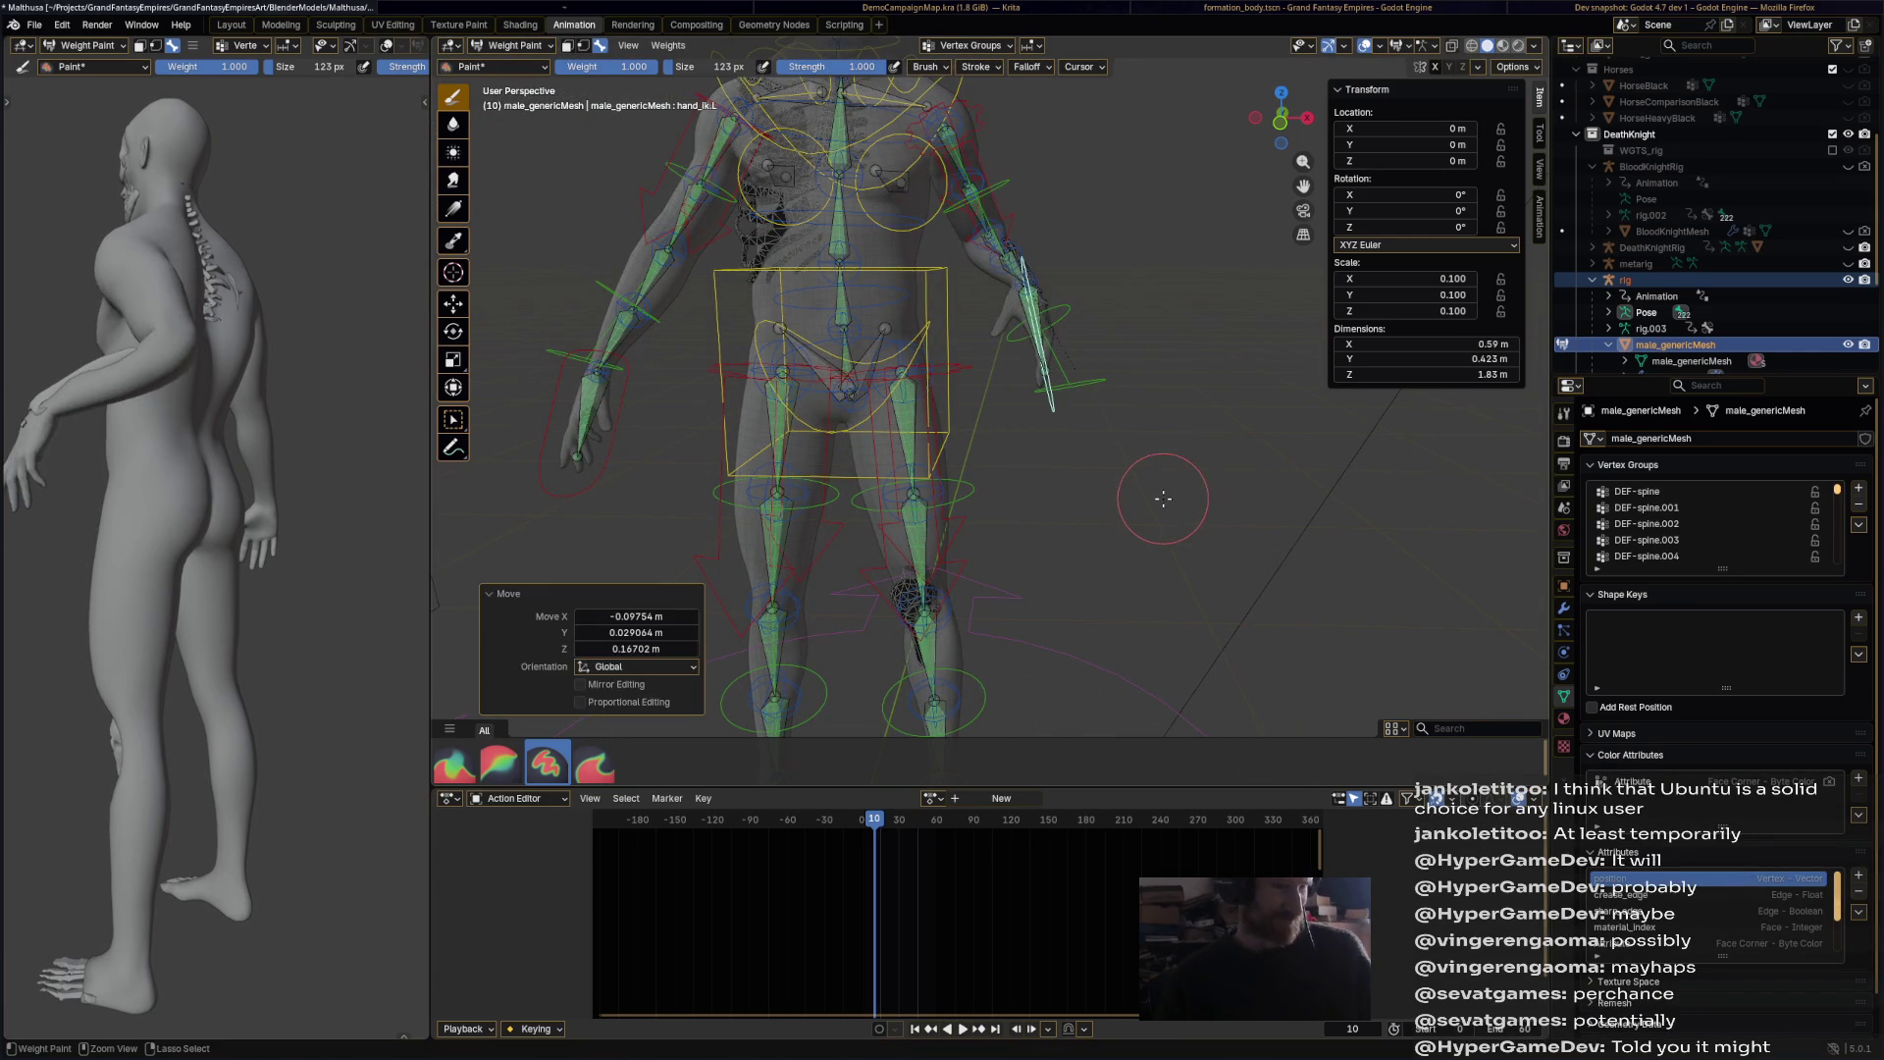
key("ctrl+z")
key("r")
left_click(1221, 425)
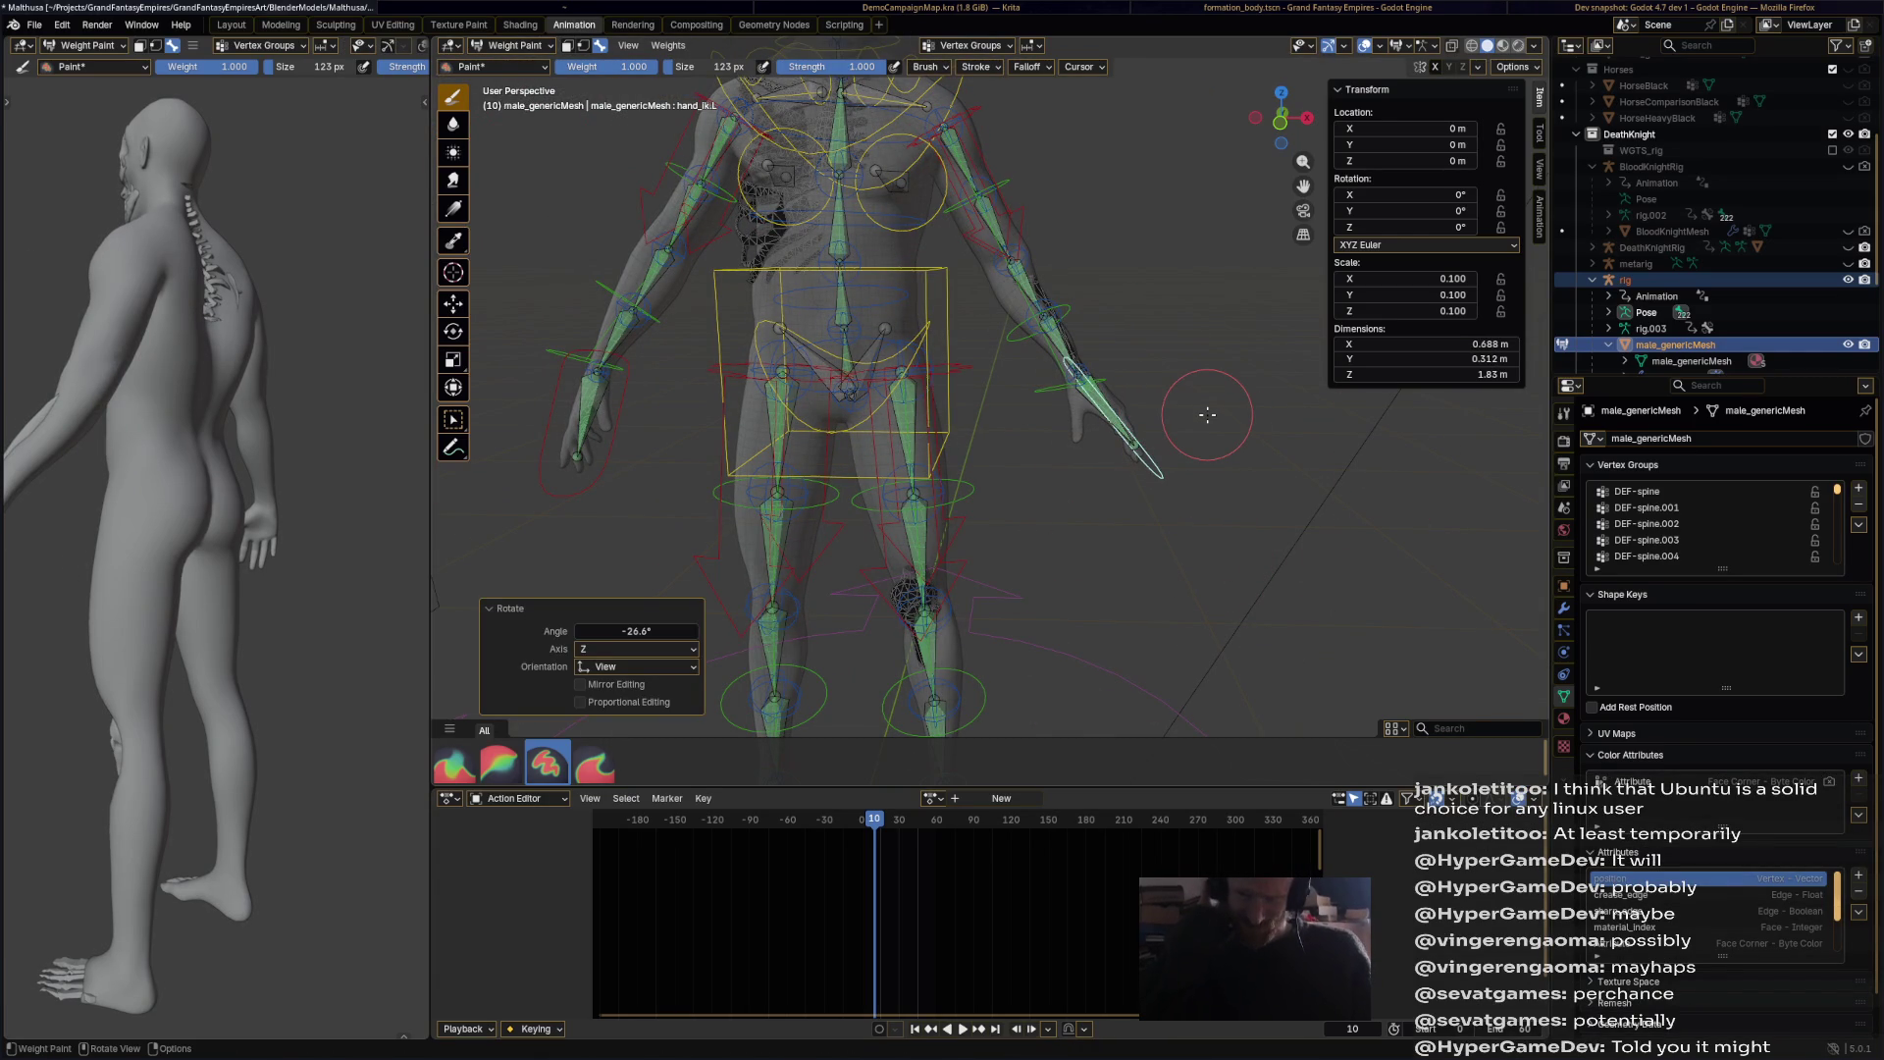
Step: Return to Object Mode and clear the selection
left_click(510, 49)
left_click(518, 63)
left_click(1197, 385)
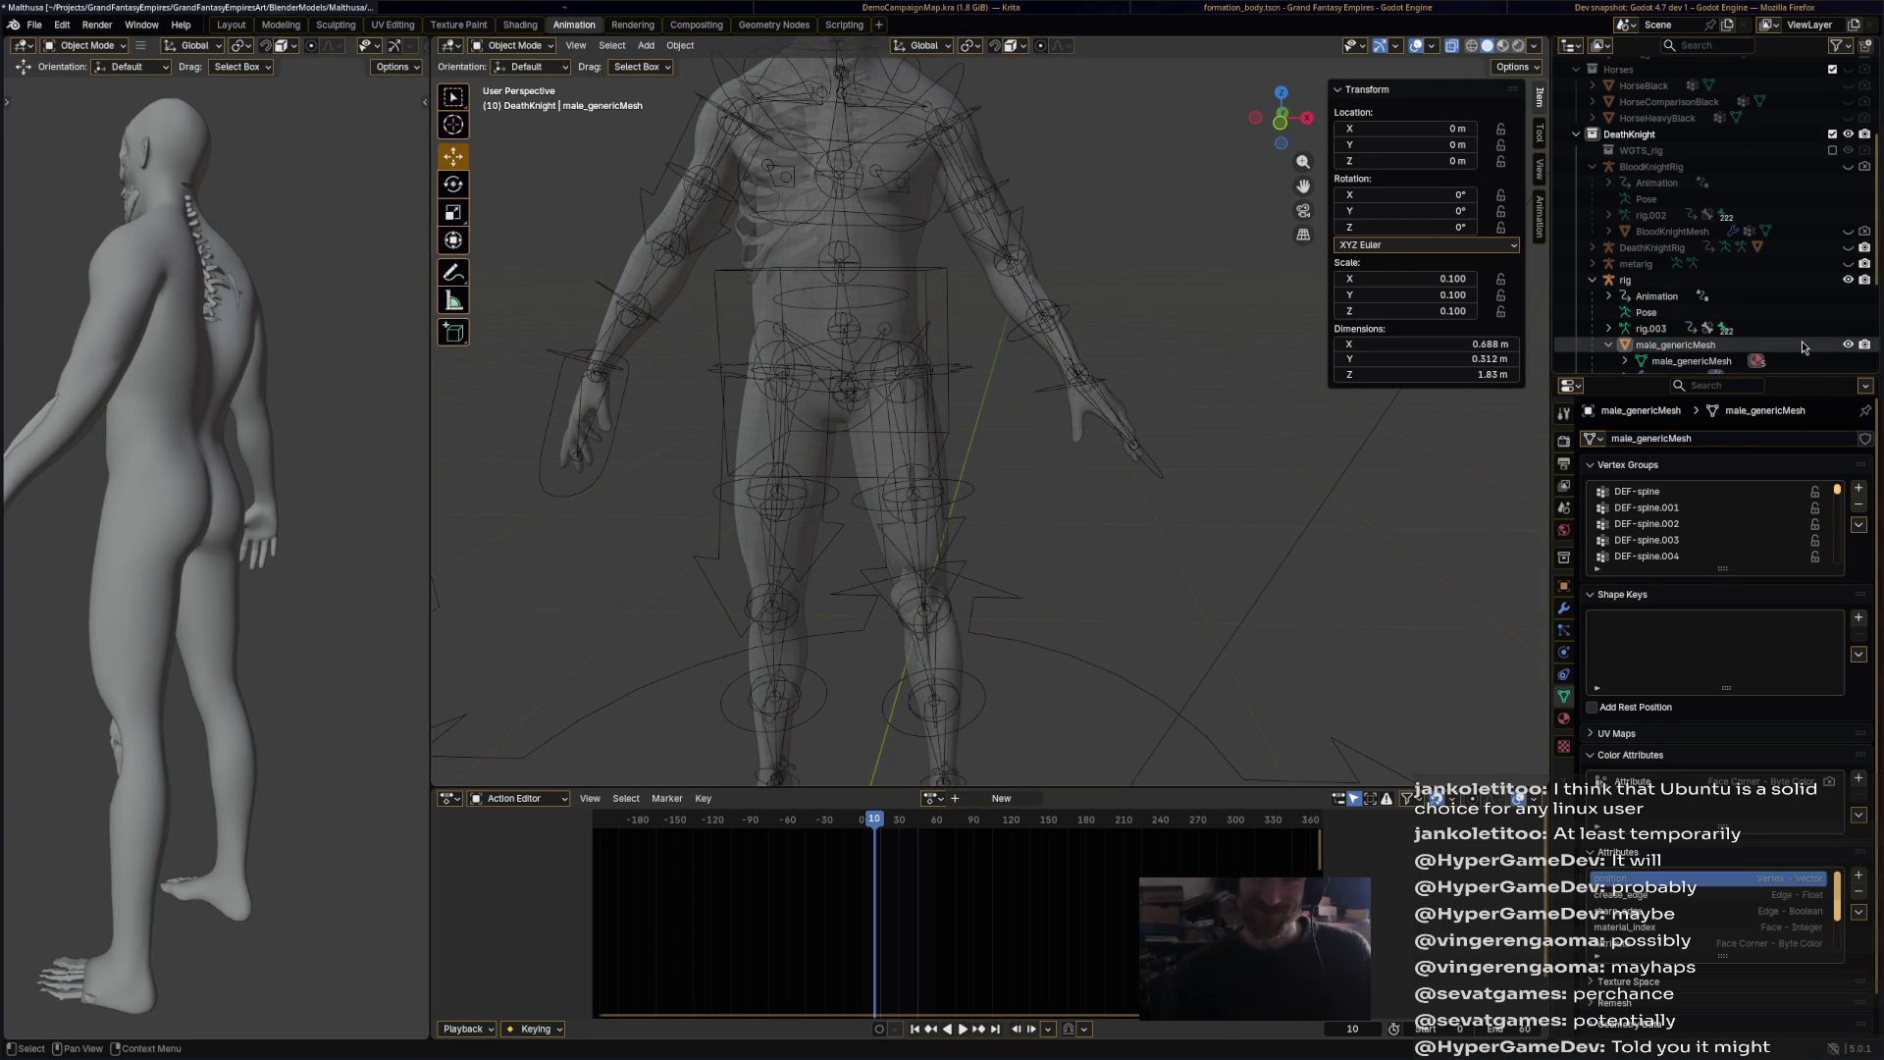
Step: Pick mesh objects in the outliner, make the Skeleton collection active, and save
scroll(1801, 340, "down", 3)
left_click(1764, 314)
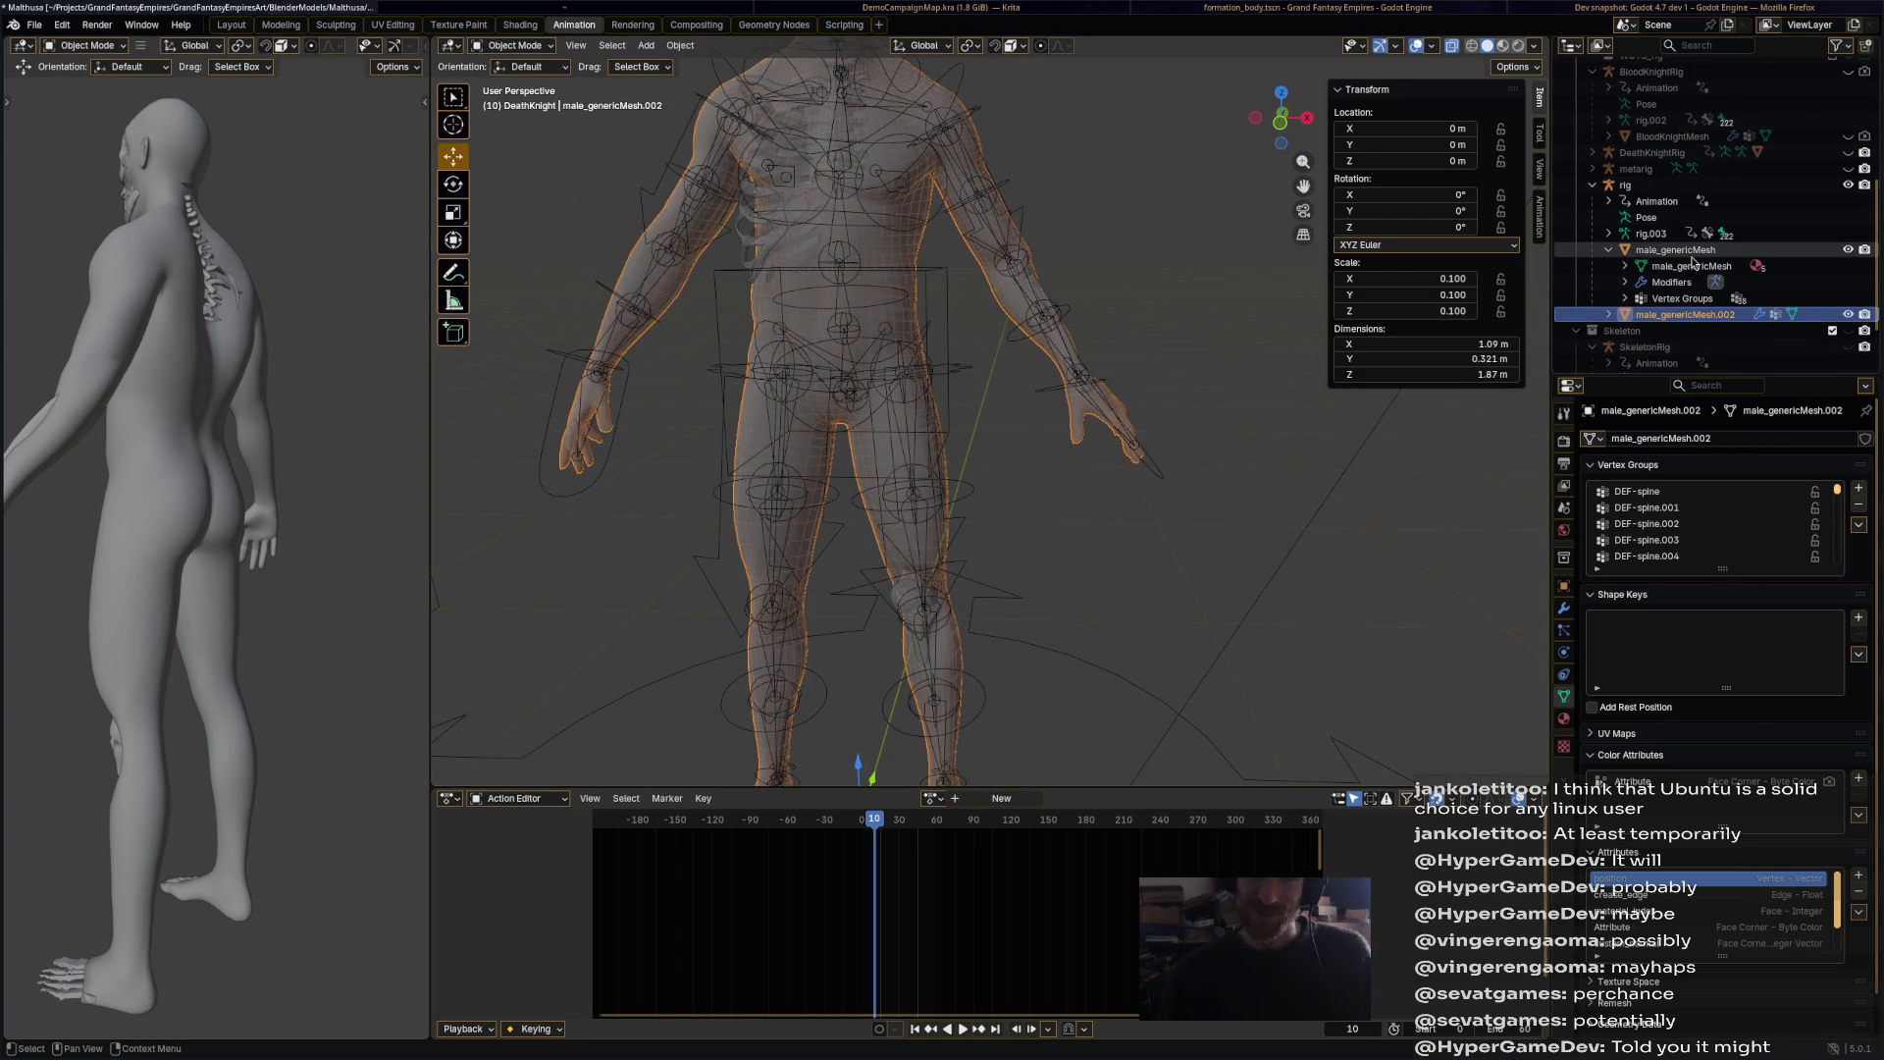
left_click(1688, 250)
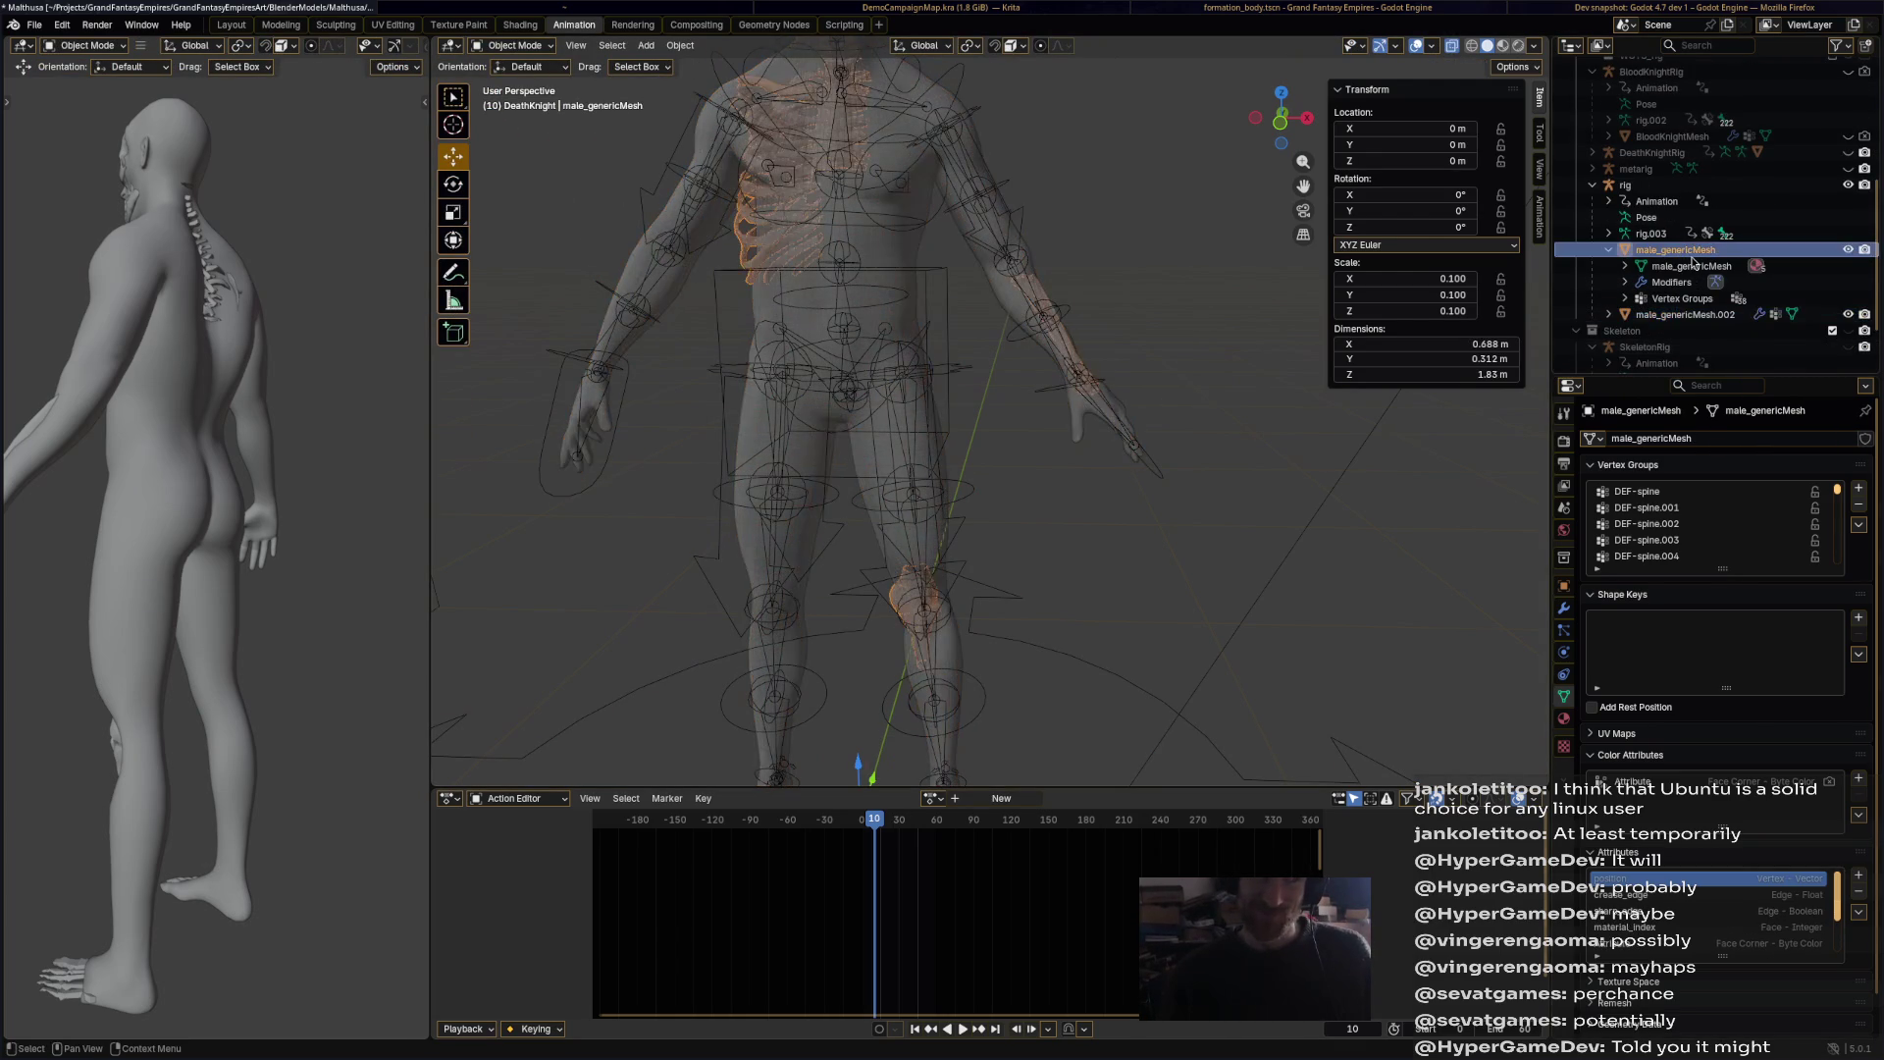
left_click(1690, 330)
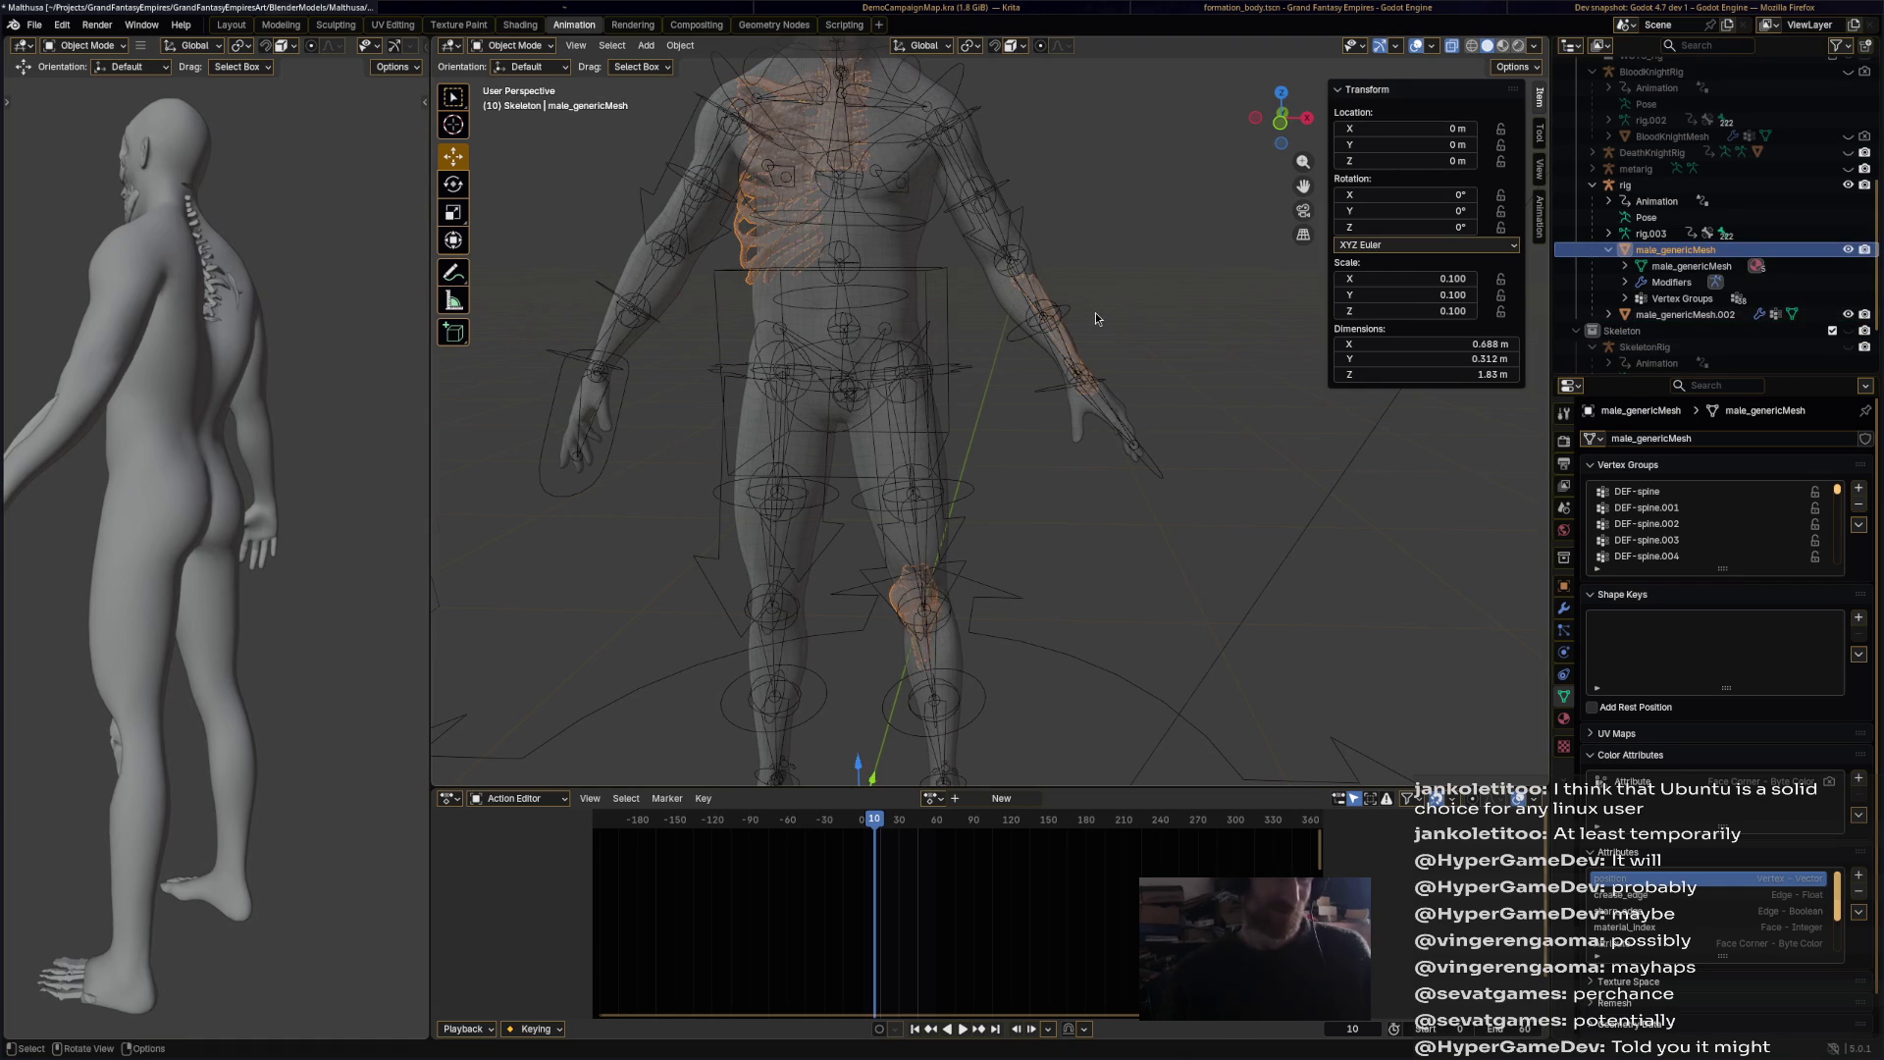
scroll(1095, 318, "down", 3)
key("ctrl+s")
Step: Select male_genericMesh.002 in the viewport and switch to the Shading workspace
scroll(973, 263, "down", 4)
mouse_move(991, 250)
middle_mouse_down()
mouse_move(1025, 226)
mouse_move(1001, 236)
middle_mouse_up()
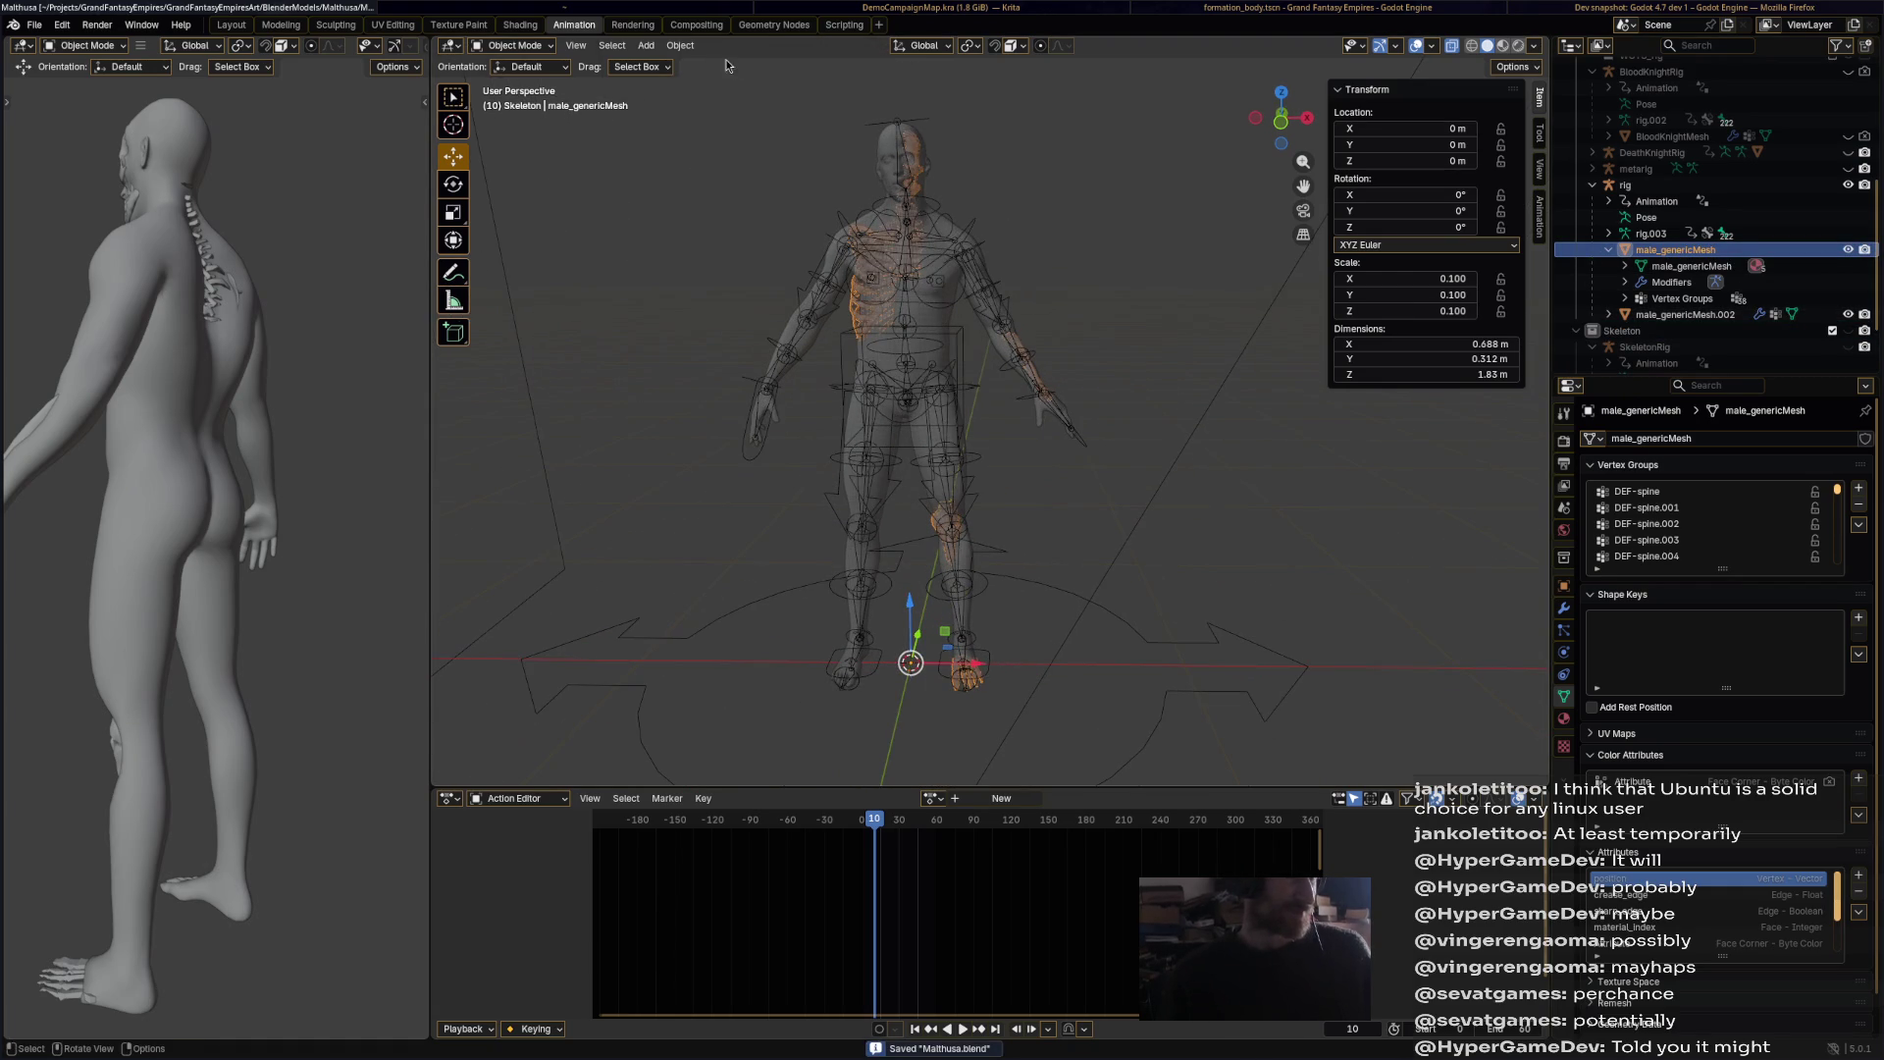
left_click(928, 316)
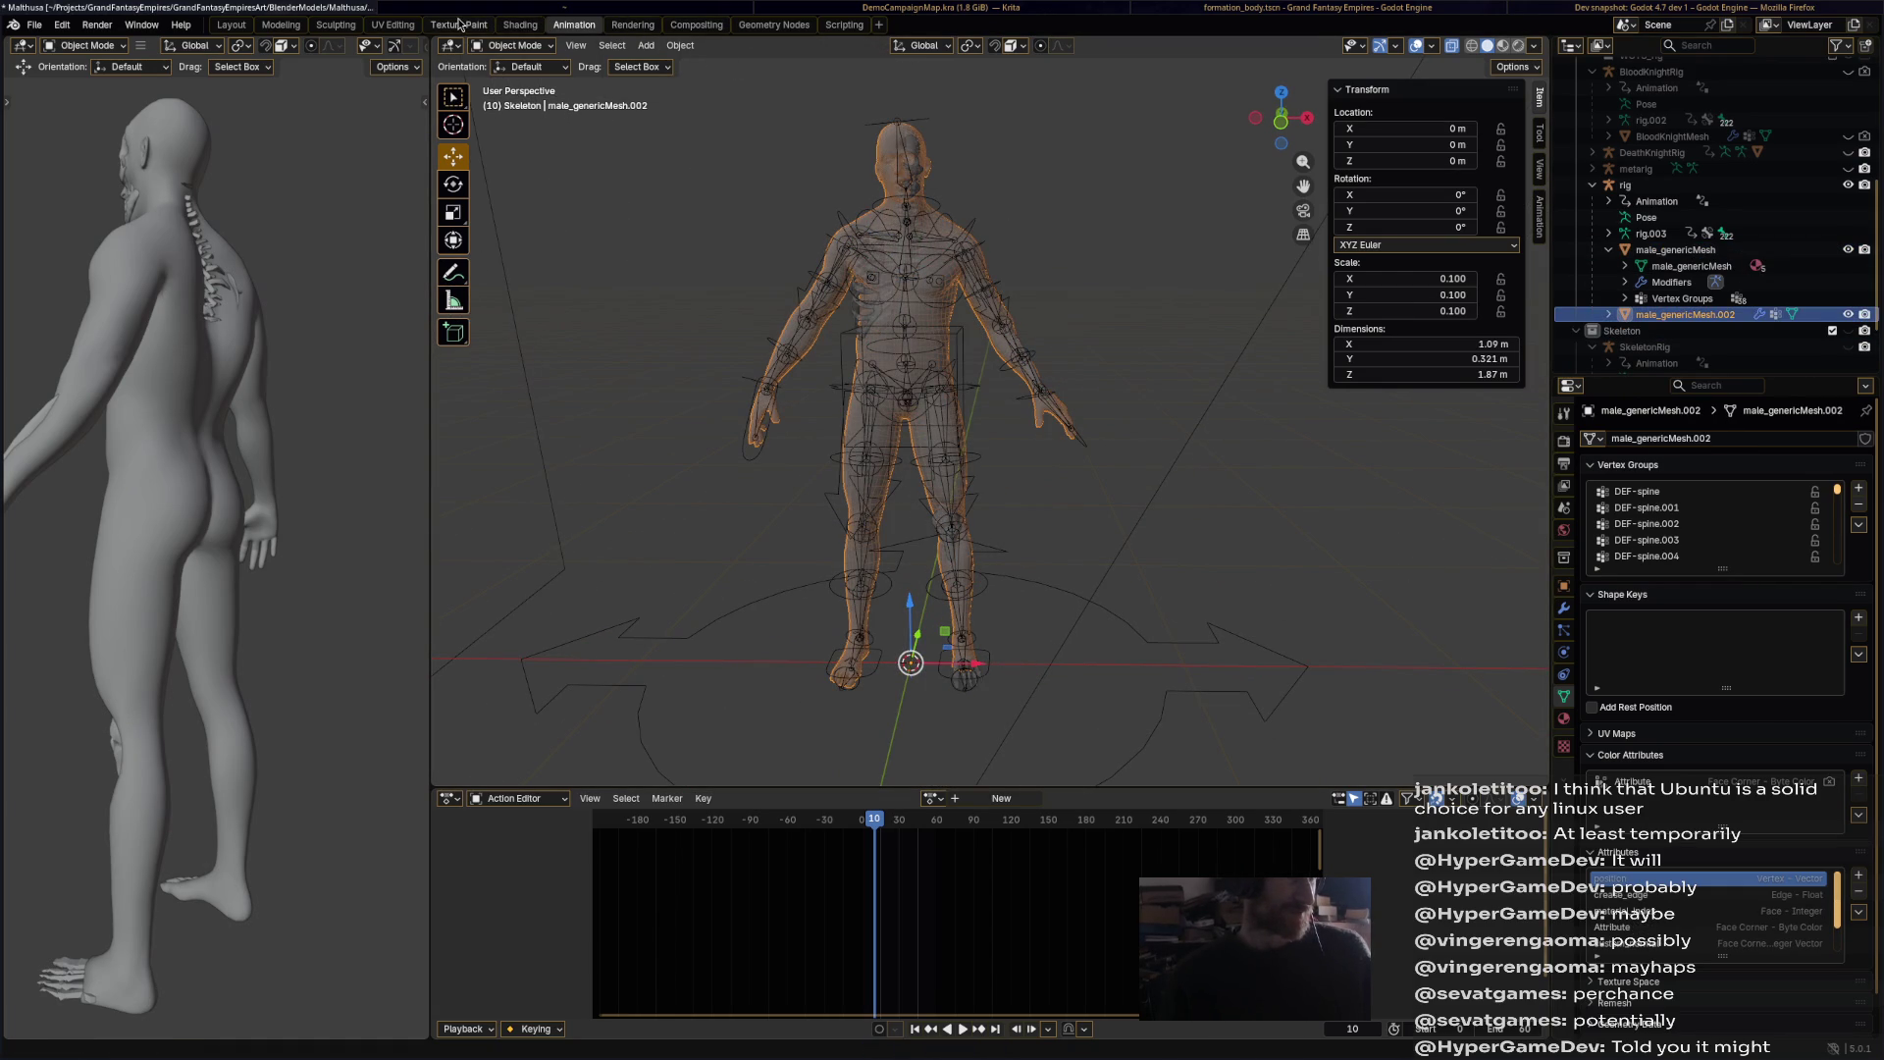
left_click(520, 24)
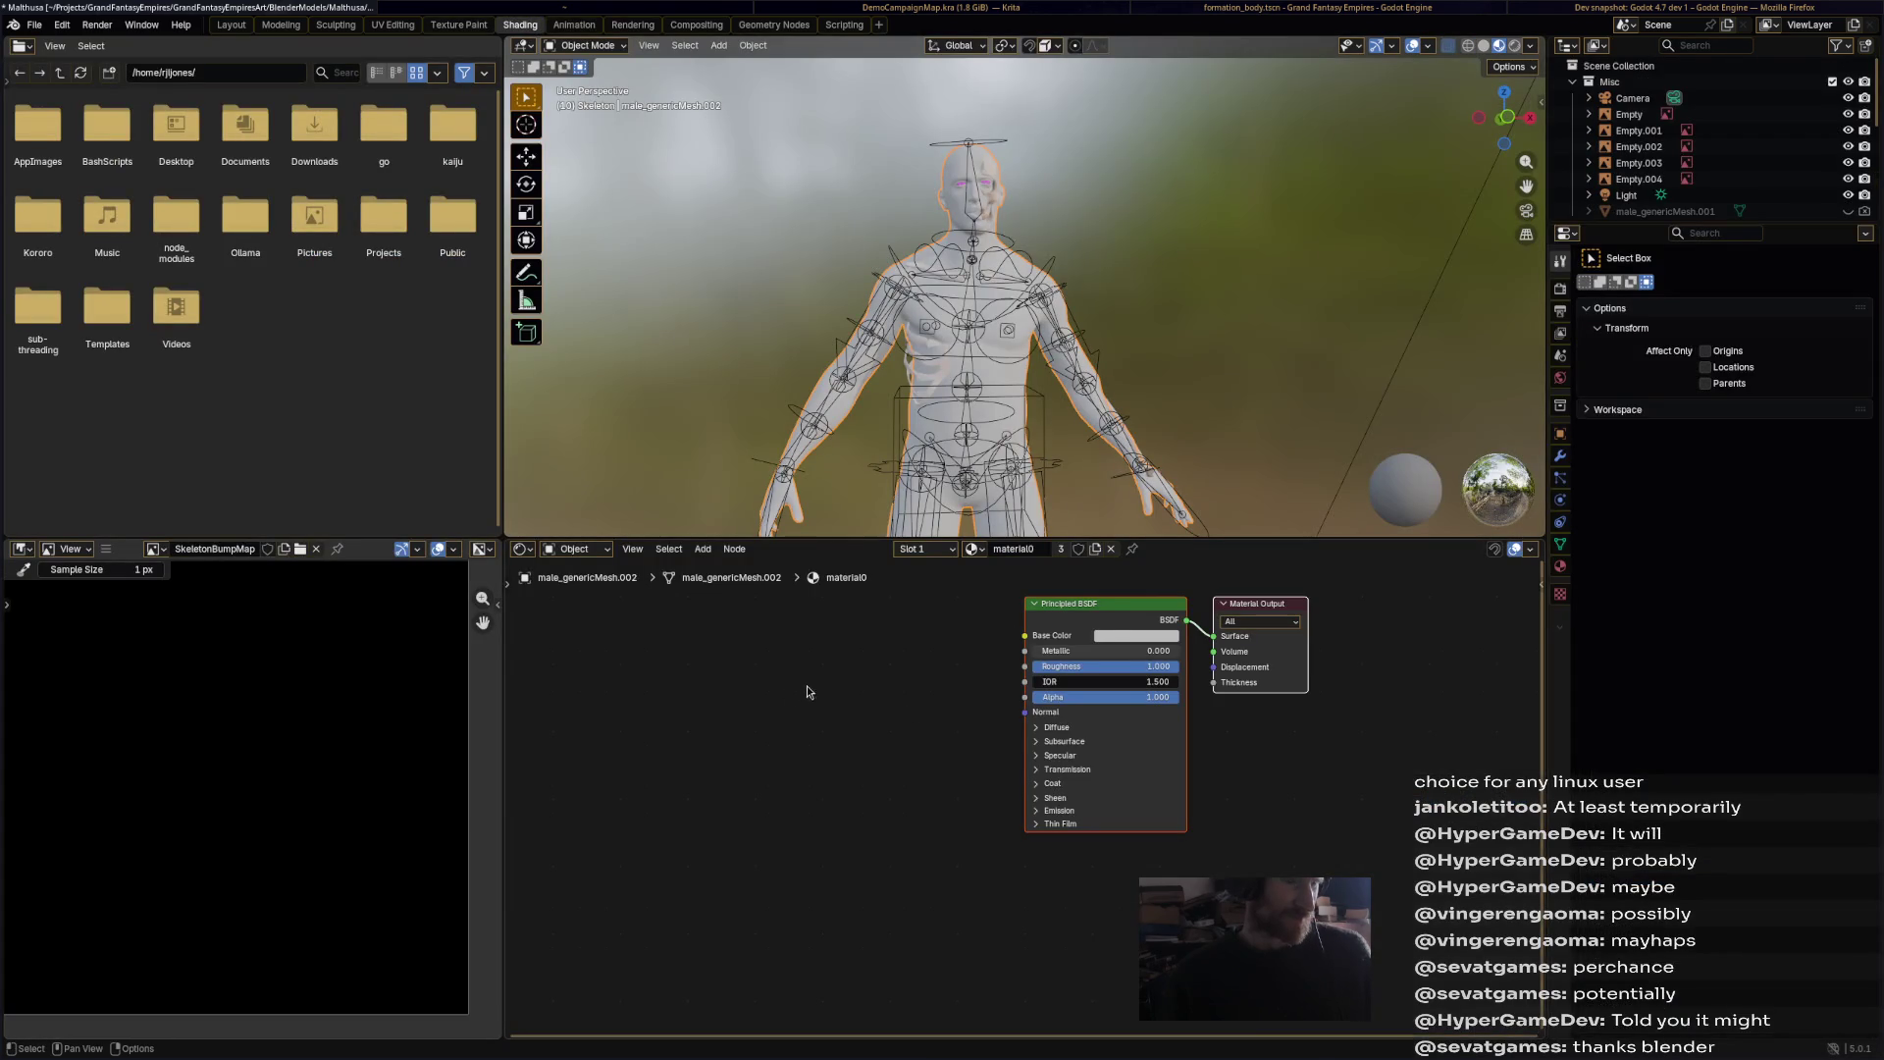
Step: Rename material0 to ZombieMat and give it a fake user
middle_click_drag(1113, 606, 1100, 687)
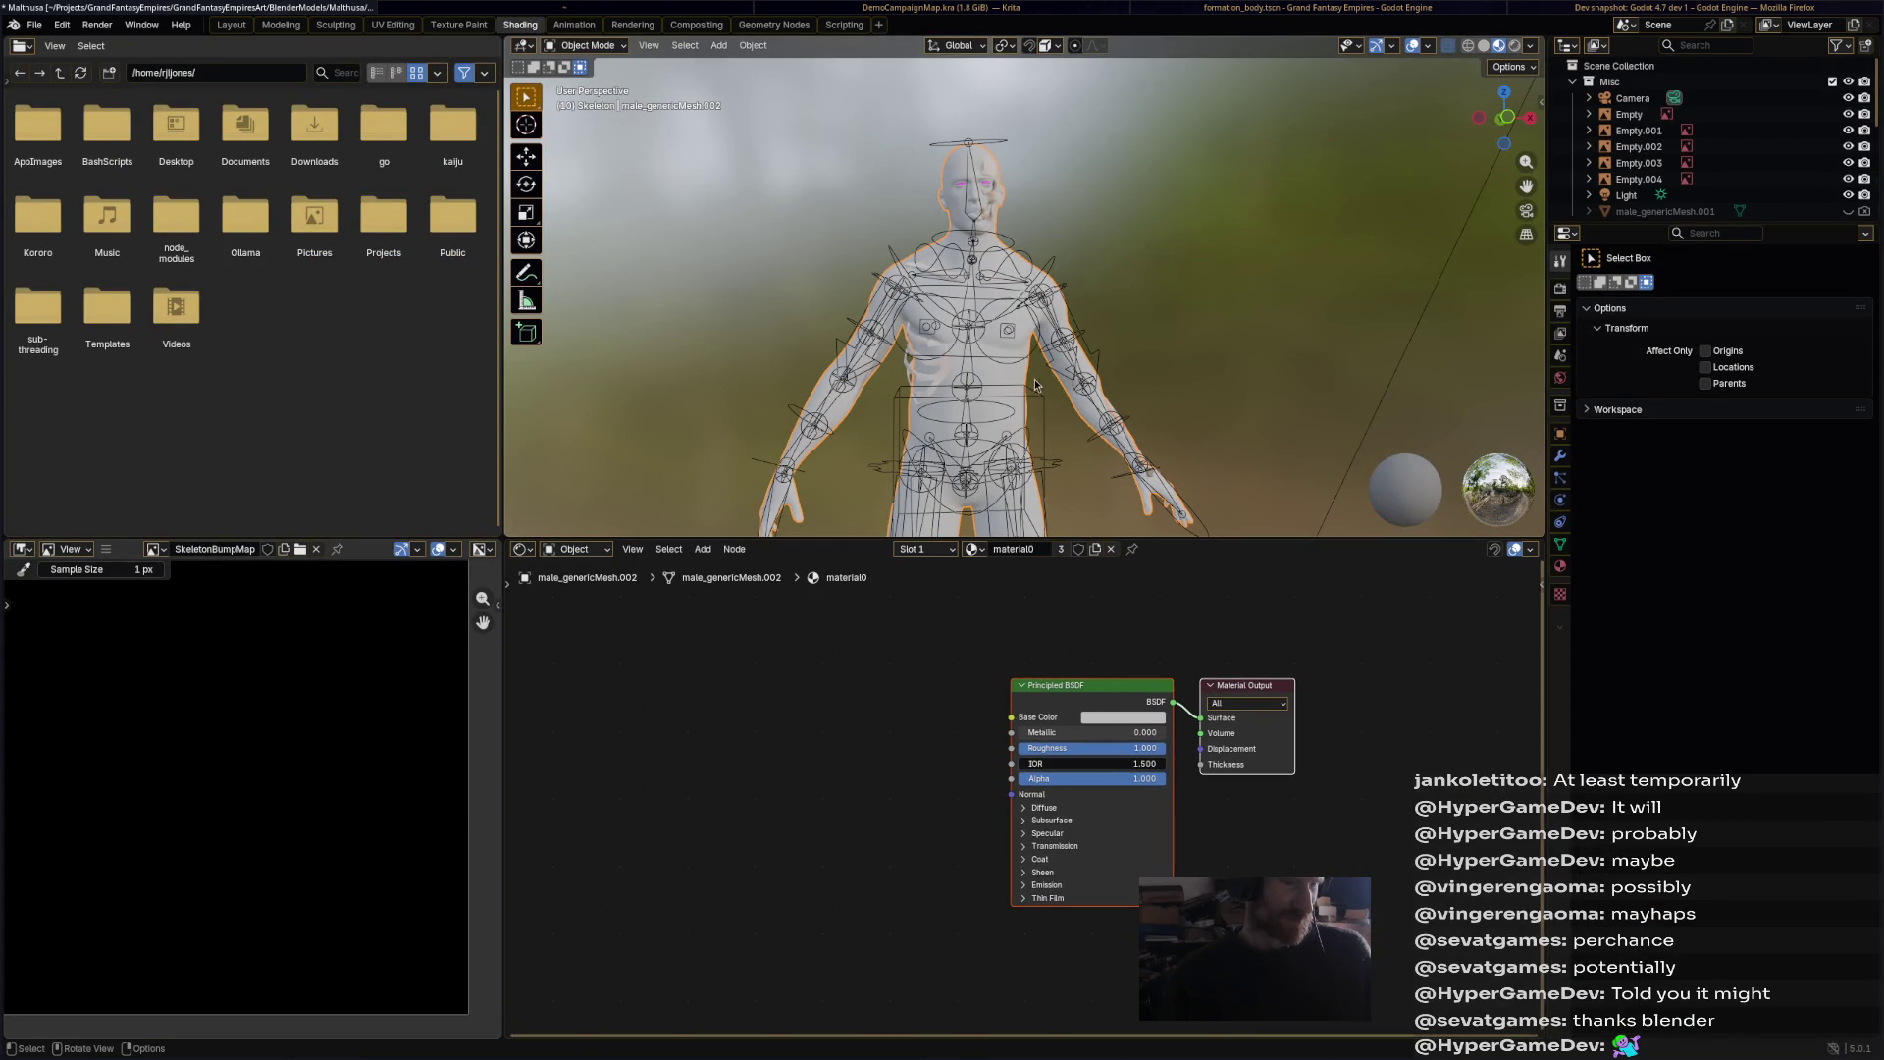
left_click(1018, 556)
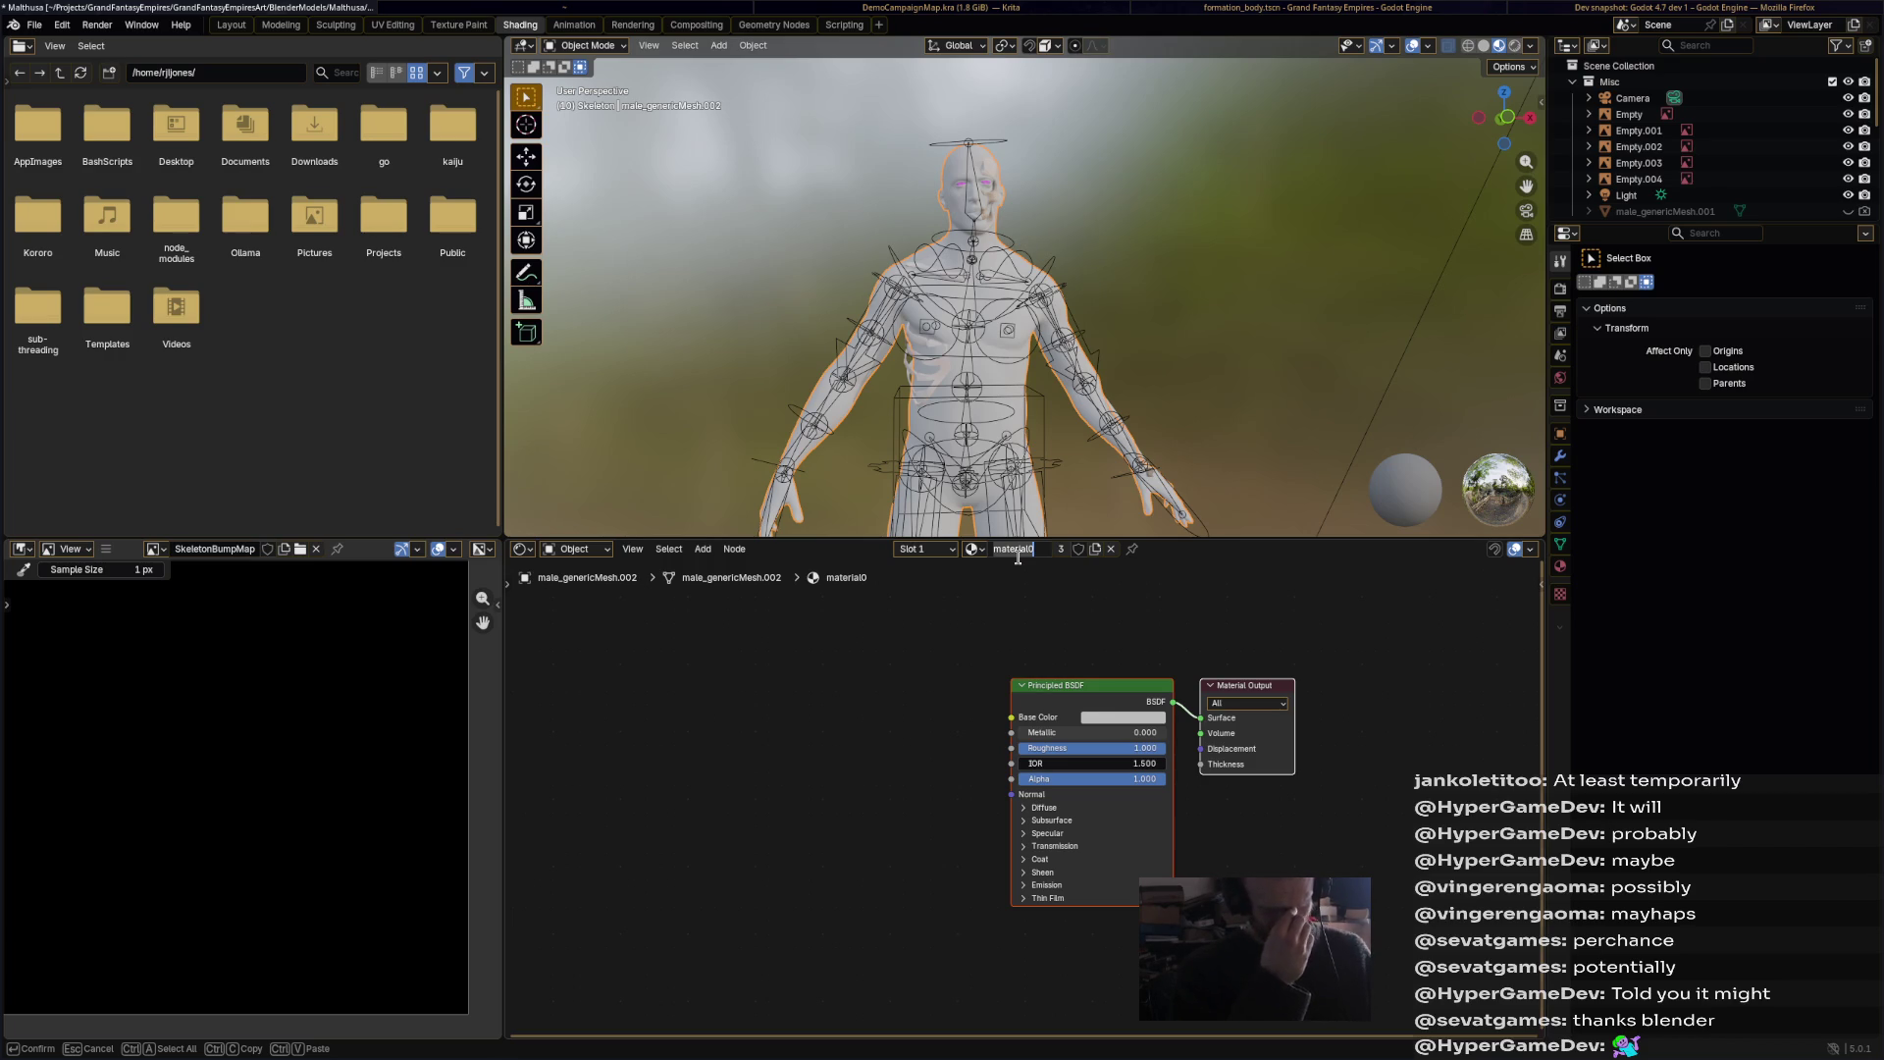
type("Zombie")
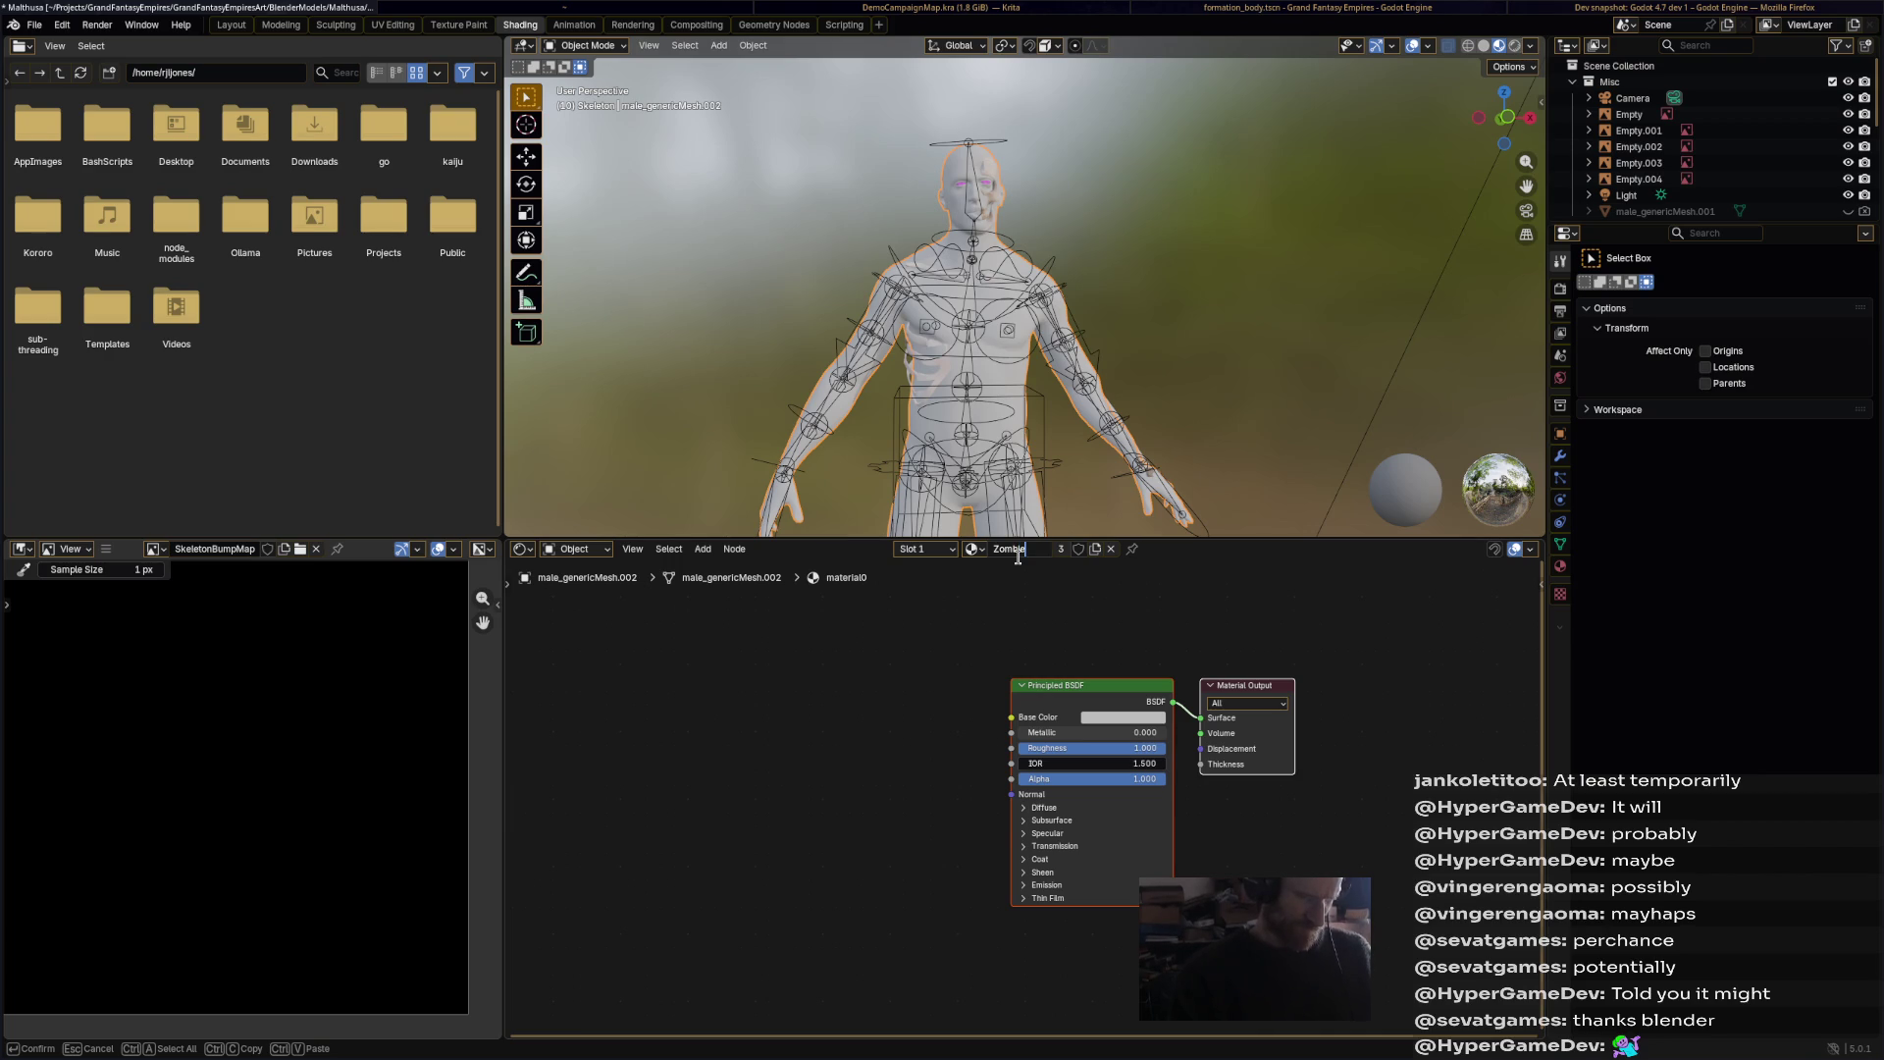
type("Mat")
key("Return")
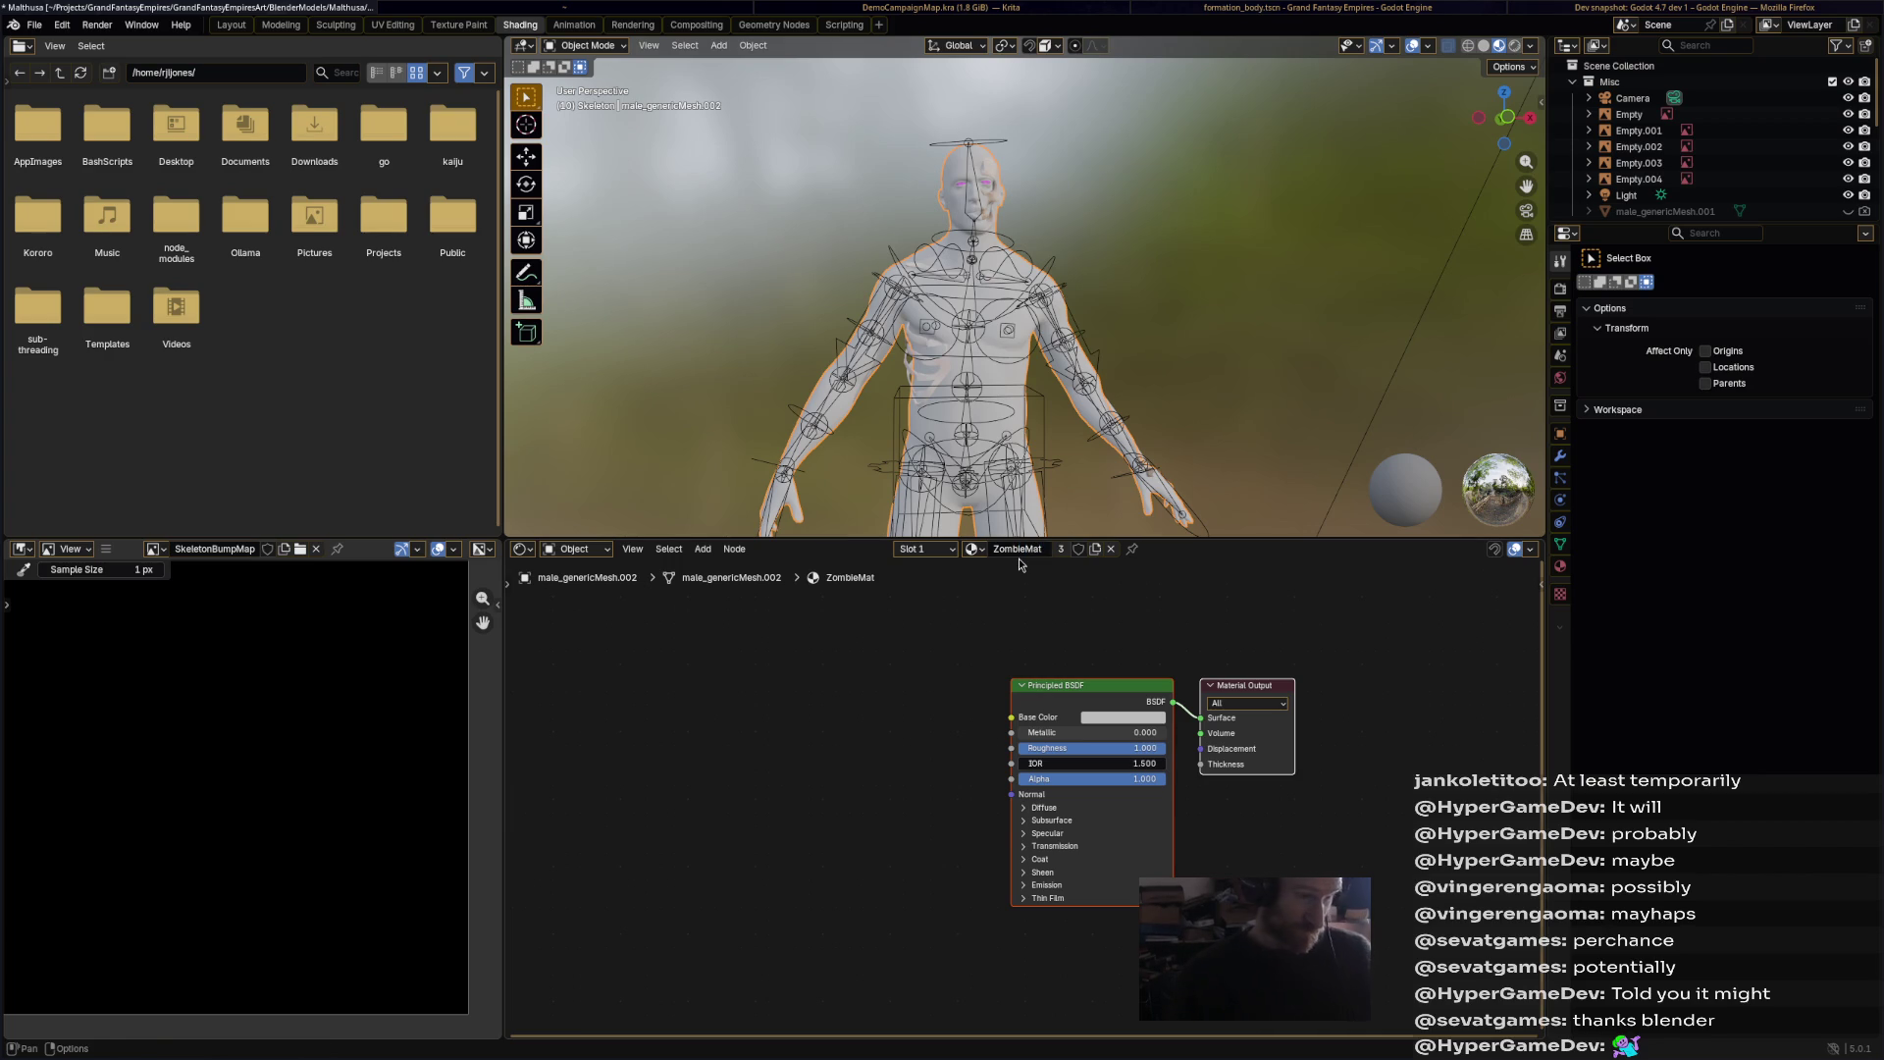
left_click(1079, 549)
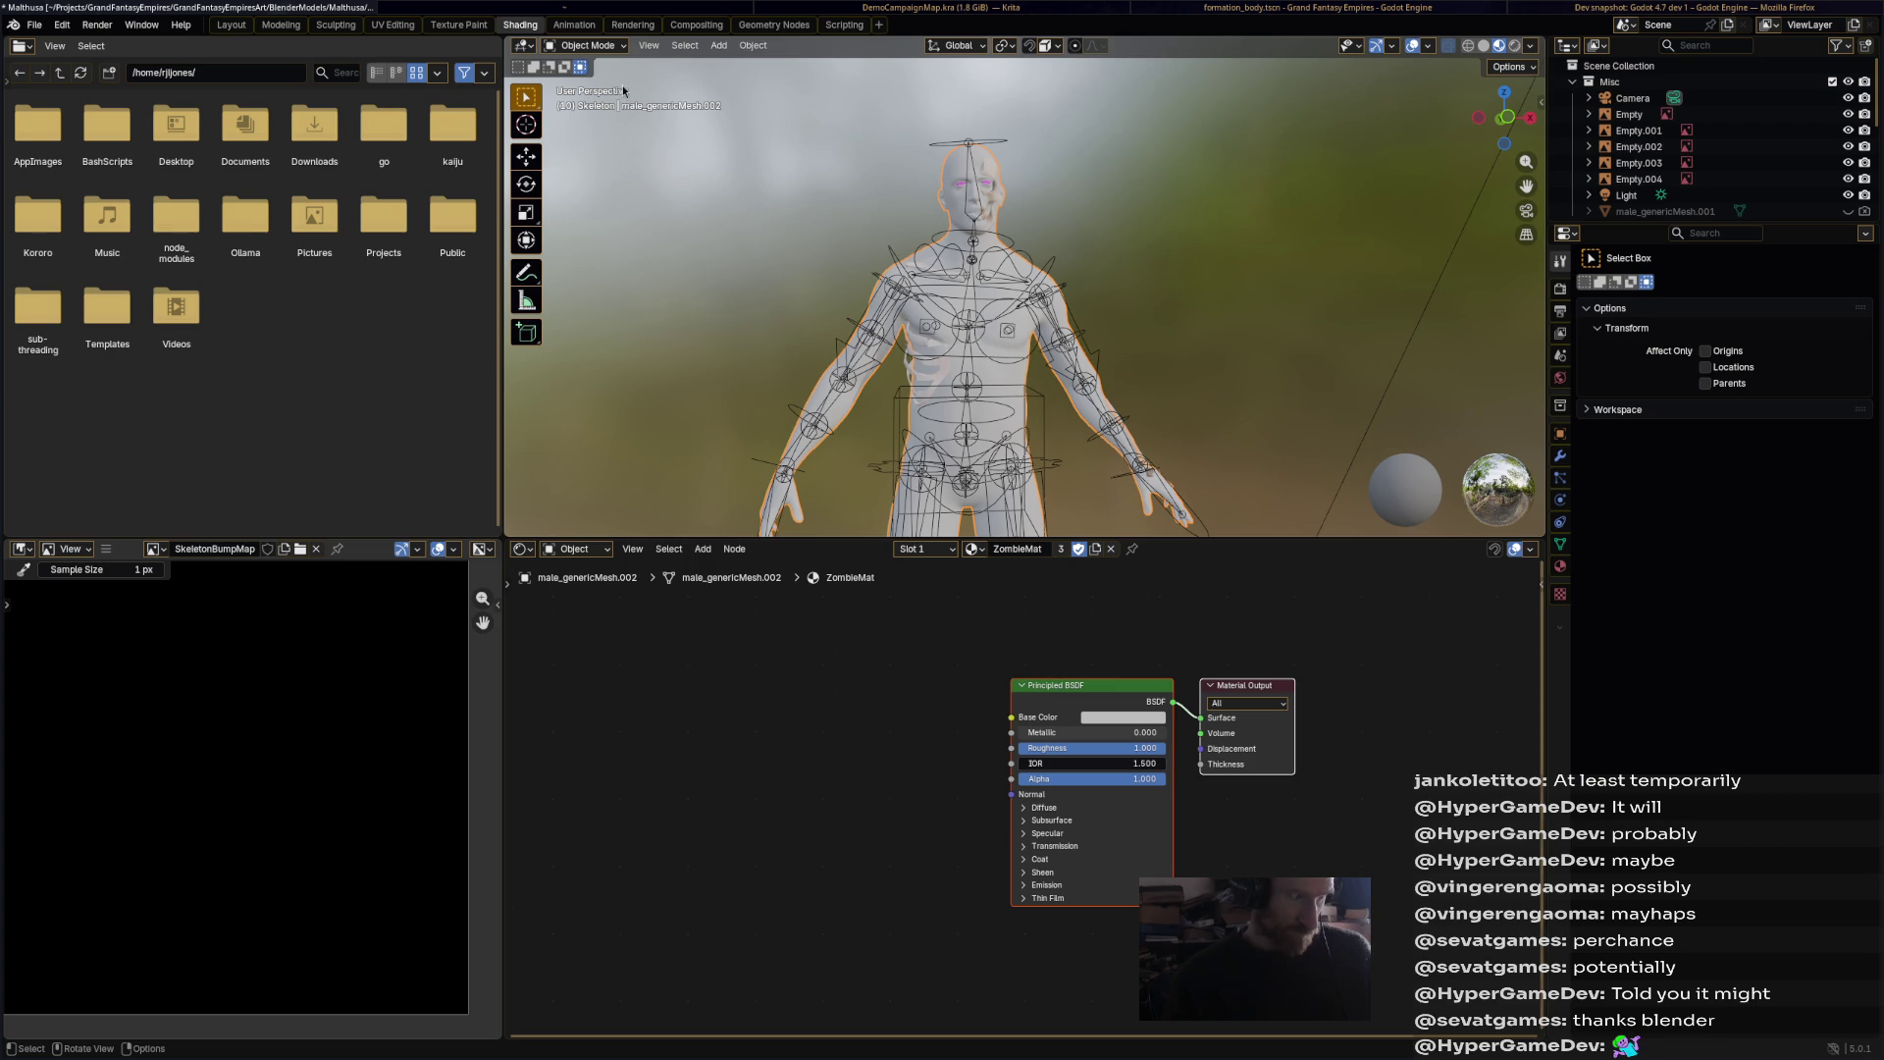
Step: In Edit Mode, select all linked geometry, assign ZombieMat to it, then return to Object Mode
left_click(616, 45)
left_click(589, 82)
scroll(965, 239, "up", 4)
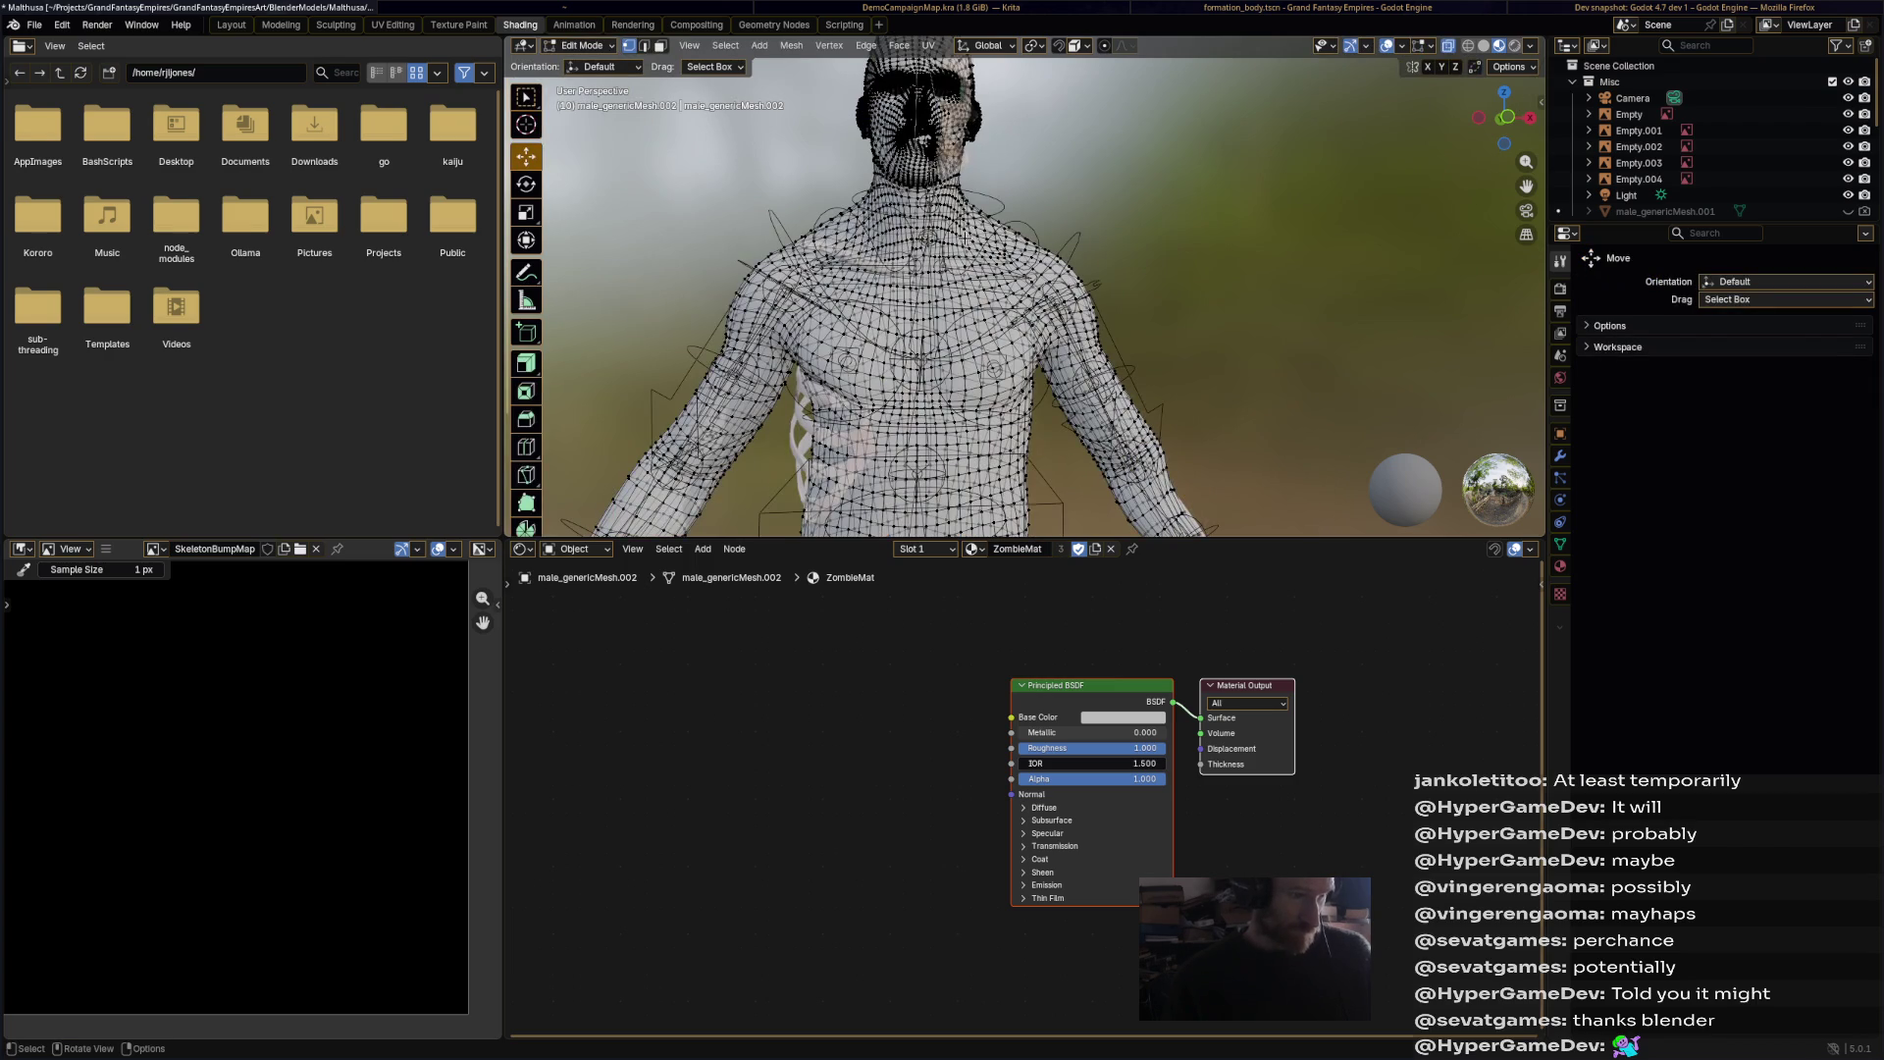
key("ctrl+l")
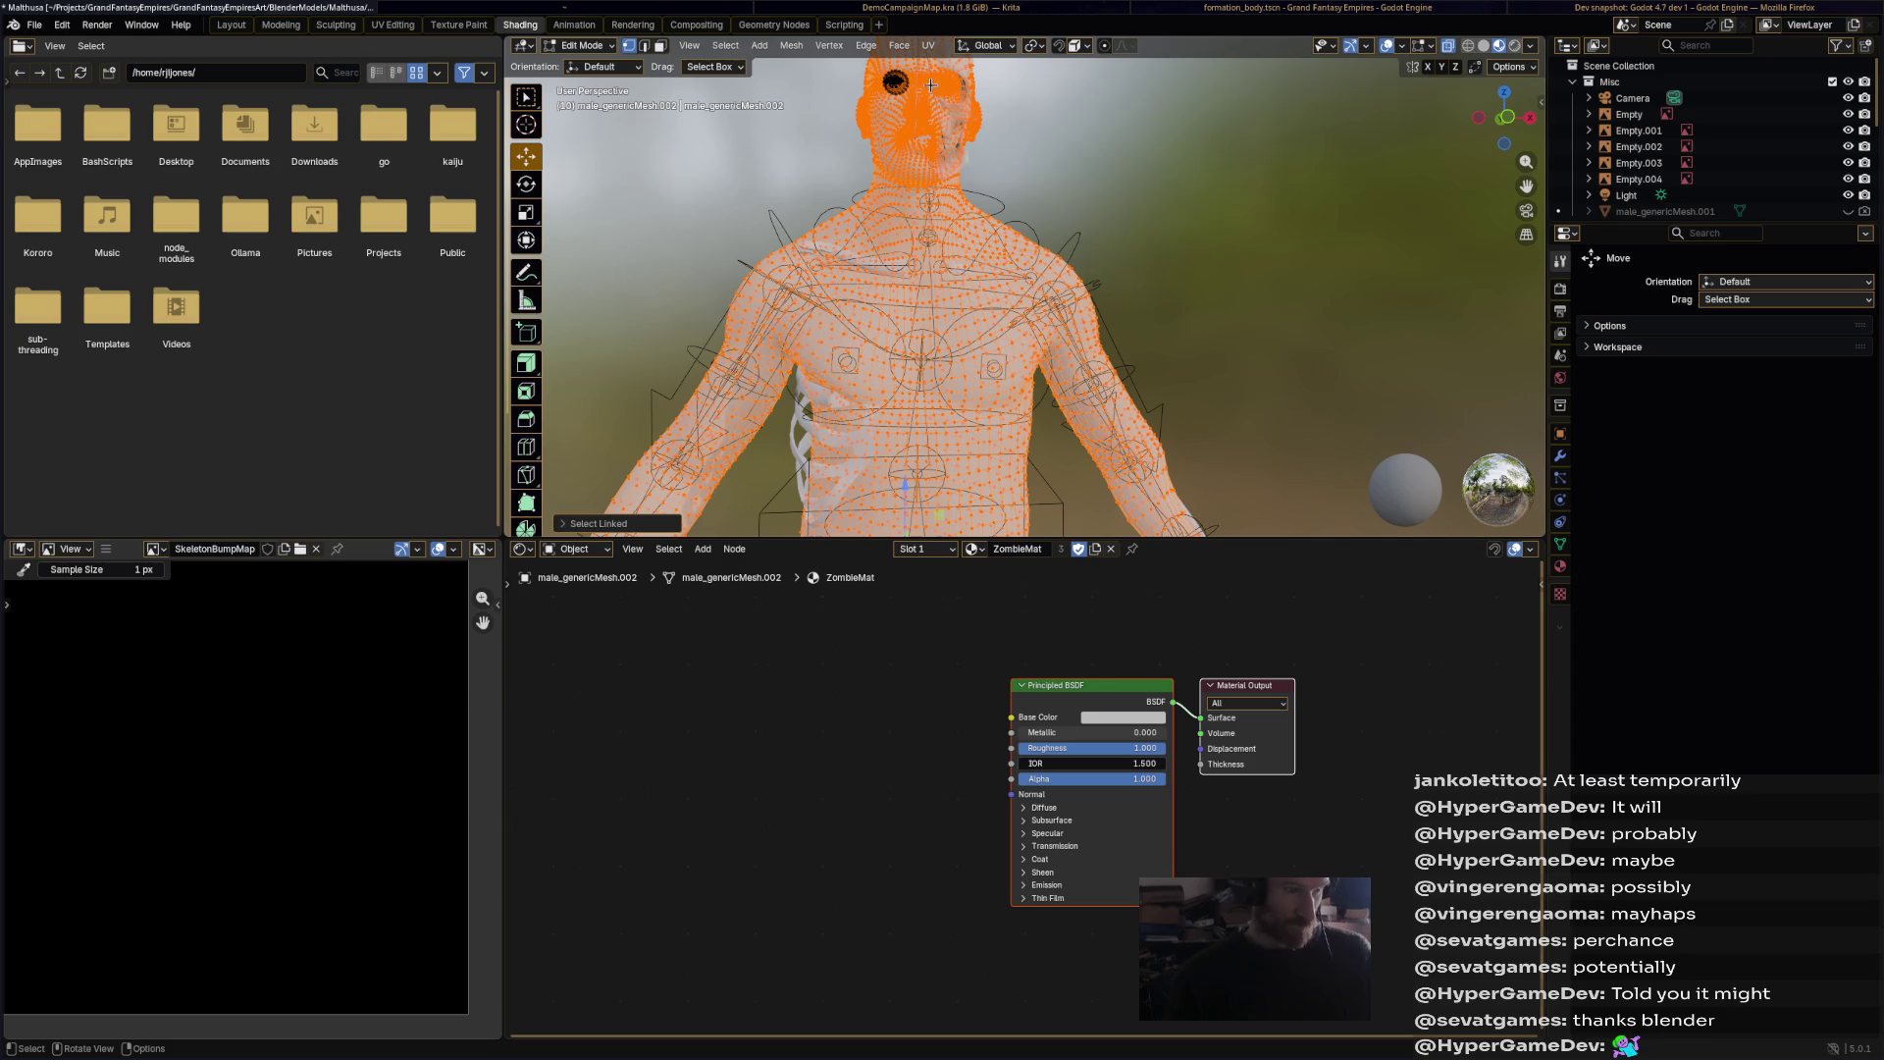
left_click(944, 552)
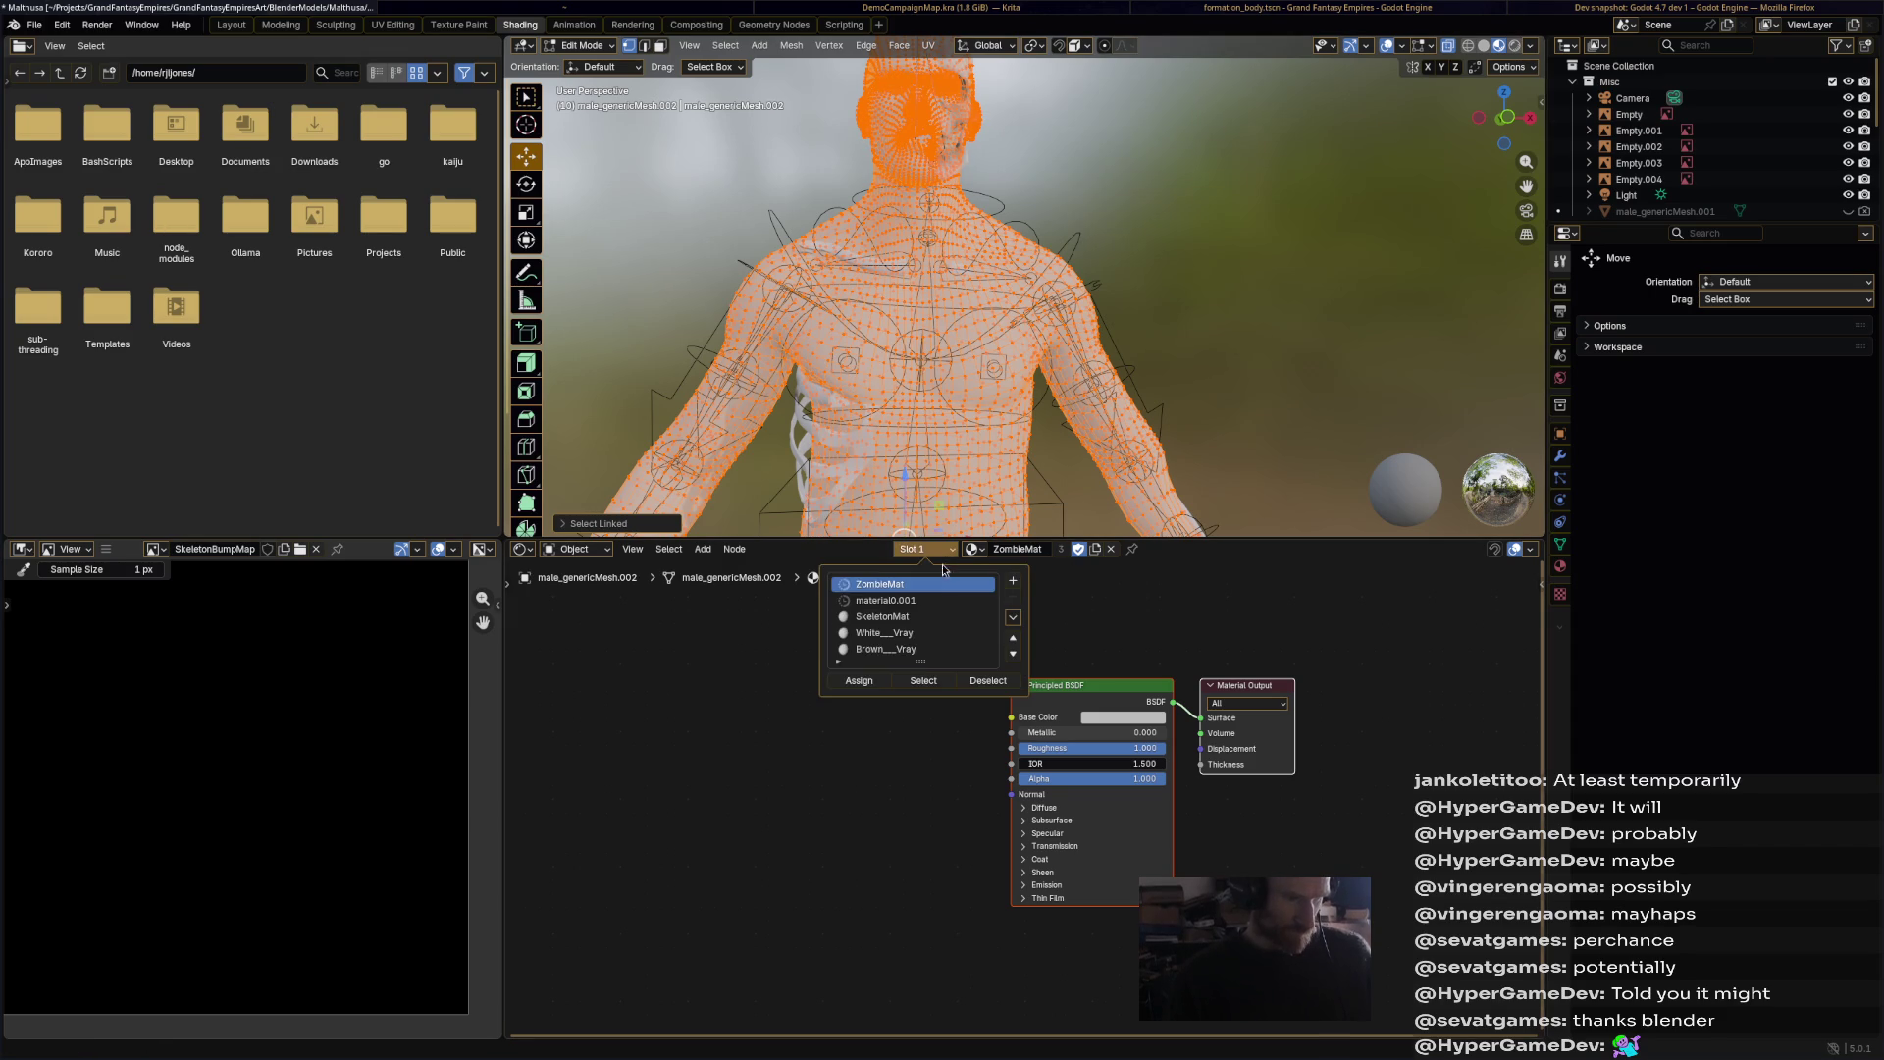
left_click(868, 690)
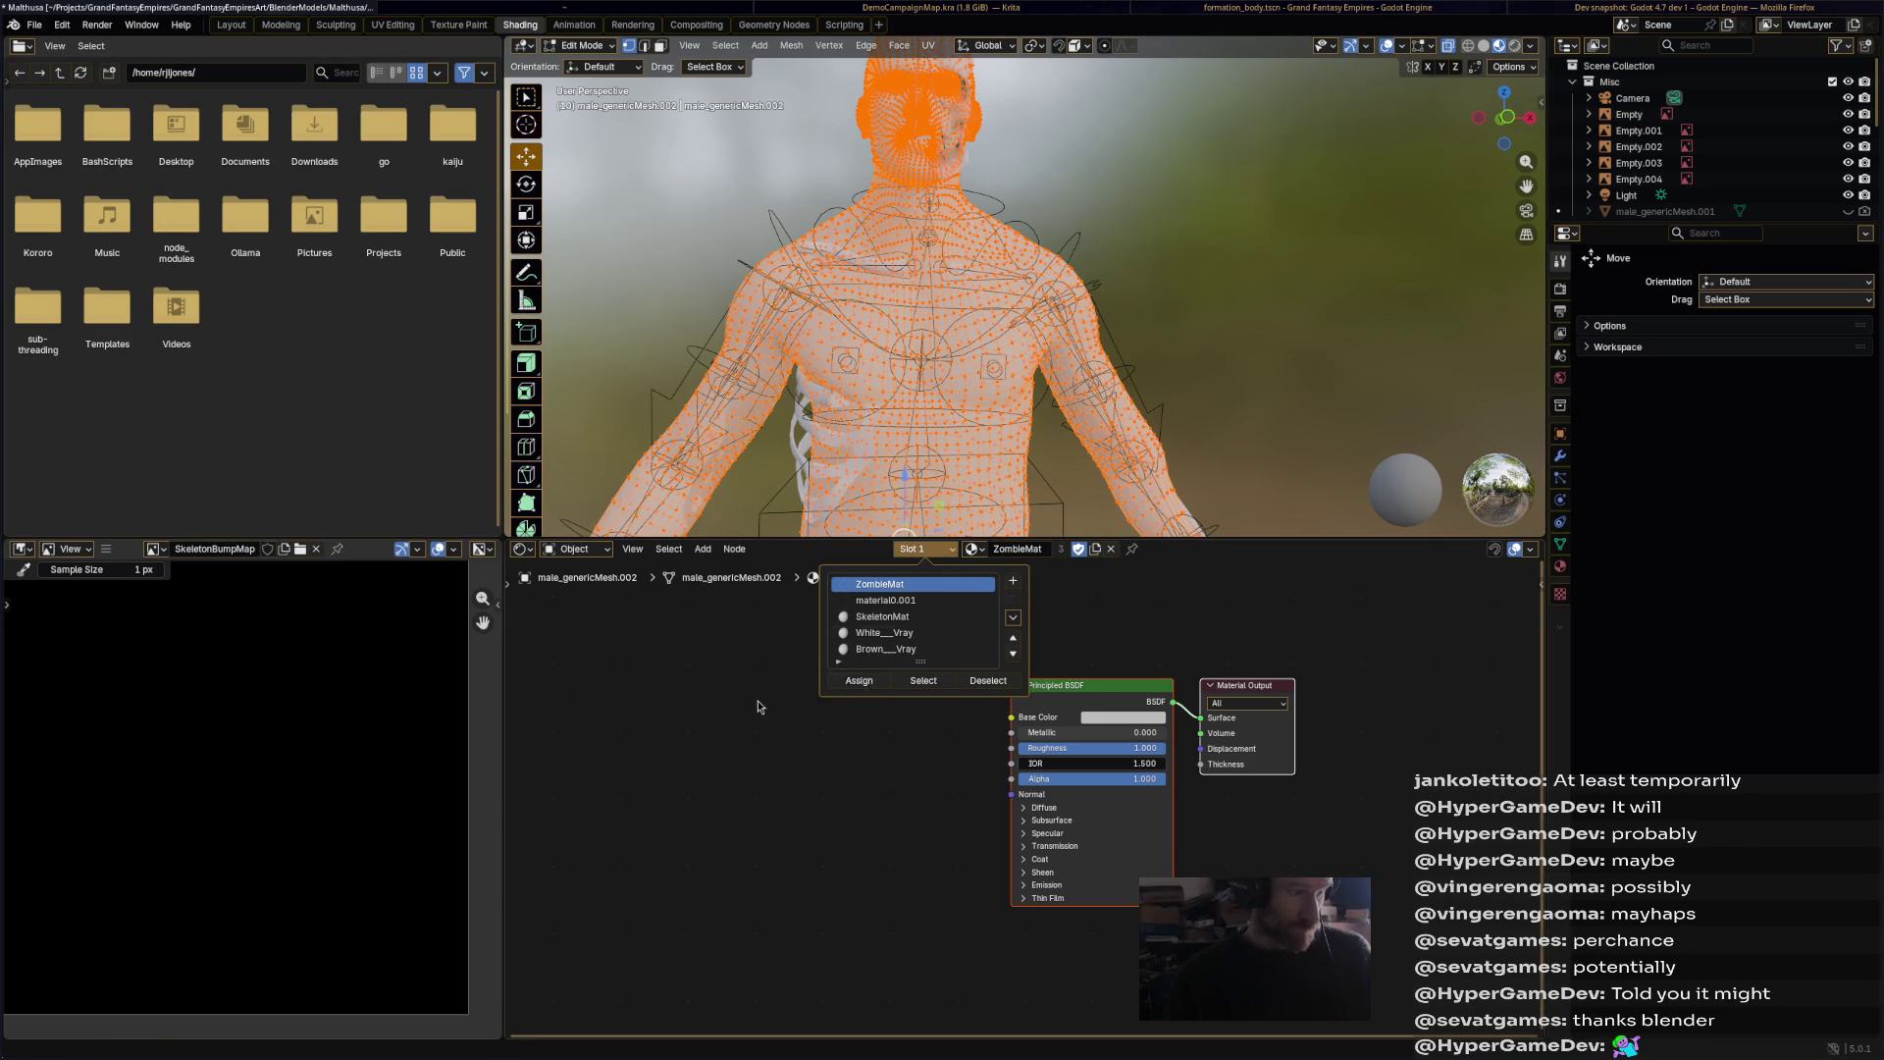
left_click(582, 45)
left_click(579, 57)
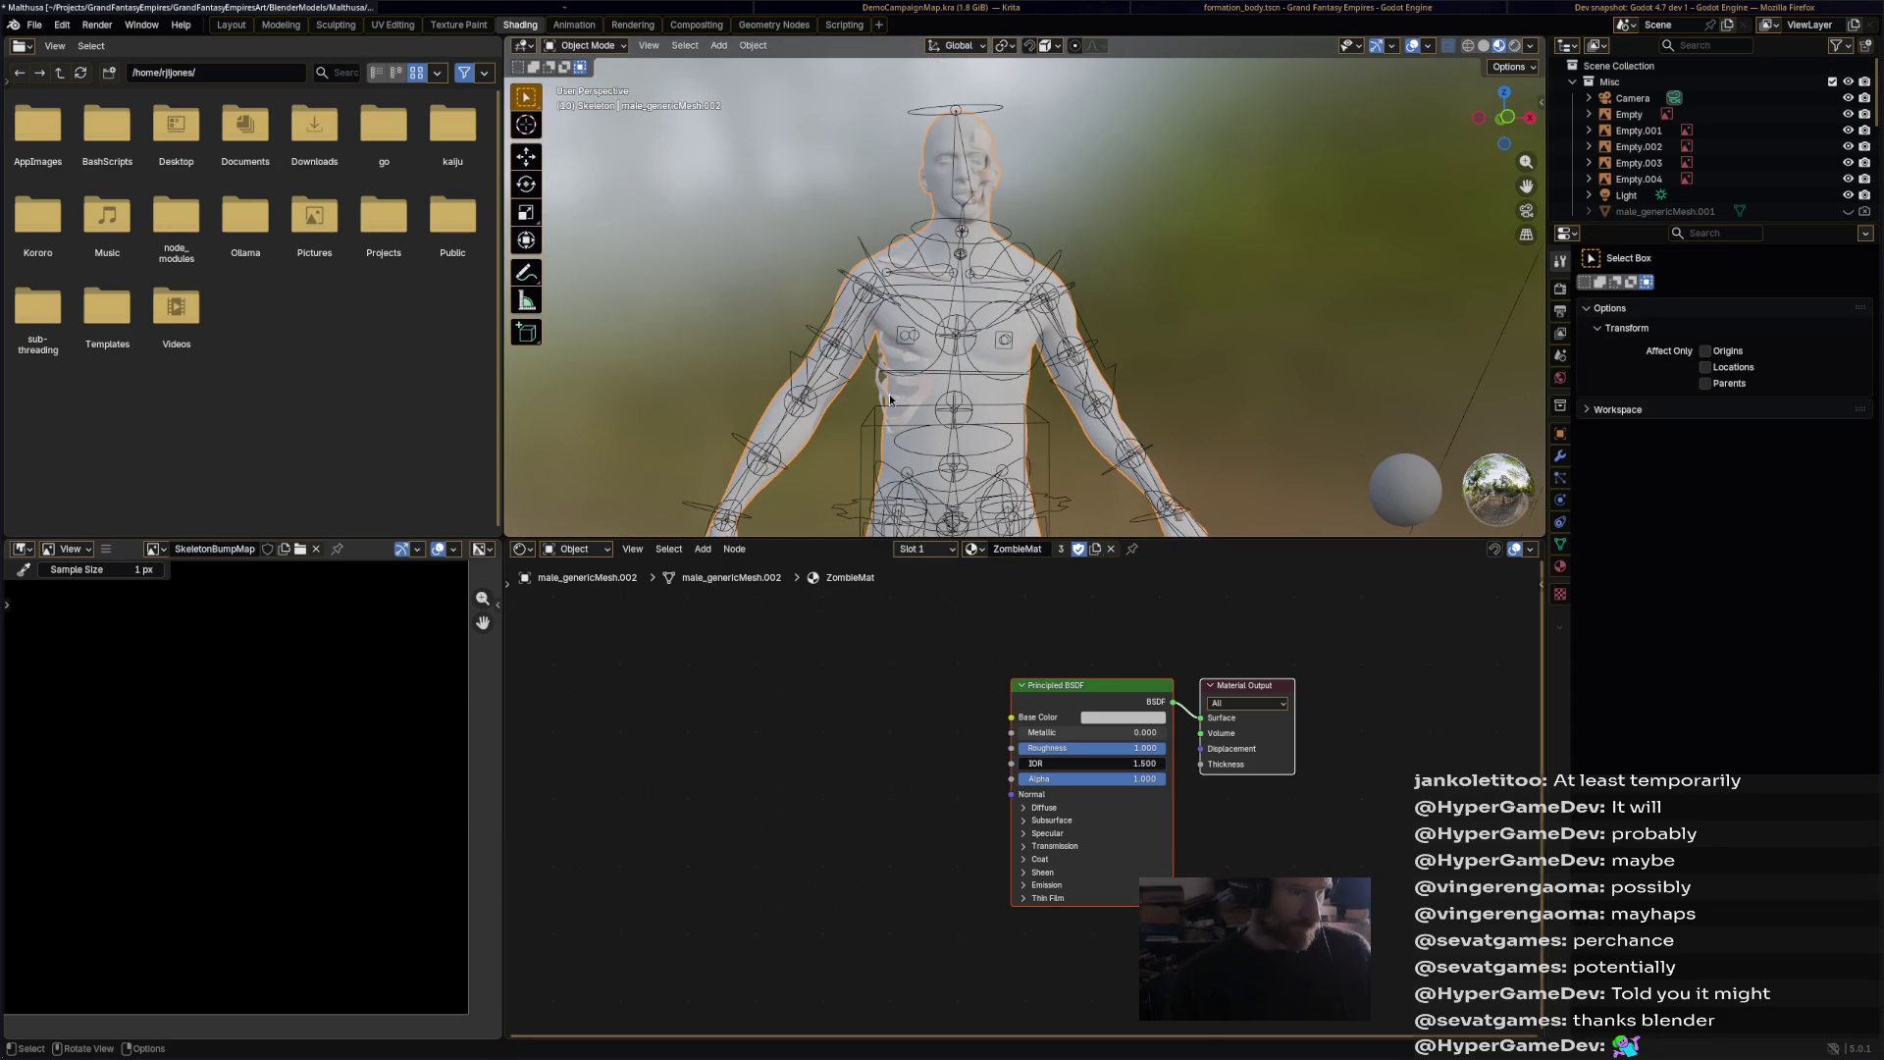
middle_click_drag(886, 403, 886, 324)
right_click(751, 684)
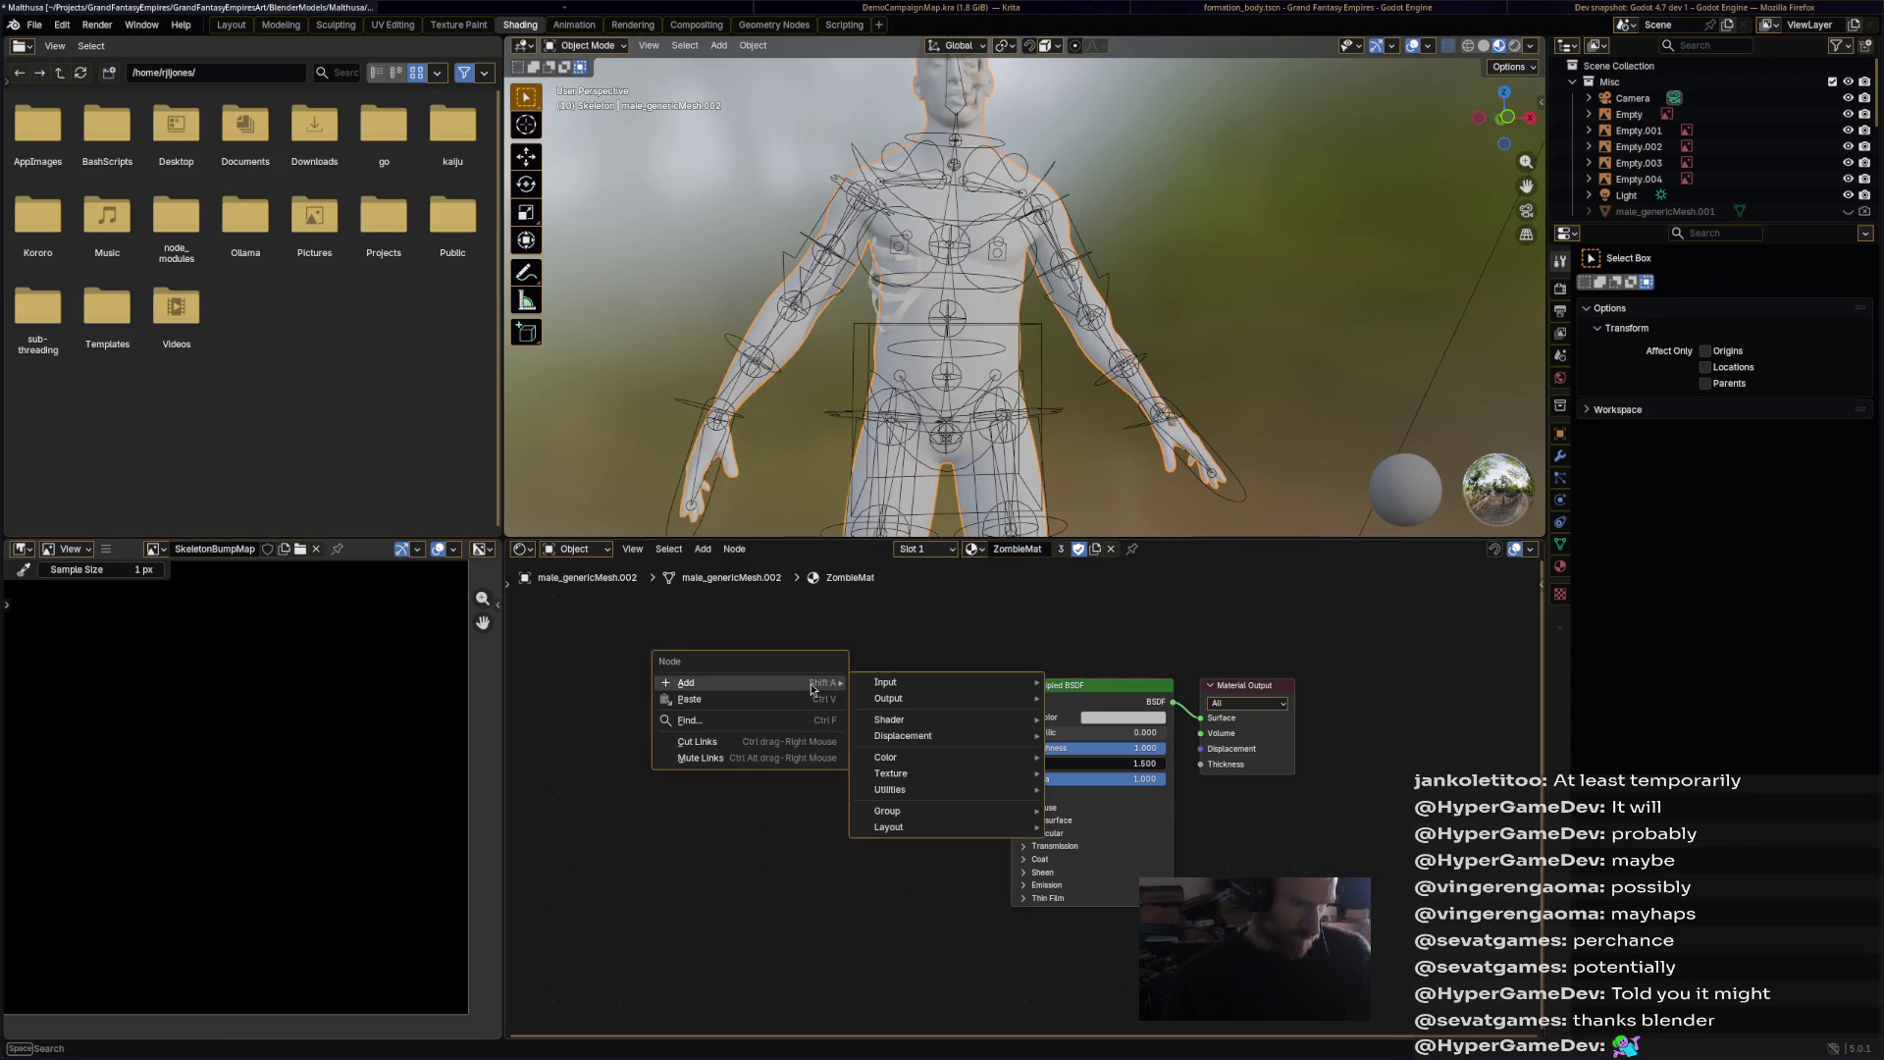
Step: Add a Color Attribute node reading Attribute.001 and link its Color into Base Color
left_click(585, 47)
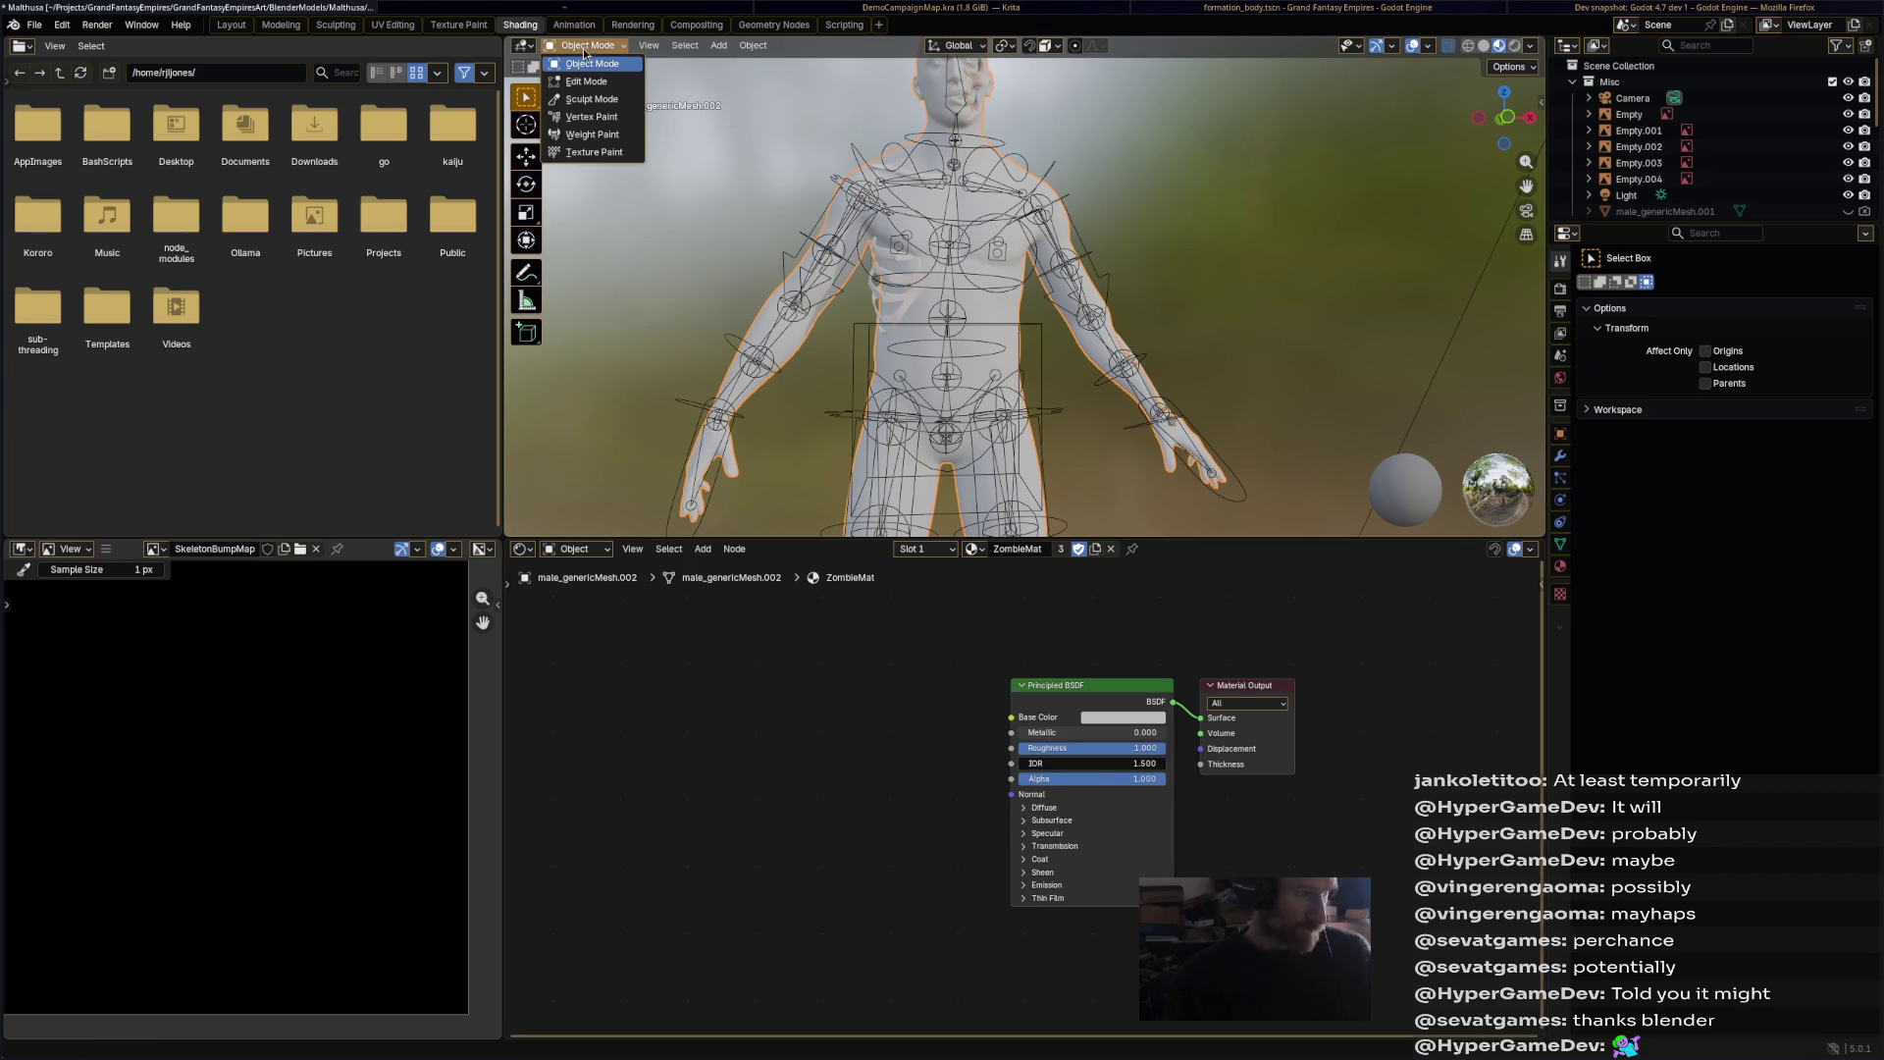
left_click(591, 116)
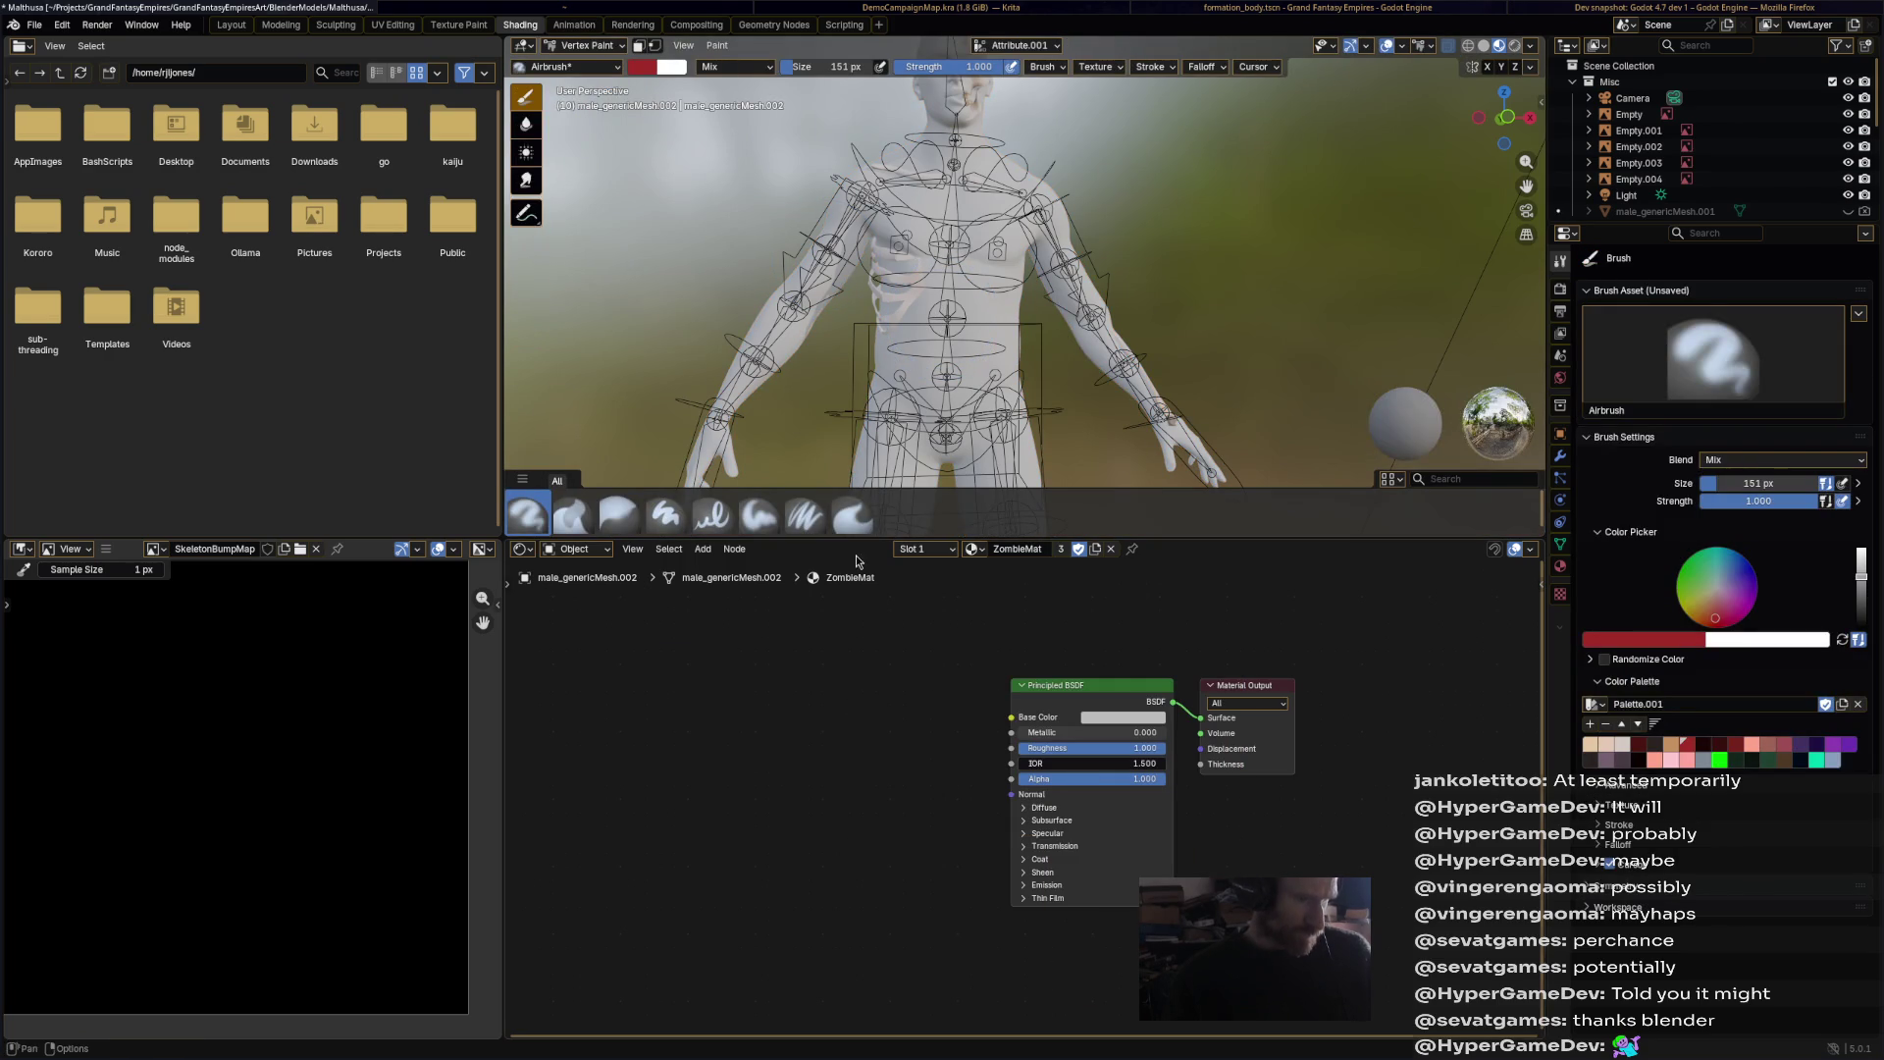
left_click(914, 552)
right_click(857, 682)
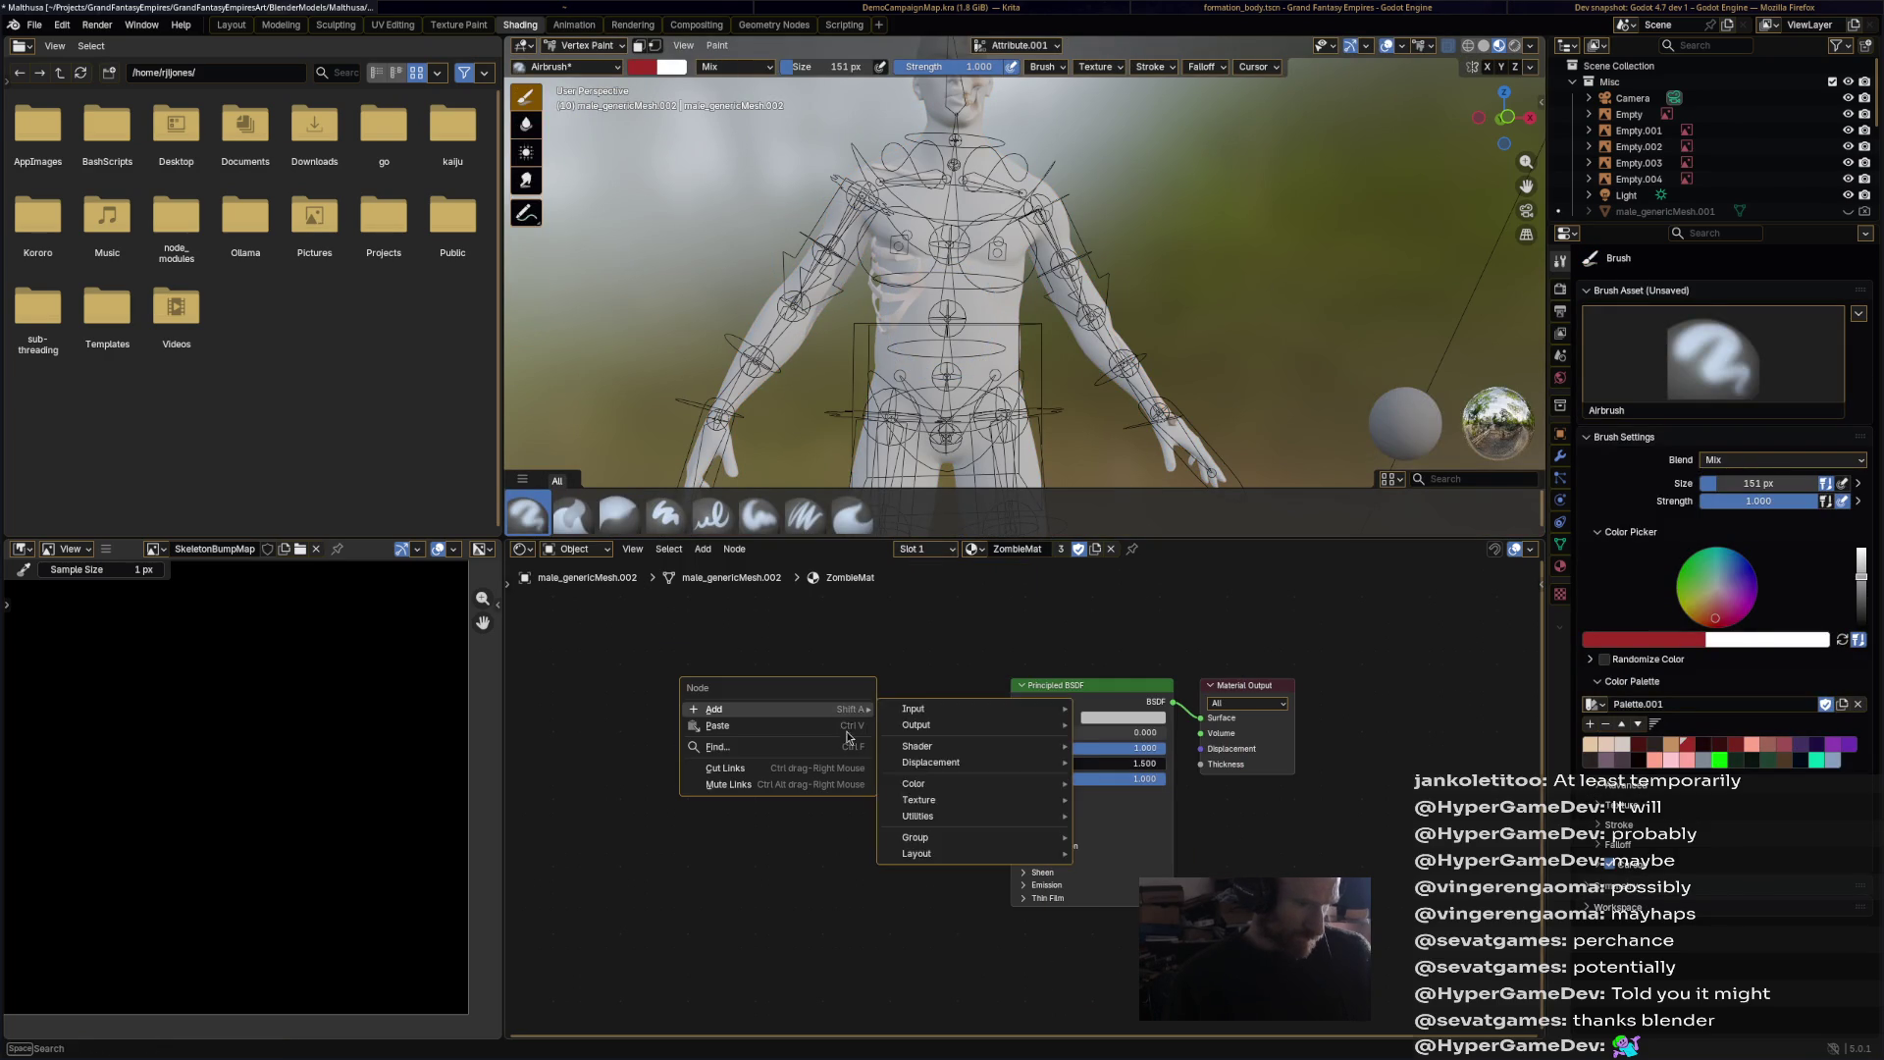
mouse_move(979, 720)
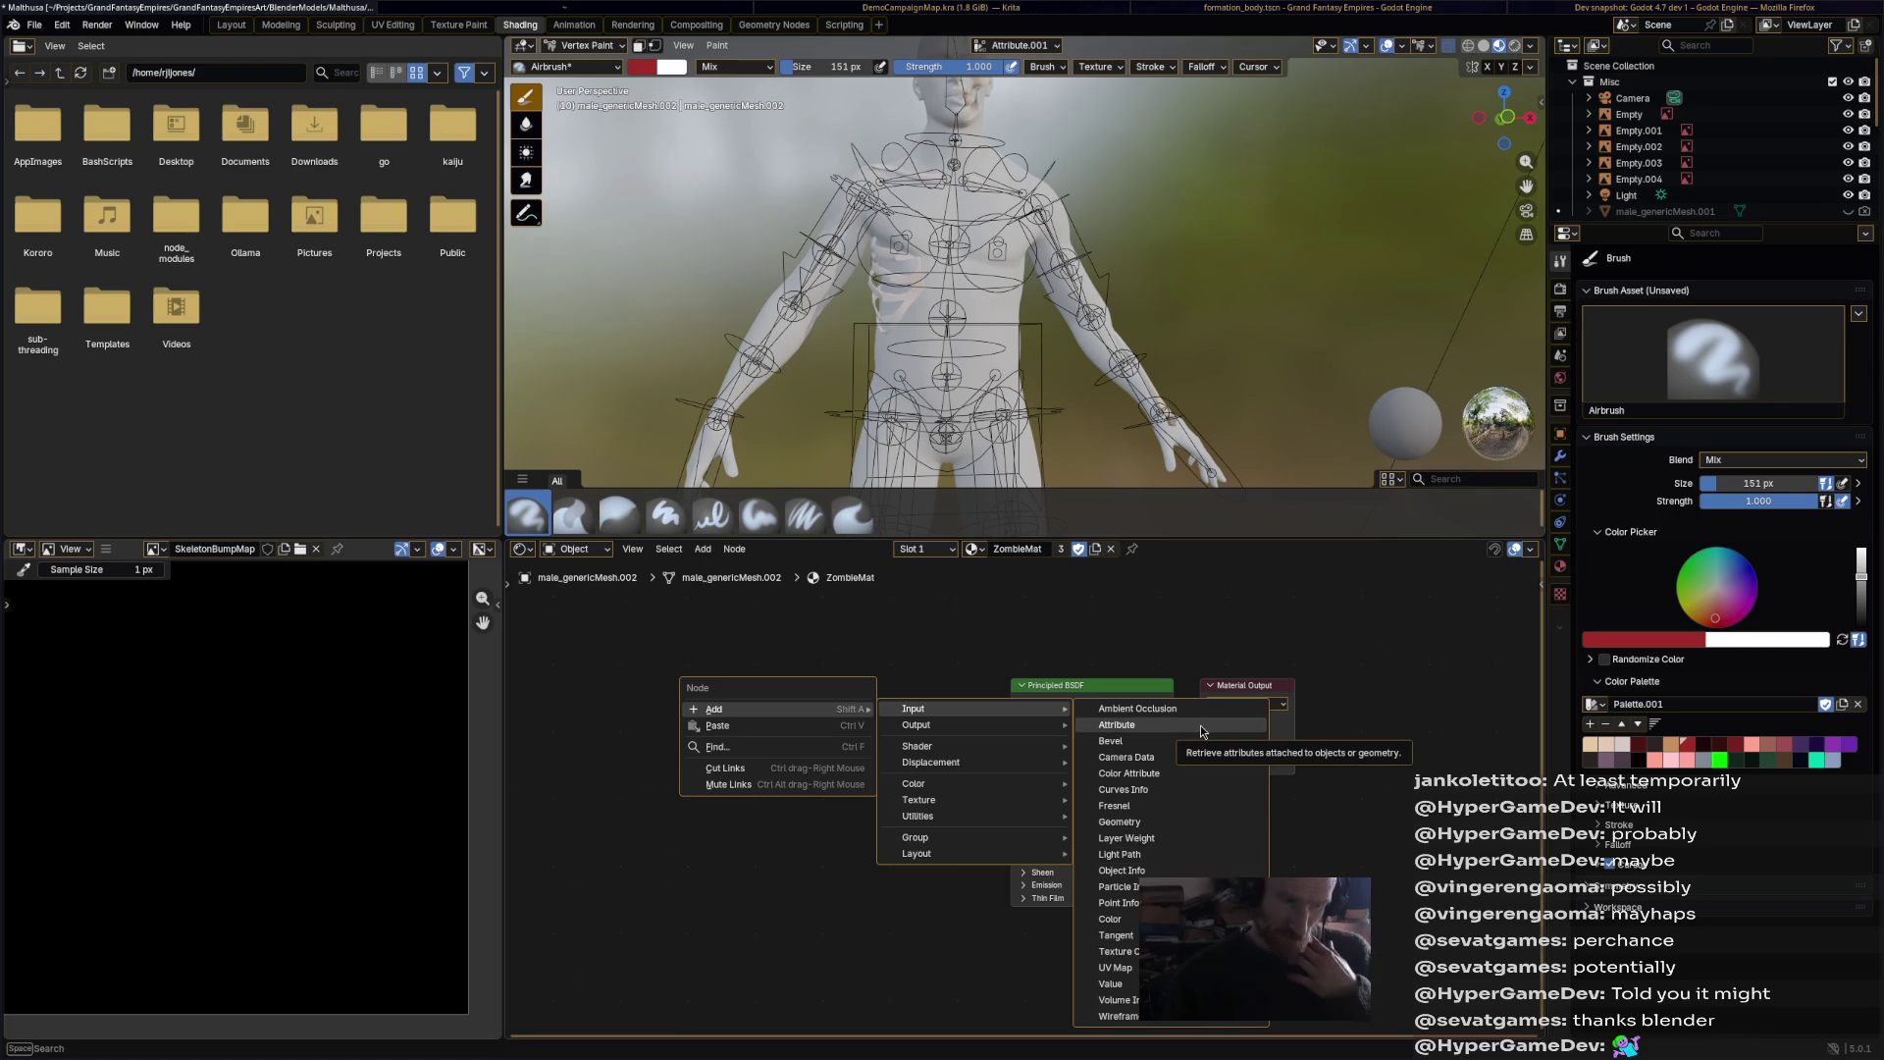
left_click(1139, 773)
left_click(867, 721)
left_click(867, 721)
left_click(872, 755)
left_click_drag(919, 683, 1023, 722)
Step: Save the file, return to Object Mode, and bring up the Animation workspace
key("ctrl+s")
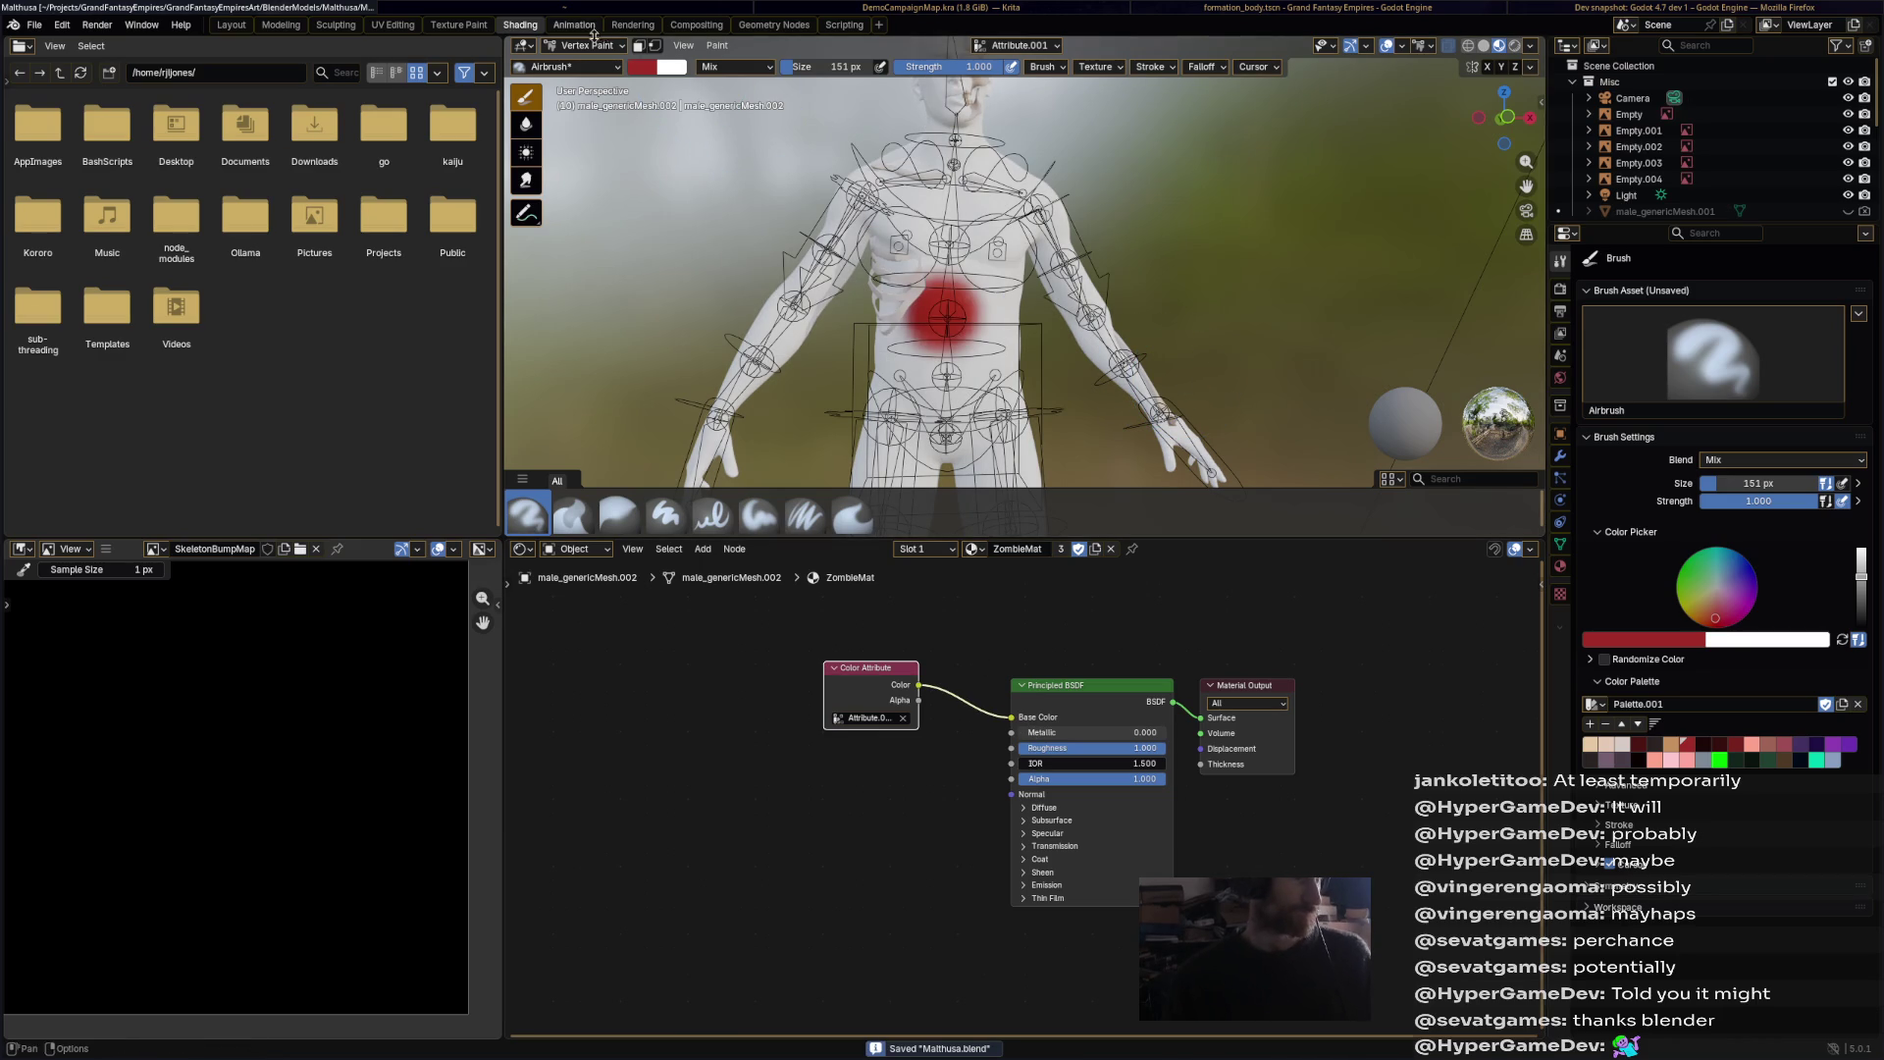
left_click(601, 39)
left_click(598, 71)
scroll(1120, 387, "down", 3)
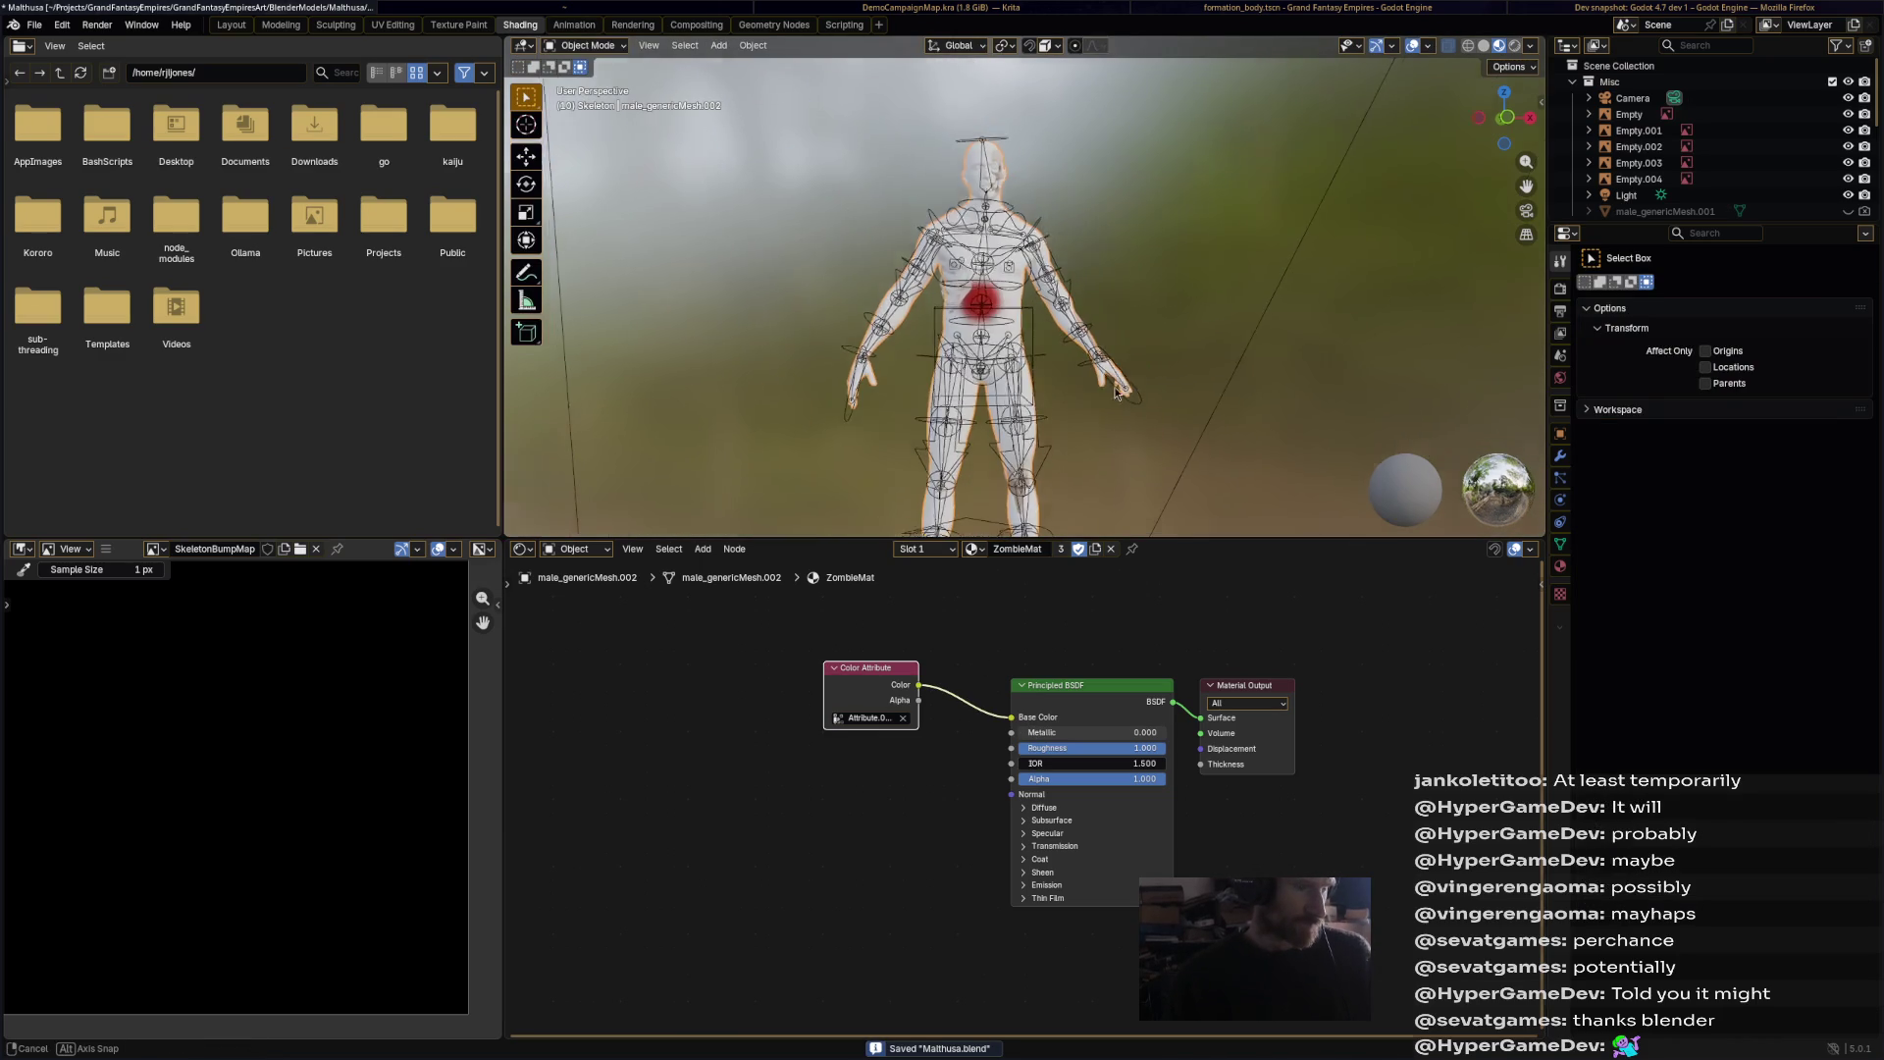
middle_click_drag(1120, 387, 1099, 378)
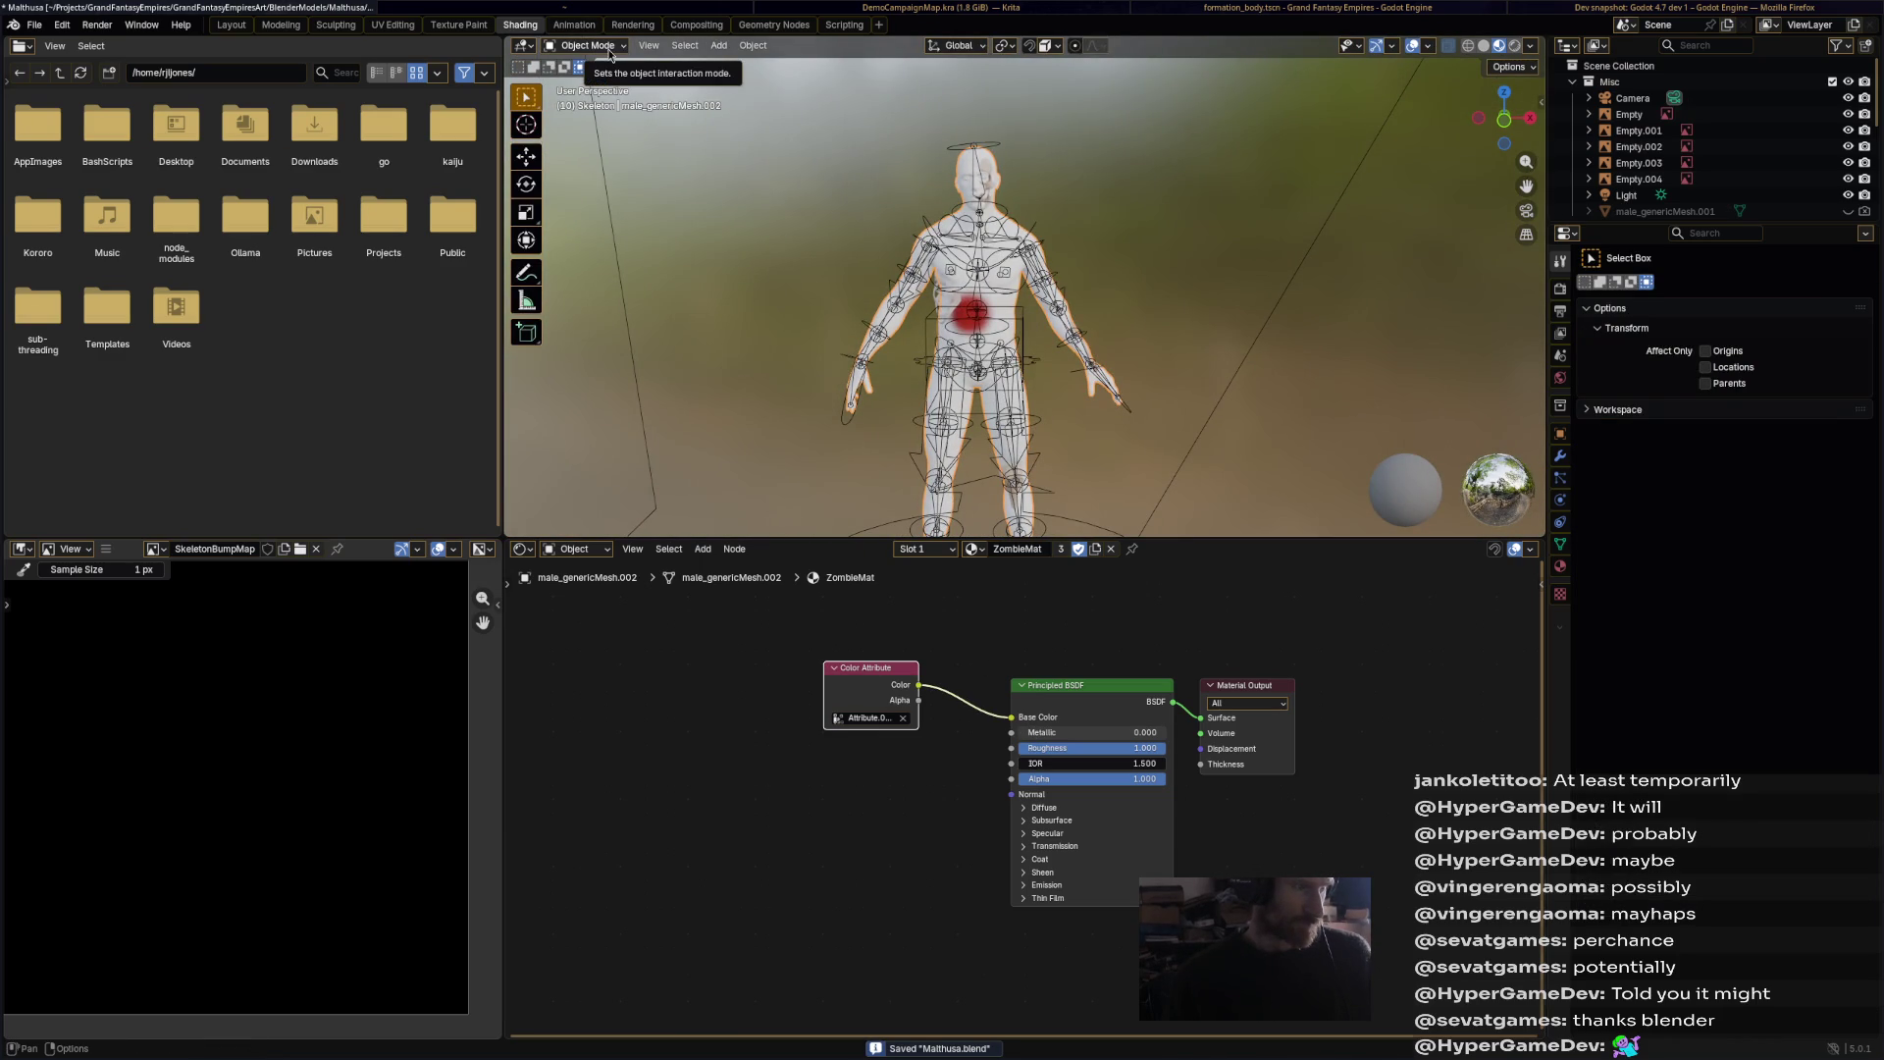
left_click(574, 25)
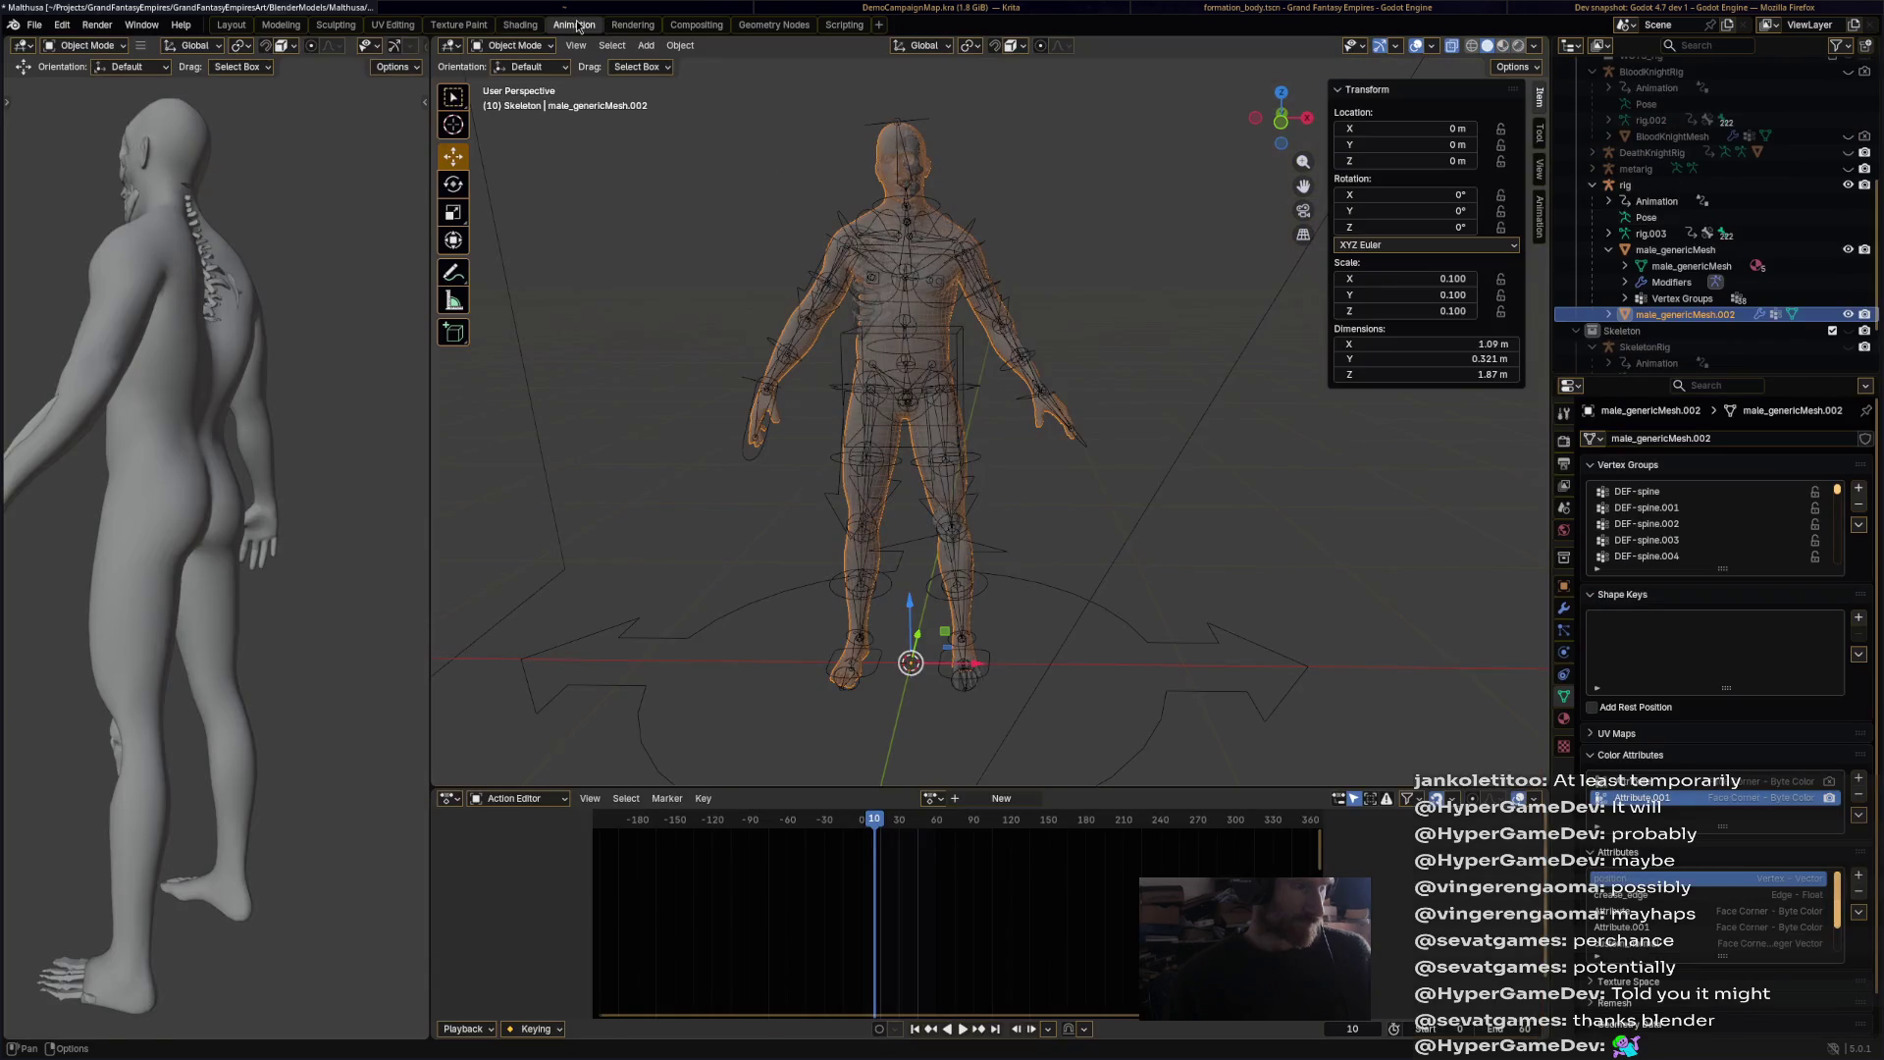
Step: Switch to Material Preview shading, hide the rig, and frame the mesh from the front
left_click(1503, 46)
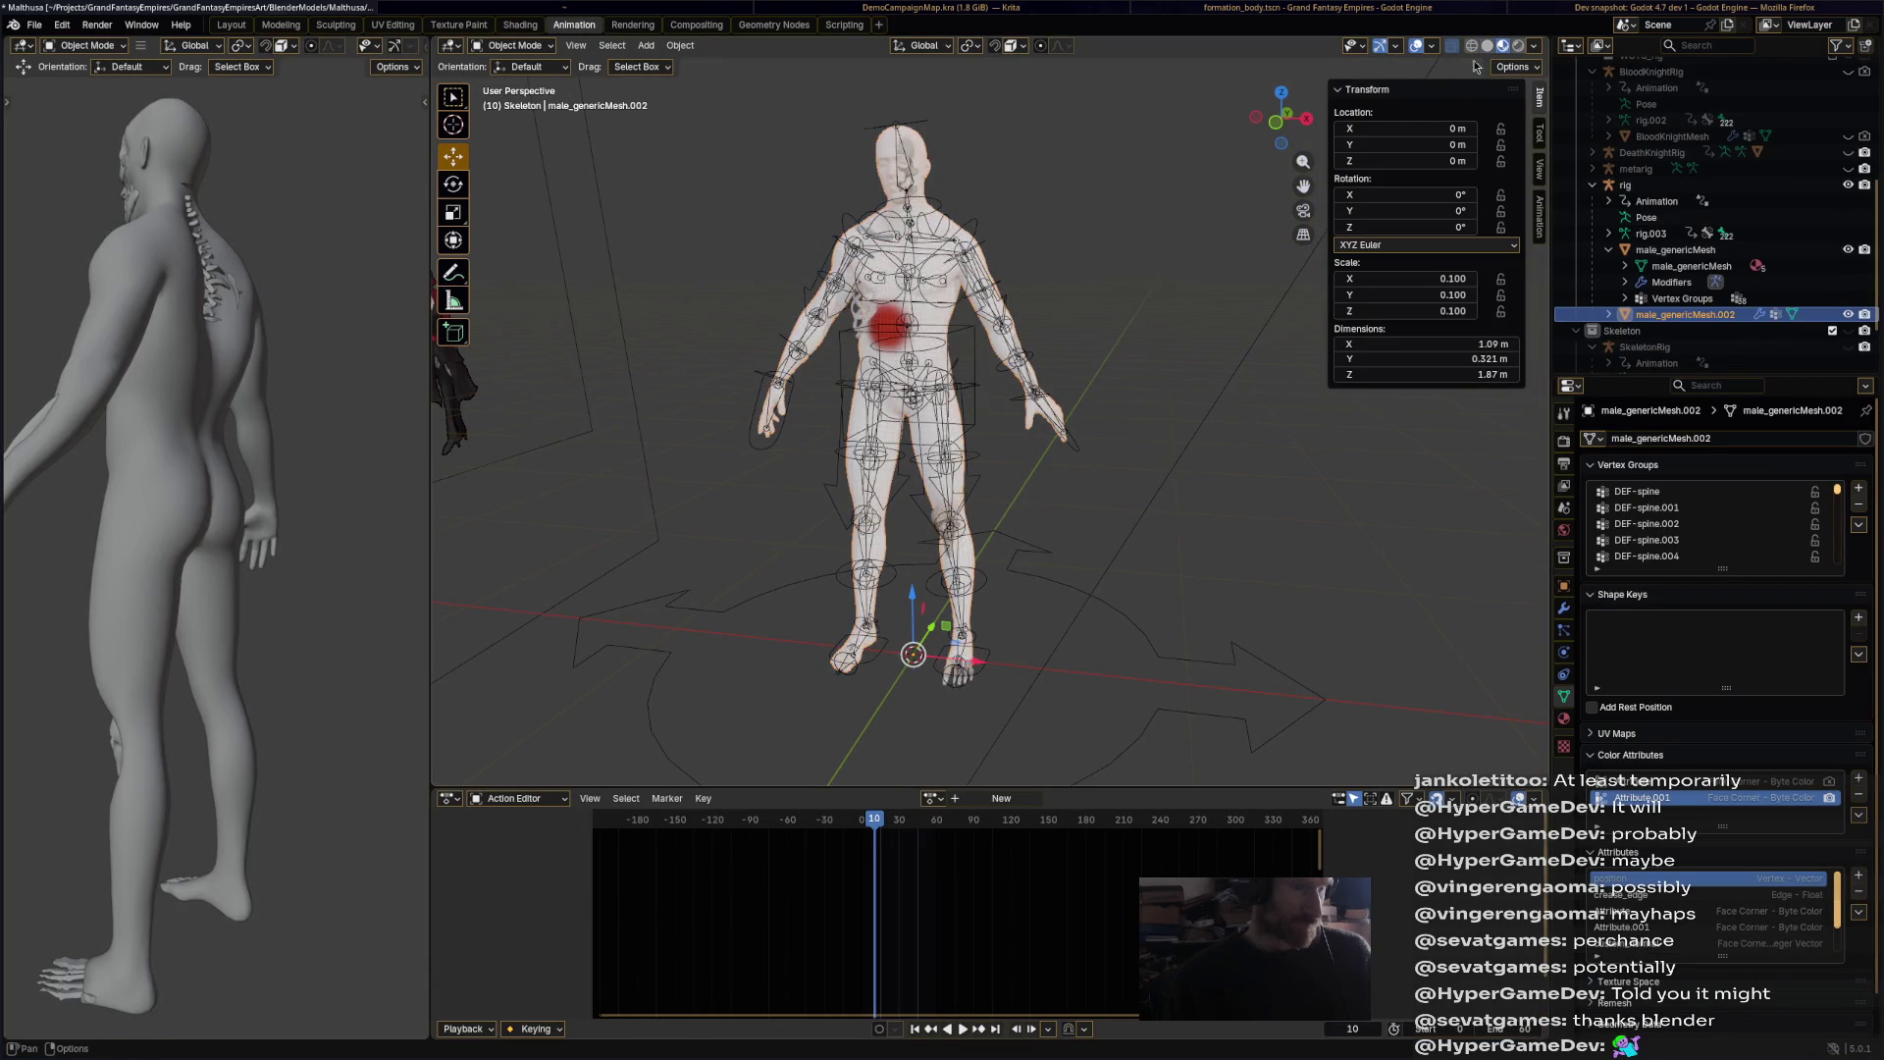
middle_click_drag(1070, 295, 1015, 261)
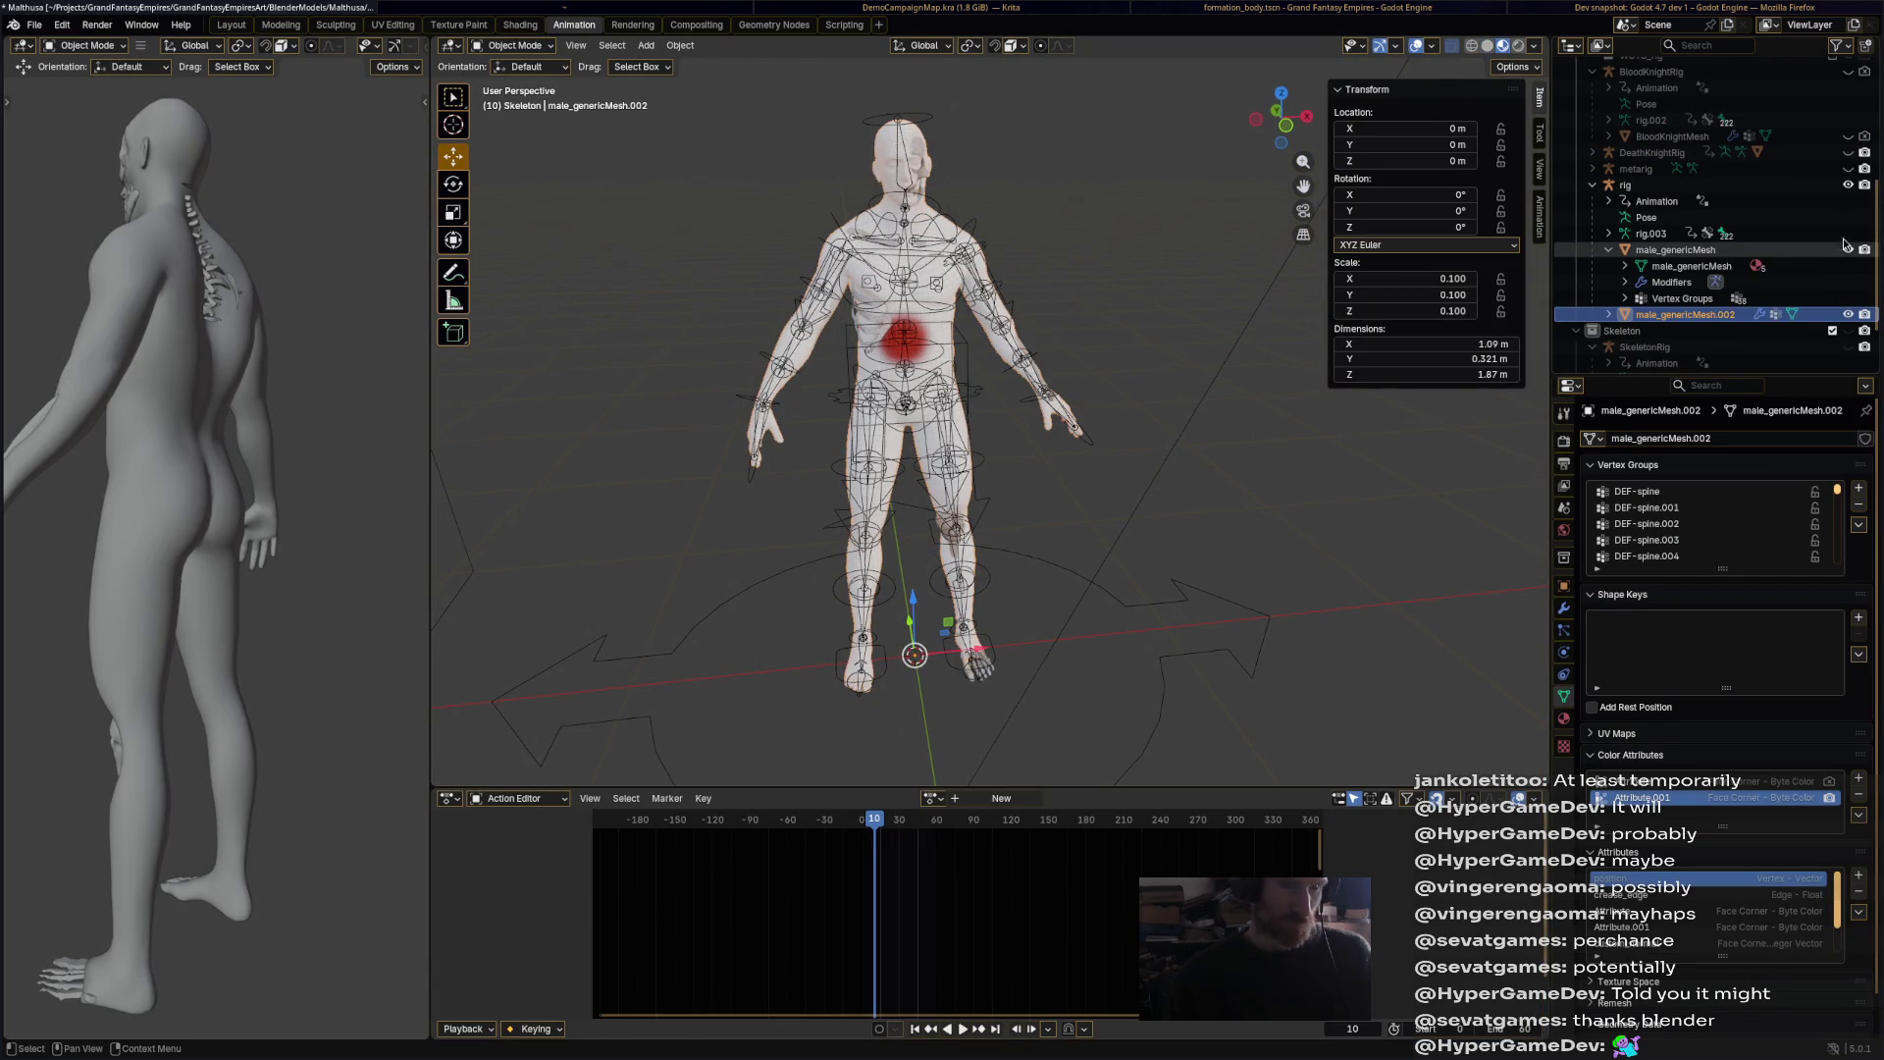
left_click(1849, 185)
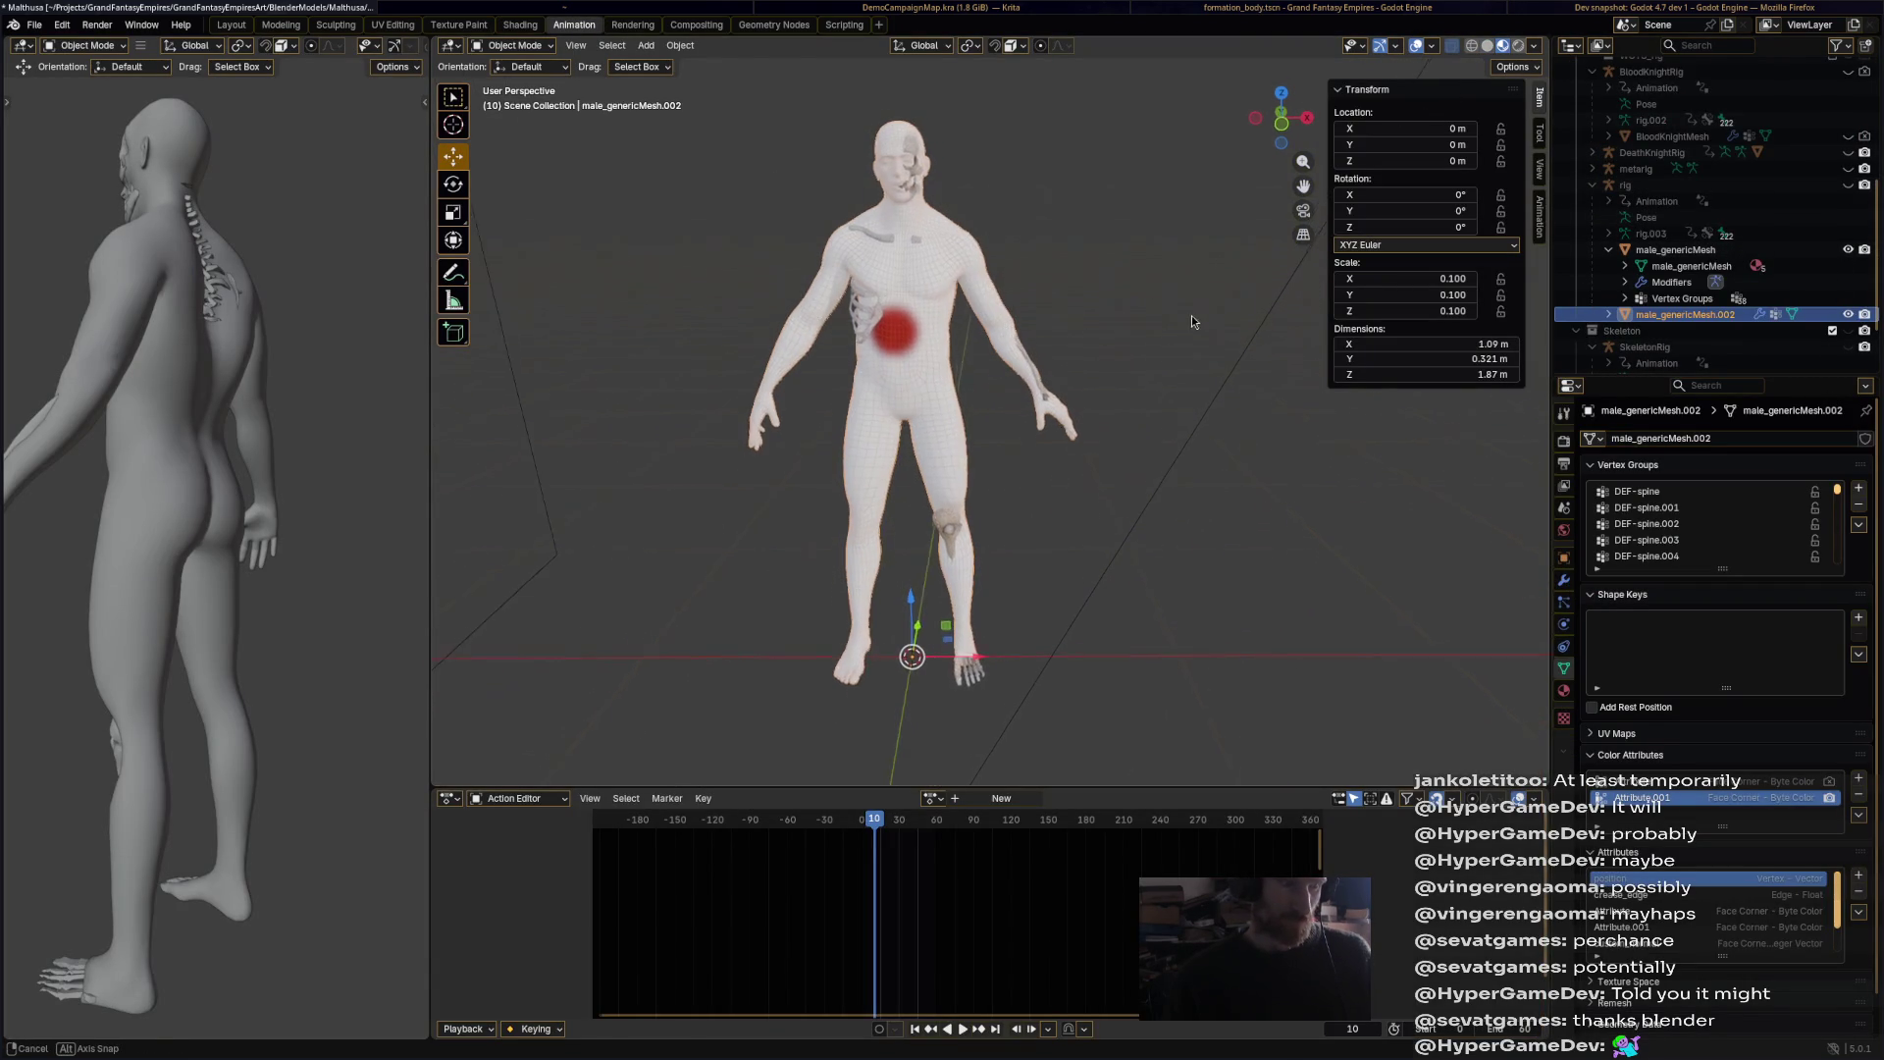
scroll(981, 343, "up", 3)
mouse_move(980, 339)
middle_mouse_down()
mouse_move(1065, 331)
mouse_move(1003, 332)
mouse_move(1011, 386)
mouse_move(985, 310)
mouse_move(812, 365)
mouse_move(975, 314)
middle_mouse_up()
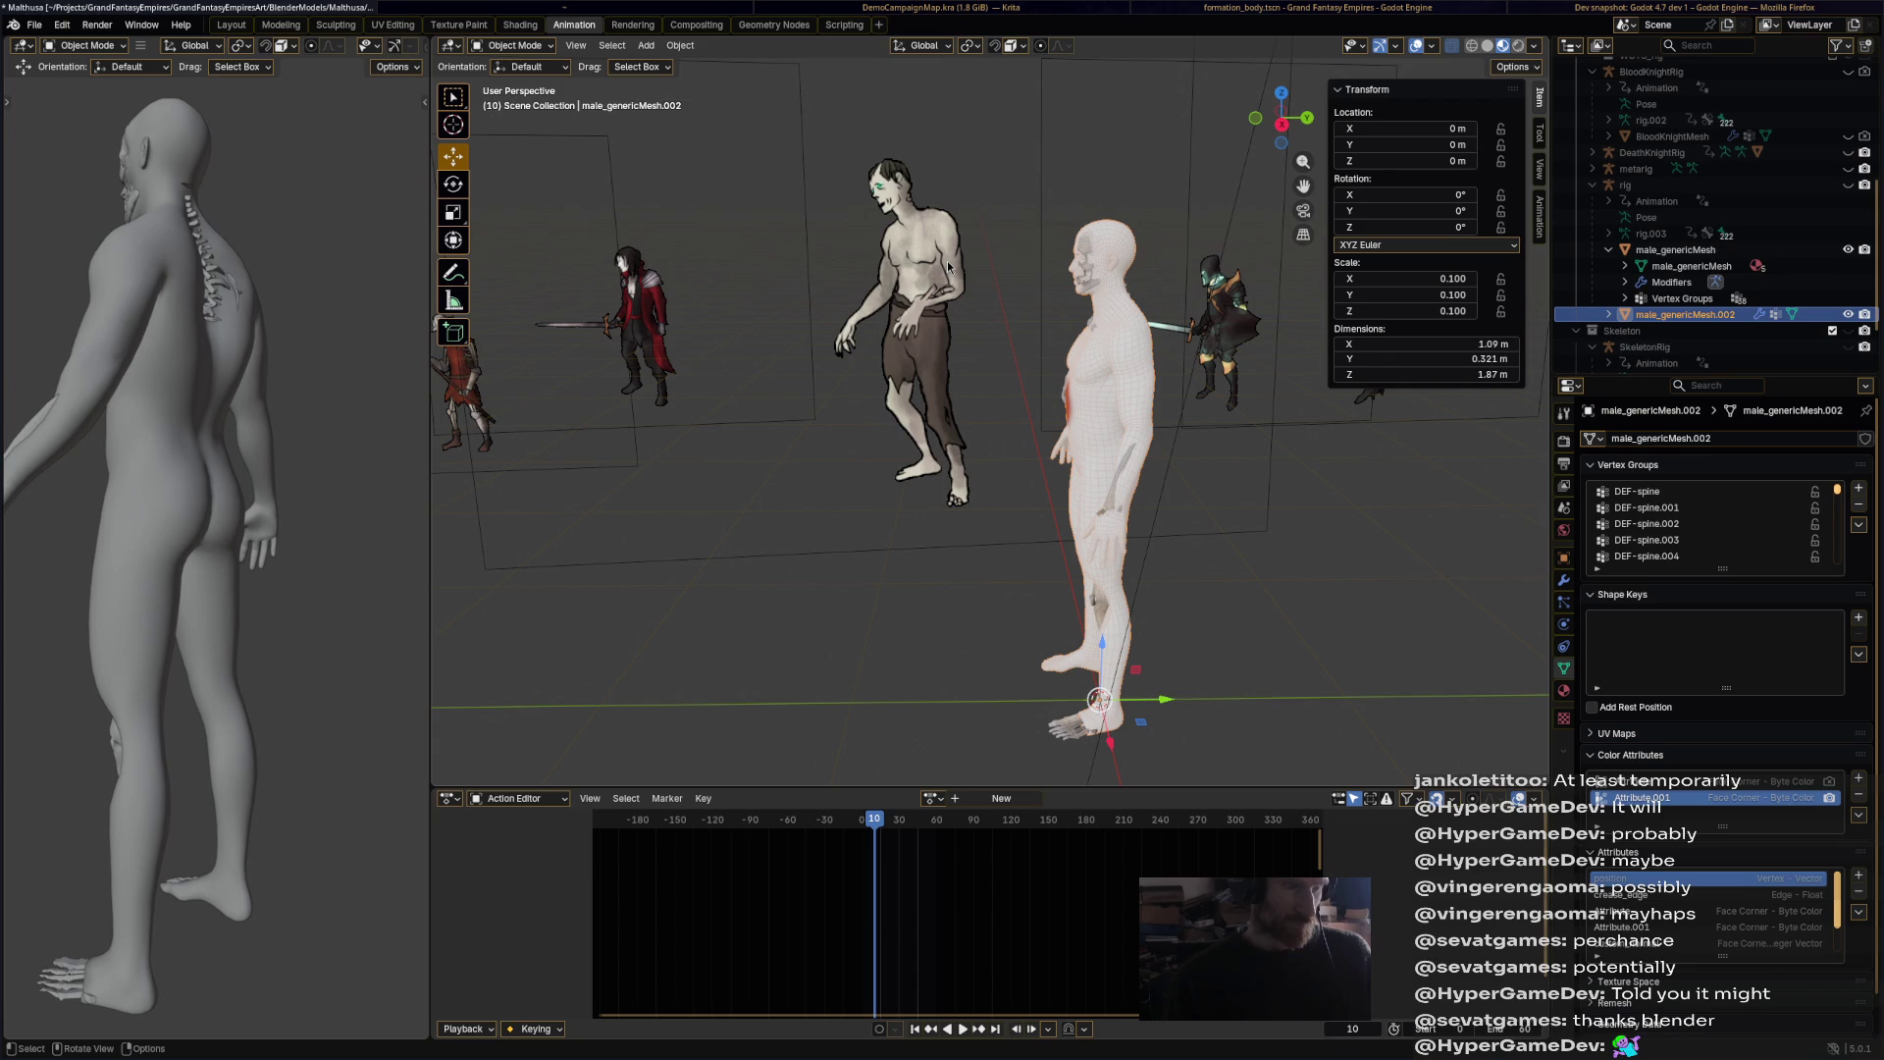
key("KP_1")
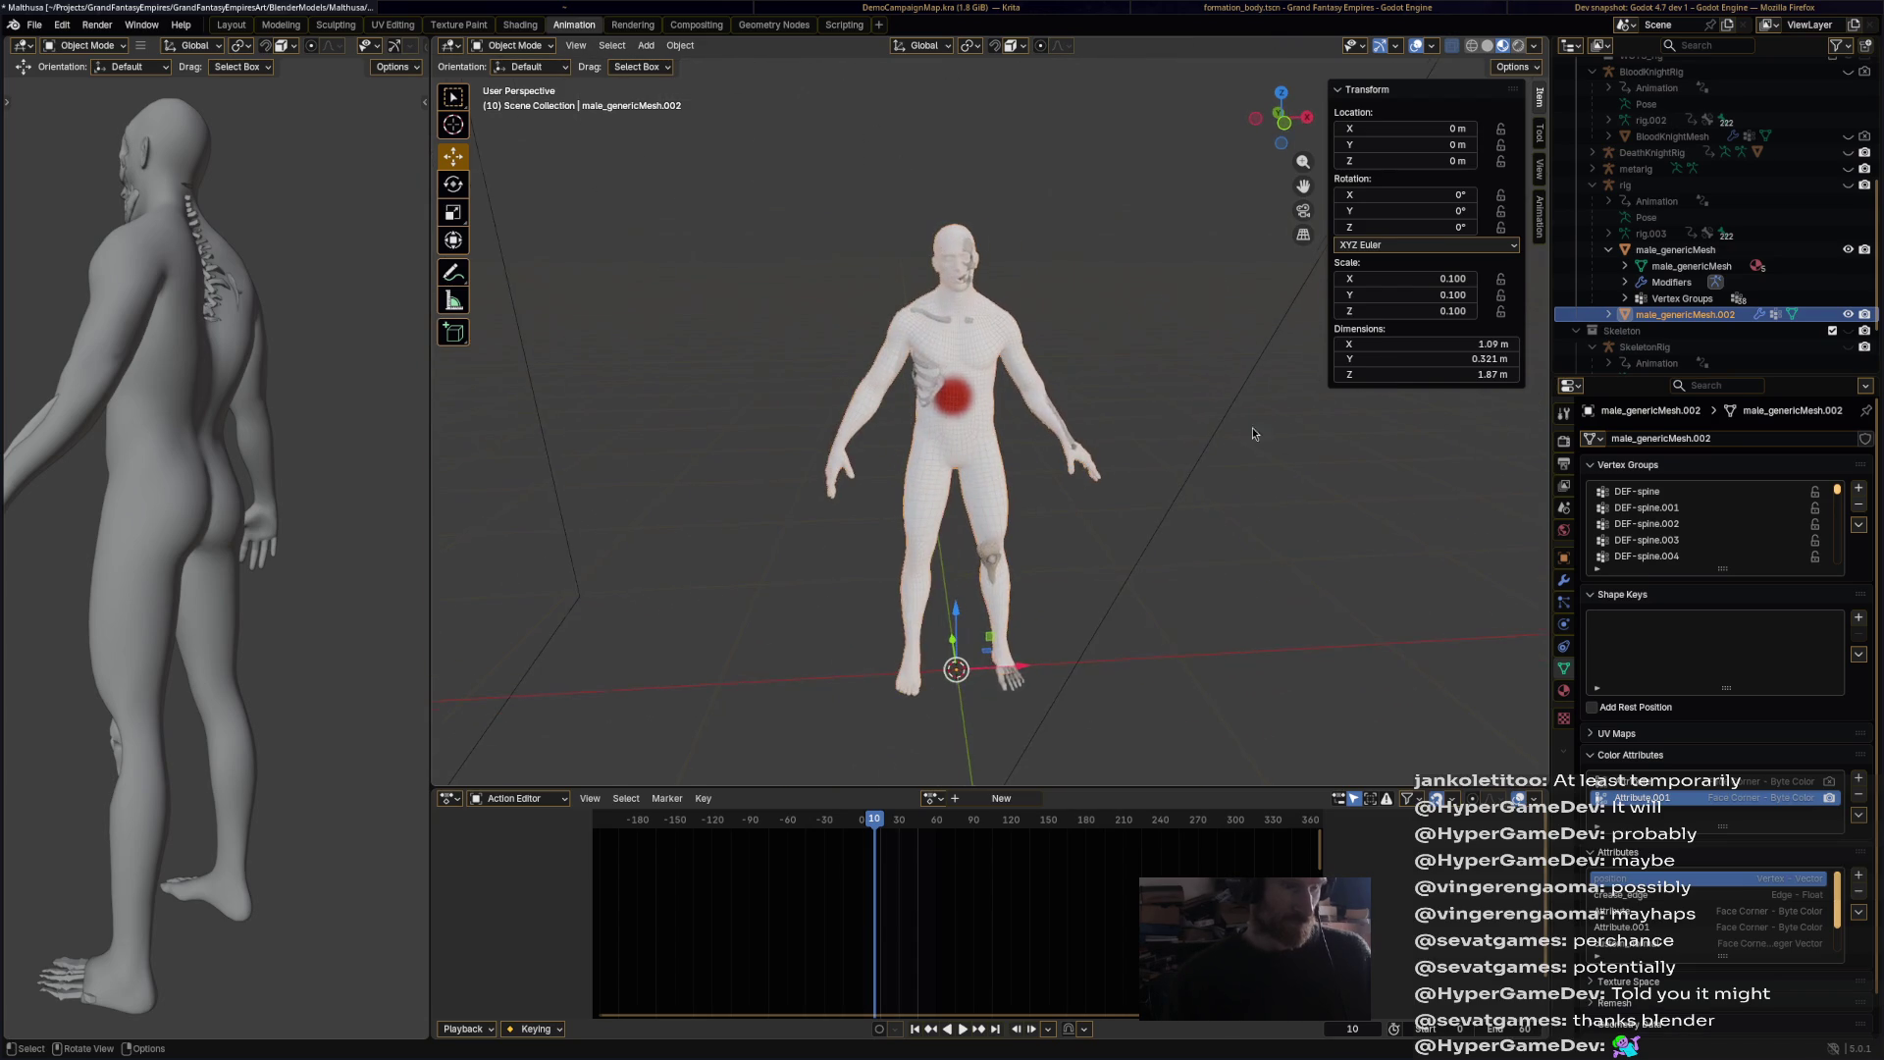
scroll(927, 371, "up", 4)
scroll(938, 370, "up", 1)
left_click(1564, 412)
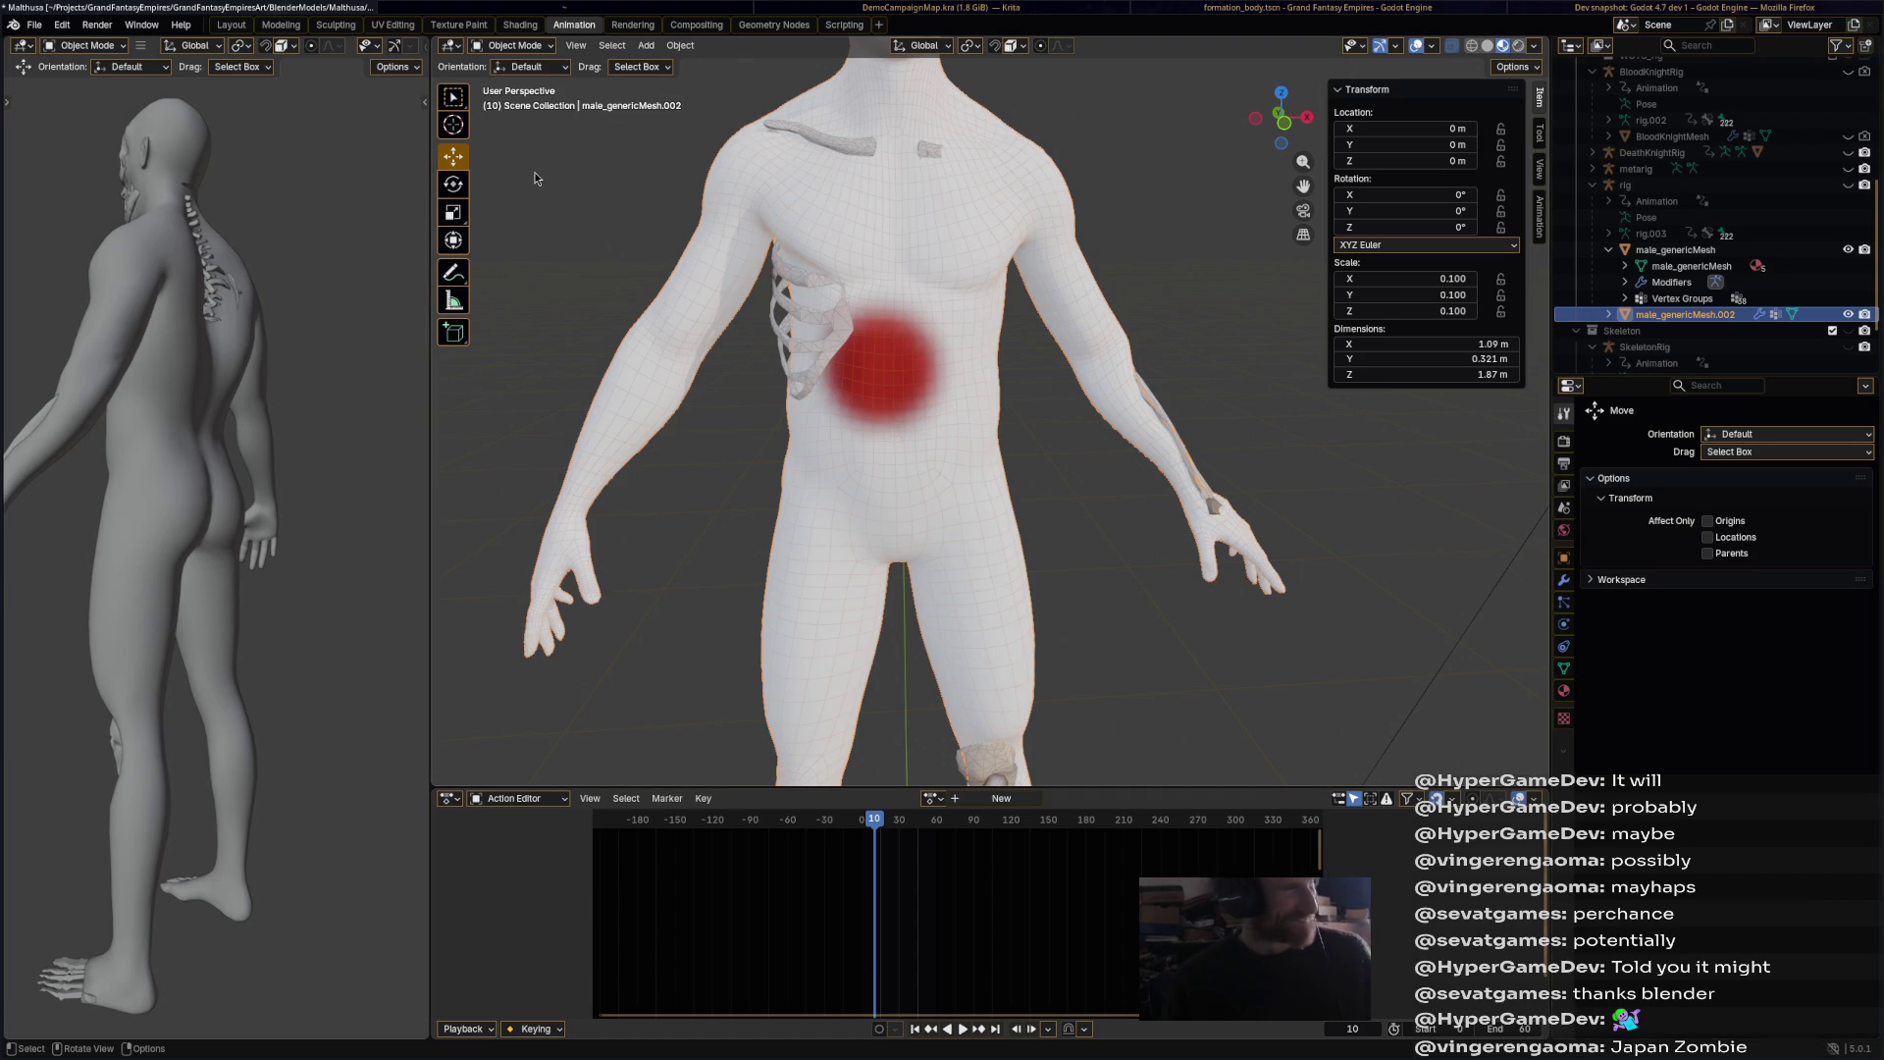
Step: In Vertex Paint, pick a pale grey-blue and airbrush it over the red torso spot
left_click(512, 45)
left_click(515, 114)
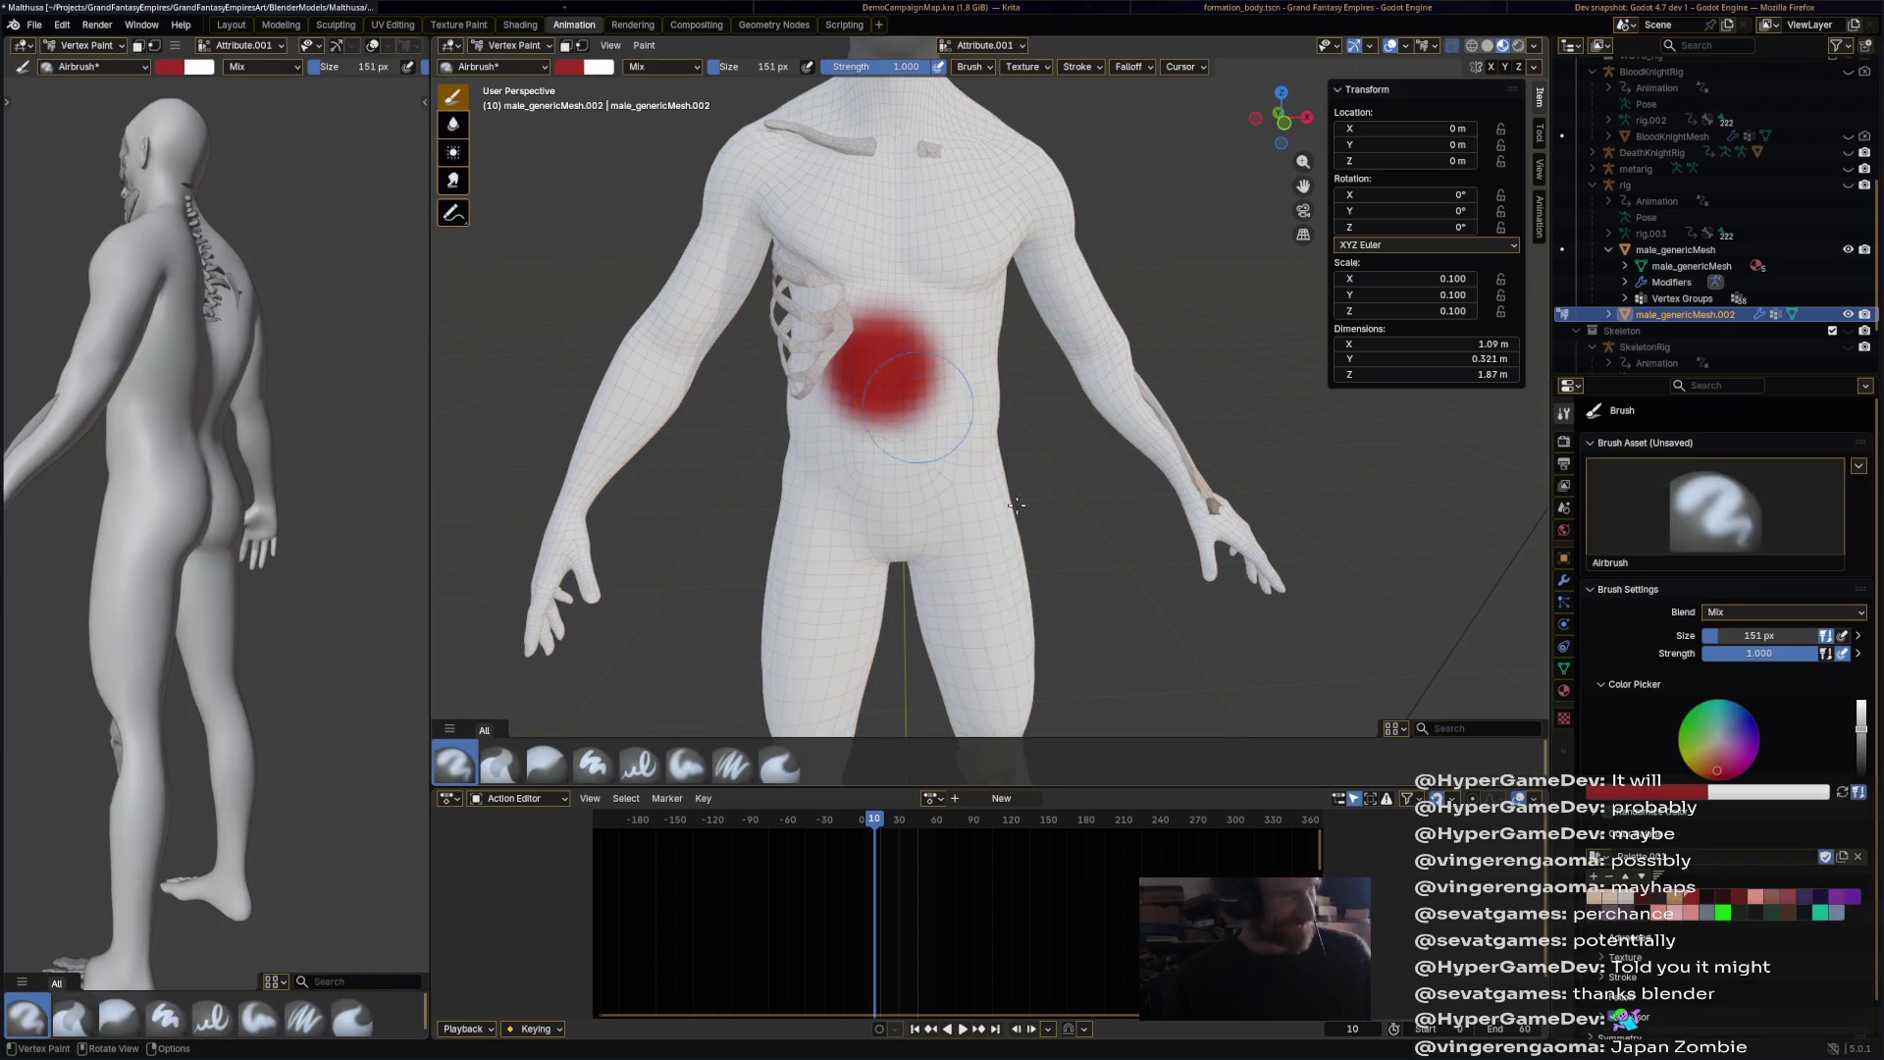
left_click_drag(1725, 766, 1723, 733)
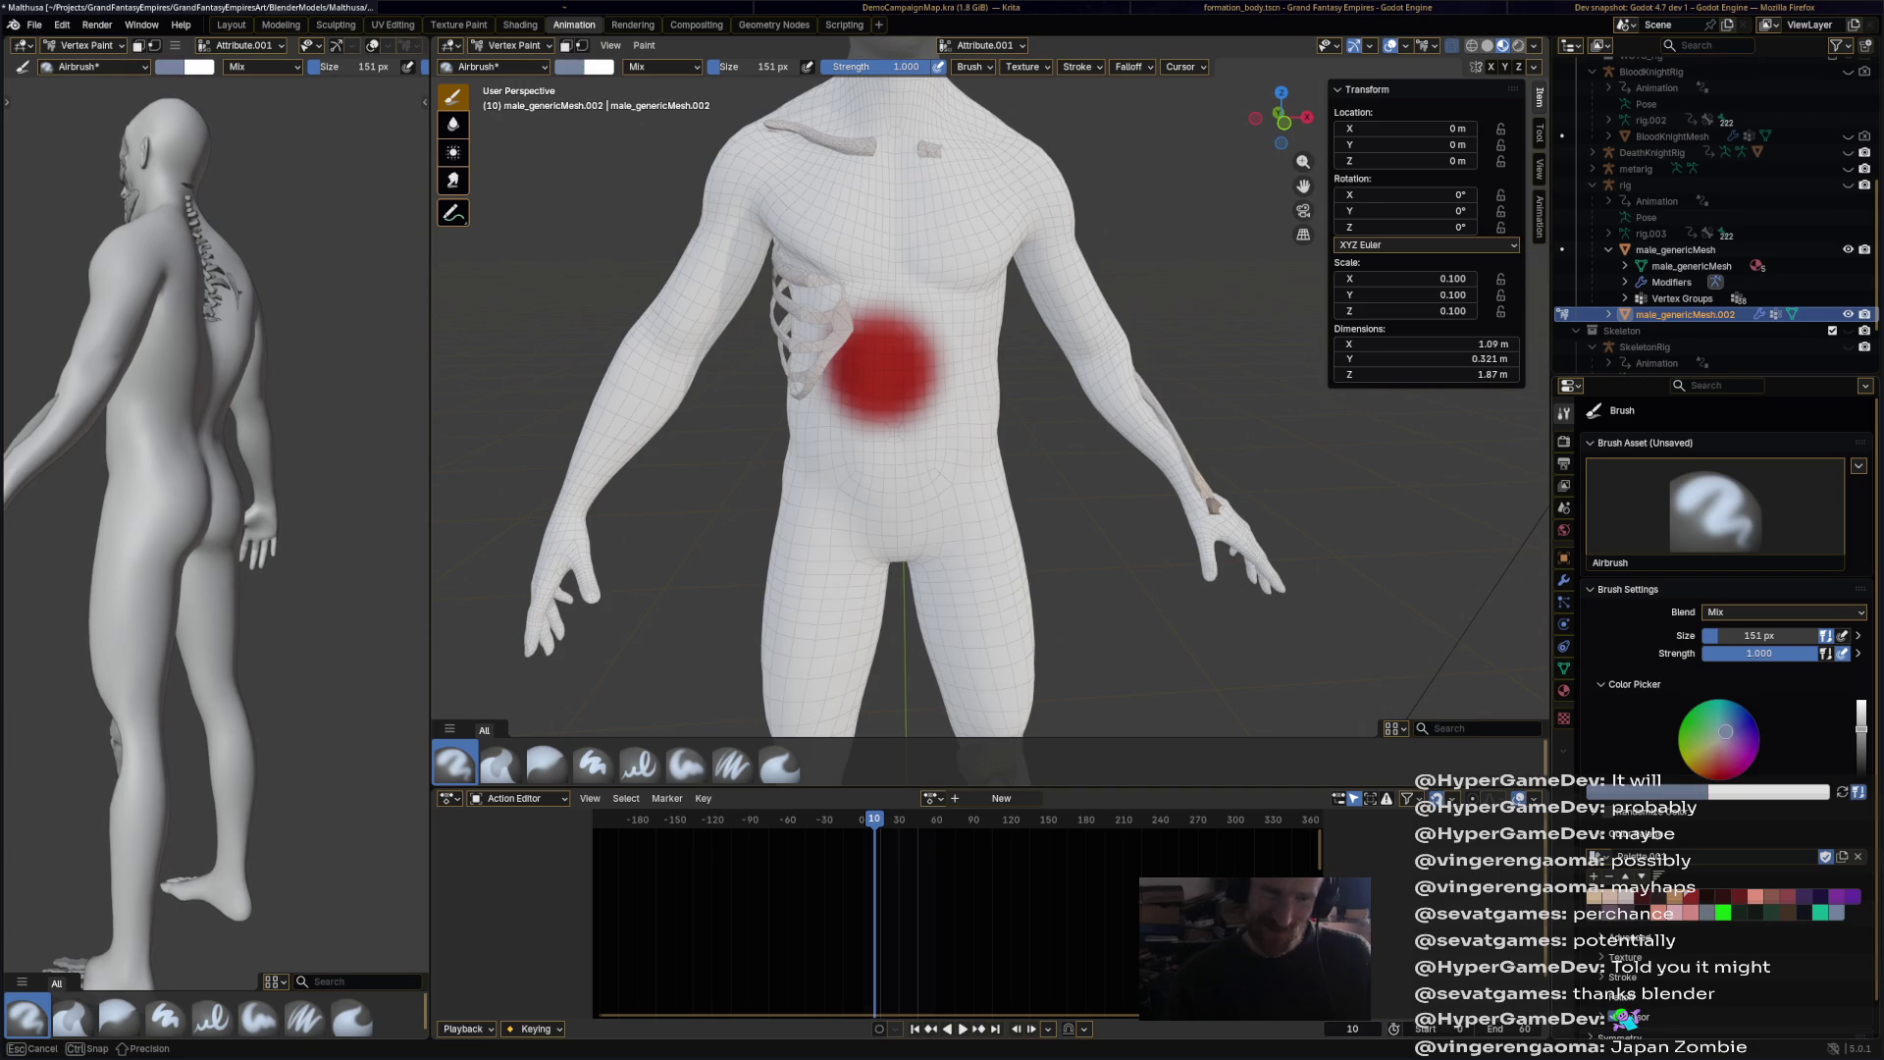
left_click_drag(1725, 734, 1718, 732)
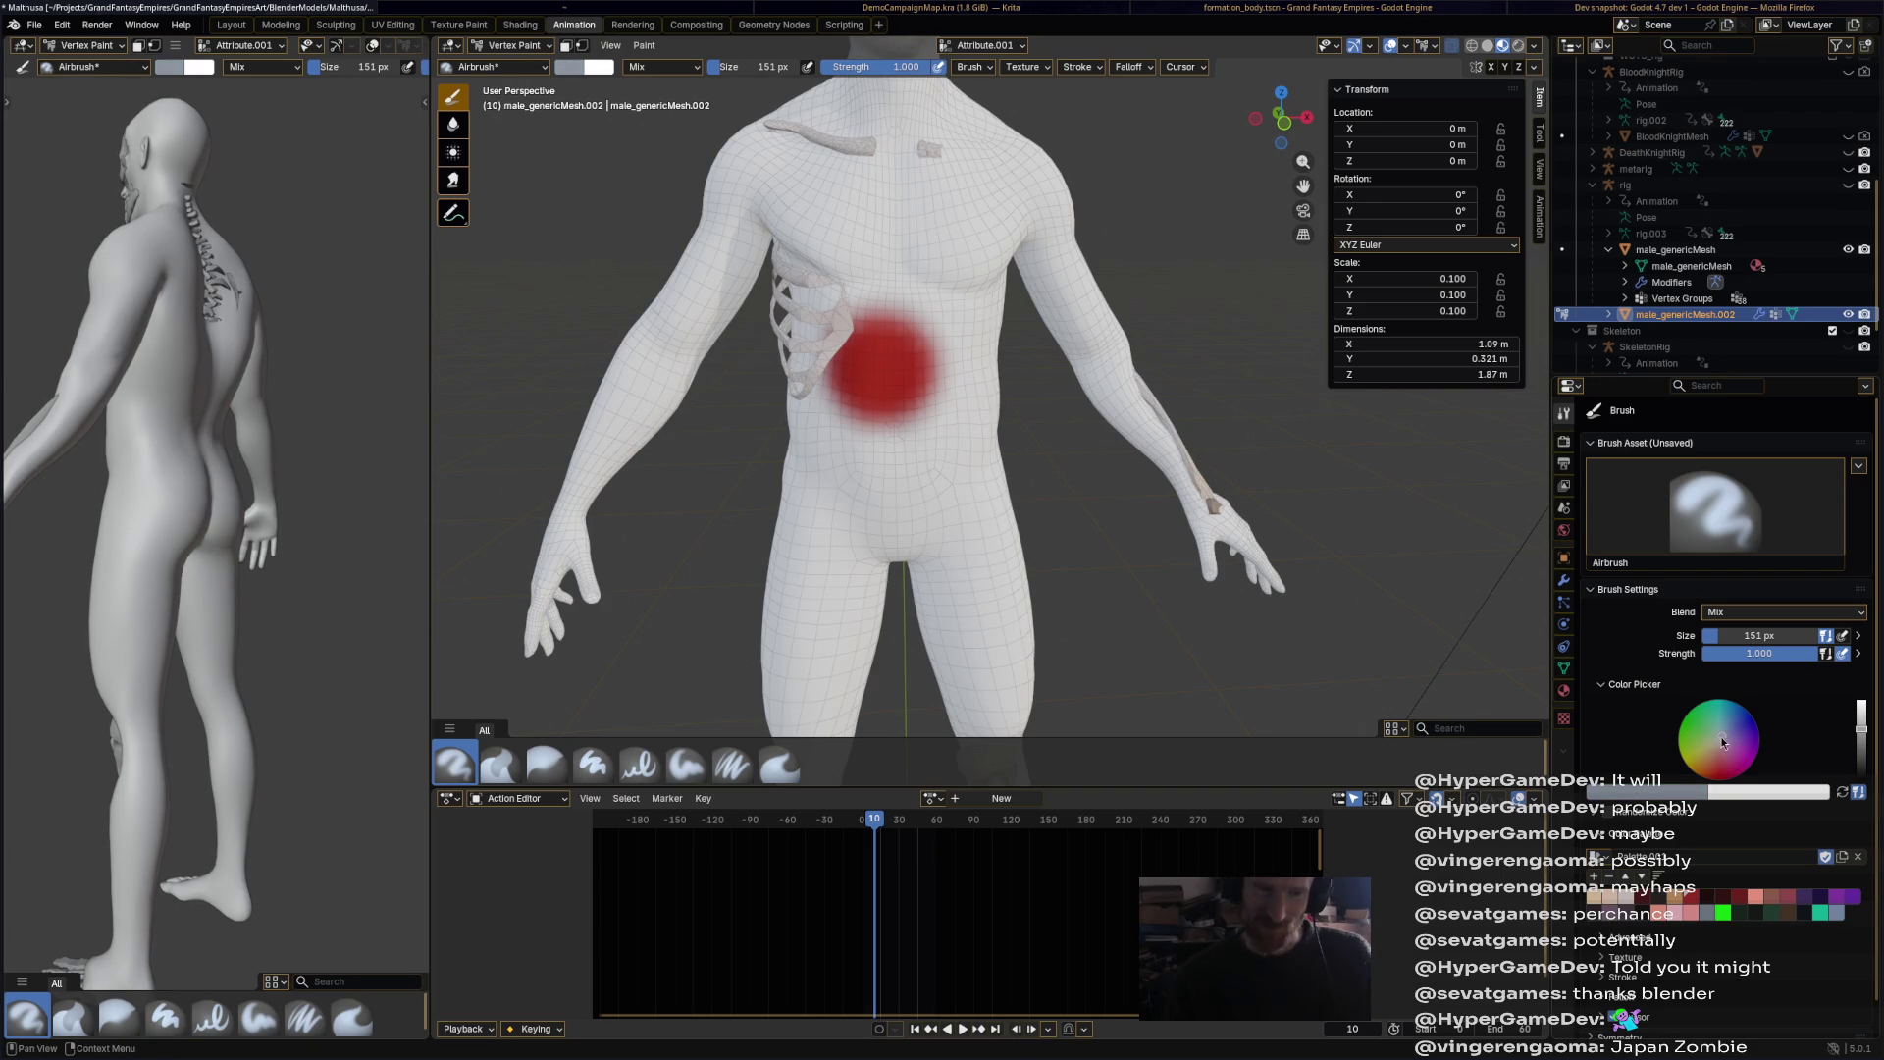
mouse_move(864, 412)
left_mouse_down()
mouse_move(942, 373)
mouse_move(863, 241)
mouse_move(780, 192)
mouse_move(900, 188)
mouse_move(986, 221)
mouse_move(1030, 197)
mouse_move(981, 334)
mouse_move(741, 242)
mouse_move(628, 412)
mouse_move(711, 329)
mouse_move(607, 469)
mouse_move(535, 628)
mouse_move(796, 489)
mouse_move(809, 348)
mouse_move(956, 501)
mouse_move(972, 305)
mouse_move(1129, 427)
mouse_move(1055, 294)
mouse_move(1271, 581)
left_mouse_up()
Step: Airbrush the pale skin over the groin, neck, face, back of head, shoulders and legs
mouse_move(930, 479)
left_mouse_down()
mouse_move(942, 569)
mouse_move(883, 530)
mouse_move(986, 447)
left_mouse_up()
mouse_move(864, 108)
left_mouse_down()
mouse_move(883, 123)
mouse_move(749, 110)
left_mouse_up()
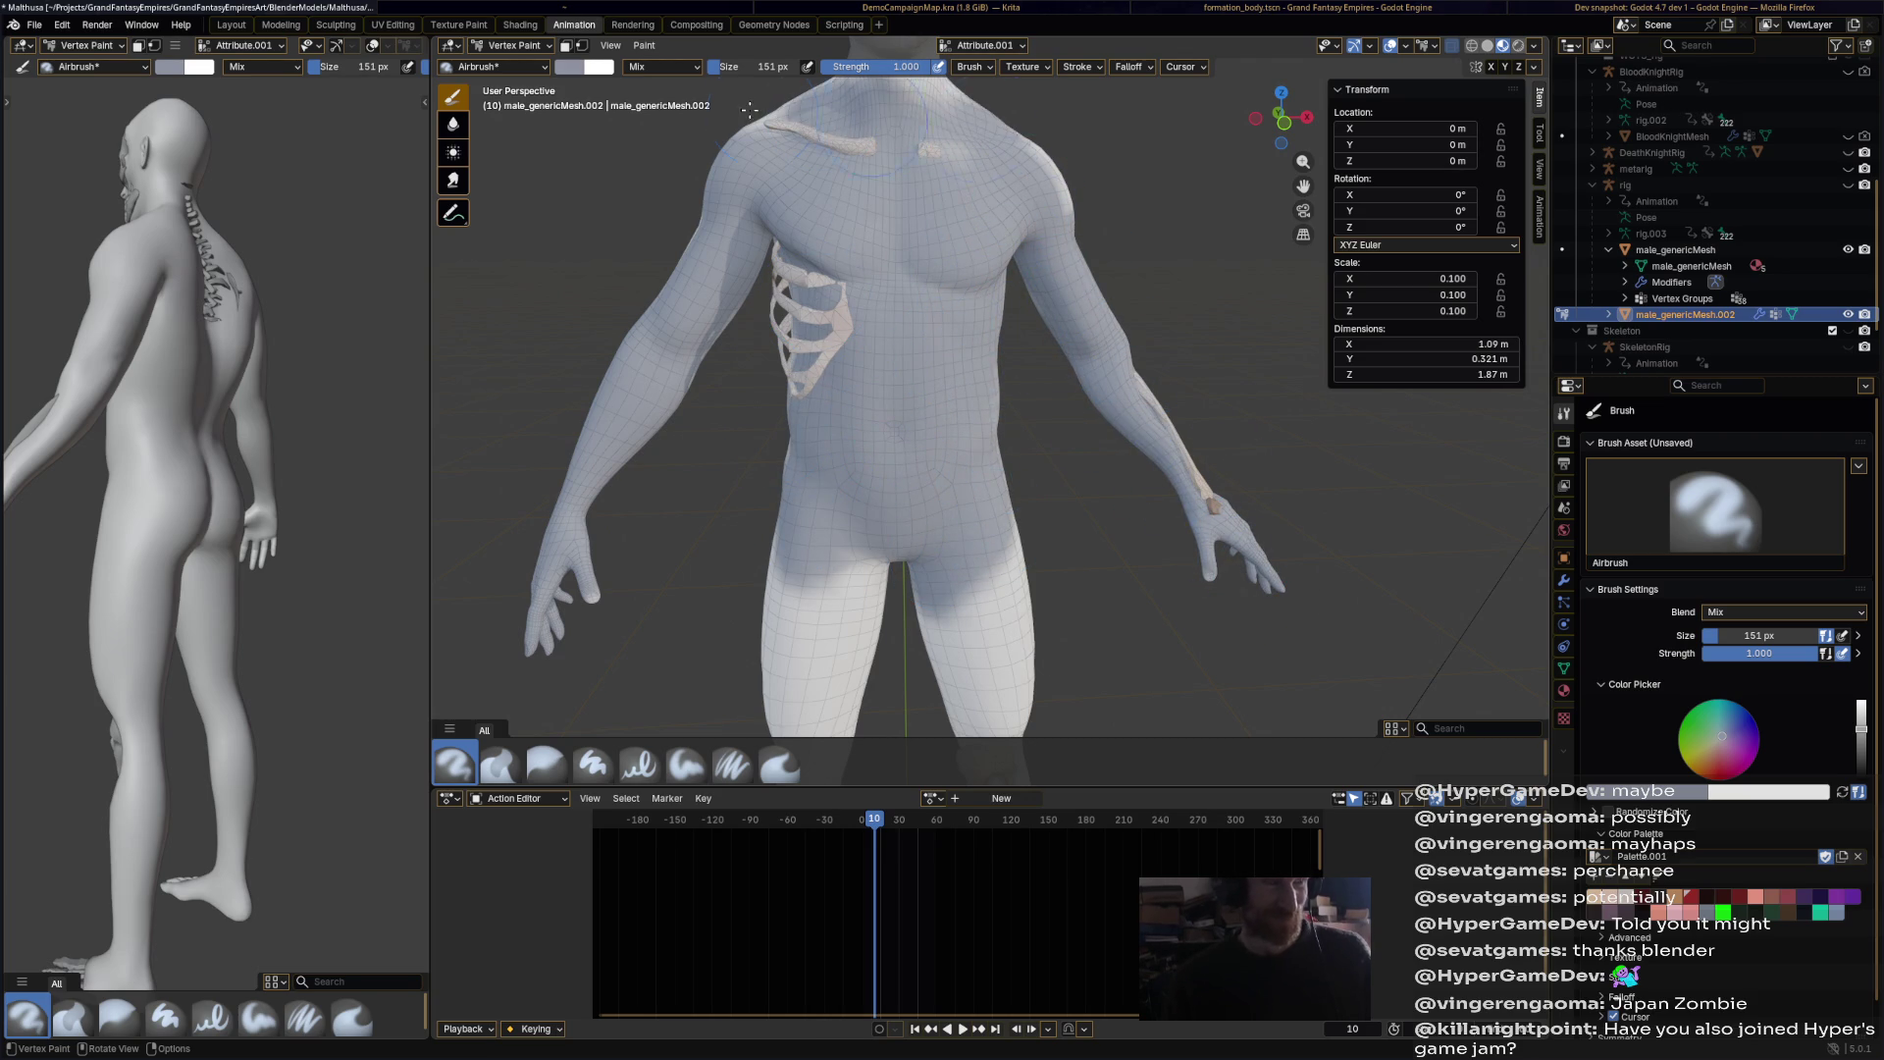
middle_click_drag(844, 24, 858, 159, "shift")
left_click_drag(860, 161, 1023, 262)
middle_click_drag(908, 88, 942, 230, "shift")
mouse_move(942, 230)
left_mouse_down()
mouse_move(981, 226)
mouse_move(943, 226)
left_mouse_up()
mouse_move(1001, 275)
middle_mouse_down()
mouse_move(1021, 315)
mouse_move(962, 421)
mouse_move(895, 319)
middle_mouse_up()
mouse_move(895, 319)
left_mouse_down()
mouse_move(932, 353)
mouse_move(978, 642)
left_mouse_up()
scroll(987, 397, "down", 6)
left_click_drag(1041, 512, 910, 502)
left_click_drag(1025, 638, 1055, 623)
mouse_move(976, 408)
middle_mouse_down()
mouse_move(993, 472)
mouse_move(1005, 422)
mouse_move(1119, 391)
mouse_move(1153, 206)
middle_mouse_up()
scroll(959, 519, "up", 8)
Step: Pick a pink colour and airbrush it around the exposed ribcage
left_click_drag(1734, 768, 1720, 749)
middle_click_drag(1133, 412, 924, 248)
left_click_drag(875, 264, 874, 316)
middle_click_drag(978, 307, 989, 350)
Step: Set the brush size to 80 px
left_click(735, 75)
type("80")
key("Return")
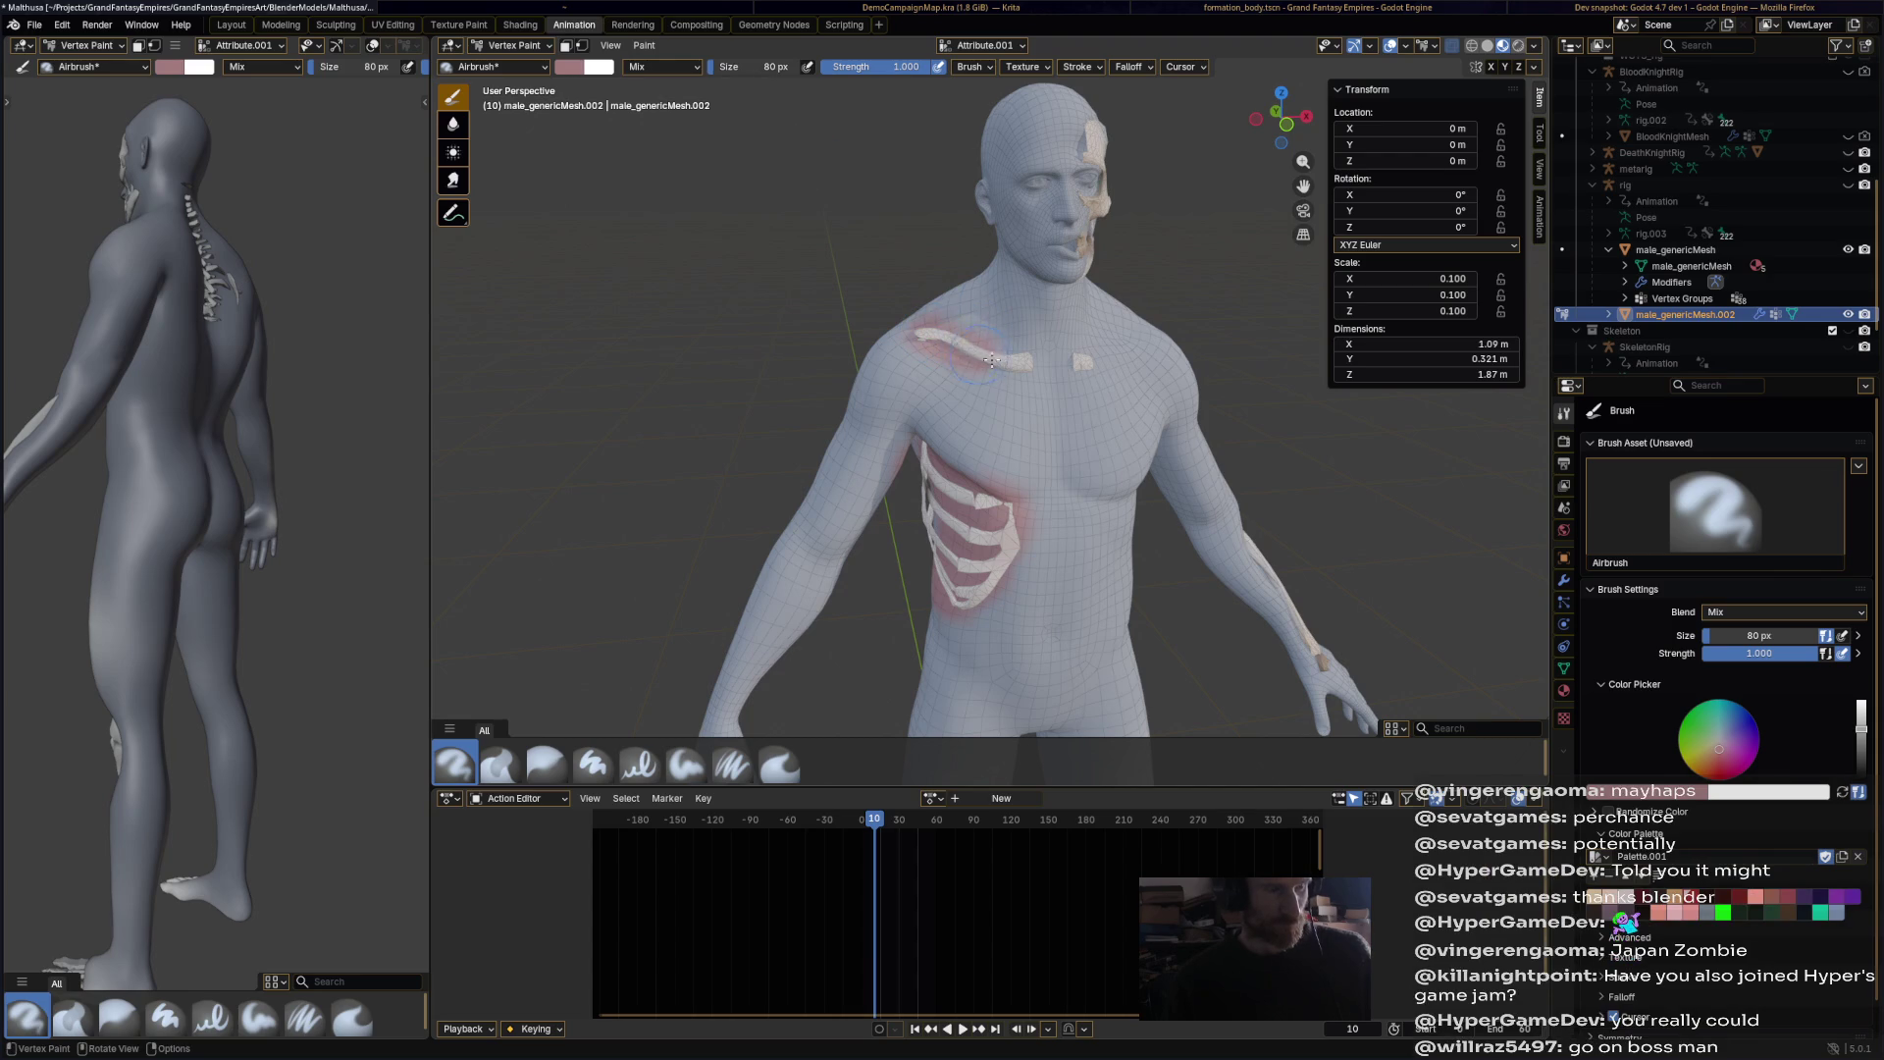
Step: Orbit and zoom around the body to inspect the shoulder and face
middle_click_drag(1087, 365, 1155, 265)
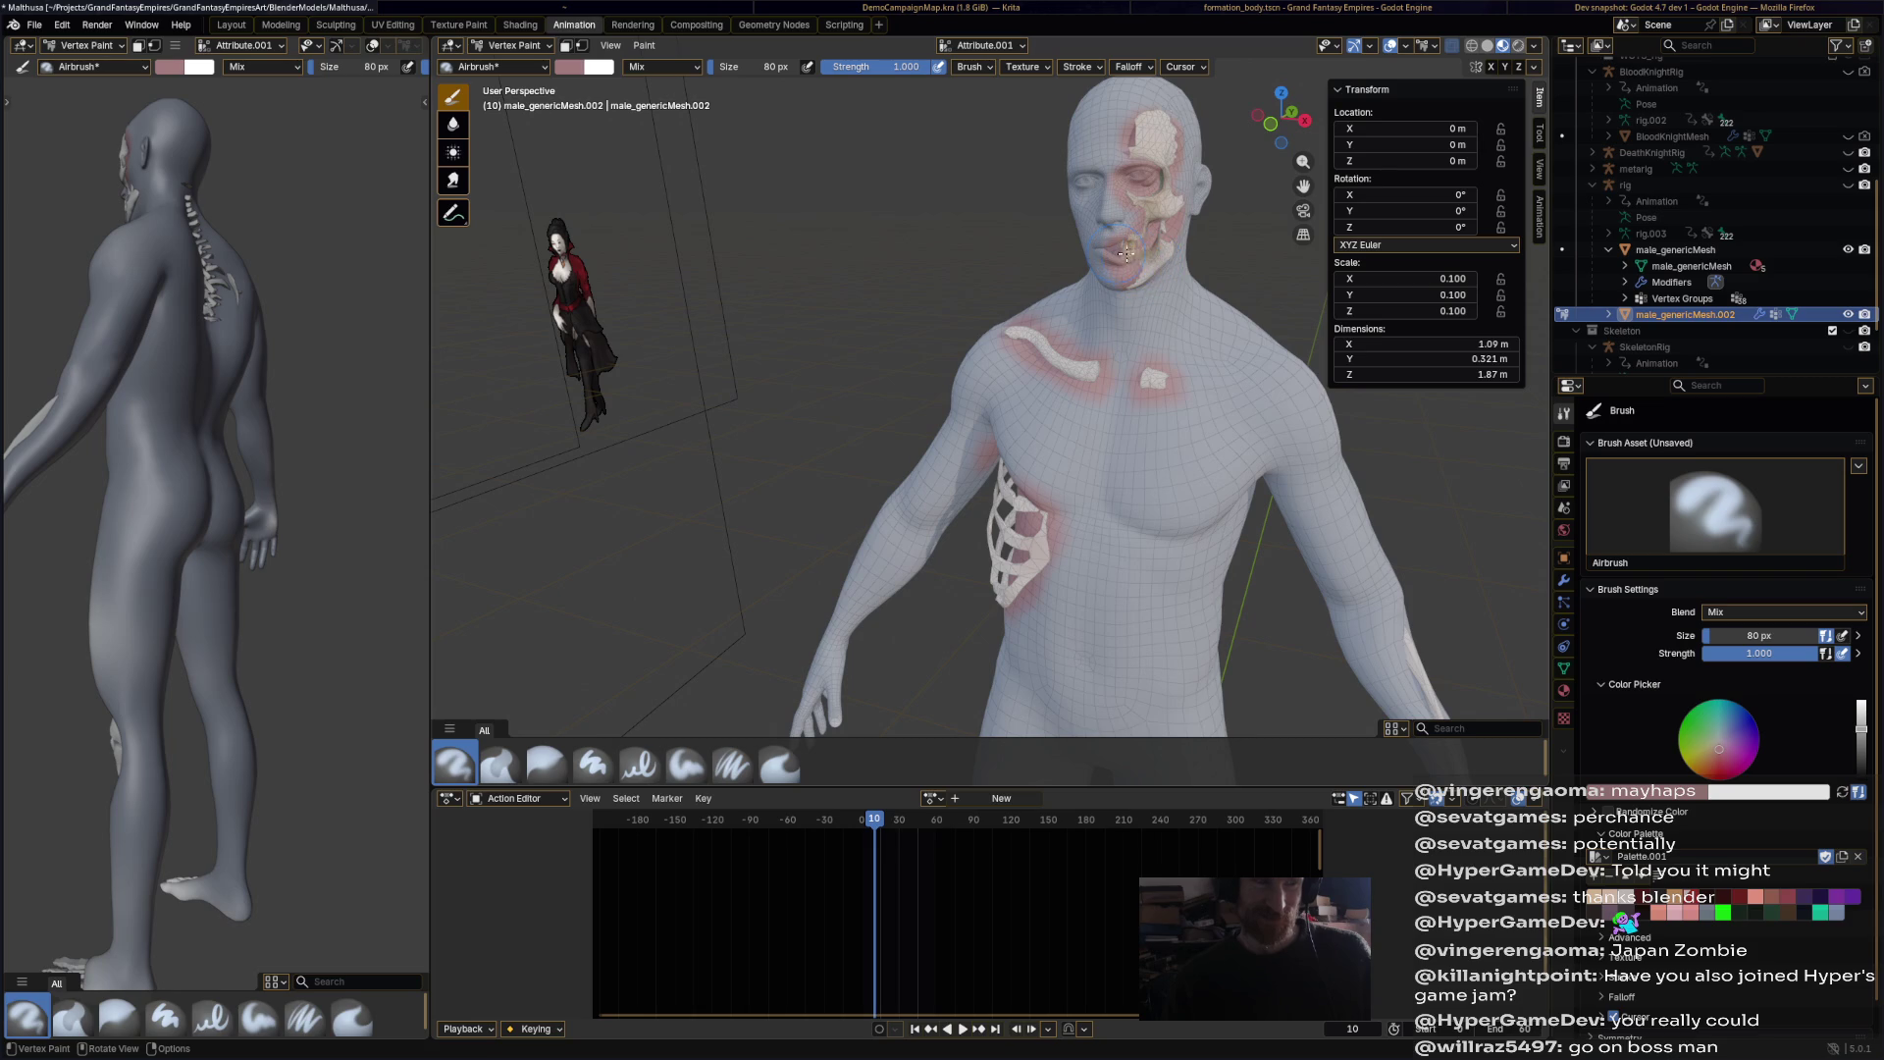
scroll(1085, 268, "down", 4)
middle_click_drag(1085, 268, 1053, 325)
scroll(1054, 325, "up", 4)
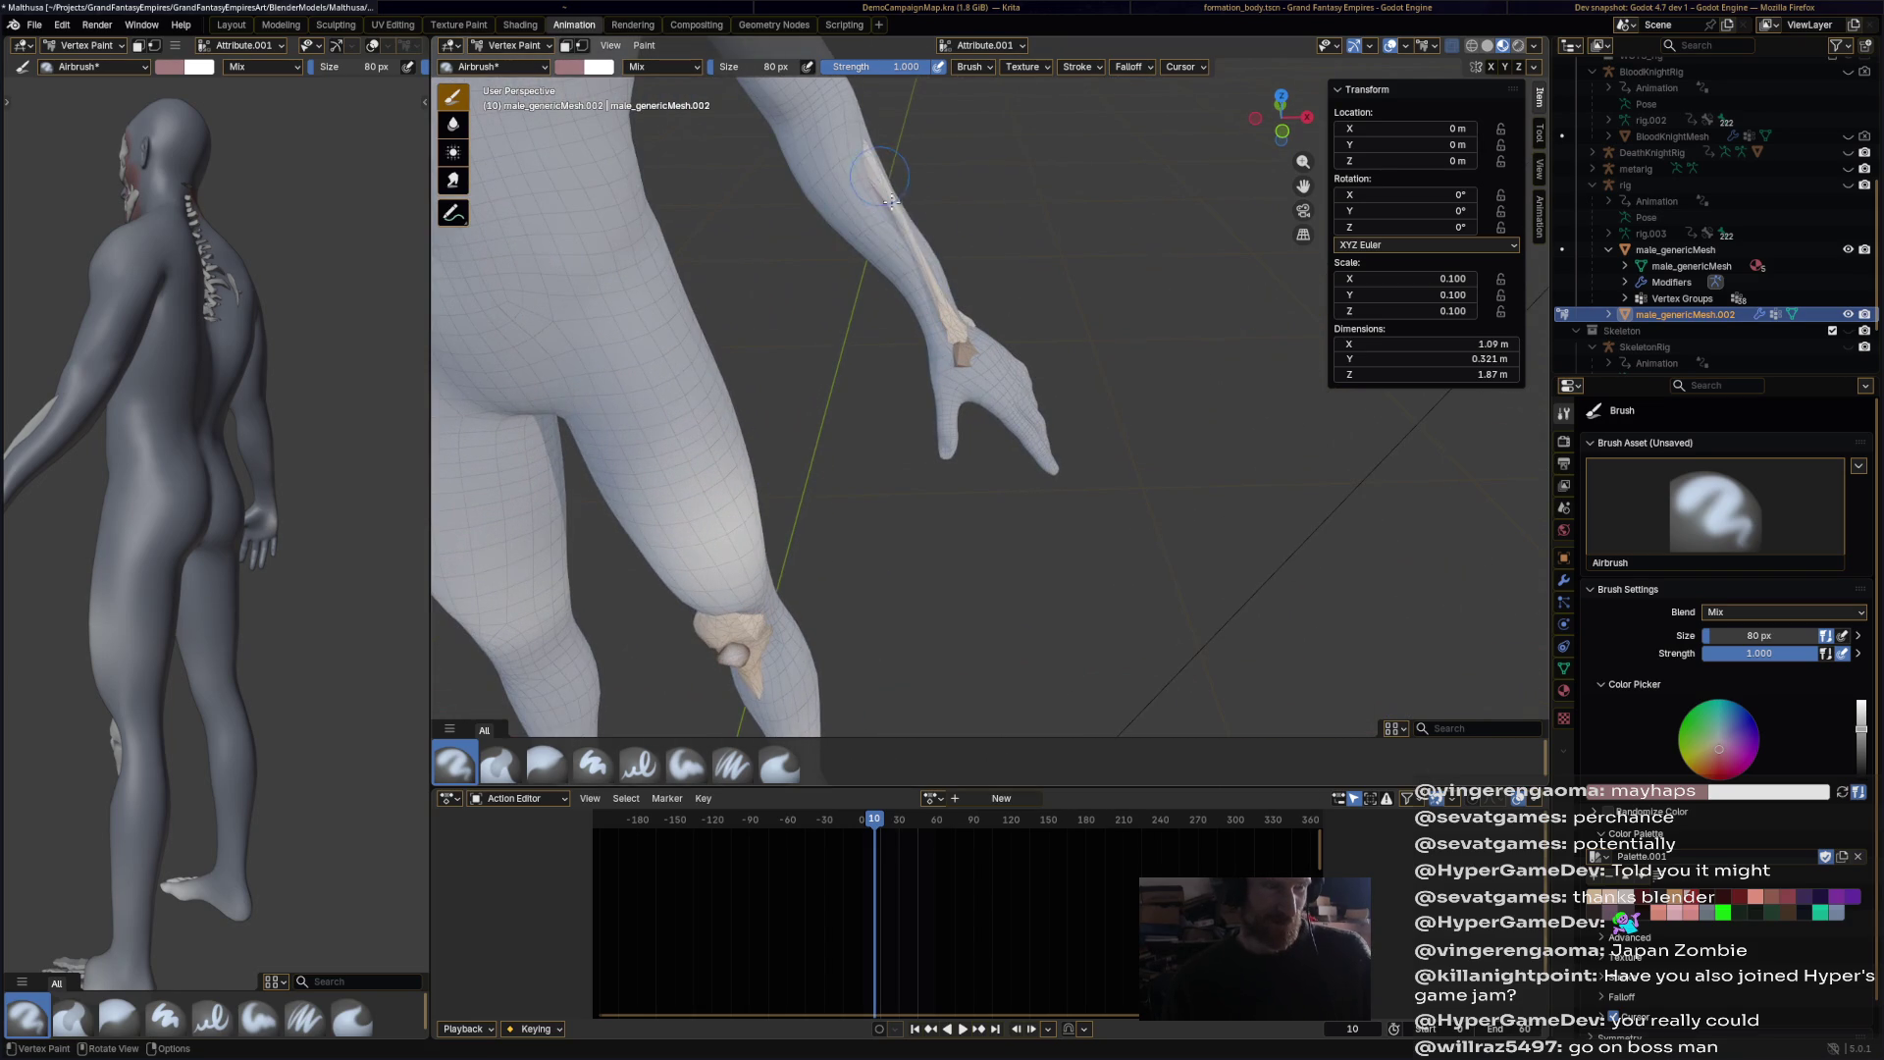
scroll(954, 347, "down", 3)
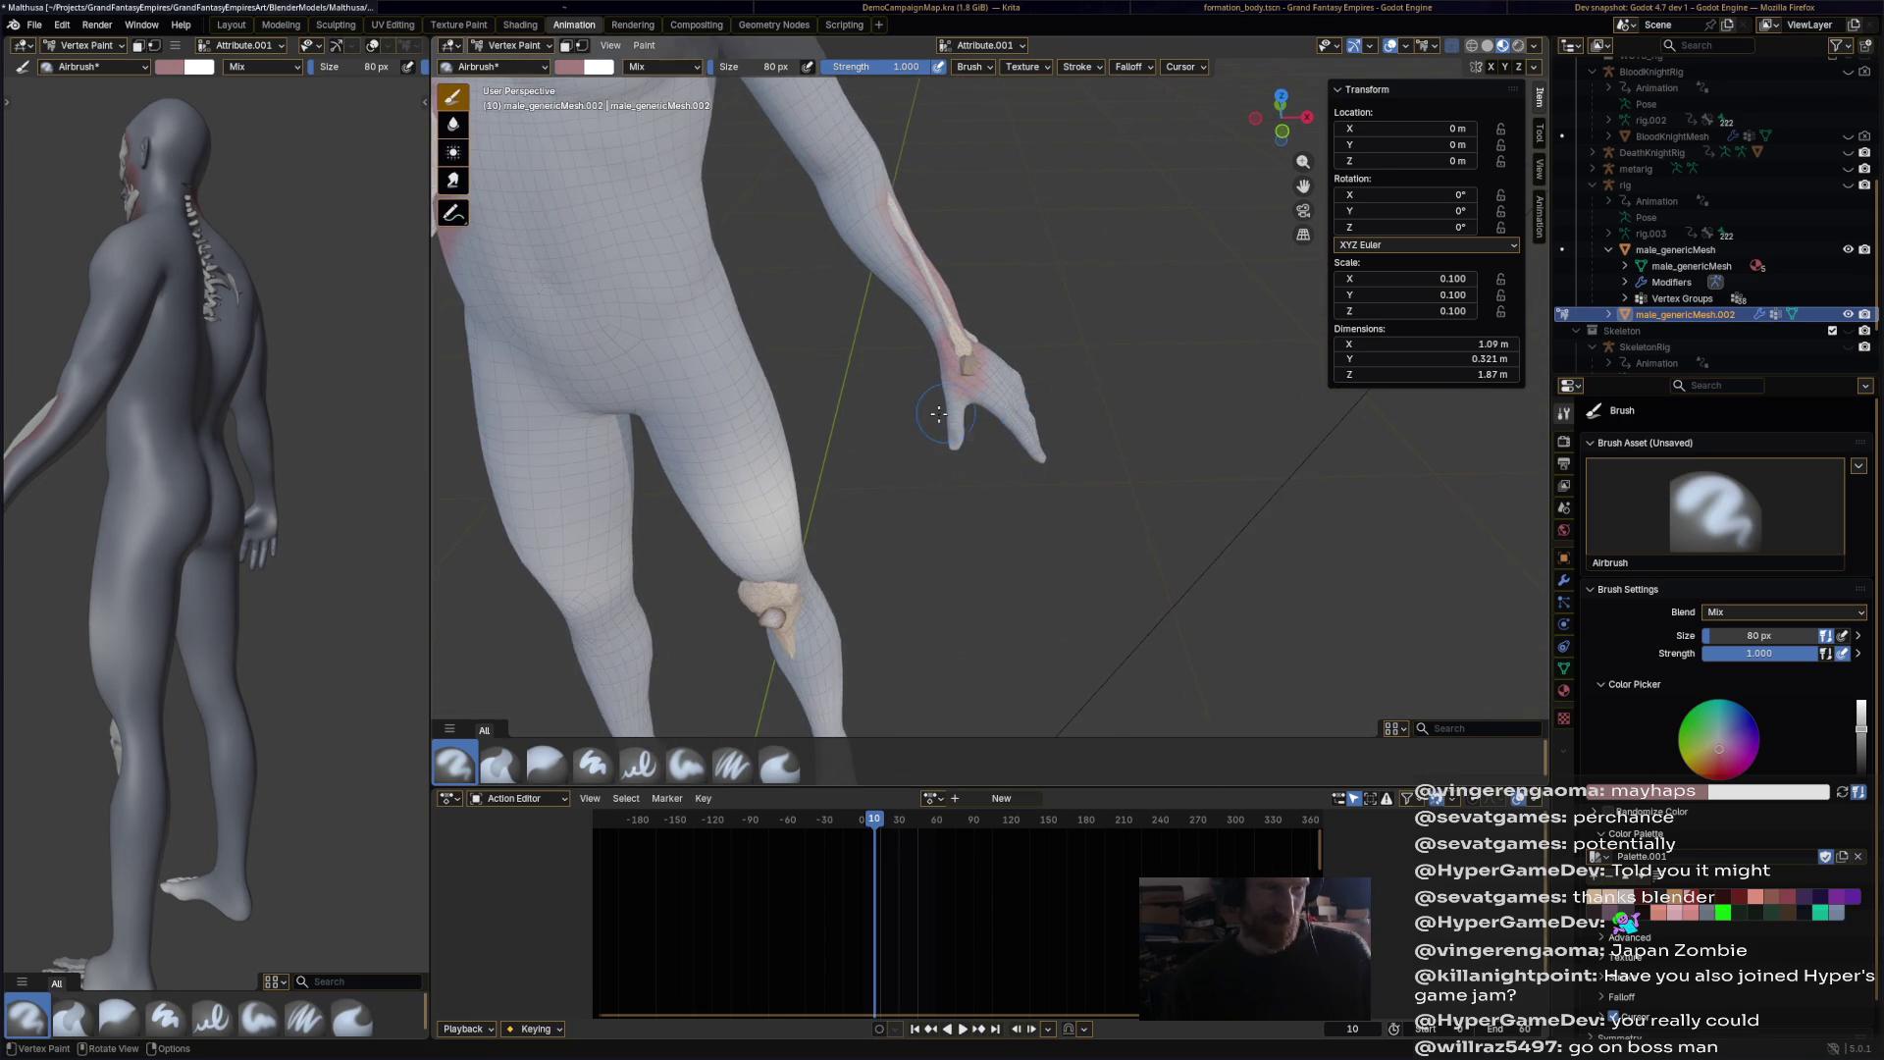
scroll(849, 427, "up", 3)
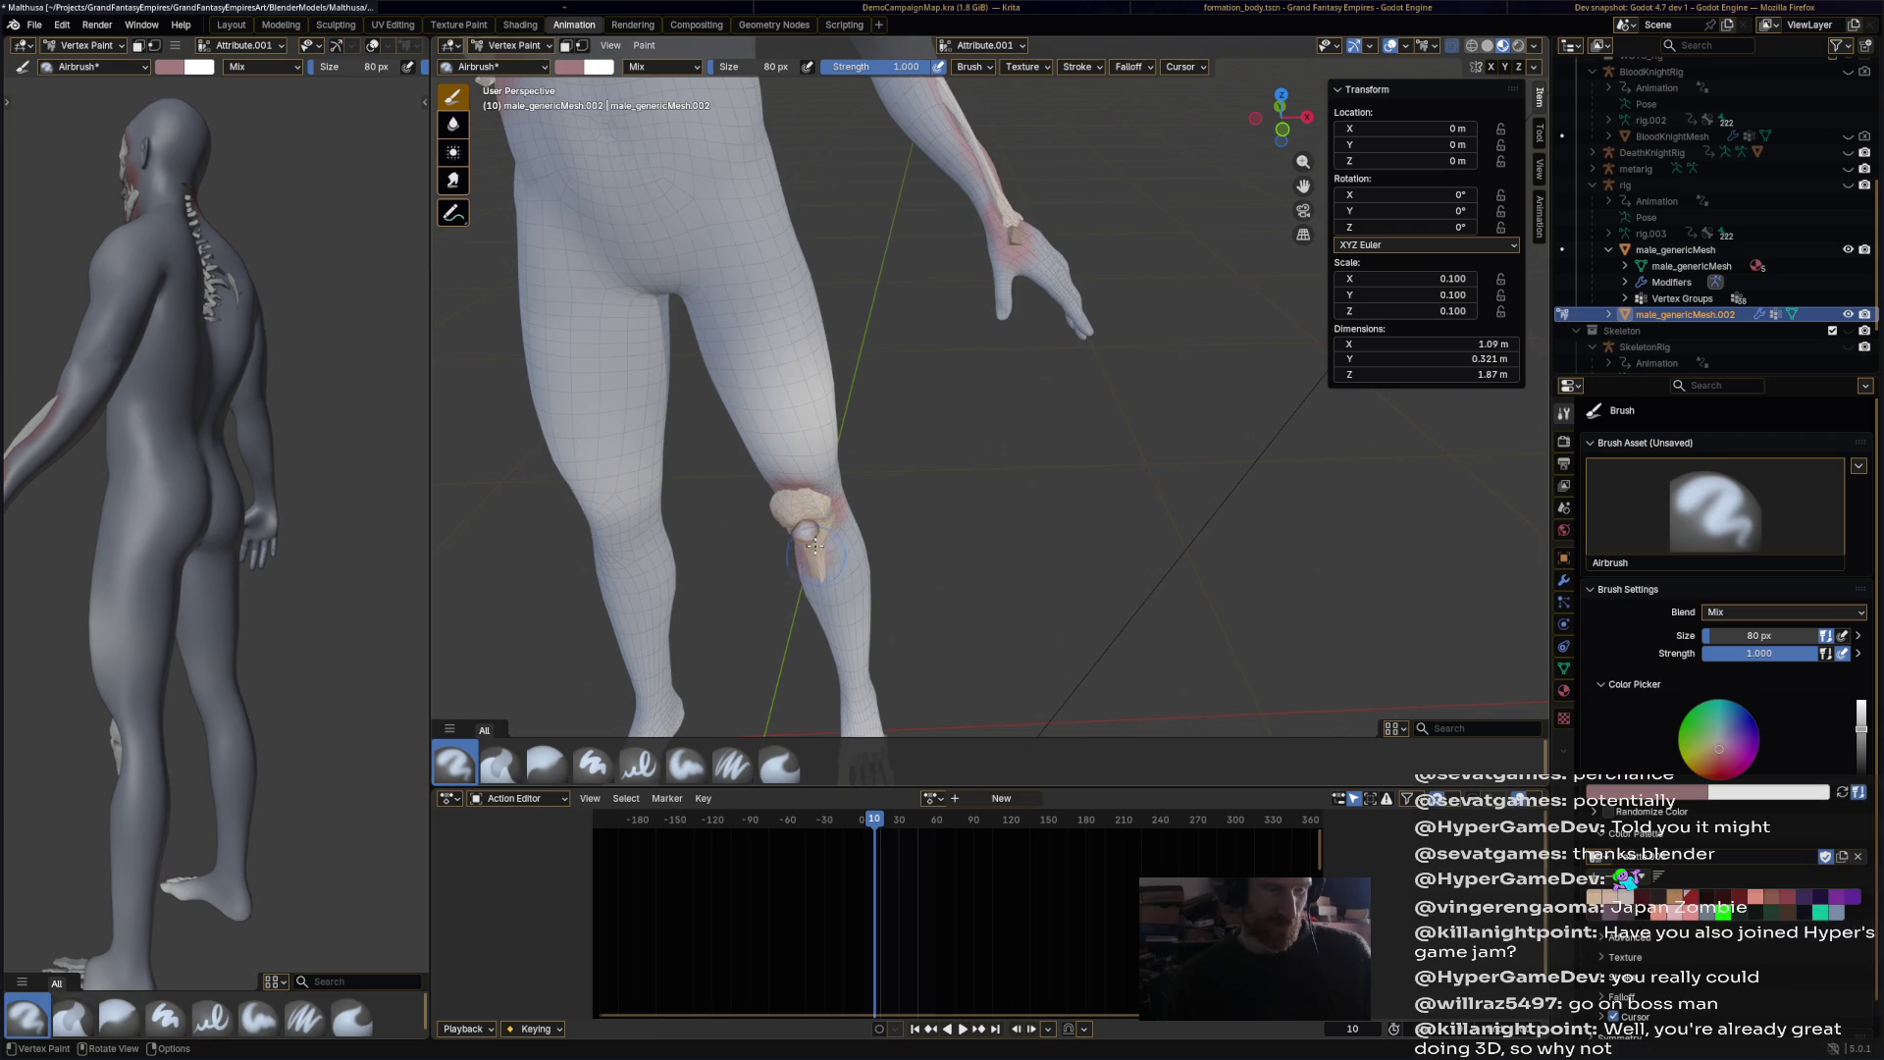
scroll(940, 569, "down", 4, "shift")
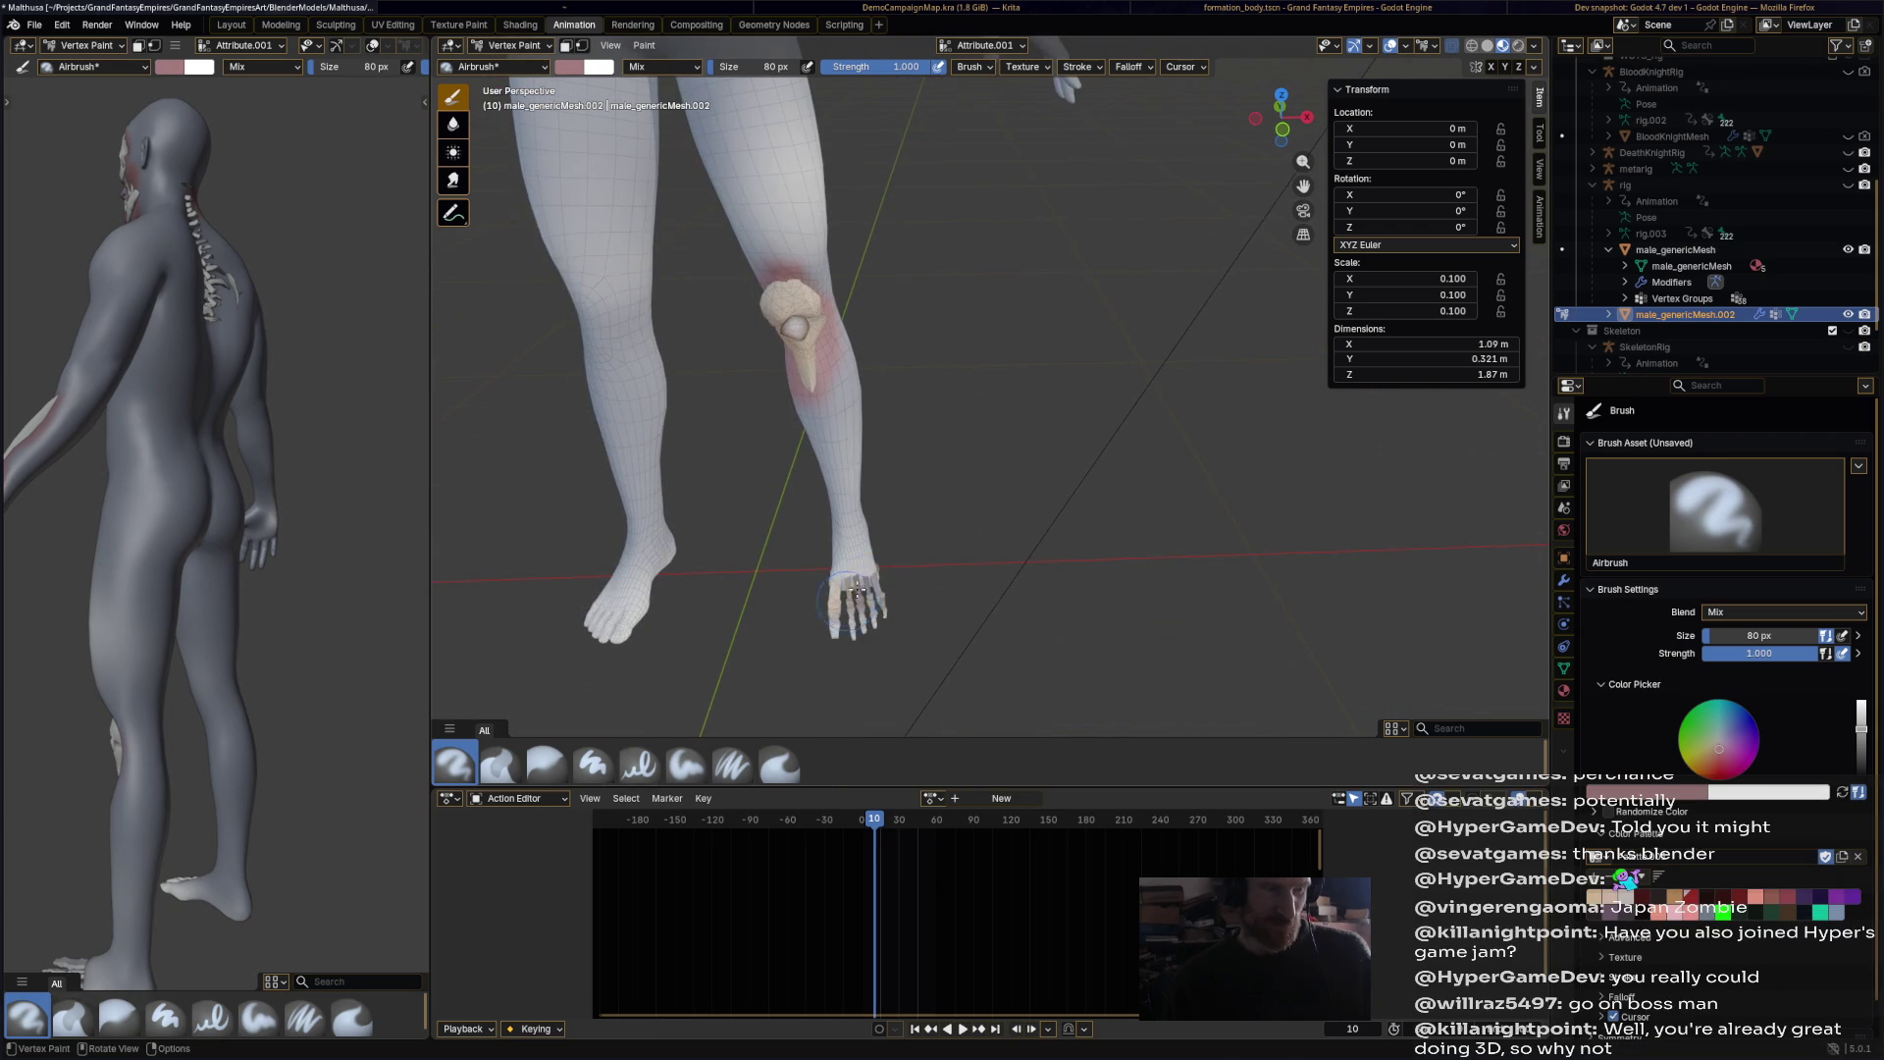
Step: Bring the body to a frontal view with the head in frame, then pick a saturated red
mouse_move(952, 581)
middle_mouse_down()
mouse_move(942, 550)
mouse_move(750, 459)
mouse_move(874, 422)
mouse_move(1122, 425)
mouse_move(1050, 317)
mouse_move(788, 230)
middle_mouse_up()
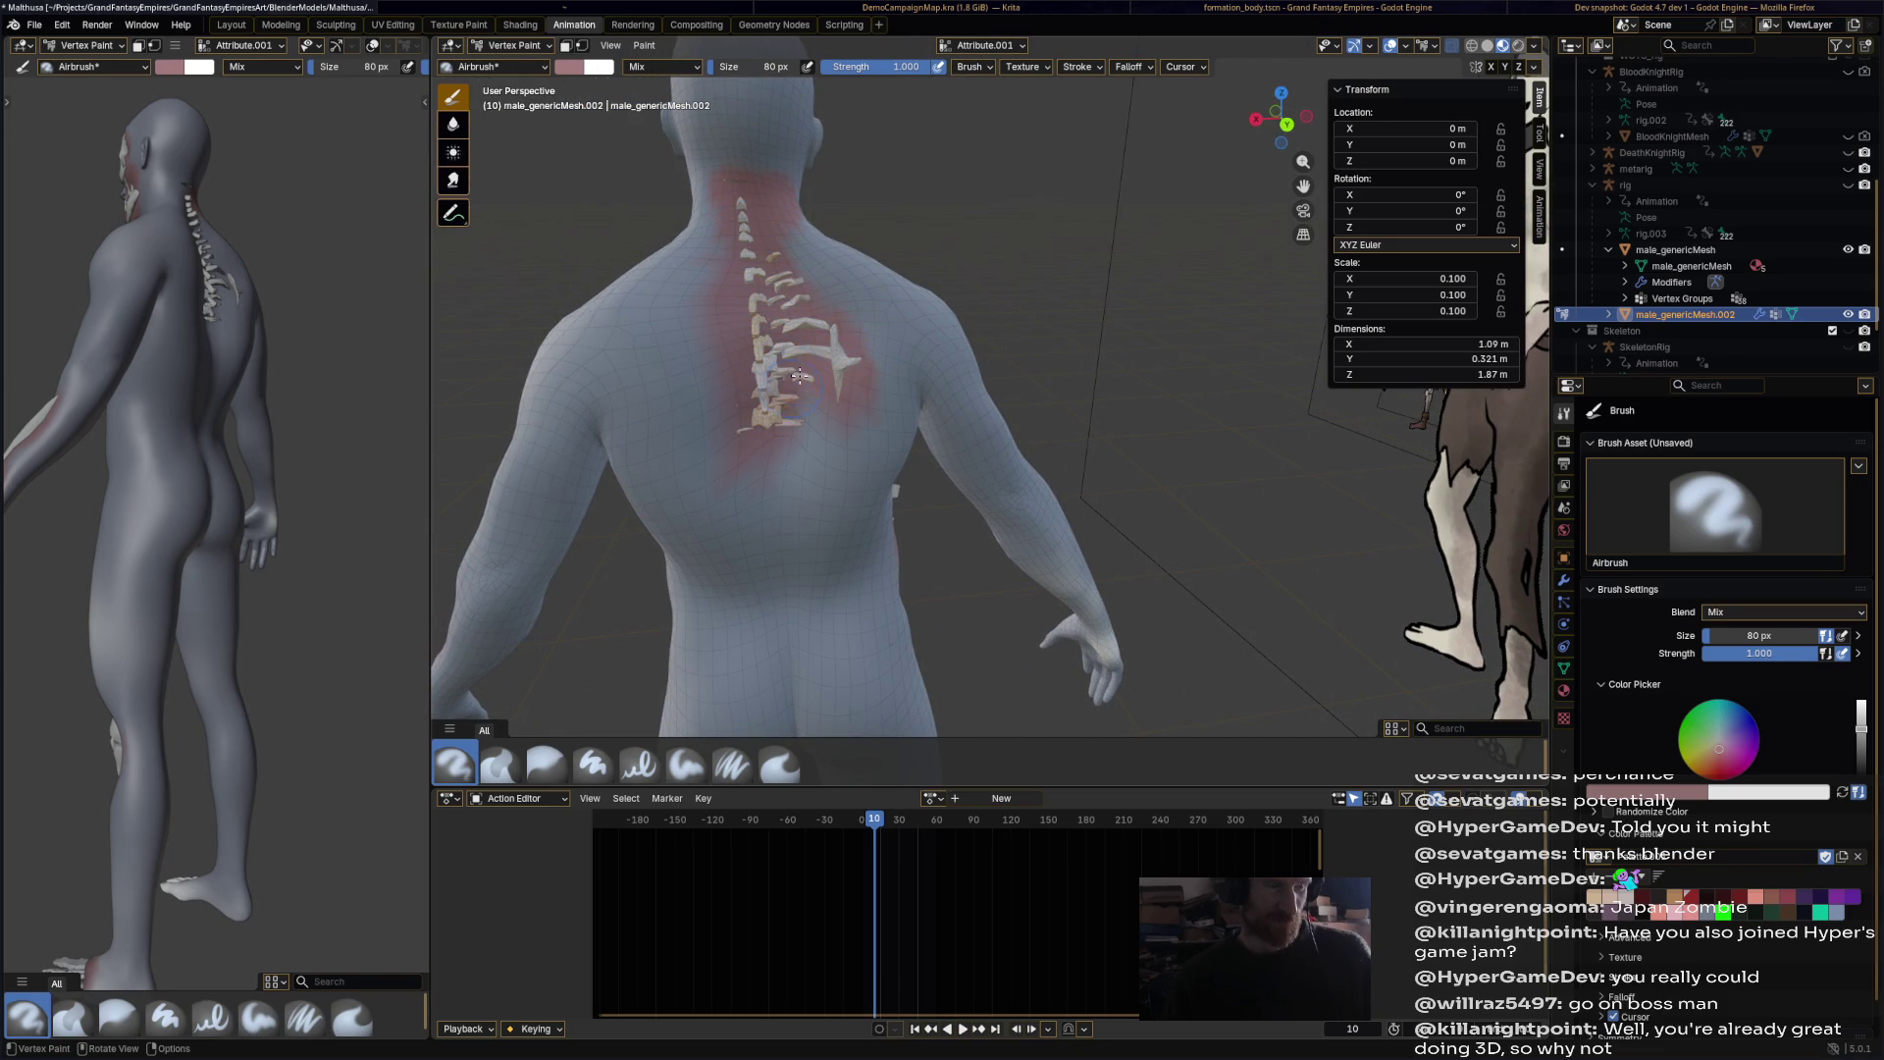
scroll(834, 371, "down", 5)
mouse_move(834, 371)
middle_mouse_down()
mouse_move(1115, 409)
mouse_move(1090, 451)
mouse_move(1050, 324)
mouse_move(984, 239)
middle_mouse_up()
scroll(1008, 261, "up", 2)
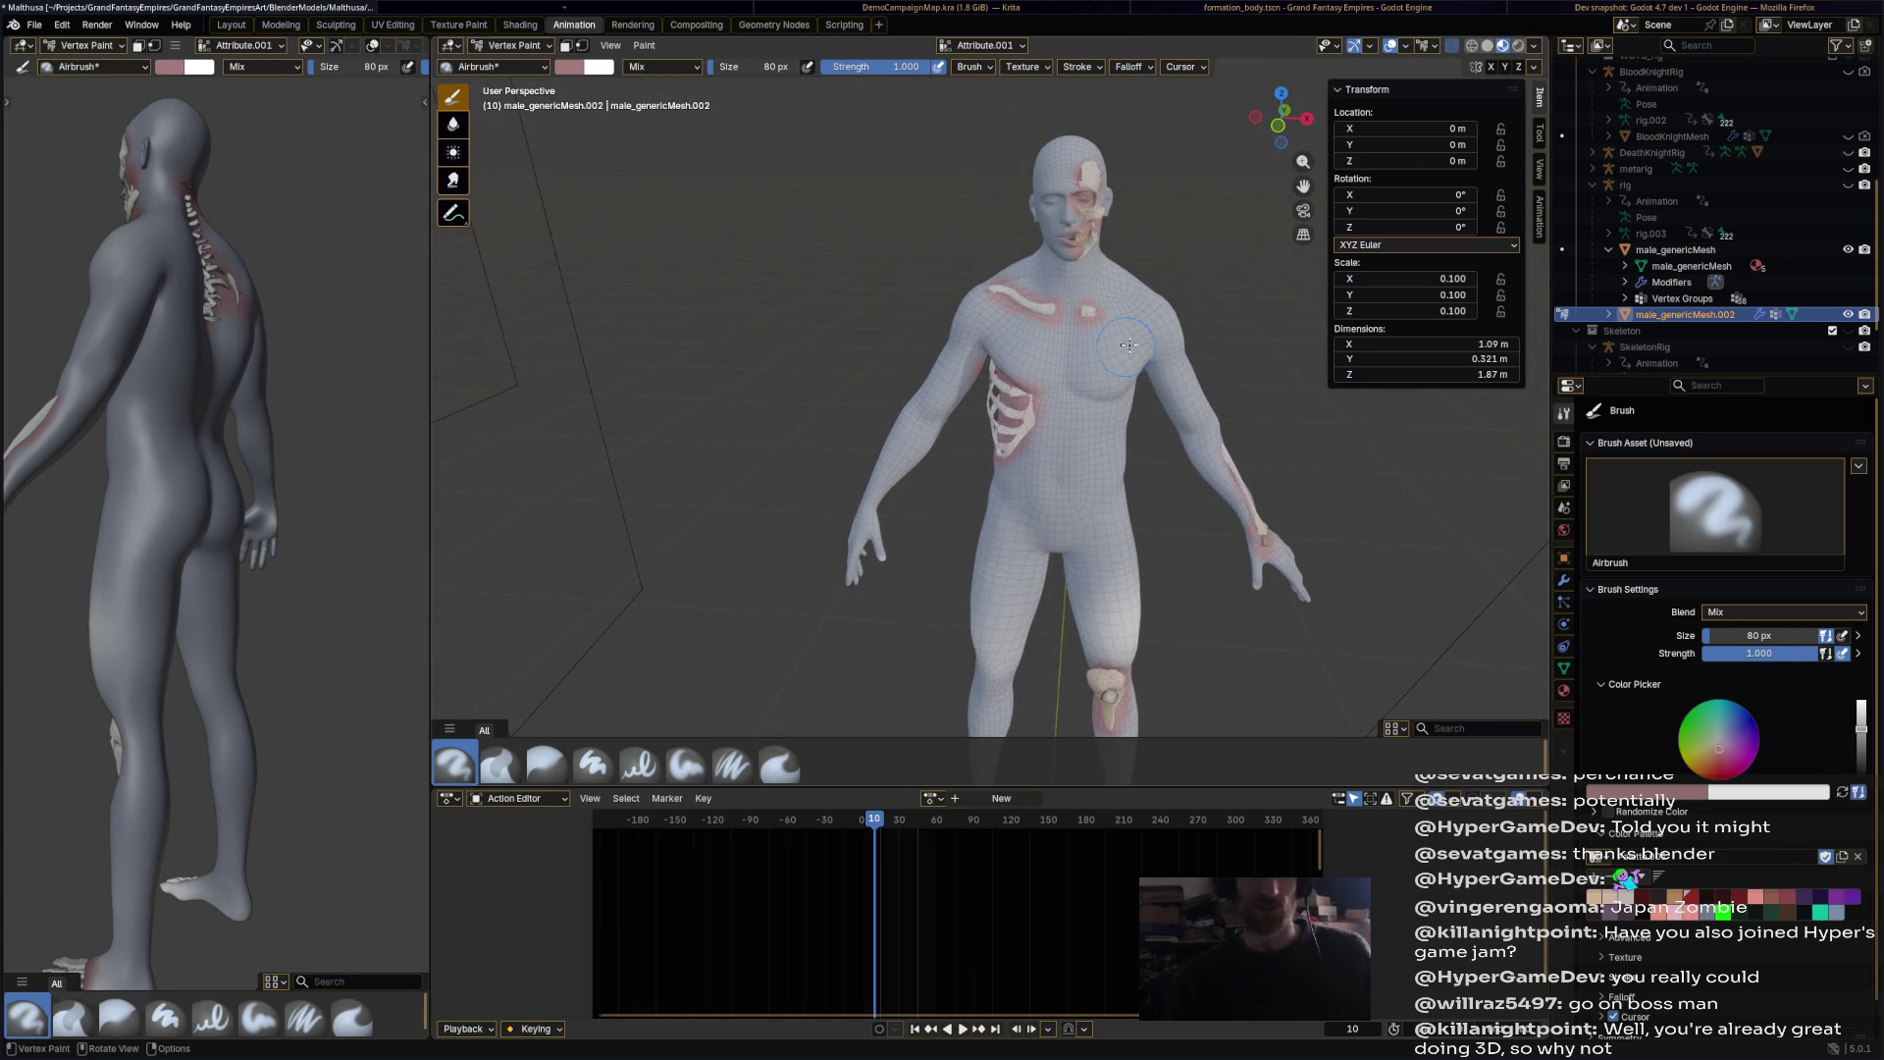
mouse_move(1122, 359)
middle_mouse_down()
mouse_move(1050, 245)
mouse_move(1044, 323)
middle_mouse_up()
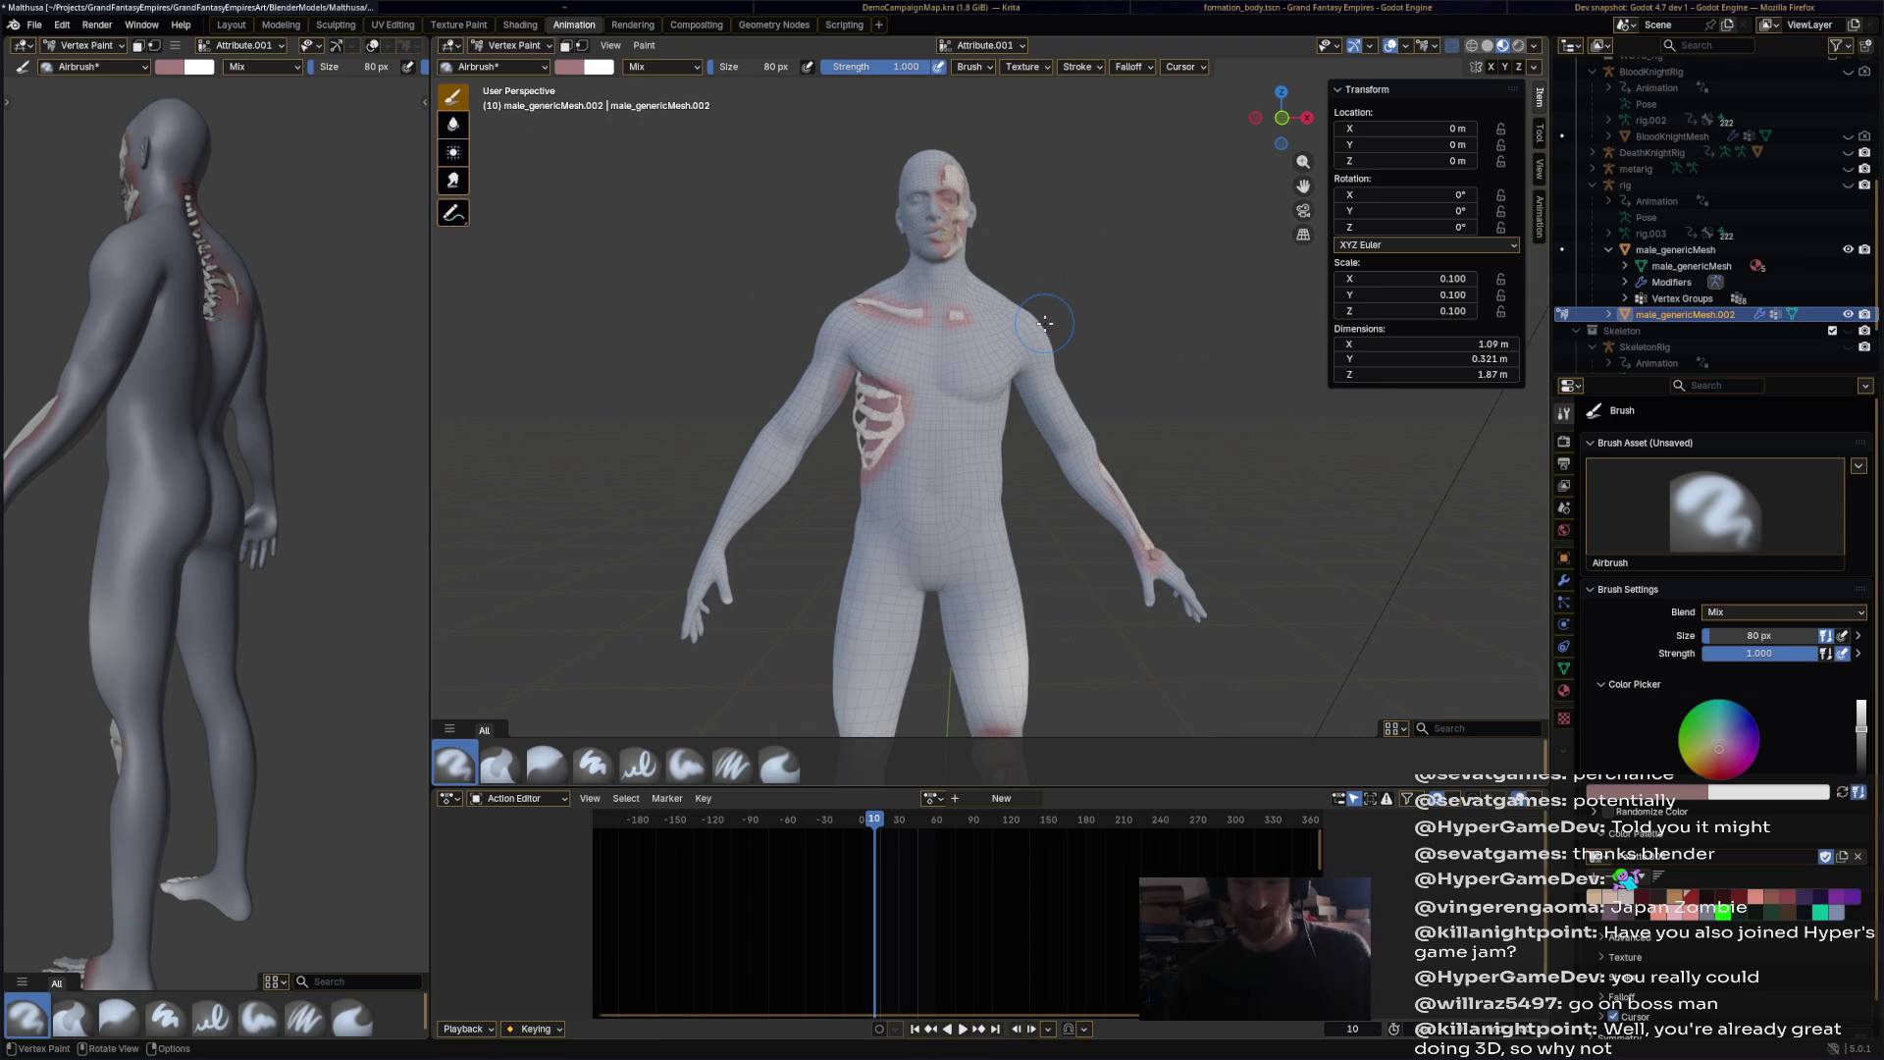
scroll(1021, 245, "up", 4)
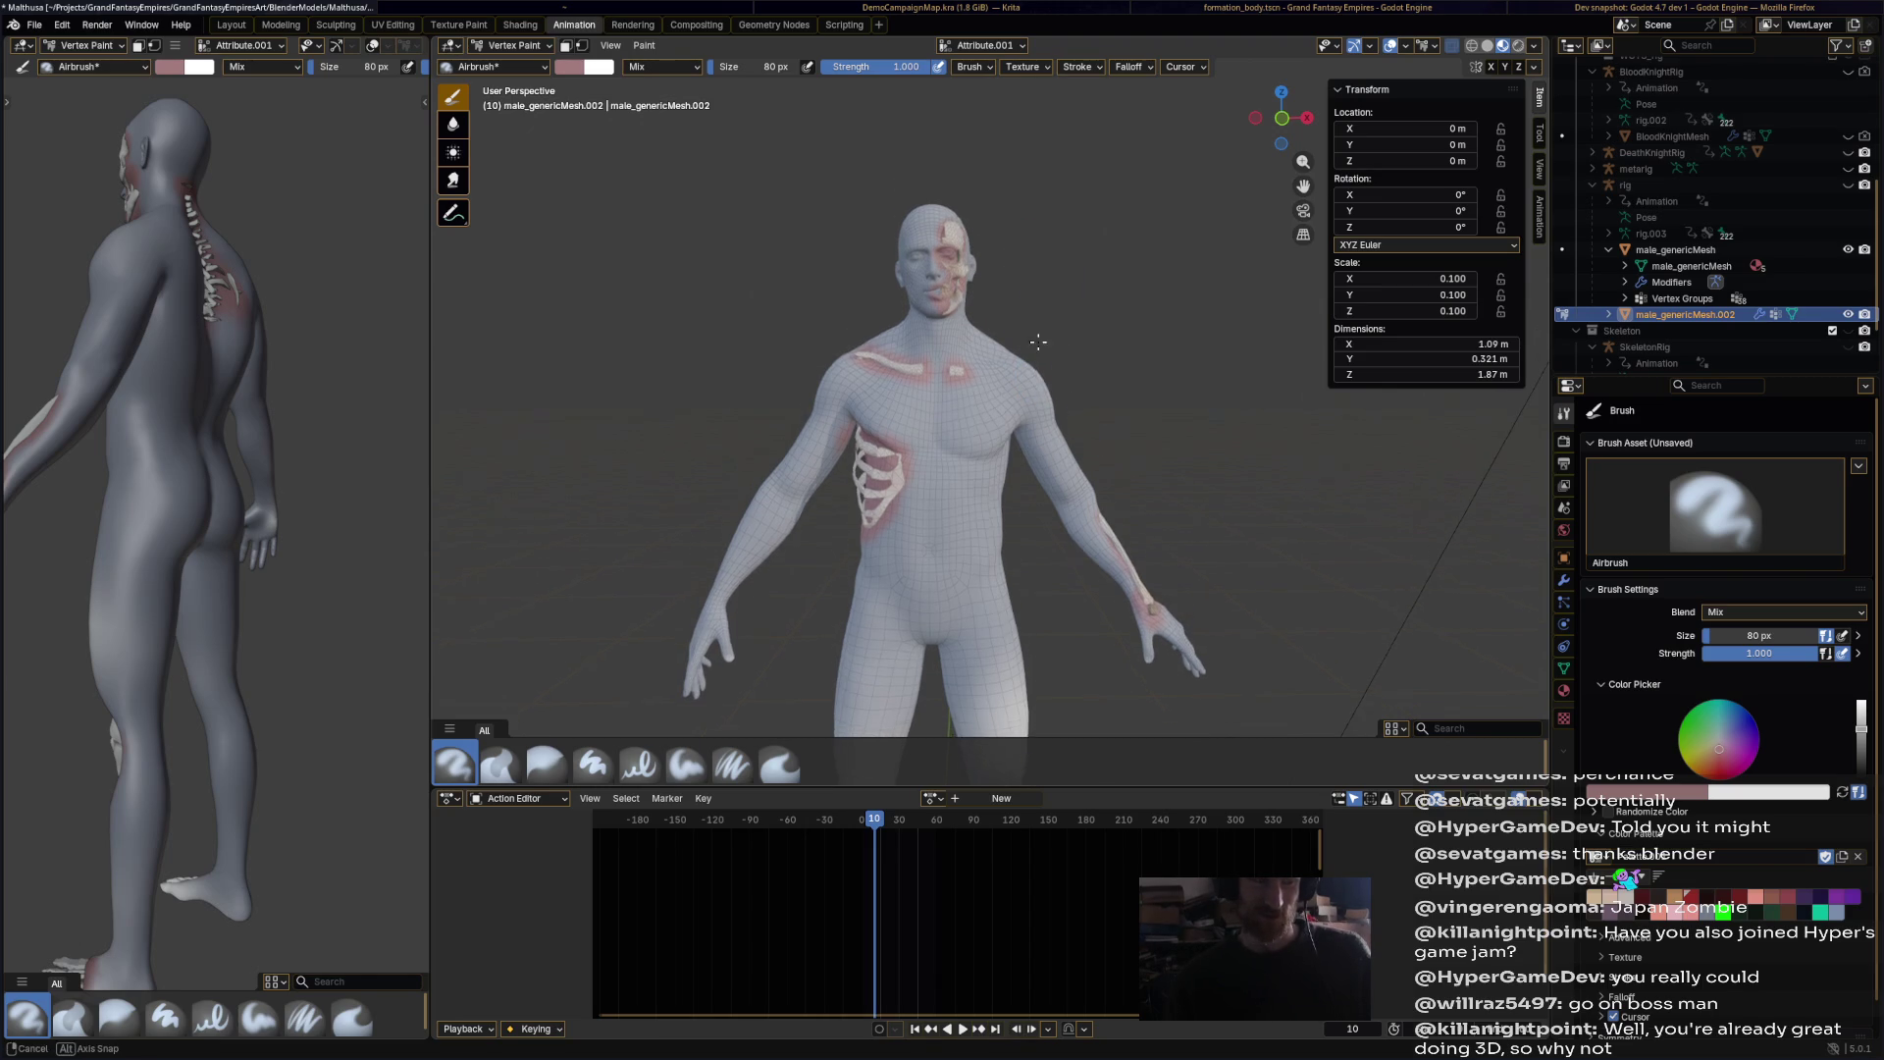
middle_click_drag(954, 168, 960, 260)
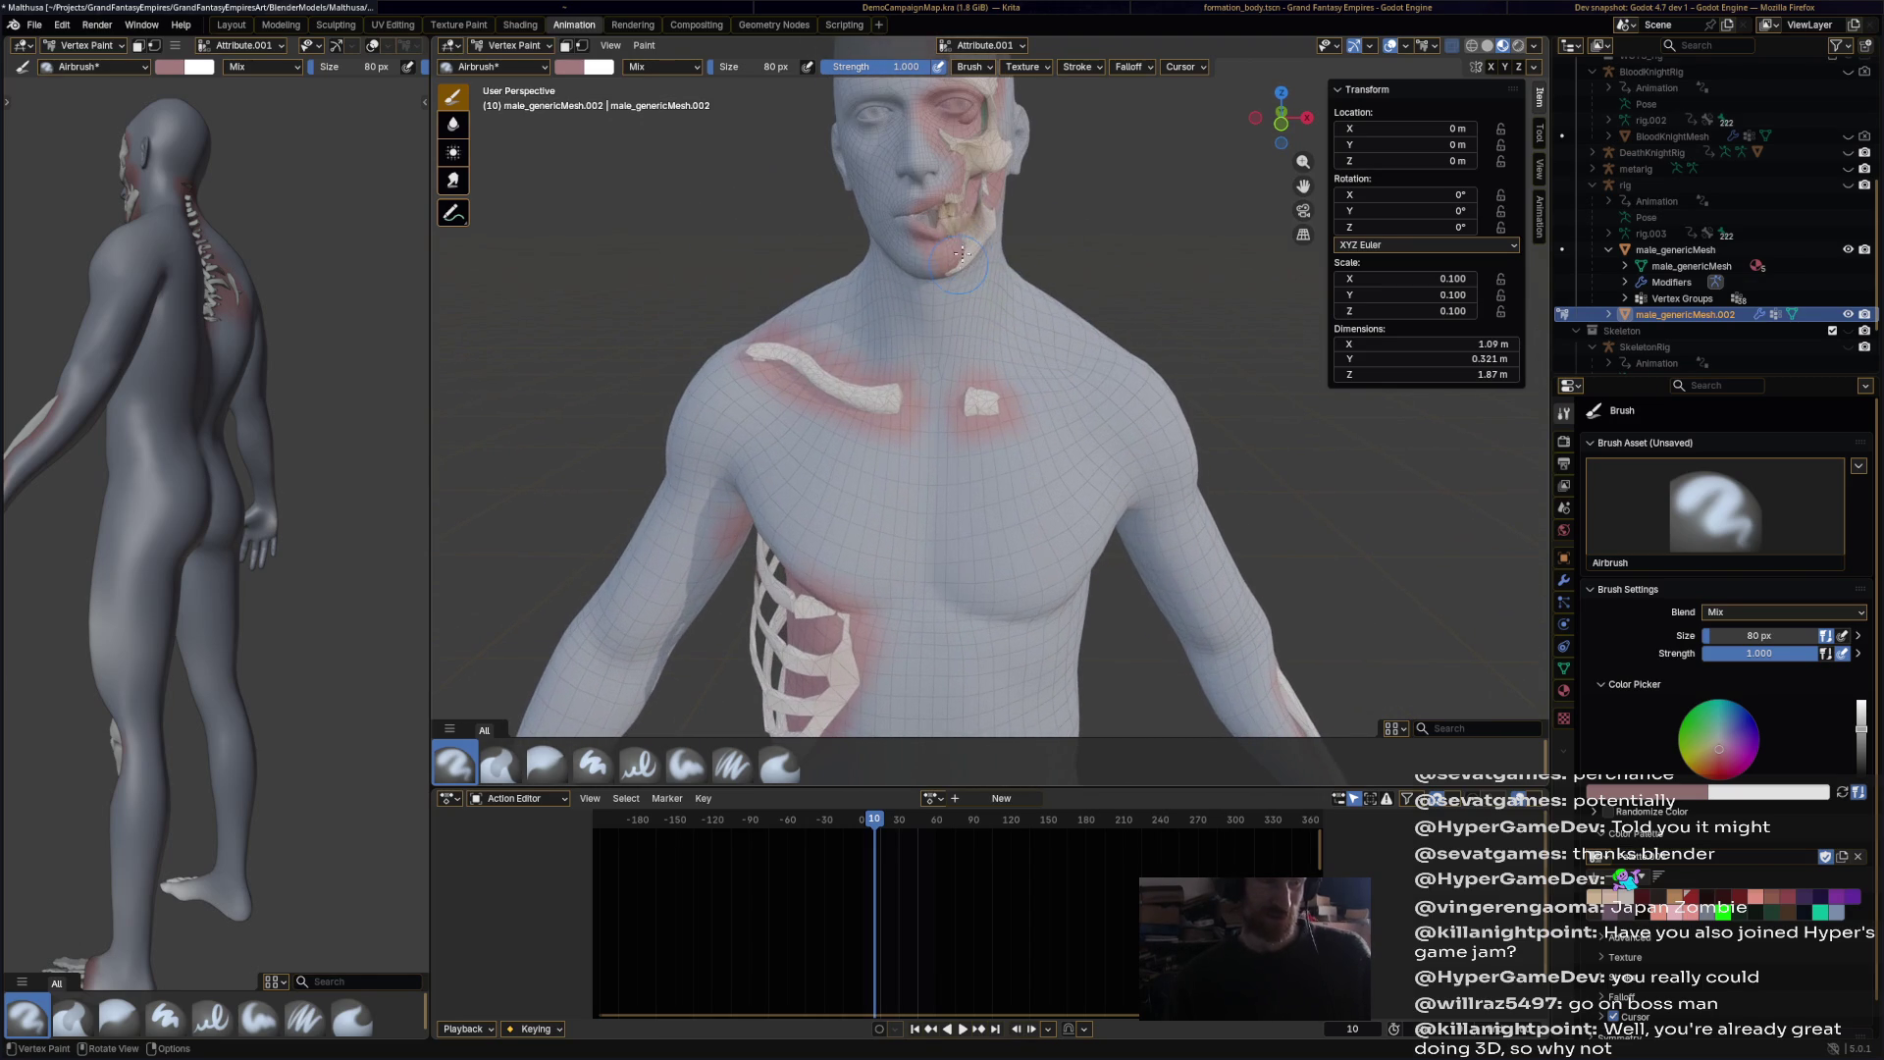
mouse_move(1074, 262)
middle_mouse_down()
mouse_move(931, 454)
mouse_move(1030, 454)
mouse_move(1000, 450)
mouse_move(1010, 430)
middle_mouse_up()
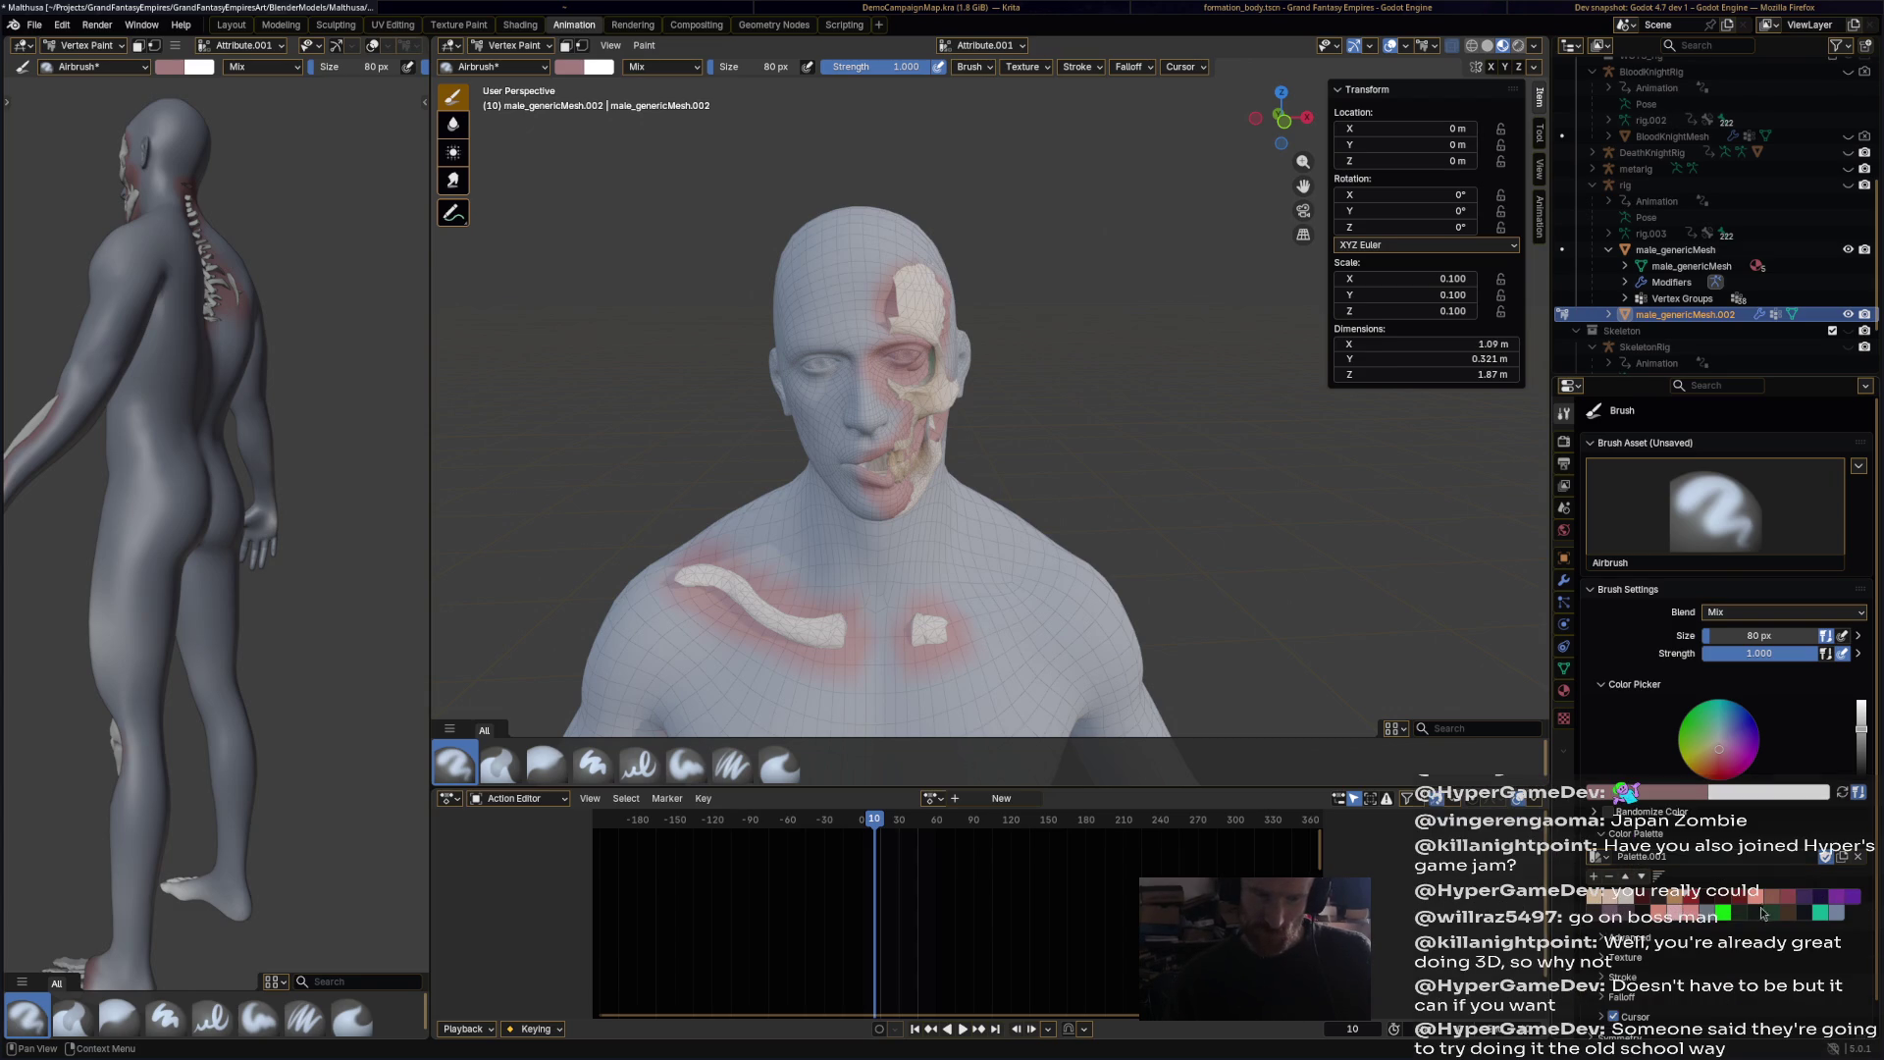
left_click(1795, 898)
Step: Undo the red stroke around the right eye, retune to a redder beige, and paint the forehead
left_click_drag(842, 345, 856, 365)
key("ctrl+z")
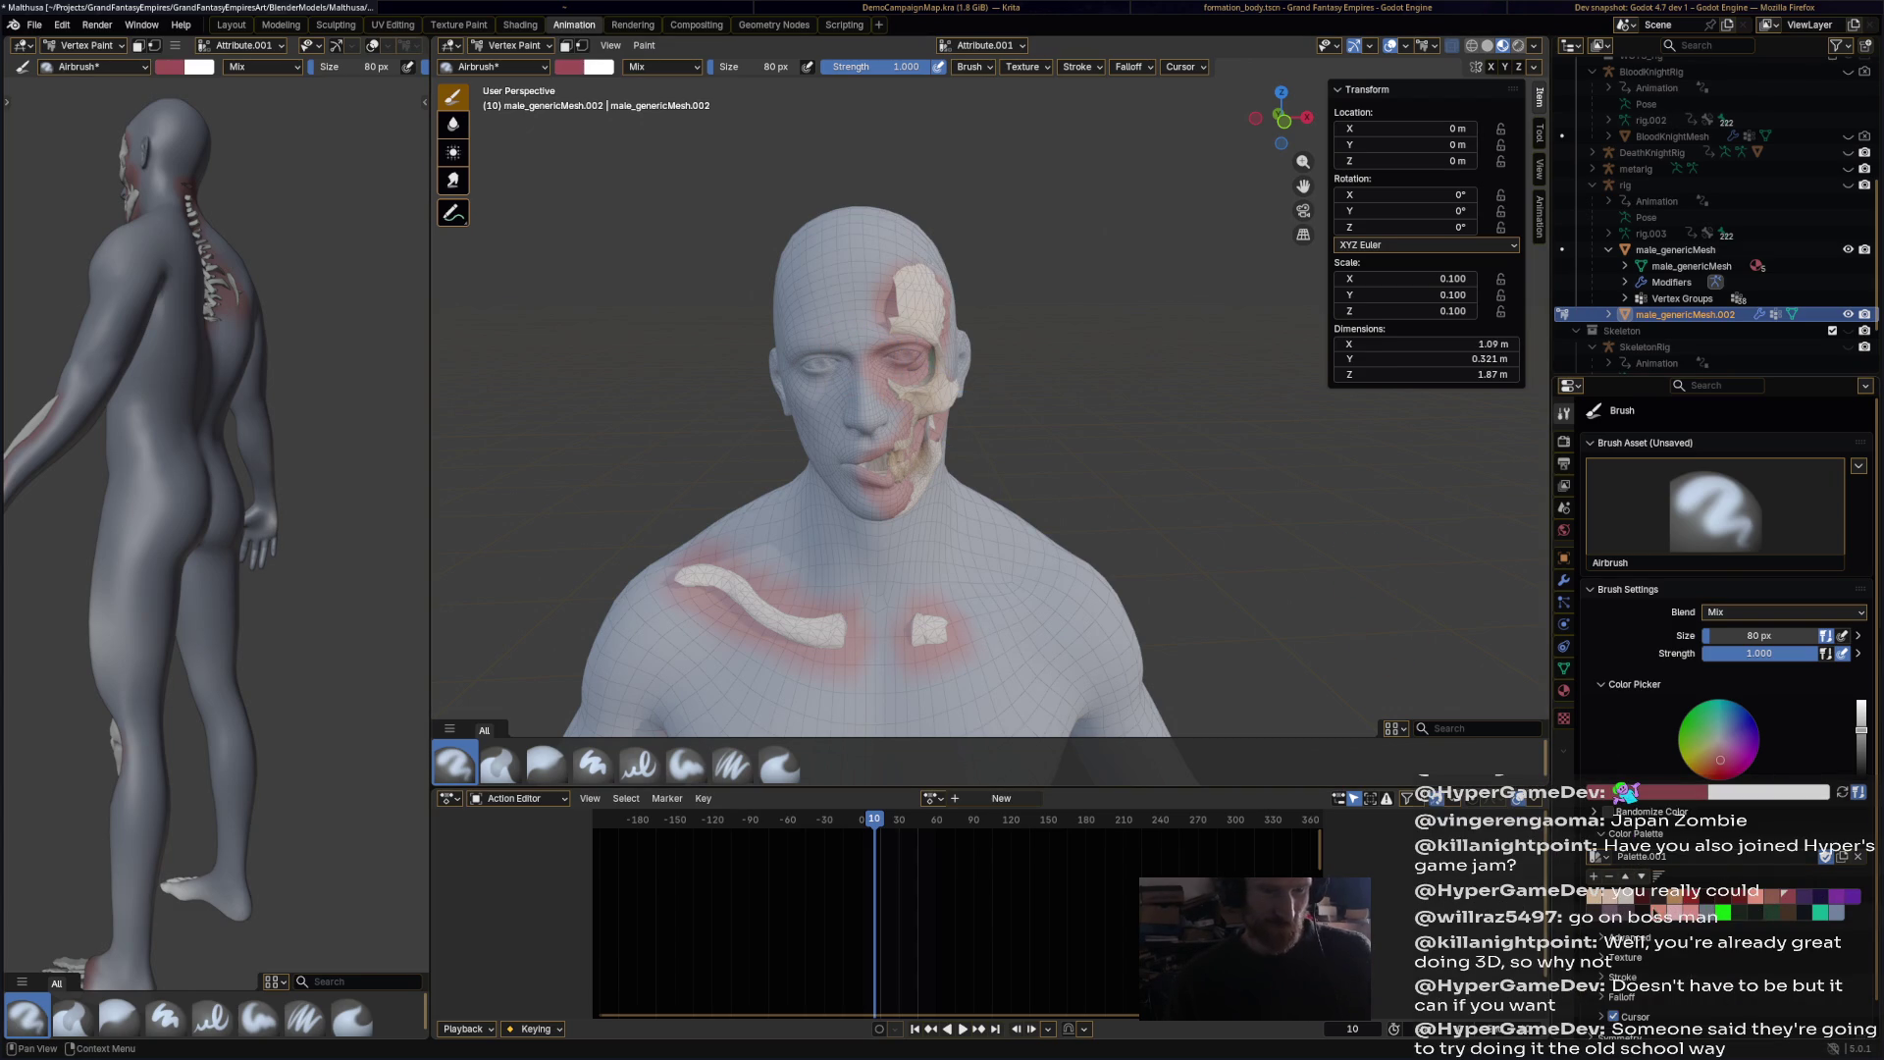
left_click(1766, 897)
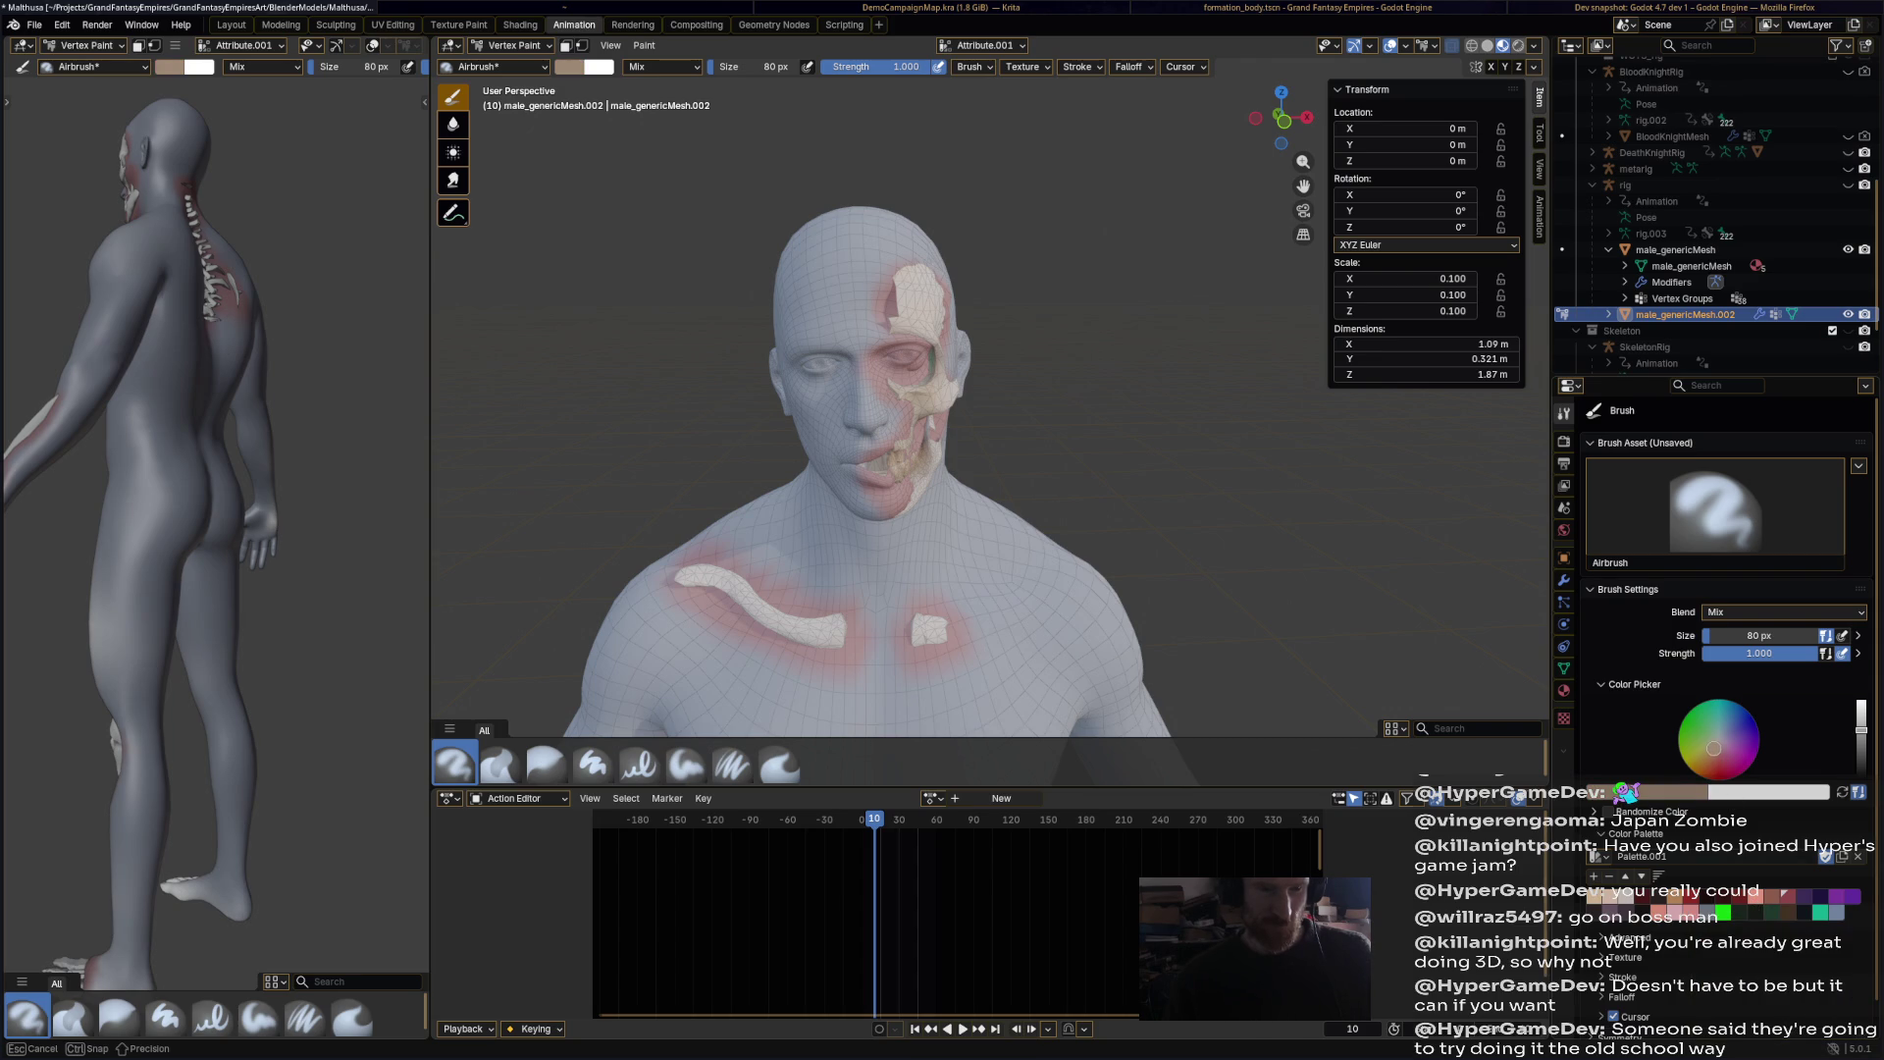
left_click(1752, 895)
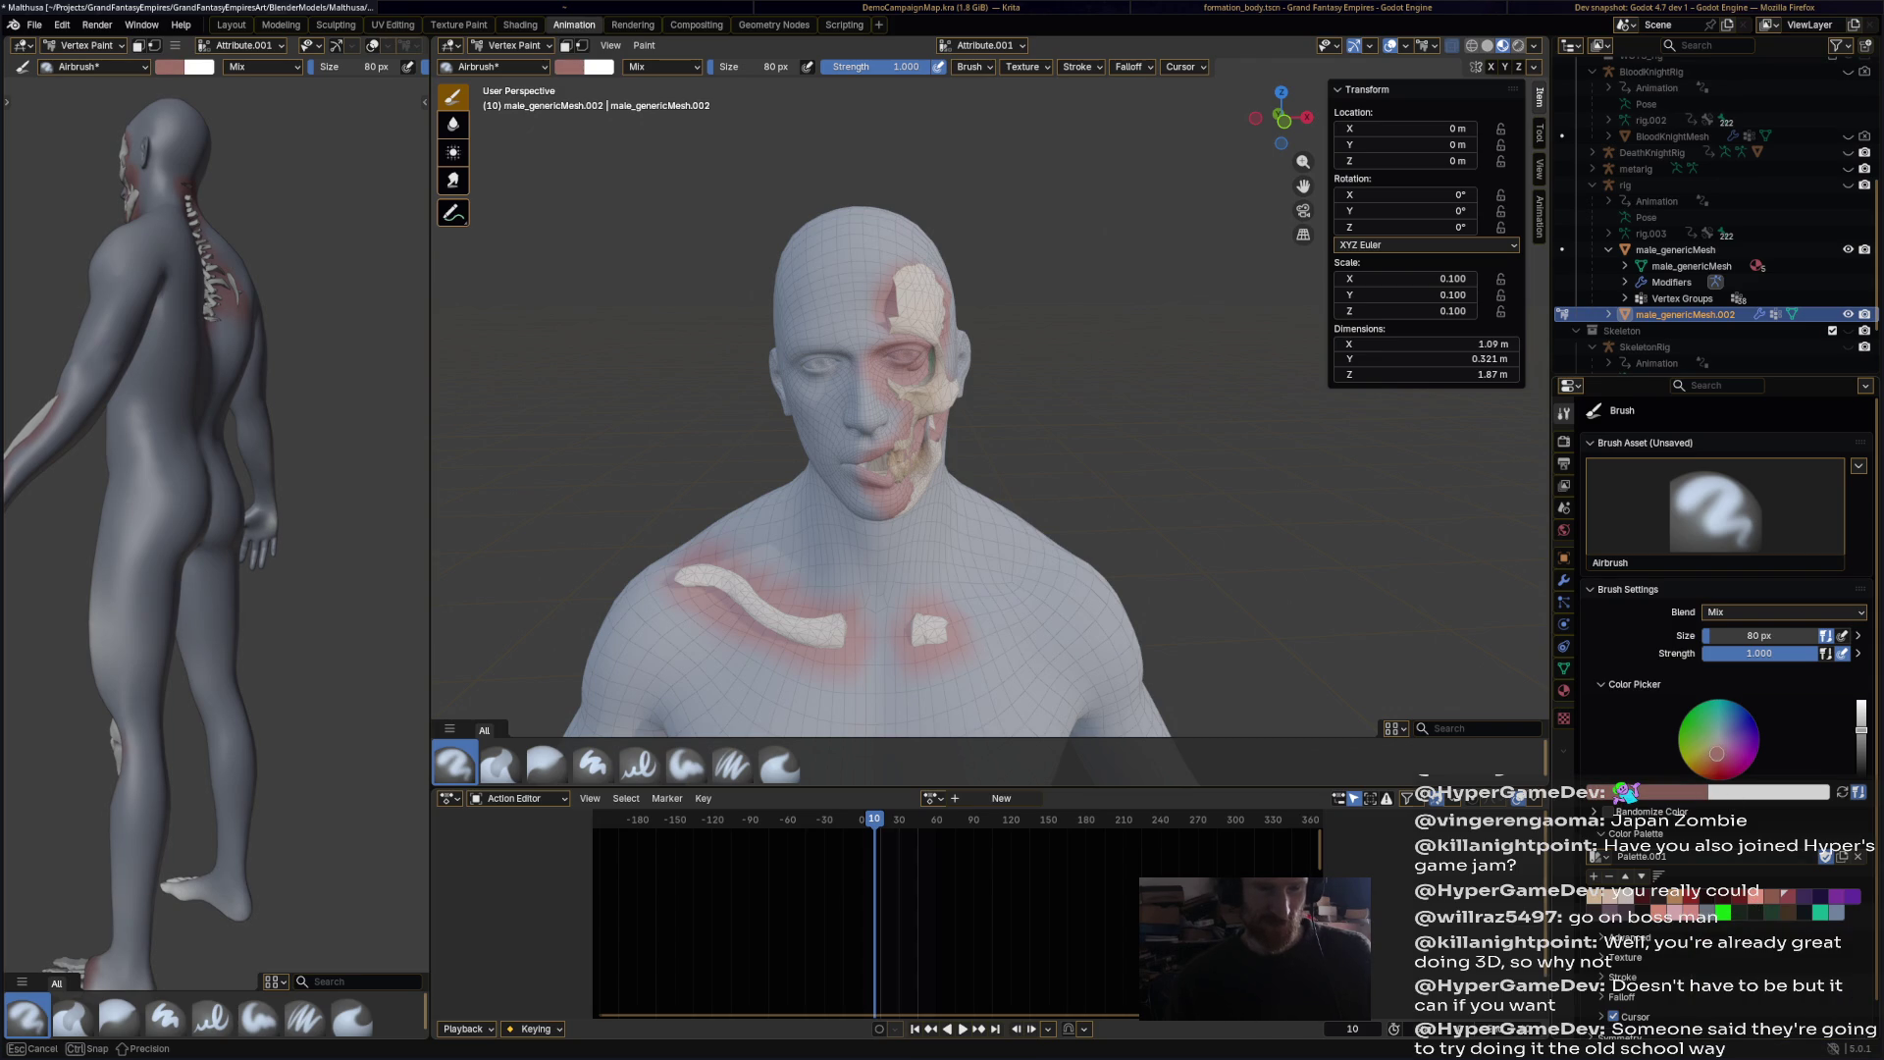
left_click_drag(816, 322, 853, 330)
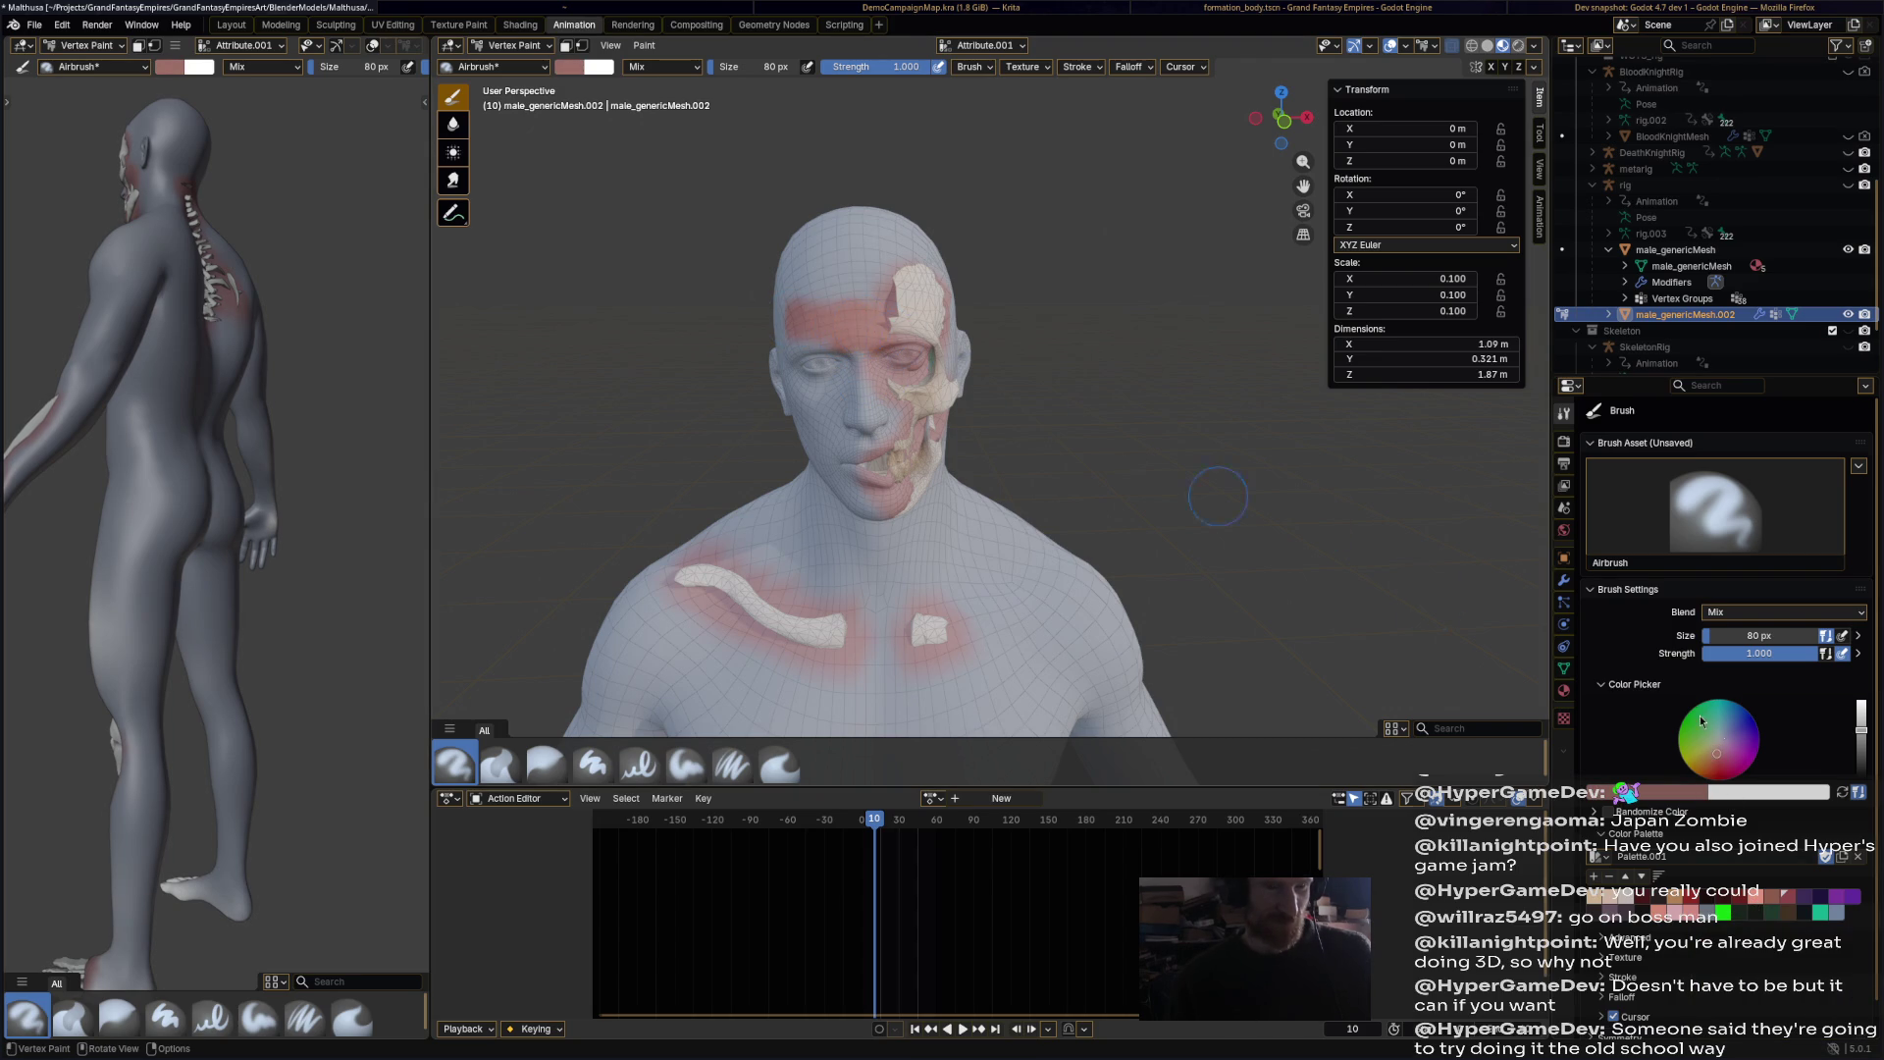
left_click_drag(1861, 729, 1860, 703)
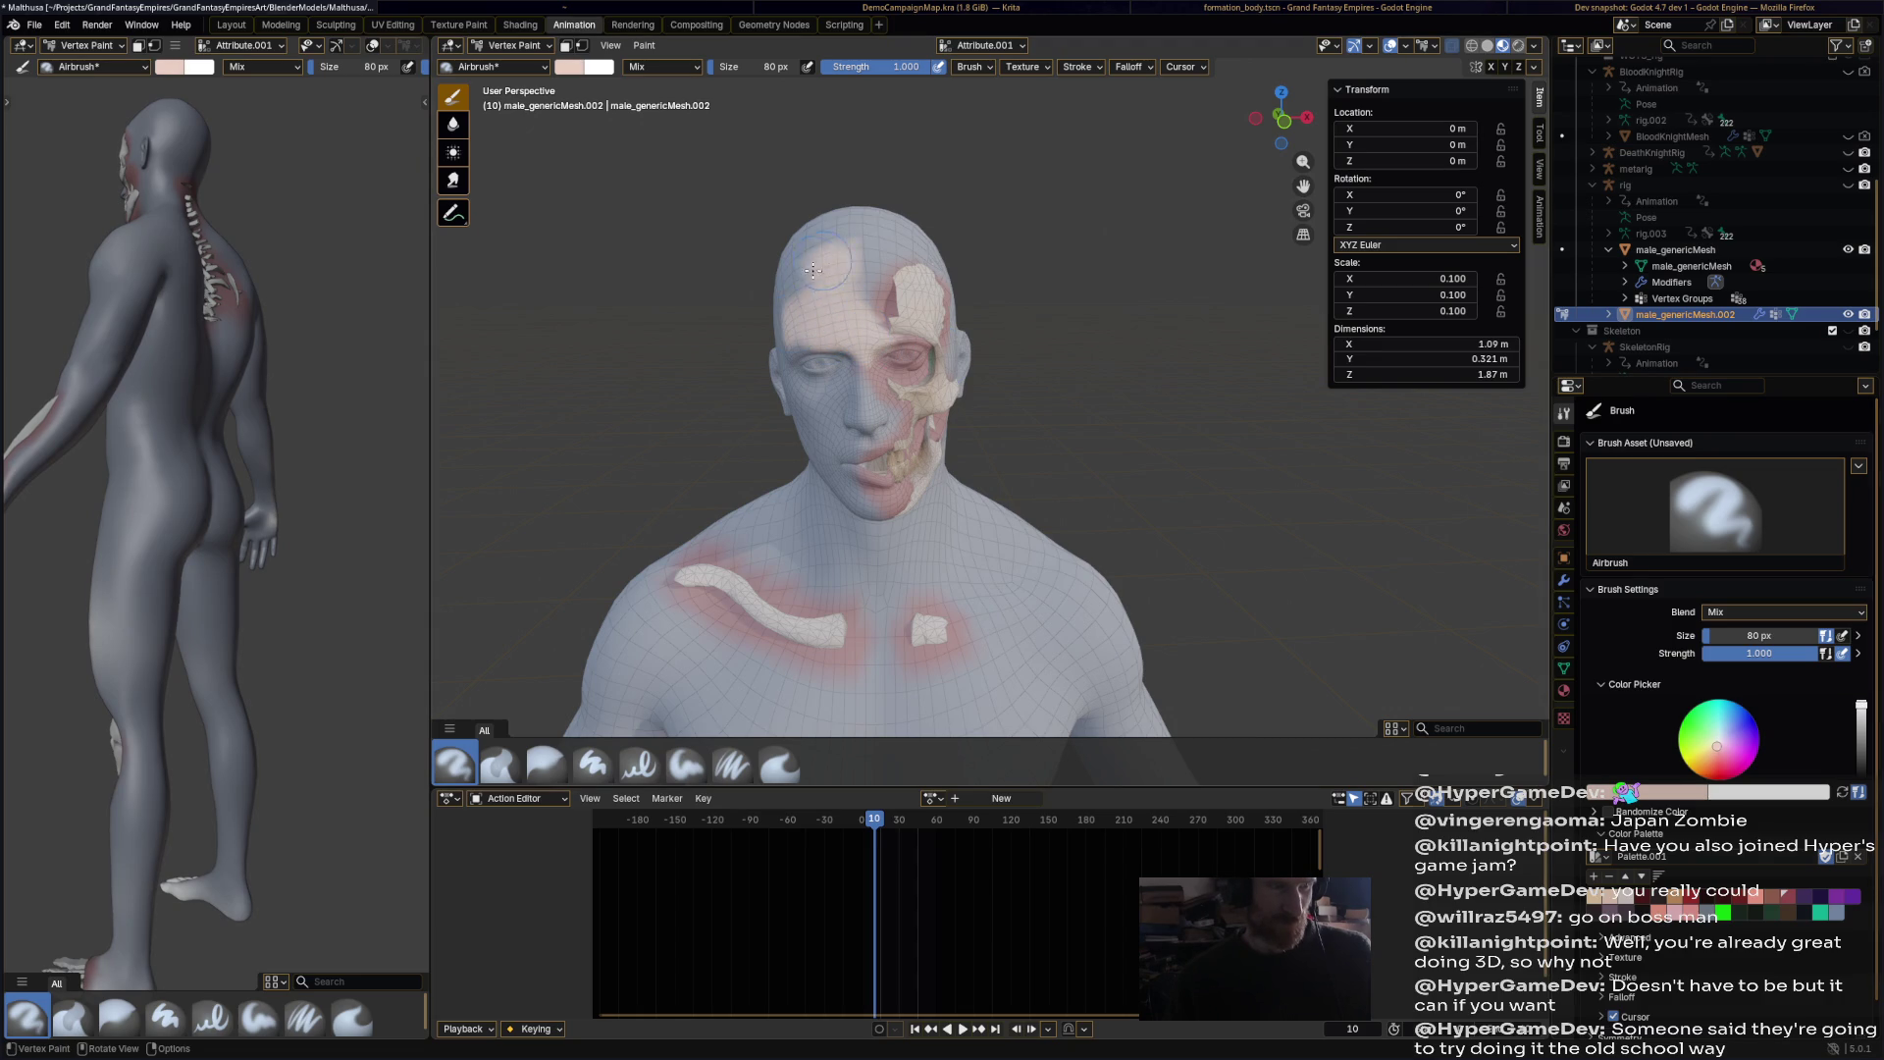
Step: Paint lighter skin over the temple, cheek, crown, back of head, ear and nose
middle_click_drag(828, 291, 872, 344)
mouse_move(871, 344)
left_mouse_down()
mouse_move(834, 388)
mouse_move(913, 511)
mouse_move(892, 503)
left_mouse_up()
middle_click_drag(892, 502, 863, 463)
mouse_move(861, 373)
left_mouse_down()
mouse_move(910, 650)
mouse_move(917, 470)
left_mouse_up()
mouse_move(922, 510)
middle_mouse_down()
mouse_move(841, 493)
mouse_move(843, 436)
middle_mouse_up()
left_click_drag(703, 480, 692, 511)
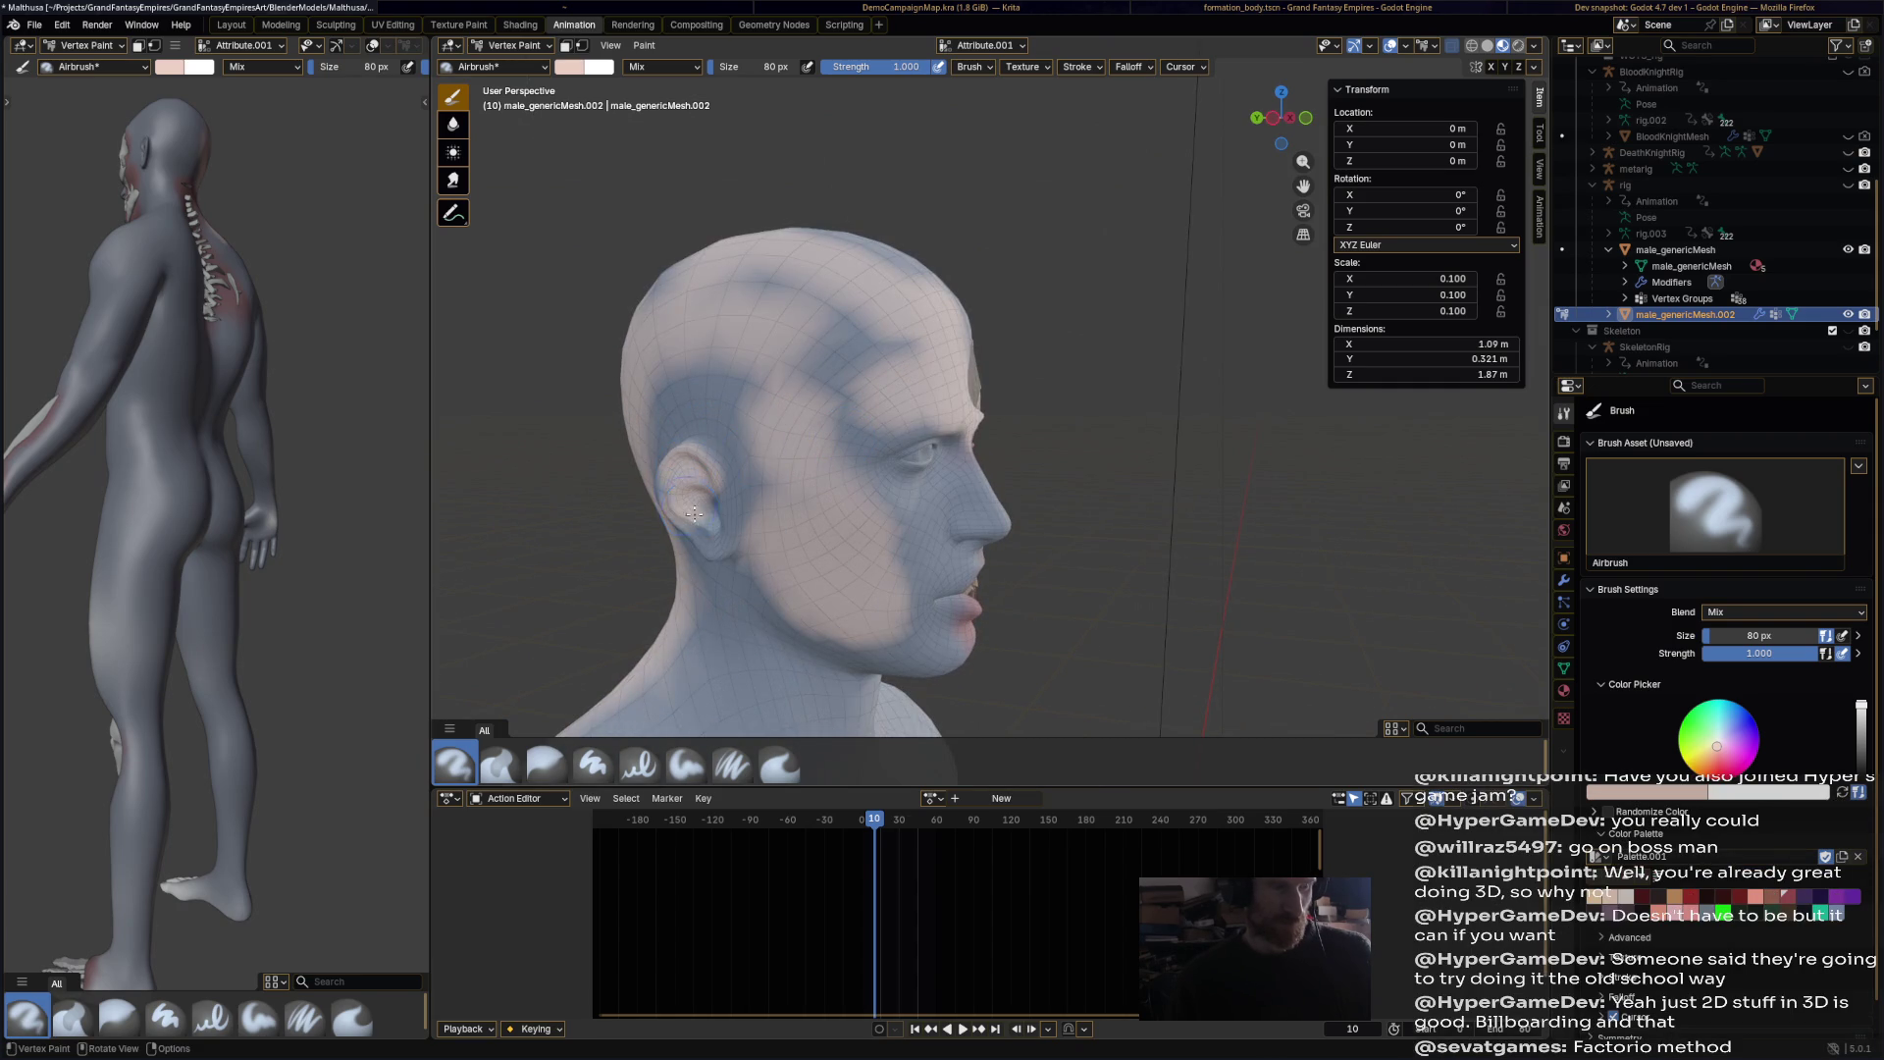
middle_click_drag(710, 531, 721, 197, "shift")
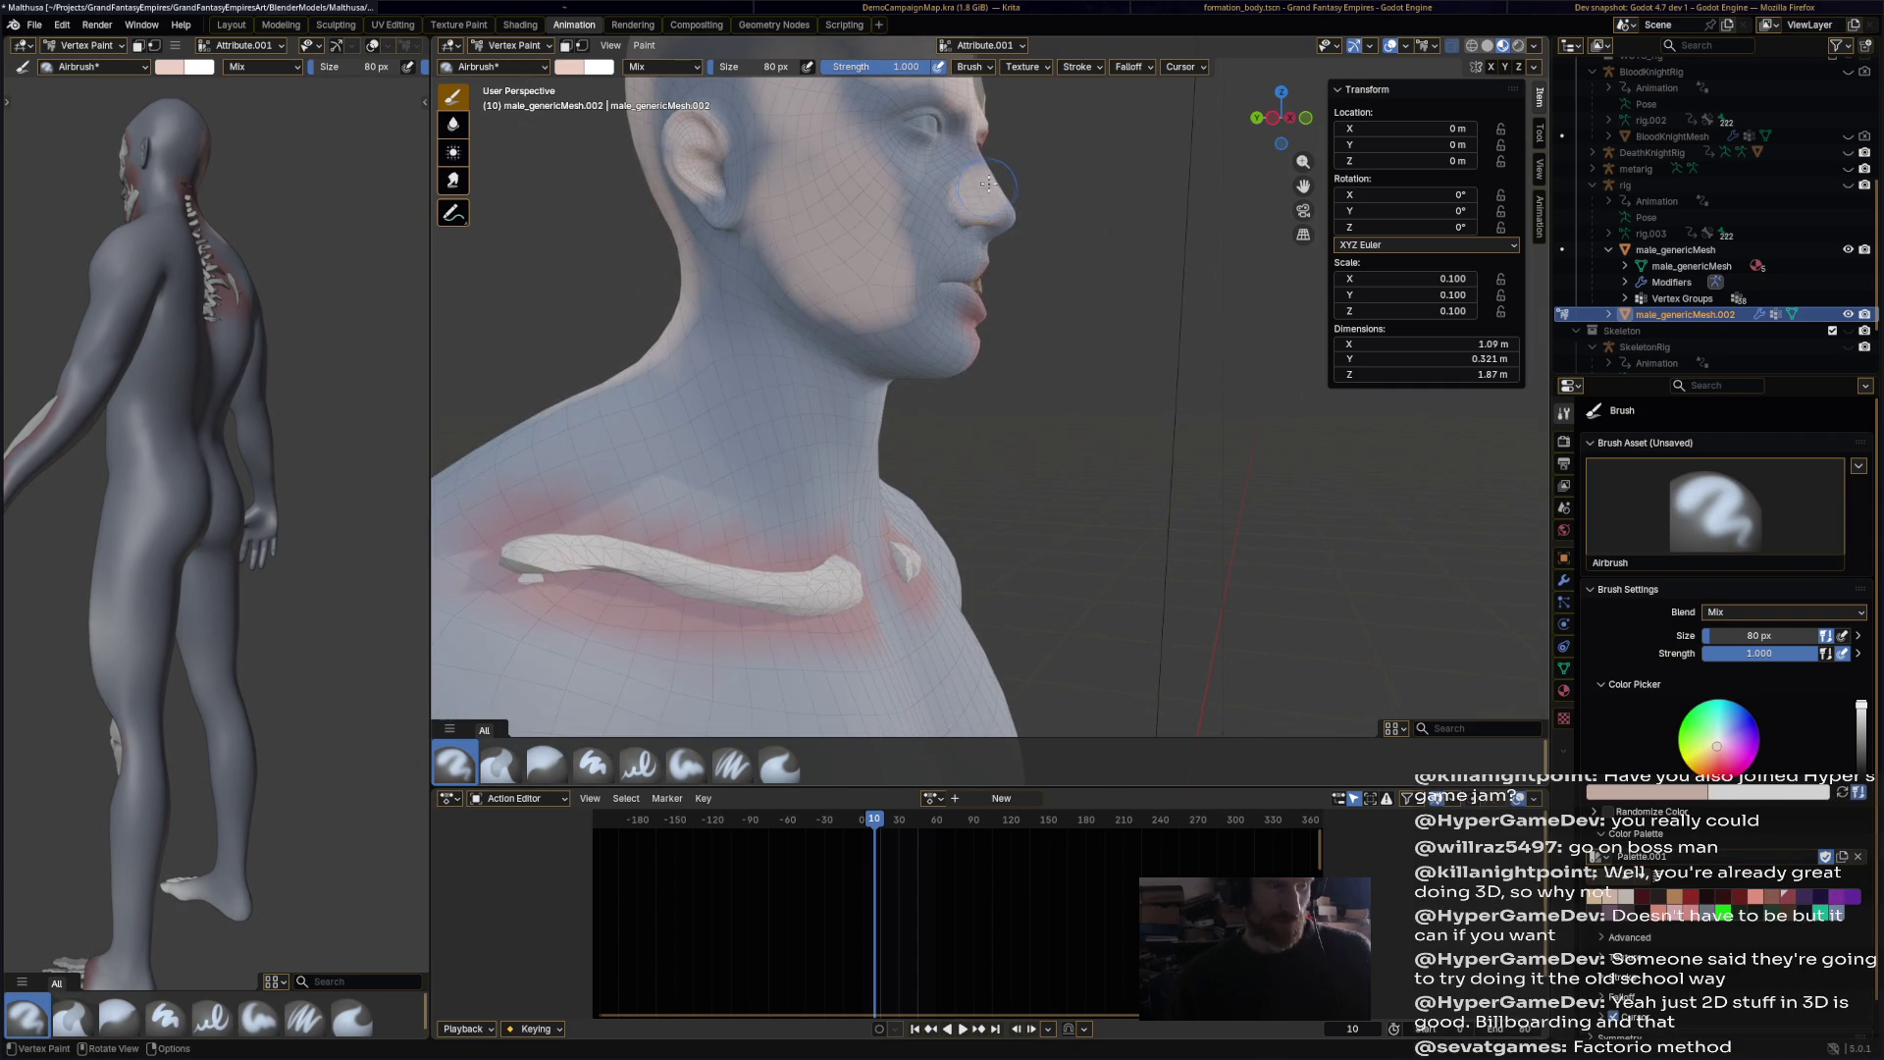
left_click_drag(951, 207, 958, 349)
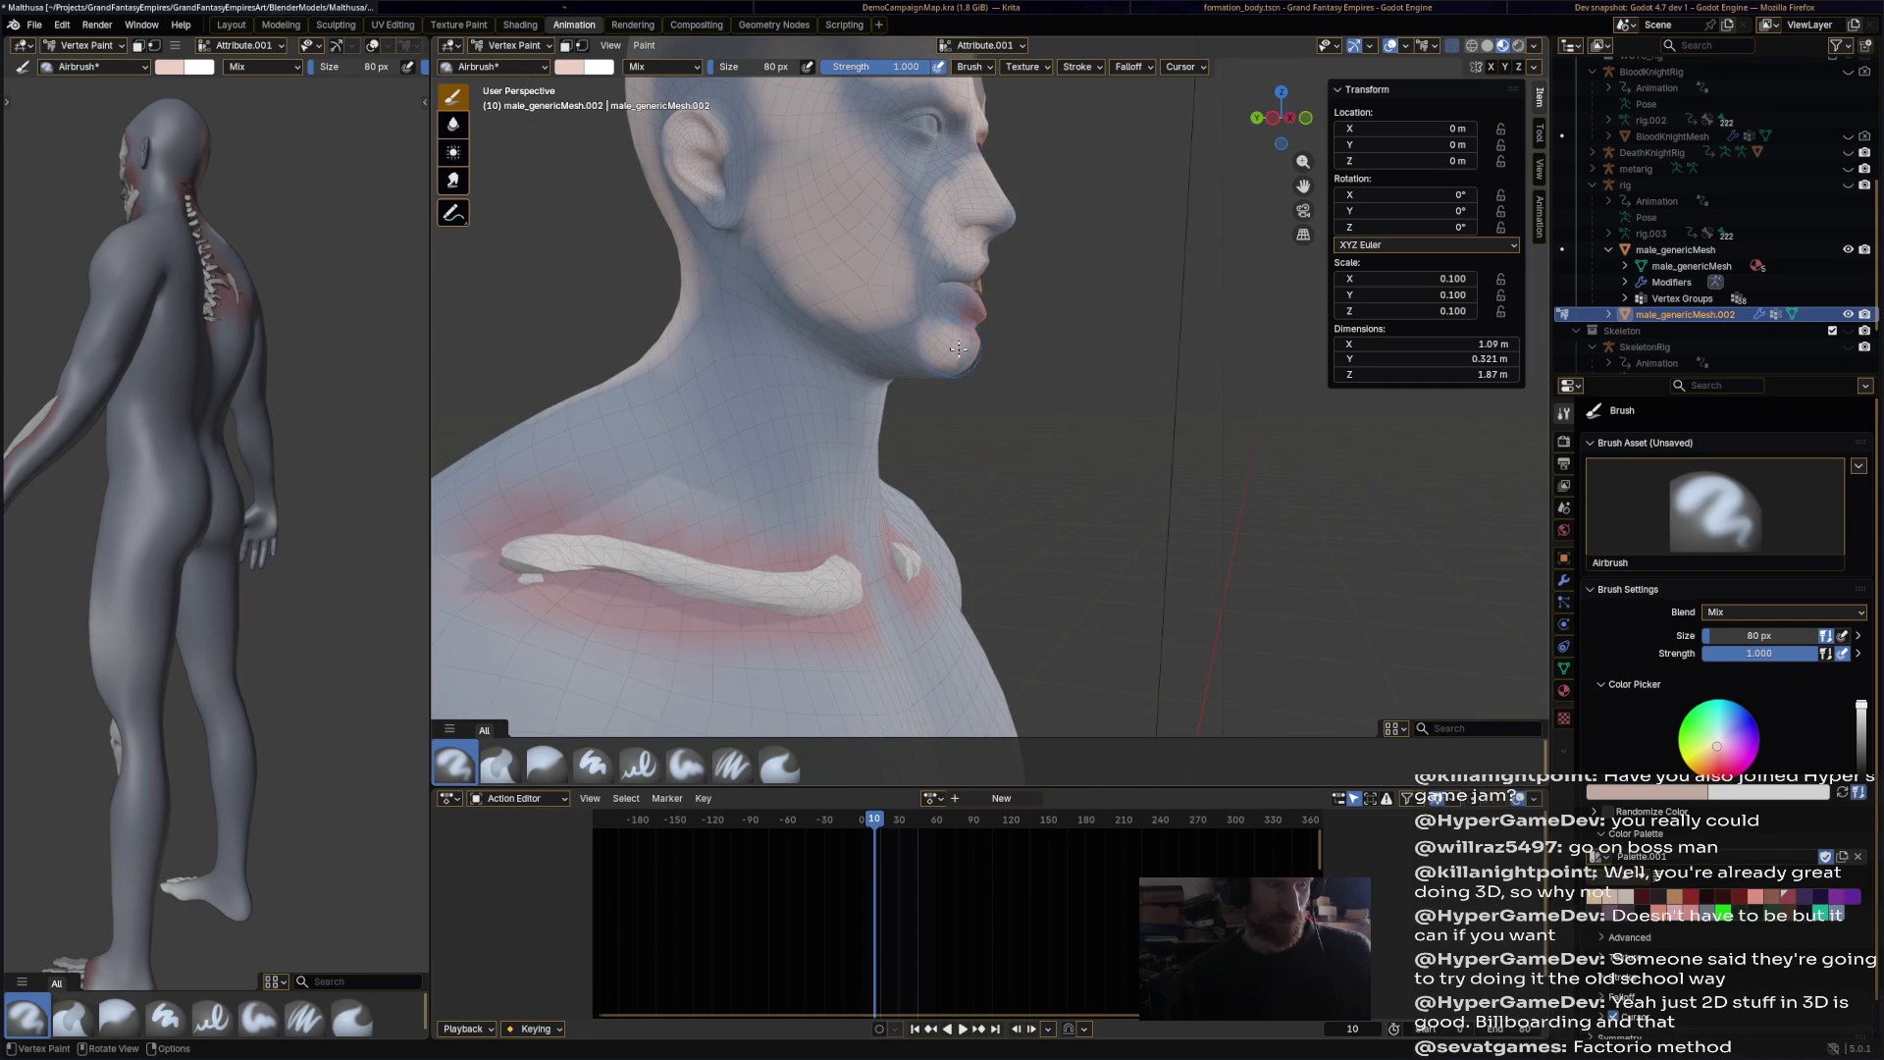
Step: Brush pale skin over the neck, both shoulders and across the chest
middle_click_drag(973, 374, 956, 448)
mouse_move(768, 428)
left_mouse_down()
mouse_move(746, 481)
mouse_move(579, 530)
mouse_move(608, 510)
mouse_move(560, 489)
left_mouse_up()
scroll(559, 488, "down", 3)
mouse_move(589, 471)
middle_mouse_down()
mouse_move(746, 452)
mouse_move(892, 373)
middle_mouse_up()
mouse_move(892, 373)
left_mouse_down()
mouse_move(869, 444)
mouse_move(834, 397)
mouse_move(1011, 432)
mouse_move(991, 393)
mouse_move(1057, 426)
left_mouse_up()
middle_click_drag(1057, 426, 1138, 471)
mouse_move(1138, 471)
left_mouse_down()
mouse_move(1099, 490)
mouse_move(1249, 446)
mouse_move(1202, 486)
mouse_move(1168, 265)
mouse_move(1260, 323)
left_mouse_up()
left_click_drag(1246, 395, 1315, 461)
Step: Whiten the chest, abdomen, lower back, shoulder blade and upper back
mouse_move(1315, 461)
middle_mouse_down()
mouse_move(1087, 326)
mouse_move(1098, 546)
mouse_move(1207, 471)
middle_mouse_up()
mouse_move(1097, 472)
left_mouse_down()
mouse_move(1054, 461)
mouse_move(1069, 619)
mouse_move(1022, 567)
left_mouse_up()
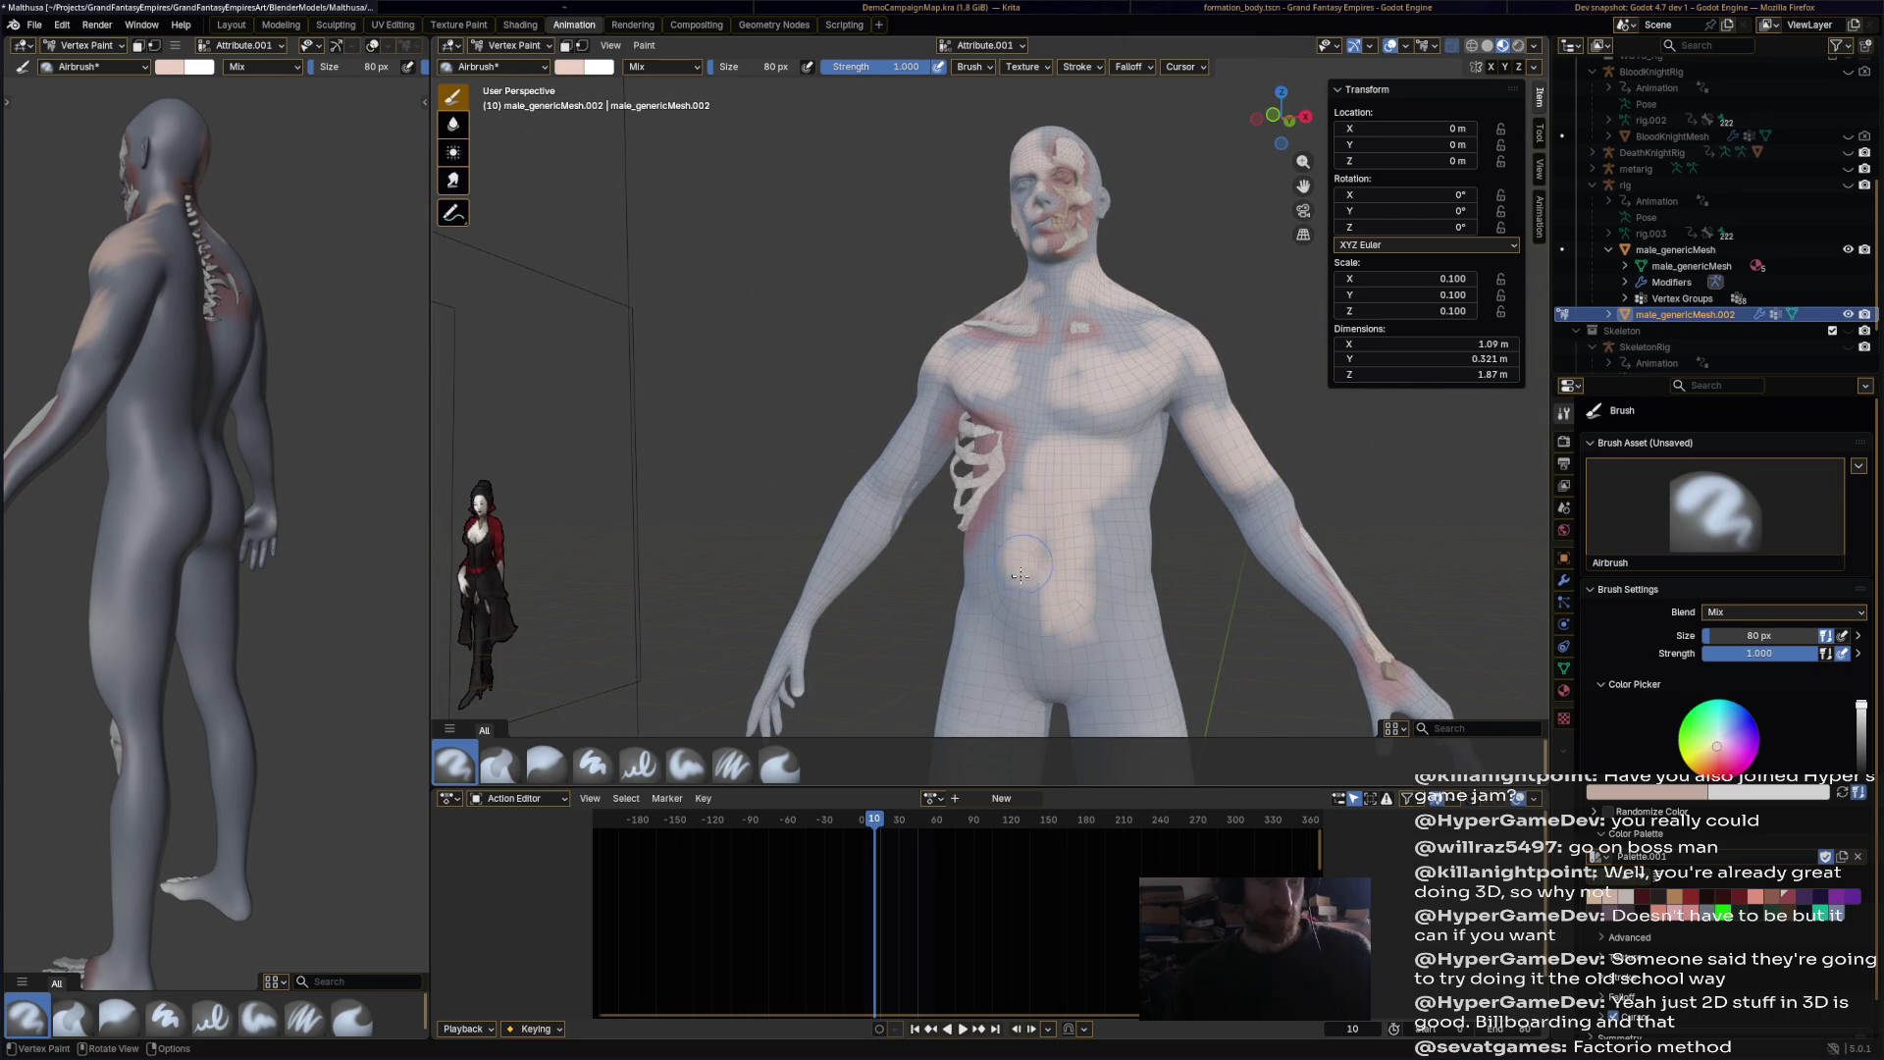
middle_click_drag(1129, 550, 1071, 575)
mouse_move(1071, 575)
left_mouse_down()
mouse_move(1094, 628)
mouse_move(1089, 589)
left_mouse_up()
middle_click_drag(1089, 589, 826, 466)
mouse_move(827, 466)
left_mouse_down()
mouse_move(917, 510)
mouse_move(888, 304)
mouse_move(1000, 449)
left_mouse_up()
mouse_move(1000, 449)
middle_mouse_down()
mouse_move(972, 422)
mouse_move(991, 354)
middle_mouse_up()
mouse_move(991, 354)
left_mouse_down()
mouse_move(1020, 358)
mouse_move(1159, 547)
left_mouse_up()
Step: Paint pale tone onto the lower back, thigh and hip
mouse_move(1159, 546)
middle_mouse_down()
mouse_move(1099, 510)
mouse_move(883, 461)
middle_mouse_up()
left_click_drag(883, 461, 863, 550)
scroll(982, 270, "up", 3)
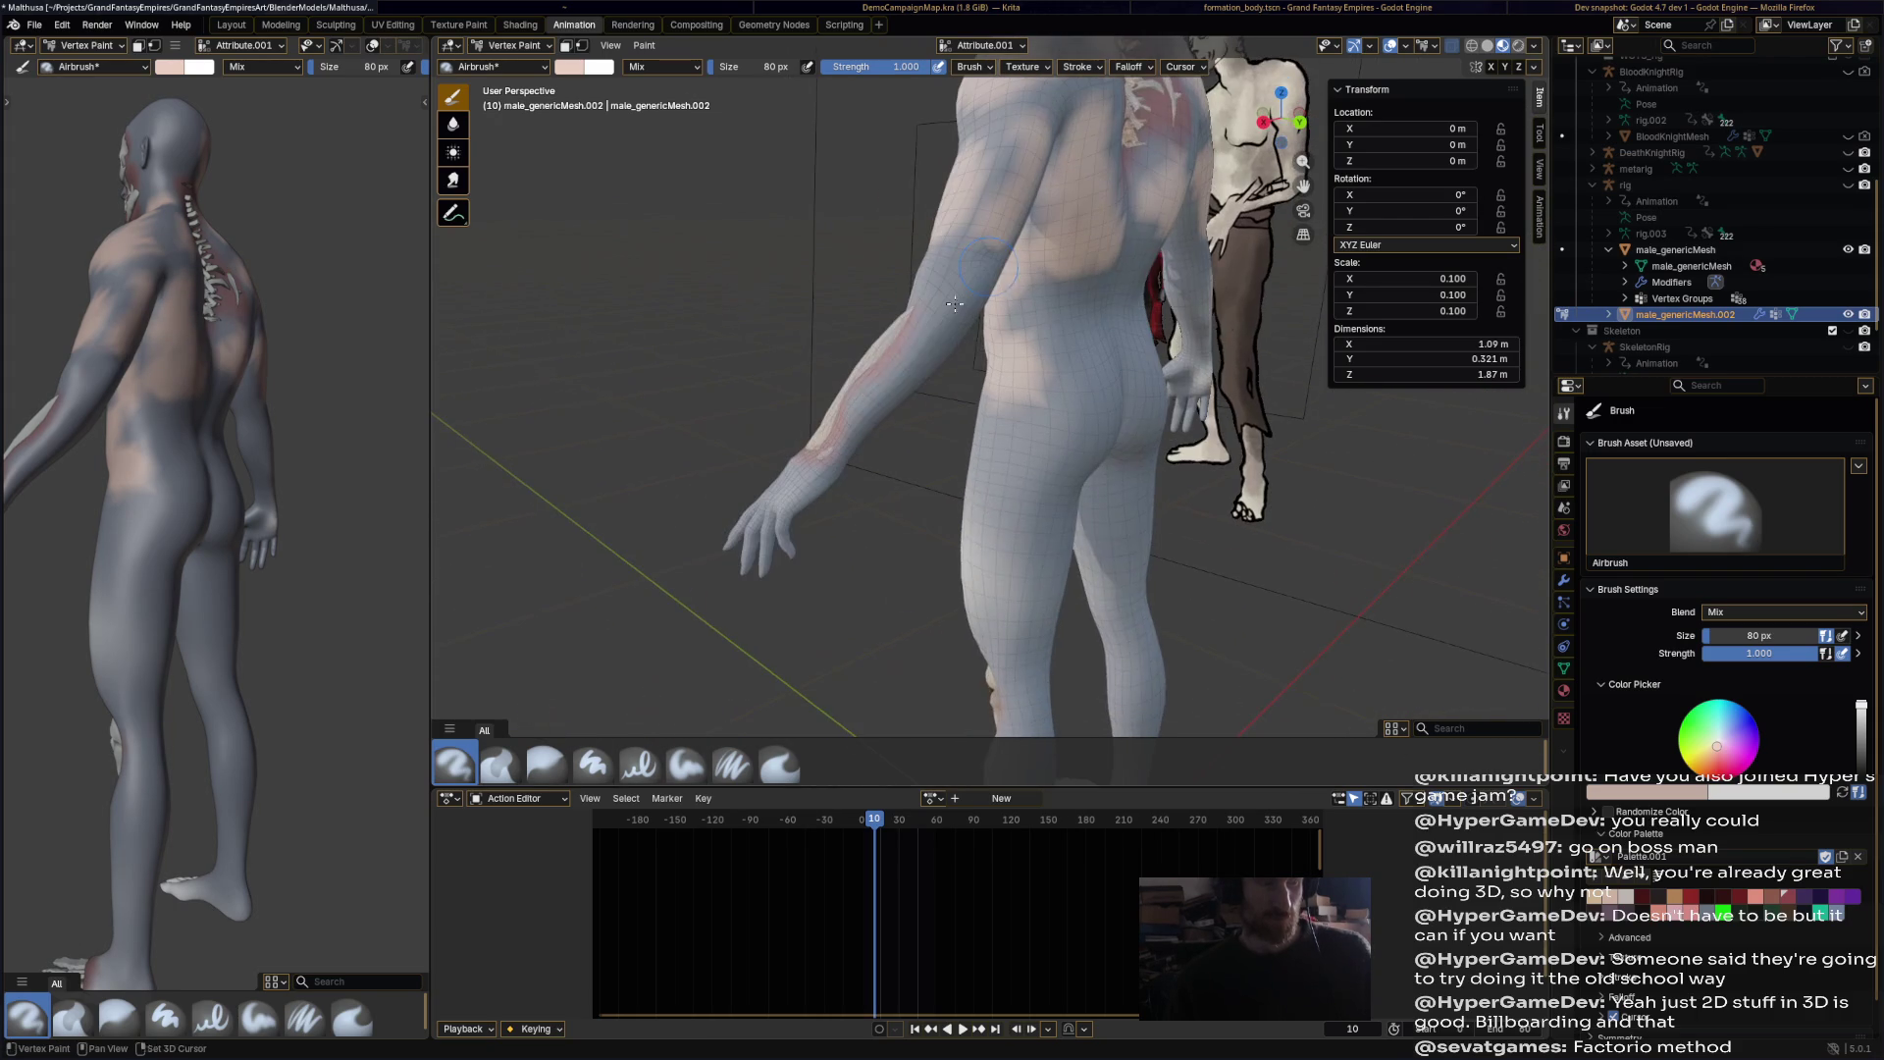
middle_click_drag(884, 392, 1043, 449)
left_click_drag(1043, 448, 1109, 285)
middle_click_drag(1119, 431, 1059, 412)
mouse_move(1059, 412)
left_mouse_down()
mouse_move(1049, 687)
mouse_move(1108, 412)
mouse_move(1080, 471)
left_mouse_up()
mouse_move(1079, 471)
middle_mouse_down()
mouse_move(982, 502)
mouse_move(628, 186)
middle_mouse_up()
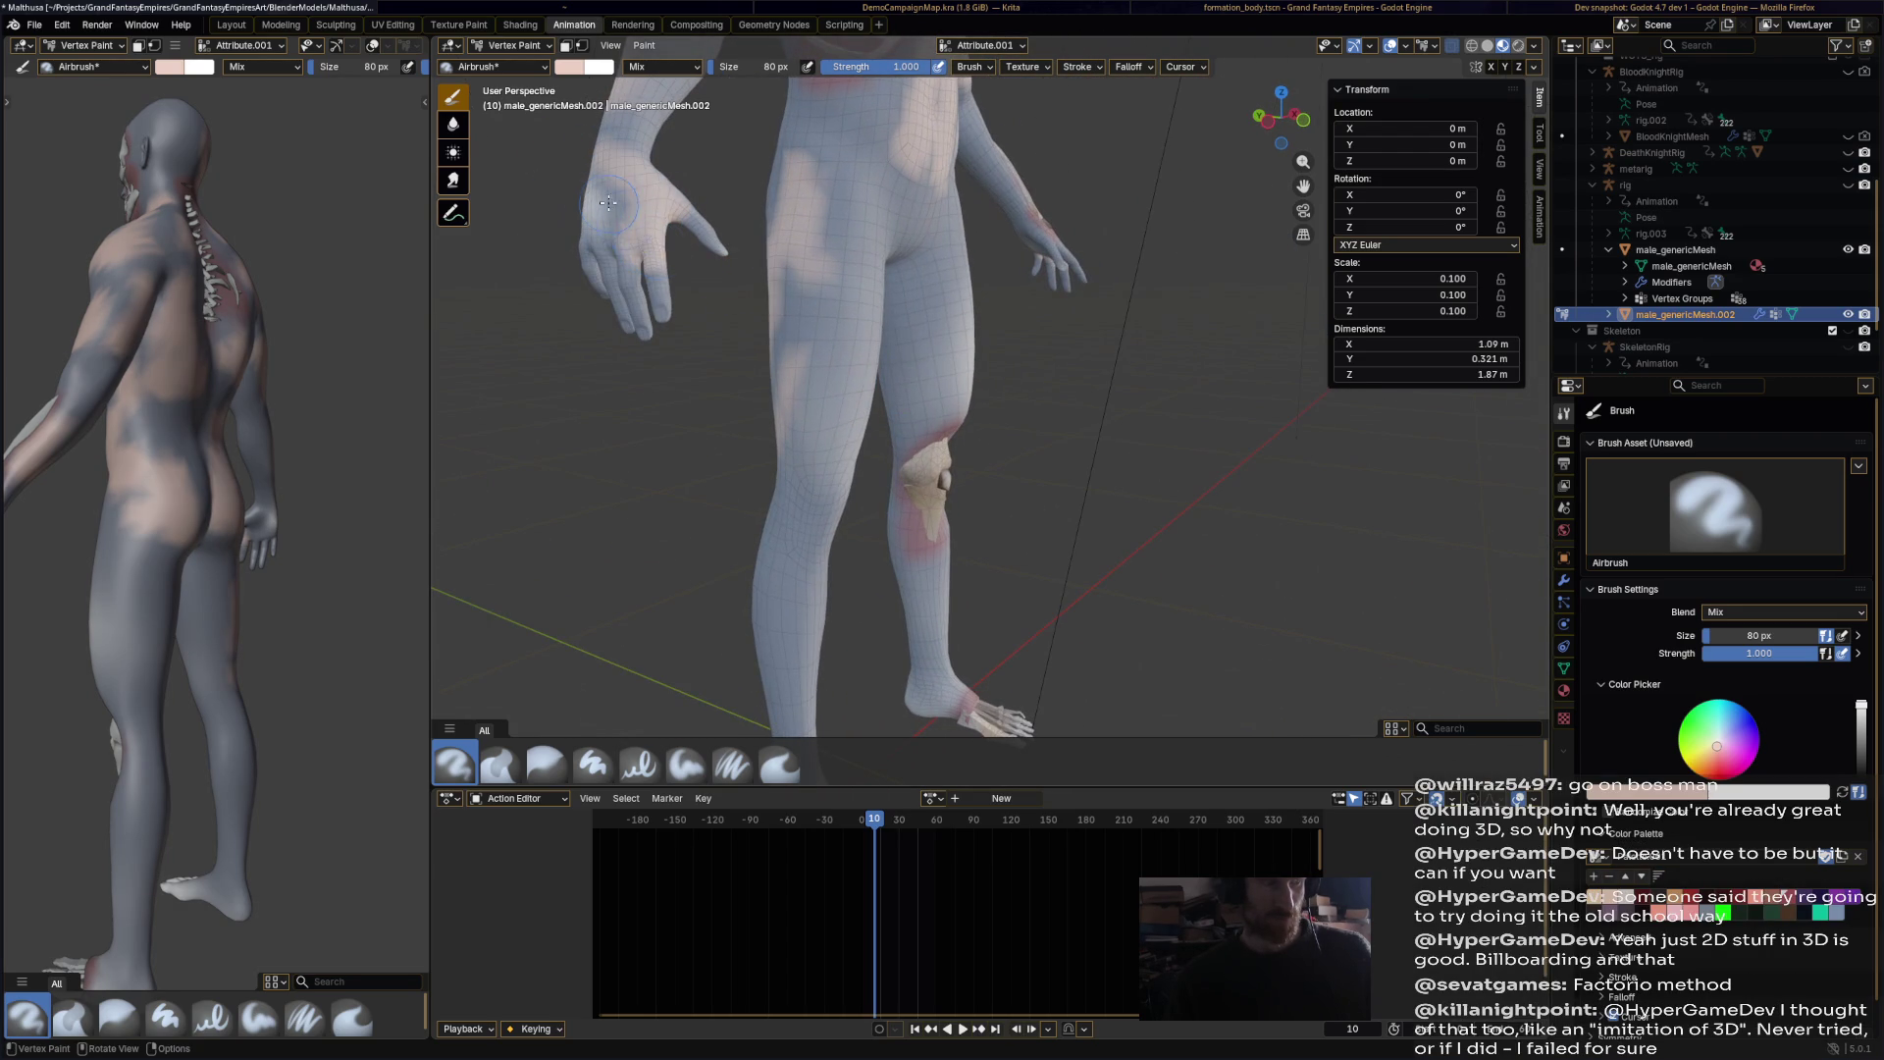
Step: Brighten the palm and fingers, groin, both thighs, left shin and knee
left_click_drag(608, 202, 658, 312)
middle_click_drag(684, 247, 687, 226)
mouse_move(804, 245)
left_mouse_down()
mouse_move(785, 176)
mouse_move(822, 265)
left_mouse_up()
middle_click_drag(821, 266, 982, 230)
mouse_move(981, 231)
left_mouse_down()
mouse_move(952, 324)
mouse_move(966, 403)
left_mouse_up()
left_click_drag(868, 280, 827, 325)
left_click_drag(819, 505, 829, 663)
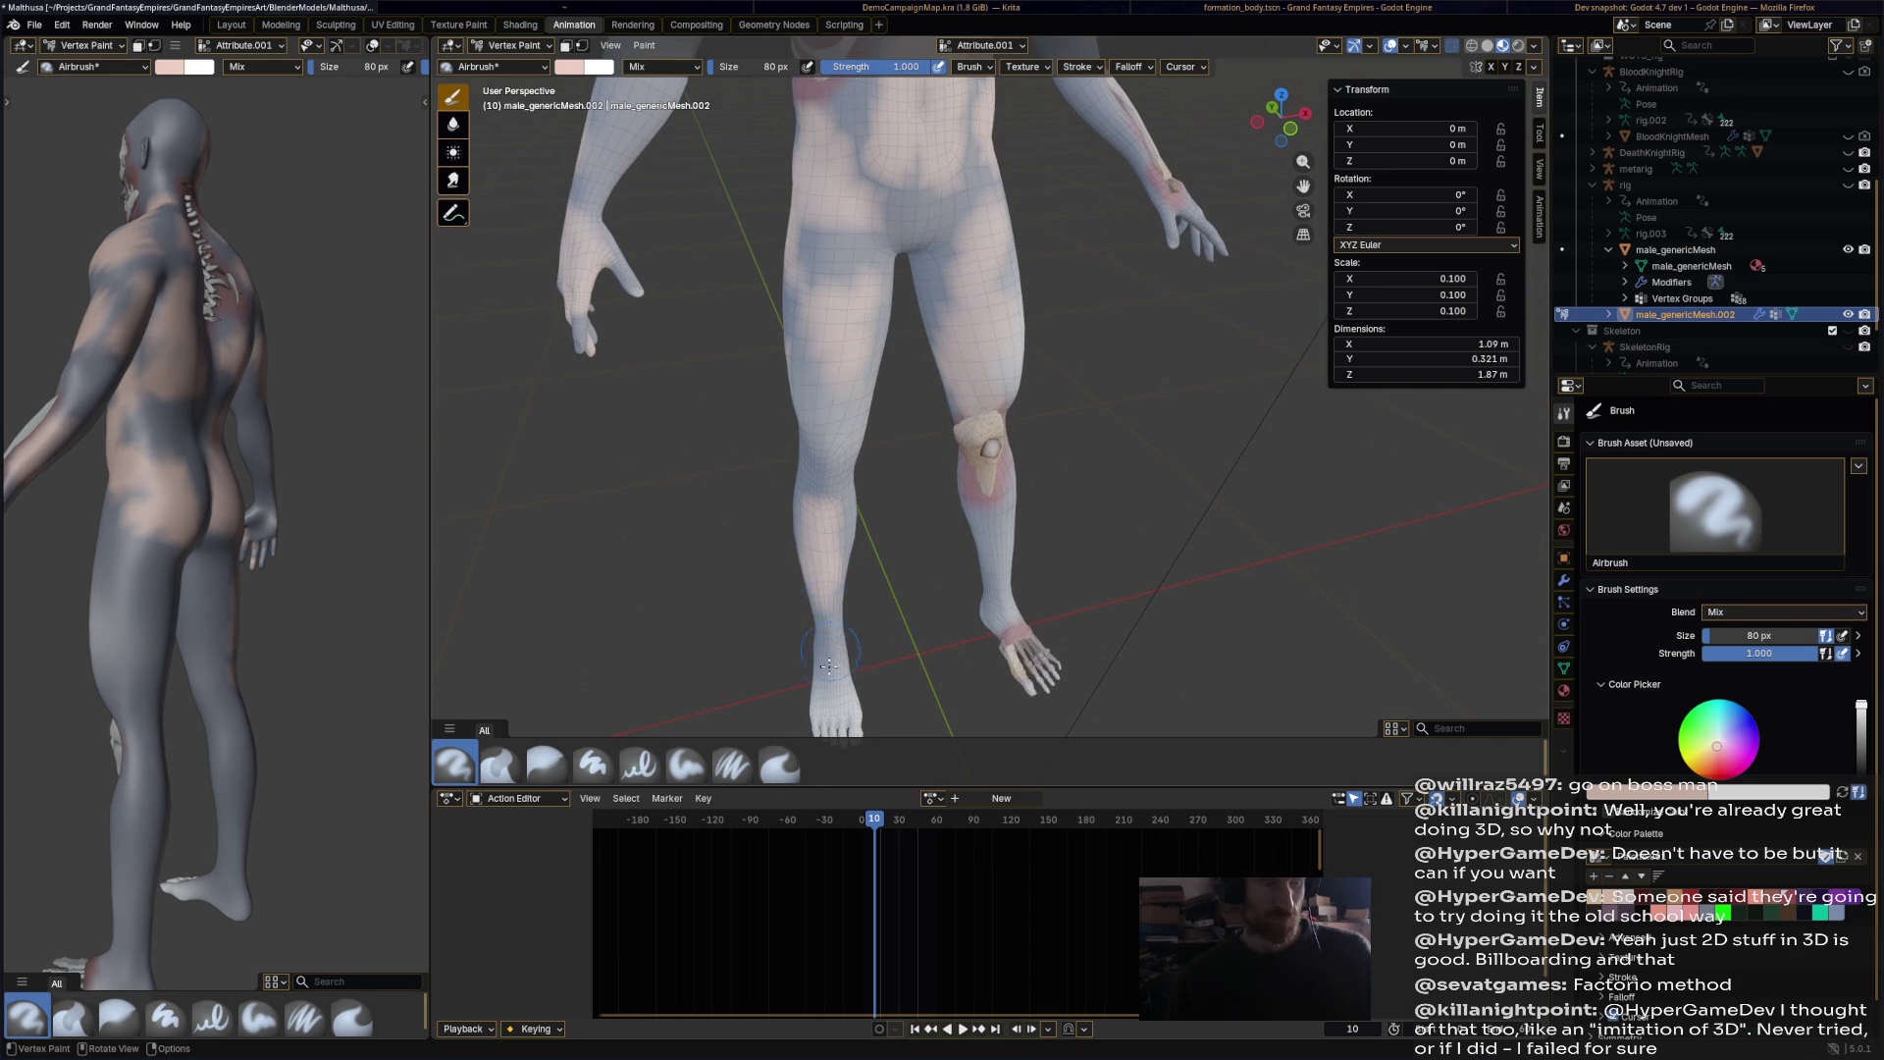
left_click_drag(998, 556, 1001, 520)
Step: Lighten both calves, the left thigh, raised palm, left arm and the blue elbow patch
mouse_move(1001, 520)
middle_mouse_down()
mouse_move(804, 534)
mouse_move(912, 574)
middle_mouse_up()
mouse_move(913, 574)
left_mouse_down()
mouse_move(938, 617)
mouse_move(908, 706)
mouse_move(924, 721)
left_mouse_up()
mouse_move(1162, 525)
left_mouse_down()
mouse_move(1182, 687)
mouse_move(1177, 628)
left_mouse_up()
mouse_move(967, 348)
left_mouse_down()
mouse_move(946, 422)
mouse_move(981, 295)
mouse_move(927, 323)
left_mouse_up()
left_click_drag(761, 235, 746, 228)
middle_click_drag(745, 227, 765, 412, "shift")
left_click_drag(789, 235, 760, 344)
mouse_move(836, 169)
left_mouse_down()
mouse_move(848, 181)
mouse_move(792, 196)
left_mouse_up()
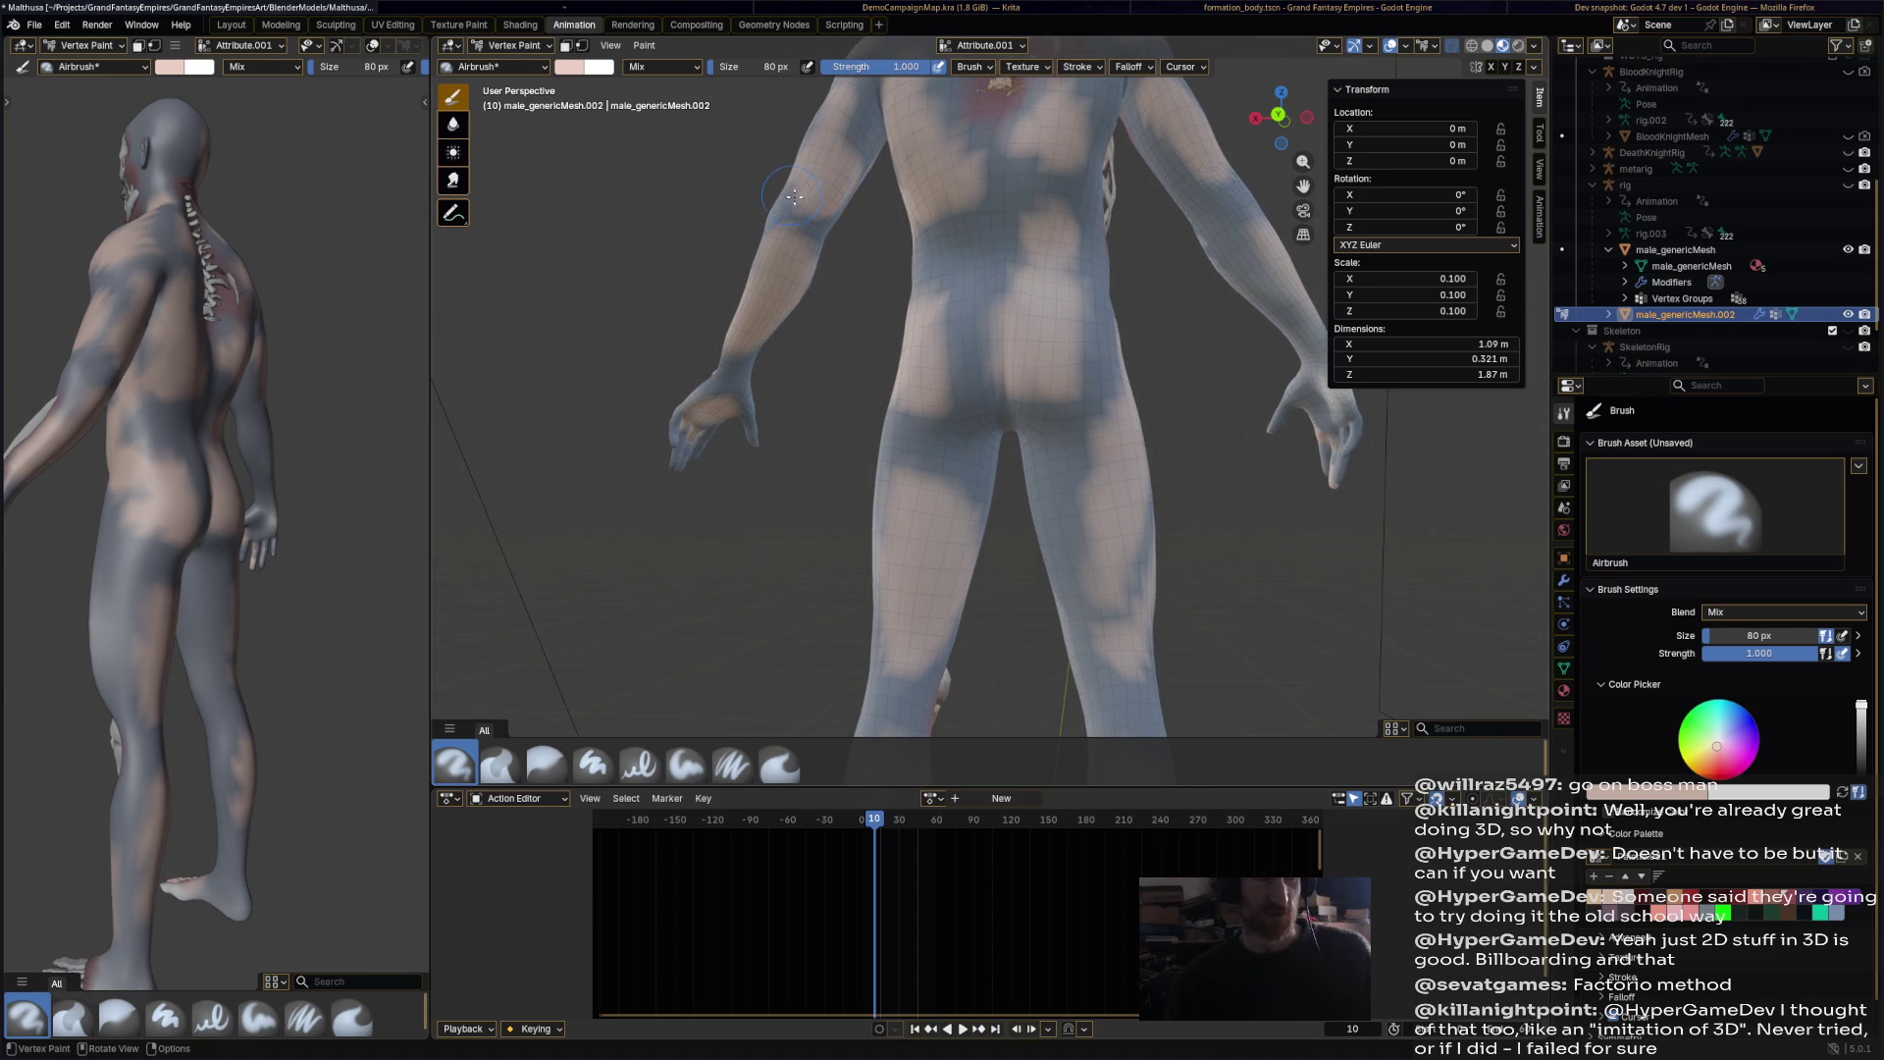
Step: Paint pale tone on the neck and upper back, then set the colour to dark red
scroll(843, 209, "down", 5)
mouse_move(991, 236)
middle_mouse_down()
mouse_move(1129, 236)
mouse_move(967, 253)
mouse_move(1041, 408)
middle_mouse_up()
scroll(991, 294, "up", 4)
left_click_drag(1084, 294, 1080, 358)
mouse_move(1079, 358)
middle_mouse_down()
mouse_move(1167, 243)
mouse_move(1099, 294)
middle_mouse_up()
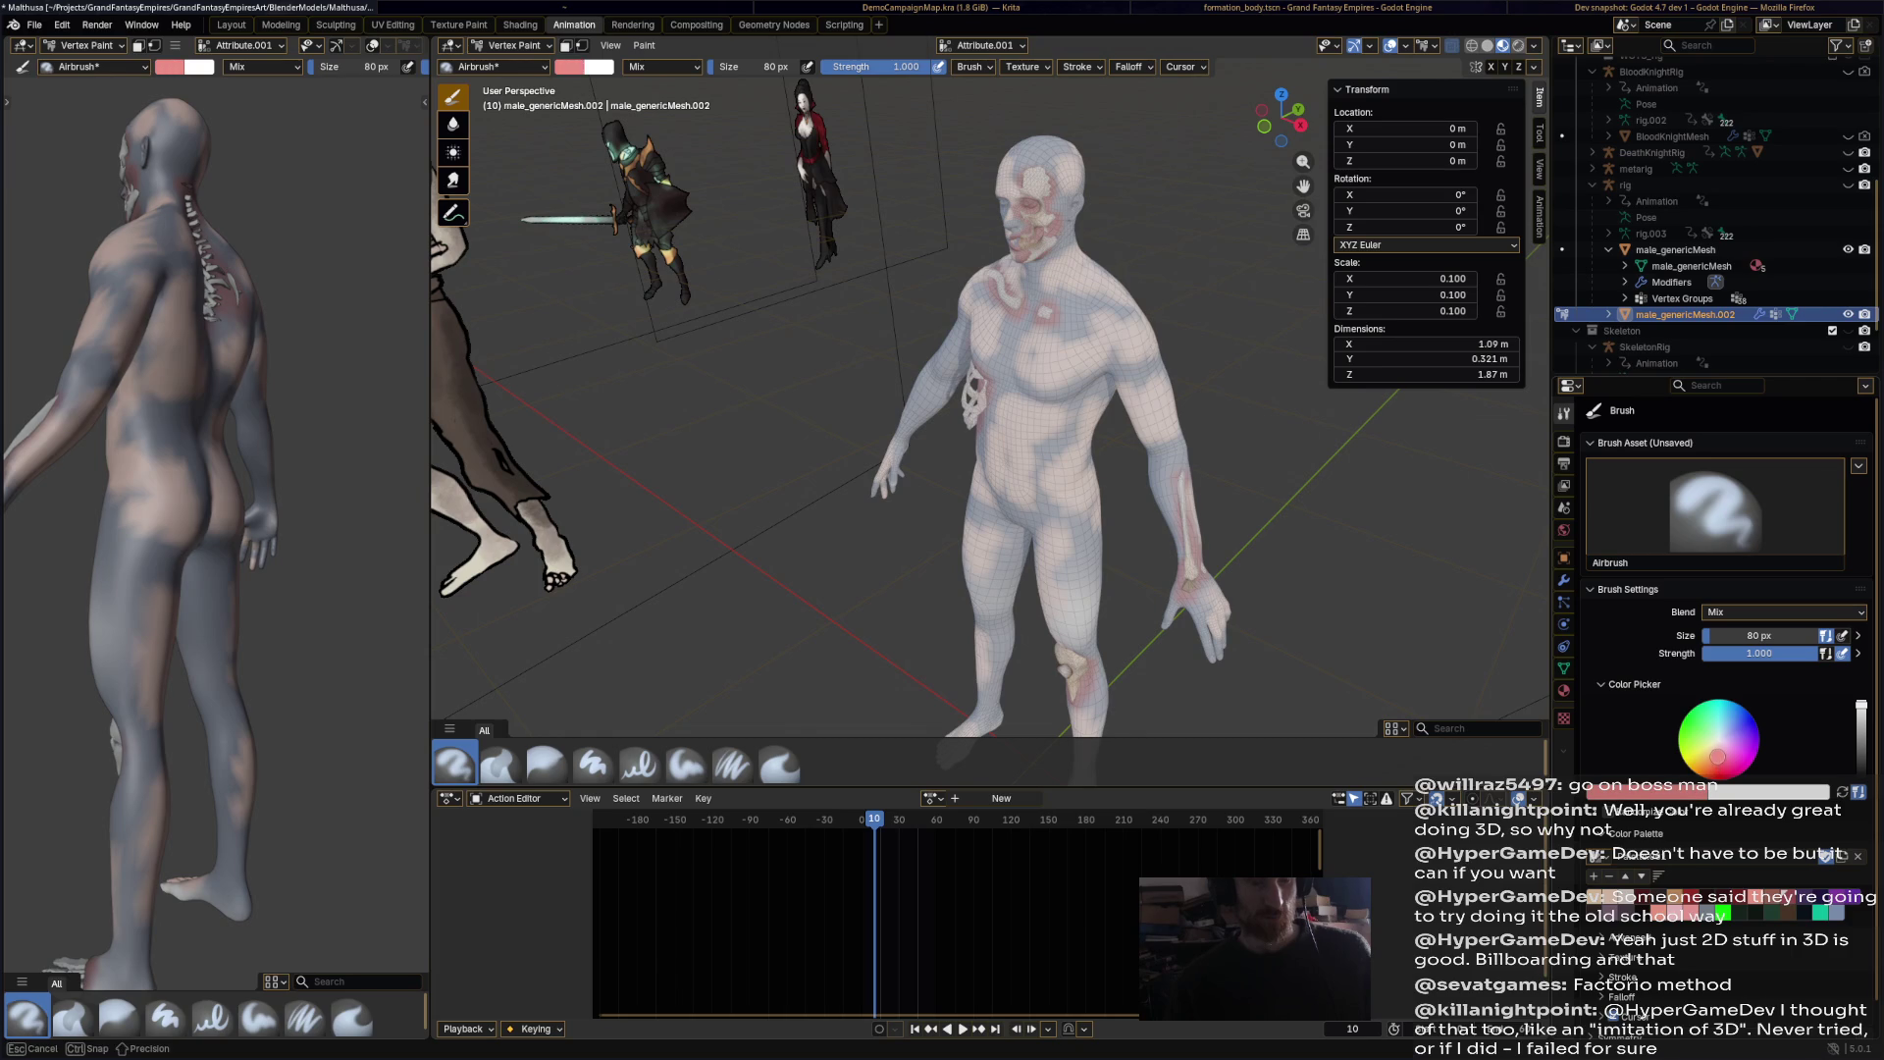
left_click(1860, 762)
Step: Darken the paint colour slightly and paint the right eye socket dark red
left_click_drag(1861, 761, 1861, 767)
mouse_move(1079, 343)
middle_mouse_down()
mouse_move(1111, 310)
mouse_move(1089, 295)
middle_mouse_up()
left_click_drag(790, 230, 819, 237)
scroll(841, 353, "up", 3)
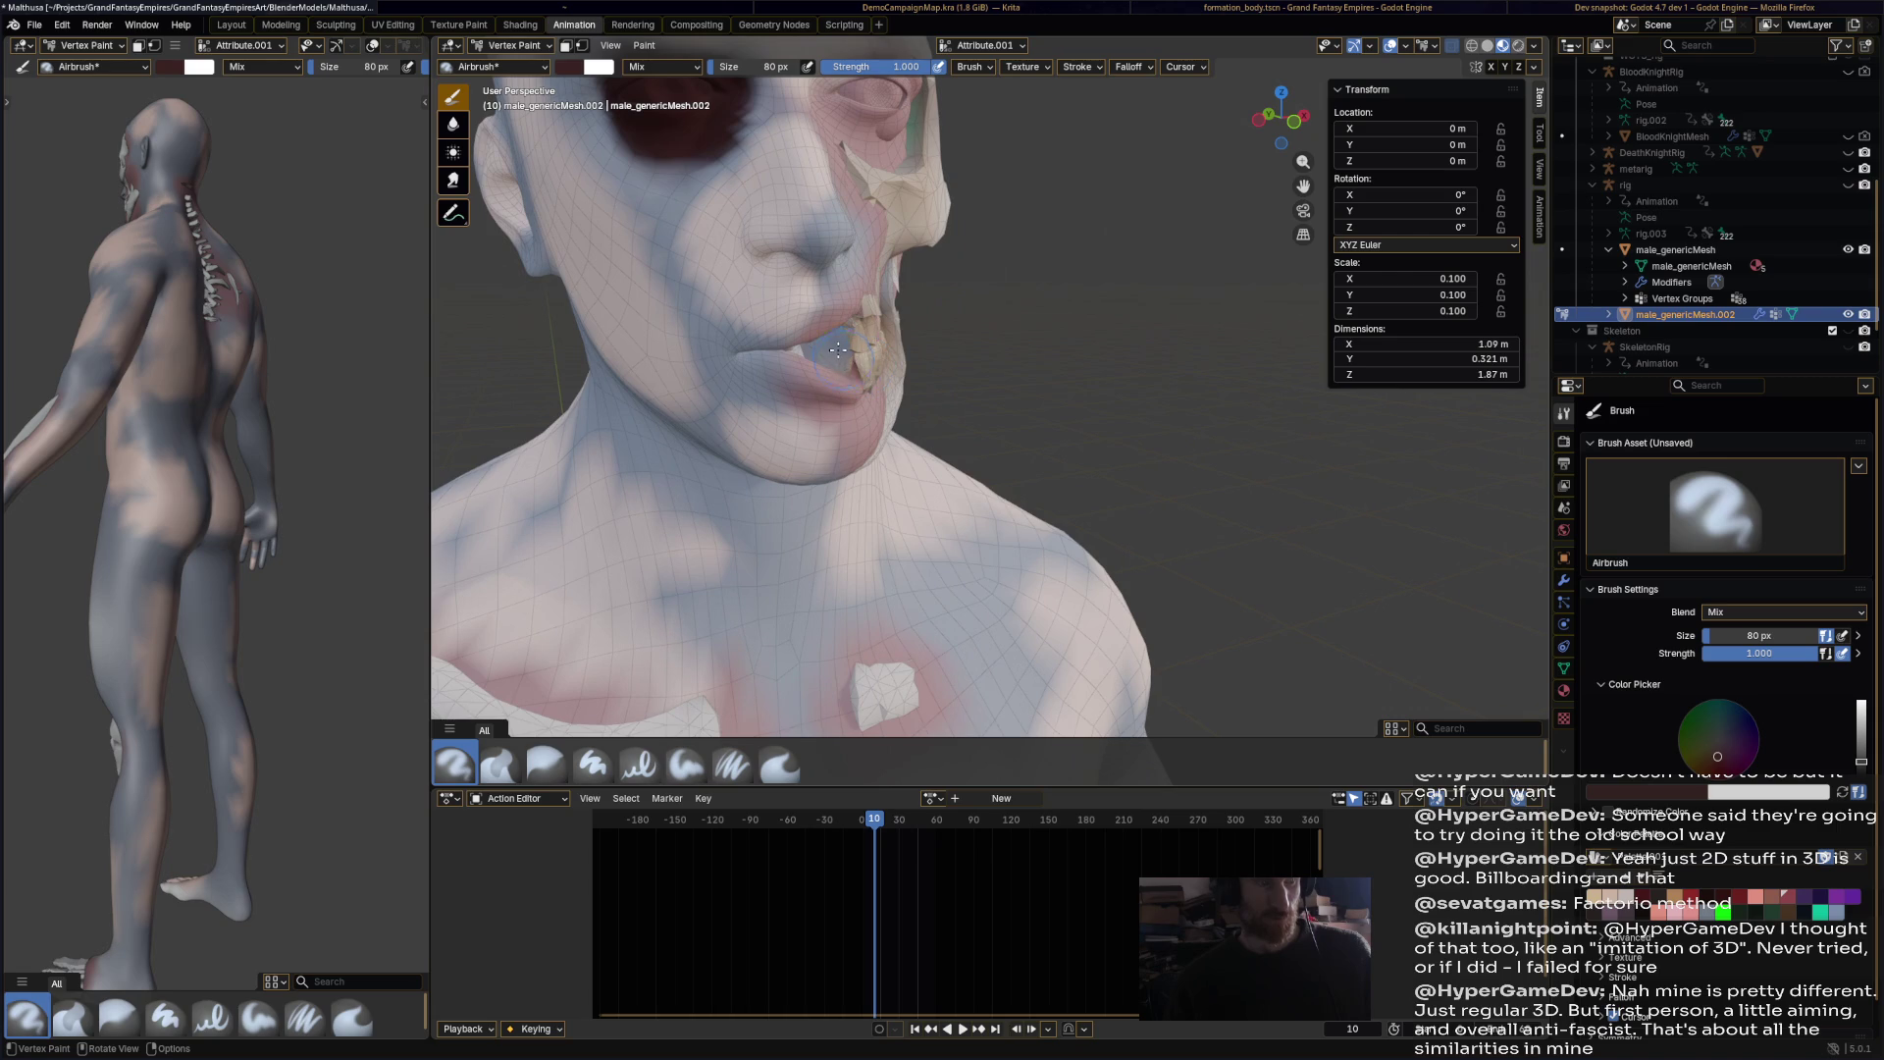
middle_click_drag(825, 338, 929, 398)
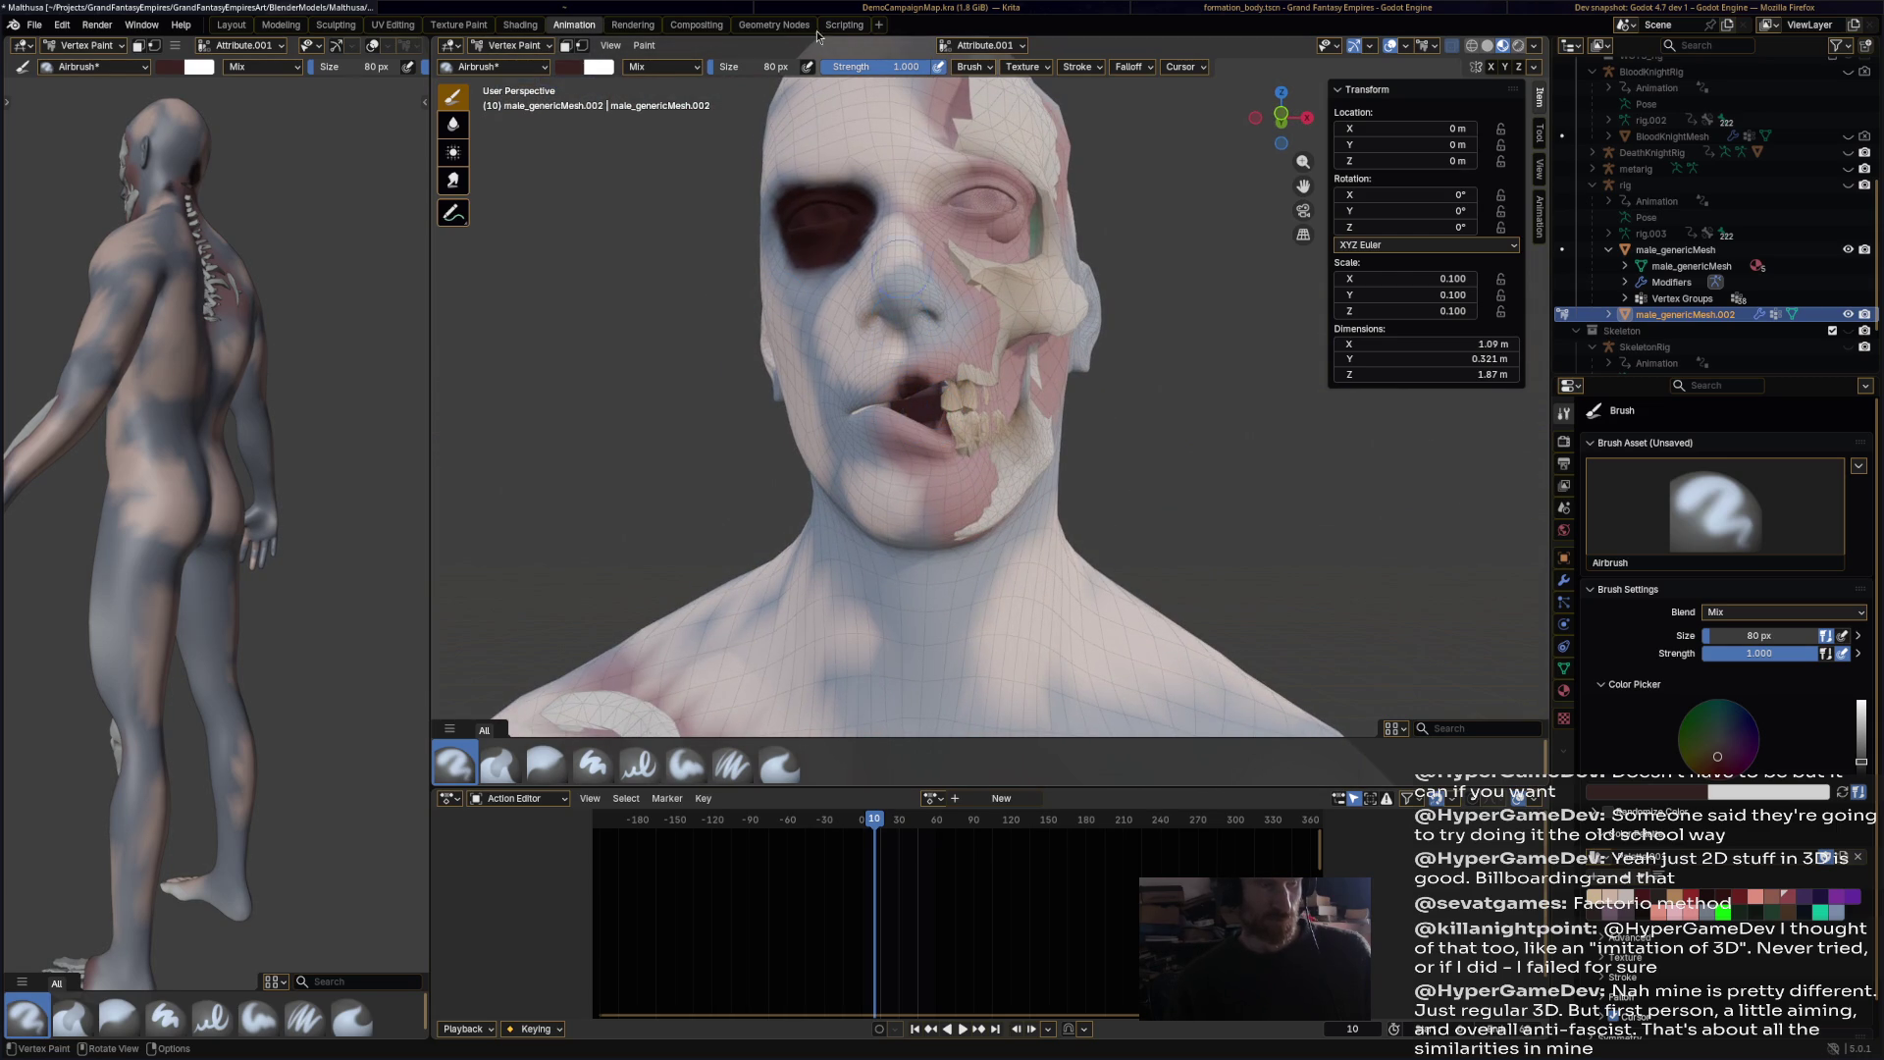
Step: Shrink the brush to 49 px and shade the inside of the ear dark red
left_click_drag(737, 73, 708, 72)
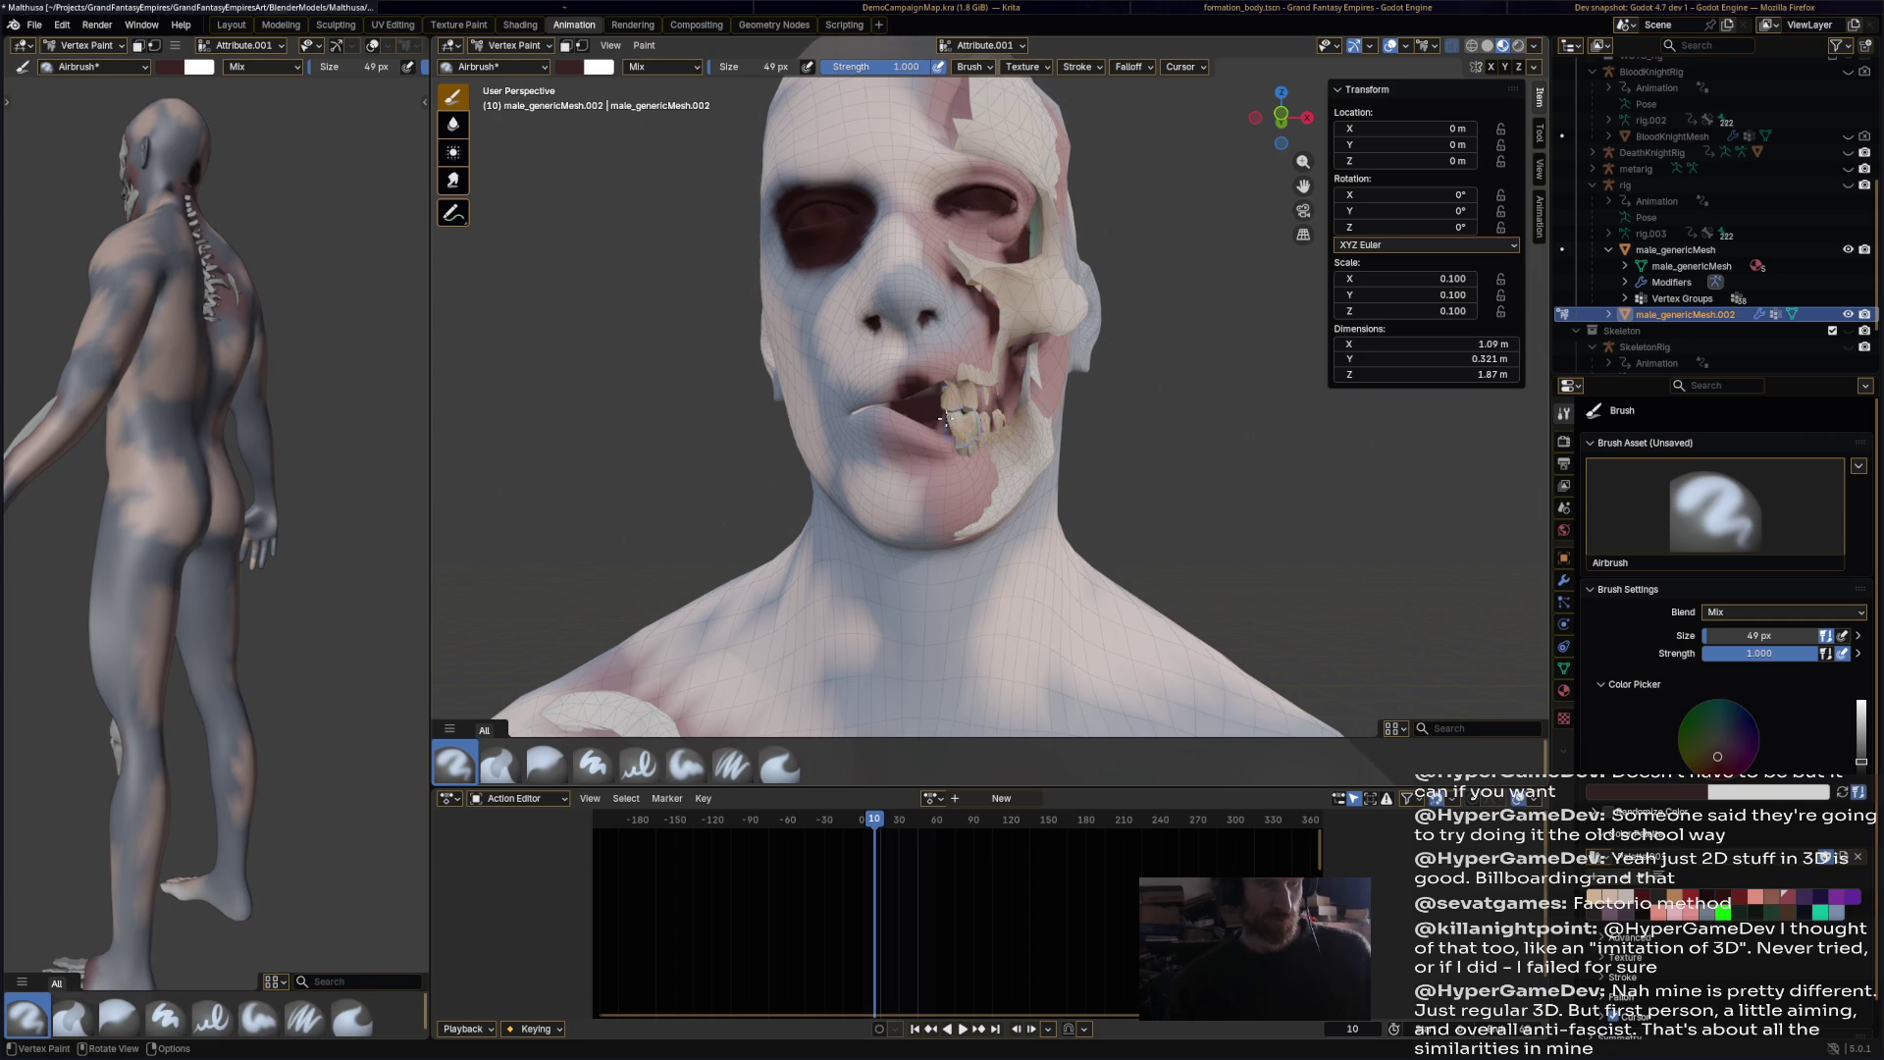
middle_click_drag(905, 408, 644, 310)
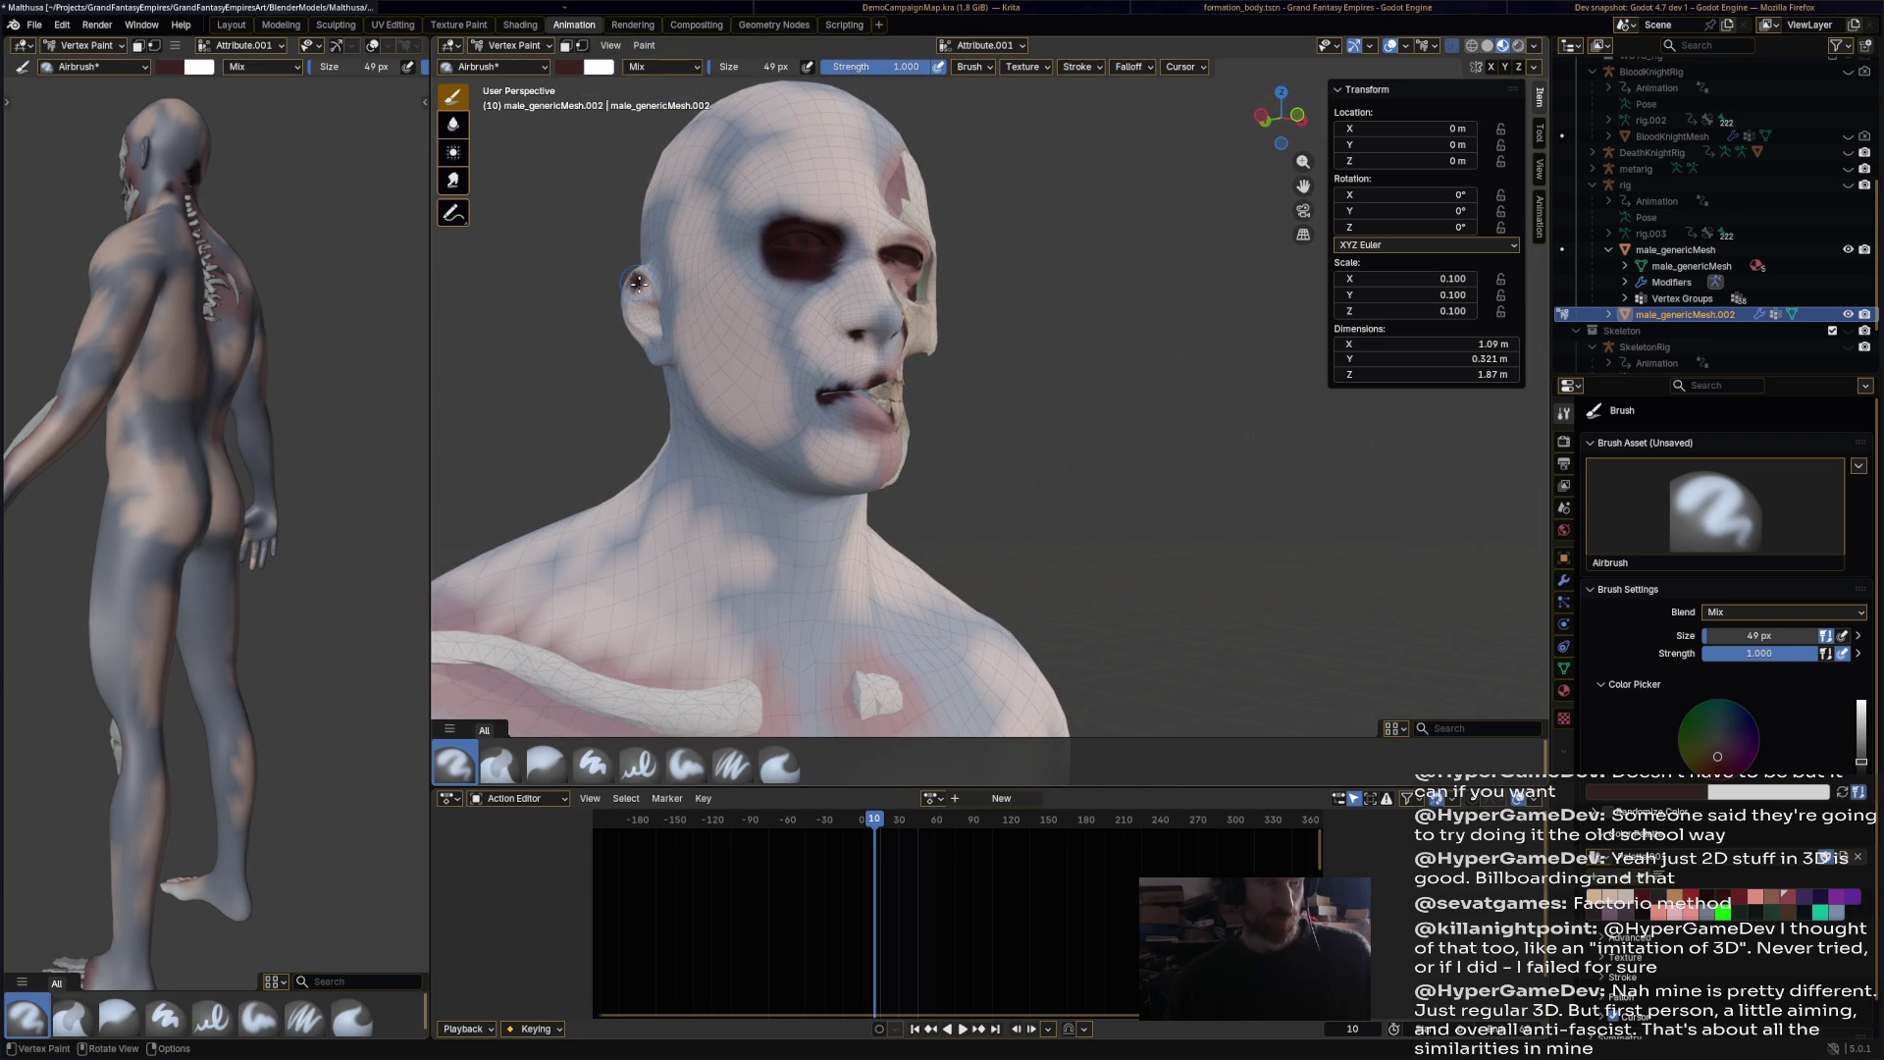
left_click_drag(722, 325, 708, 325)
mouse_move(708, 325)
middle_mouse_down()
mouse_move(677, 324)
mouse_move(715, 327)
middle_mouse_up()
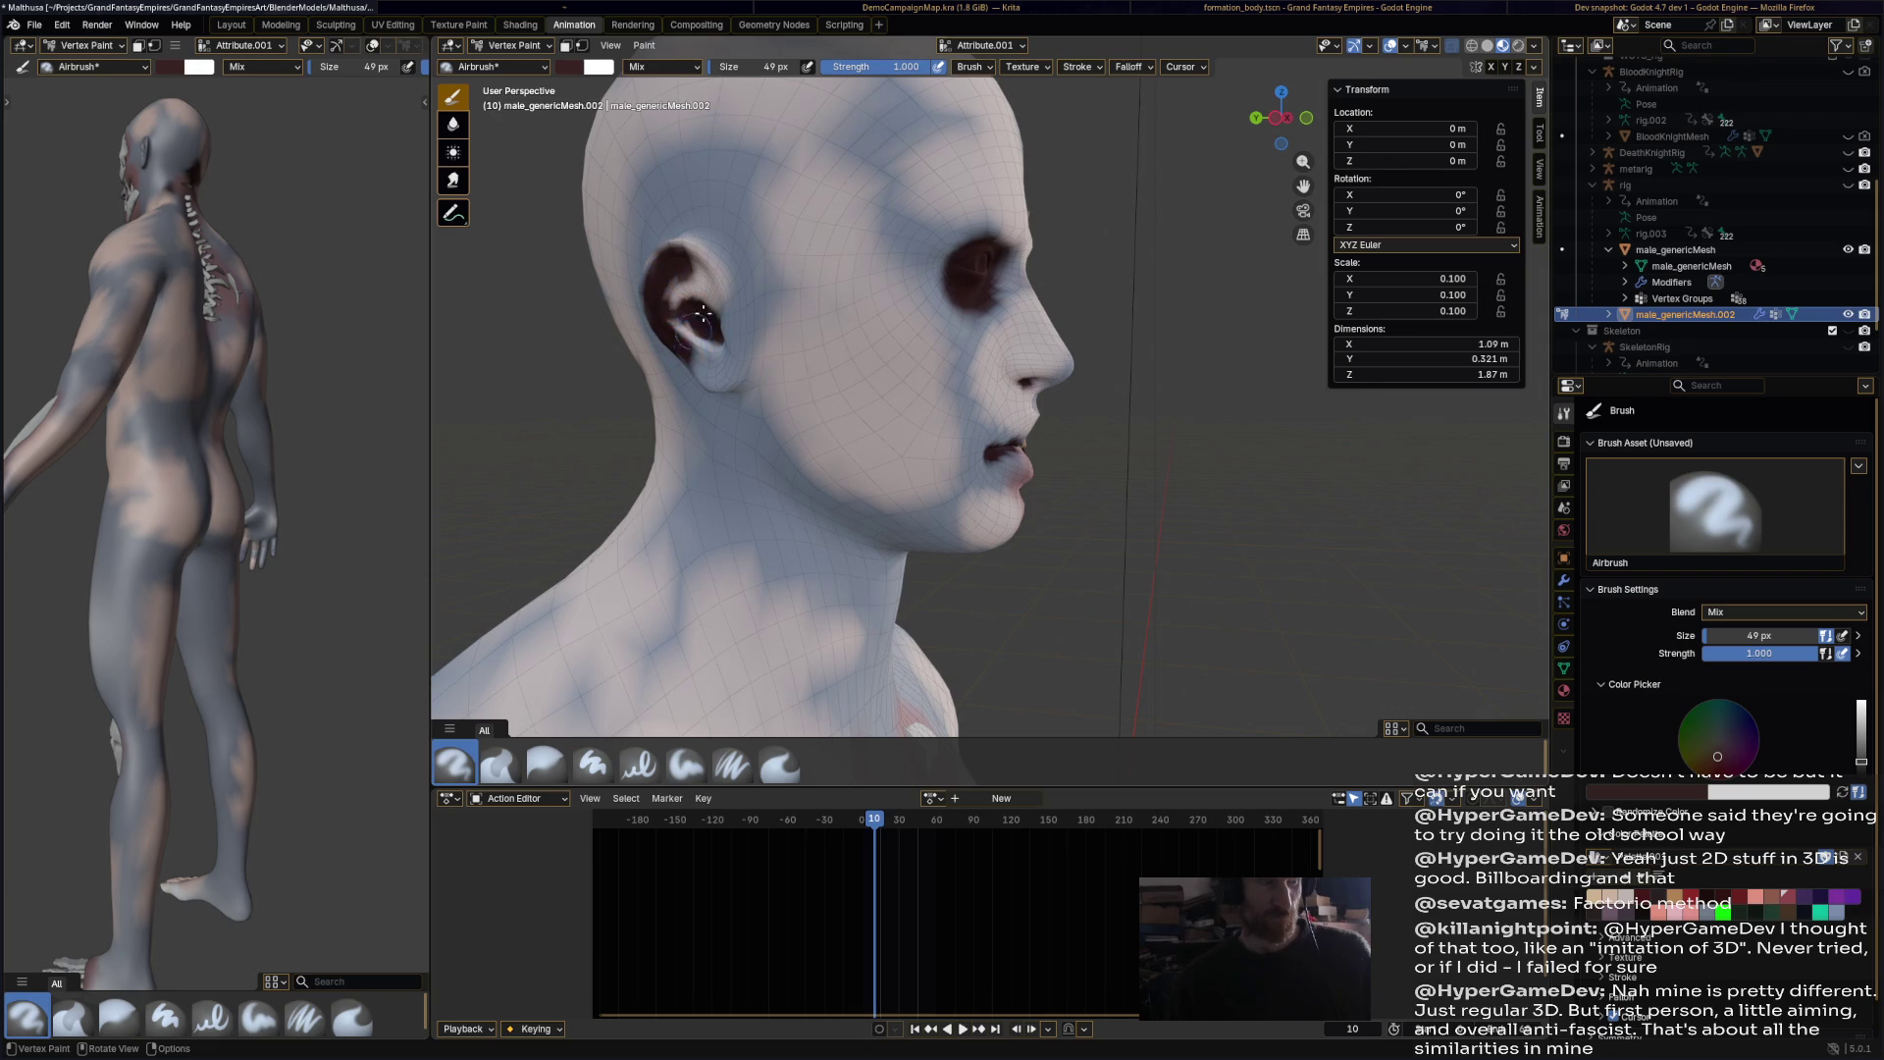
middle_click_drag(736, 284, 1000, 481)
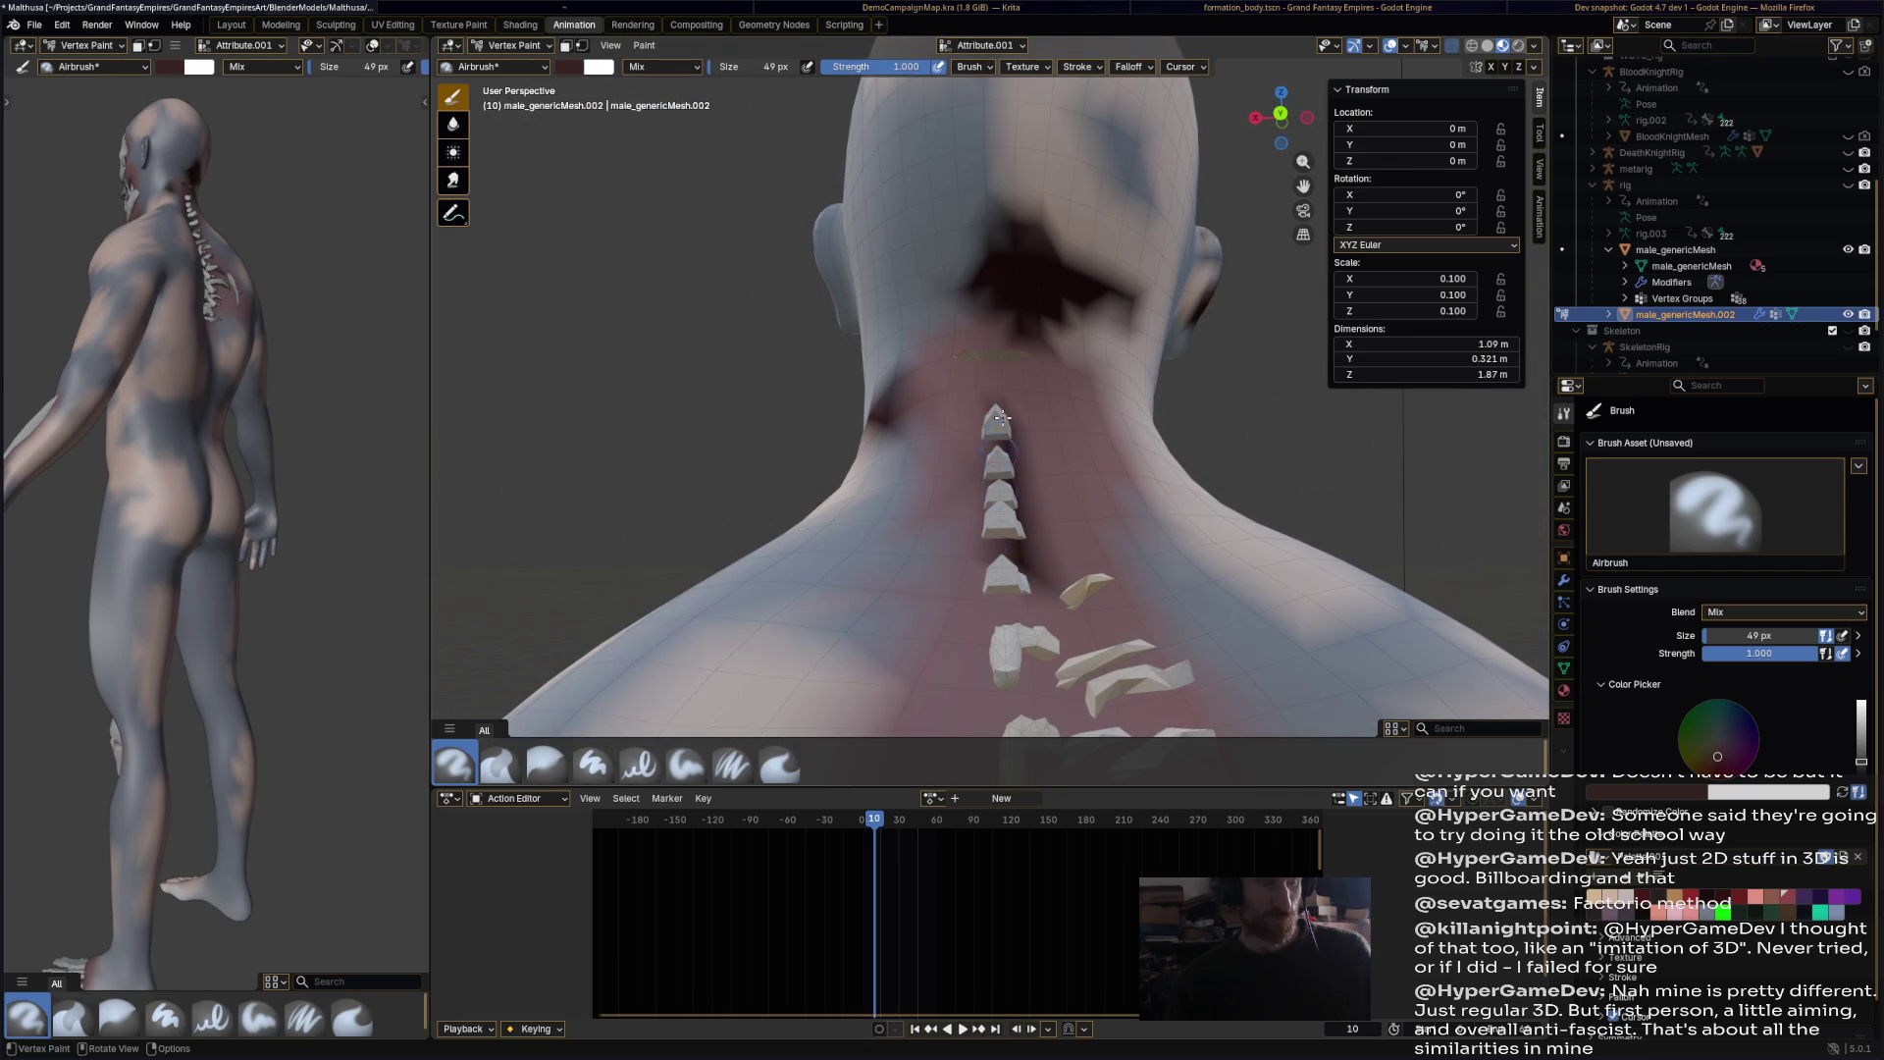
scroll(1027, 538, "down", 4)
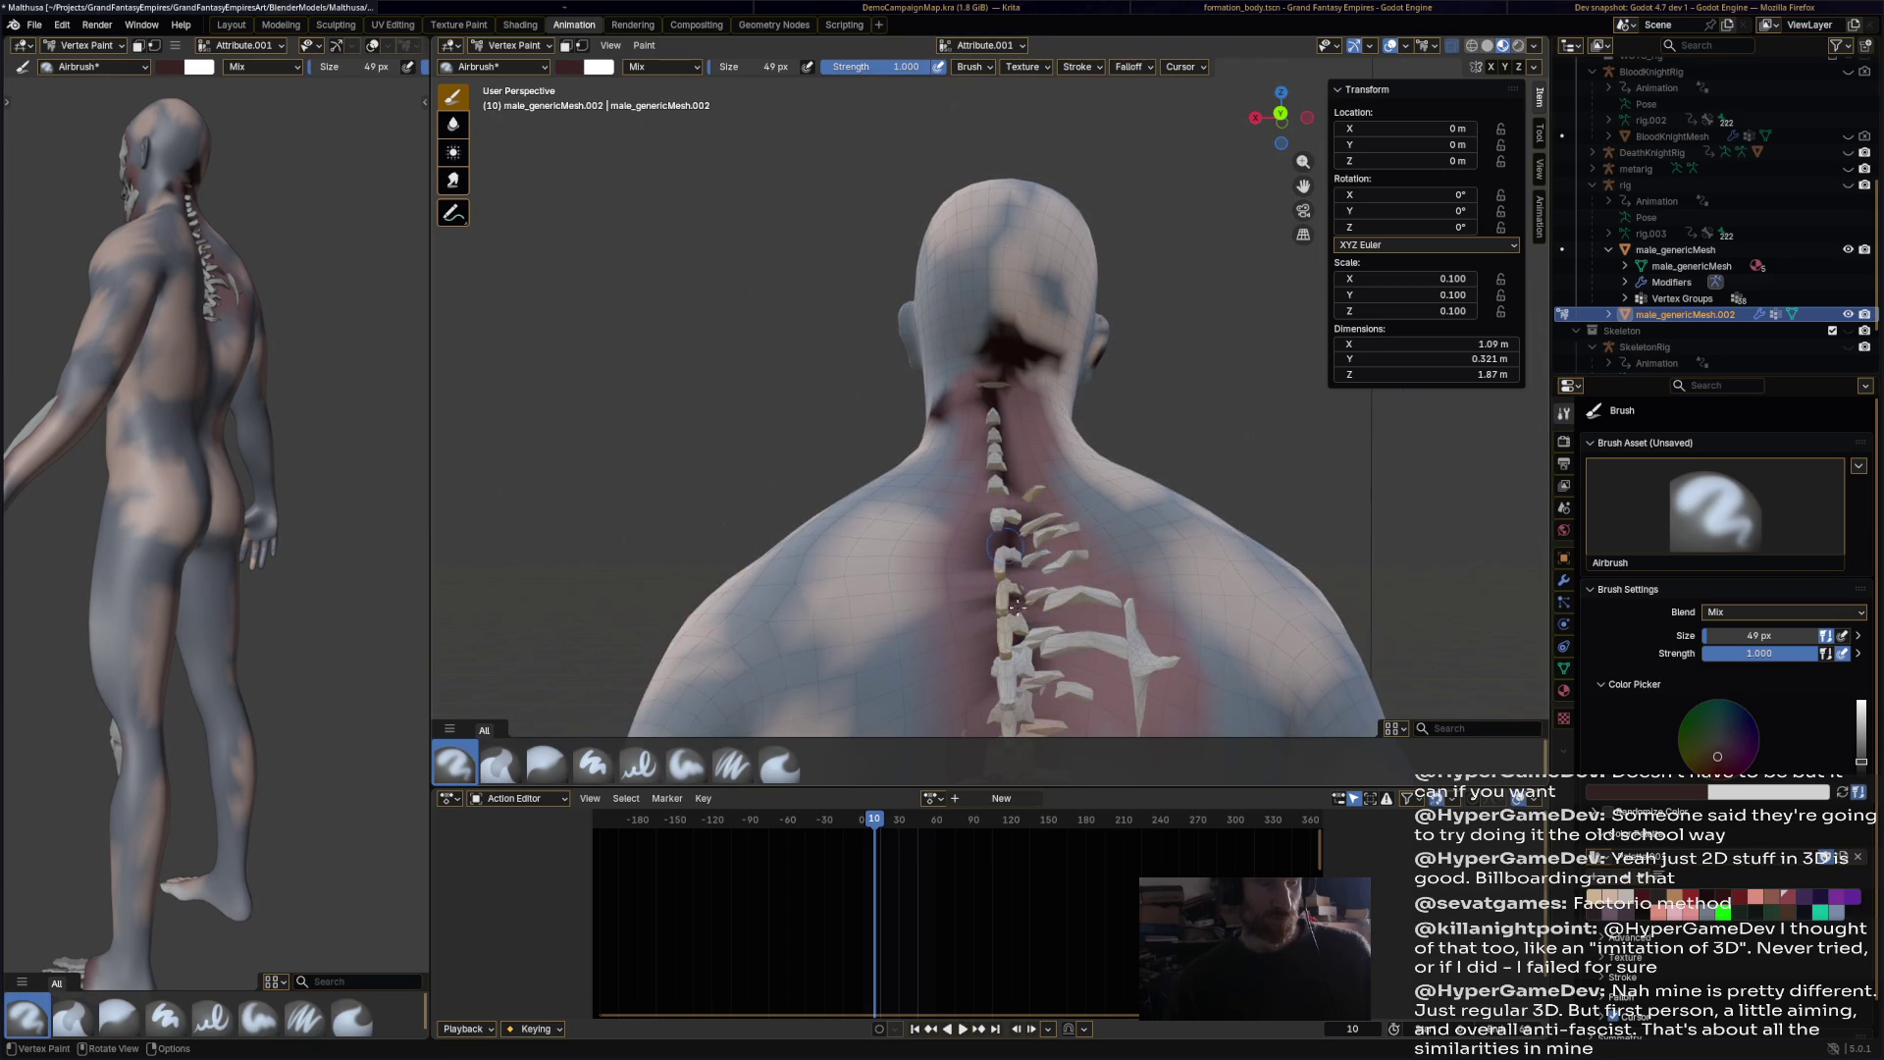
Step: Darken along the spine, the ribcage edge and the gaps between the lower ribs
middle_click_drag(1027, 538, 1034, 405, "shift")
mouse_move(1034, 405)
left_mouse_down()
mouse_move(1045, 373)
mouse_move(937, 504)
left_mouse_up()
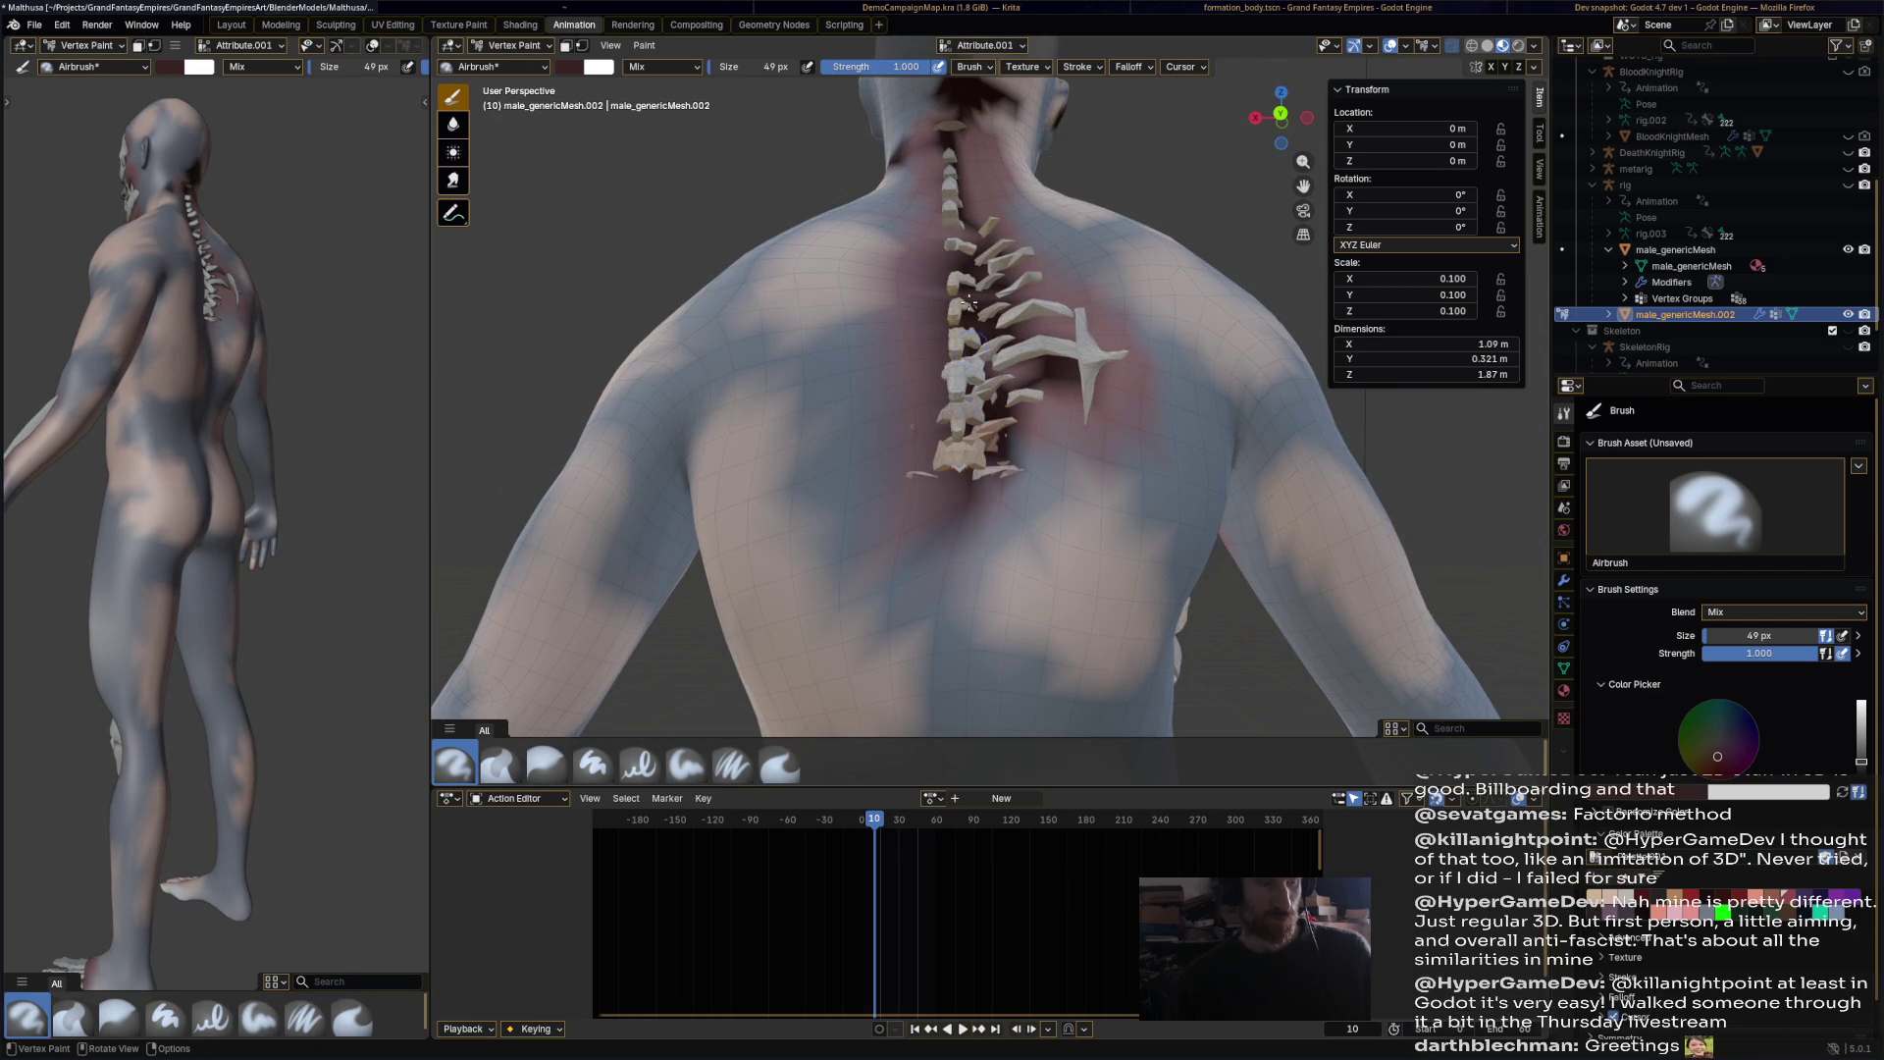
middle_click_drag(1266, 425, 1114, 211)
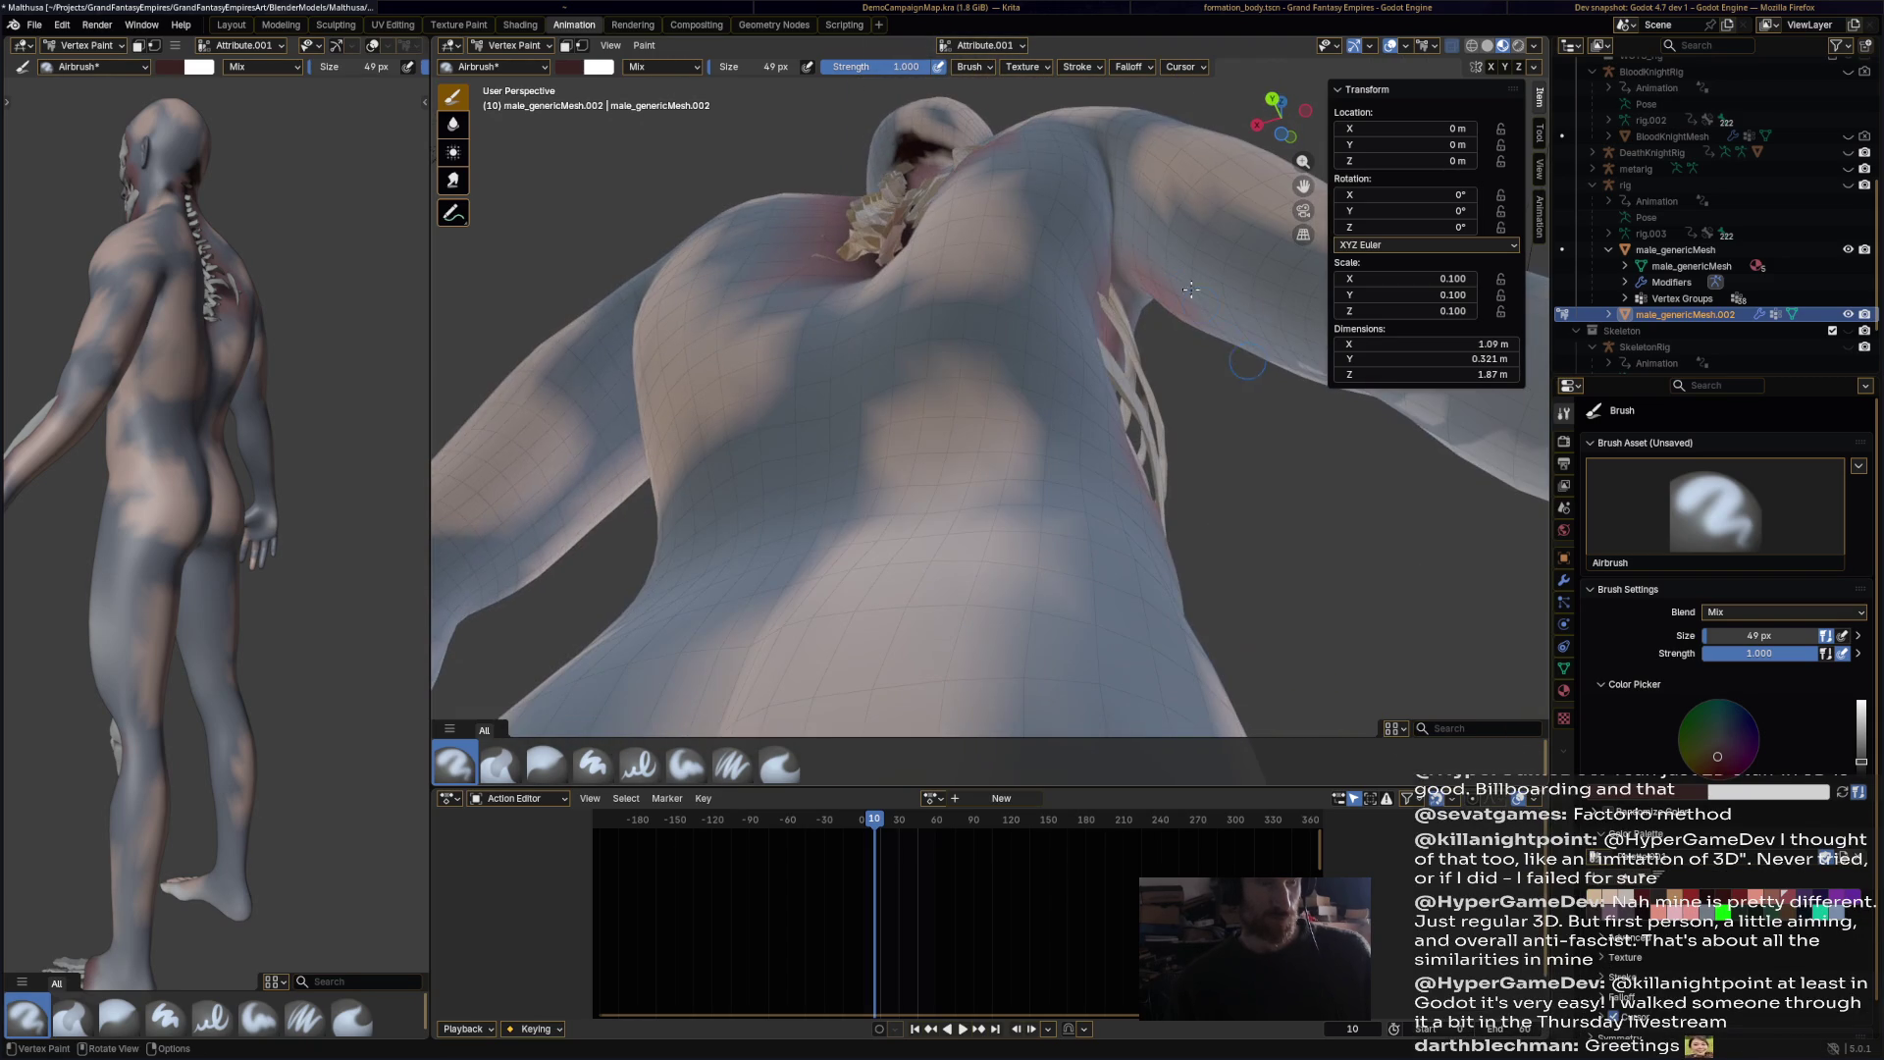
middle_click_drag(1100, 331, 1036, 339)
mouse_move(1035, 338)
left_mouse_down()
mouse_move(1074, 491)
mouse_move(1053, 450)
left_mouse_up()
mouse_move(1053, 451)
middle_mouse_down()
mouse_move(904, 537)
mouse_move(942, 420)
middle_mouse_up()
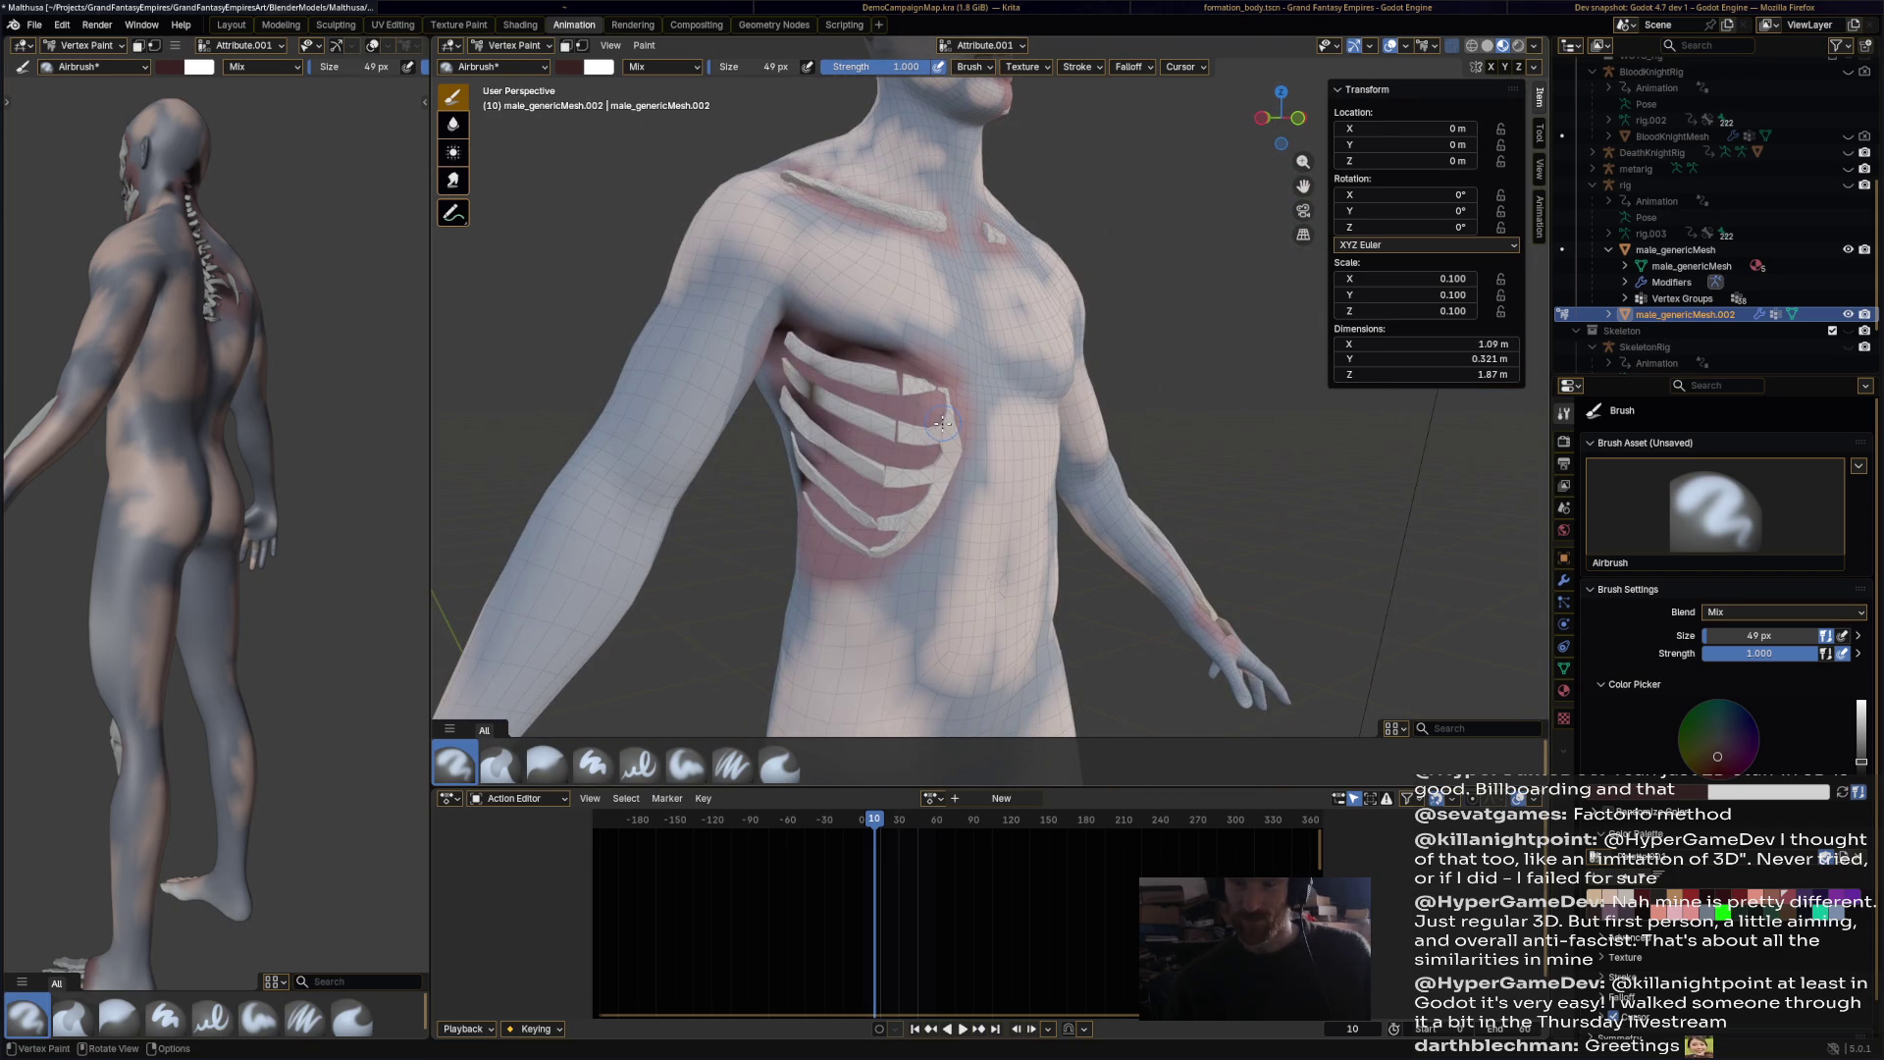
mouse_move(862, 437)
left_mouse_down()
mouse_move(871, 535)
mouse_move(796, 628)
left_mouse_up()
left_click_drag(873, 368, 830, 344)
Step: Airbrush dark streaks over the chest, belly, collarbones, upper arm, wrist and hand
middle_click_drag(829, 344, 1079, 380)
mouse_move(1079, 381)
left_mouse_down()
mouse_move(1266, 339)
mouse_move(1251, 462)
mouse_move(1123, 555)
left_mouse_up()
mouse_move(1124, 554)
middle_mouse_down()
mouse_move(981, 529)
mouse_move(1020, 510)
middle_mouse_up()
mouse_move(1021, 510)
left_mouse_down()
mouse_move(1020, 550)
mouse_move(1016, 461)
left_mouse_up()
mouse_move(987, 378)
left_mouse_down()
mouse_move(1020, 365)
mouse_move(1042, 255)
mouse_move(1124, 245)
left_mouse_up()
left_click_drag(966, 257, 1013, 278)
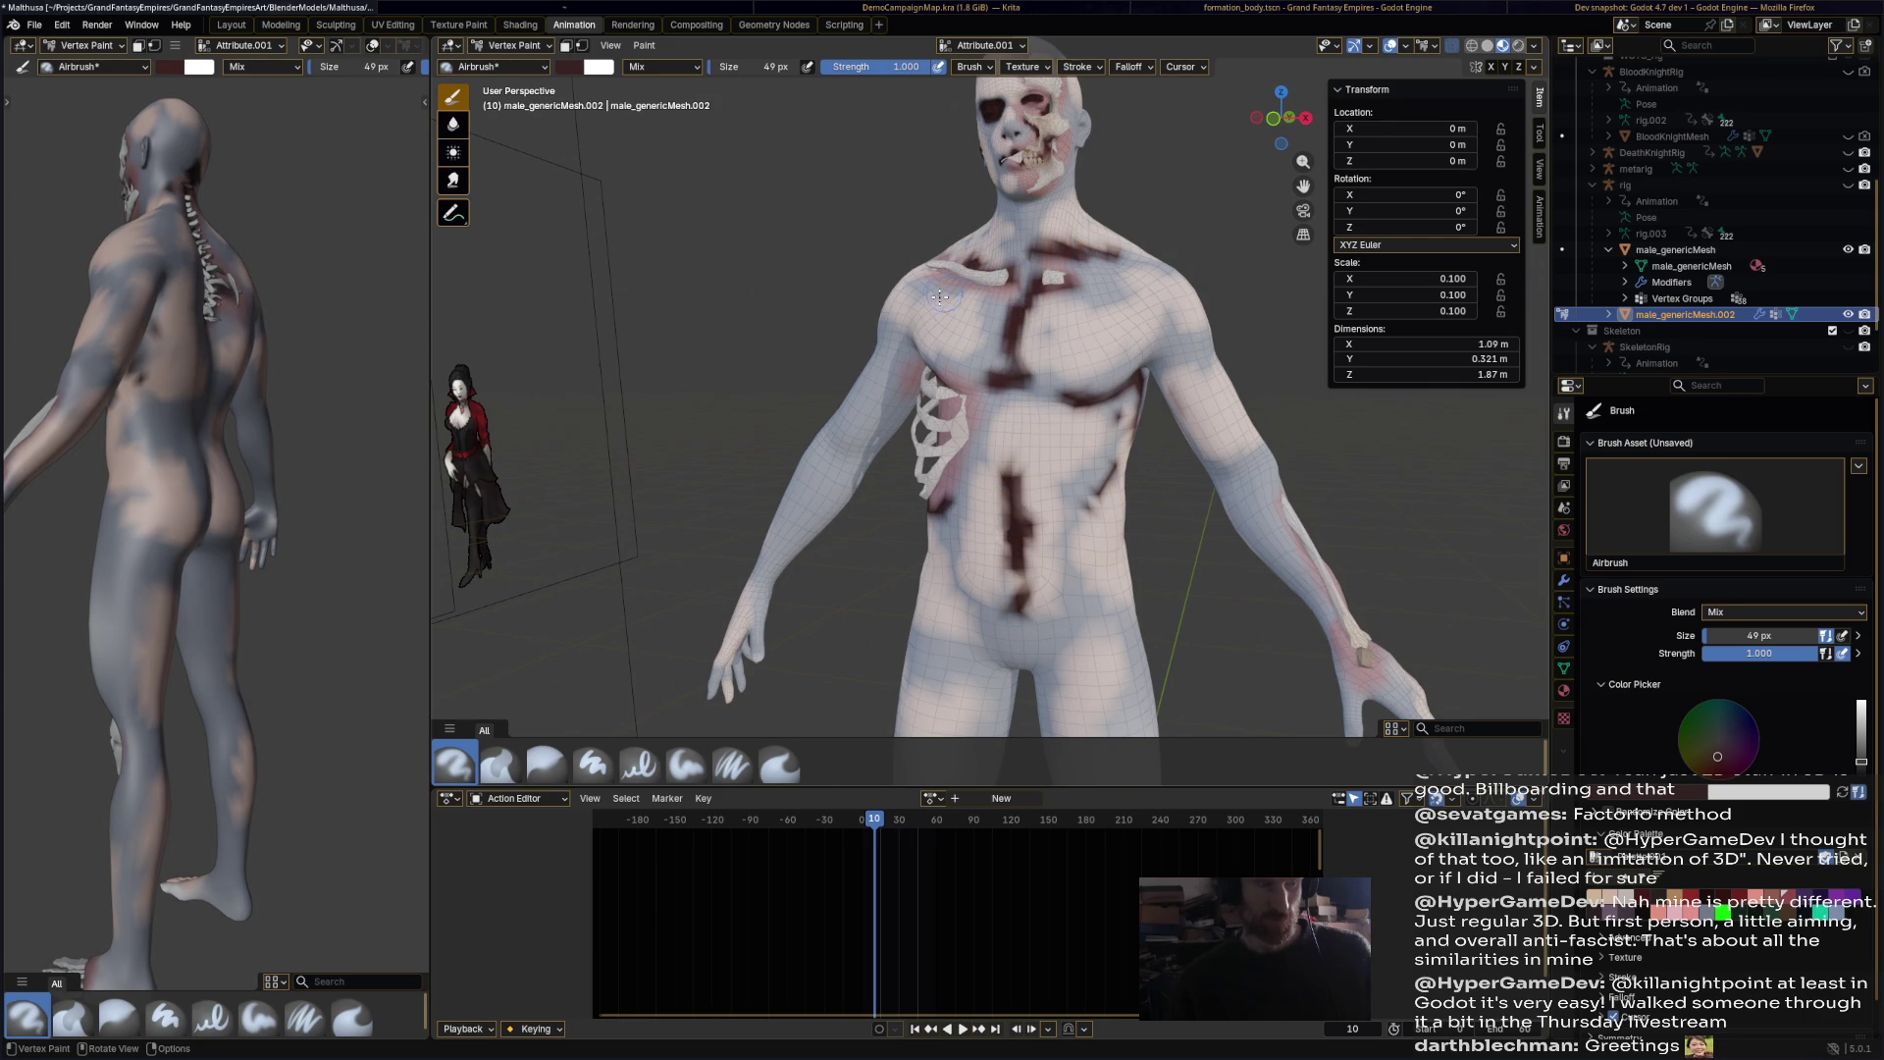
middle_click_drag(978, 335, 863, 353)
mouse_move(864, 353)
left_mouse_down()
mouse_move(834, 422)
mouse_move(761, 461)
mouse_move(743, 505)
left_mouse_up()
mouse_move(743, 504)
middle_mouse_down()
mouse_move(785, 441)
mouse_move(760, 402)
middle_mouse_up()
left_click_drag(760, 402, 711, 444)
middle_click_drag(711, 443, 766, 535)
mouse_move(766, 535)
left_mouse_down()
mouse_move(731, 593)
mouse_move(750, 594)
left_mouse_up()
mouse_move(751, 593)
middle_mouse_down()
mouse_move(975, 649)
mouse_move(991, 599)
middle_mouse_up()
Step: Paint dark streaks on the hip, along the spine, across both shoulder blades and near the arm
left_click_drag(991, 599, 981, 451)
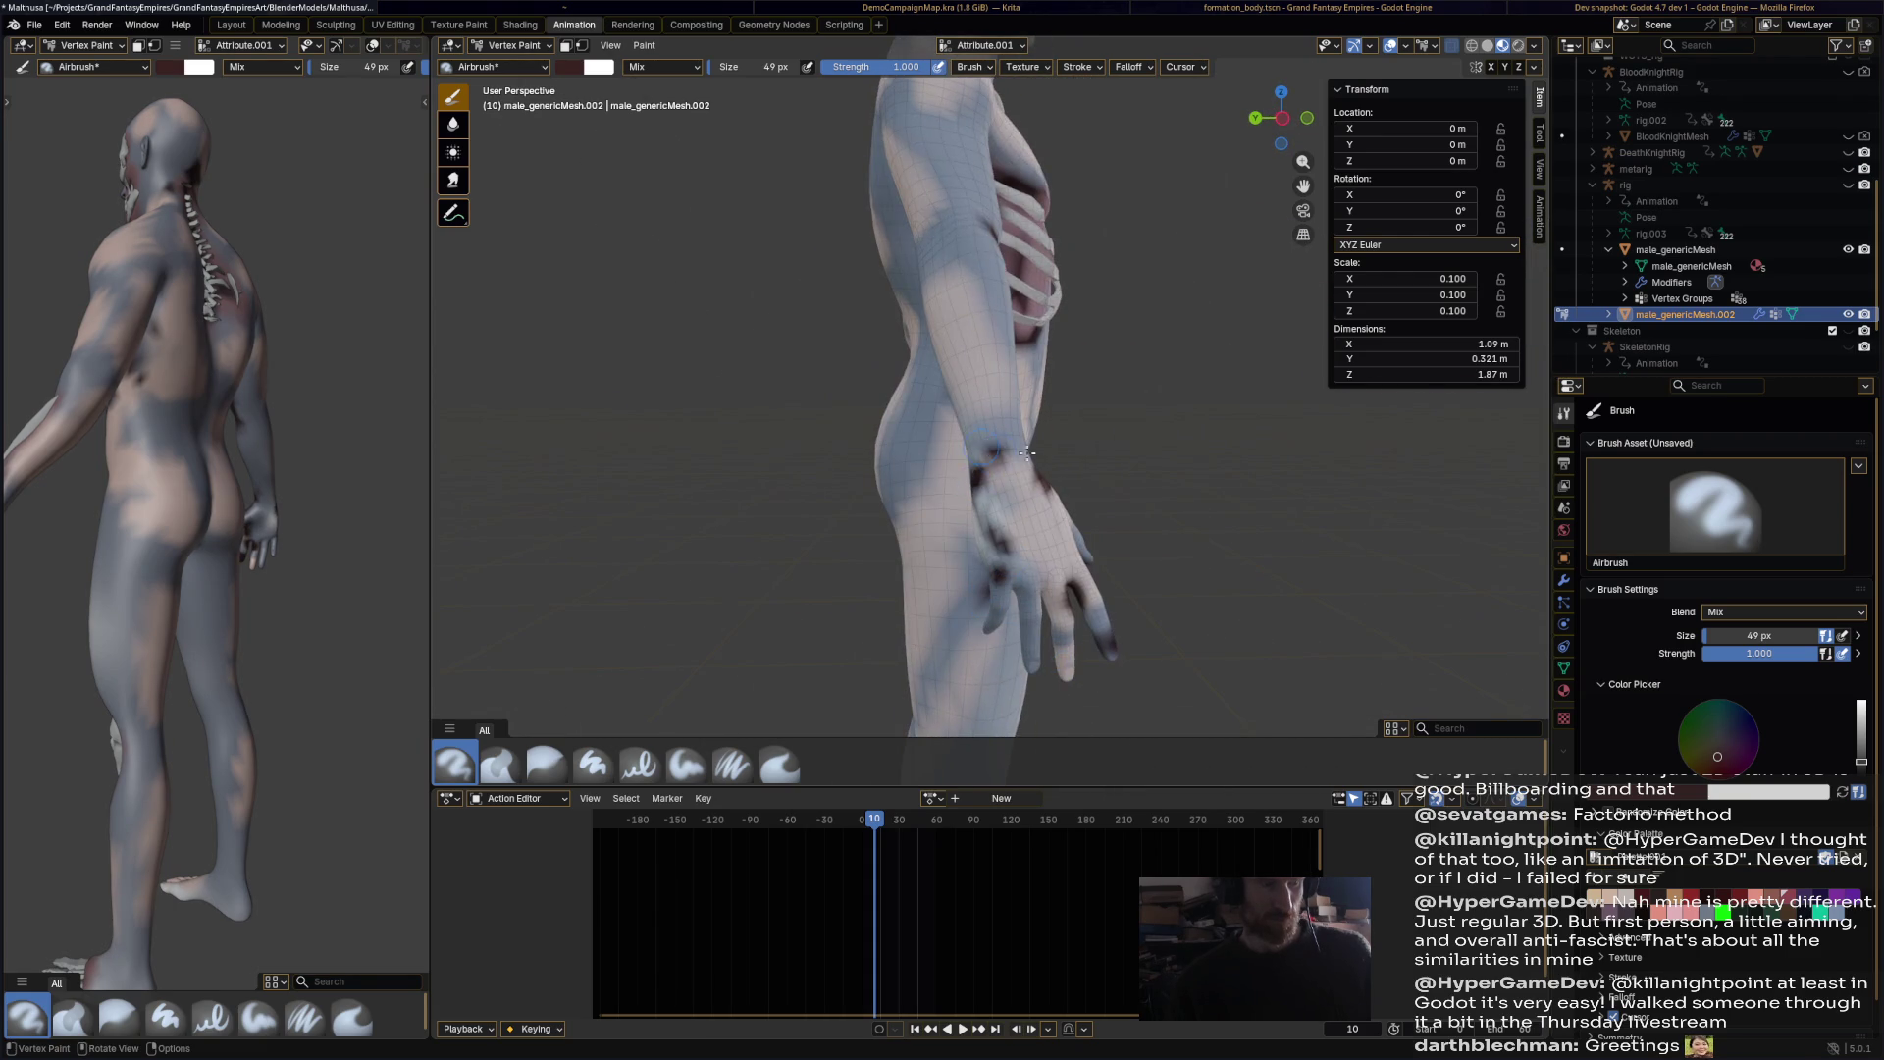
middle_click_drag(982, 451, 944, 442)
left_click_drag(943, 442, 981, 490)
middle_click_drag(981, 491, 863, 512)
mouse_move(863, 513)
left_mouse_down()
mouse_move(908, 534)
mouse_move(913, 490)
left_mouse_up()
mouse_move(913, 491)
middle_mouse_down()
mouse_move(942, 412)
mouse_move(932, 275)
middle_mouse_up()
mouse_move(932, 274)
left_mouse_down()
mouse_move(928, 340)
mouse_move(957, 393)
mouse_move(844, 353)
mouse_move(814, 275)
mouse_move(1026, 373)
left_mouse_up()
mouse_move(861, 149)
left_mouse_down()
mouse_move(844, 191)
mouse_move(908, 206)
mouse_move(1040, 172)
mouse_move(1046, 208)
left_mouse_up()
middle_click_drag(1046, 208, 1056, 393, "shift")
mouse_move(863, 176)
left_mouse_down()
mouse_move(843, 303)
mouse_move(731, 427)
mouse_move(783, 440)
left_mouse_up()
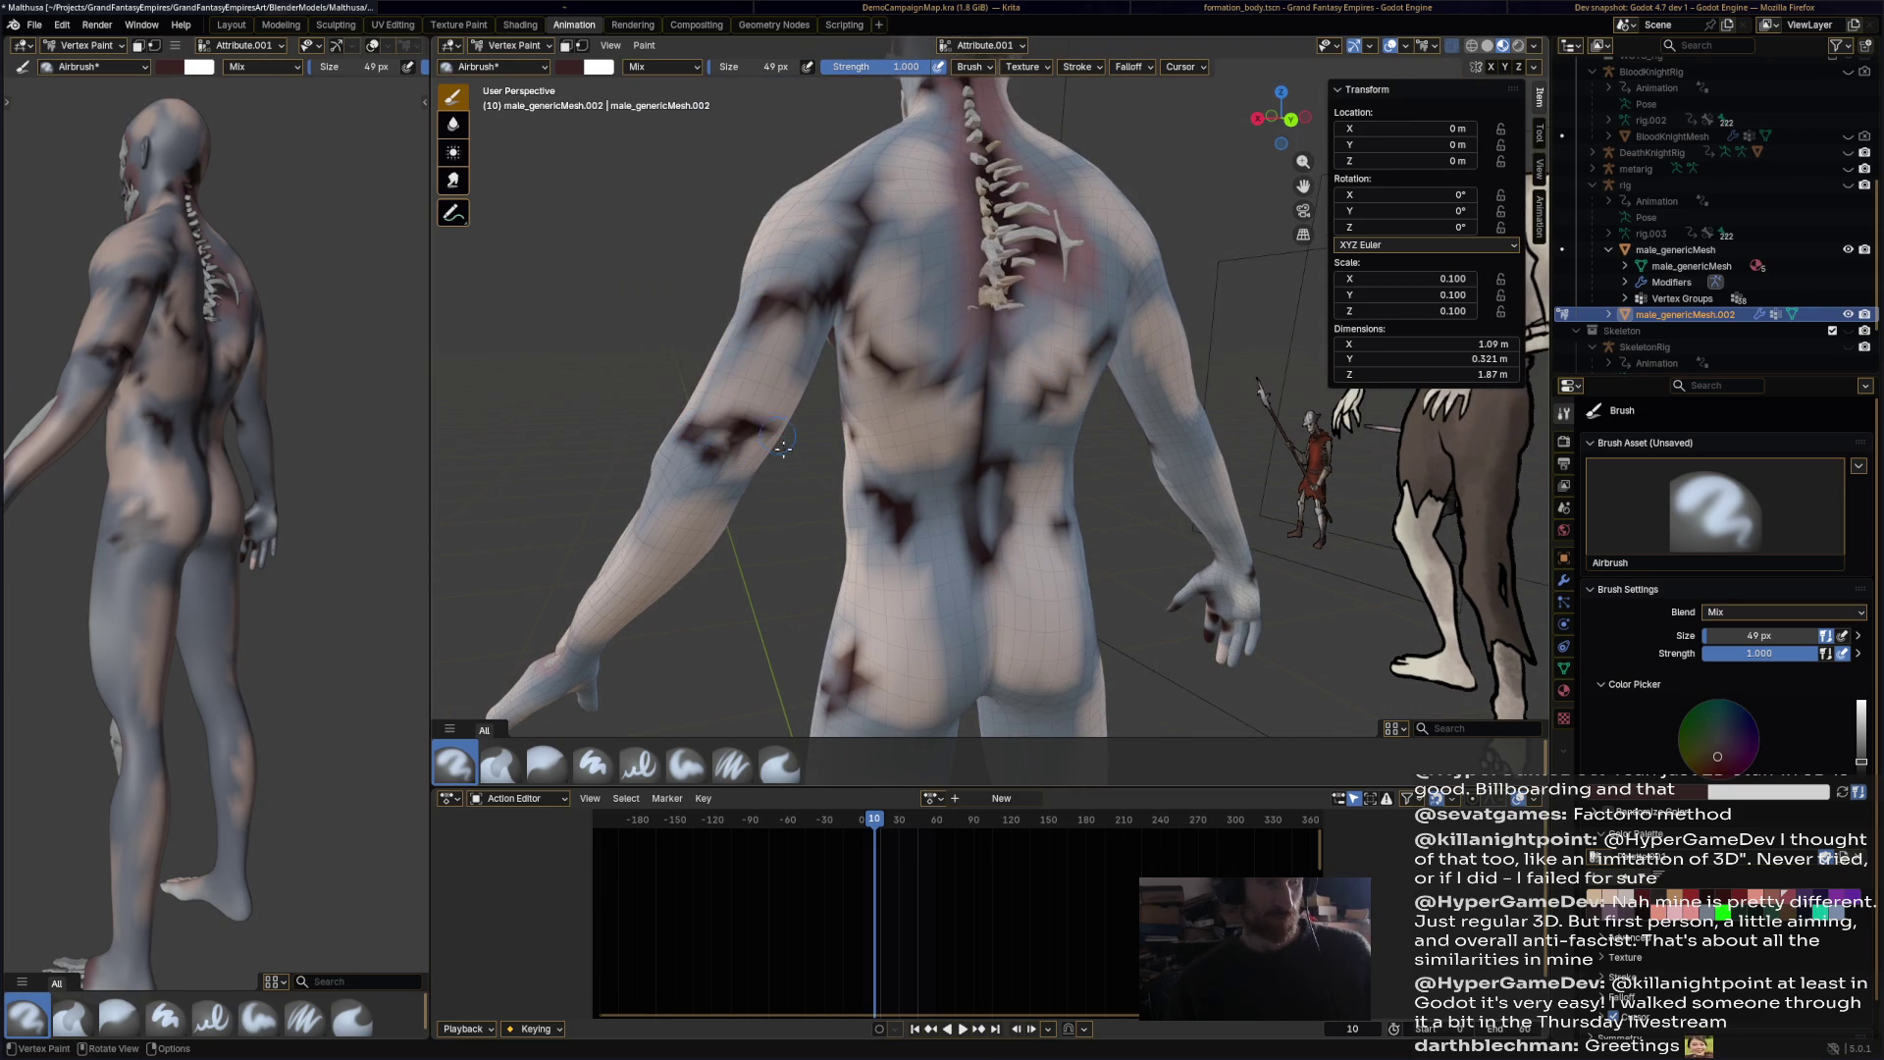
middle_click_drag(795, 462, 697, 423, "shift")
left_click_drag(697, 422, 668, 481)
Step: Darken the crotch, buttocks, inner thighs, knee, shin and right foot with dark stains
middle_click_drag(913, 697, 844, 353, "shift")
mouse_move(839, 368)
left_mouse_down()
mouse_move(869, 323)
mouse_move(863, 392)
mouse_move(870, 363)
left_mouse_up()
left_click_drag(899, 448, 913, 515)
left_click_drag(947, 628, 981, 485)
middle_click_drag(981, 486, 932, 569)
mouse_move(932, 589)
left_mouse_down()
mouse_move(959, 510)
mouse_move(927, 569)
left_mouse_up()
middle_click_drag(927, 569, 863, 393)
mouse_move(863, 392)
left_mouse_down()
mouse_move(883, 461)
mouse_move(846, 415)
left_mouse_up()
middle_click_drag(846, 414, 1138, 506)
left_click_drag(1138, 506, 1207, 648)
middle_click_drag(1206, 647, 1107, 567)
left_click_drag(991, 545, 976, 564)
left_click_drag(970, 636, 973, 645)
mouse_move(1007, 548)
middle_mouse_down()
mouse_move(878, 441)
mouse_move(1108, 517)
mouse_move(1040, 491)
middle_mouse_up()
mouse_move(1011, 491)
left_mouse_down()
mouse_move(1021, 505)
mouse_move(996, 470)
left_mouse_up()
mouse_move(996, 471)
middle_mouse_down()
mouse_move(1219, 395)
mouse_move(1276, 412)
middle_mouse_up()
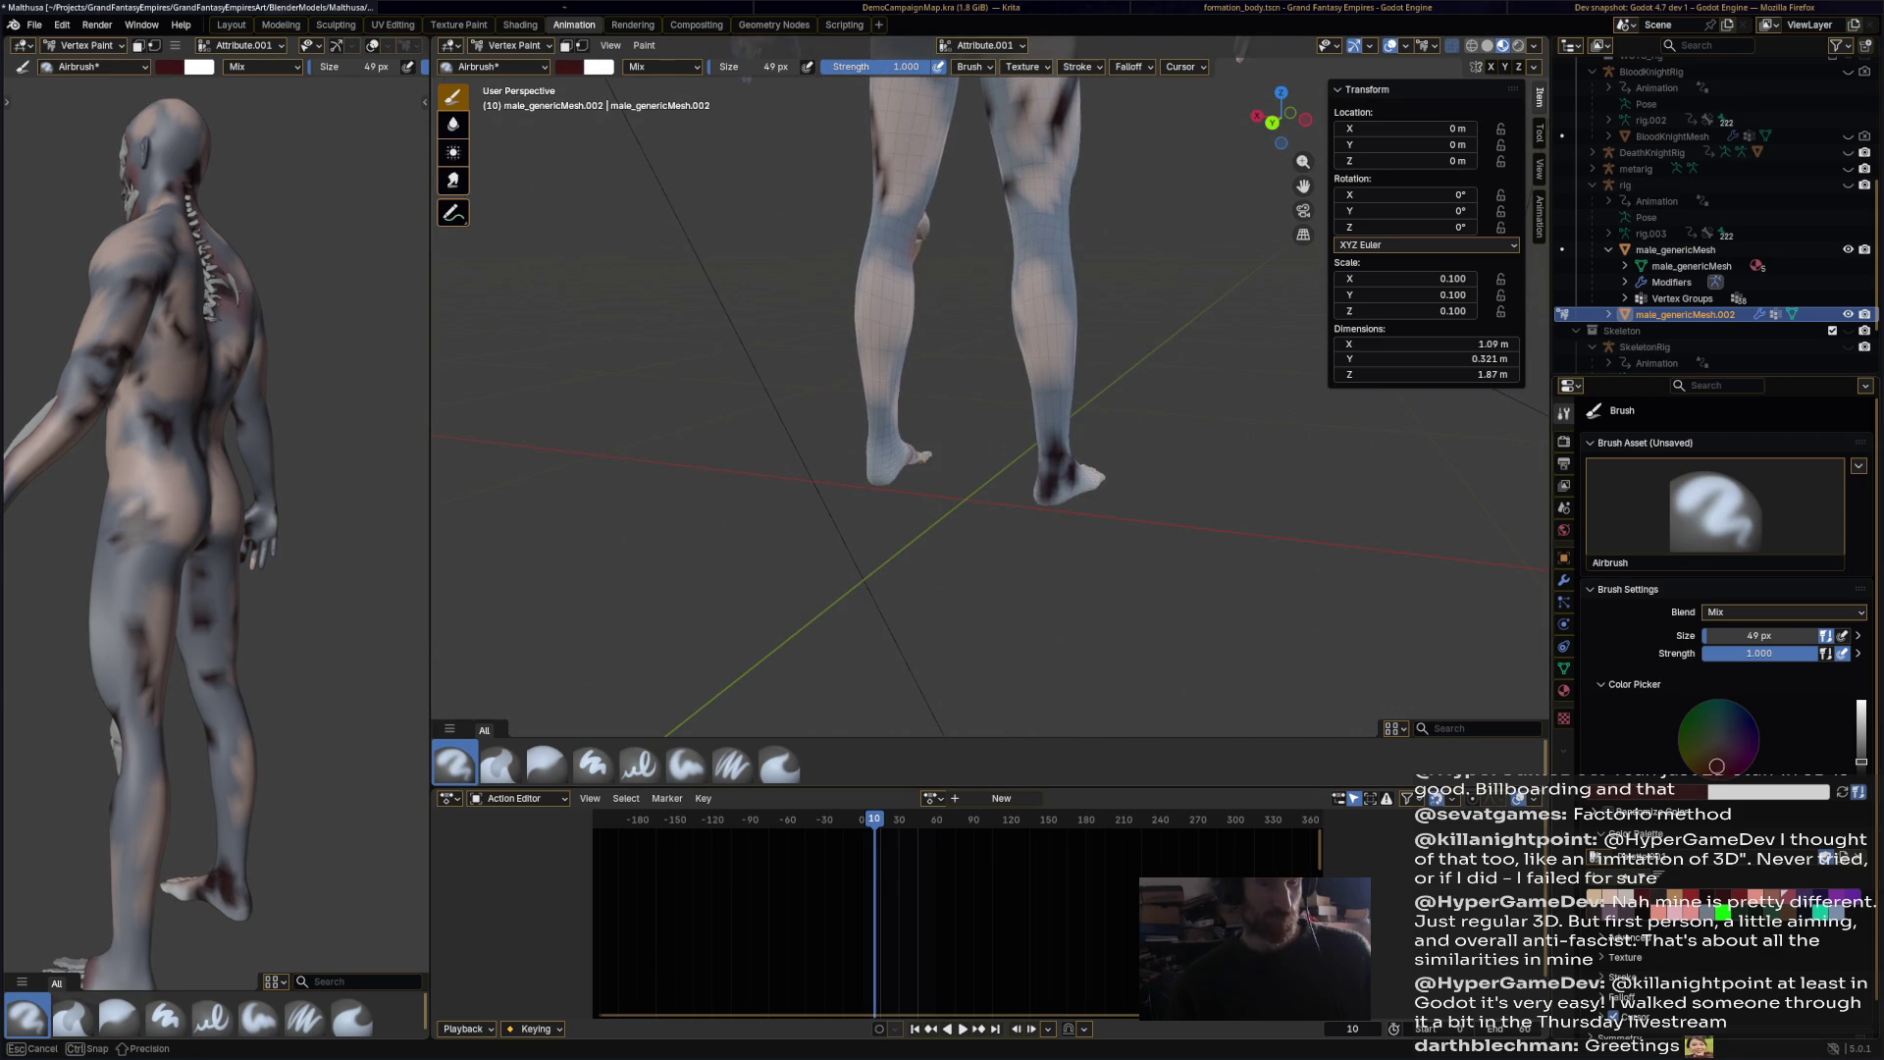
Step: Brighten the paint colour to red and dab red on the right ankle, upper leg and calf
left_click_drag(1861, 761, 1861, 731)
mouse_move(1158, 550)
middle_mouse_down()
mouse_move(1191, 569)
mouse_move(1085, 526)
middle_mouse_up()
left_click_drag(1050, 486, 1070, 501)
mouse_move(1084, 443)
middle_mouse_down()
mouse_move(1010, 458)
mouse_move(1162, 283)
middle_mouse_up()
left_click_drag(898, 108, 883, 144)
left_click_drag(1184, 152, 1149, 231)
mouse_move(1198, 320)
middle_mouse_down()
mouse_move(1081, 396)
mouse_move(1104, 491)
mouse_move(1053, 484)
middle_mouse_up()
Step: Paint red patches on the ribcage, chest, upper arm, left thigh and right hip
middle_click_drag(1085, 396, 1038, 194)
left_click_drag(1028, 190, 1004, 221)
left_click_drag(888, 231, 911, 192)
middle_click_drag(841, 360, 947, 373)
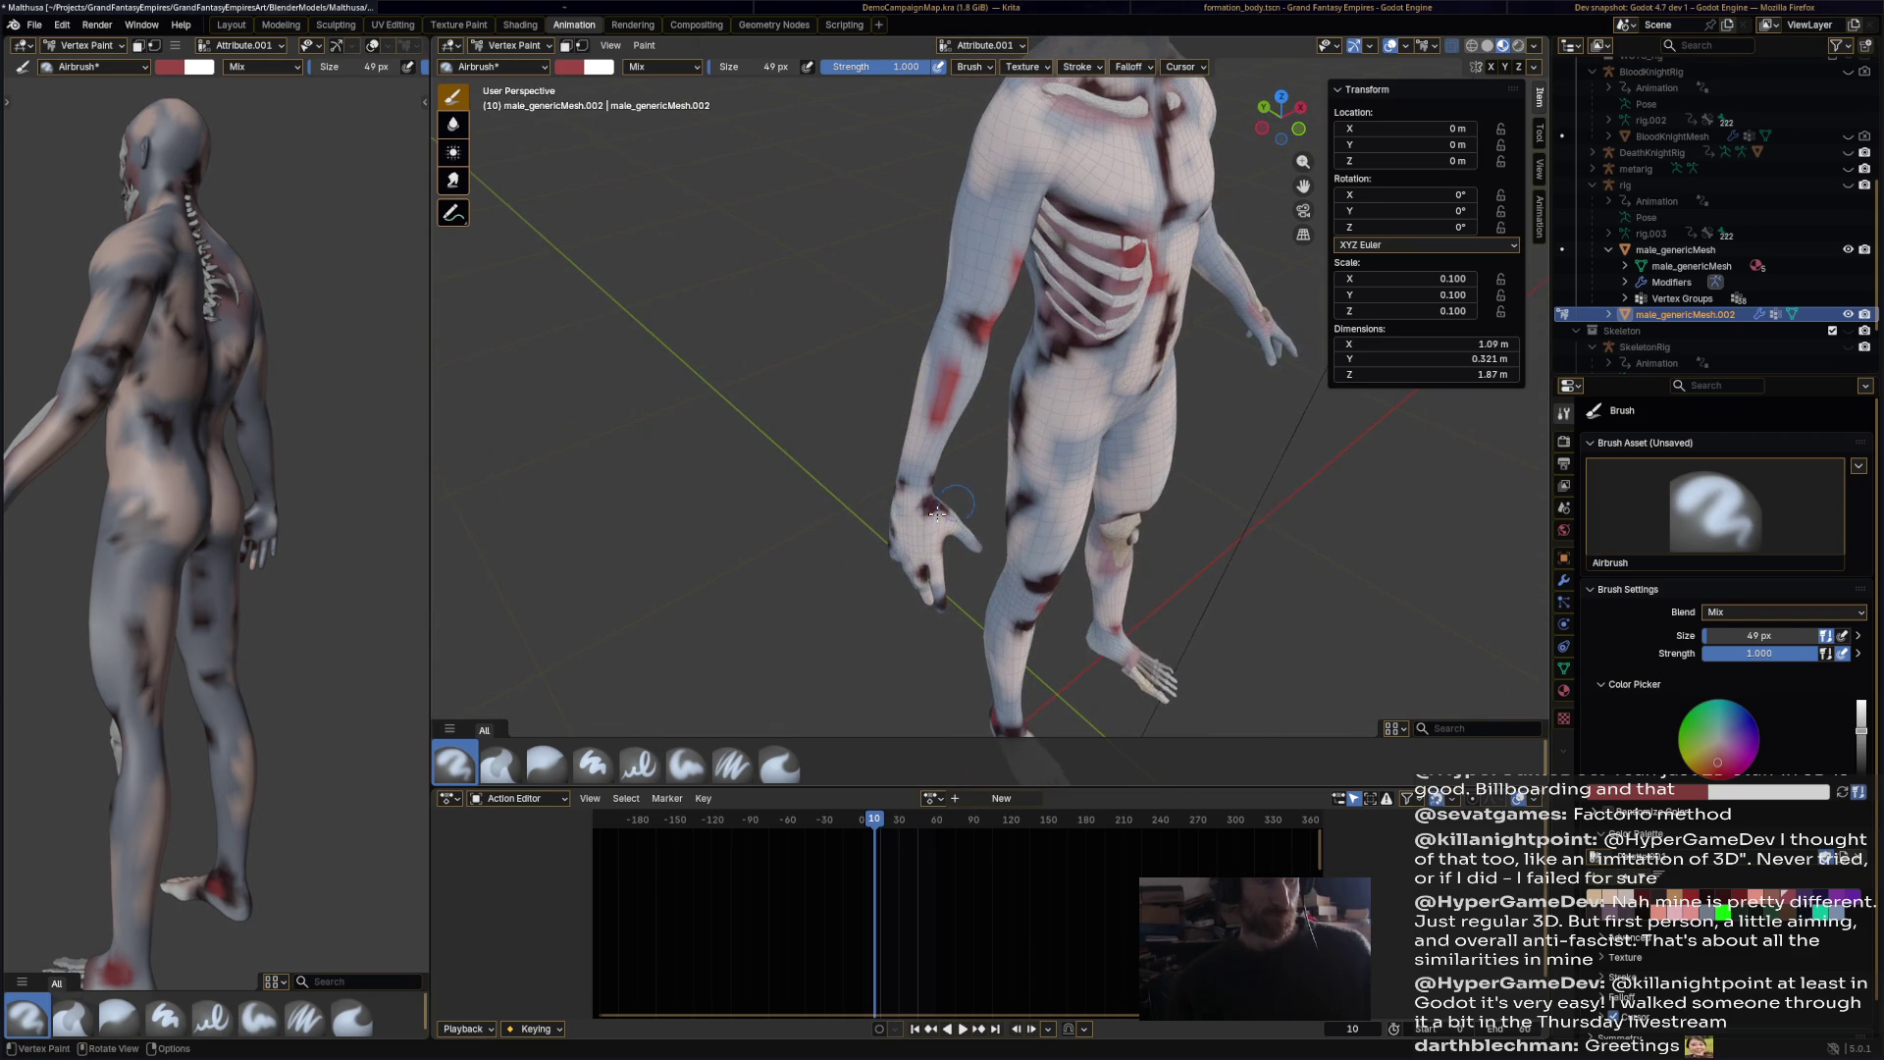
middle_click_drag(917, 522, 1042, 433)
left_click_drag(997, 419, 981, 363)
mouse_move(1108, 365)
left_mouse_down()
mouse_move(1138, 358)
mouse_move(1130, 385)
left_mouse_up()
mouse_move(1130, 385)
middle_mouse_down()
mouse_move(1139, 454)
mouse_move(1079, 345)
middle_mouse_up()
Step: Add red patches to the upper chest, cheek, upper back spine and left upper arm
left_click_drag(1079, 345, 1107, 263)
left_click_drag(957, 338, 998, 306)
middle_click_drag(998, 306, 1065, 235)
left_click_drag(1072, 269, 1075, 276)
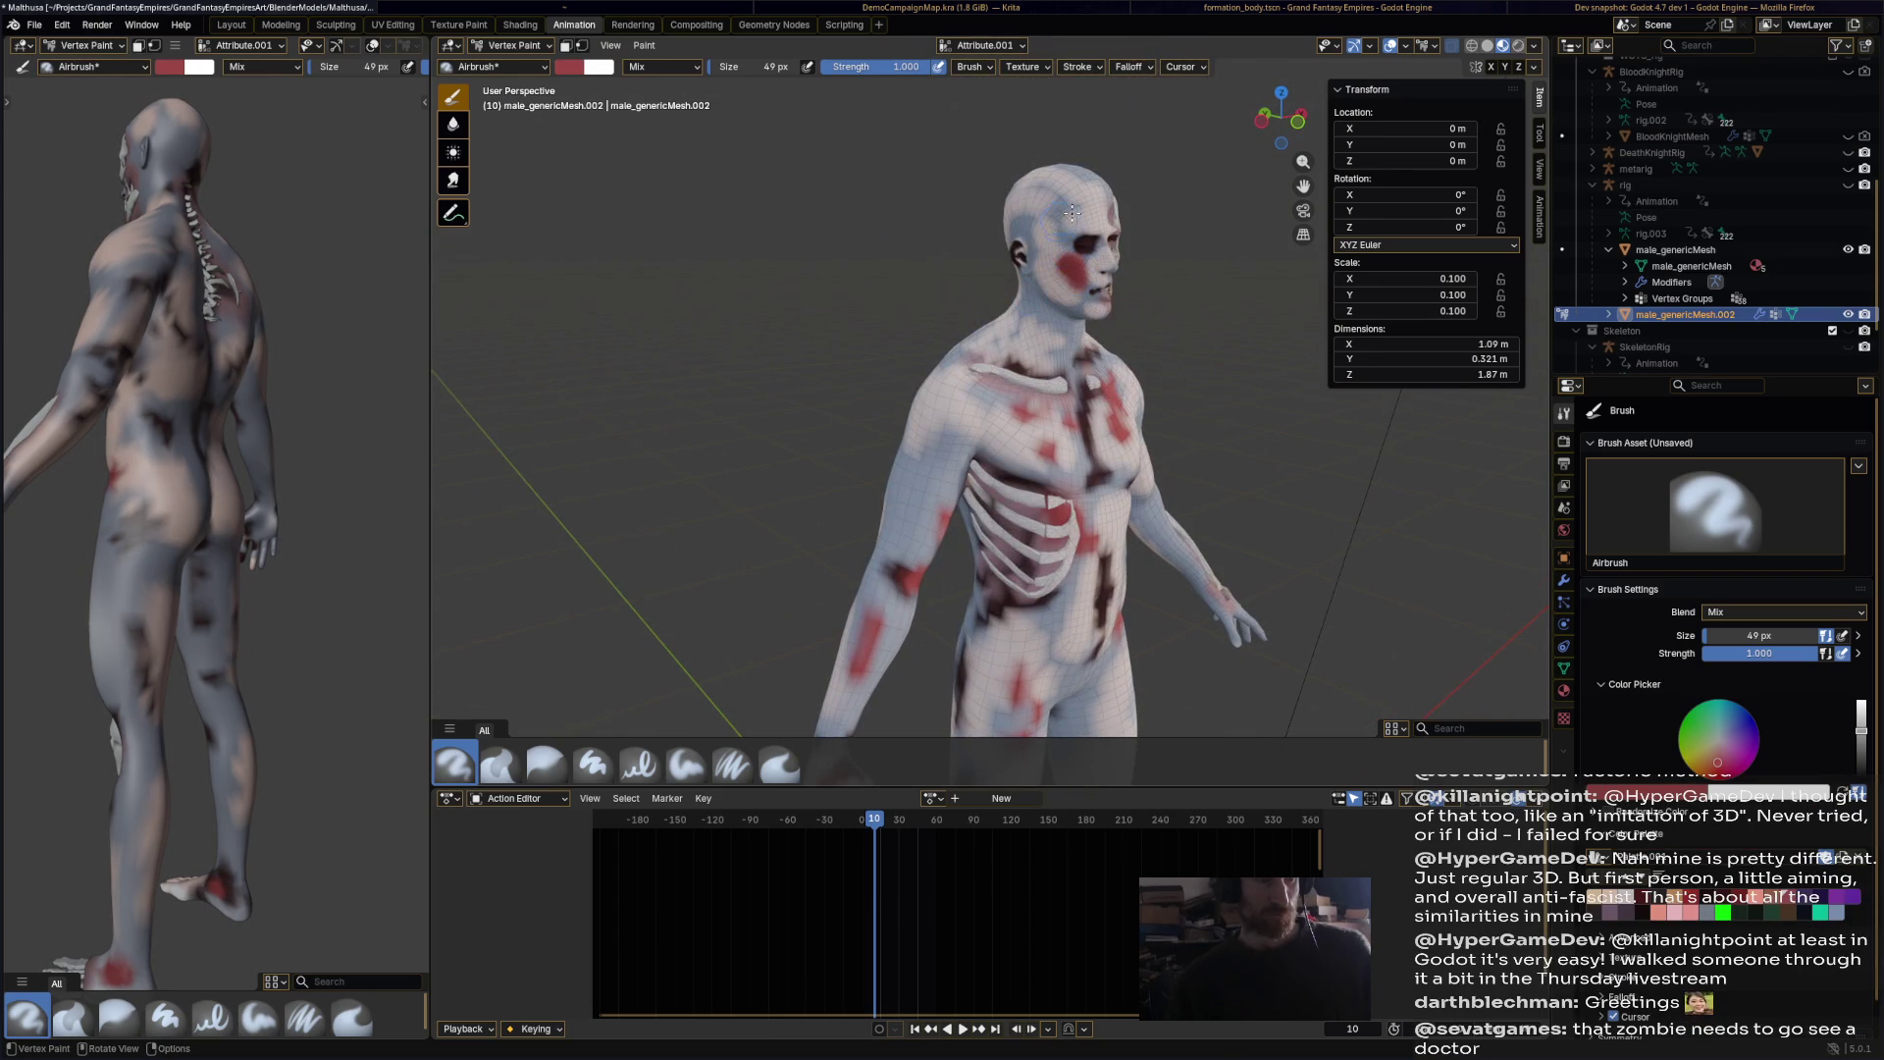
middle_click_drag(1078, 235, 1129, 312)
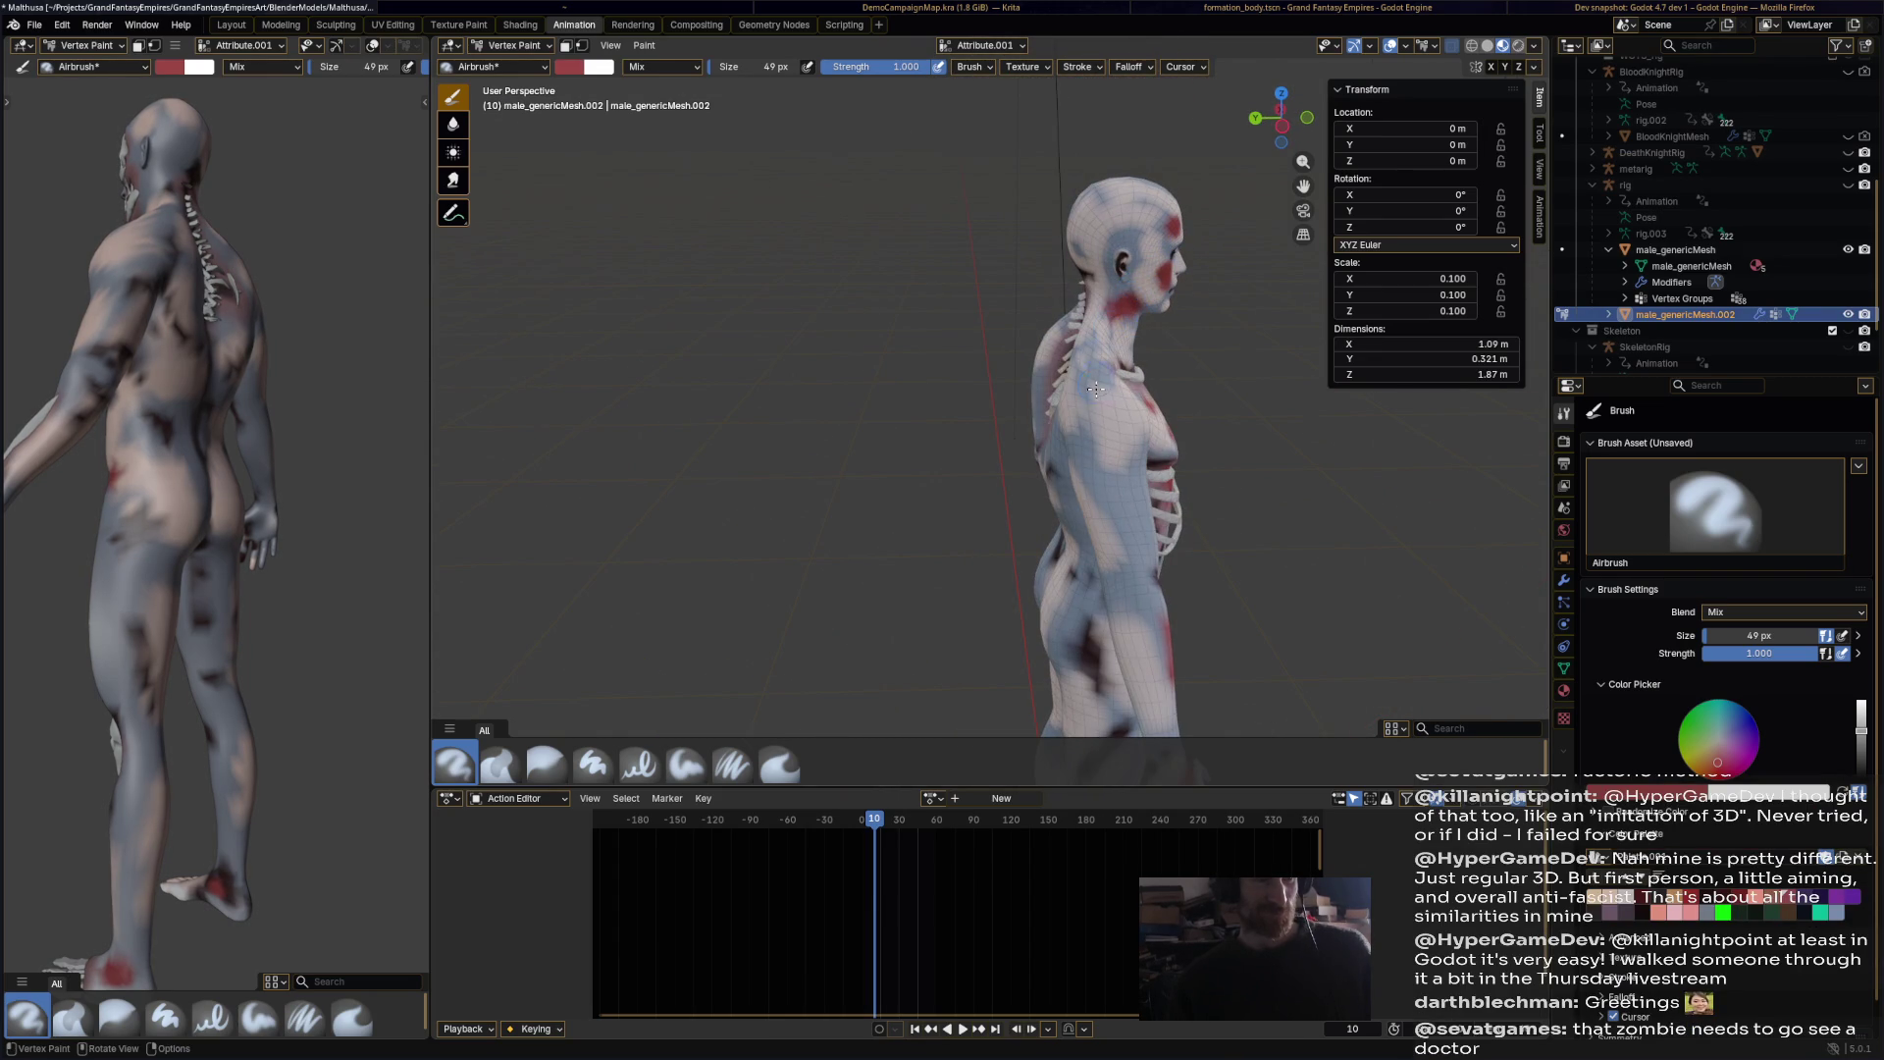
middle_click_drag(1138, 530, 1122, 497)
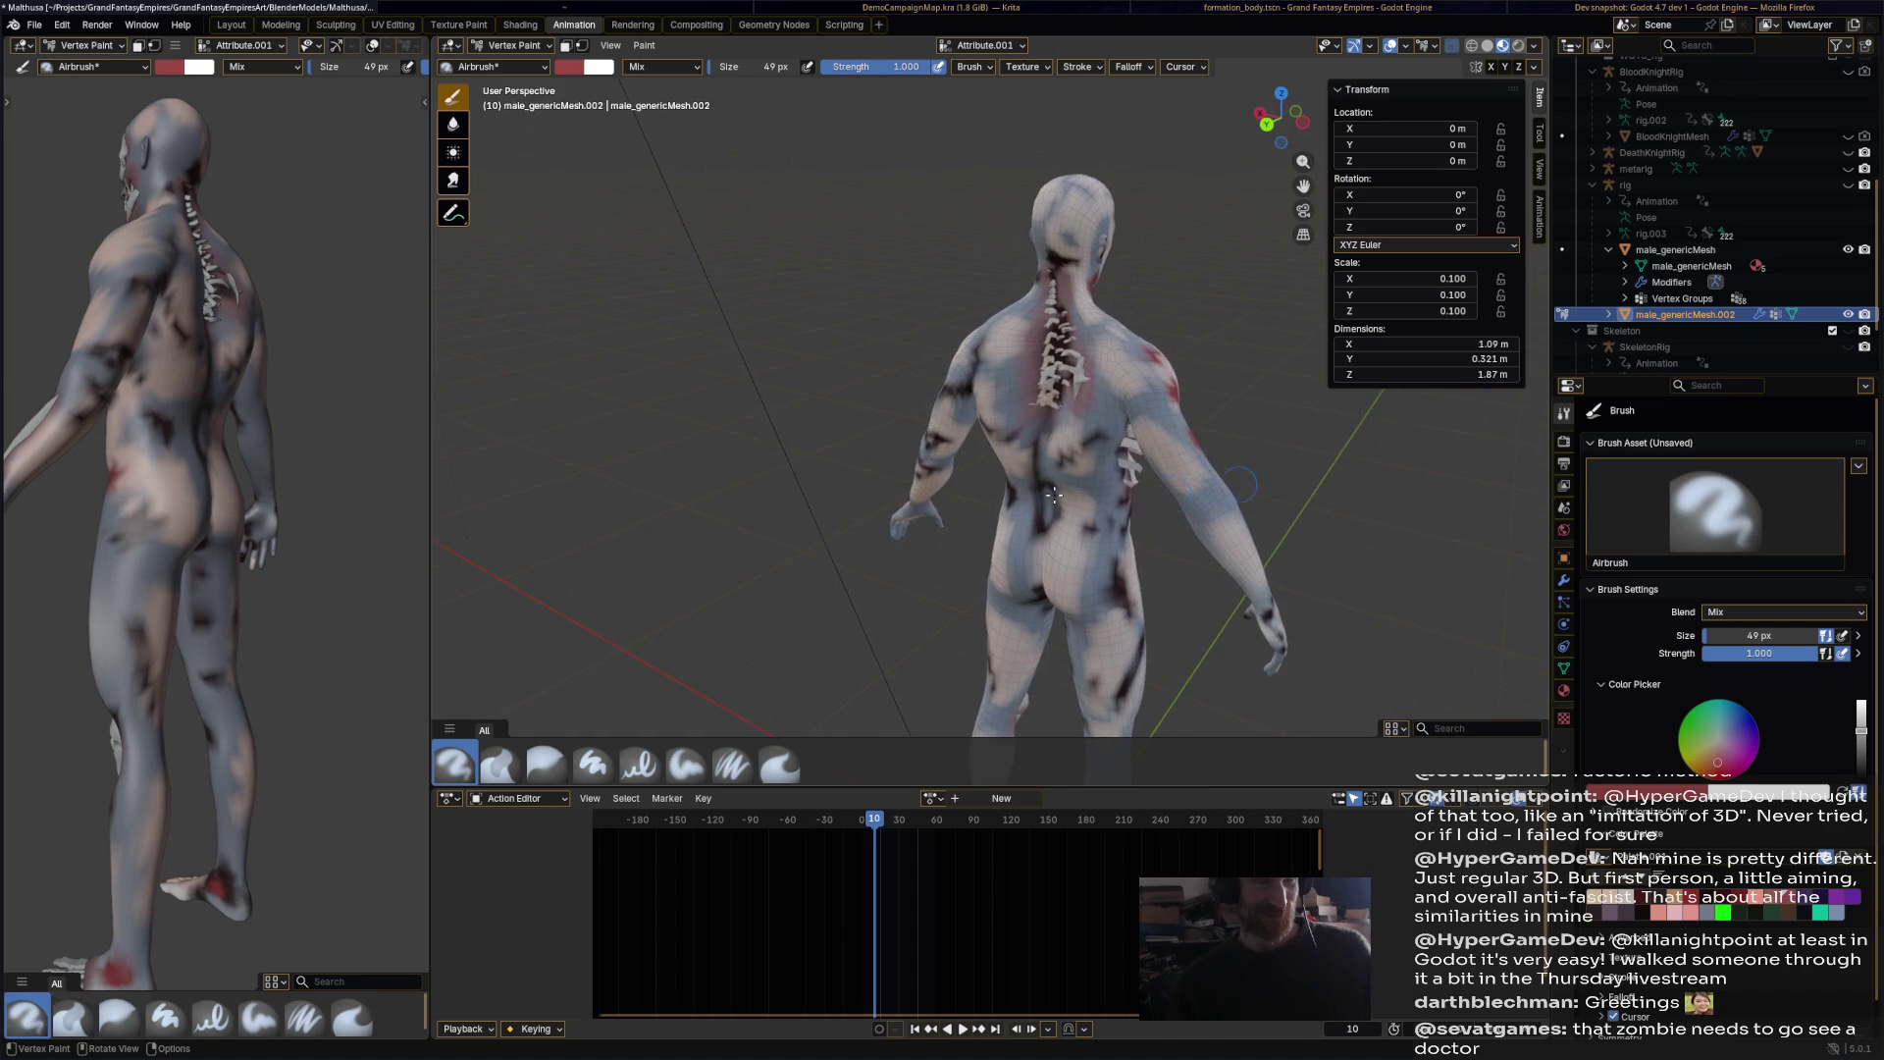
left_click_drag(1086, 412, 1065, 334)
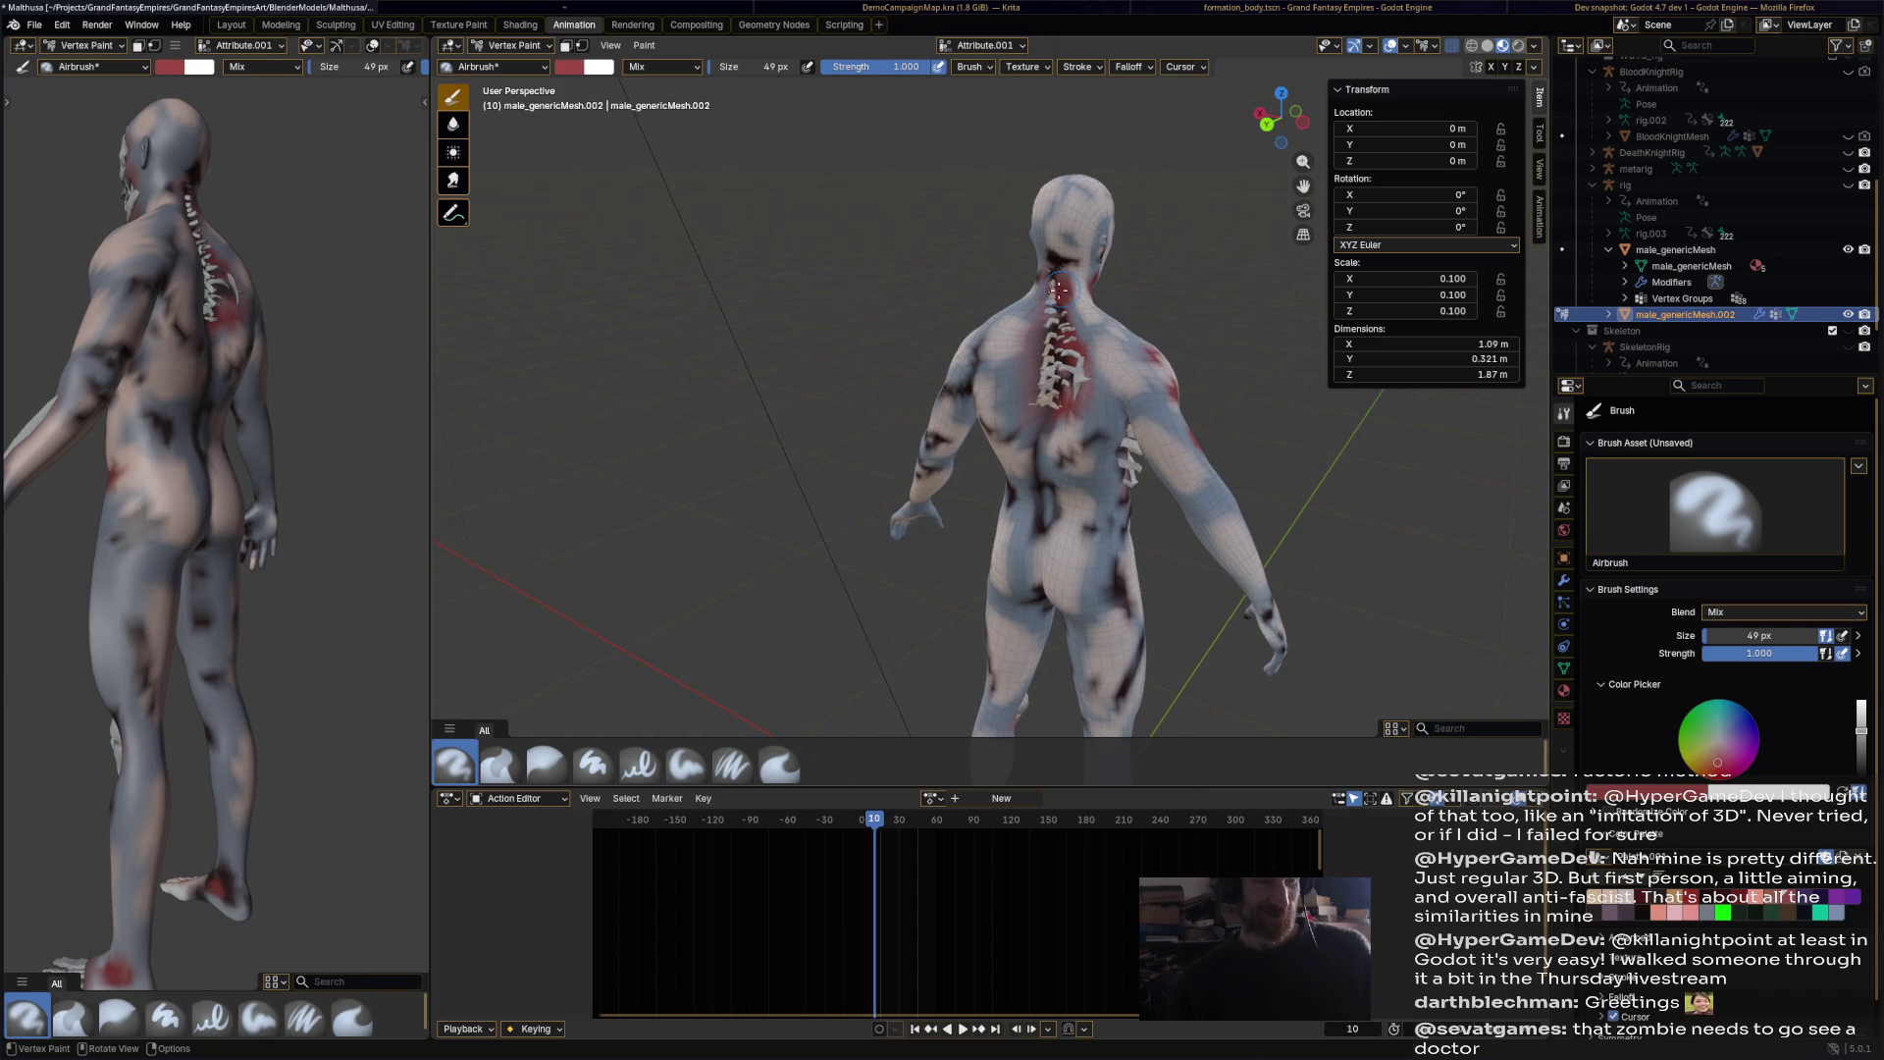
left_click_drag(931, 446, 948, 441)
mouse_move(944, 487)
middle_mouse_down()
mouse_move(887, 455)
mouse_move(981, 441)
mouse_move(1163, 356)
middle_mouse_up()
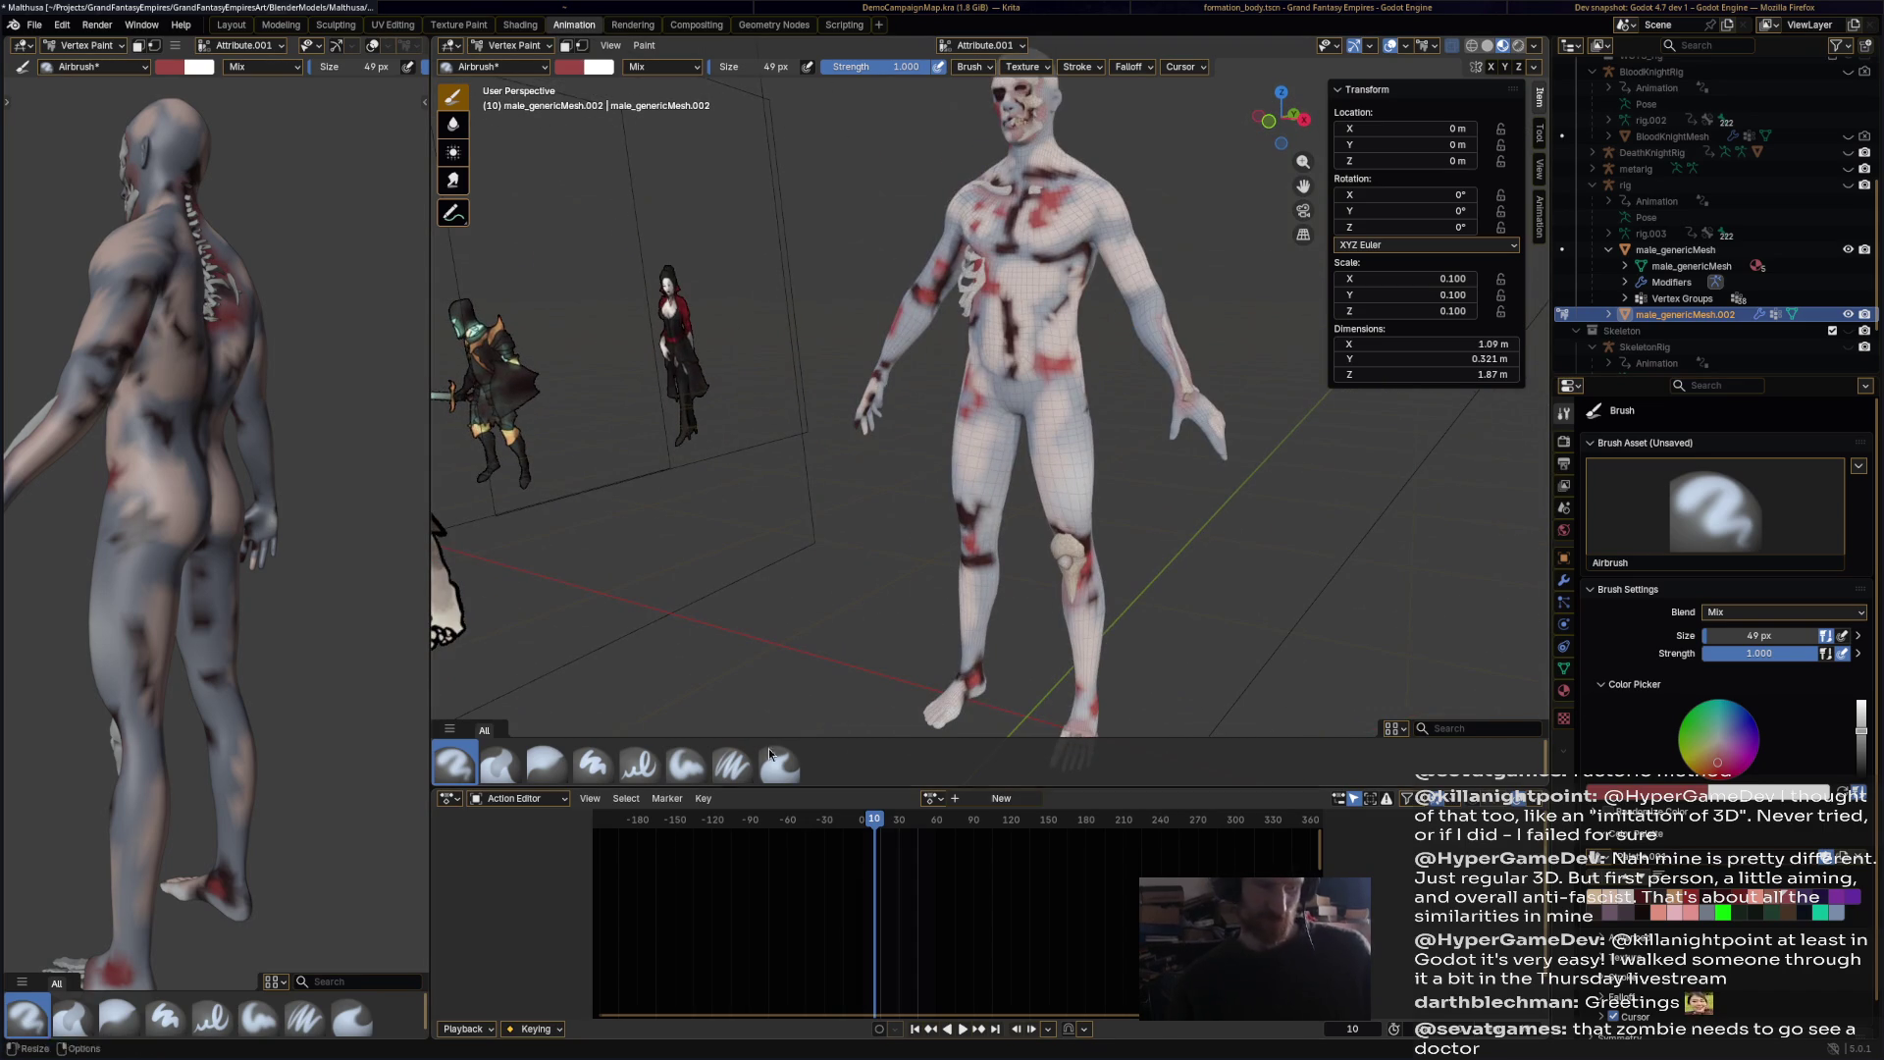
Step: With the Blur brush, soften the stains on the abdomen, right chest, sternum and lower ribs
left_click(547, 764)
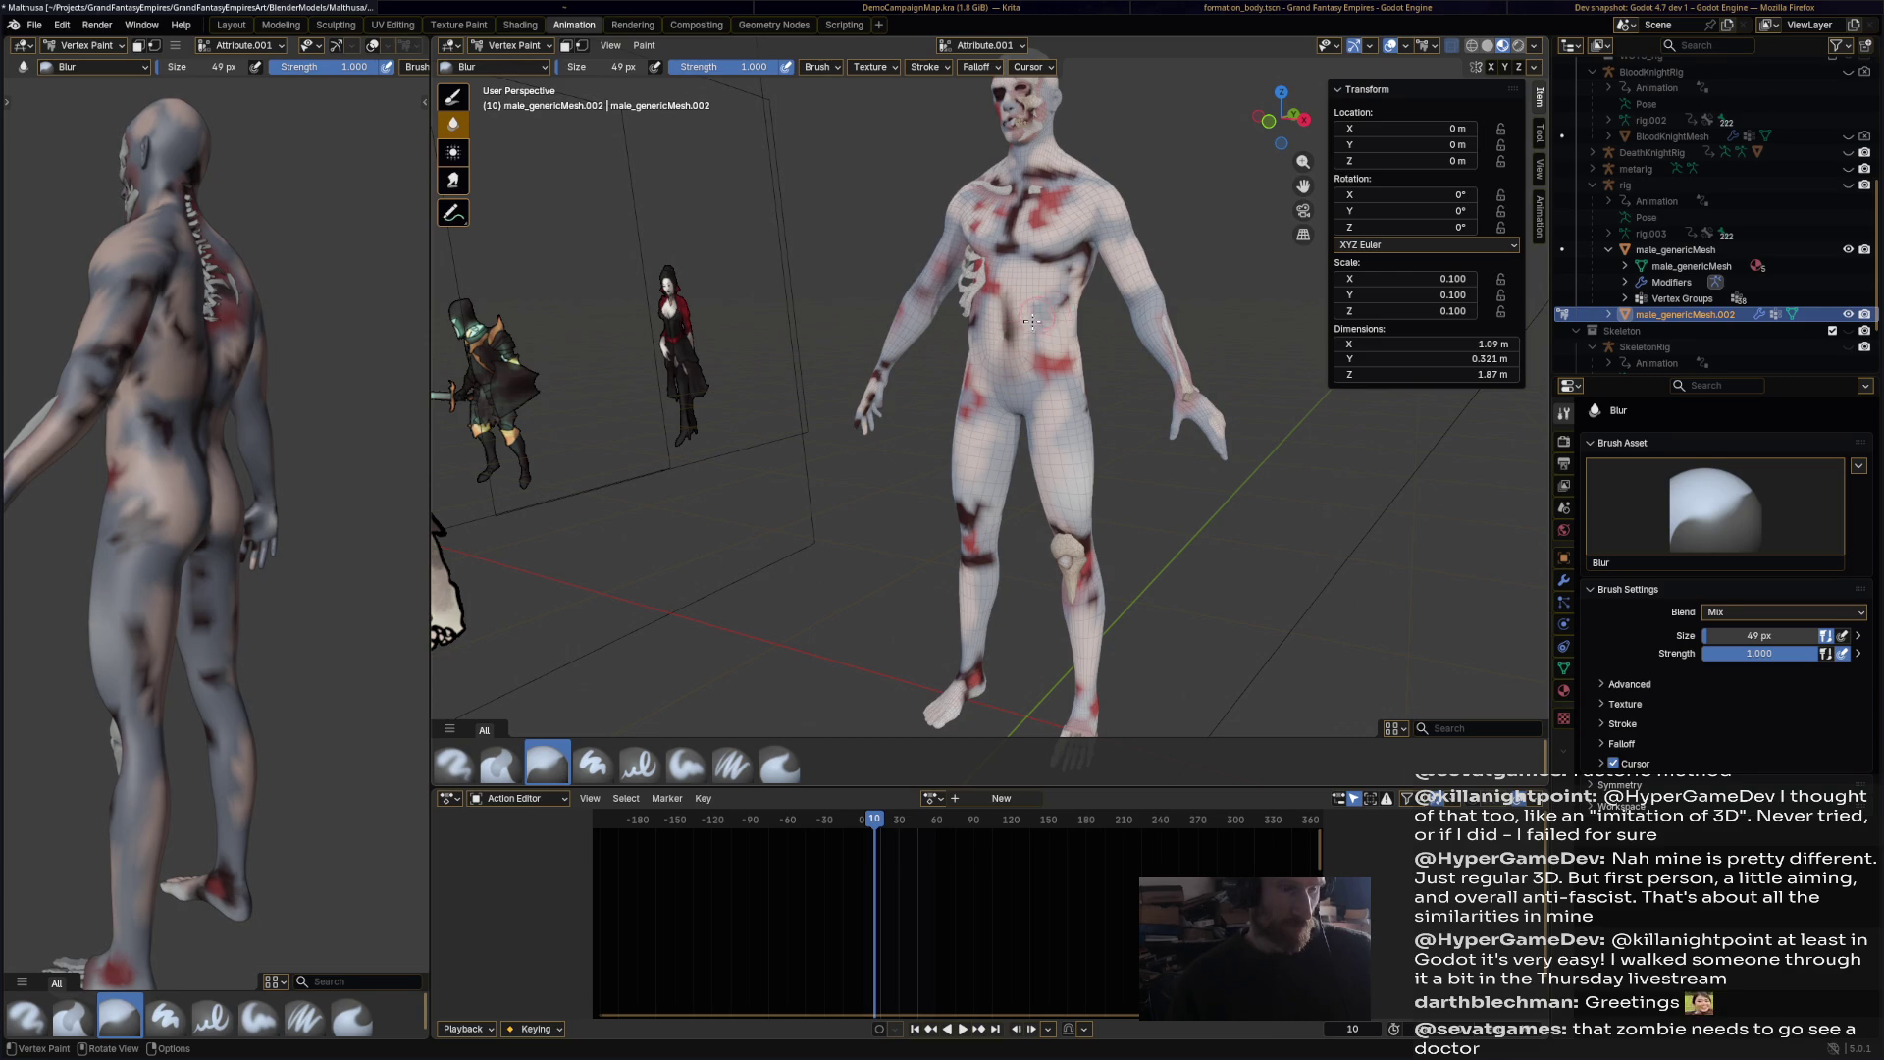
mouse_move(1034, 341)
left_mouse_down()
mouse_move(1068, 361)
mouse_move(1026, 389)
left_mouse_up()
left_click_drag(1077, 252, 1087, 268)
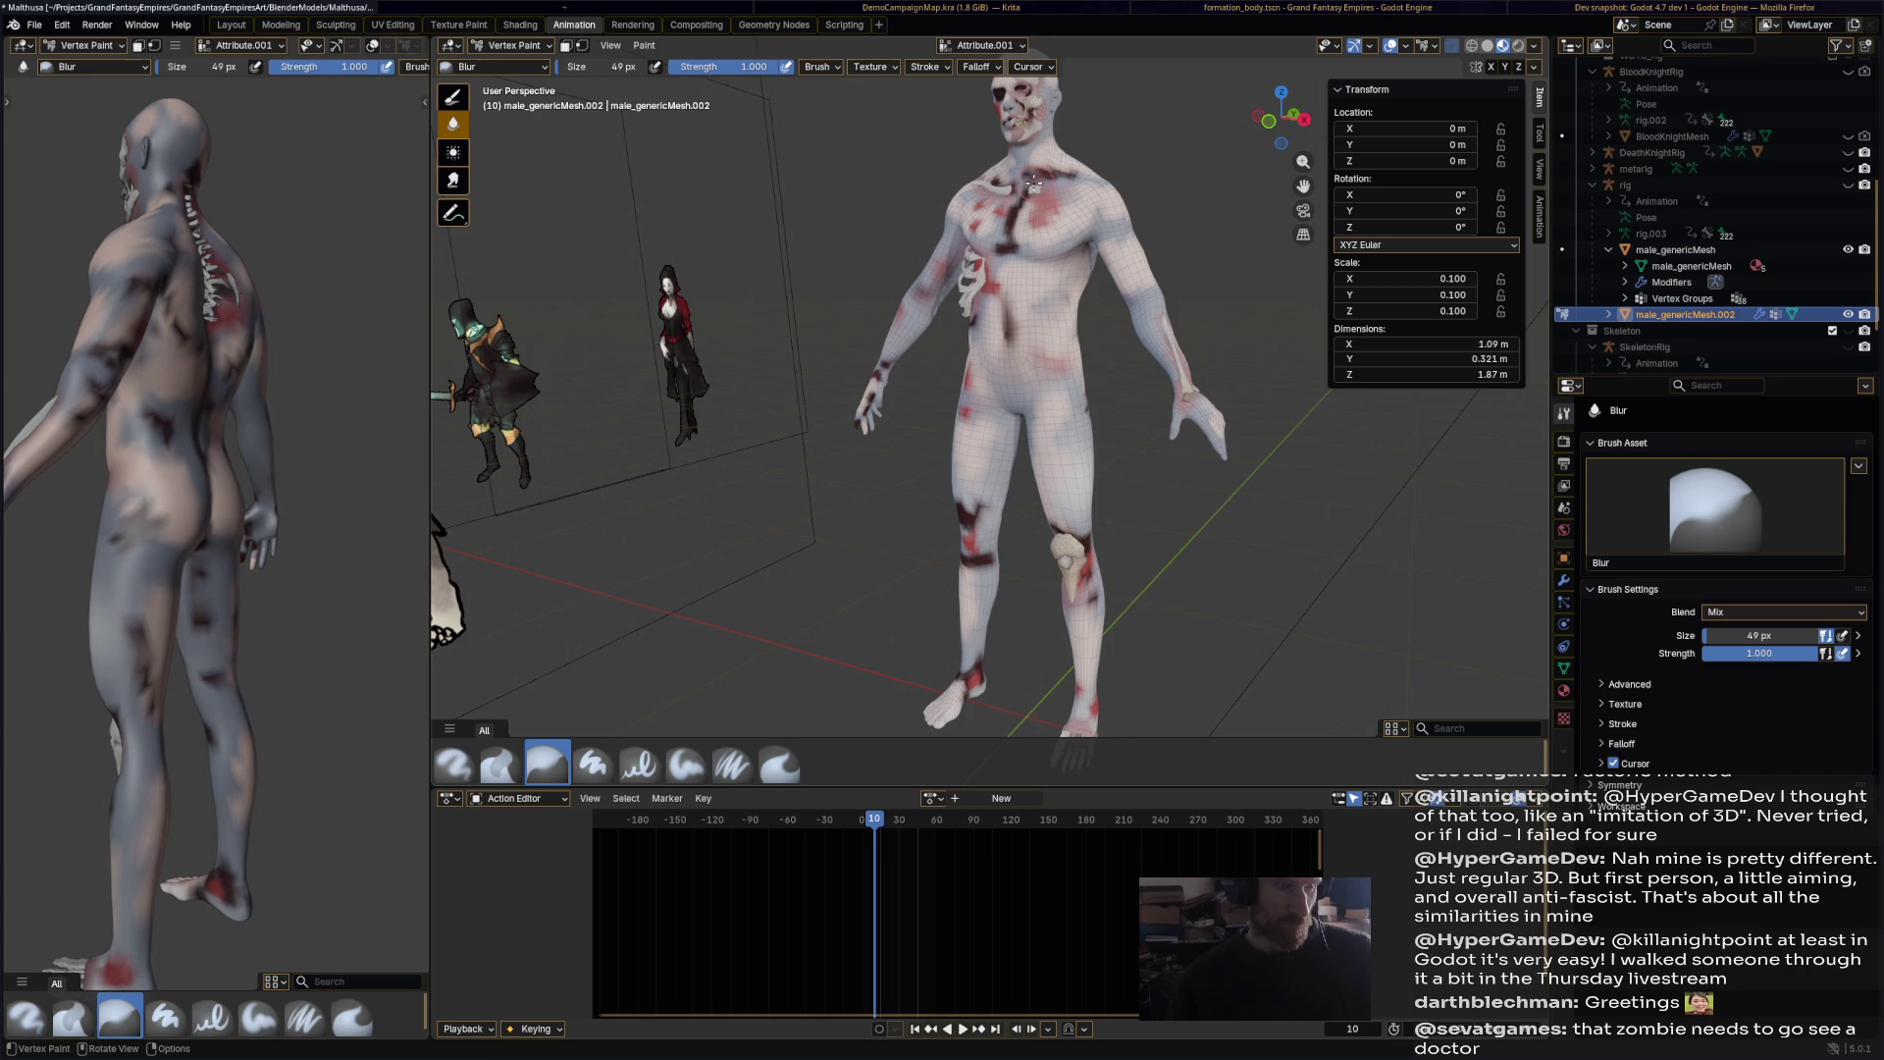
left_click_drag(1012, 201, 1013, 233)
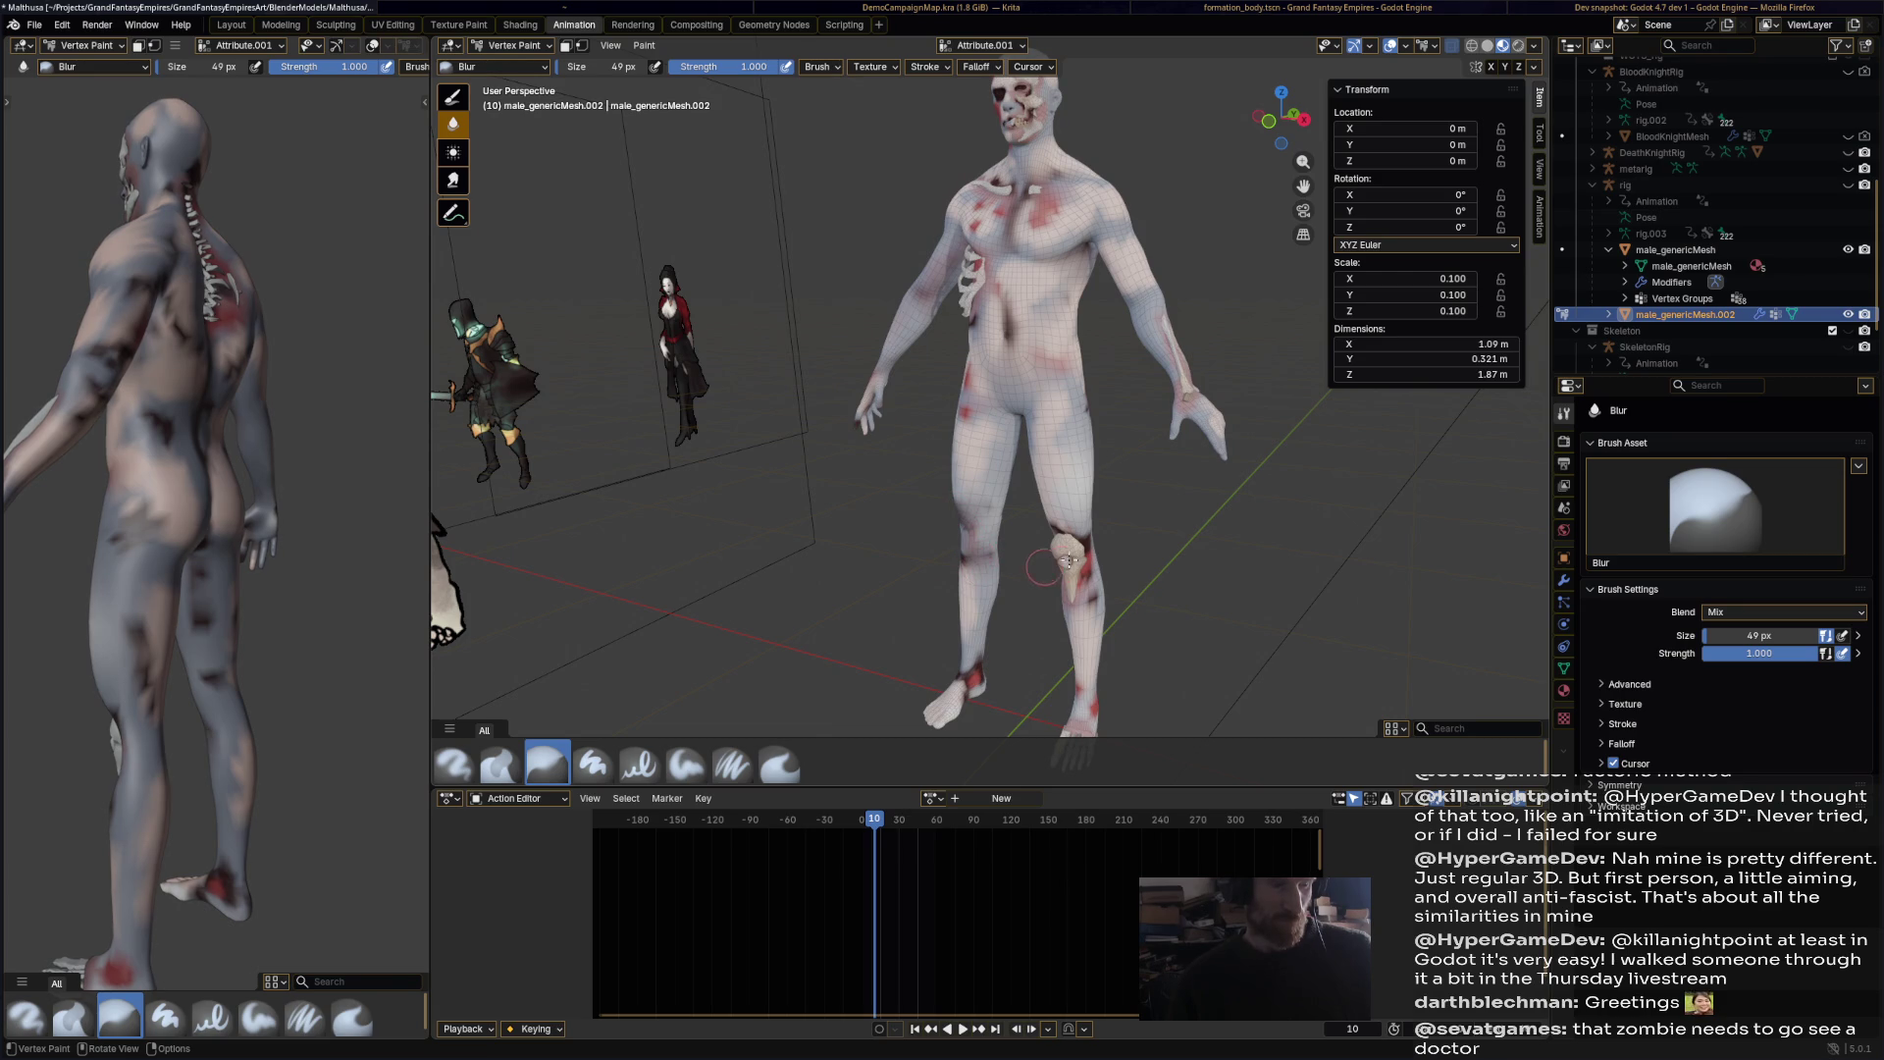
middle_click_drag(1090, 604, 1157, 444)
left_click_drag(1016, 316, 1041, 322)
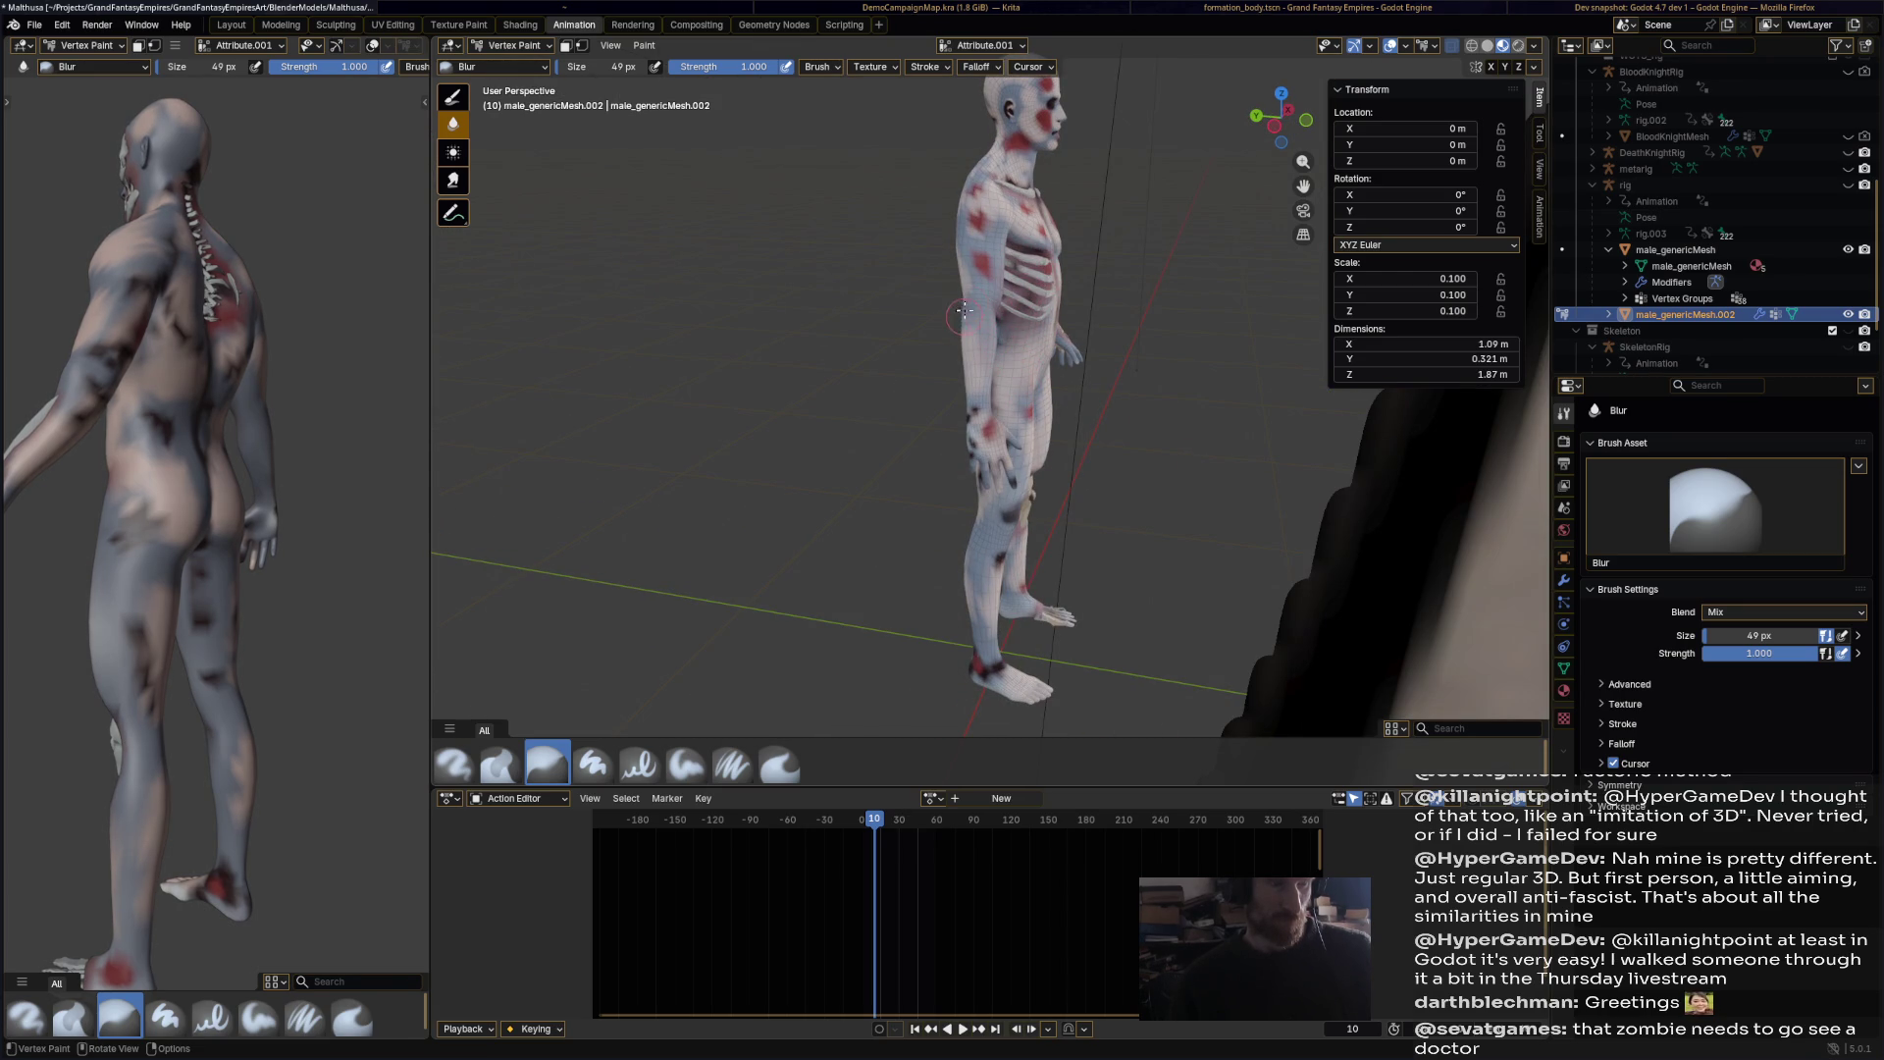
Step: Soften the marks on the buttock, back of the calf, upper back, spine and thigh
mouse_move(979, 220)
middle_mouse_down()
mouse_move(1029, 348)
mouse_move(1053, 351)
middle_mouse_up()
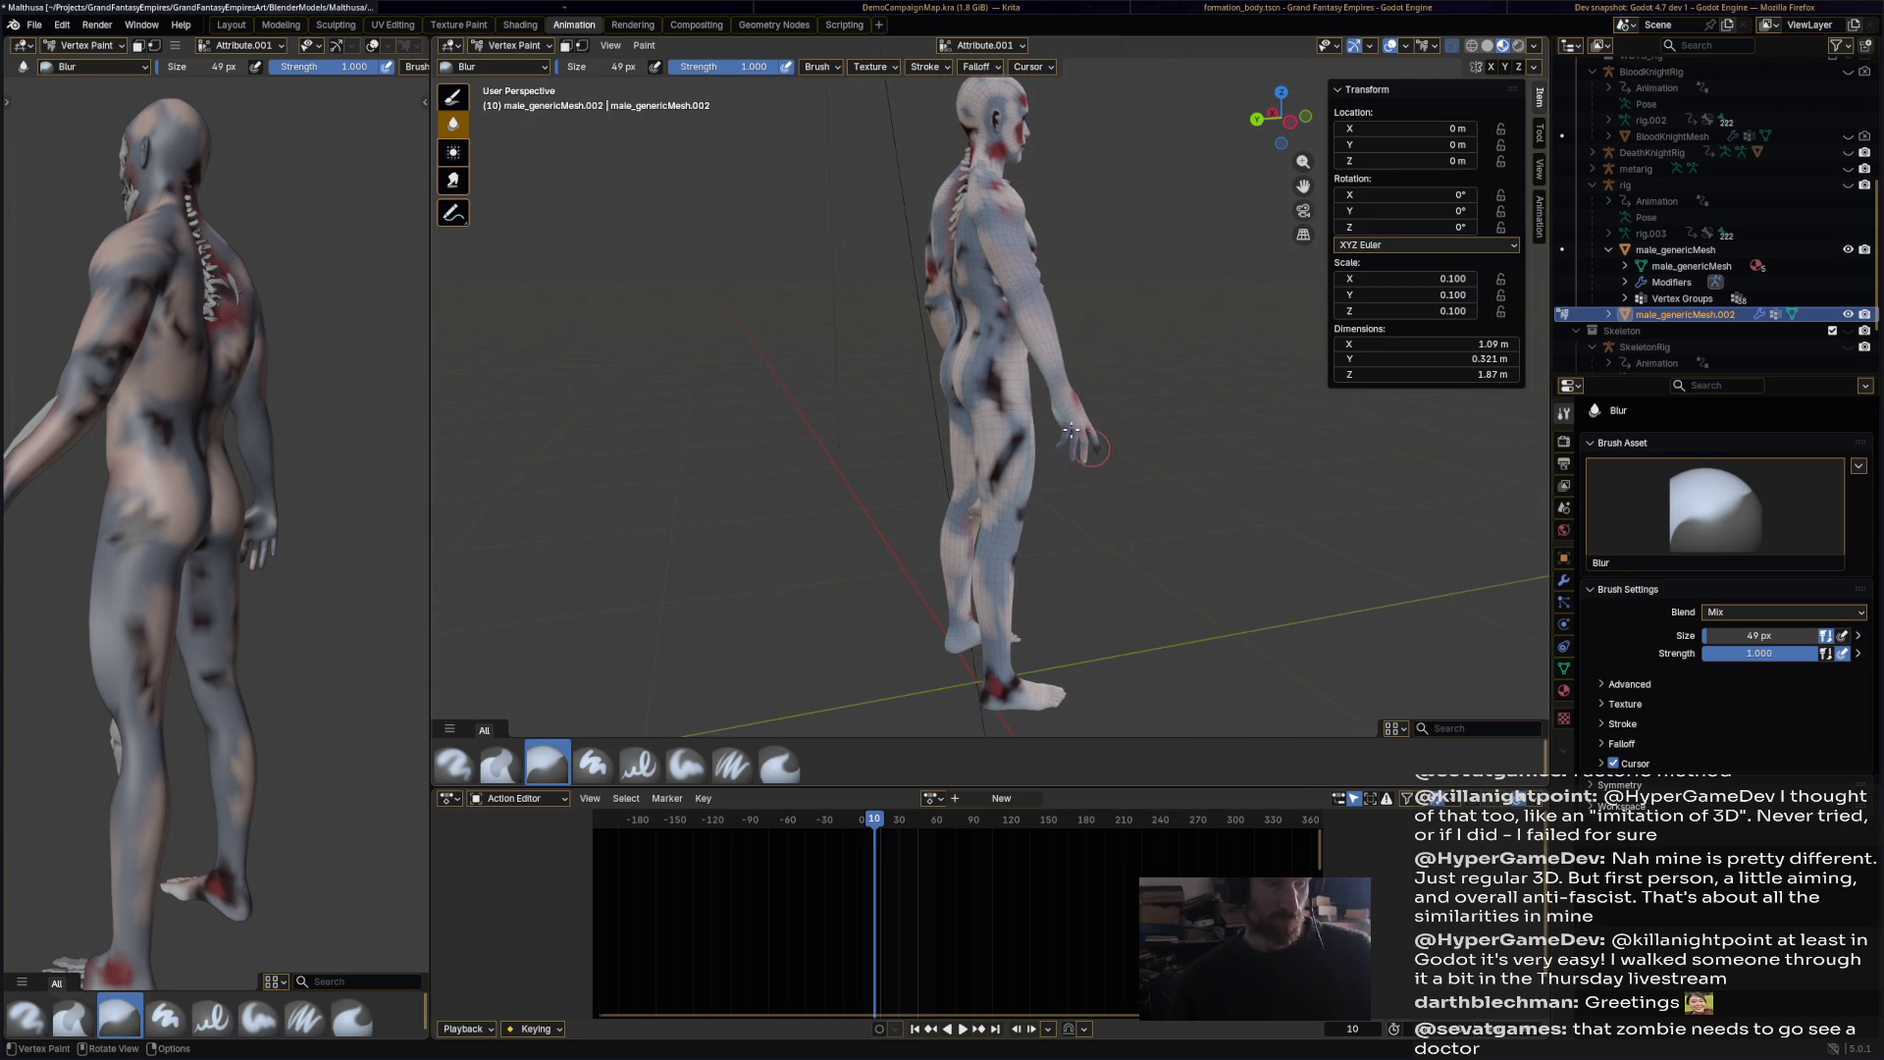
mouse_move(994, 407)
left_mouse_down()
mouse_move(993, 374)
mouse_move(1003, 469)
left_mouse_up()
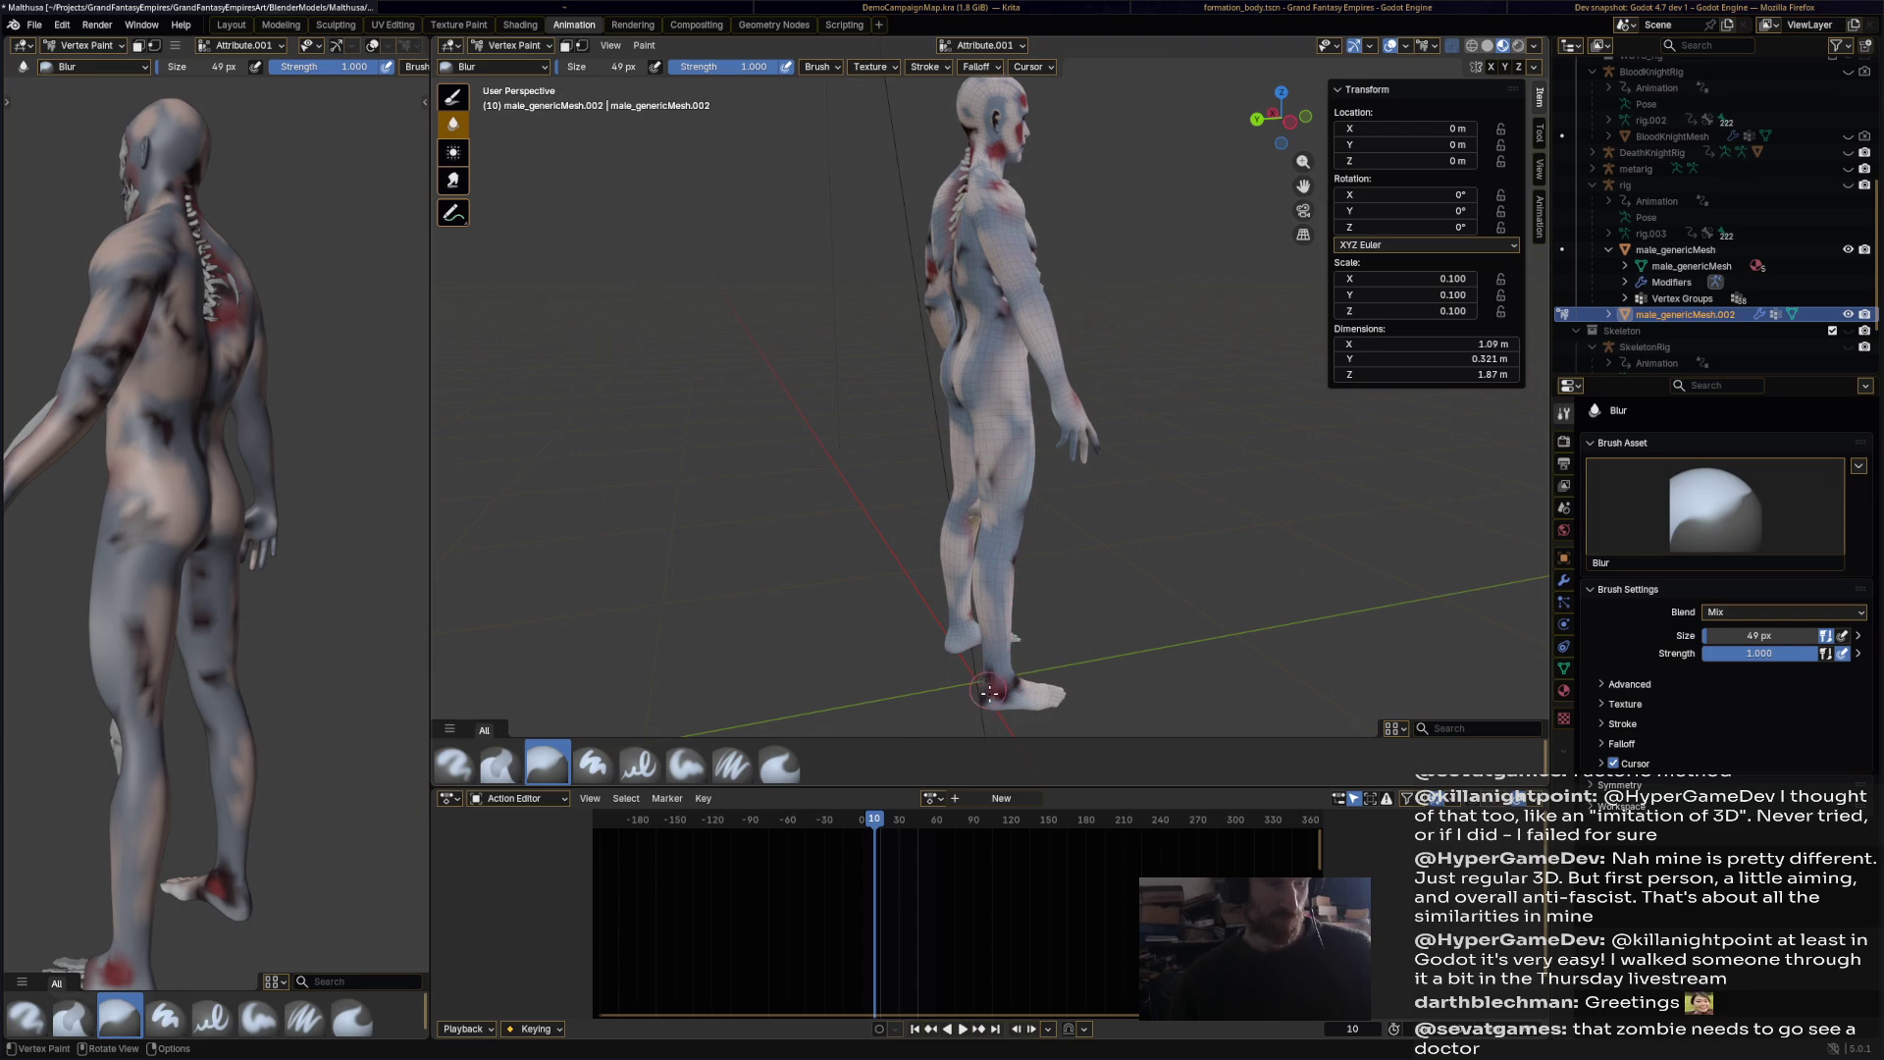
middle_click_drag(993, 647, 993, 489)
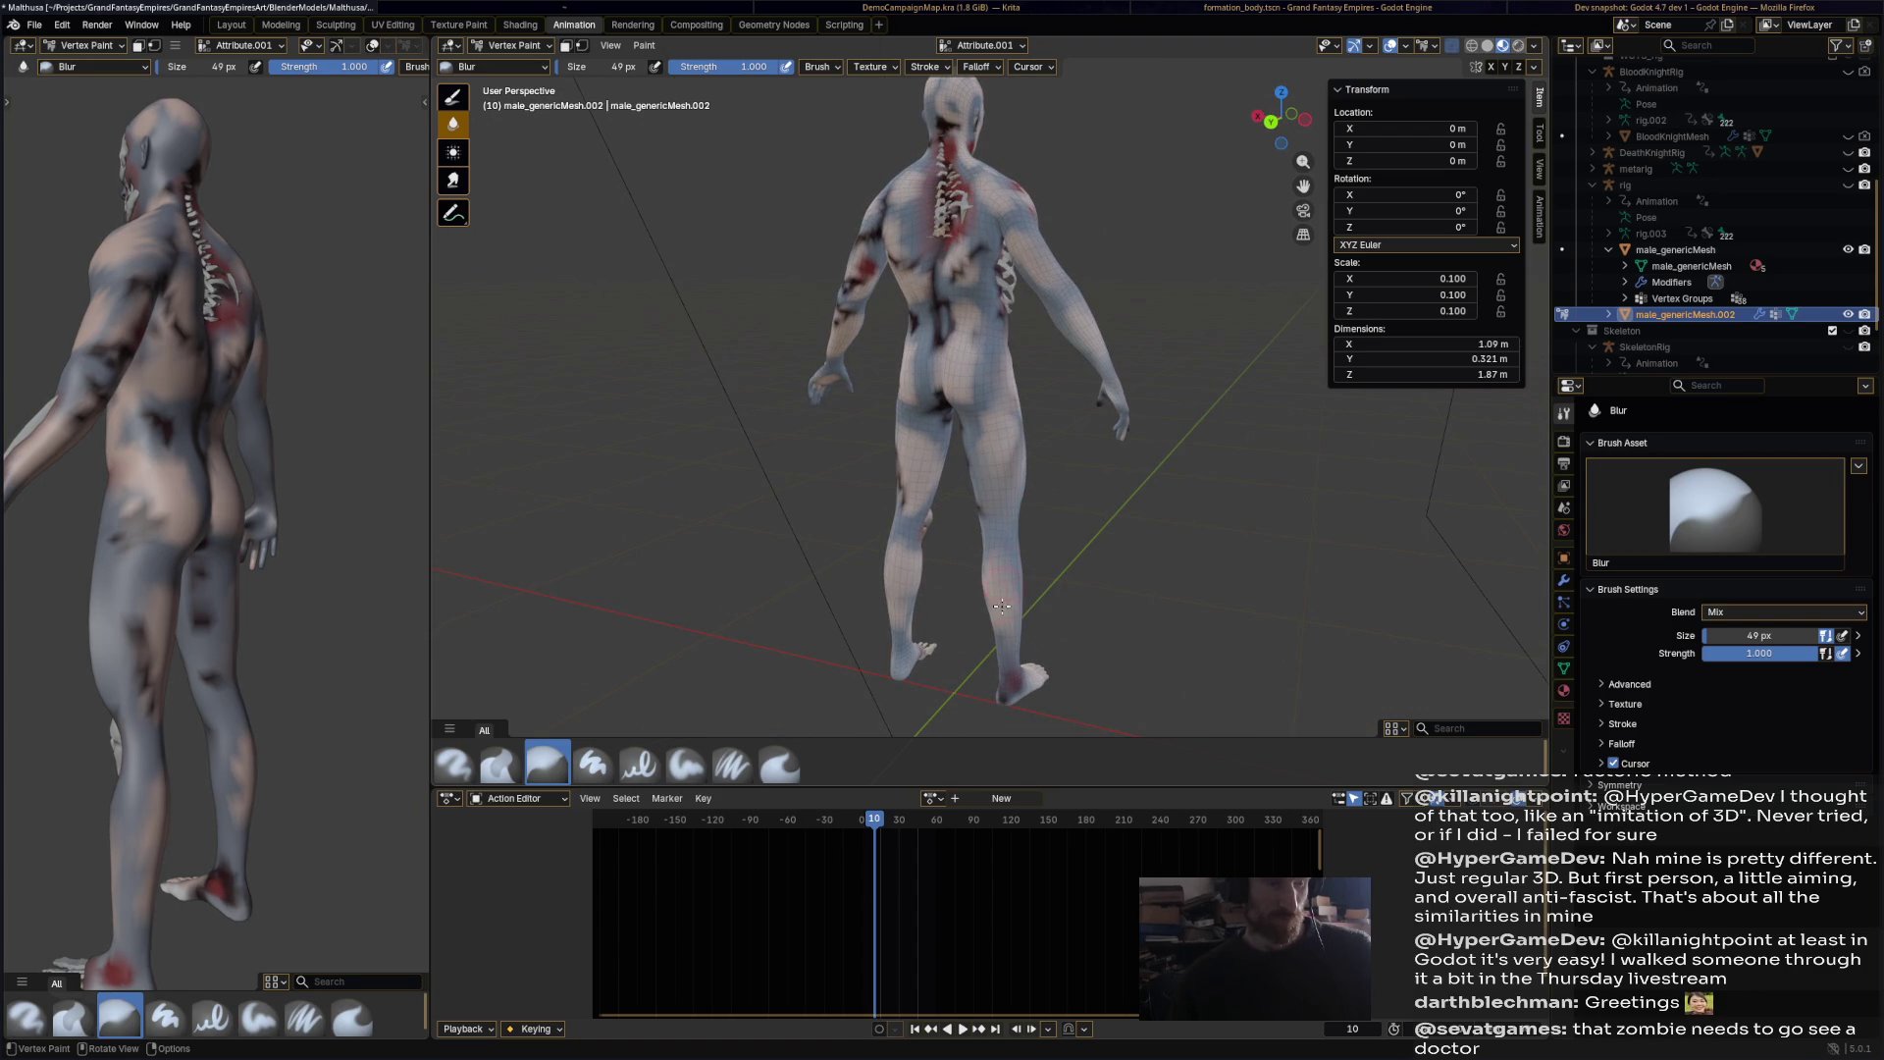
left_click_drag(1009, 631, 982, 475)
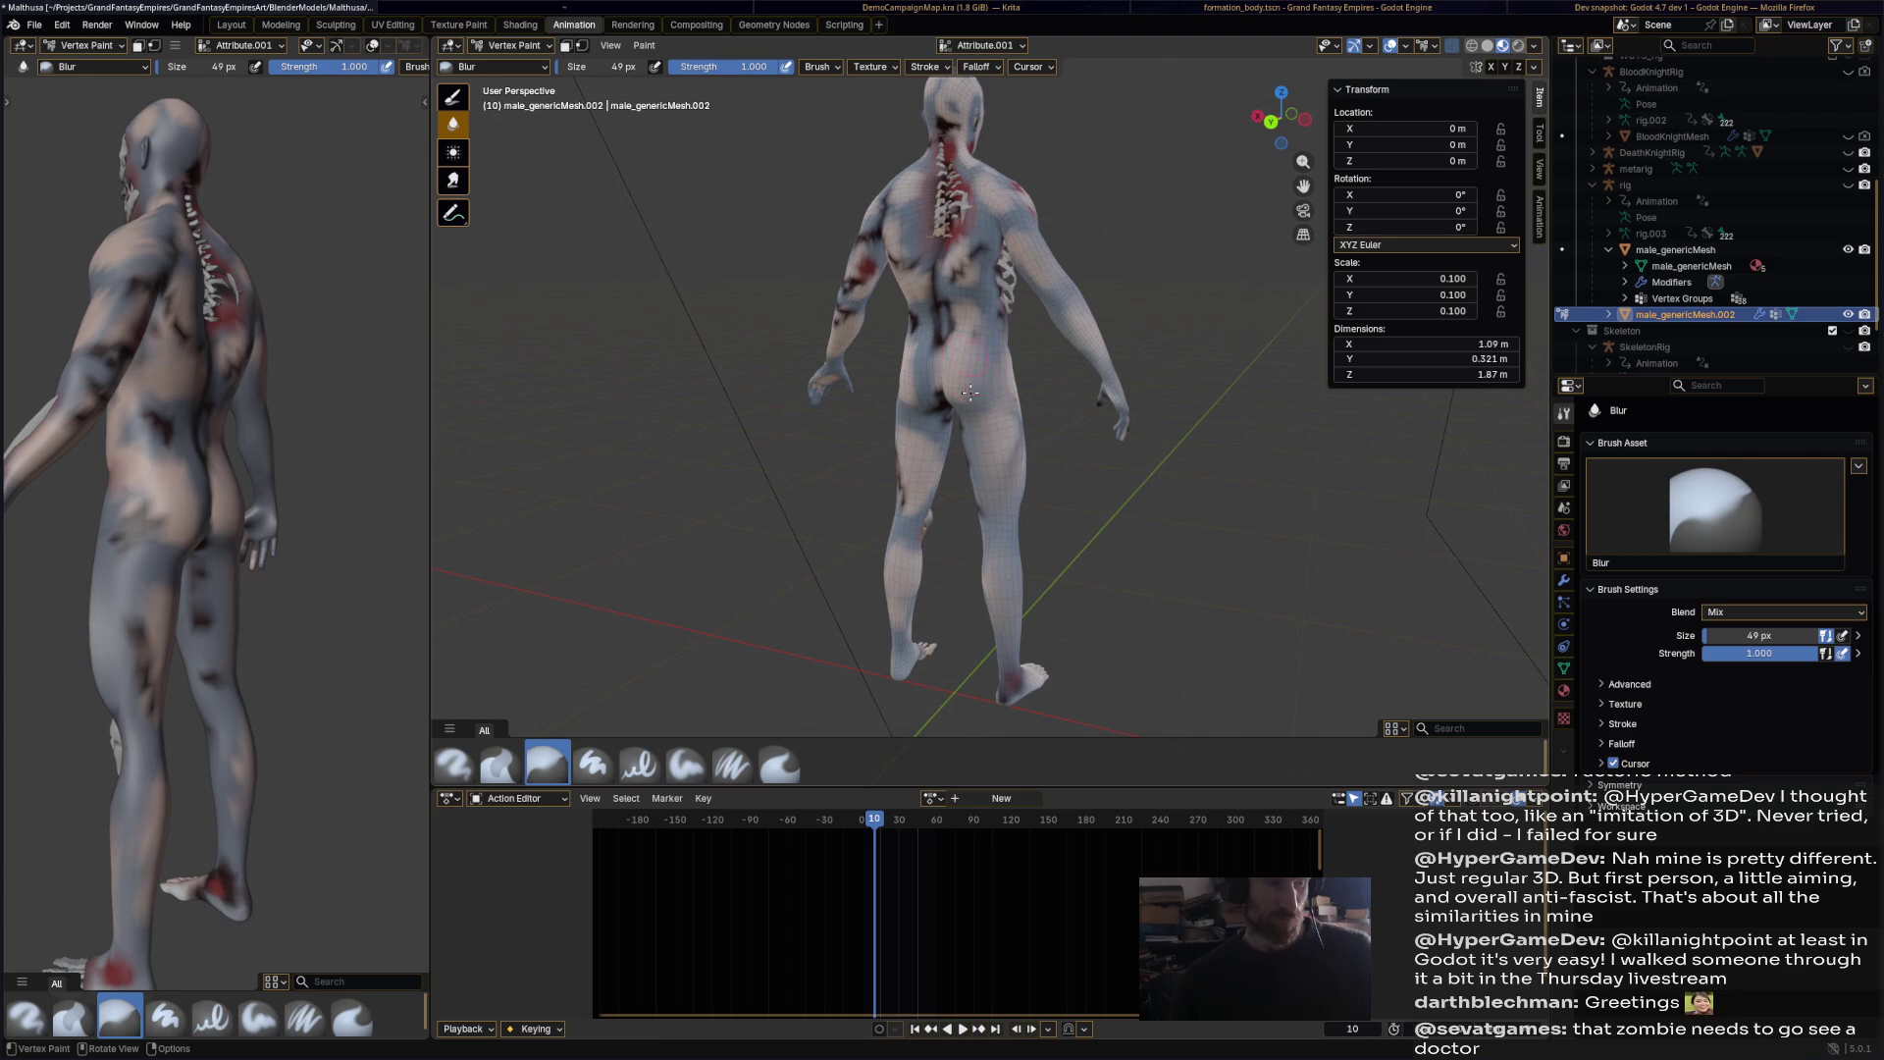
left_click_drag(937, 324, 963, 206)
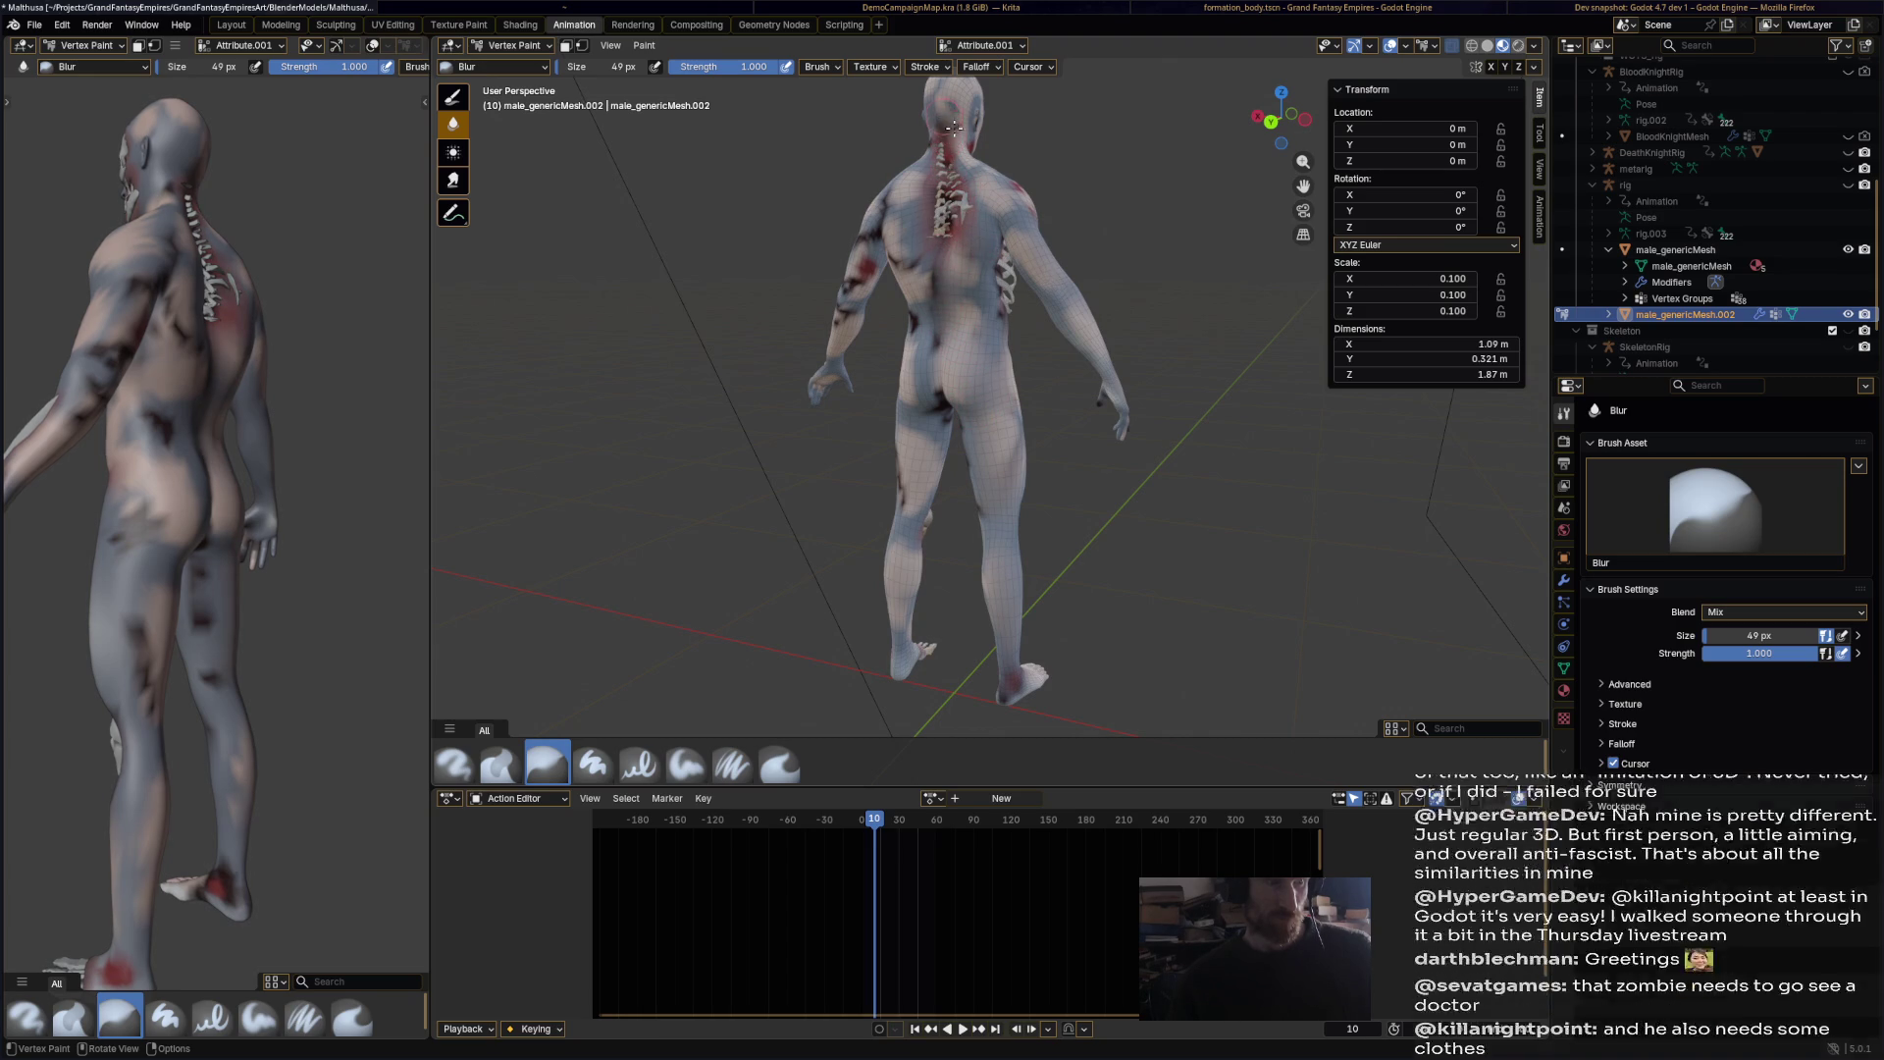
mouse_move(940, 227)
left_mouse_down()
mouse_move(984, 307)
mouse_move(907, 186)
left_mouse_up()
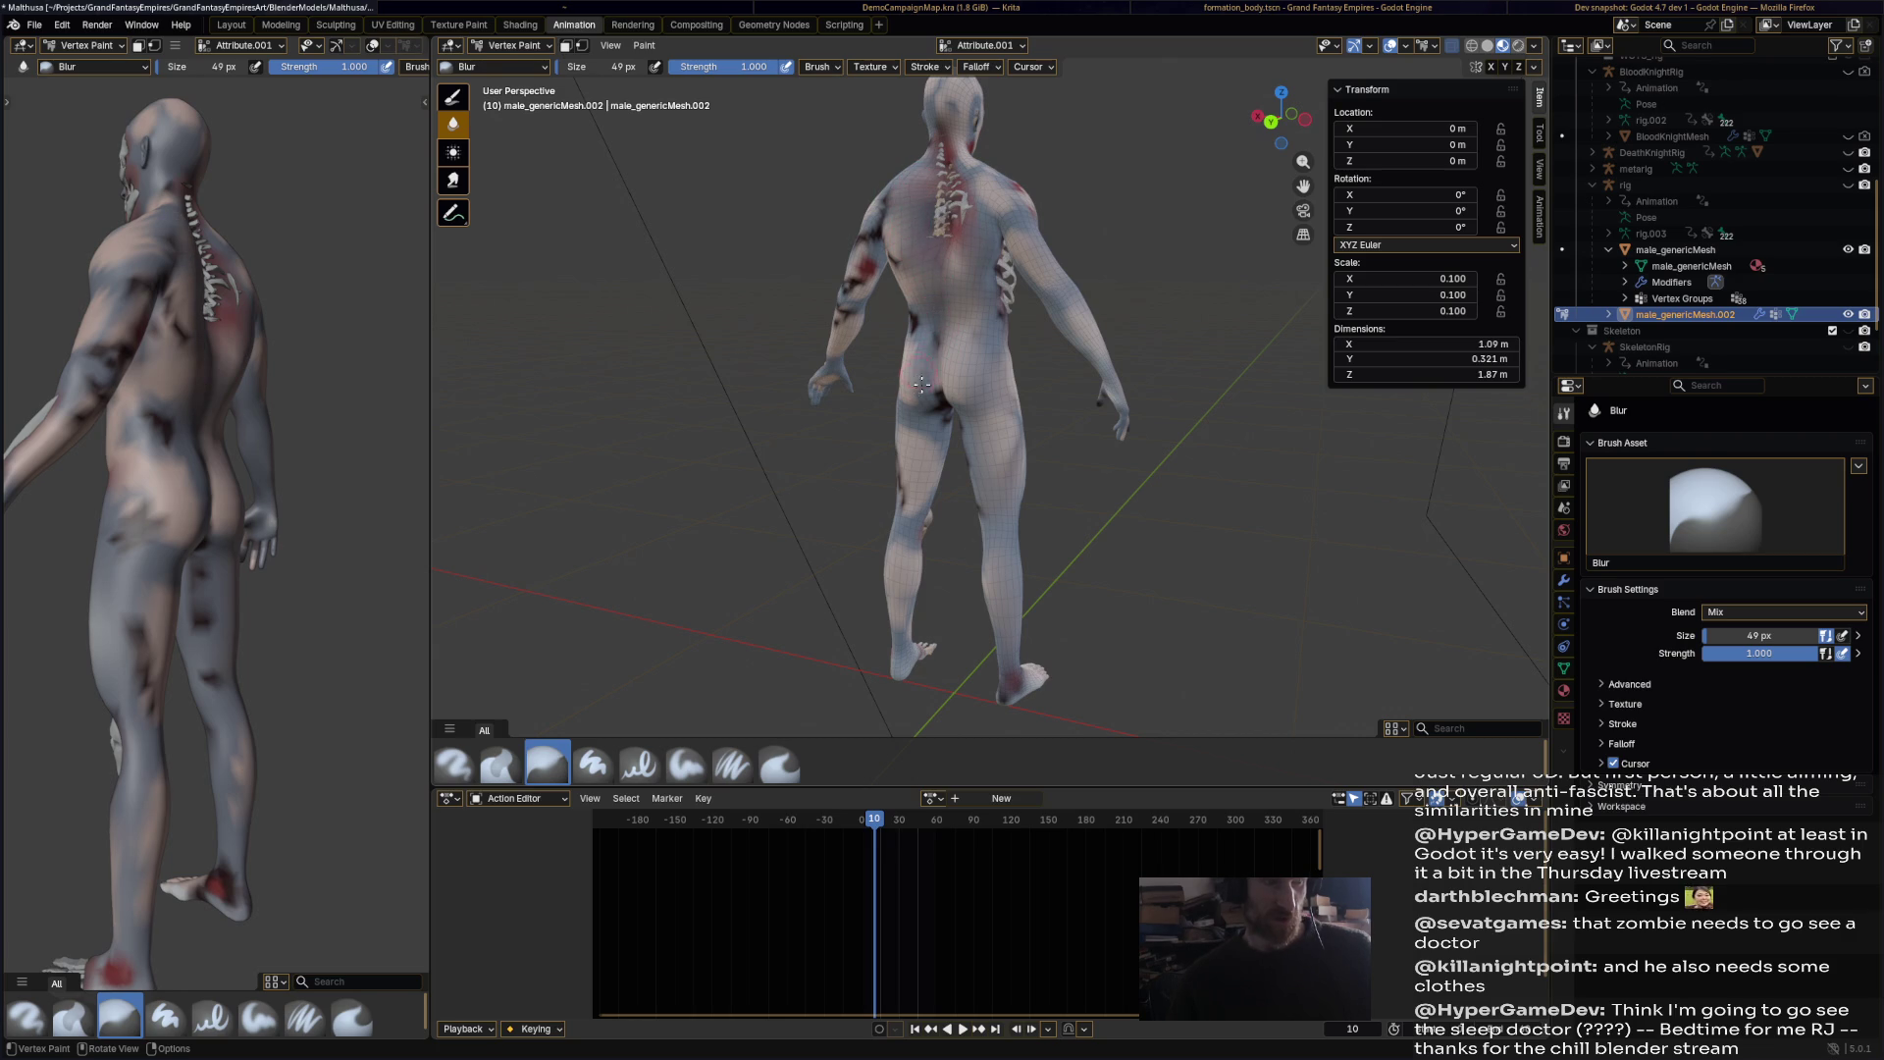
mouse_move(903, 386)
left_mouse_down()
mouse_move(932, 439)
mouse_move(912, 505)
mouse_move(929, 518)
left_mouse_up()
Step: Blur the colours from upper arm to shoulder and the armpit, then save Malthusa.blend
middle_click_drag(905, 649, 812, 220)
left_click_drag(853, 245, 879, 194)
left_click_drag(899, 259, 892, 258)
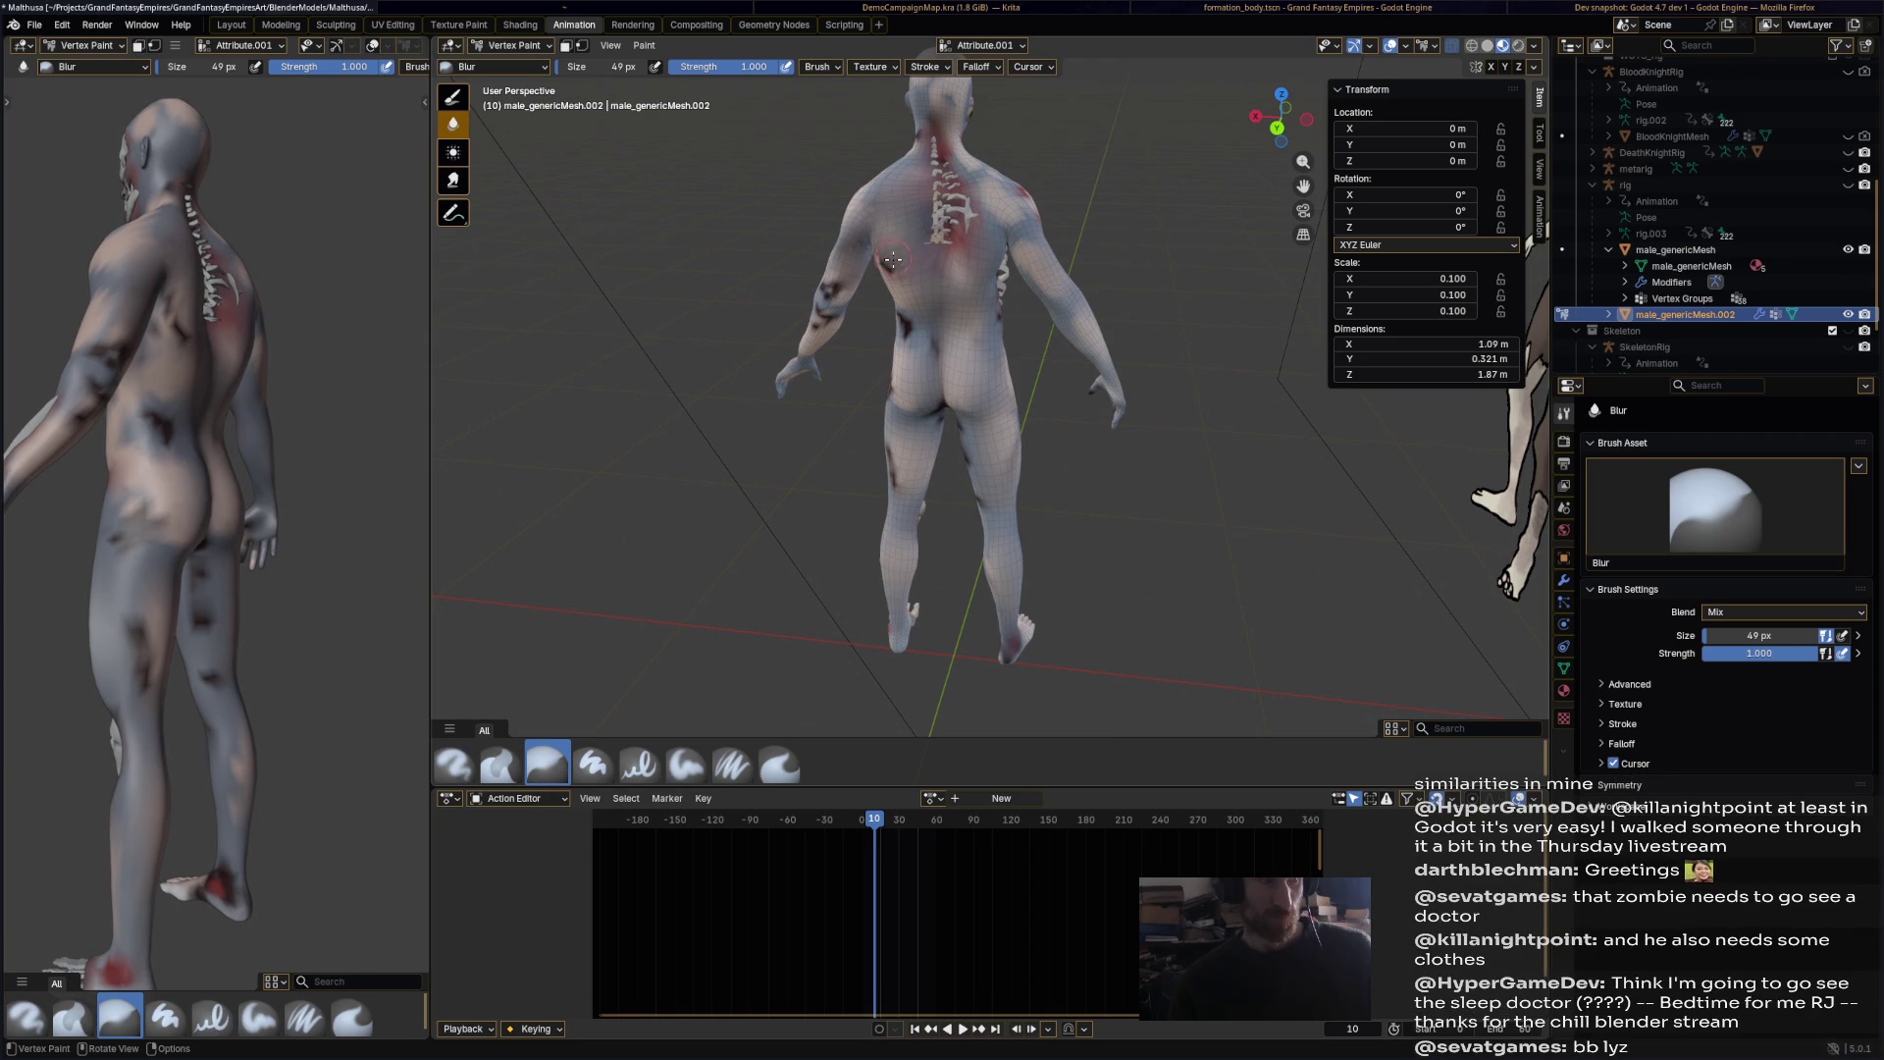
mouse_move(888, 257)
middle_mouse_down()
mouse_move(970, 190)
mouse_move(912, 146)
middle_mouse_up()
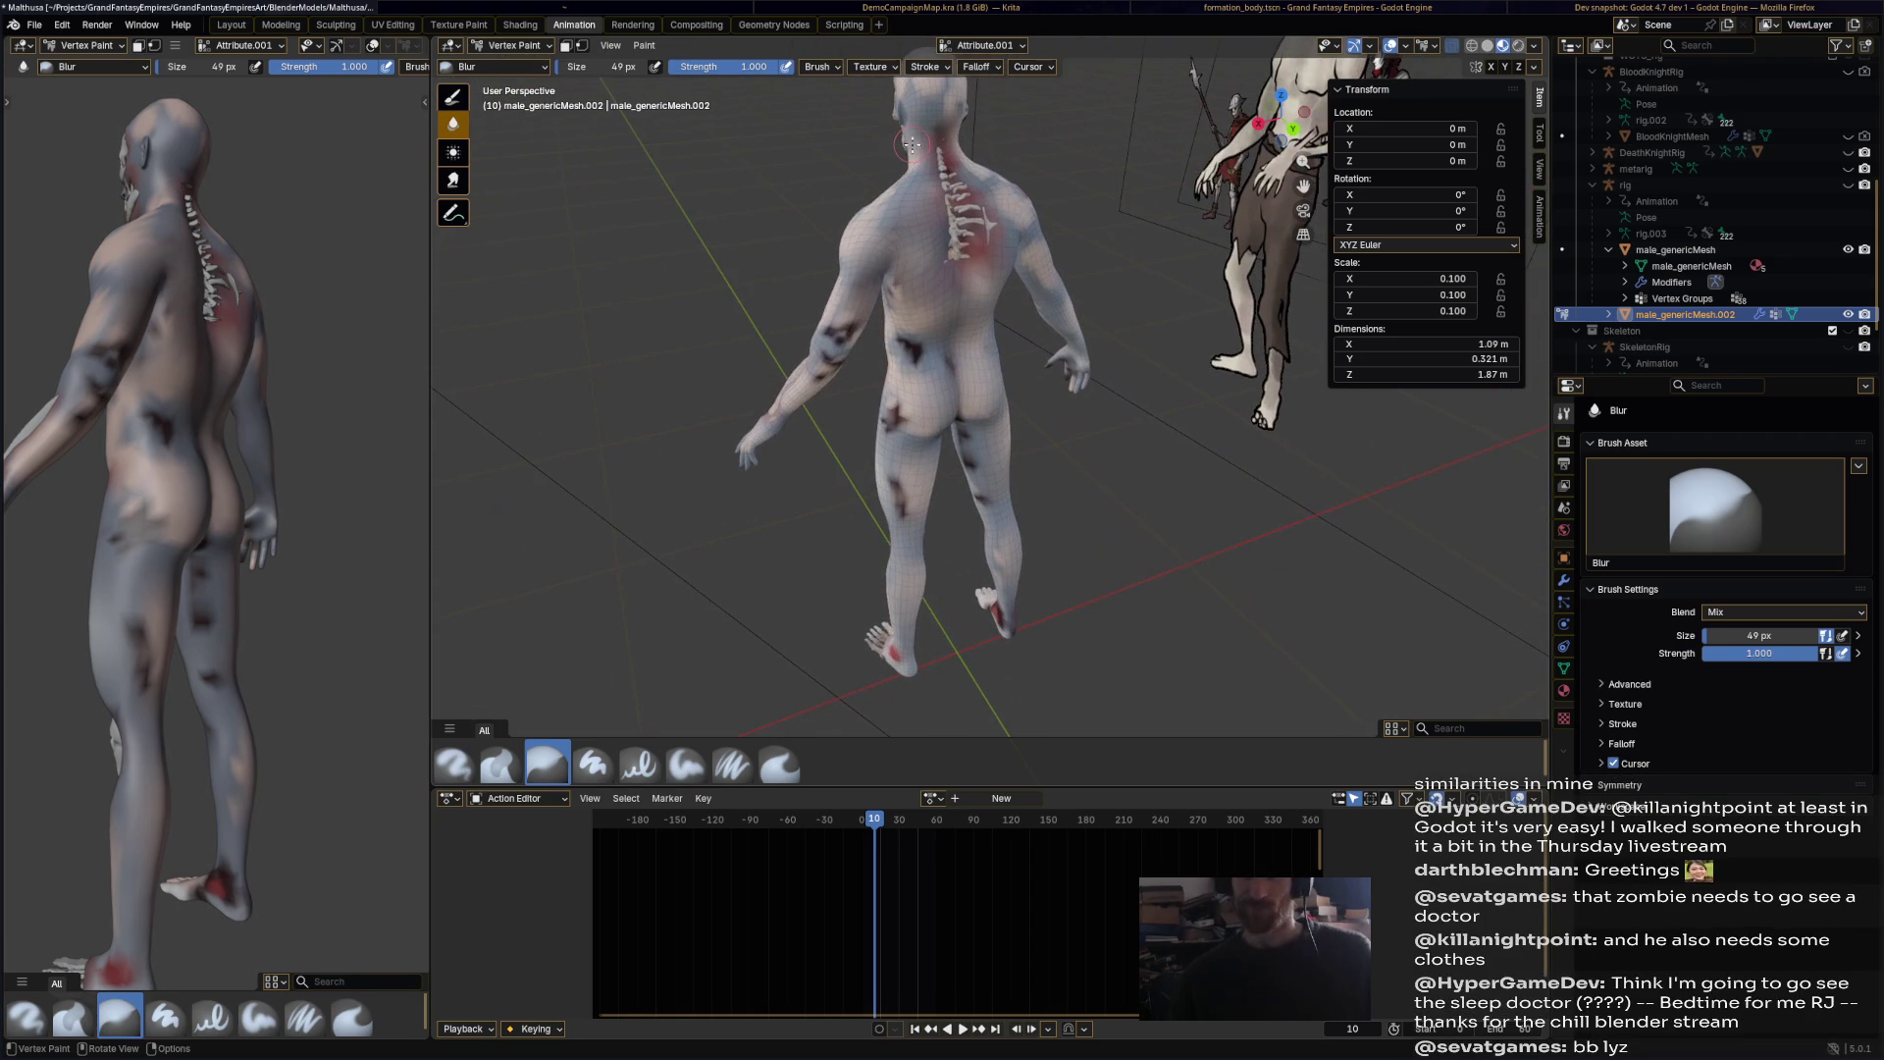
key("ctrl+s")
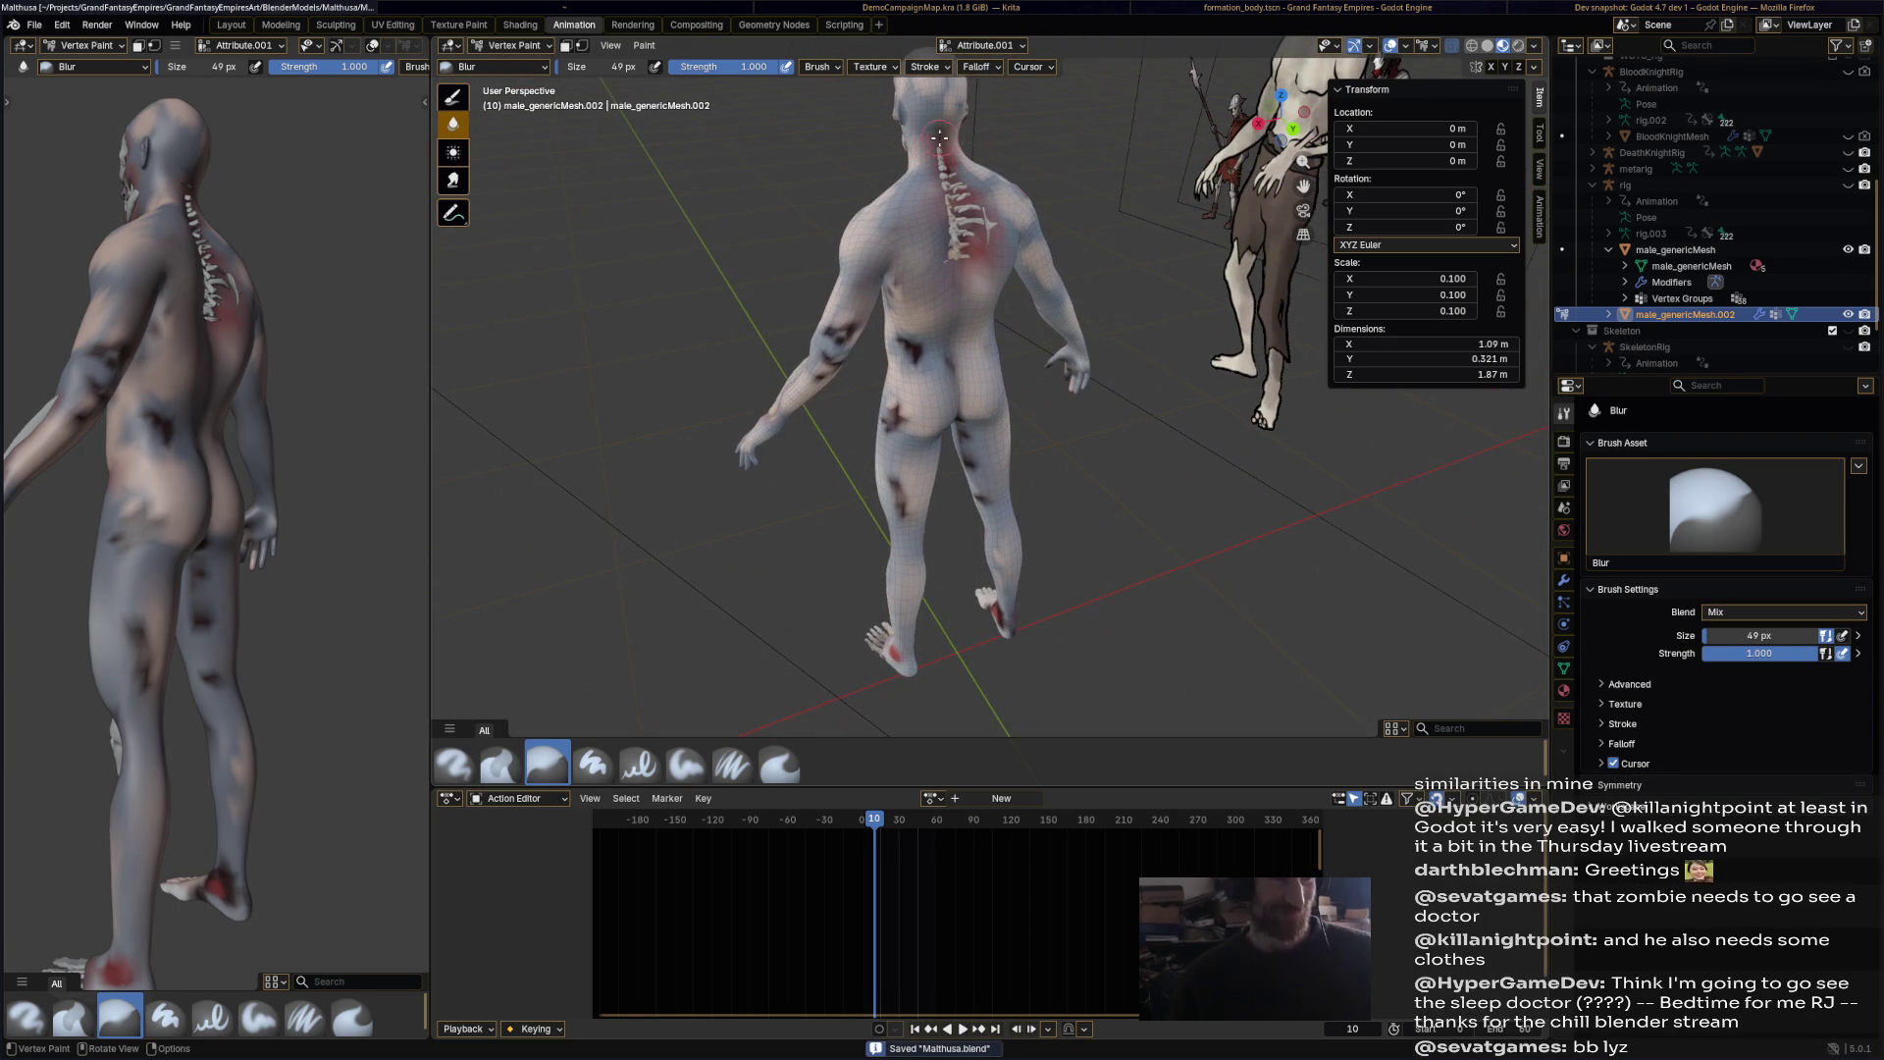
Step: Blur the red paint on the neck below the ear, the shoulder and upper chest
mouse_move(929, 146)
middle_mouse_down()
mouse_move(966, 224)
mouse_move(963, 371)
mouse_move(1121, 376)
mouse_move(1074, 305)
mouse_move(1034, 286)
mouse_move(1167, 306)
mouse_move(1248, 277)
middle_mouse_up()
scroll(1062, 372, "up", 3)
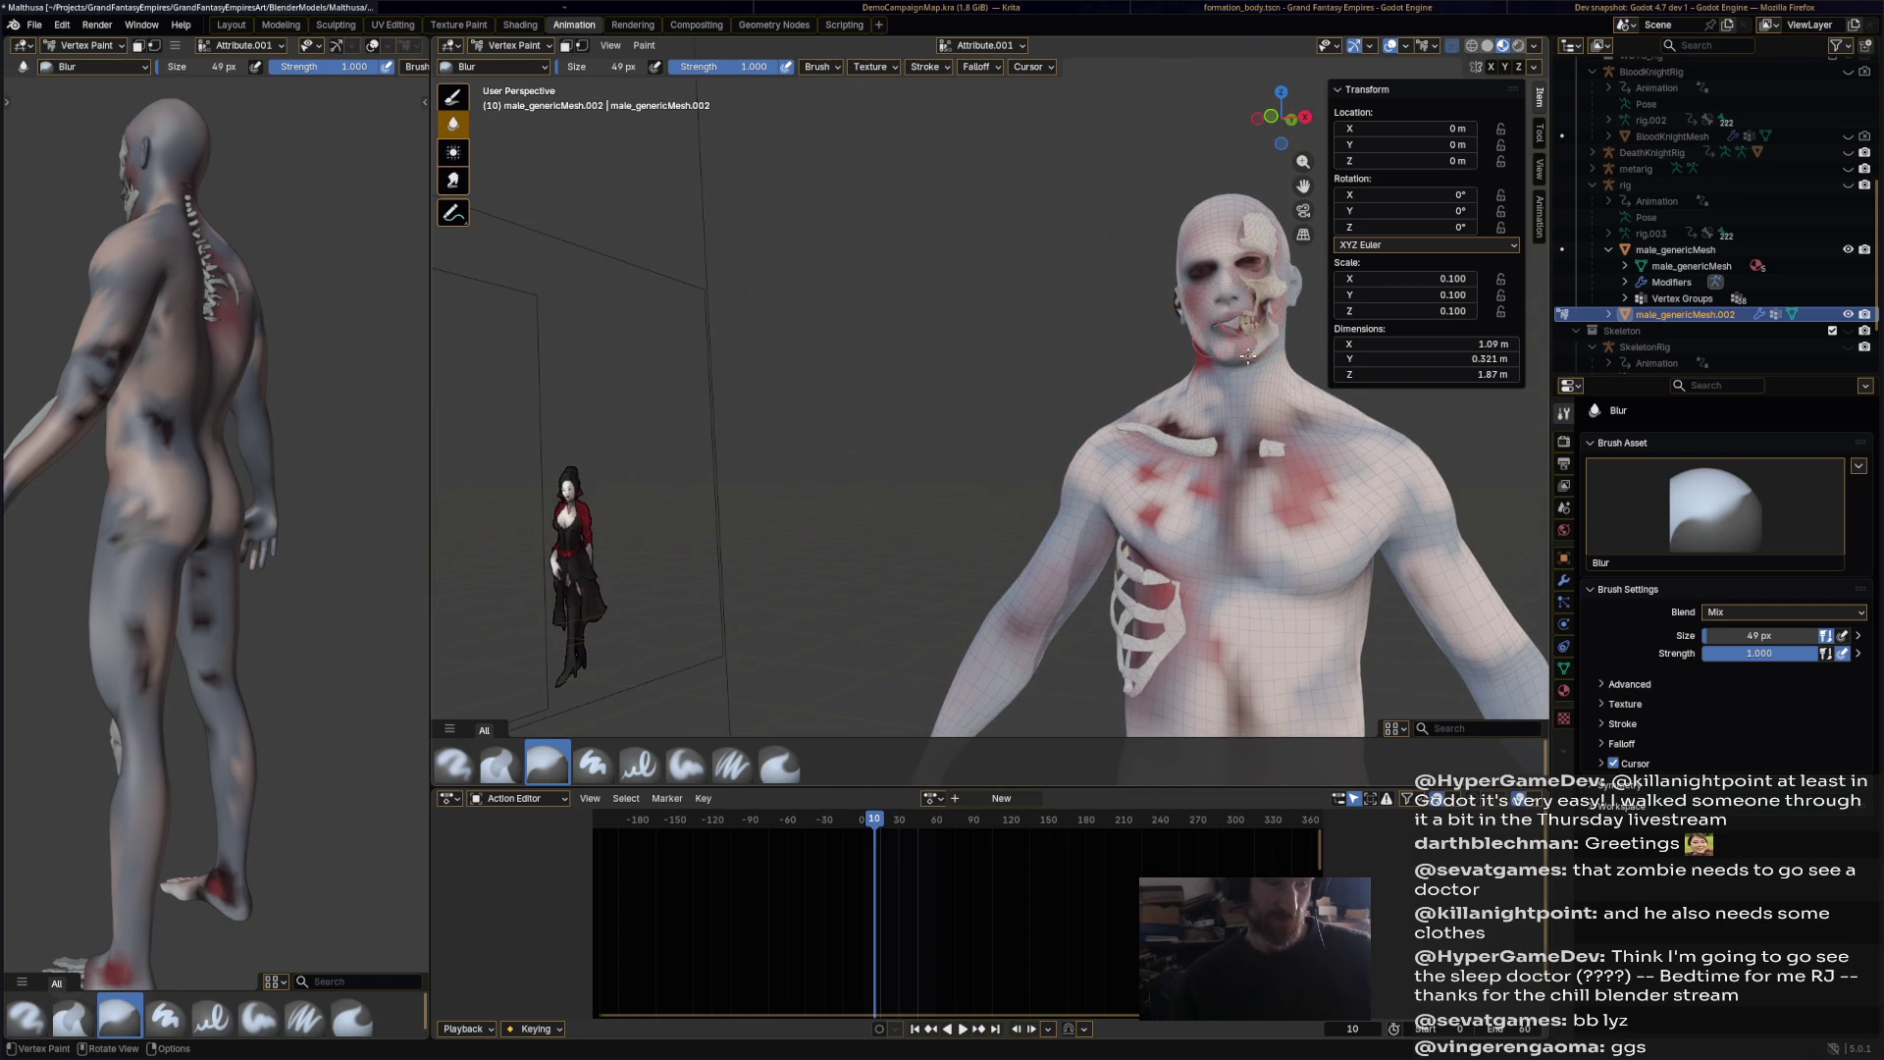
middle_click_drag(1228, 358, 1343, 393)
middle_click_drag(1086, 317, 911, 244)
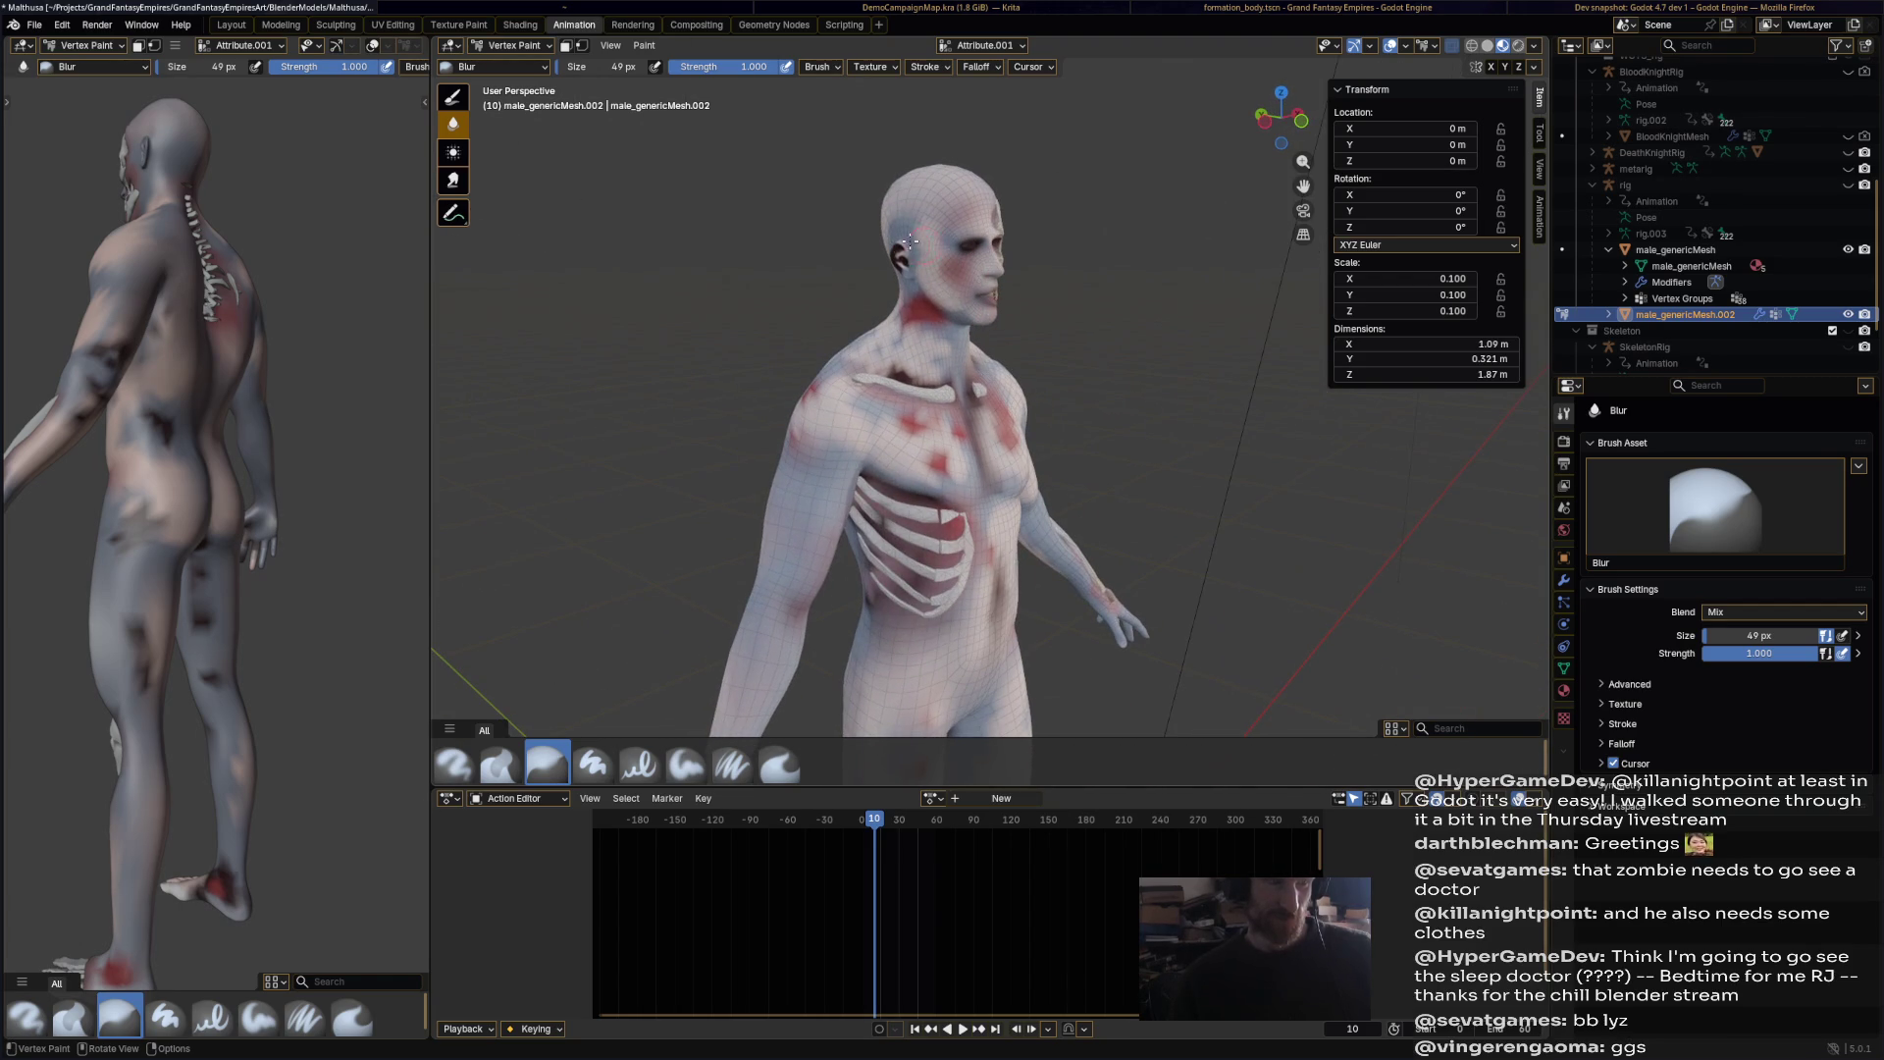
mouse_move(912, 247)
left_mouse_down()
mouse_move(934, 324)
mouse_move(916, 296)
left_mouse_up()
middle_click_drag(982, 338, 990, 337)
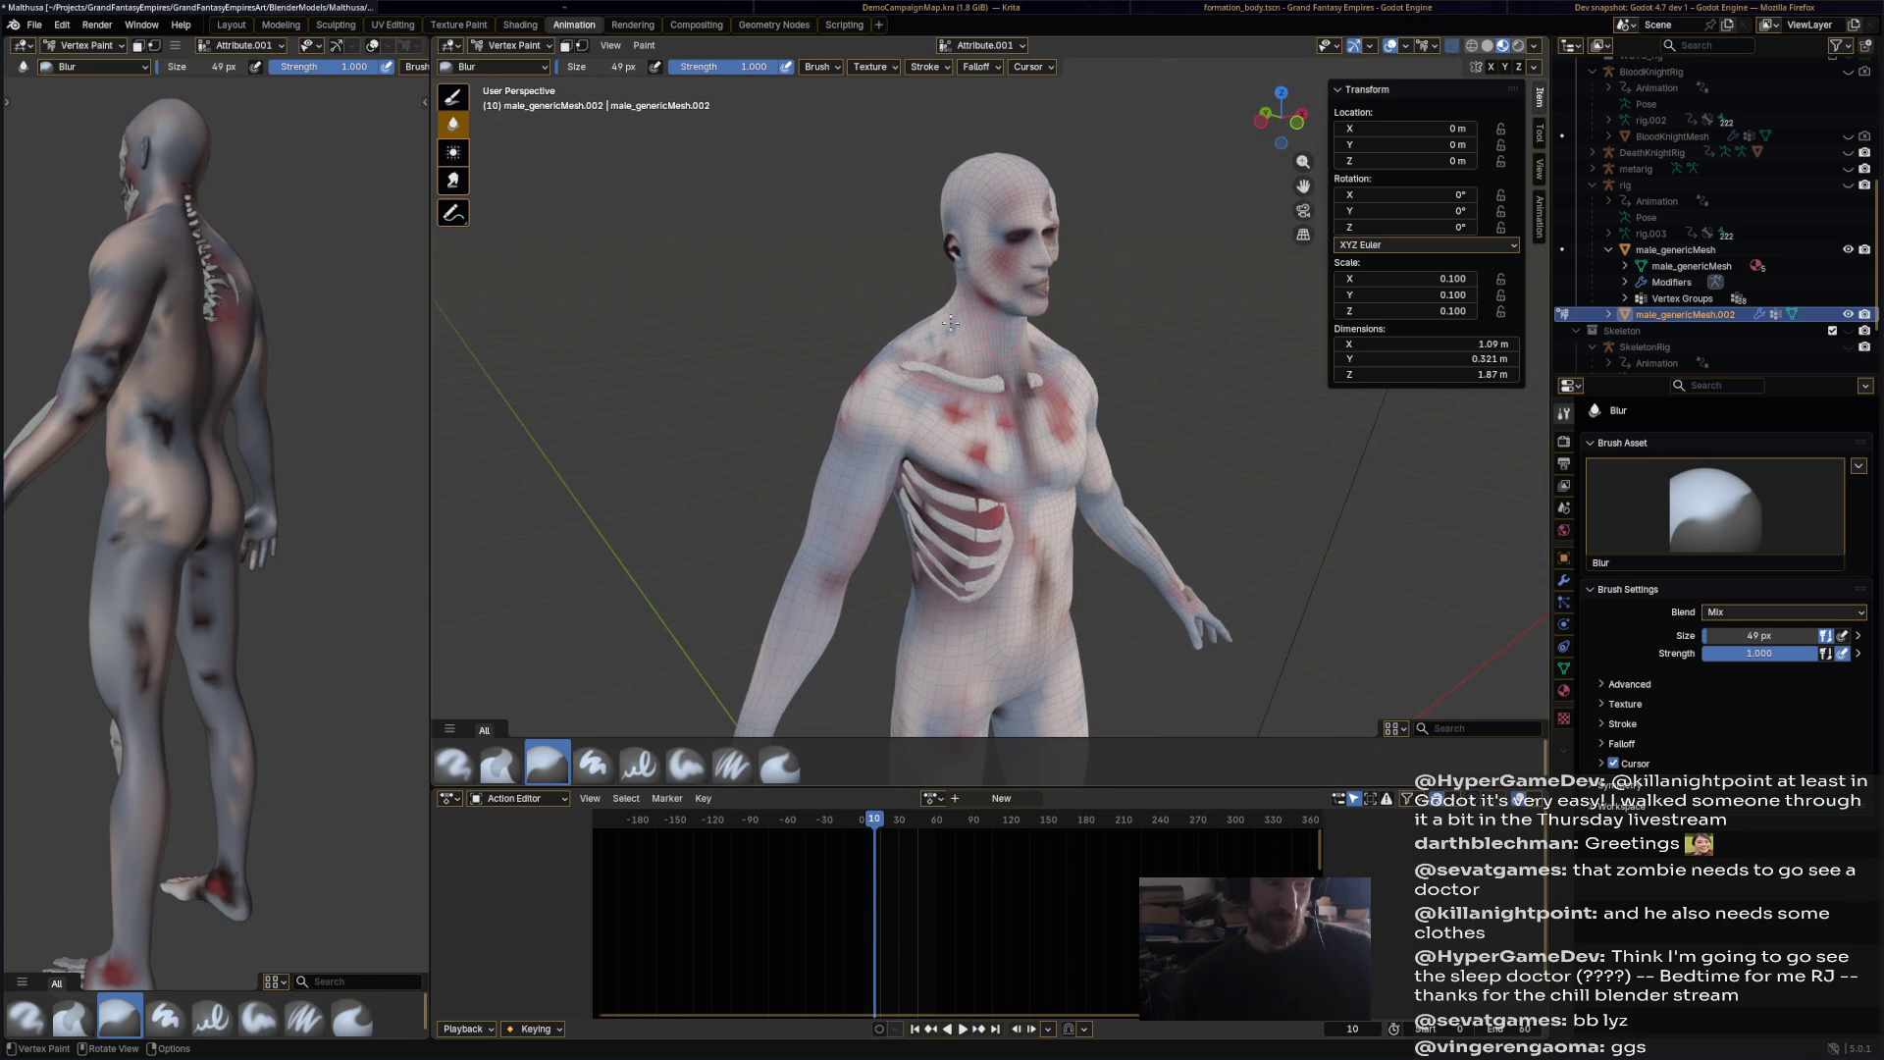
mouse_move(892, 368)
left_mouse_down()
mouse_move(862, 378)
mouse_move(976, 452)
mouse_move(957, 423)
left_mouse_up()
middle_click_drag(958, 424, 996, 415)
mouse_move(1185, 429)
middle_mouse_down()
mouse_move(1217, 322)
mouse_move(835, 285)
middle_mouse_up()
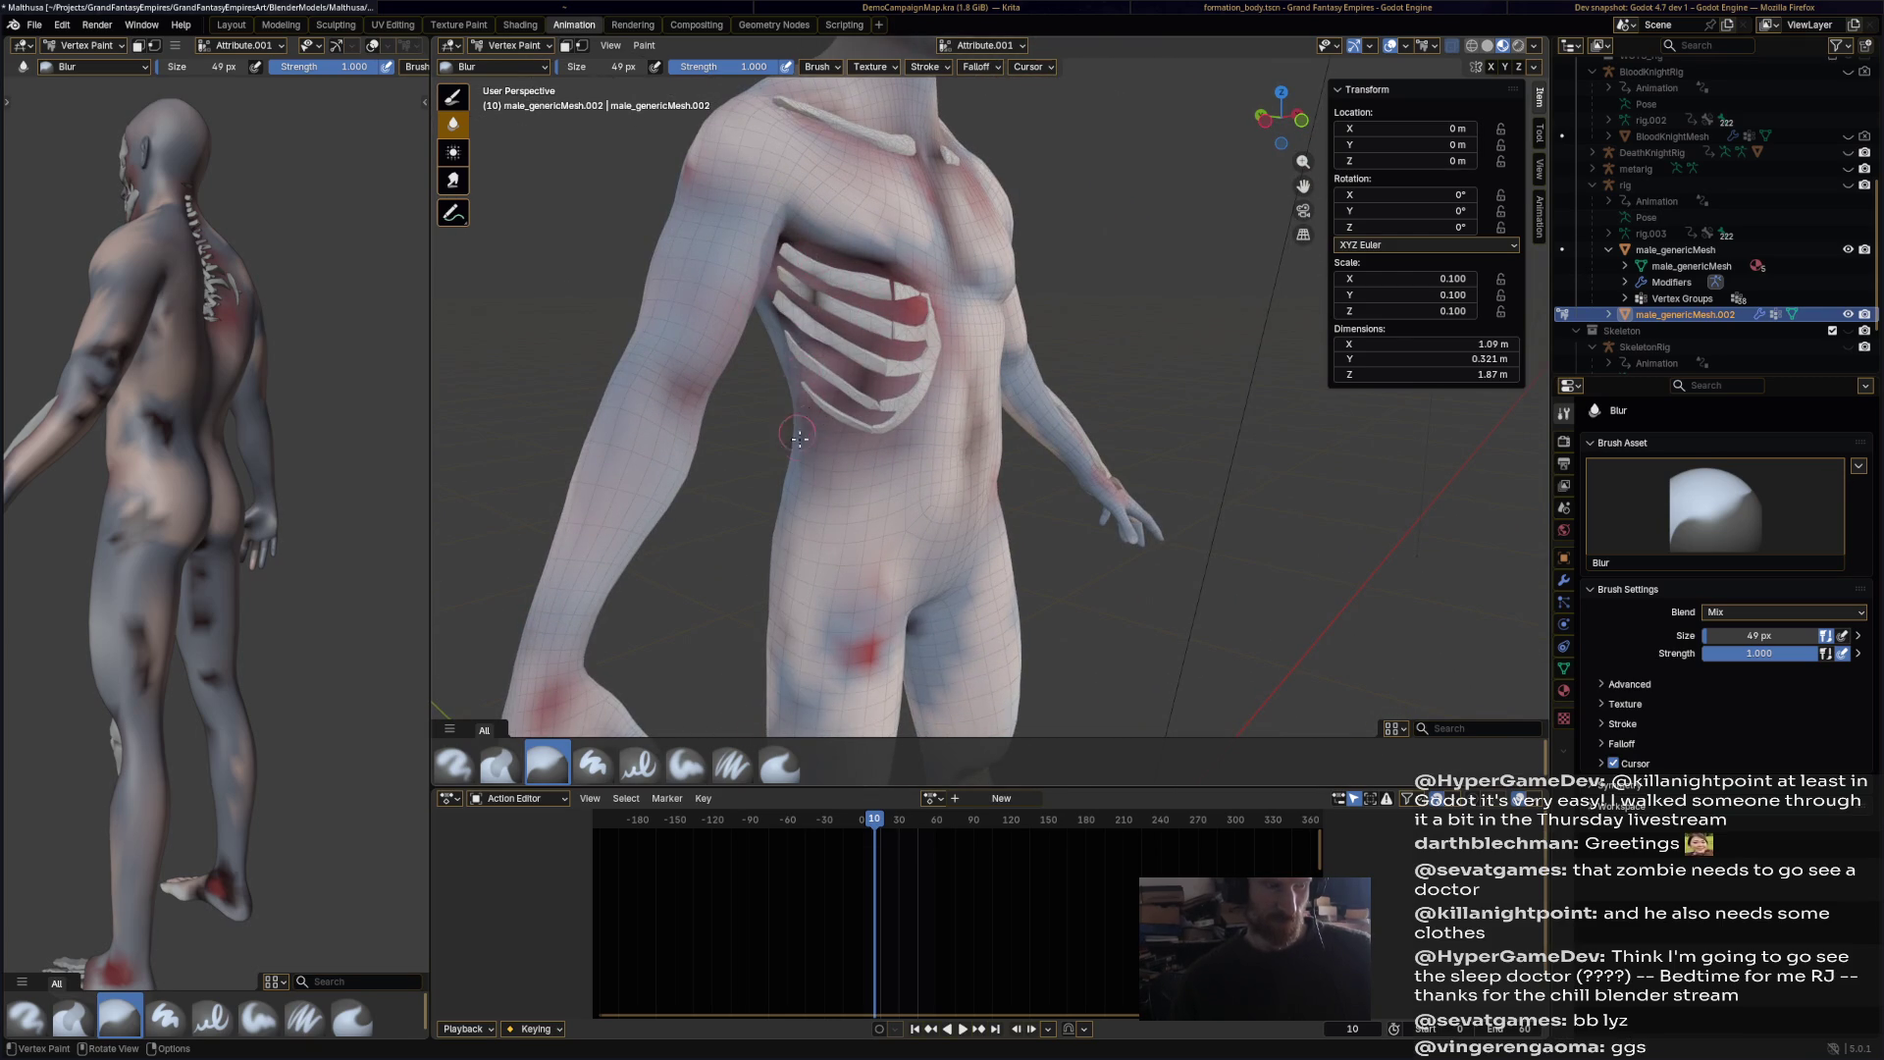
Step: Smooth the marks below the knee, on the thigh, ankle, foot, calf, hip and upper arm
middle_click_drag(800, 432, 959, 345)
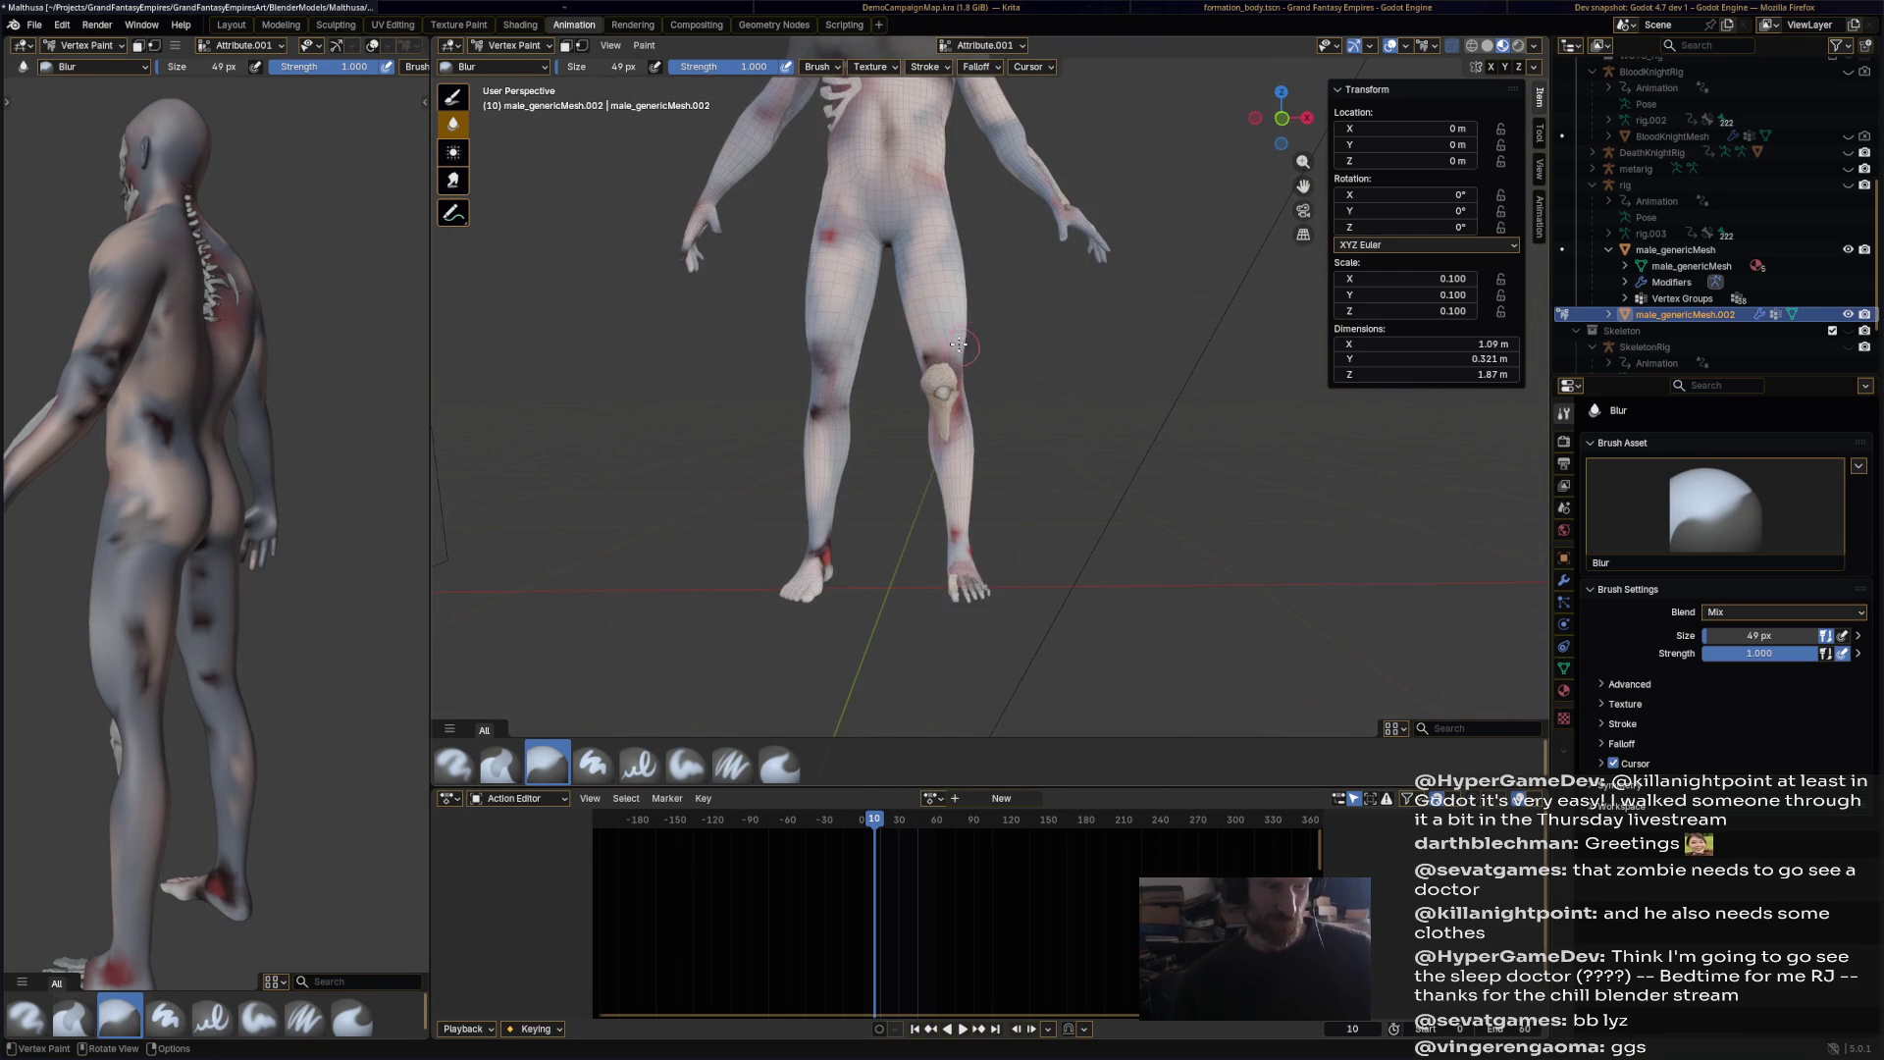
left_click_drag(963, 392, 945, 458)
mouse_move(854, 234)
left_mouse_down()
mouse_move(836, 236)
mouse_move(970, 231)
mouse_move(1036, 203)
mouse_move(1020, 188)
left_mouse_up()
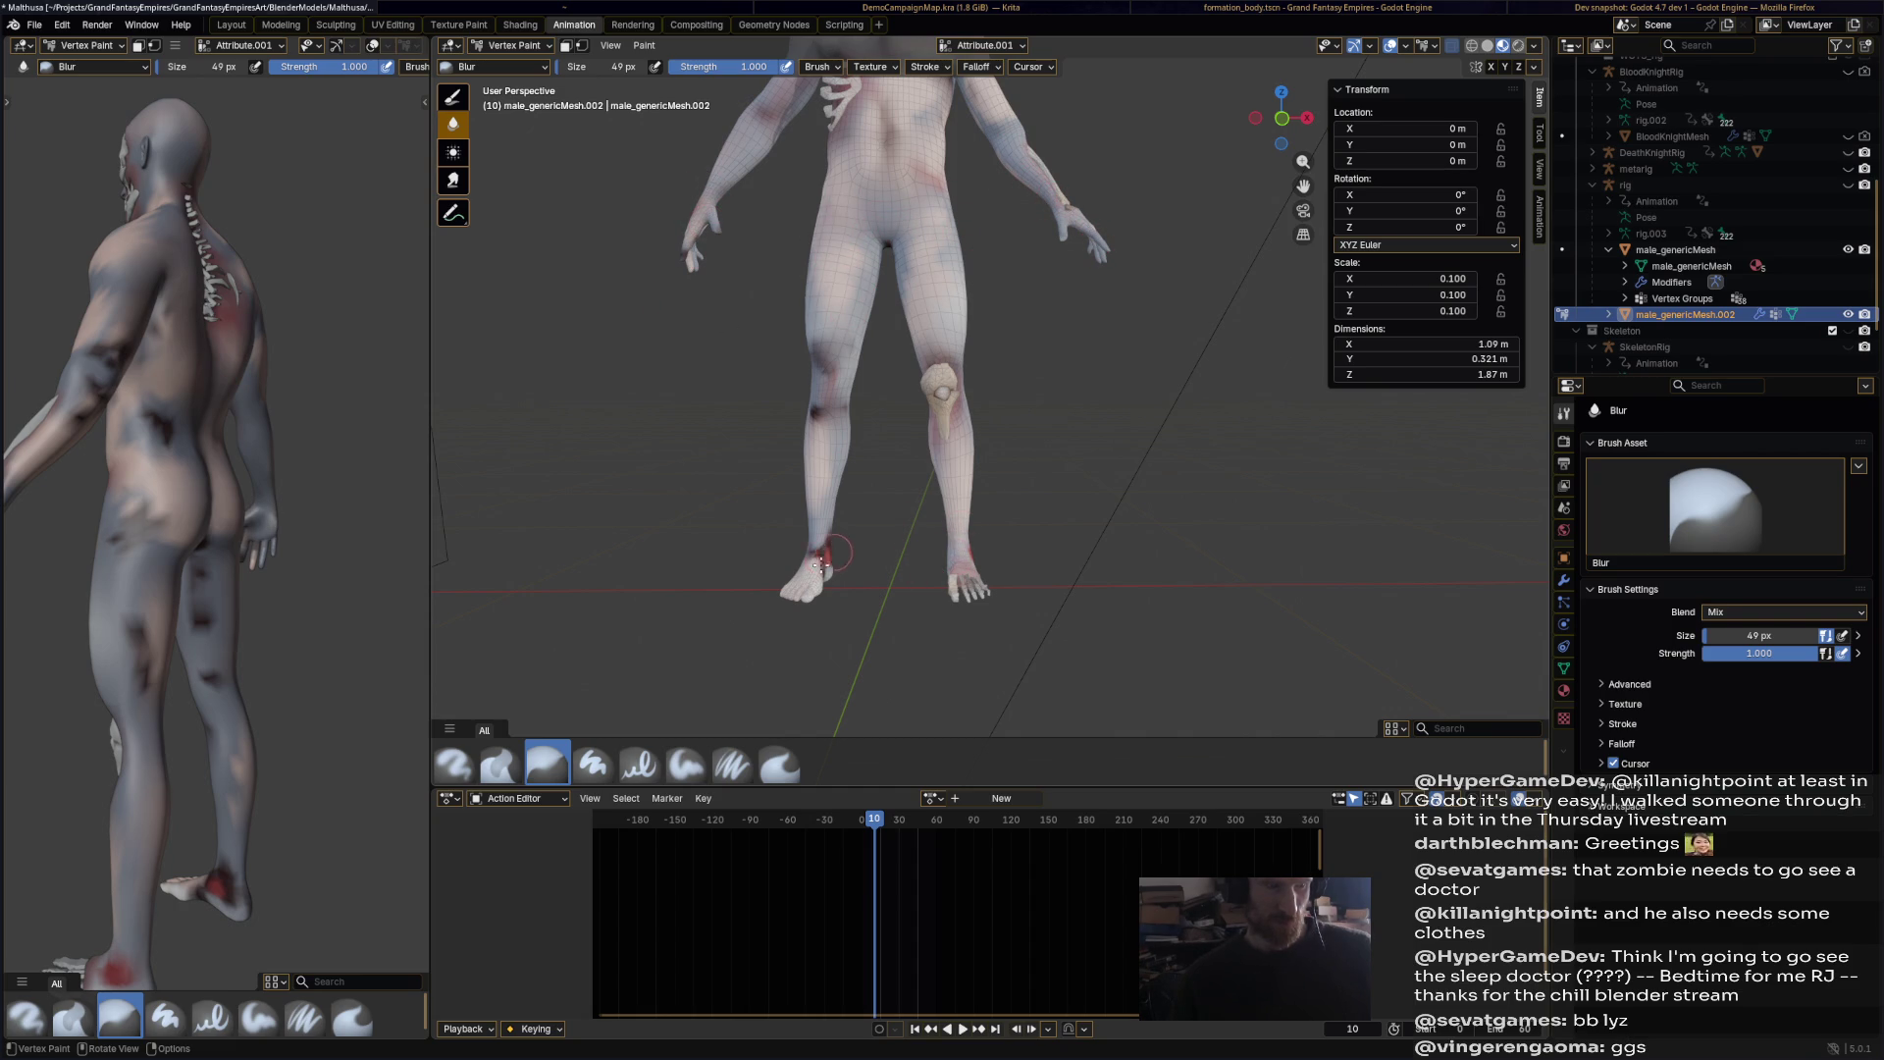
middle_click_drag(862, 547, 1131, 524)
mouse_move(1131, 524)
left_mouse_down()
mouse_move(1118, 554)
mouse_move(1037, 598)
left_mouse_up()
mouse_move(1093, 419)
middle_mouse_down()
mouse_move(1040, 392)
mouse_move(1109, 324)
middle_mouse_up()
mouse_move(1109, 323)
left_mouse_down()
mouse_move(1083, 169)
mouse_move(1079, 211)
mouse_move(1163, 279)
mouse_move(1207, 593)
left_mouse_up()
middle_click_drag(1207, 594, 1021, 241)
mouse_move(1049, 285)
left_mouse_down()
mouse_move(937, 260)
mouse_move(942, 280)
left_mouse_up()
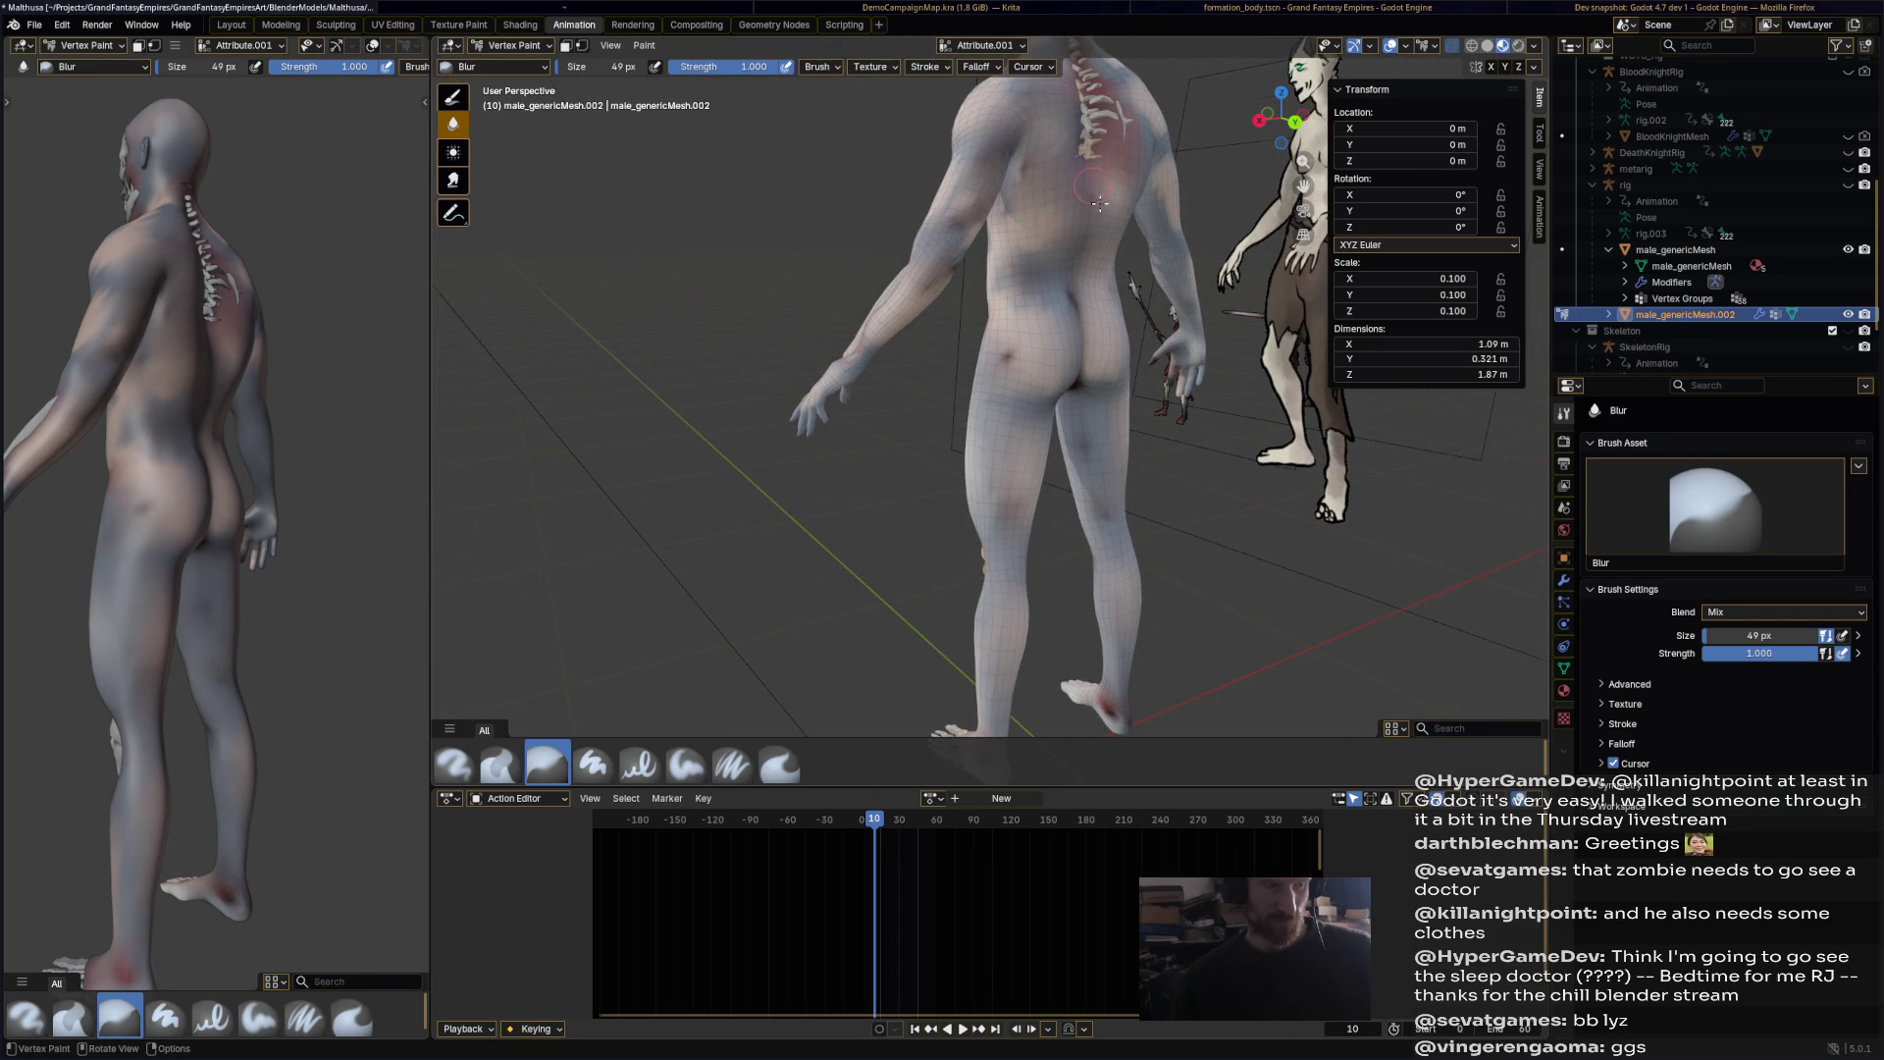
Step: Enlarge the Blur brush to 128 px and view the pale figure from a lower angle
scroll(1021, 209, "down", 5)
mouse_move(1020, 209)
middle_mouse_down()
mouse_move(1128, 255)
mouse_move(984, 283)
mouse_move(1039, 387)
mouse_move(805, 334)
mouse_move(608, 216)
middle_mouse_up()
scroll(984, 284, "down", 4)
left_click_drag(637, 74, 717, 73)
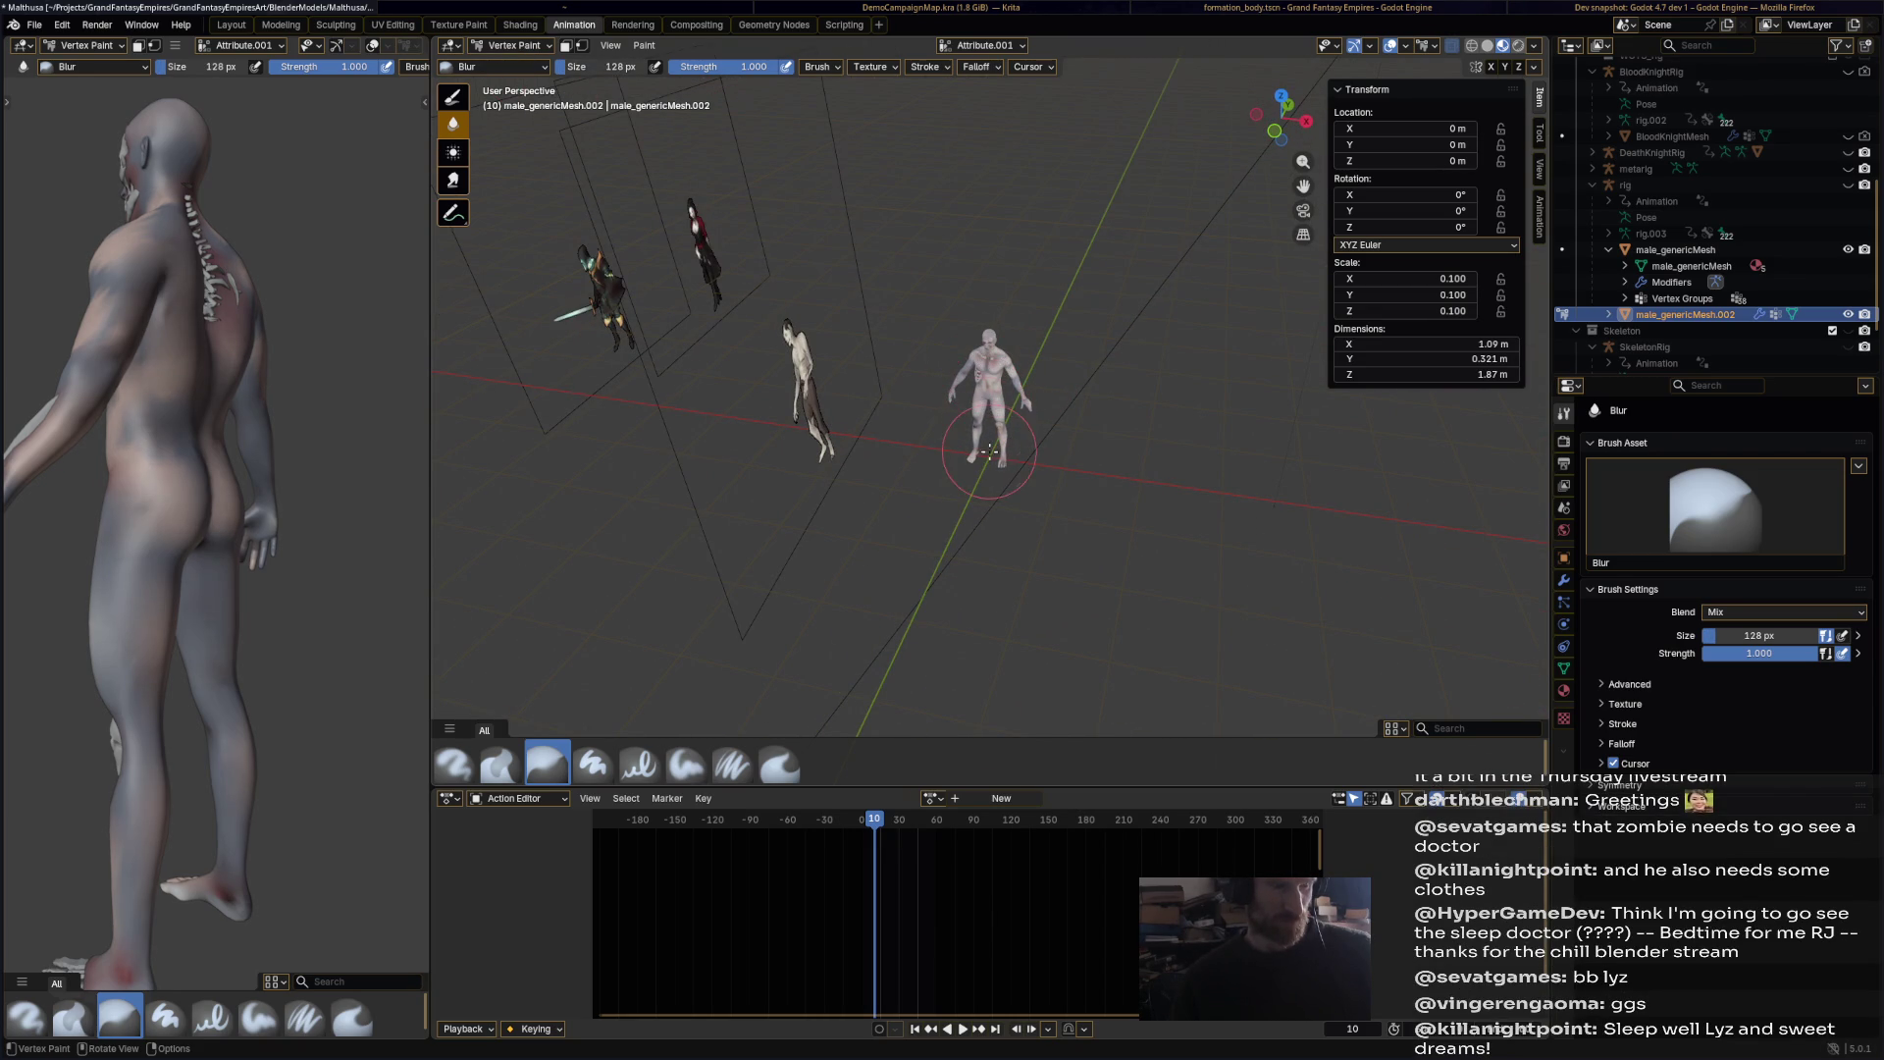
mouse_move(989, 451)
middle_mouse_down()
mouse_move(1051, 389)
mouse_move(1114, 399)
middle_mouse_up()
scroll(1079, 373, "down", 4)
scroll(1050, 351, "up", 4)
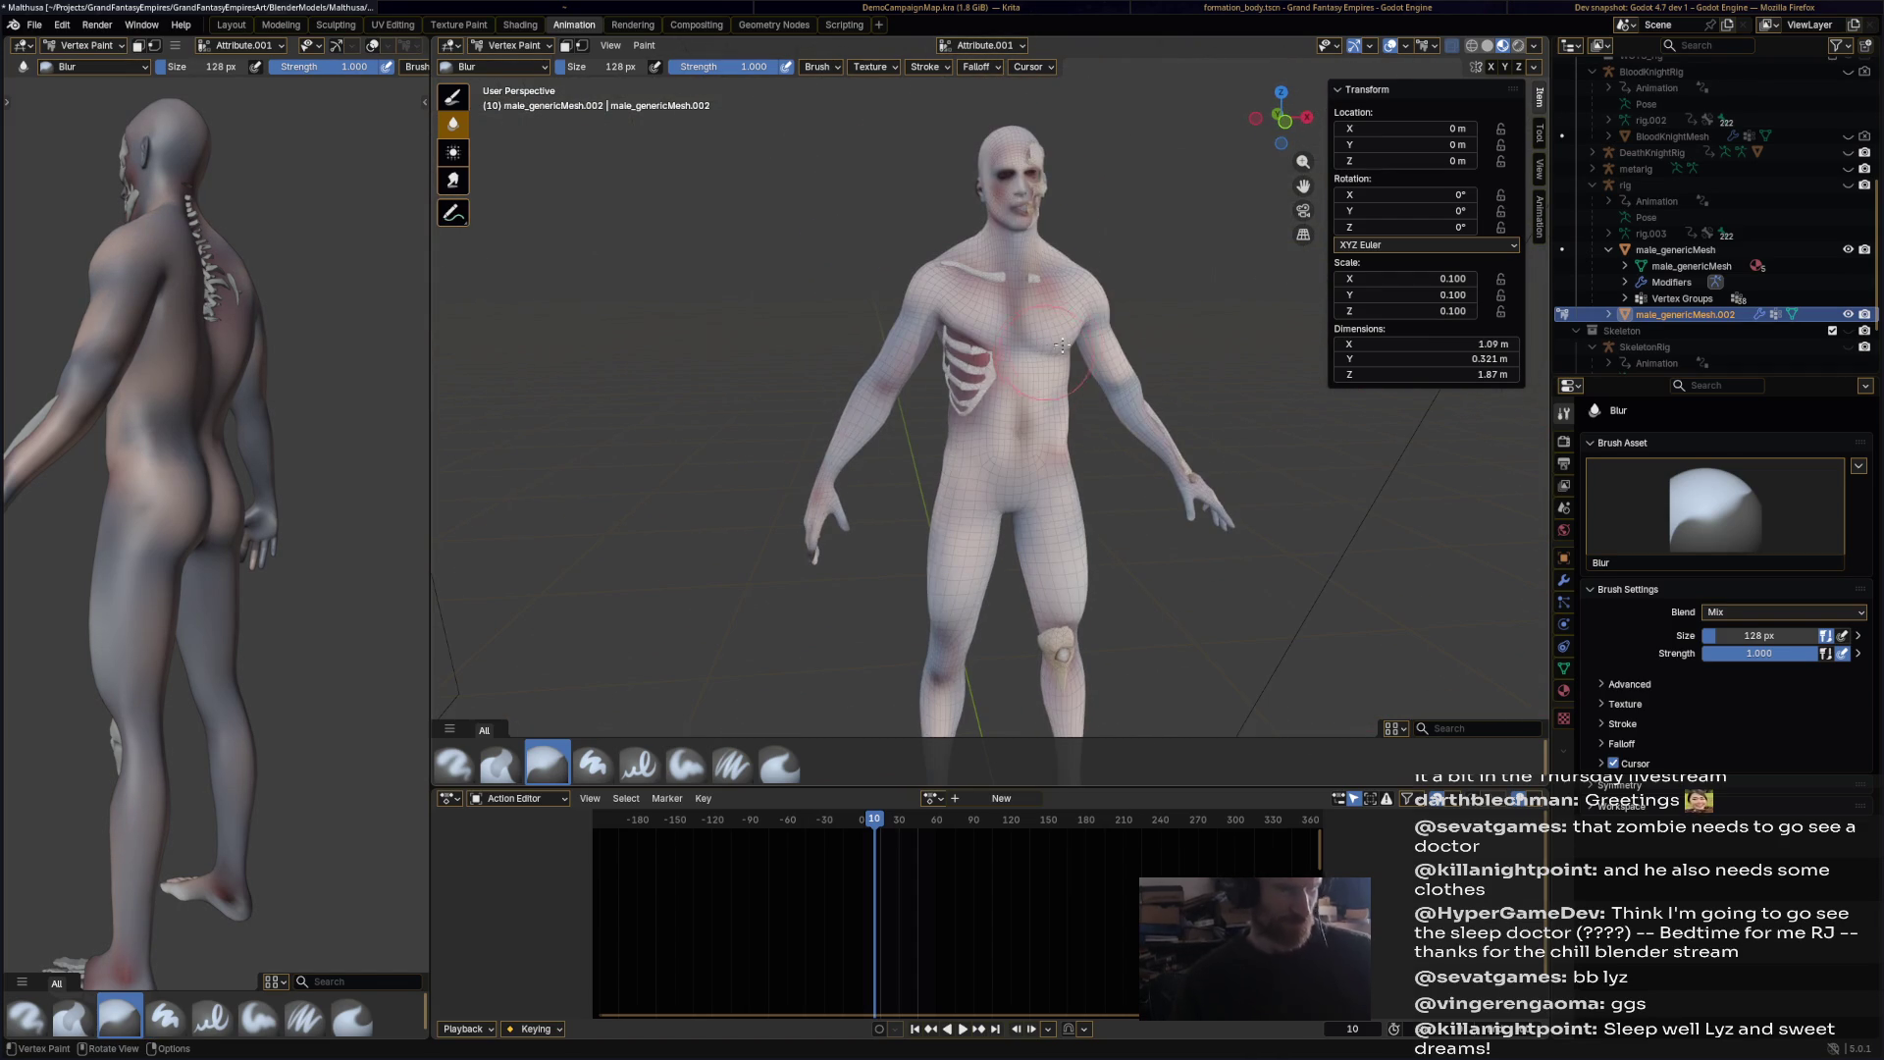
middle_click_drag(1113, 250, 1137, 239)
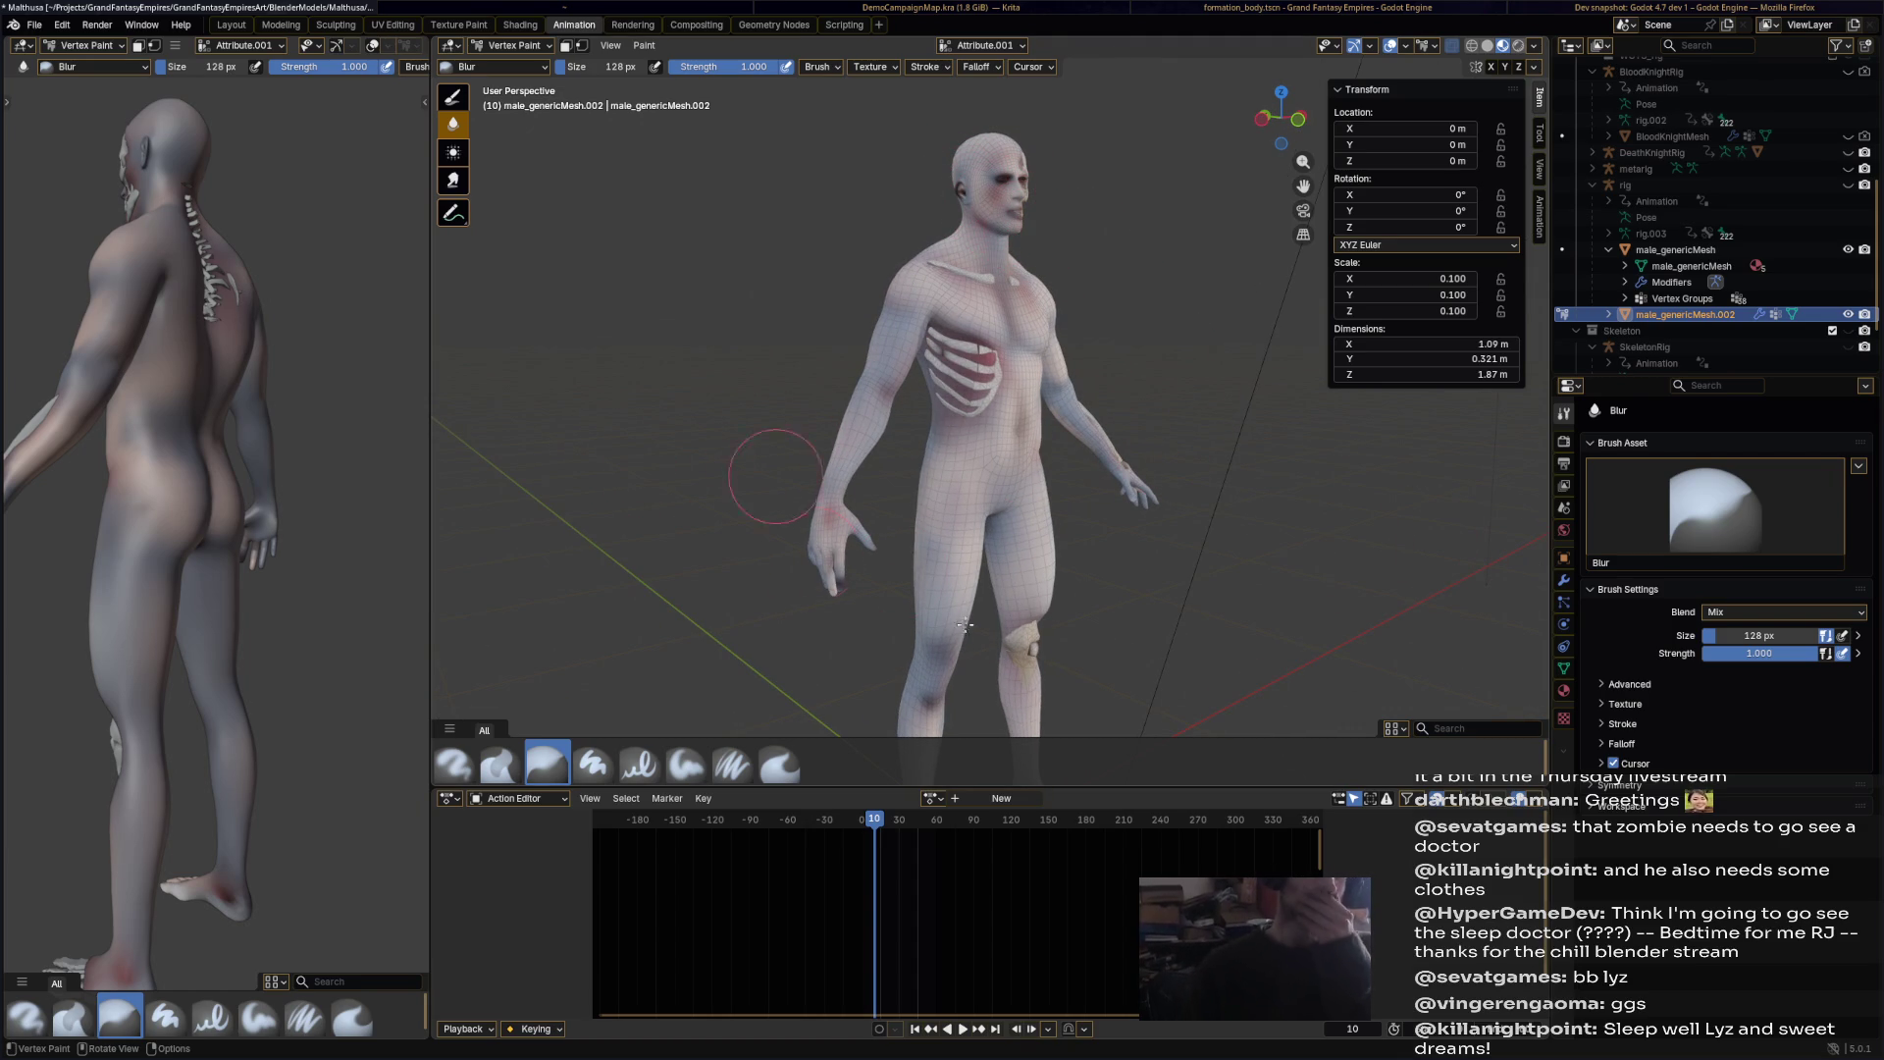
Step: Switch to the red Airbrush and paint red between the exposed ribs
left_click(454, 763)
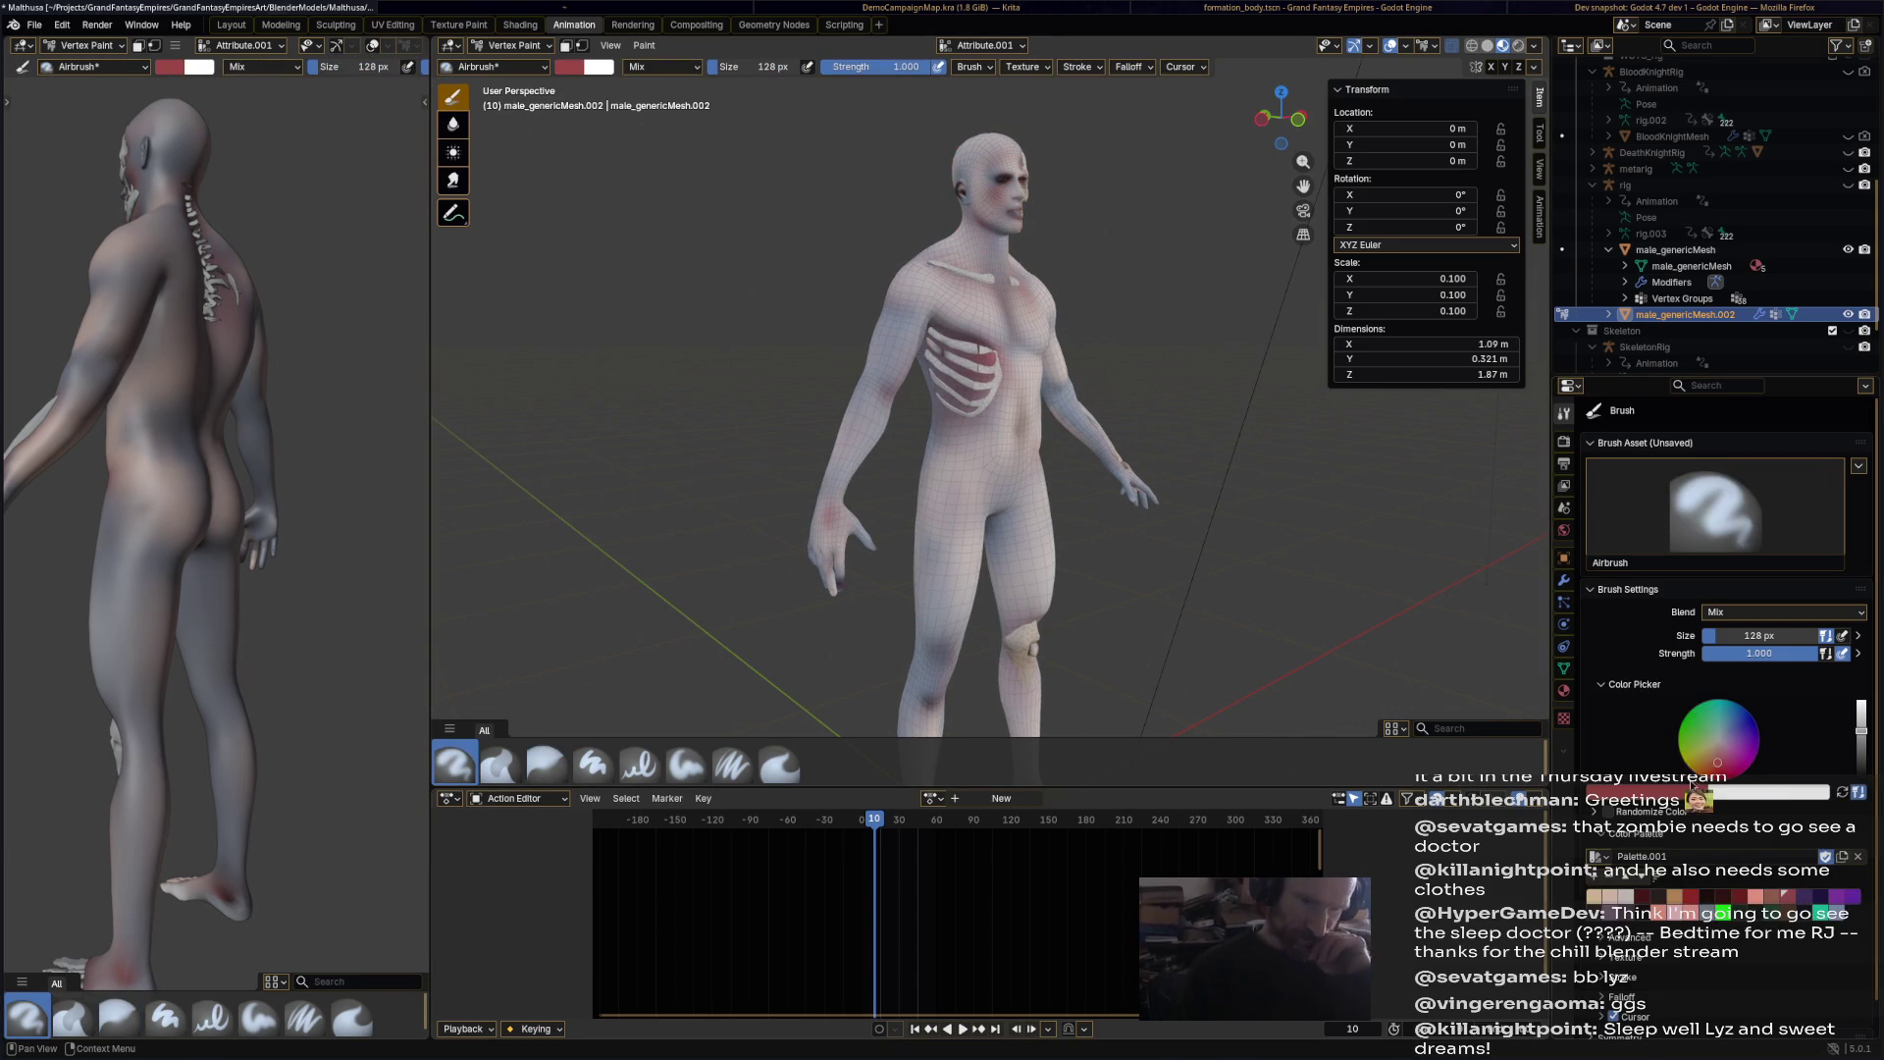
scroll(922, 327, "up", 2)
mouse_move(922, 327)
left_mouse_down()
mouse_move(1001, 324)
mouse_move(928, 289)
mouse_move(932, 417)
mouse_move(1019, 390)
left_mouse_up()
scroll(1019, 391, "down", 4)
mouse_move(1236, 504)
middle_mouse_down()
mouse_move(1327, 540)
mouse_move(1190, 530)
middle_mouse_up()
scroll(890, 470, "up", 4)
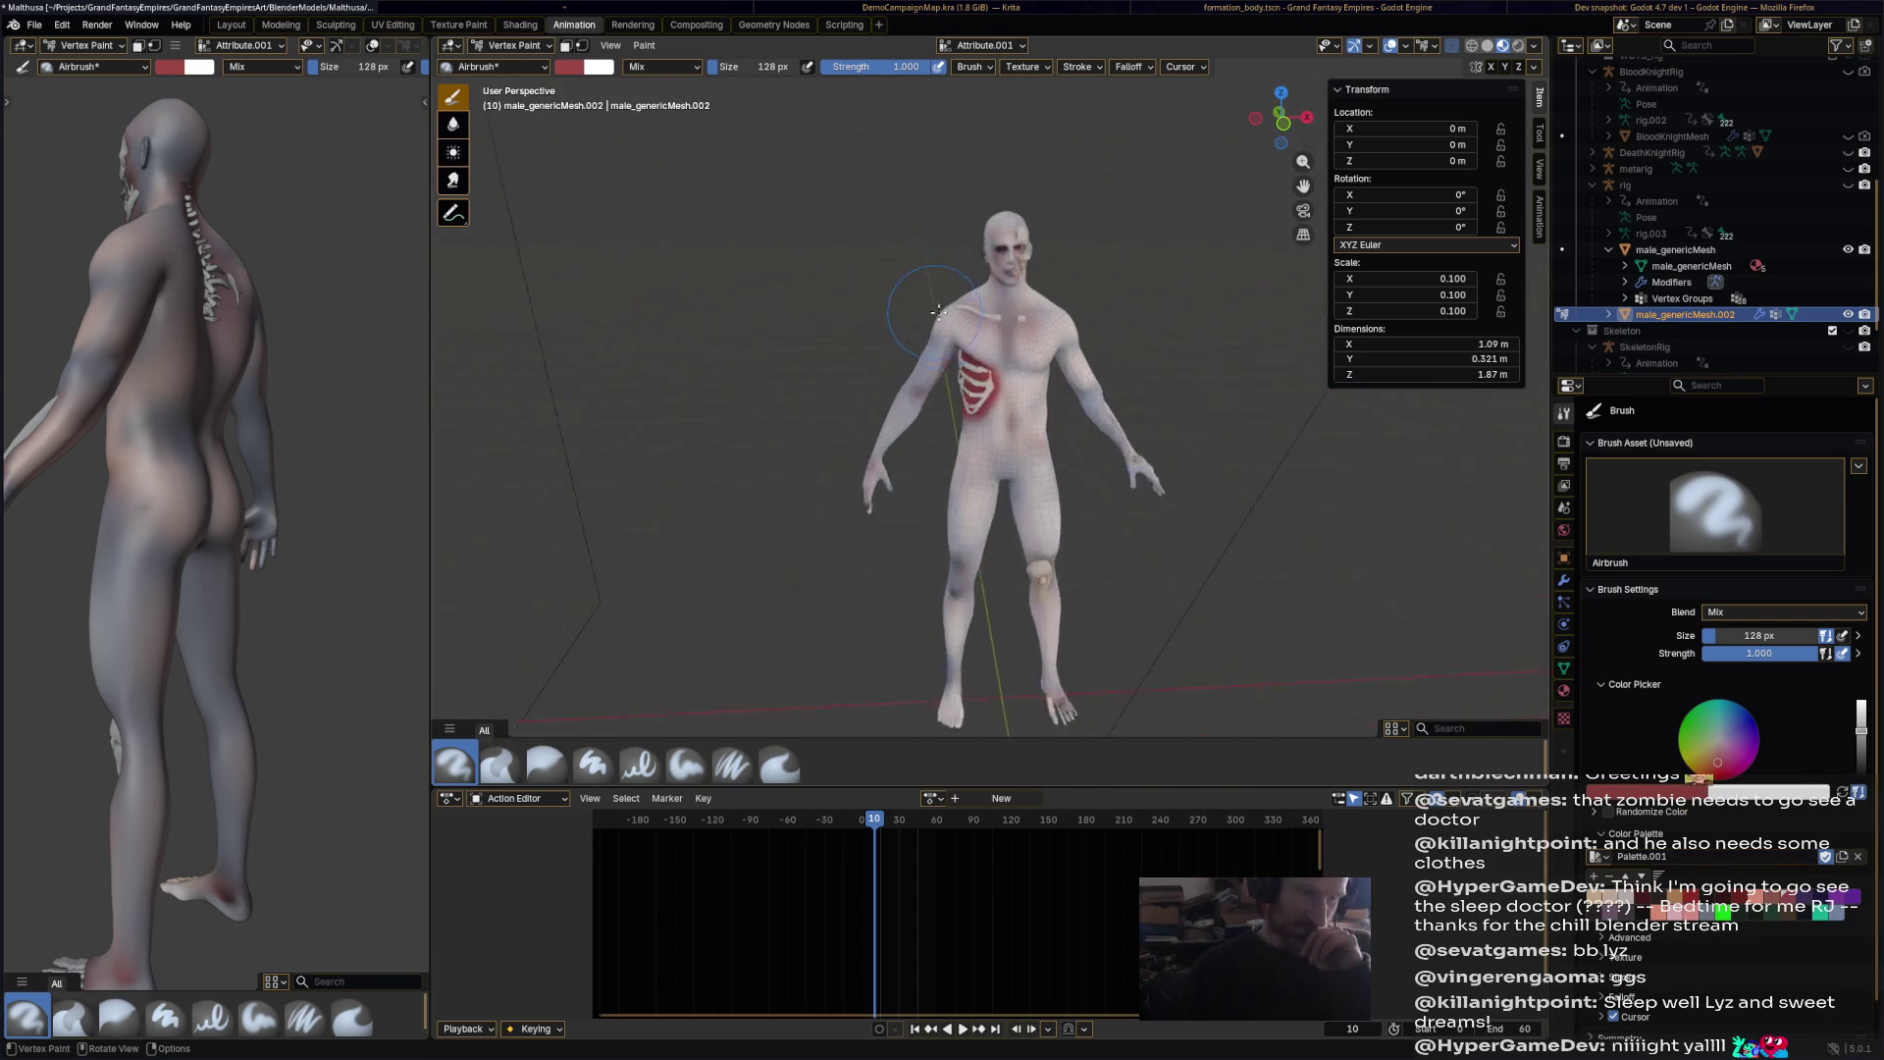
Step: Paint red onto the zombie's cheek and jaw
middle_click_drag(891, 470, 1178, 560)
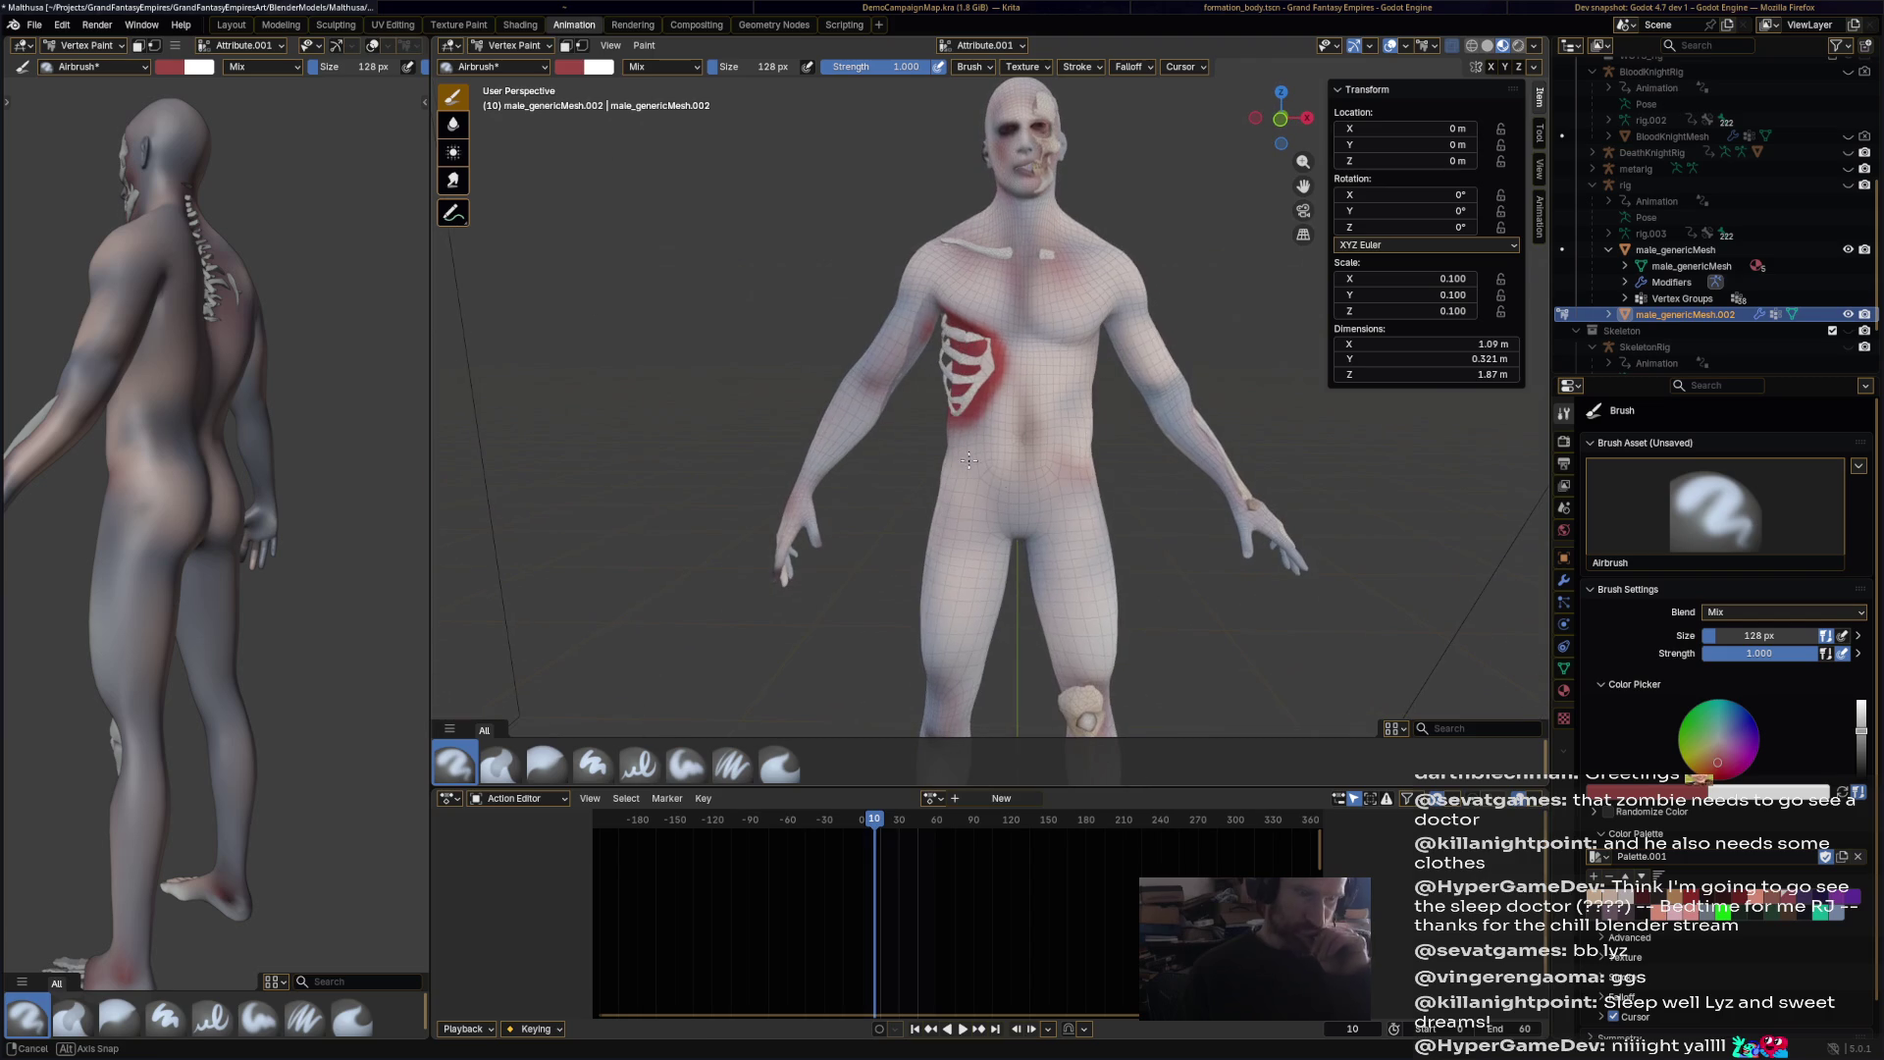
scroll(1072, 251, "up", 4)
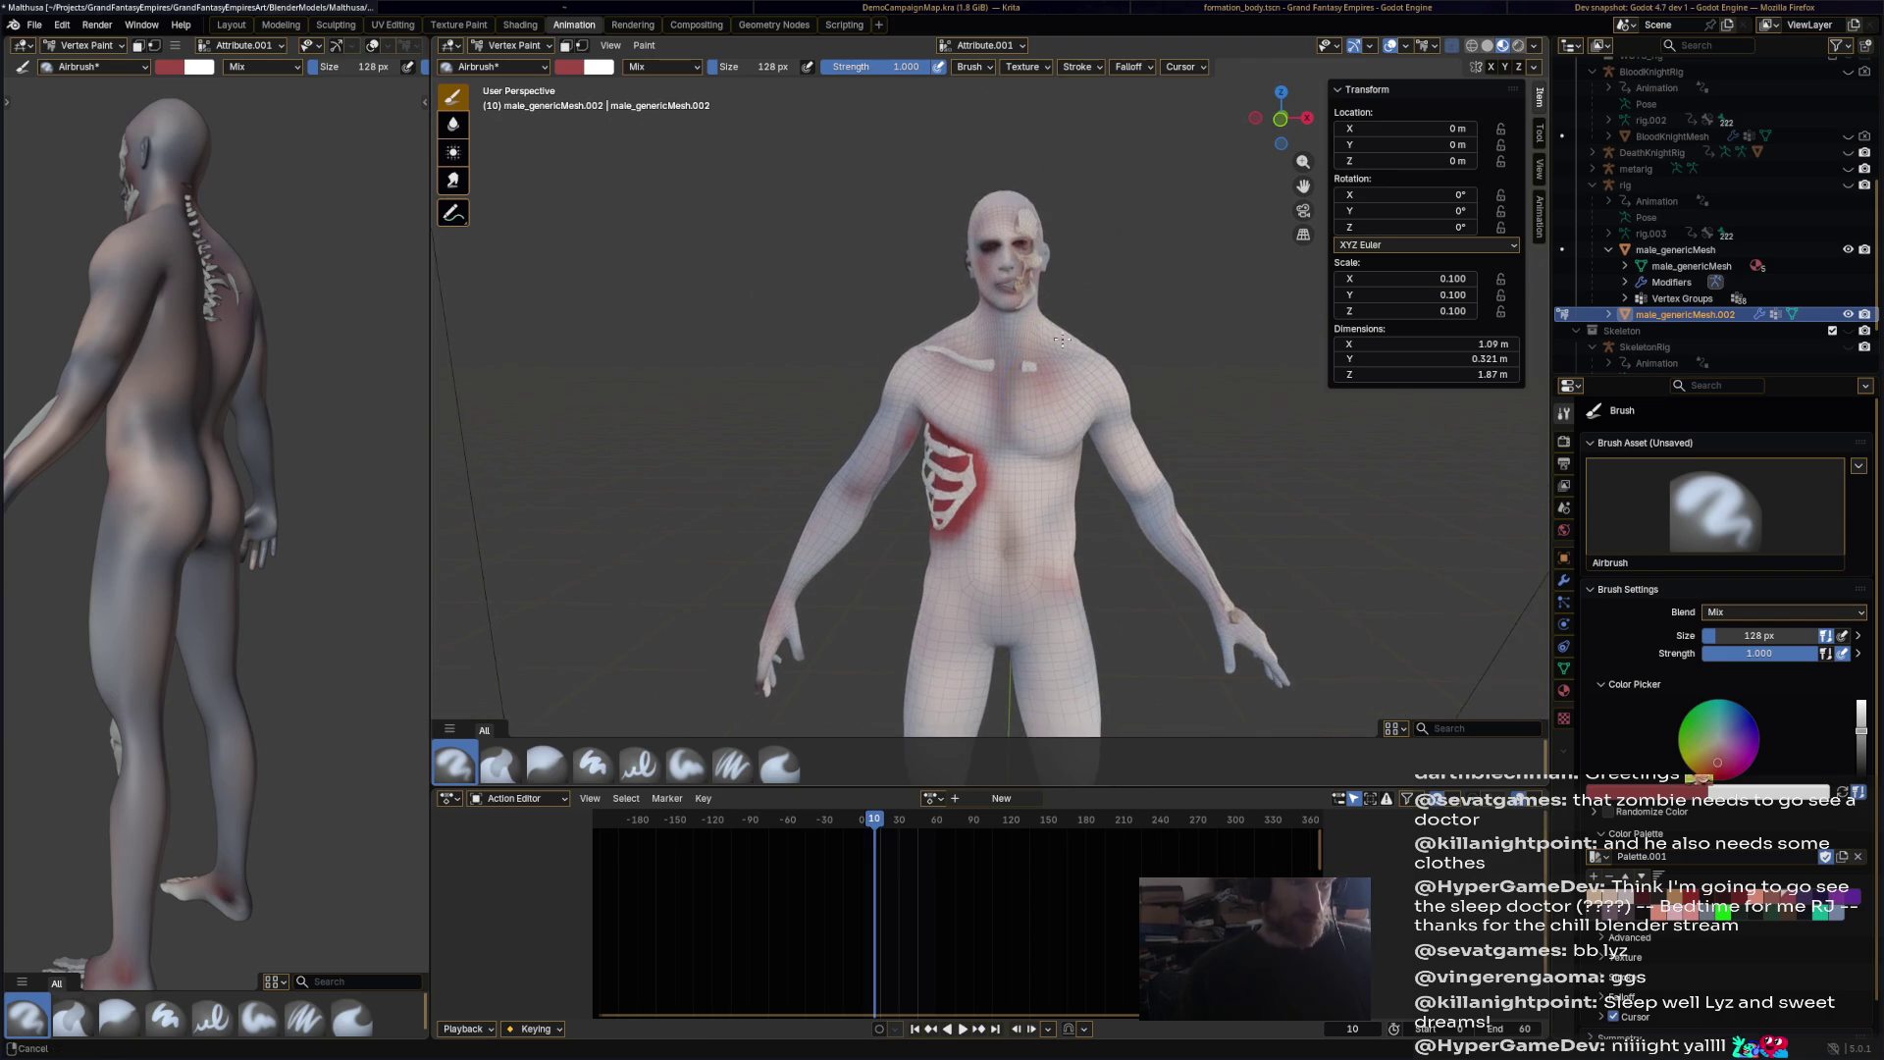
mouse_move(1071, 251)
middle_mouse_down()
mouse_move(966, 498)
mouse_move(941, 412)
middle_mouse_up()
mouse_move(942, 412)
left_mouse_down()
mouse_move(957, 387)
mouse_move(918, 397)
left_mouse_up()
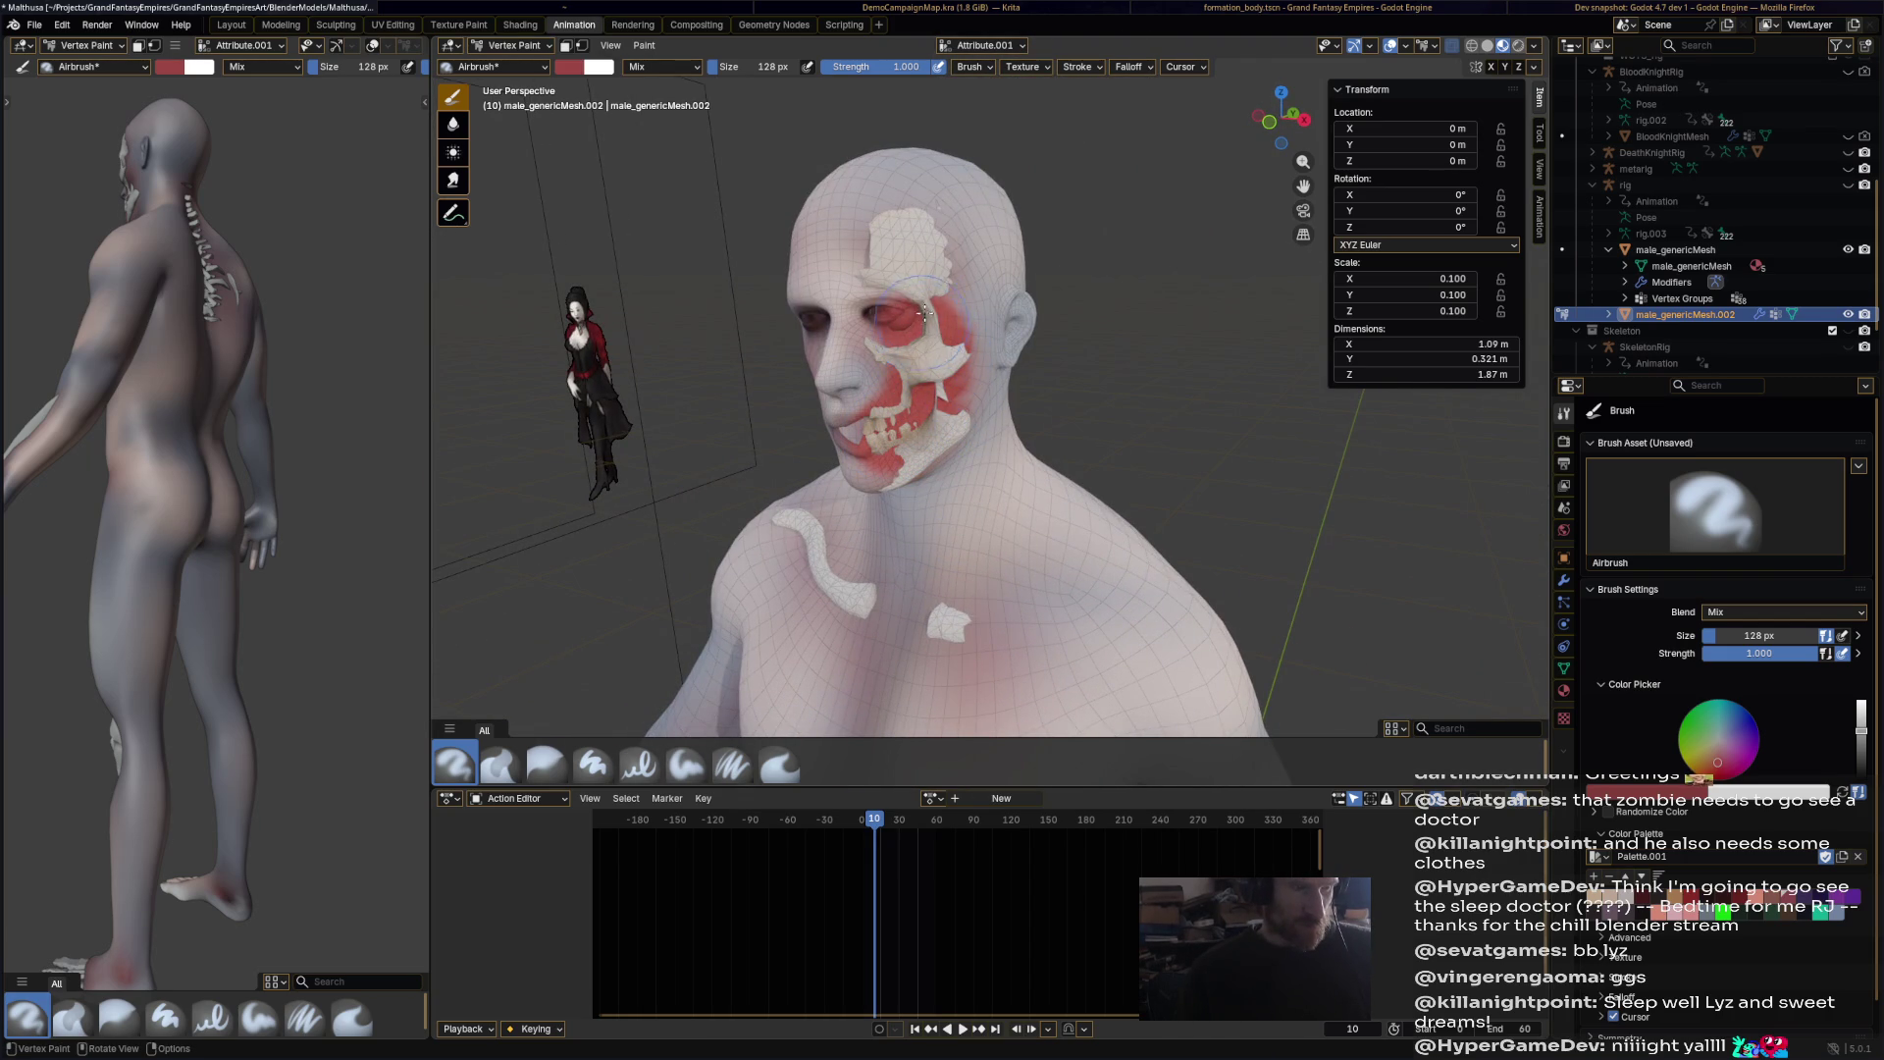
middle_click_drag(897, 211, 1128, 474)
scroll(1127, 474, "down", 3)
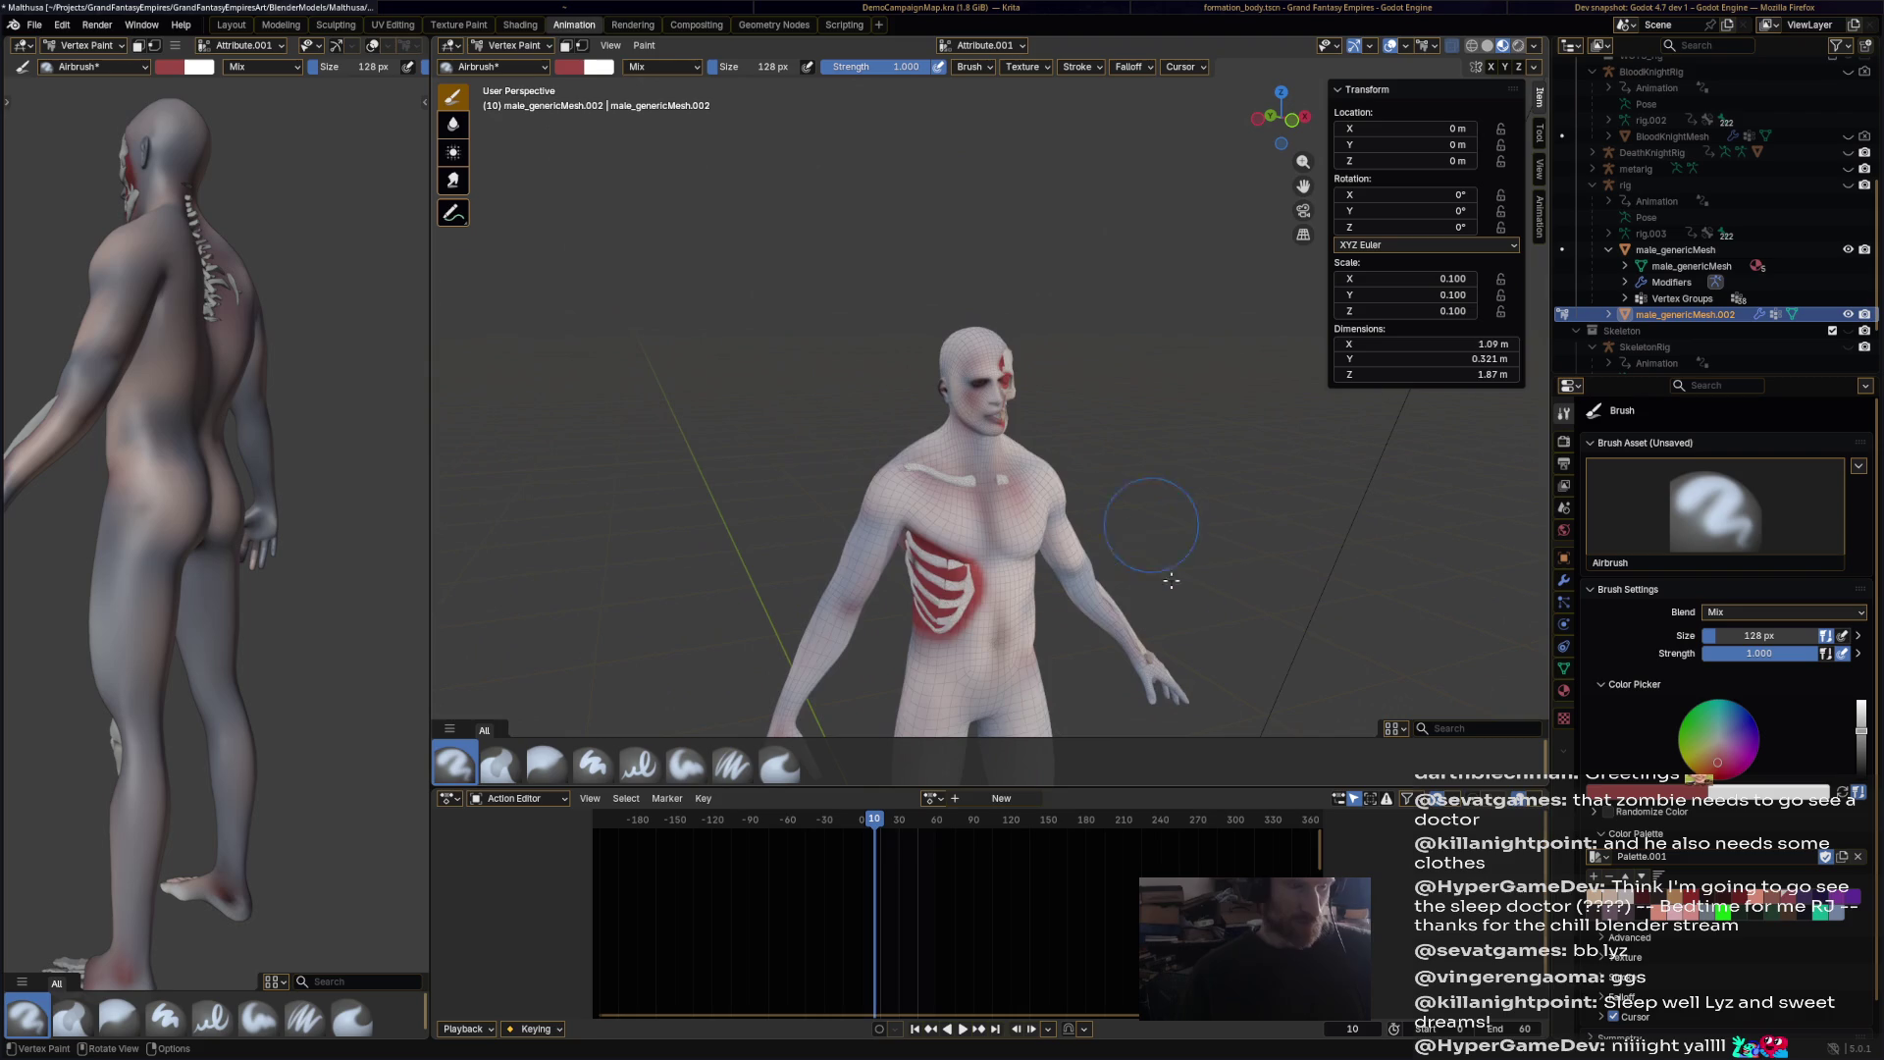
scroll(1072, 408, "up", 5)
Step: Shrink the brush to 73 px and paint a red stroke down the forearm
middle_click_drag(1043, 394, 684, 110)
left_click_drag(728, 73, 677, 73)
mouse_move(1161, 154)
left_mouse_down()
mouse_move(1167, 408)
mouse_move(1168, 149)
mouse_move(1187, 274)
left_mouse_up()
scroll(1023, 529, "down", 6)
Step: Paint red around the kneecap and at the right ankle
mouse_move(1020, 520)
middle_mouse_down()
mouse_move(1085, 421)
mouse_move(1189, 489)
mouse_move(1080, 245)
middle_mouse_up()
mouse_move(1077, 140)
left_mouse_down()
mouse_move(1097, 171)
mouse_move(1072, 155)
left_mouse_up()
scroll(1082, 229, "down", 2)
left_click_drag(1089, 402, 1129, 451)
mouse_move(1128, 451)
middle_mouse_down()
mouse_move(1061, 388)
mouse_move(981, 451)
middle_mouse_up()
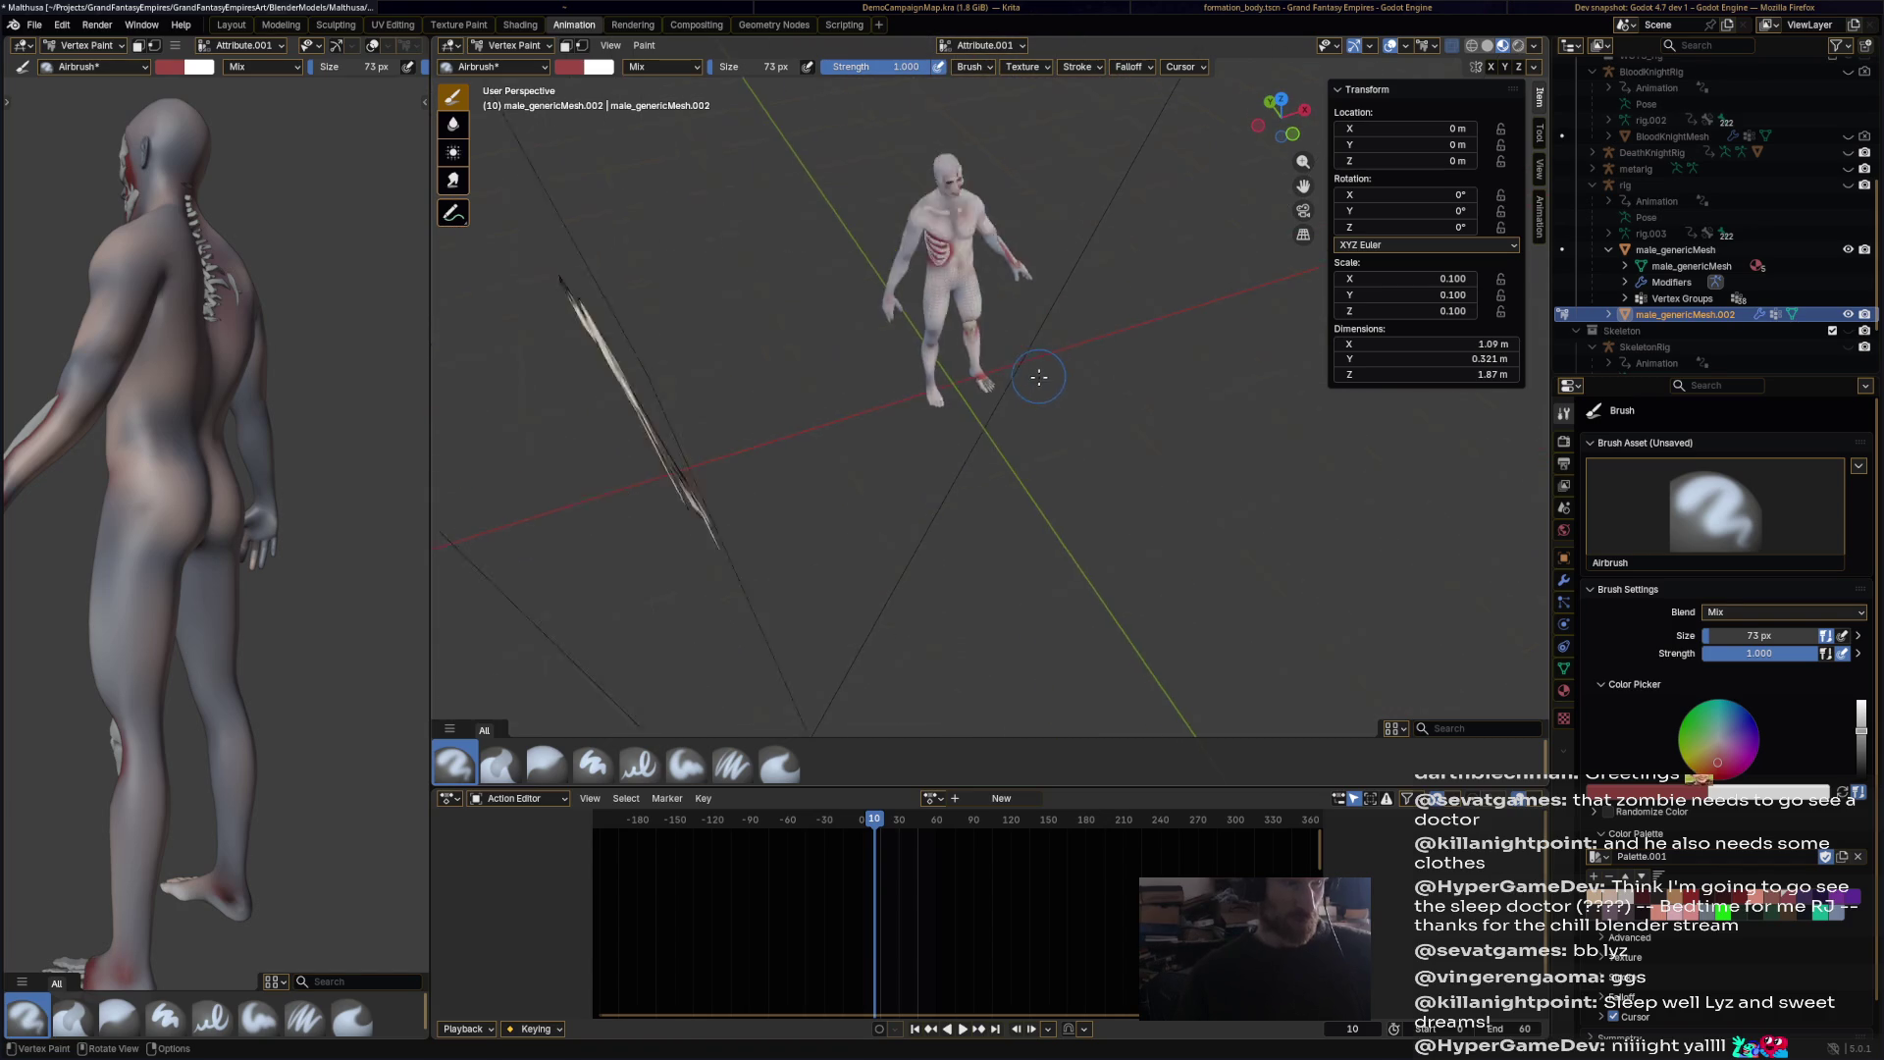
scroll(972, 463, "up", 4)
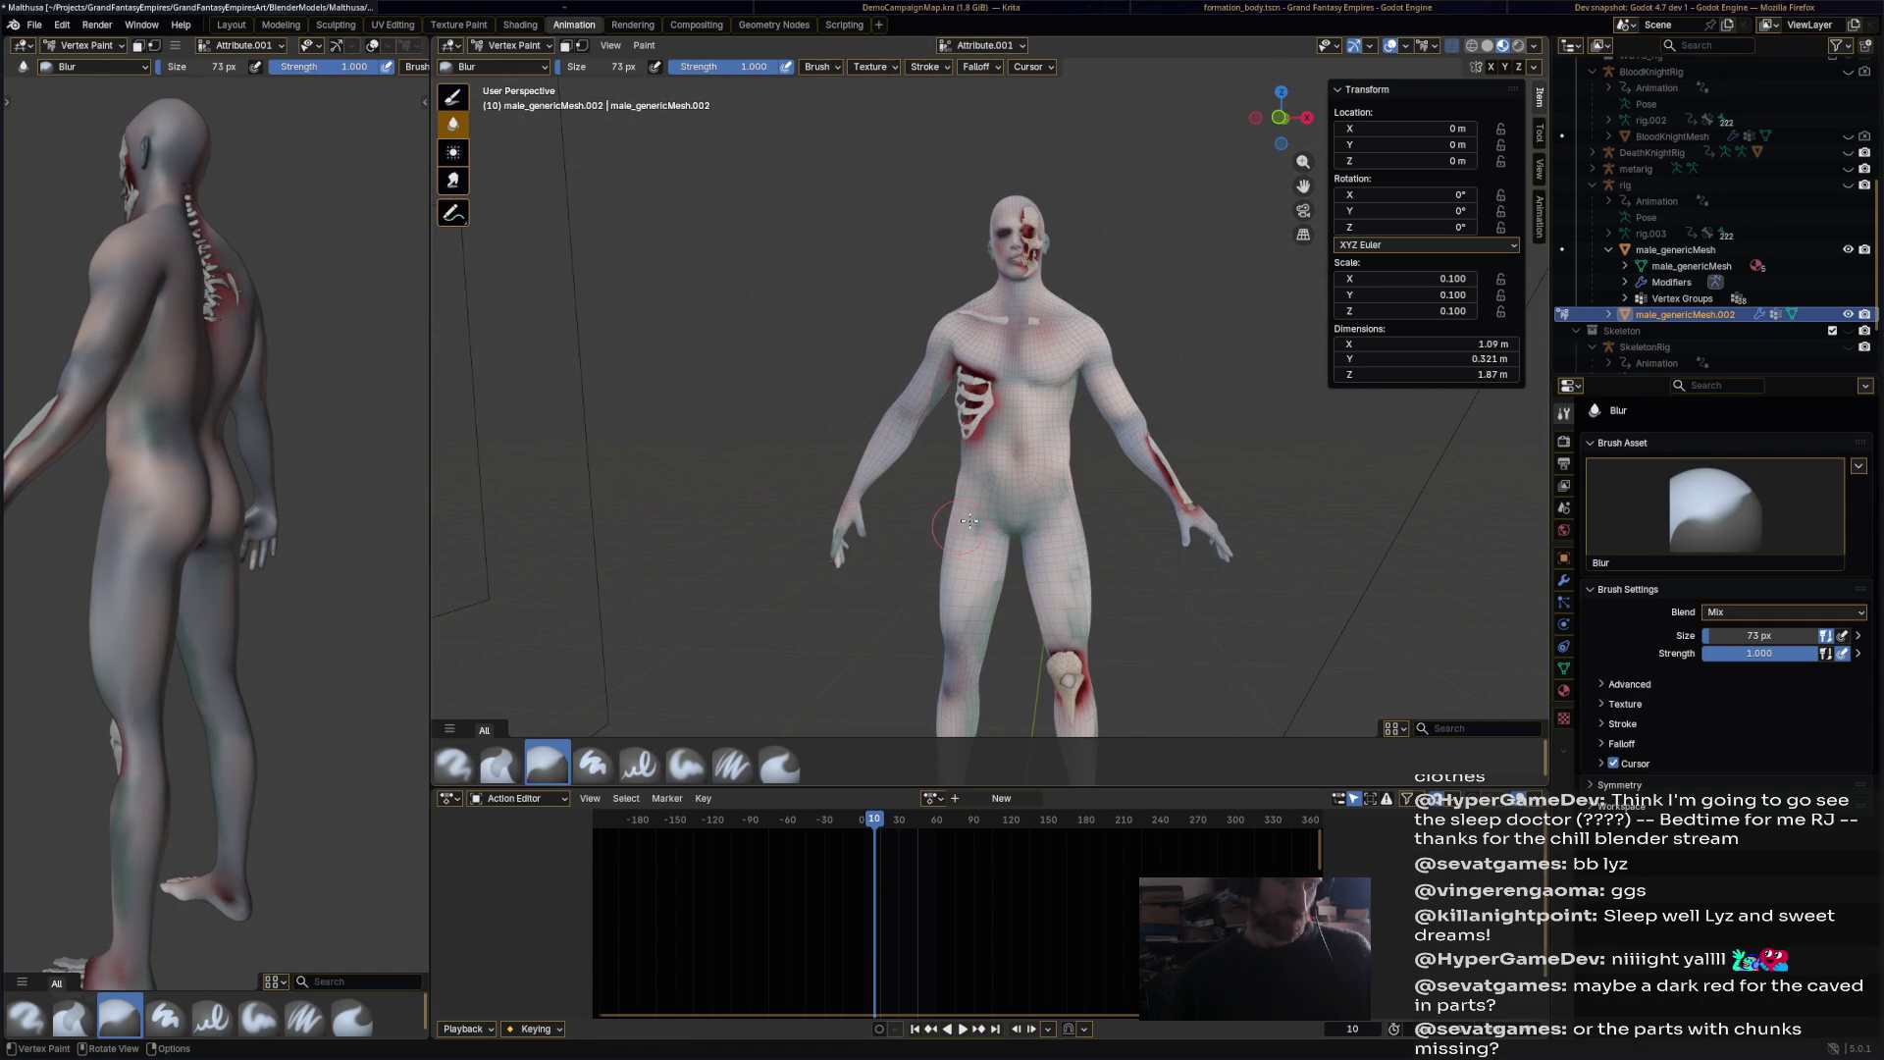
Step: Orbit to an angled view of the zombie and save Malthusa.blend with Ctrl+S
scroll(966, 530, "down", 3)
mouse_move(967, 589)
middle_mouse_down()
mouse_move(1064, 573)
mouse_move(1010, 513)
mouse_move(757, 515)
mouse_move(1208, 374)
mouse_move(1078, 247)
mouse_move(1023, 306)
middle_mouse_up()
scroll(1209, 375, "up", 4)
key("ctrl+s")
scroll(1023, 306, "up", 3)
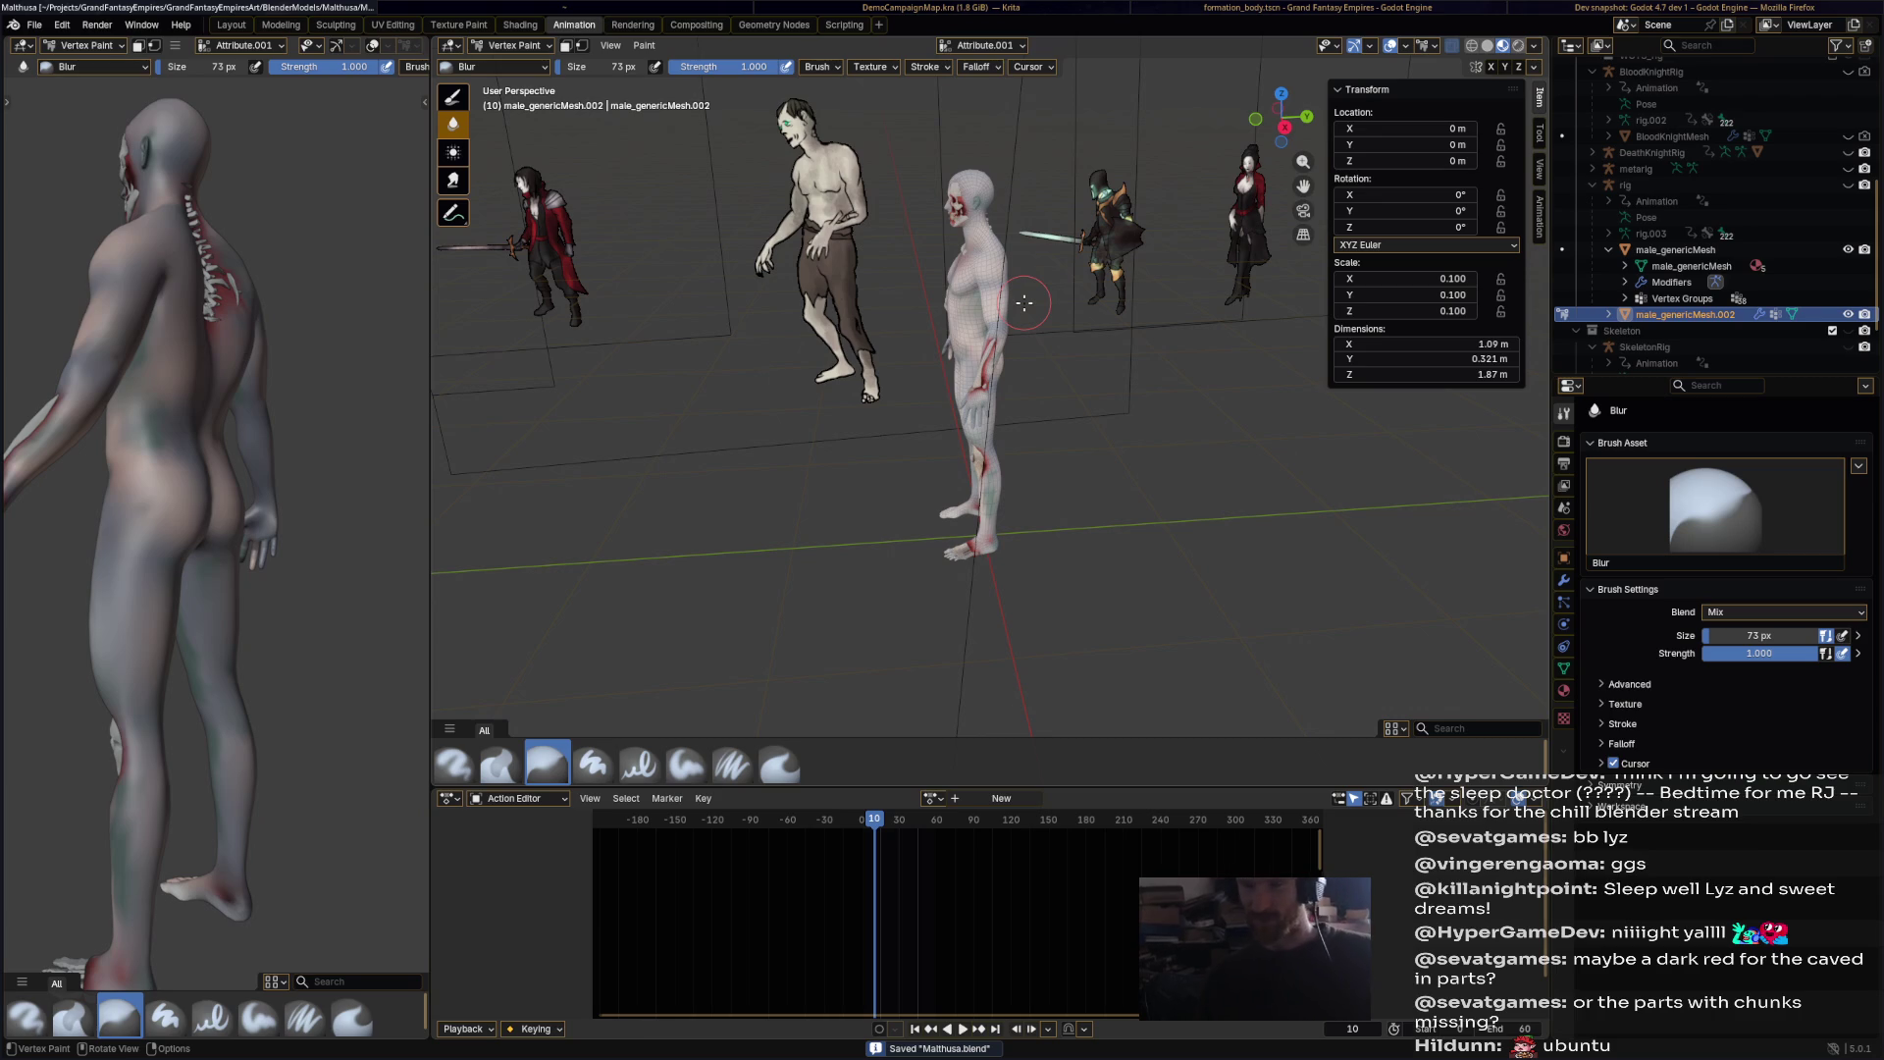
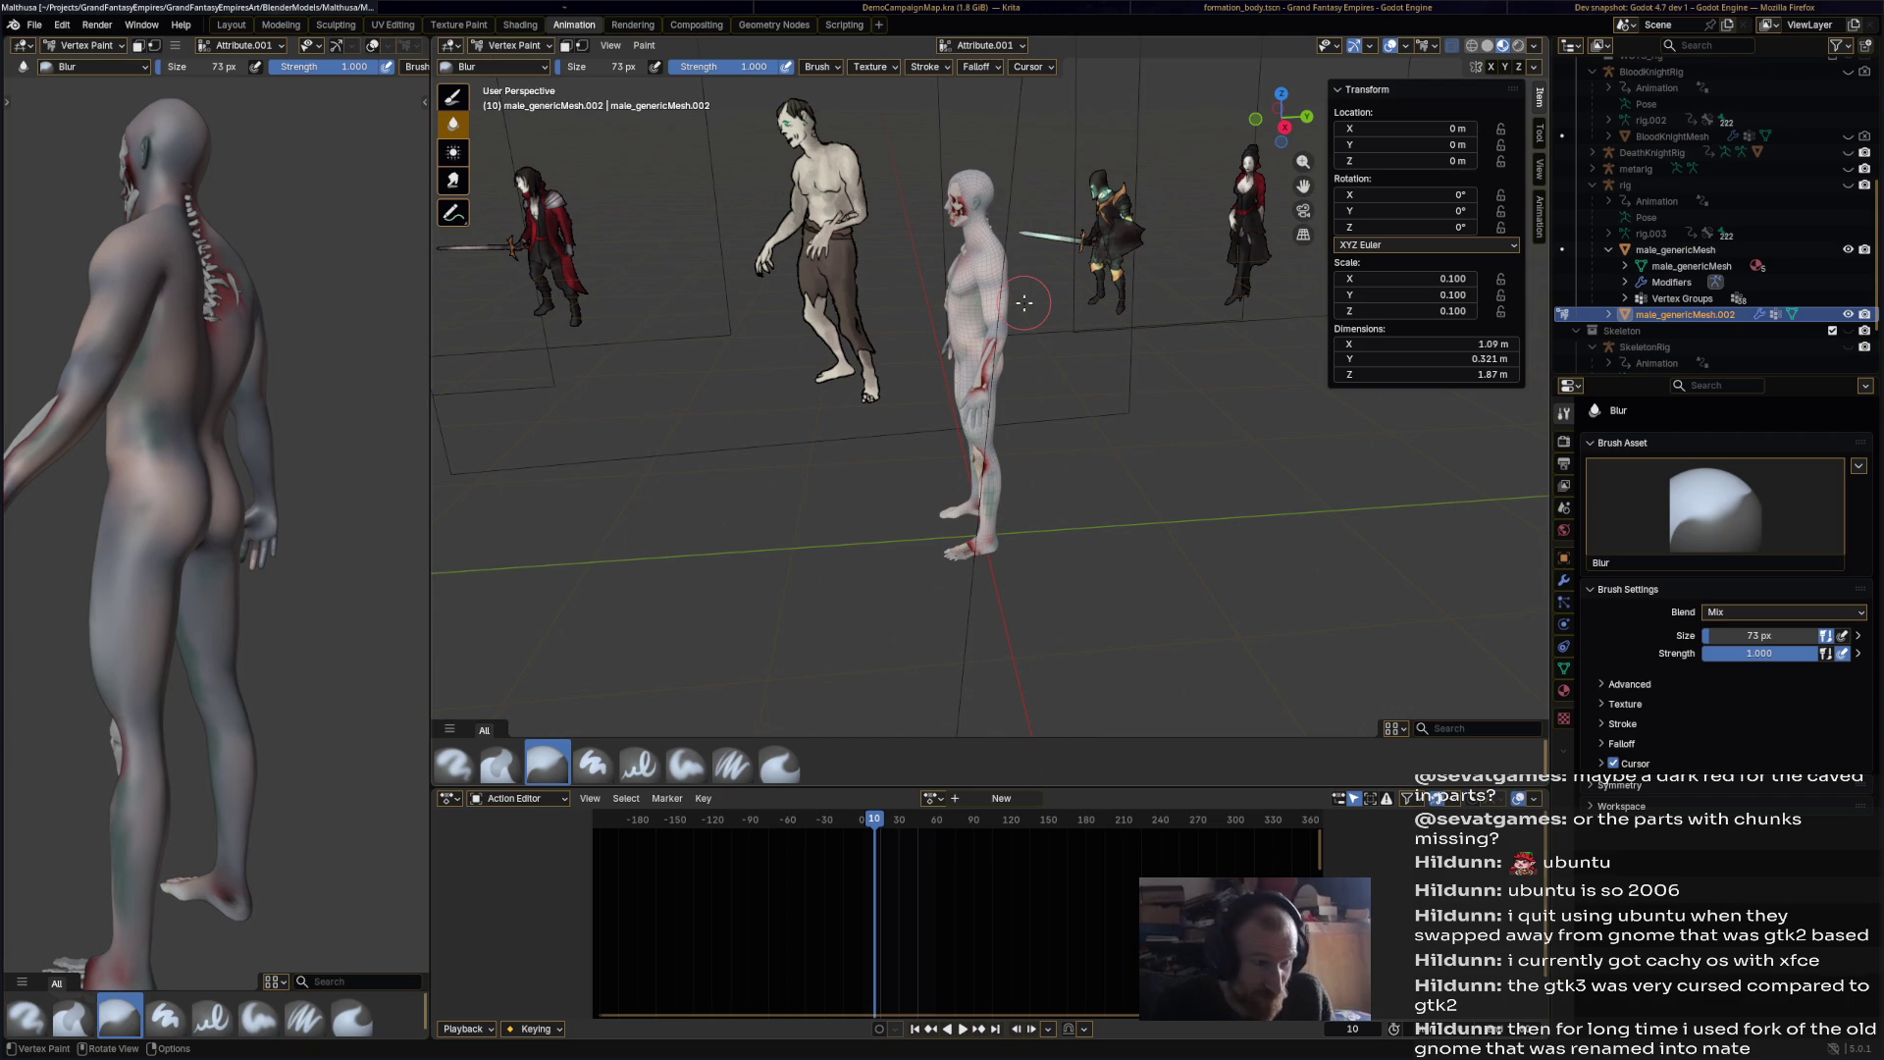
Step: Switch from Vertex Paint to Object Mode with the character mesh selected
middle_click_drag(1023, 302, 1011, 365)
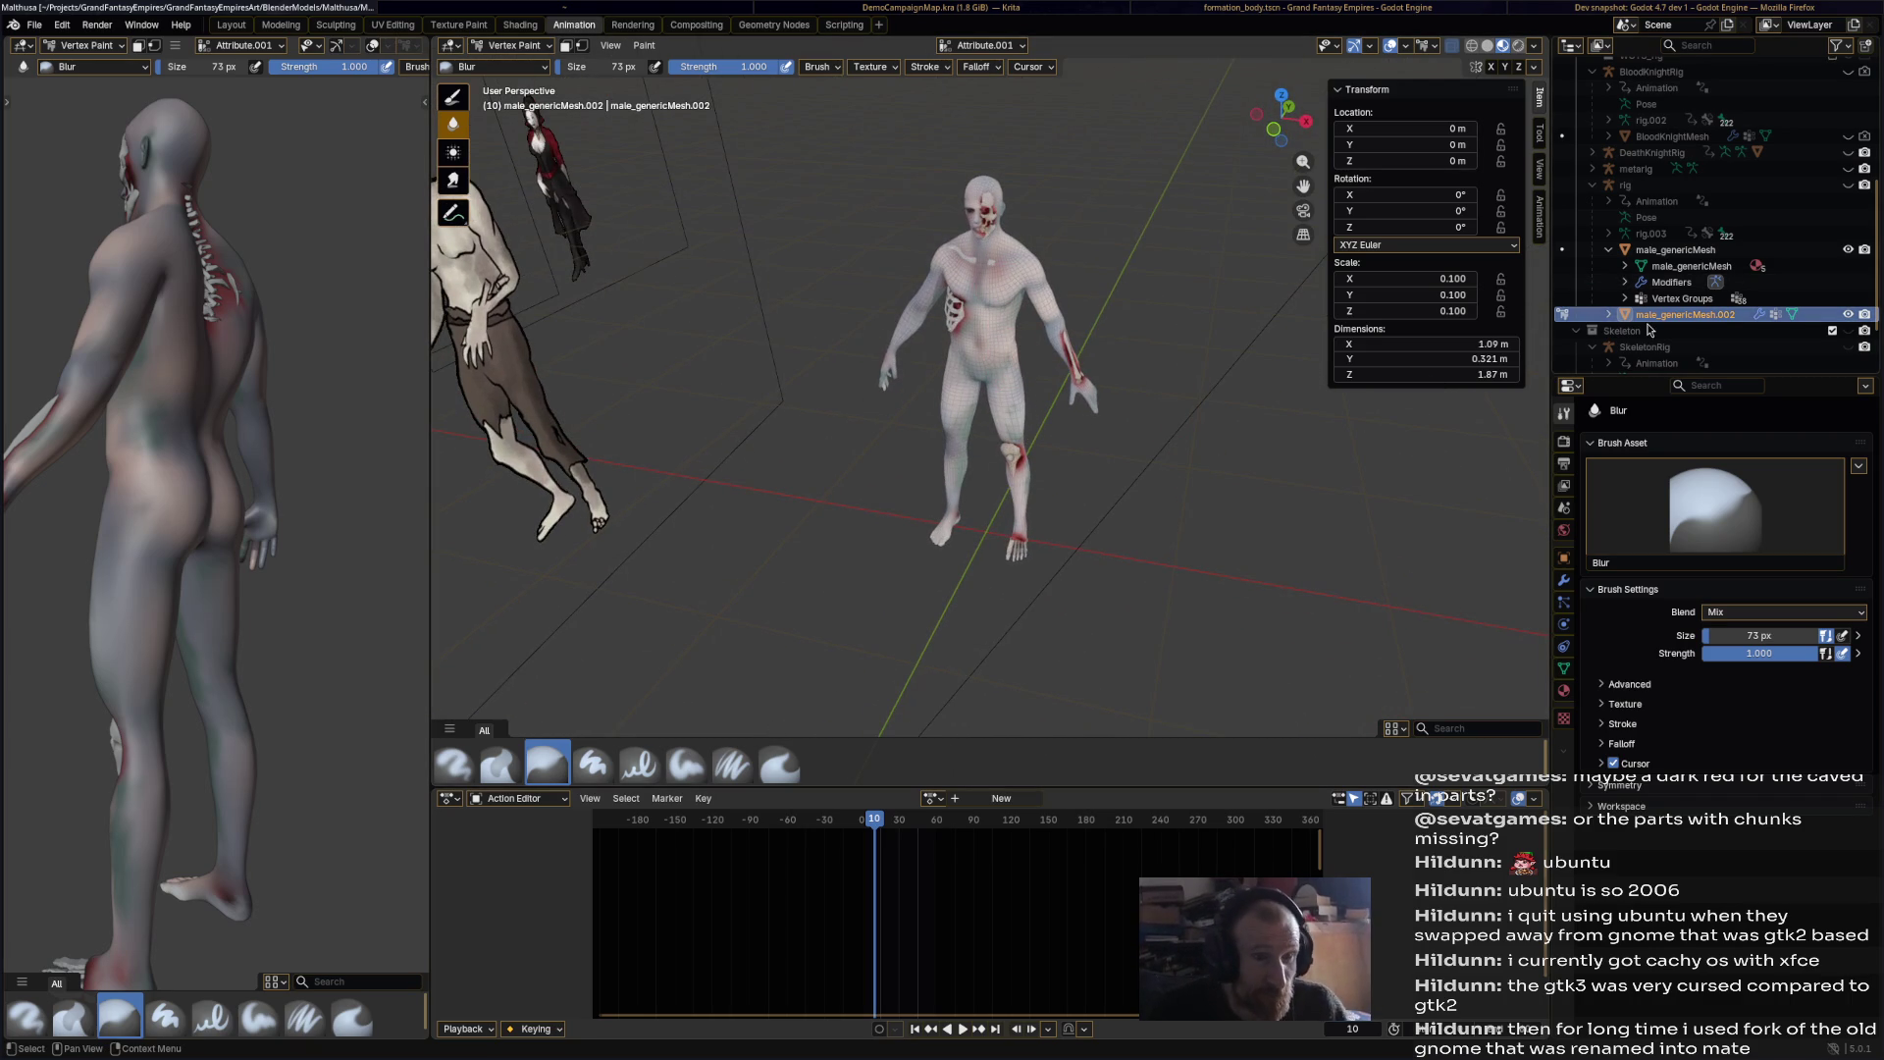
left_click(510, 45)
left_click(515, 67)
middle_click_drag(1003, 217, 1030, 198)
middle_click_drag(1128, 507, 1098, 443)
left_click(1099, 467)
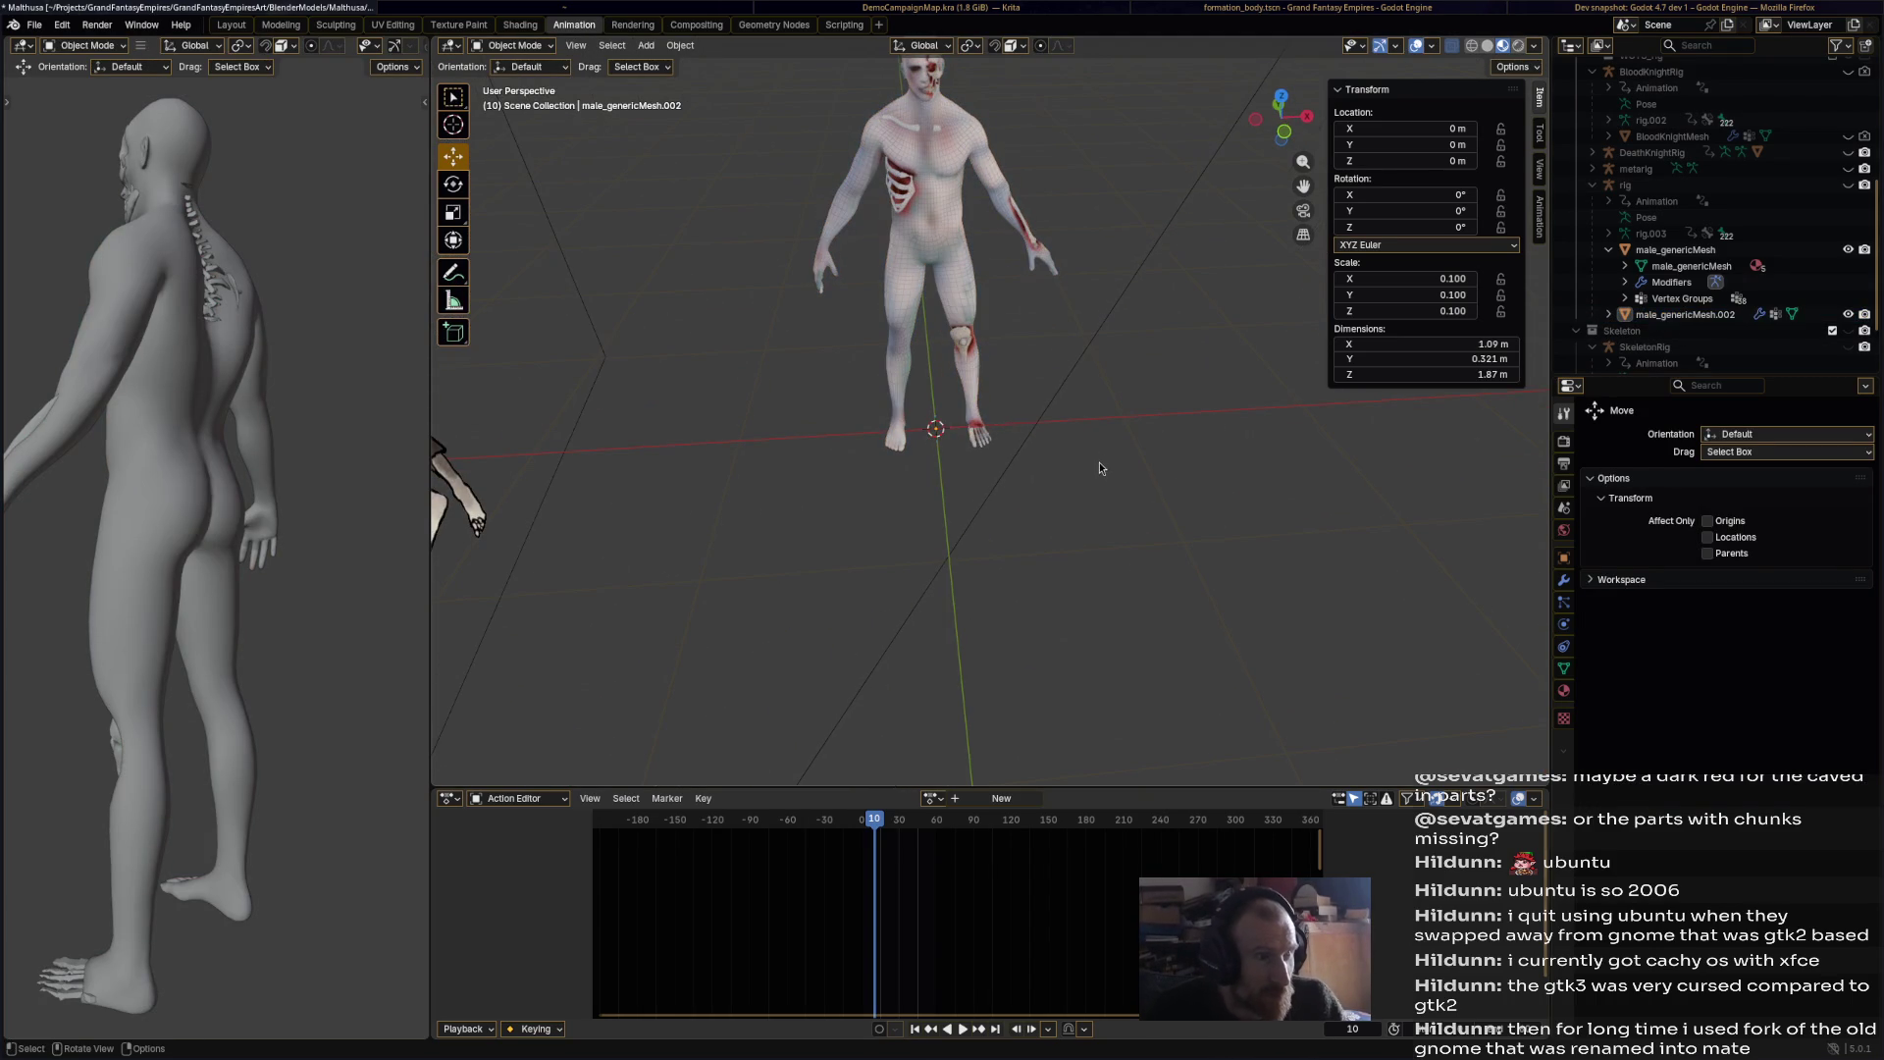
left_click(965, 234)
left_click(511, 46)
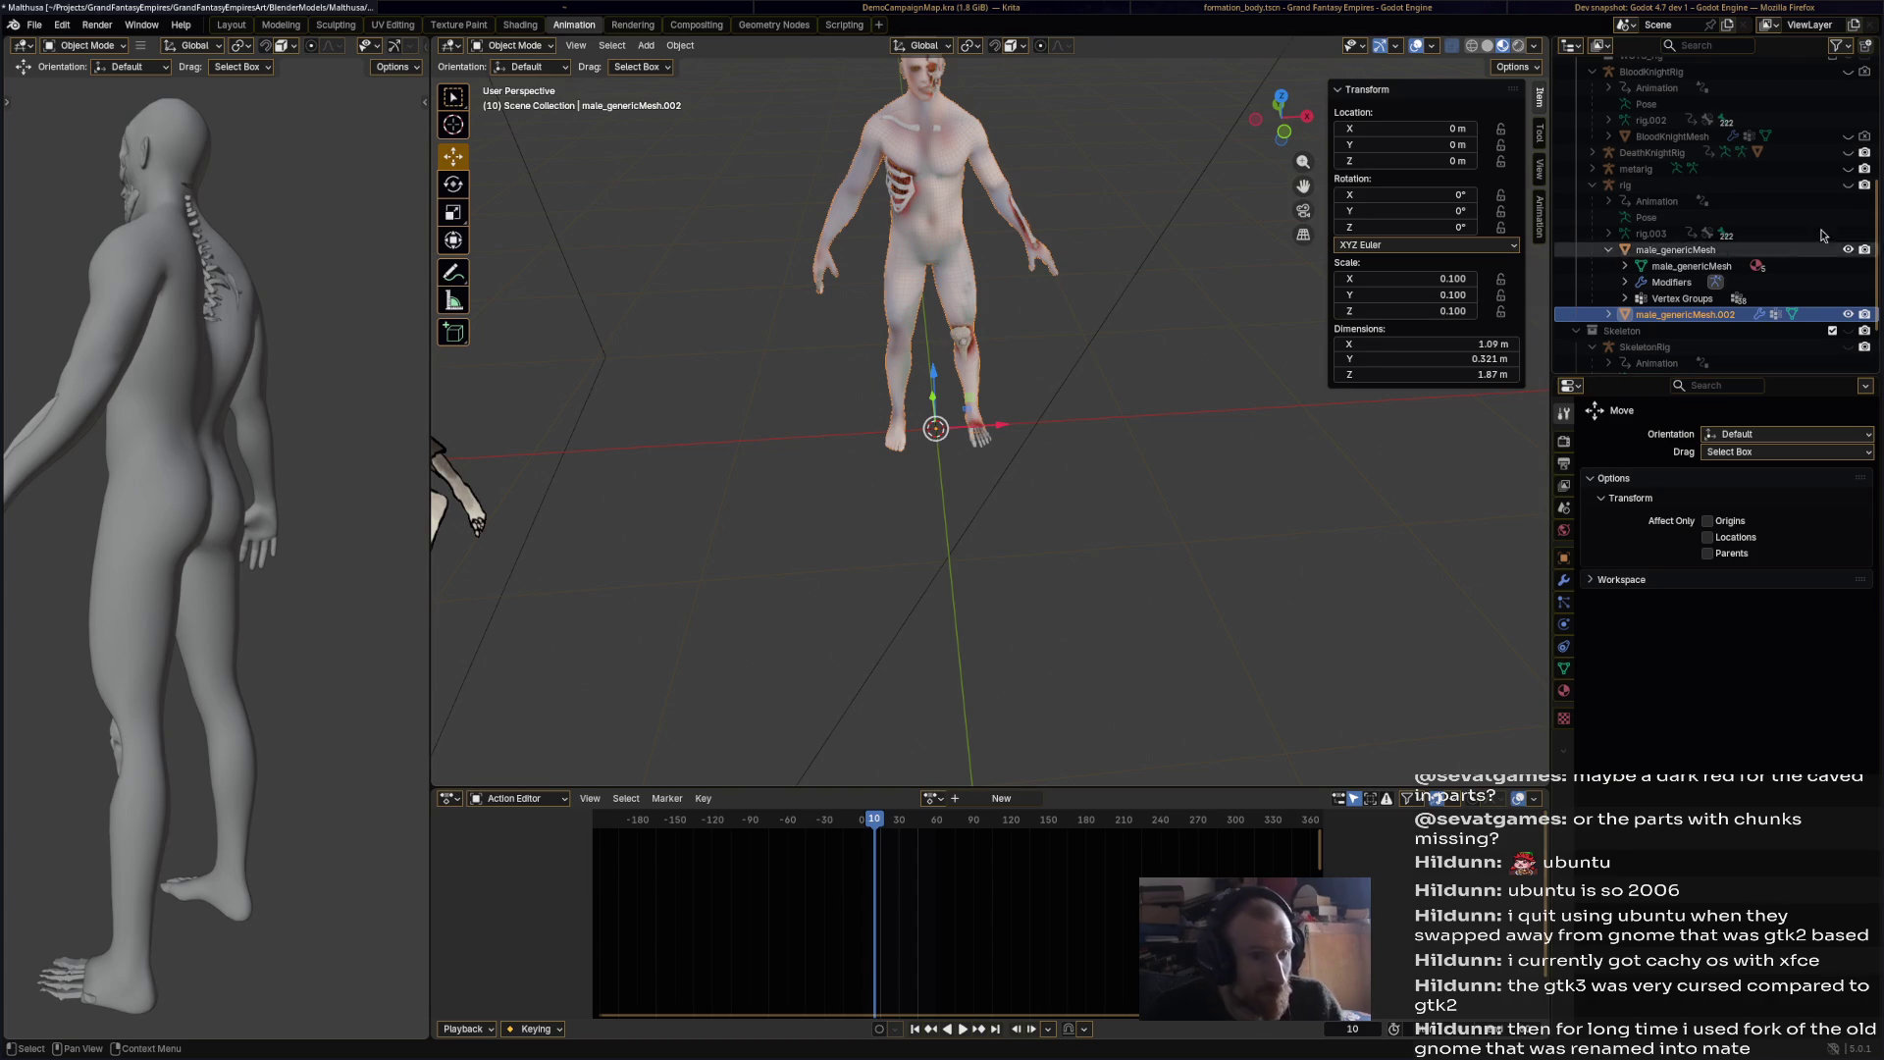
Step: Put the rig in Pose Mode and clear all bone transforms back to the rest pose
left_click(1848, 187)
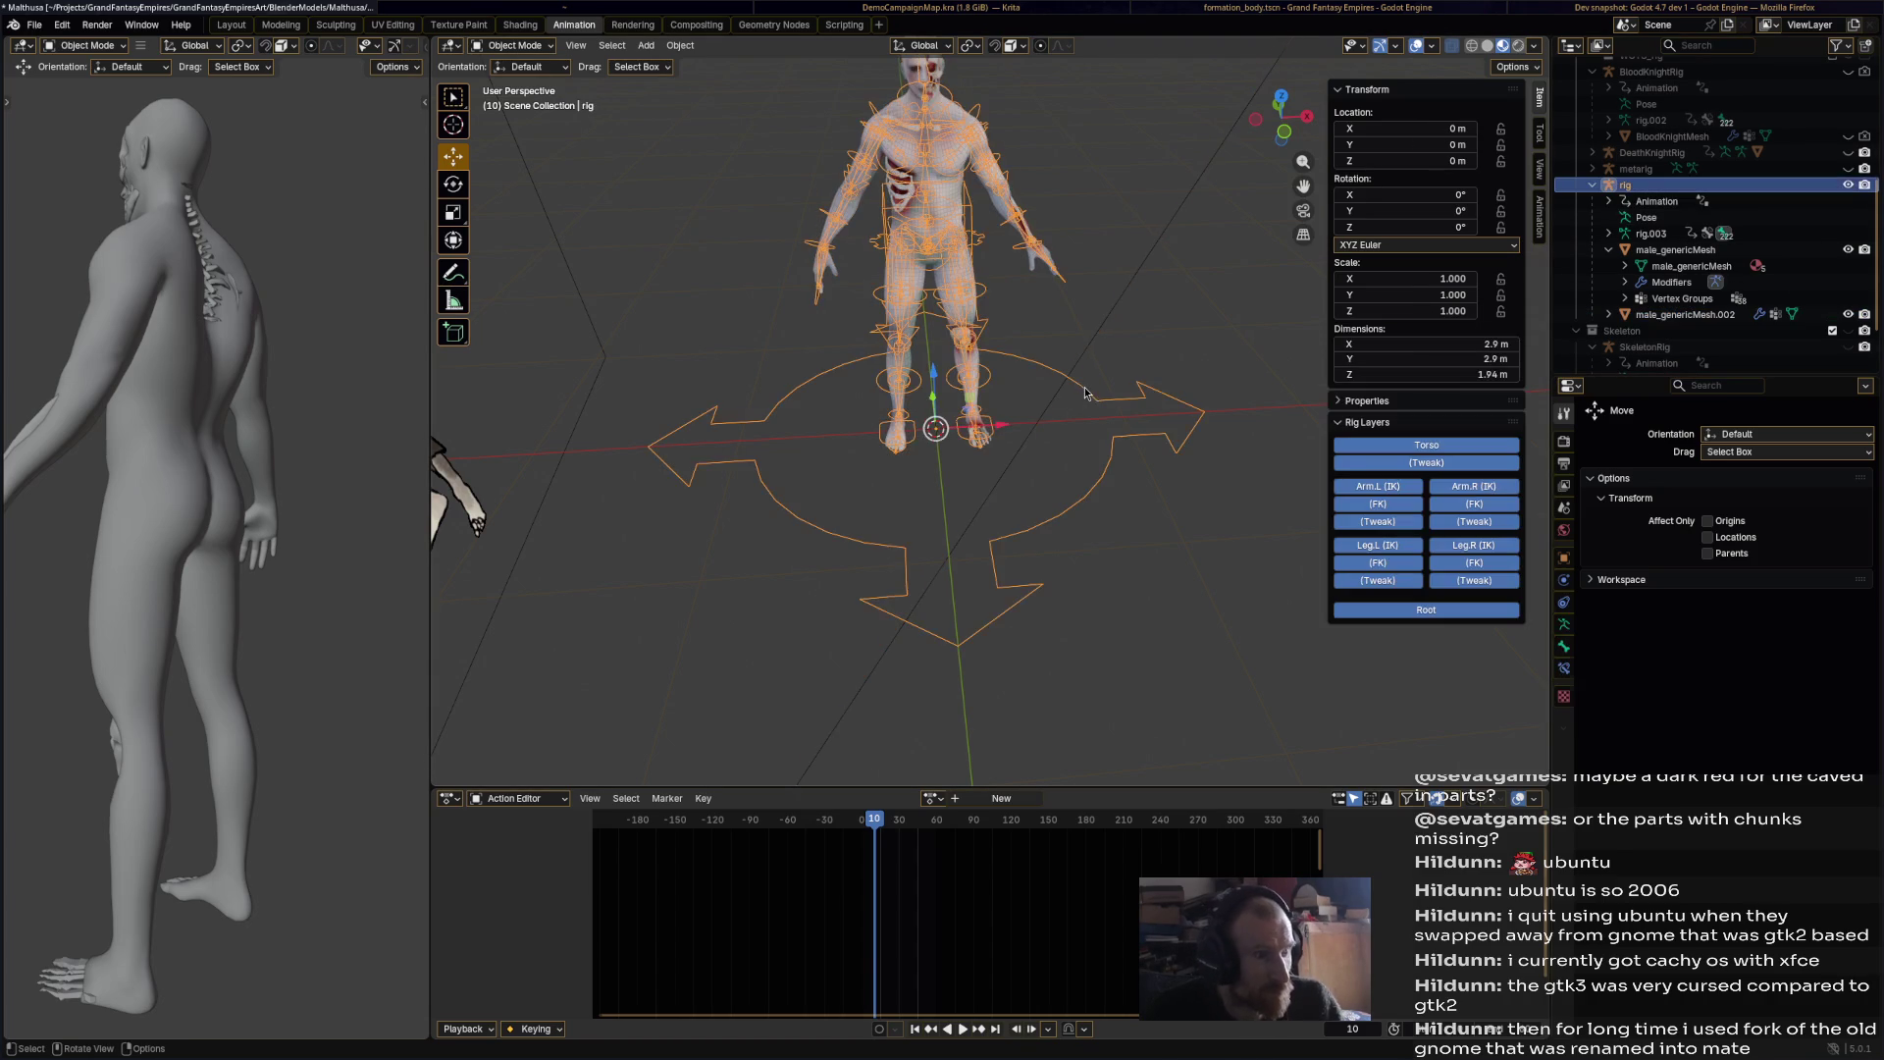
key("ctrl+Tab")
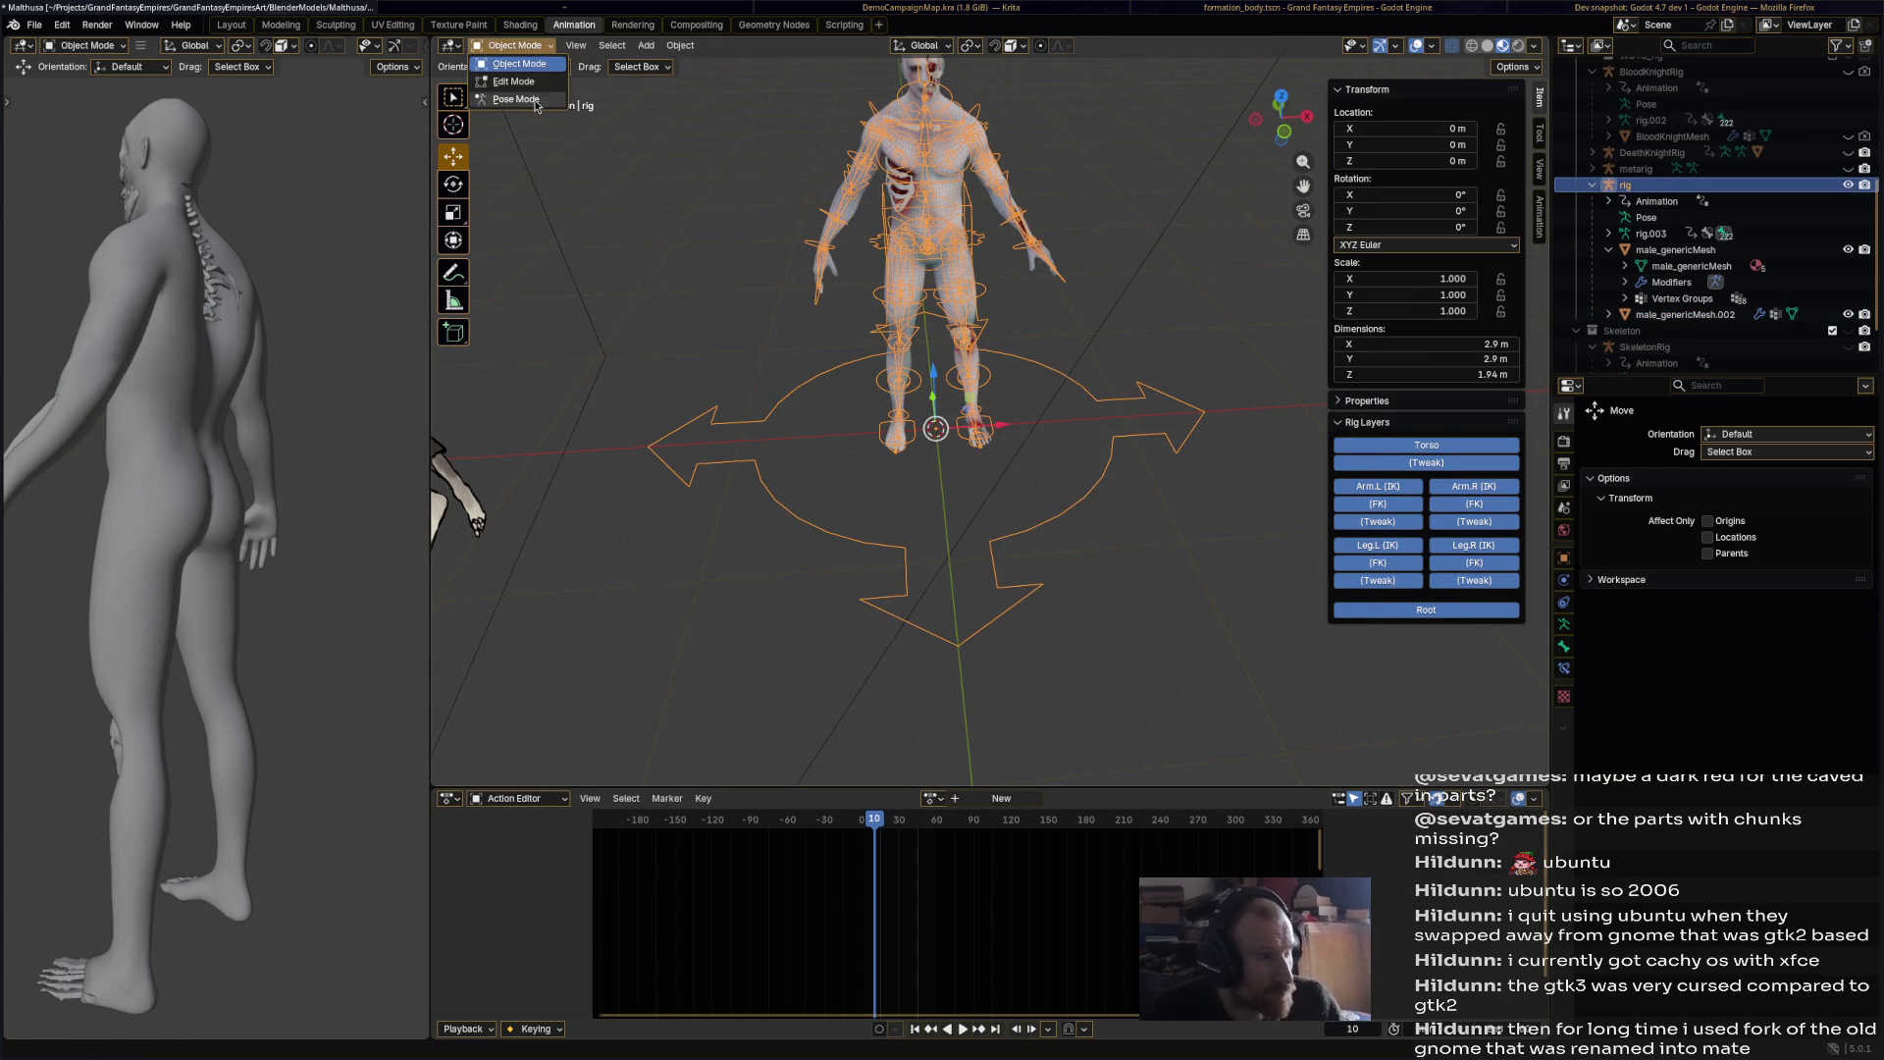
left_click(1058, 275)
key("a")
left_click(642, 45)
mouse_move(726, 80)
left_click(876, 82)
key("alt+a")
Step: Return the rig to Object Mode and keep it selected
left_click(510, 45)
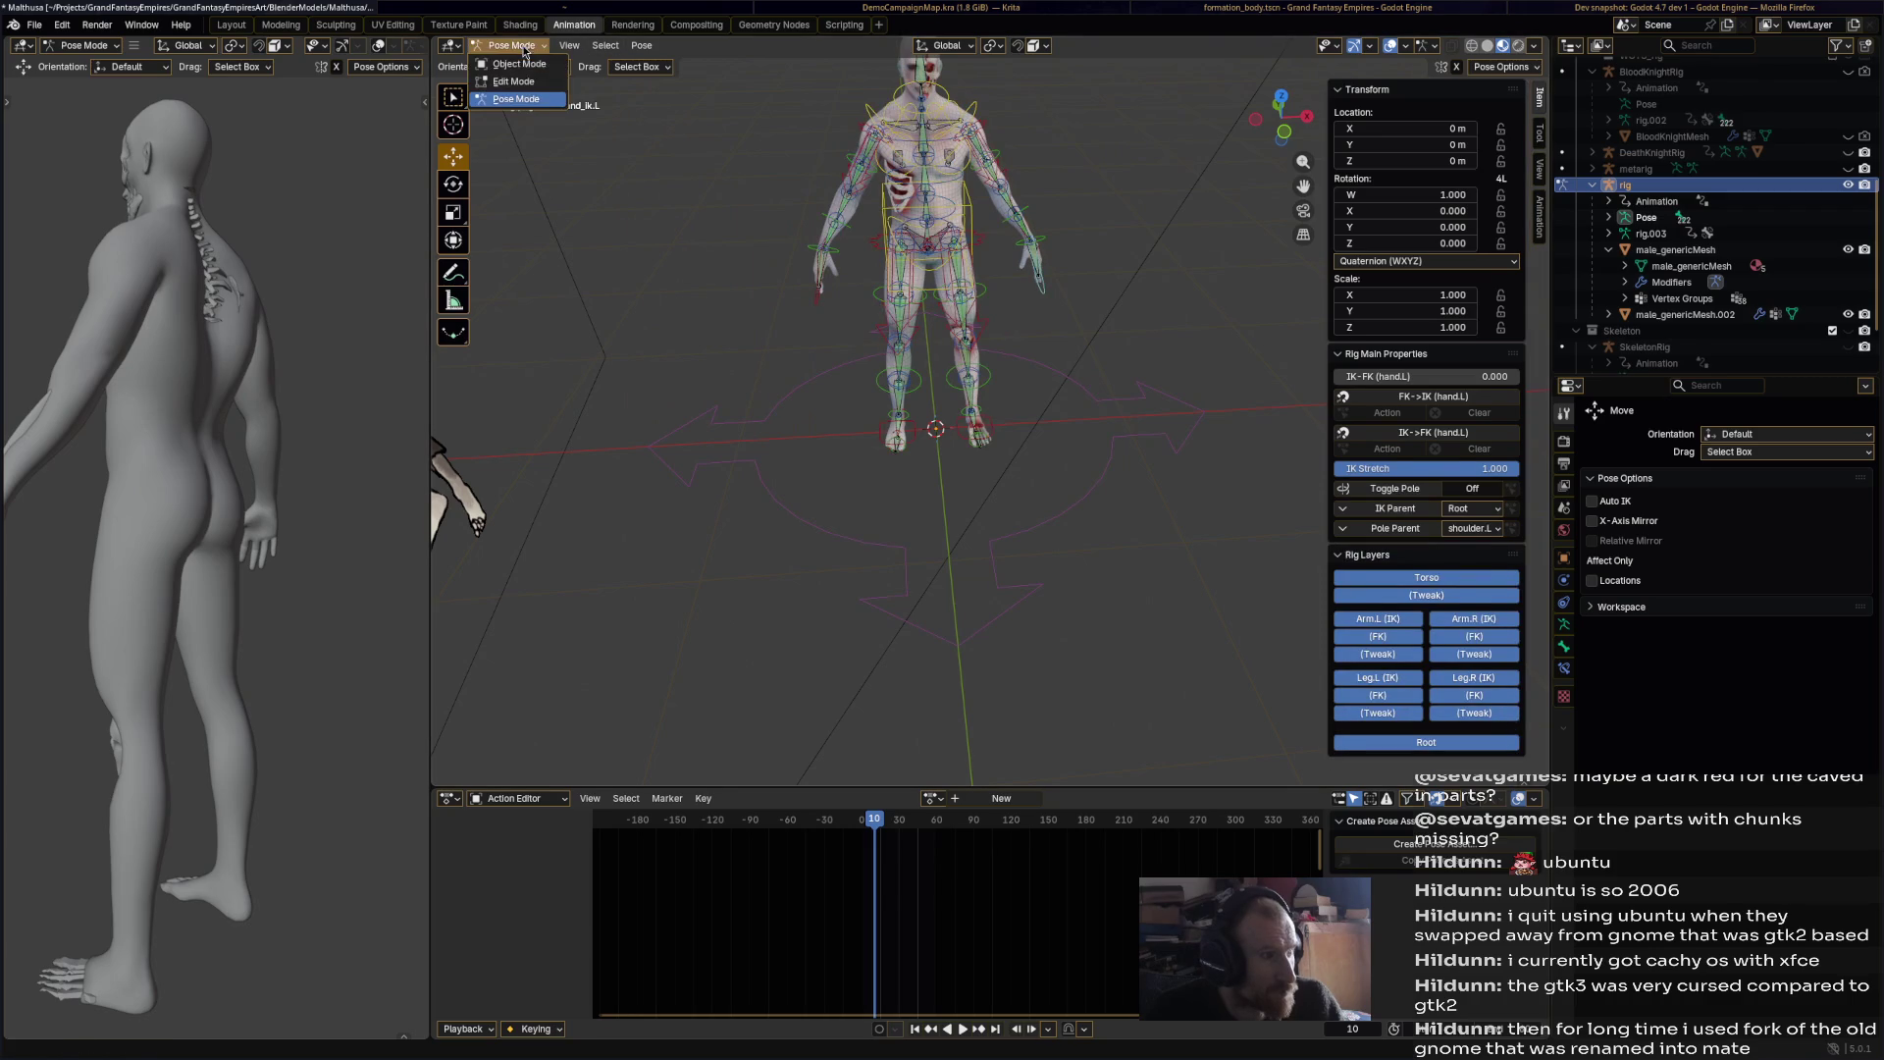
left_click(515, 62)
left_click(1091, 302)
middle_click_drag(1091, 302, 1069, 251)
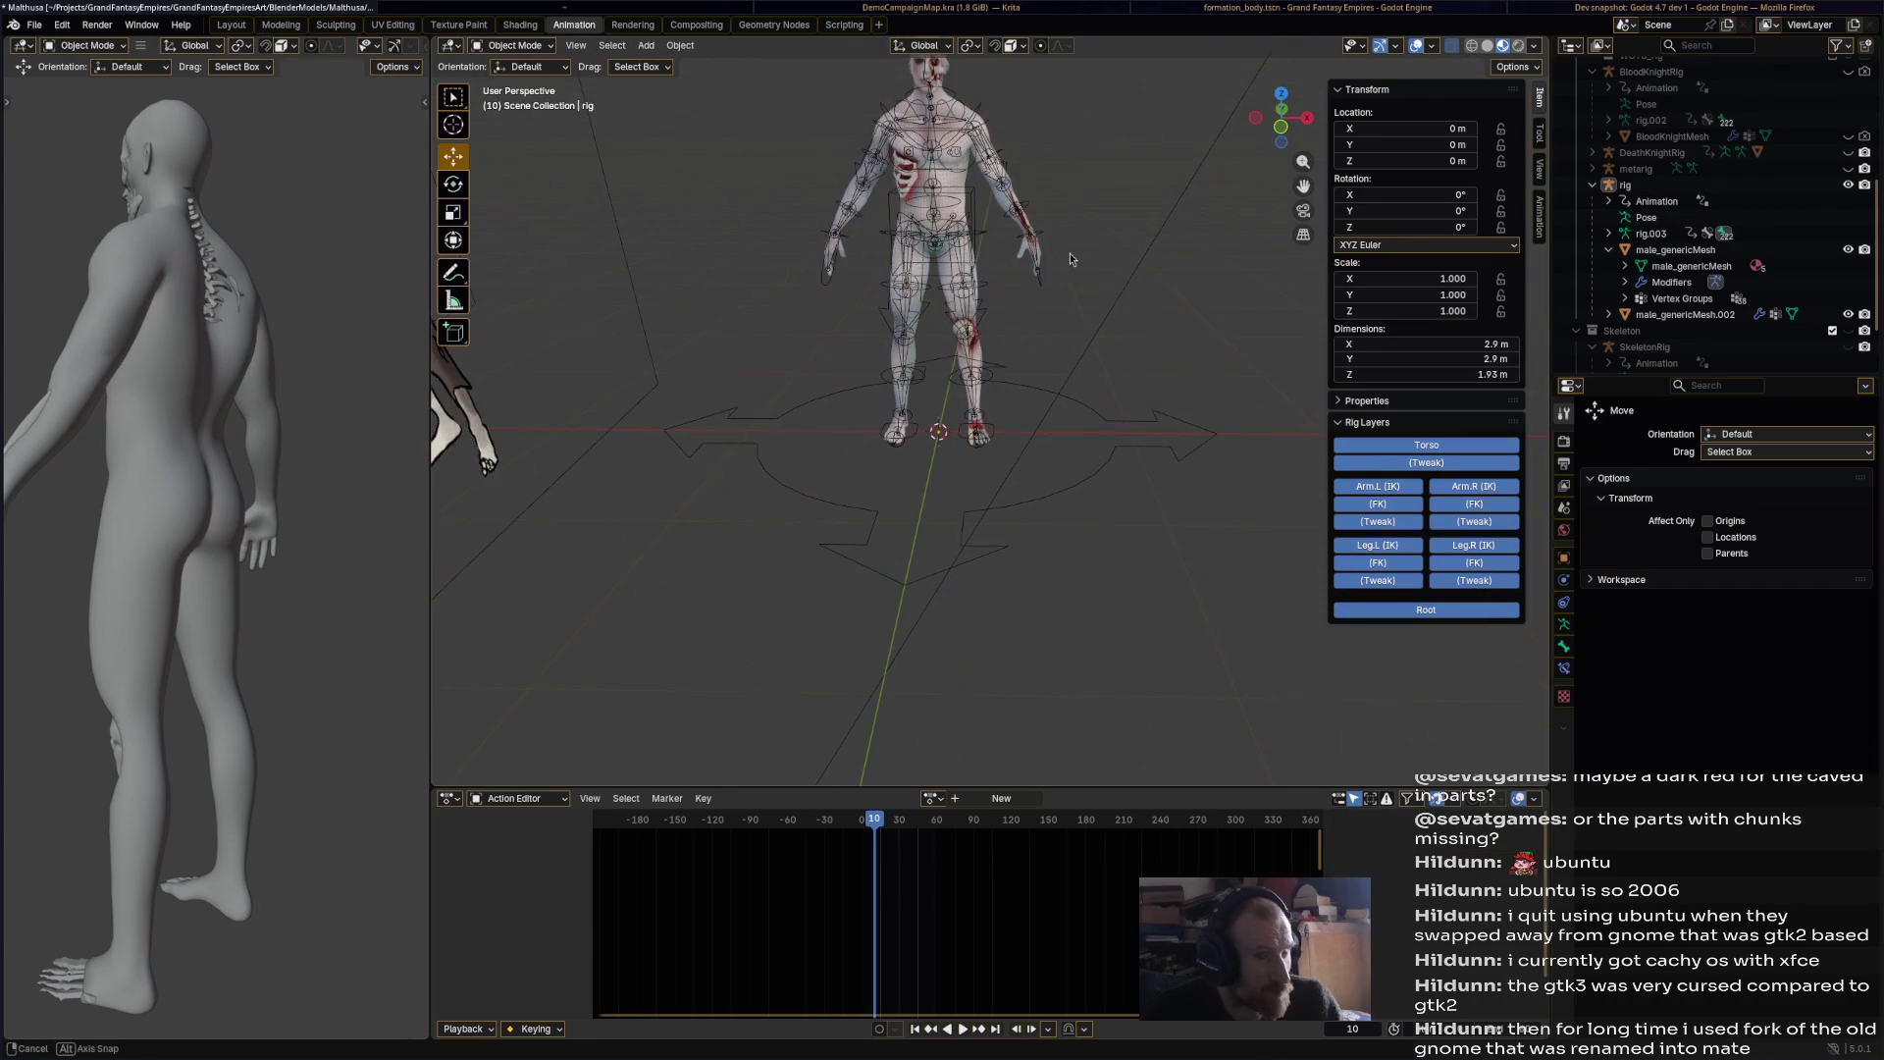
left_click(1629, 186)
left_click(646, 45)
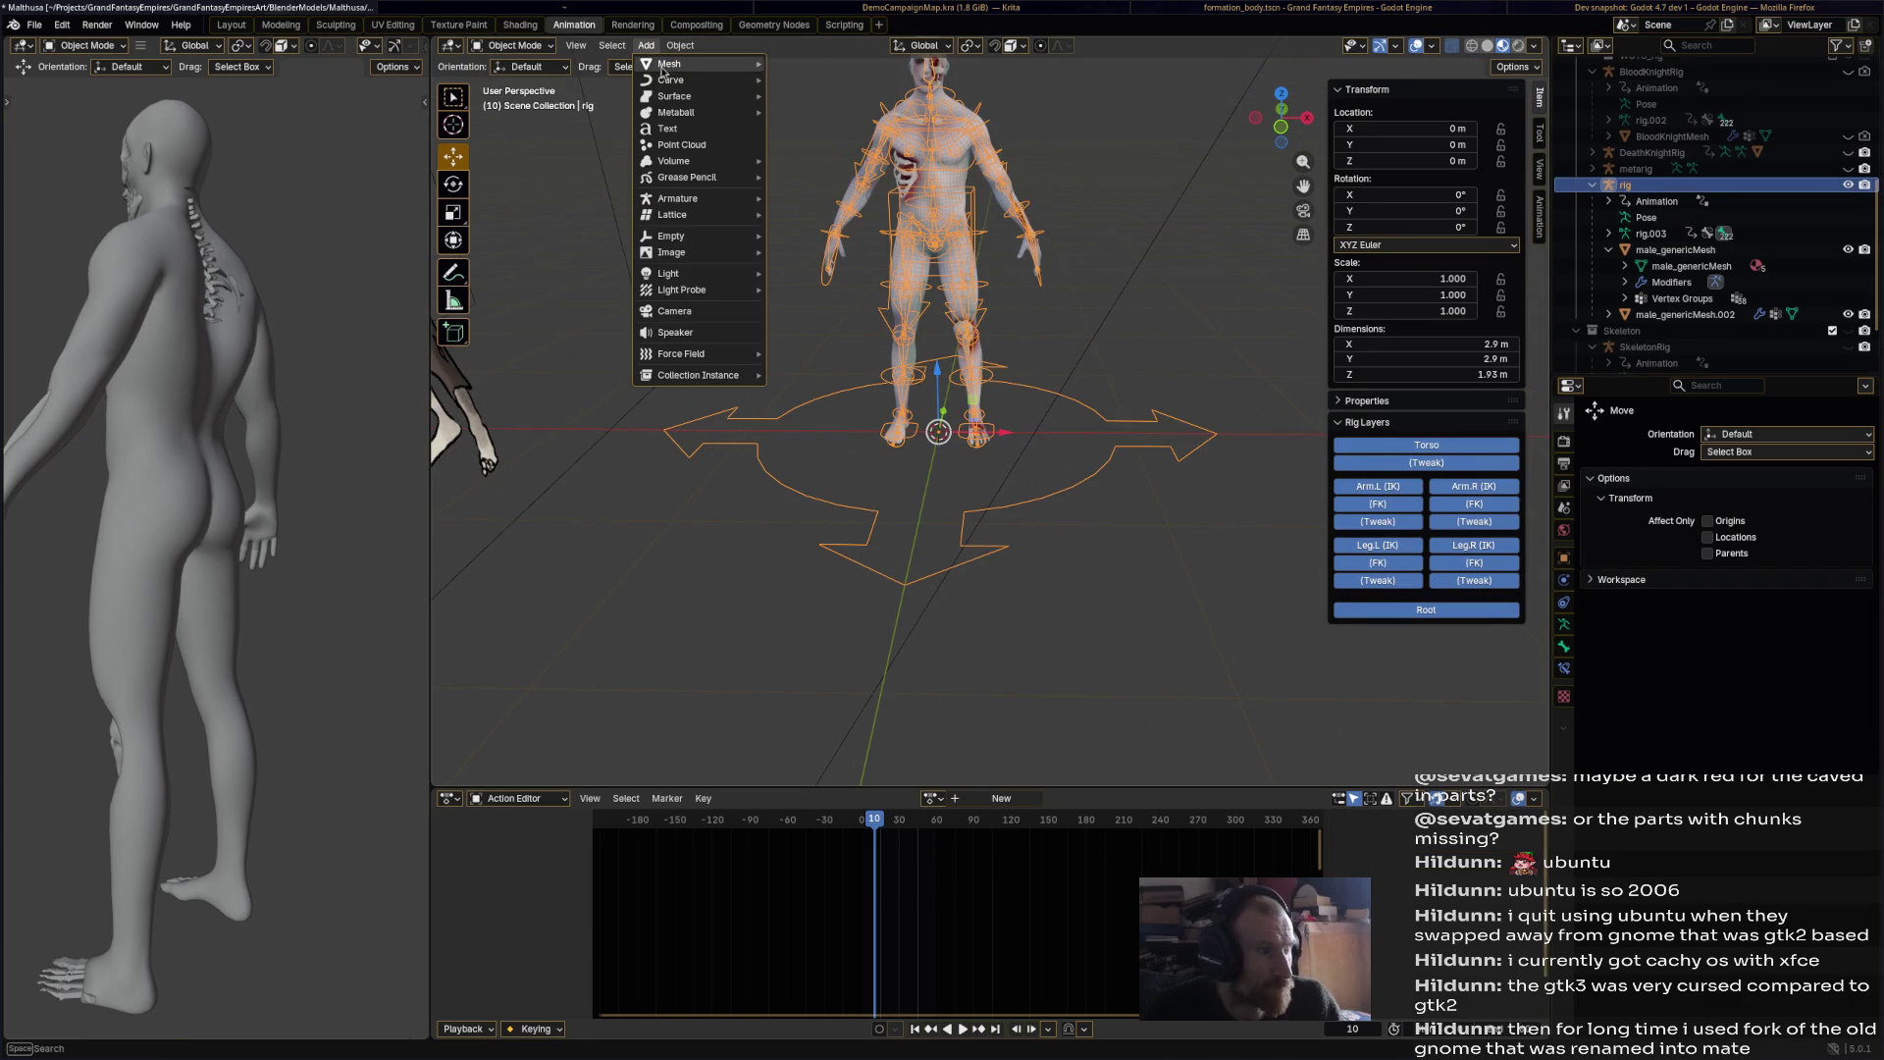
Step: Add a new plane at the origin and save the blend file
mouse_move(677, 64)
left_click(844, 63)
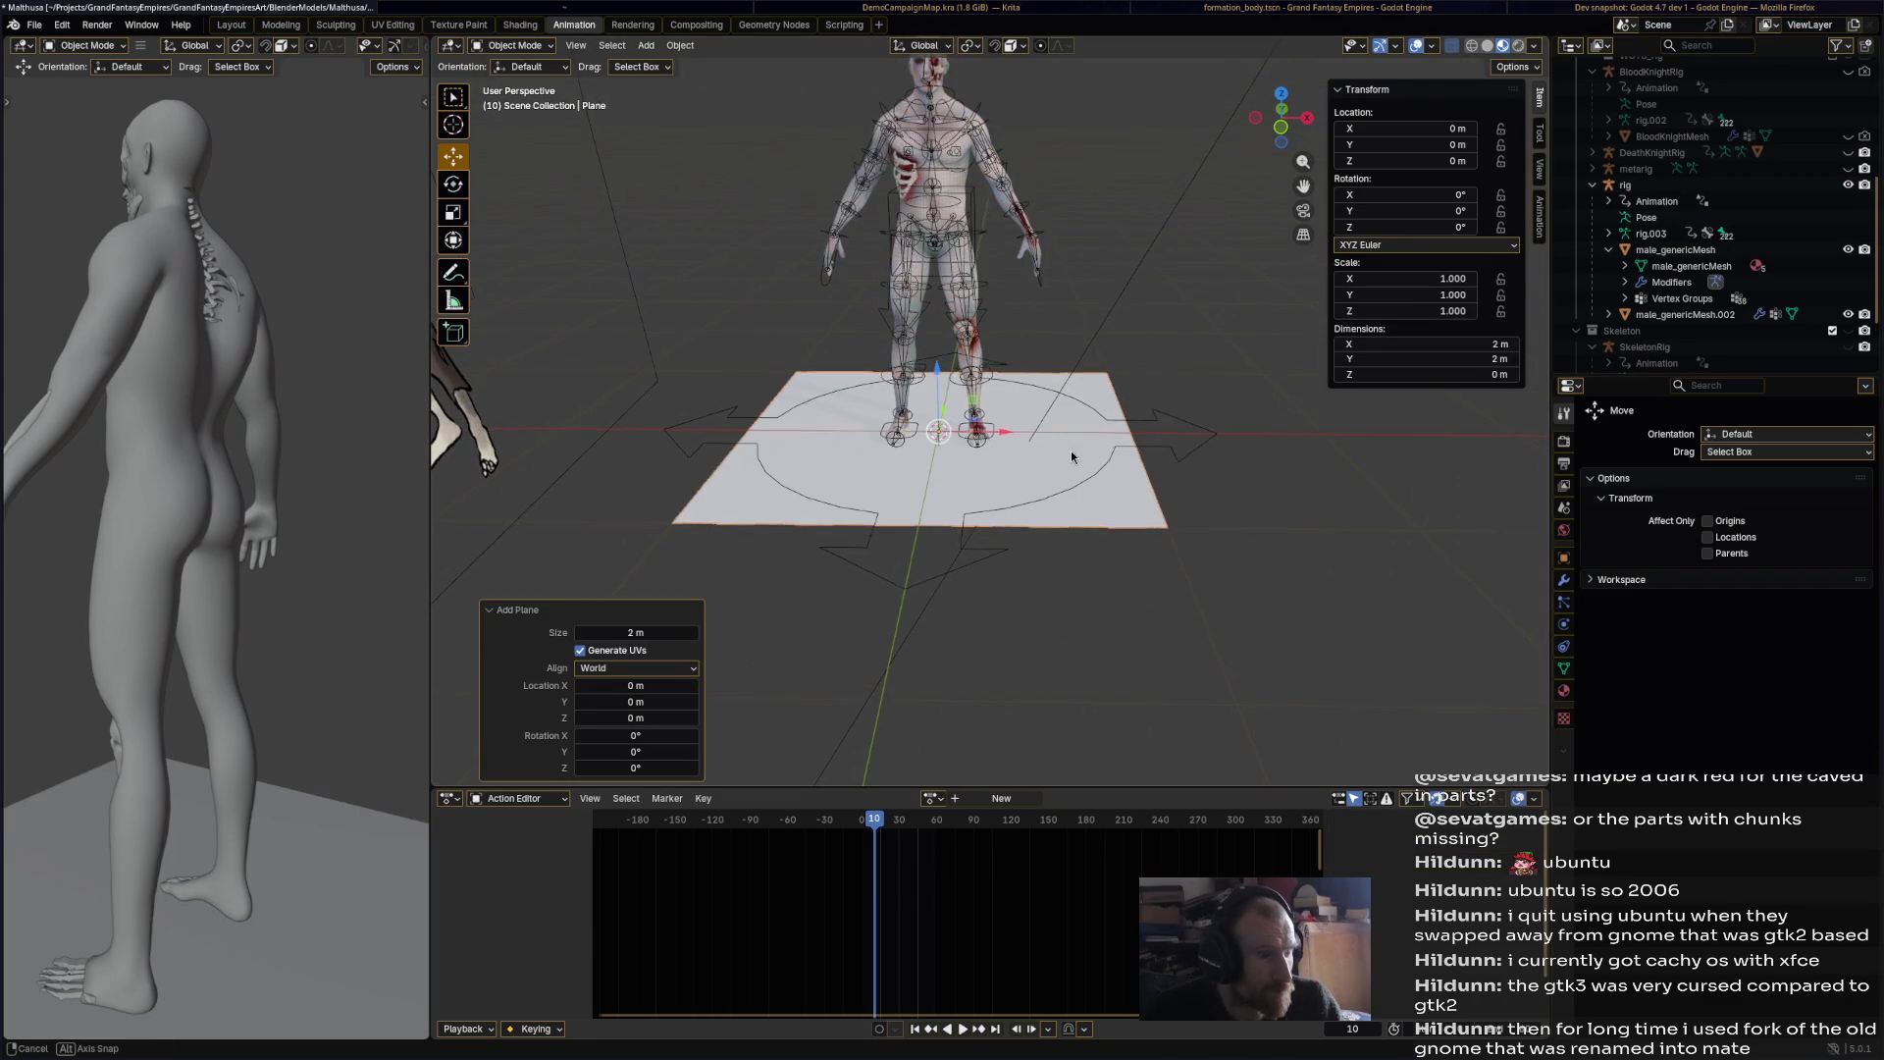
key("ctrl+s")
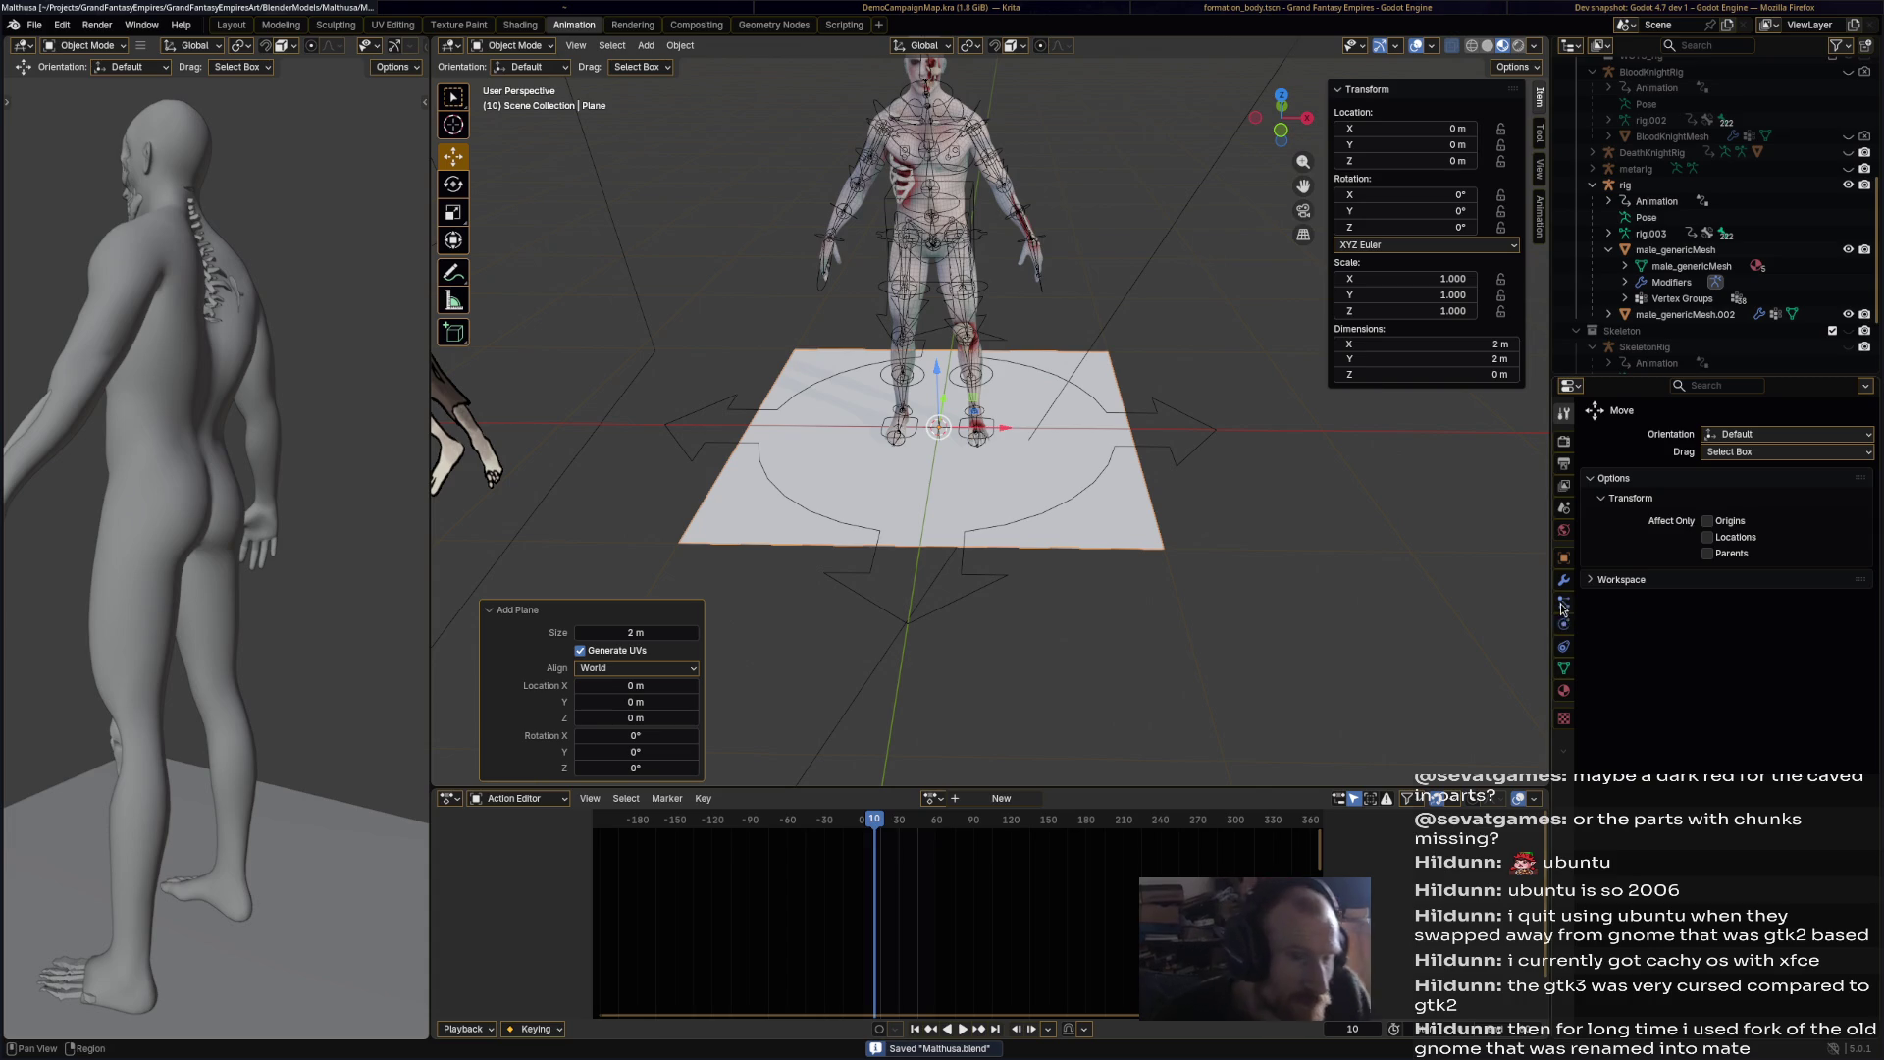
Step: In Edit Mode, shrink the plane to a small square and shift it 0.34 m along X
left_click(545, 45)
left_click(551, 82)
key("s")
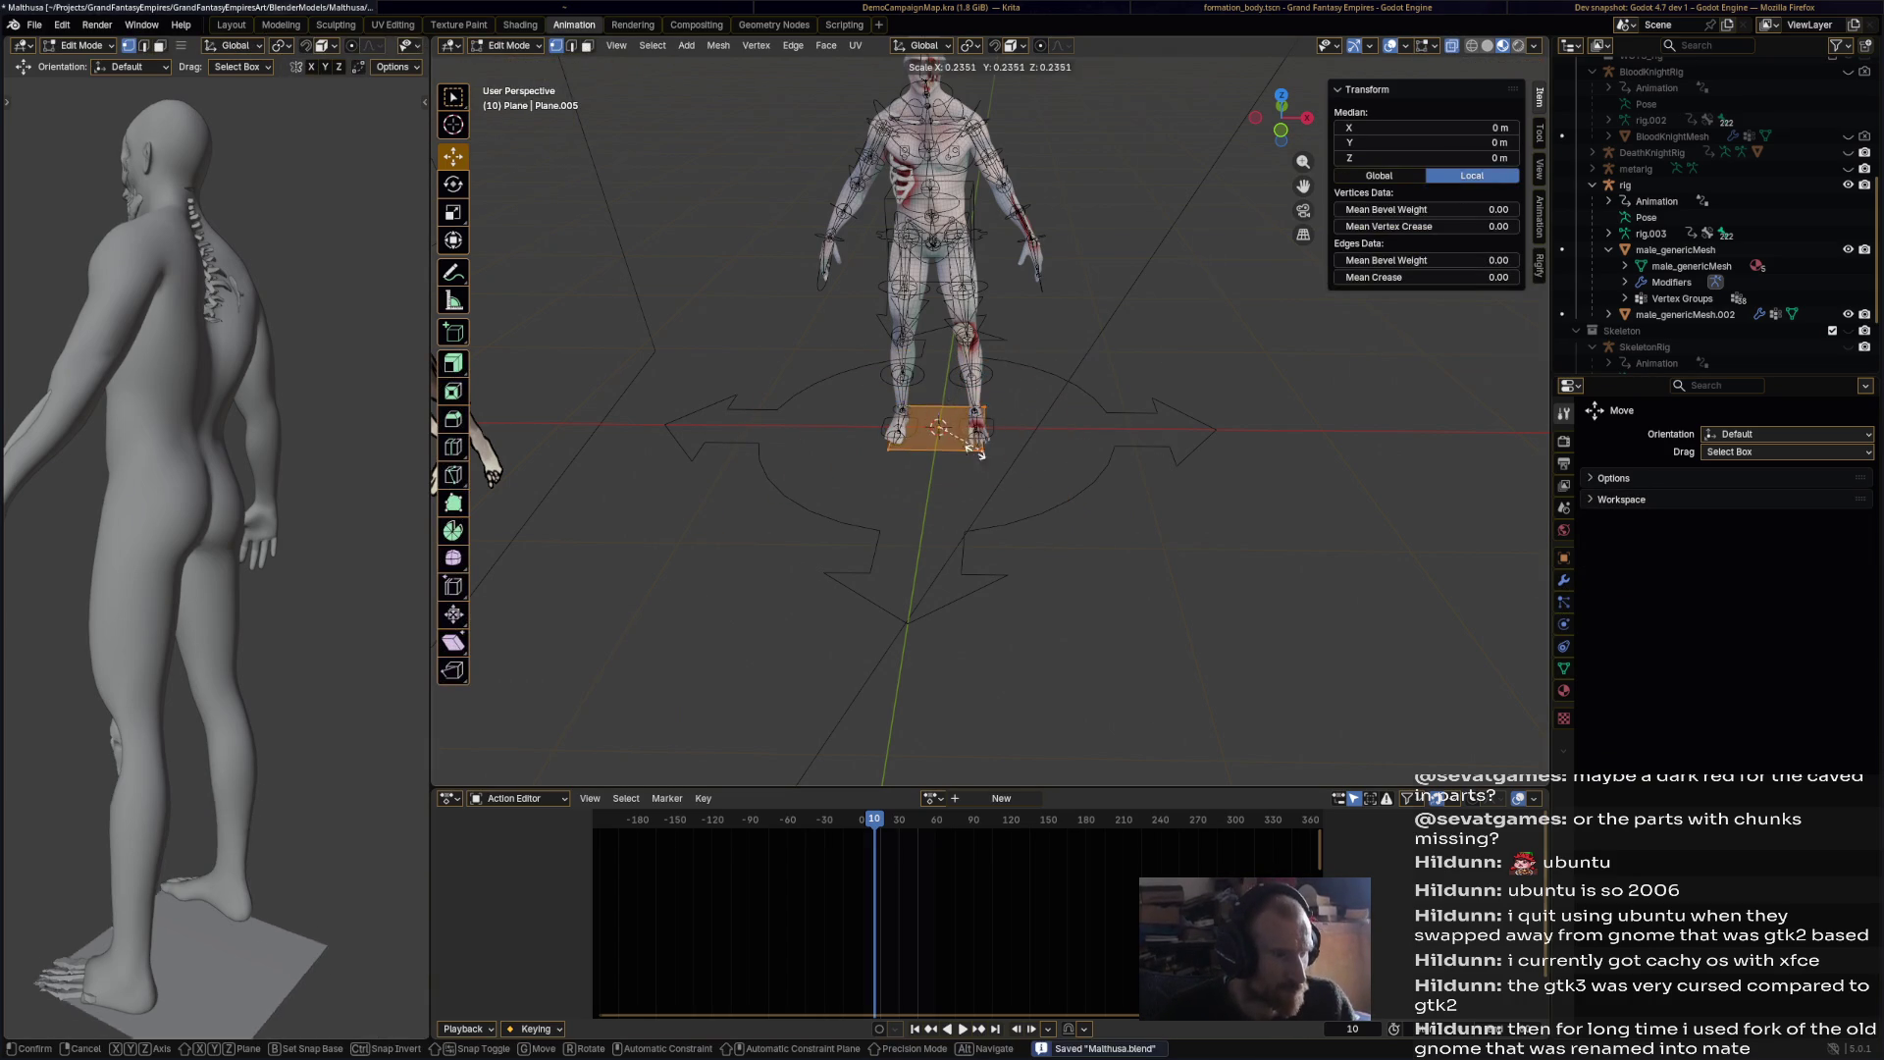
left_click(1003, 429)
left_click_drag(1003, 429, 1067, 428)
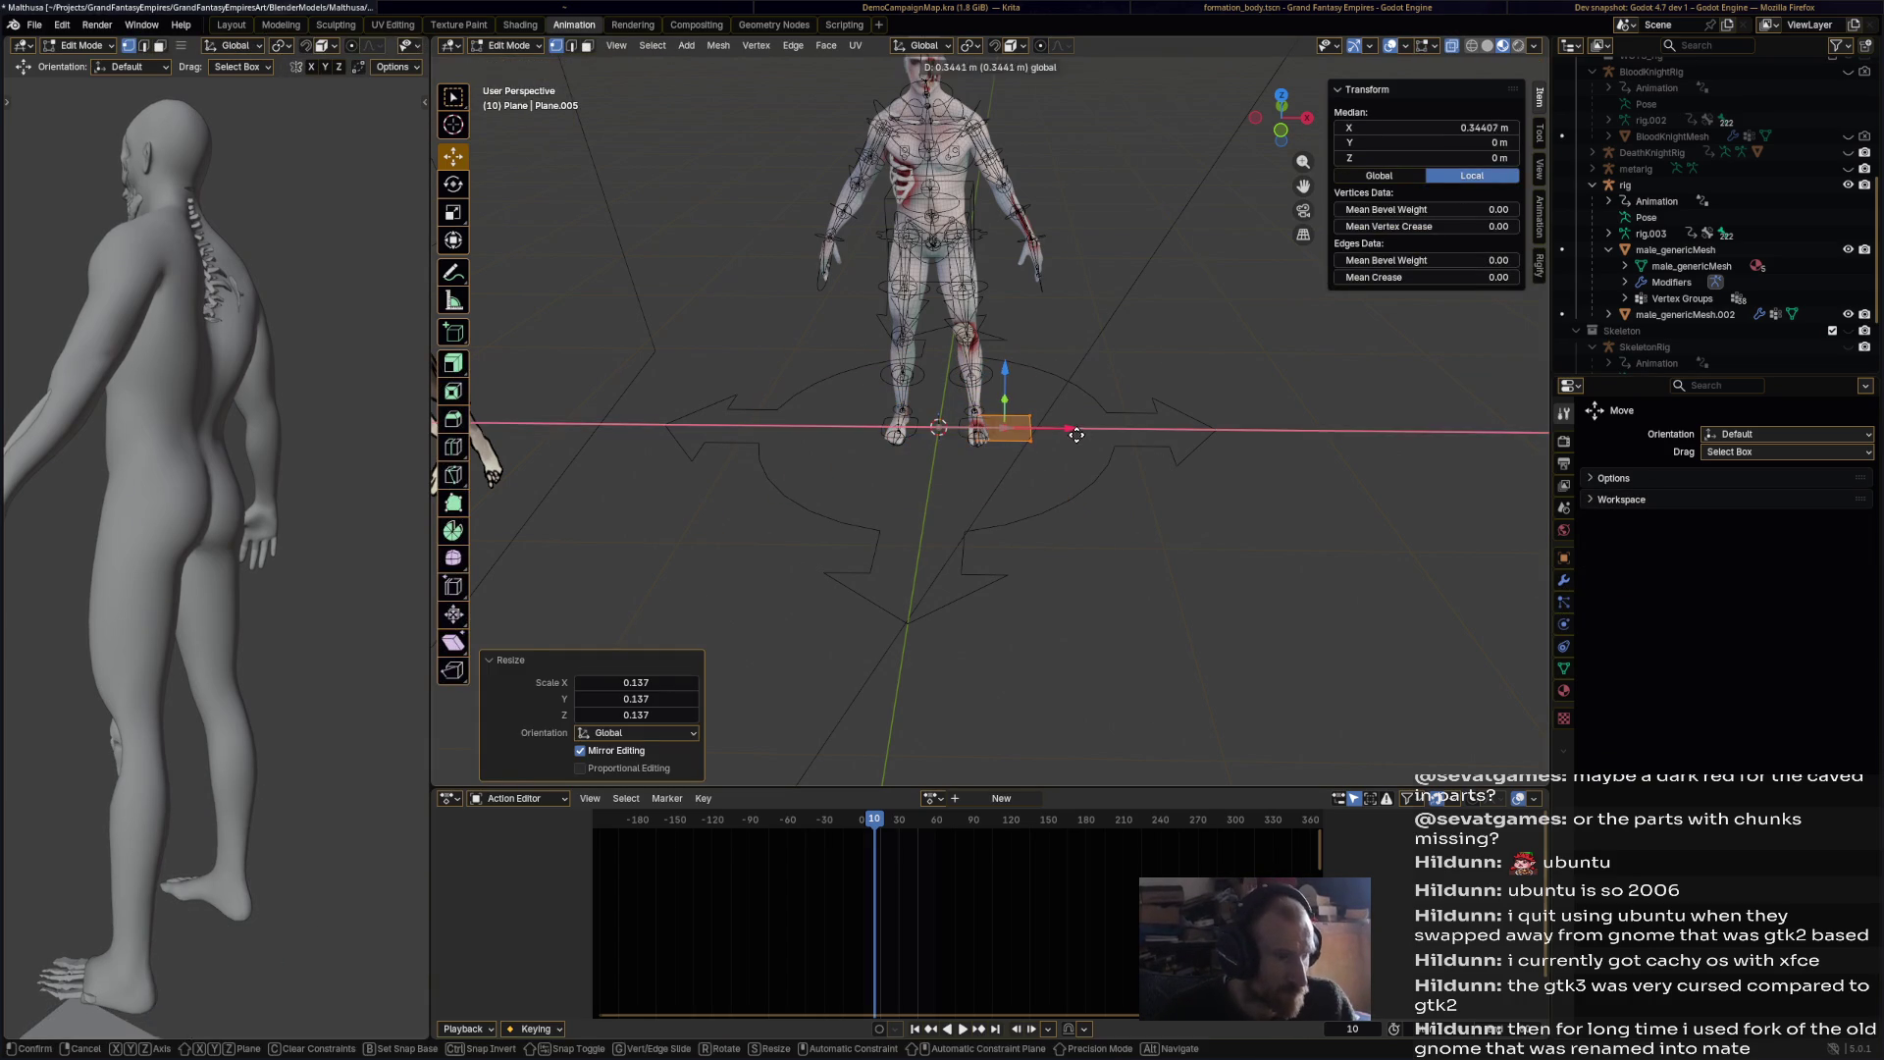
left_click(1564, 580)
left_click(1683, 438)
mouse_move(1683, 441)
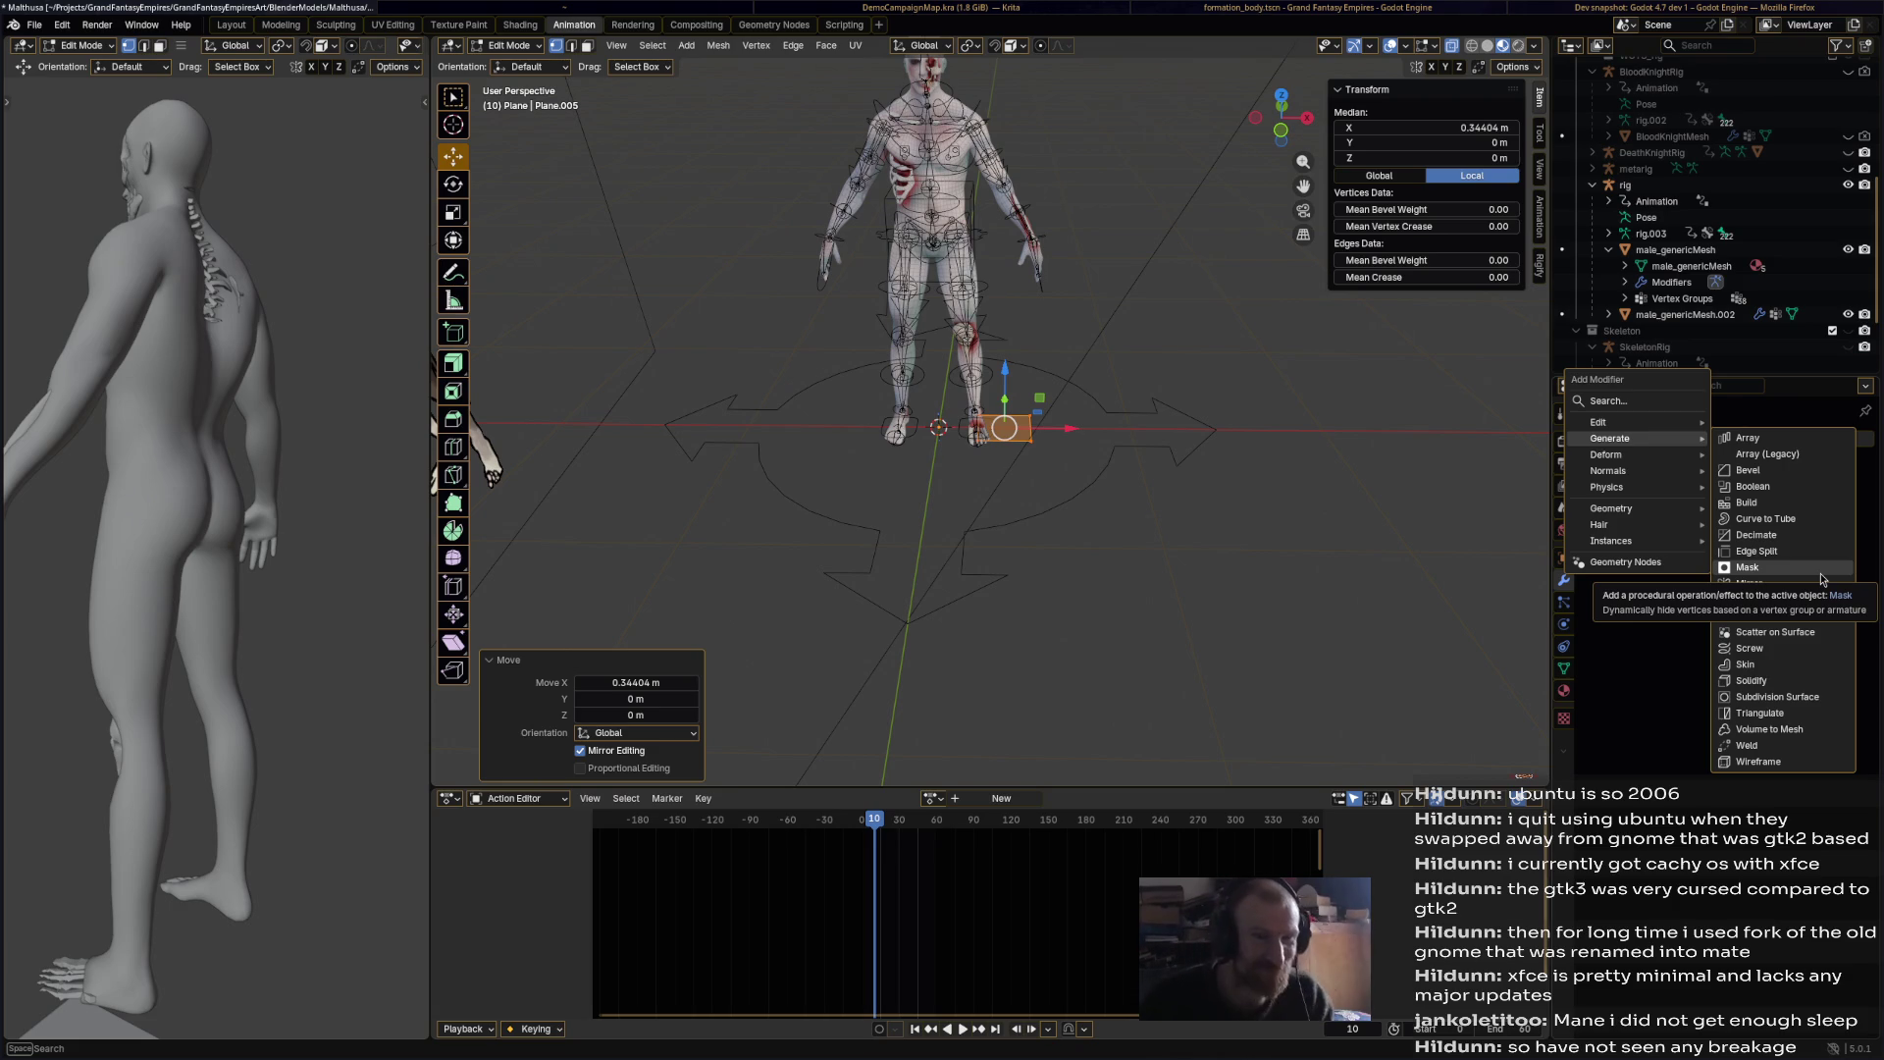
Step: Try raising and X-scaling the plane, then flatten it back with S Z 0
scroll(1004, 446, "up", 3)
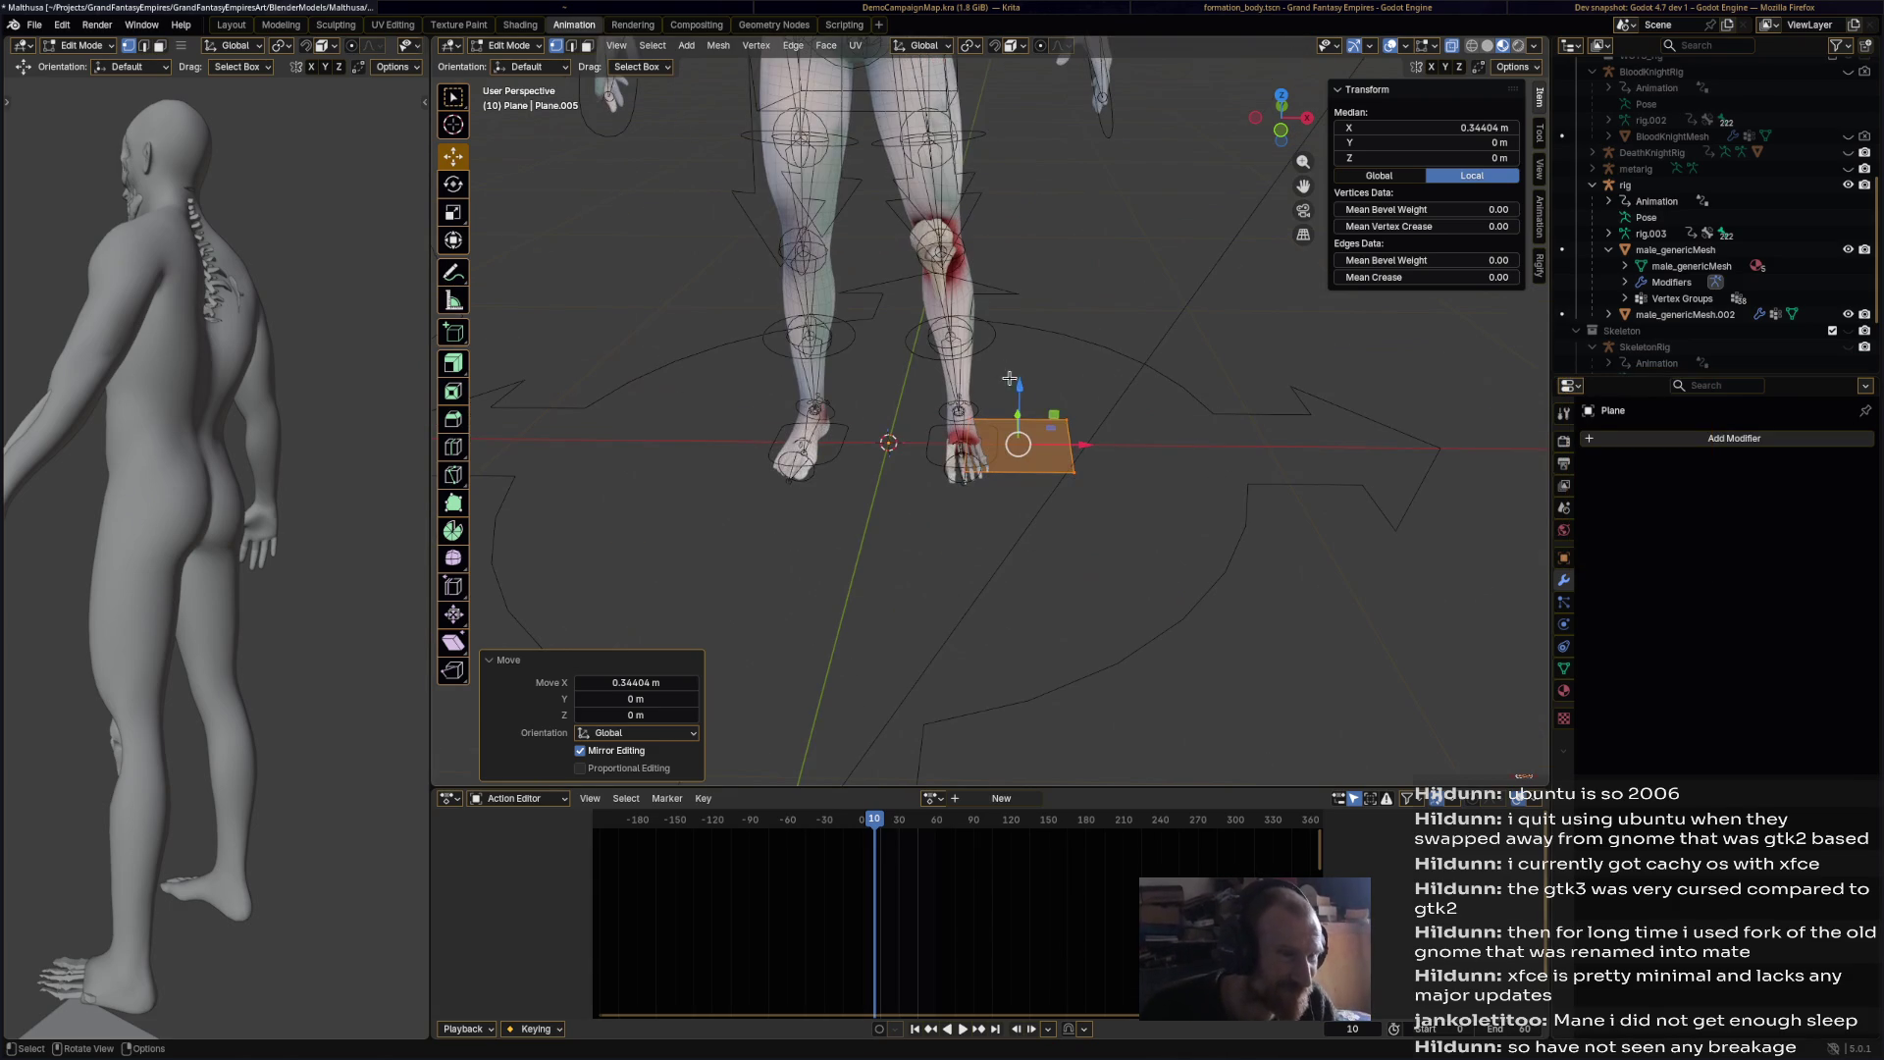
mouse_move(1009, 378)
left_mouse_down()
mouse_move(1010, 138)
mouse_move(1046, 294)
left_mouse_up()
scroll(1025, 226, "down", 4)
middle_click_drag(1046, 294, 1048, 299)
key("s")
key("z")
key("x")
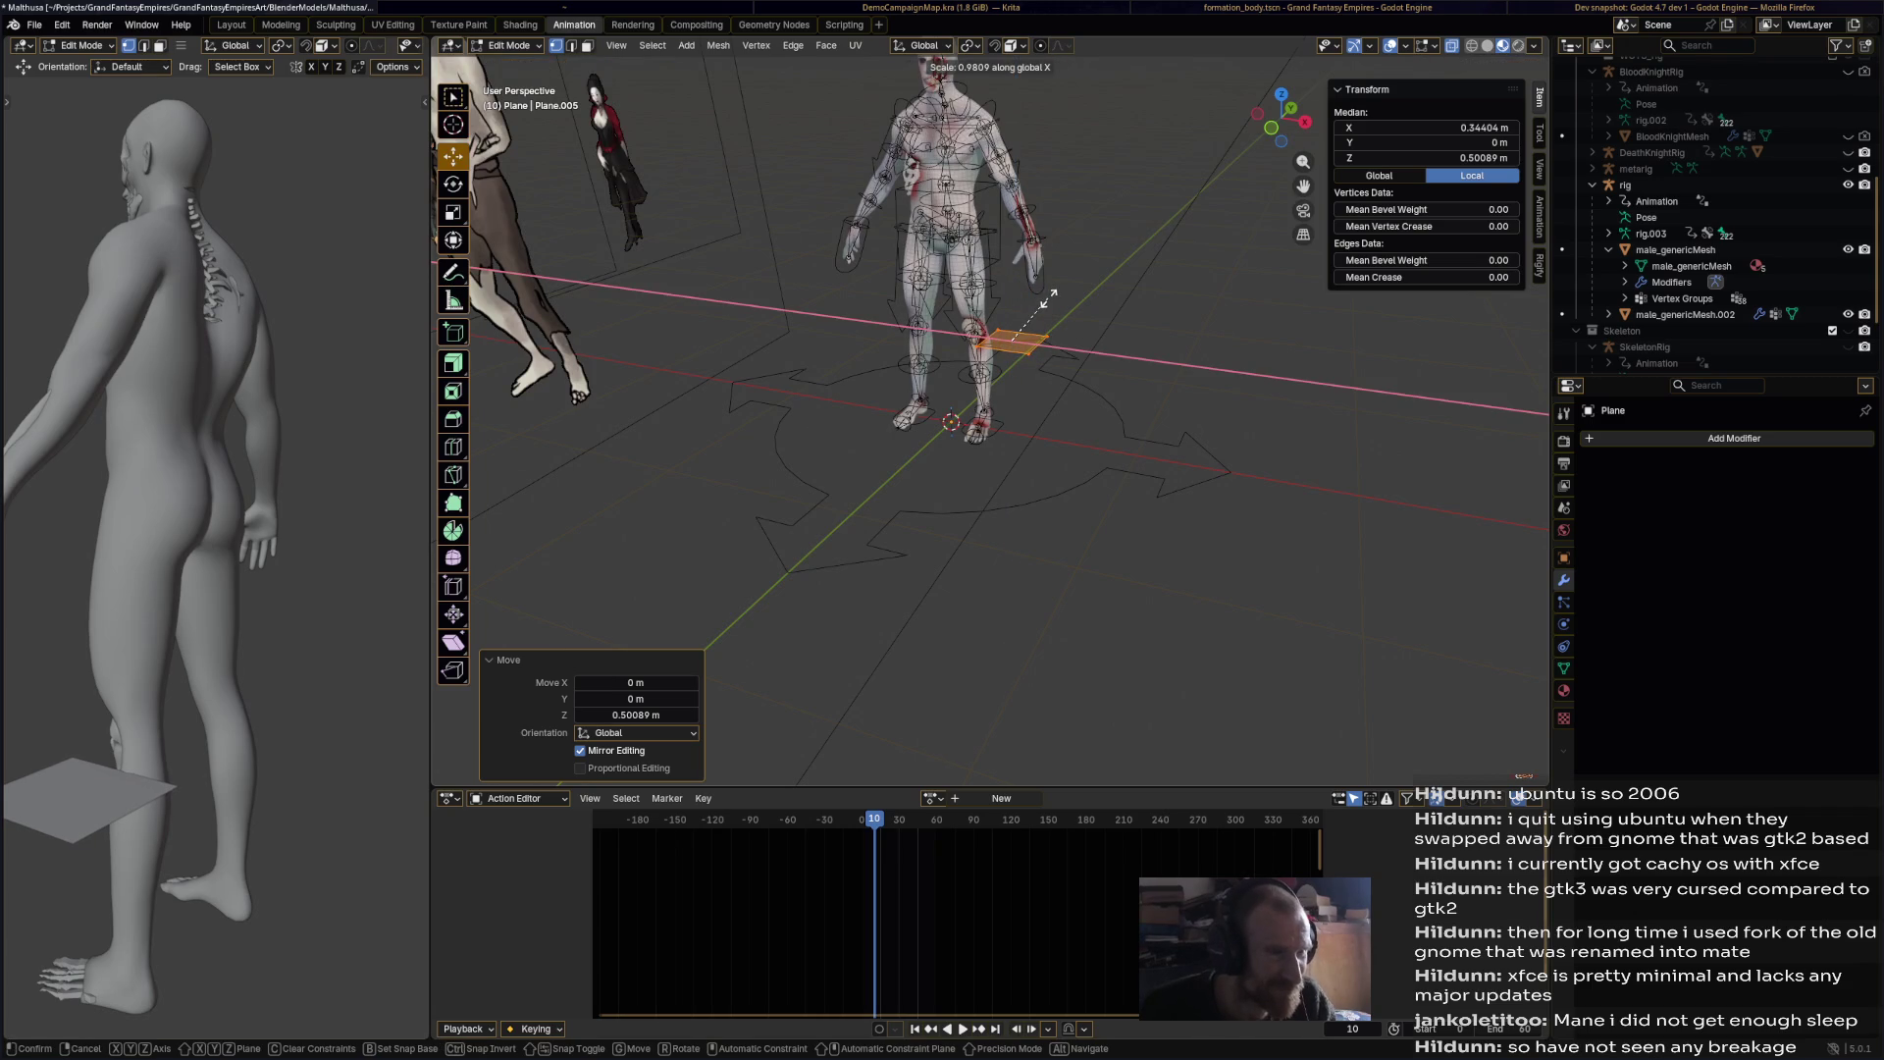
left_click(1051, 302)
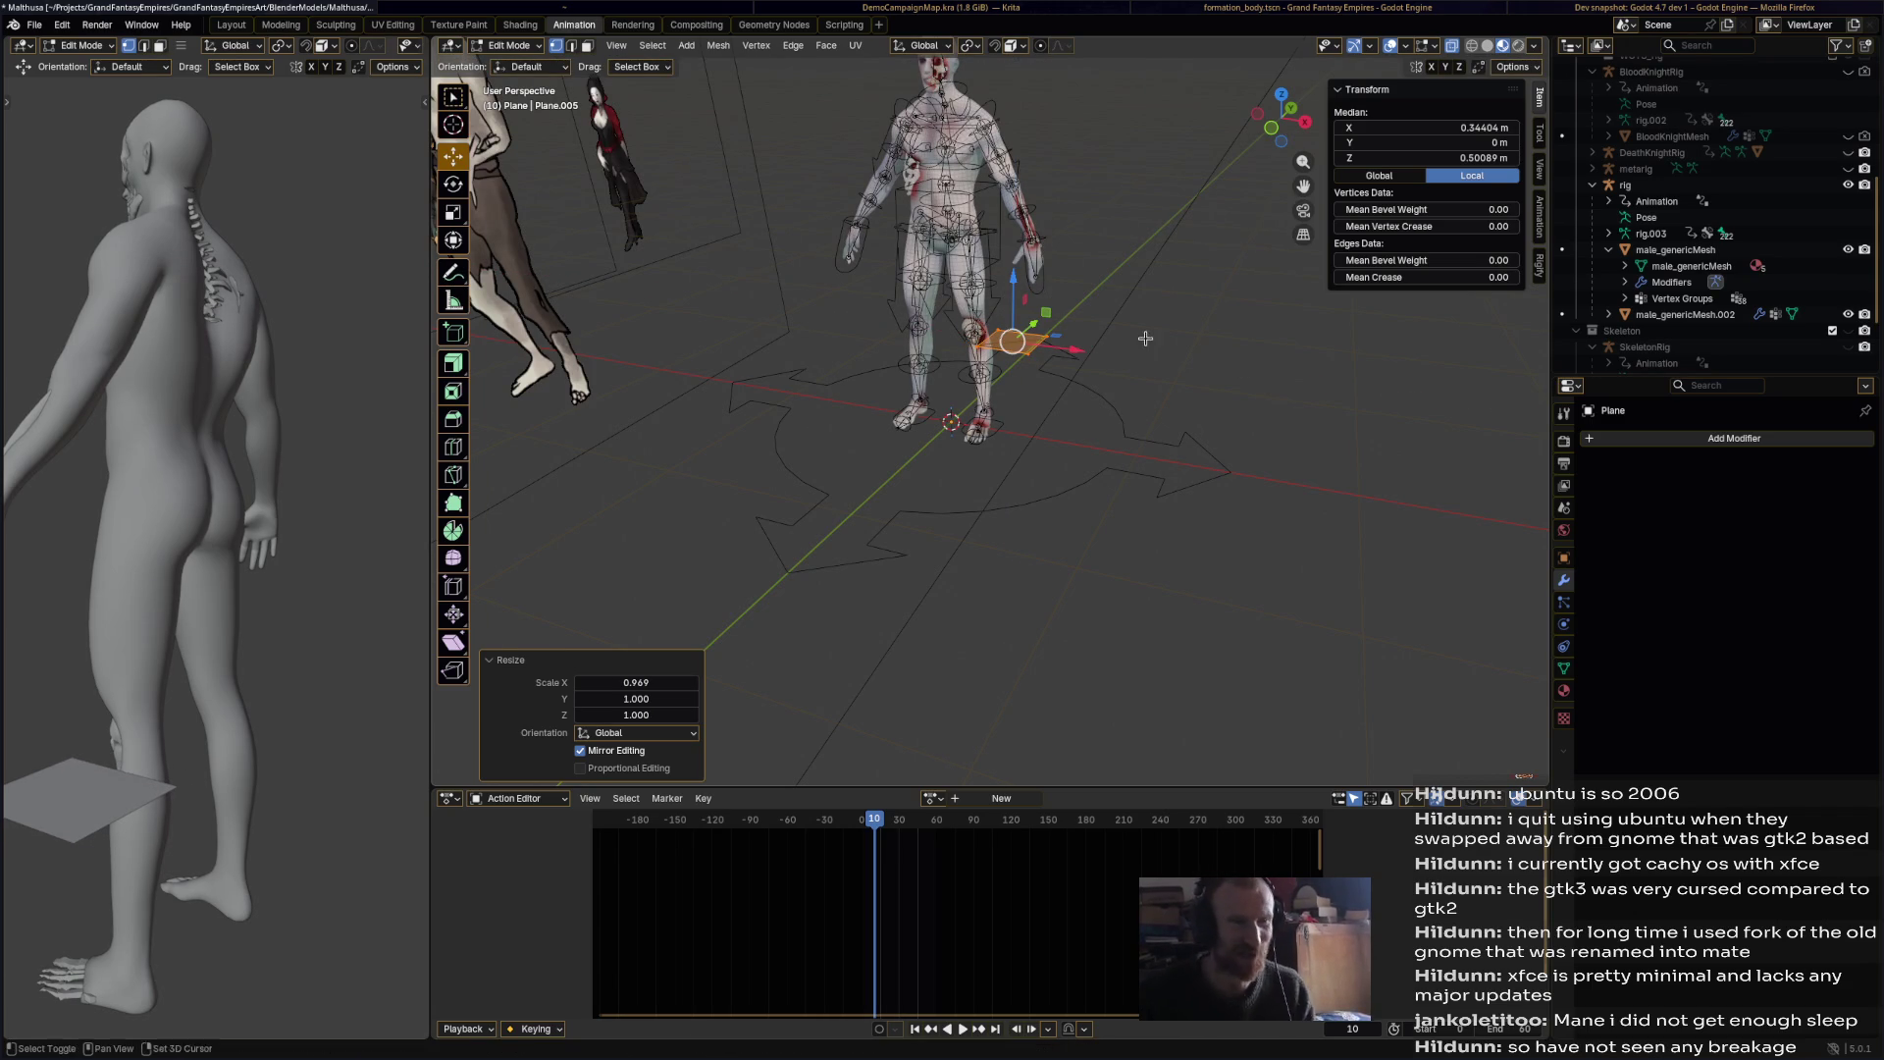
scroll(1143, 338, "up", 4)
type("sz0")
key("Return")
Step: Abandon a 90× X stretch of the plane and save the file
key("s")
key("x")
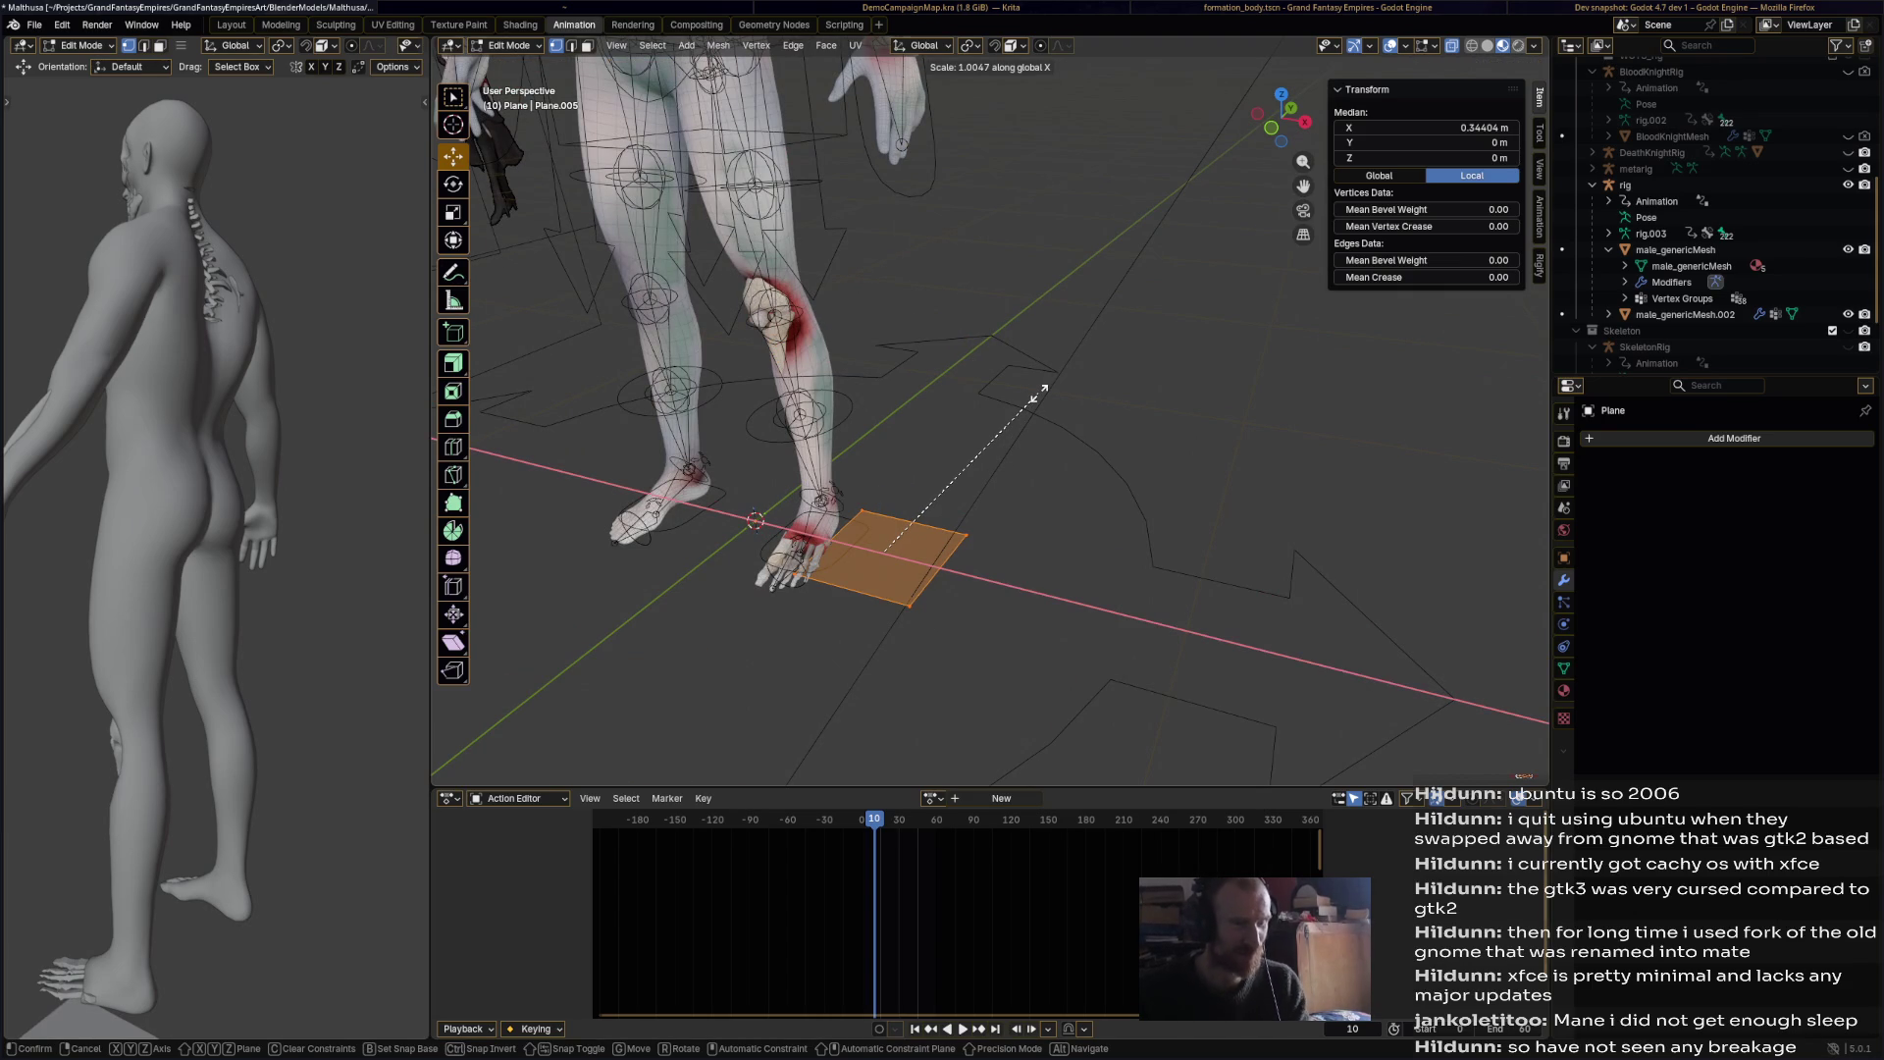
type("90")
key("Escape")
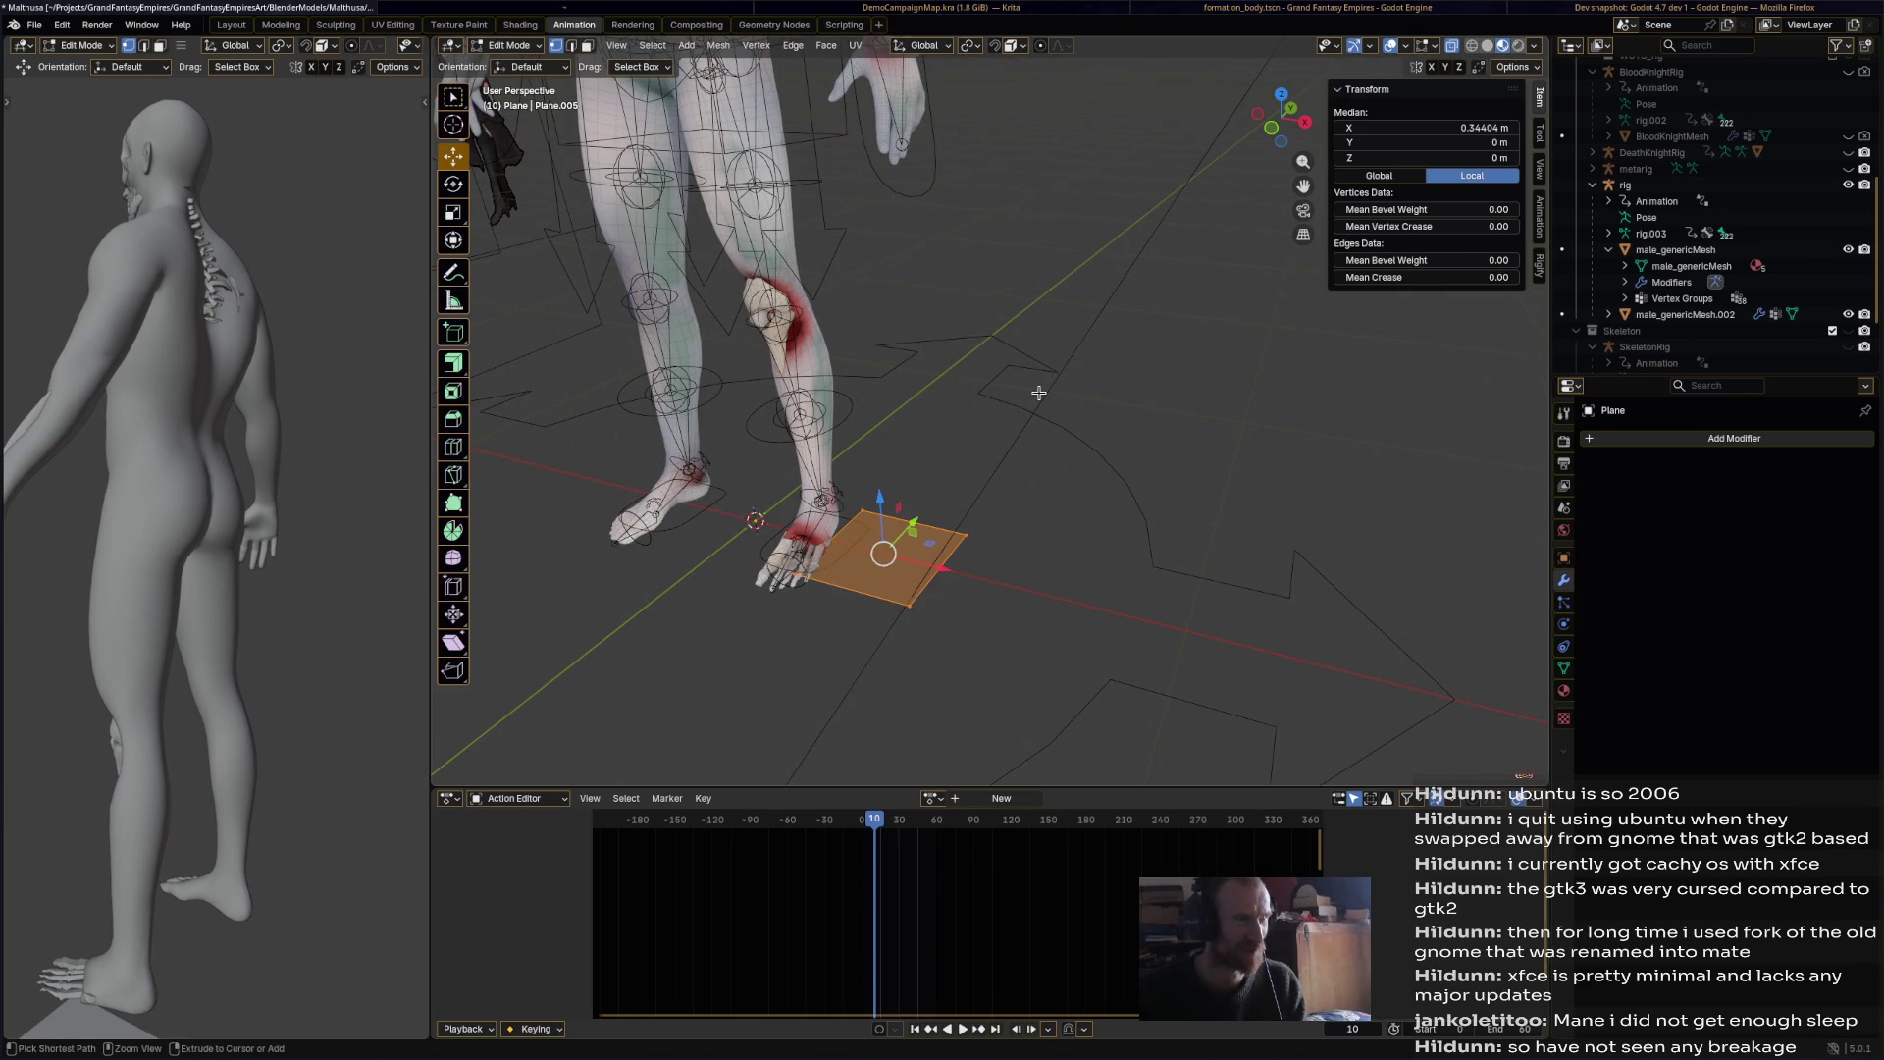
key("ctrl+s")
scroll(1666, 368, "down", 3)
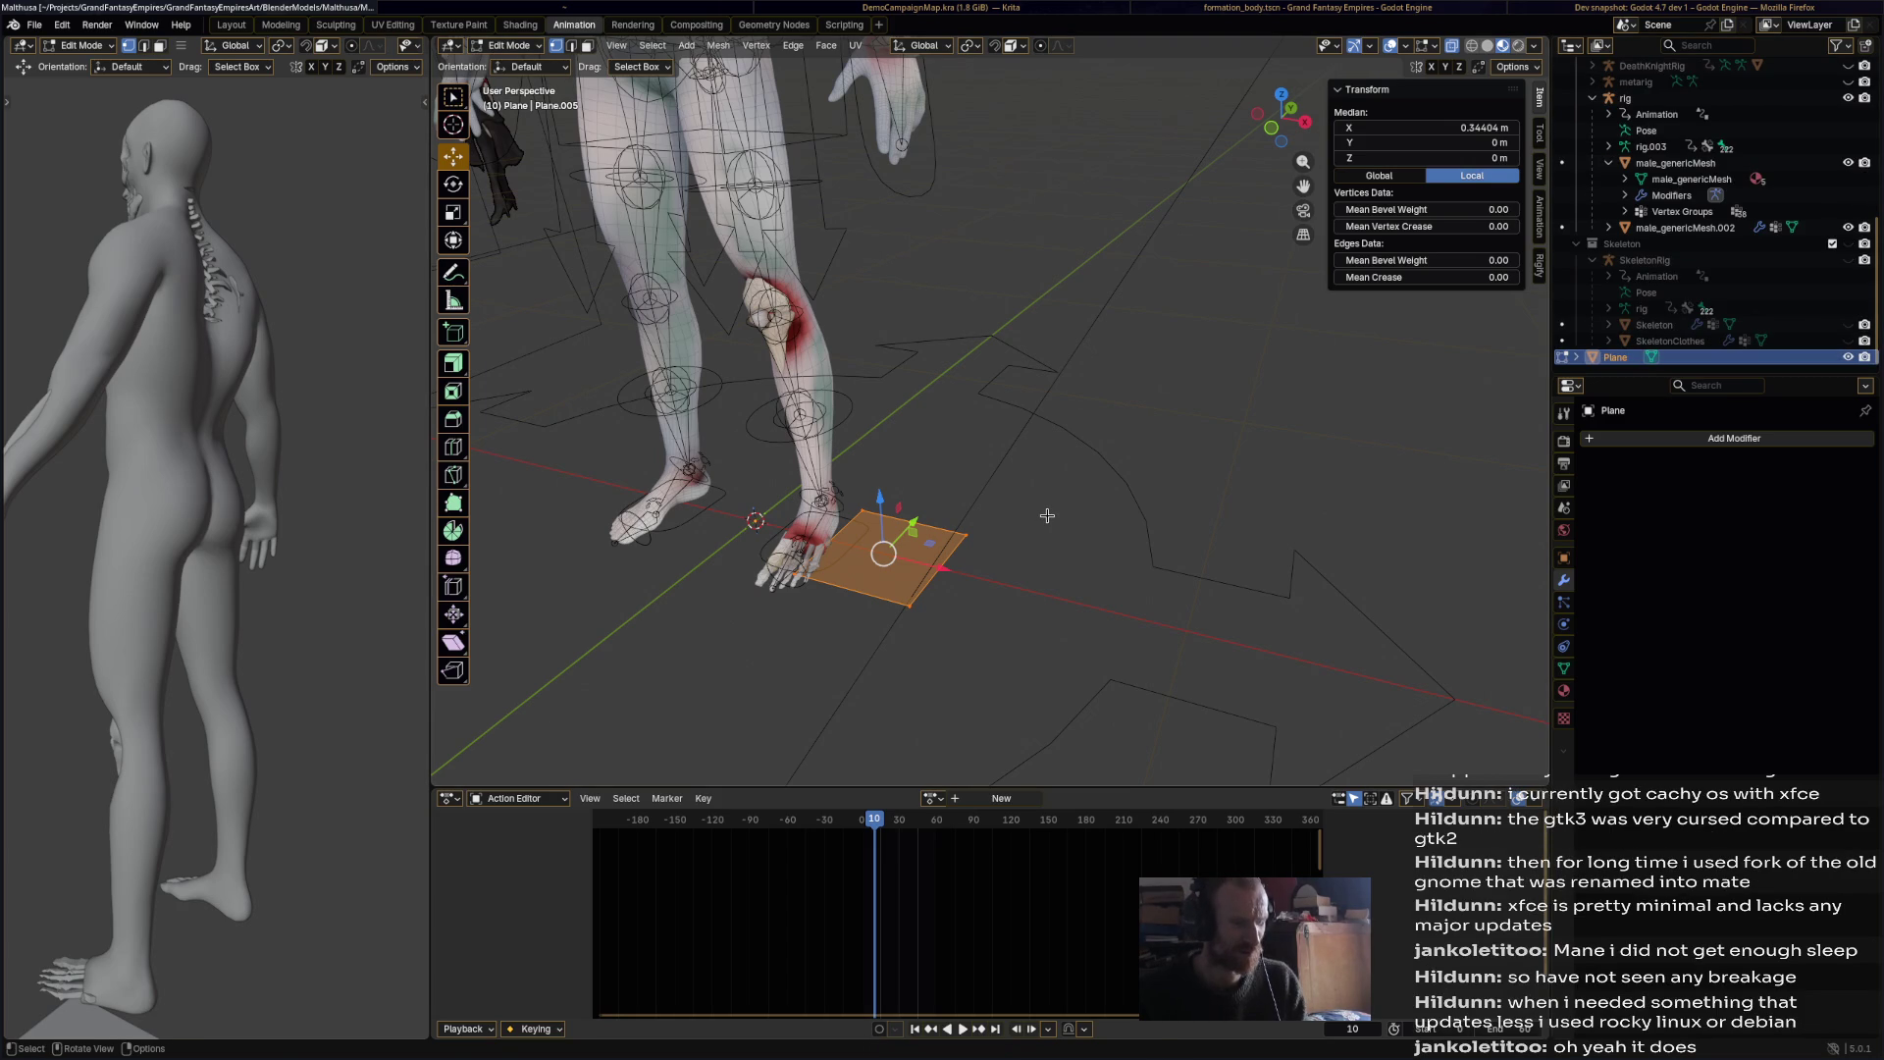
key("s")
key("Escape")
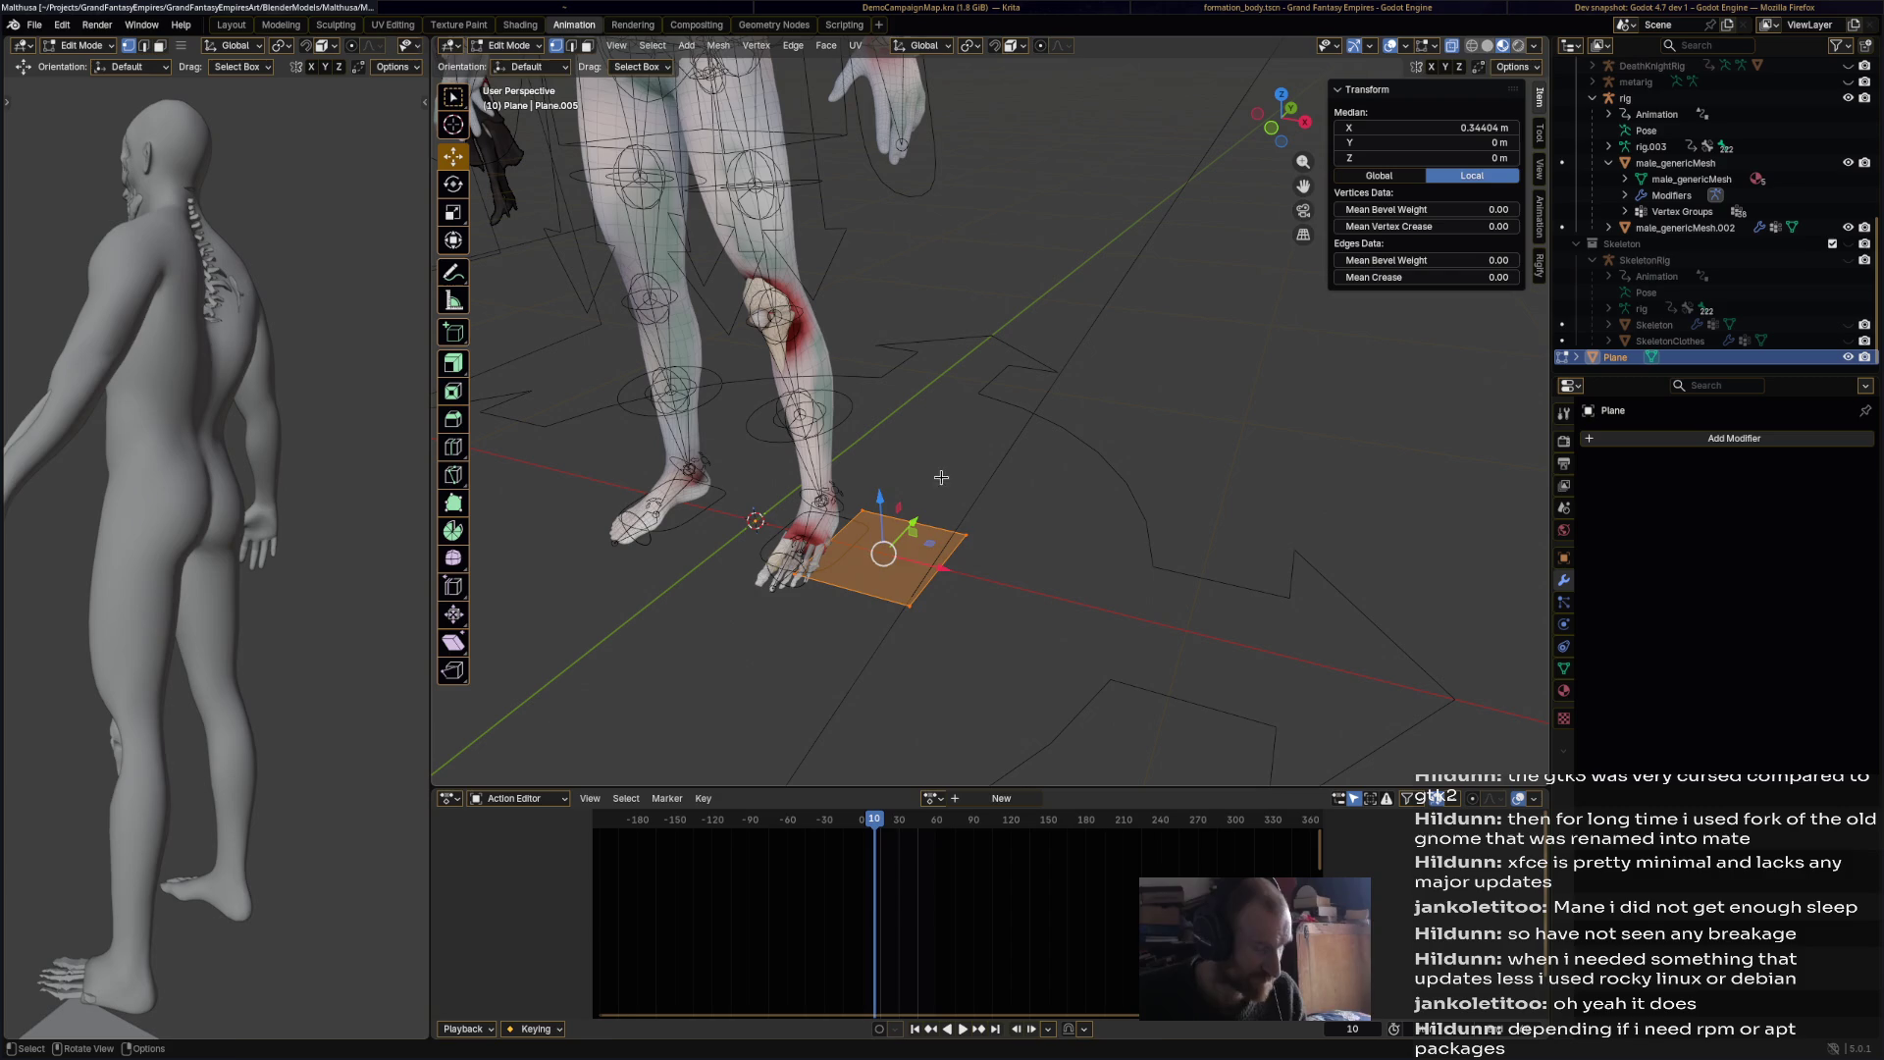
Step: Stand the plane upright with a 90° X rotation and raise it to about 0.66 m
key("r")
key("x")
key("9")
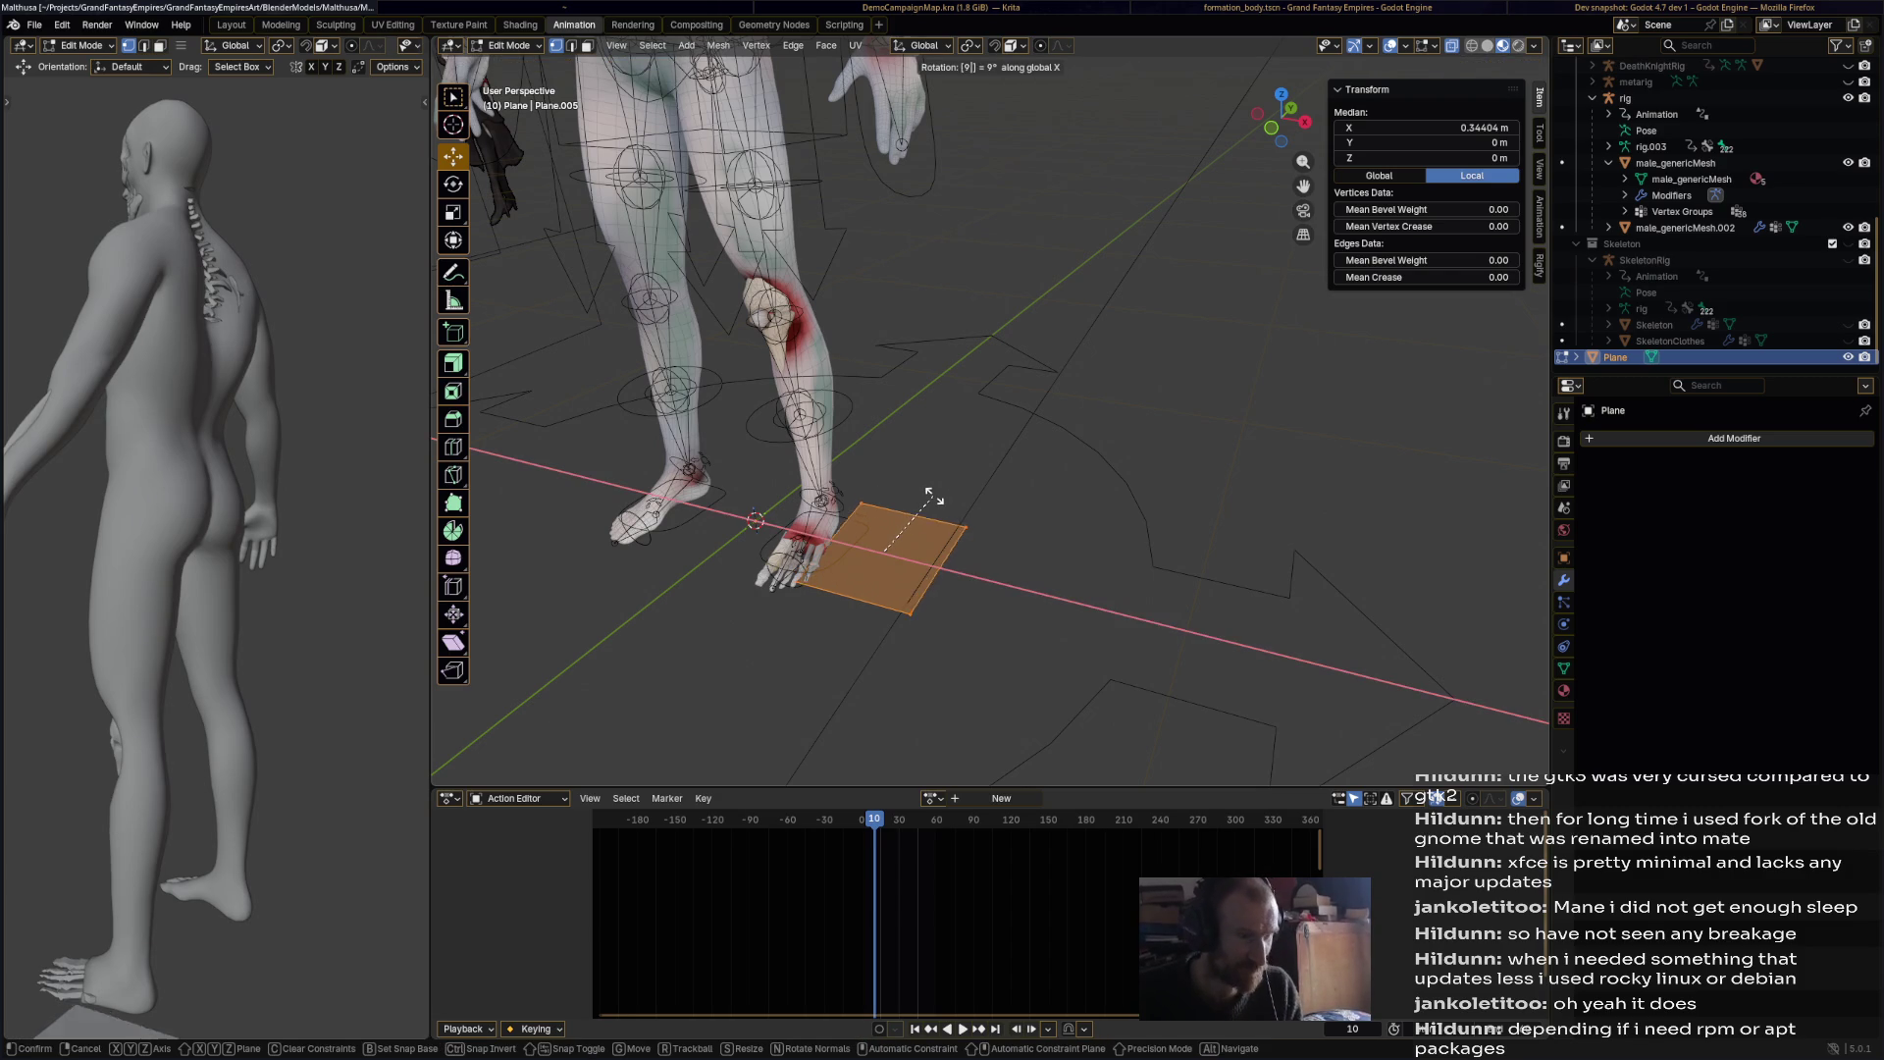
key("0")
key("Return")
middle_click_drag(934, 498, 959, 474)
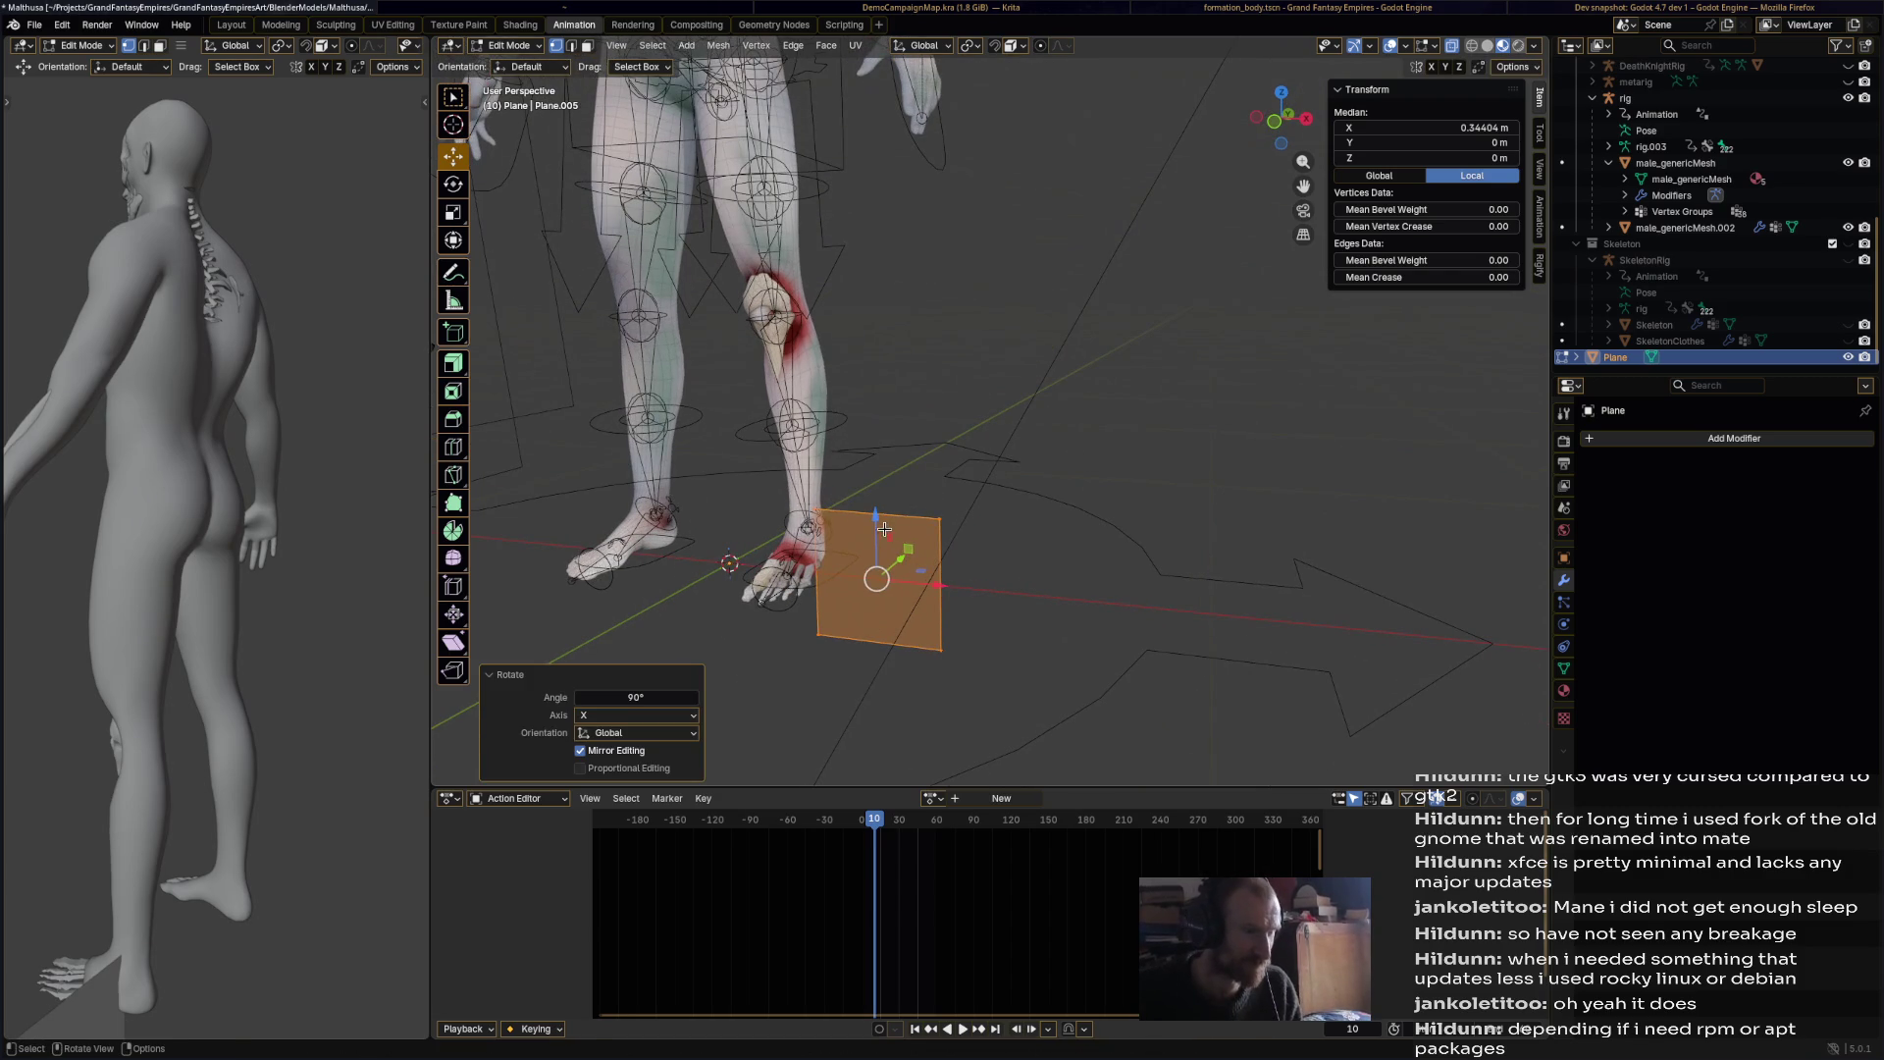
key("g")
key("z")
left_click(889, 208)
scroll(981, 294, "down", 3)
middle_click_drag(981, 294, 1164, 364, "shift")
scroll(1164, 364, "down", 2)
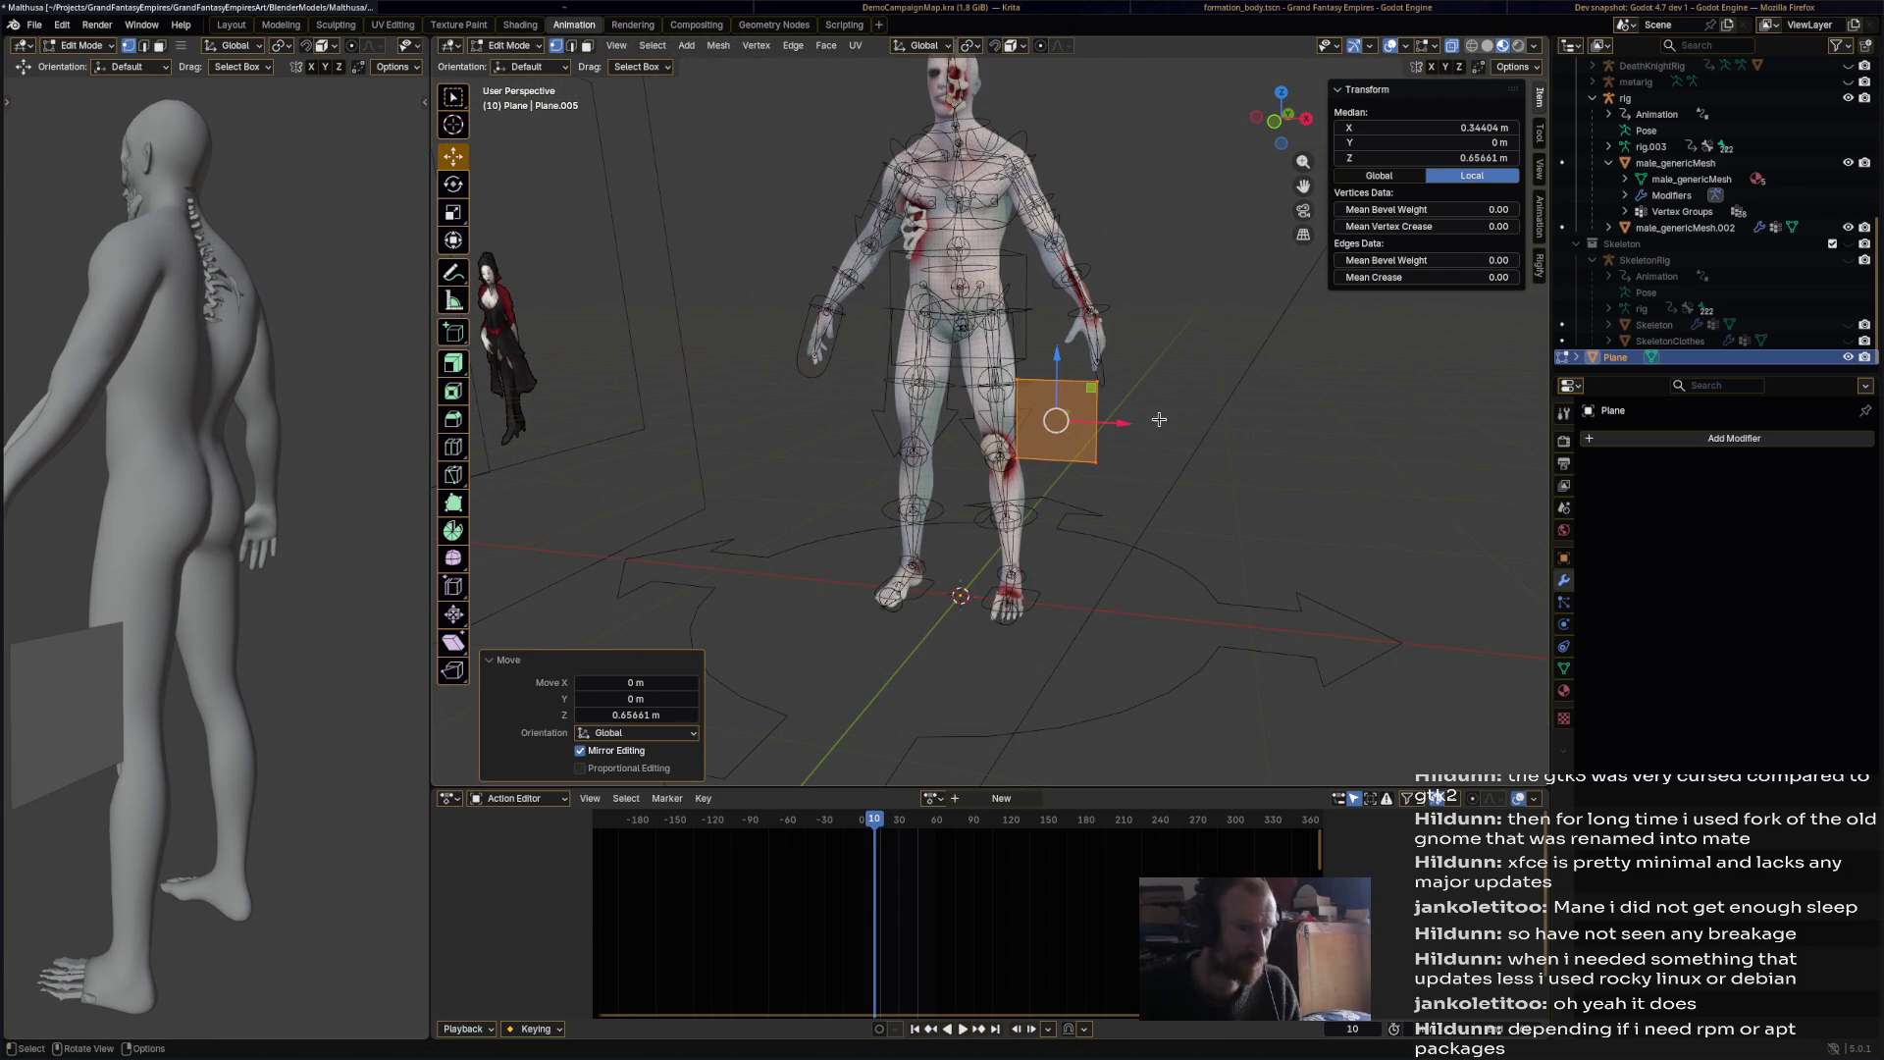
left_click(1734, 439)
mouse_move(1737, 450)
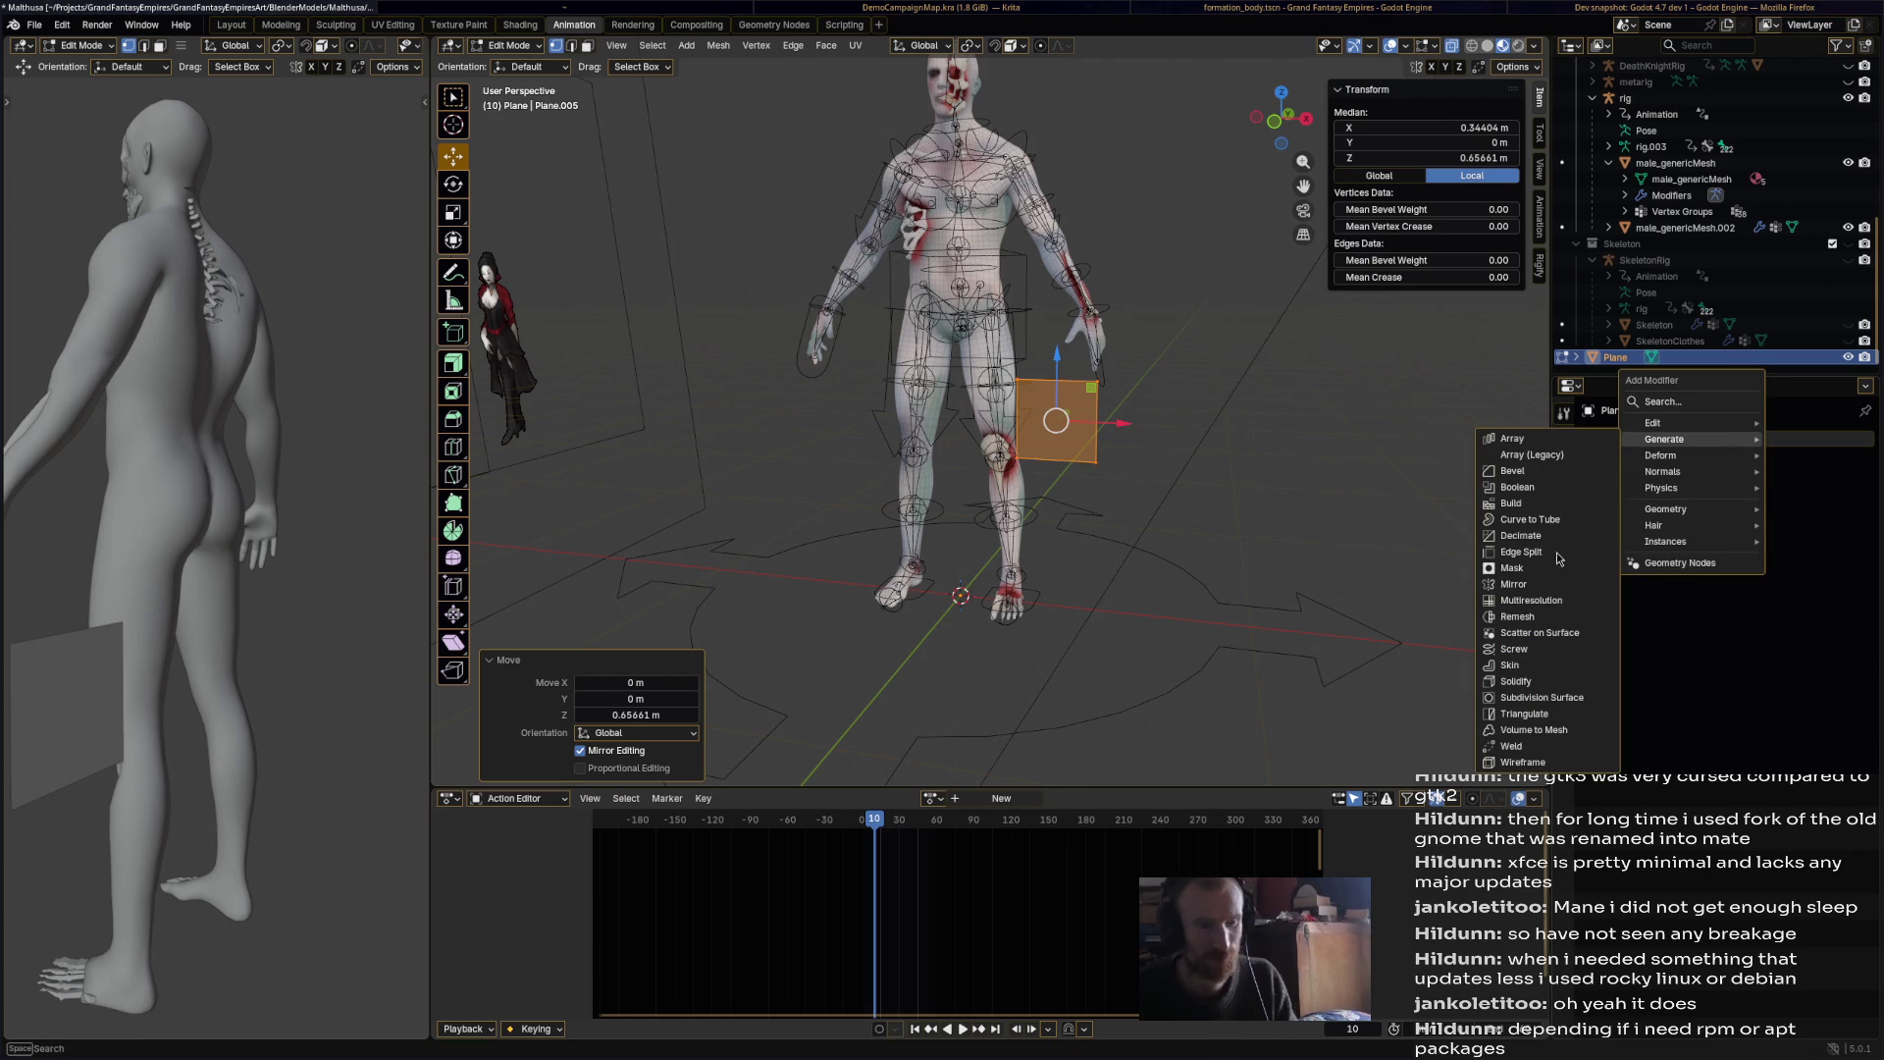
Step: Add a Mirror modifier and scale the plane down to 0.45
left_click(1552, 585)
scroll(1182, 441, "up", 3)
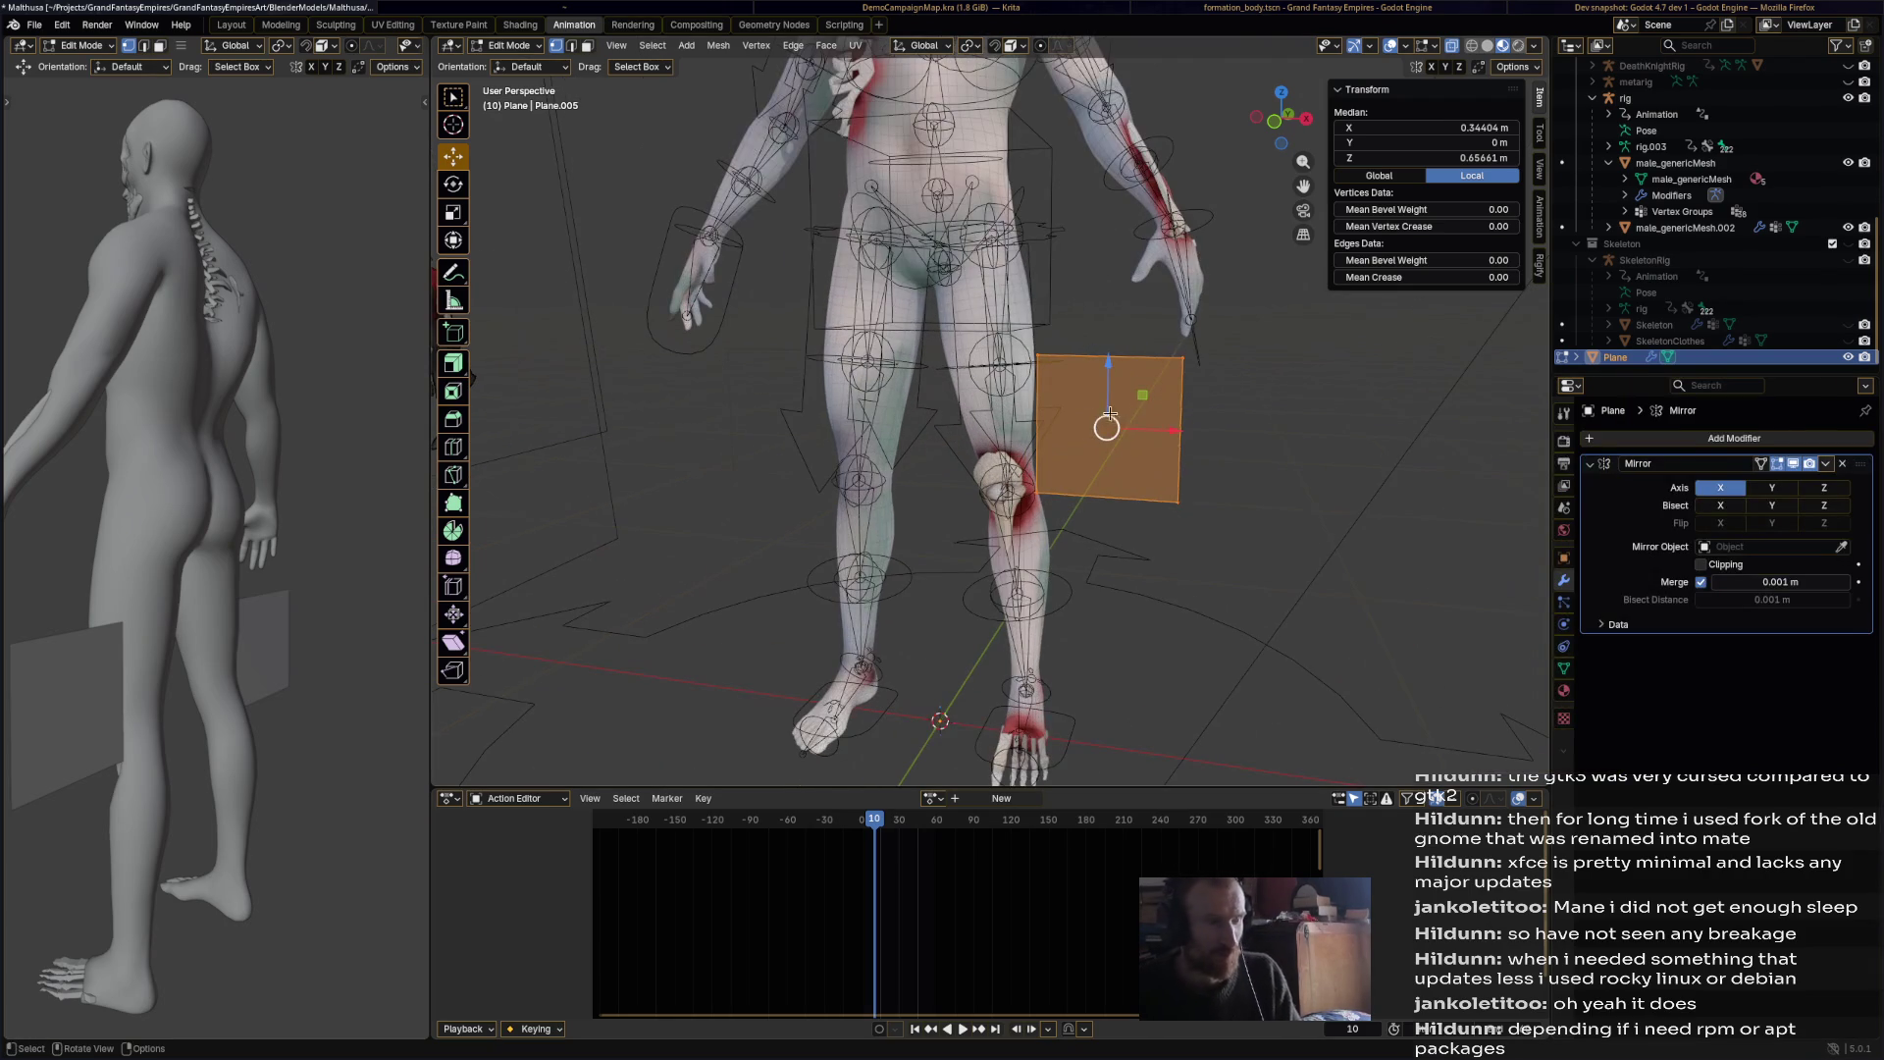
type("s.45")
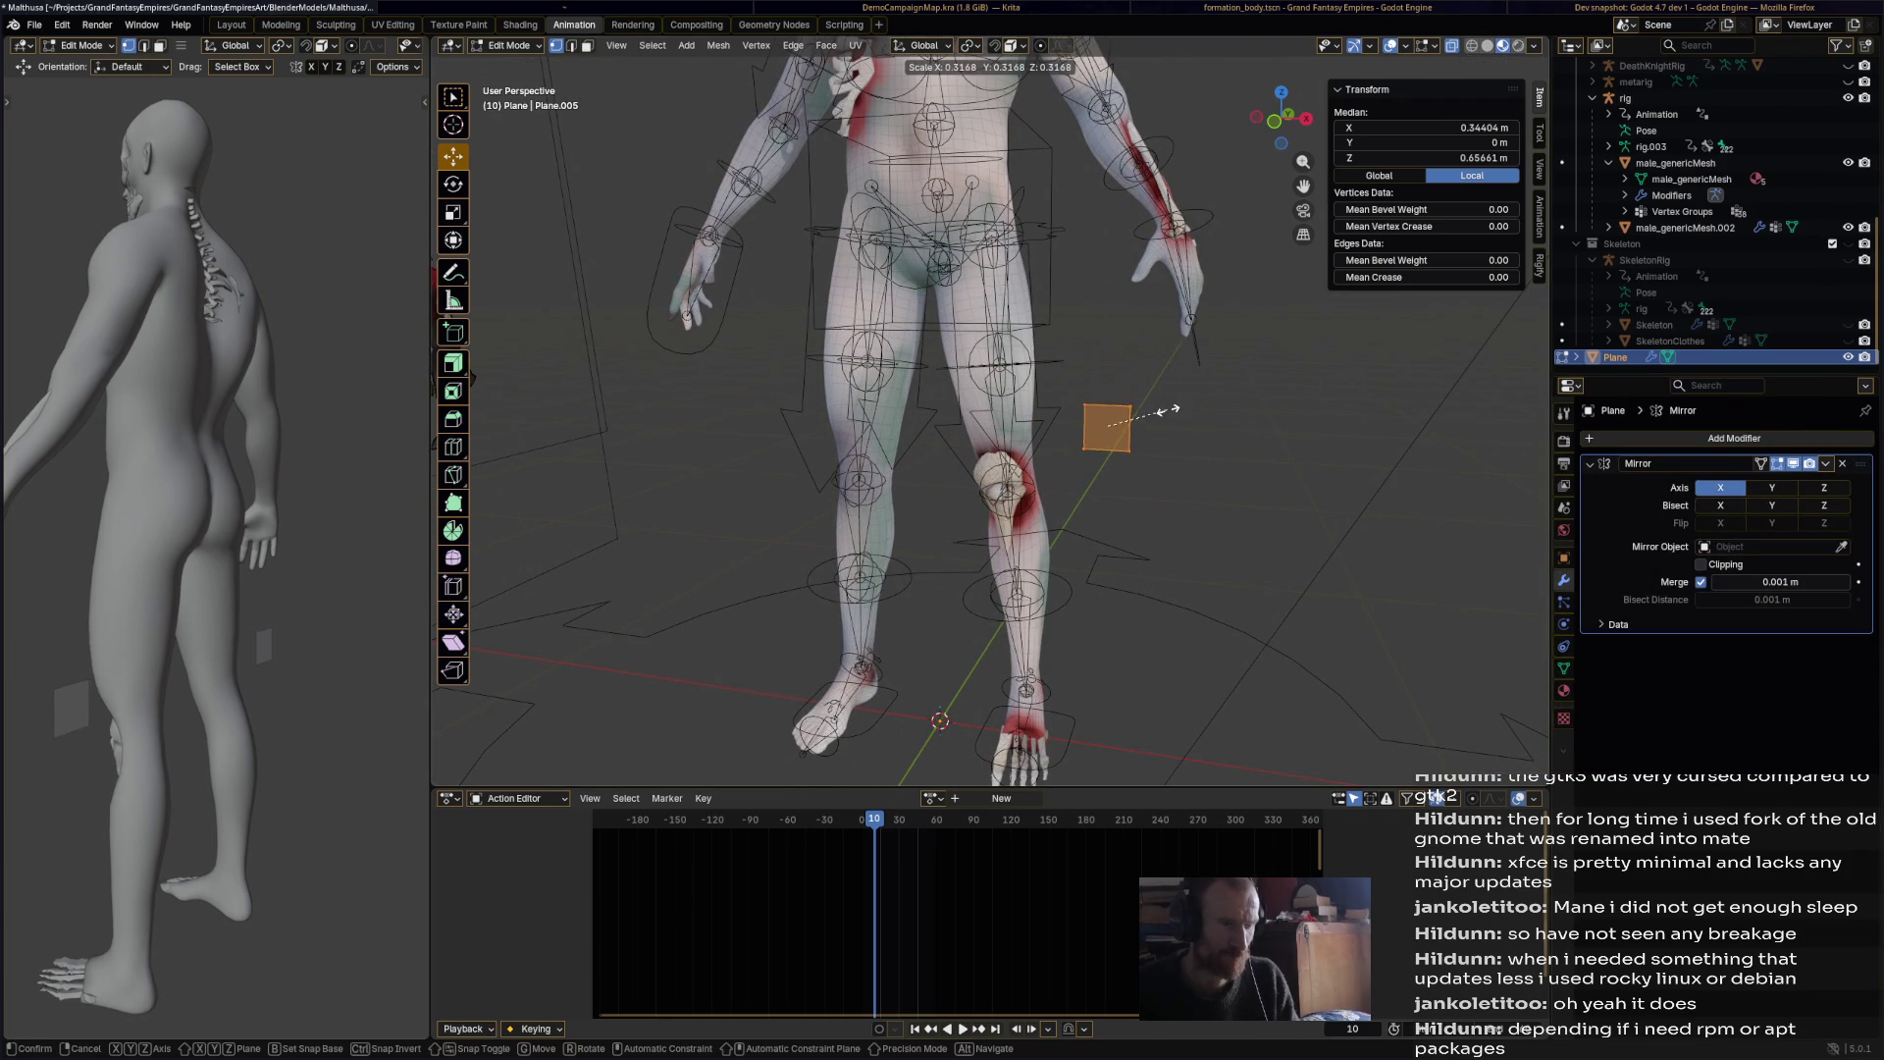
key("Return")
Step: Move the plane along Y and toward the body centre, and enable Mirror clipping
right_click(1182, 449)
middle_click_drag(1182, 449, 1014, 494)
key("g")
key("y")
left_click(769, 461)
middle_click_drag(769, 460, 1146, 476)
key("g")
key("x")
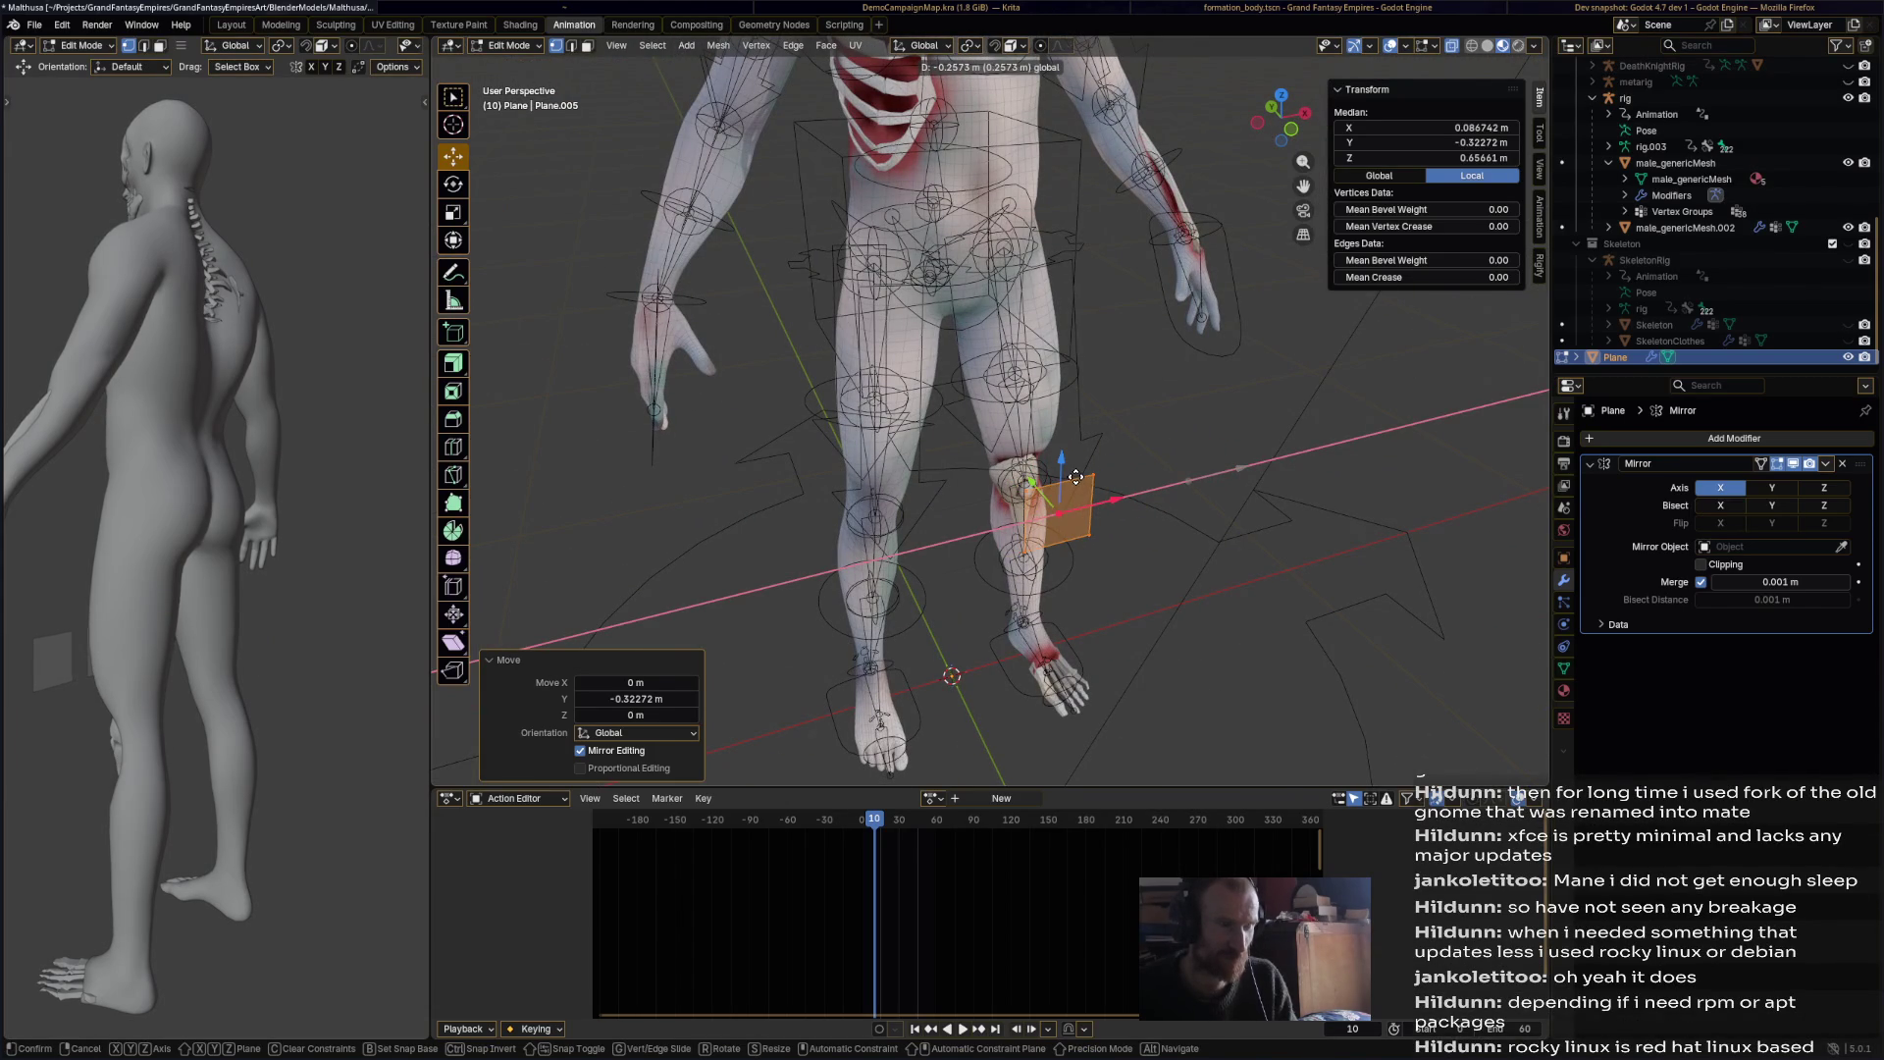
left_click(1076, 480)
left_click(1700, 565)
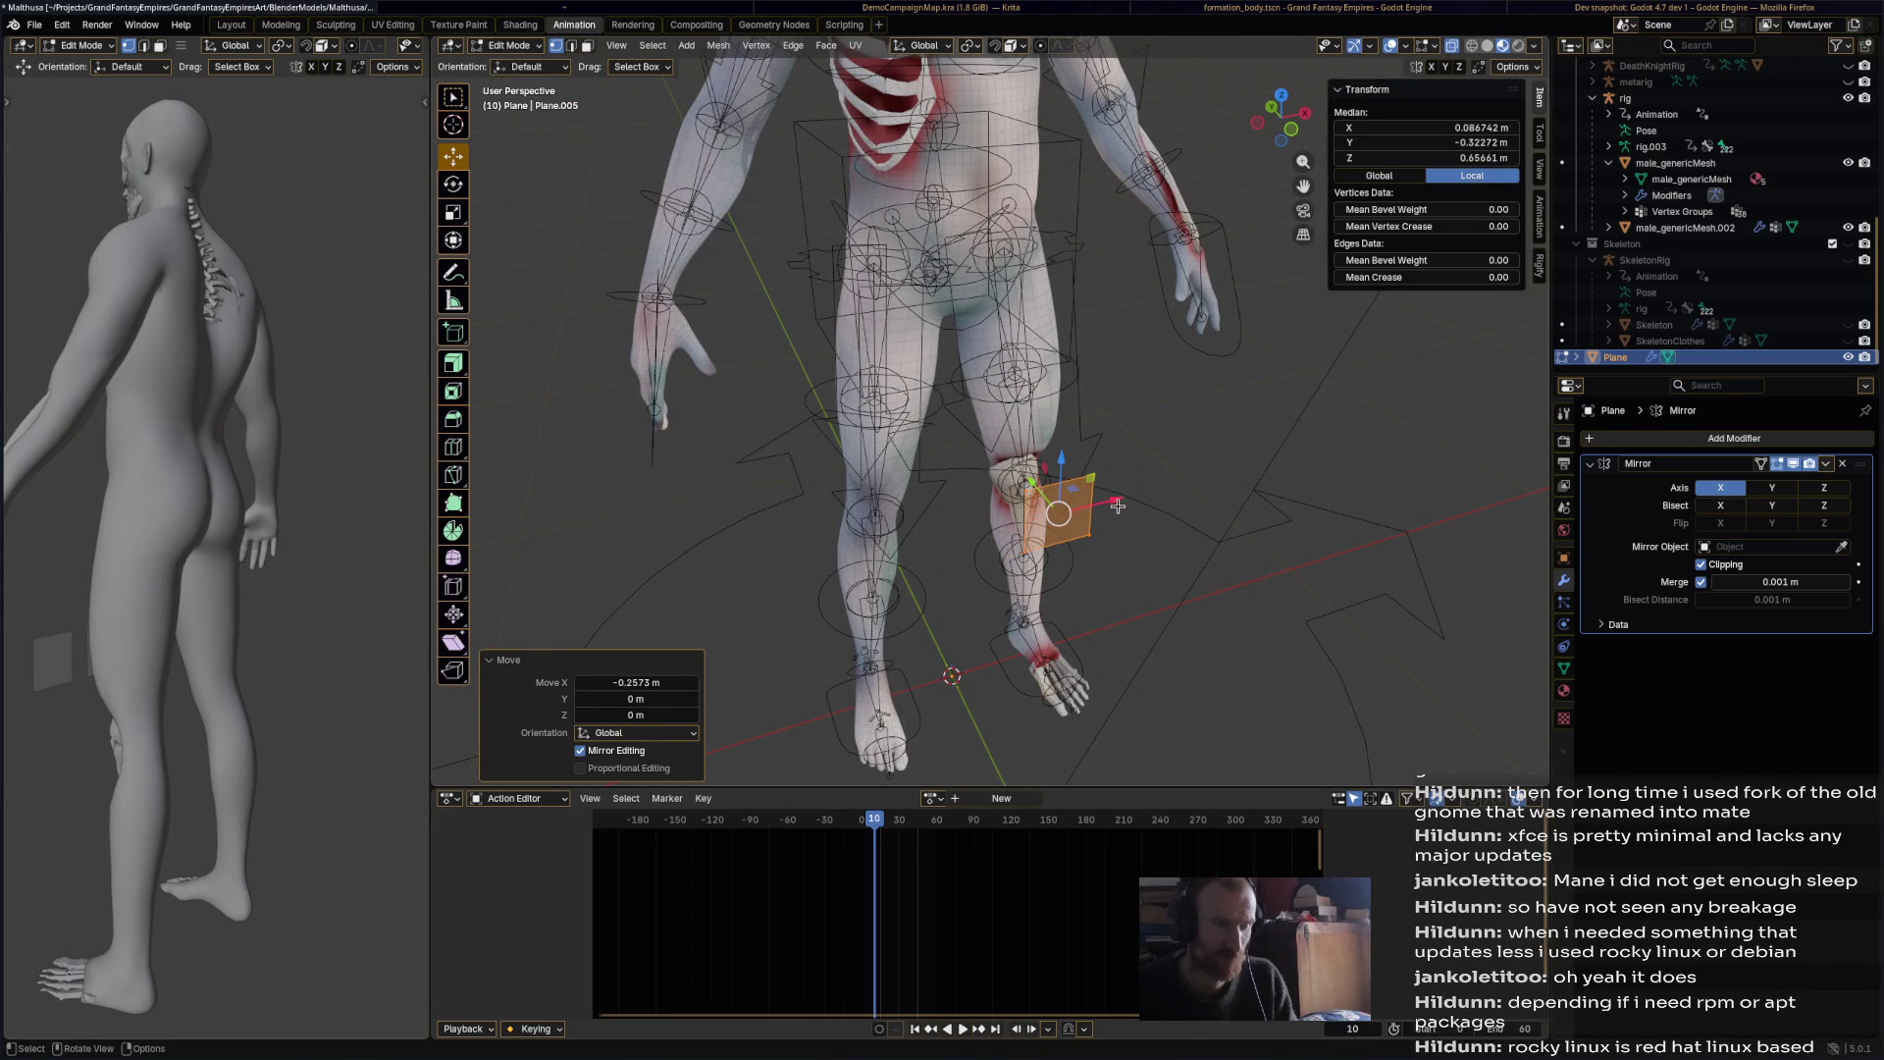
Step: Nudge the plane inward, raise it to hip height and shift it 0.15 m along Y
key("g")
key("x")
left_click(1036, 494)
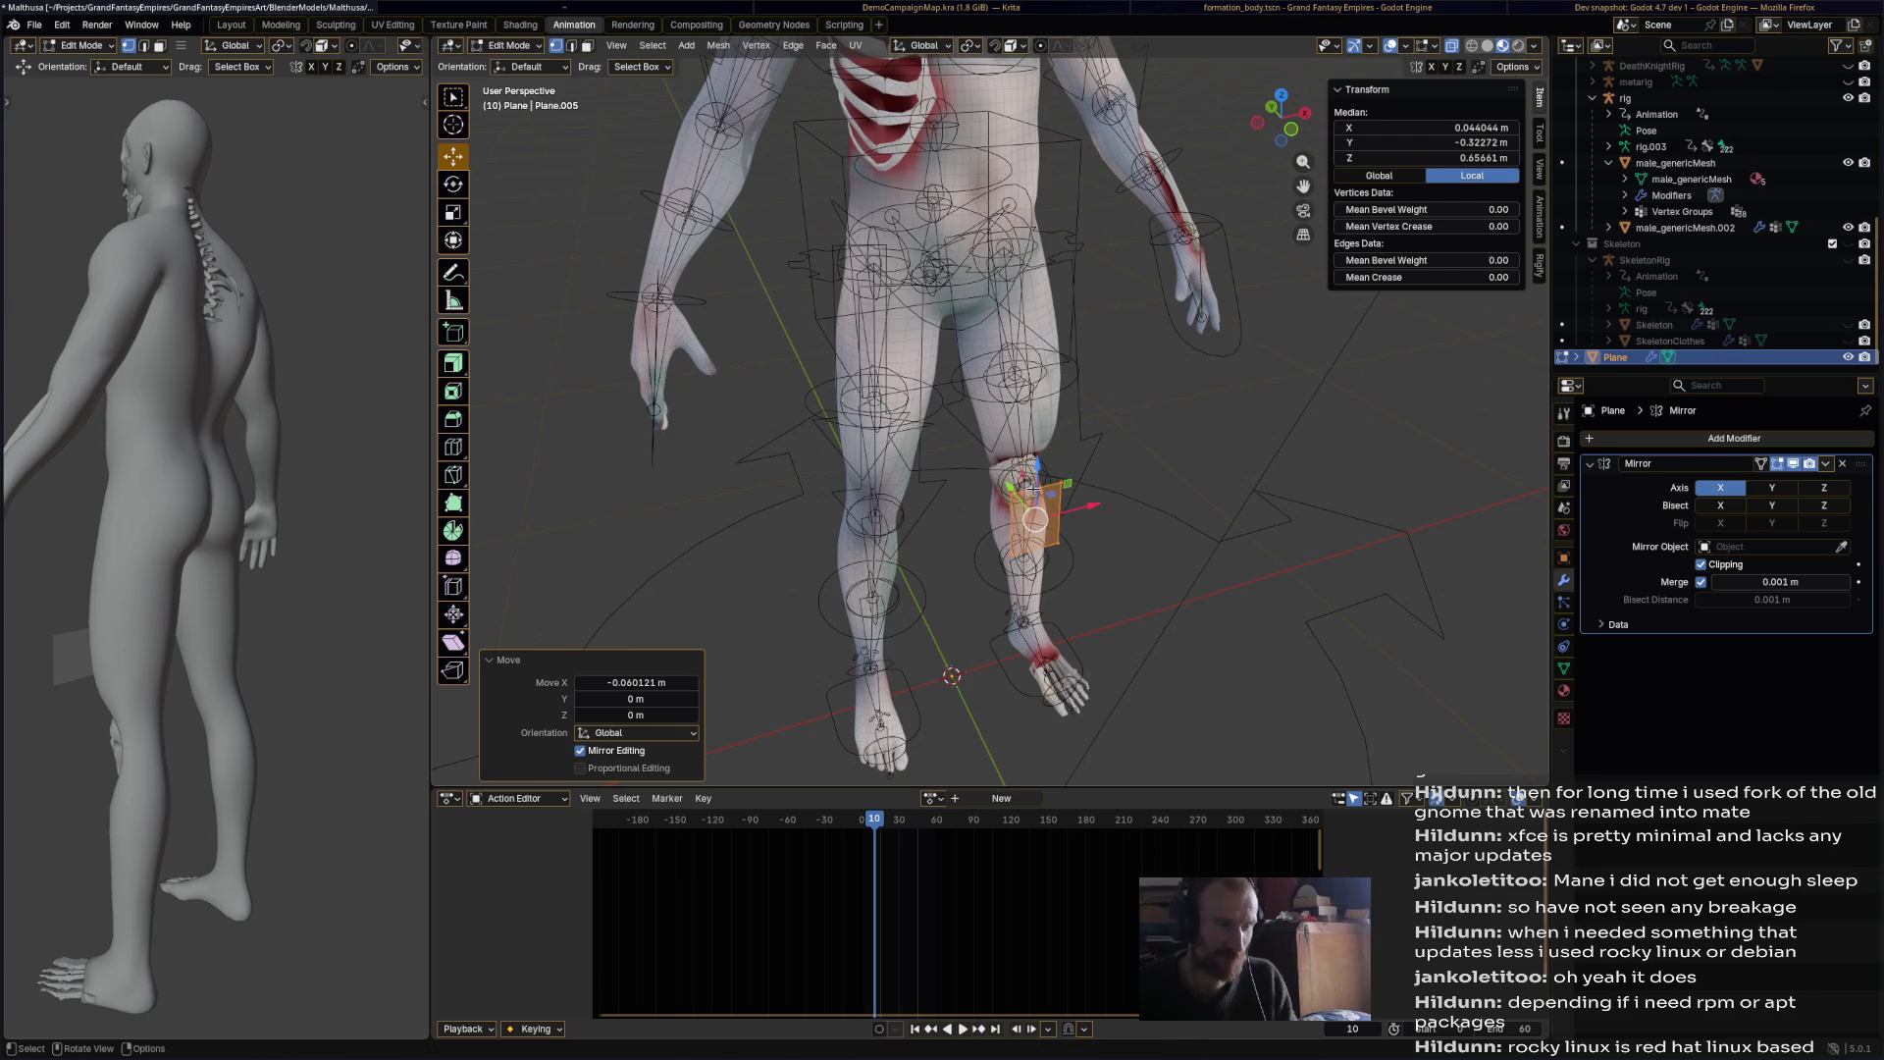
key("g")
key("z")
left_click(1040, 244)
mouse_move(1040, 243)
middle_mouse_down()
mouse_move(1057, 368)
mouse_move(1028, 359)
middle_mouse_up()
key("g")
key("y")
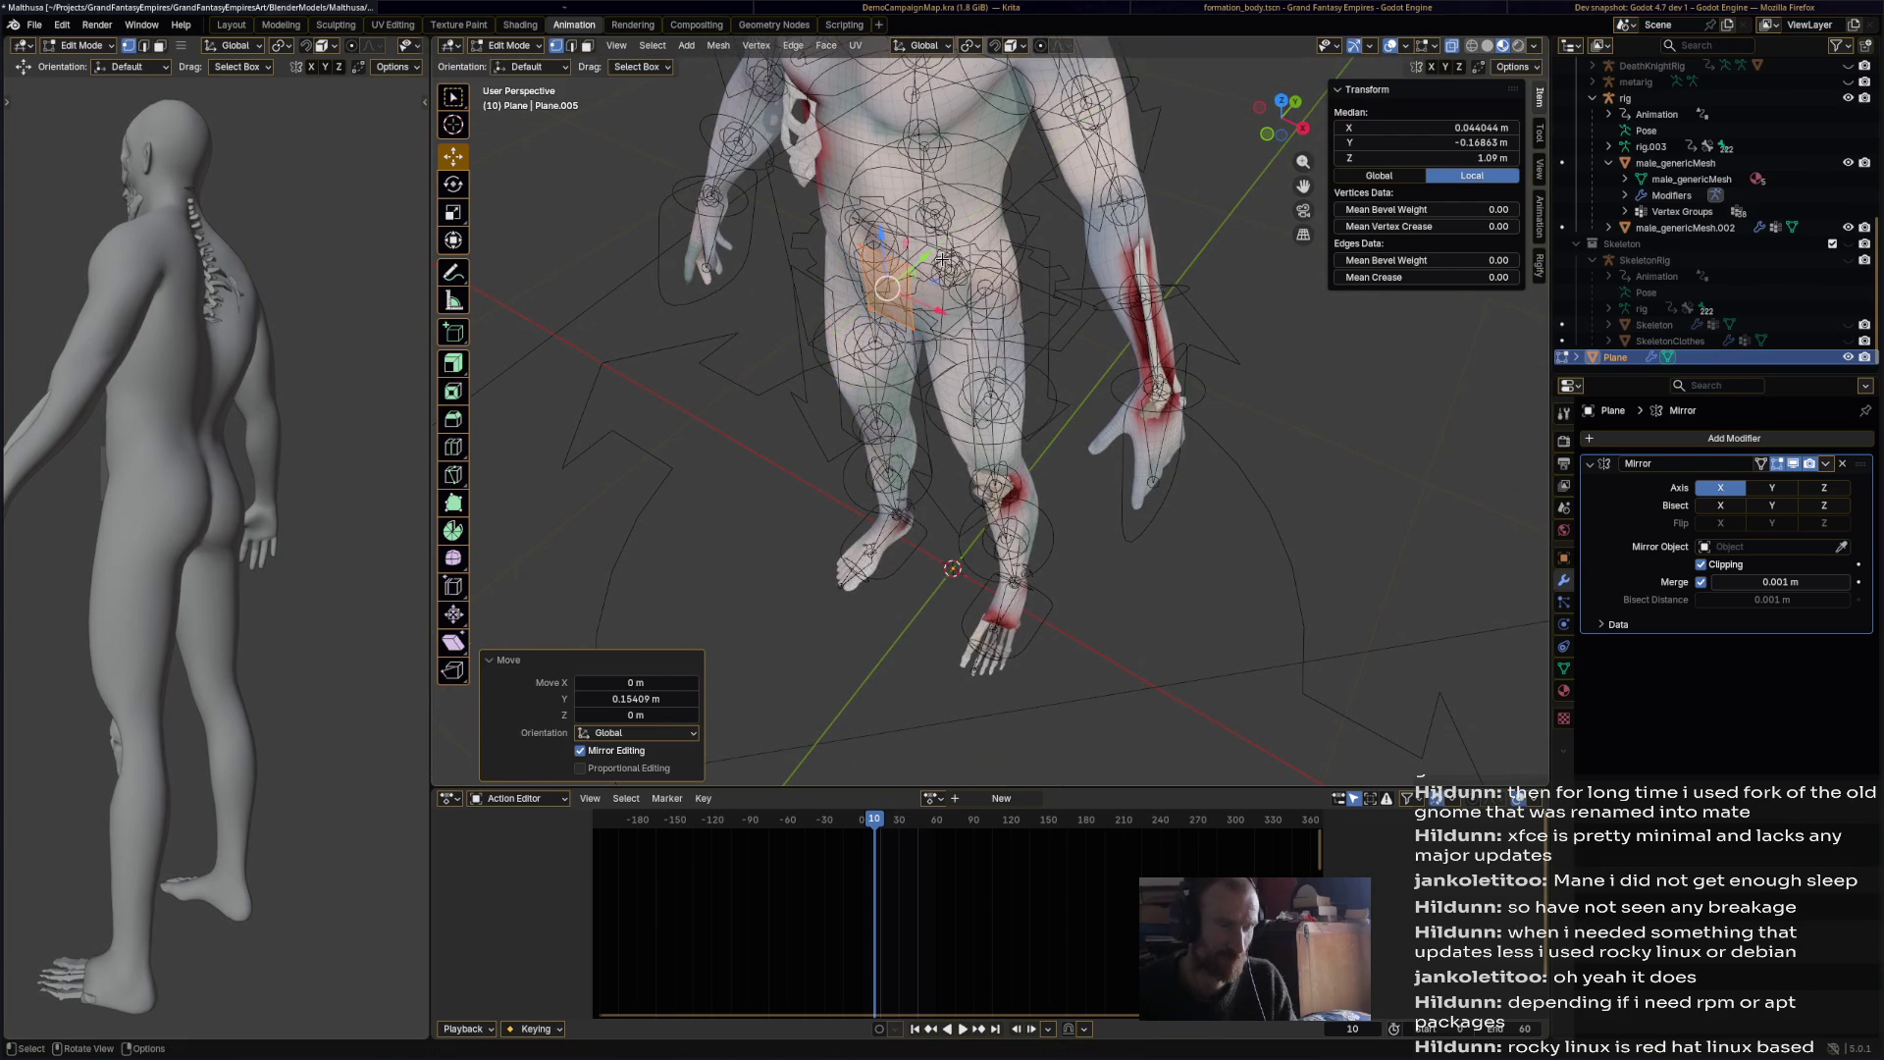
left_click(942, 258)
mouse_move(942, 258)
middle_mouse_down()
mouse_move(962, 321)
mouse_move(1011, 314)
mouse_move(1048, 337)
middle_mouse_up()
Step: Turn on snapping with Snap To set to Face
scroll(962, 321, "up", 5)
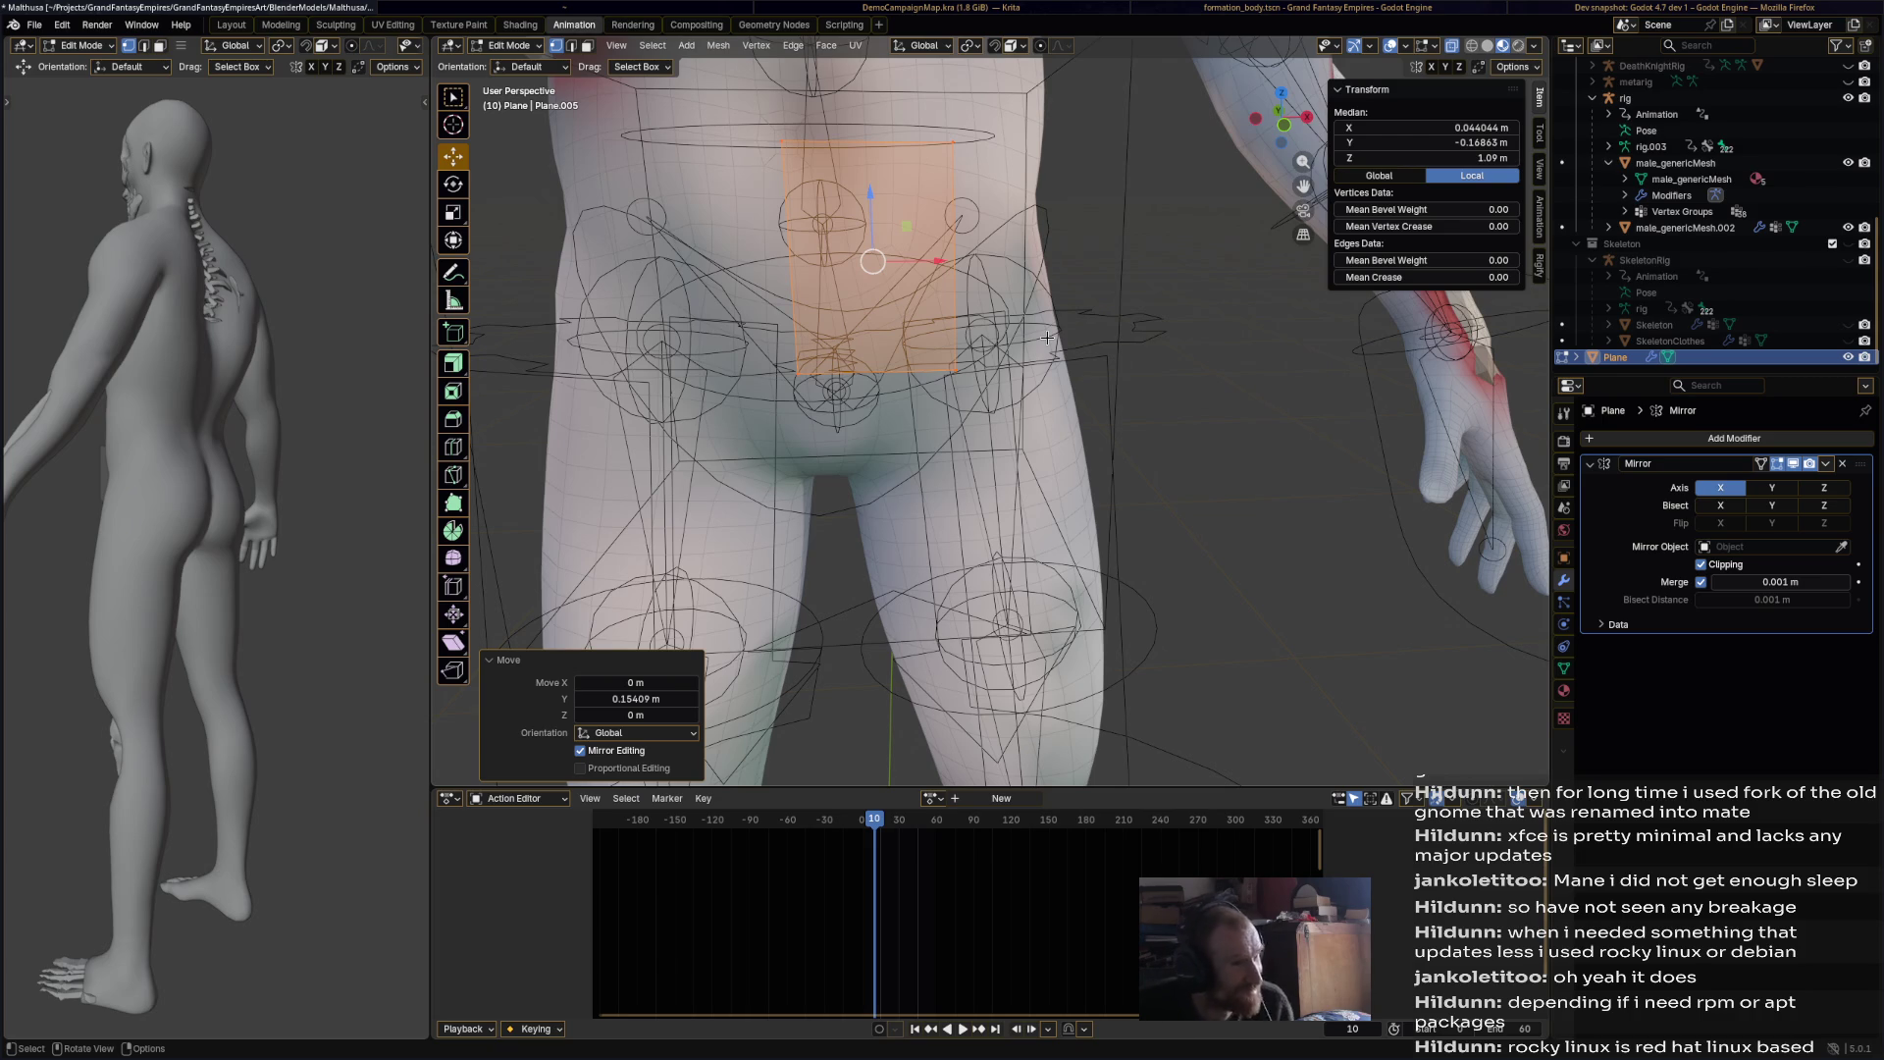
scroll(993, 236, "up", 3)
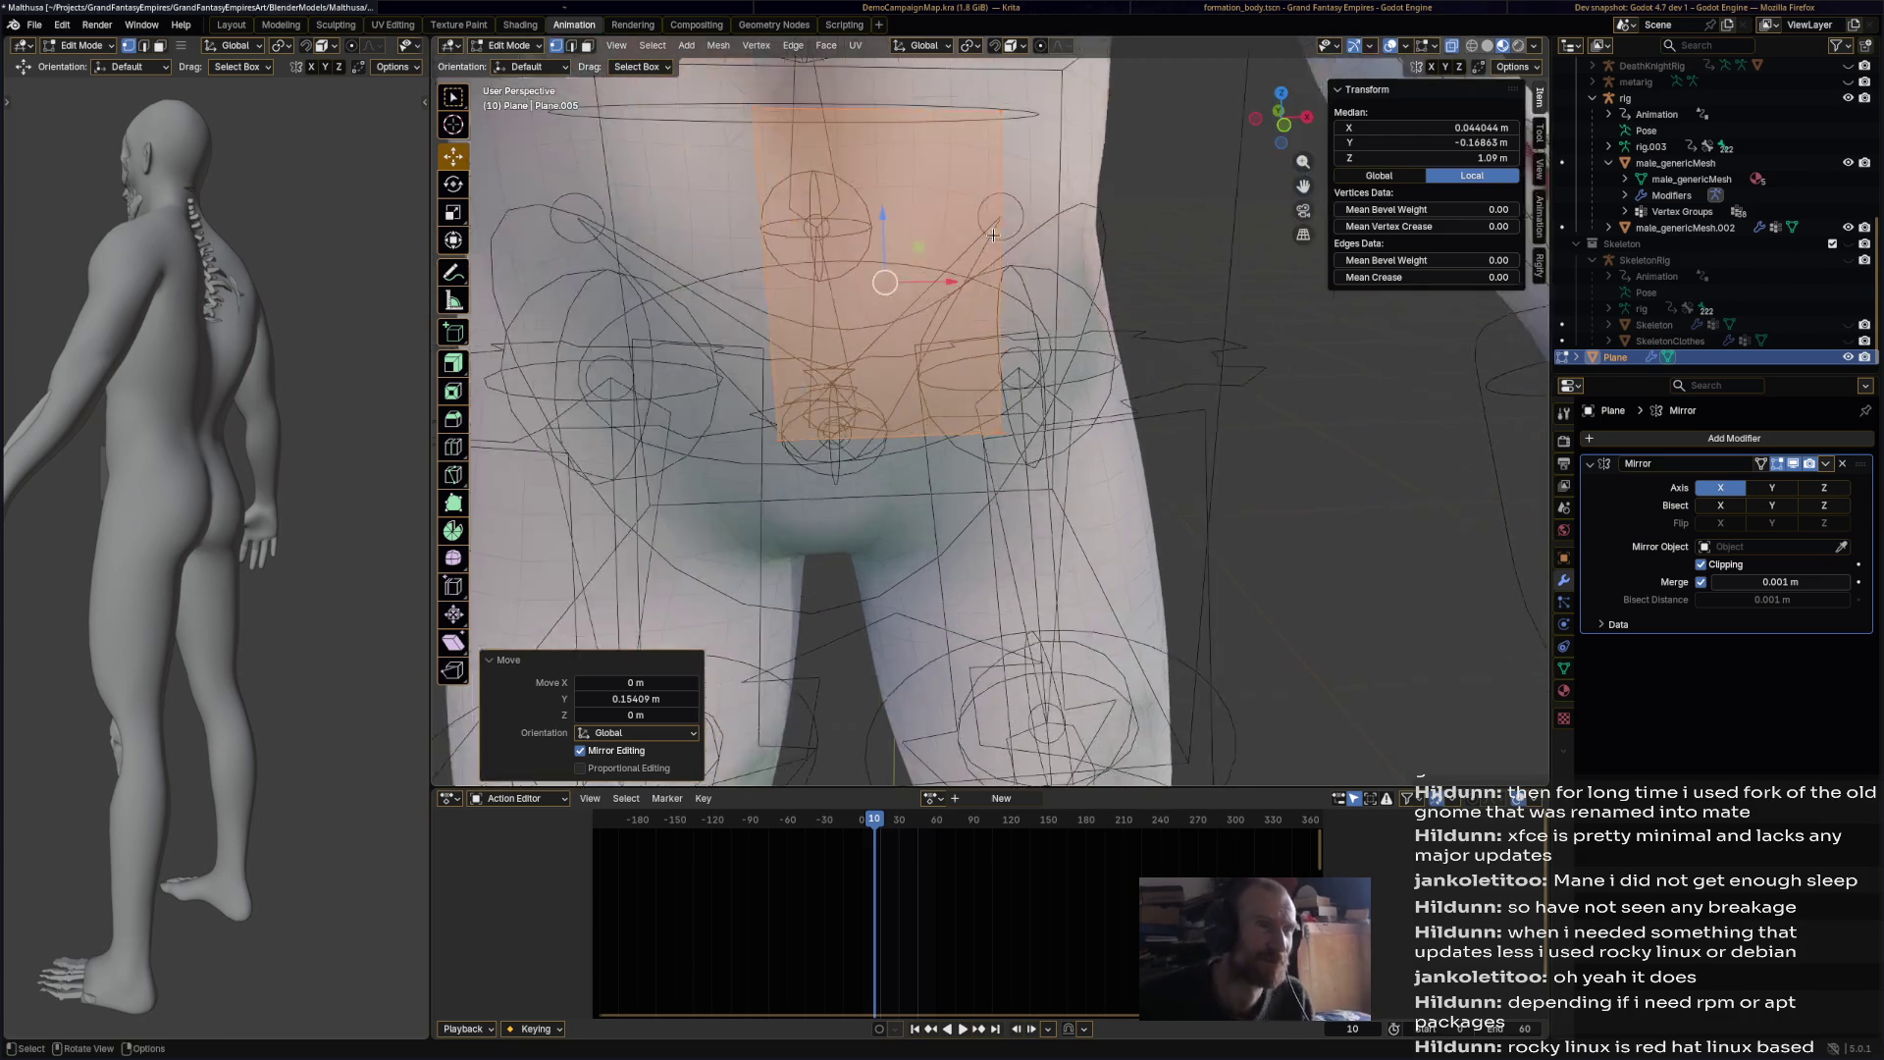
left_click(1015, 50)
left_click(981, 195)
left_click(994, 45)
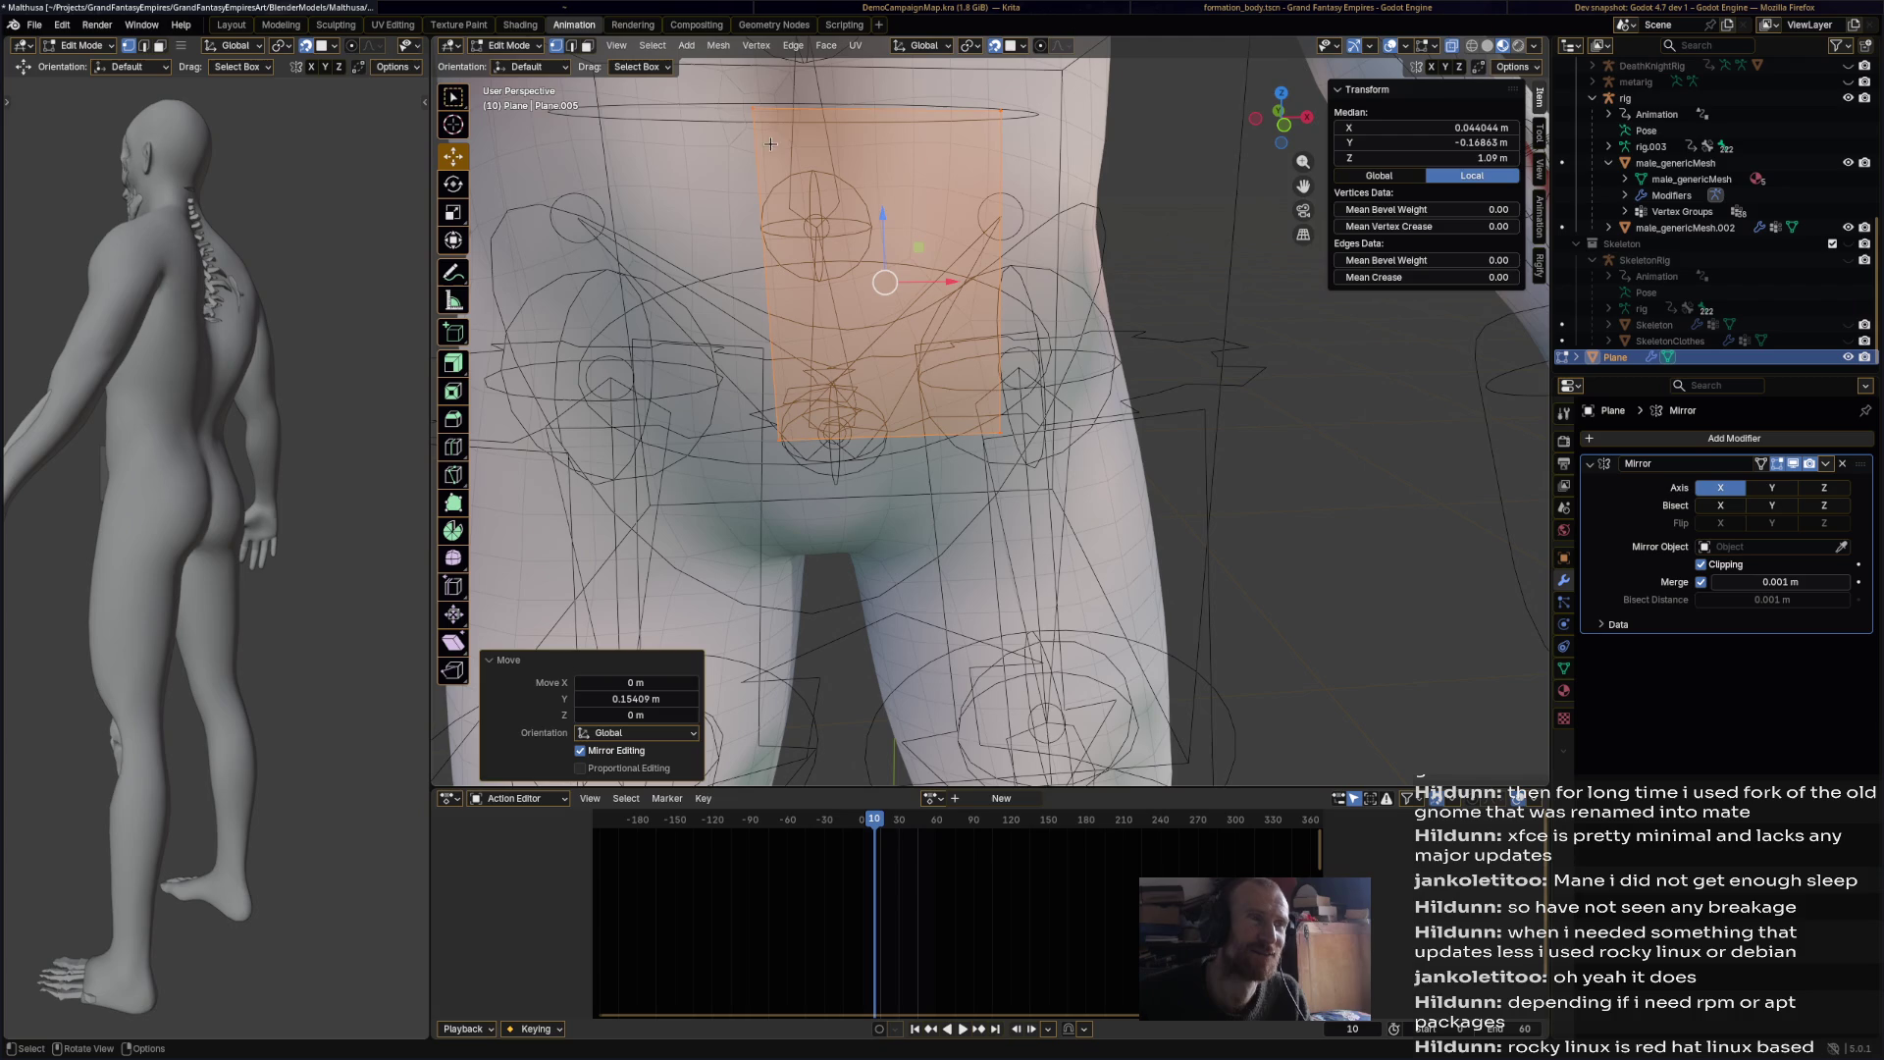
Step: Drag each of the plane's four corners onto the hip surface
left_click_drag(754, 109, 767, 213)
left_click_drag(1013, 108, 993, 243)
left_click(999, 432)
left_click_drag(999, 432, 1000, 368)
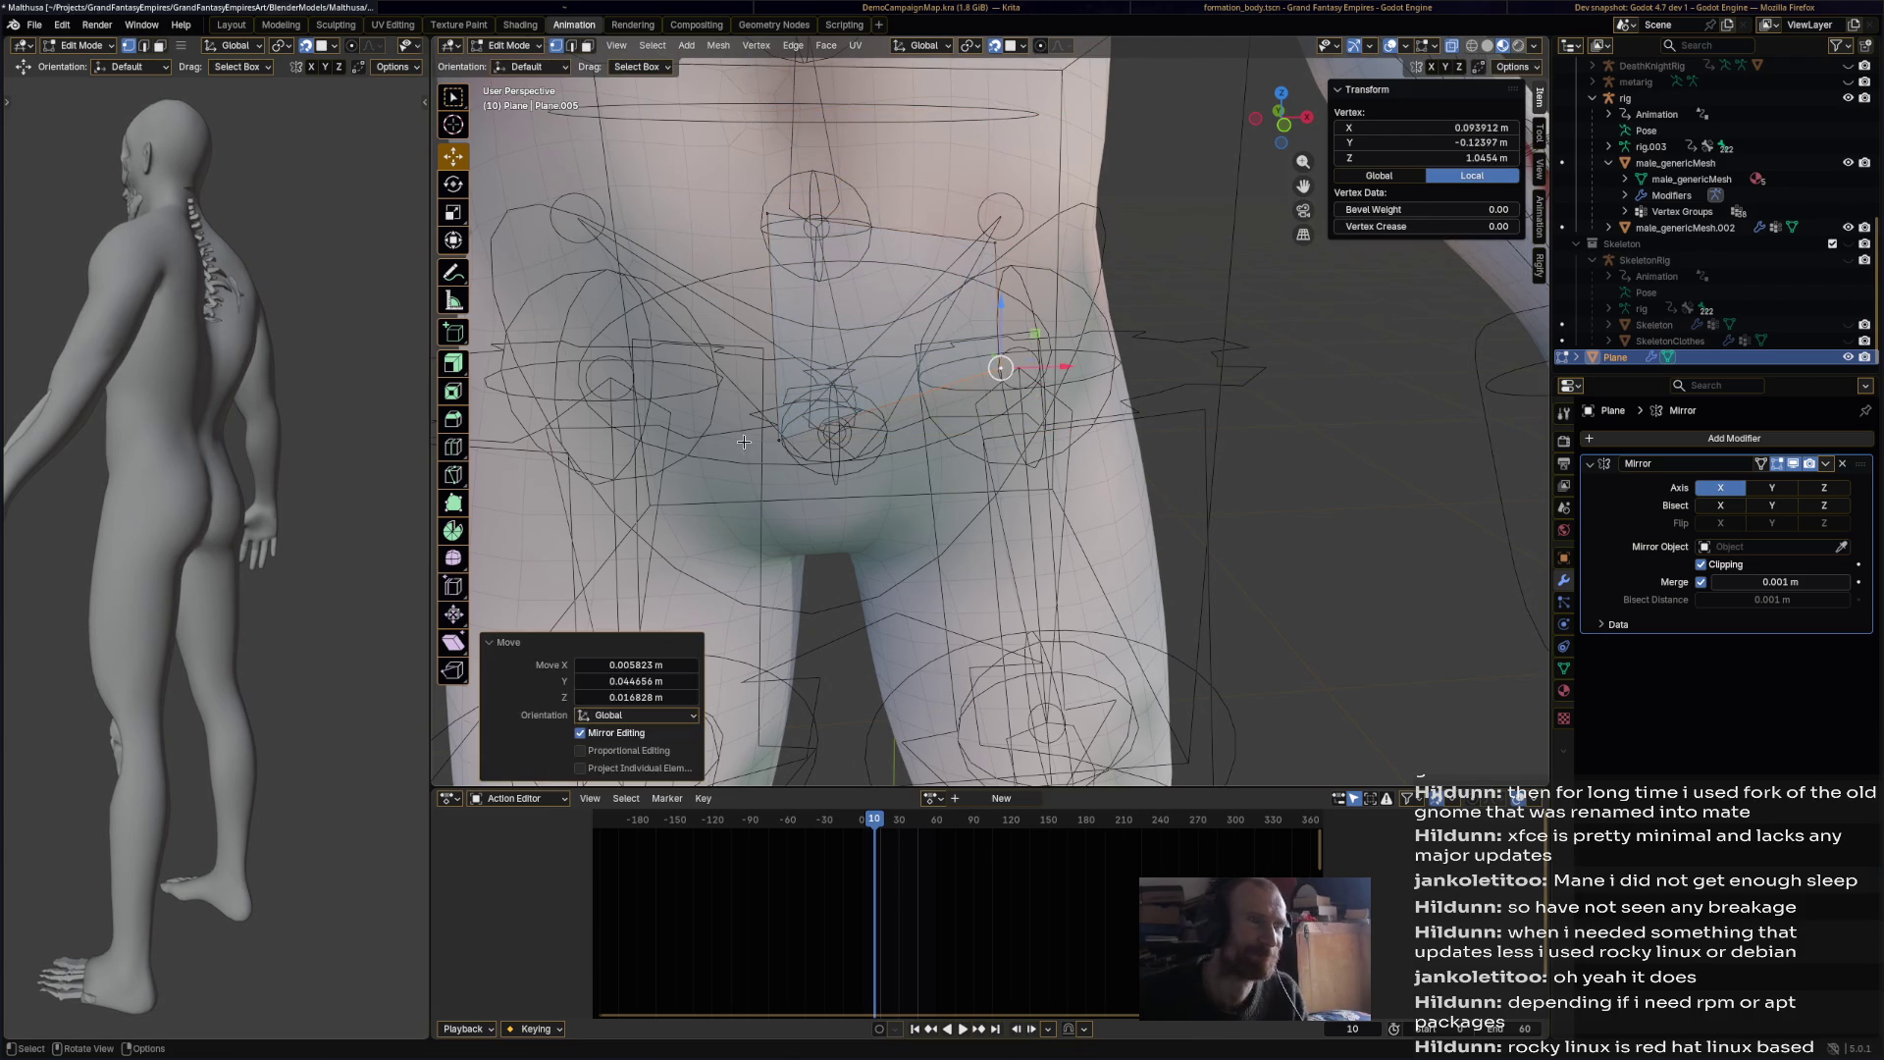
left_click(799, 440)
left_click_drag(799, 440, 801, 352)
left_click(995, 242)
left_click_drag(995, 241, 998, 222)
left_click(999, 369)
left_click_drag(999, 369, 1001, 329)
Step: Hide the rig armature in the outliner and clear the vertex selection
scroll(1812, 310, "up", 3)
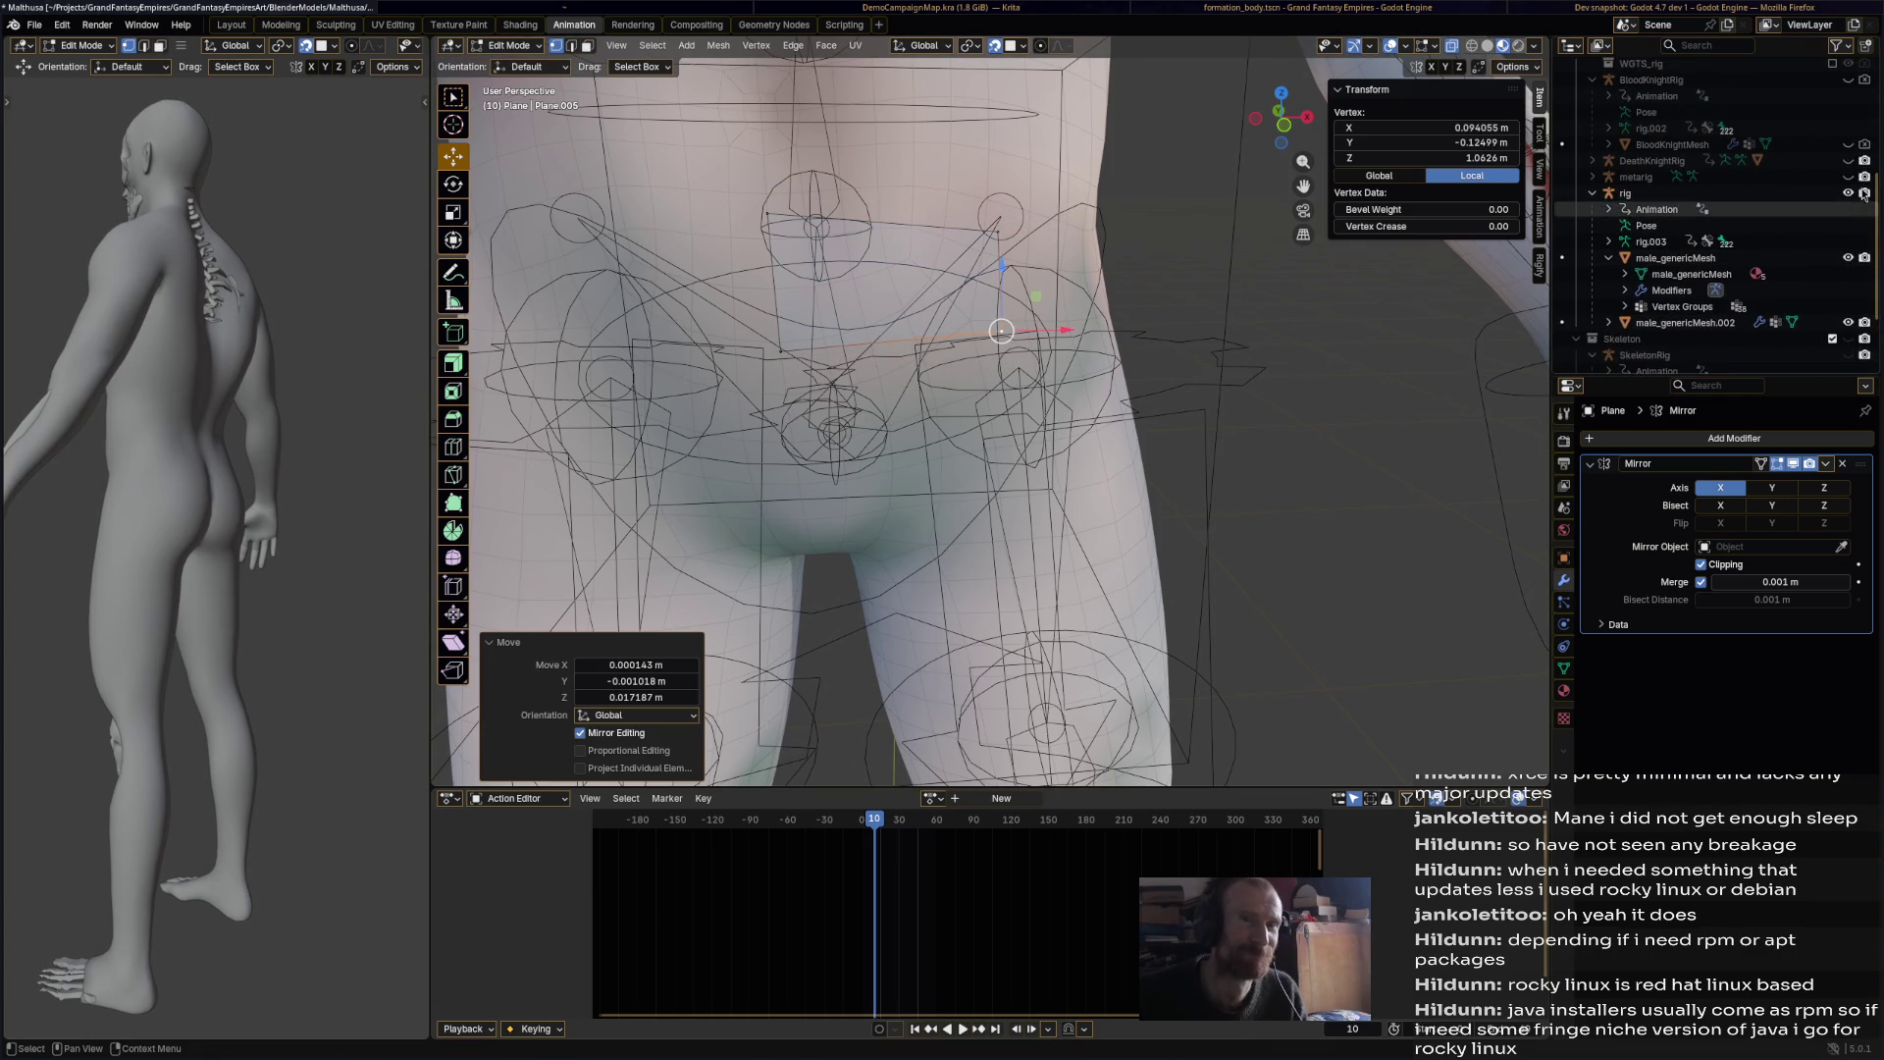
left_click(1848, 193)
scroll(1222, 378, "down", 3)
left_click(1221, 379)
mouse_move(1222, 378)
middle_mouse_down()
mouse_move(883, 353)
mouse_move(981, 334)
mouse_move(960, 325)
middle_mouse_up()
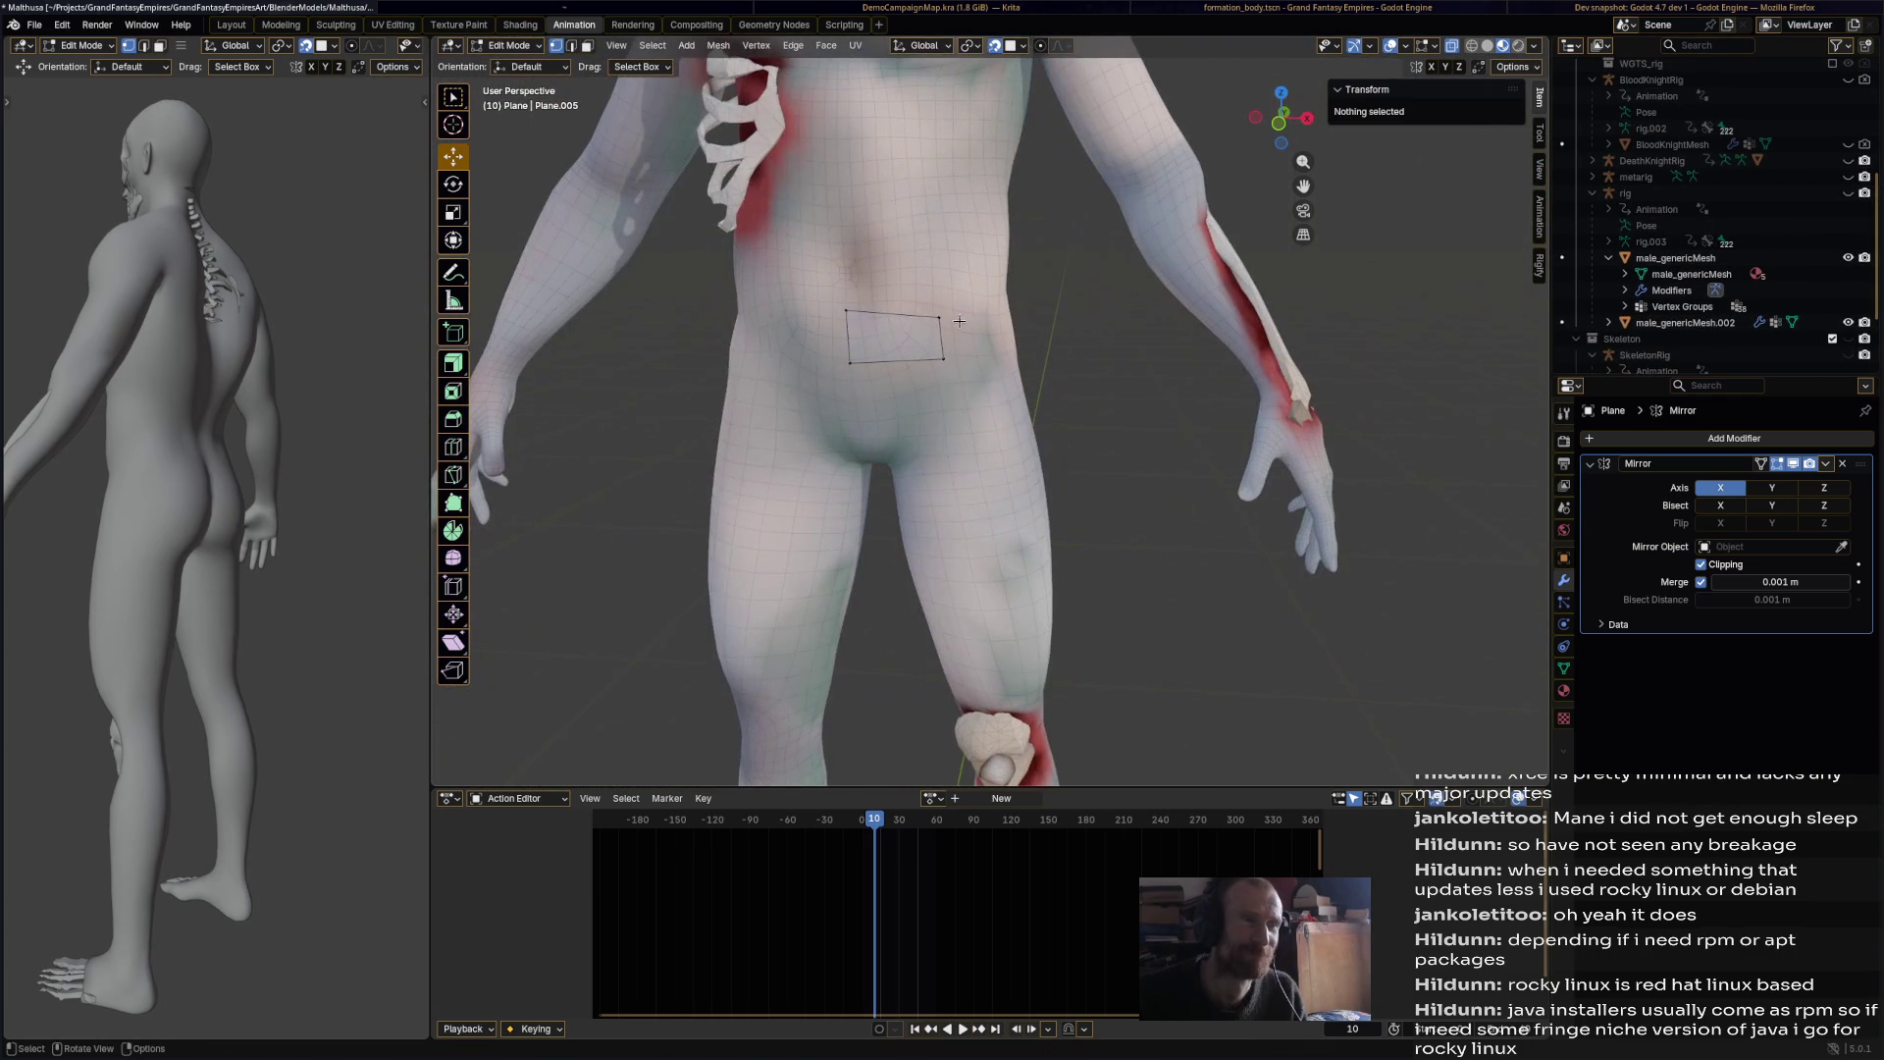
Step: Select the plane's right edge and use Poly Build to extrude quads across and down the front hip
left_click(960, 325)
scroll(964, 346, "up", 3)
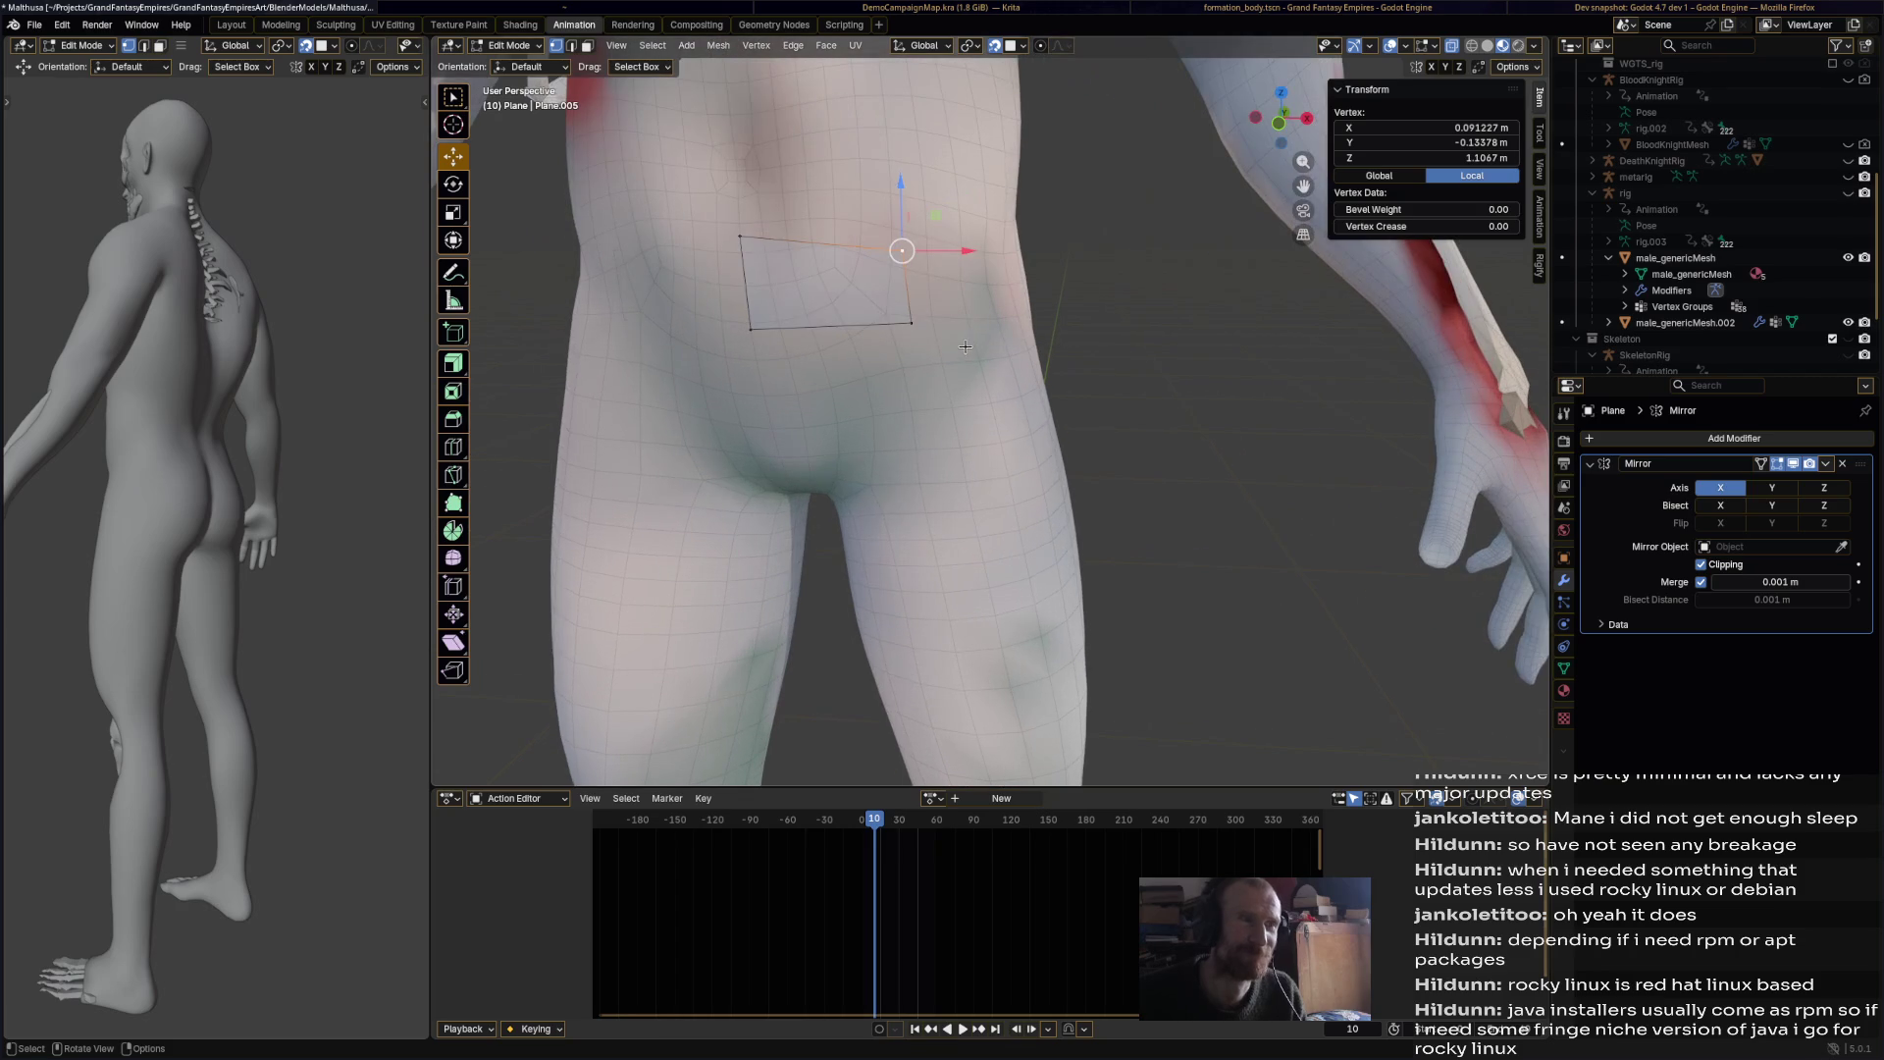
left_click(912, 329, "shift")
mouse_move(966, 324)
middle_mouse_down()
mouse_move(960, 356)
mouse_move(486, 560)
middle_mouse_up()
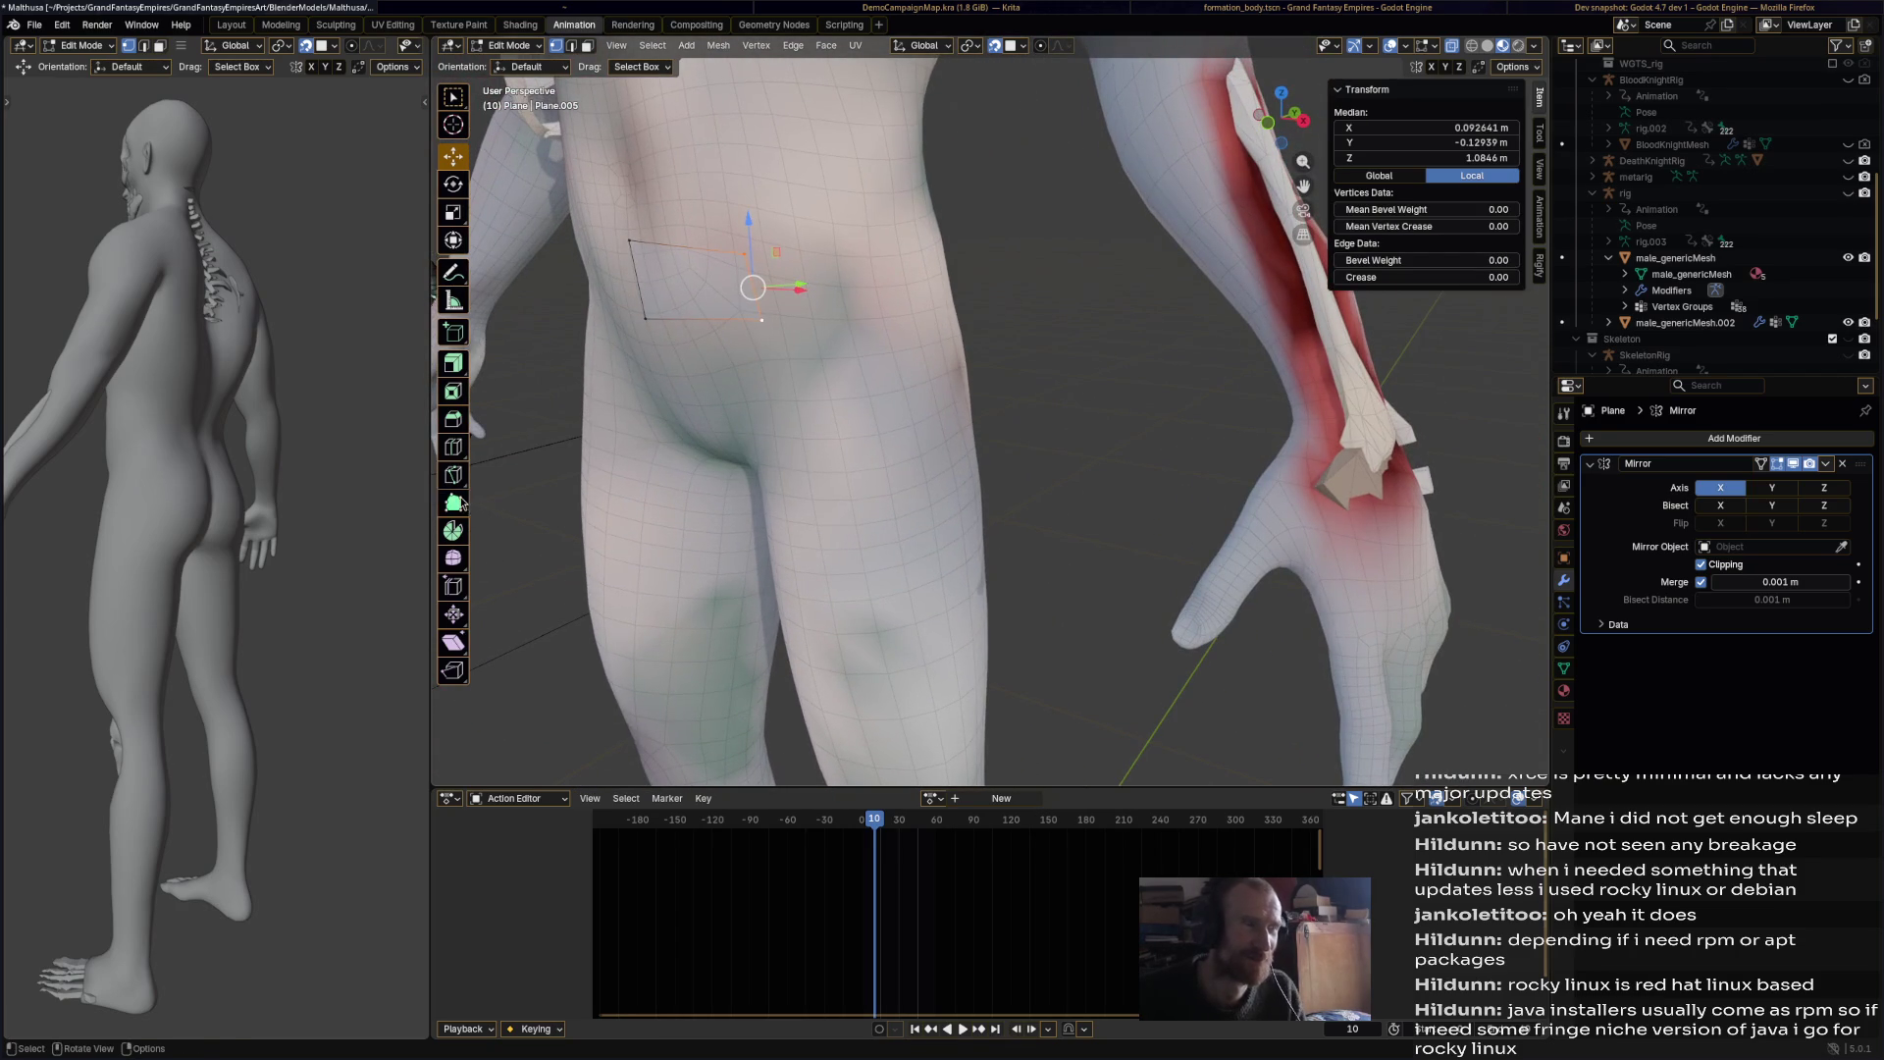
left_click(454, 502)
left_click_drag(754, 286, 888, 326)
middle_click_drag(888, 326, 997, 324)
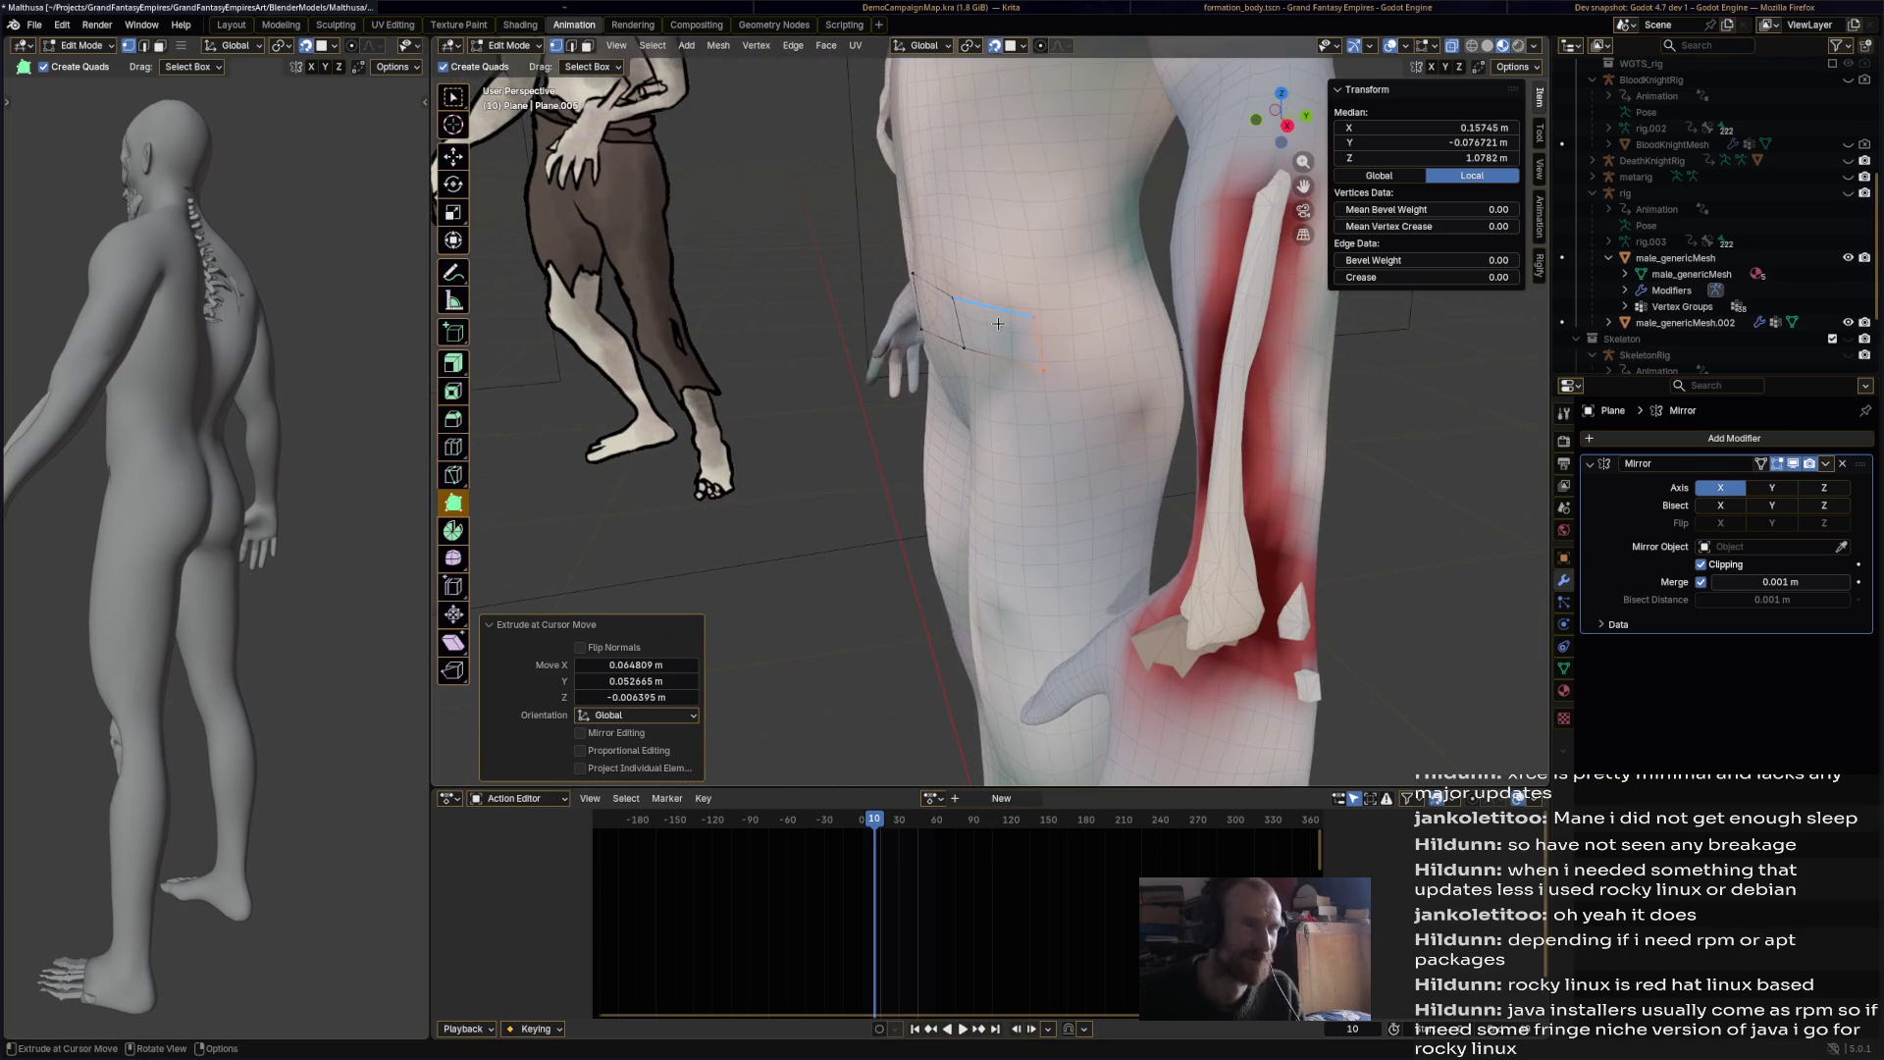
left_click_drag(1040, 359, 1112, 353)
middle_click_drag(1112, 353, 956, 333)
mouse_move(956, 333)
left_mouse_down()
mouse_move(913, 388)
mouse_move(879, 390)
mouse_move(982, 398)
left_mouse_up()
left_click(949, 441)
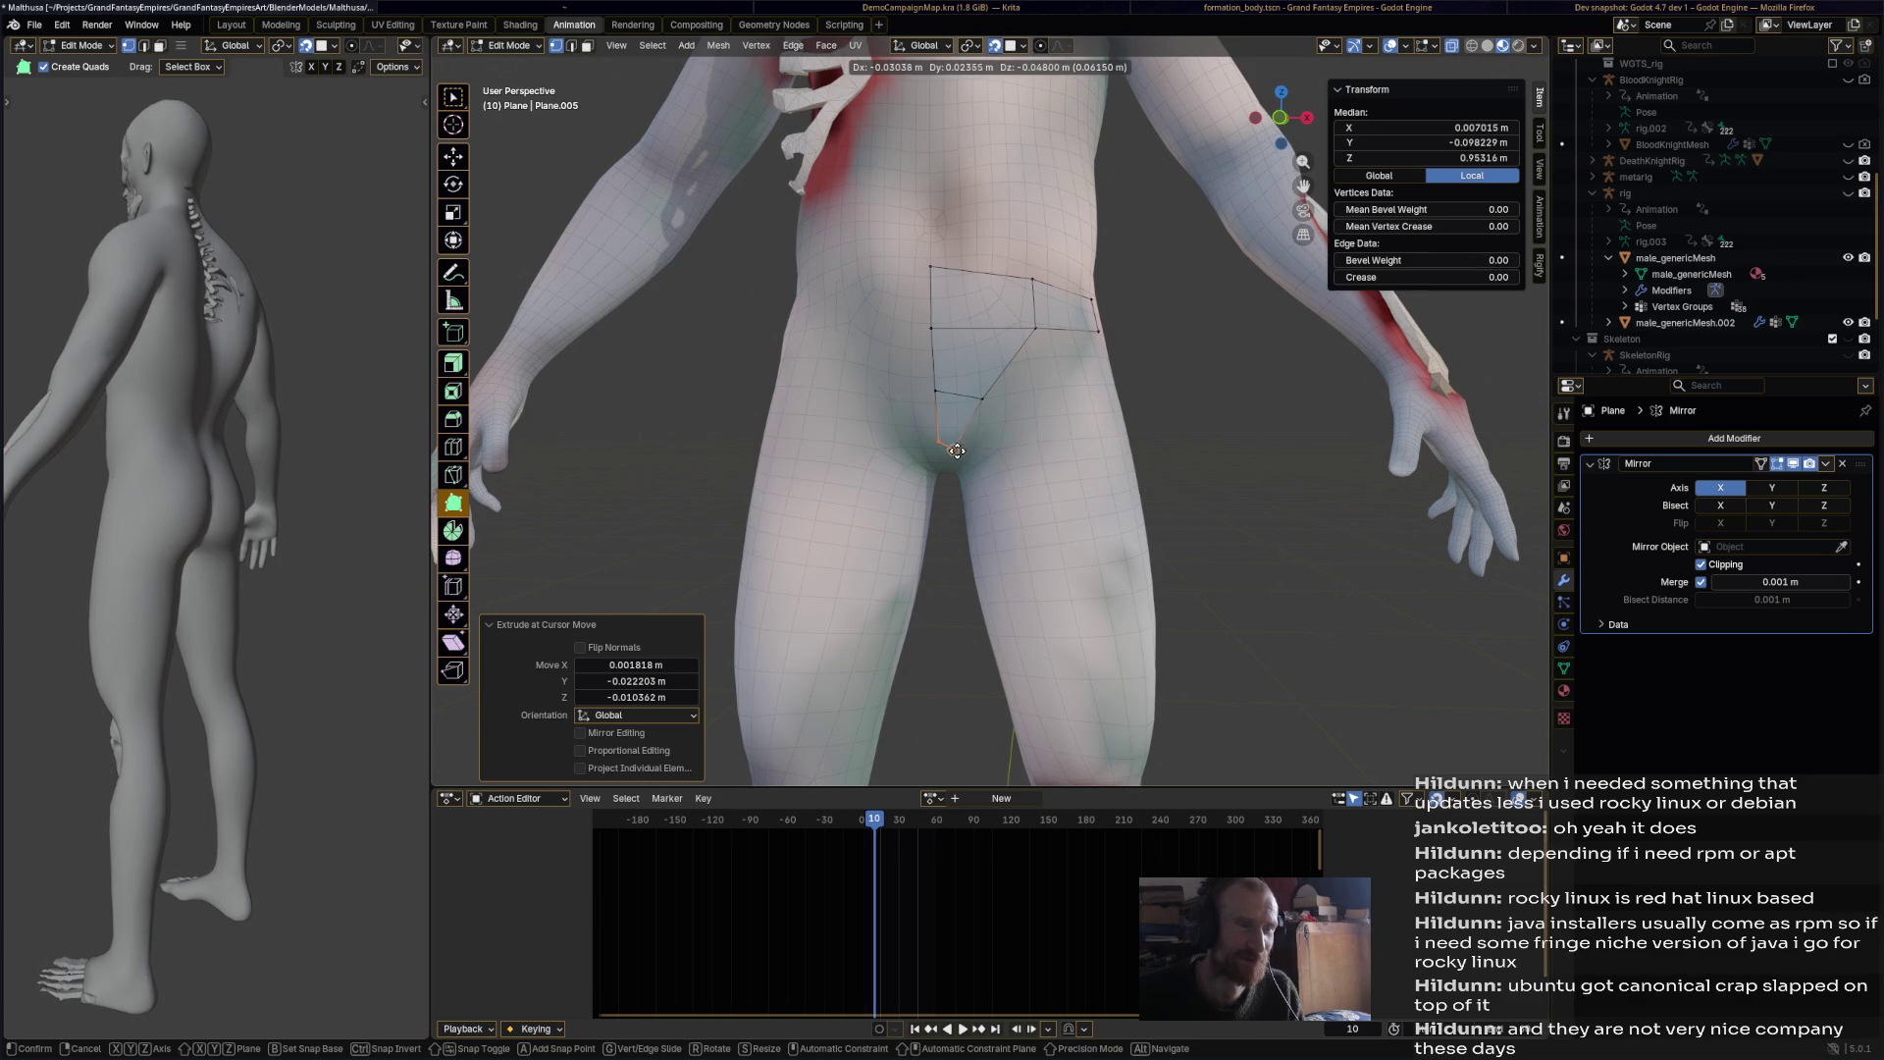
Step: Extend the patch down into the crotch and extrude faces up between the legs
mouse_move(969, 448)
middle_mouse_down()
mouse_move(1015, 346)
mouse_move(962, 420)
middle_mouse_up()
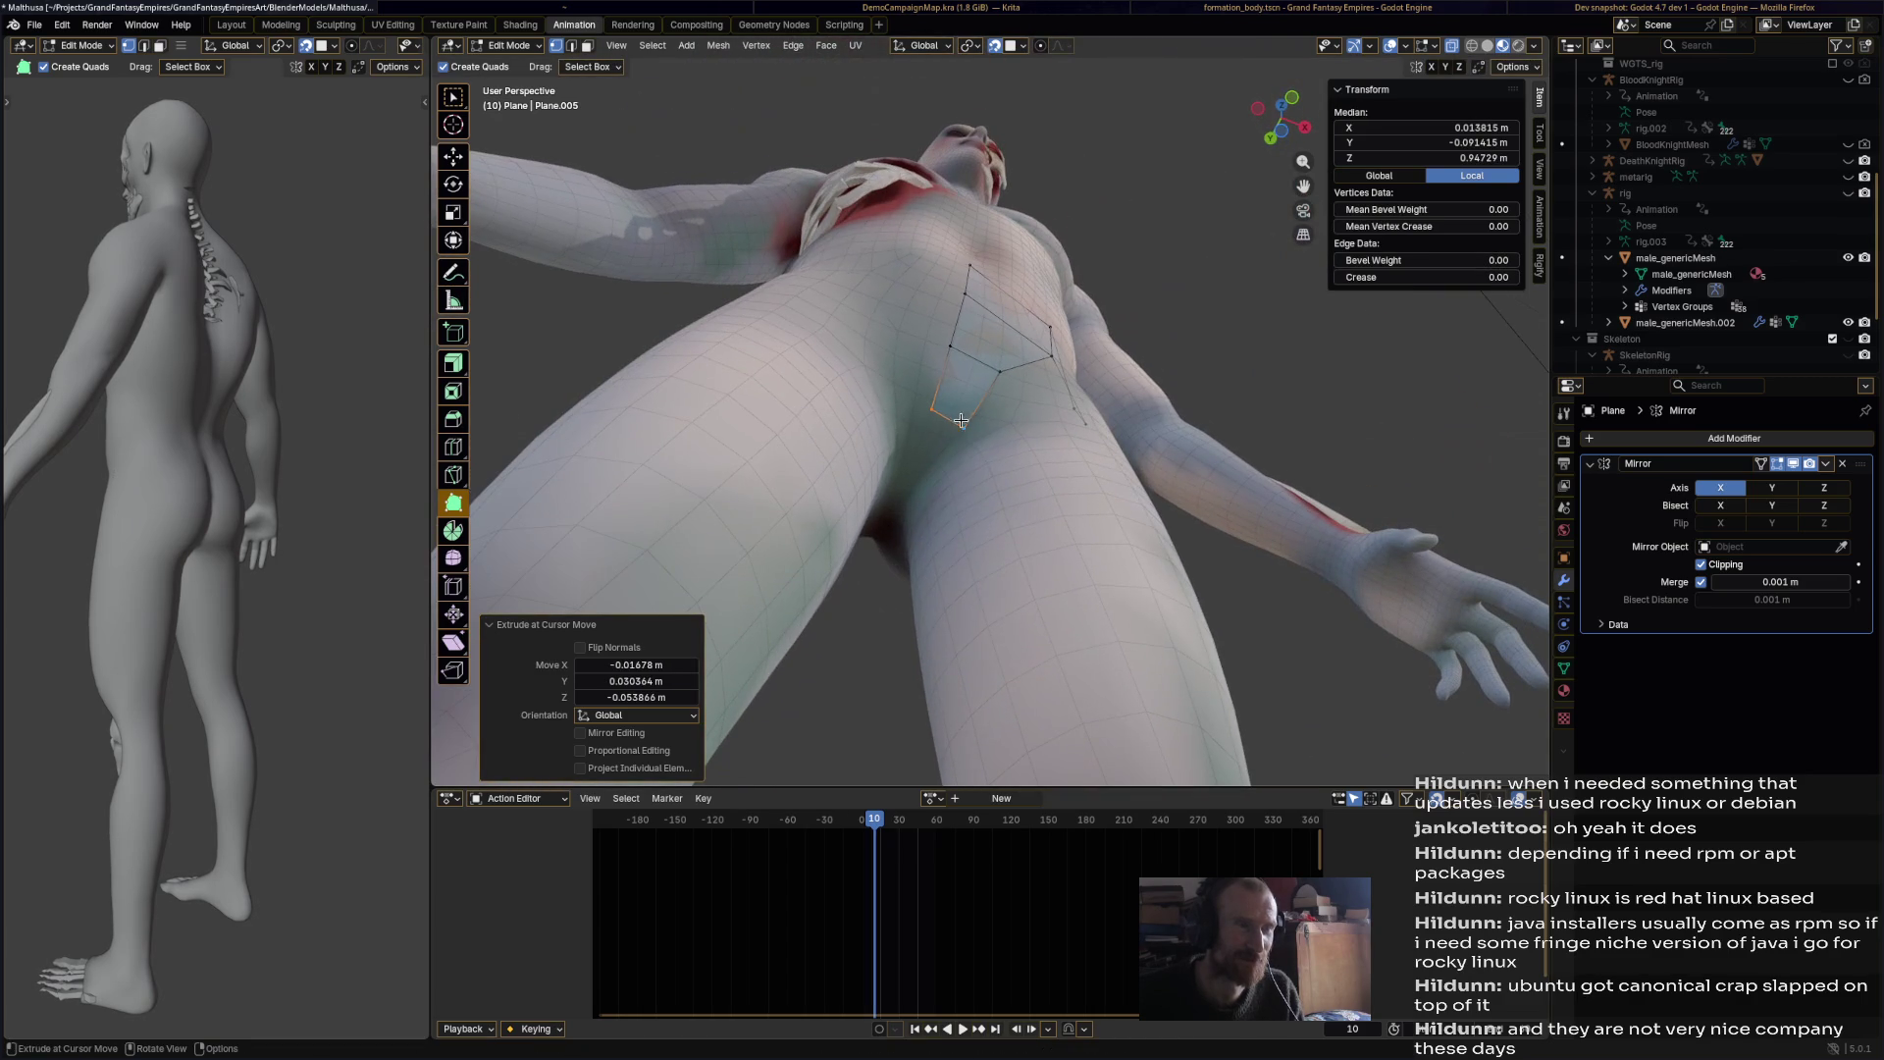
left_click(926, 487)
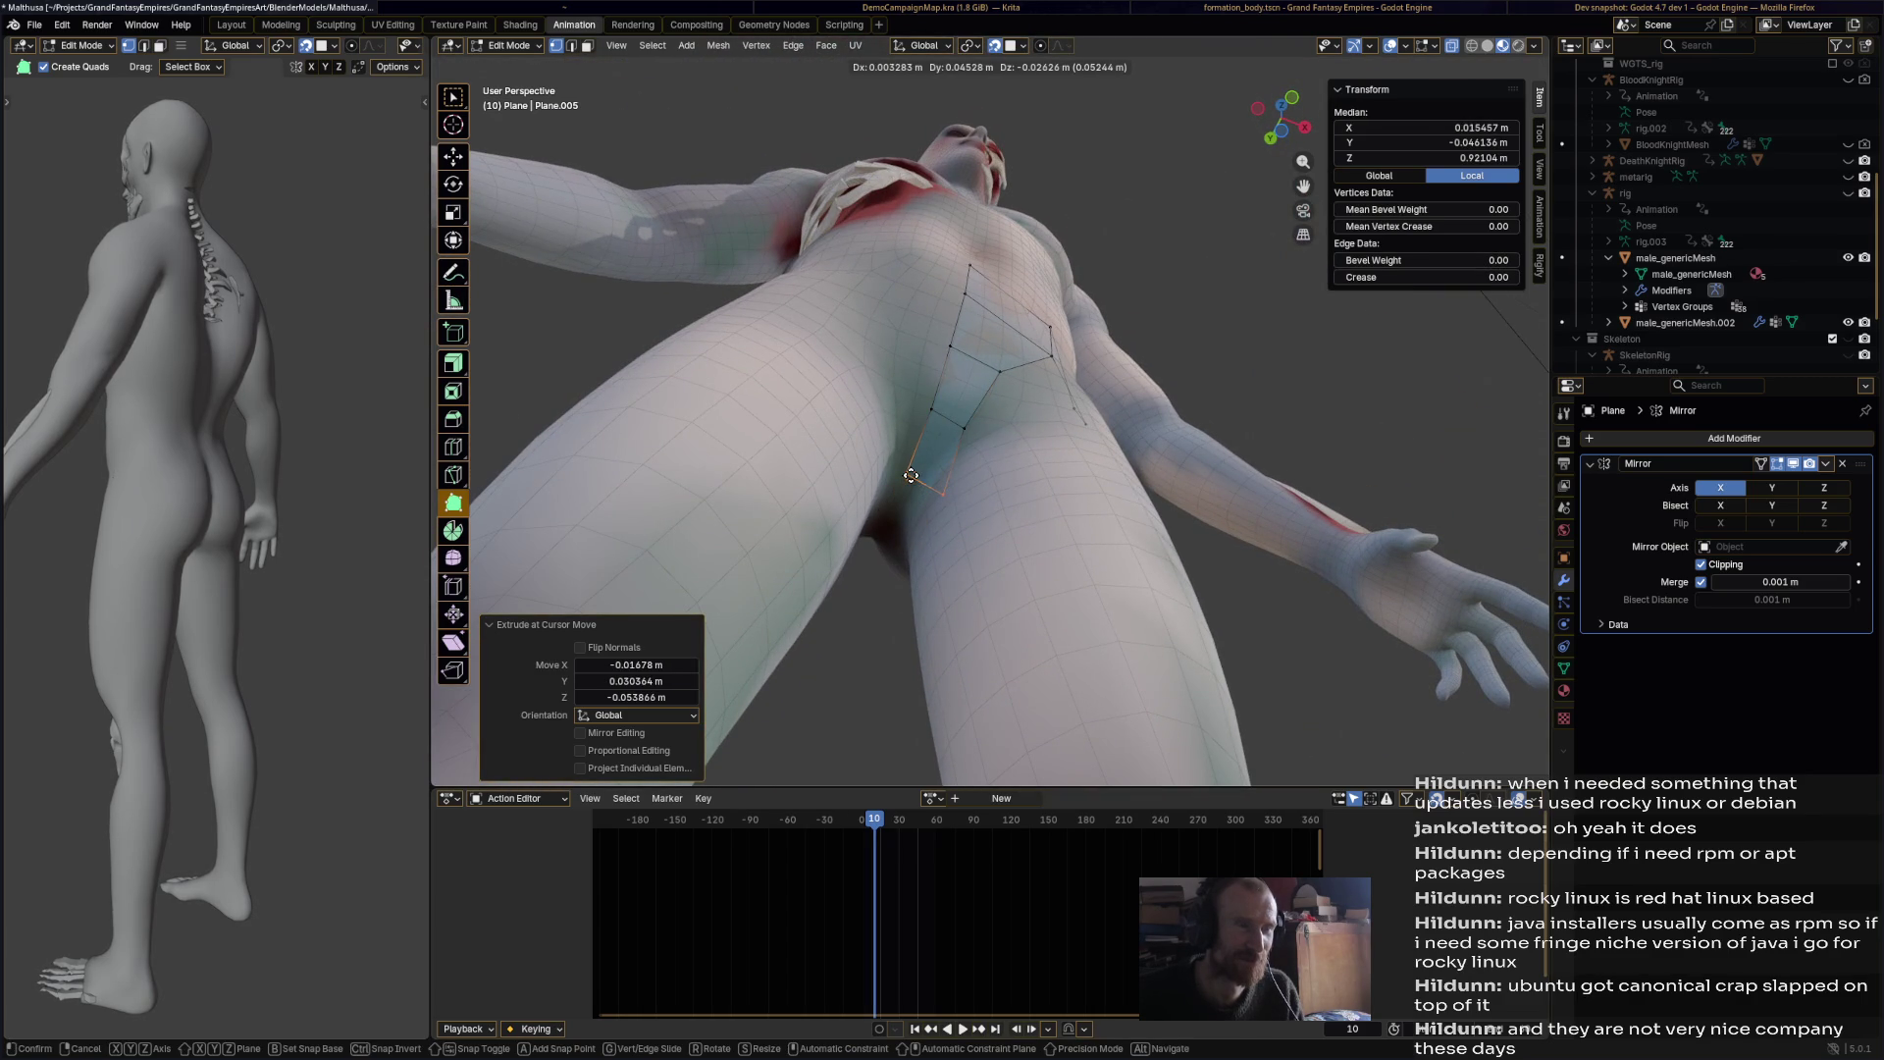
left_click_drag(942, 495, 927, 492, "ctrl")
mouse_move(927, 493)
middle_mouse_down()
mouse_move(1152, 444)
mouse_move(1025, 406)
middle_mouse_up()
left_click(1024, 406, "shift")
key("e")
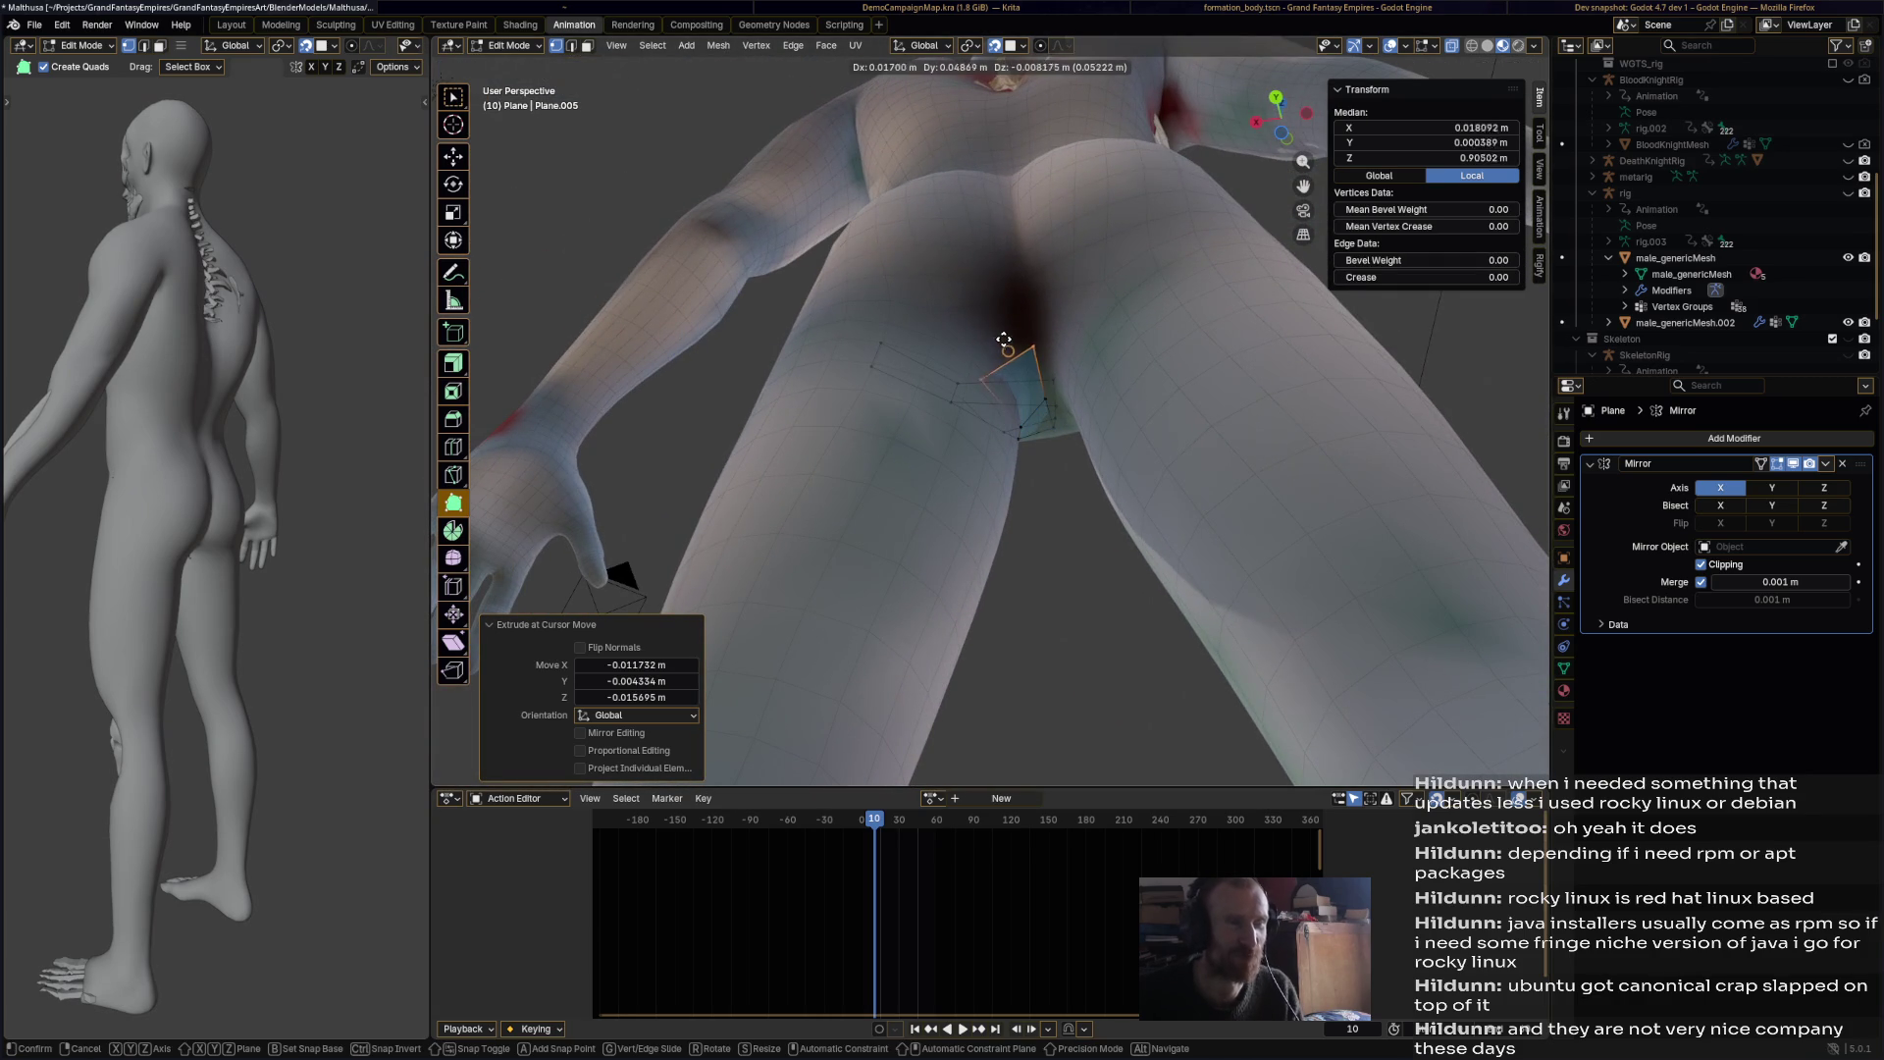
left_click(1026, 299)
key("e")
left_click(994, 217)
Step: Extrude from a vertex under the buttock and pull new quads up over the buttock
middle_click_drag(994, 217, 977, 338)
left_click(981, 345)
key("e")
mouse_move(974, 341)
left_mouse_down()
mouse_move(976, 255)
mouse_move(979, 444)
left_mouse_up()
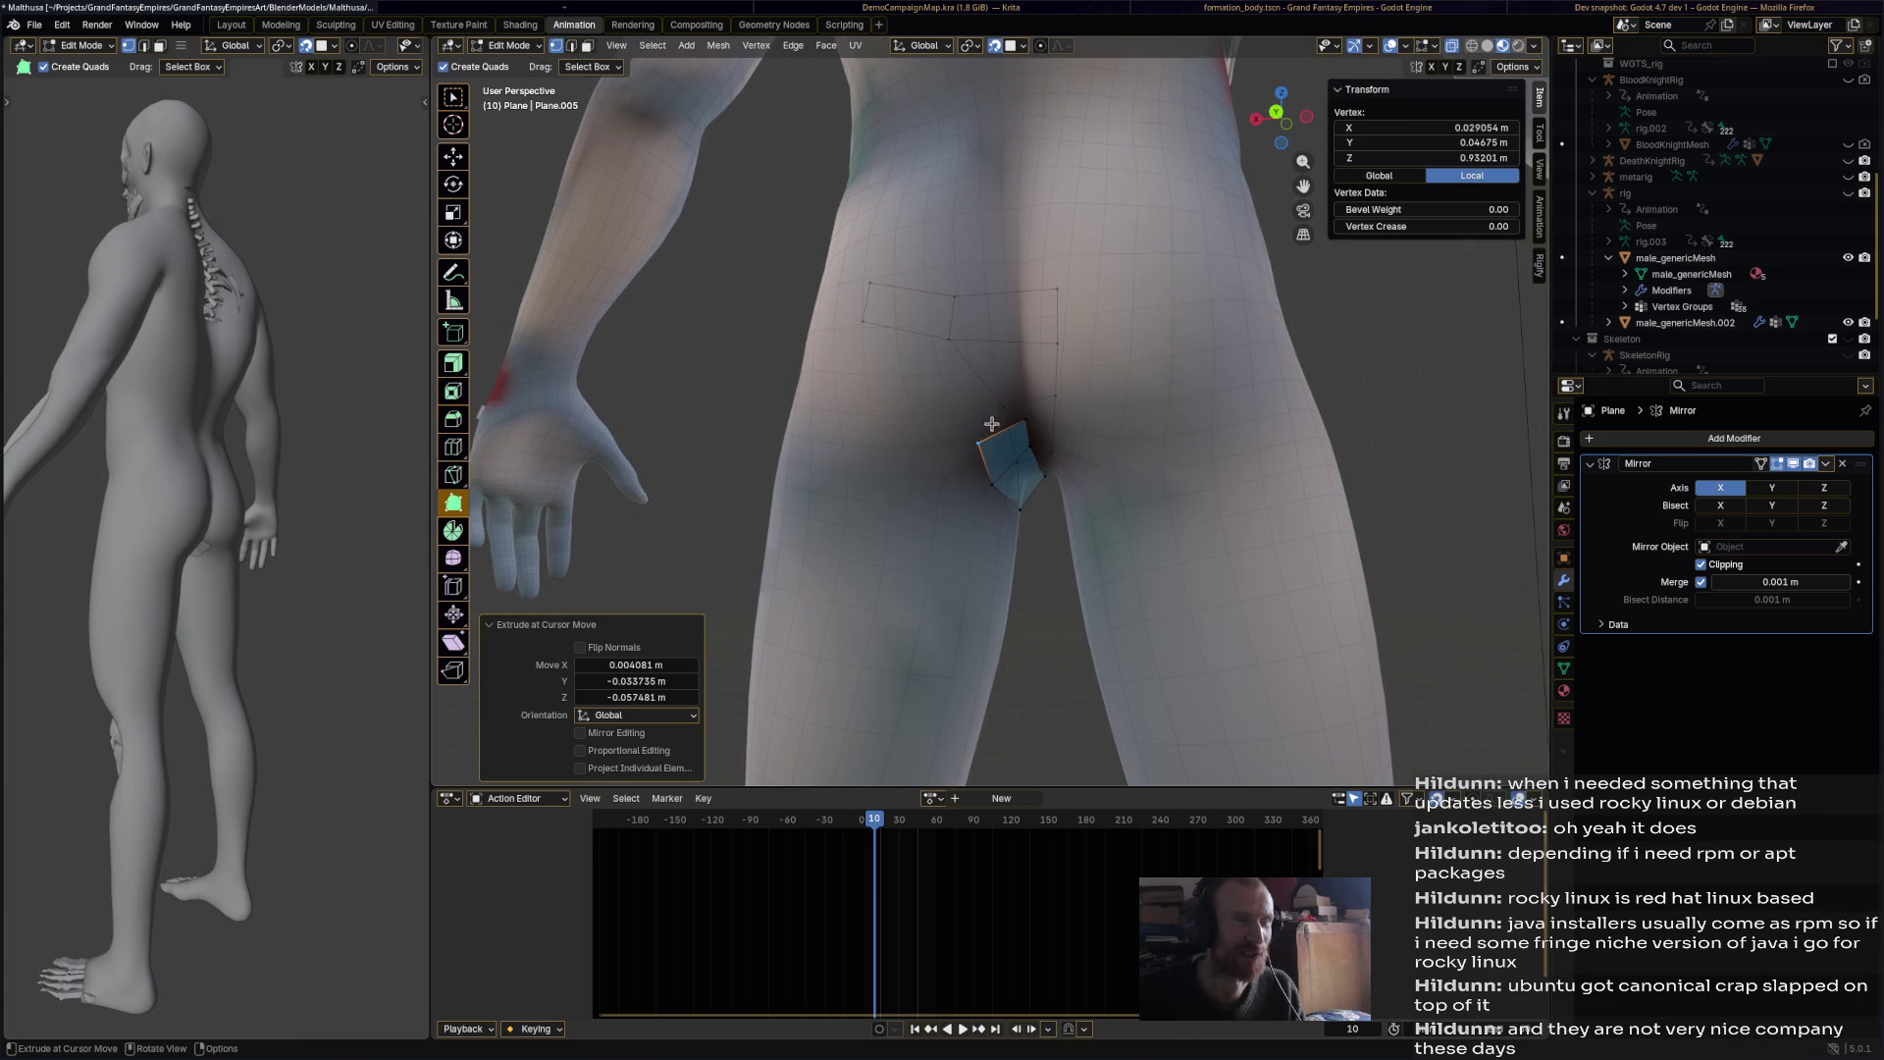
middle_click_drag(991, 411, 937, 466)
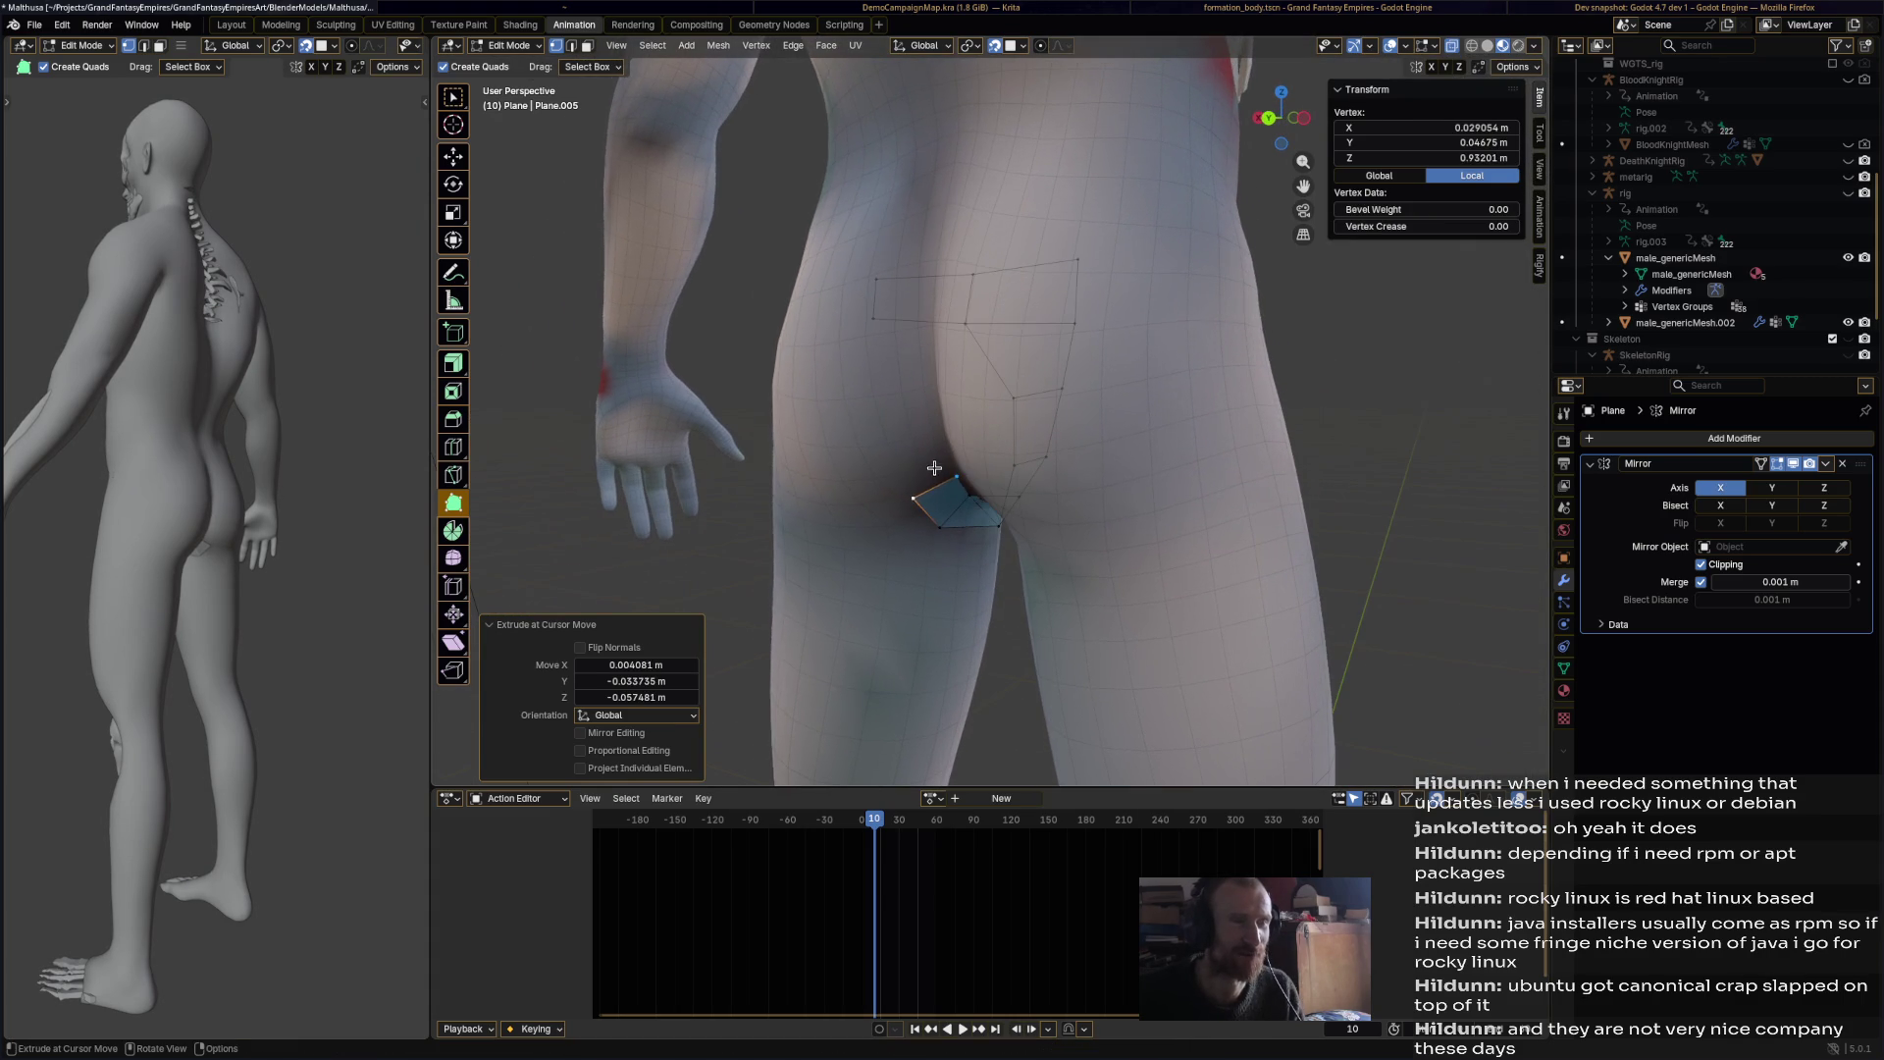
mouse_move(912, 463)
left_mouse_down()
mouse_move(908, 412)
mouse_move(930, 385)
left_mouse_up()
right_click(886, 412, "ctrl")
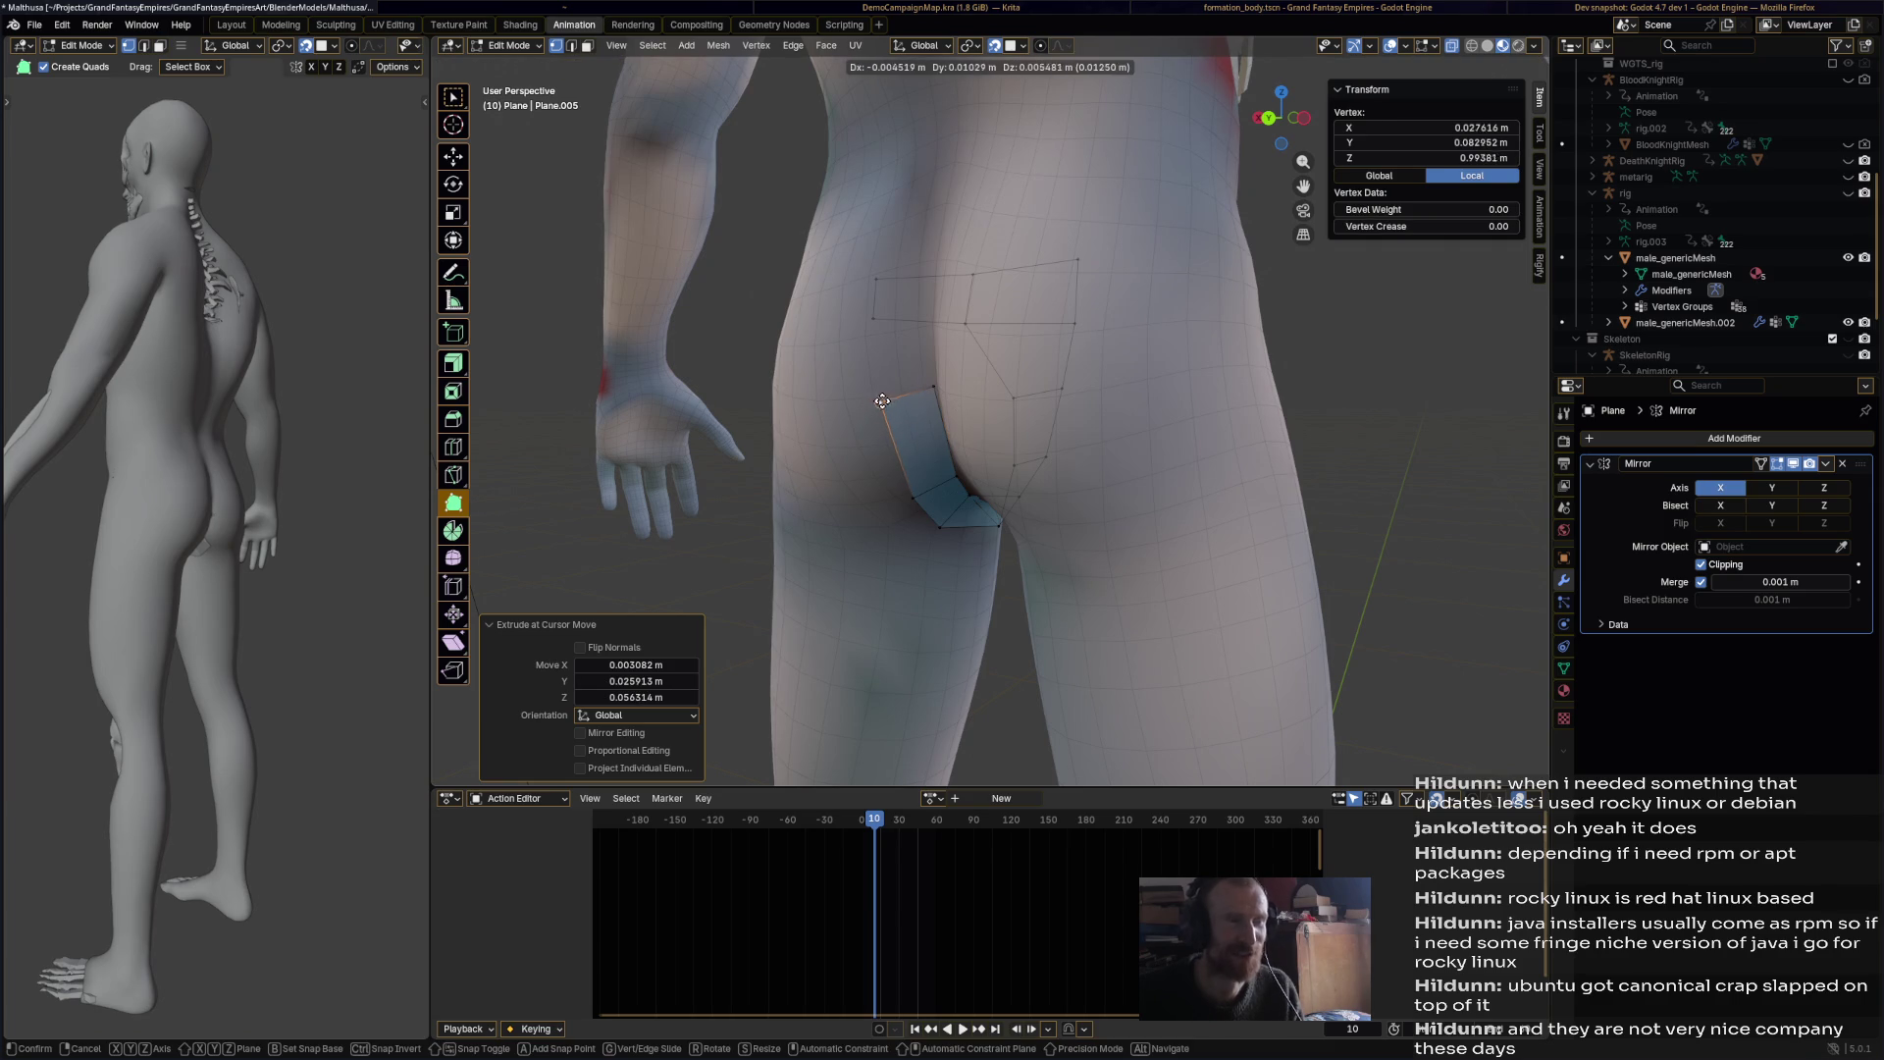
mouse_move(811, 378)
middle_mouse_down()
mouse_move(1020, 426)
mouse_move(942, 432)
mouse_move(913, 461)
middle_mouse_up()
left_click(939, 474, "shift")
key("e")
left_click_drag(898, 381, 927, 357)
left_click_drag(861, 394, 878, 355)
Step: Extend edges further up the buttock and toward the outer hip, adding a quad across the upper buttock
mouse_move(877, 356)
middle_mouse_down()
mouse_move(1073, 242)
mouse_move(834, 294)
mouse_move(883, 314)
mouse_move(966, 304)
middle_mouse_up()
left_click_drag(975, 307, 958, 278, "ctrl")
middle_click_drag(1144, 309, 995, 283)
key("e")
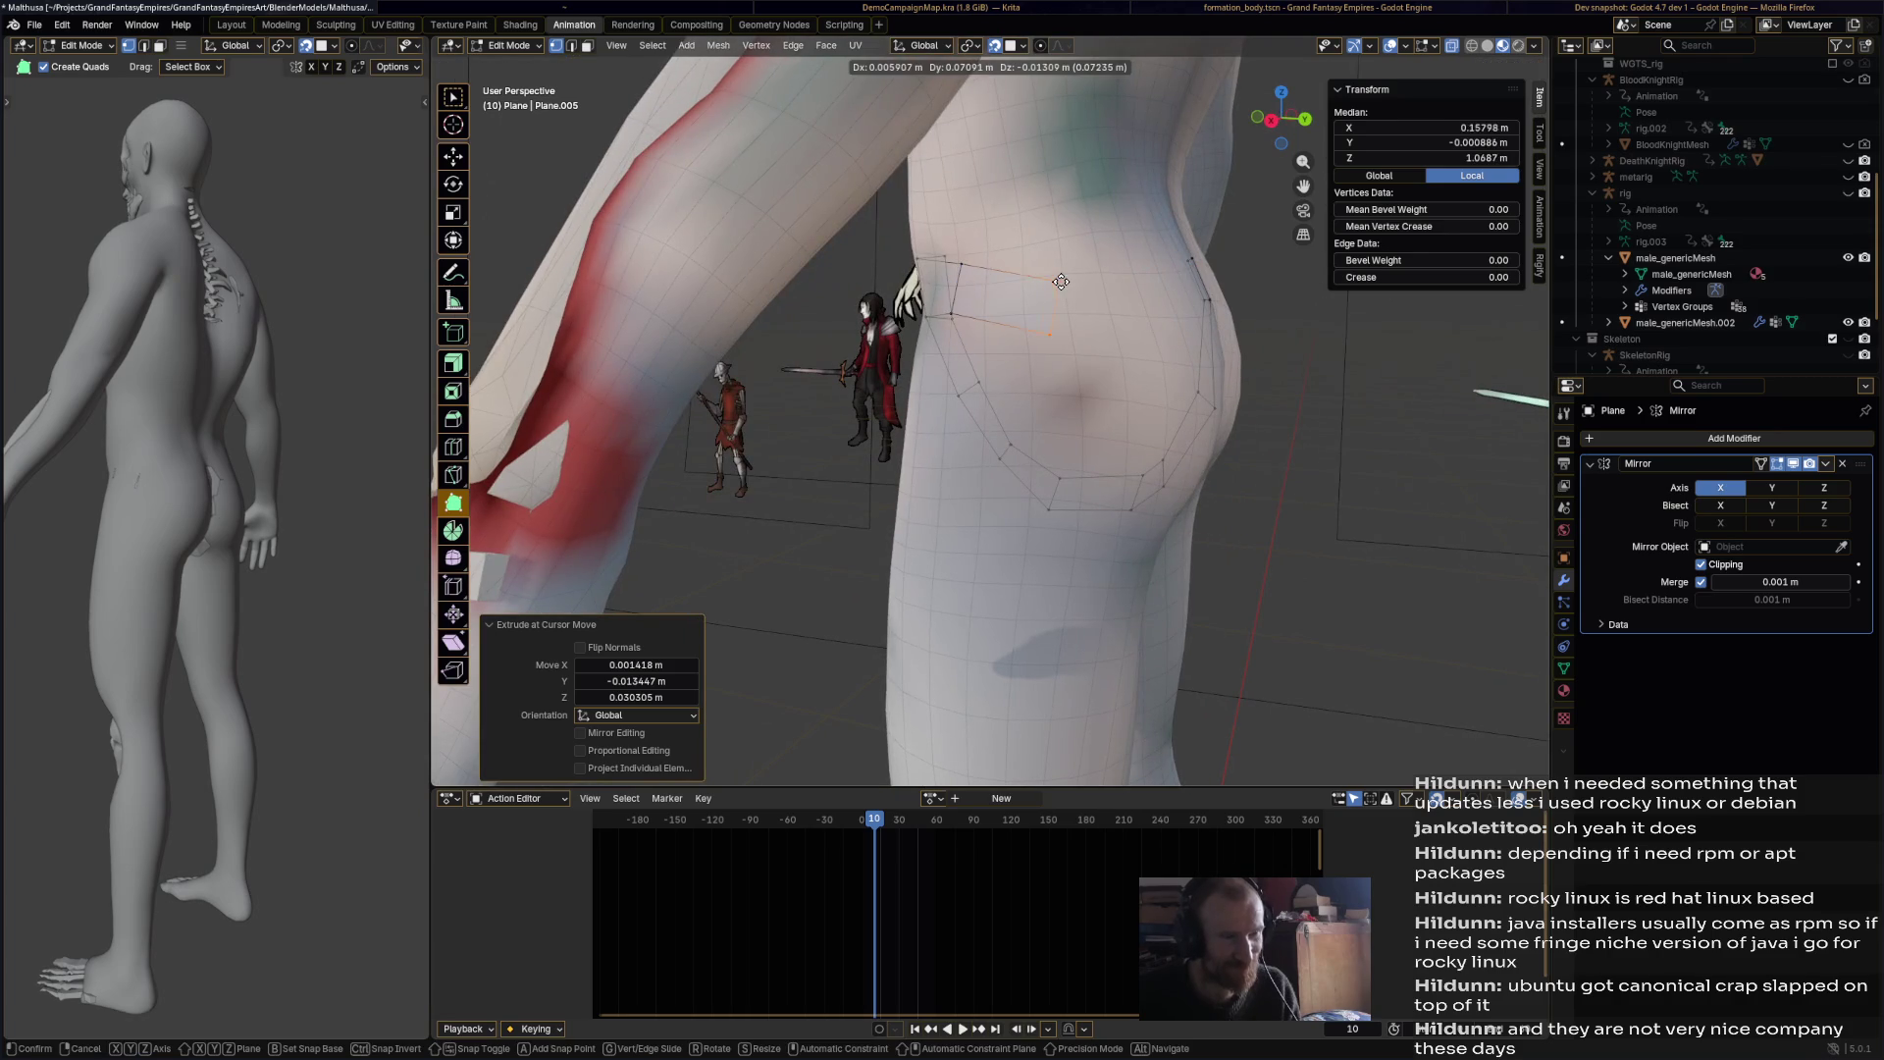
left_click(1042, 263)
mouse_move(1028, 312)
middle_mouse_down()
mouse_move(1024, 276)
mouse_move(957, 294)
middle_mouse_up()
key("e")
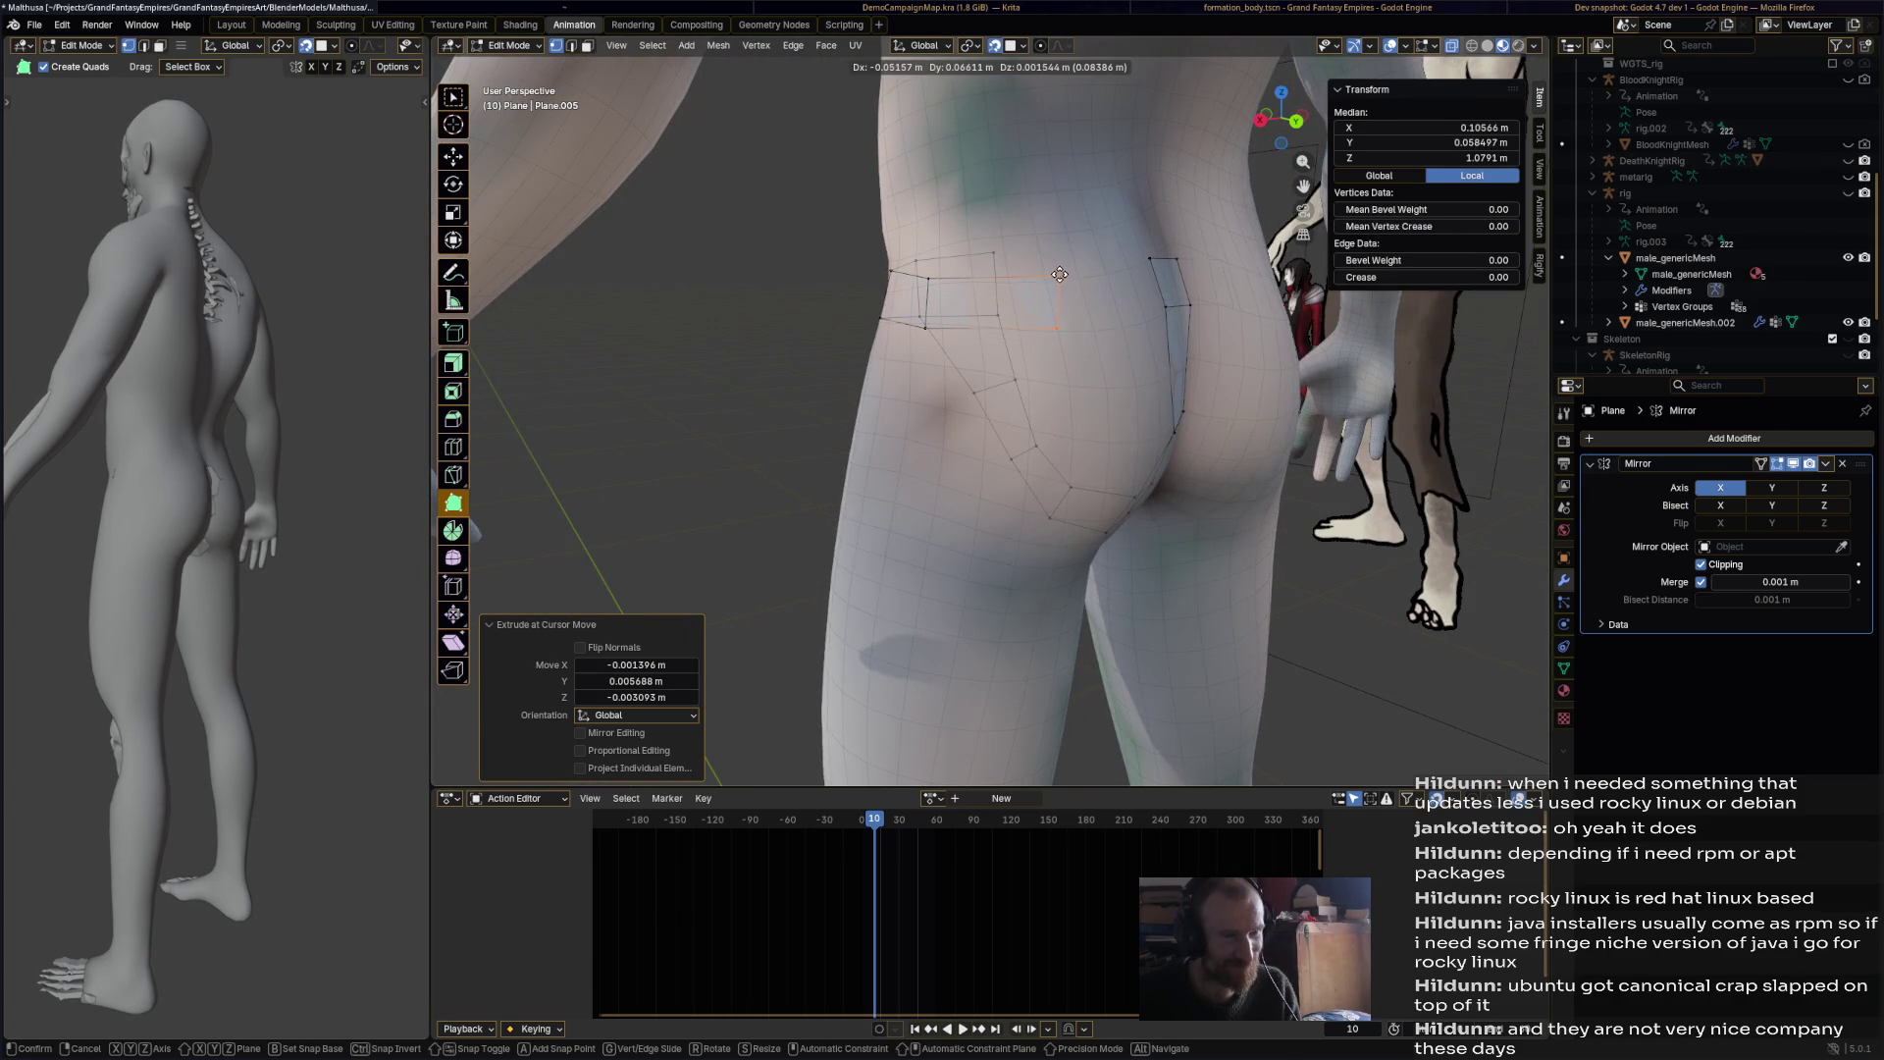
left_click(1021, 275)
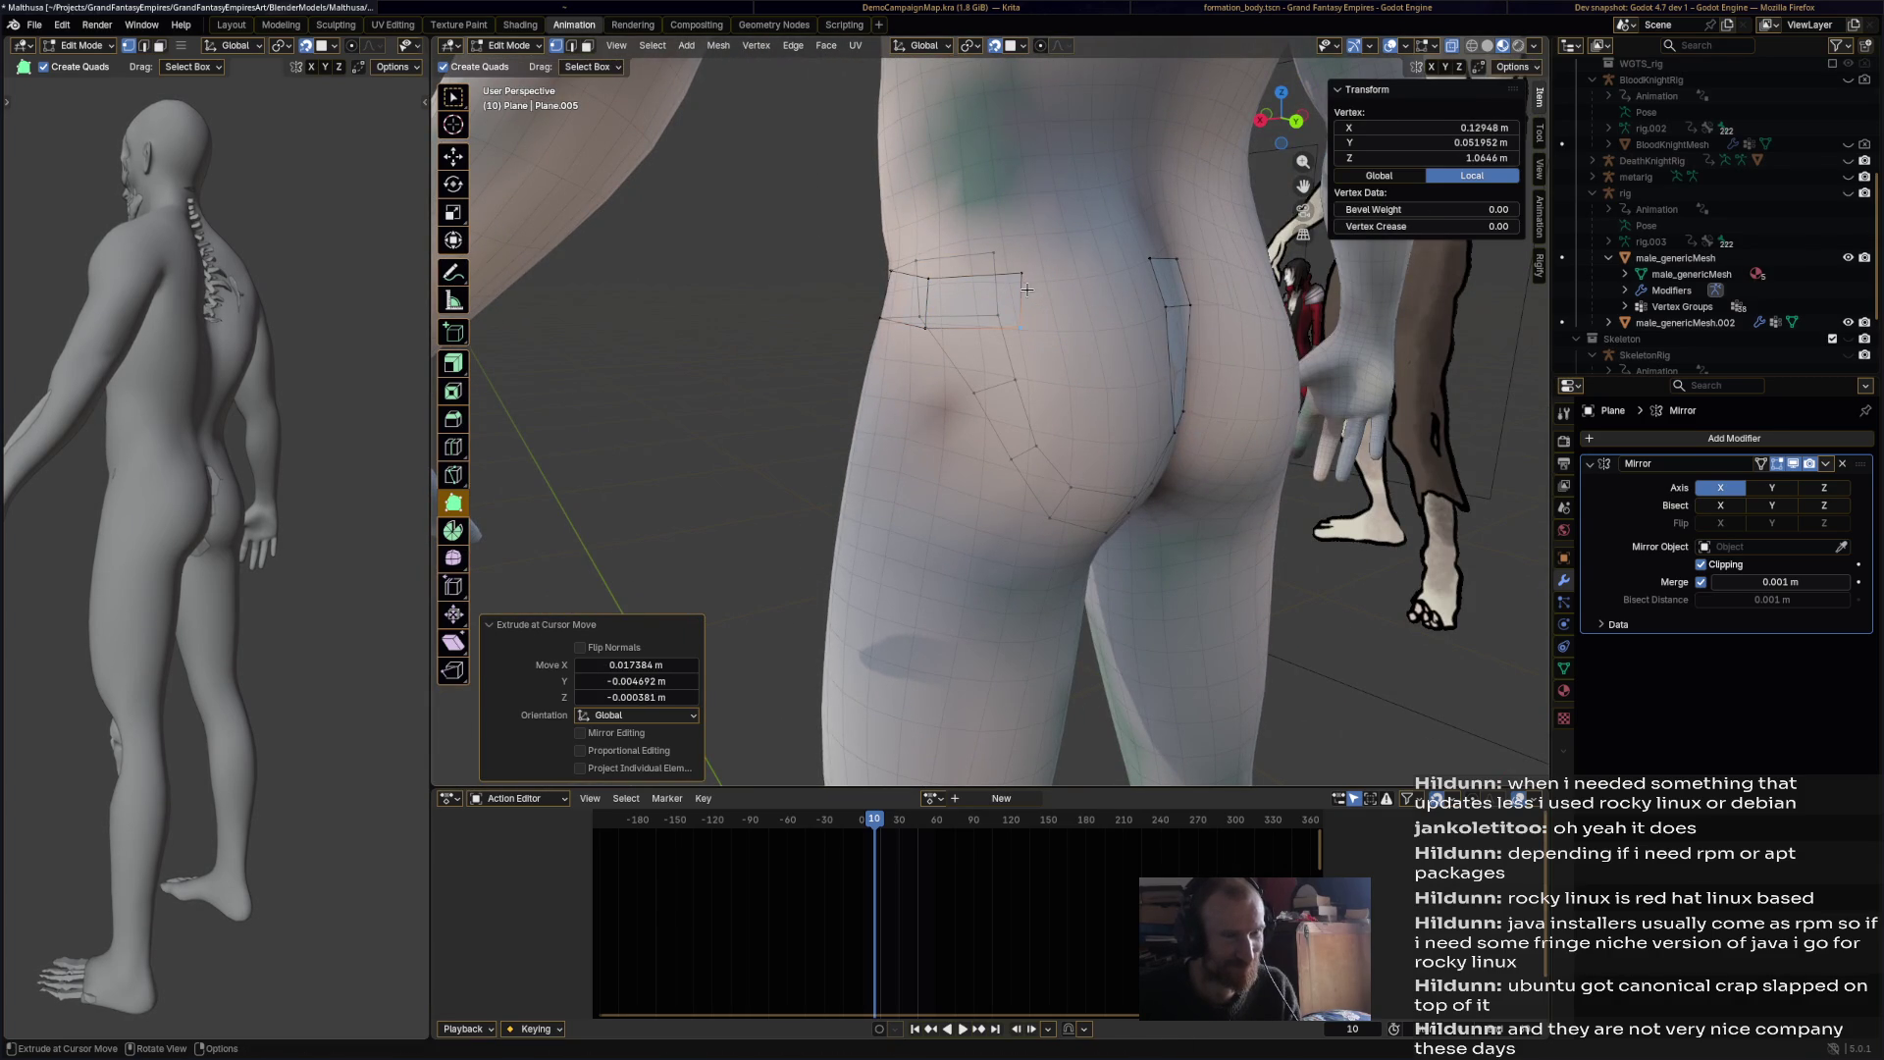
left_click(1100, 268, "ctrl")
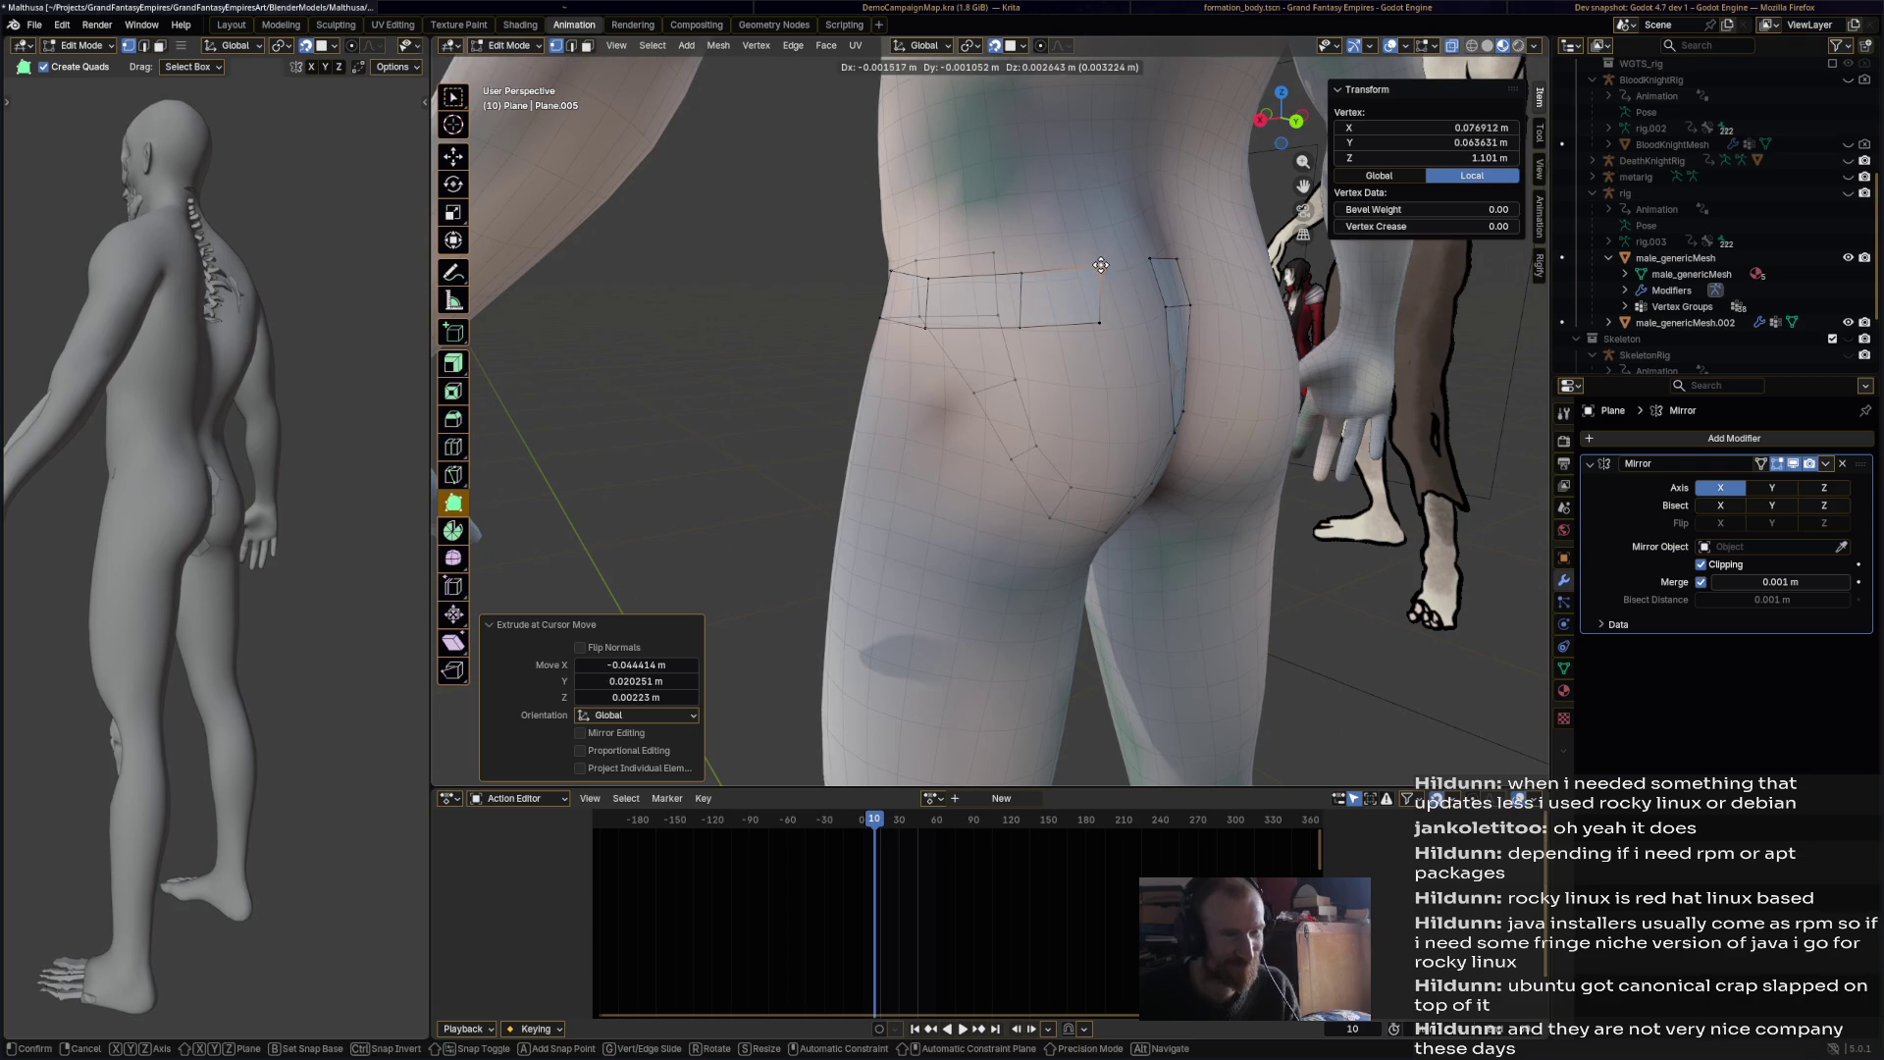
left_click(1099, 326, "ctrl")
mouse_move(1099, 327)
middle_mouse_down()
mouse_move(785, 333)
mouse_move(465, 20)
middle_mouse_up()
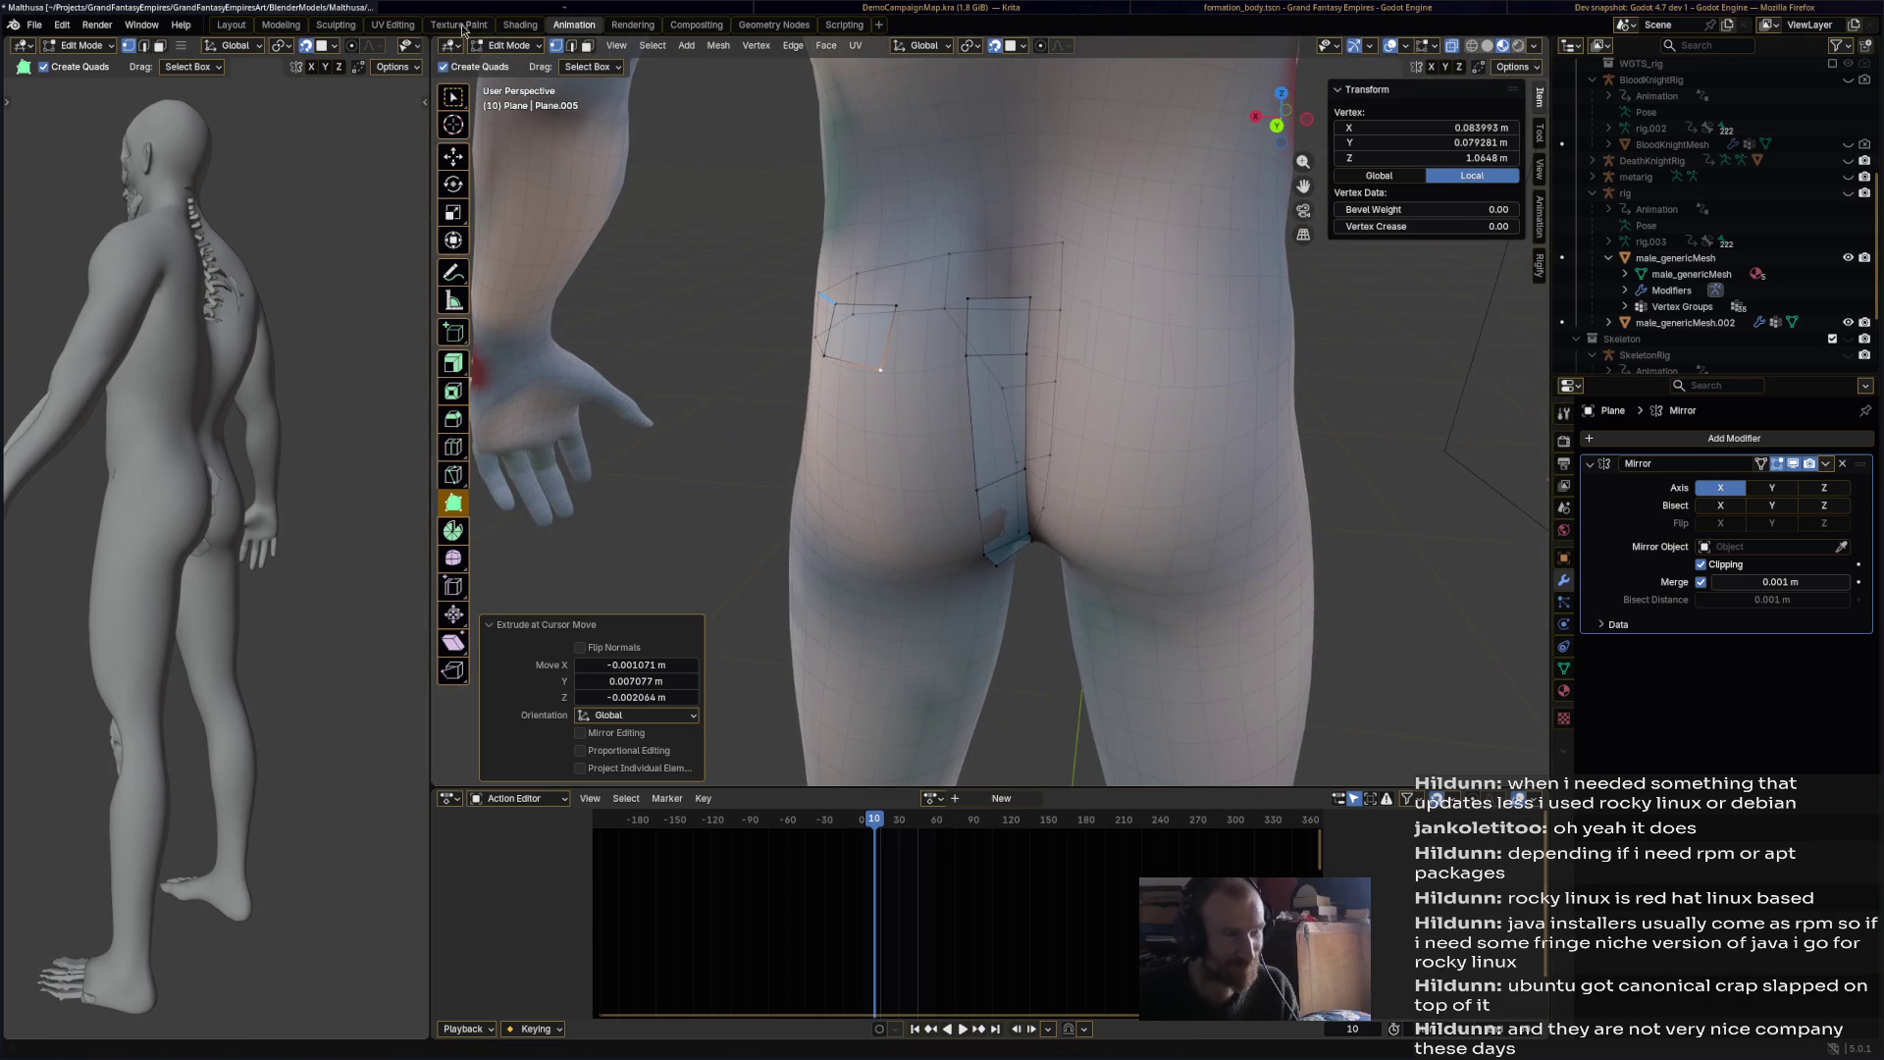
Step: Adjust patch vertices with the Move tool, then reposition an upper vertex with G
left_click(453, 156)
left_click(967, 299, "shift")
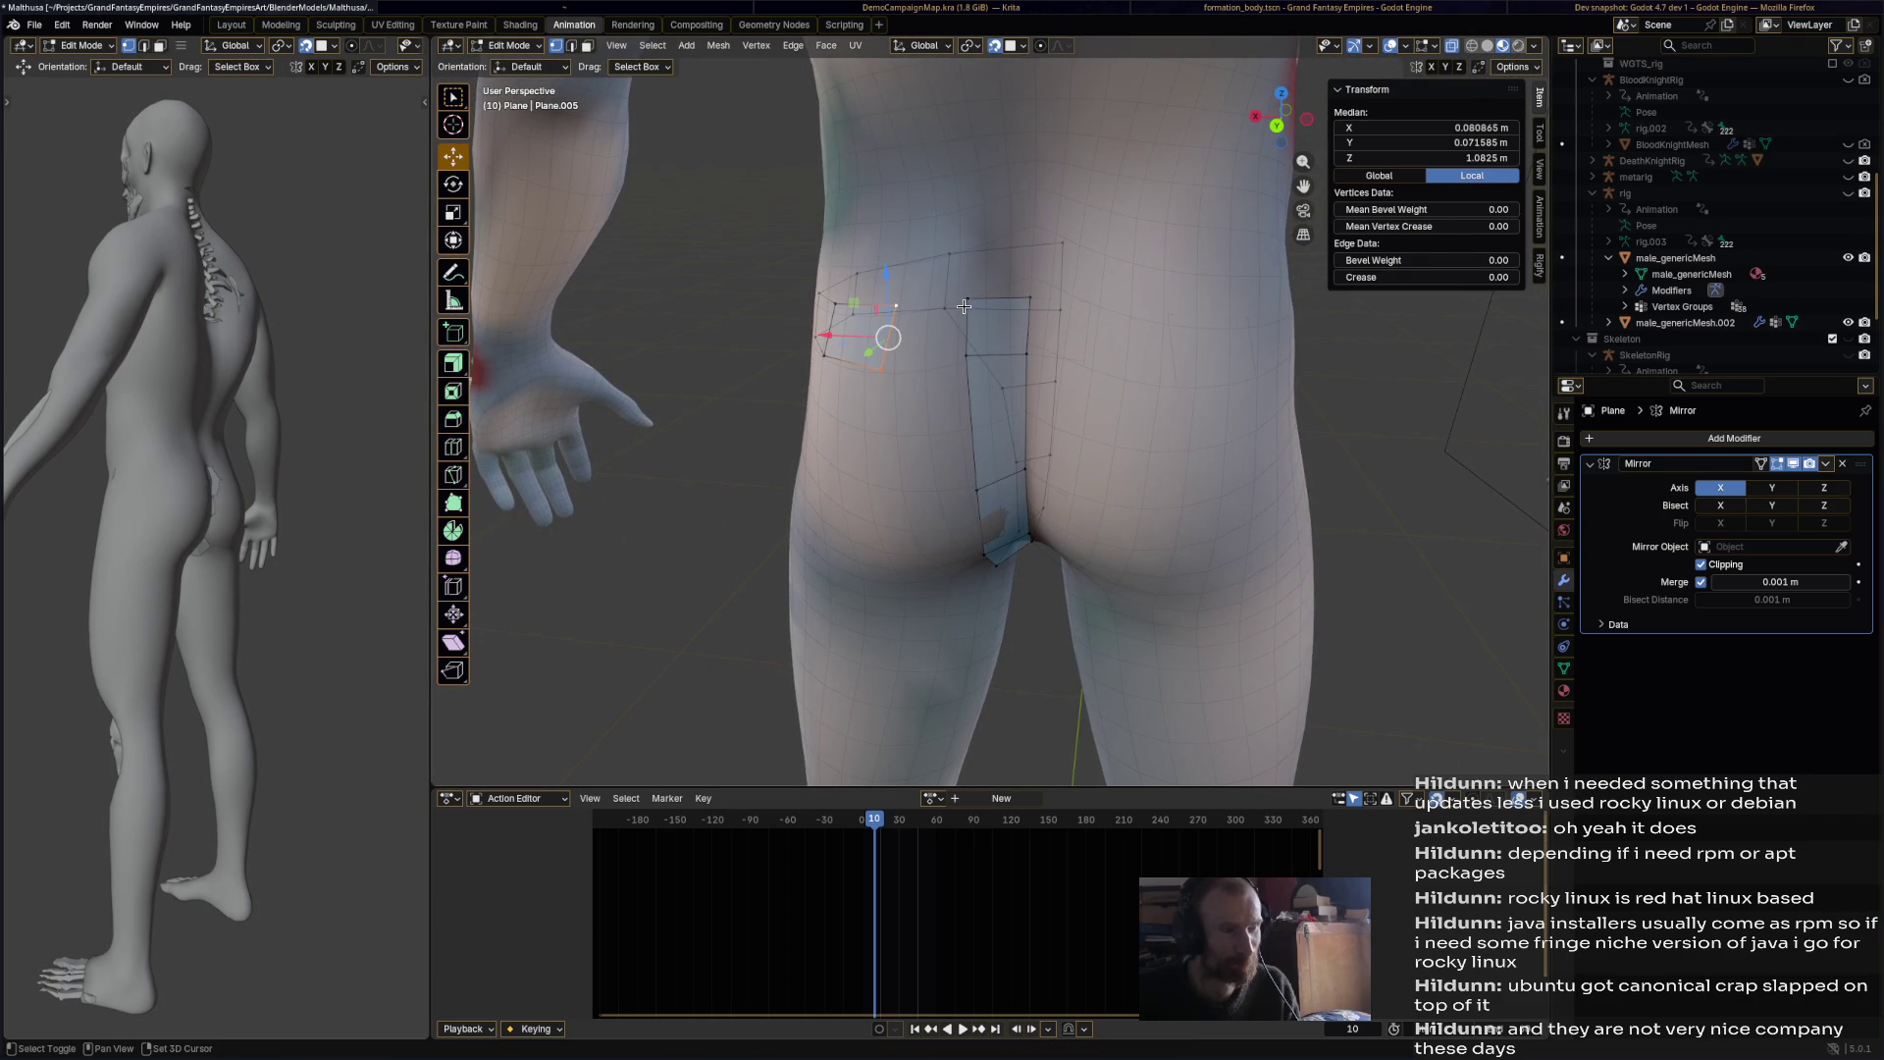
left_click(961, 354)
mouse_move(962, 354)
middle_mouse_down()
mouse_move(1199, 287)
mouse_move(1246, 295)
mouse_move(1253, 424)
mouse_move(1133, 483)
mouse_move(1176, 468)
middle_mouse_up()
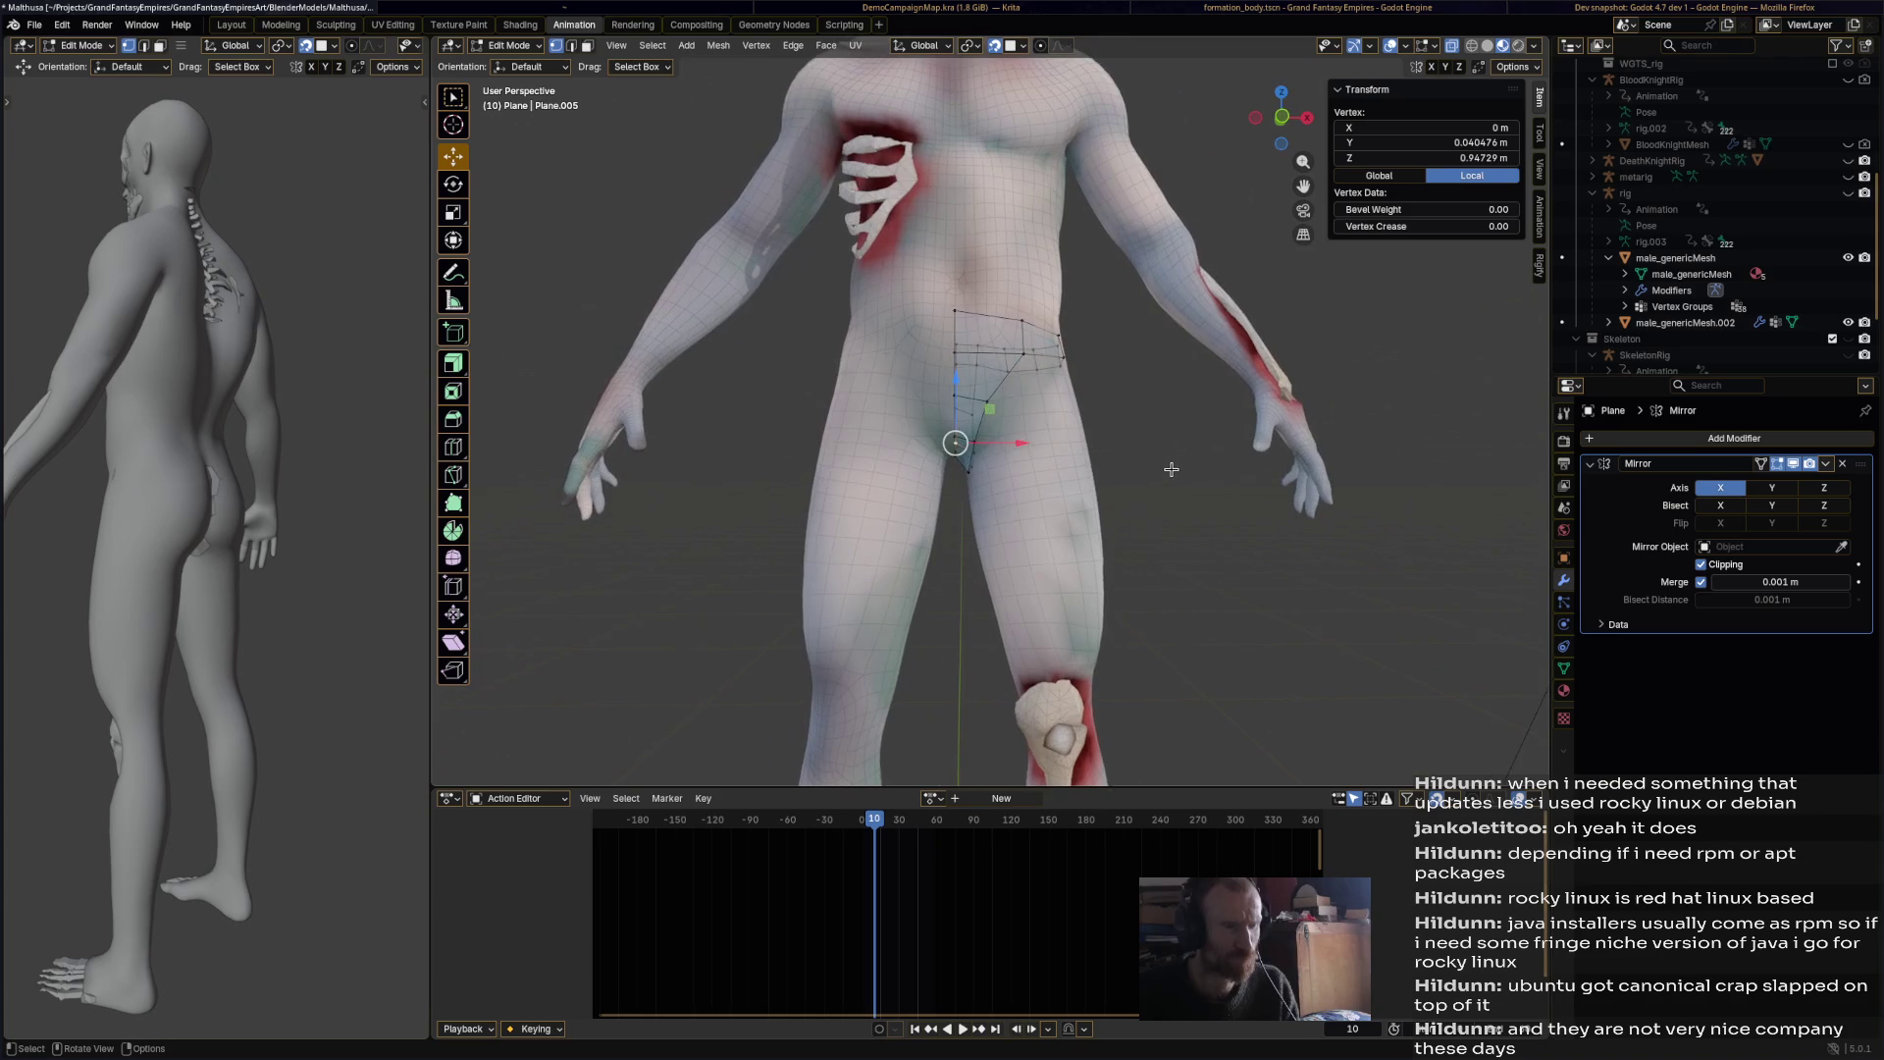
scroll(1071, 405, "up", 2)
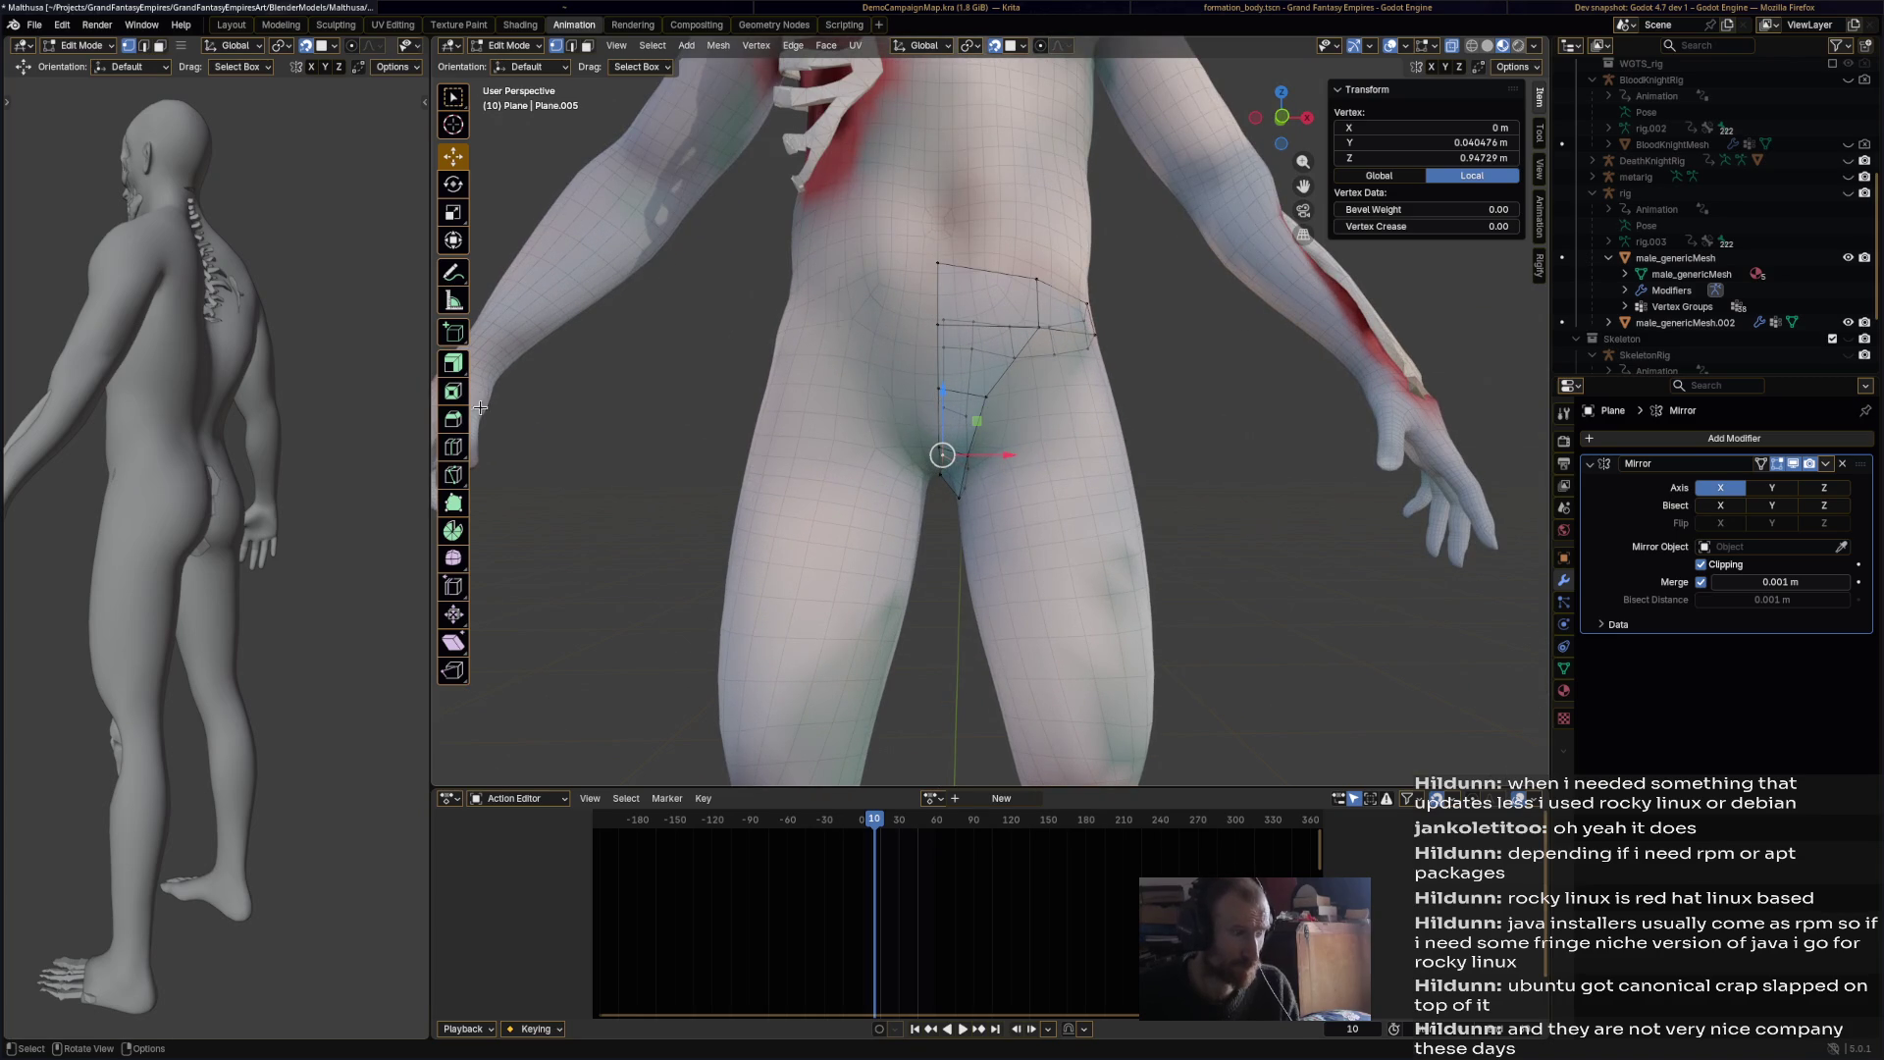
left_click(454, 503)
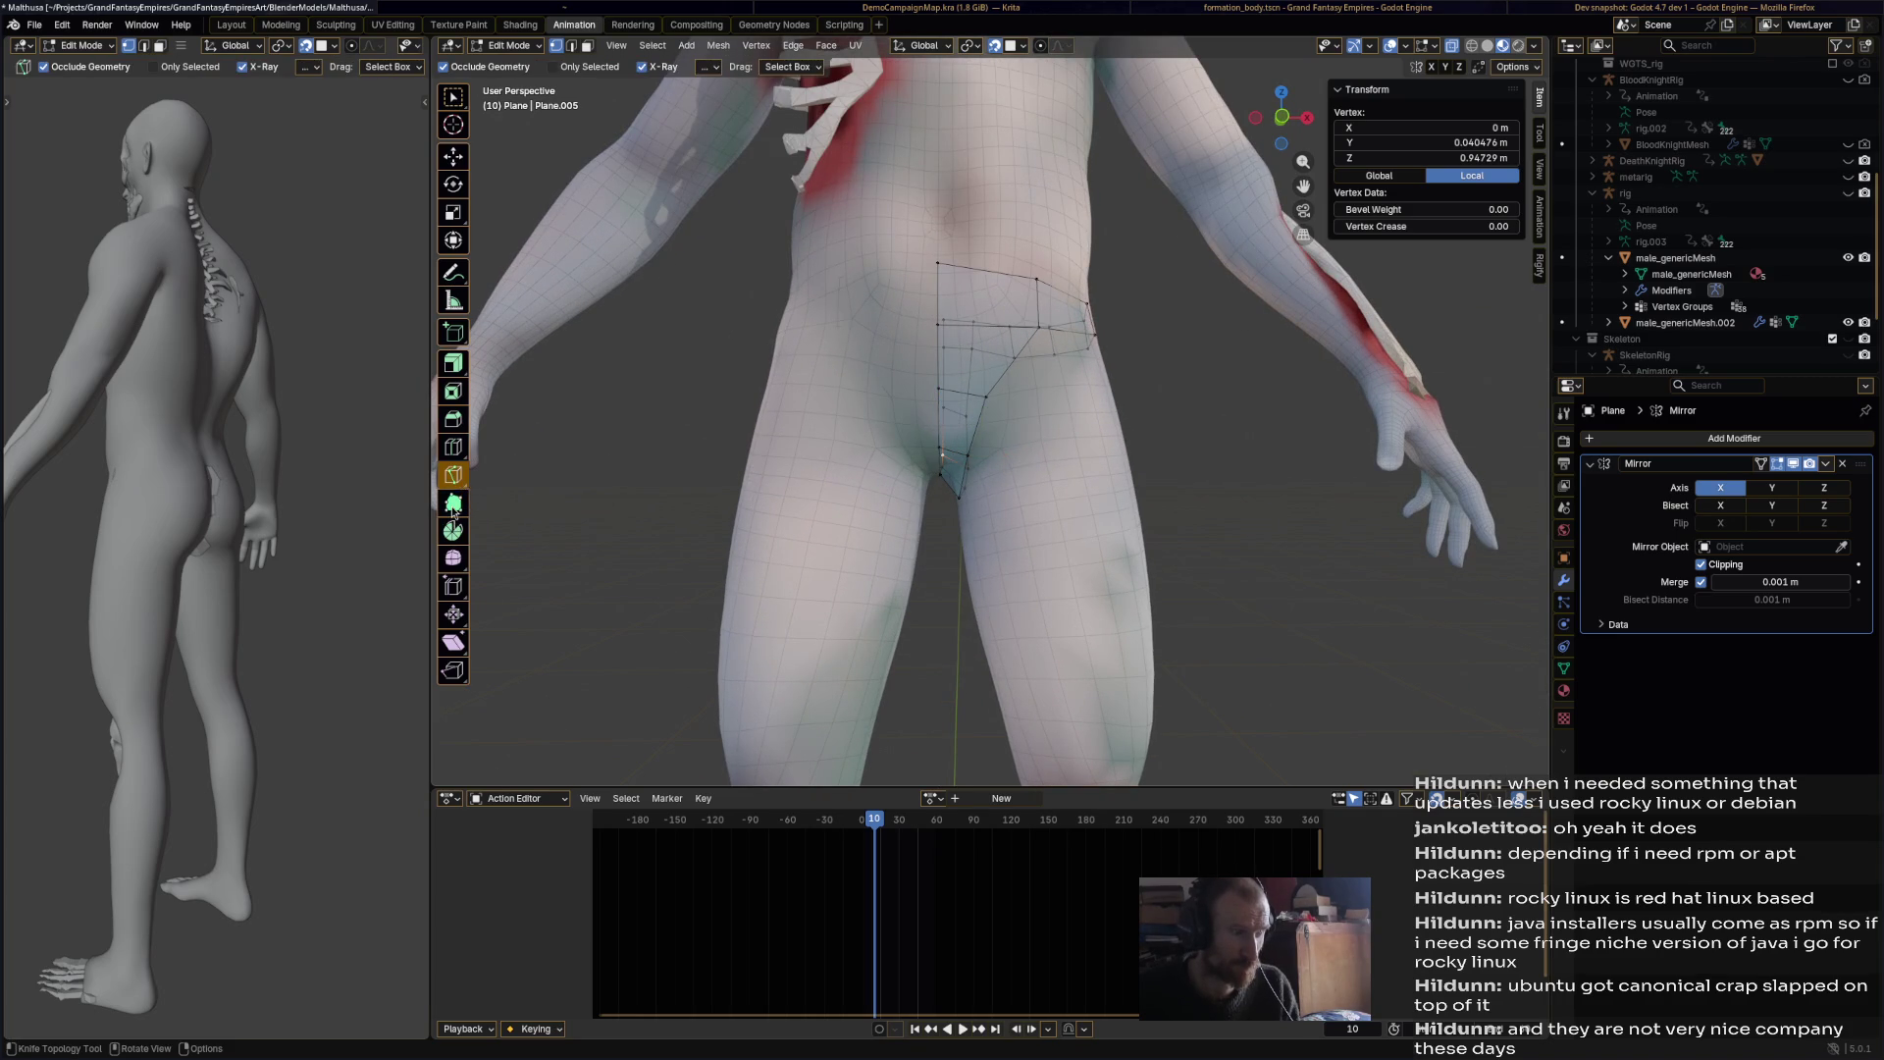
mouse_move(1040, 417)
middle_mouse_down()
mouse_move(662, 416)
mouse_move(726, 416)
middle_mouse_up()
left_click(978, 286)
key("g")
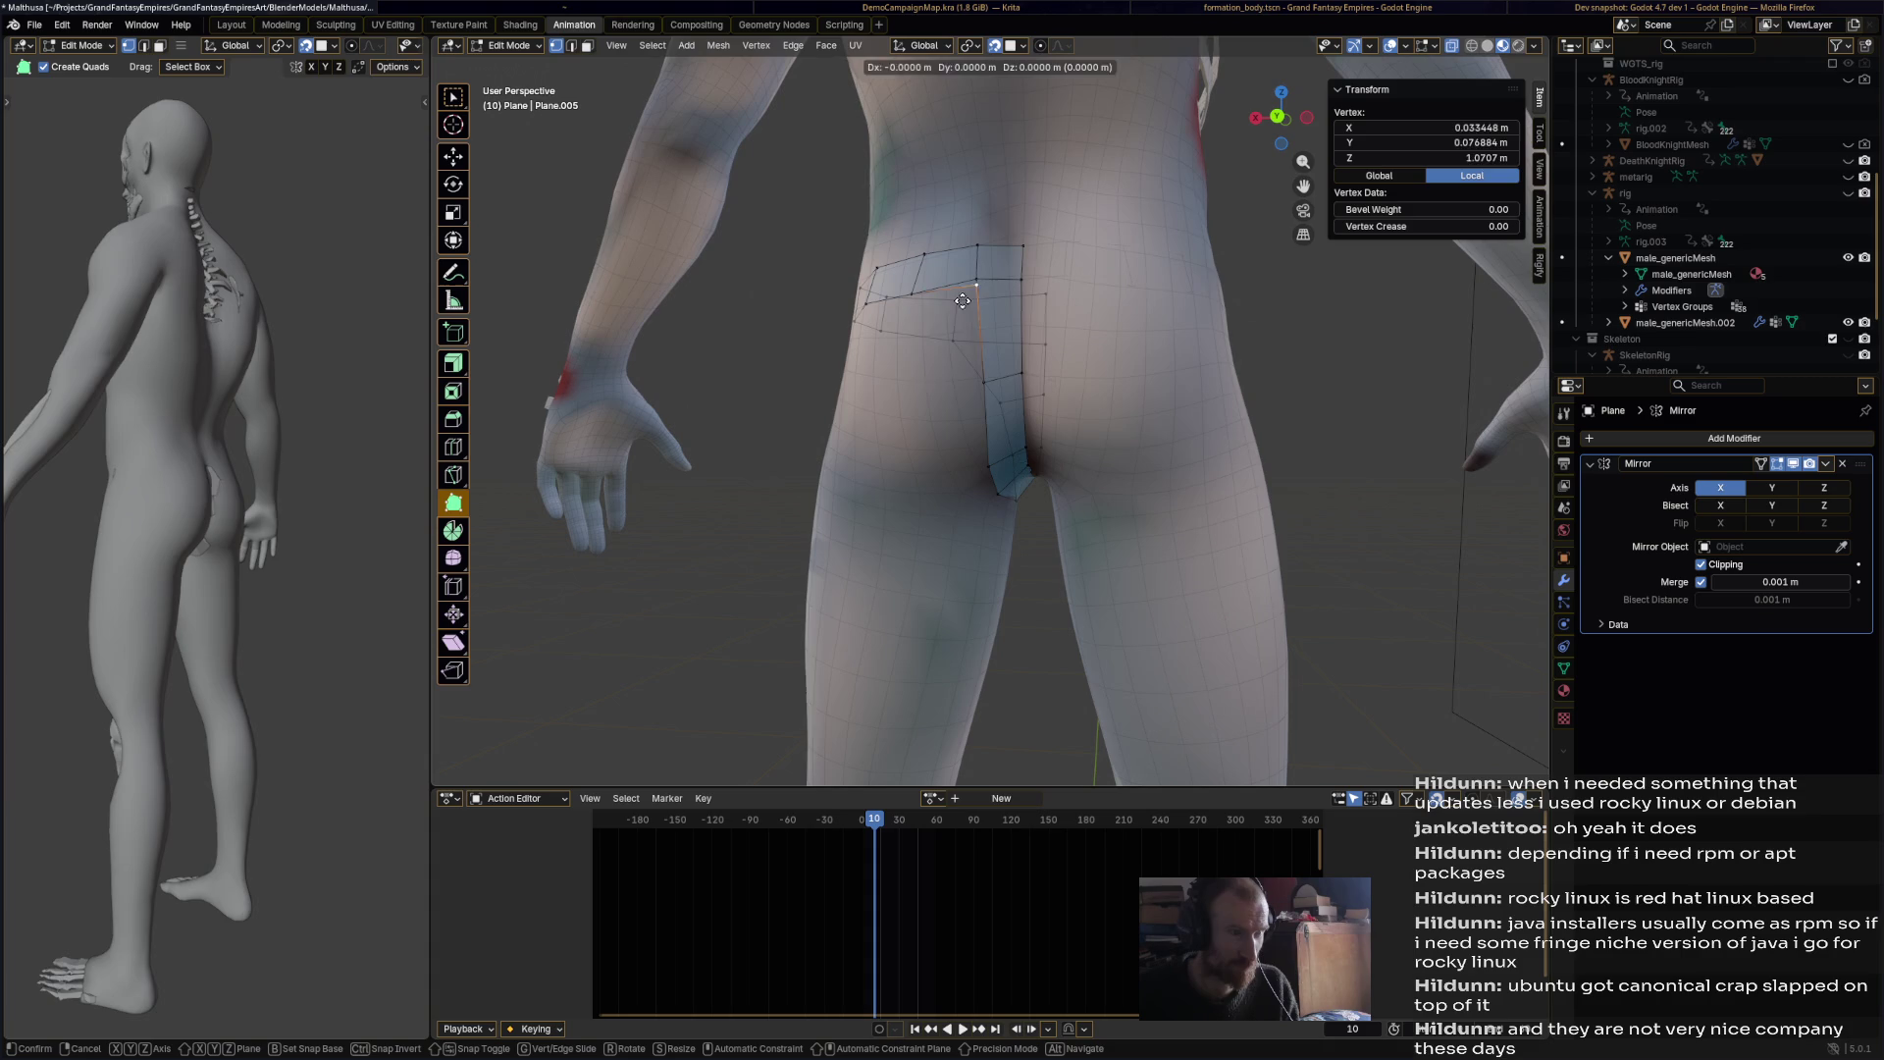
left_click(911, 382)
Step: Extrude and reposition more vertices around the side of the hip to the front hip
middle_click_drag(918, 381, 1050, 294)
left_click(1058, 287)
left_click_drag(1058, 288, 1069, 306)
mouse_move(1069, 307)
middle_mouse_down()
mouse_move(1030, 319)
mouse_move(1072, 333)
middle_mouse_up()
left_click(1013, 417)
mouse_move(1012, 417)
middle_mouse_down()
mouse_move(1164, 385)
mouse_move(1171, 358)
mouse_move(981, 407)
mouse_move(1075, 391)
mouse_move(1149, 441)
mouse_move(1164, 411)
middle_mouse_up()
key("g")
left_click(972, 410)
left_click(1074, 391, "ctrl")
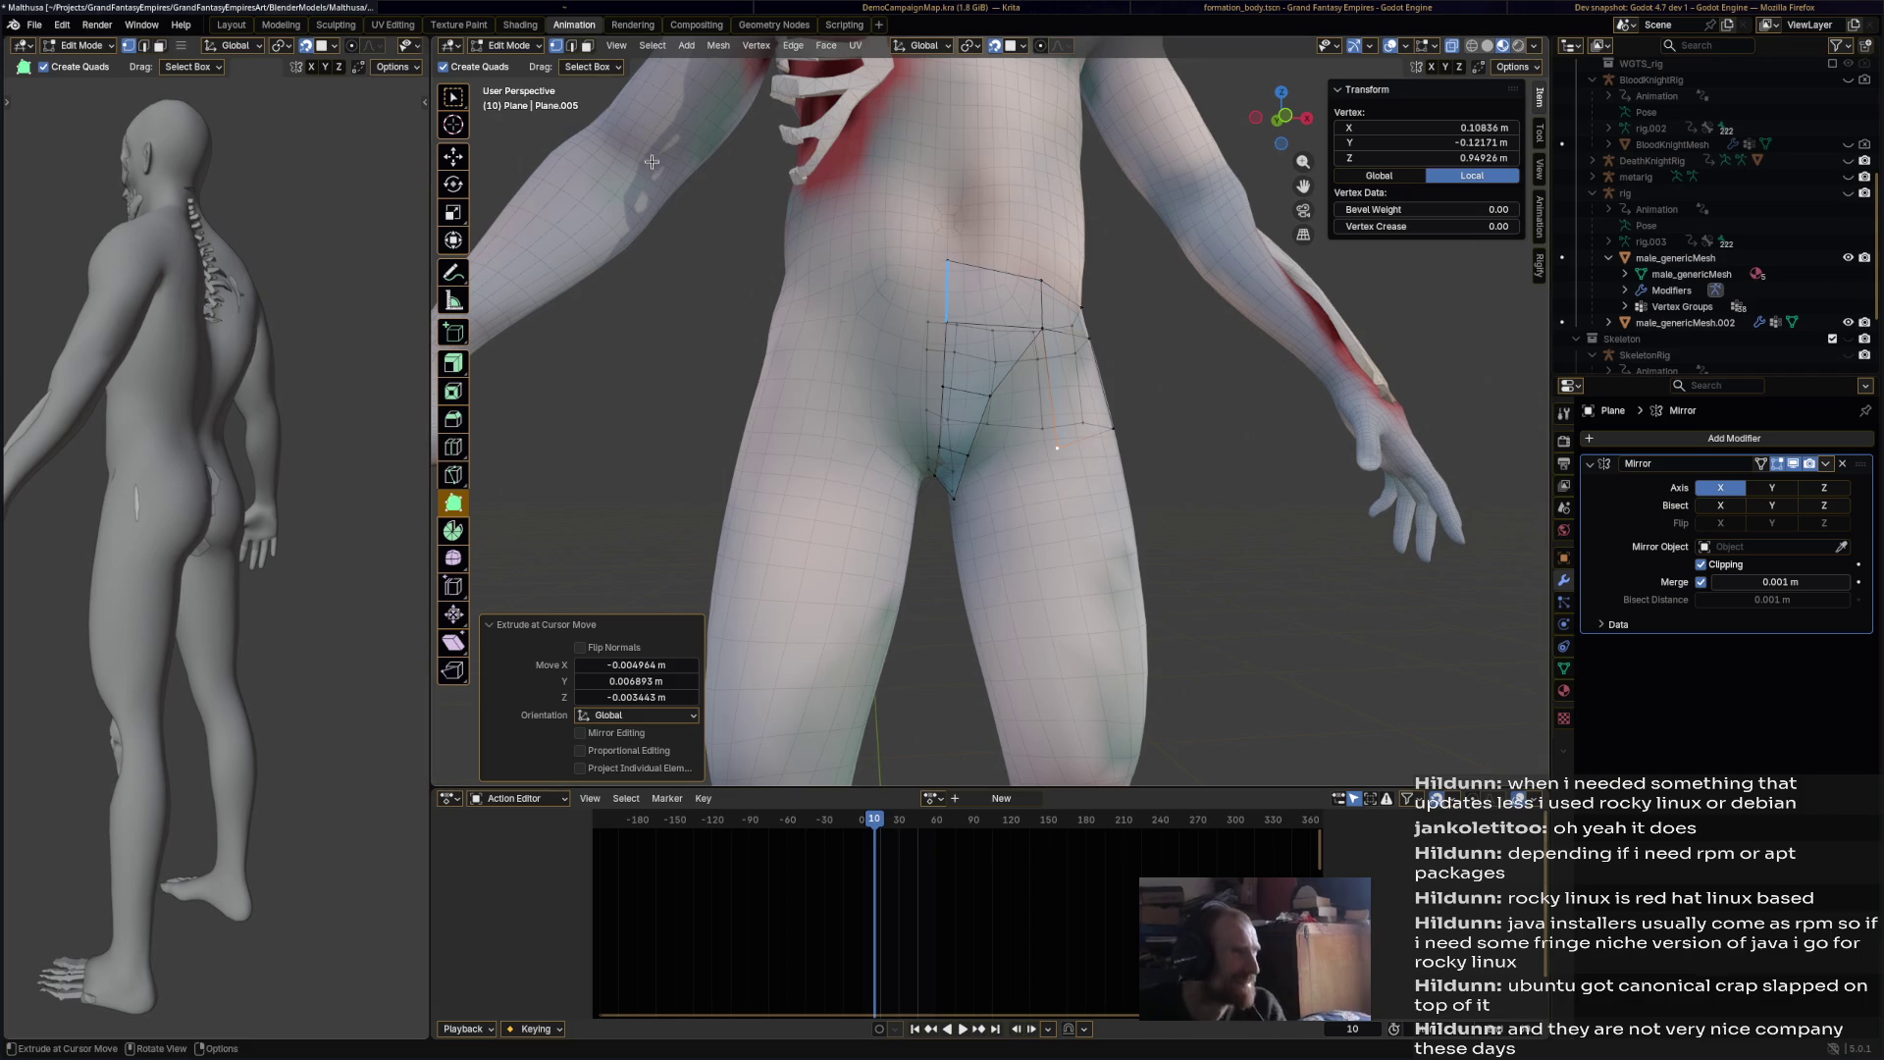
left_click(497, 49)
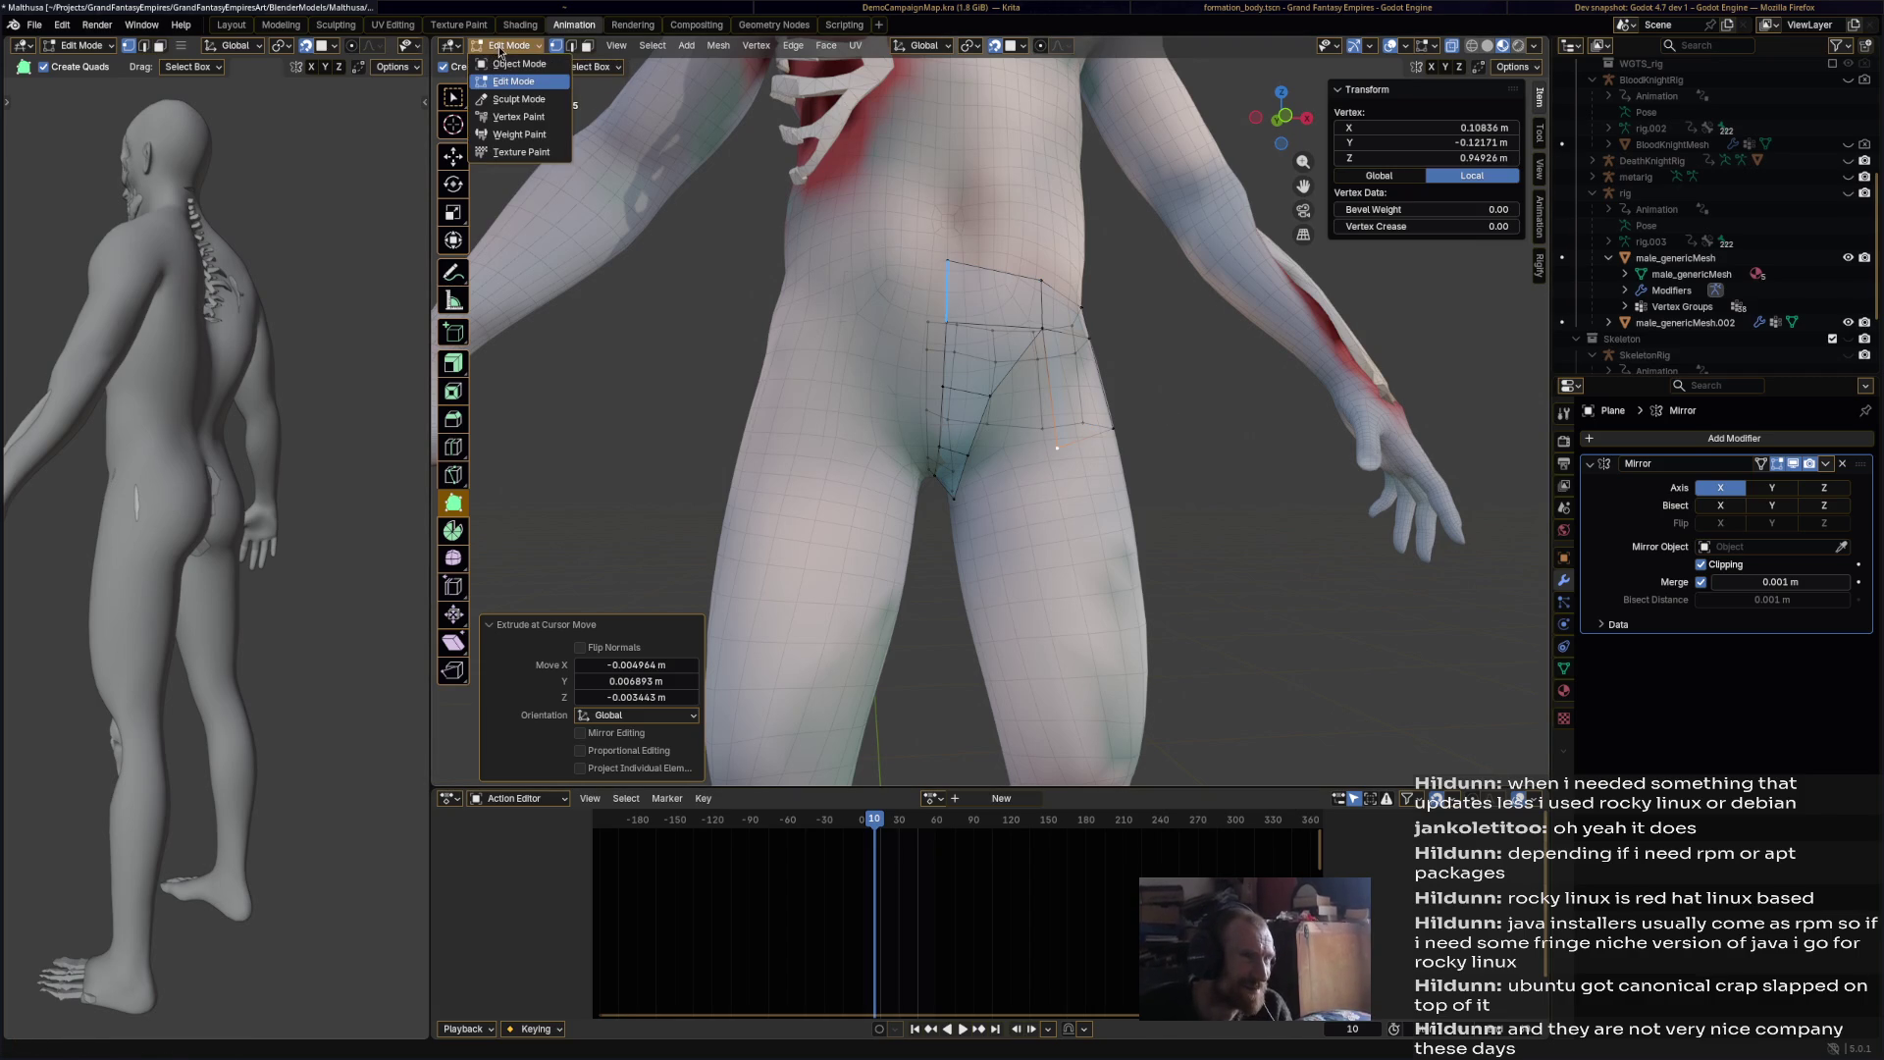
Step: In Object Mode, delete the hip plane patch
left_click(506, 67)
key("x")
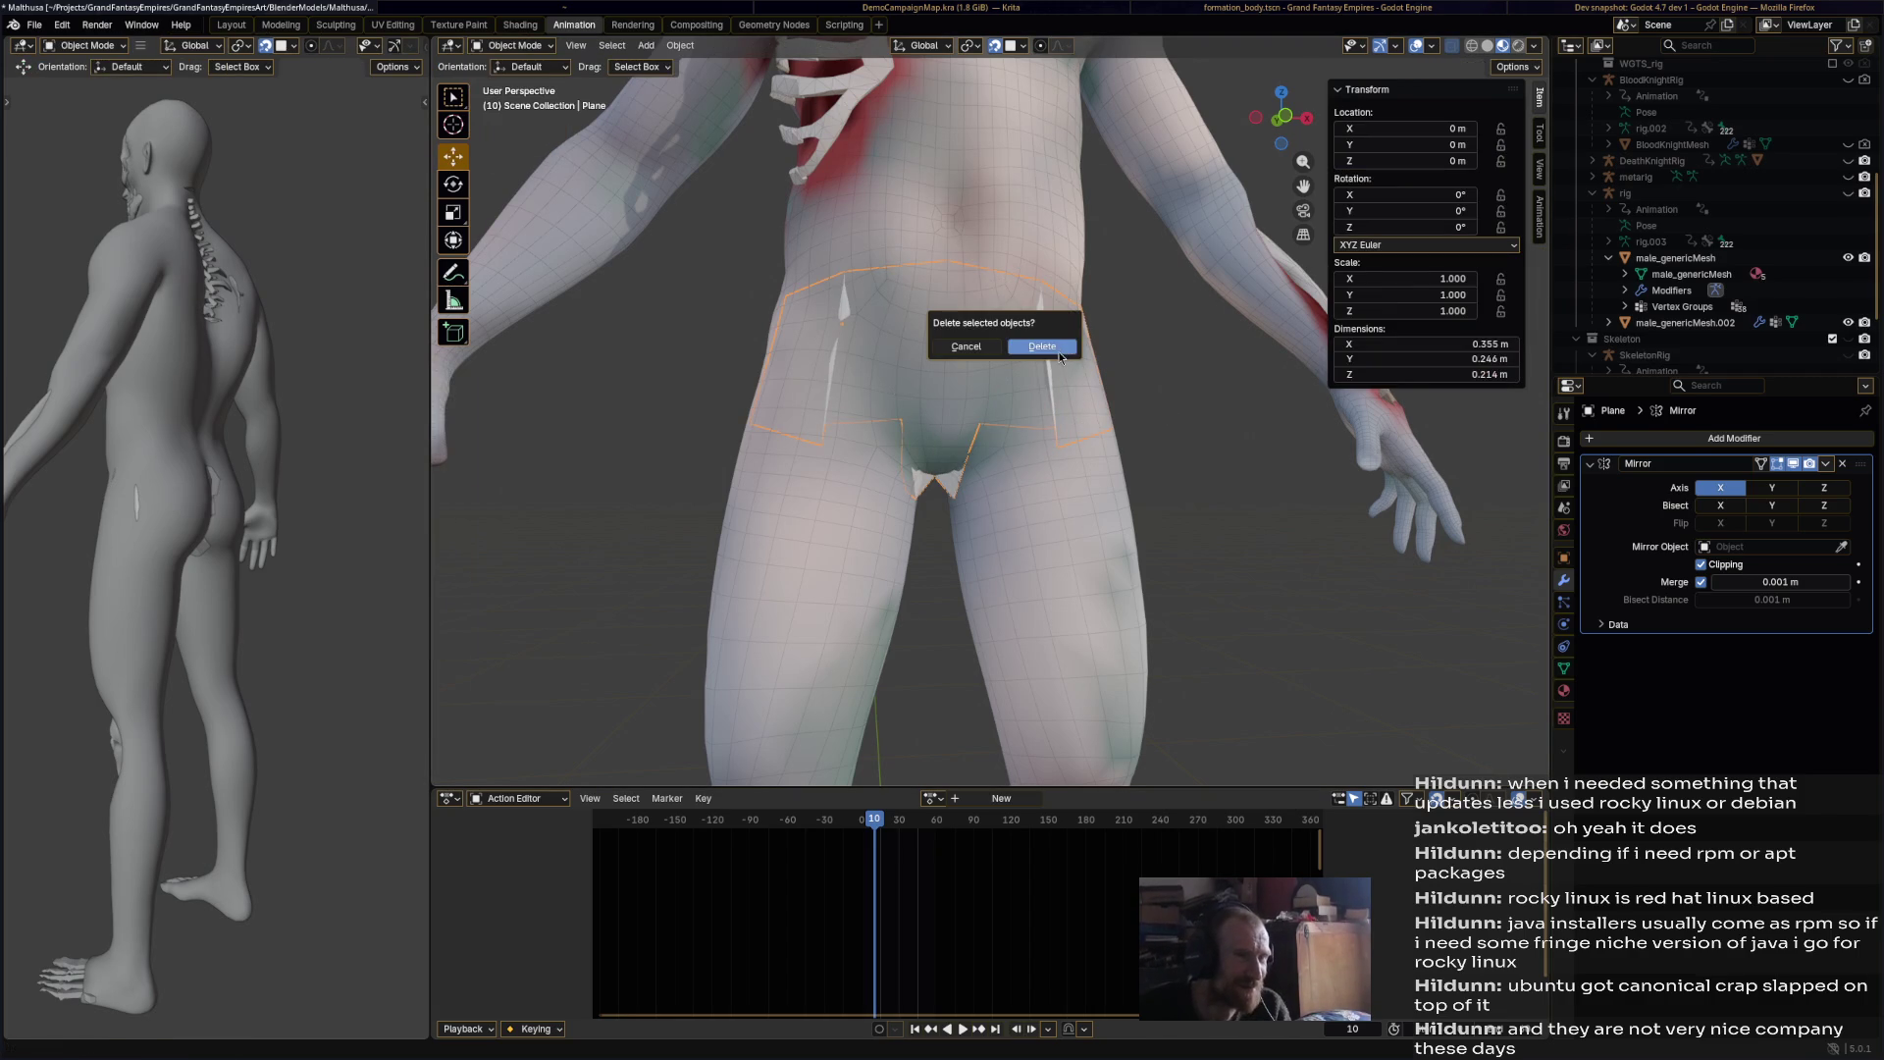
left_click(1063, 351)
Step: Select male_genericMesh.002 in the outliner, enter Edit Mode, and pick the Move tool
scroll(1169, 440, "down", 3)
left_click(1730, 324)
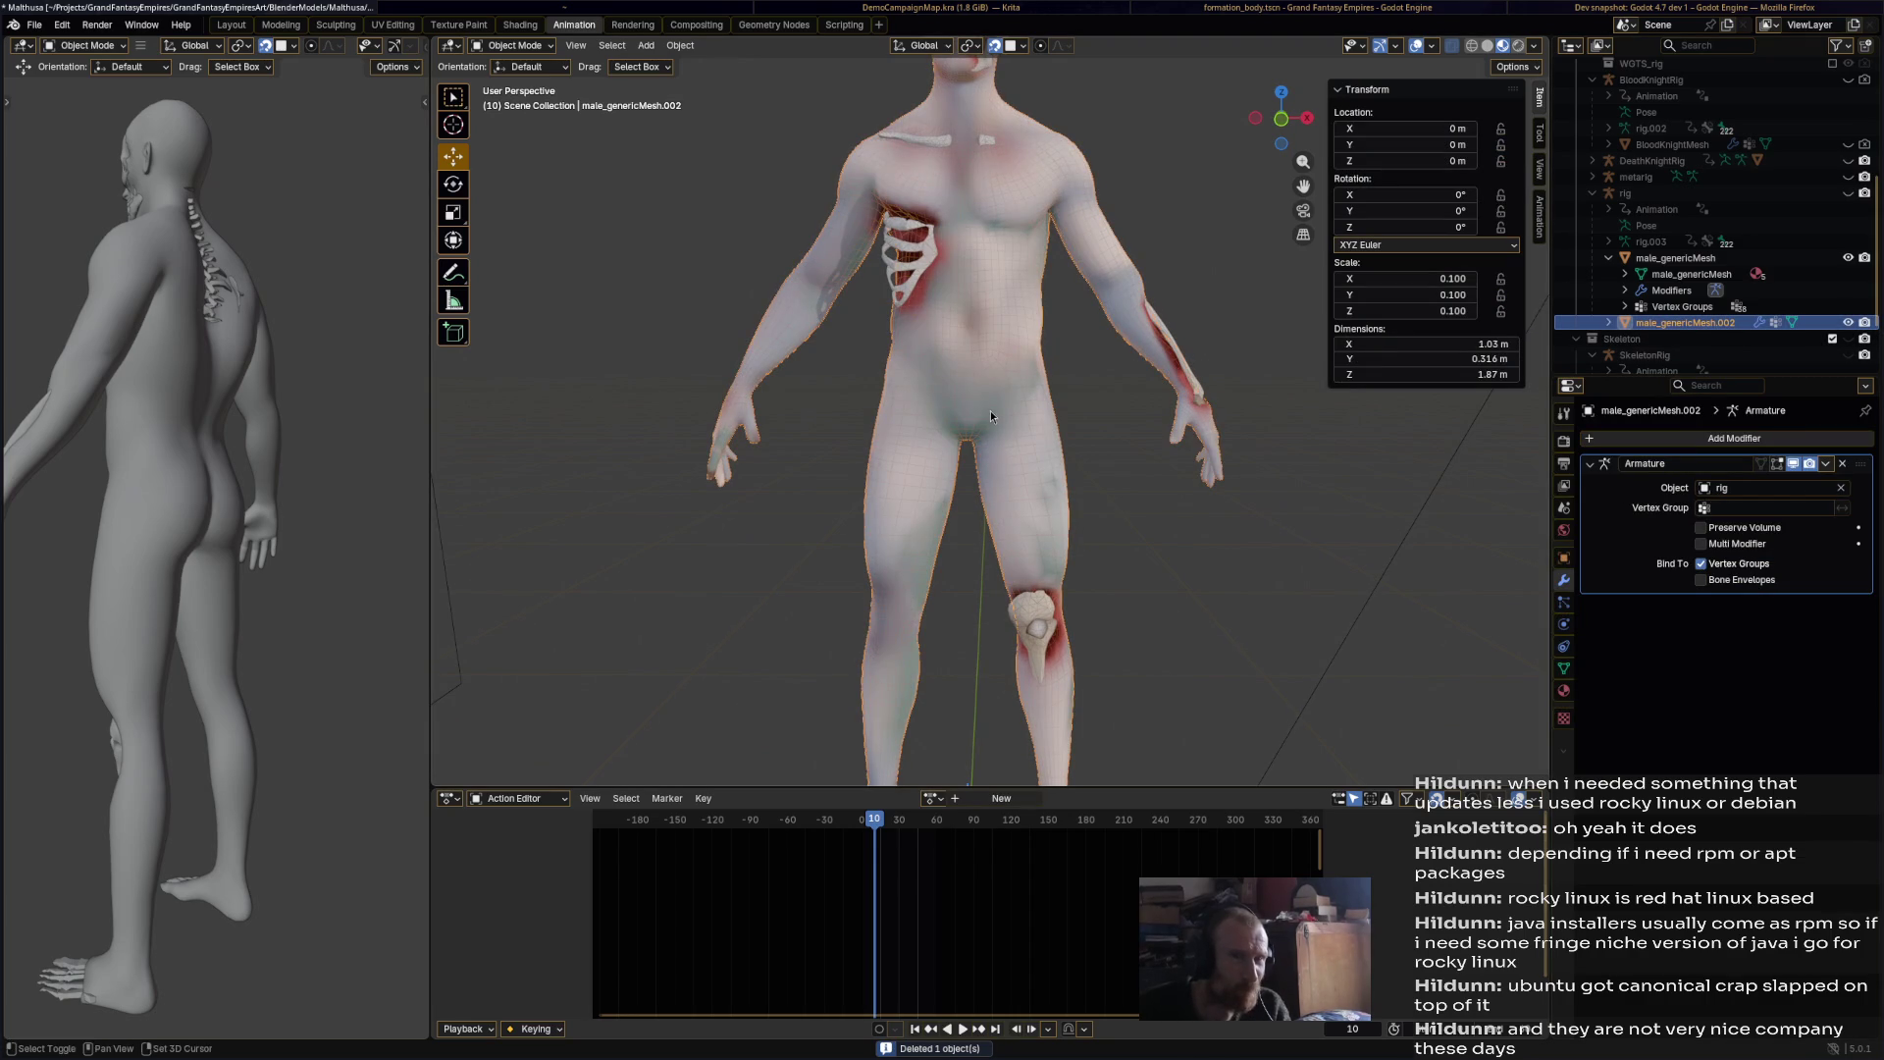
middle_click_drag(991, 410, 969, 296)
left_click(526, 46)
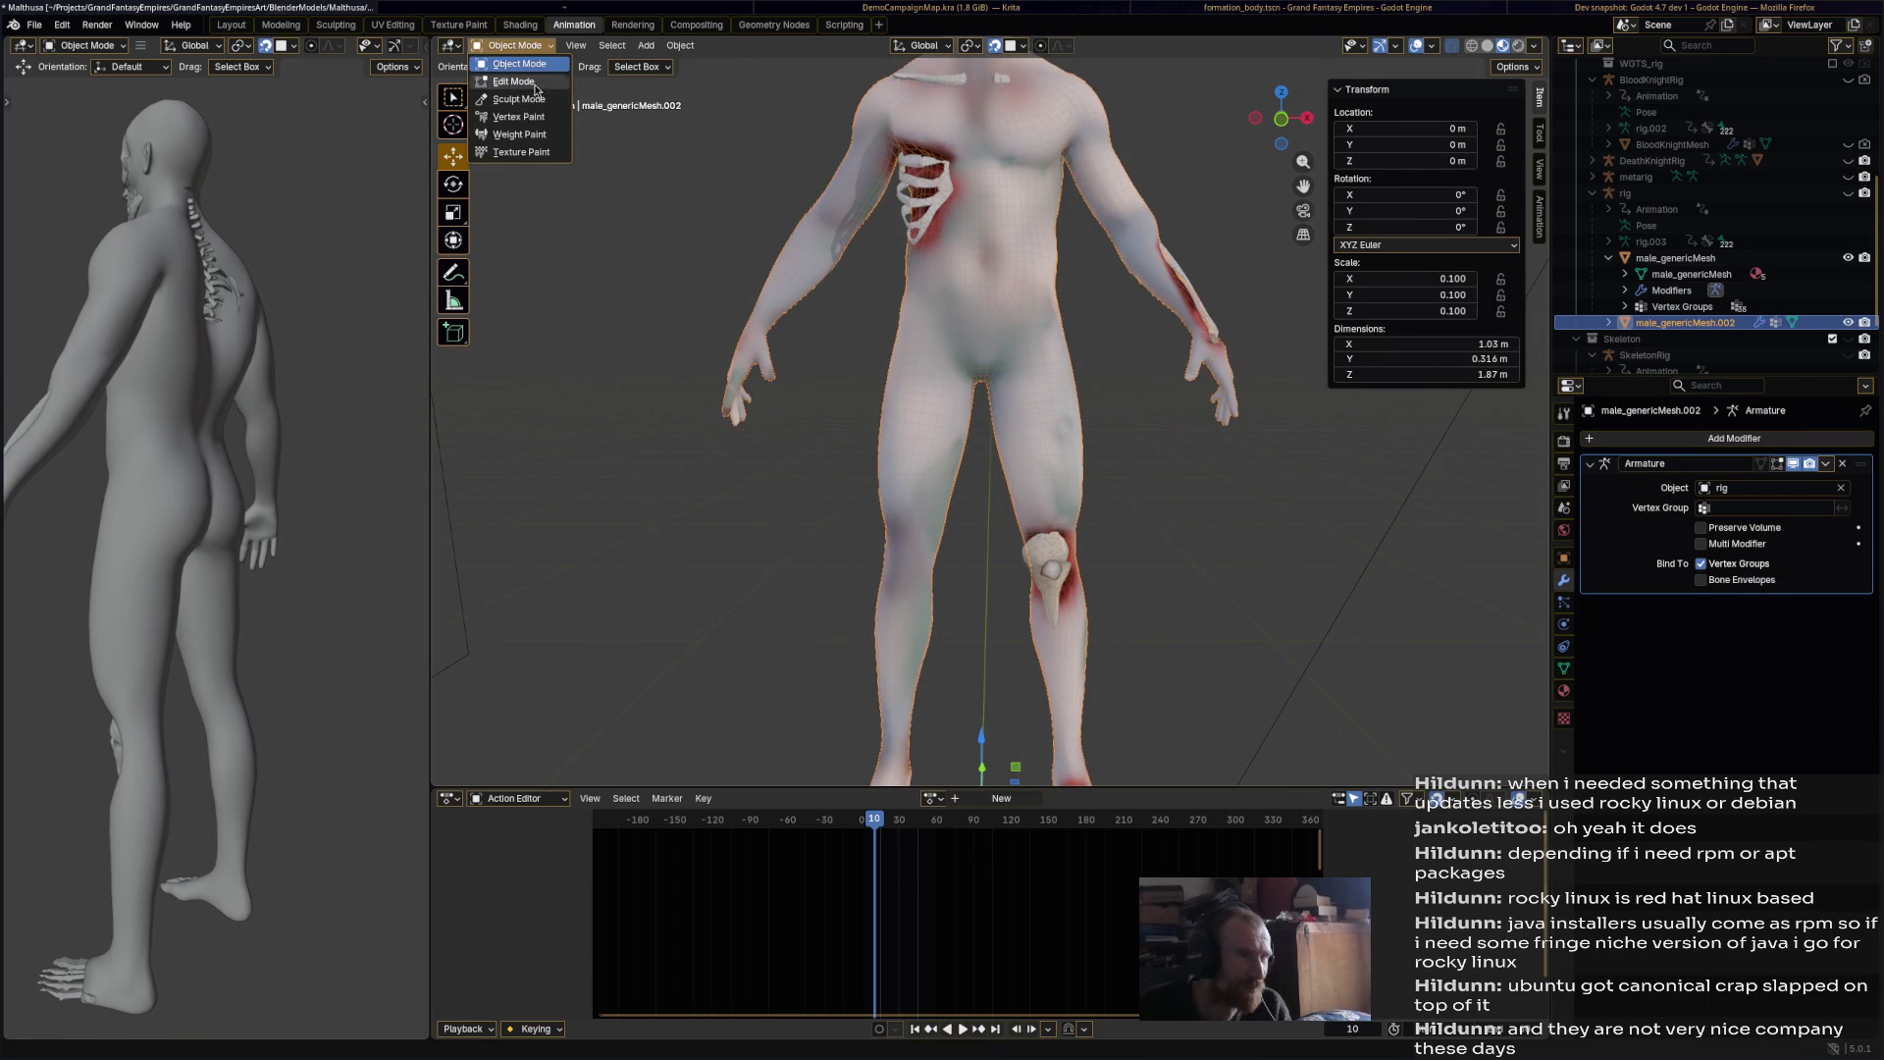
left_click(533, 85)
scroll(1030, 285, "up", 3)
mouse_move(1025, 230)
left_mouse_down("ctrl")
mouse_move(1120, 235)
mouse_move(1104, 232)
left_mouse_up("ctrl")
scroll(1069, 219, "up", 2)
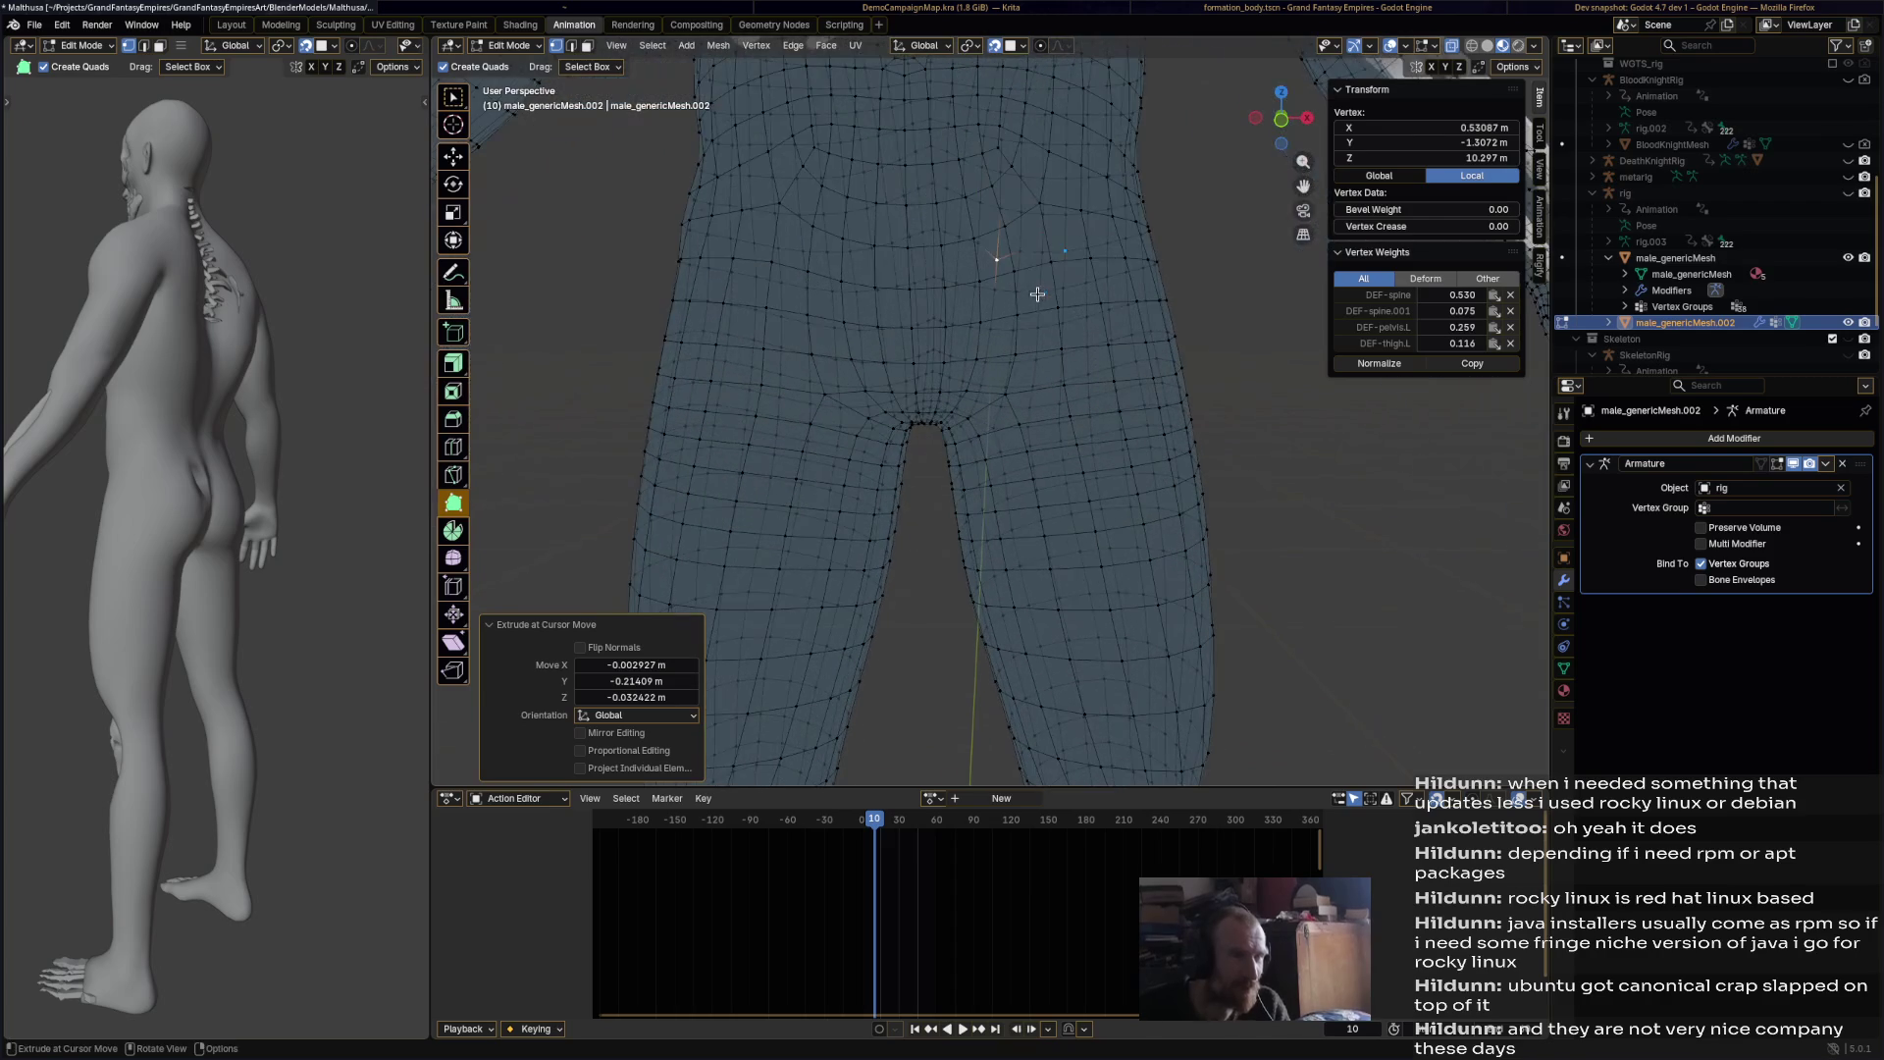
left_click(453, 155)
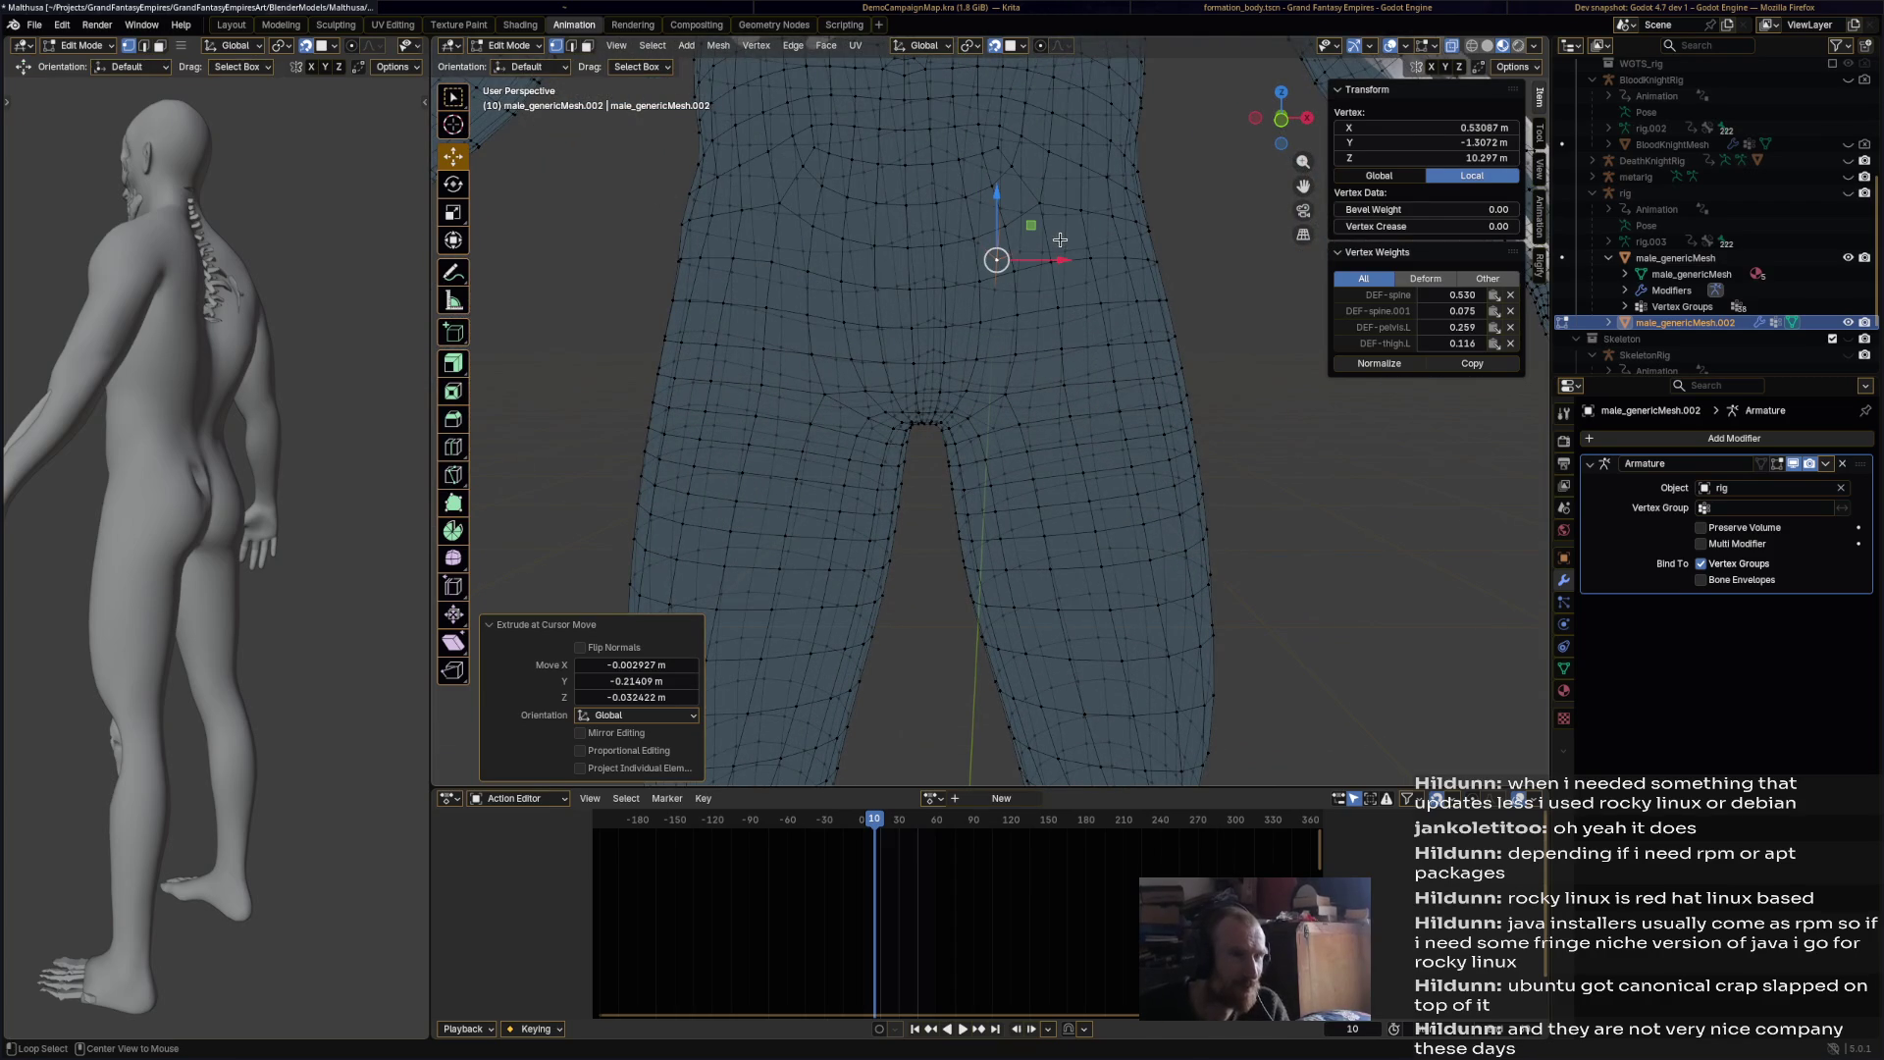
left_click(1055, 383, "alt")
key("ctrl+z")
Step: In Face select, pick a waist loop, fill down the thigh, and box-select both upper legs and crotch
left_click(589, 47)
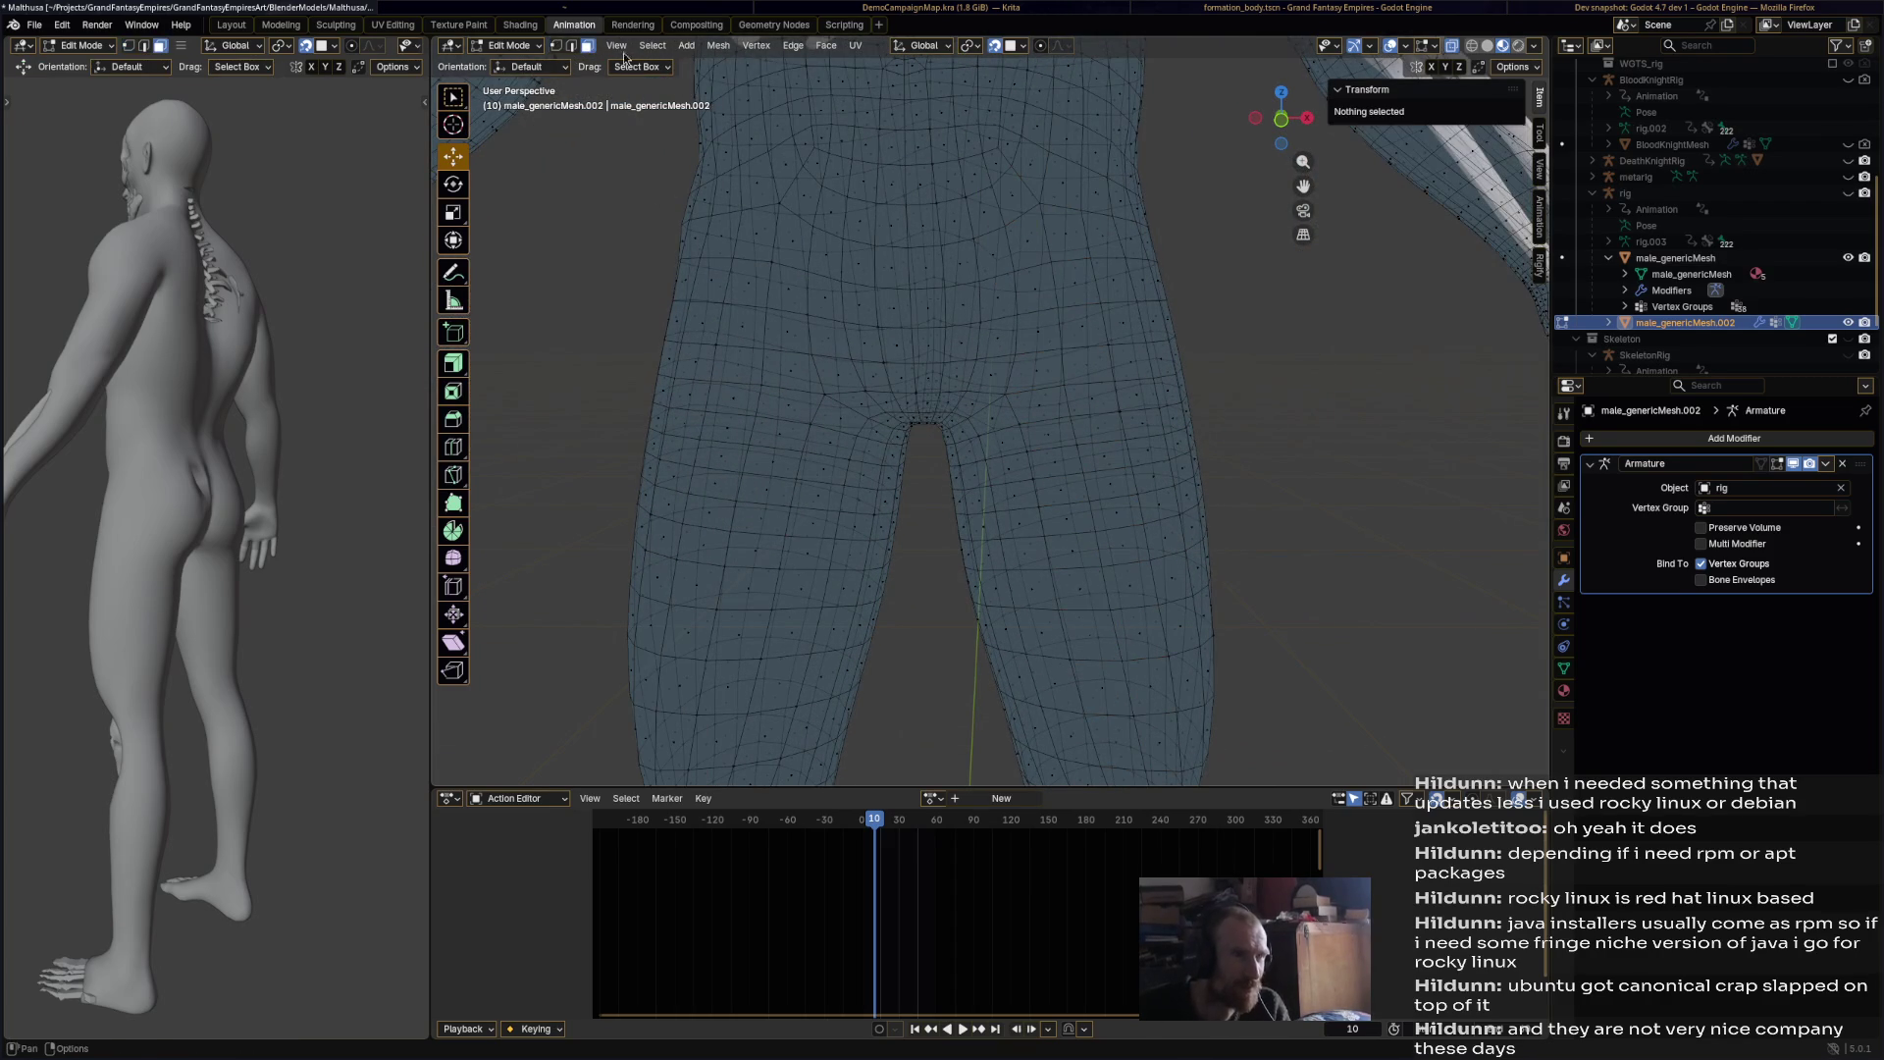
left_click(1043, 244, "alt")
scroll(1035, 456, "down", 3)
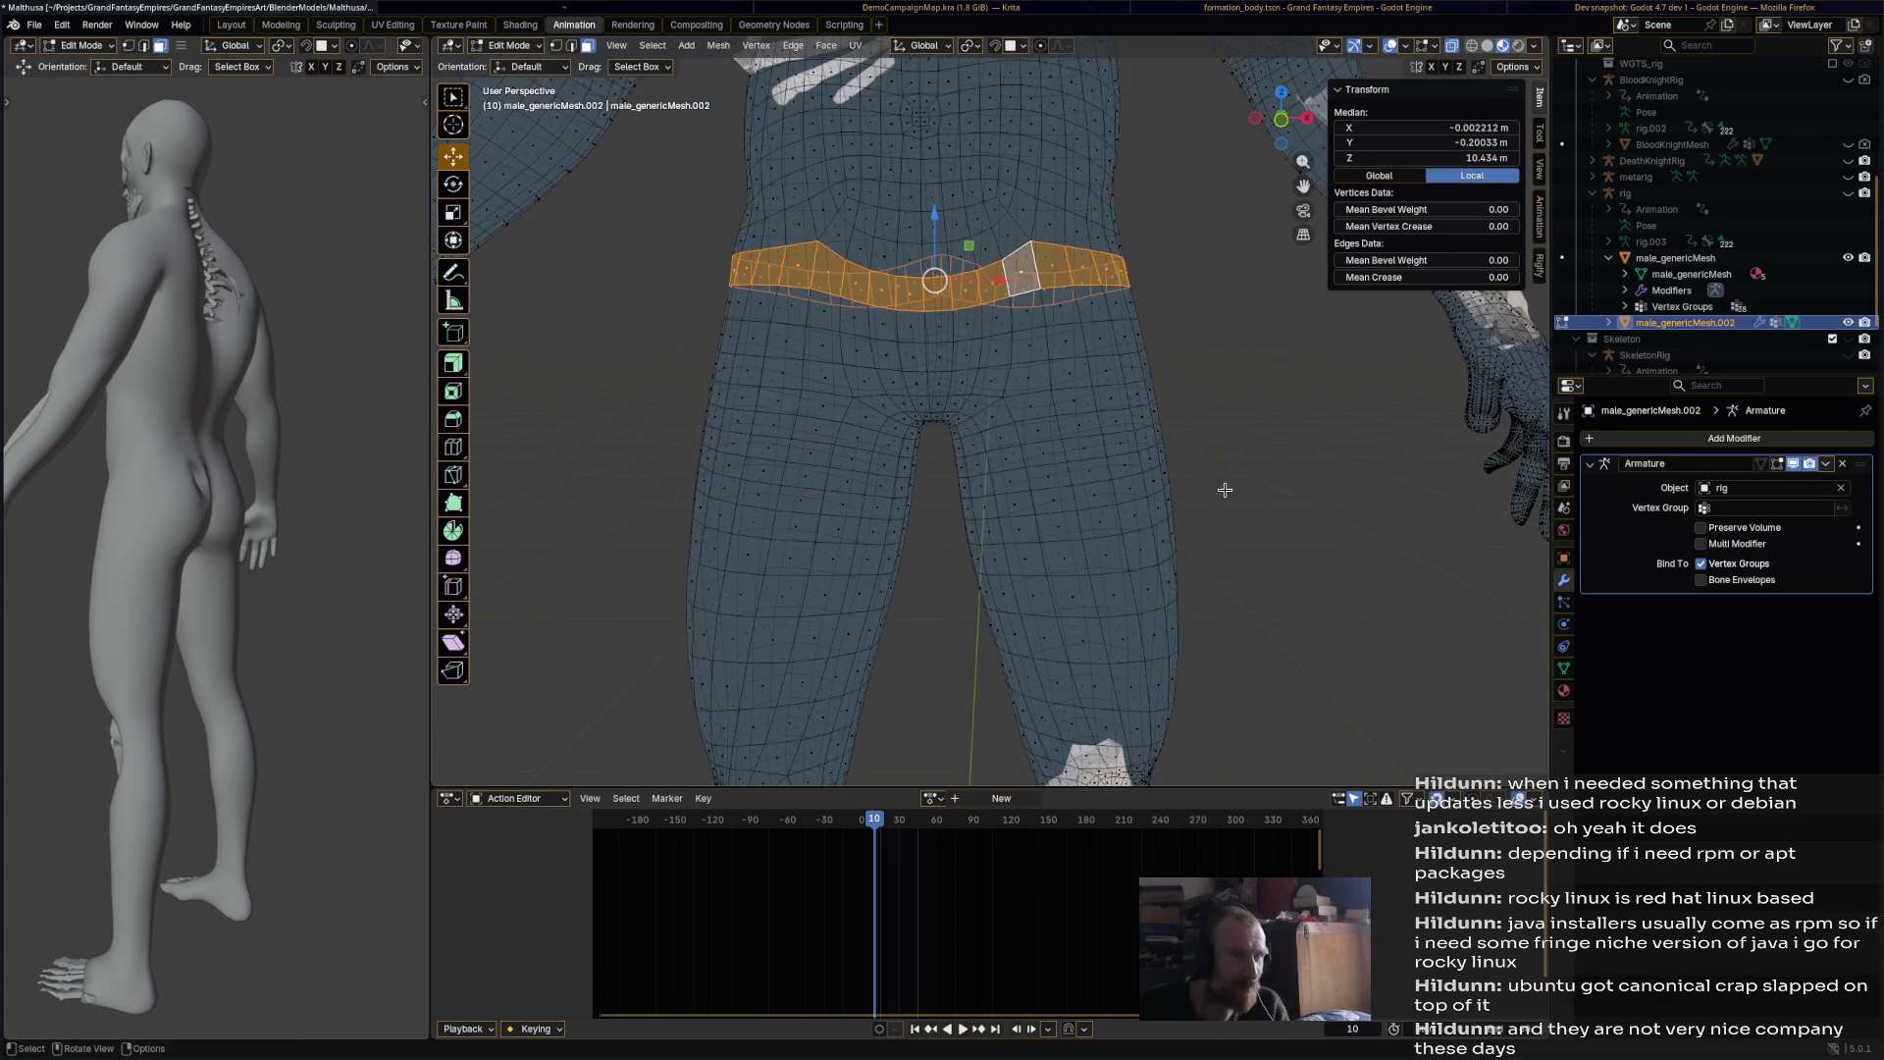
left_click(1035, 456, "ctrl+shift")
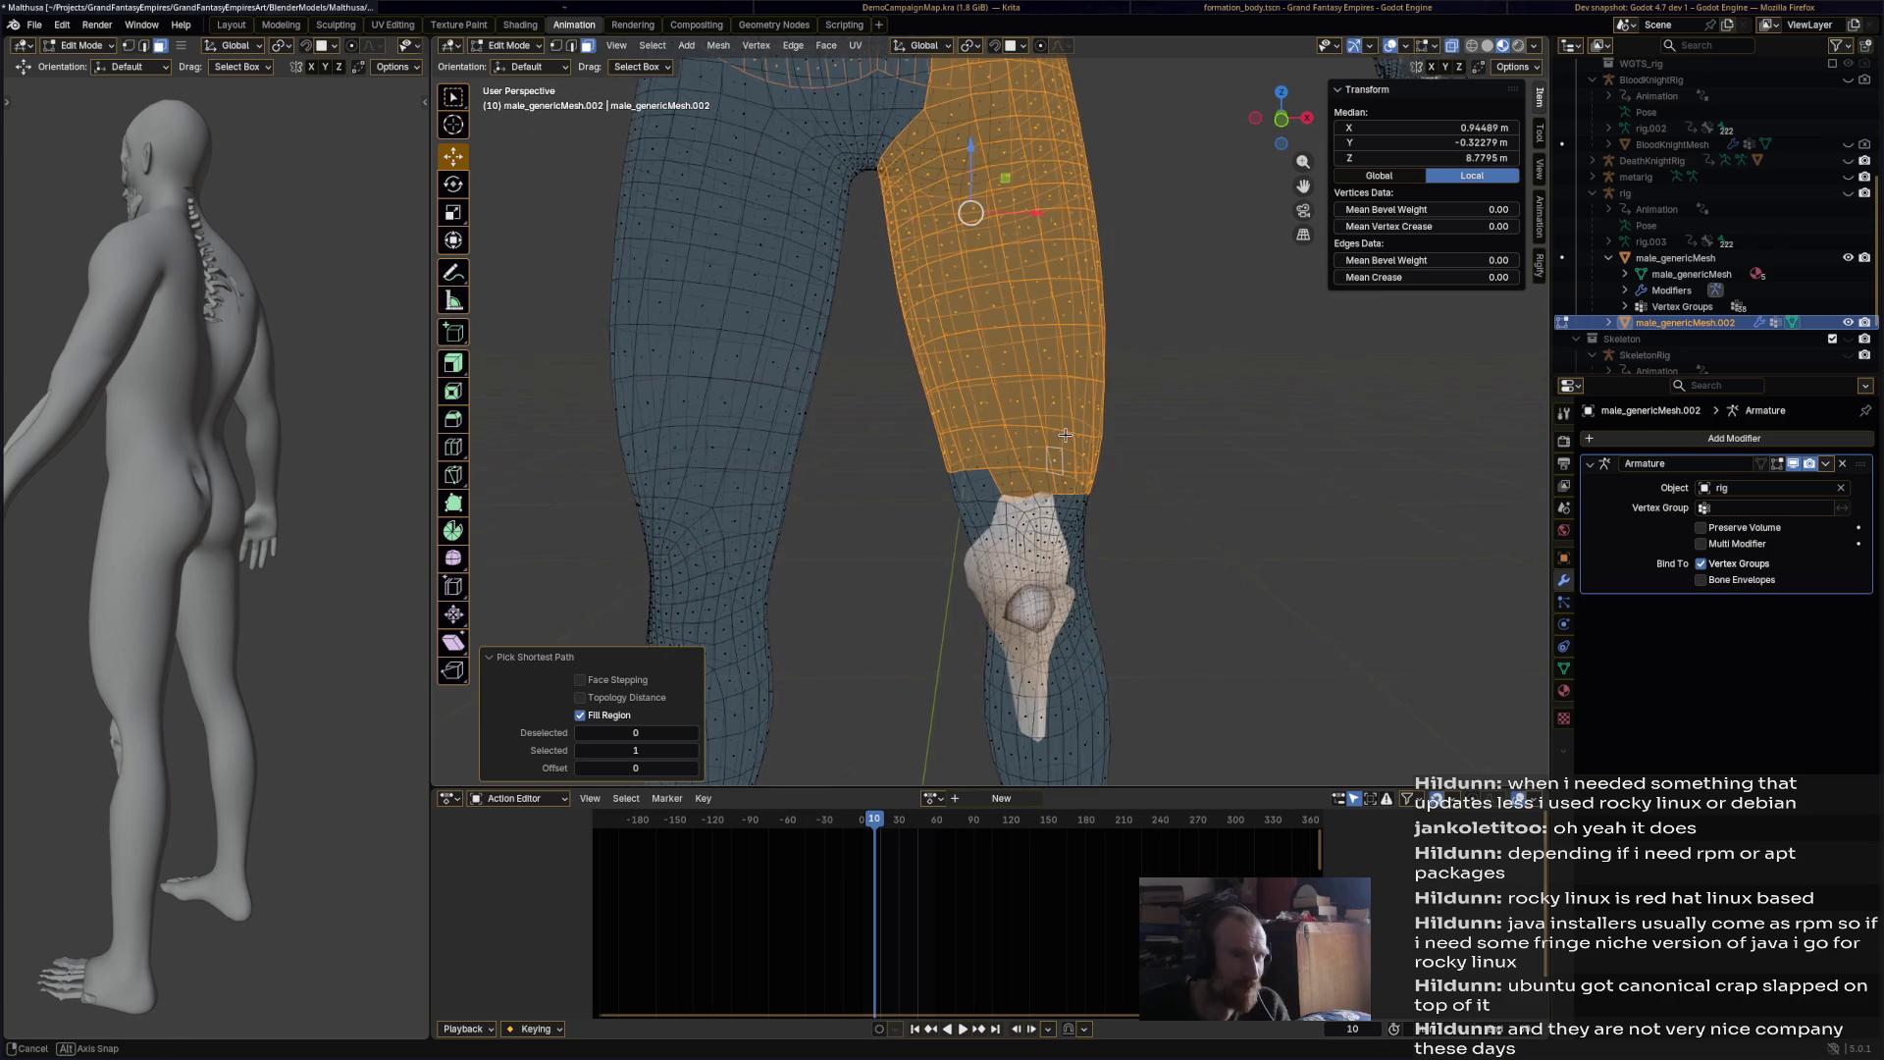
left_click(842, 118, "ctrl+shift")
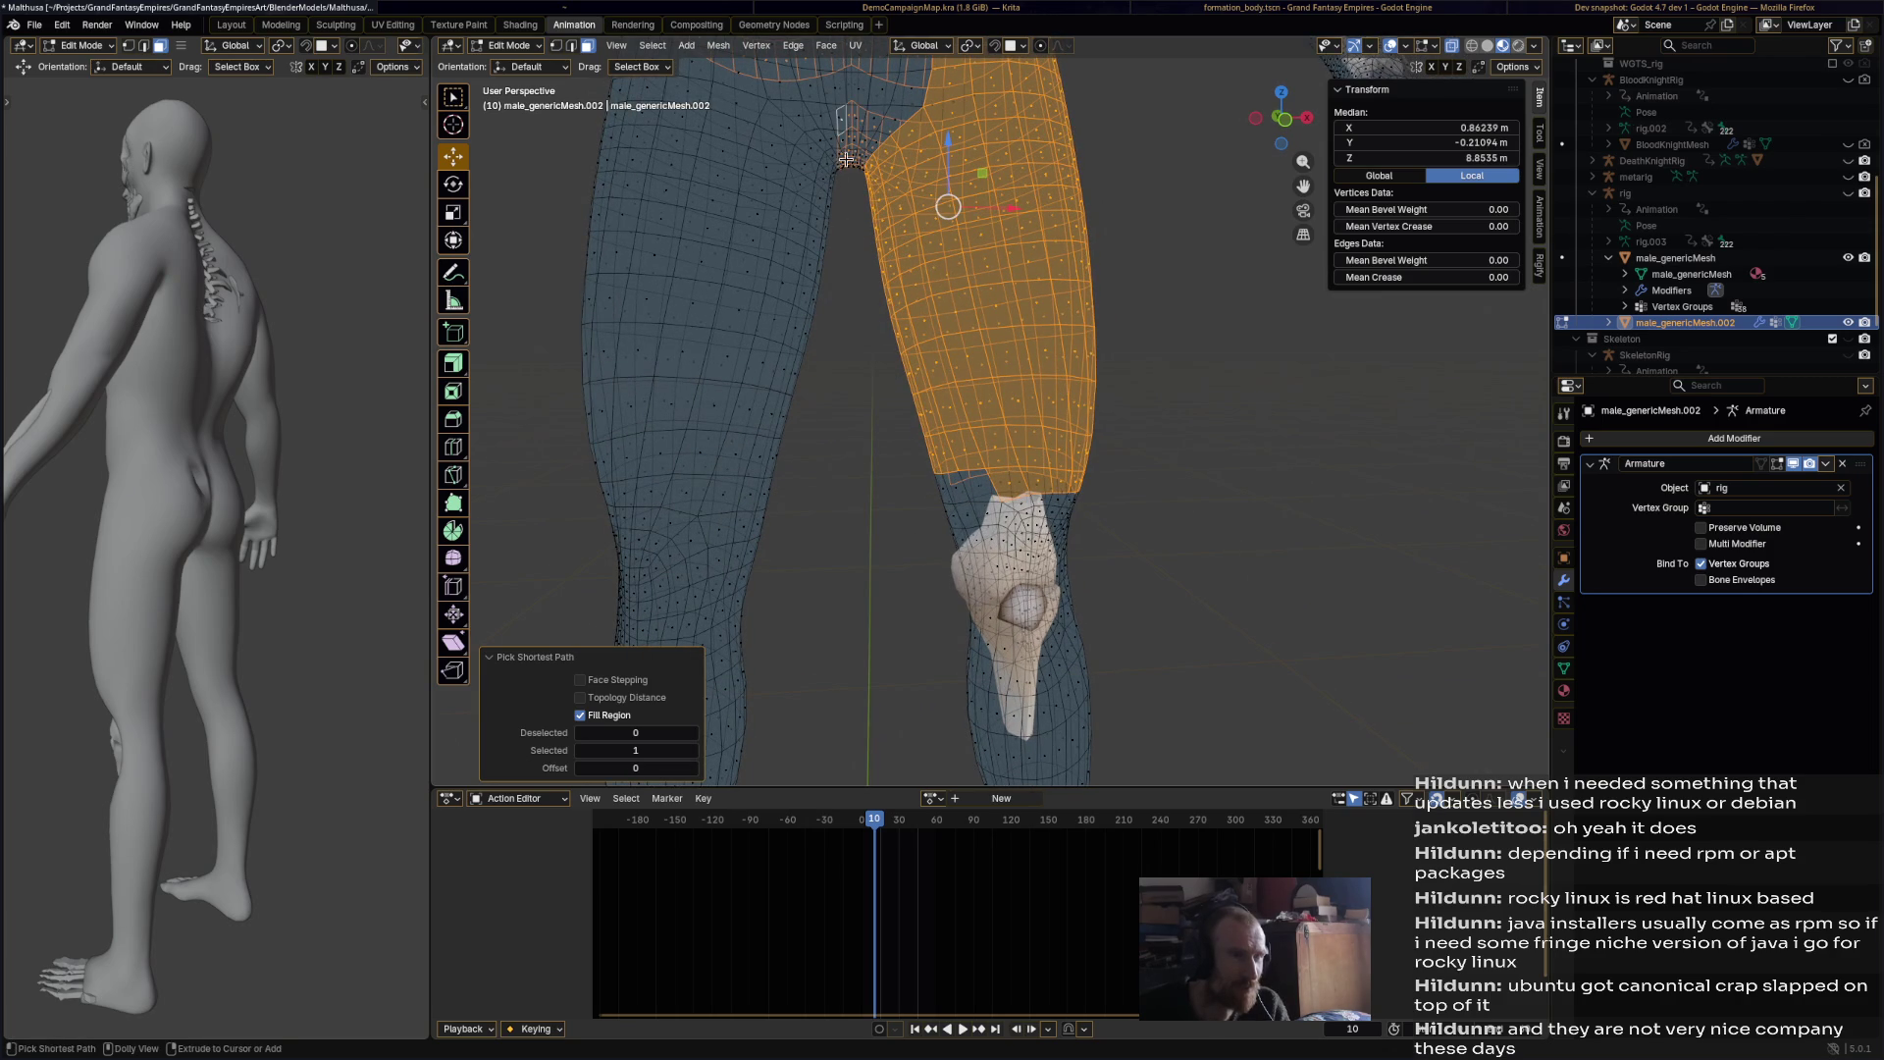
left_click(724, 487, "ctrl+shift")
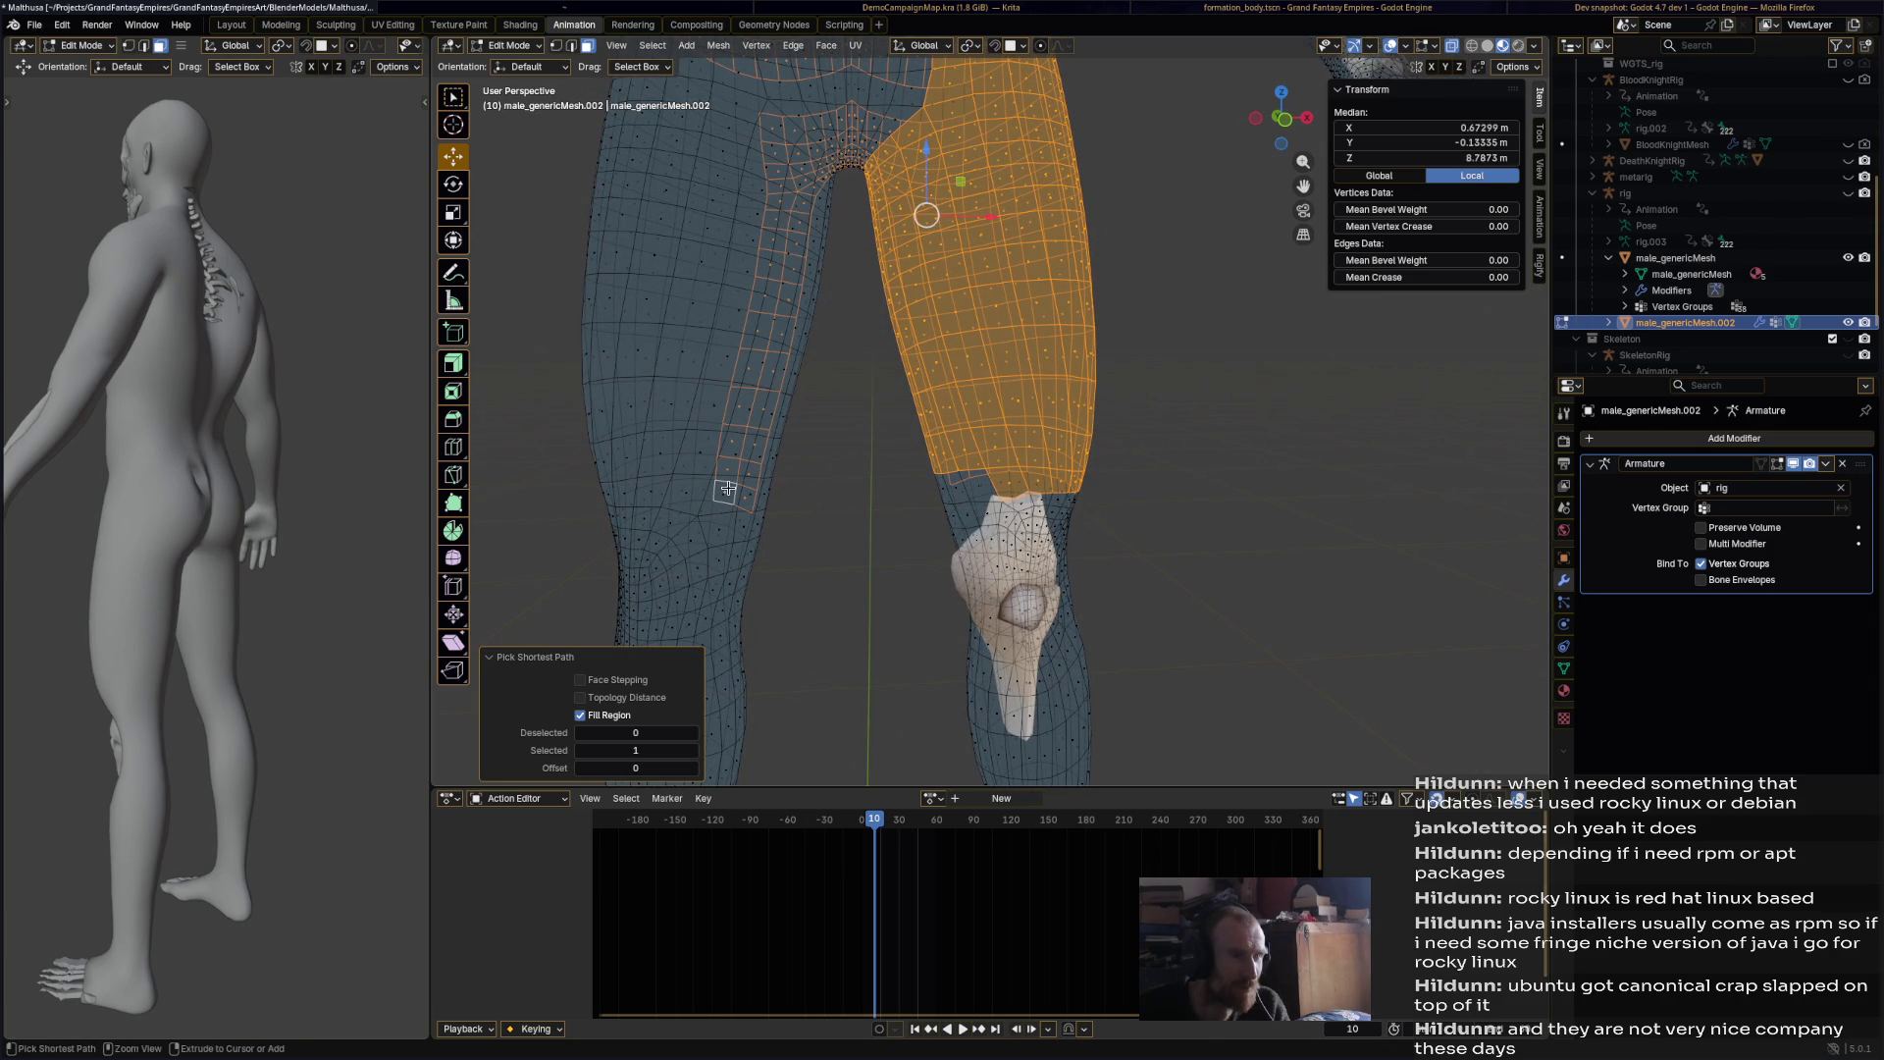
key("ctrl+z")
scroll(913, 337, "down", 2)
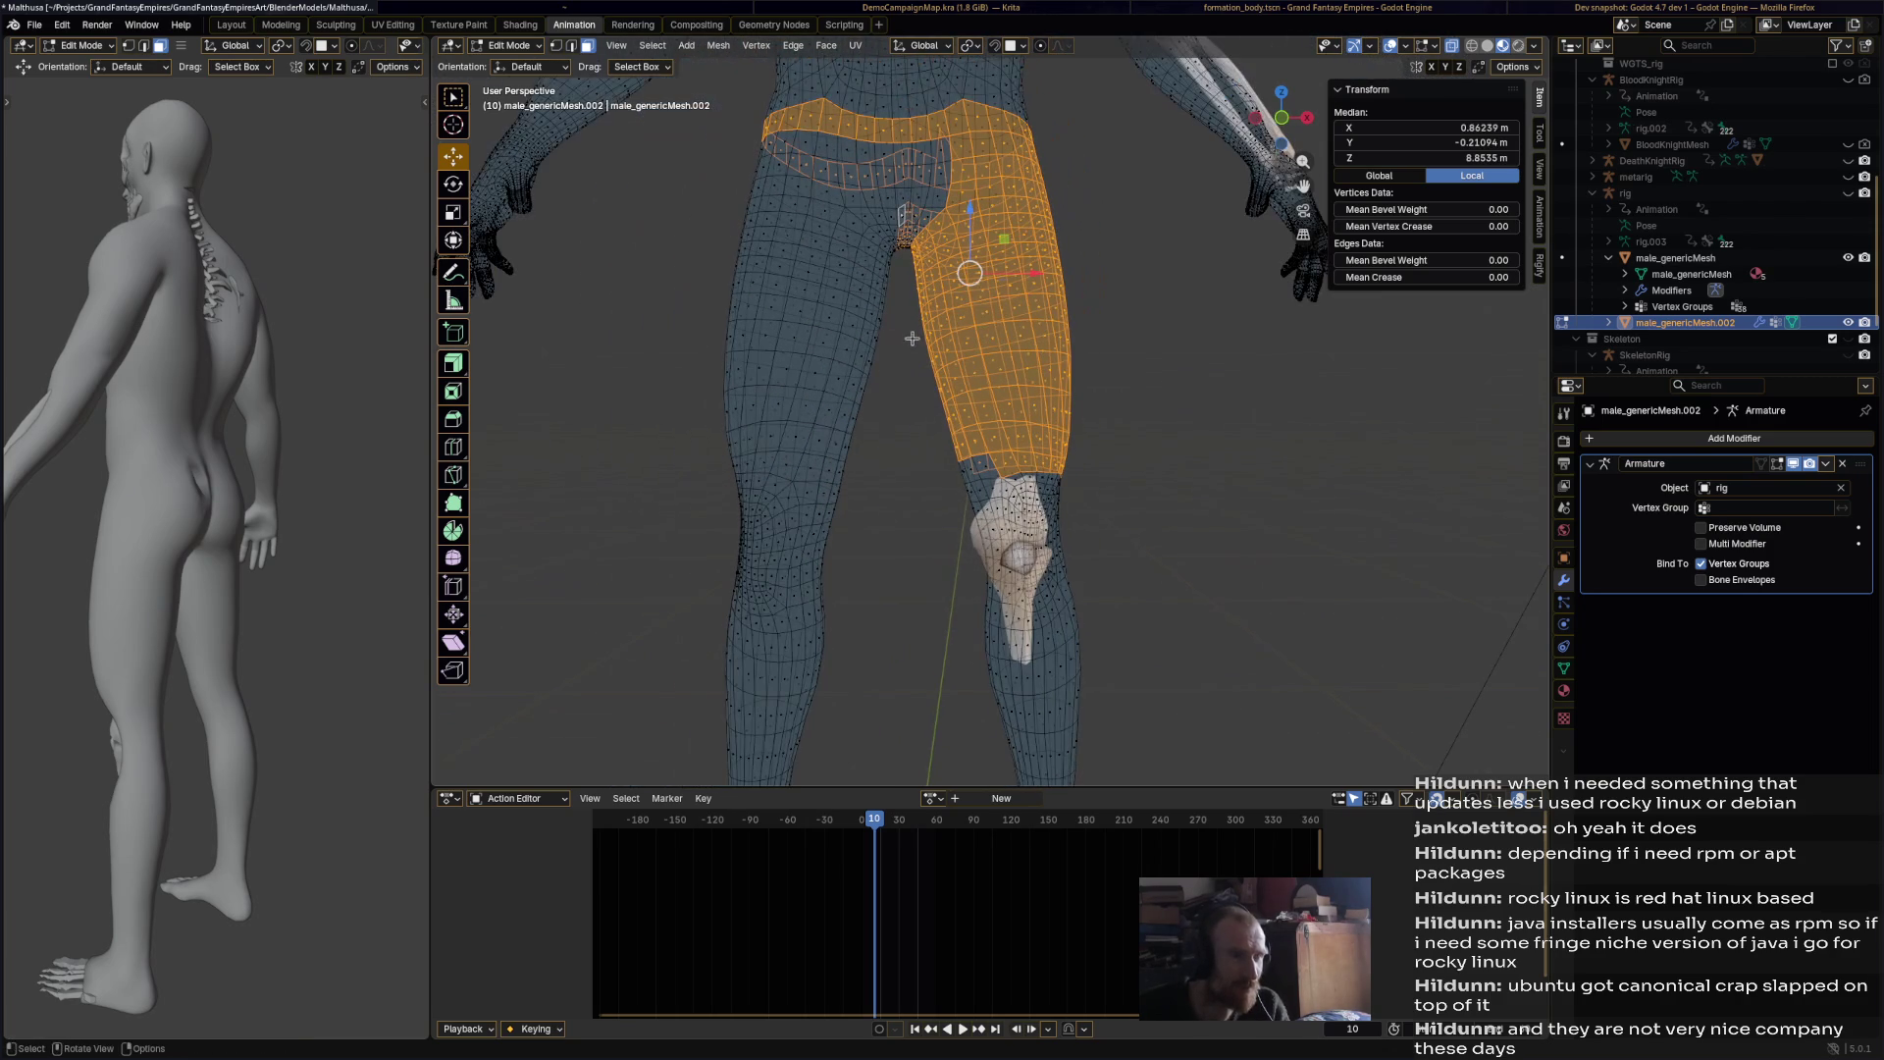
left_click_drag(658, 483, 1139, 158, "shift")
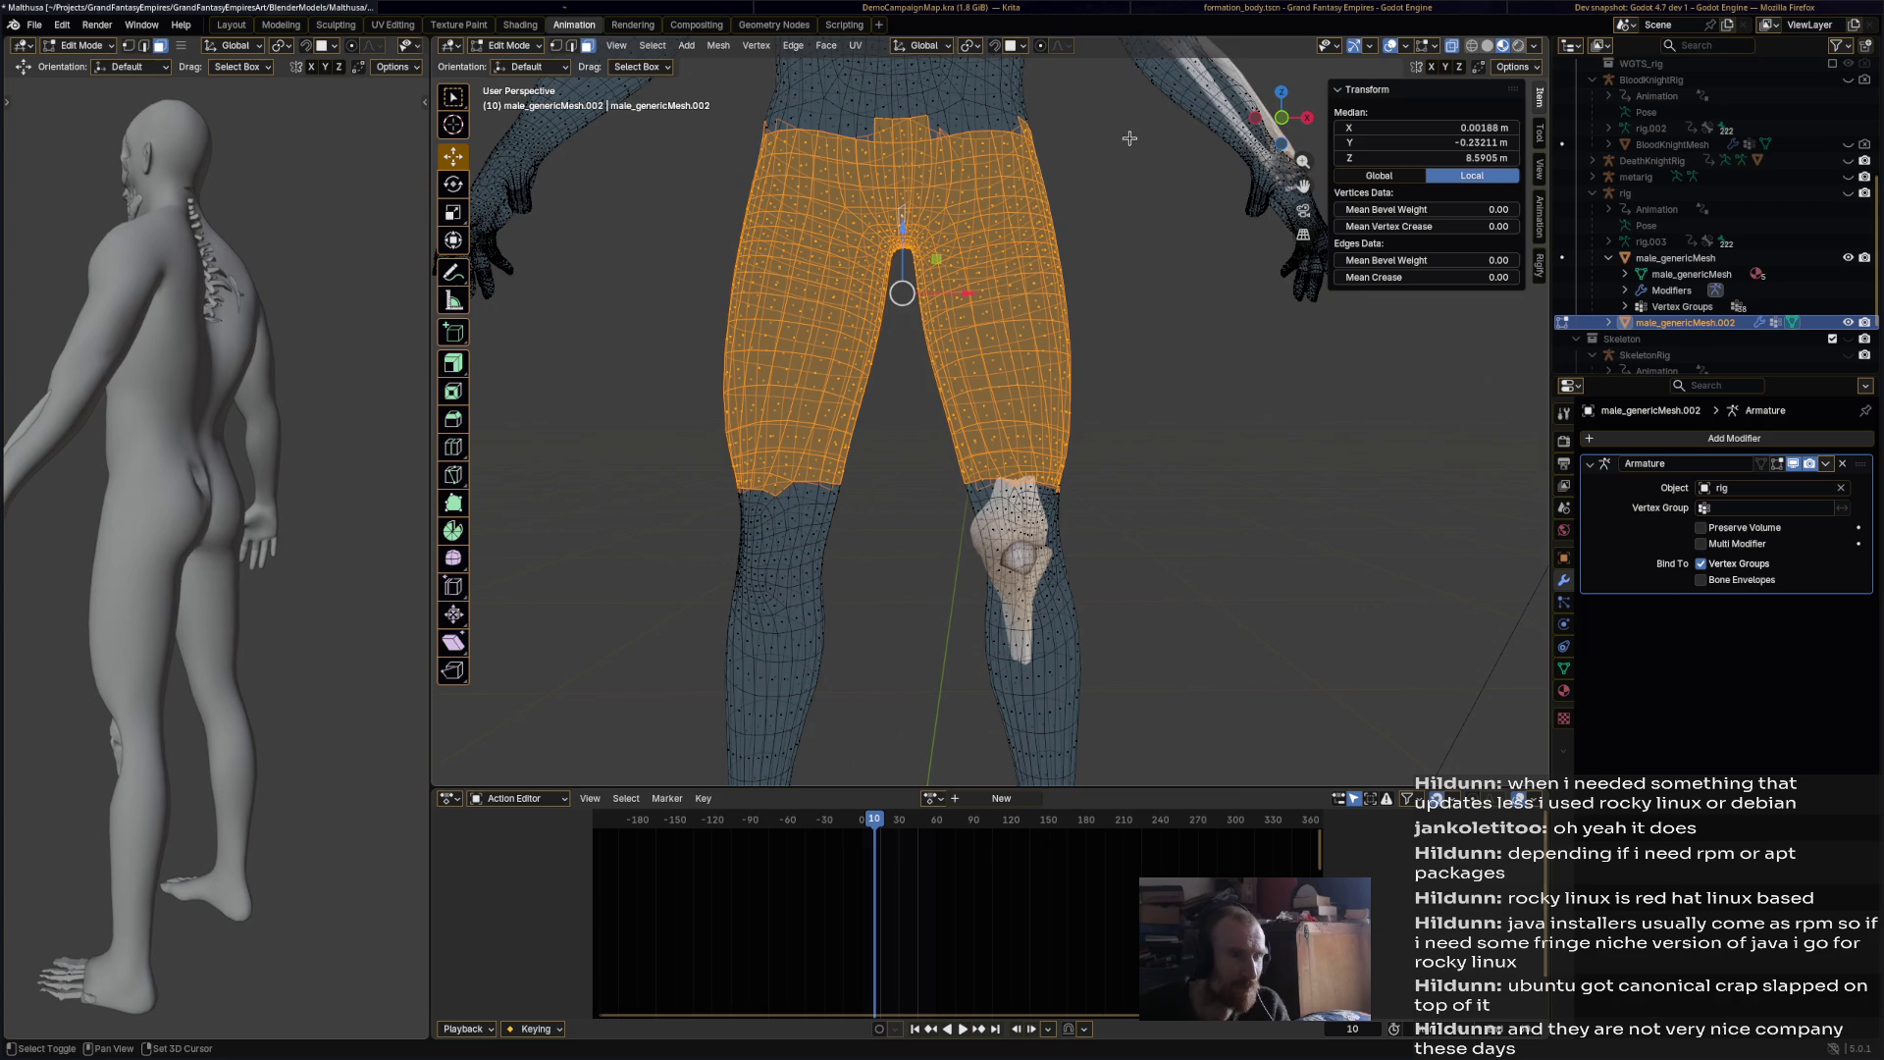
mouse_move(1140, 158)
middle_mouse_down()
mouse_move(1097, 538)
mouse_move(1107, 495)
mouse_move(1213, 454)
mouse_move(1149, 498)
mouse_move(1135, 538)
mouse_move(974, 480)
mouse_move(1123, 467)
mouse_move(932, 480)
mouse_move(921, 308)
middle_mouse_up()
Step: Check coverage from several angles, adding missed hip faces, the waist band and the waist notch
left_click(975, 481, "shift")
left_click(975, 481, "shift")
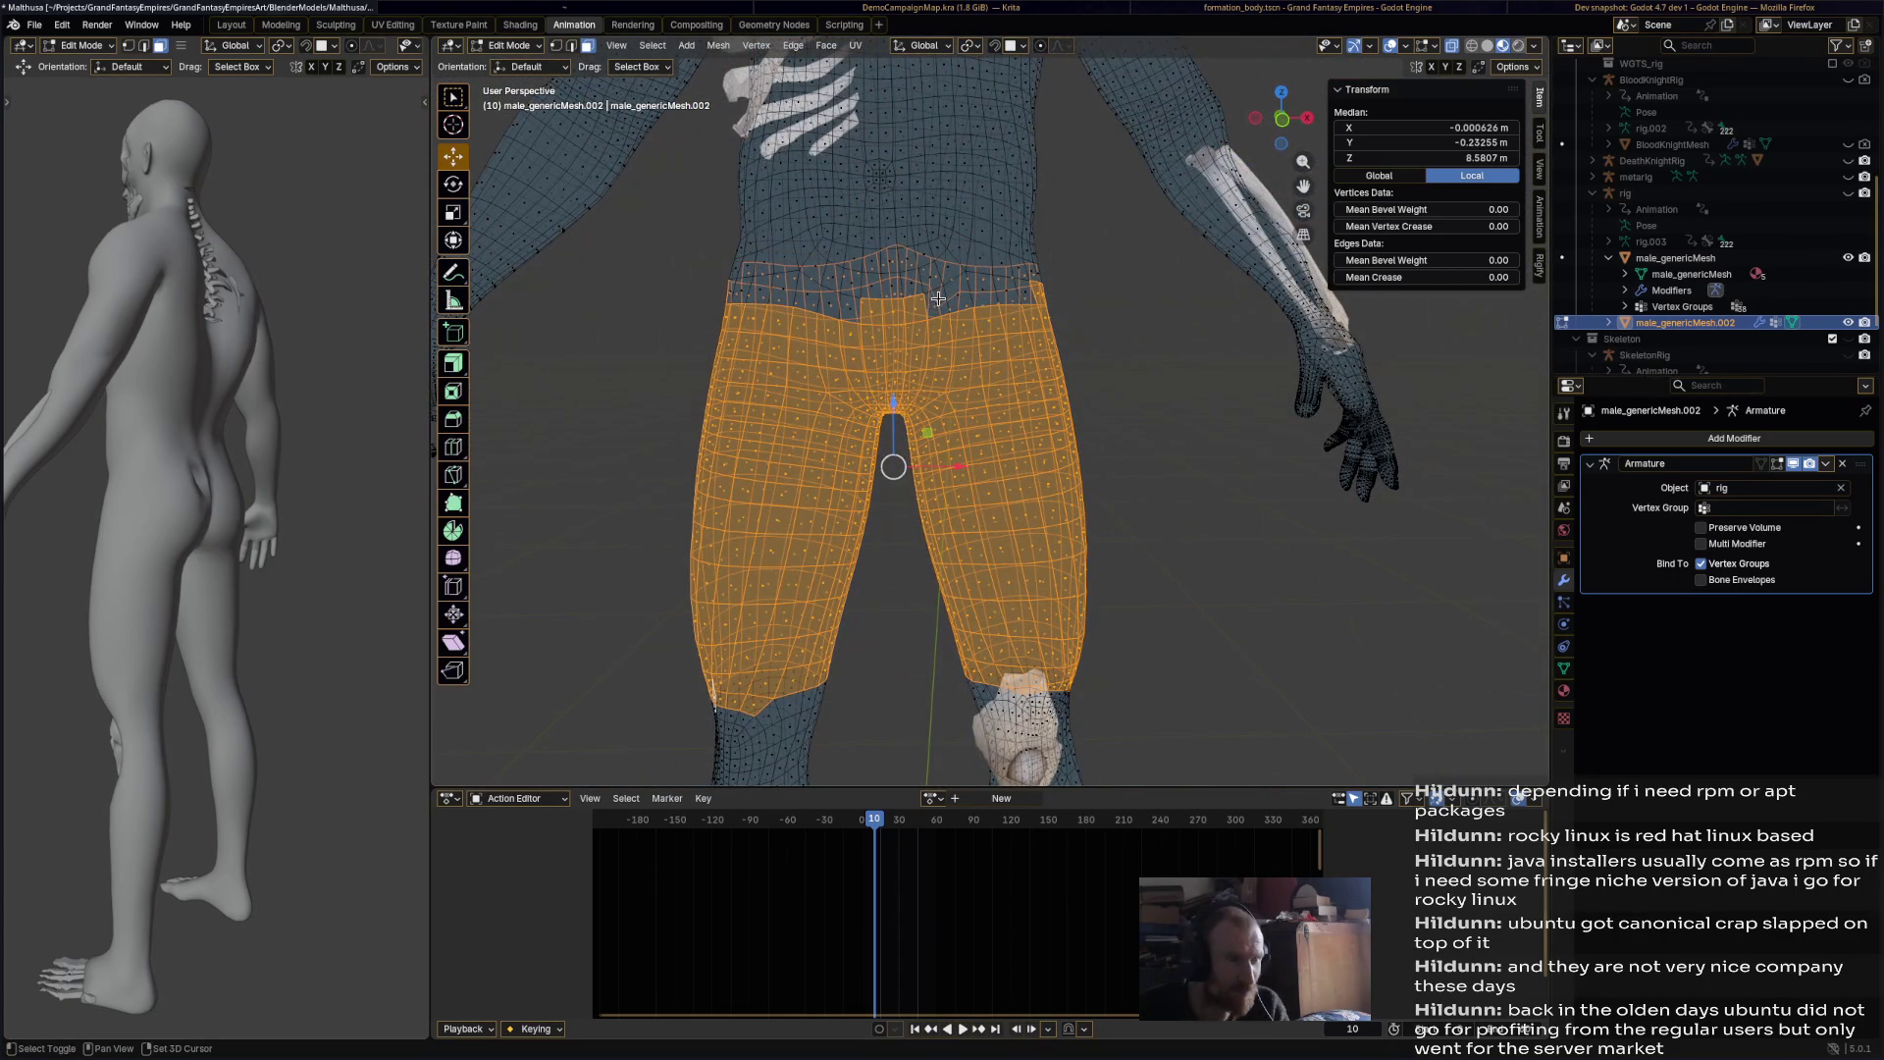
middle_click_drag(1018, 292, 847, 311)
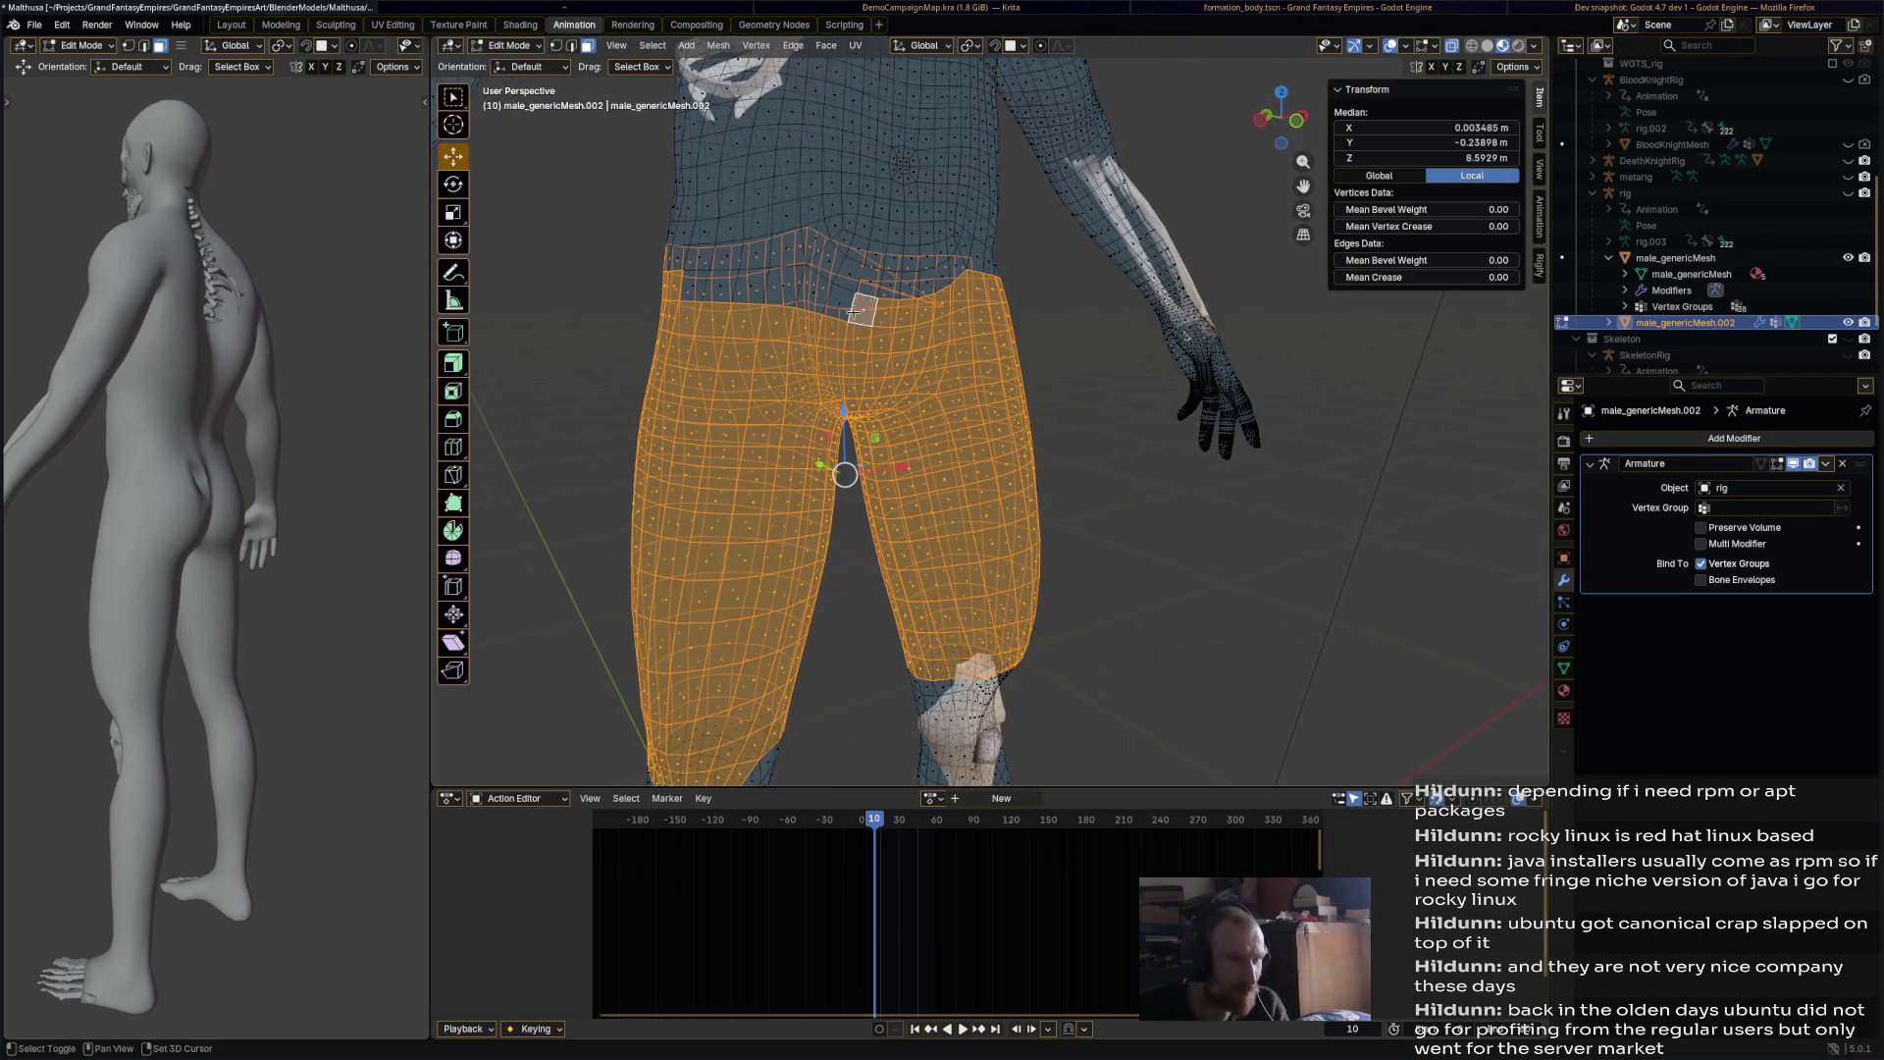
left_click(699, 290, "ctrl+shift")
mouse_move(699, 290)
middle_mouse_down()
mouse_move(1021, 334)
mouse_move(723, 330)
mouse_move(785, 328)
middle_mouse_up()
left_click(1074, 314, "ctrl")
middle_click_drag(1073, 314, 923, 317)
scroll(923, 317, "up", 4)
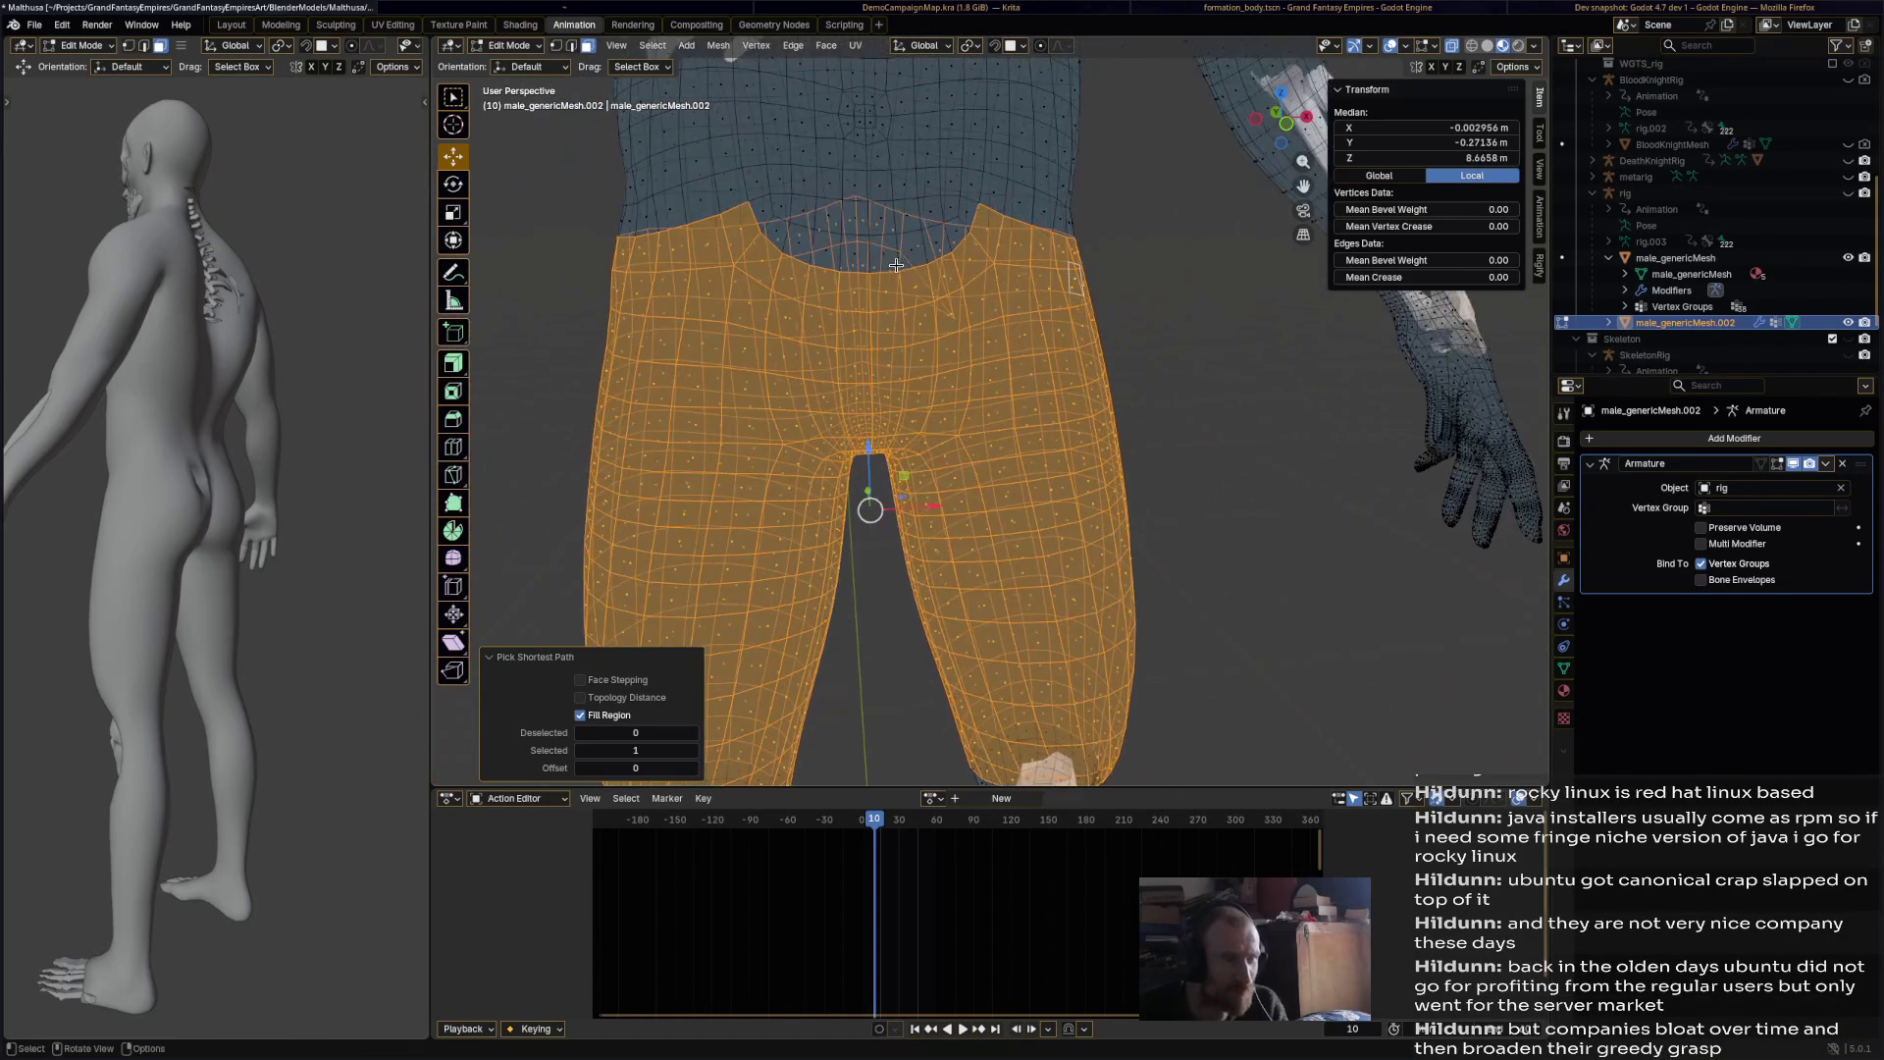
left_click(758, 211, "ctrl")
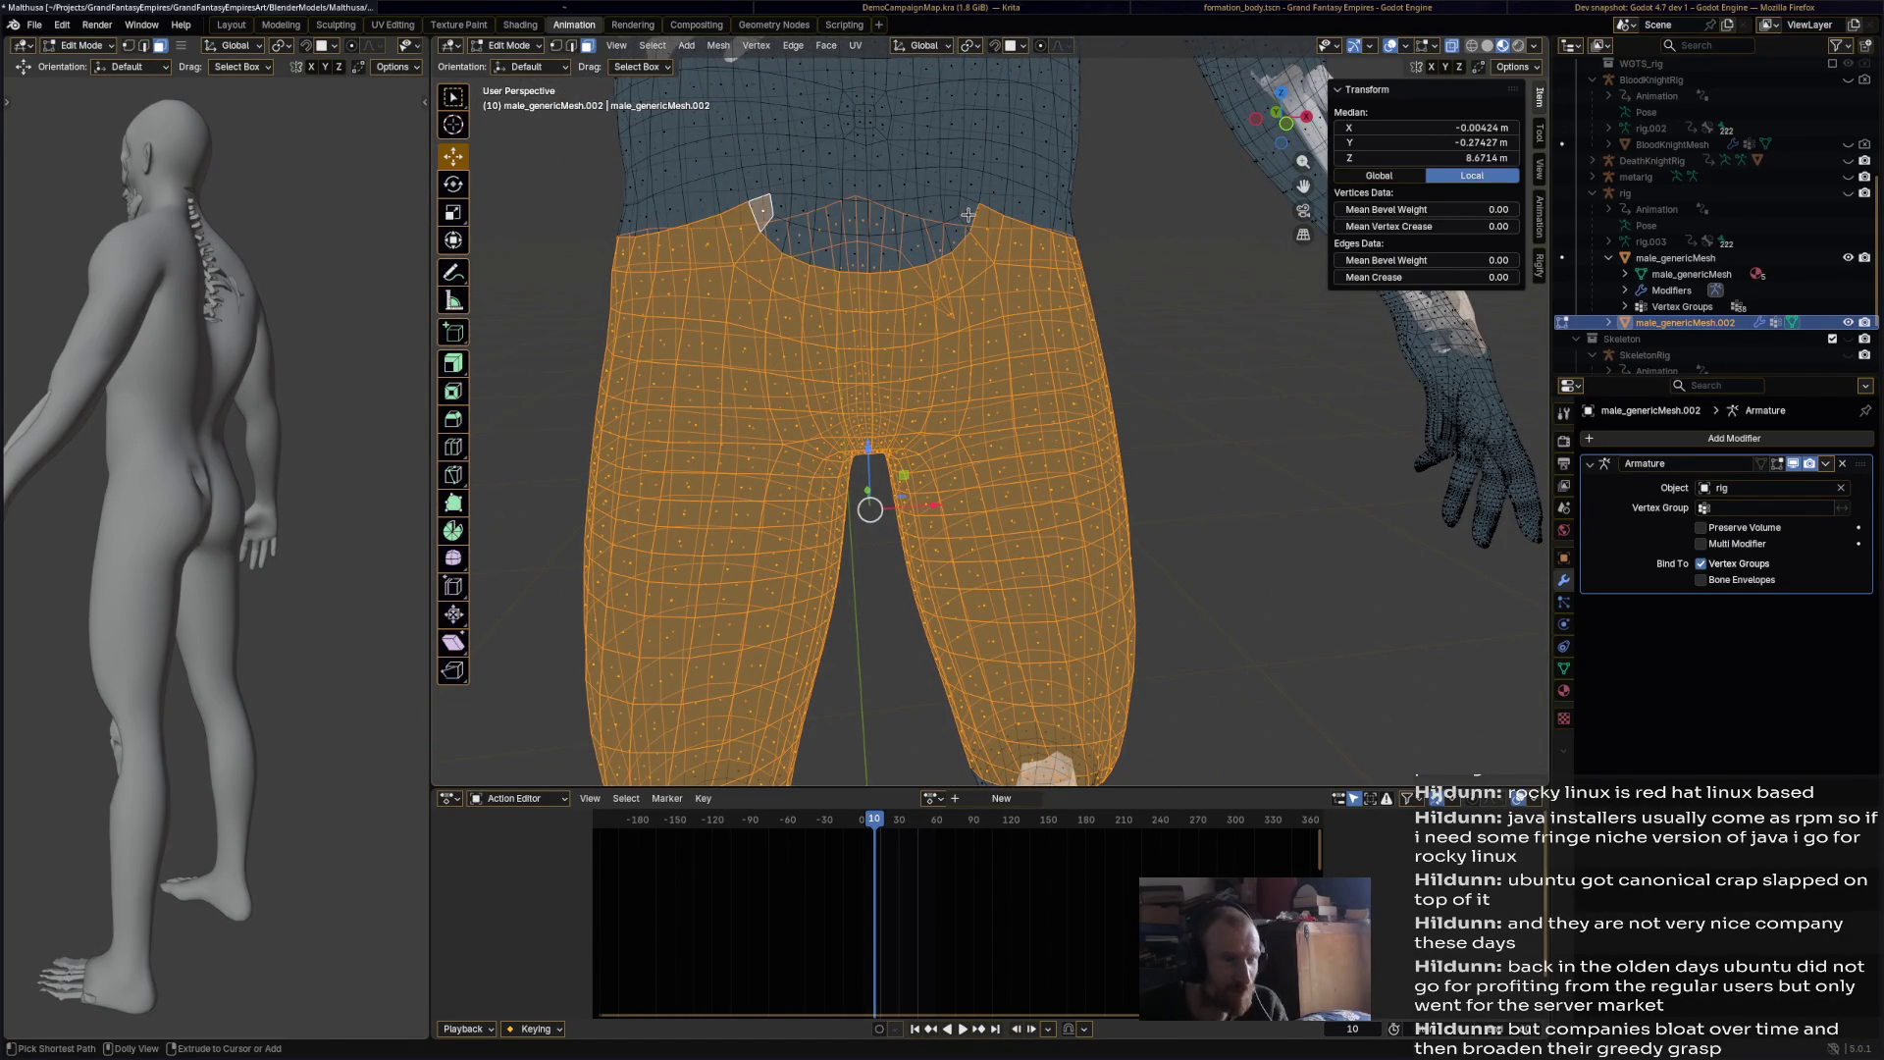
left_click(960, 215, "ctrl")
scroll(1006, 337, "down", 2)
middle_click_drag(1006, 338, 1341, 349)
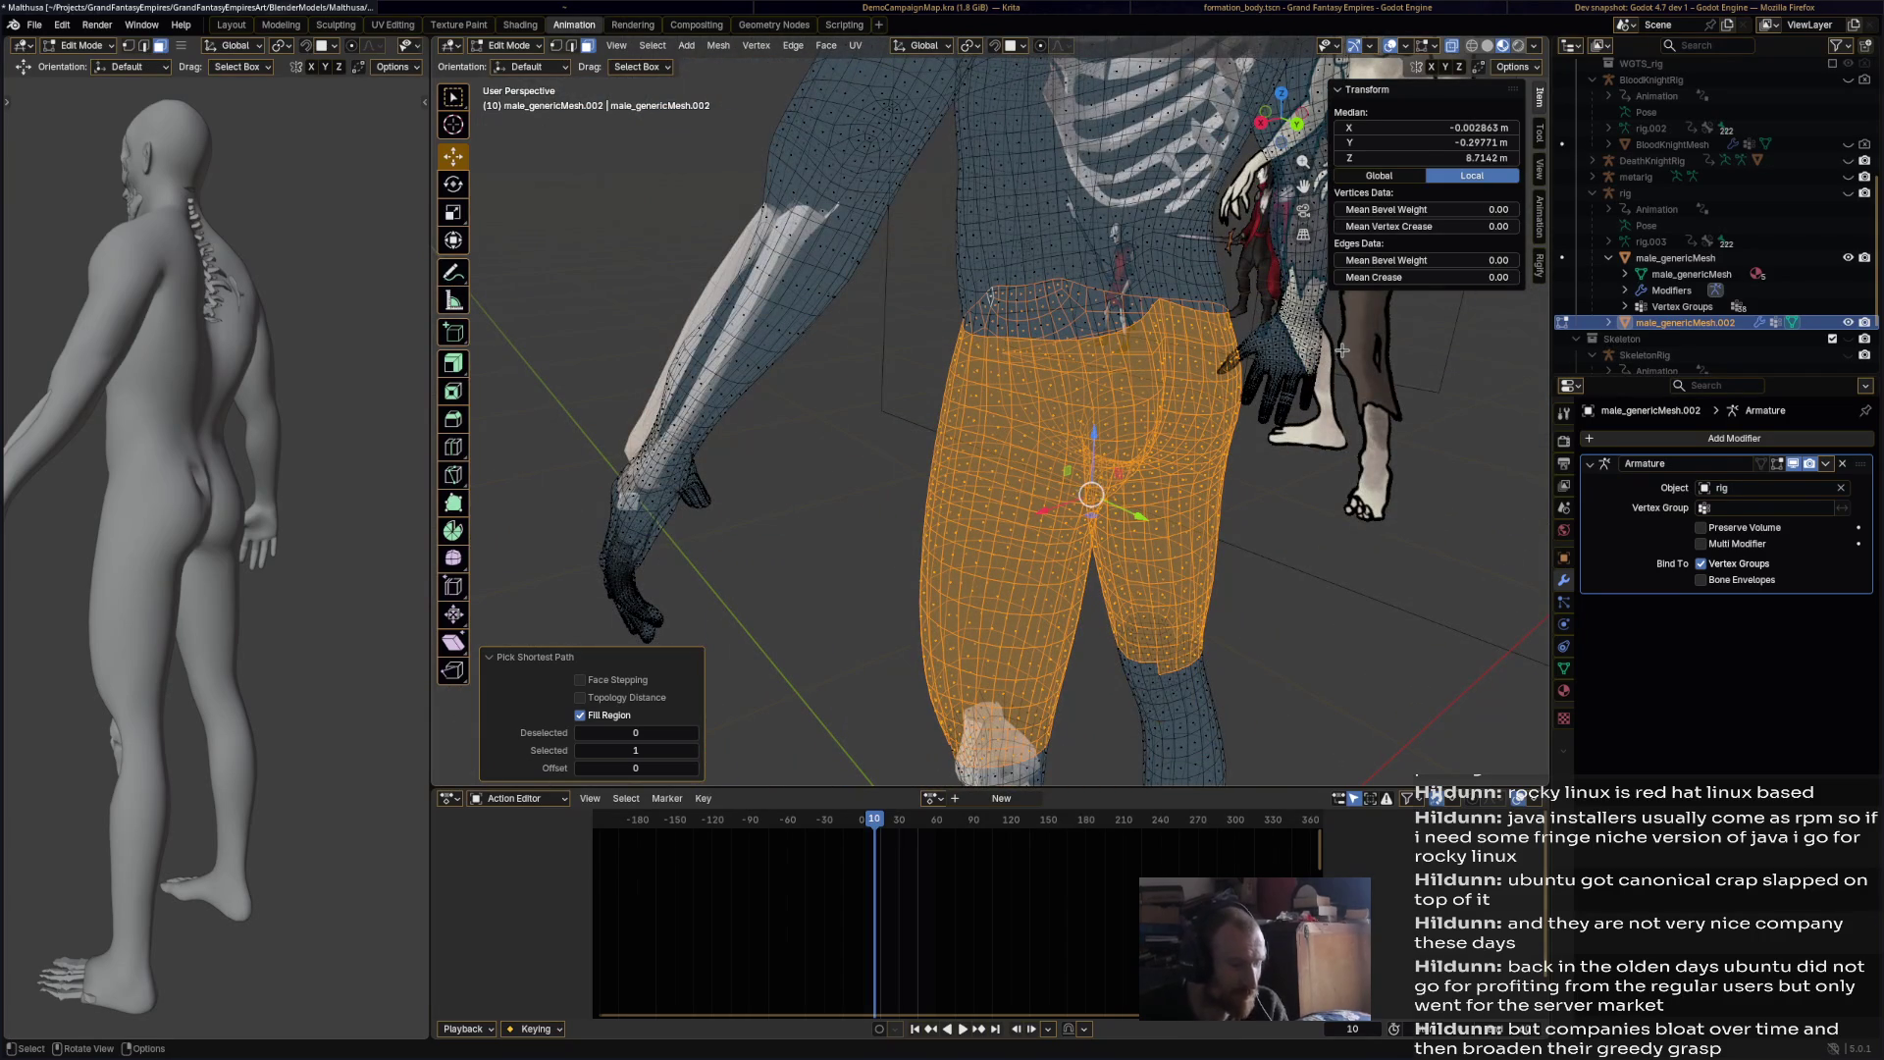
Step: Duplicate the faces in place with Shift+D, separate them by selection, and switch back to Object Mode
key("shift+d")
key("Escape")
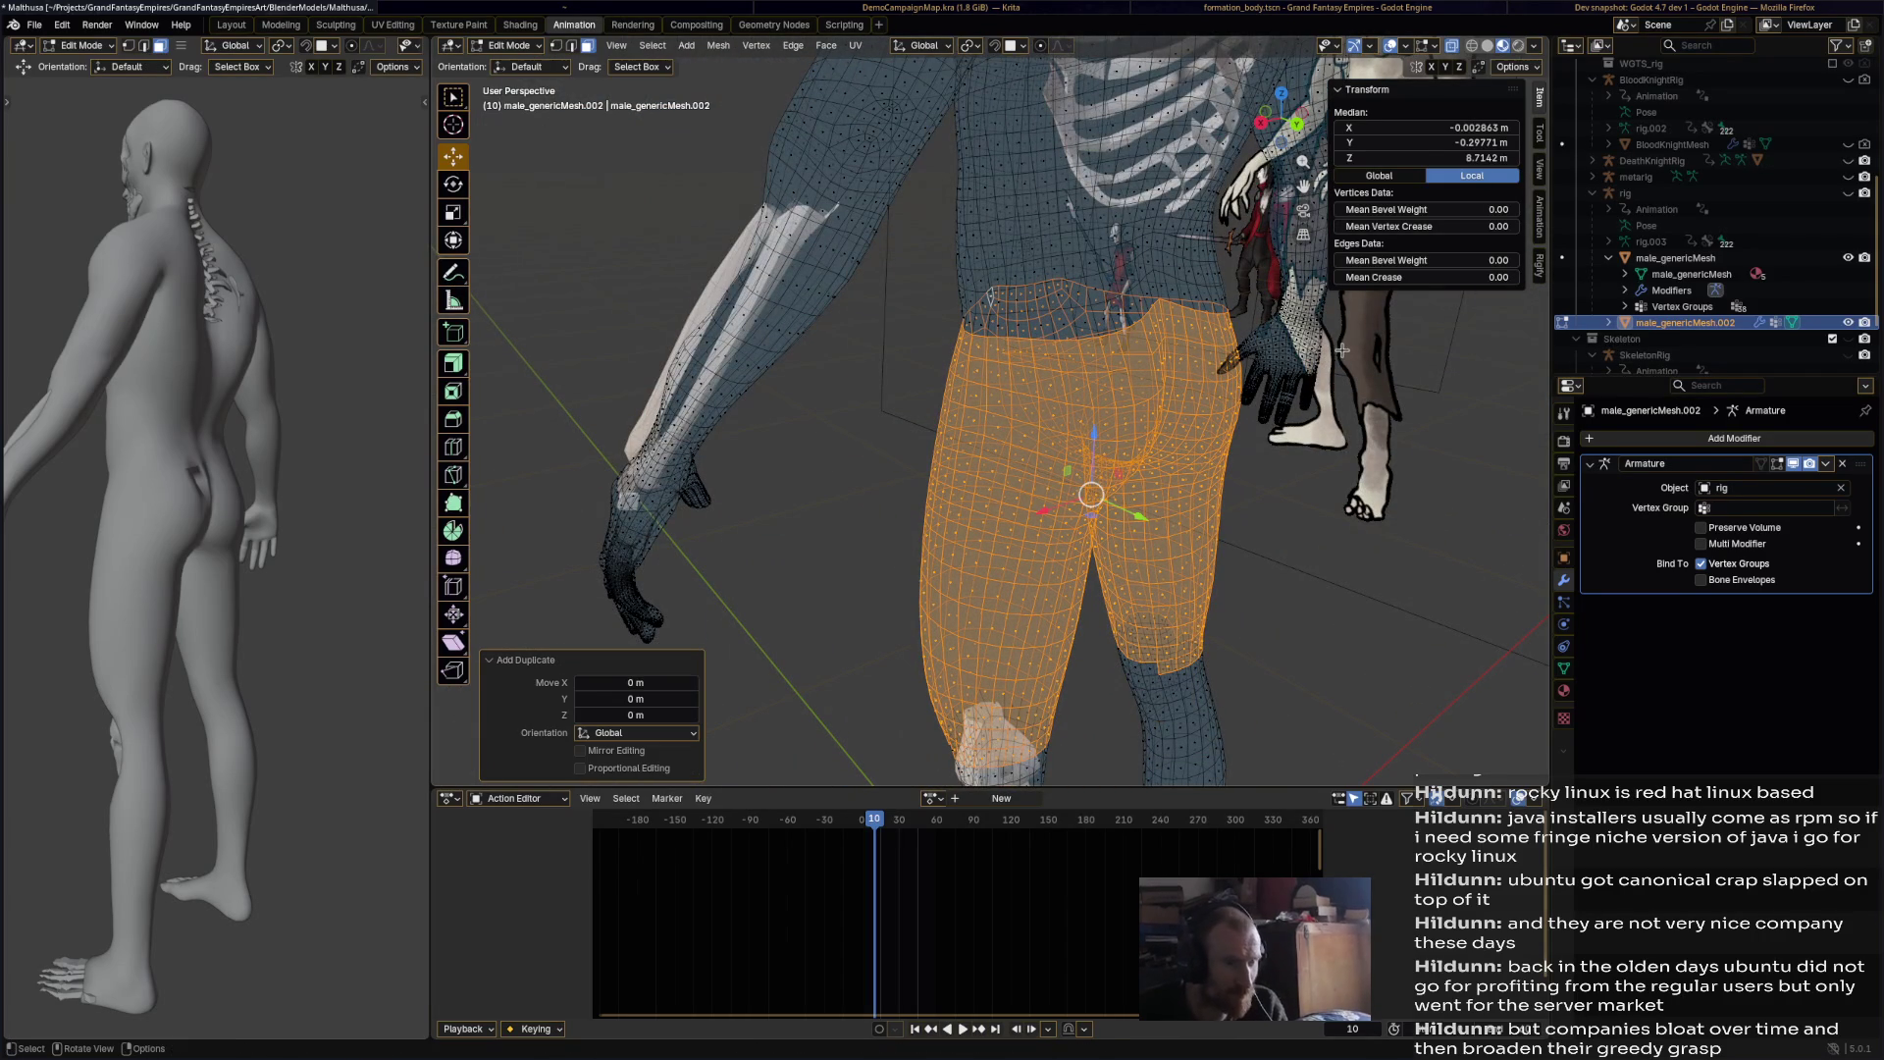
key("p")
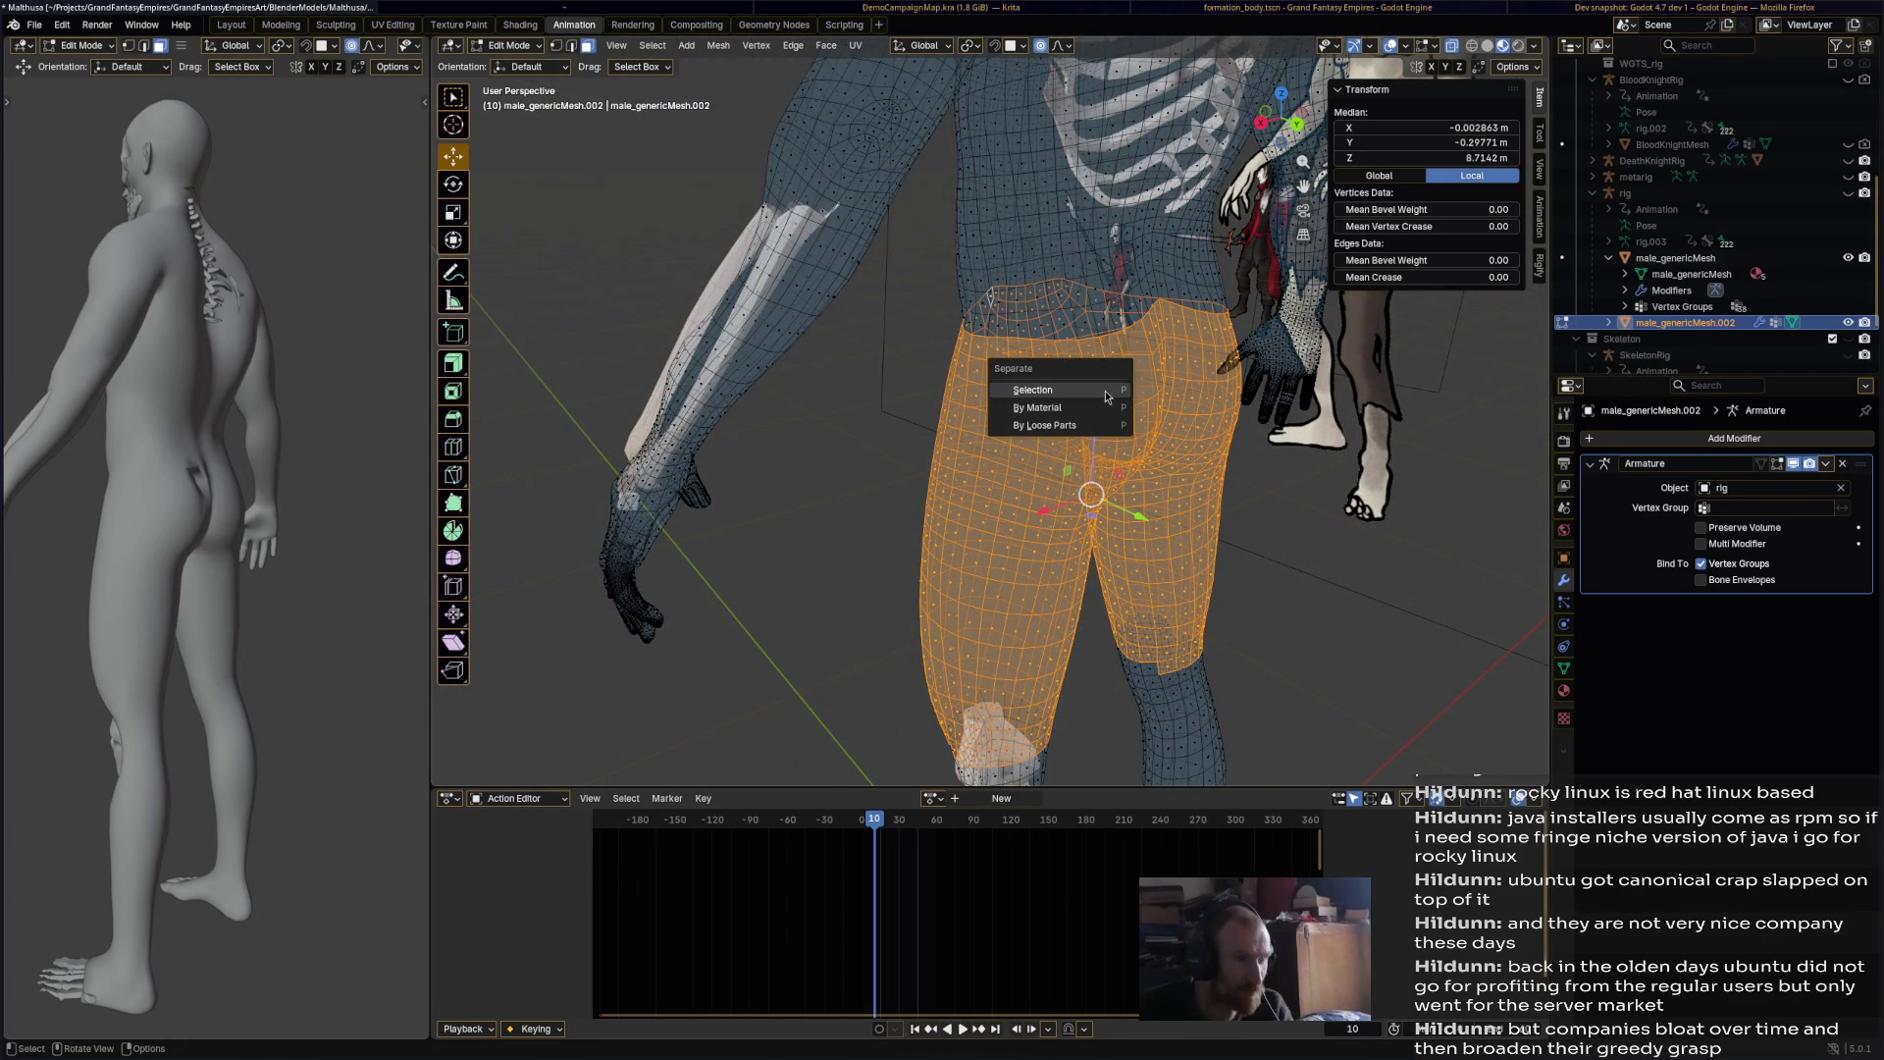
left_click(1104, 391)
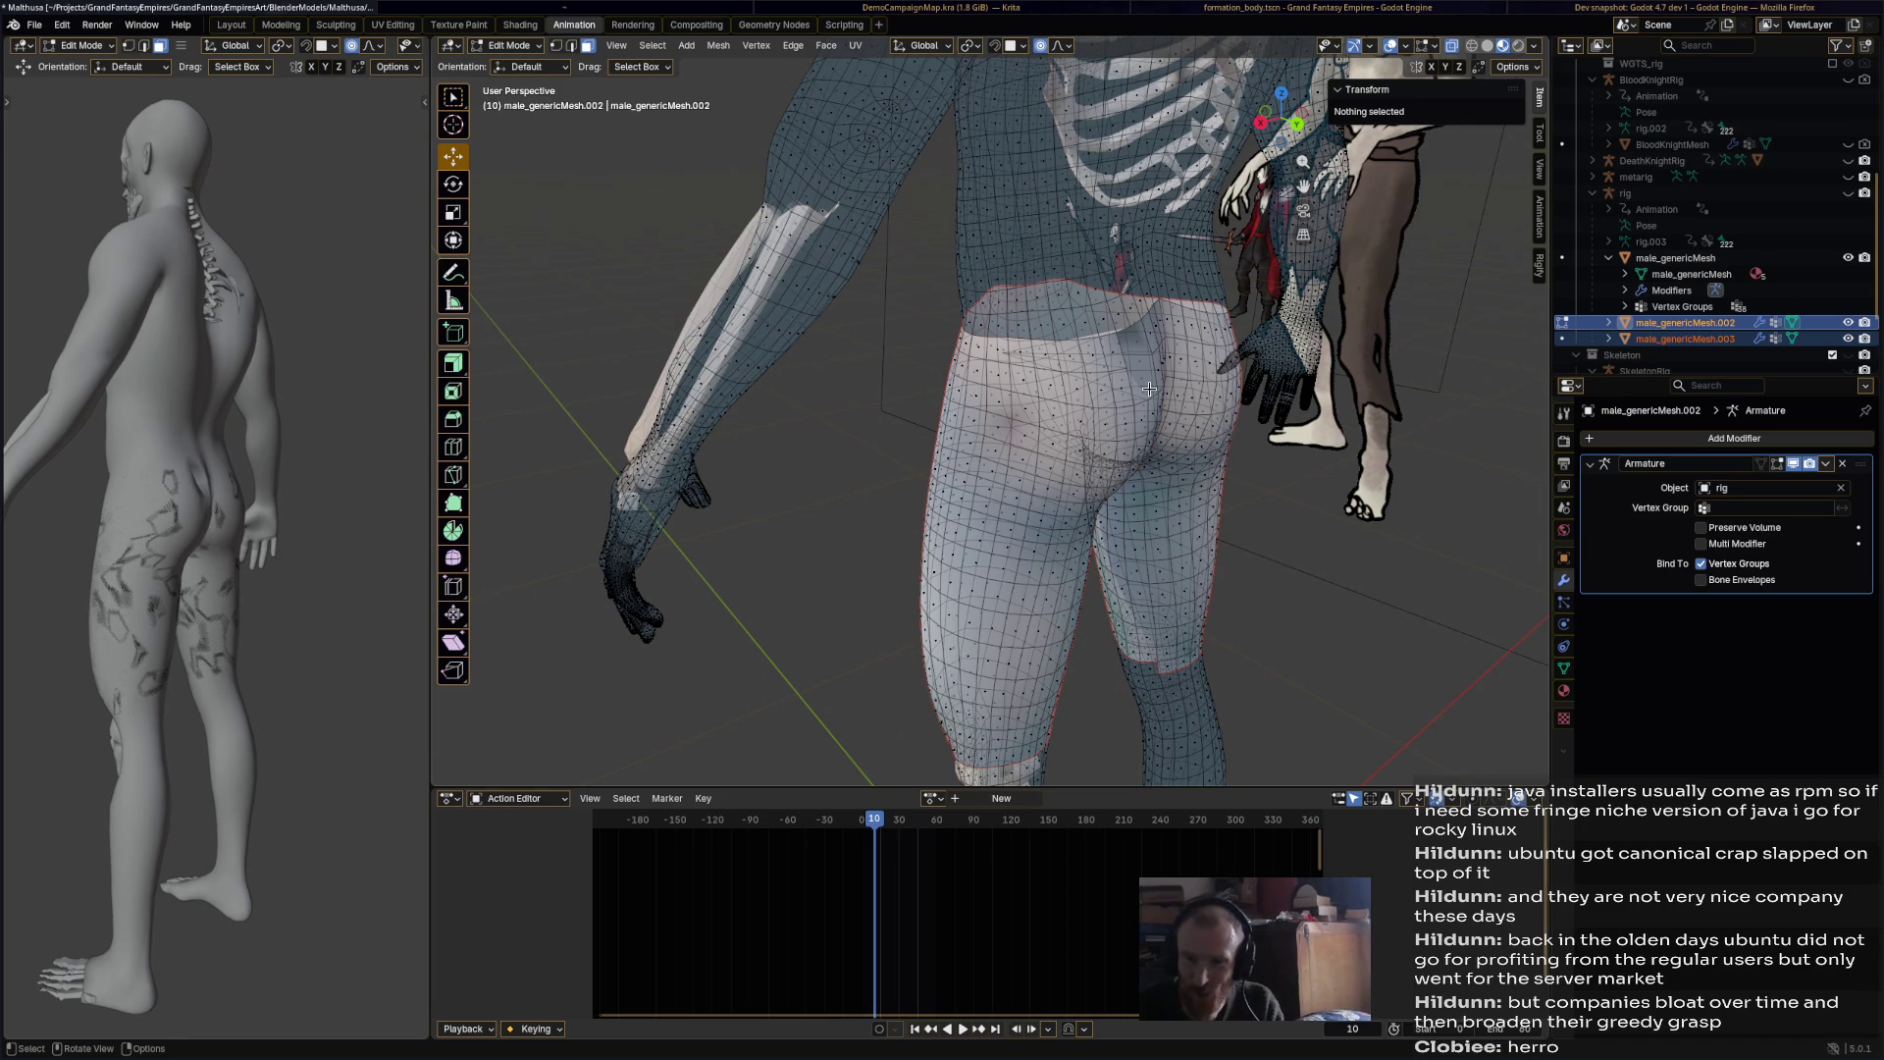
left_click(509, 45)
left_click(515, 62)
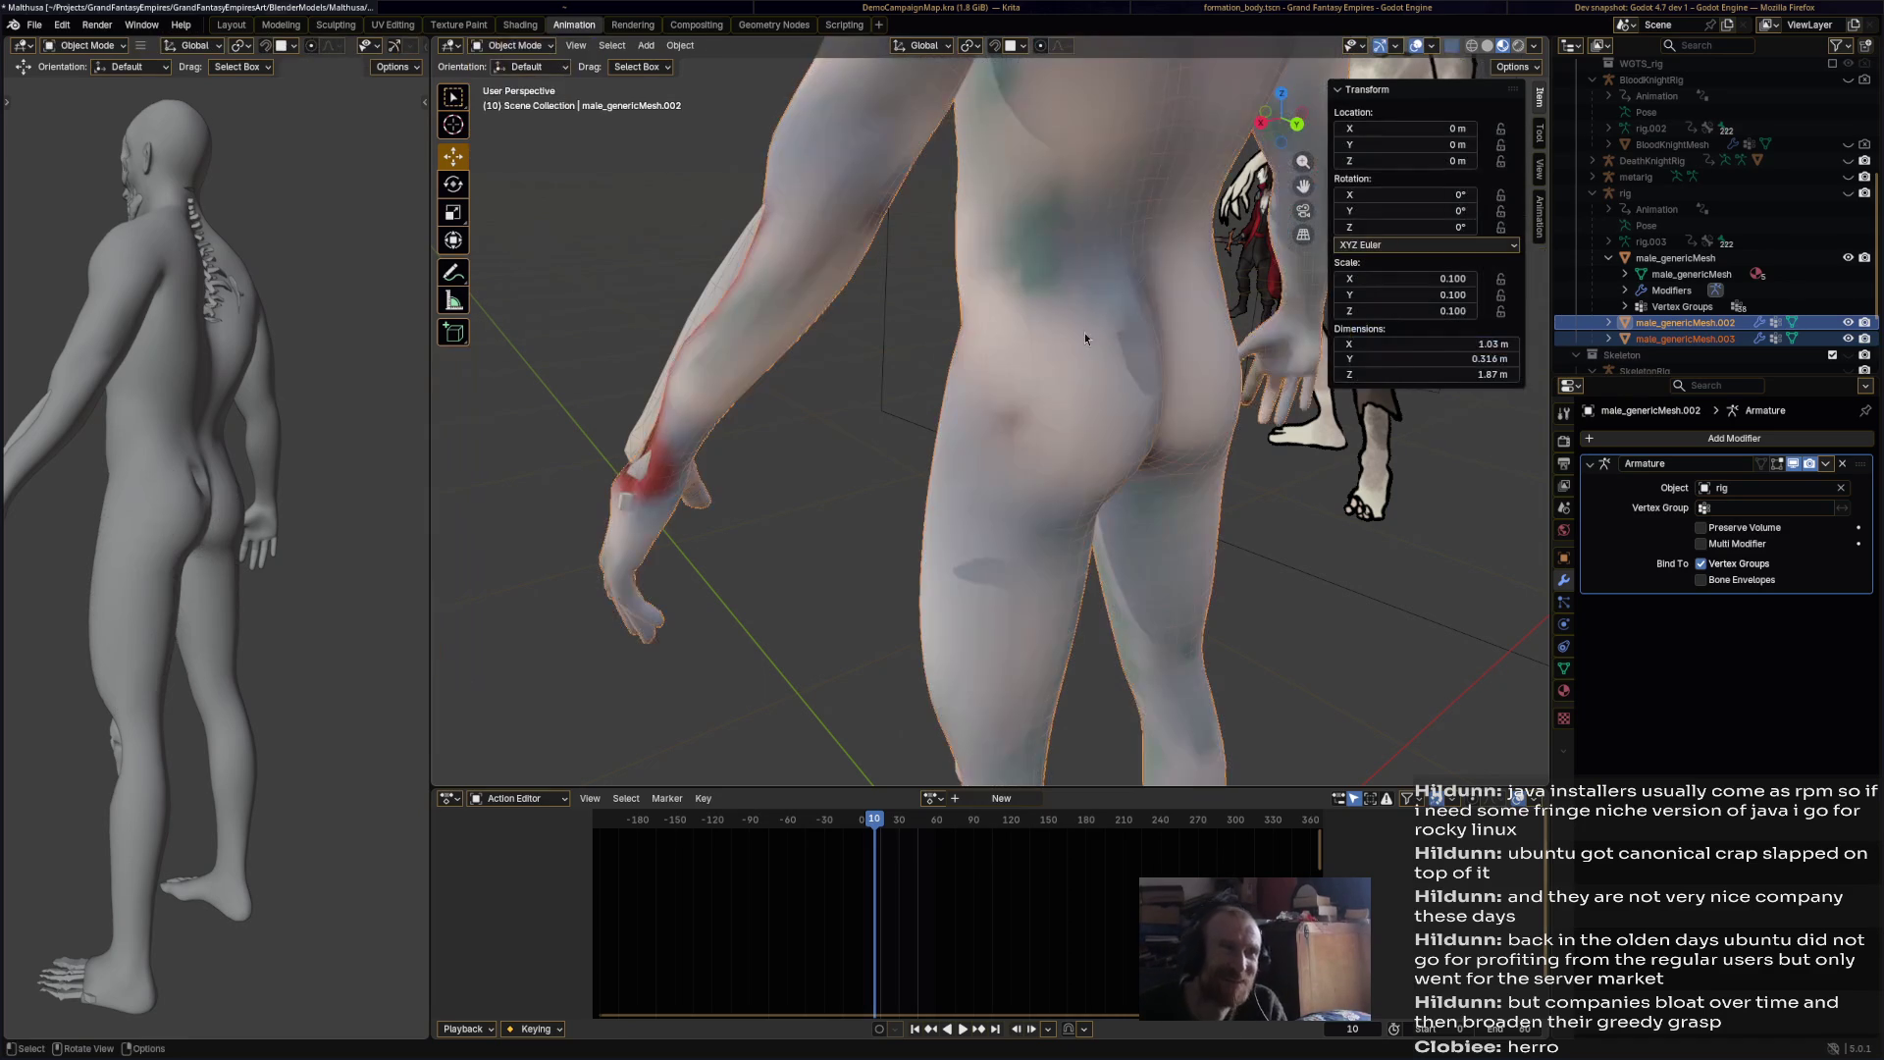
Step: Select male_genericMesh.003, try a slight object-level enlargement, and undo it
left_click(1211, 428)
middle_click_drag(1176, 428, 1315, 422)
key("s")
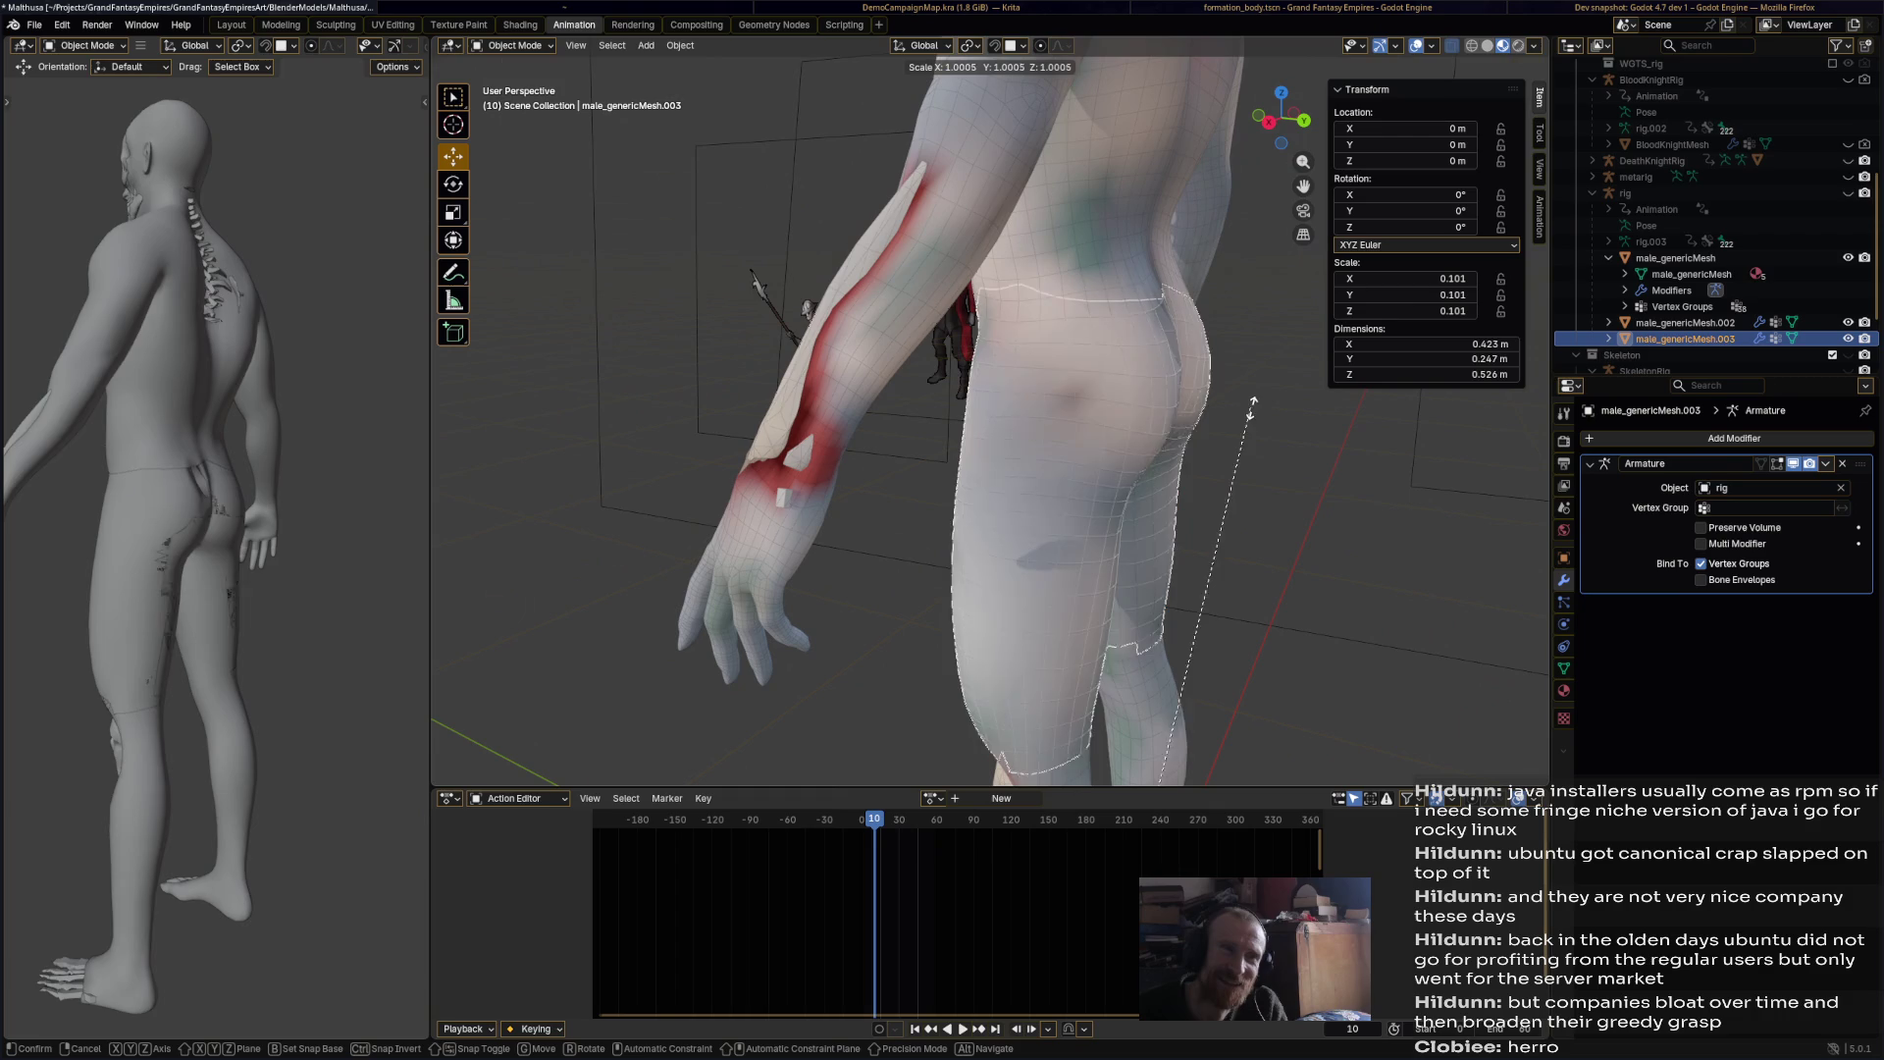
left_click(1334, 405)
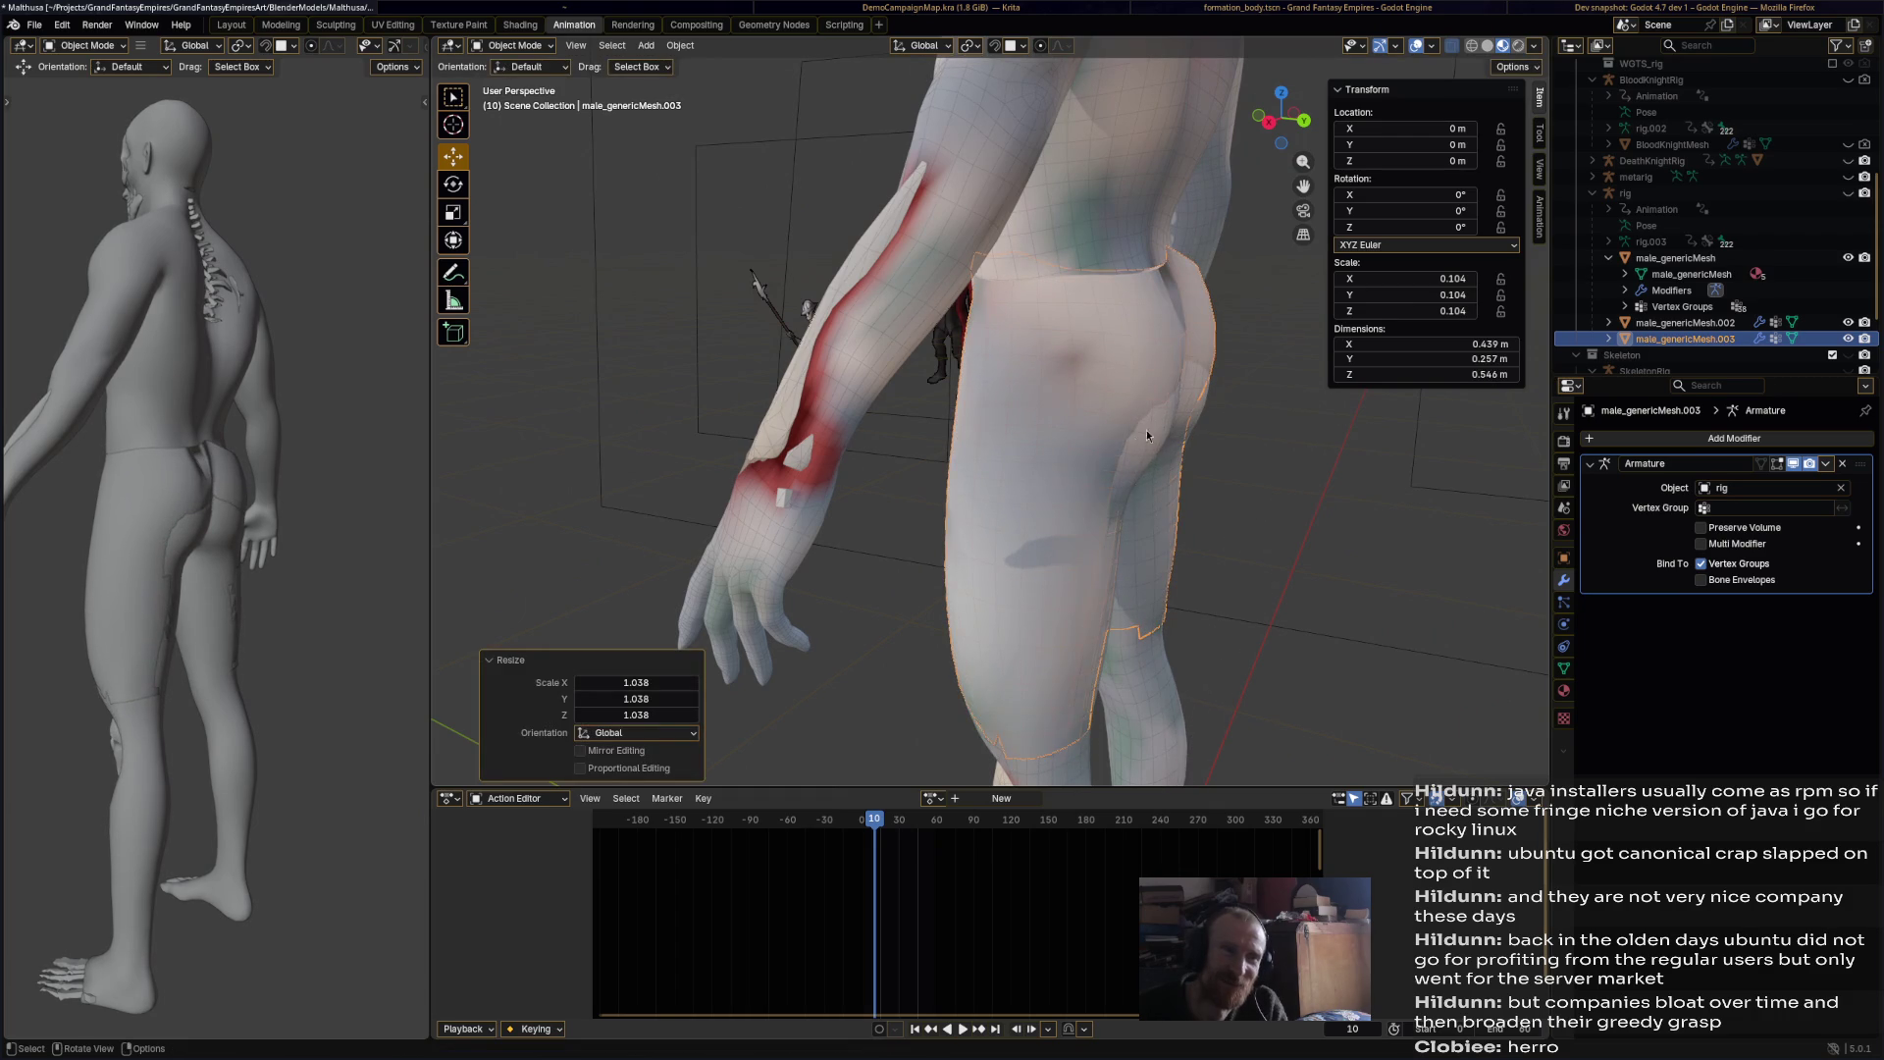
key("ctrl+z")
Step: In Edit Mode, select all shorts vertices, scale them by 1.14, and return to Object Mode
left_click(538, 46)
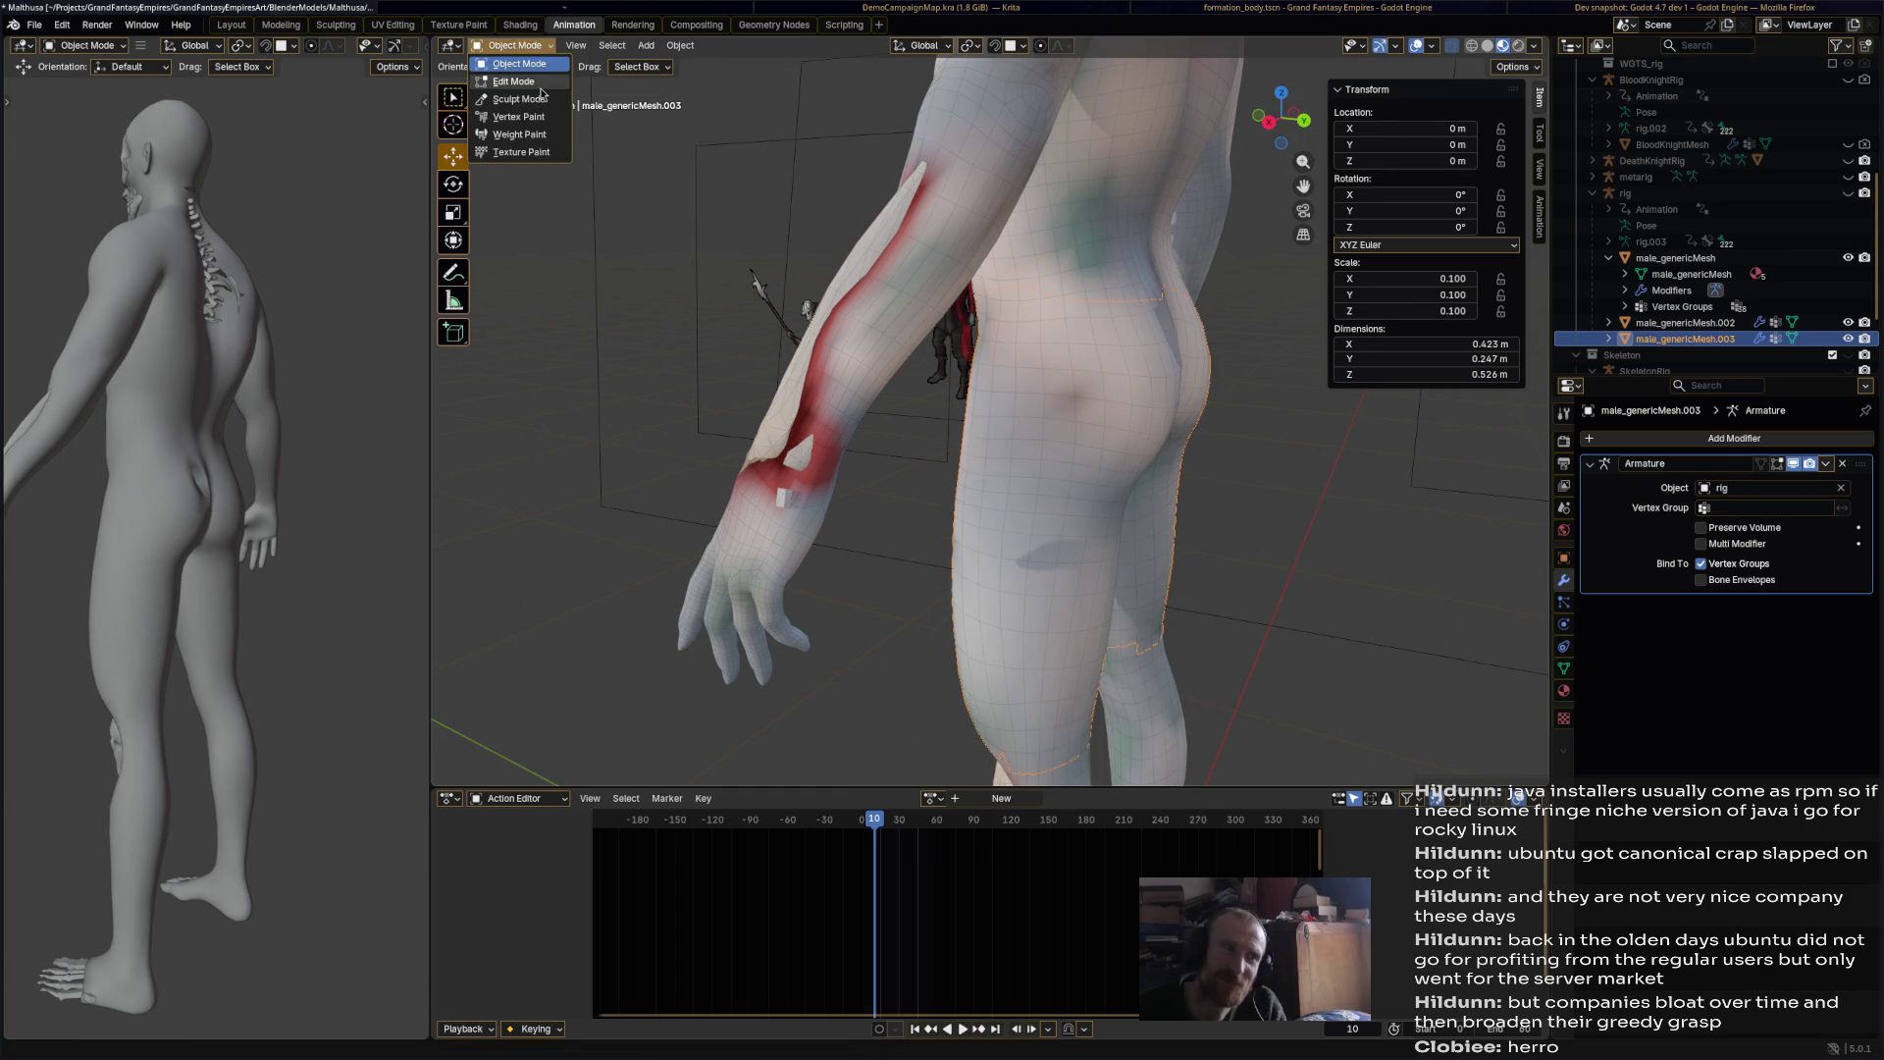
left_click(528, 82)
key("a")
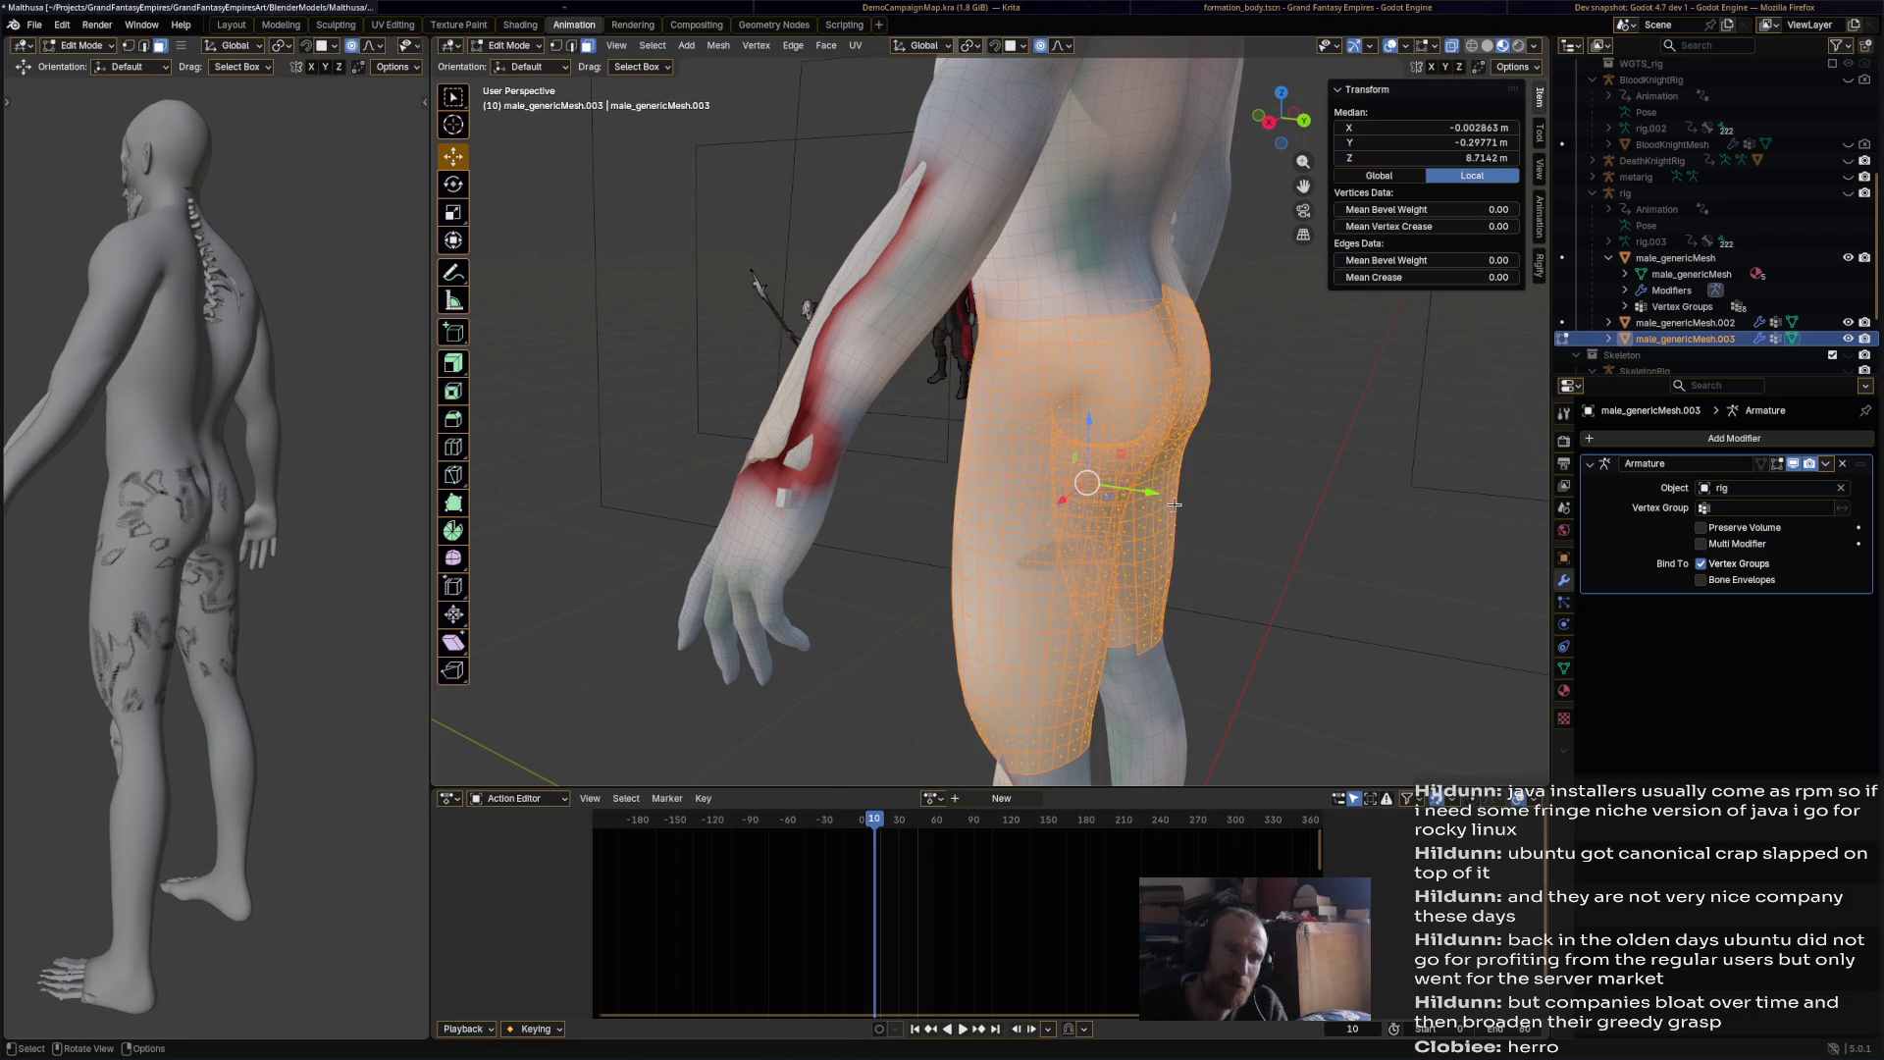
key("s")
left_click(1192, 504)
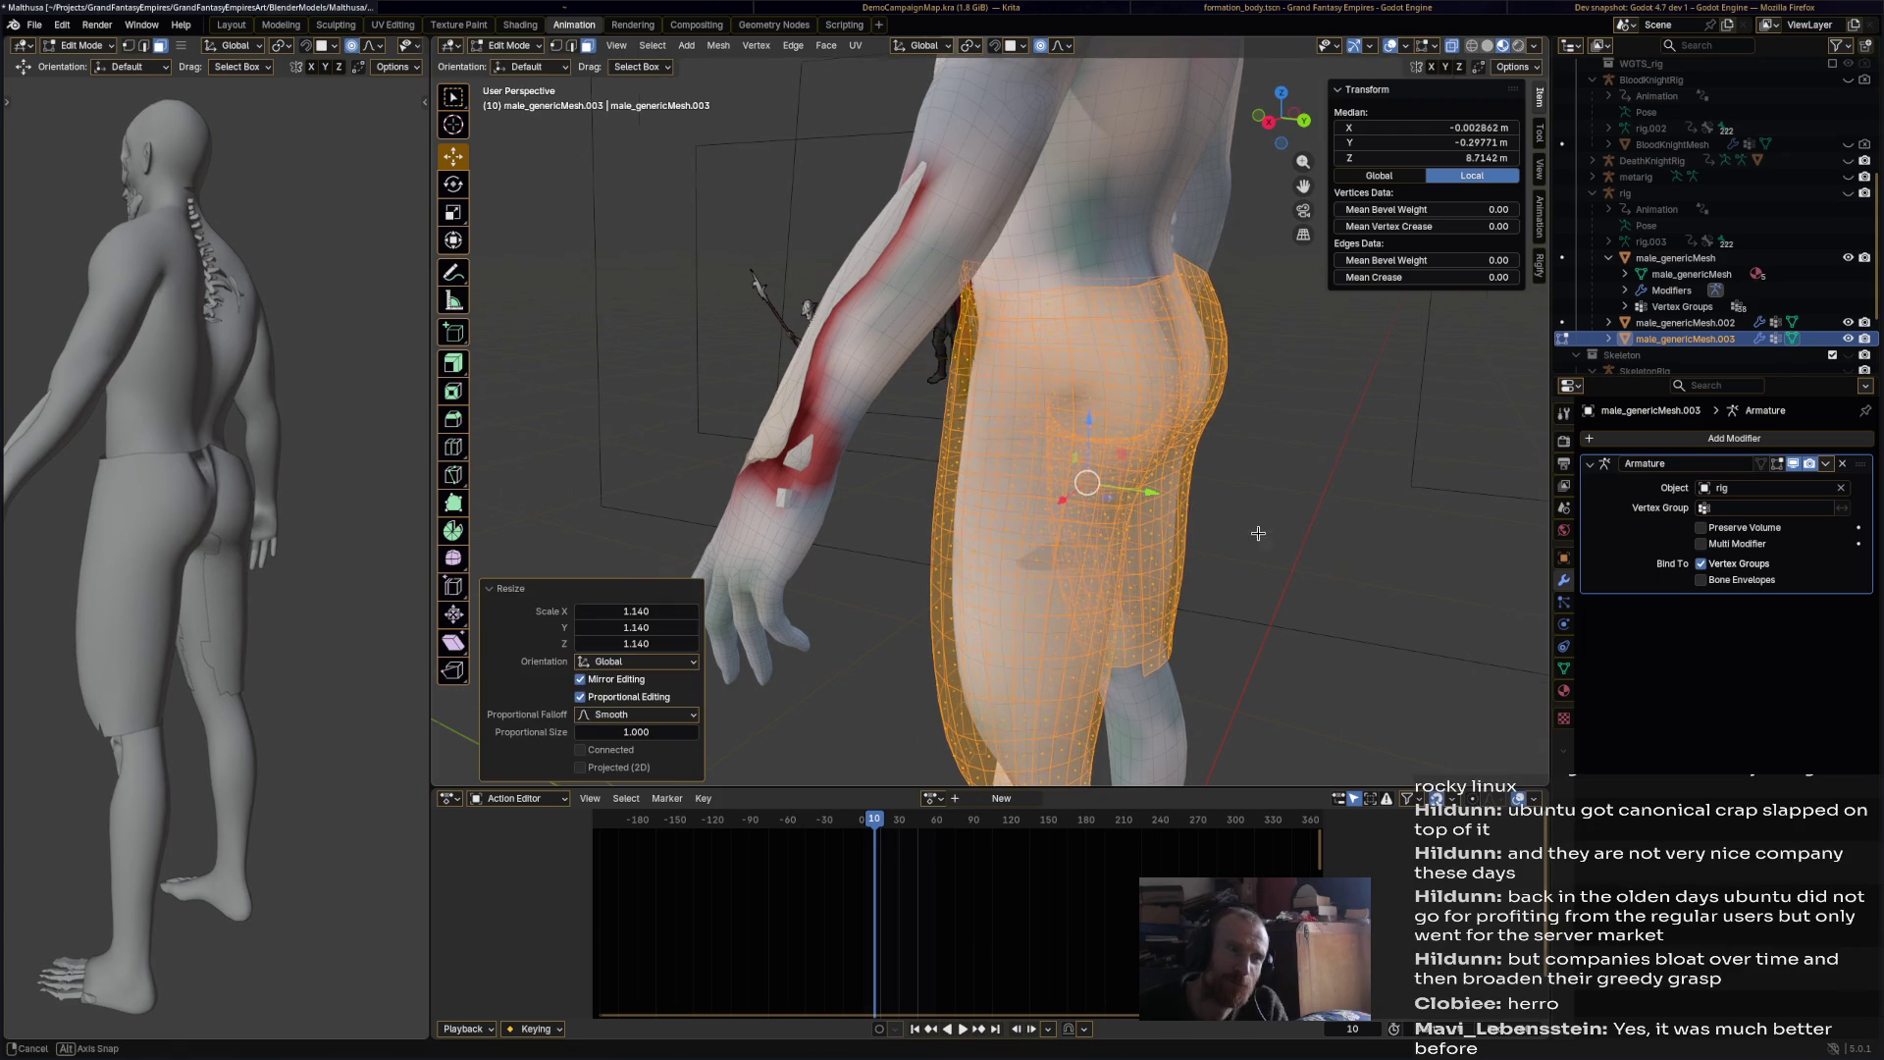
middle_click_drag(1192, 505, 933, 496)
left_click(497, 39)
left_click(520, 61)
mouse_move(981, 386)
middle_mouse_down()
mouse_move(1210, 387)
mouse_move(1097, 512)
mouse_move(1107, 457)
mouse_move(1146, 451)
middle_mouse_up()
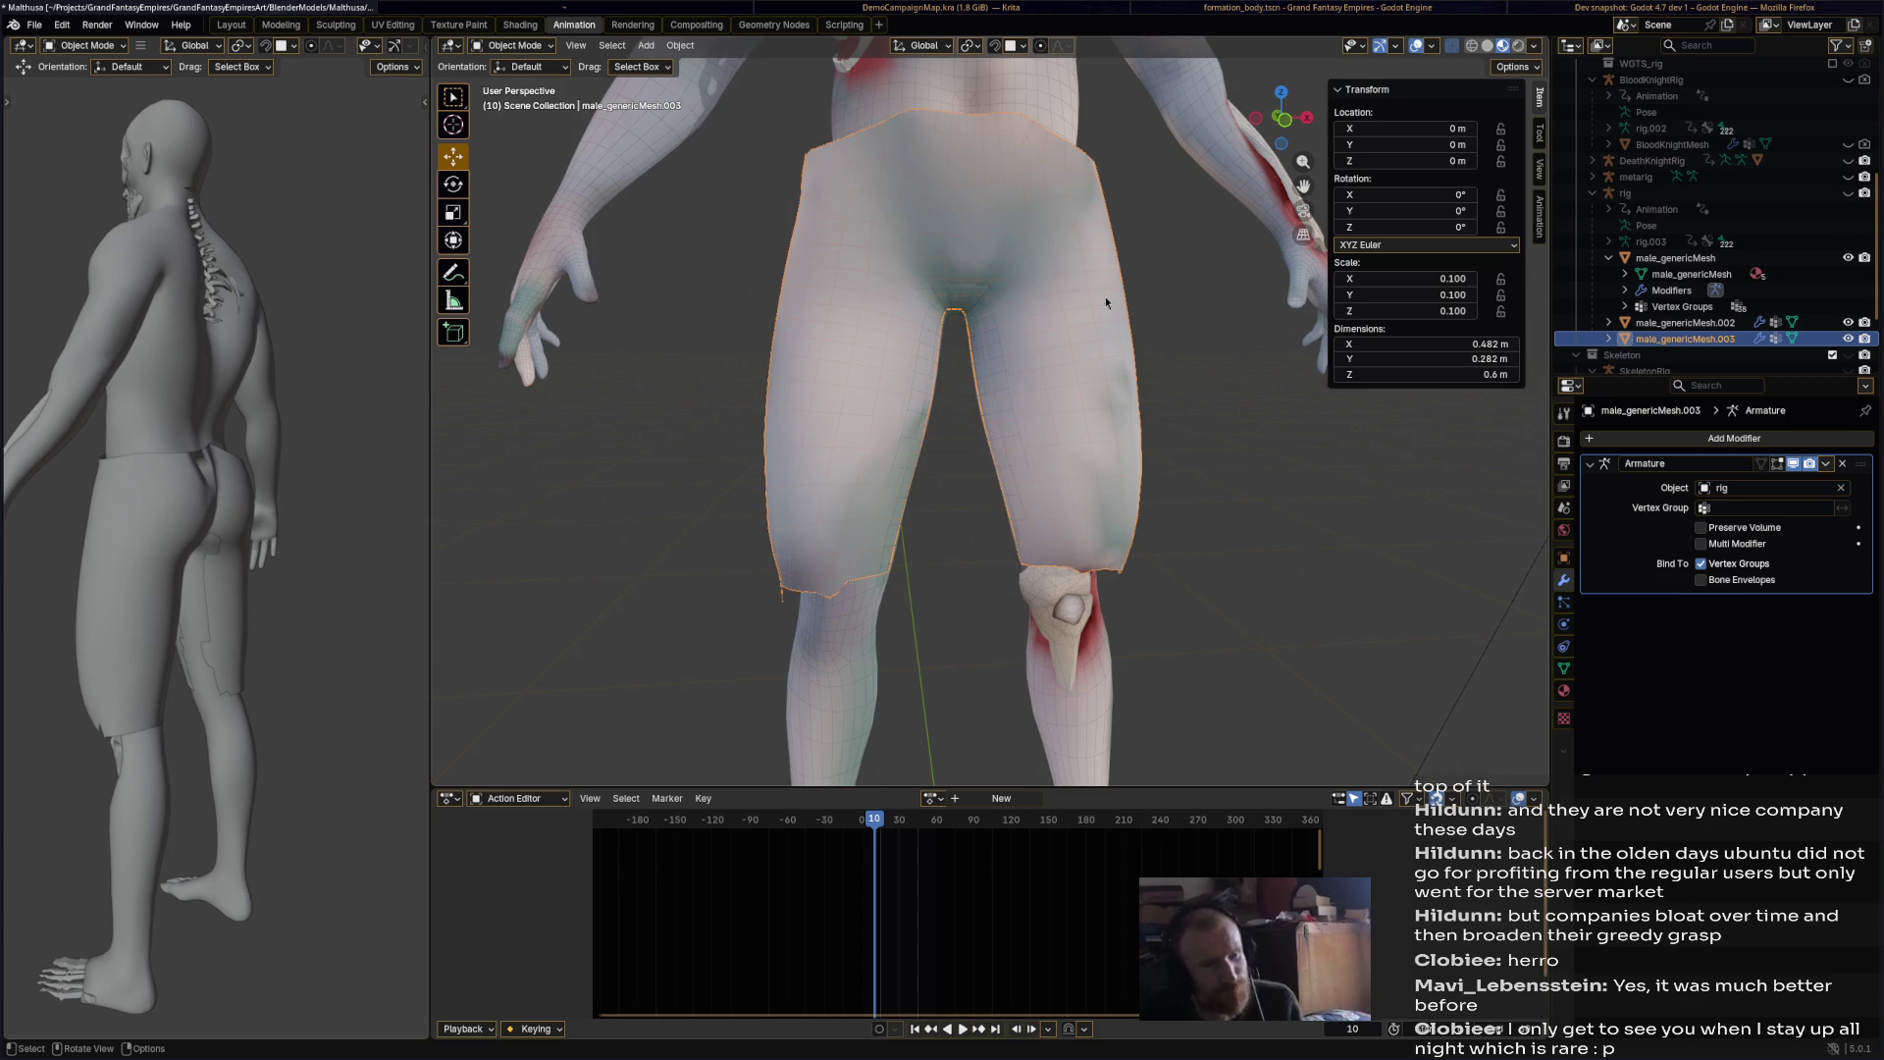
Step: Save Malthusa.blend, then try a slight shrink of the shorts and undo it
key("ctrl+s")
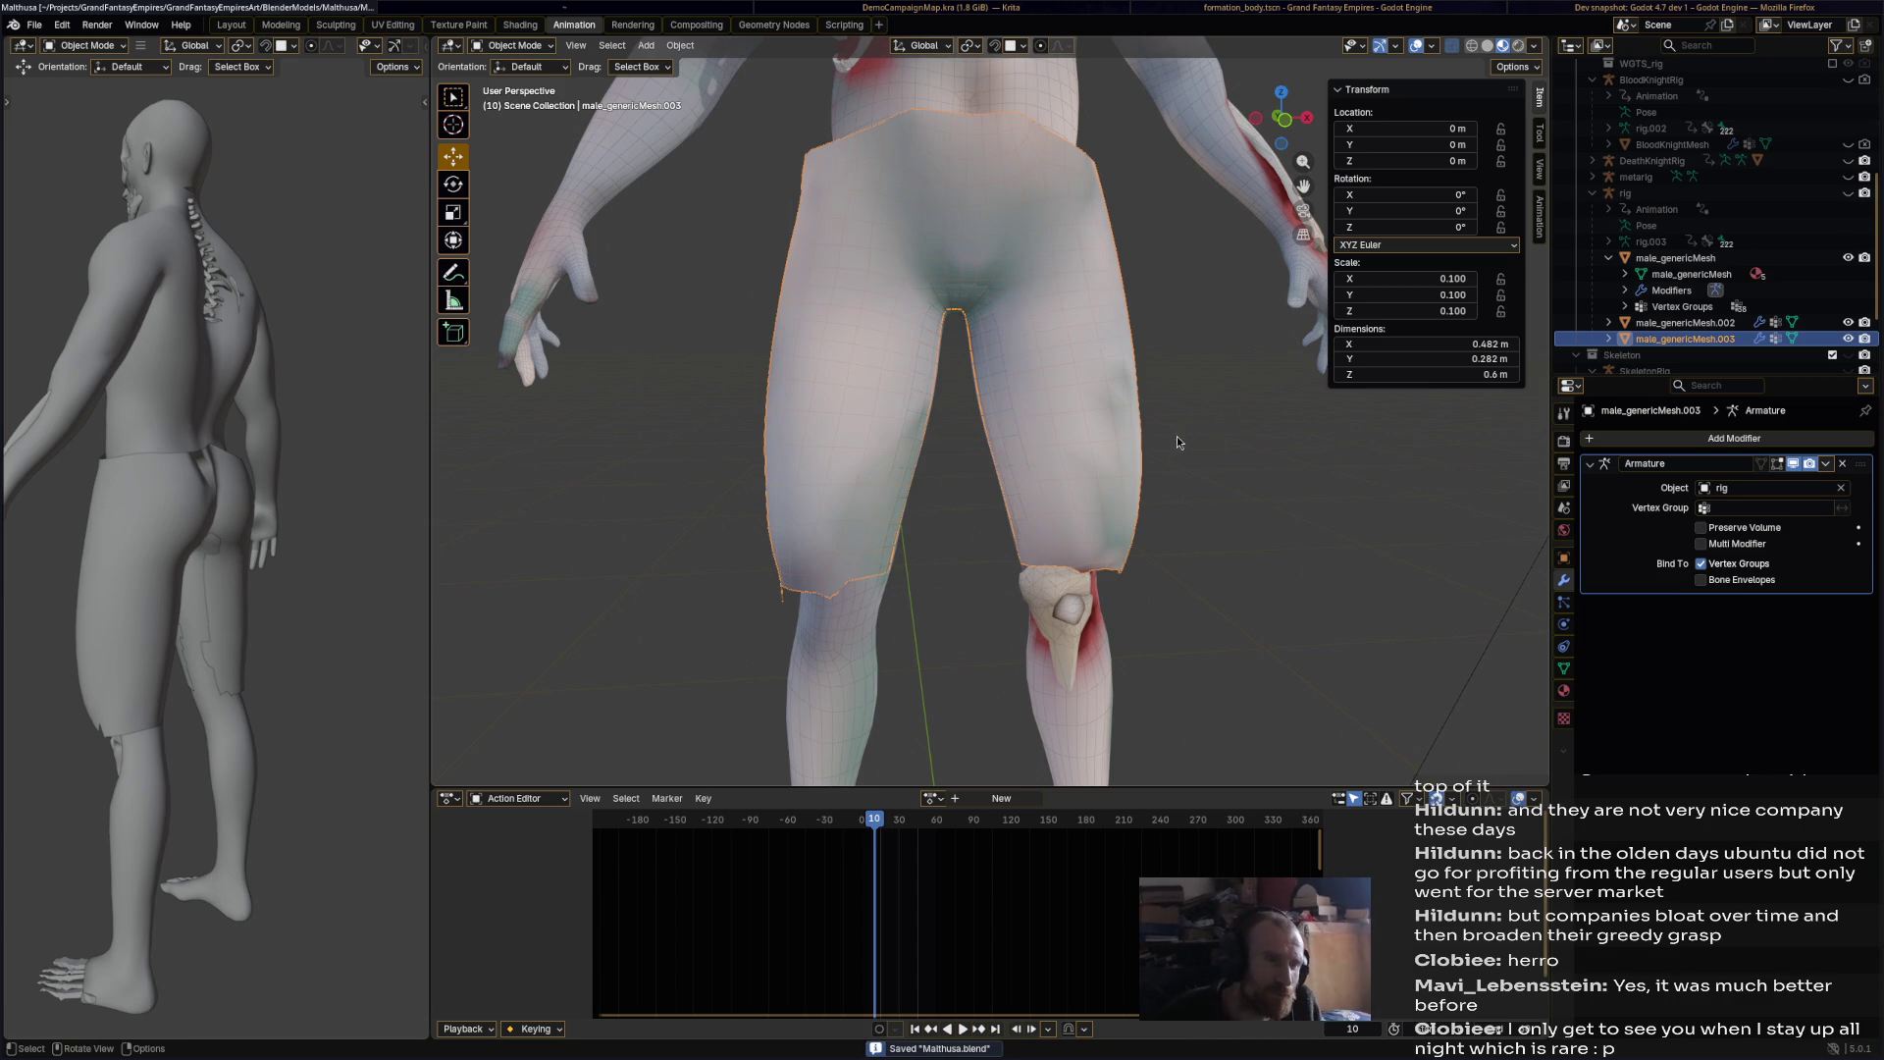
key("s")
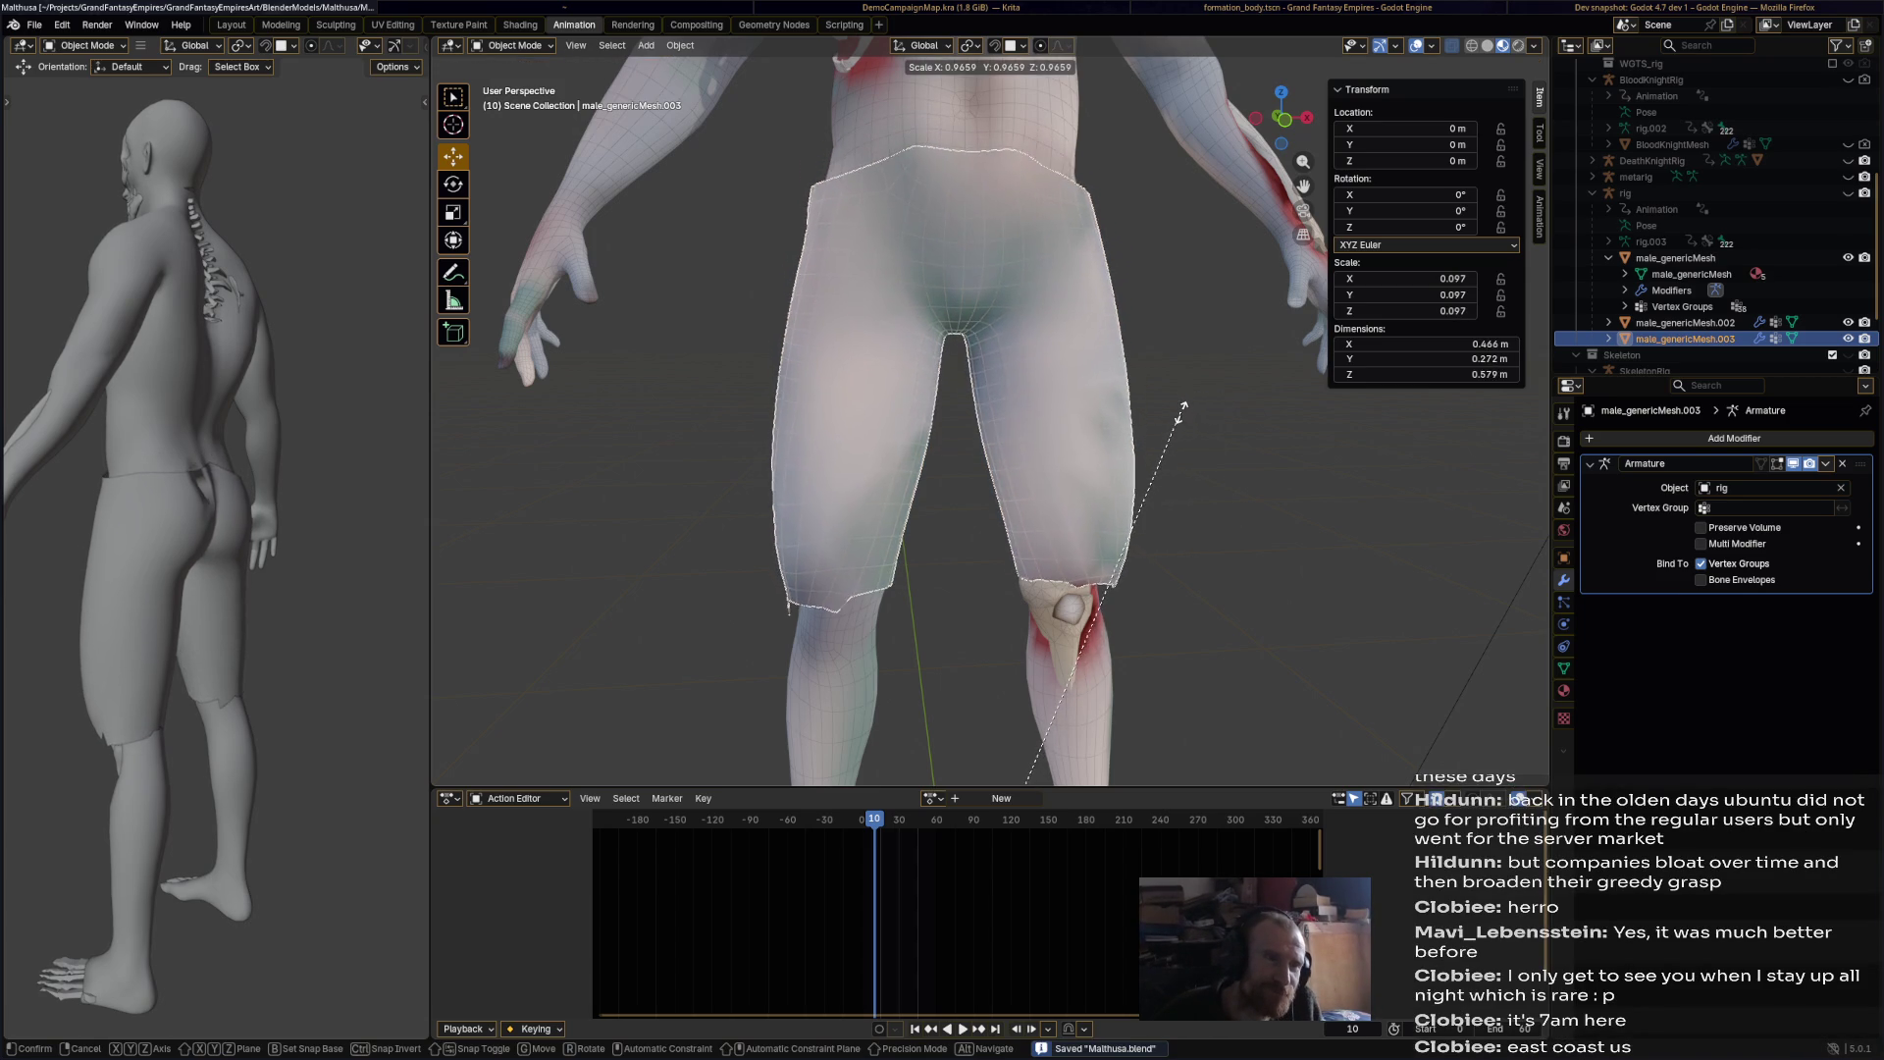
left_click(1187, 410)
key("ctrl+z")
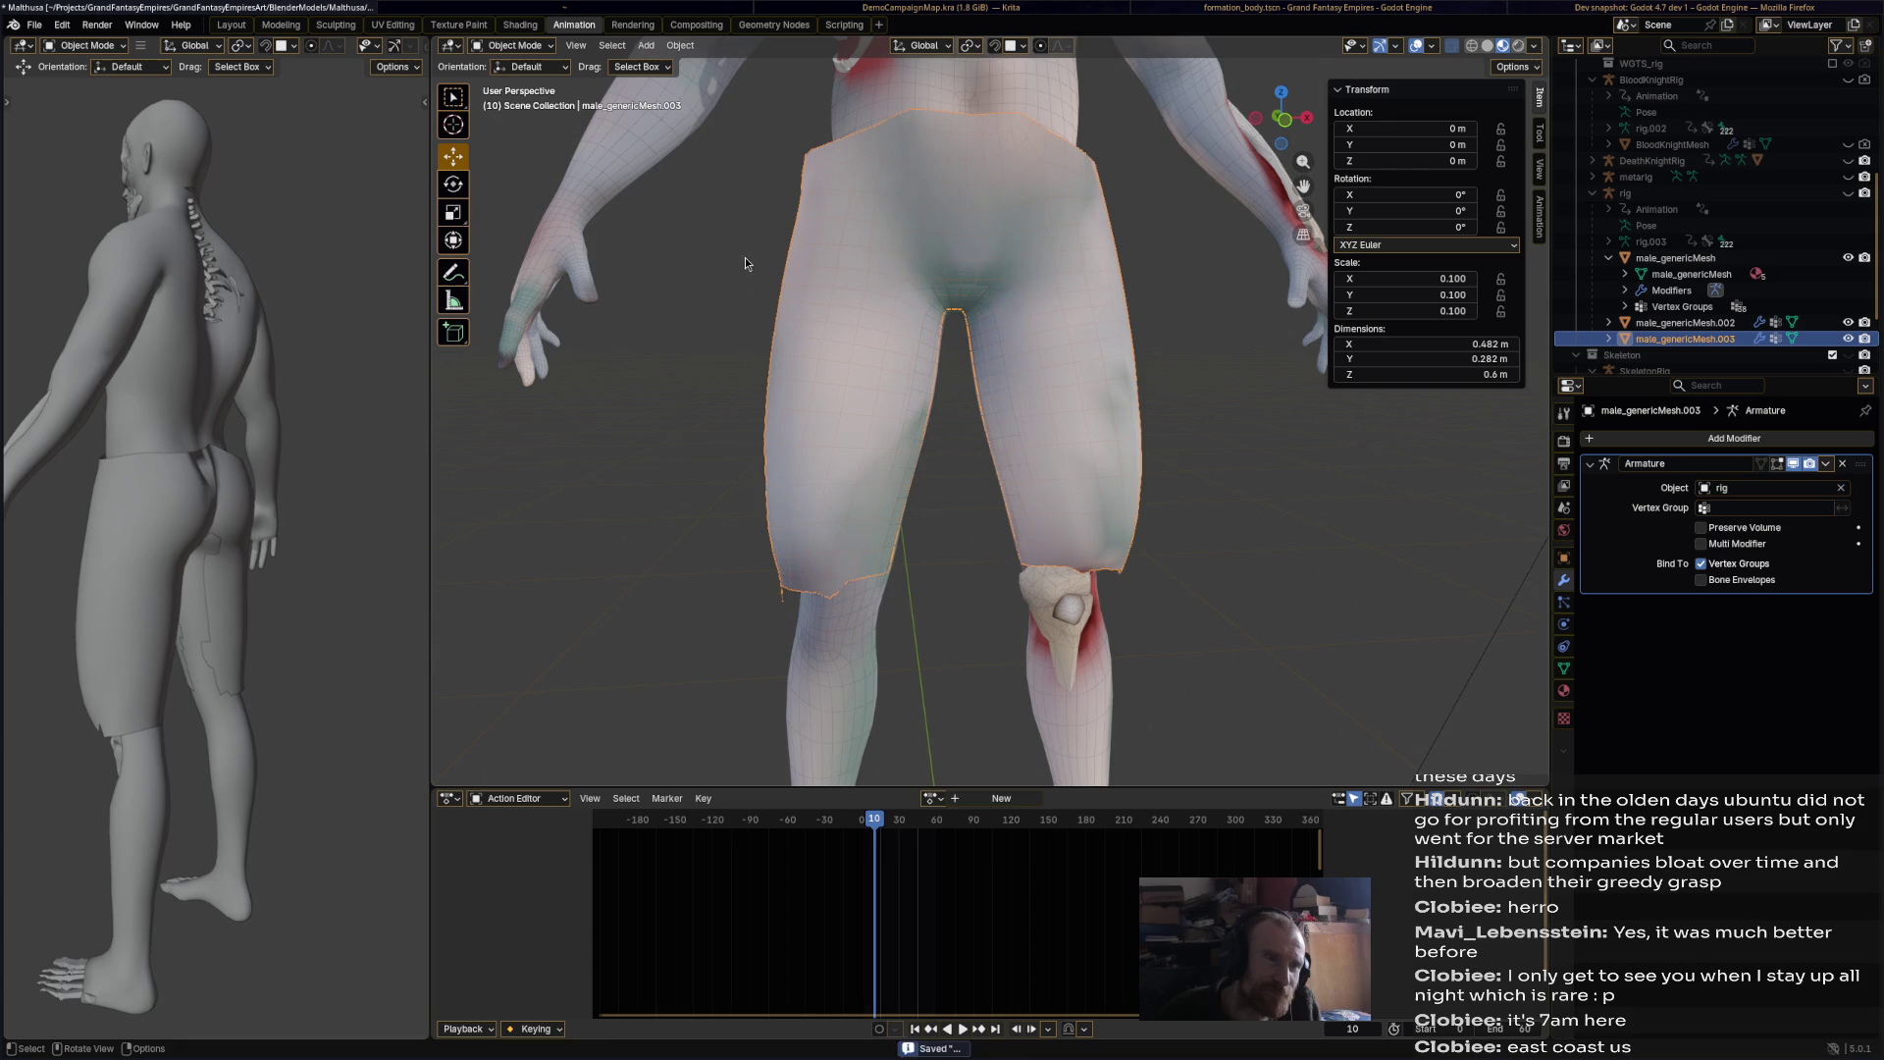
Step: Switch the shorts mesh into Vertex Paint mode
left_click(537, 51)
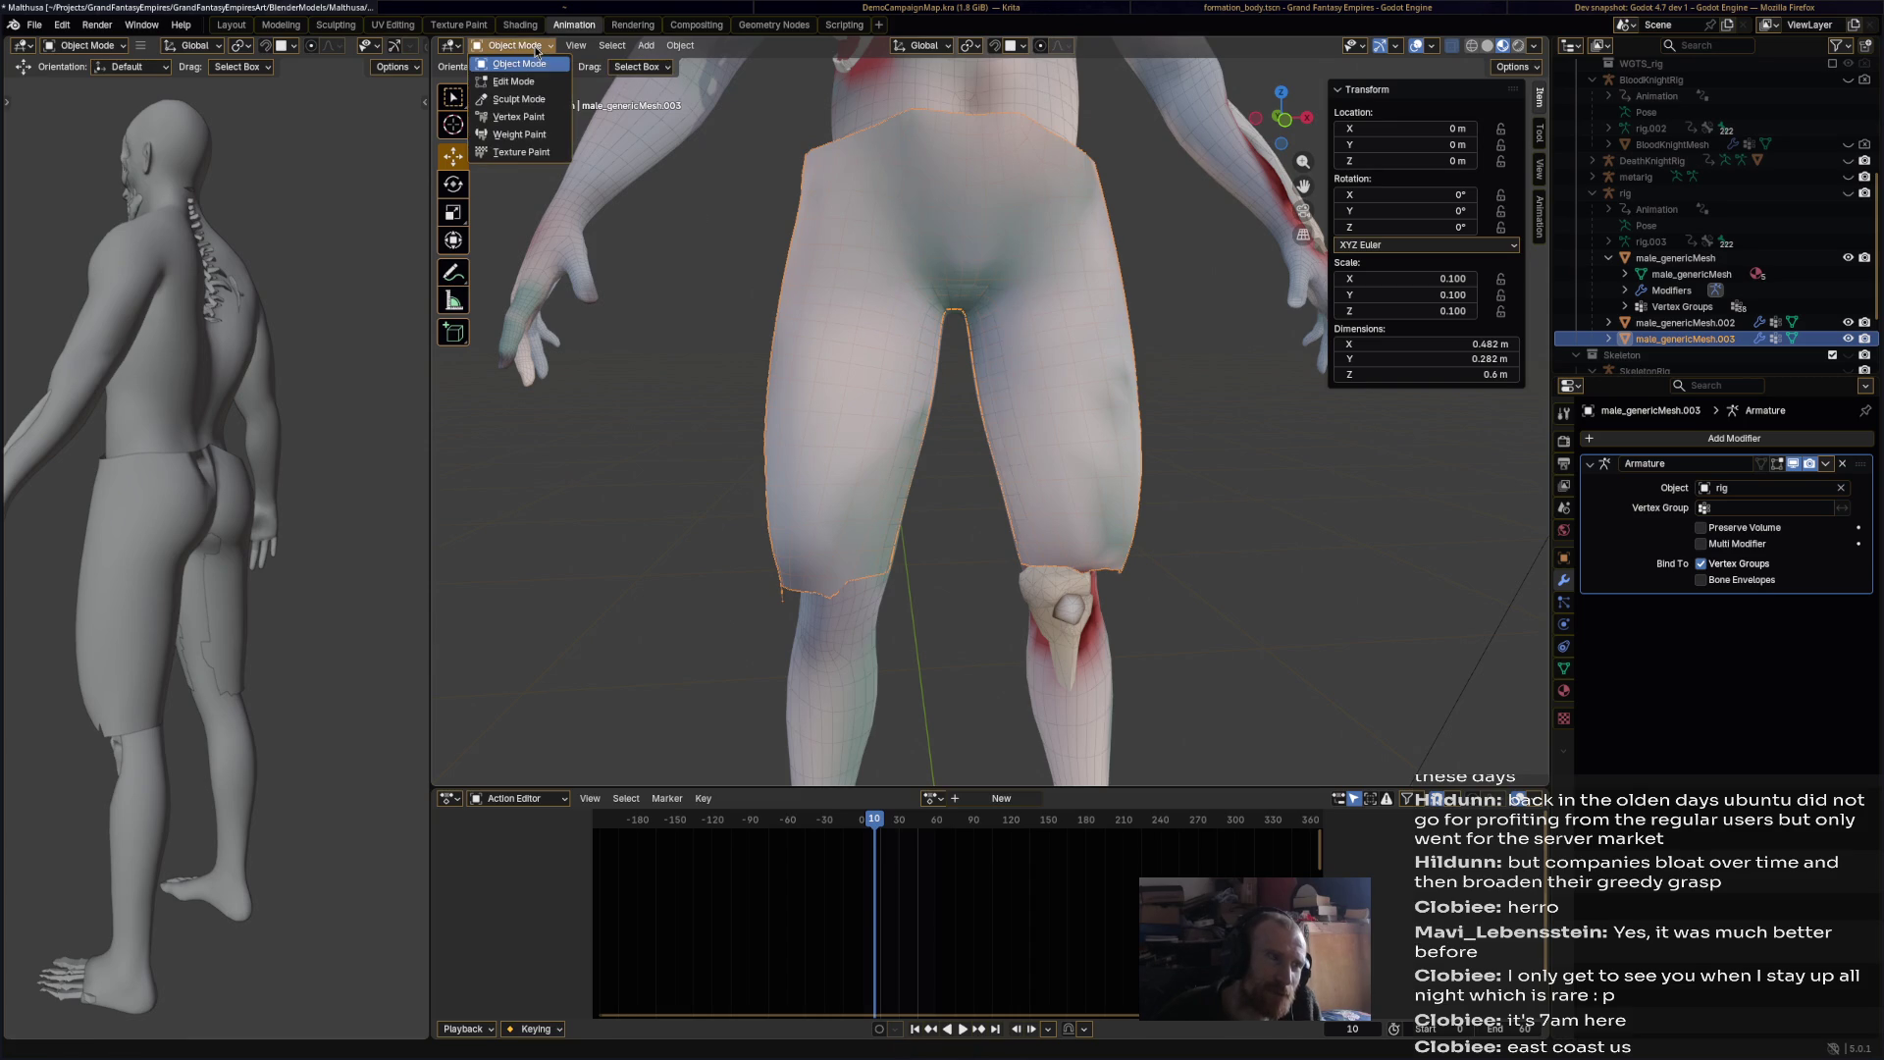
left_click(548, 118)
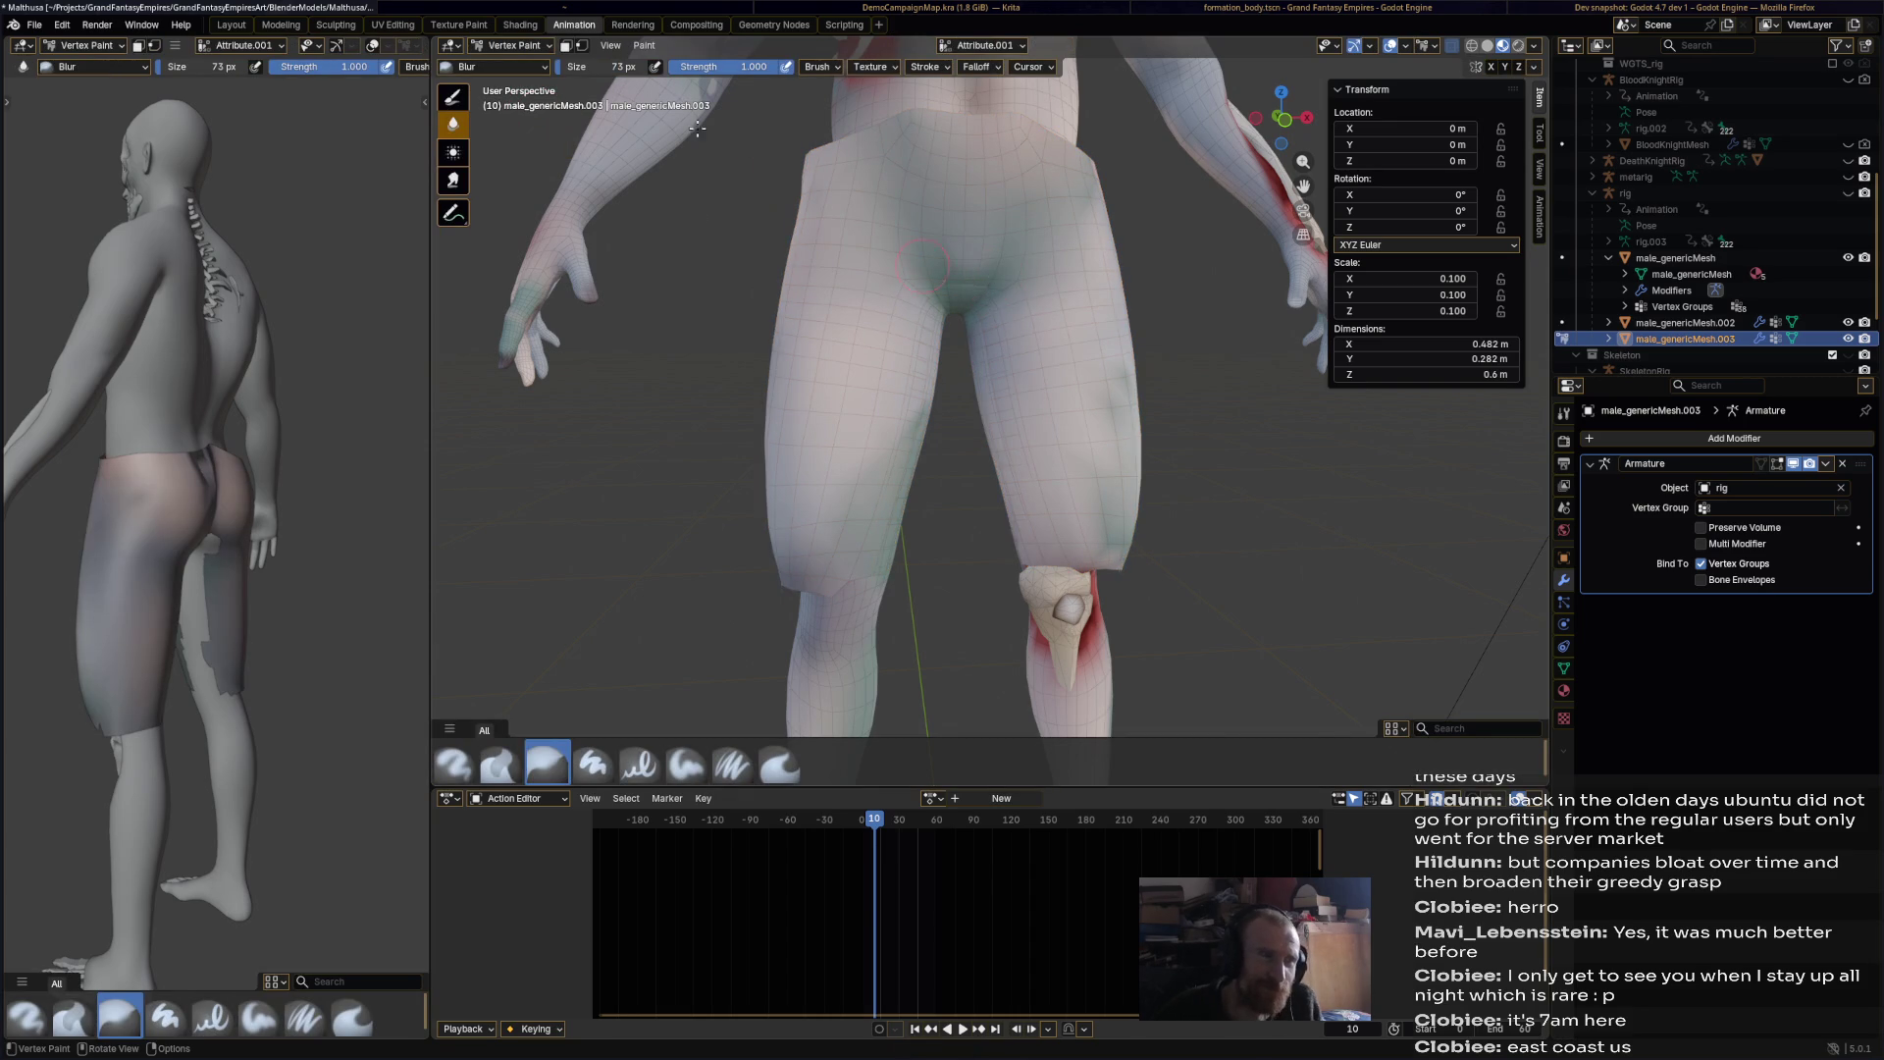
left_click(530, 46)
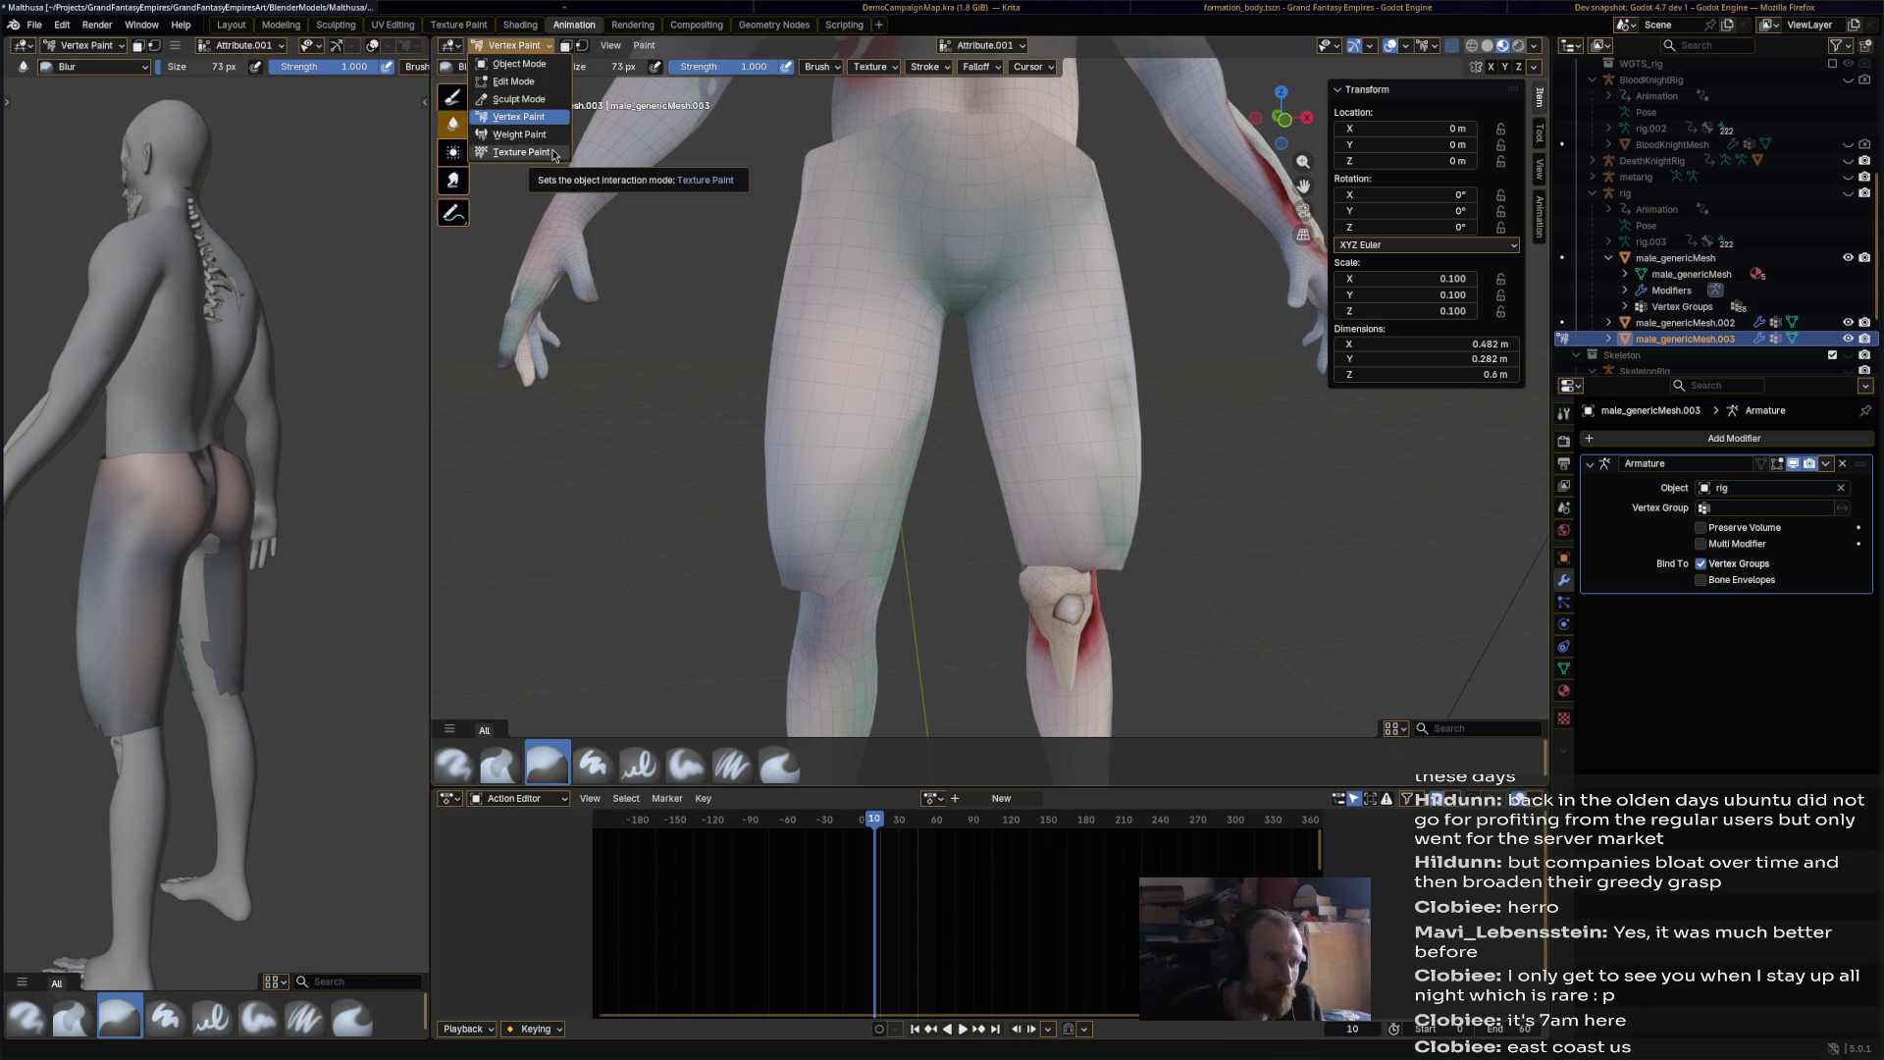
Step: Switch the shorts mesh into Edit Mode and frame the leg
left_click(518, 99)
mouse_move(834, 245)
middle_mouse_down()
mouse_move(1063, 291)
mouse_move(1400, 263)
mouse_move(1087, 311)
middle_mouse_up()
left_click(510, 45)
left_click(505, 79)
mouse_move(1030, 432)
middle_mouse_down()
mouse_move(1087, 430)
mouse_move(1045, 418)
middle_mouse_up()
scroll(1087, 430, "up", 5)
scroll(1045, 418, "down", 10)
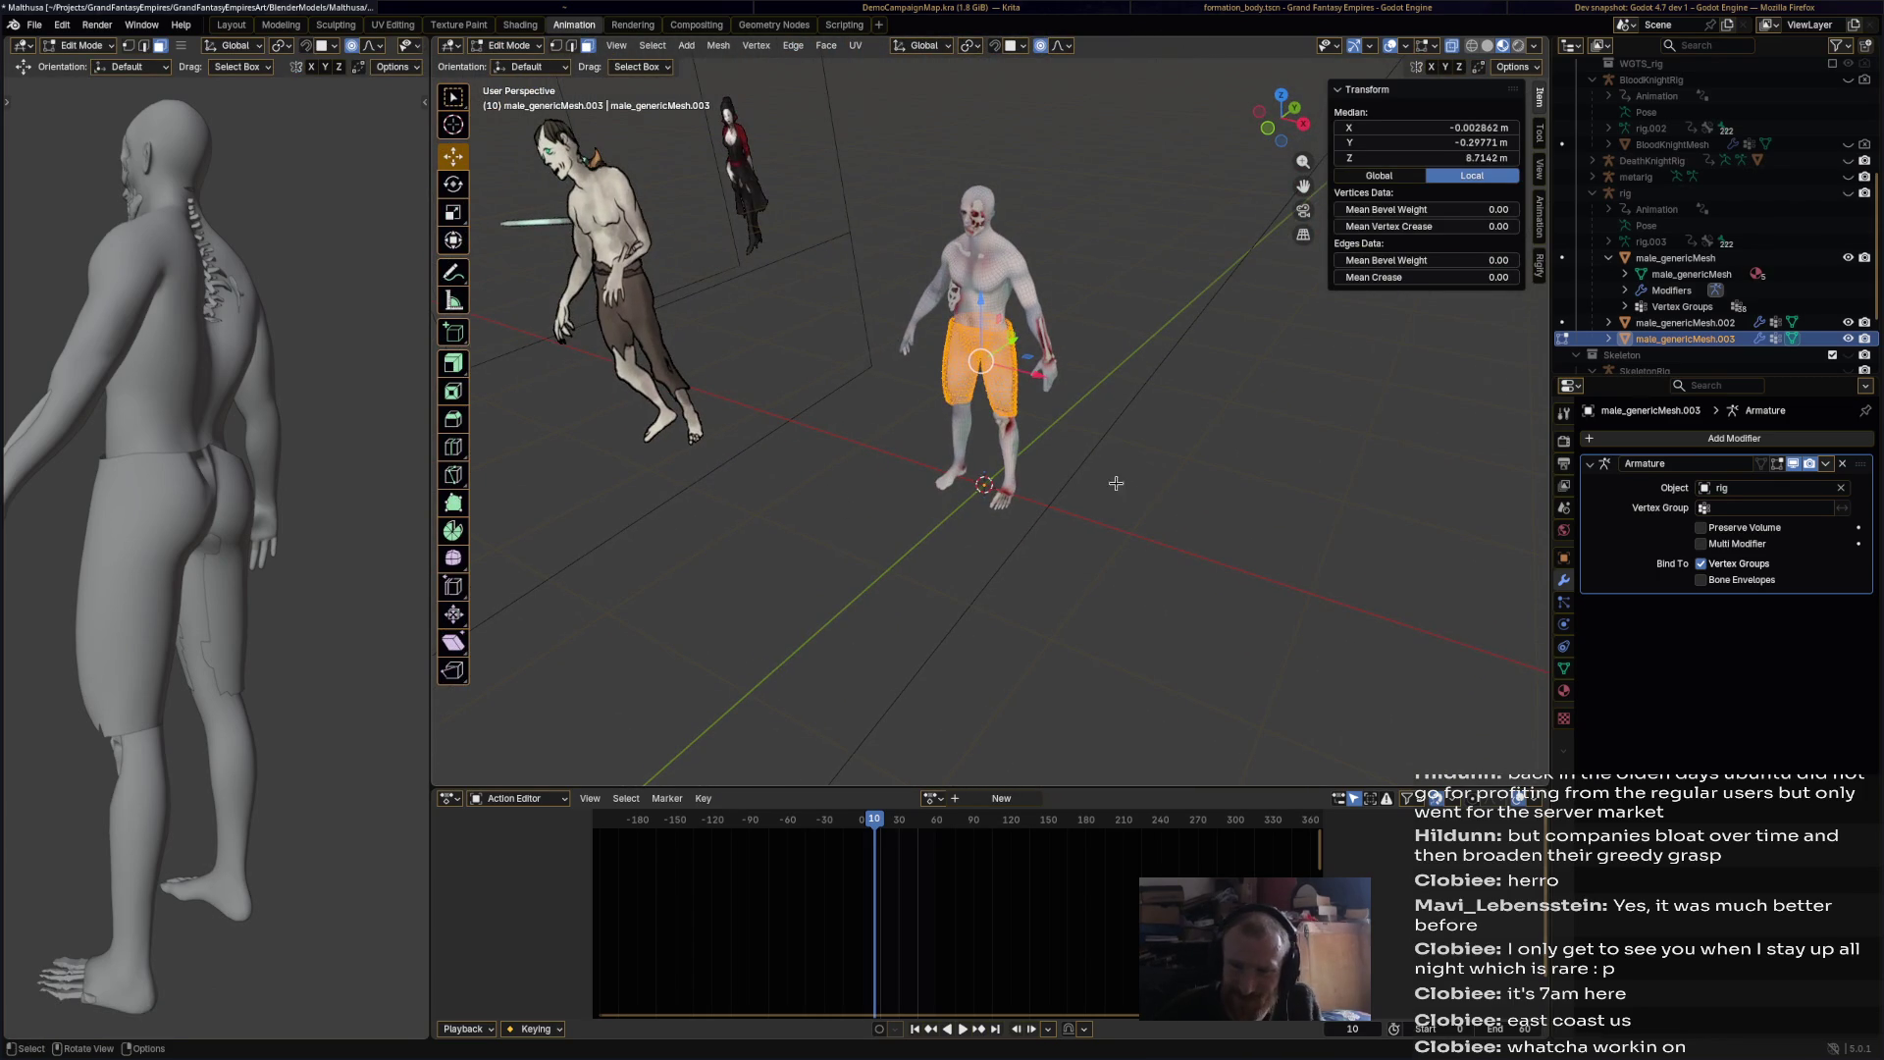
scroll(1089, 486, "up", 6)
mouse_move(1075, 486)
middle_mouse_down()
mouse_move(1052, 487)
mouse_move(1232, 432)
middle_mouse_up()
Step: Select the edge loop at the shorts' leg hem
left_click(1231, 431)
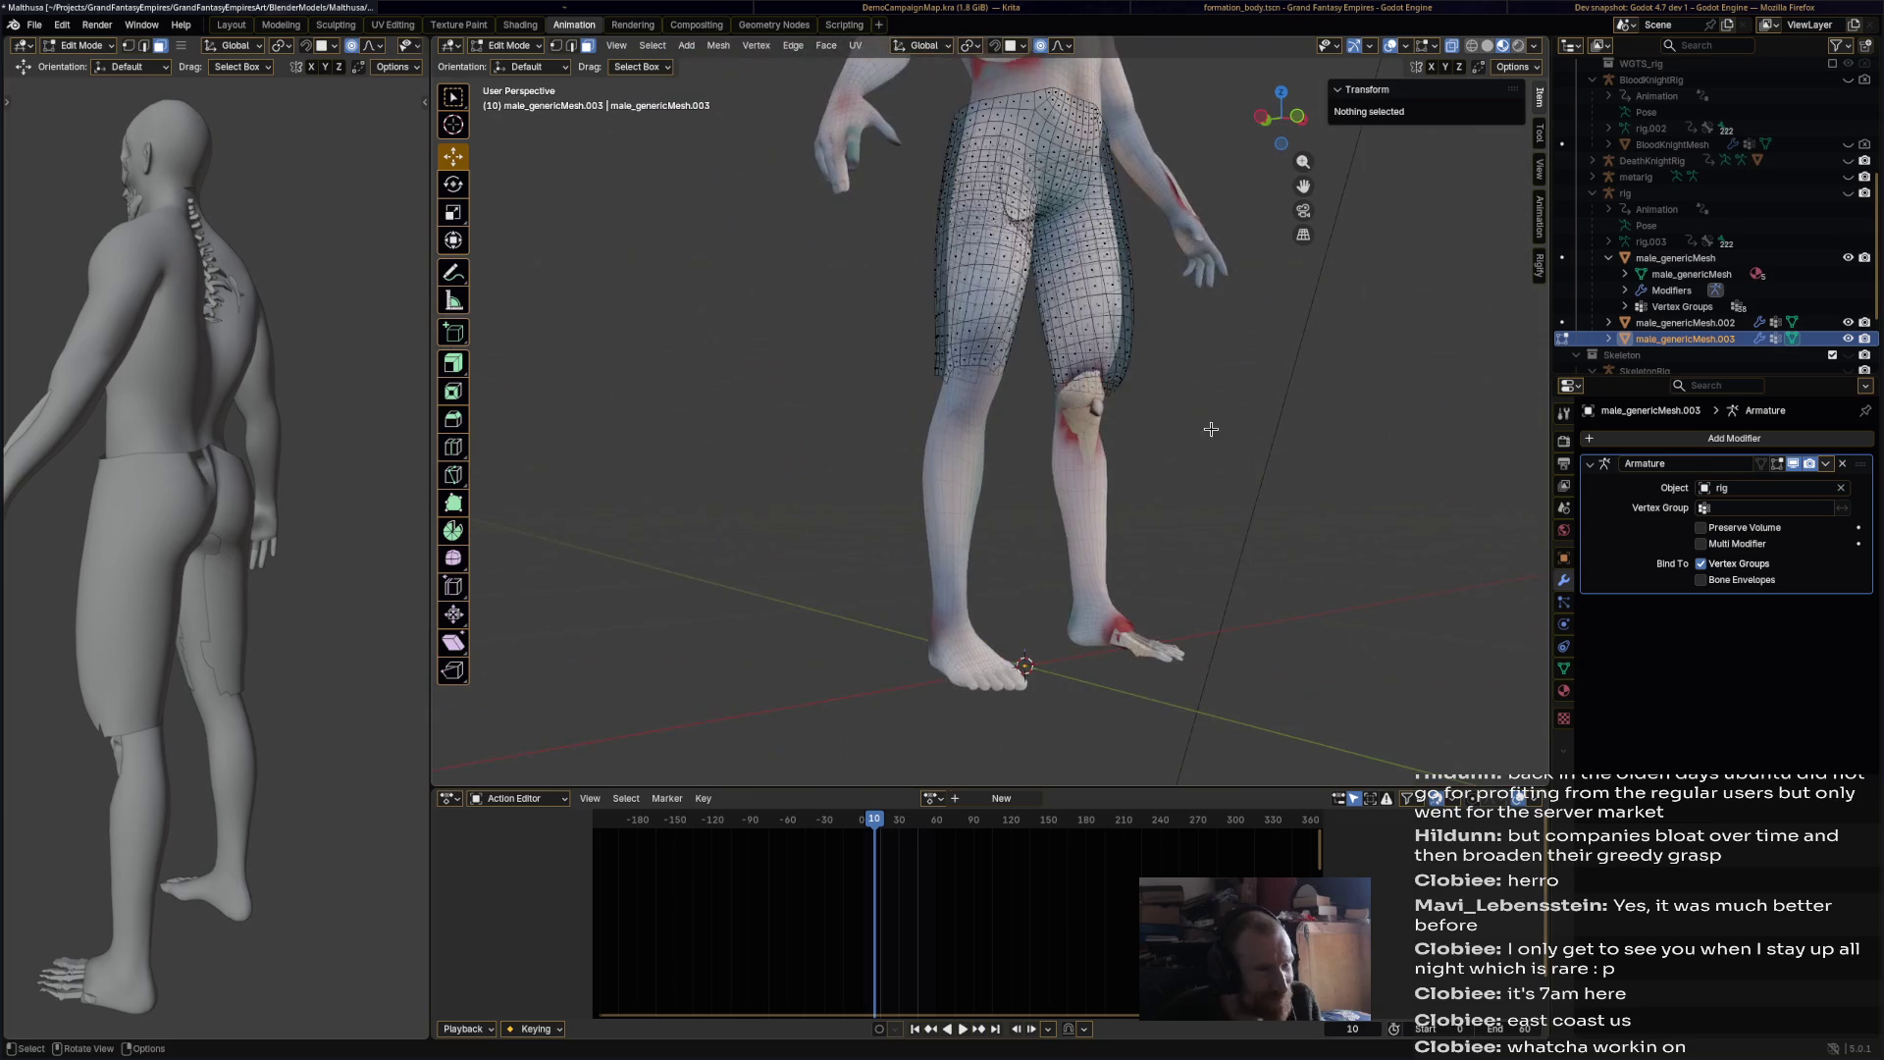
scroll(1000, 357, "up", 3)
left_click(943, 307, "alt")
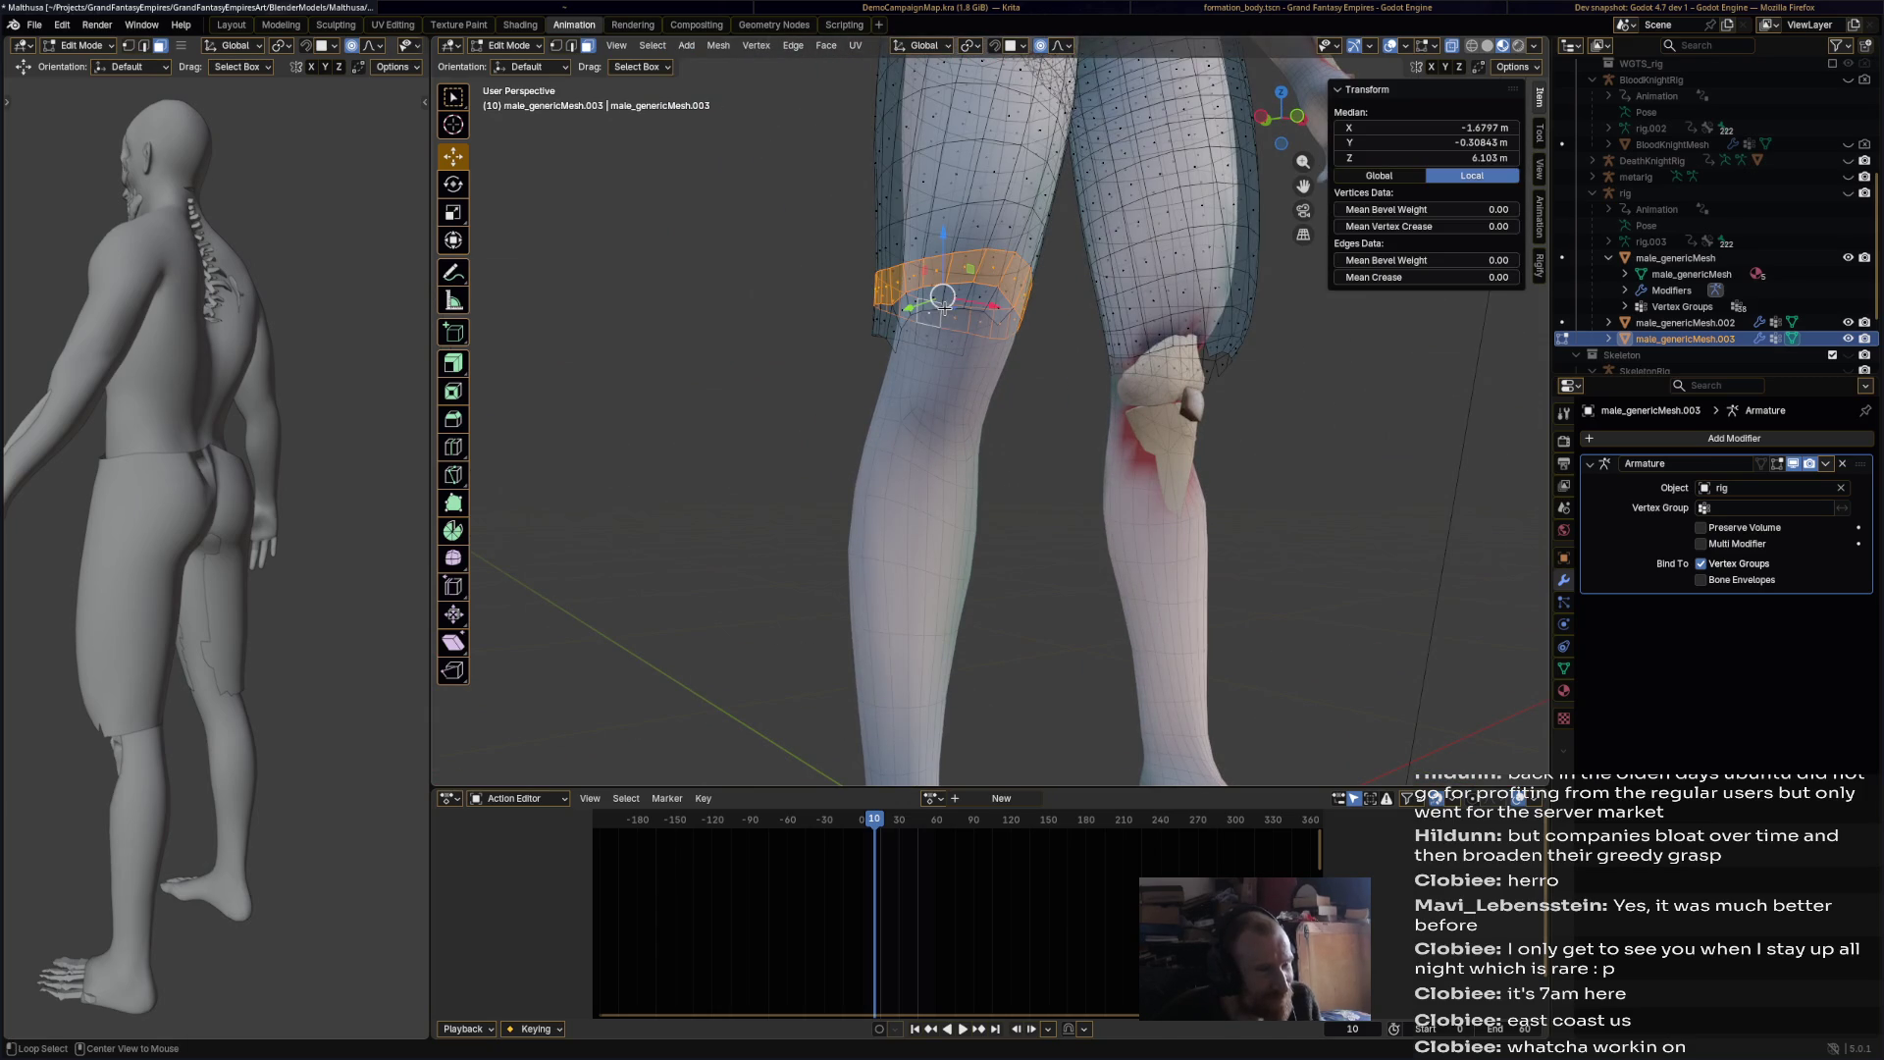
left_click(609, 90)
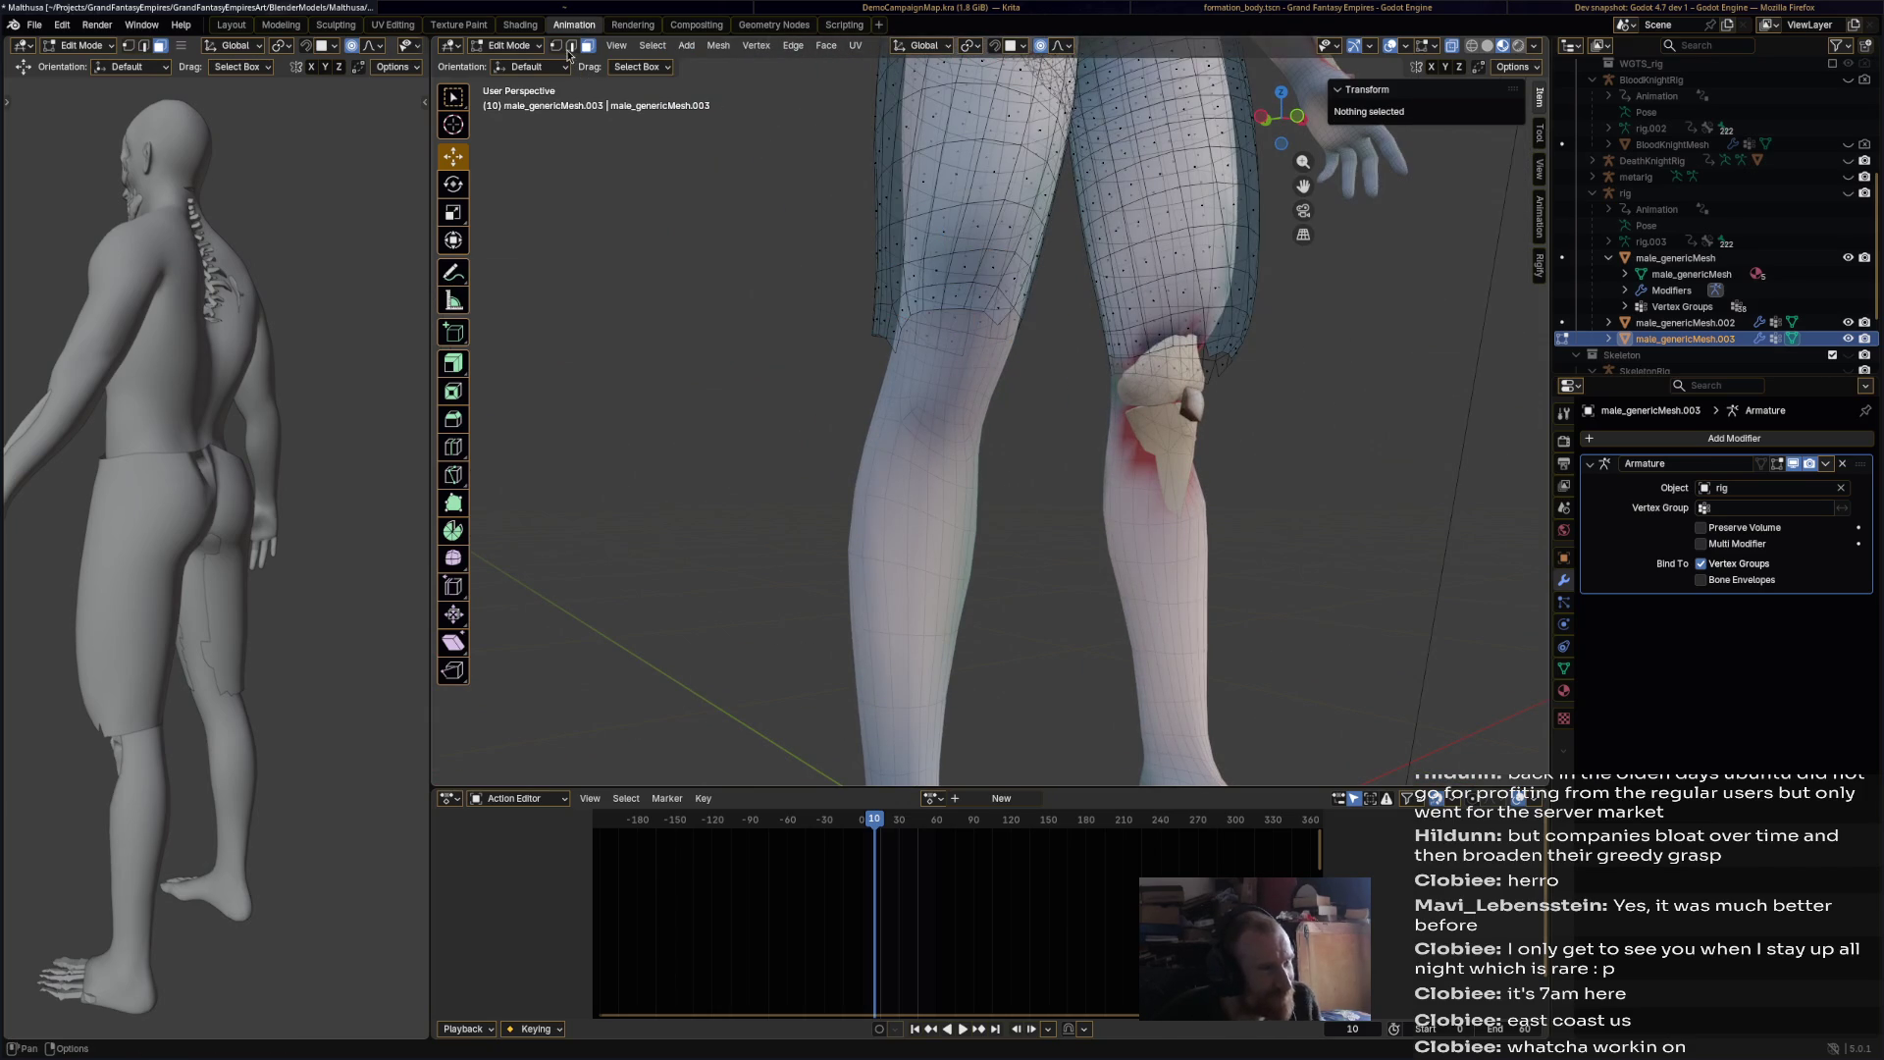
left_click(963, 311, "alt")
mouse_move(964, 310)
middle_mouse_down()
mouse_move(919, 355)
mouse_move(1244, 387)
mouse_move(1030, 409)
middle_mouse_up()
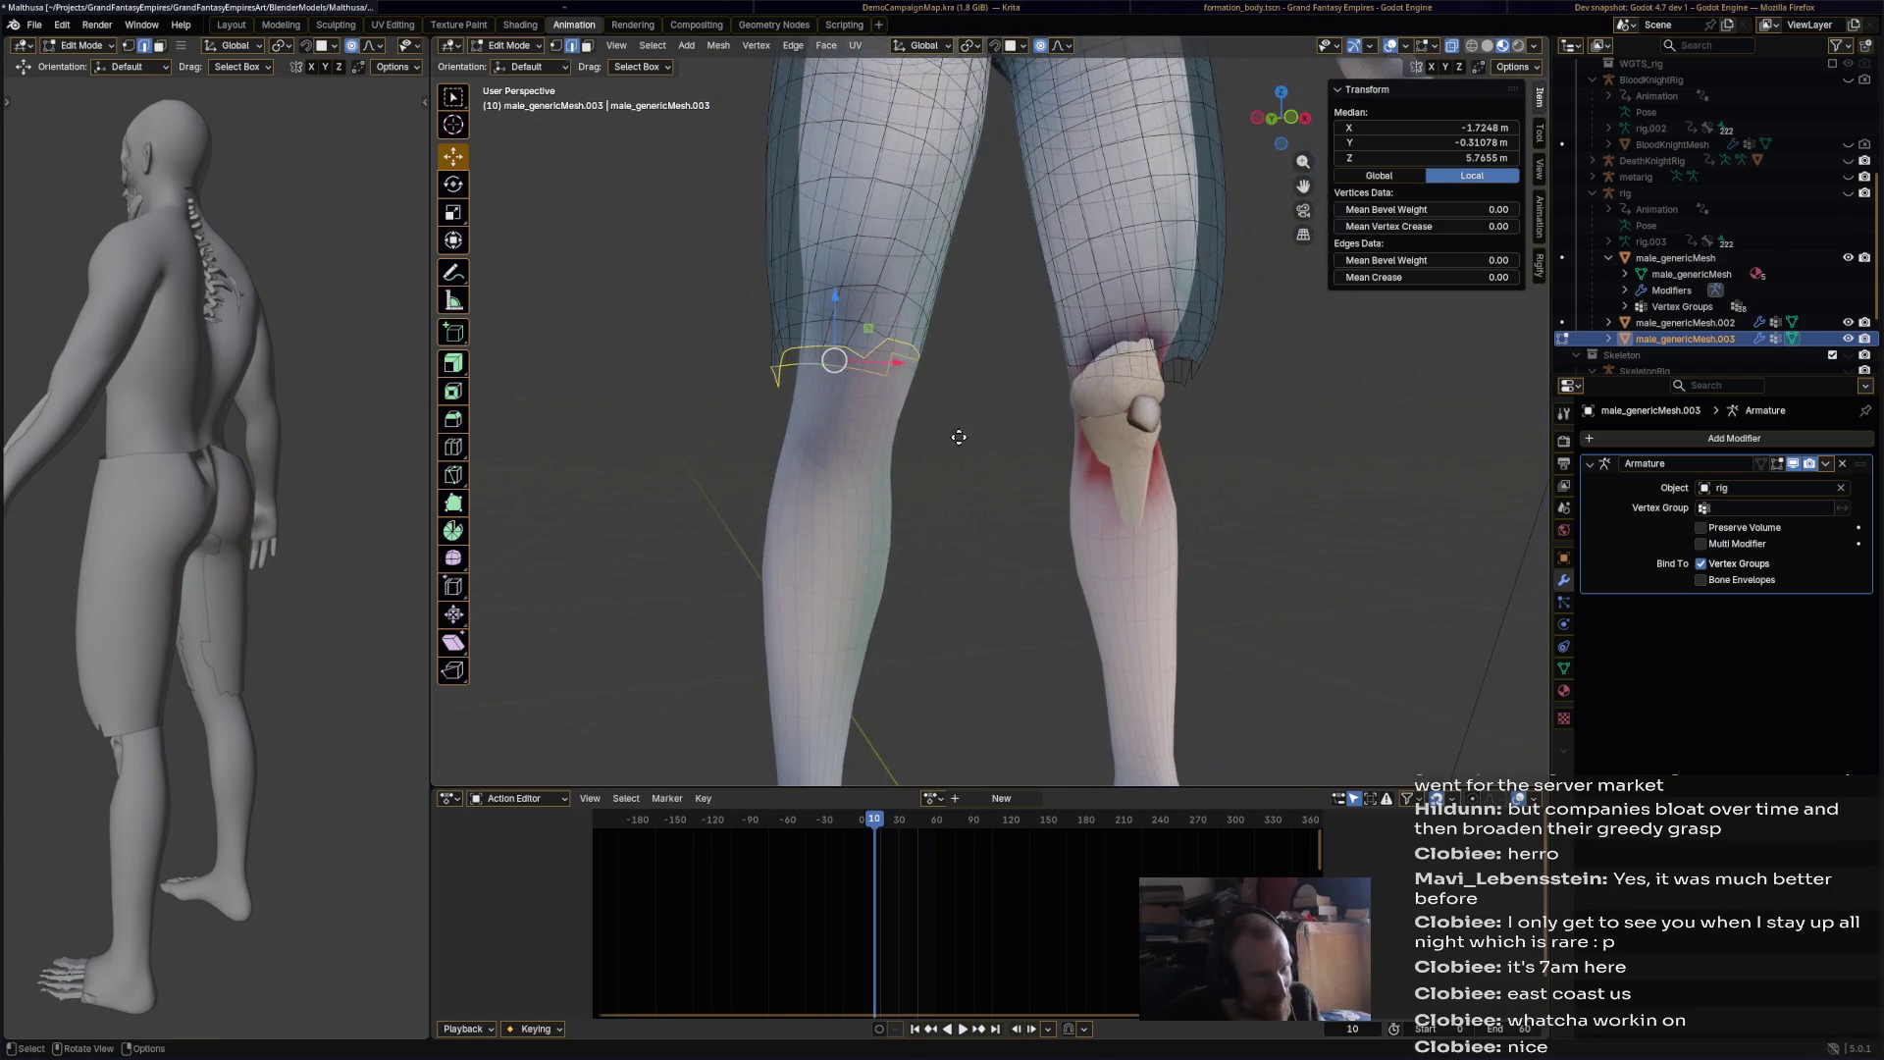
Step: Extrude the hem loop twice down the thigh toward the knee
key("g")
left_click(957, 473)
key("e")
left_click(922, 550)
key("e")
left_click(924, 601)
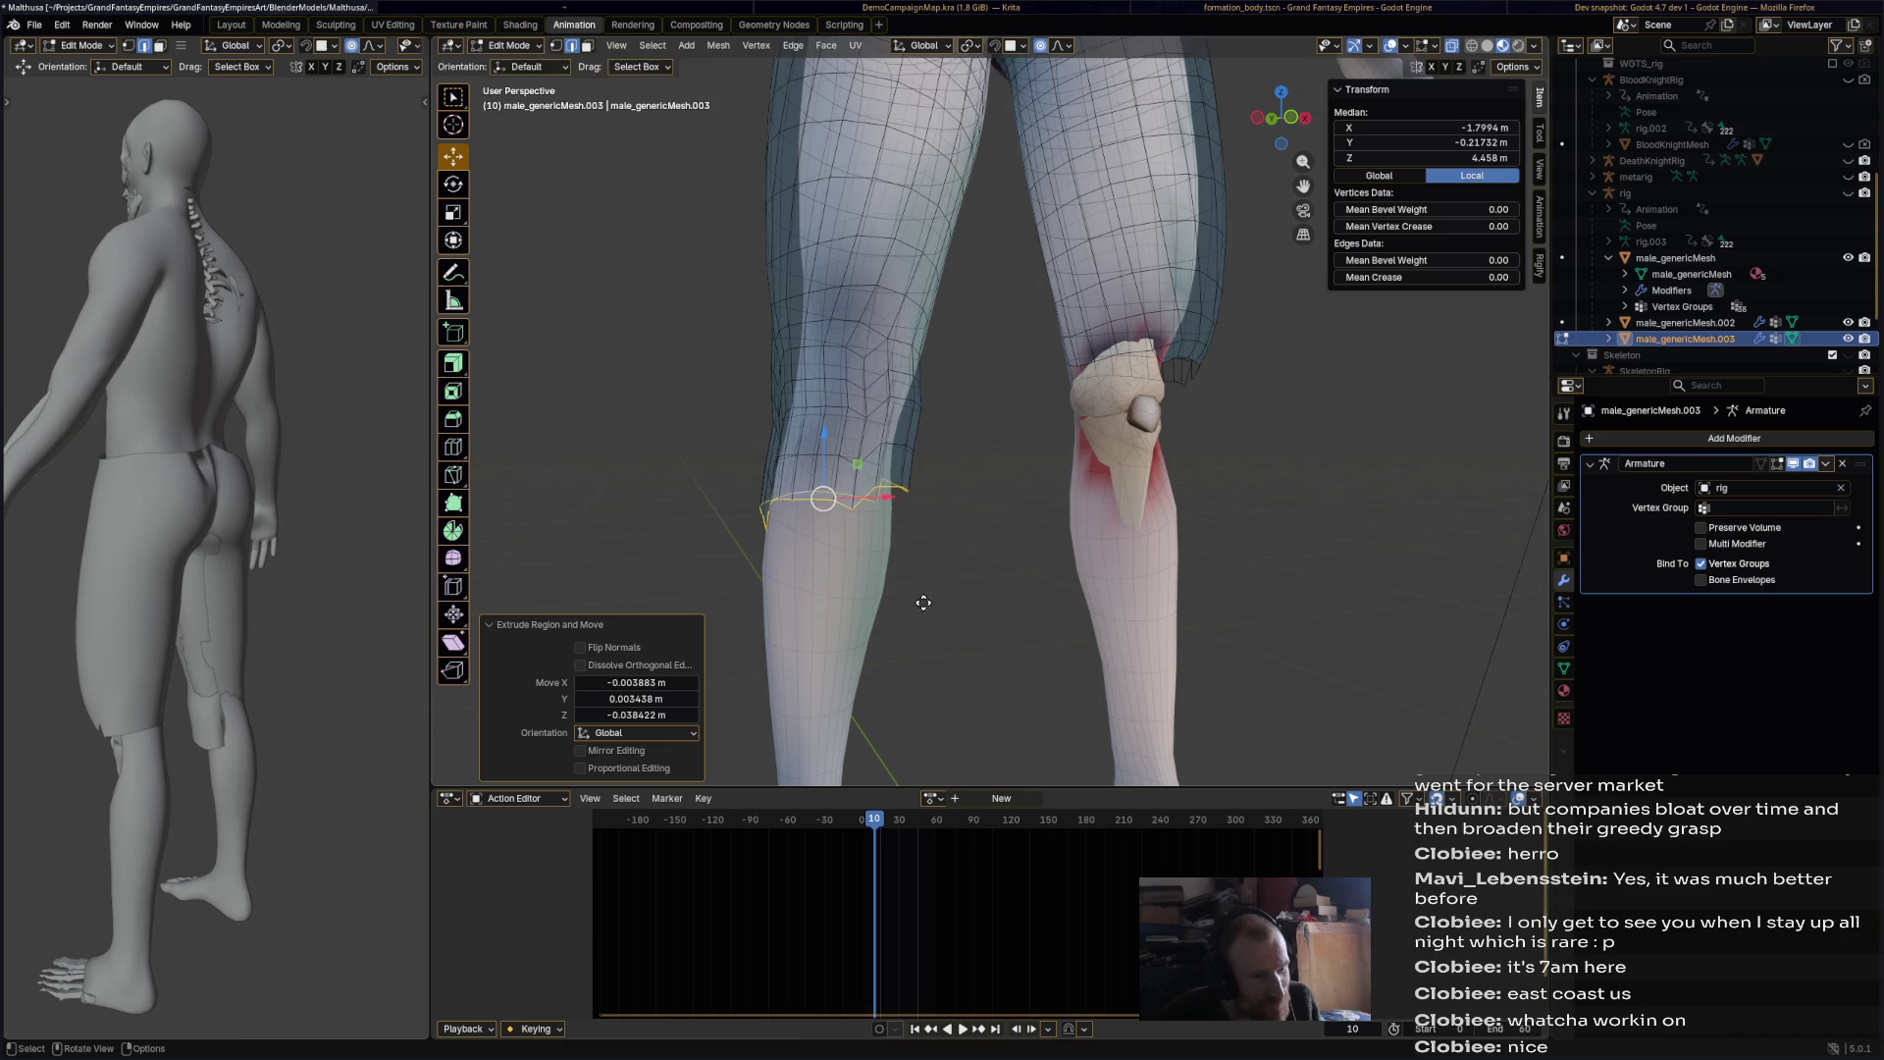
key("ctrl+z")
key("ctrl+z")
key("ctrl+z")
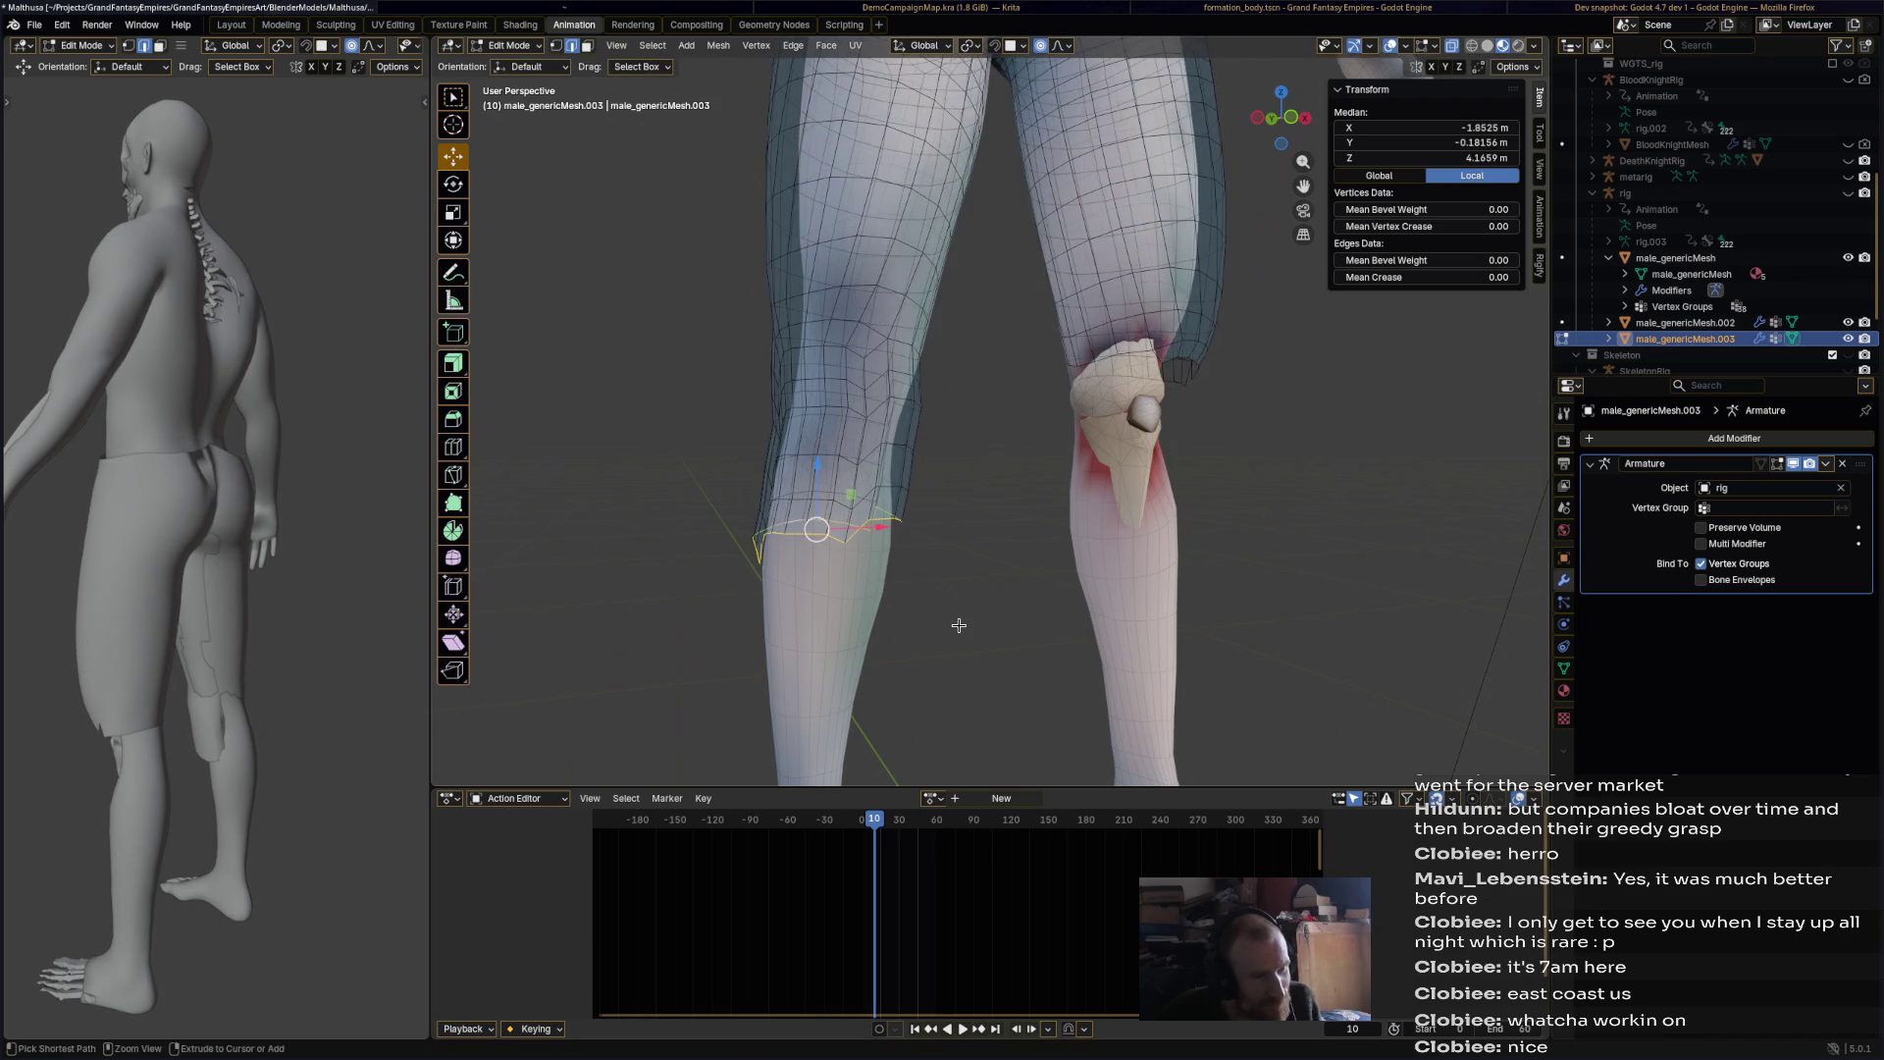
middle_click_drag(932, 563, 952, 558)
Step: Turn off proportional editing and scale up a band of leg vertices
mouse_move(966, 574)
left_mouse_down()
mouse_move(760, 463)
mouse_move(775, 395)
left_mouse_up()
key("s")
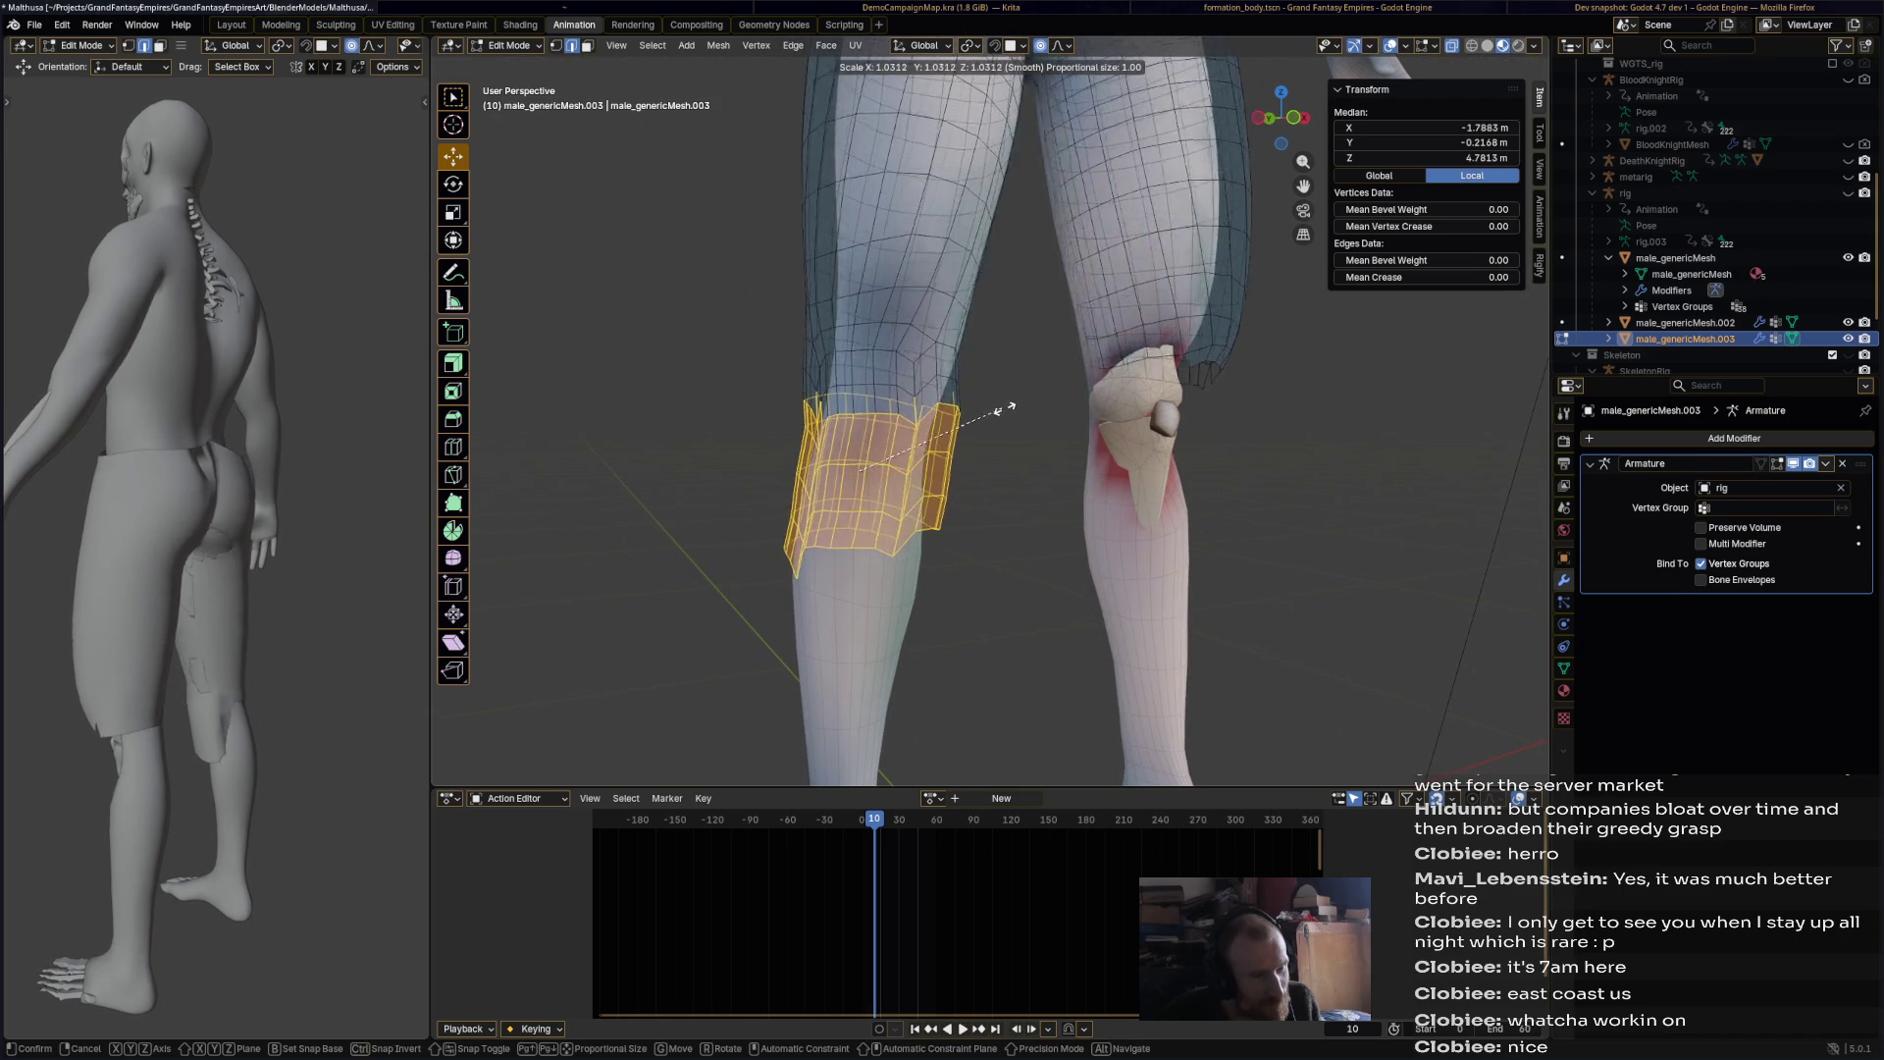
left_click(1001, 417)
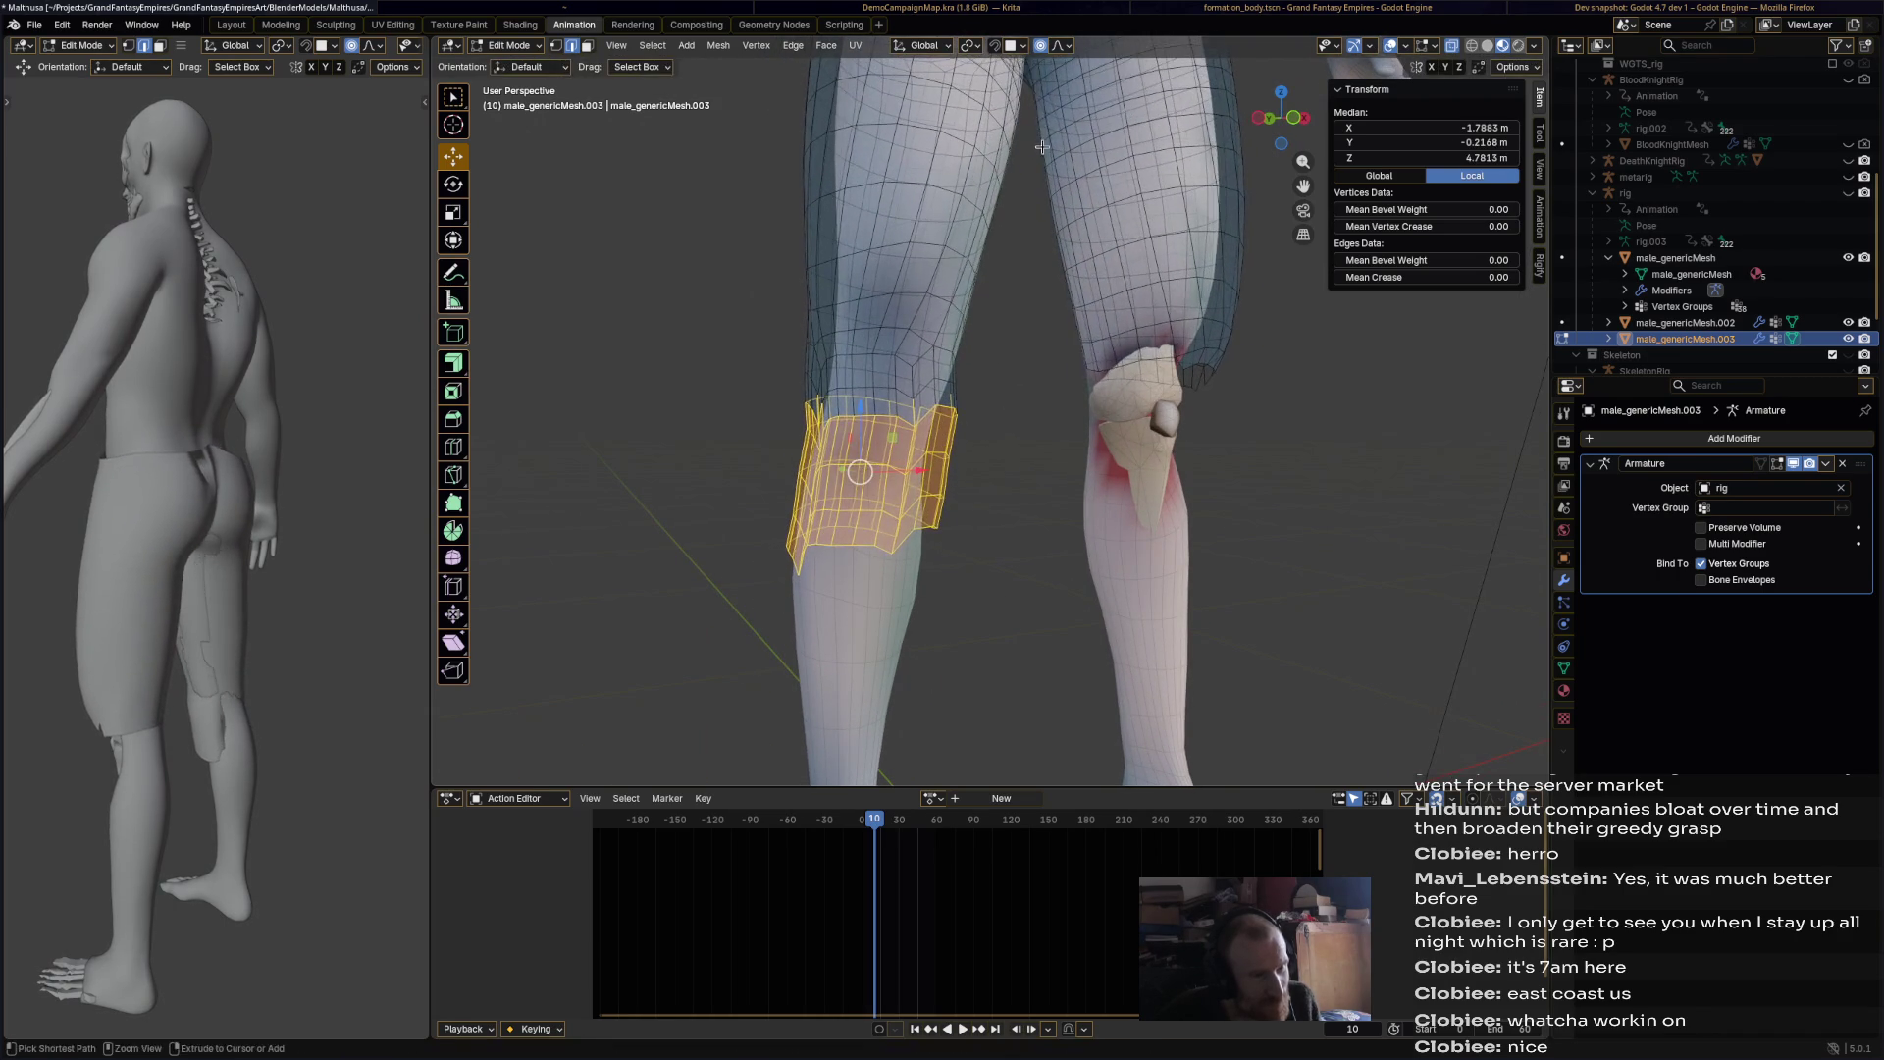
left_click(1042, 49)
key("s")
left_click(1003, 316)
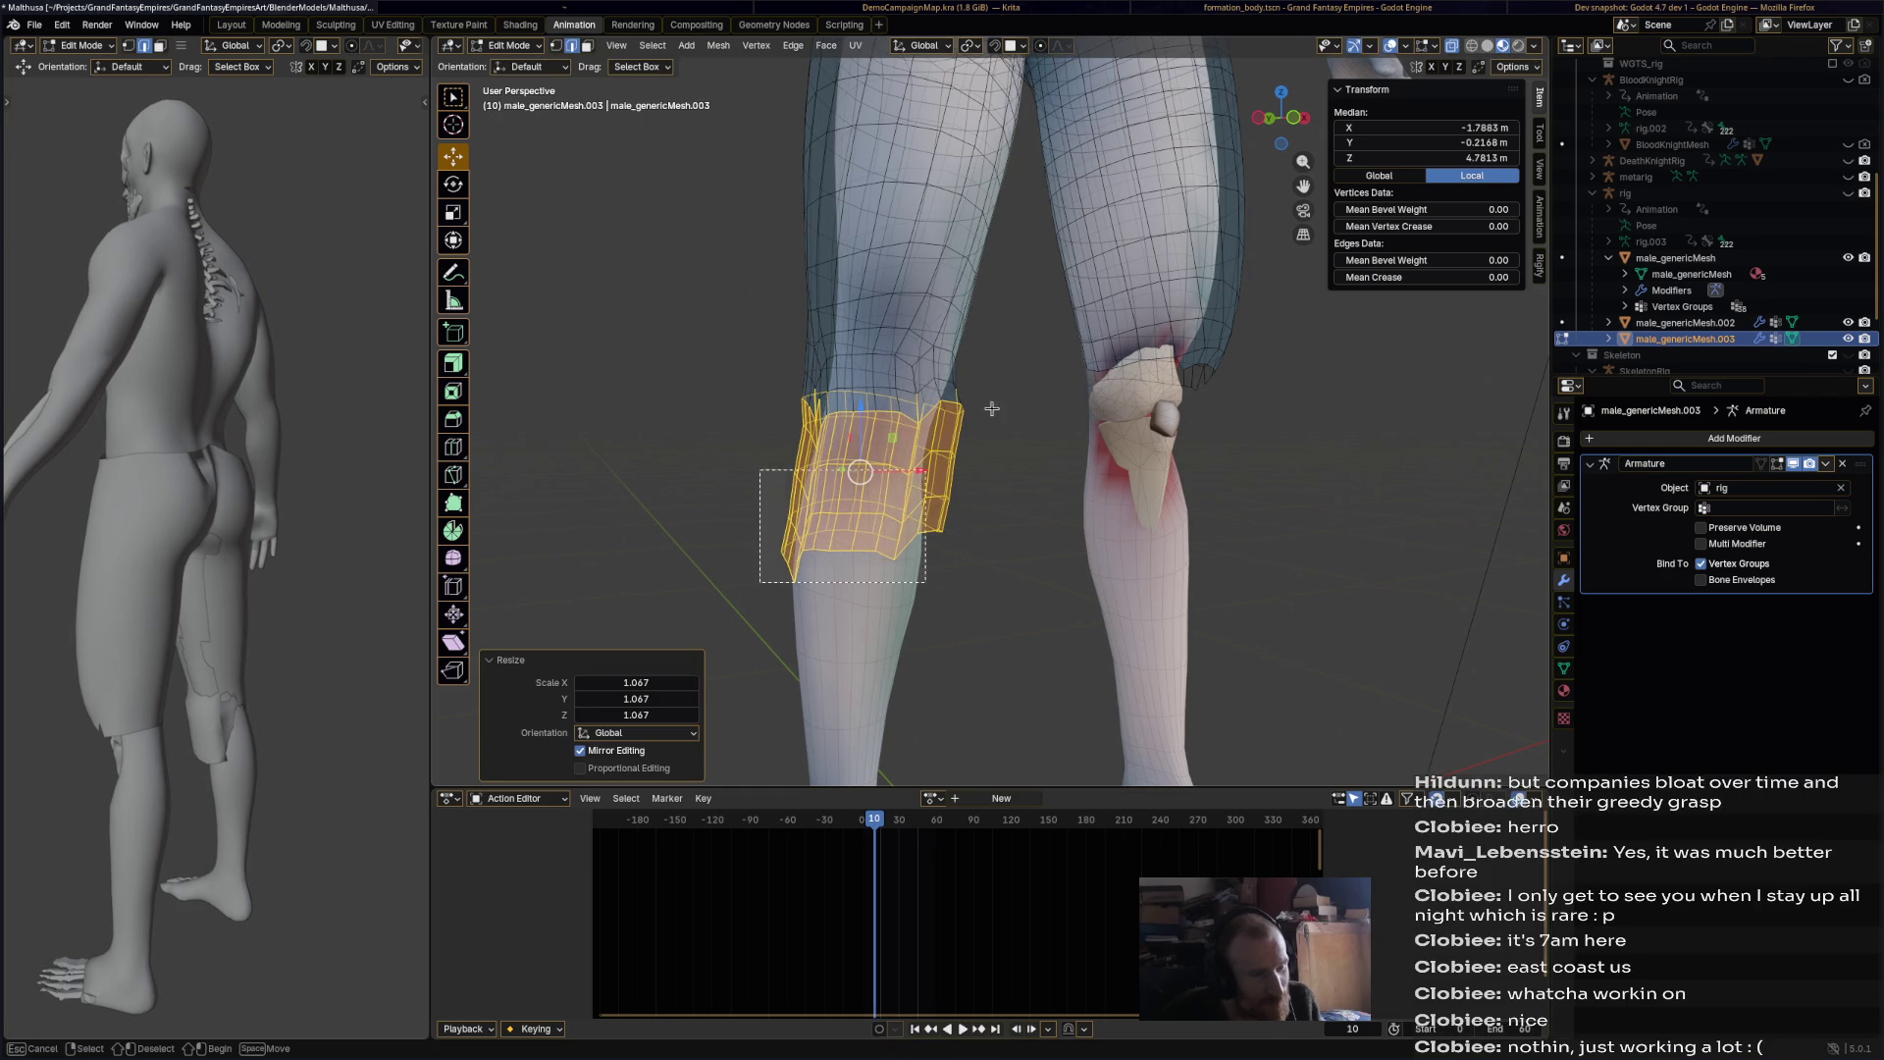
key("s")
left_click(1021, 376)
Step: Widen the upper rings by 1.098, the knee ring by 1.120, and the rings above the knee
left_click_drag(738, 424, 981, 342)
key("s")
left_click(1027, 355)
left_click_drag(1010, 588, 708, 495)
key("s")
left_click(1021, 515)
mouse_move(1022, 513)
middle_mouse_down()
mouse_move(896, 506)
mouse_move(785, 442)
middle_mouse_up()
left_click_drag(604, 387, 850, 279)
key("s")
left_click(846, 299)
key("alt+a")
mouse_move(891, 441)
middle_mouse_down()
mouse_move(992, 459)
mouse_move(831, 452)
mouse_move(836, 474)
mouse_move(922, 464)
mouse_move(902, 466)
middle_mouse_up()
Step: In Sculpt Mode, smooth the buttock area of the shorts
left_click(508, 45)
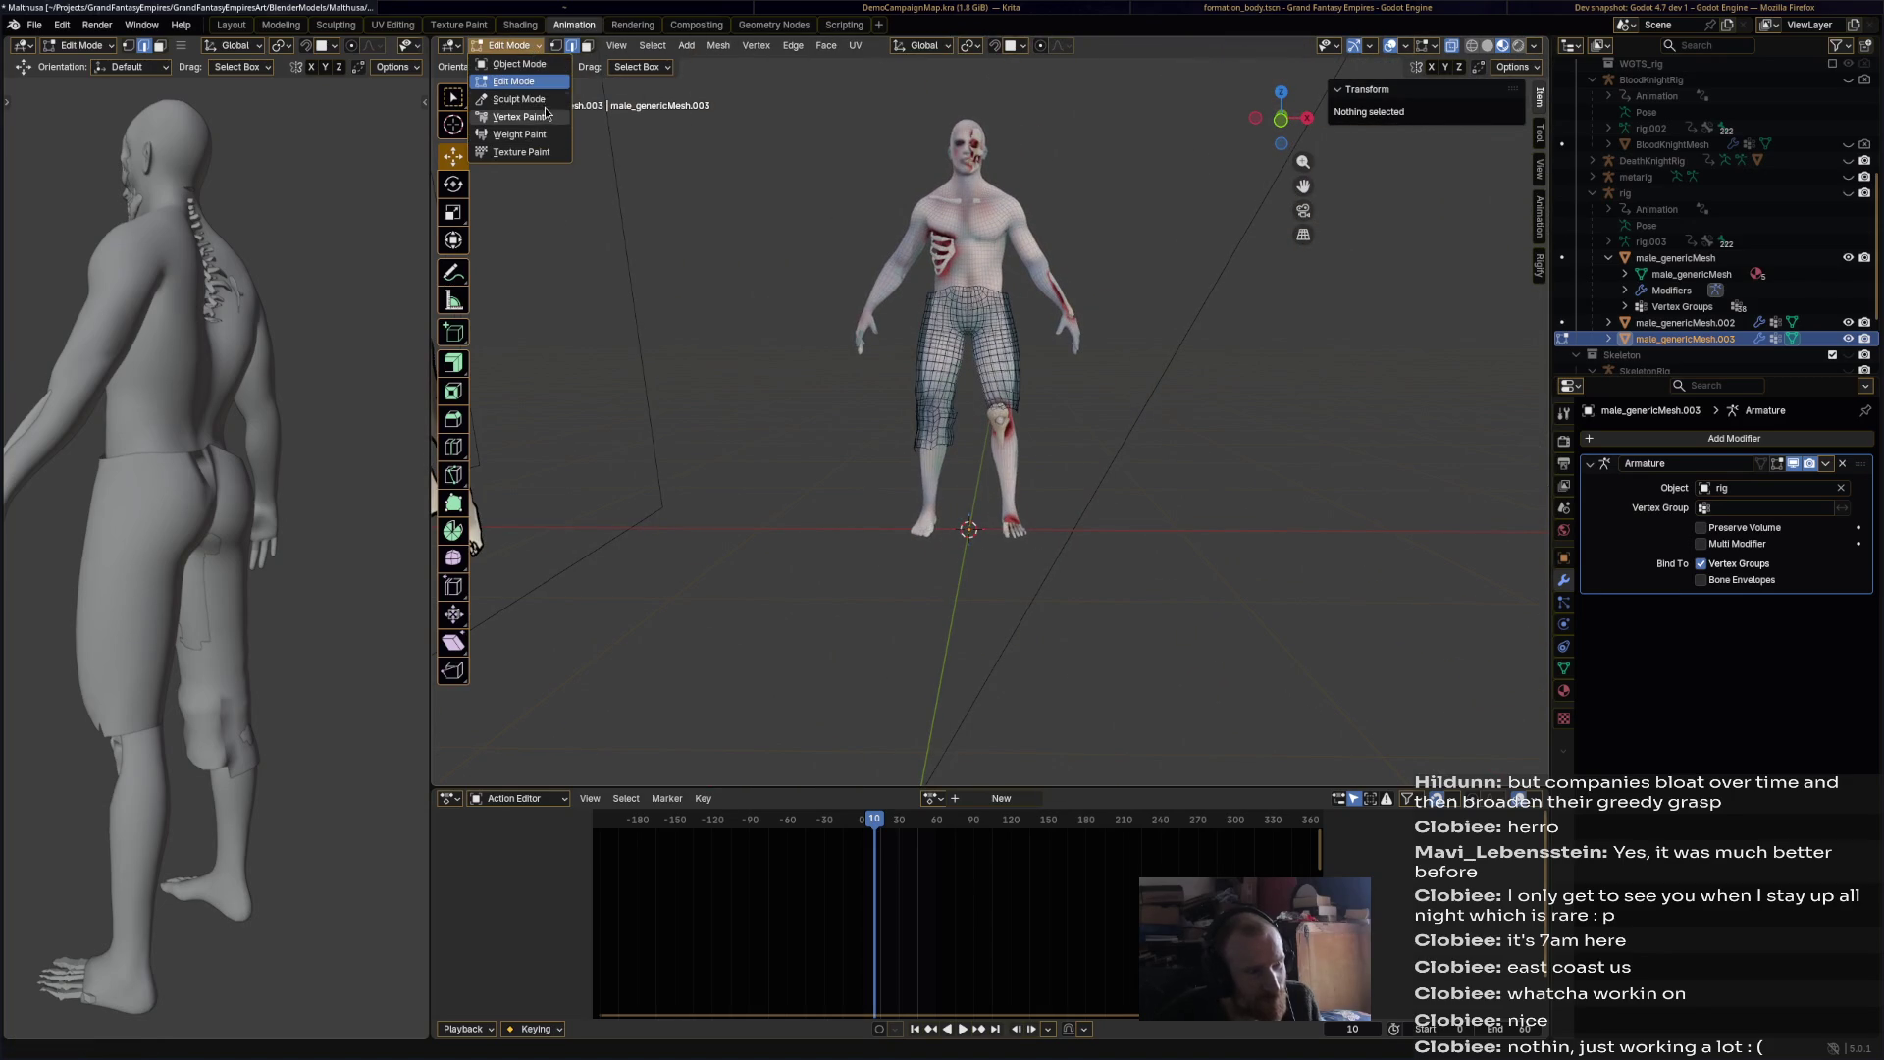
left_click(515, 94)
mouse_move(1154, 302)
middle_mouse_down()
mouse_move(1030, 316)
mouse_move(1079, 393)
middle_mouse_up()
scroll(1017, 321, "up", 4)
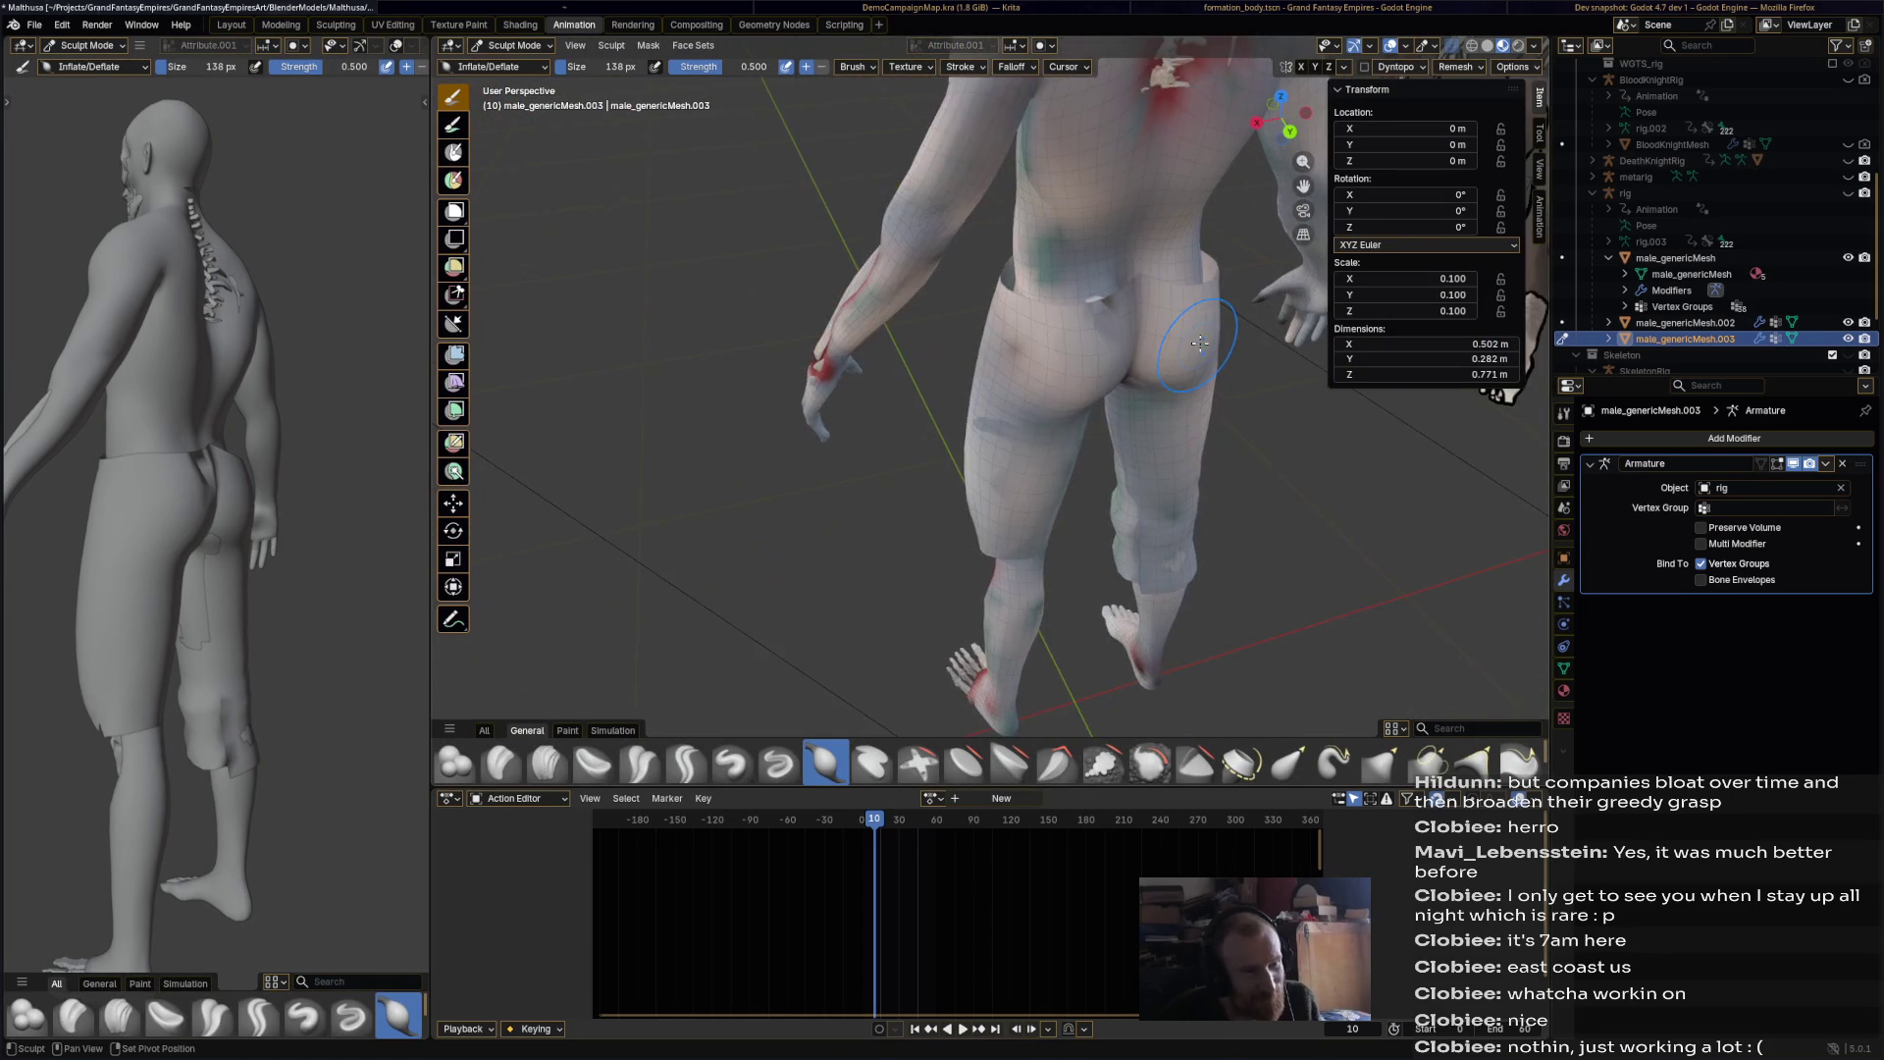
scroll(1101, 419, "up", 3)
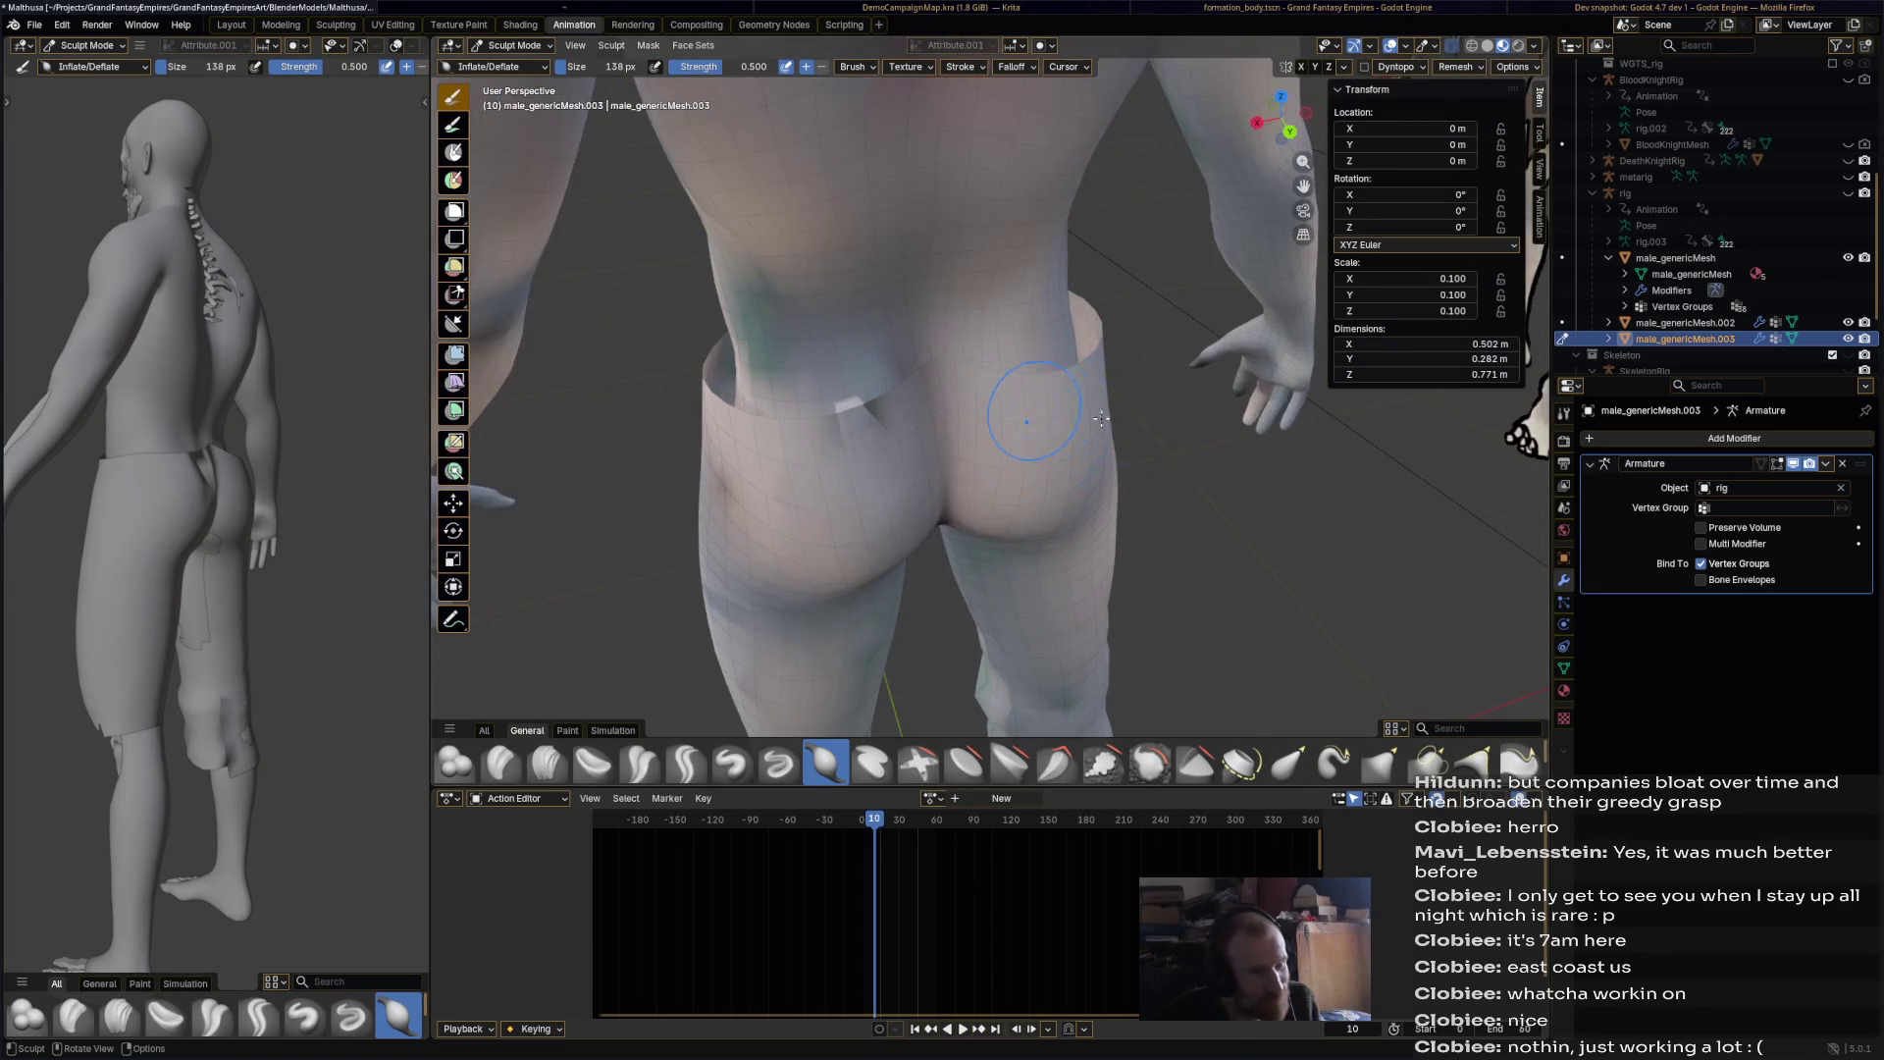
left_click(1151, 765)
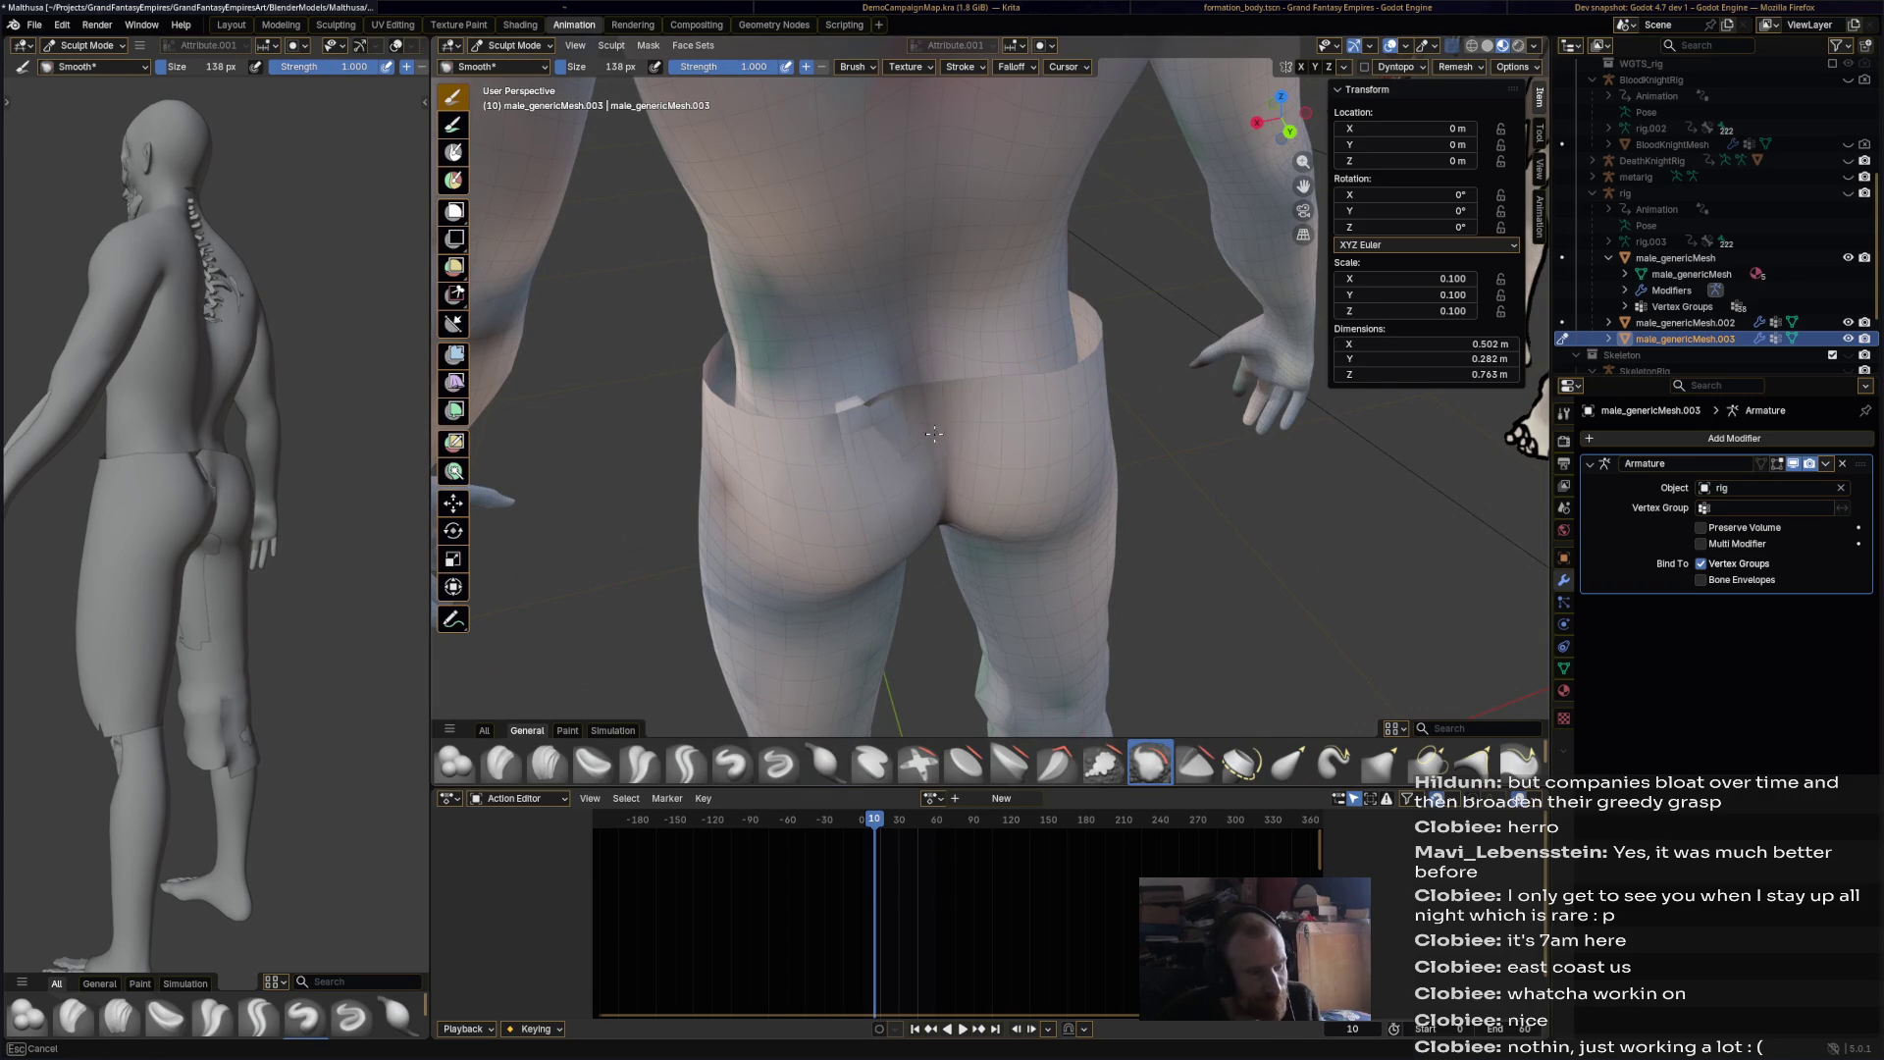
middle_click_drag(953, 467, 937, 473)
left_click_drag(898, 510, 966, 422)
mouse_move(966, 422)
middle_mouse_down()
mouse_move(999, 450)
mouse_move(1001, 427)
middle_mouse_up()
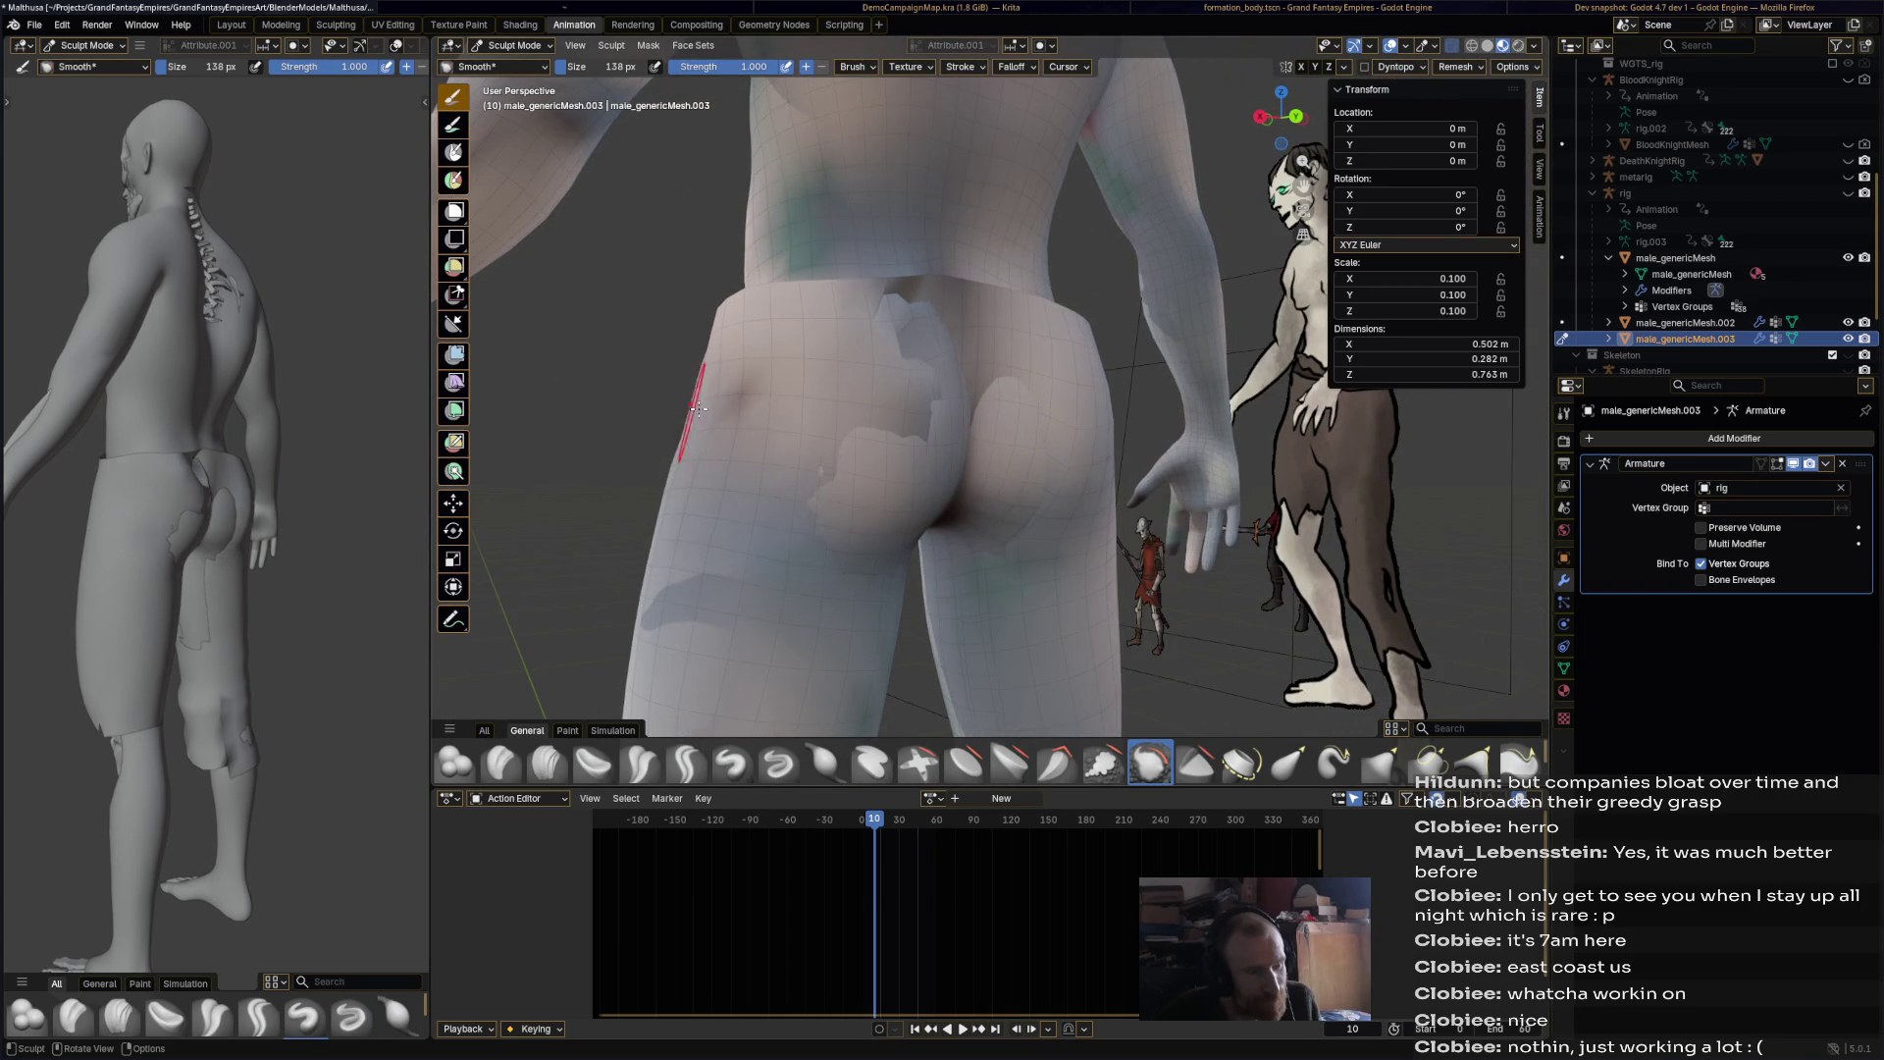
middle_click_drag(788, 460, 1046, 616)
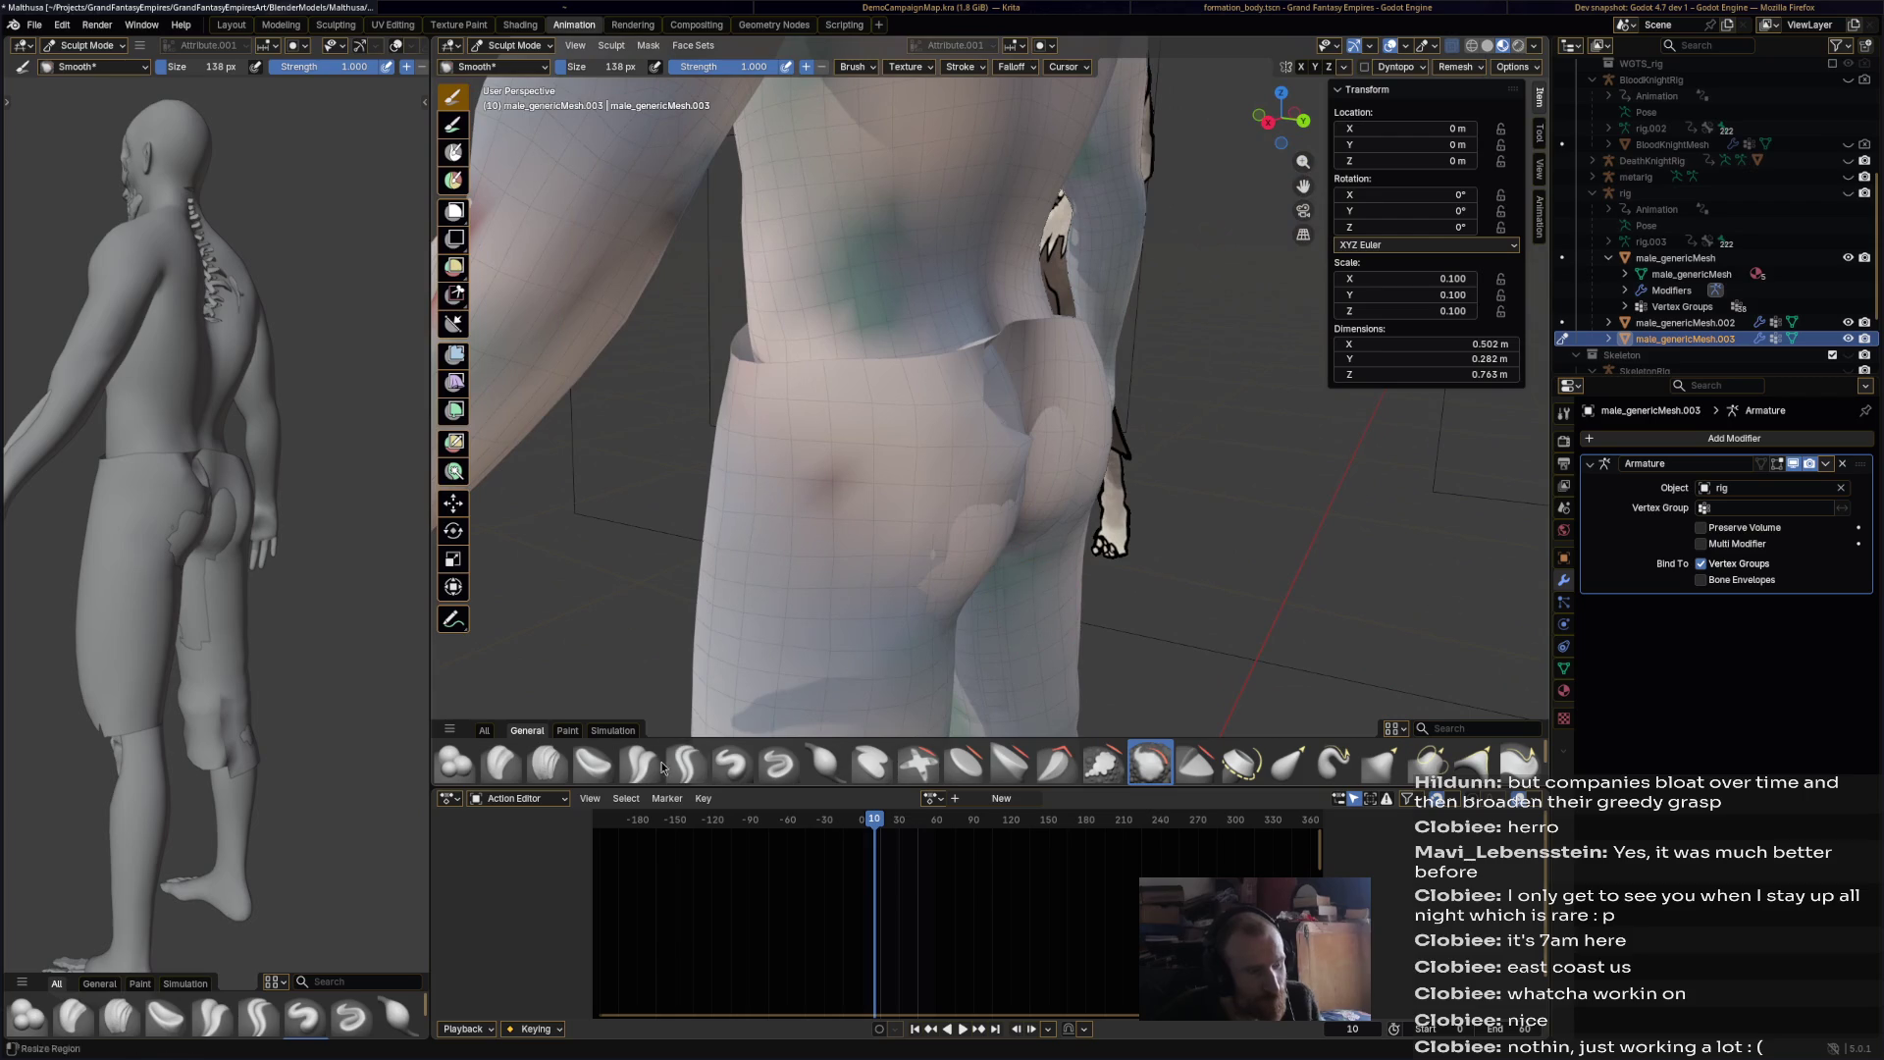
Step: Pull the bunched hip mesh up with Elastic Grab, then hide the body mesh
left_click(823, 770)
middle_click_drag(1007, 371, 929, 415)
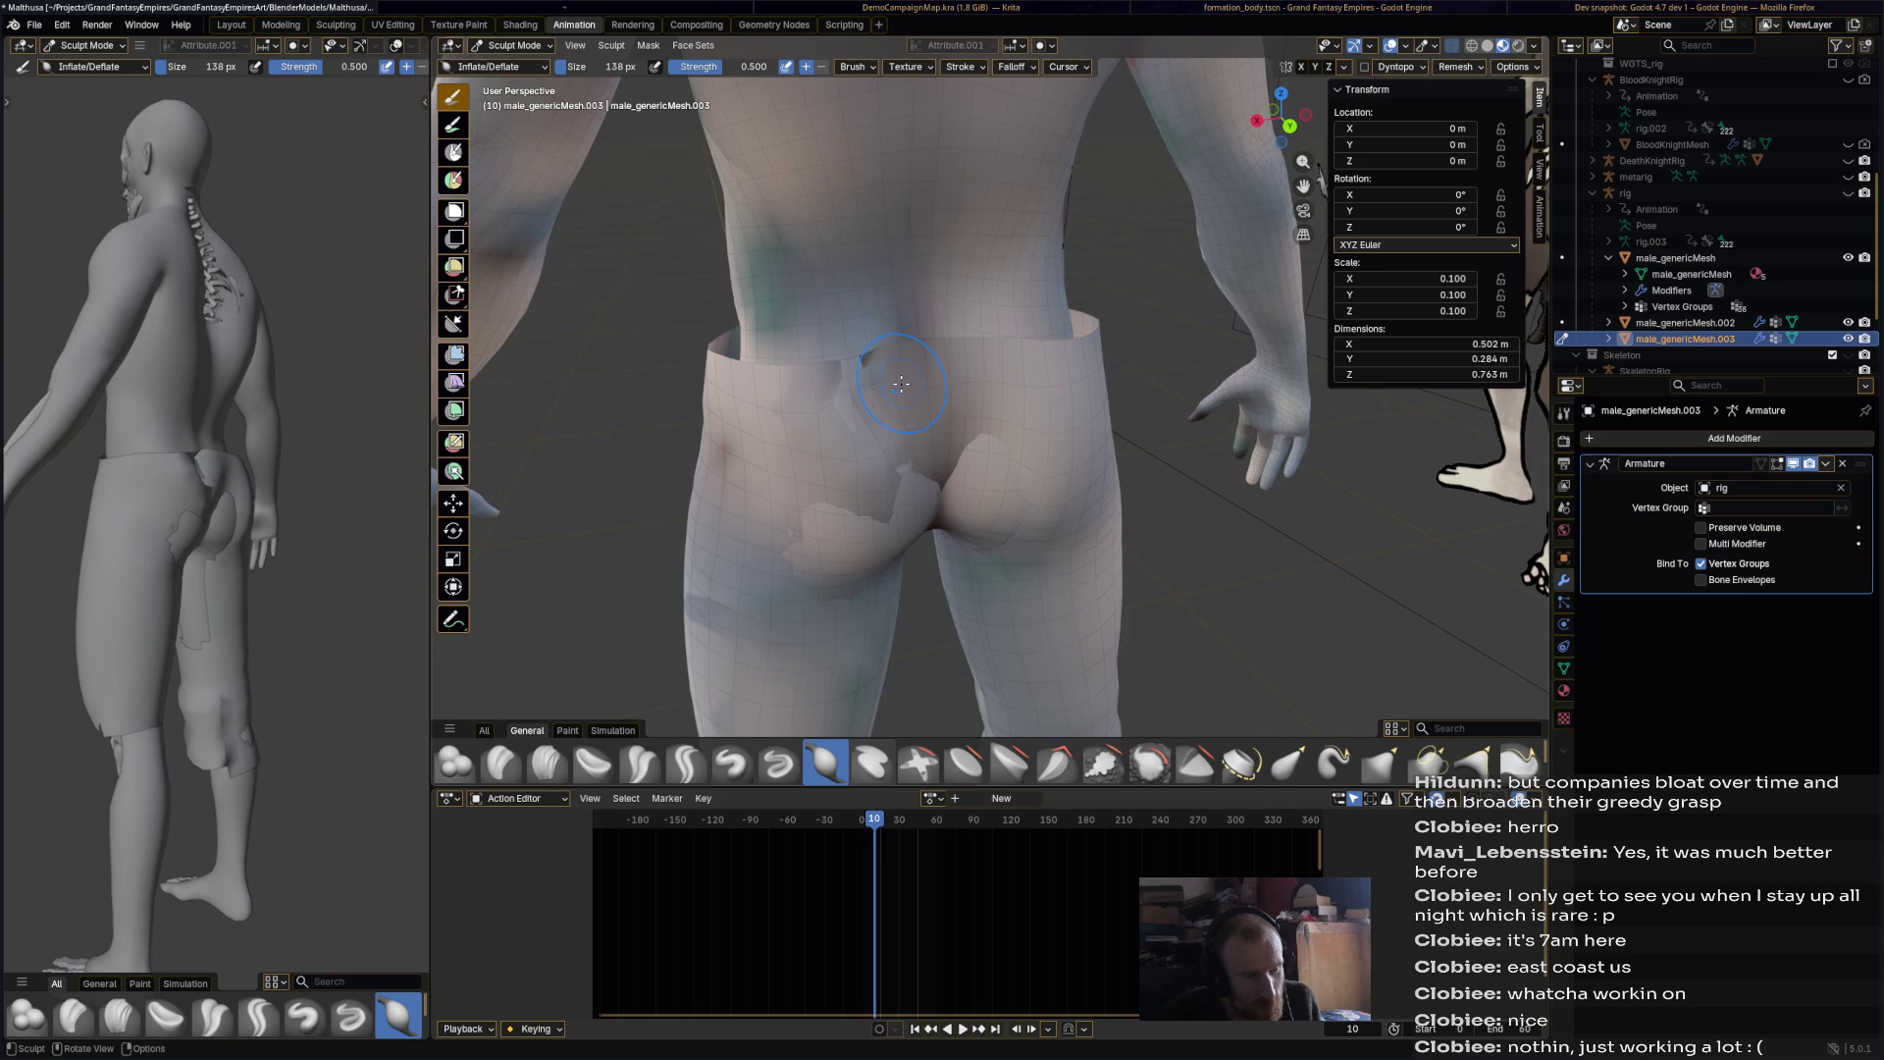
middle_click_drag(900, 388, 898, 422)
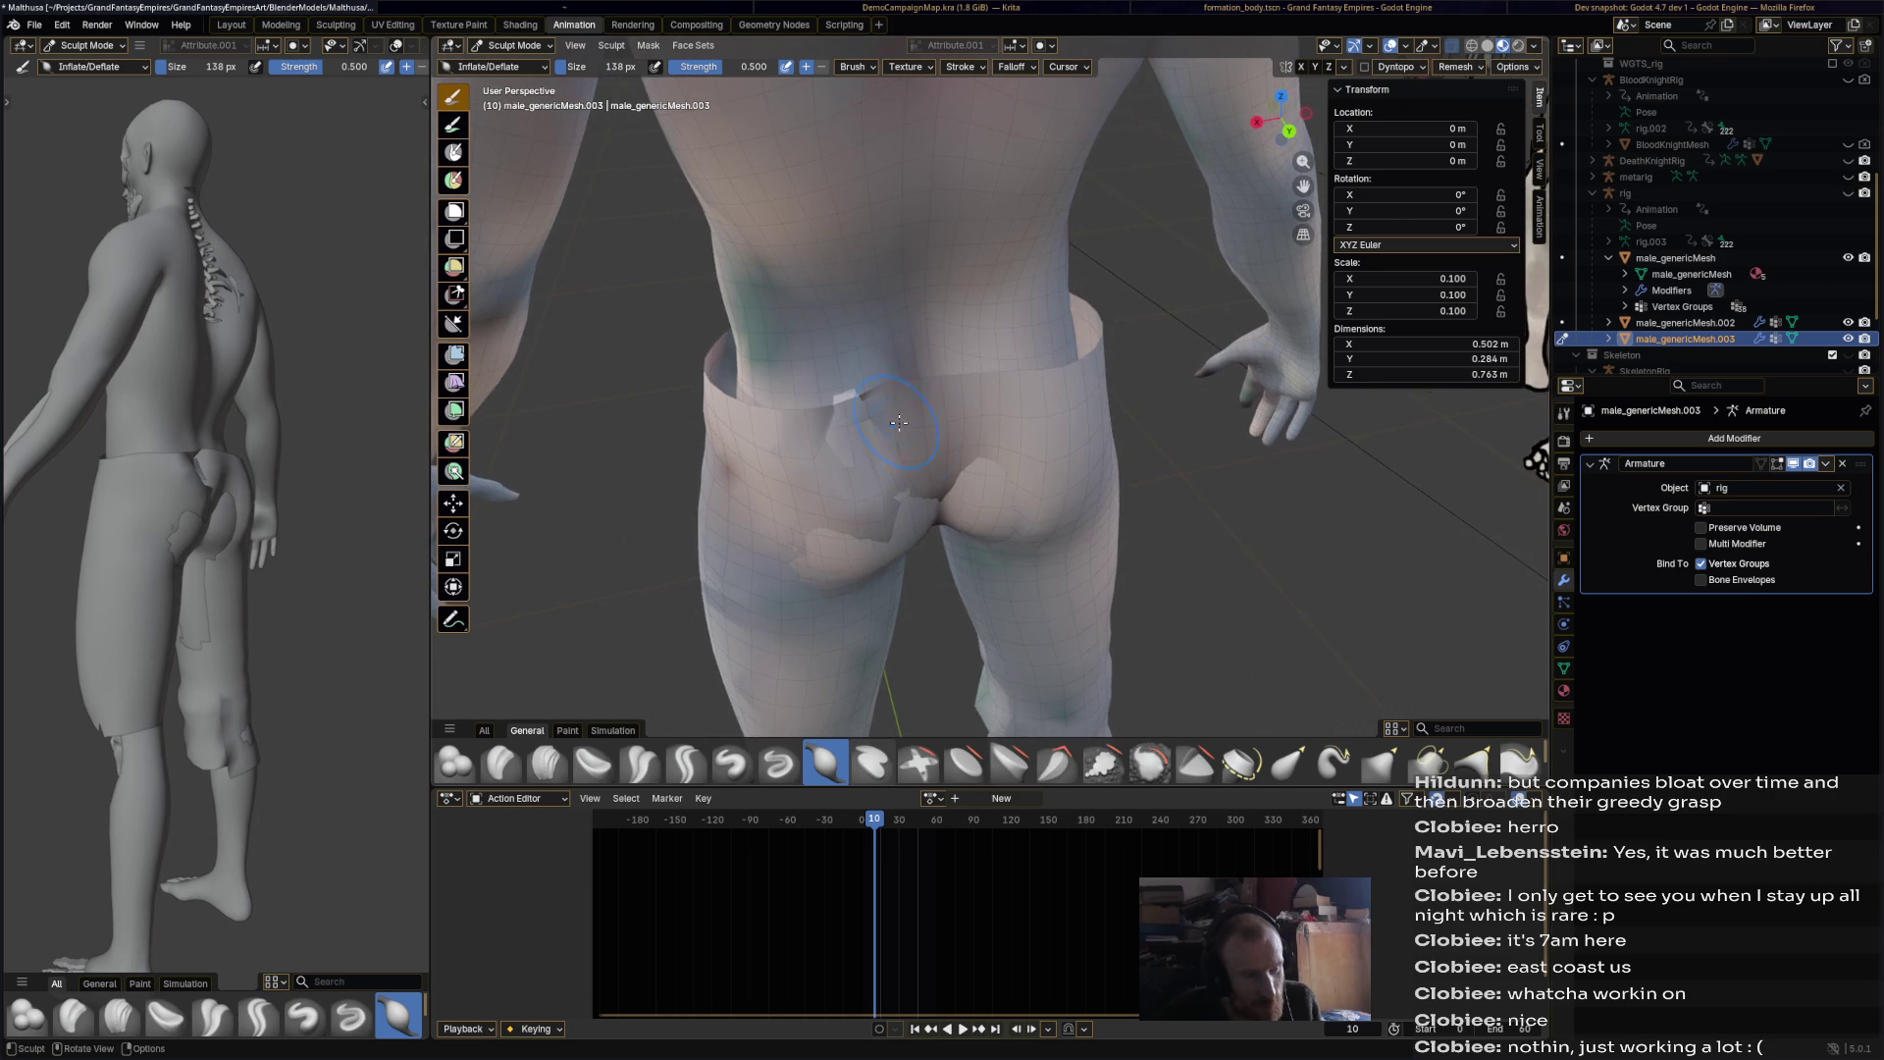
left_click(1290, 770)
left_click_drag(942, 513, 872, 417)
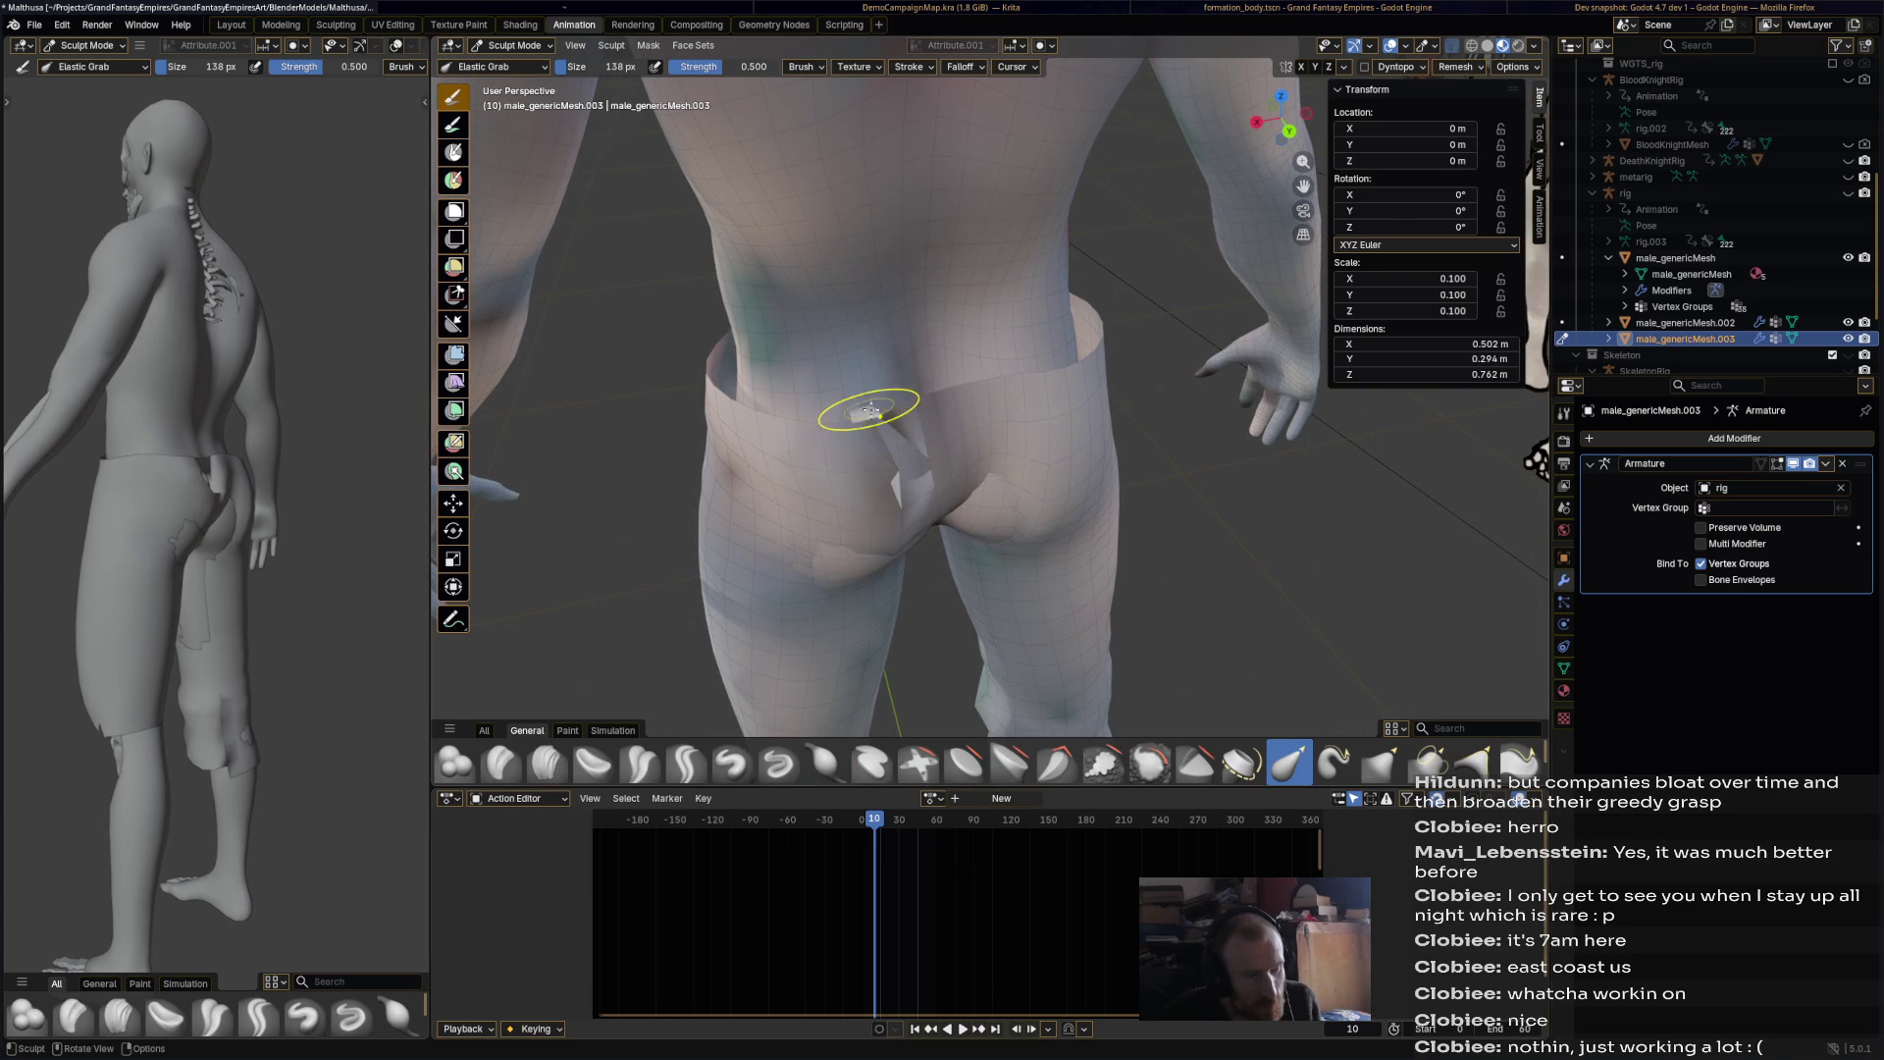
mouse_move(1020, 500)
middle_mouse_down()
mouse_move(1127, 521)
mouse_move(1051, 483)
mouse_move(1043, 442)
mouse_move(921, 447)
mouse_move(1030, 441)
mouse_move(1058, 470)
middle_mouse_up()
left_click_drag(1059, 470, 1089, 462)
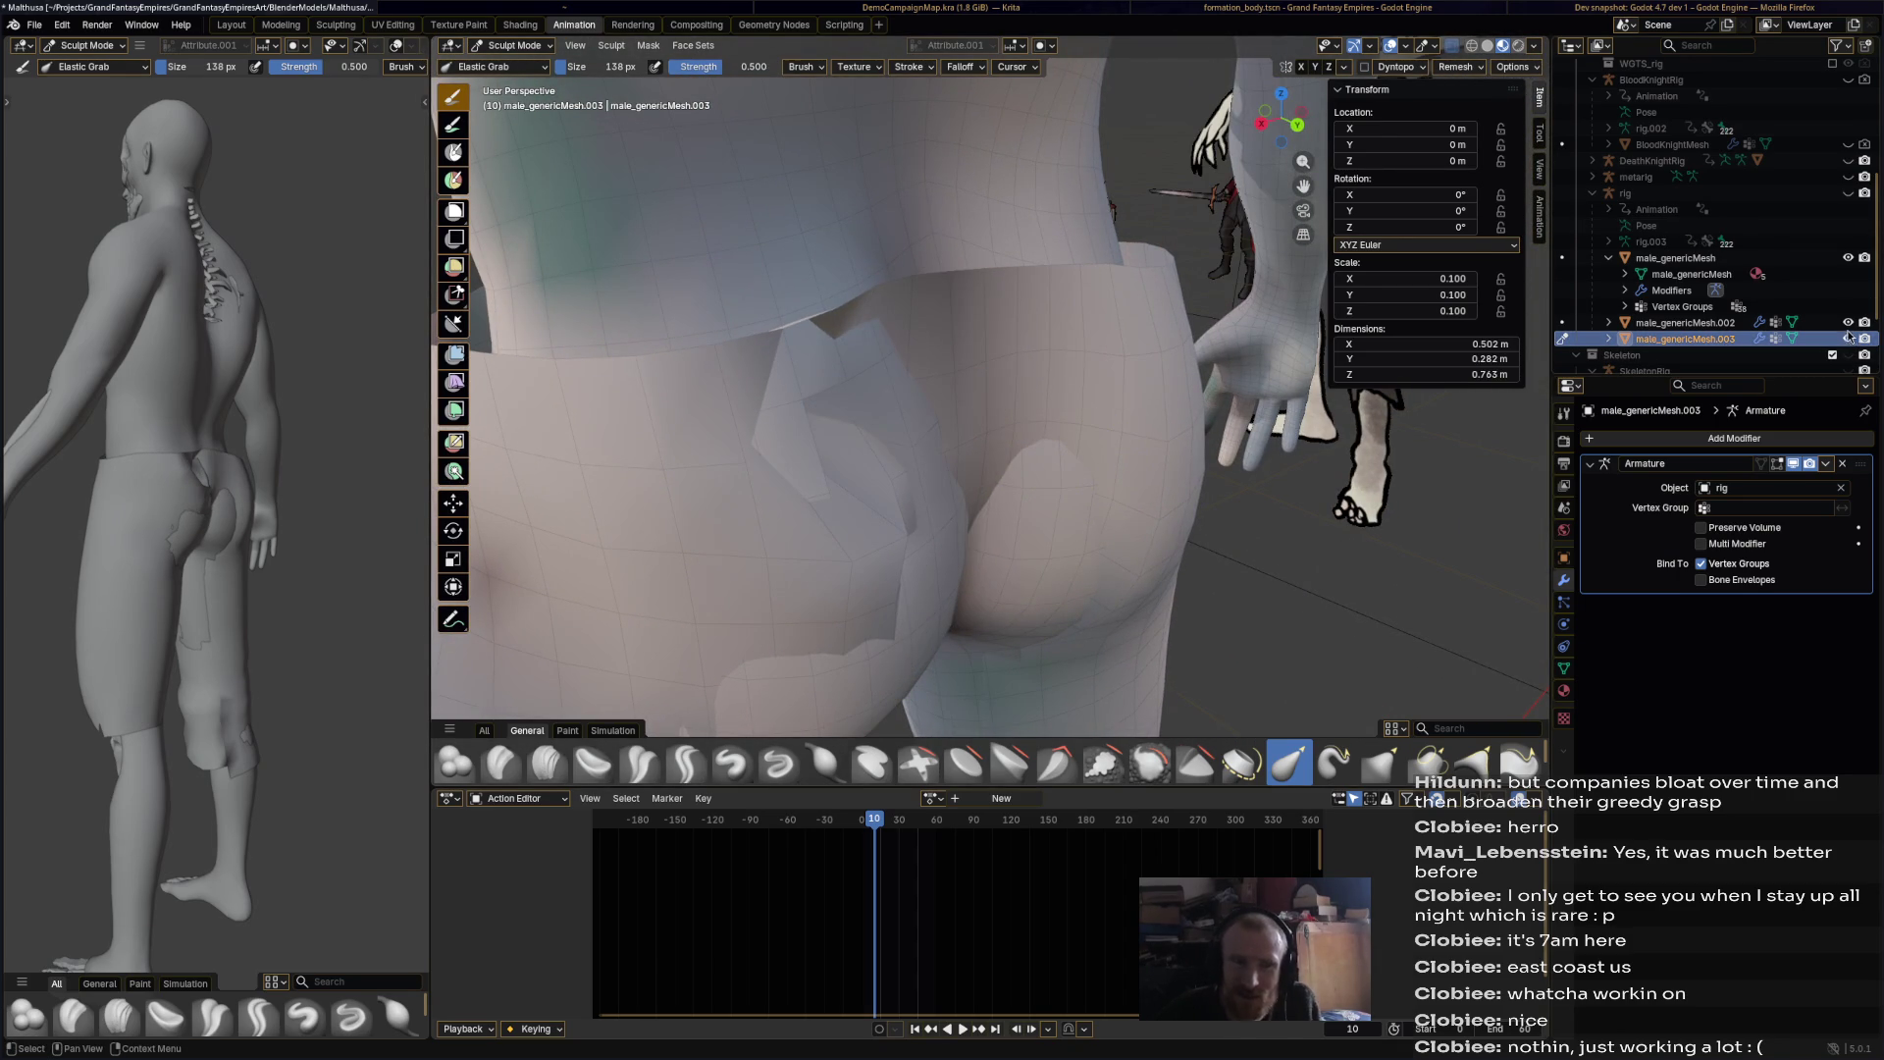
left_click(1849, 324)
mouse_move(991, 549)
middle_mouse_down()
mouse_move(939, 580)
mouse_move(964, 594)
mouse_move(546, 164)
middle_mouse_up()
Step: In Edit Mode, move the spike-tip vertex back along Y
left_click(518, 49)
left_click(520, 86)
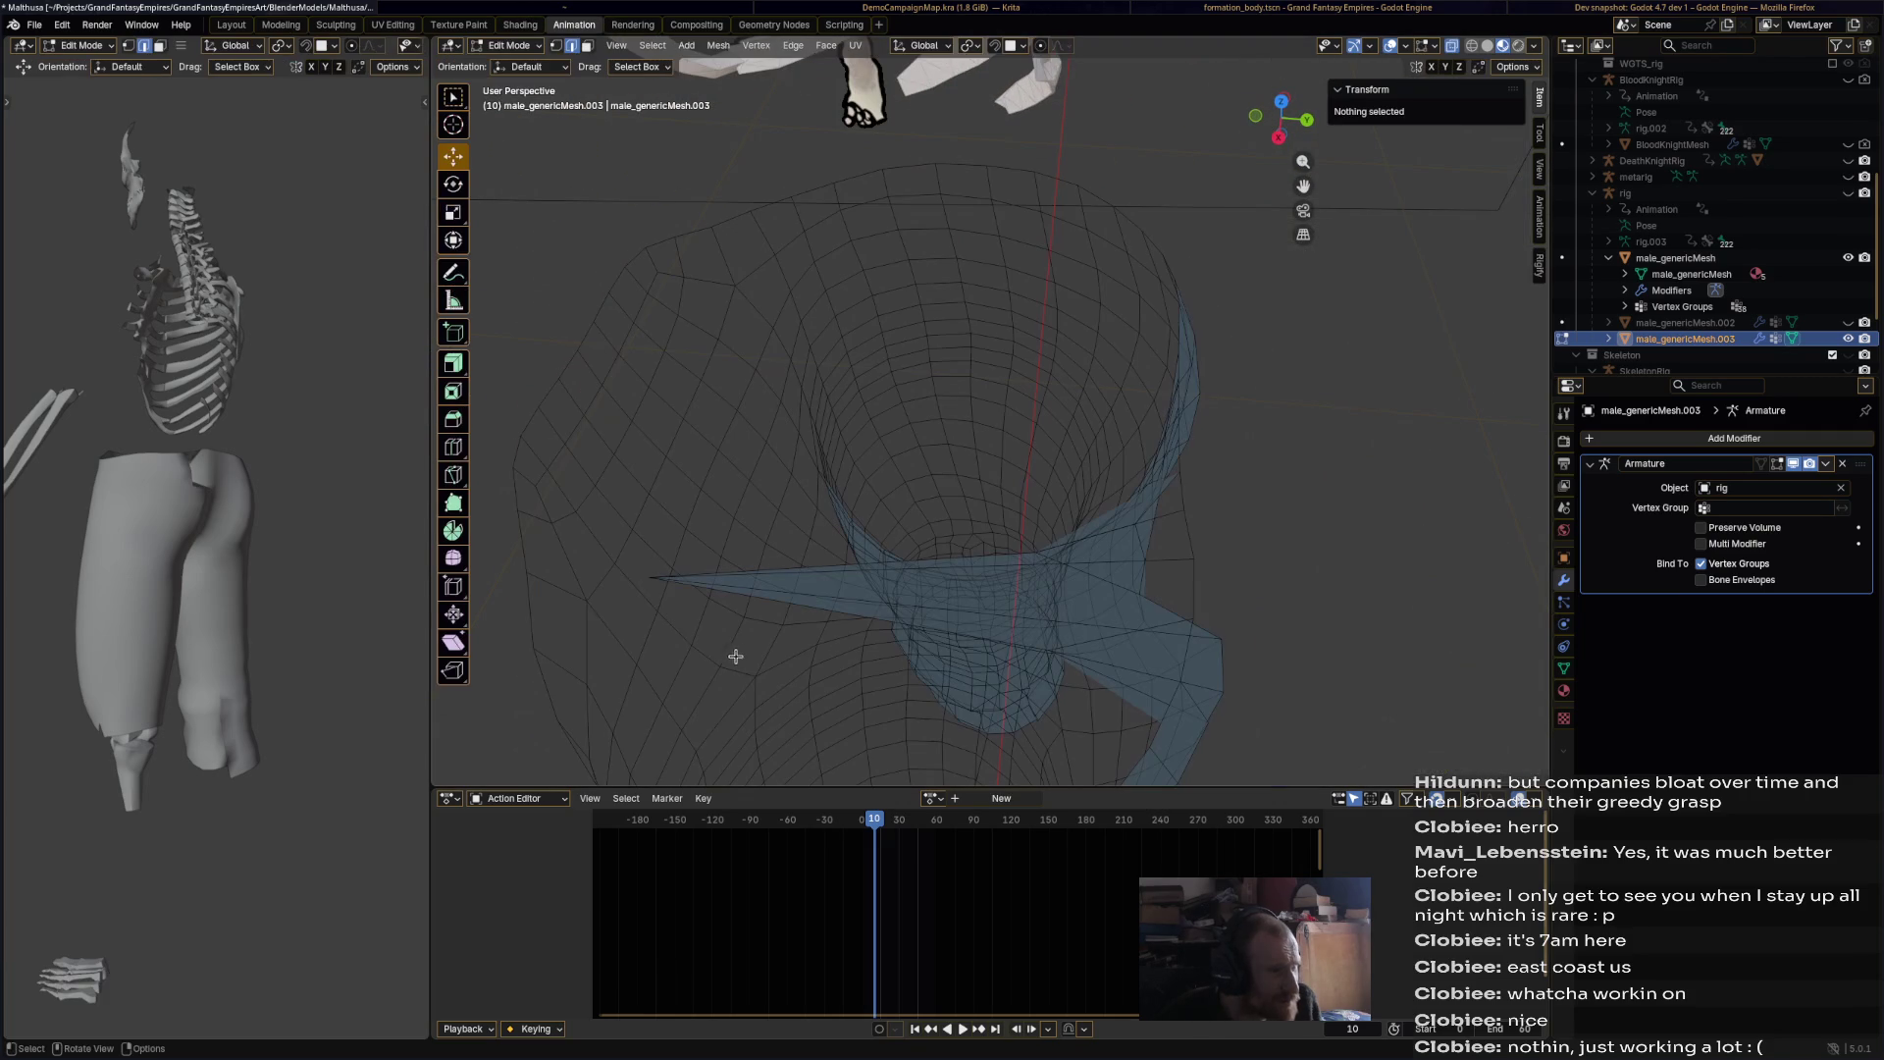
left_click(656, 580)
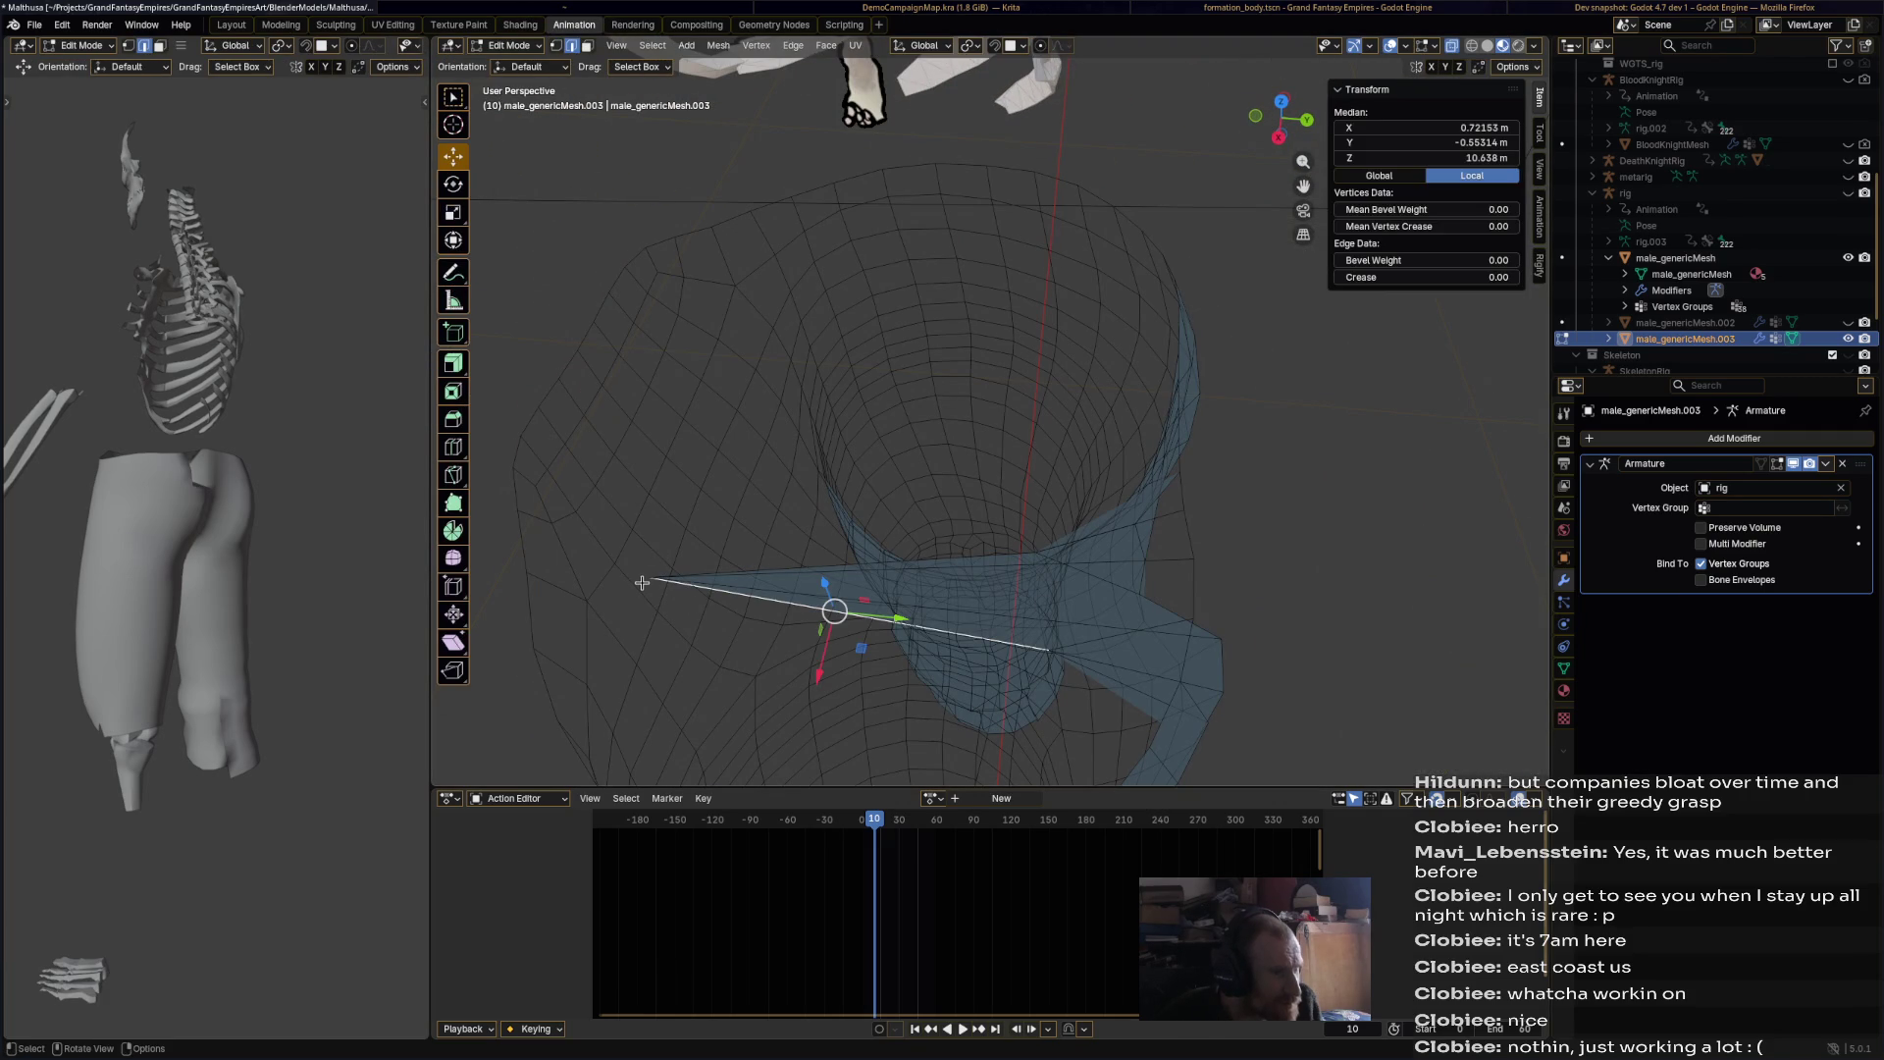
key("alt+a")
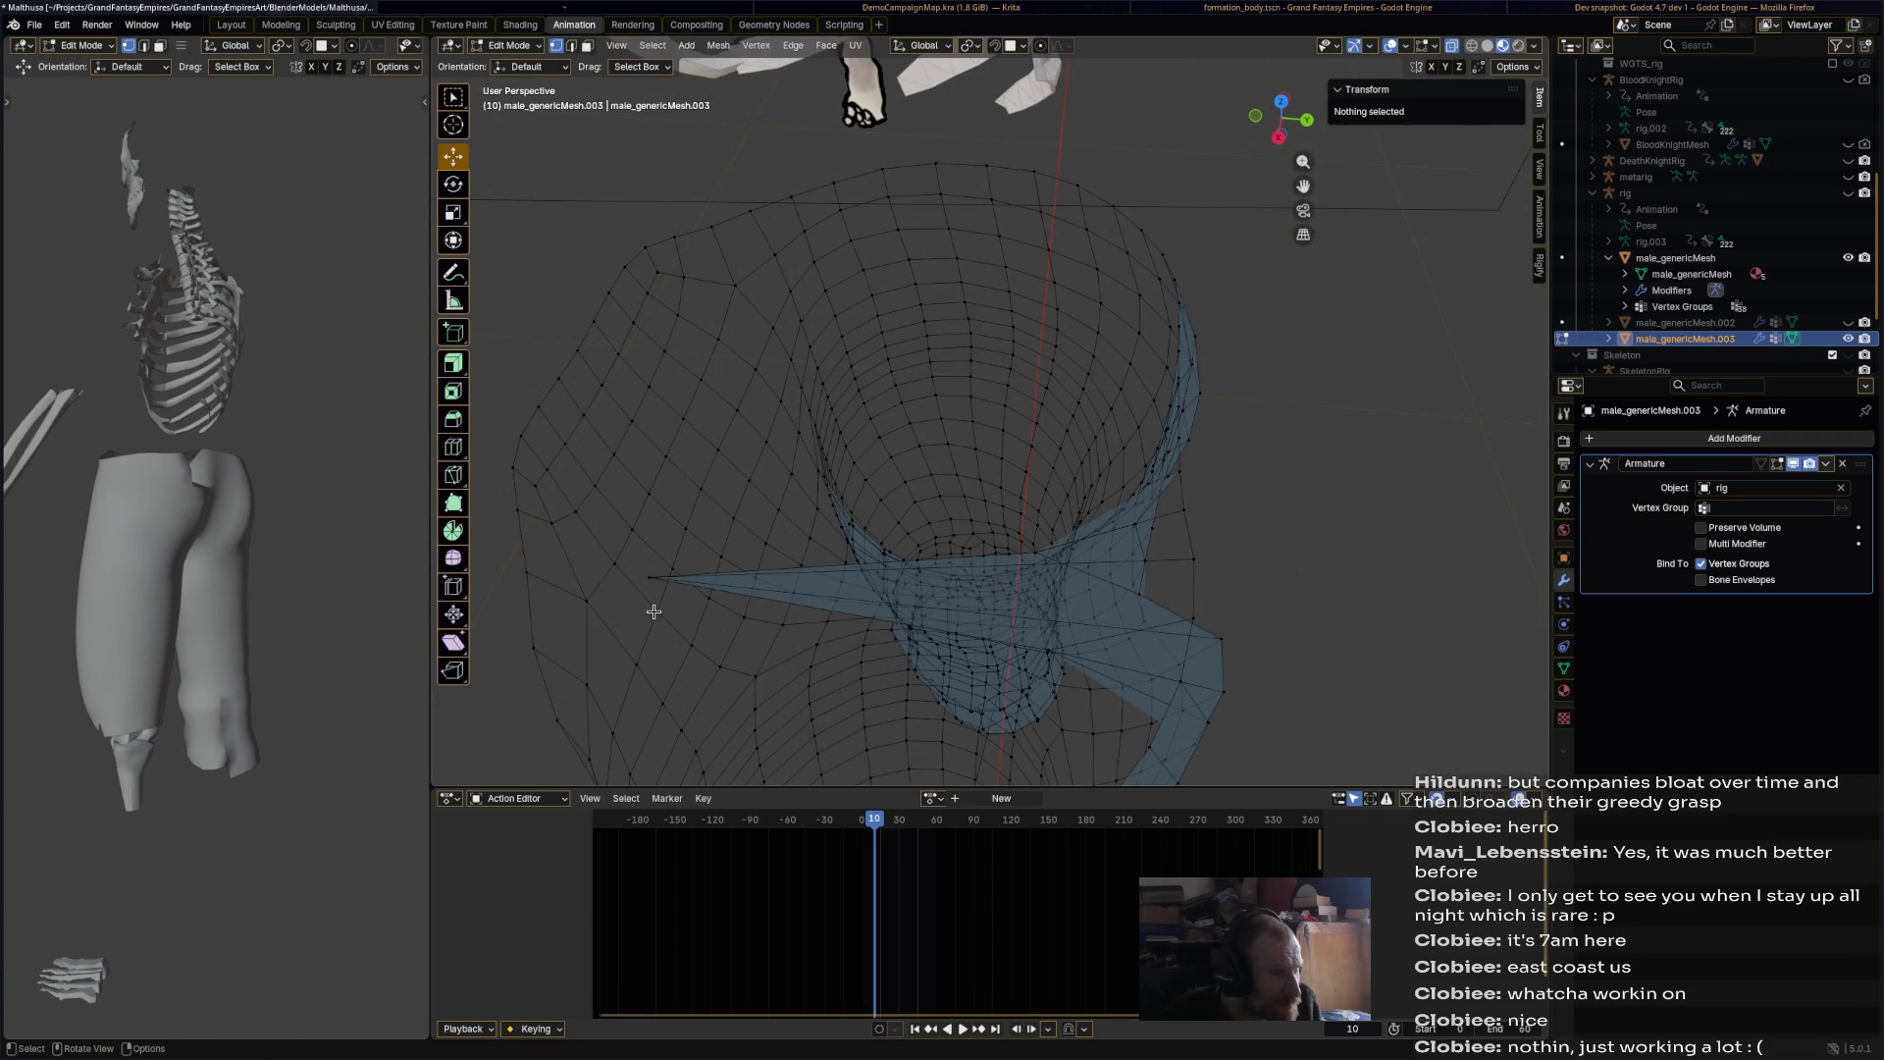
left_click(649, 582)
mouse_move(702, 578)
left_mouse_down()
mouse_move(1030, 569)
mouse_move(1109, 545)
mouse_move(1254, 585)
left_mouse_up()
left_click(1032, 551)
key("ctrl+z")
Step: Move two more stray spike vertices back along Y and save Malthusa.blend
middle_click_drag(1122, 534, 1079, 474)
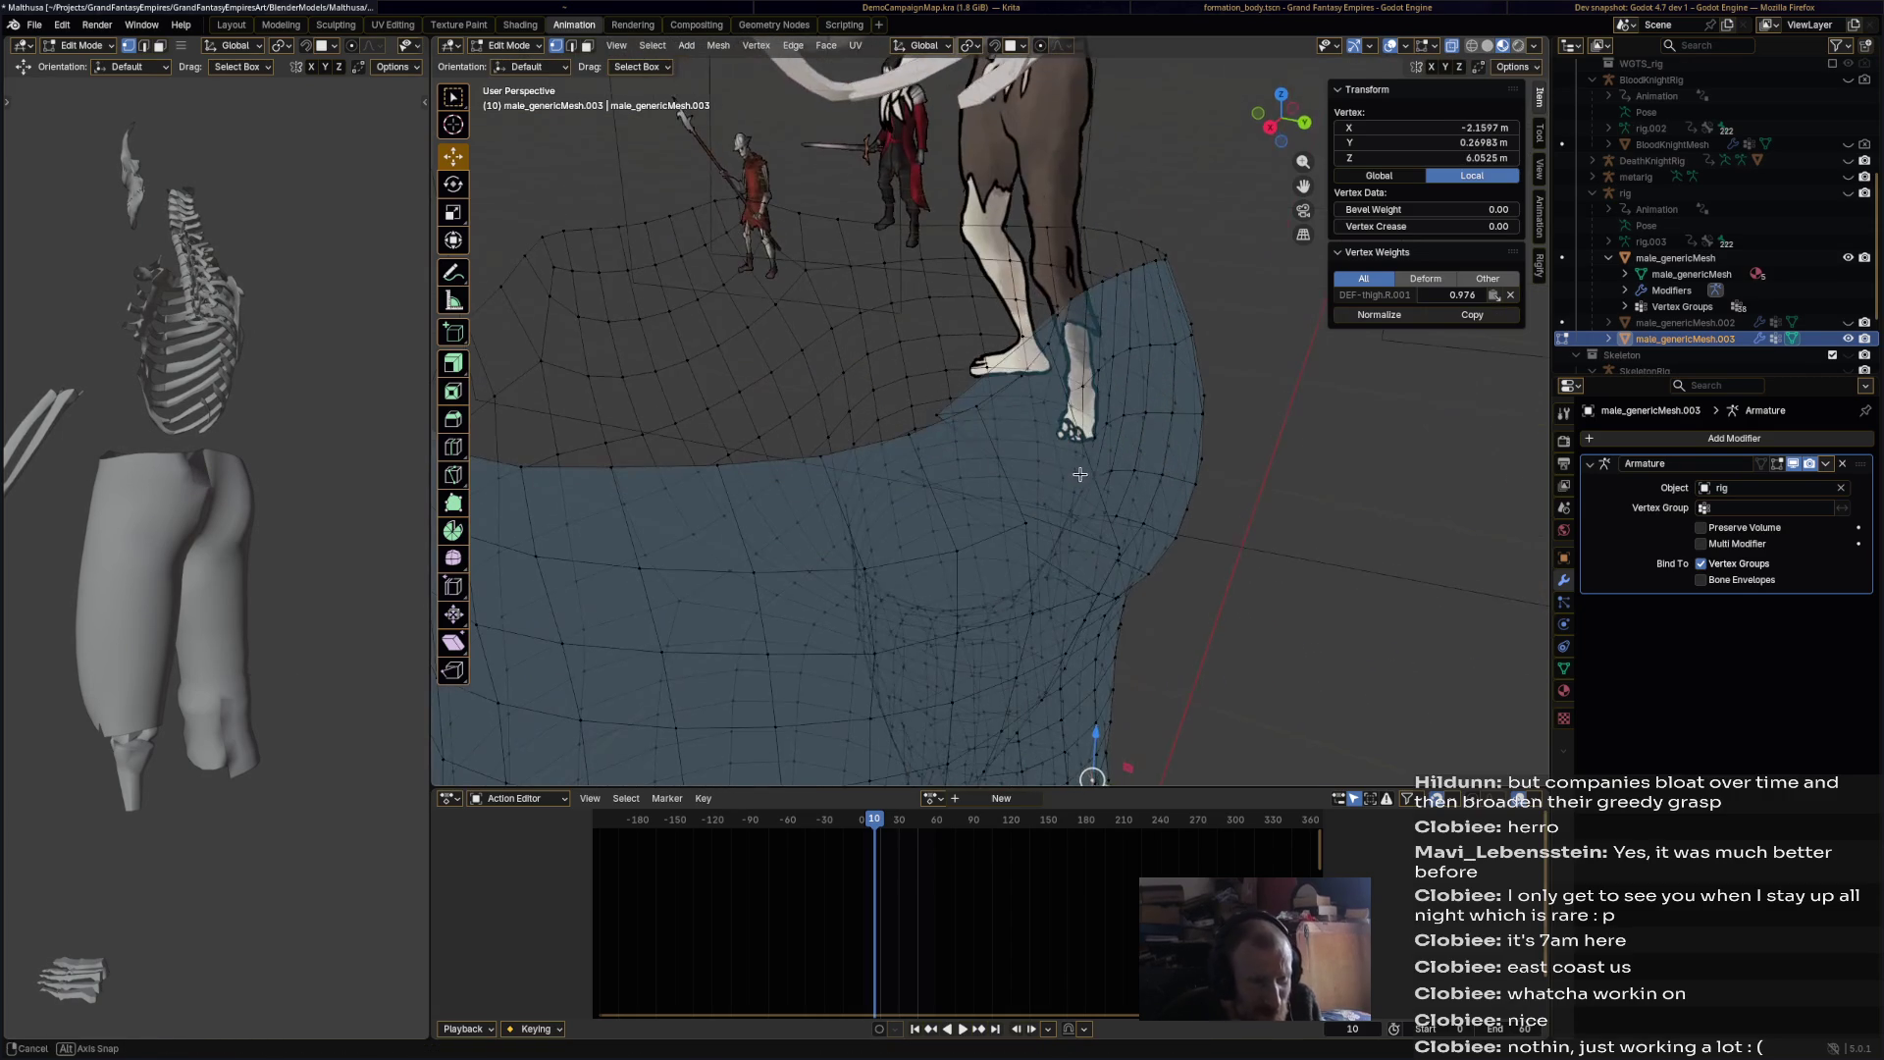
left_click(947, 420)
left_click_drag(1042, 436, 1068, 450)
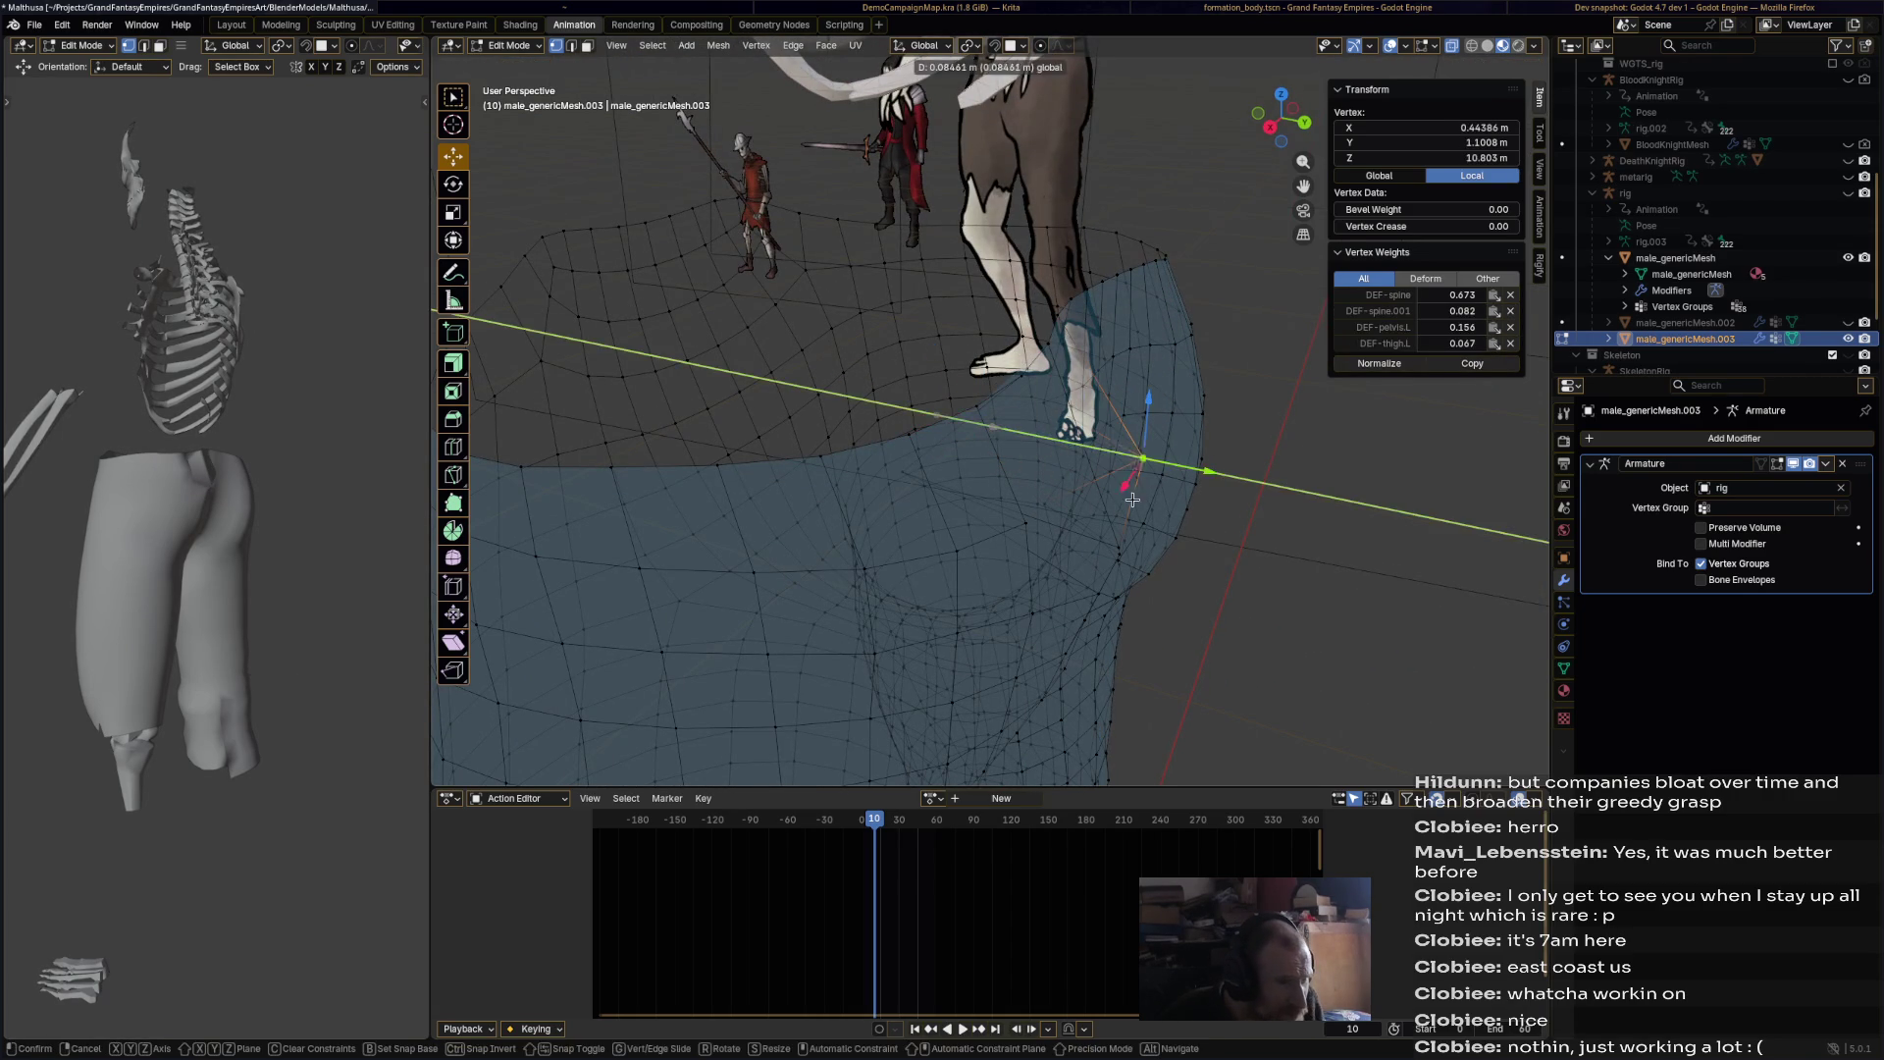
left_click_drag(1179, 486, 1179, 486)
left_click(957, 486)
left_click_drag(1023, 503, 1151, 555)
left_click(1149, 564)
mouse_move(1149, 565)
middle_mouse_down()
mouse_move(1080, 491)
mouse_move(1113, 567)
middle_mouse_up()
key("alt+a")
key("ctrl+s")
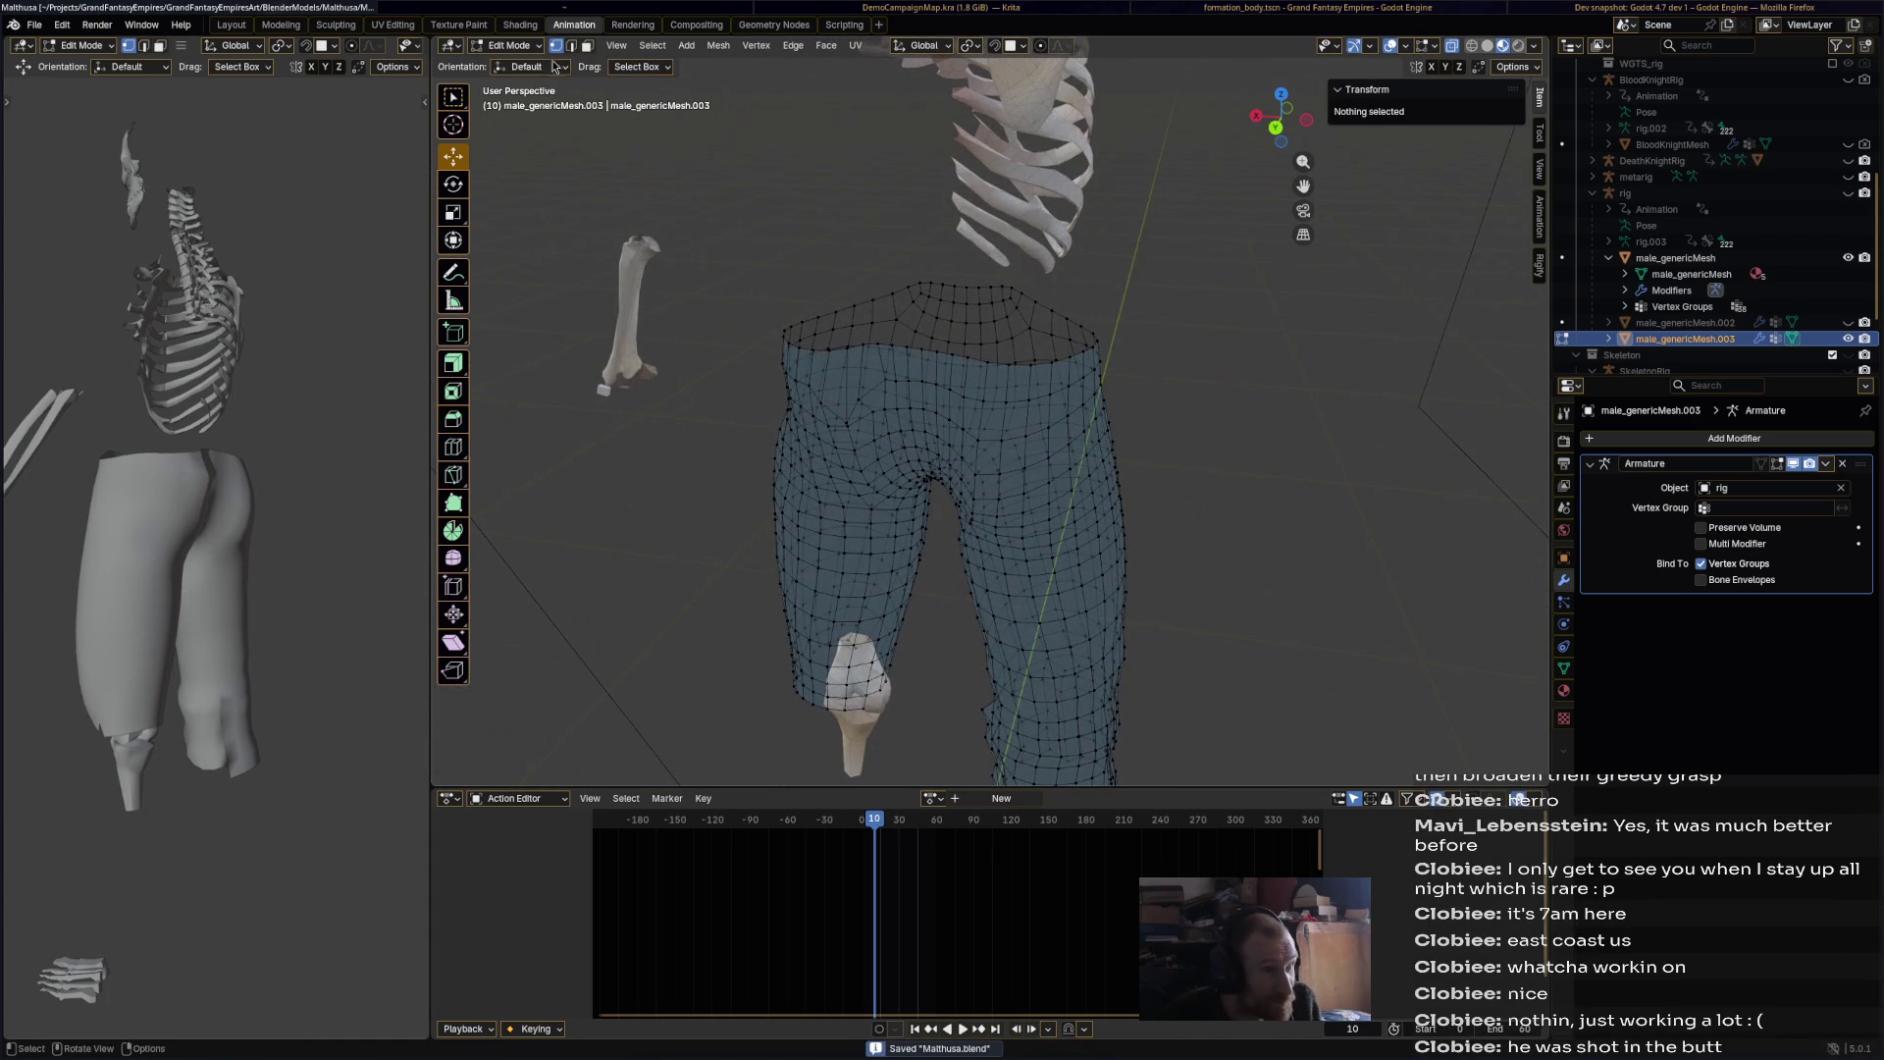
left_click(510, 45)
Step: Return to Sculpt Mode and try the Smooth and Inflate/Deflate brushes around the legs
left_click(548, 91)
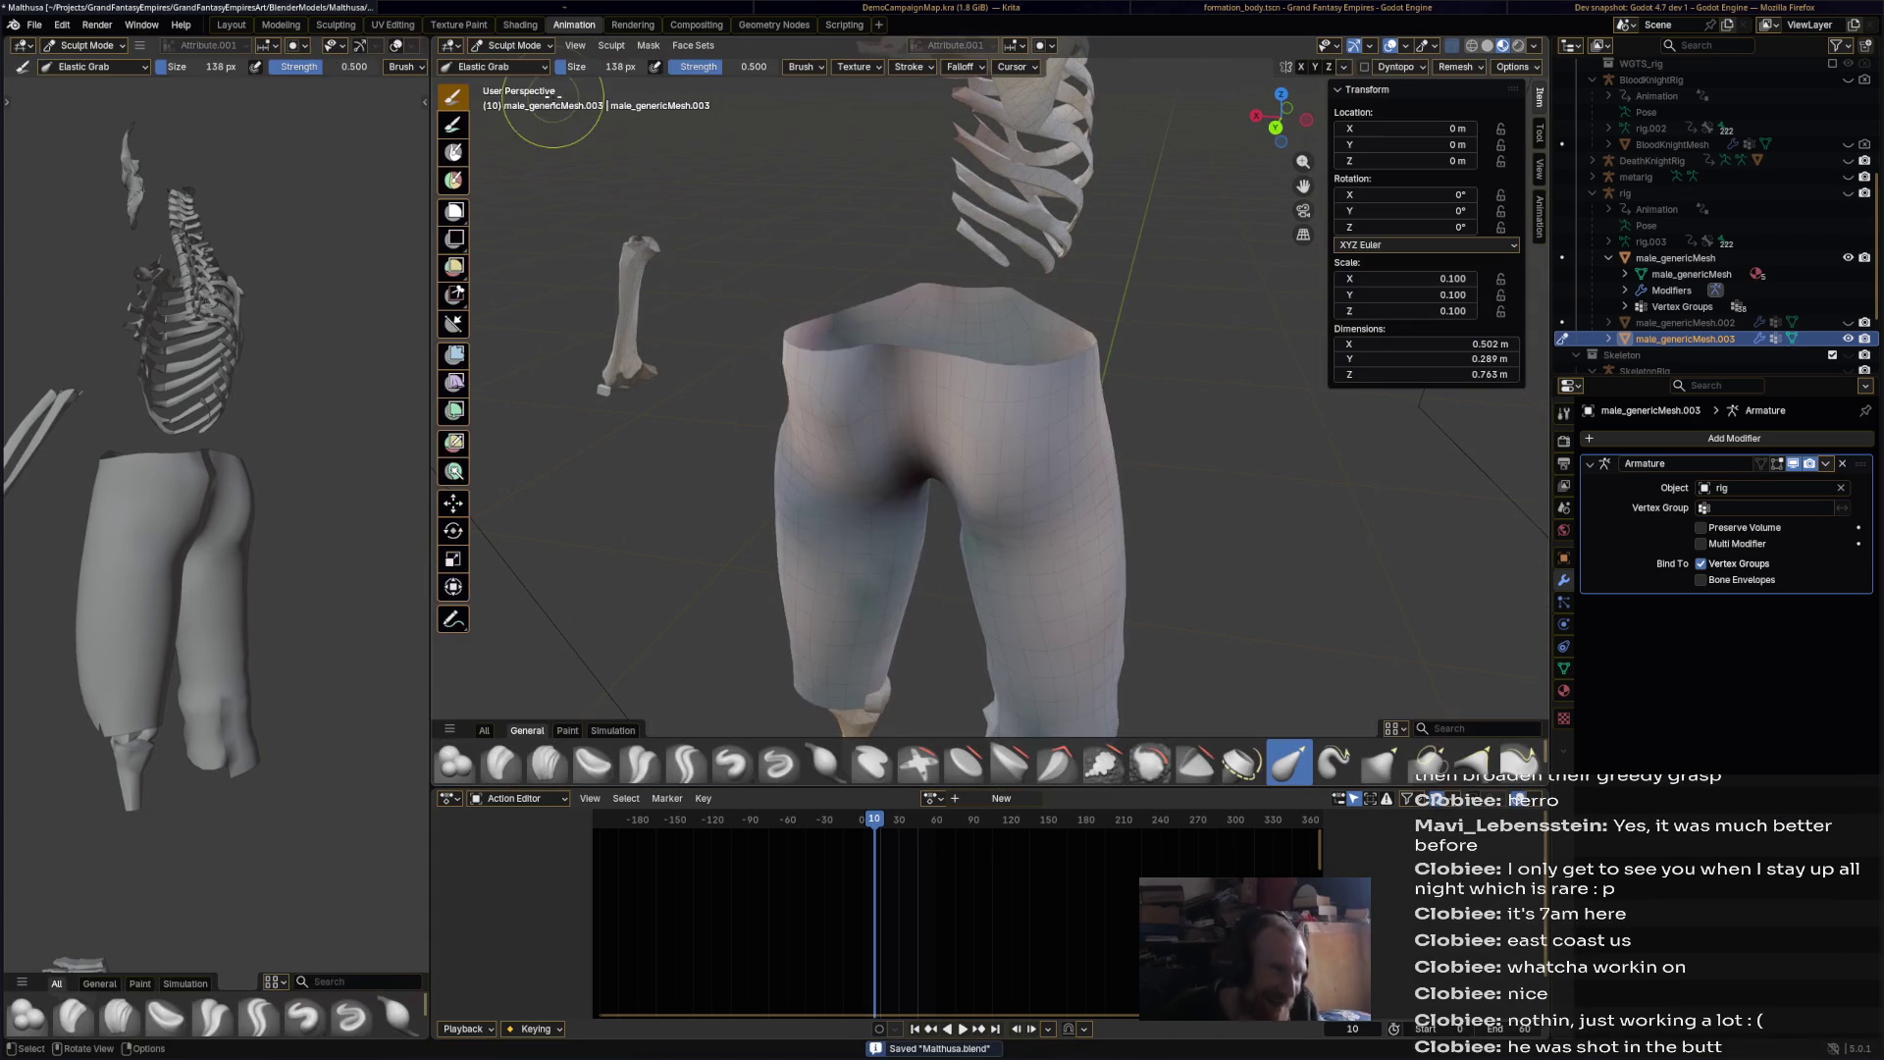
middle_click_drag(1128, 491, 1210, 571)
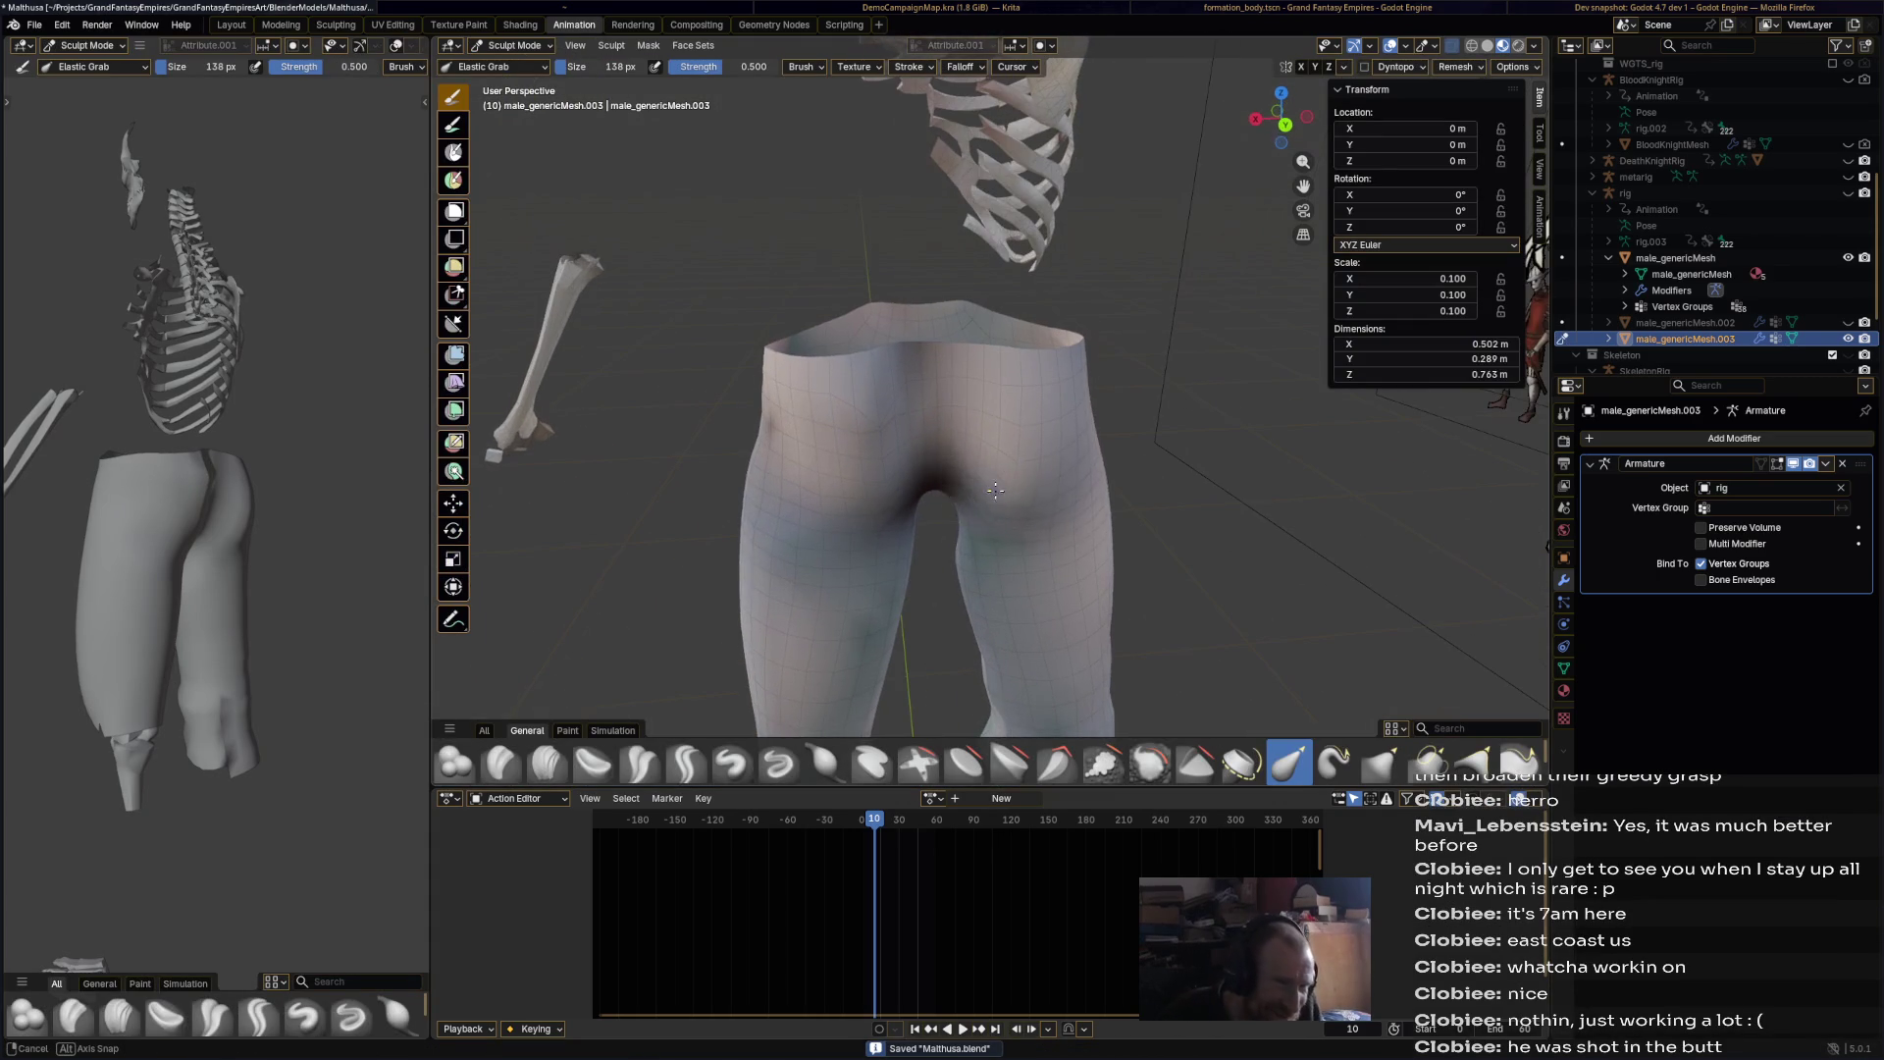
left_click(1150, 764)
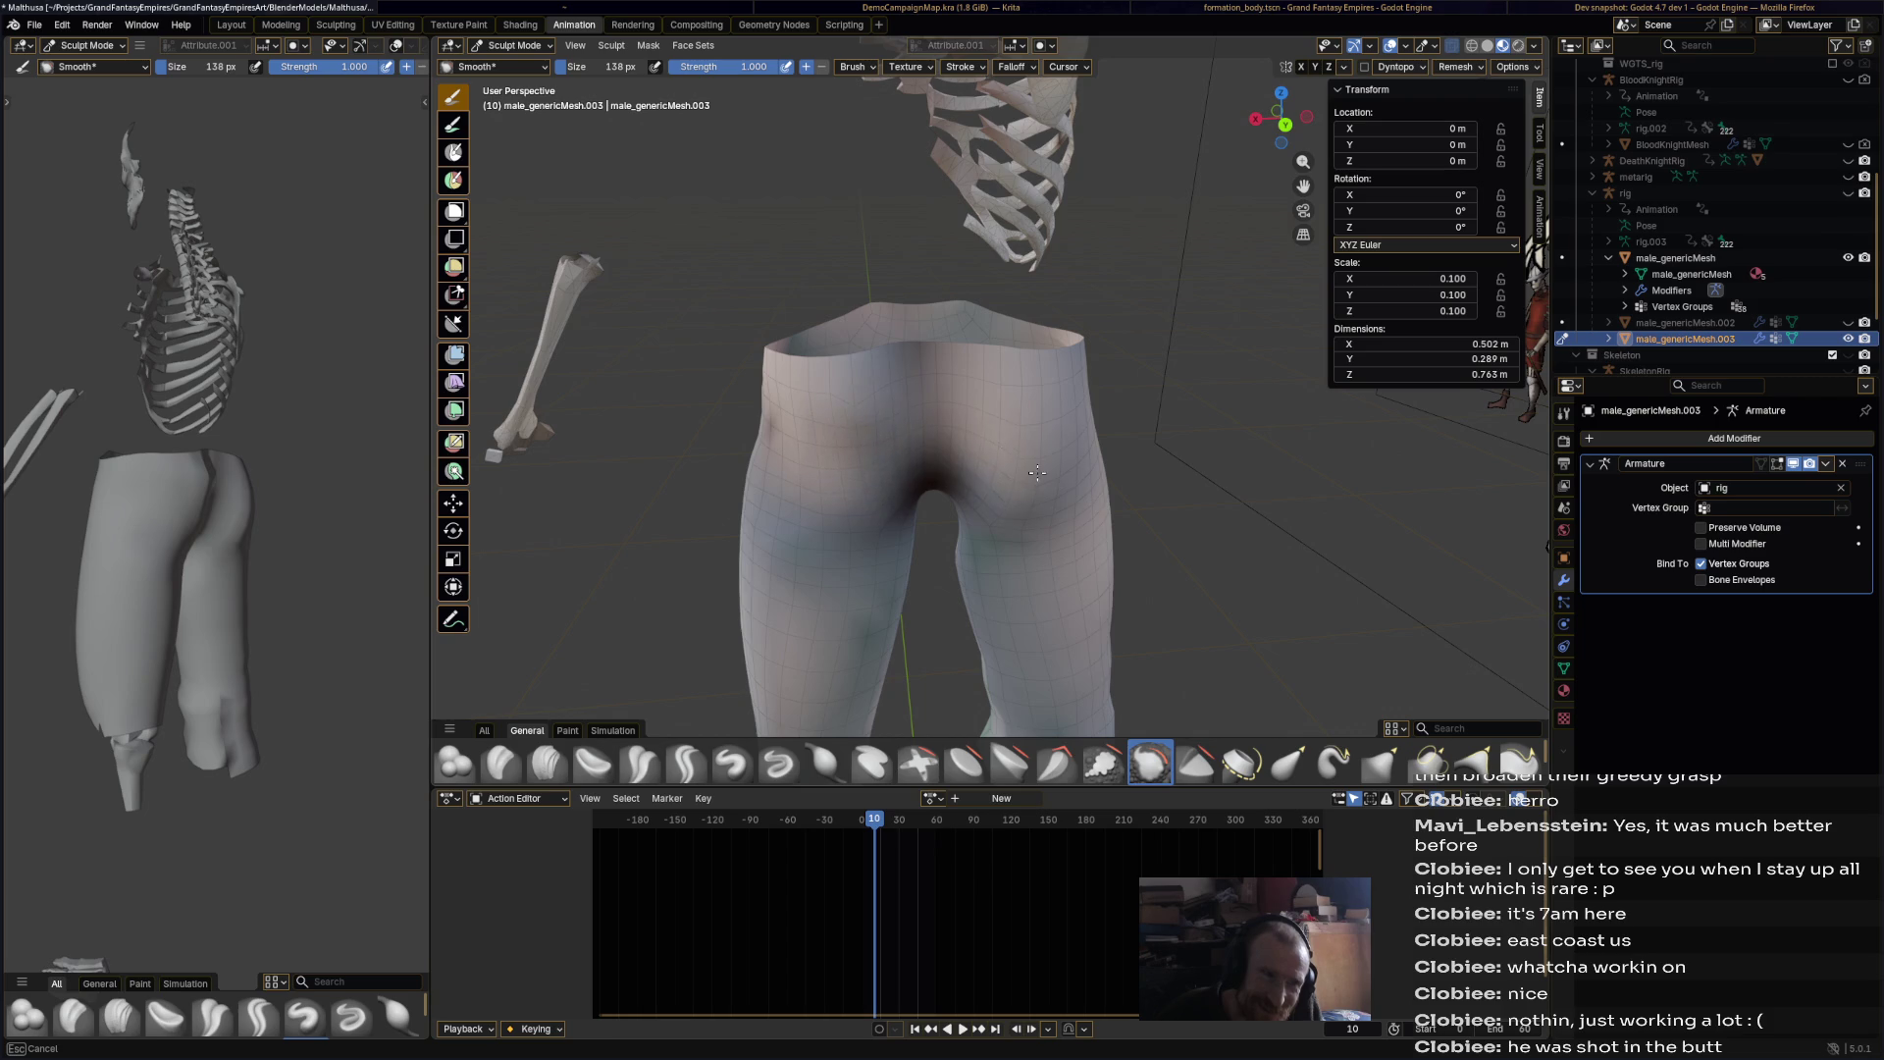
middle_click_drag(1010, 526, 977, 823)
left_click(825, 763)
middle_click_drag(917, 589, 937, 500)
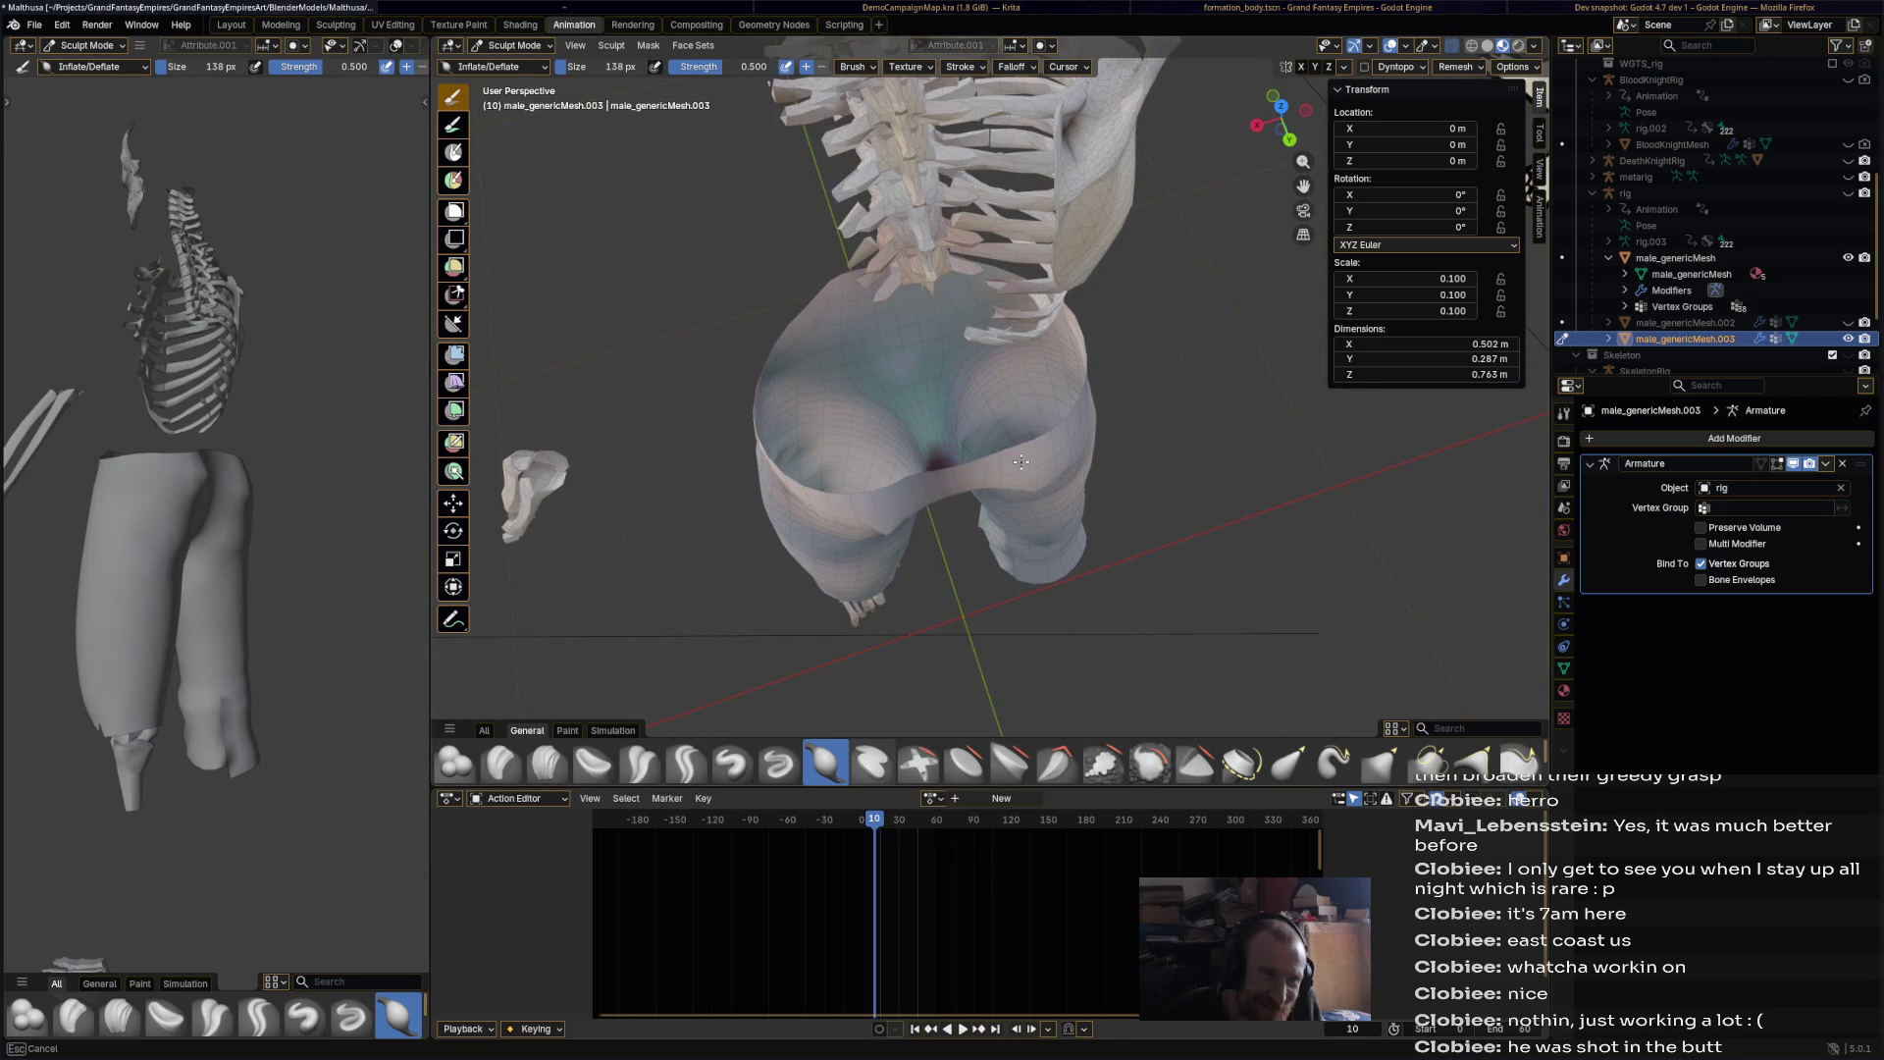
middle_click_drag(920, 481, 819, 384)
middle_click_drag(982, 449, 1206, 413)
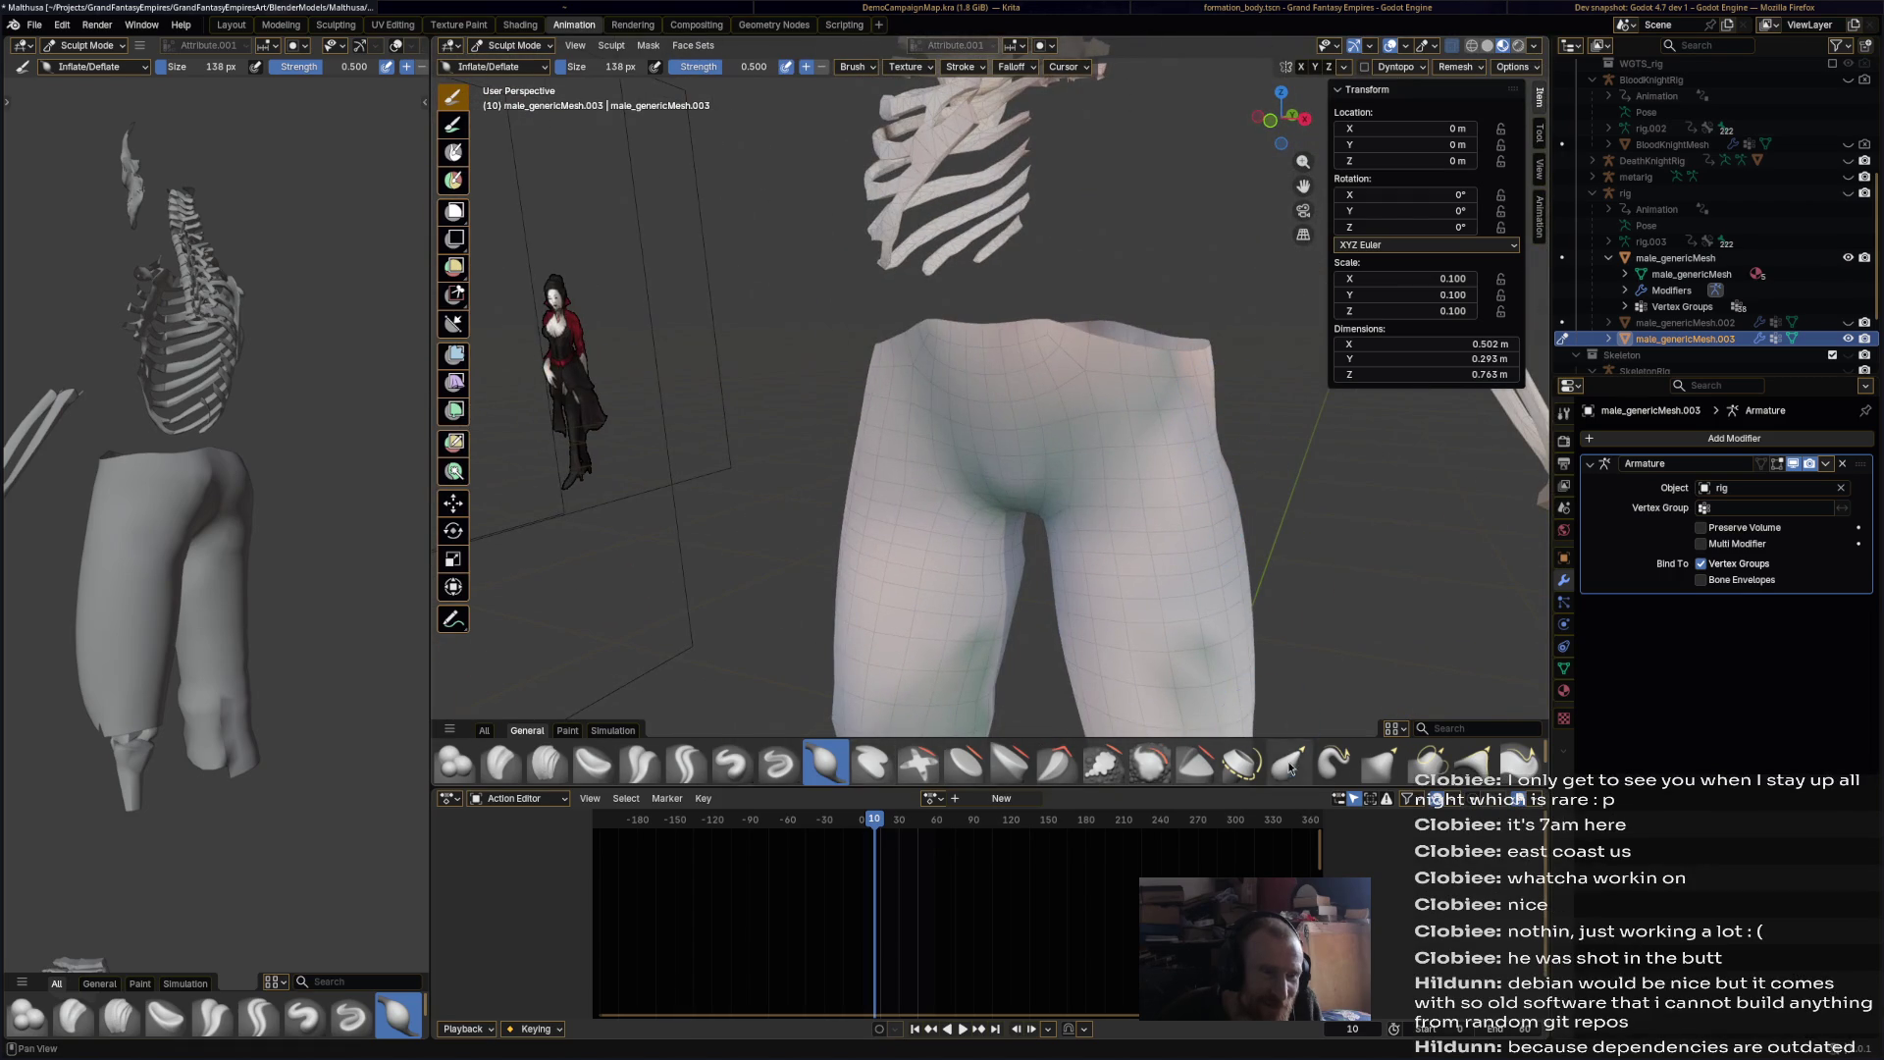
Step: Nudge and widen the shorts mesh with the Elastic Grab brush
left_click(1289, 763)
middle_click_drag(1223, 314, 984, 366)
mouse_move(937, 283)
middle_mouse_down()
mouse_move(1046, 361)
mouse_move(865, 366)
middle_mouse_up()
mouse_move(810, 255)
middle_mouse_down()
mouse_move(863, 400)
mouse_move(1090, 423)
middle_mouse_up()
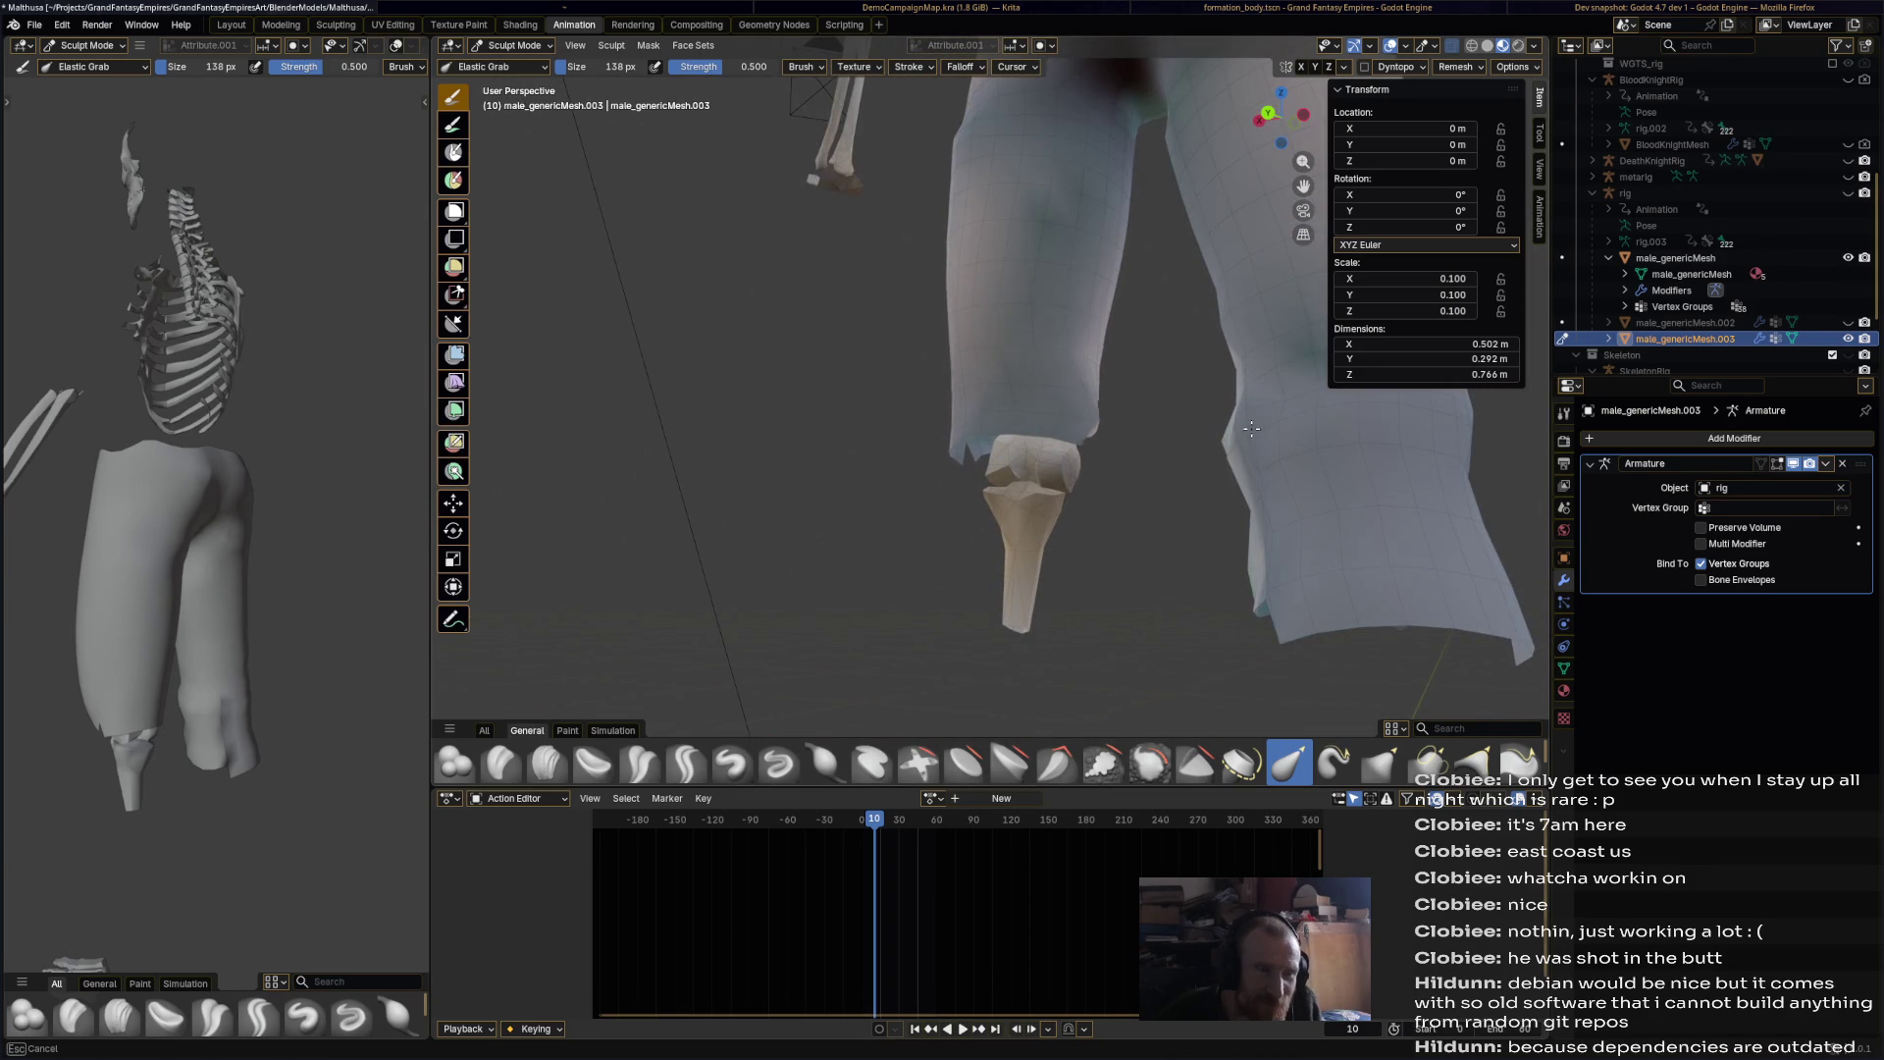
left_click_drag(1089, 437, 992, 429)
mouse_move(992, 429)
middle_mouse_down()
mouse_move(1045, 452)
mouse_move(991, 441)
mouse_move(888, 314)
mouse_move(898, 329)
middle_mouse_up()
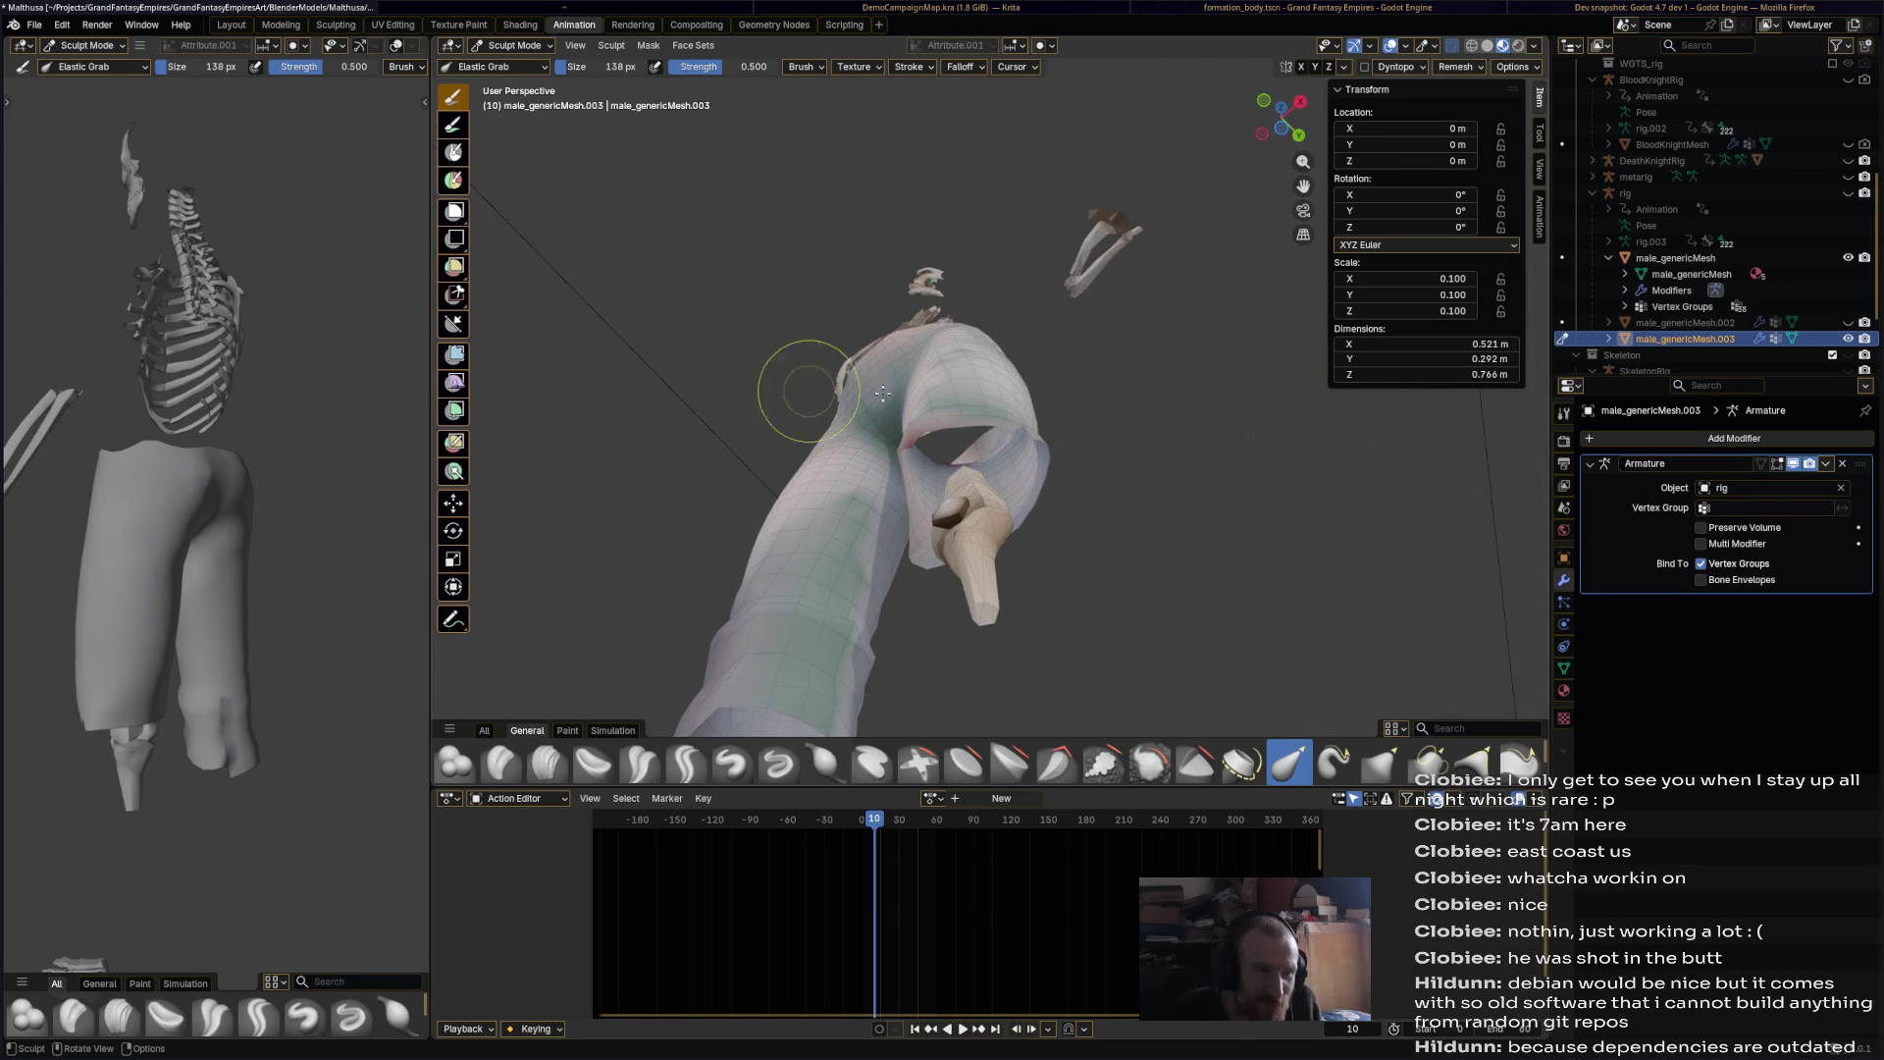
left_click_drag(989, 417, 989, 417)
mouse_move(989, 417)
middle_mouse_down()
mouse_move(854, 521)
mouse_move(873, 576)
mouse_move(919, 458)
middle_mouse_up()
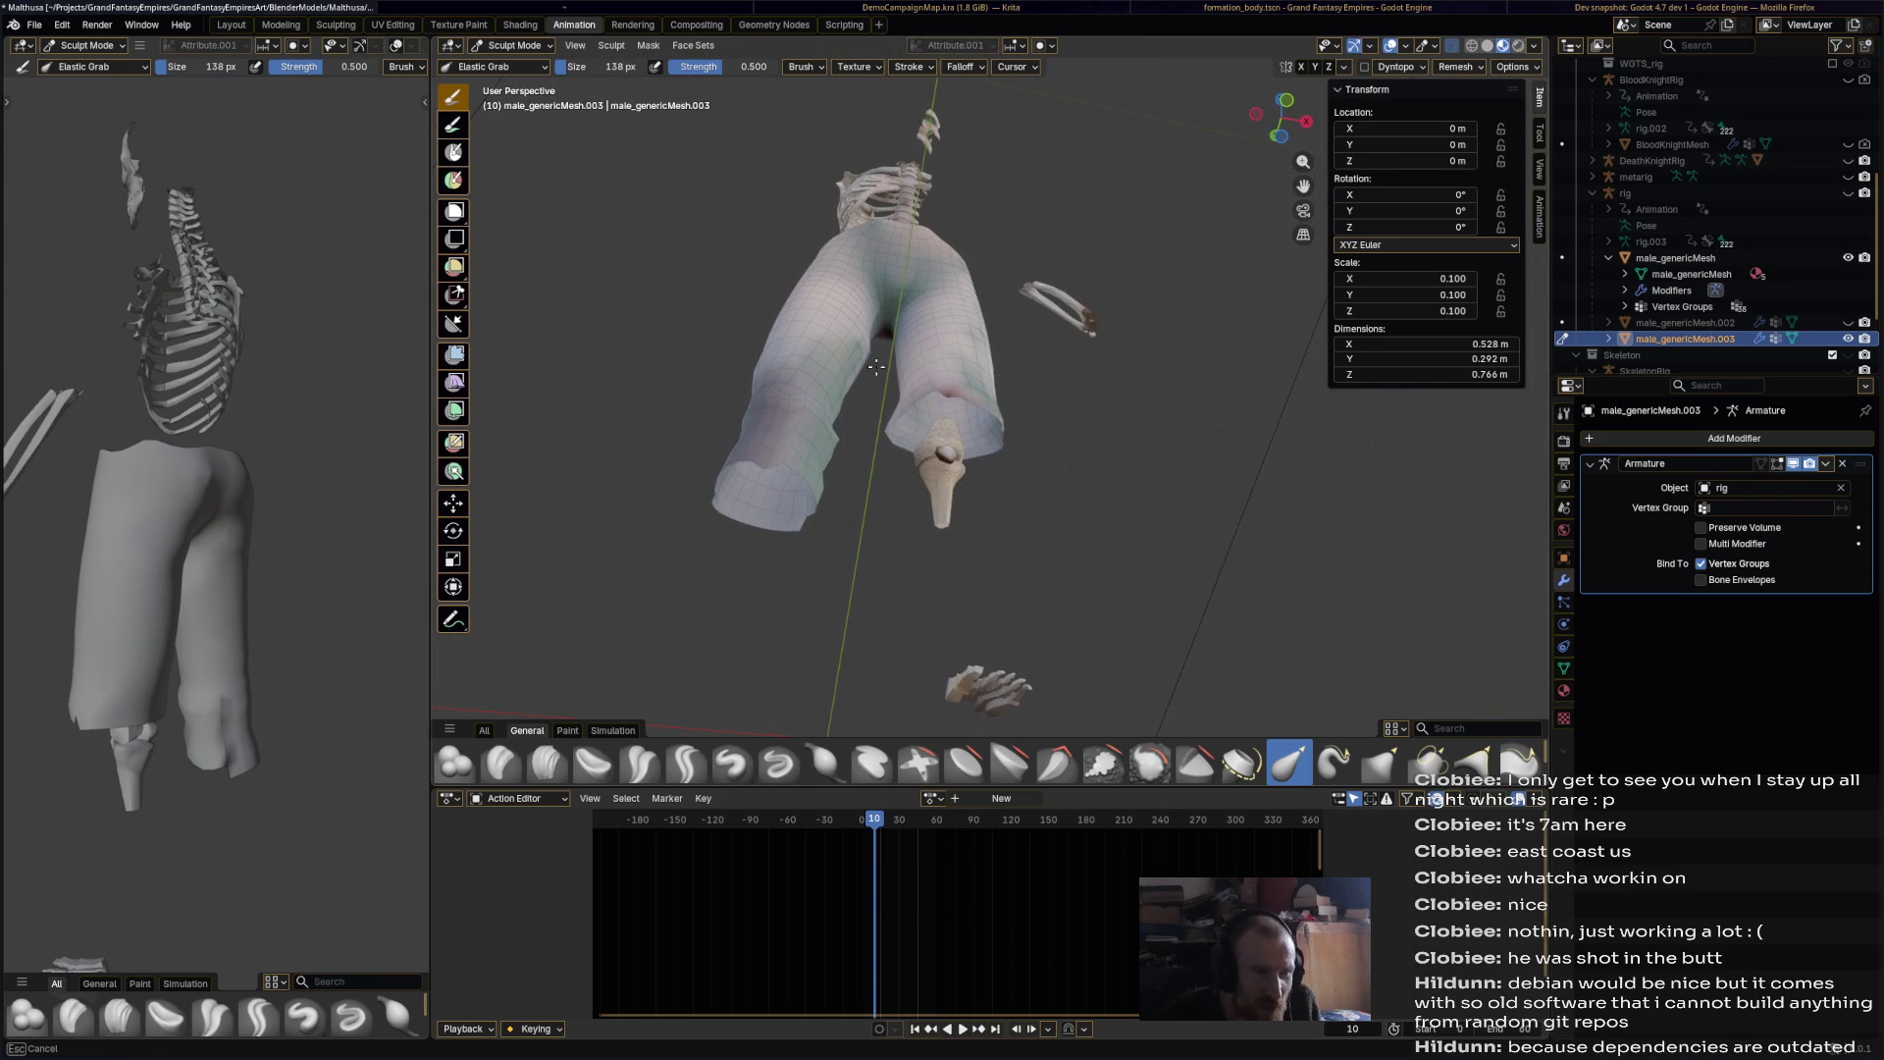
Step: Reshape the left shorts leg into a loose fit and save Malthusa.blend
mouse_move(802, 459)
left_mouse_down()
mouse_move(842, 422)
mouse_move(624, 442)
left_mouse_up()
mouse_move(802, 489)
middle_mouse_down()
mouse_move(587, 395)
mouse_move(1103, 543)
middle_mouse_up()
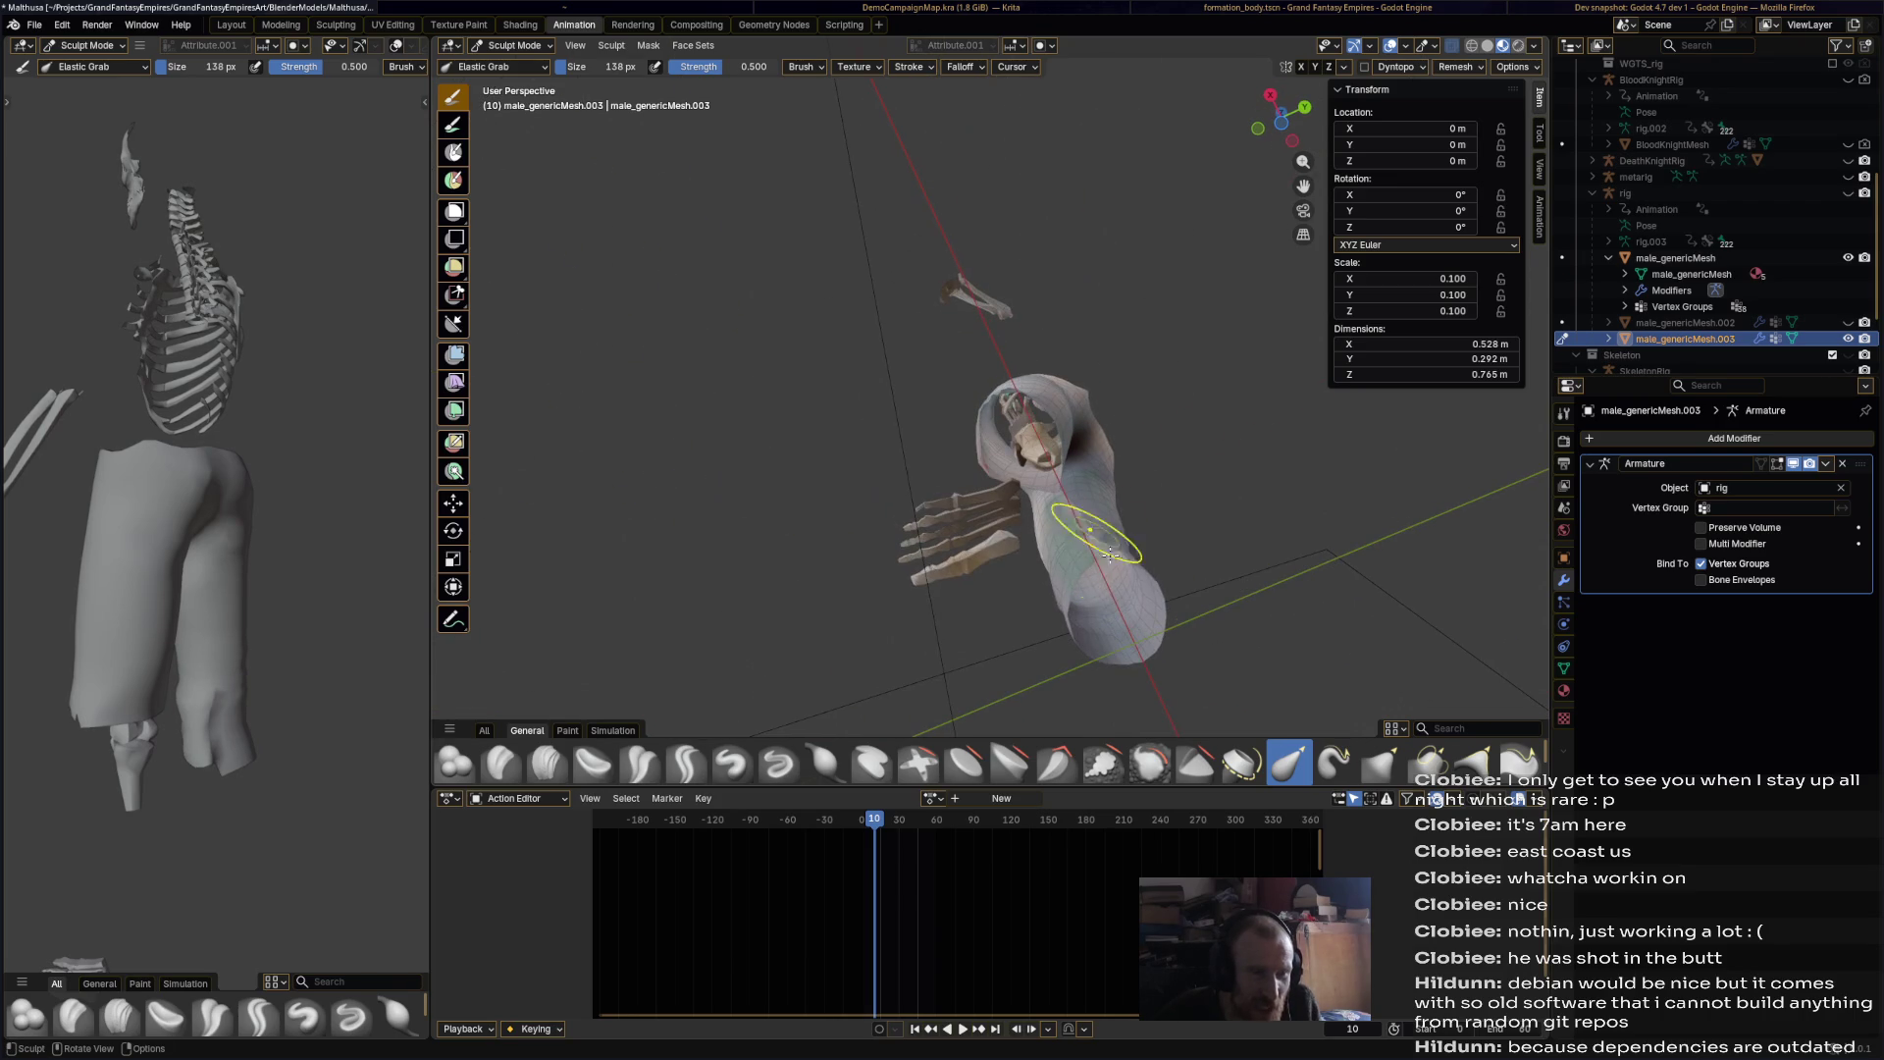
middle_click_drag(1210, 569, 1212, 571)
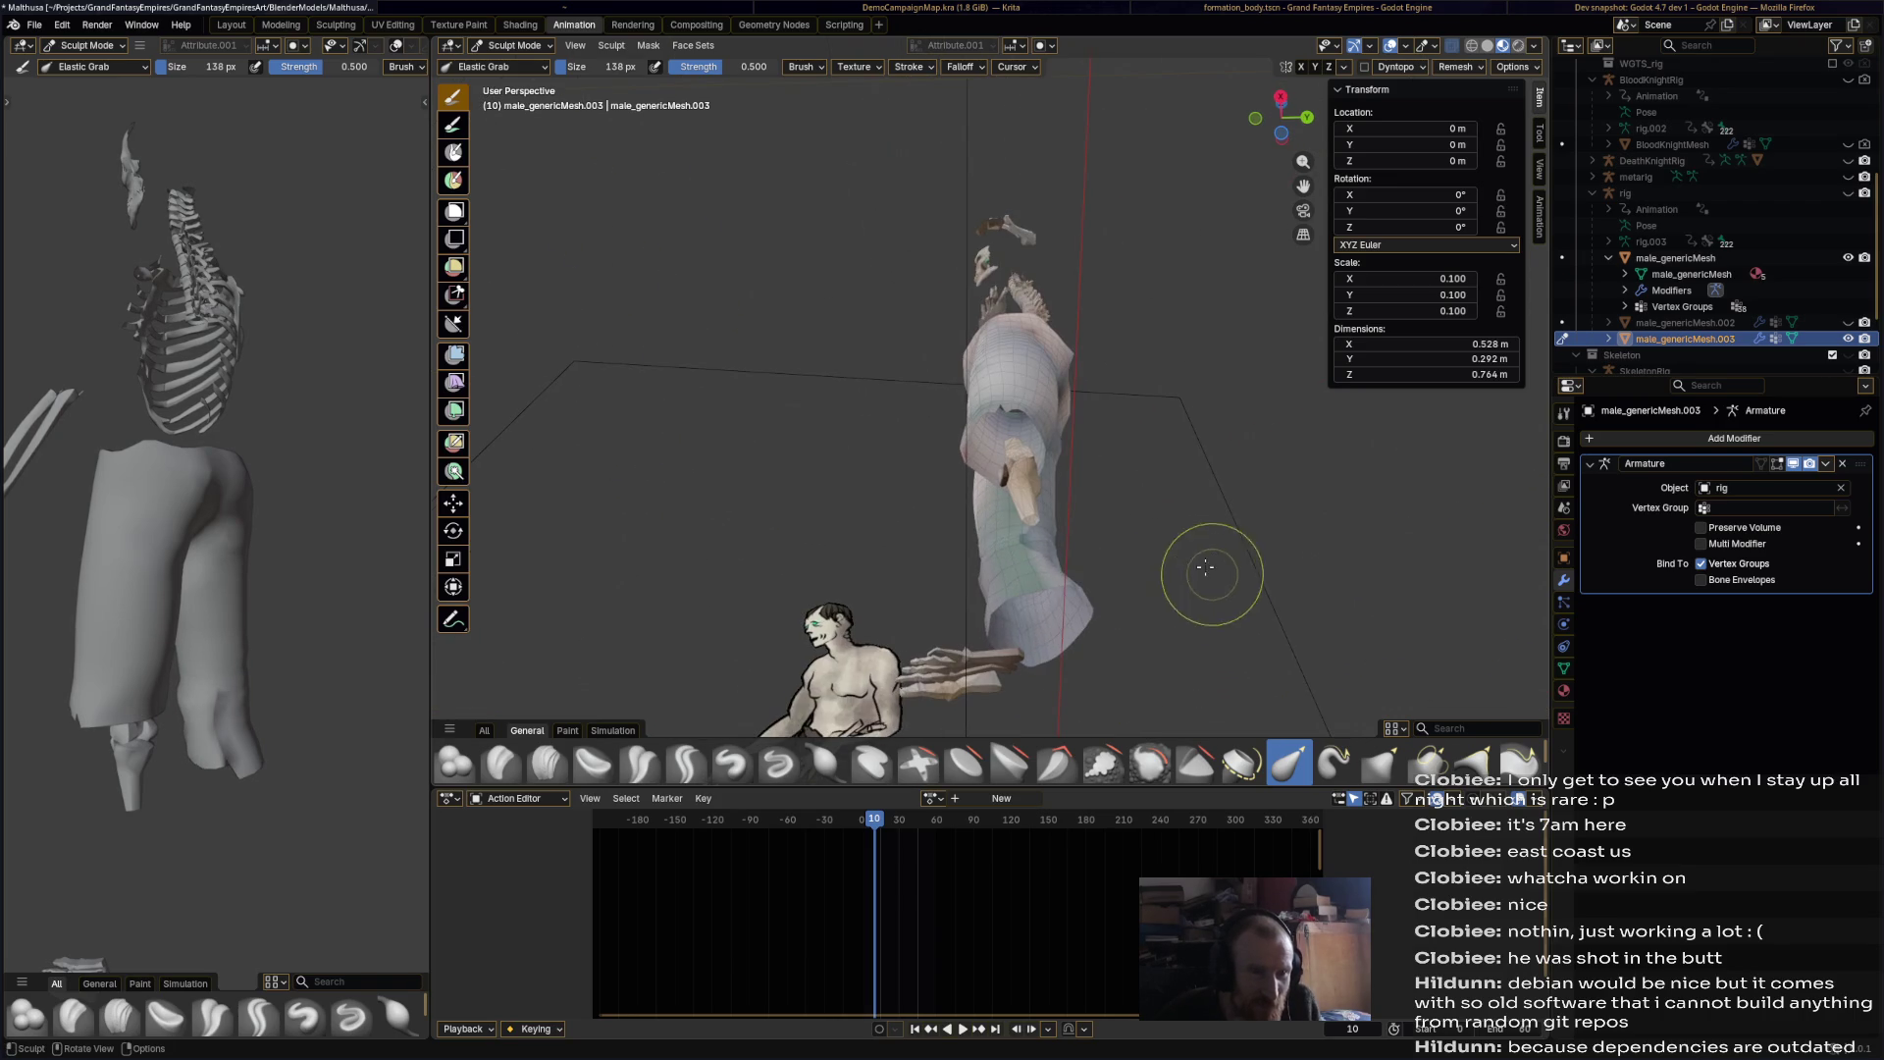
mouse_move(966, 571)
middle_mouse_down()
mouse_move(906, 459)
mouse_move(935, 425)
mouse_move(817, 263)
middle_mouse_up()
key("ctrl+s")
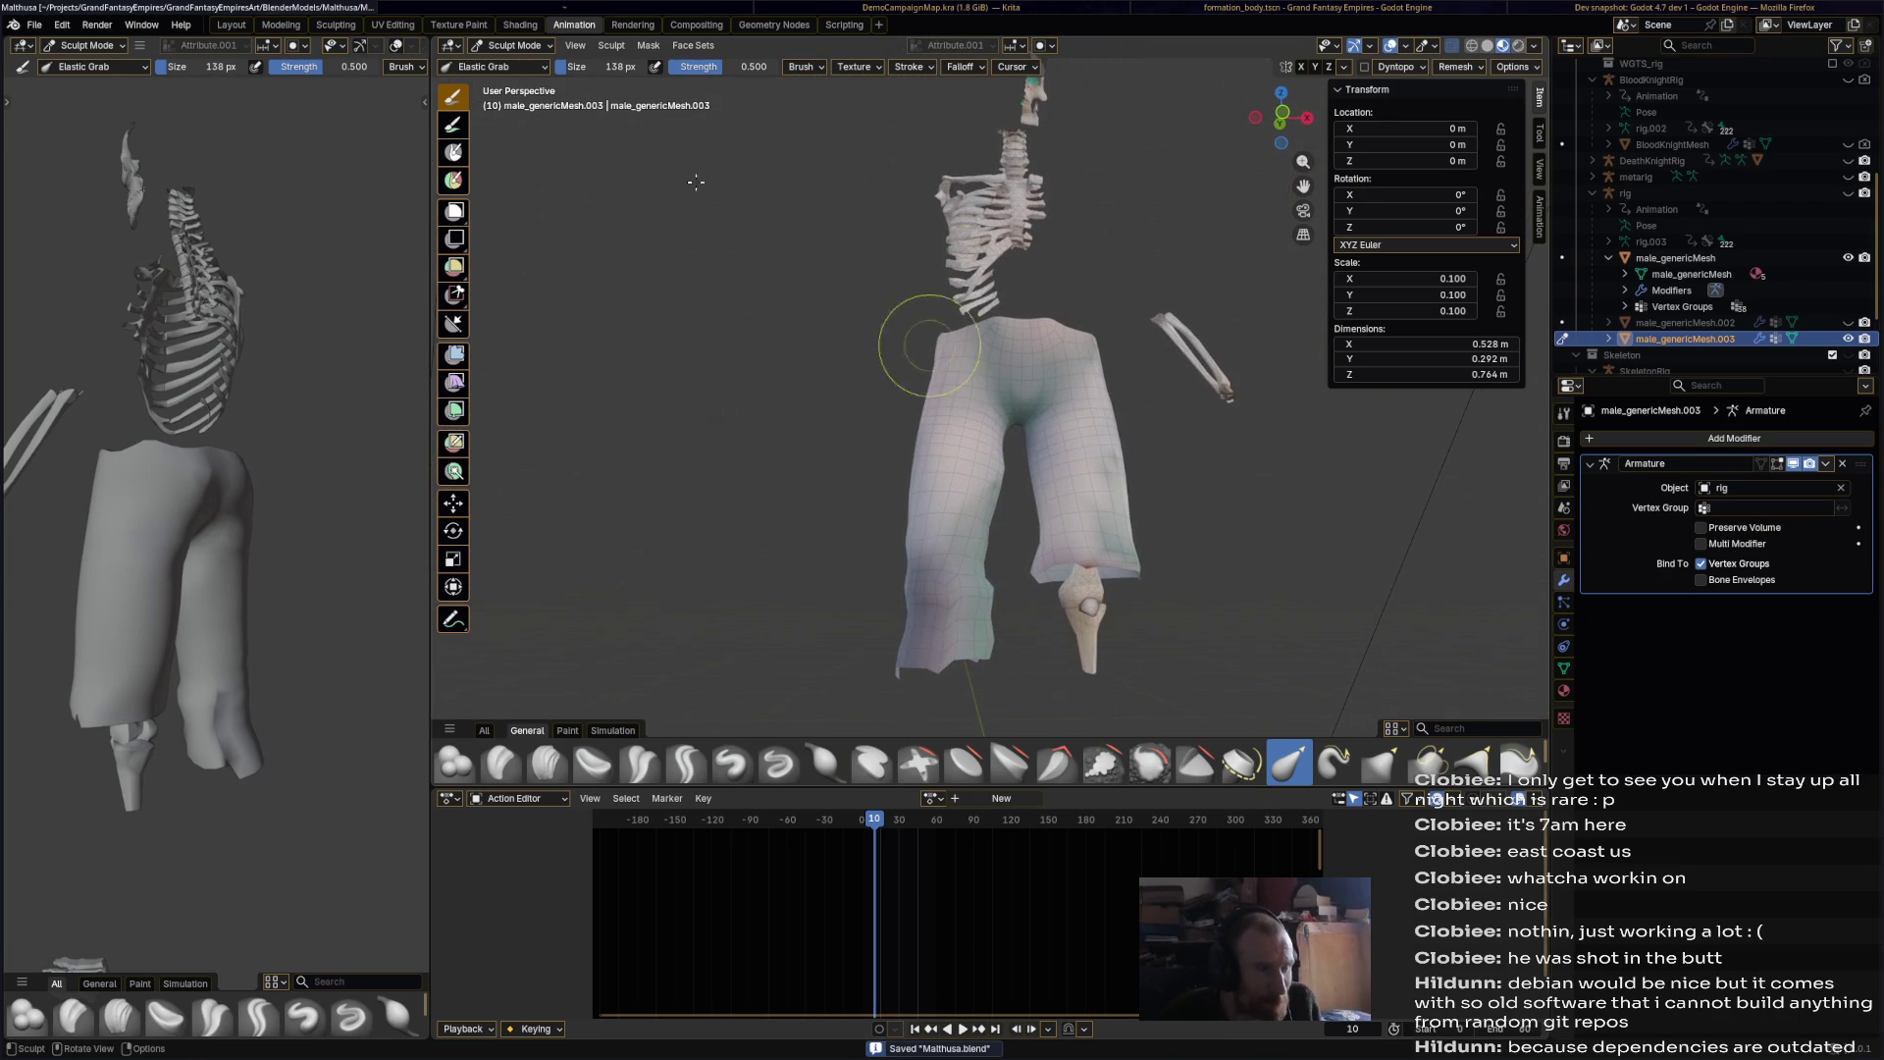
left_click(546, 52)
Step: Return to Object Mode, deselect the shorts and unhide male_genericMesh.002 in the outliner
left_click(516, 63)
left_click(746, 416)
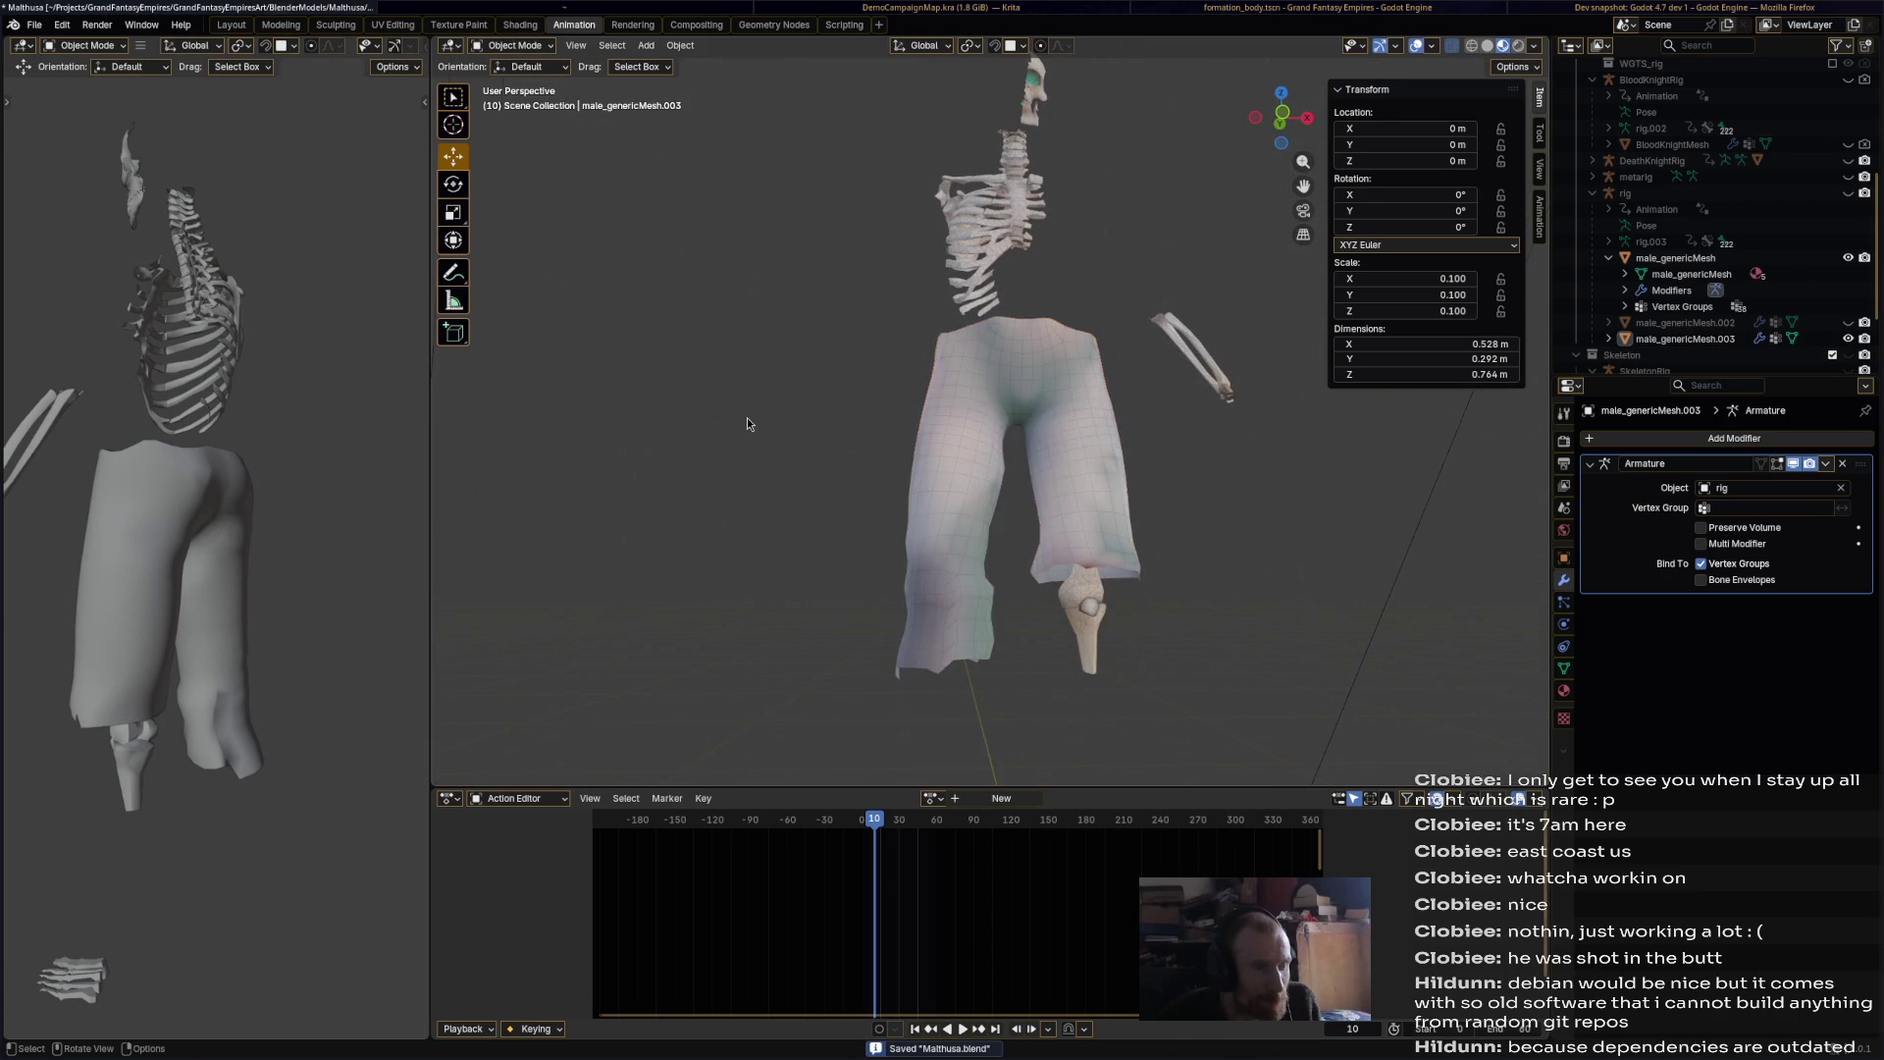
scroll(746, 416, "down", 3)
left_click(1847, 322)
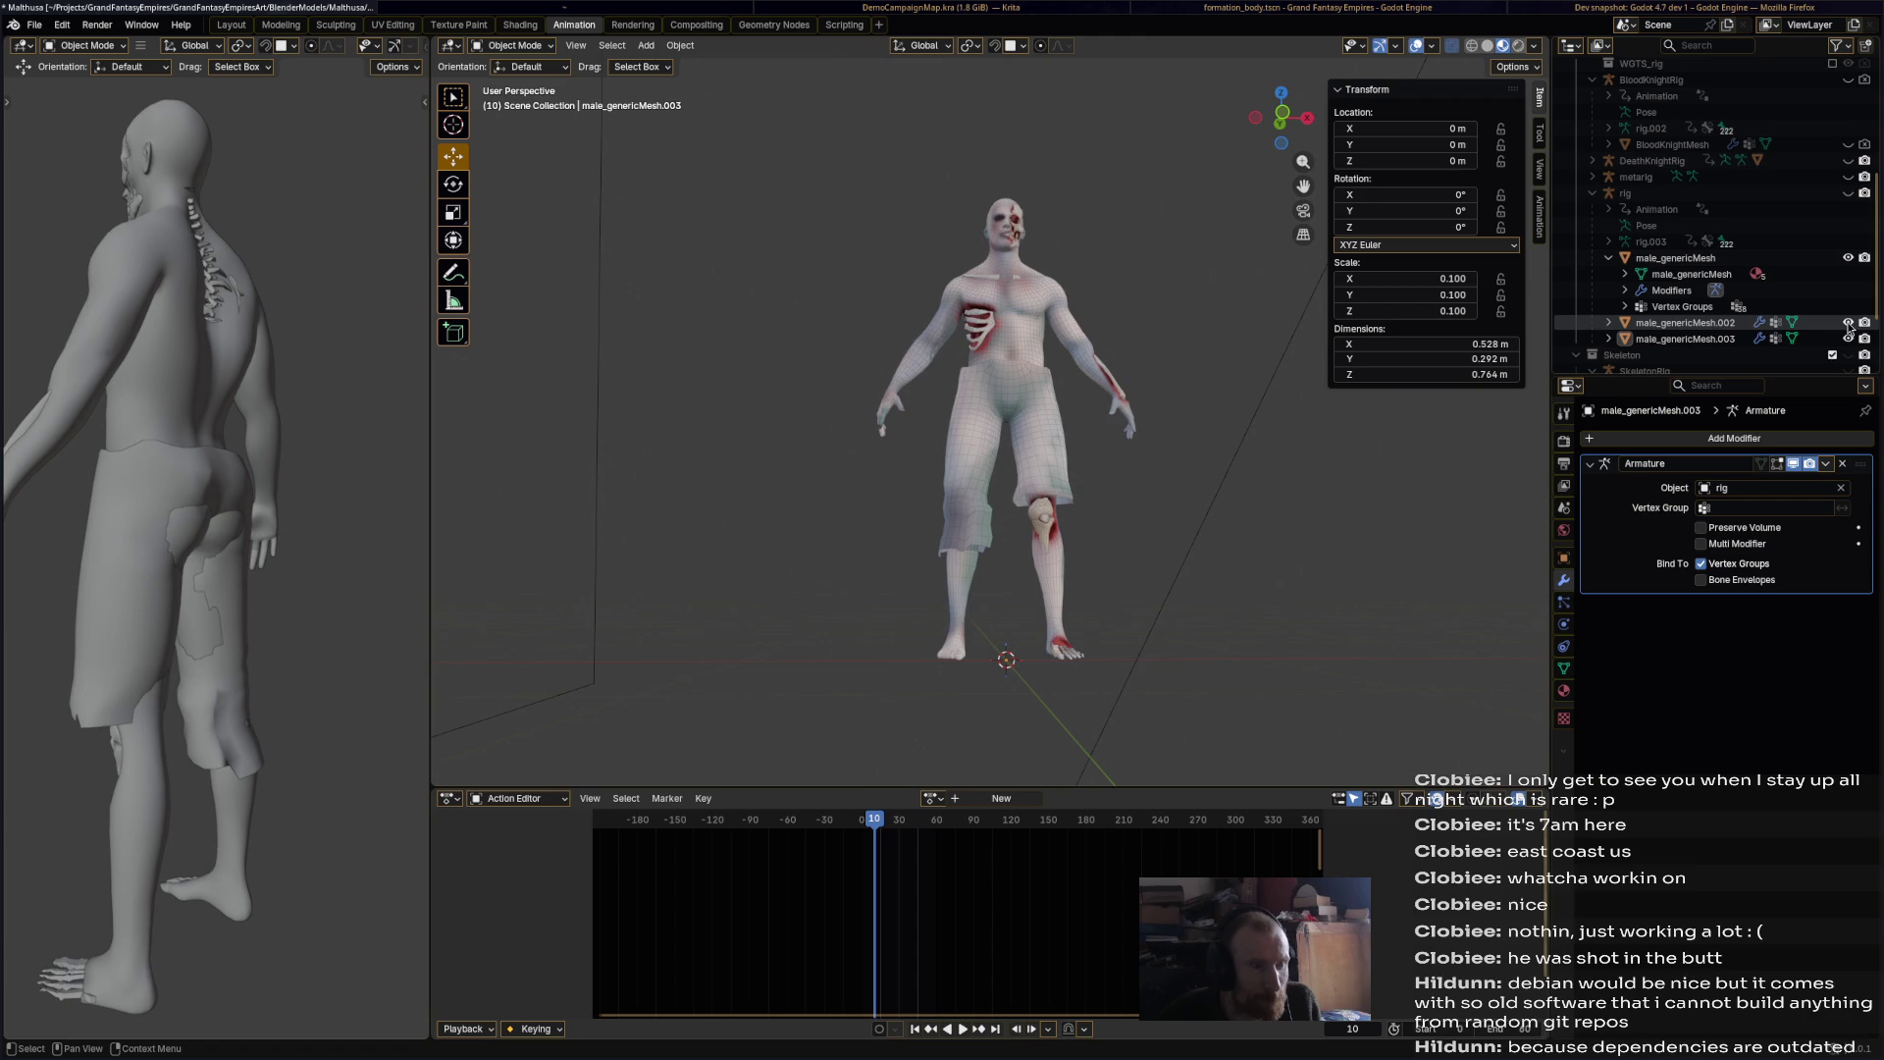
scroll(1051, 339, "up", 2)
Step: Put the shorts back into Sculpt Mode with the Inflate/Deflate brush and save
mouse_move(1067, 330)
middle_mouse_down()
mouse_move(932, 386)
mouse_move(928, 349)
middle_mouse_up()
left_click(512, 46)
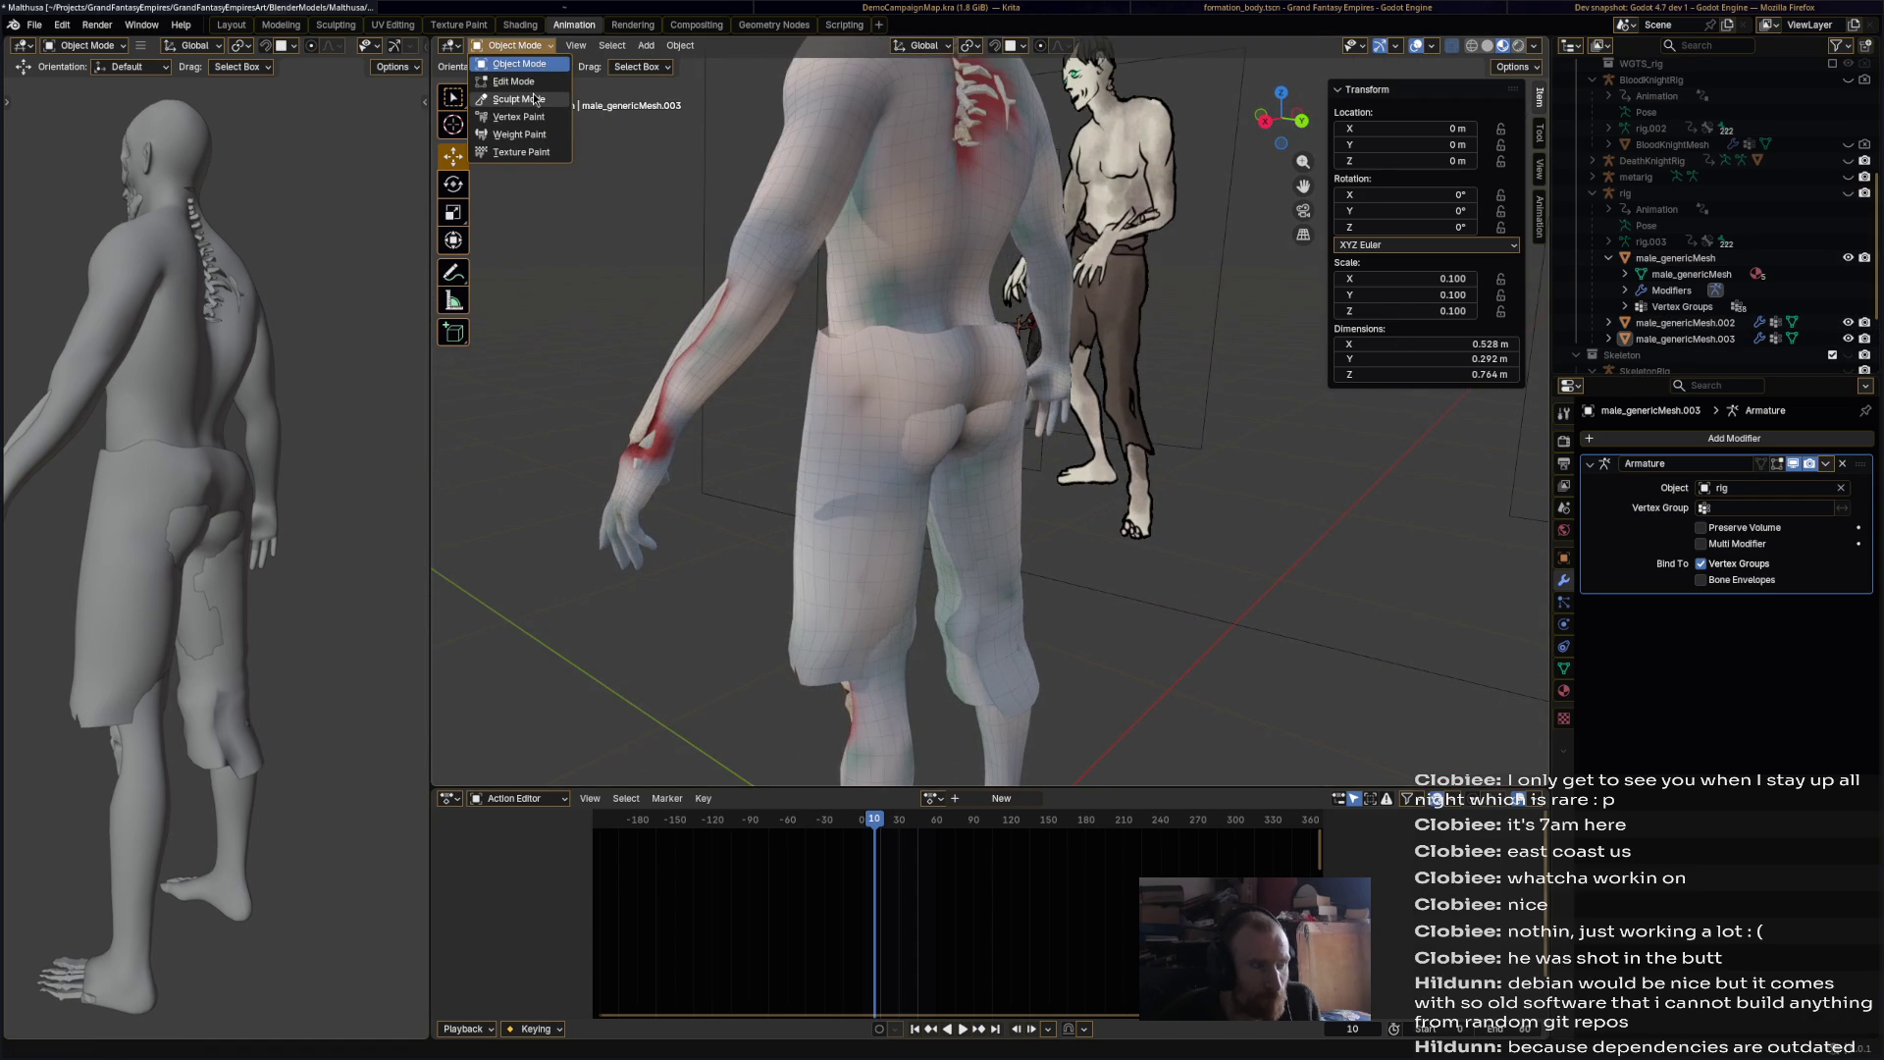
left_click(518, 99)
mouse_move(998, 473)
middle_mouse_down()
mouse_move(911, 622)
mouse_move(878, 530)
mouse_move(898, 451)
middle_mouse_up()
left_click(834, 767)
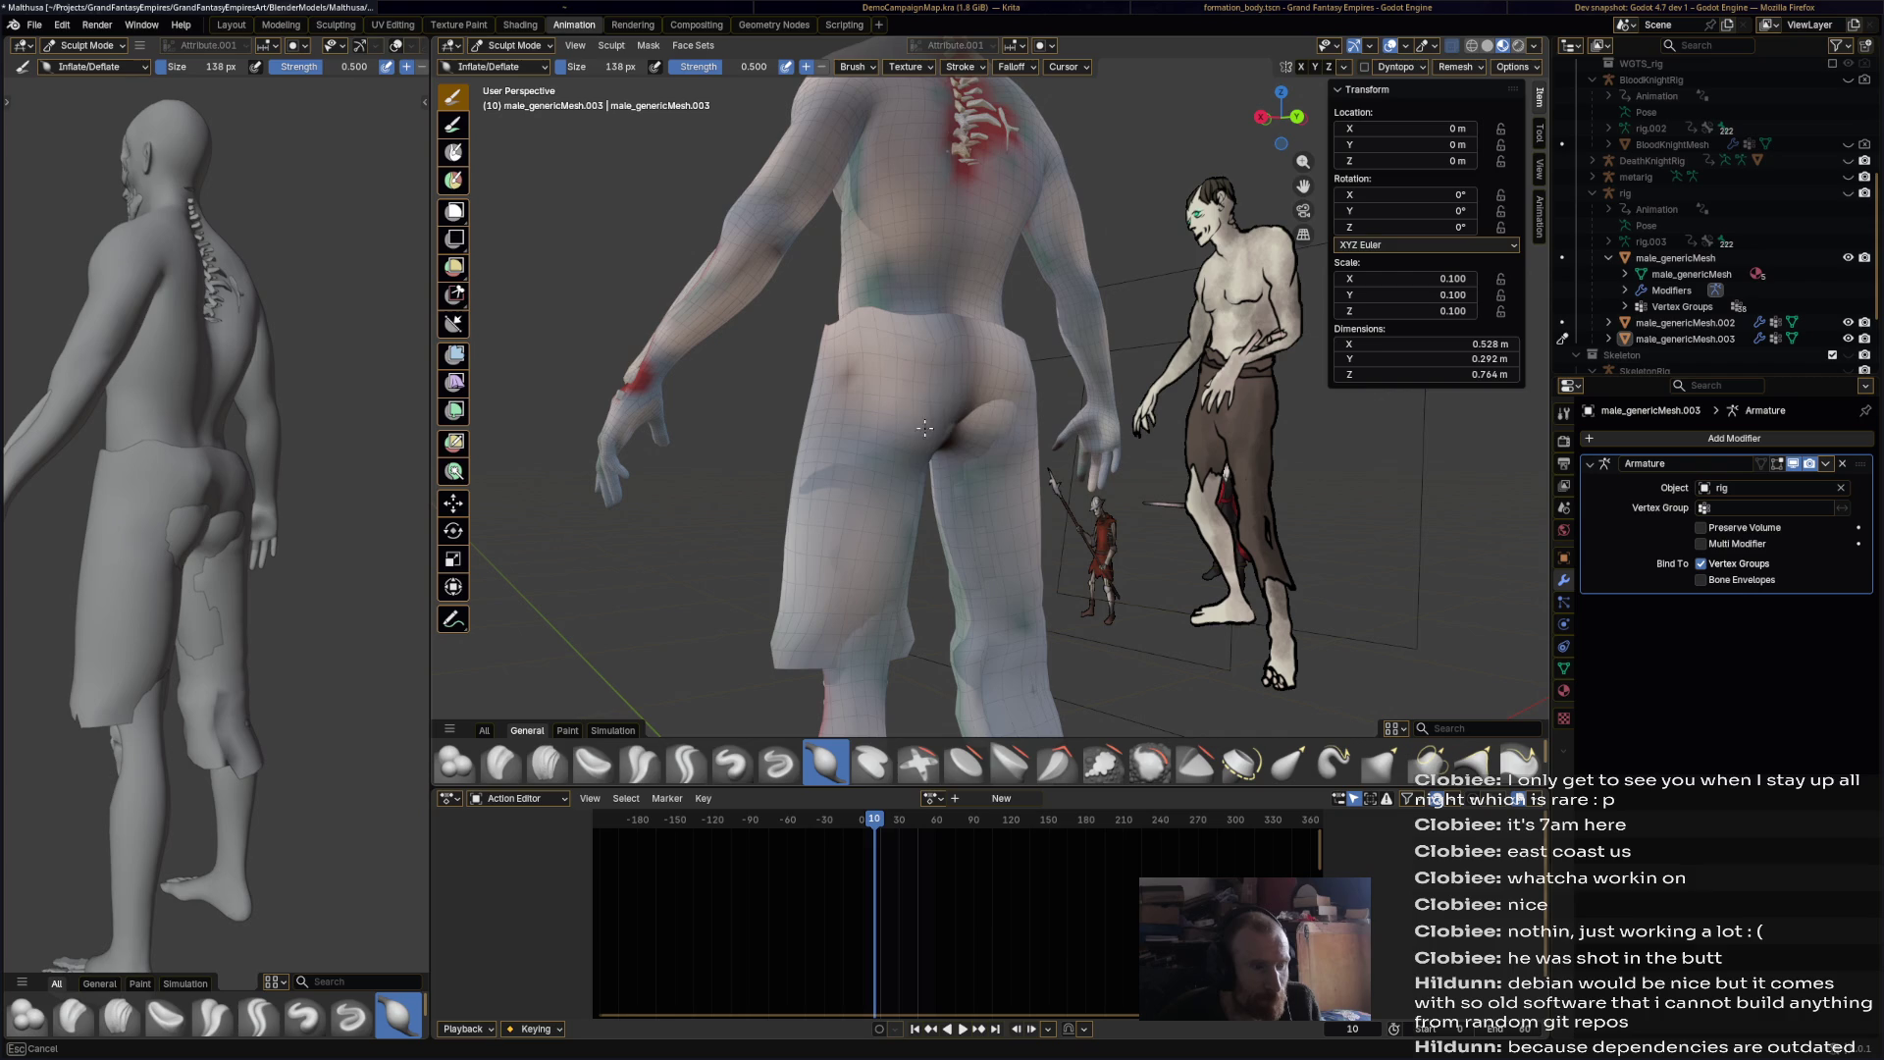
middle_click_drag(950, 441, 883, 432)
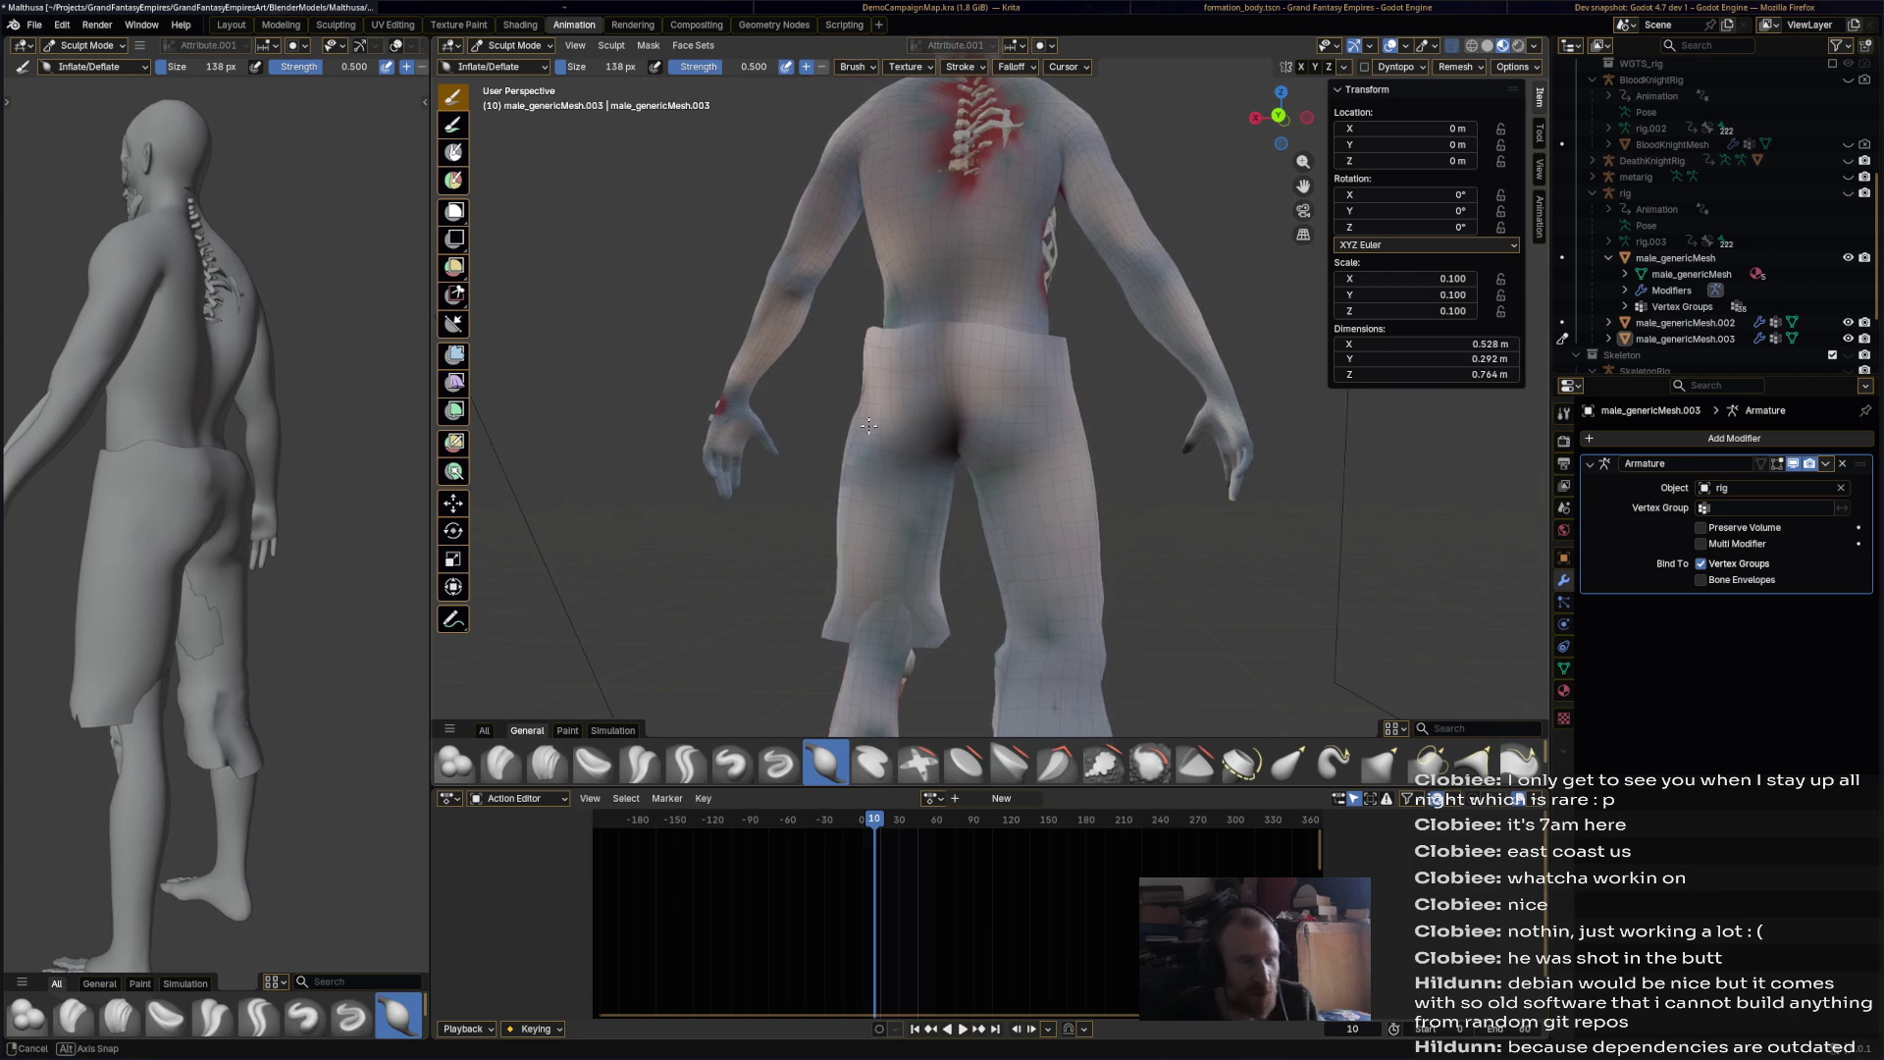
key("ctrl+s")
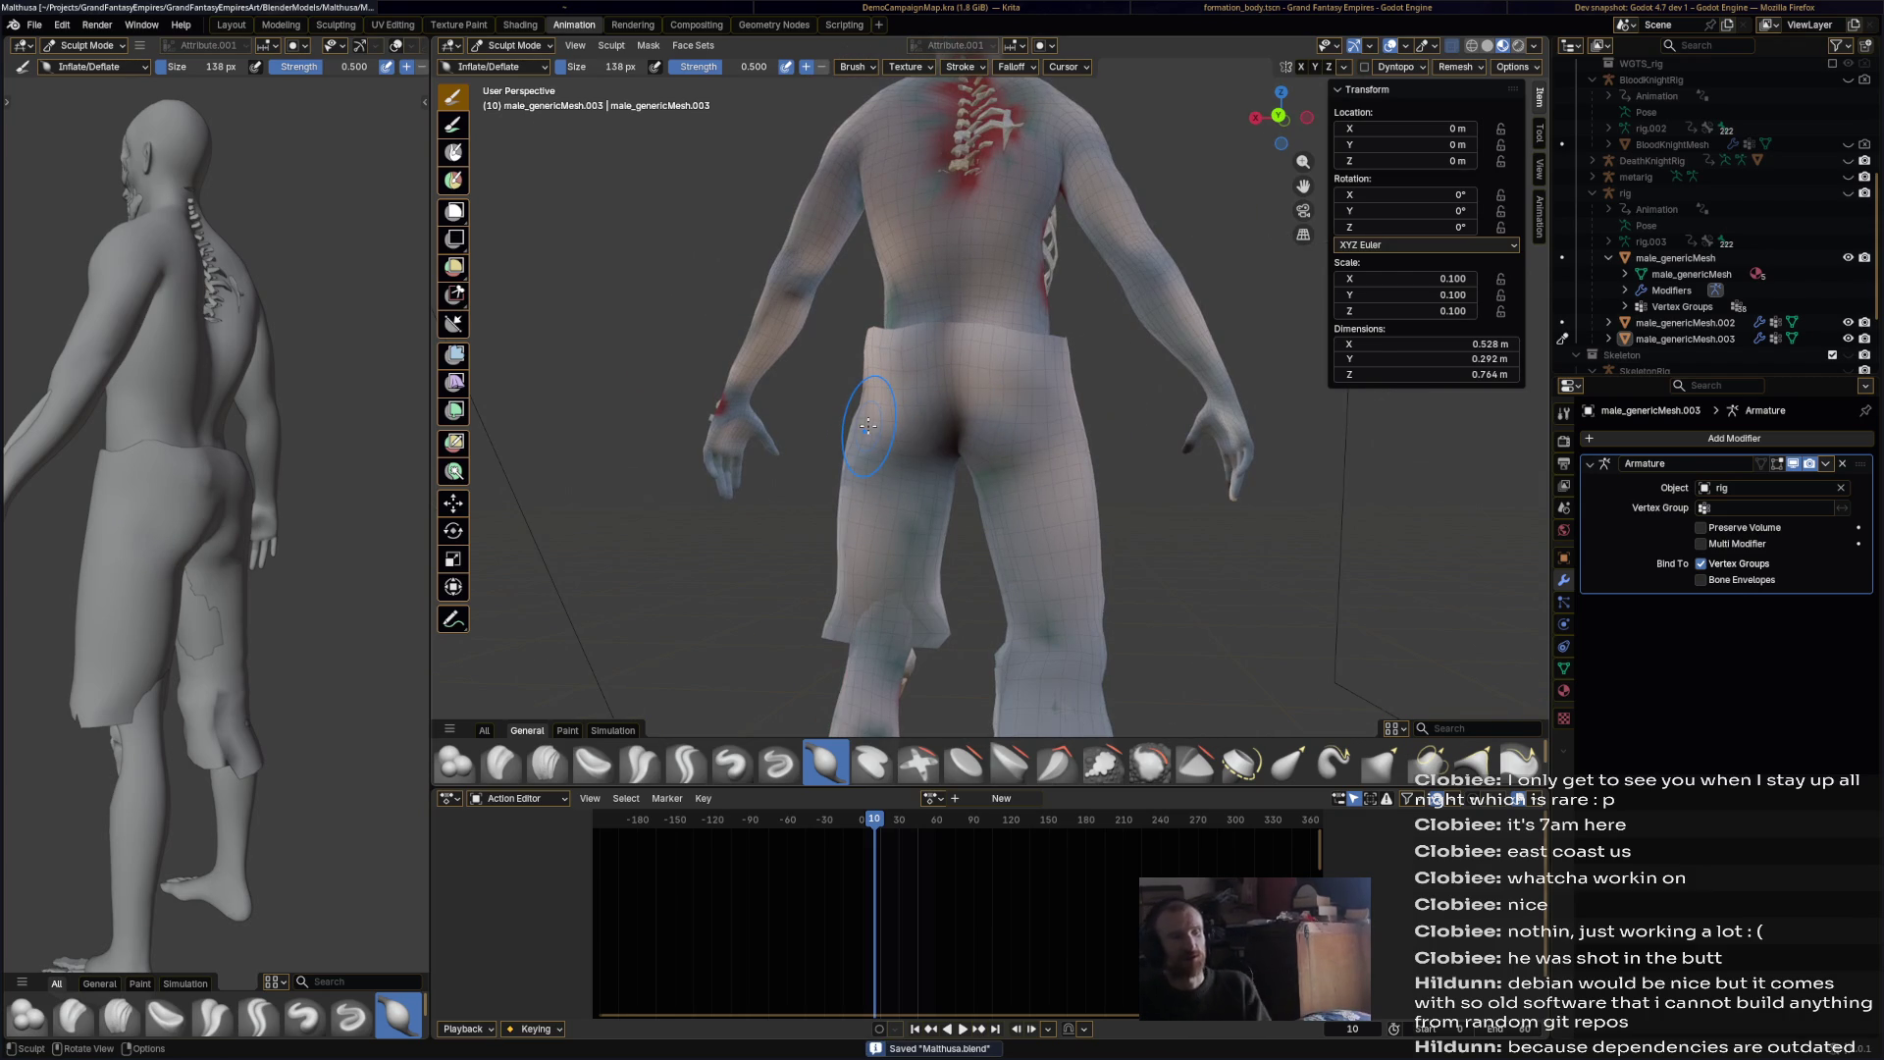
Step: Inspect the shorts around the hips and legs from several rear and side angles
middle_click_drag(867, 424, 1061, 614)
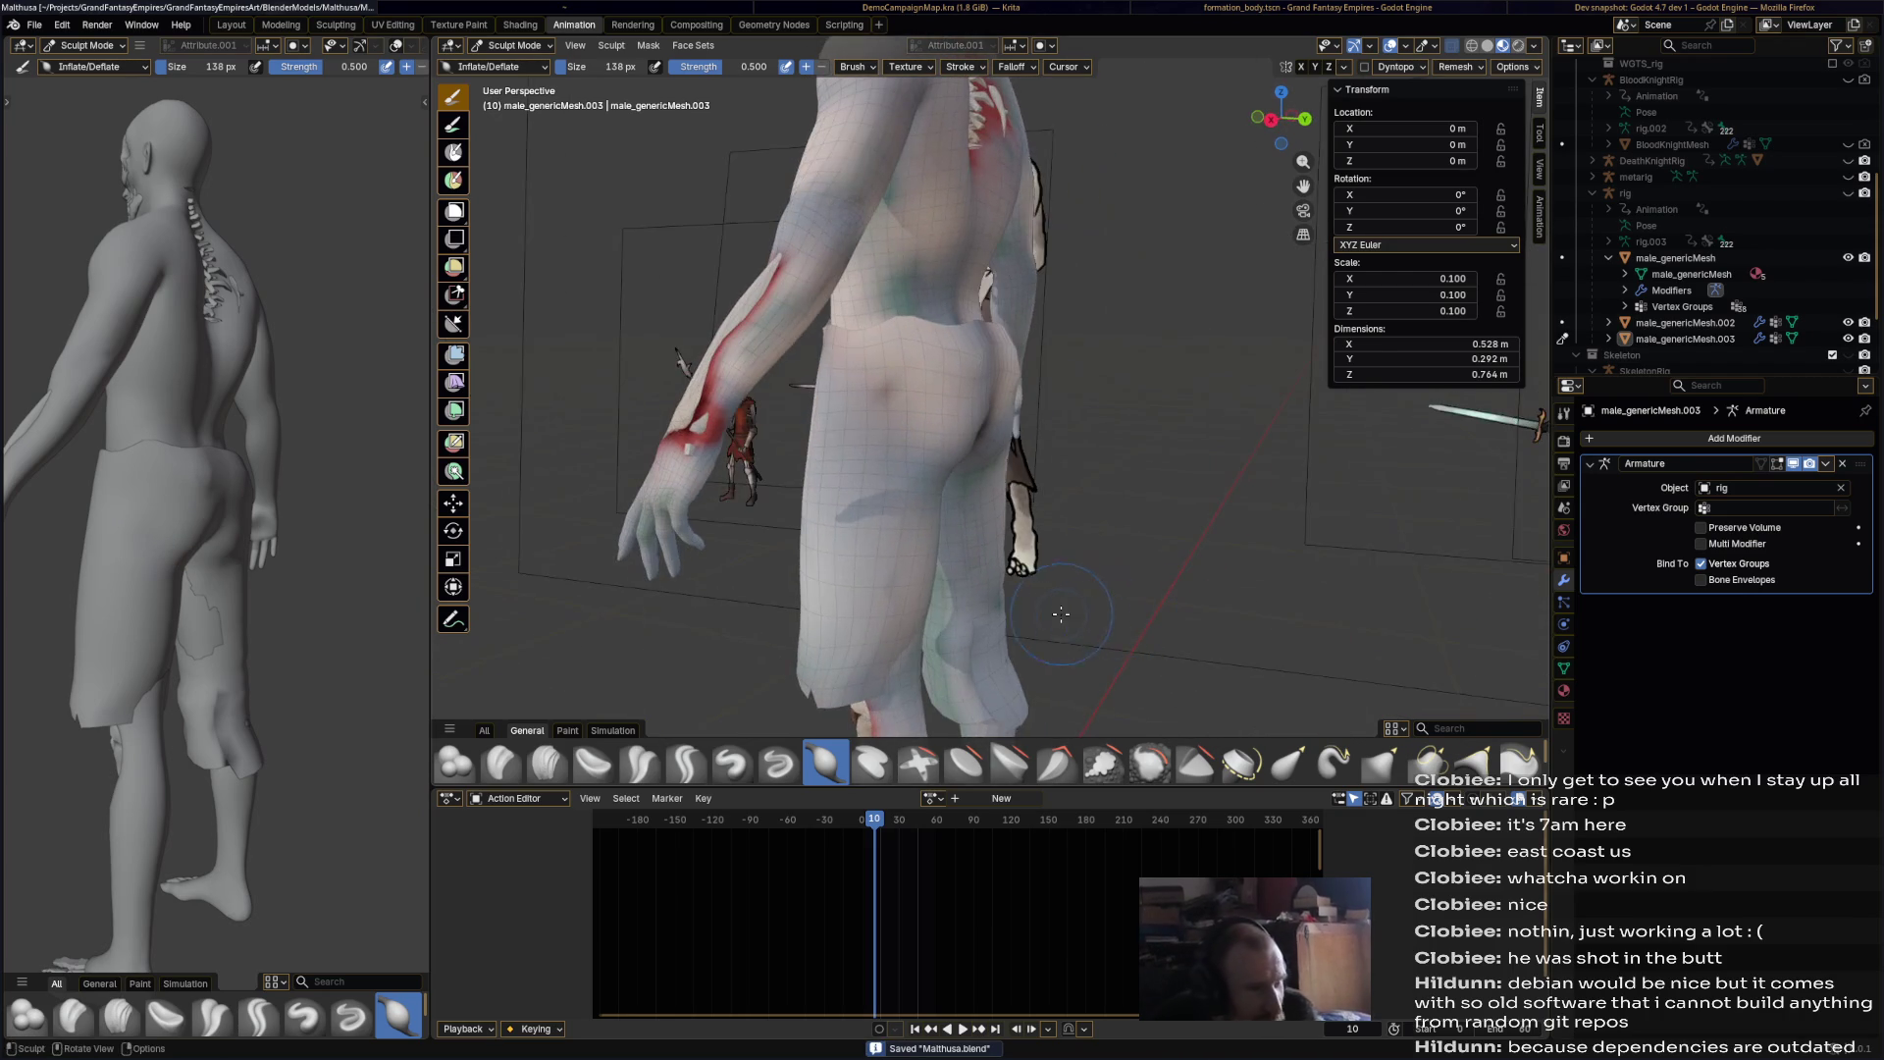
scroll(1051, 621, "up", 4)
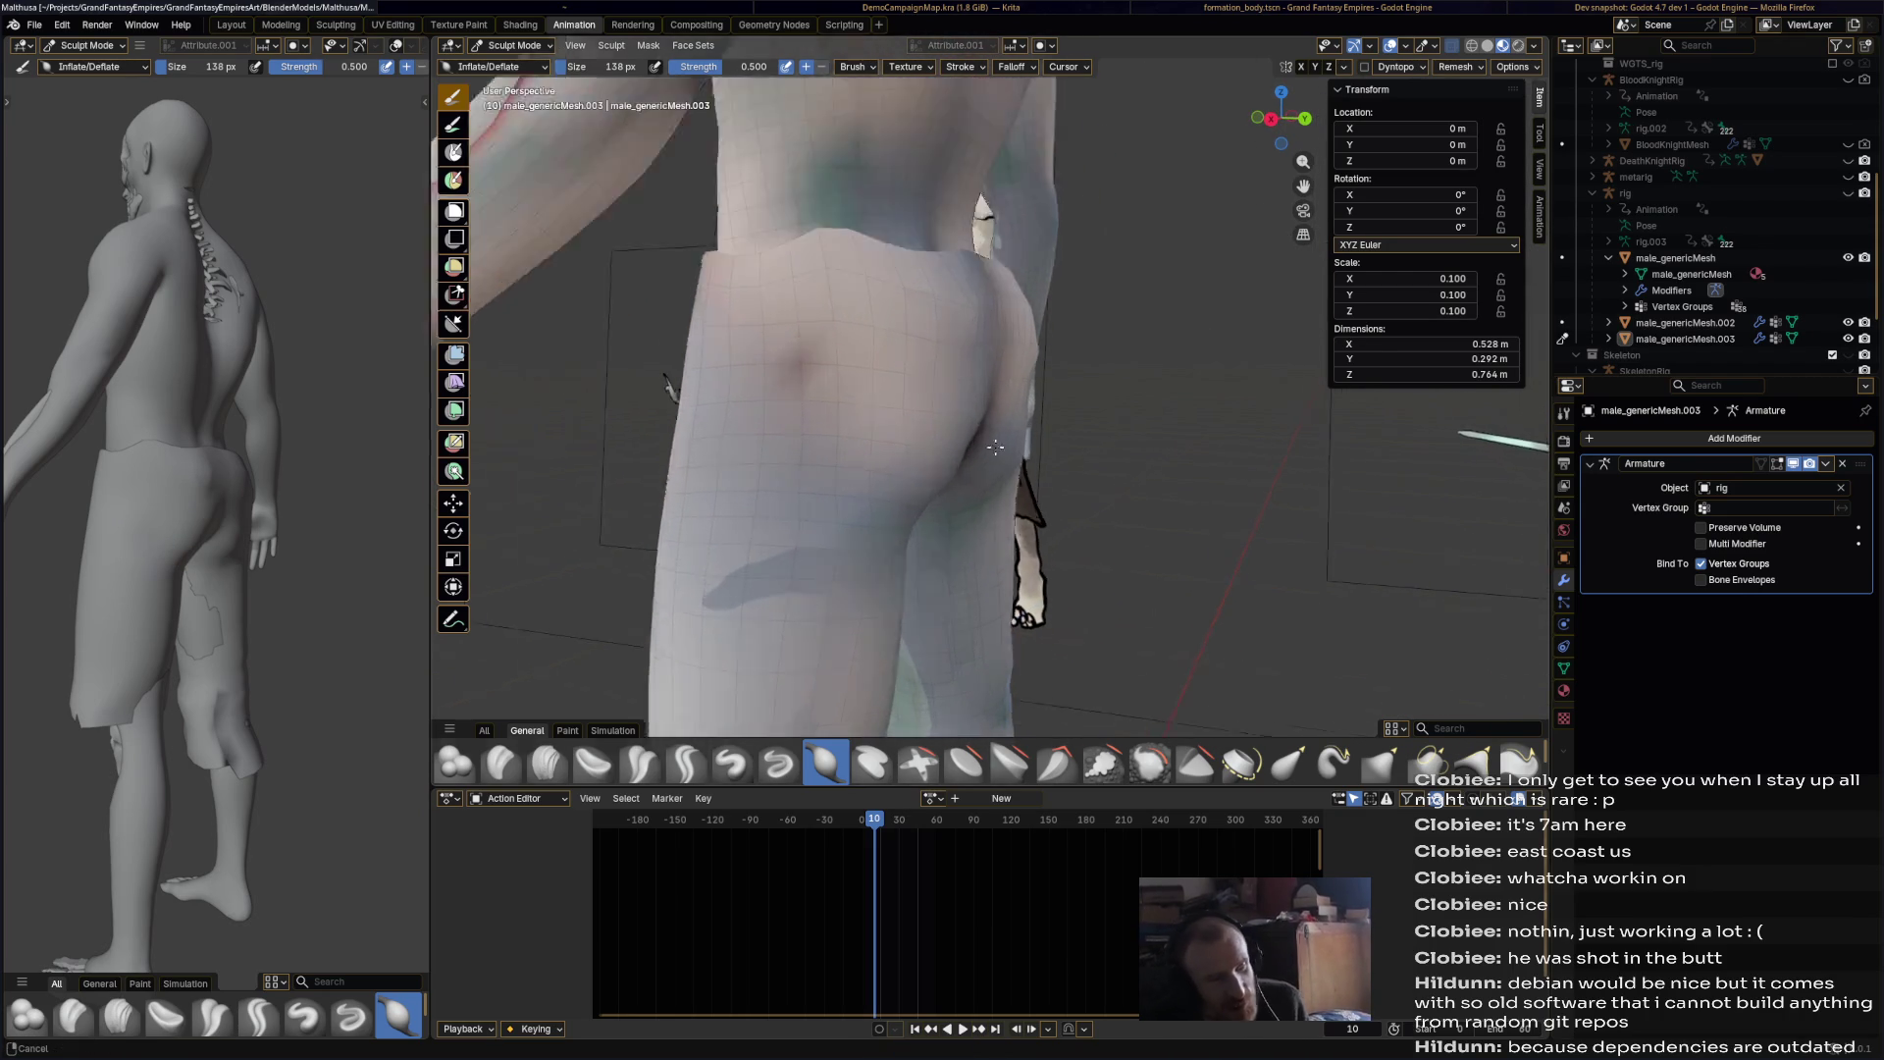
scroll(1051, 621, "down", 4)
mouse_move(1050, 621)
middle_mouse_down()
mouse_move(930, 390)
mouse_move(824, 424)
middle_mouse_up()
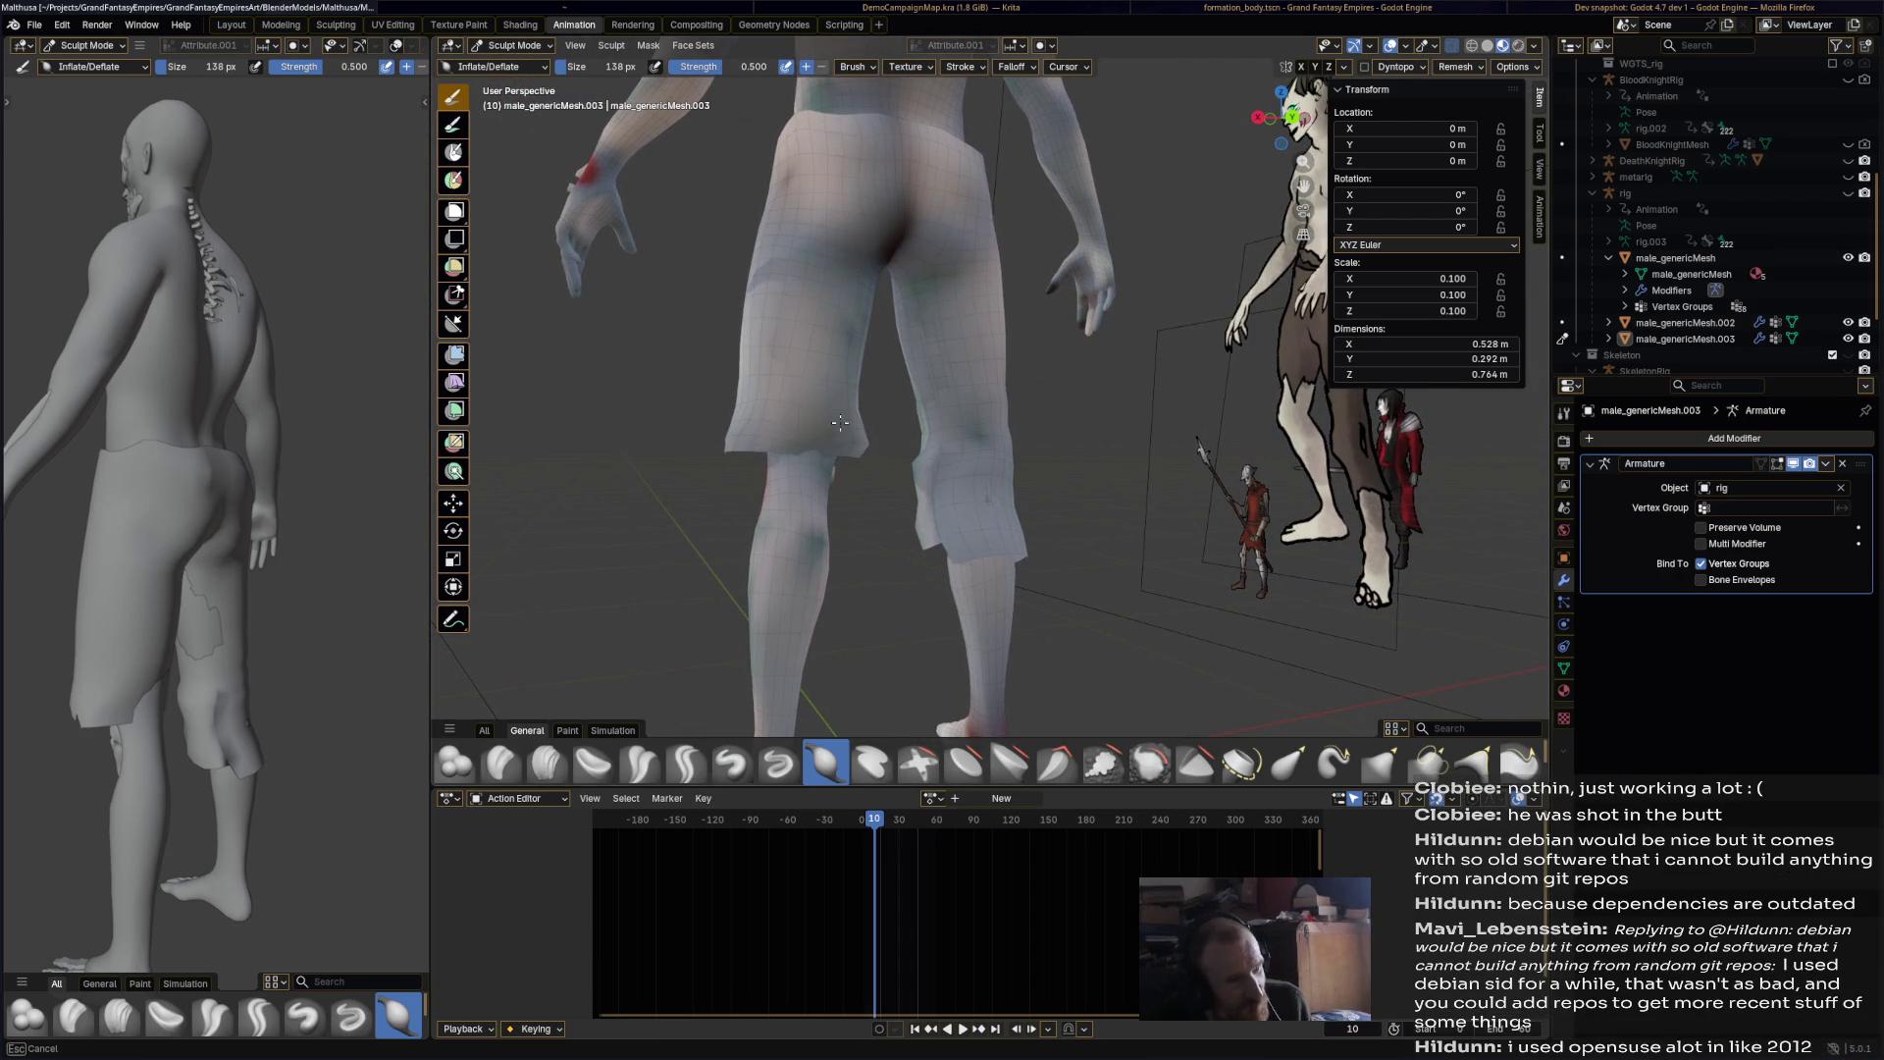
mouse_move(859, 262)
middle_mouse_down()
mouse_move(829, 324)
mouse_move(981, 255)
mouse_move(951, 168)
mouse_move(951, 214)
middle_mouse_up()
scroll(824, 333, "up", 3)
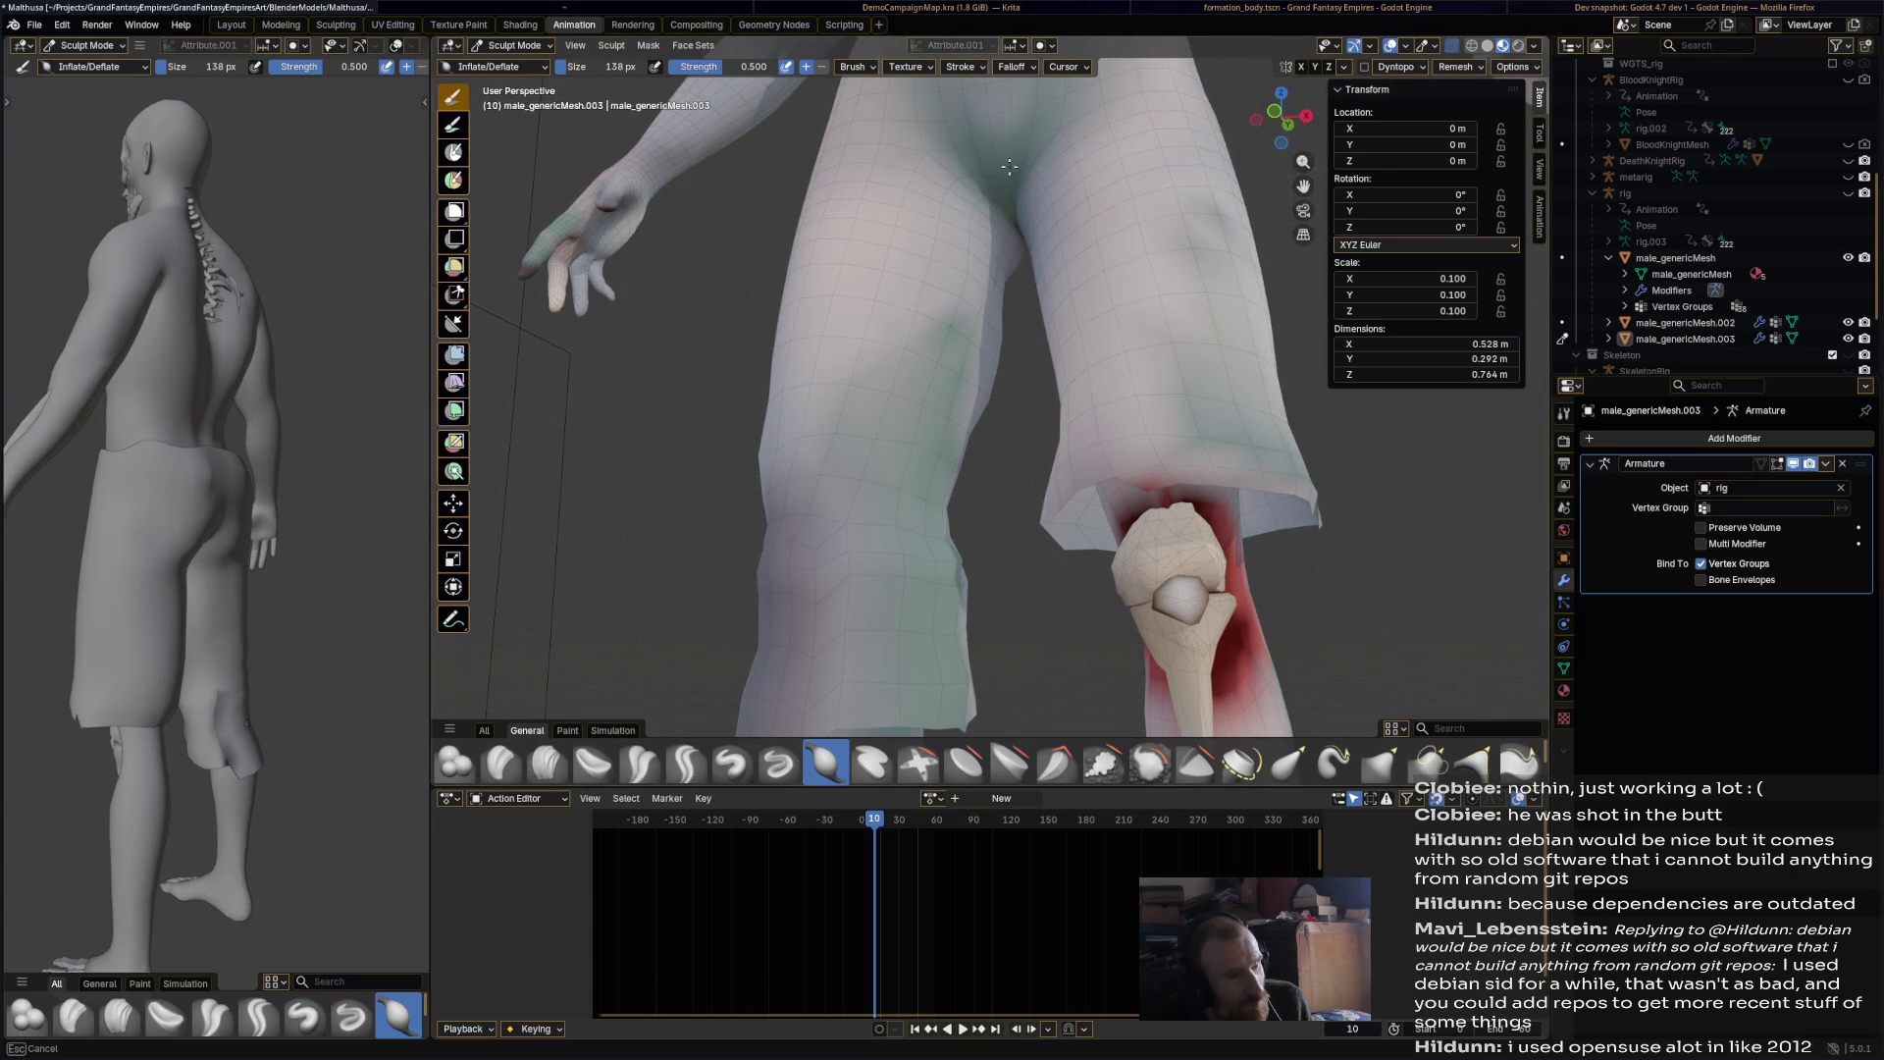
left_click_drag(954, 412, 906, 457)
scroll(910, 457, "down", 4)
mouse_move(923, 471)
middle_mouse_down()
mouse_move(971, 514)
mouse_move(782, 301)
middle_mouse_up()
scroll(972, 514, "up", 3)
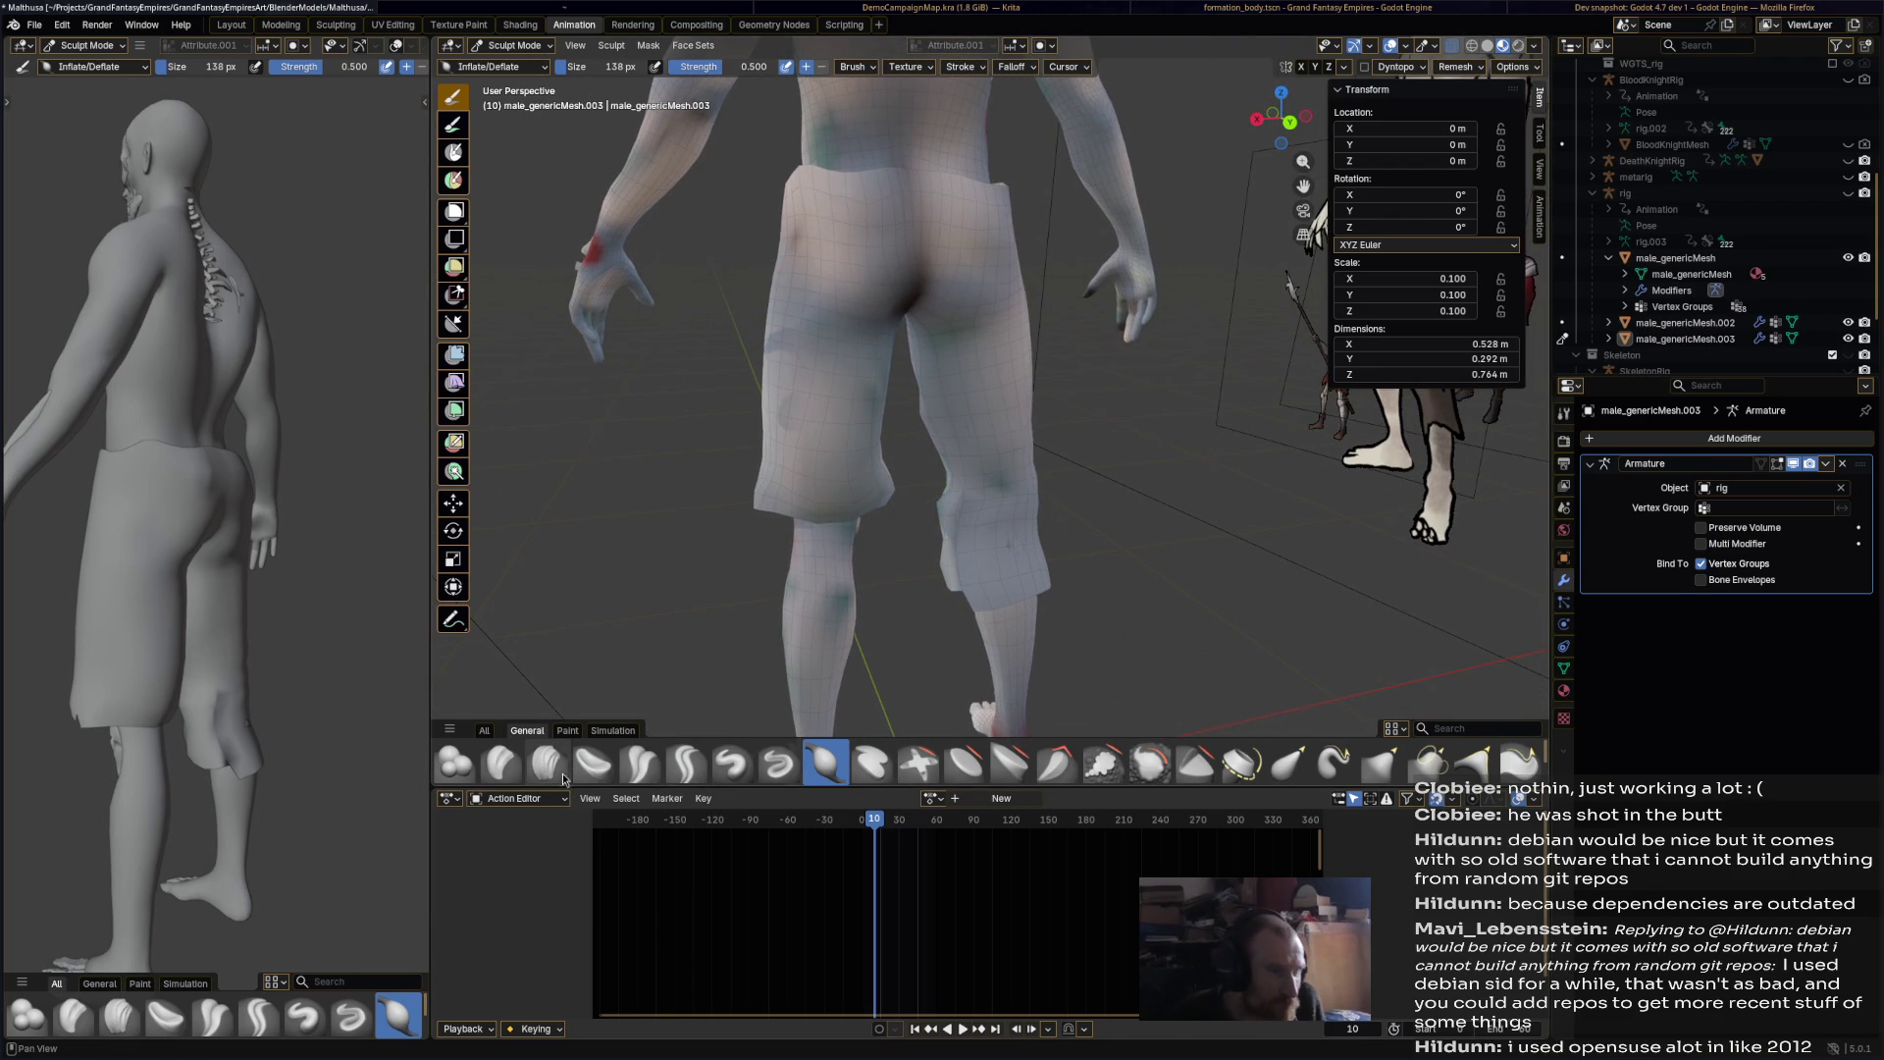
Step: With the Crease Polish brush, tighten the waistband against the waist and smooth the hip
left_click(638, 762)
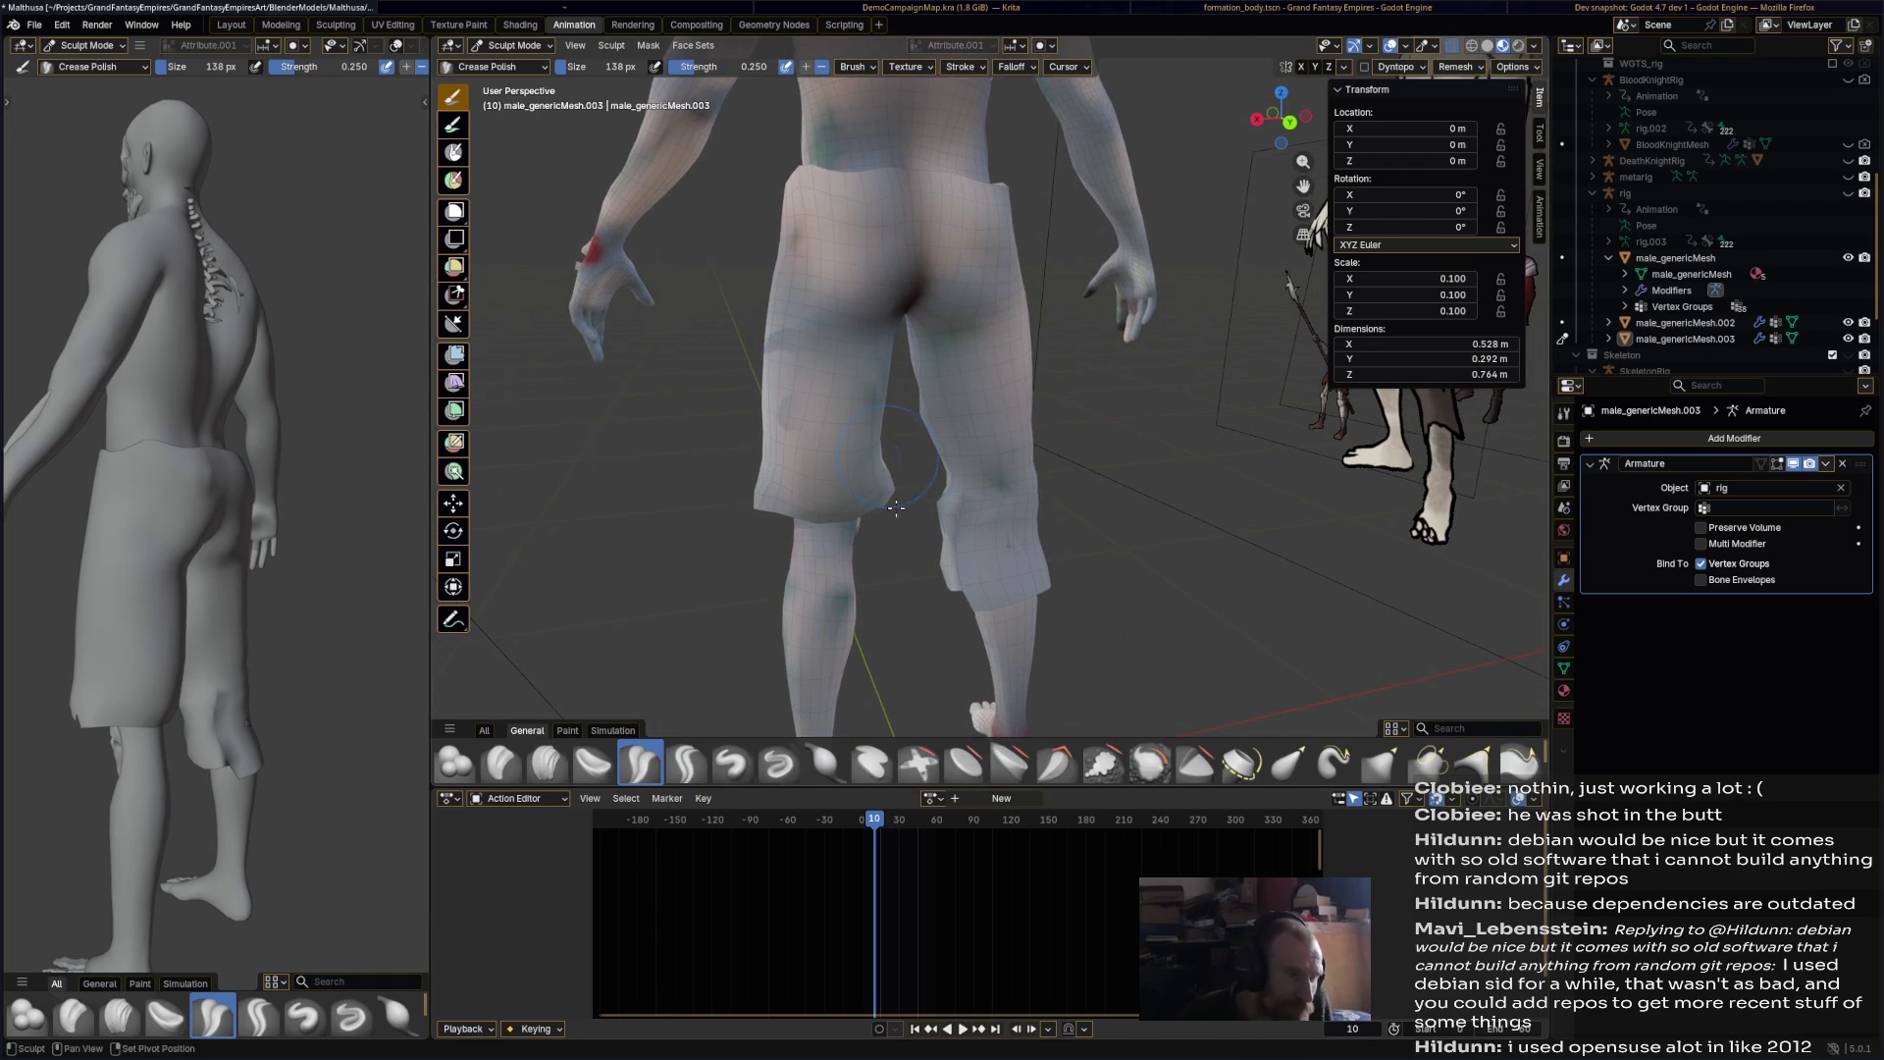
middle_click_drag(854, 240, 862, 384, "shift")
scroll(863, 384, "up", 2)
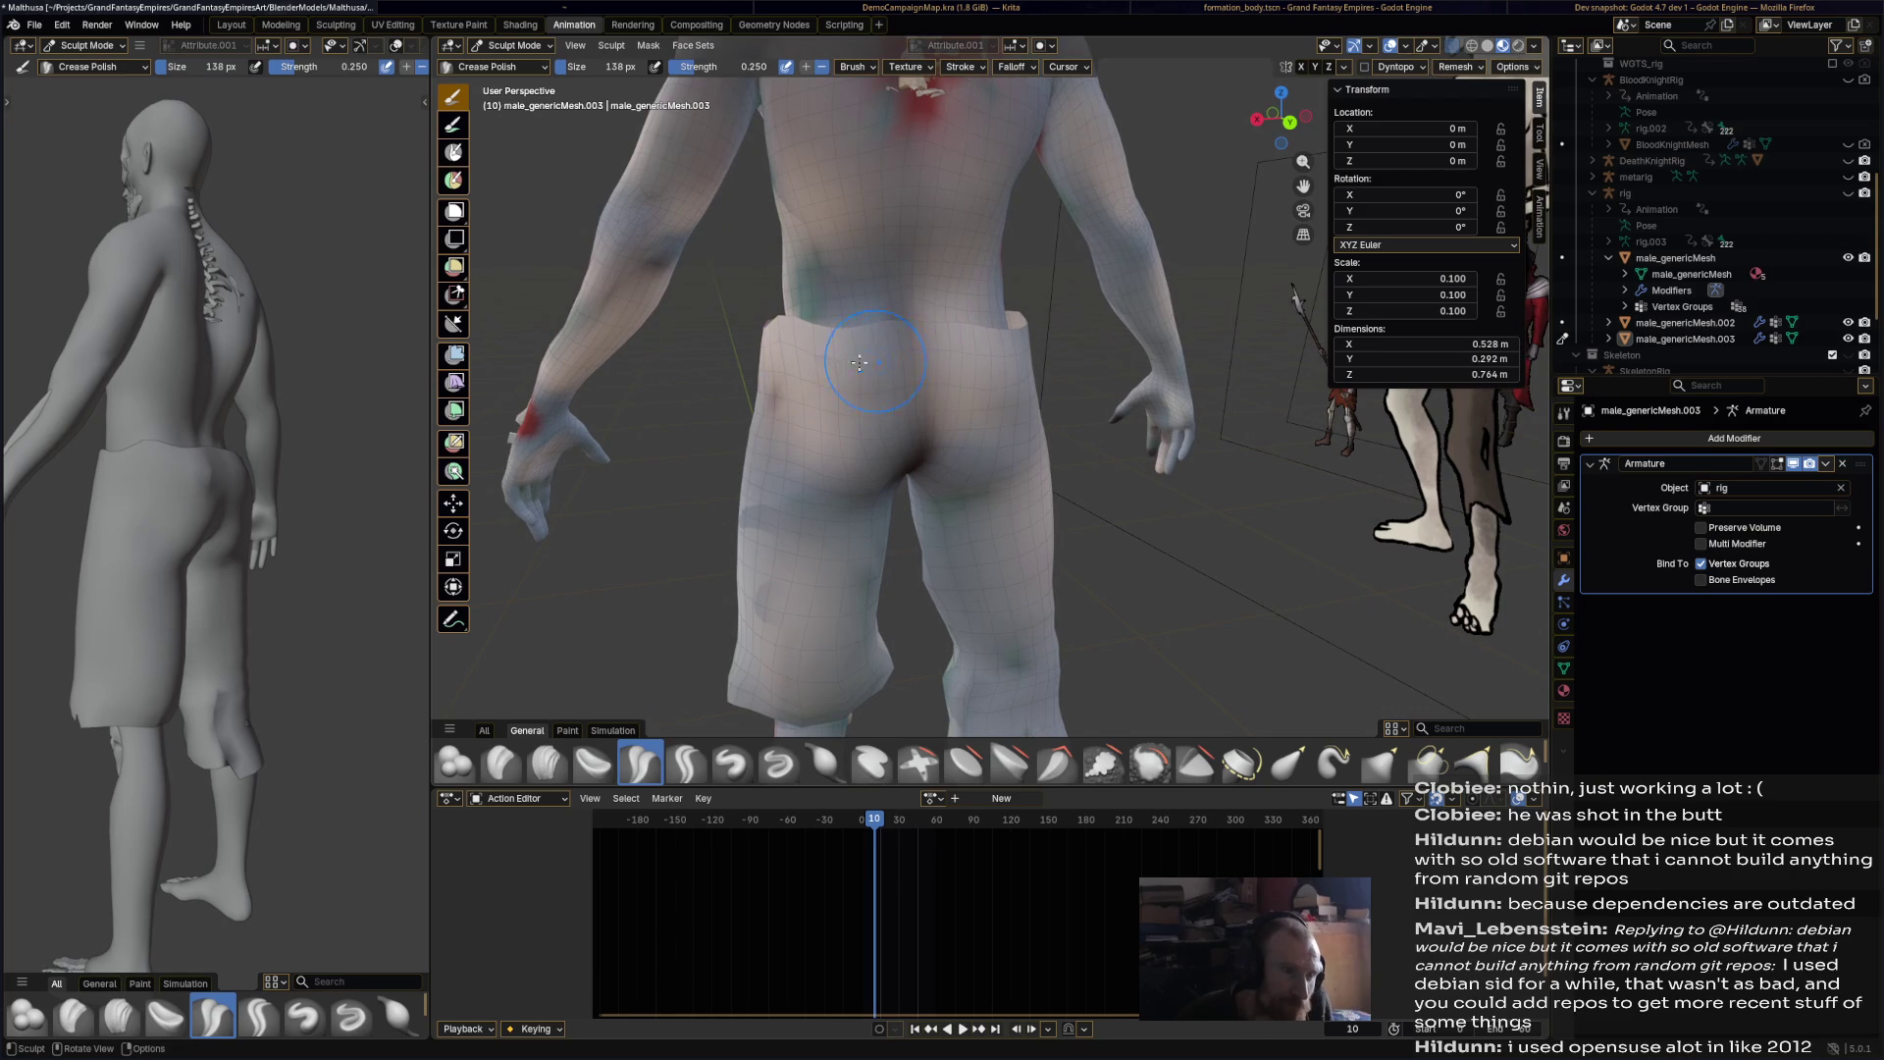
mouse_move(944, 356)
middle_mouse_down()
mouse_move(1044, 364)
mouse_move(1015, 361)
middle_mouse_up()
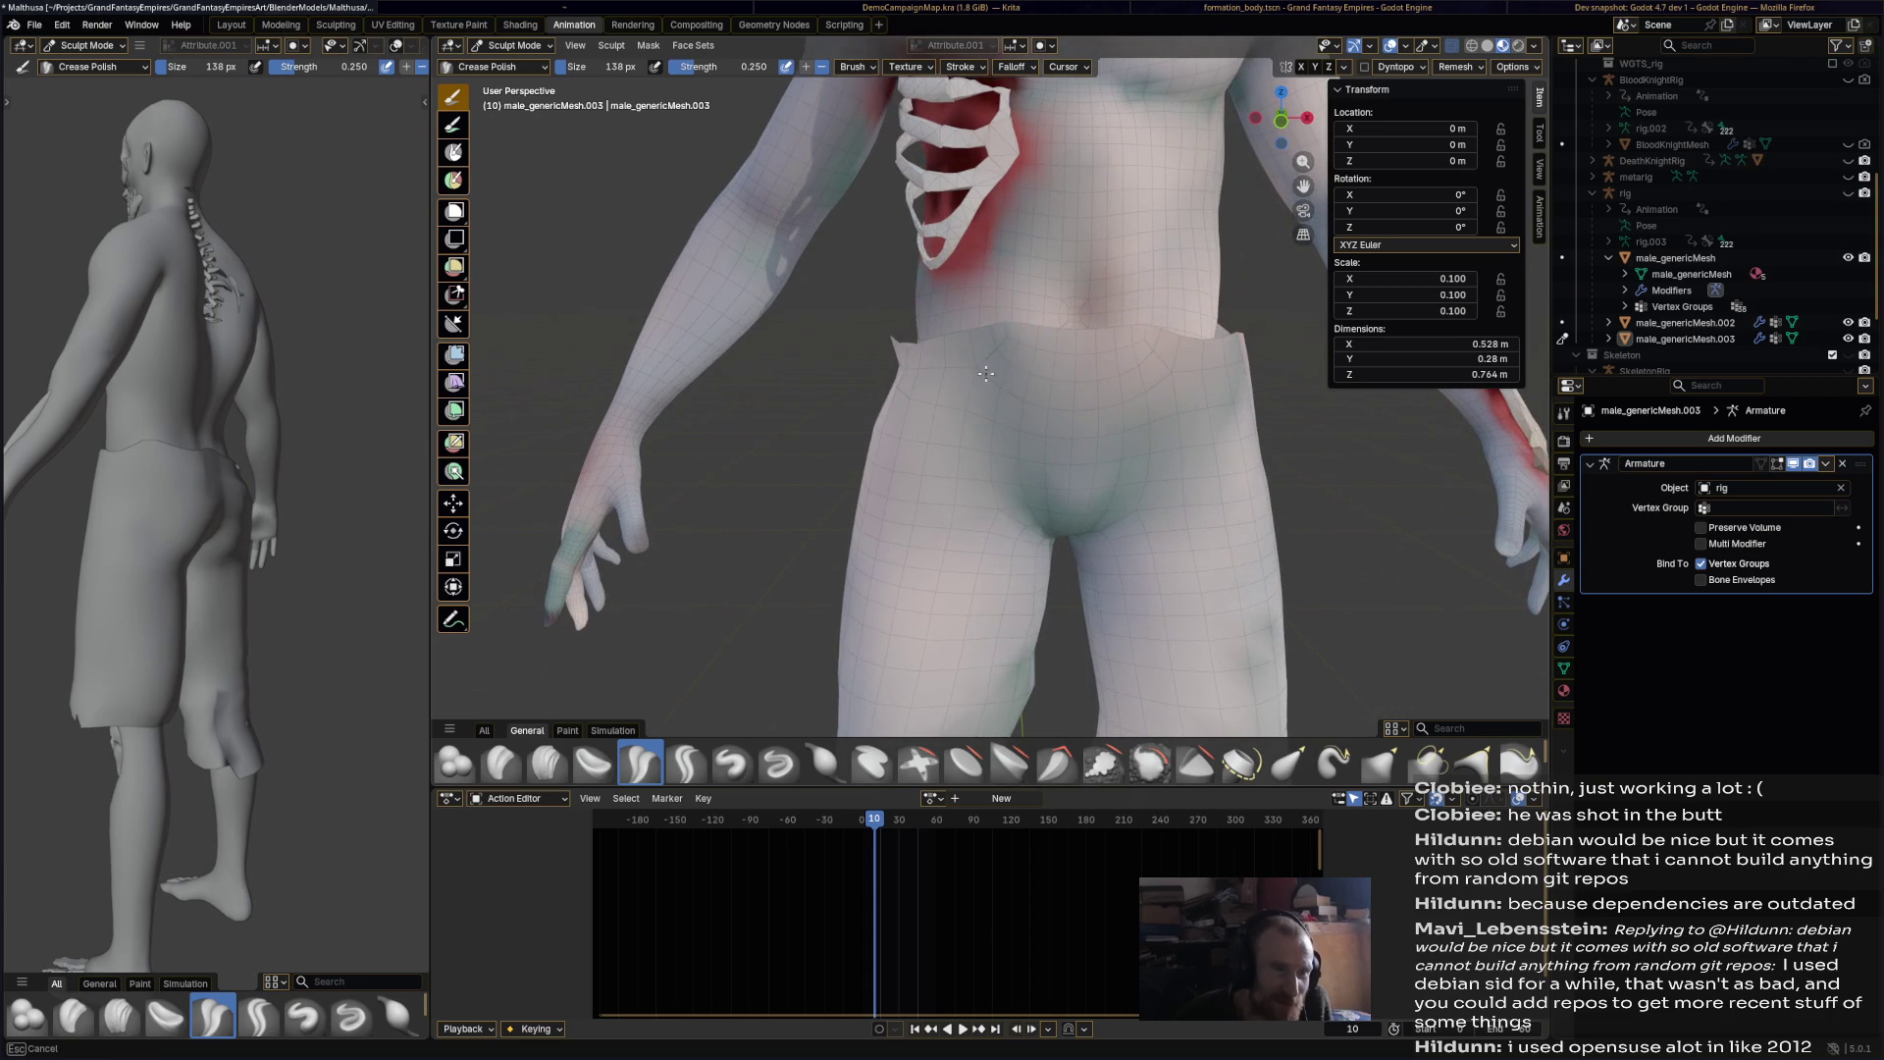
left_click_drag(1198, 364, 1148, 355)
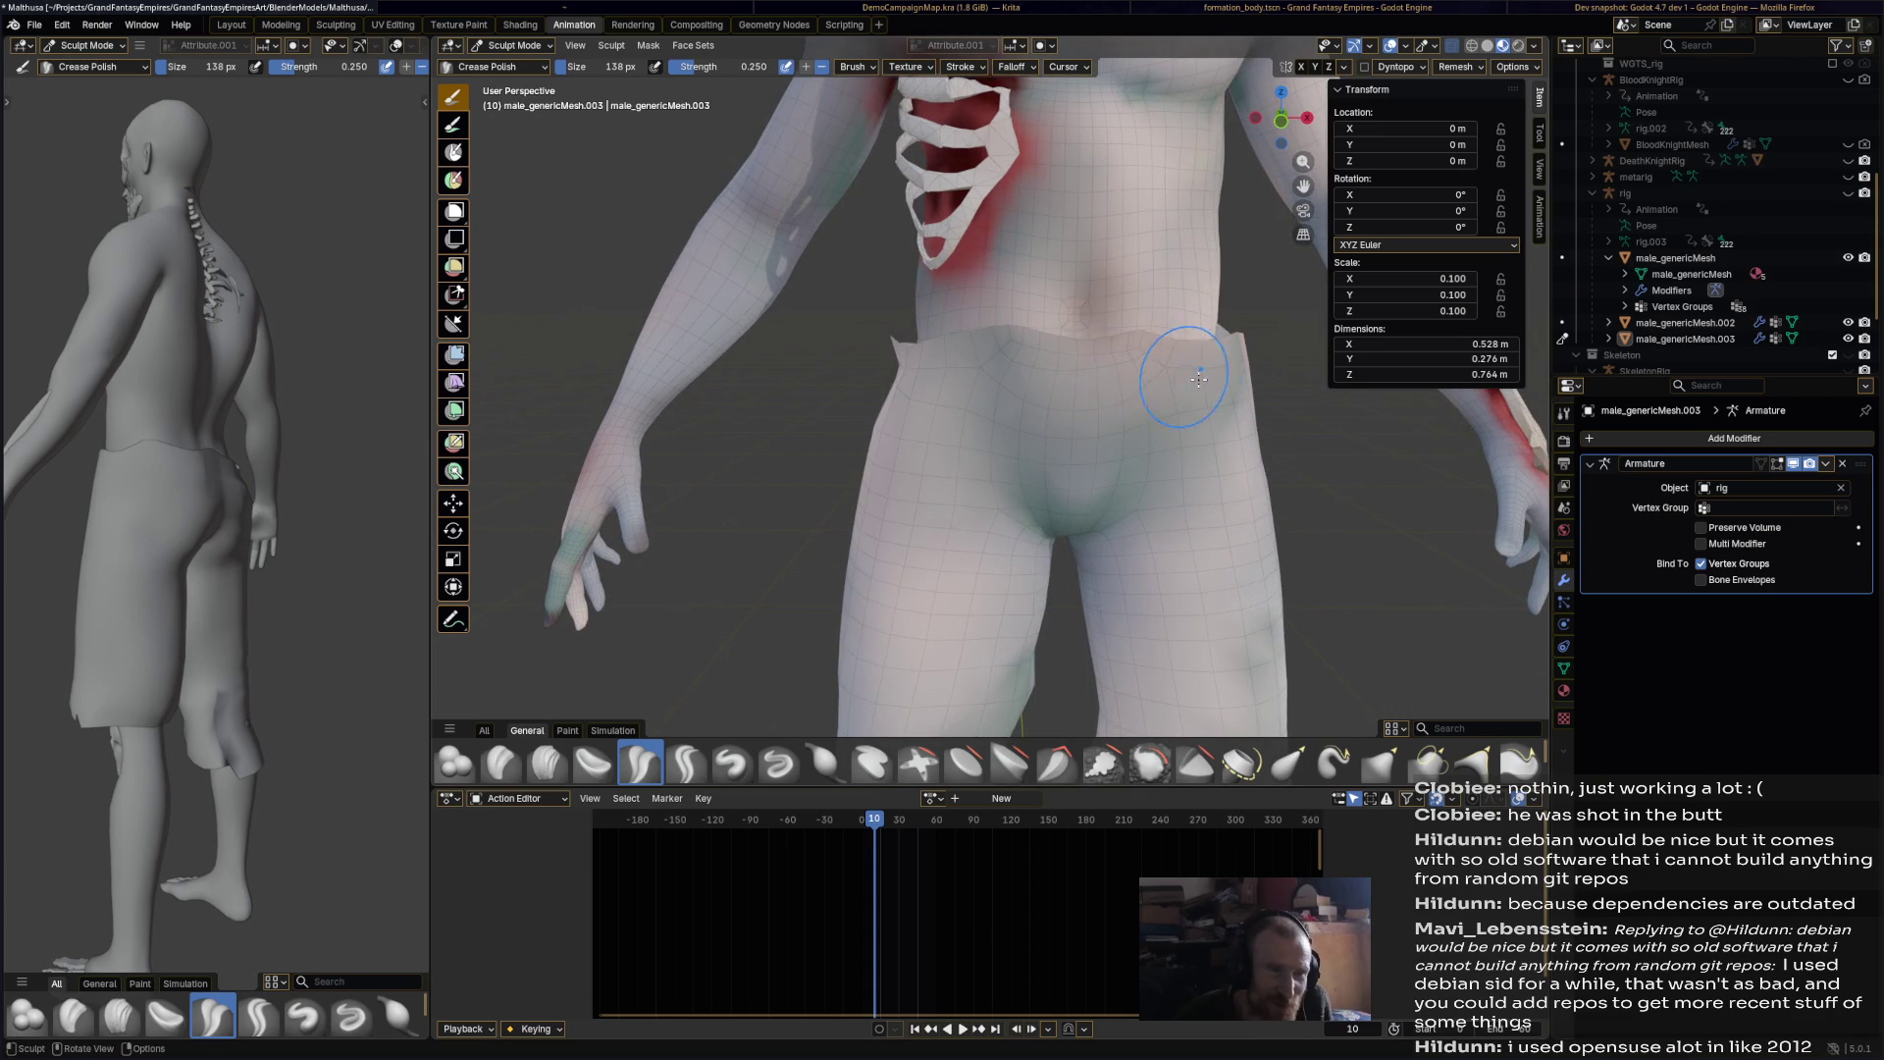
middle_click_drag(1148, 355, 1066, 375)
Step: Sculpt the shorts snugly over the buttocks from a straight rear view
mouse_move(918, 379)
middle_mouse_down()
mouse_move(779, 373)
mouse_move(930, 357)
mouse_move(833, 337)
middle_mouse_up()
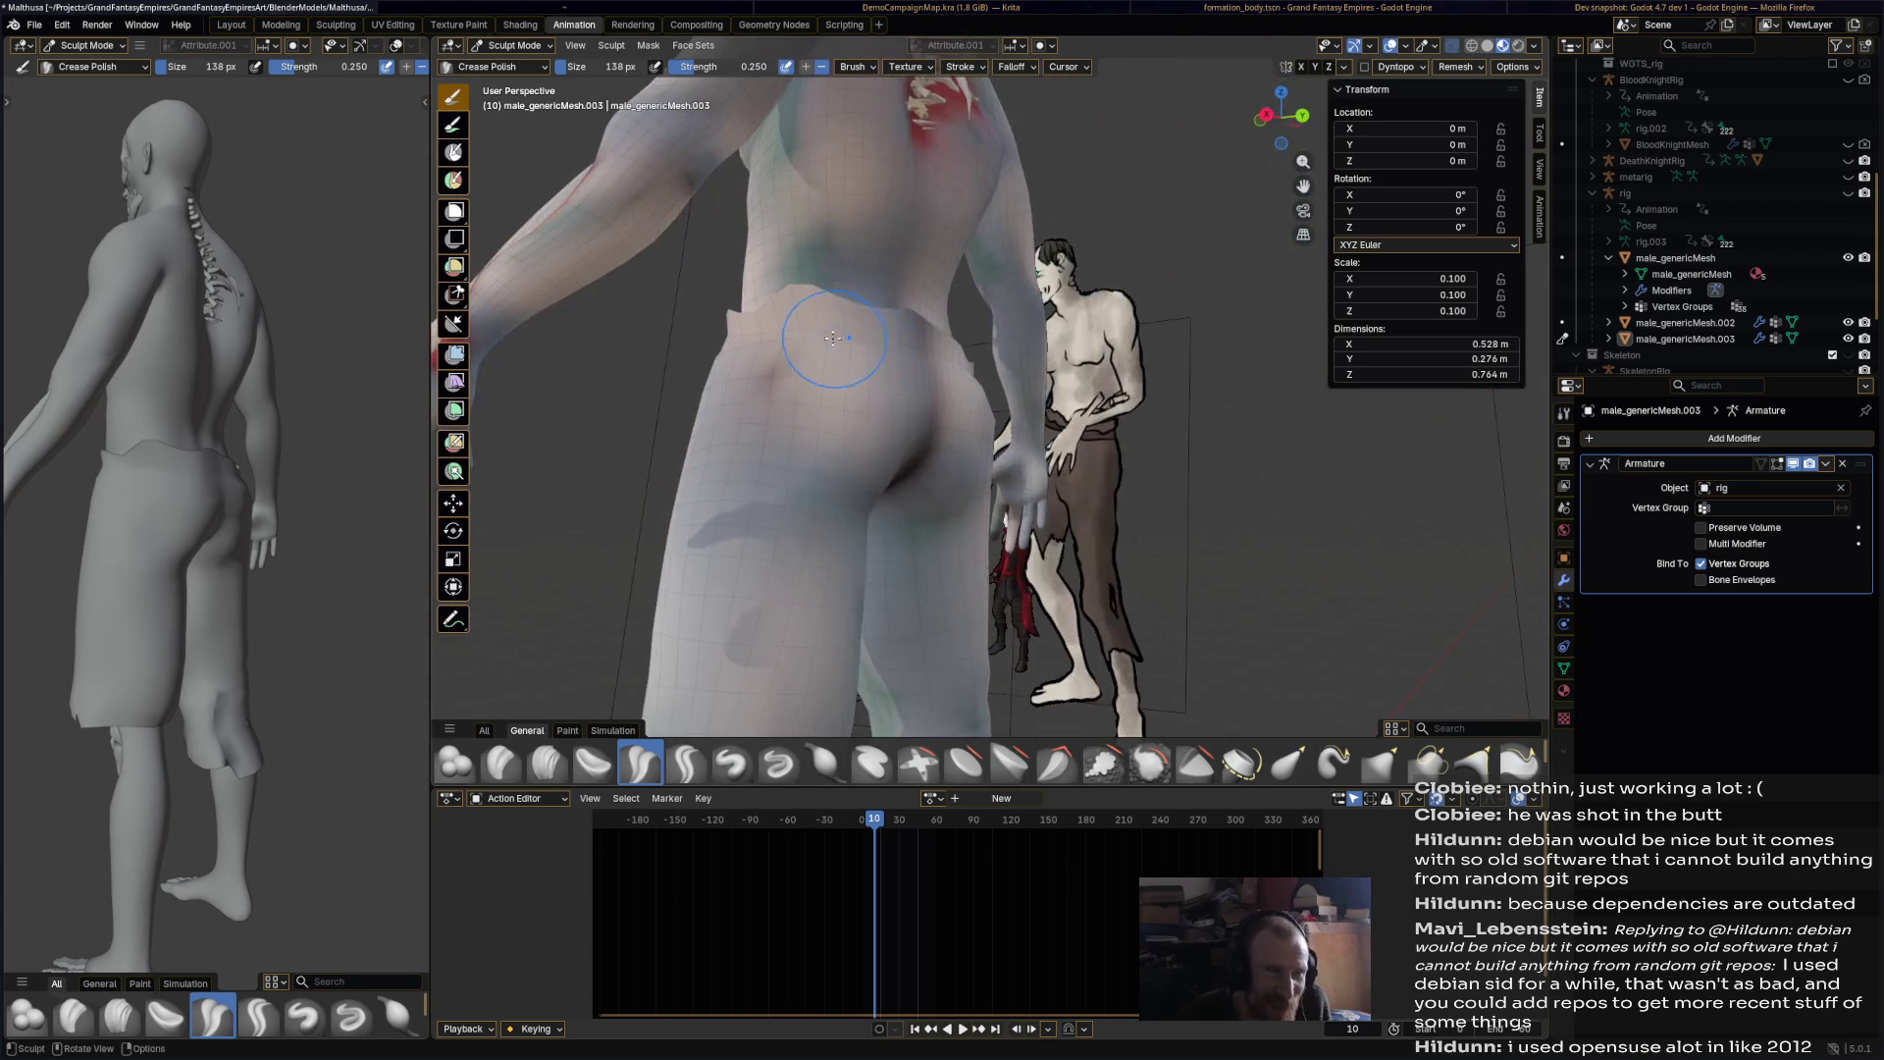
mouse_move(977, 364)
middle_mouse_down()
mouse_move(872, 403)
mouse_move(932, 392)
mouse_move(910, 445)
mouse_move(1043, 382)
middle_mouse_up()
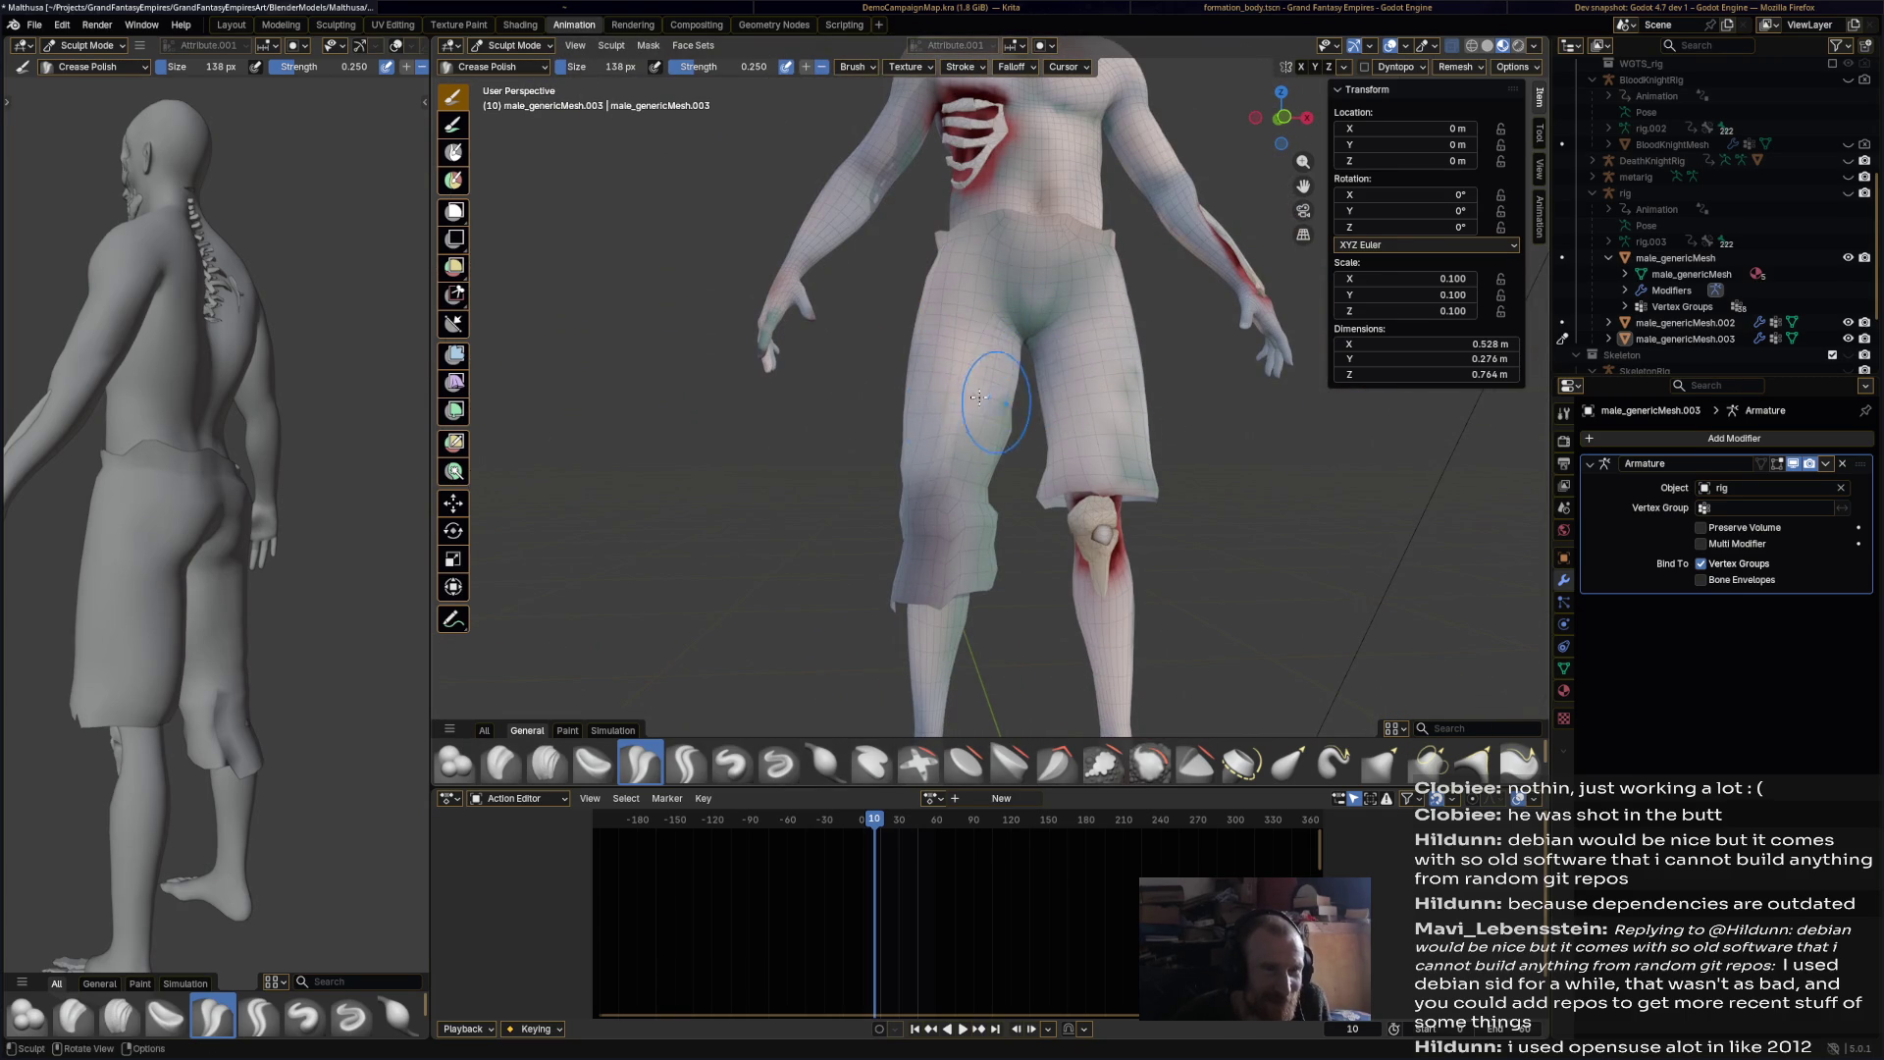
middle_click_drag(991, 397, 989, 360)
middle_click_drag(969, 479, 1036, 323)
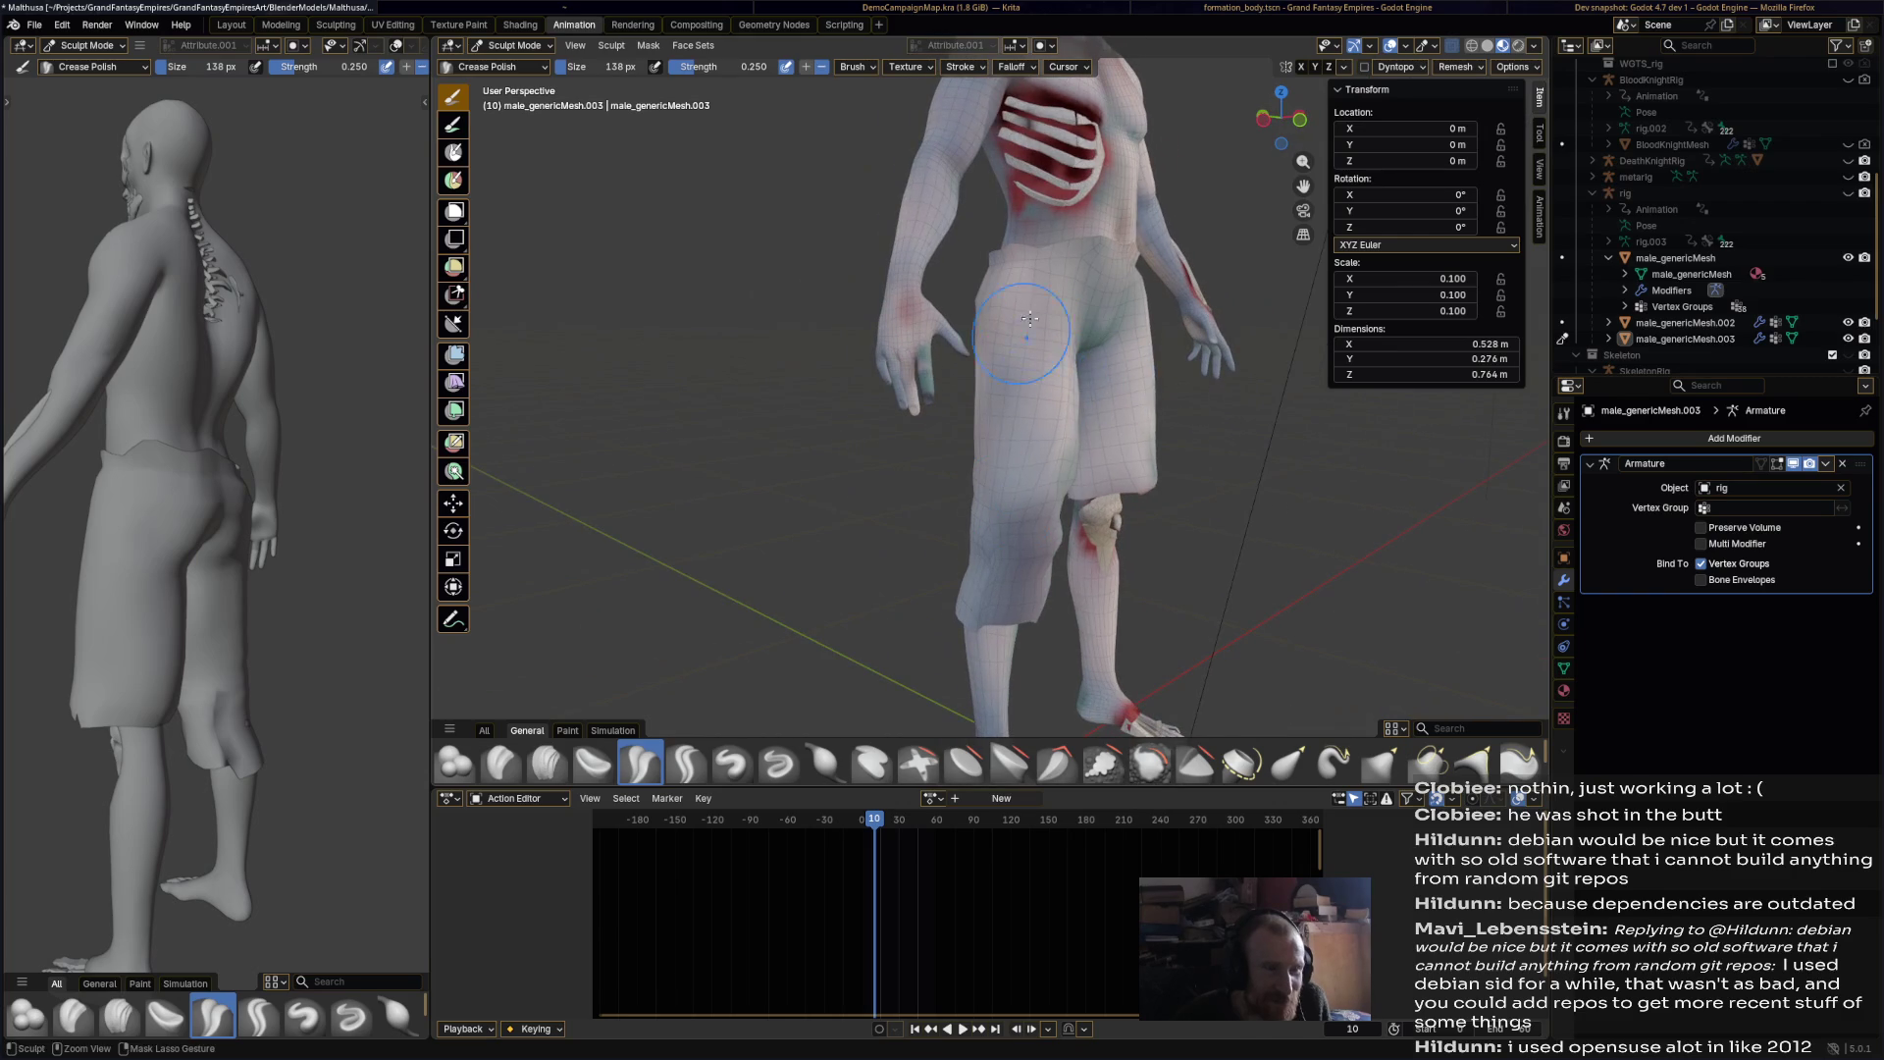
middle_click_drag(1092, 503, 1230, 467)
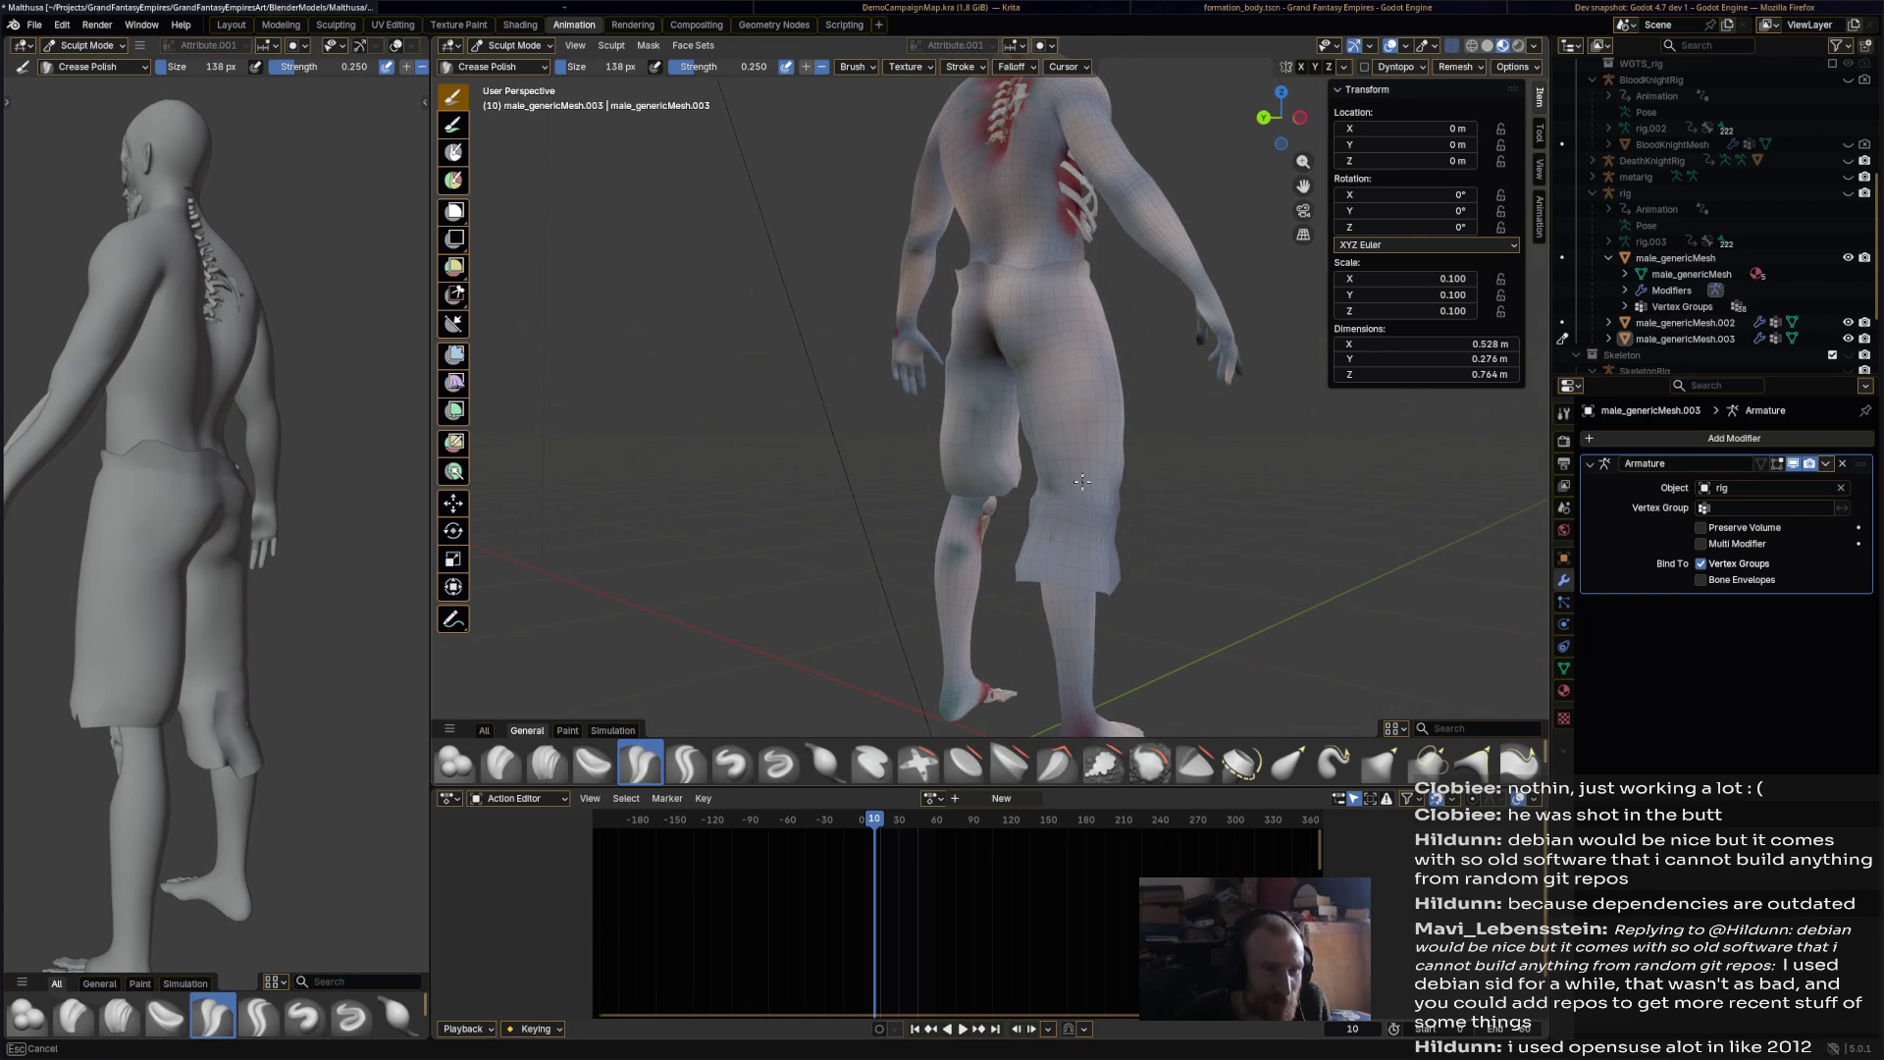
middle_click_drag(1077, 355, 1029, 400)
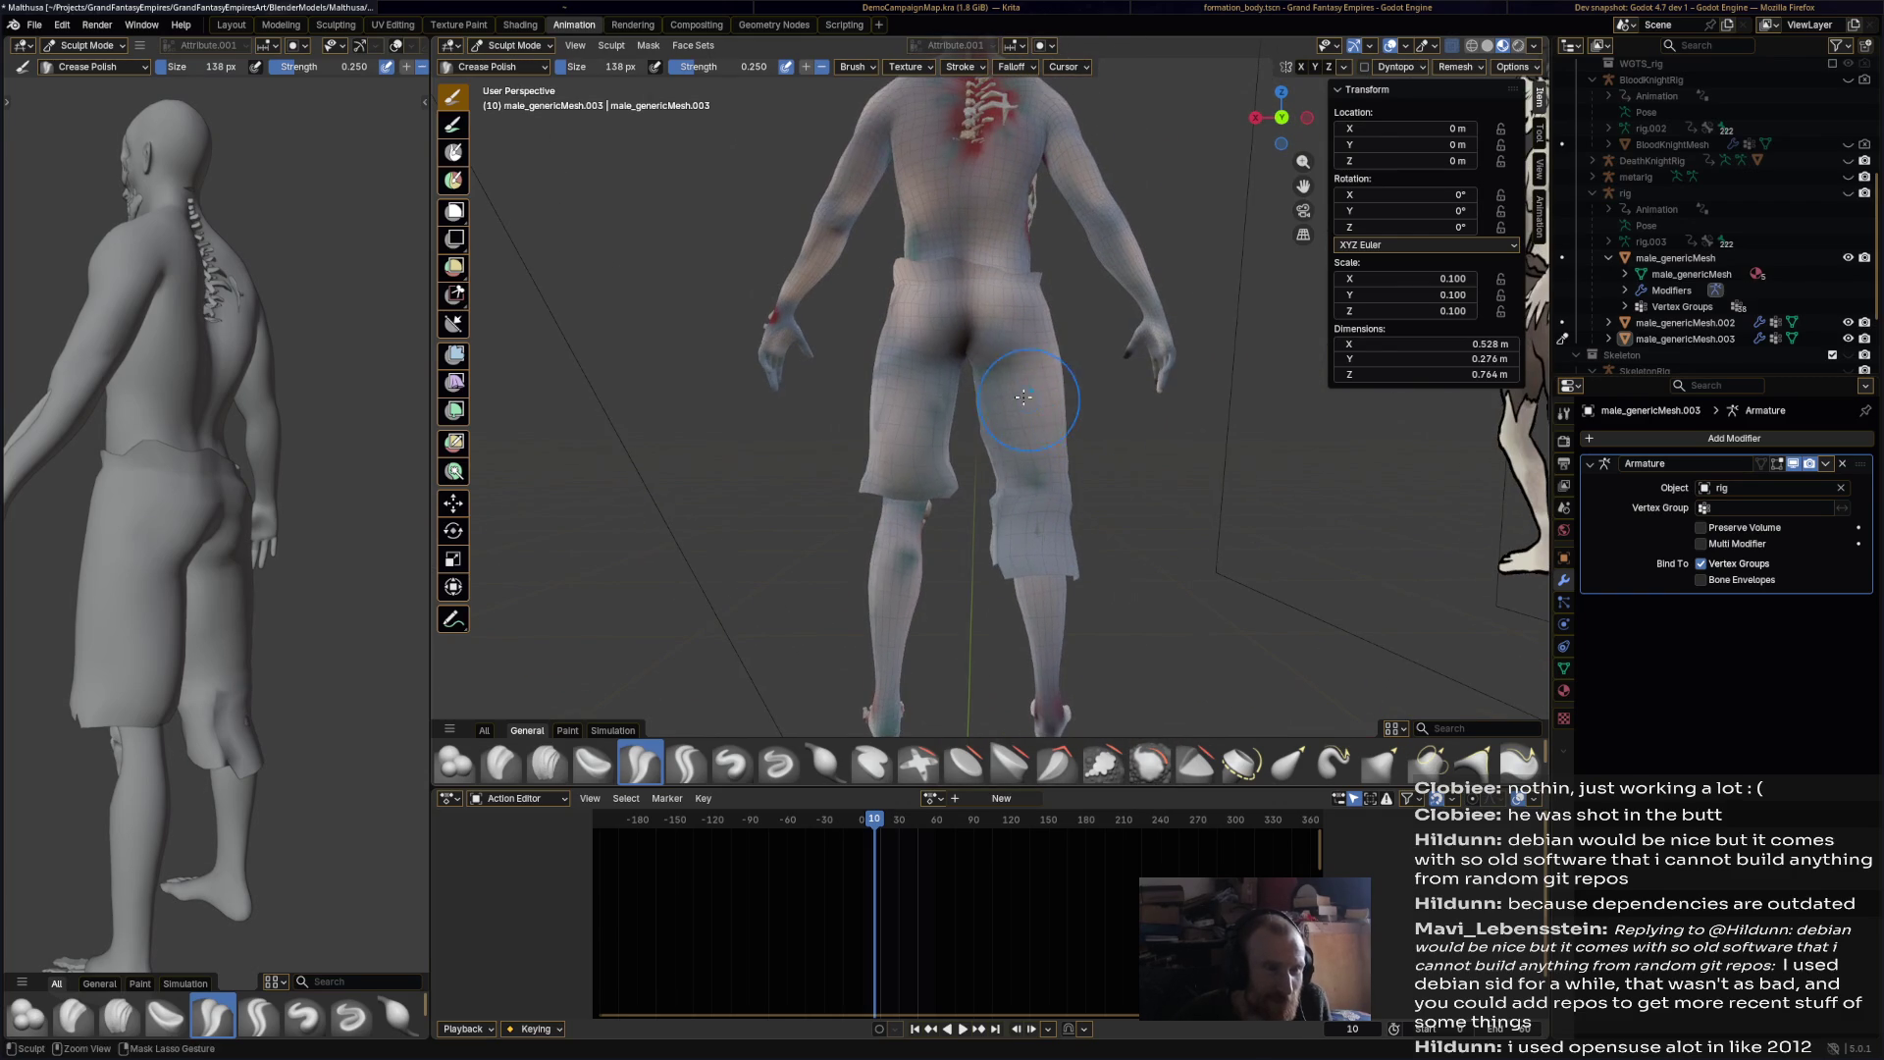
mouse_move(958, 344)
left_mouse_down()
mouse_move(917, 347)
mouse_move(945, 408)
left_mouse_up()
Step: Turn the reference to the front and sculpt the shorts down the thigh
mouse_move(1016, 489)
middle_mouse_down()
mouse_move(890, 397)
mouse_move(879, 432)
mouse_move(1020, 404)
middle_mouse_up()
mouse_move(1023, 475)
middle_mouse_down()
mouse_move(1132, 418)
mouse_move(1083, 379)
mouse_move(1133, 413)
mouse_move(1109, 349)
mouse_move(1025, 443)
mouse_move(1001, 392)
mouse_move(981, 471)
mouse_move(1033, 476)
mouse_move(883, 461)
middle_mouse_up()
middle_click_drag(216, 461, 372, 461)
middle_click_drag(801, 479, 1006, 238)
key("b")
key("Escape")
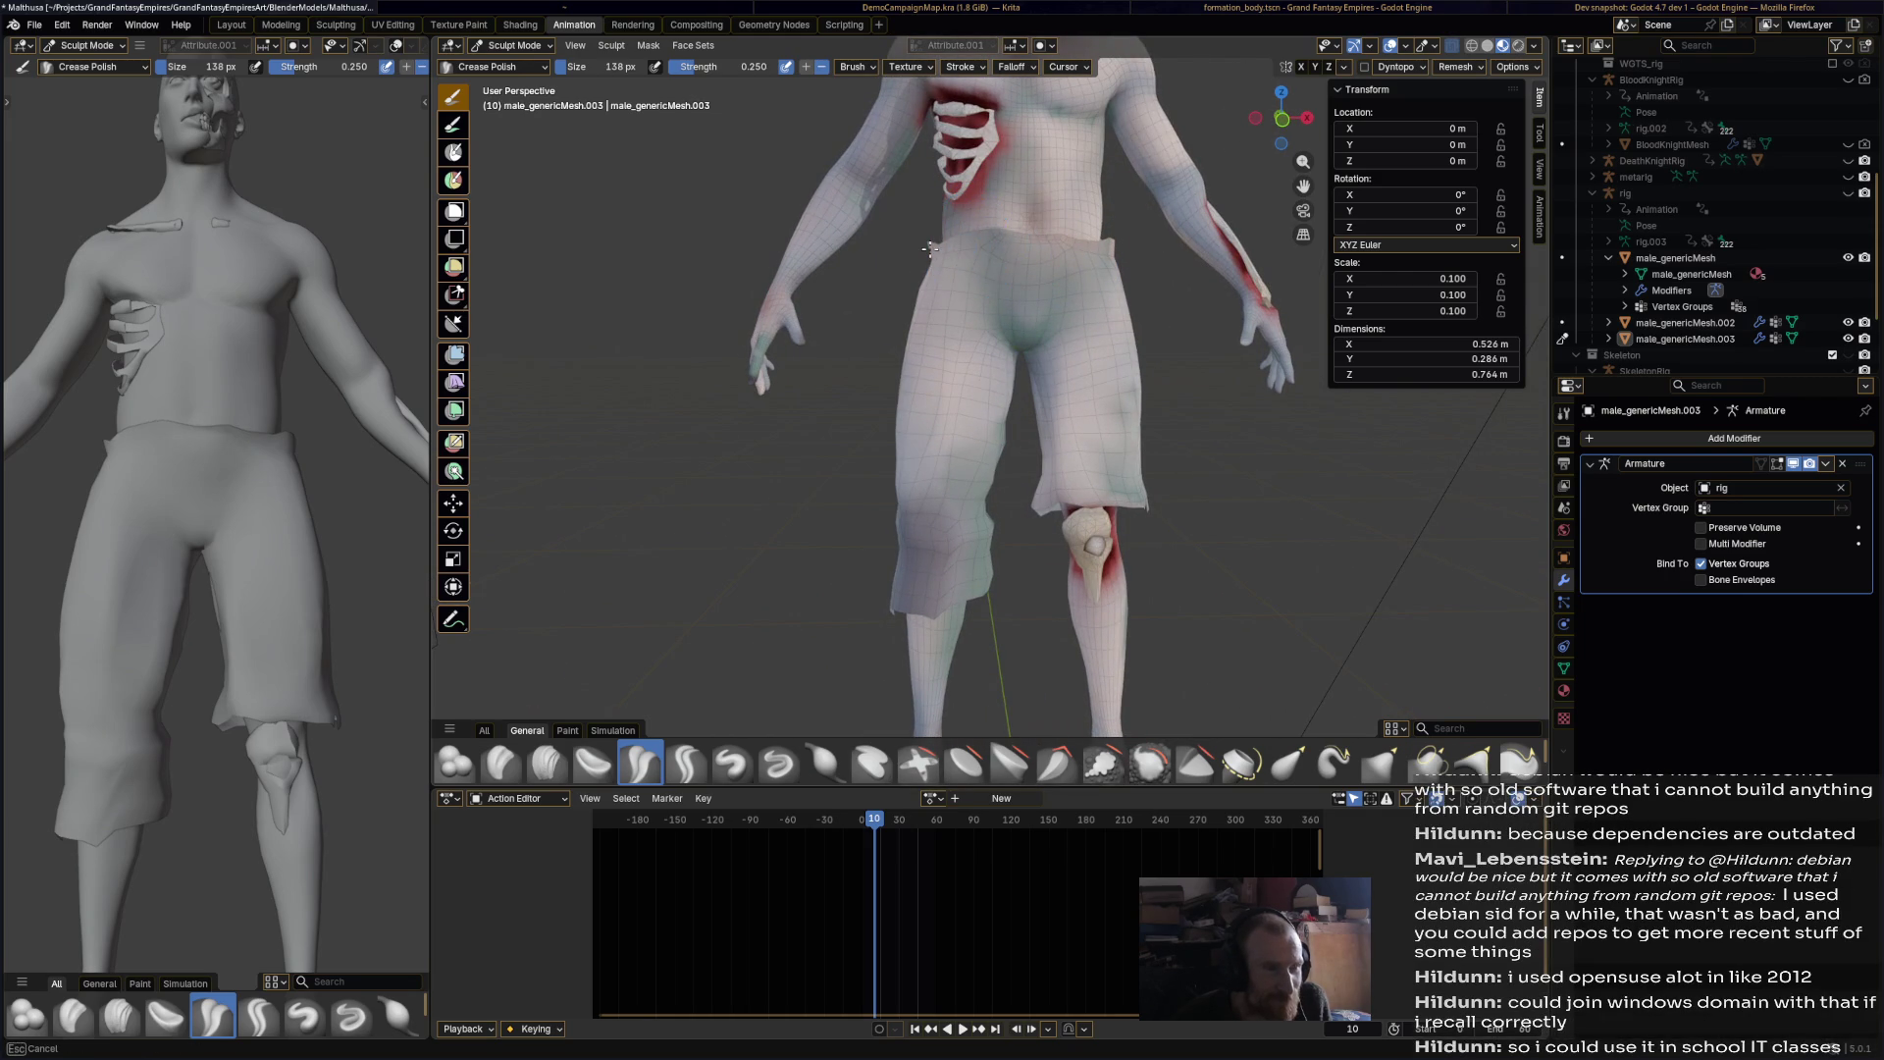
middle_click_drag(1040, 275, 966, 352)
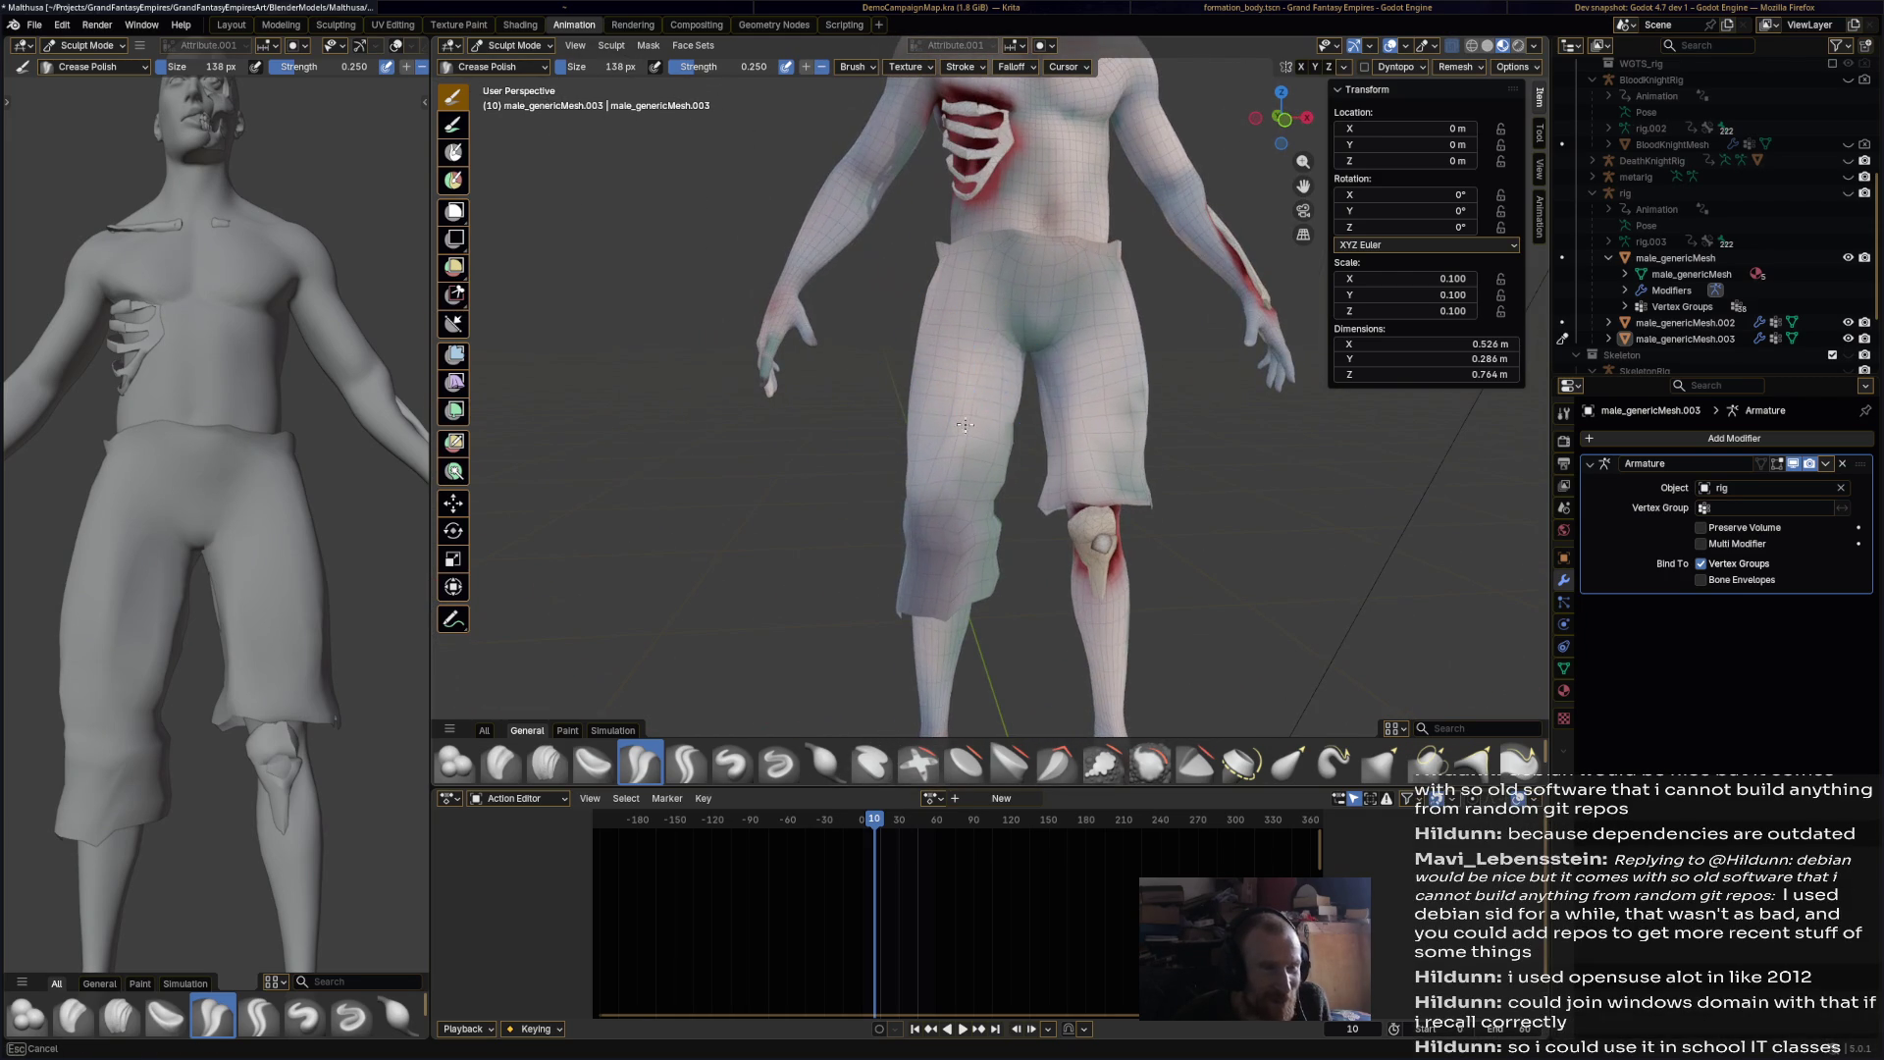
left_click_drag(972, 368, 982, 422)
Step: Turn the reference to a rear three-quarter angle and save Malthusa.blend
middle_click_drag(928, 410, 824, 445)
mouse_move(245, 530)
middle_mouse_down()
mouse_move(26, 537)
mouse_move(402, 535)
mouse_move(58, 533)
mouse_move(353, 535)
middle_mouse_up()
key("ctrl+s")
middle_click_drag(876, 399, 797, 423)
left_click(500, 46)
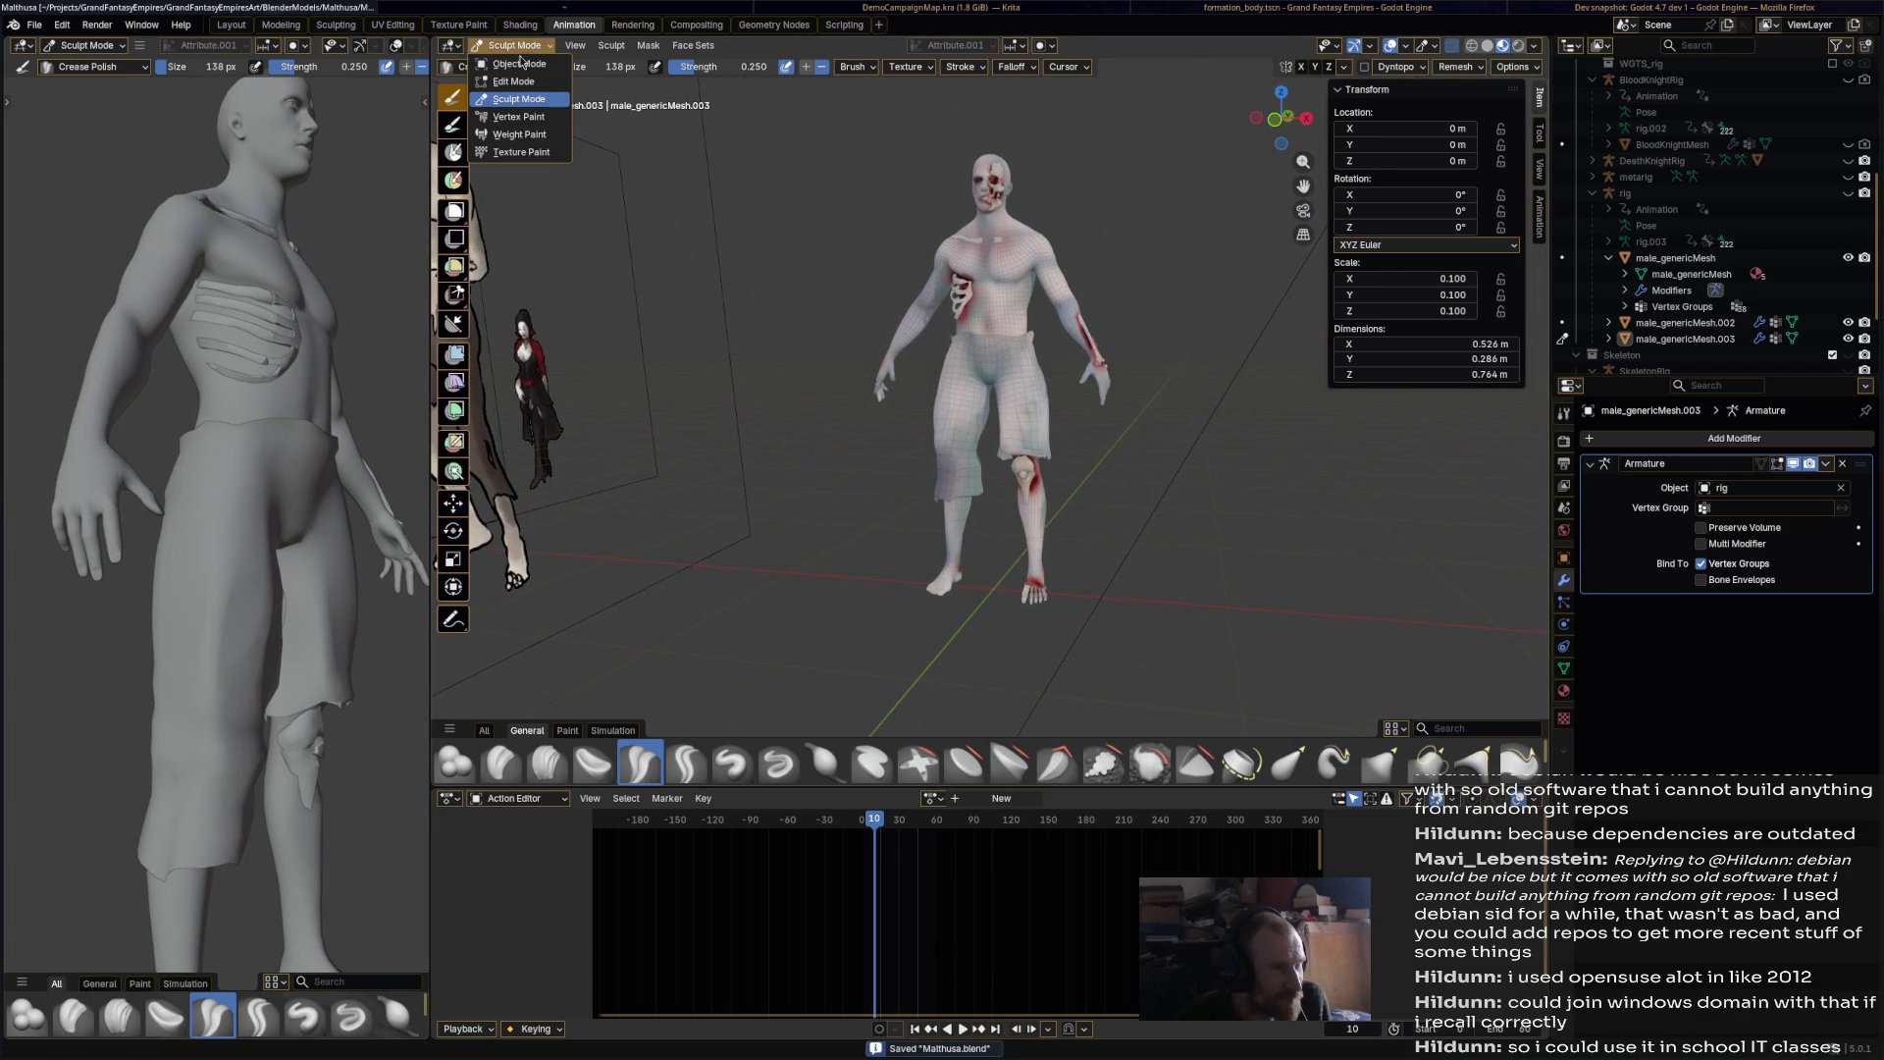
Step: Select all the shorts' vertices in Edit Mode and save the file
left_click(518, 80)
left_click(1014, 357)
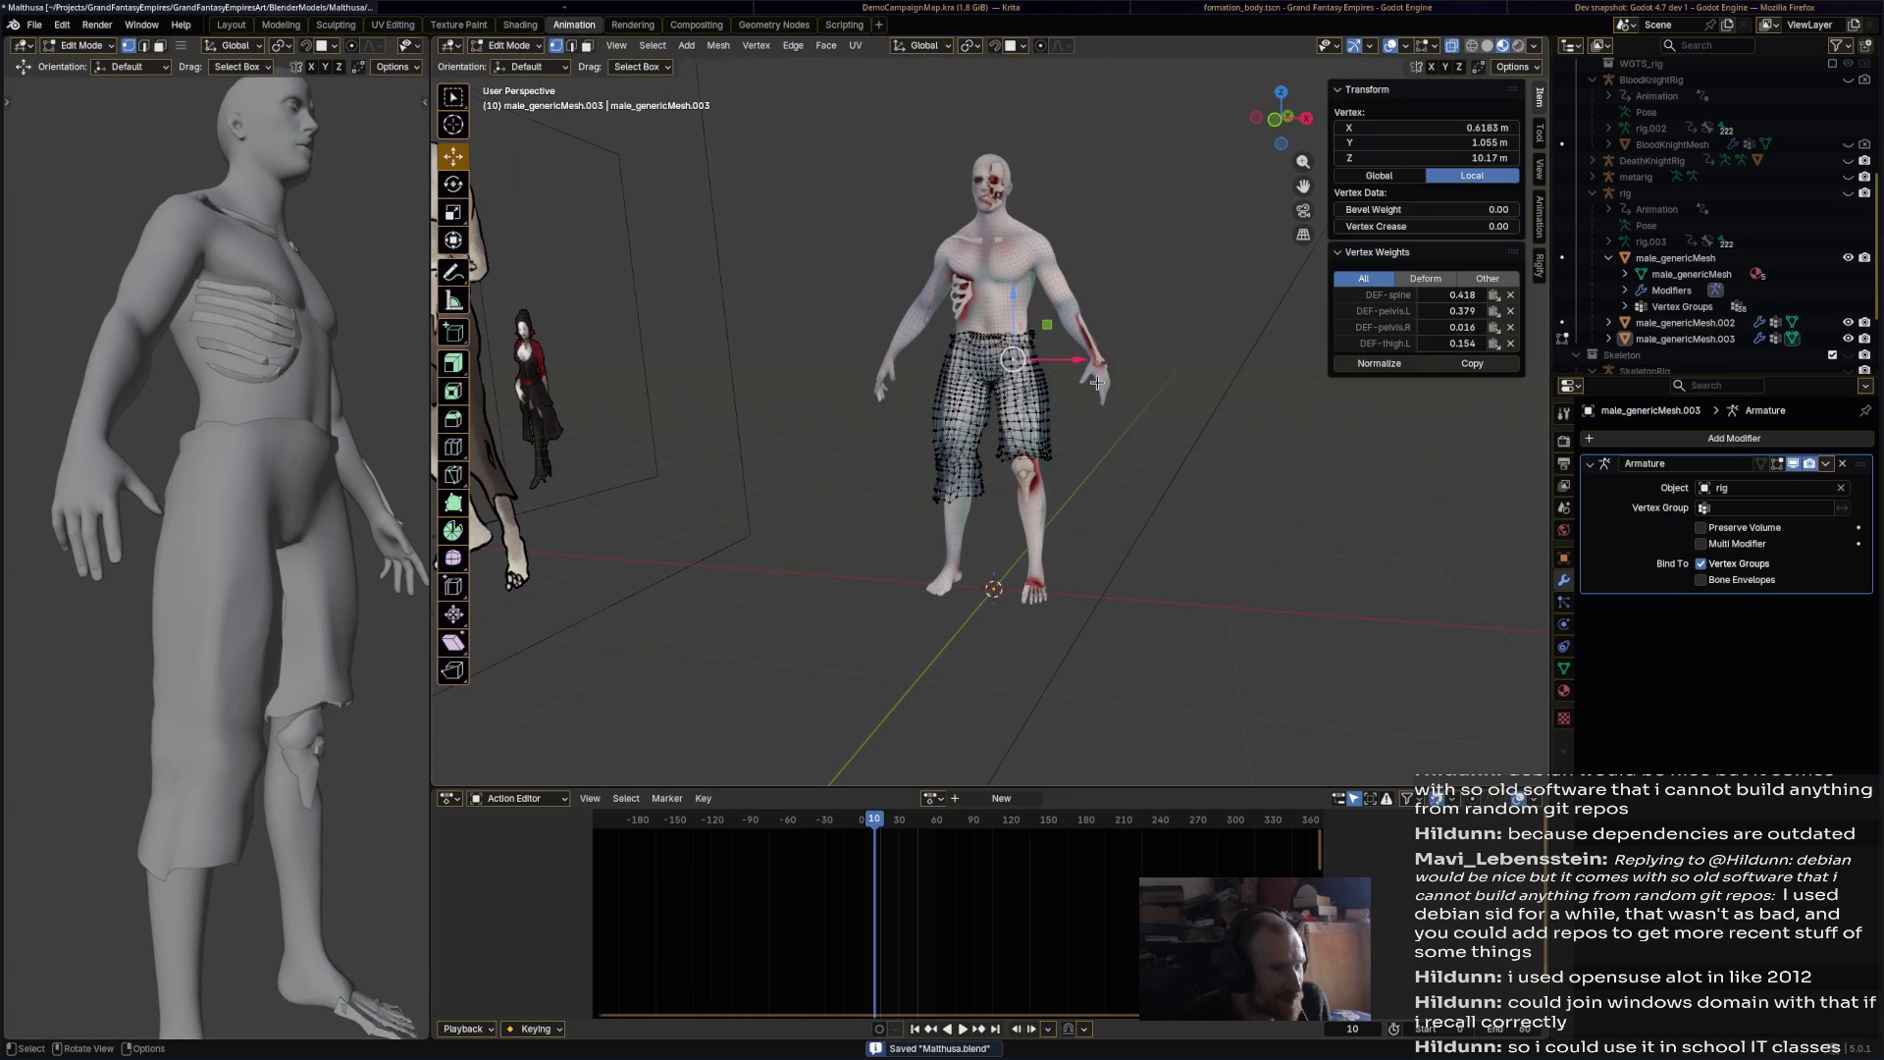
key("a")
scroll(1072, 368, "up", 4)
key("ctrl+s")
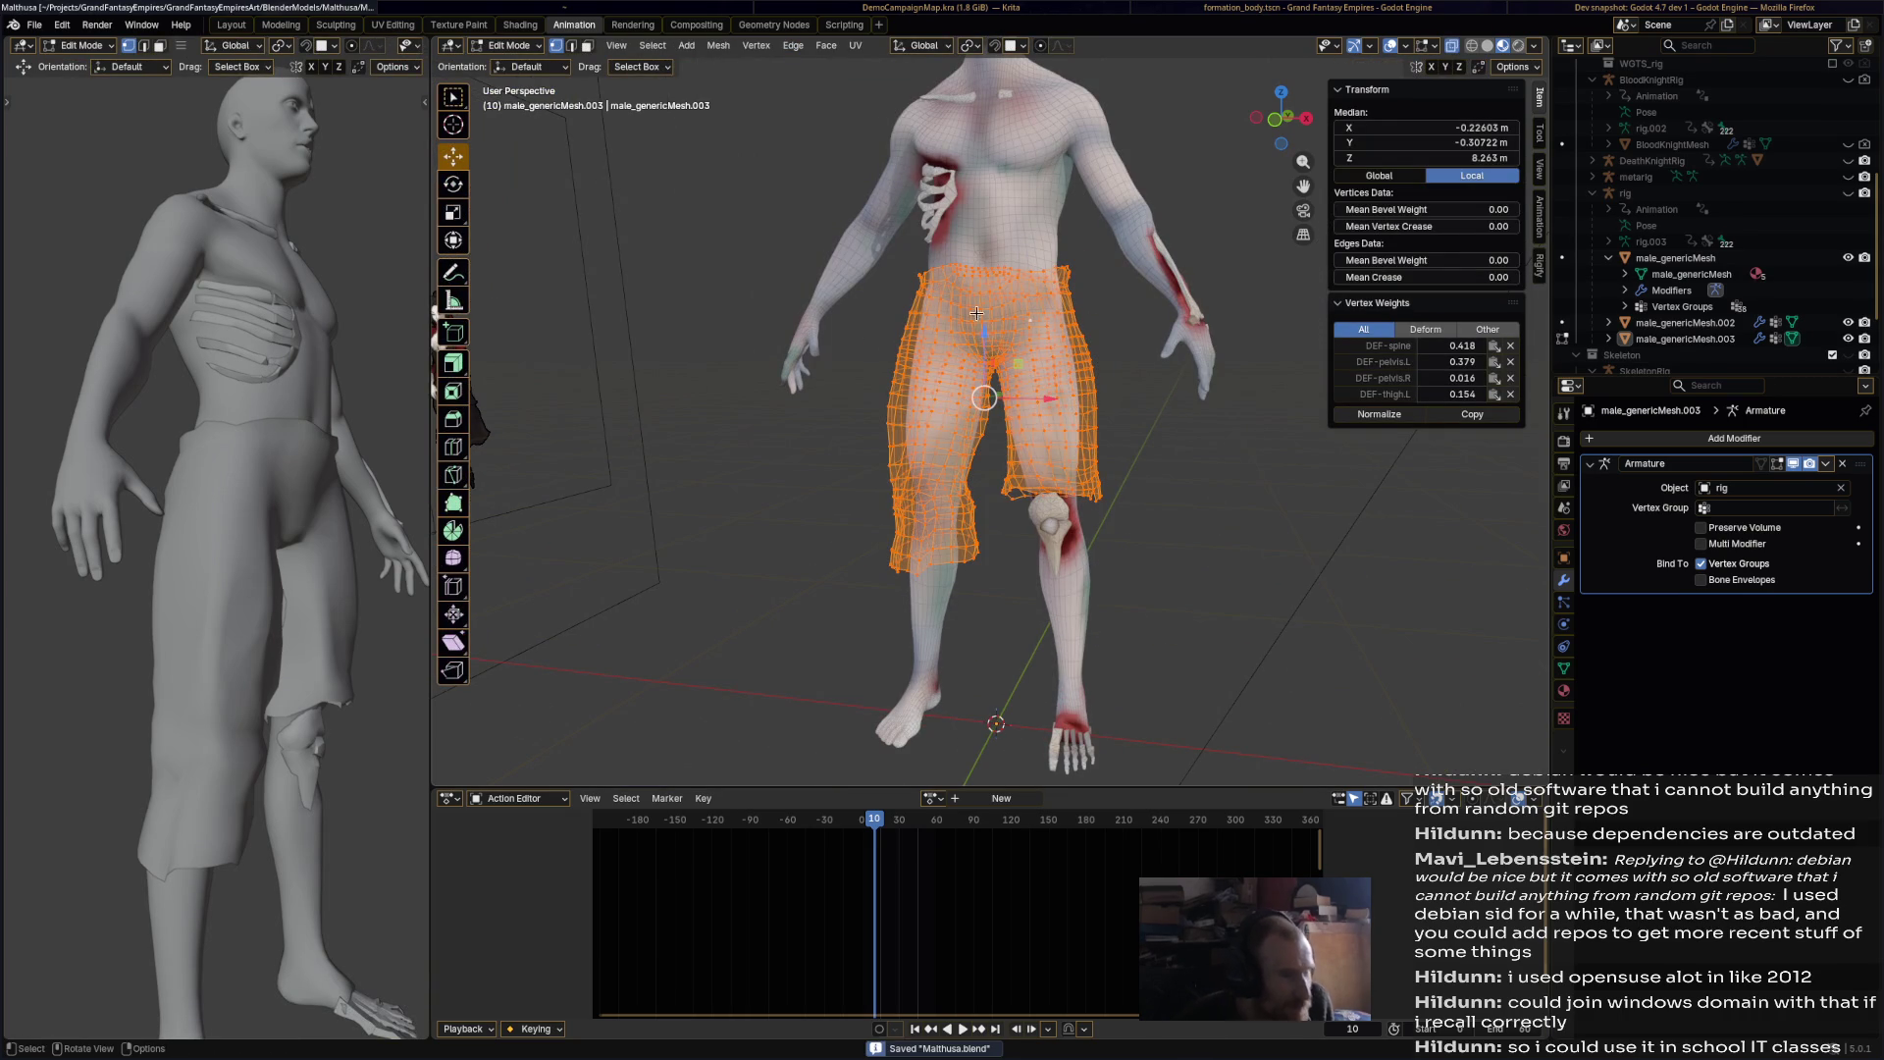
Step: In Vertex Paint with the airbrush, undo a dark red trial and paint brown across the waist and crotch
left_click(508, 46)
left_click(518, 116)
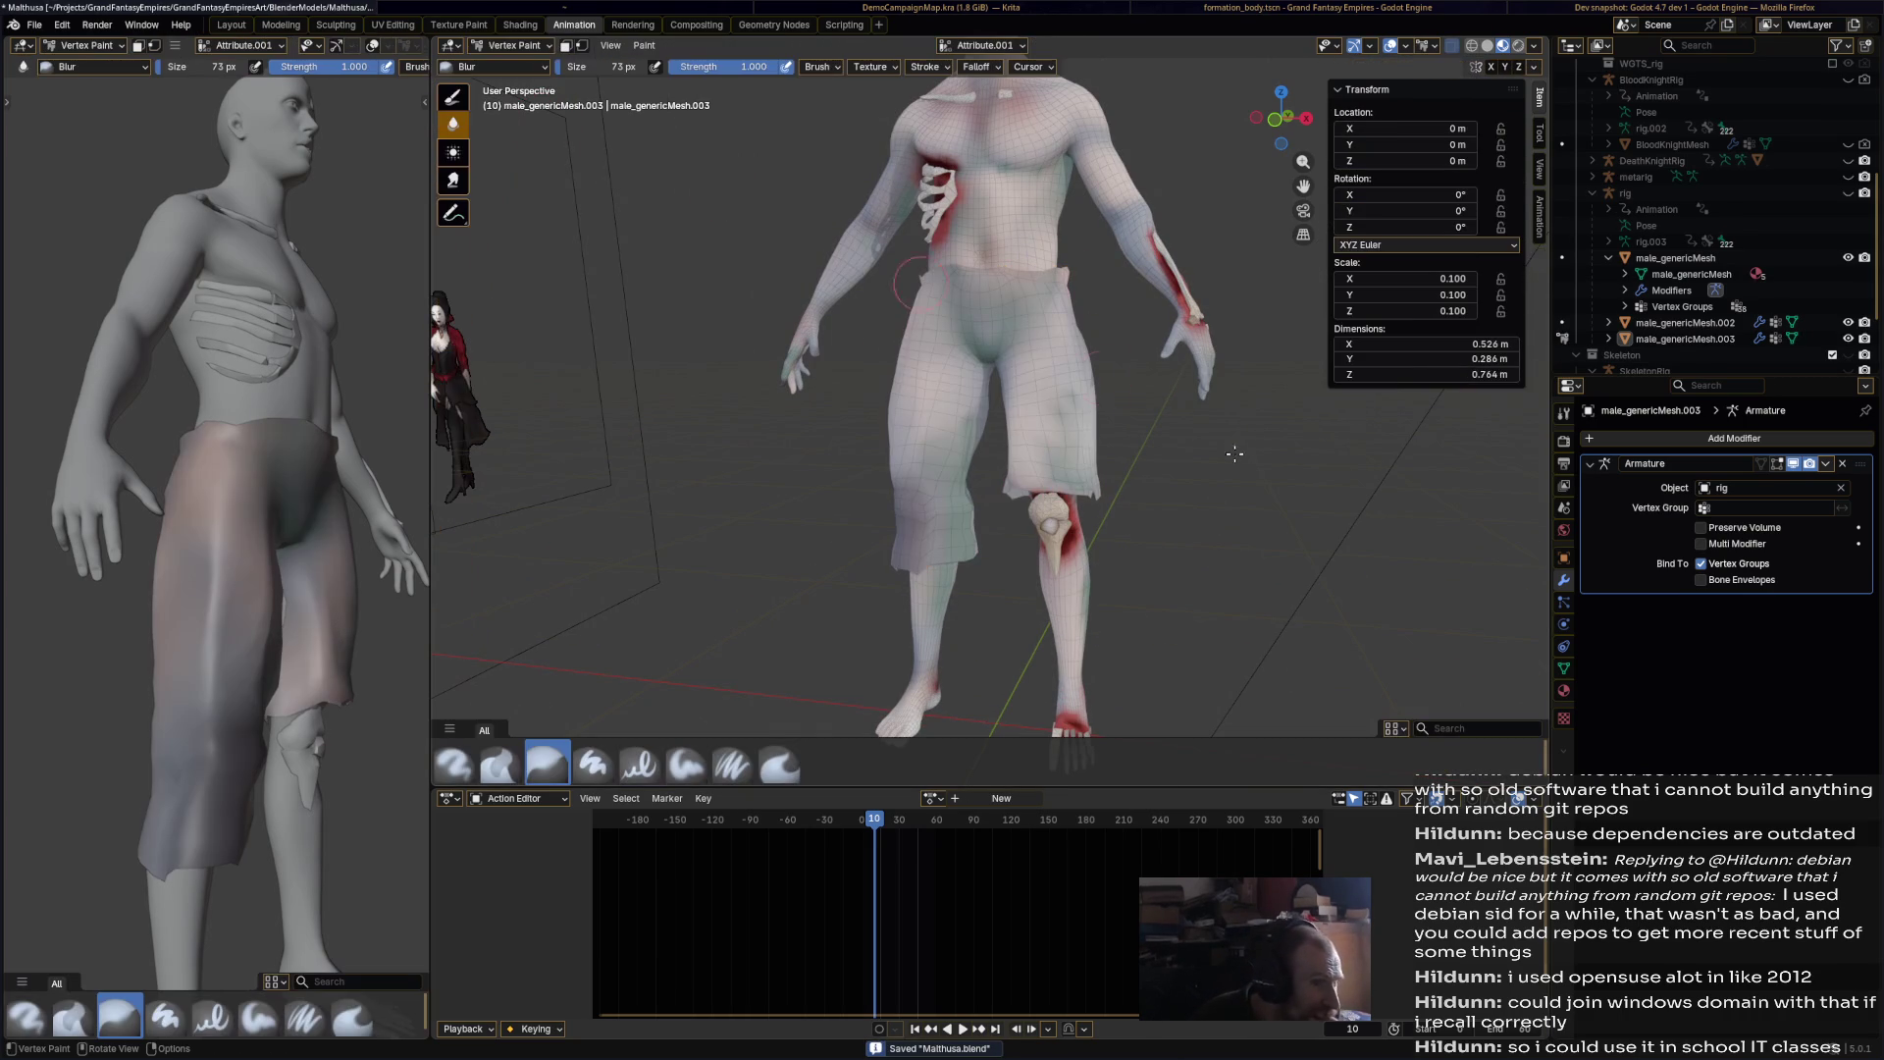
left_click(445, 769)
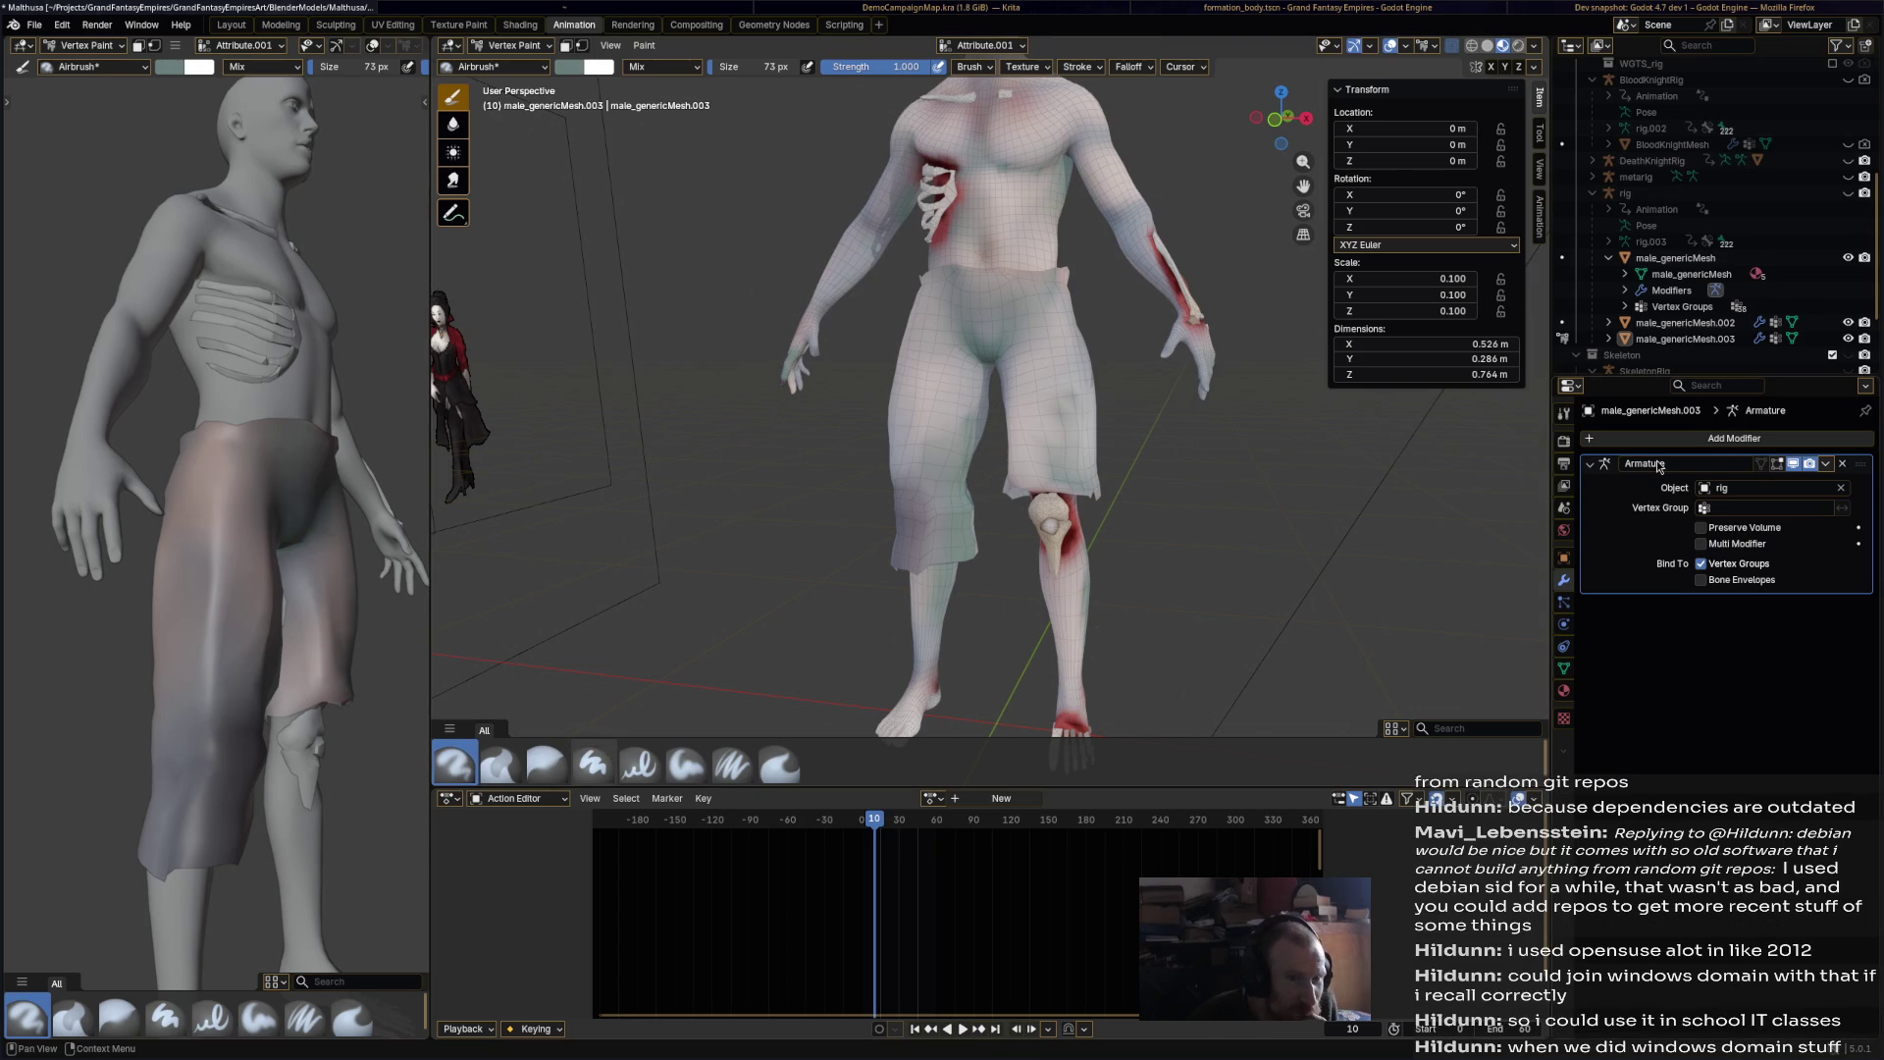
left_click(1564, 415)
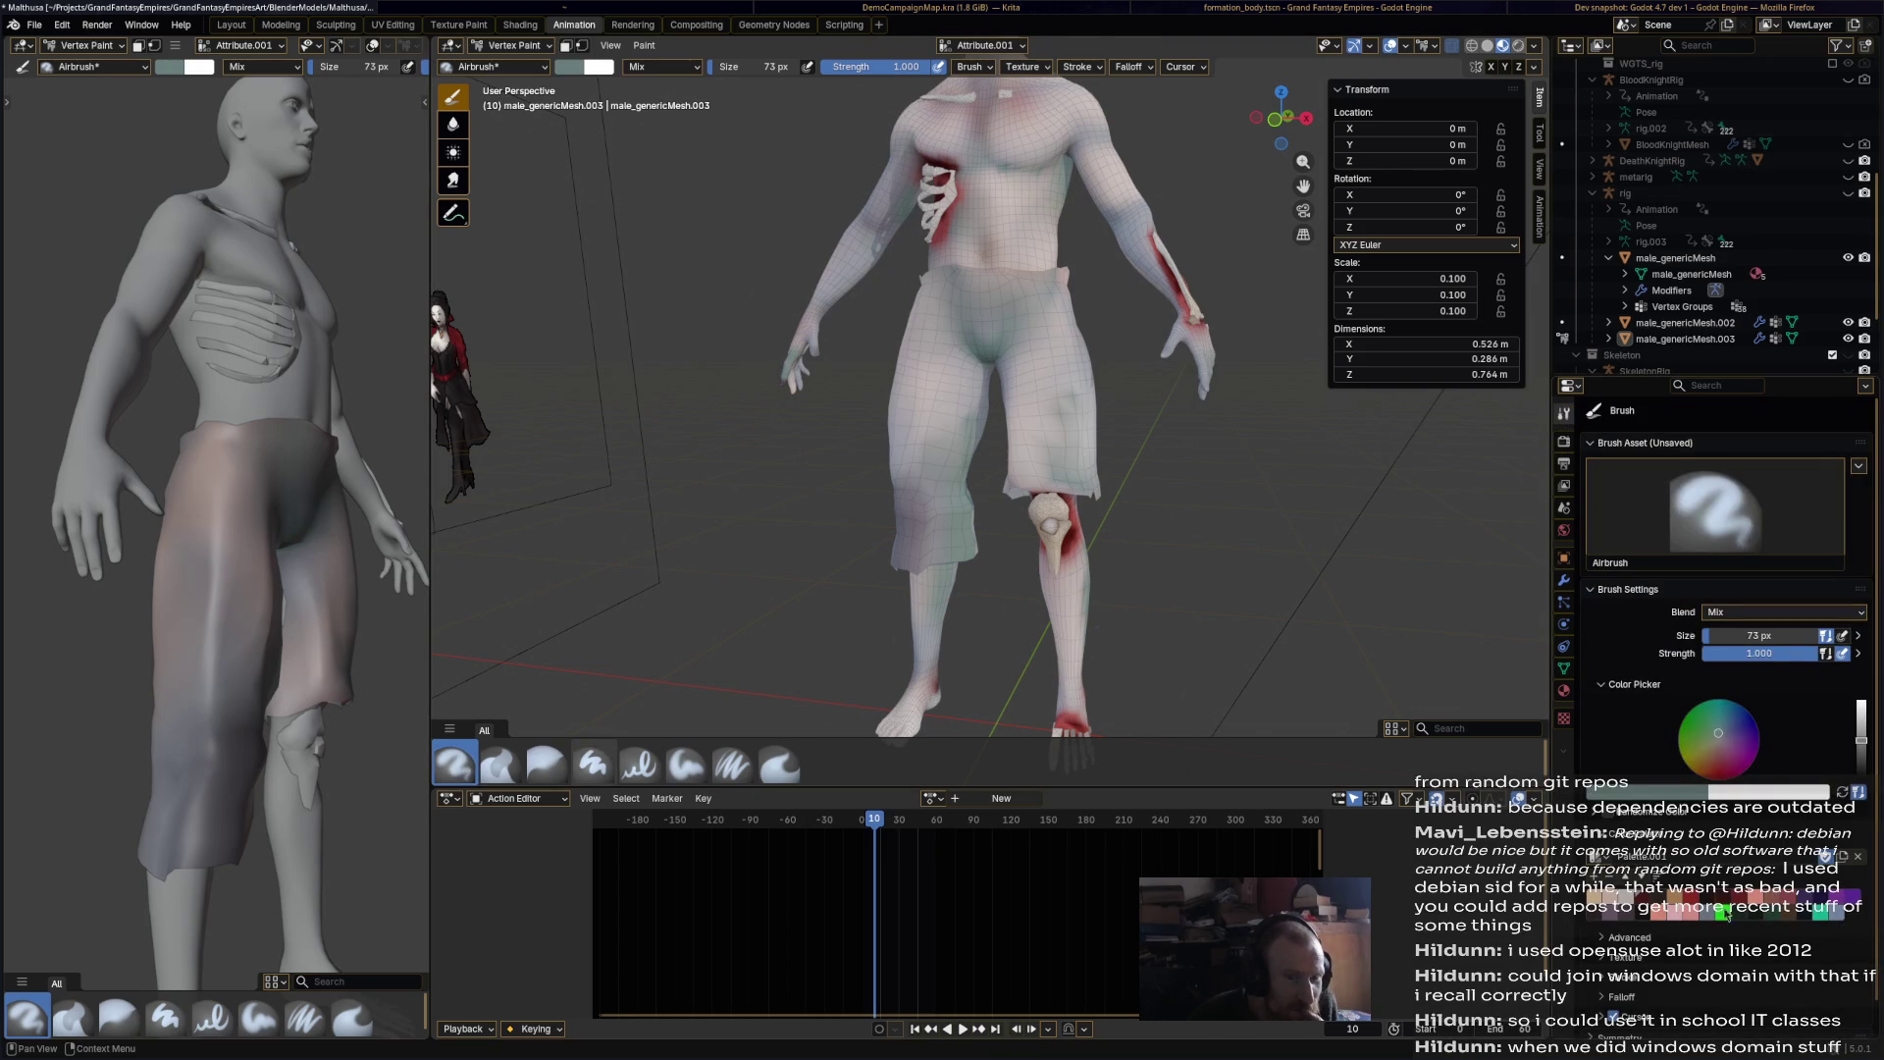
left_click(1722, 917)
mouse_move(942, 319)
left_mouse_down()
mouse_move(1010, 324)
mouse_move(952, 304)
mouse_move(1045, 294)
left_mouse_up()
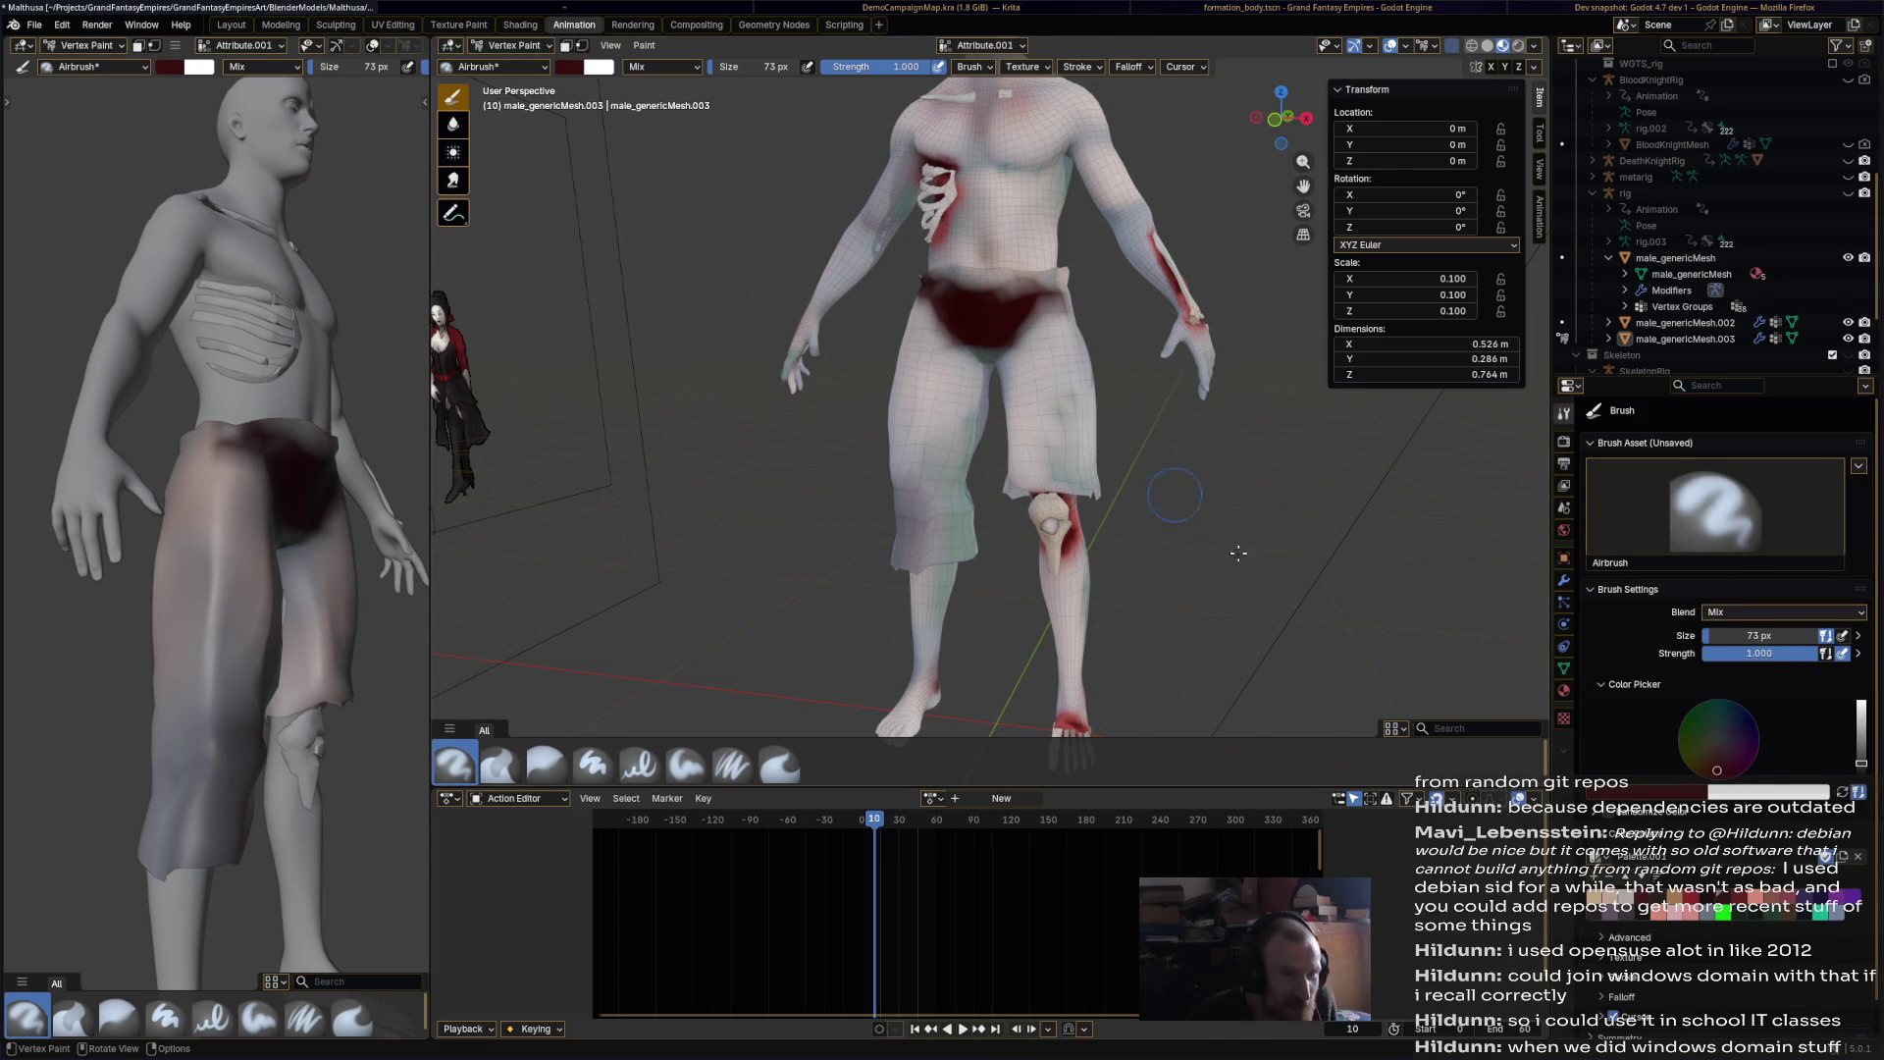
key("ctrl+z")
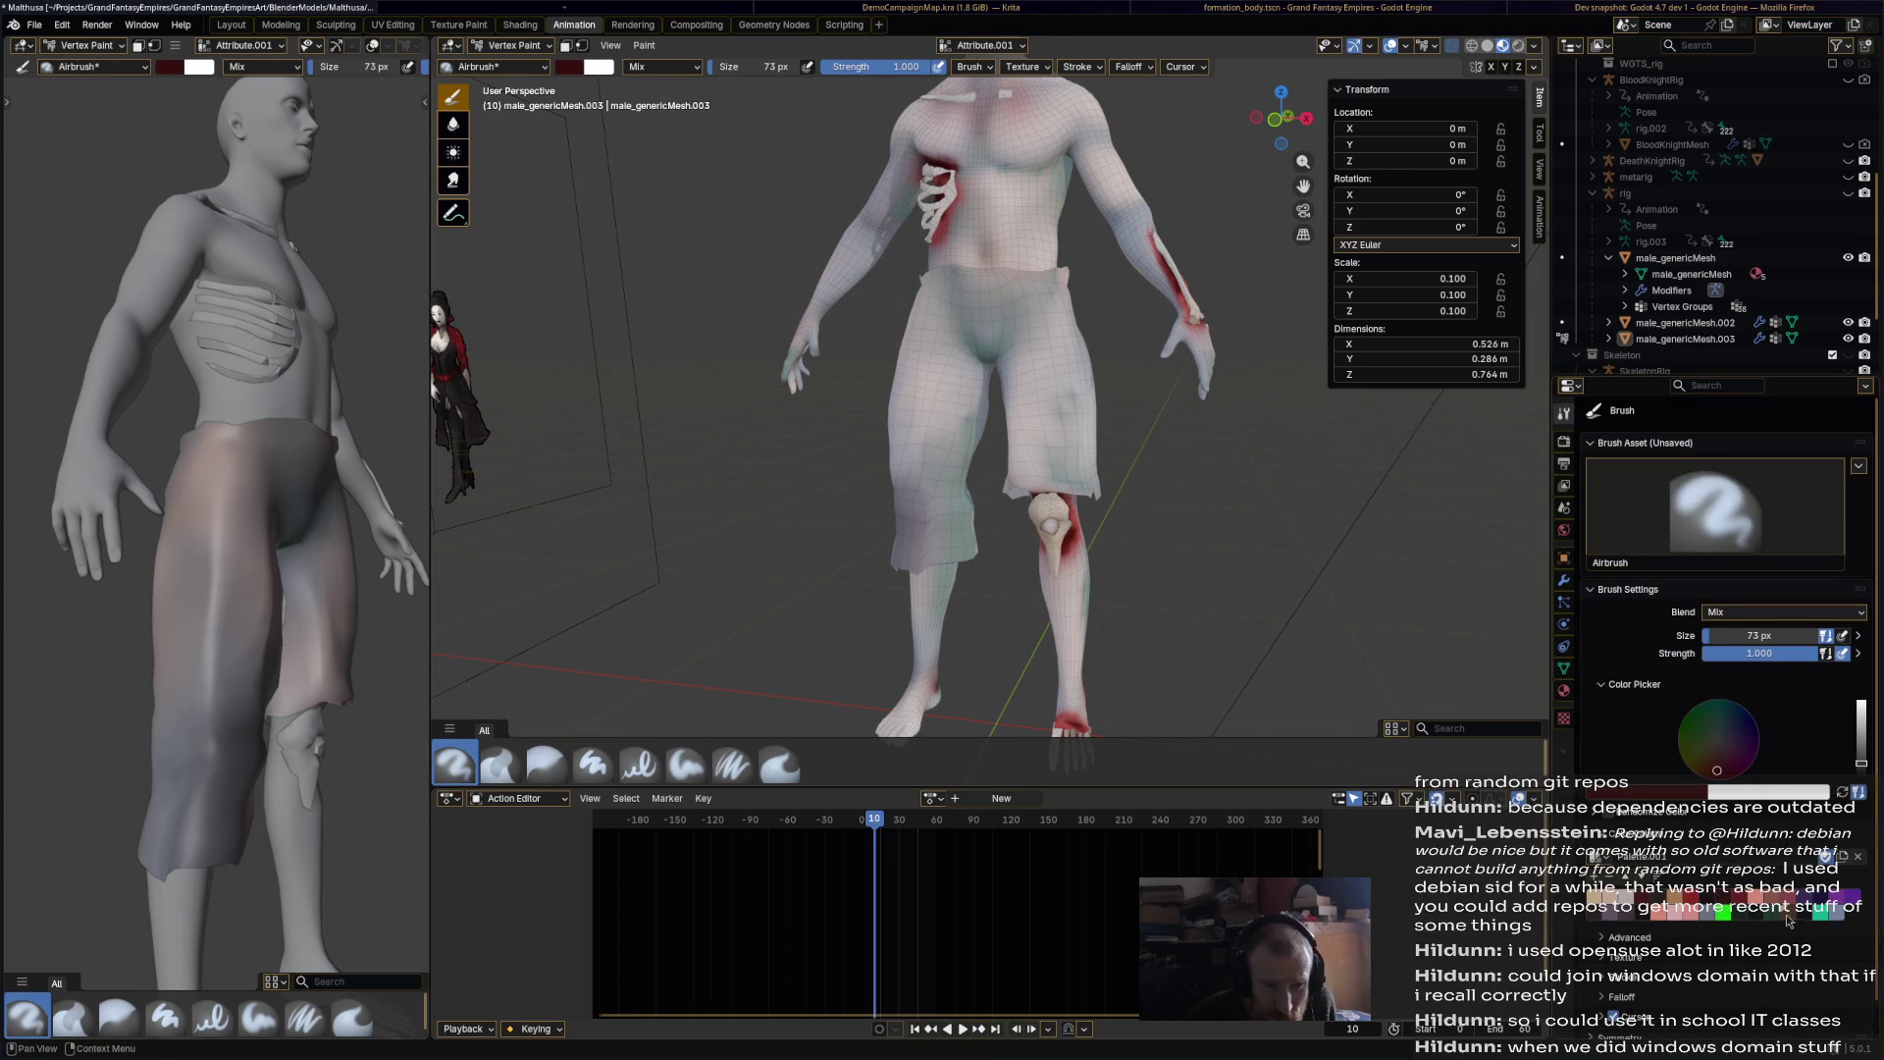
left_click(1791, 922)
mouse_move(942, 294)
left_mouse_down()
mouse_move(1059, 290)
mouse_move(1046, 339)
left_mouse_up()
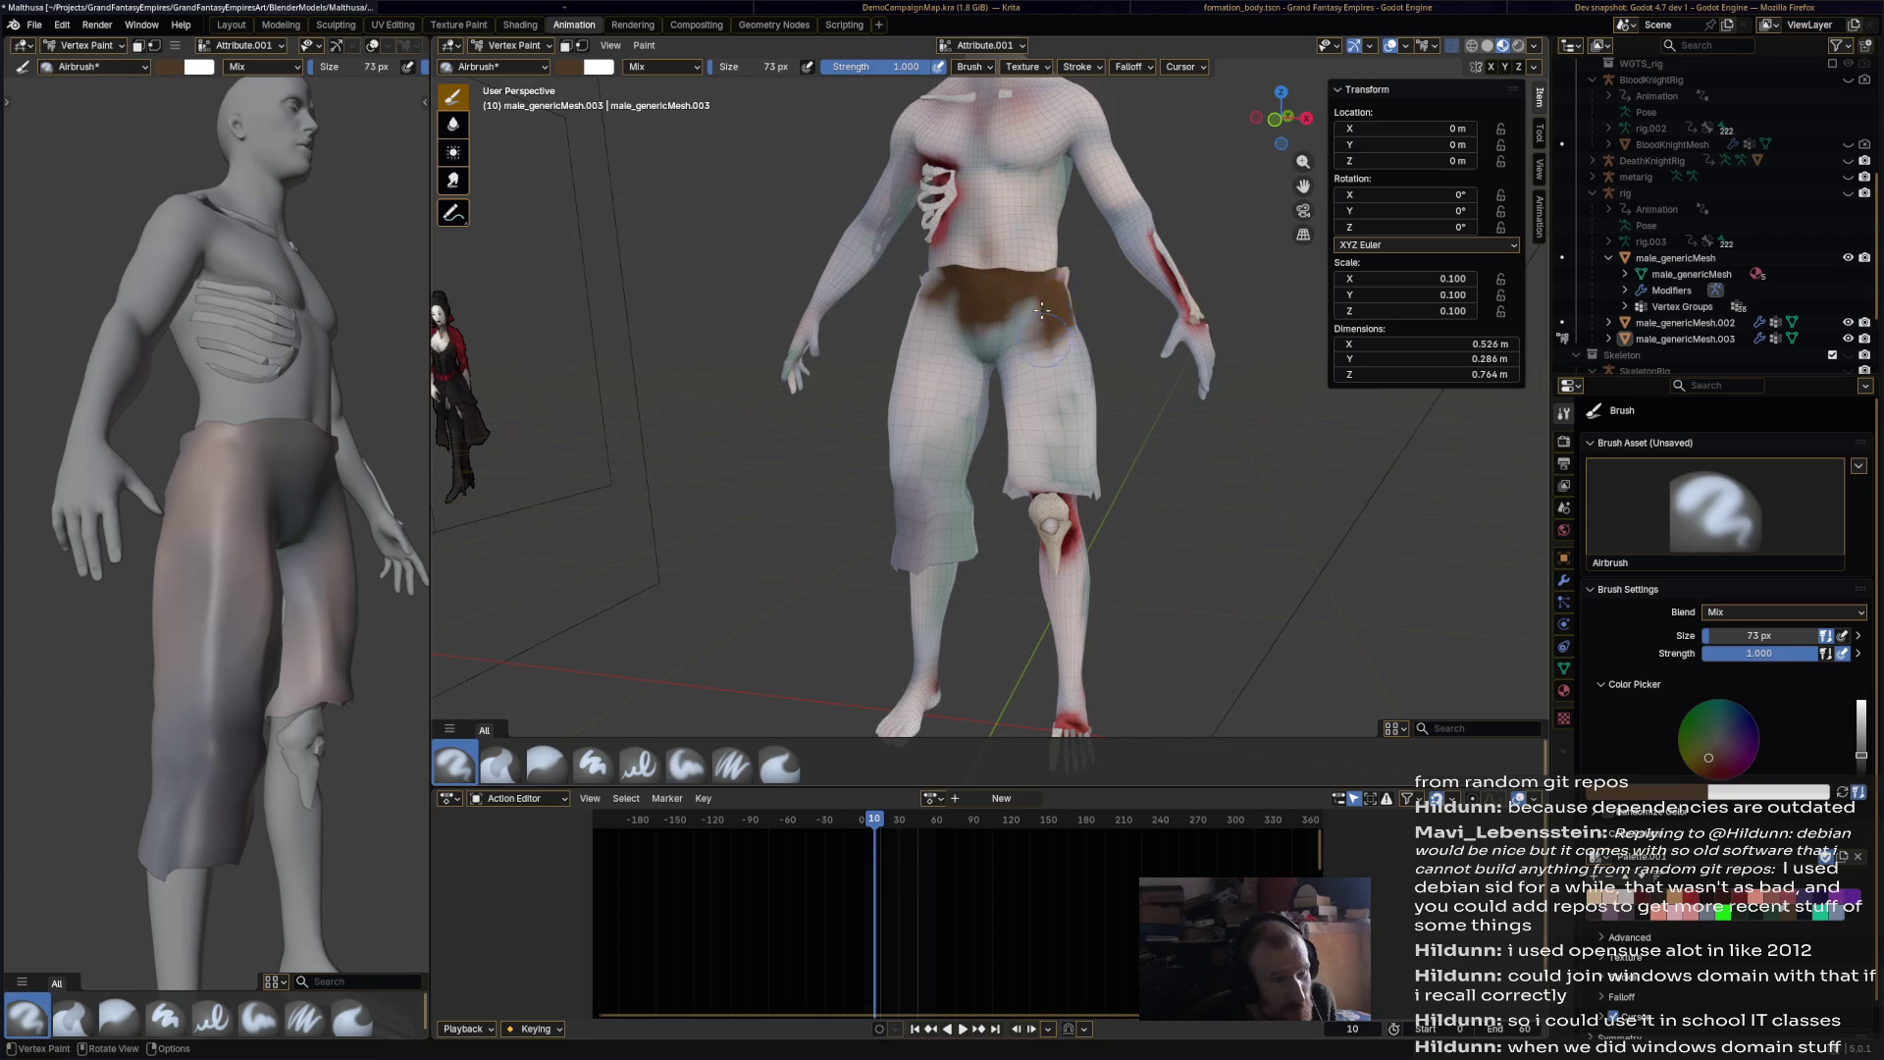
Step: Sample the reference shorts' brown with the eyedropper and paint it over the loincloth and thighs
scroll(1045, 340, "down", 5)
mouse_move(1046, 340)
middle_mouse_down()
mouse_move(991, 471)
mouse_move(1057, 827)
middle_mouse_up()
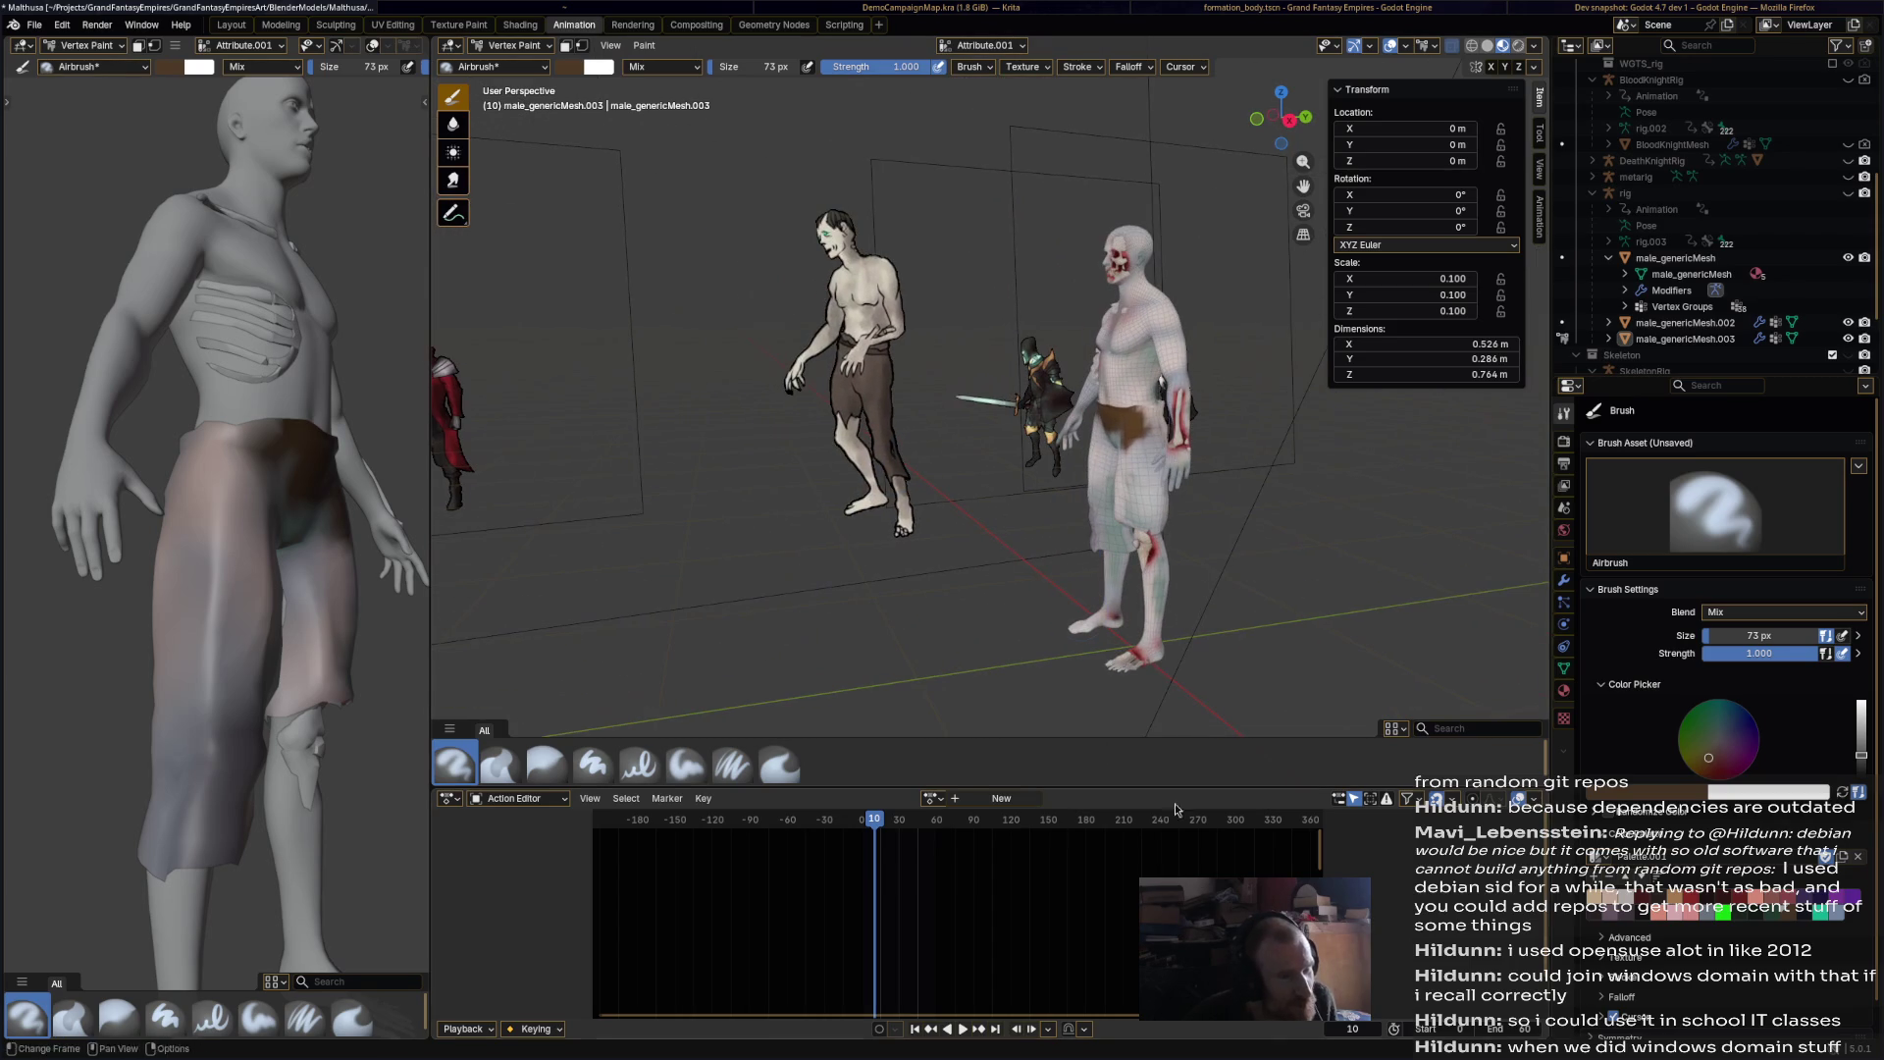
left_click(1653, 791)
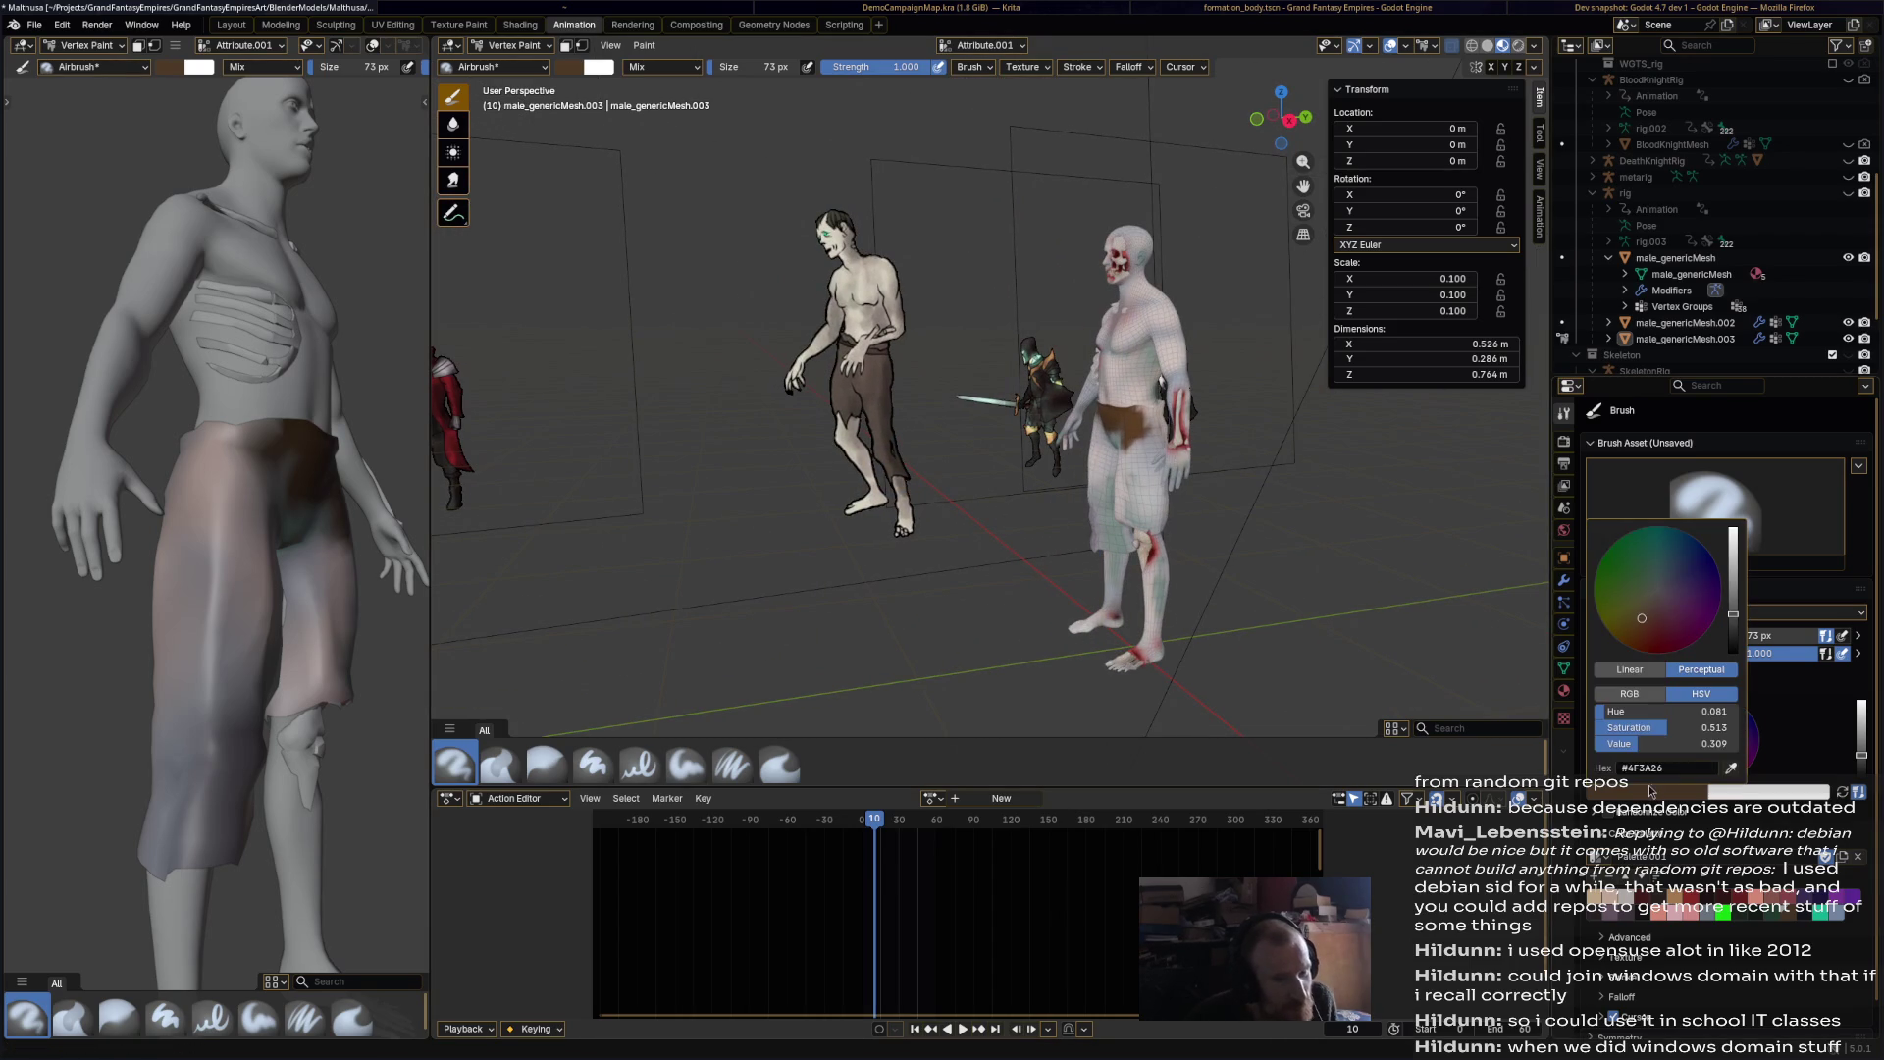
left_click(1725, 770)
left_click(880, 372)
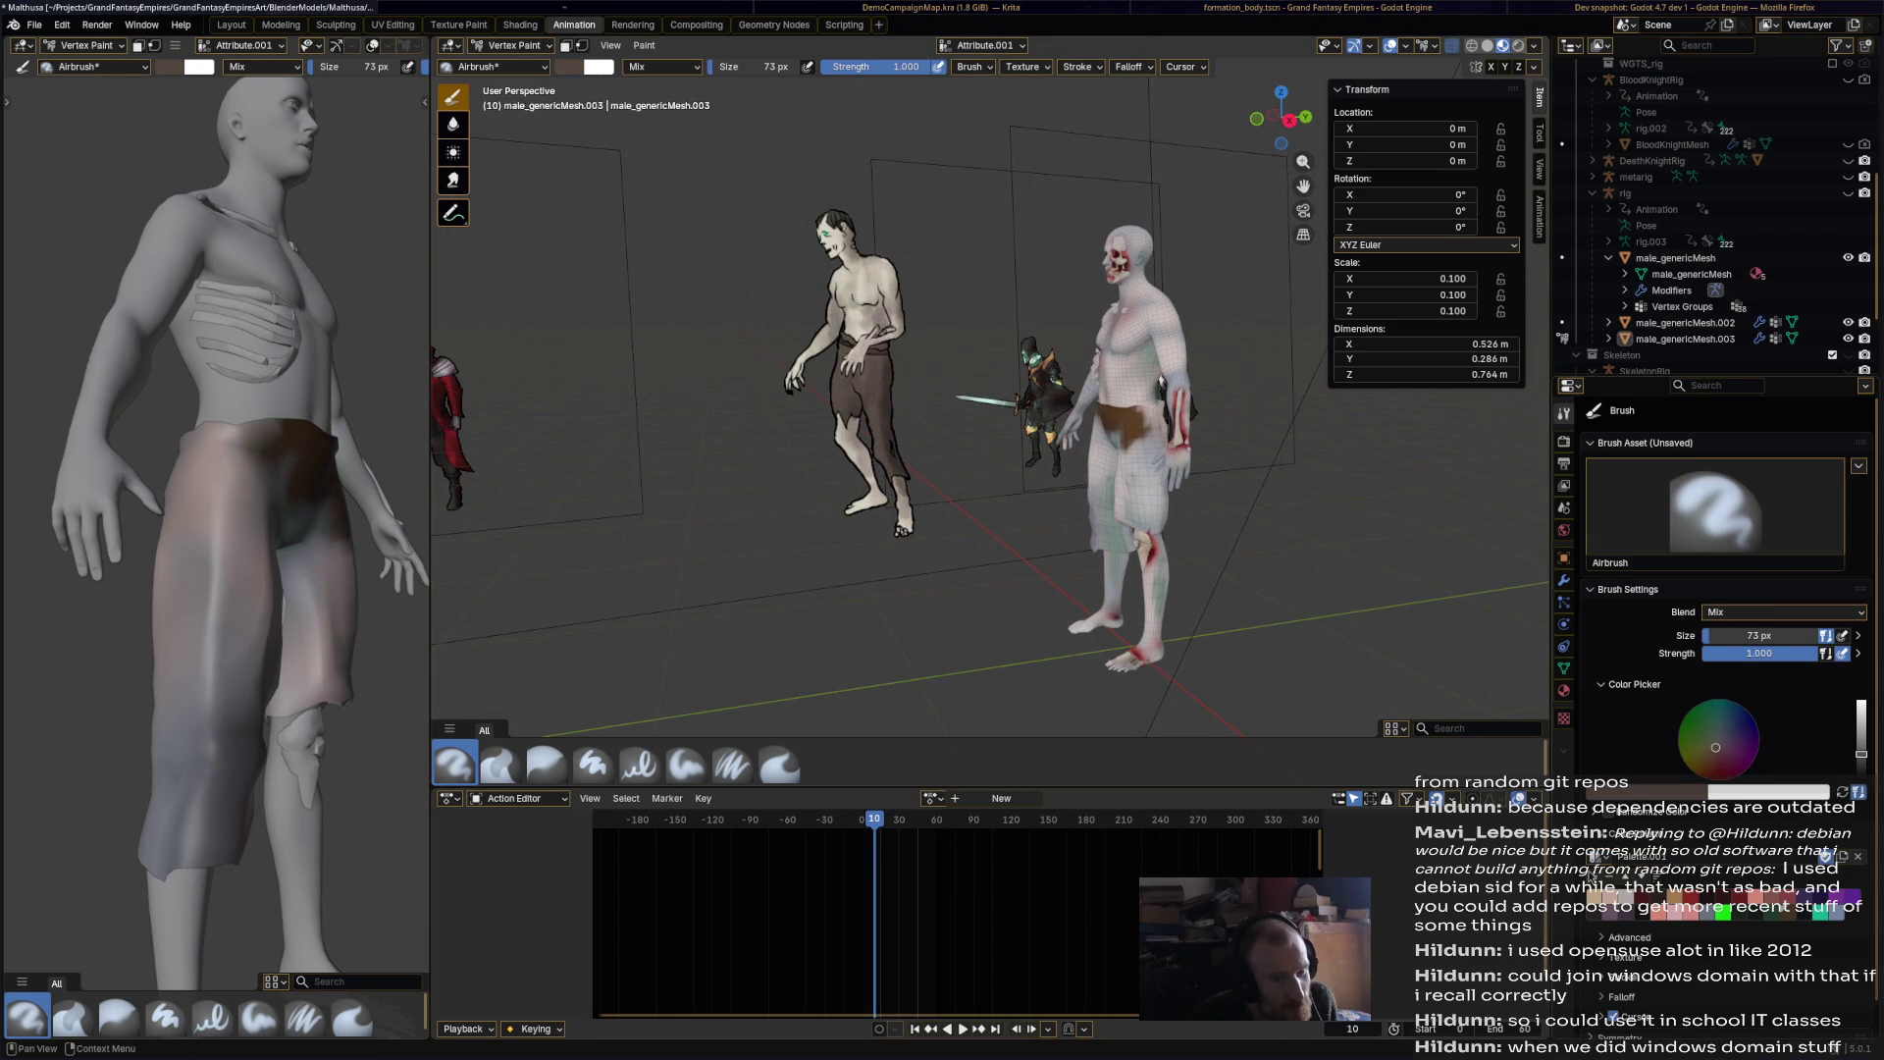
mouse_move(1098, 417)
left_mouse_down()
mouse_move(1150, 447)
mouse_move(1147, 530)
mouse_move(1118, 462)
mouse_move(1096, 469)
left_mouse_up()
left_click_drag(1086, 549, 1111, 534)
Step: Paint brown over the left hip and thigh until the whole shorts are covered
middle_click_drag(1079, 446, 906, 390)
mouse_move(907, 390)
left_mouse_down()
mouse_move(957, 442)
mouse_move(957, 496)
mouse_move(1026, 432)
mouse_move(1021, 412)
left_mouse_up()
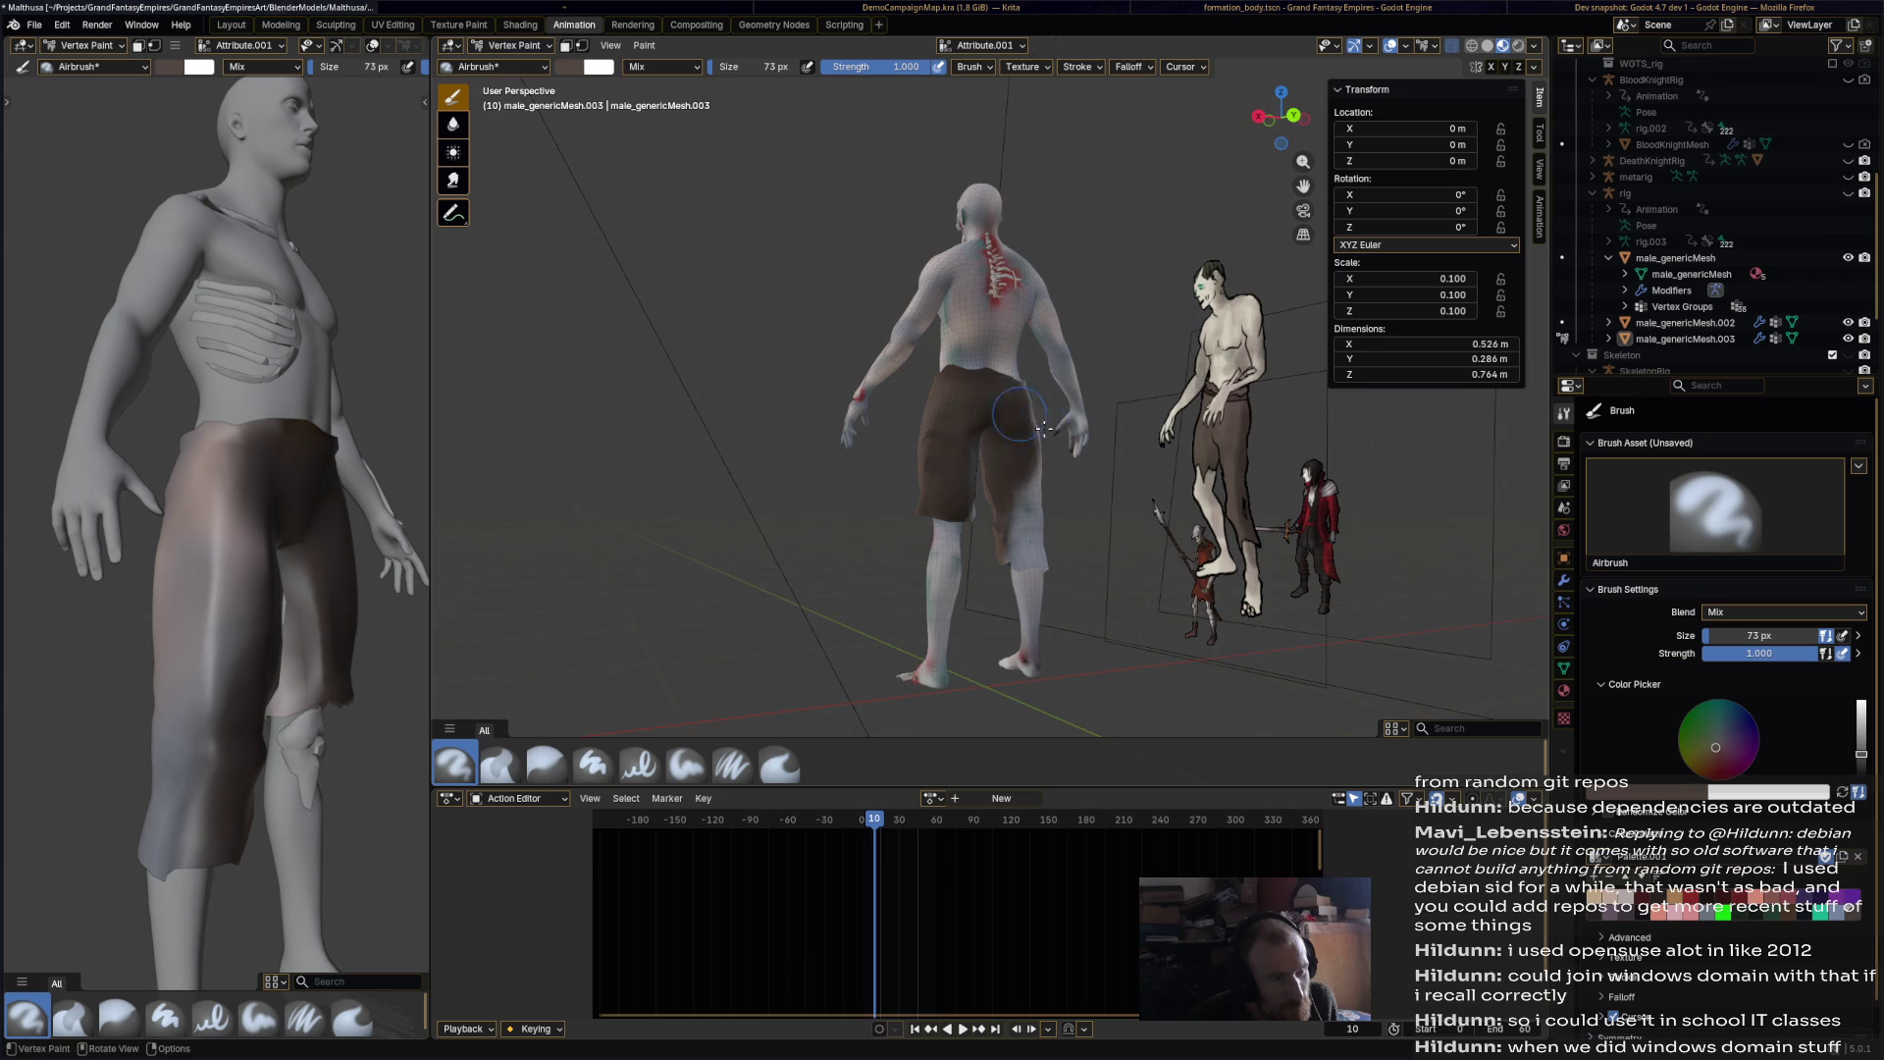
middle_click_drag(1021, 412, 918, 491)
mouse_move(917, 490)
left_mouse_down()
mouse_move(926, 441)
mouse_move(903, 560)
left_mouse_up()
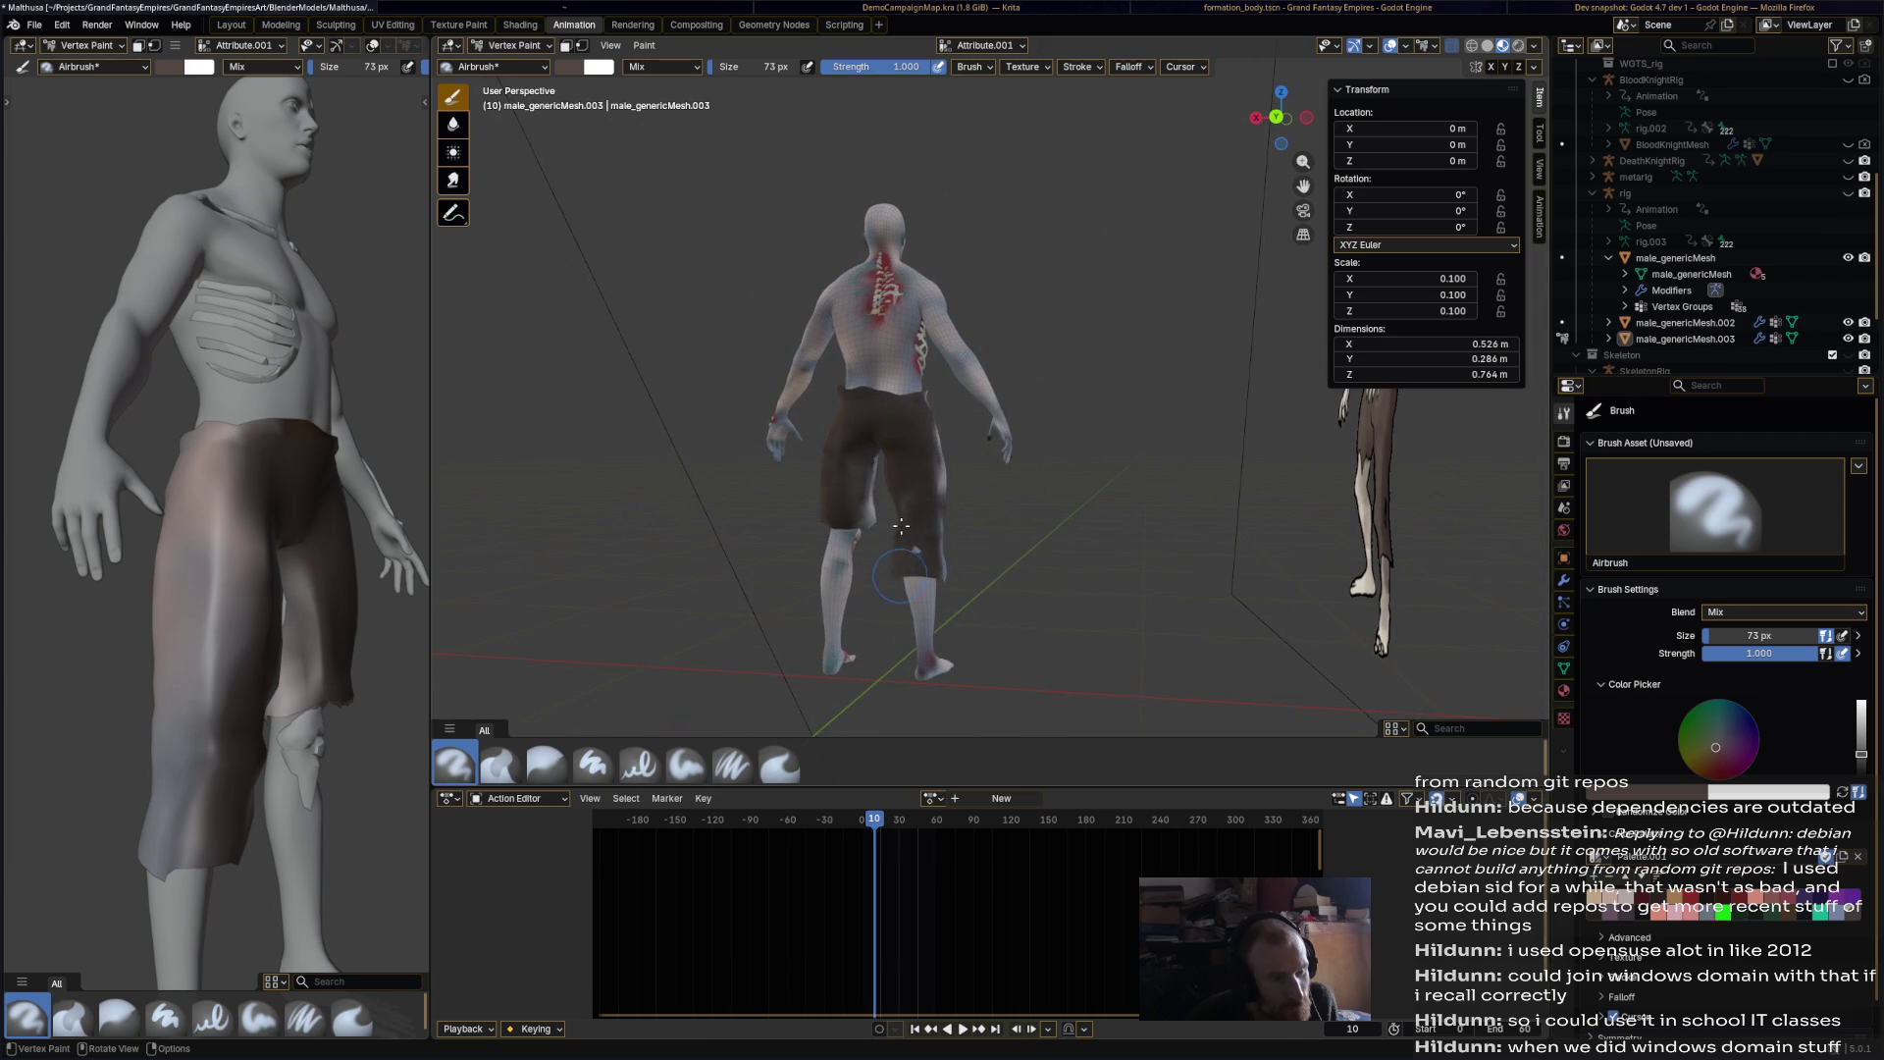
middle_click_drag(927, 523, 881, 508)
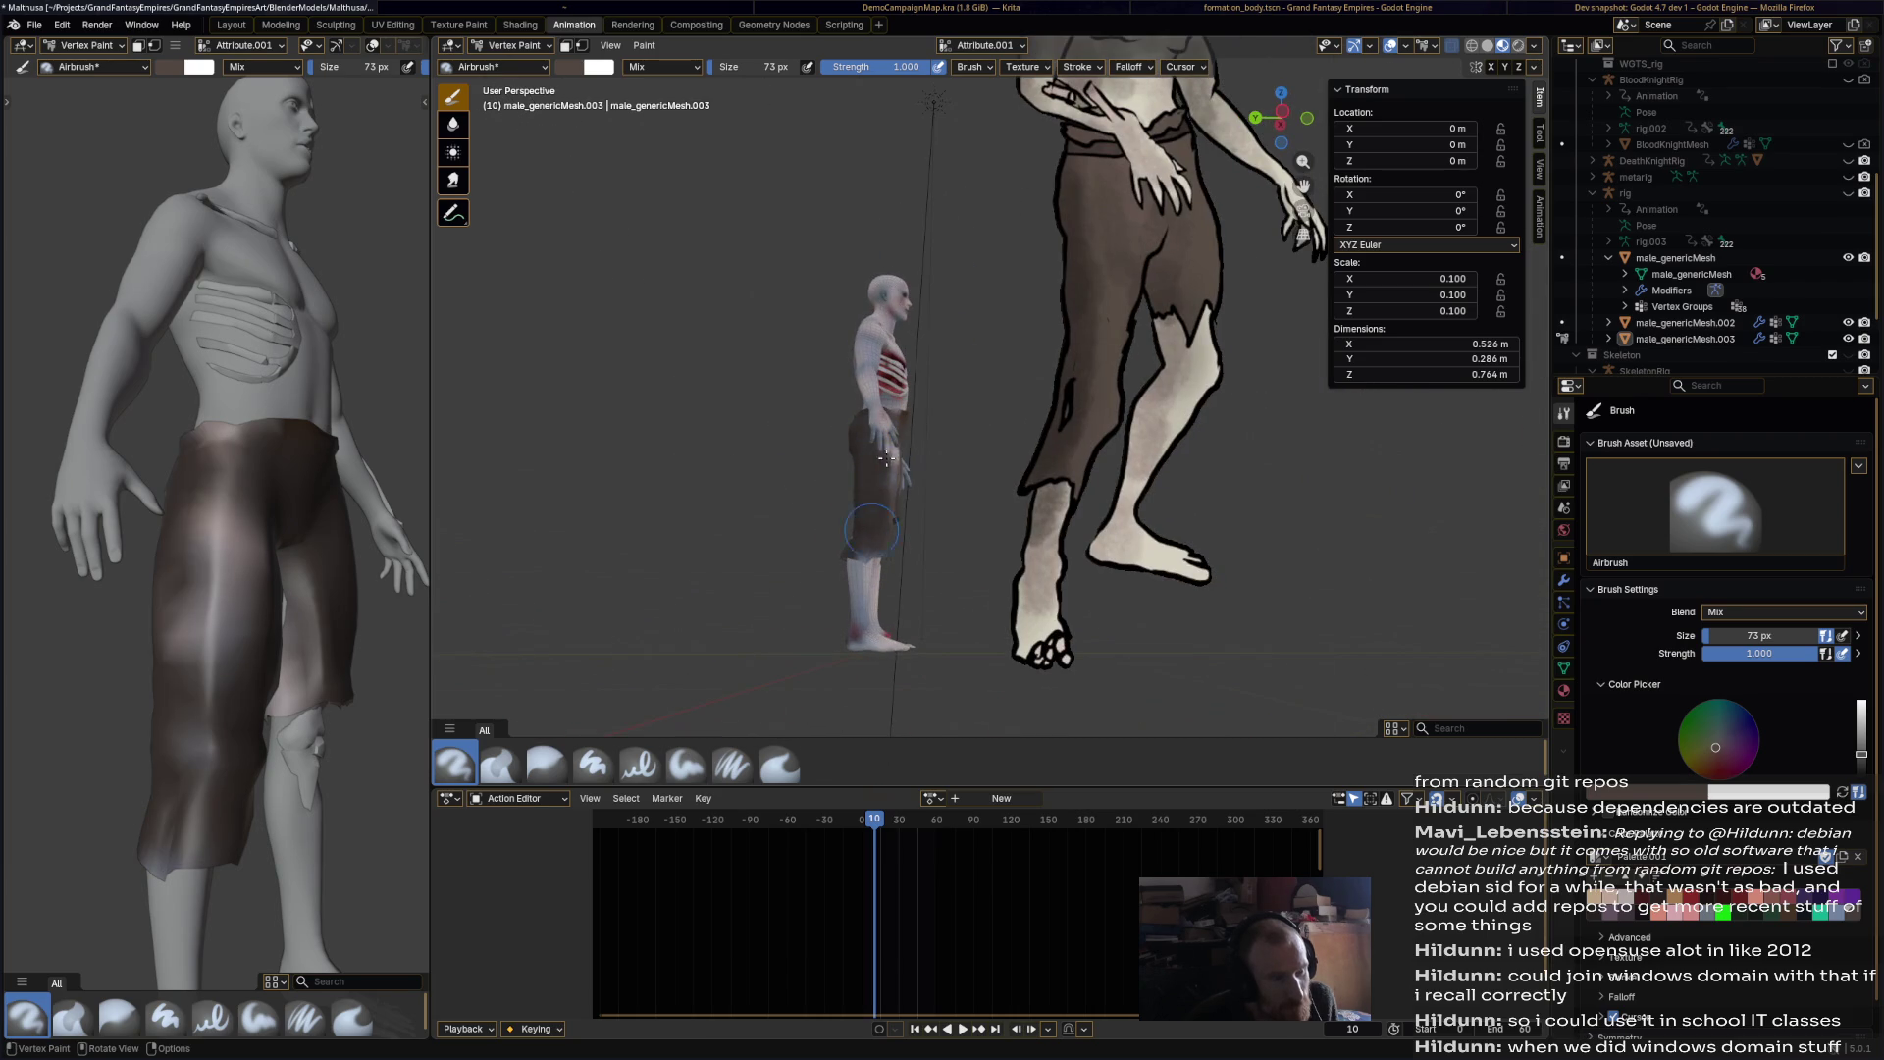
mouse_move(879, 442)
middle_mouse_down()
mouse_move(761, 471)
mouse_move(991, 518)
mouse_move(948, 429)
mouse_move(1038, 437)
middle_mouse_up()
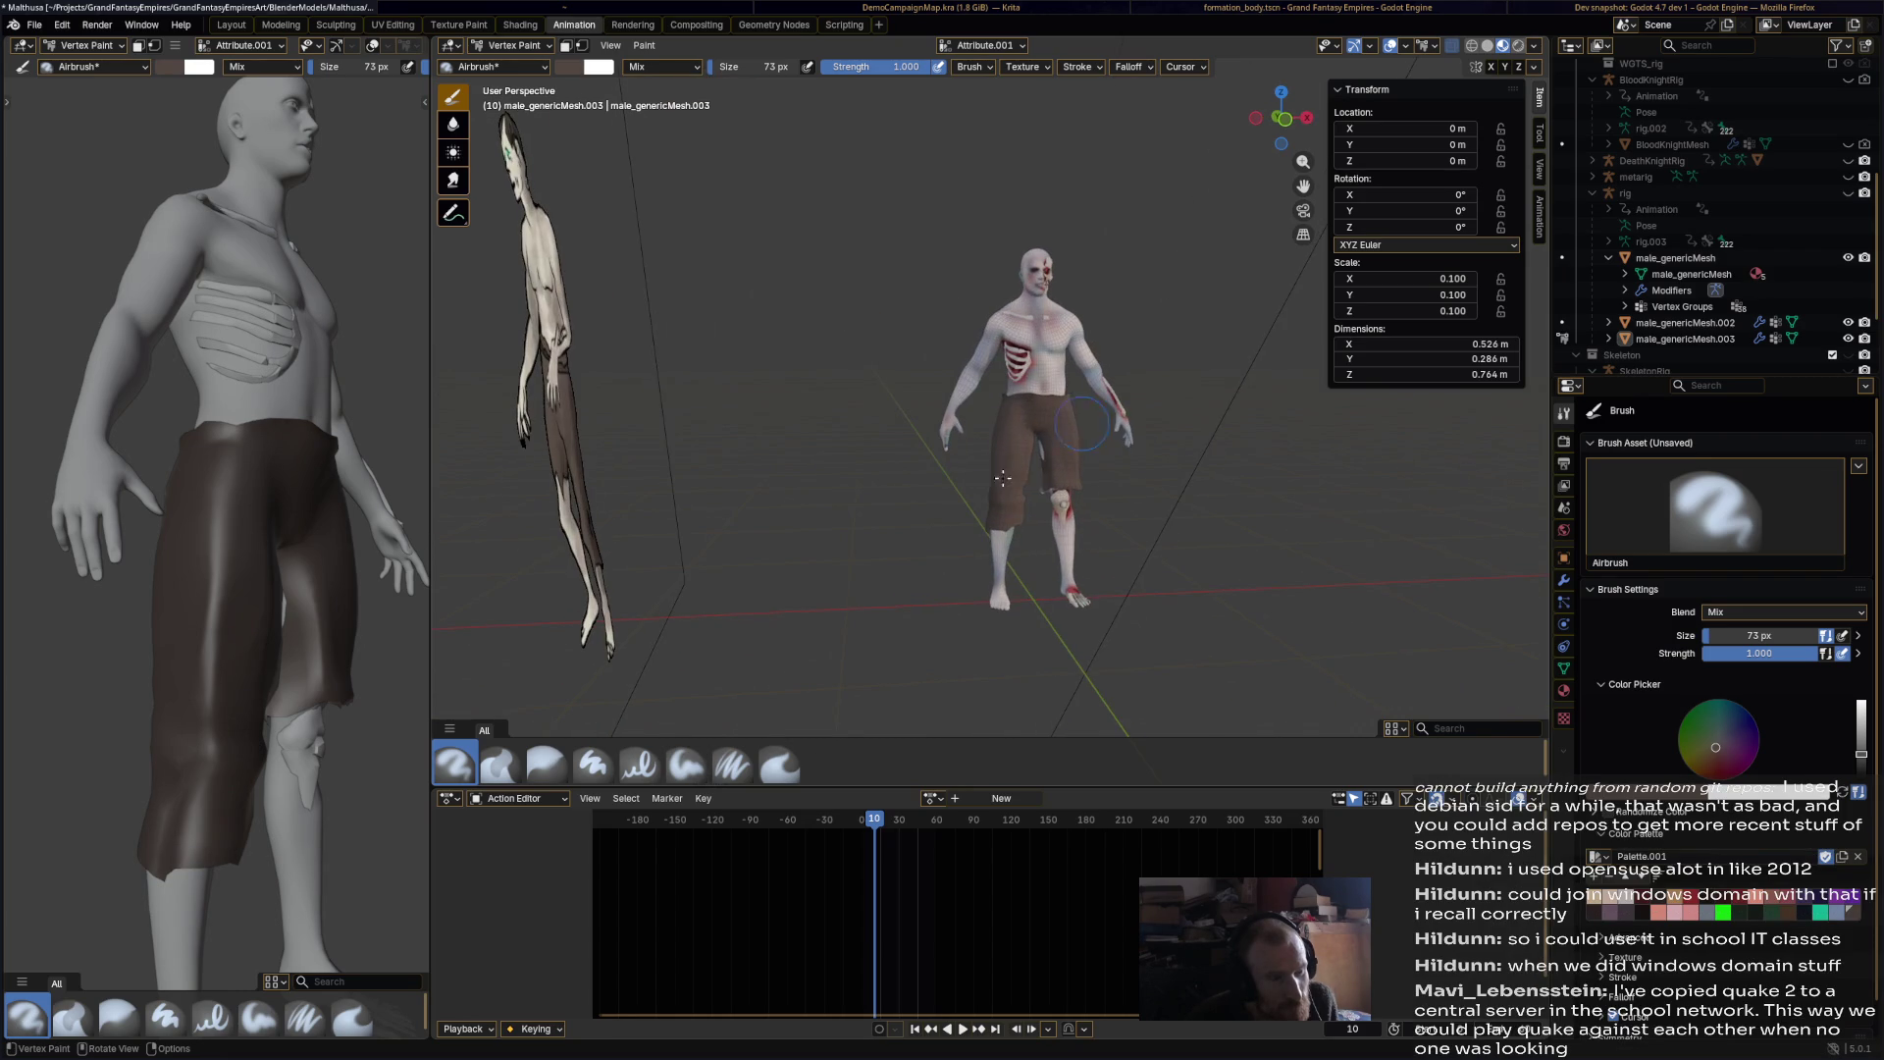
scroll(1088, 442, "up", 8)
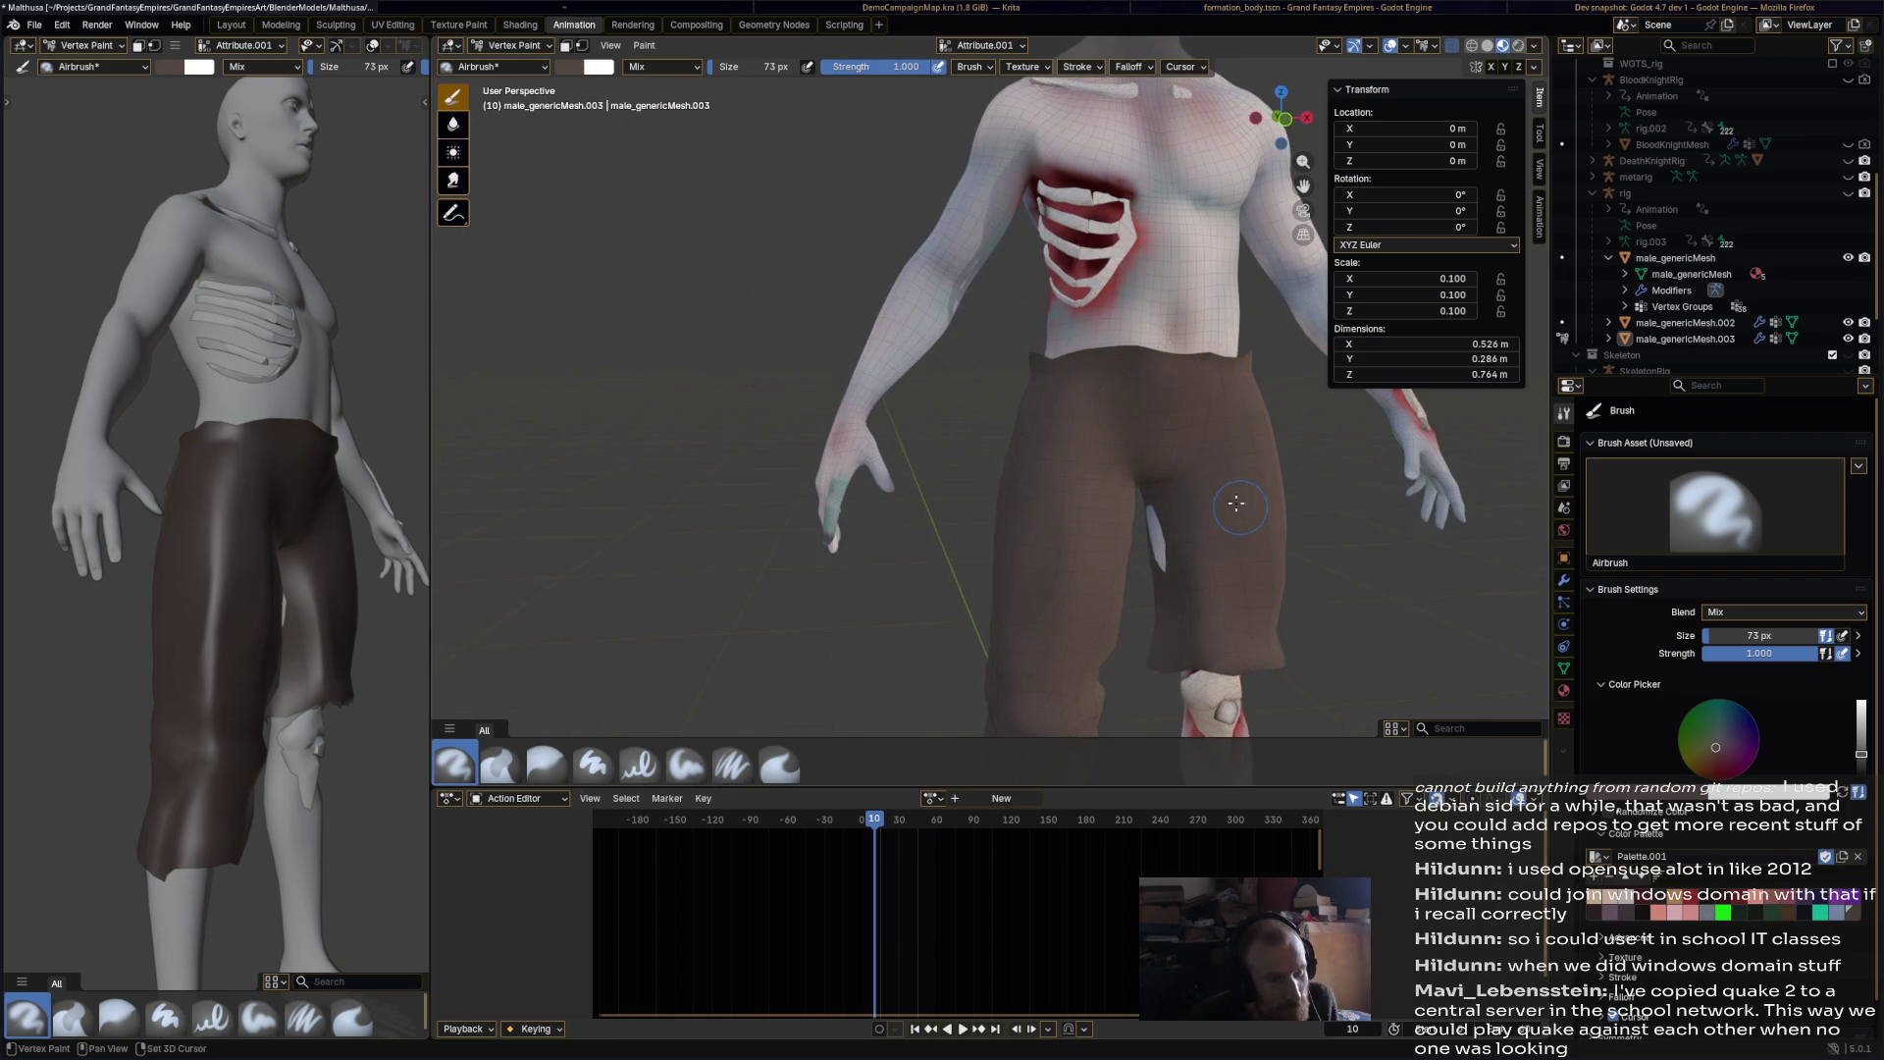
scroll(1207, 488, "down", 8)
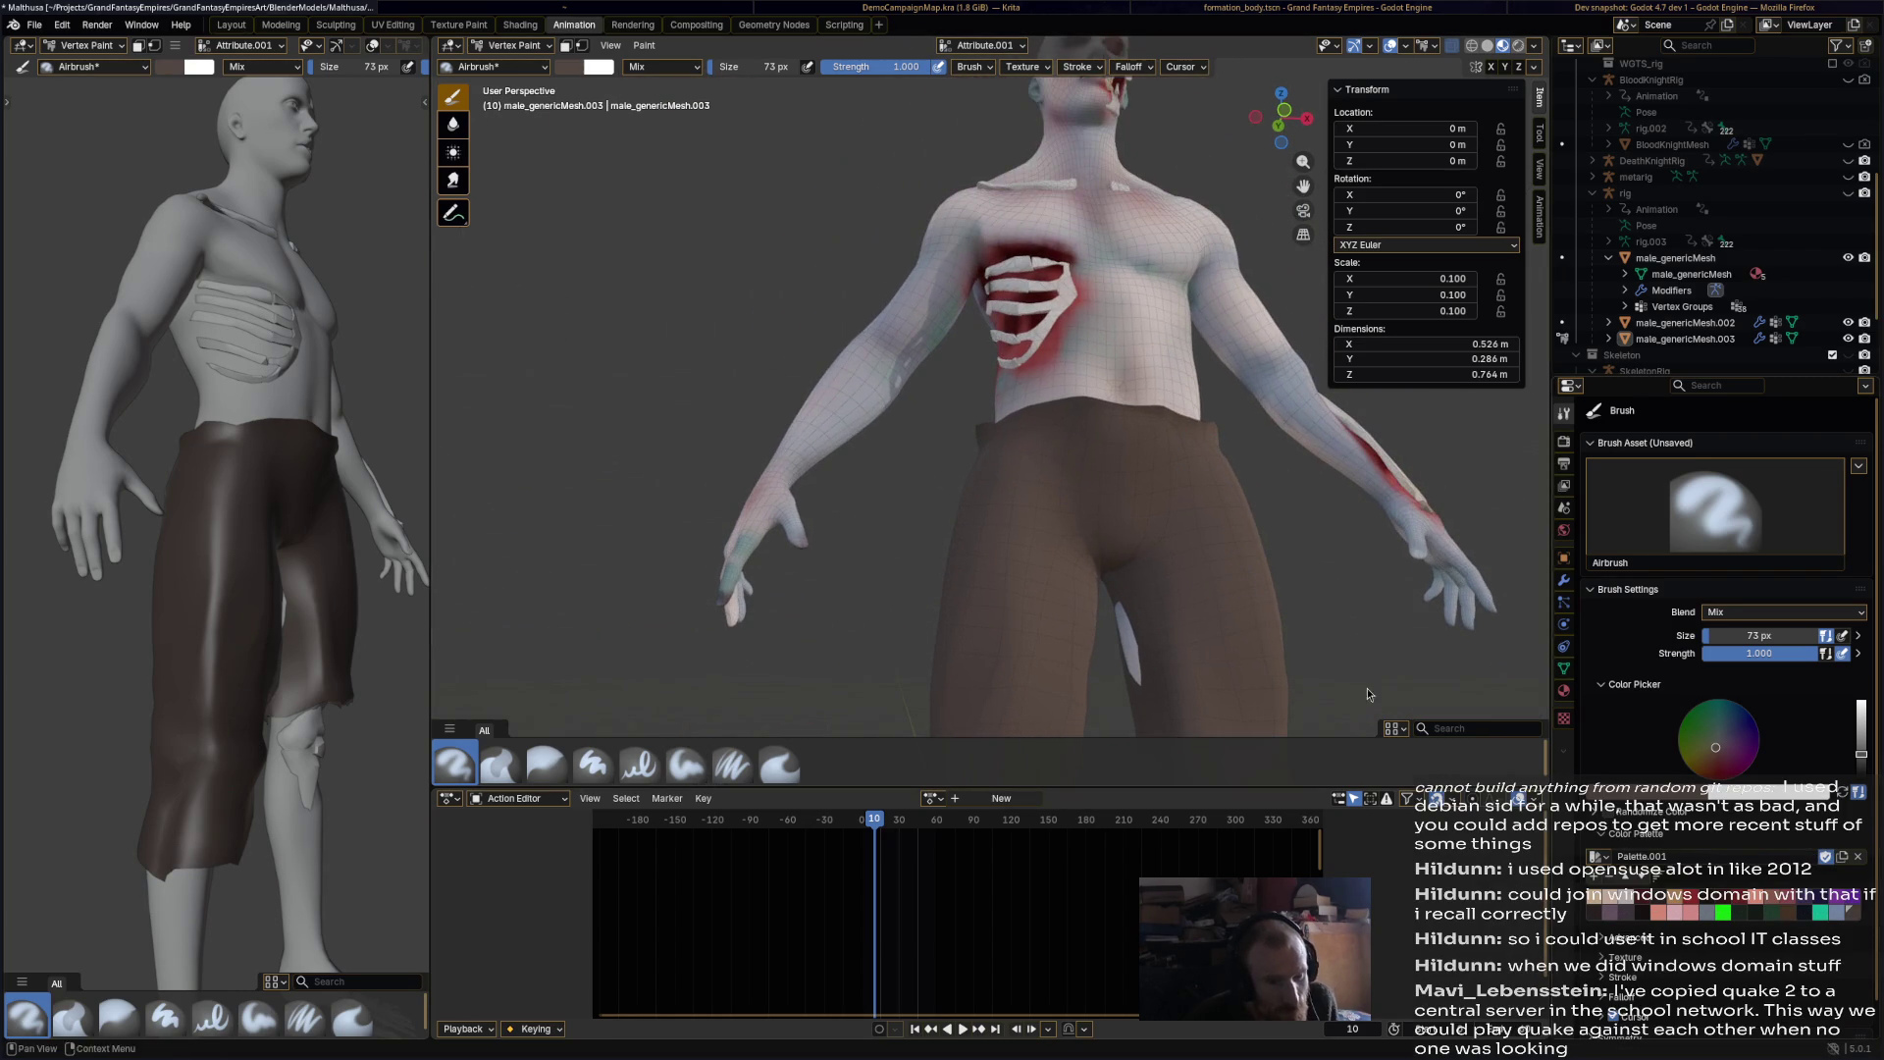
middle_click_drag(1206, 488, 1157, 324)
Step: Switch the shorts through Edit Mode back into Sculpt Mode
left_click(505, 45)
left_click(513, 81)
left_click(508, 45)
left_click(519, 100)
middle_click_drag(942, 471, 865, 470)
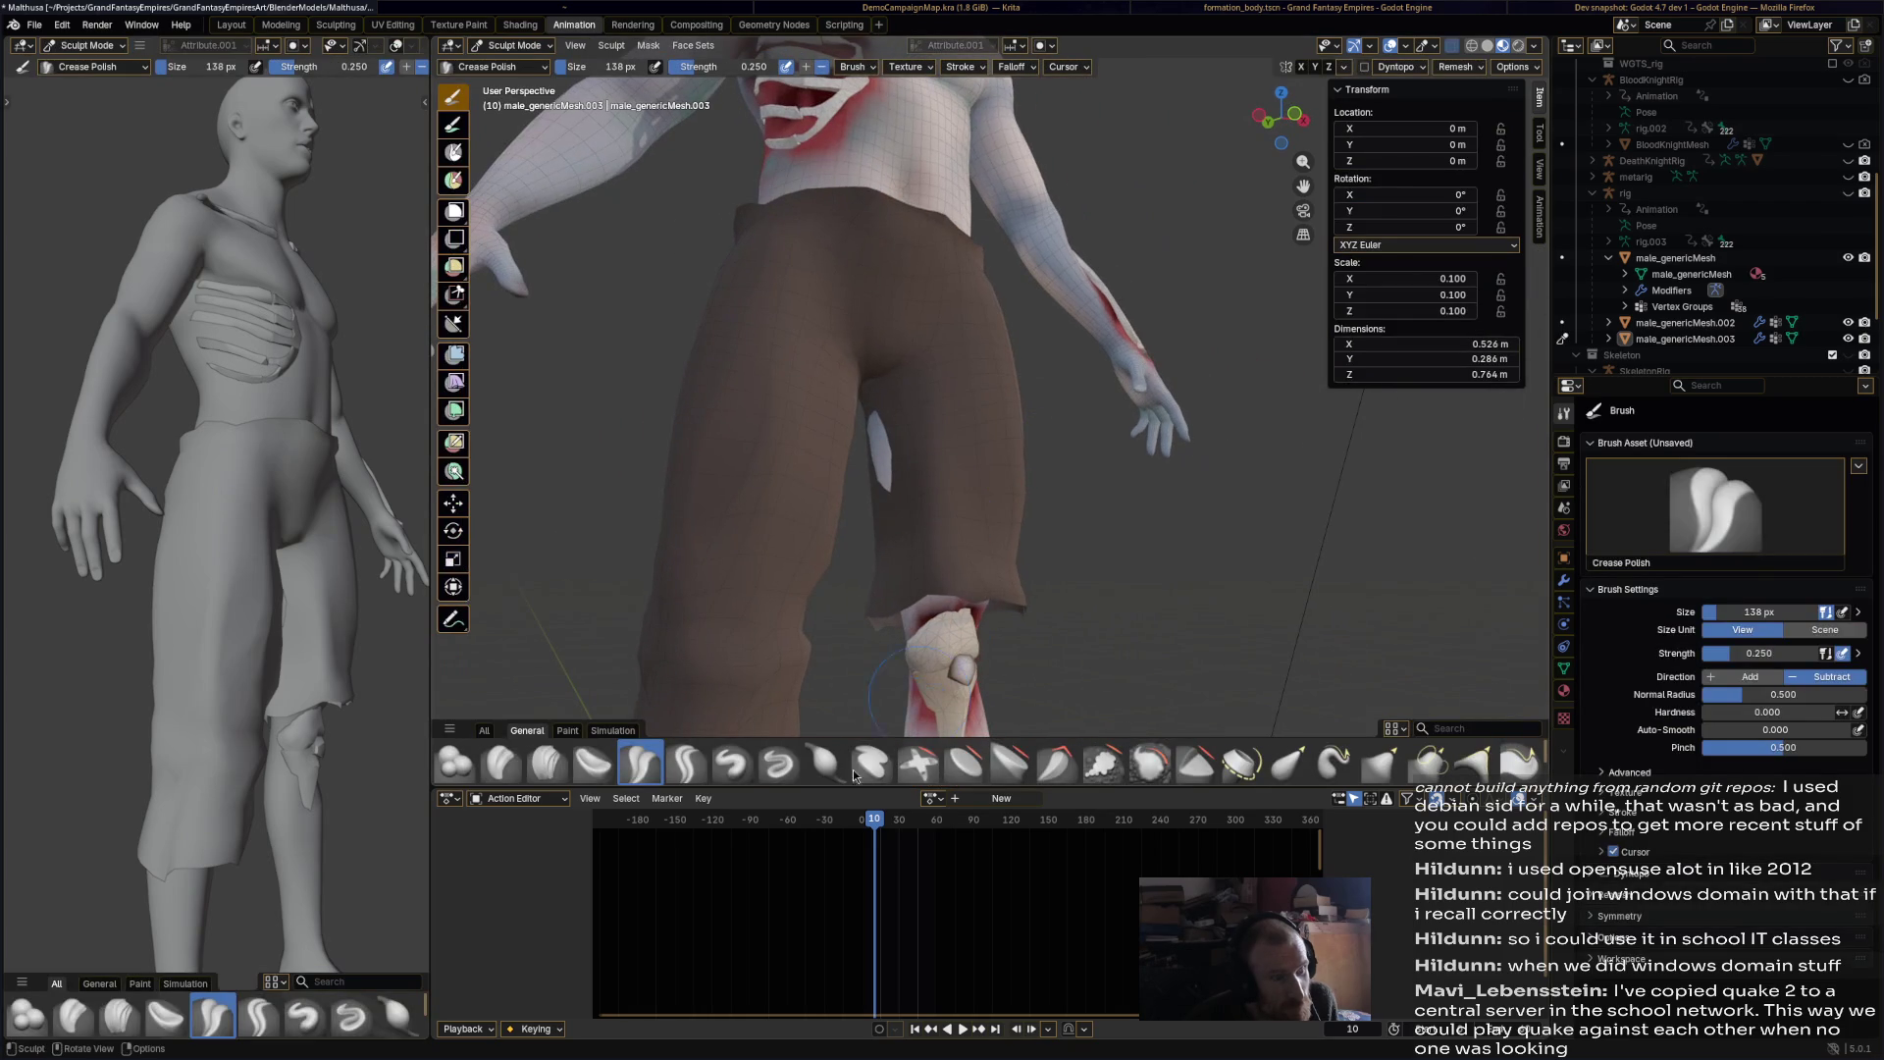
Step: Inflate the shorts where the white leg pokes through and save
left_click_drag(865, 470, 891, 442)
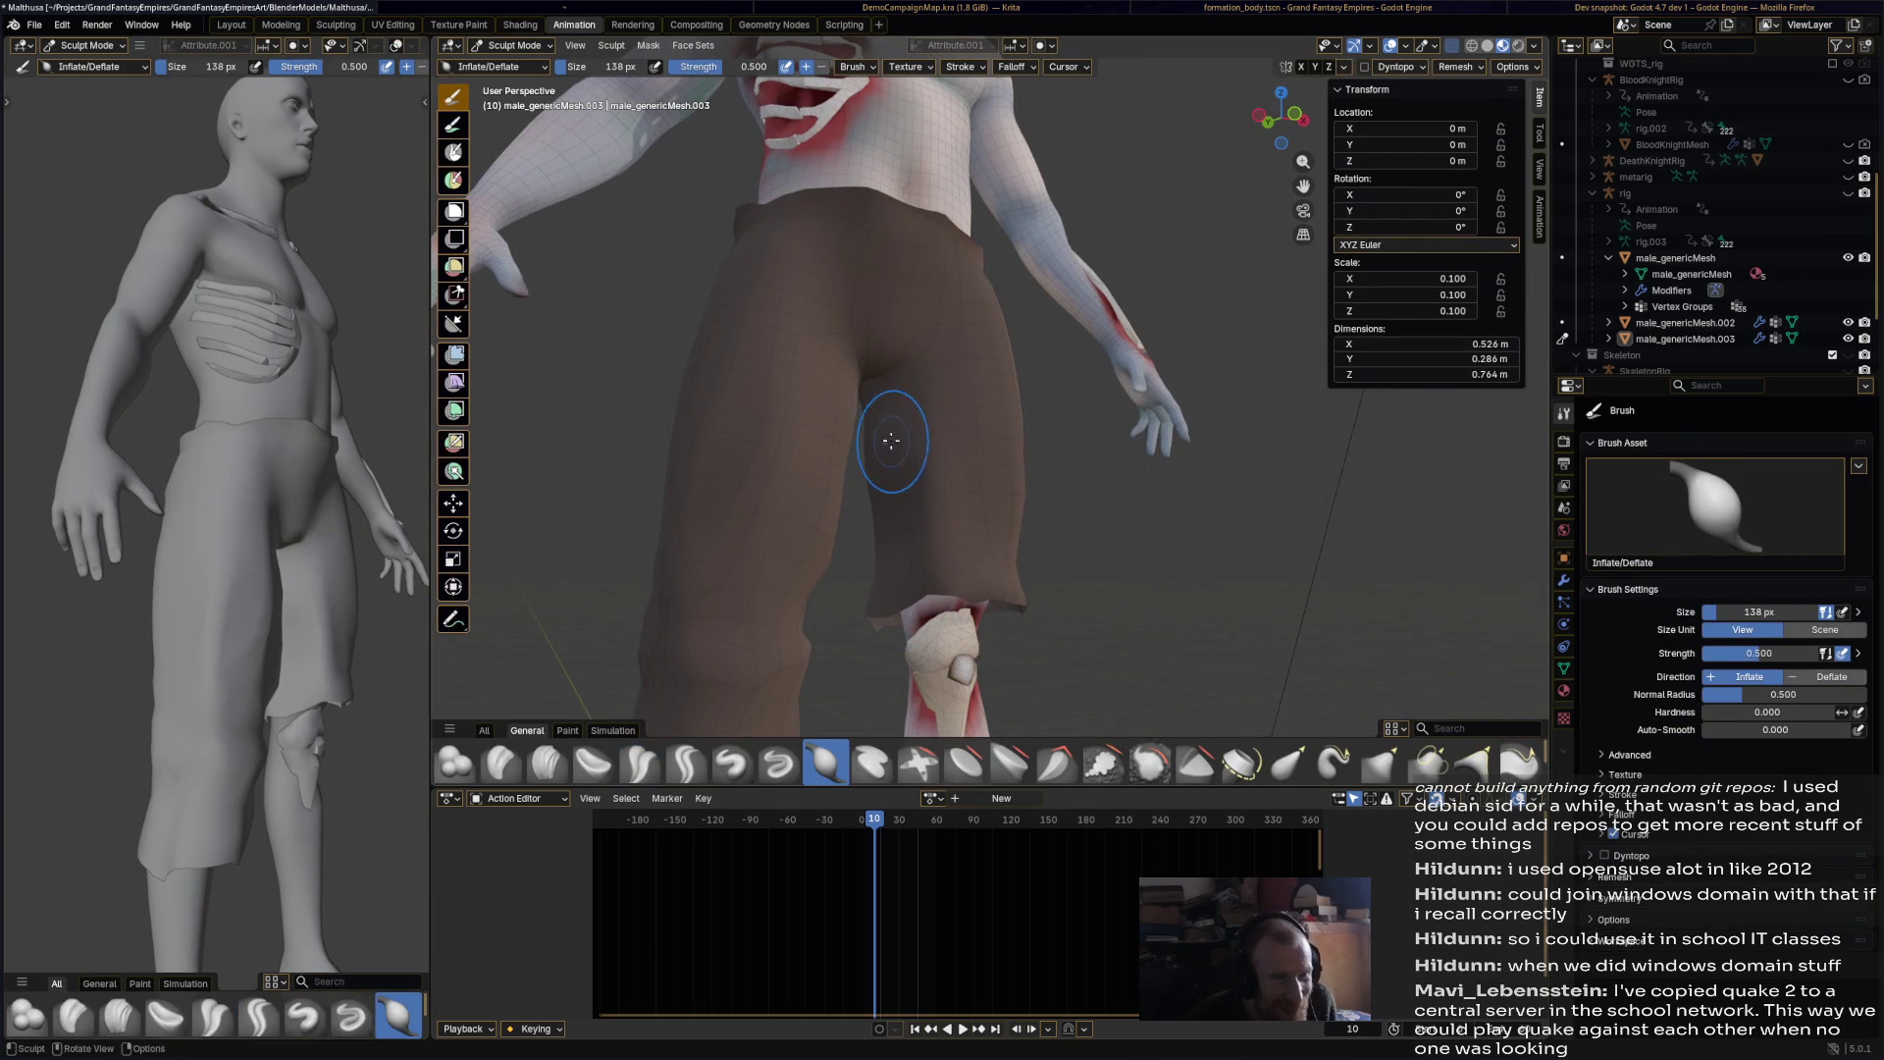
mouse_move(908, 466)
middle_mouse_down()
mouse_move(1127, 369)
mouse_move(975, 391)
mouse_move(1124, 419)
middle_mouse_up()
key("ctrl+s")
Step: Check the result, save again and select the Blob sculpt brush
scroll(1067, 463, "down", 4)
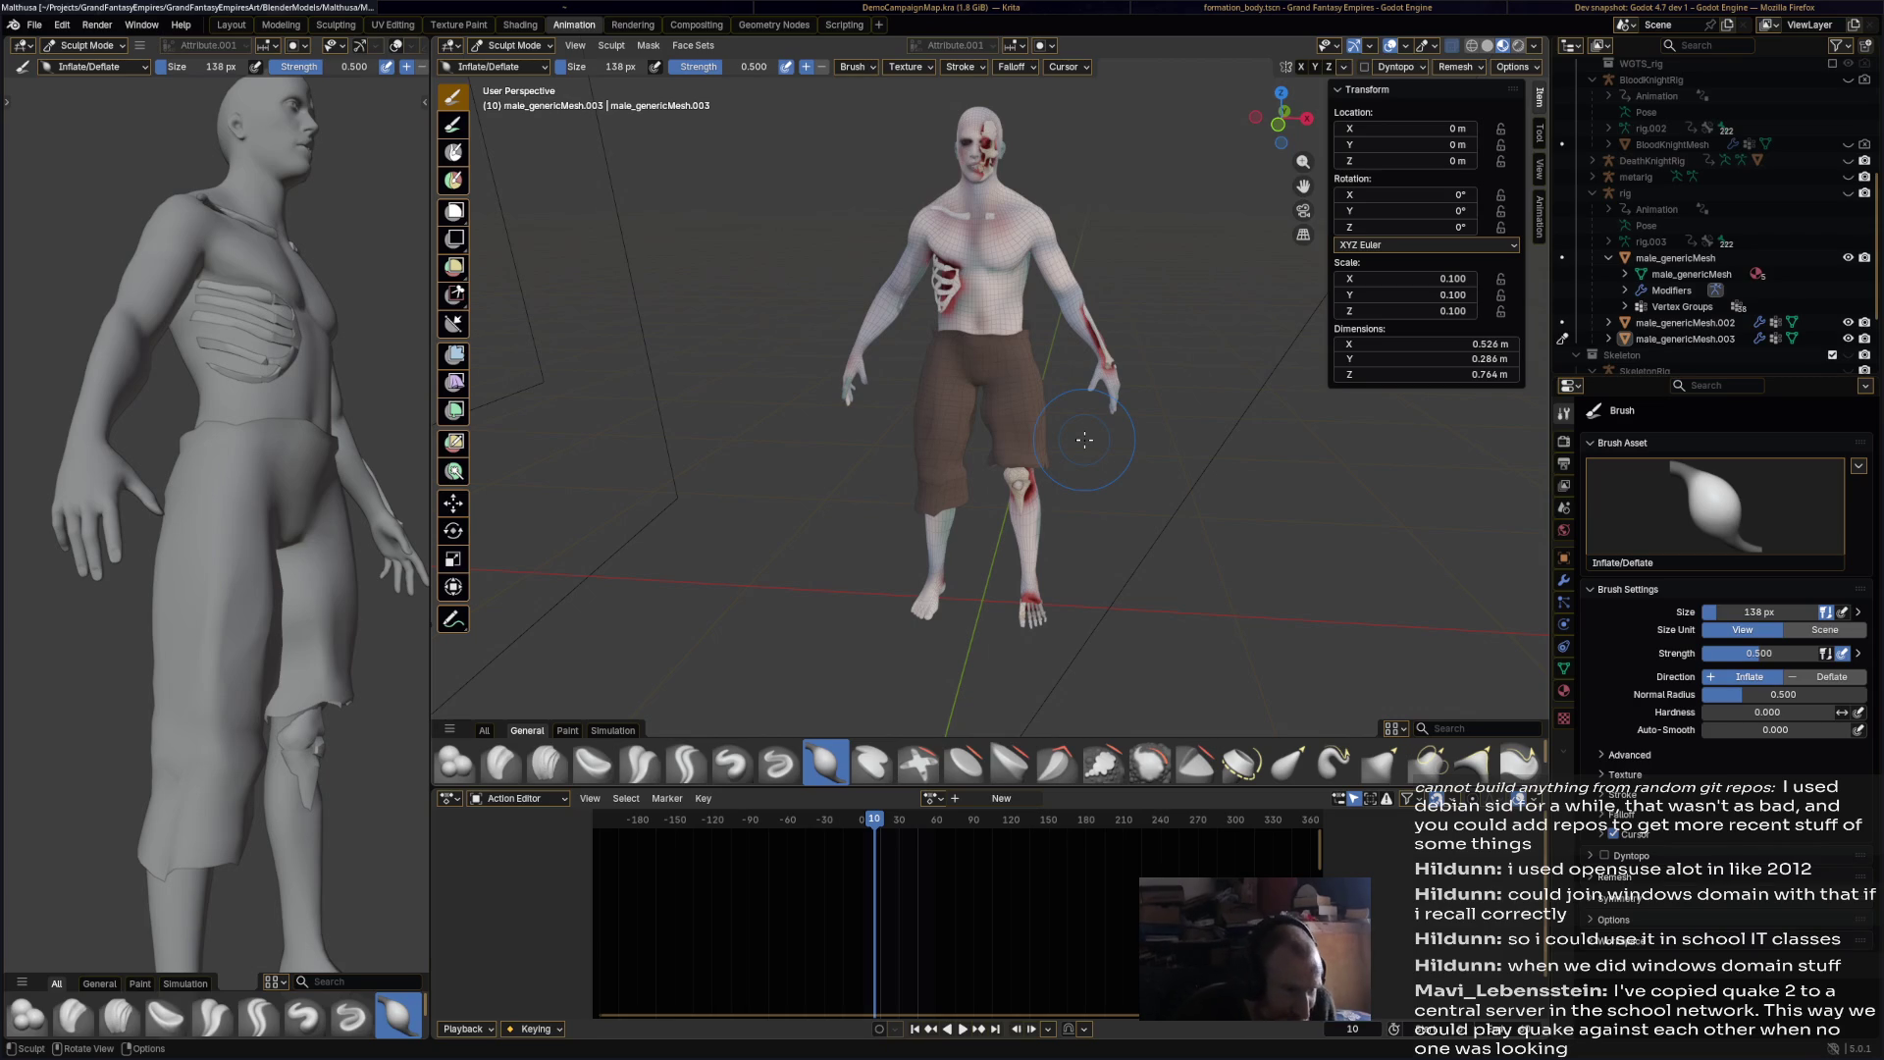
mouse_move(1084, 439)
middle_mouse_down()
mouse_move(863, 491)
mouse_move(775, 471)
mouse_move(736, 433)
mouse_move(1089, 262)
middle_mouse_up()
scroll(802, 506, "up", 5)
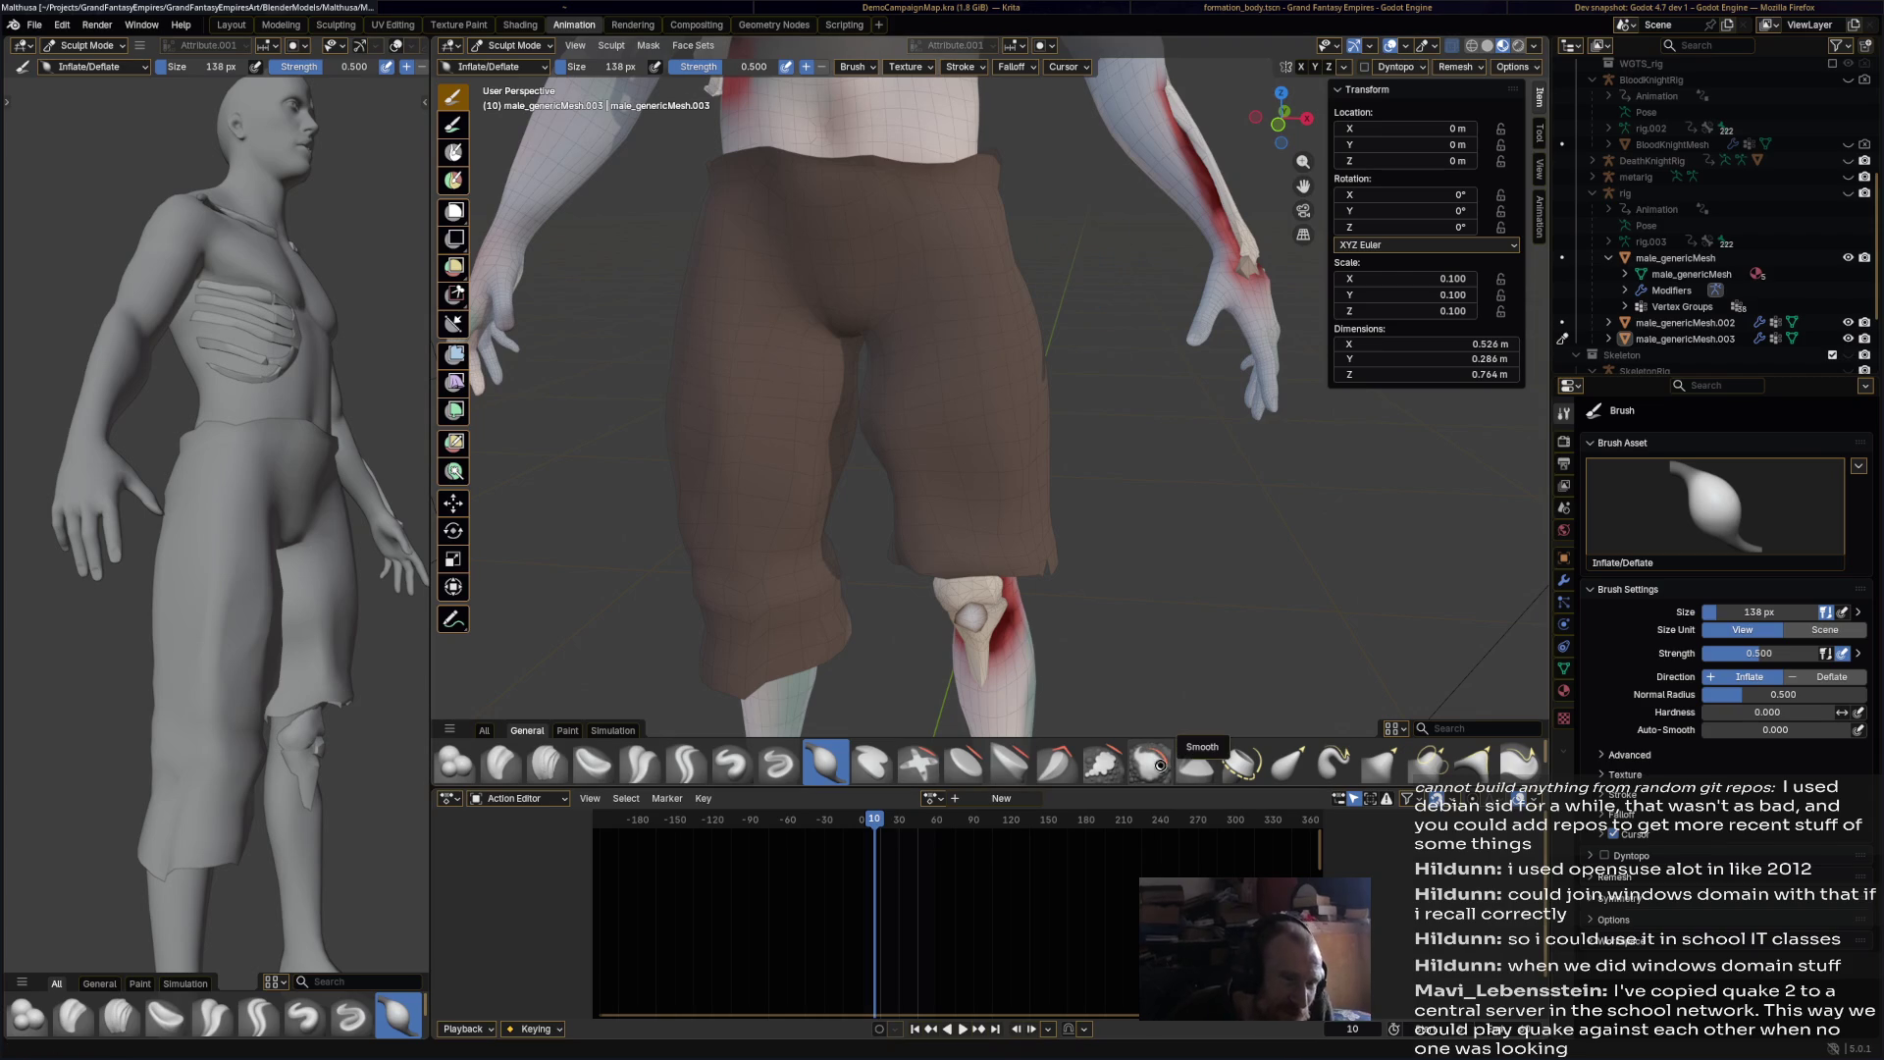
key("ctrl+s")
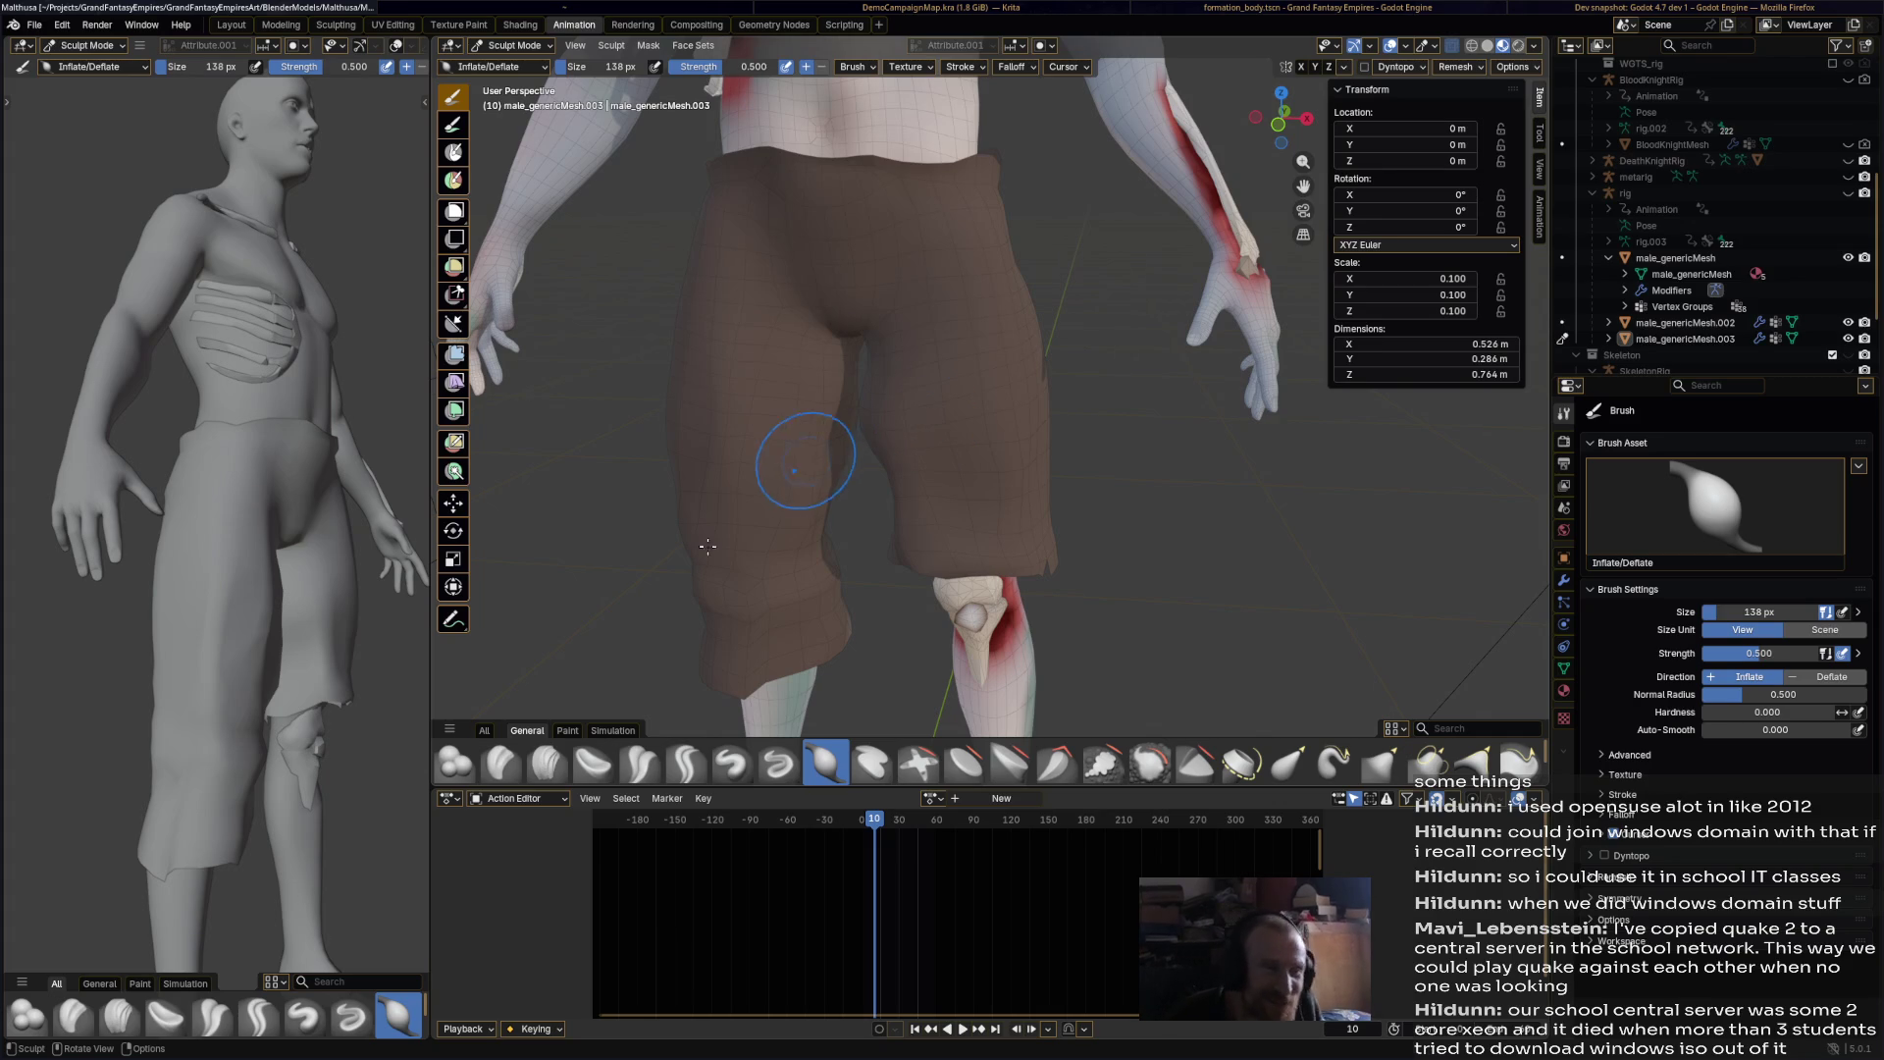
left_click(453, 760)
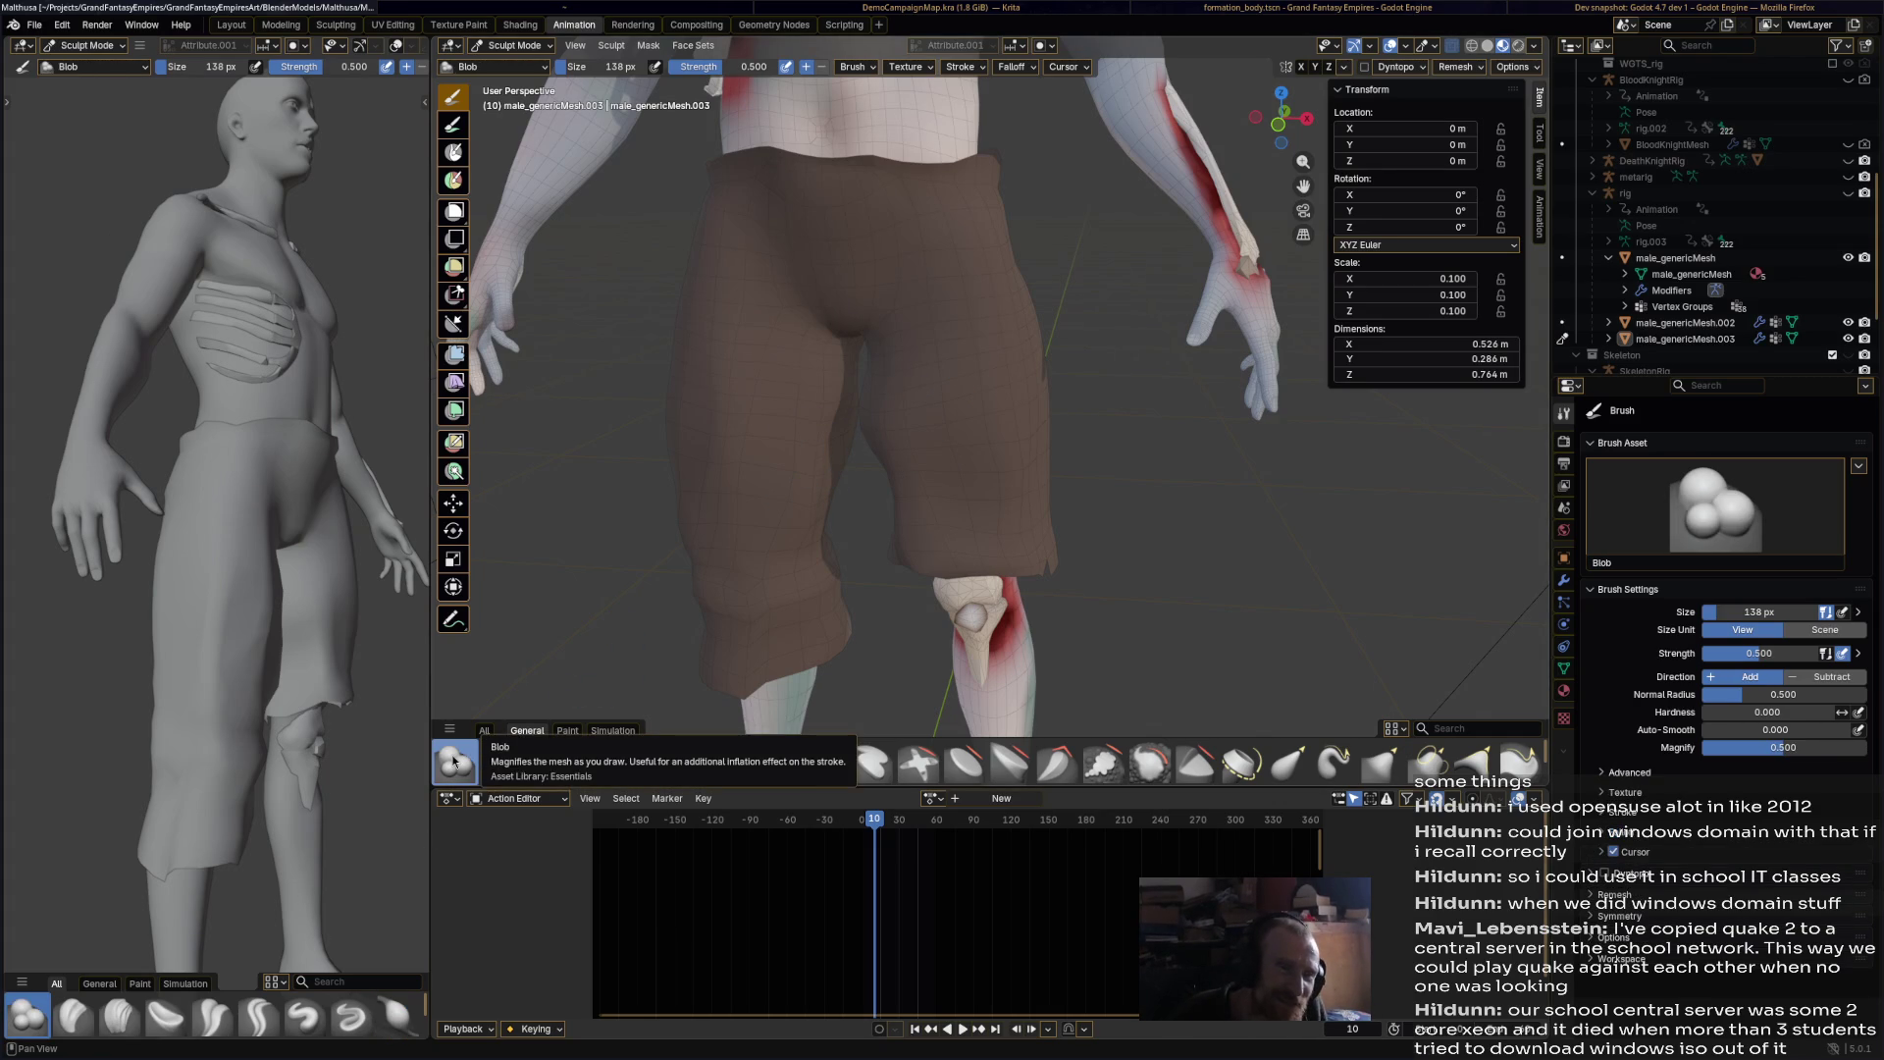
left_click(535, 46)
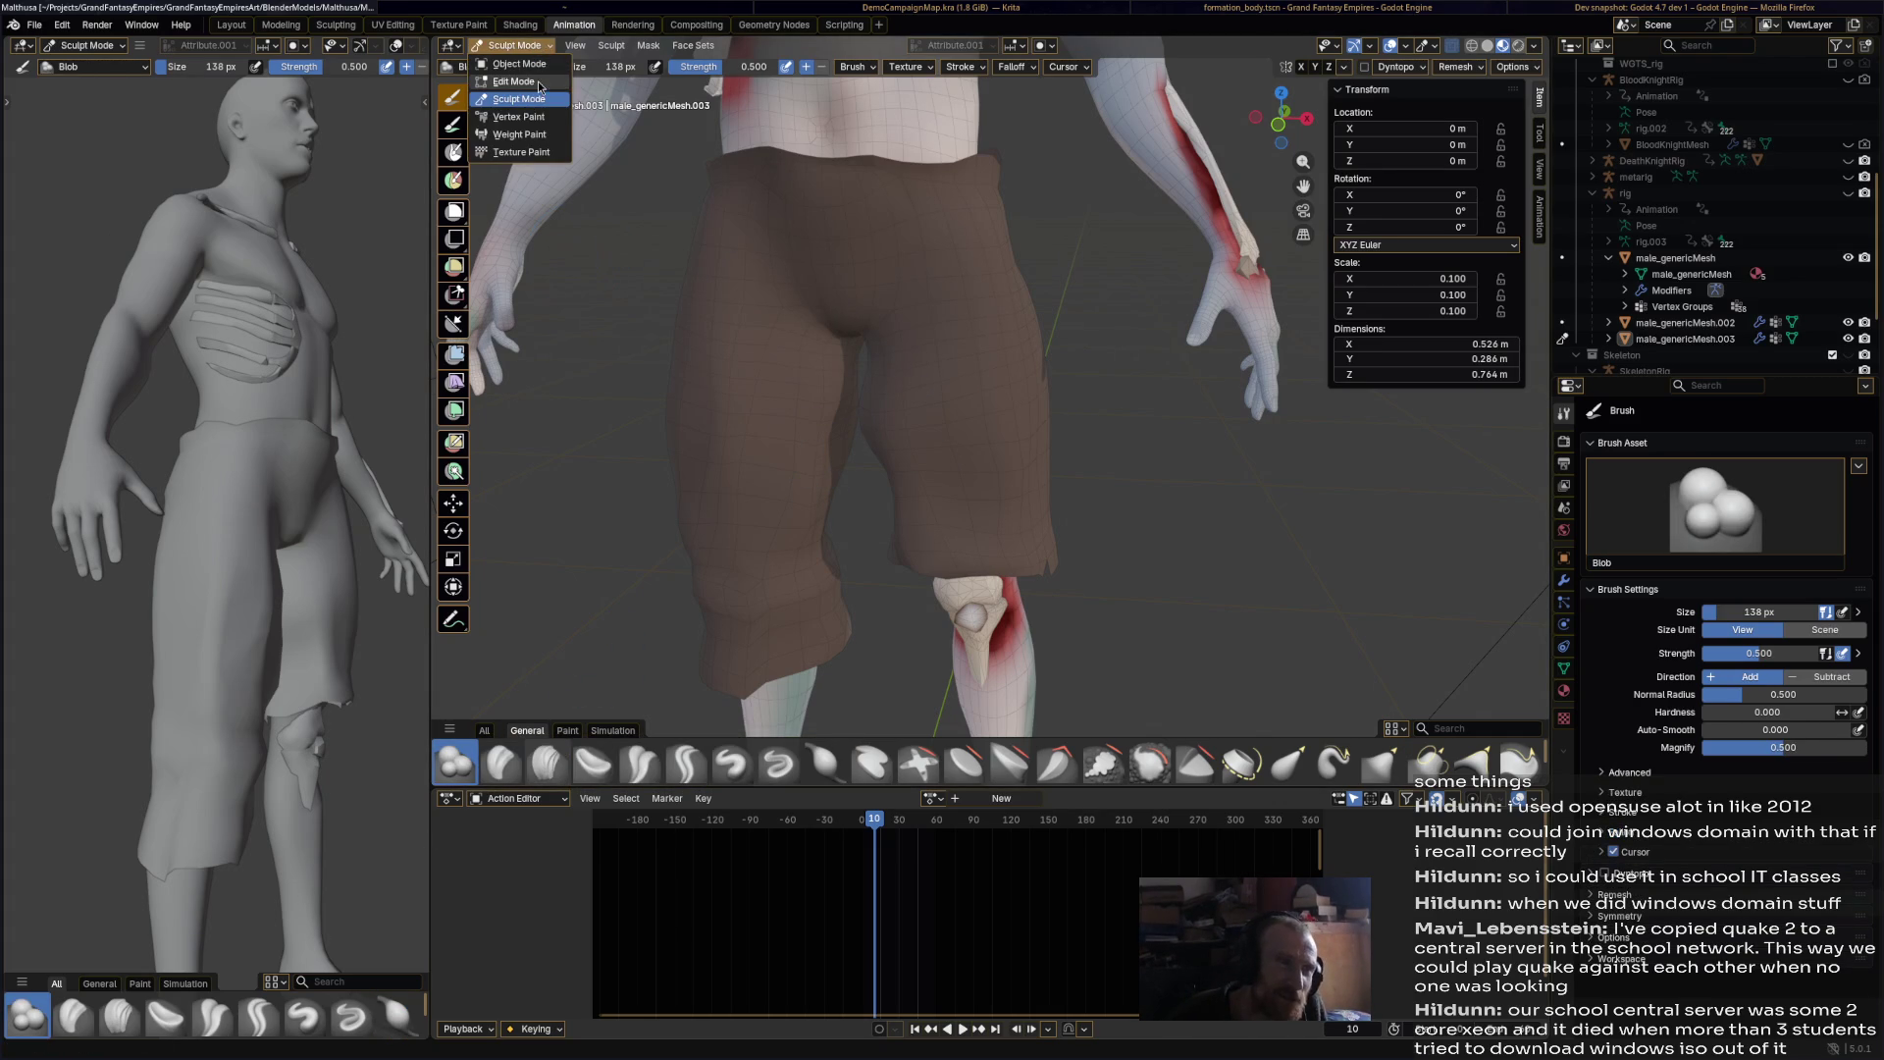
Step: In Vertex Paint, airbrush dark maroon shading in a V from waist to crotch and down both legs
left_click(518, 117)
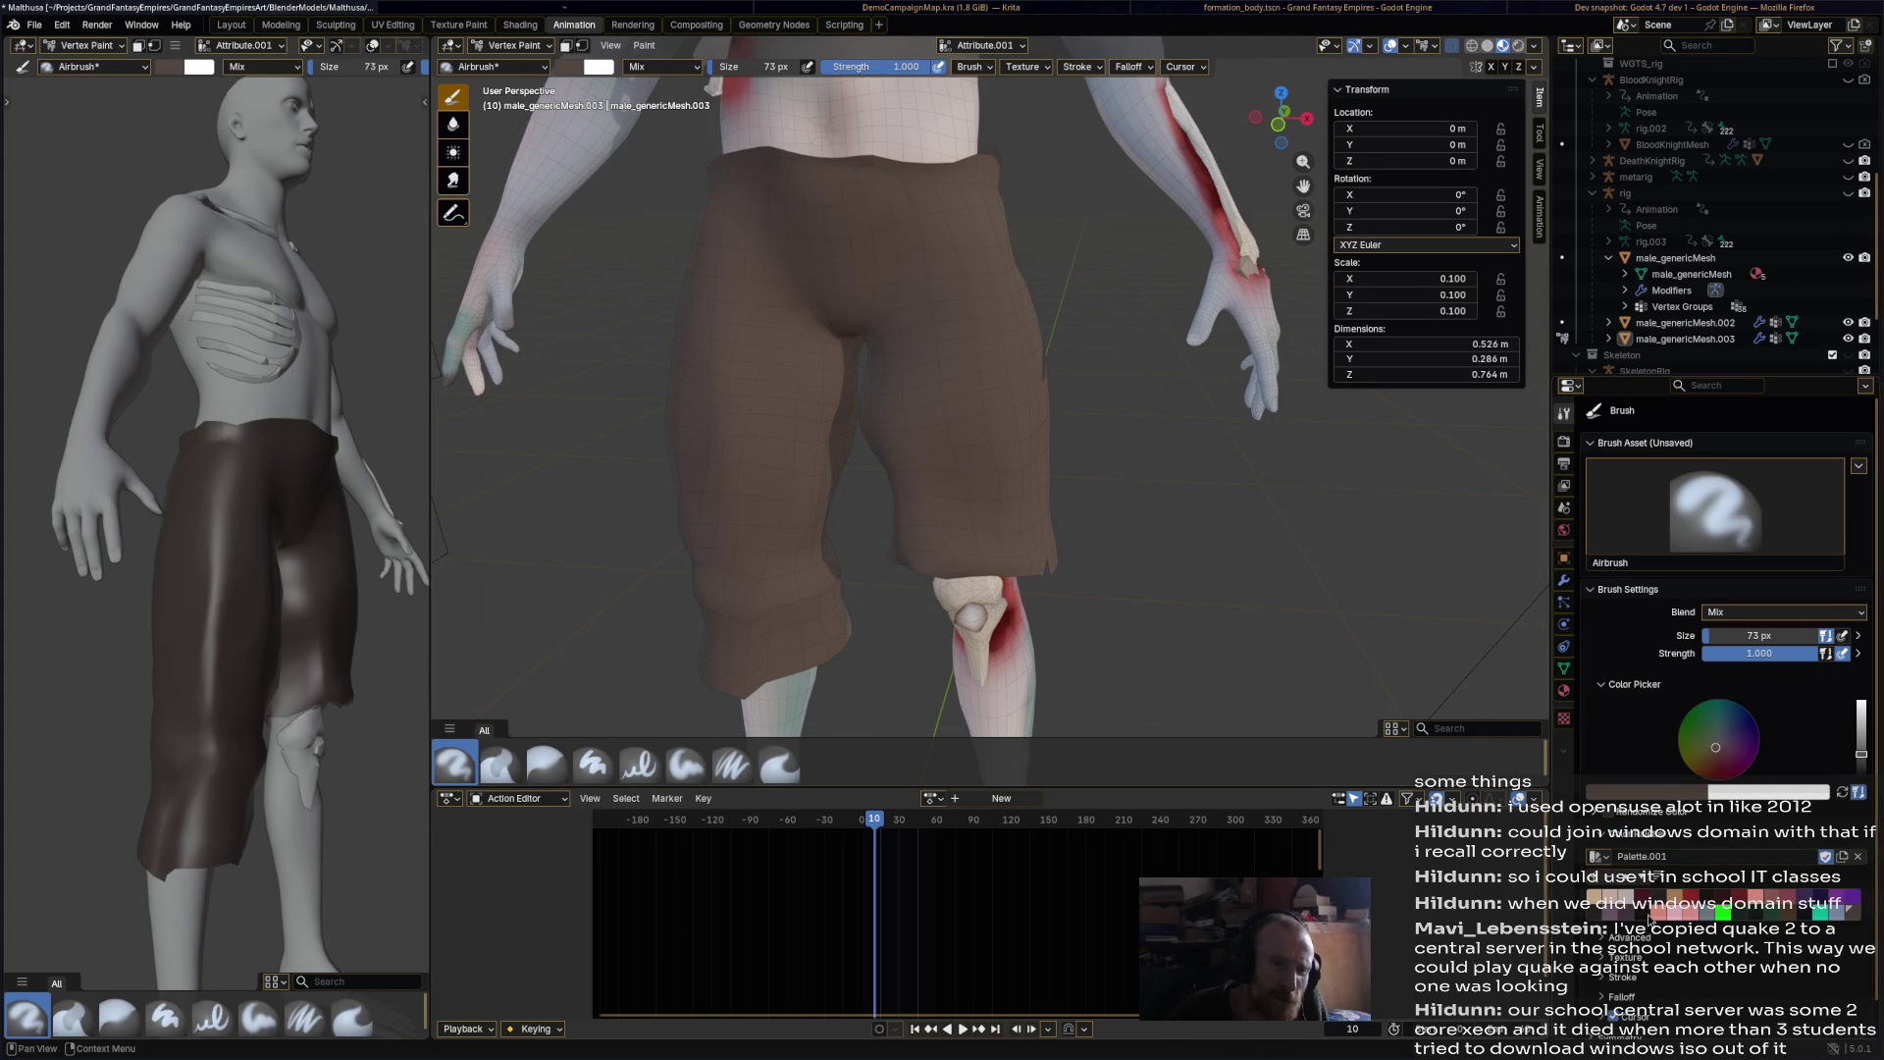
left_click(1705, 897)
mouse_move(873, 314)
left_mouse_down()
mouse_move(922, 235)
mouse_move(977, 212)
left_mouse_up()
mouse_move(776, 200)
left_mouse_down()
mouse_move(819, 324)
mouse_move(756, 186)
mouse_move(897, 284)
left_mouse_up()
mouse_move(960, 457)
left_mouse_down()
mouse_move(888, 535)
mouse_move(756, 589)
mouse_move(815, 461)
mouse_move(734, 419)
left_mouse_up()
Step: Shade the back of the shorts dark, including the seat and waistband
mouse_move(734, 419)
middle_mouse_down()
mouse_move(926, 421)
mouse_move(864, 460)
mouse_move(888, 353)
middle_mouse_up()
mouse_move(888, 353)
left_mouse_down()
mouse_move(863, 364)
mouse_move(885, 606)
mouse_move(907, 638)
mouse_move(942, 471)
left_mouse_up()
mouse_move(942, 471)
middle_mouse_down()
mouse_move(981, 461)
mouse_move(1050, 490)
middle_mouse_up()
mouse_move(1050, 491)
left_mouse_down()
mouse_move(1154, 407)
mouse_move(1171, 602)
left_mouse_up()
mouse_move(1172, 601)
middle_mouse_down()
mouse_move(1178, 422)
mouse_move(1119, 324)
middle_mouse_up()
left_click_drag(1118, 324, 1216, 333)
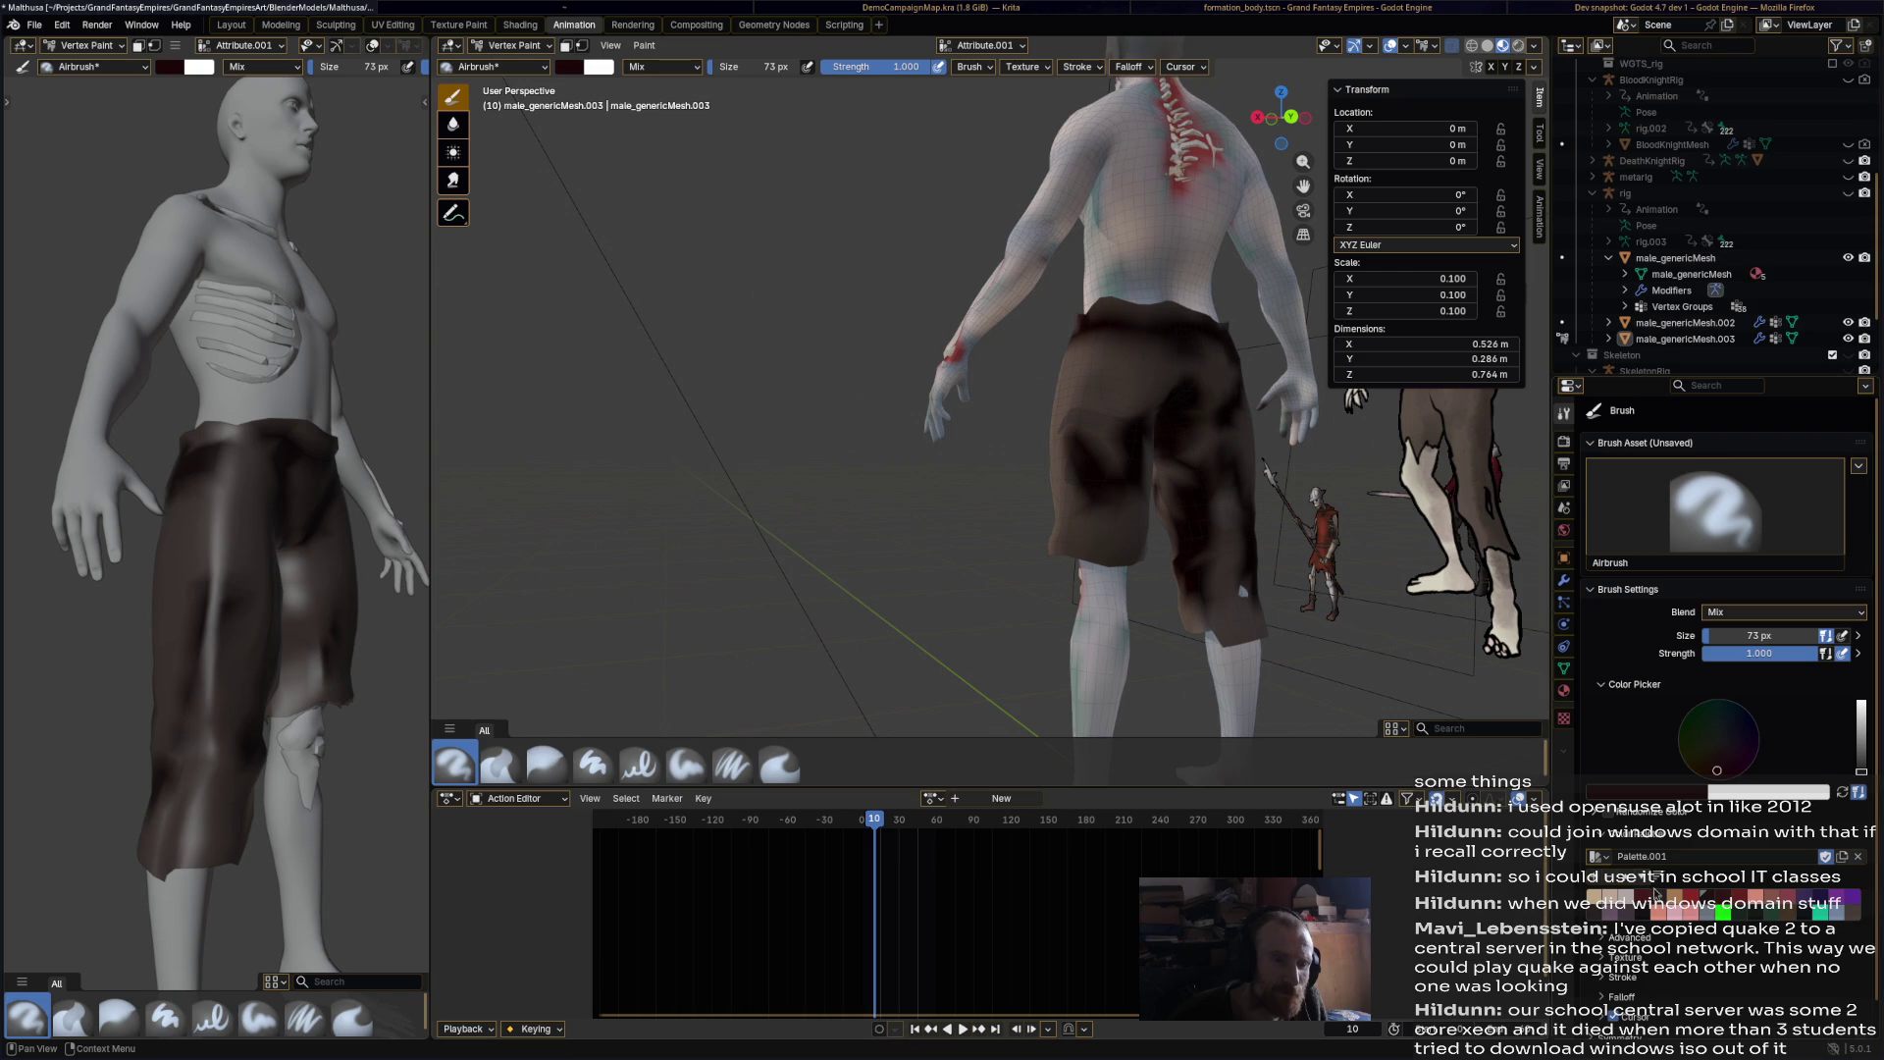
Step: Undo a trial pink stroke and tone down the hem's light patch with a muted colour
left_click_drag(1848, 747, 1858, 702)
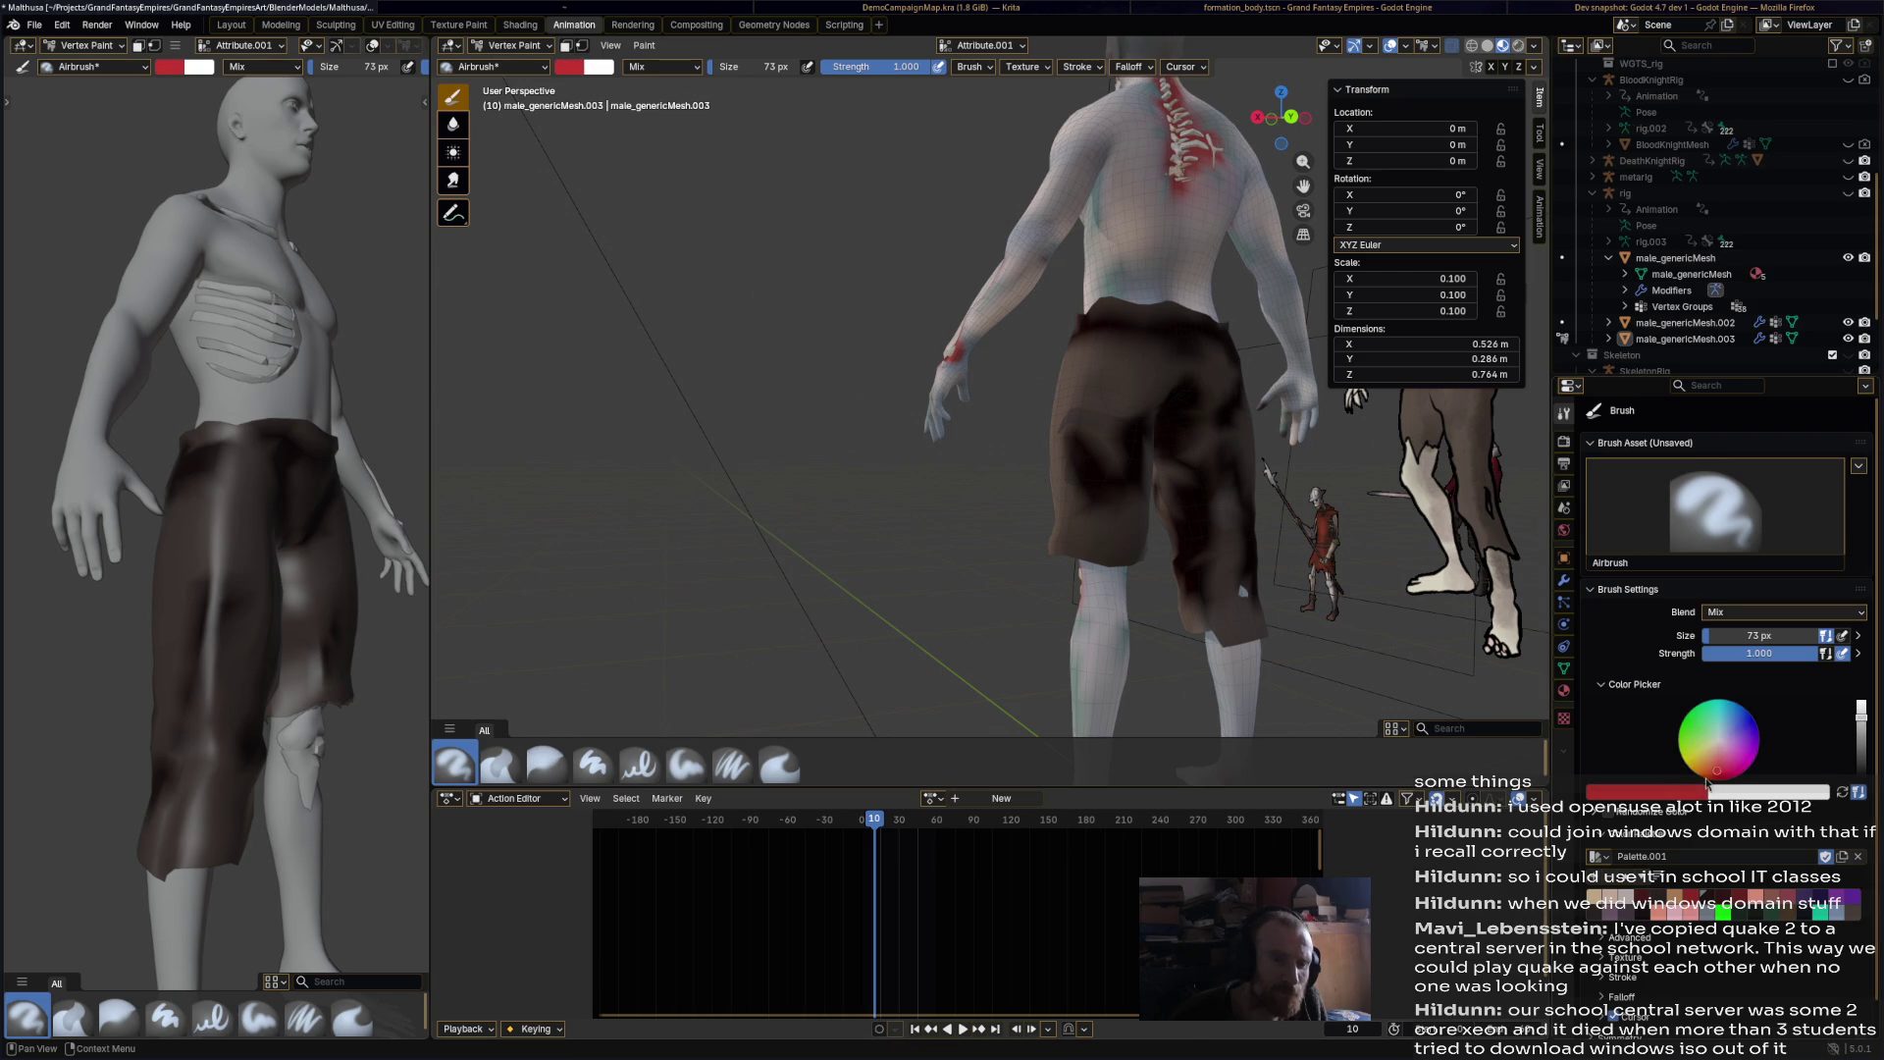
left_click_drag(1718, 768, 1722, 763)
mouse_move(1080, 530)
left_mouse_down()
mouse_move(1069, 495)
mouse_move(1082, 535)
left_mouse_up()
key("ctrl+z")
key("ctrl+z")
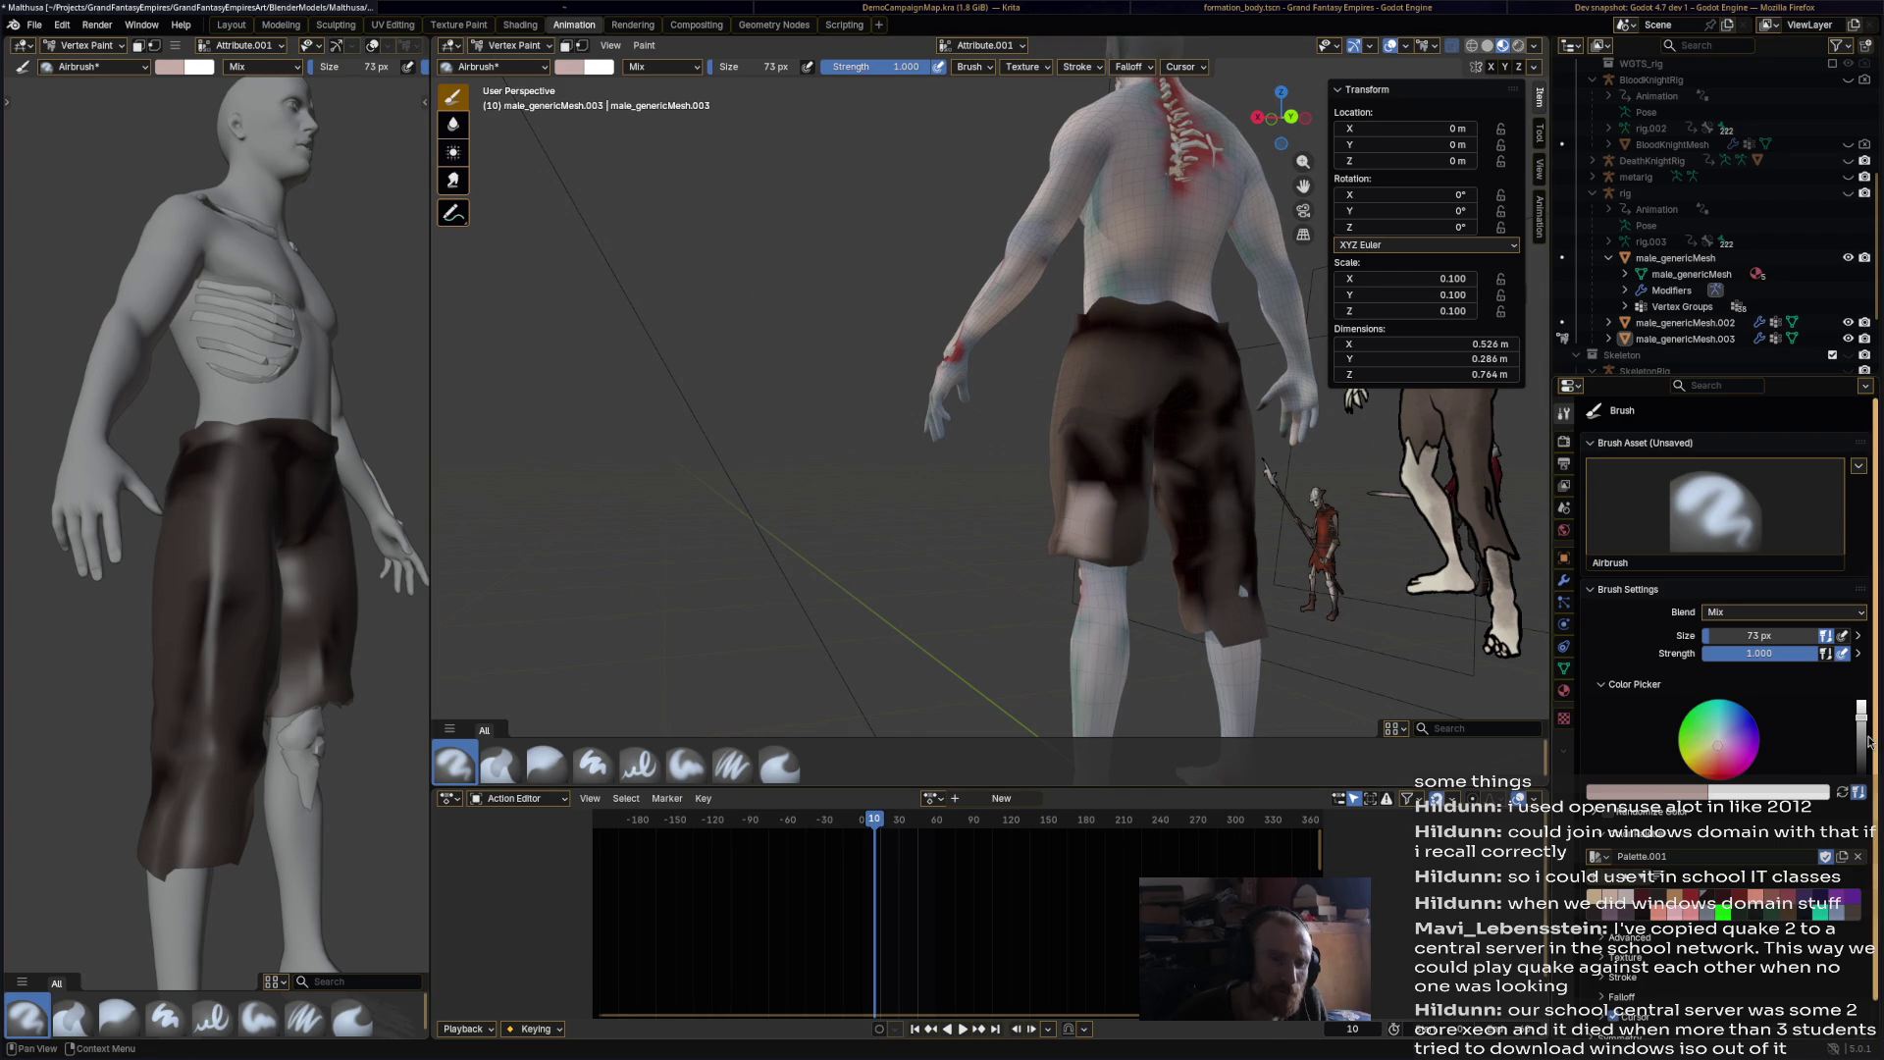
left_click(1864, 741)
left_click_drag(1078, 501, 1097, 537)
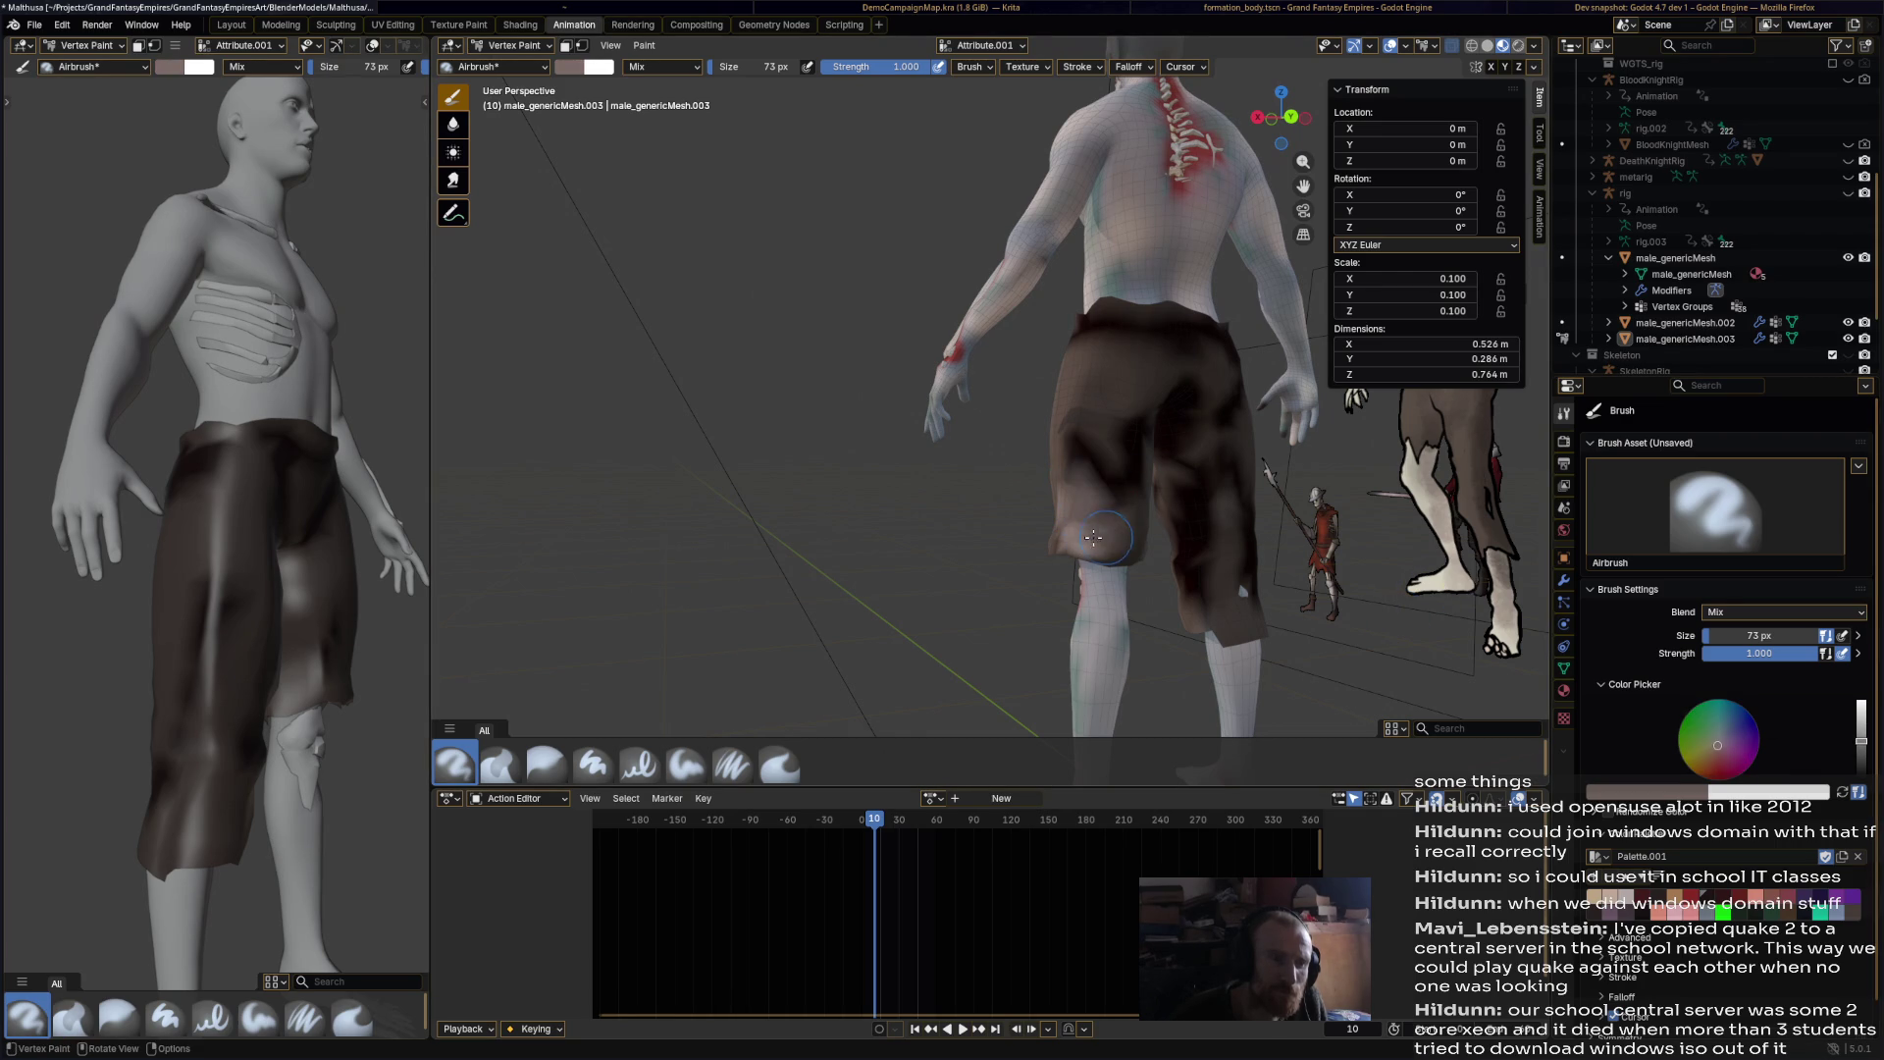
Step: Lighten the seat and front thigh, then blur the waistband shading with the Blur brush
mouse_move(1105, 394)
left_mouse_down()
mouse_move(1197, 387)
mouse_move(1248, 446)
left_mouse_up()
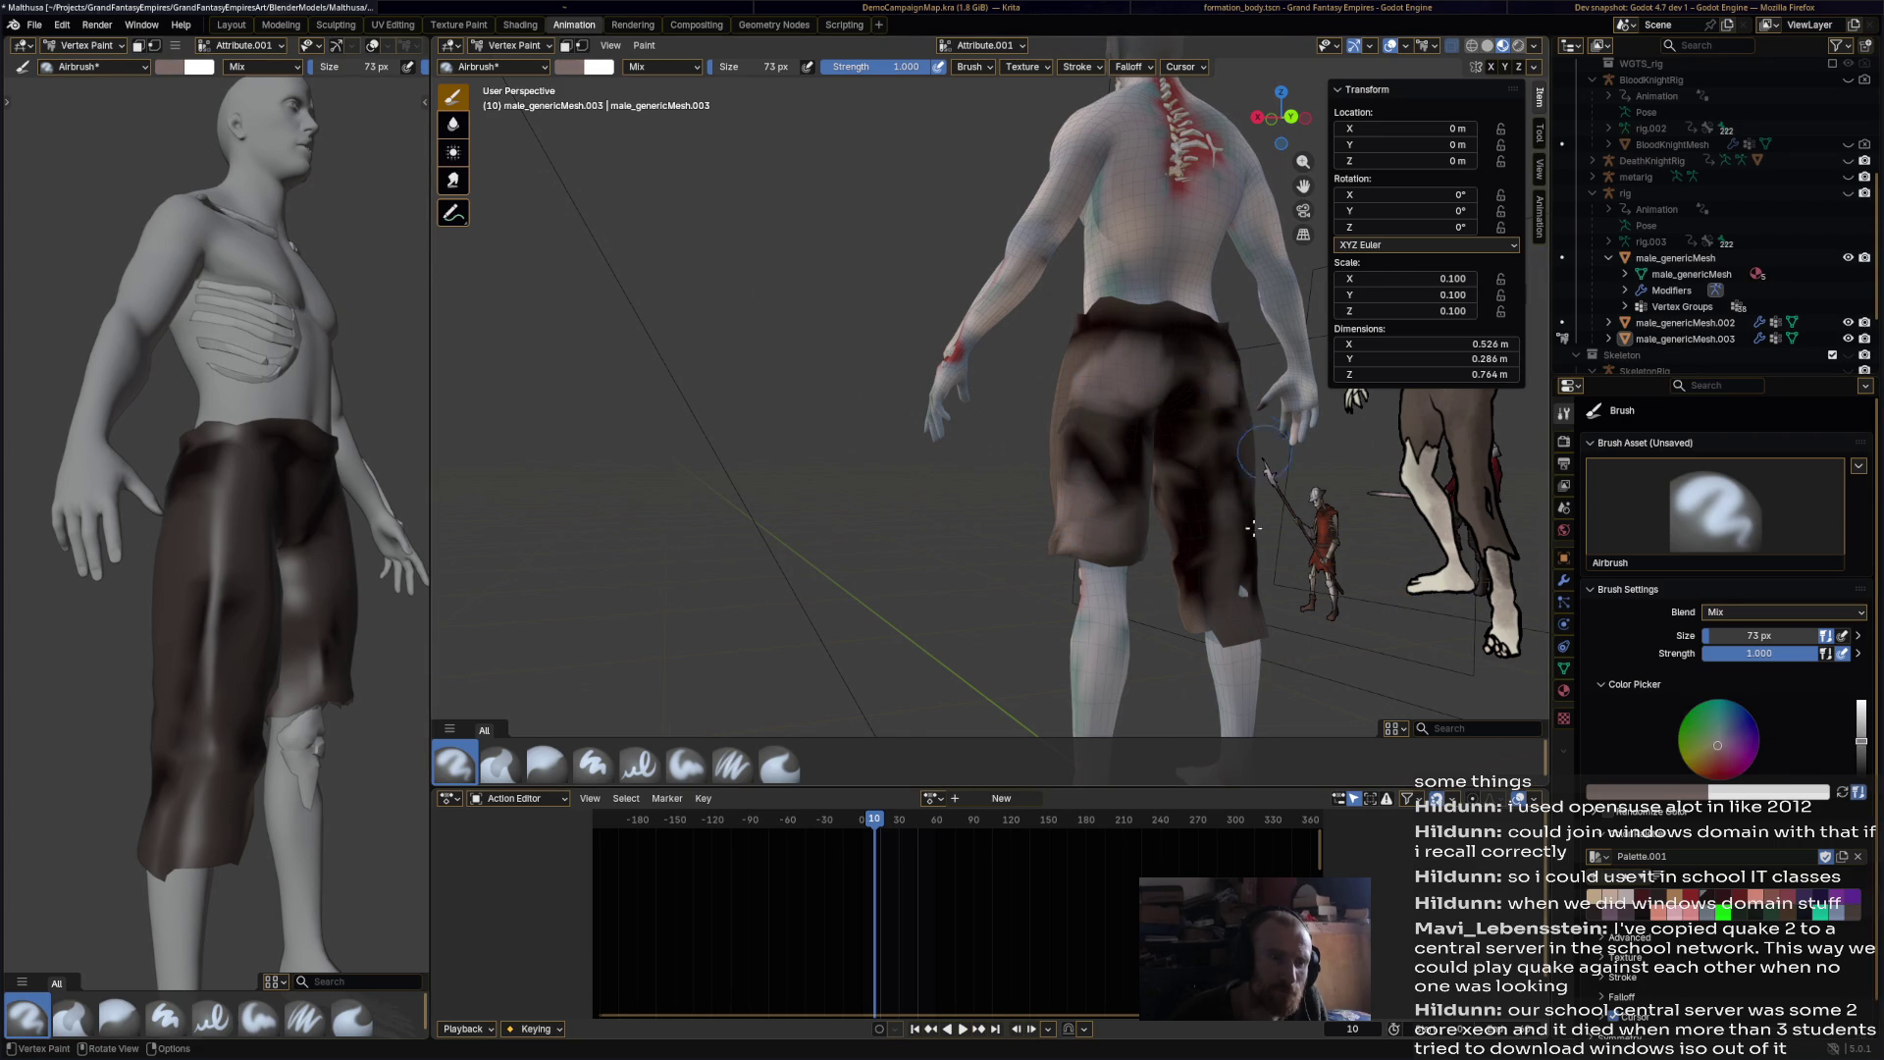
mouse_move(1246, 590)
middle_mouse_down()
mouse_move(984, 567)
mouse_move(795, 451)
middle_mouse_up()
mouse_move(790, 422)
left_mouse_down()
mouse_move(804, 549)
mouse_move(863, 422)
left_mouse_up()
middle_click_drag(863, 422, 746, 462)
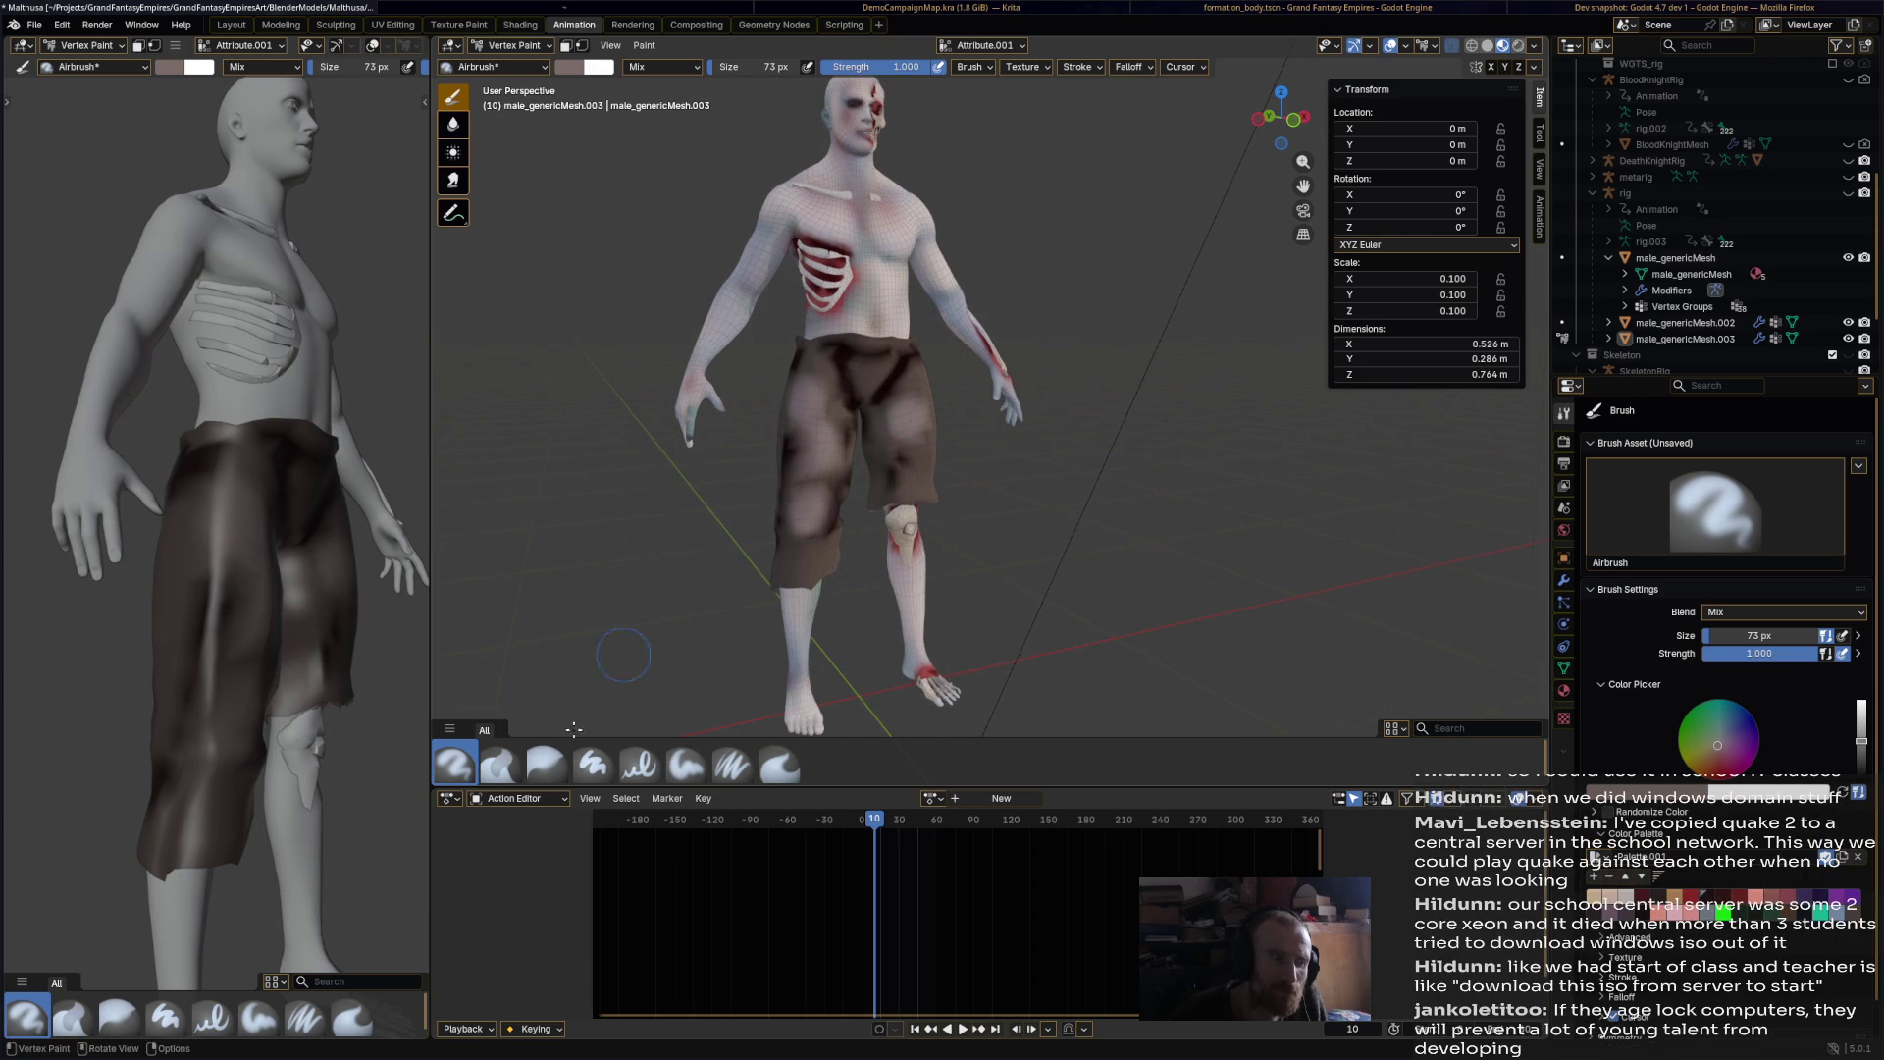
left_click(550, 776)
left_click_drag(825, 372, 886, 357)
Step: Blur the grime shading around the thighs and the front of the shorts
mouse_move(816, 460)
left_mouse_down()
mouse_move(829, 506)
mouse_move(795, 549)
mouse_move(814, 431)
mouse_move(922, 440)
left_mouse_up()
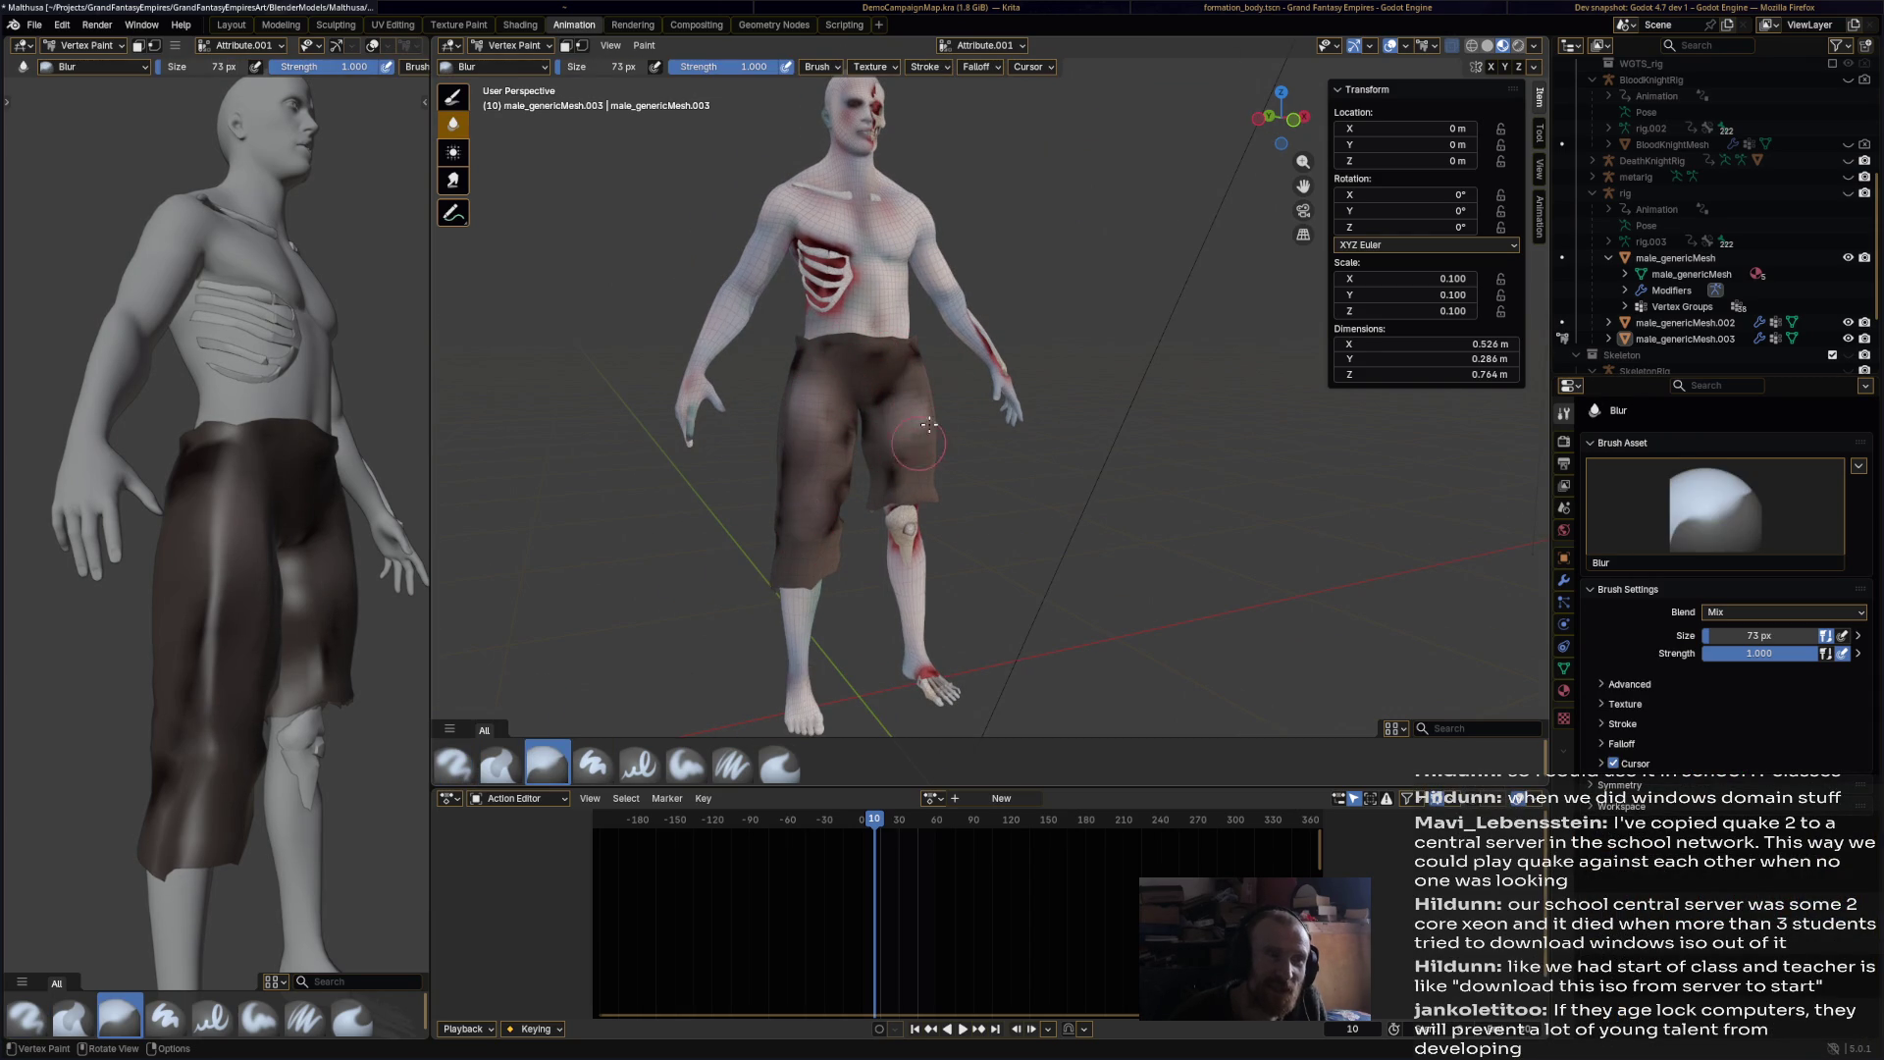
middle_click_drag(910, 362, 960, 462)
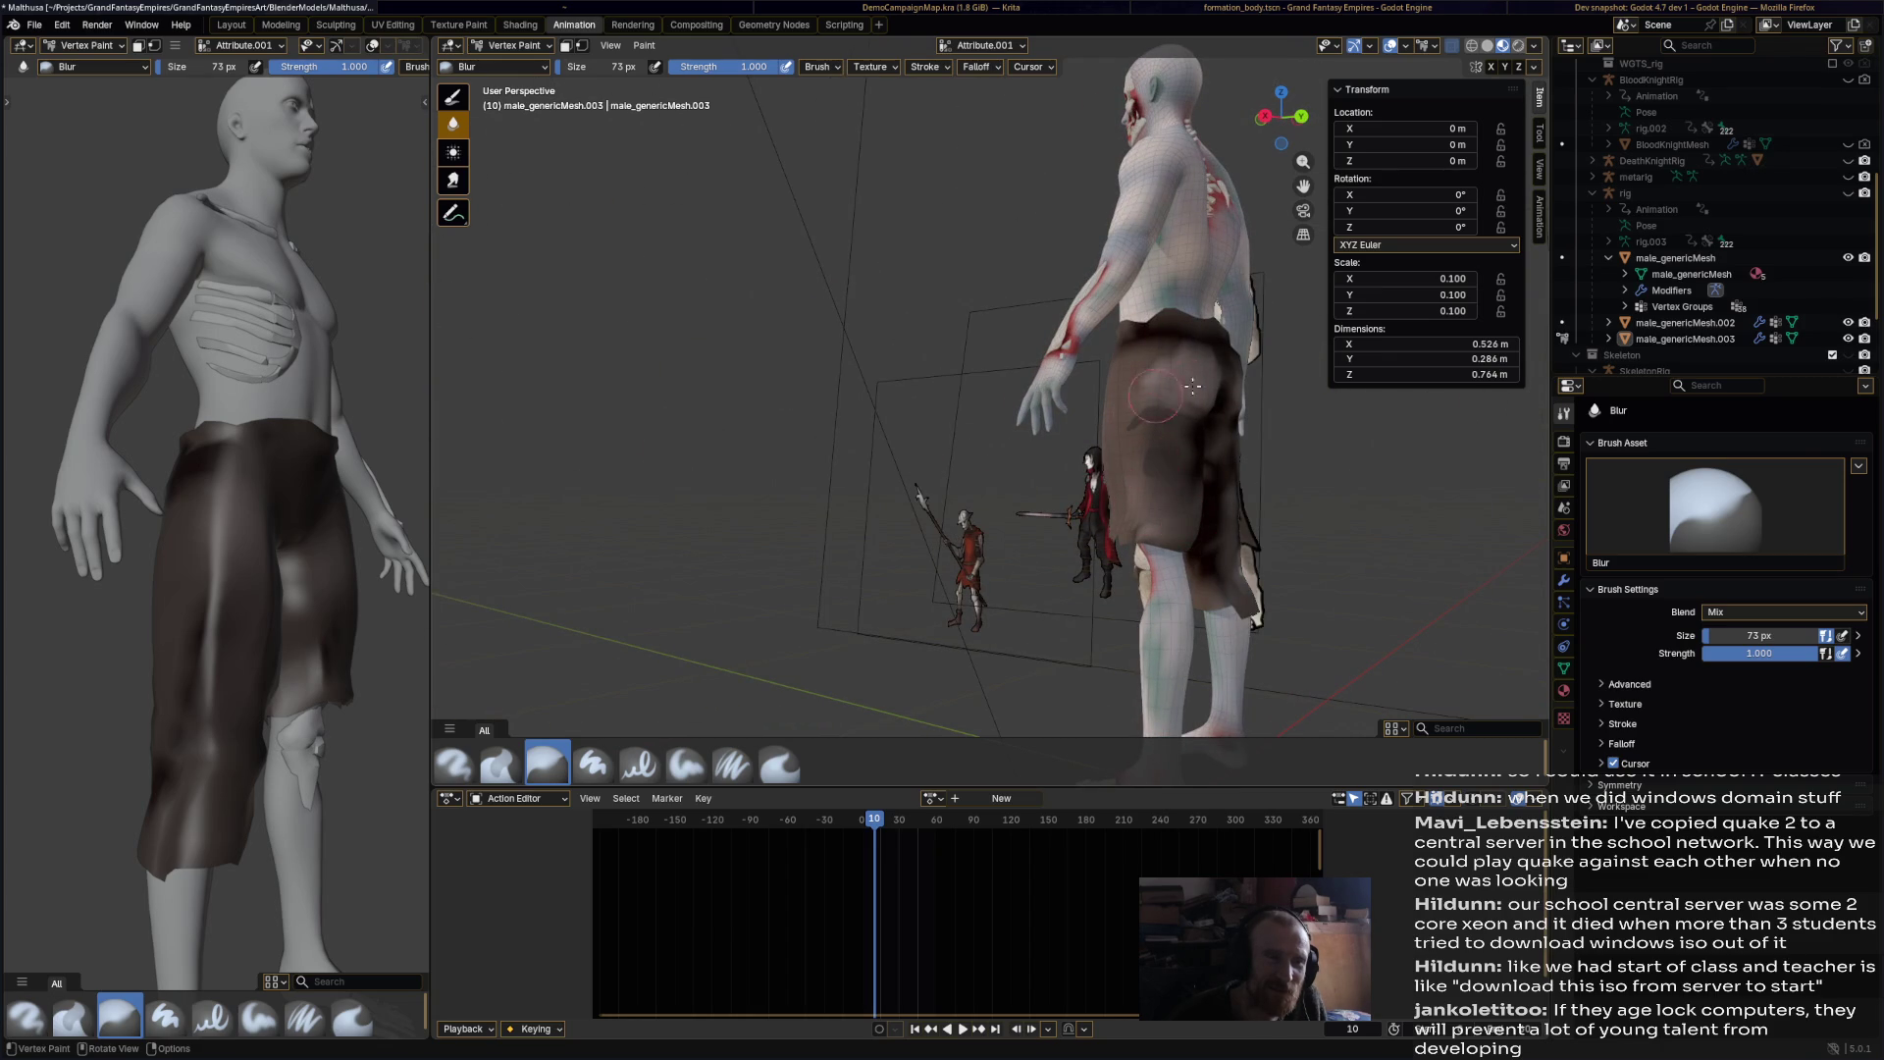
middle_click_drag(1167, 378, 982, 376)
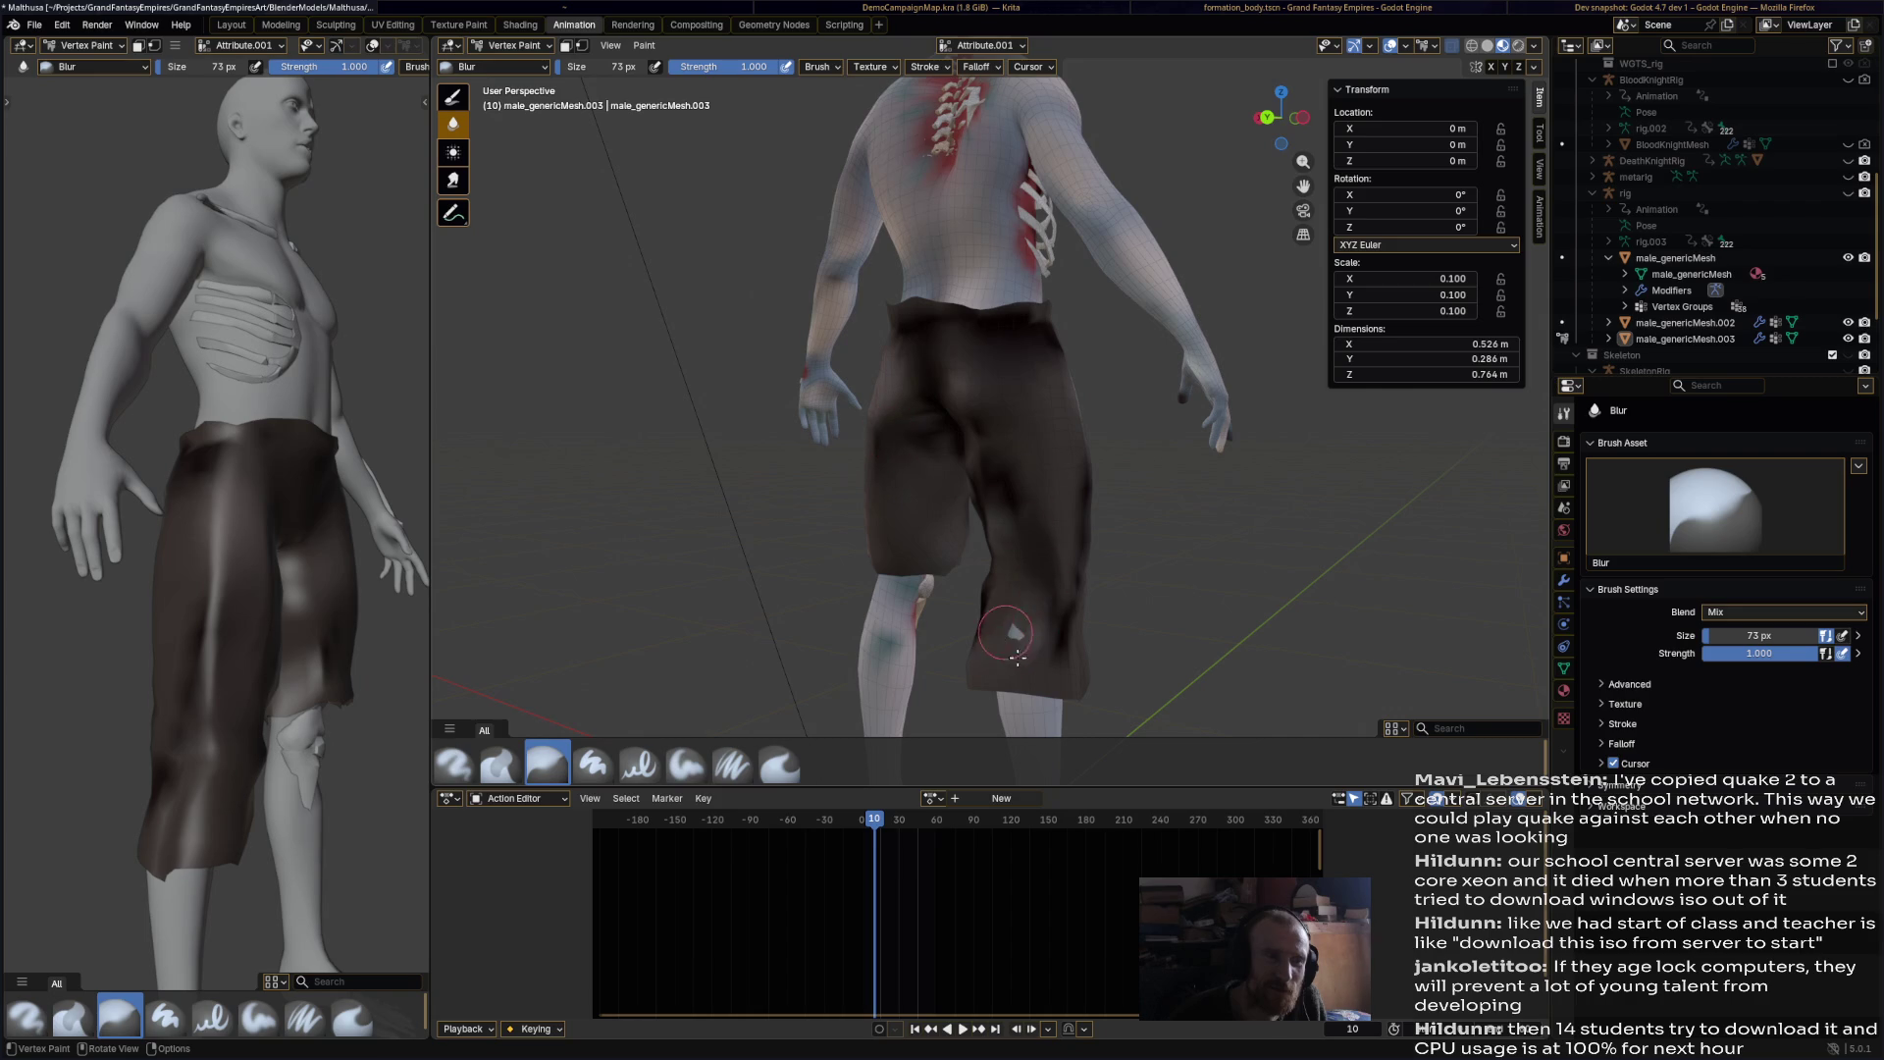
middle_click_drag(1031, 601, 767, 490)
left_click_drag(766, 490, 783, 460)
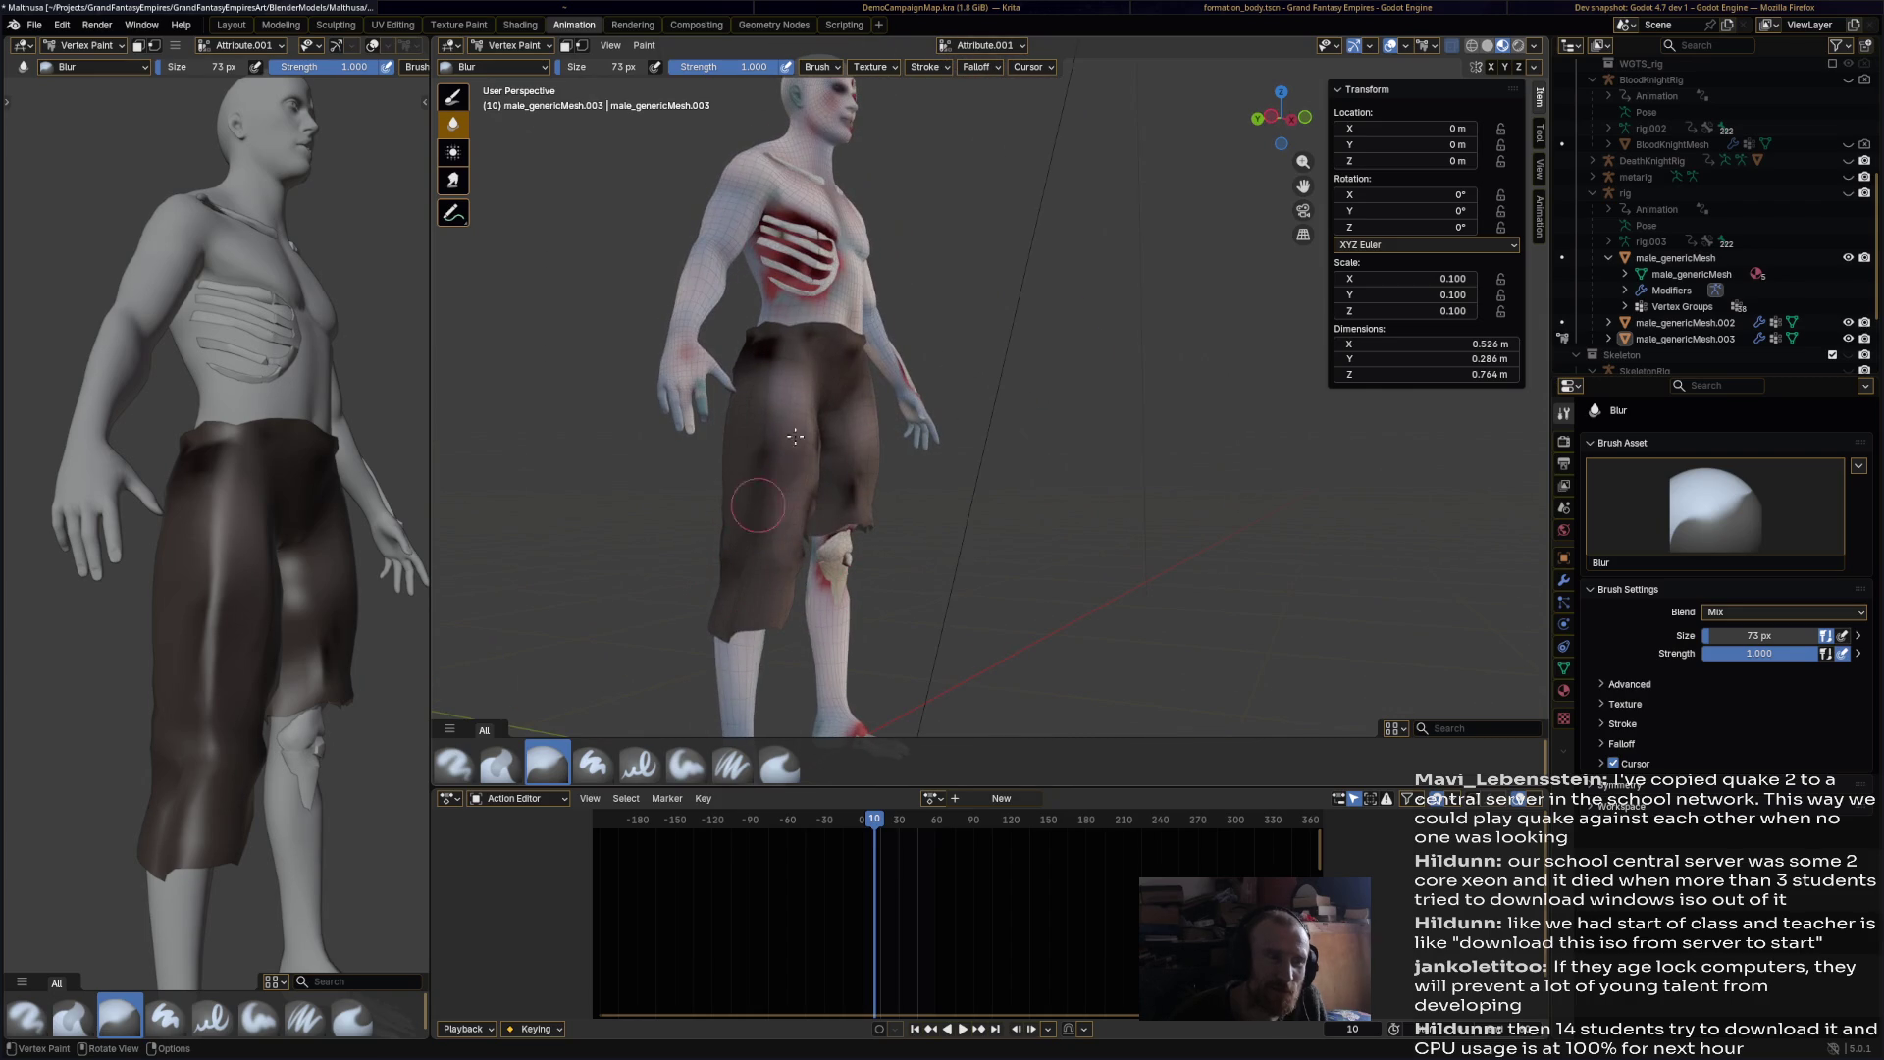
Step: Review the blurred shorts from front and rear and save Malthusa.blend
middle_click_drag(768, 352, 846, 424)
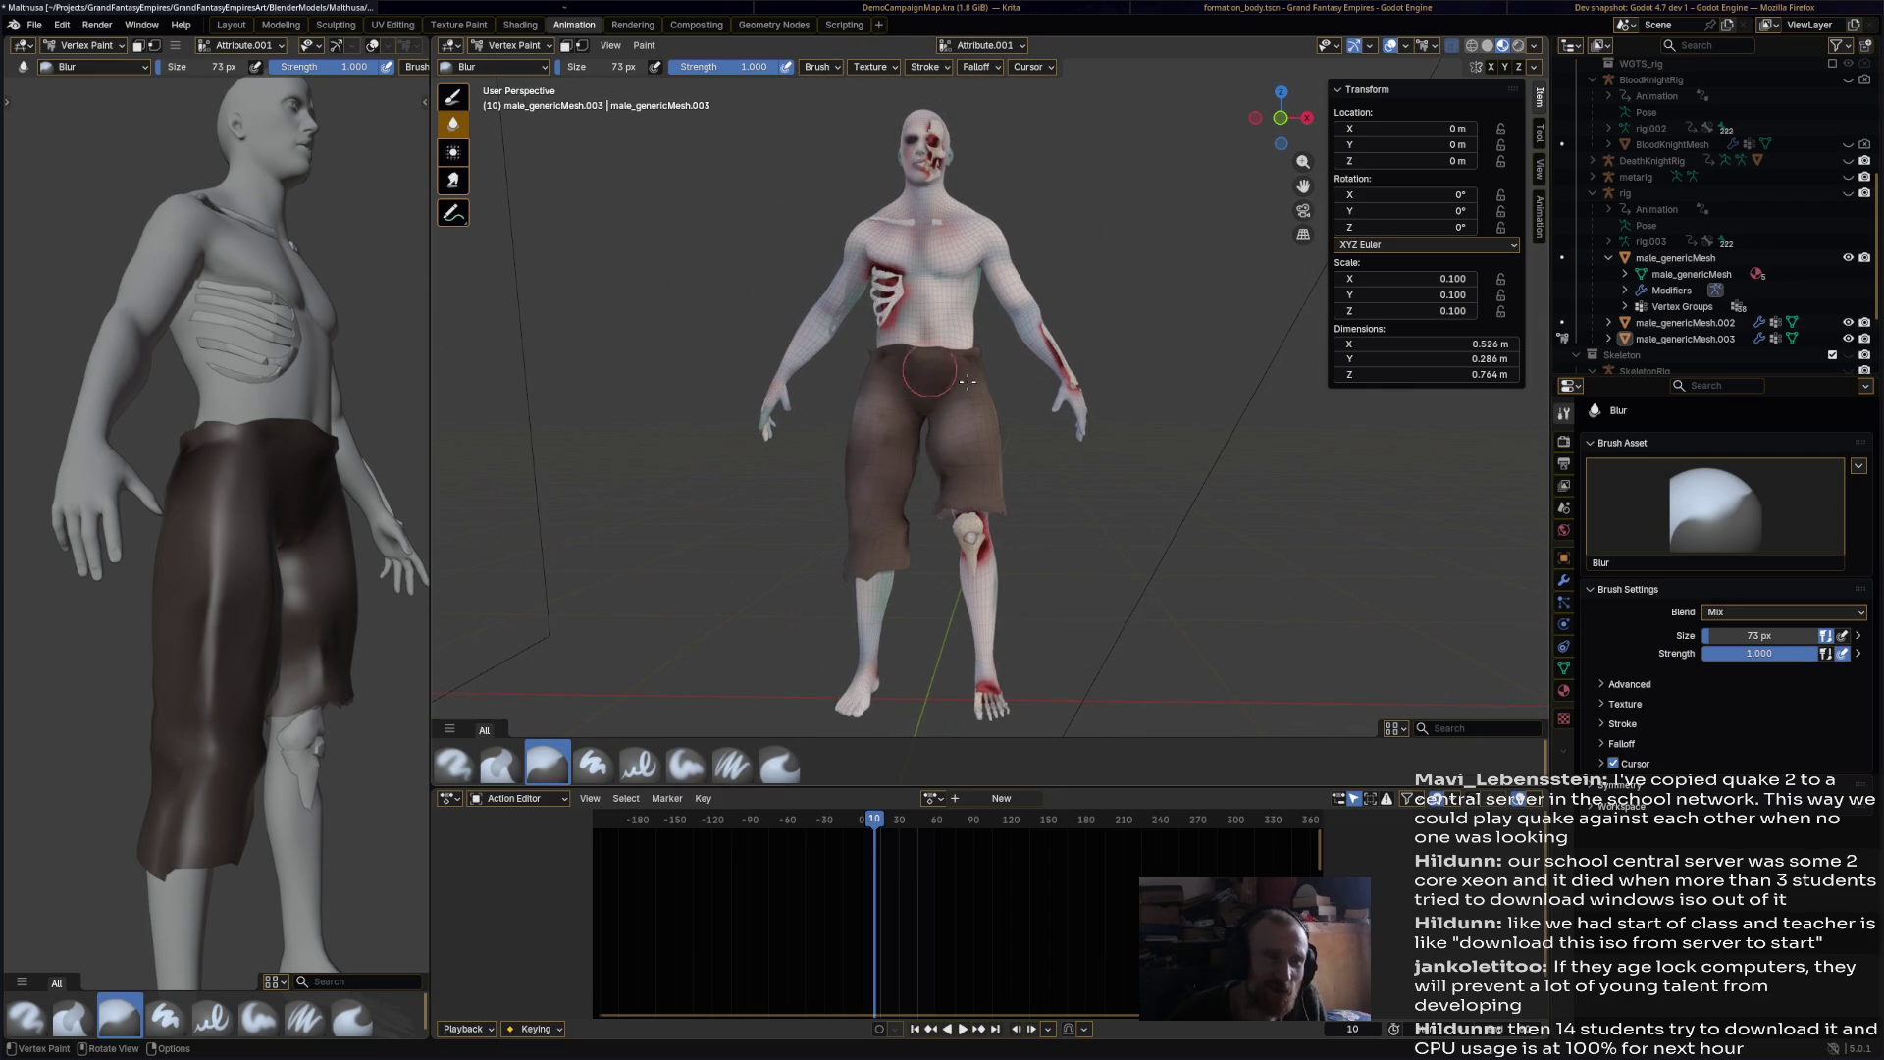
middle_click_drag(968, 420, 1217, 471)
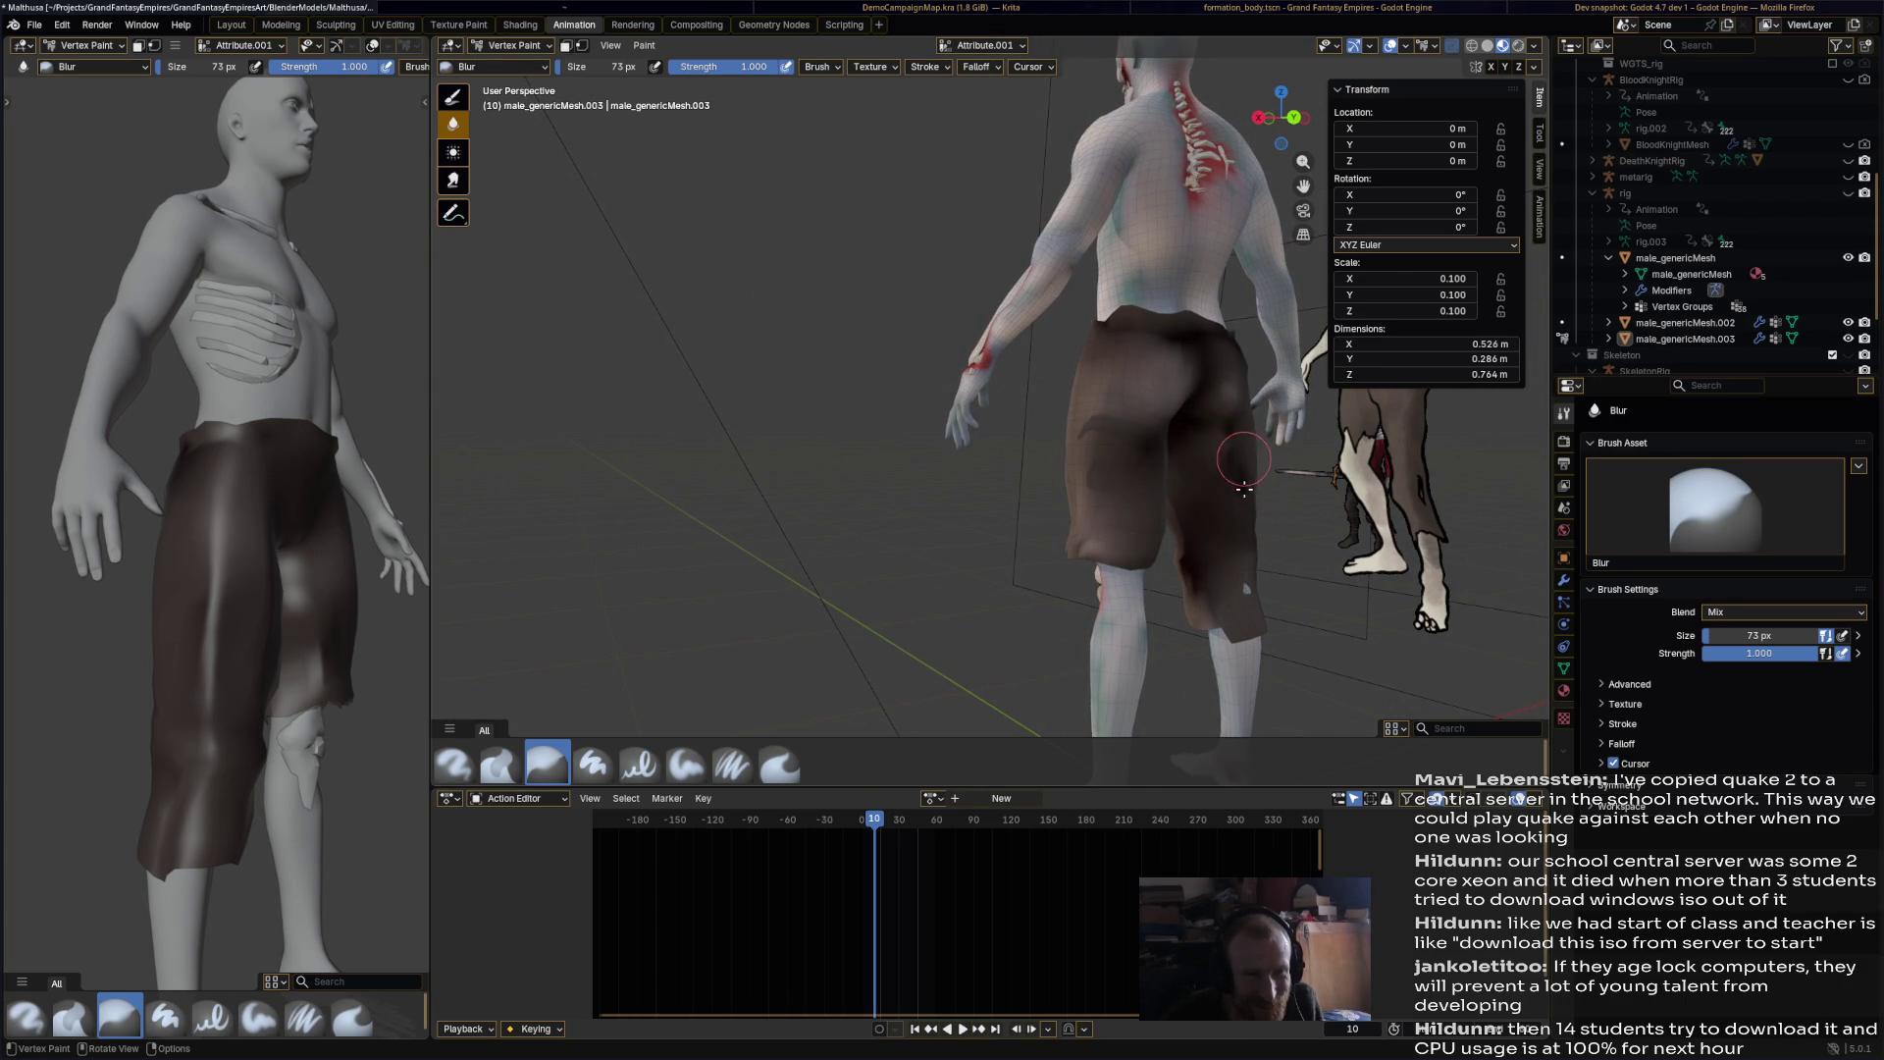
middle_click_drag(1199, 554, 924, 492)
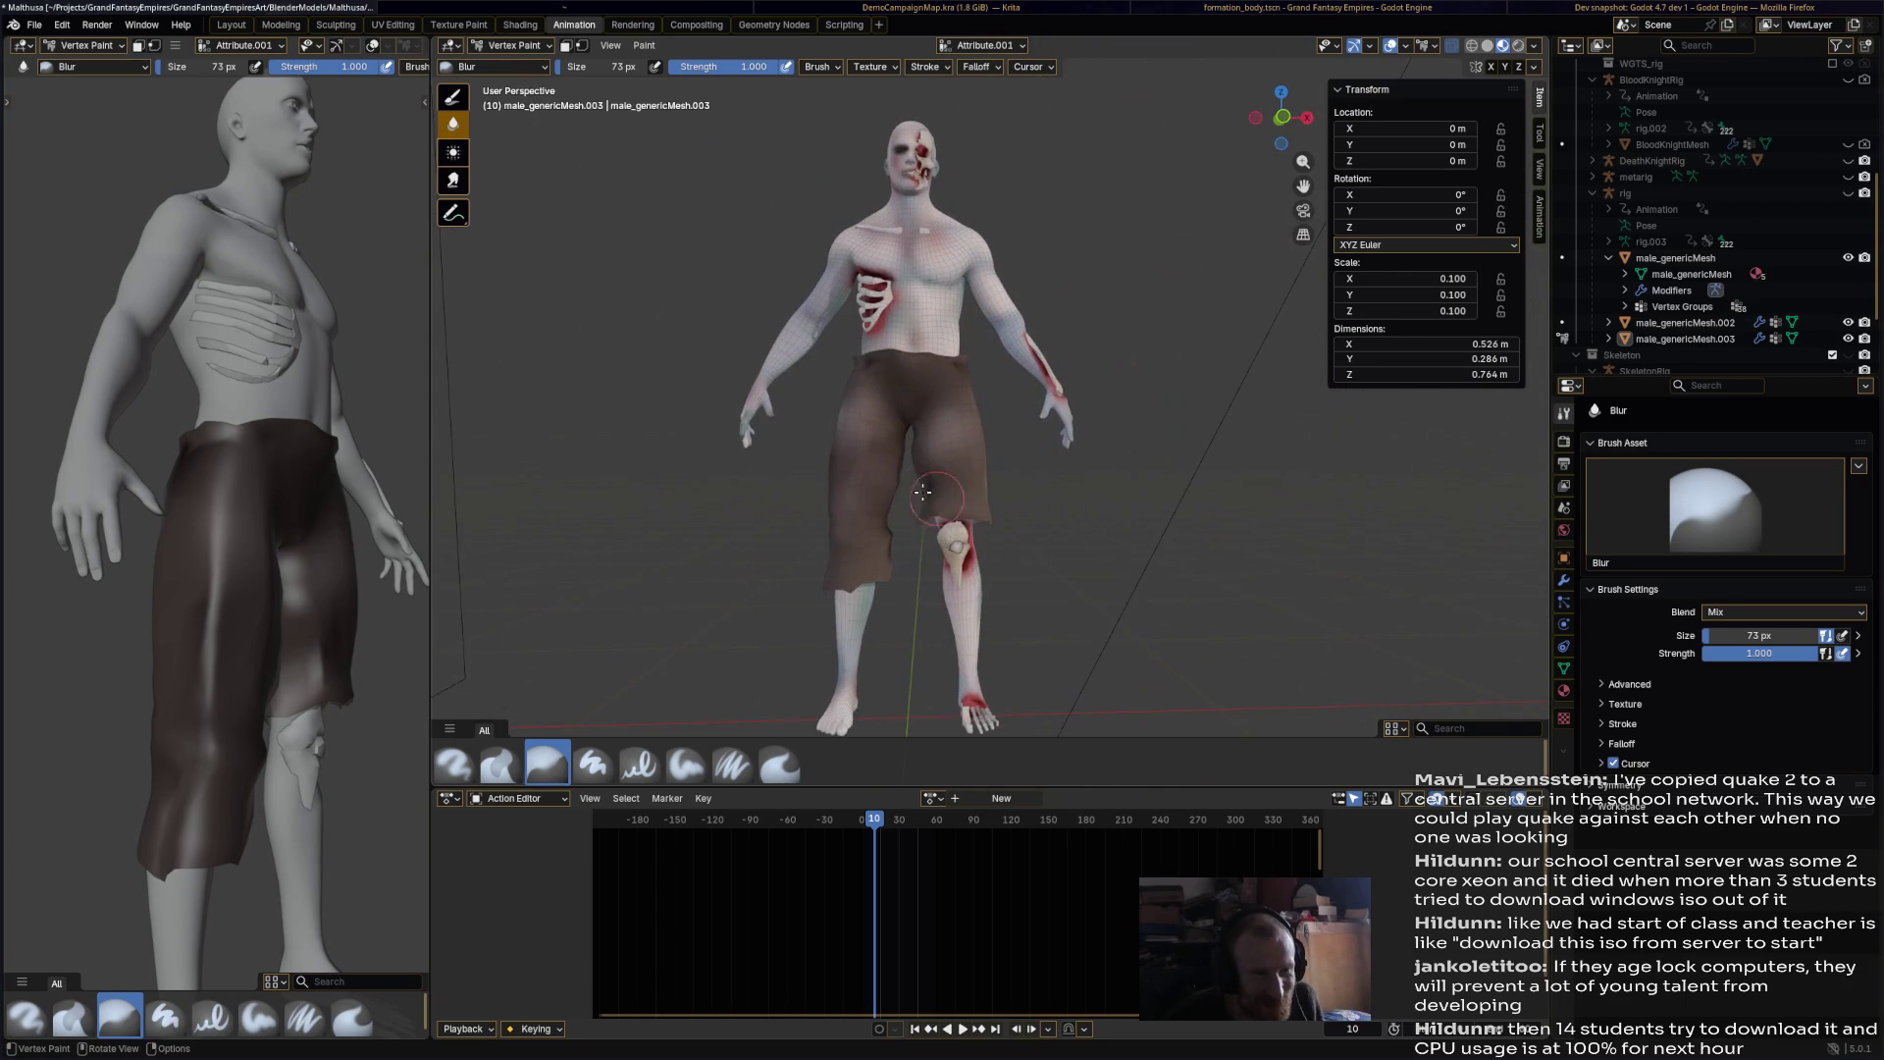
key("ctrl+s")
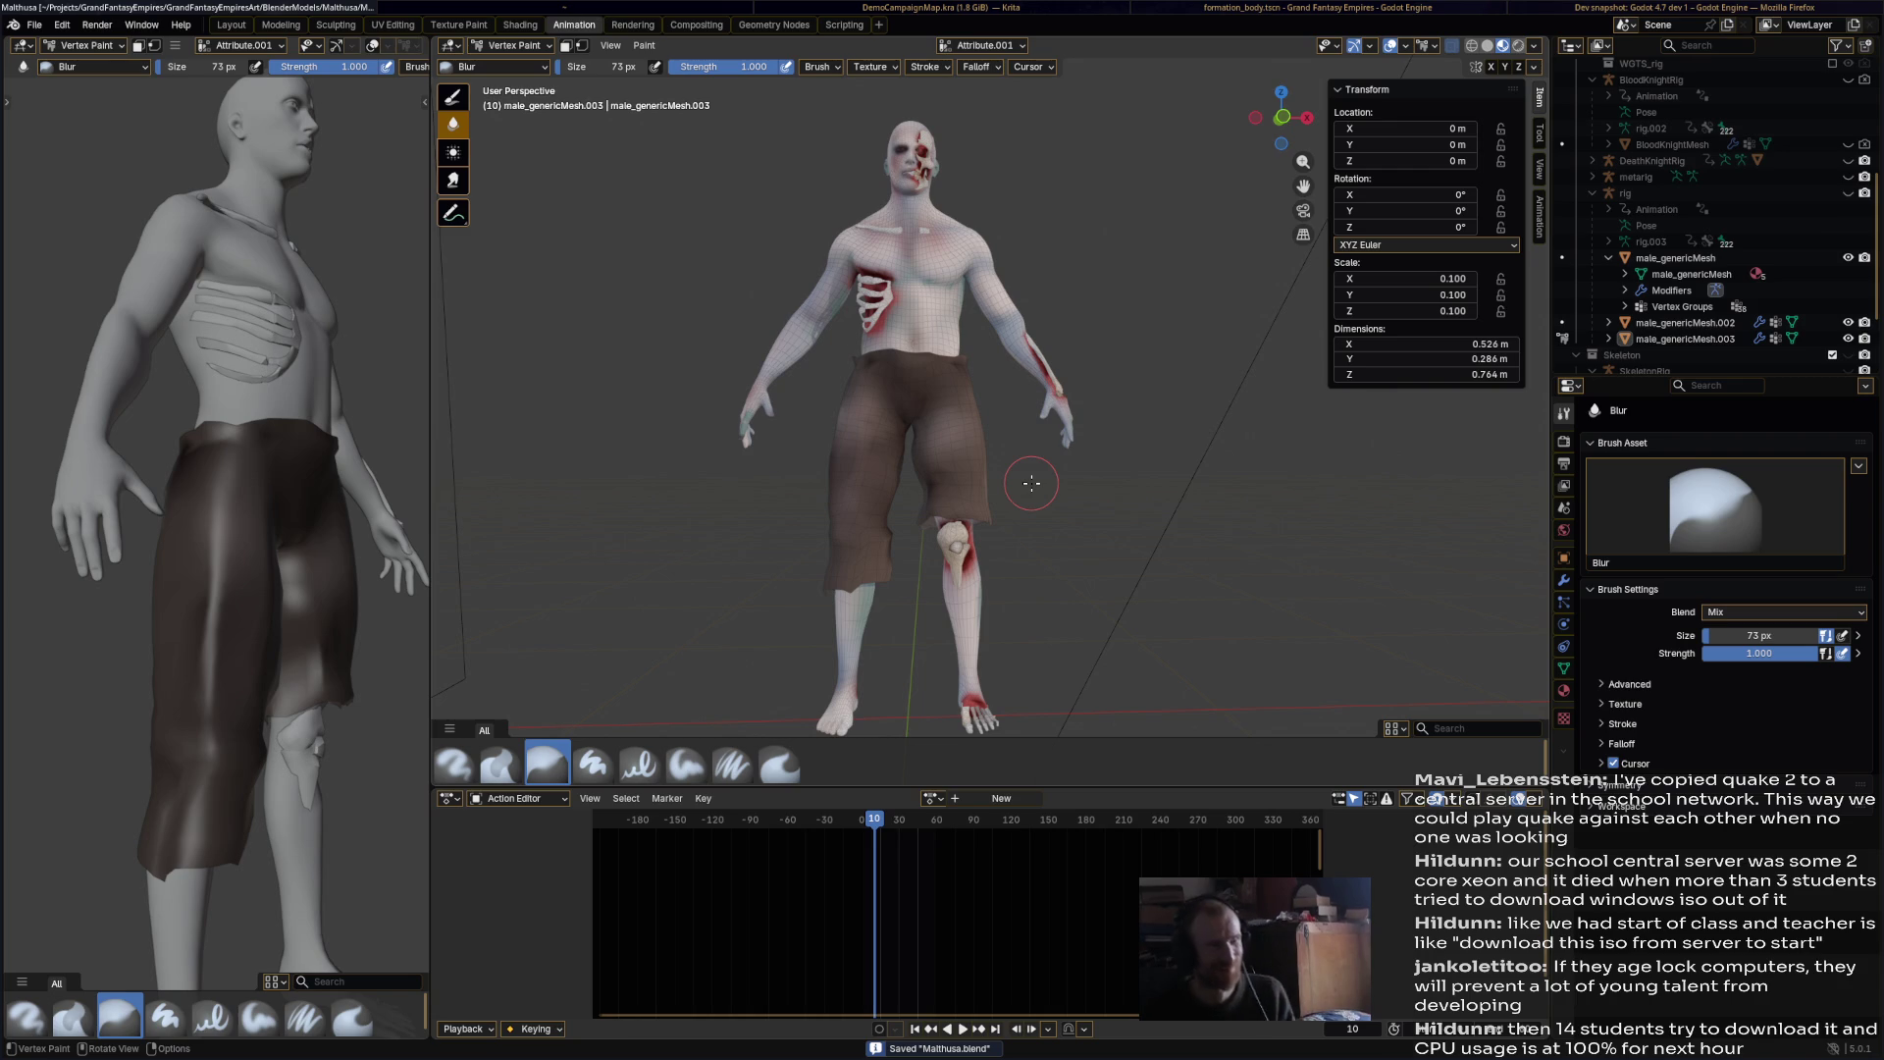